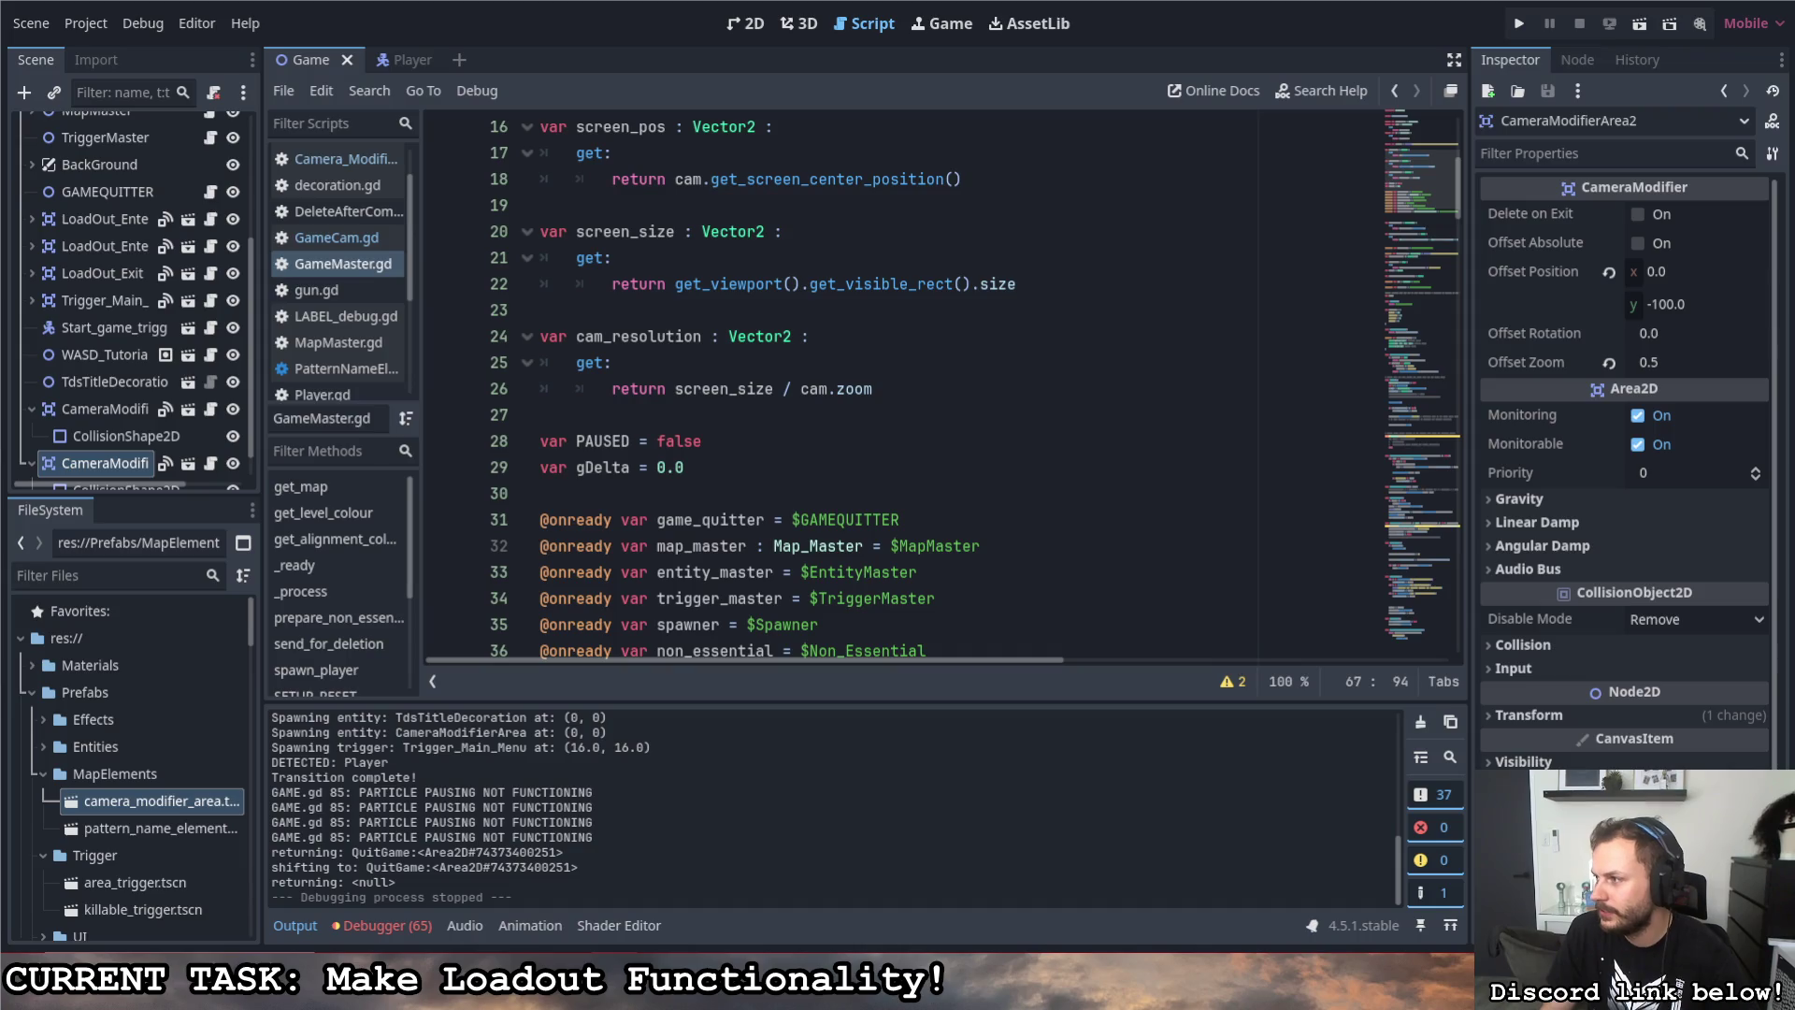
# Step: Review the cam_resolution and game_quitter variables in GameMaster.gd
pyautogui.click(919, 366)
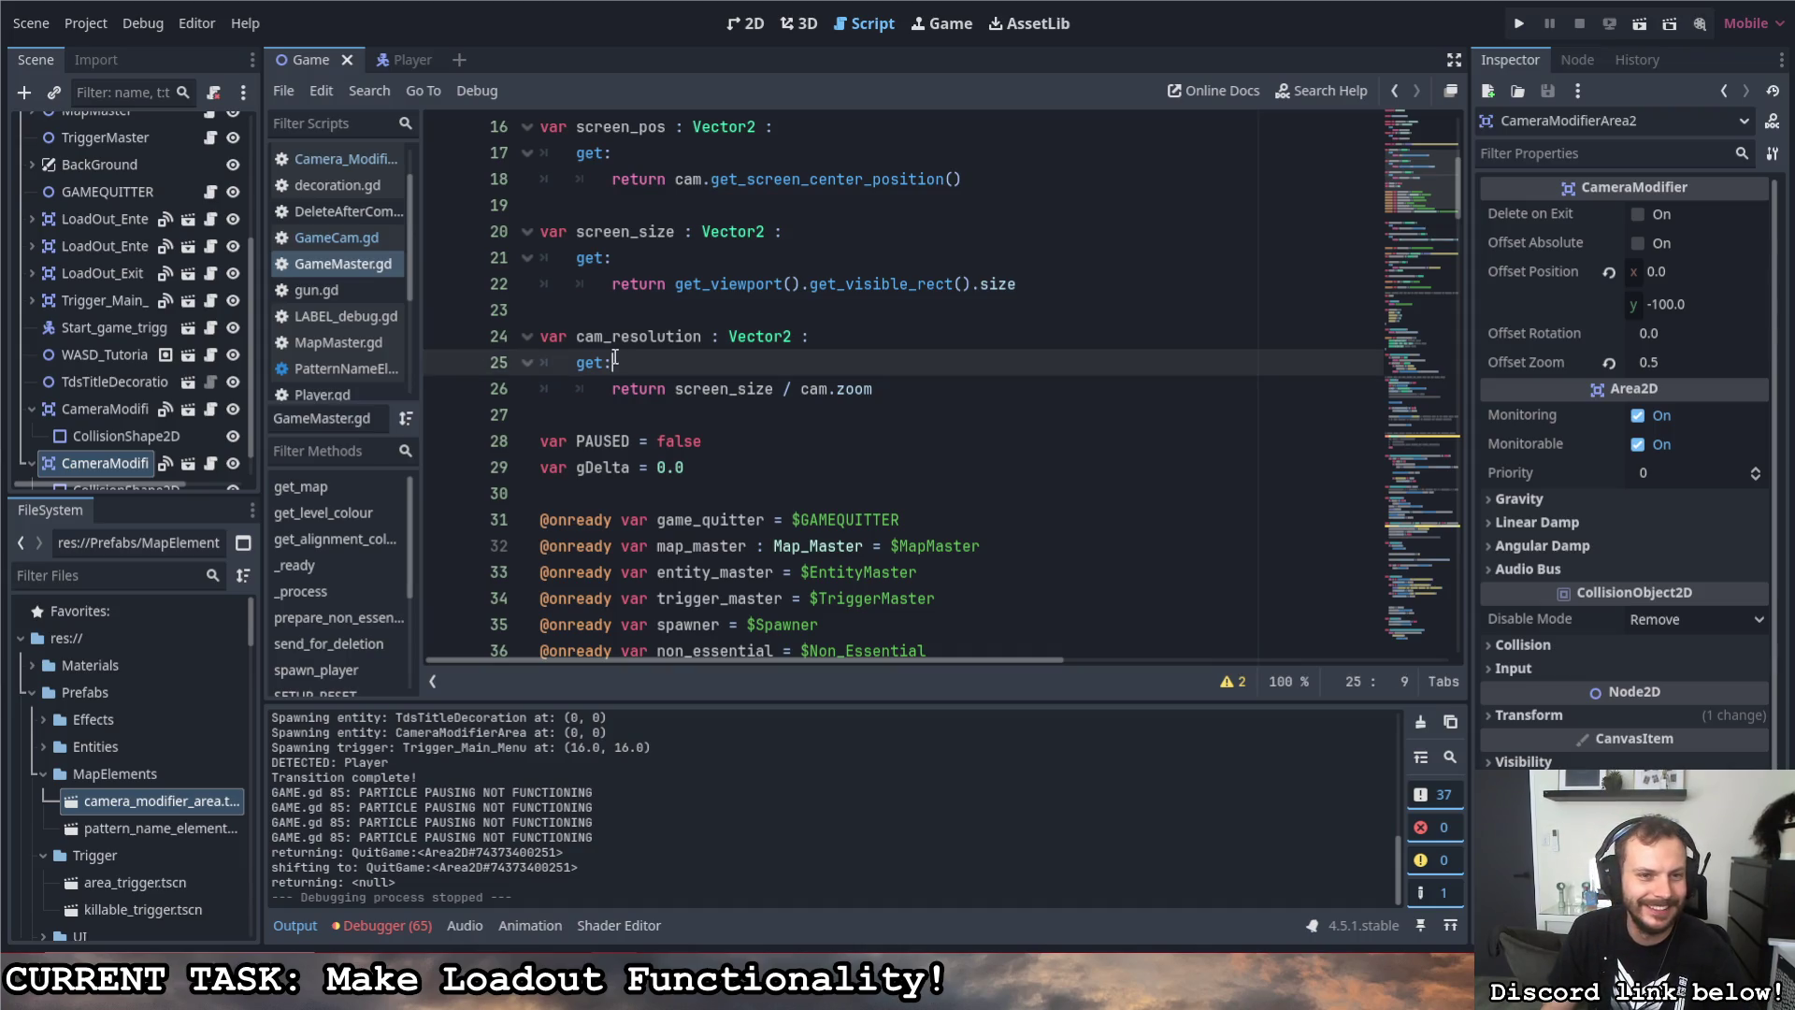
pyautogui.click(757, 335)
pyautogui.click(810, 317)
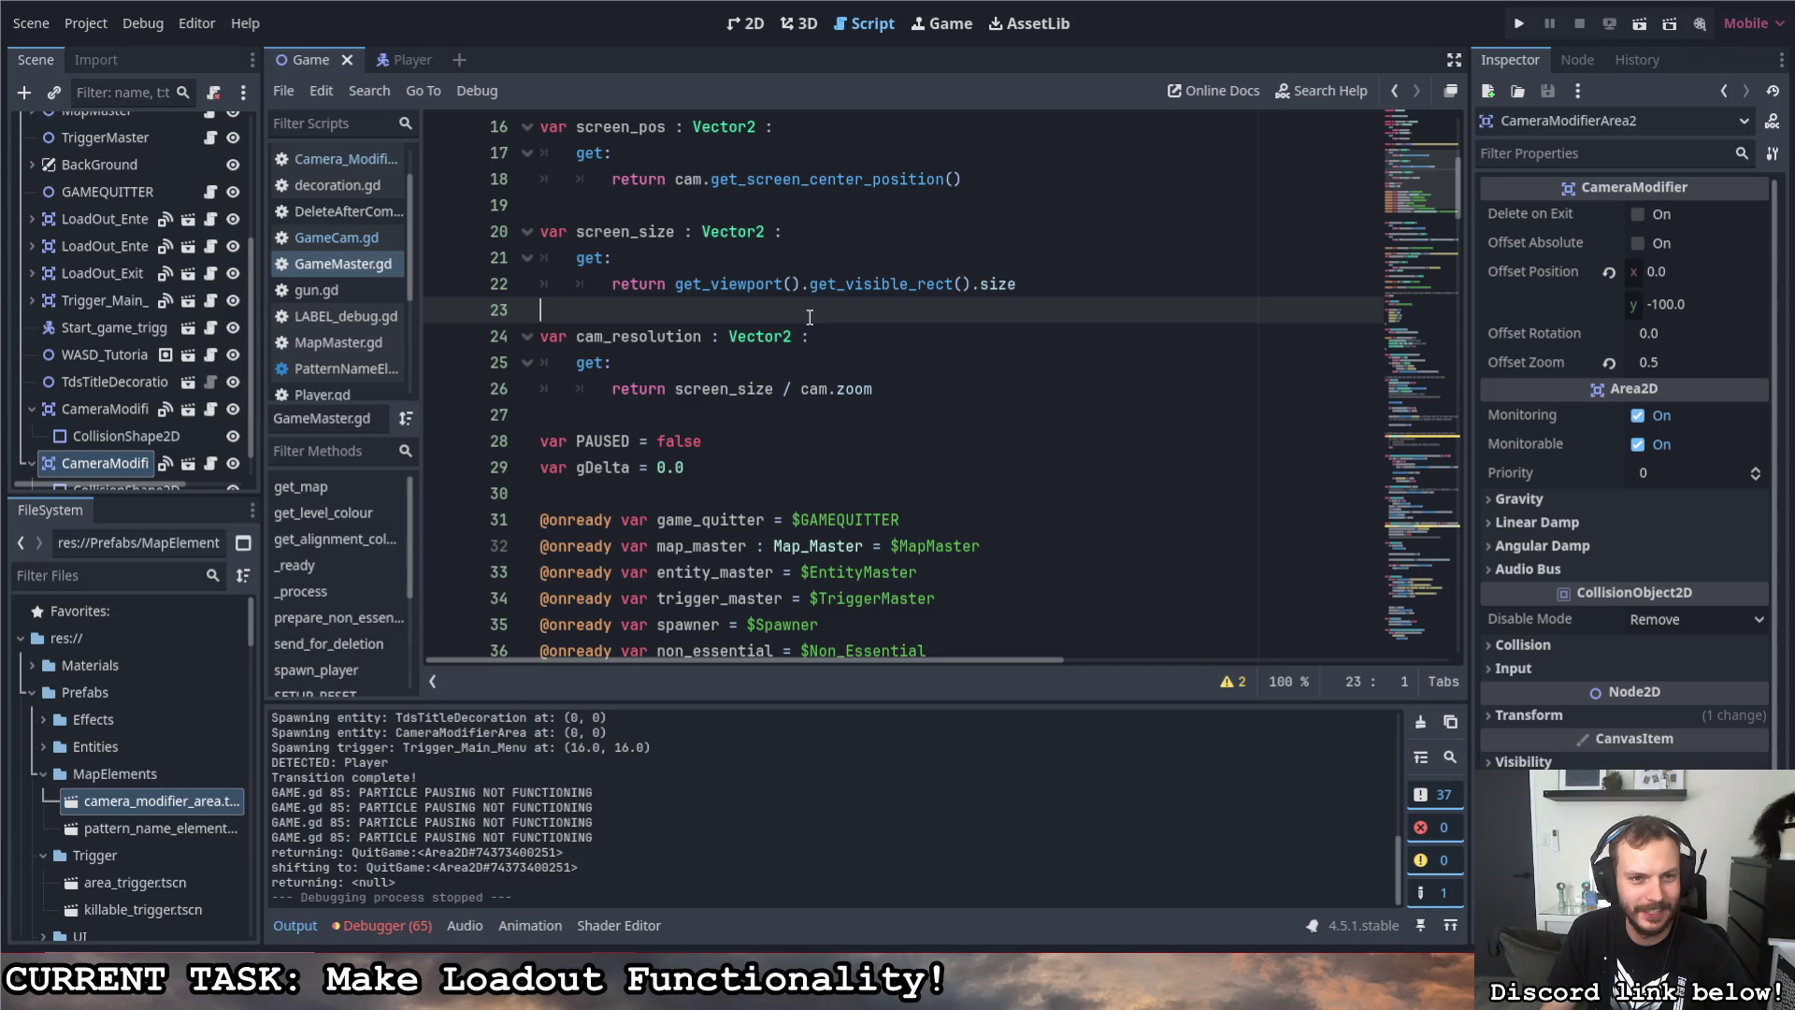
pyautogui.scroll(-2, 828, 372)
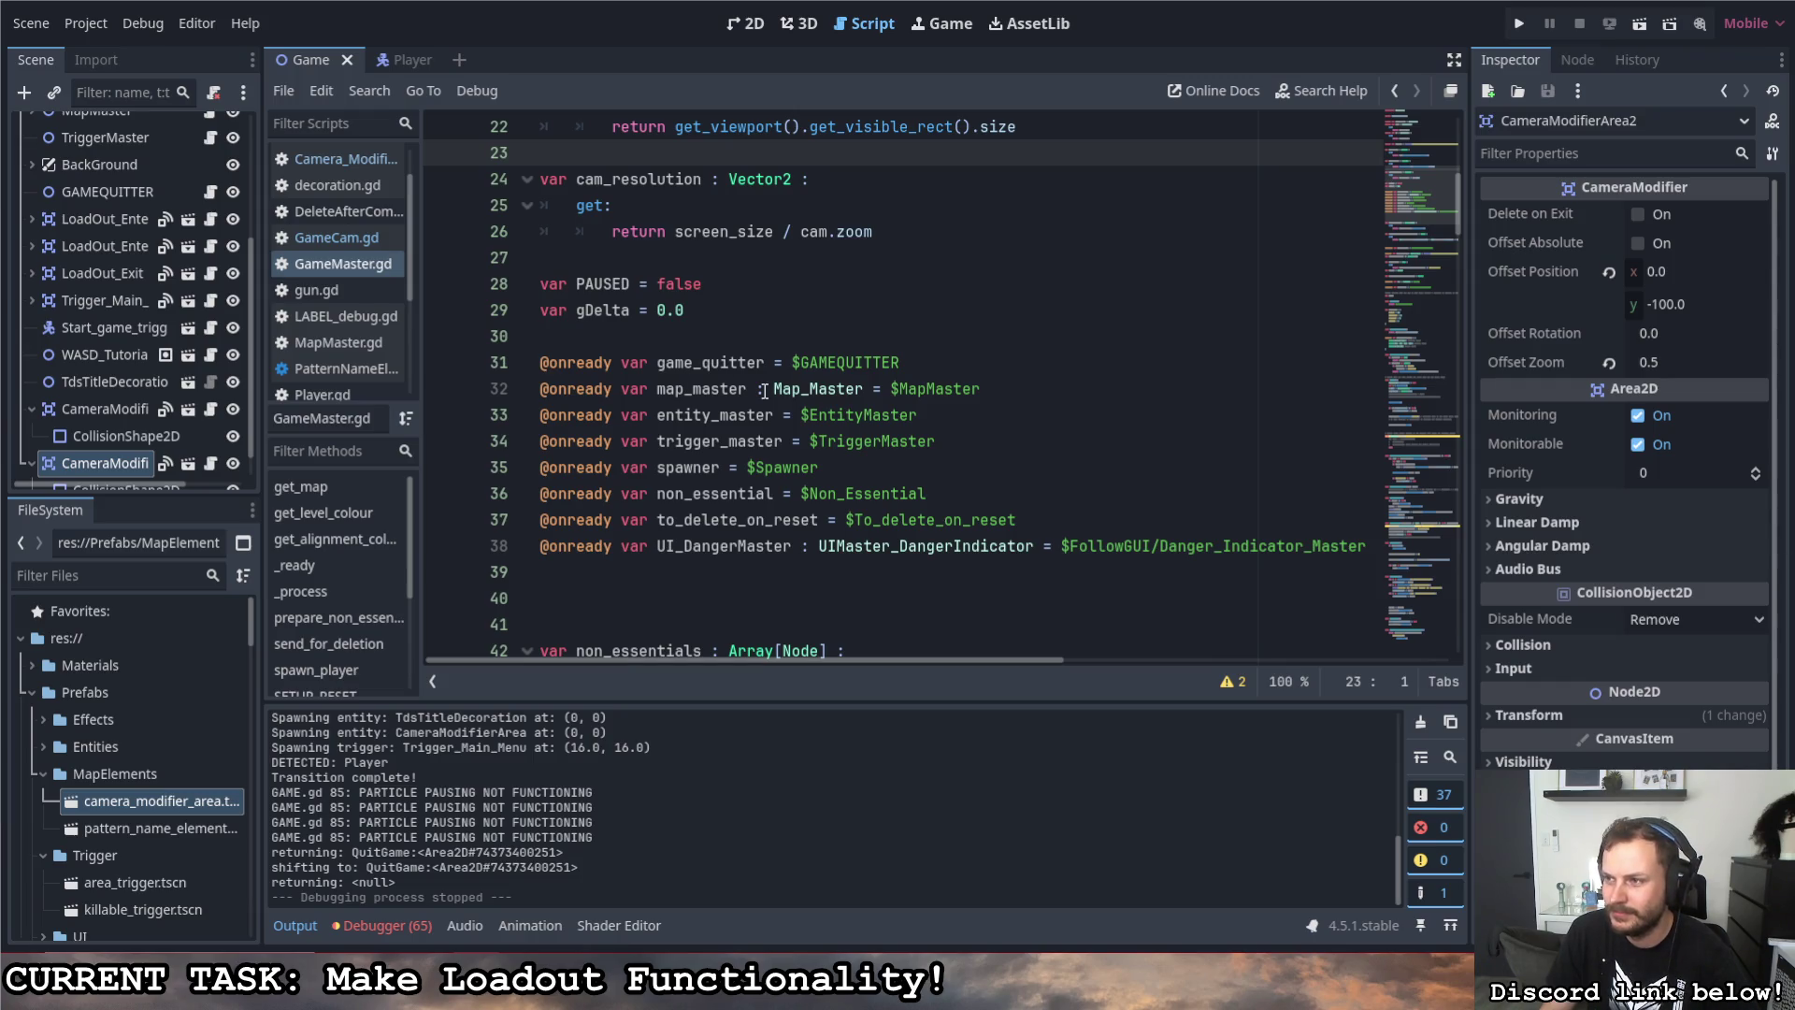
pyautogui.click(715, 361)
pyautogui.scroll(1, 715, 362)
pyautogui.scroll(4, 113, 281)
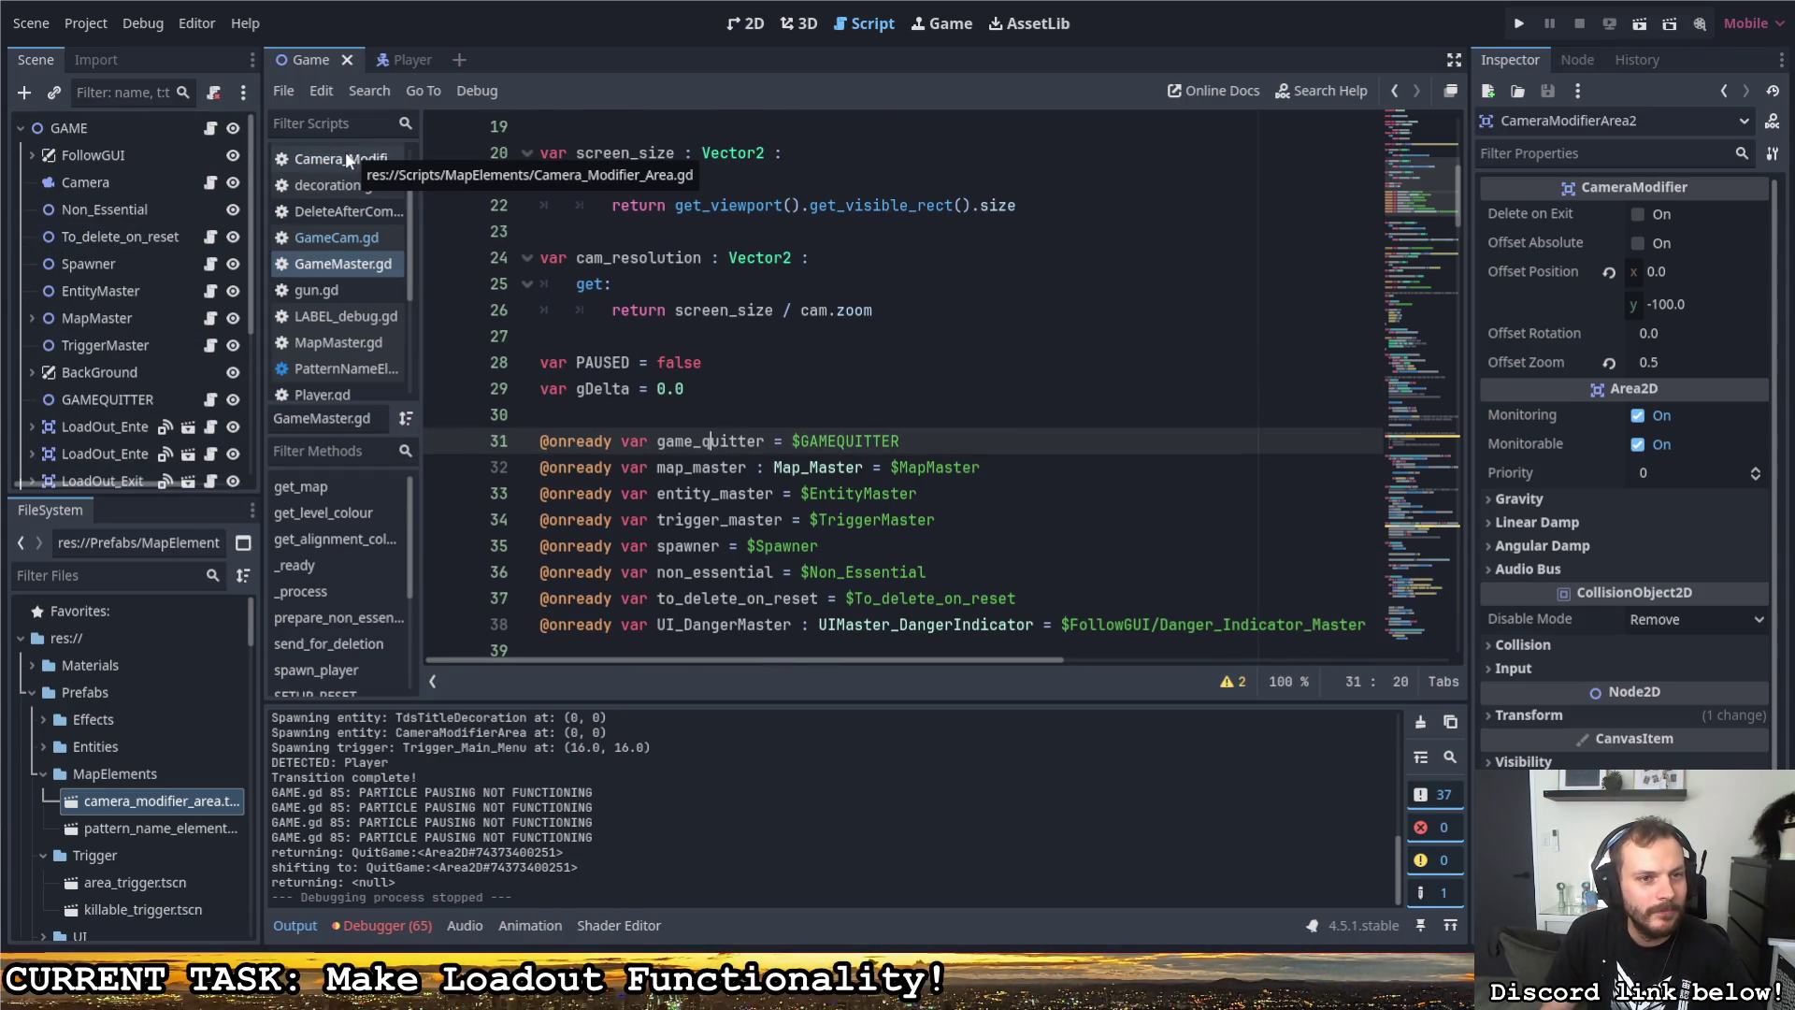
# Step: Switch to the 2D editor to view the Game scene's level layout
pyautogui.click(734, 26)
pyautogui.scroll(-5, 821, 367)
pyautogui.scroll(10, 709, 256)
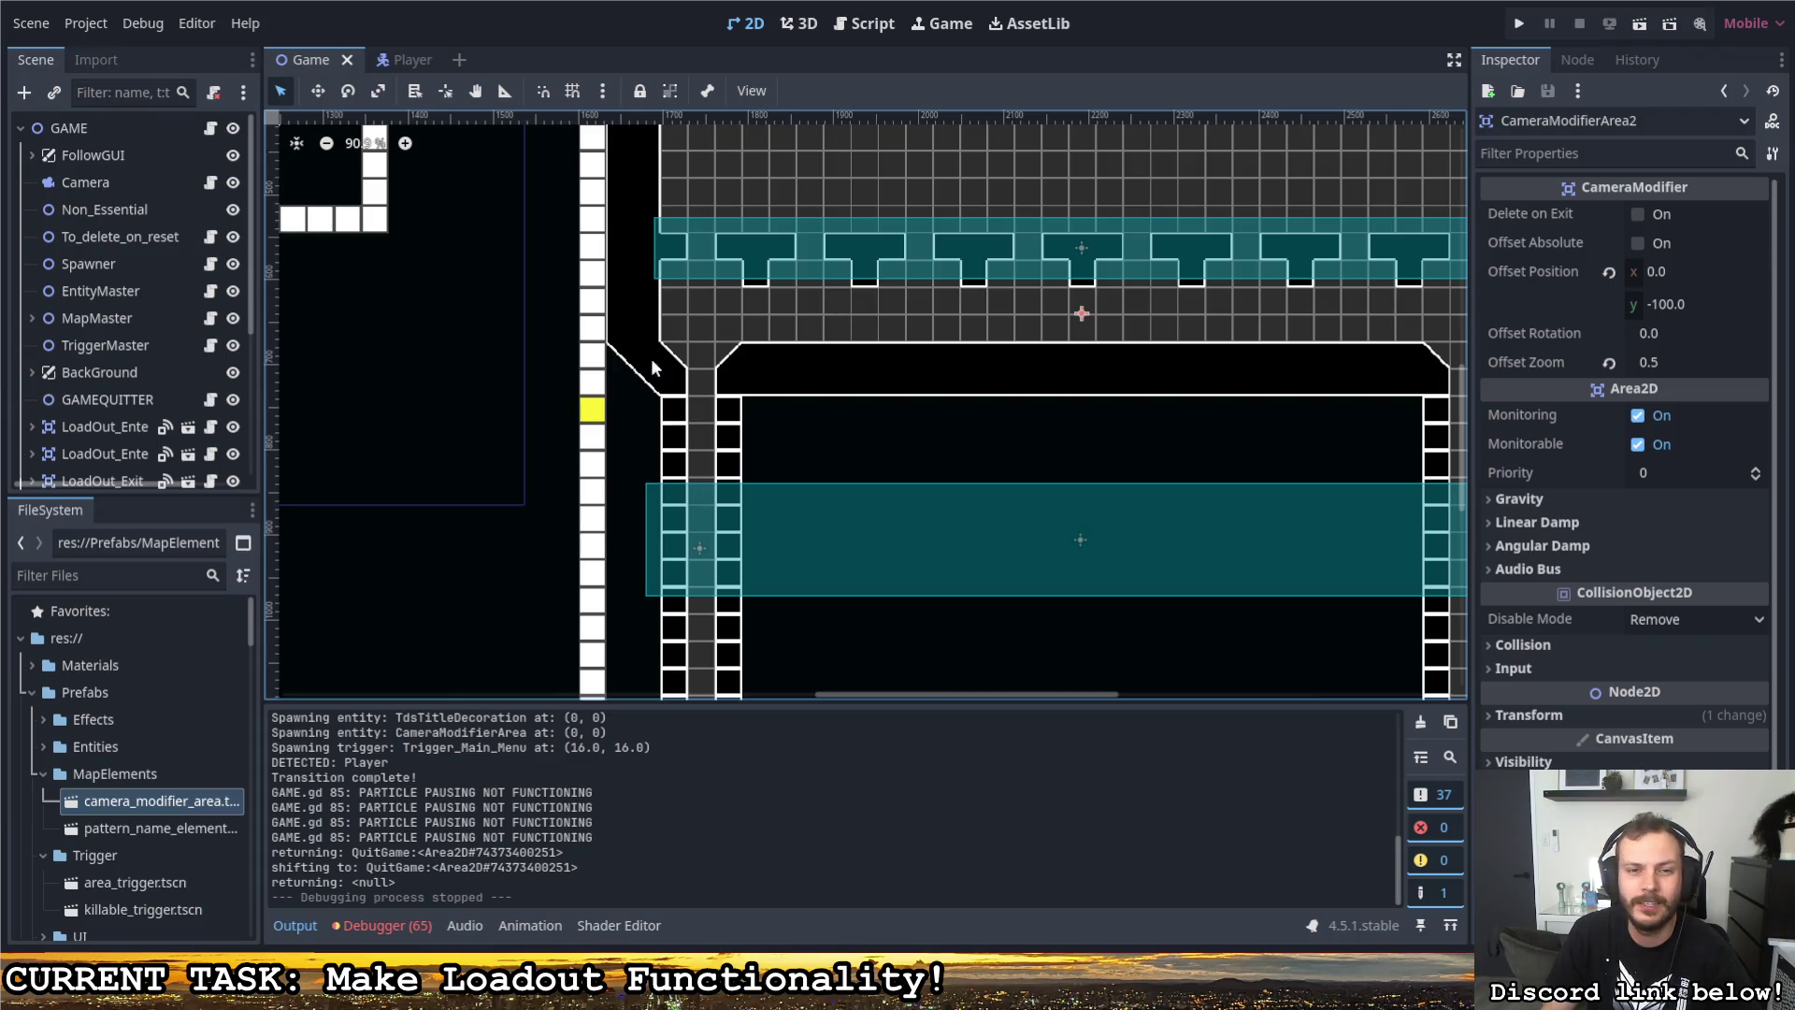
# Step: Zoom out, expand MapMaster to select its TileMap, and turn off tile erasing
pyautogui.scroll(-3, 772, 277)
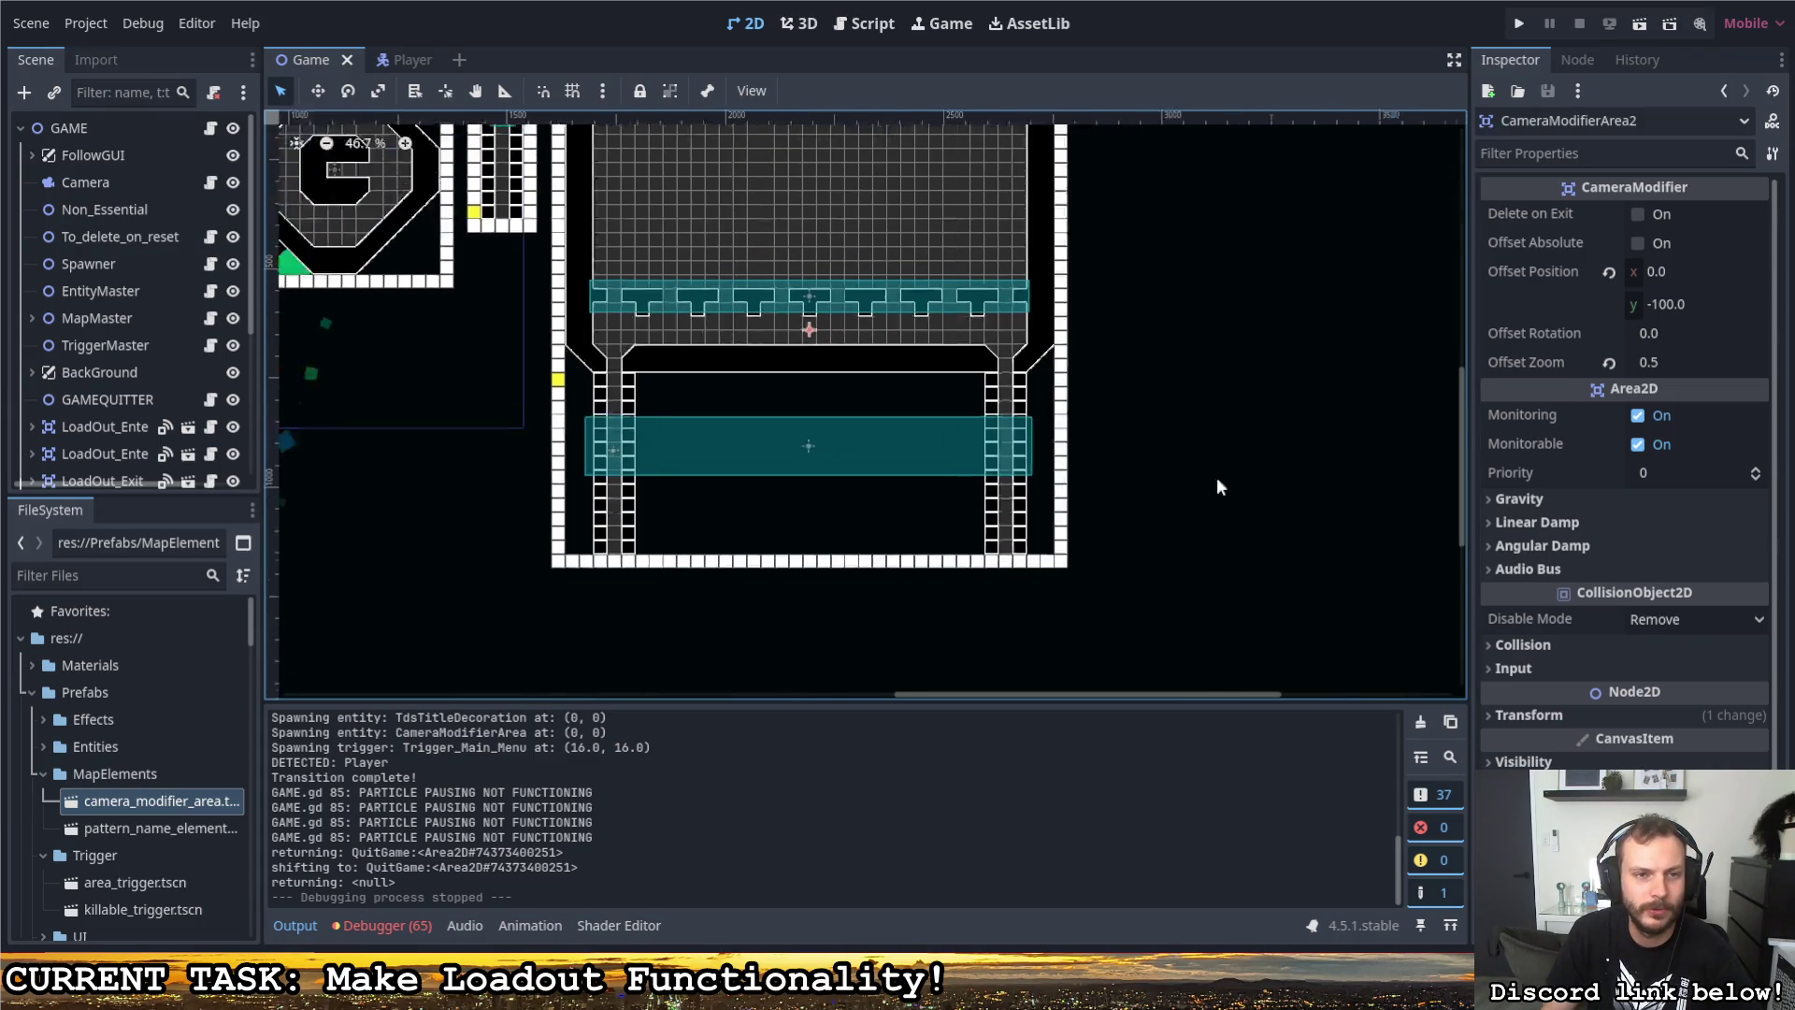
pyautogui.scroll(-2, 1216, 477)
pyautogui.scroll(2, 670, 200)
pyautogui.scroll(-1, 670, 200)
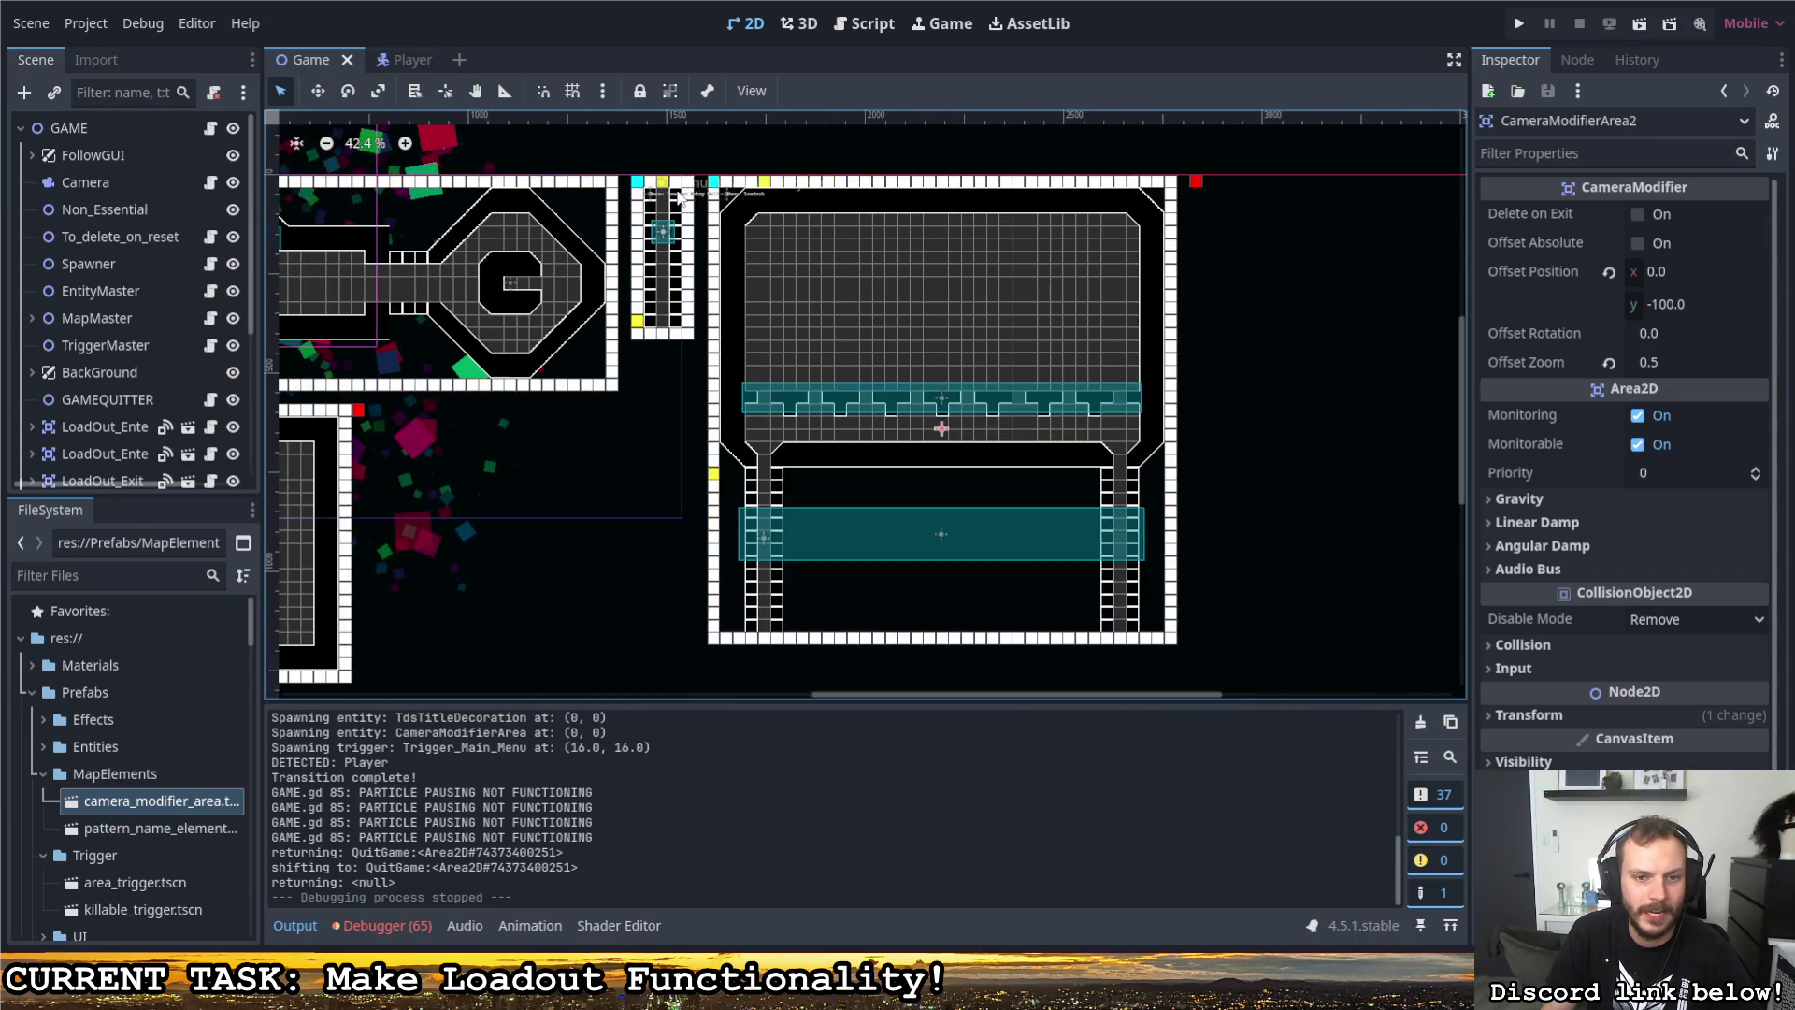
pyautogui.scroll(-4, 130, 377)
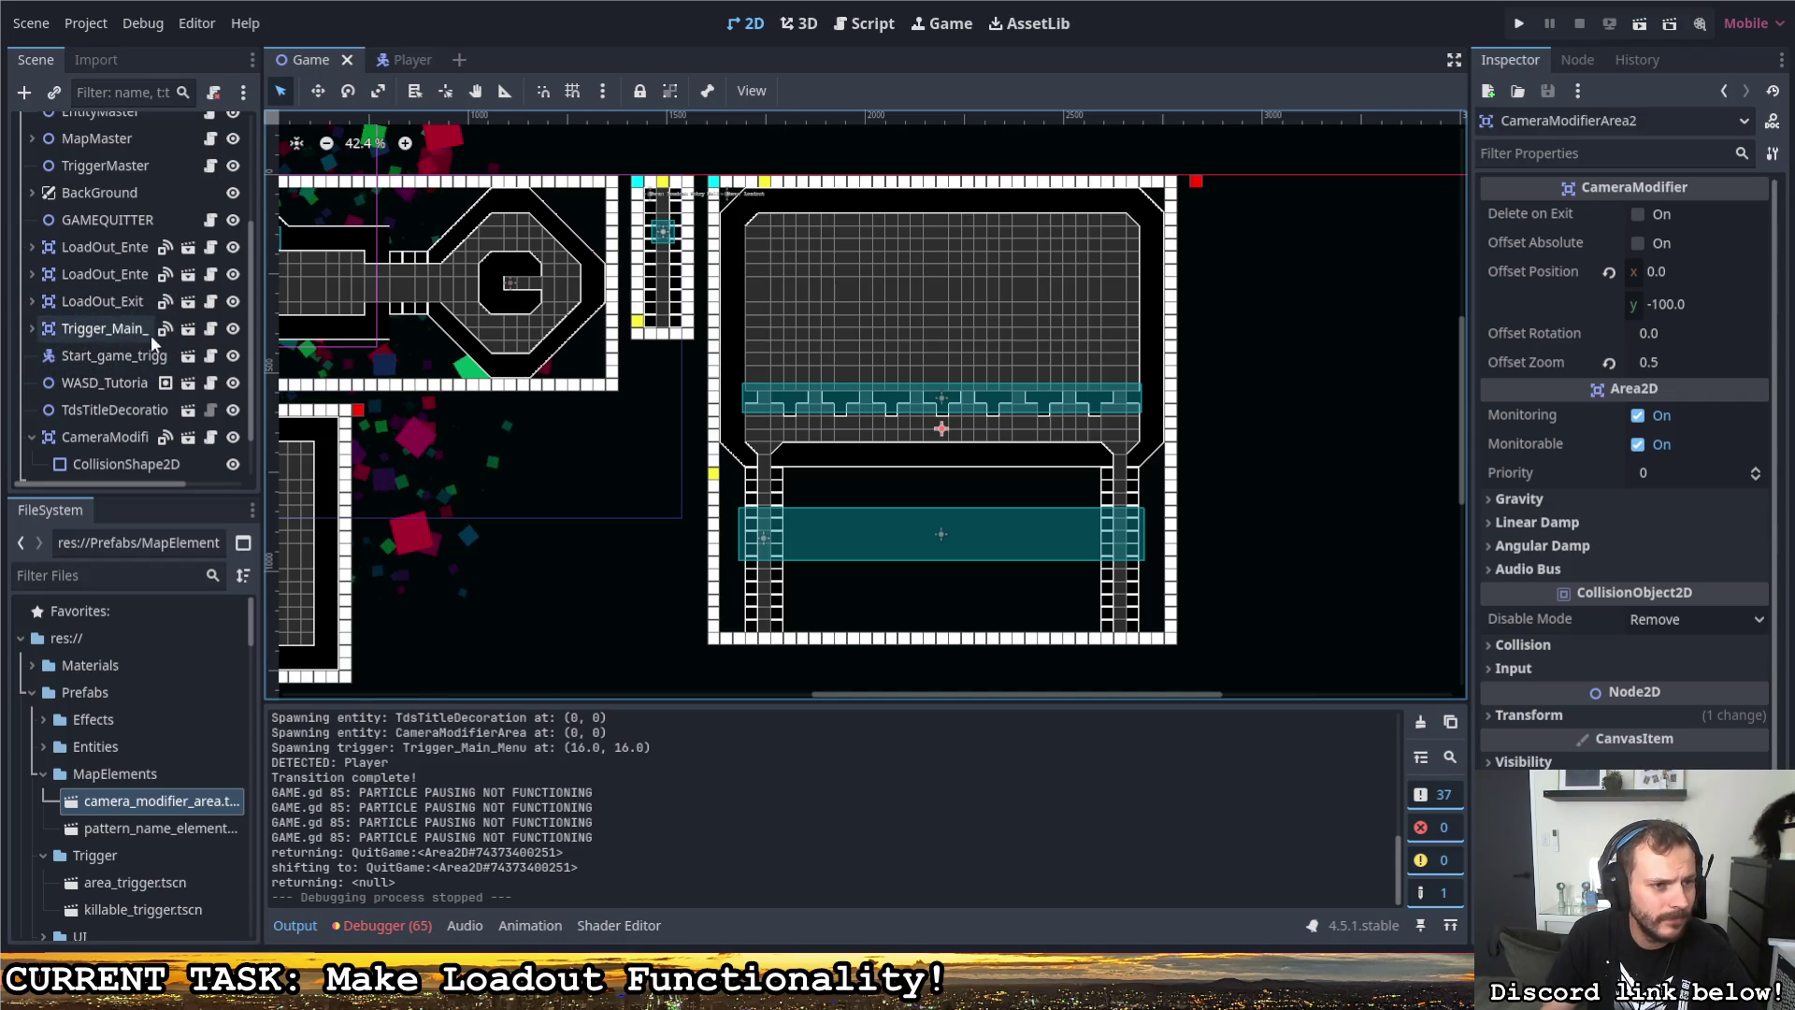
pyautogui.scroll(4, 149, 335)
pyautogui.click(131, 323)
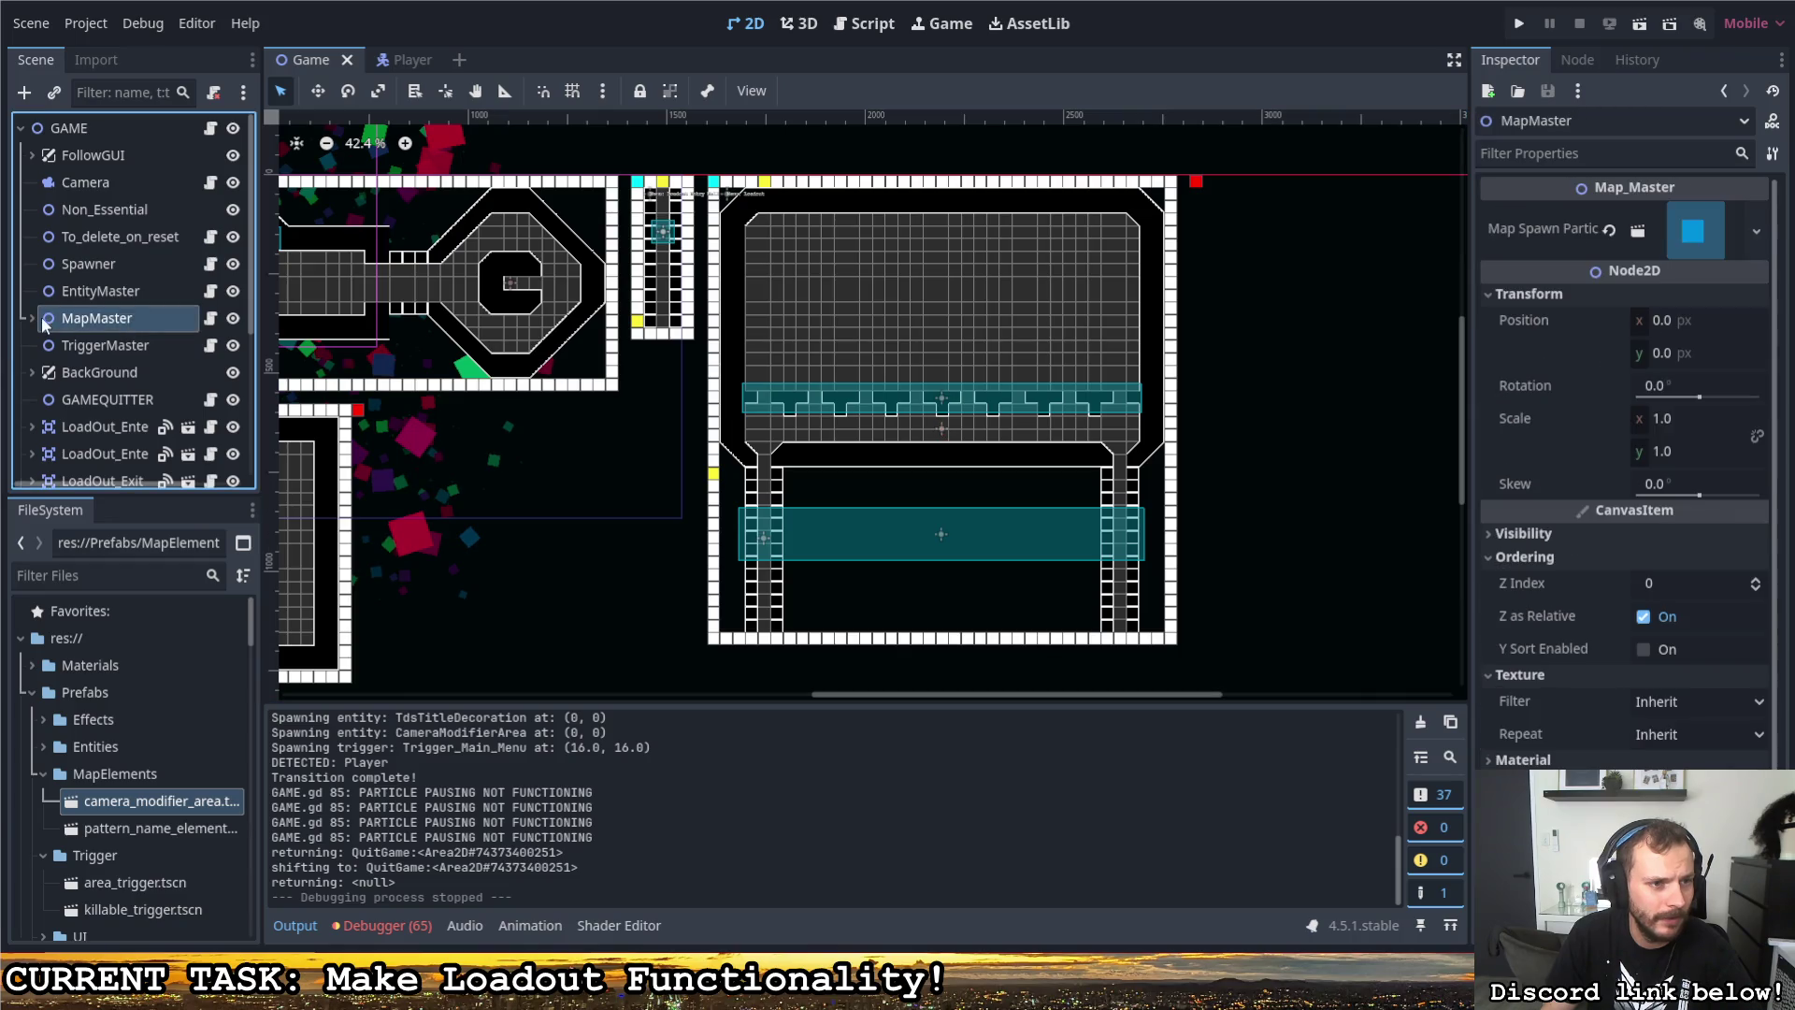
pyautogui.click(32, 317)
pyautogui.click(103, 372)
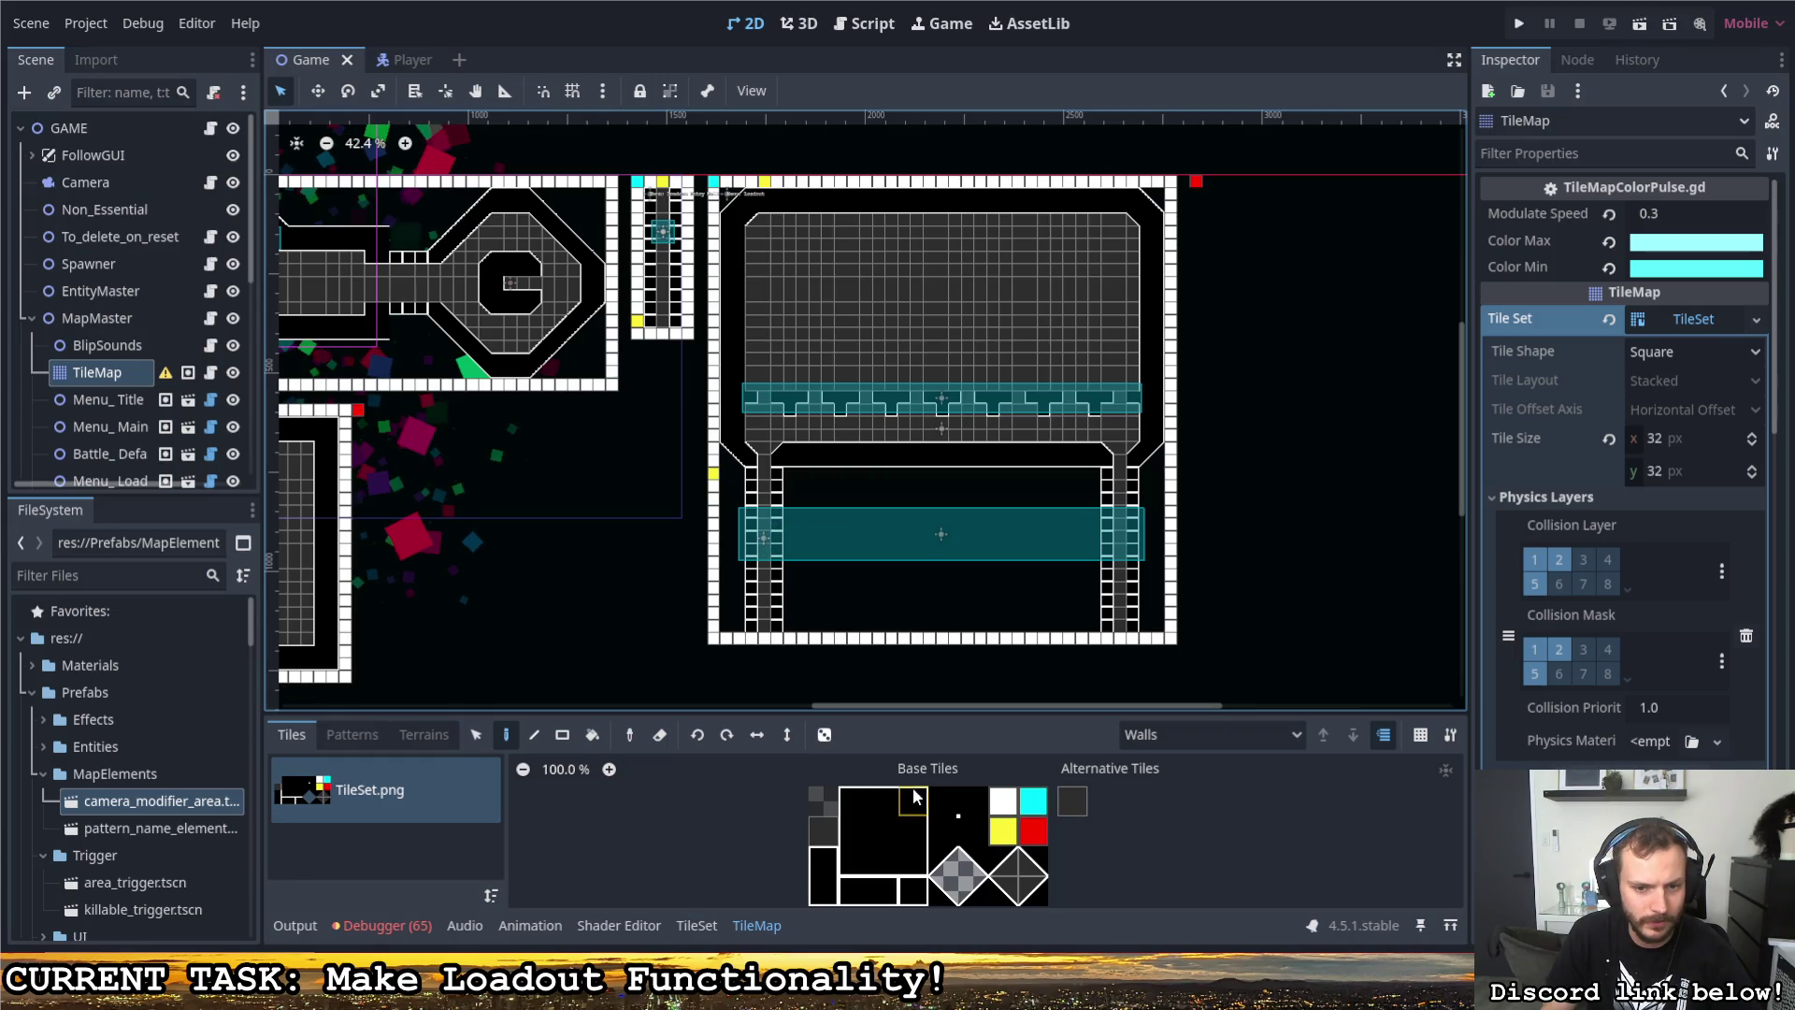
pyautogui.press('e')
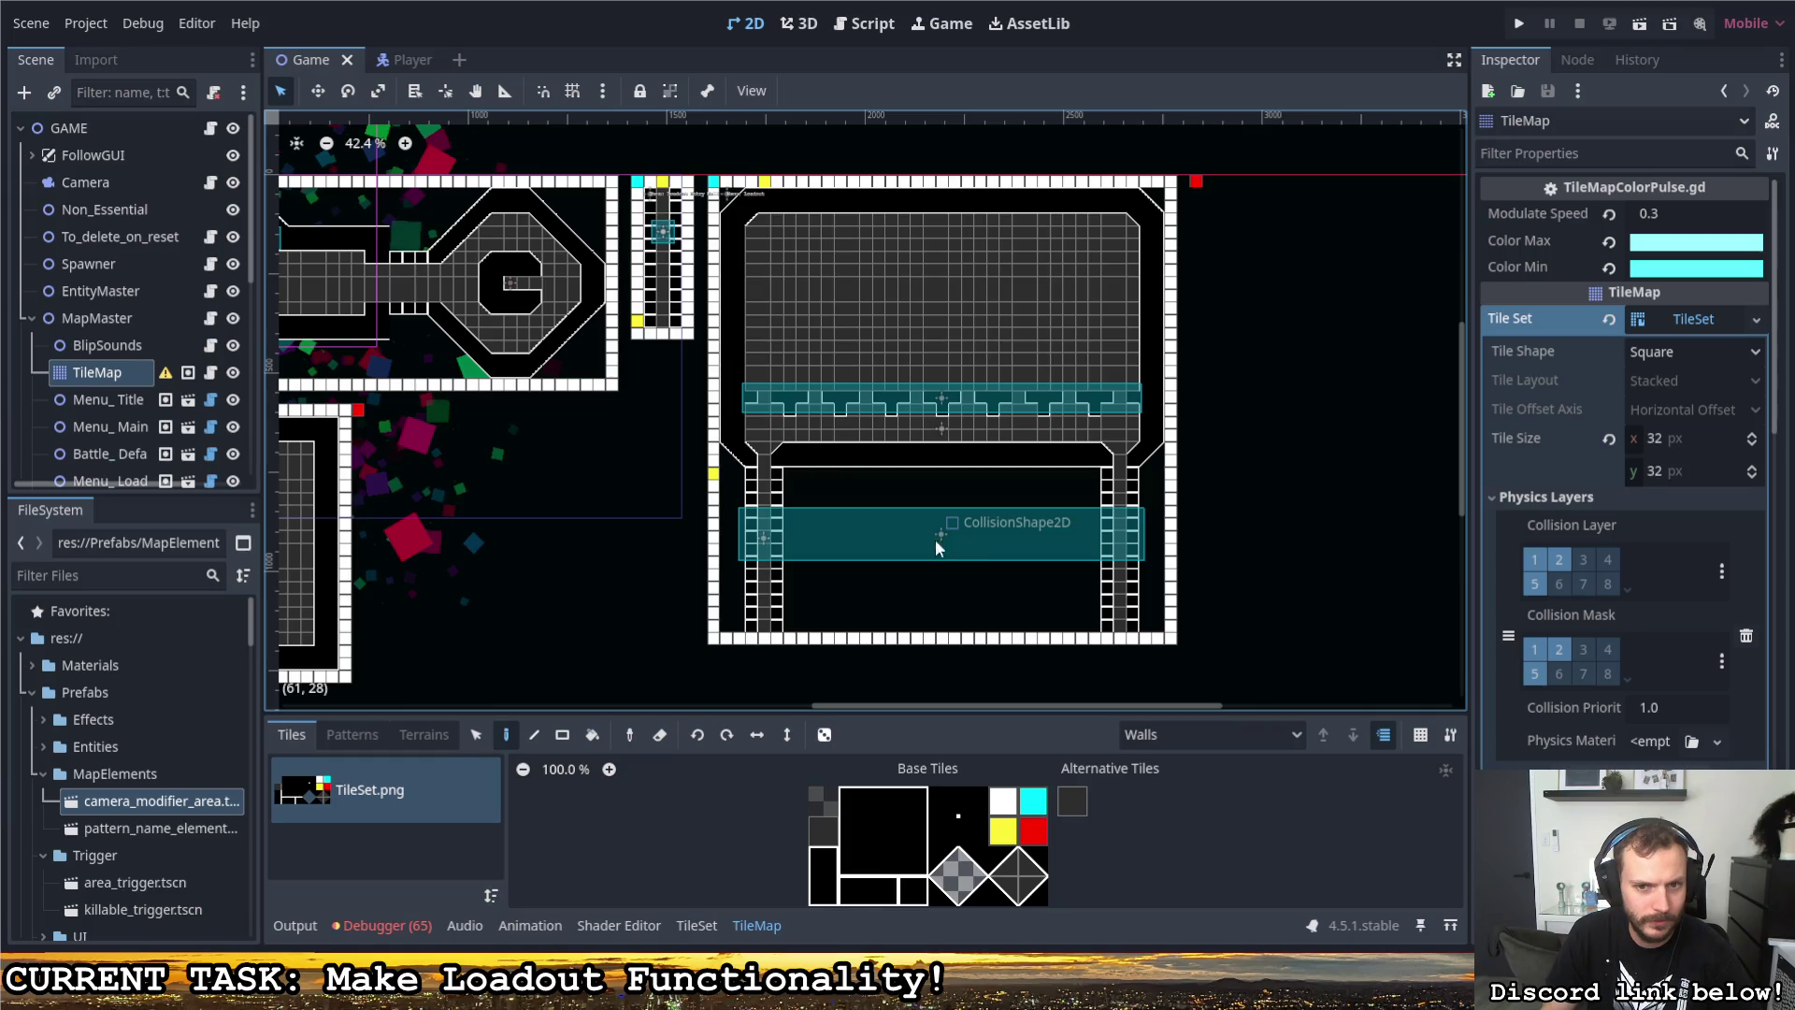
# Step: Select the LoadOut_Exit trigger node in the Scene dock
pyautogui.click(102, 345)
pyautogui.click(764, 542)
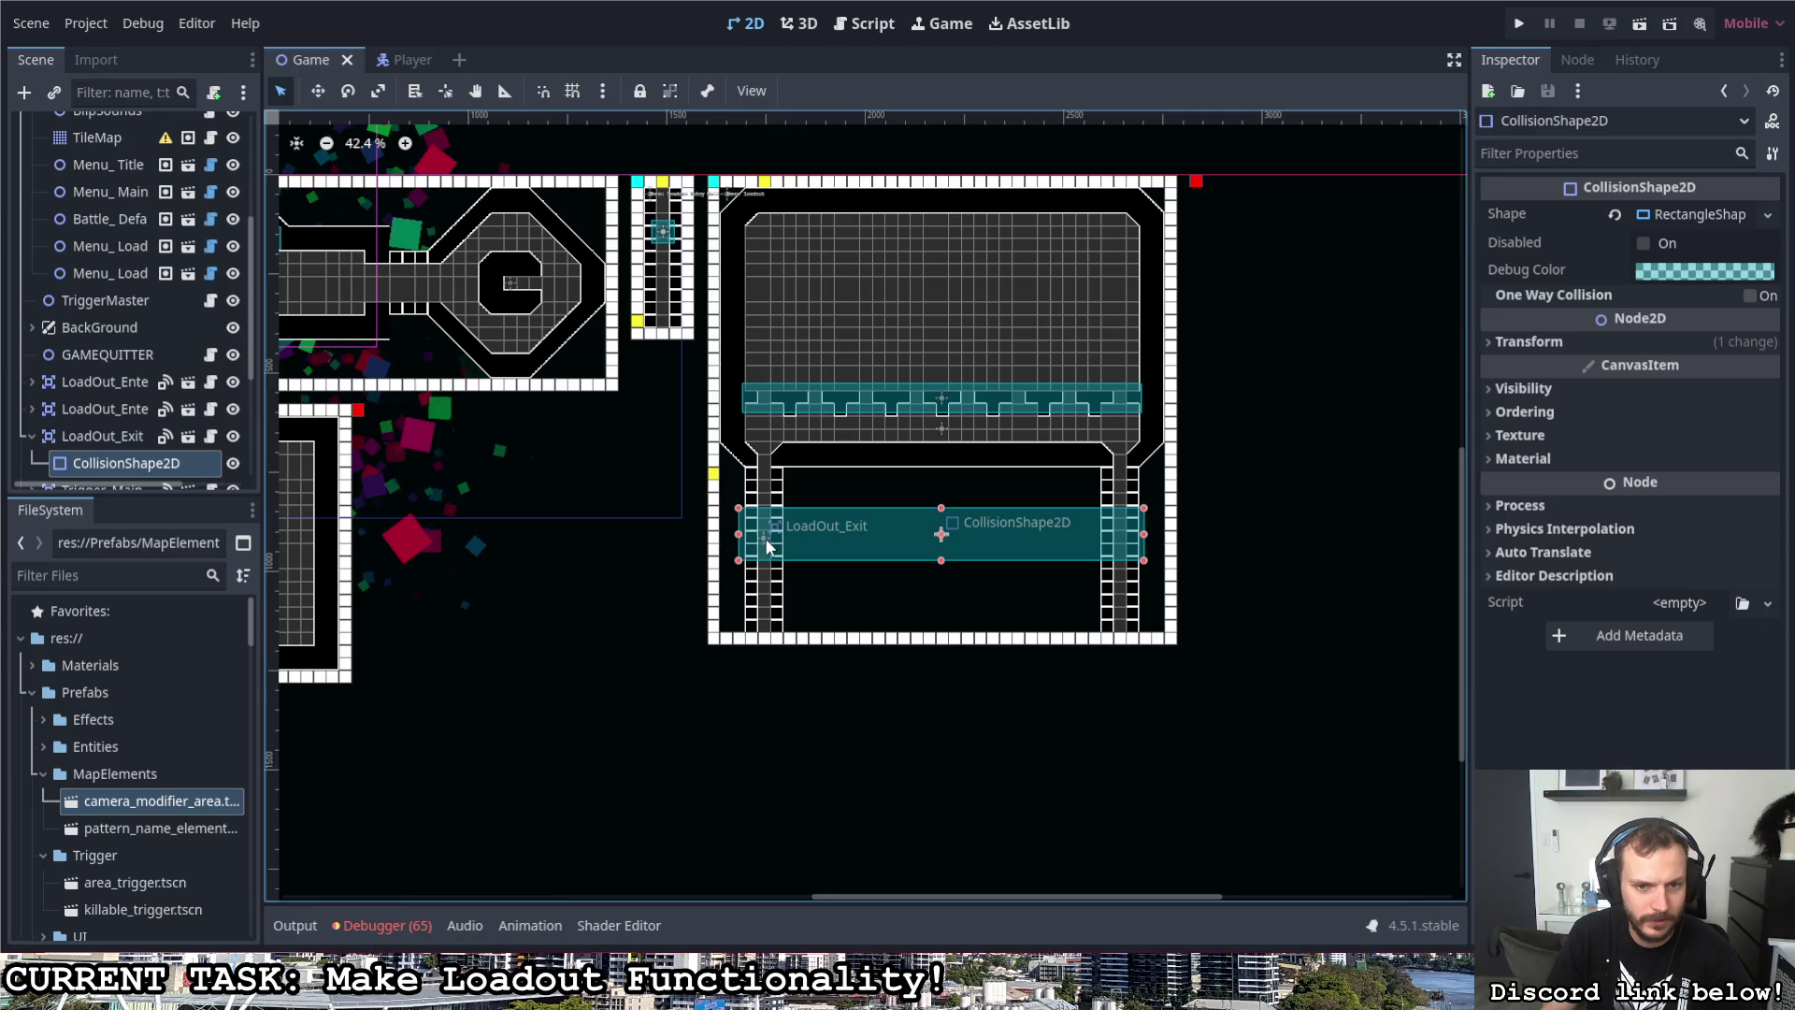
pyautogui.scroll(-2, 144, 426)
pyautogui.click(103, 393)
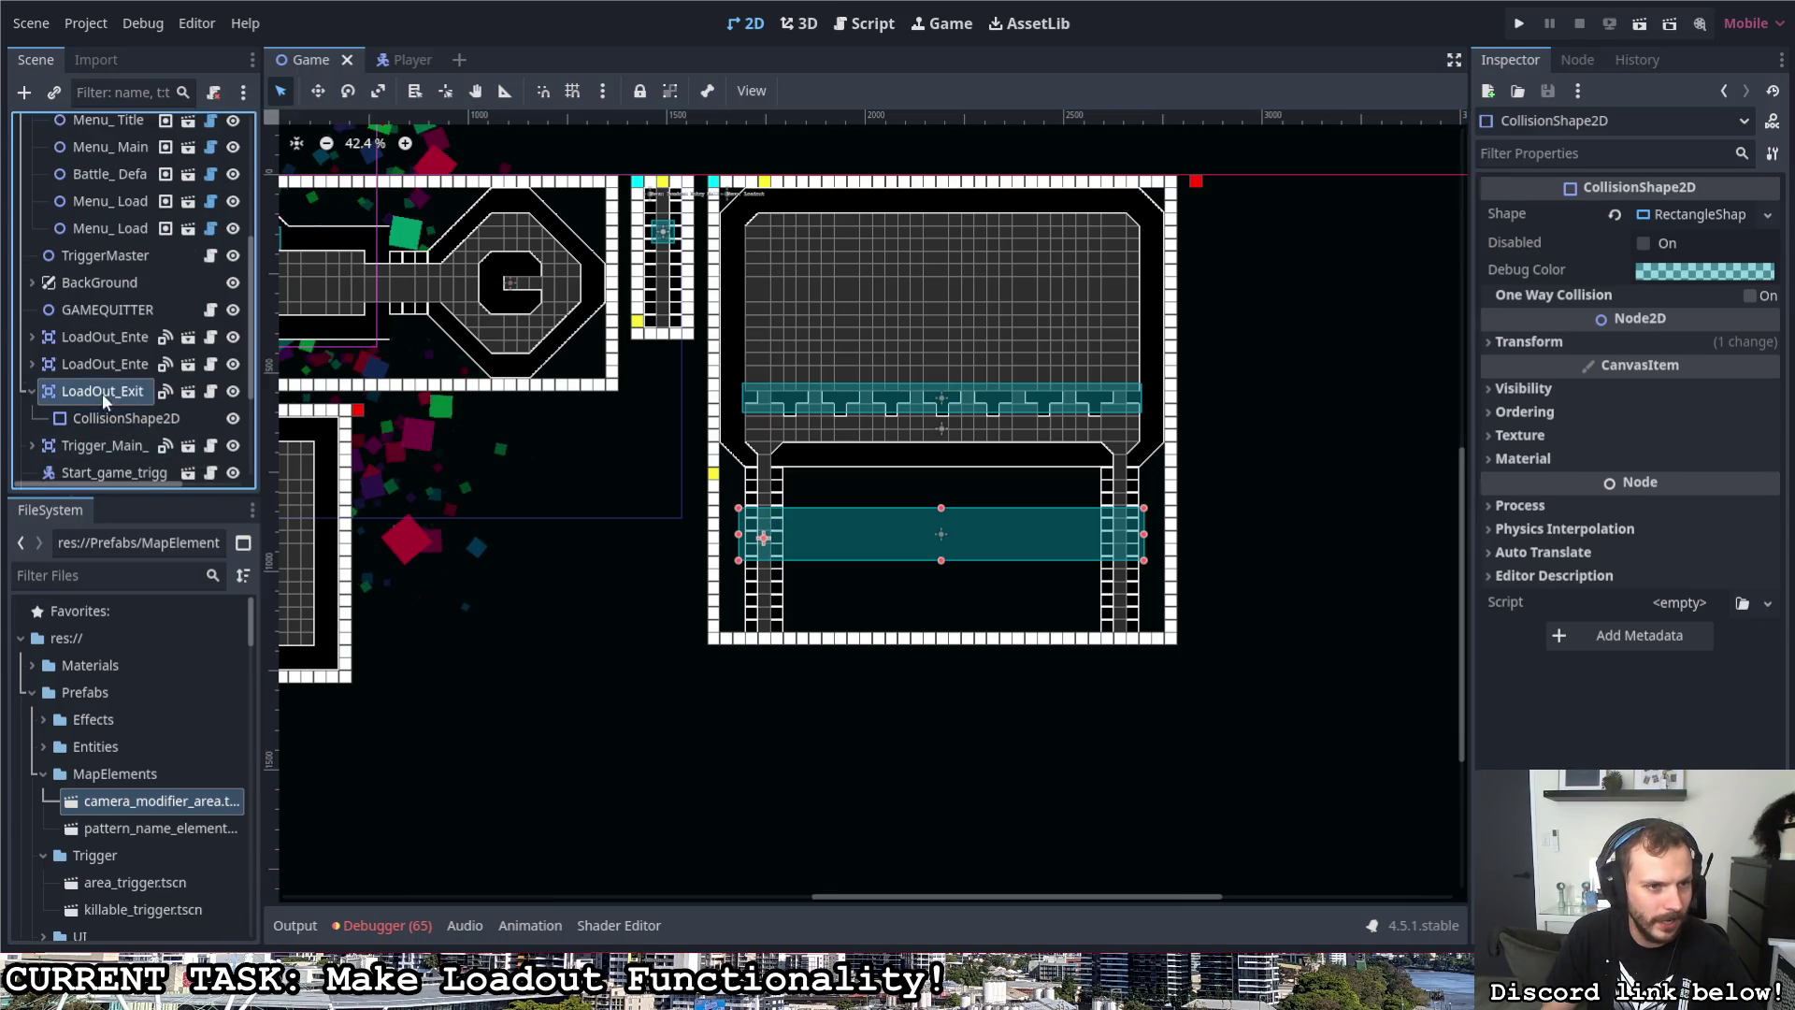
# Step: Nudge LoadOut_Exit three steps down toward the loadout room's bottom wall
pyautogui.press('Down')
pyautogui.press('Down')
pyautogui.press('Down')
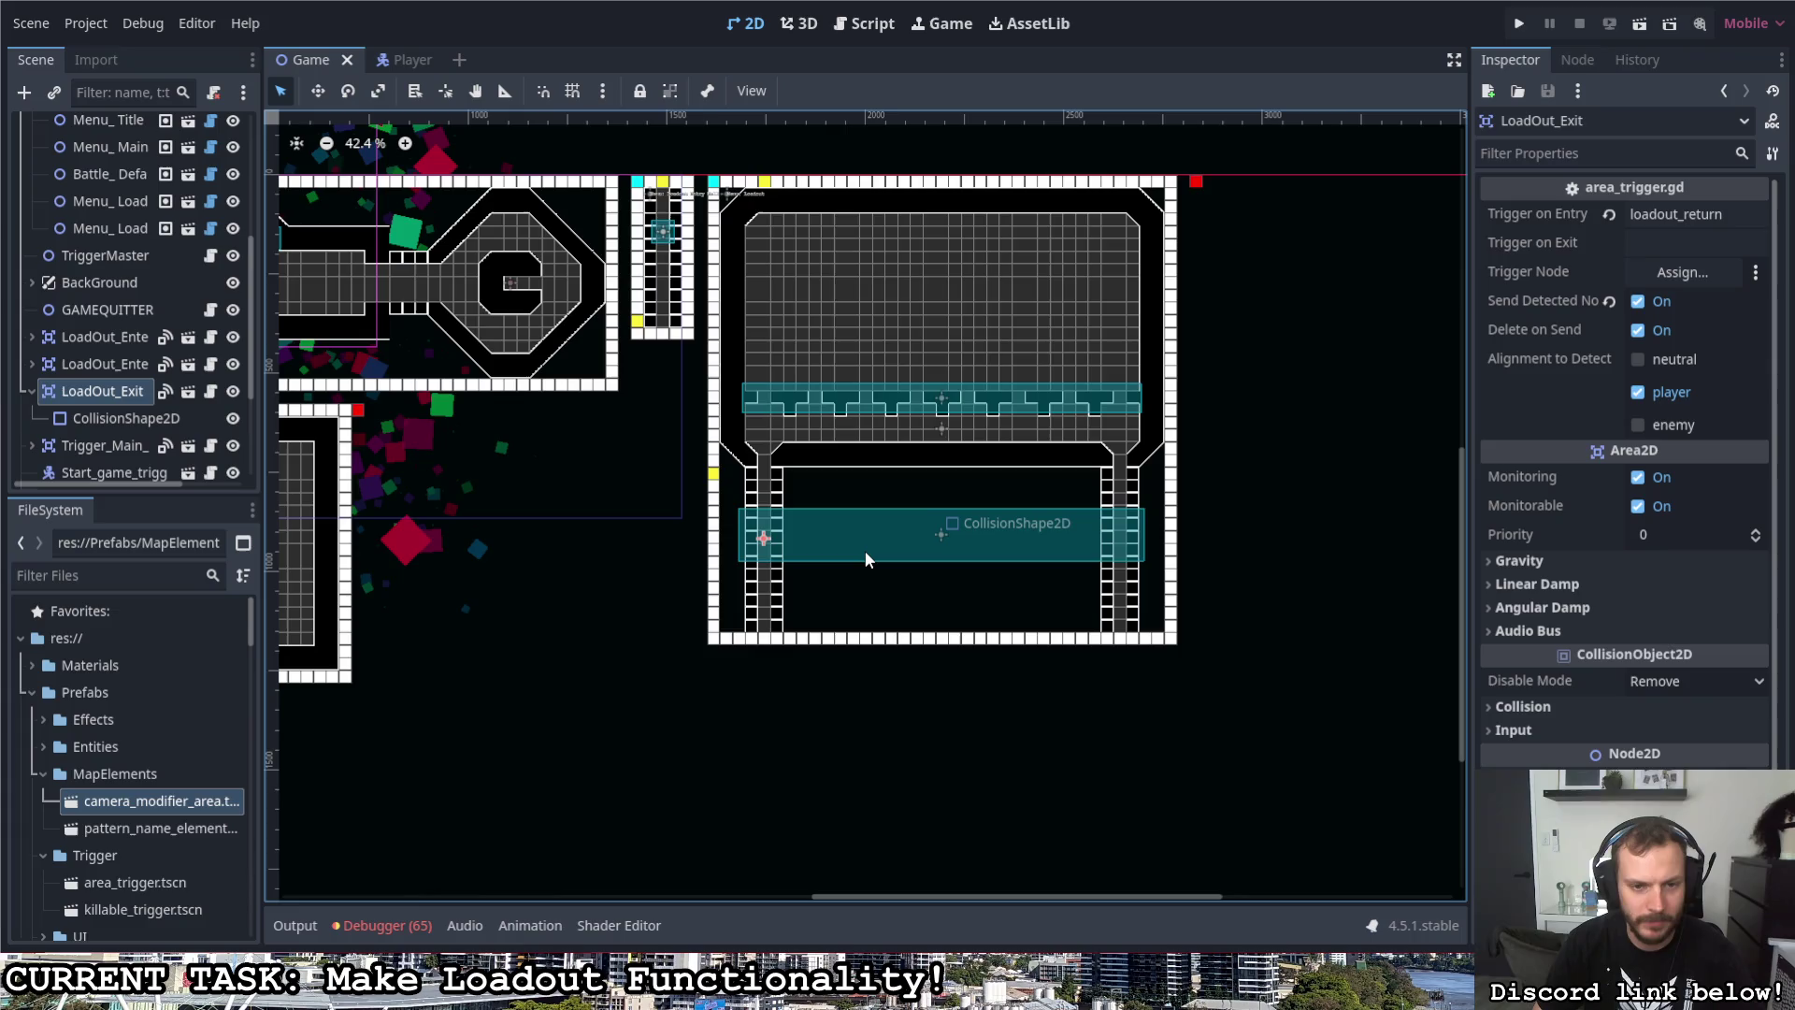
pyautogui.press('Down')
pyautogui.press('Down')
pyautogui.press('Down')
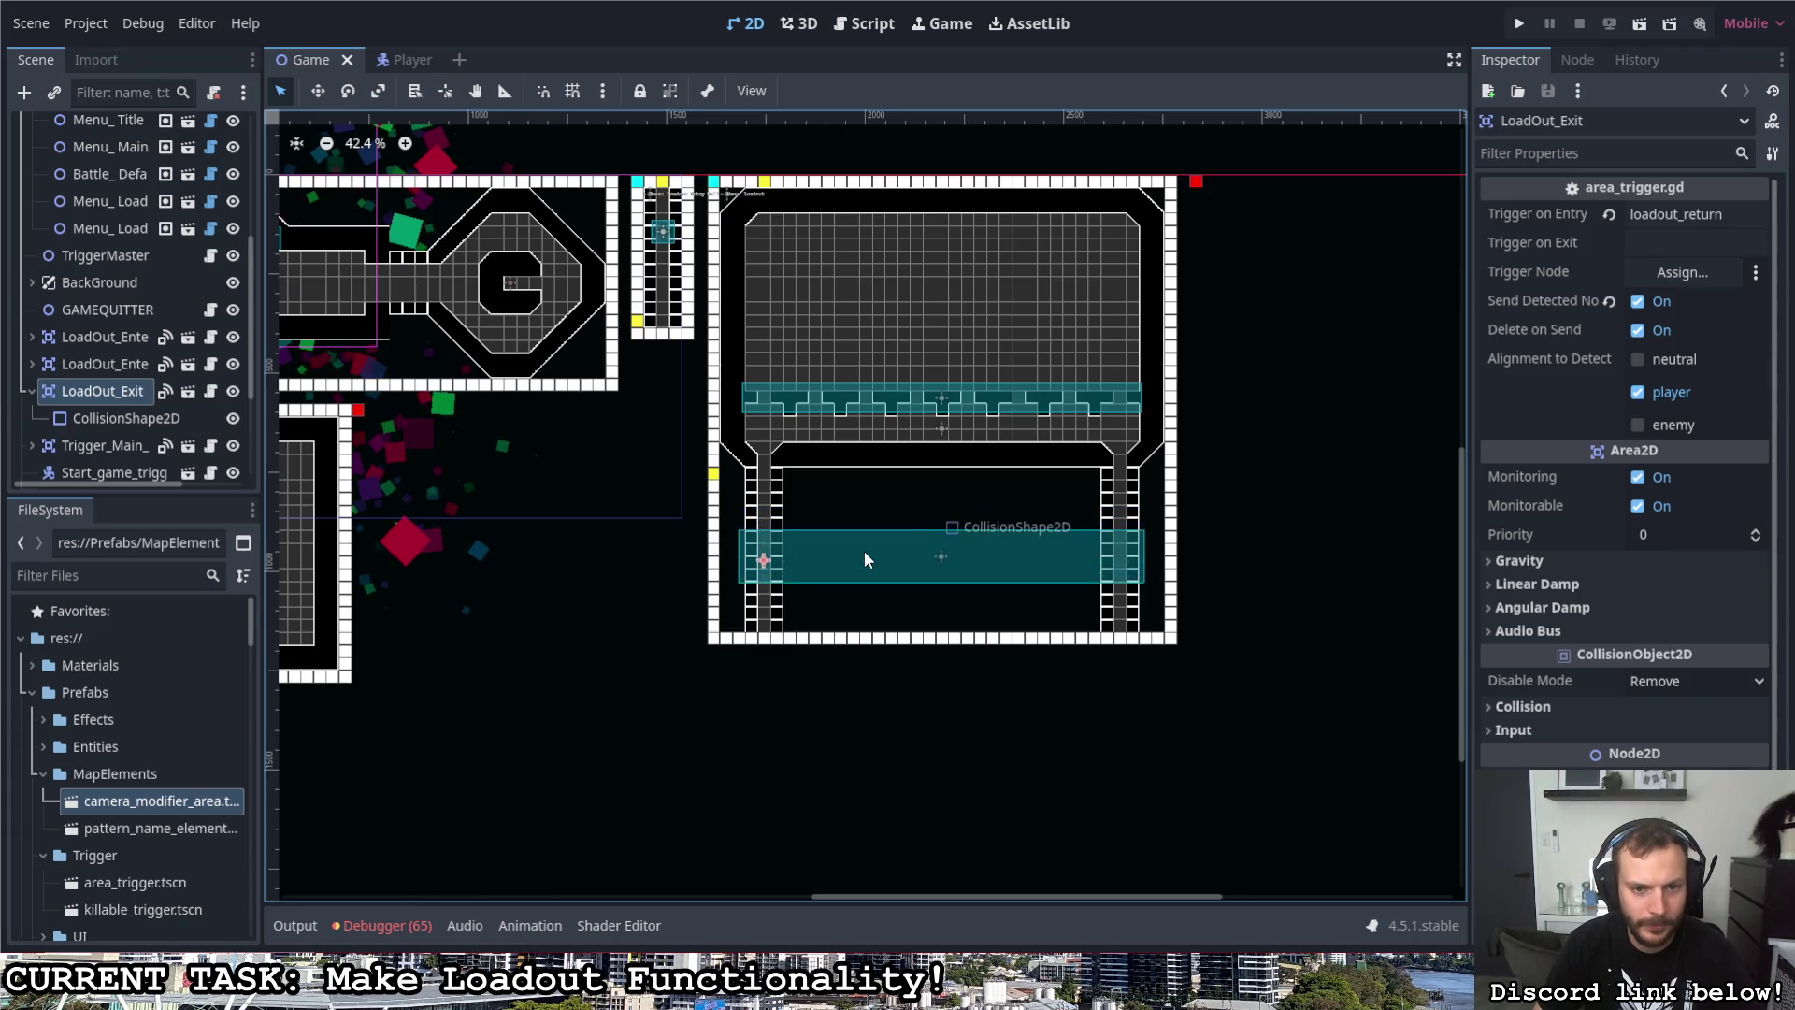
pyautogui.press('Down')
pyautogui.press('Down')
pyautogui.press('Down')
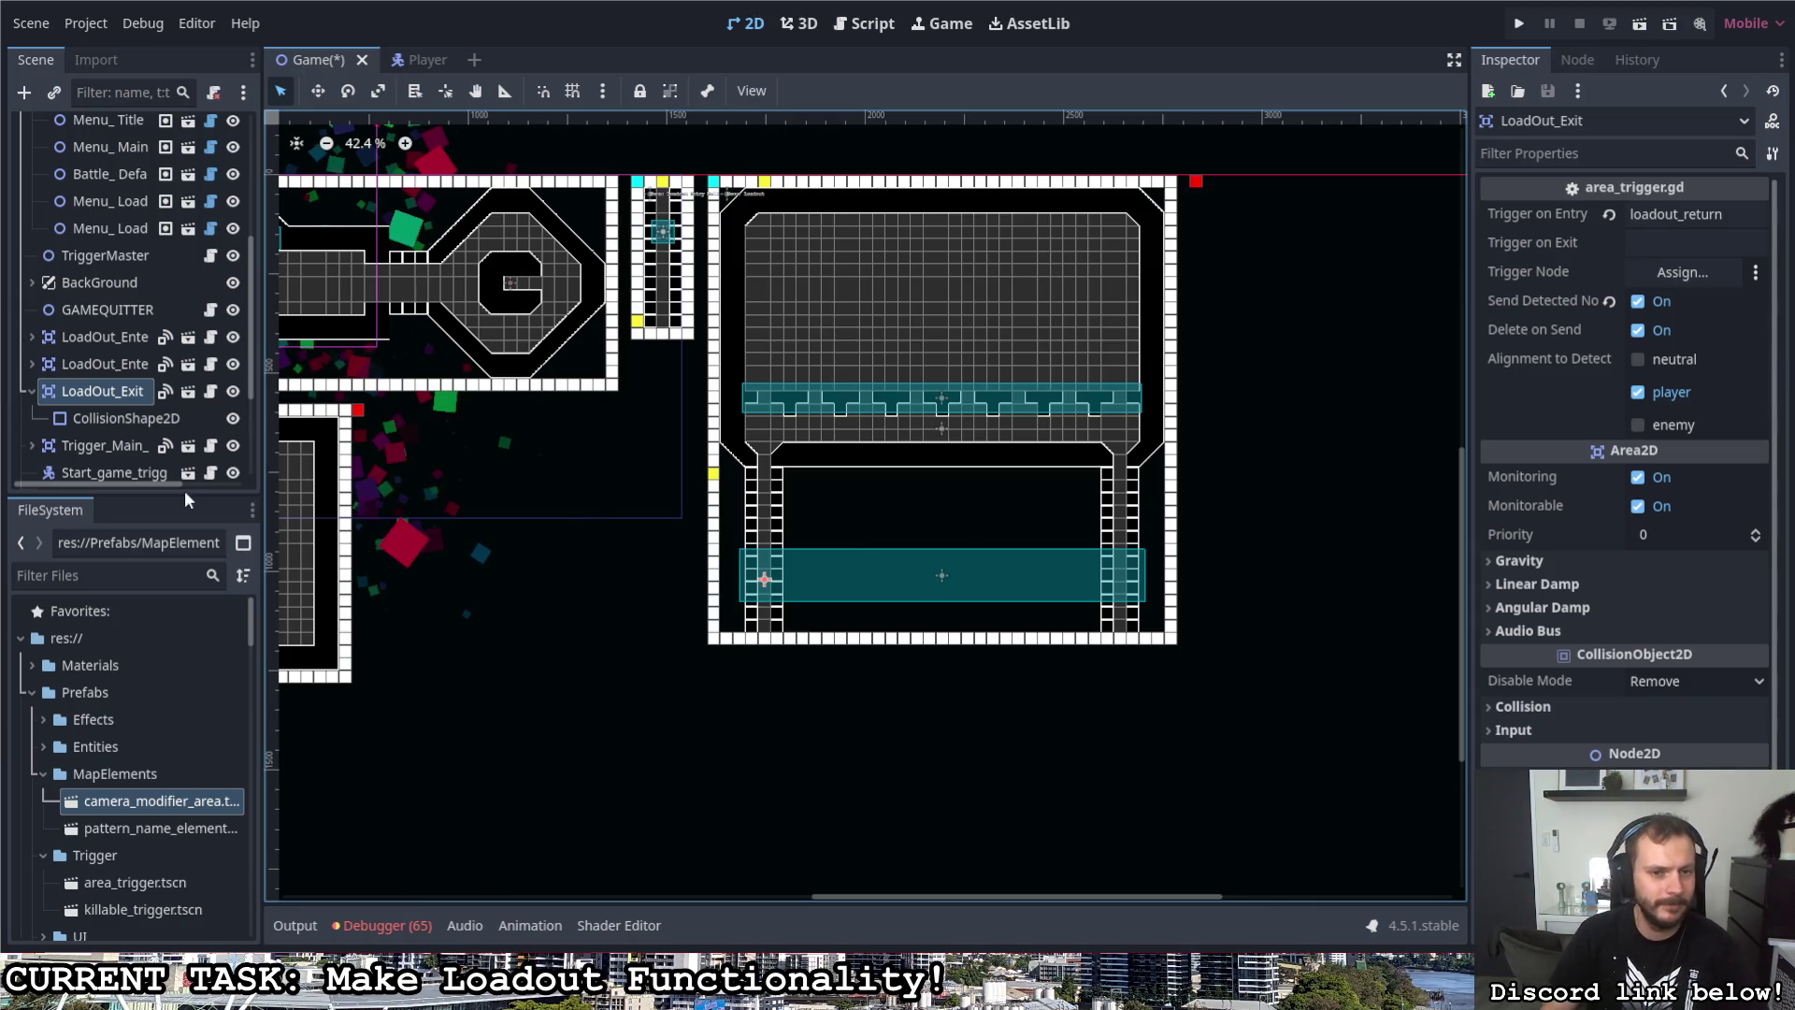
pyautogui.scroll(-5, 121, 323)
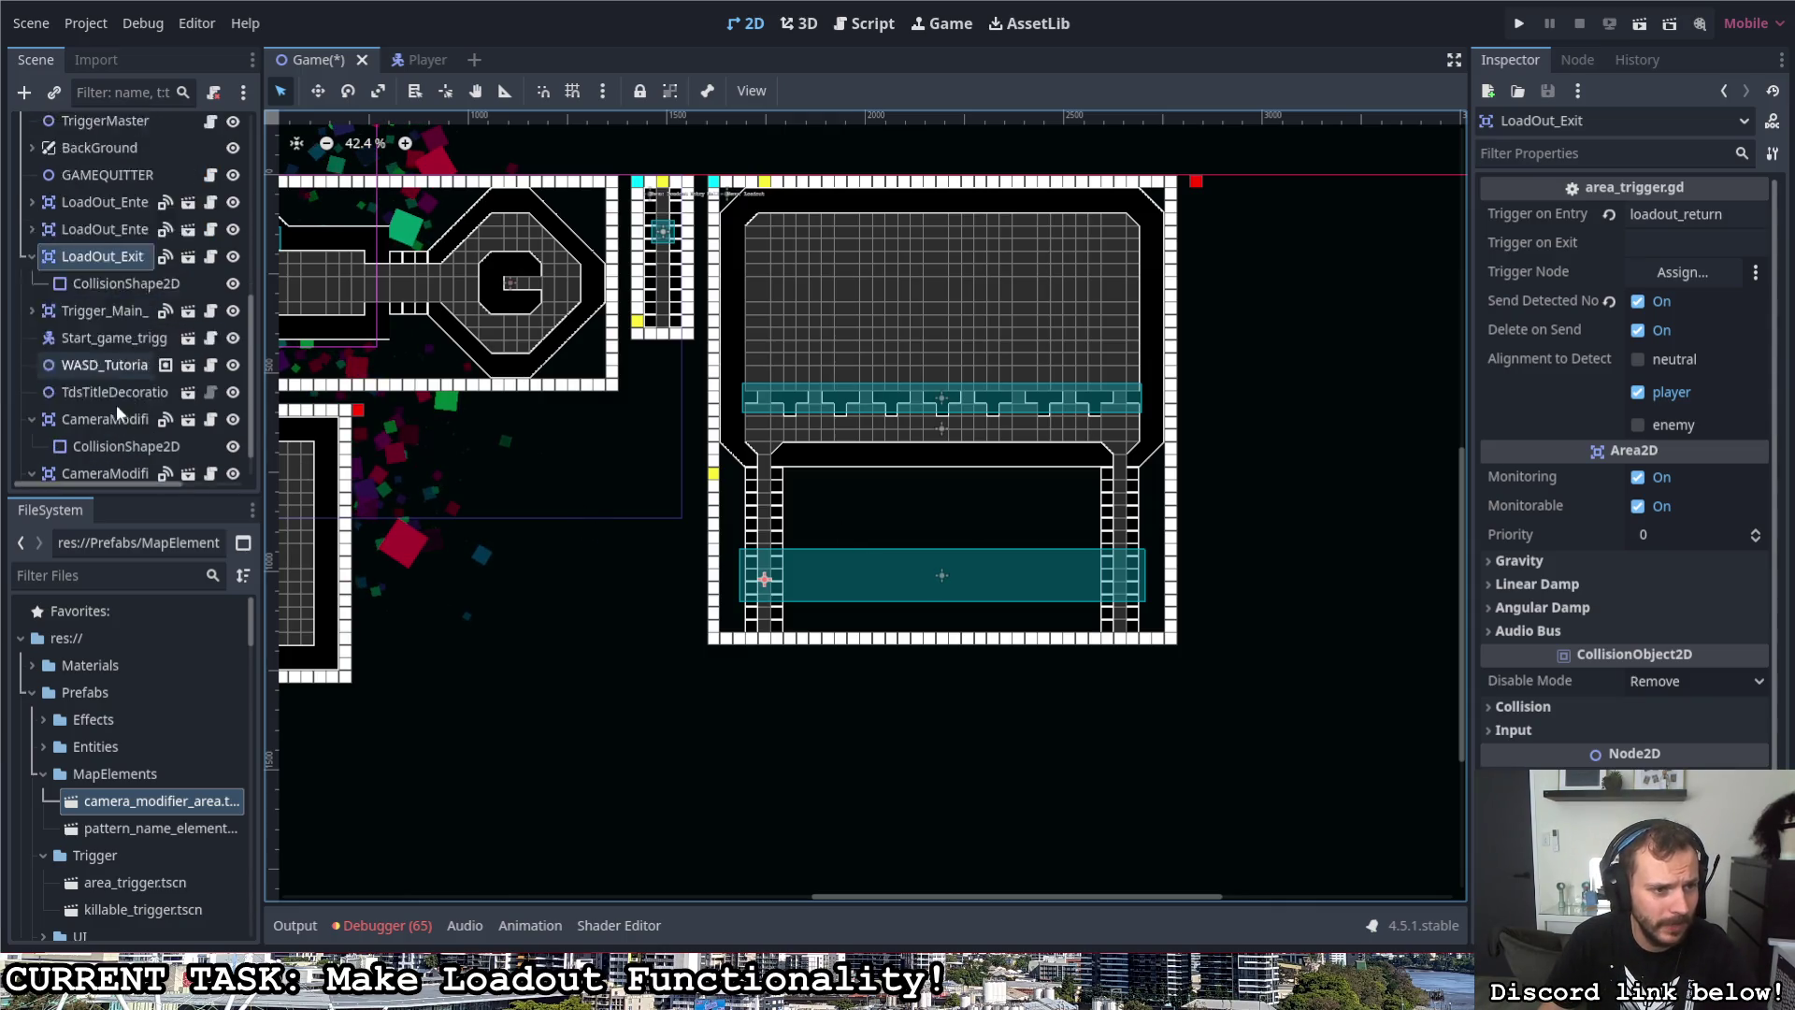
pyautogui.scroll(2, 116, 402)
pyautogui.scroll(10, 132, 324)
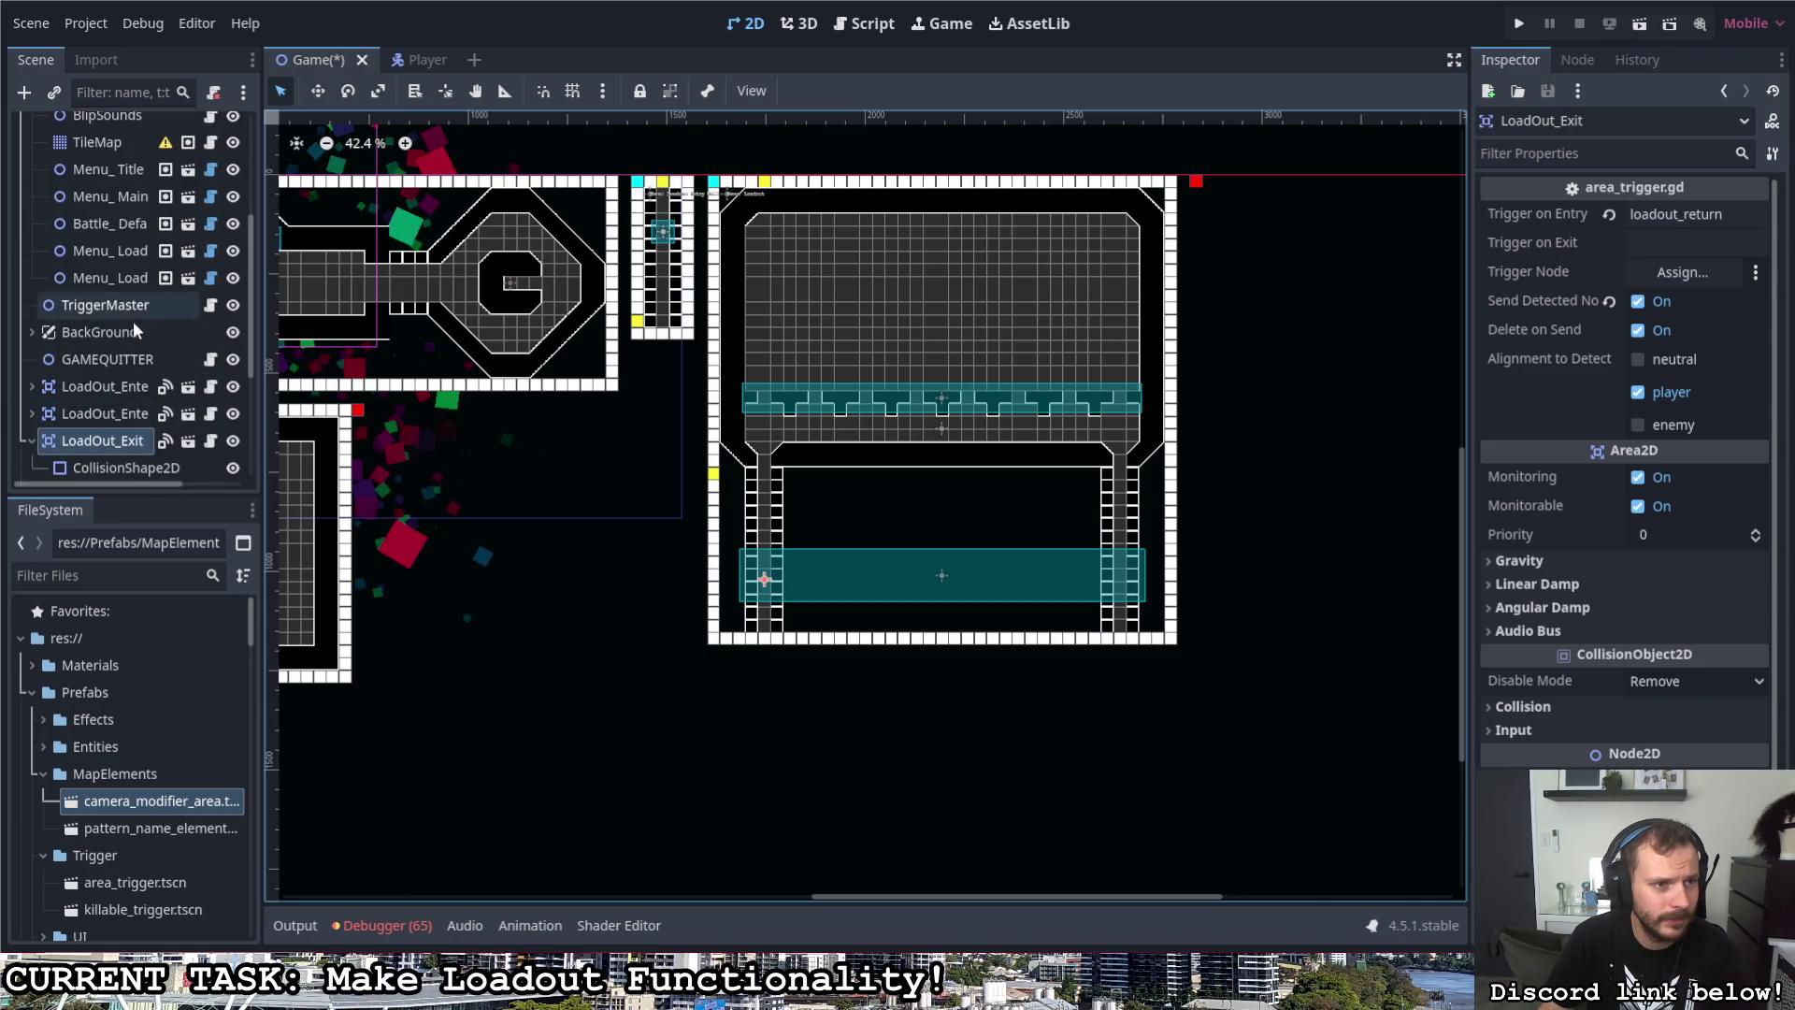
# Step: Select the TileMap and pick the white wall tile for painting
pyautogui.click(127, 277)
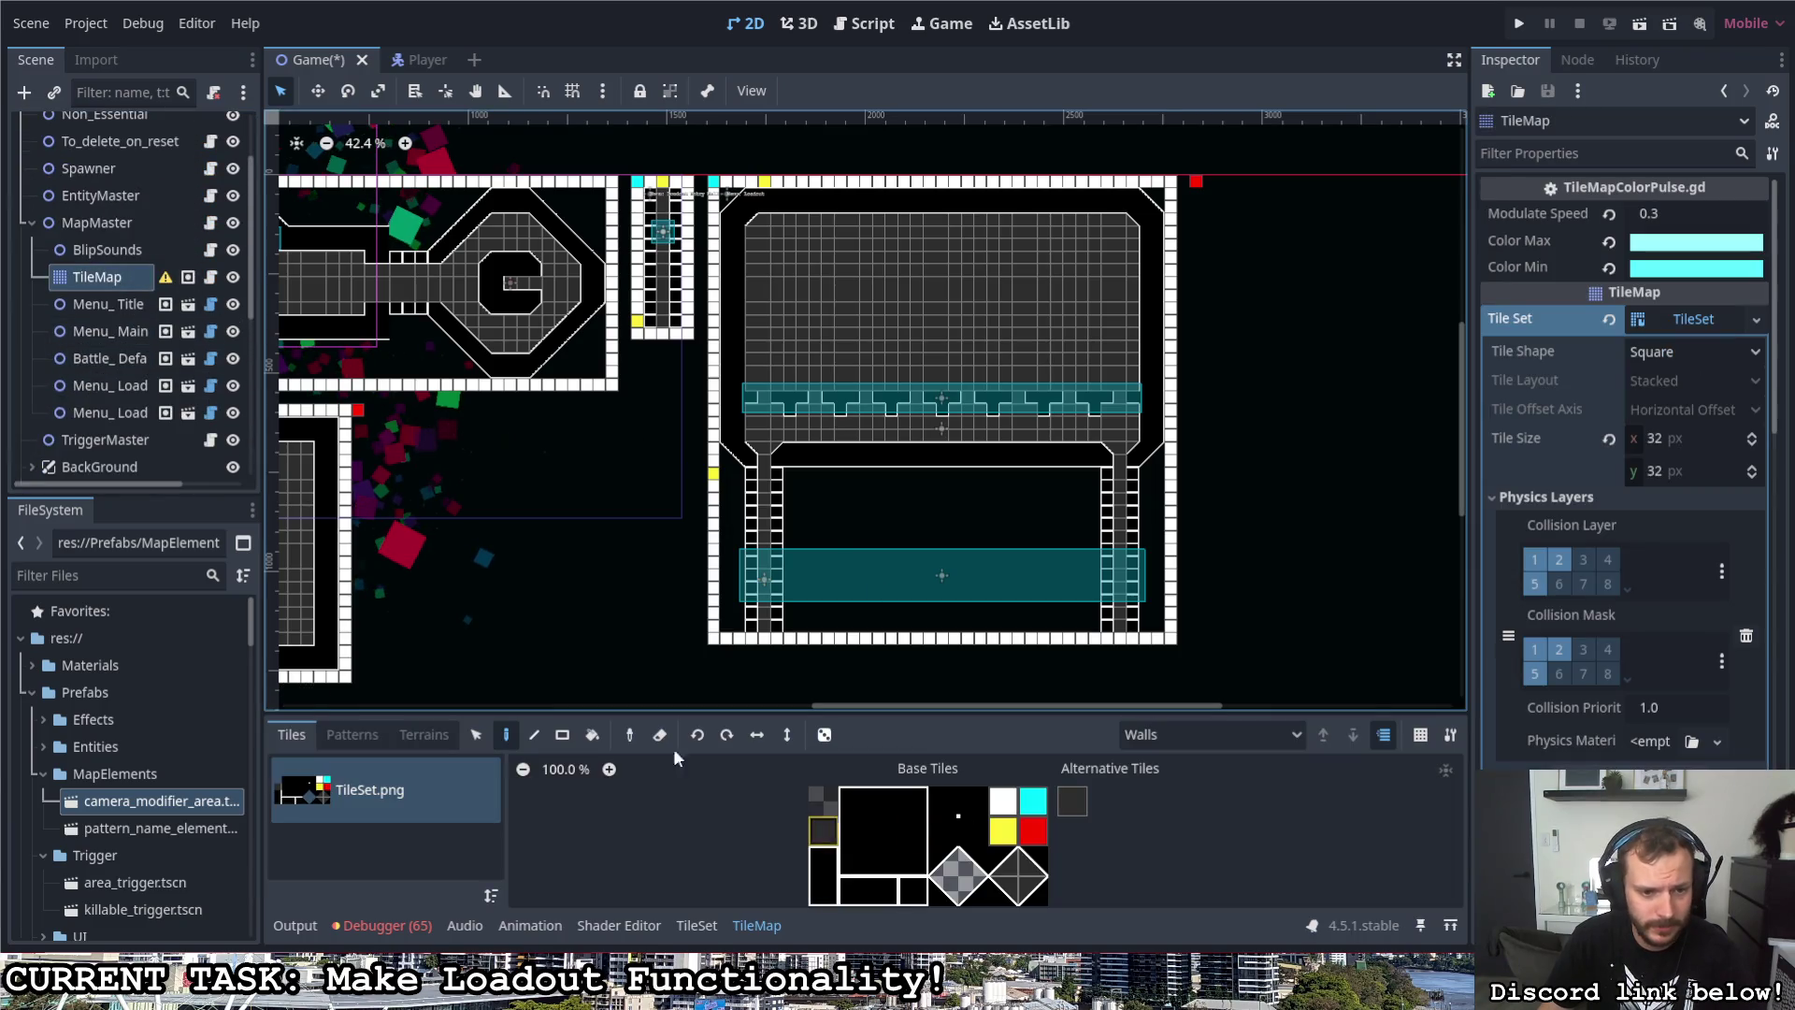
pyautogui.click(478, 735)
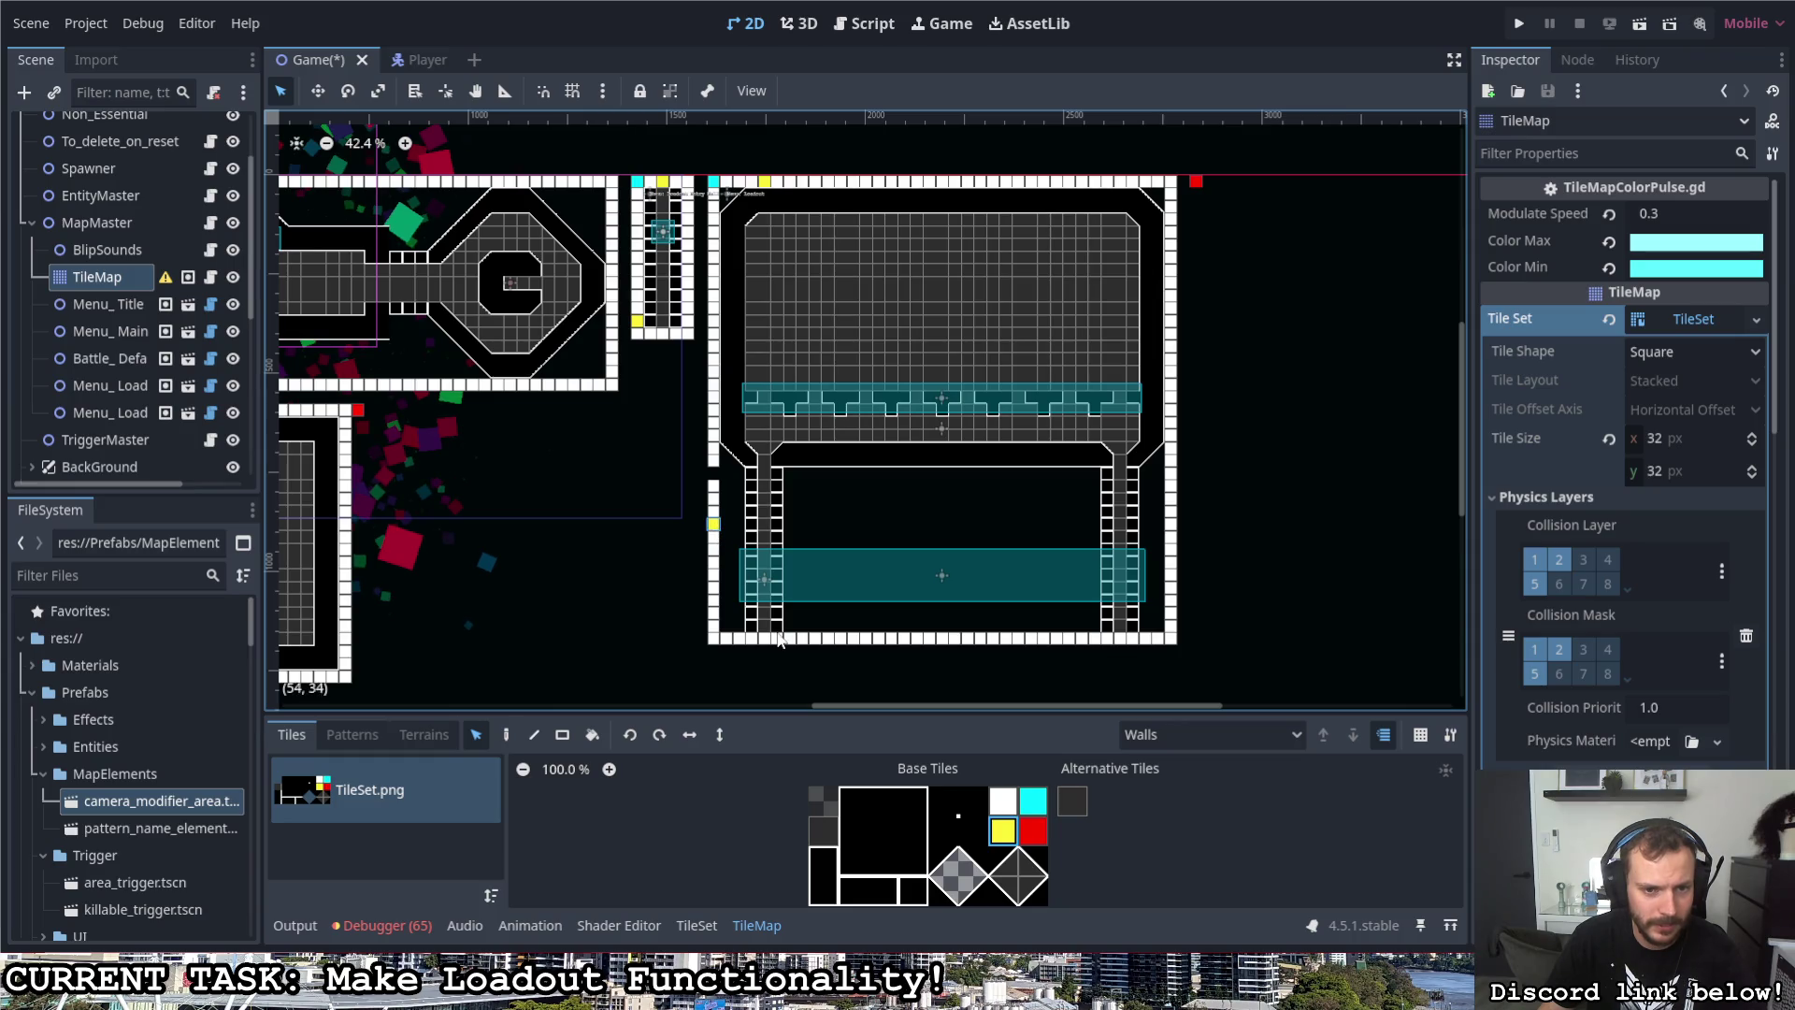
pyautogui.click(714, 496)
pyautogui.press('d')
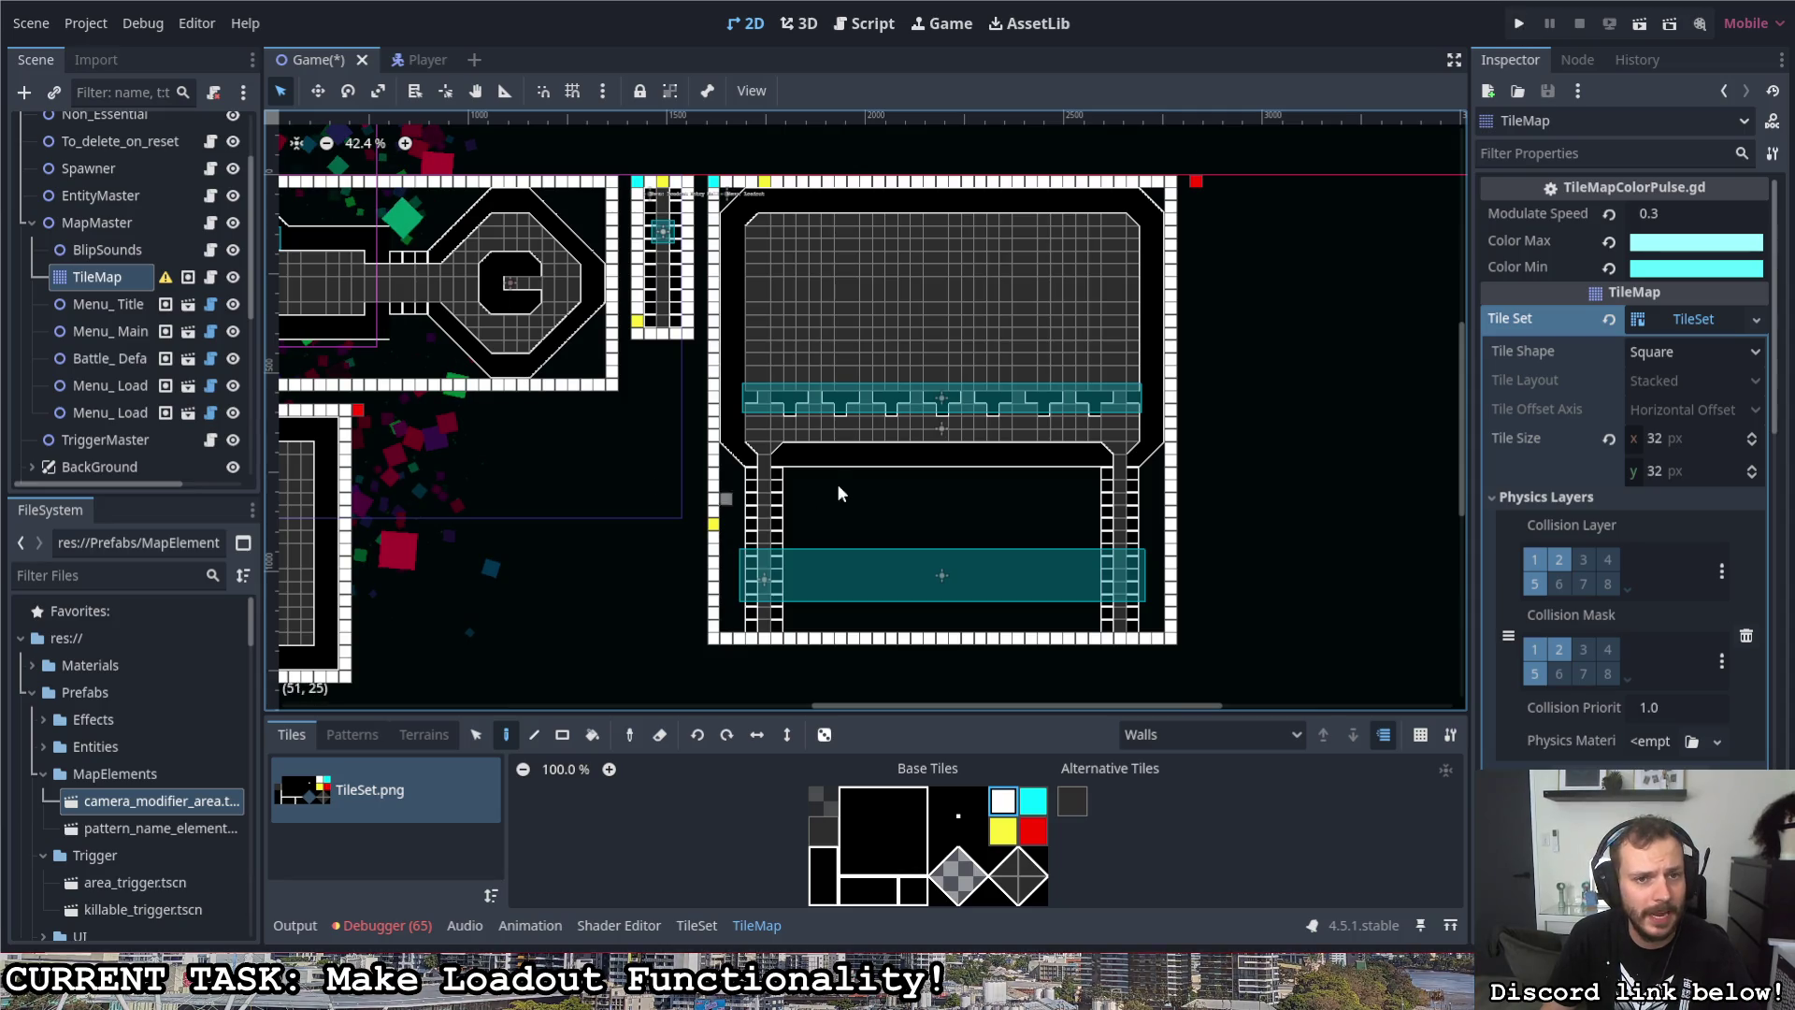
pyautogui.scroll(5, 492, 258)
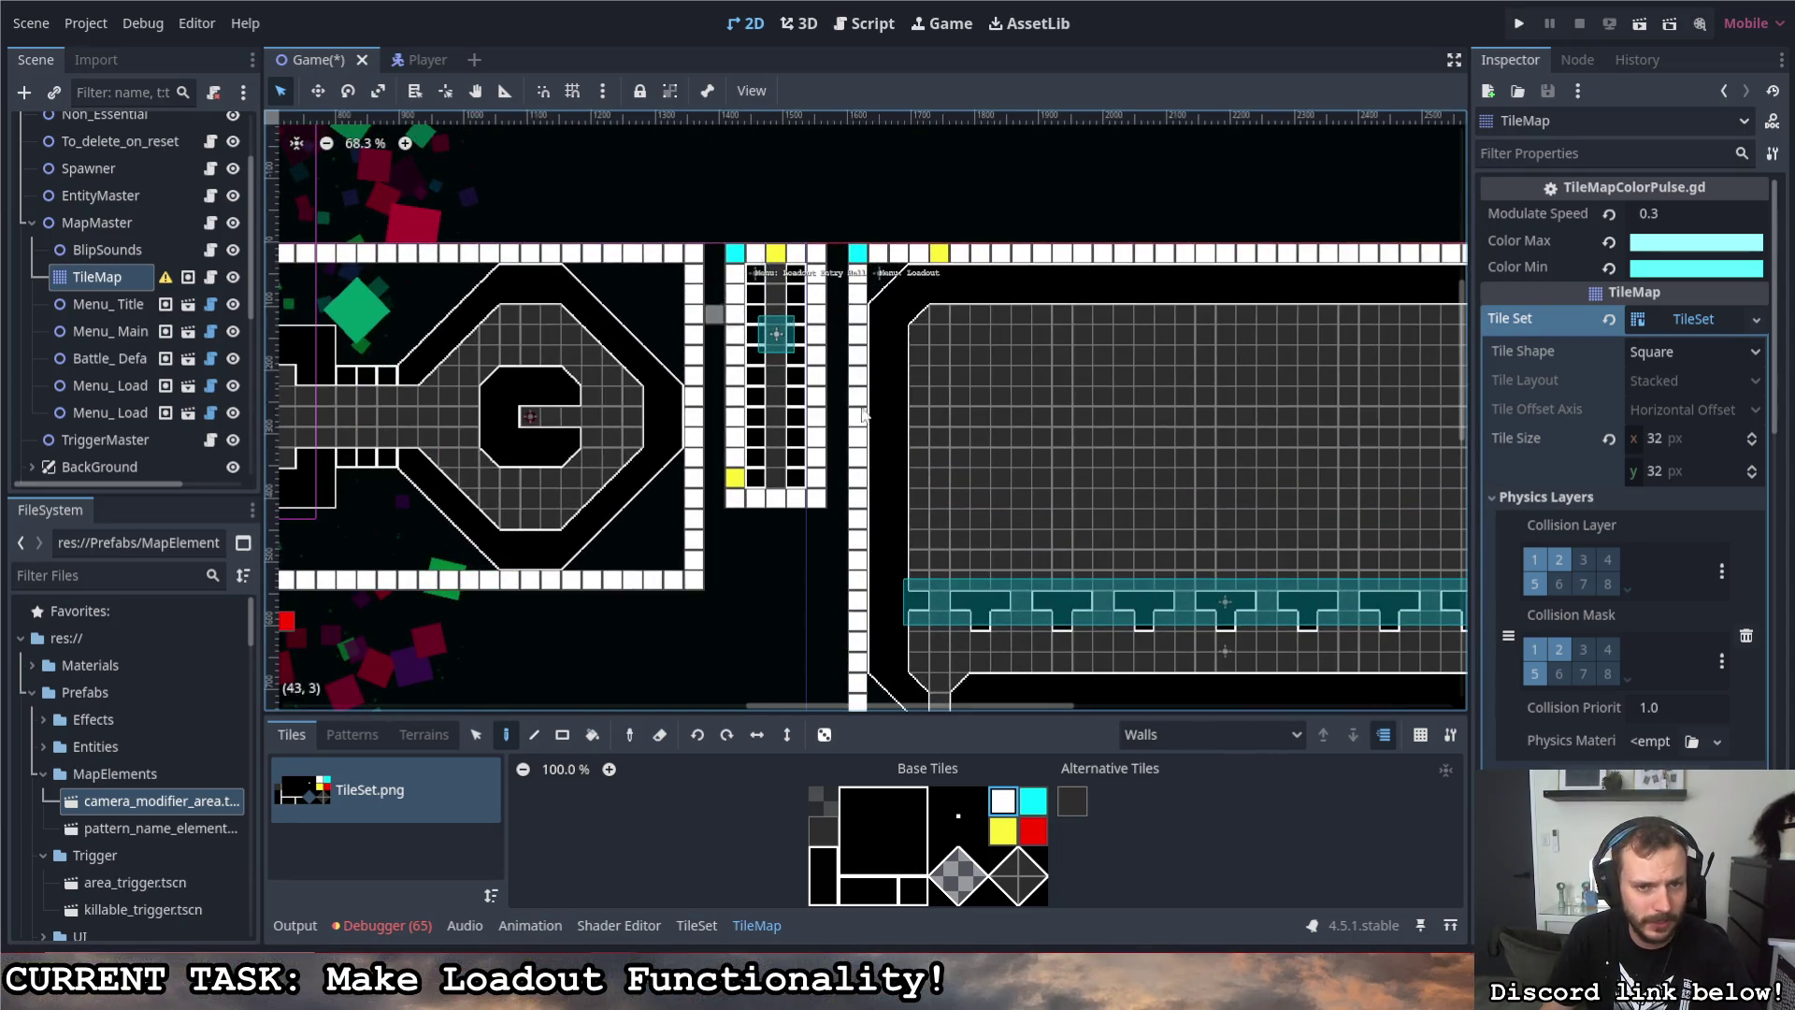
# Step: Box-select the narrow corridor's tiles and place them to lengthen the hallway
pyautogui.click(482, 738)
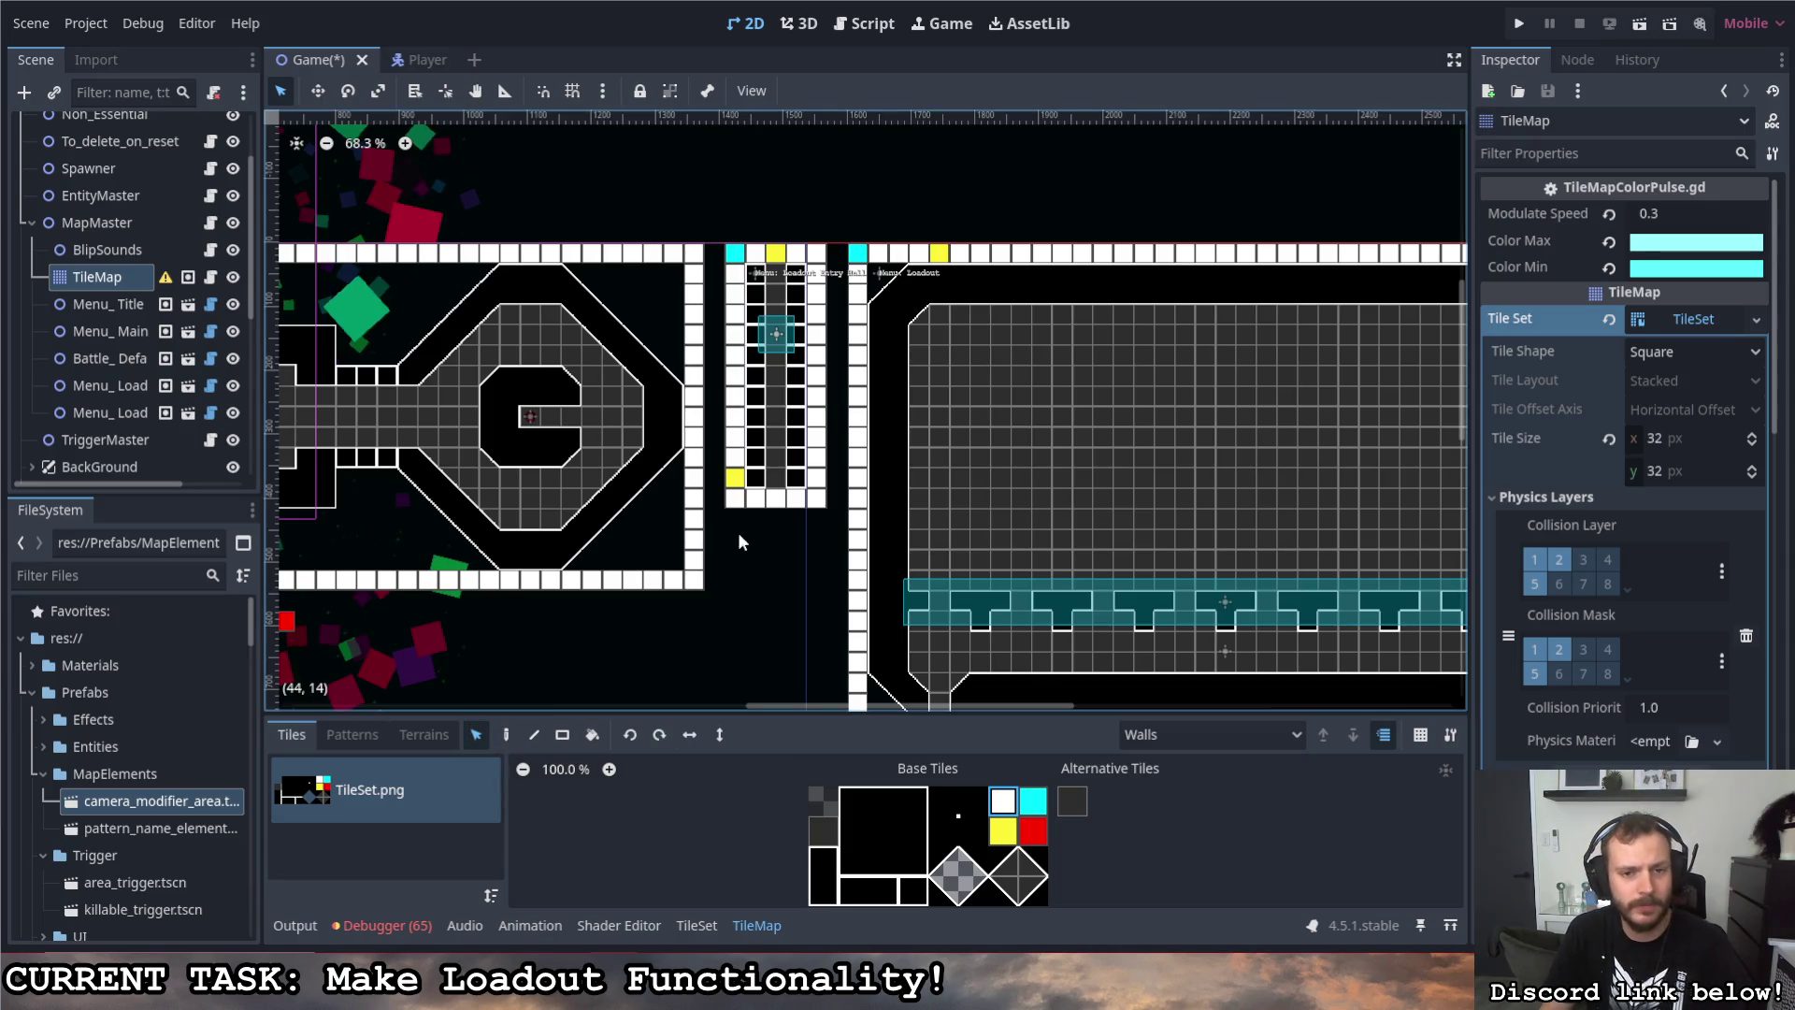
pyautogui.moveTo(823, 515)
pyautogui.mouseDown()
pyautogui.moveTo(733, 251)
pyautogui.moveTo(720, 514)
pyautogui.moveTo(755, 582)
pyautogui.moveTo(745, 605)
pyautogui.mouseUp()
pyautogui.scroll(-1, 790, 444)
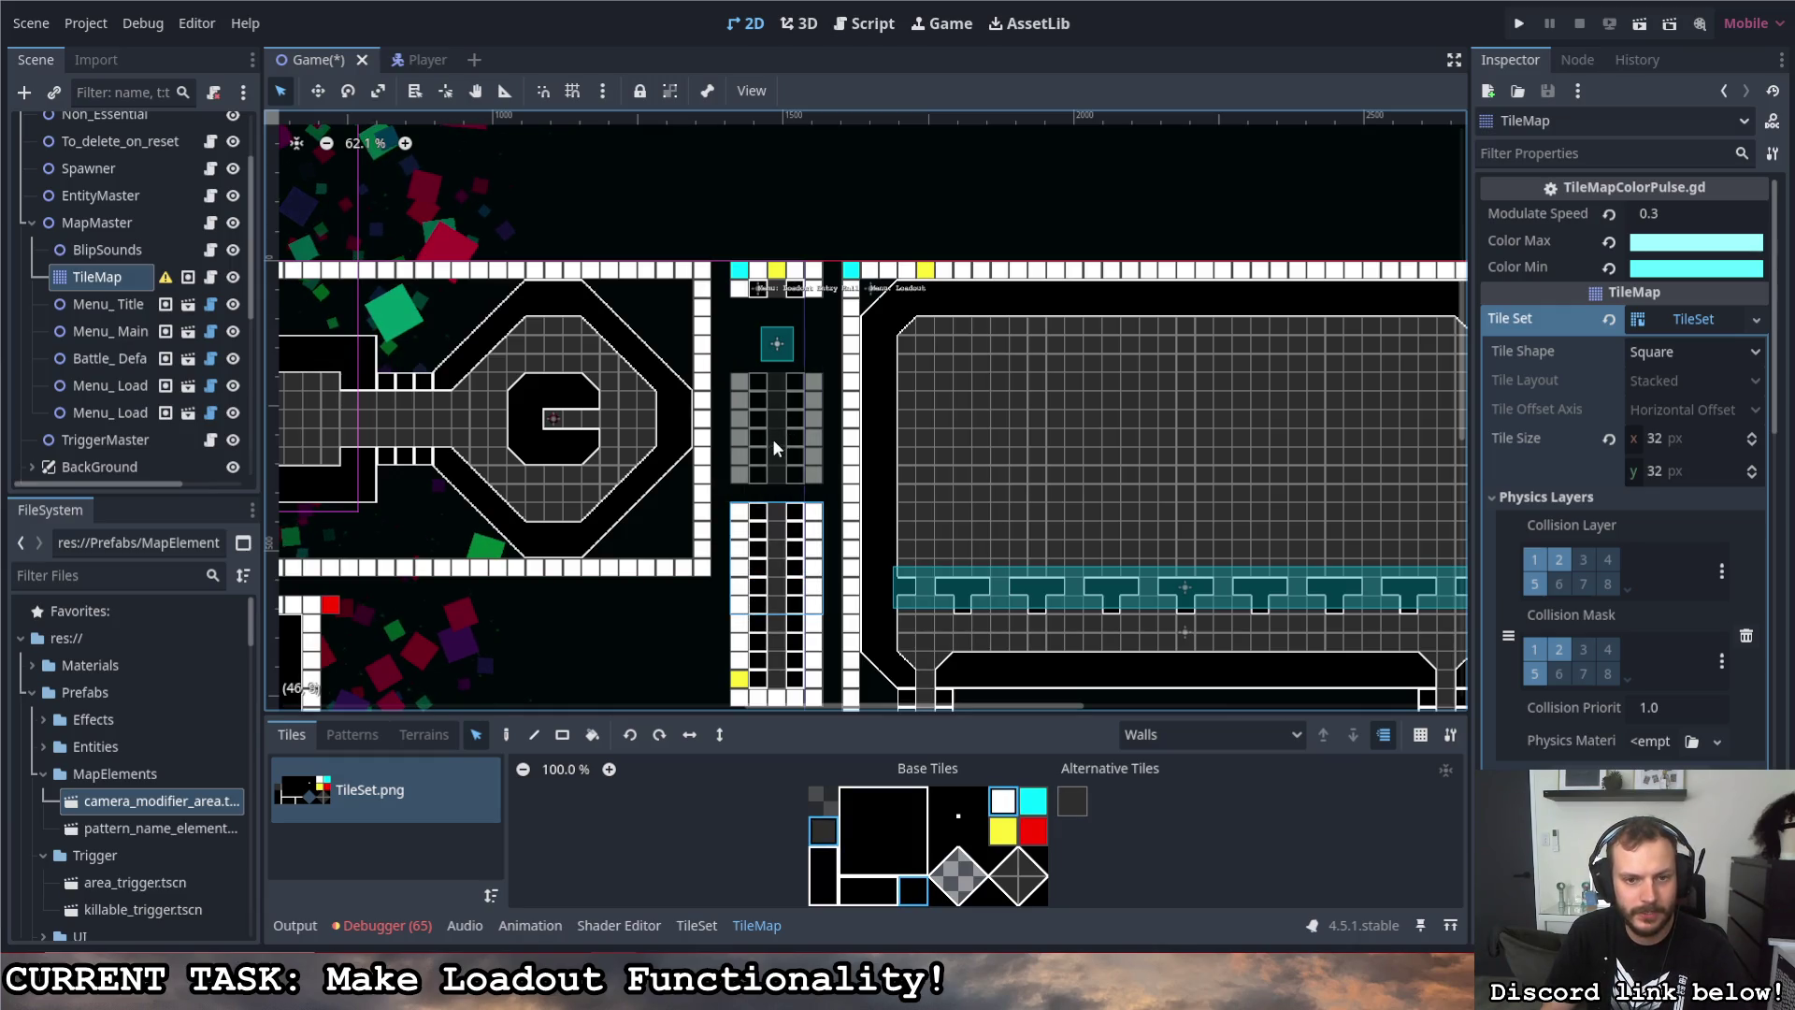
pyautogui.click(772, 443)
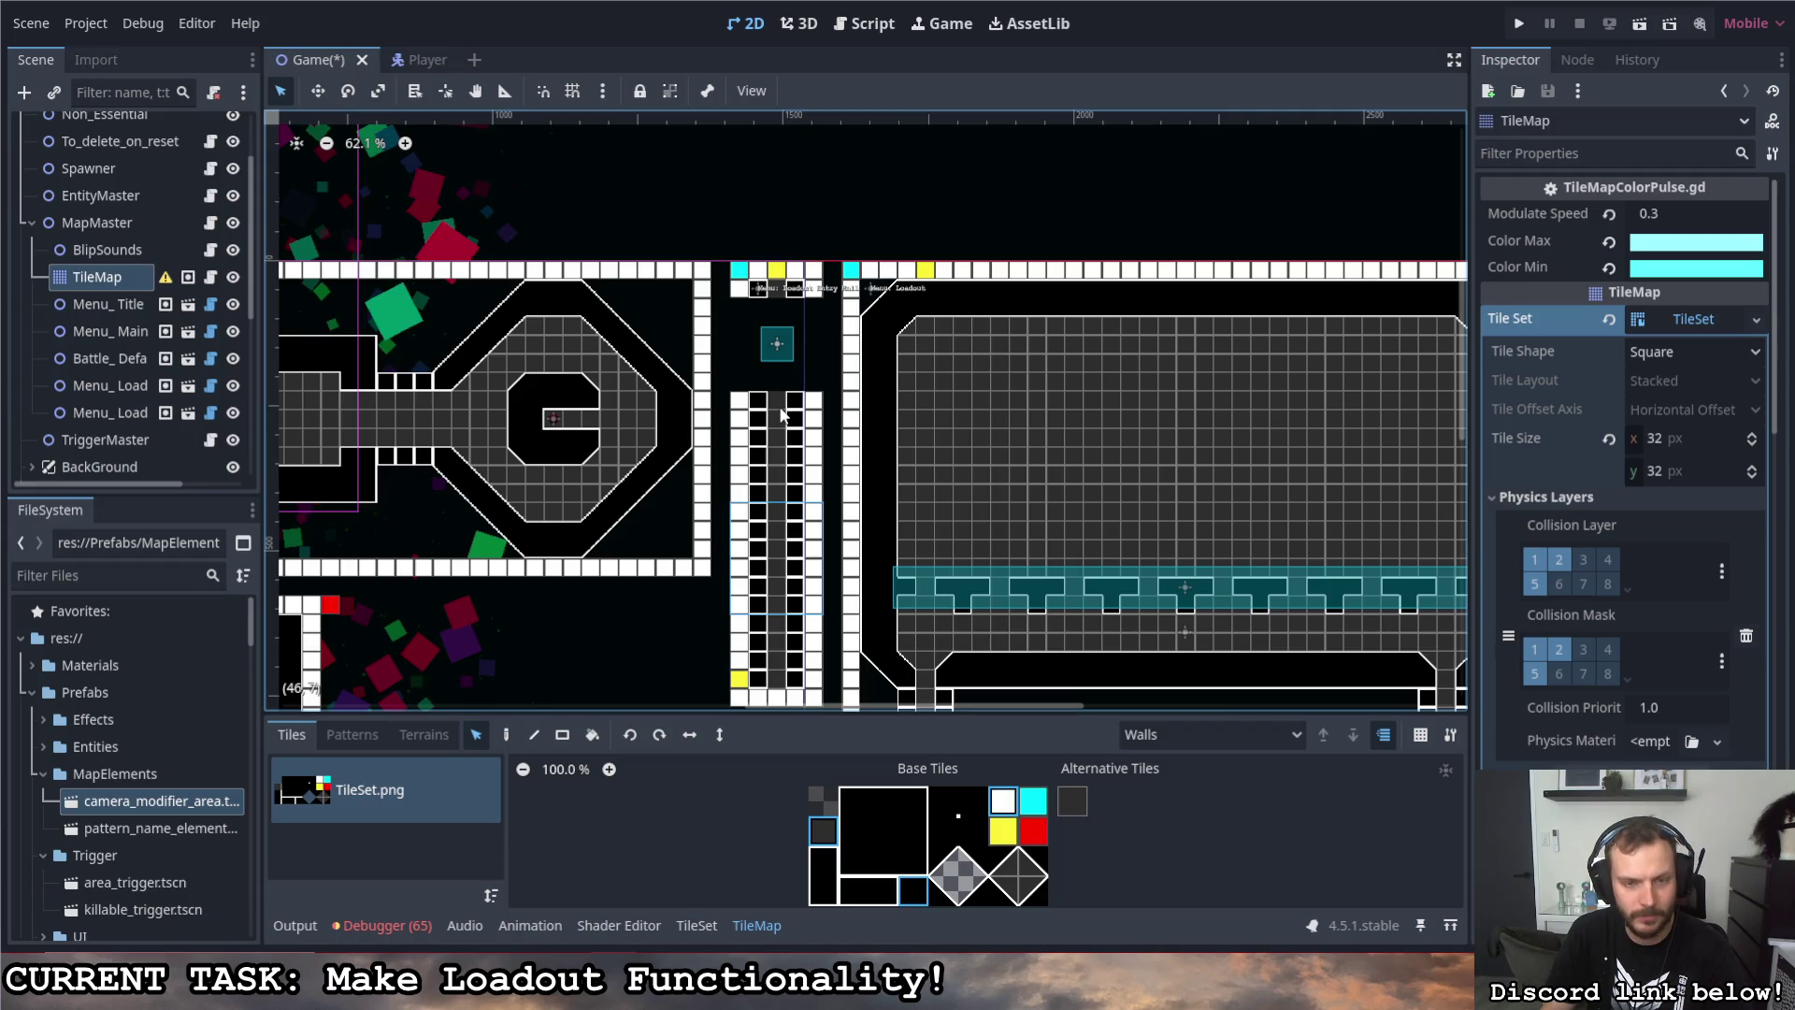
pyautogui.click(446, 662)
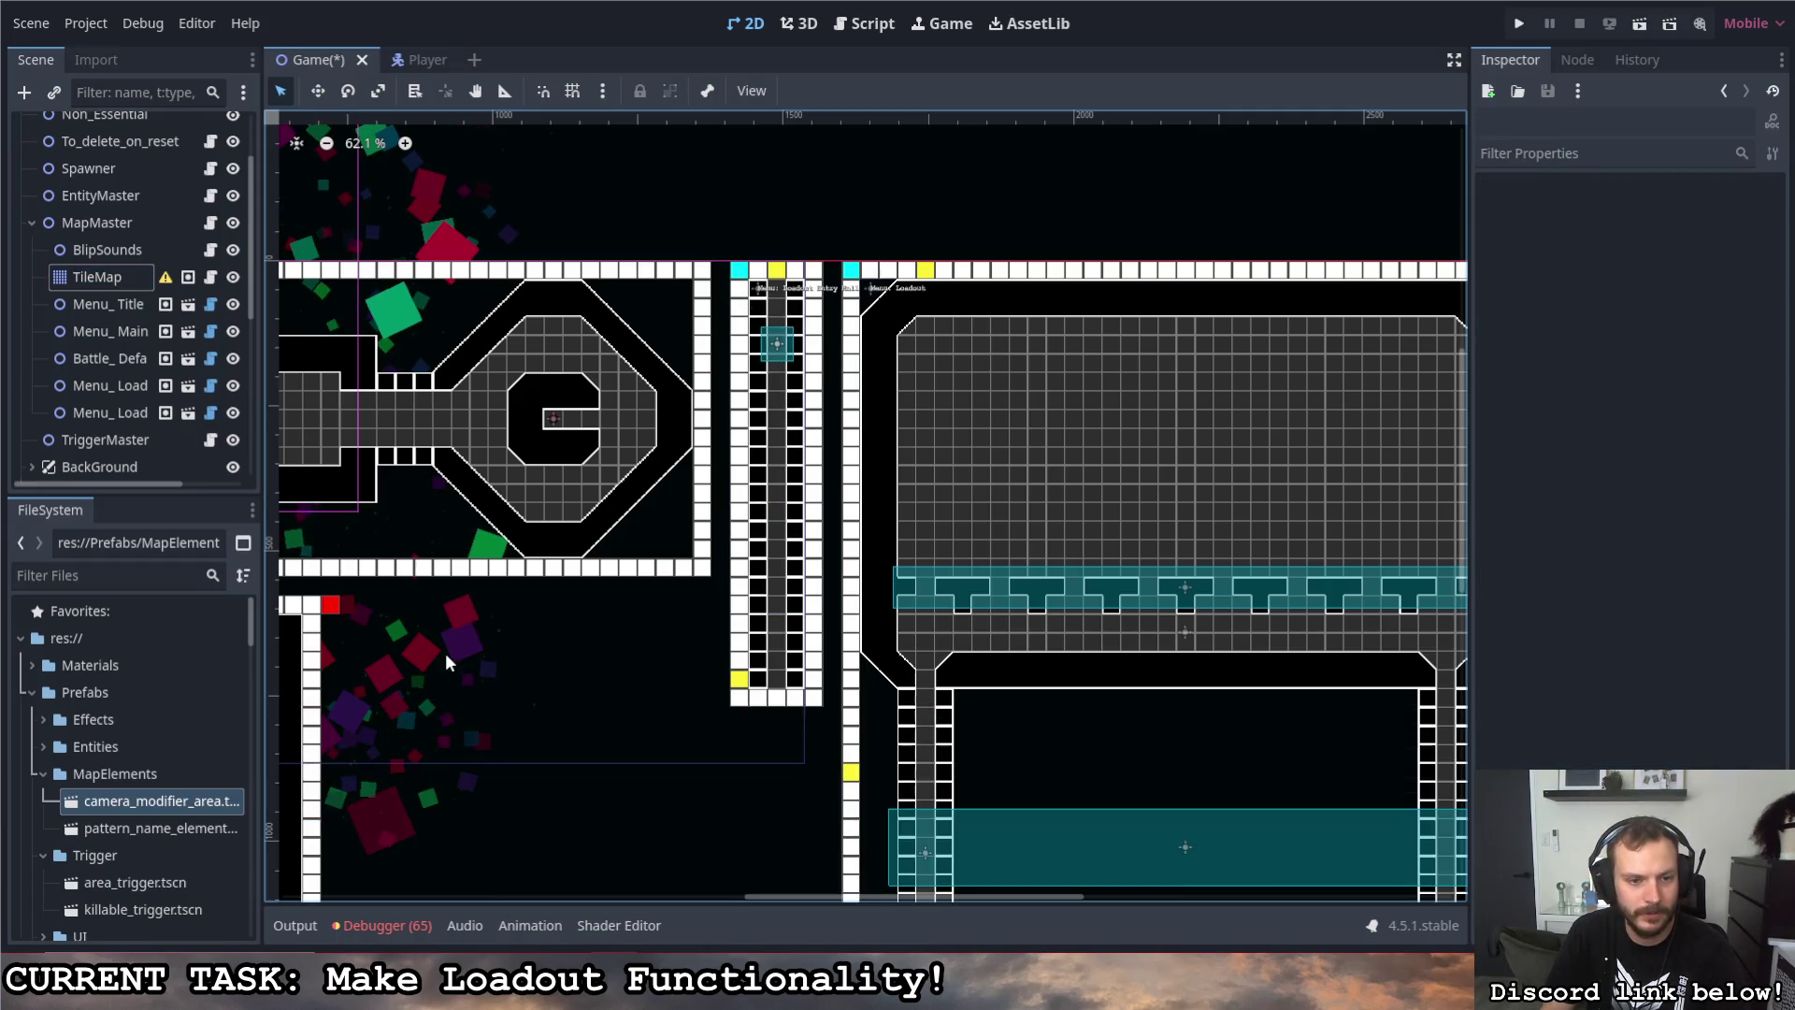
pyautogui.click(788, 367)
pyautogui.click(130, 439)
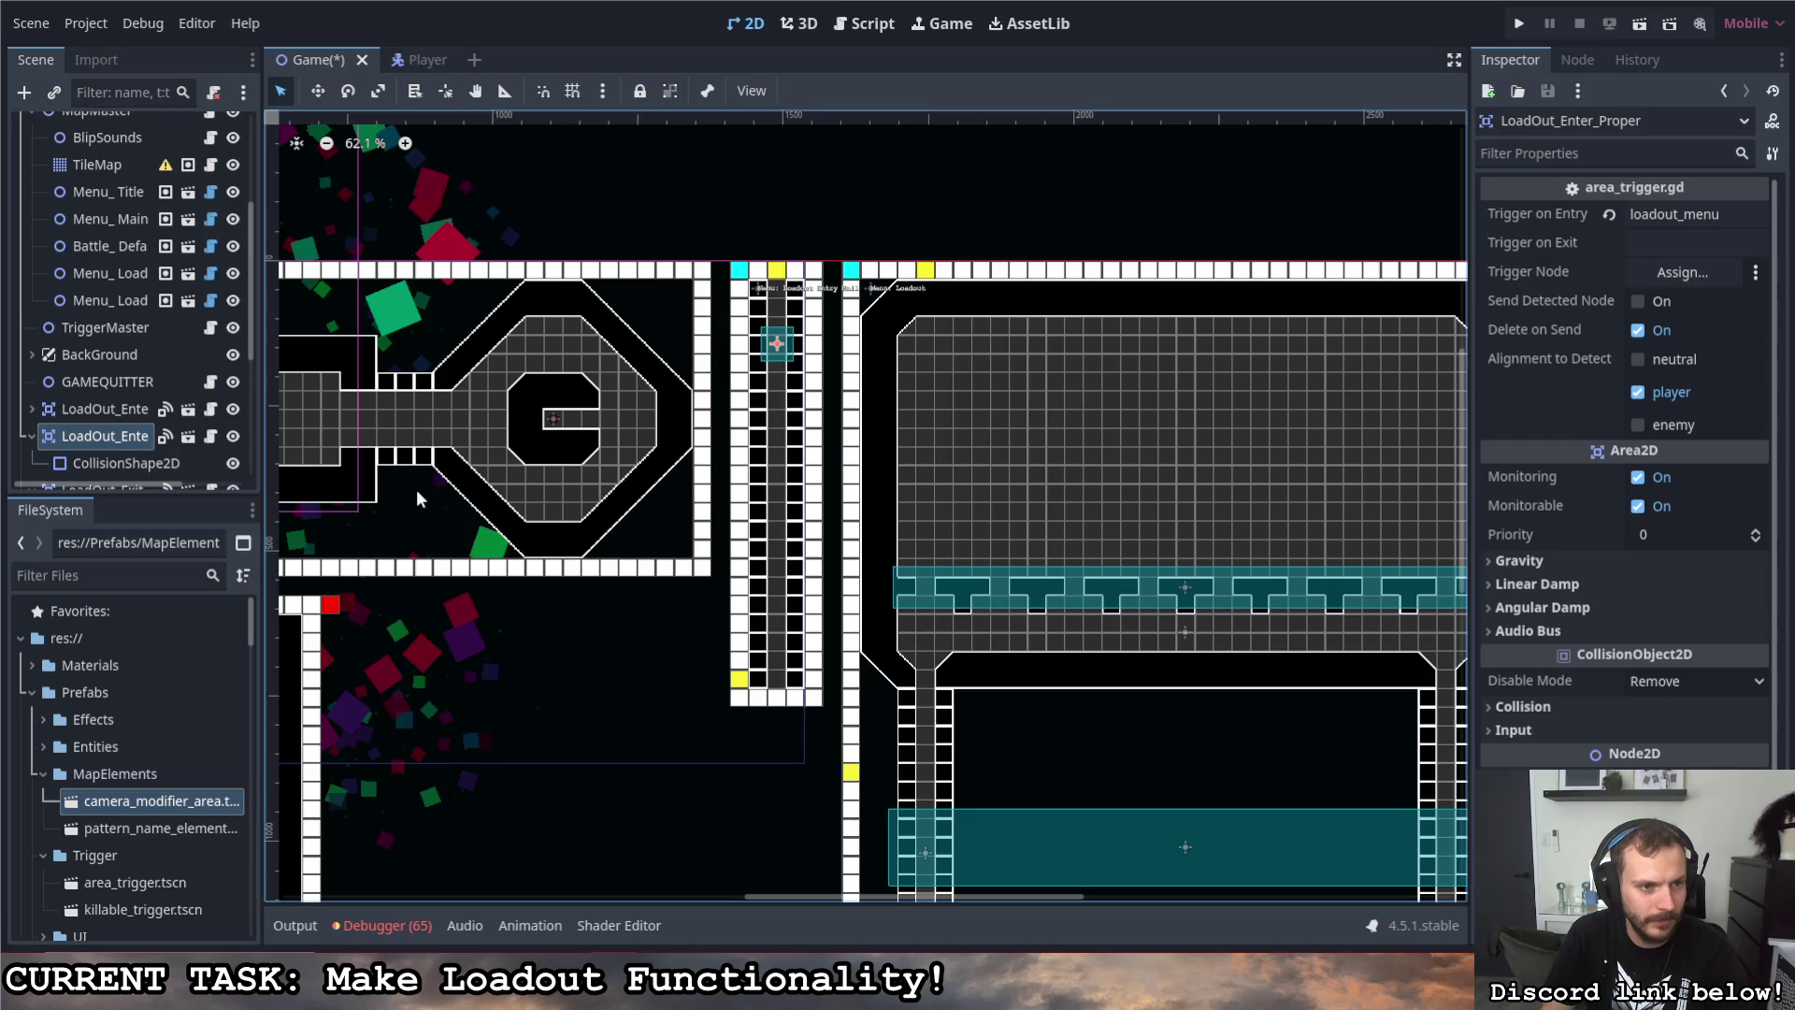
pyautogui.press('w')
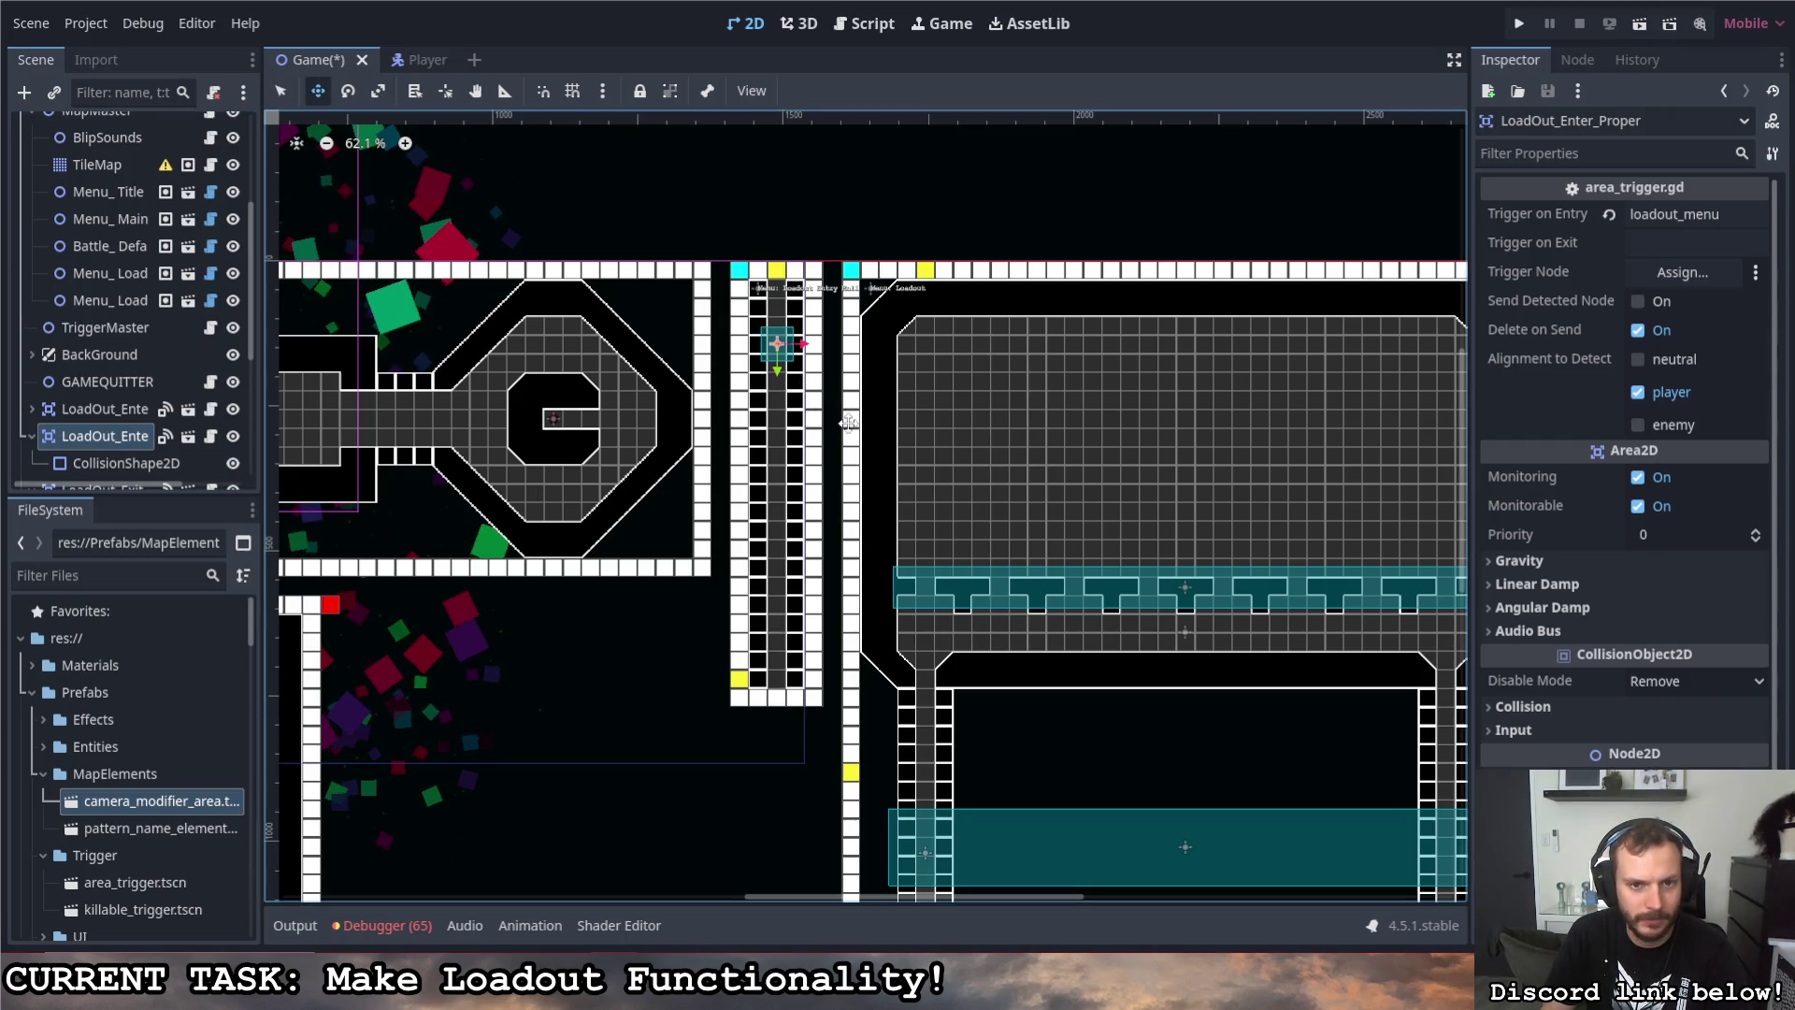
pyautogui.moveTo(849, 418); pyautogui.dragTo(849, 566)
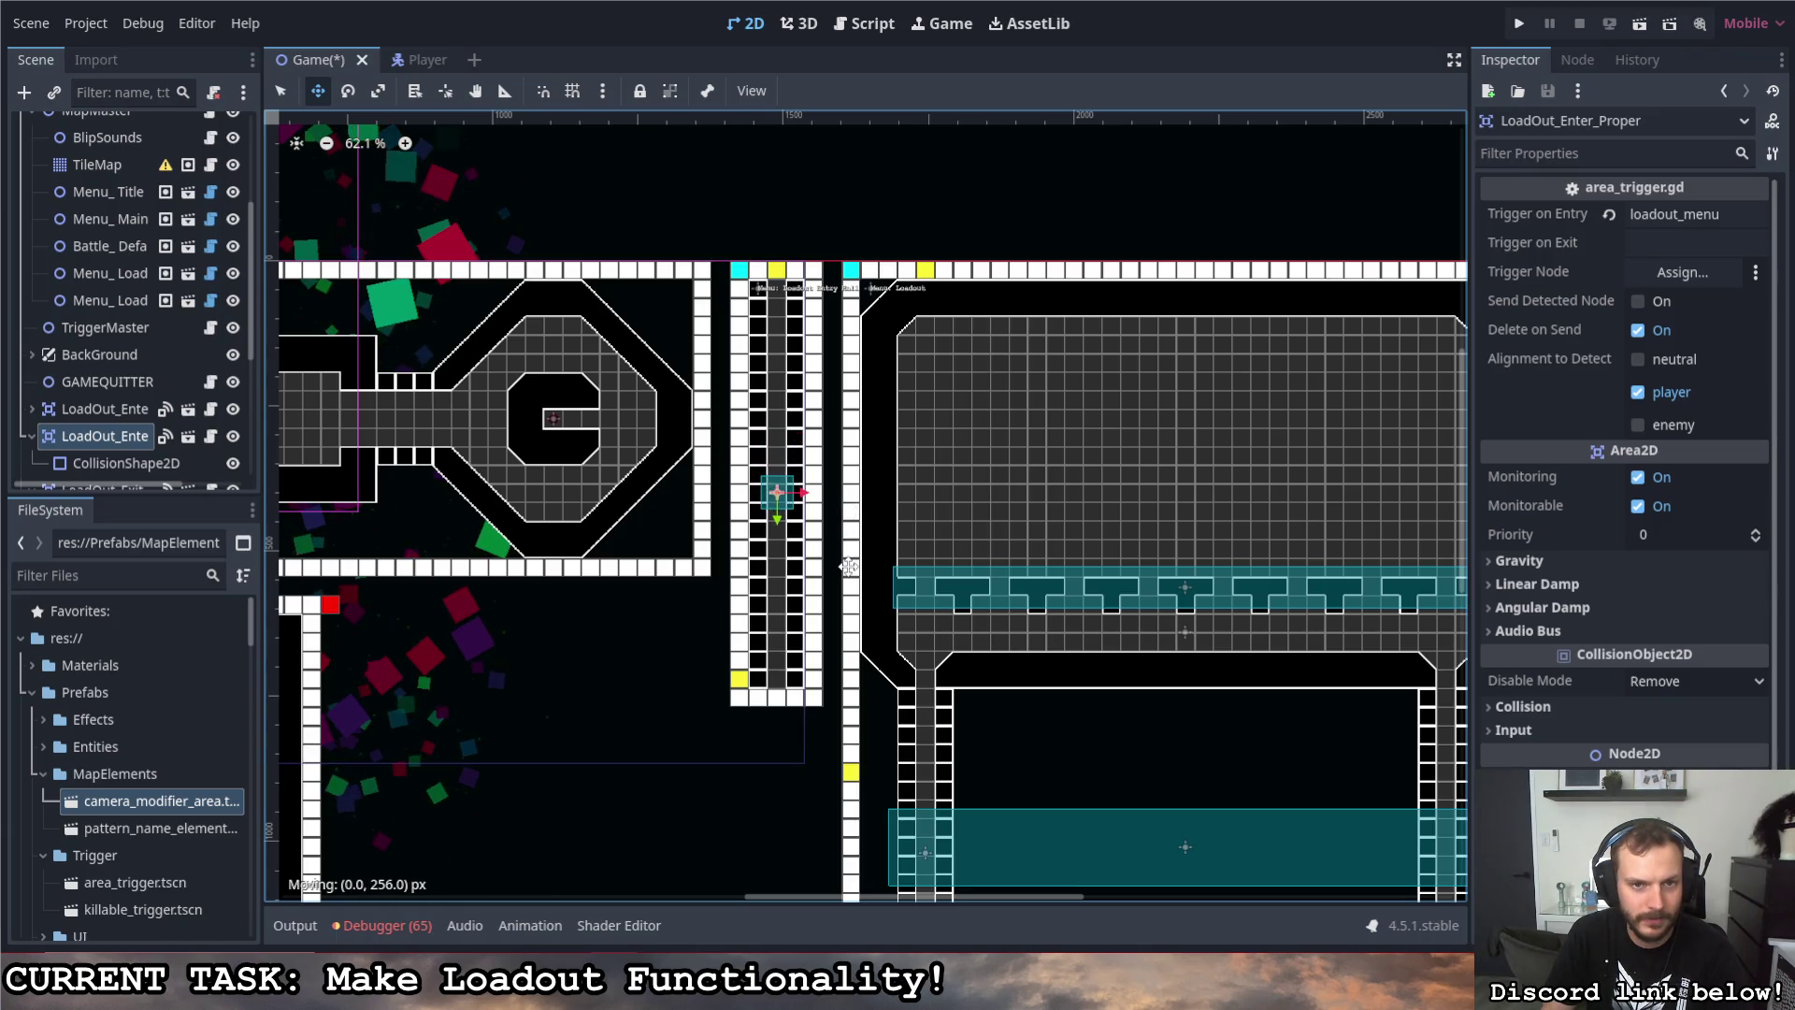
pyautogui.scroll(-2, 848, 546)
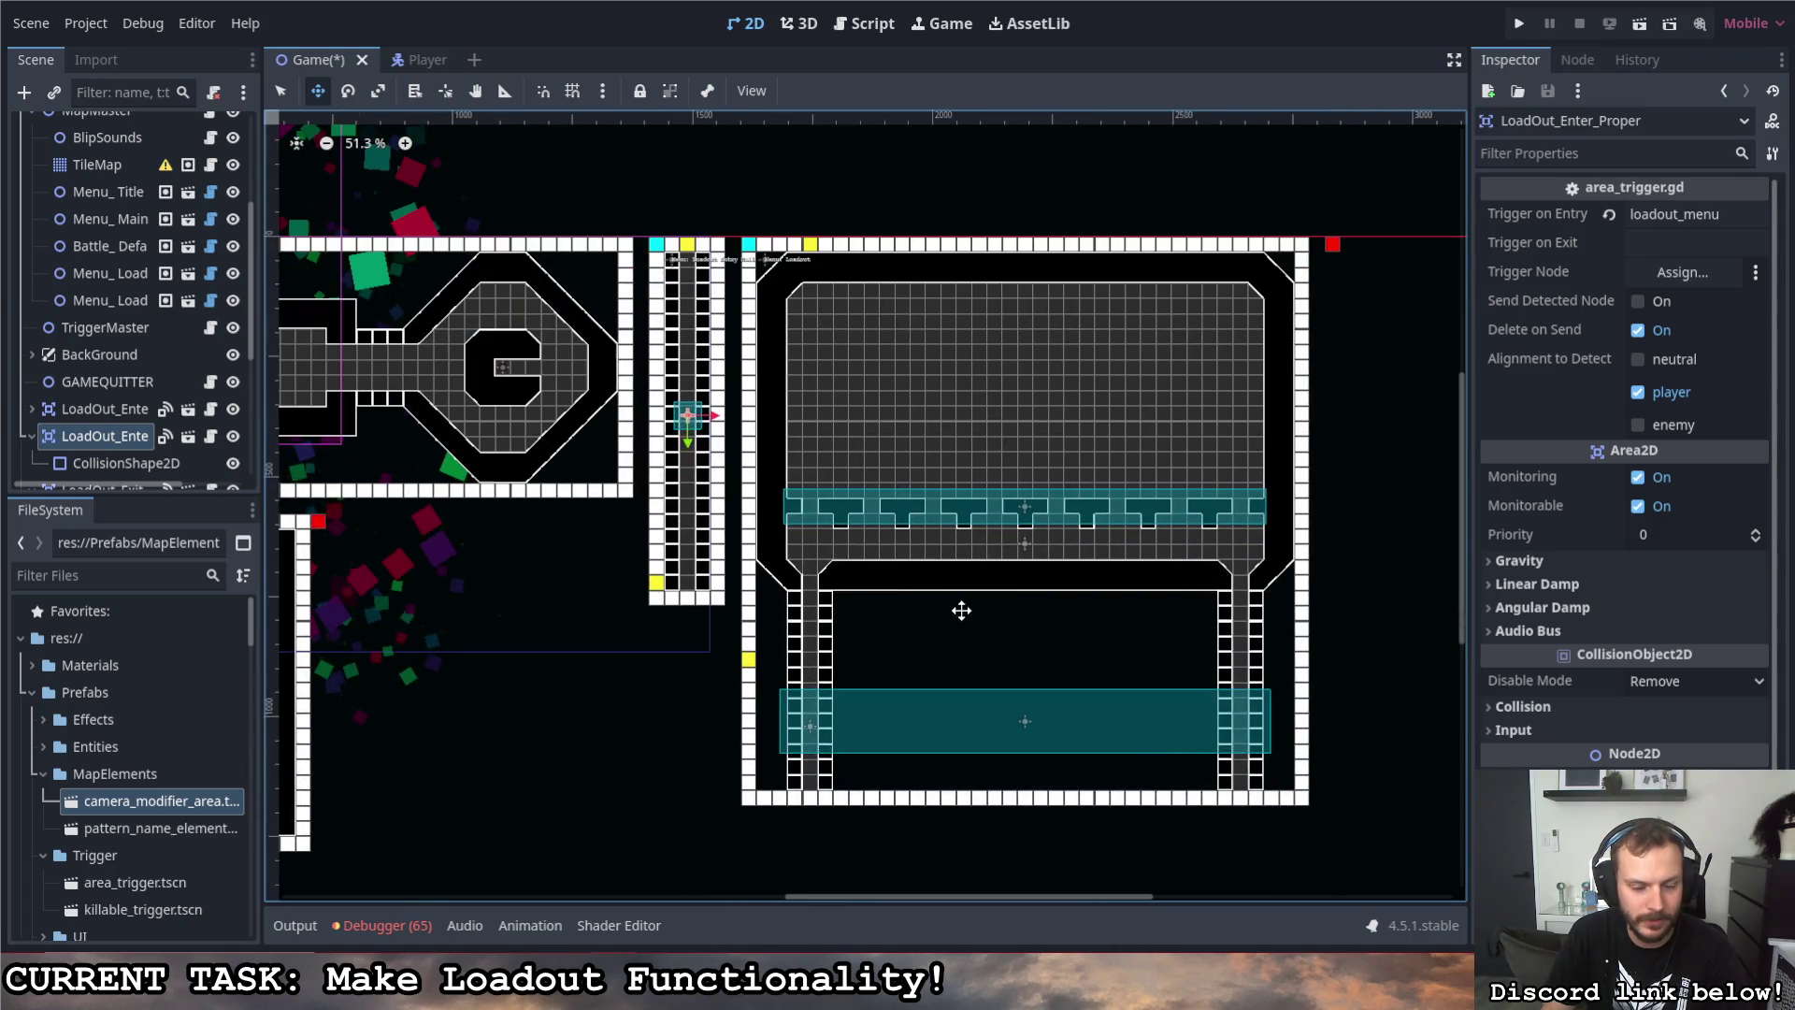
# Step: Run the project and fly up through the Loadout Entry Hall into Loadout and back down
pyautogui.click(1519, 25)
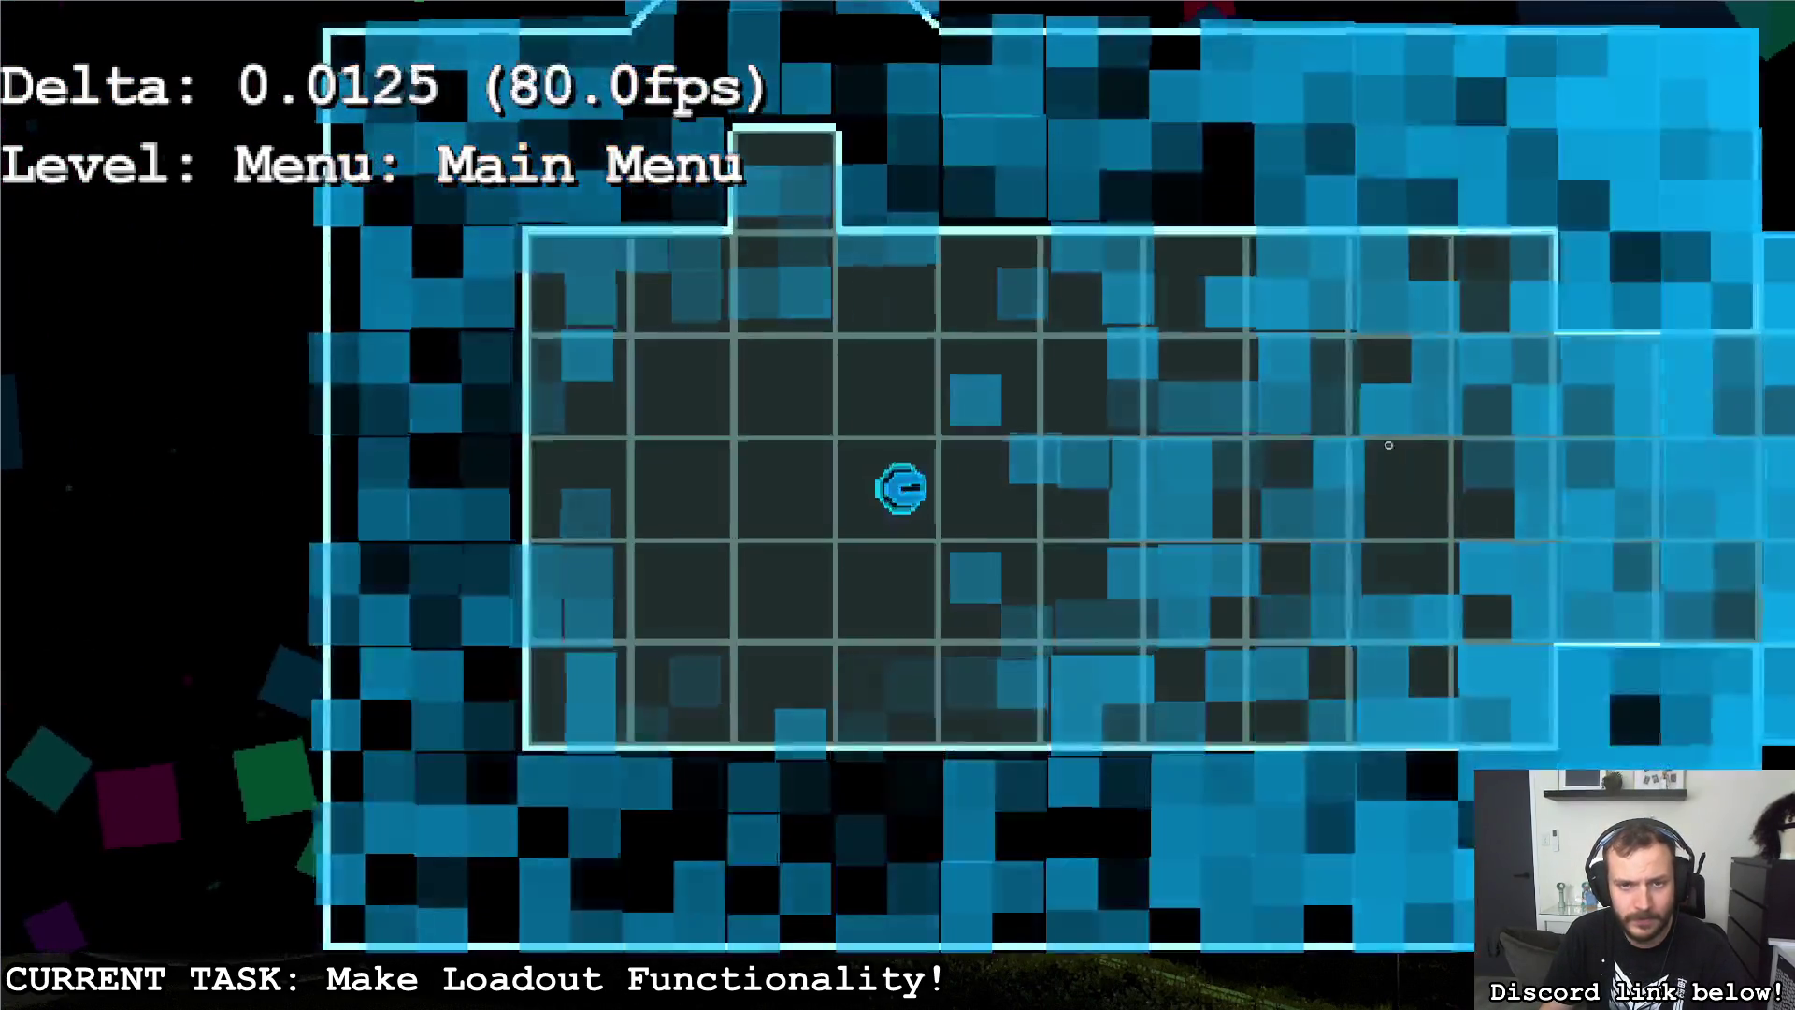
pyautogui.press('a')
pyautogui.press('w')
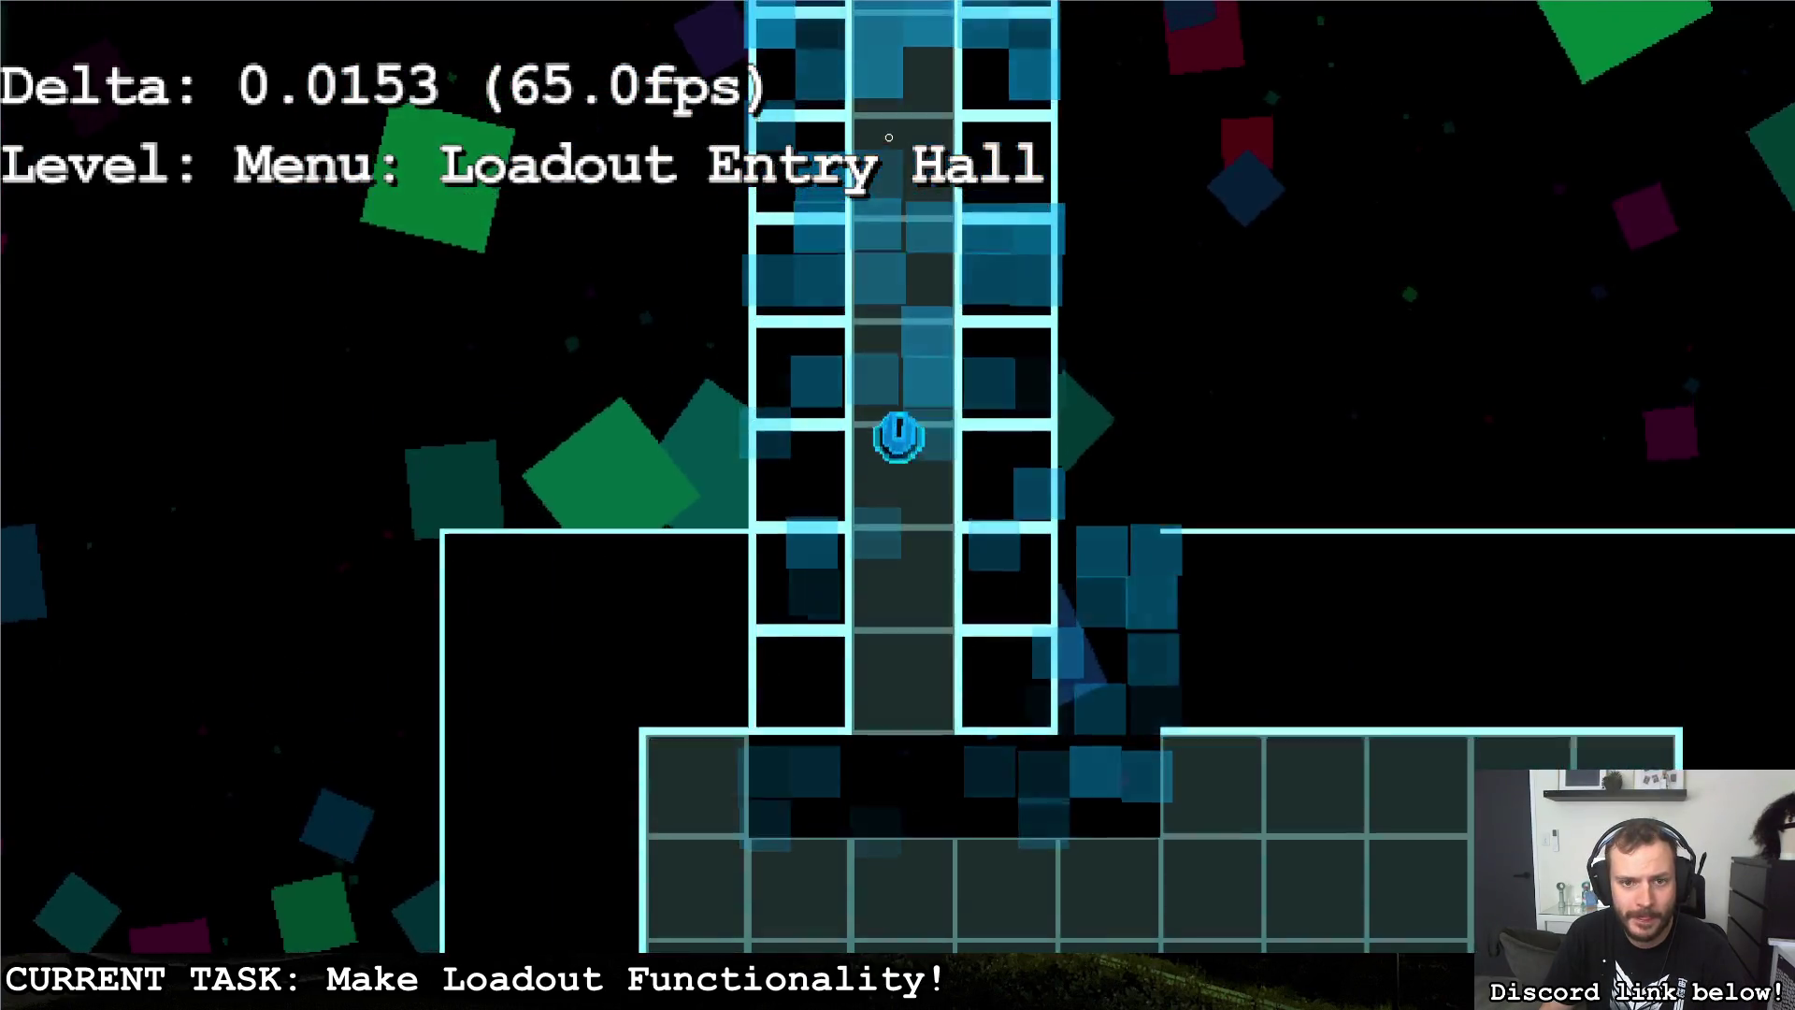
pyautogui.press('w')
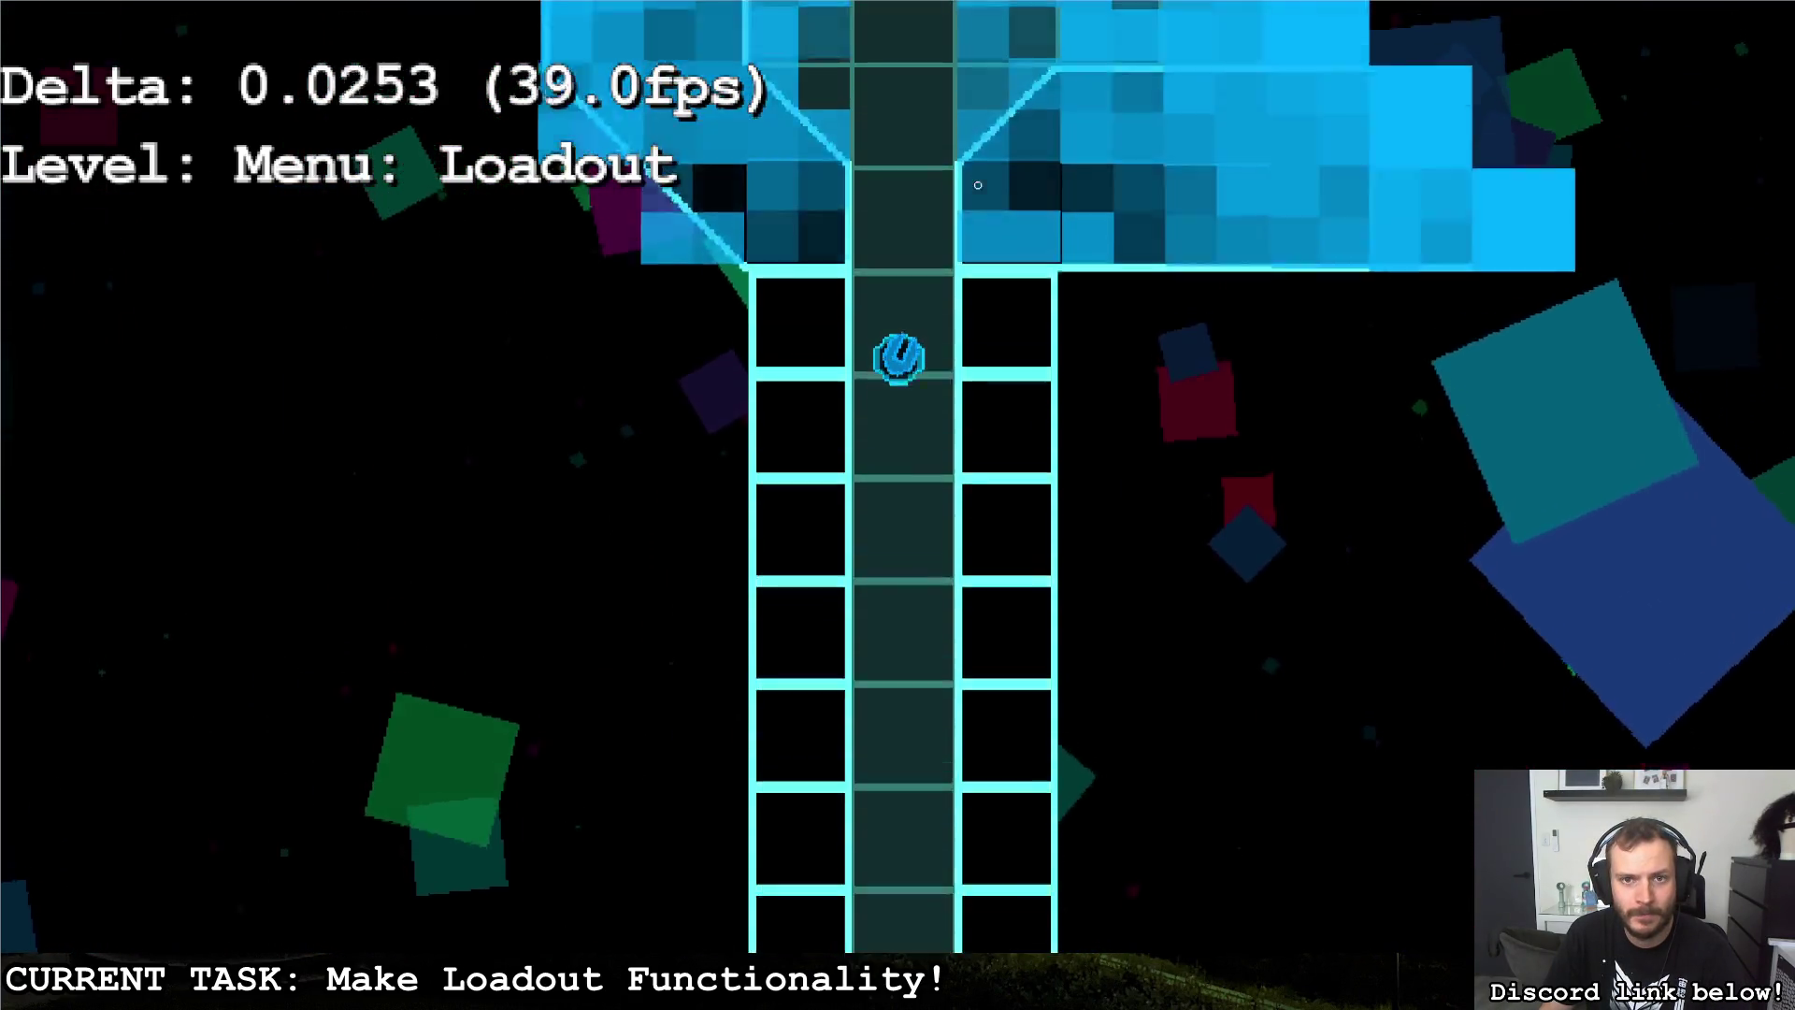
pyautogui.press('w')
pyautogui.press('d')
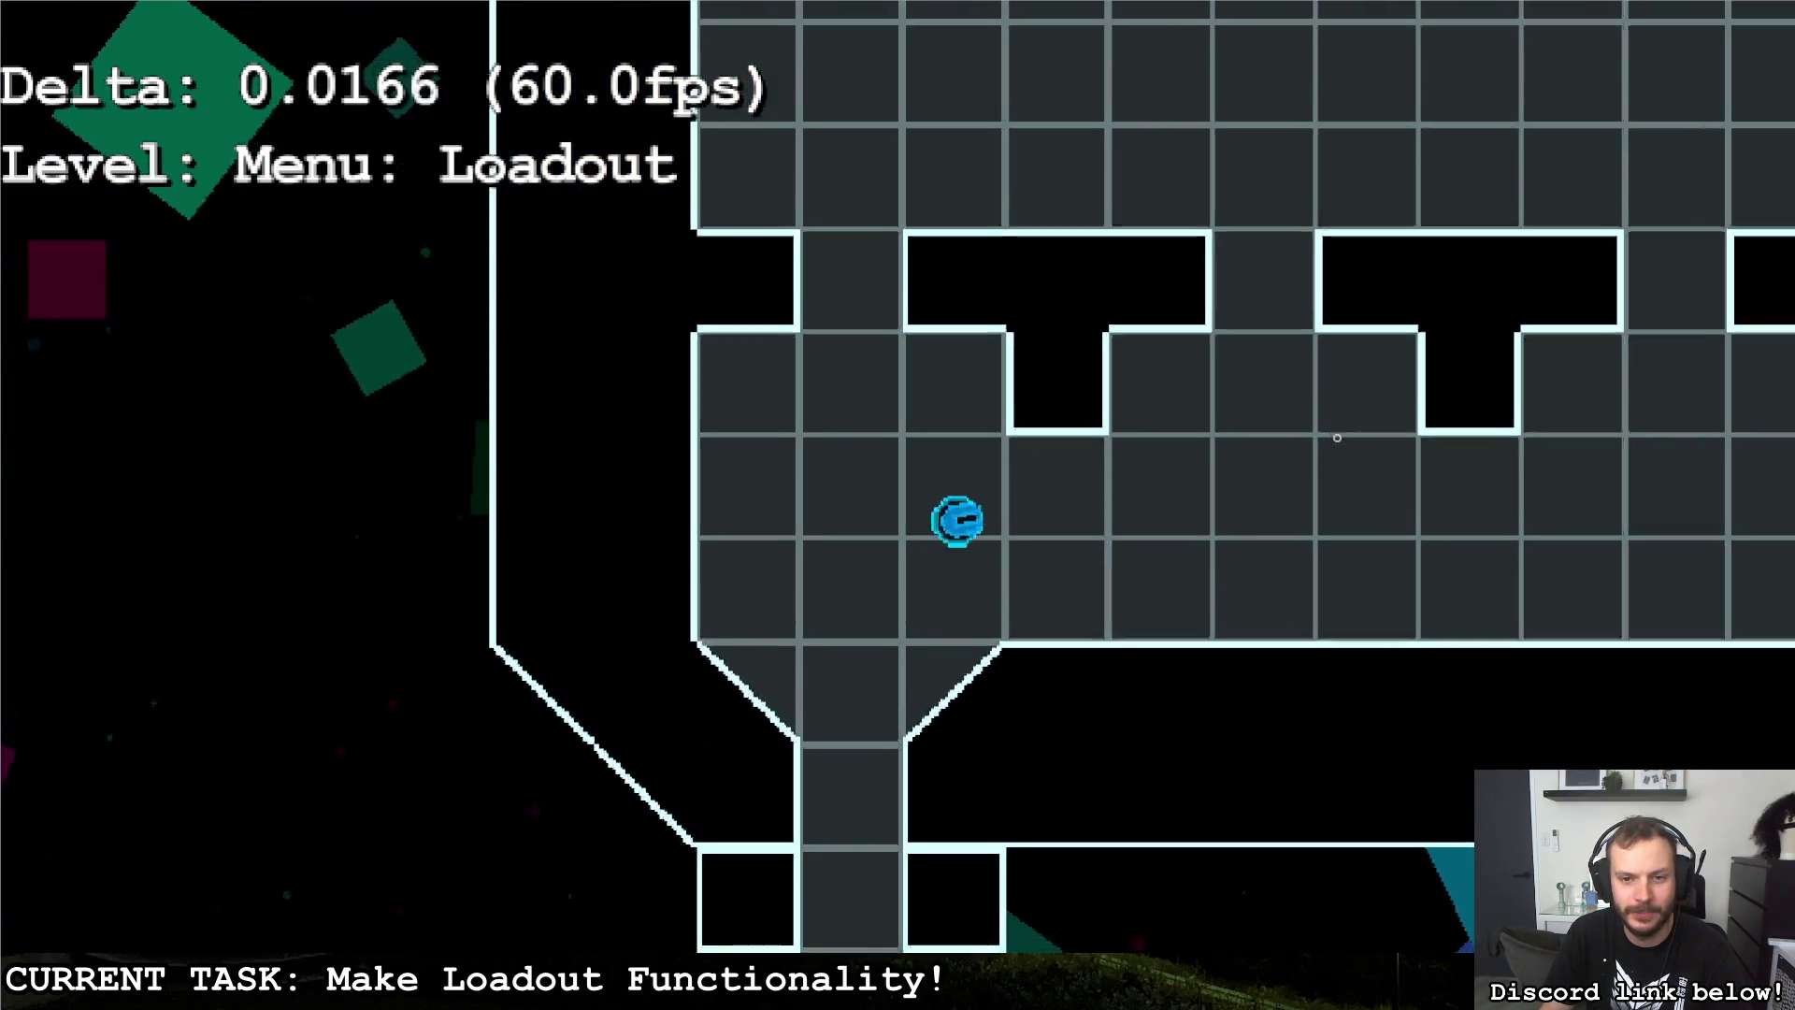
pyautogui.press('d')
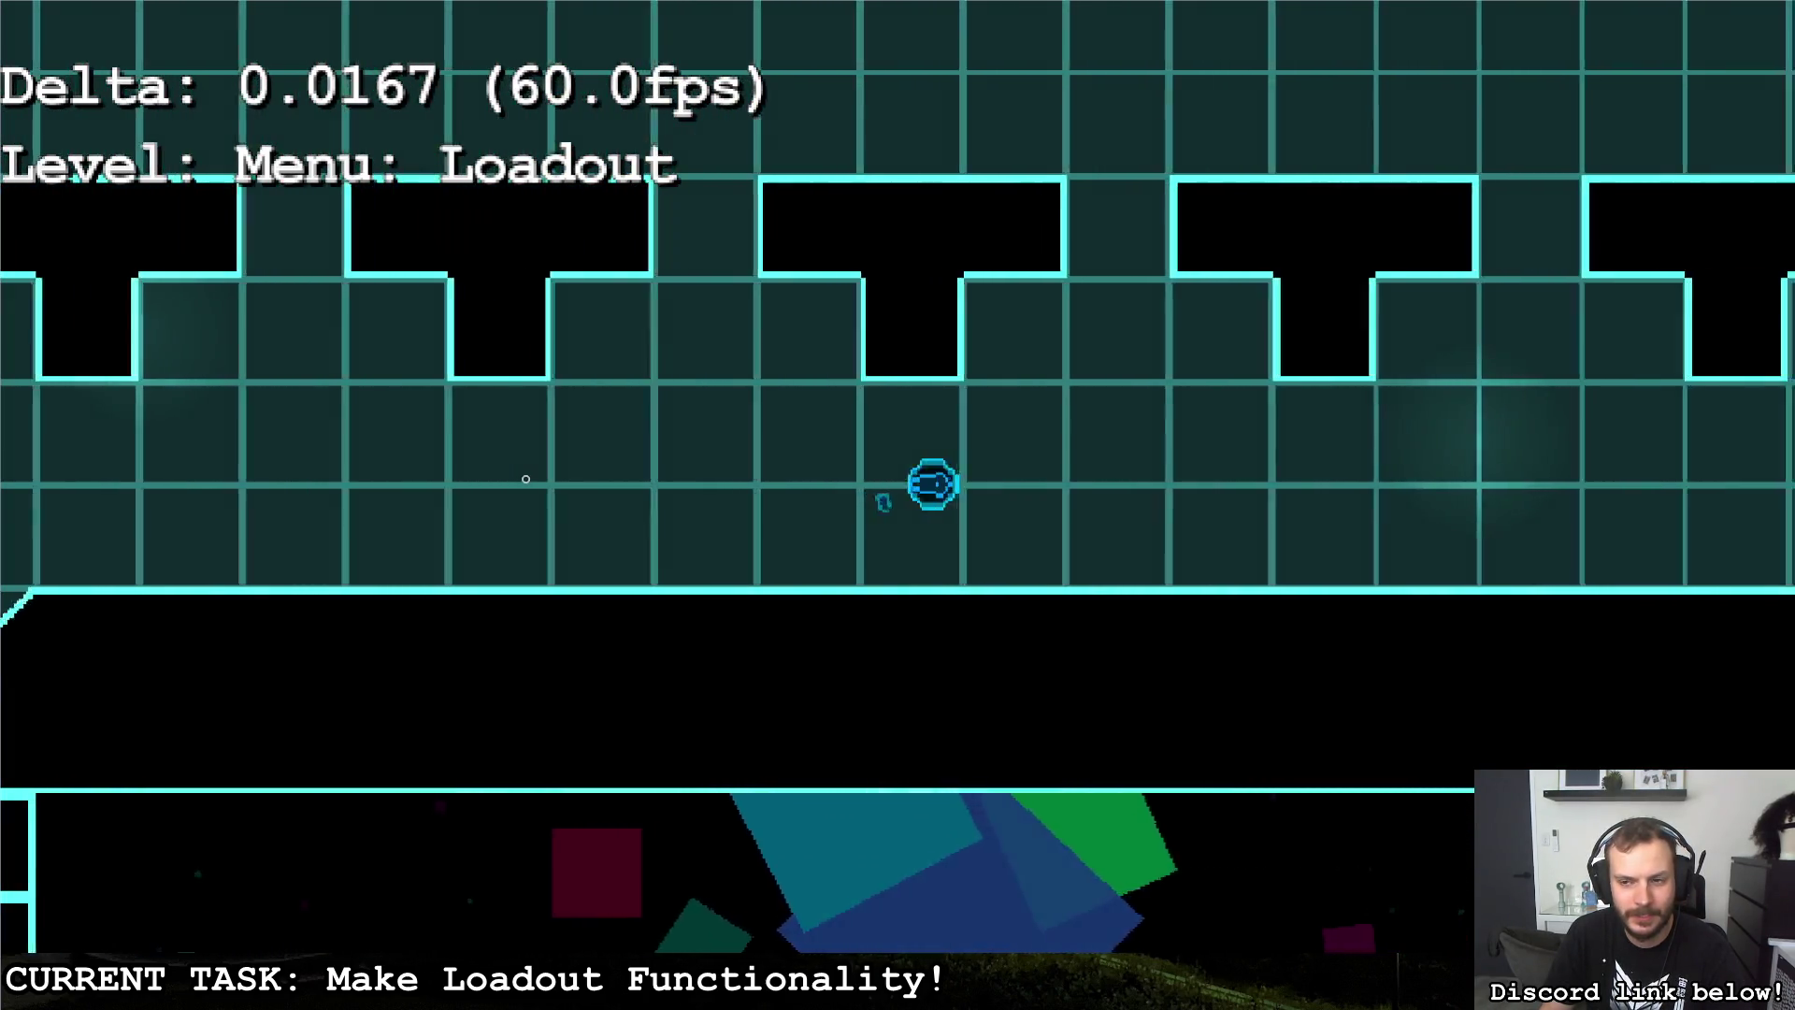
pyautogui.press('a')
pyautogui.press('s')
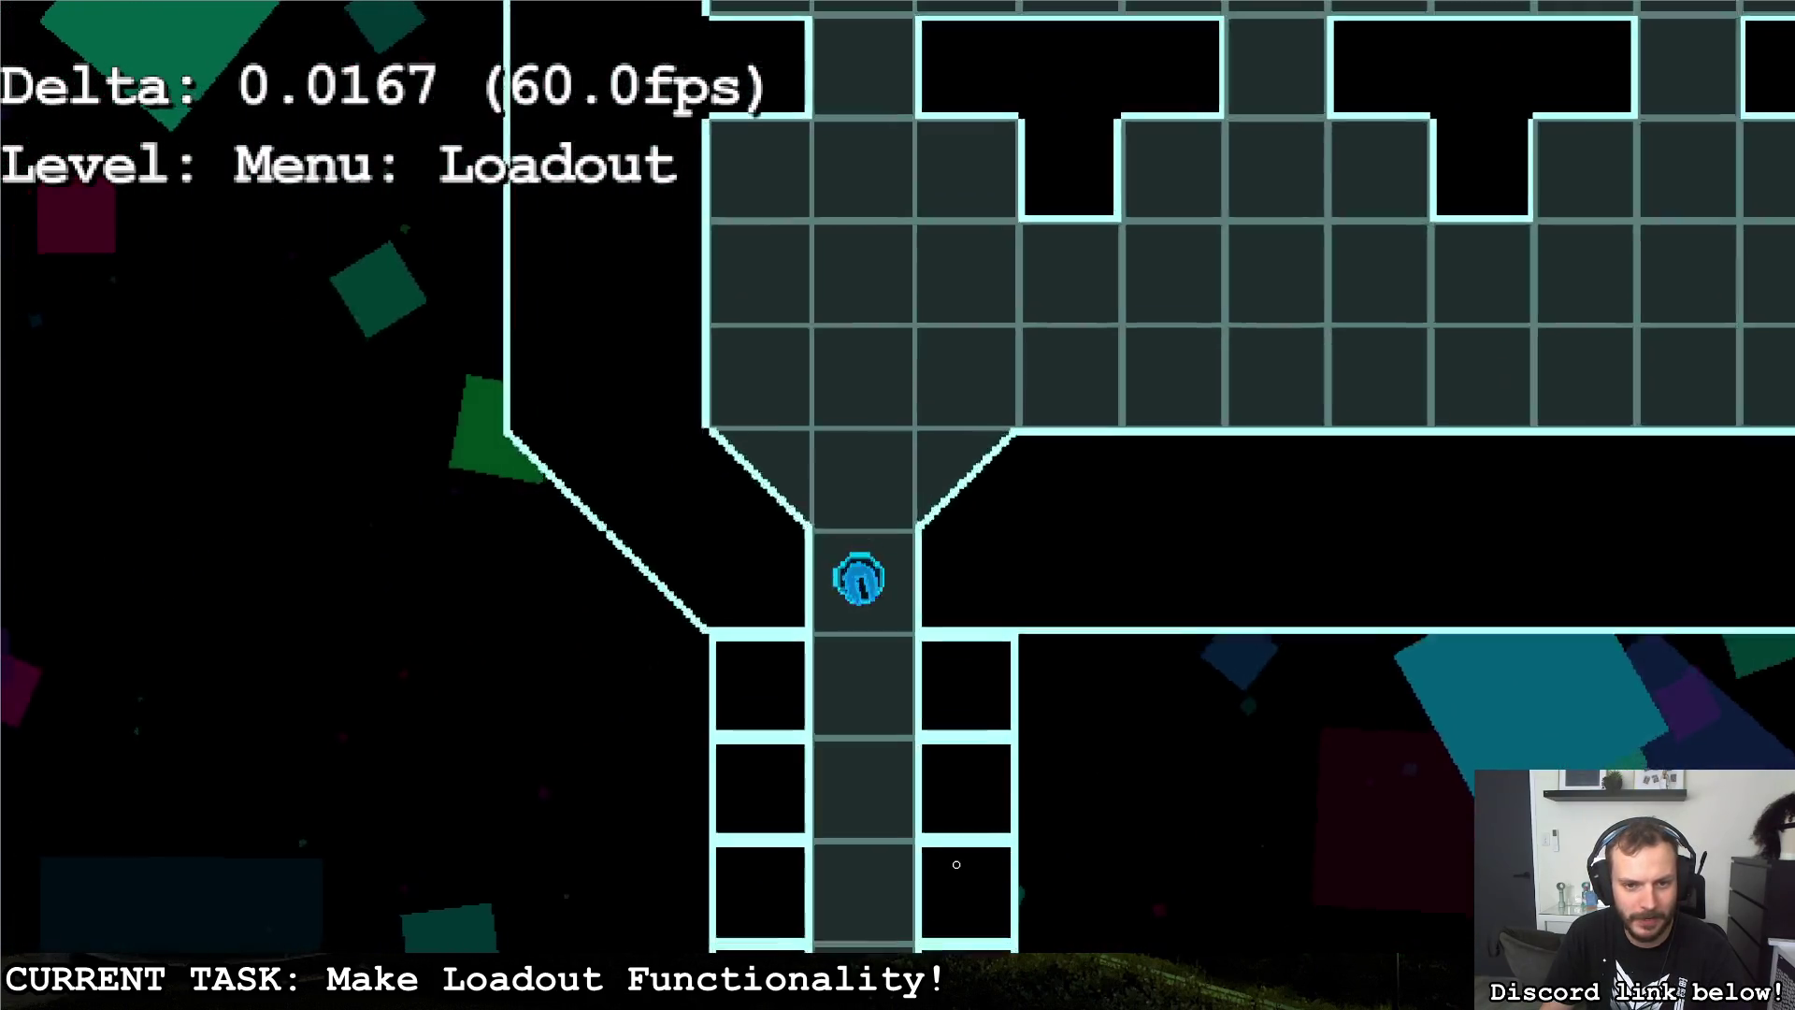
pyautogui.press('s')
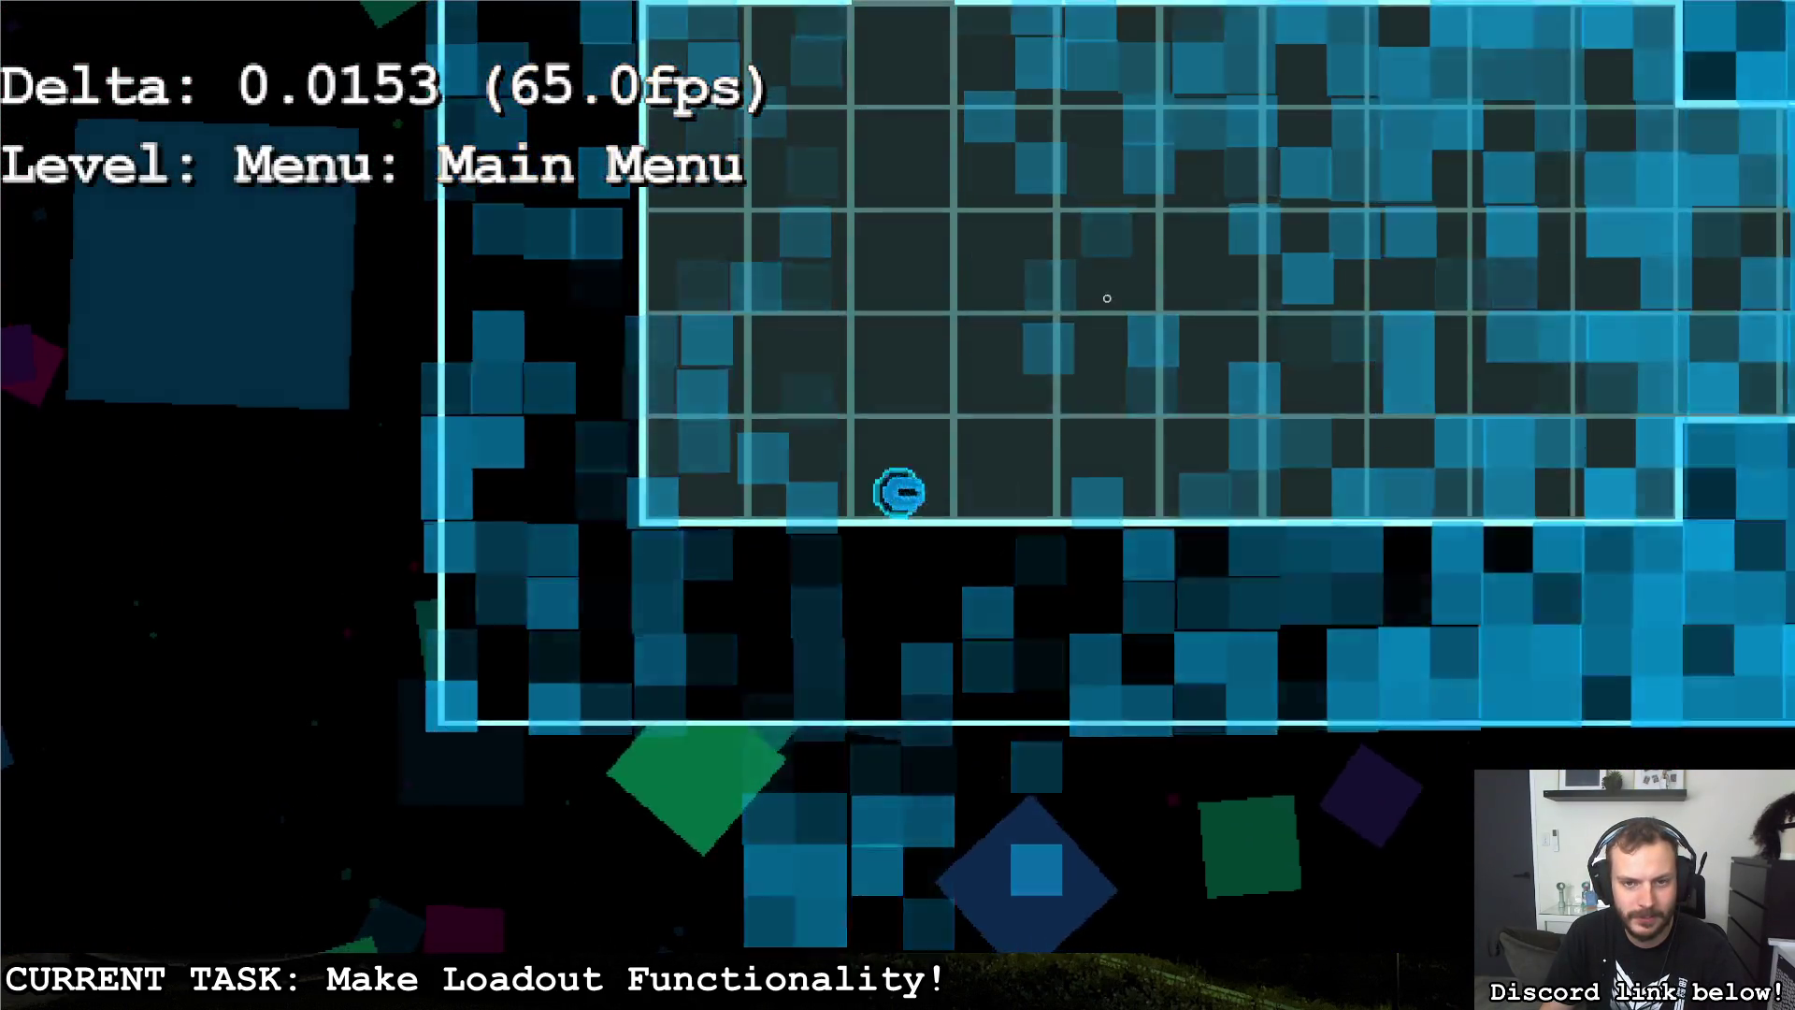
# Step: Fly from the Main Menu room into the Entry Hall and Loadout again, then back down
pyautogui.press('w')
pyautogui.press('d')
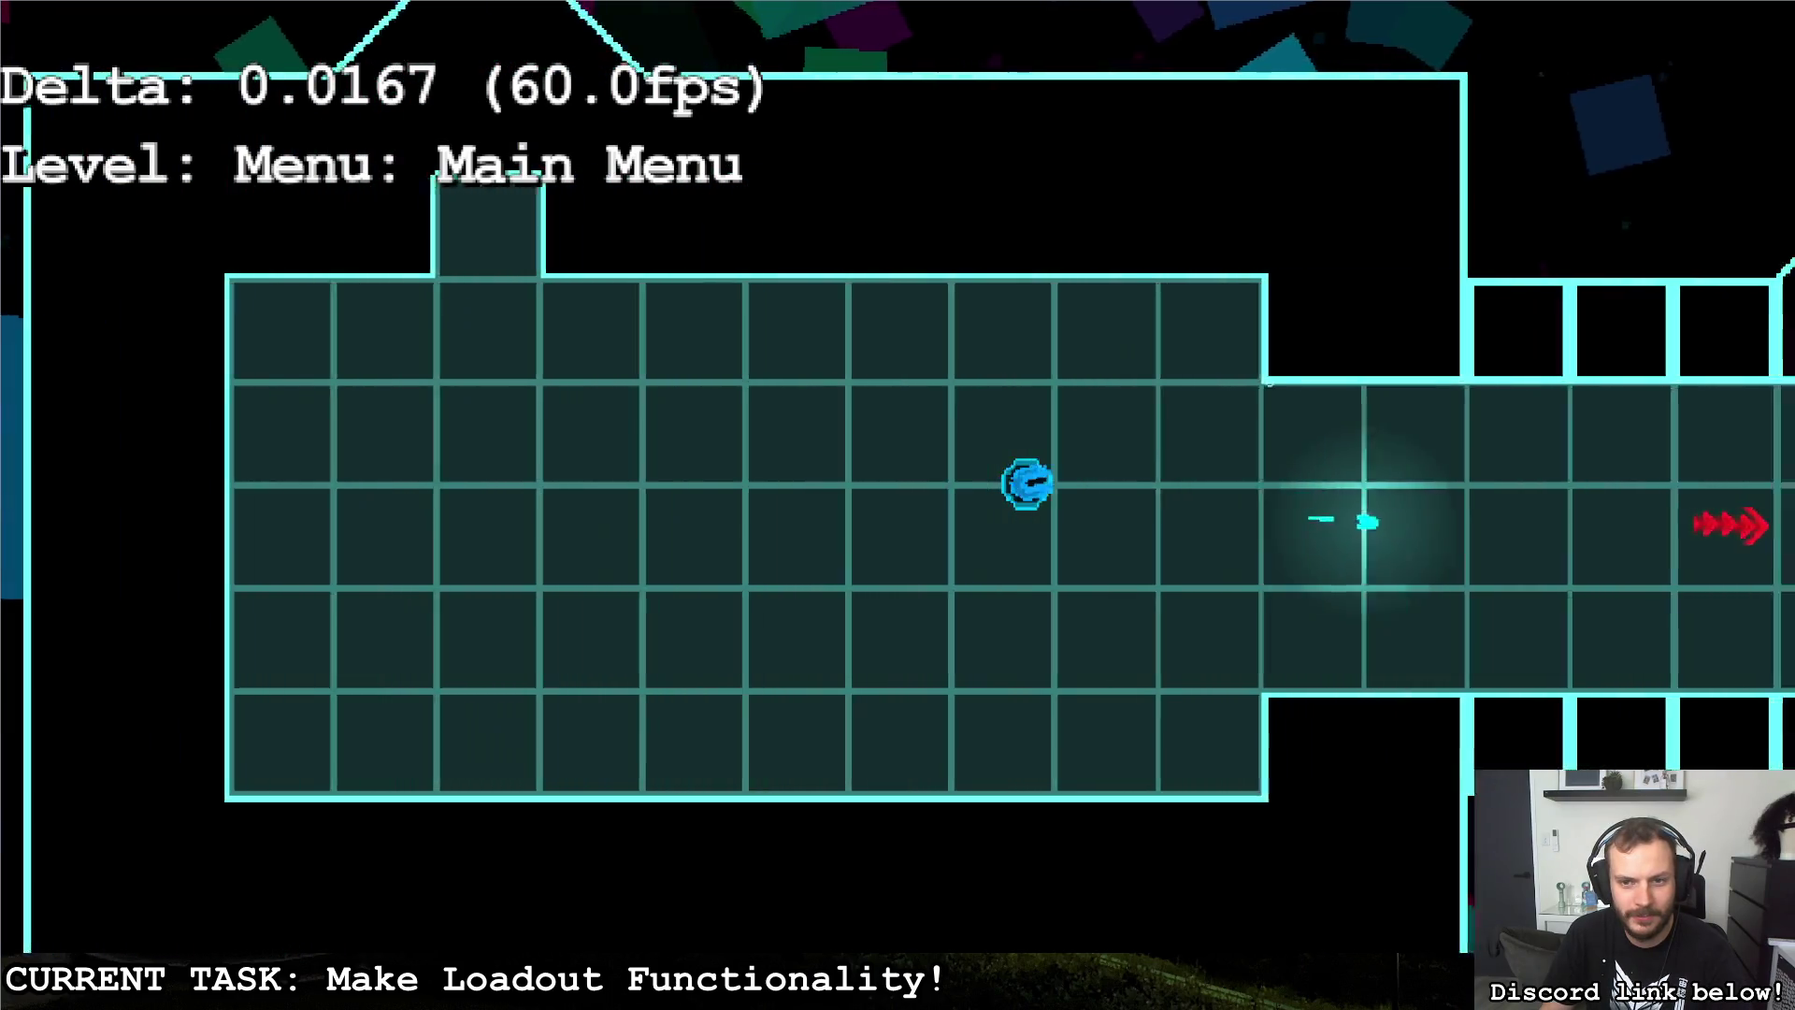
pyautogui.press('a')
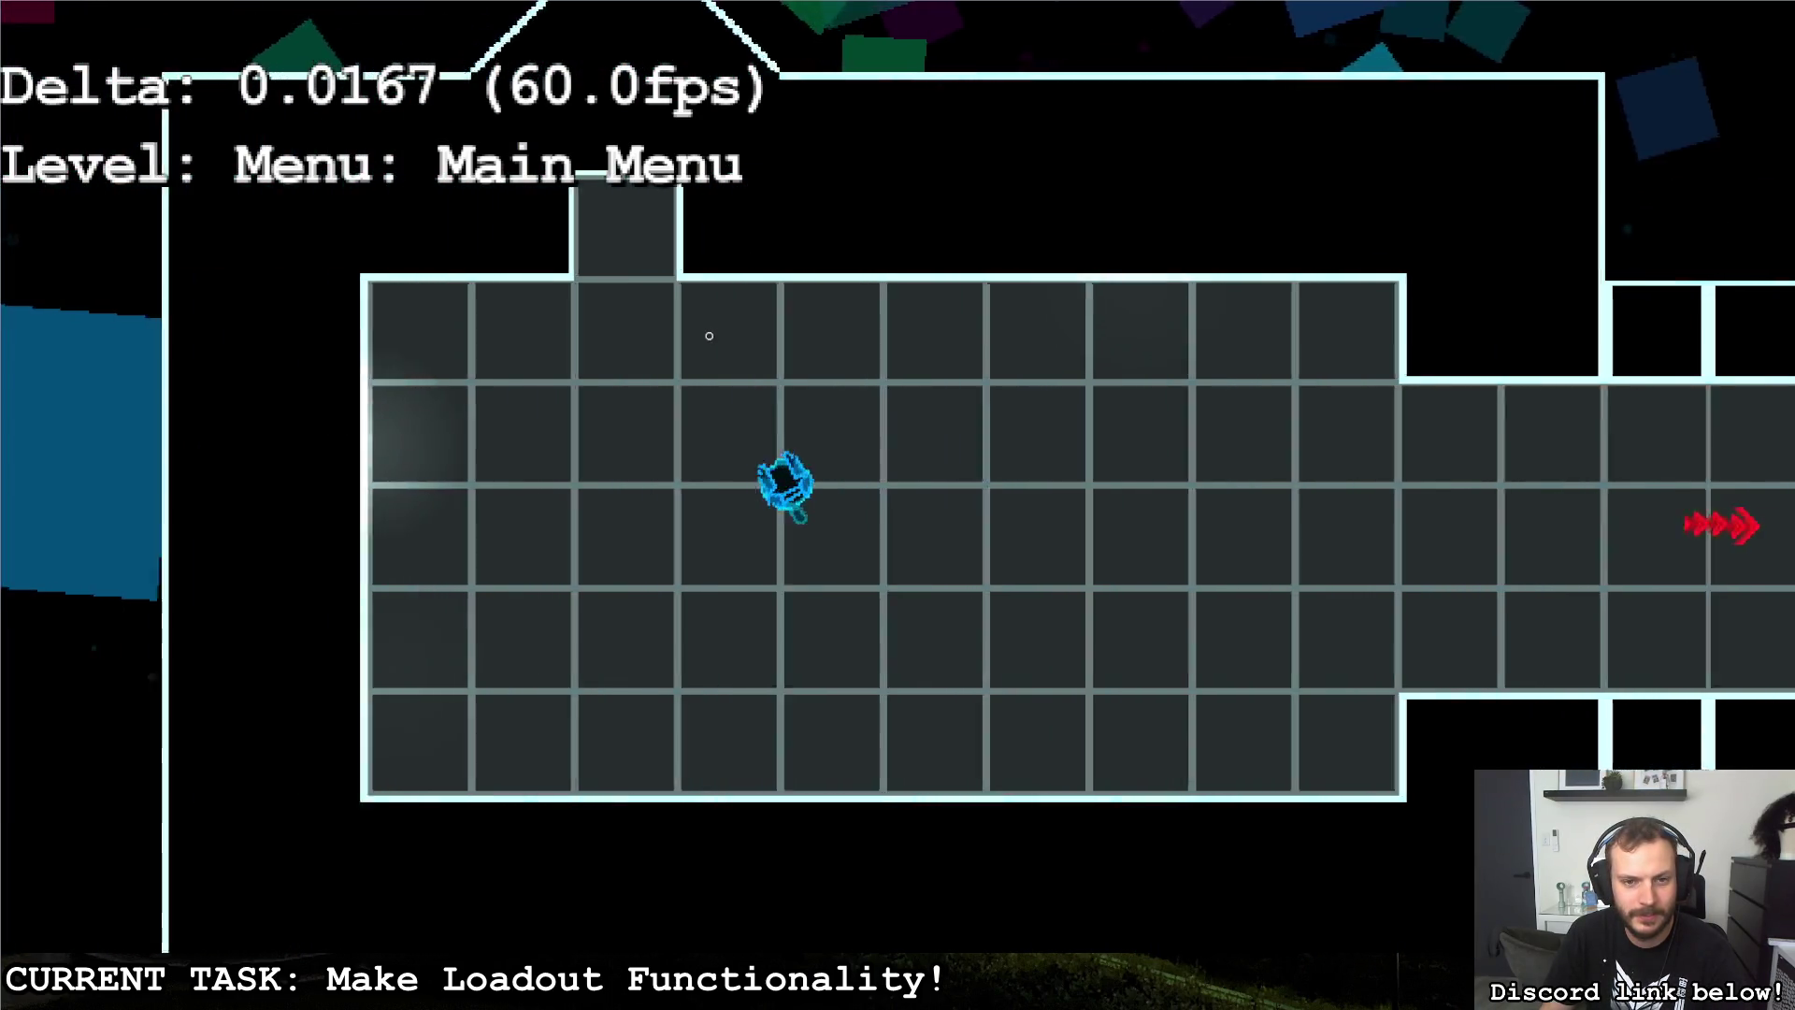
pyautogui.press('w')
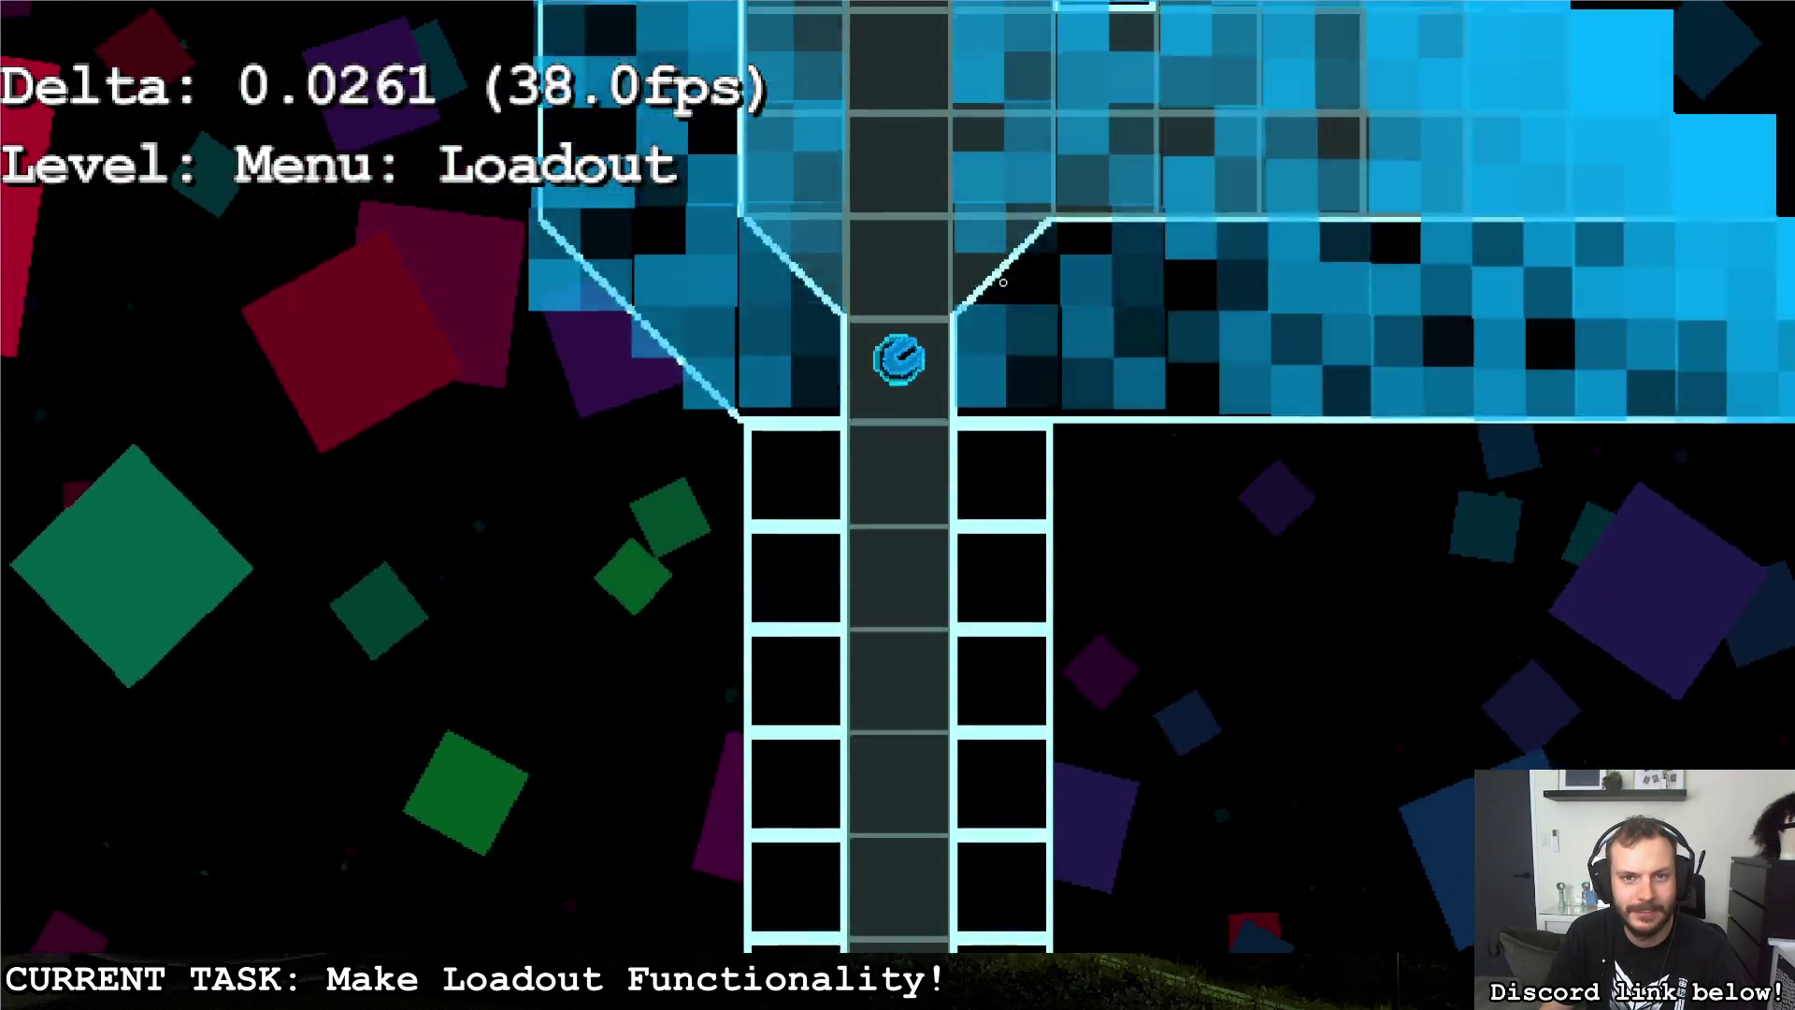
pyautogui.press('d')
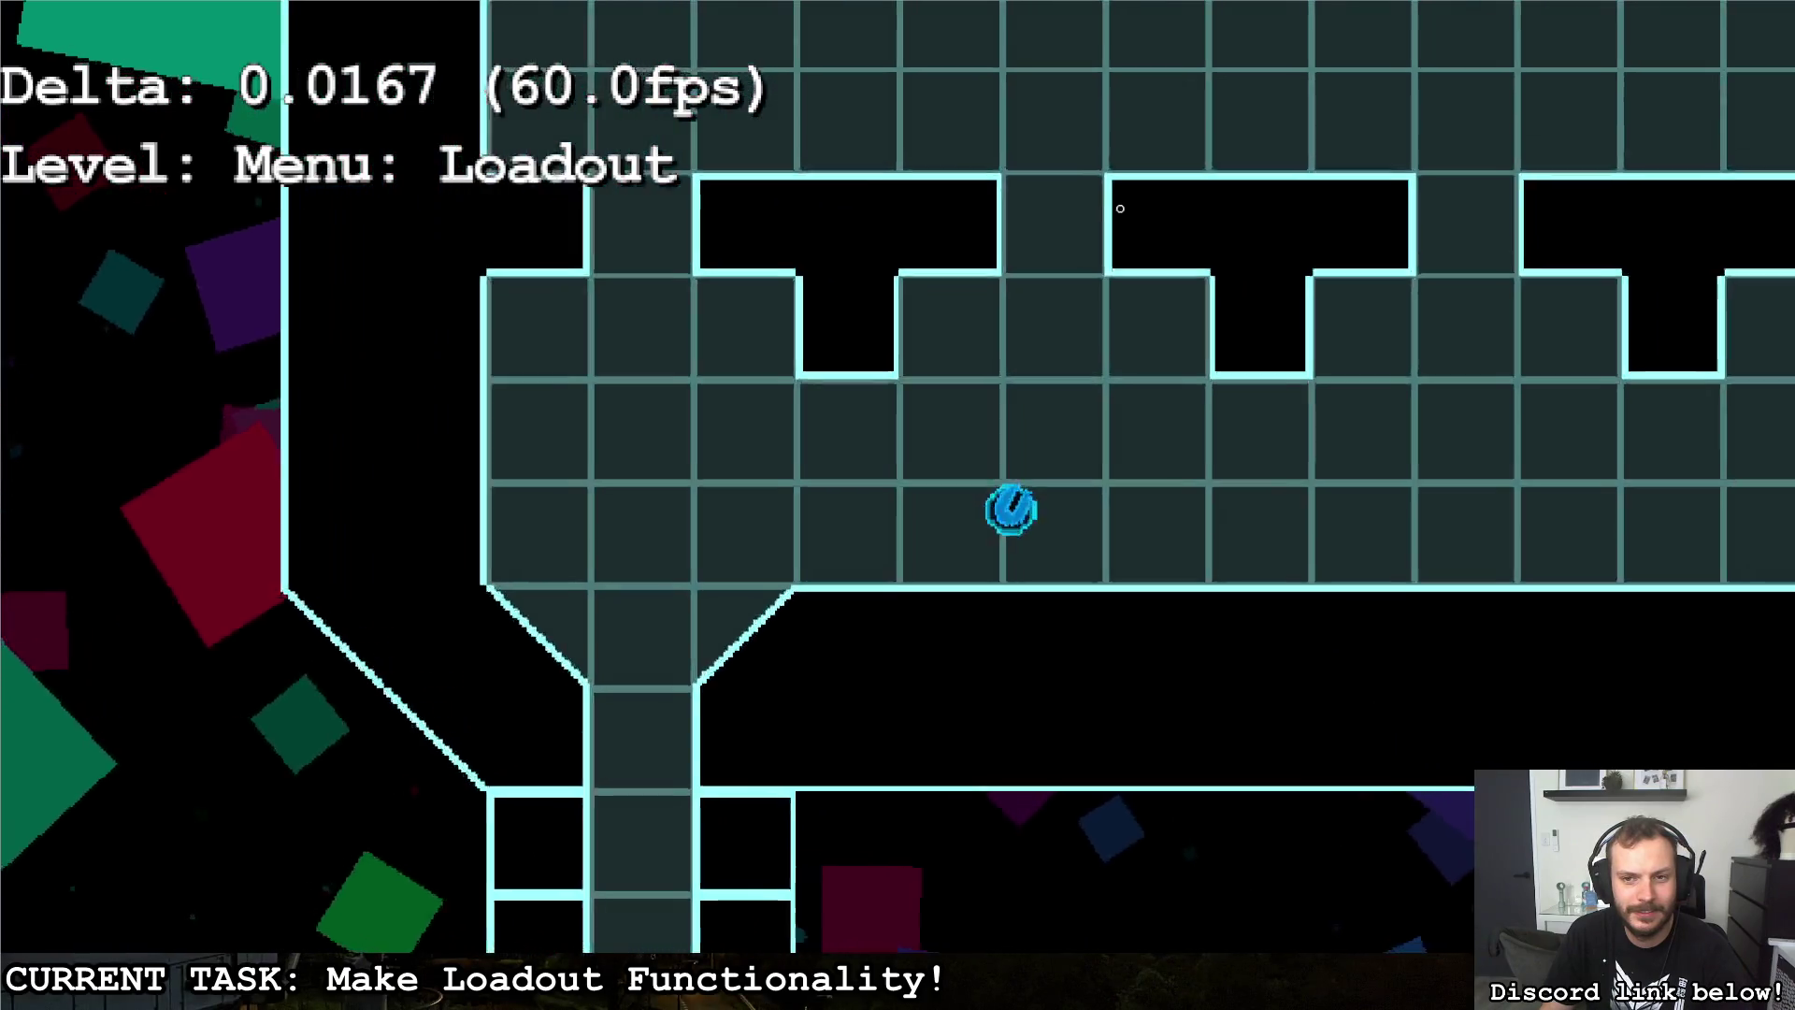
pyautogui.press('a')
pyautogui.press('s')
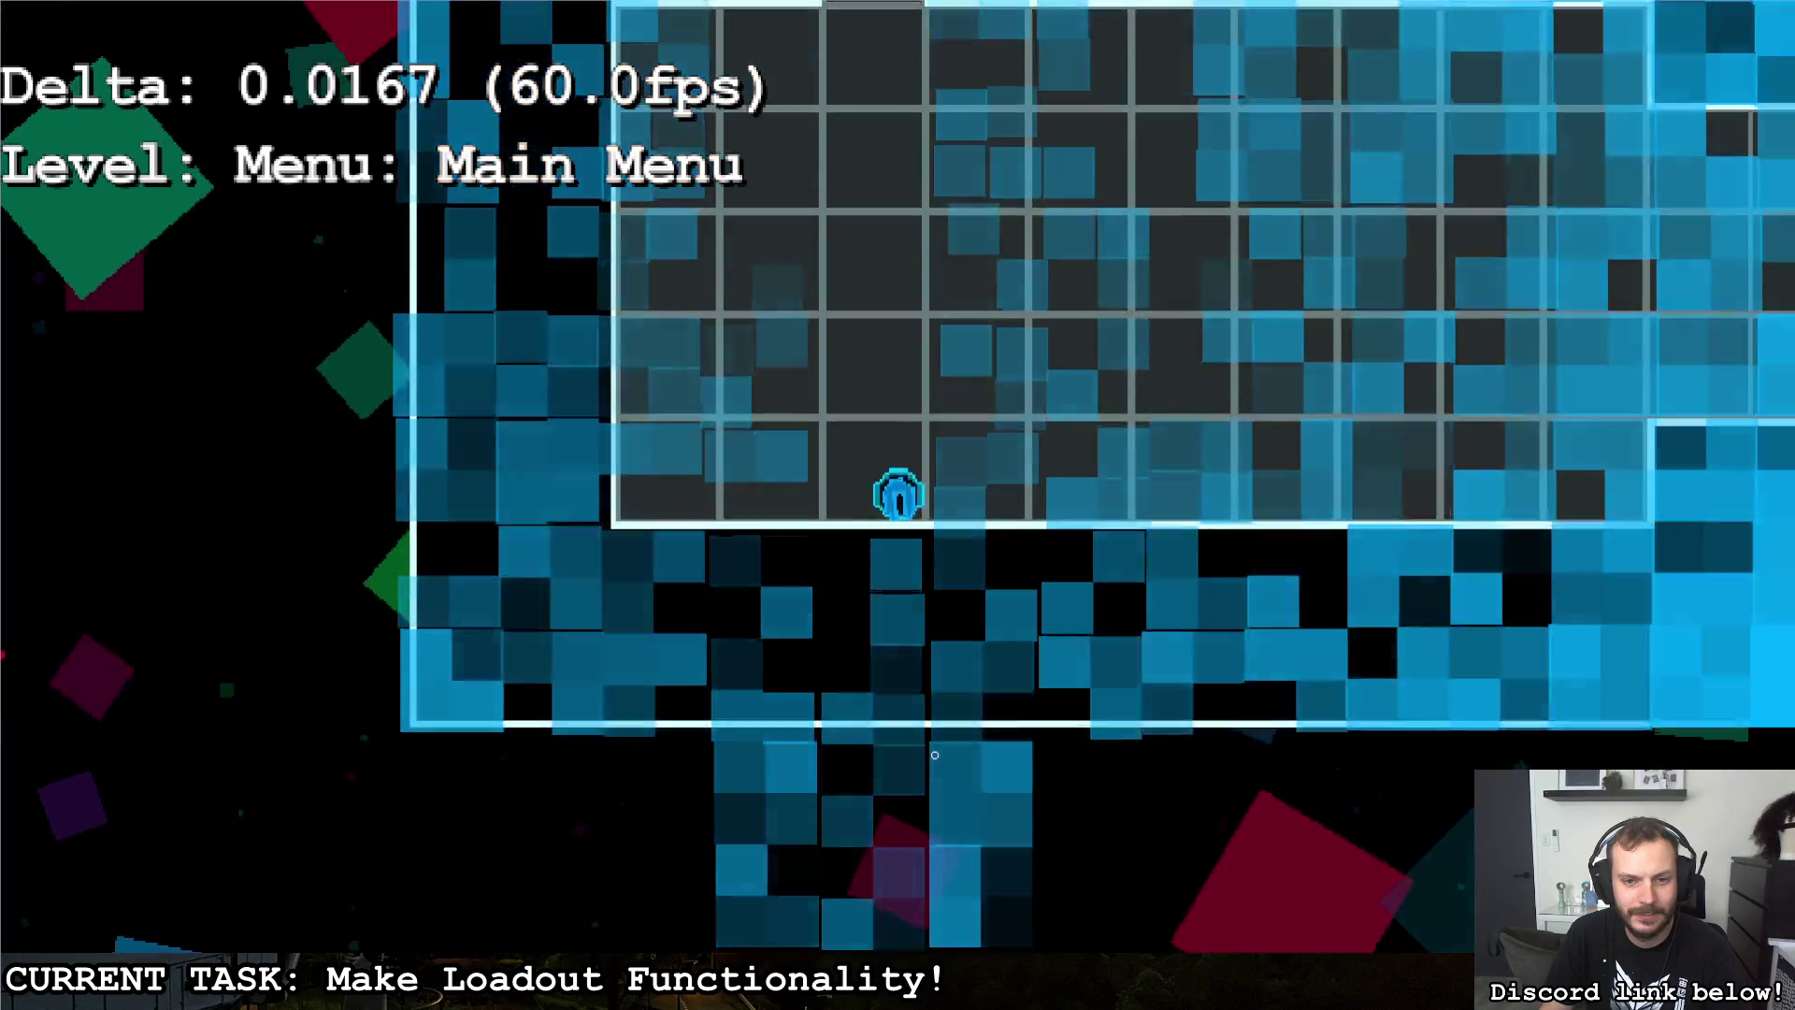
pyautogui.press('w')
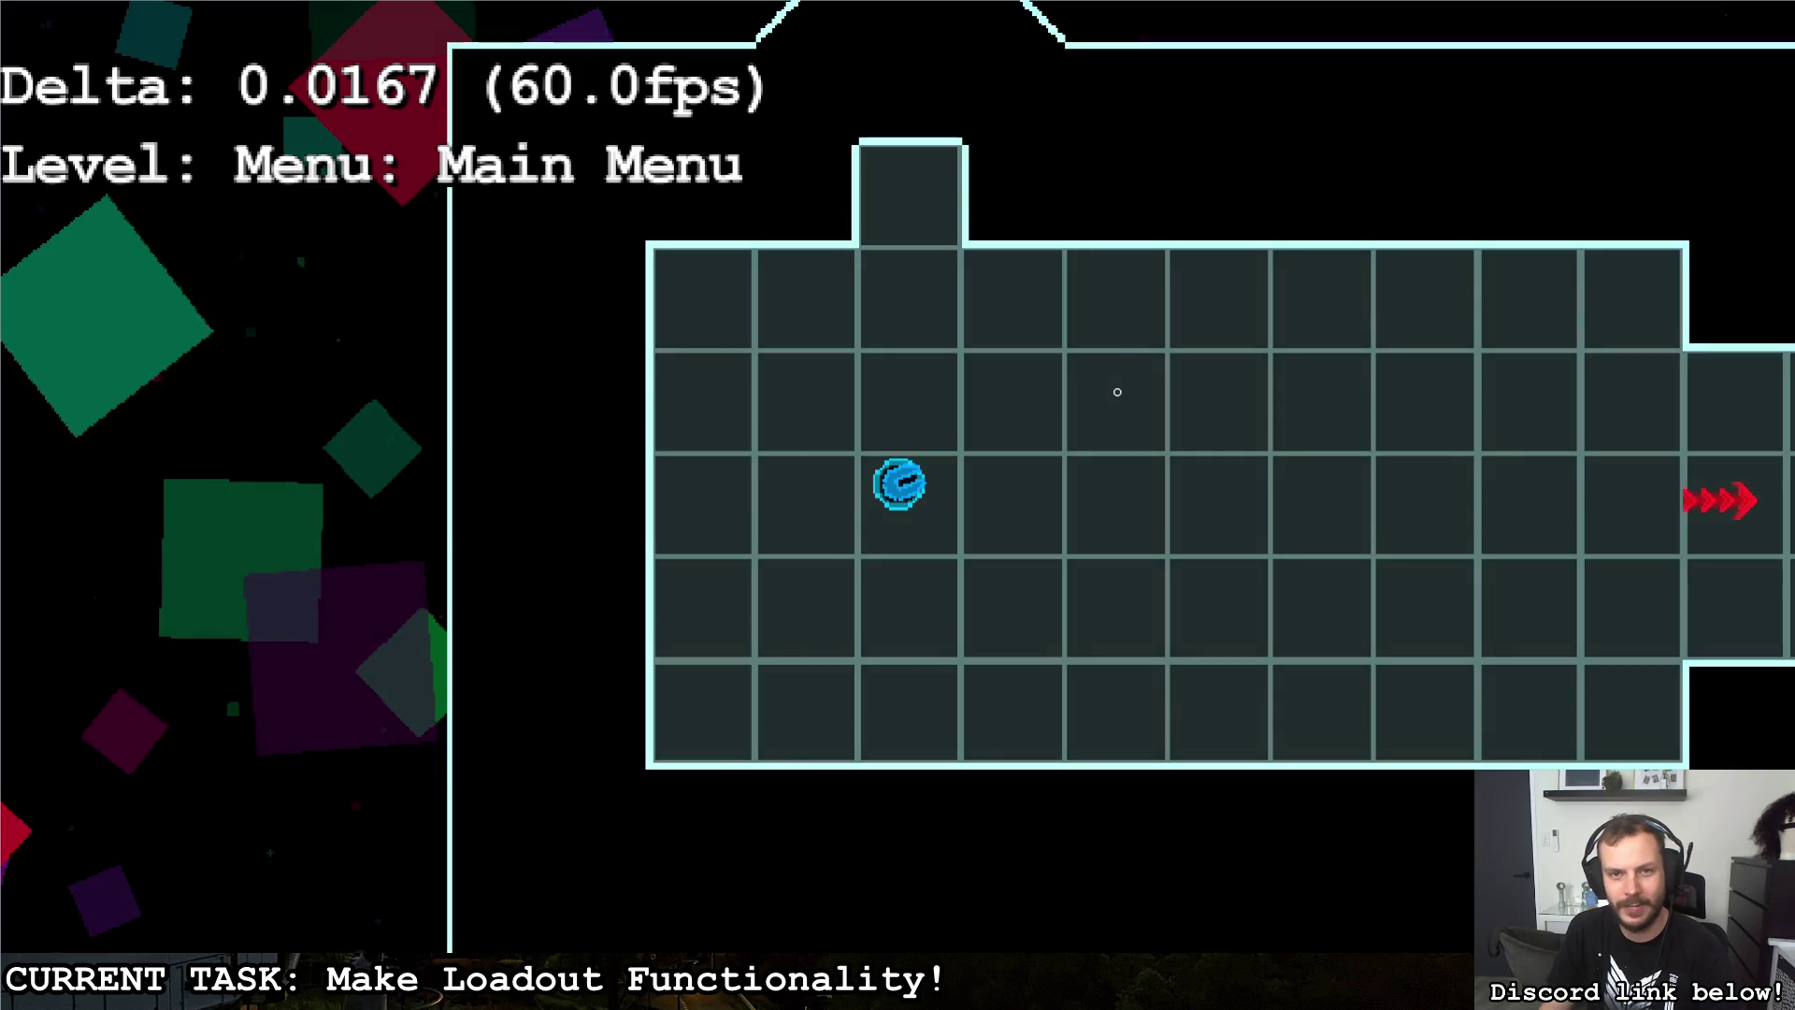
# Step: Fly through the Entry Hall into Loadout once more, then onto the red X to quit
pyautogui.press('w')
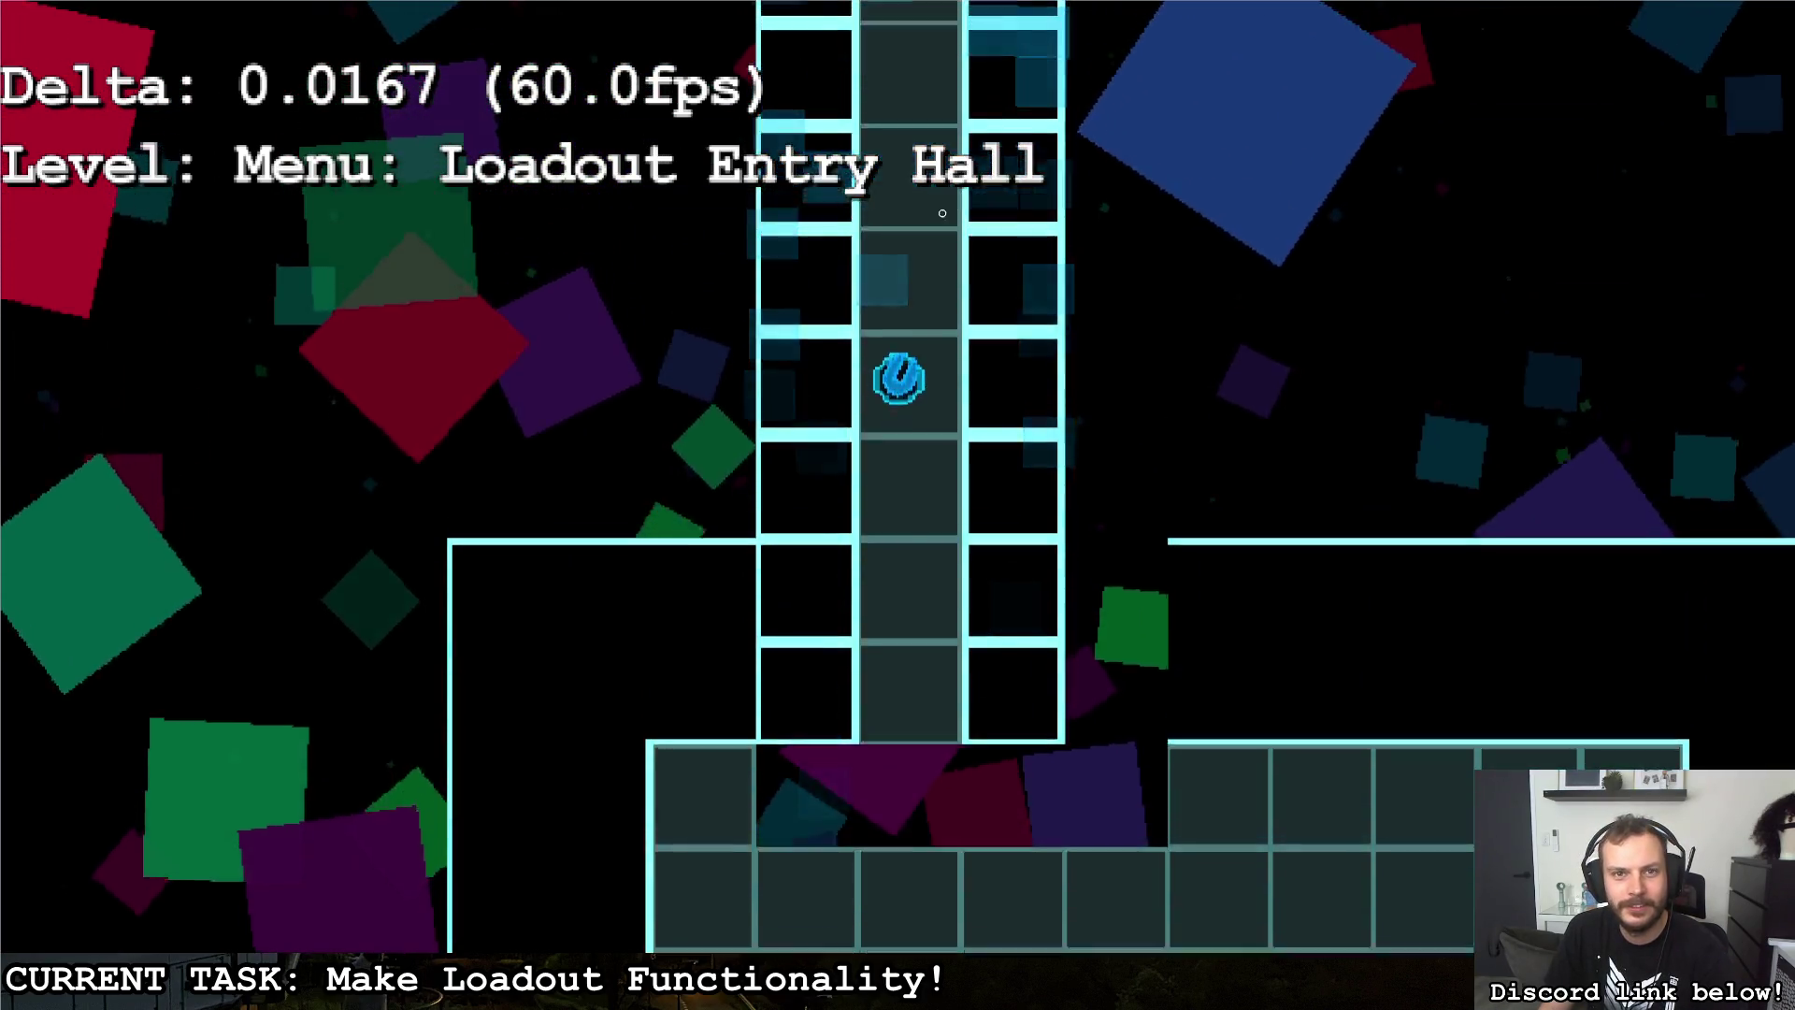
pyautogui.press('w')
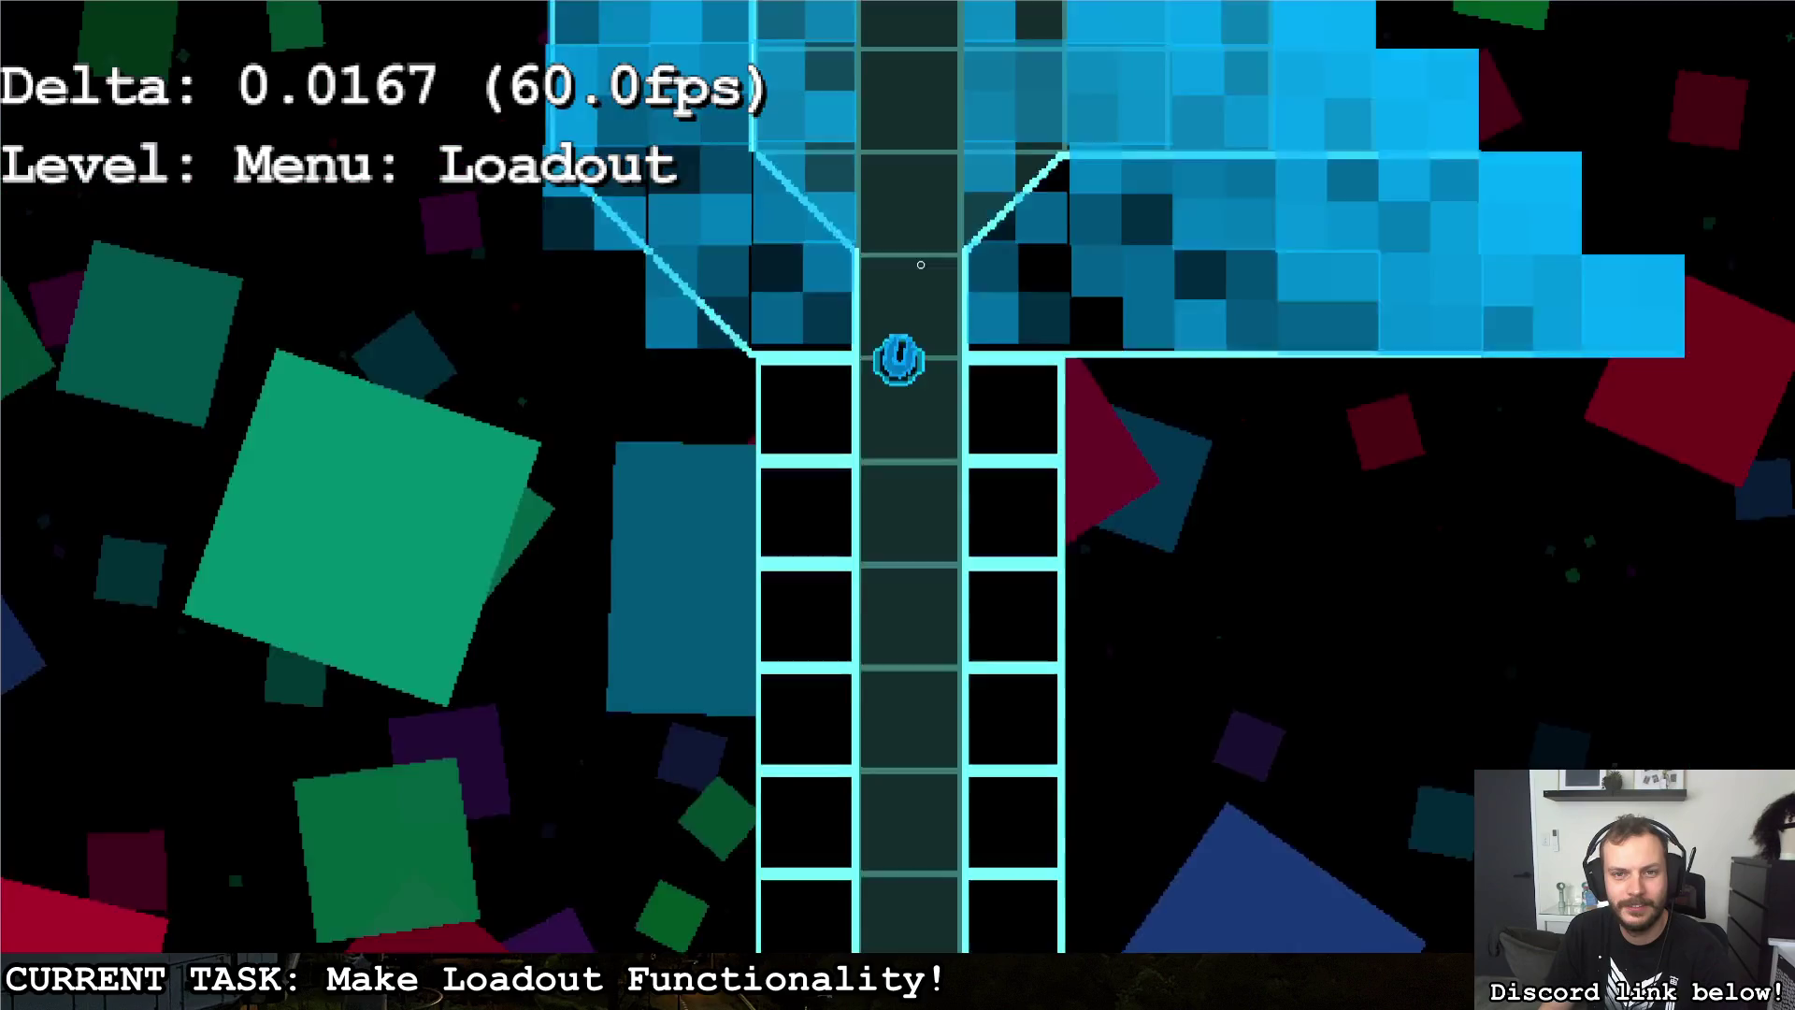
pyautogui.press('w')
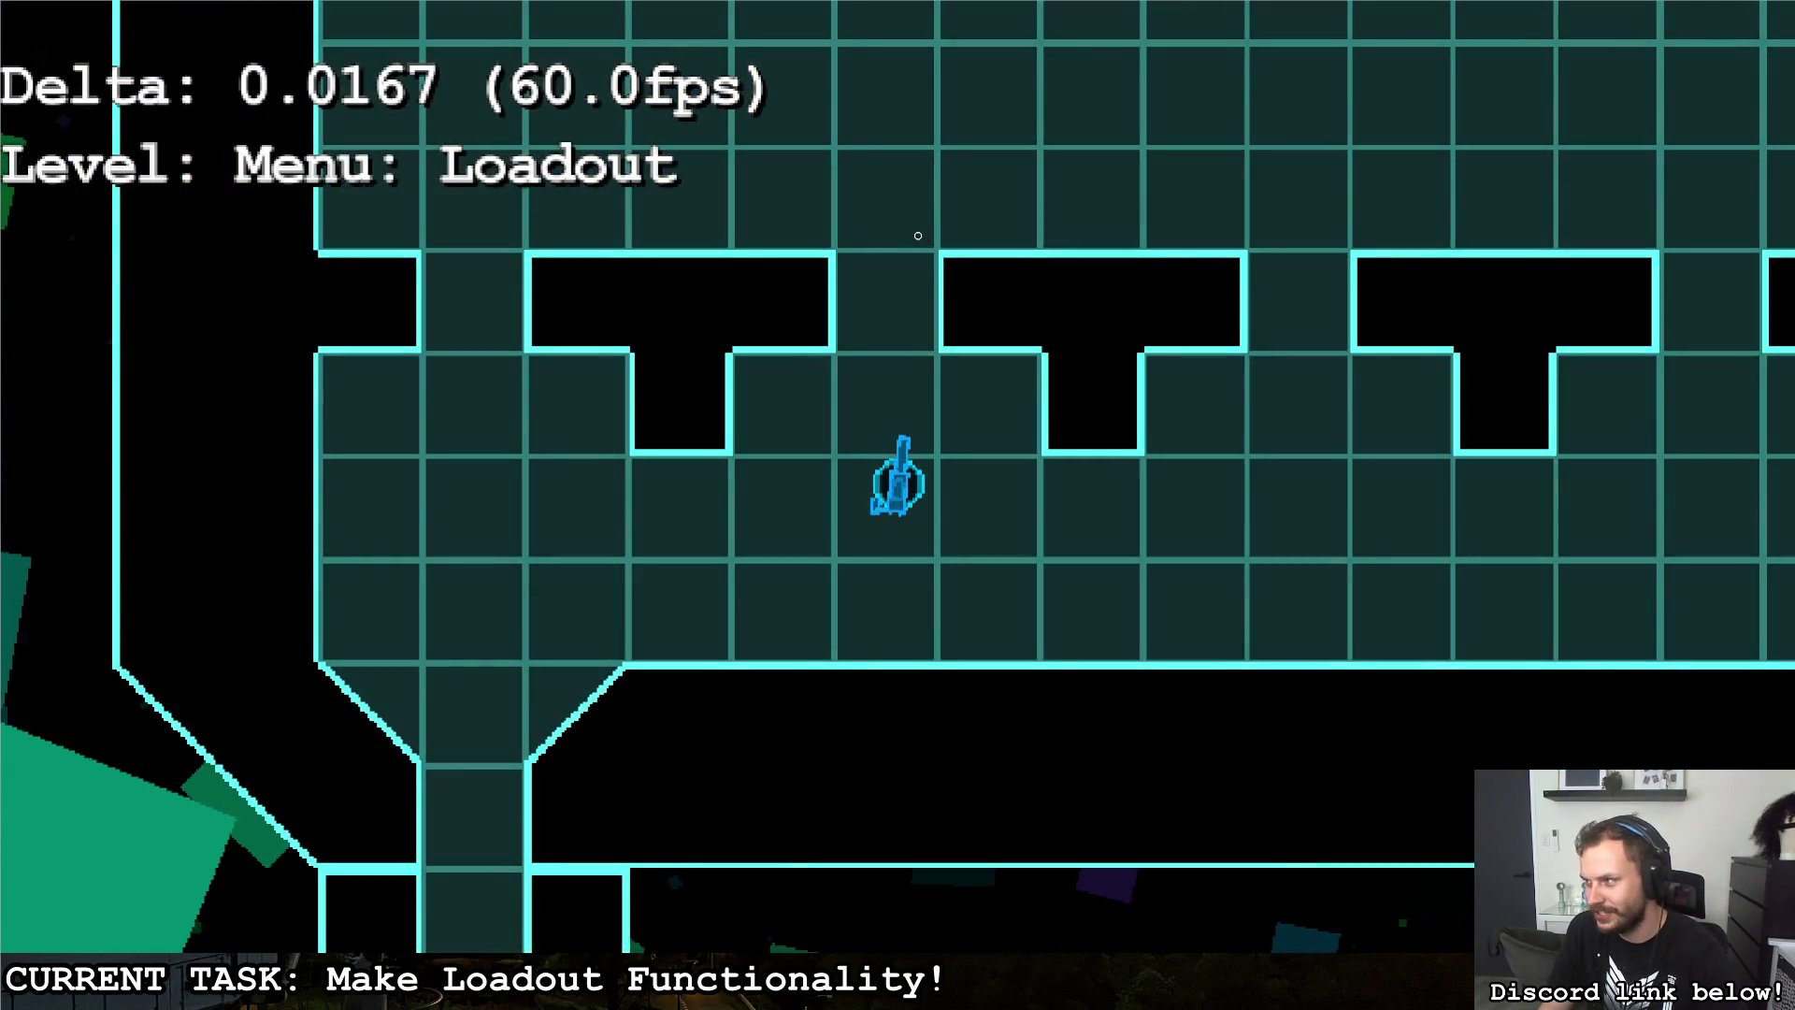
pyautogui.press('a')
pyautogui.press('s')
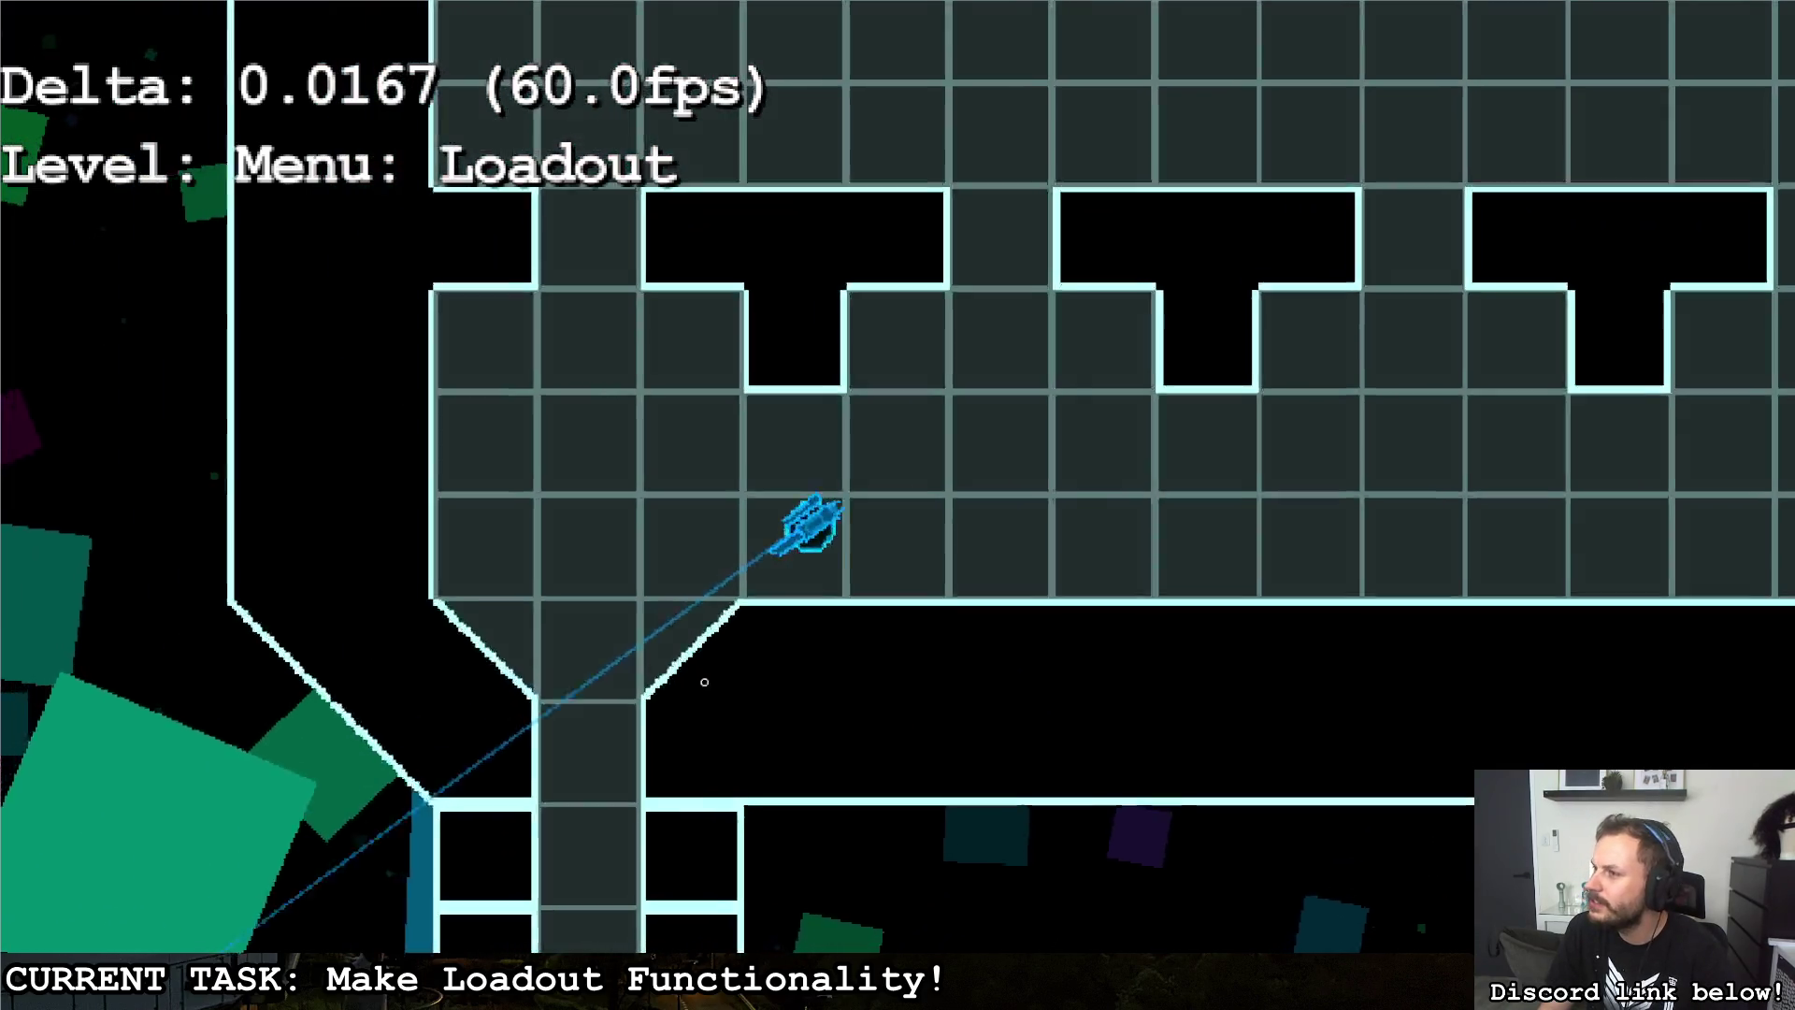
pyautogui.press('s')
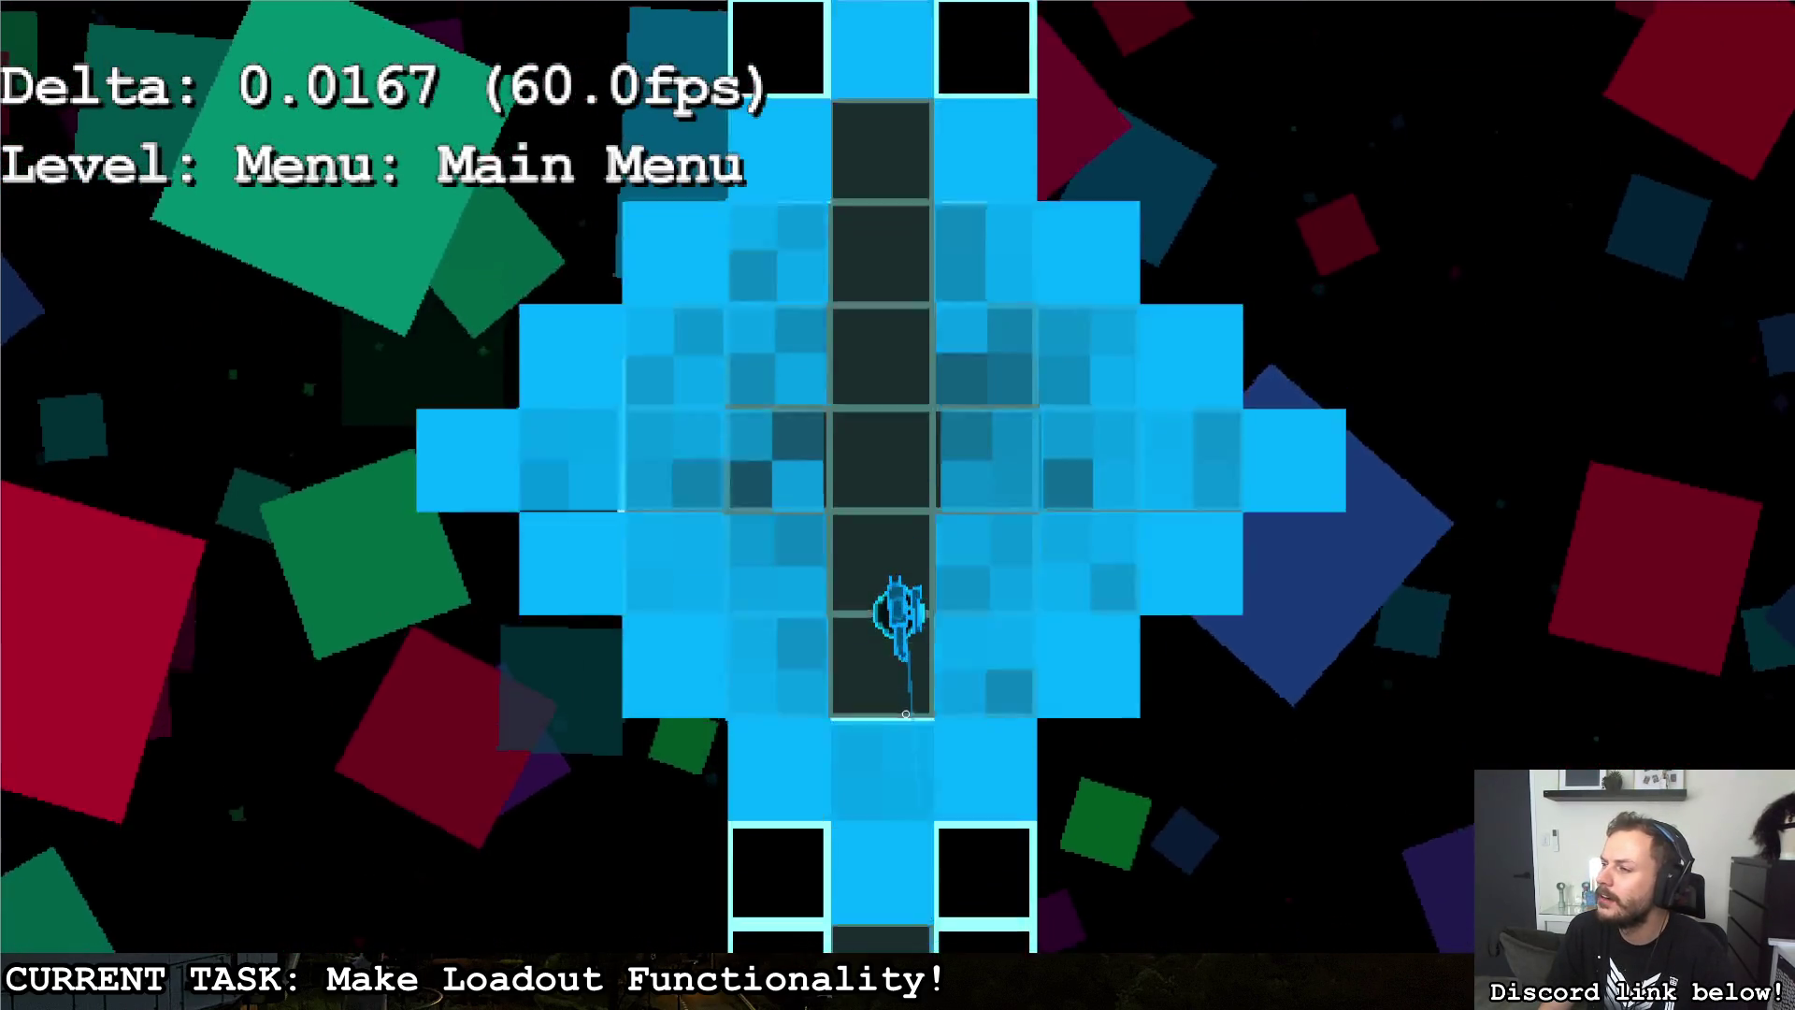
pyautogui.press('w')
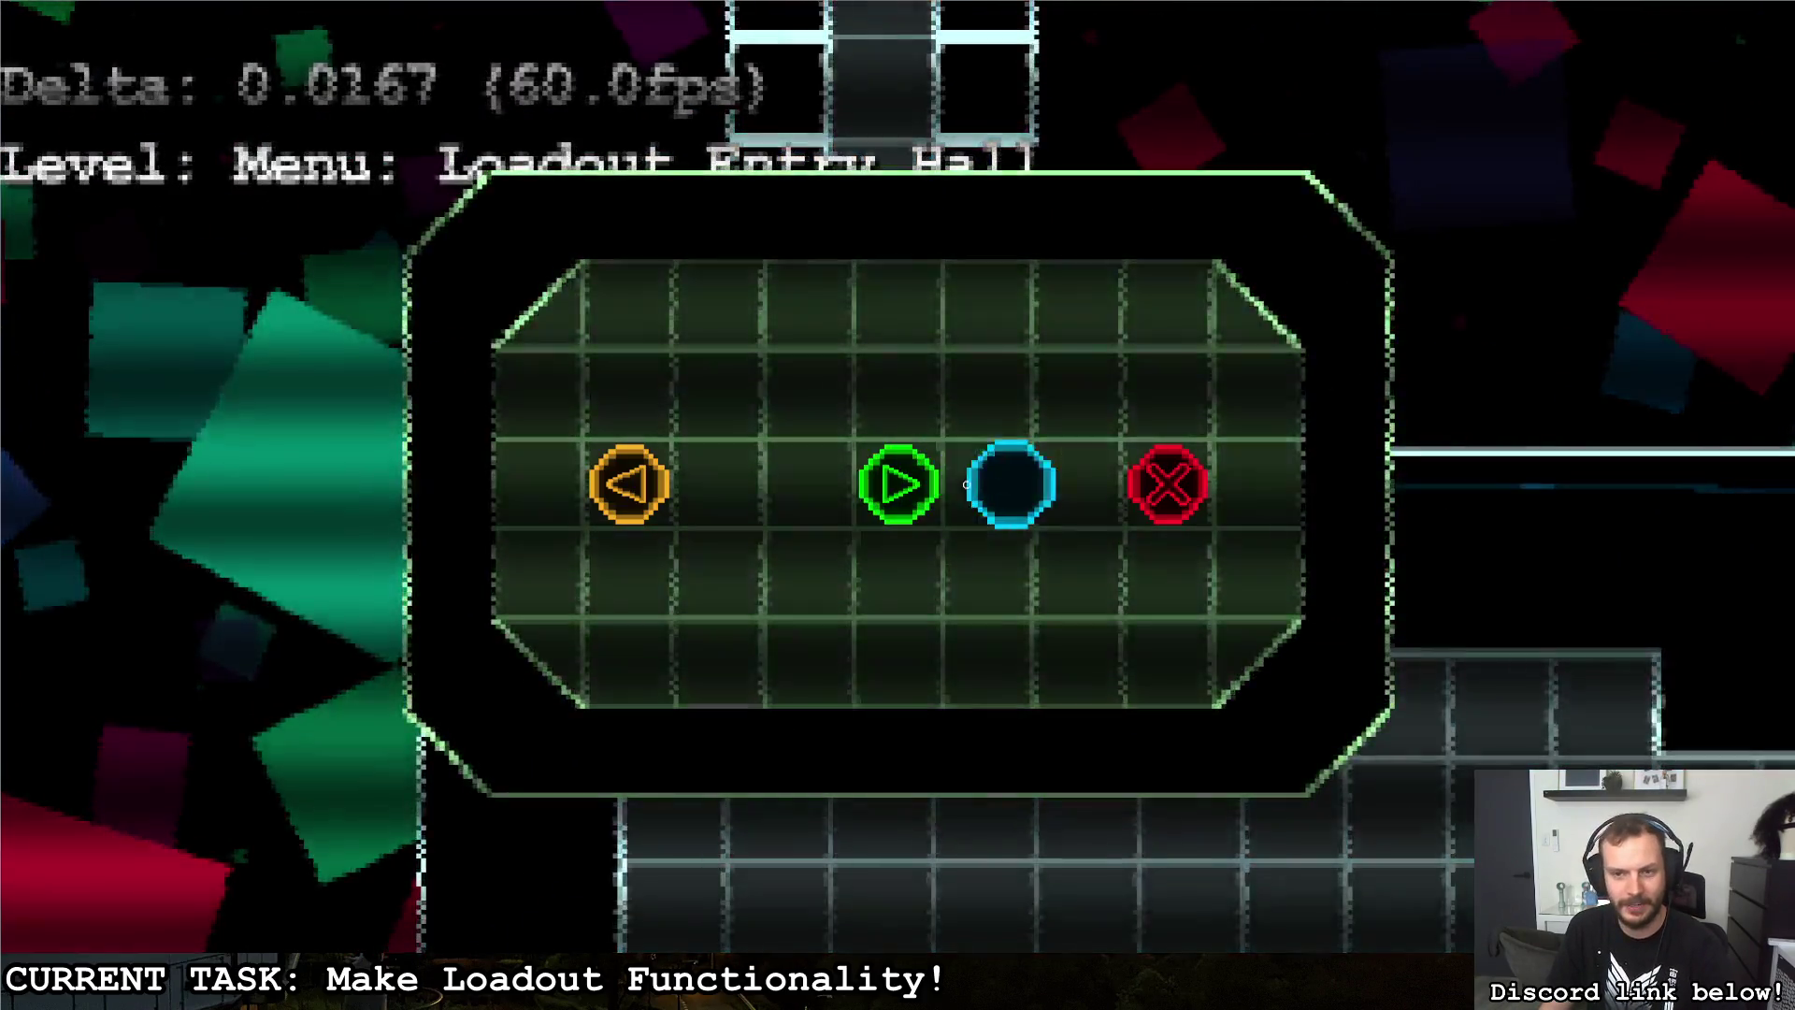
pyautogui.press('d')
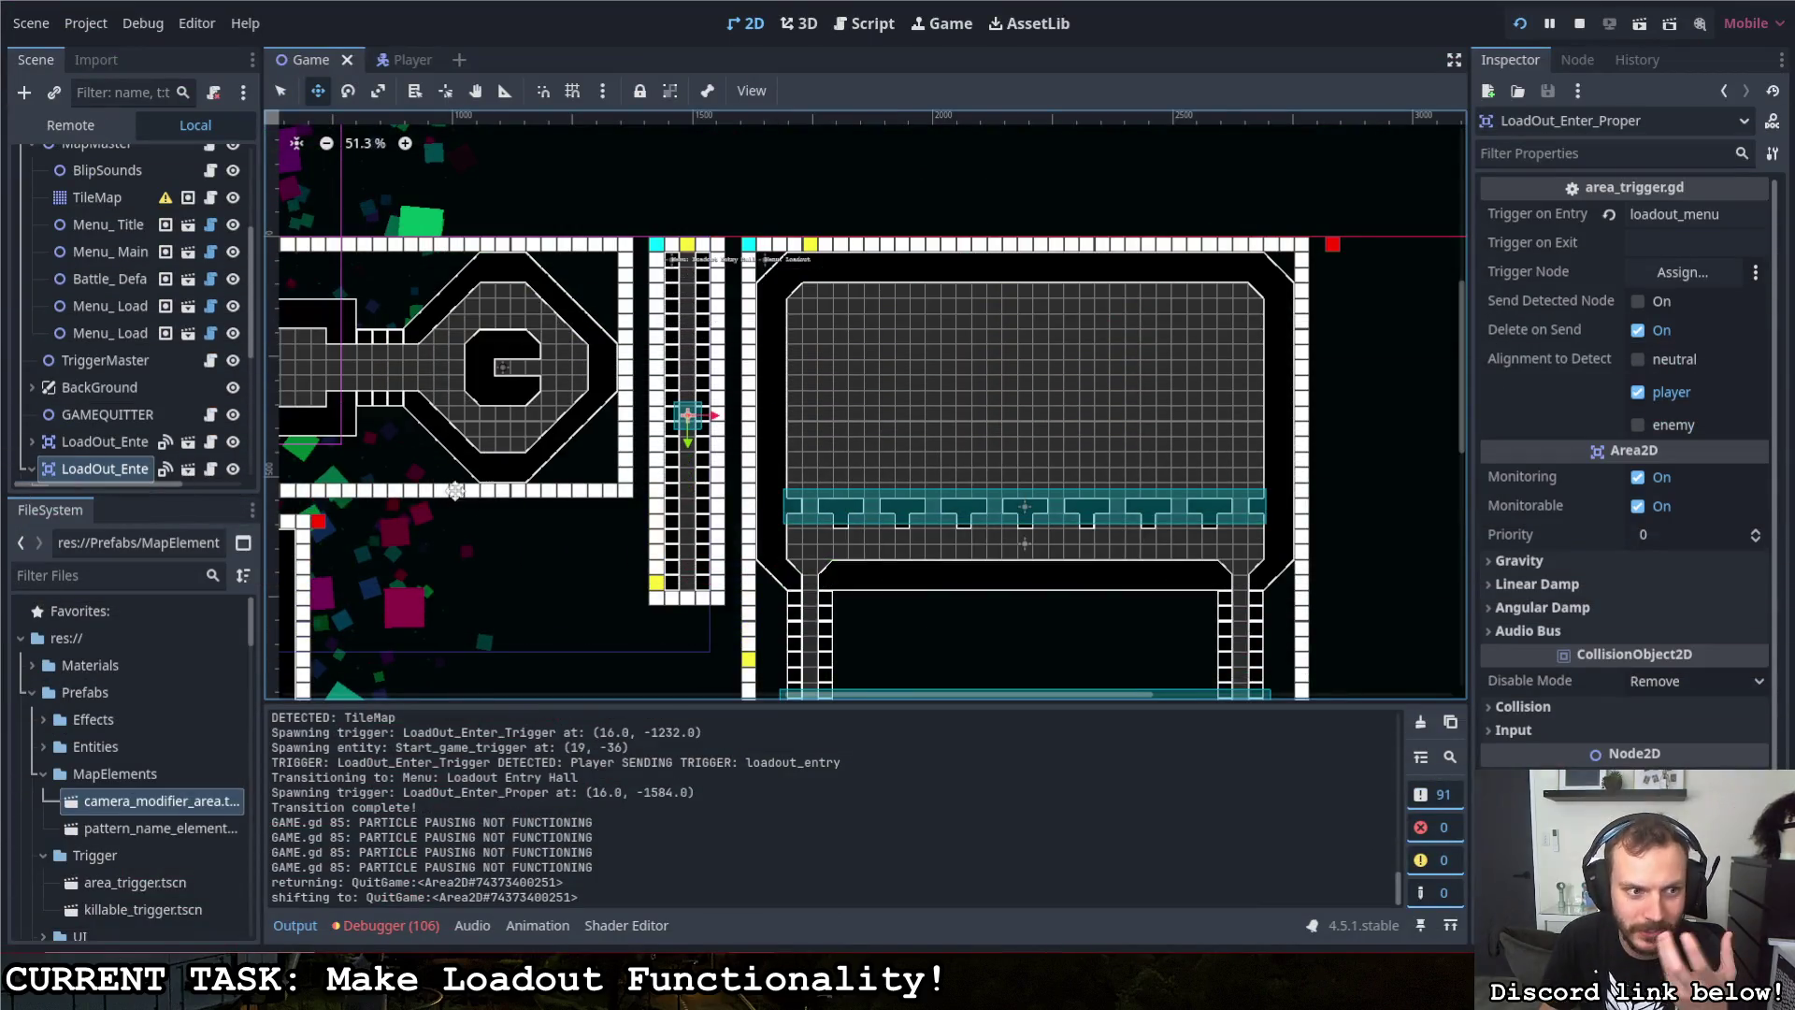
# Step: Open MapMaster.gd and collapse the find_patterns() function at line 138 to its header
pyautogui.scroll(5, 138, 339)
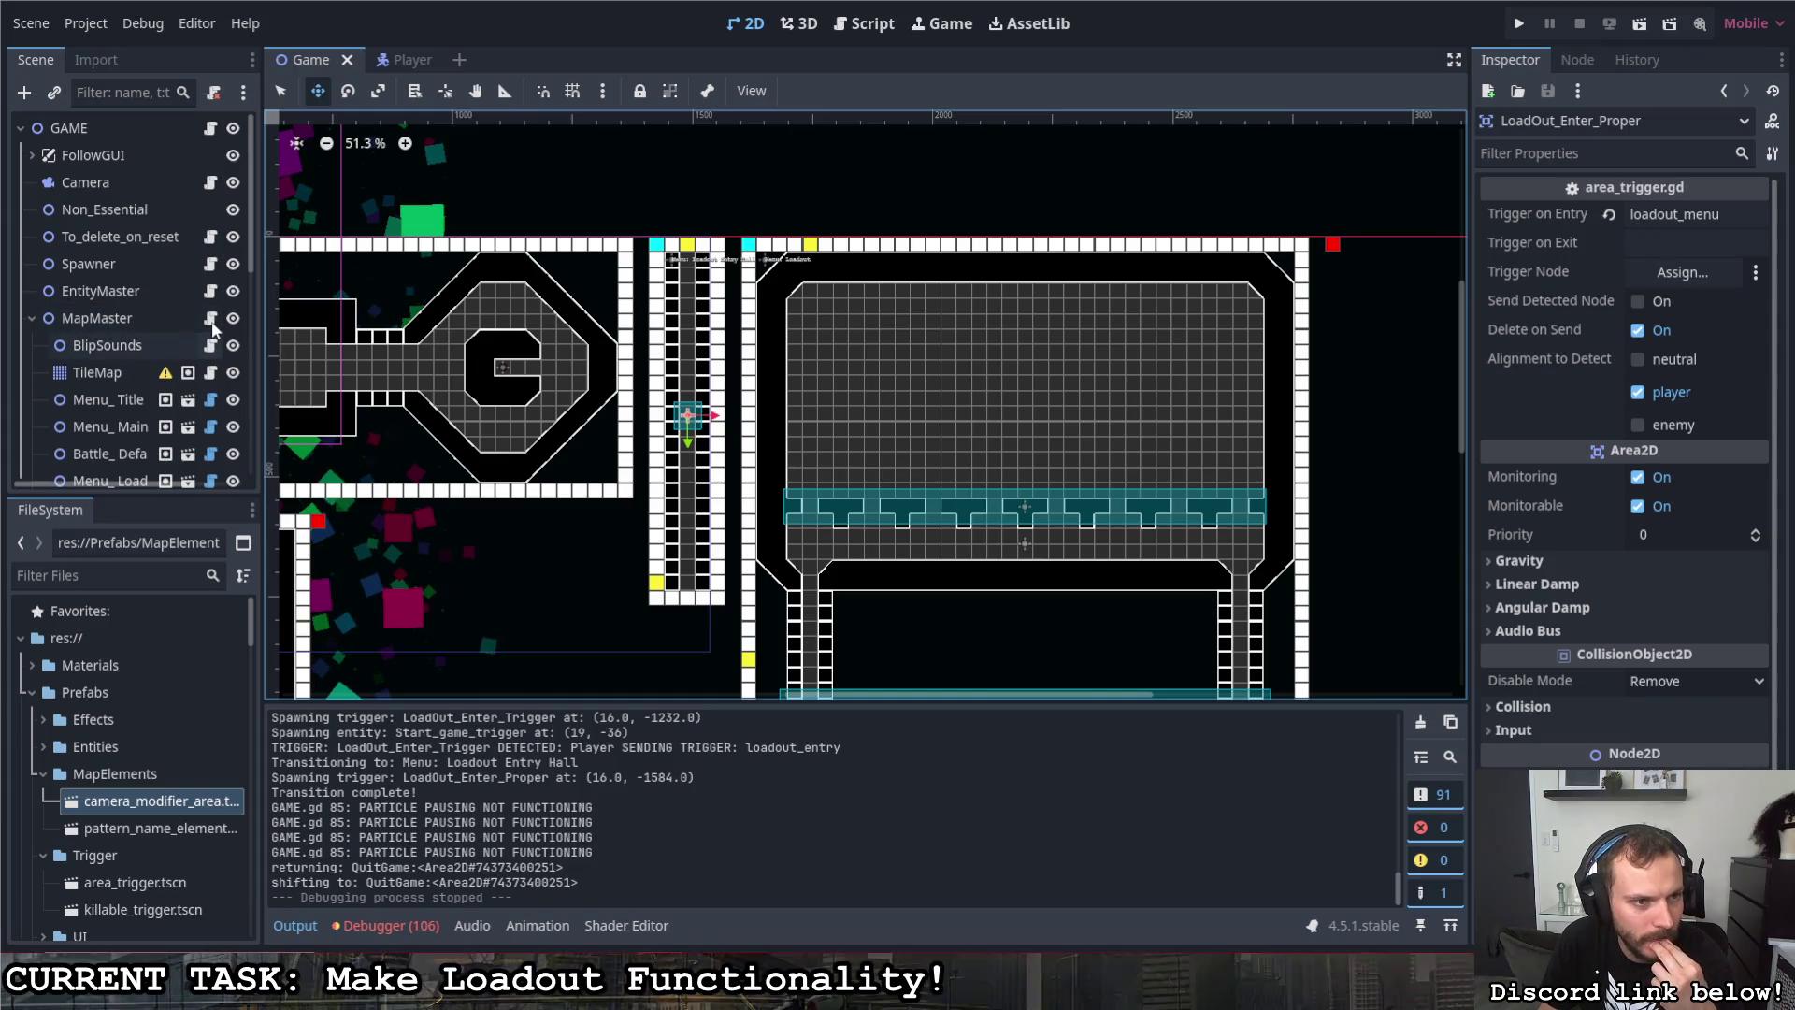
pyautogui.click(211, 318)
pyautogui.scroll(-20, 745, 467)
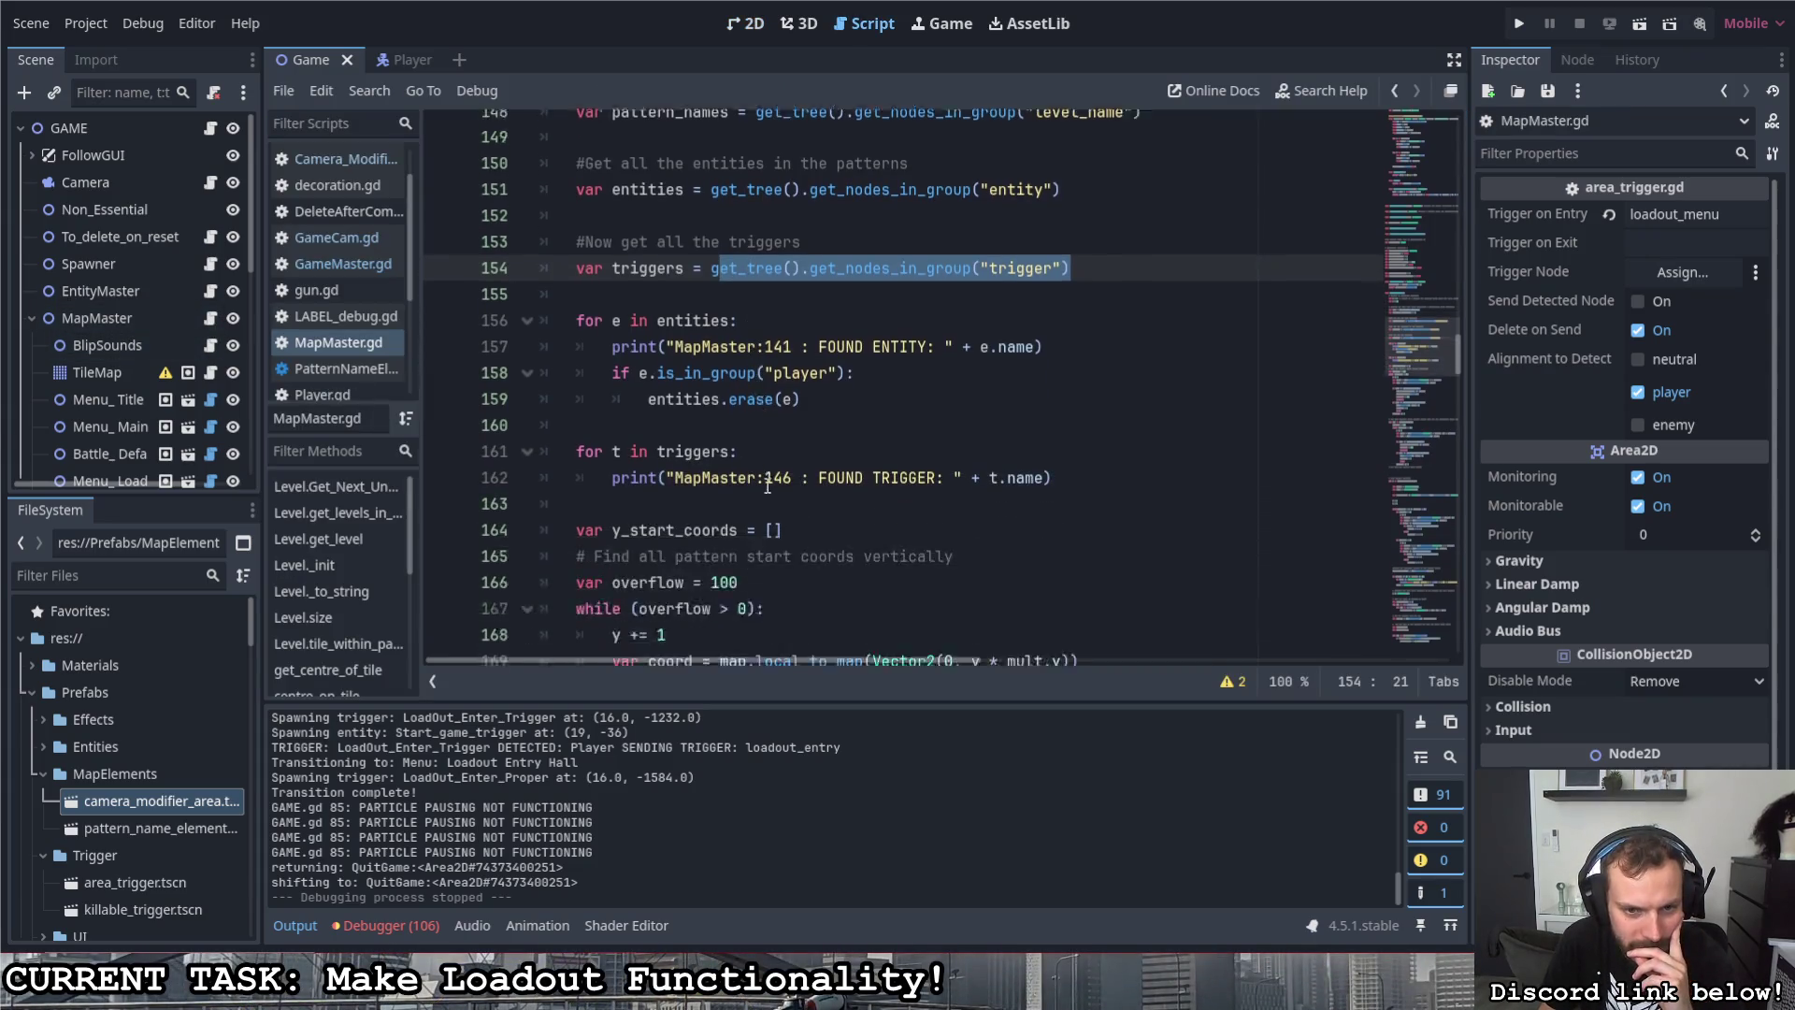
pyautogui.scroll(11, 770, 487)
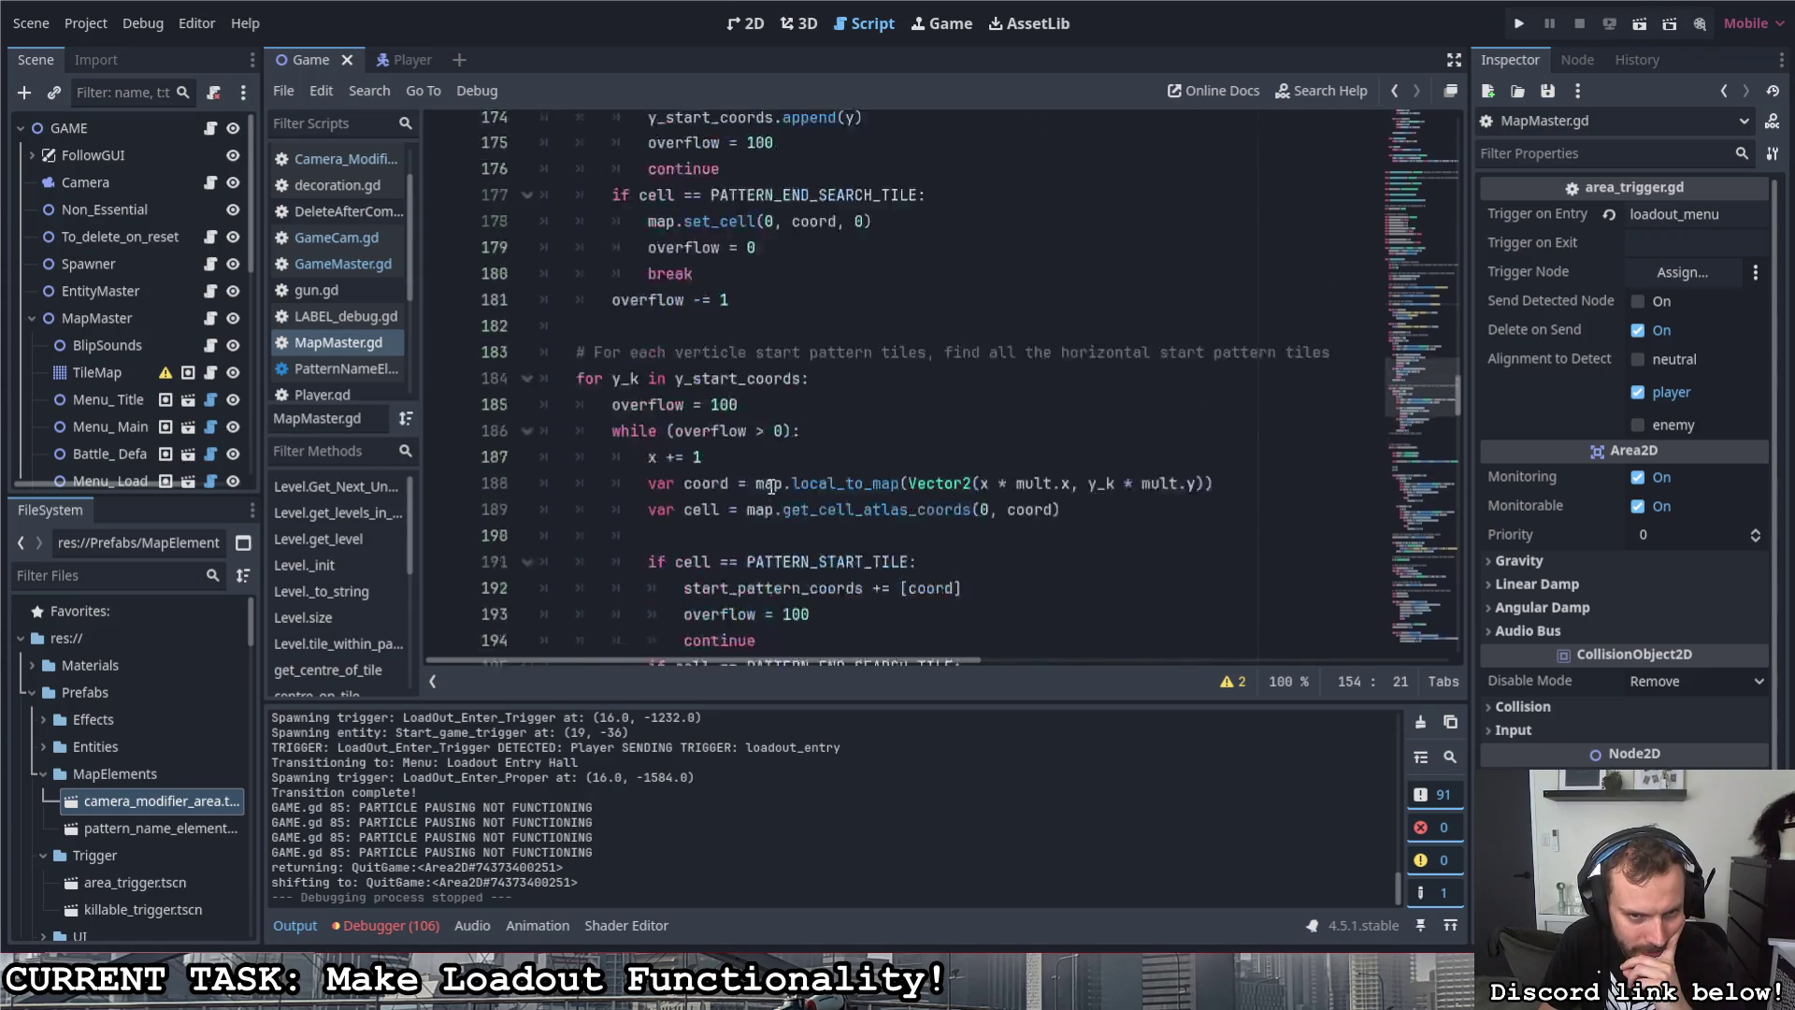
pyautogui.scroll(-18, 776, 495)
pyautogui.scroll(-17, 778, 500)
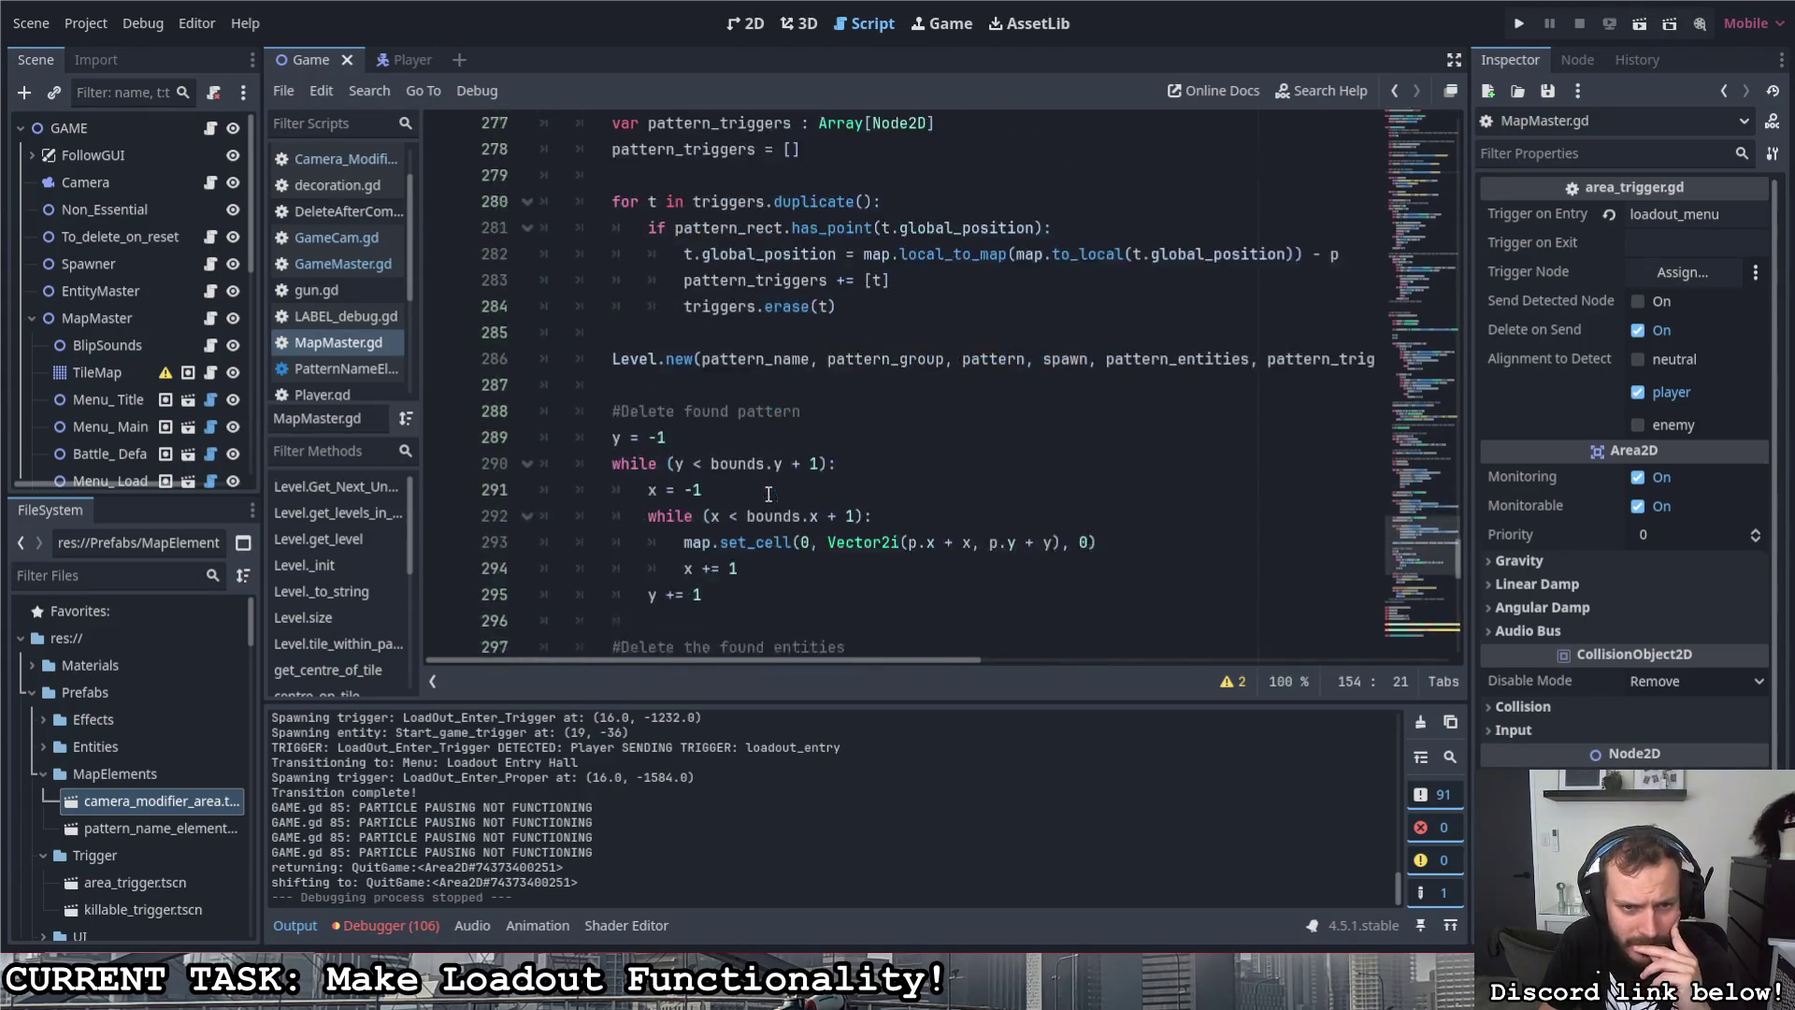
pyautogui.scroll(-8, 768, 496)
pyautogui.scroll(15, 769, 495)
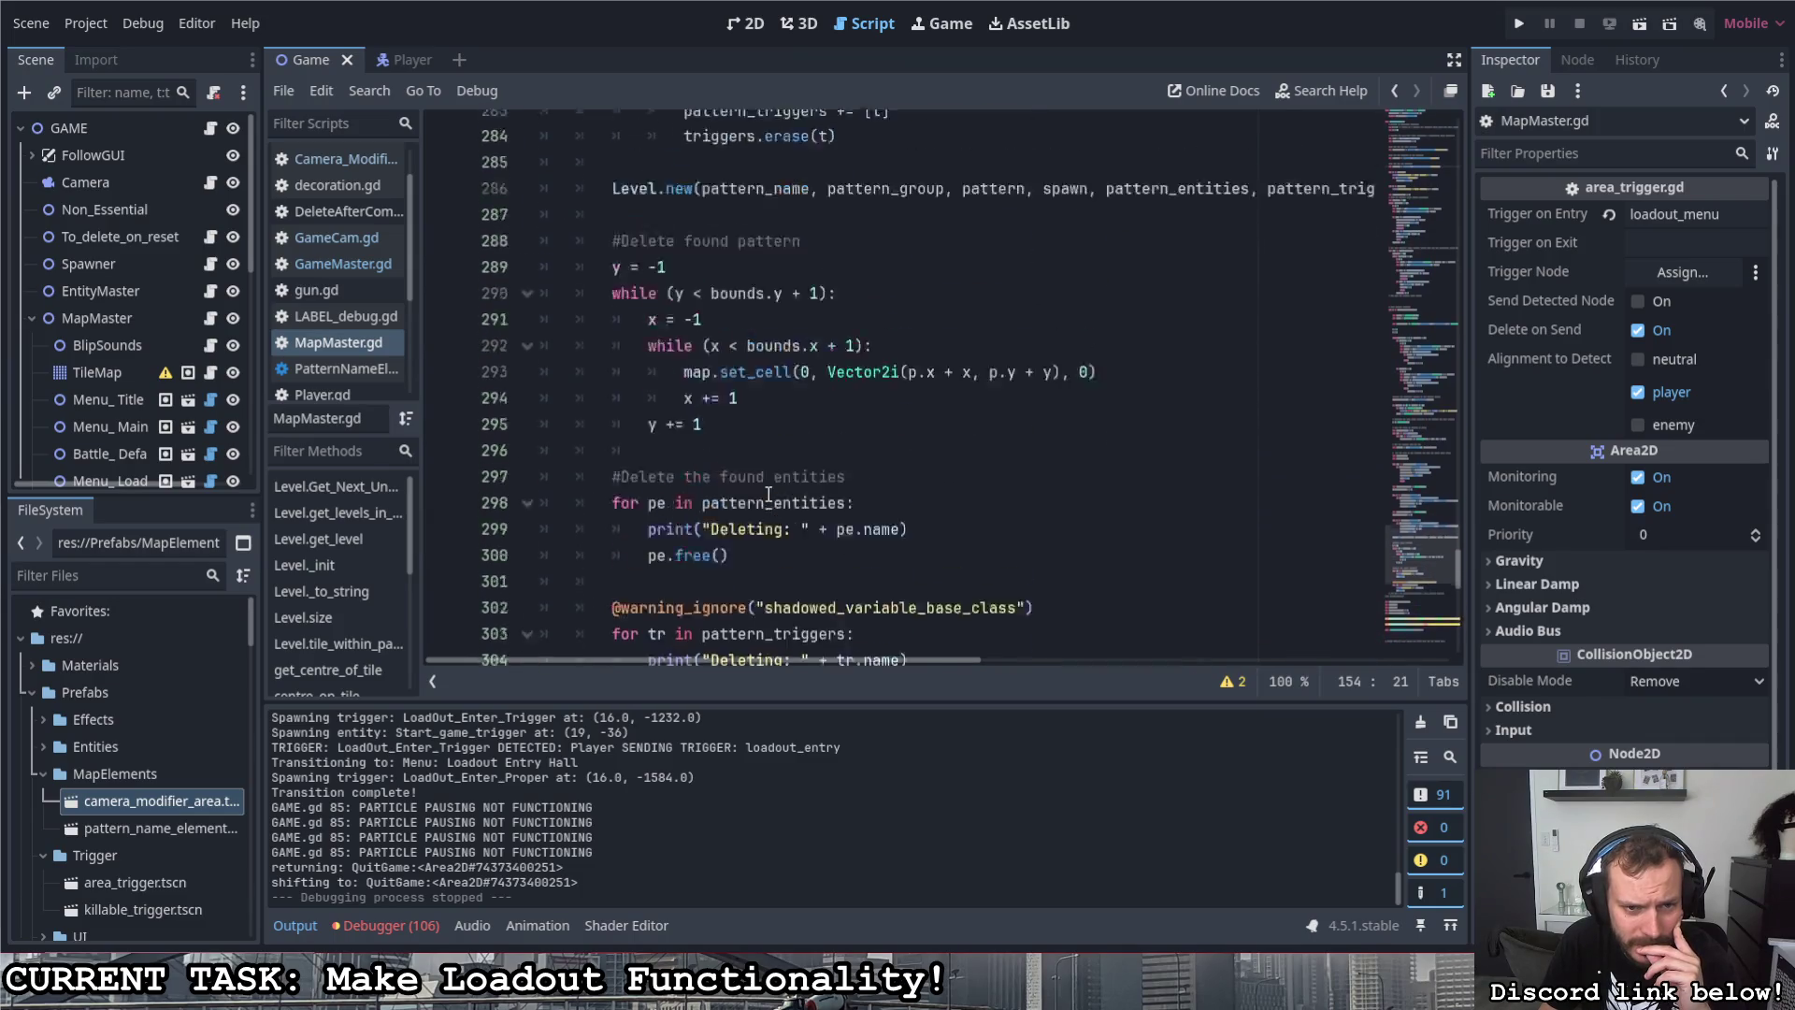
pyautogui.scroll(-9, 768, 495)
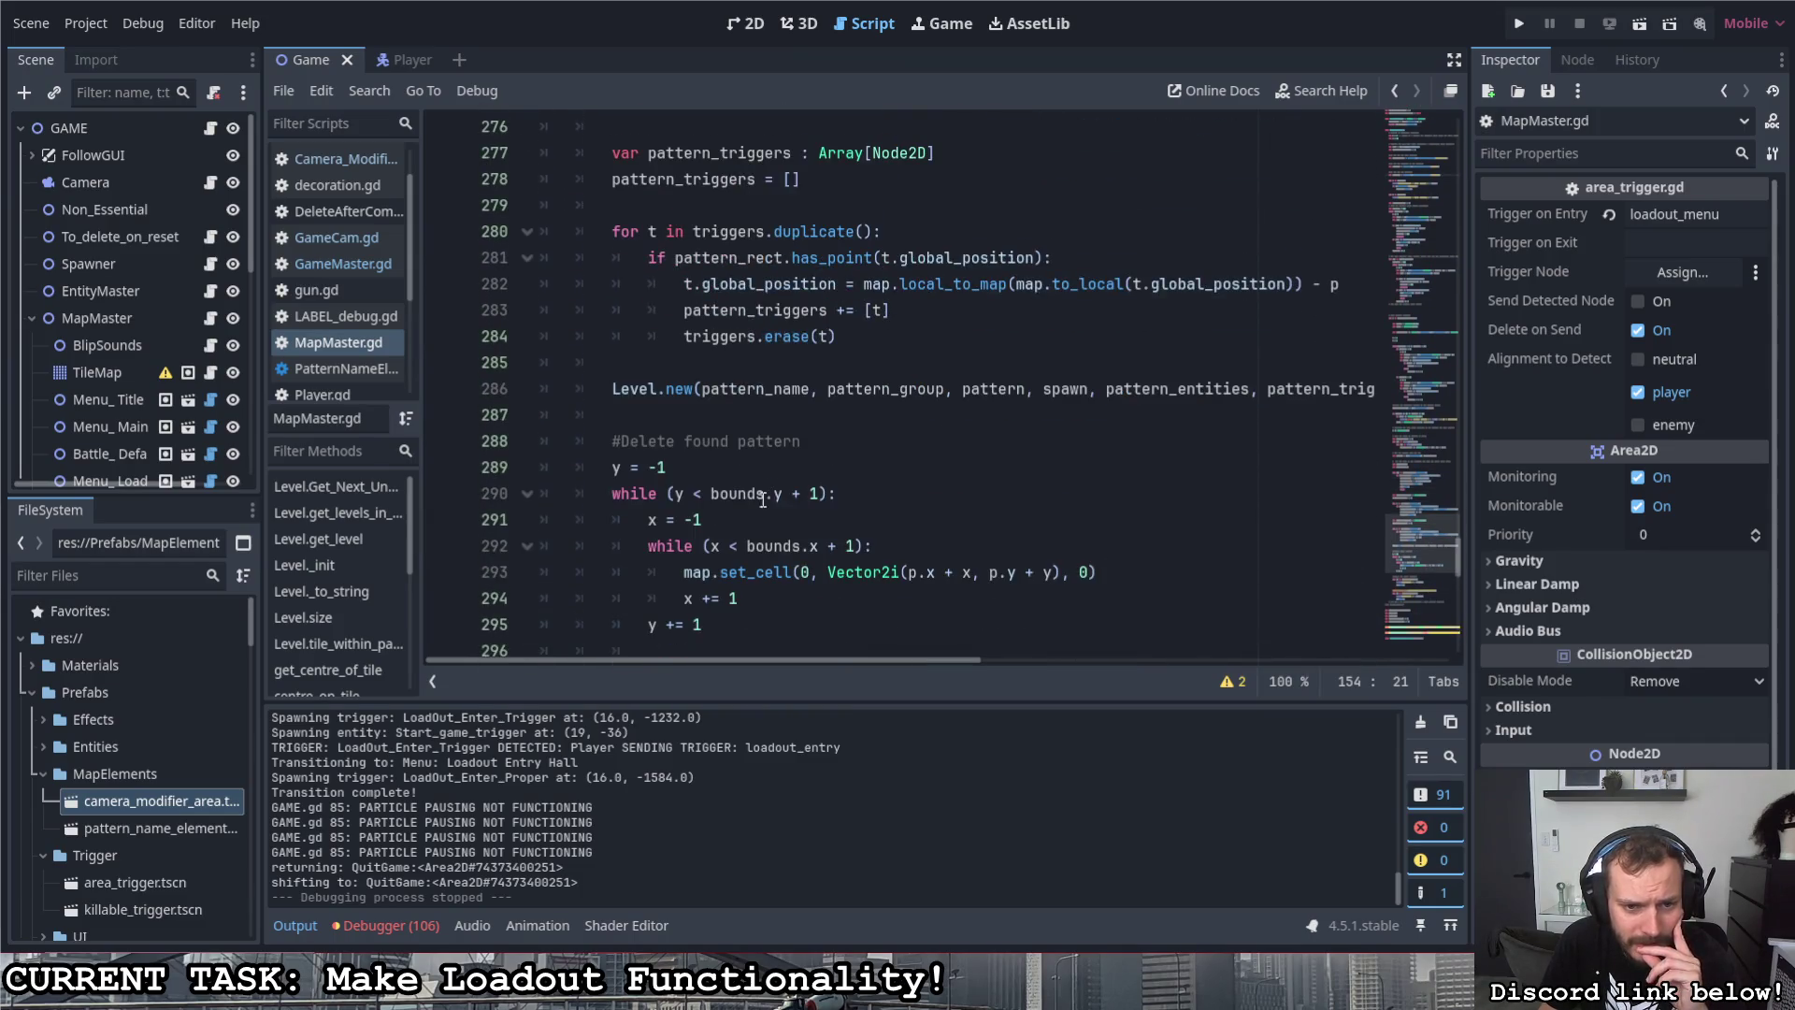
pyautogui.scroll(5, 750, 498)
pyautogui.scroll(20, 746, 493)
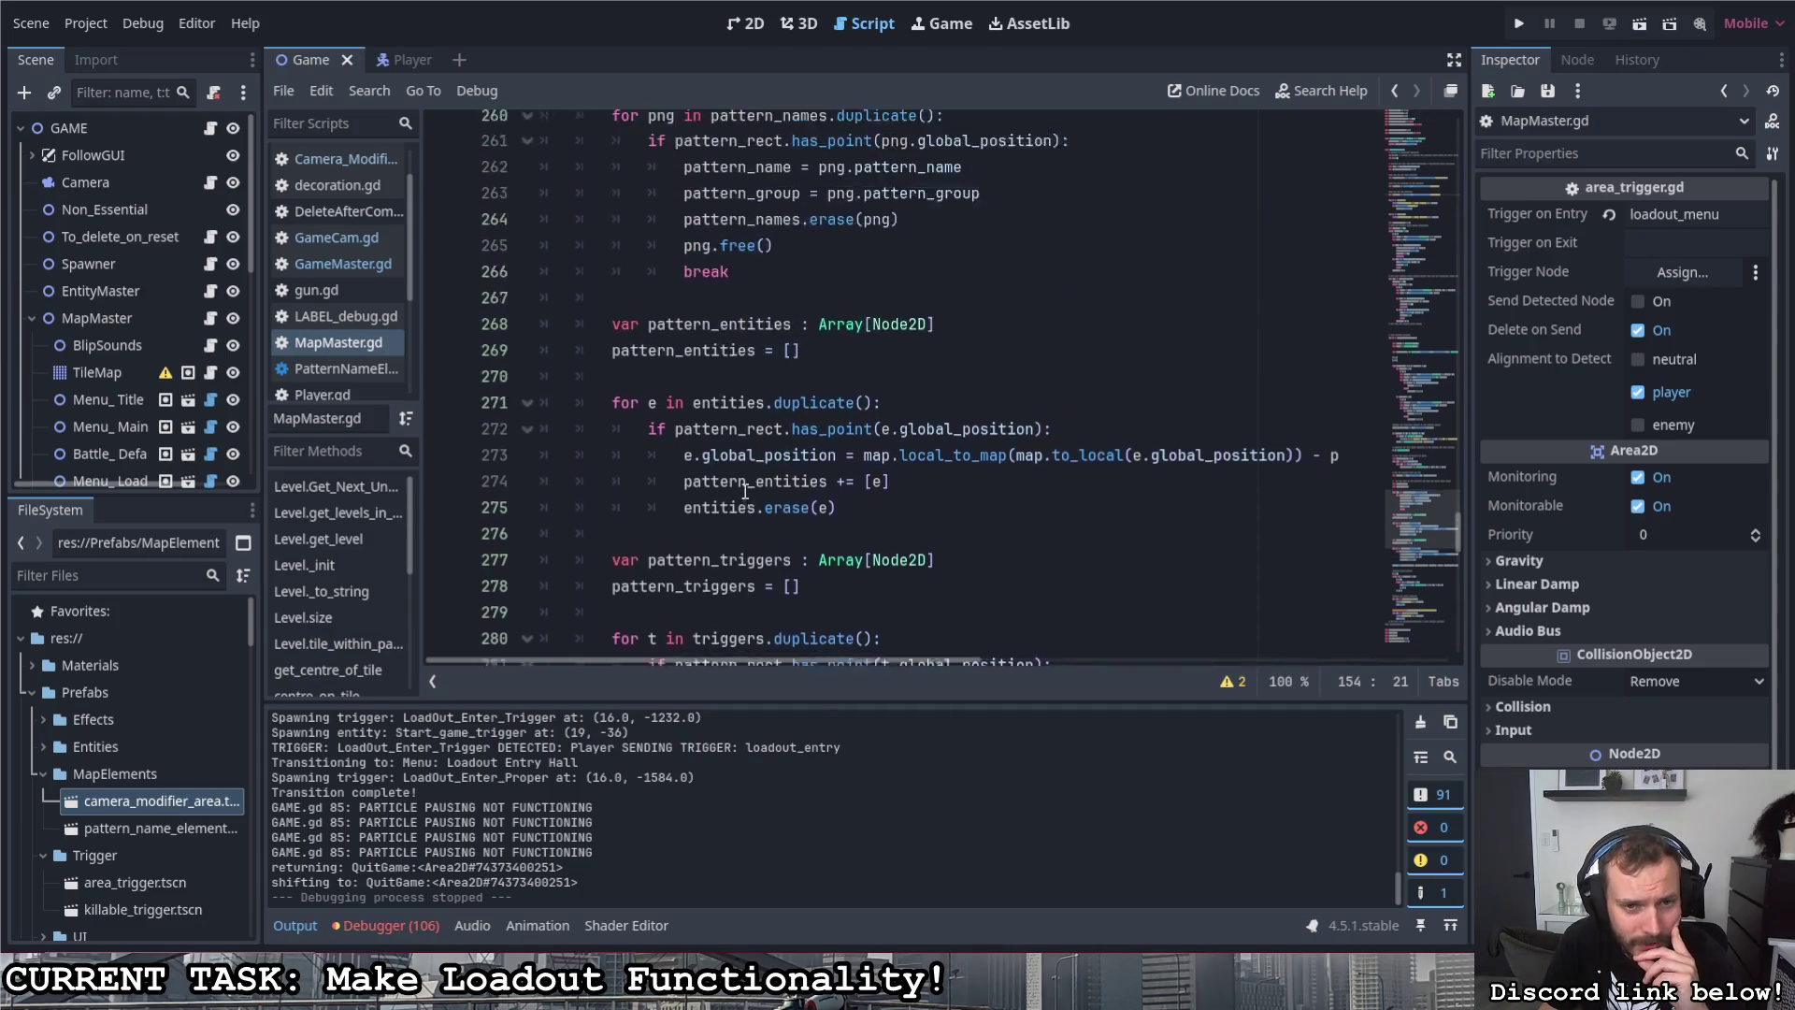
pyautogui.scroll(12, 740, 493)
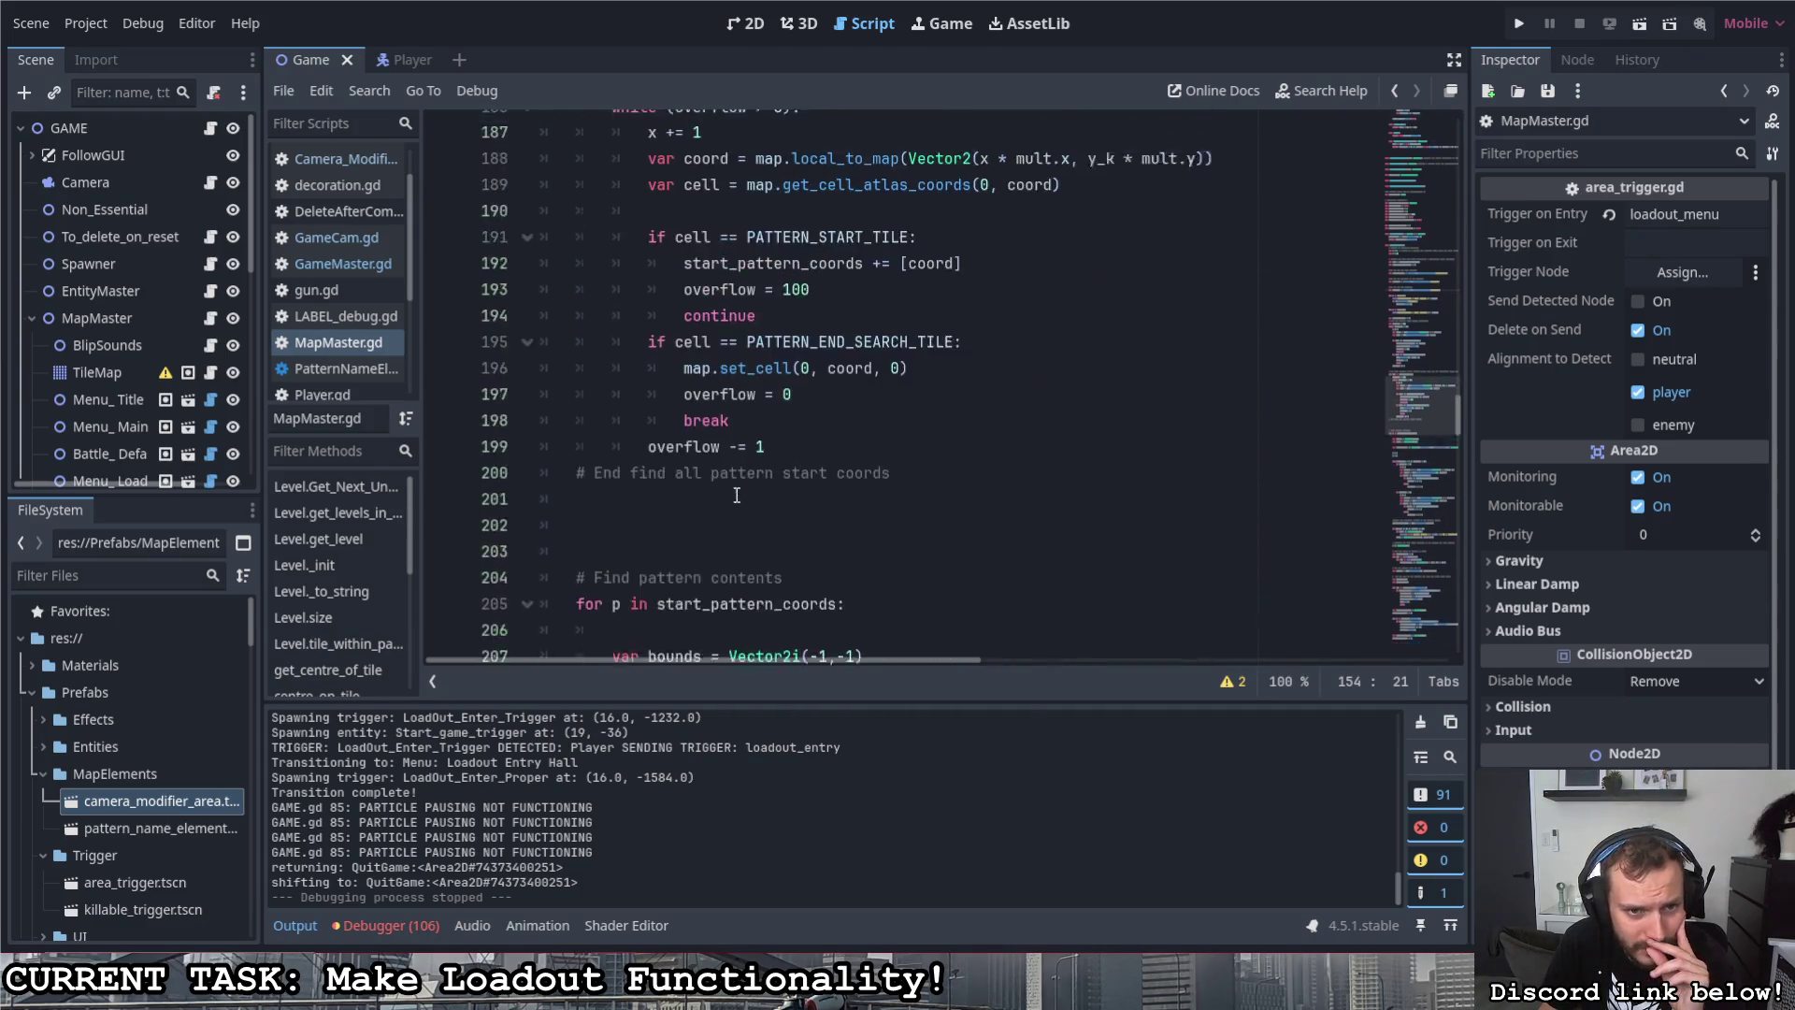
pyautogui.scroll(-7, 748, 517)
pyautogui.scroll(20, 739, 504)
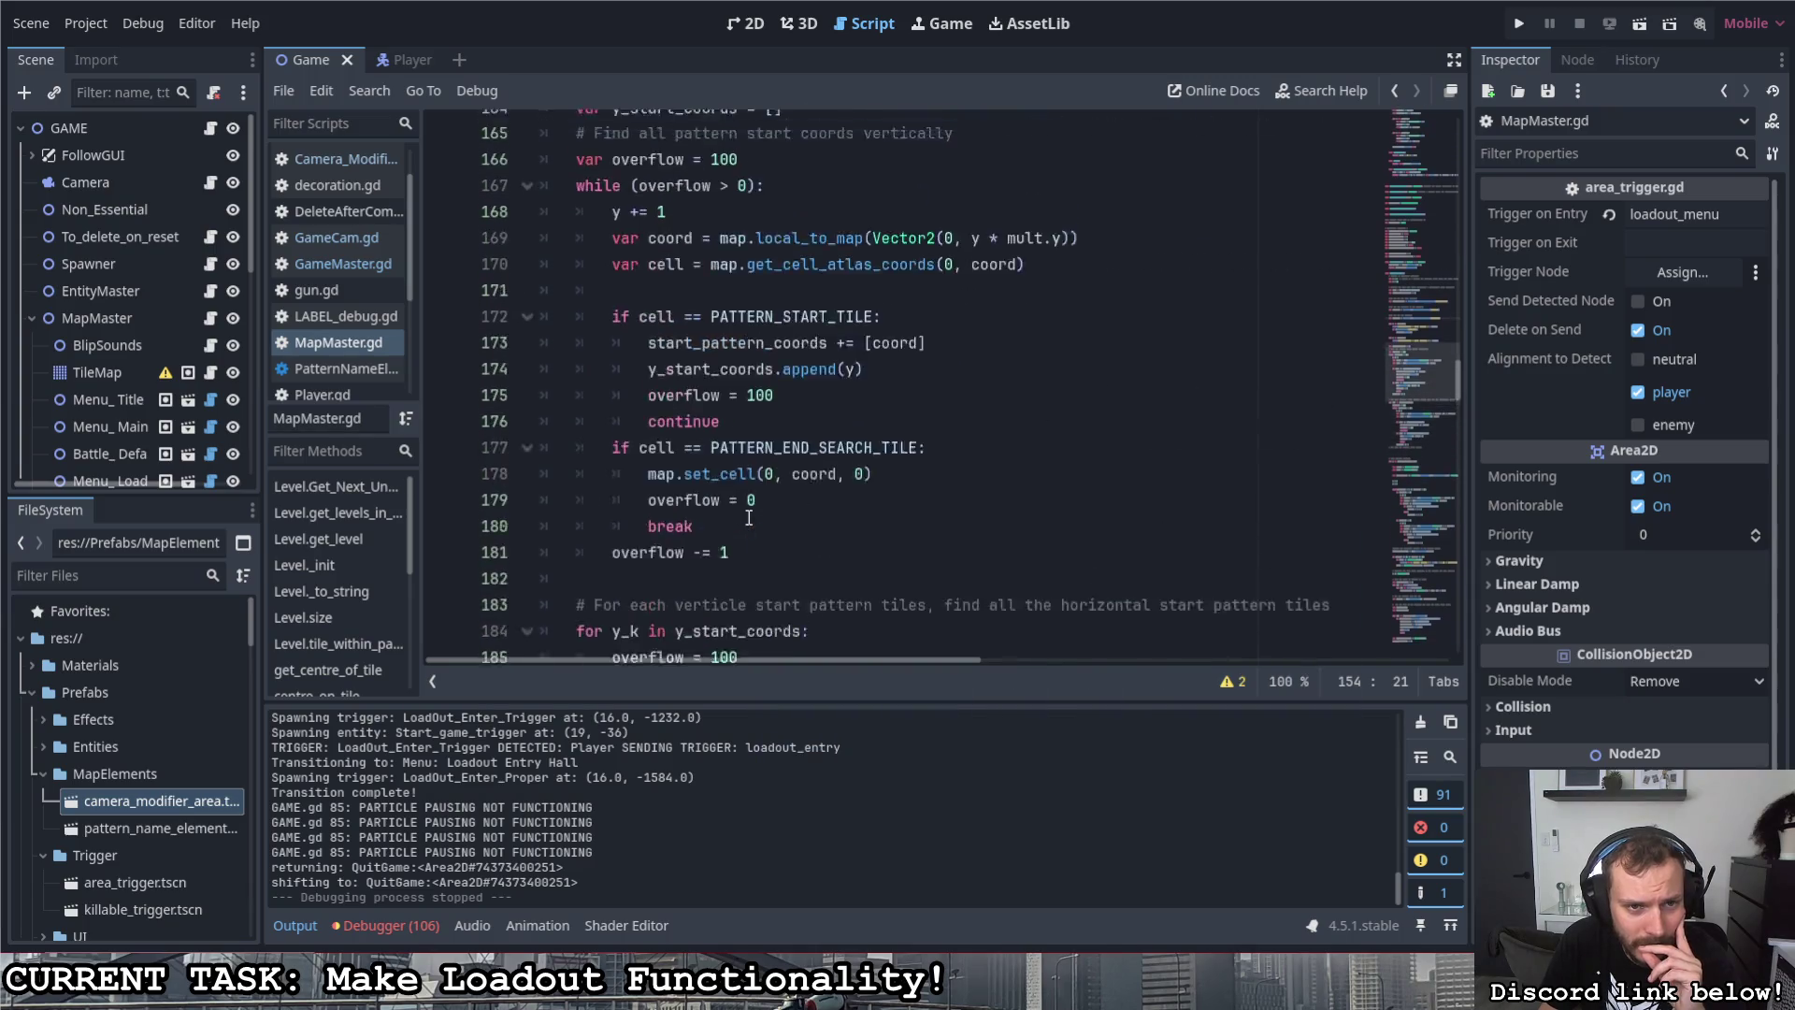
pyautogui.scroll(-6, 722, 490)
pyautogui.scroll(7, 529, 335)
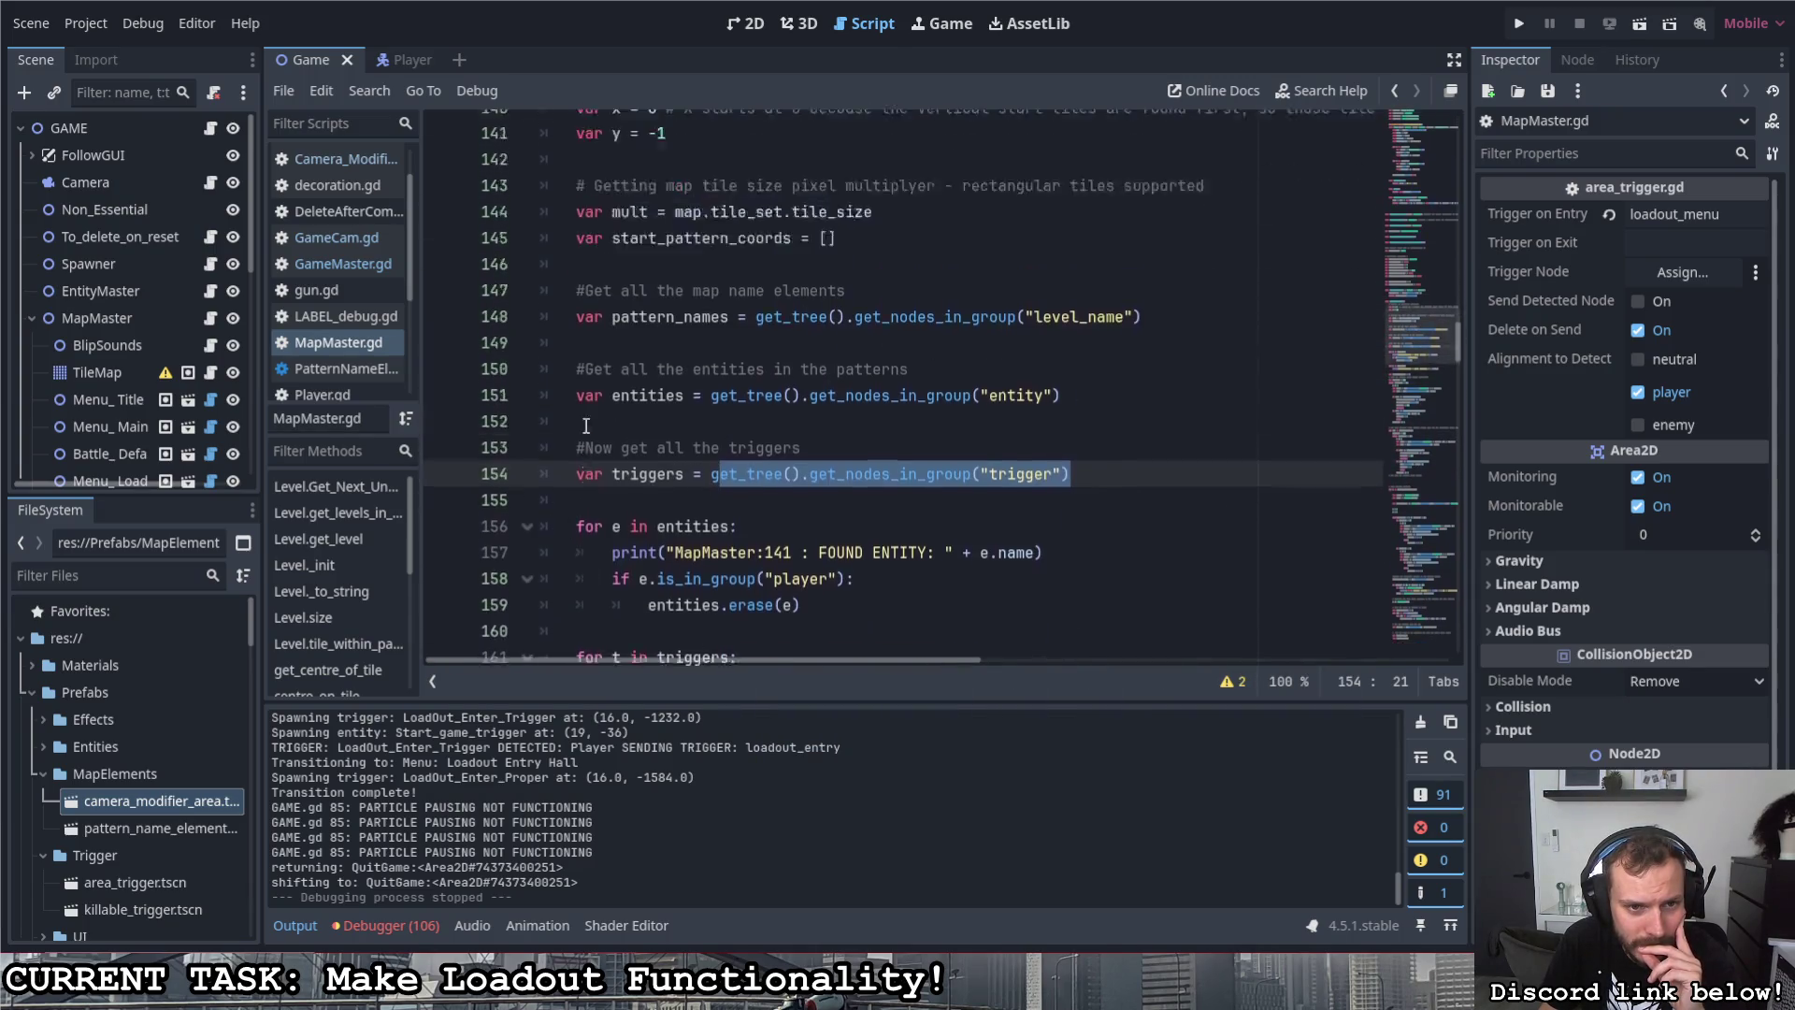
pyautogui.click(526, 442)
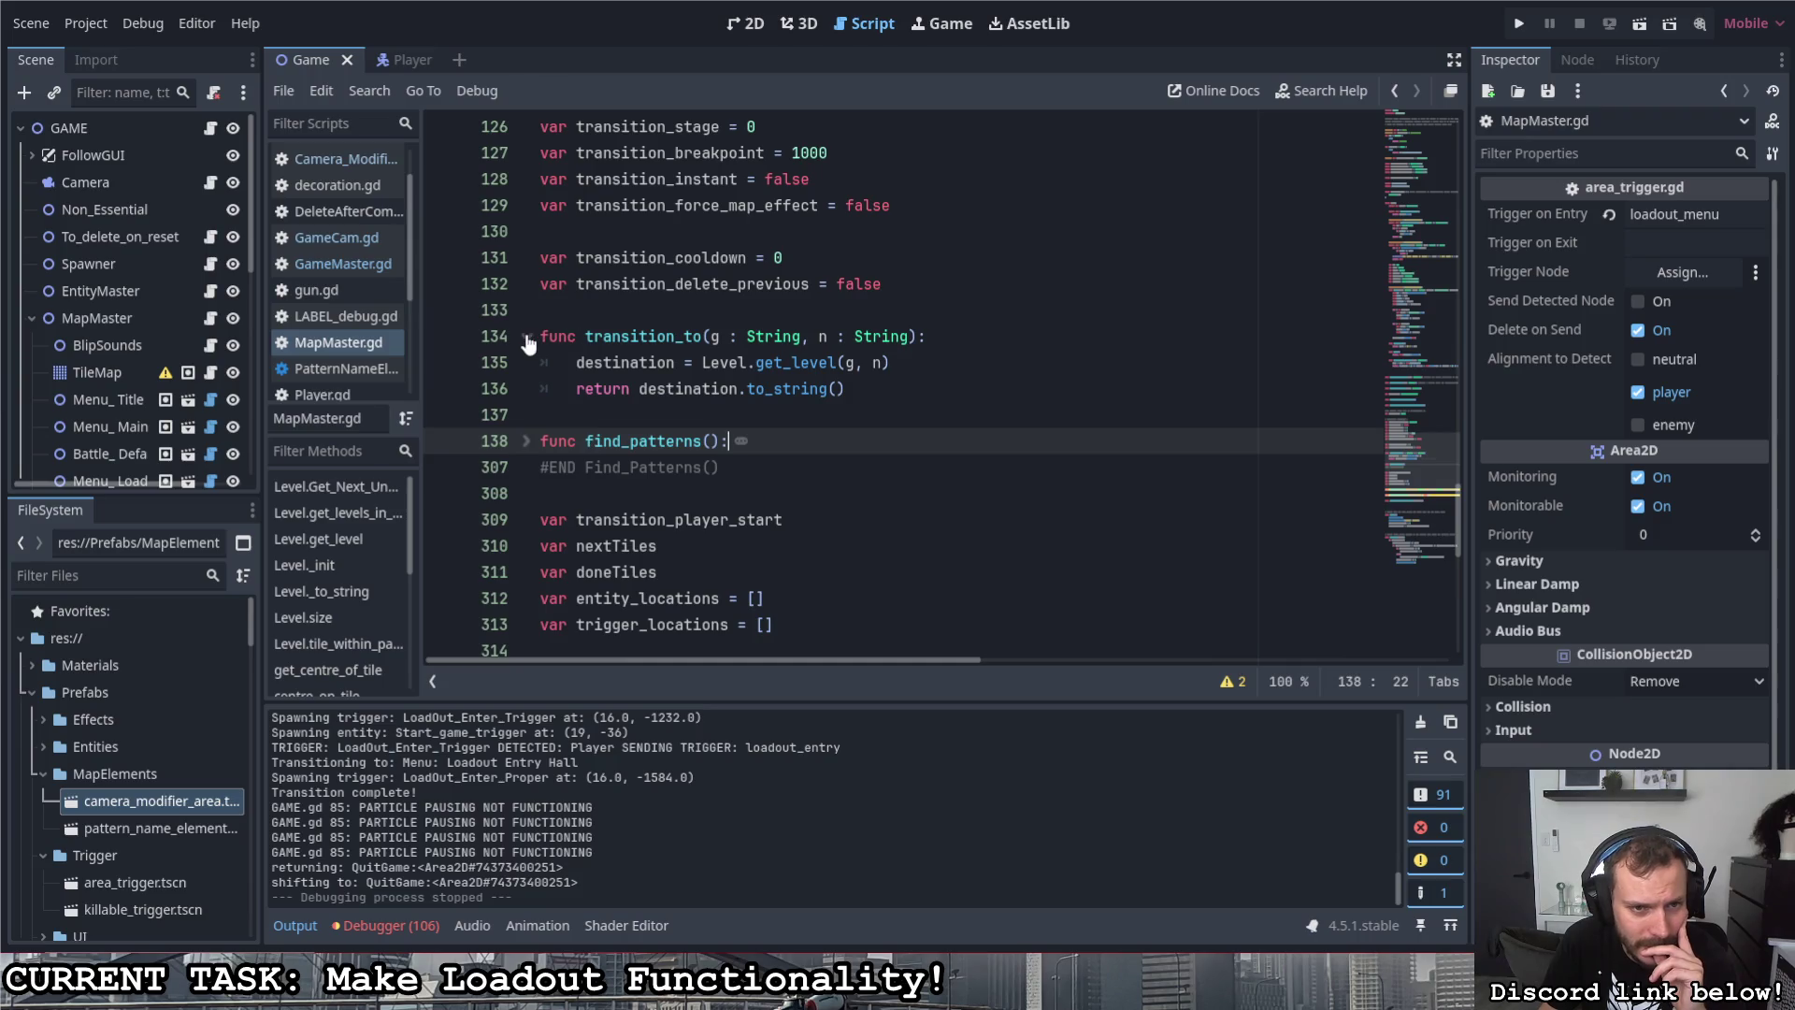
# Step: Fold transition_to and expand progress_transition in MapMaster.gd
pyautogui.click(526, 336)
pyautogui.scroll(-3, 575, 444)
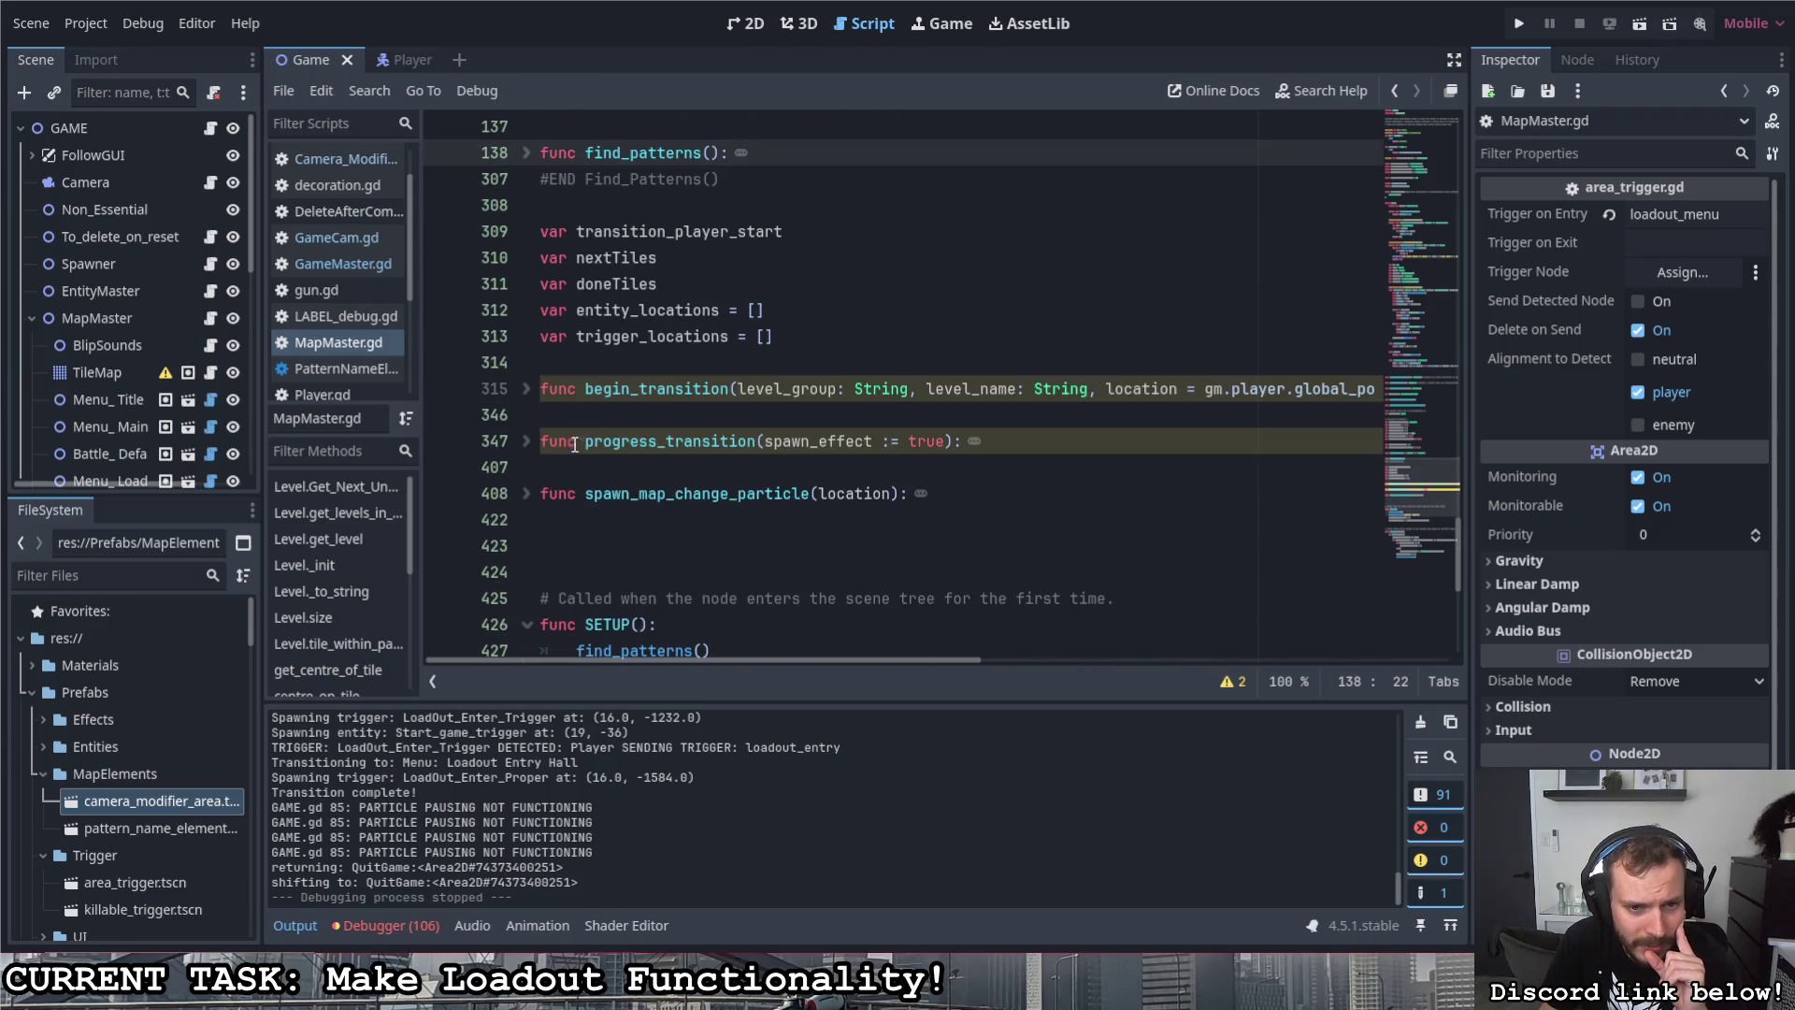
pyautogui.click(524, 443)
# Step: Read progress_transition's tile_within_pattern and has_cell condition on line 354
pyautogui.scroll(-8, 654, 486)
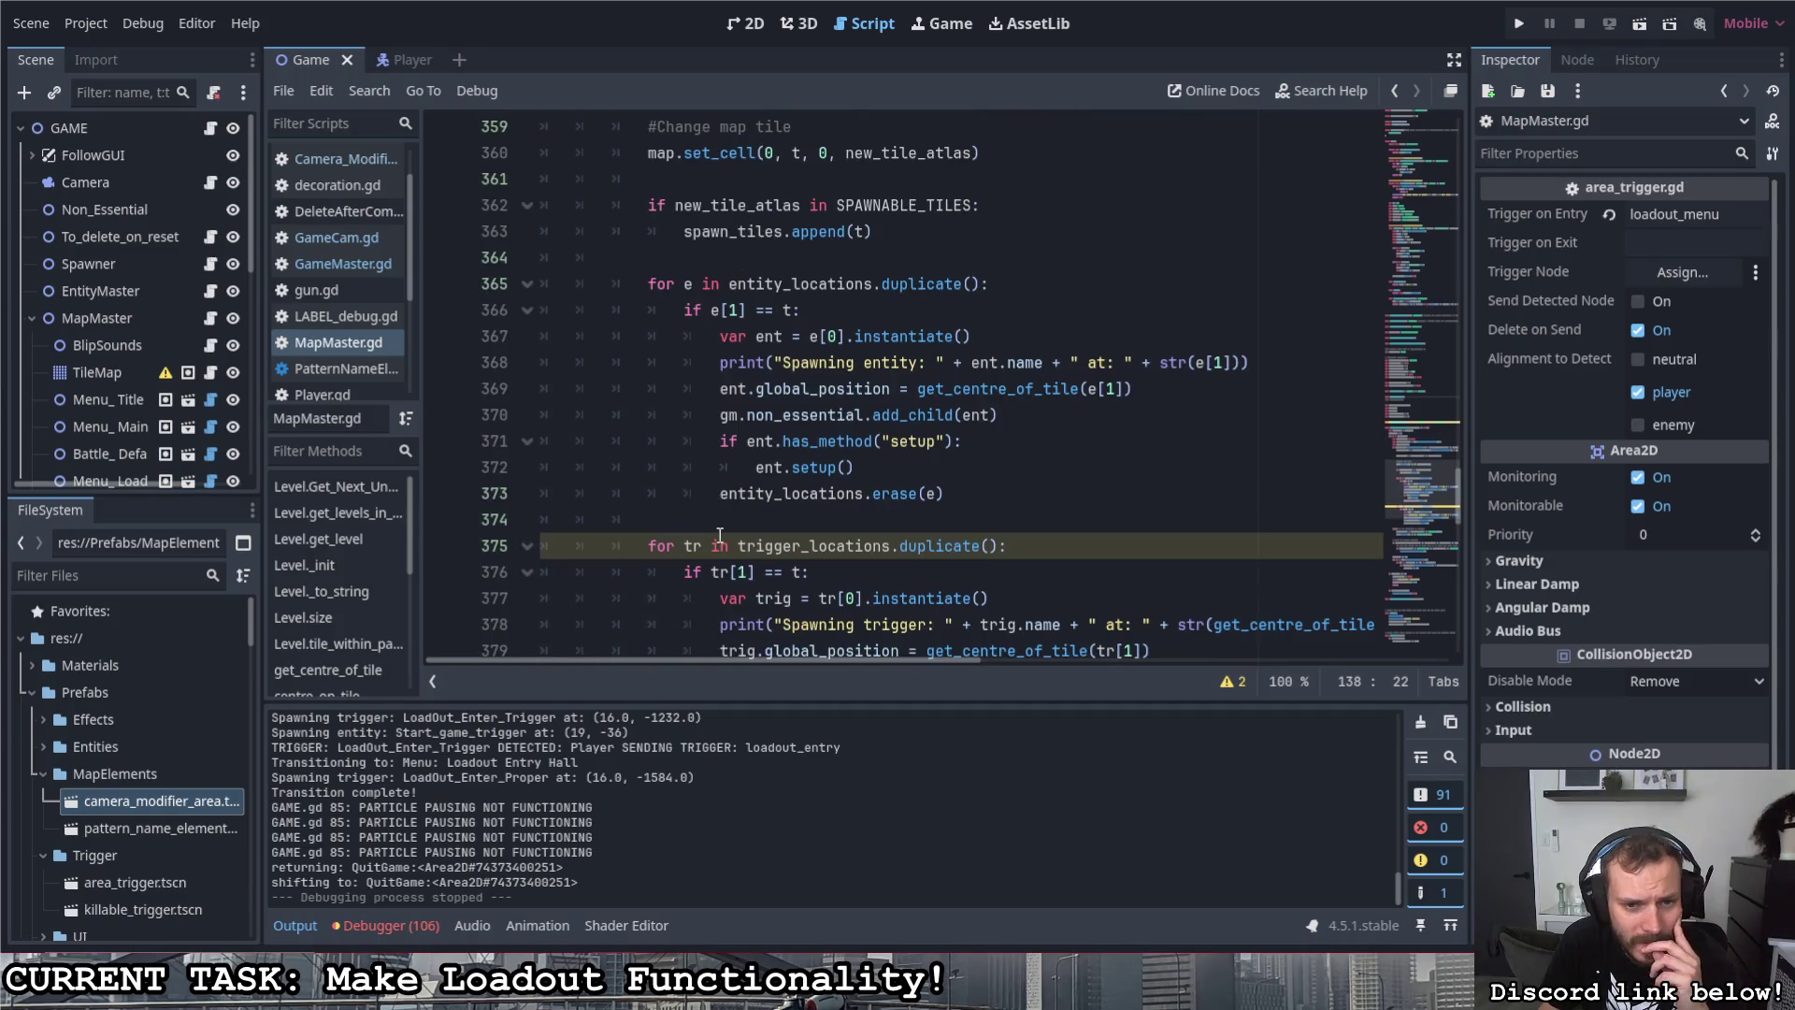
pyautogui.scroll(5, 710, 532)
pyautogui.scroll(-1, 686, 540)
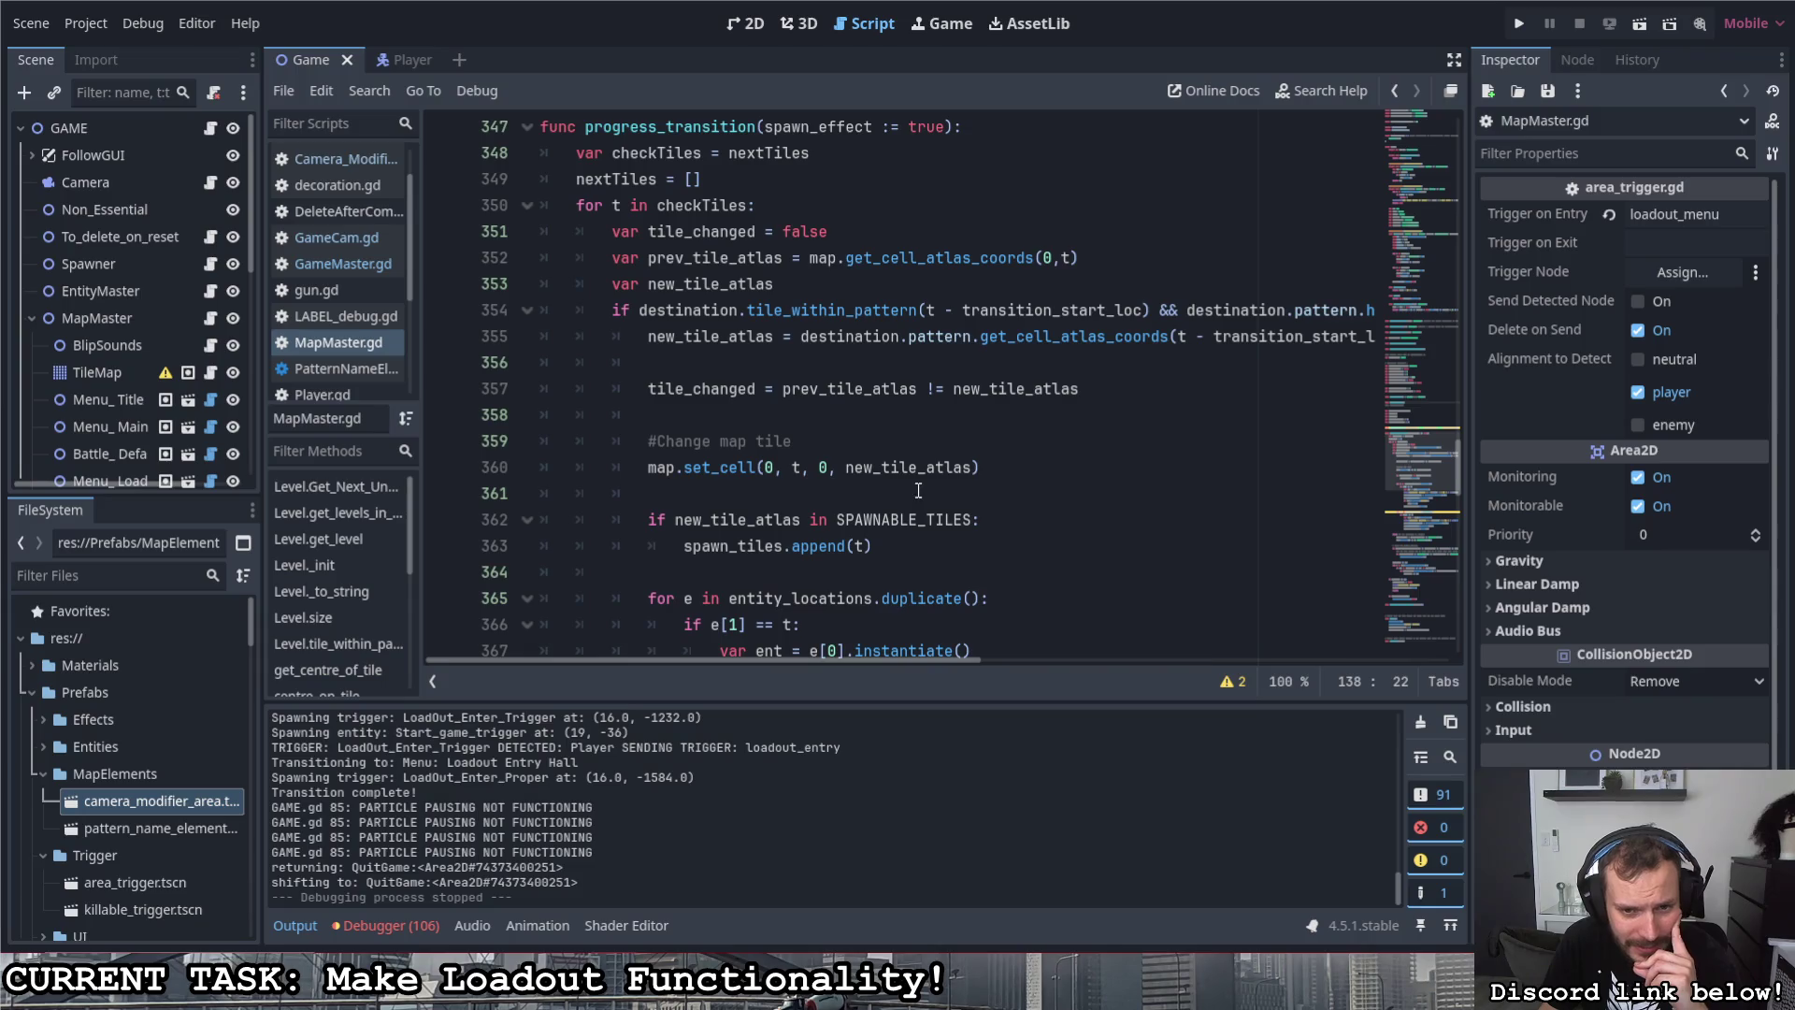
pyautogui.scroll(-2, 888, 468)
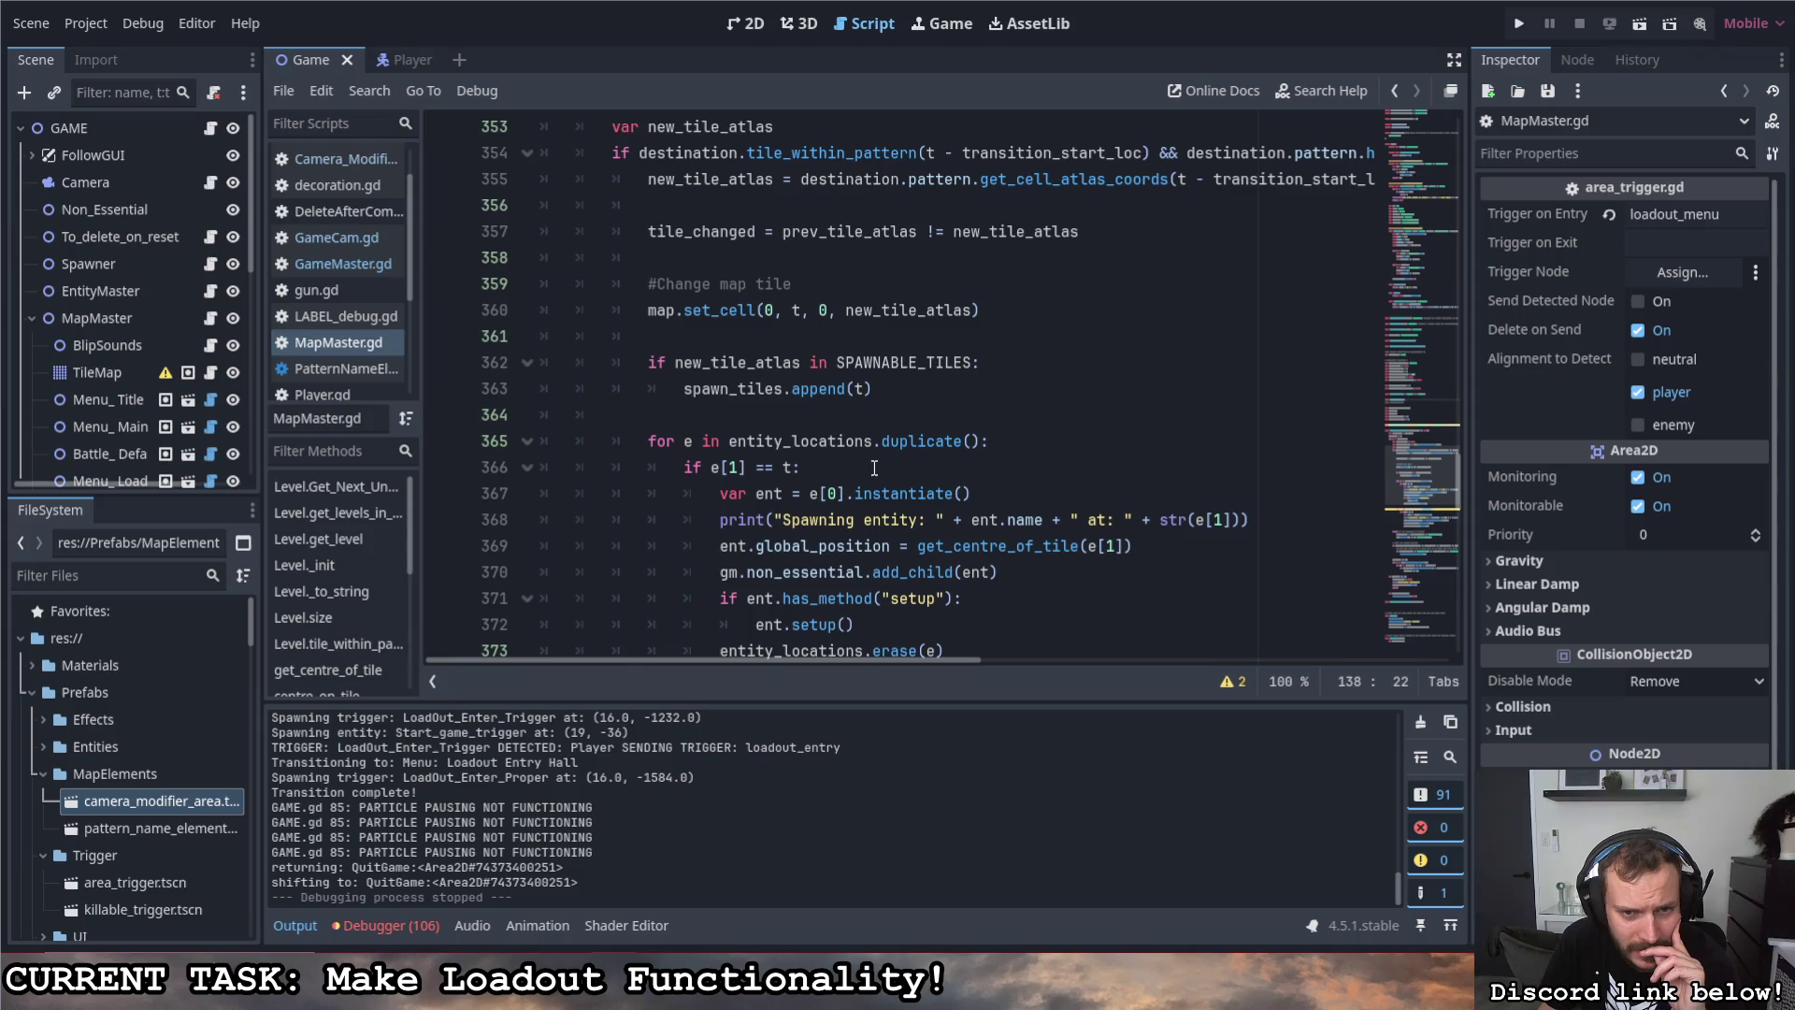
pyautogui.scroll(1, 875, 466)
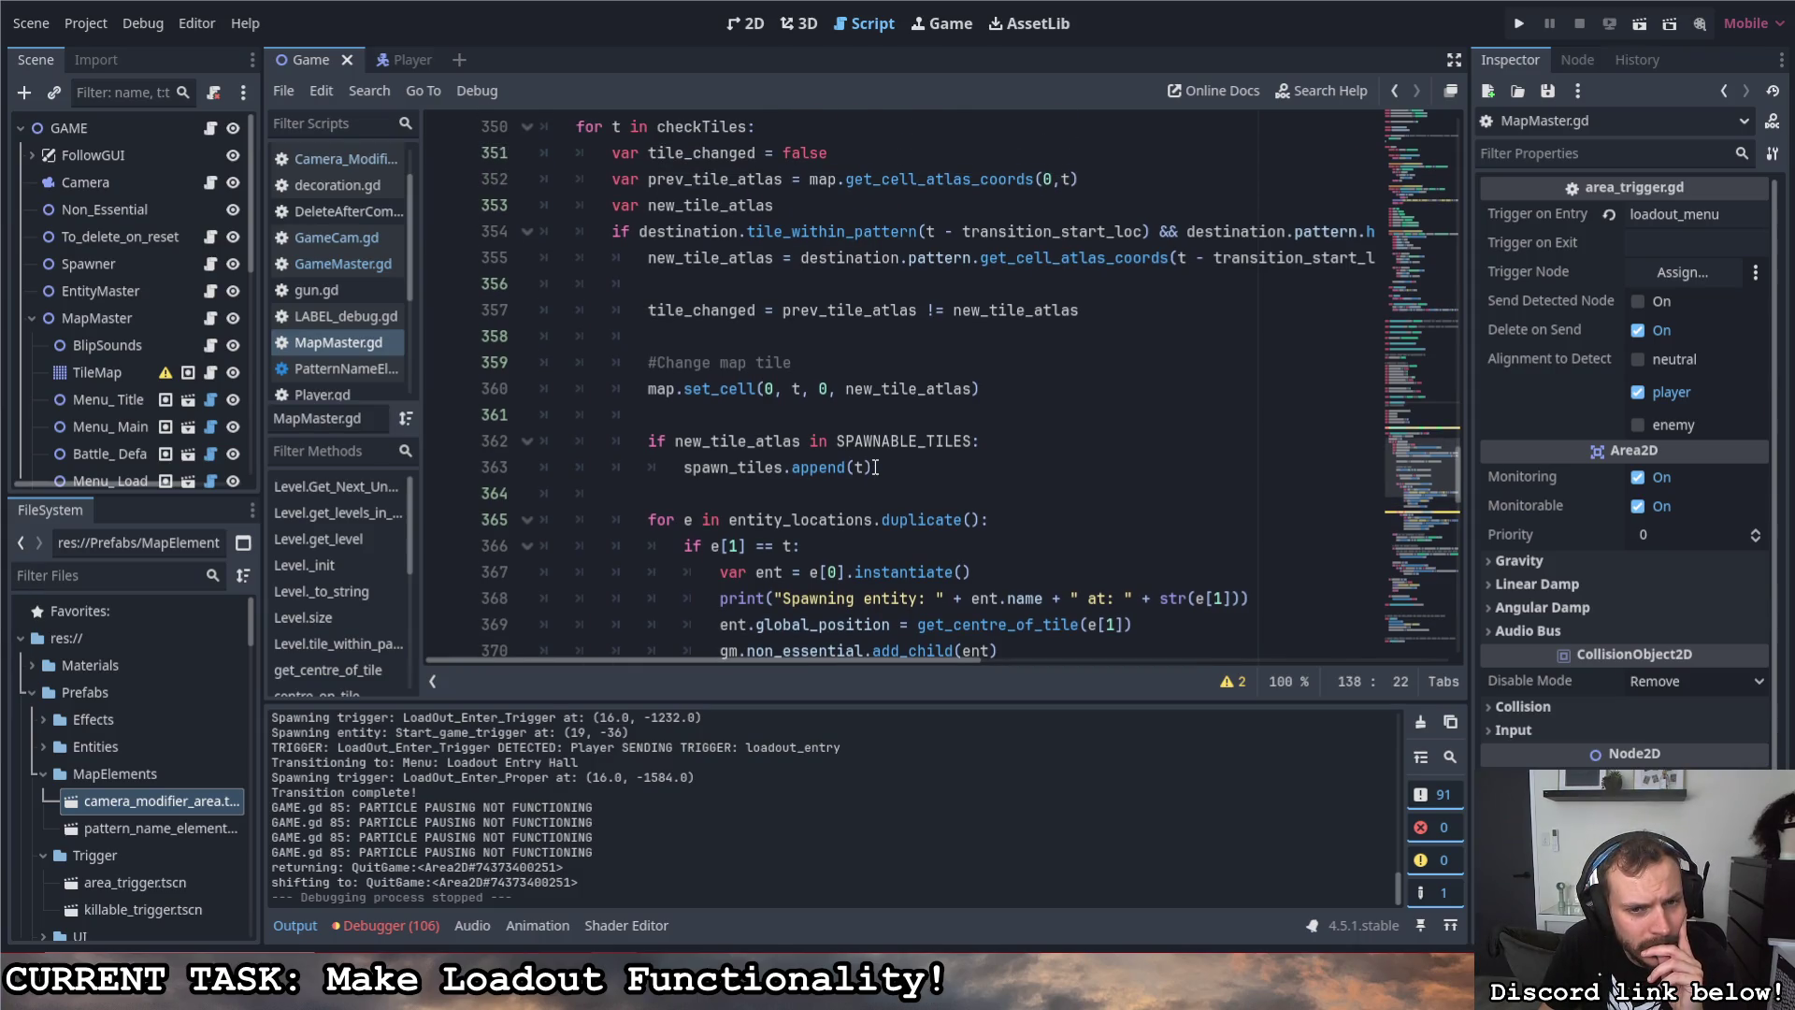
pyautogui.scroll(2, 875, 467)
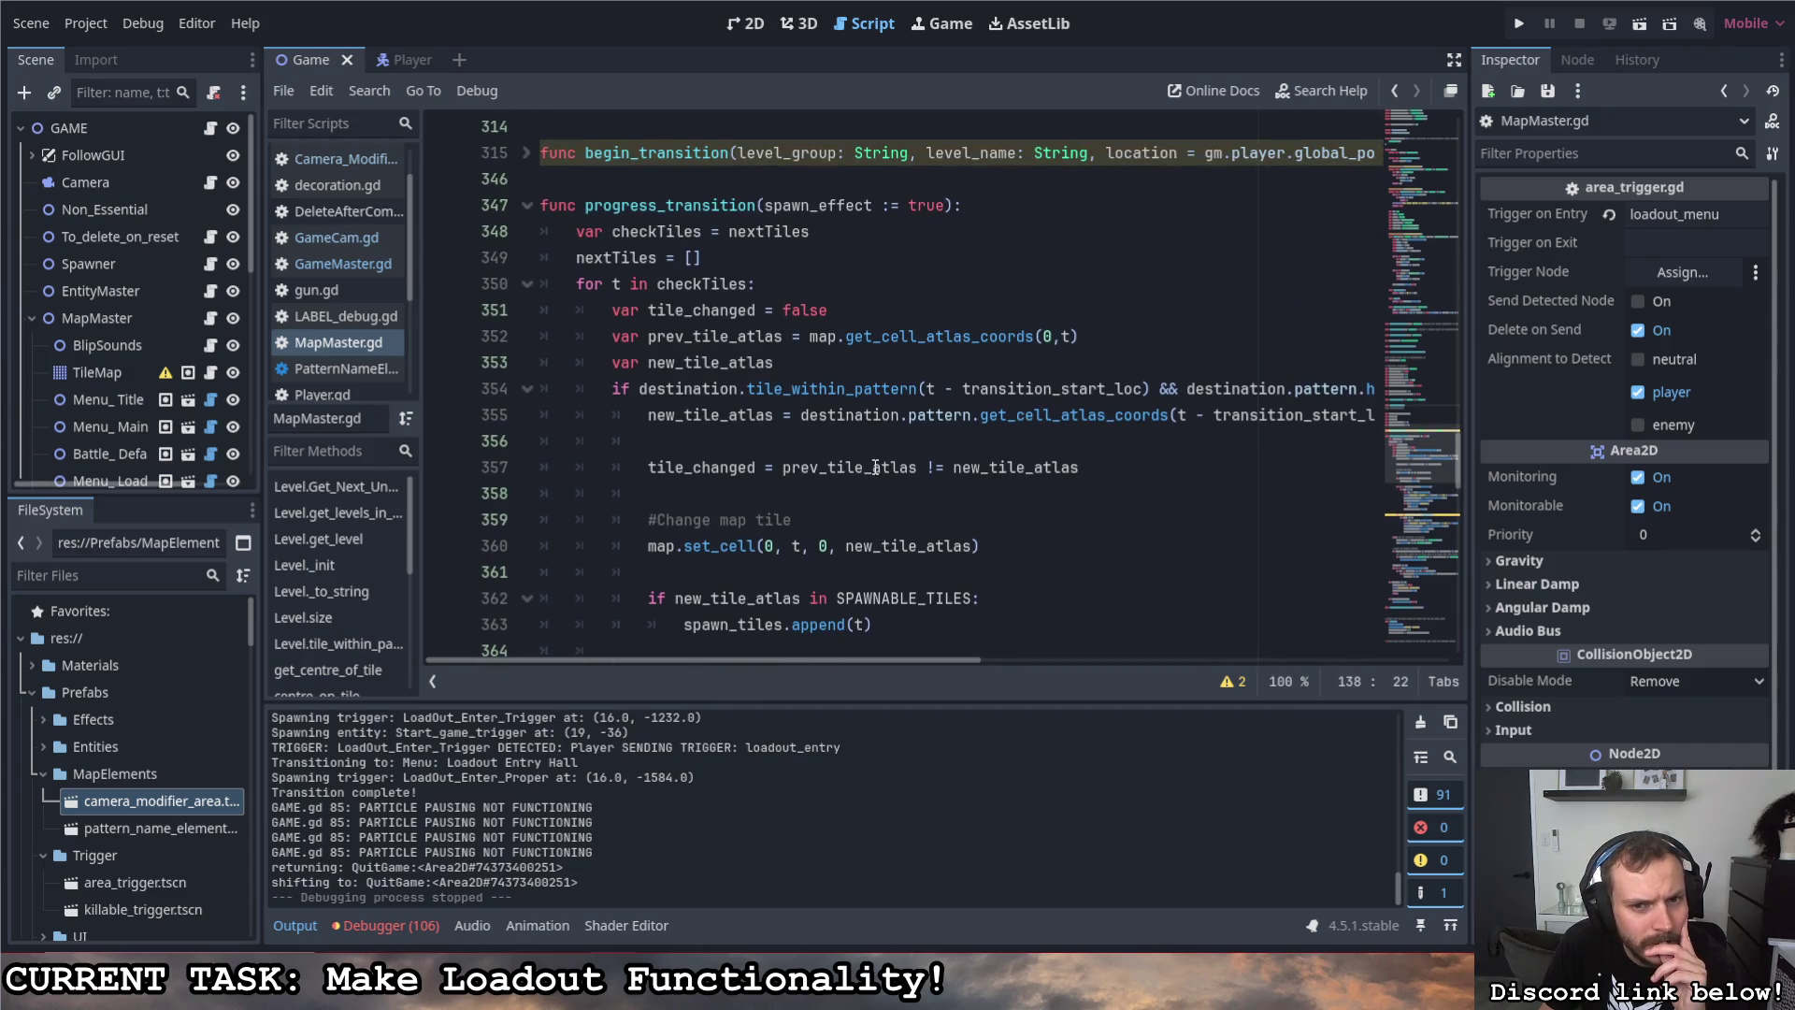
pyautogui.moveTo(835, 660)
pyautogui.mouseDown()
pyautogui.moveTo(1188, 652)
pyautogui.moveTo(846, 636)
pyautogui.moveTo(1124, 632)
pyautogui.moveTo(1014, 645)
pyautogui.moveTo(1176, 636)
pyautogui.moveTo(806, 632)
pyautogui.moveTo(1083, 646)
pyautogui.moveTo(851, 639)
pyautogui.moveTo(989, 655)
pyautogui.mouseUp()
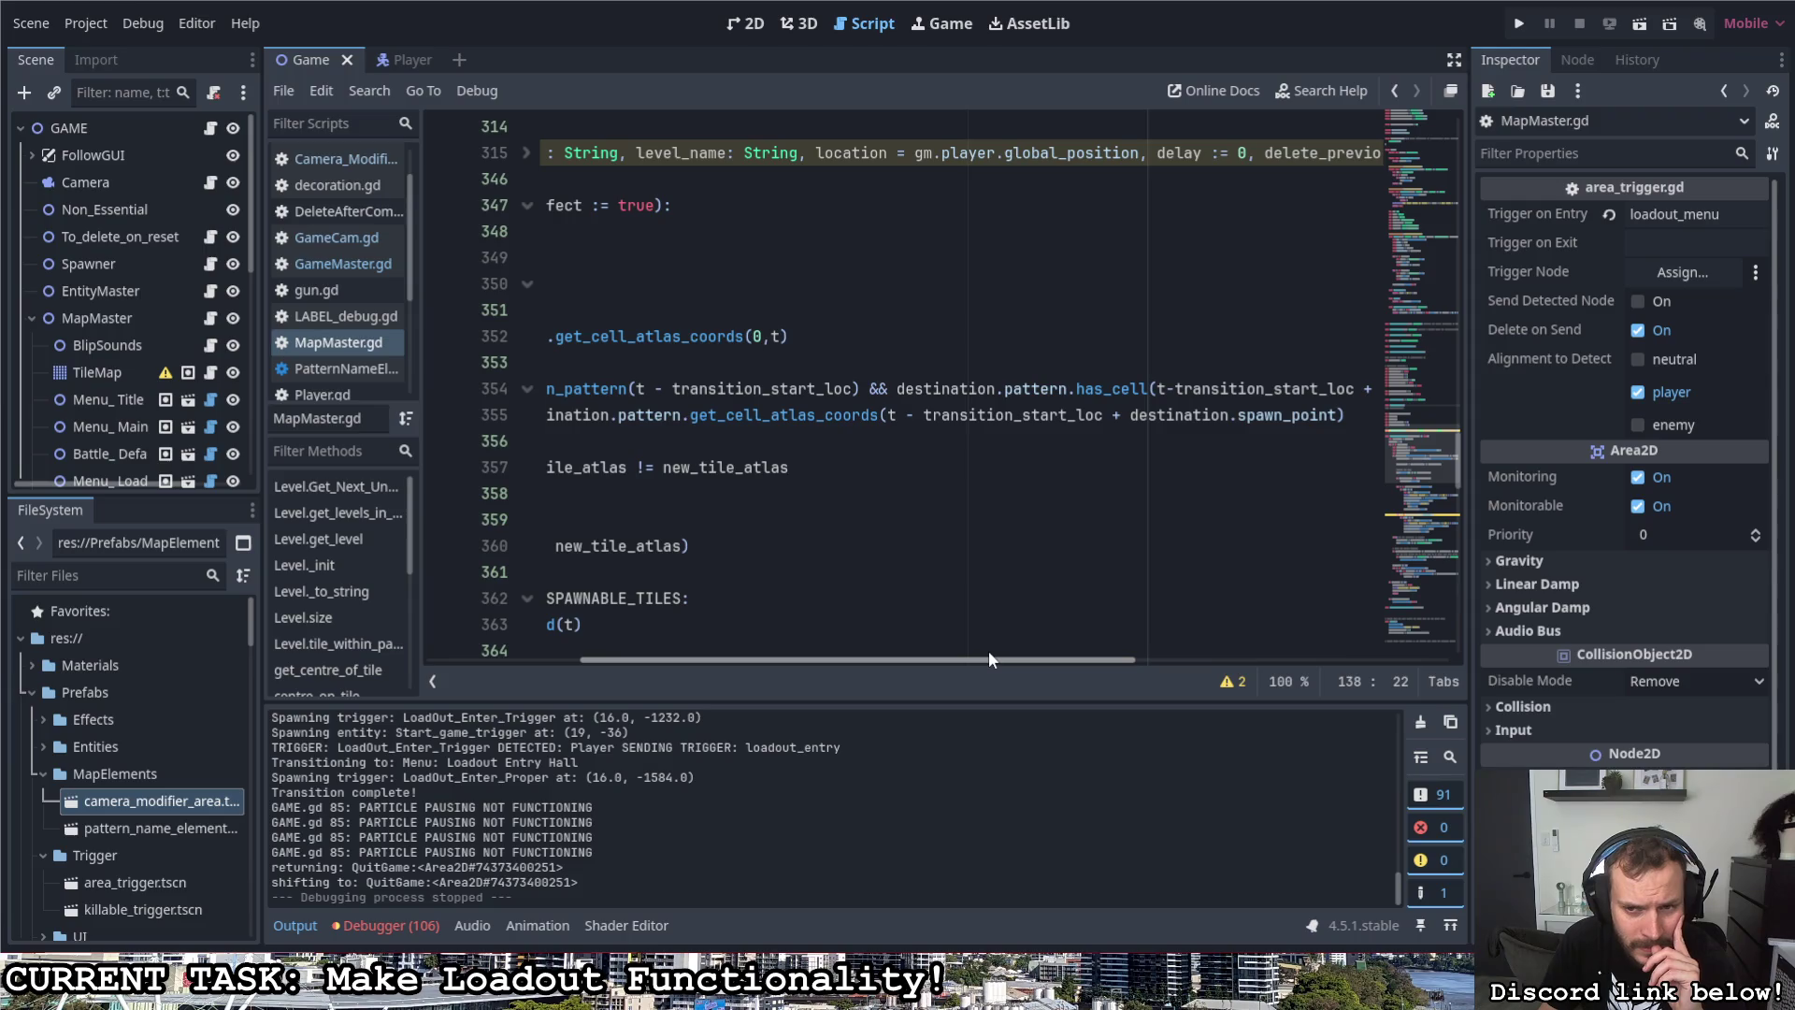
pyautogui.moveTo(990, 651); pyautogui.dragTo(816, 638)
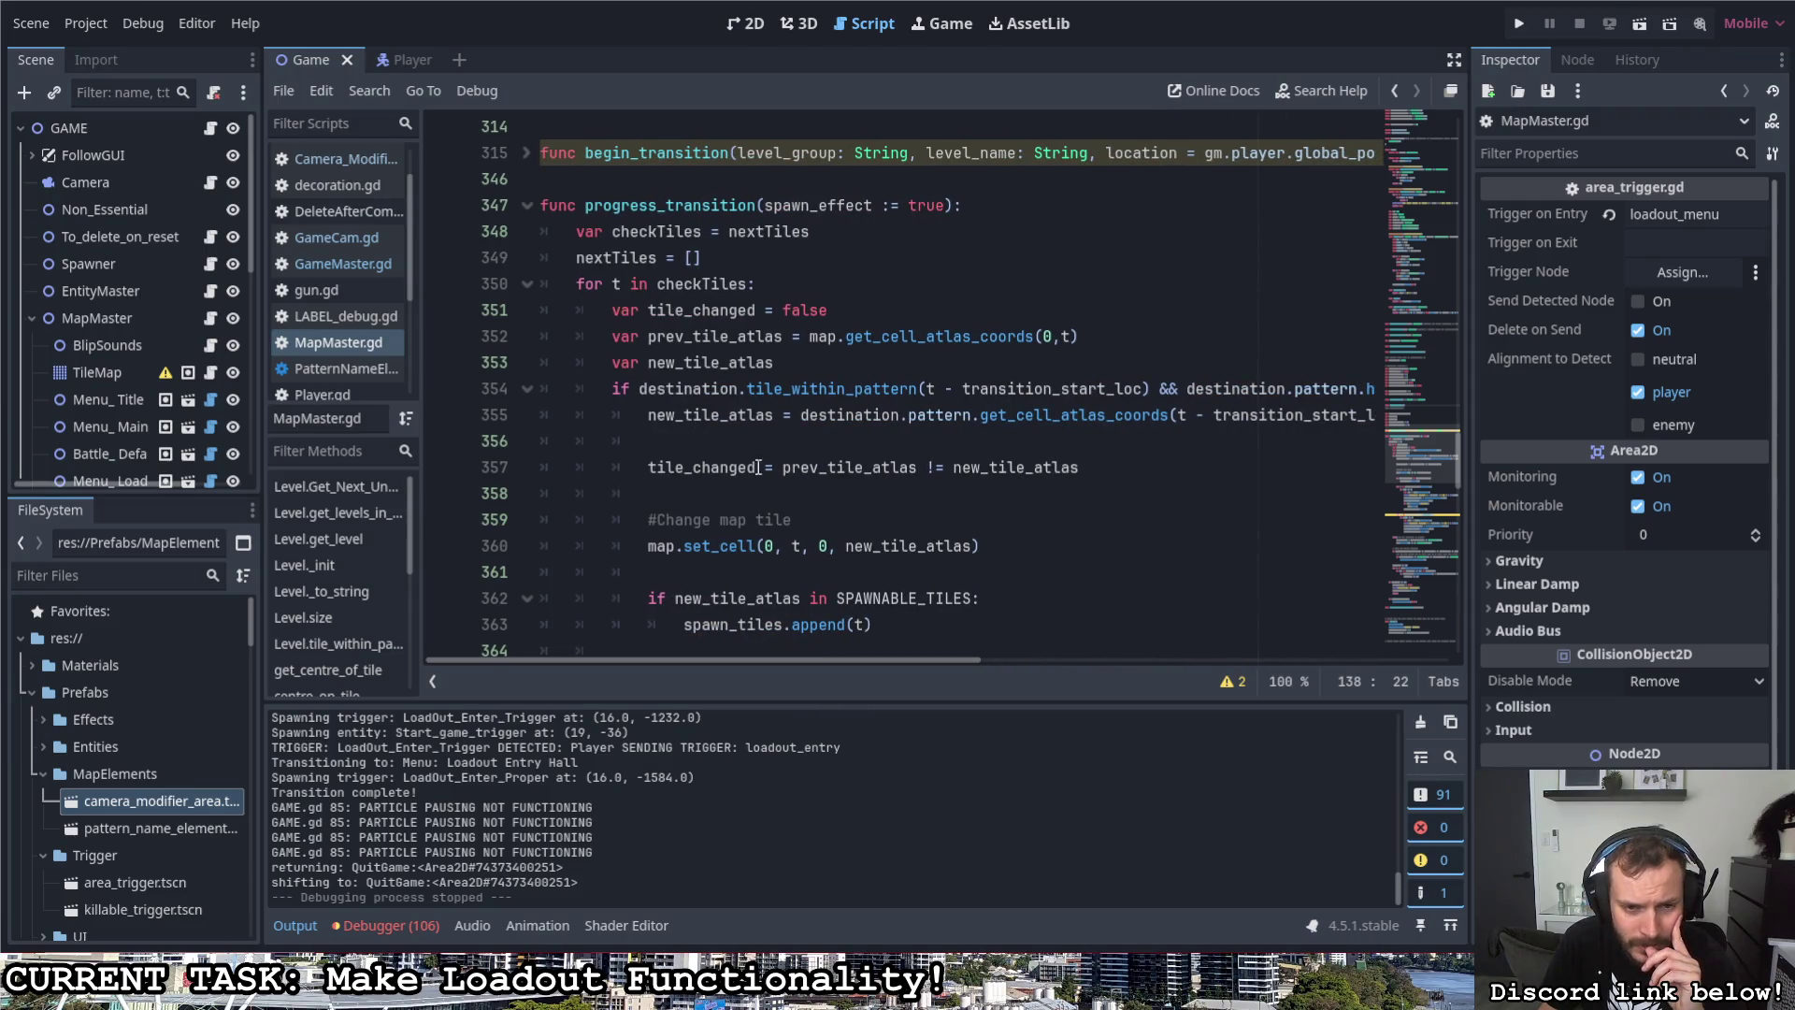
pyautogui.scroll(-1, 773, 464)
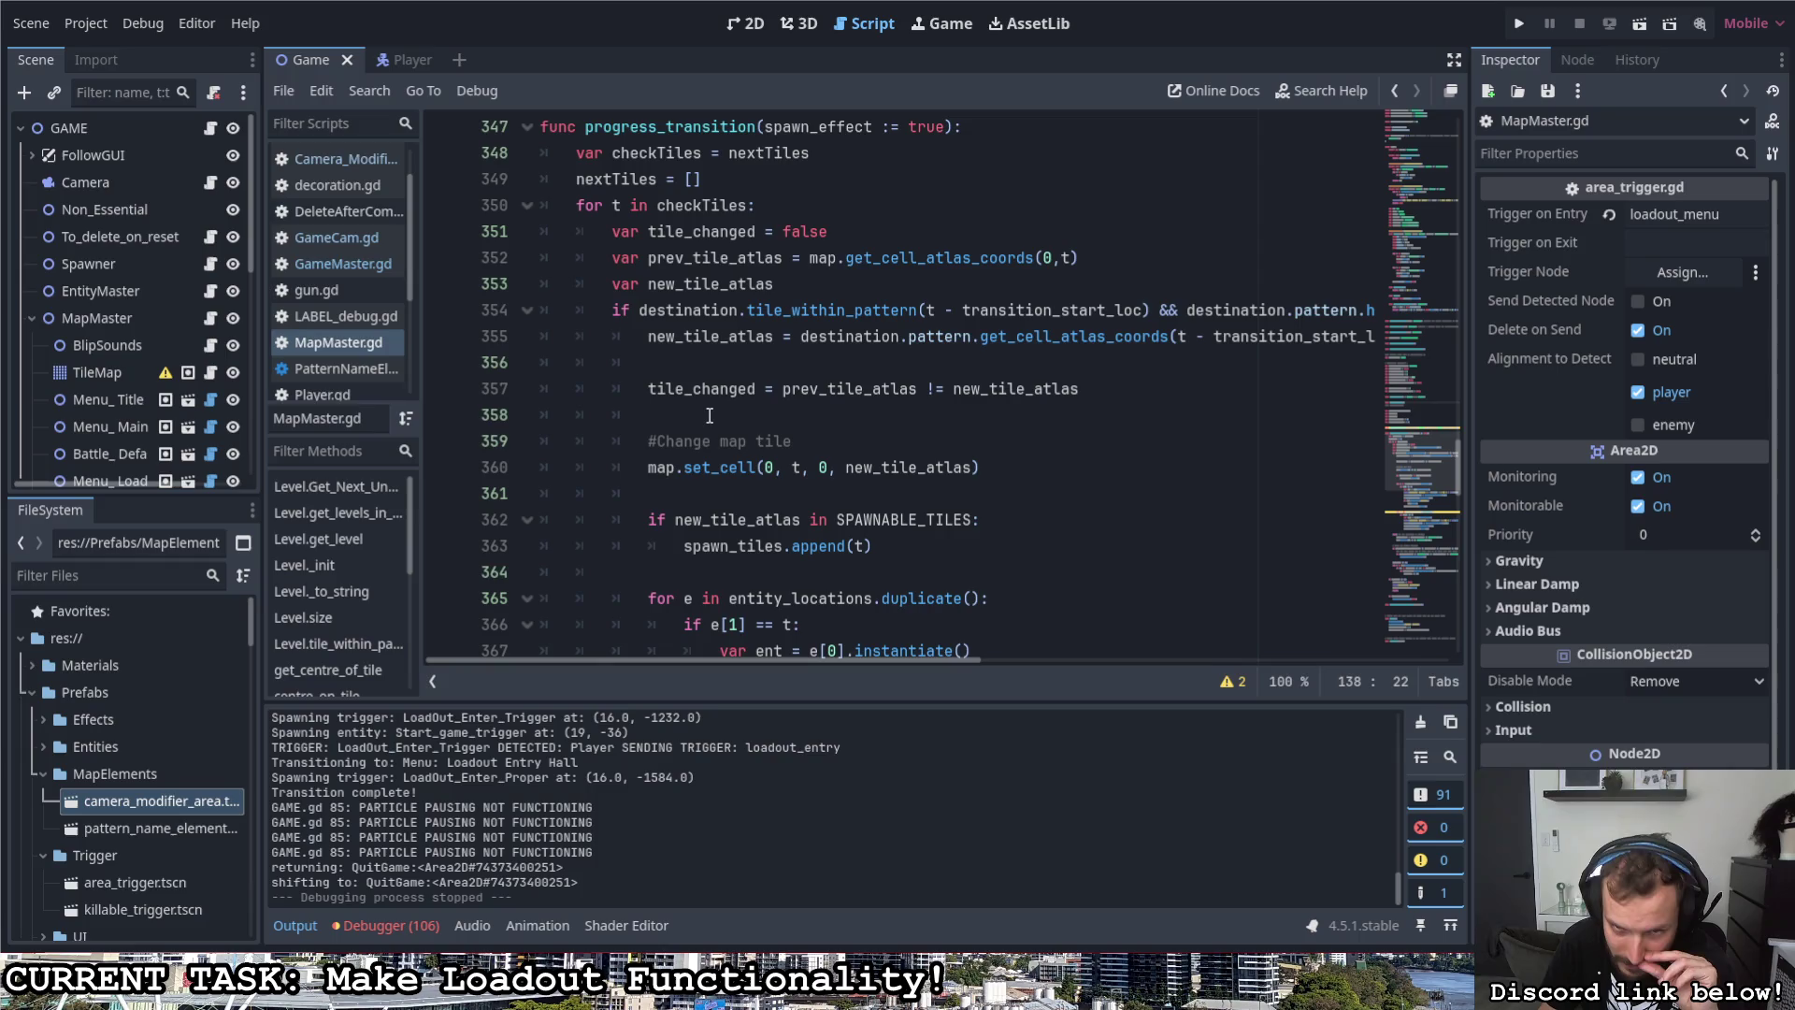
pyautogui.scroll(2, 763, 465)
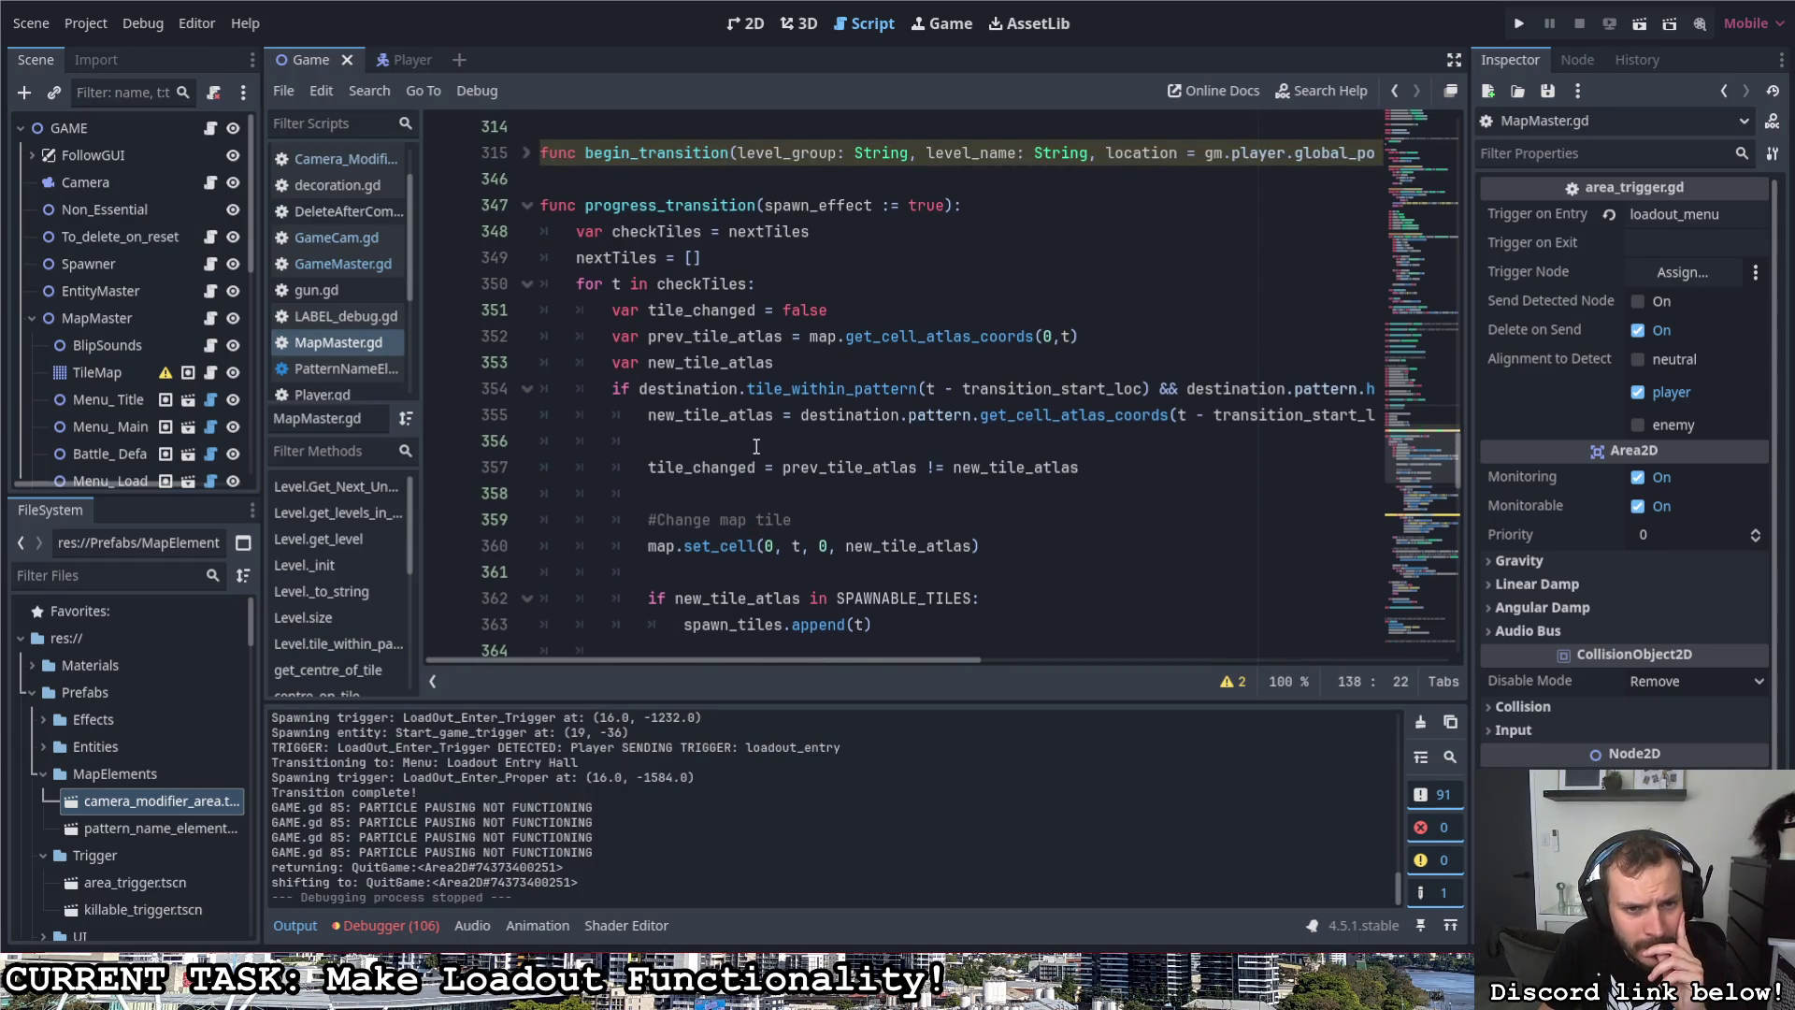
pyautogui.click(622, 364)
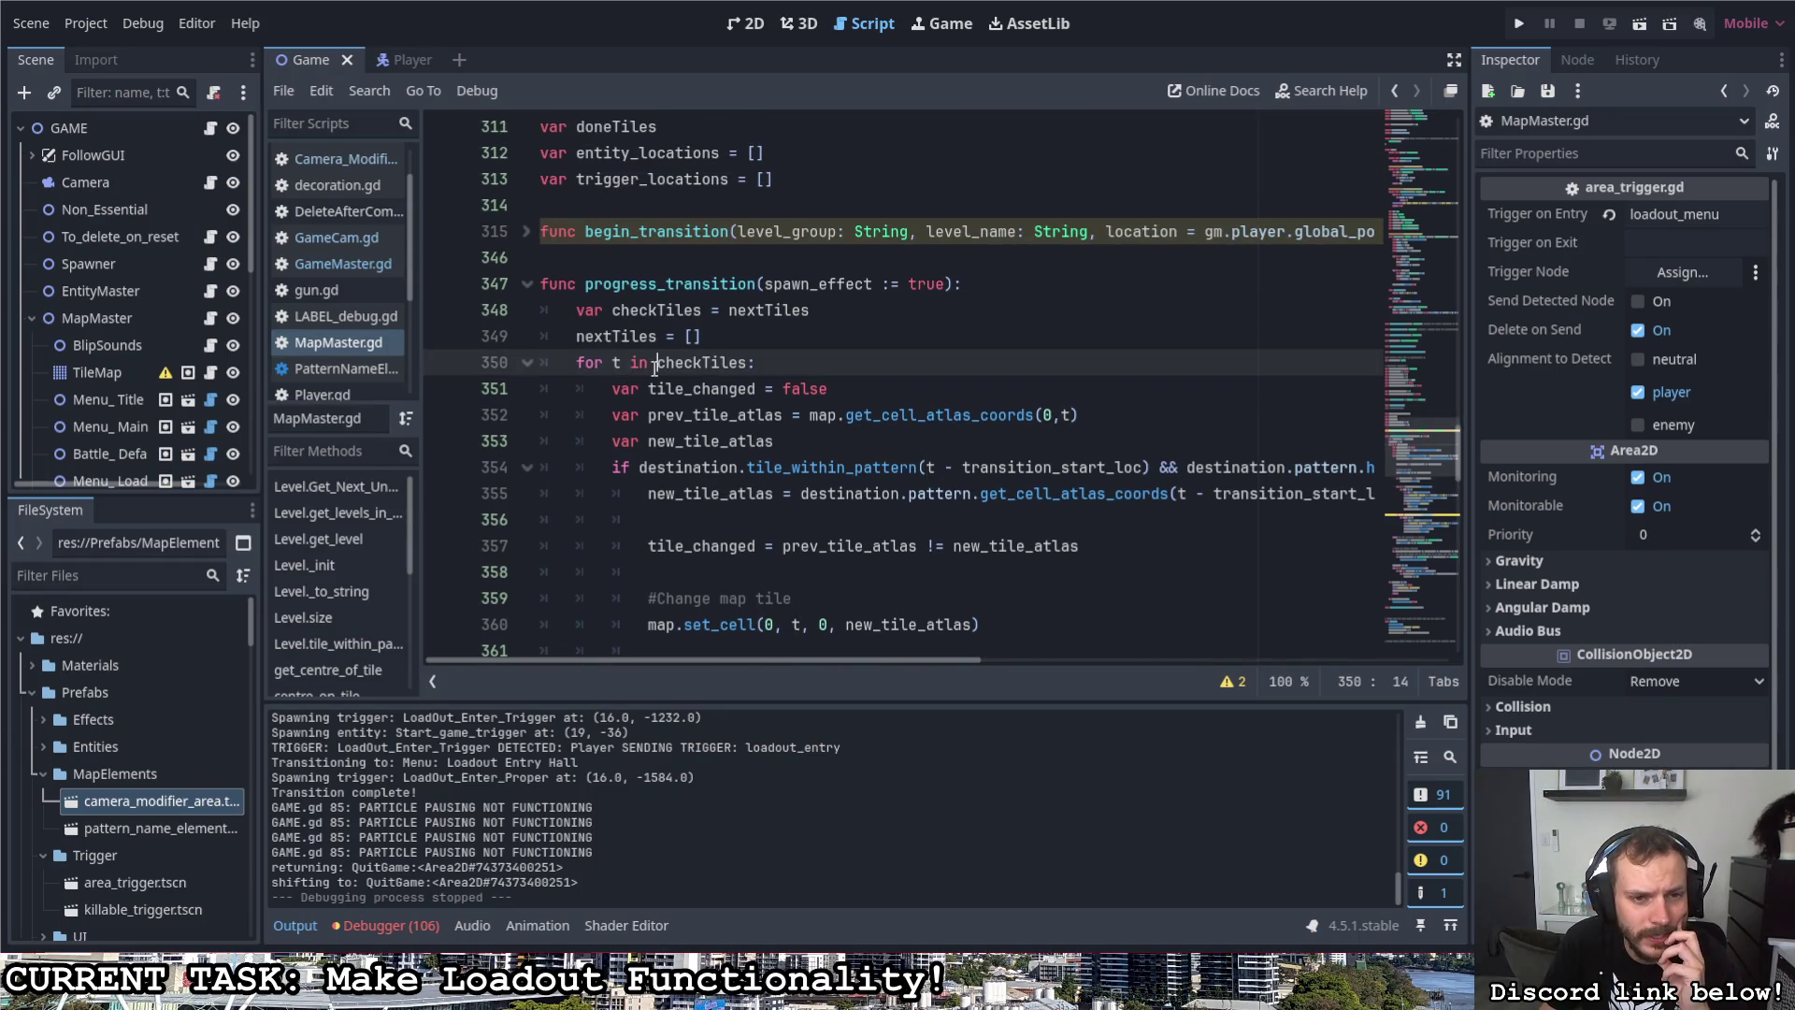
pyautogui.moveTo(656, 363); pyautogui.dragTo(750, 367)
pyautogui.scroll(-1, 753, 449)
pyautogui.click(806, 362)
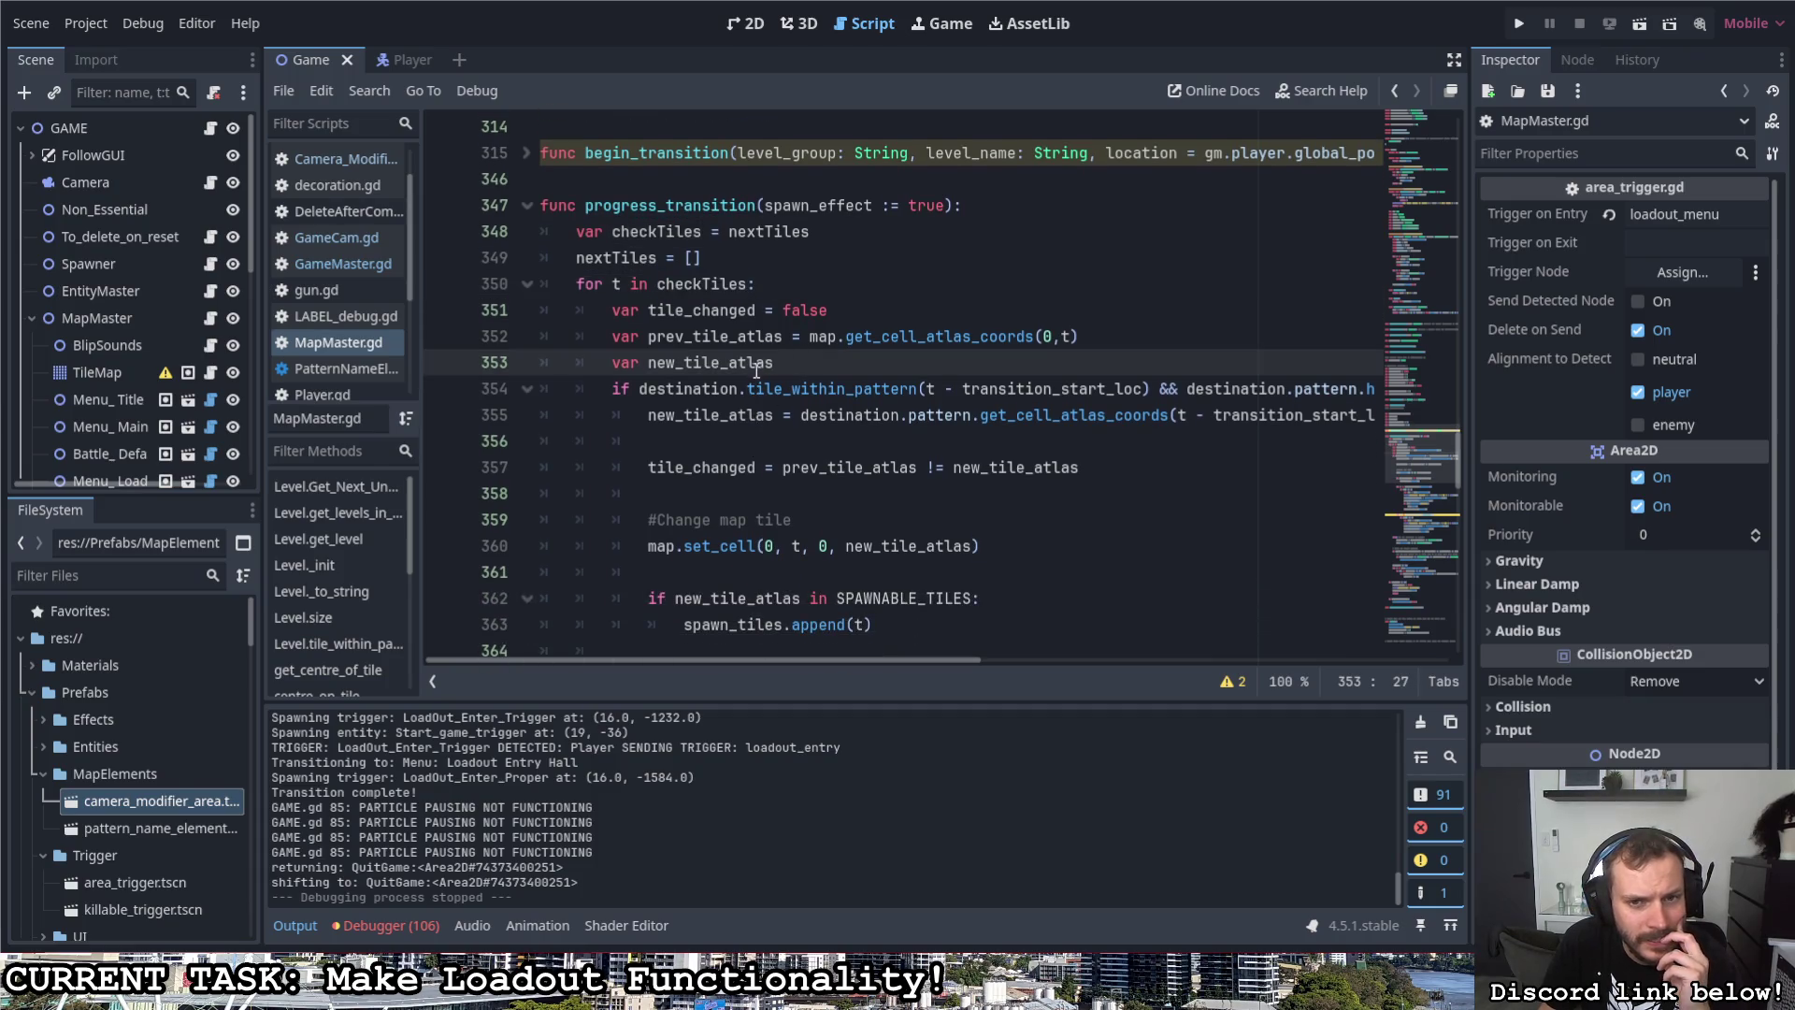
pyautogui.scroll(-4, 757, 371)
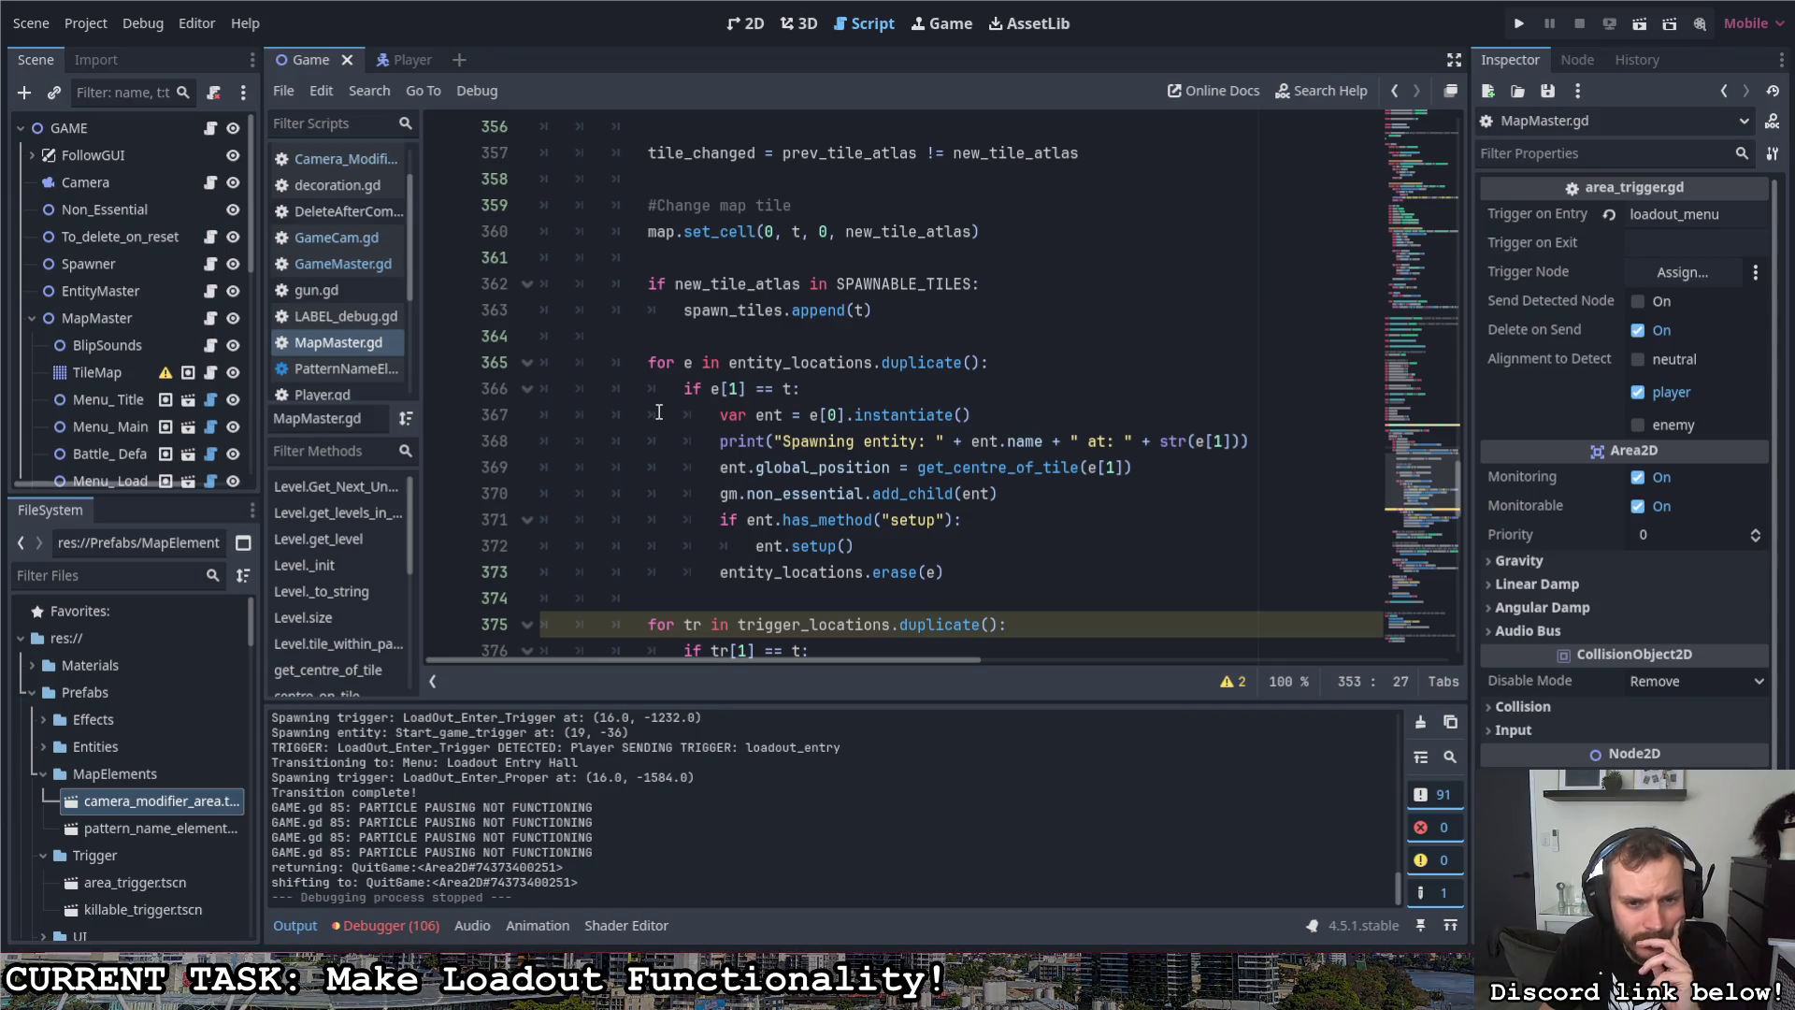
pyautogui.scroll(-2, 659, 412)
pyautogui.scroll(-3, 659, 412)
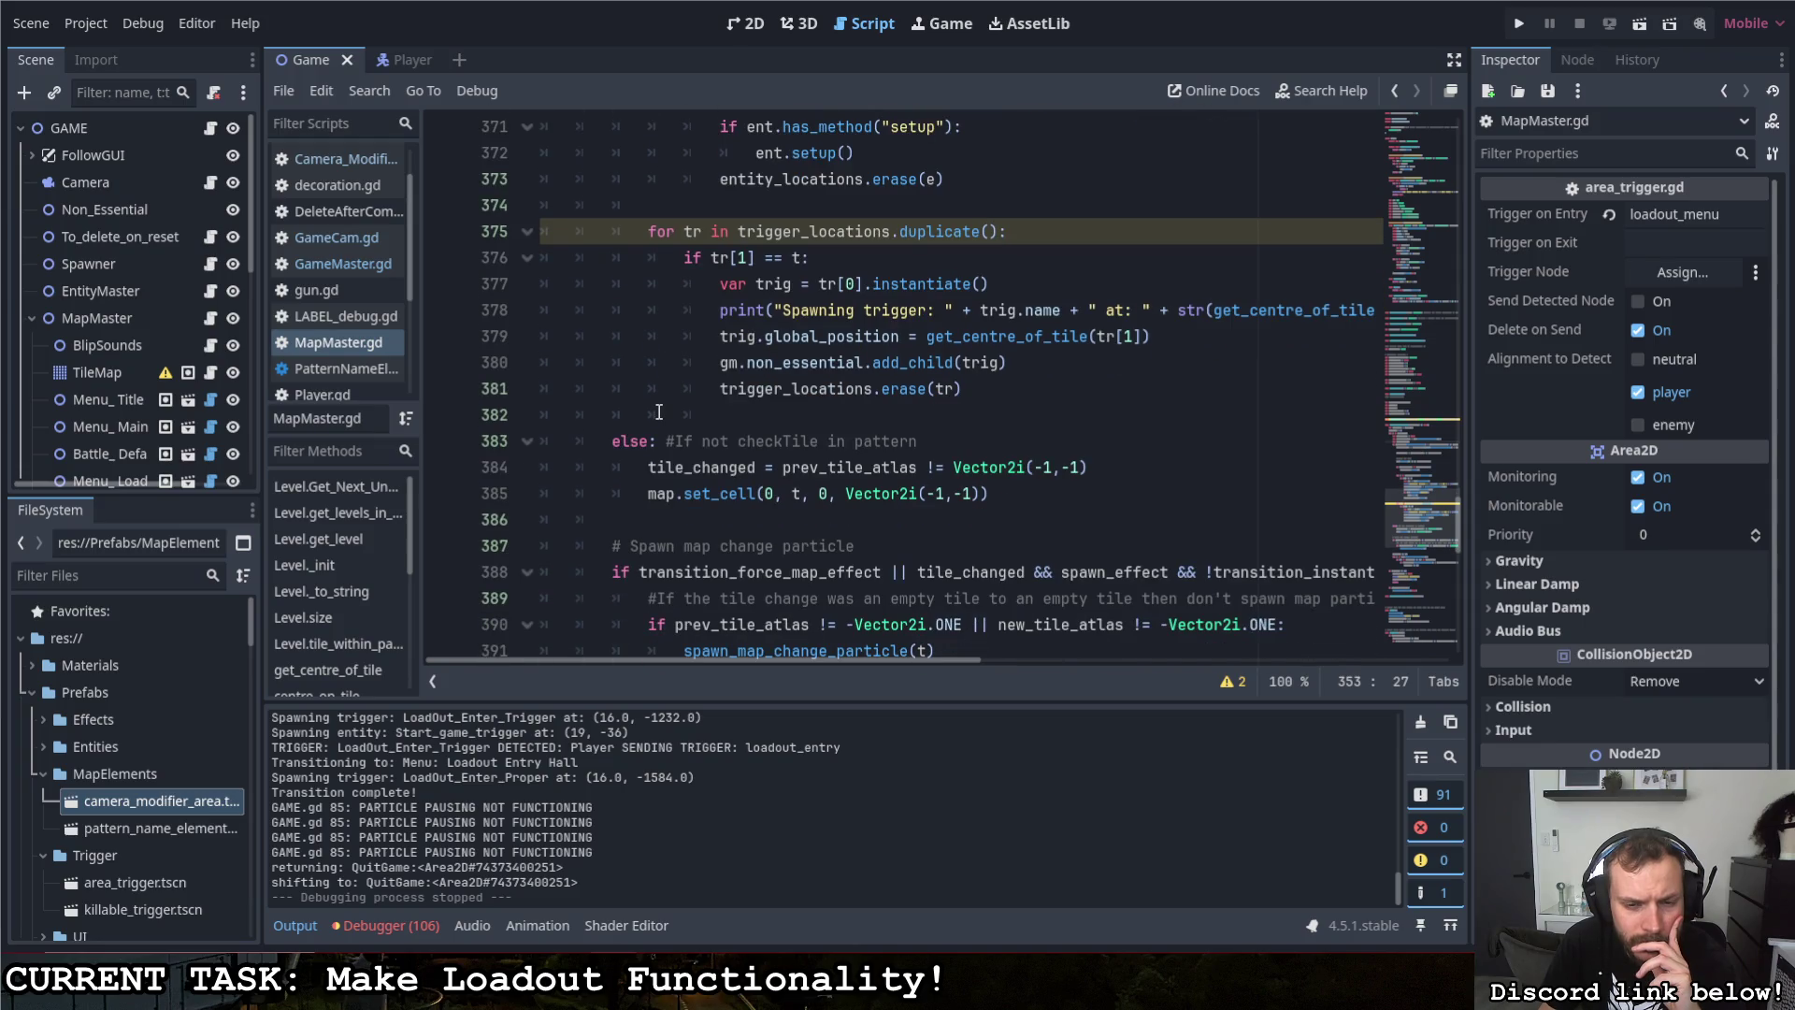
pyautogui.scroll(-1, 659, 412)
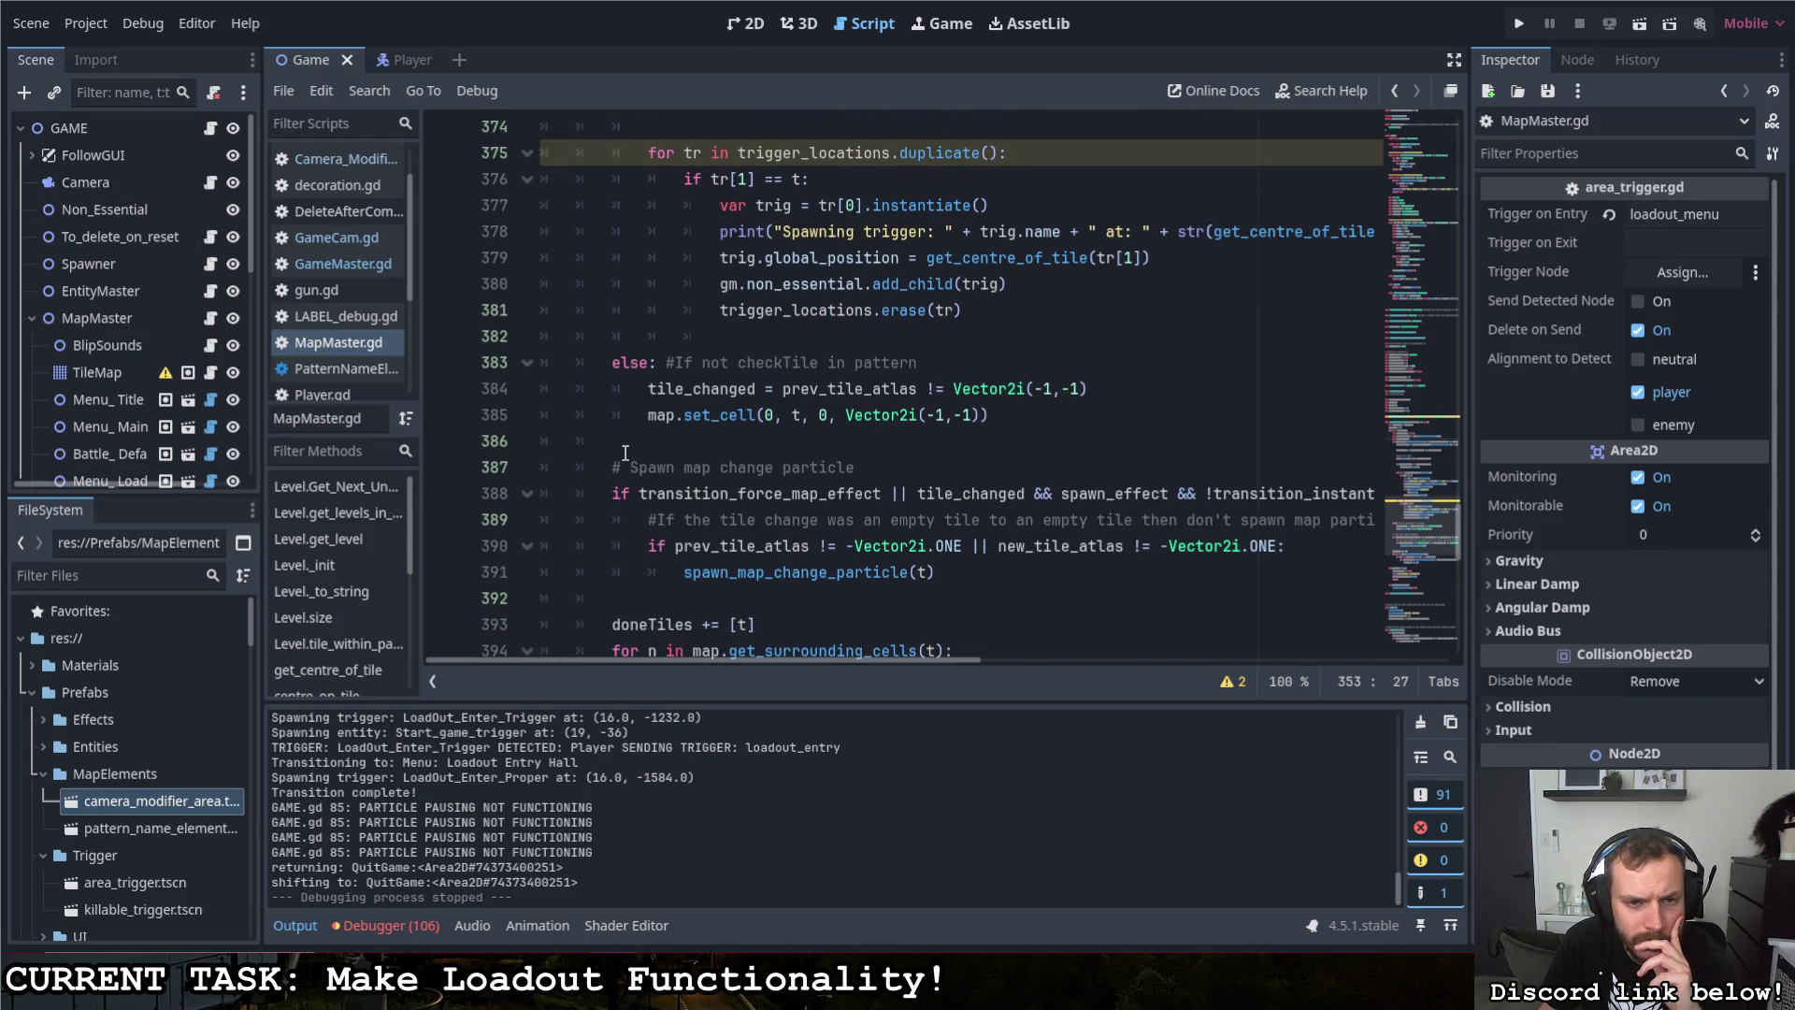
pyautogui.scroll(2, 623, 445)
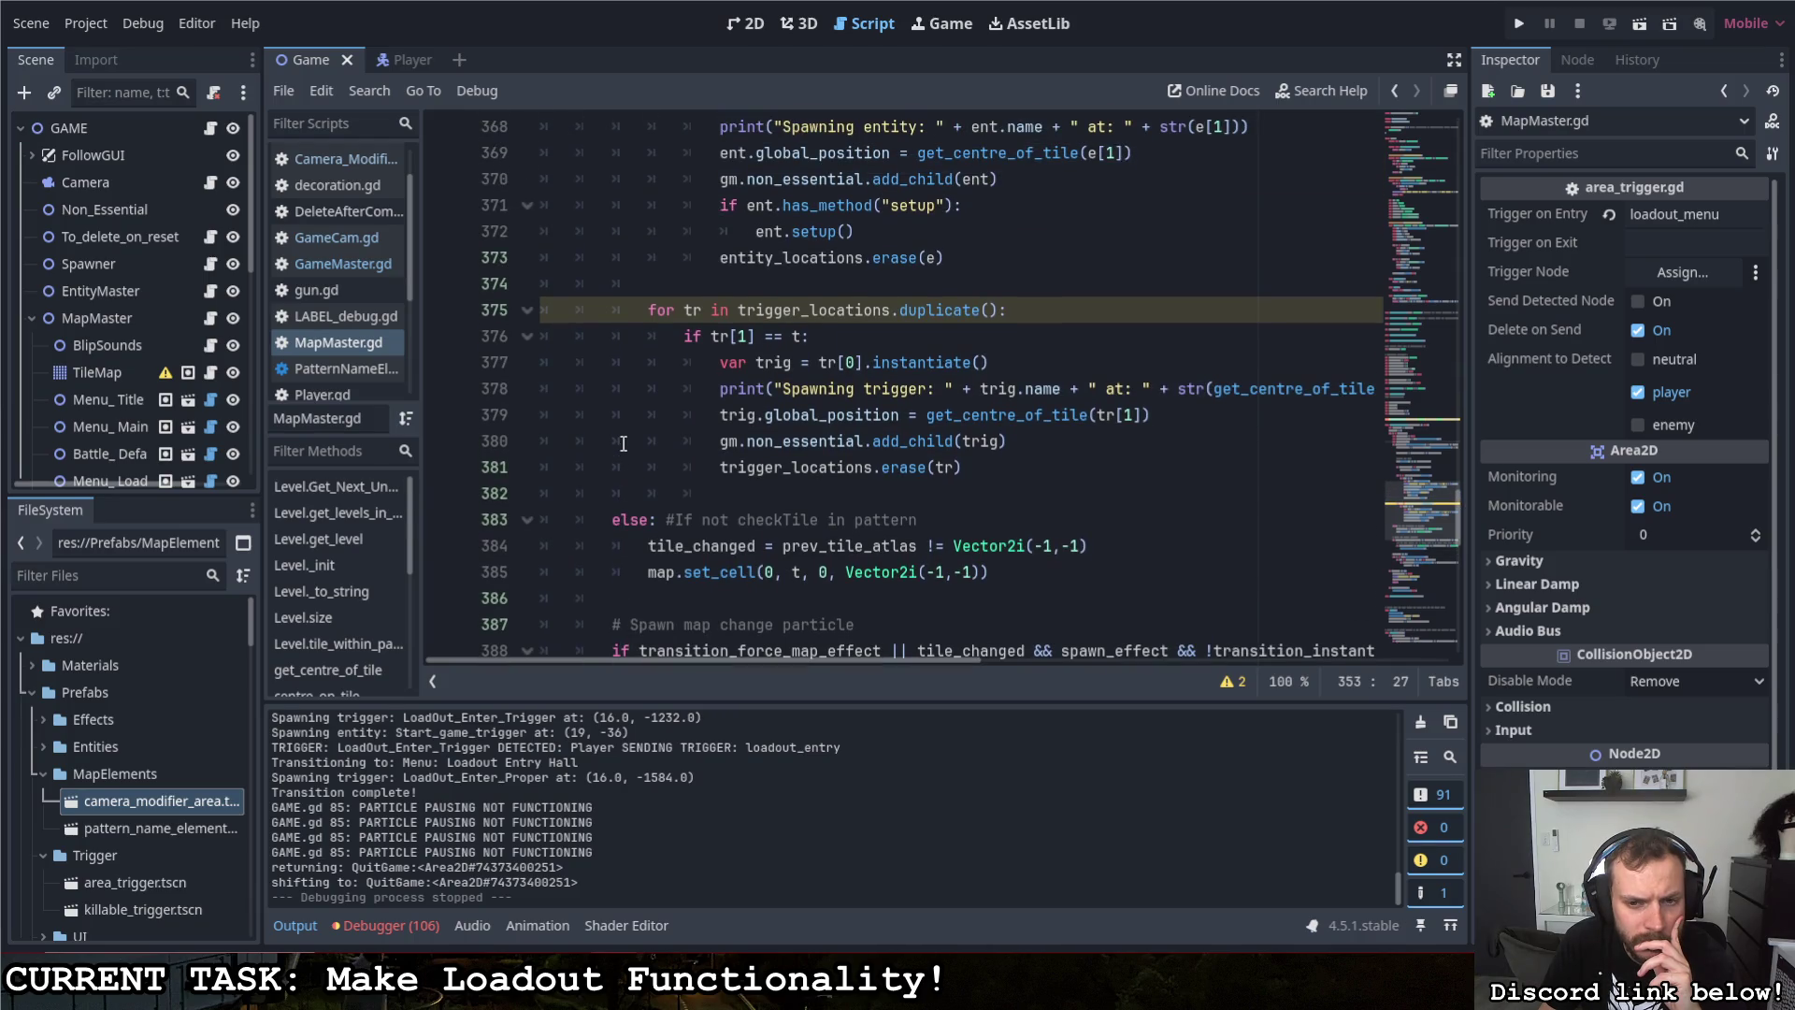
pyautogui.scroll(7, 623, 445)
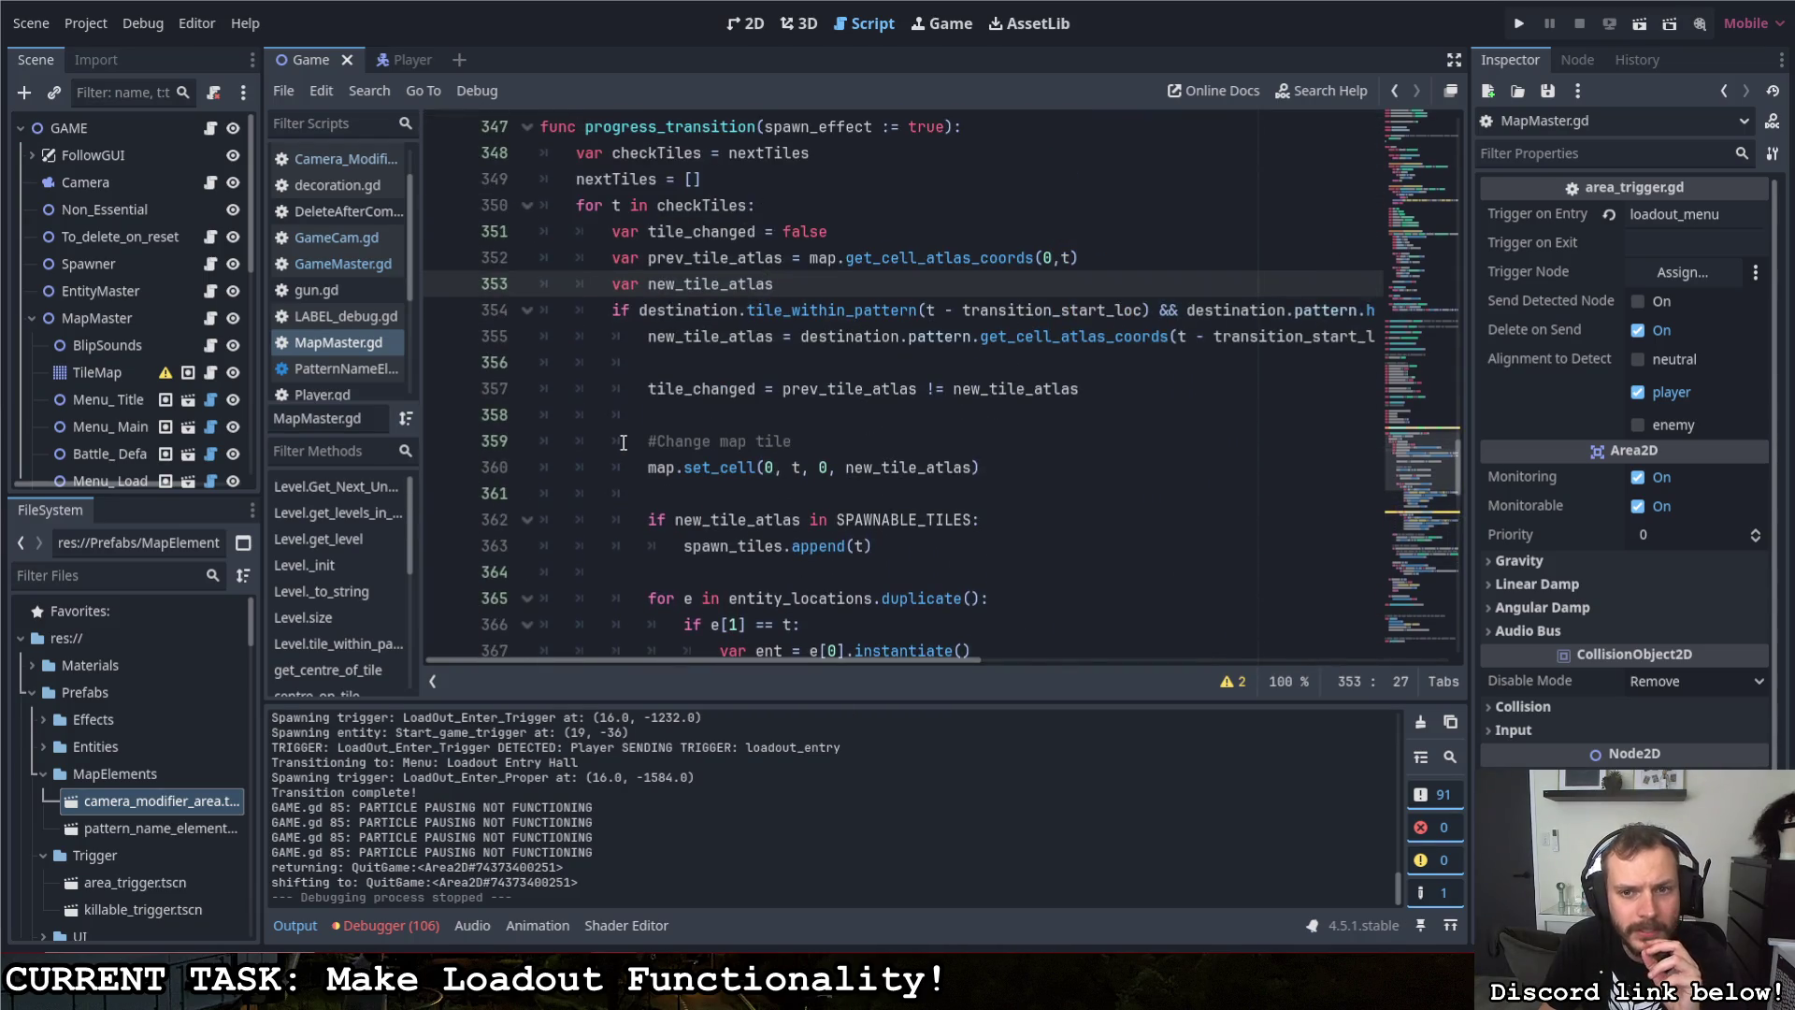
pyautogui.moveTo(772, 660)
pyautogui.mouseDown()
pyautogui.moveTo(806, 658)
pyautogui.moveTo(731, 653)
pyautogui.mouseUp()
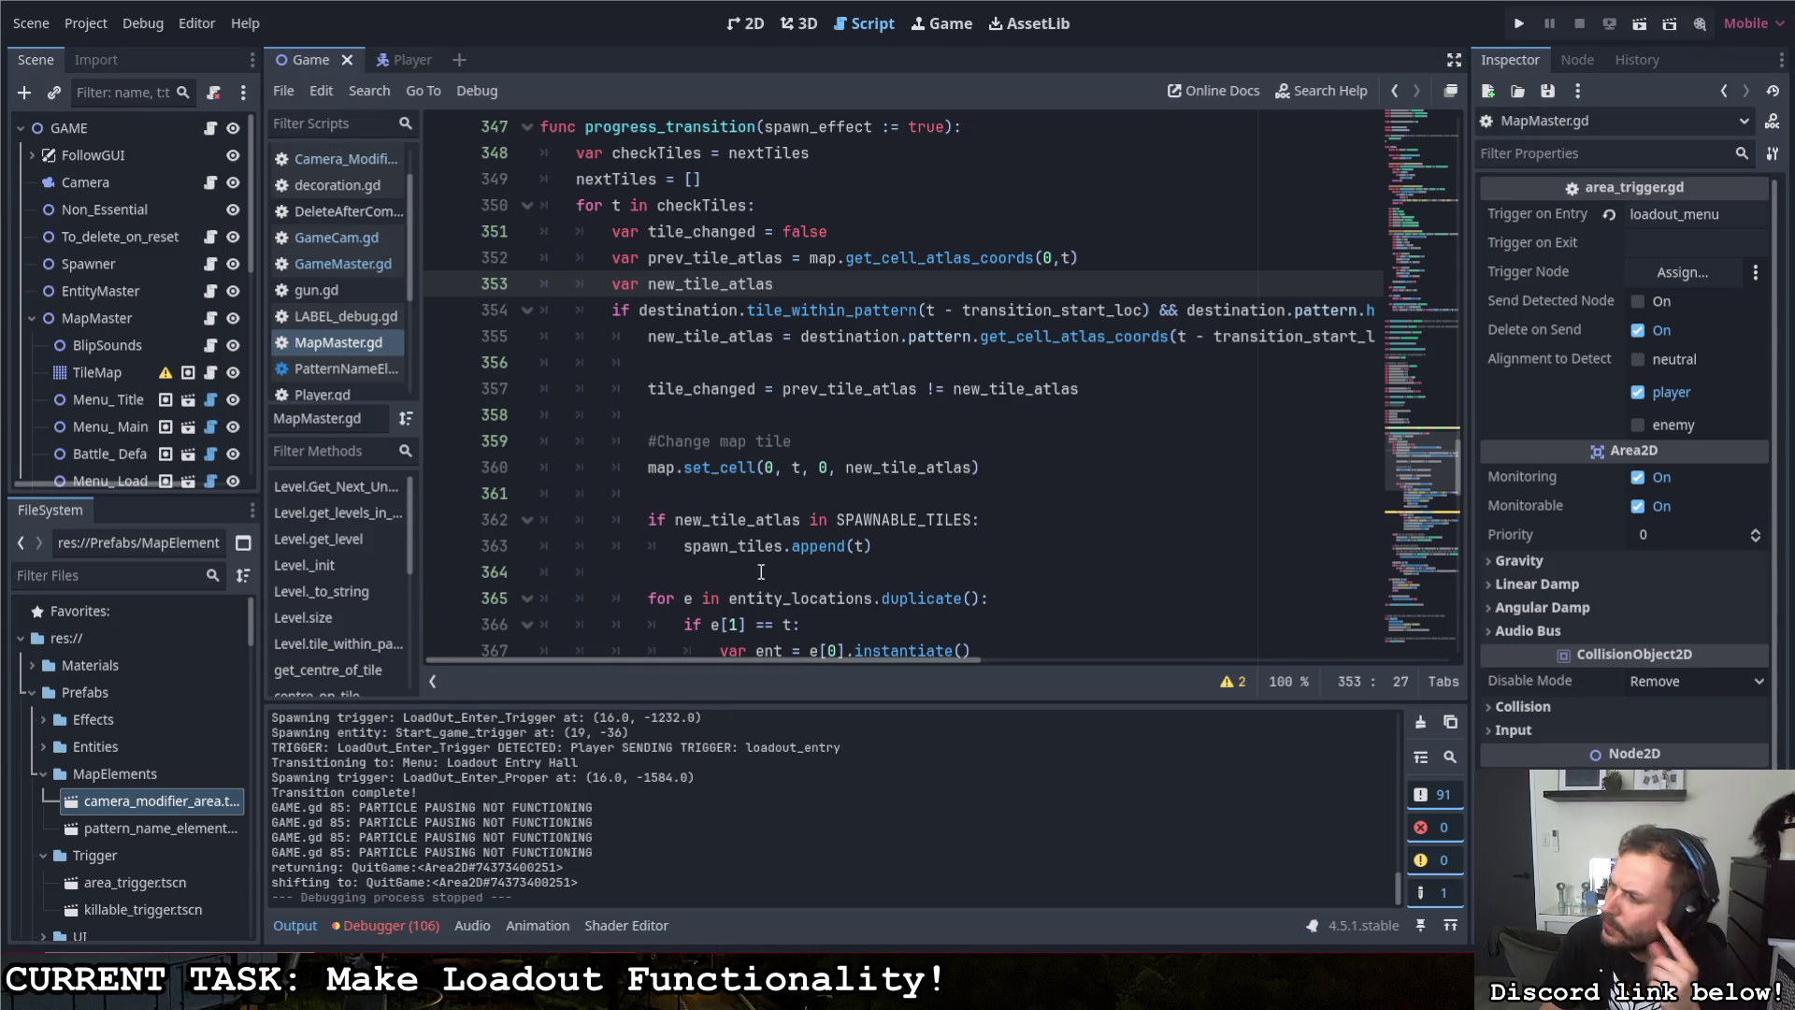
# Step: Run a quick test of the game, then return to the 2D level layout
pyautogui.click(1517, 28)
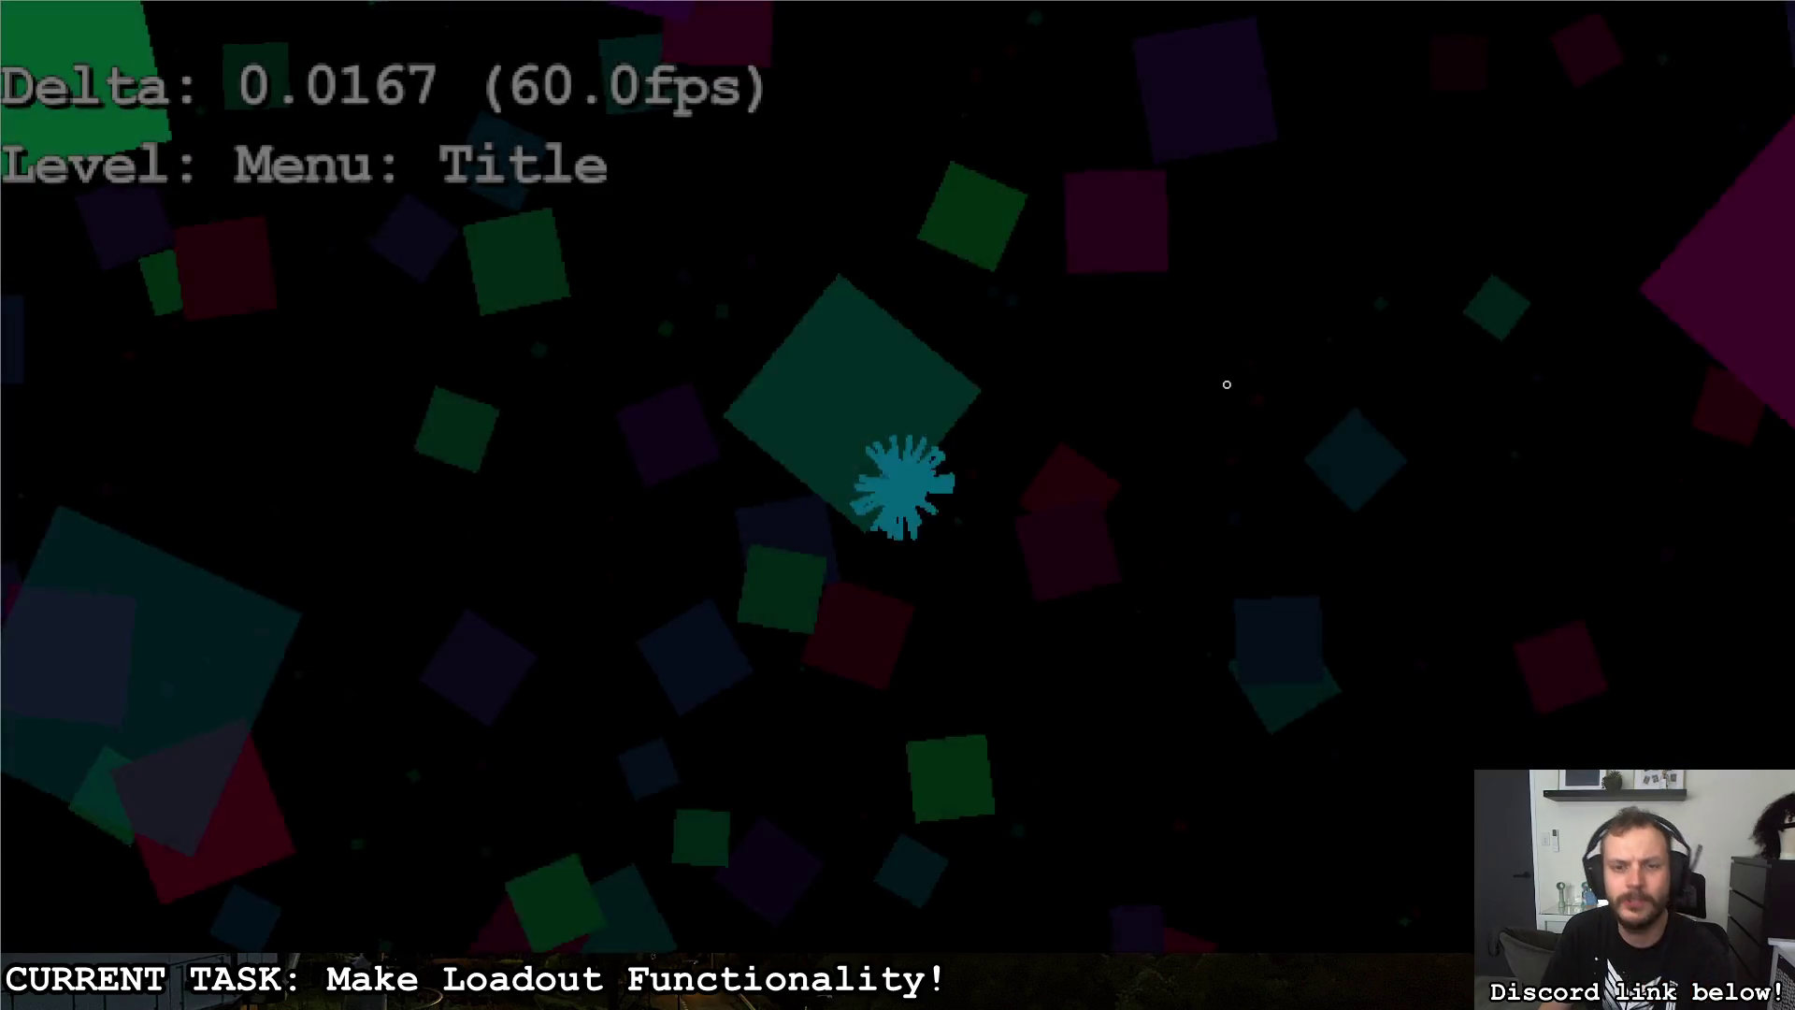
pyautogui.click(754, 35)
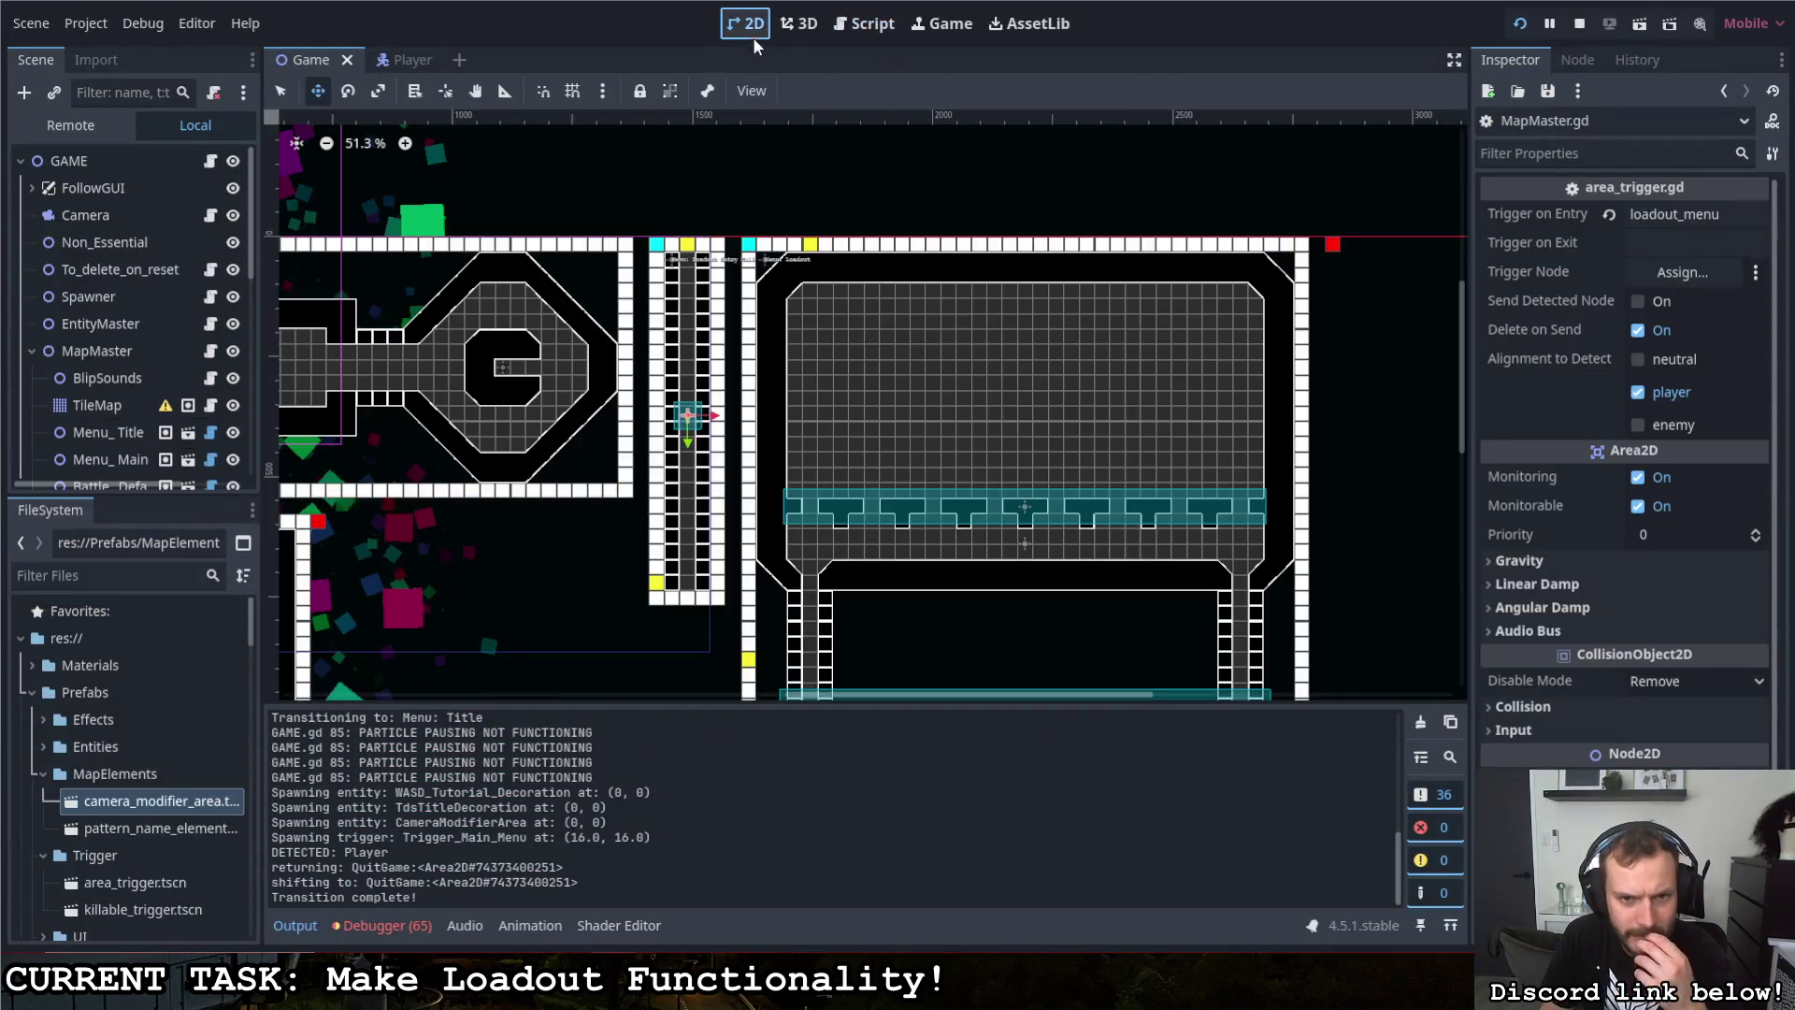
pyautogui.scroll(-2, 691, 217)
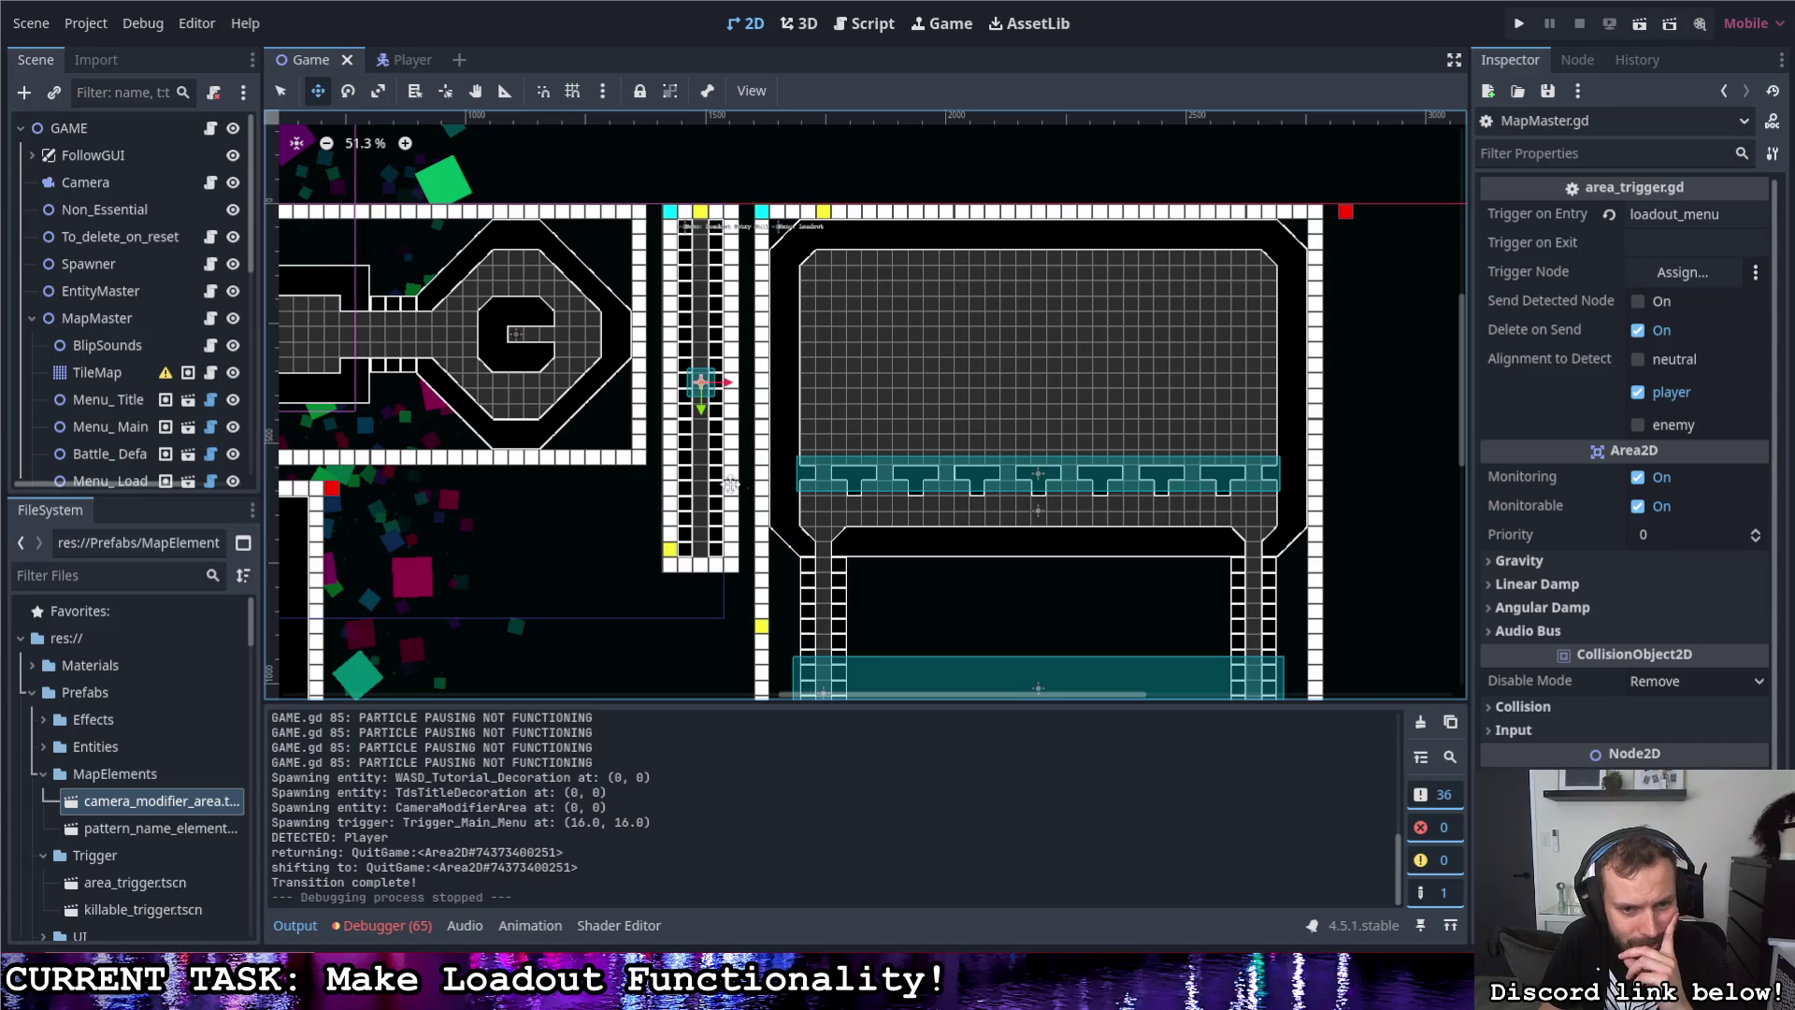
# Step: Inspect the rooms in the 2D viewport, then launch the game to its TDS title screen
pyautogui.scroll(-4, 837, 467)
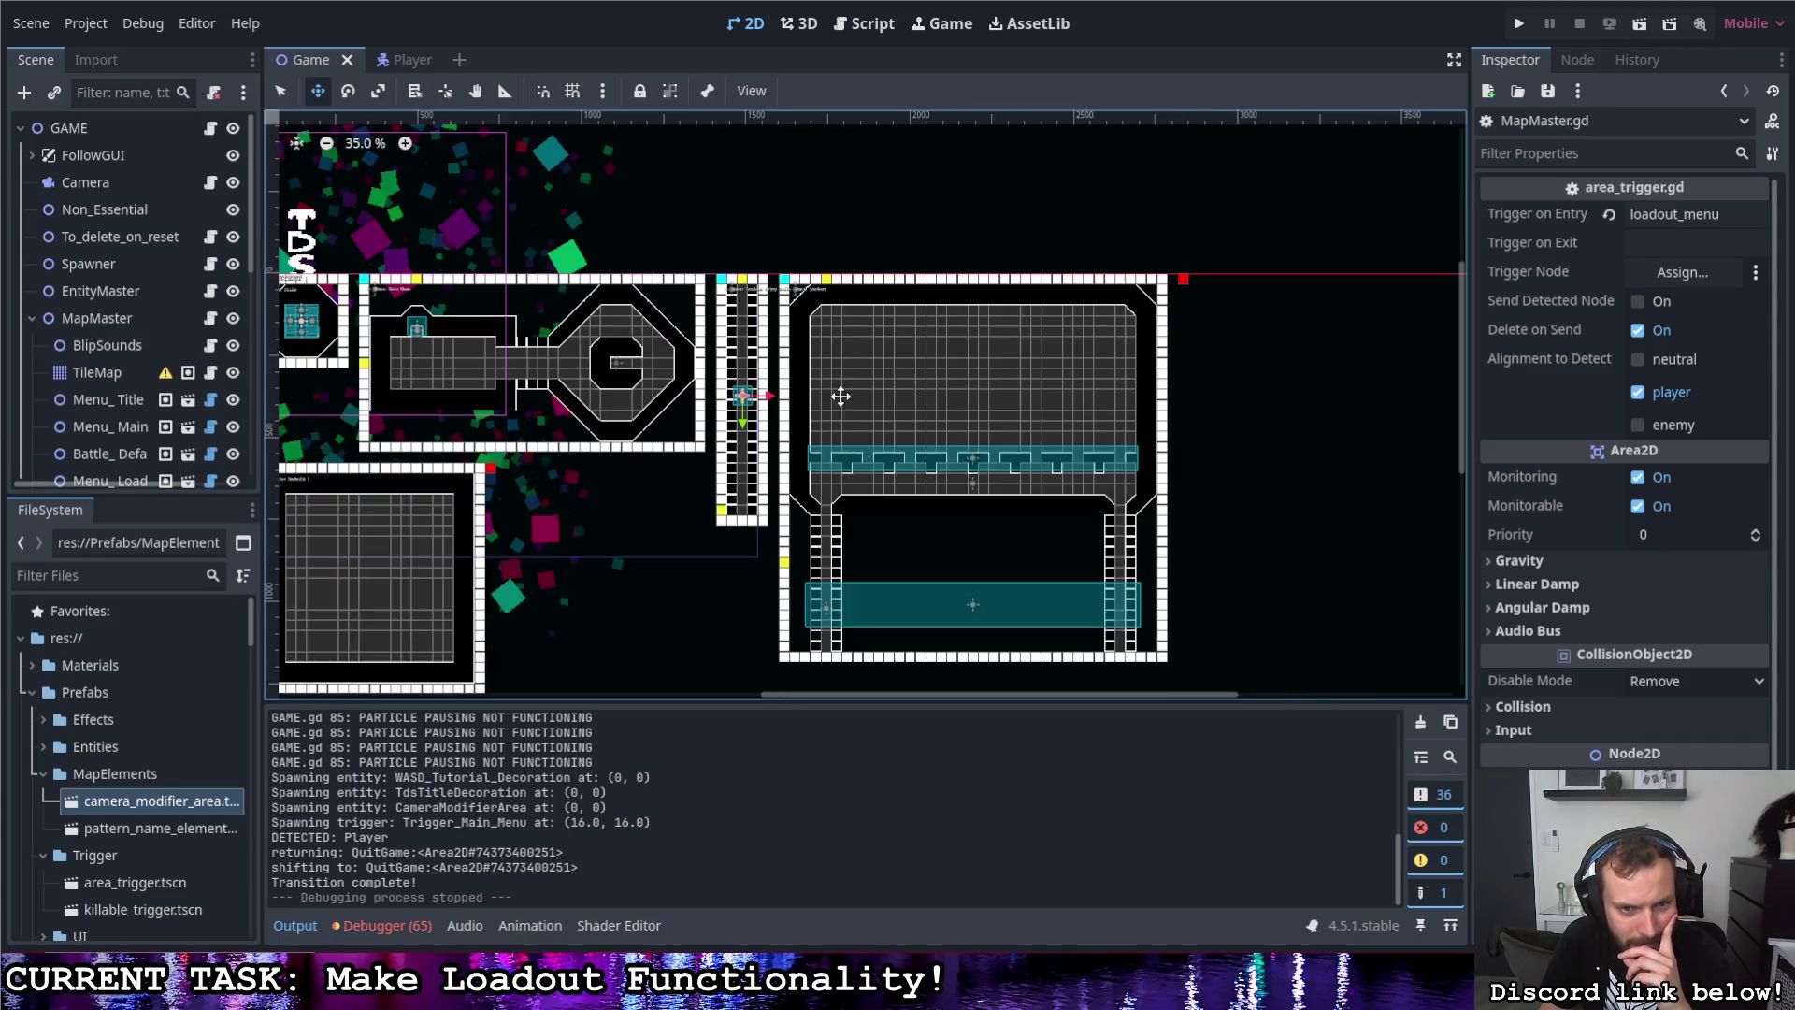
pyautogui.scroll(3, 506, 403)
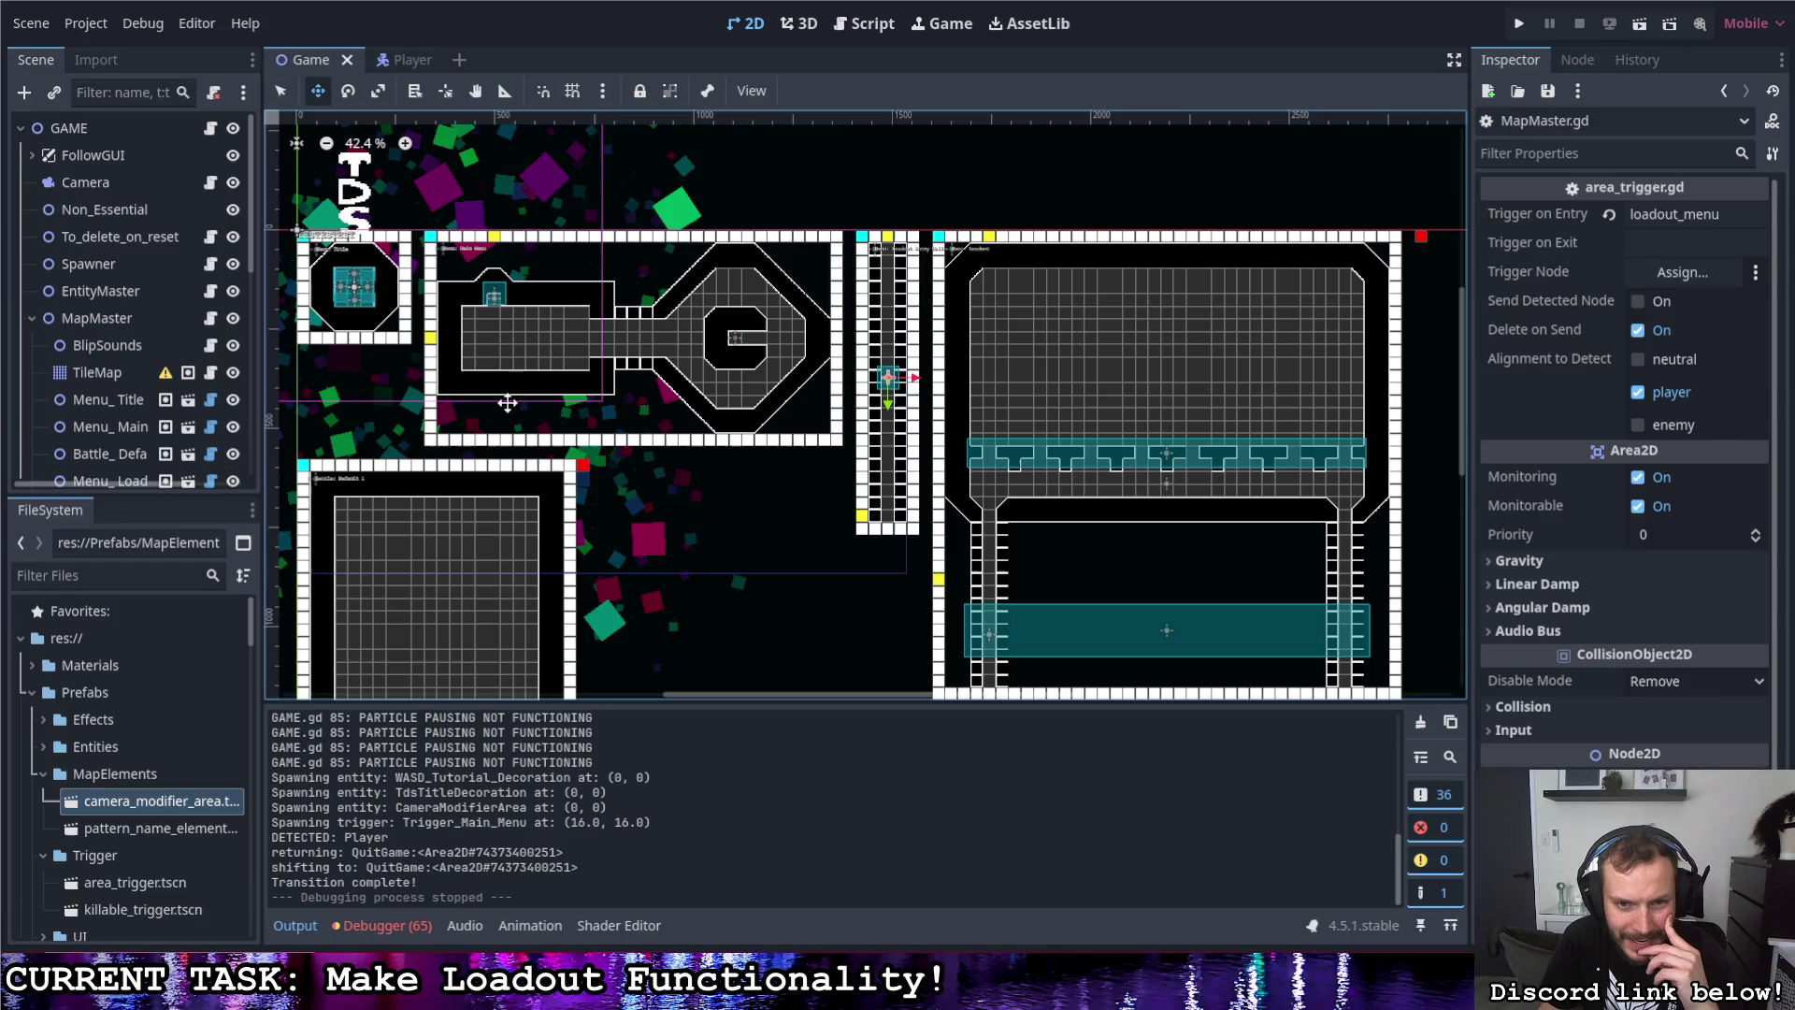
pyautogui.scroll(-4, 512, 364)
pyautogui.scroll(3, 515, 312)
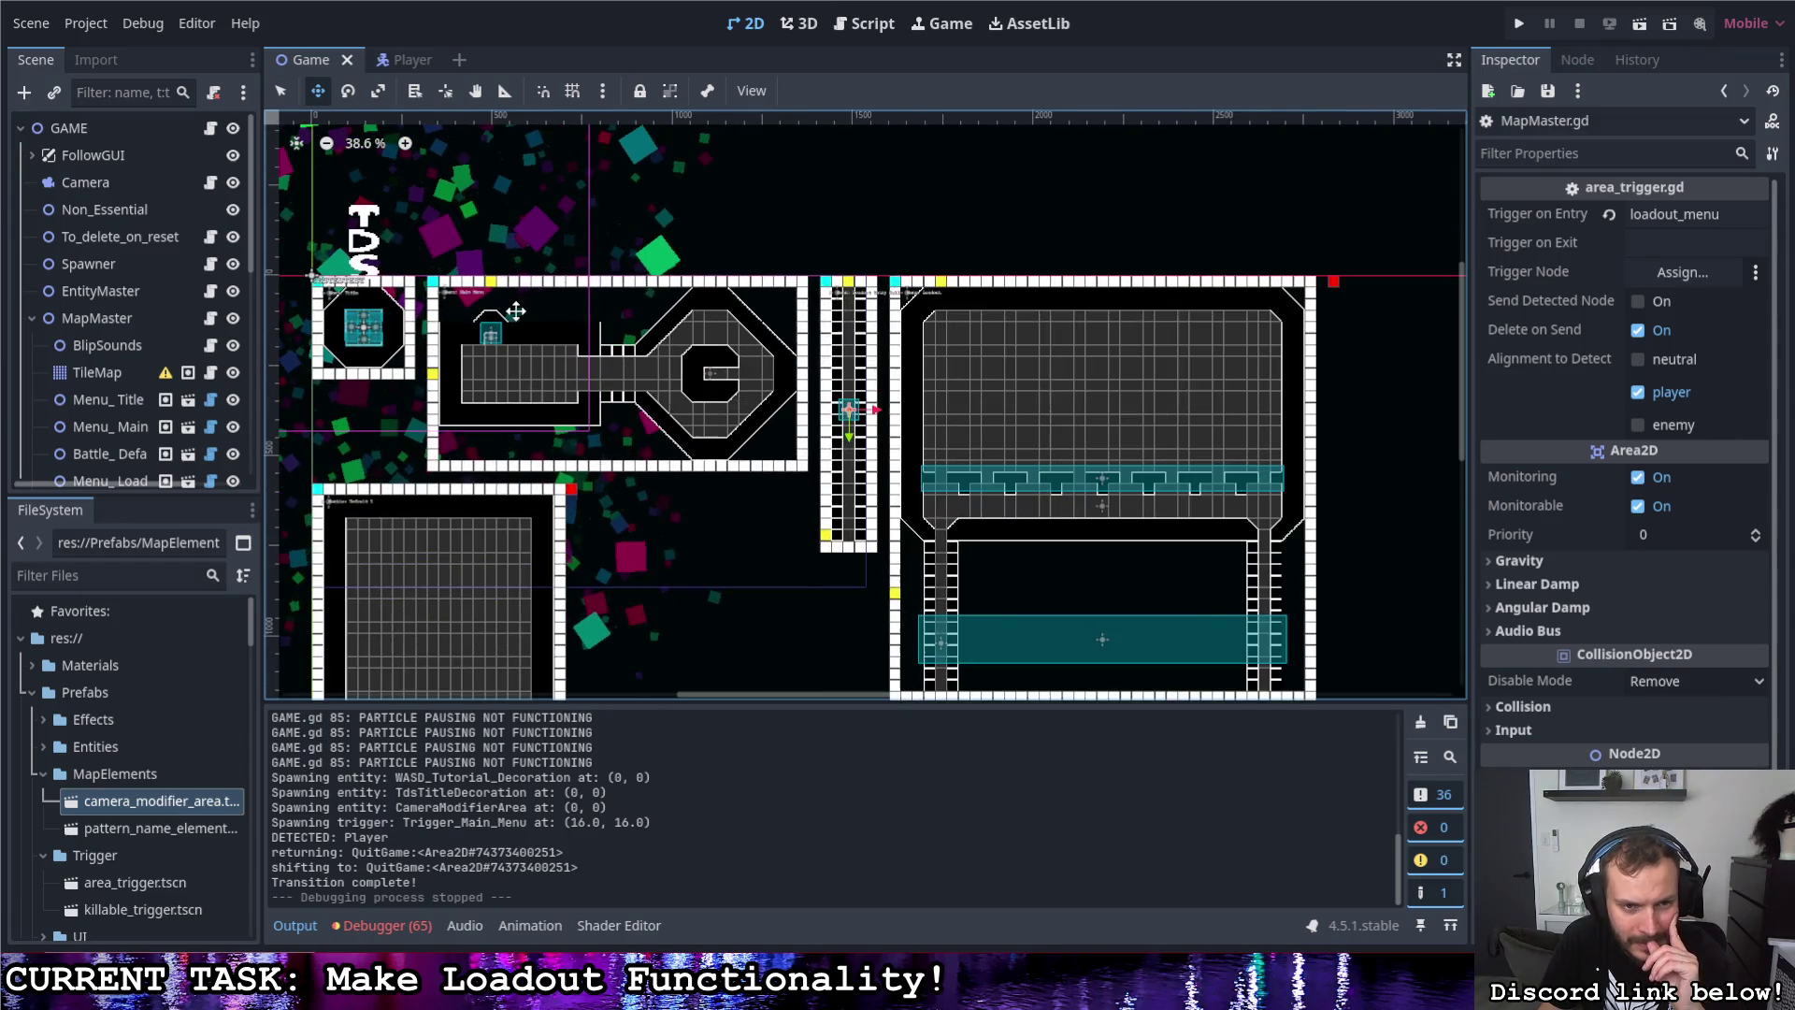
pyautogui.scroll(-1, 620, 378)
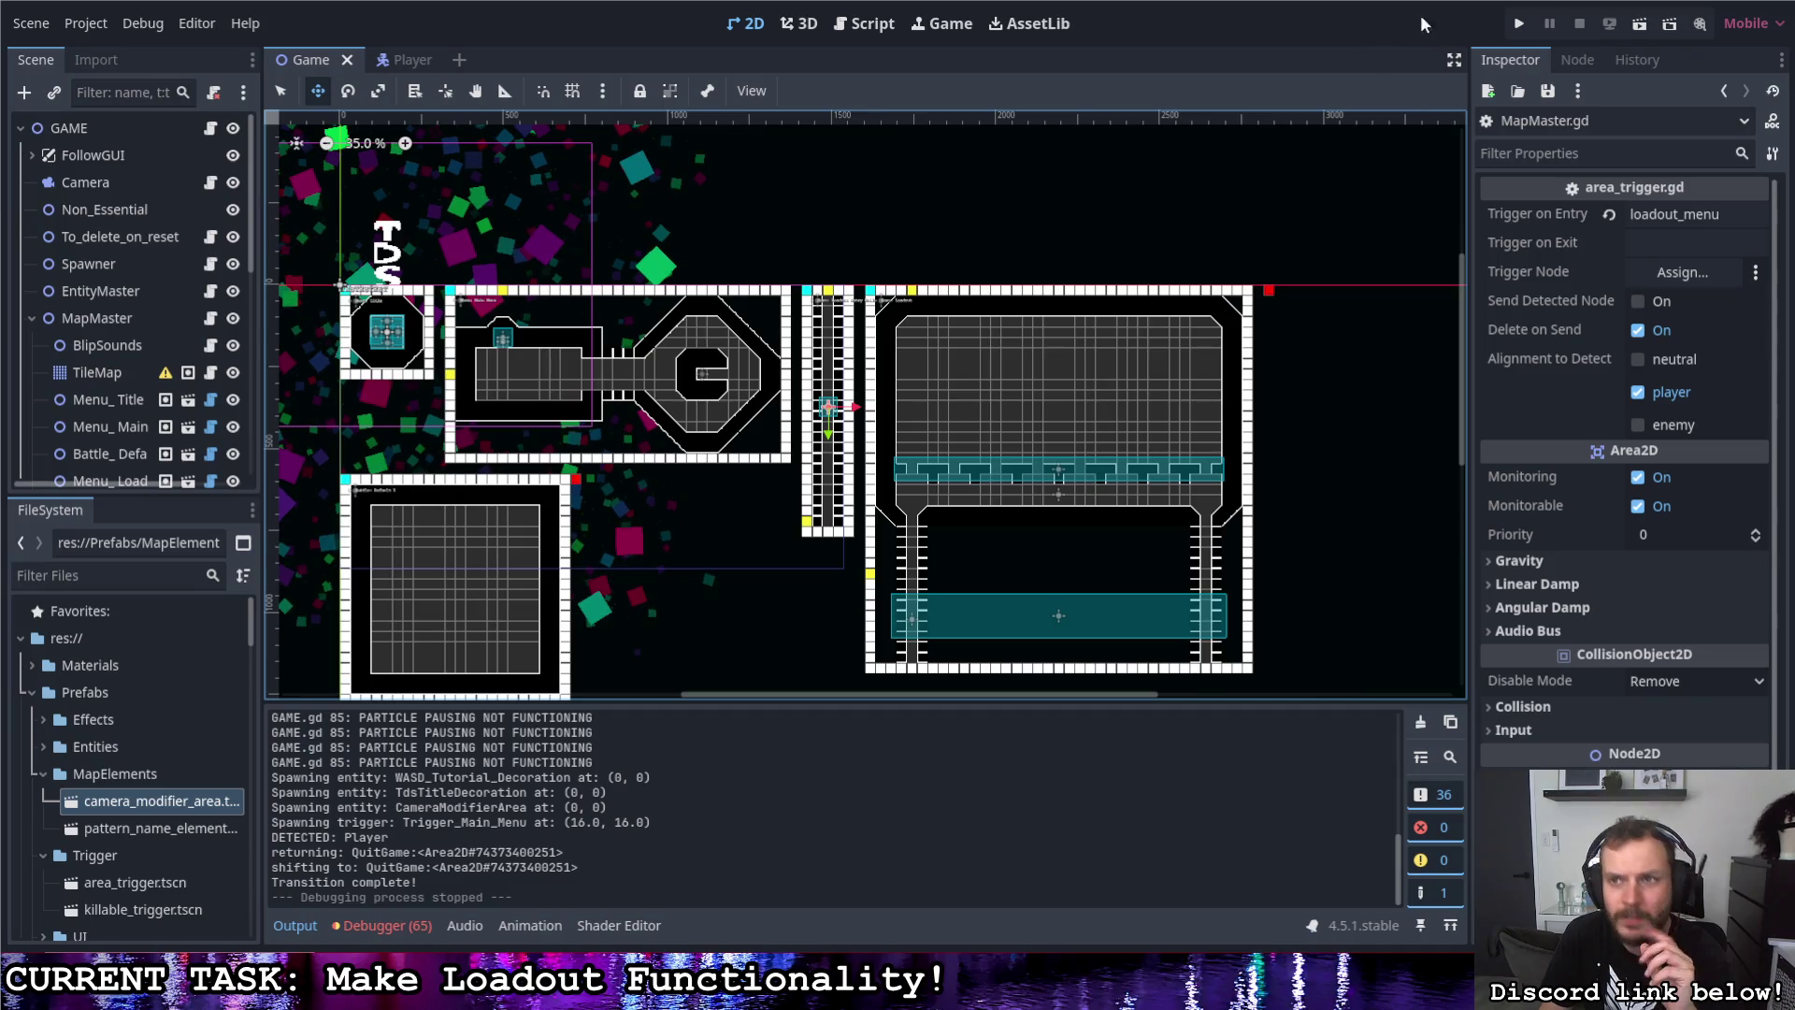
pyautogui.click(1518, 24)
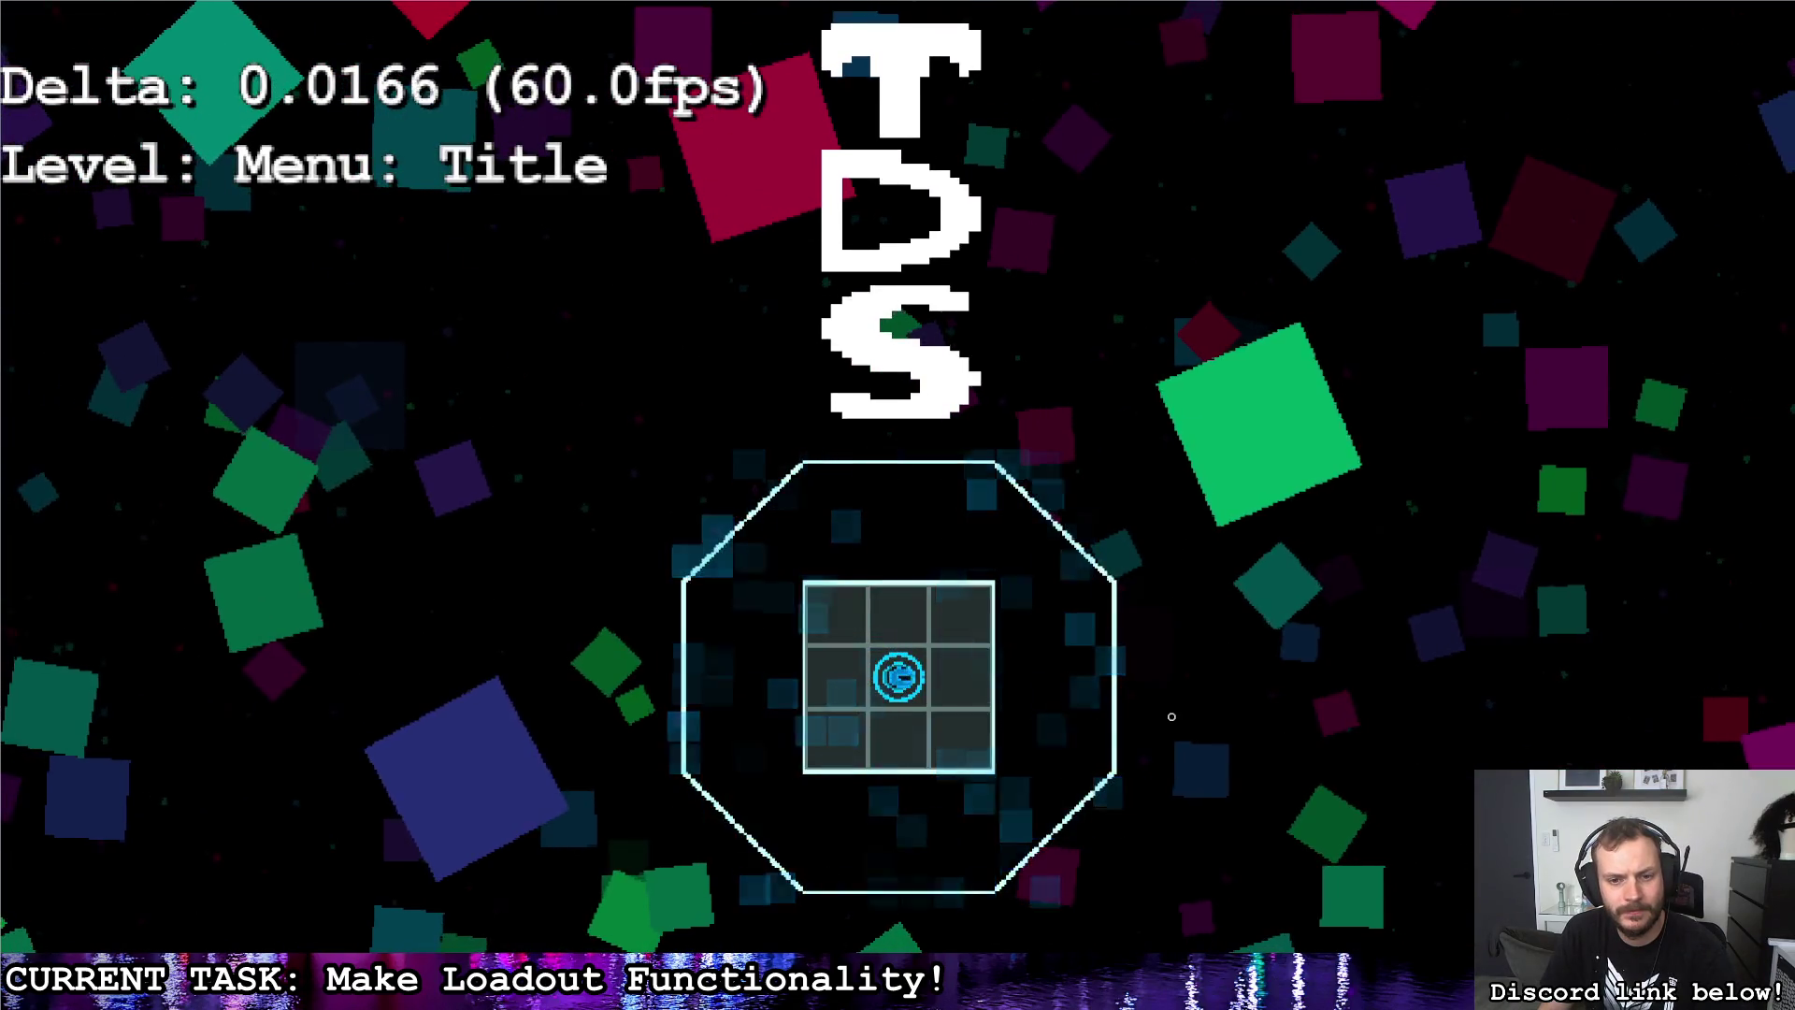
# Step: Leave the title screen for the Main Menu level
pyautogui.click(1172, 716)
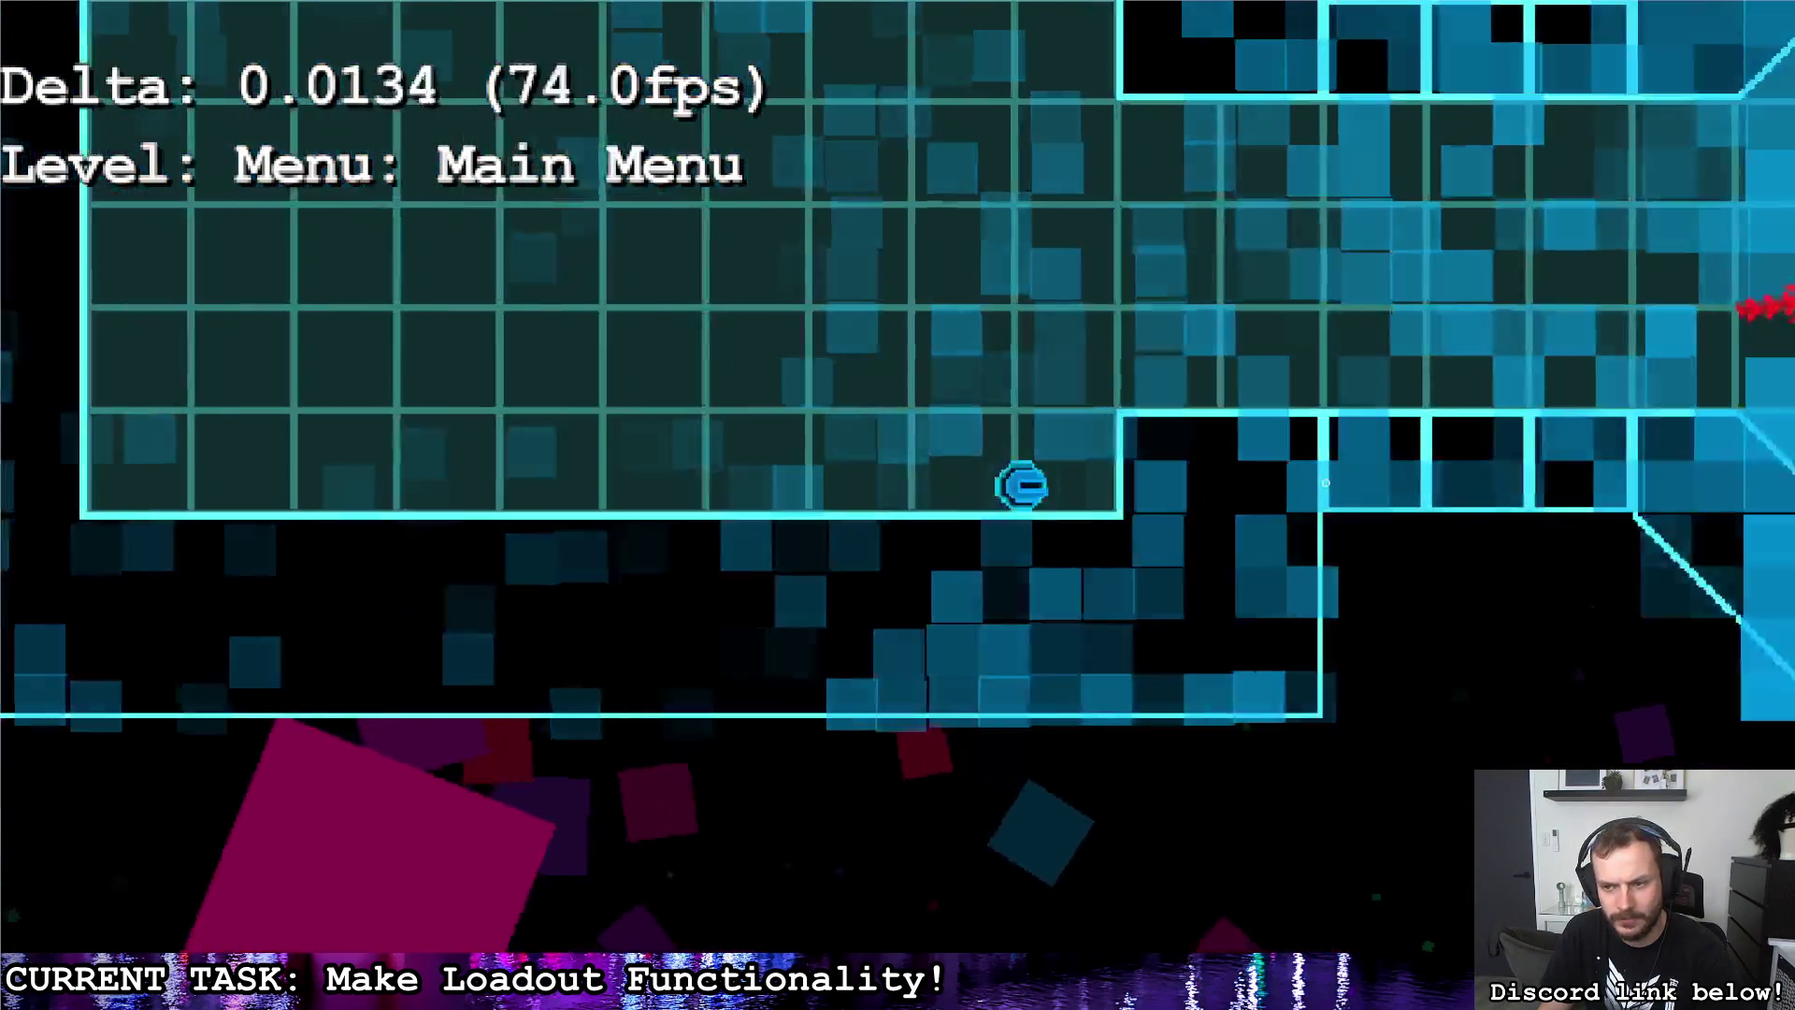
# Step: Walk right onto the red X to quit, then open MapMaster.gd from the MapMaster node
pyautogui.press('d')
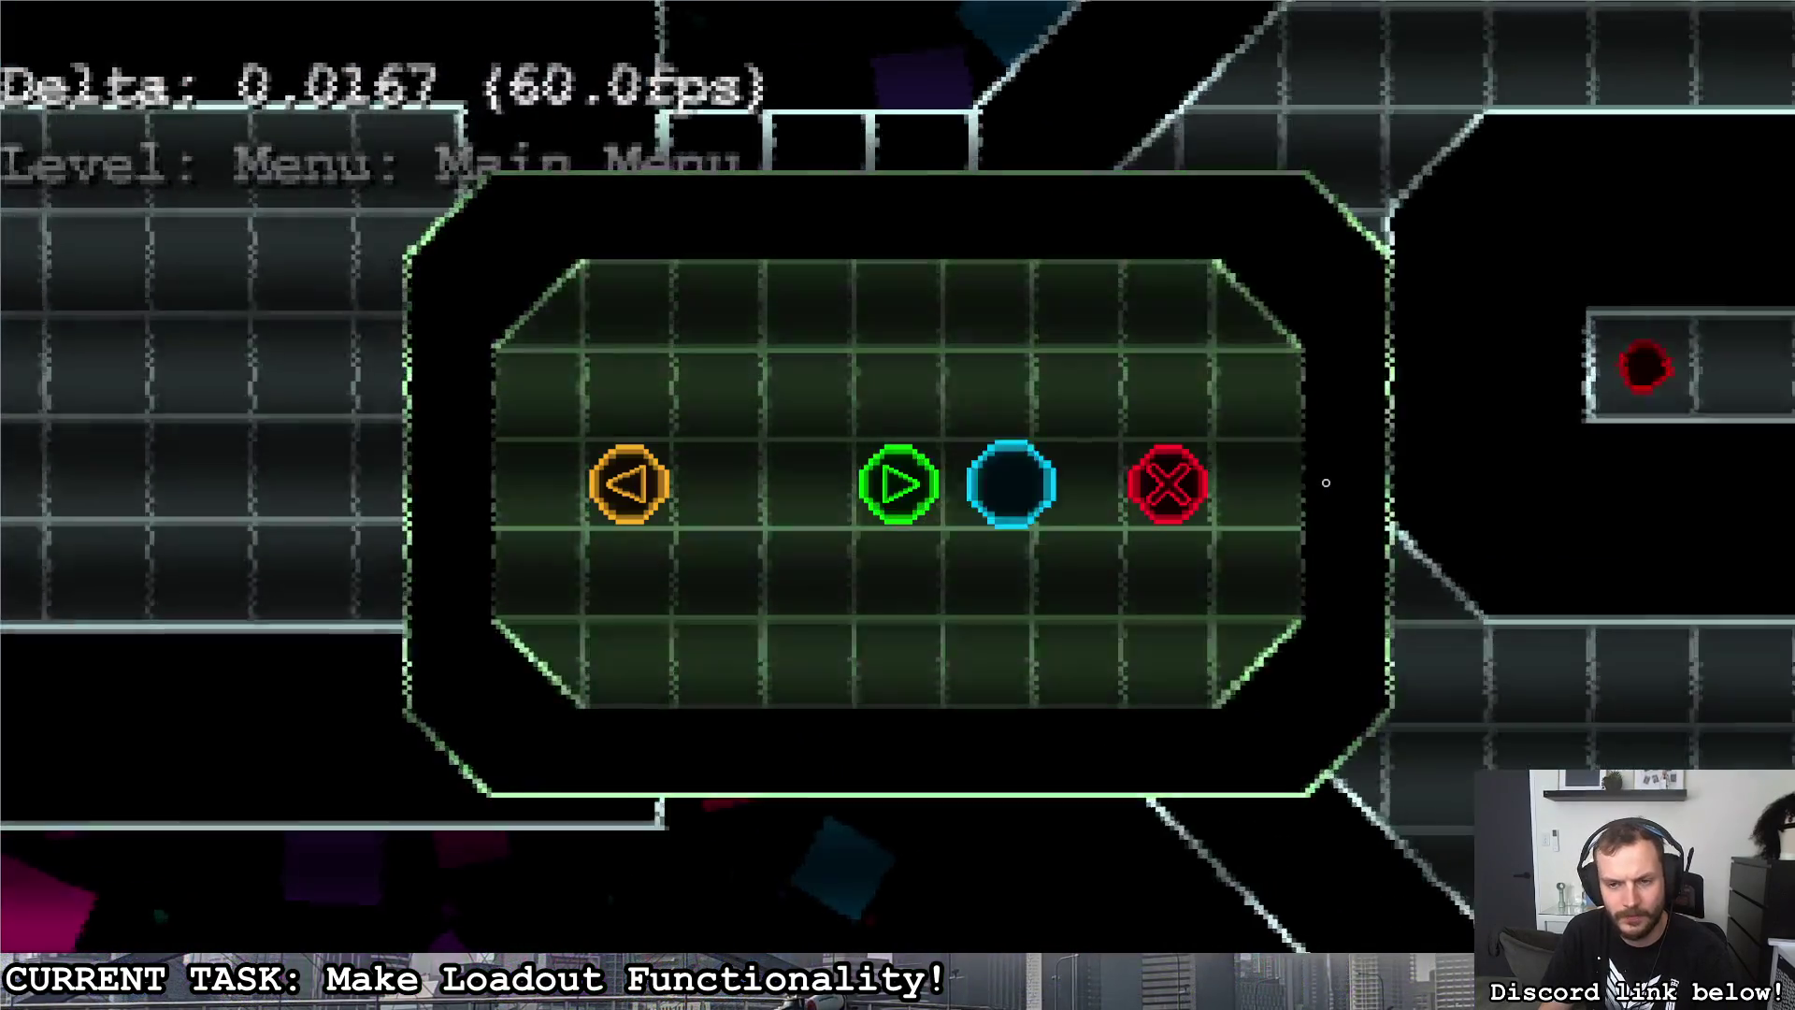
pyautogui.press('d')
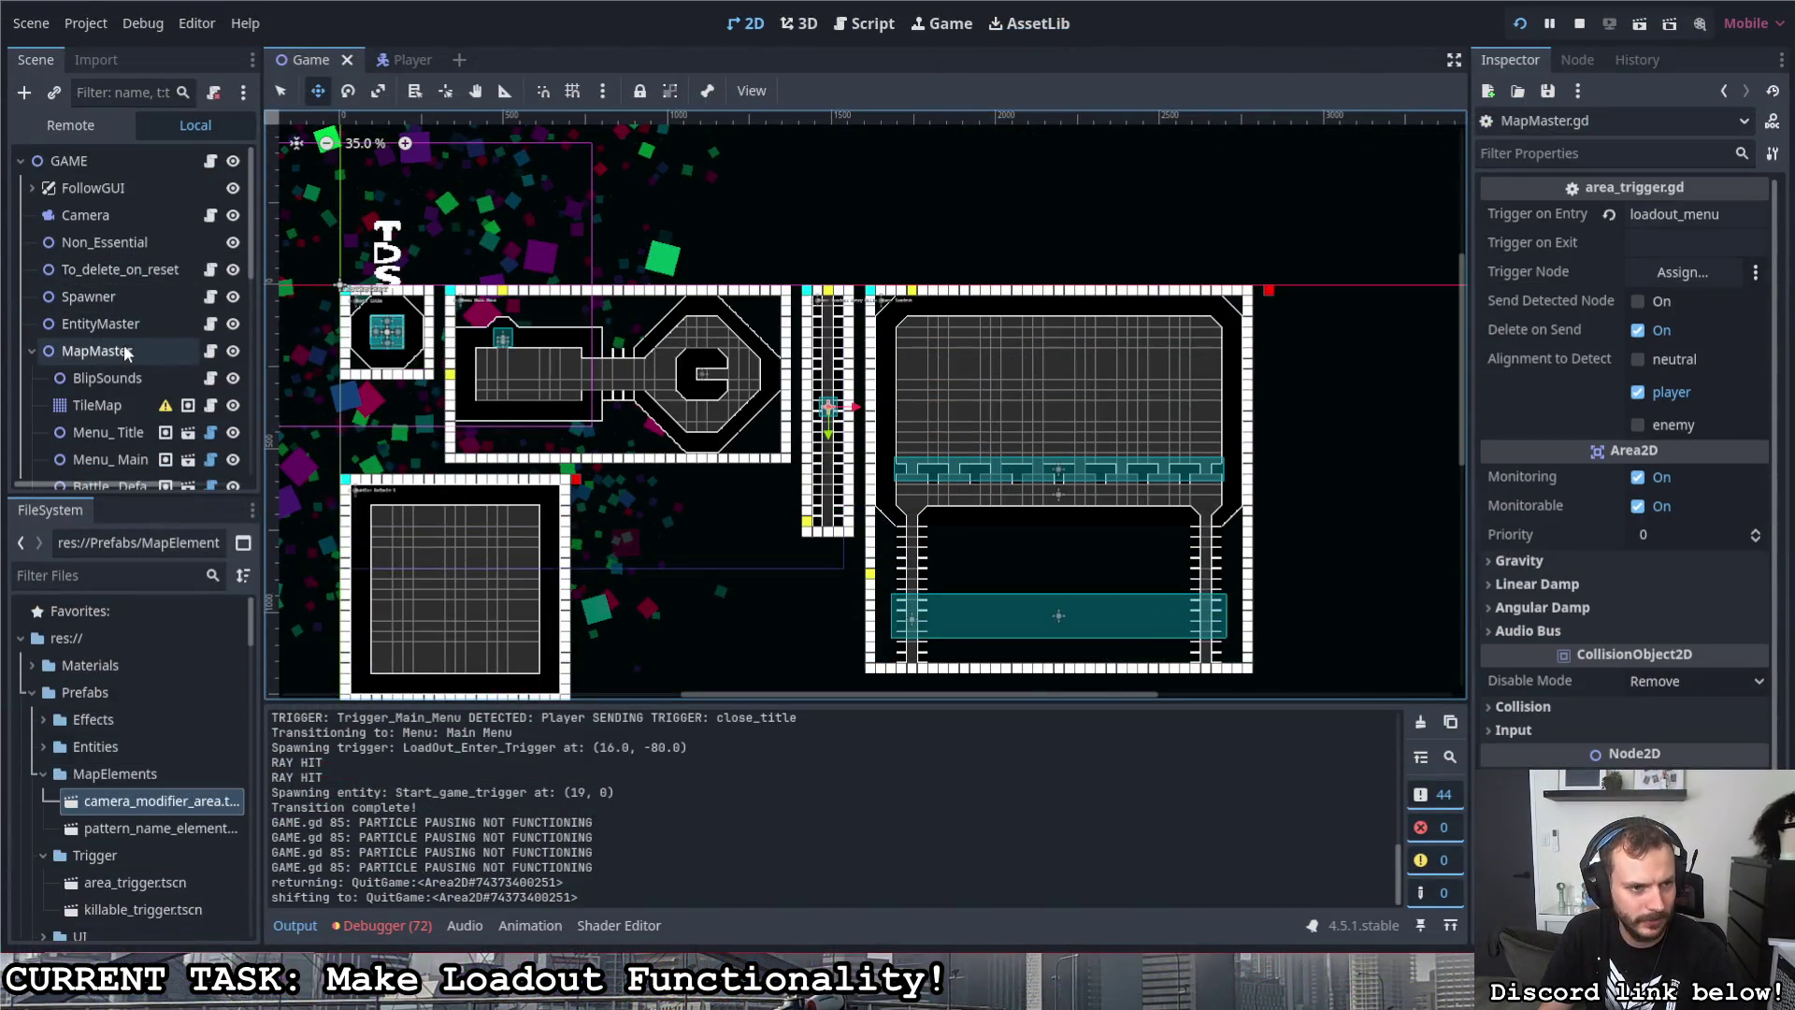
pyautogui.click(126, 351)
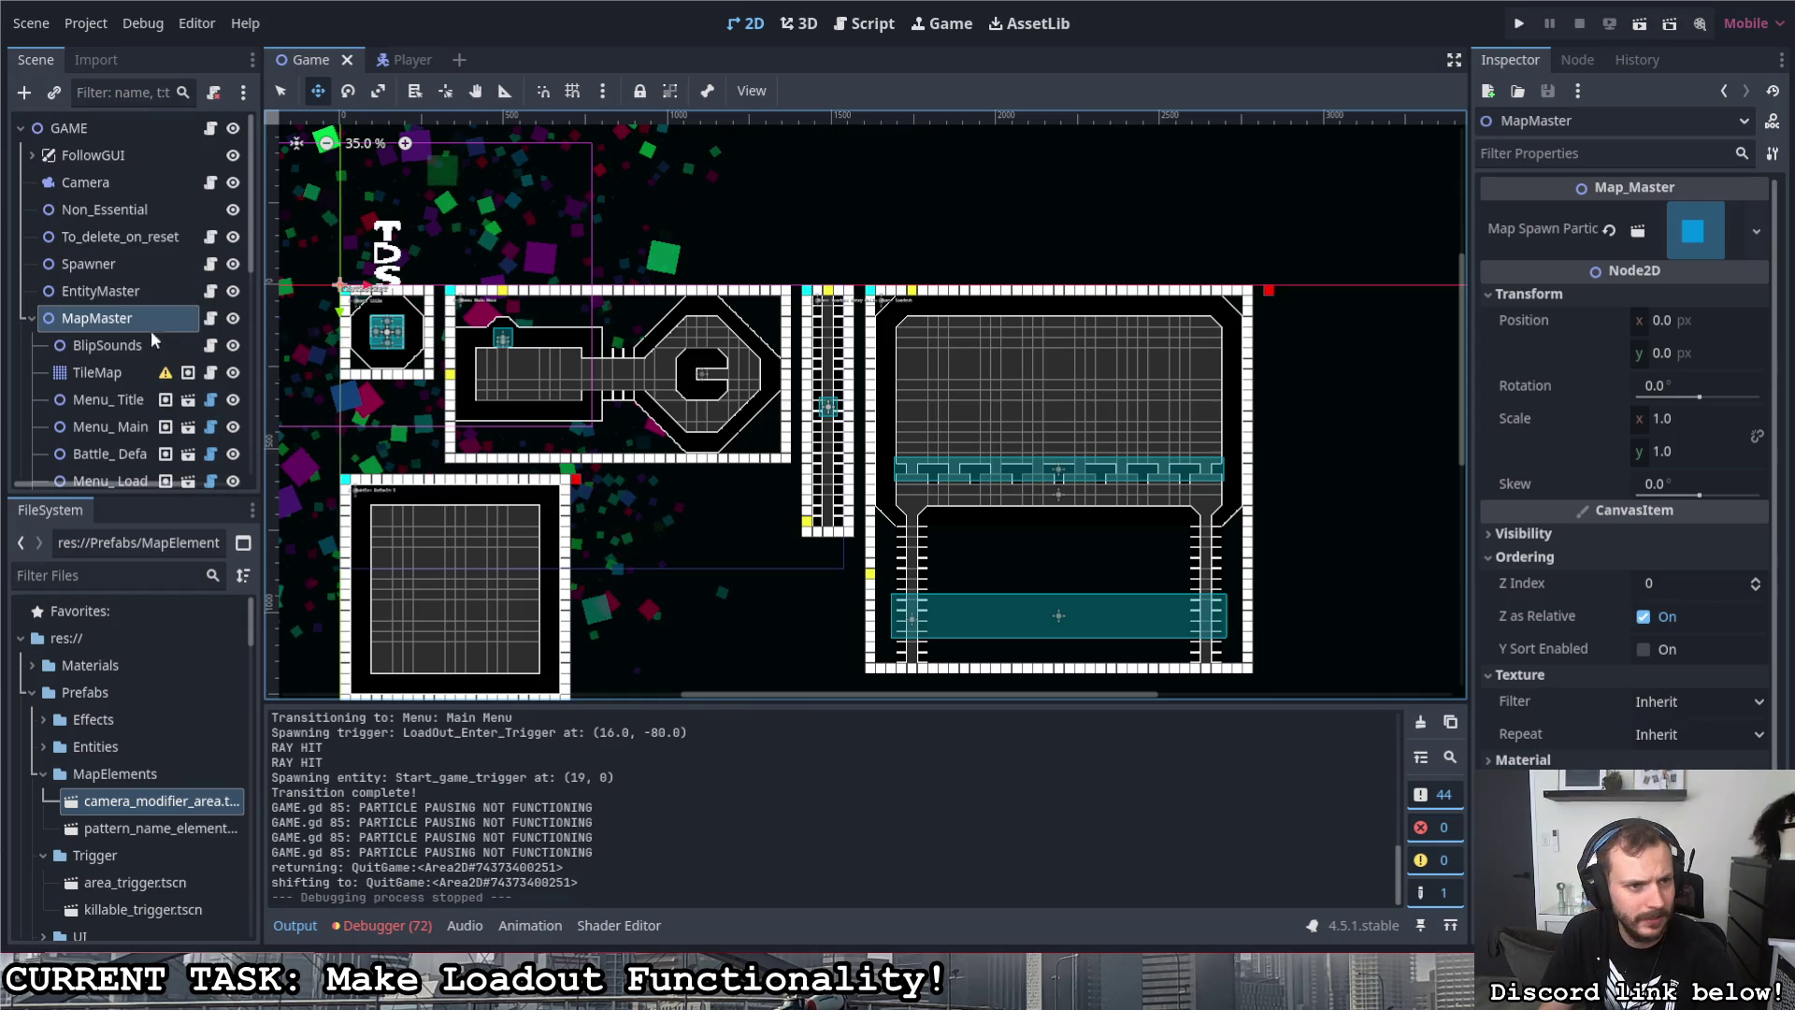
pyautogui.click(210, 323)
# Step: Change DEFAULT_TRANSITION_SPEED from 20 to 5 with a #20 comment and run the game
pyautogui.scroll(20, 675, 479)
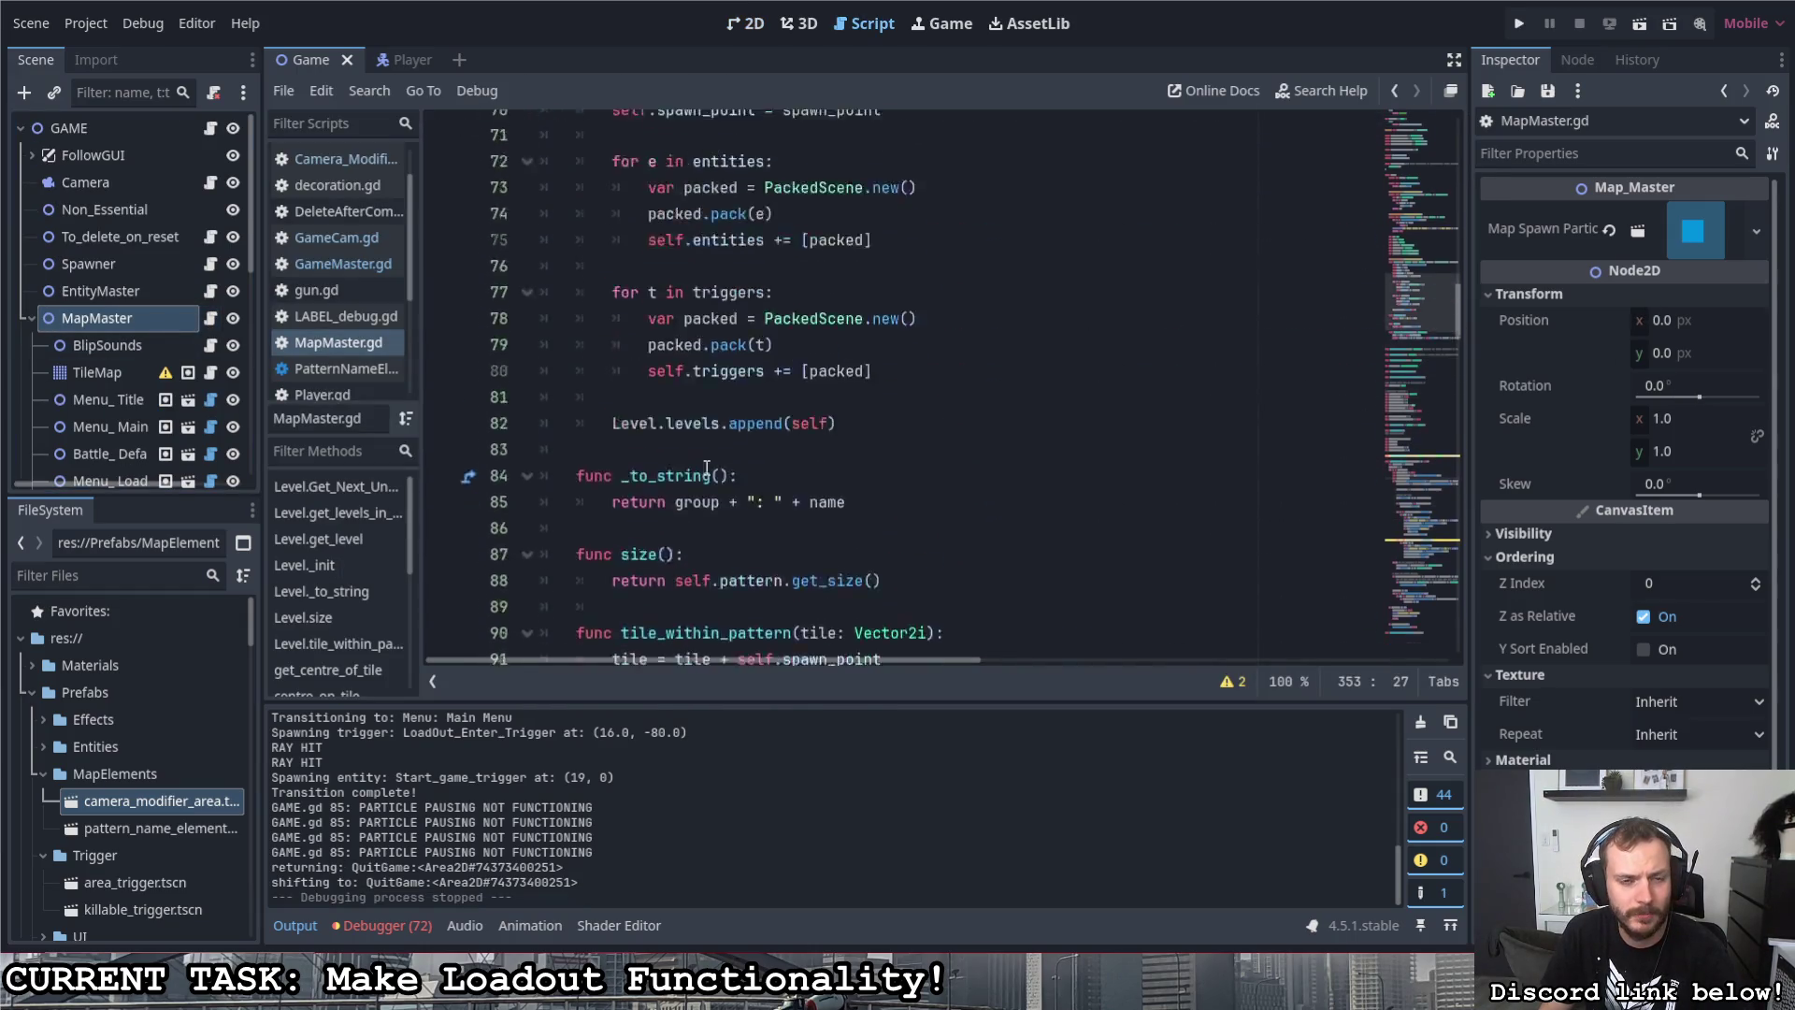
pyautogui.scroll(10, 675, 479)
pyautogui.scroll(-4, 707, 483)
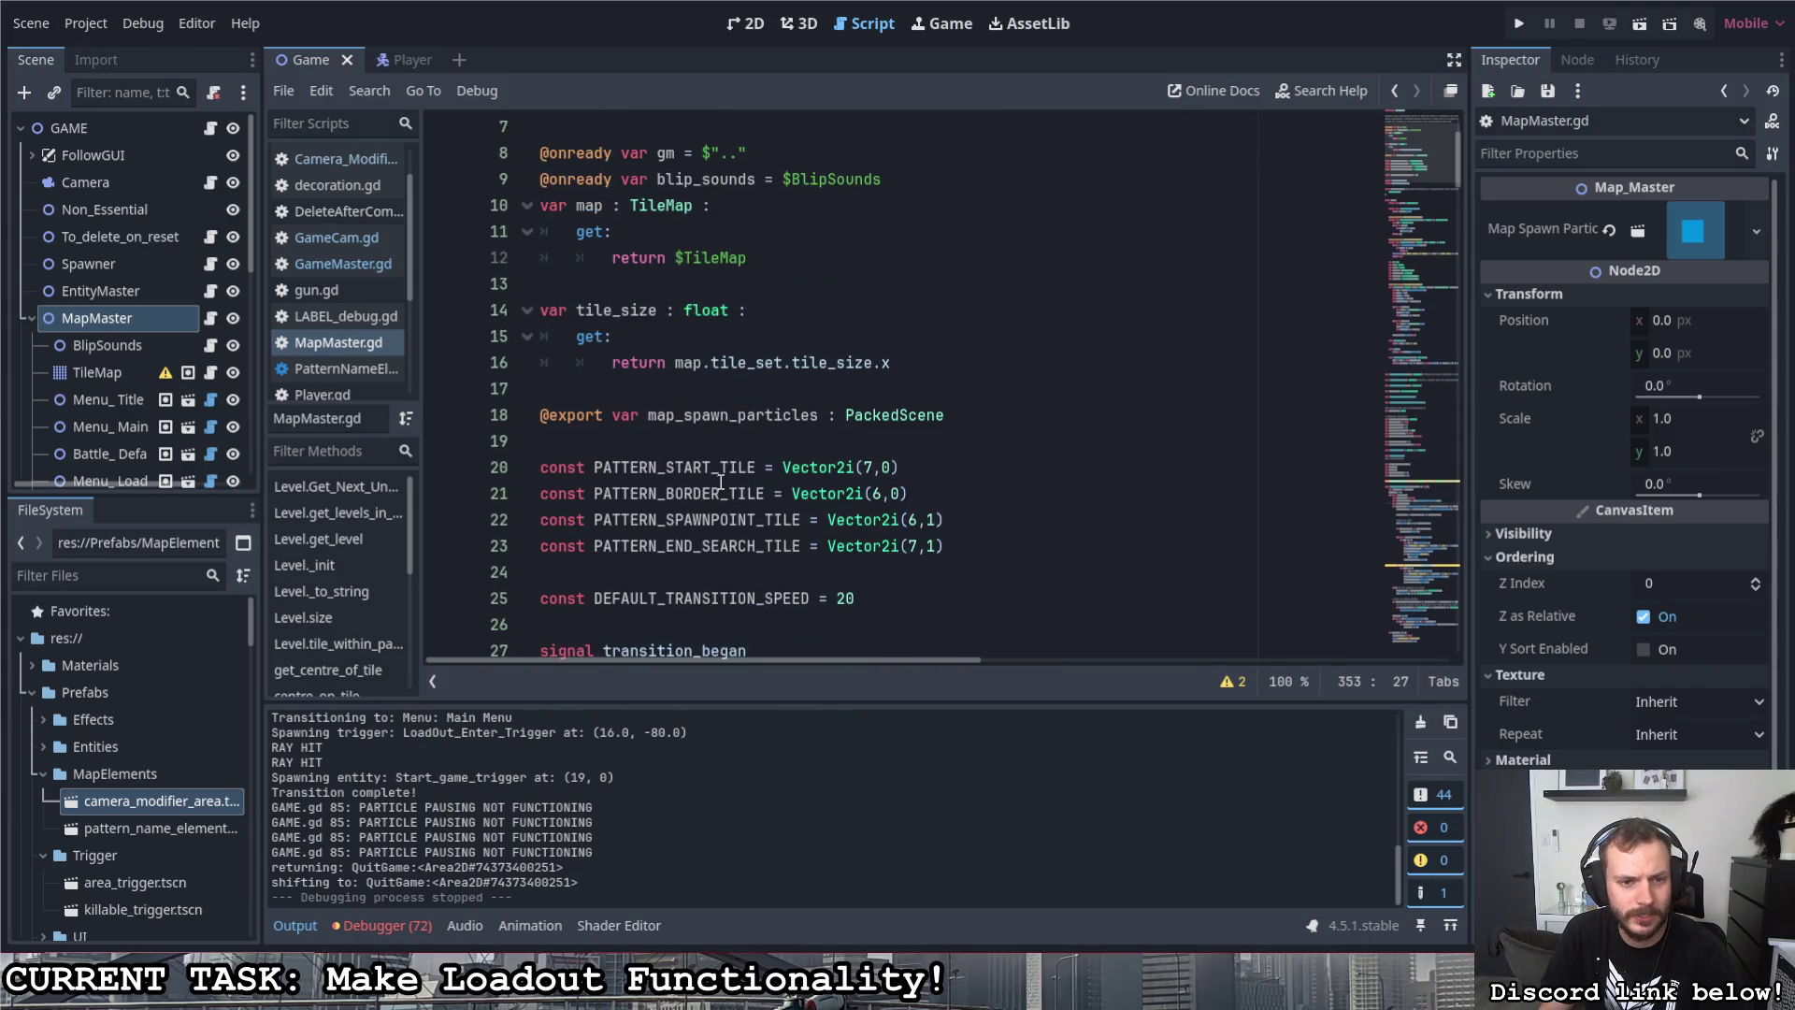
pyautogui.doubleClick(846, 441)
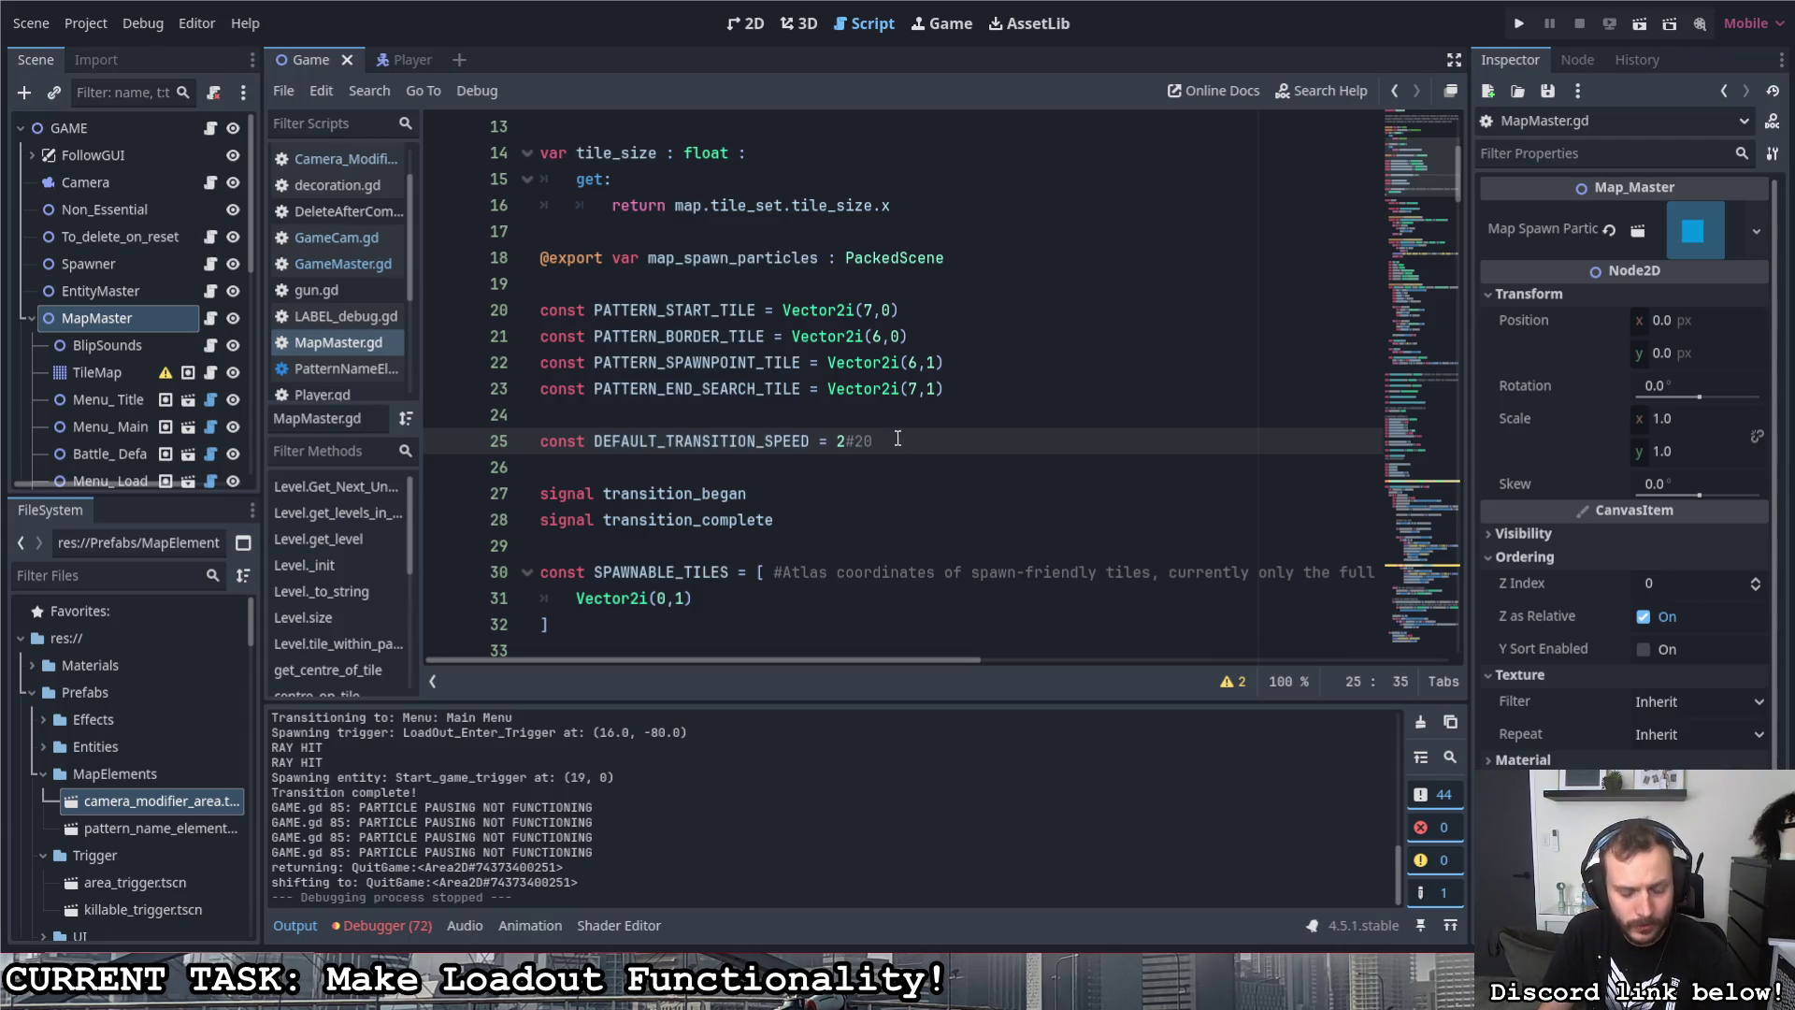
pyautogui.press('F5')
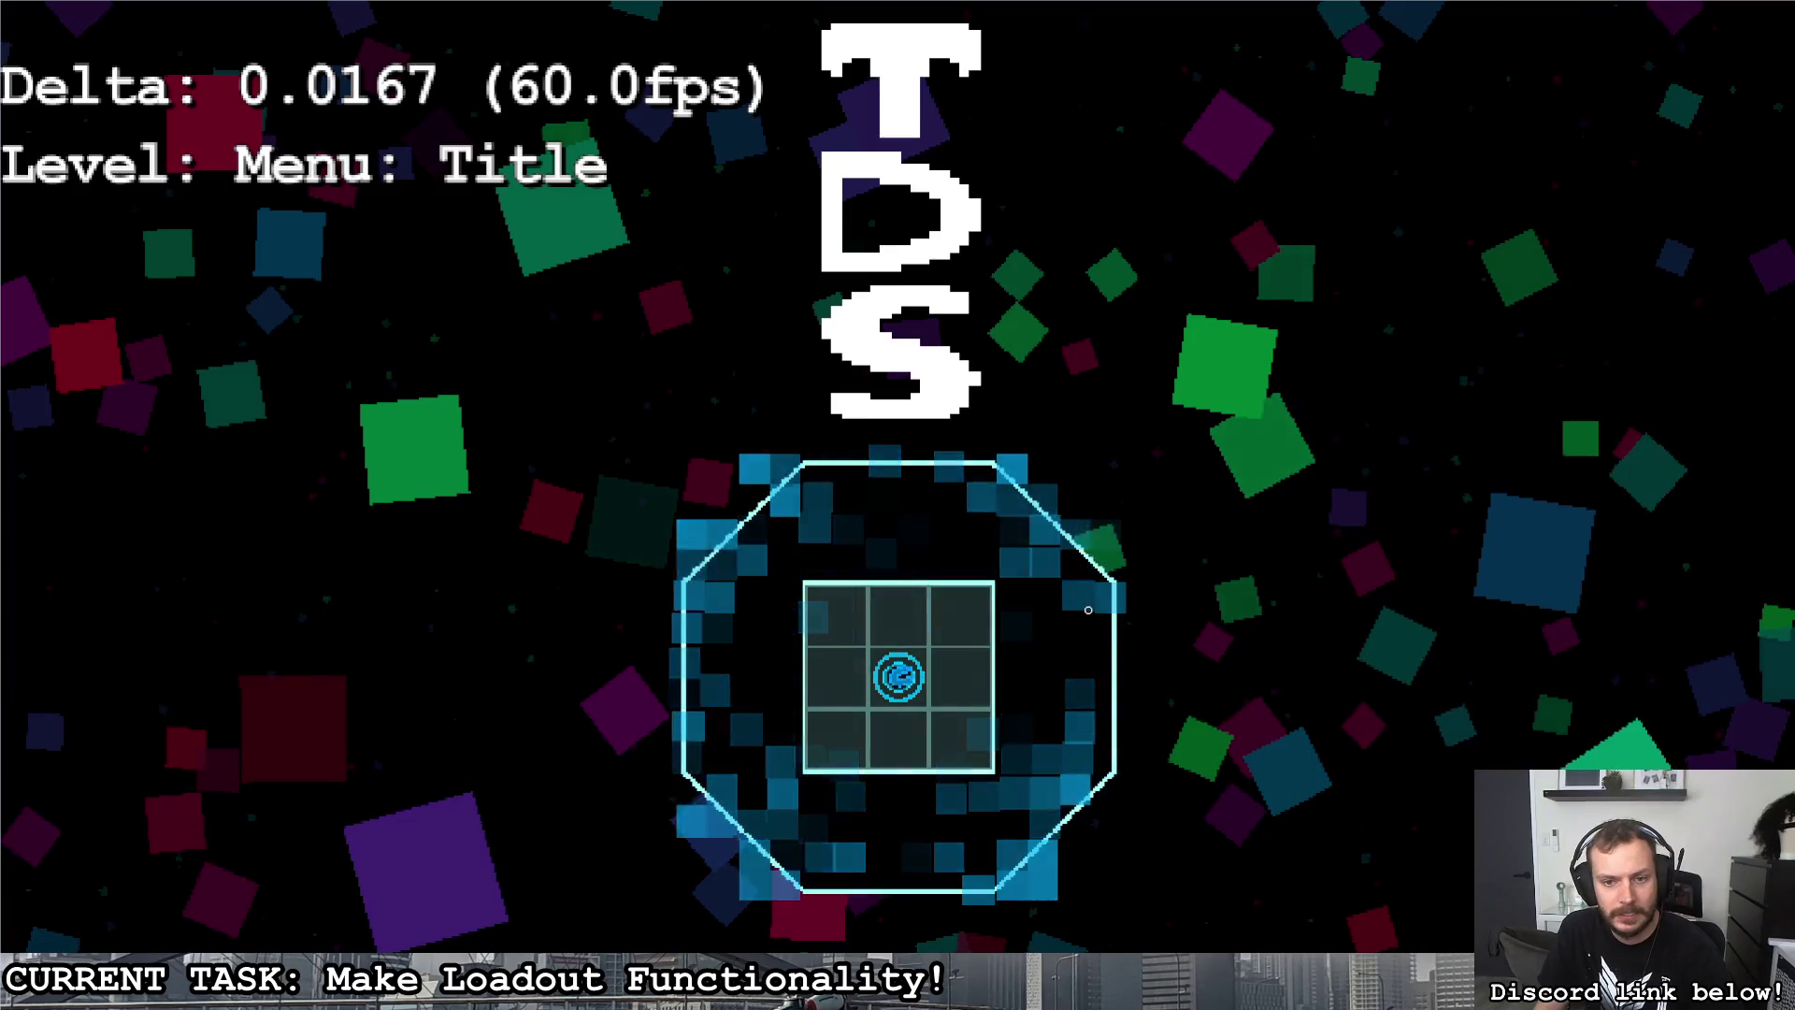
# Step: Fly the ship out of the title room into the menu room and back out with WASD
pyautogui.press('d')
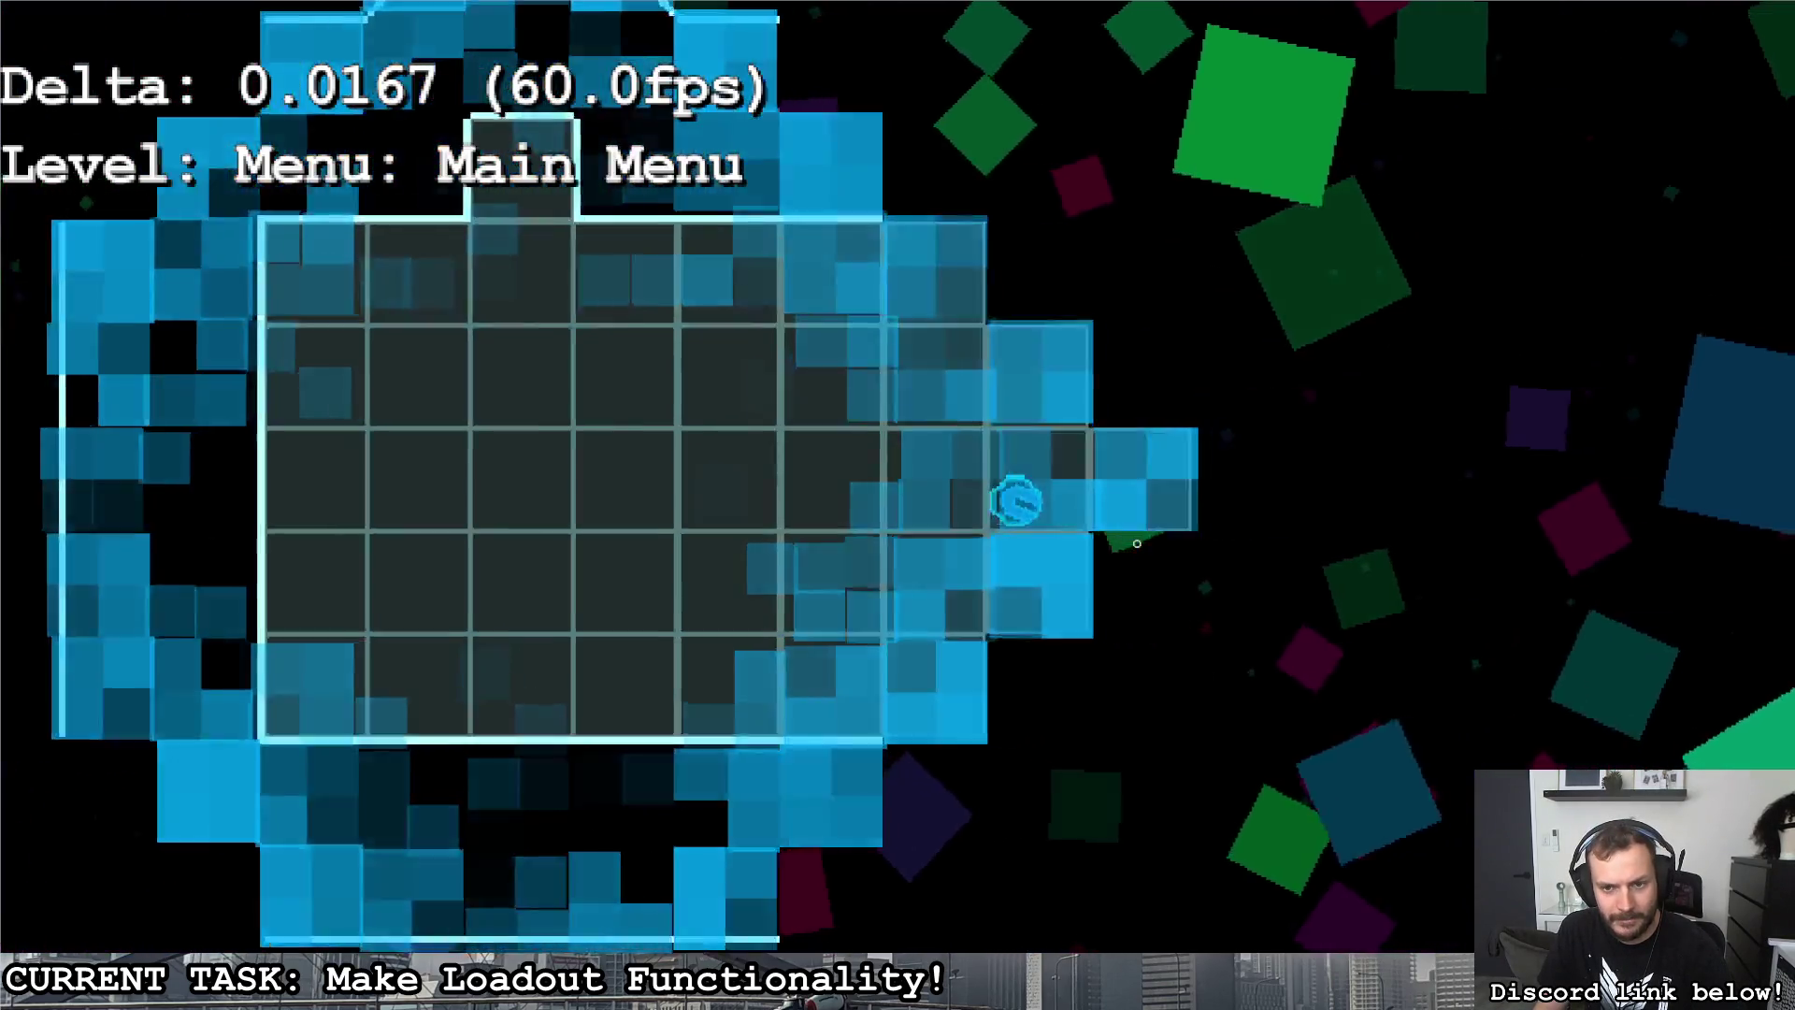
pyautogui.press('s')
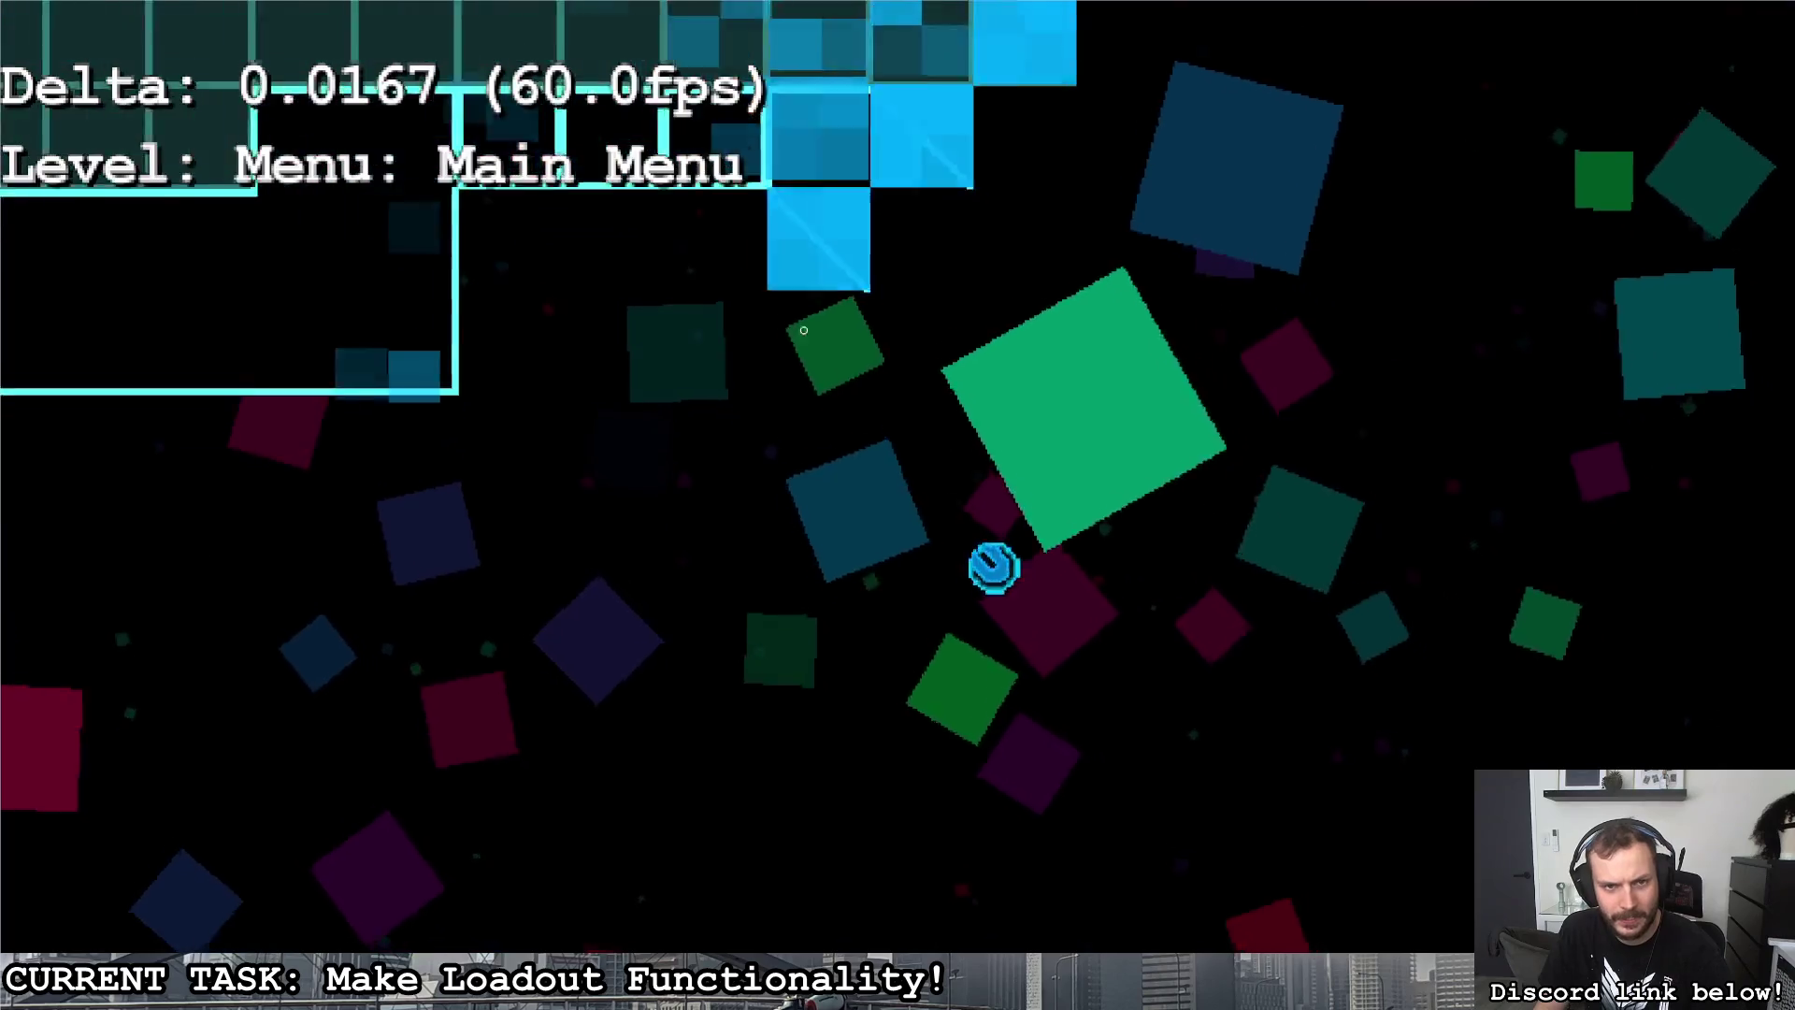
pyautogui.press('w')
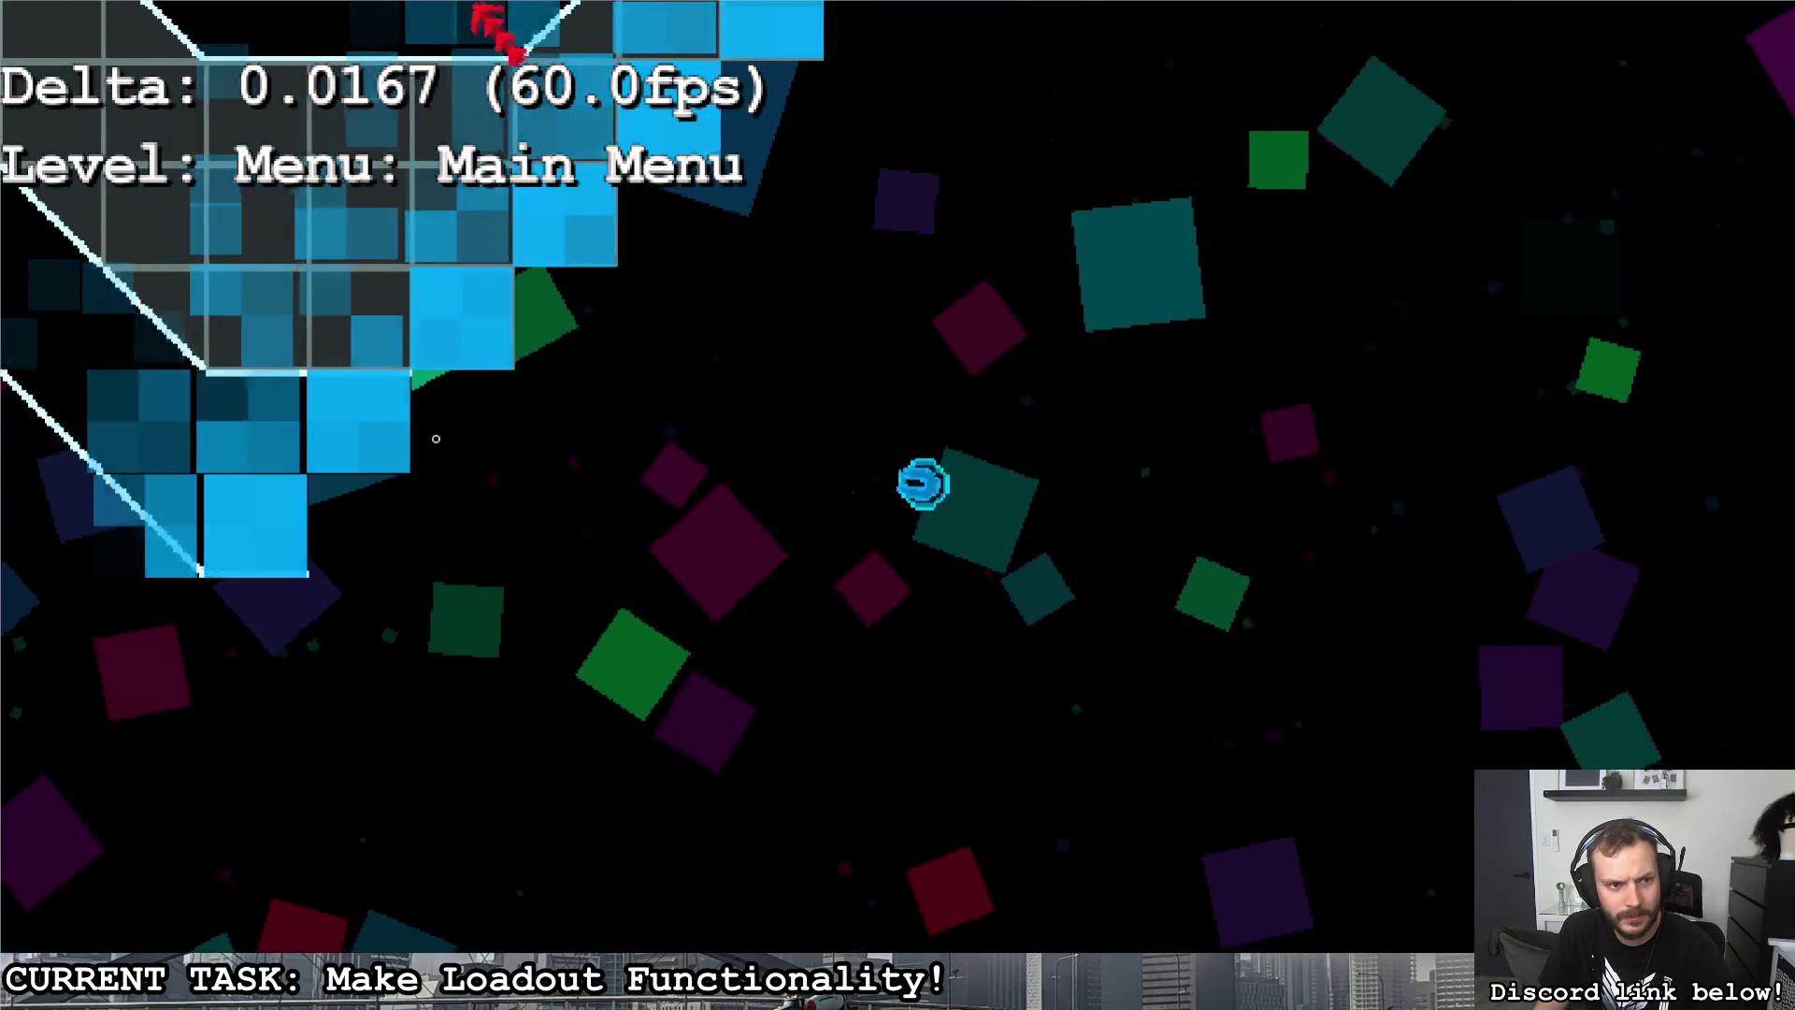
pyautogui.press('w')
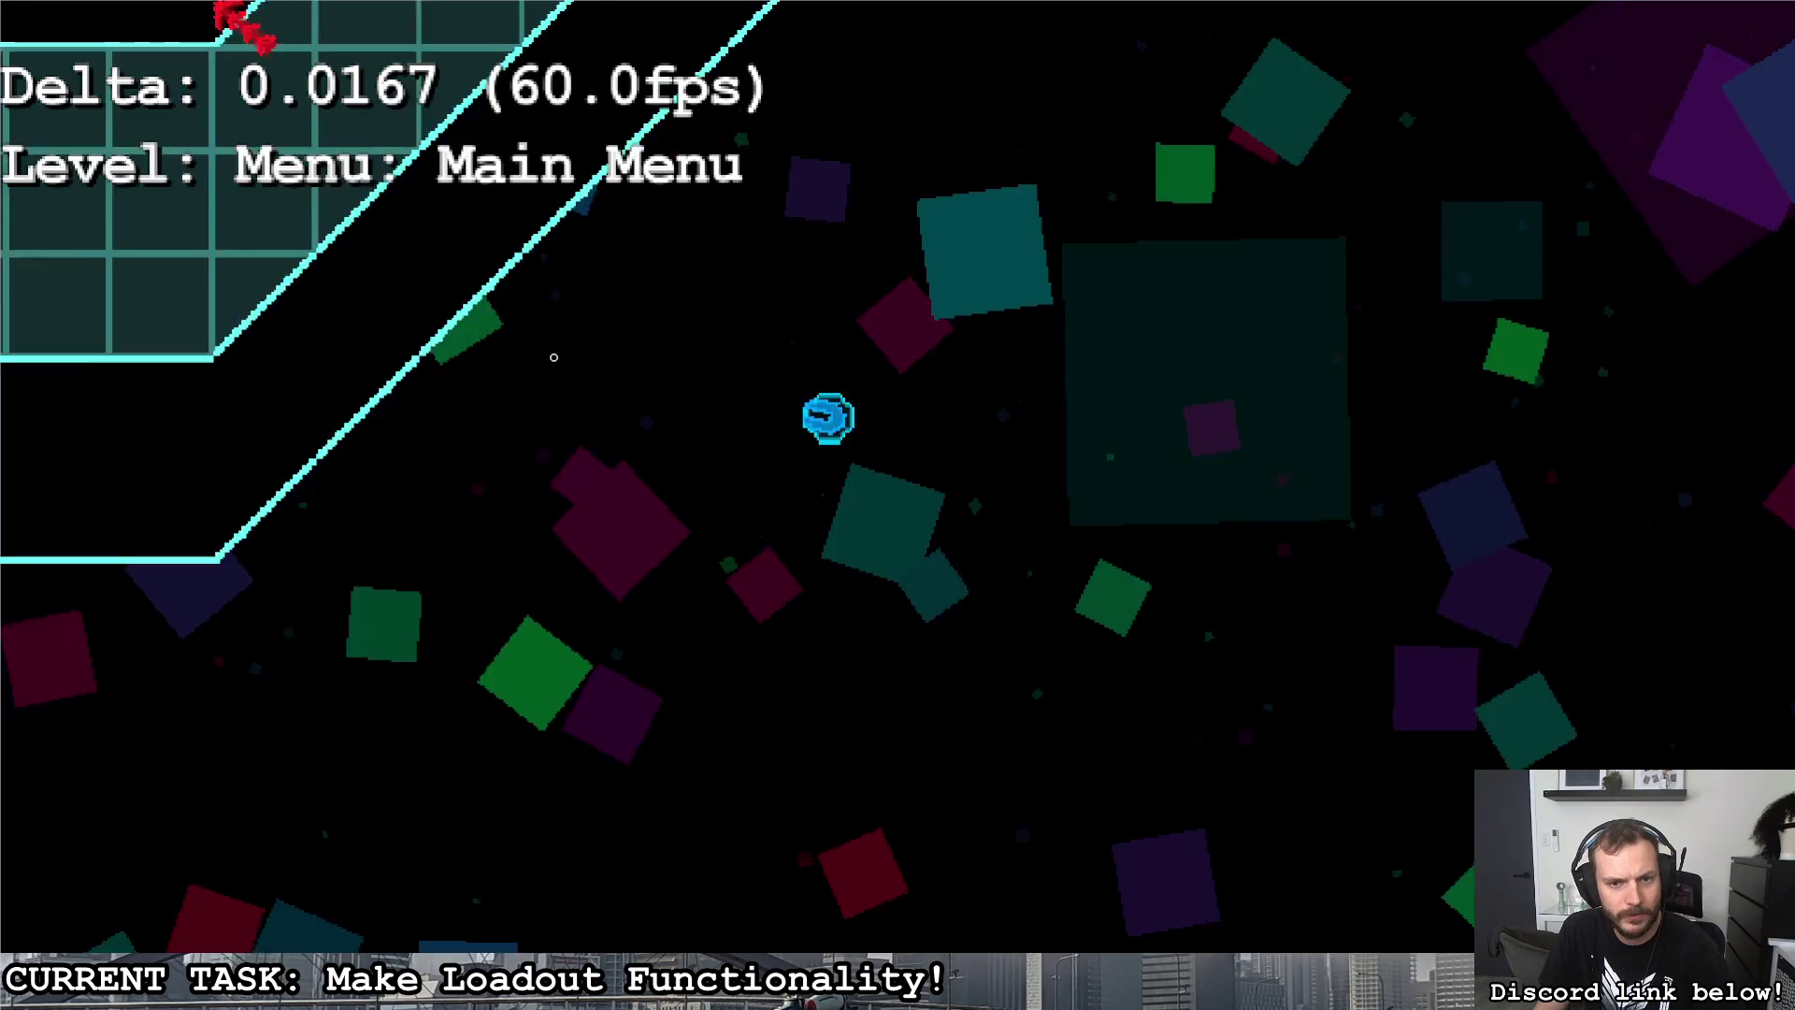
pyautogui.press('w')
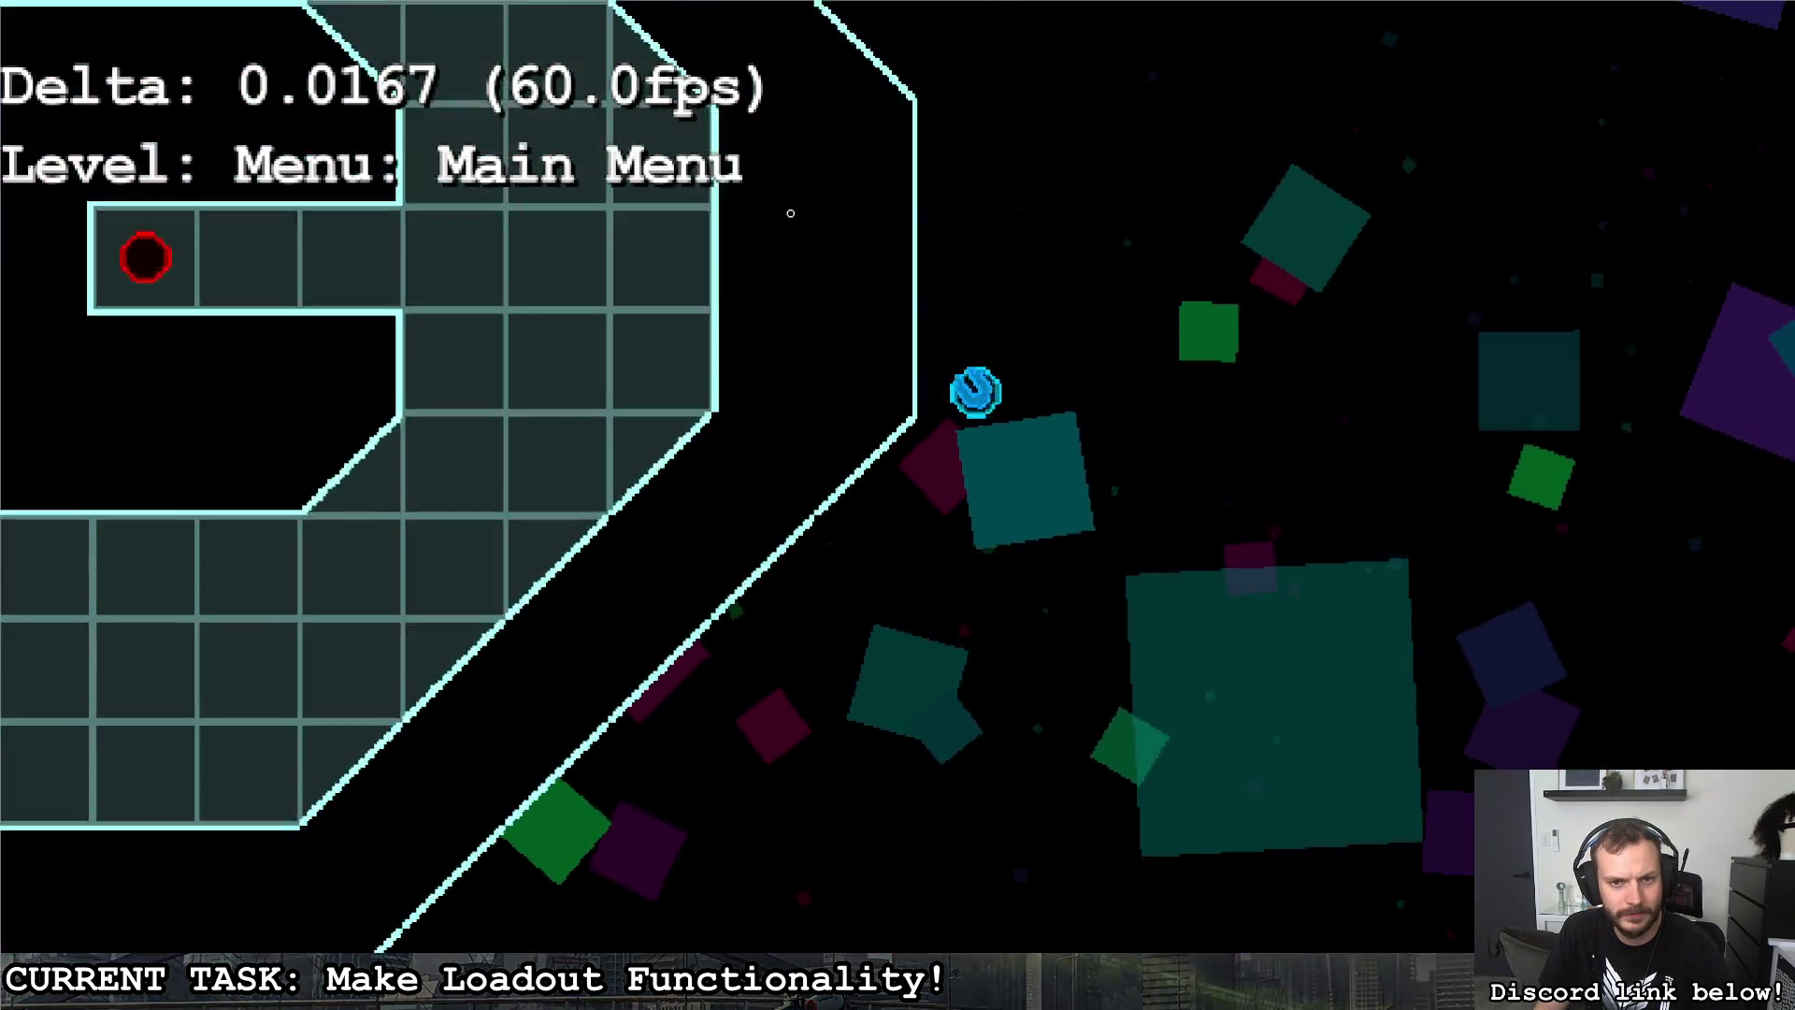
pyautogui.press('d')
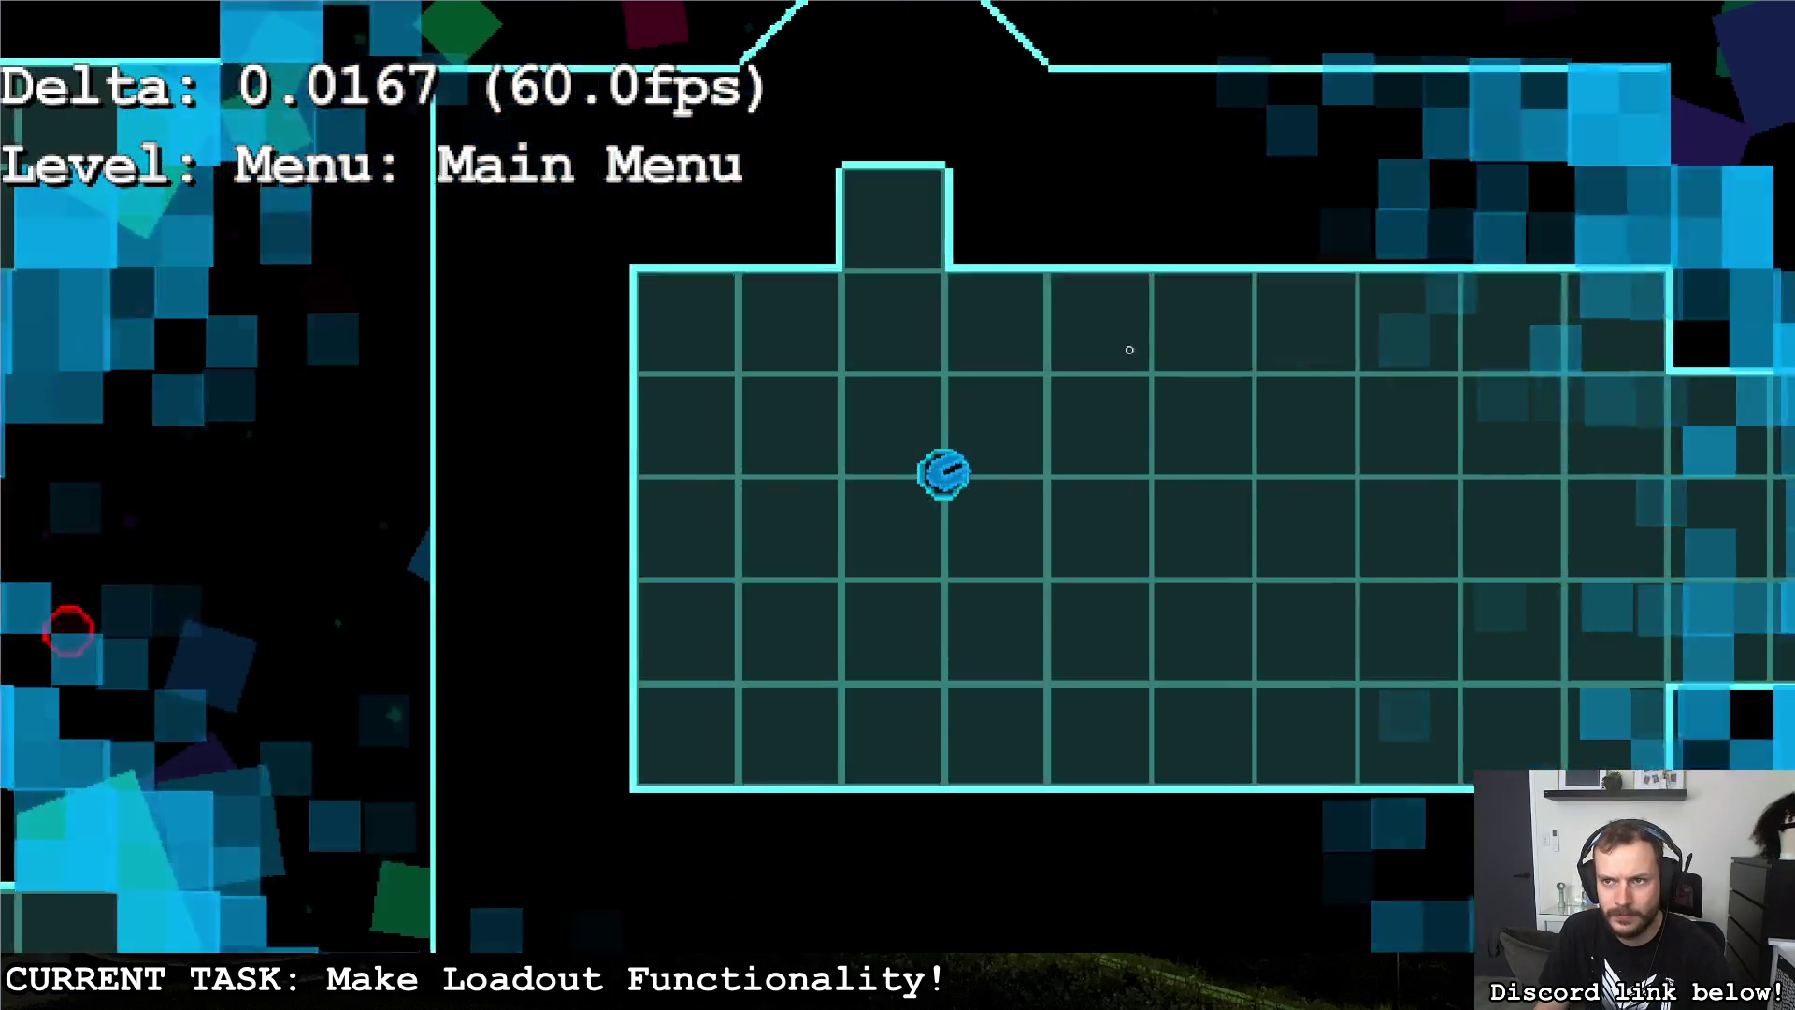
# Step: Fly into the Loadout Entry Hall nook and up the corridor into the Loadout room
pyautogui.press('w')
pyautogui.press('a')
pyautogui.press('w')
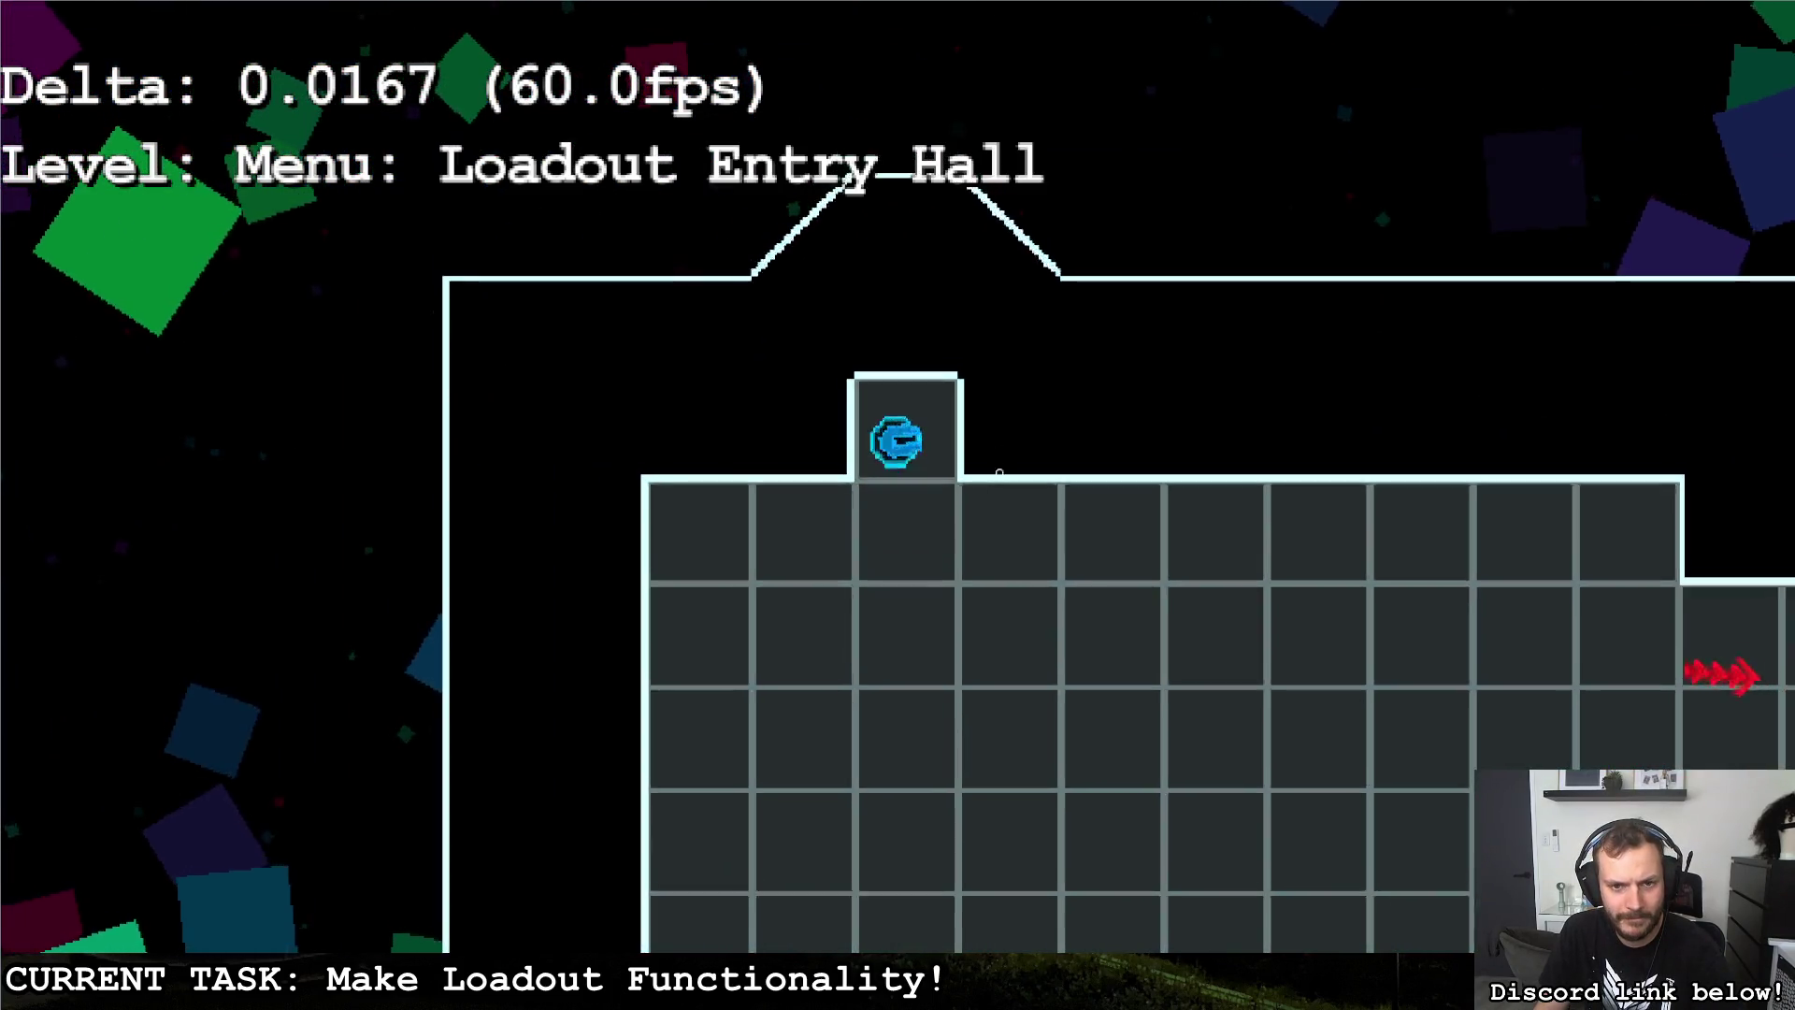
pyautogui.press('w')
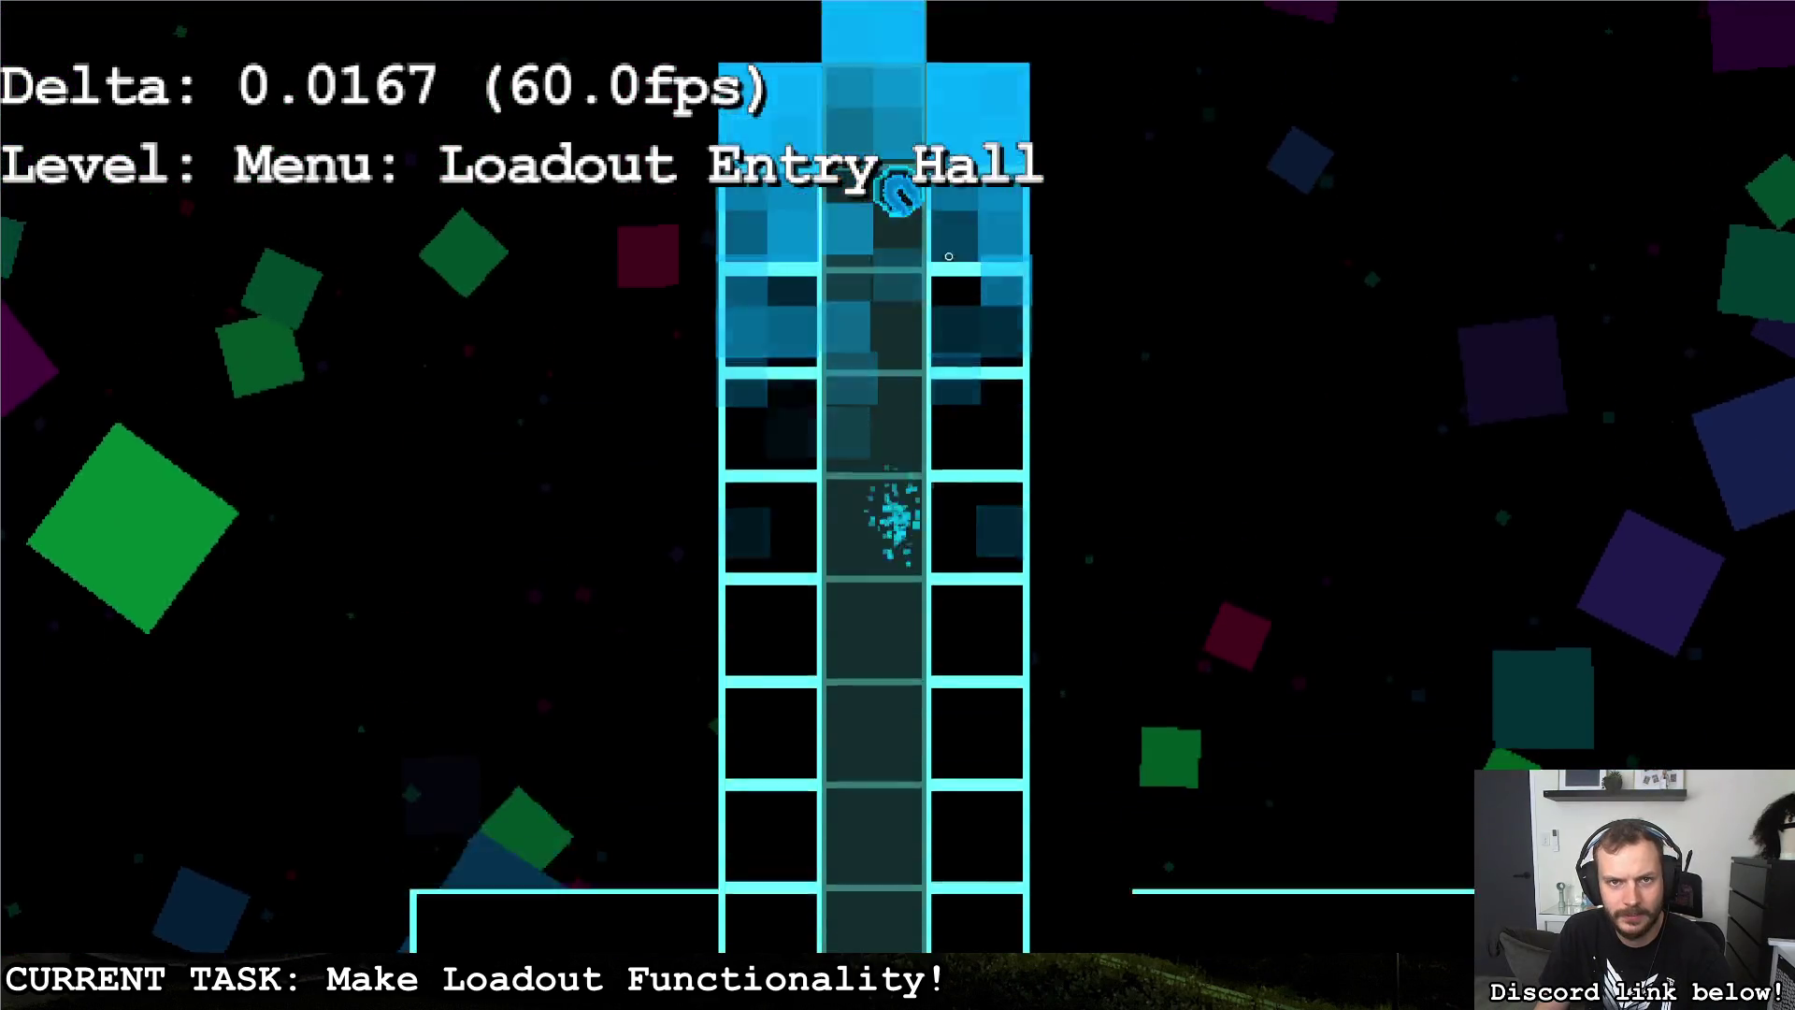
pyautogui.press('w')
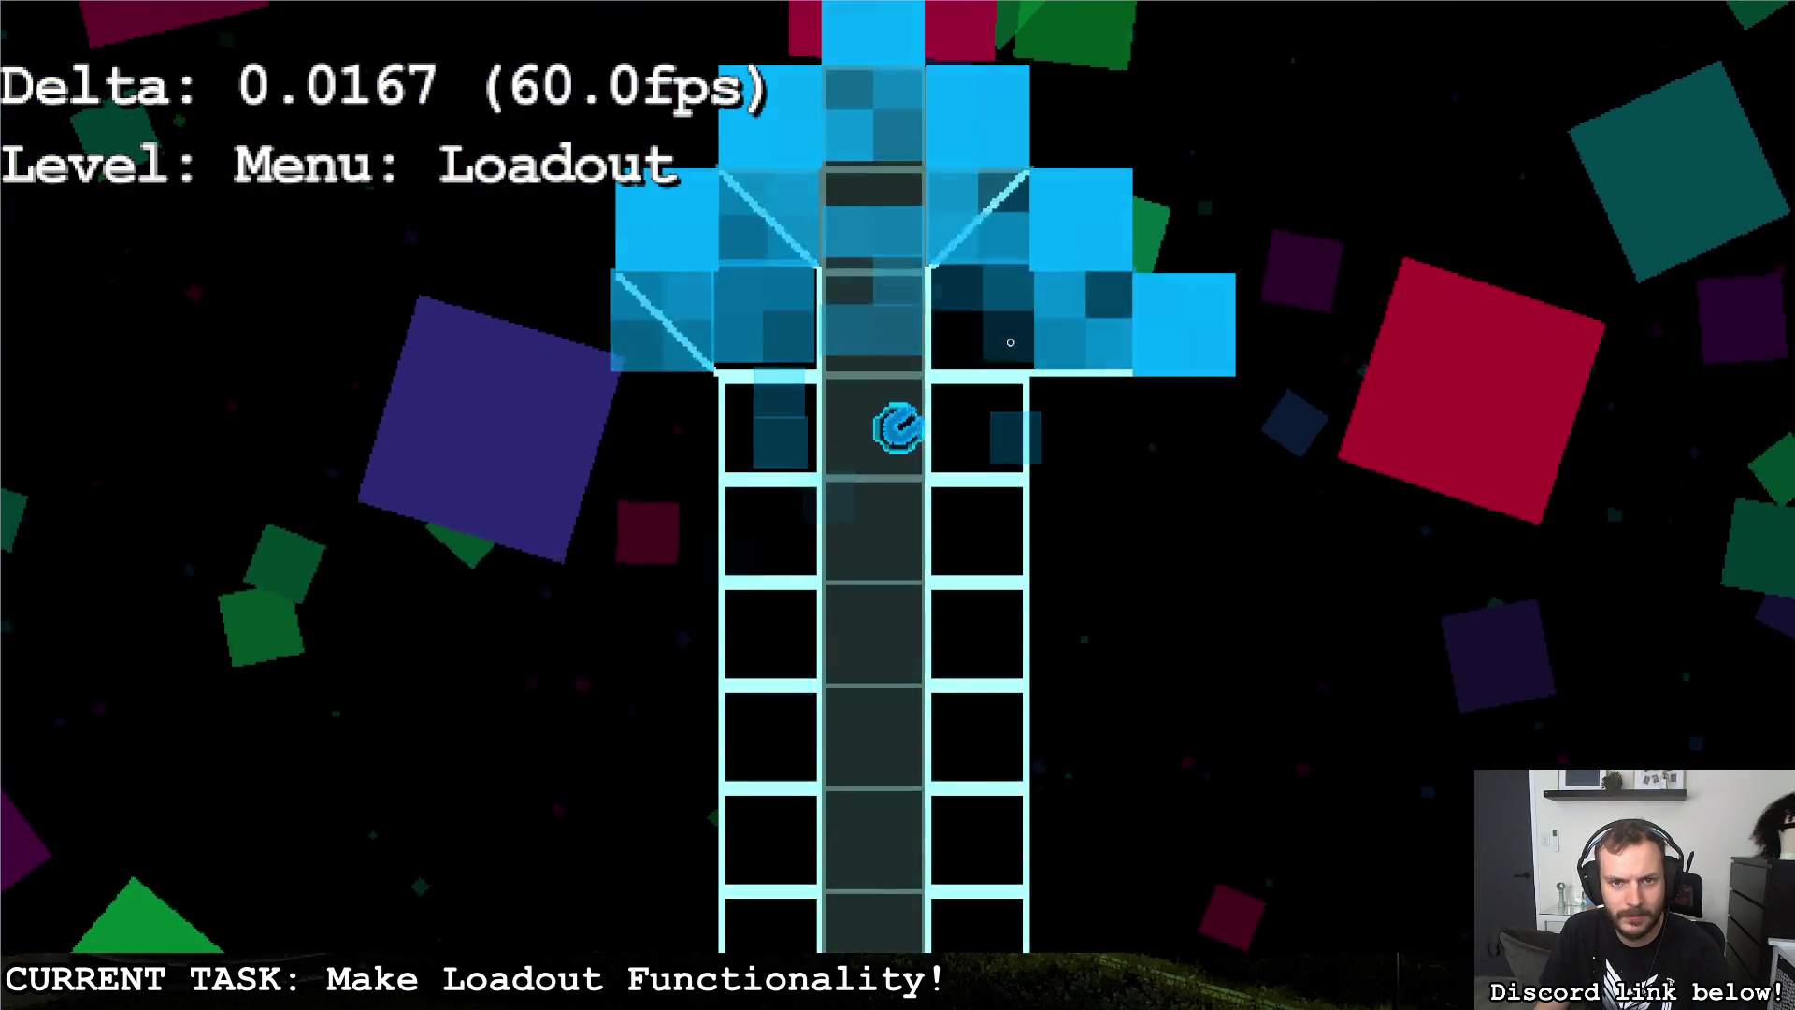
# Step: Cross the Loadout room, then fly back down the corridor along the Main Menu wall
pyautogui.press('w')
pyautogui.press('d')
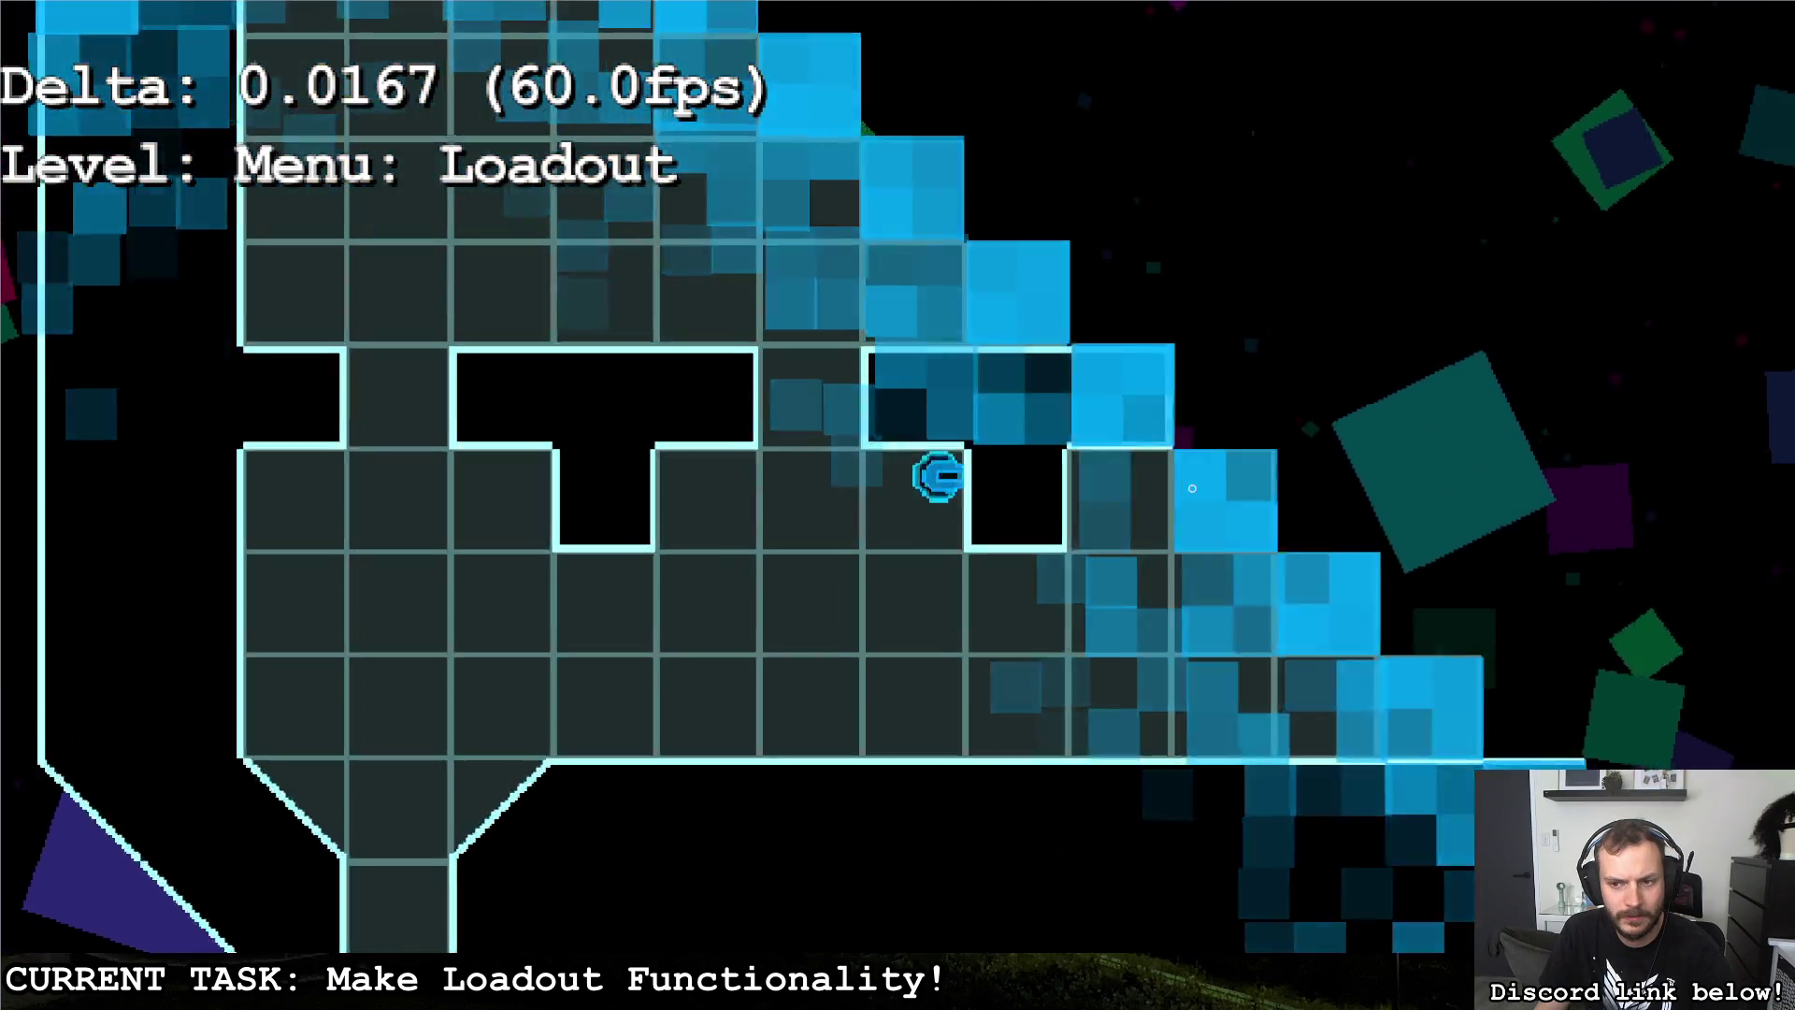
pyautogui.press('d')
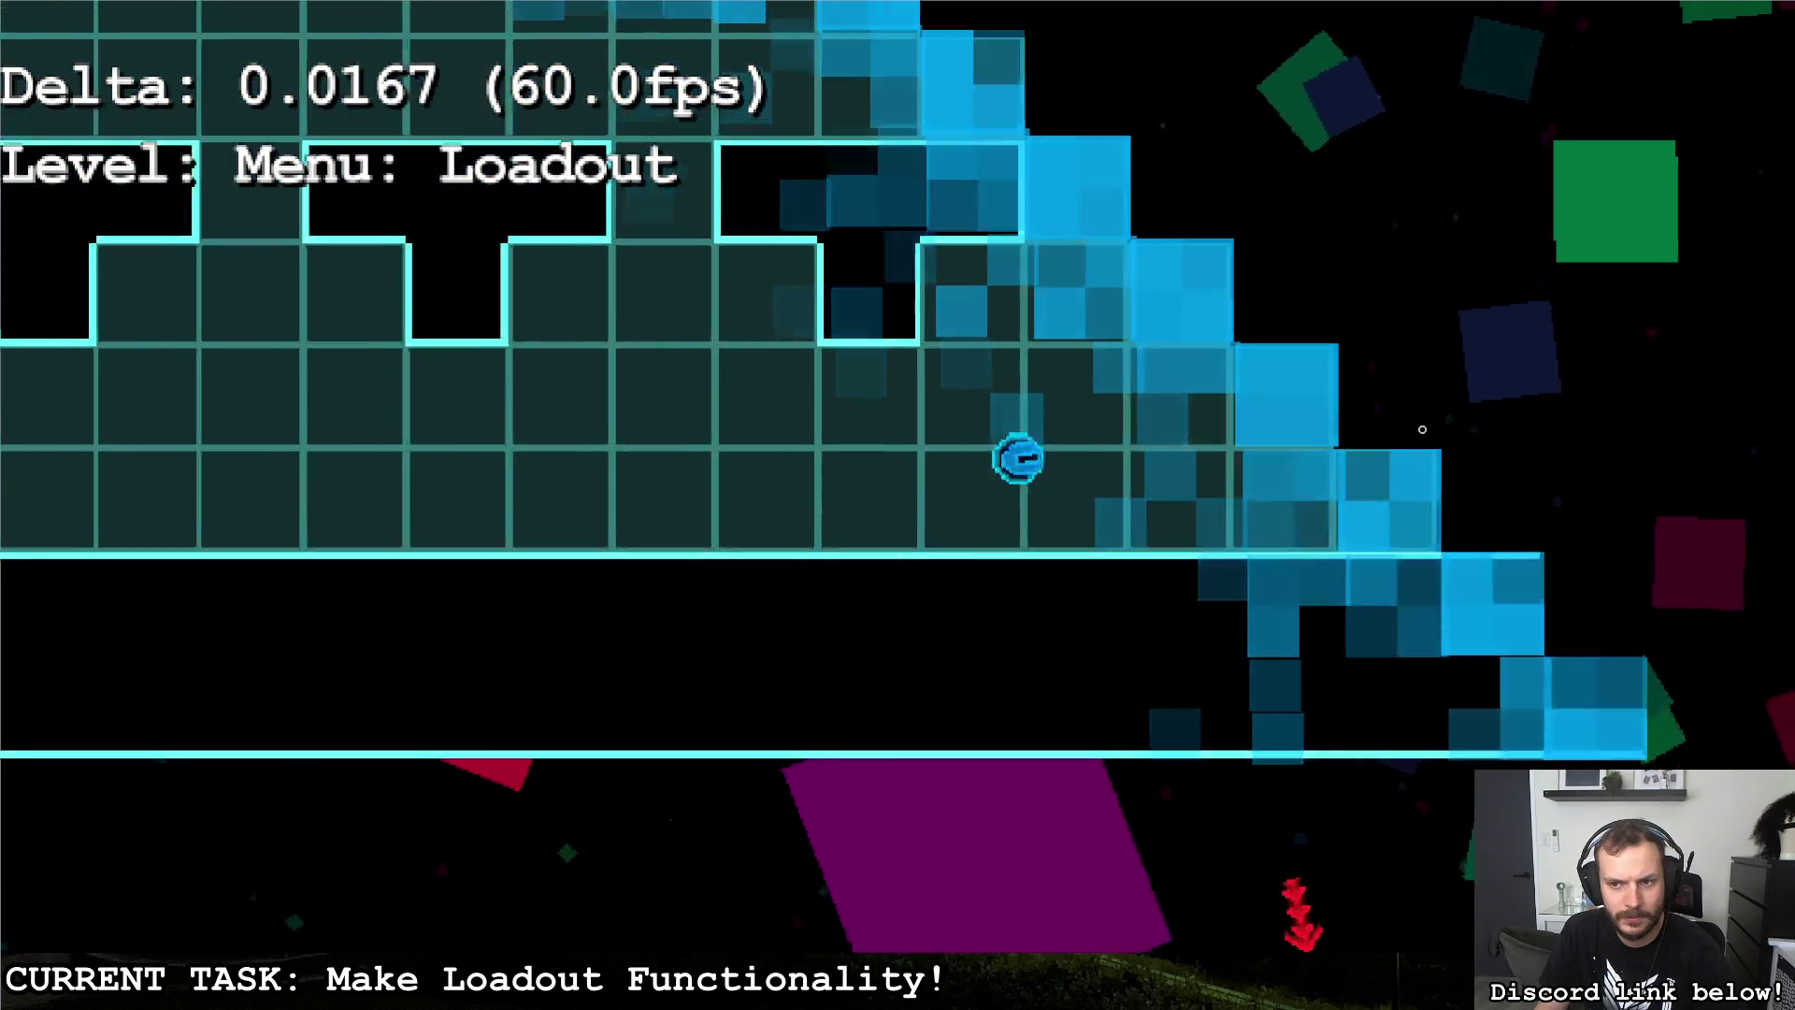
pyautogui.press('a')
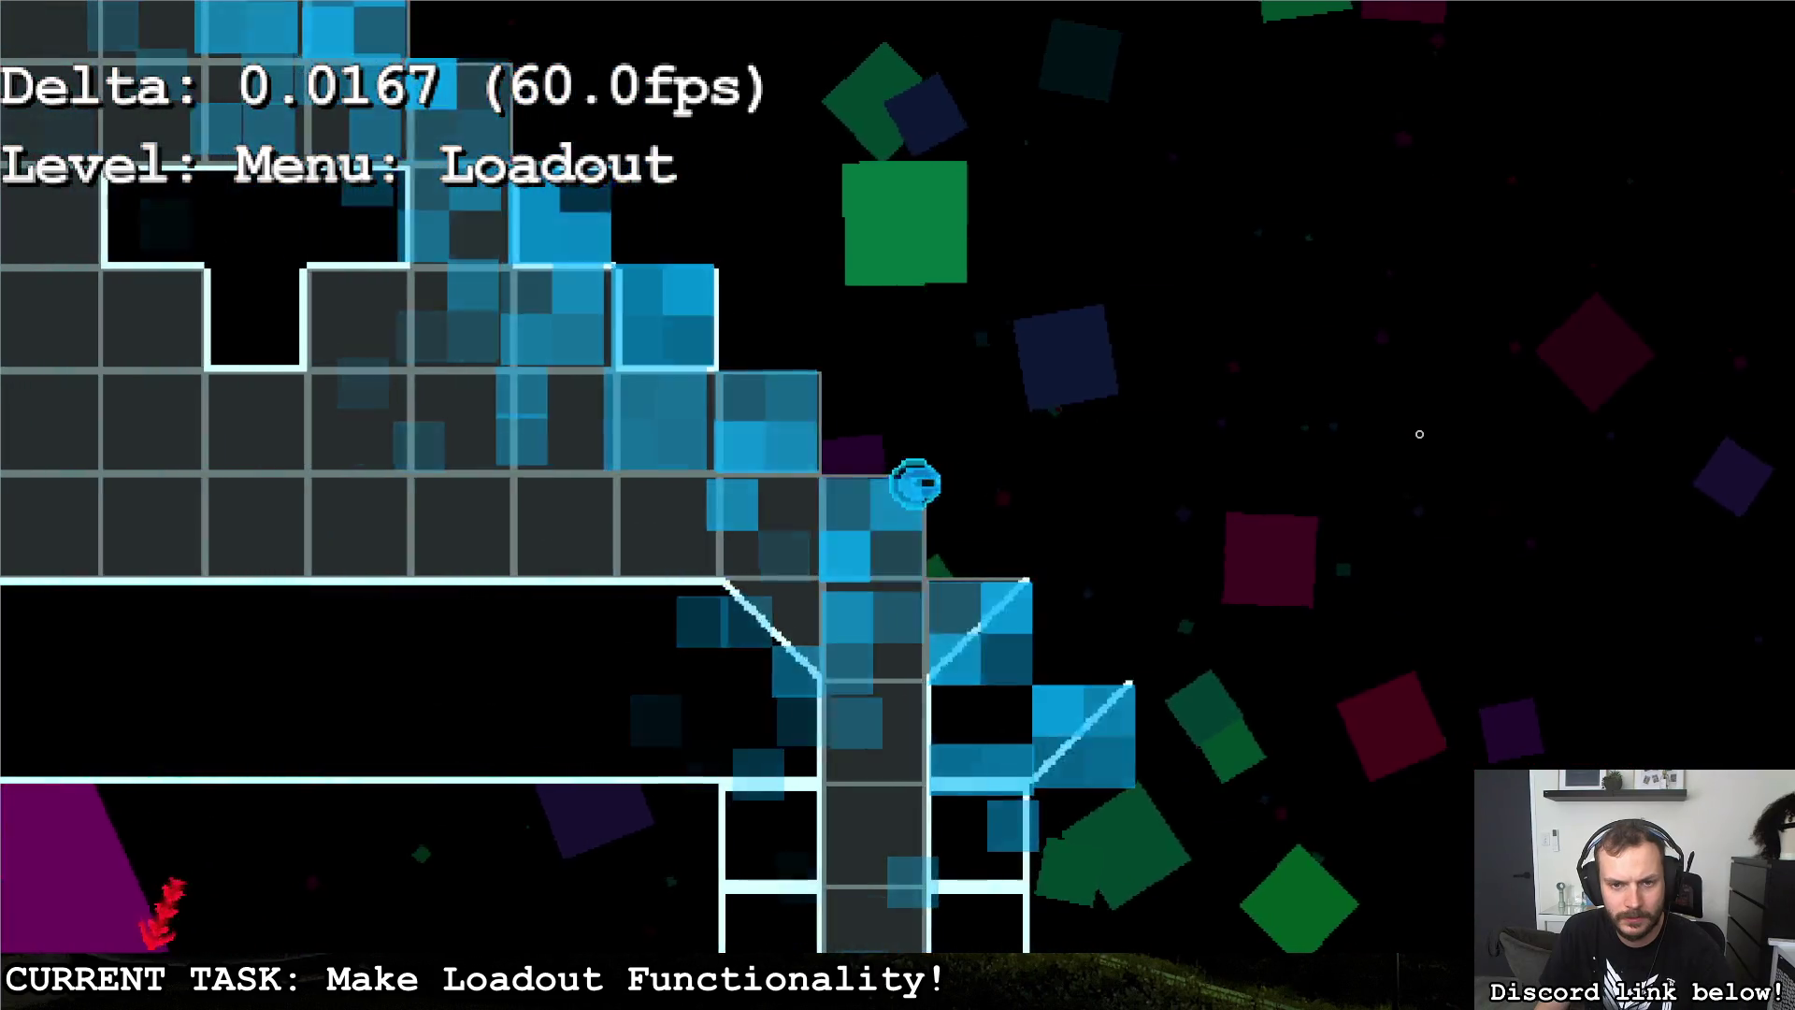
pyautogui.press('s')
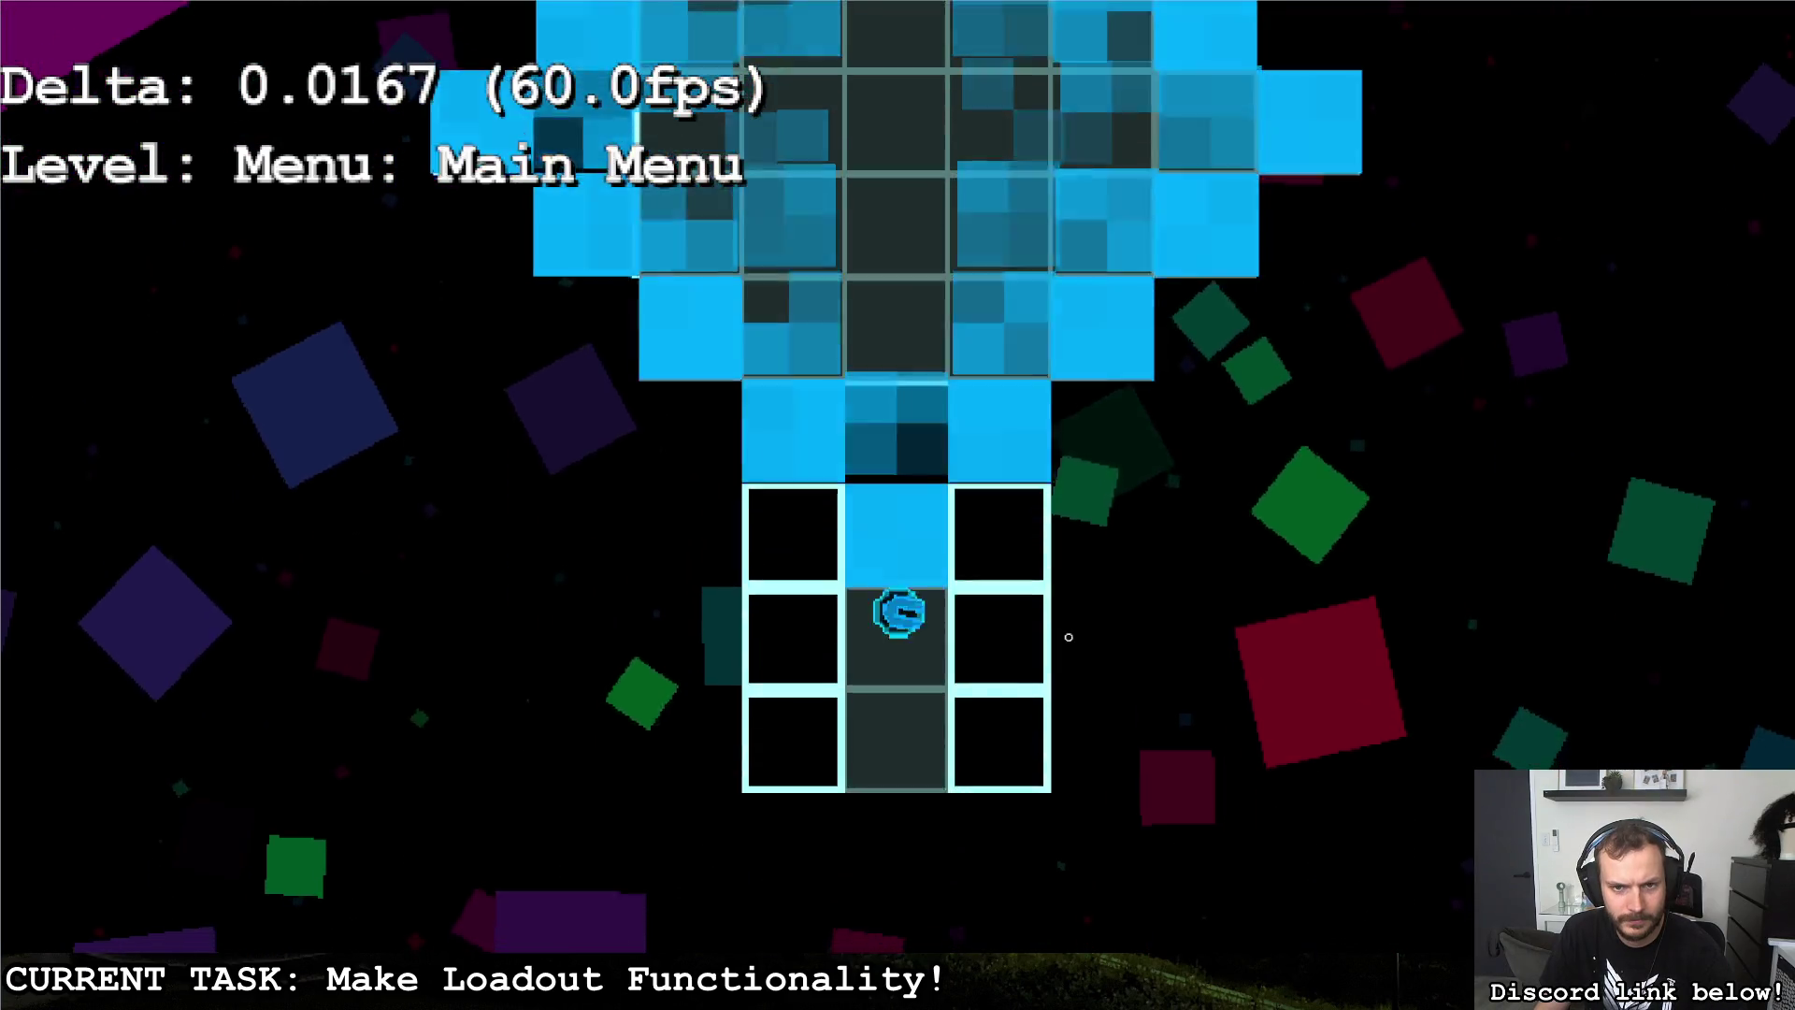
pyautogui.press('d')
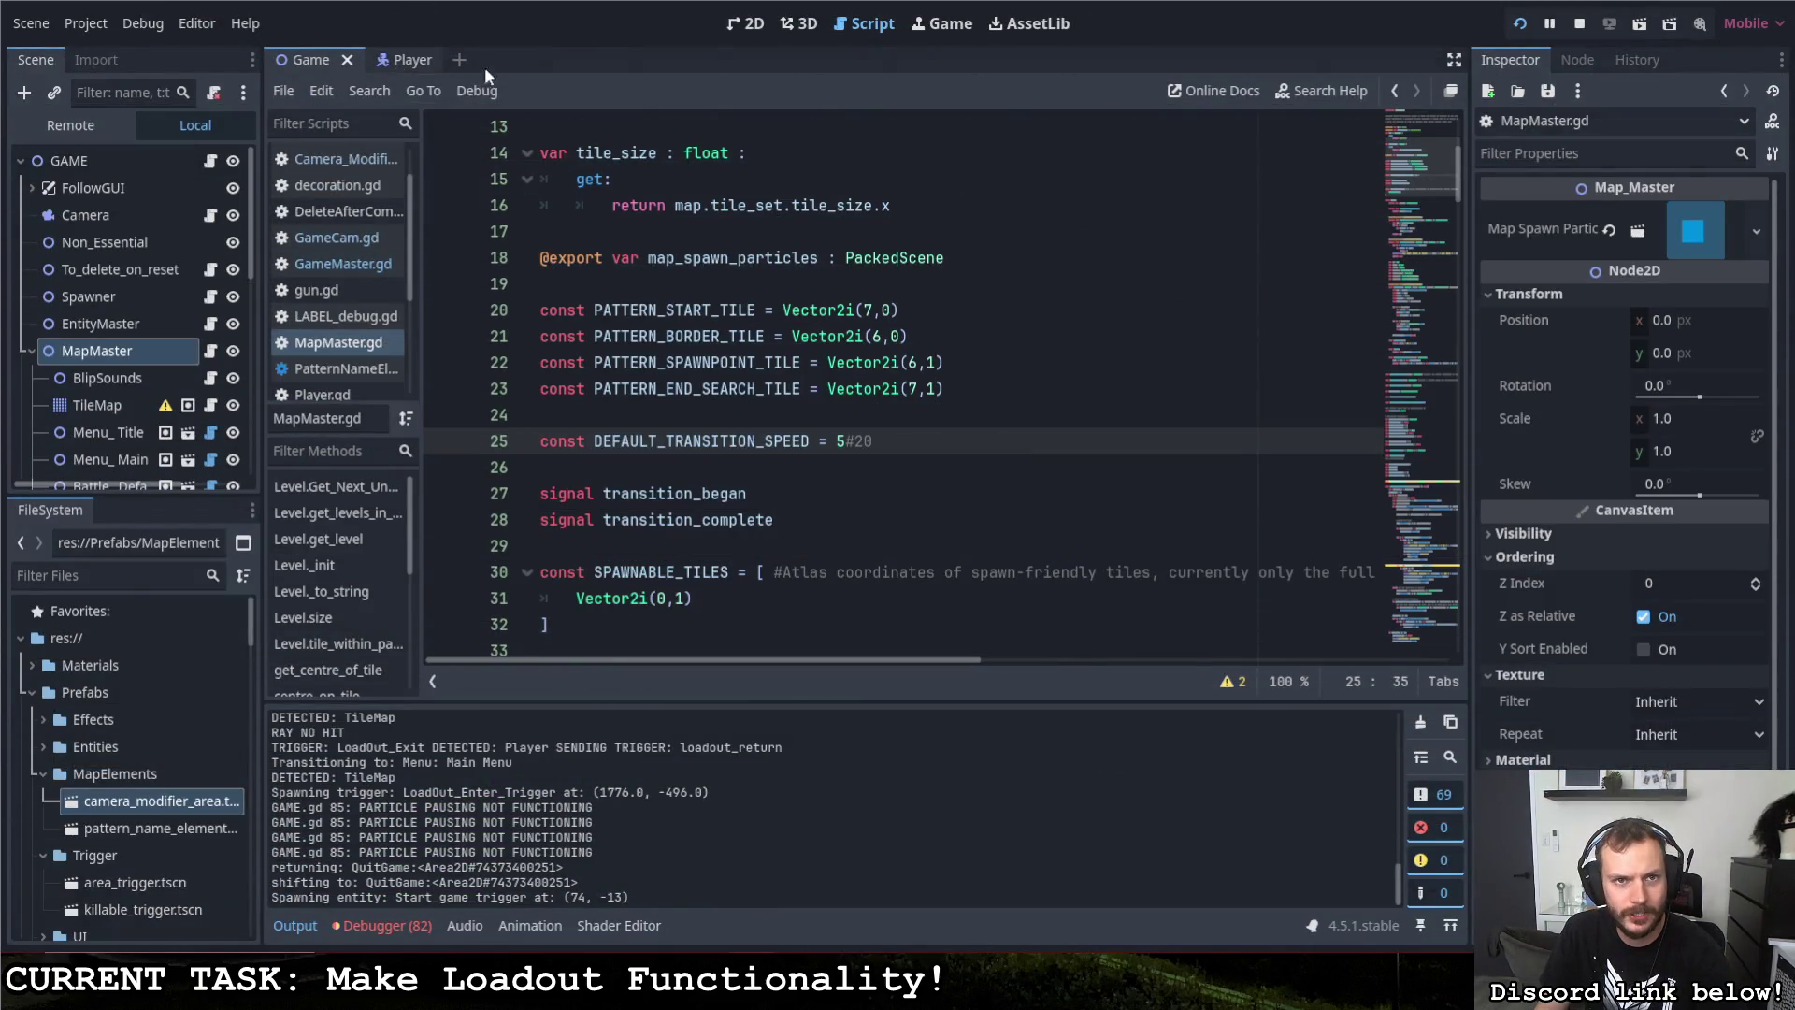
# Step: Stop the game and duplicate LoadOut_Exit's collision shape into the Loadout room's top band
pyautogui.press('F8')
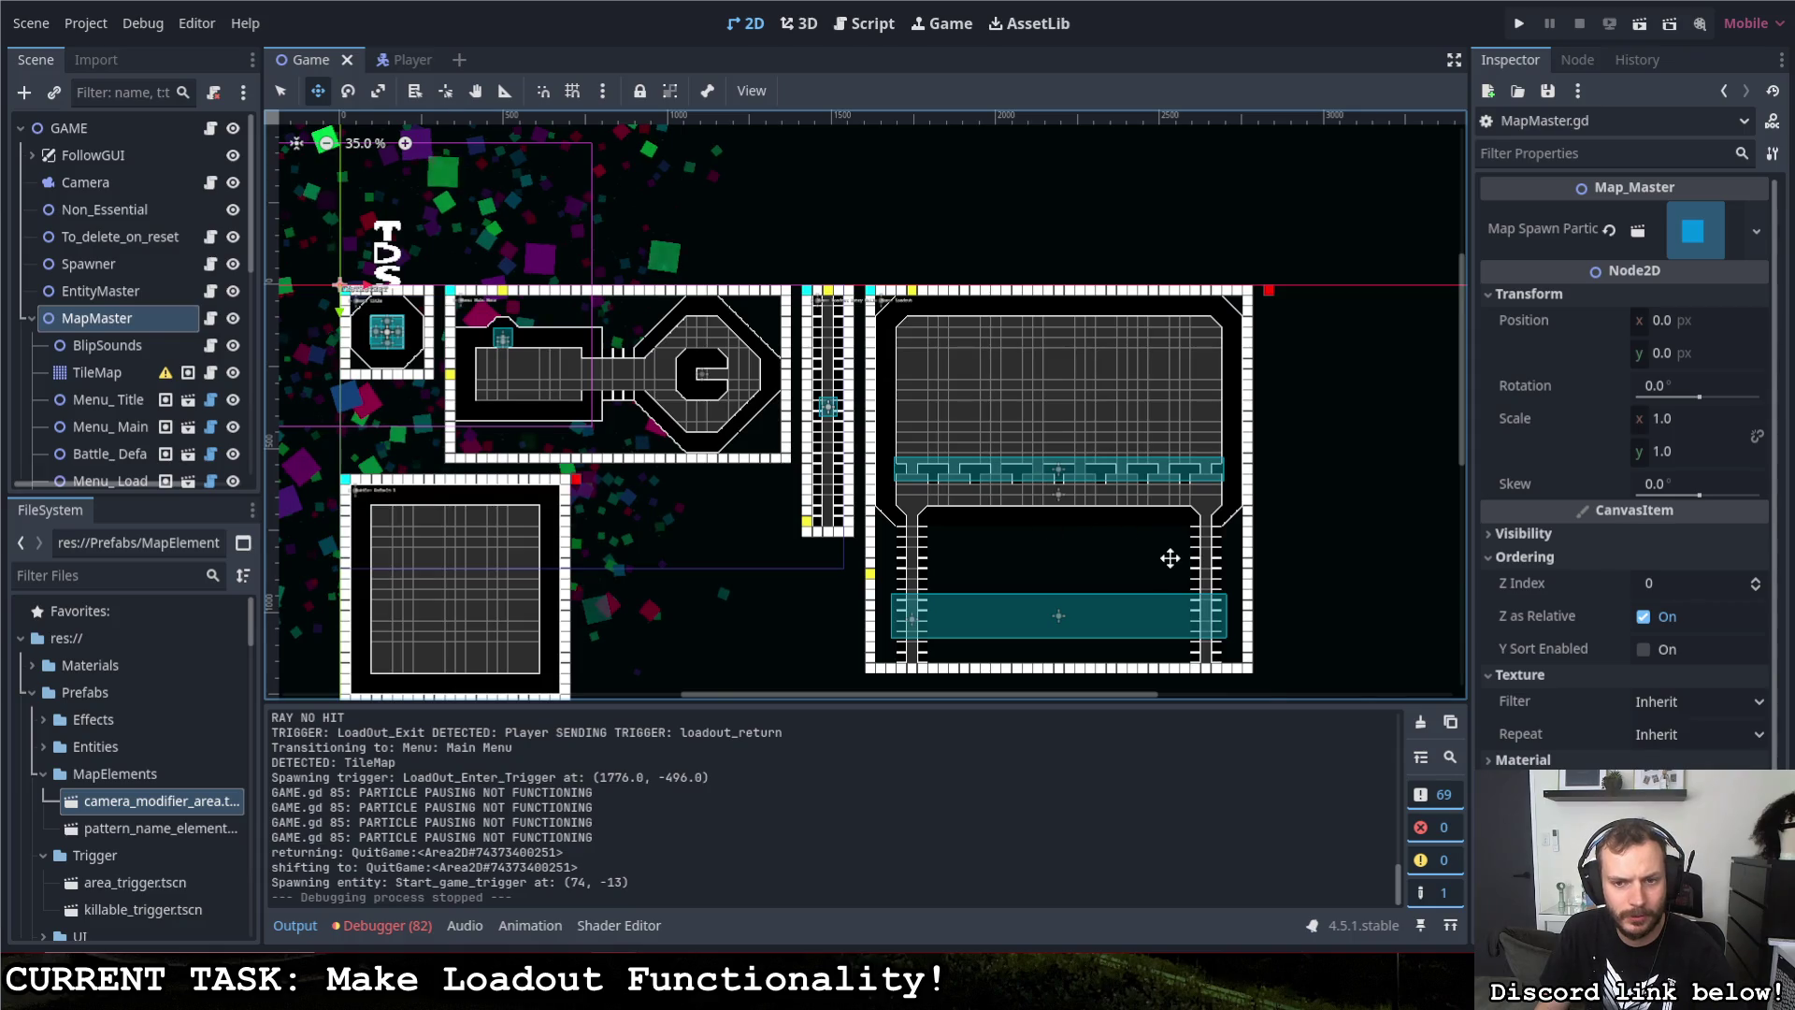
pyautogui.scroll(2, 1170, 558)
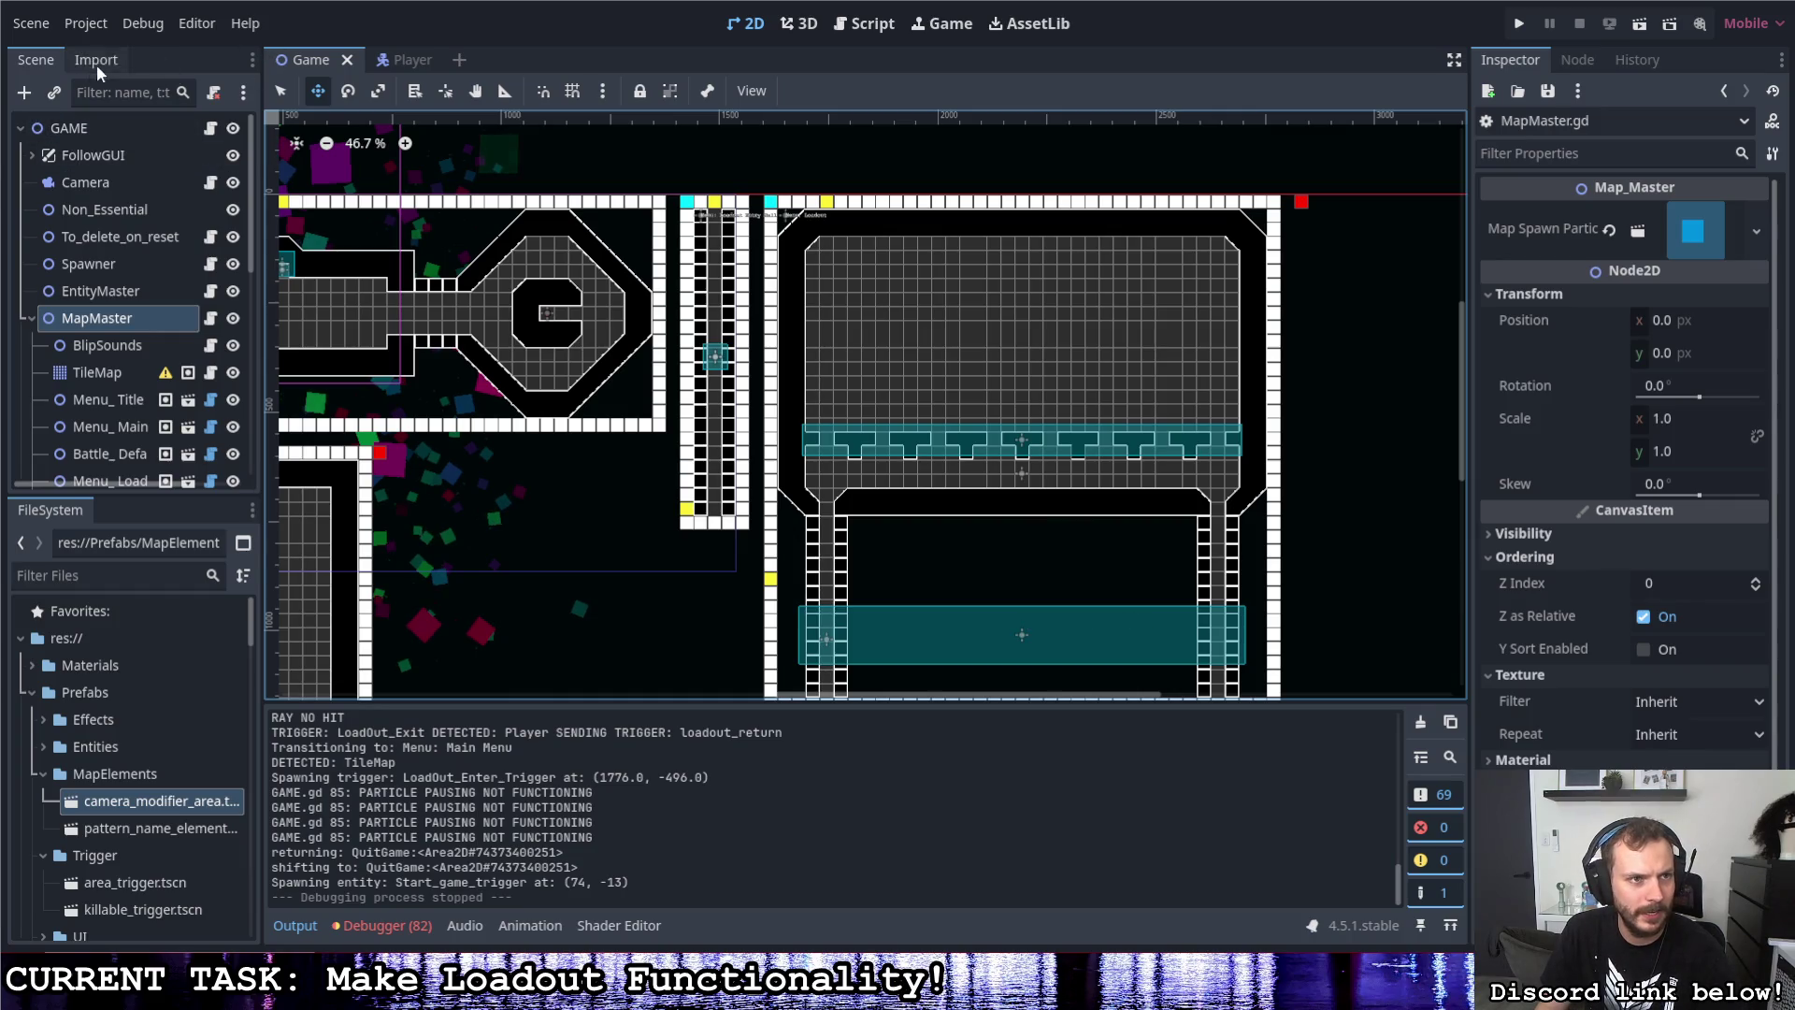
pyautogui.scroll(-5, 108, 281)
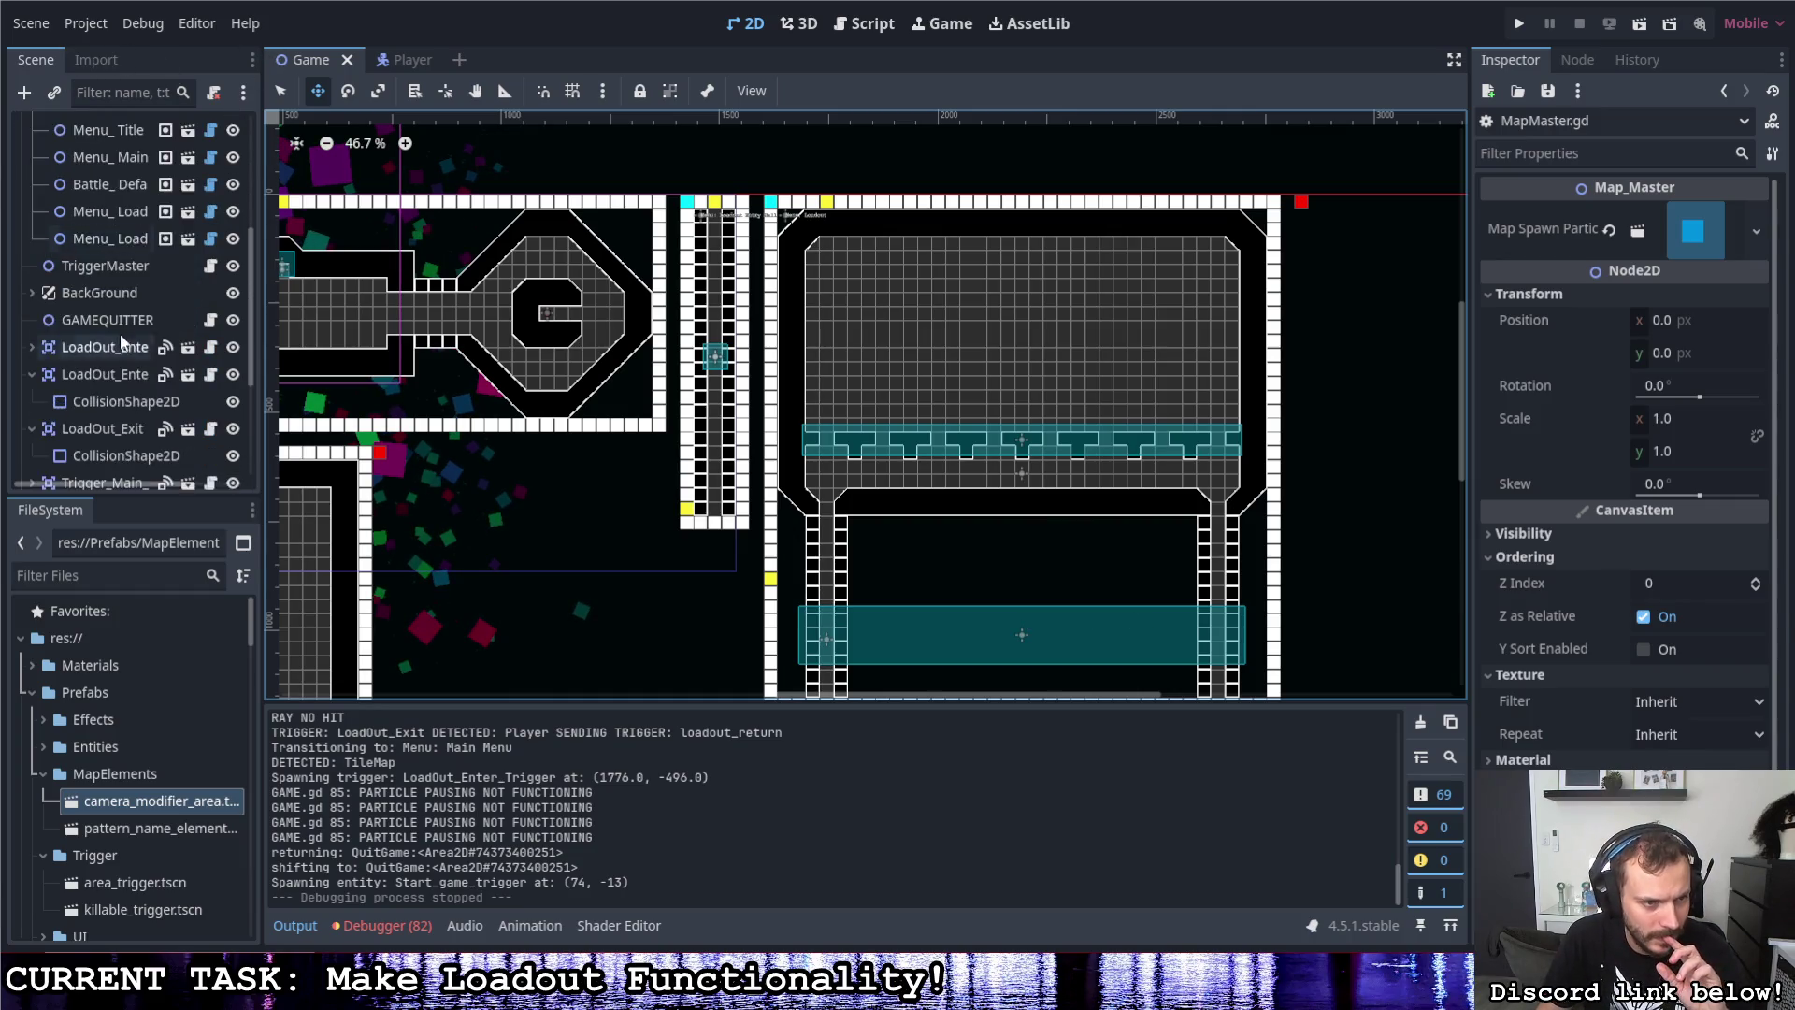
pyautogui.click(1013, 639)
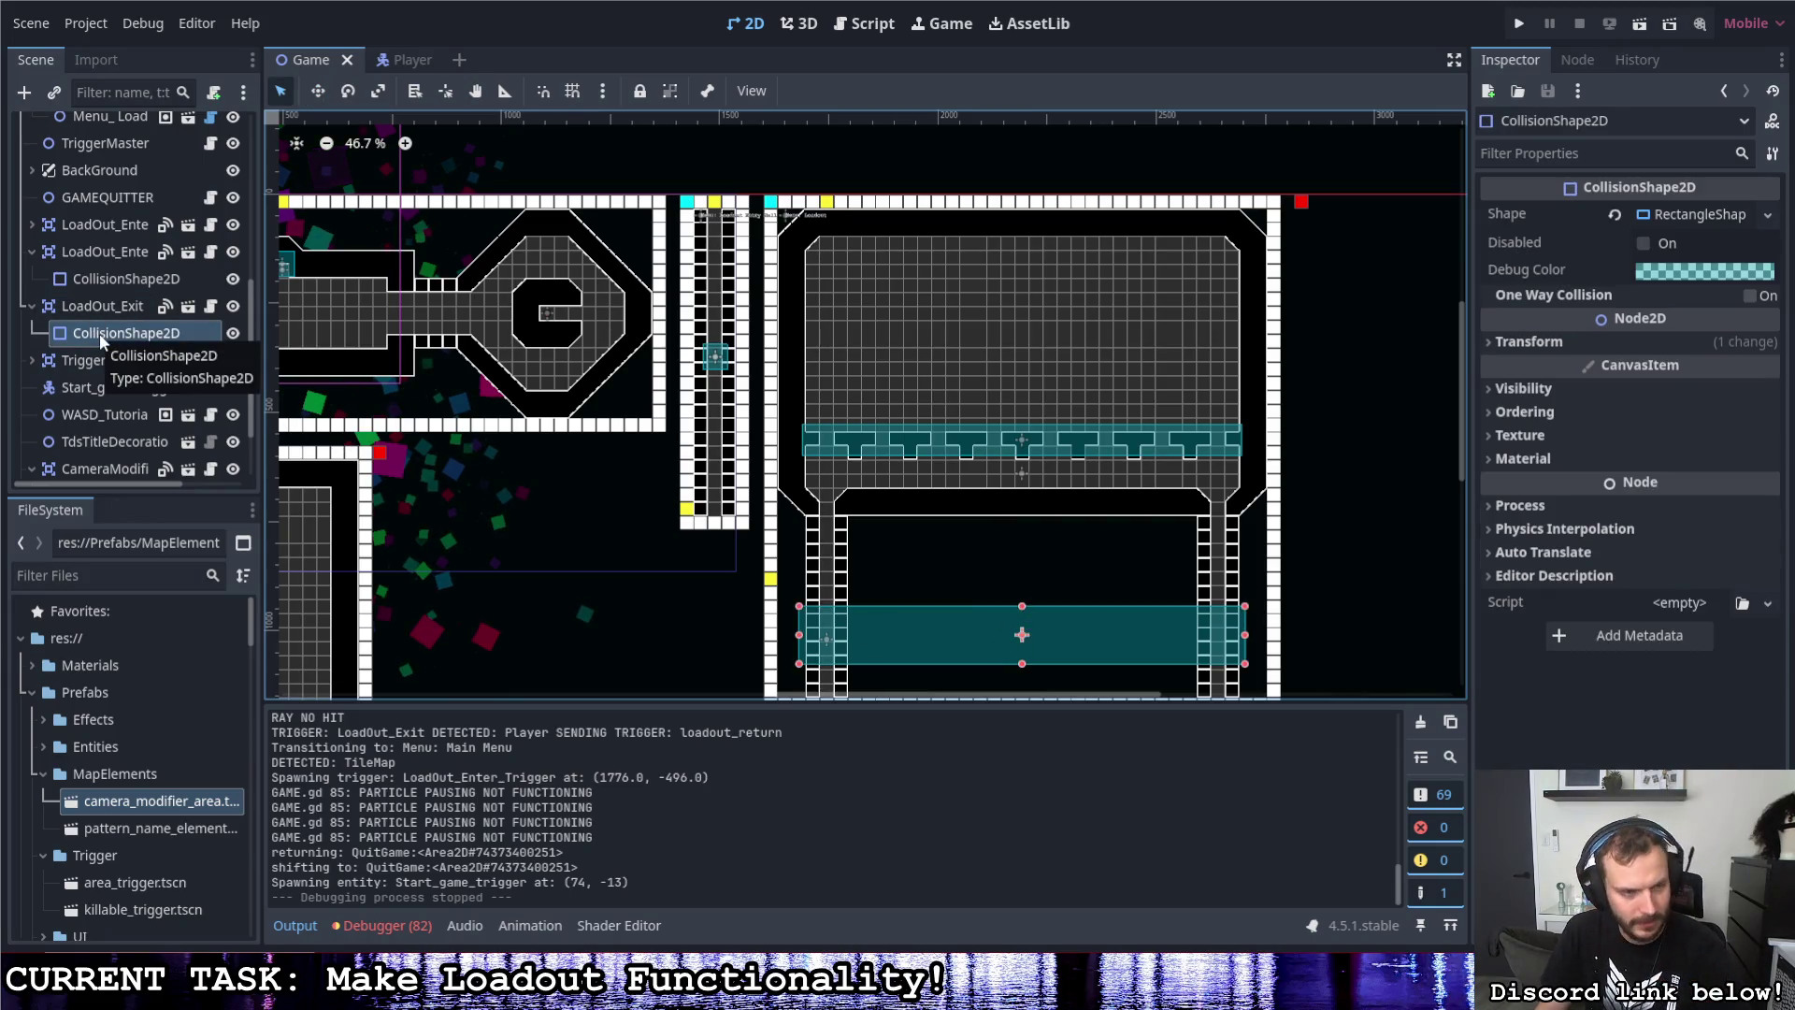
pyautogui.hotkey('ctrl', 'd')
pyautogui.moveTo(991, 635)
pyautogui.mouseDown()
pyautogui.moveTo(977, 310)
pyautogui.moveTo(975, 336)
pyautogui.mouseUp()
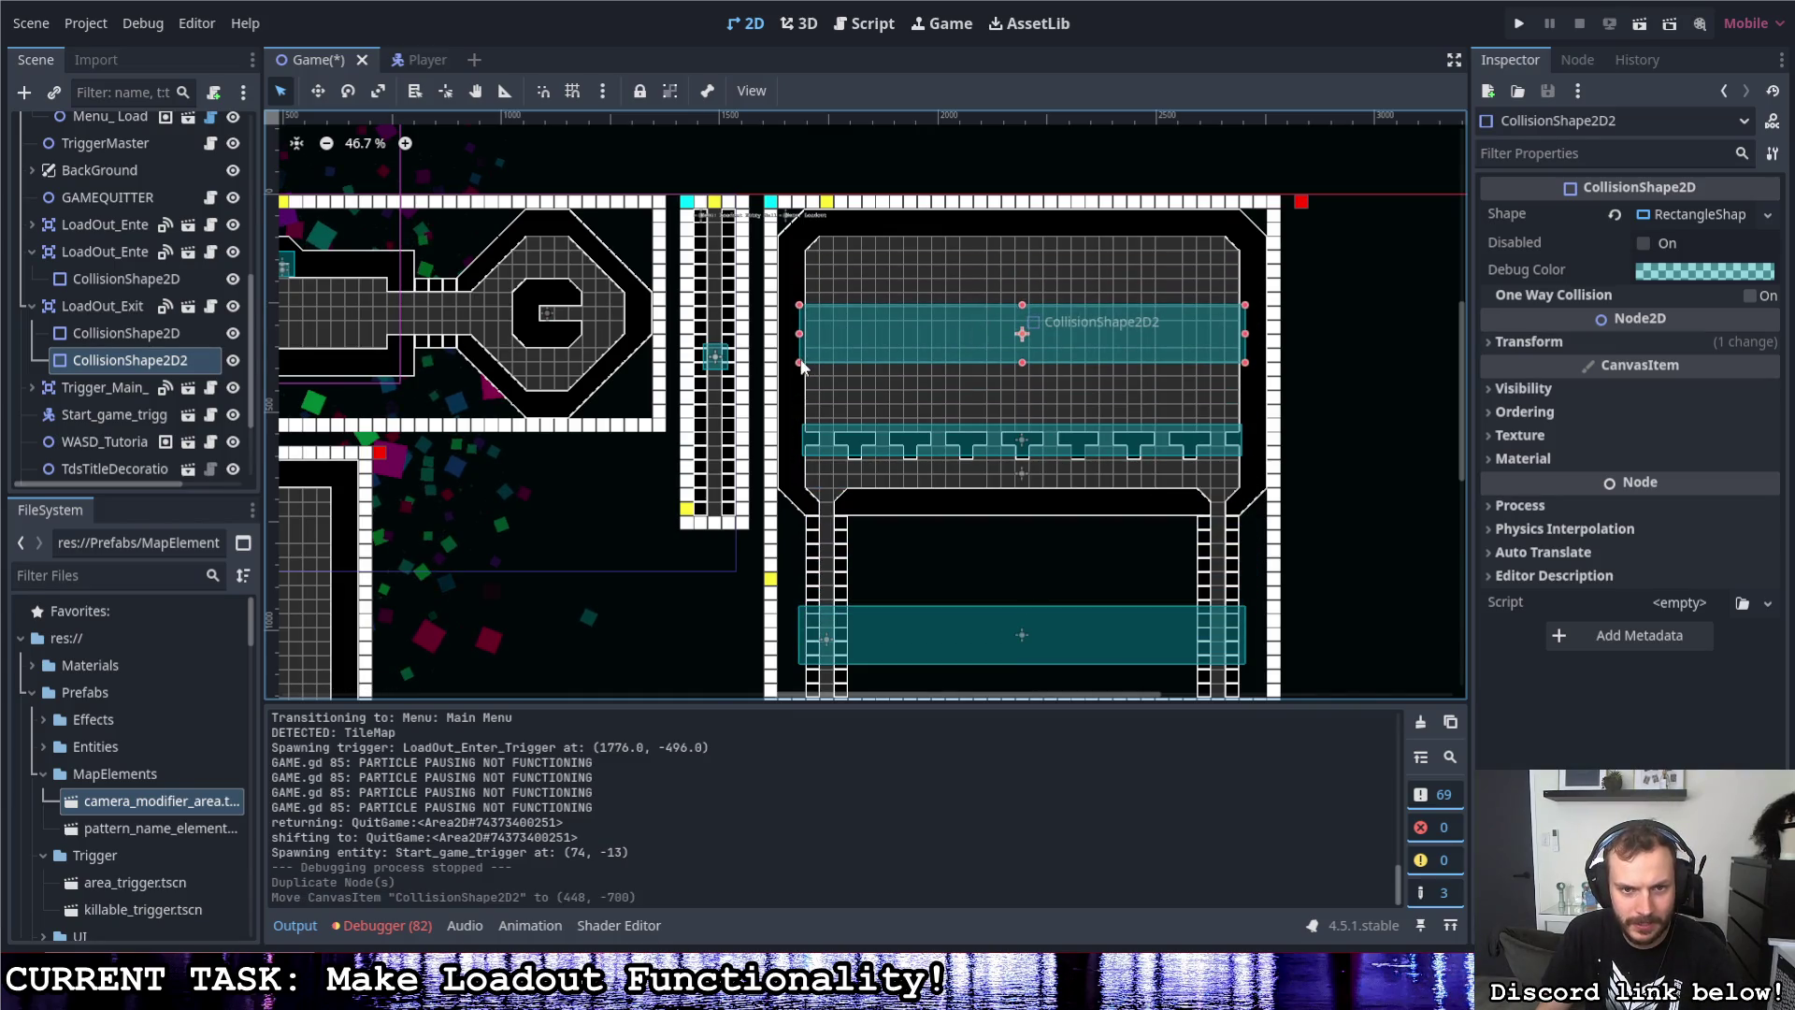
# Step: Undo the accidental narrowing, align the copied collision rectangle, and save the scene
pyautogui.moveTo(799, 362); pyautogui.dragTo(959, 365)
pyautogui.hotkey('ctrl', 'z')
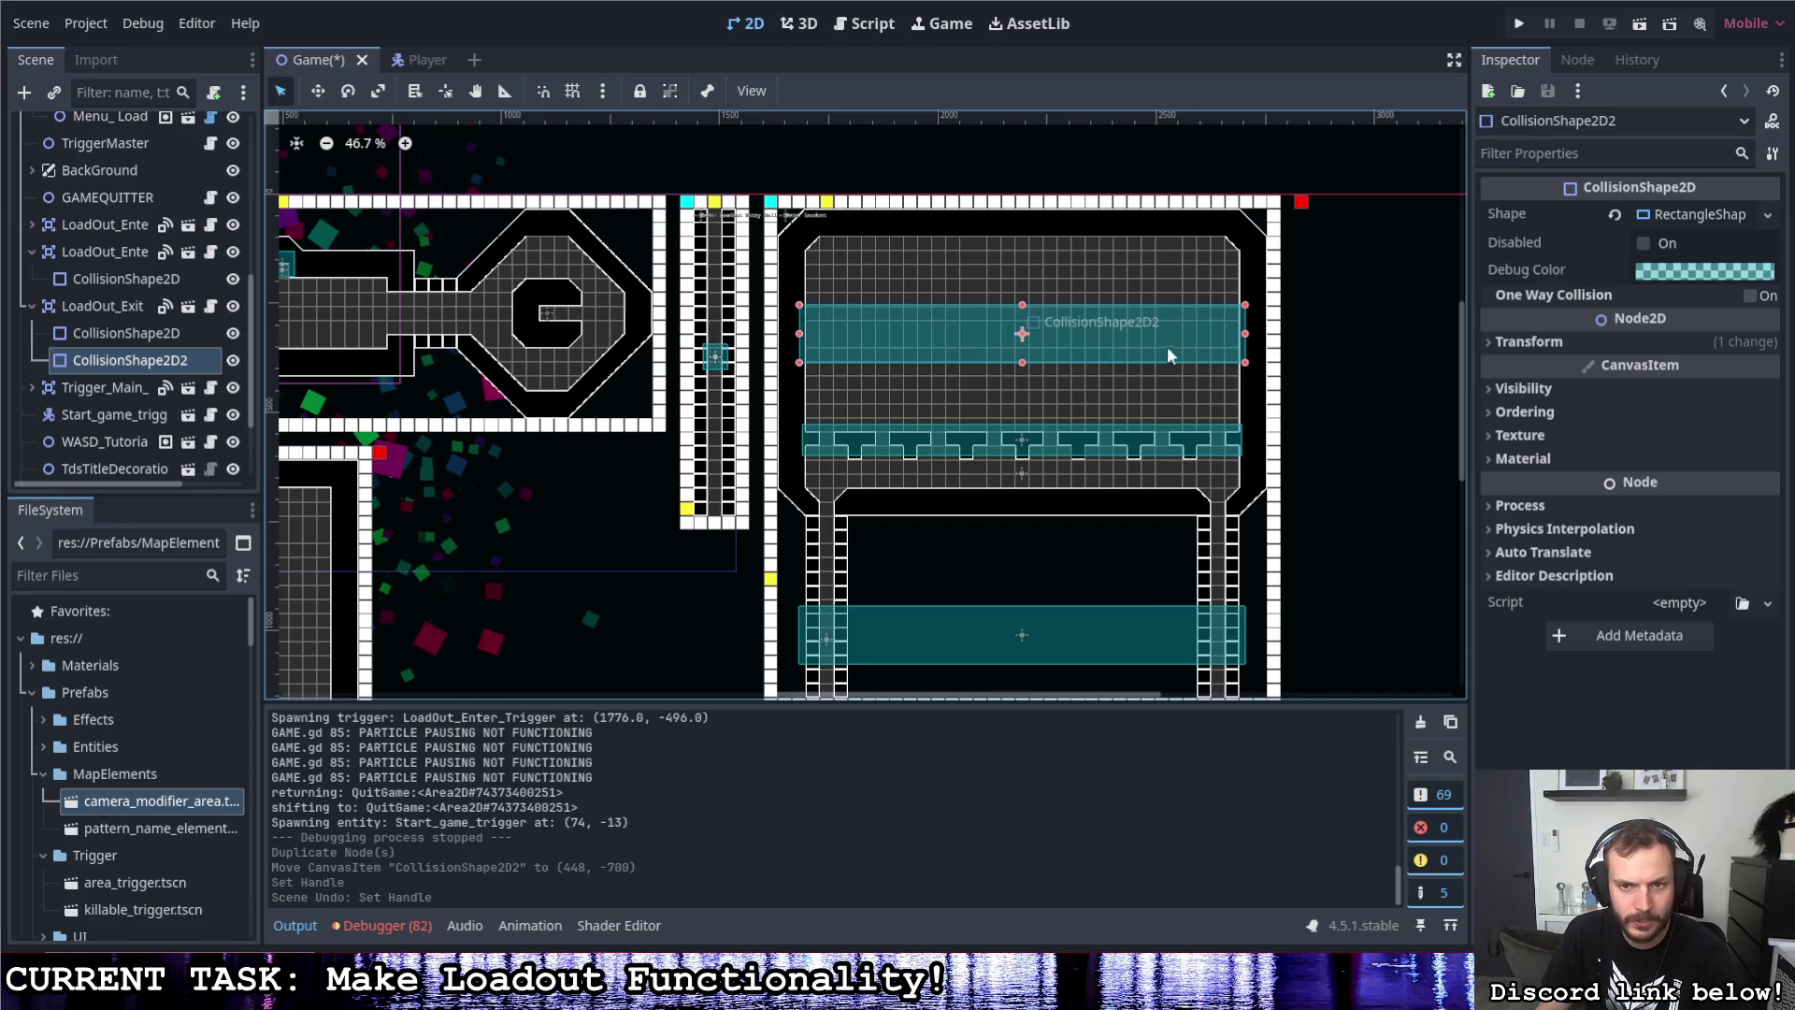
pyautogui.moveTo(1097, 342); pyautogui.dragTo(1099, 338)
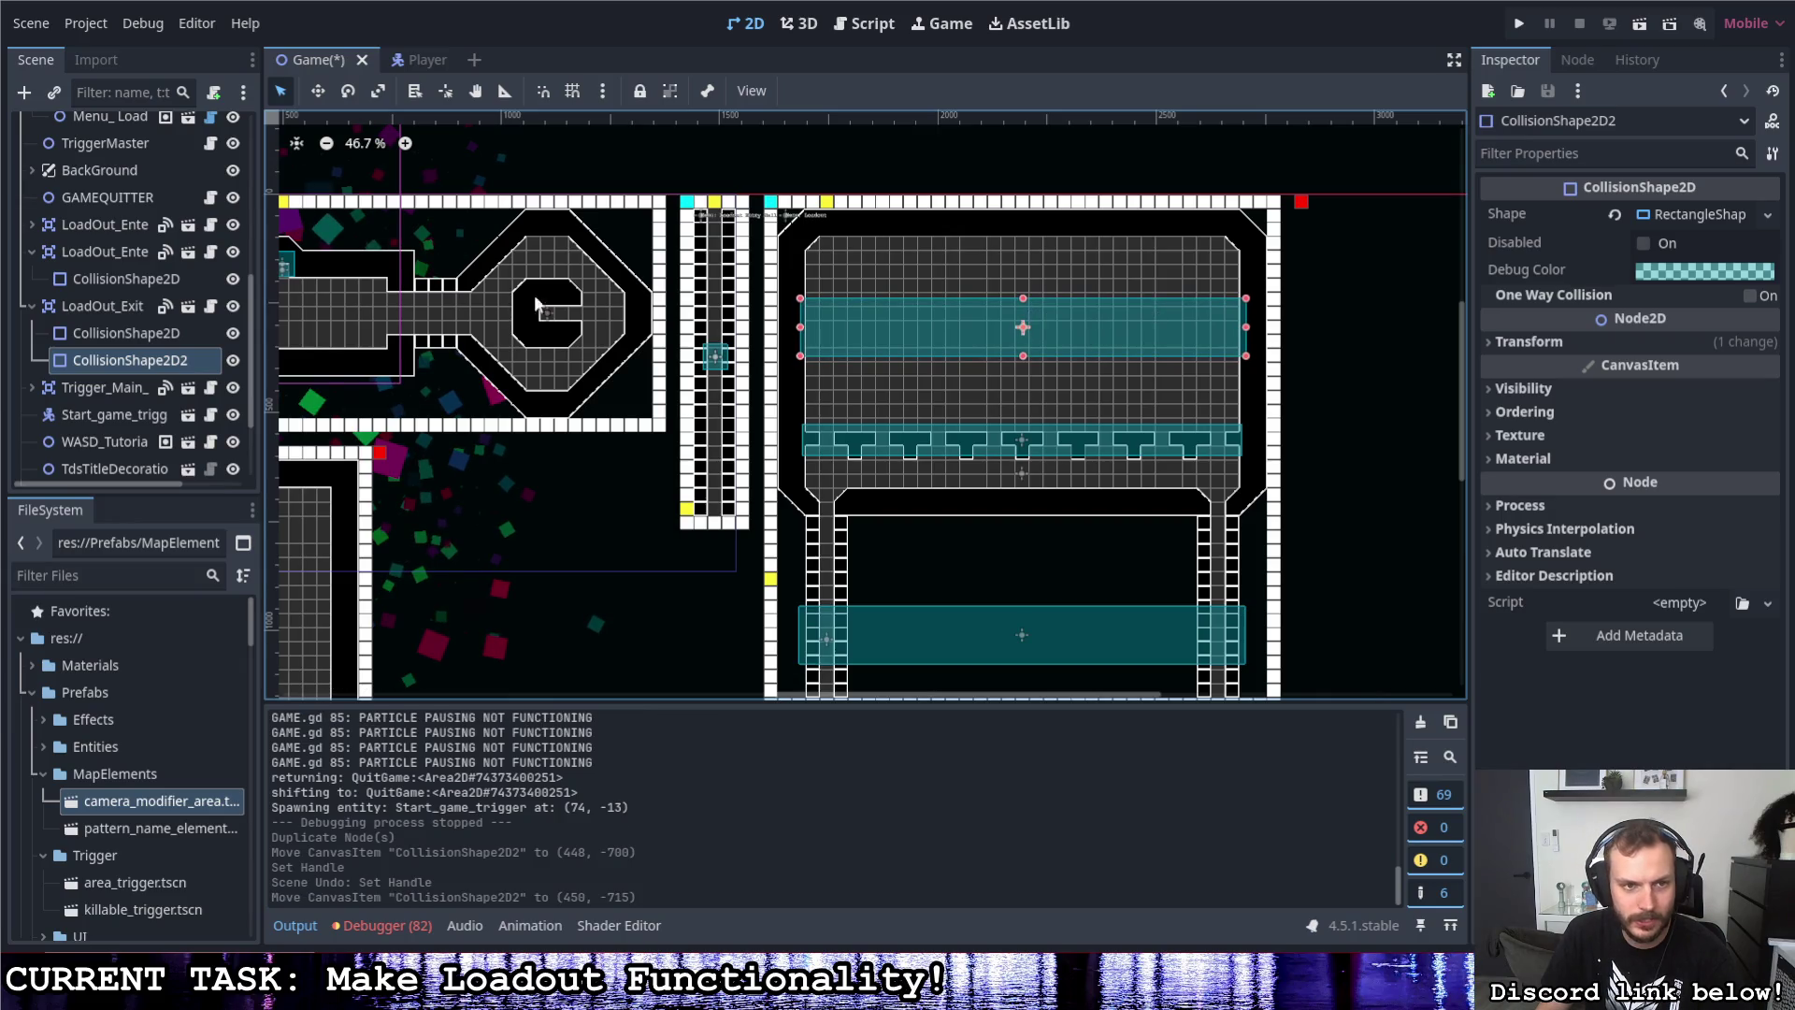
pyautogui.hotkey('ctrl', 's')
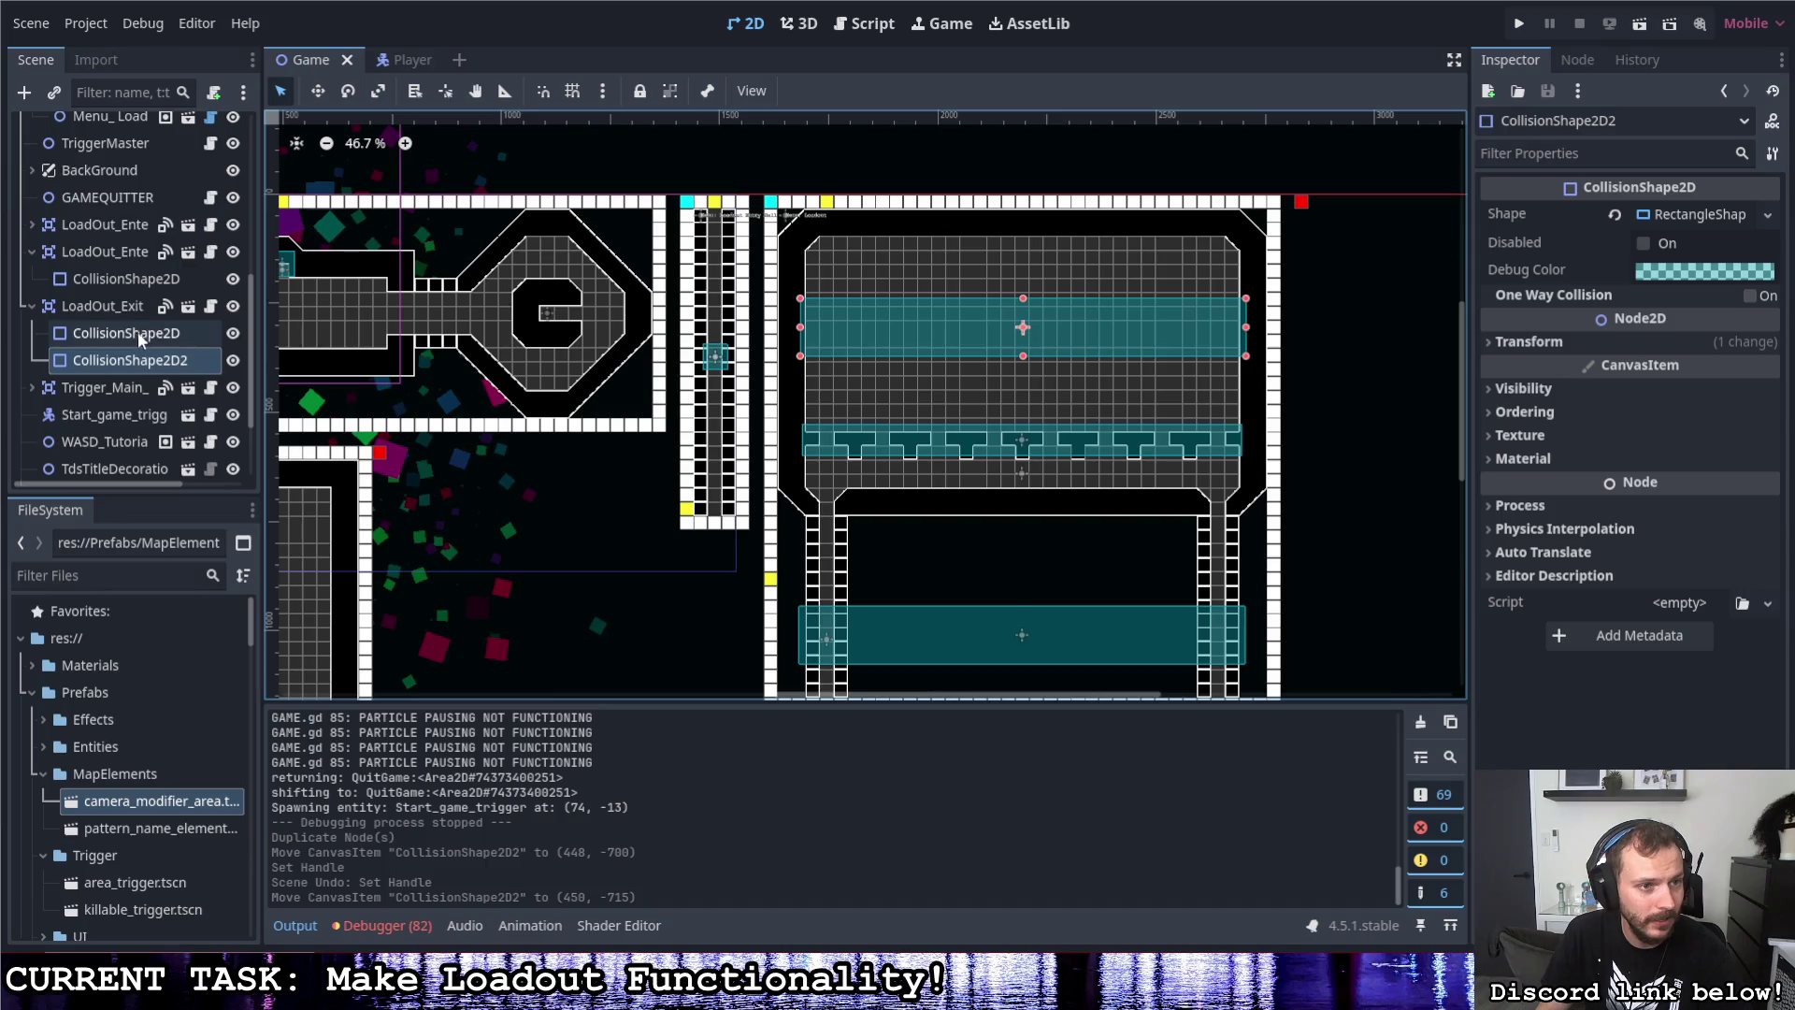
# Step: Collapse MapMaster's children and open the TriggerMaster node's script
pyautogui.scroll(5, 137, 331)
pyautogui.scroll(-6, 137, 331)
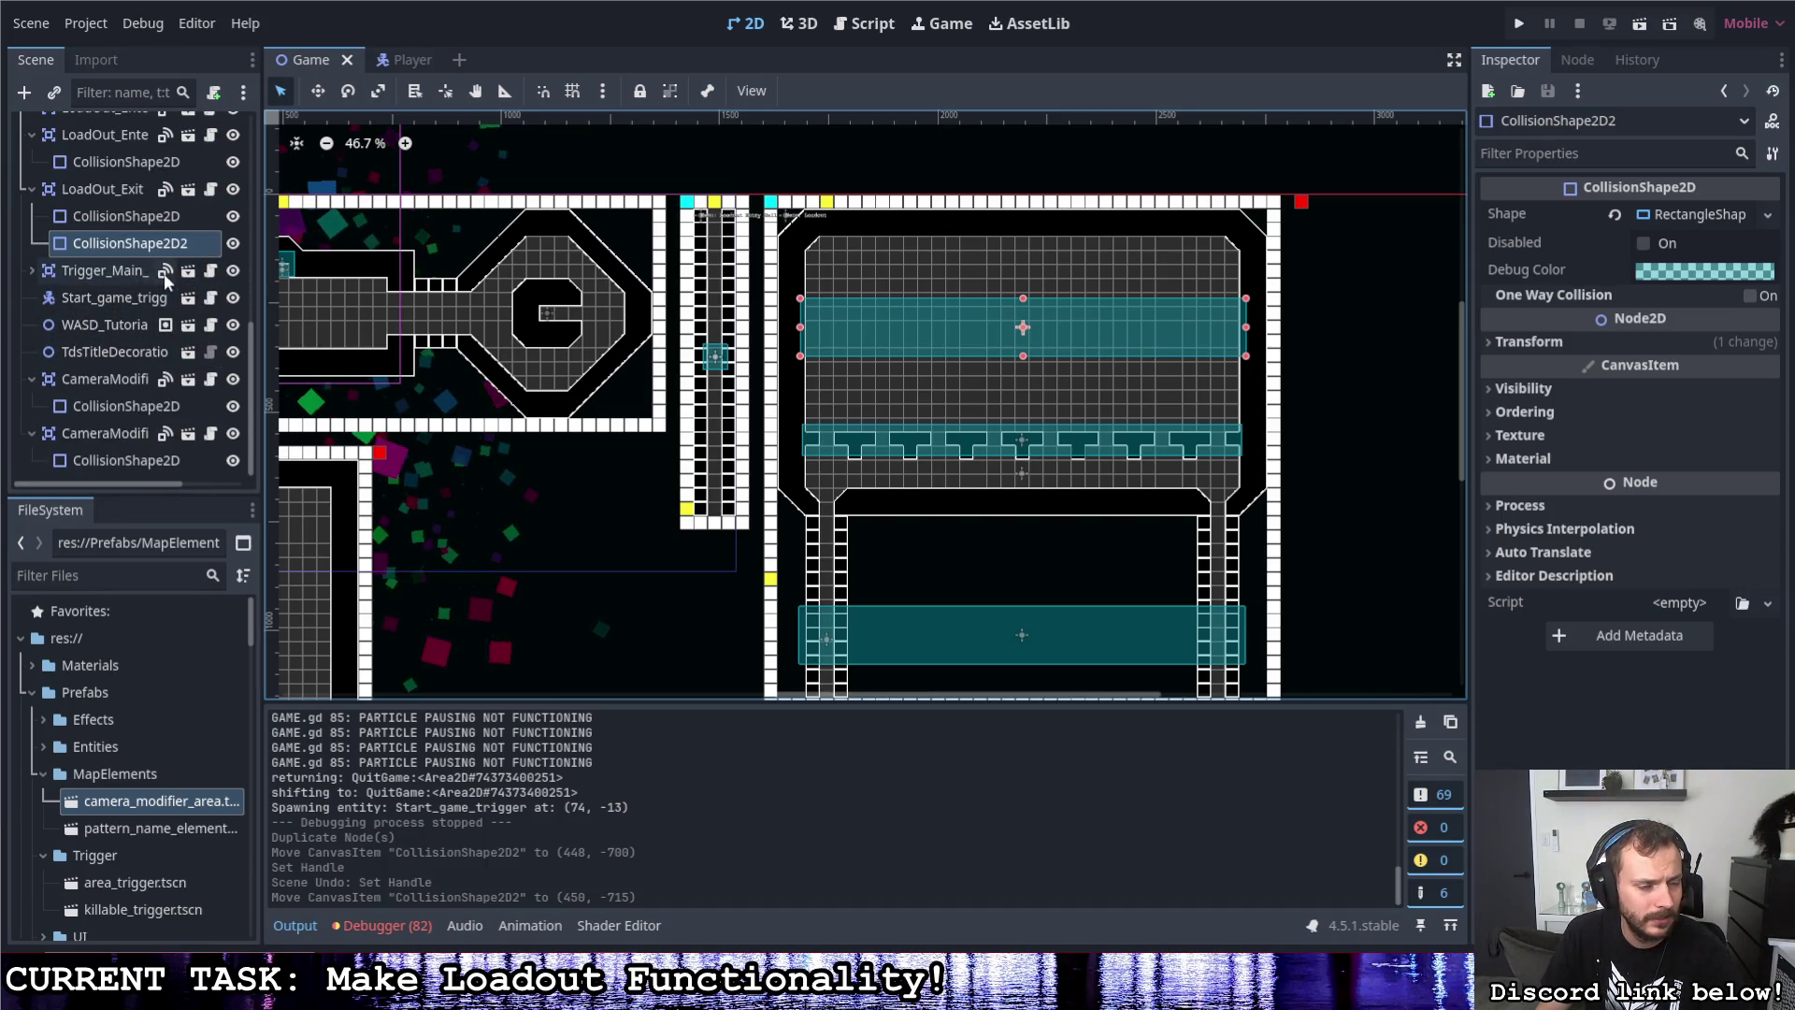
pyautogui.scroll(4, 137, 370)
pyautogui.scroll(2, 137, 369)
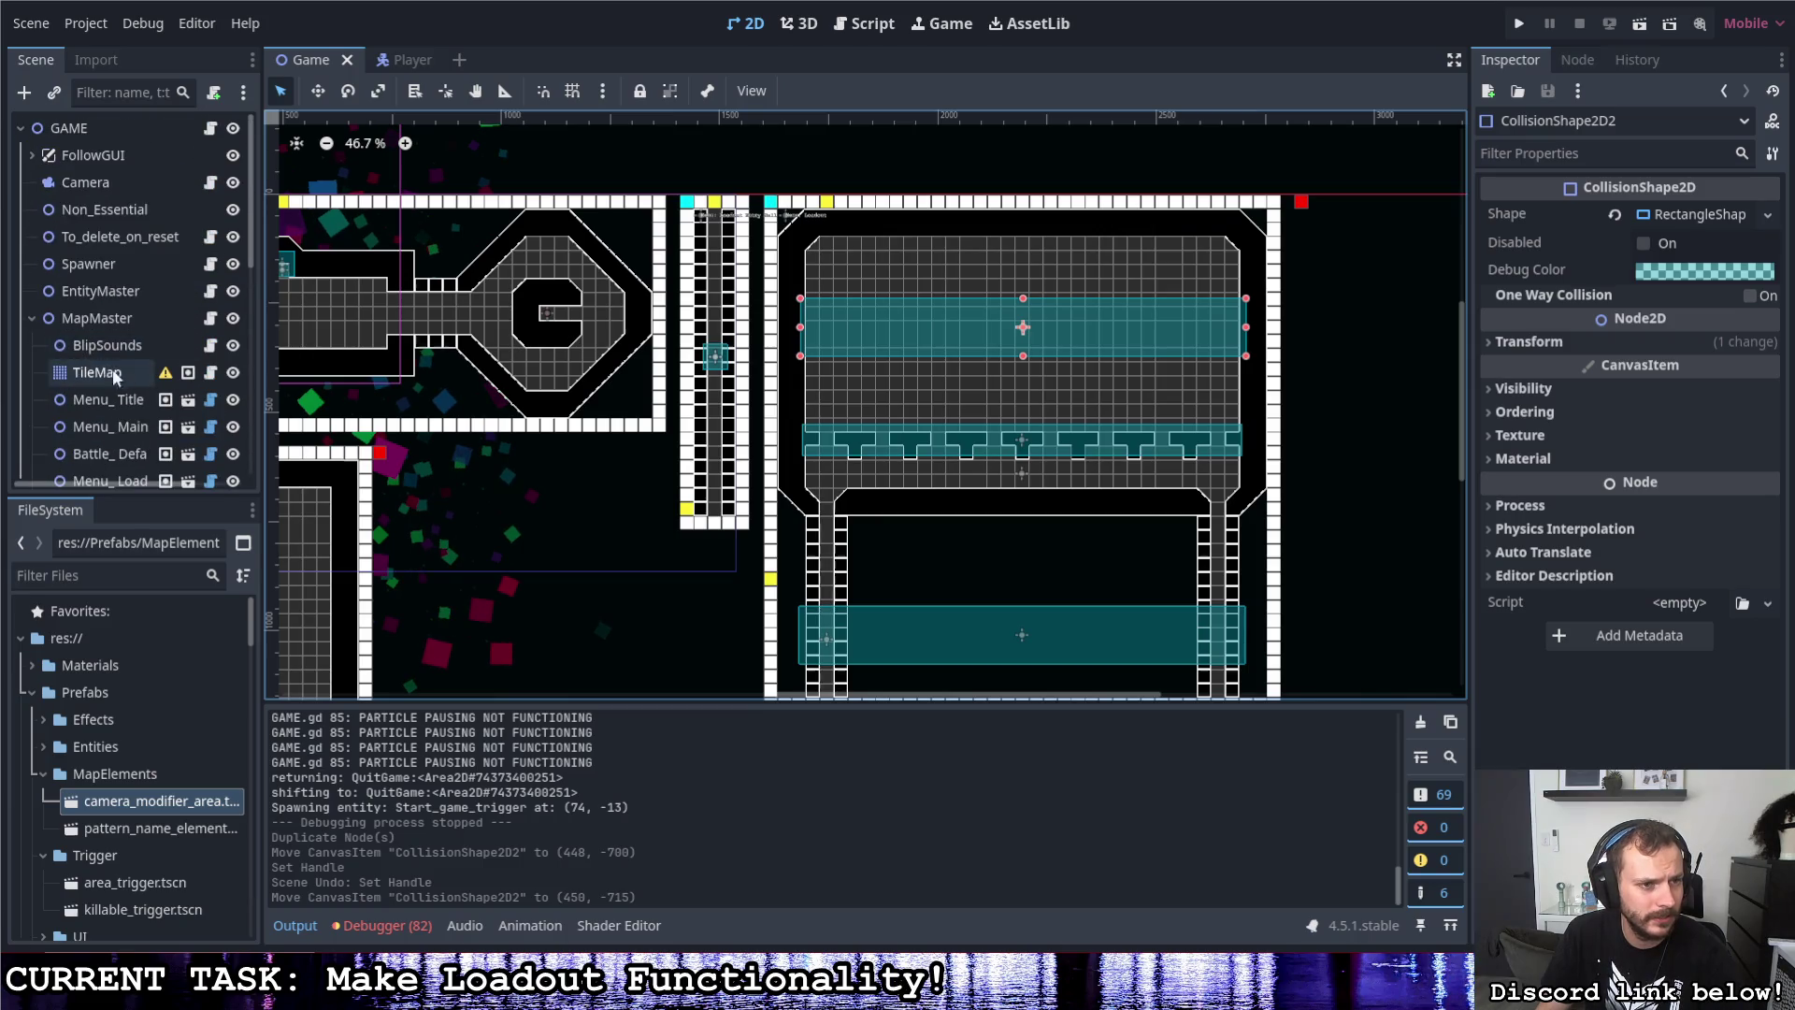
pyautogui.click(31, 318)
pyautogui.click(187, 346)
pyautogui.click(211, 346)
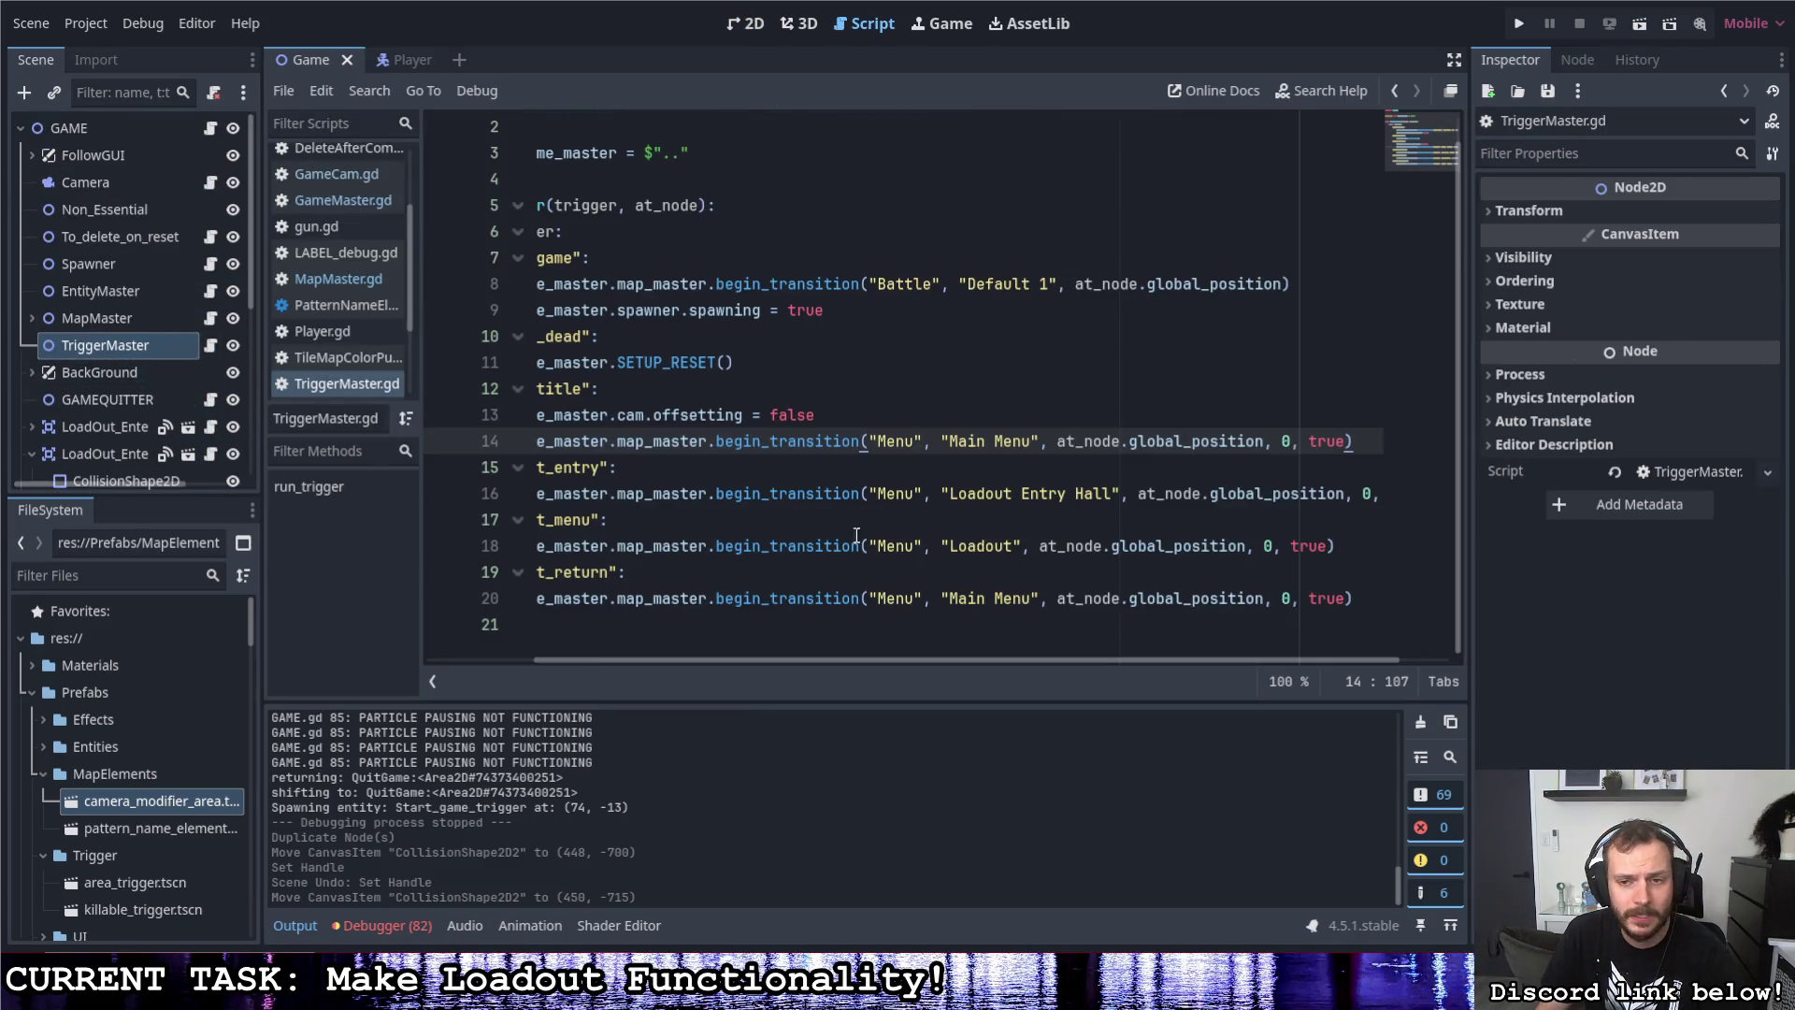
# Step: Change line 20's last argument in TriggerMaster.gd from true to false and run the game
pyautogui.hscroll(-3, 681, 646)
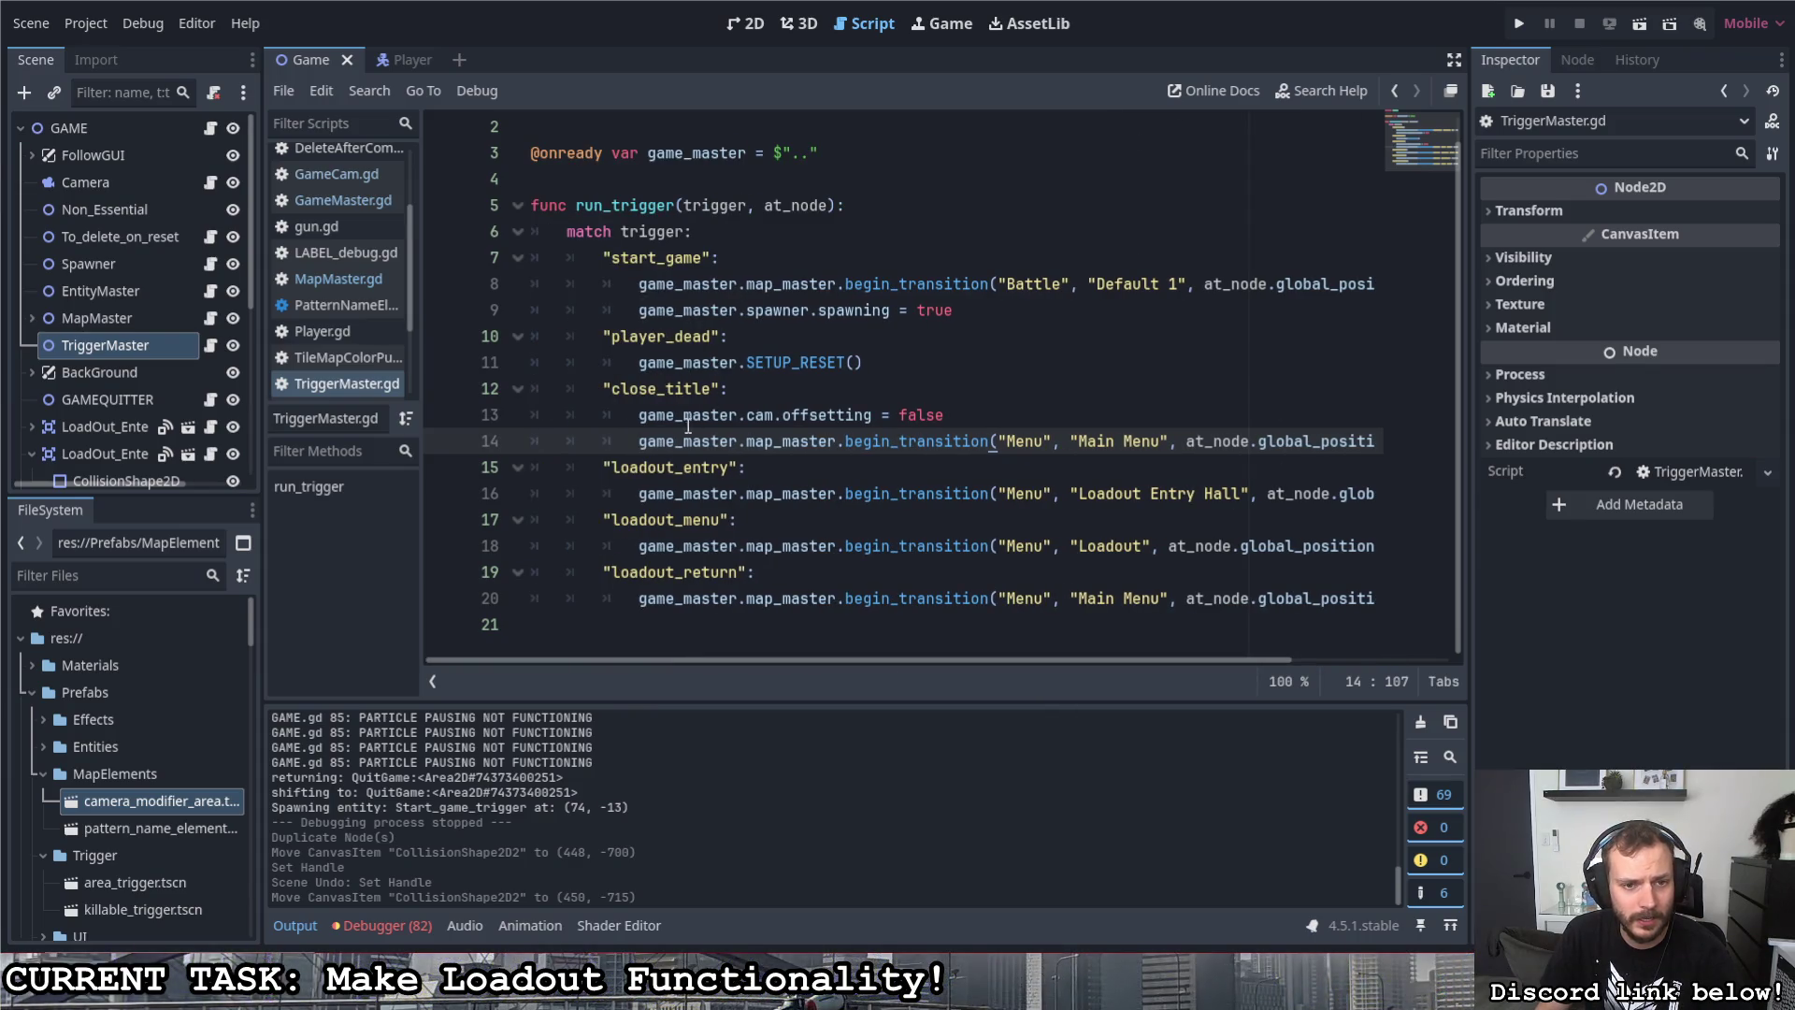
pyautogui.moveTo(795, 659); pyautogui.dragTo(948, 653)
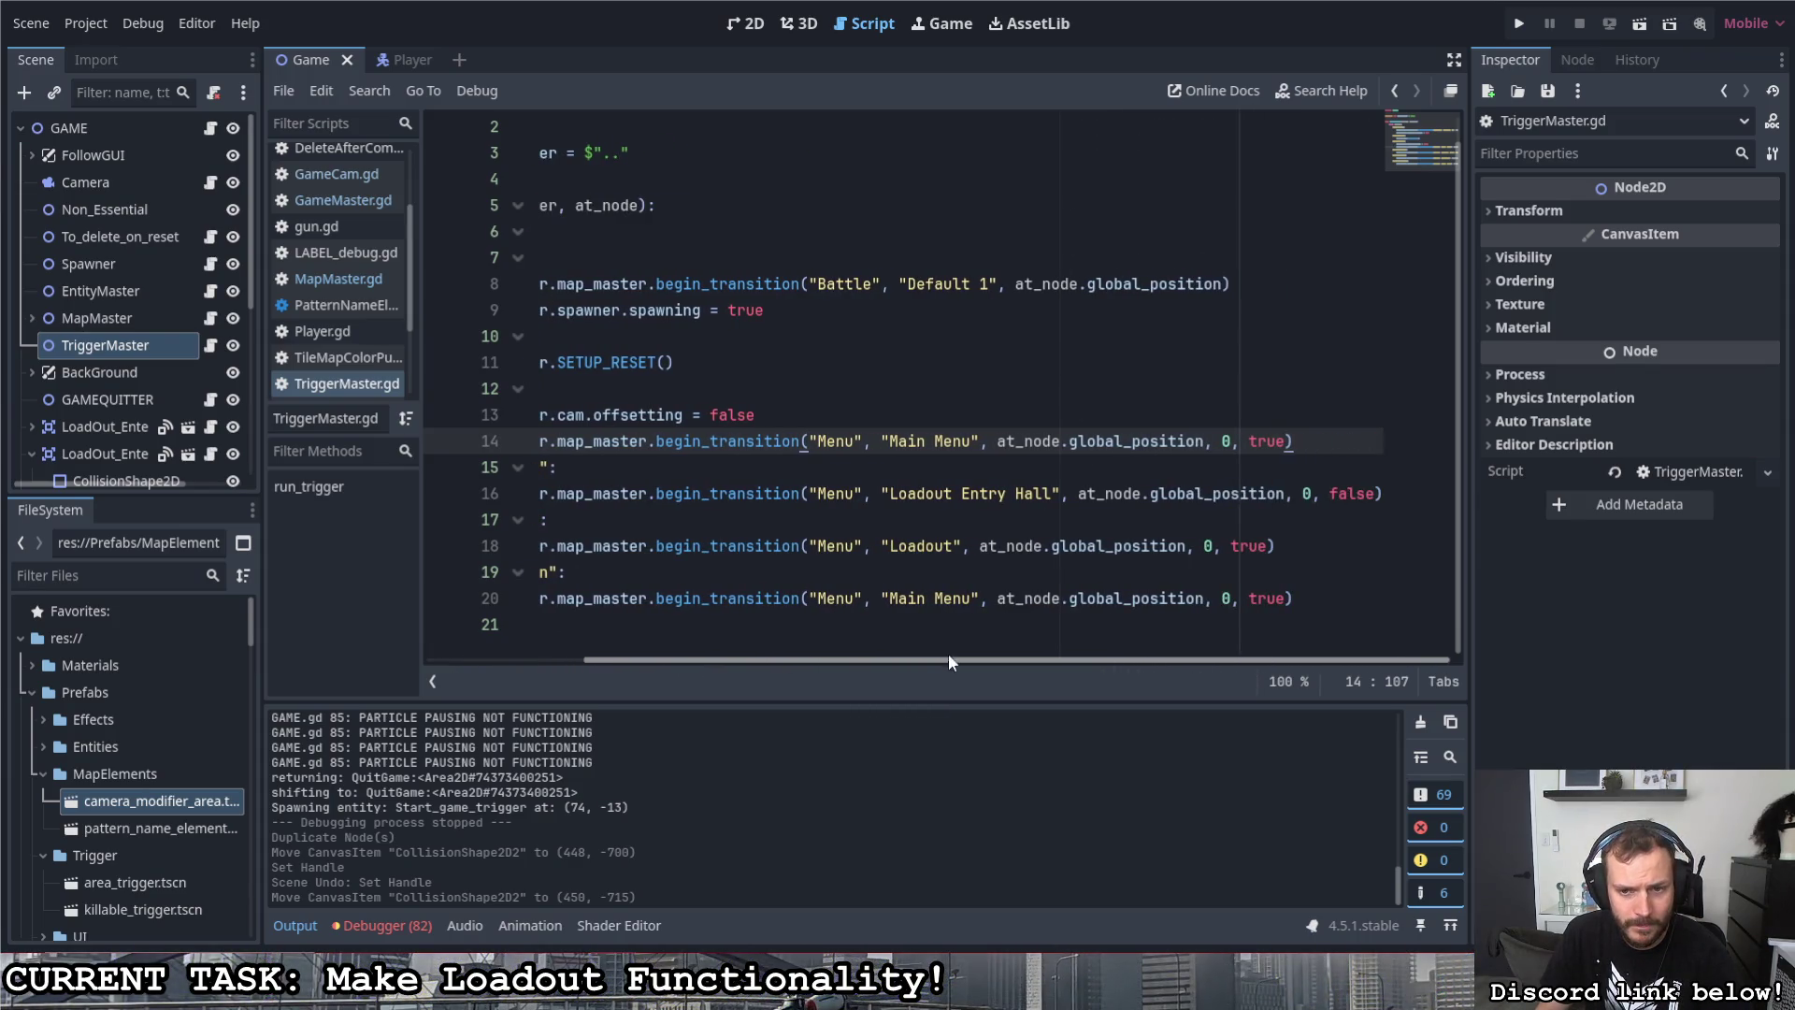
pyautogui.click(1283, 598)
pyautogui.doubleClick(1279, 599)
pyautogui.write('false')
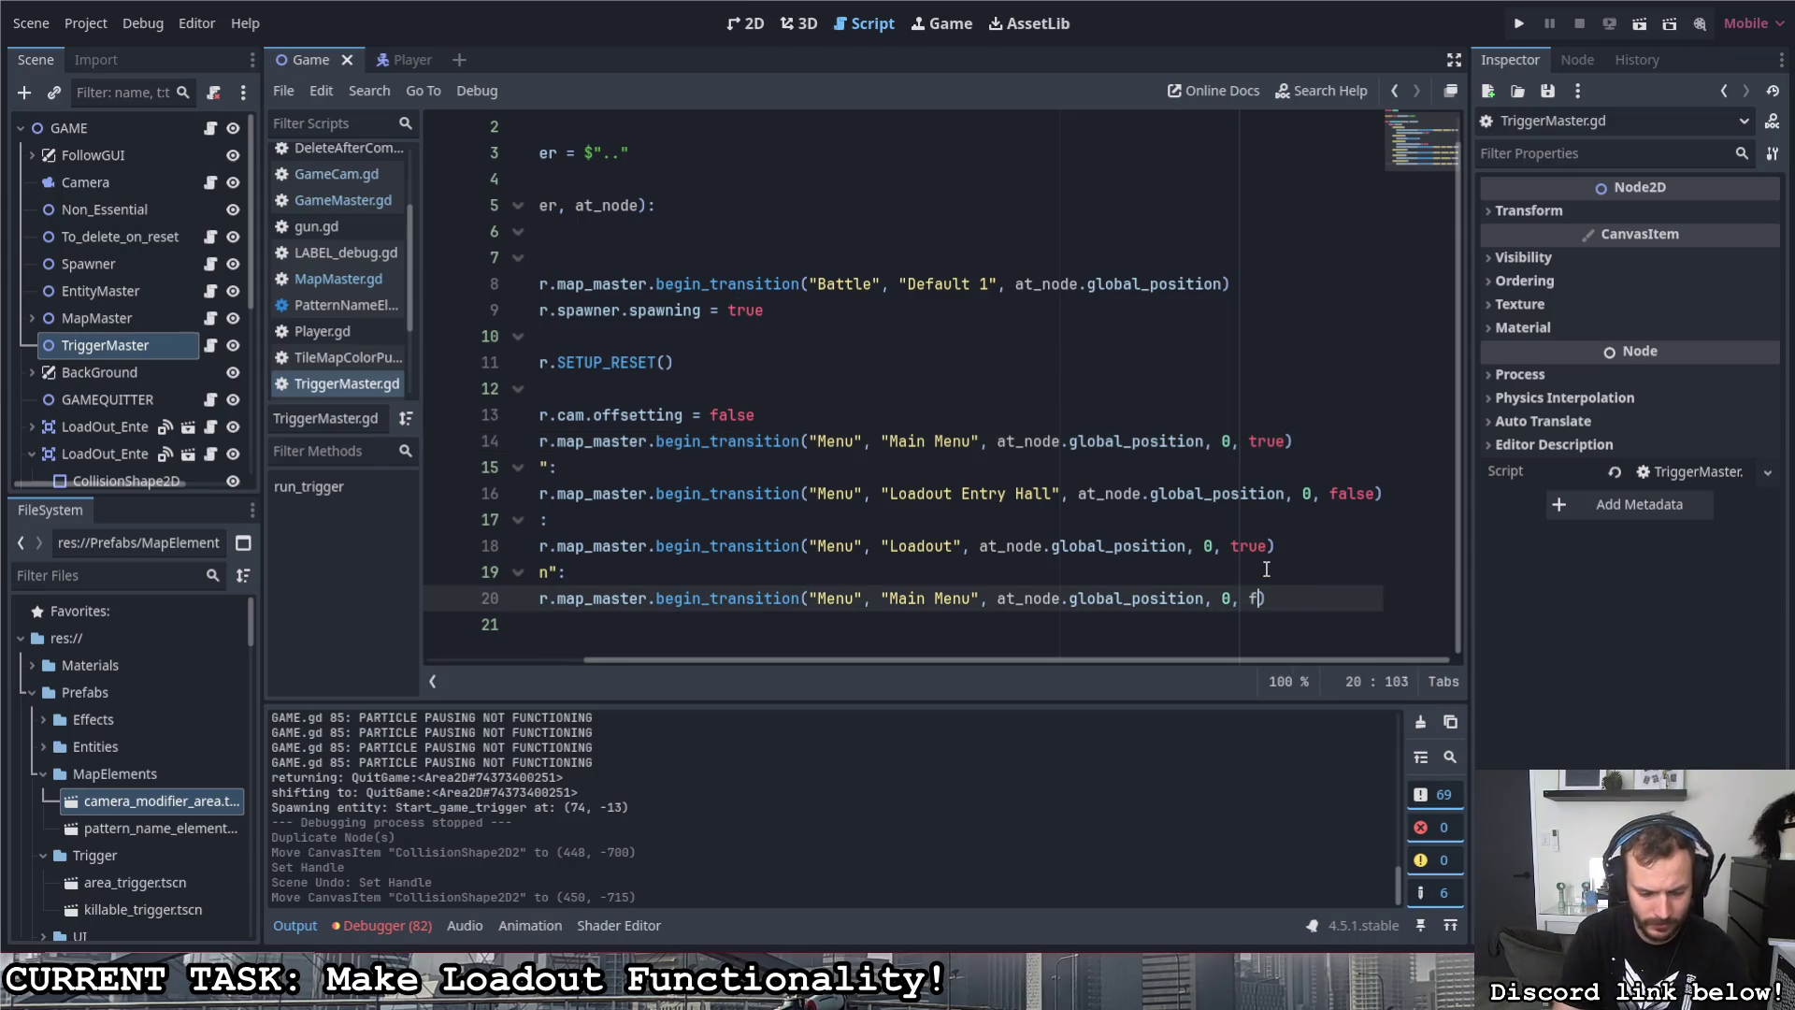
pyautogui.click(1520, 25)
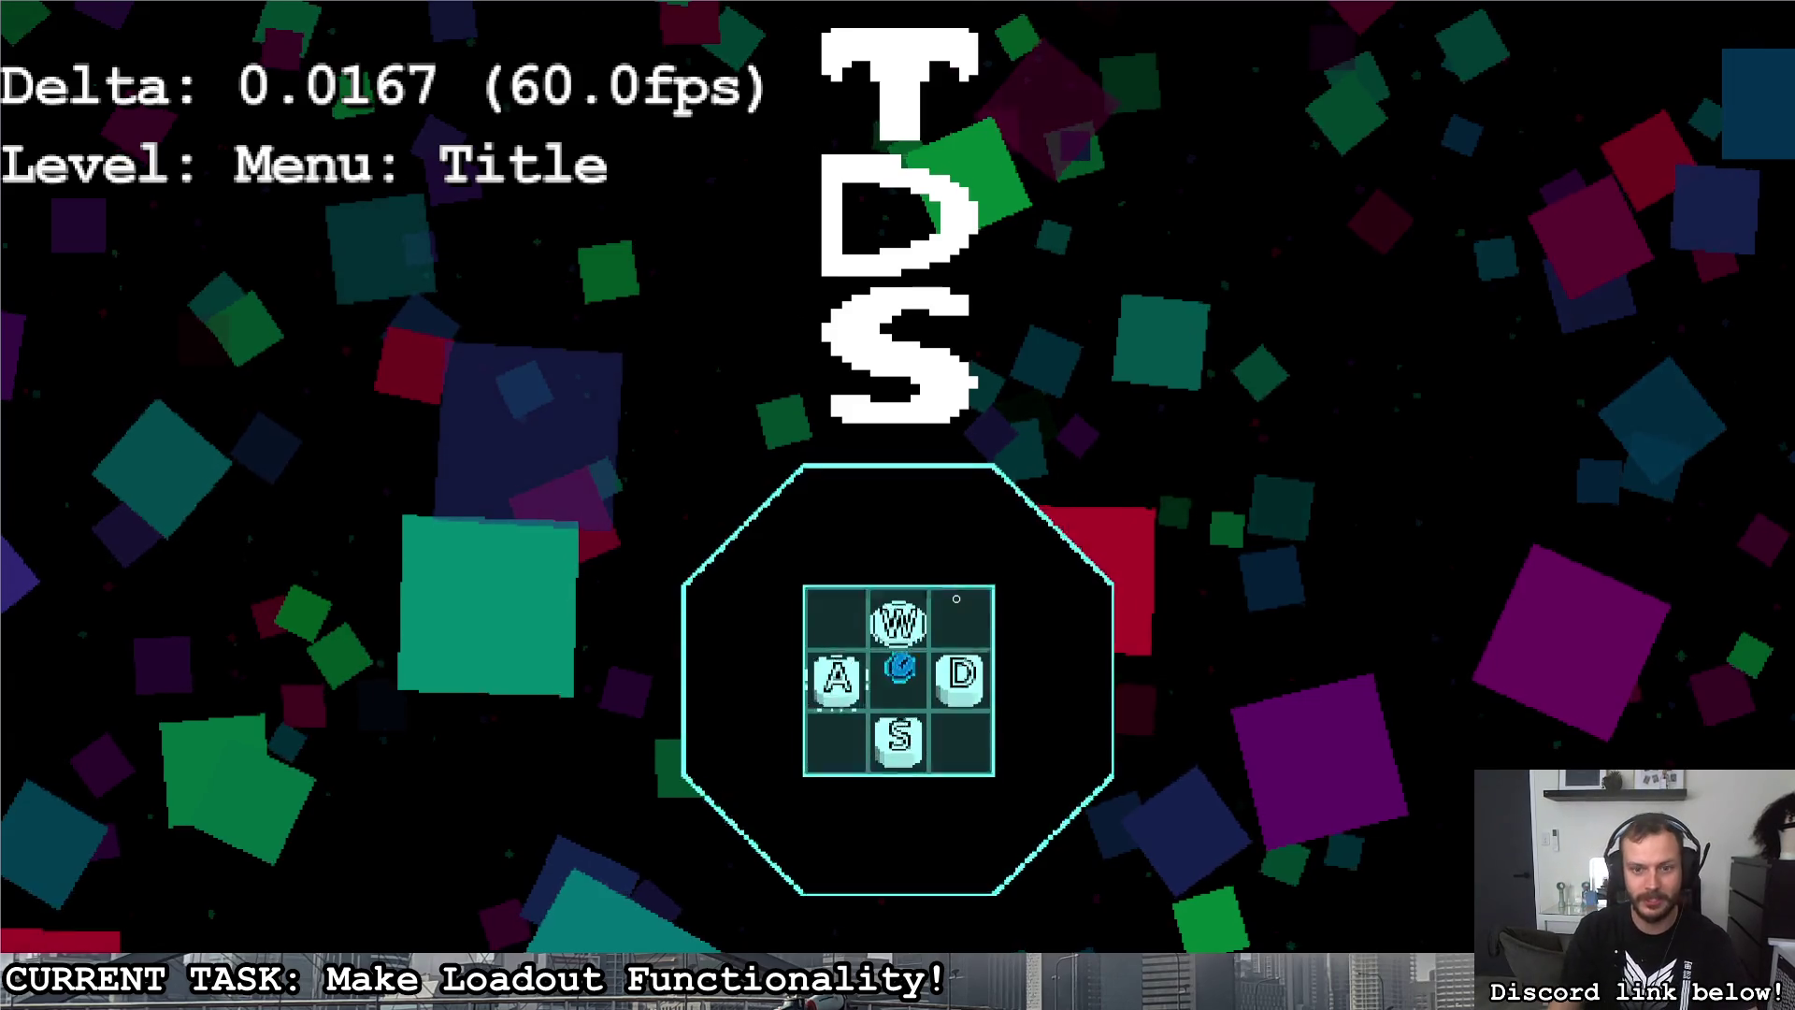
# Step: Fly from the title through the Loadout Entry Hall alcove and up the tower into Loadout
pyautogui.press('w')
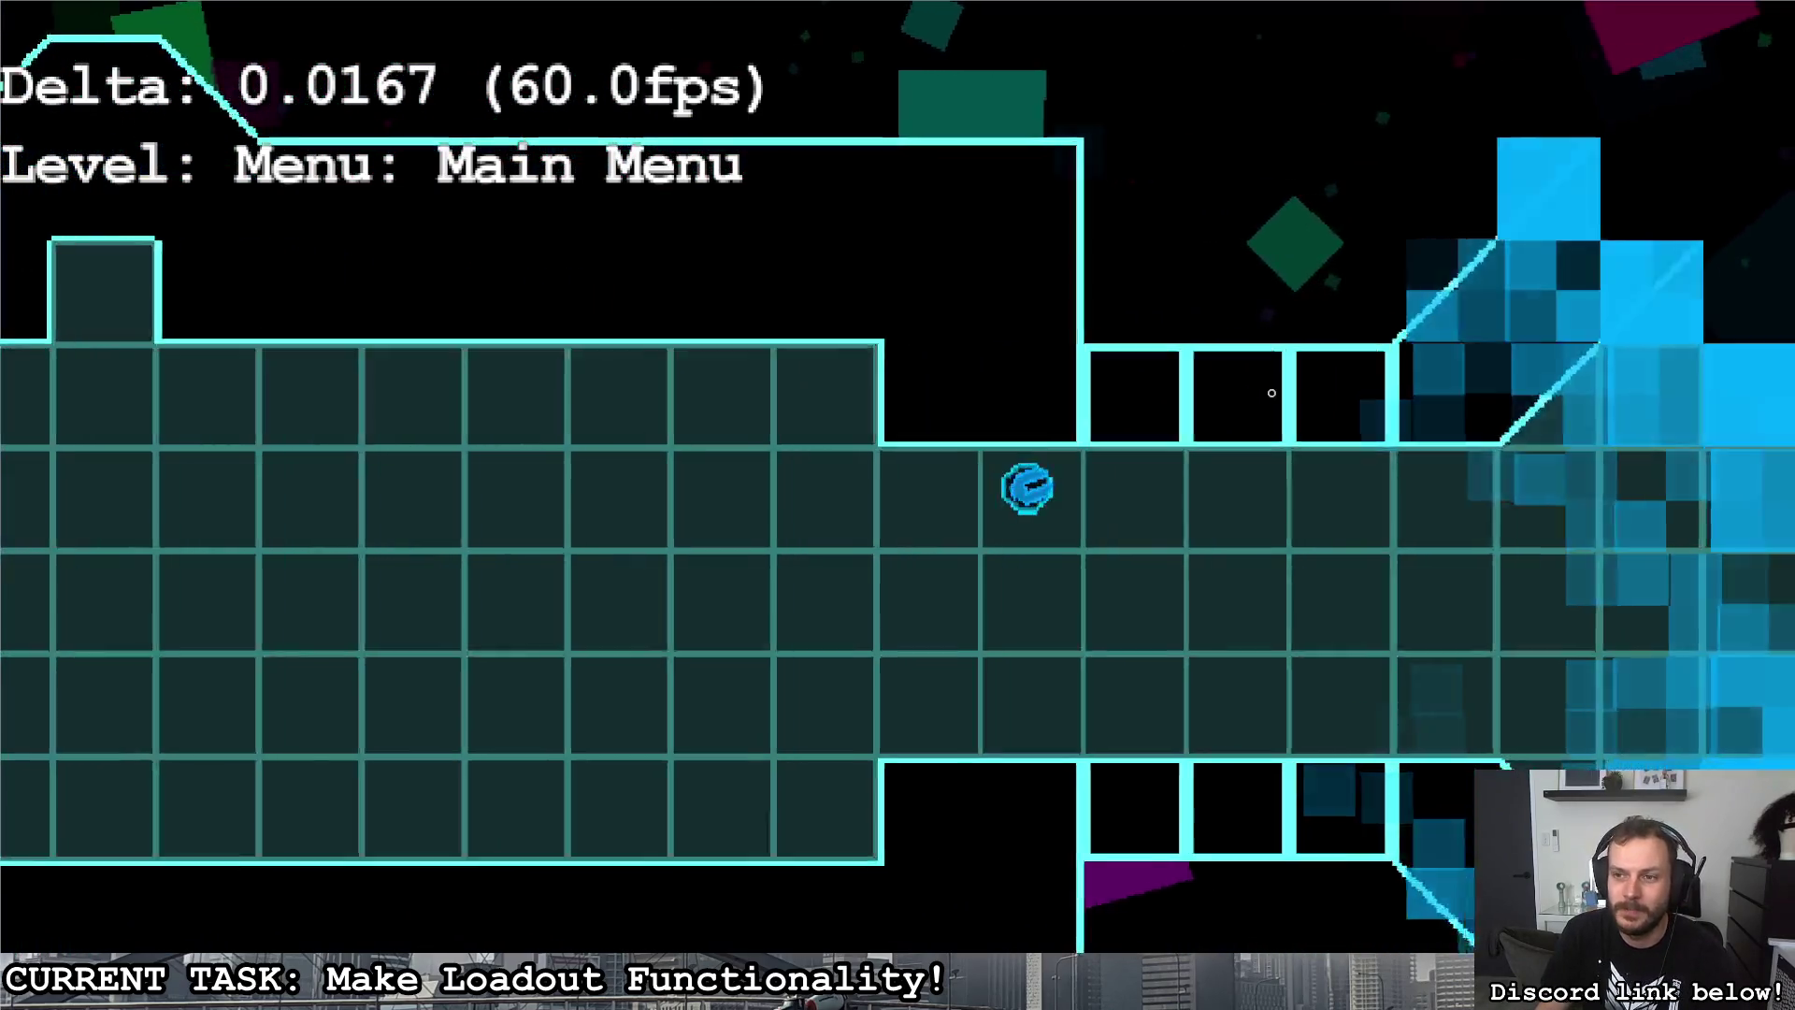
pyautogui.press('a')
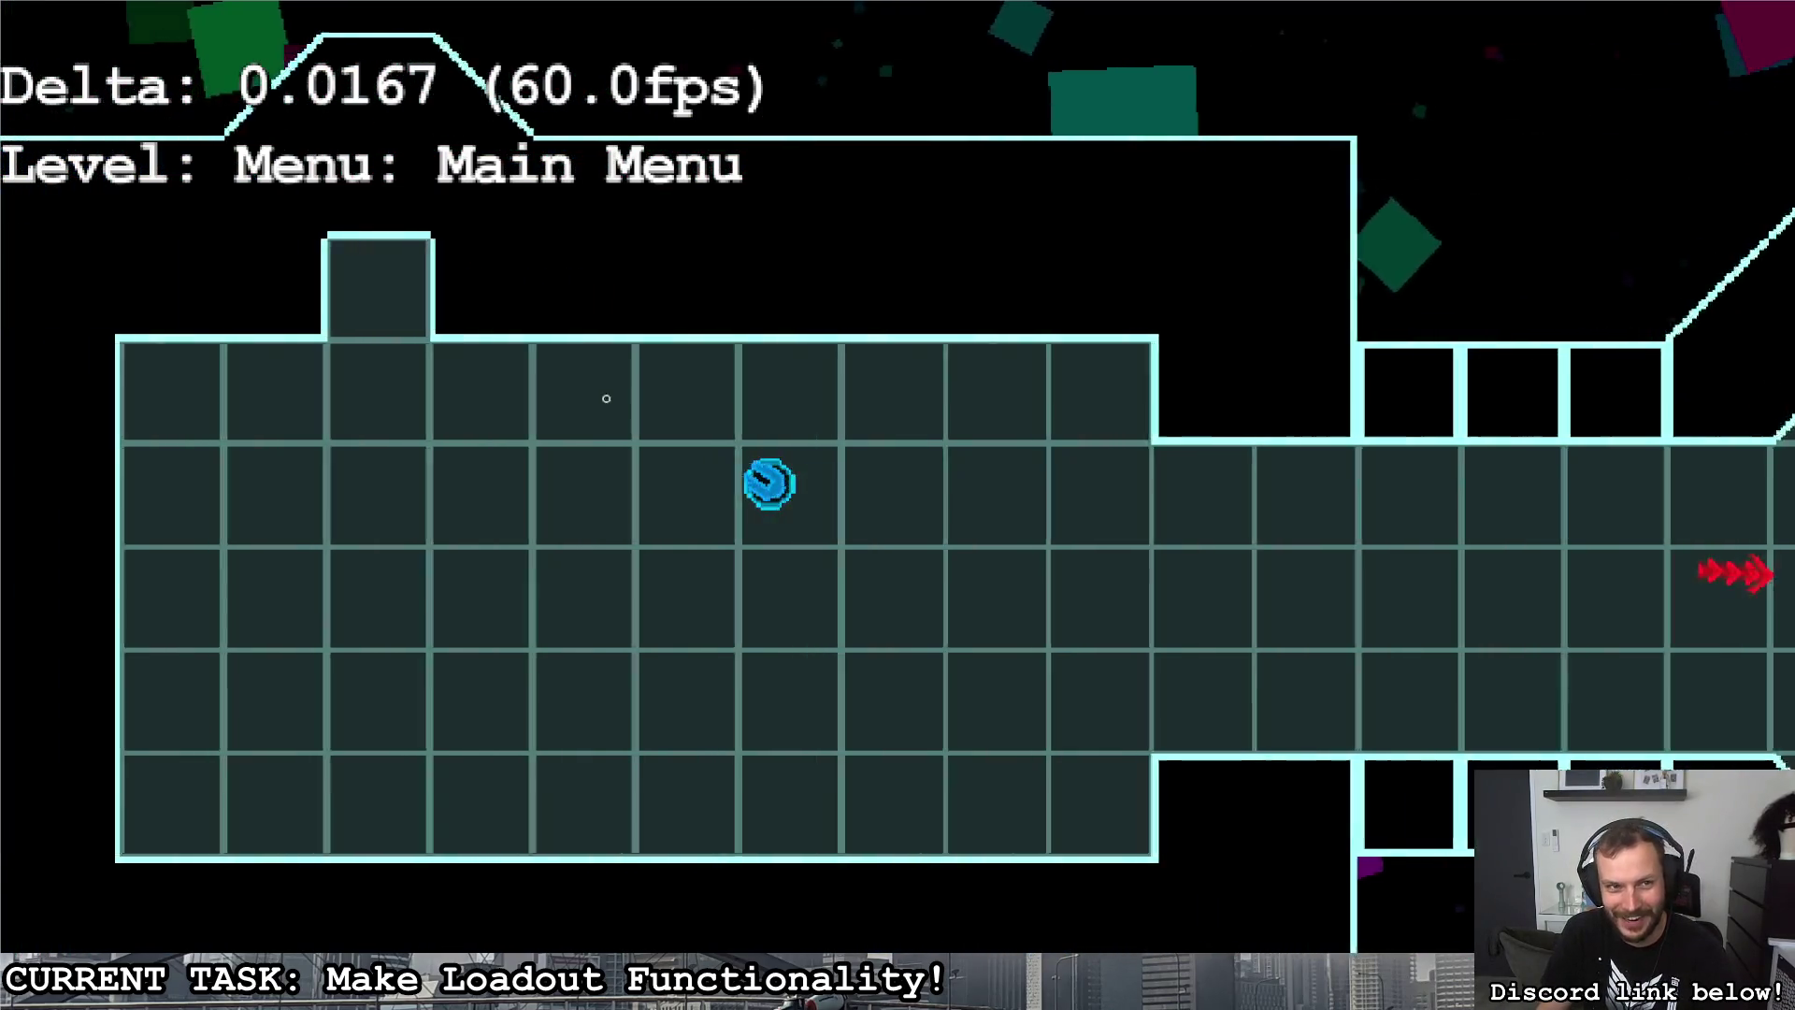
pyautogui.press('w')
pyautogui.press('w')
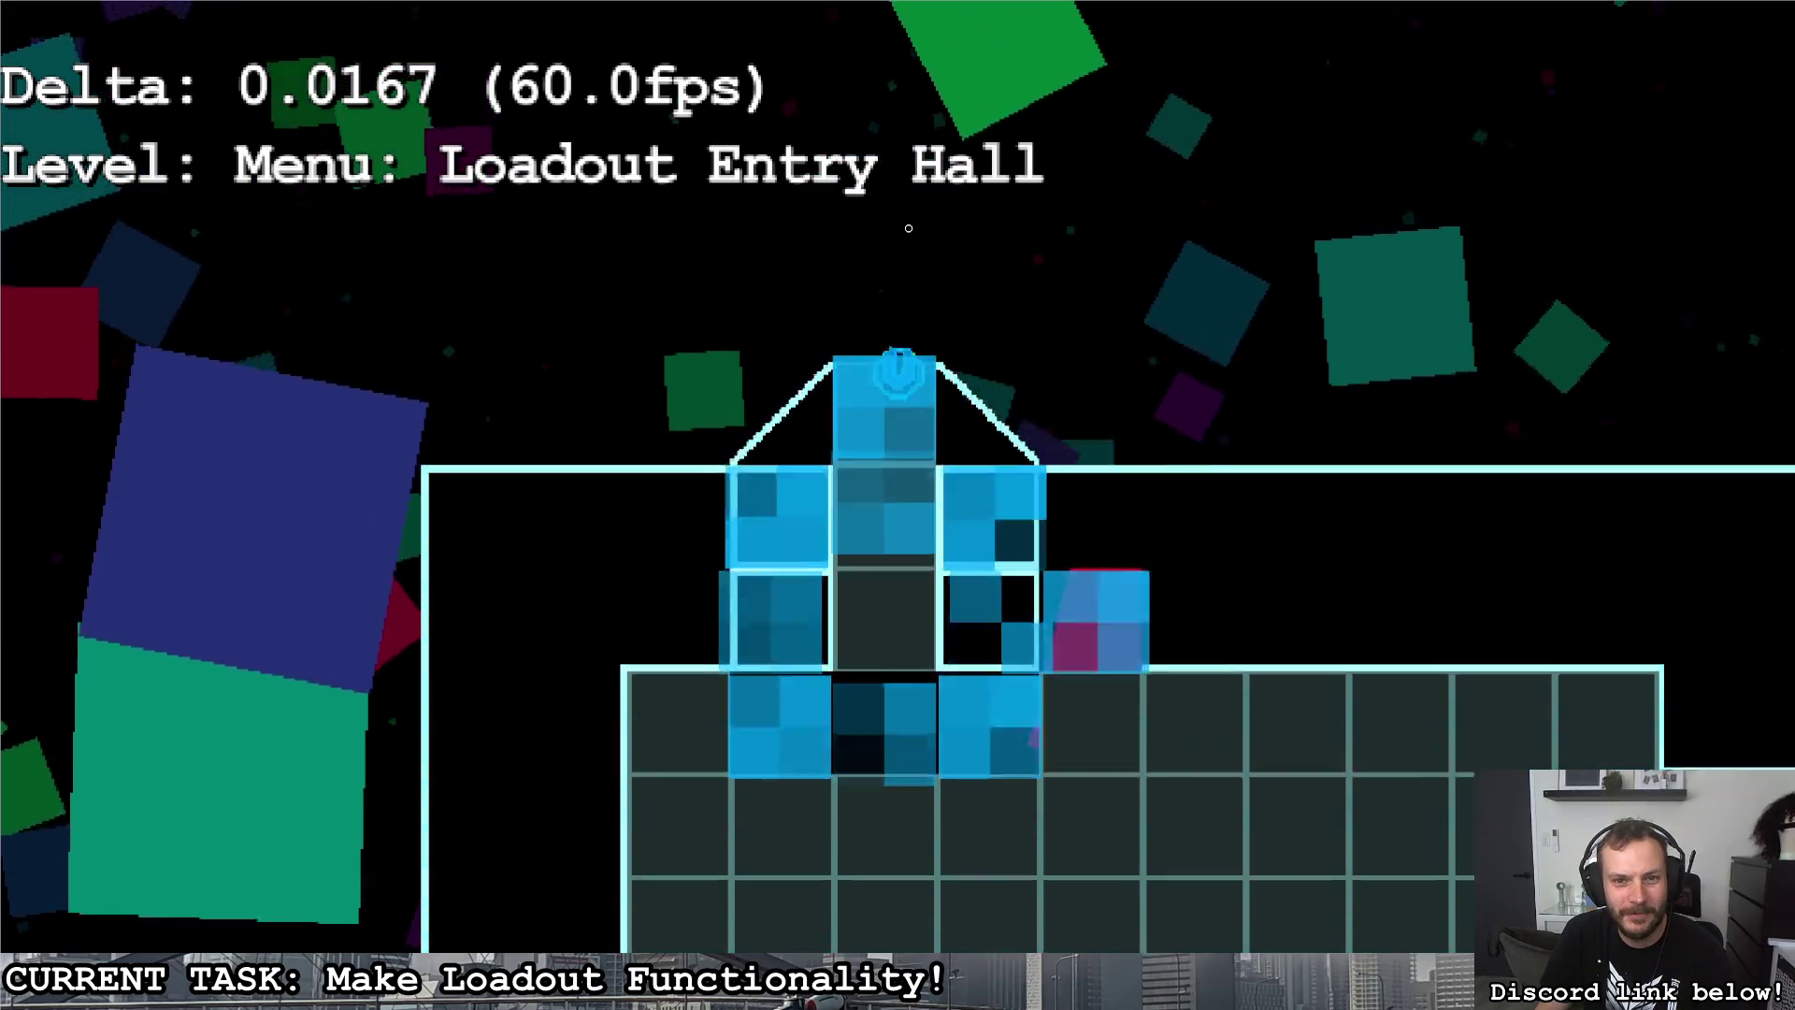
pyautogui.press('w')
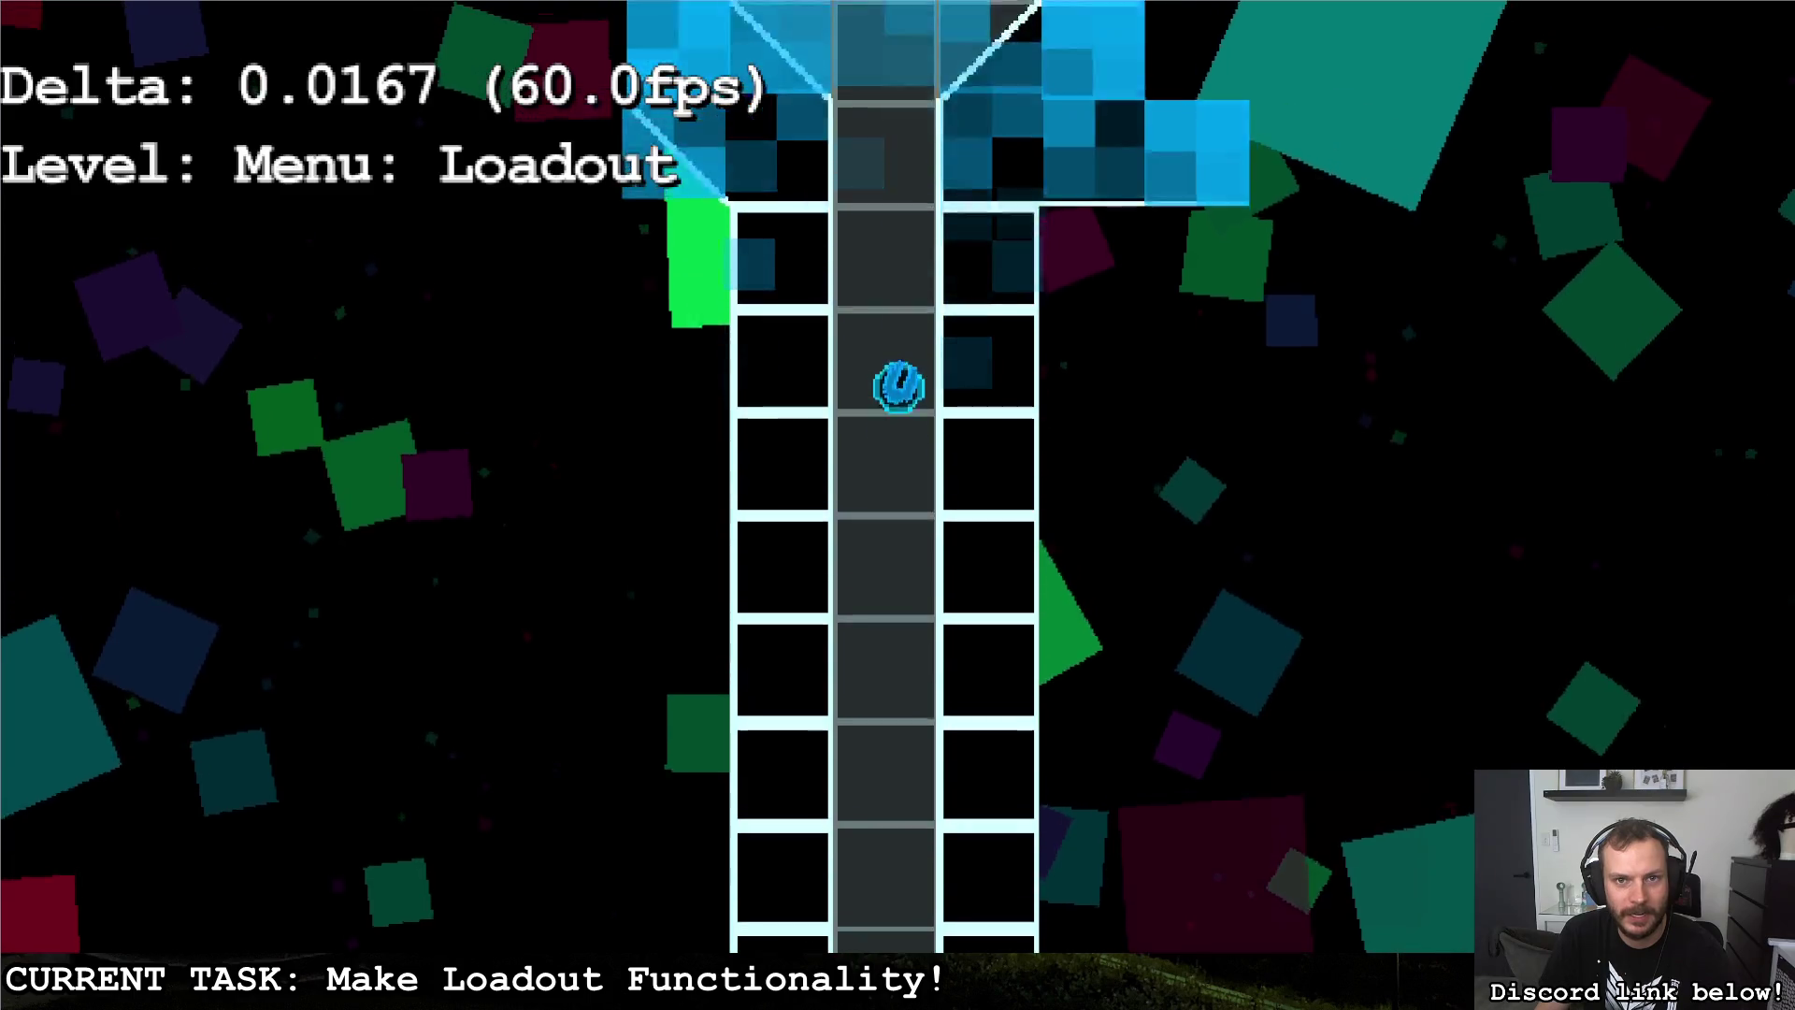
pyautogui.press('w')
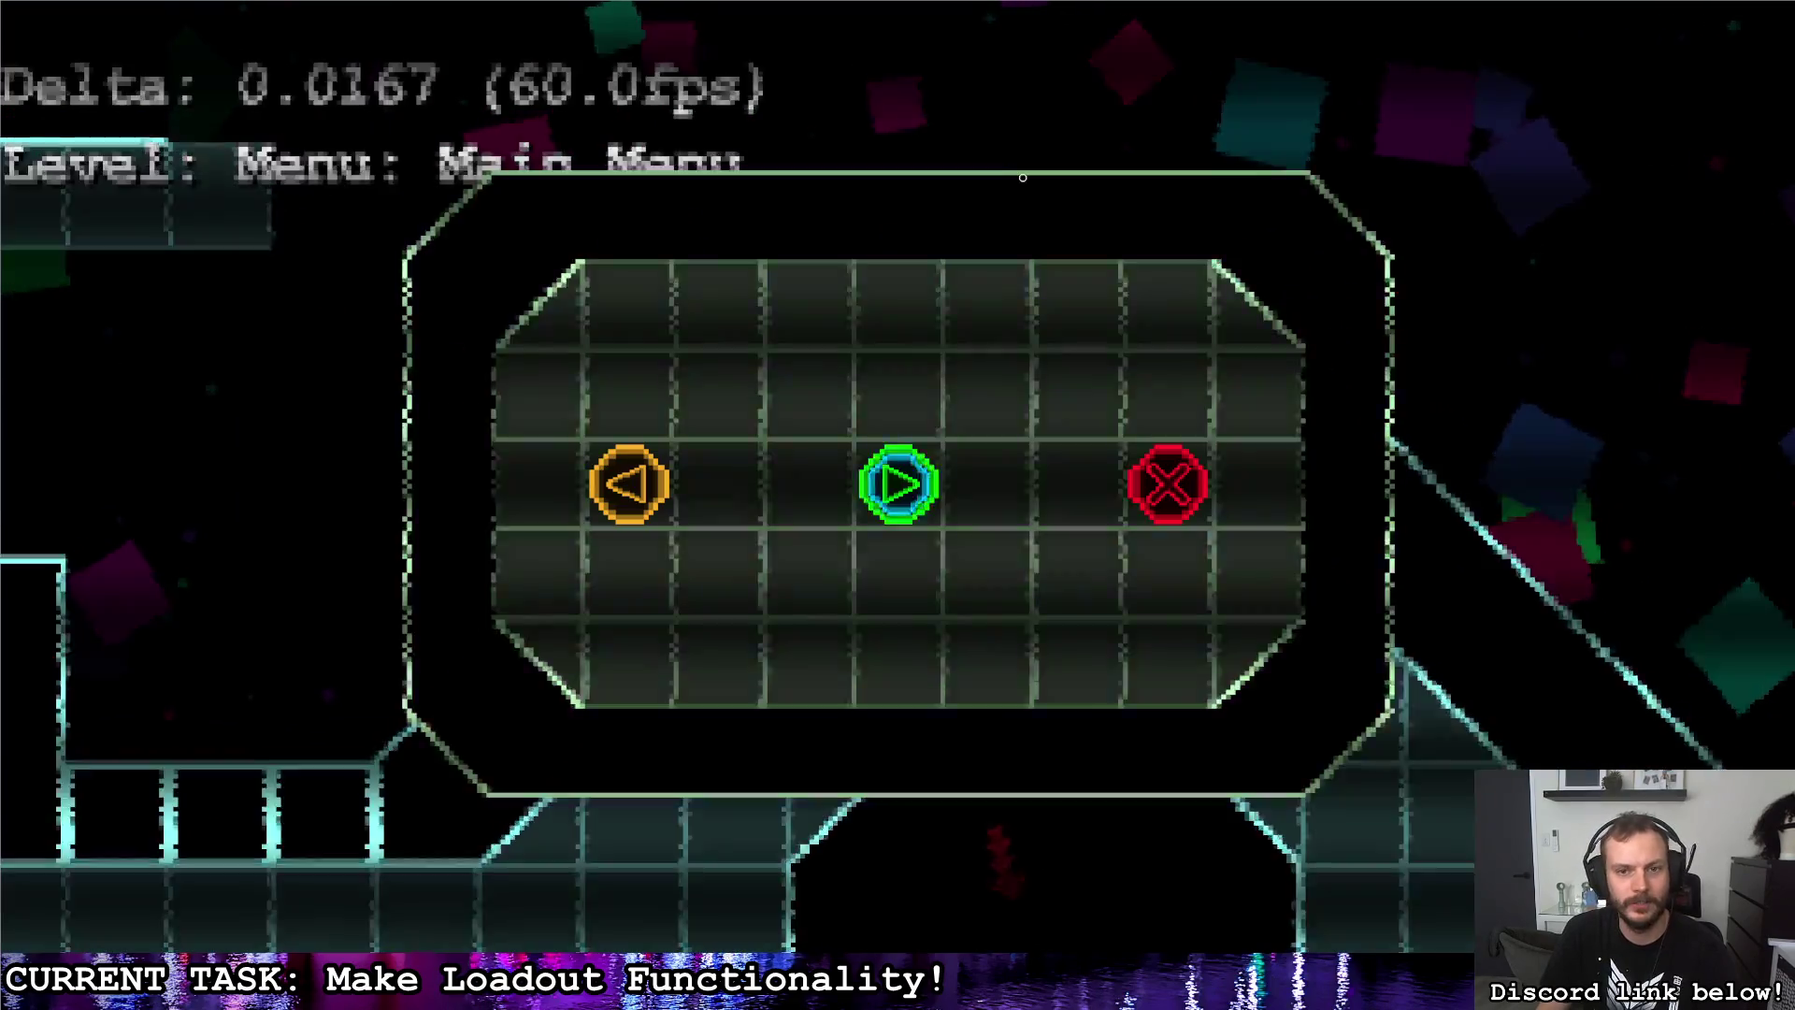
# Step: Stop the game, zoom the 2D view onto the G-shaped menu room, and relaunch
pyautogui.press('F8')
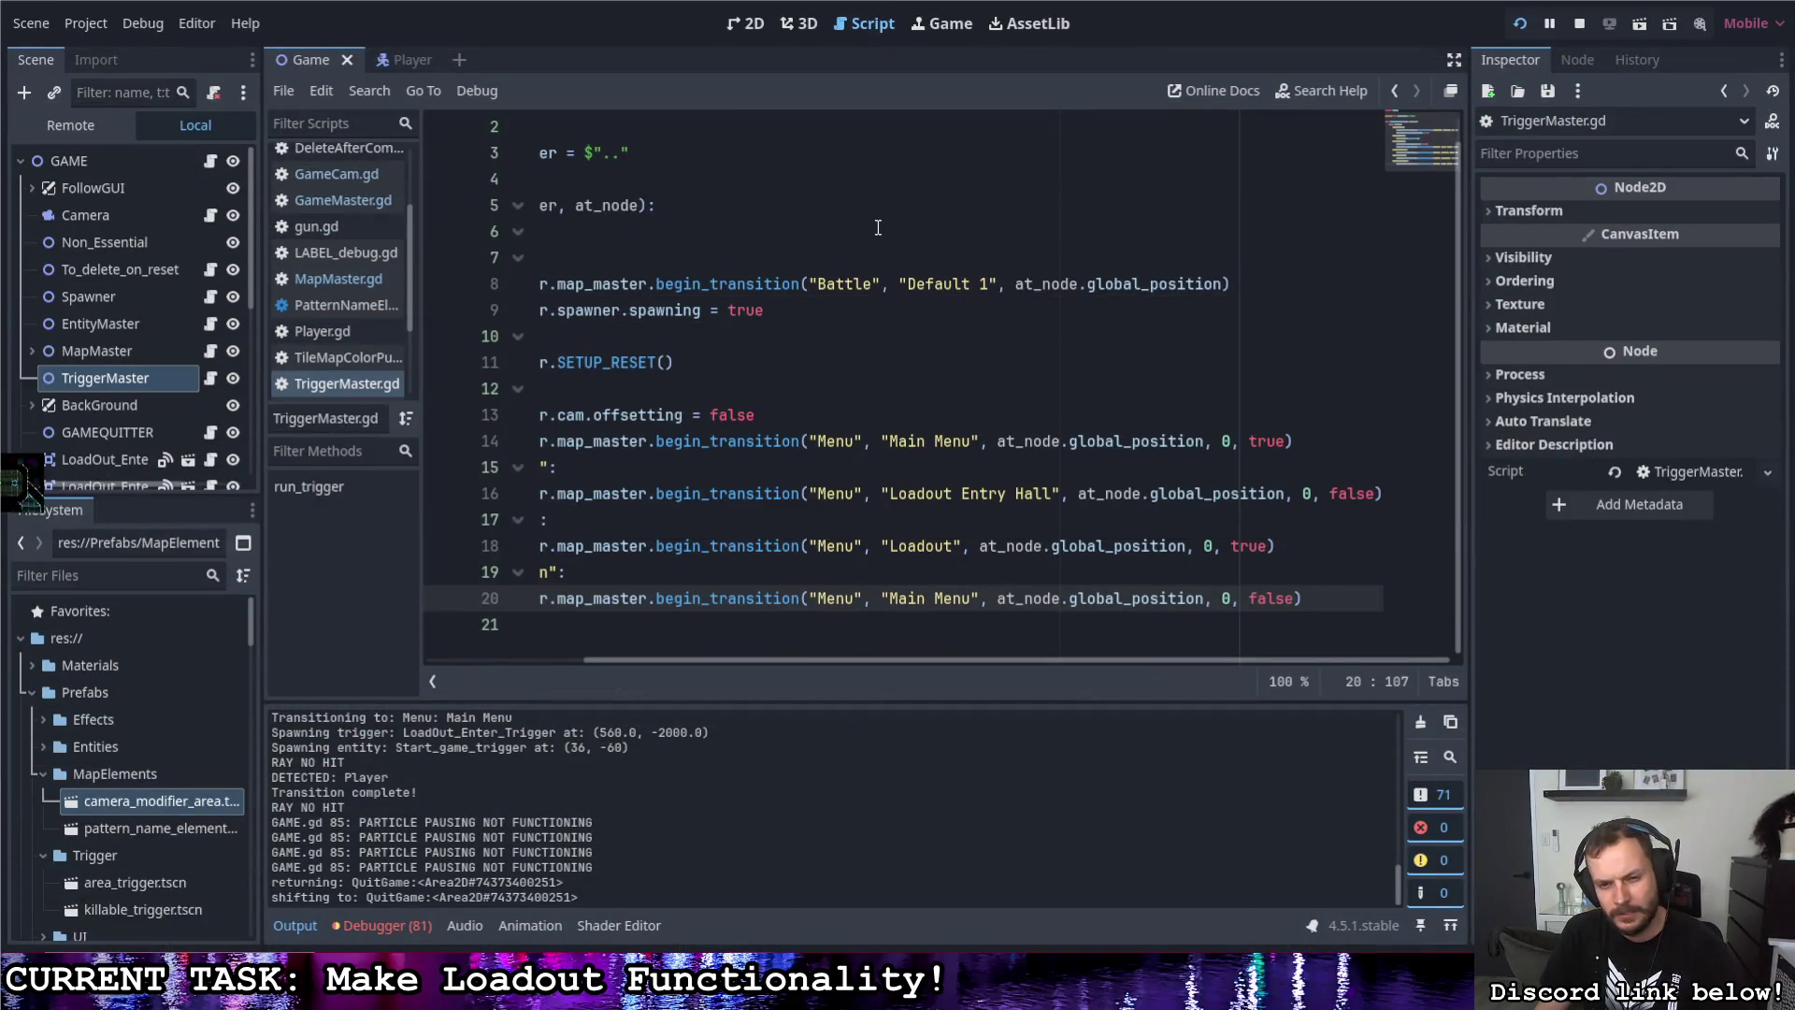
pyautogui.hscroll(-5, 805, 624)
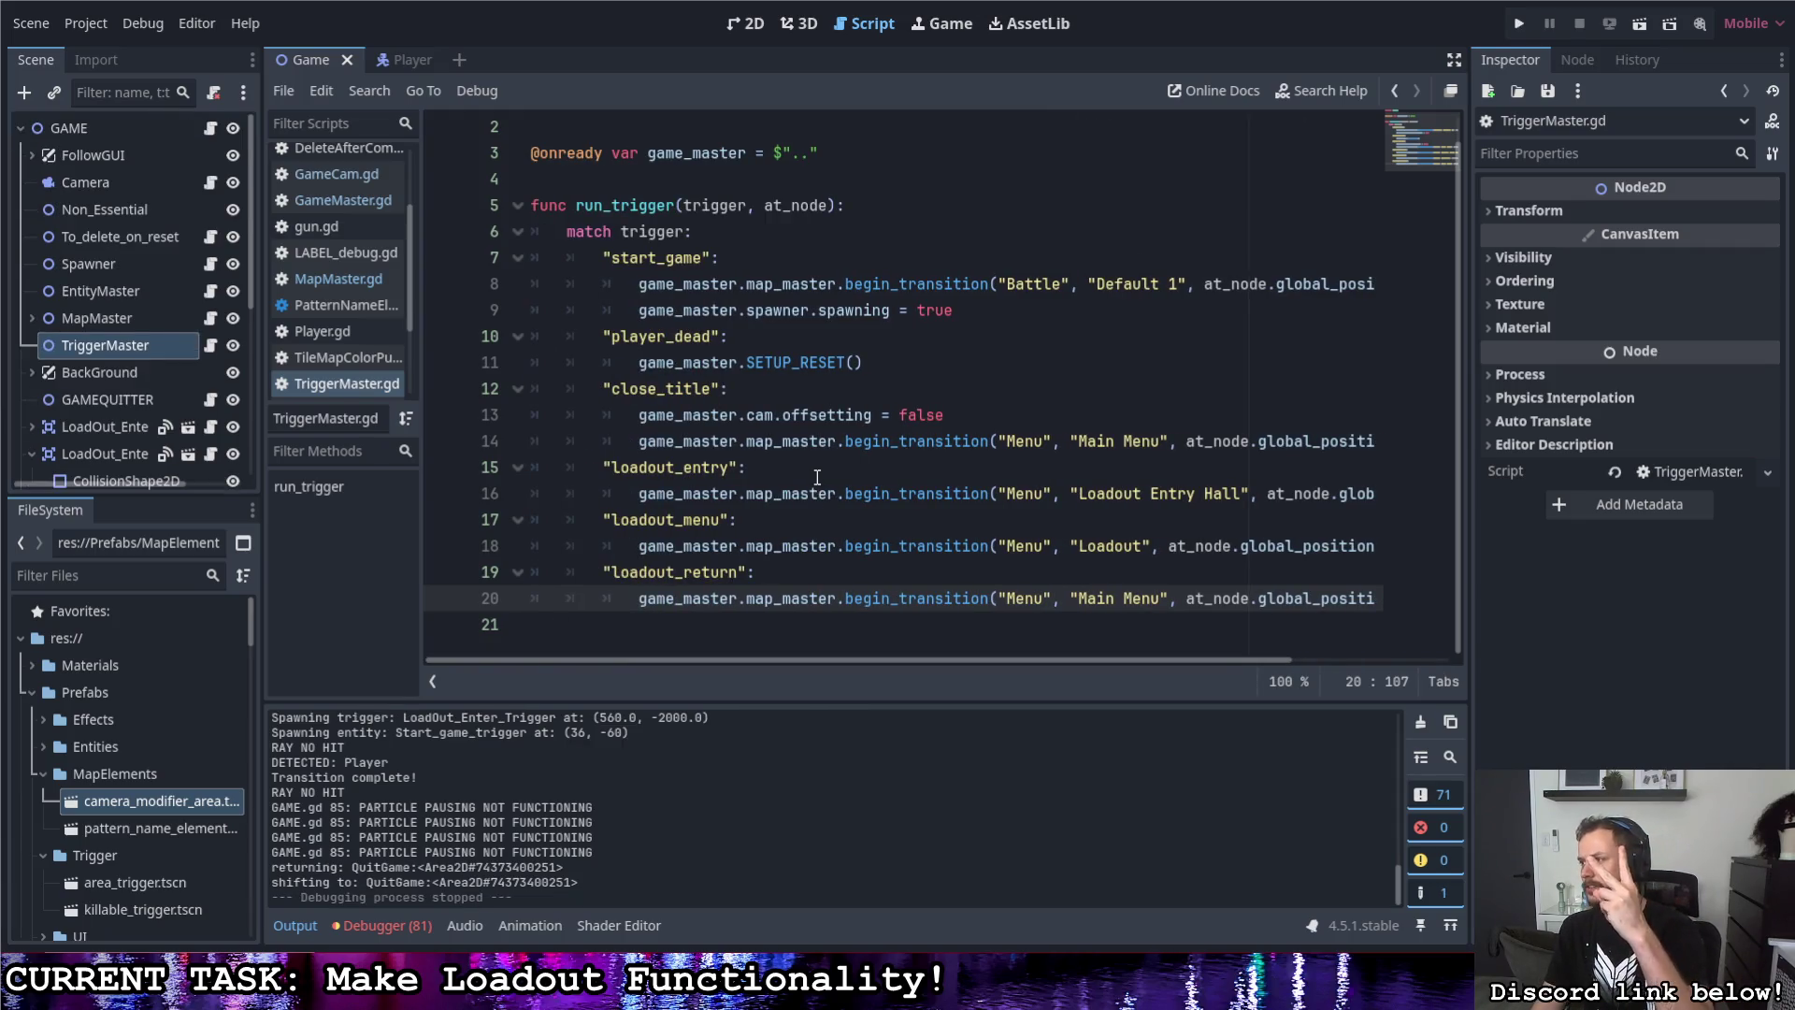
pyautogui.click(743, 23)
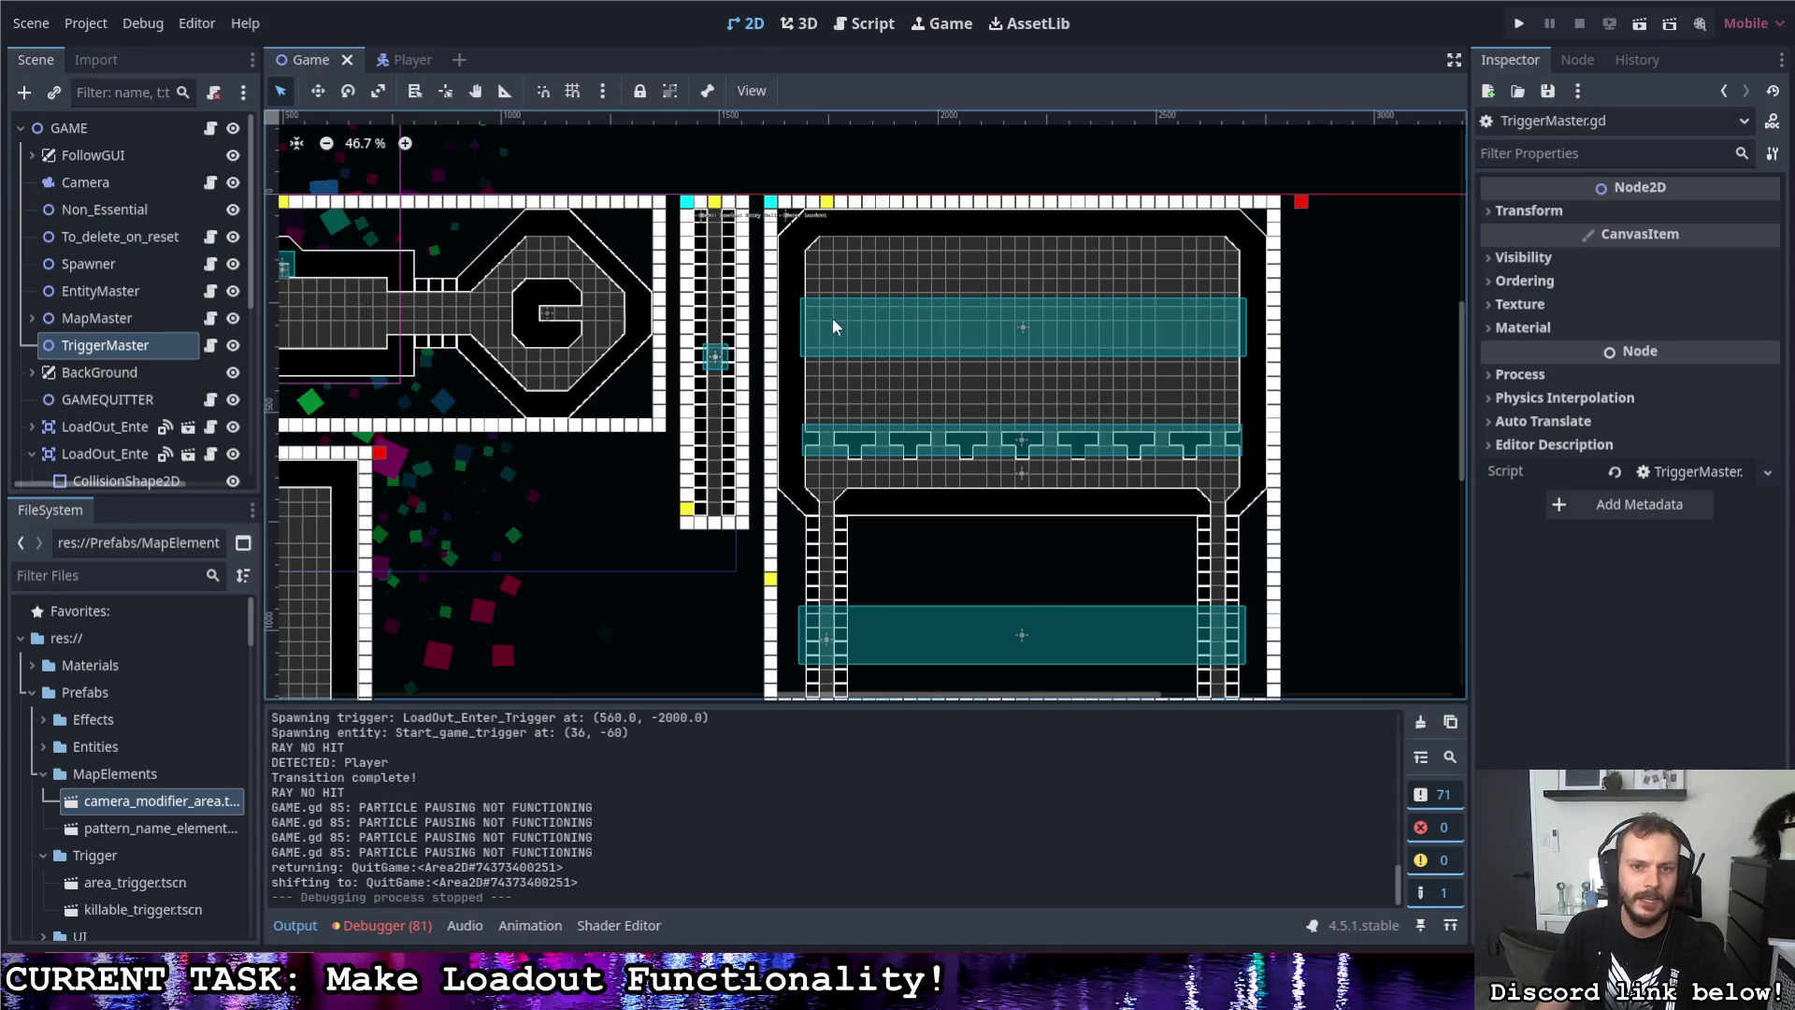
pyautogui.scroll(2, 681, 307)
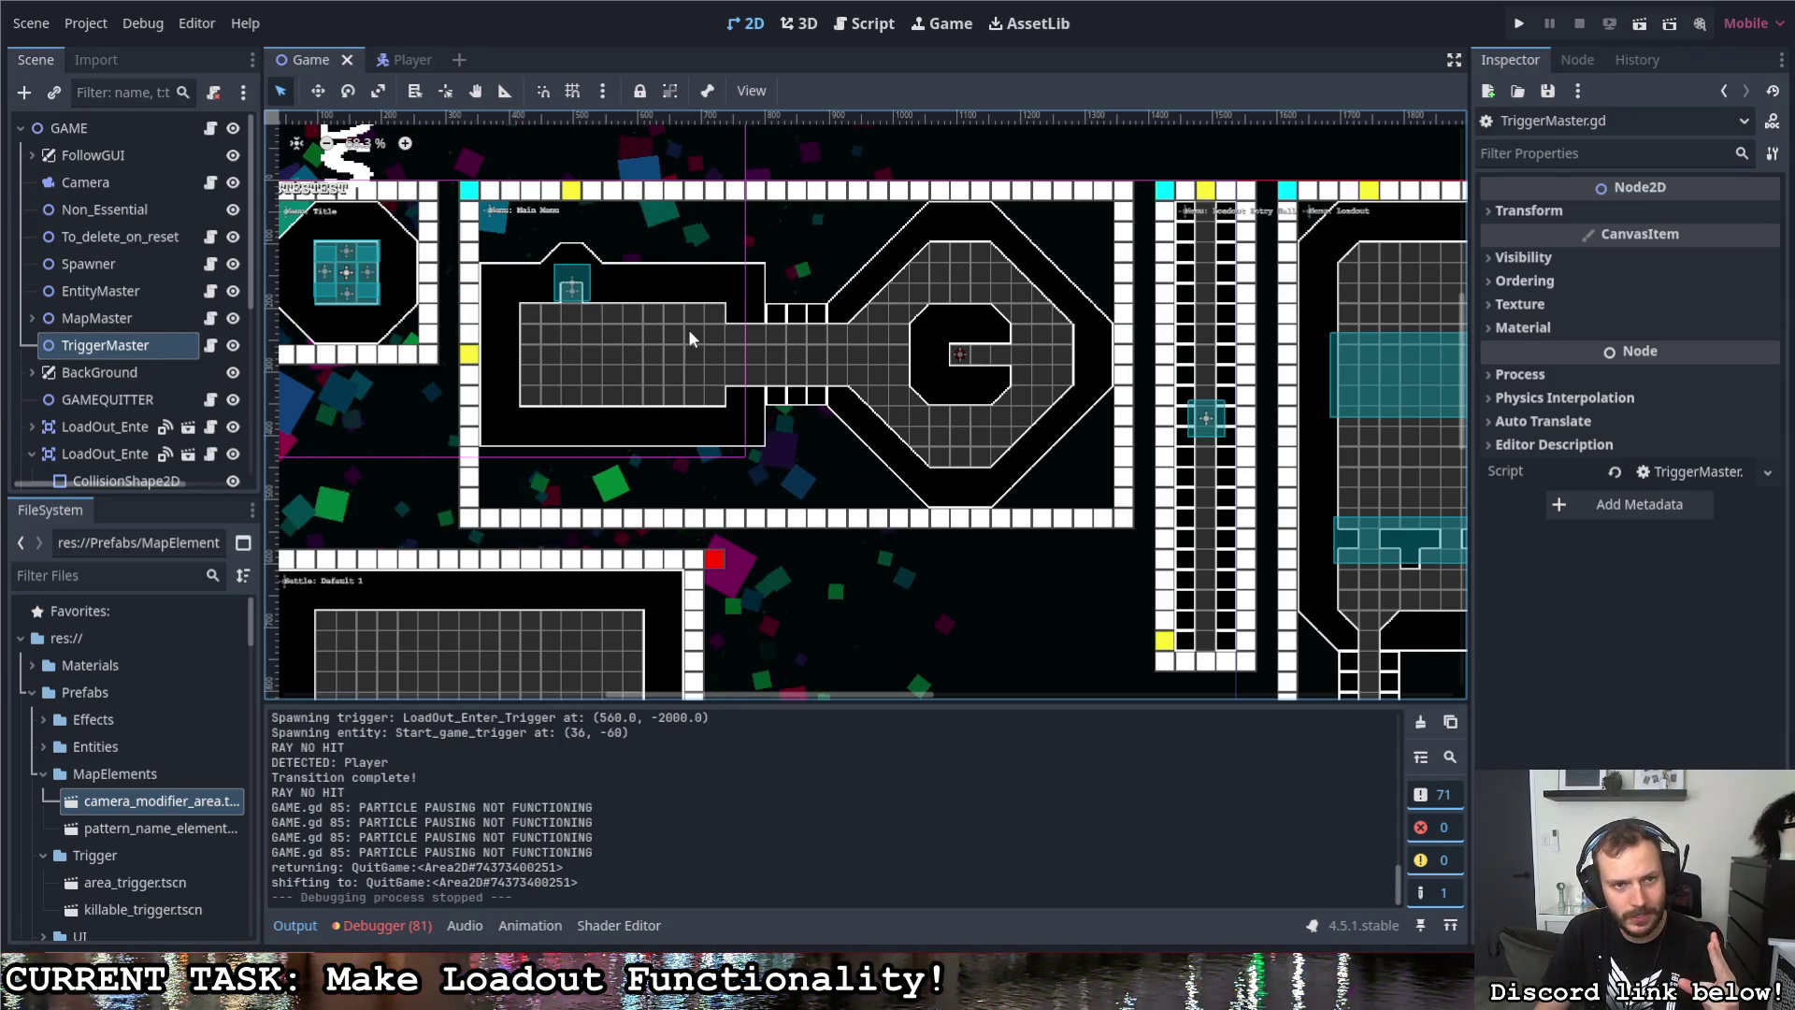
pyautogui.click(1520, 24)
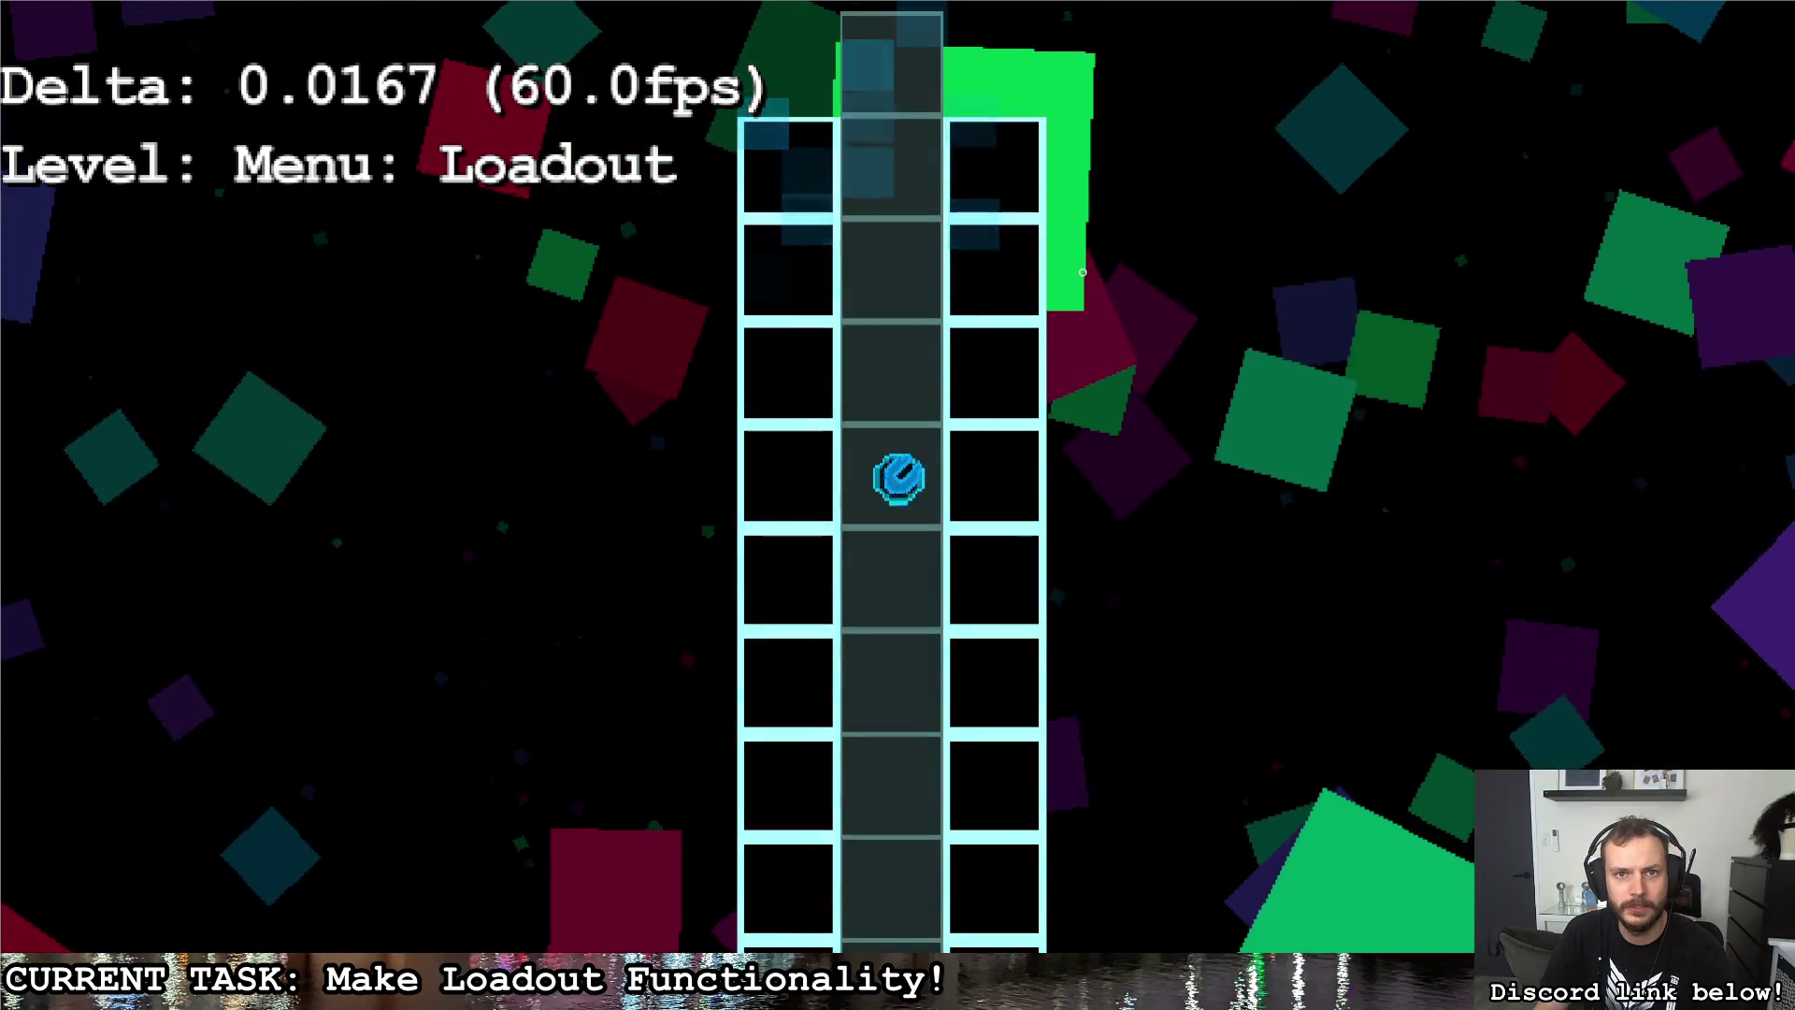
# Step: Fly up out of the narrow column through the Main Menu room, then press Escape
pyautogui.press('Up')
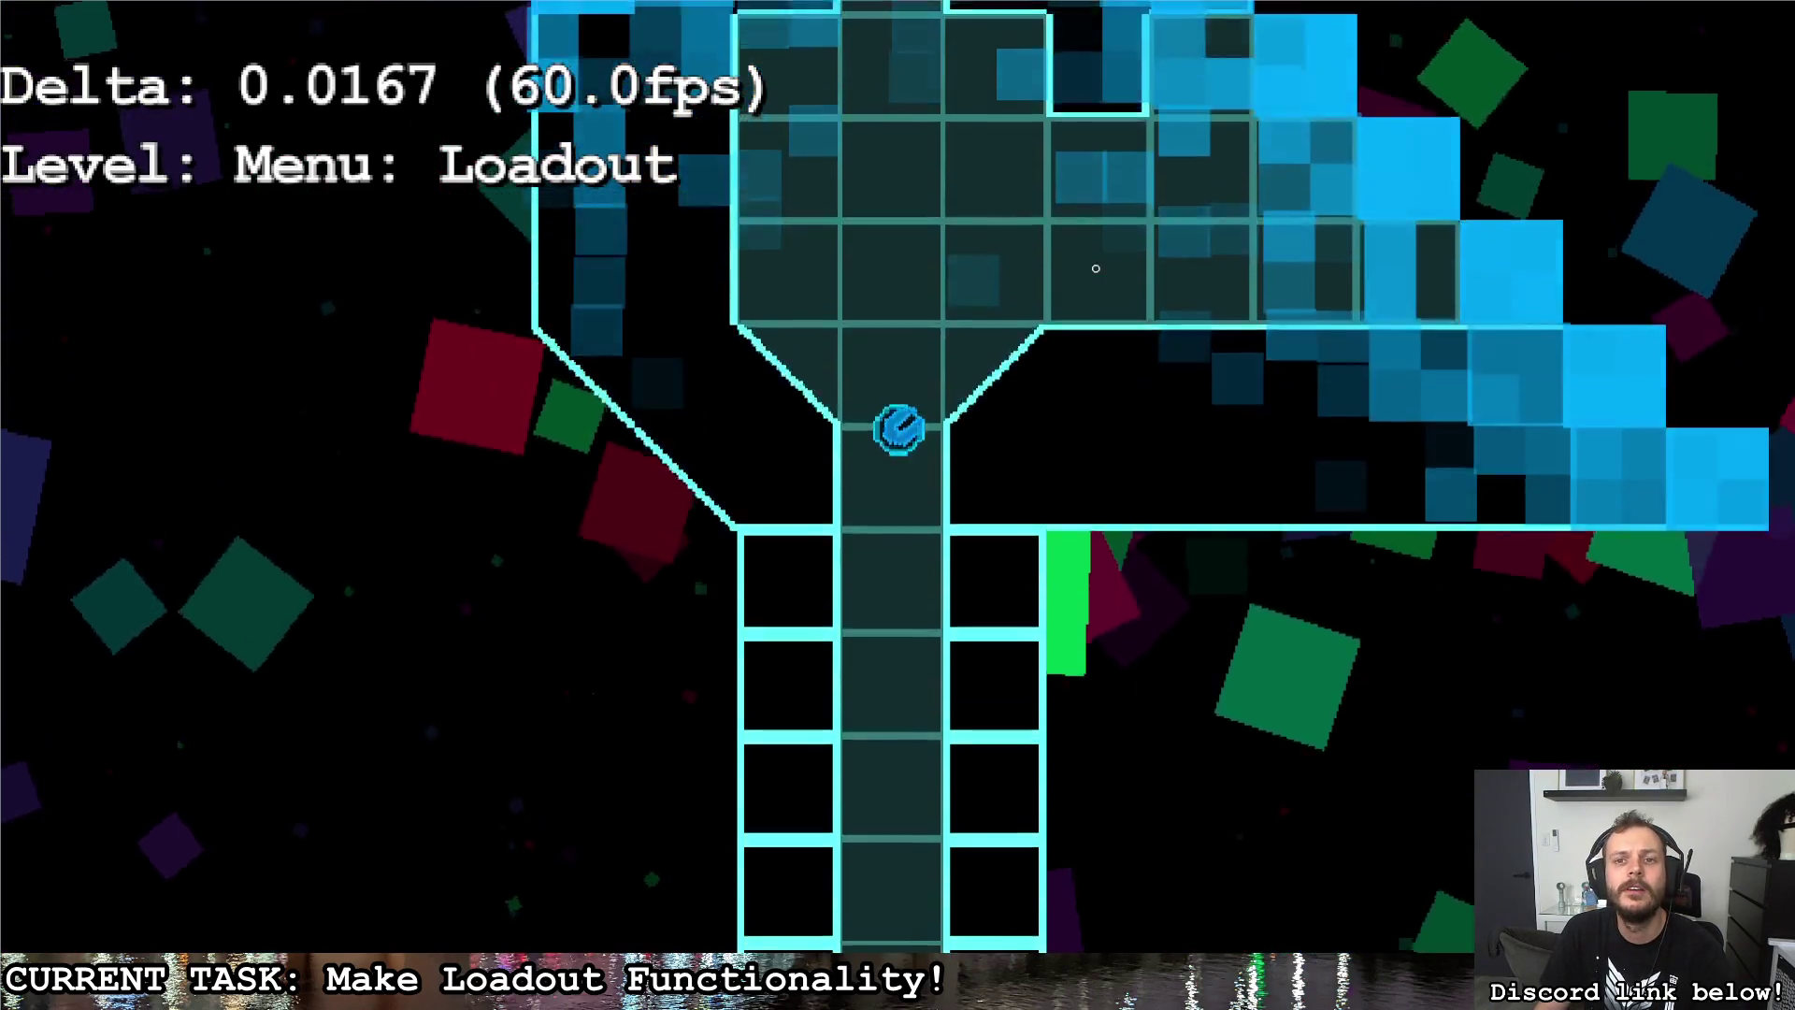
pyautogui.press('Right')
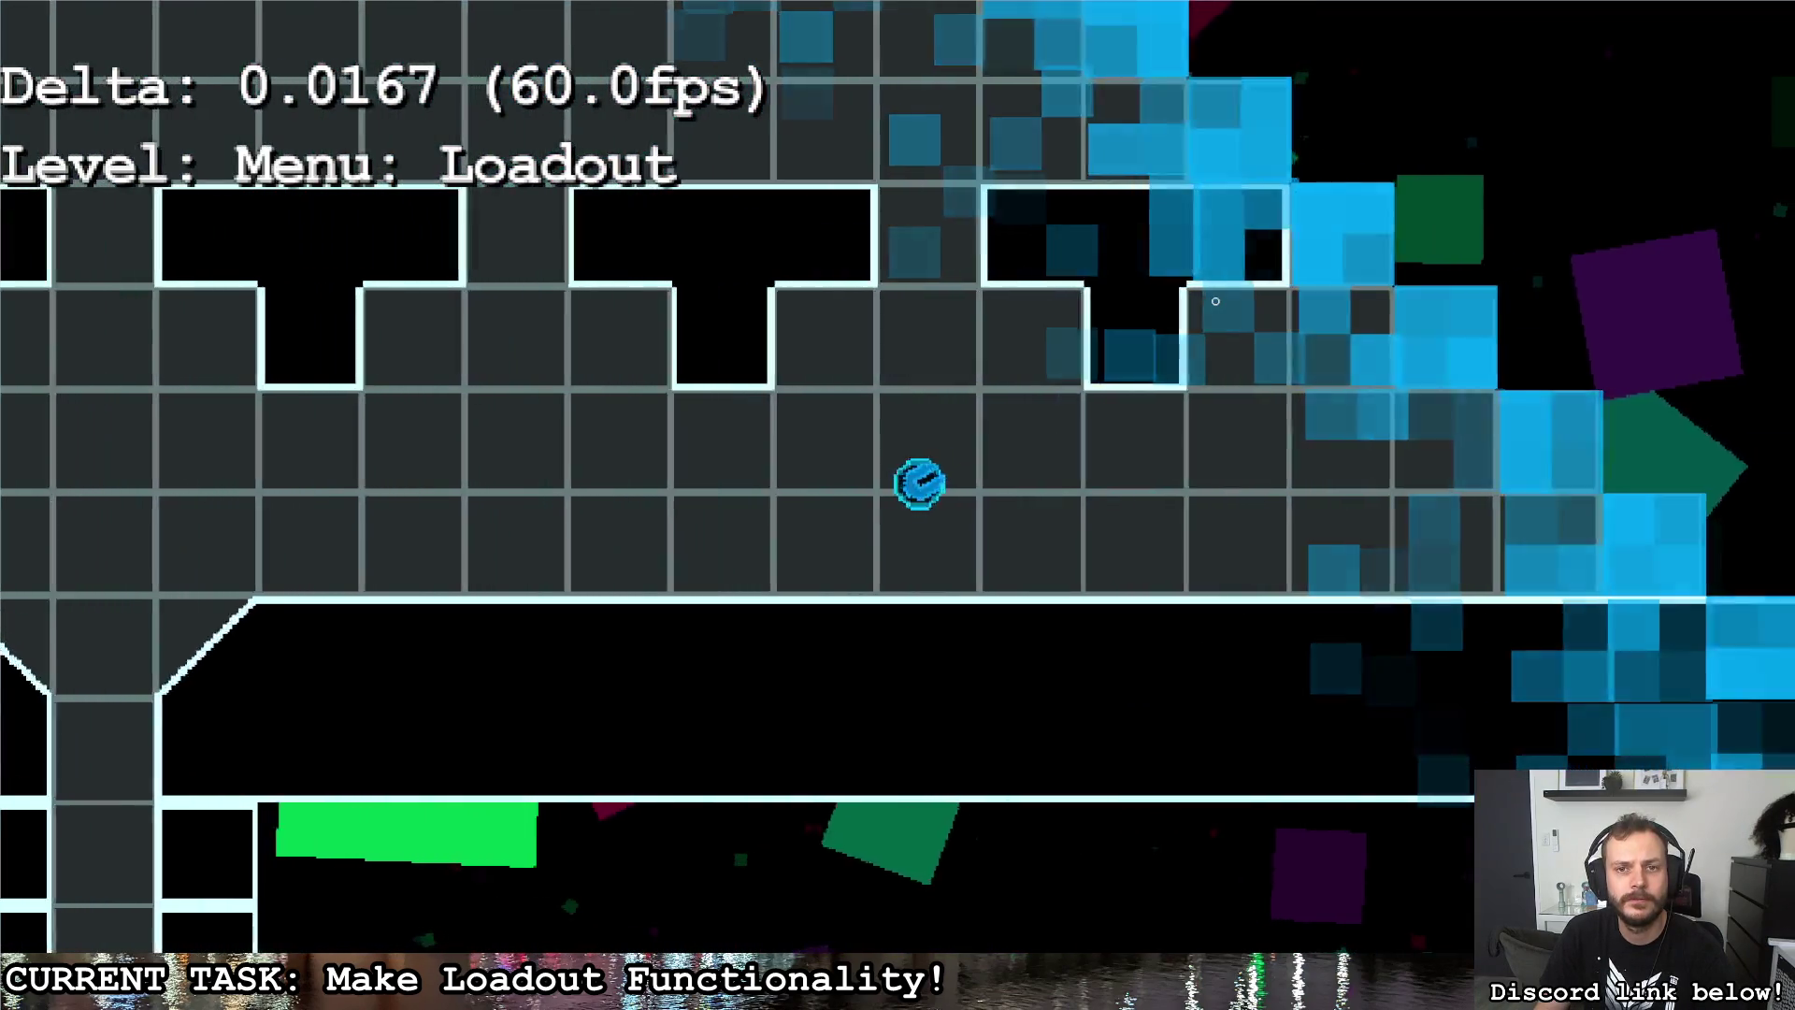
pyautogui.press('Up')
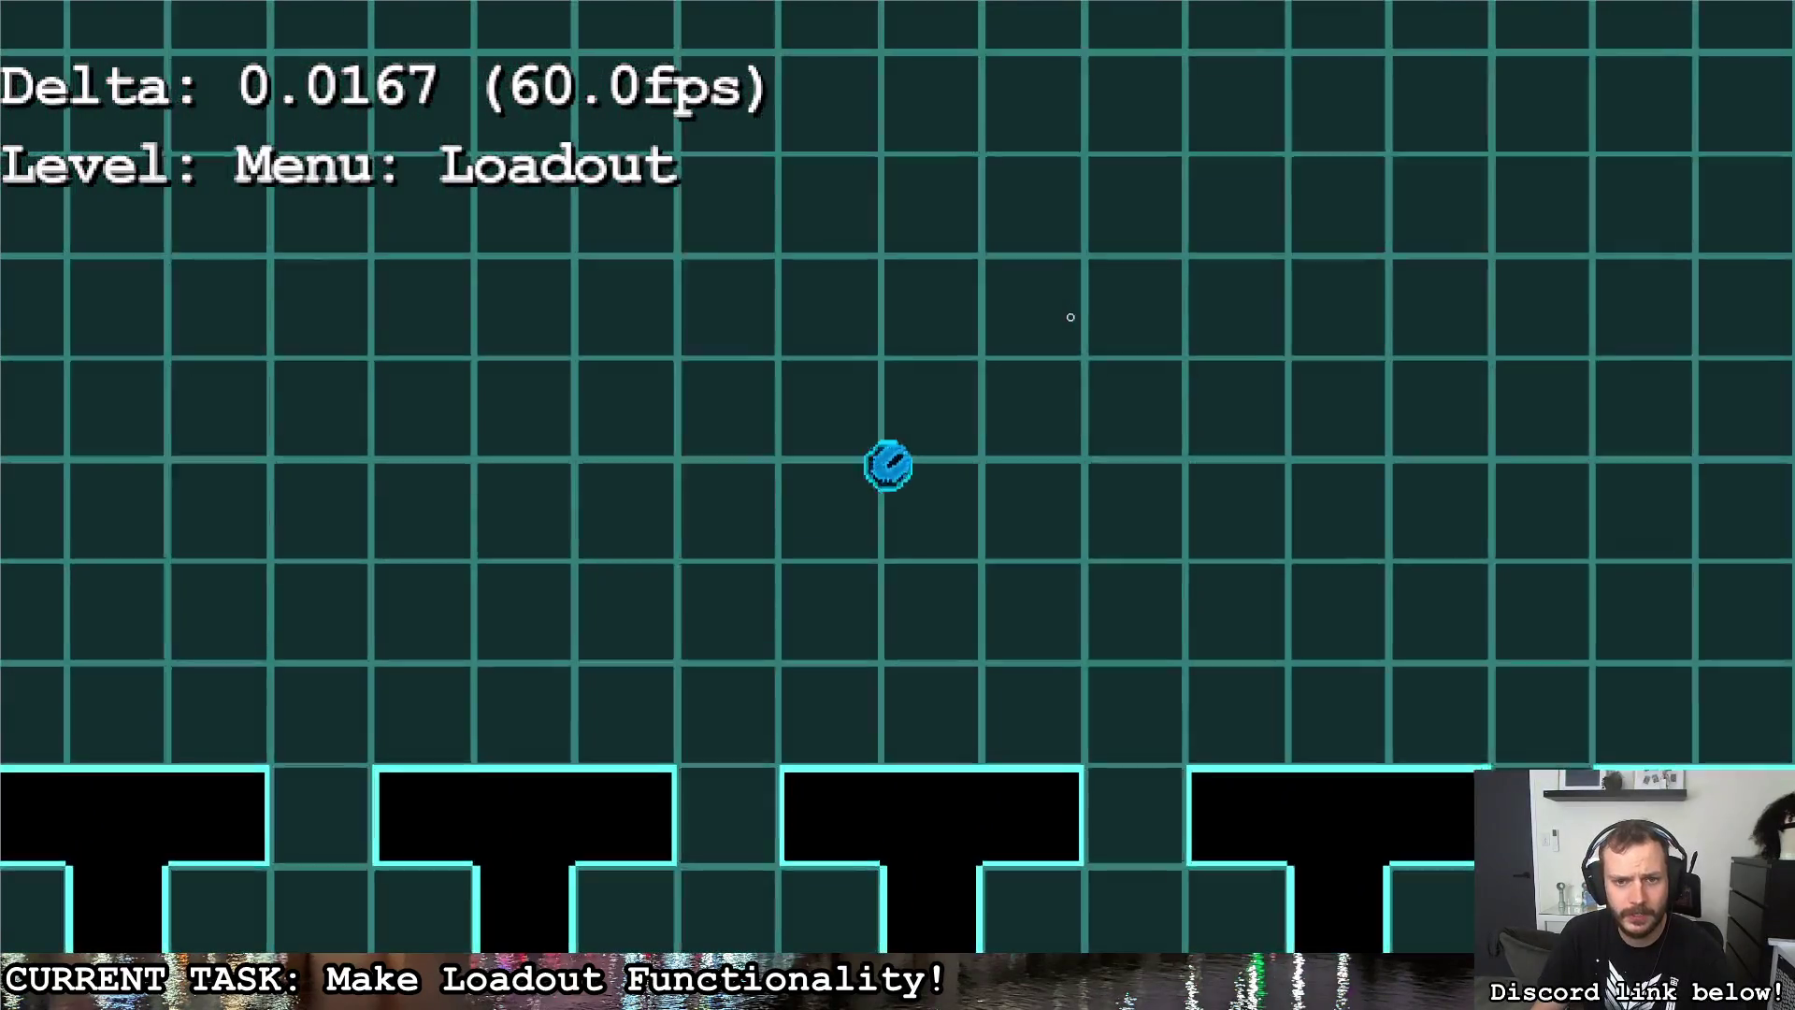
pyautogui.press('Escape')
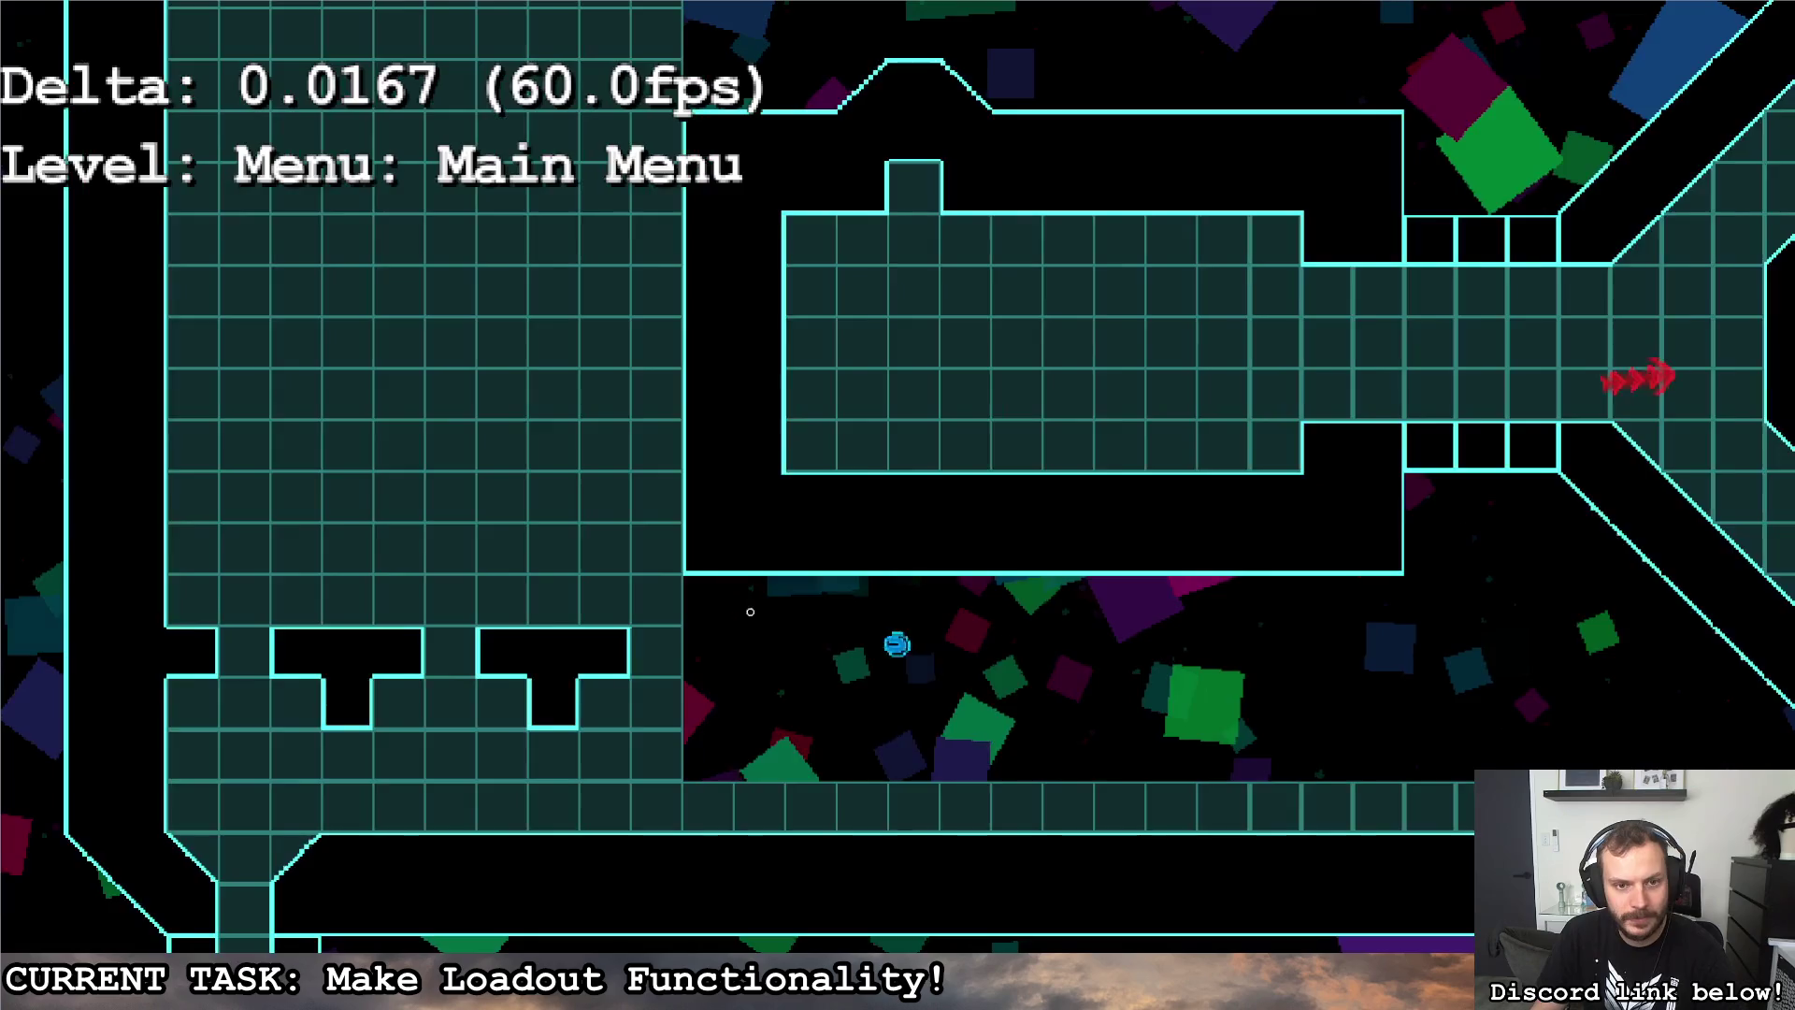
# Step: Fly left, up, down and along the horizontal corridor, then dismiss the pause overlay
pyautogui.press('a')
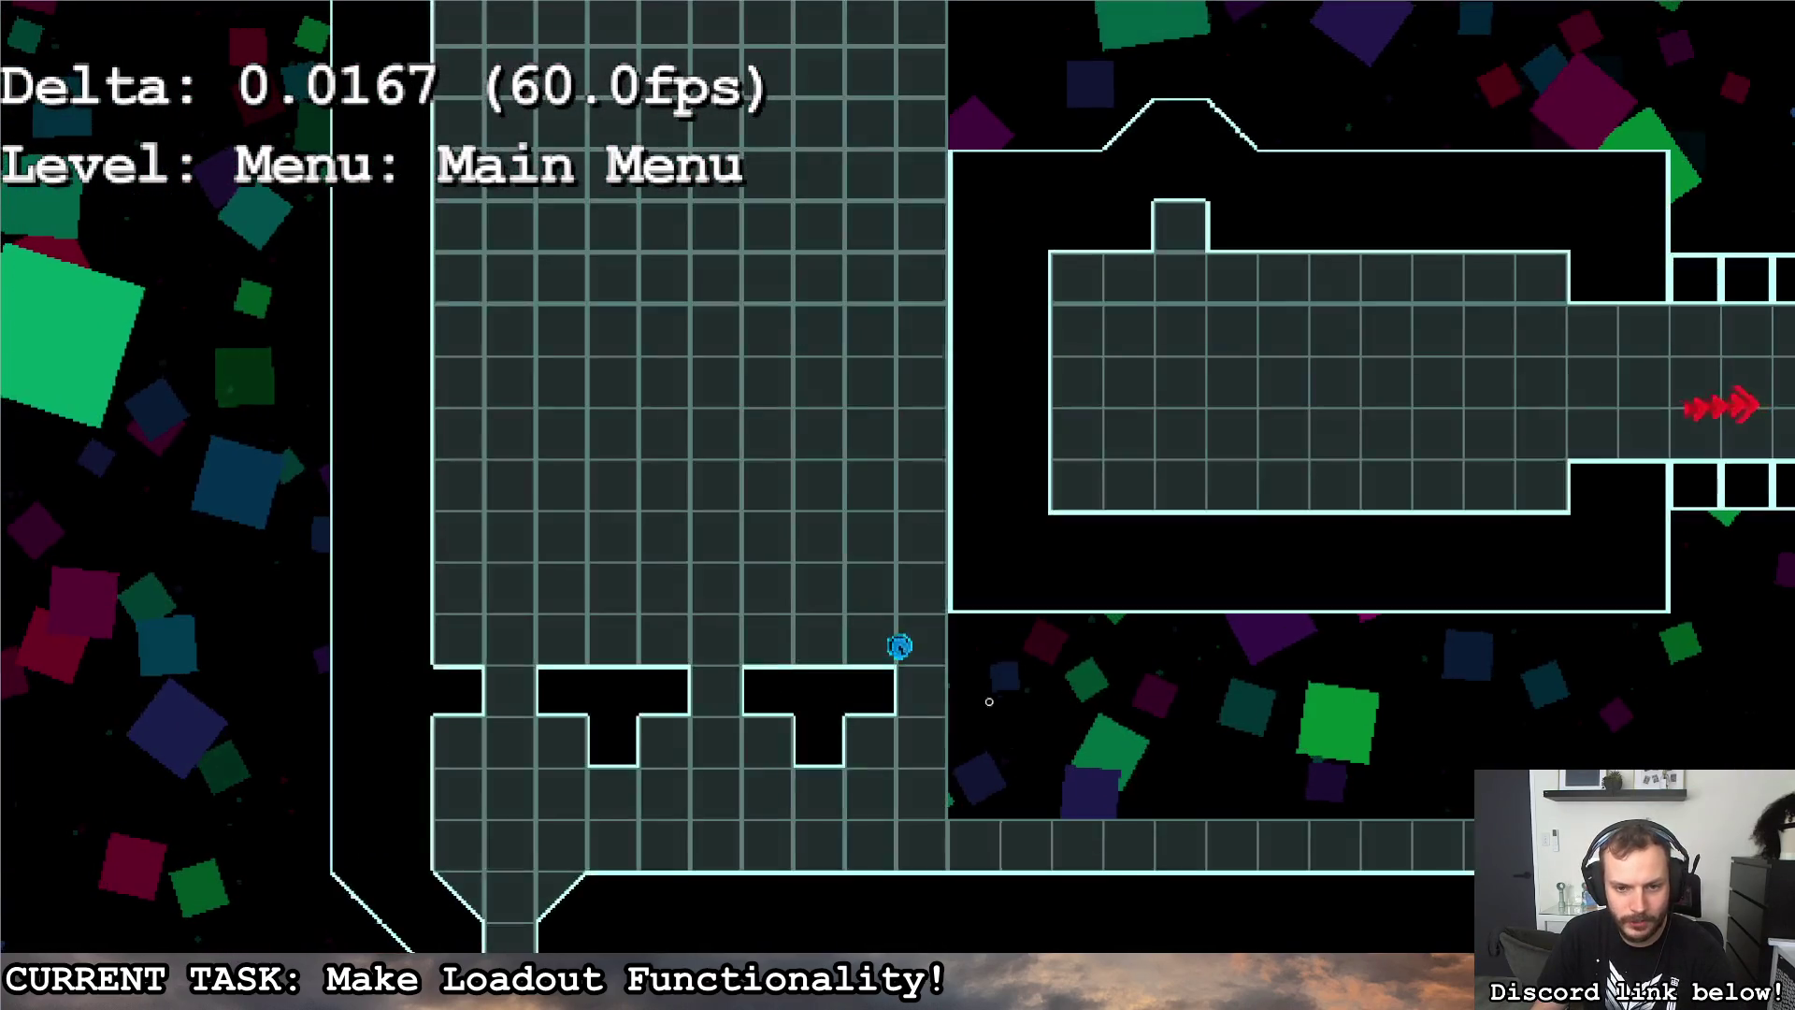
pyautogui.press('w')
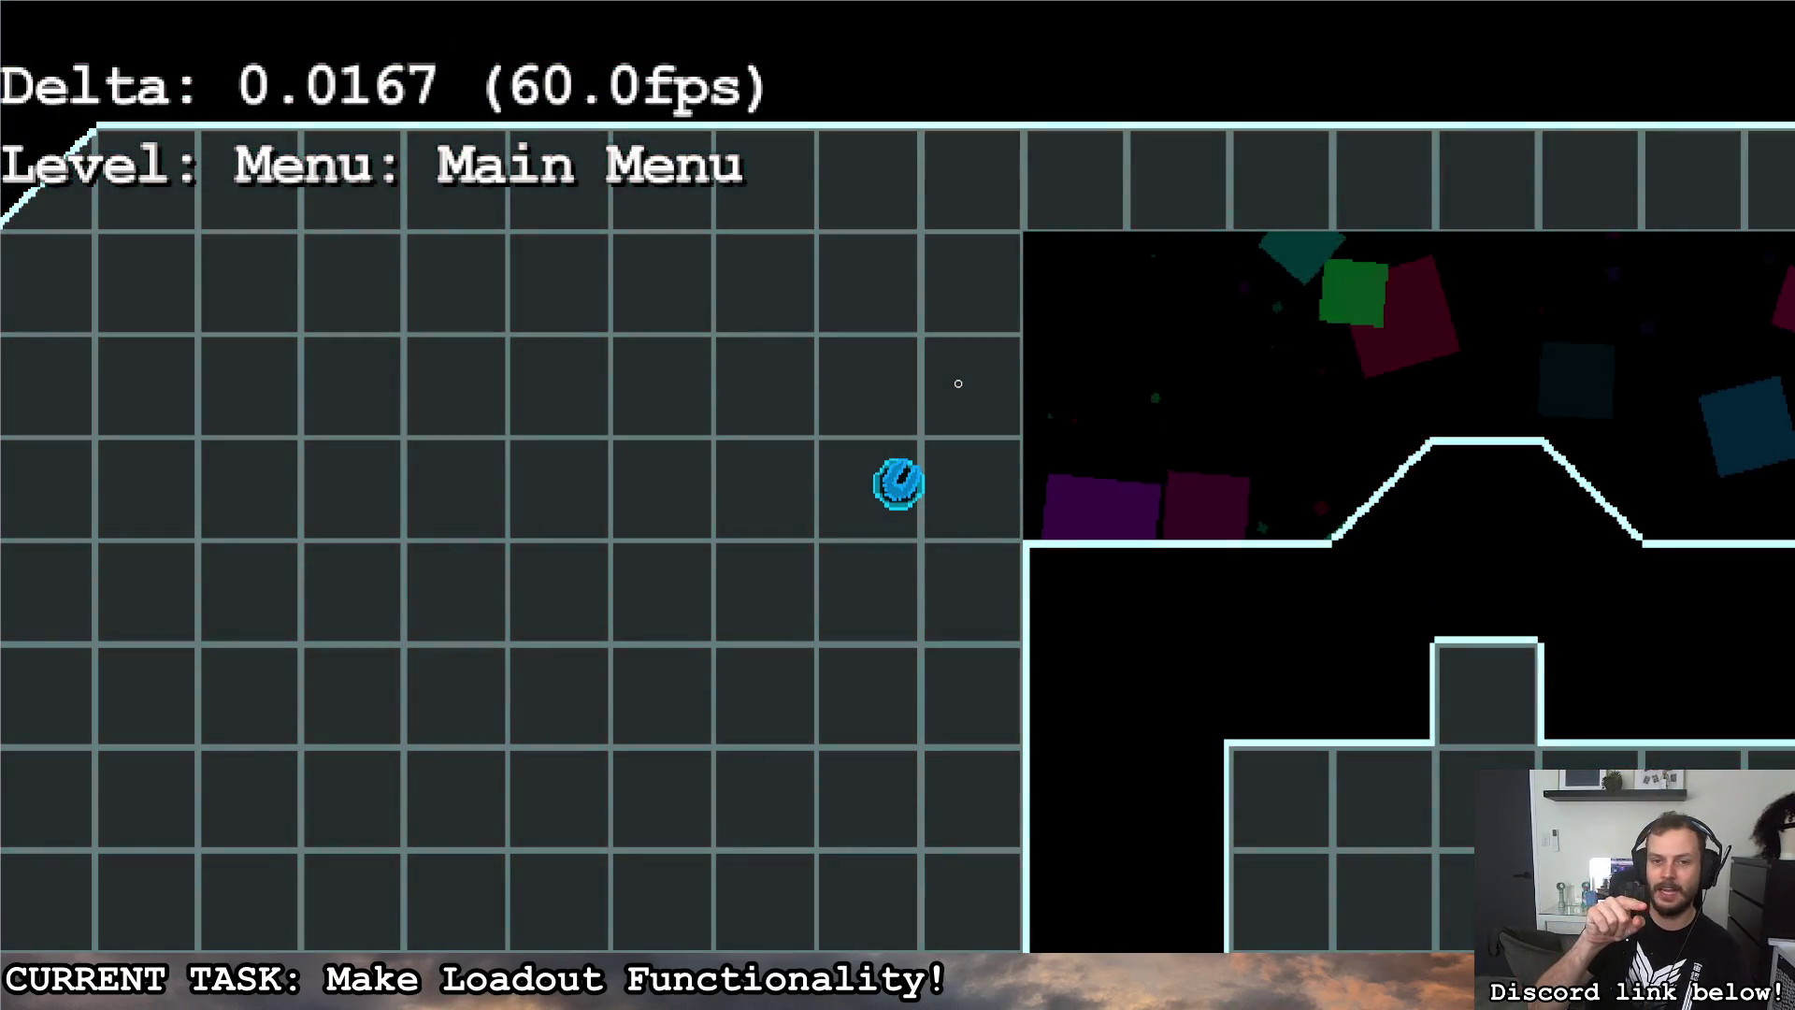
pyautogui.press('s')
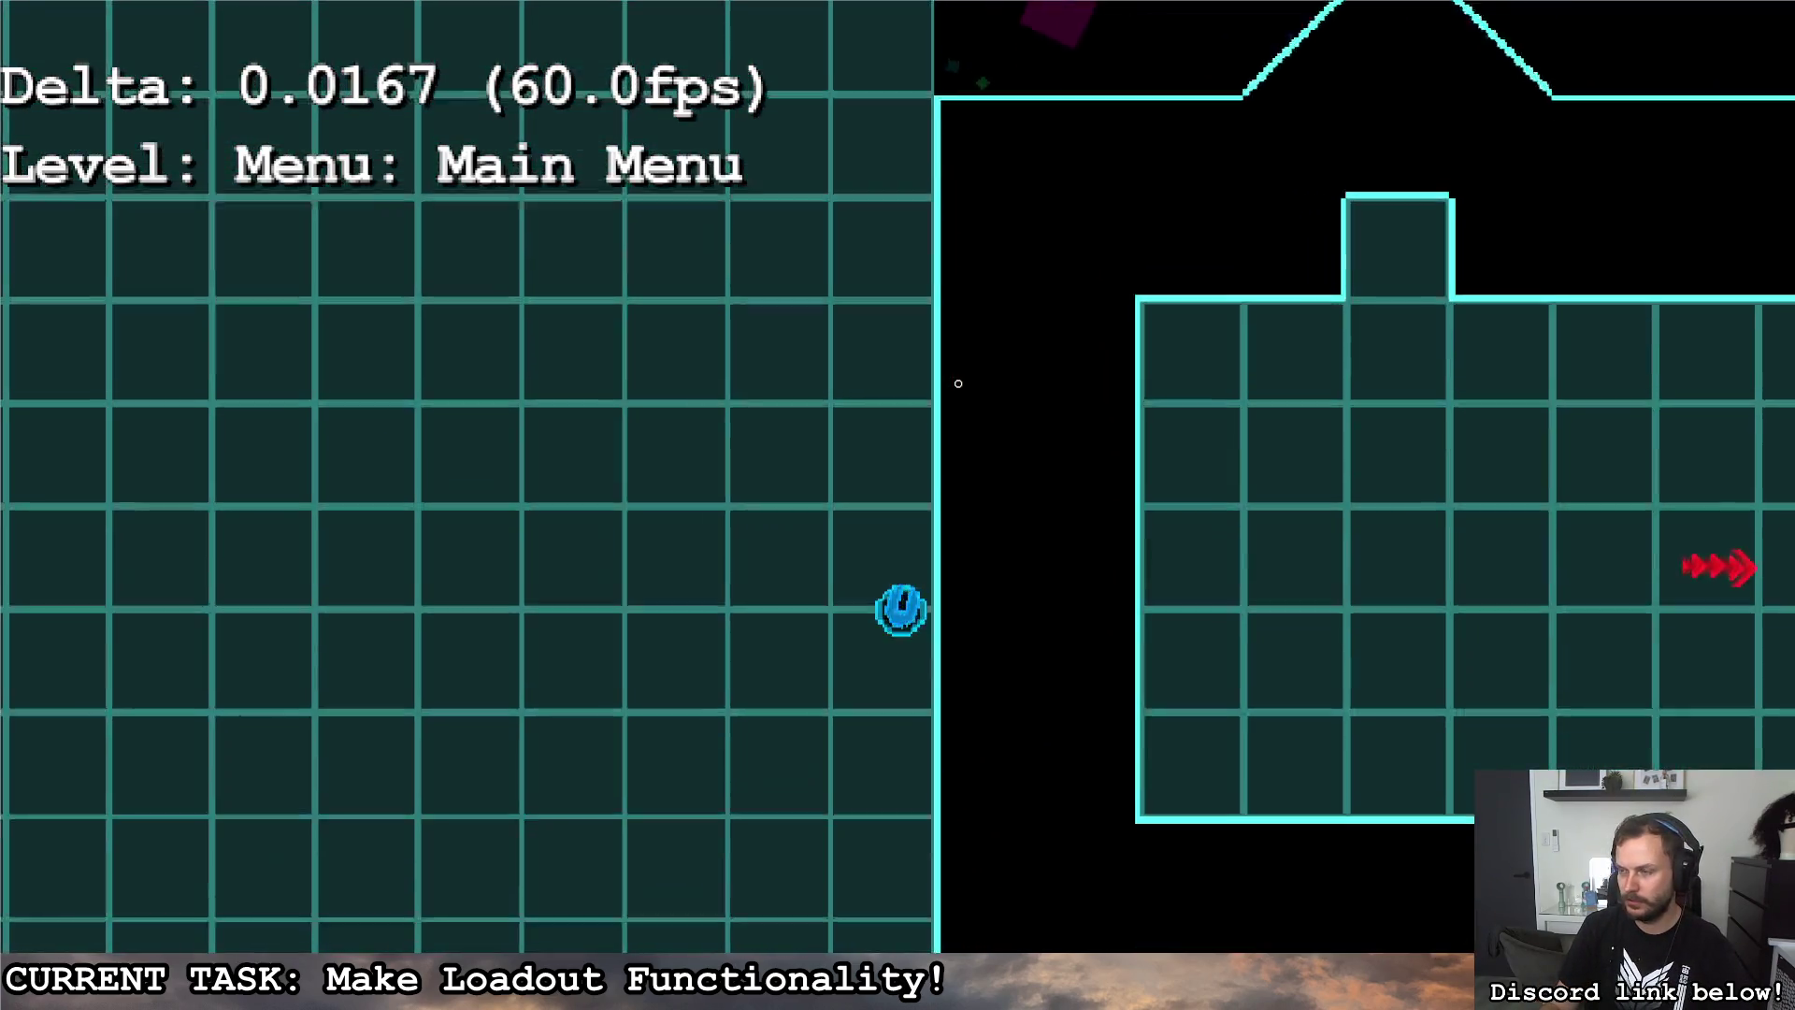
pyautogui.press('d')
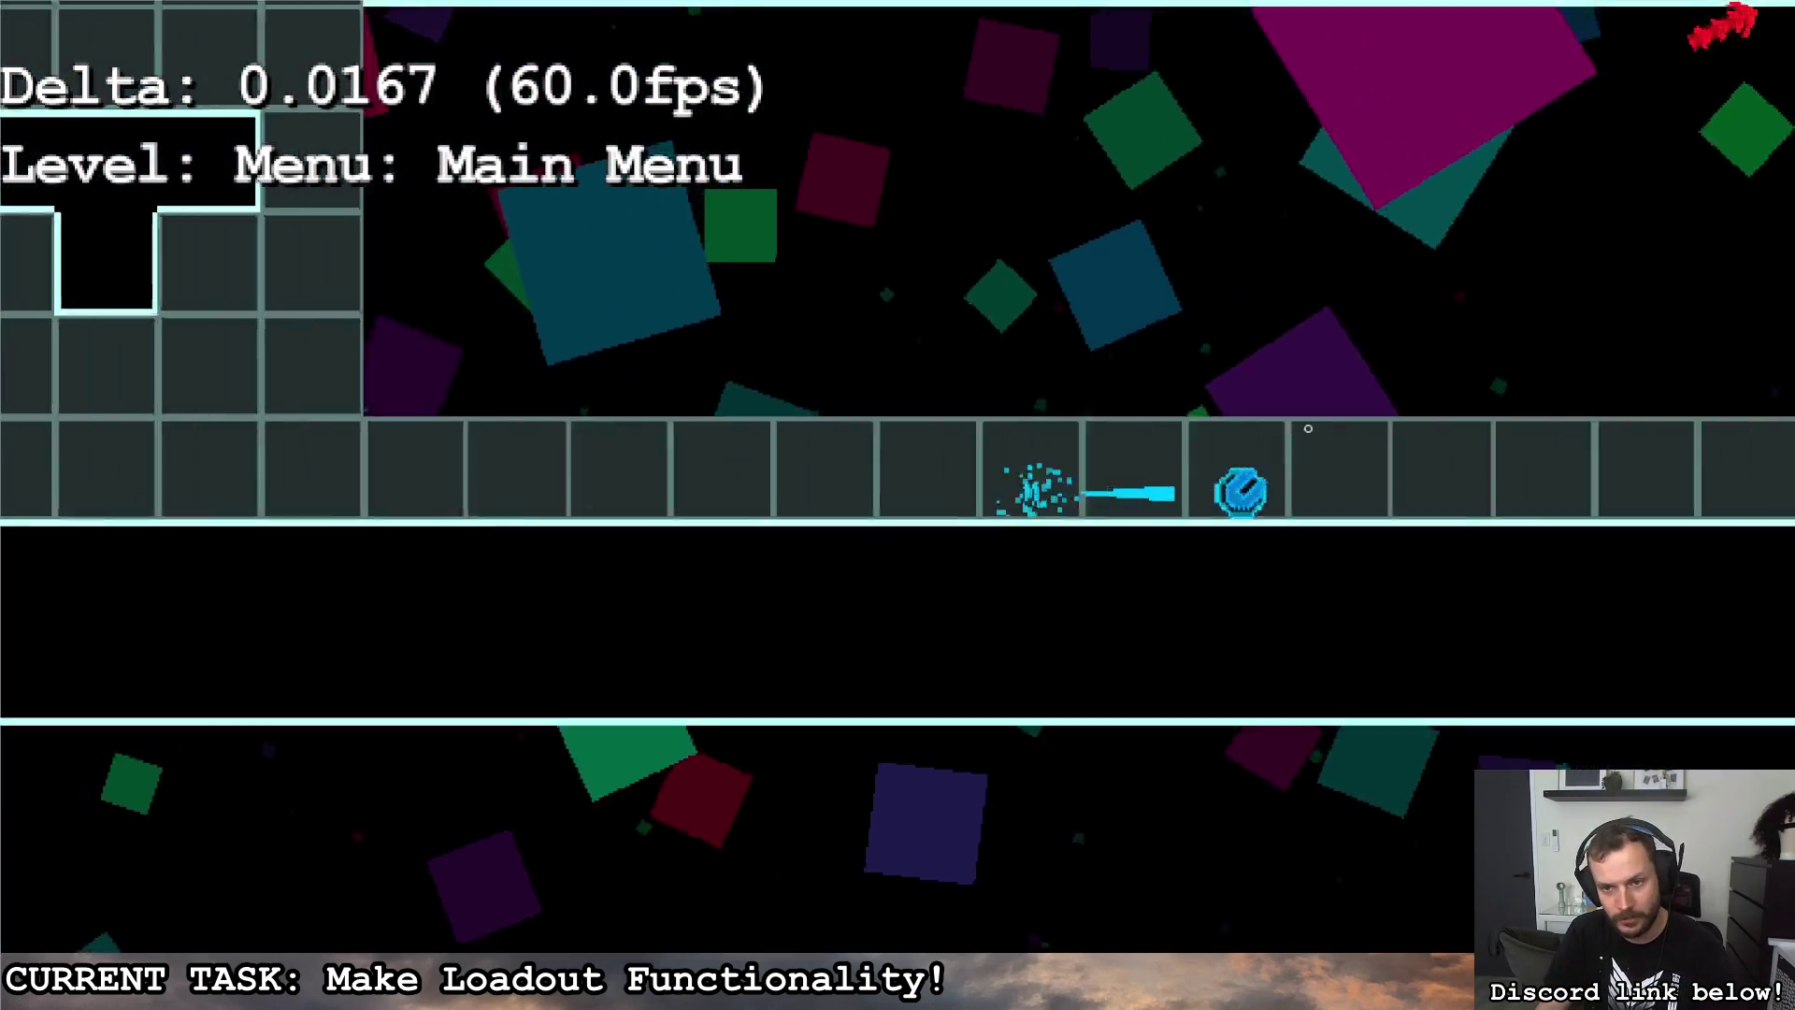
pyautogui.press('w')
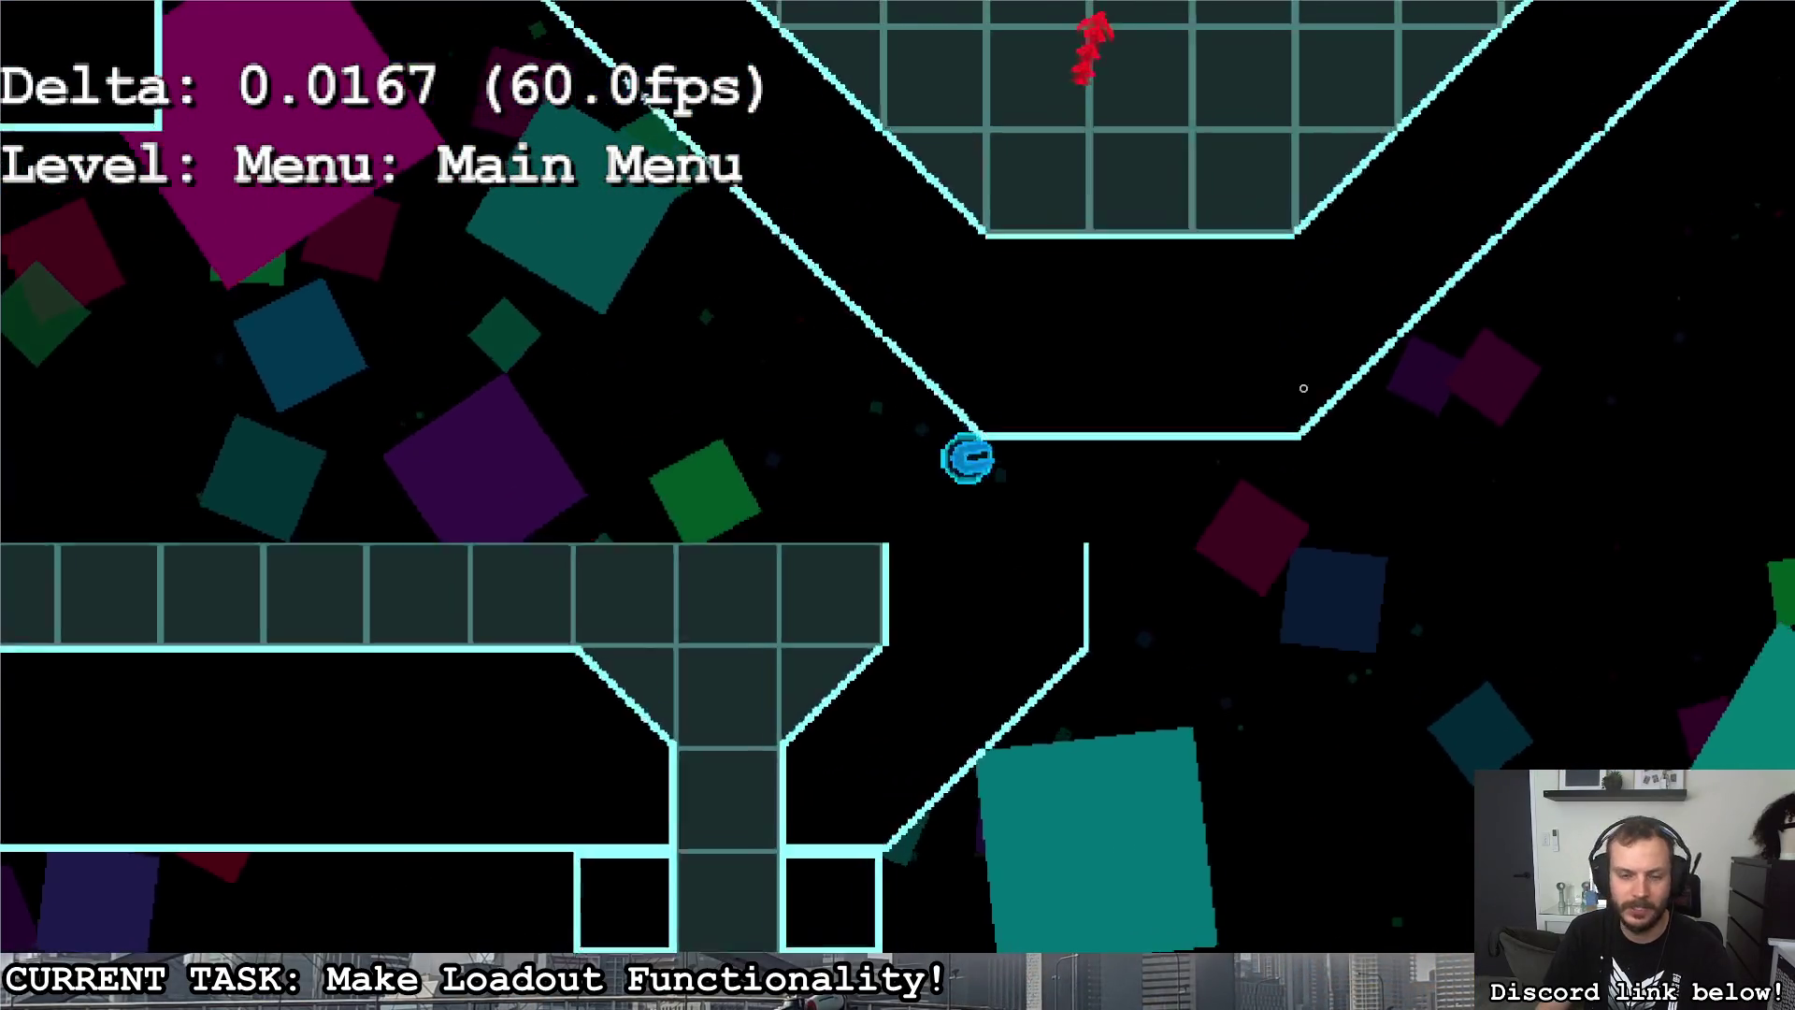
pyautogui.press('a')
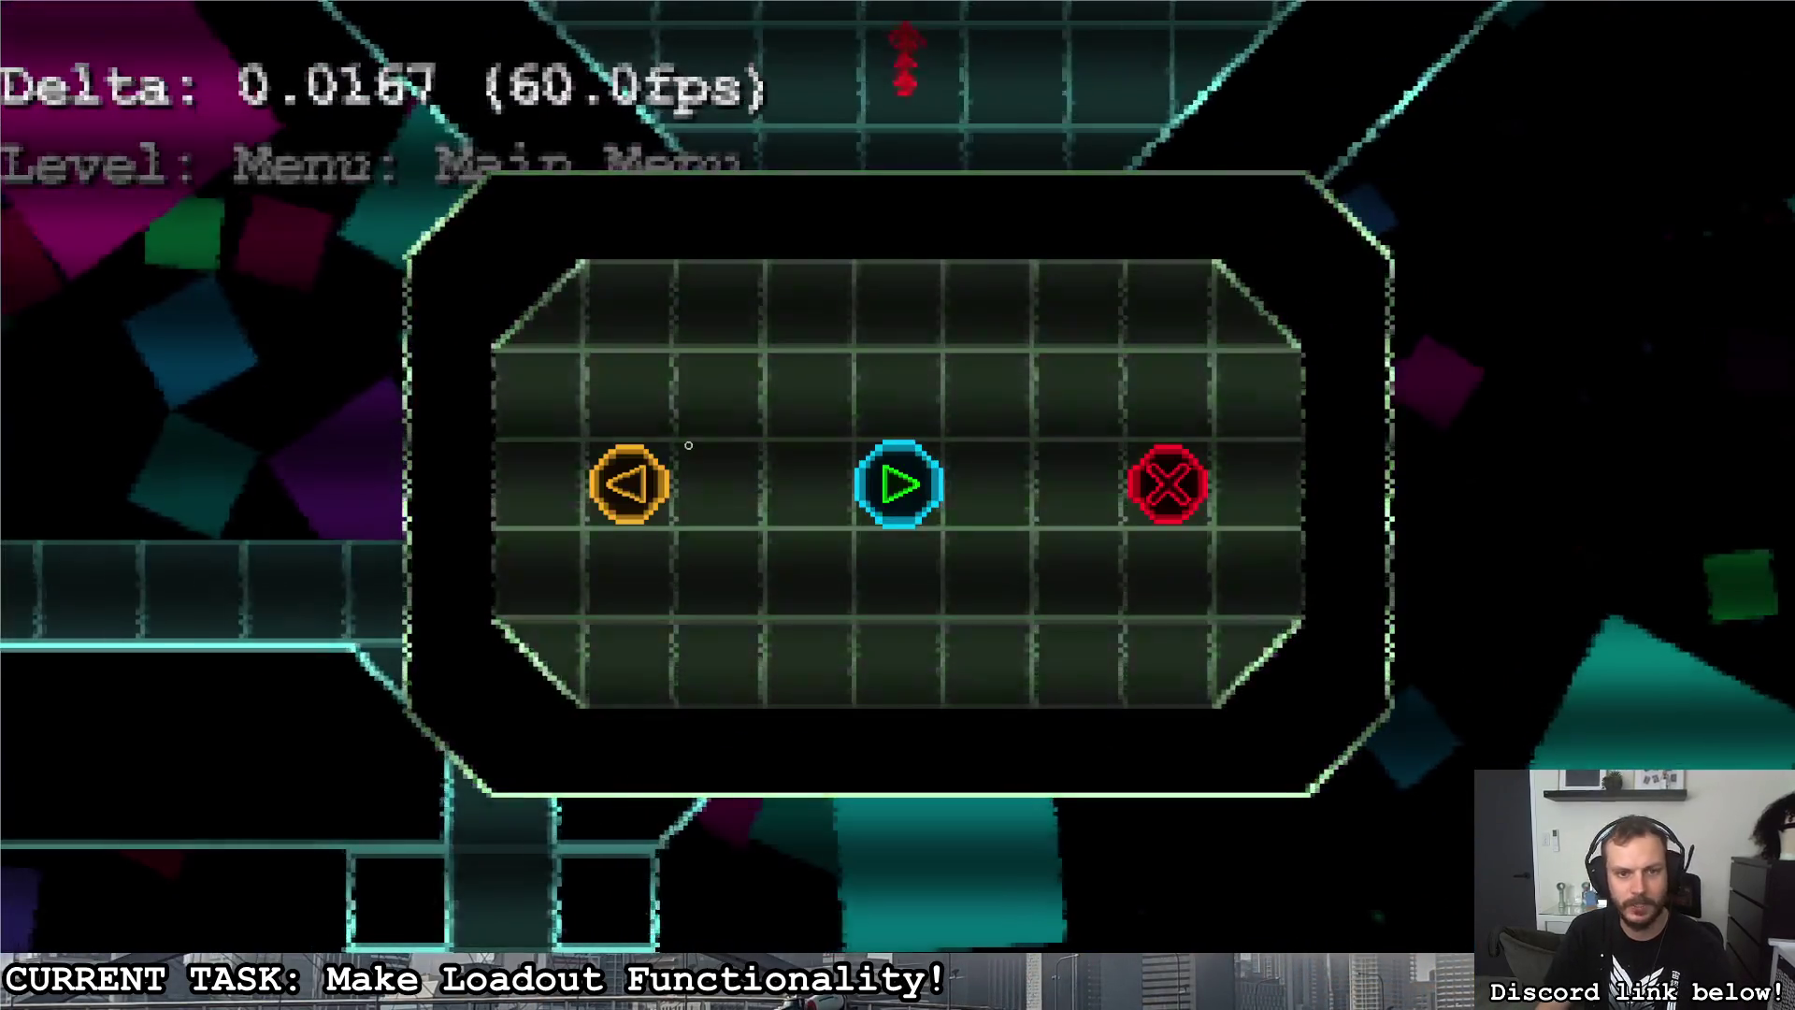
pyautogui.press('Escape')
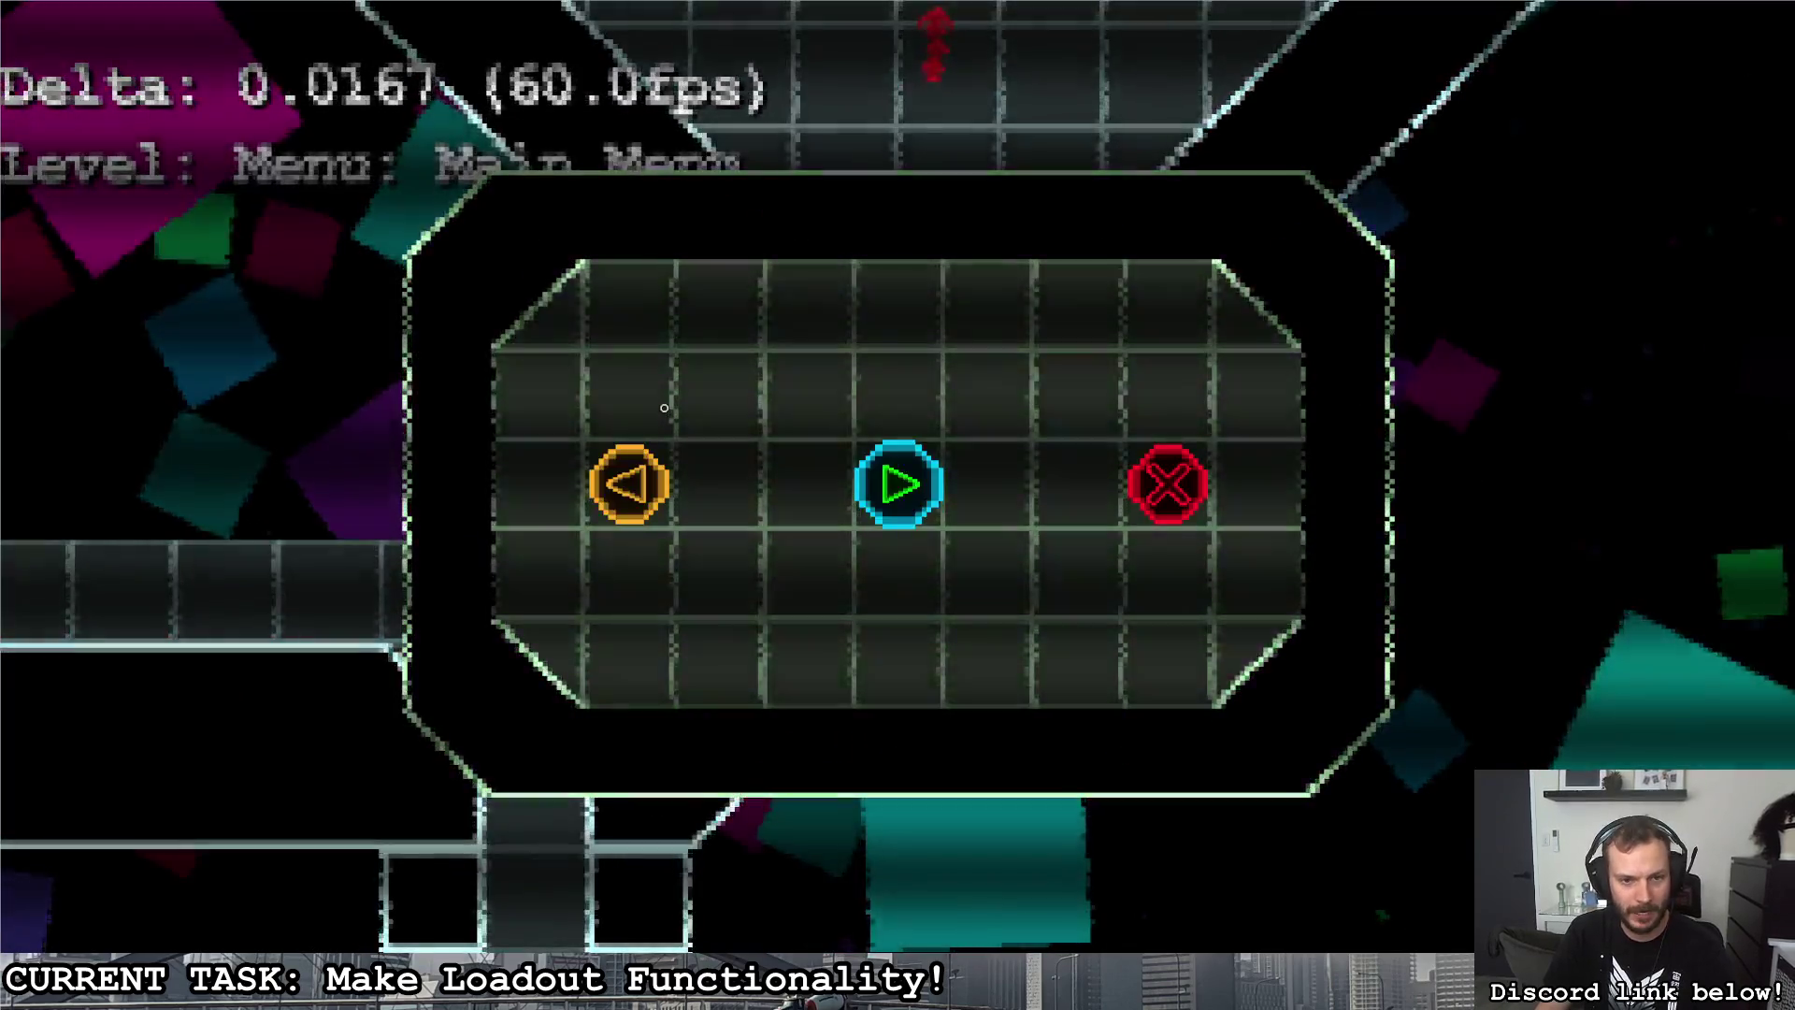
pyautogui.press('Escape')
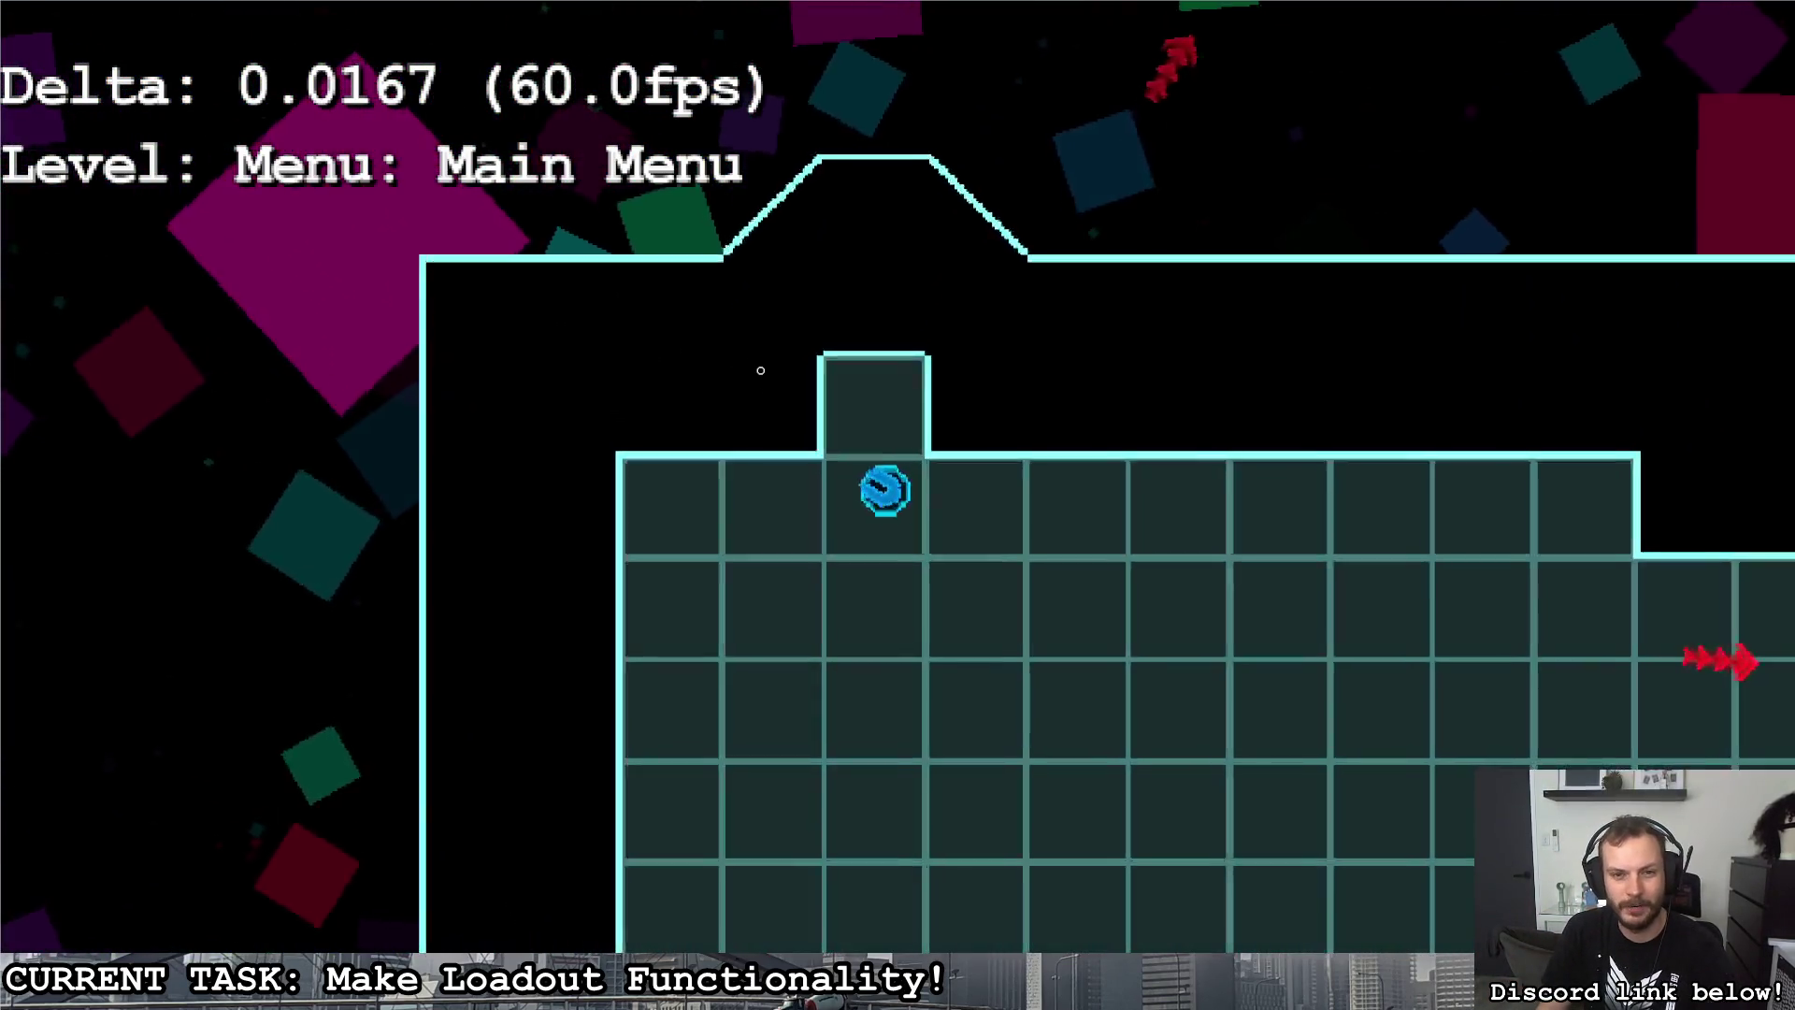
# Step: Fly up the corridor into the large Loadout room, move through it, and pause the game
pyautogui.press('w')
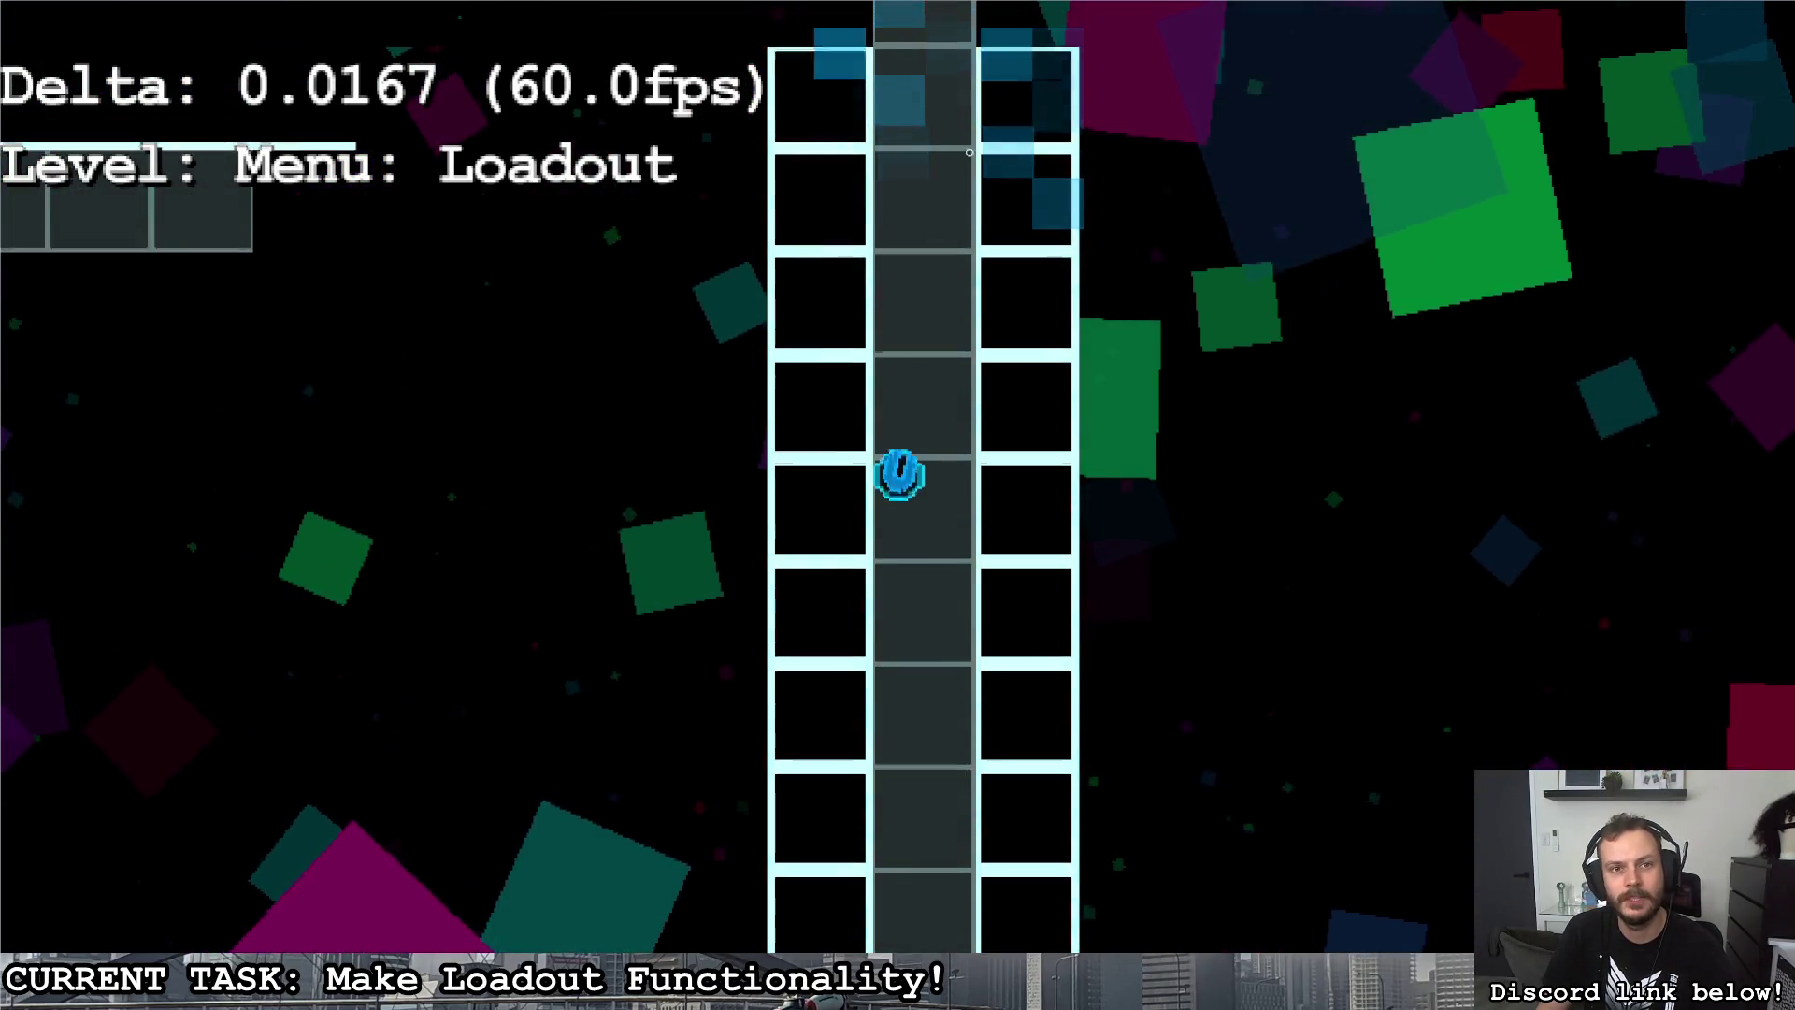
pyautogui.press('w')
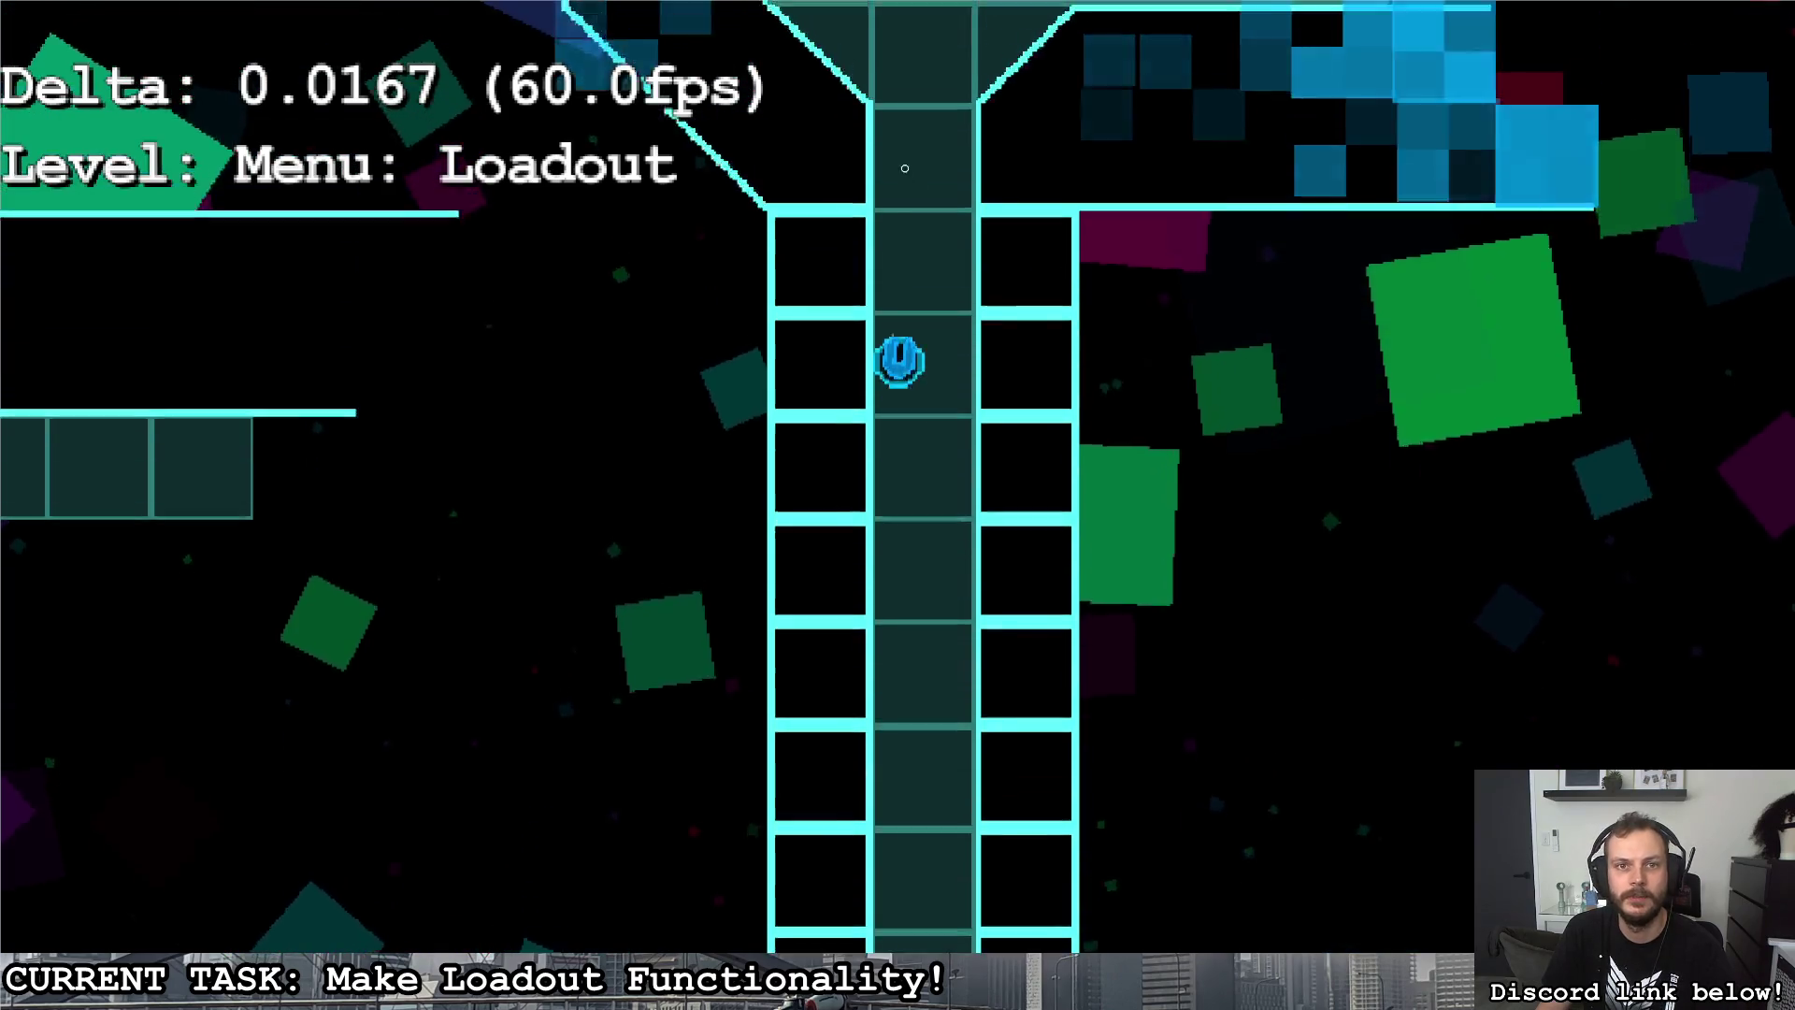
pyautogui.press('w')
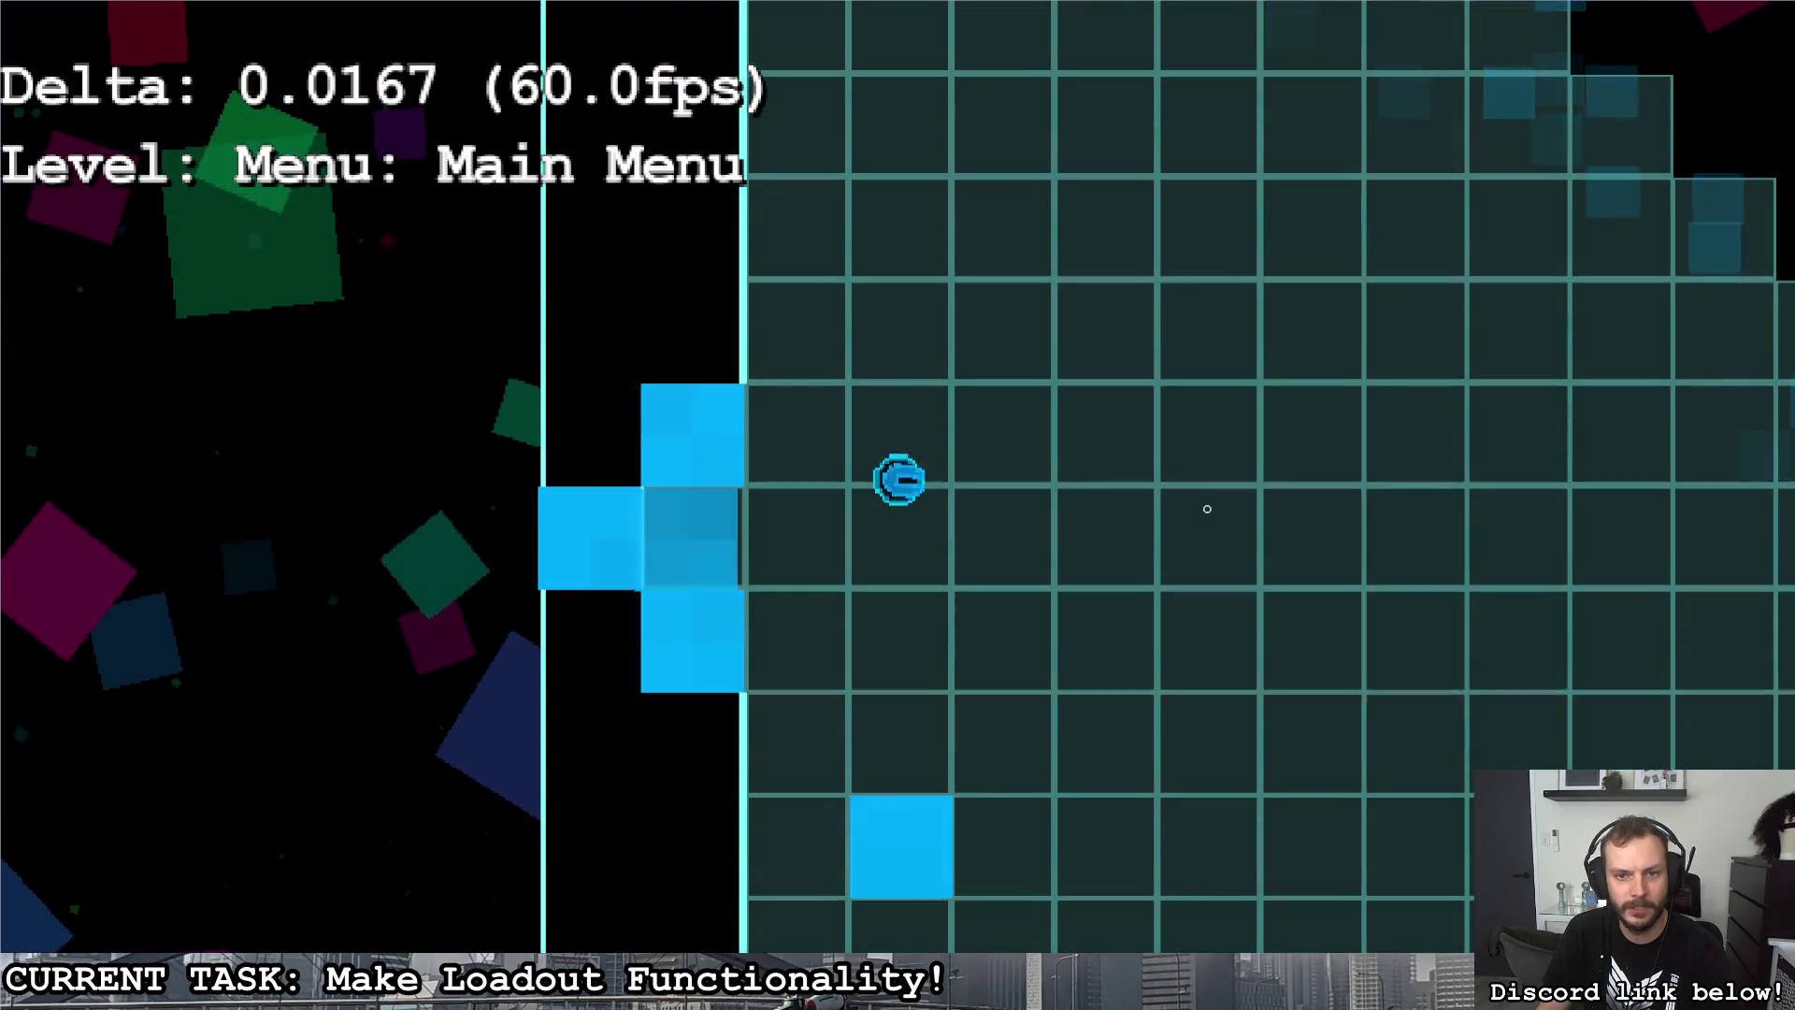
pyautogui.press('d')
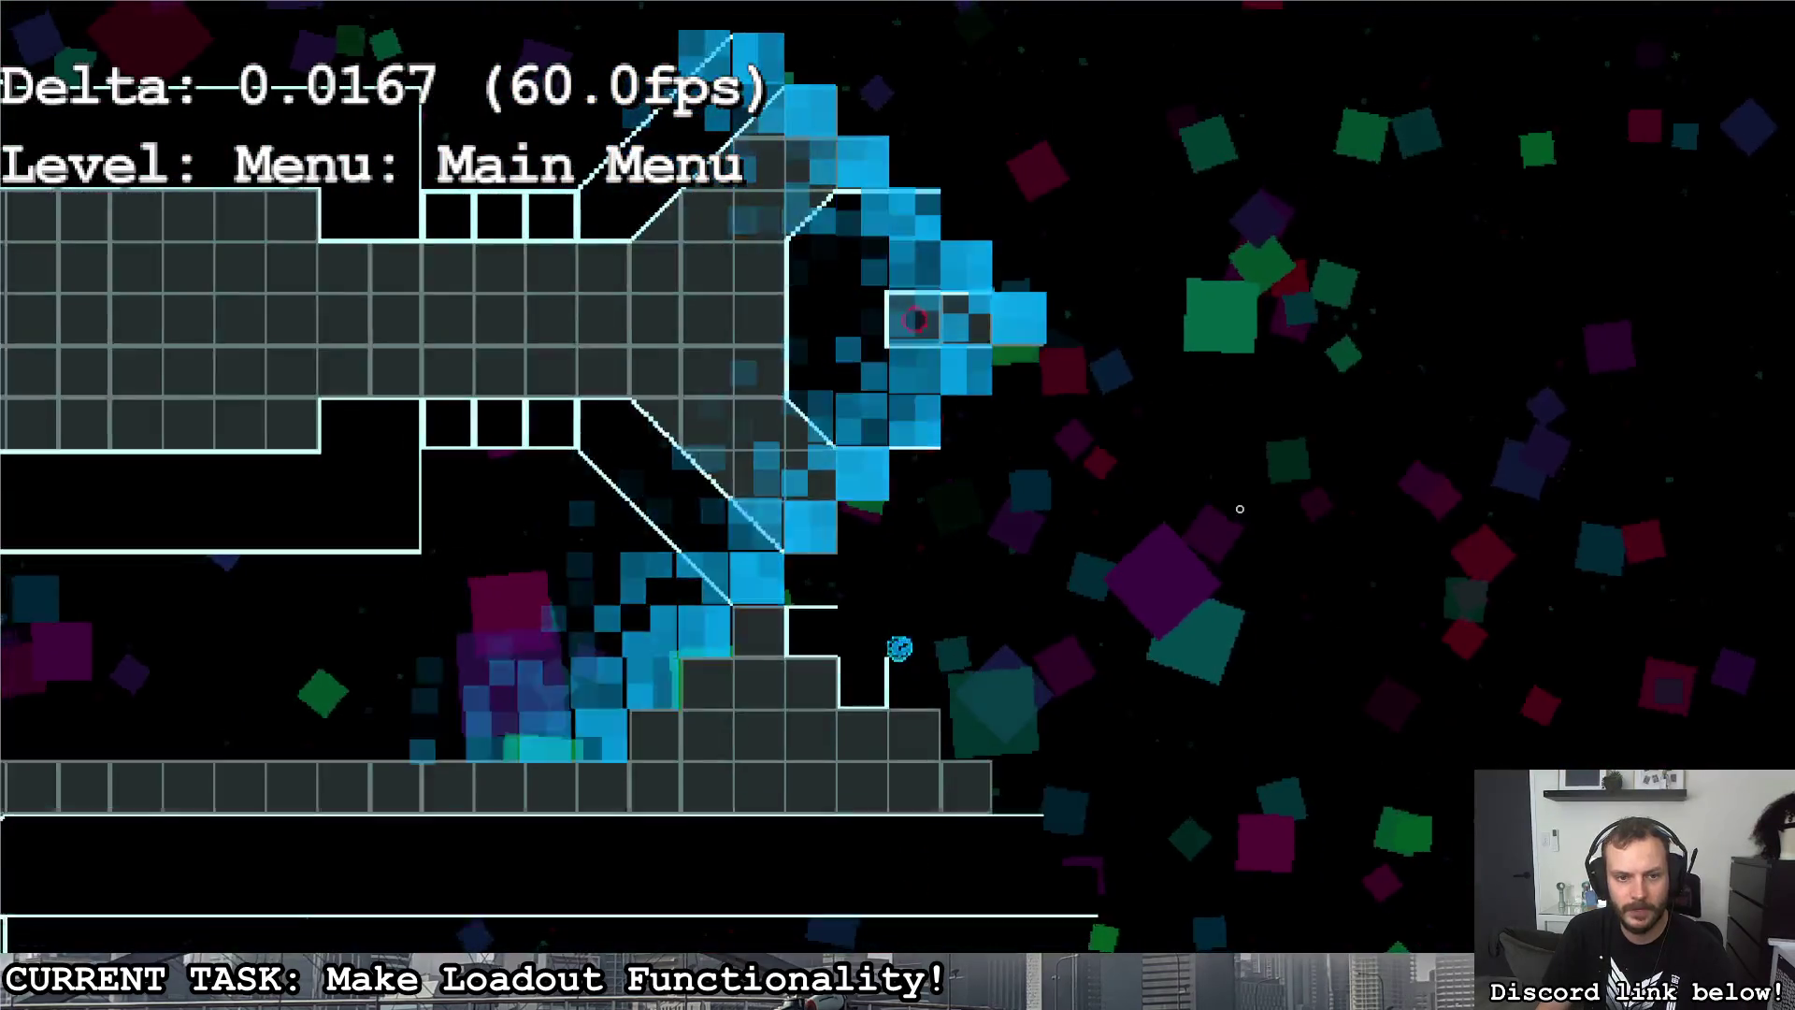
pyautogui.press('w')
pyautogui.press('w')
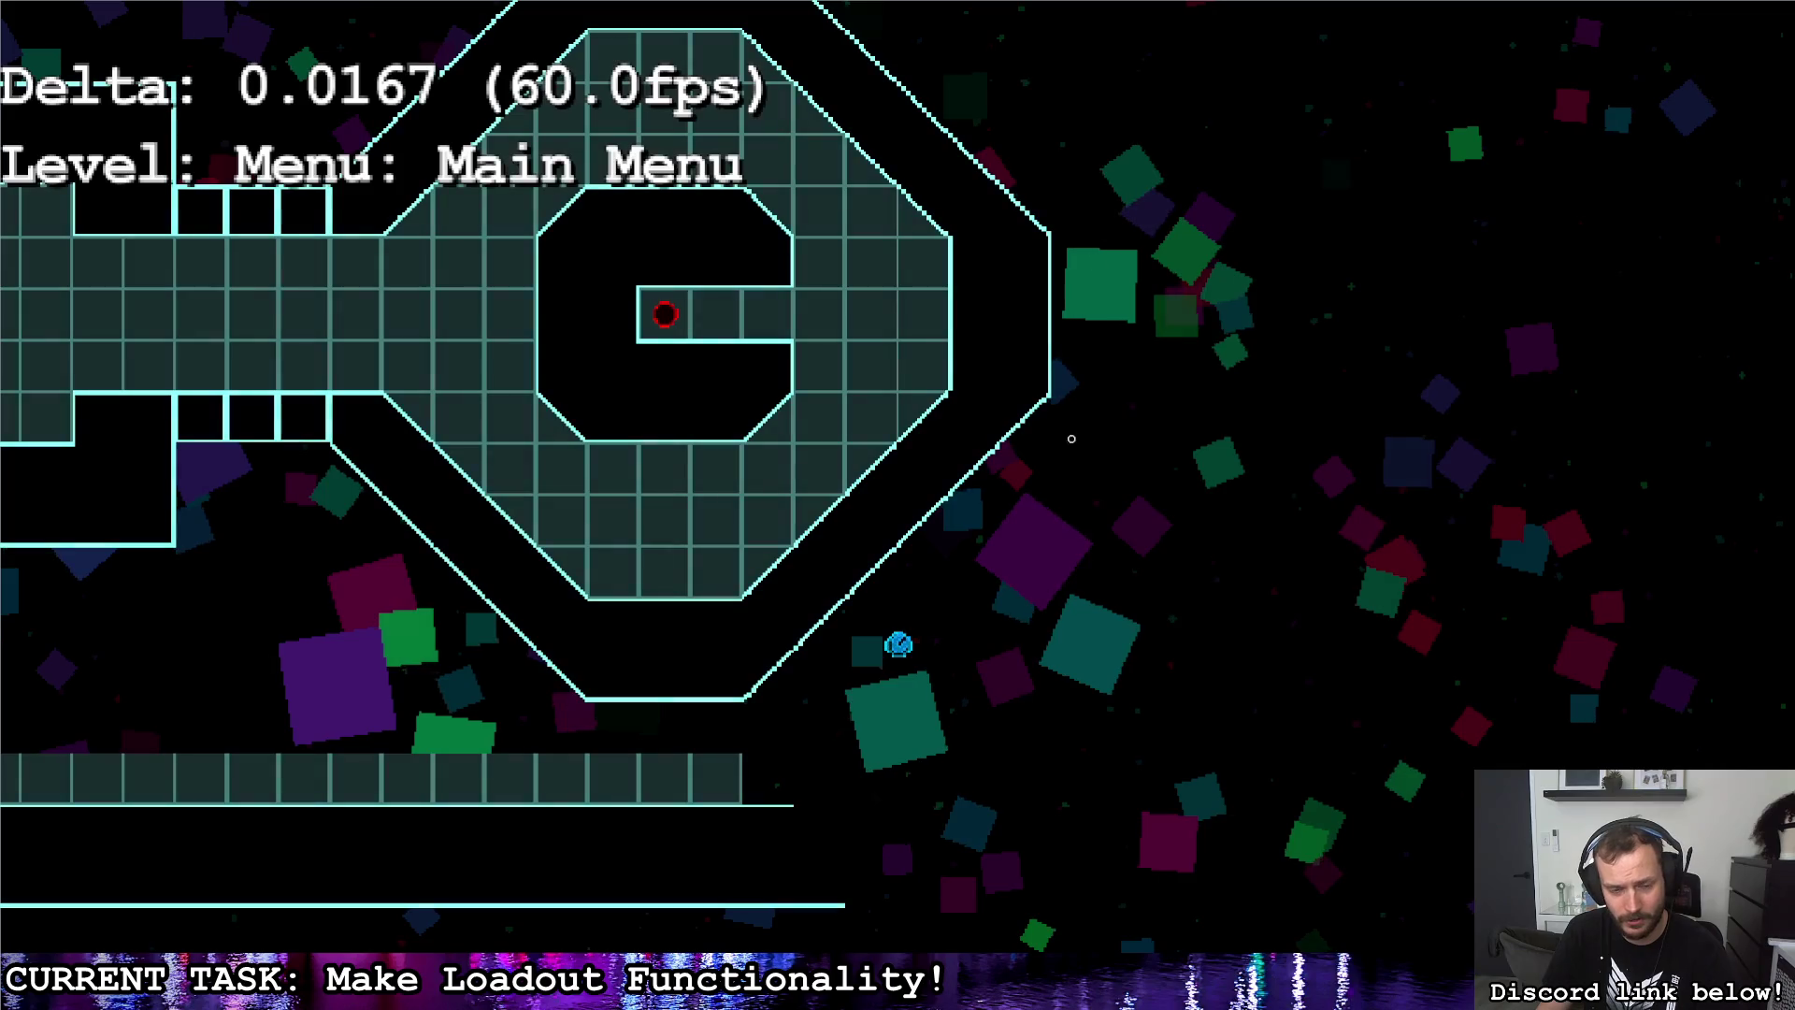
pyautogui.press('Escape')
# Step: Quit the running game from the pause popup back to the editor
pyautogui.click(1168, 484)
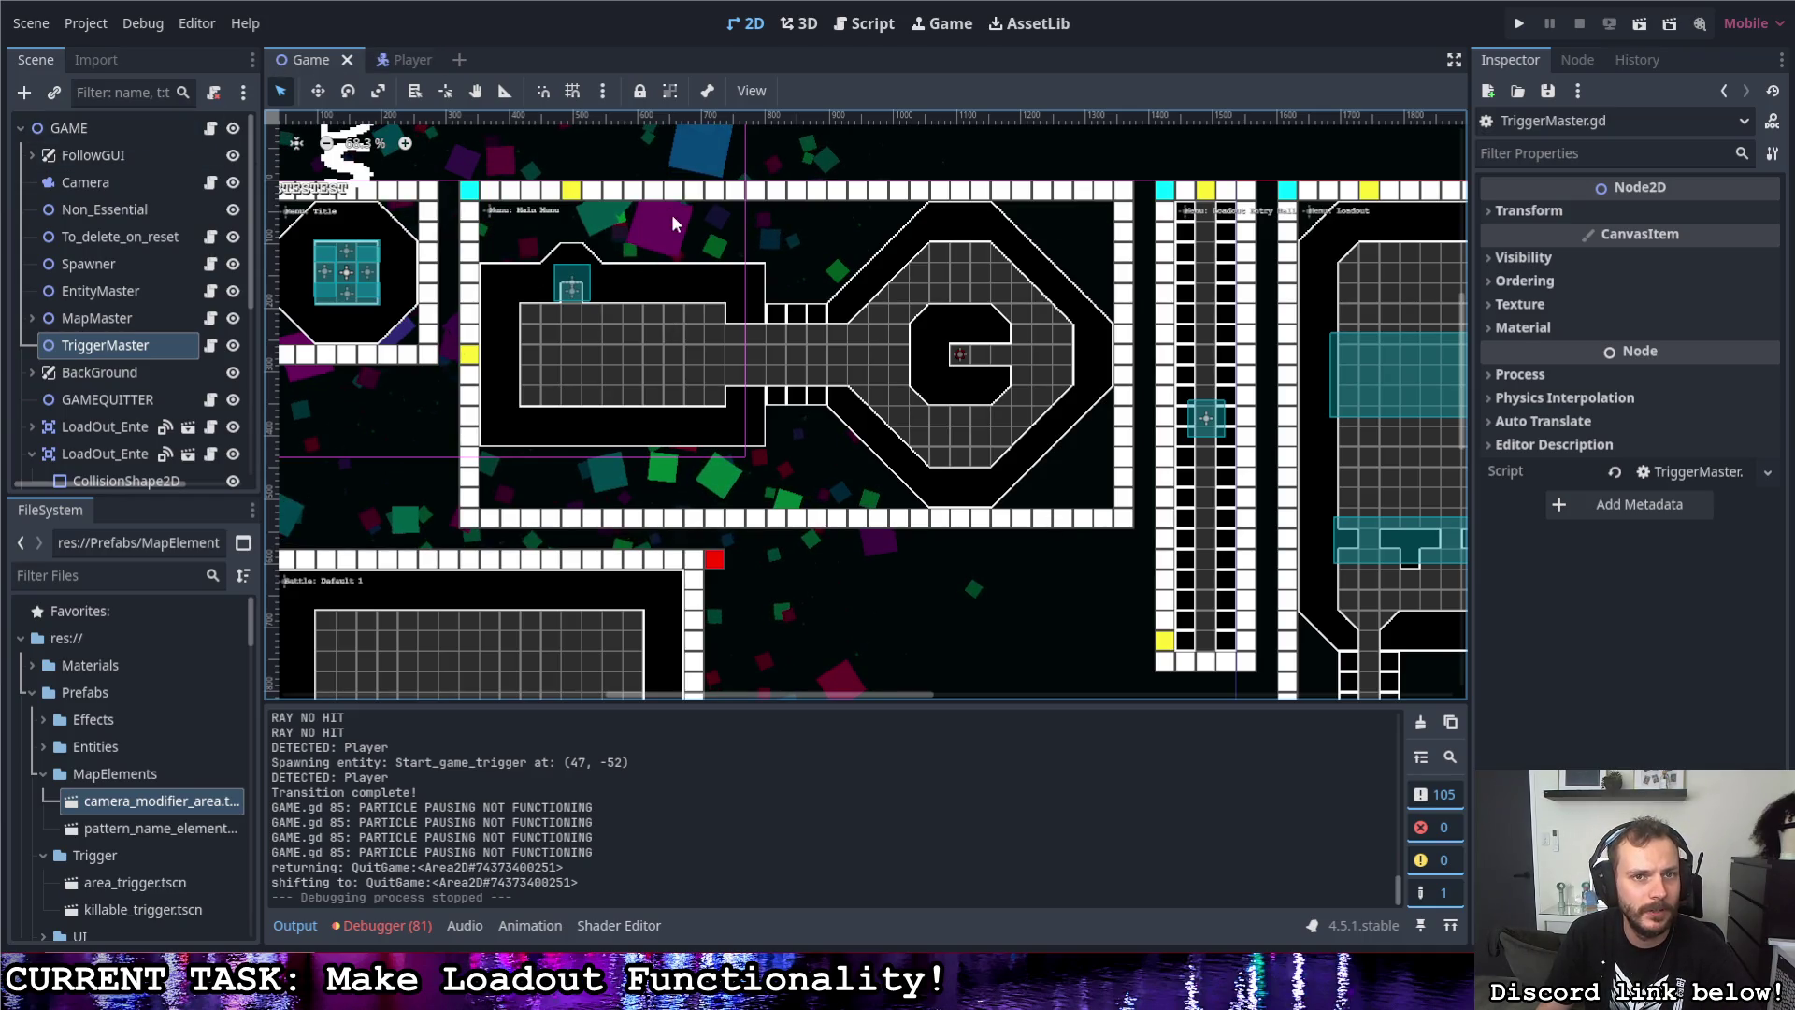
pyautogui.scroll(-5, 101, 359)
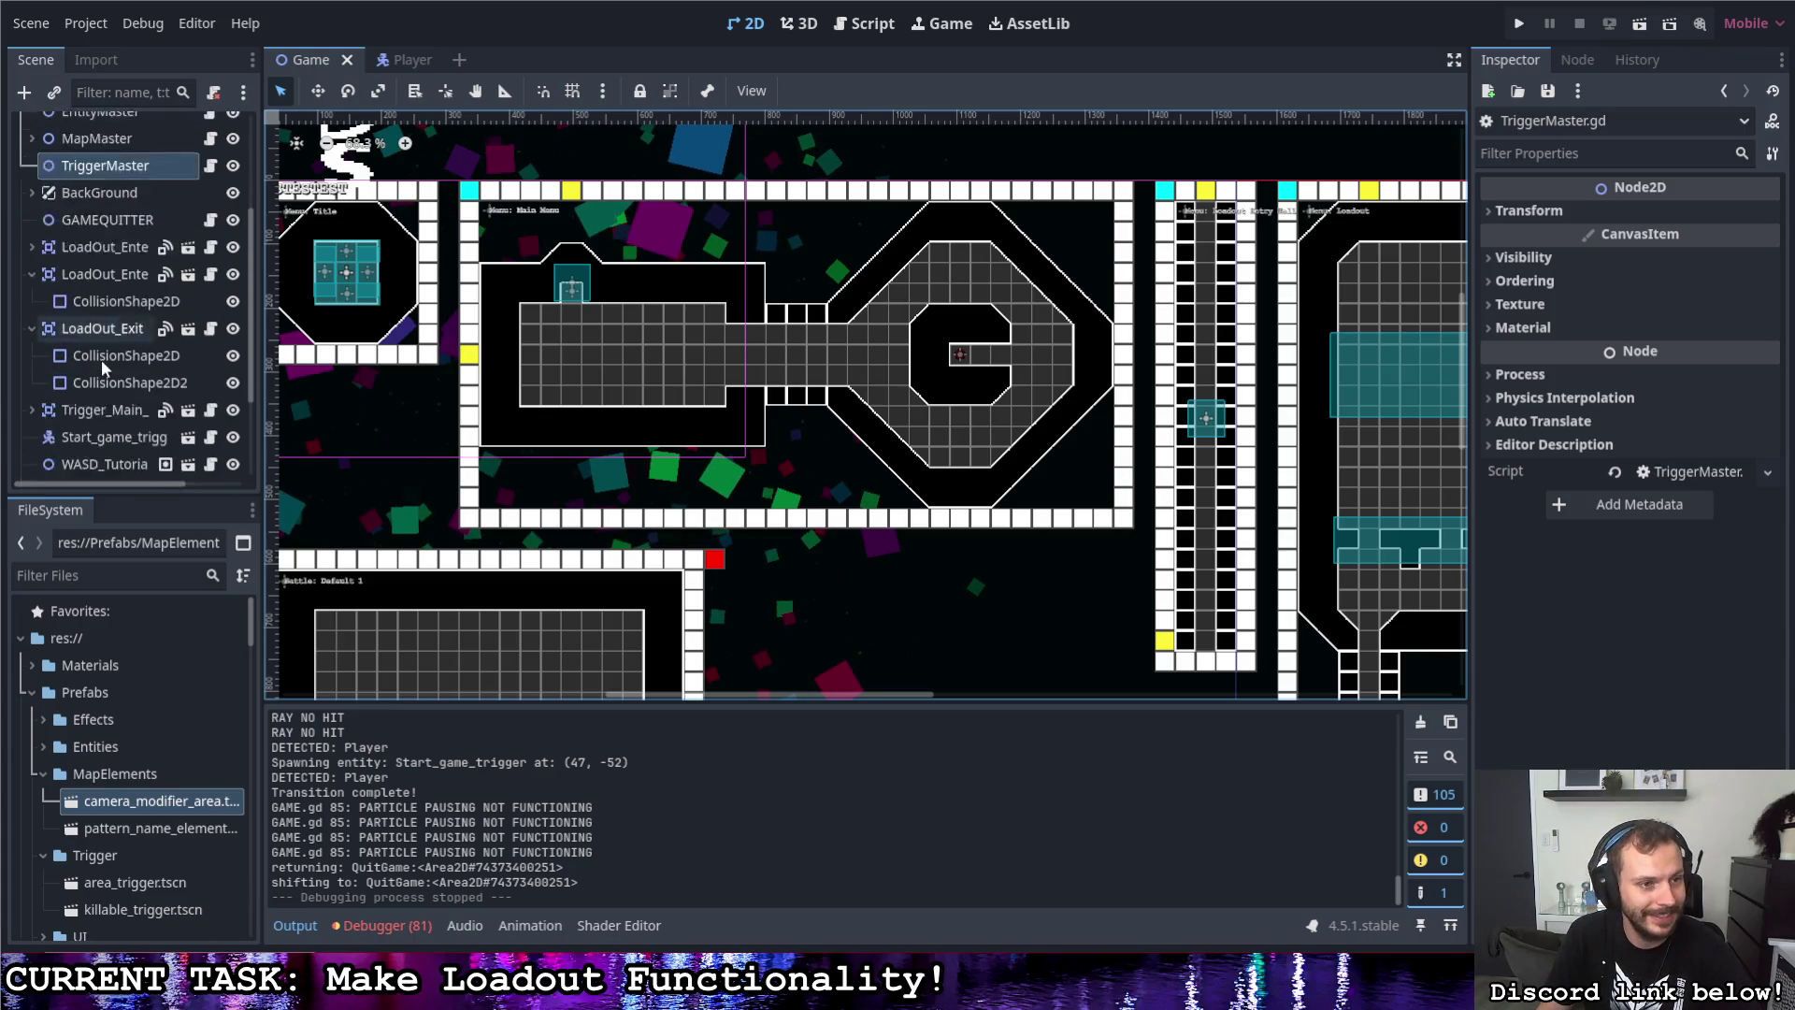
pyautogui.scroll(-2, 114, 402)
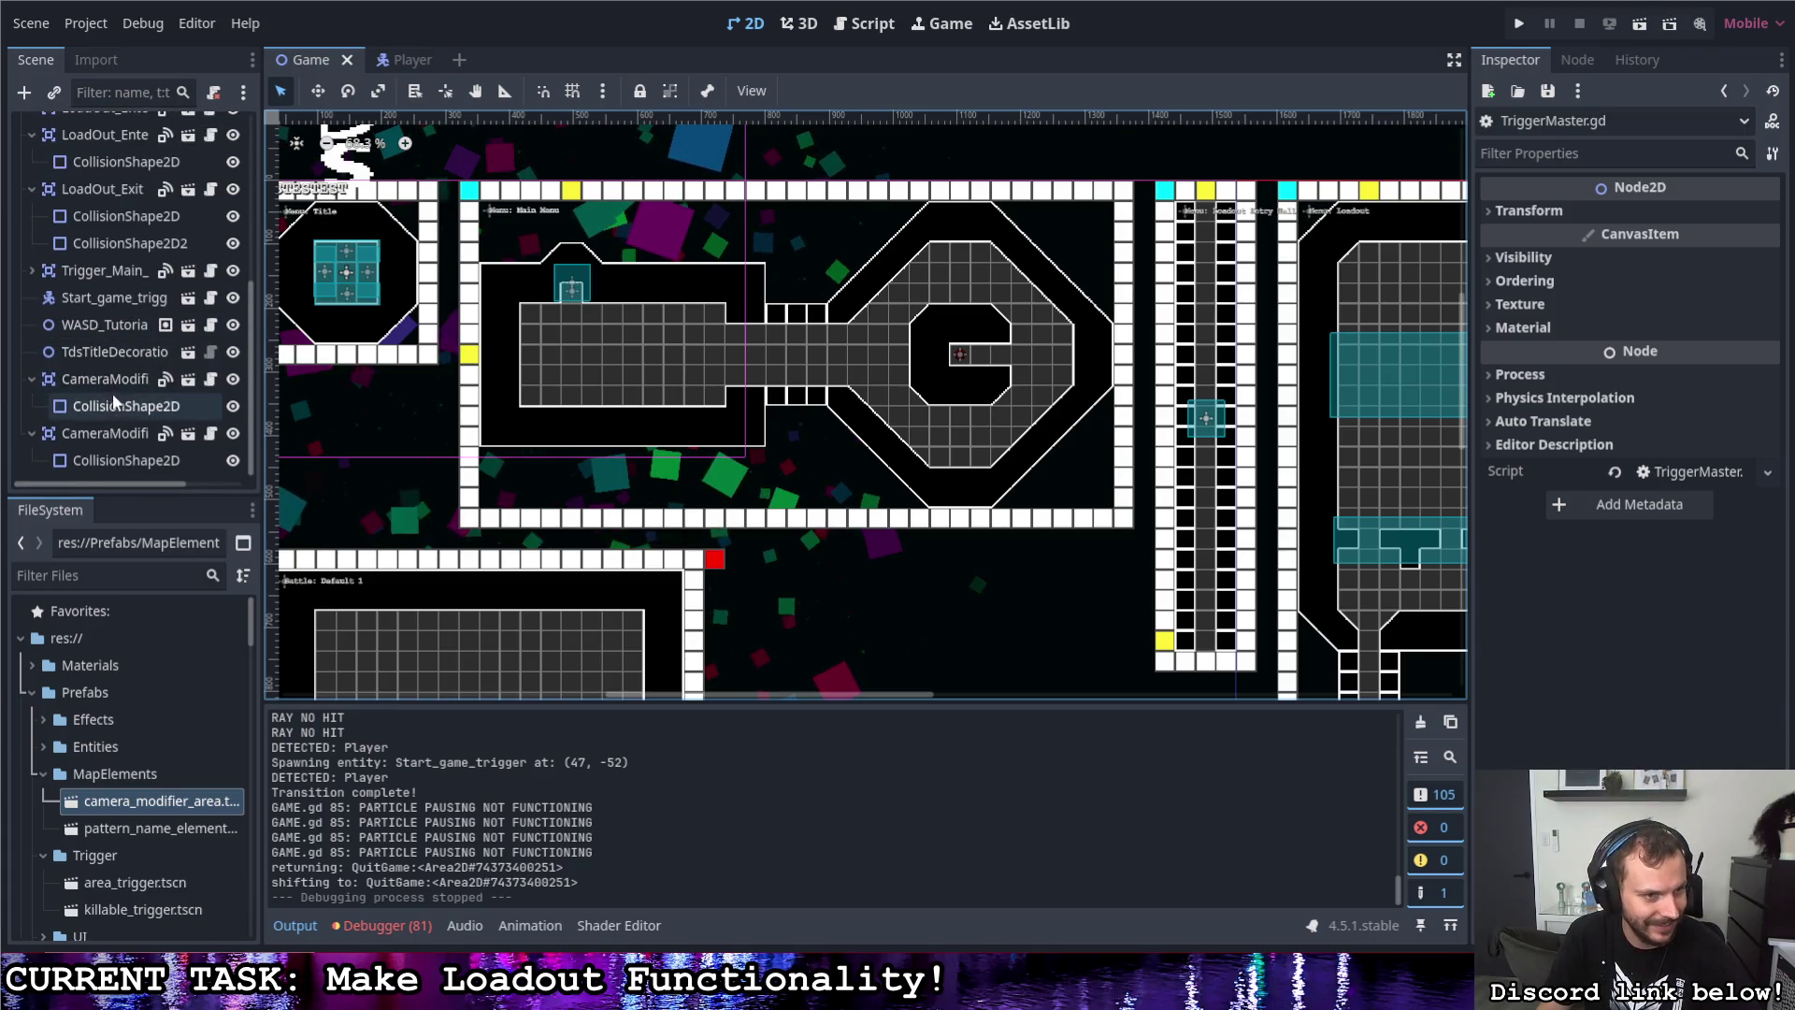
pyautogui.scroll(8, 110, 399)
pyautogui.scroll(2, 107, 398)
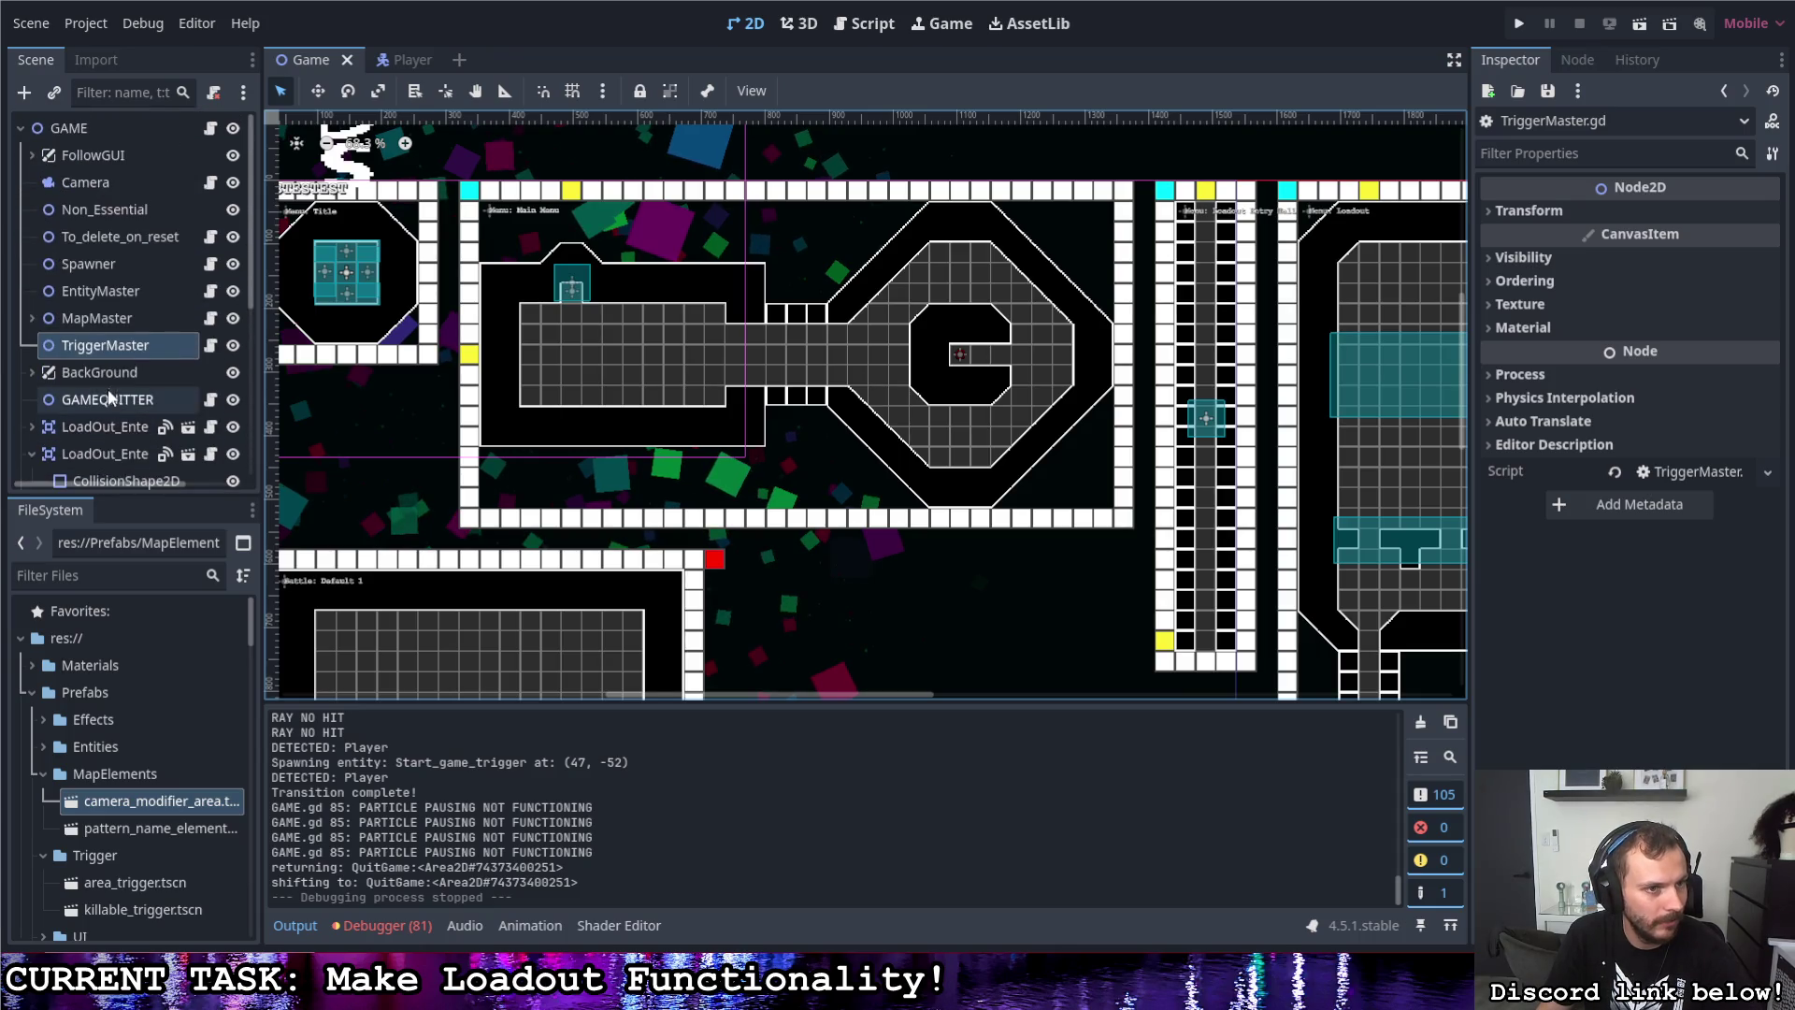
# Step: Select the TileMap under MapMaster and box-select the main menu room's tiles
pyautogui.click(32, 318)
pyautogui.click(97, 372)
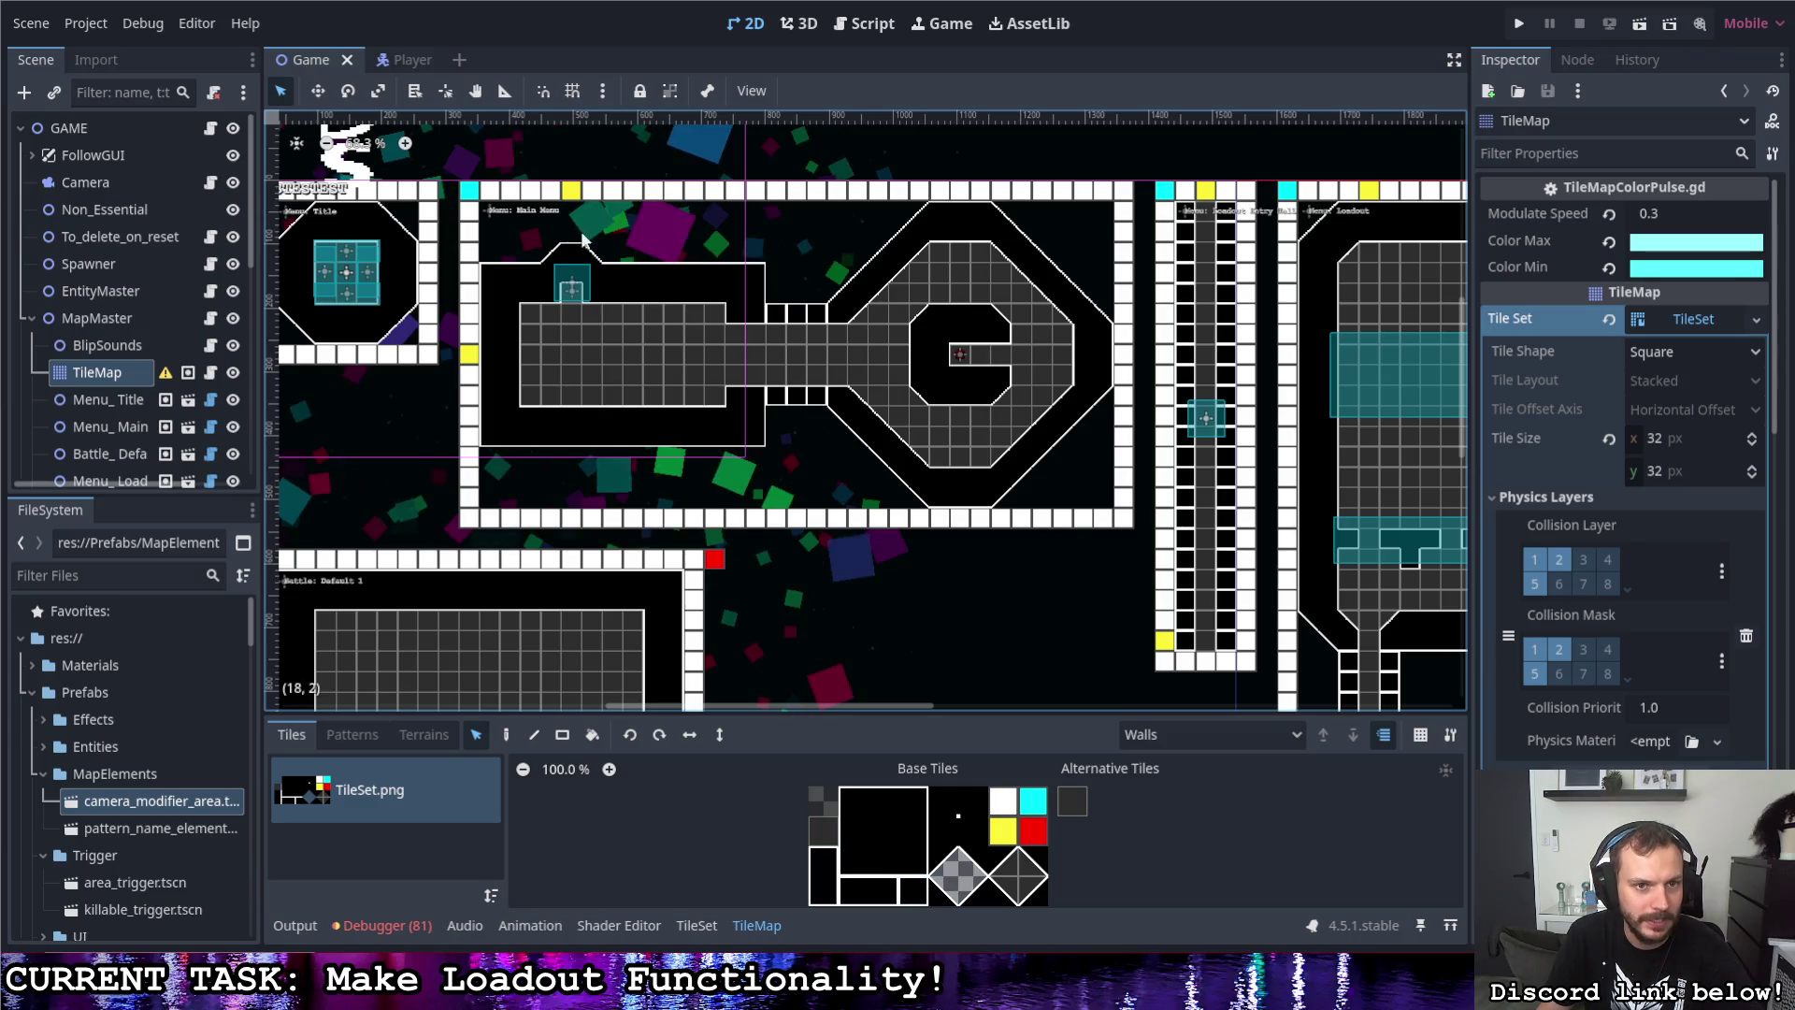
pyautogui.moveTo(486, 208)
pyautogui.mouseDown()
pyautogui.moveTo(1117, 505)
pyautogui.moveTo(1113, 484)
pyautogui.mouseUp()
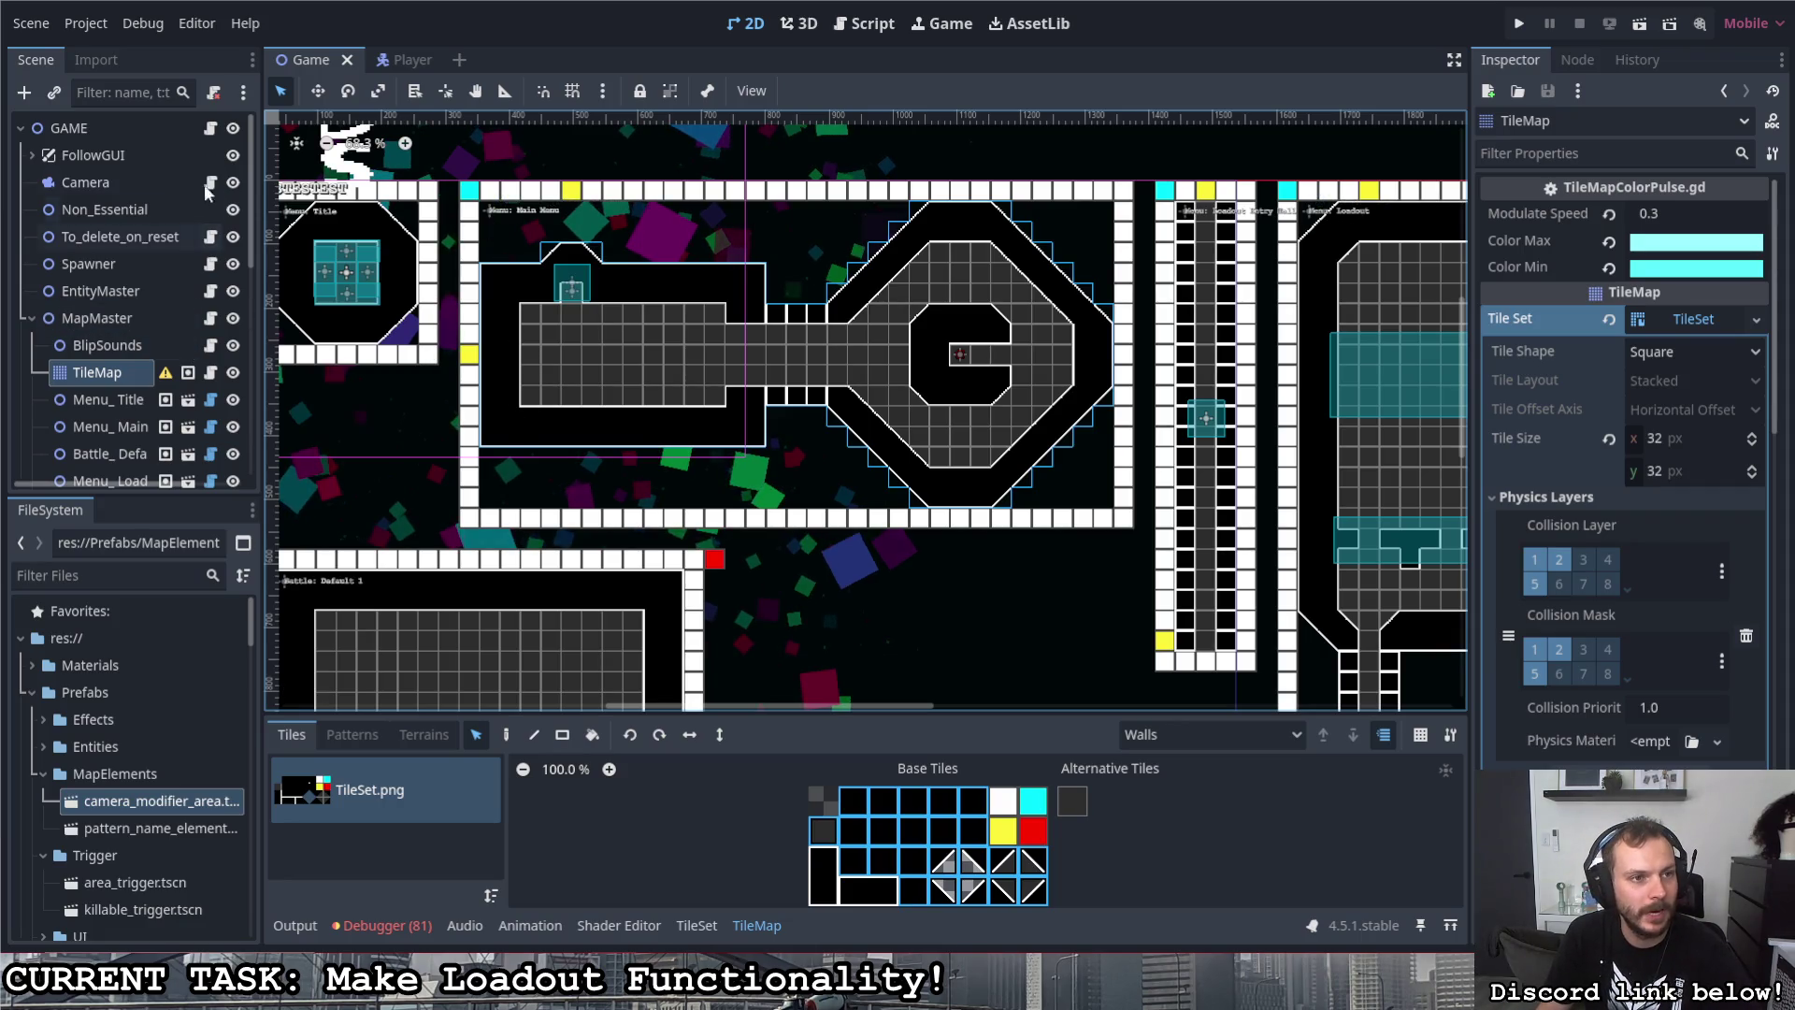
# Step: Open MapMaster.gd at its transition speed constant and run the project
pyautogui.click(211, 318)
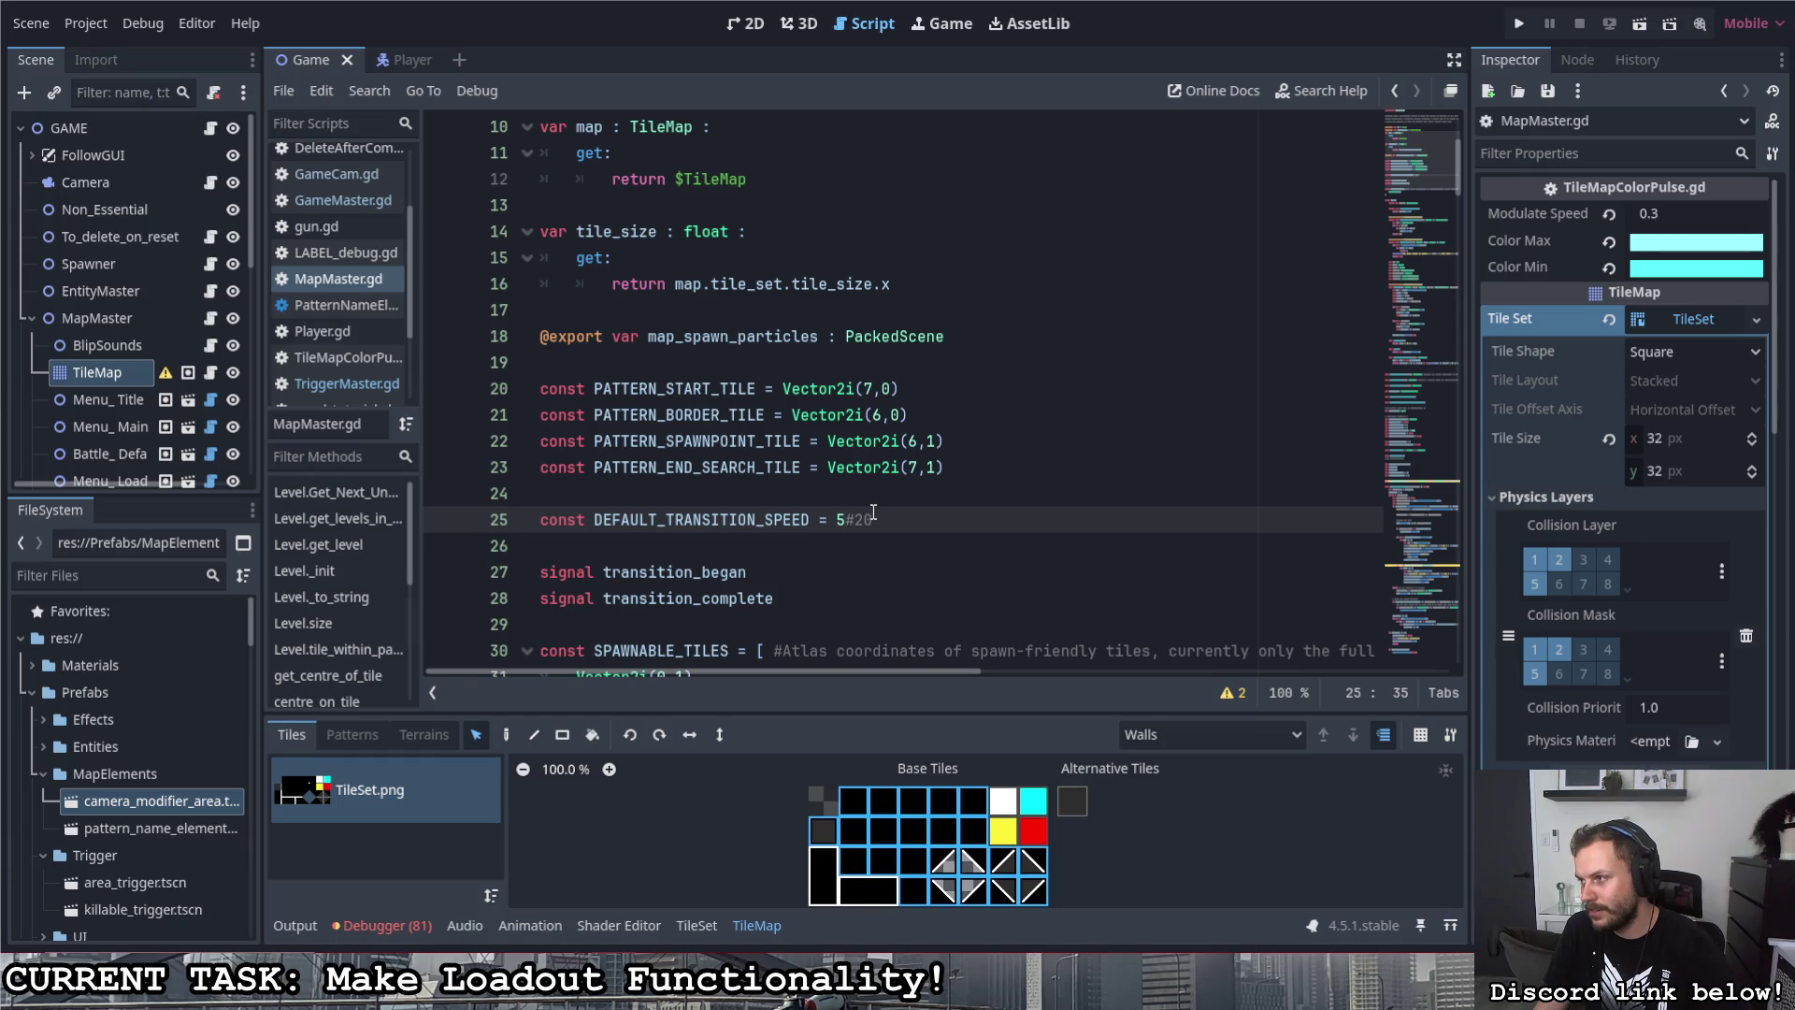
pyautogui.click(1518, 23)
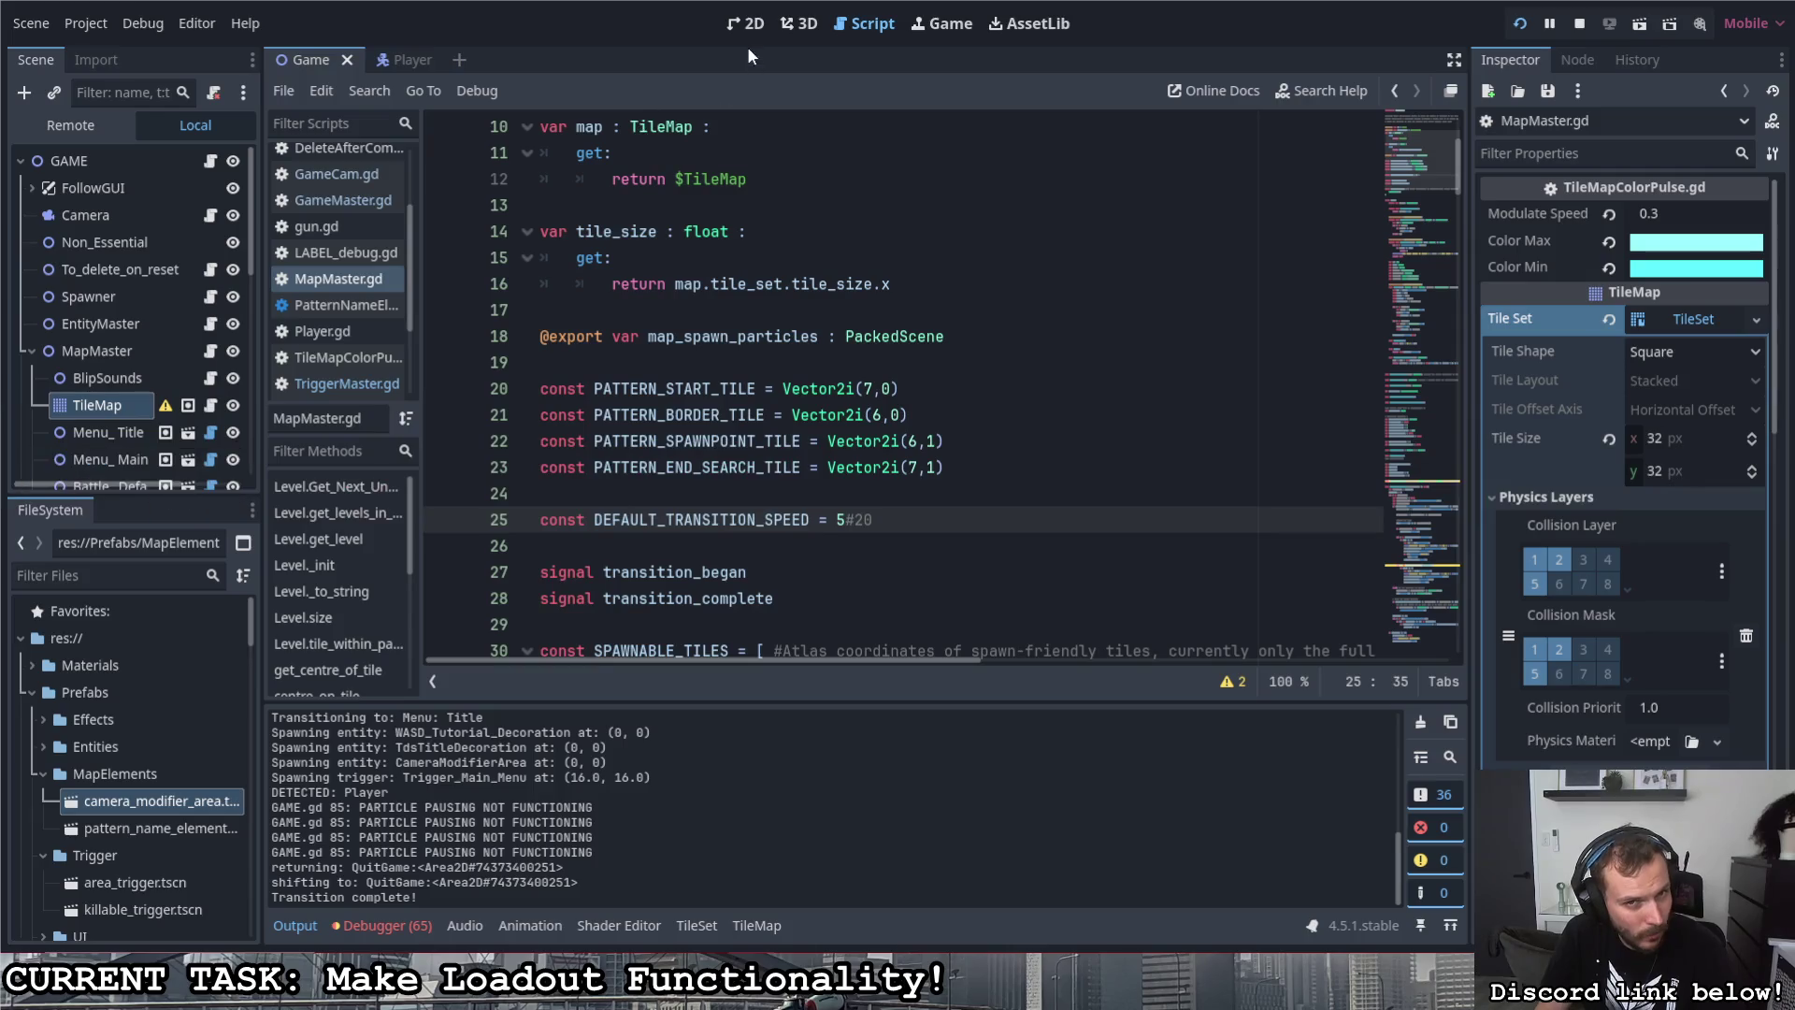
# Step: Stop the game, zoom around the loadout corridor and entry trigger in 2D, then rerun
pyautogui.click(746, 23)
pyautogui.hscroll(6, 712, 161)
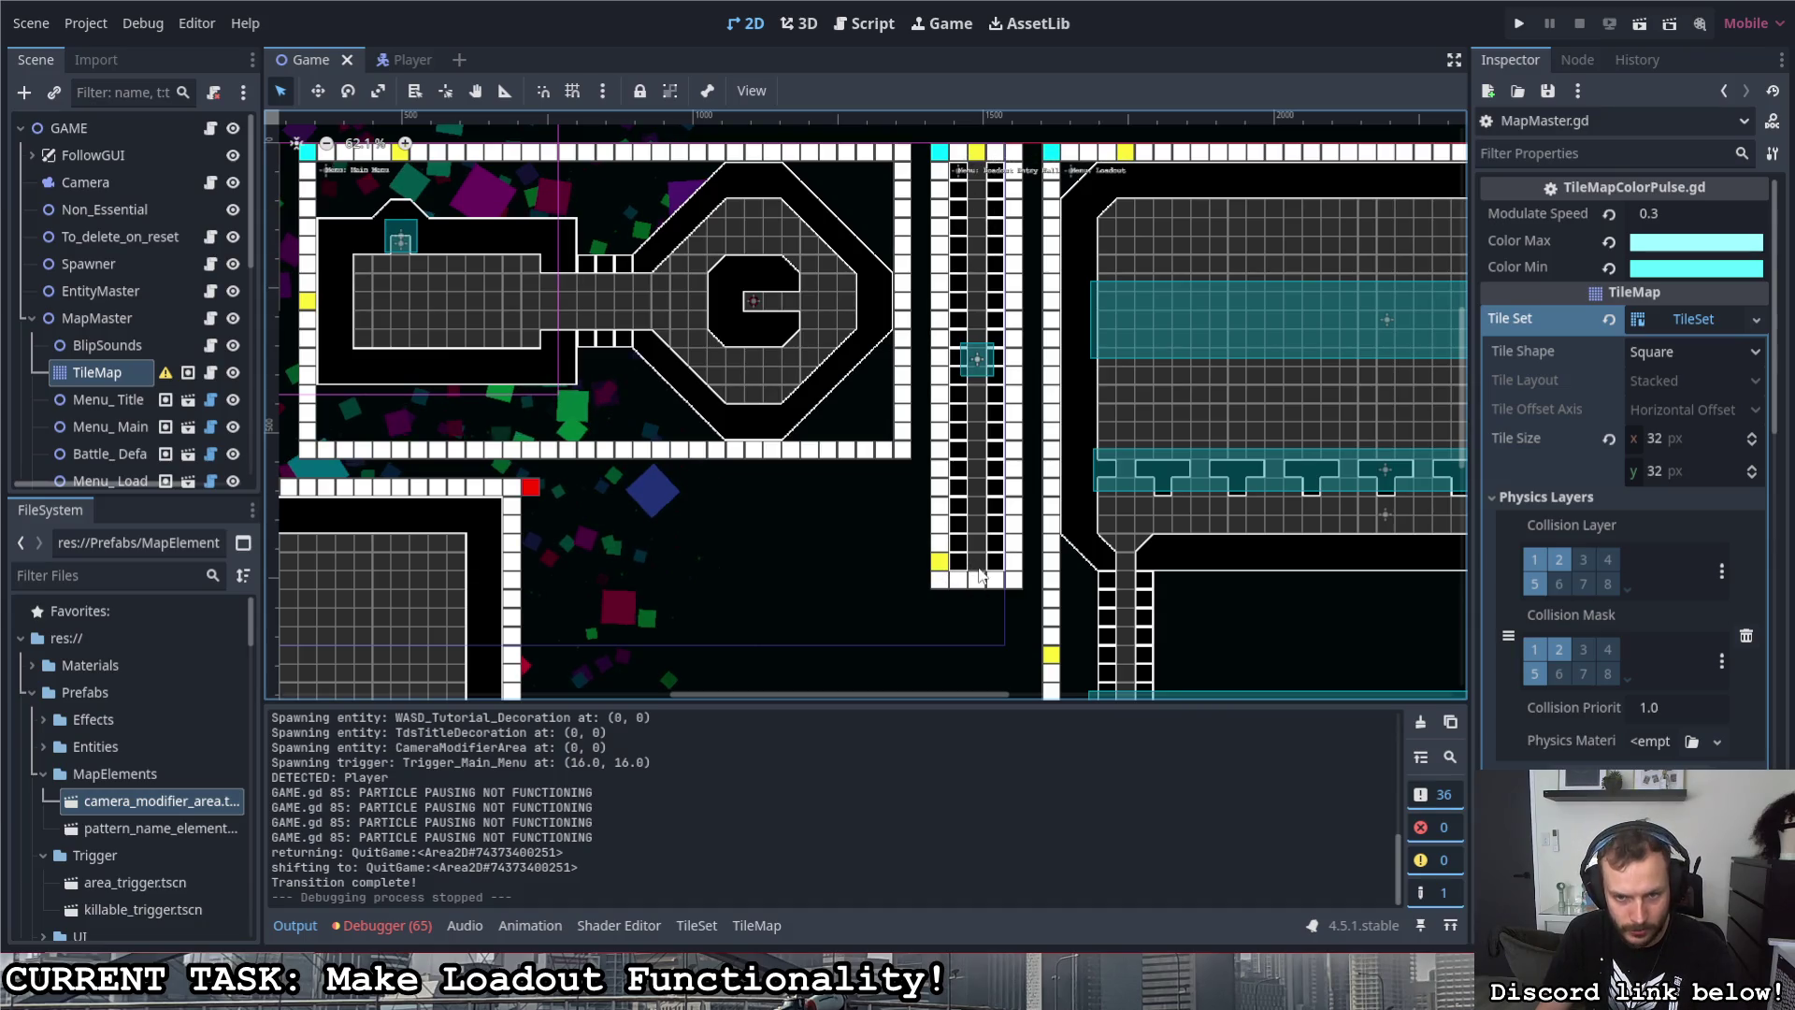
pyautogui.scroll(5, 973, 567)
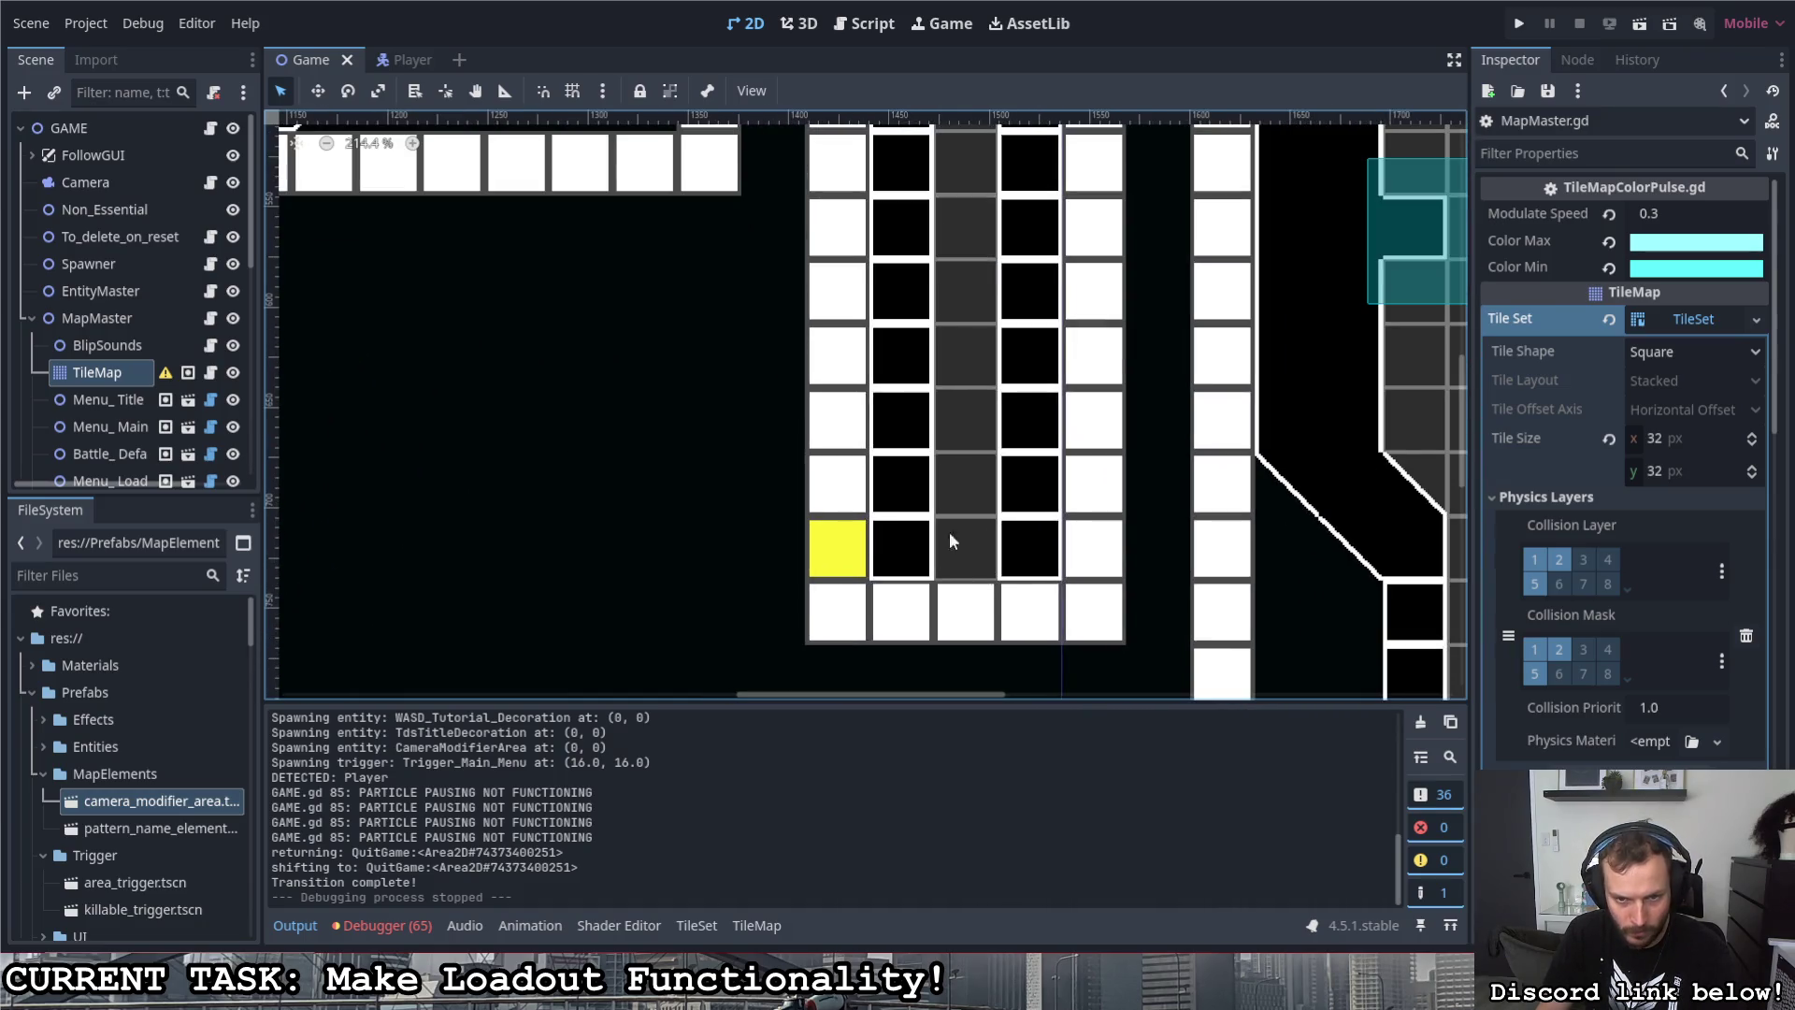
pyautogui.scroll(-10, 967, 537)
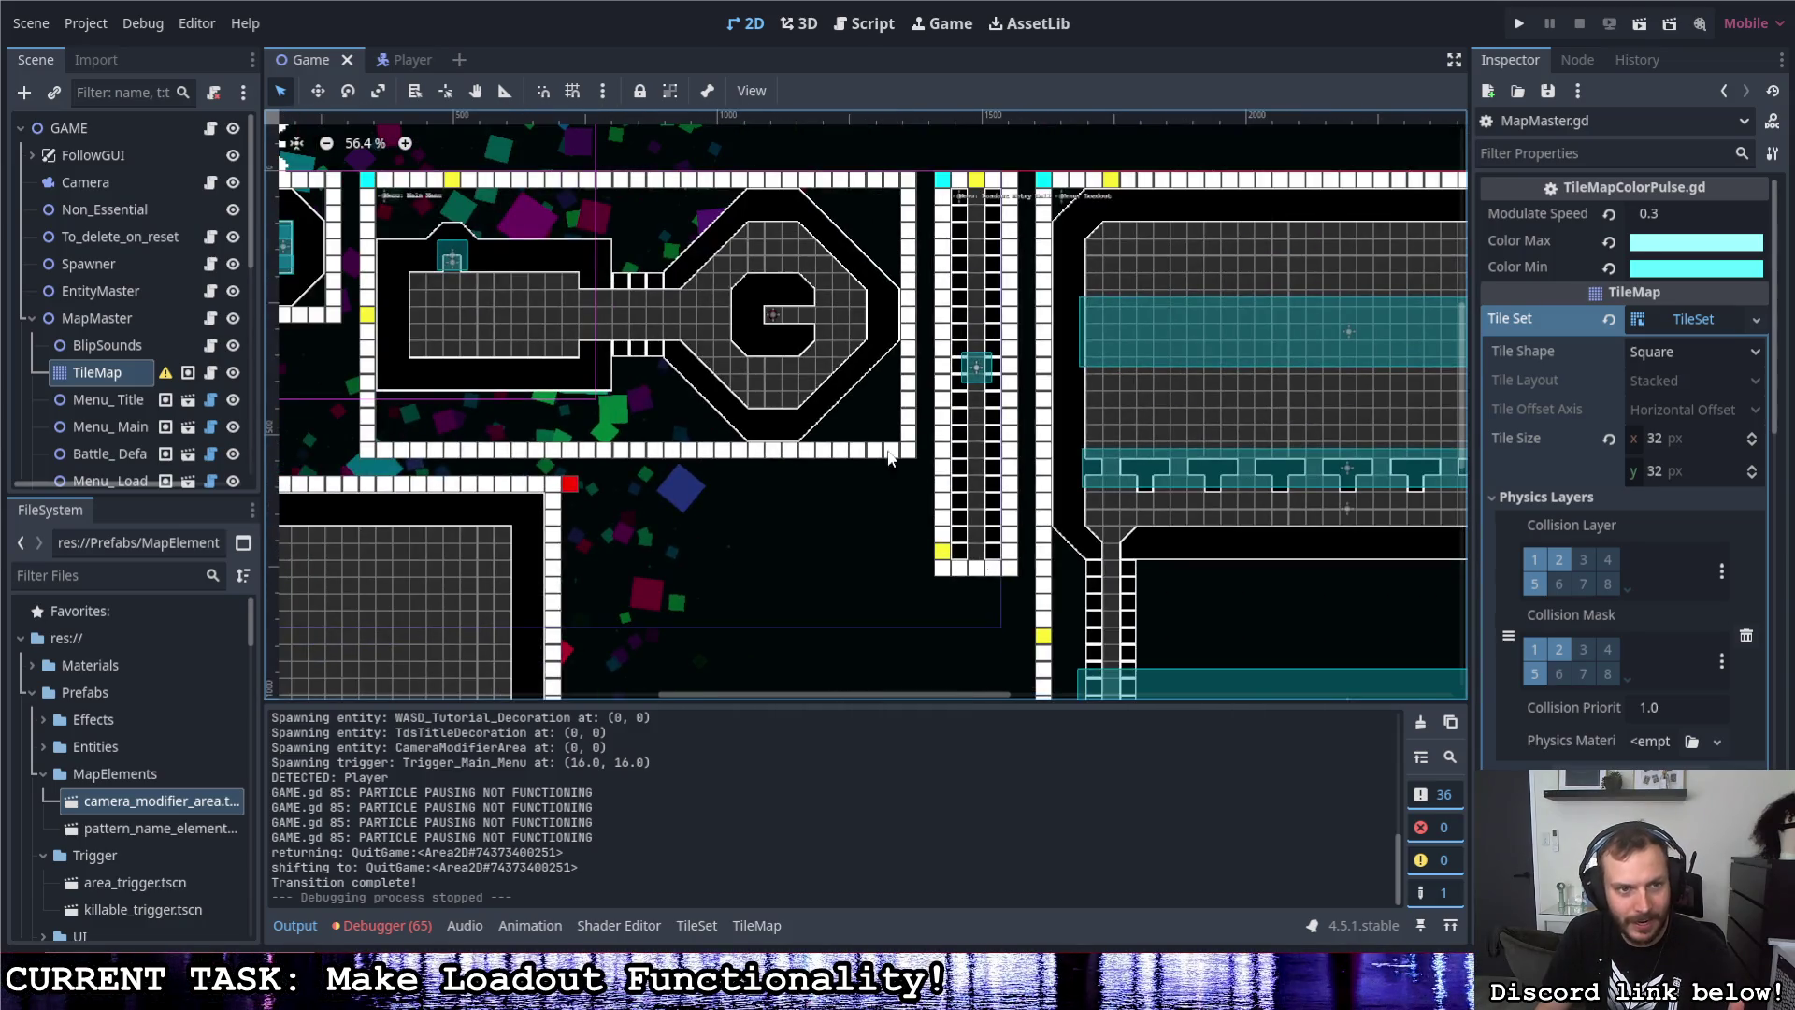
pyautogui.scroll(6, 472, 229)
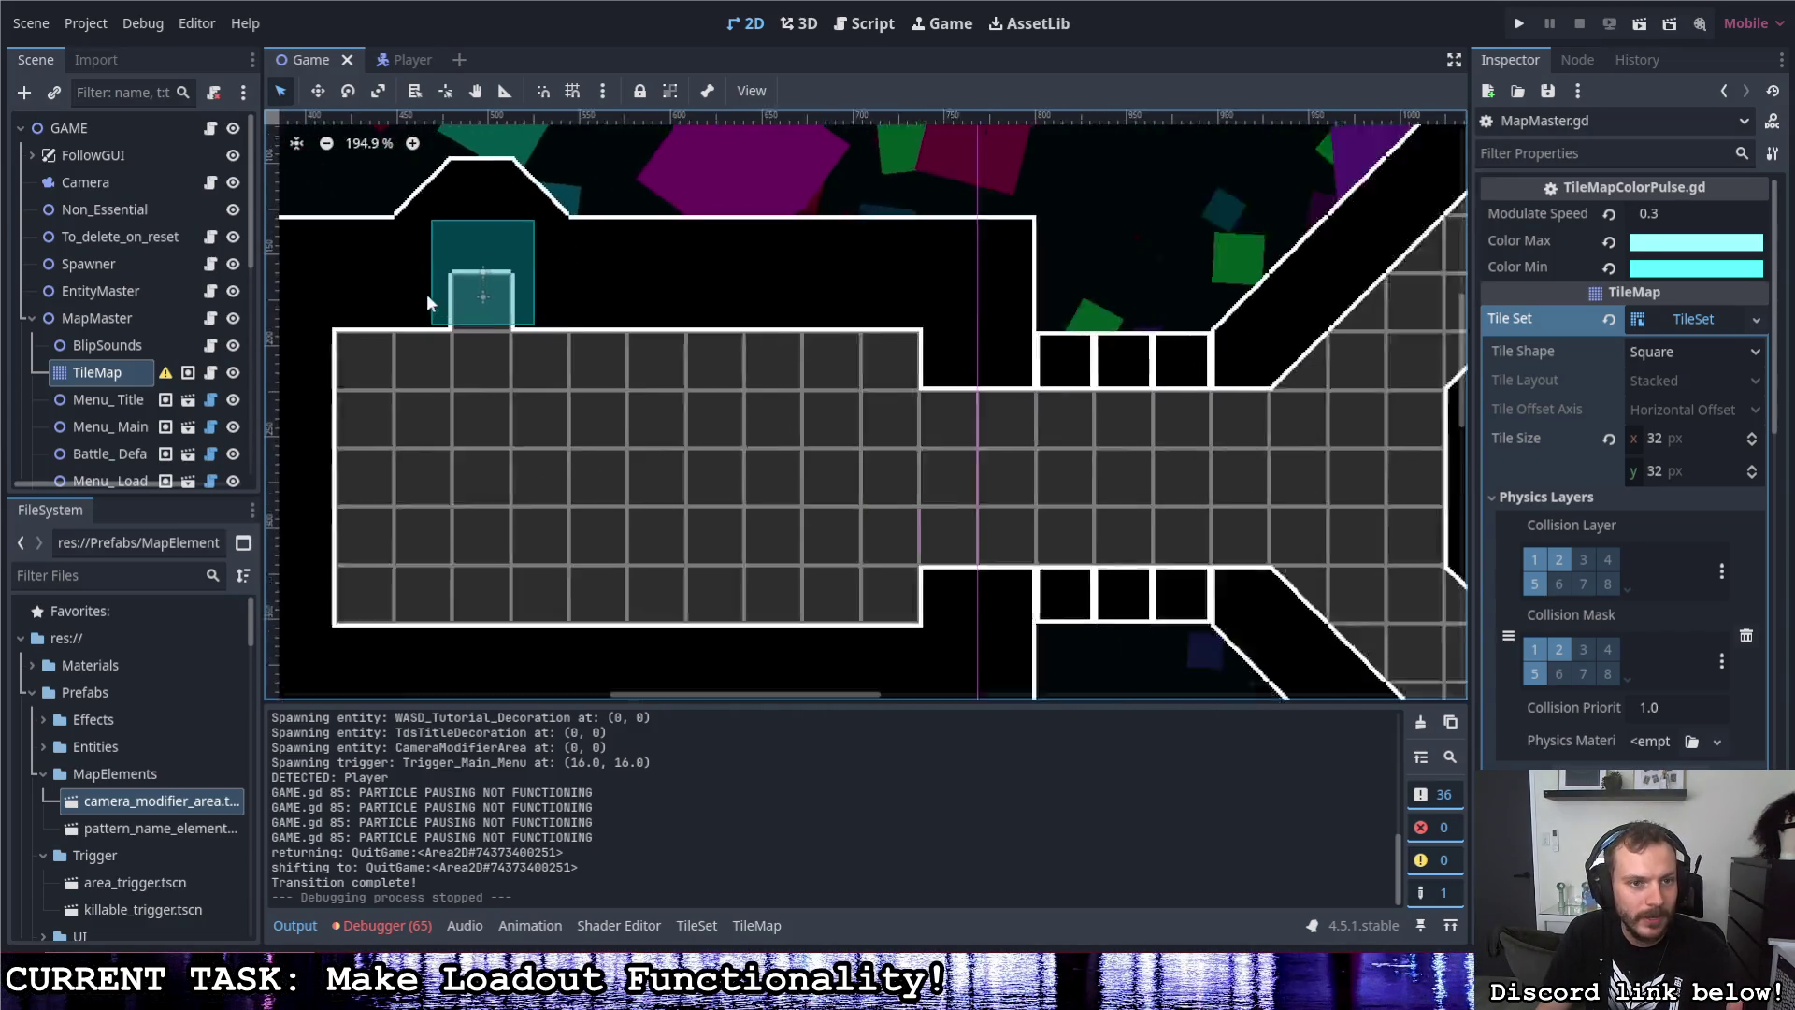
pyautogui.scroll(-6, 513, 323)
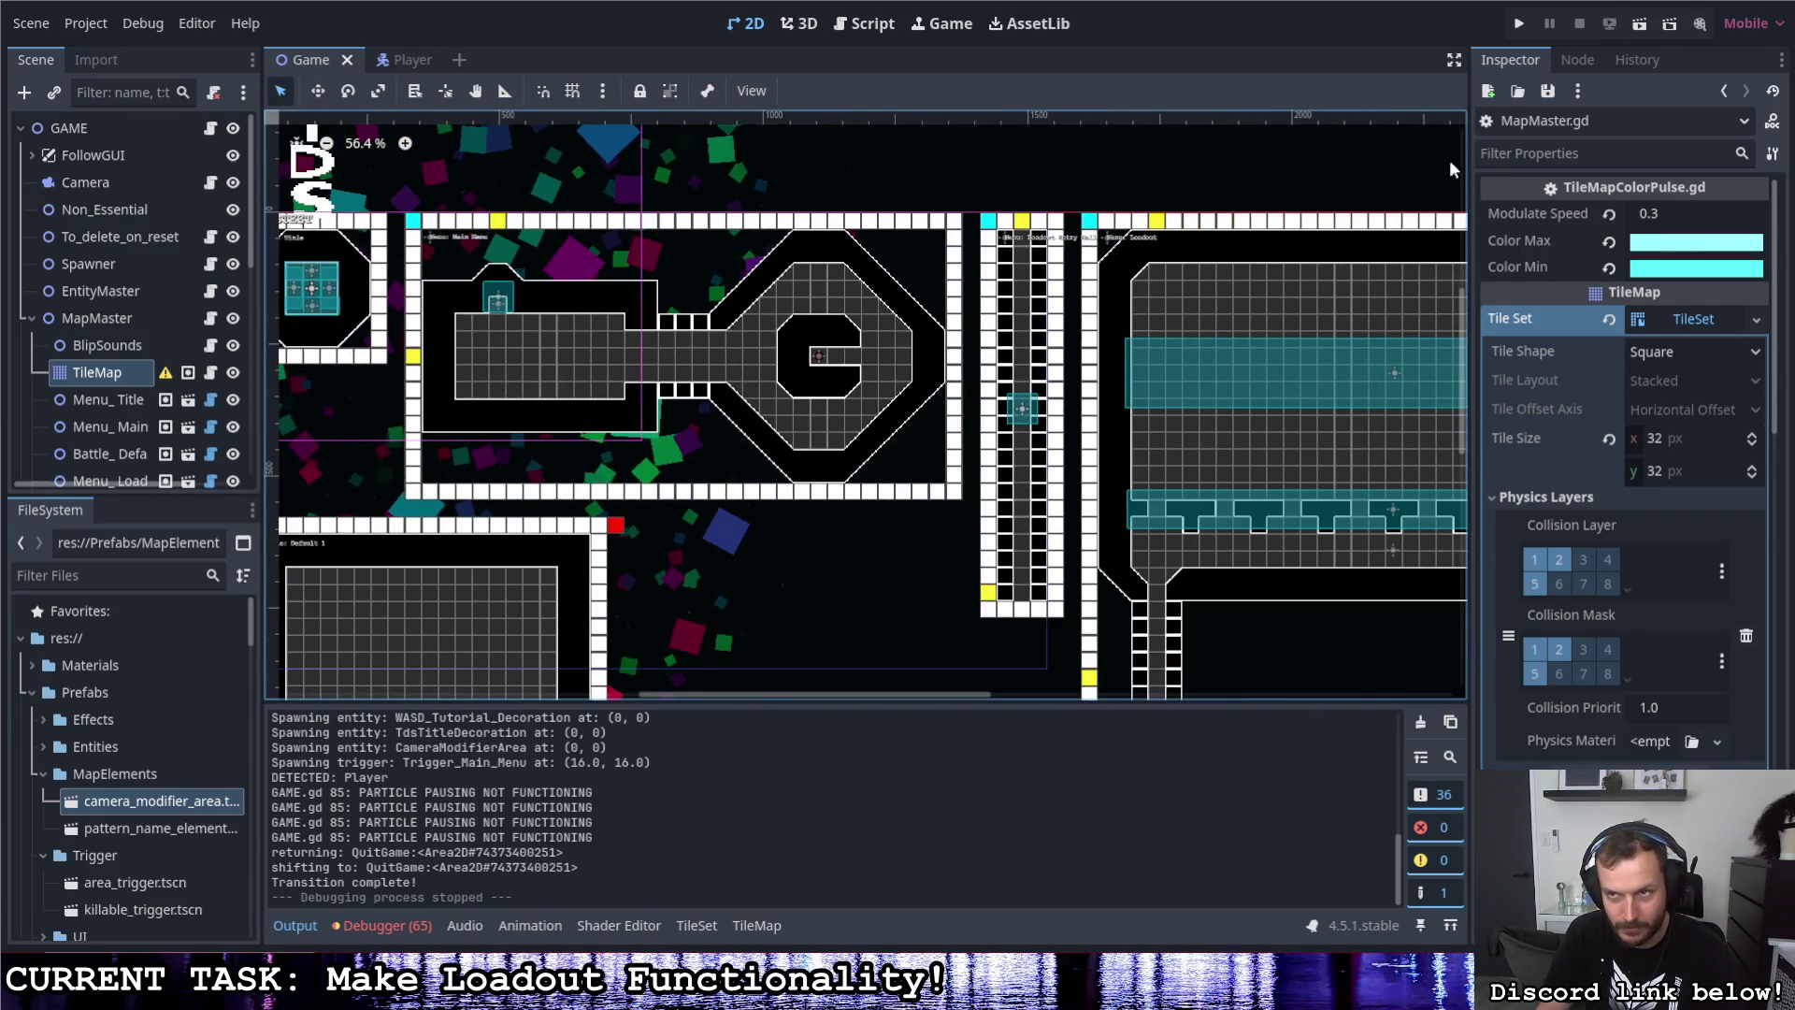
pyautogui.click(1516, 28)
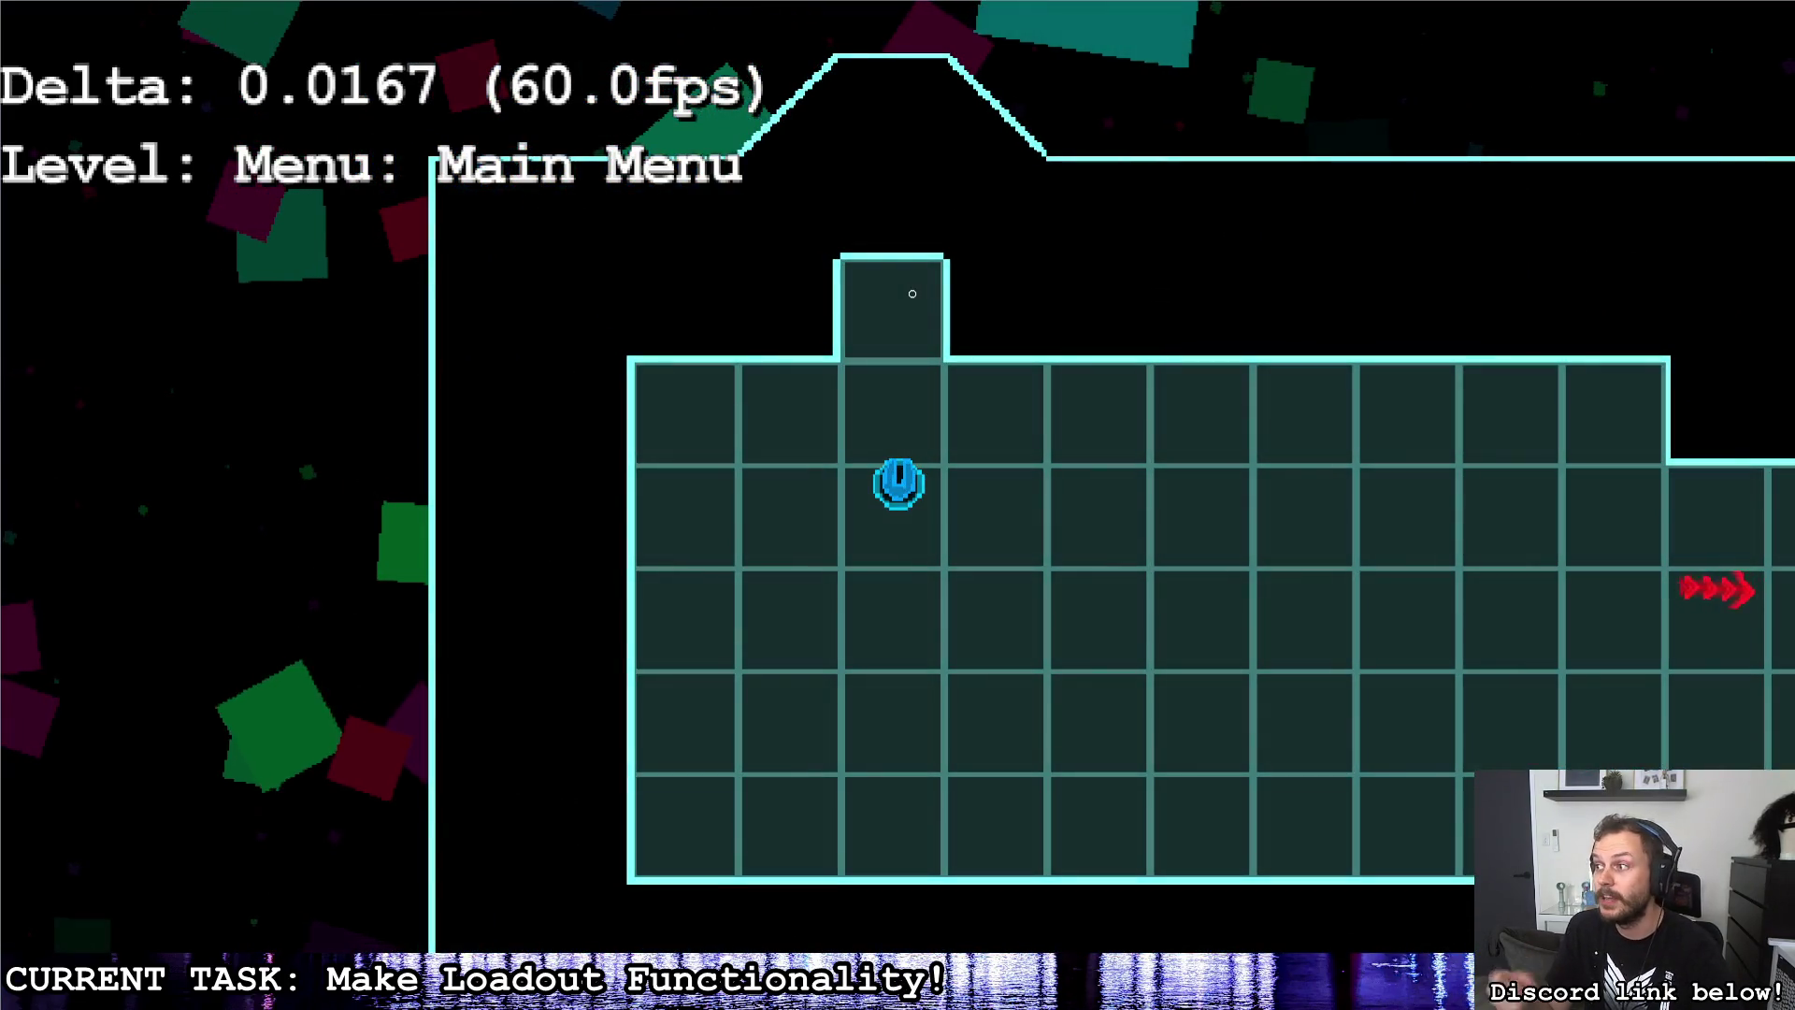
# Step: Walk up through LoadOut_Enter_Trigger, then down and right inside the Loadout Entry Hall shaft
pyautogui.press('w')
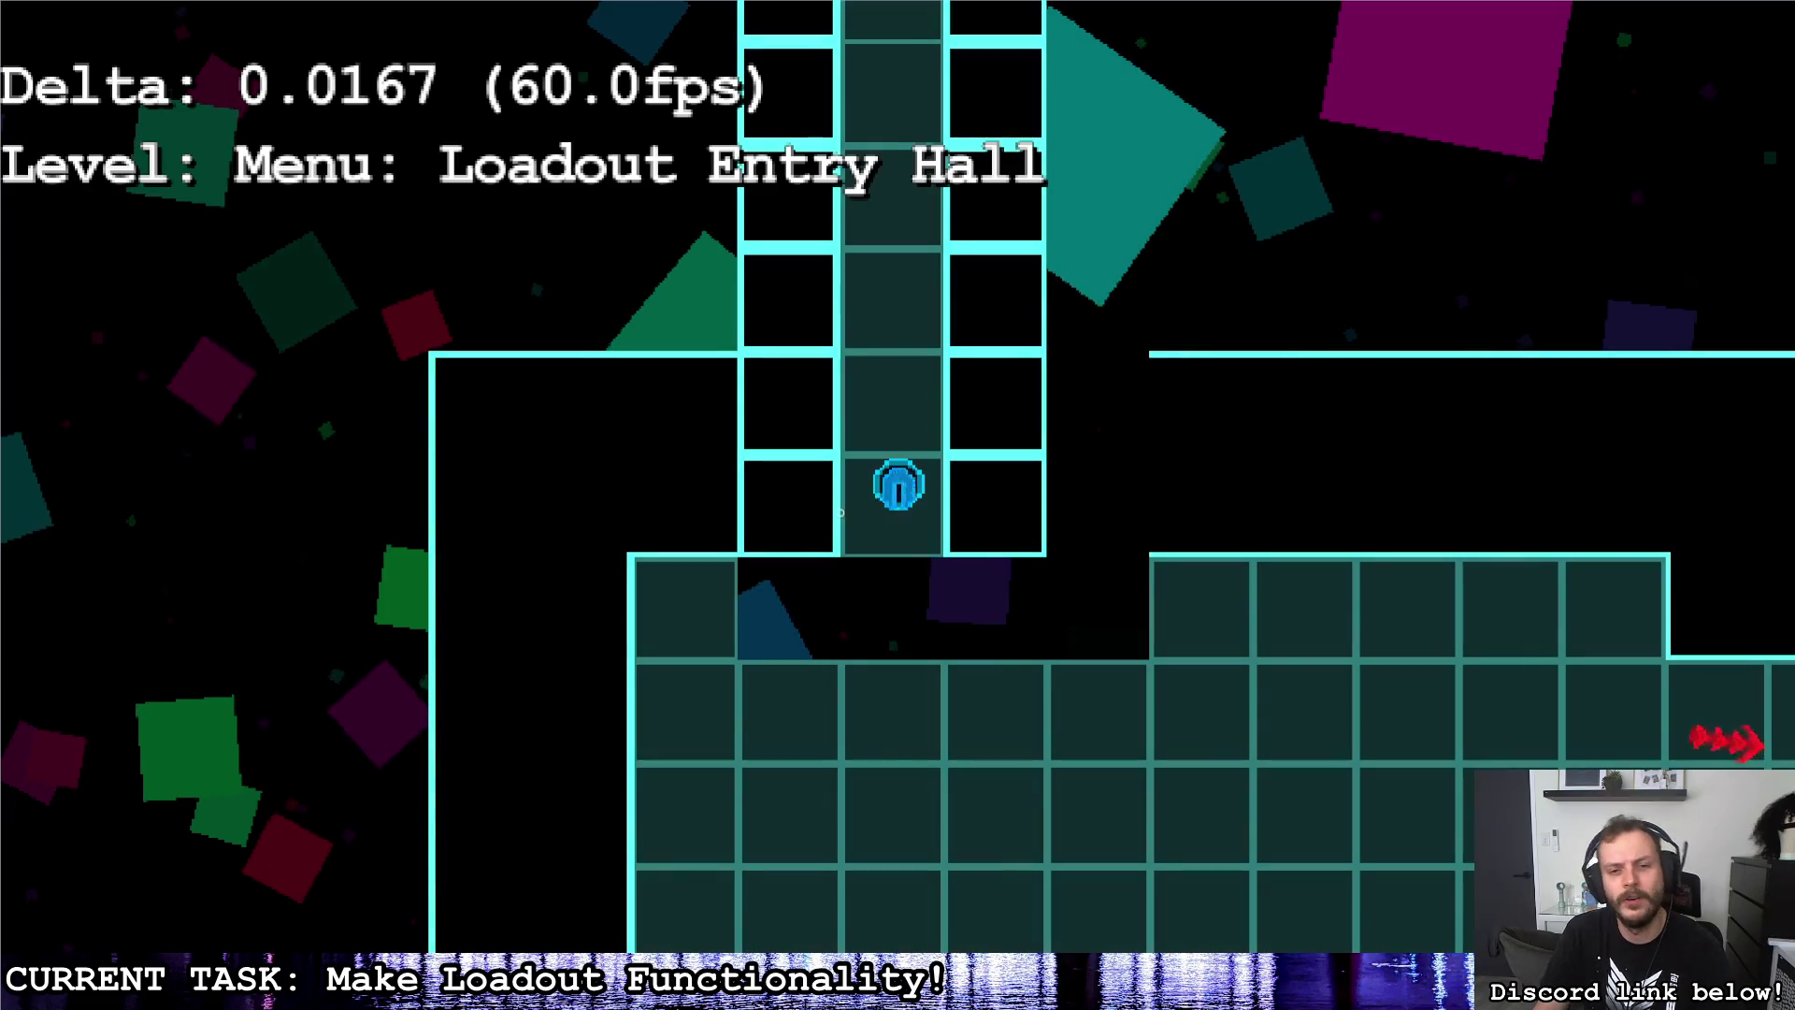
pyautogui.press('s')
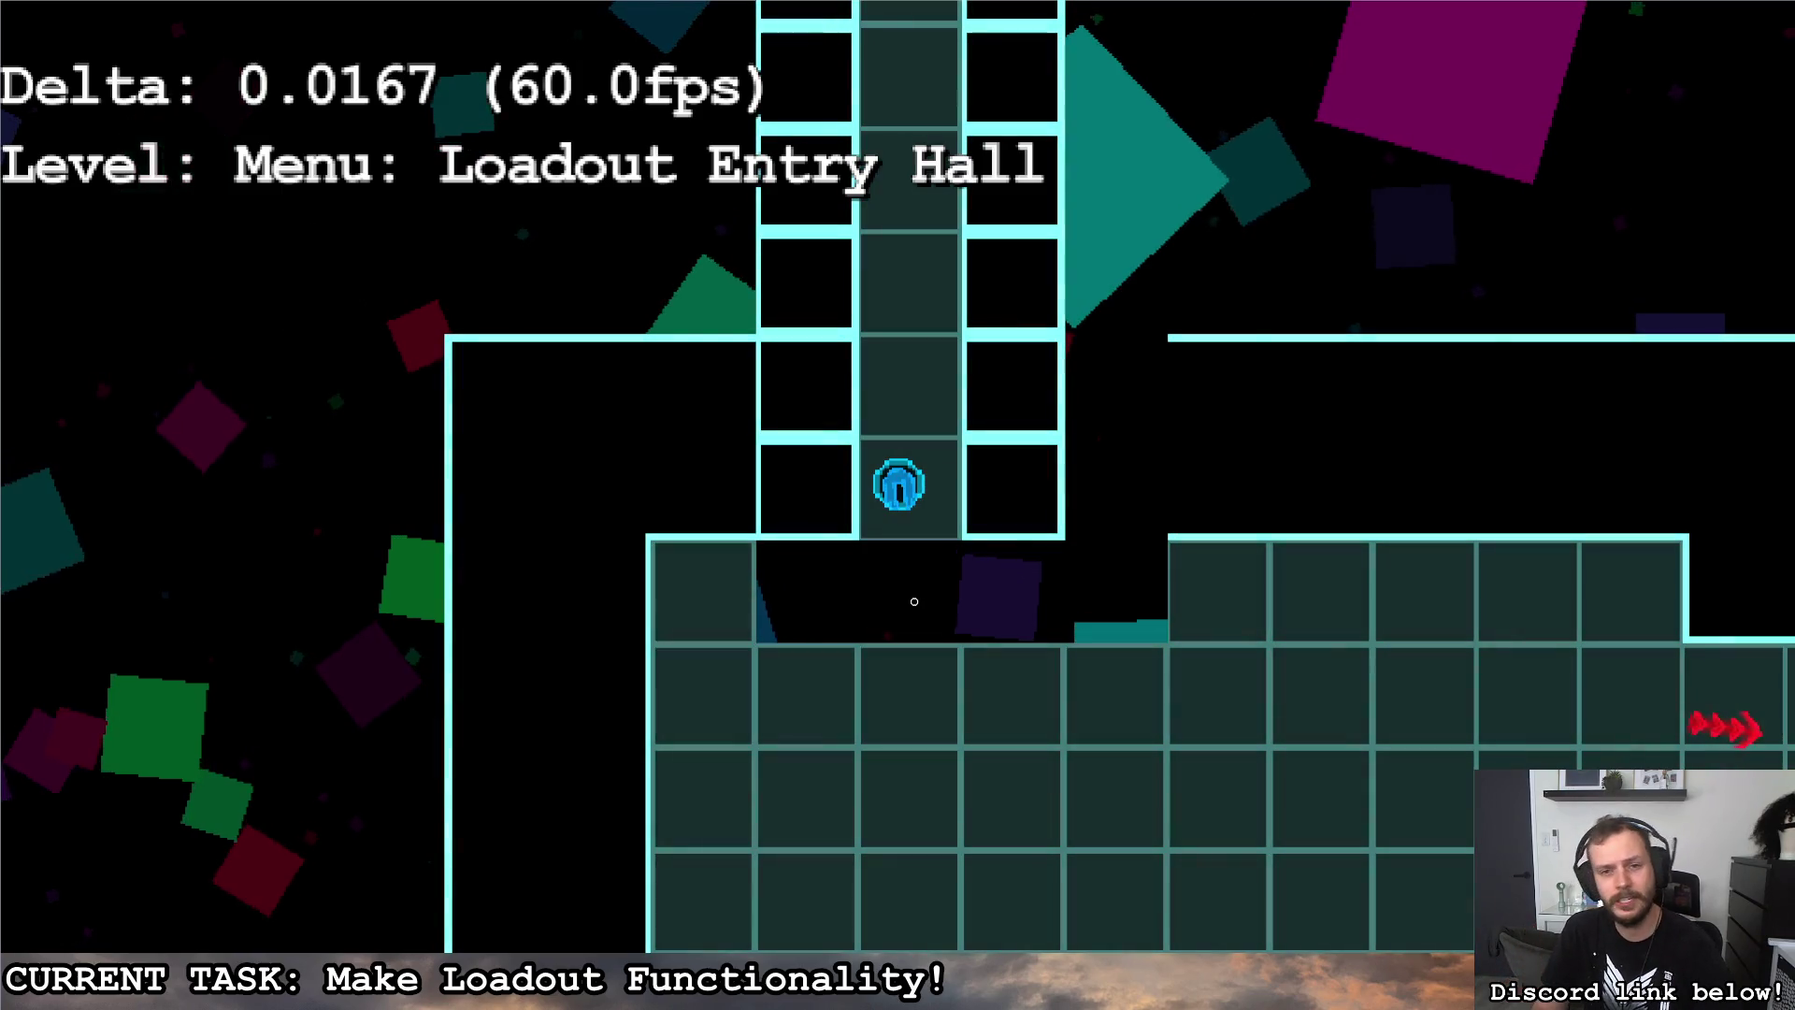
pyautogui.press('d')
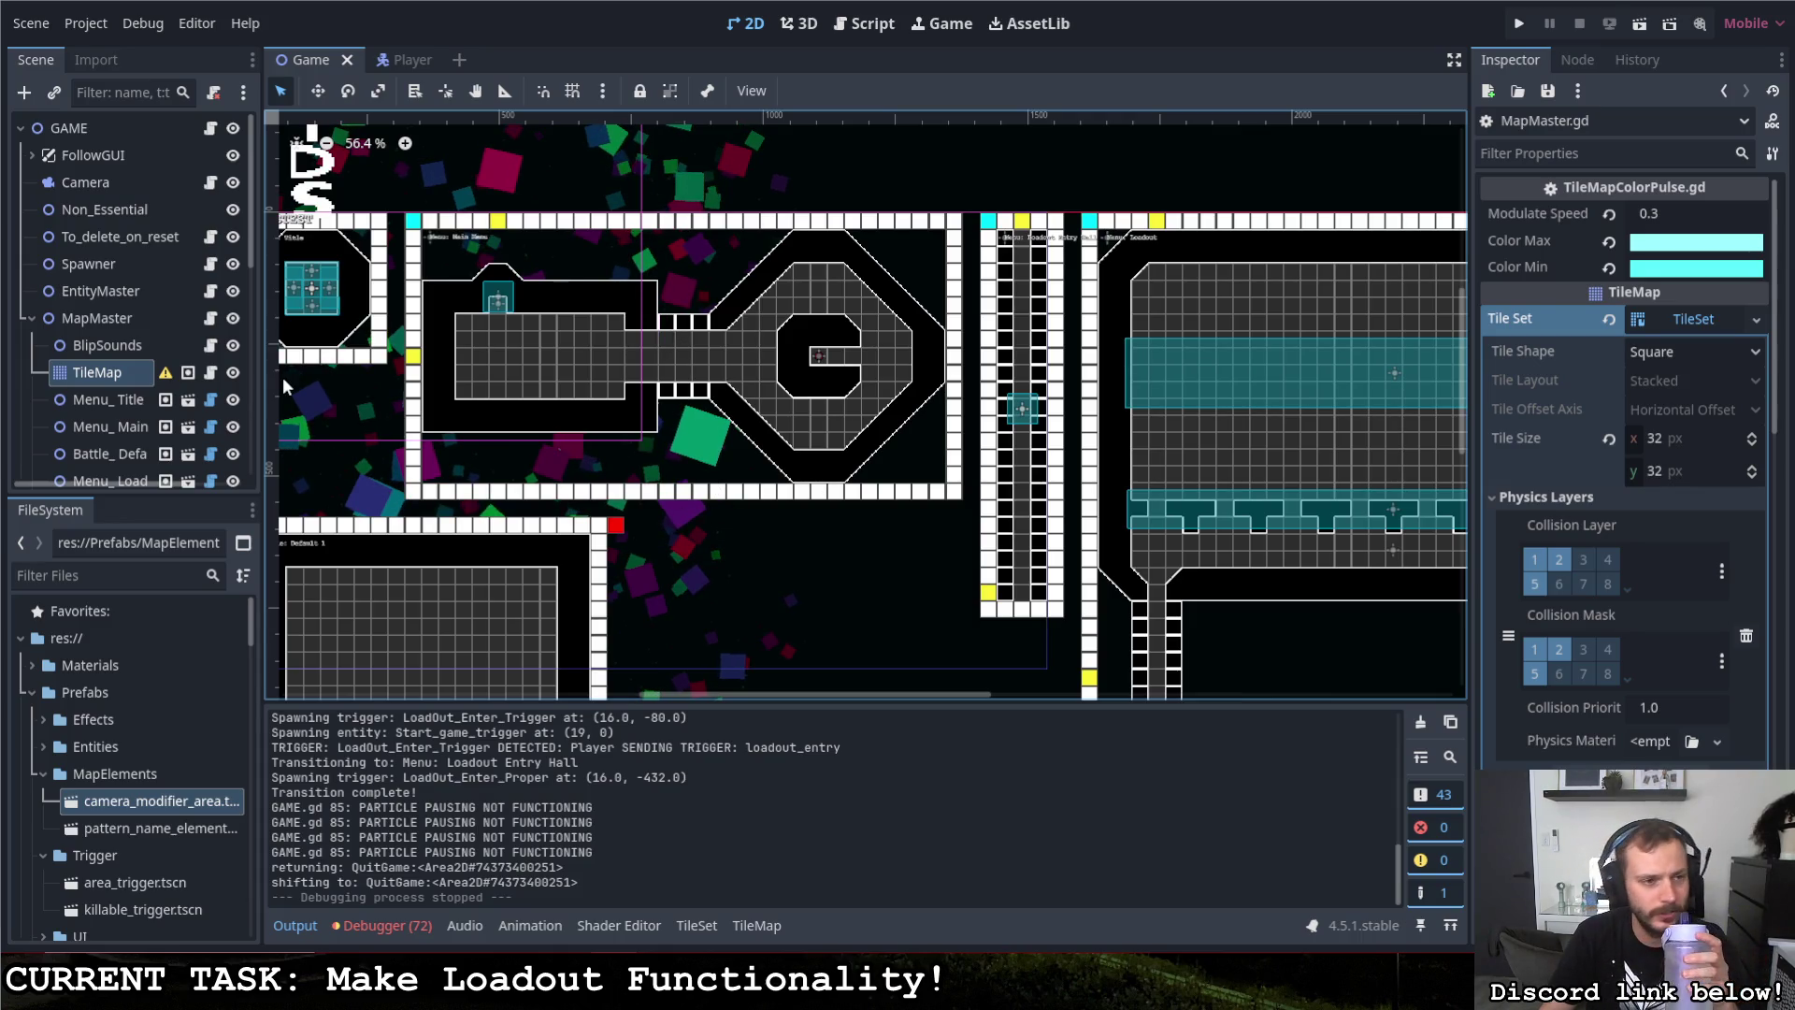
# Step: Return to MapMaster.gd and scroll to the progress_transition function
pyautogui.click(211, 318)
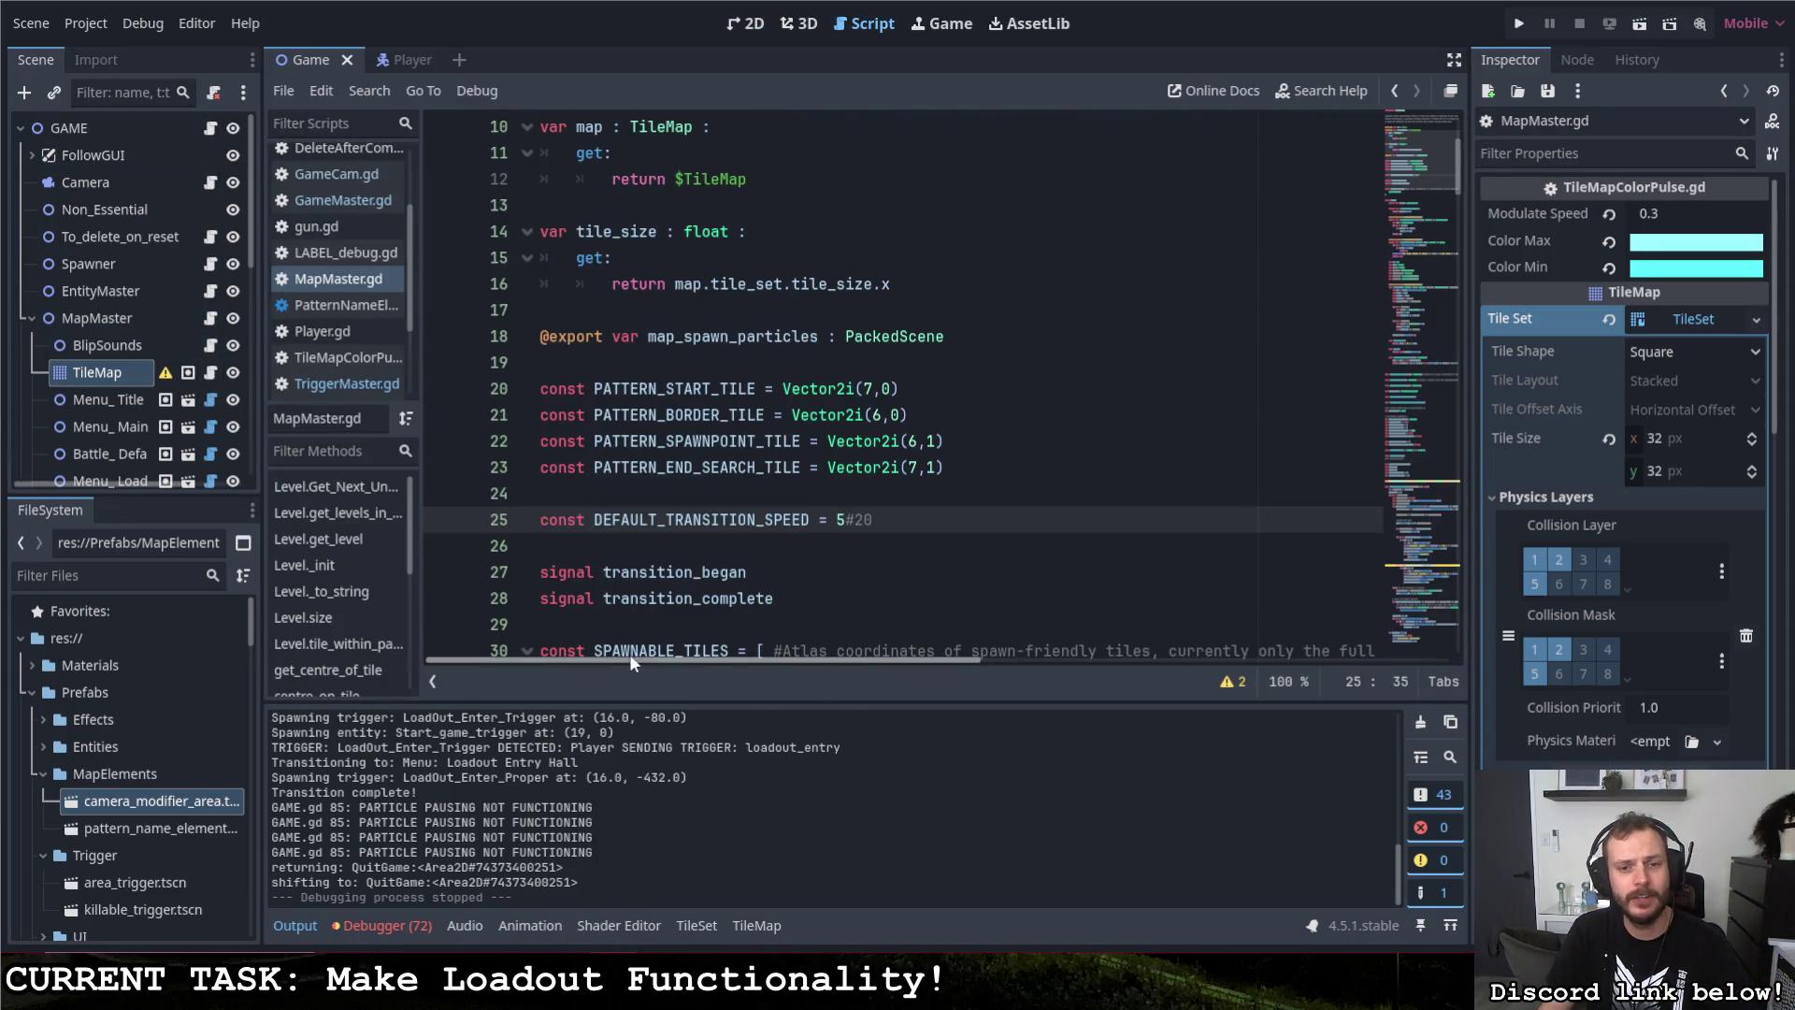
pyautogui.scroll(-15, 804, 552)
pyautogui.scroll(-20, 796, 562)
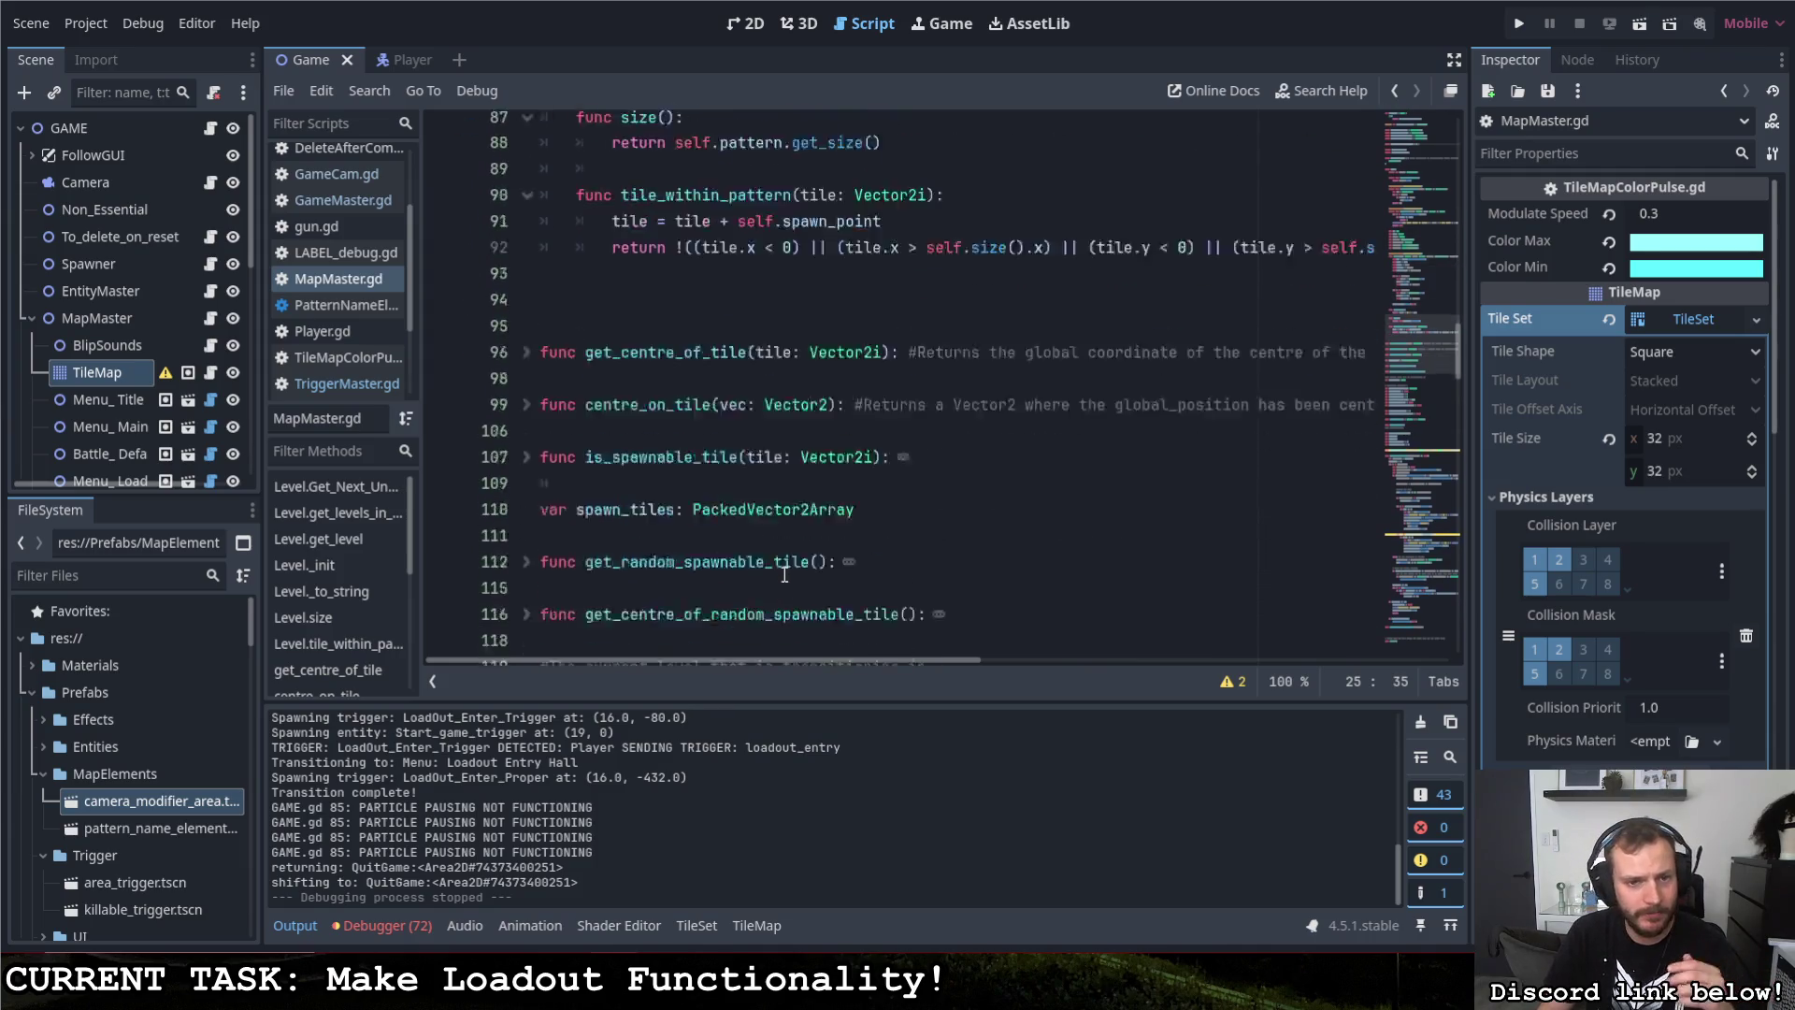
pyautogui.scroll(-5, 770, 574)
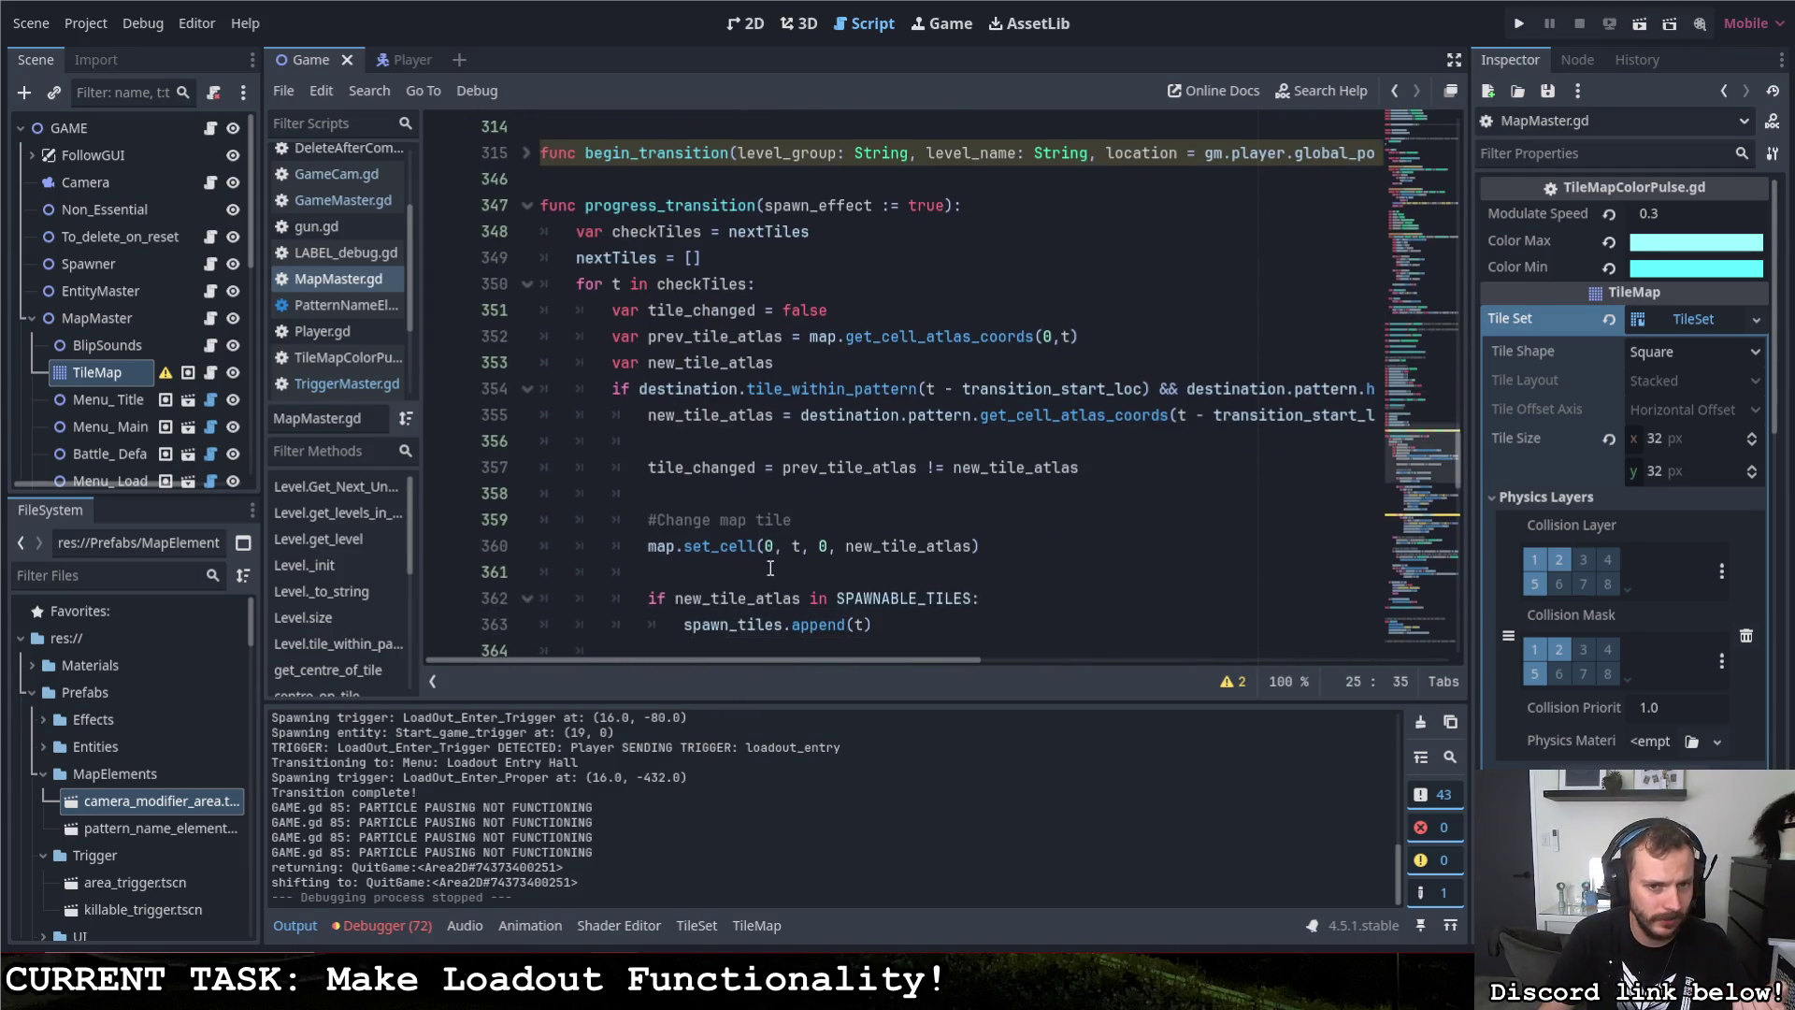
pyautogui.scroll(-5, 795, 524)
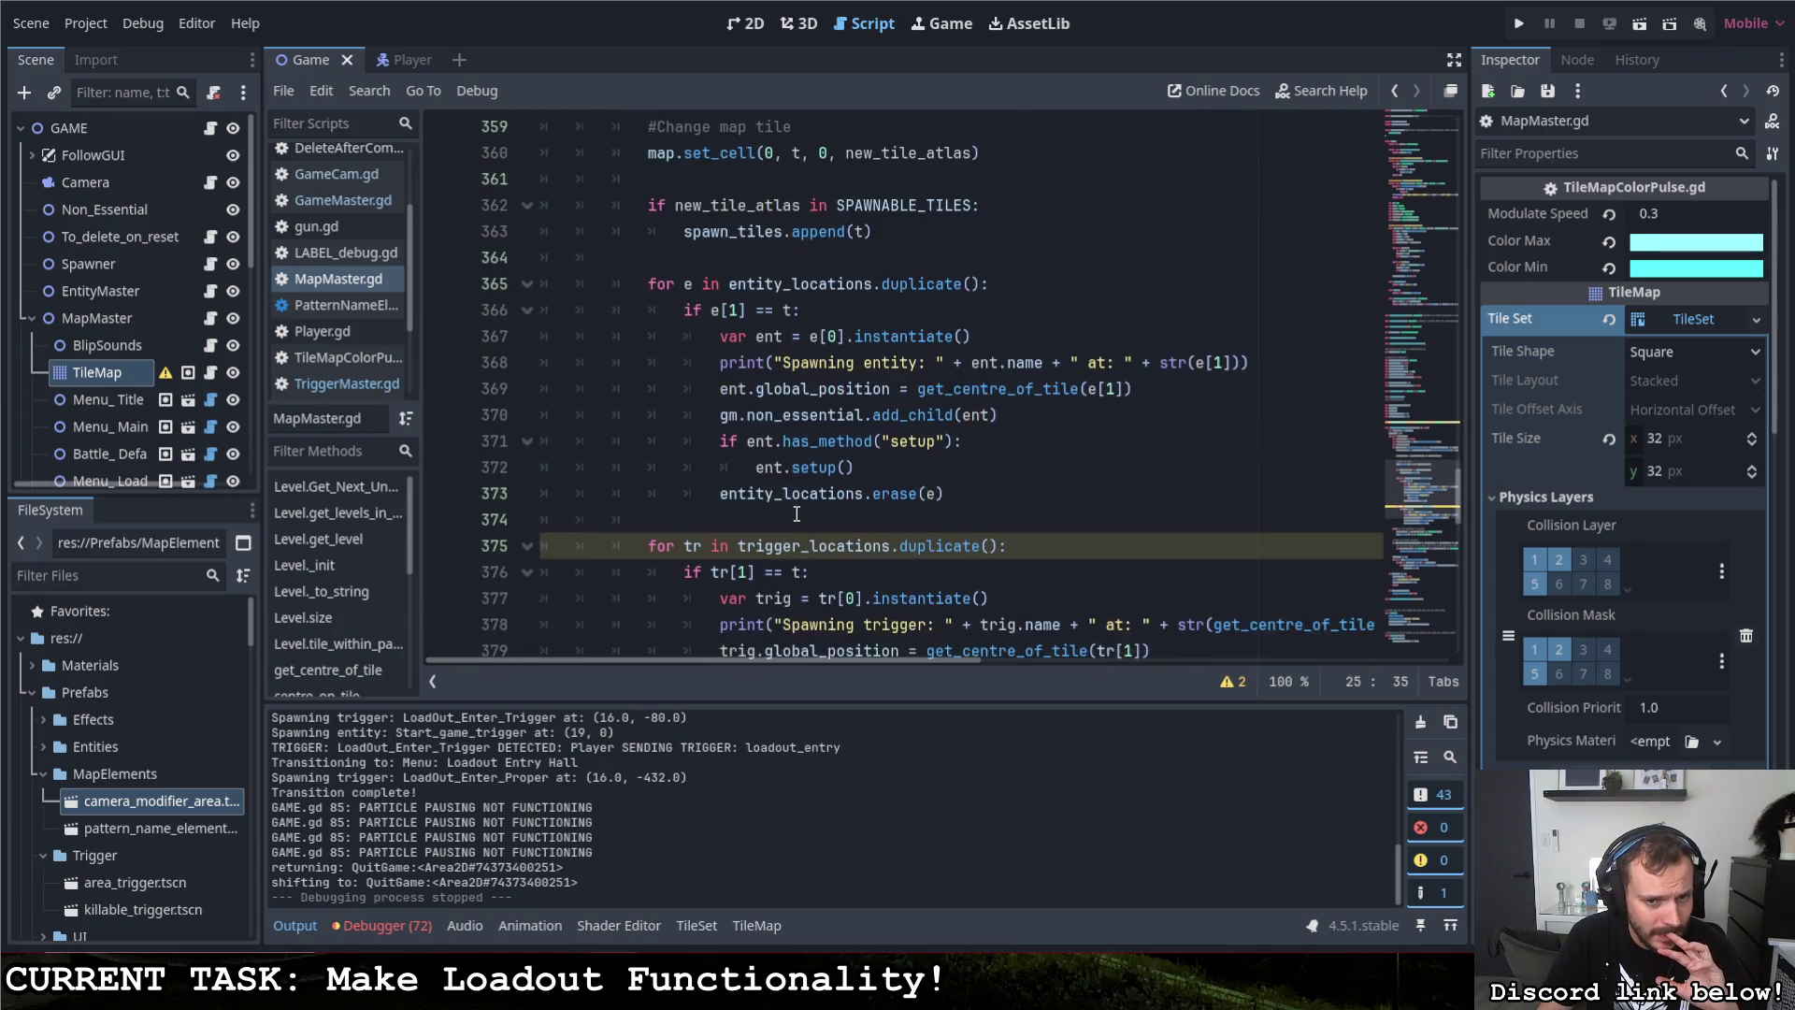
pyautogui.scroll(5, 795, 514)
# Step: Jump to the tile_within_pattern definition from its call on line 354 with Lookup Symbol
pyautogui.moveTo(869, 661)
pyautogui.mouseDown()
pyautogui.moveTo(1060, 665)
pyautogui.moveTo(887, 644)
pyautogui.mouseUp()
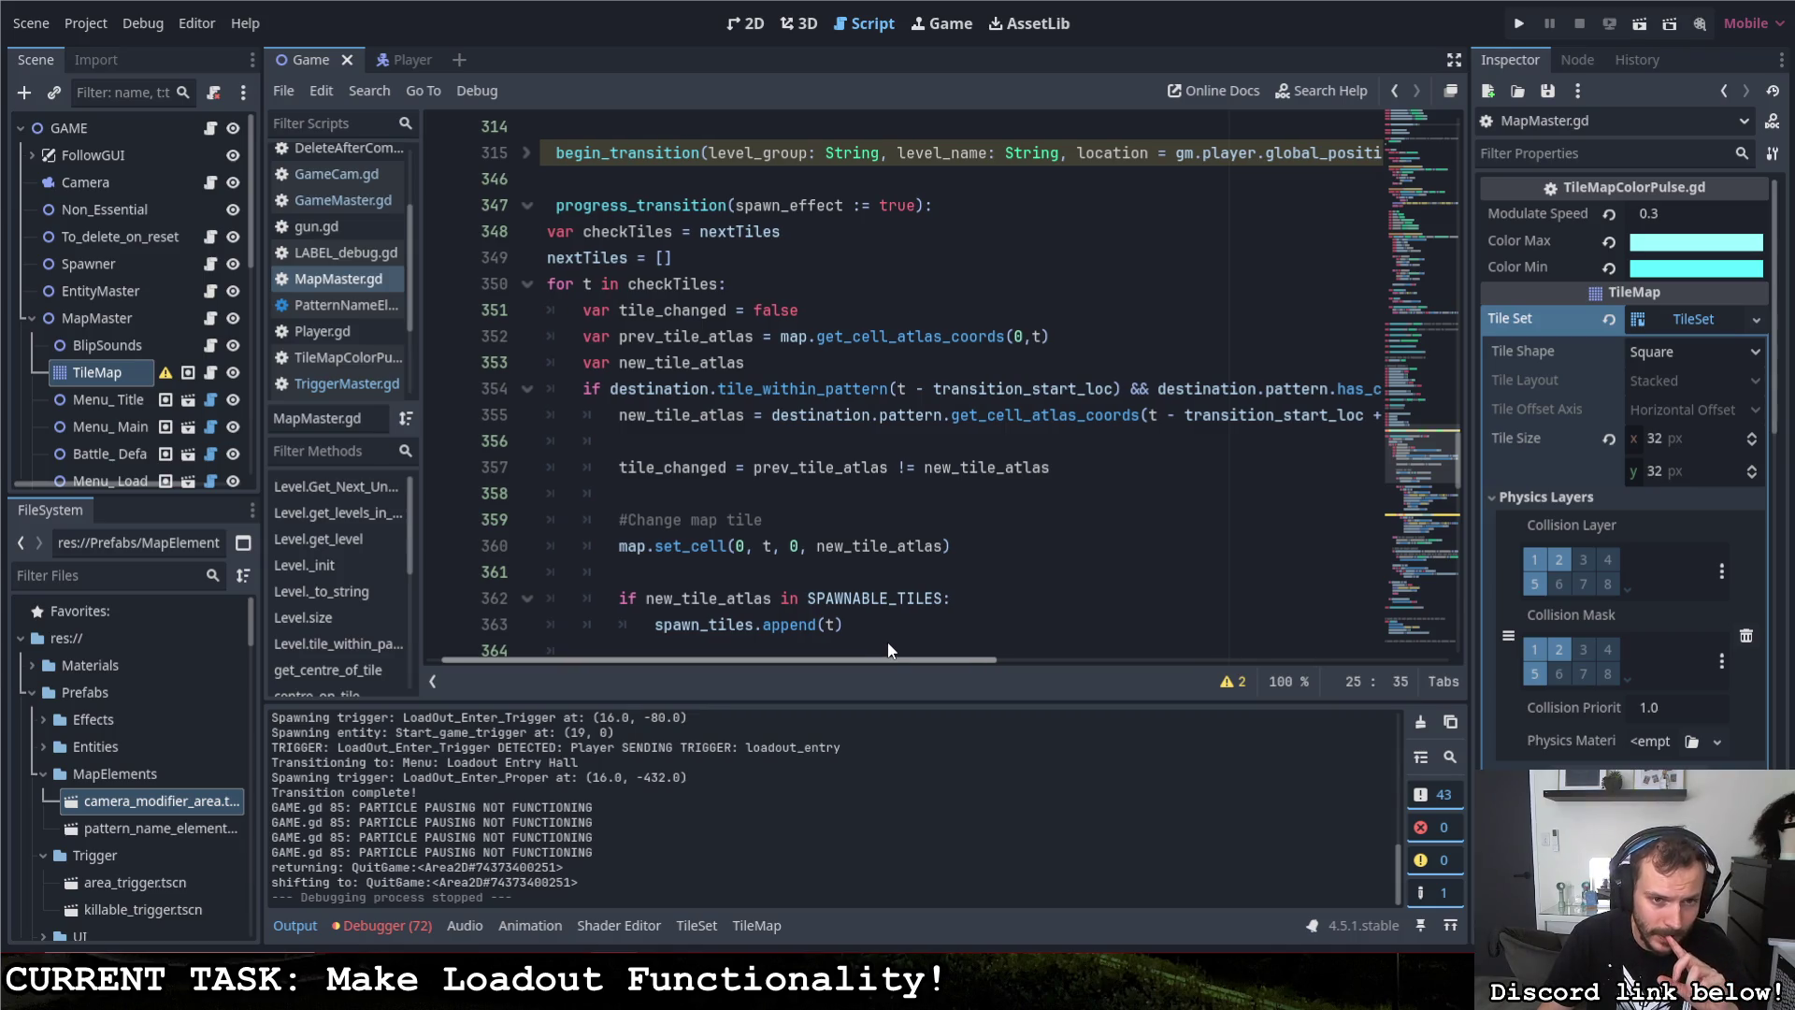
pyautogui.moveTo(612, 399)
pyautogui.mouseDown()
pyautogui.moveTo(897, 416)
pyautogui.moveTo(858, 391)
pyautogui.moveTo(893, 393)
pyautogui.mouseUp()
pyautogui.rightClick(837, 393)
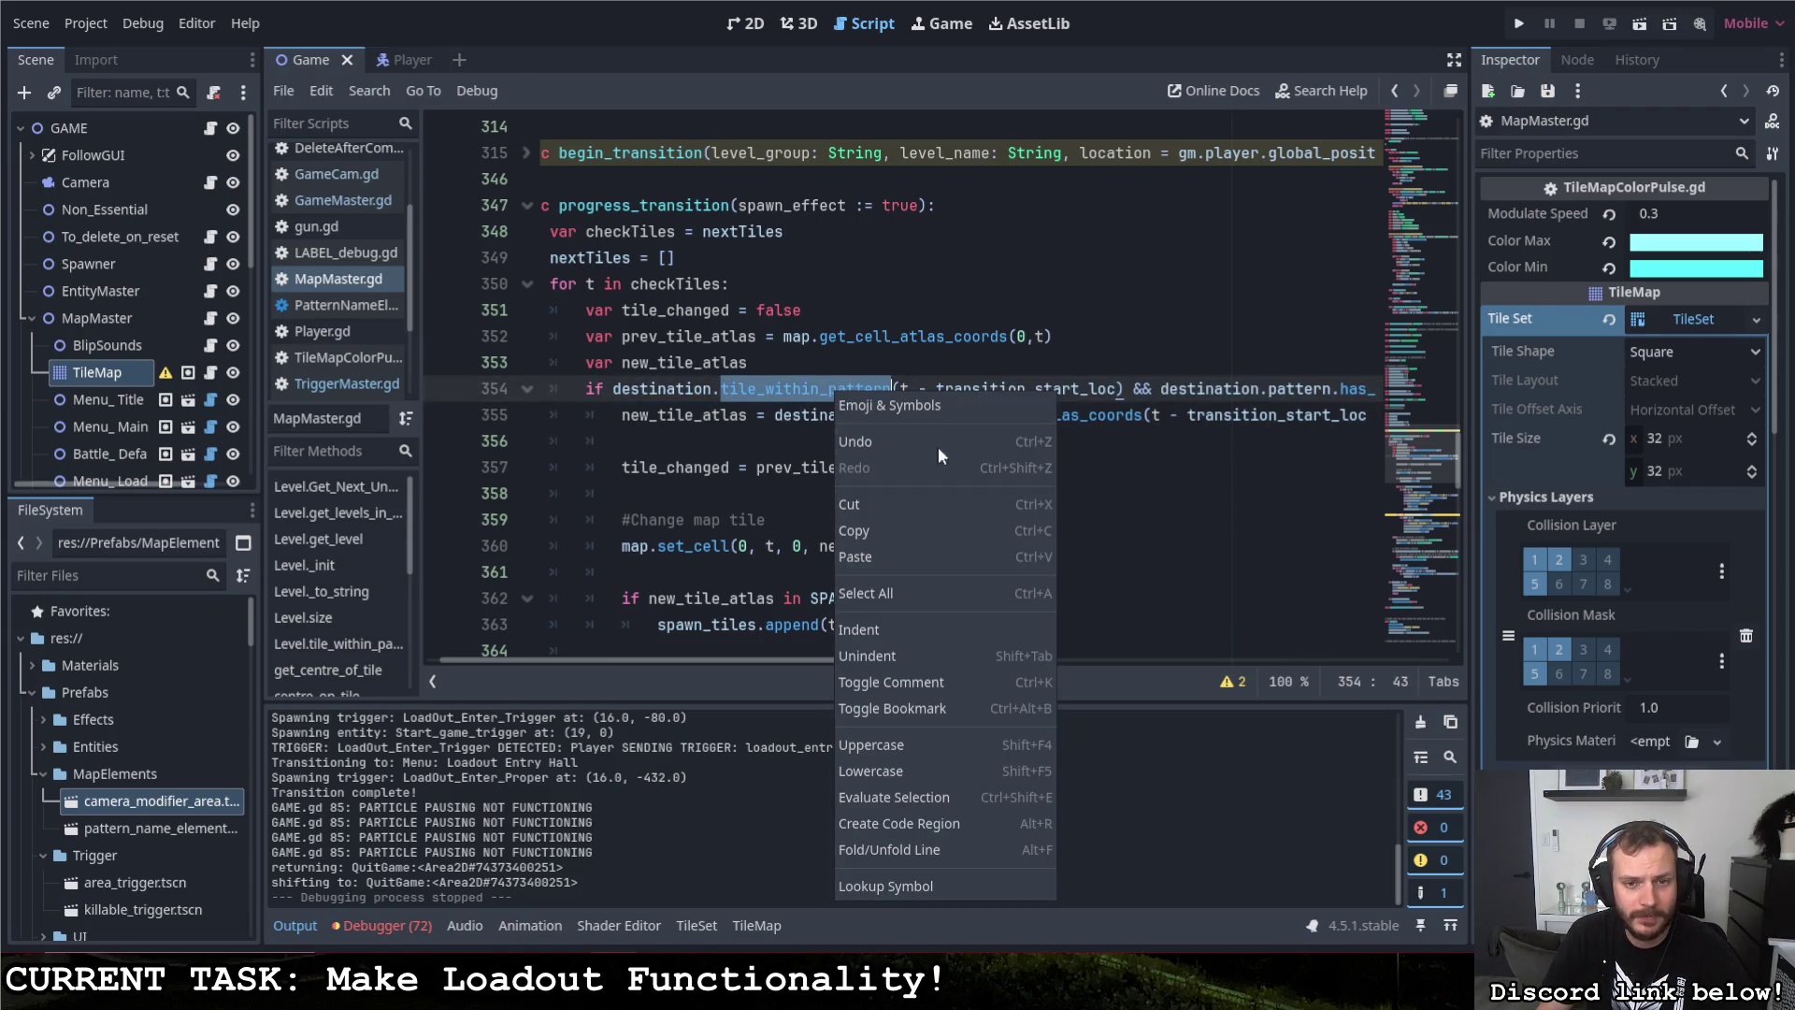
pyautogui.click(913, 881)
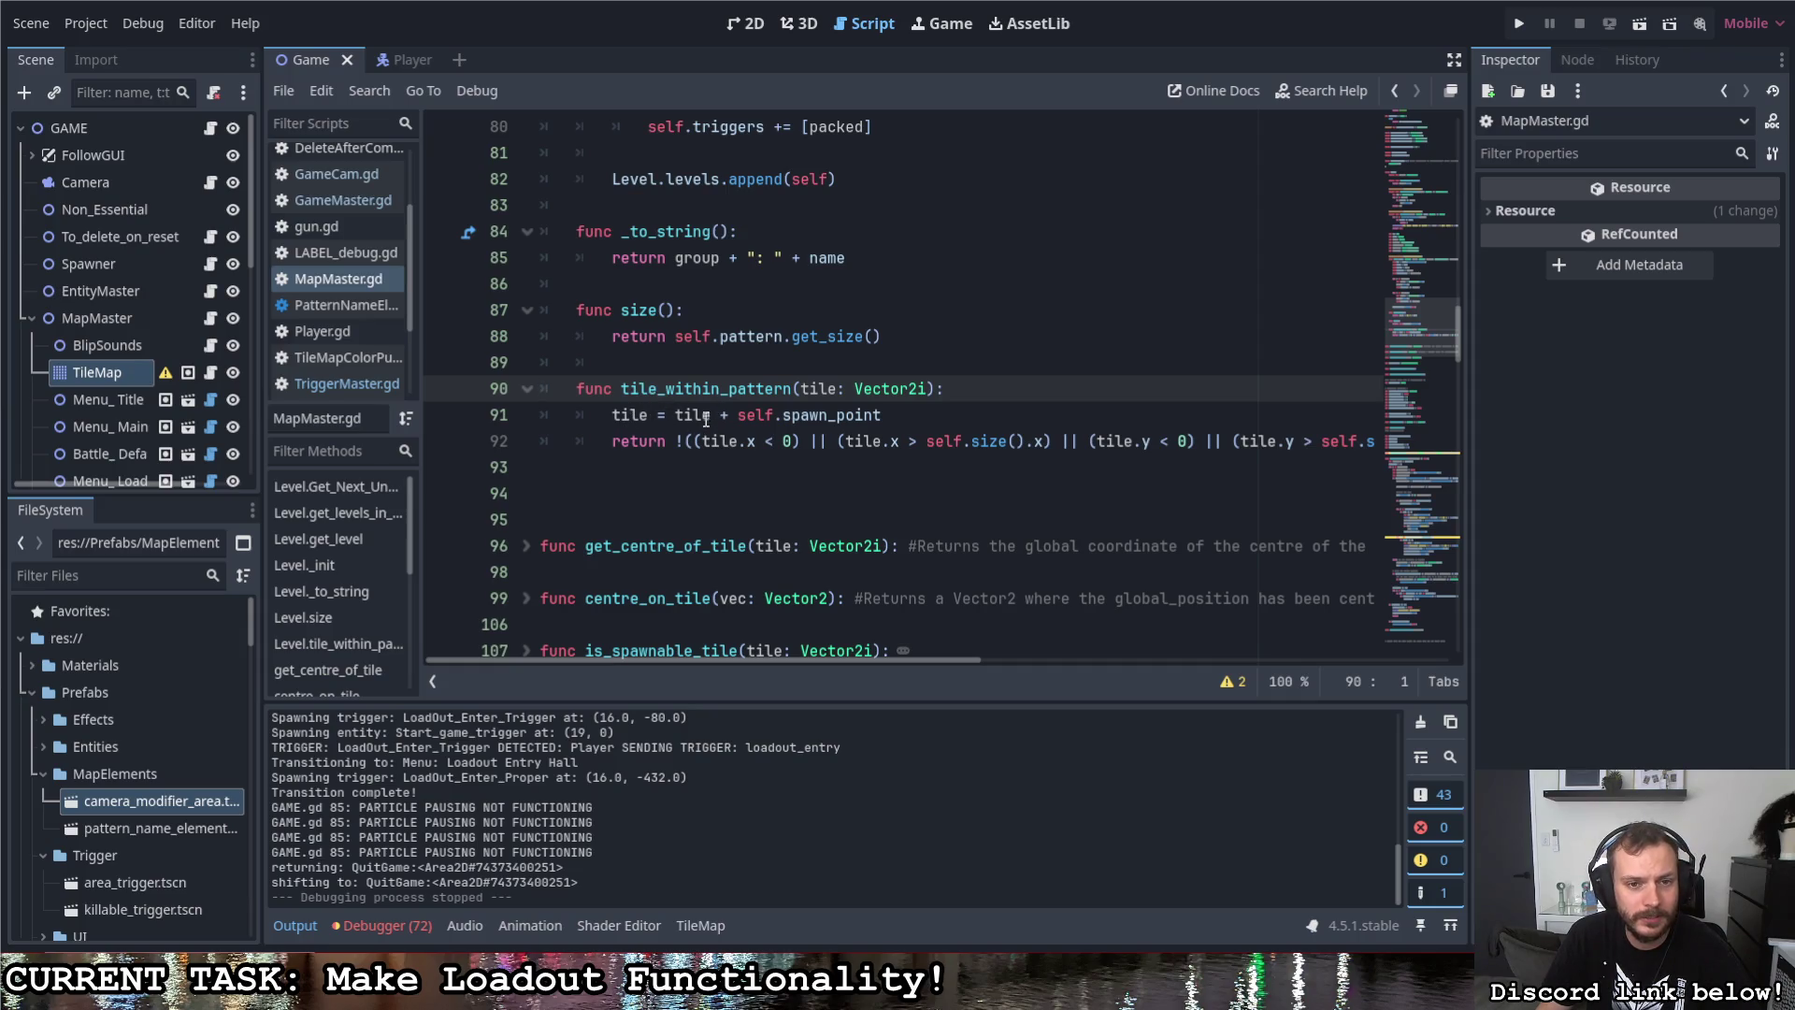
pyautogui.moveTo(736, 418); pyautogui.dragTo(909, 421)
pyautogui.click(909, 421)
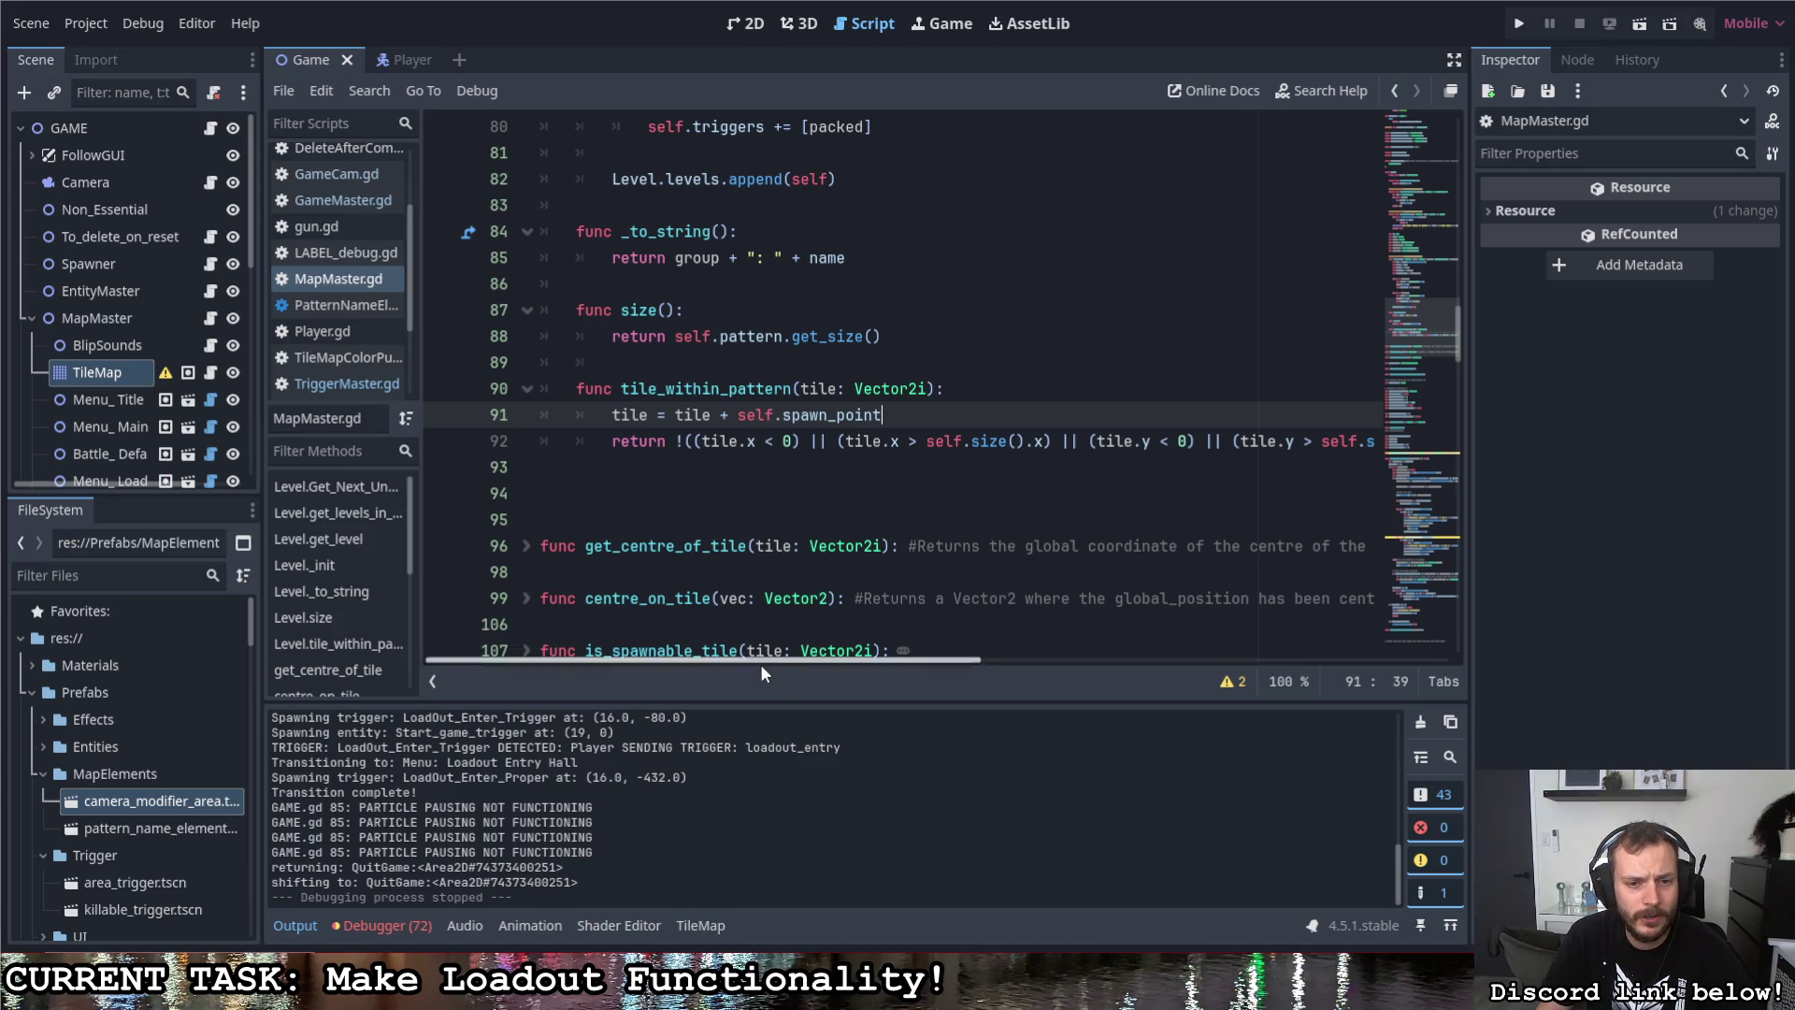
pyautogui.moveTo(765, 656); pyautogui.dragTo(789, 655)
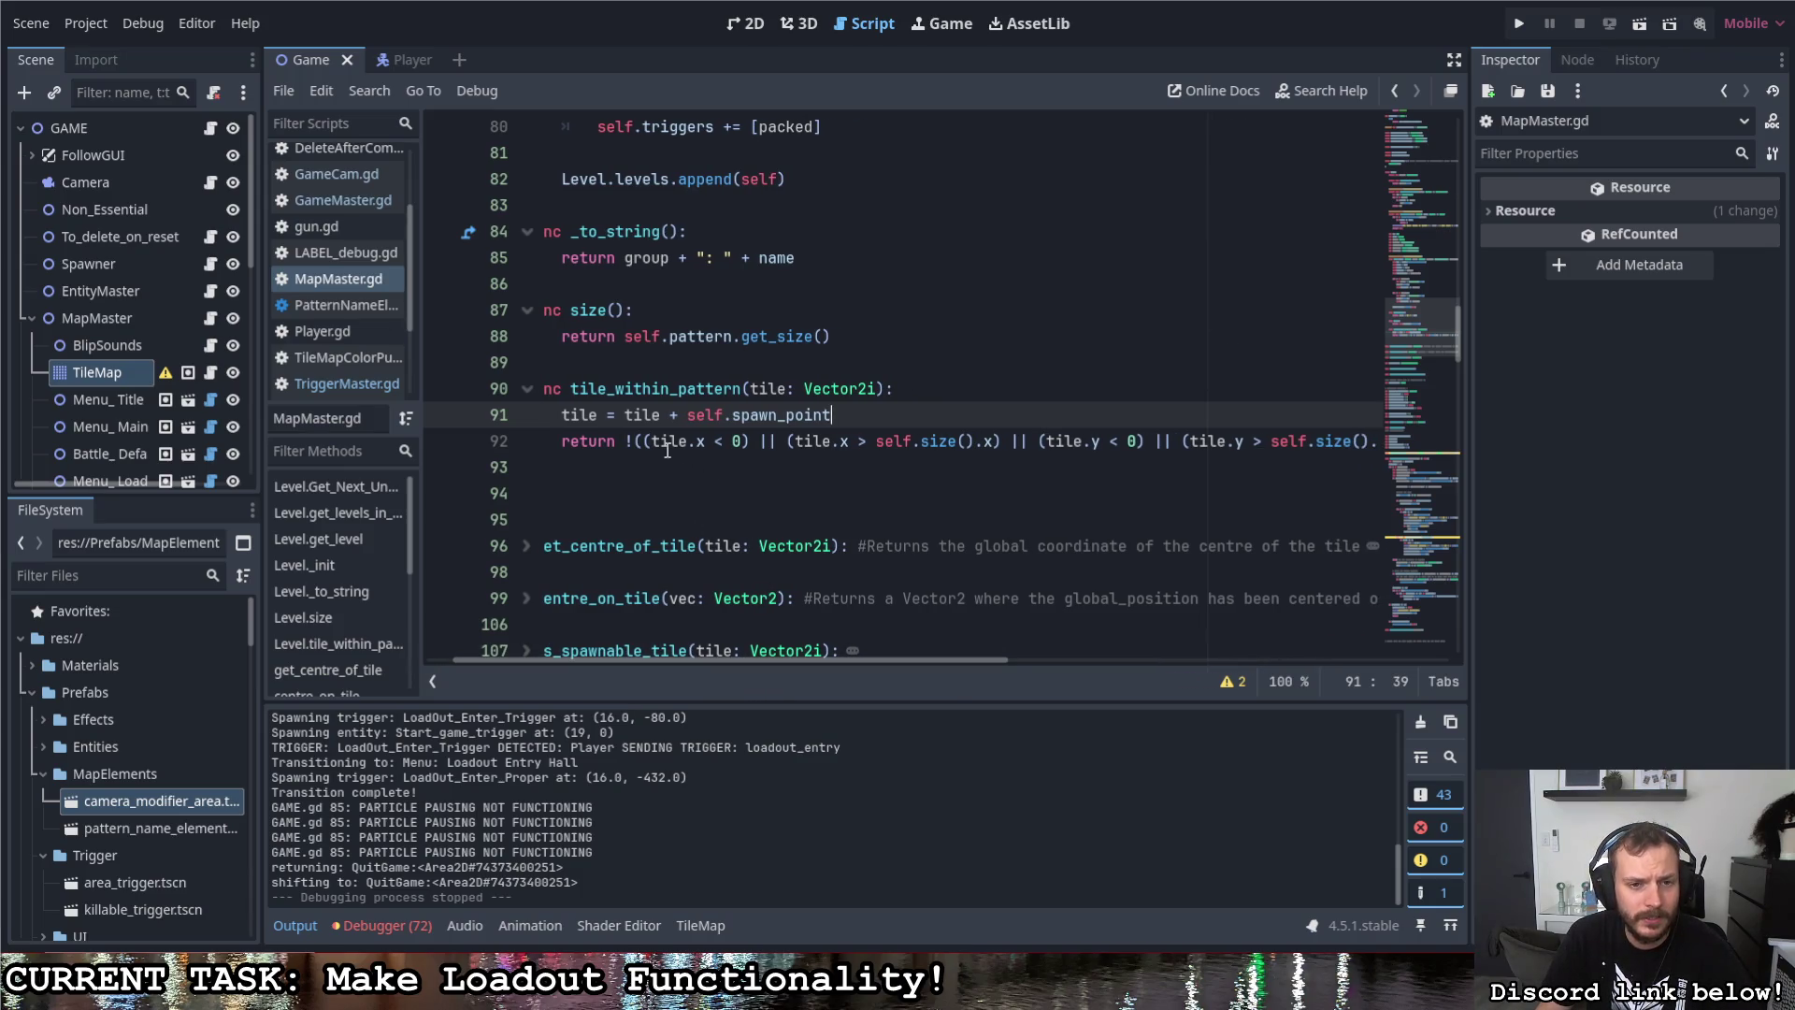
pyautogui.click(733, 442)
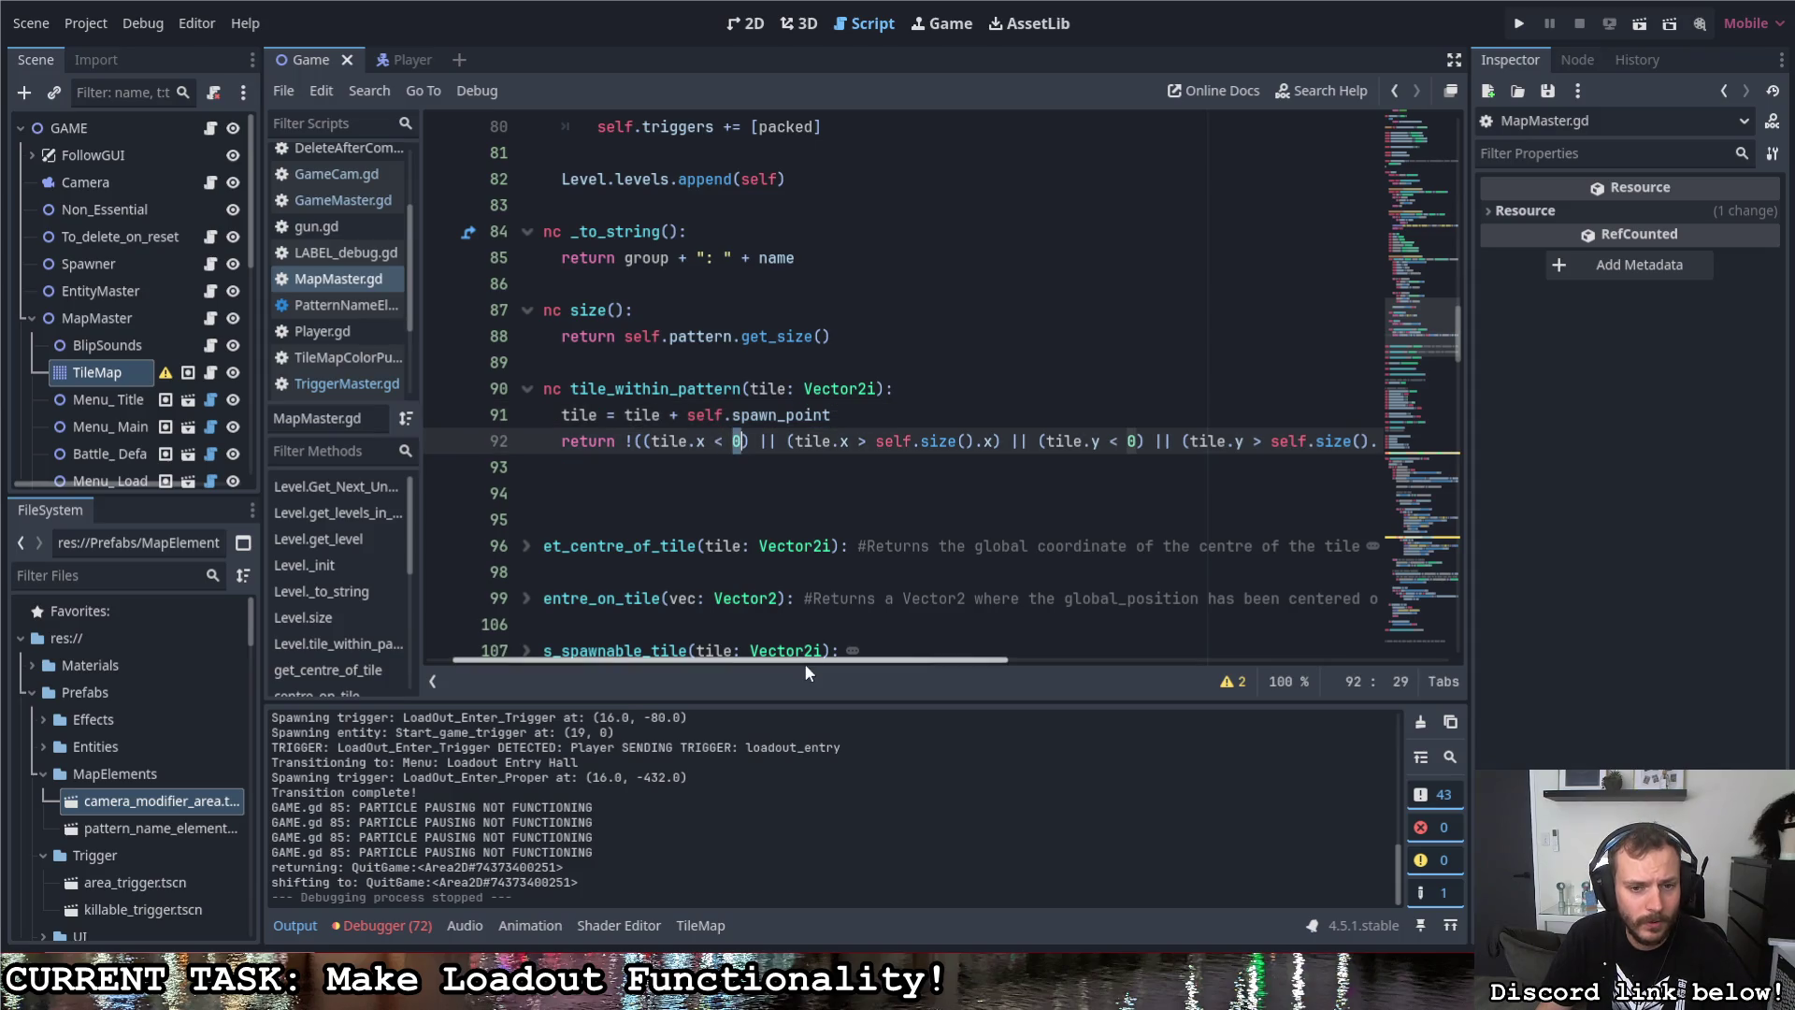
pyautogui.moveTo(846, 659); pyautogui.dragTo(869, 468)
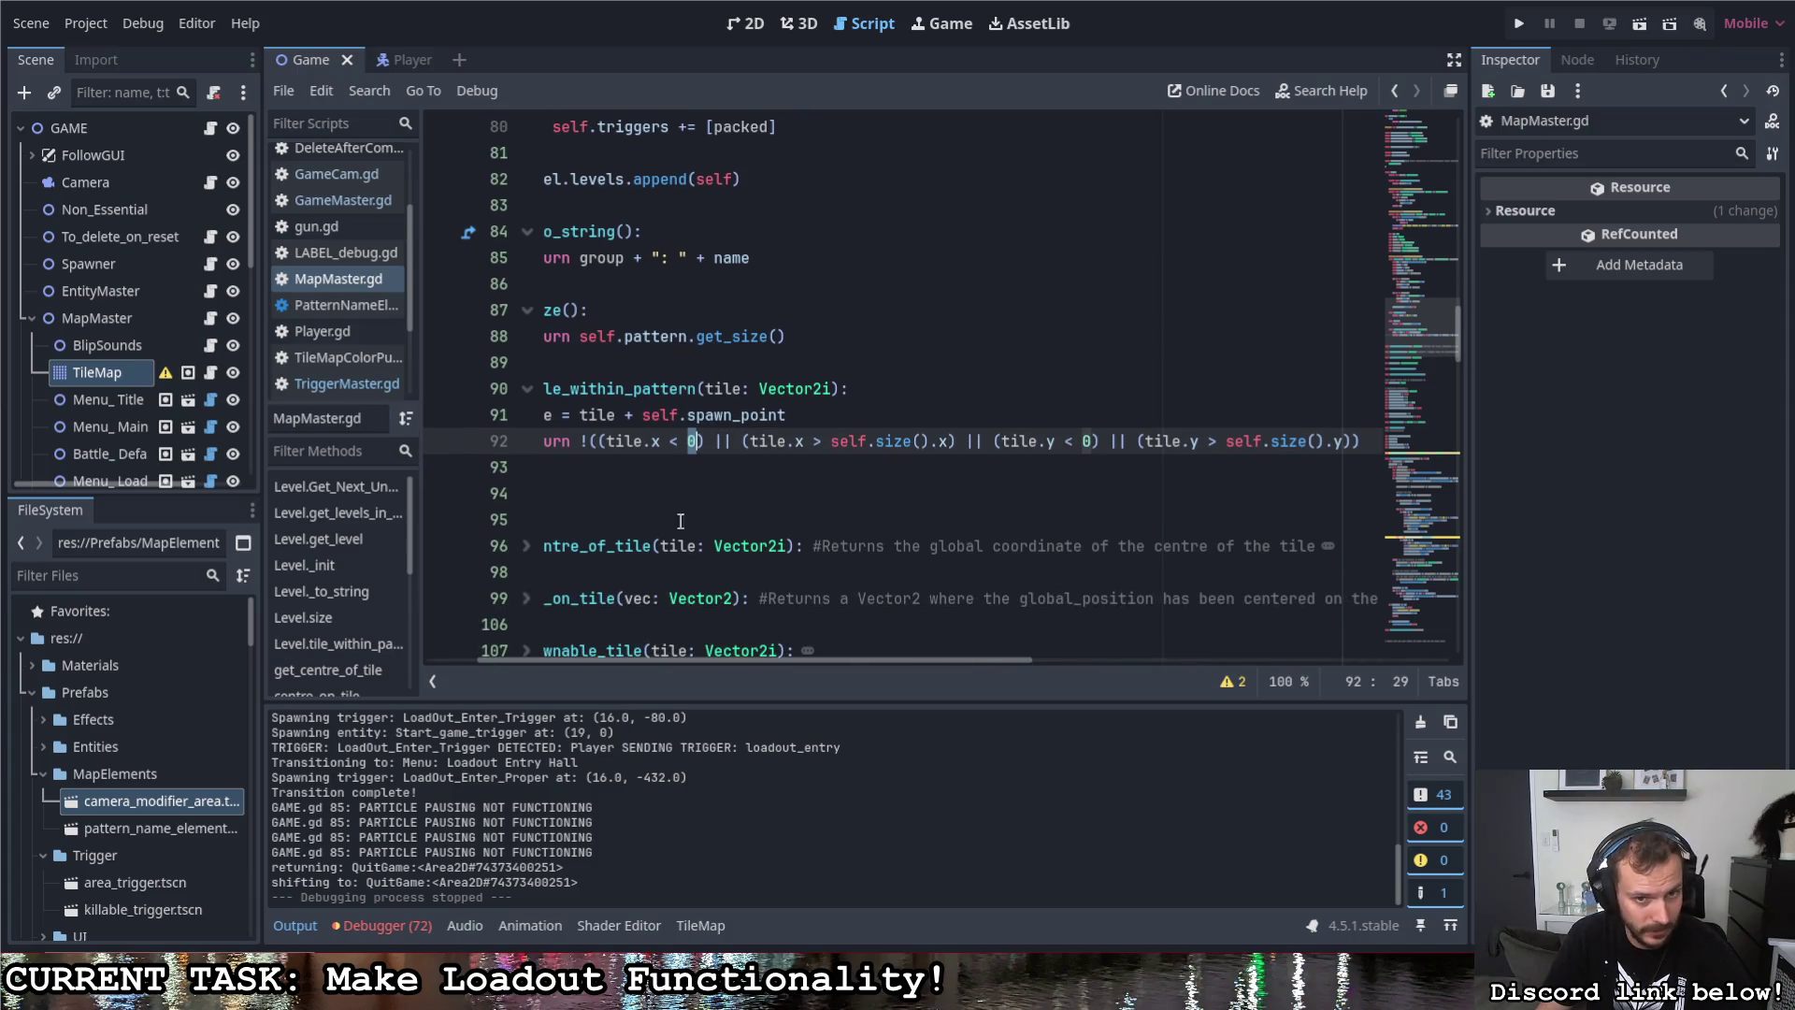
pyautogui.moveTo(721, 659)
pyautogui.mouseDown()
pyautogui.moveTo(780, 659)
pyautogui.moveTo(672, 632)
pyautogui.moveTo(703, 640)
pyautogui.mouseUp()
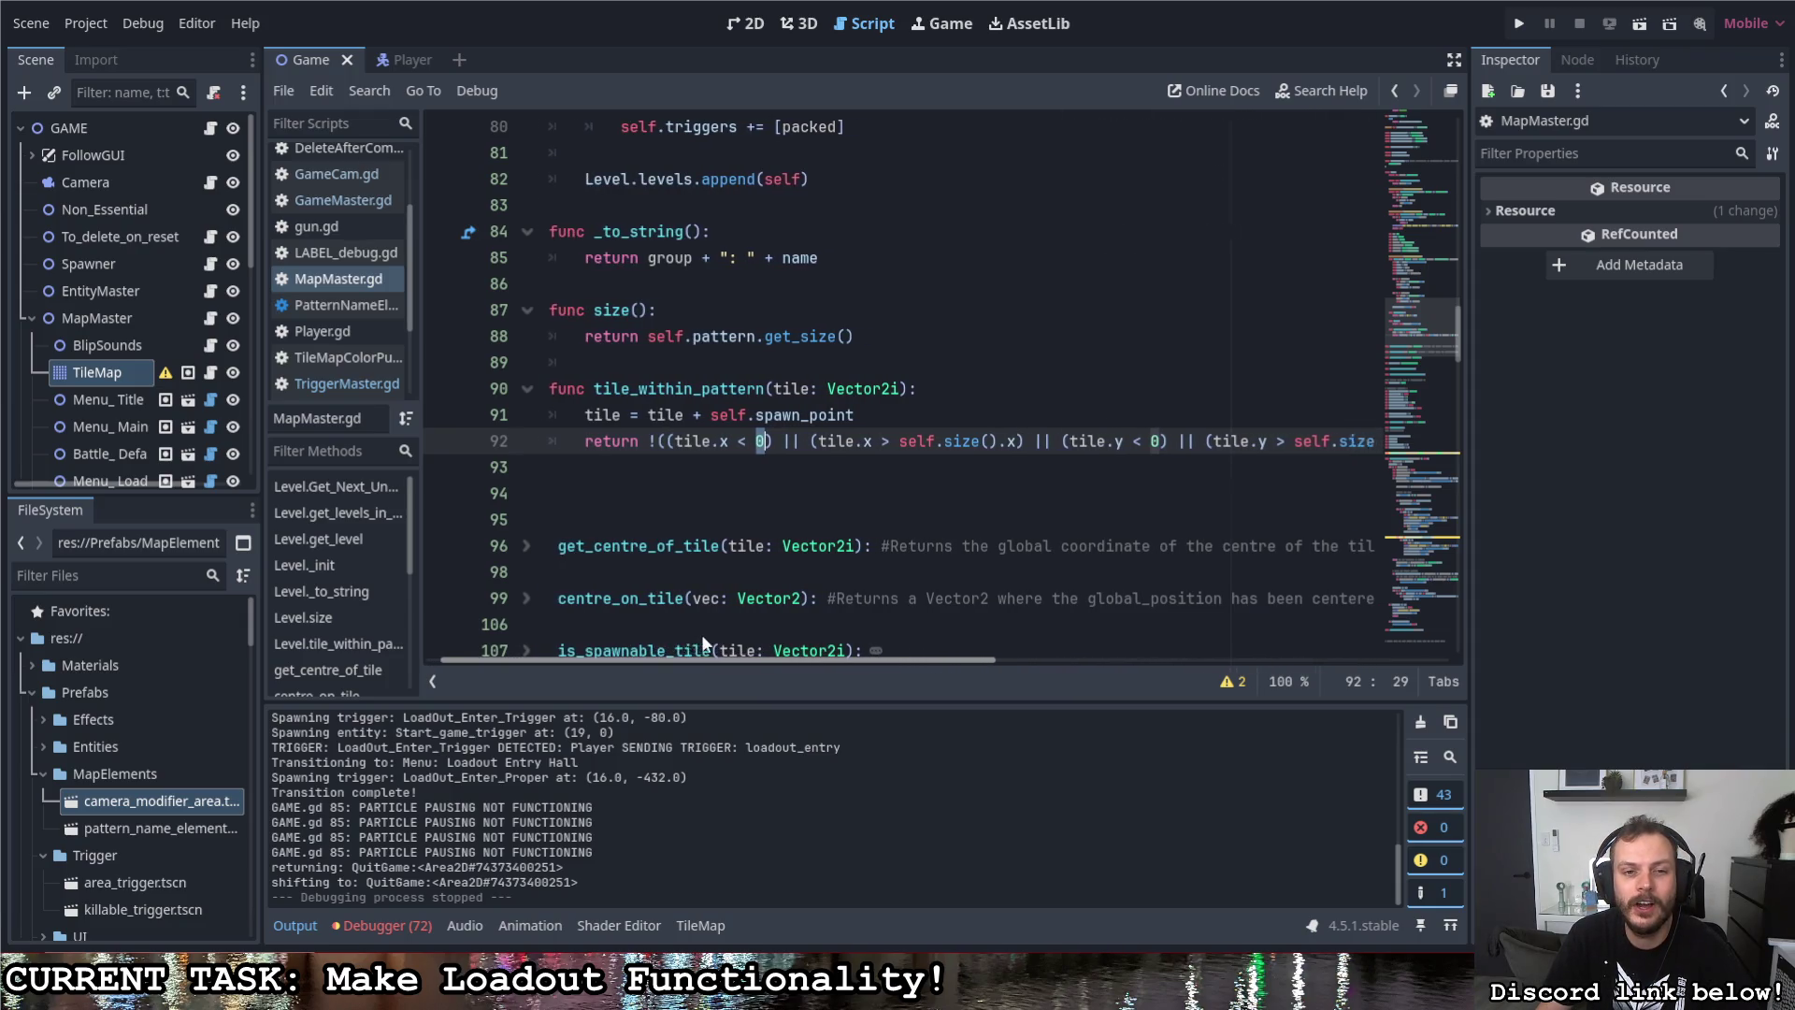
pyautogui.scroll(3, 729, 583)
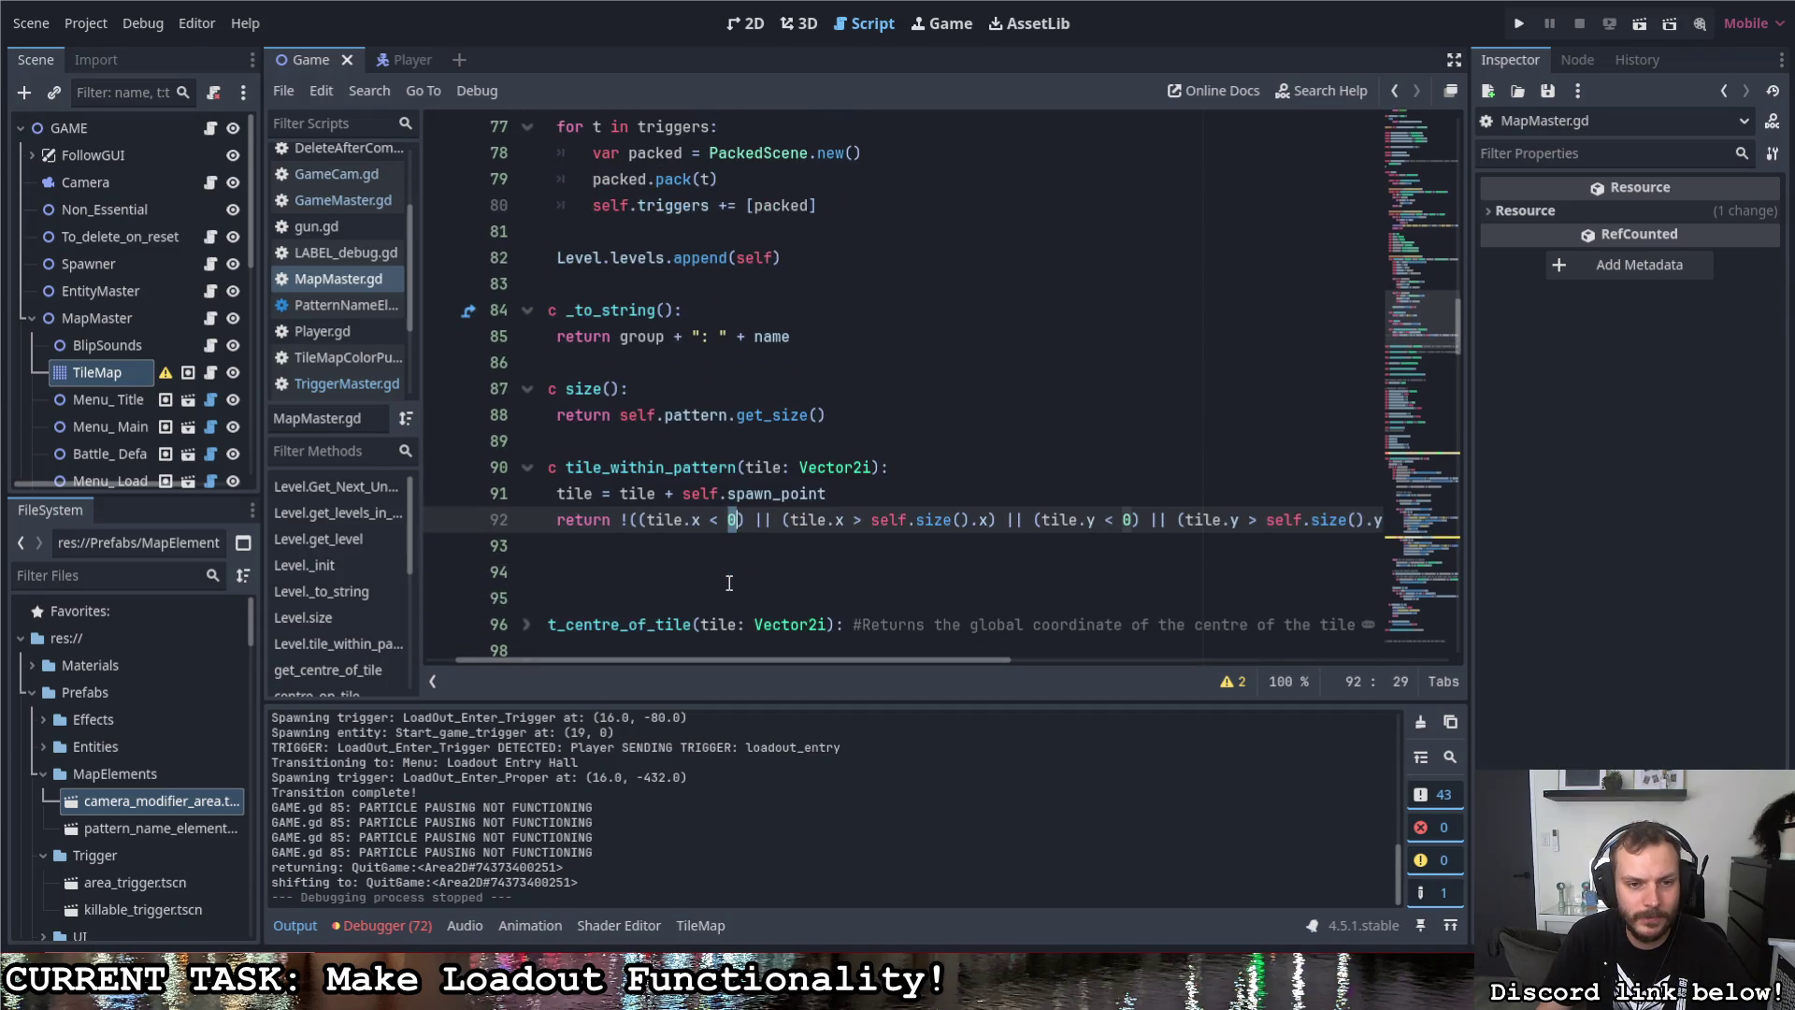
pyautogui.moveTo(736, 658); pyautogui.dragTo(705, 656)
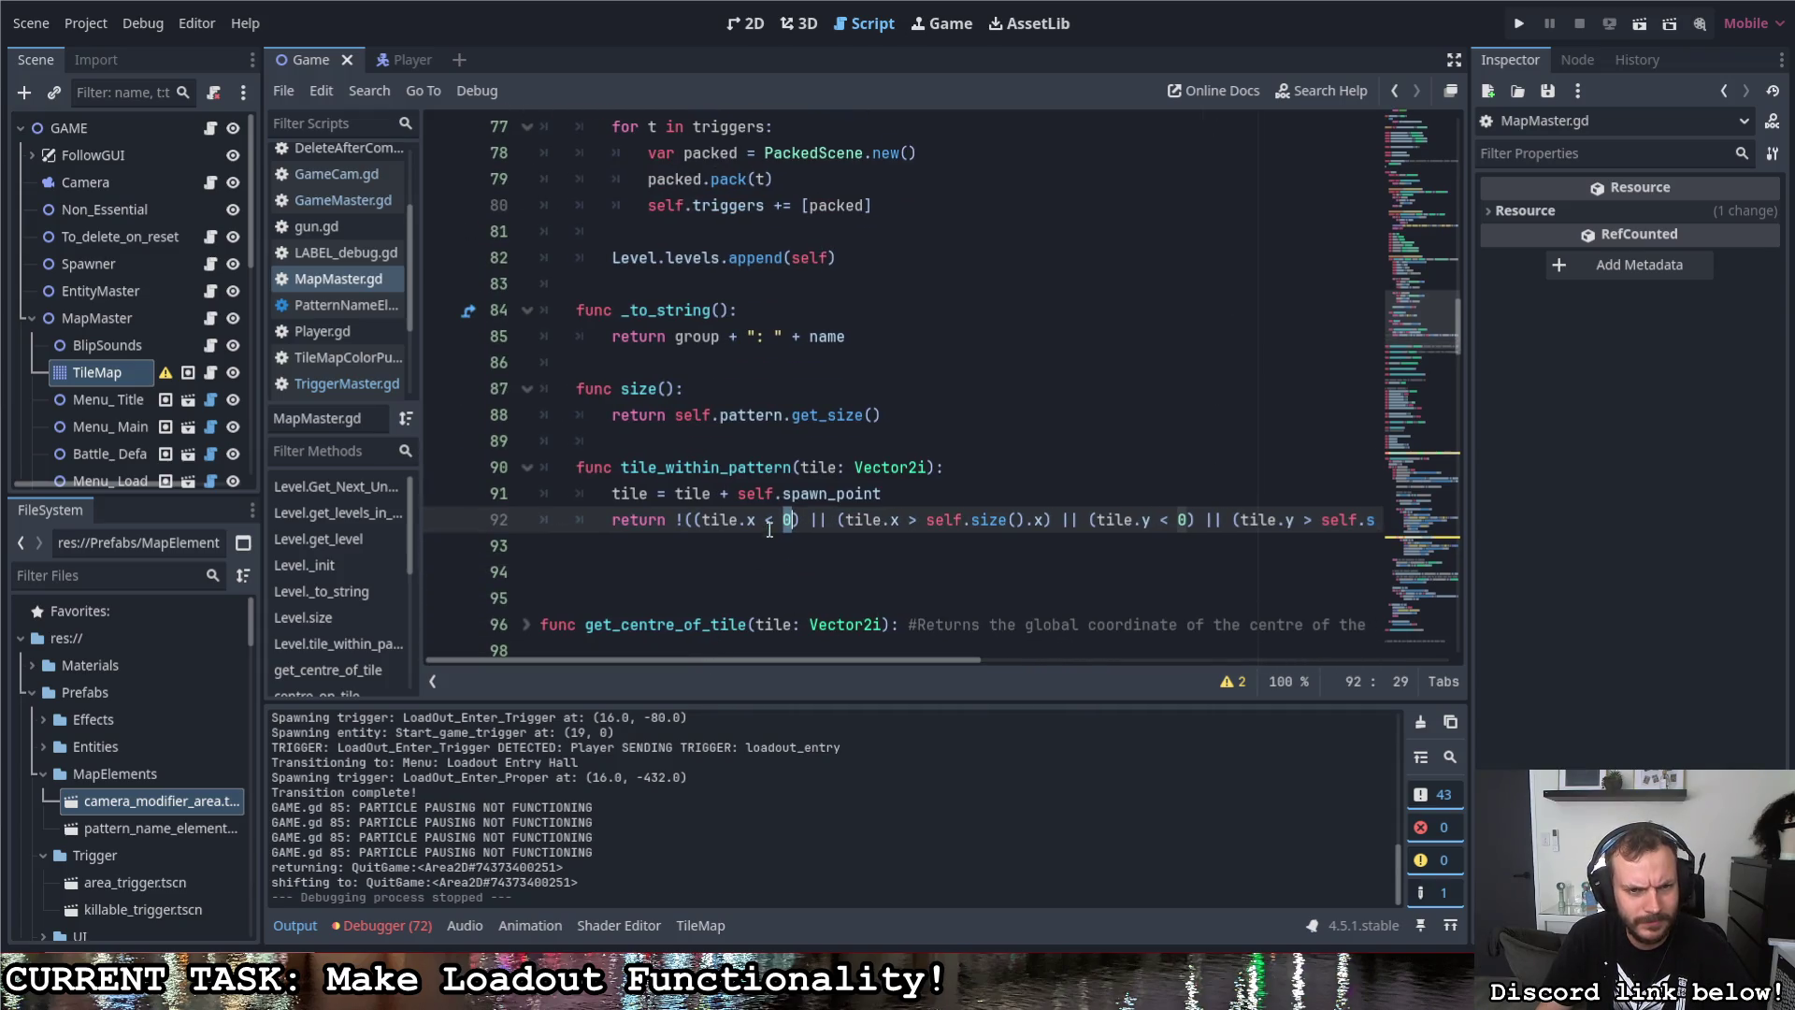
pyautogui.scroll(3, 770, 530)
pyautogui.scroll(-3, 804, 510)
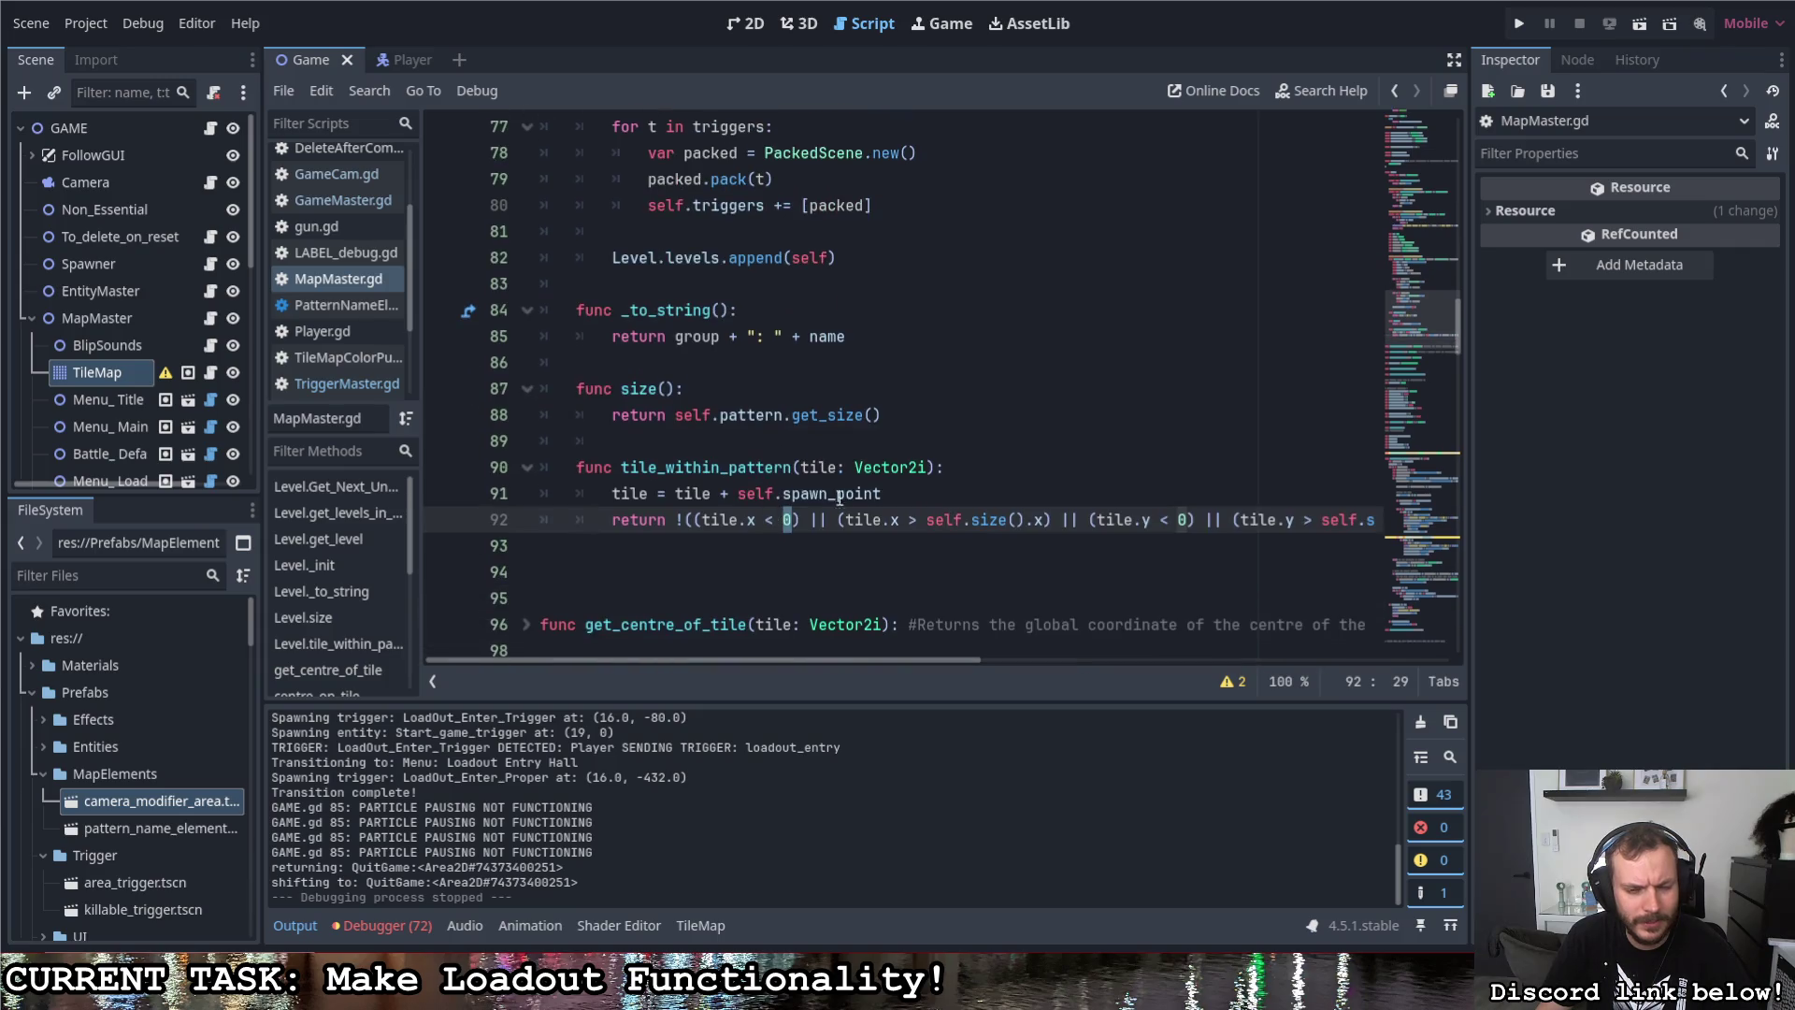
pyautogui.doubleClick(720, 467)
pyautogui.click(939, 469)
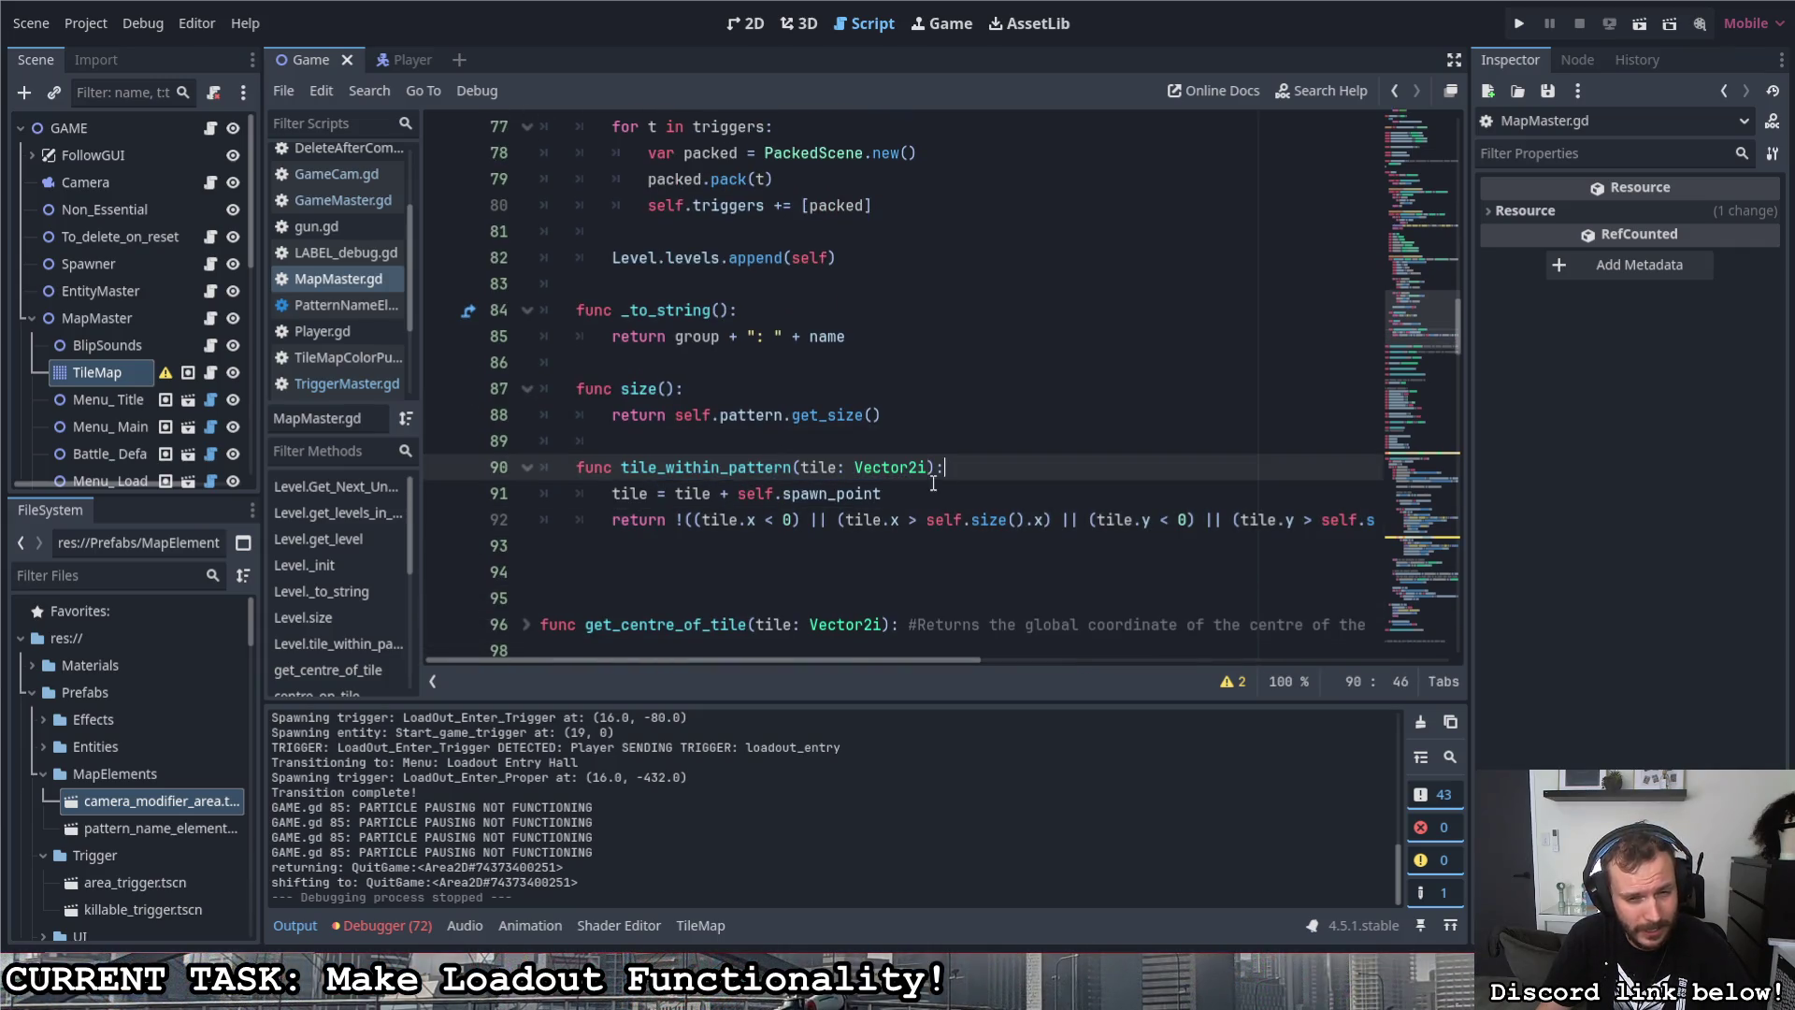
pyautogui.moveTo(839, 493)
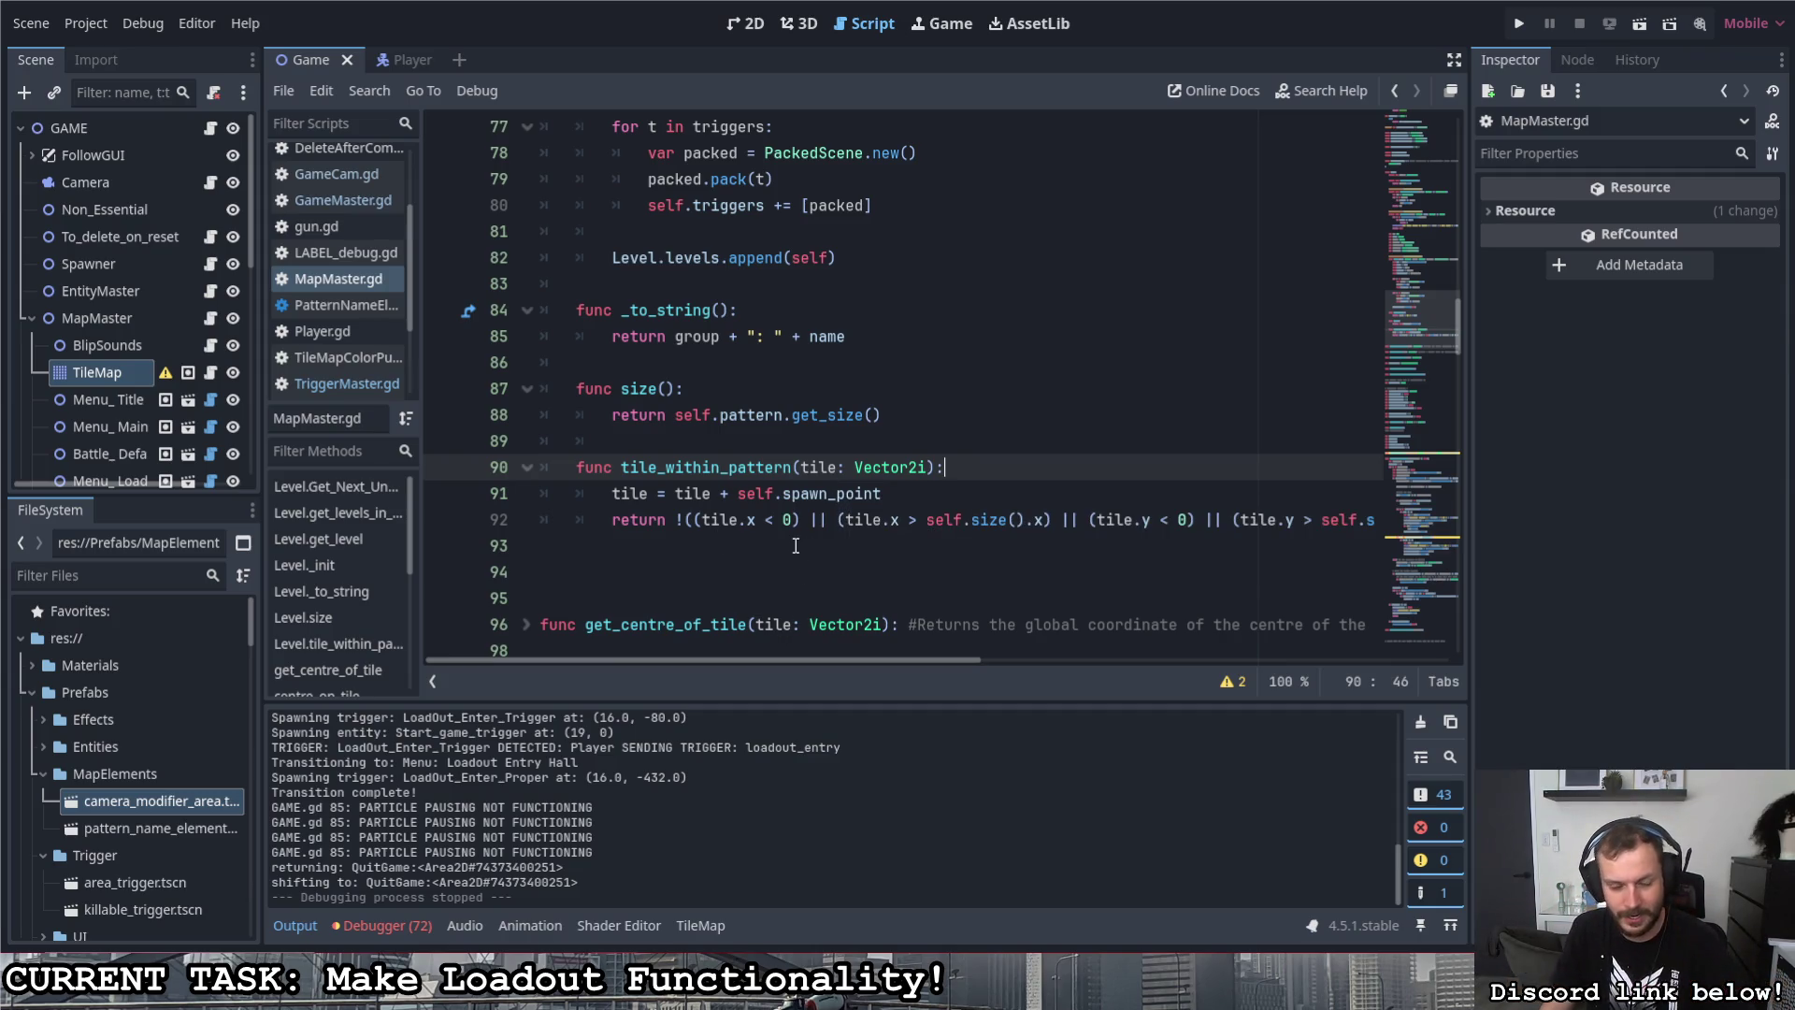
pyautogui.scroll(1, 805, 571)
pyautogui.scroll(-2, 819, 556)
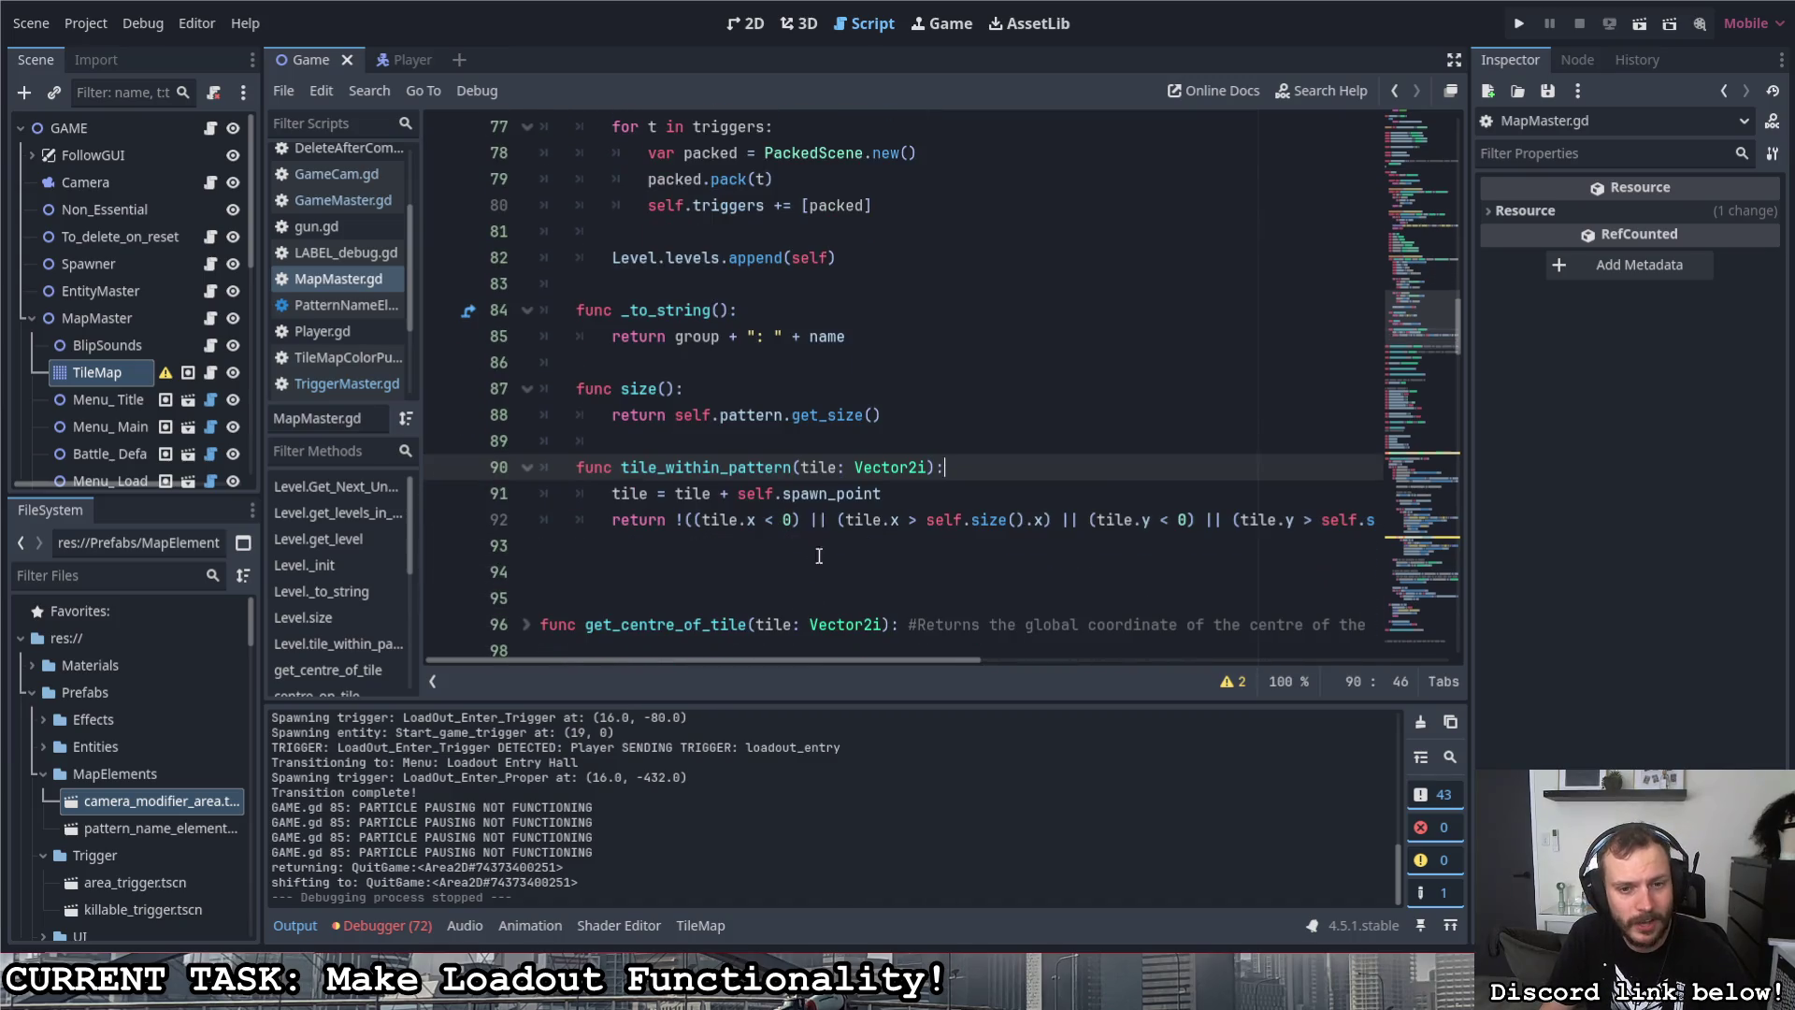
pyautogui.doubleClick(859, 467)
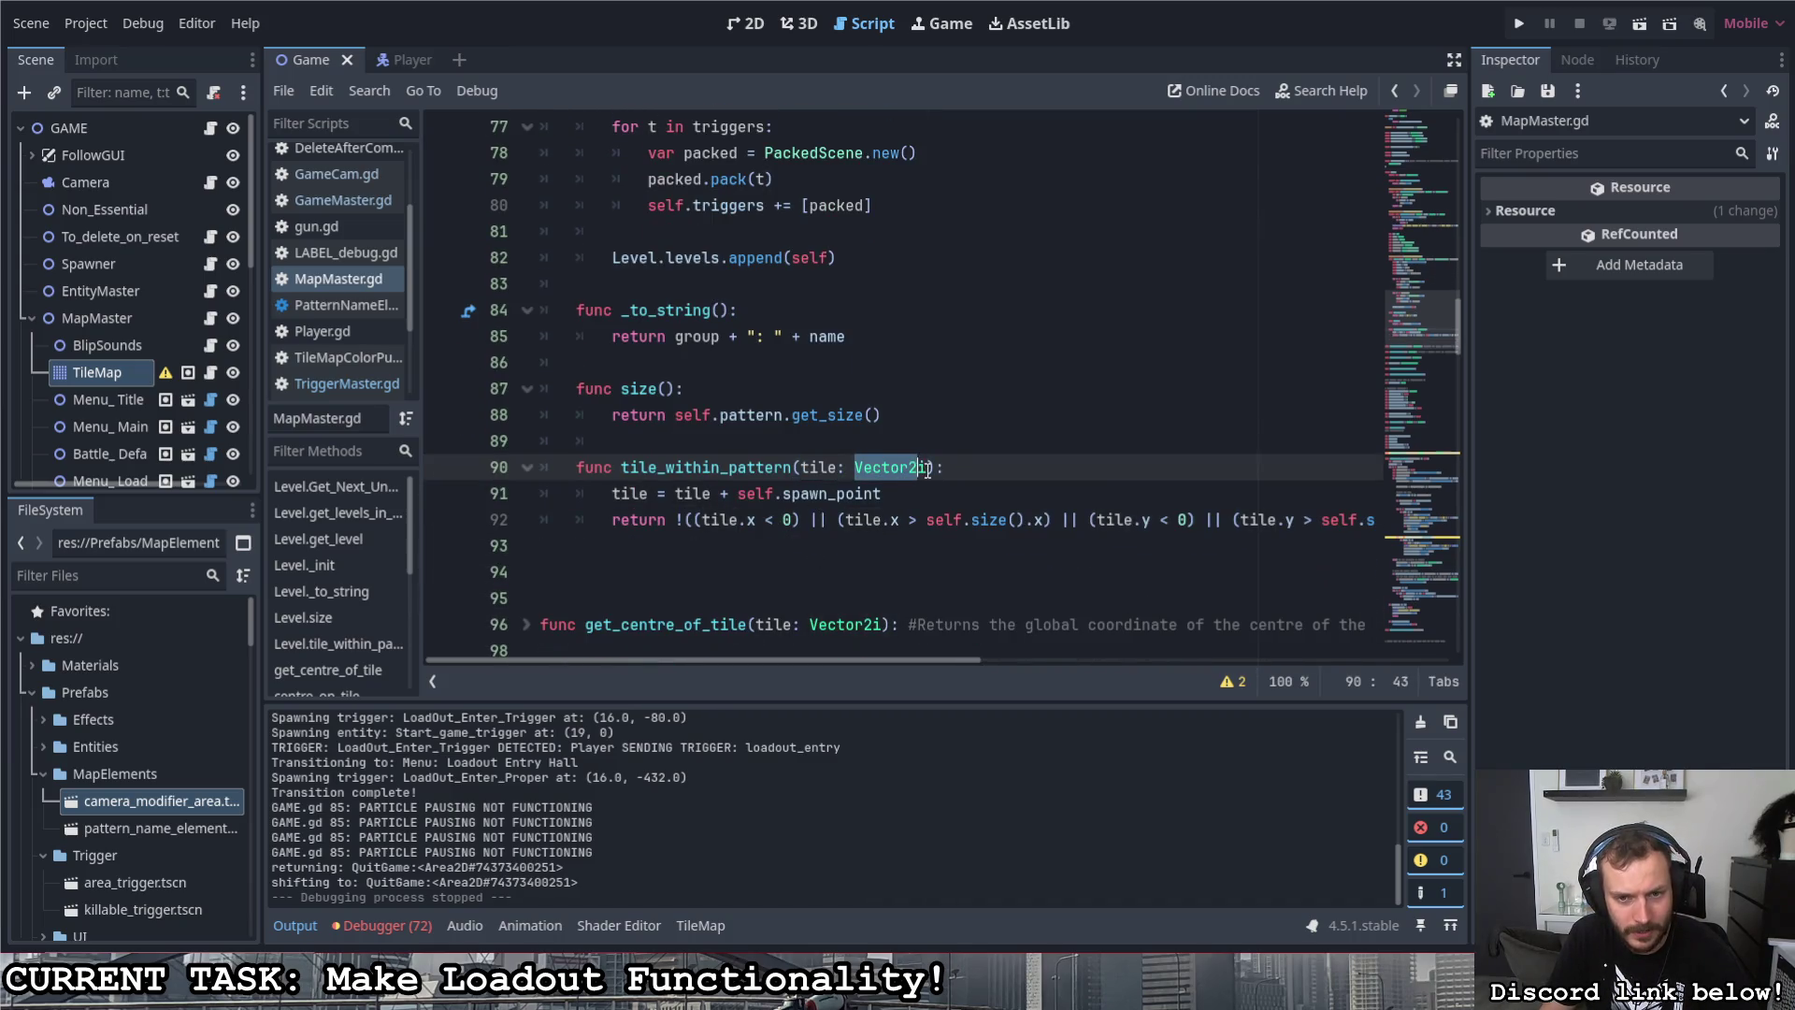
pyautogui.scroll(6, 856, 569)
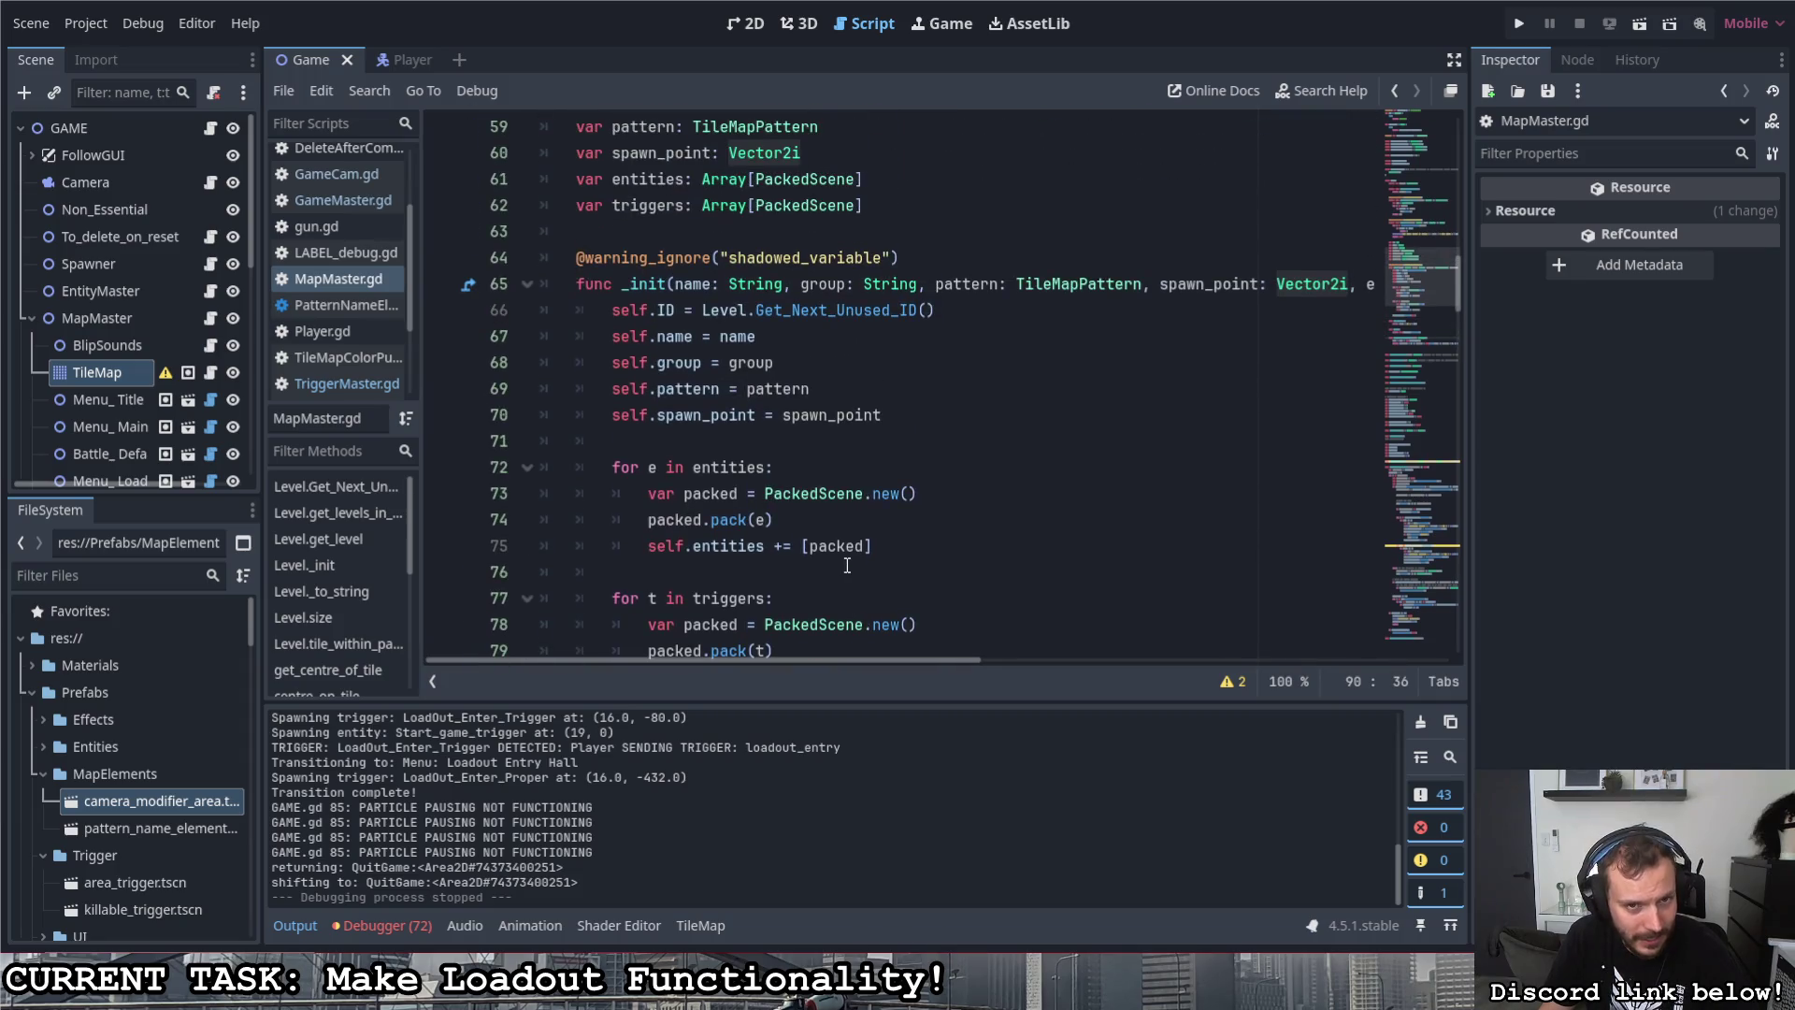
# Step: Write a get_cell_atlas_coords(tile) == Vector2i(-1,-1) comparison on a new line above the return
pyautogui.scroll(-1, 823, 533)
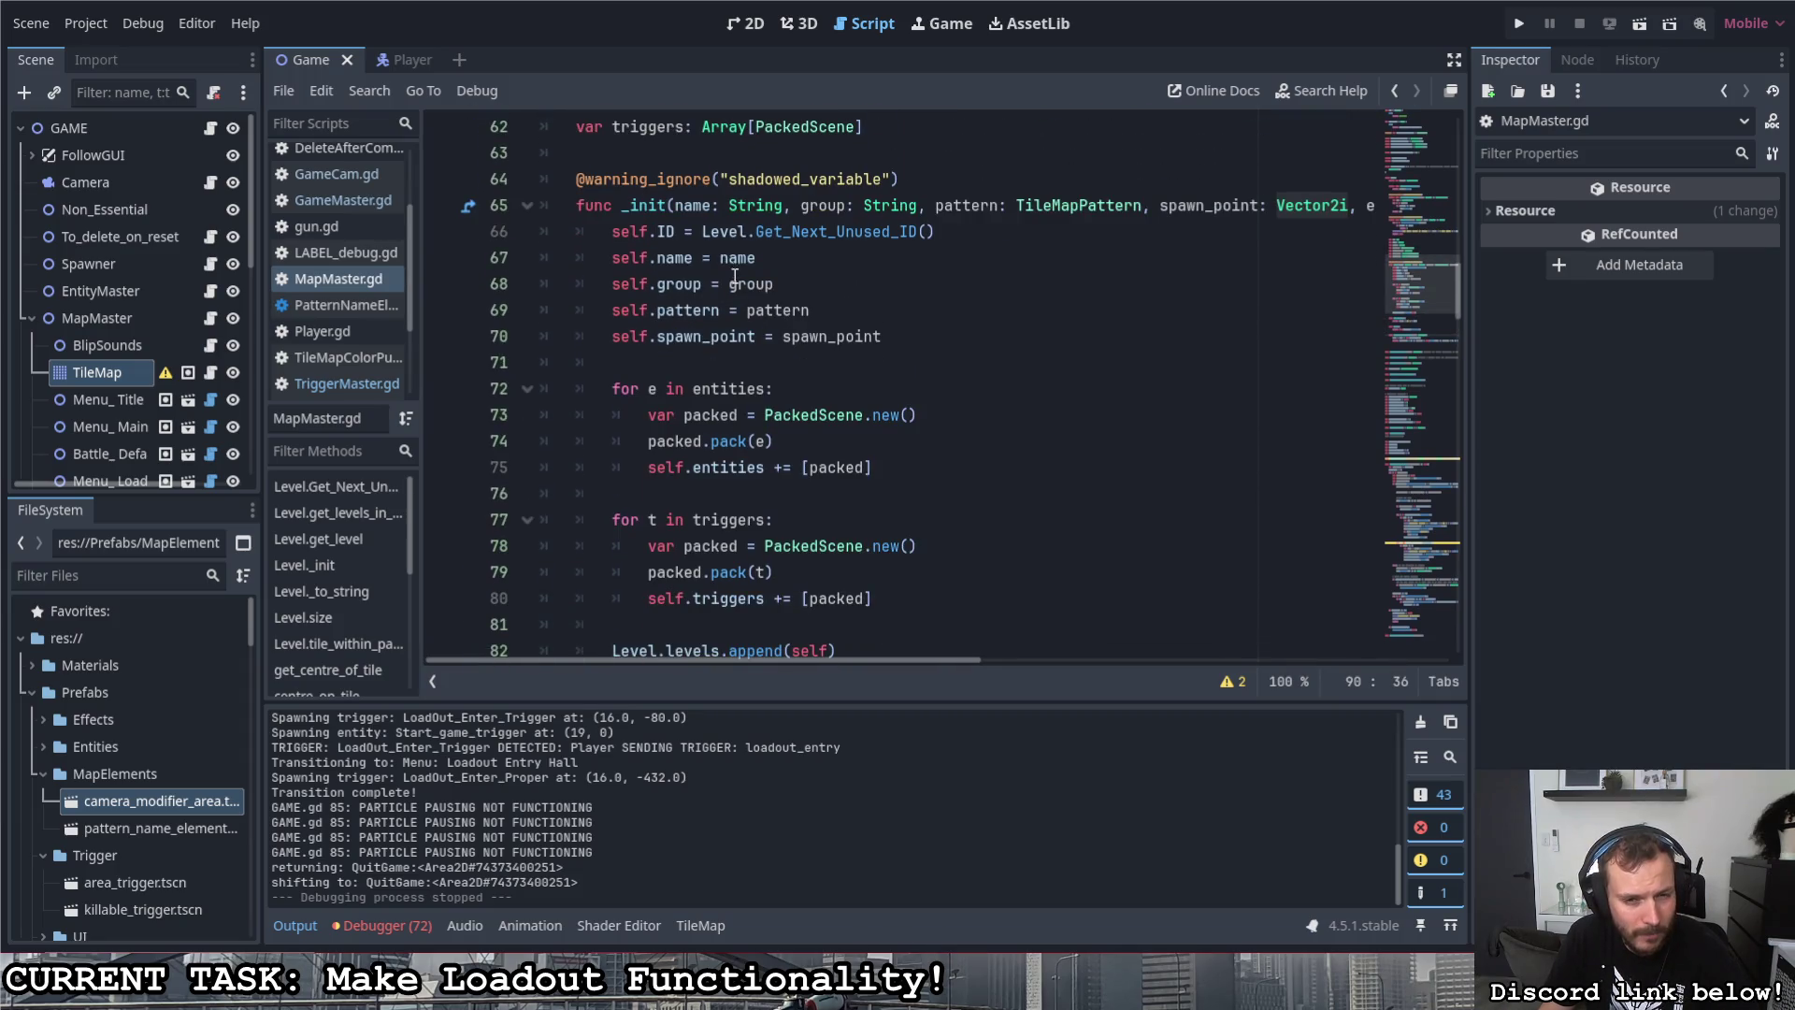
pyautogui.scroll(-4, 735, 278)
pyautogui.moveTo(805, 660)
pyautogui.mouseDown()
pyautogui.moveTo(1013, 665)
pyautogui.moveTo(794, 655)
pyautogui.mouseUp()
pyautogui.click(1126, 598)
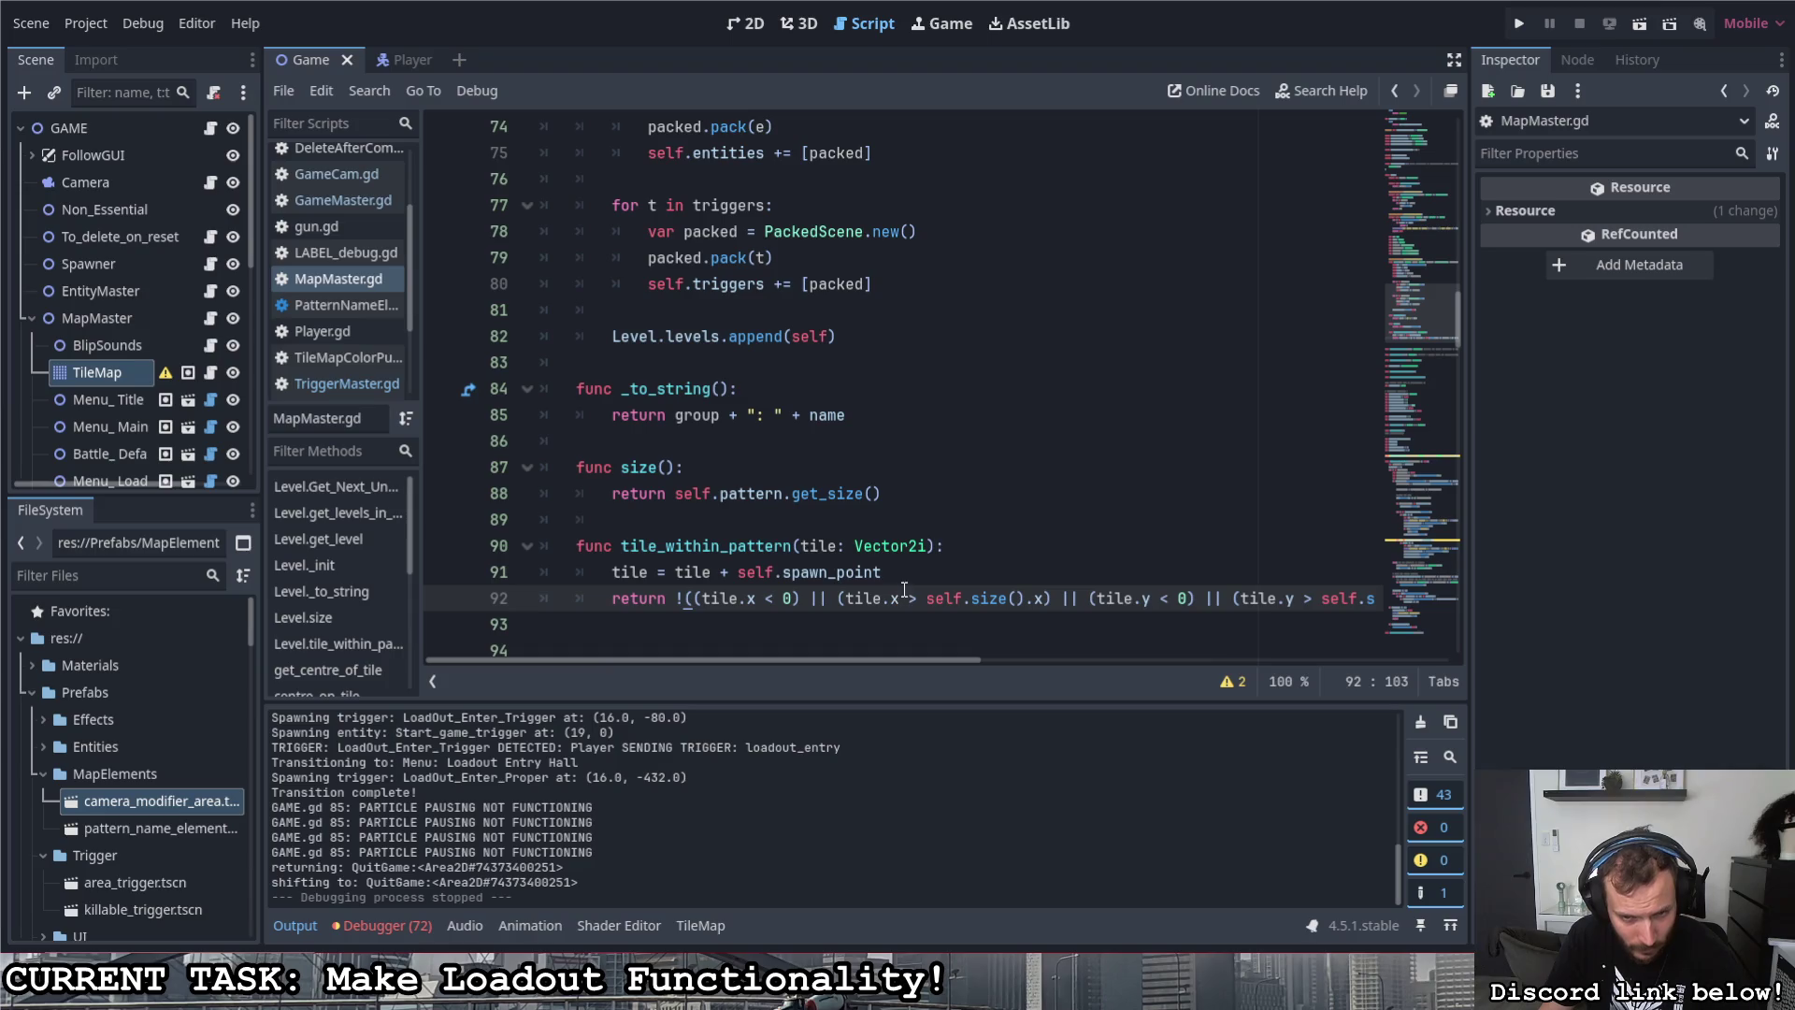
pyautogui.hotkey('ctrl', 'shift', 'Return')
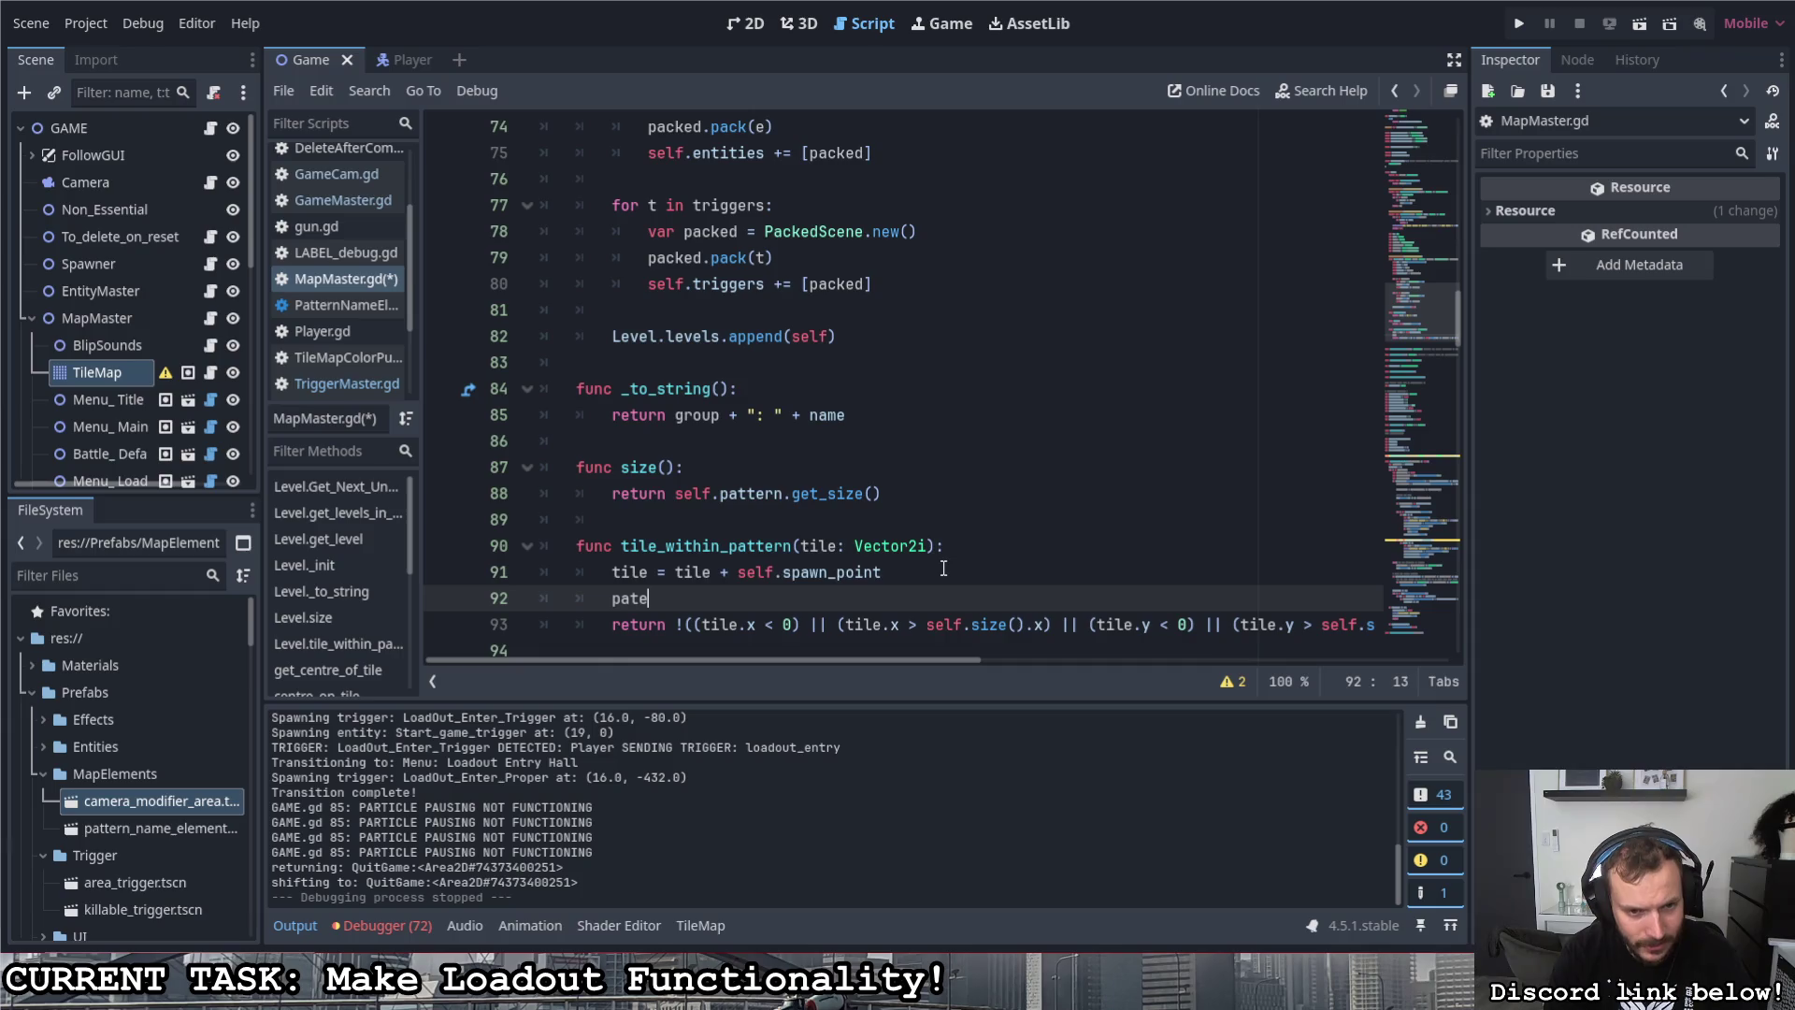
pyautogui.press('BackSpace')
pyautogui.write('tter.')
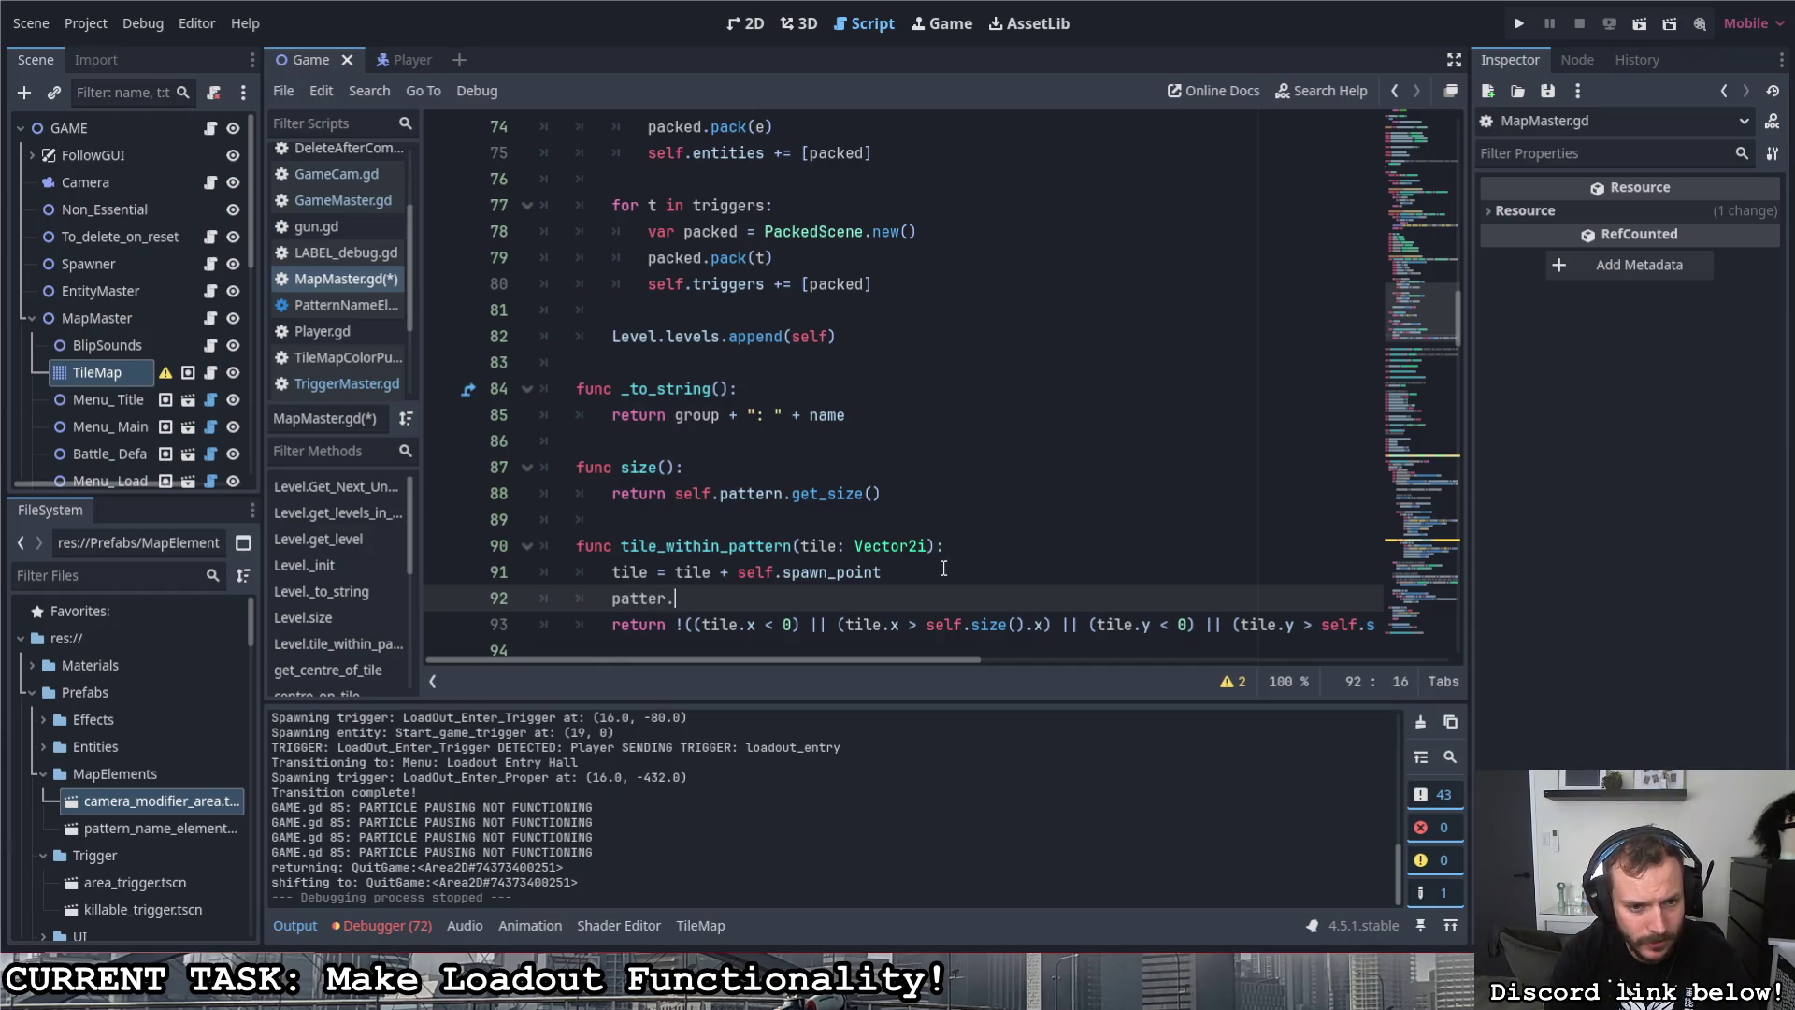
pyautogui.write('.')
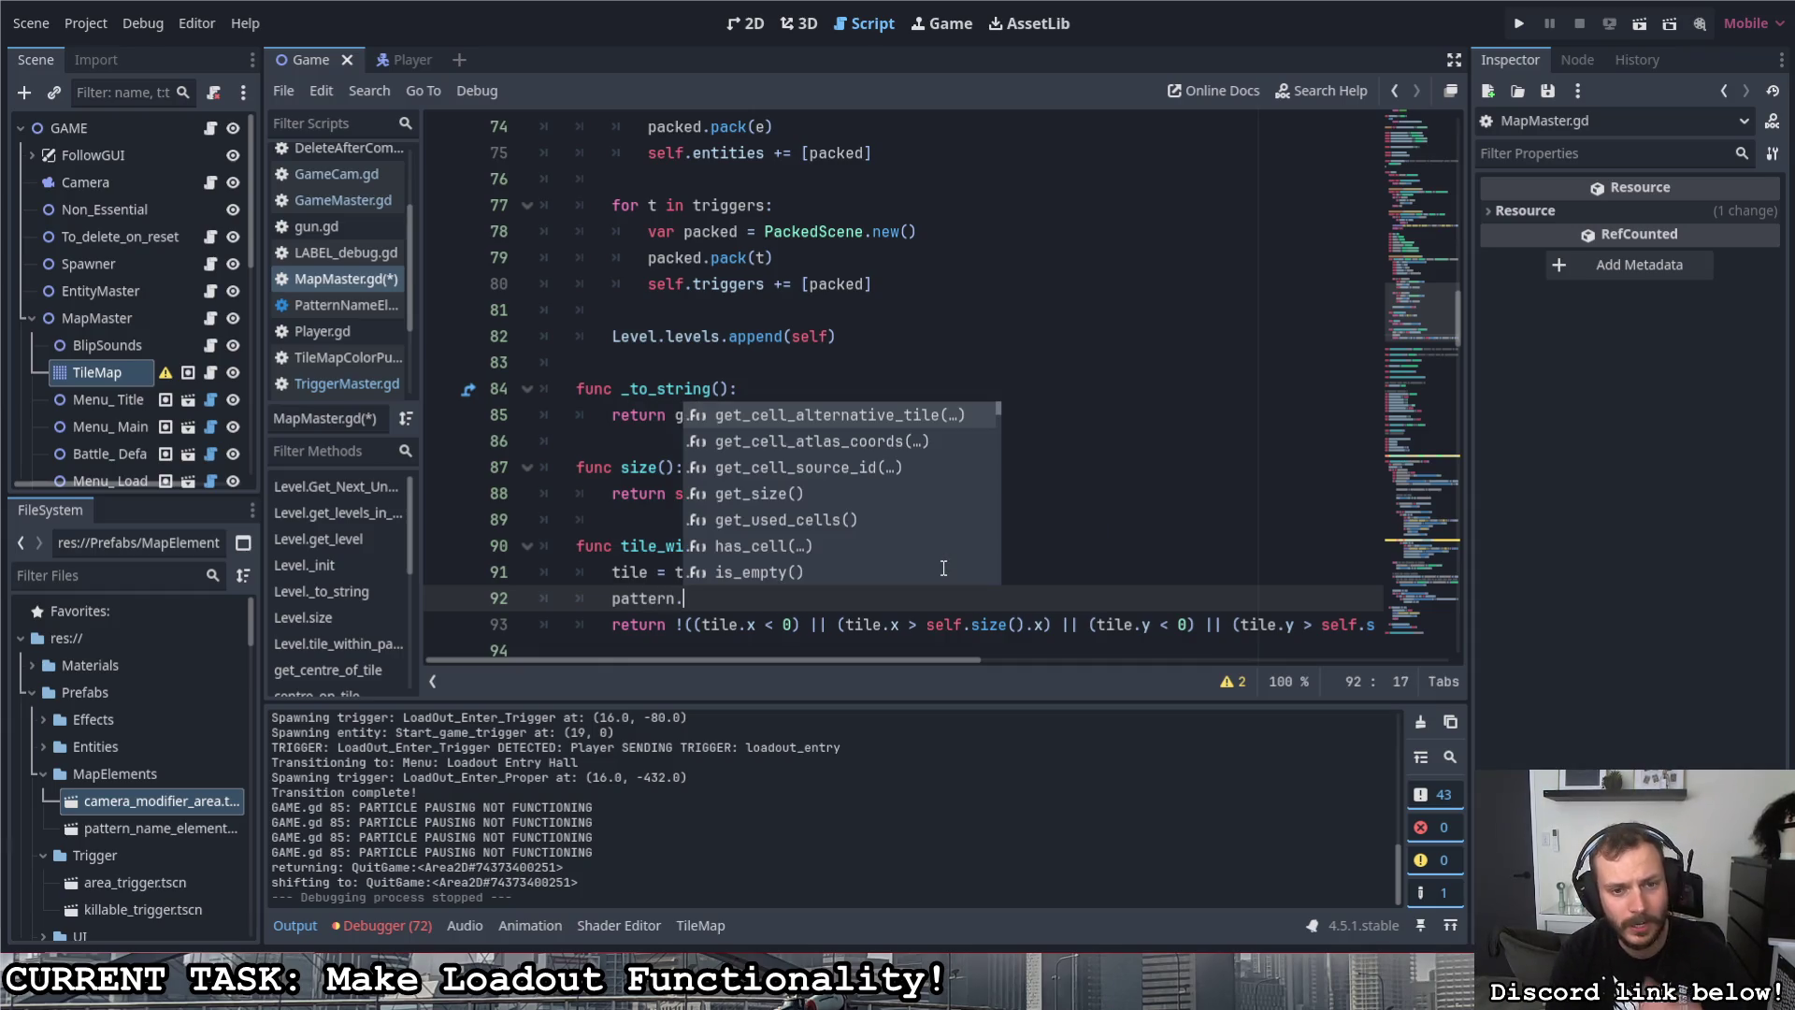
pyautogui.press('Down')
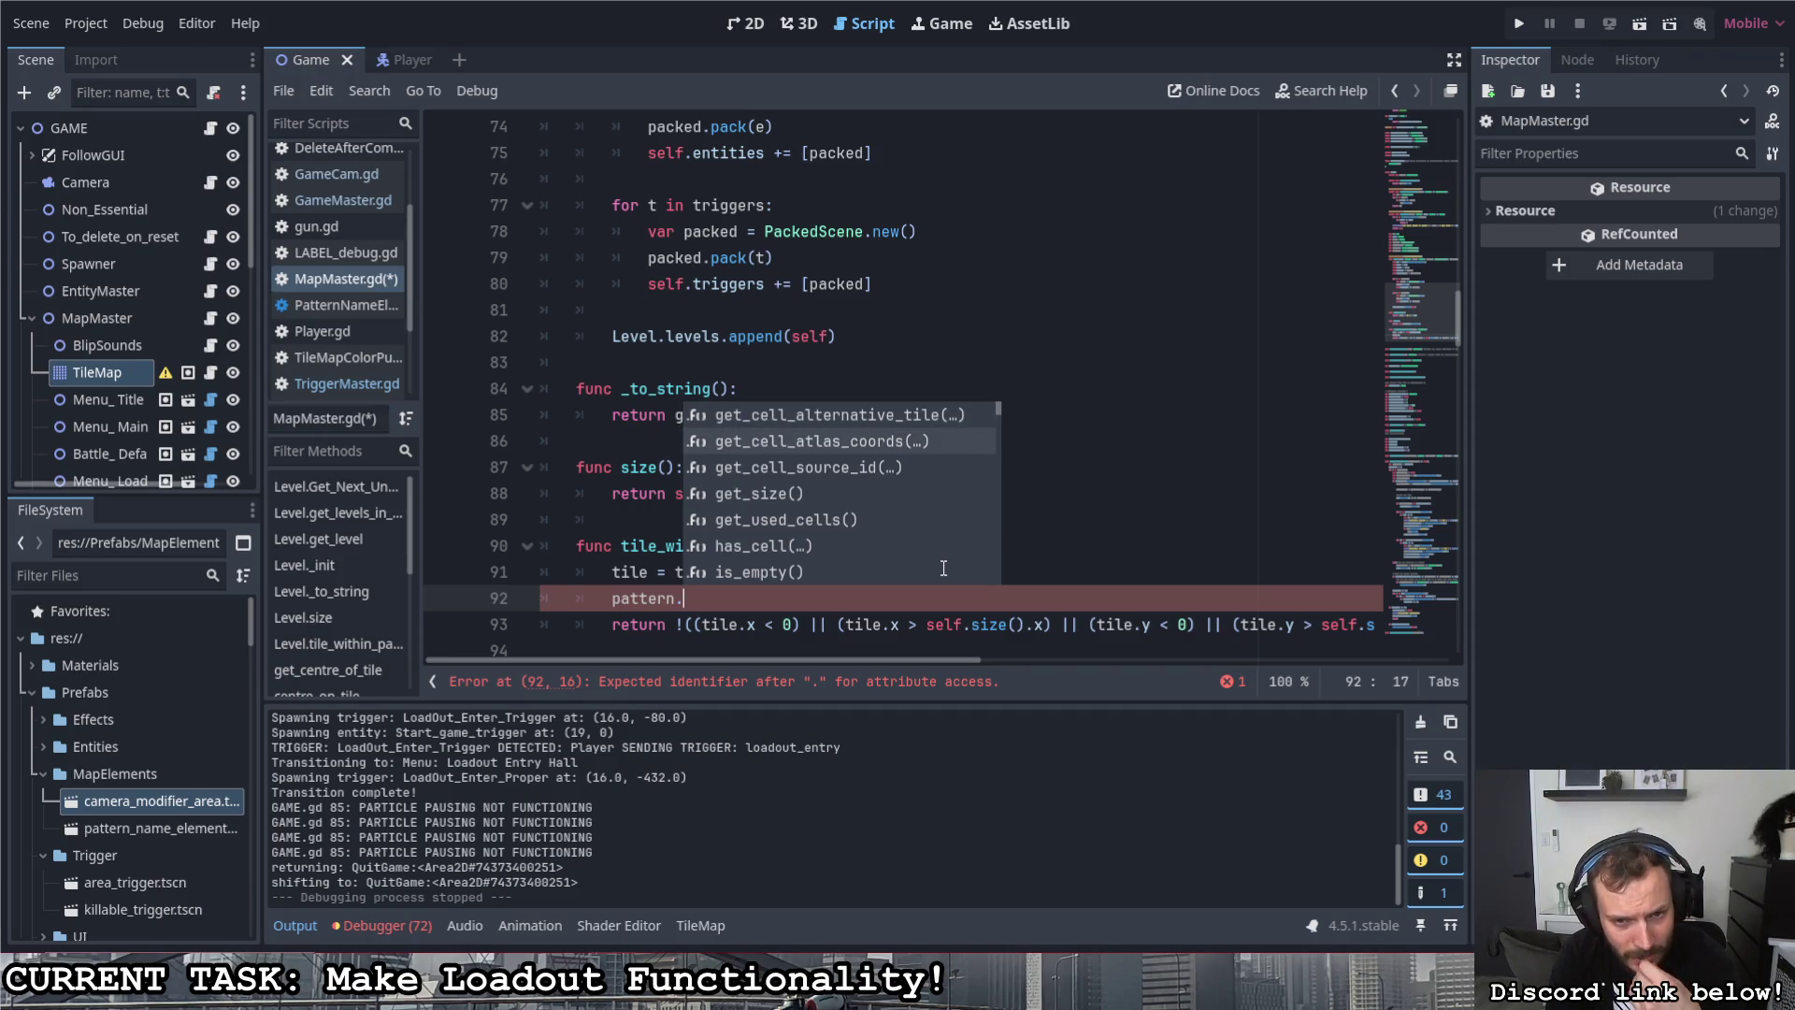
pyautogui.press('Return')
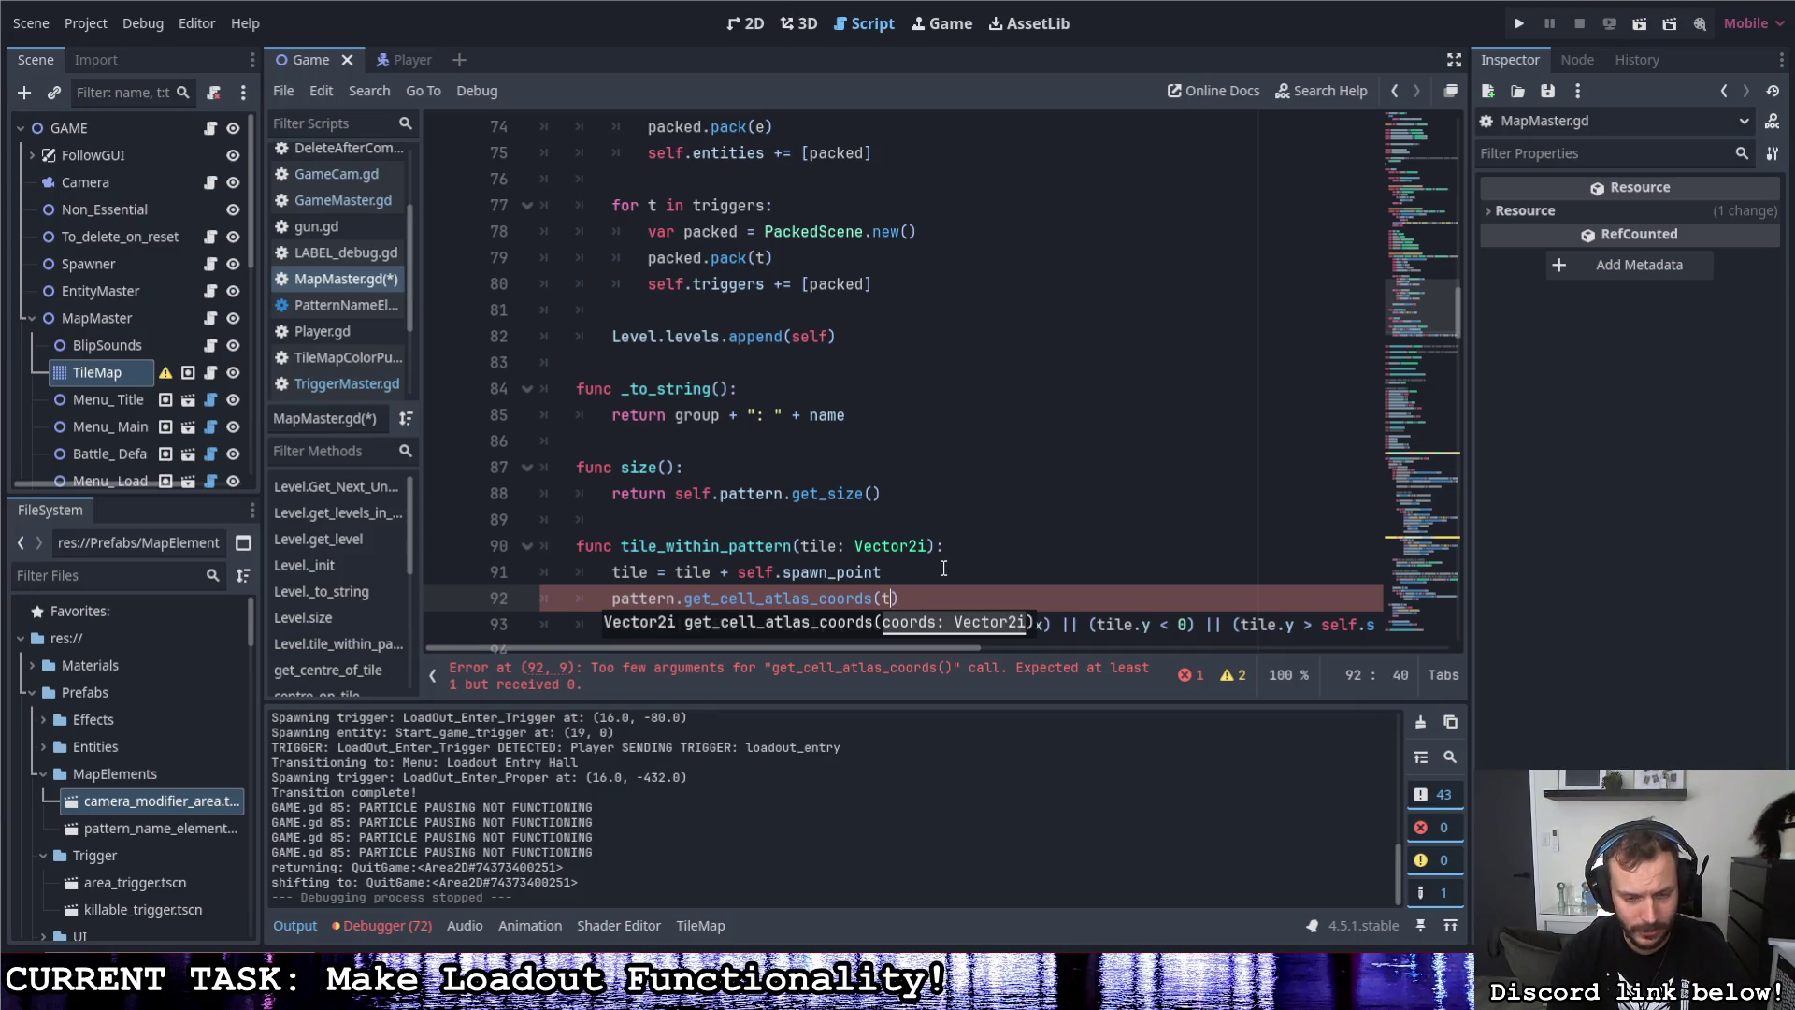
pyautogui.write('ile) == ')
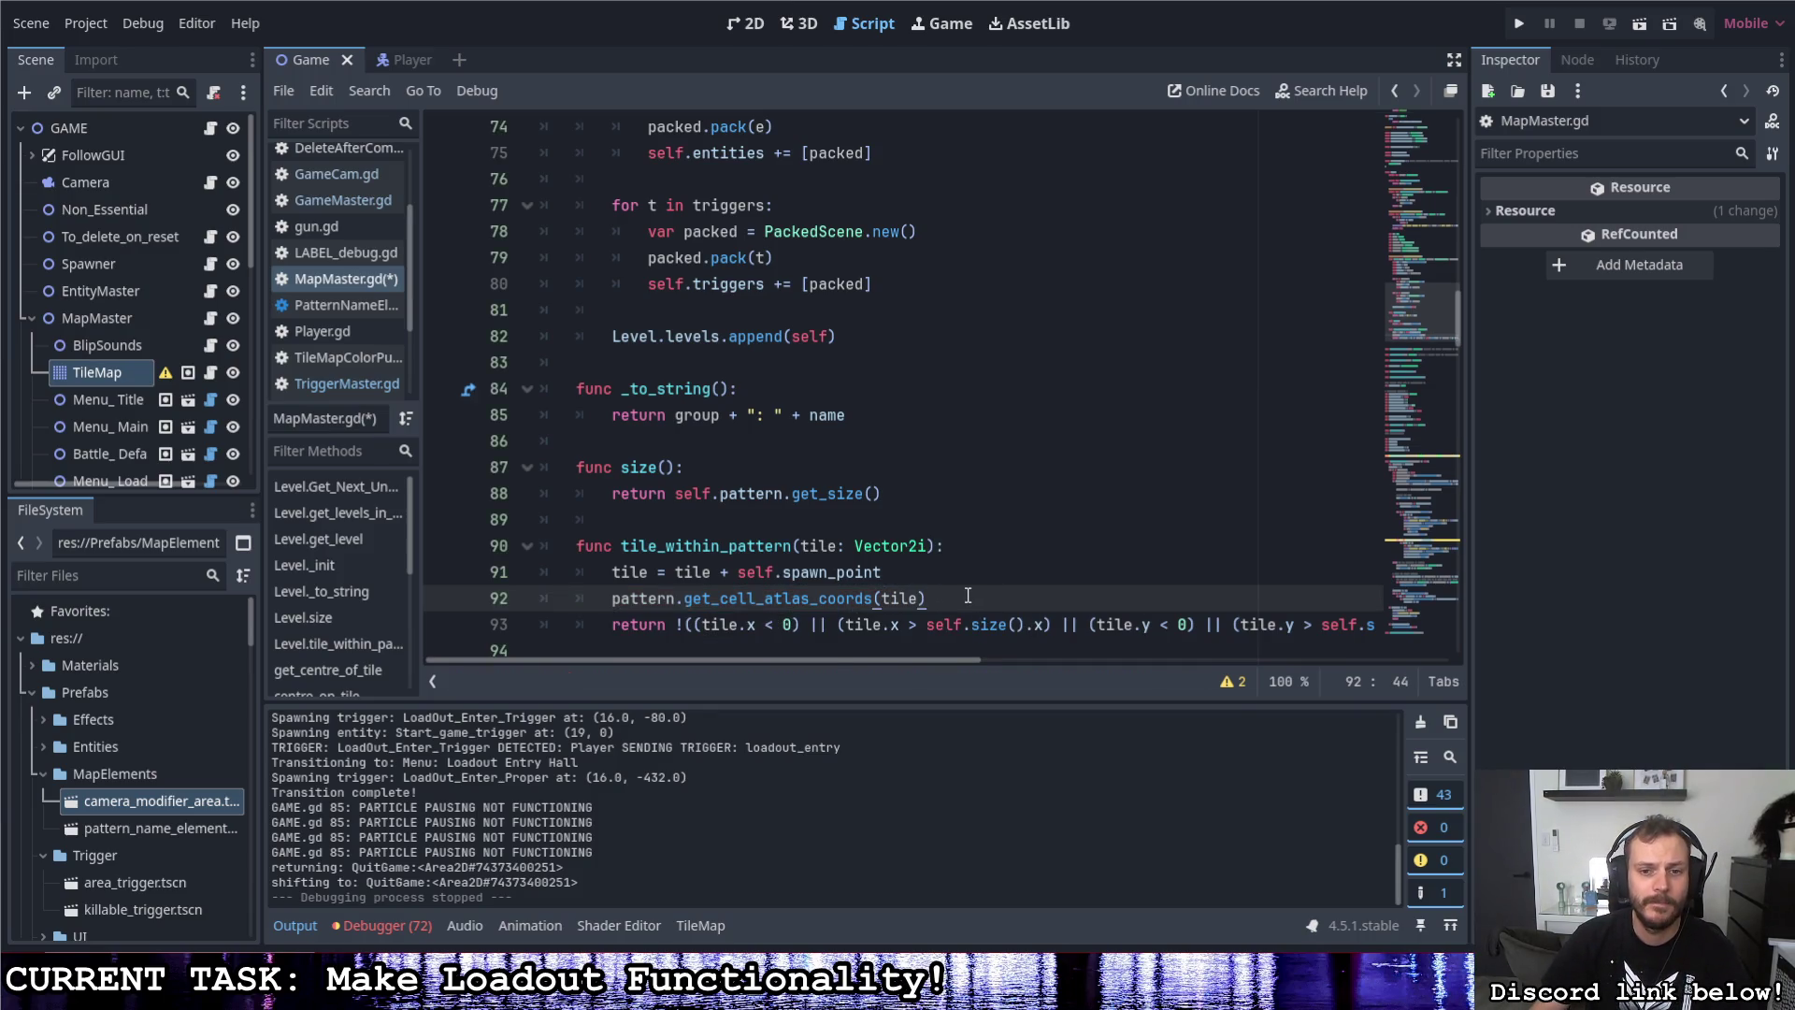
pyautogui.write('Vector2')
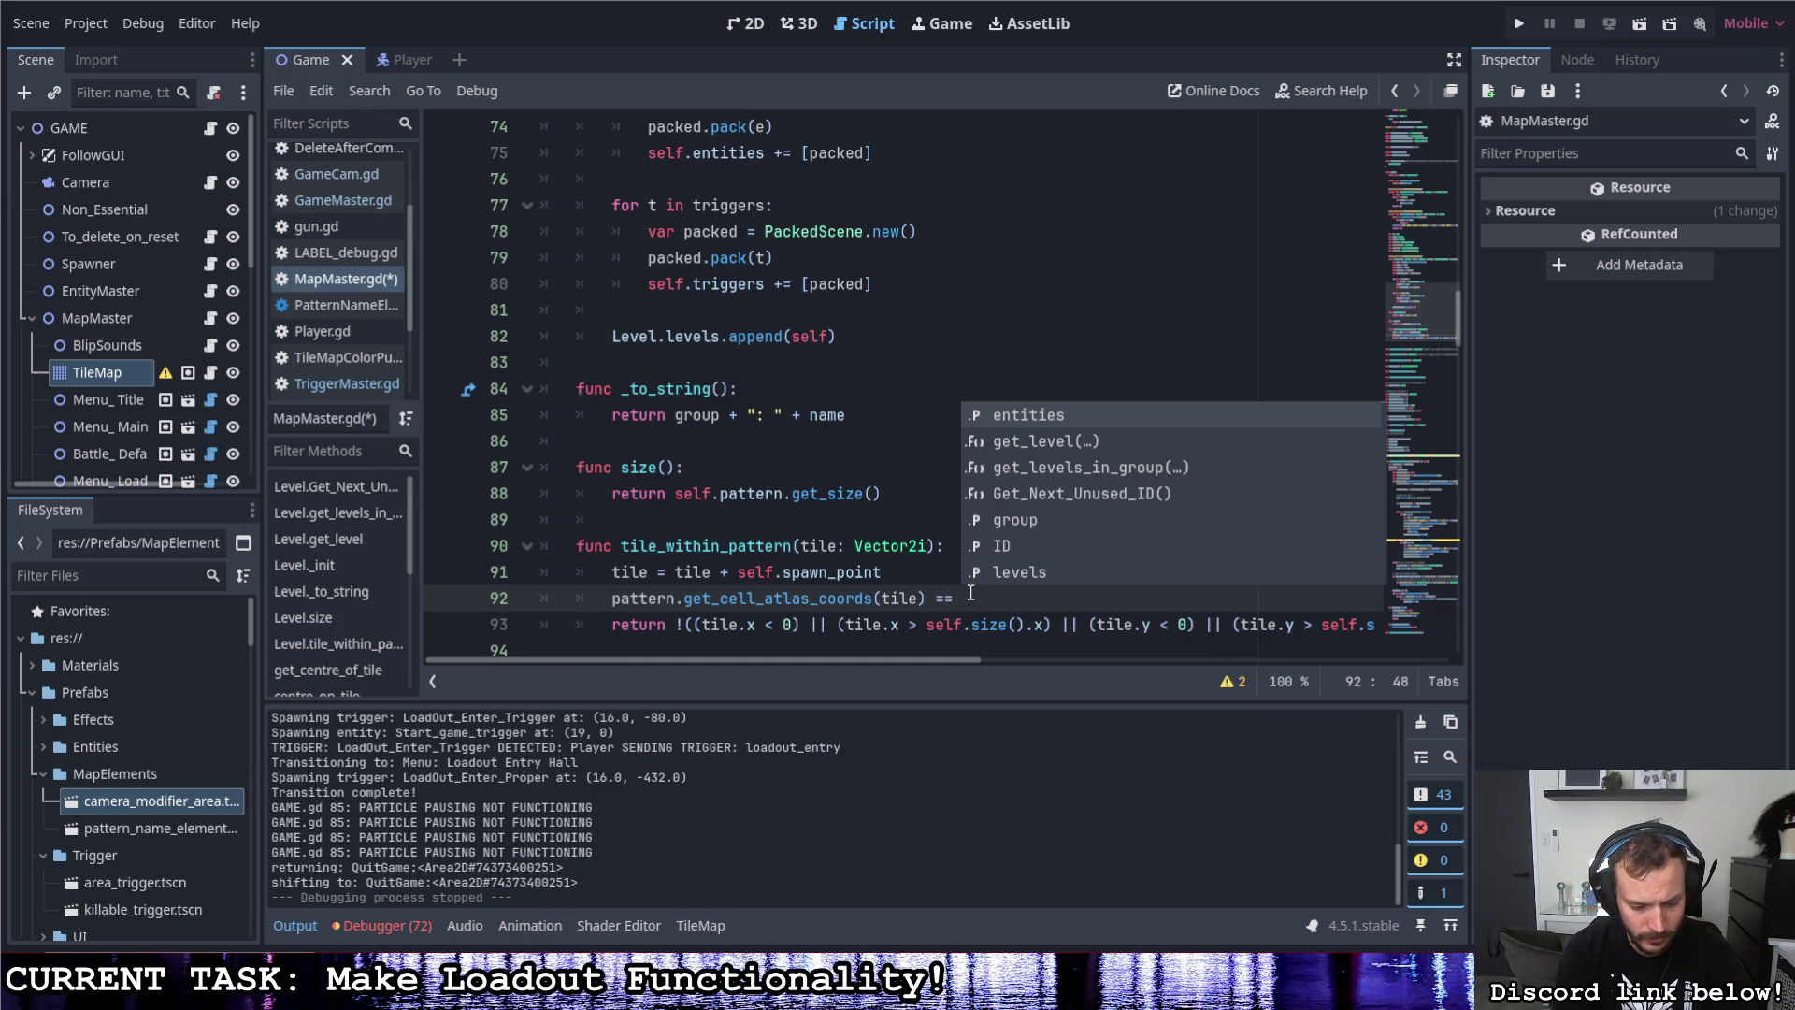
pyautogui.write('i')
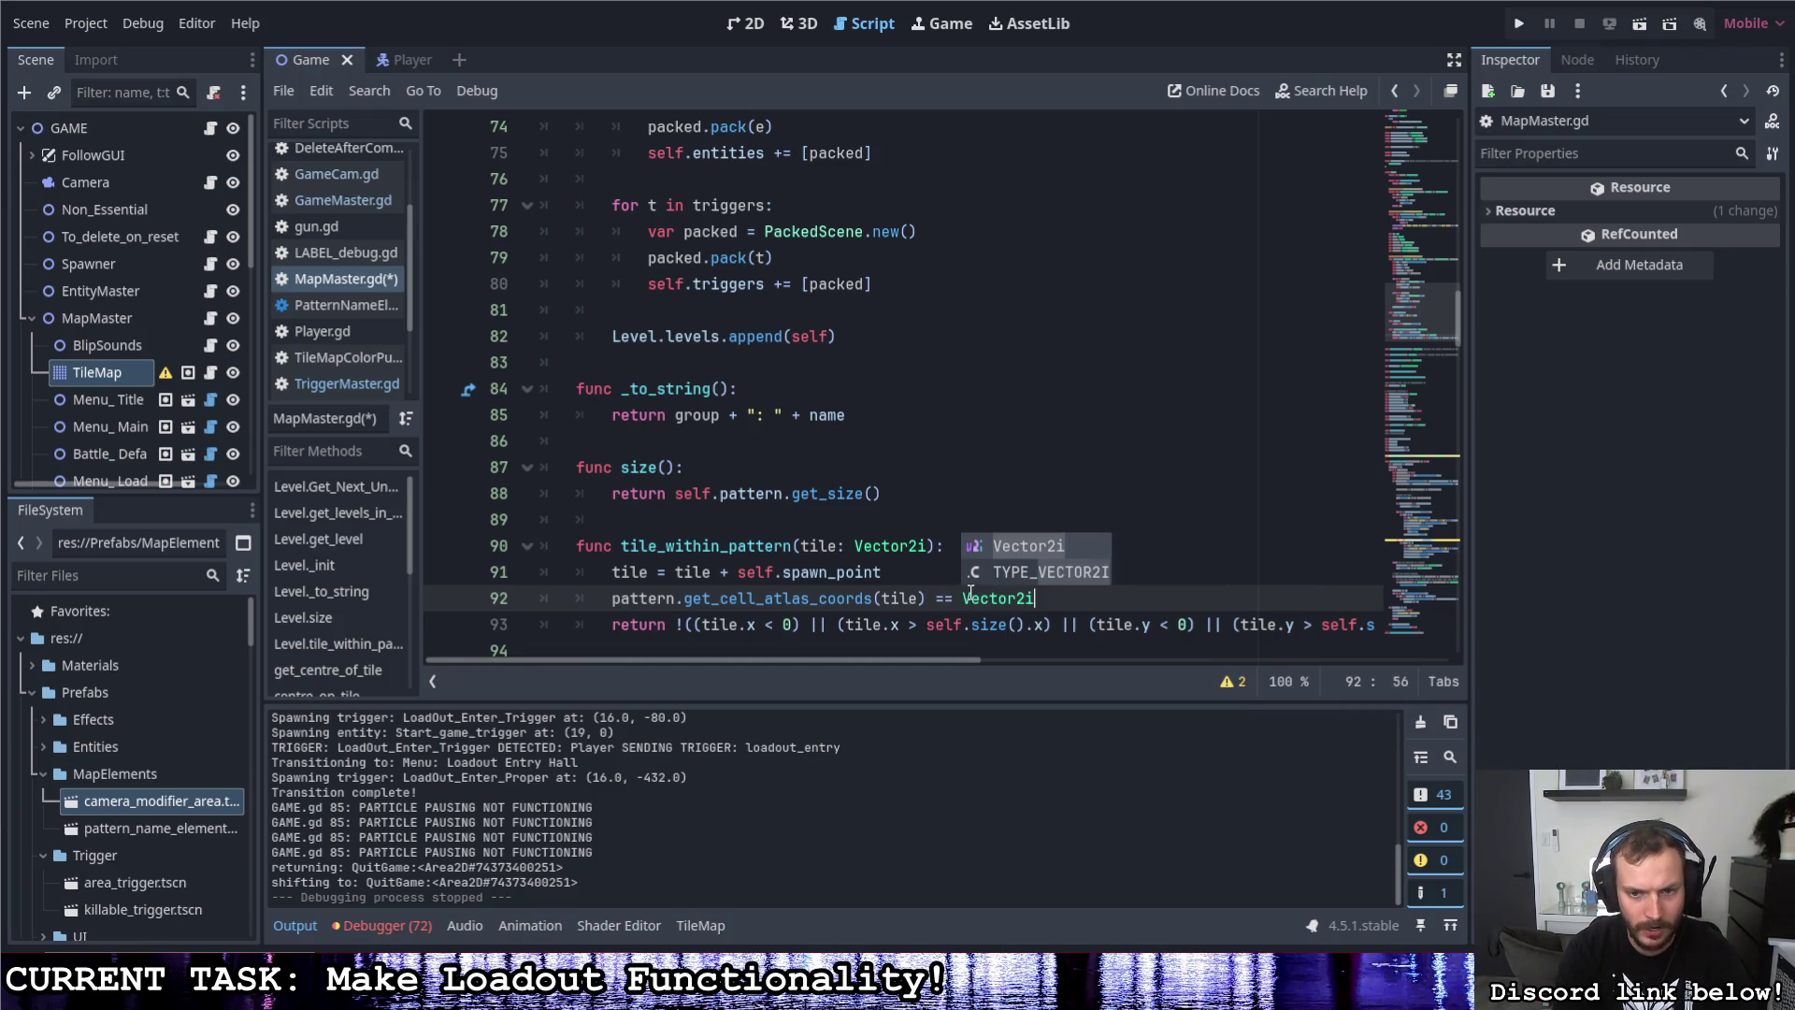
pyautogui.write('(-1,-1')
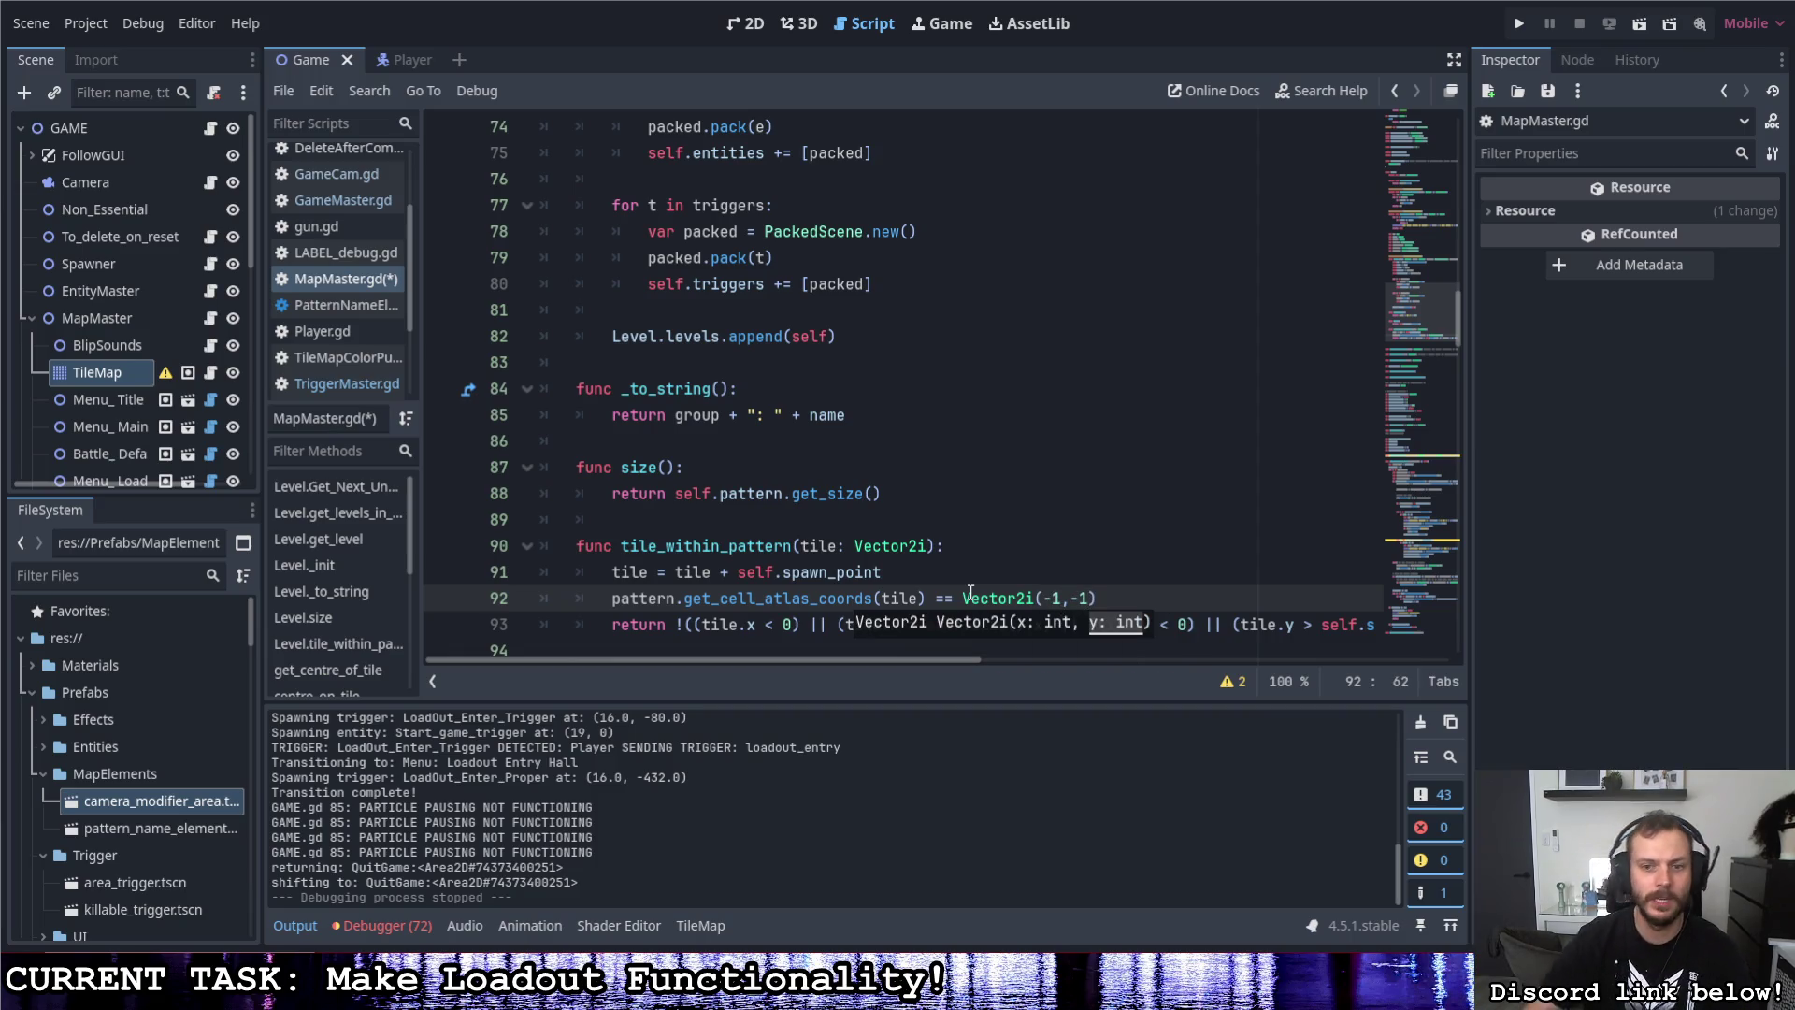
# Step: Move the comparison into line 92's return, joined to the bounds check with &&, and save
pyautogui.moveTo(1110, 598)
pyautogui.mouseDown()
pyautogui.moveTo(545, 602)
pyautogui.moveTo(608, 606)
pyautogui.mouseUp()
pyautogui.hotkey('ctrl', 'c')
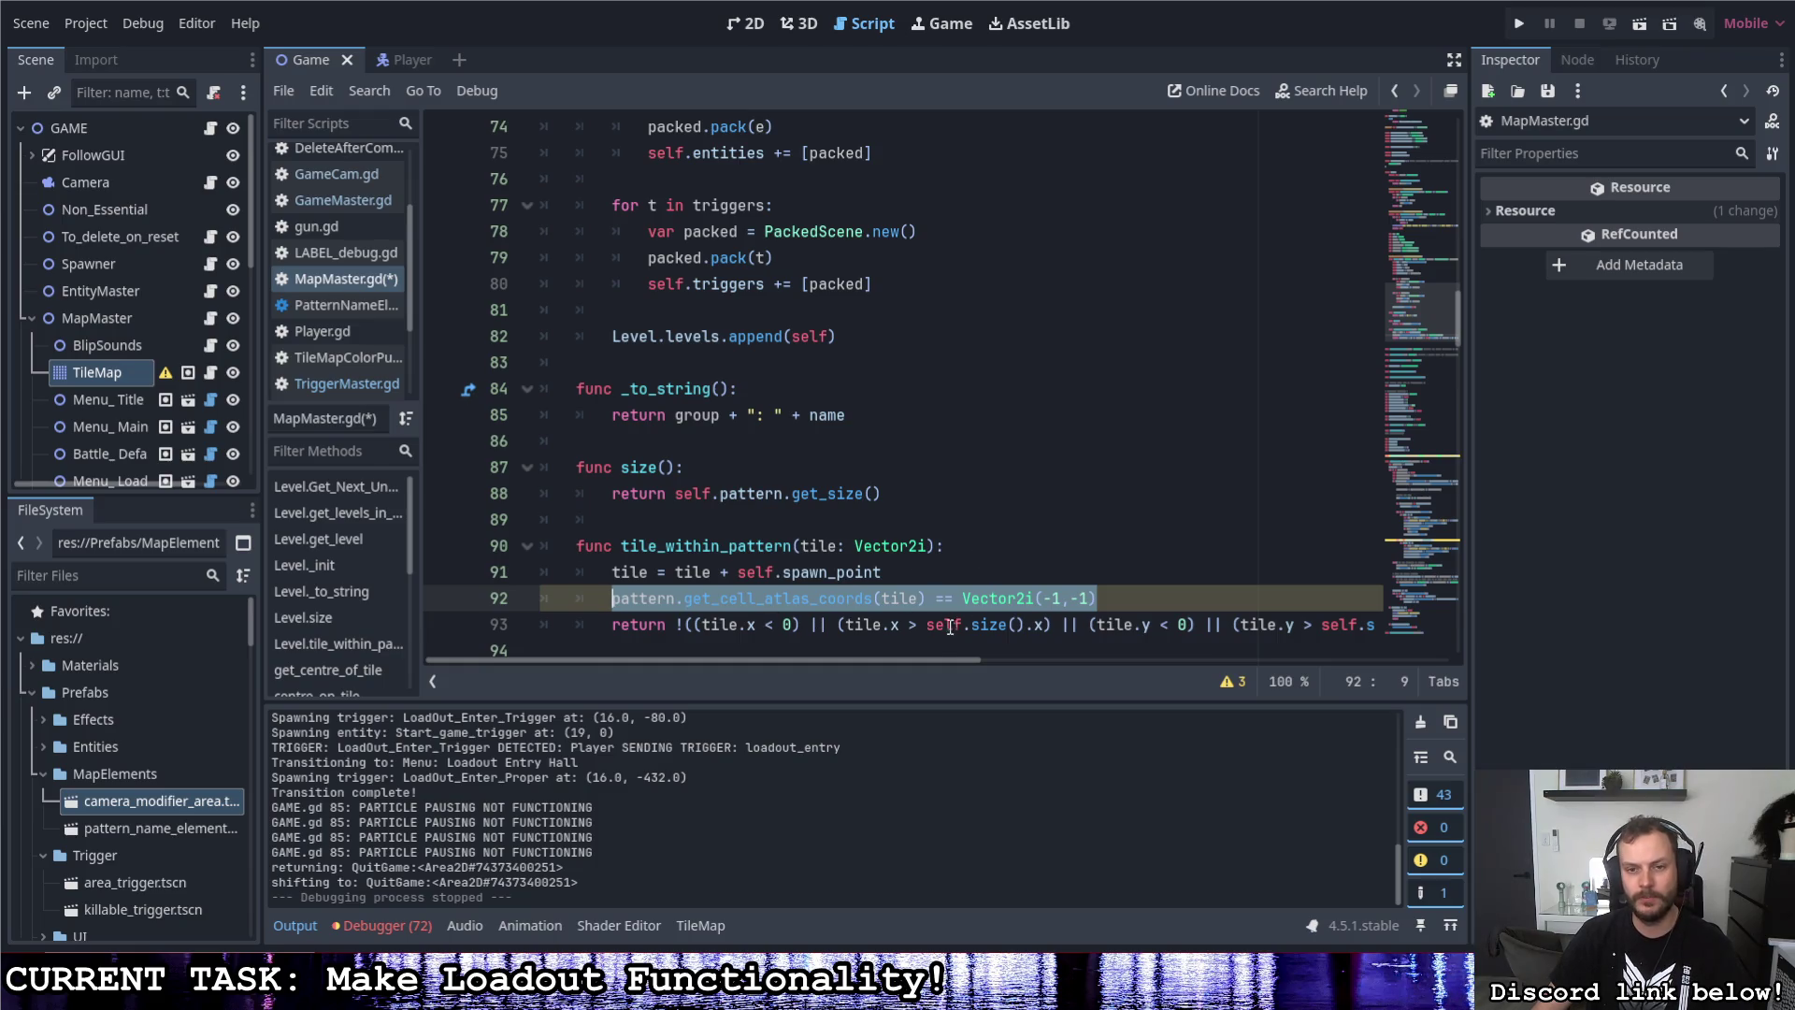
pyautogui.moveTo(961, 599)
pyautogui.mouseDown()
pyautogui.moveTo(1131, 598)
pyautogui.moveTo(613, 597)
pyautogui.mouseUp()
pyautogui.press('BackSpace')
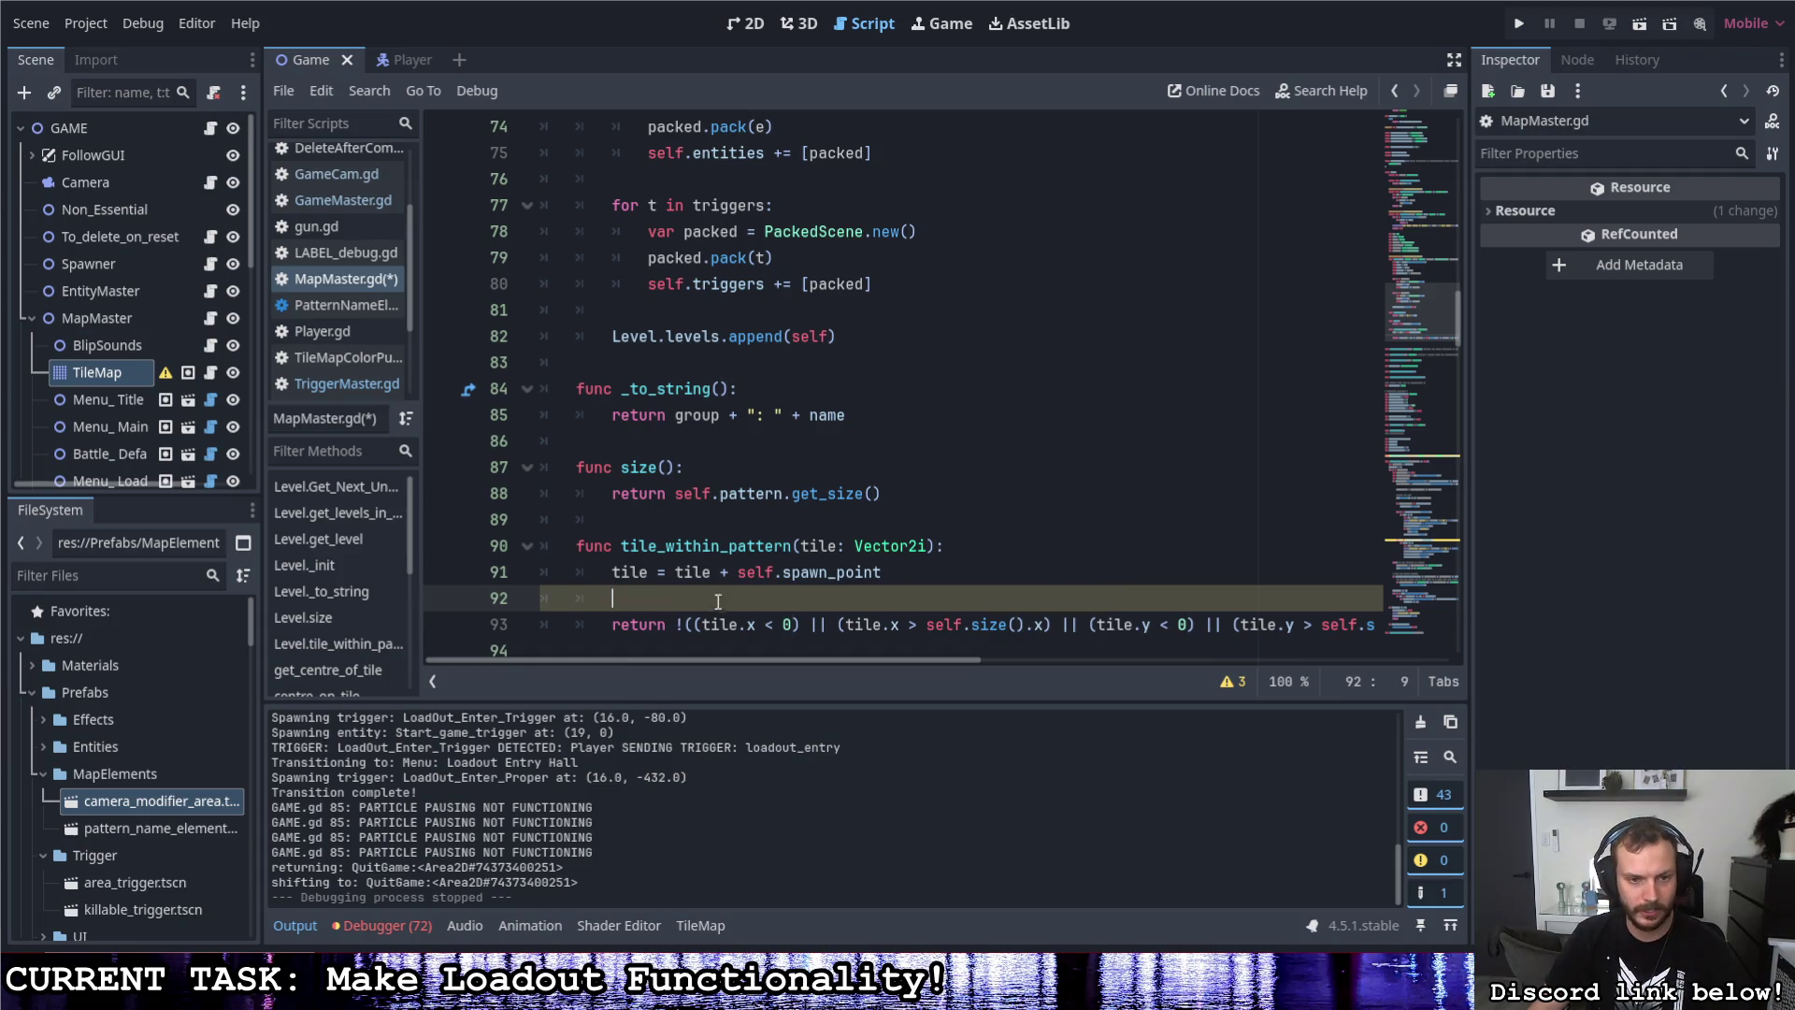
pyautogui.press('BackSpace')
pyautogui.press('BackSpace')
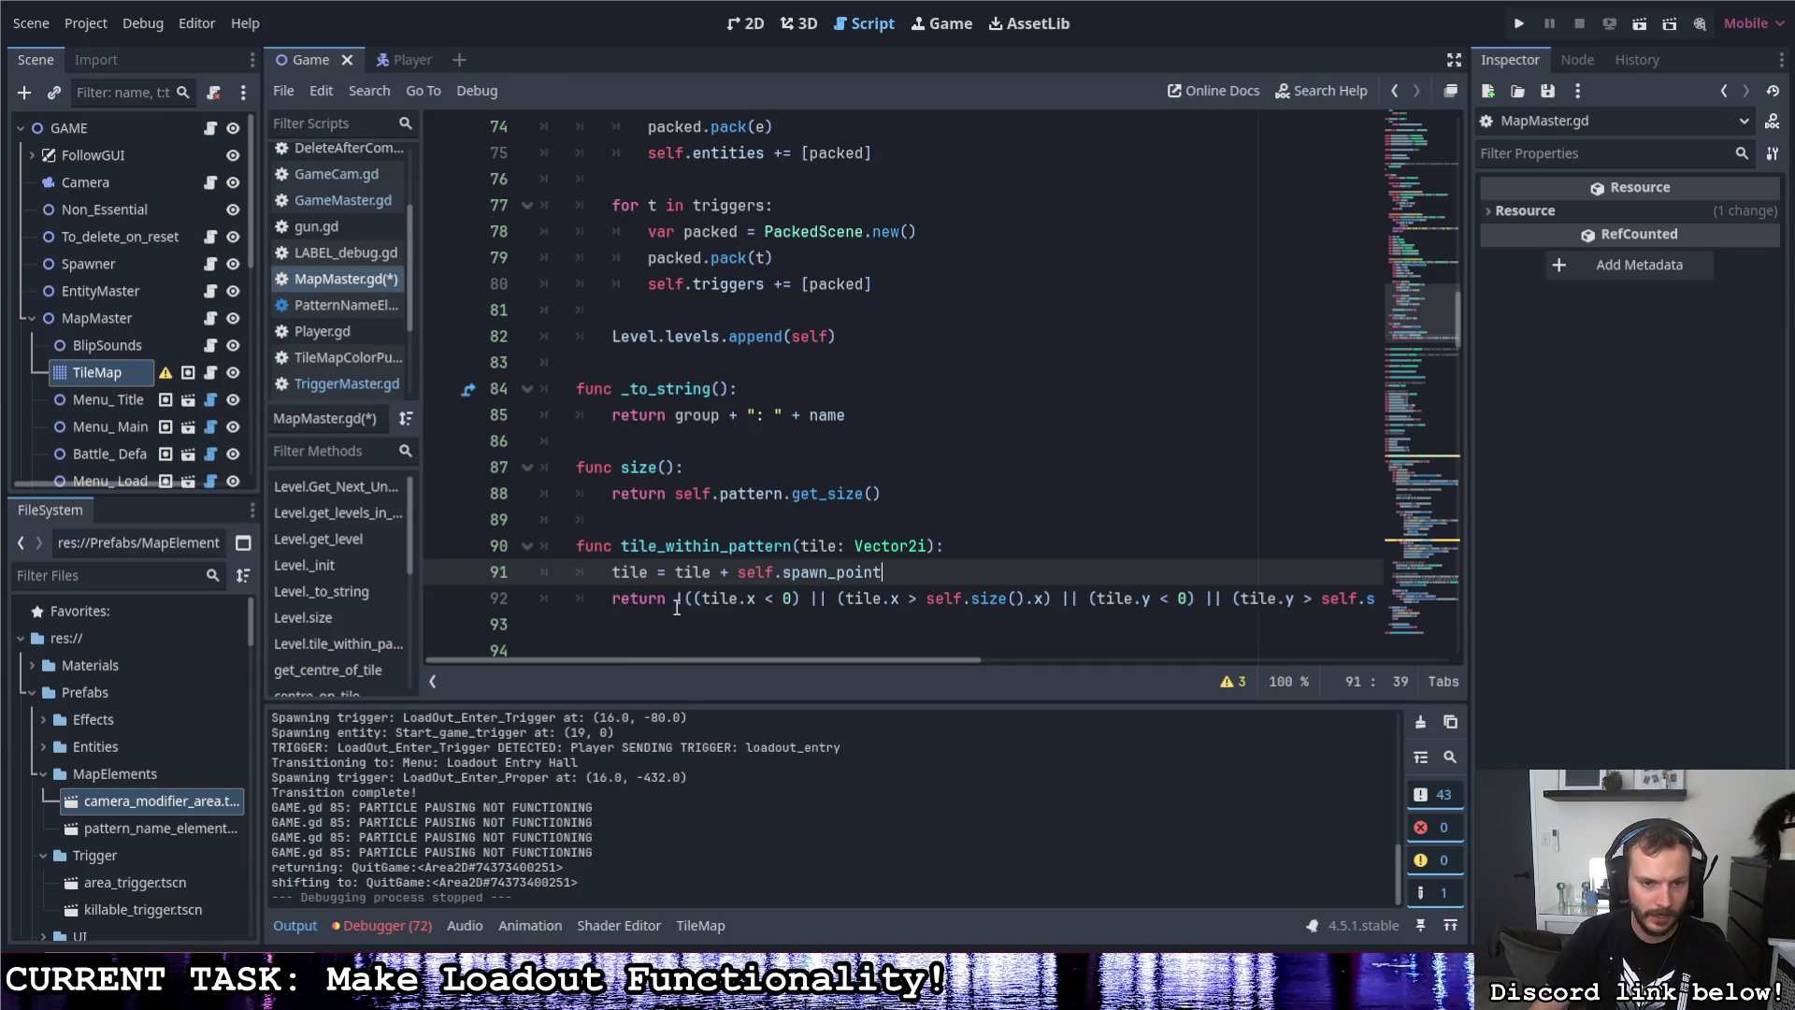
pyautogui.click(677, 608)
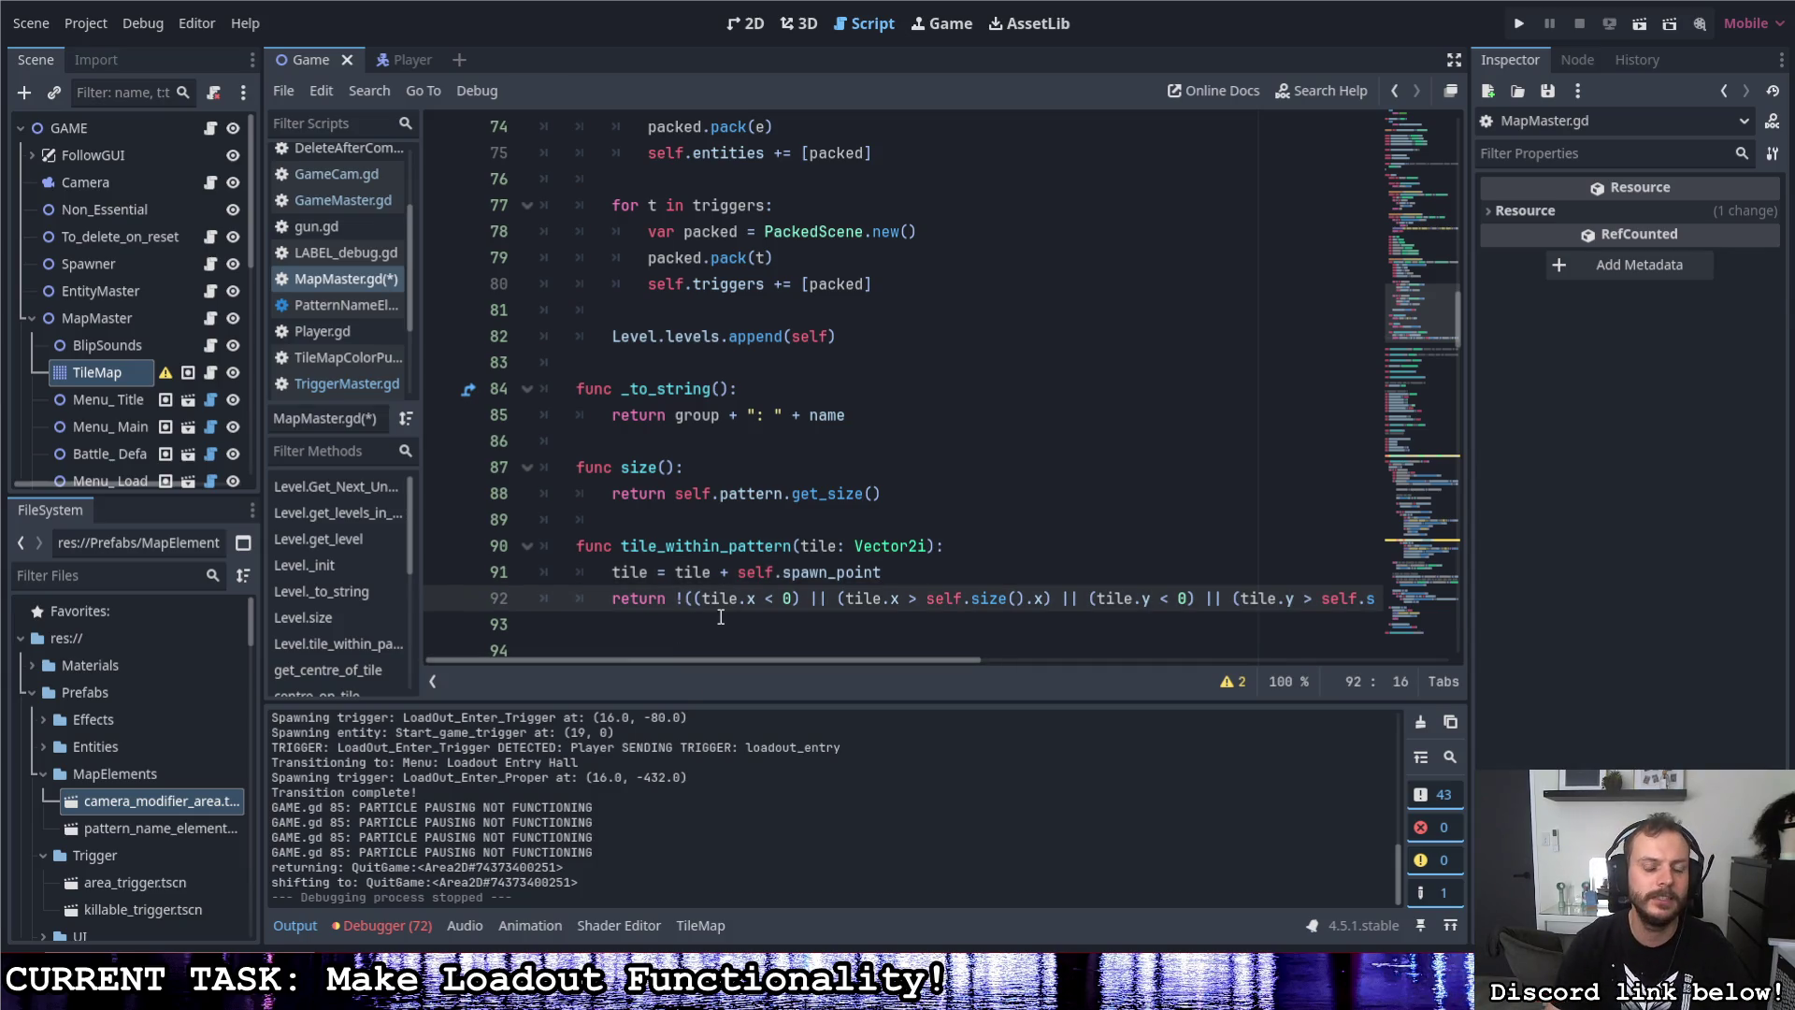
pyautogui.hotkey('ctrl', 'v')
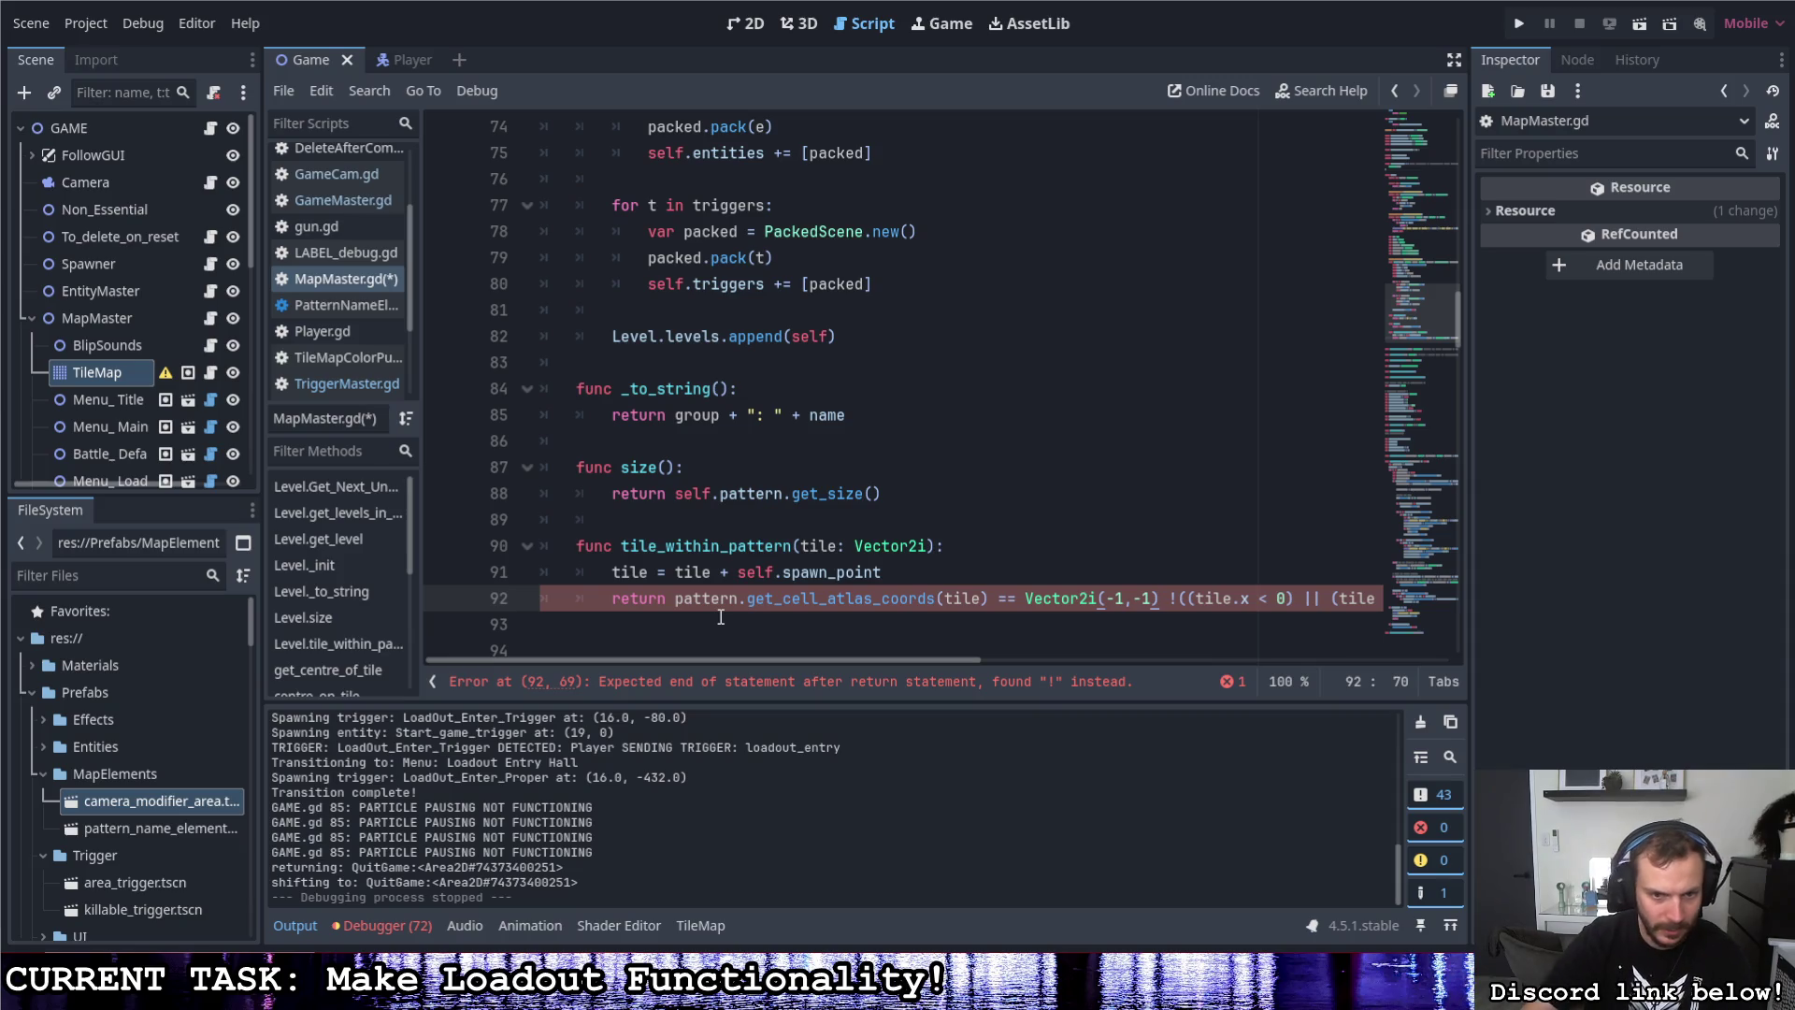
pyautogui.click(673, 599)
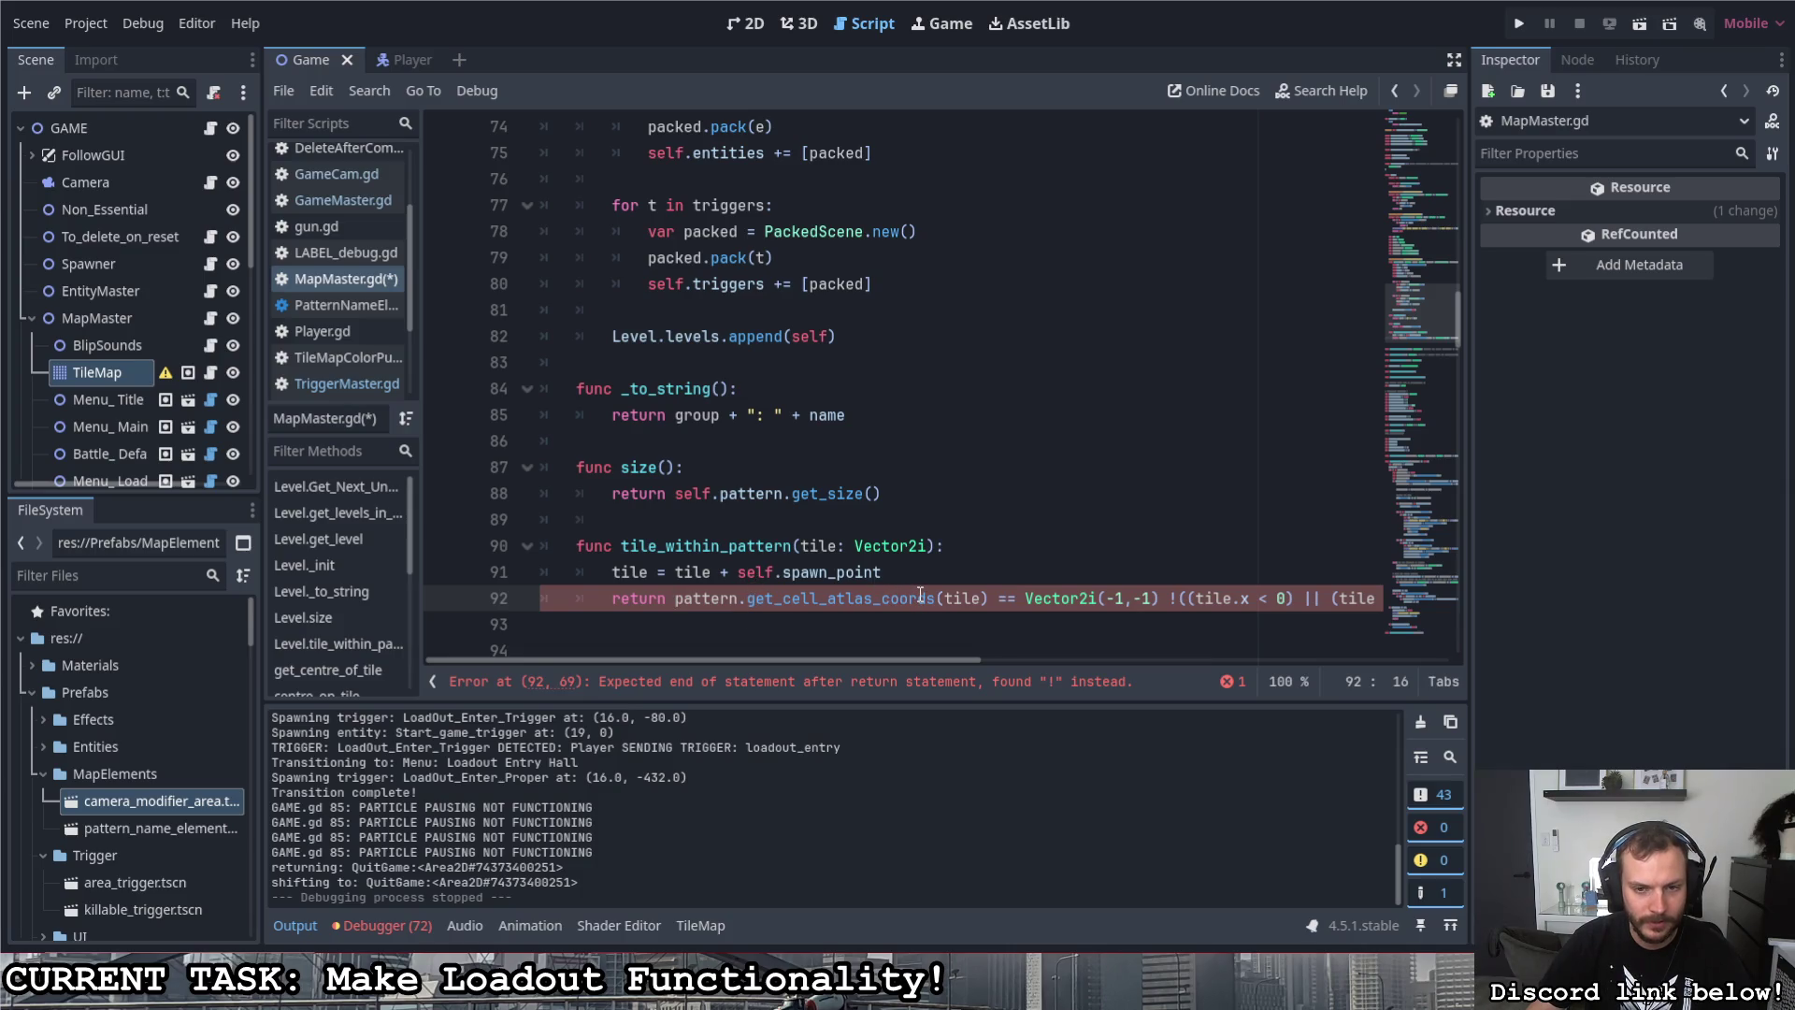
pyautogui.write('!')
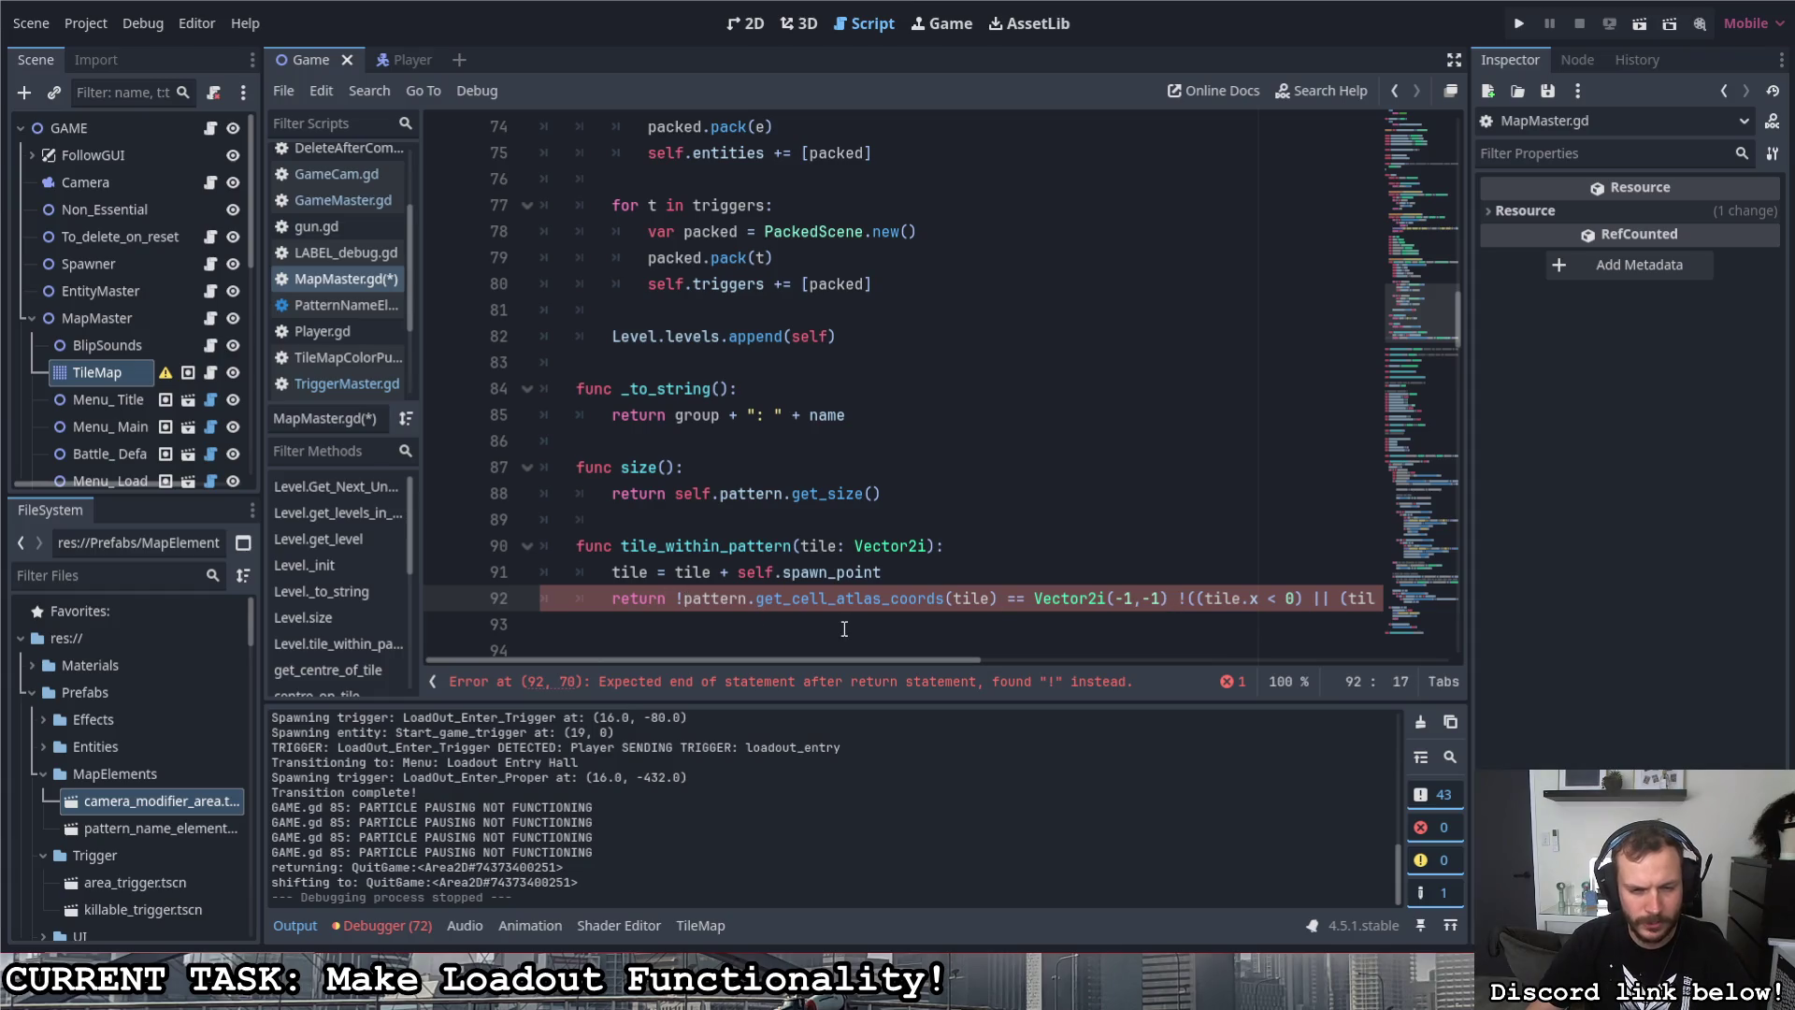
pyautogui.press('BackSpace')
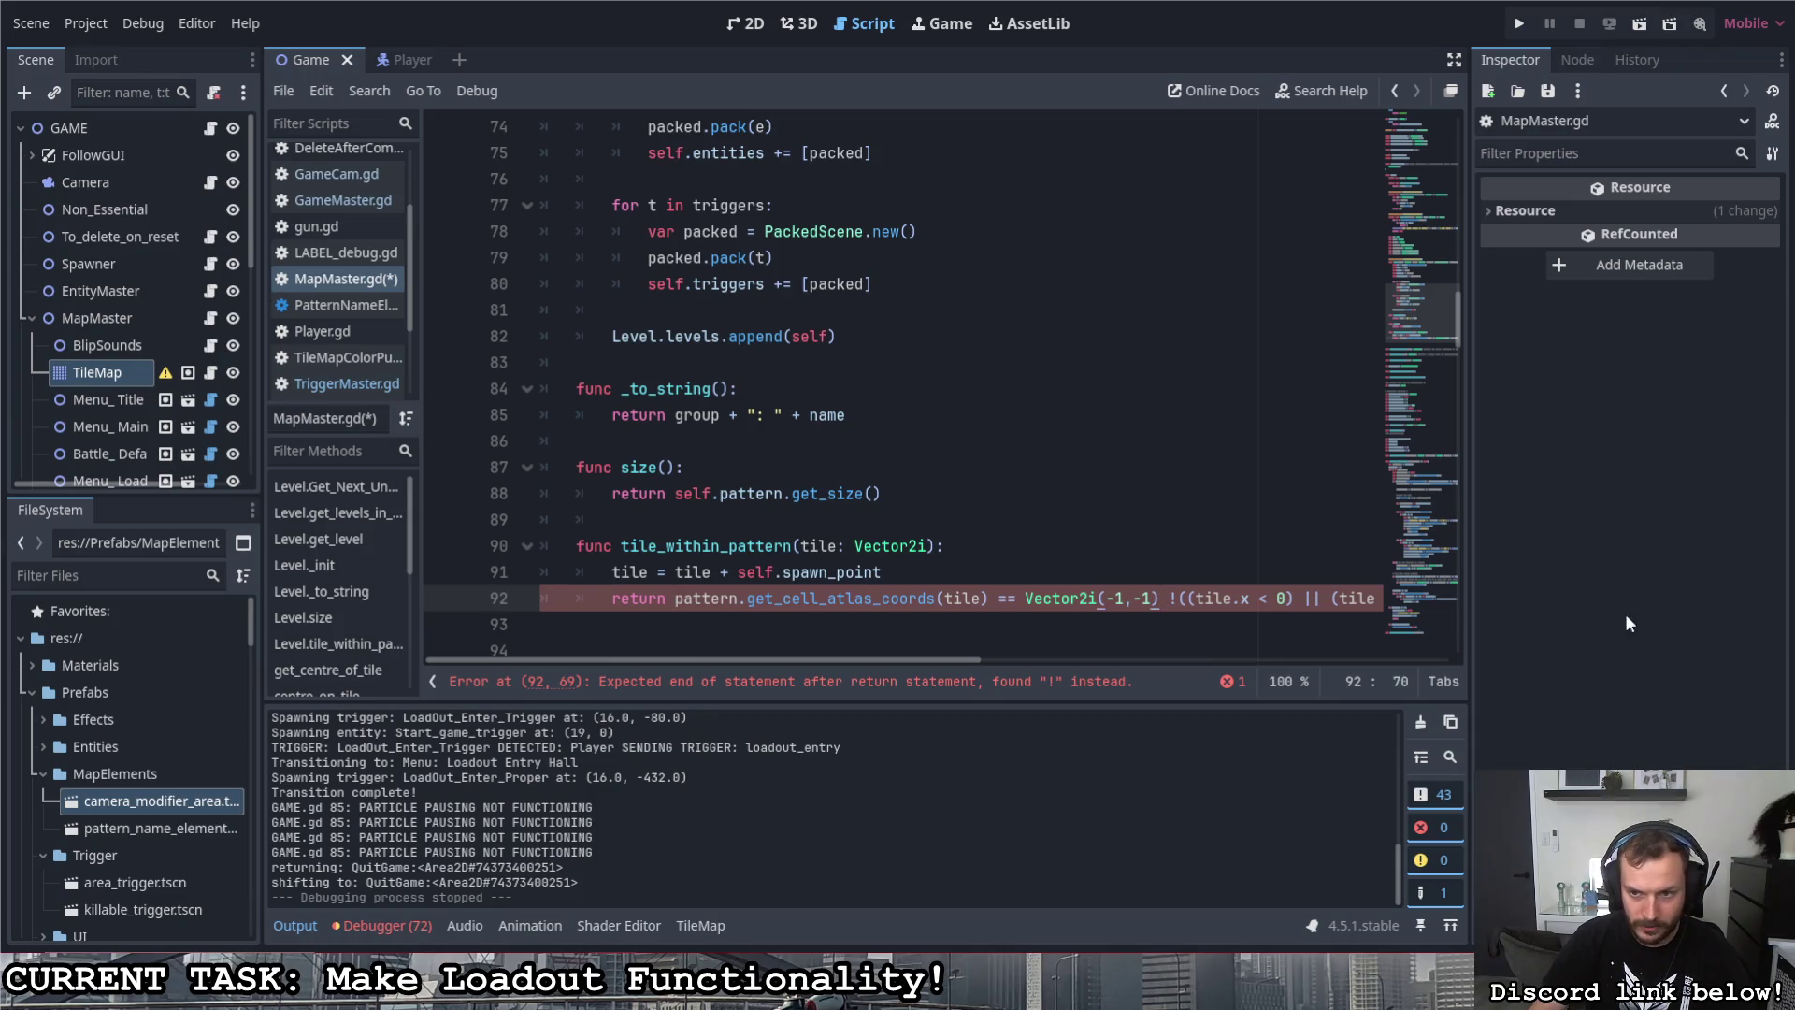
pyautogui.write('&&')
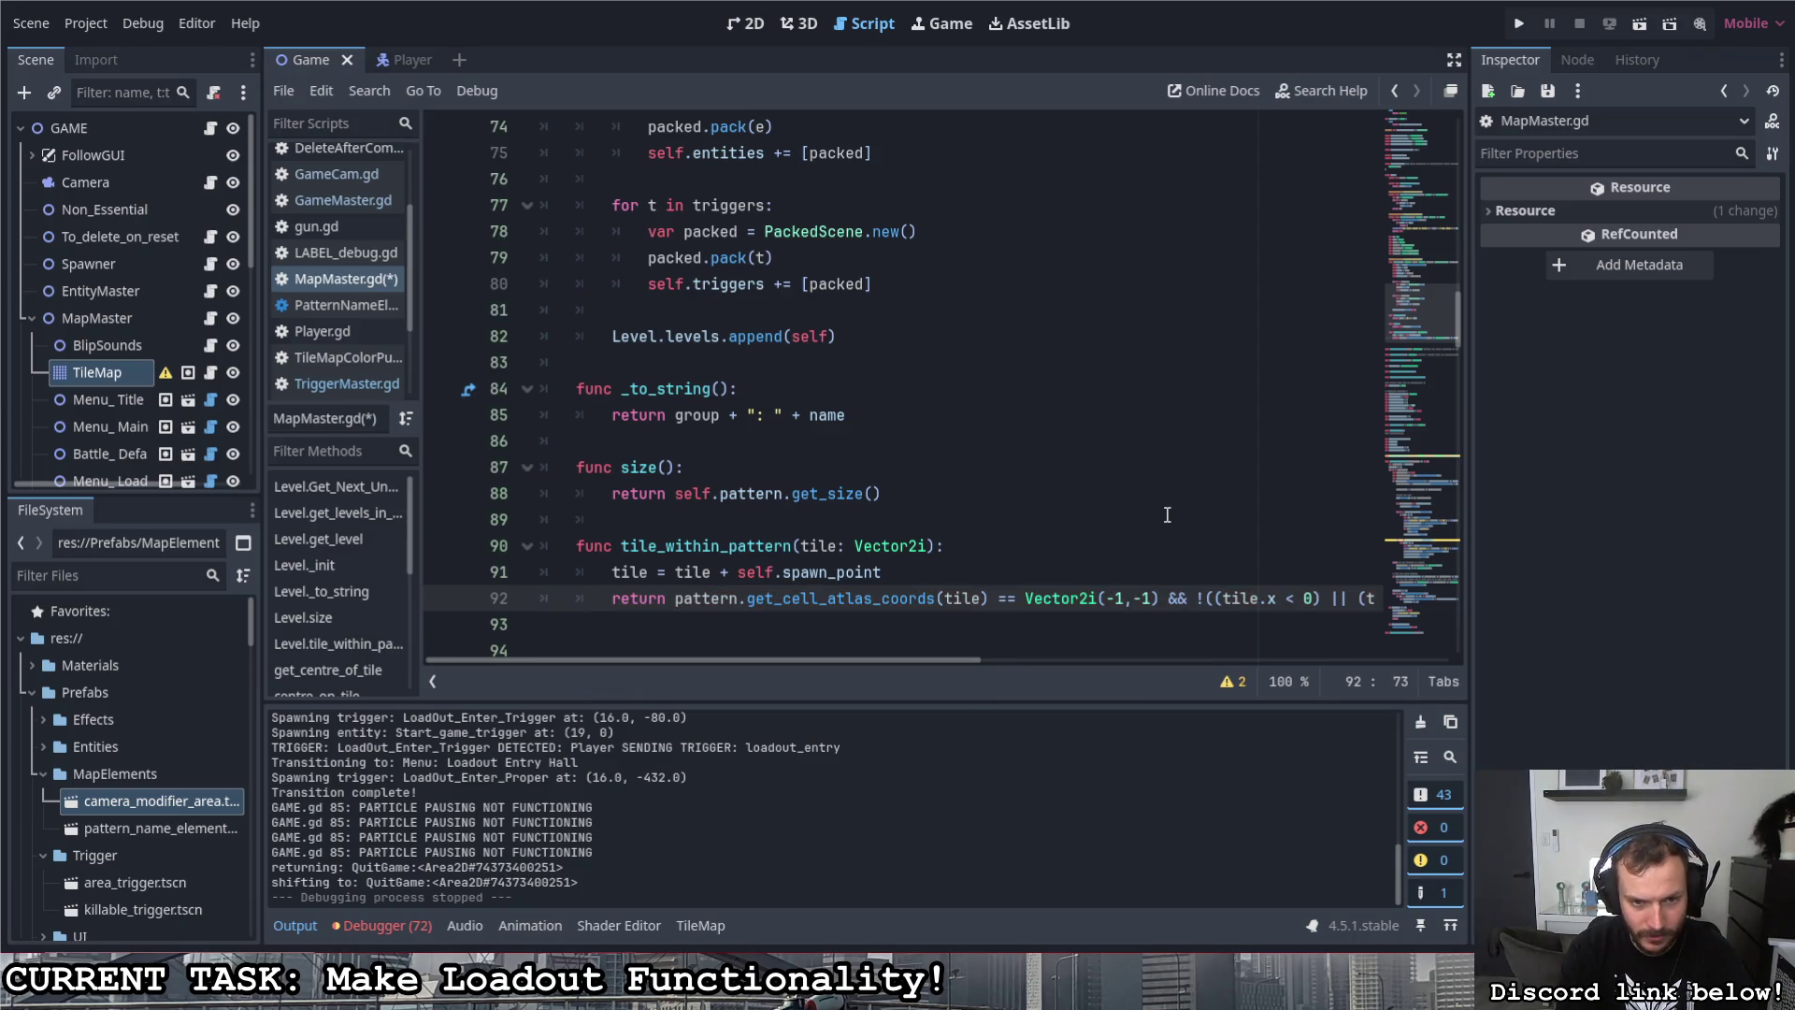
pyautogui.hotkey('ctrl', 's')
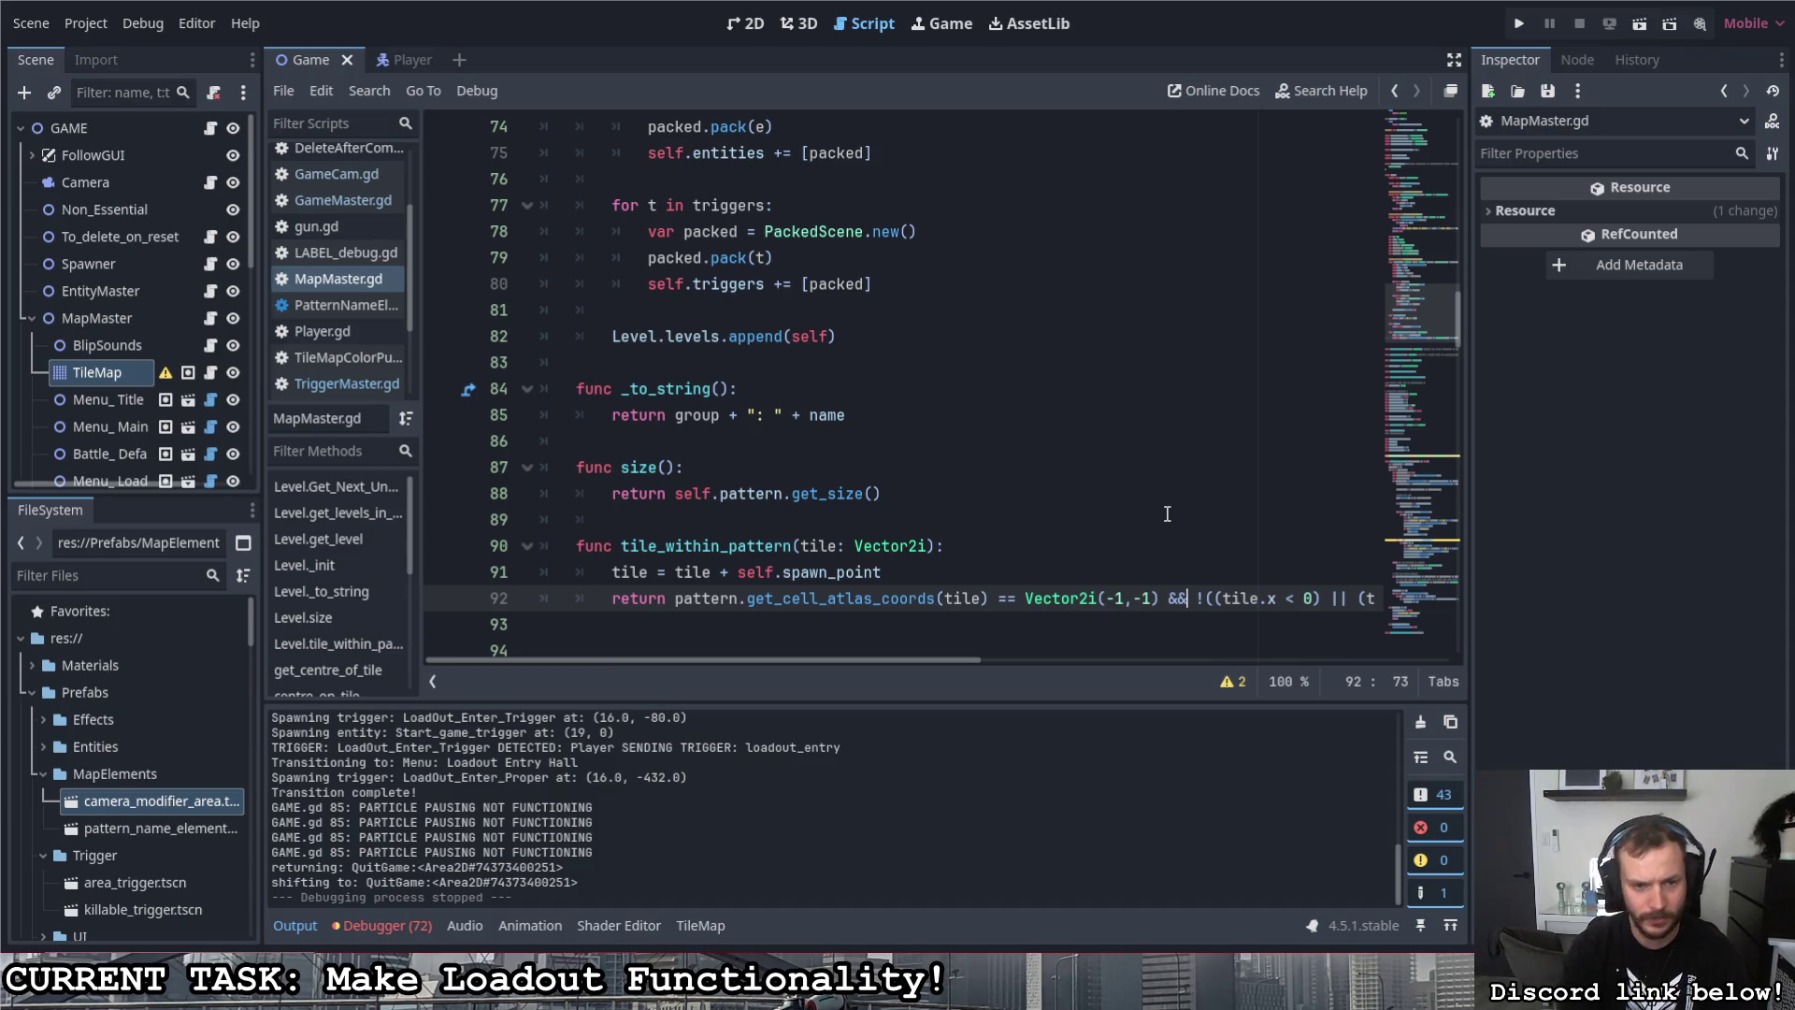
# Step: Scroll line 92 back to column 0 and clear the selection
pyautogui.moveTo(1159, 598); pyautogui.dragTo(675, 599)
pyautogui.hscroll(3, 974, 669)
pyautogui.hscroll(5, 974, 669)
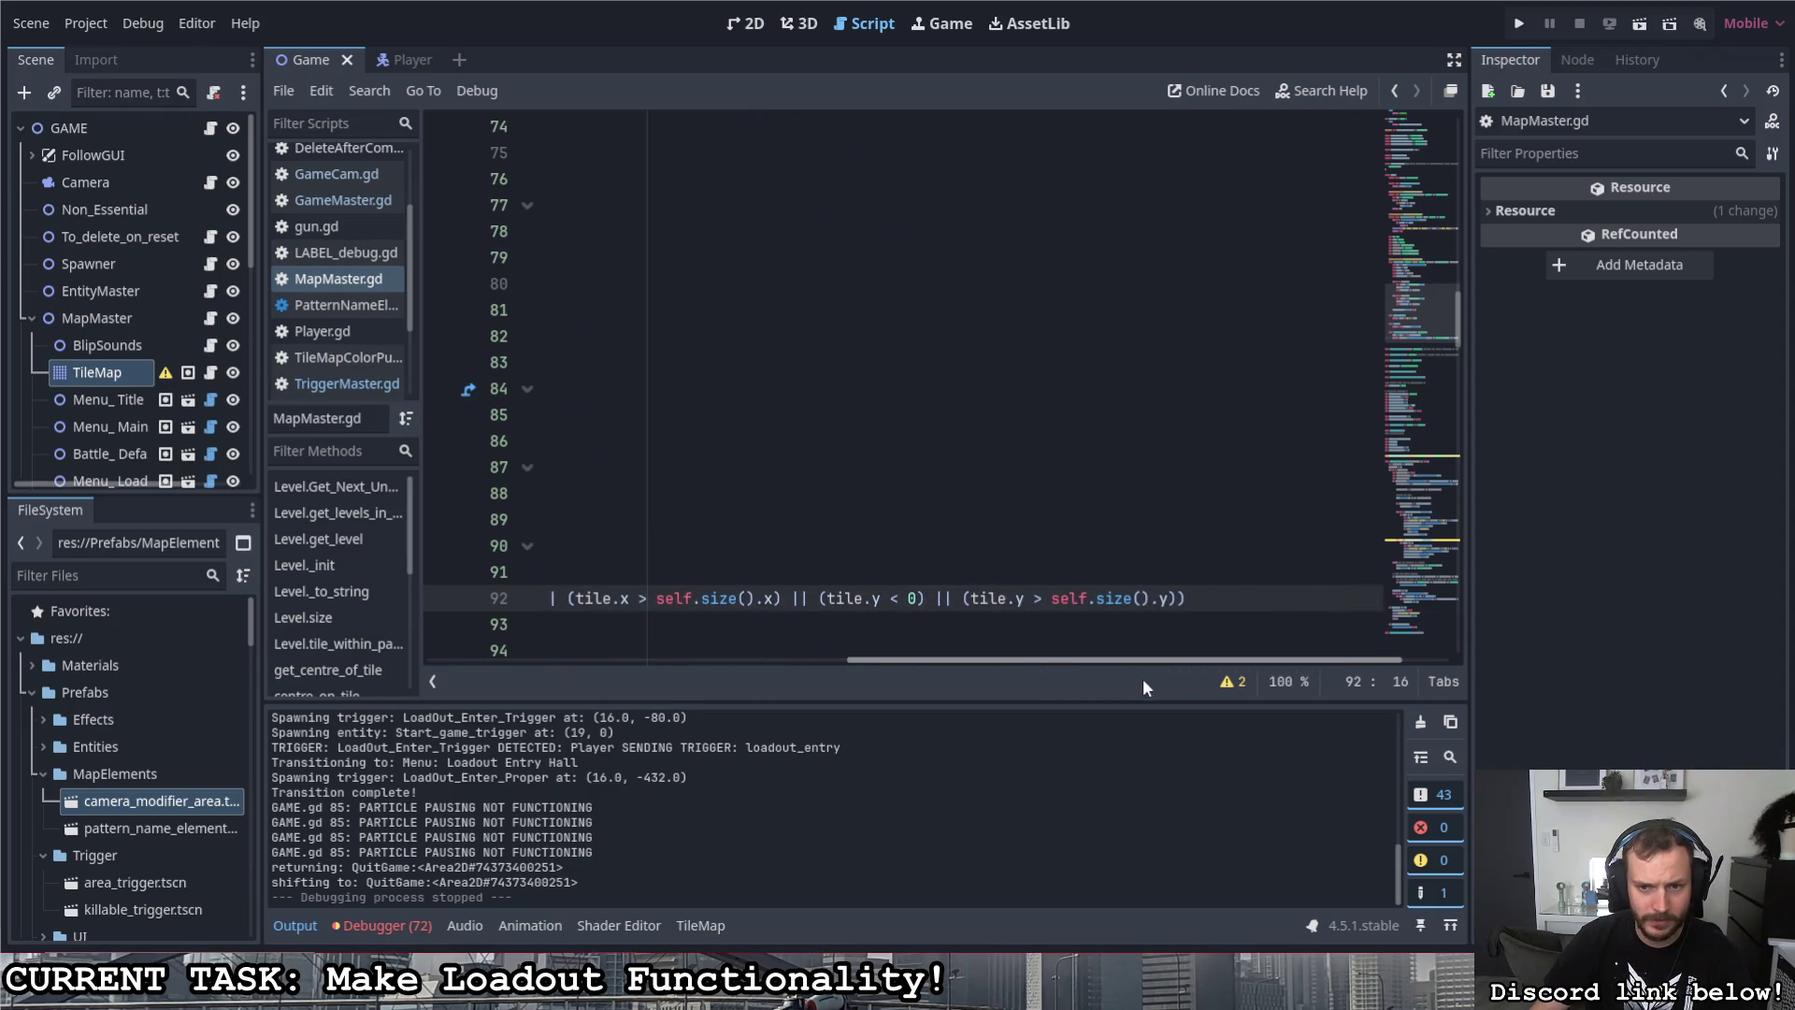
pyautogui.hscroll(-4, 1143, 677)
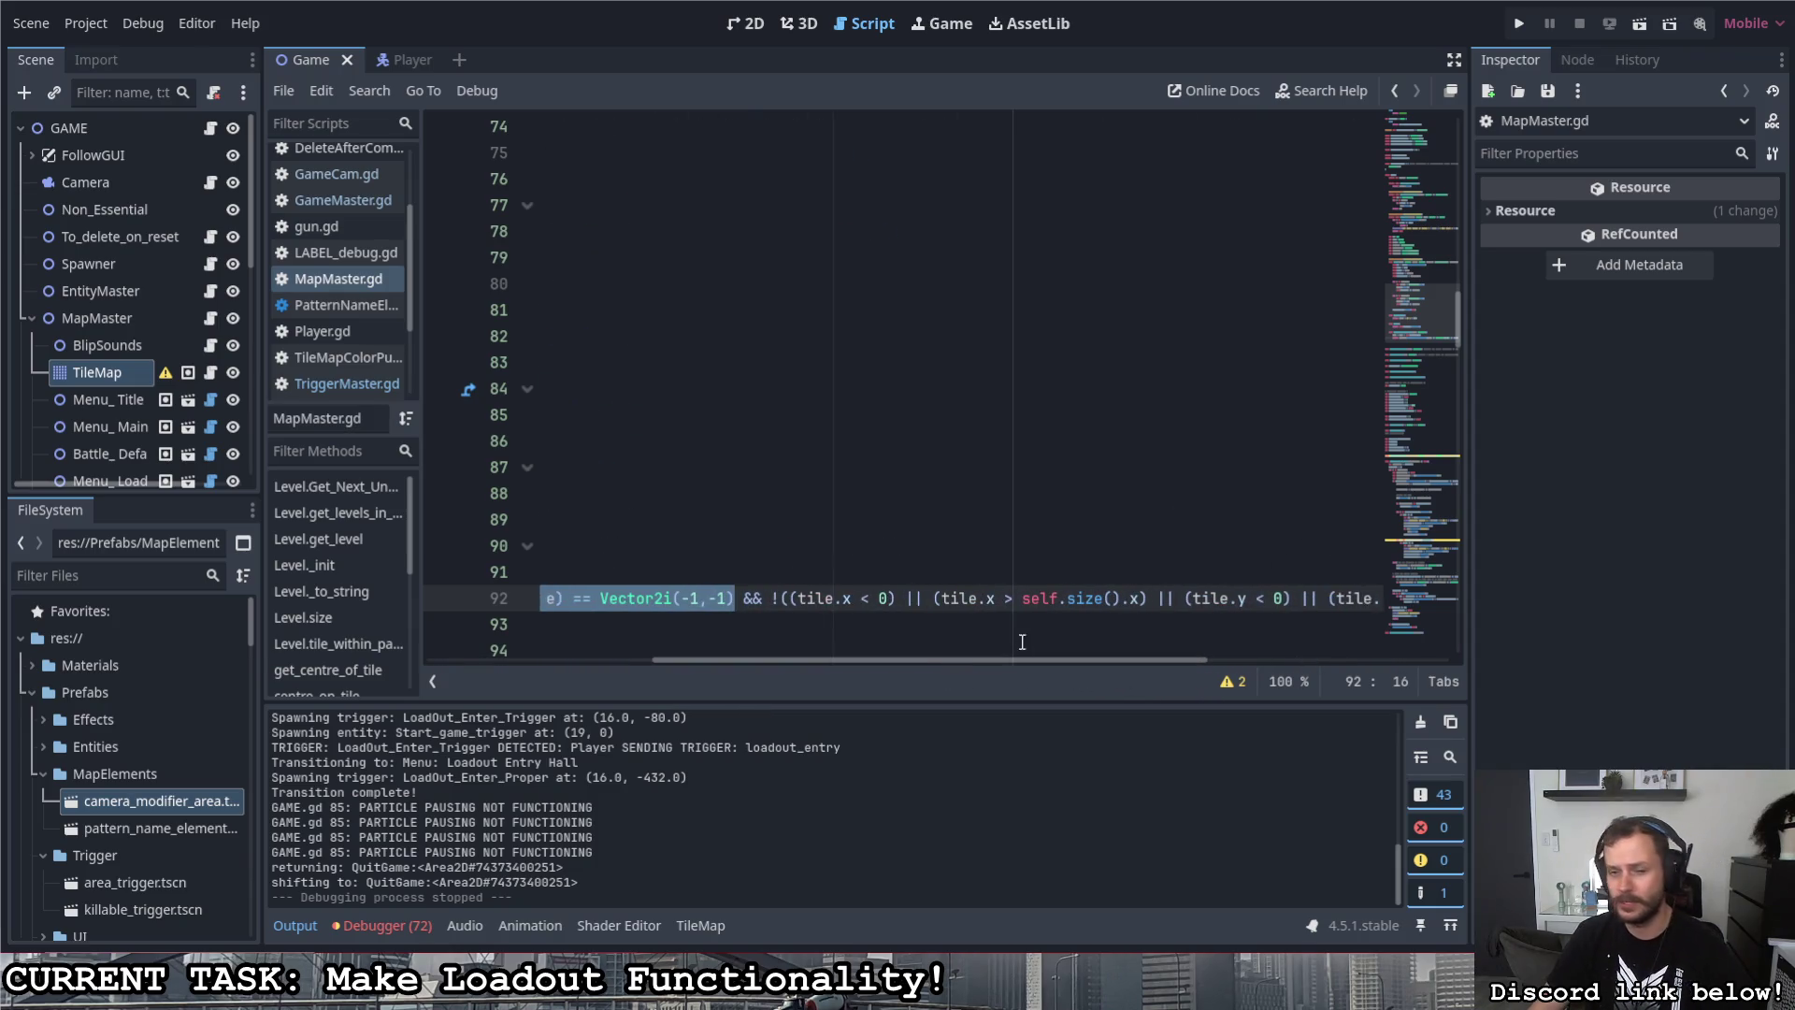
pyautogui.moveTo(1000, 660); pyautogui.dragTo(660, 647)
pyautogui.click(786, 545)
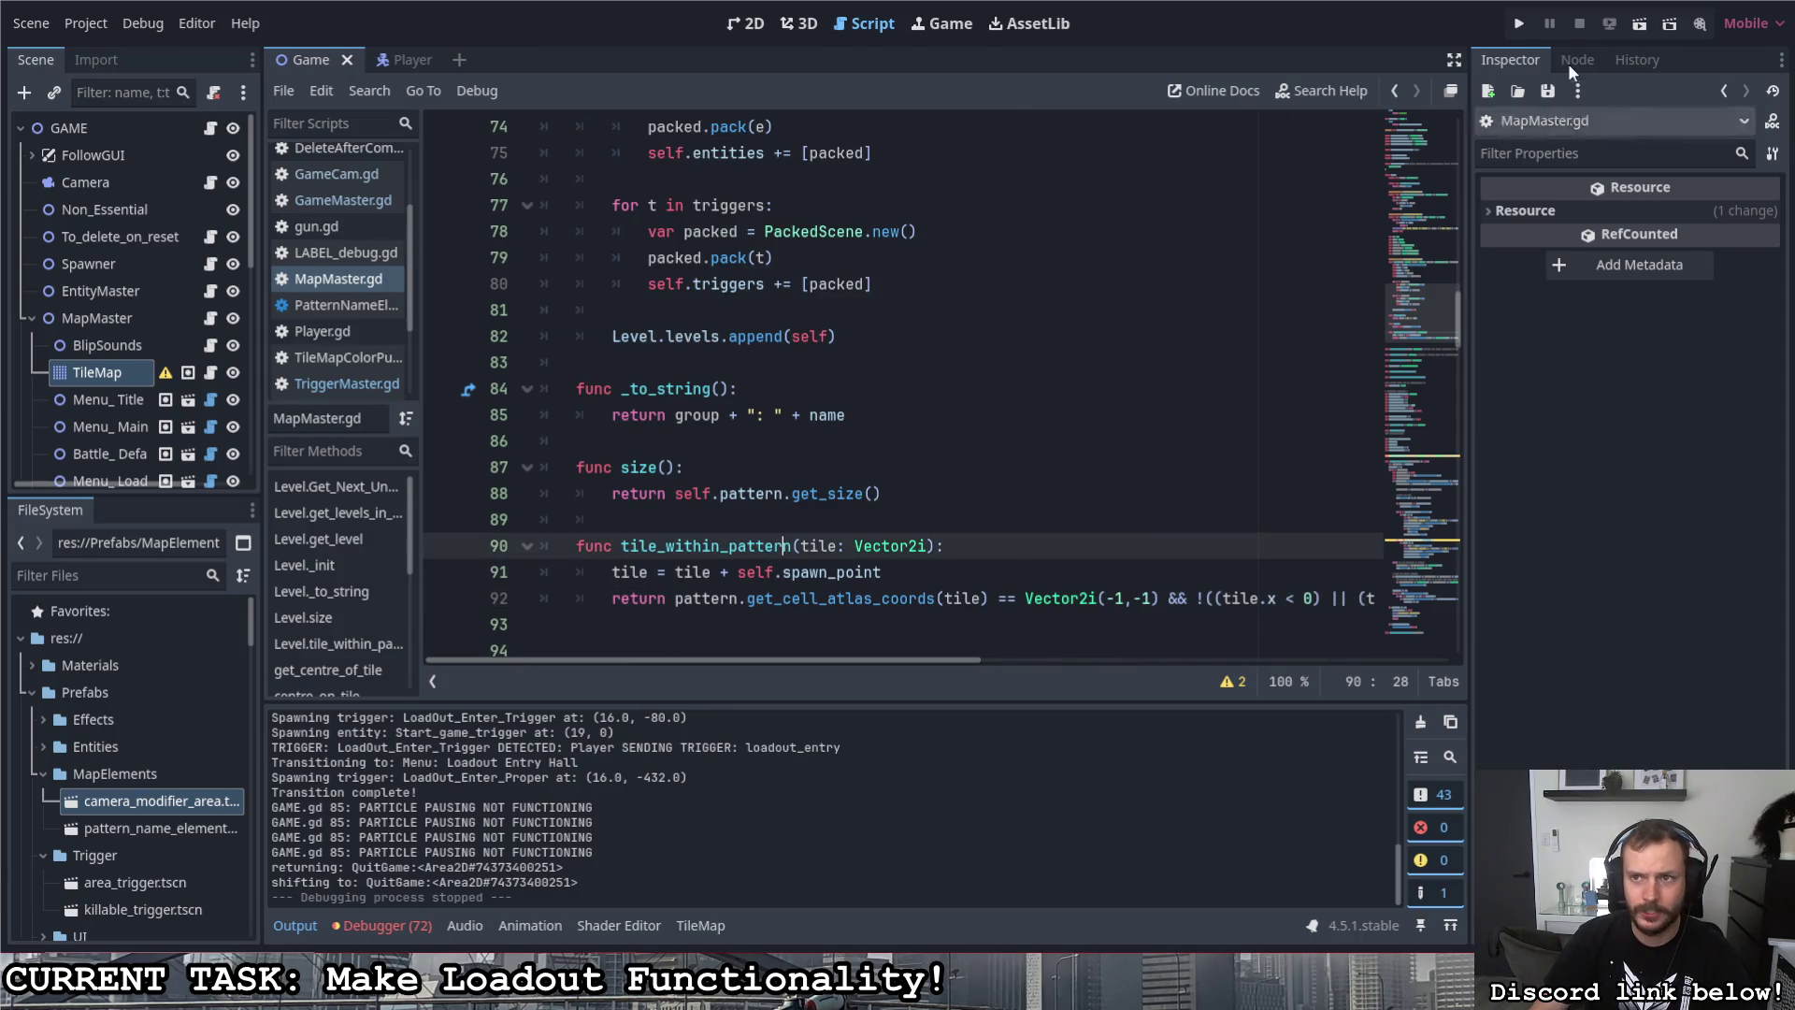
pyautogui.click(1520, 23)
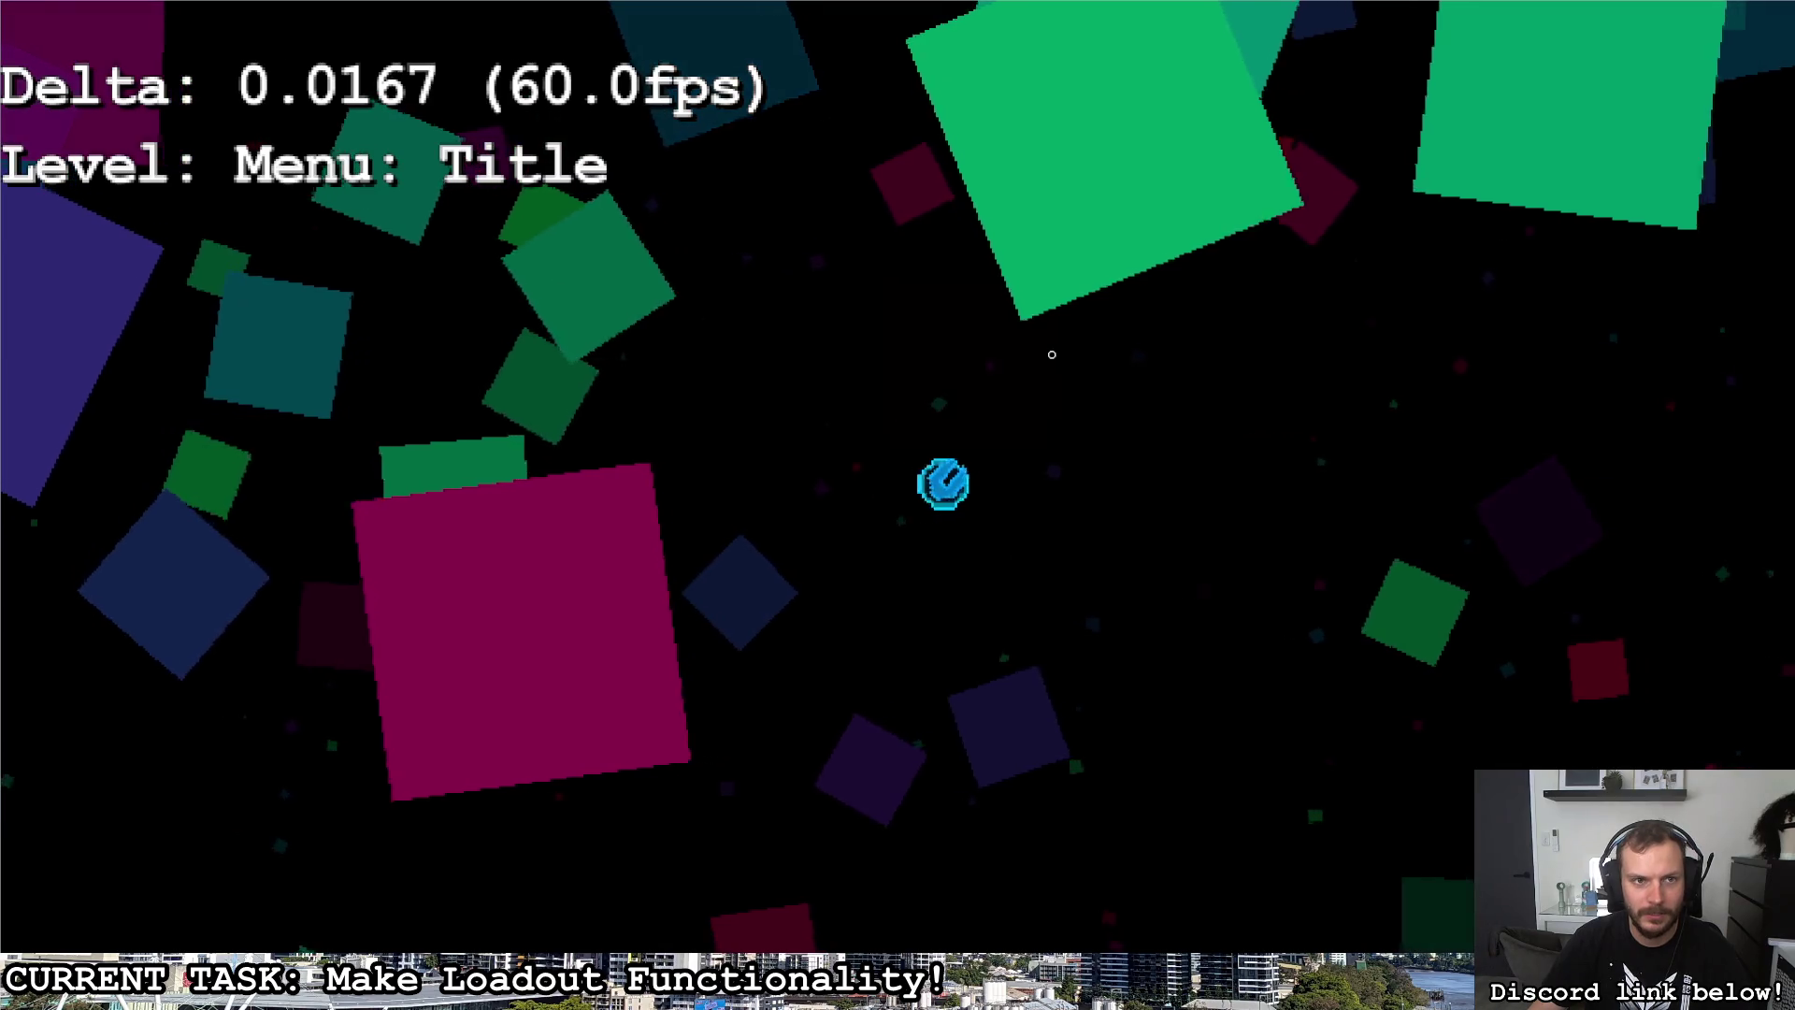
pyautogui.press('Return')
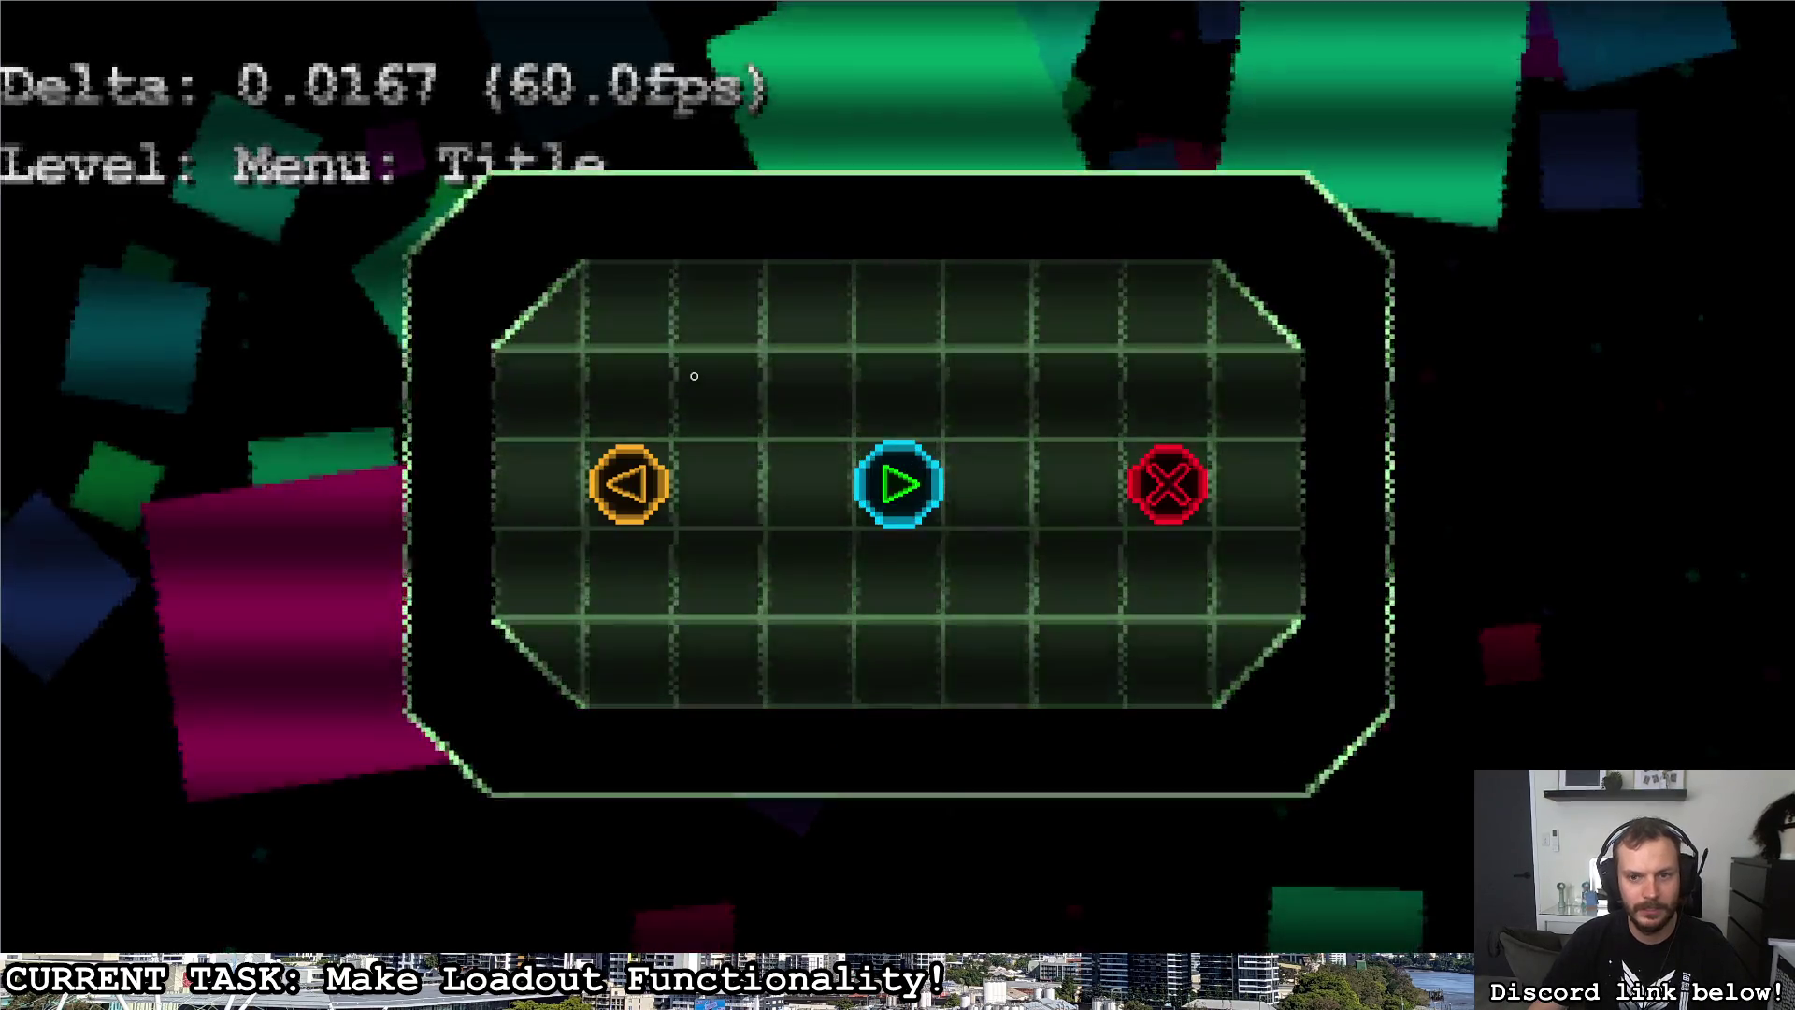
pyautogui.press('Right')
pyautogui.press('Return')
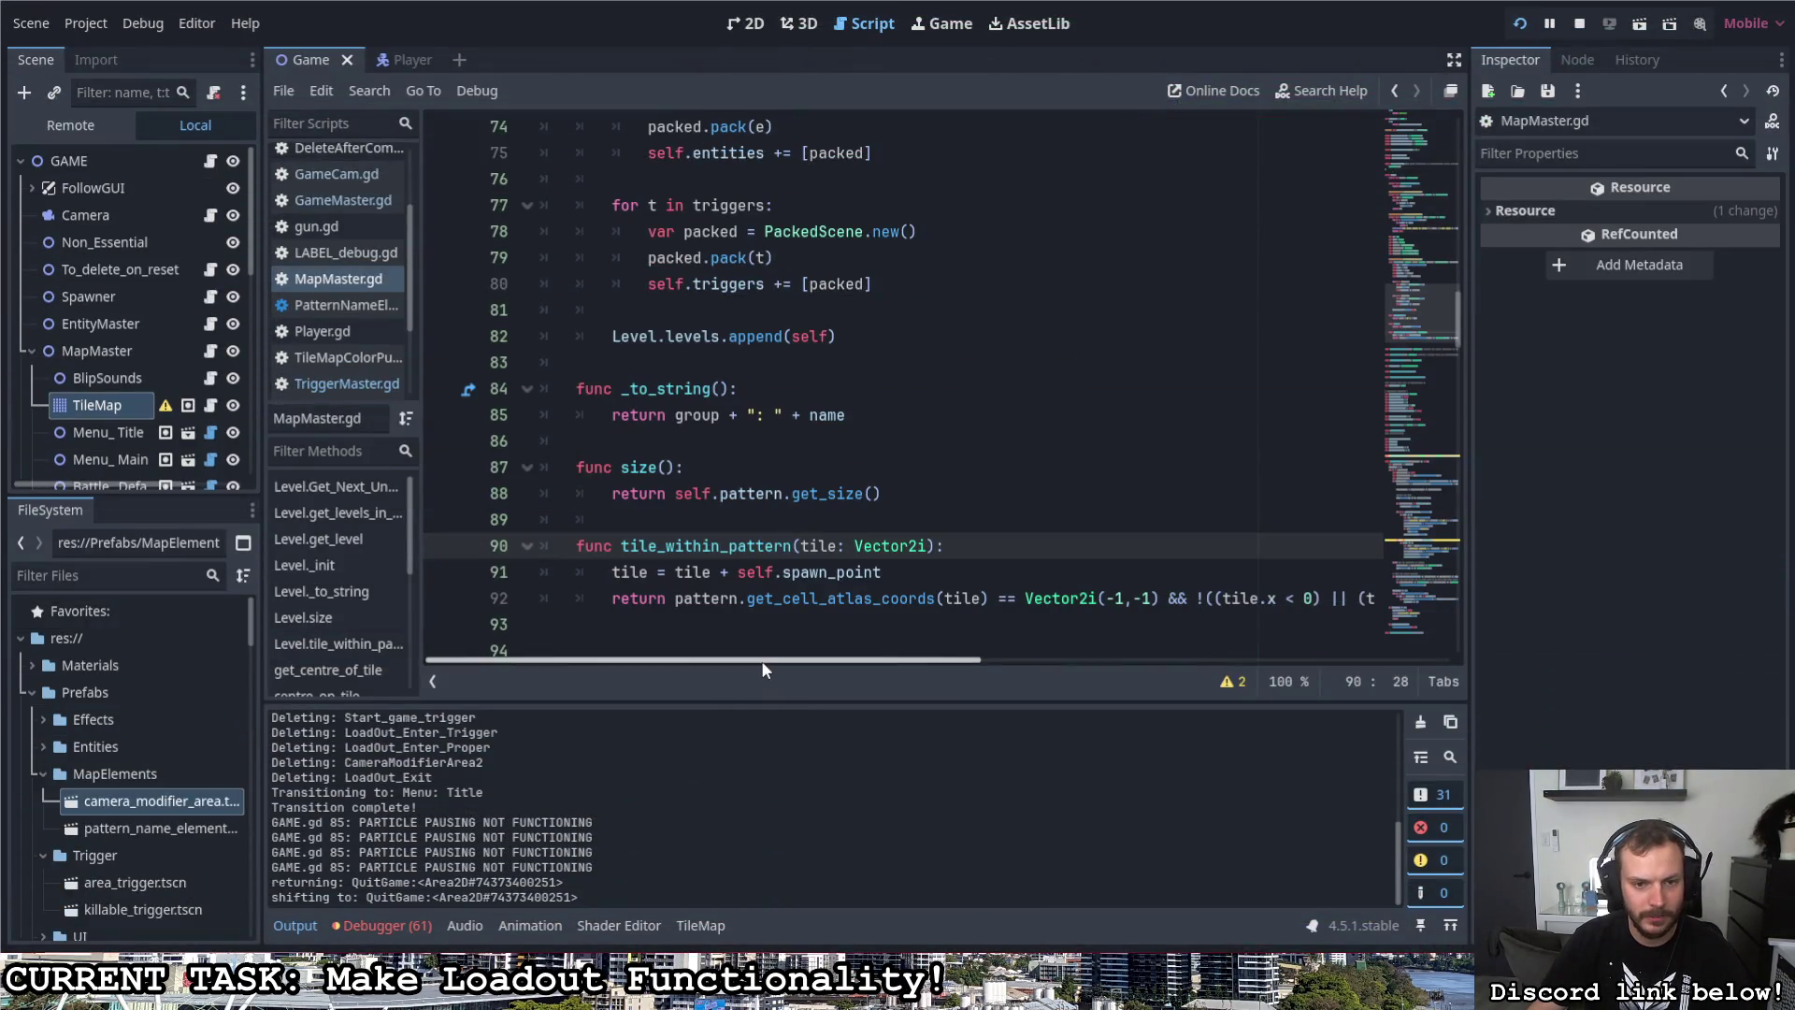
# Step: Wrap line 92's atlas-coords comparison in parentheses, change == to !=, save, and run the project
pyautogui.click(1159, 599)
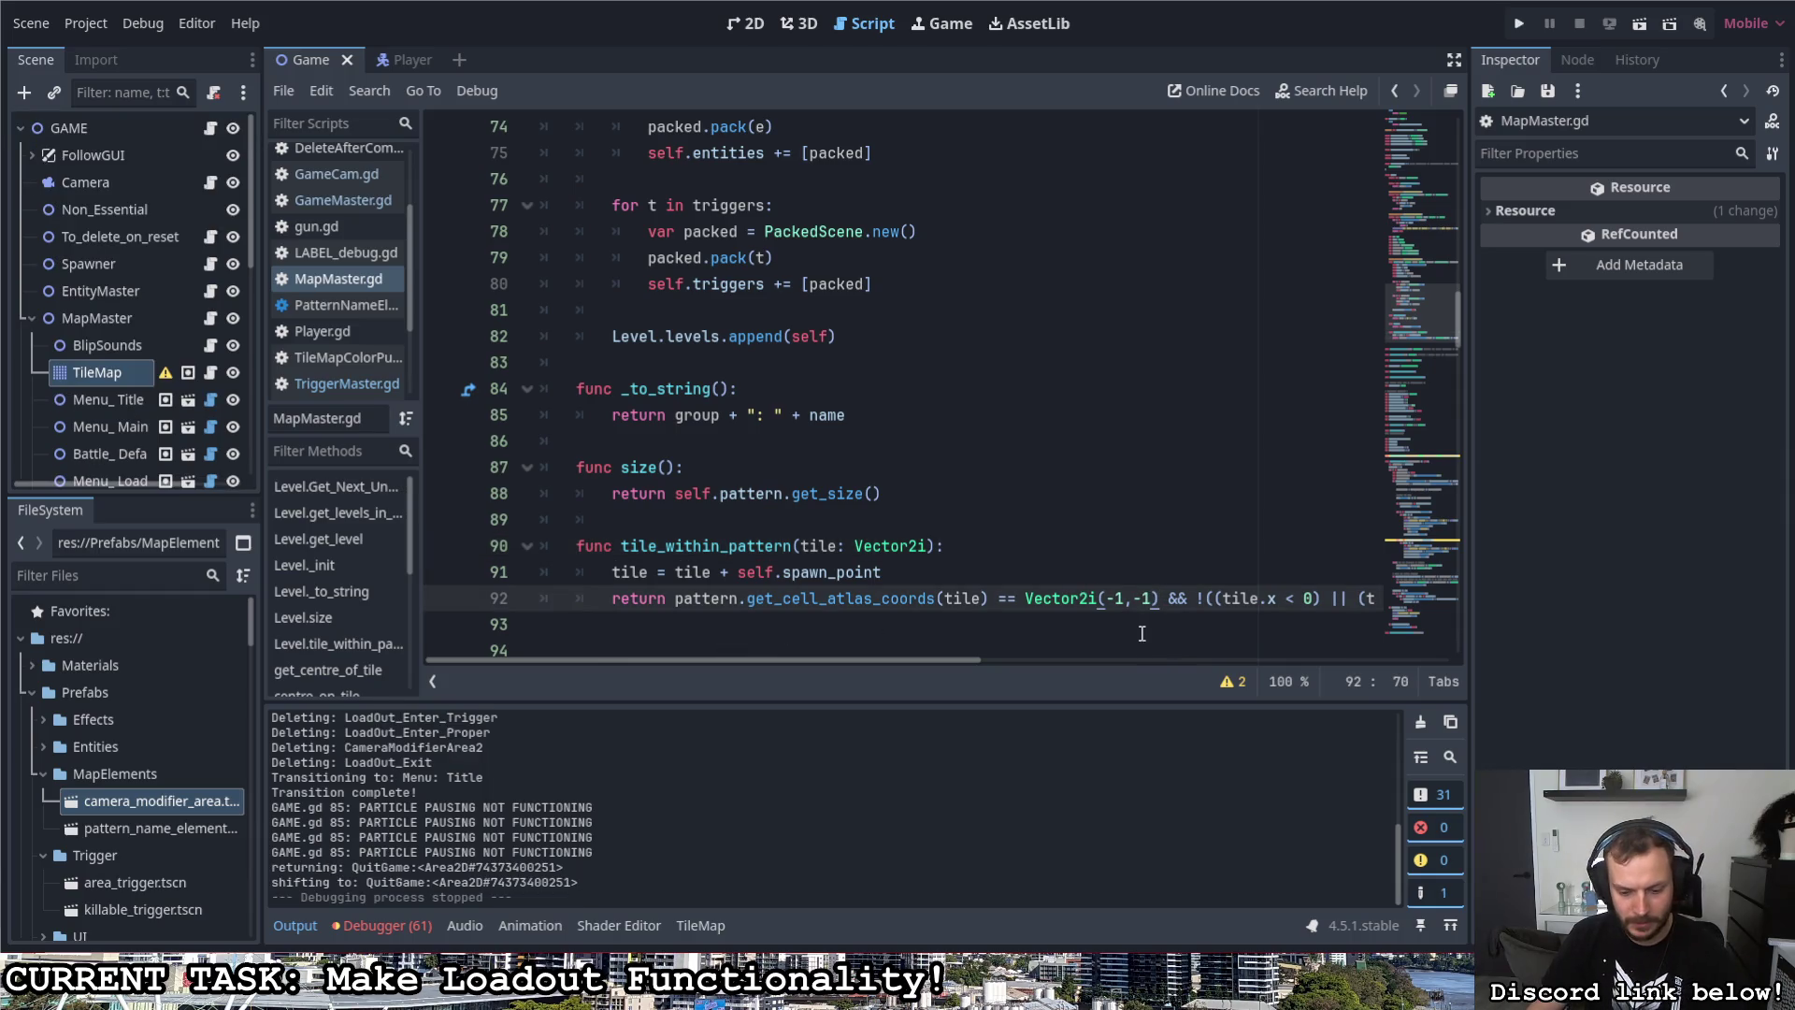
pyautogui.write(')')
pyautogui.click(671, 600)
pyautogui.write('(')
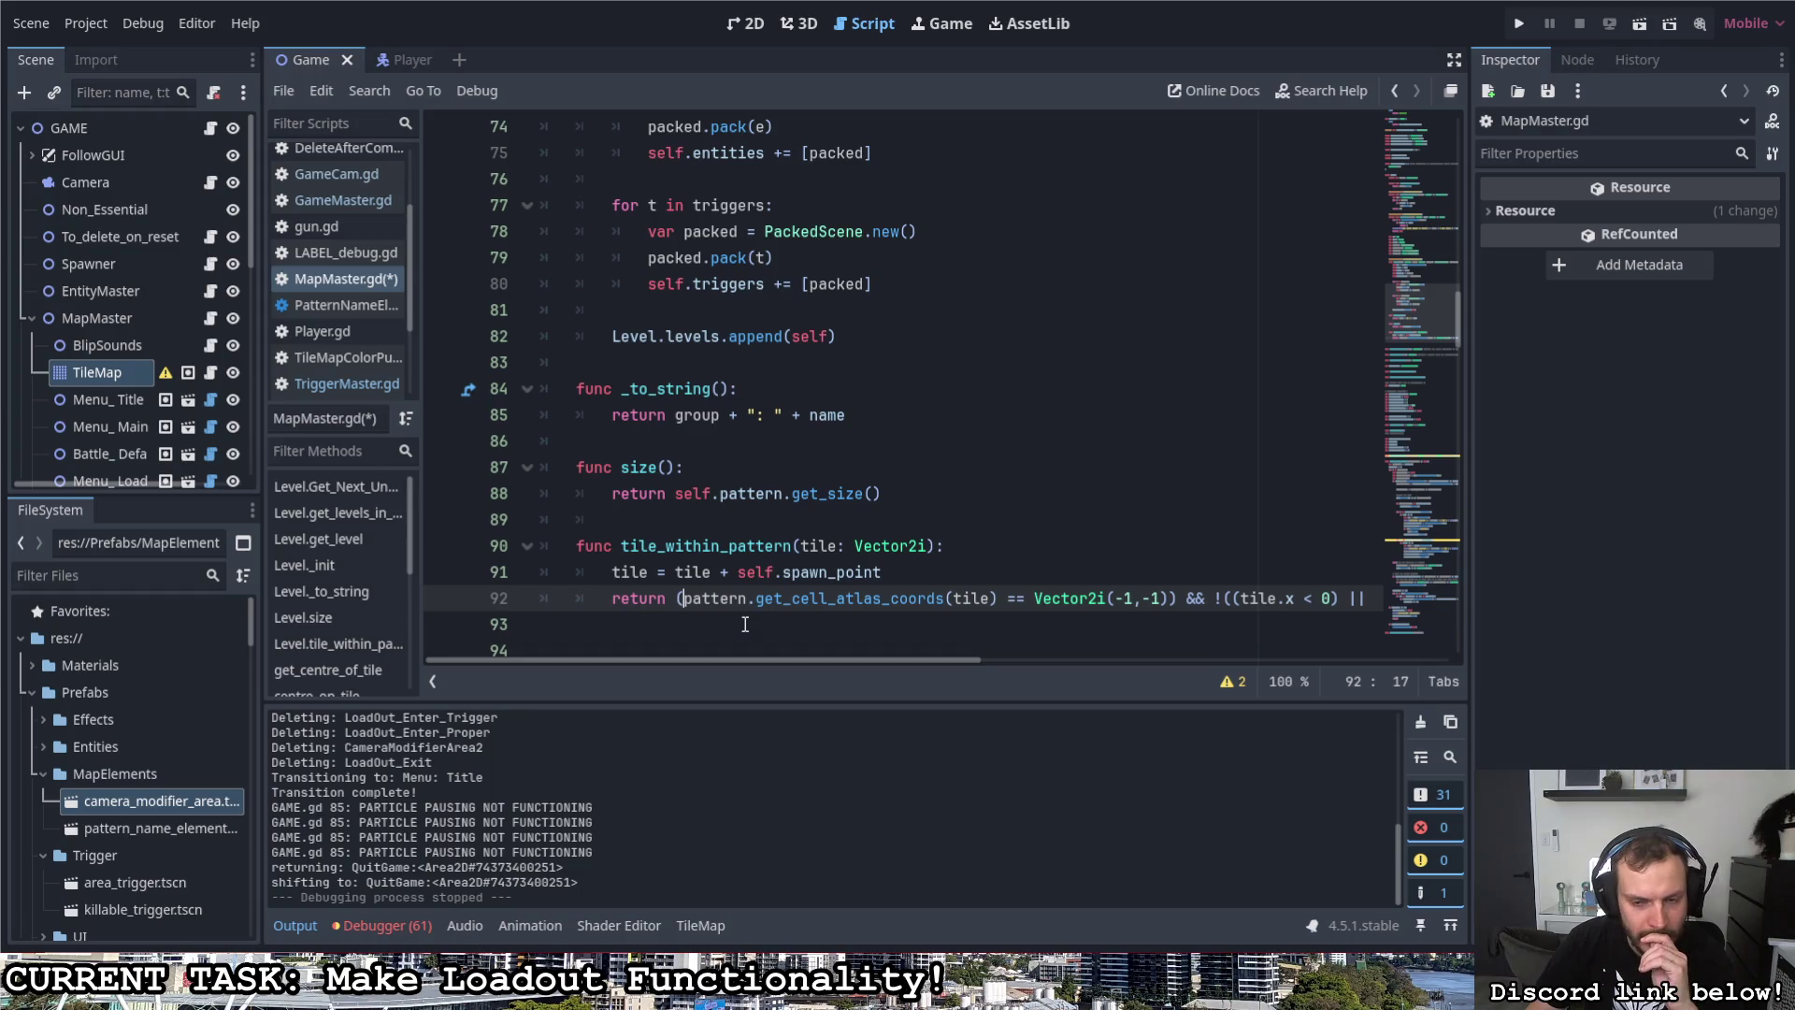
pyautogui.doubleClick(1015, 598)
pyautogui.write('!=')
pyautogui.click(1100, 599)
pyautogui.hotkey('ctrl', 's')
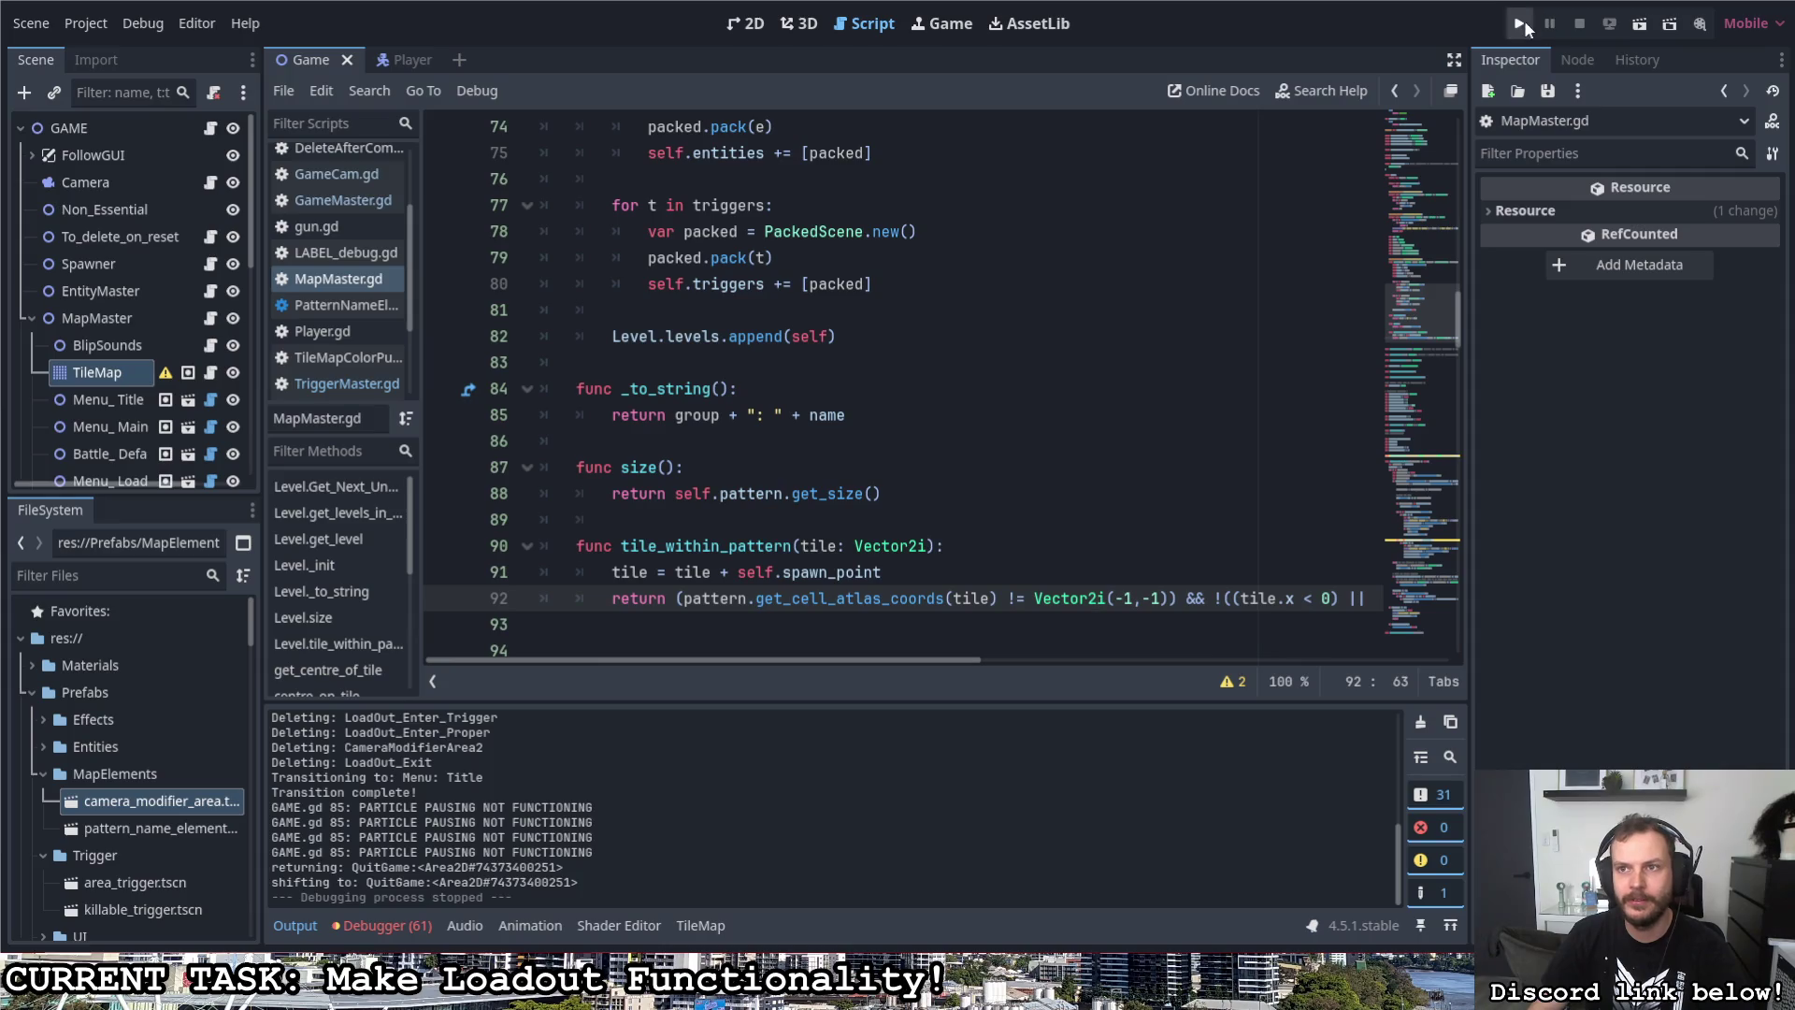
pyautogui.click(1524, 20)
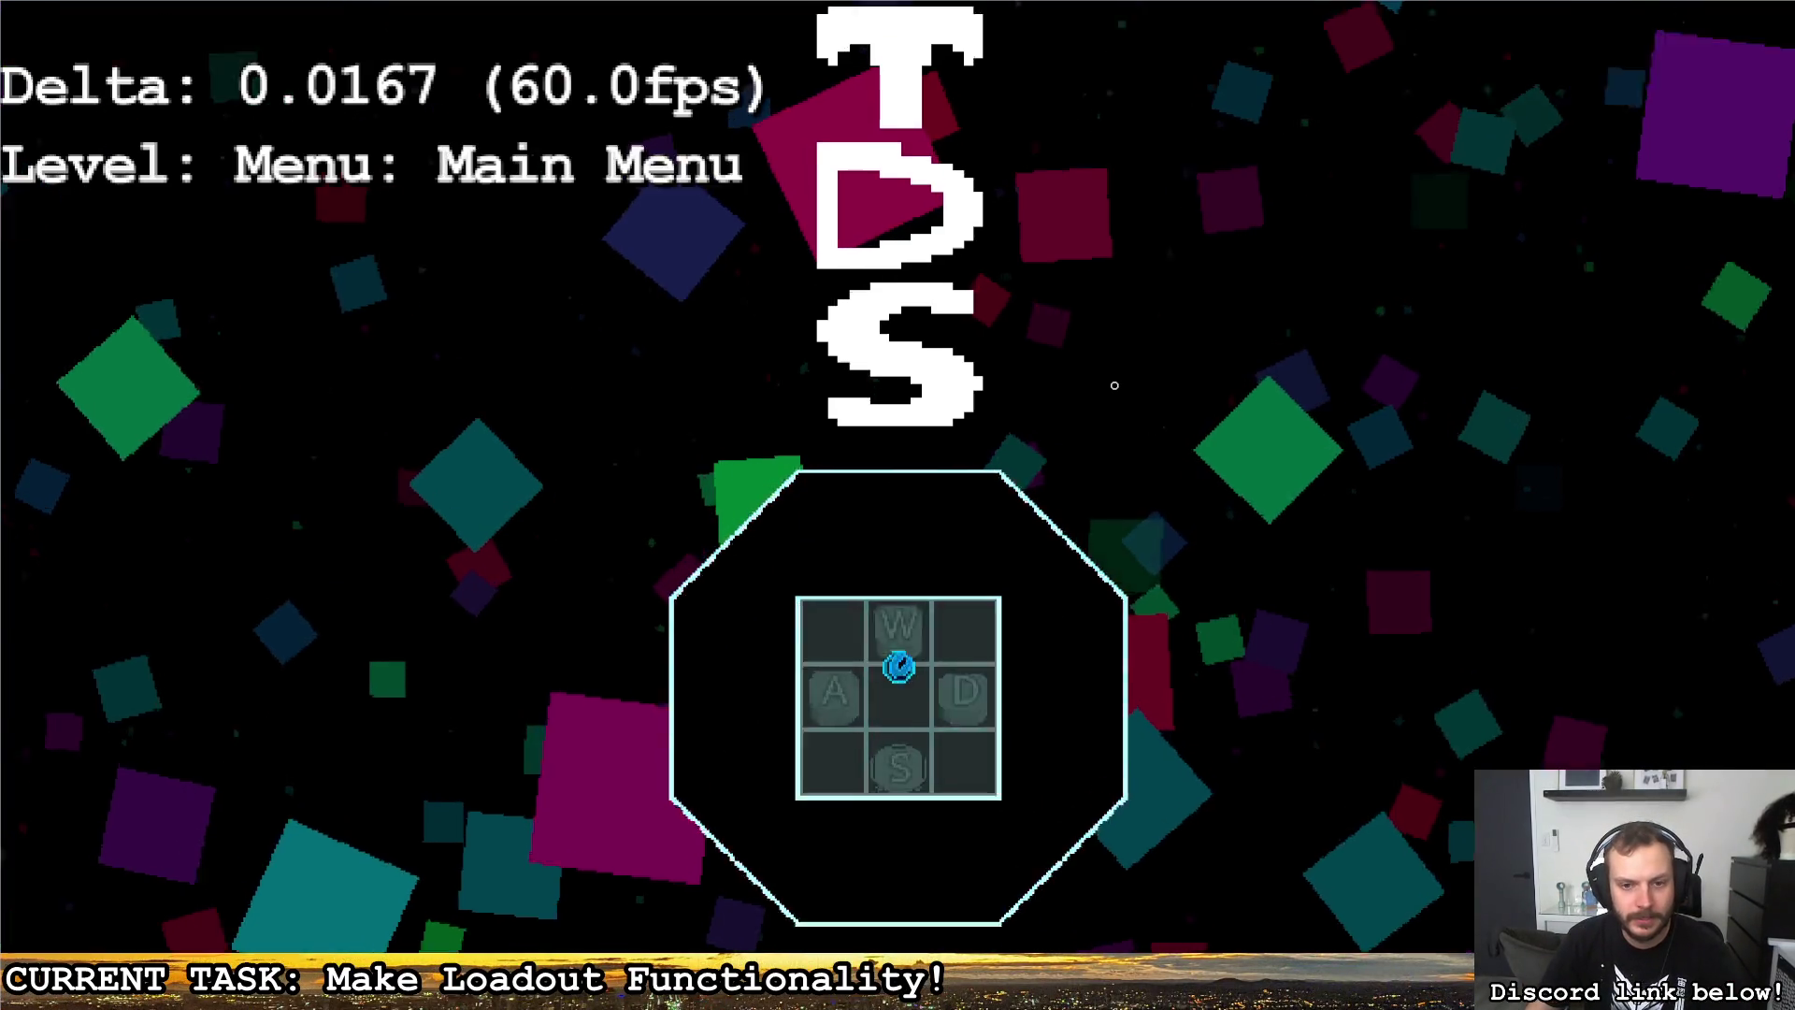
# Step: Walk up through the Loadout Entry Hall into the Loadout room and back out to the Main Menu
pyautogui.press('w')
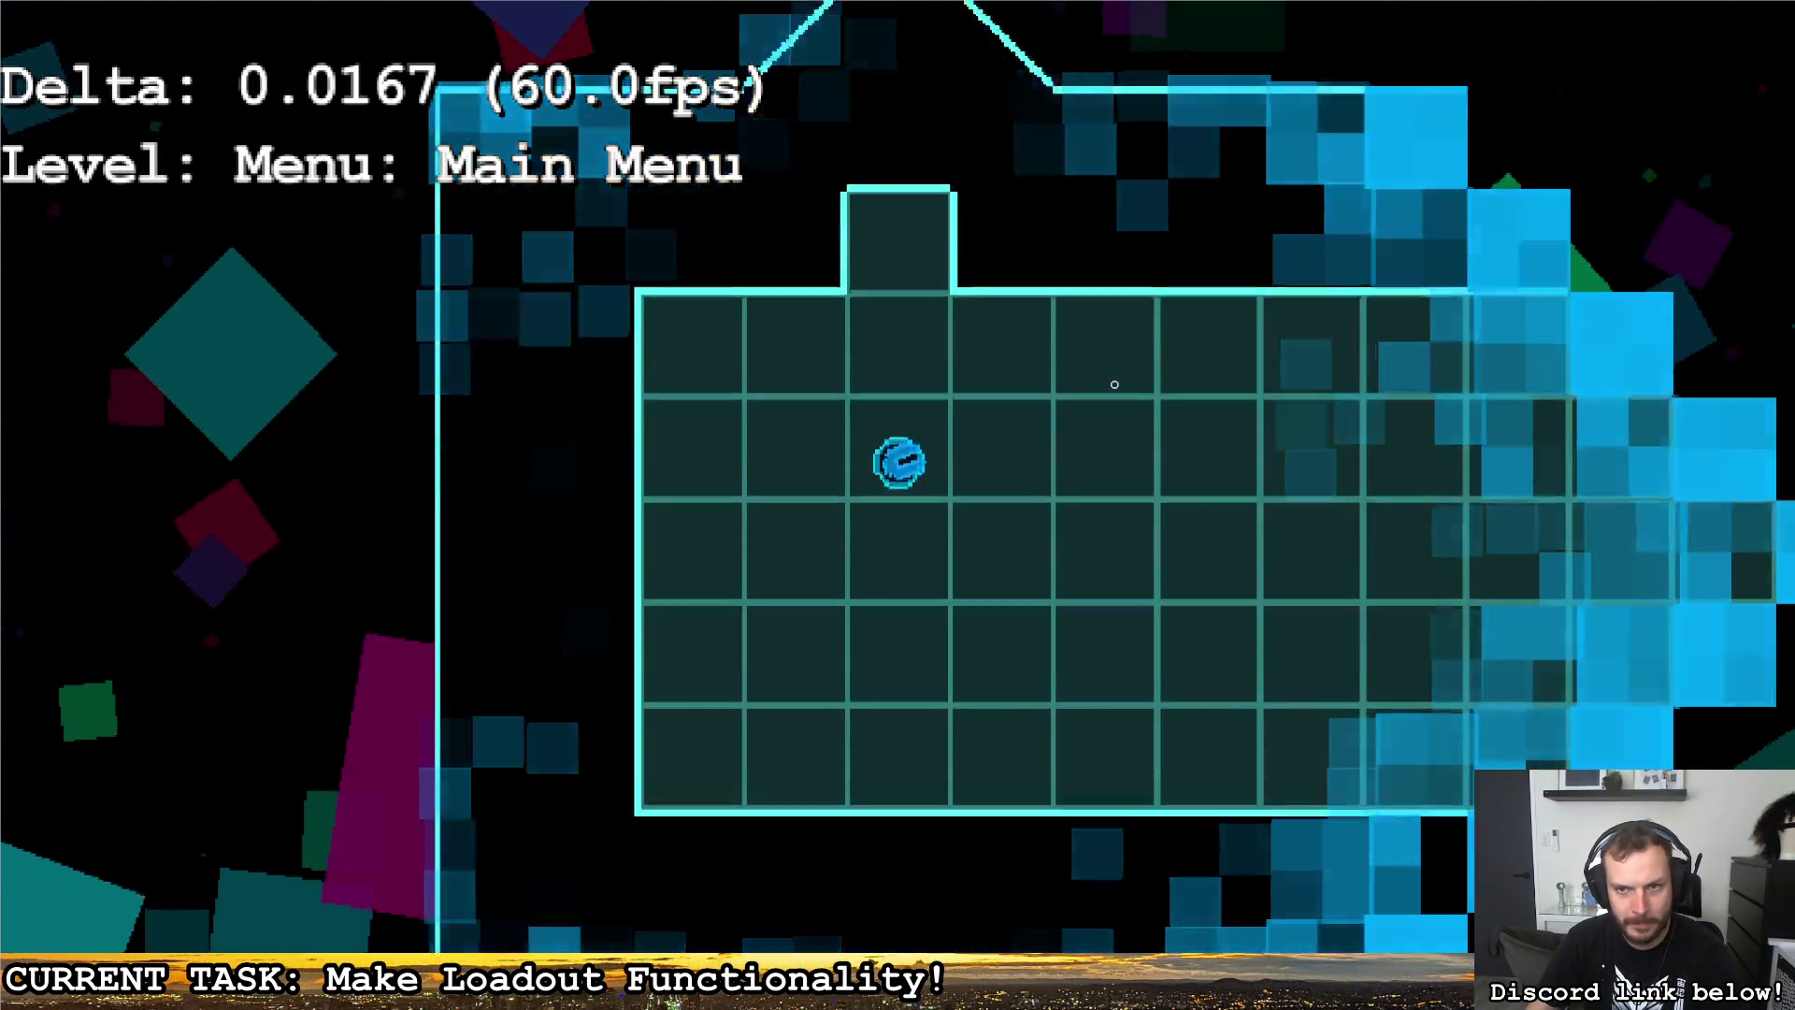
pyautogui.press('w')
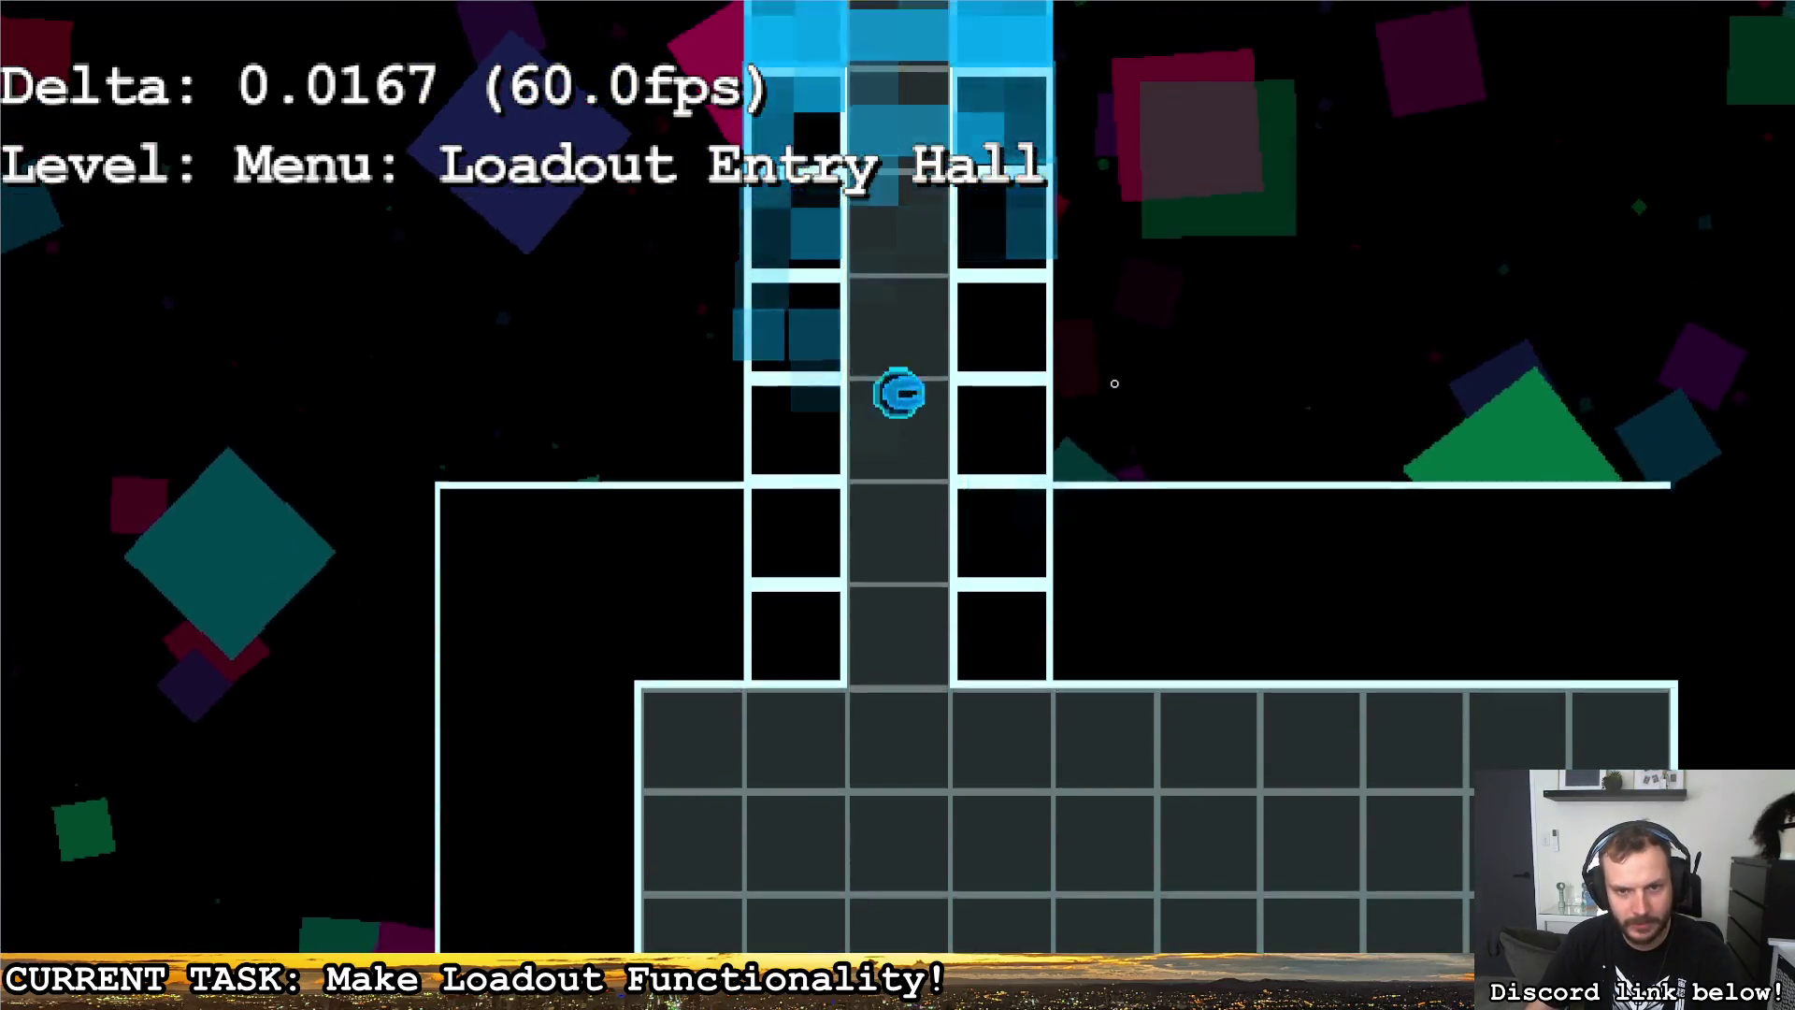
pyautogui.press('w')
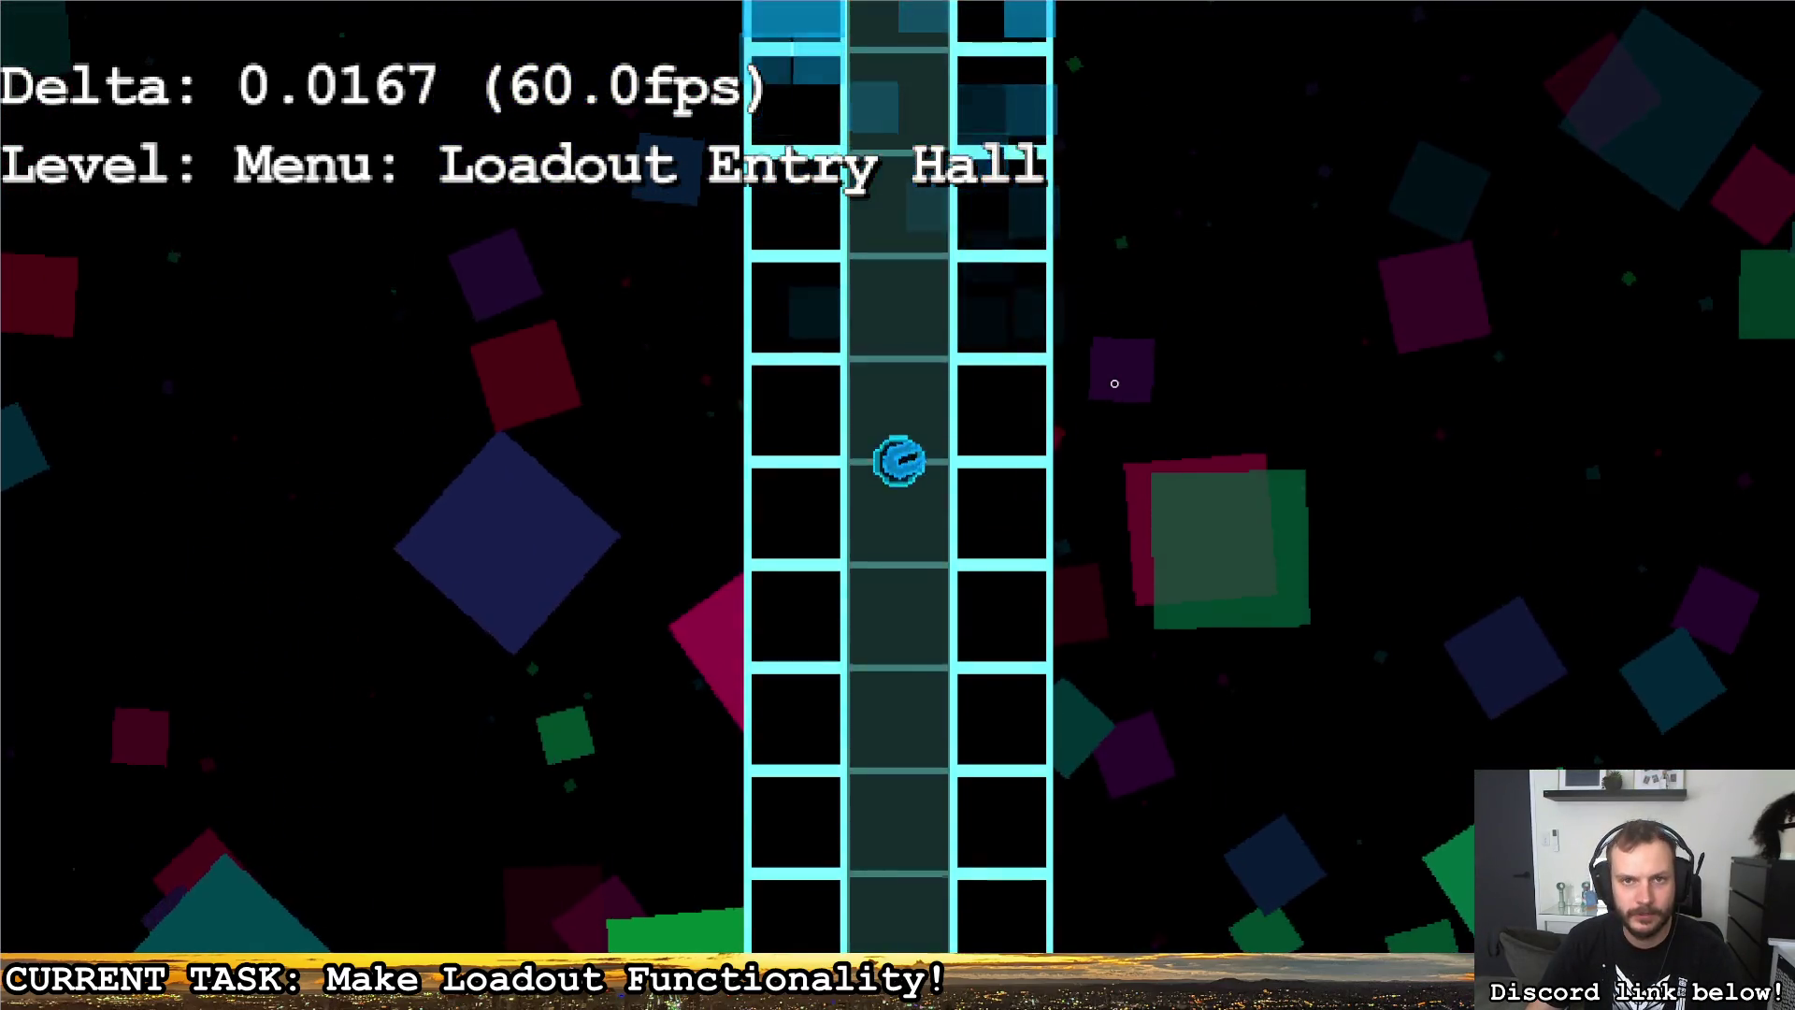
pyautogui.press('w')
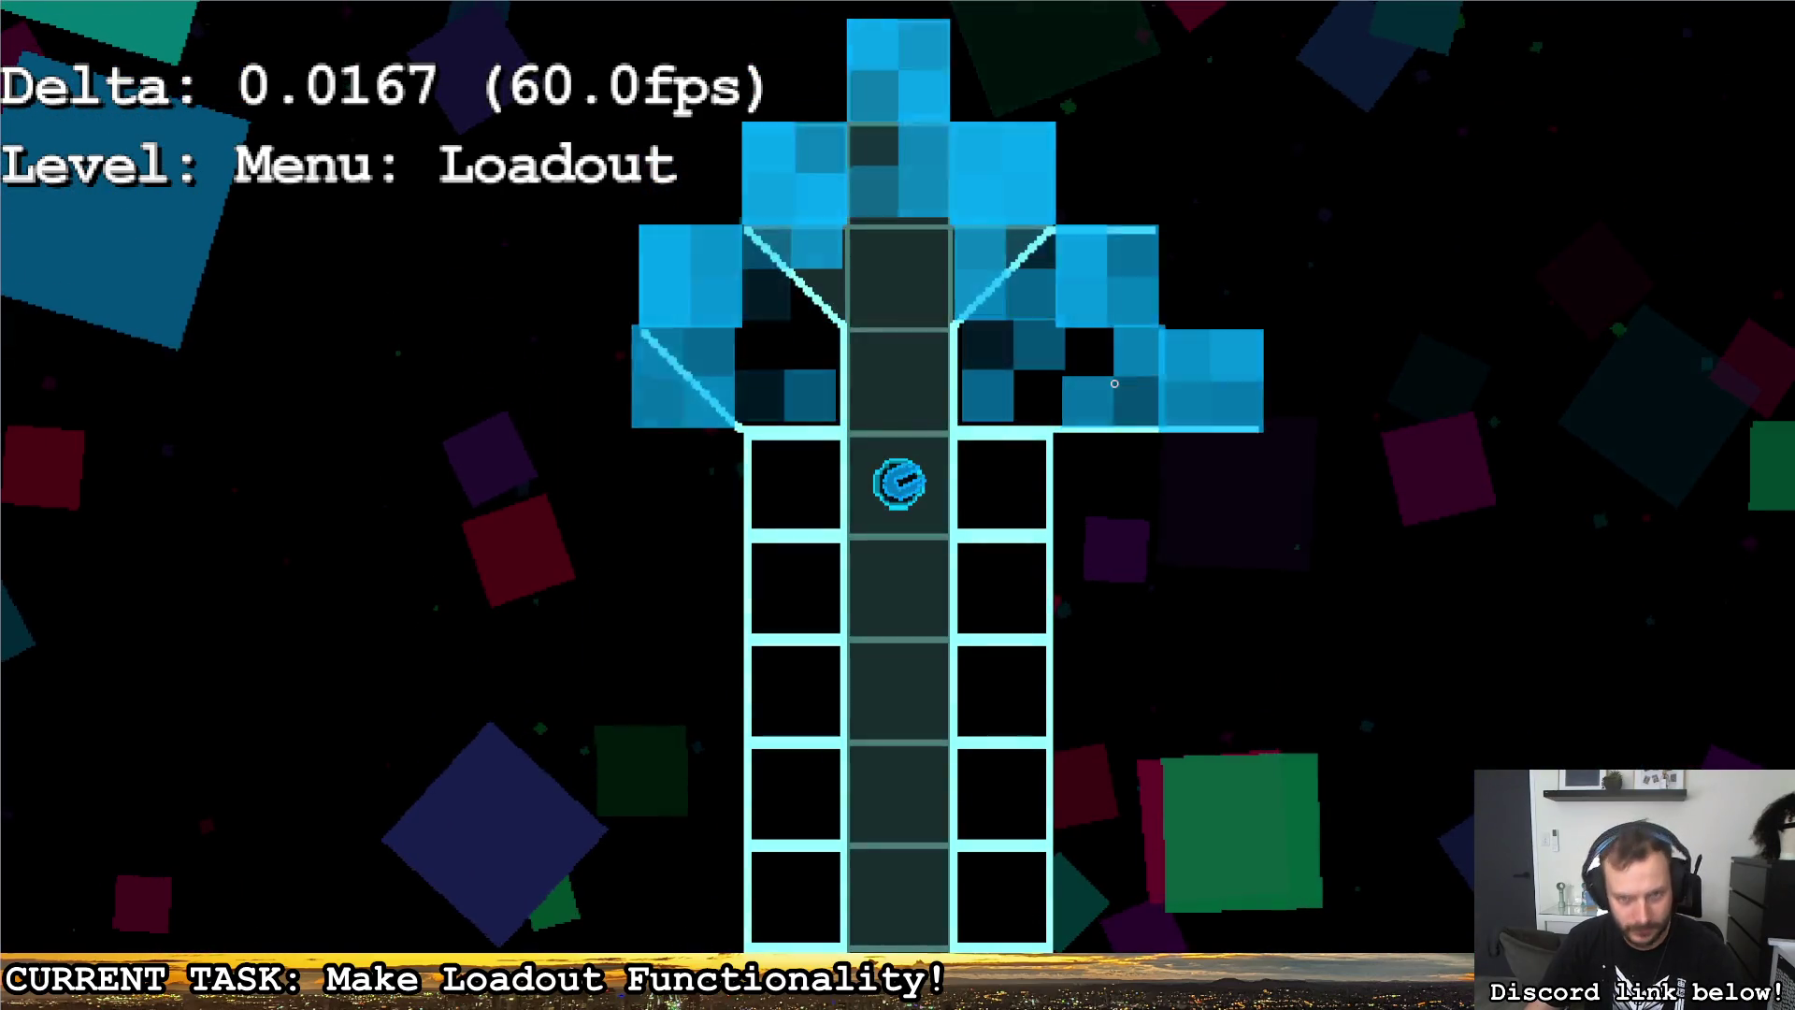
pyautogui.press('w')
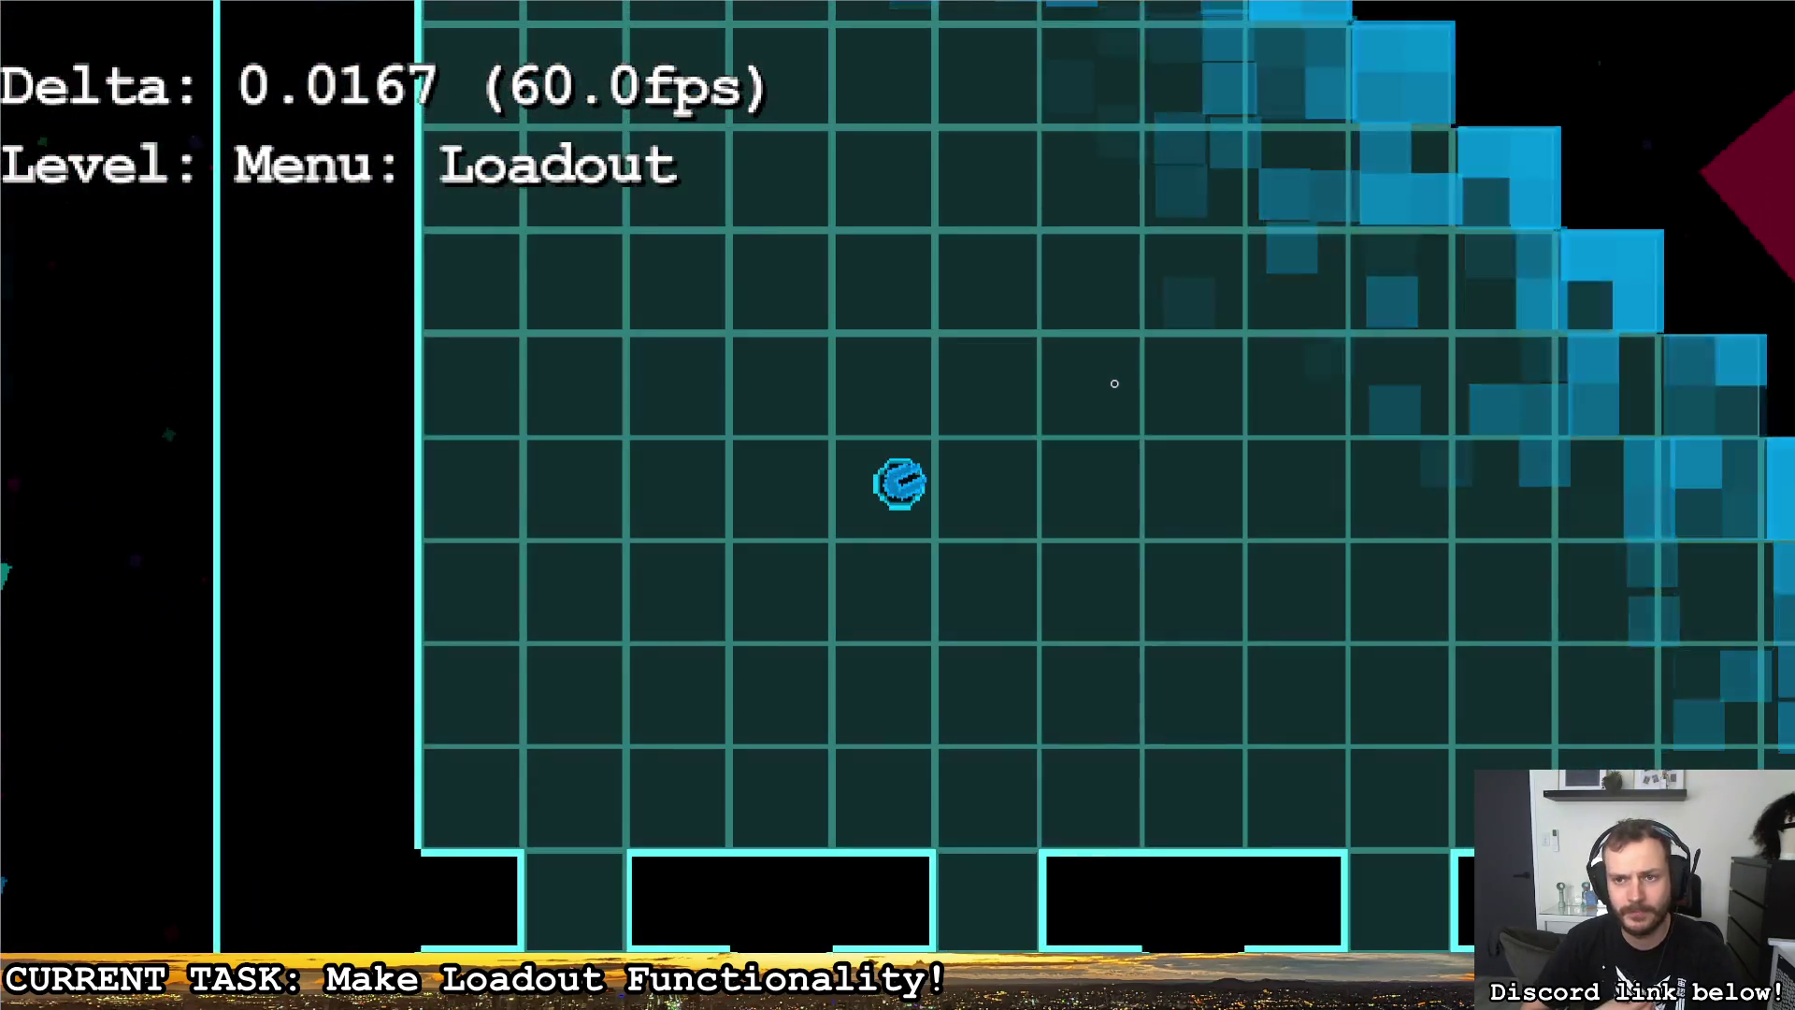
pyautogui.press('w')
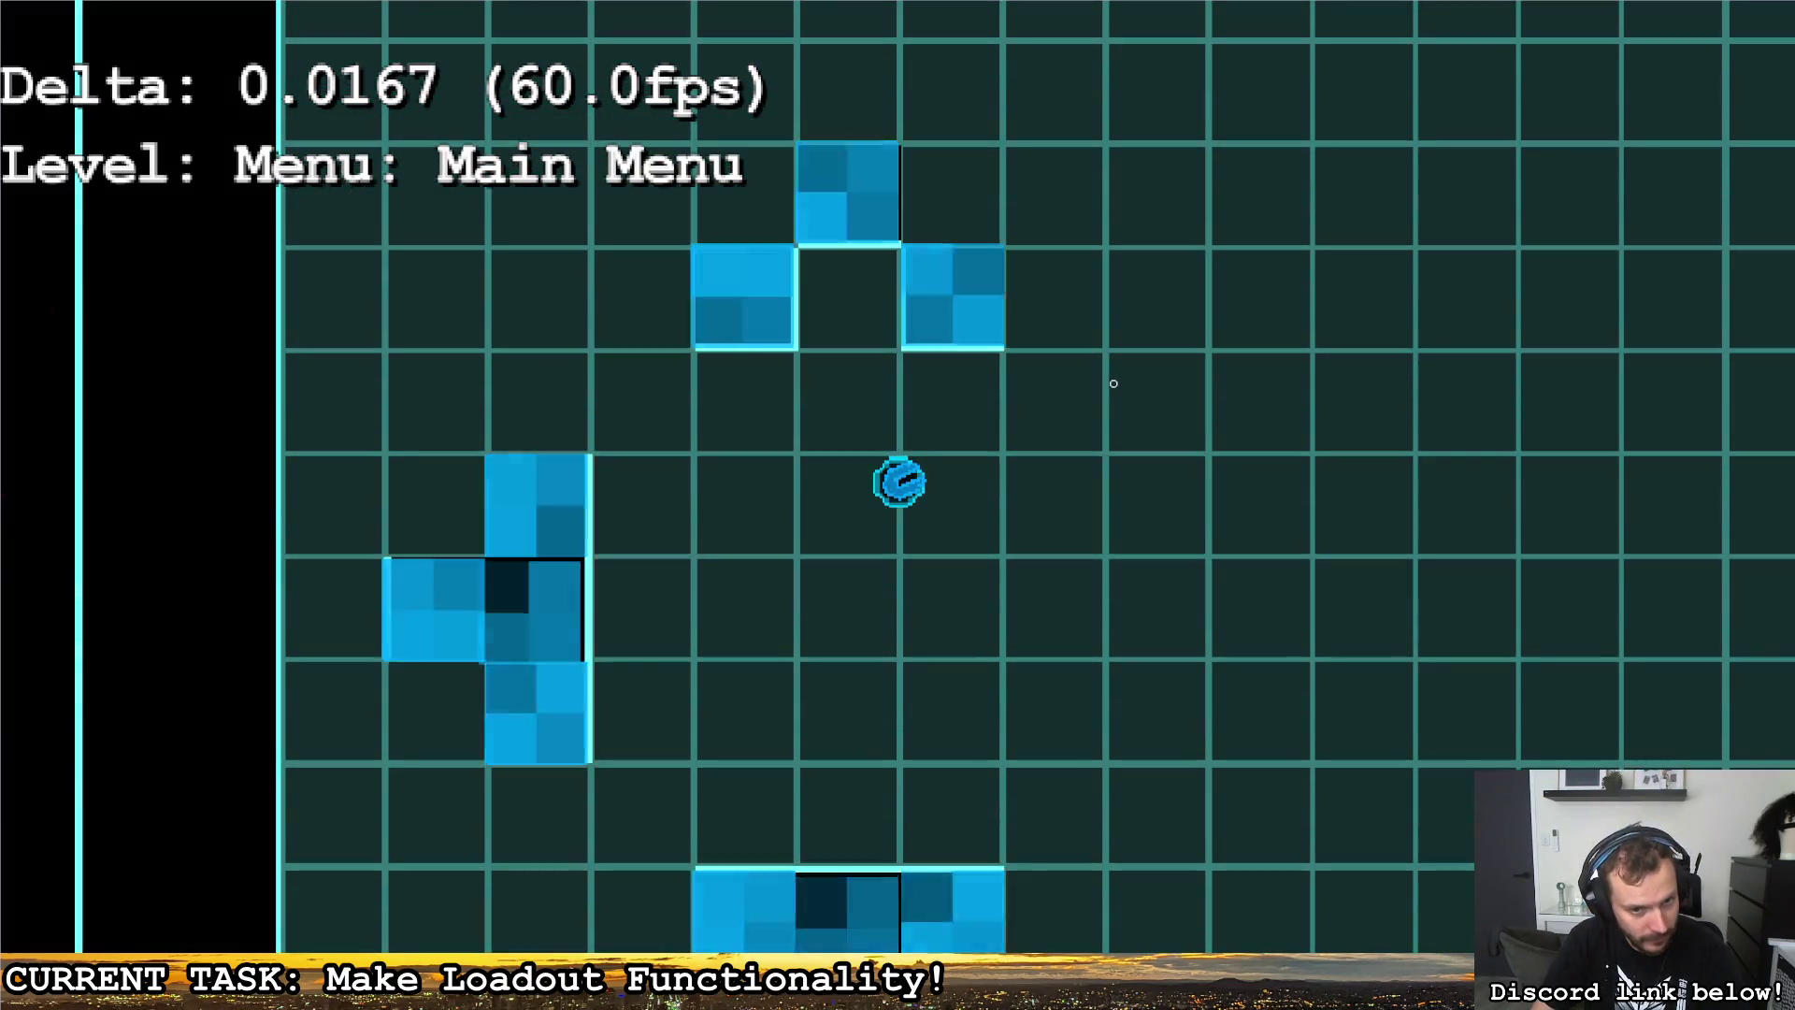
# Step: Travel right and up the diagonal corridor of the Main Menu level, firing two shots
pyautogui.press('d')
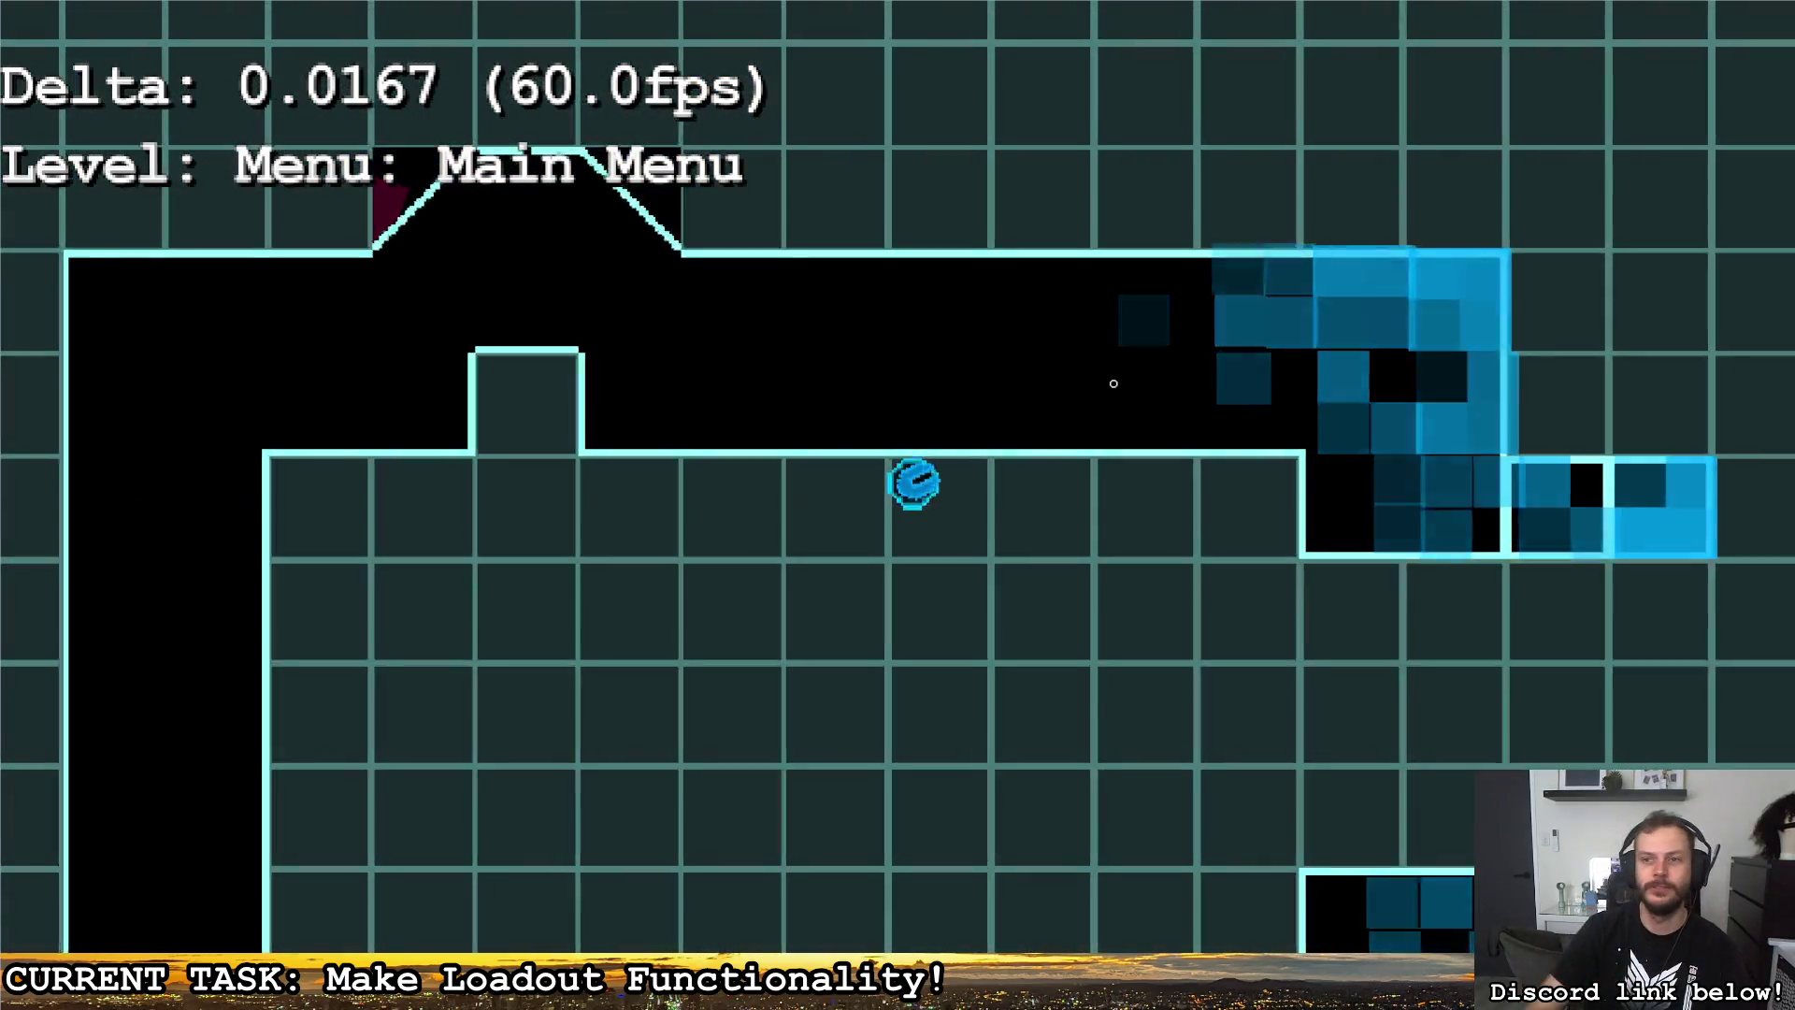
pyautogui.press('d')
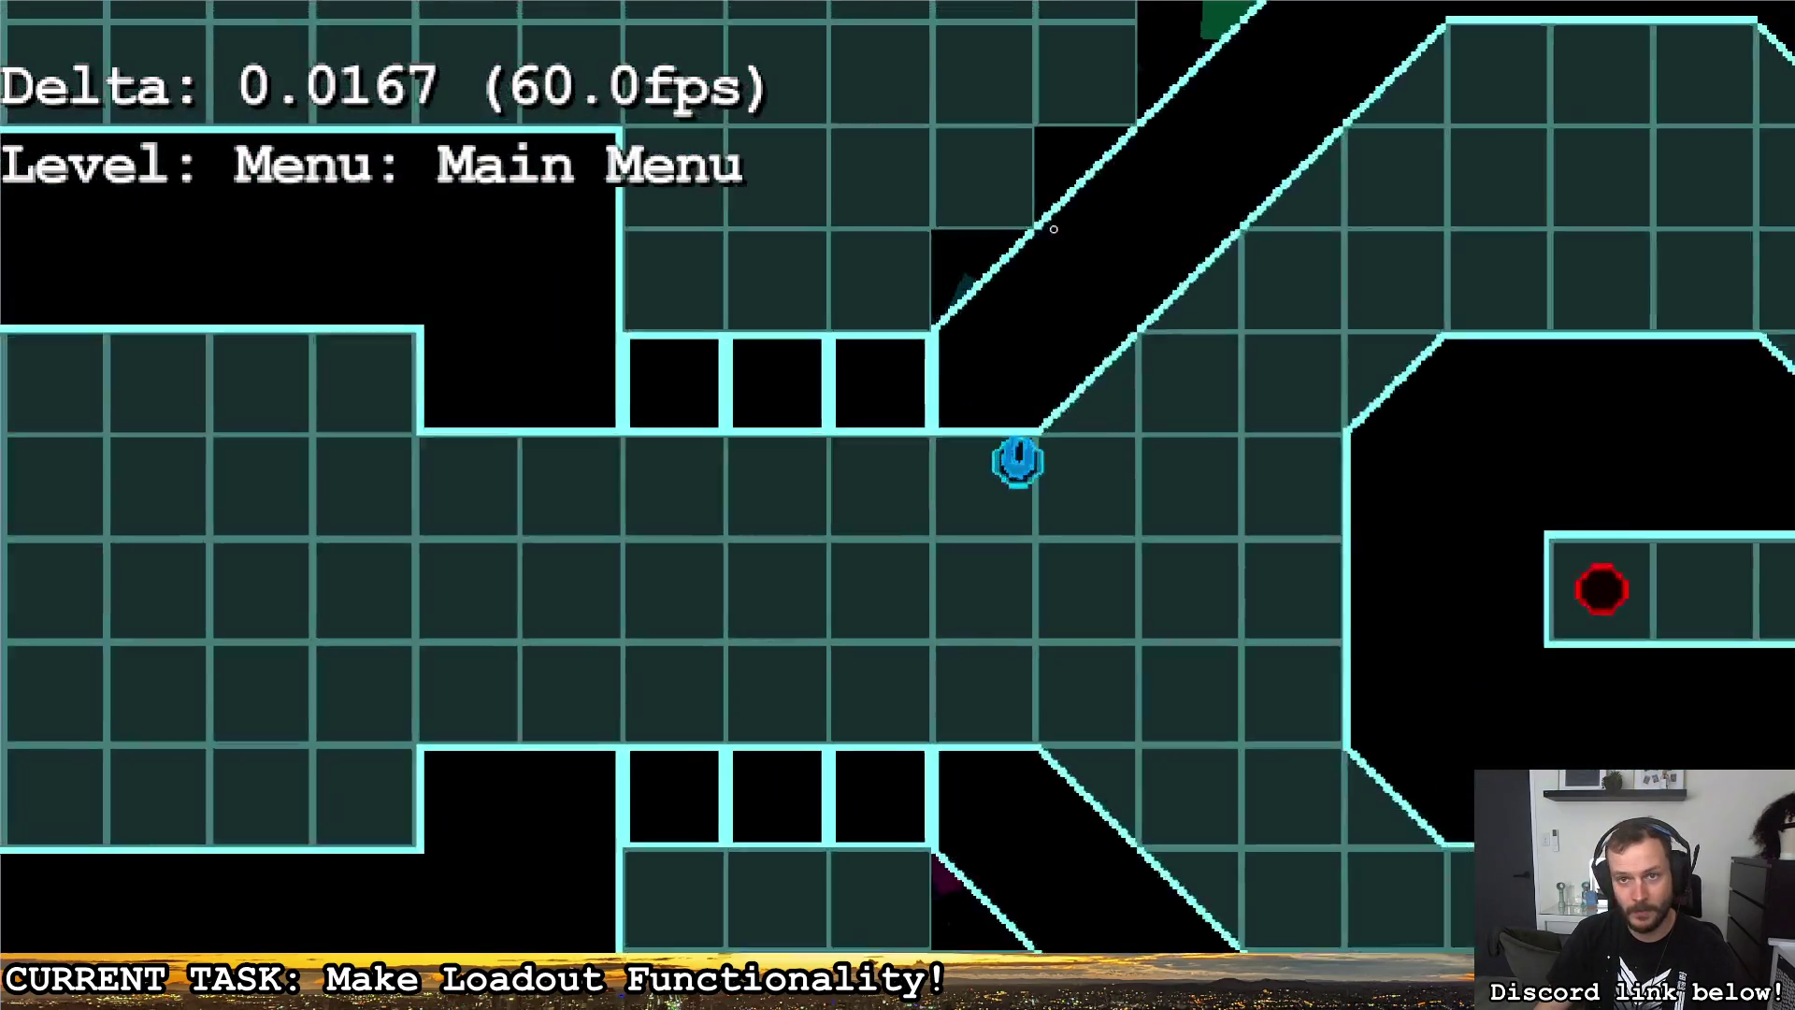
pyautogui.press('w')
pyautogui.press('d')
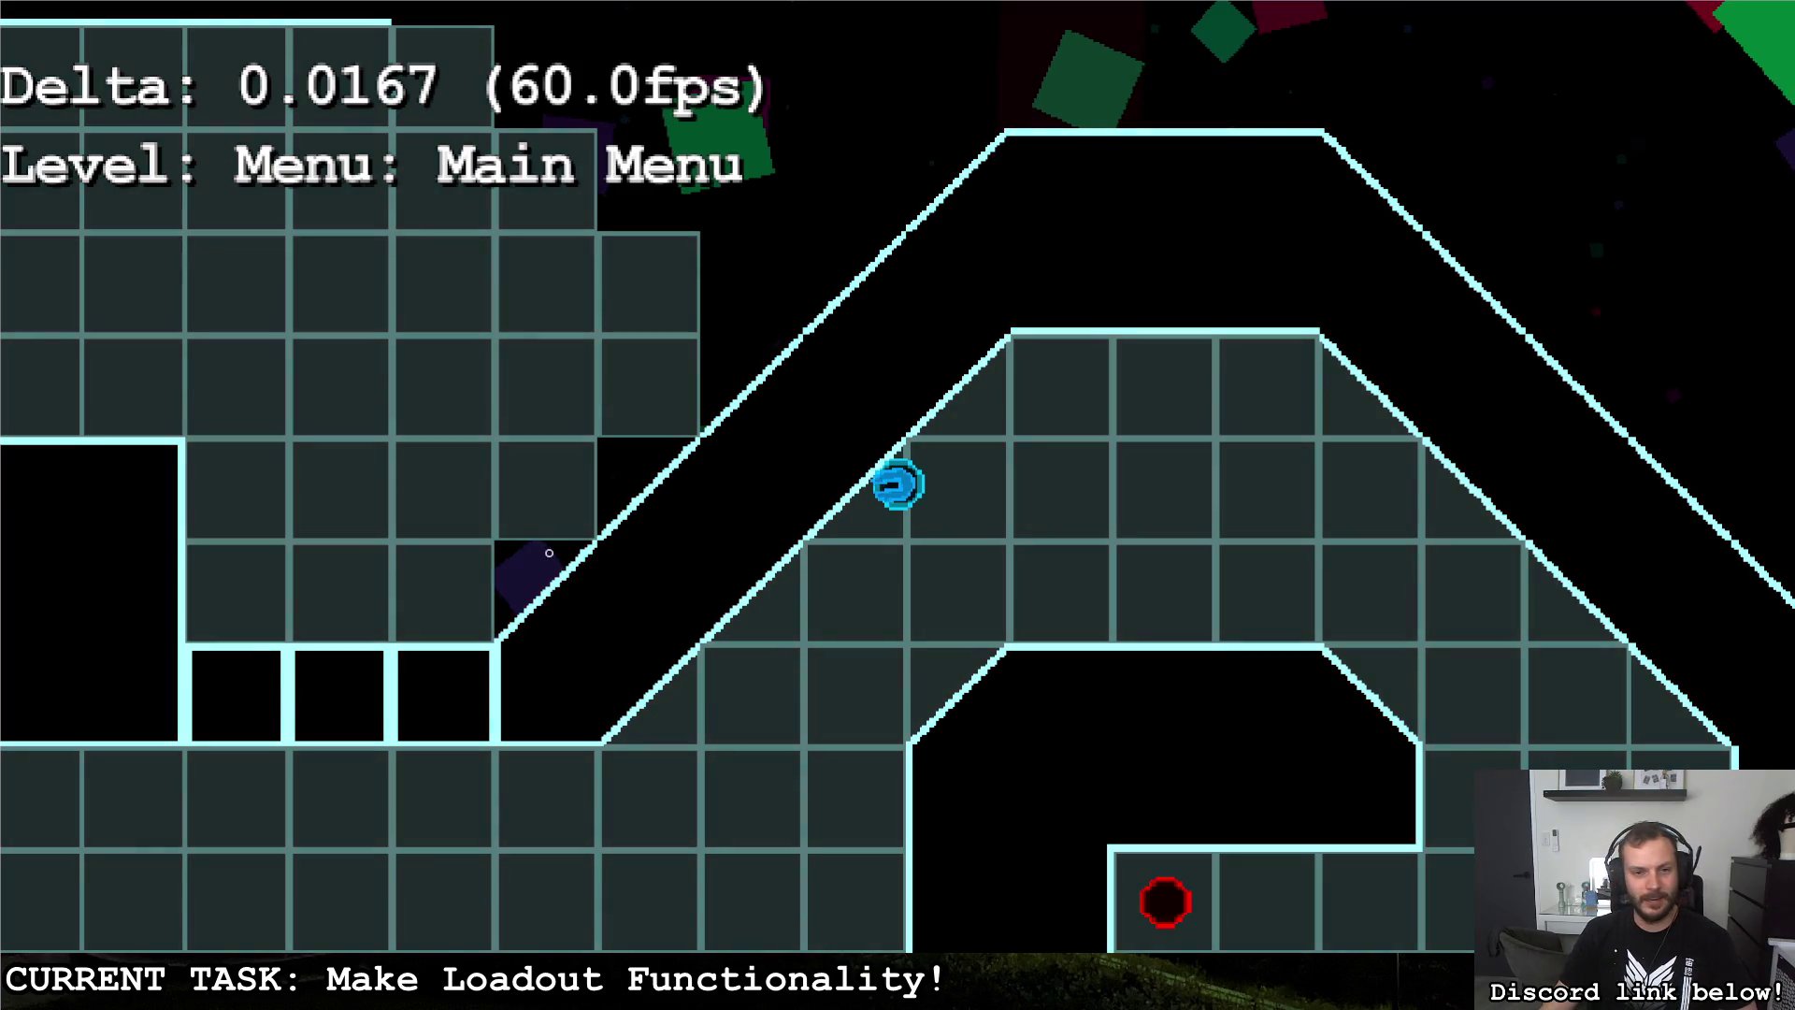
pyautogui.click(905, 603)
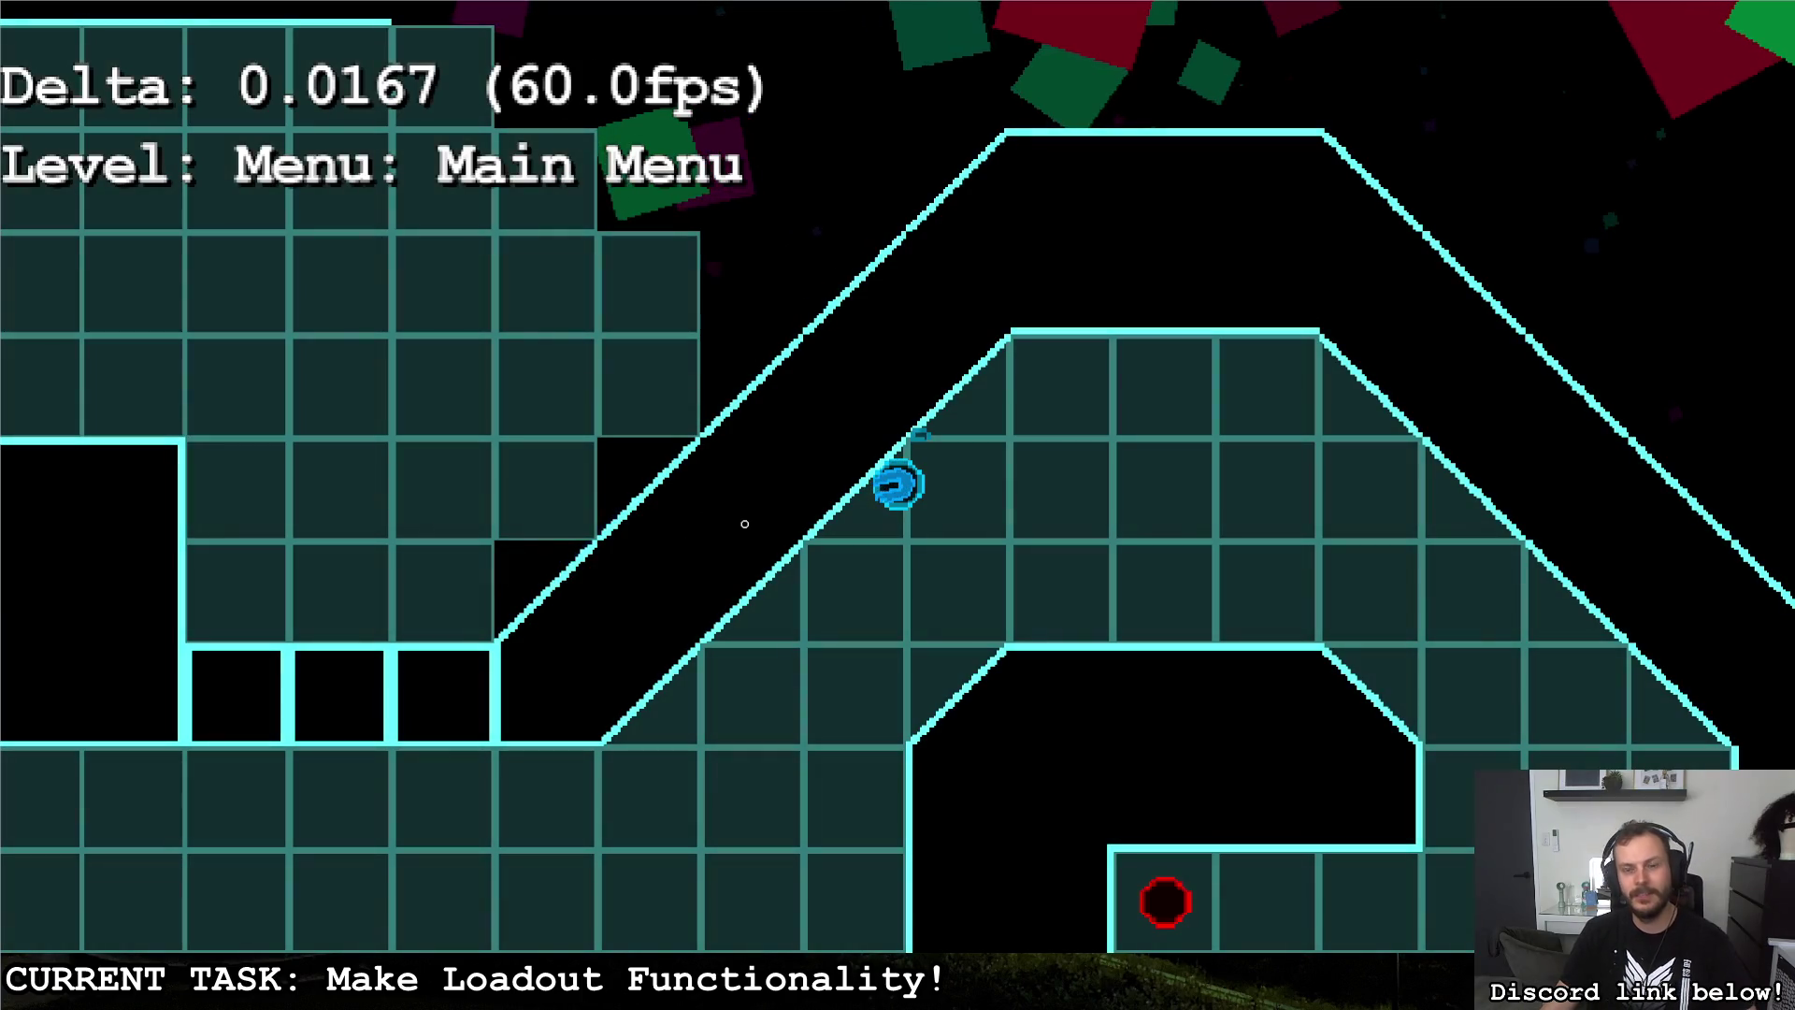
pyautogui.click(950, 681)
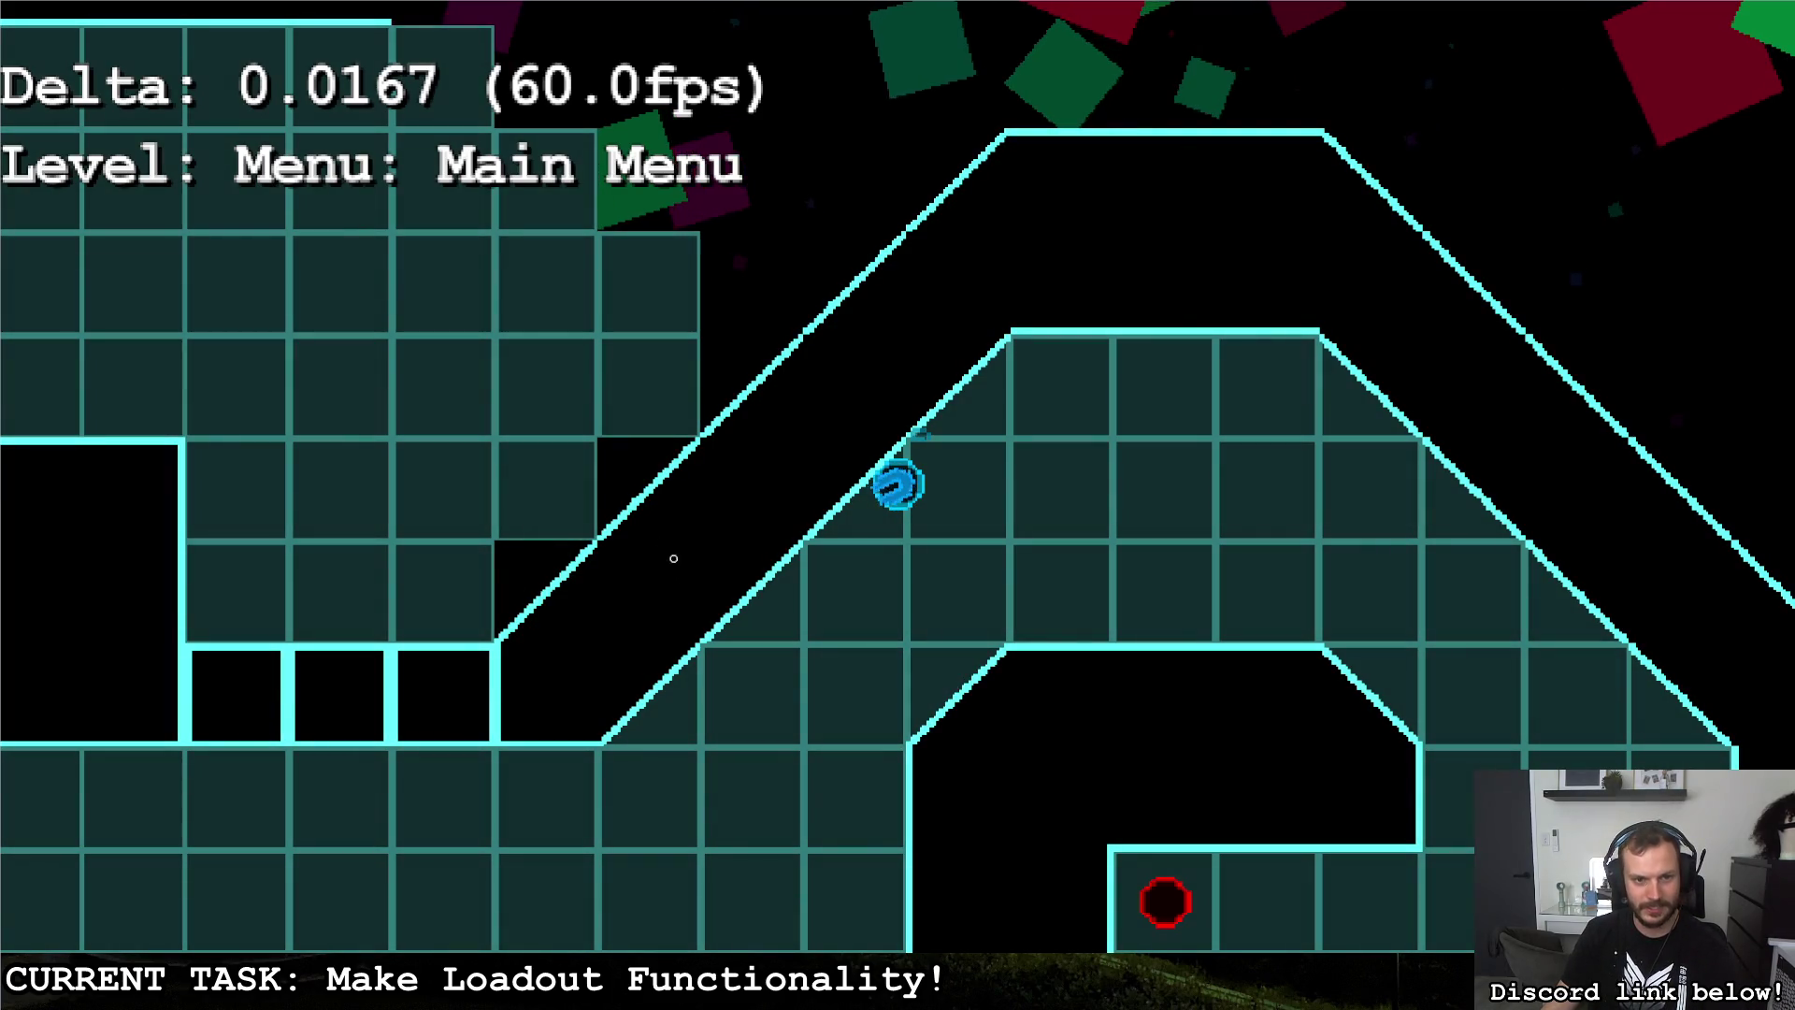
# Step: Quit the playtest from the pause menu and relaunch the project from the 2D workspace
pyautogui.press('Escape')
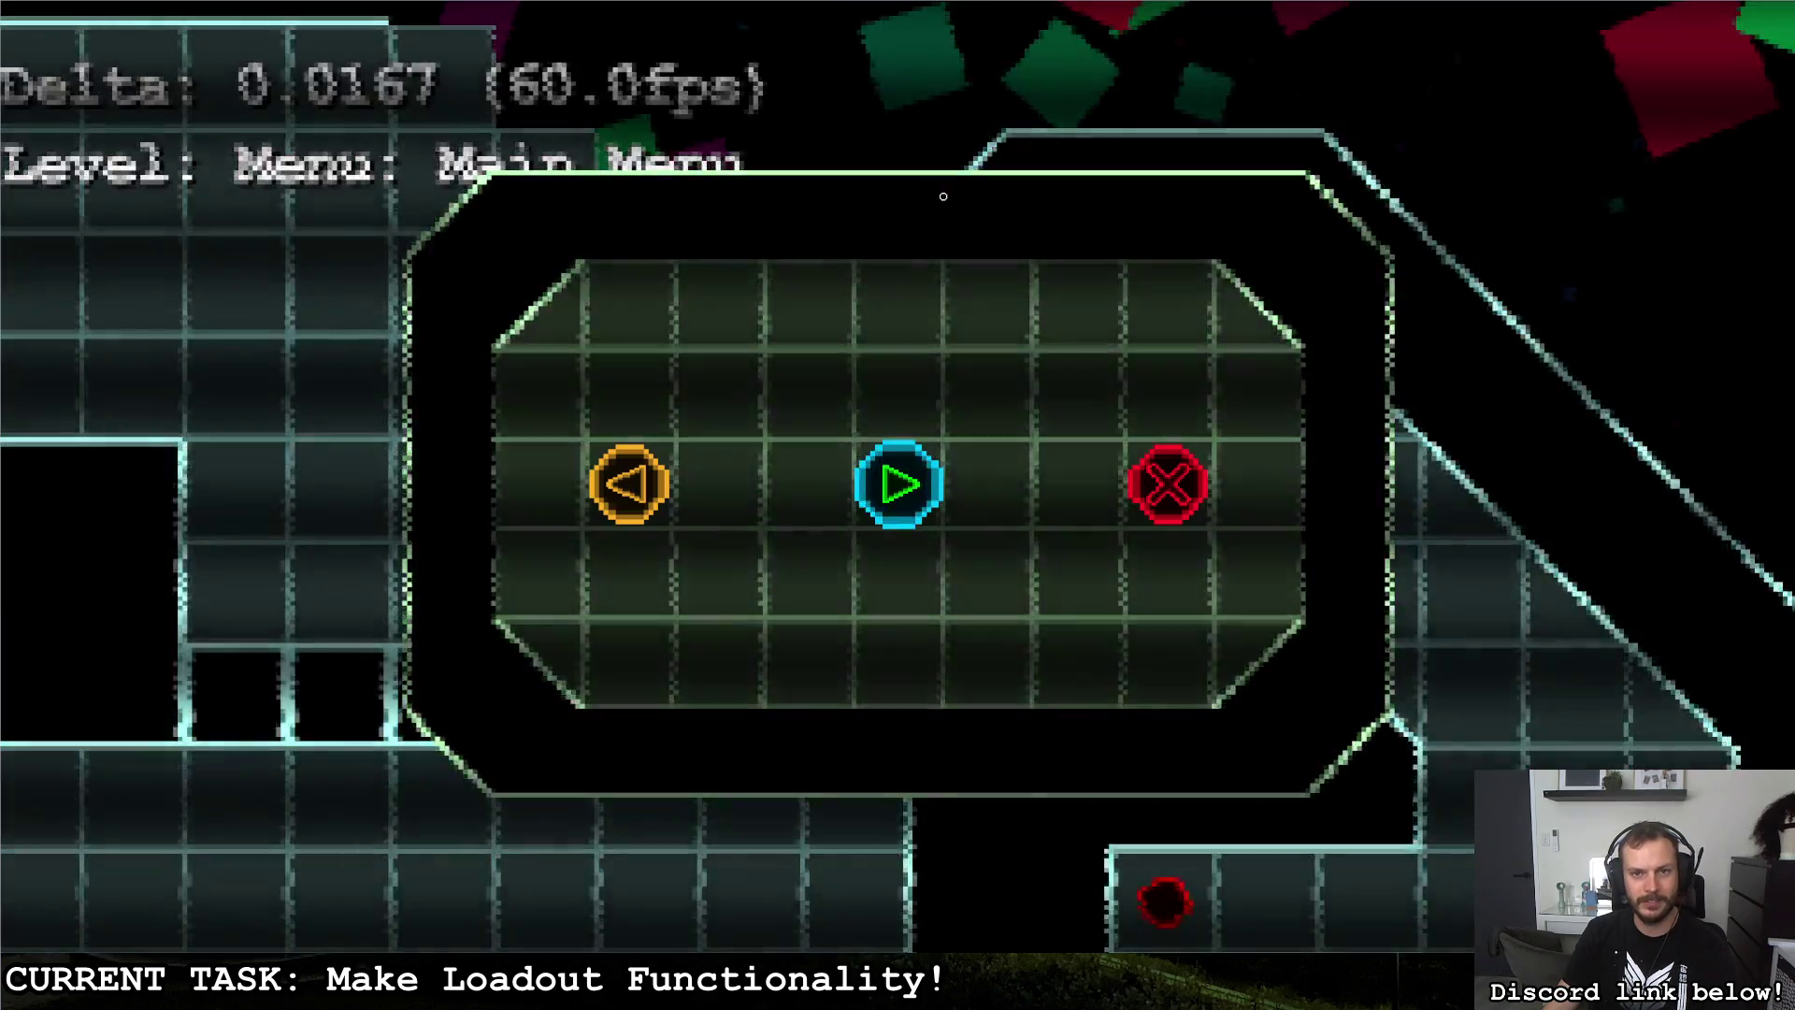
pyautogui.press('Right')
pyautogui.press('Return')
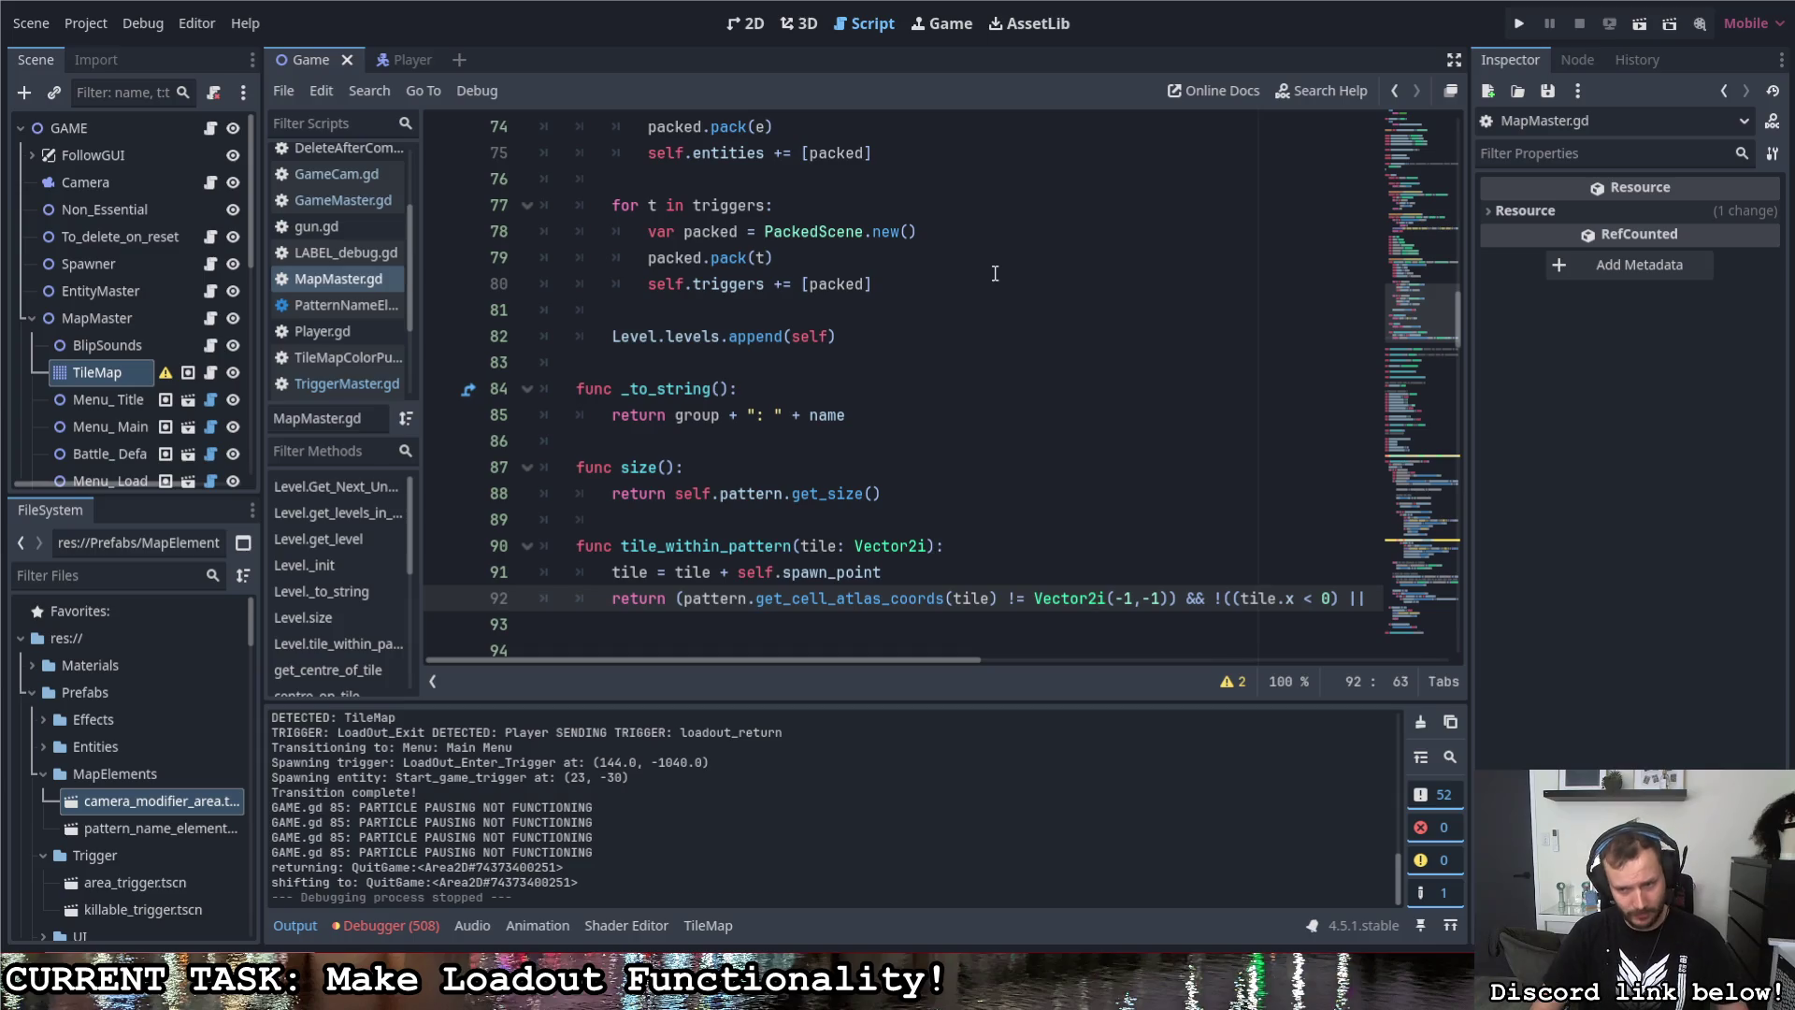
pyautogui.click(751, 26)
pyautogui.click(1520, 23)
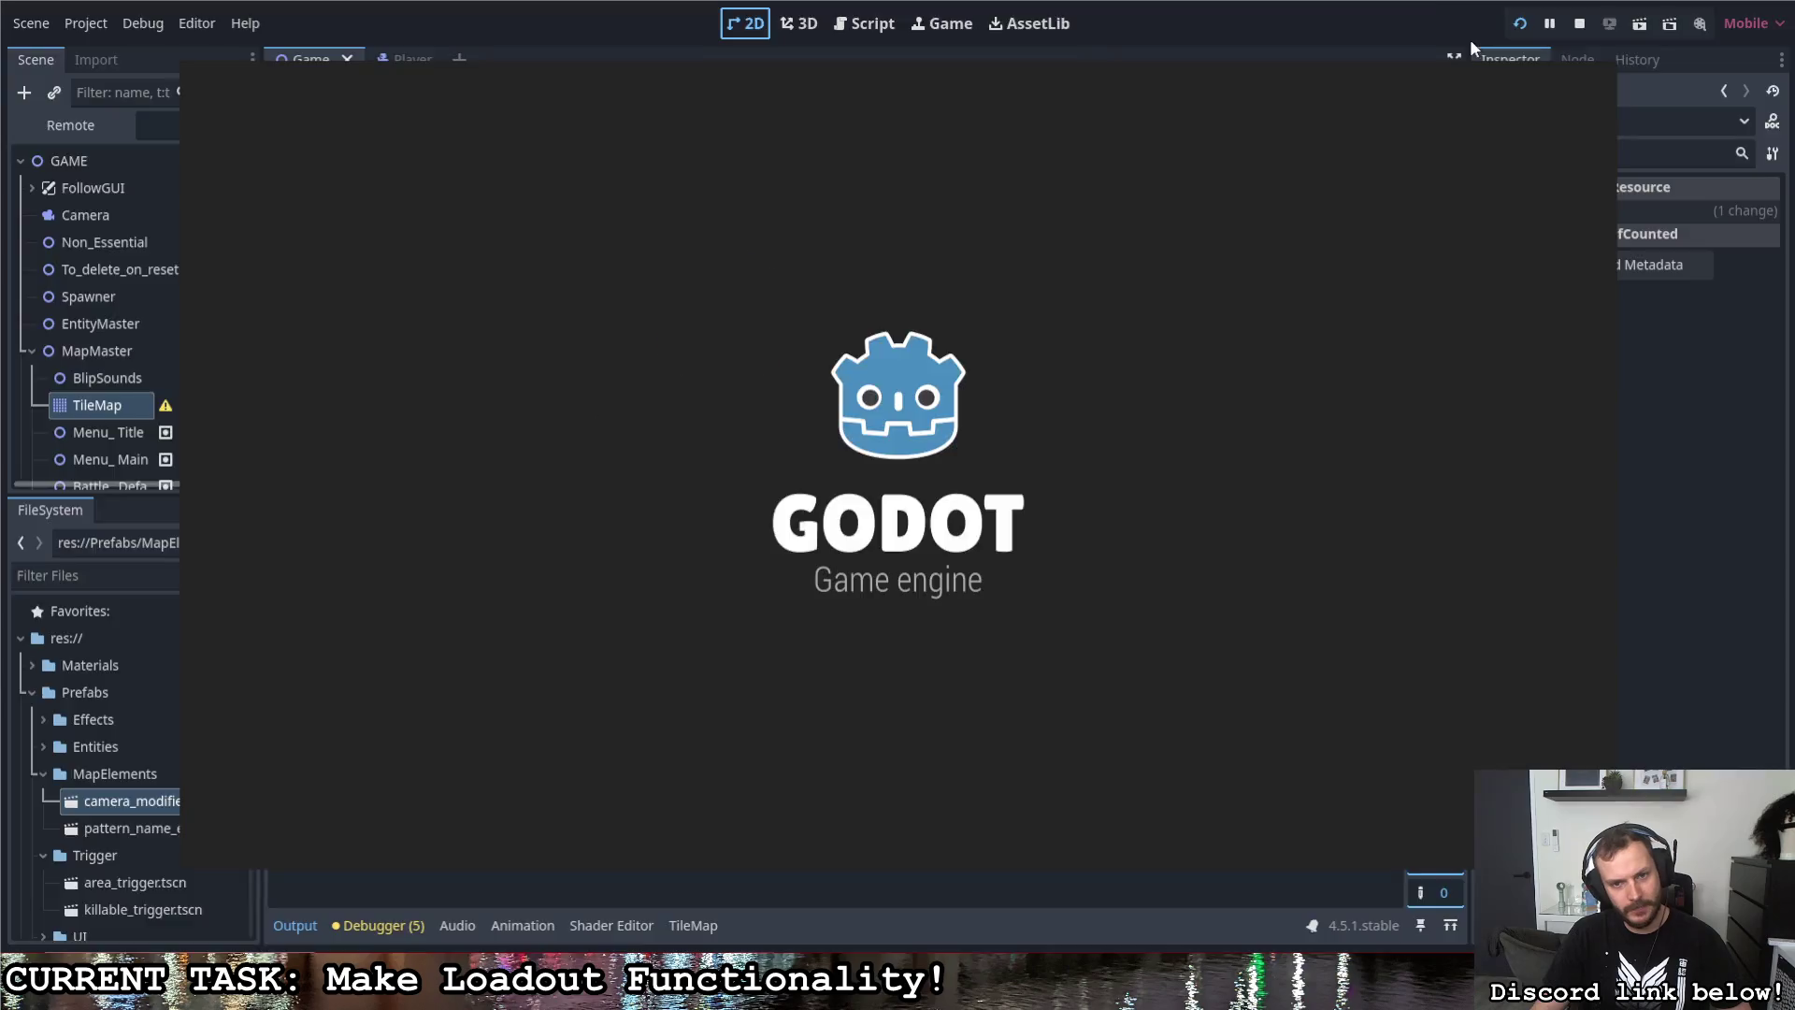
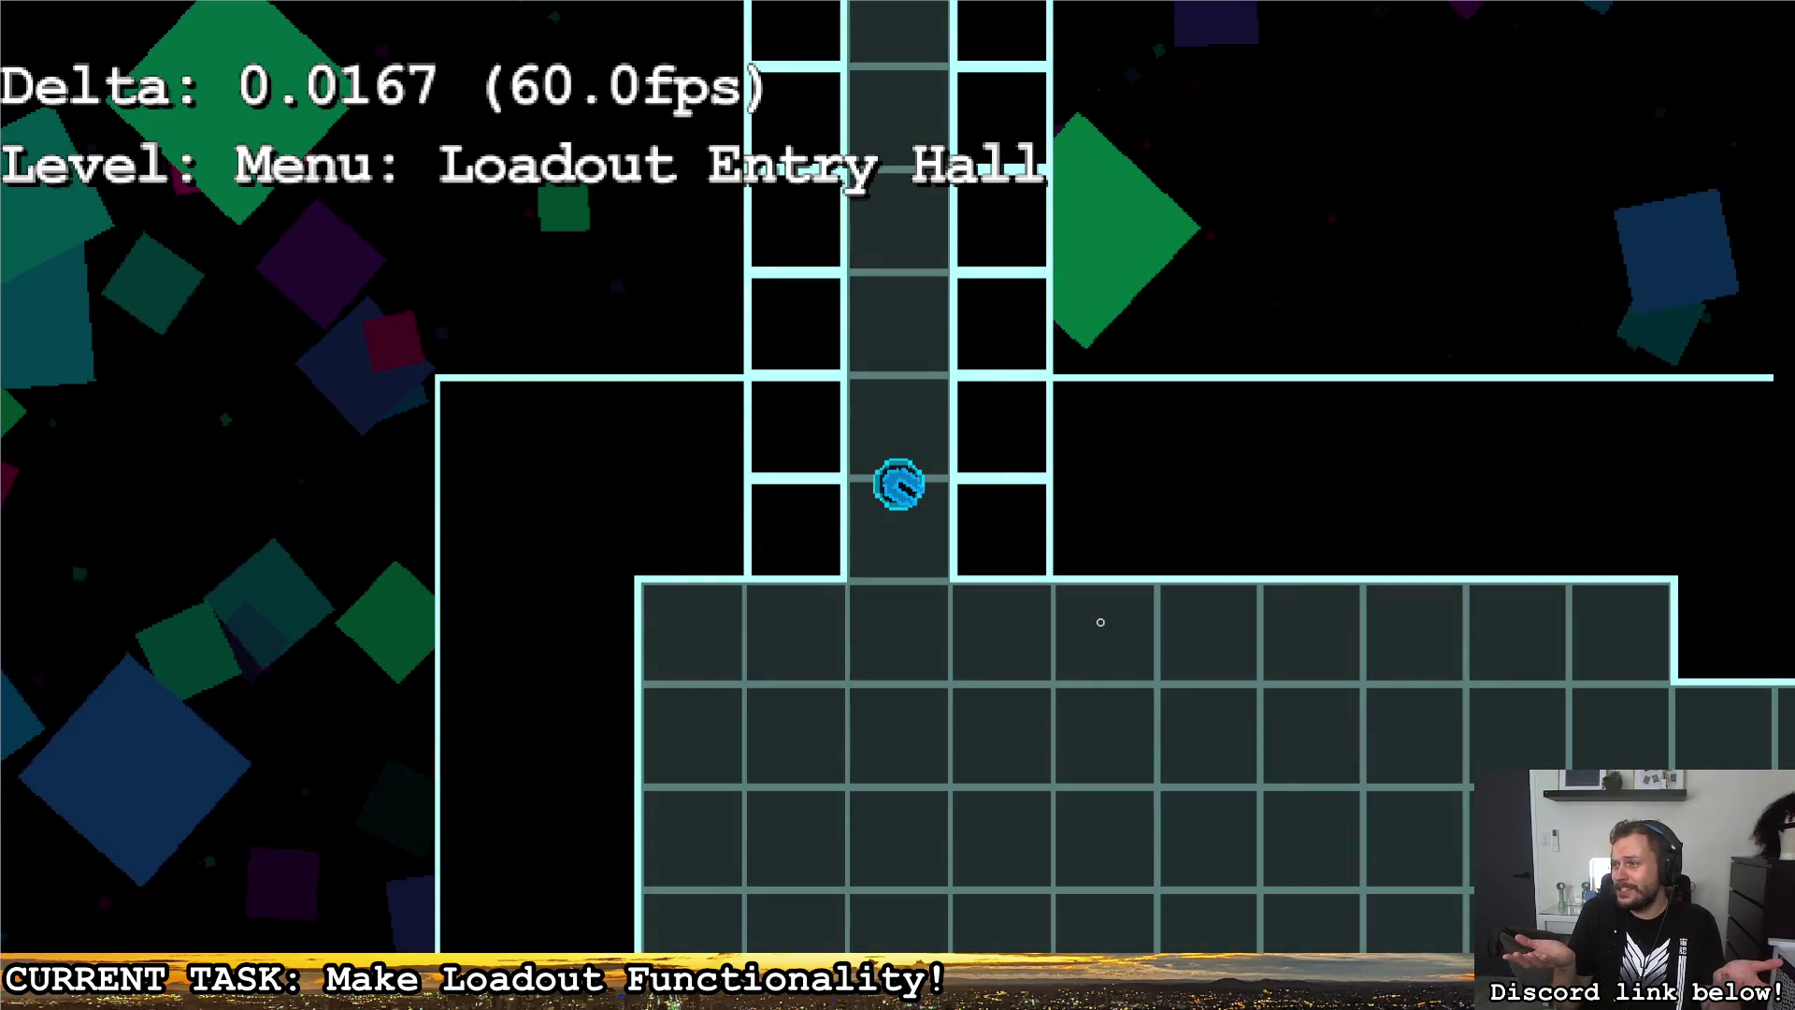
# Step: Walk the player right onto the quit marker so the test run closes
pyautogui.press('Right')
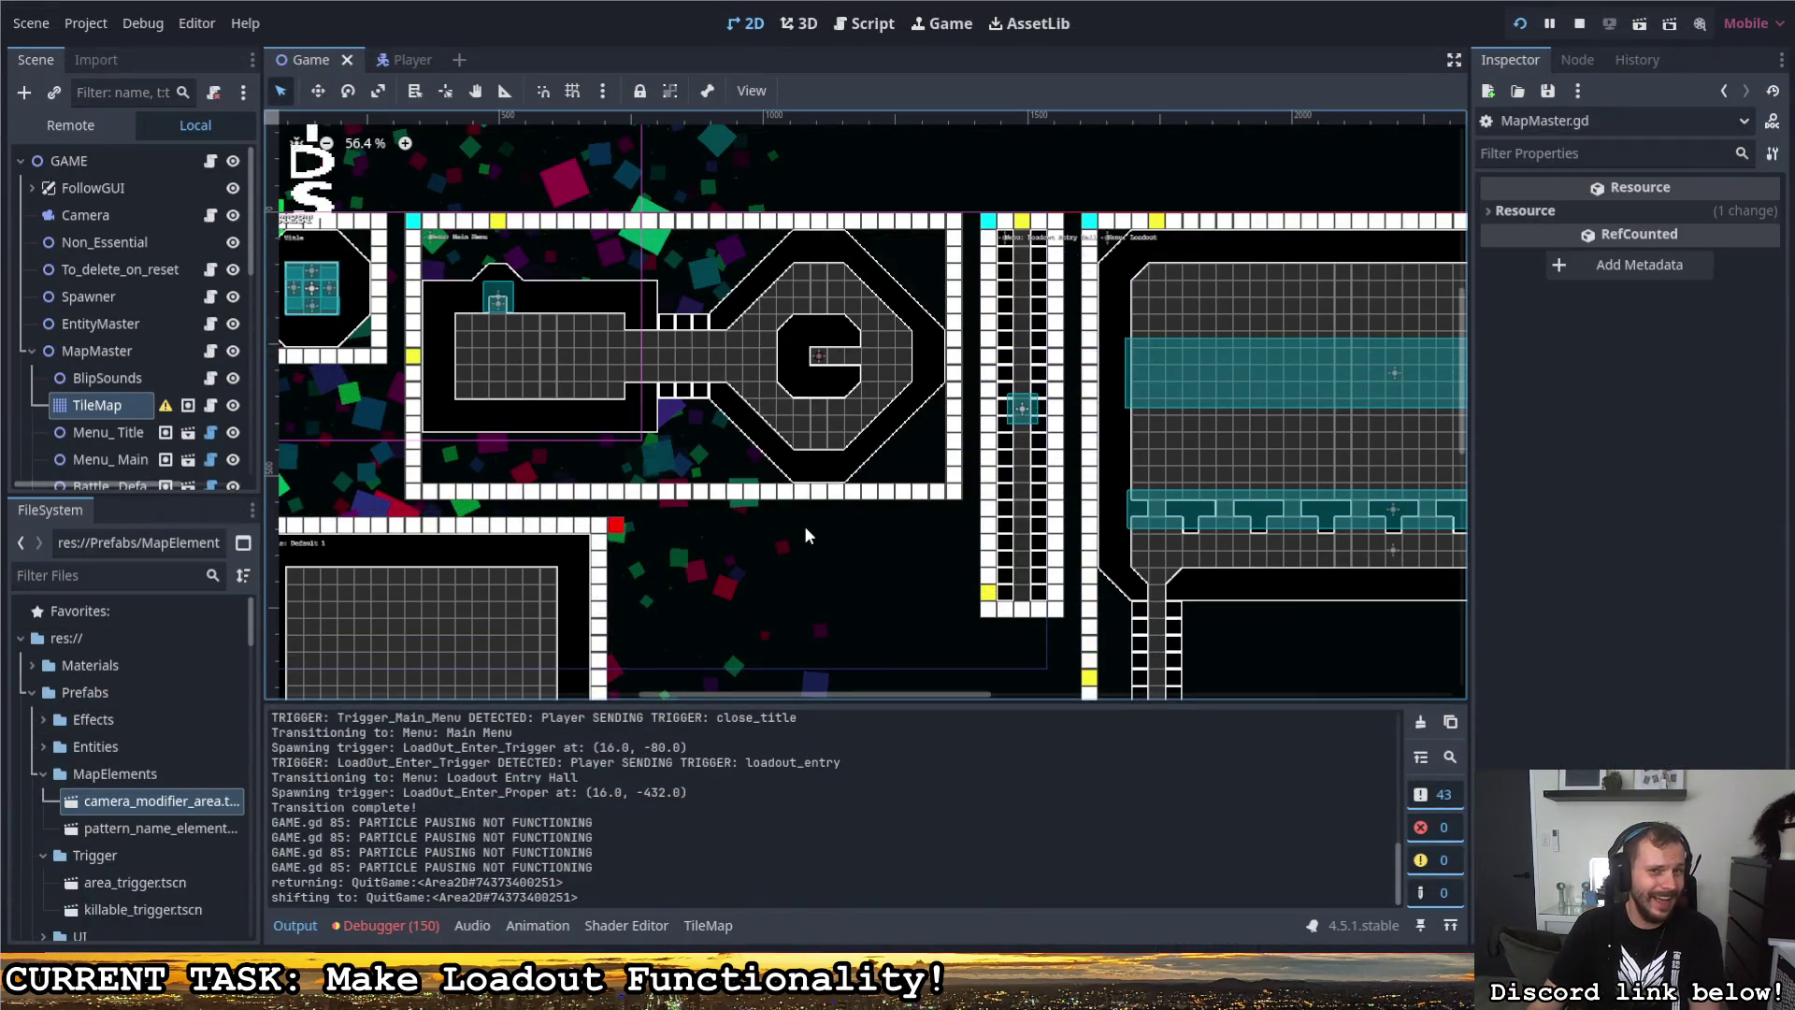
# Step: Remove the upper teal CollisionShape2D2 under LoadOut_Exit, confirming the deletion
pyautogui.scroll(-1, 600, 401)
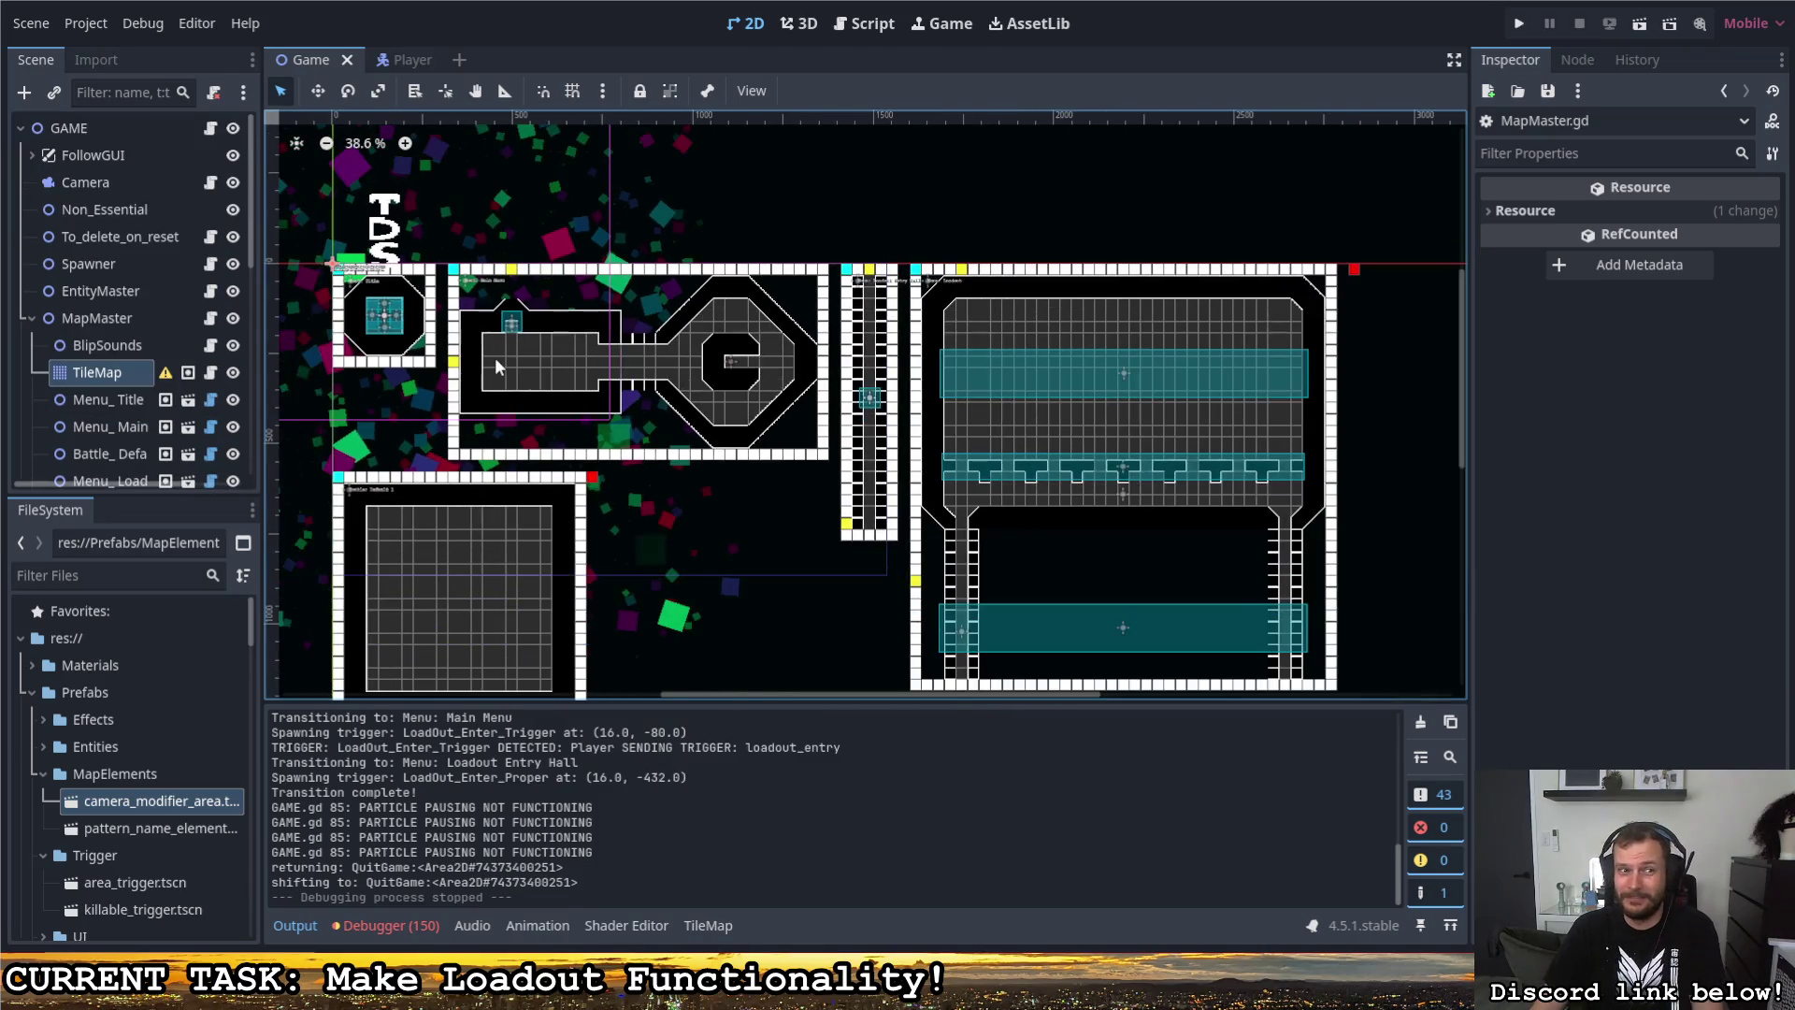
pyautogui.scroll(-2, 561, 420)
pyautogui.click(1111, 365)
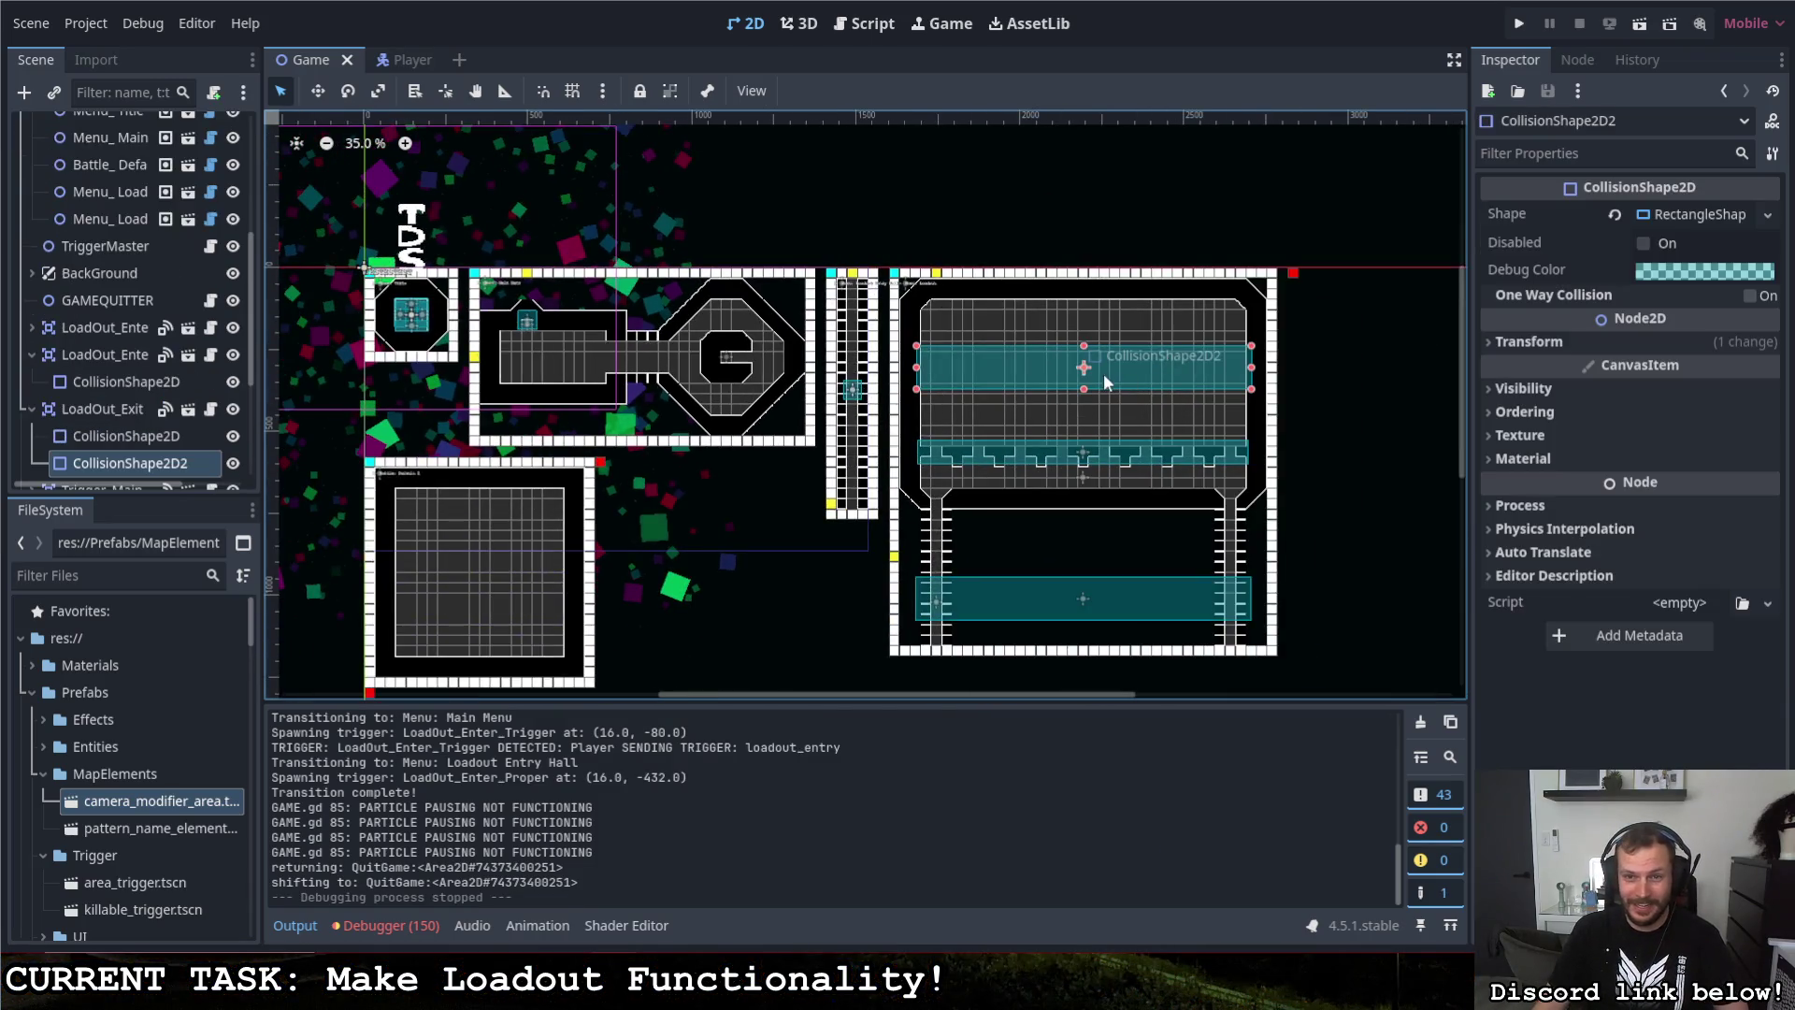
pyautogui.rightClick(105, 464)
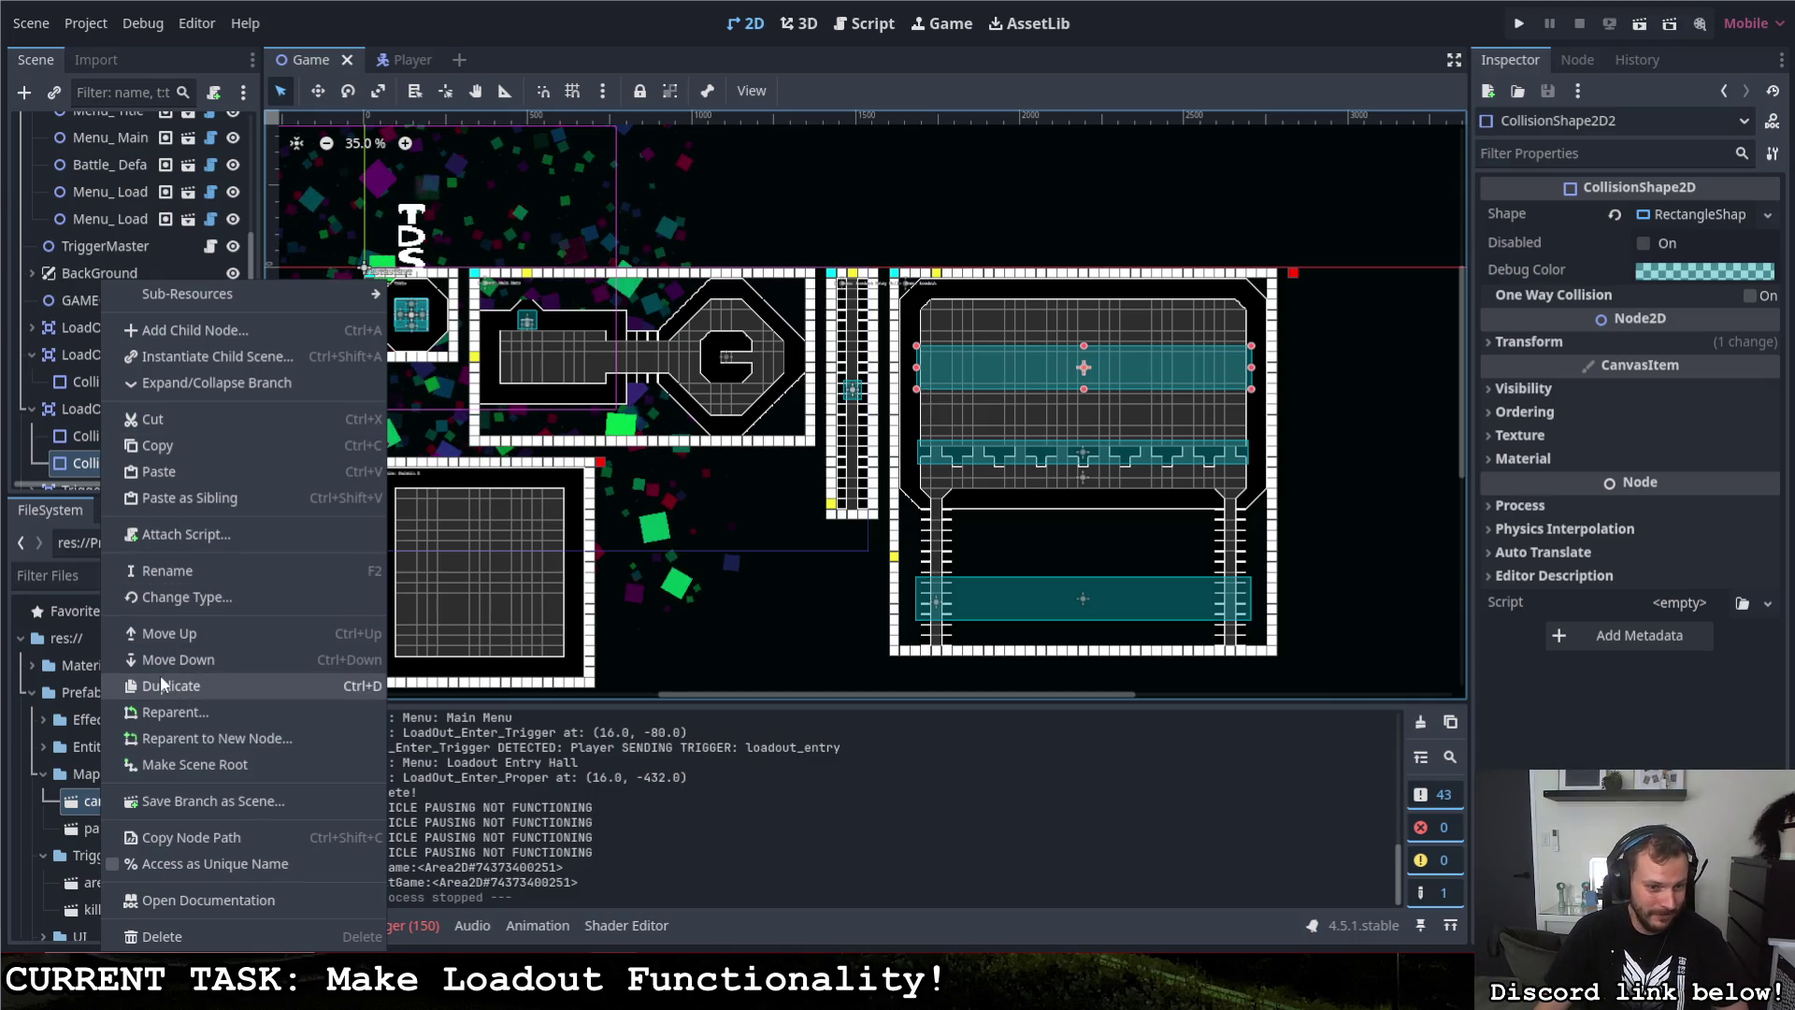
pyautogui.click(187, 931)
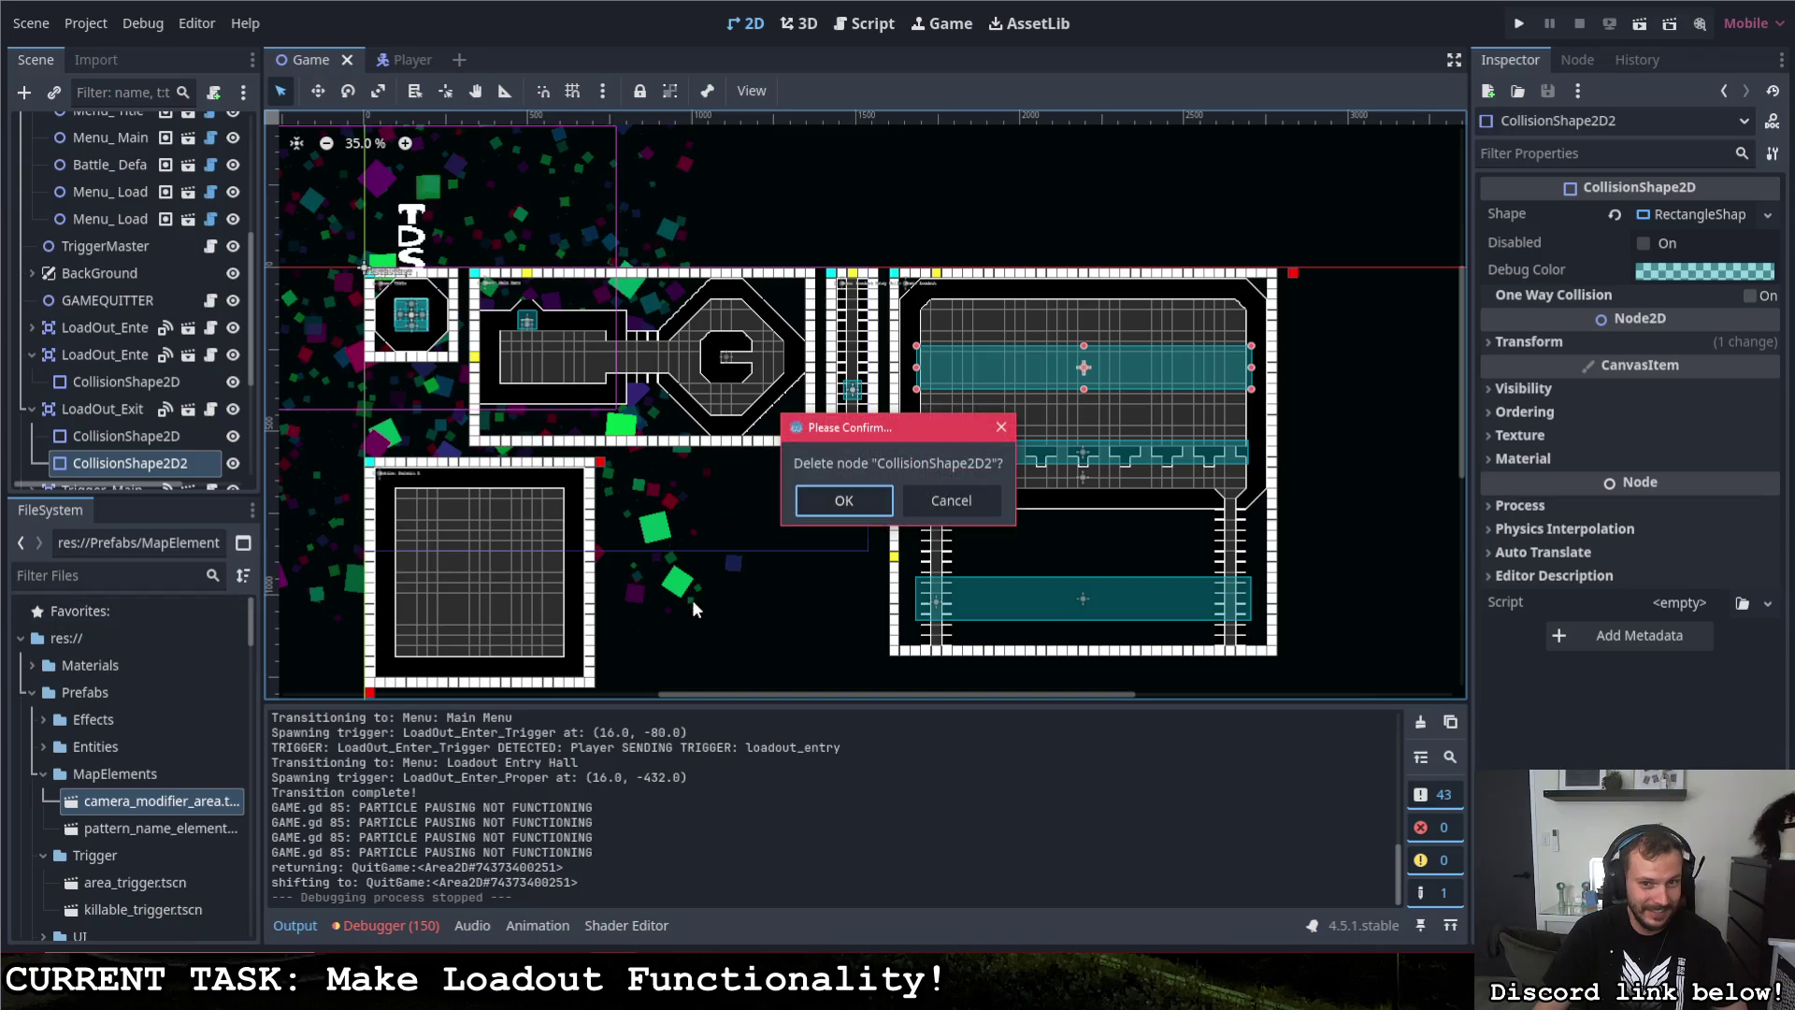
pyautogui.click(872, 506)
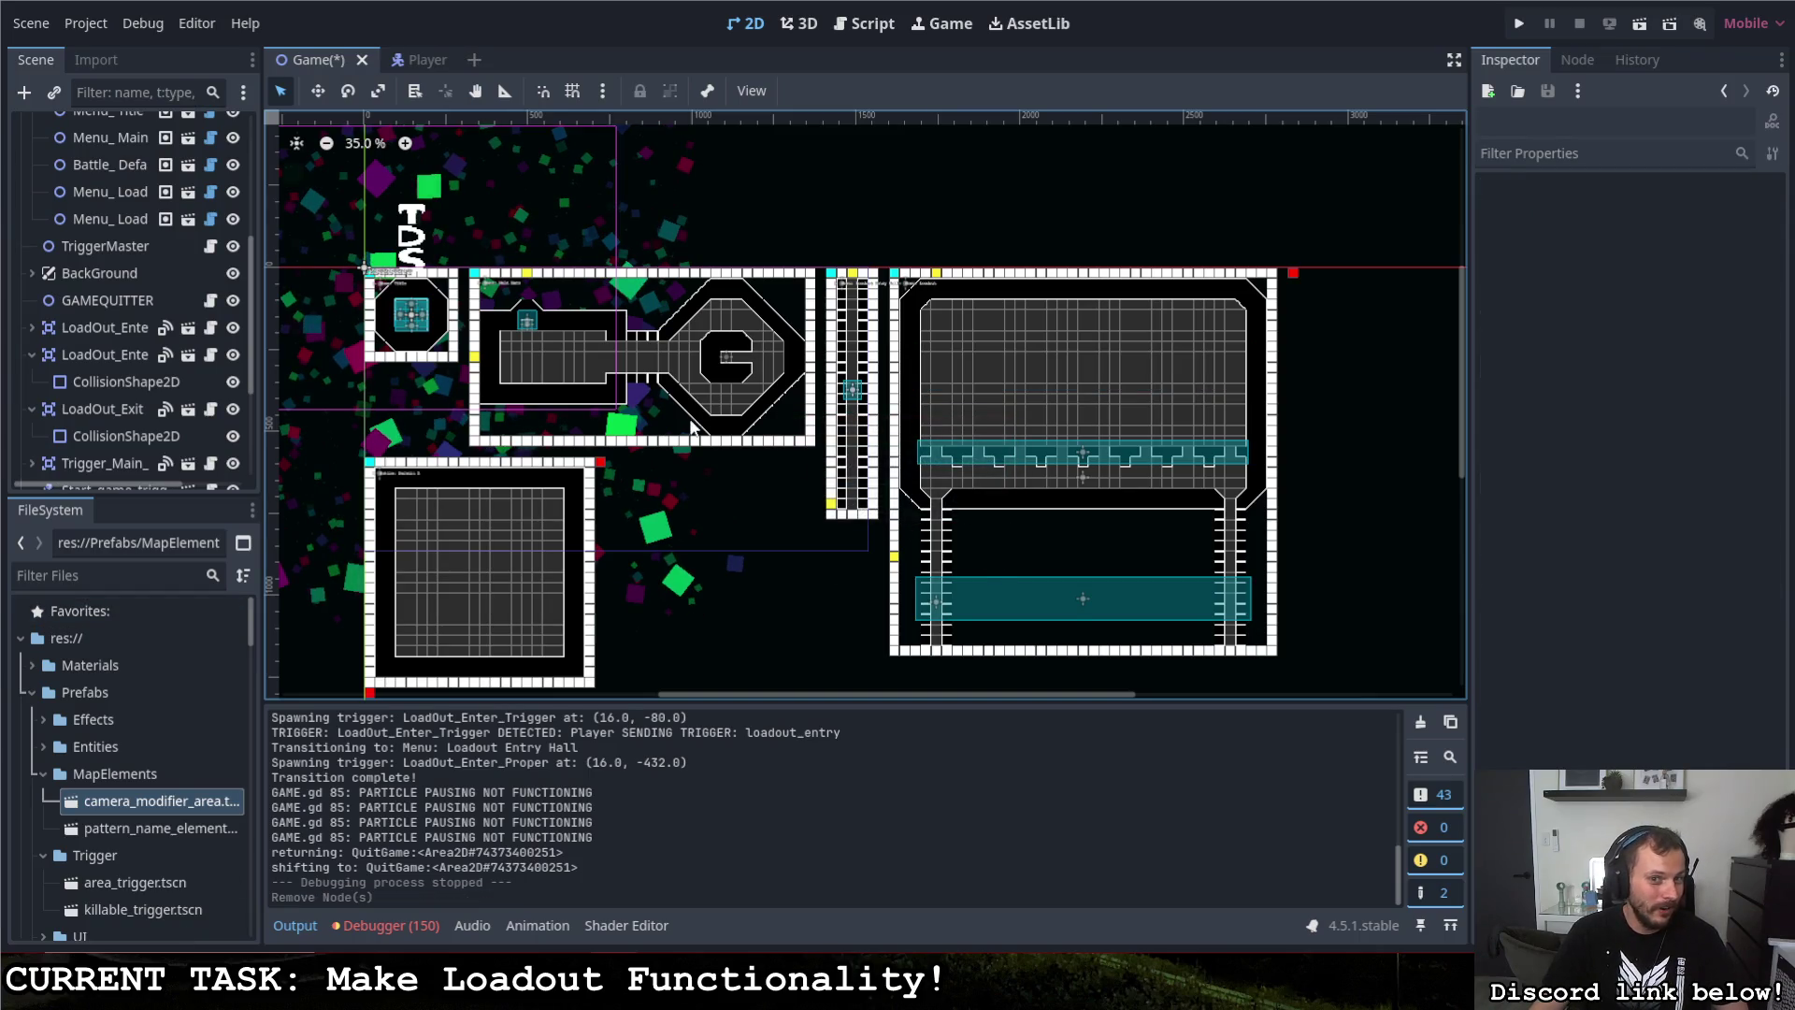
pyautogui.scroll(3, 505, 333)
pyautogui.scroll(-2, 518, 327)
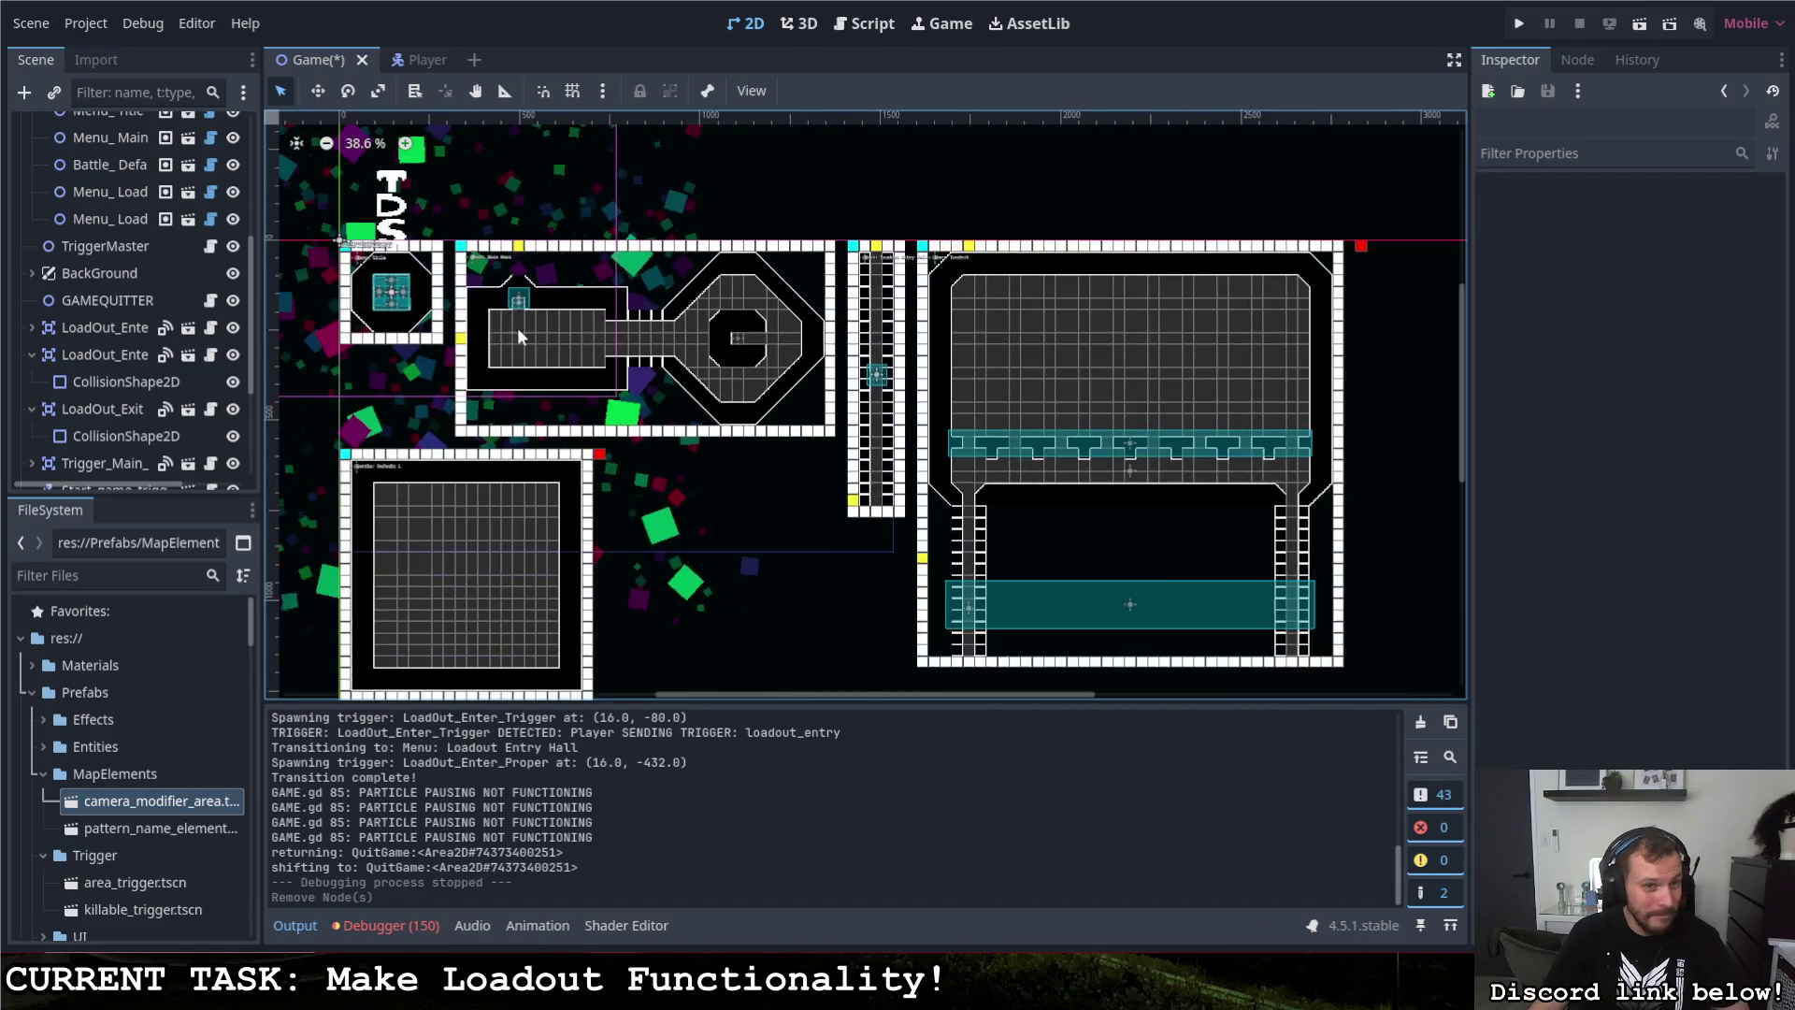
pyautogui.scroll(2, 496, 313)
pyautogui.scroll(3, 956, 498)
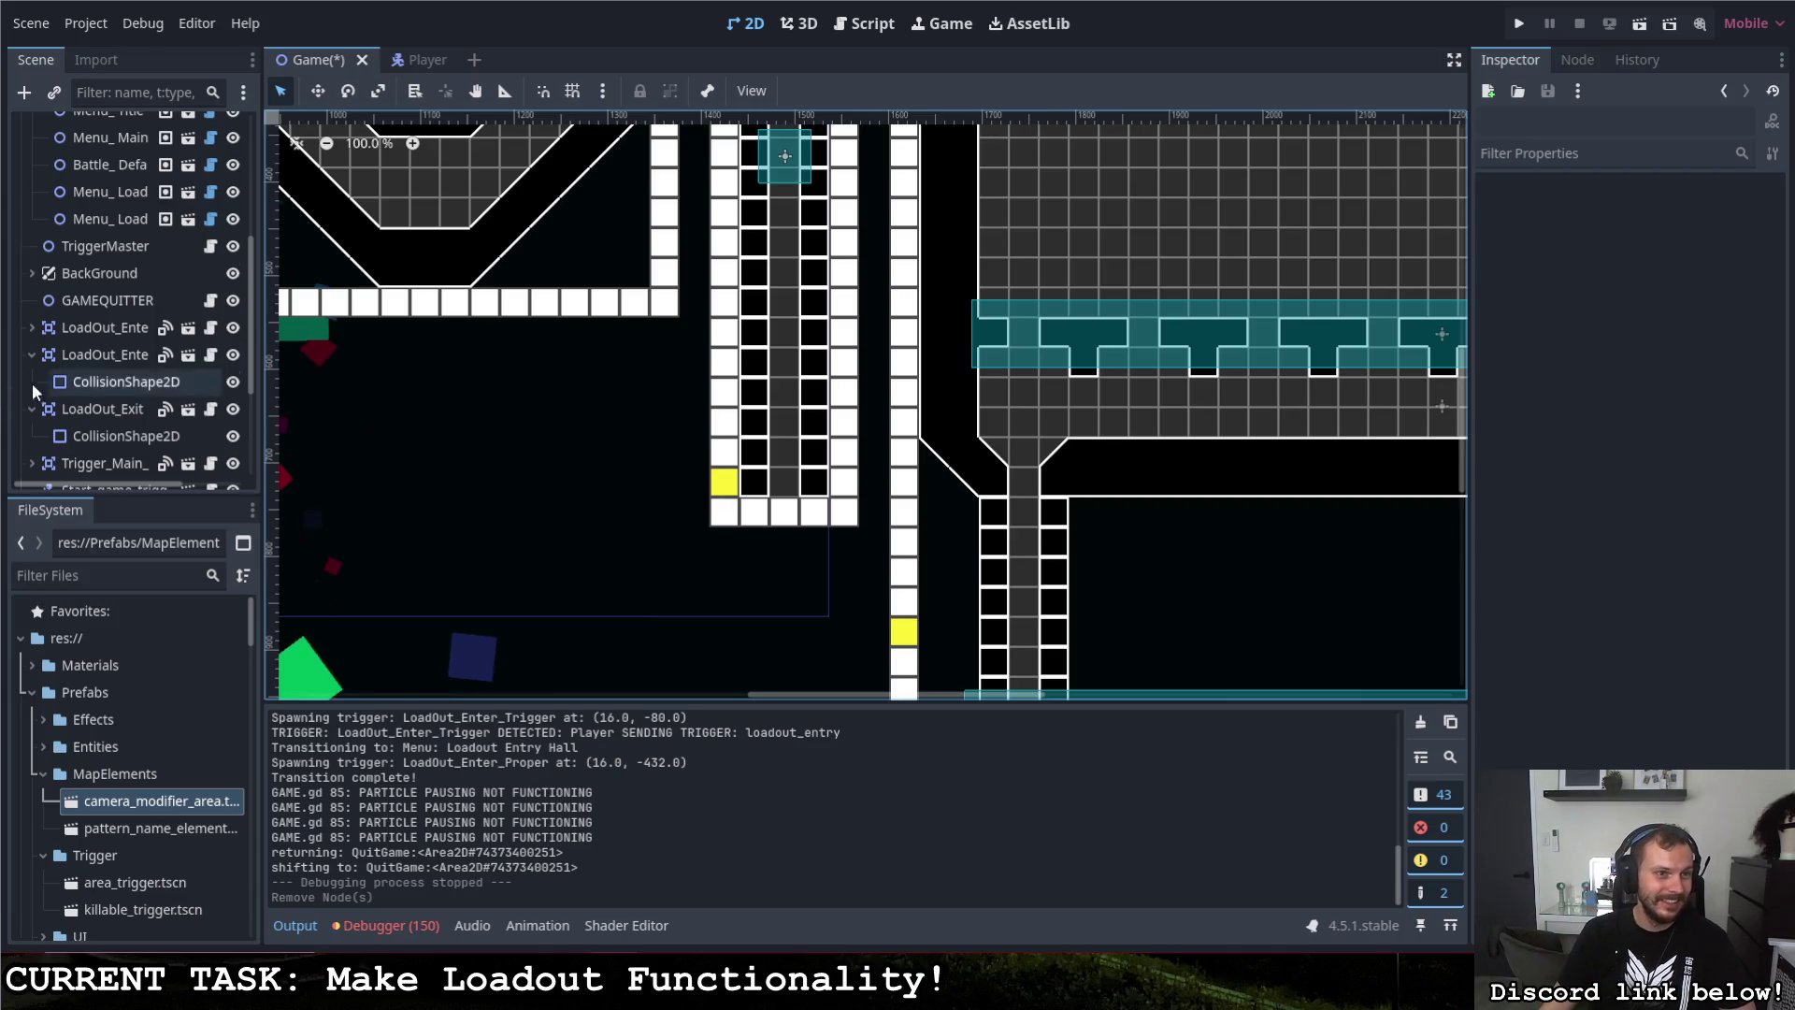
# Step: Select the TileMap node and switch to the Paint tool
pyautogui.scroll(2, 101, 363)
pyautogui.click(106, 176)
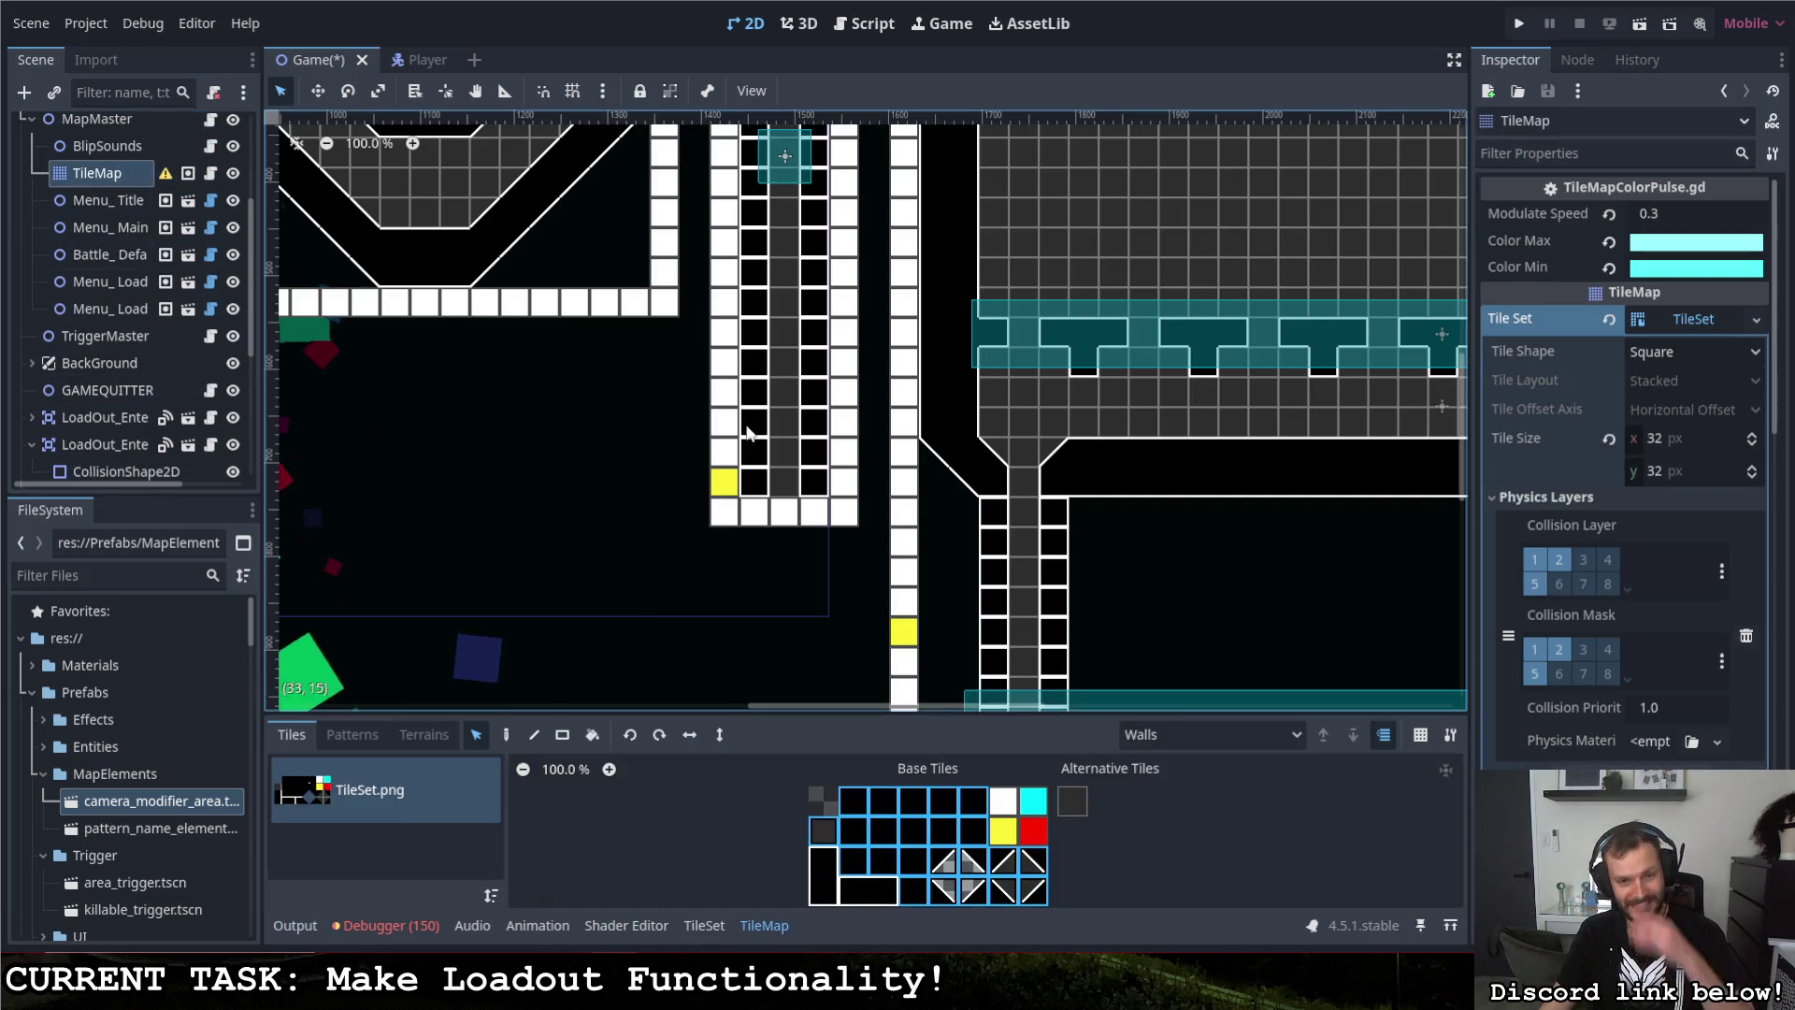
pyautogui.scroll(-7, 860, 617)
pyautogui.scroll(6, 736, 563)
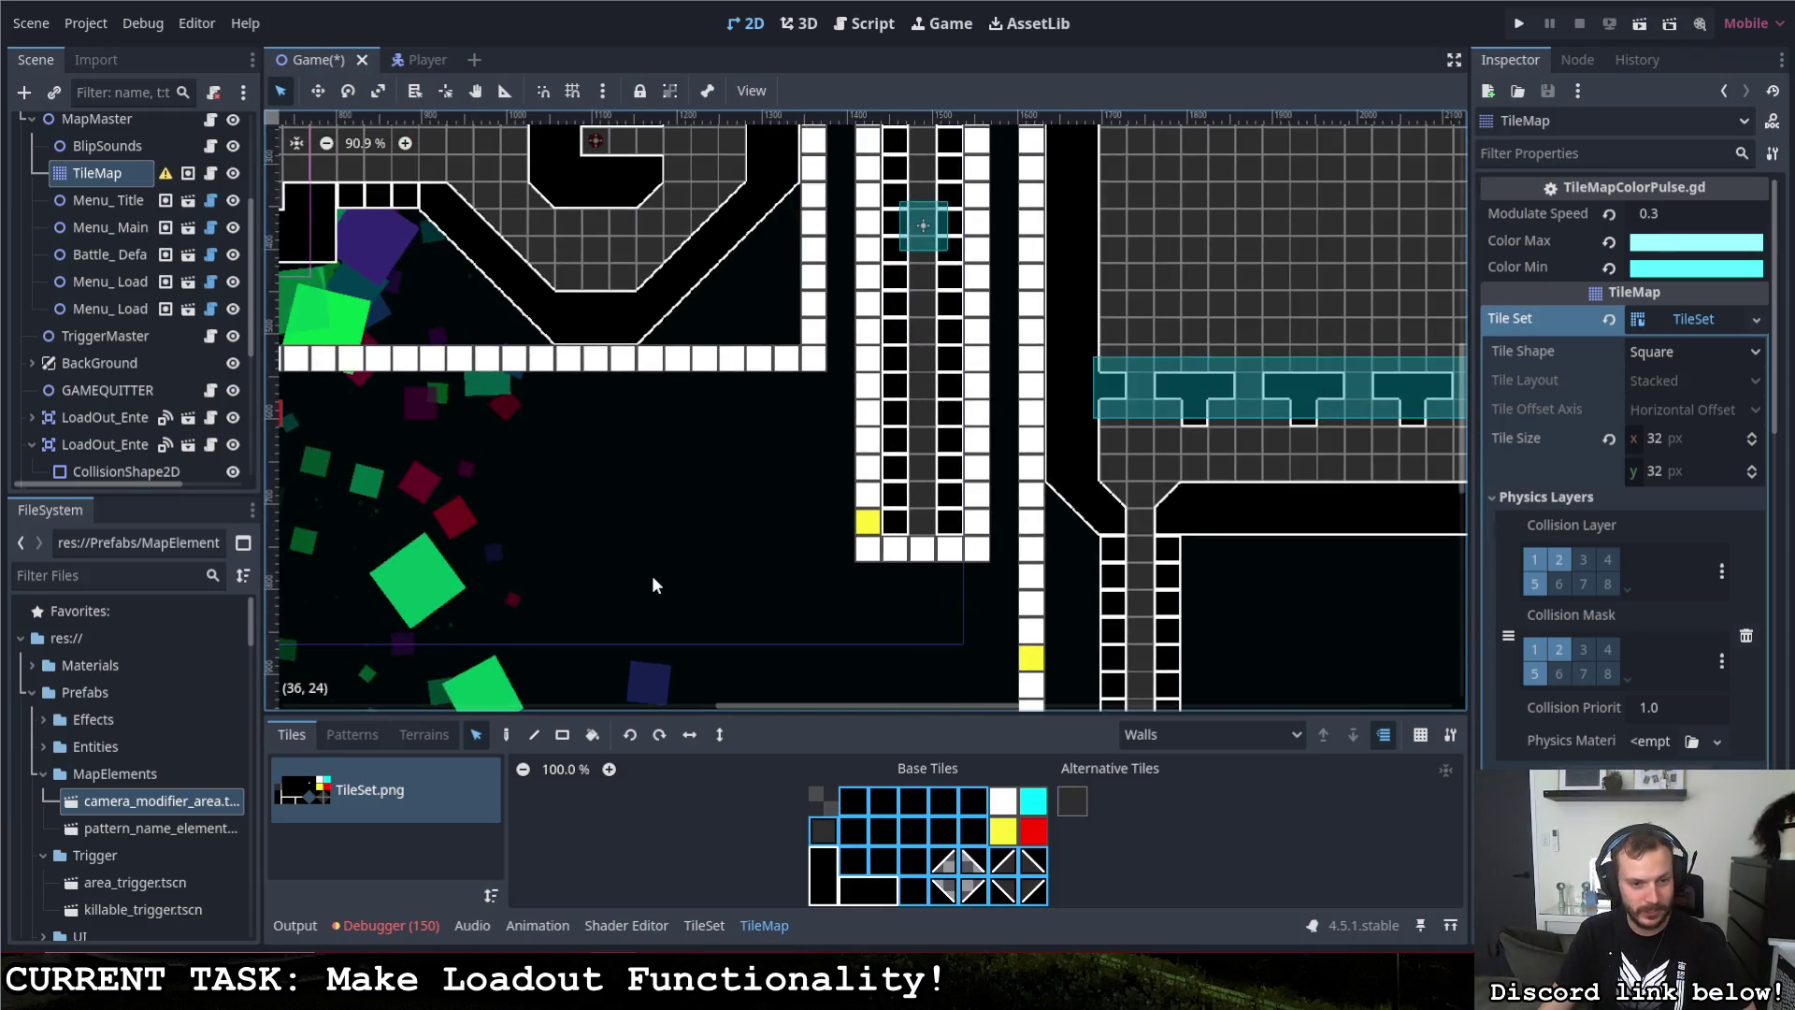
pyautogui.click(508, 735)
# Step: Paint angled wall tiles at the Loadout Entry Hall corridor corners, then run the project
pyautogui.scroll(-5, 855, 615)
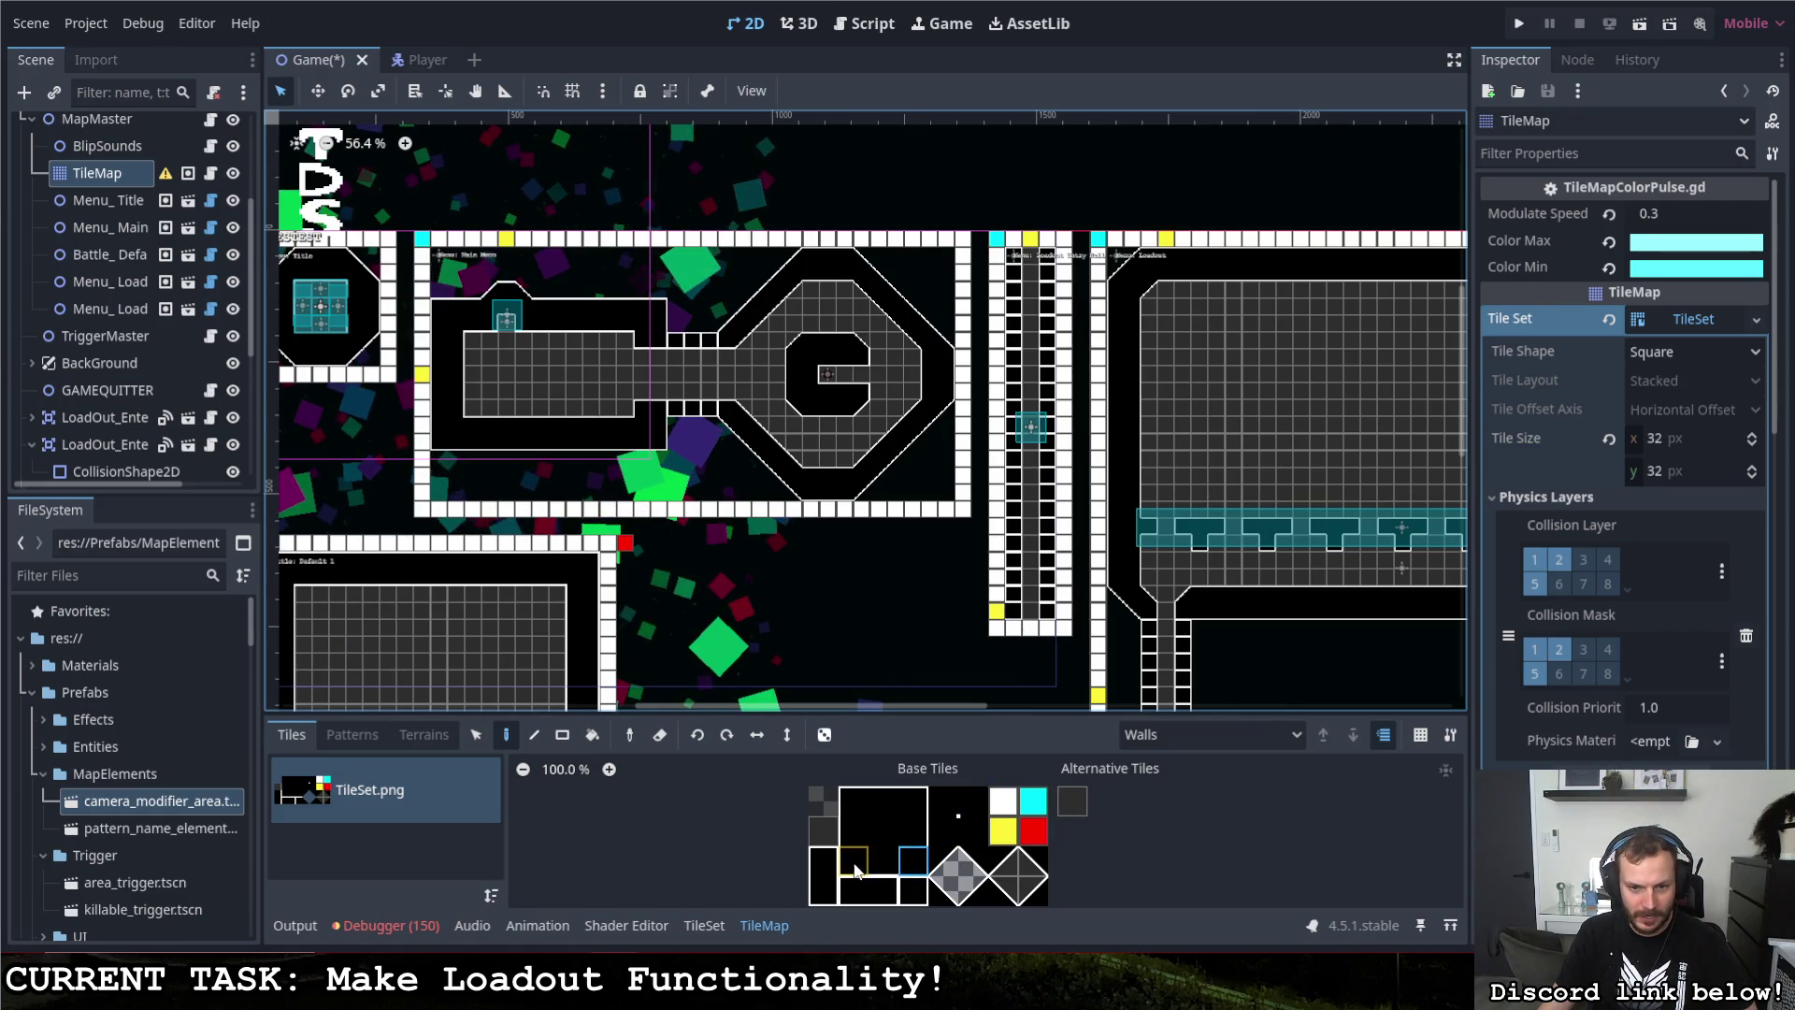
pyautogui.scroll(5, 1102, 647)
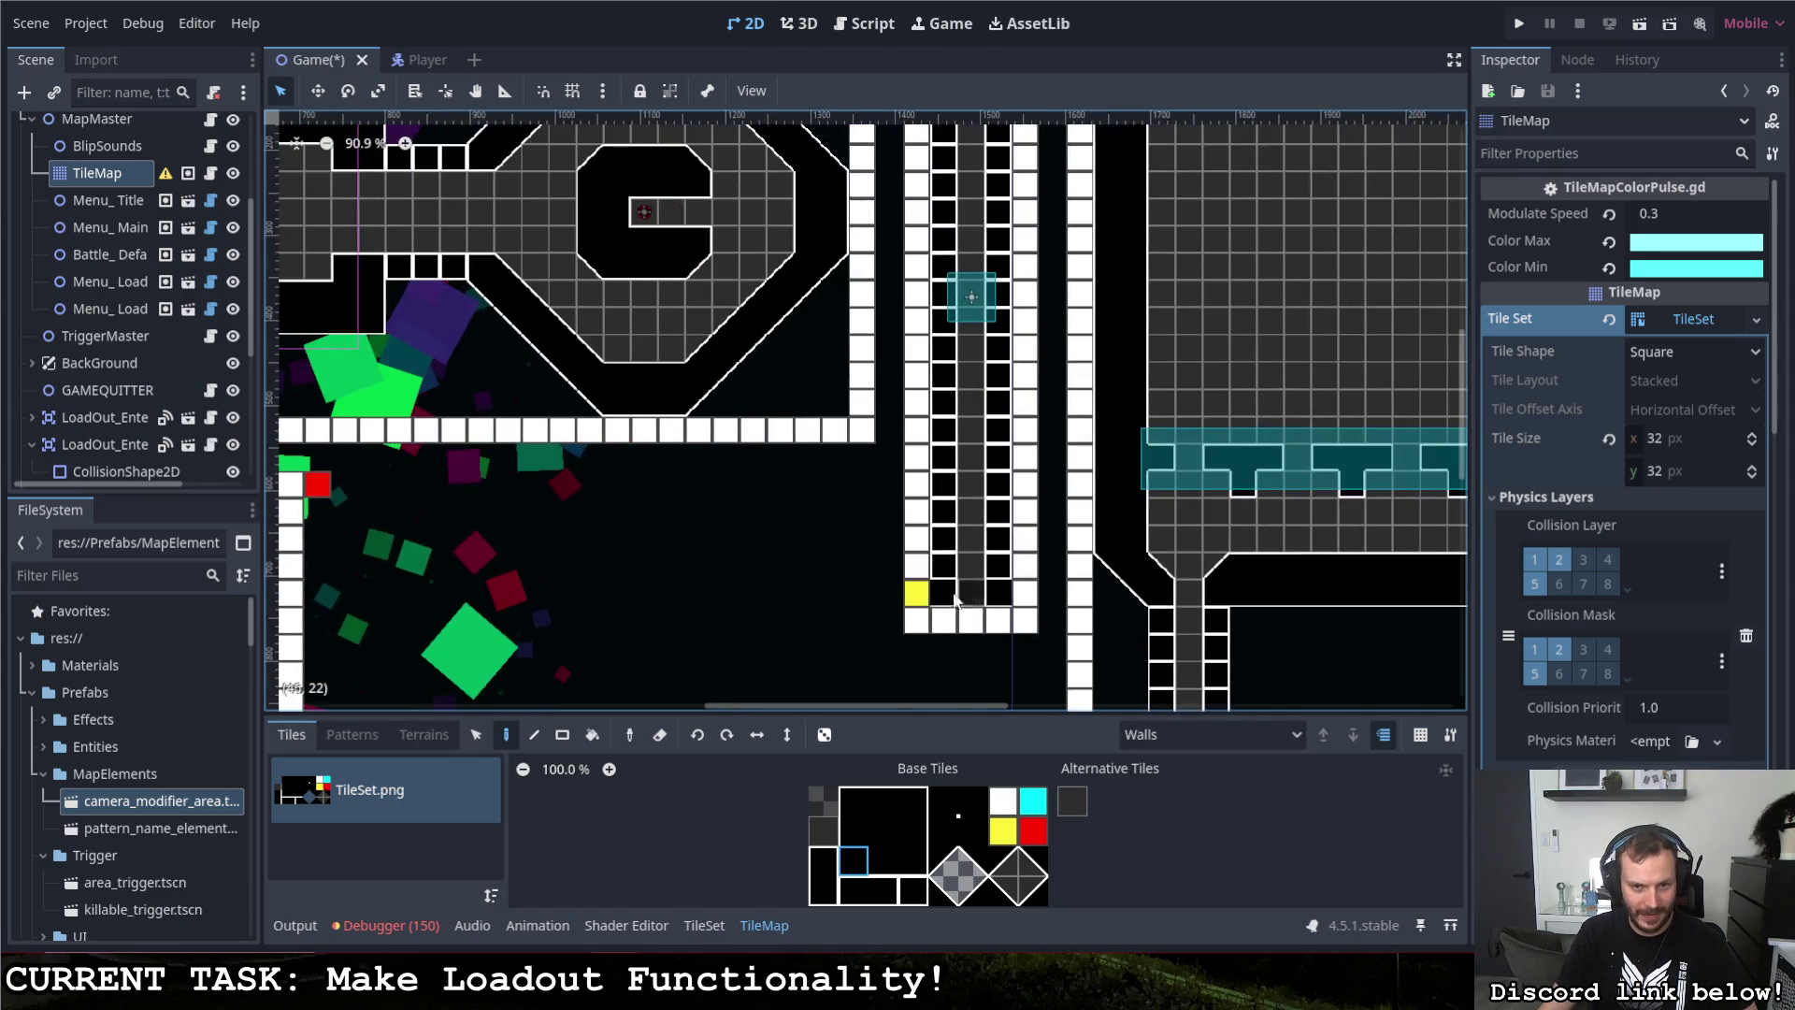
pyautogui.scroll(-3, 1015, 604)
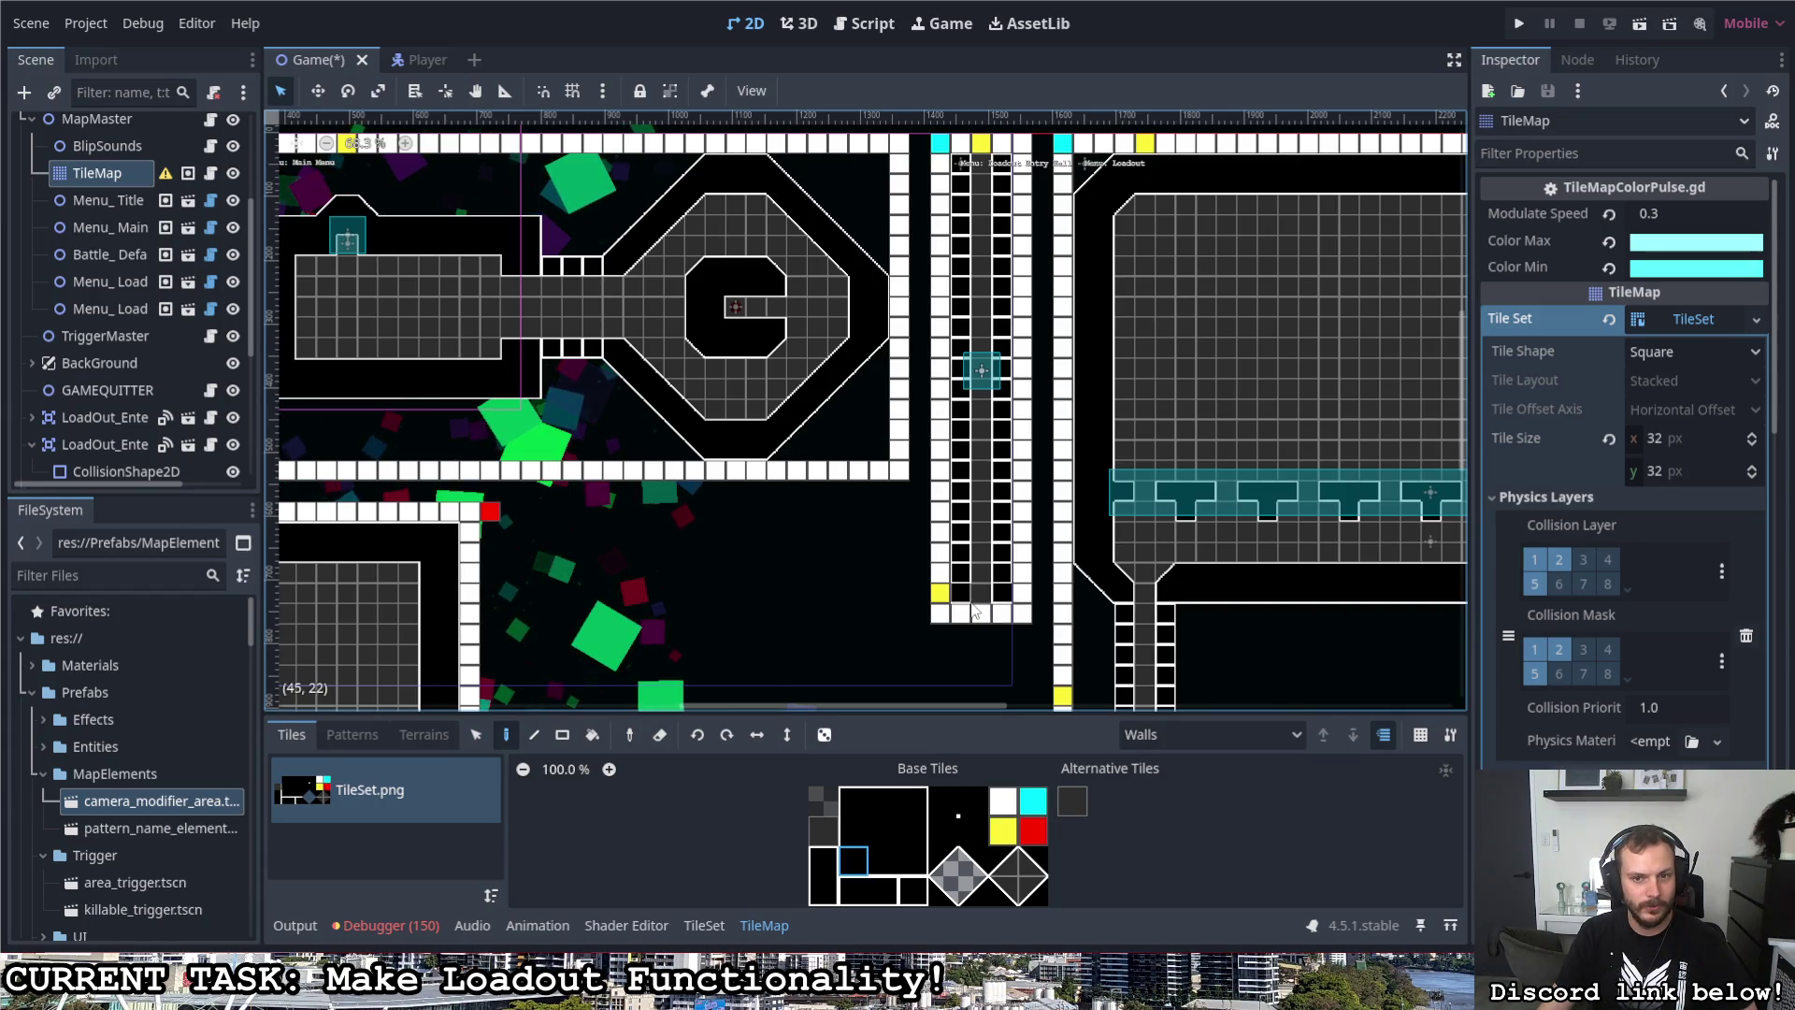
pyautogui.scroll(3, 1006, 624)
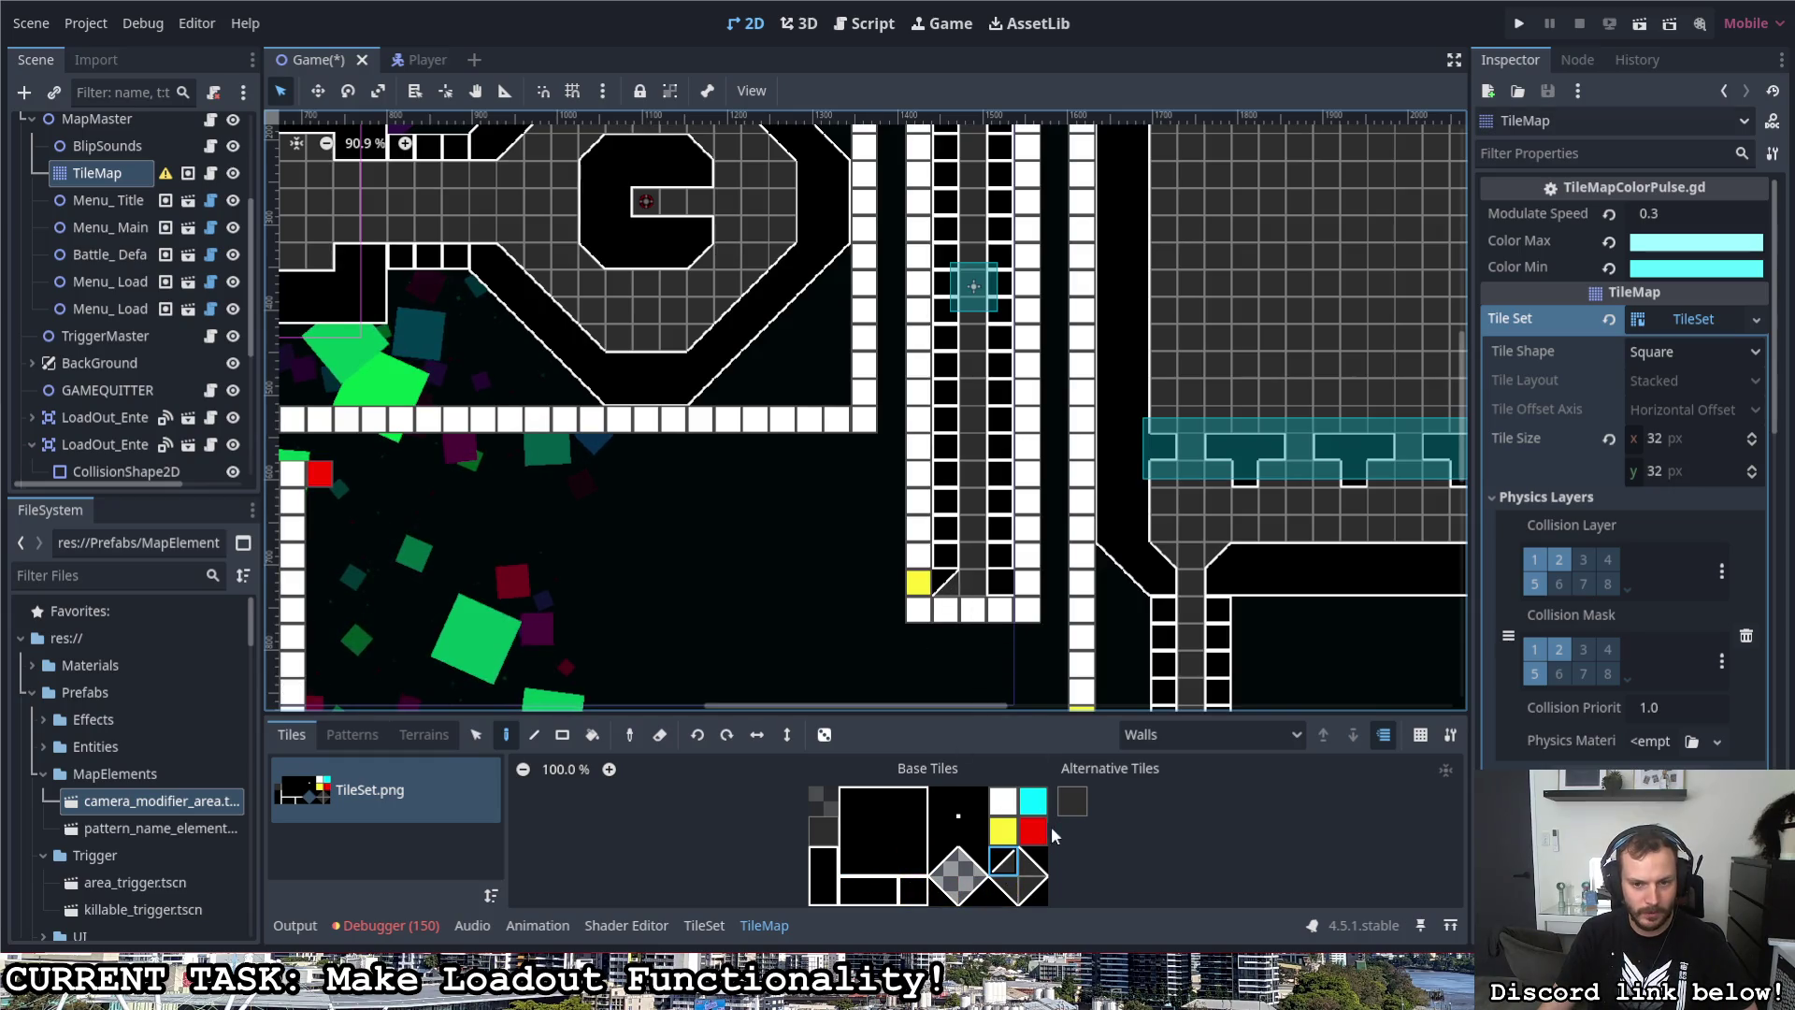
pyautogui.scroll(-5, 1036, 625)
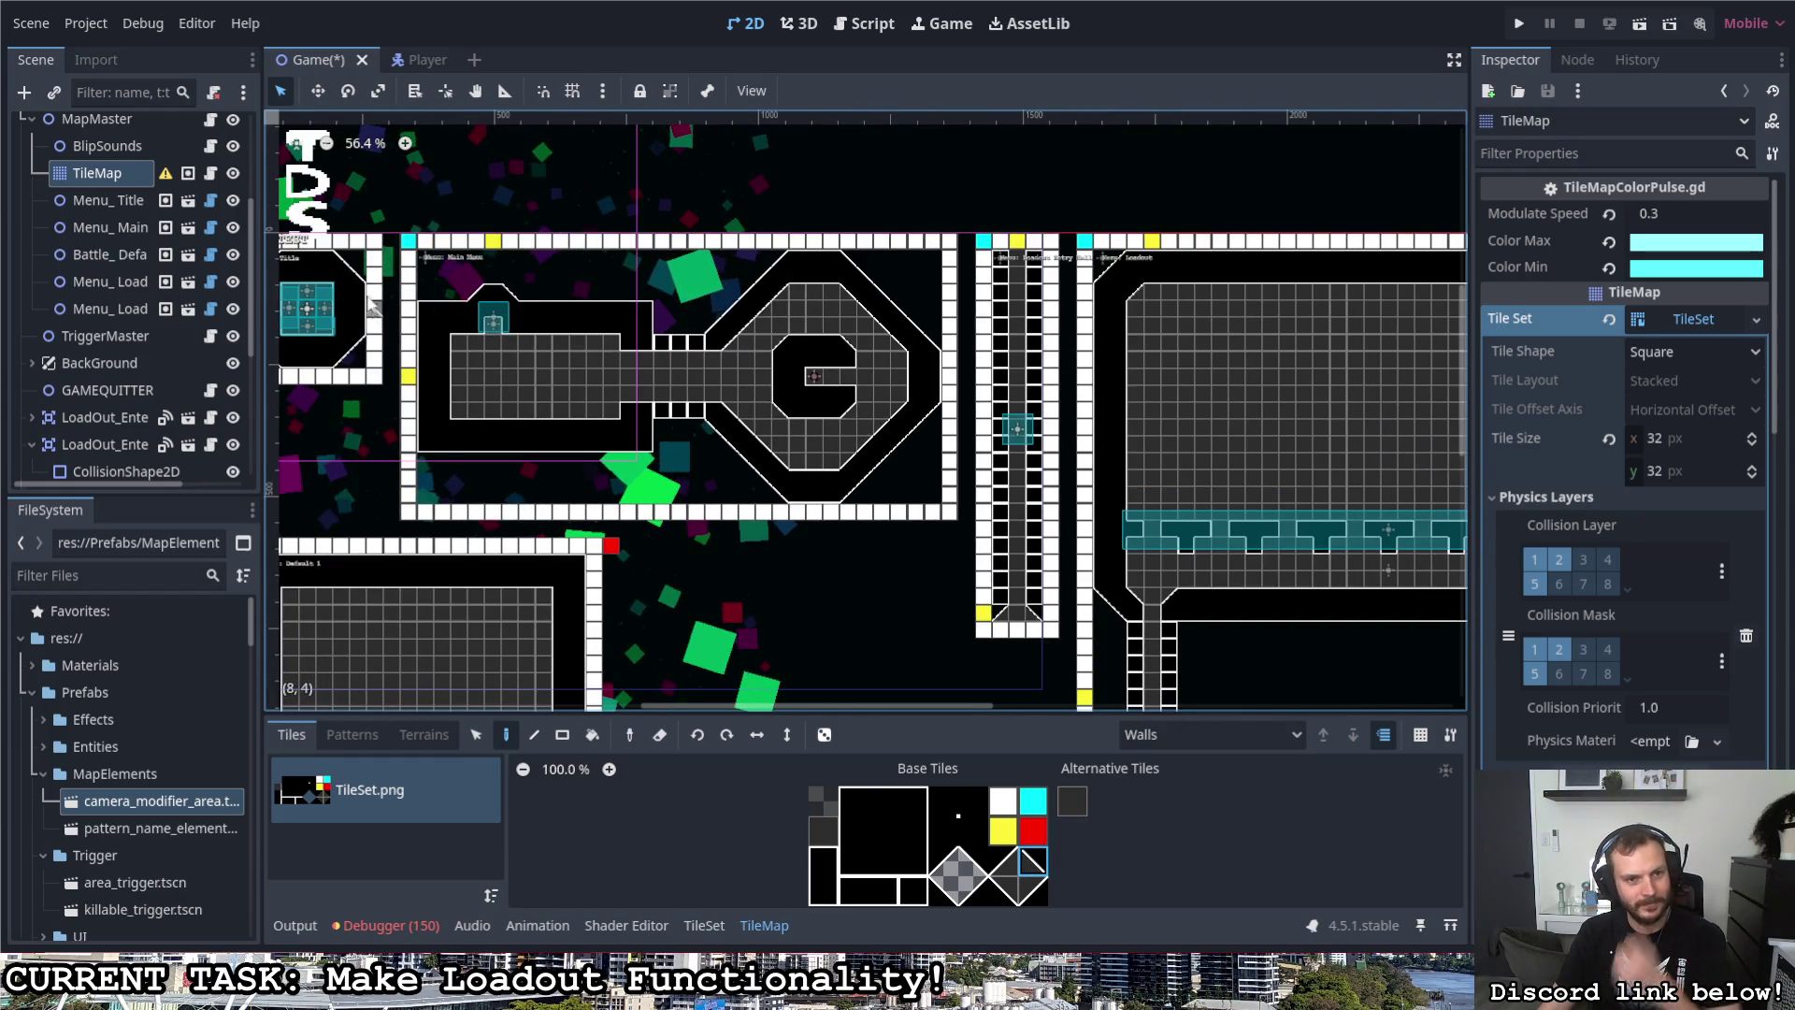
pyautogui.scroll(8, 374, 306)
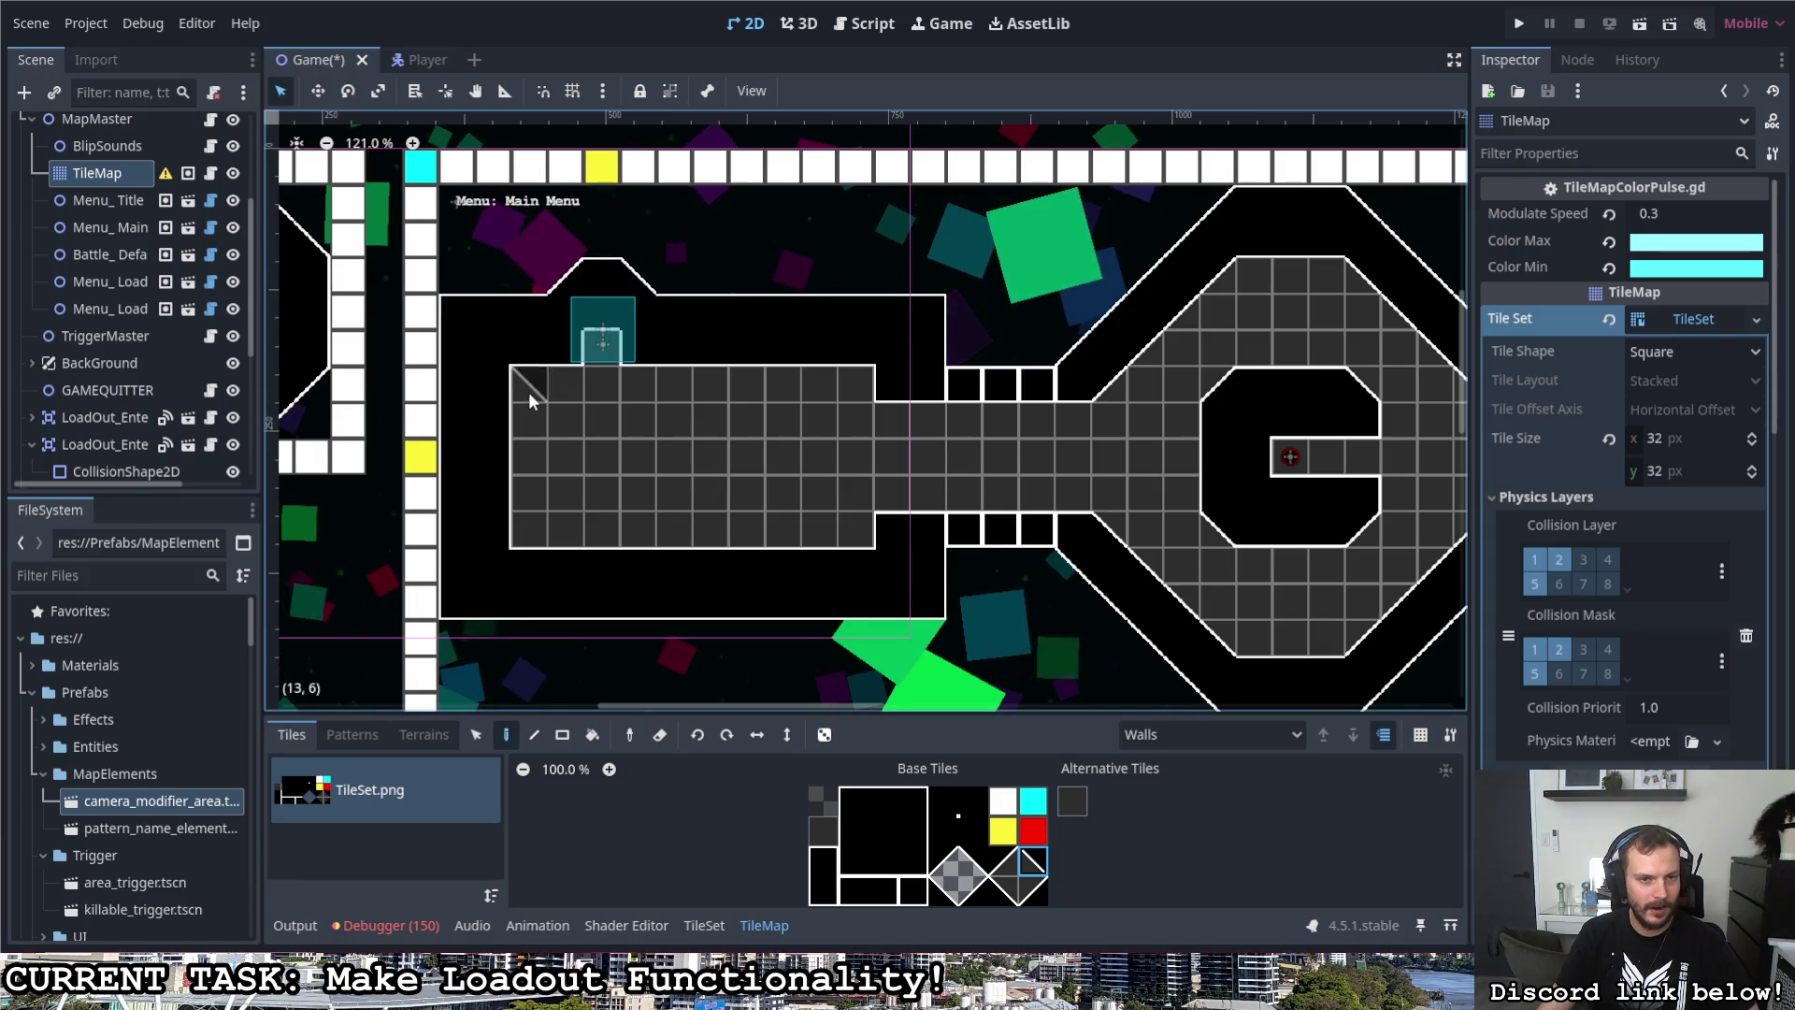
pyautogui.scroll(-3, 529, 391)
pyautogui.scroll(2, 559, 406)
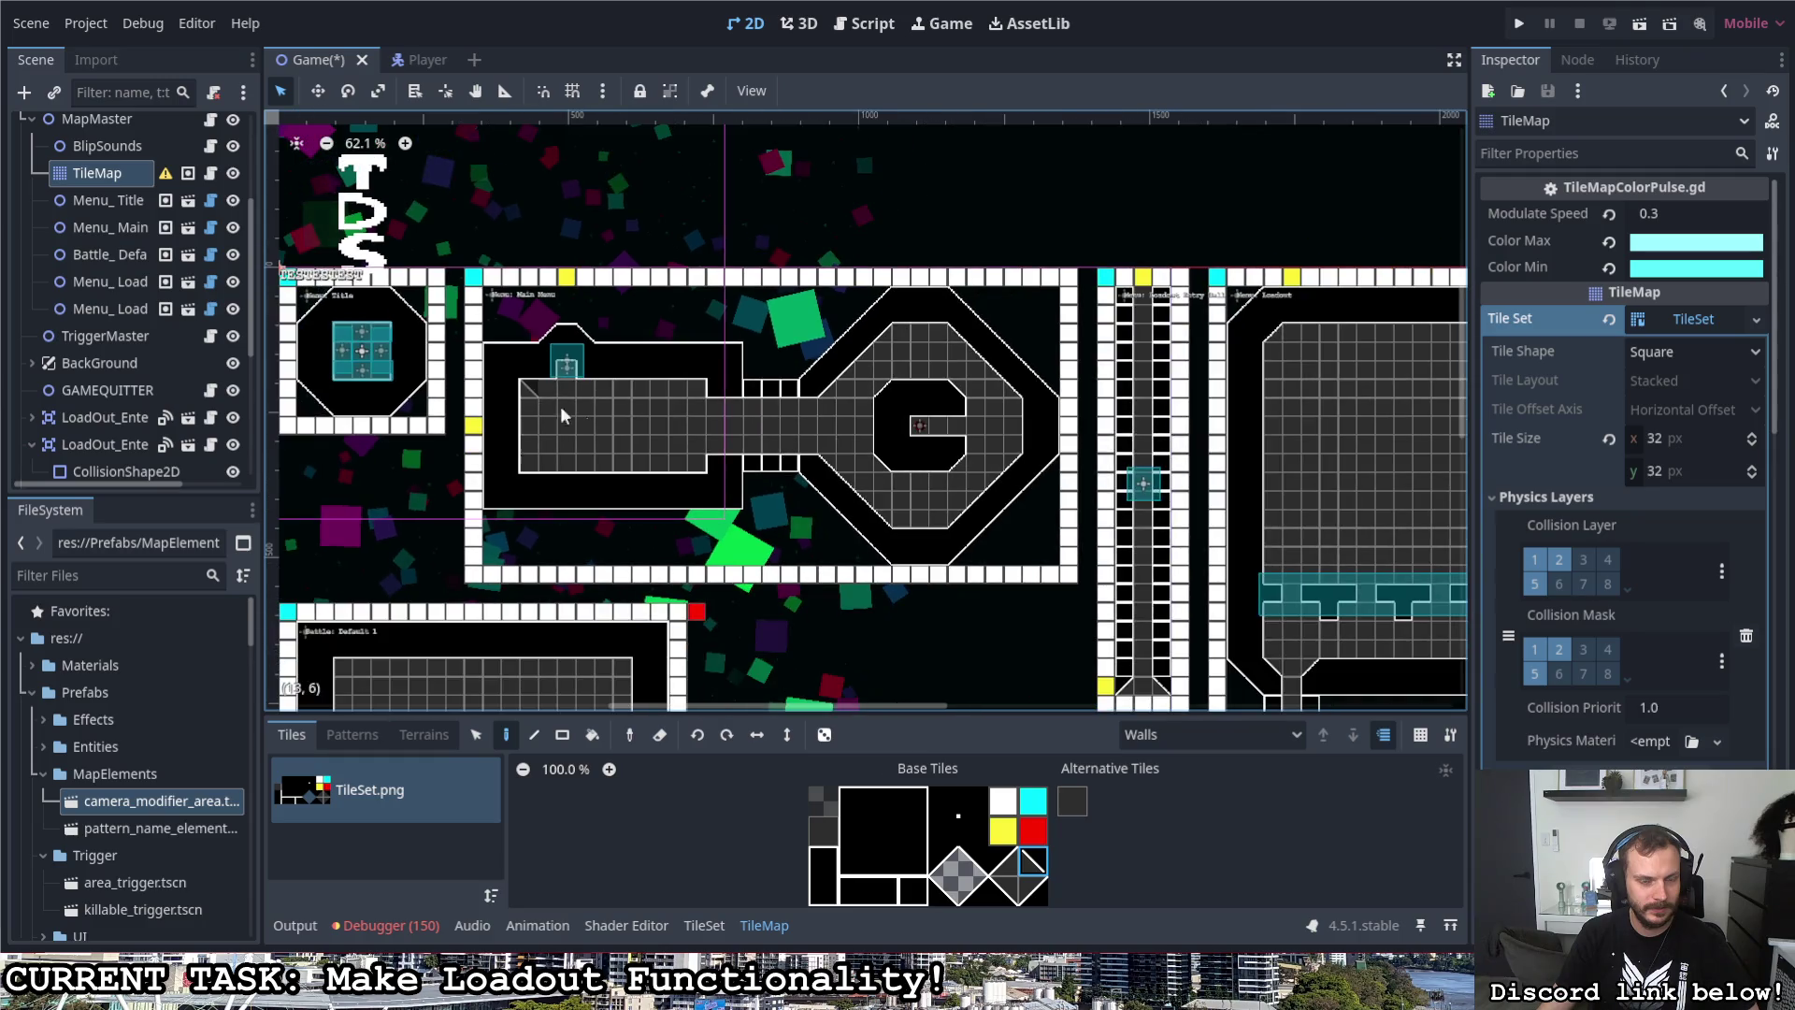
pyautogui.scroll(-5, 689, 369)
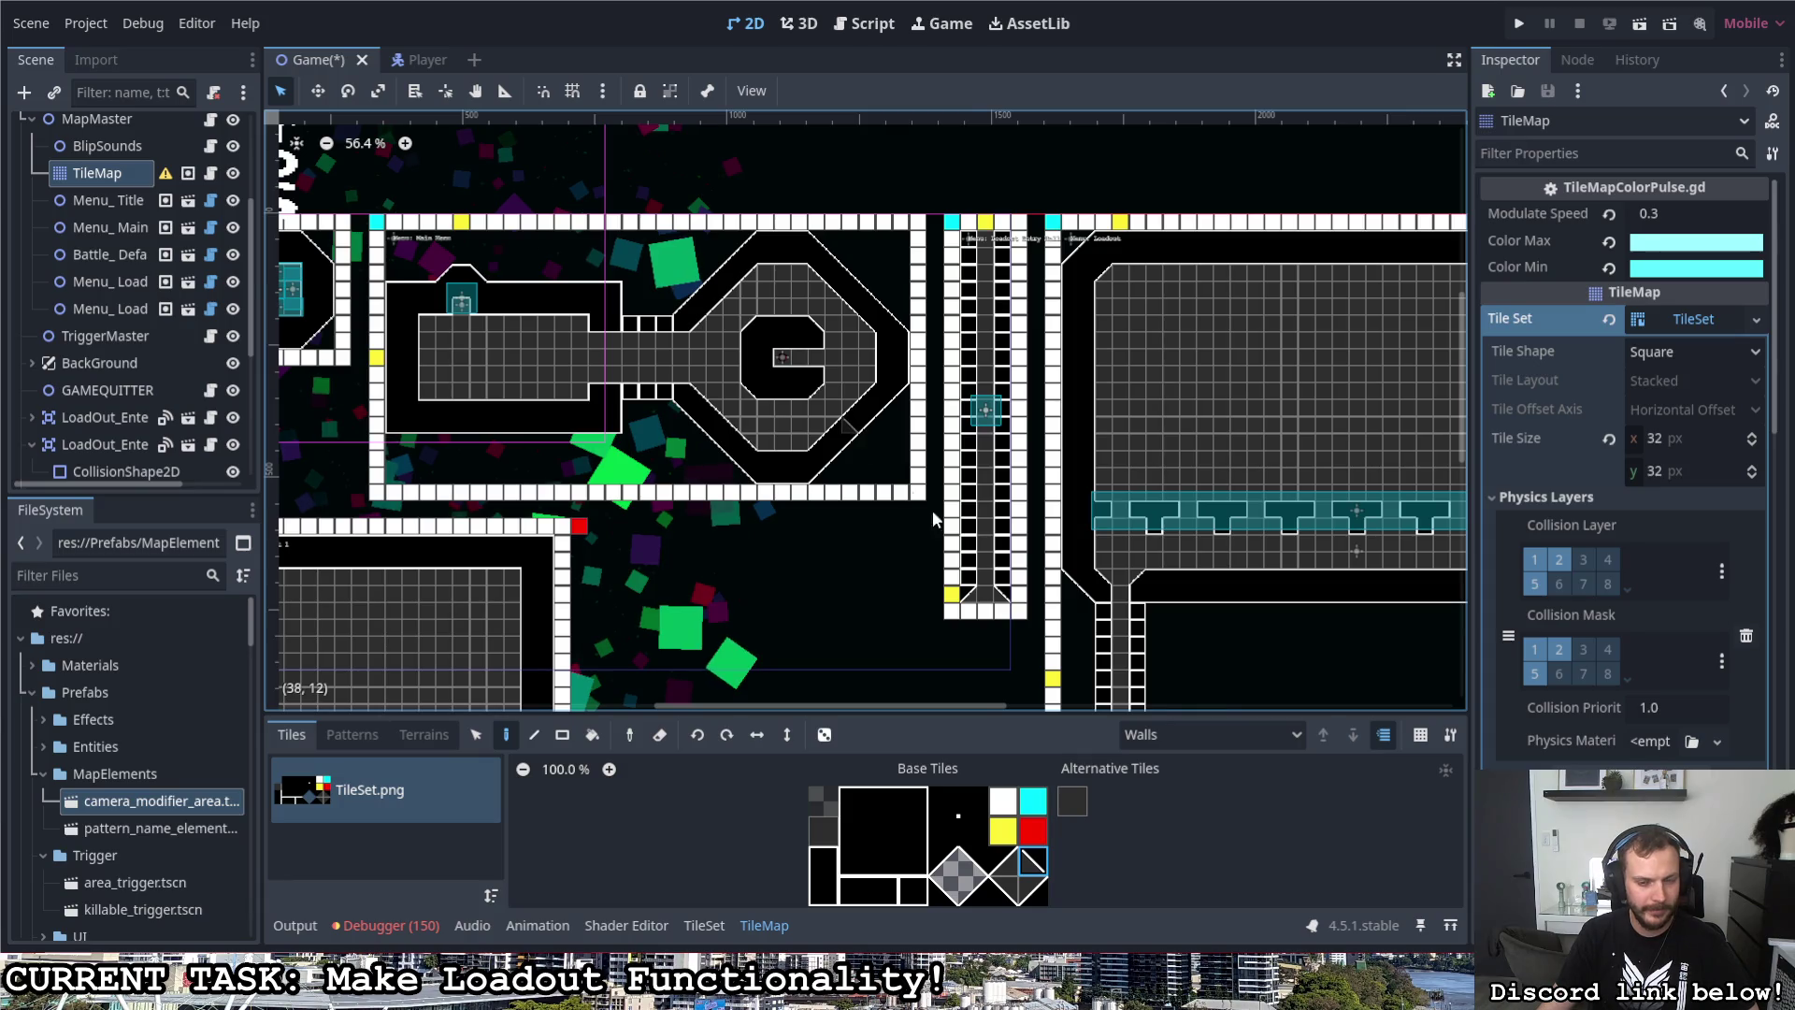
pyautogui.scroll(2, 1034, 609)
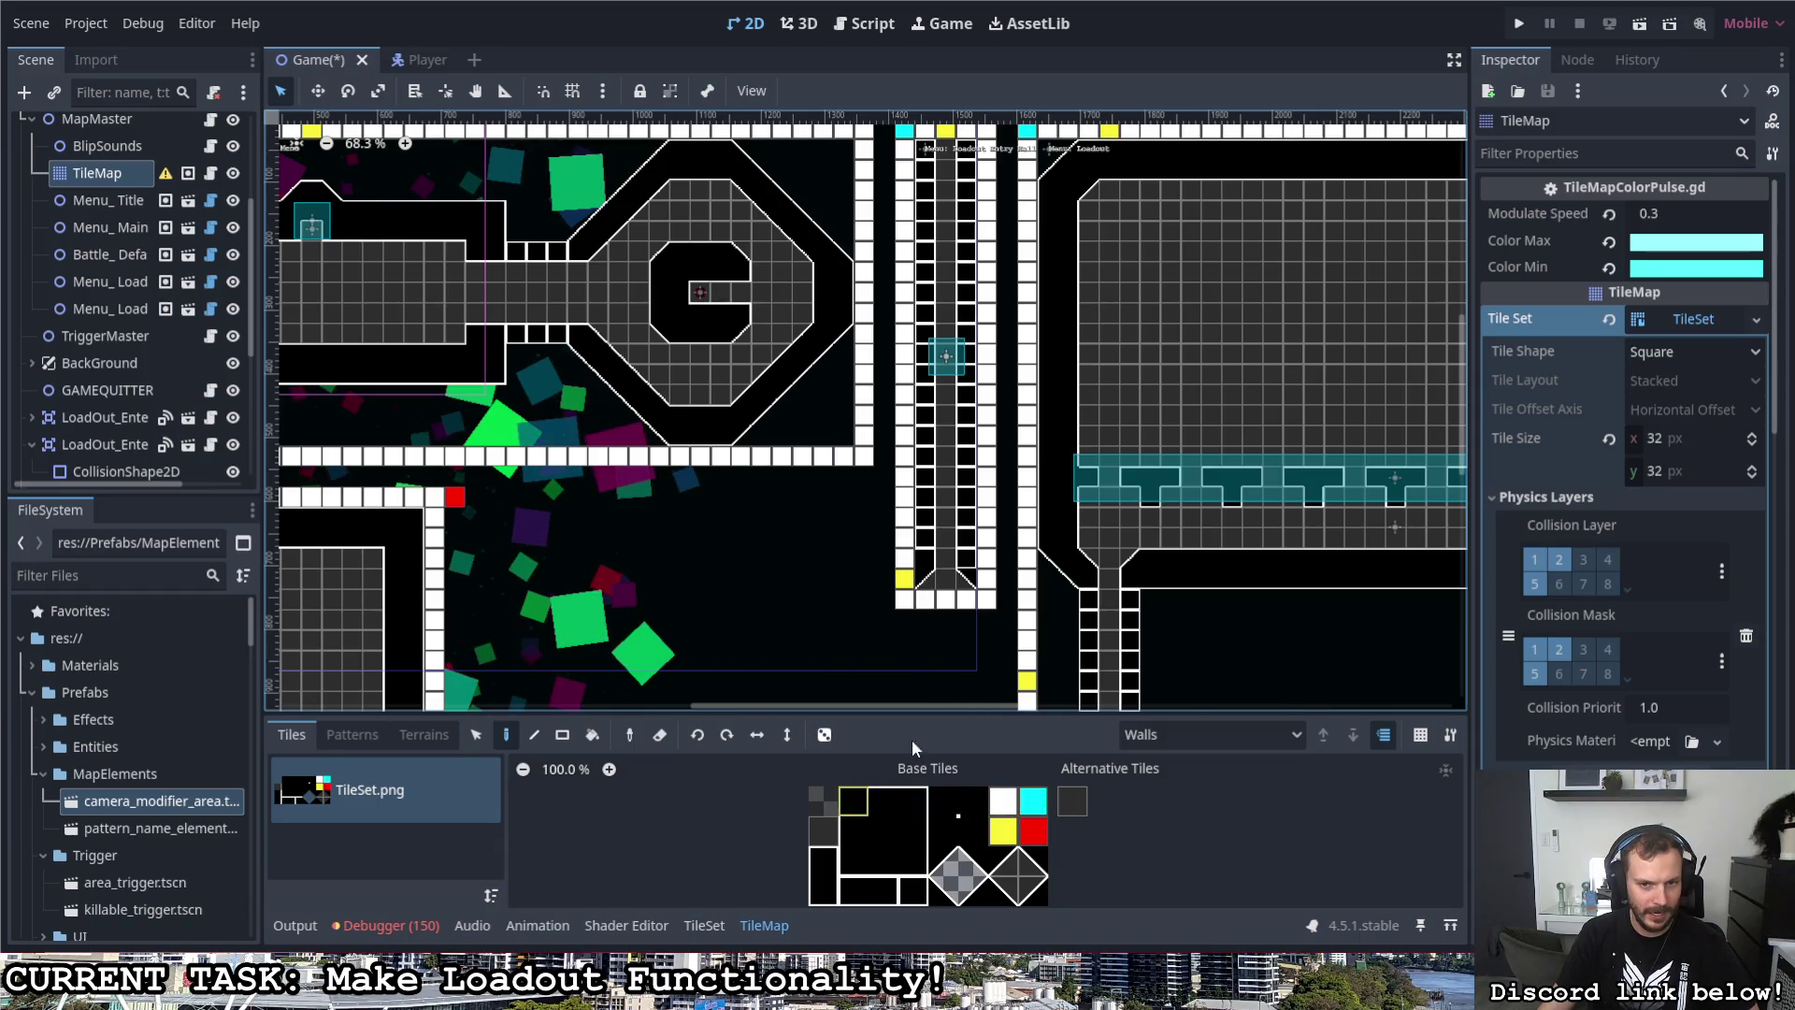
pyautogui.scroll(-2, 1189, 688)
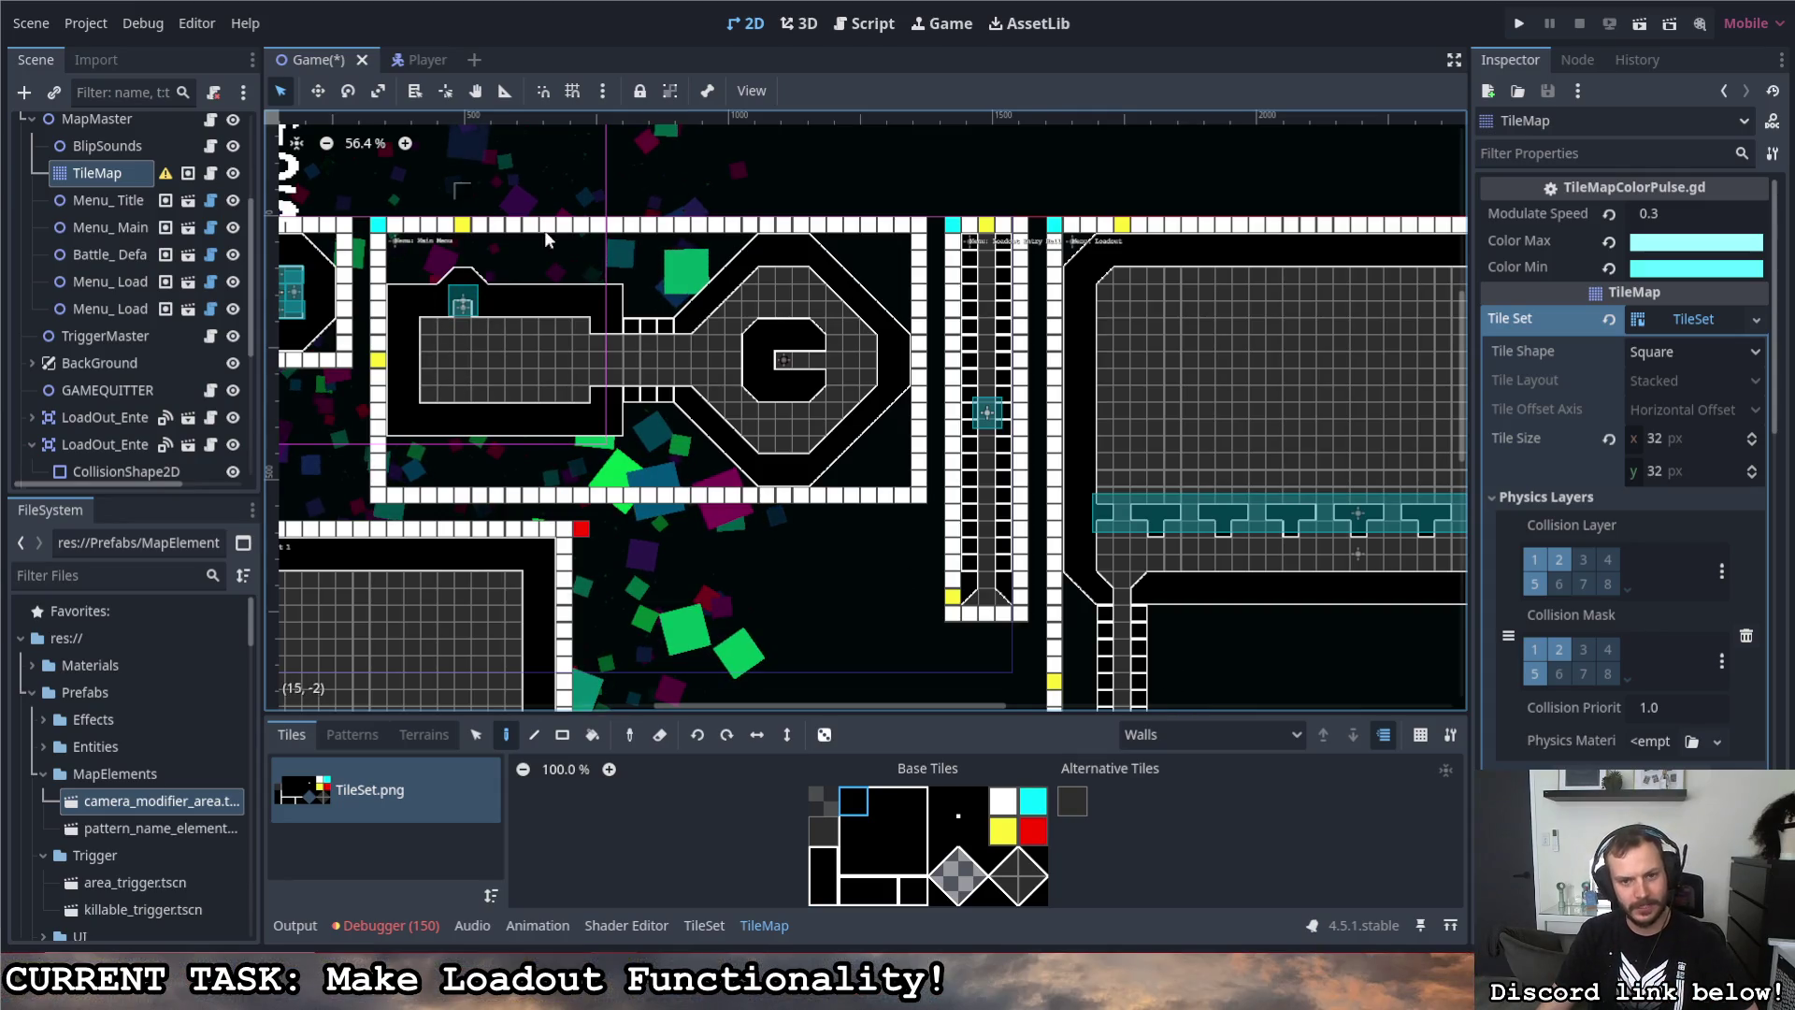
pyautogui.click(1516, 25)
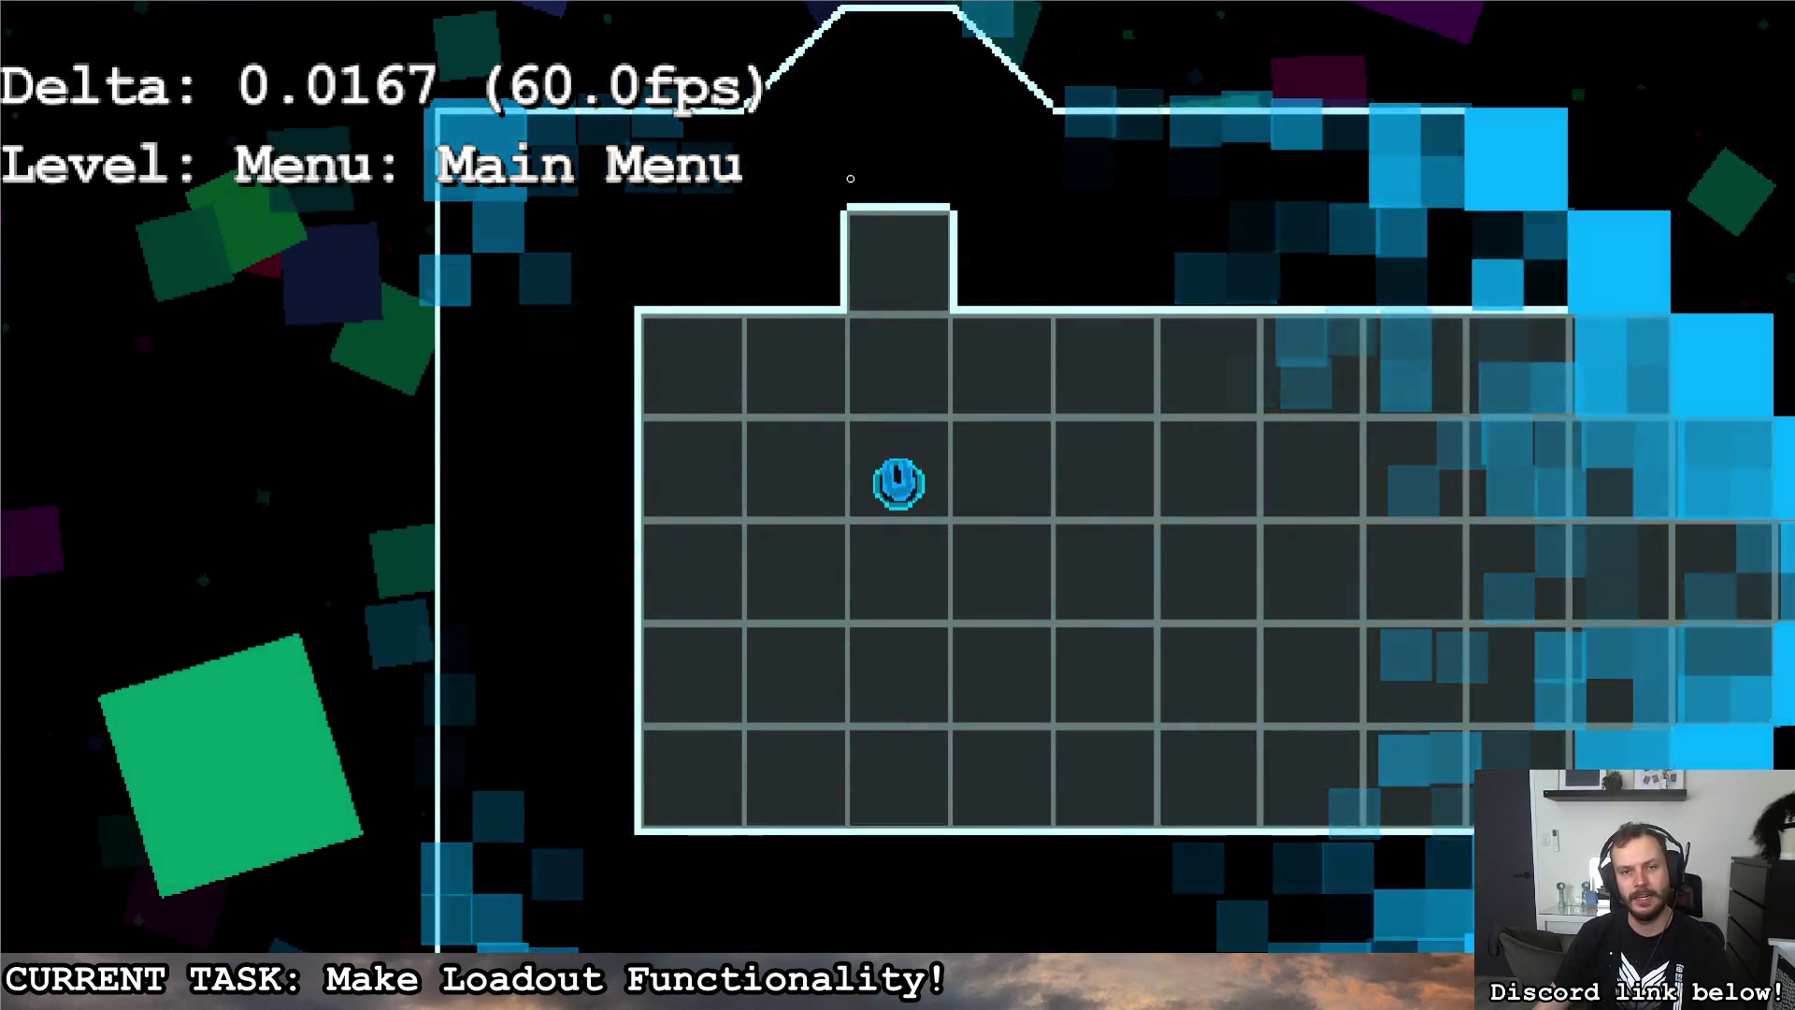
# Step: Walk the player up through the Loadout Entry Hall corridor into the Loadout room
pyautogui.press('w')
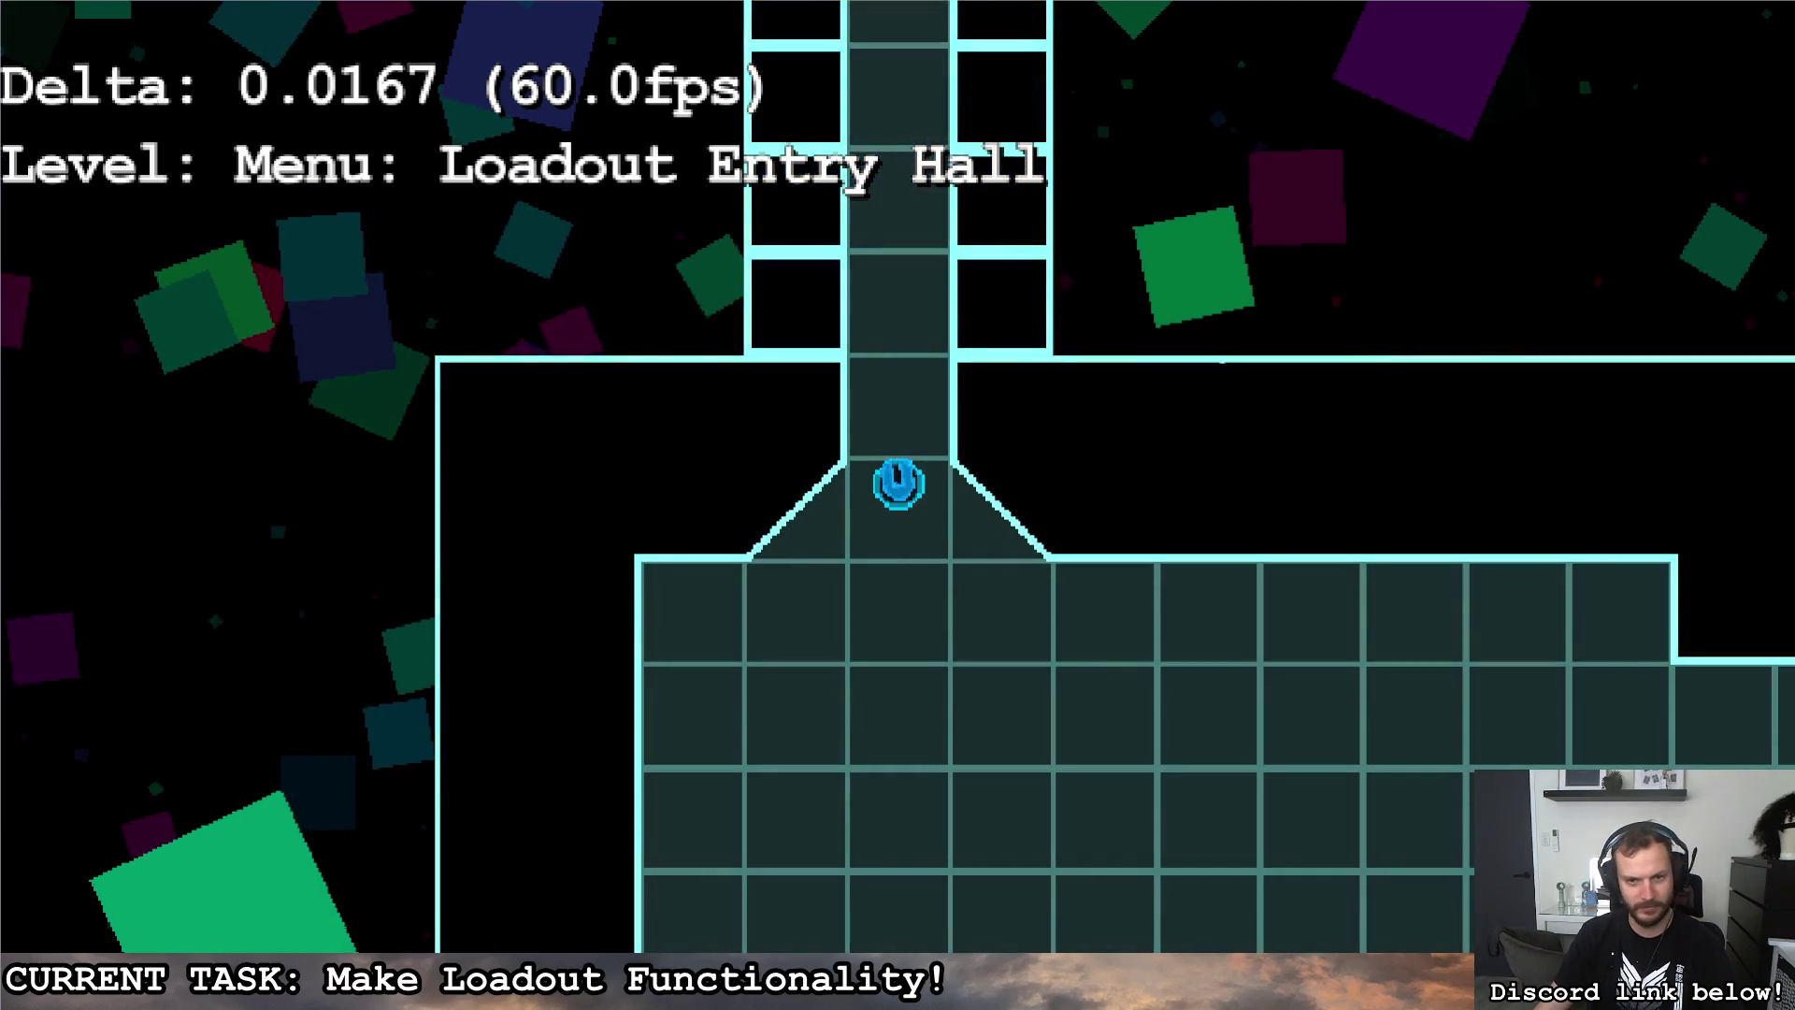
pyautogui.press('w')
pyautogui.press('w')
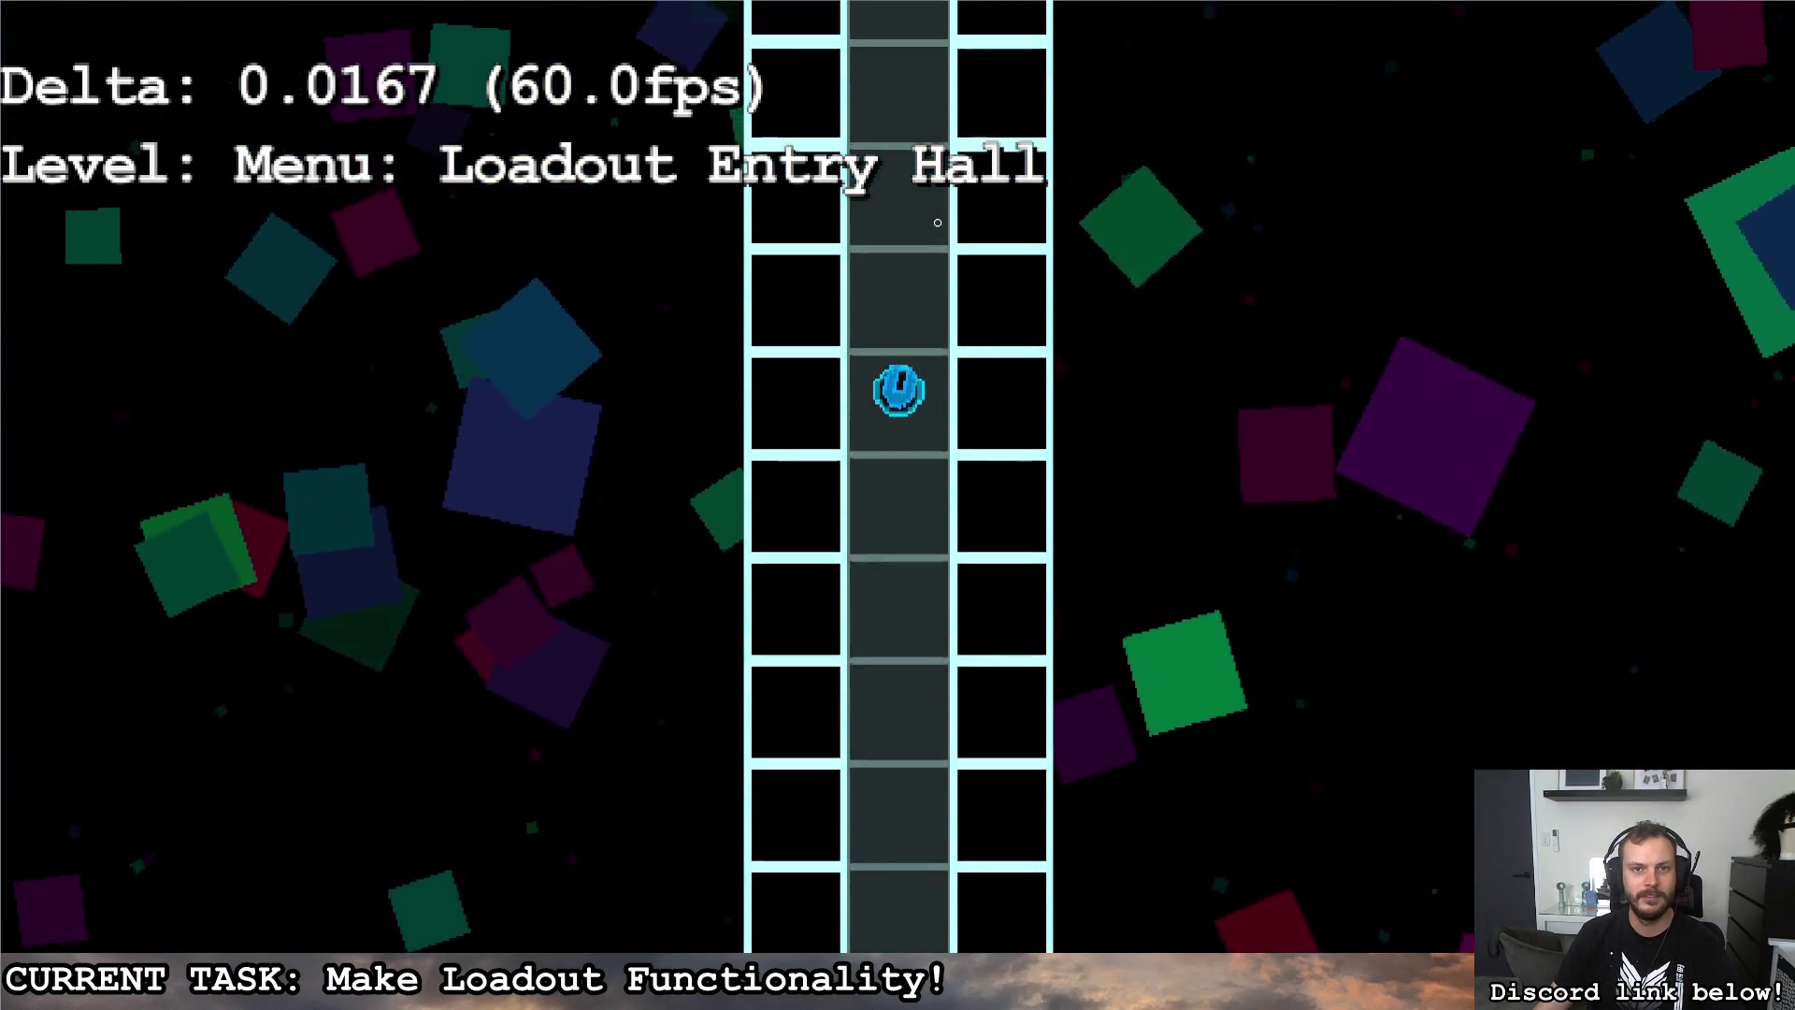
pyautogui.press('w')
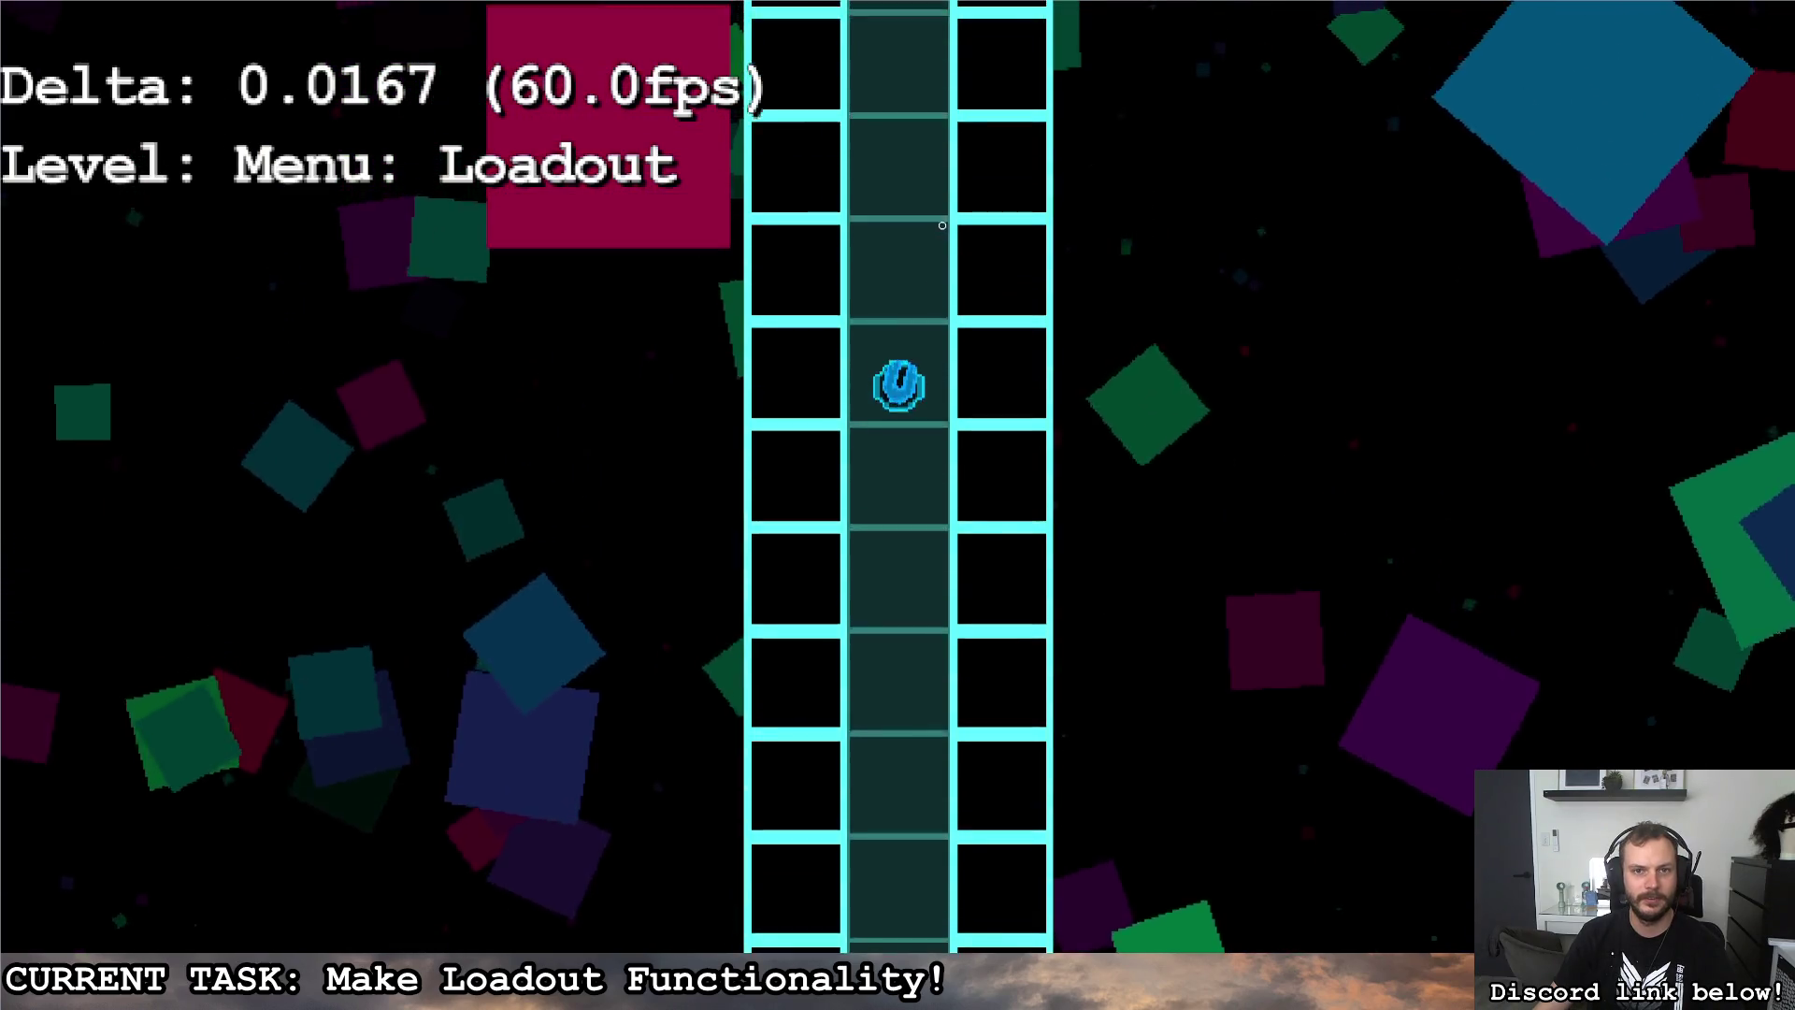
pyautogui.press('w')
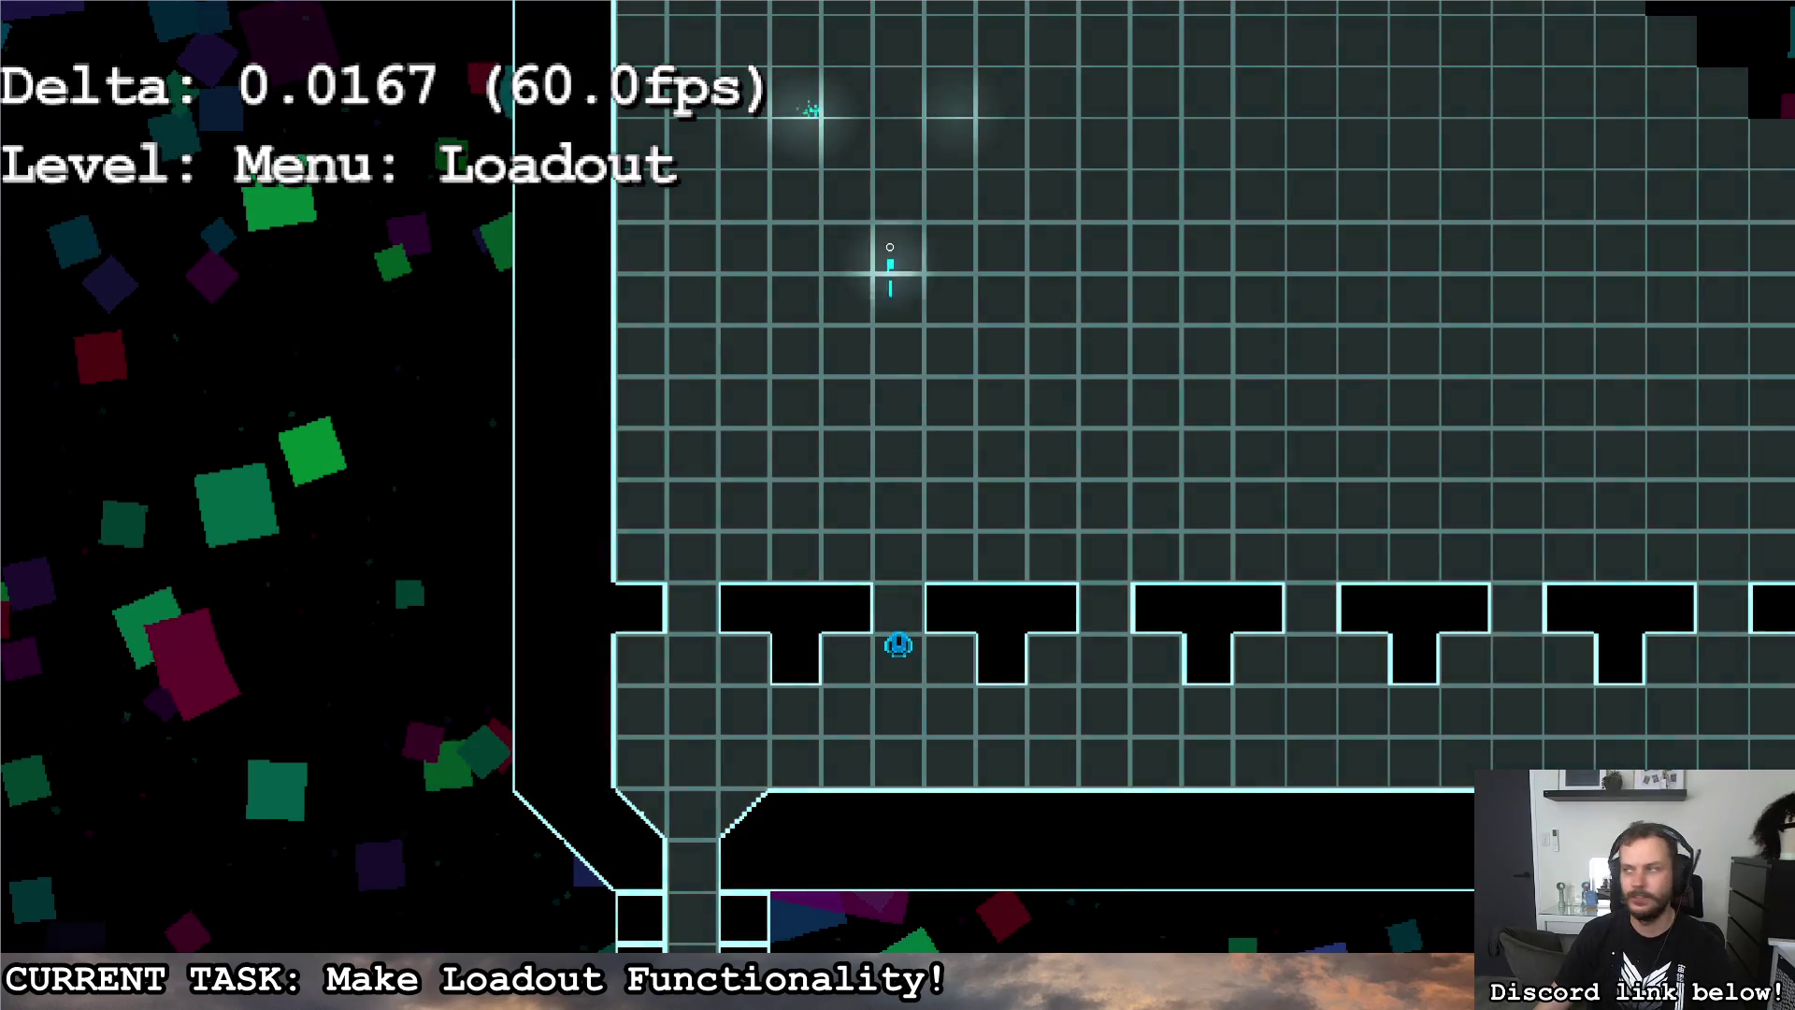
# Step: Leave Loadout through the lower corridor and move around the Main Menu room
pyautogui.press('s')
pyautogui.press('a')
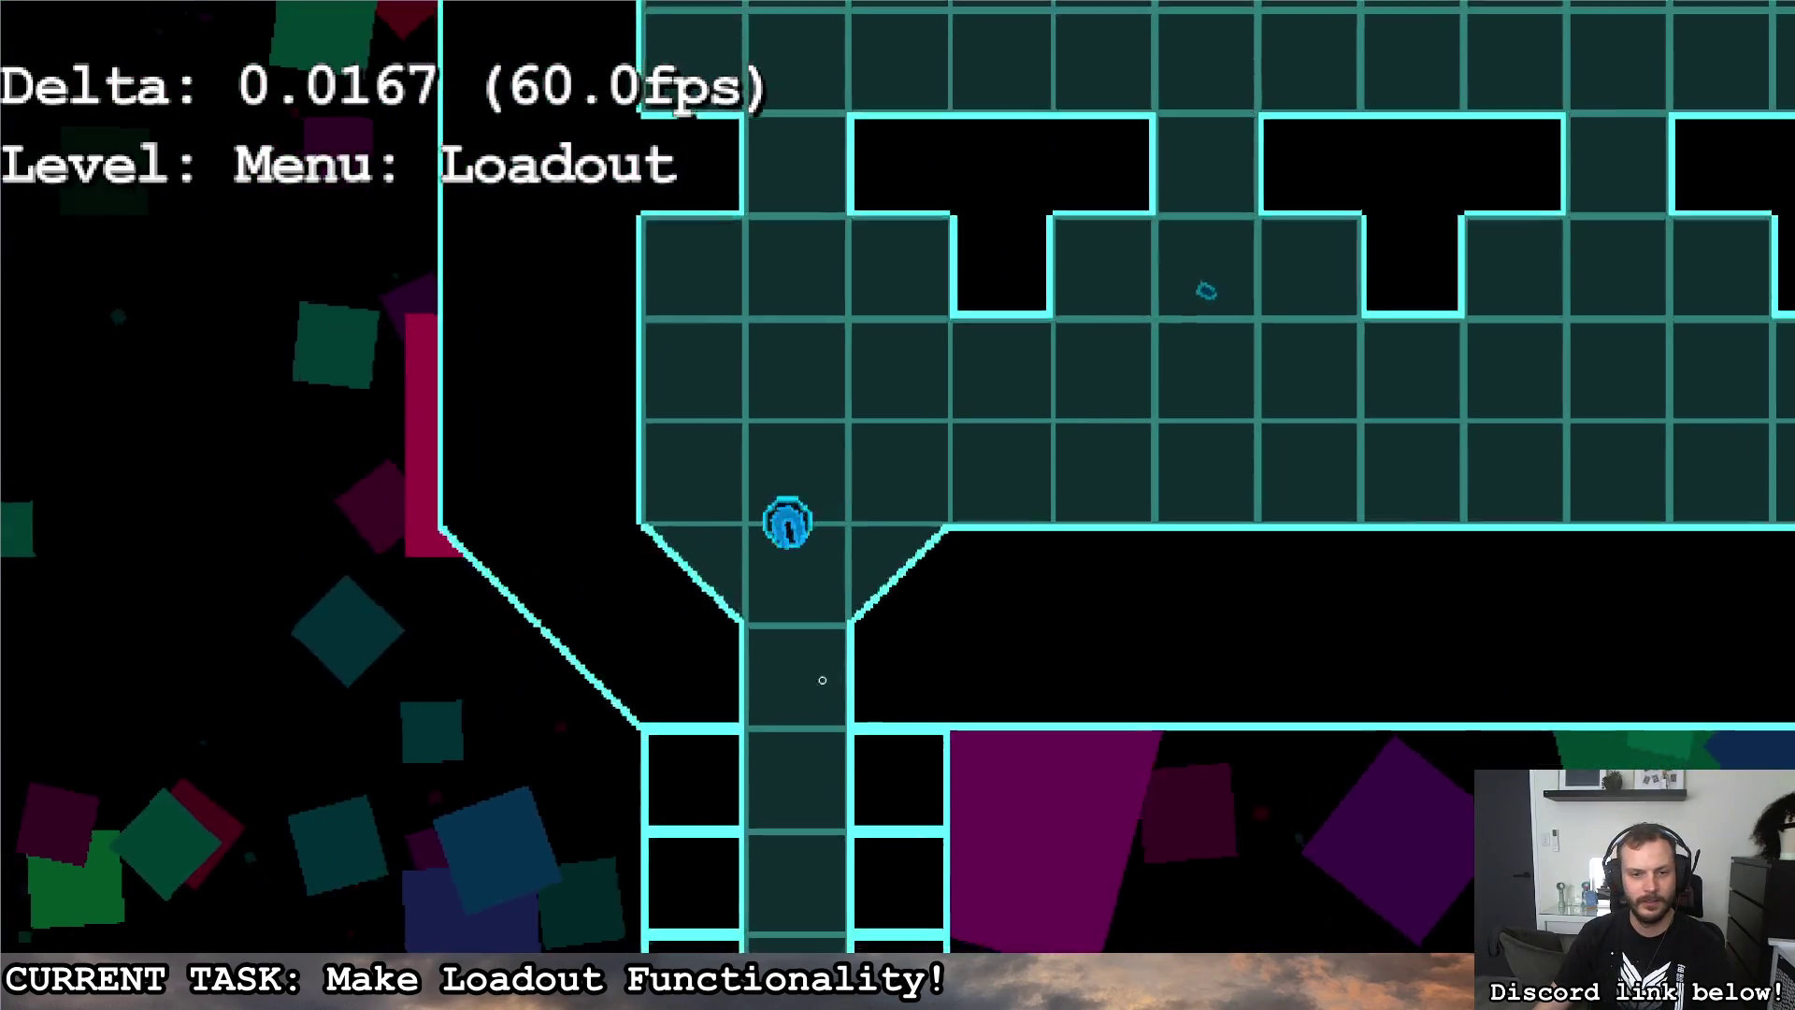
pyautogui.press('s')
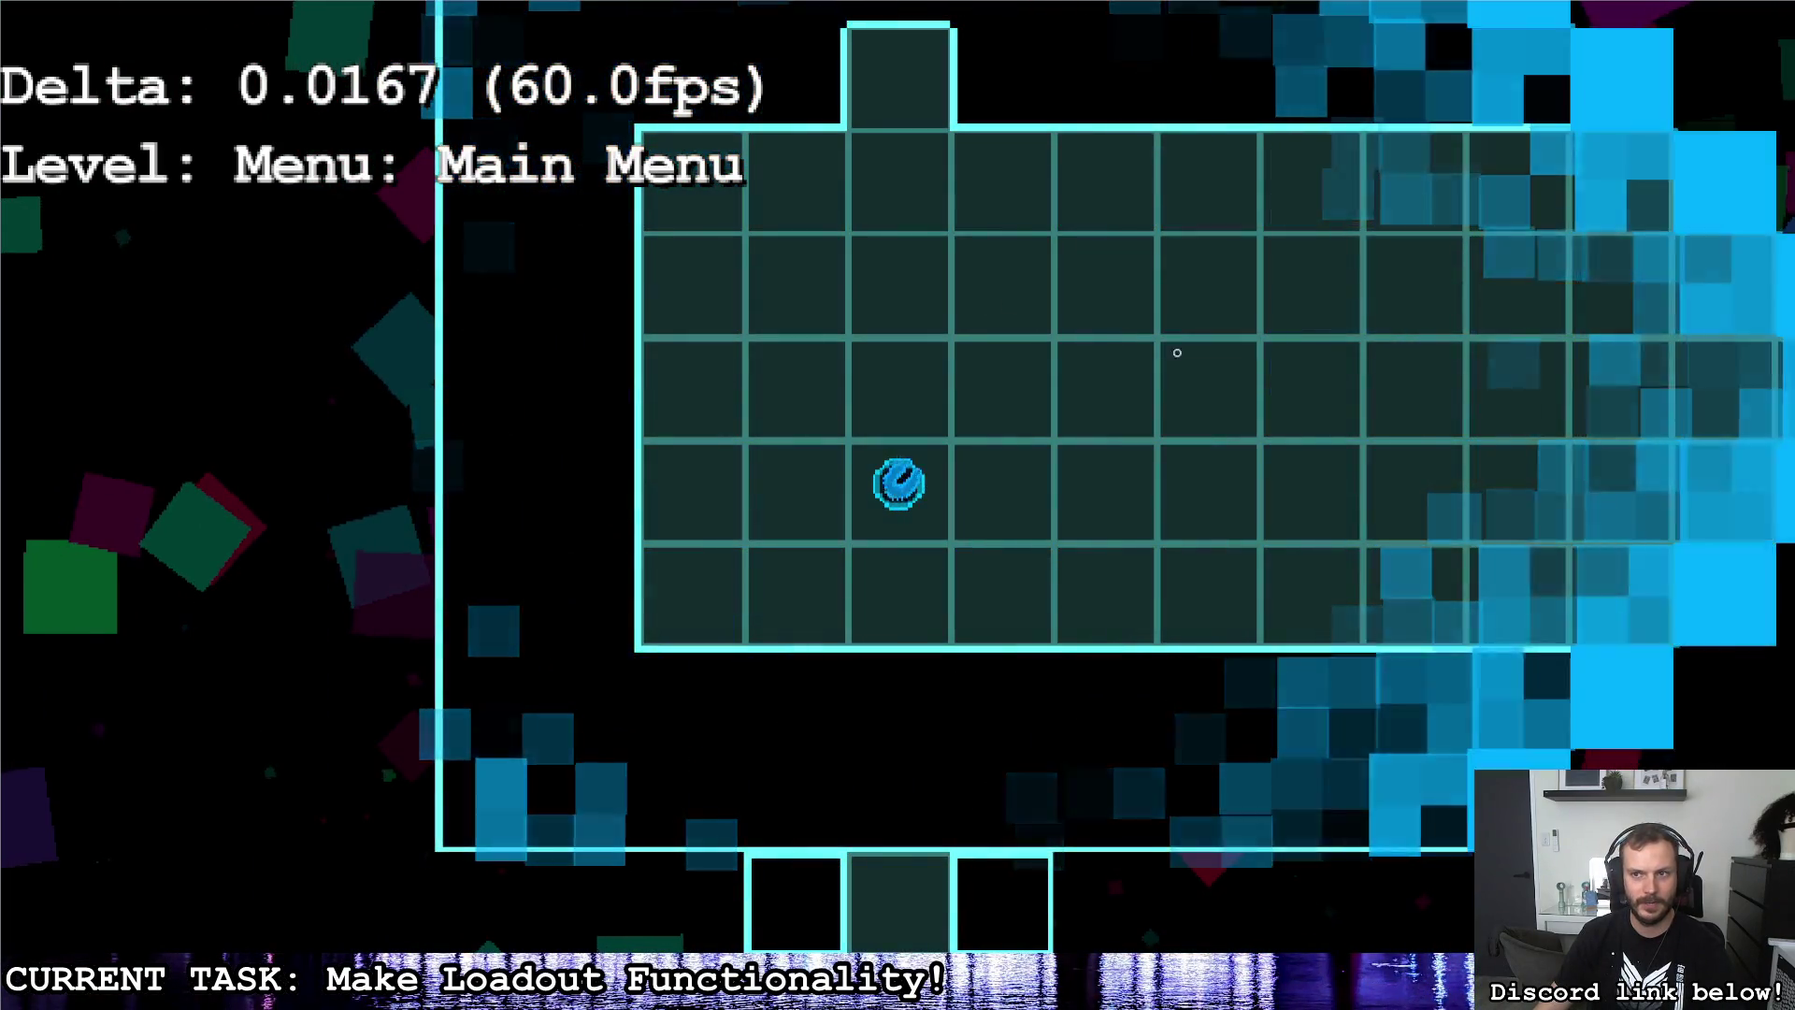
pyautogui.press('d')
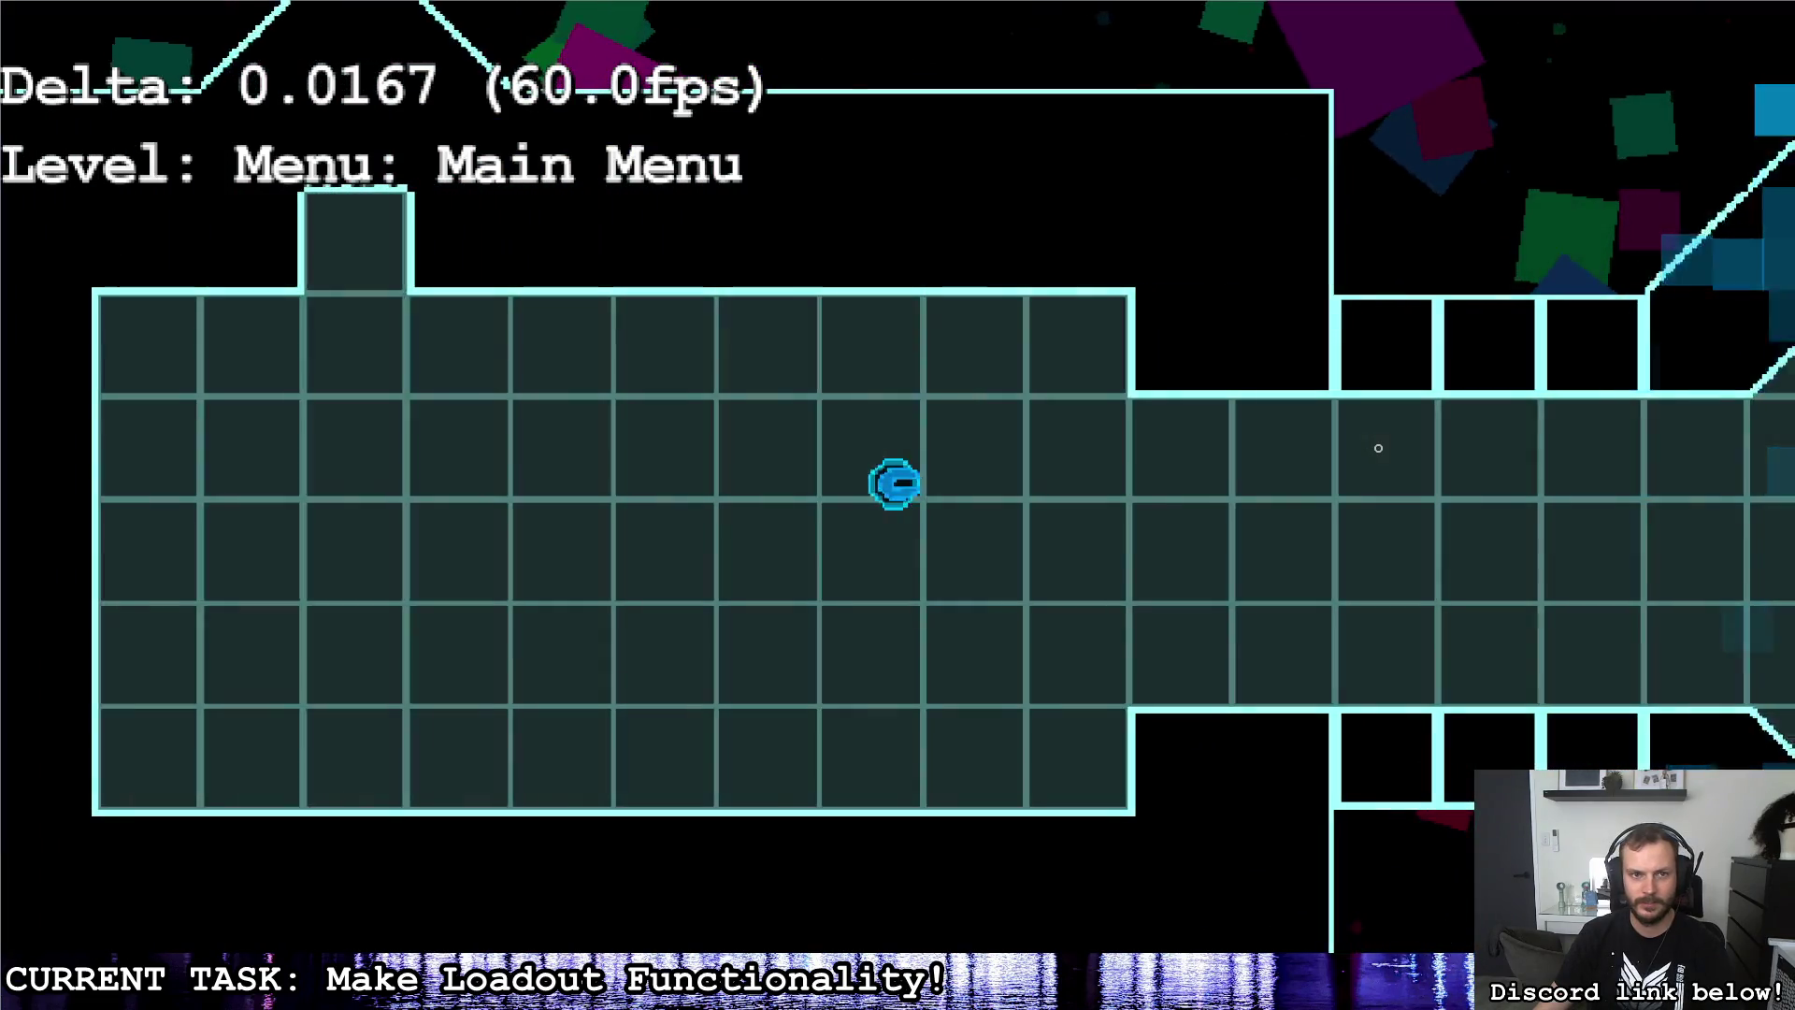
pyautogui.press('a')
pyautogui.press('w')
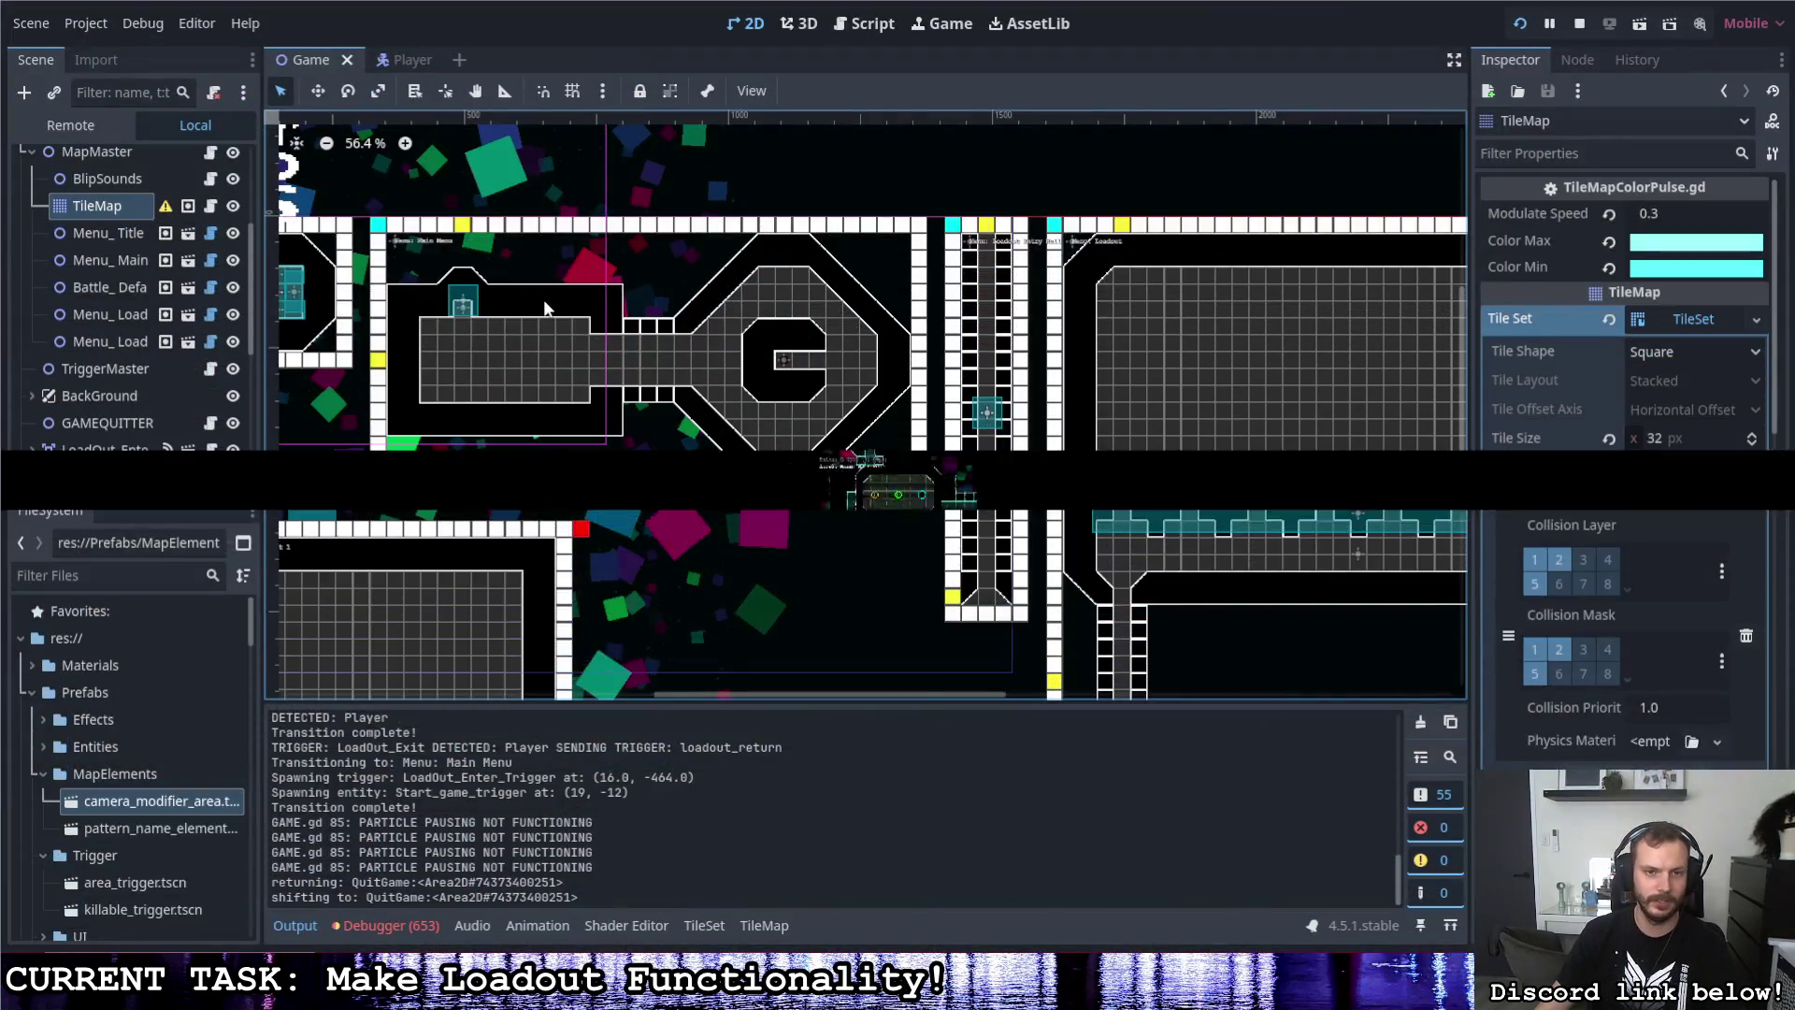
# Step: Collapse MapMaster in the Scene dock and open TriggerMaster.gd in the Script editor
pyautogui.scroll(-5, 144, 342)
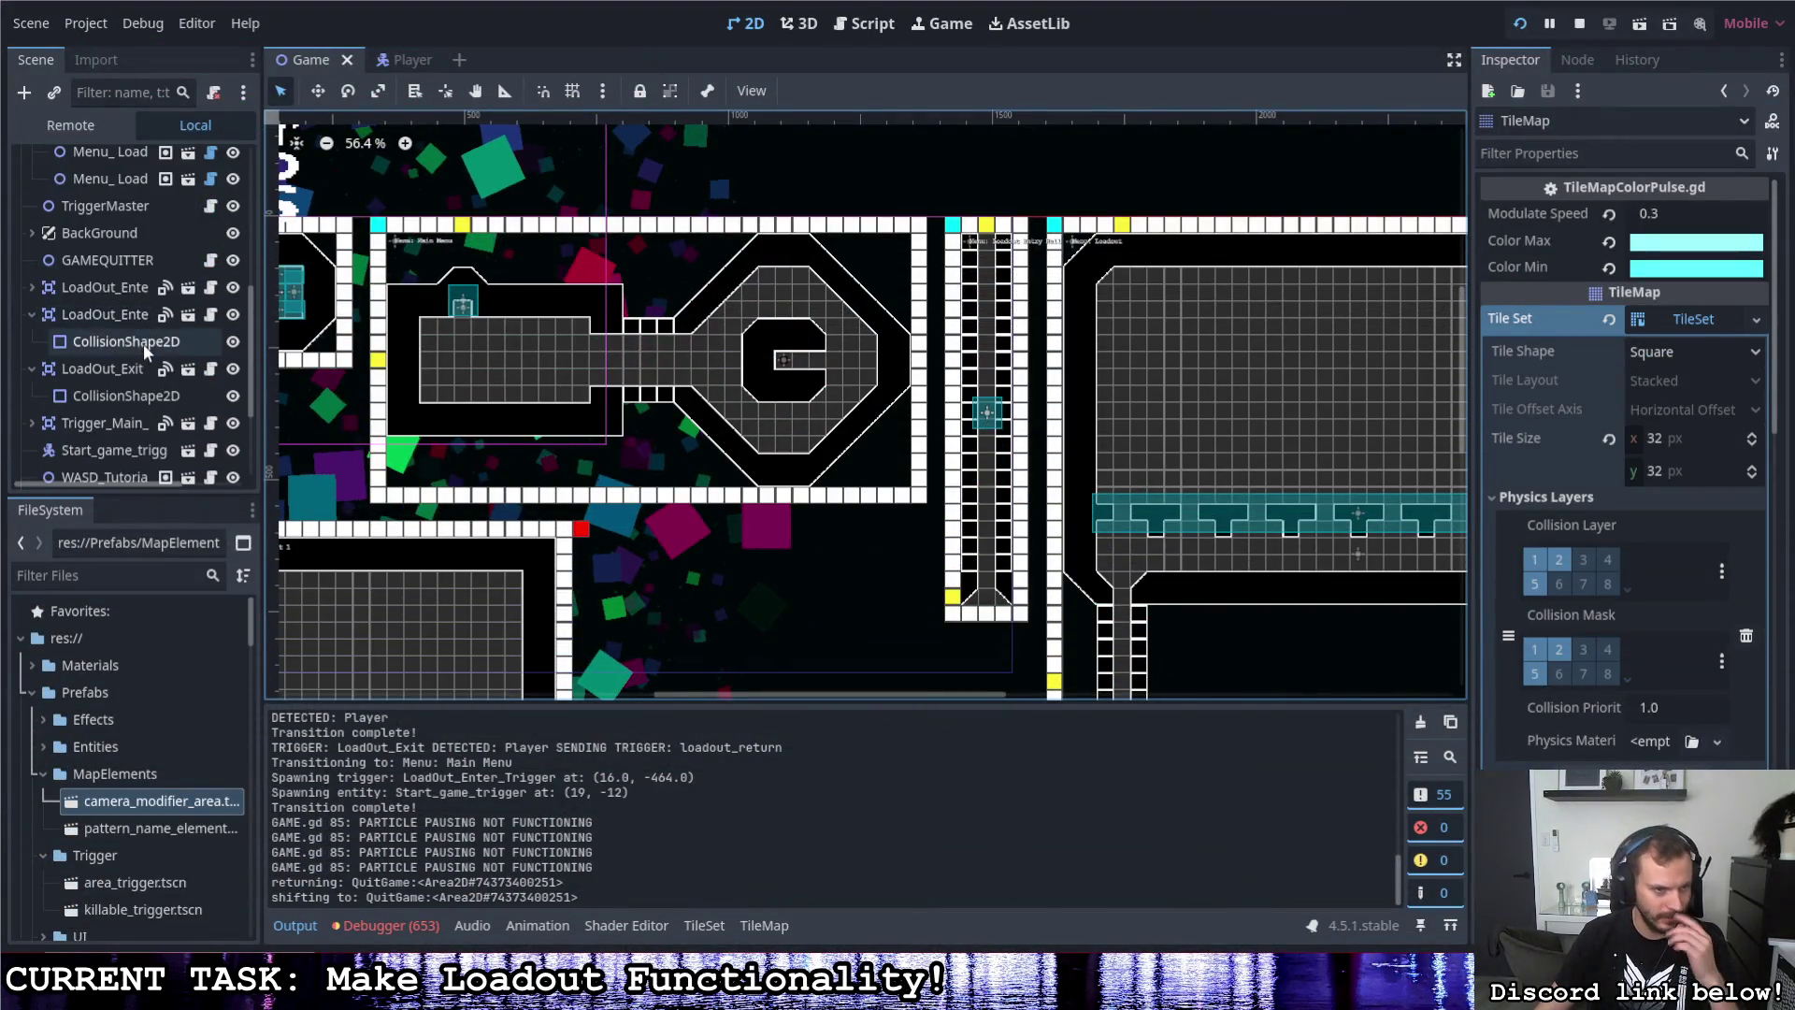
pyautogui.scroll(5, 163, 390)
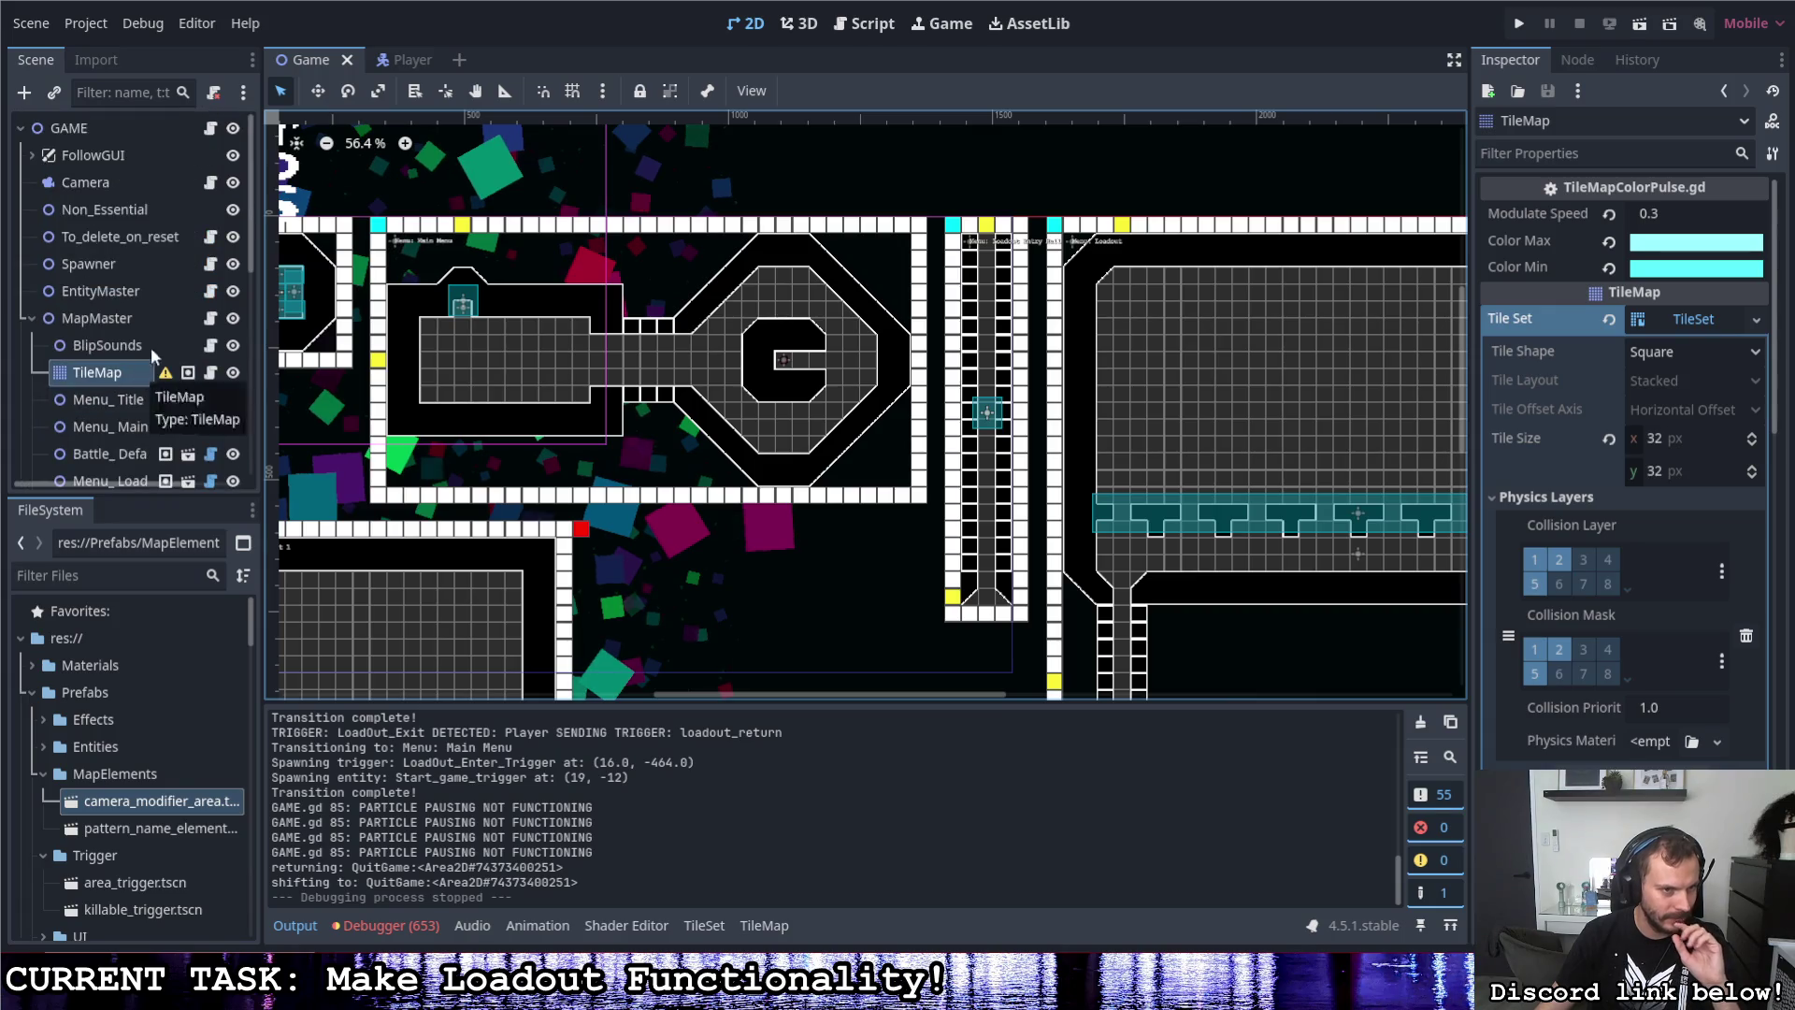
pyautogui.scroll(-5, 183, 324)
pyautogui.scroll(6, 148, 337)
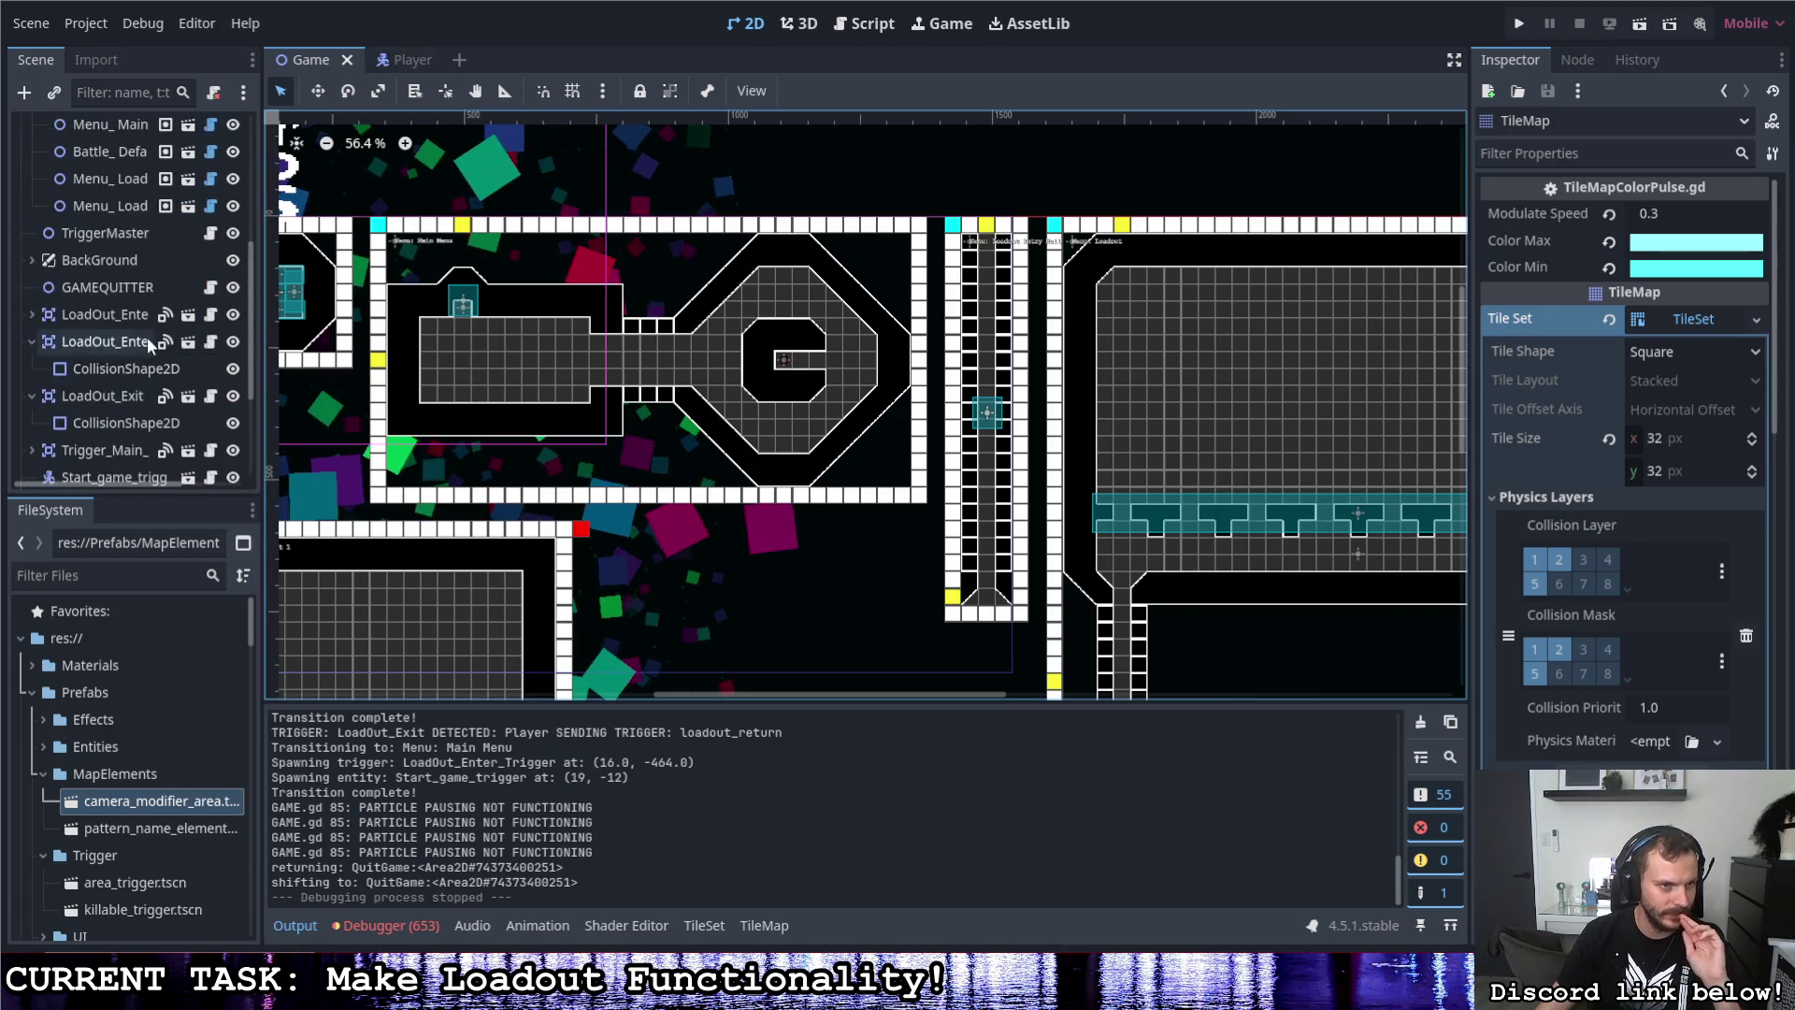
pyautogui.scroll(-5, 173, 271)
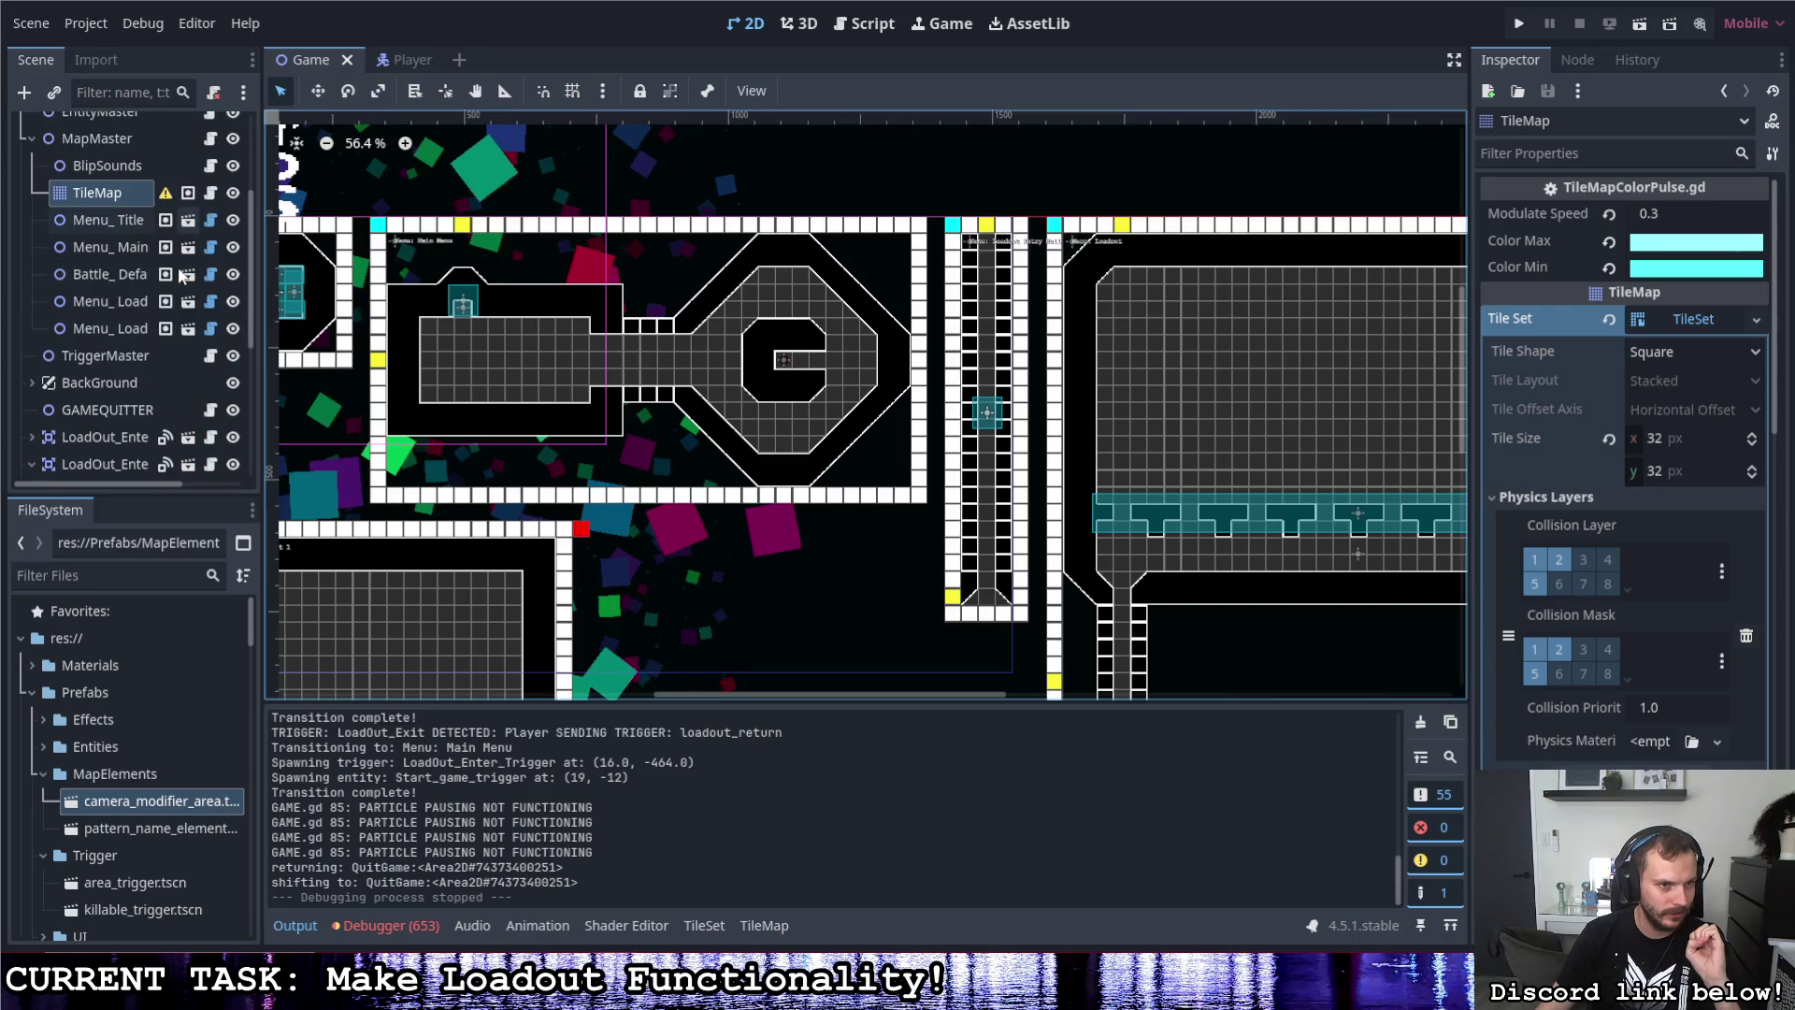
pyautogui.scroll(-2, 156, 295)
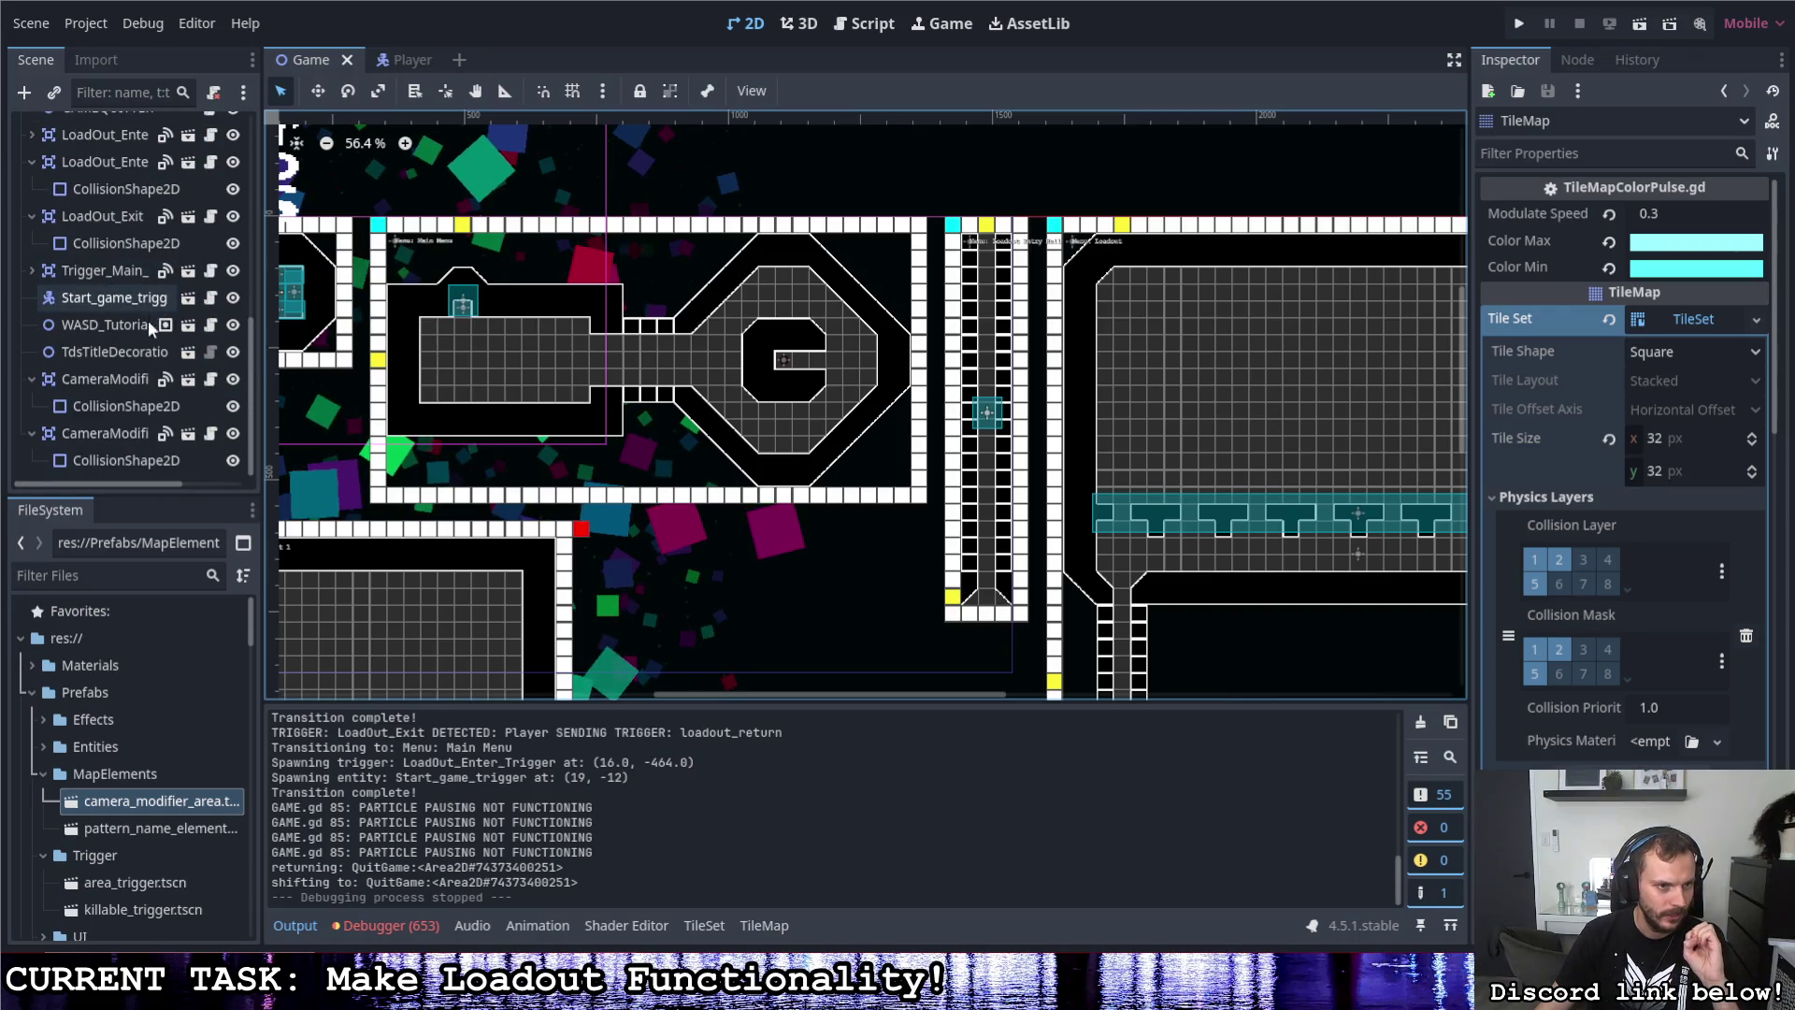
pyautogui.scroll(6, 147, 320)
pyautogui.click(31, 319)
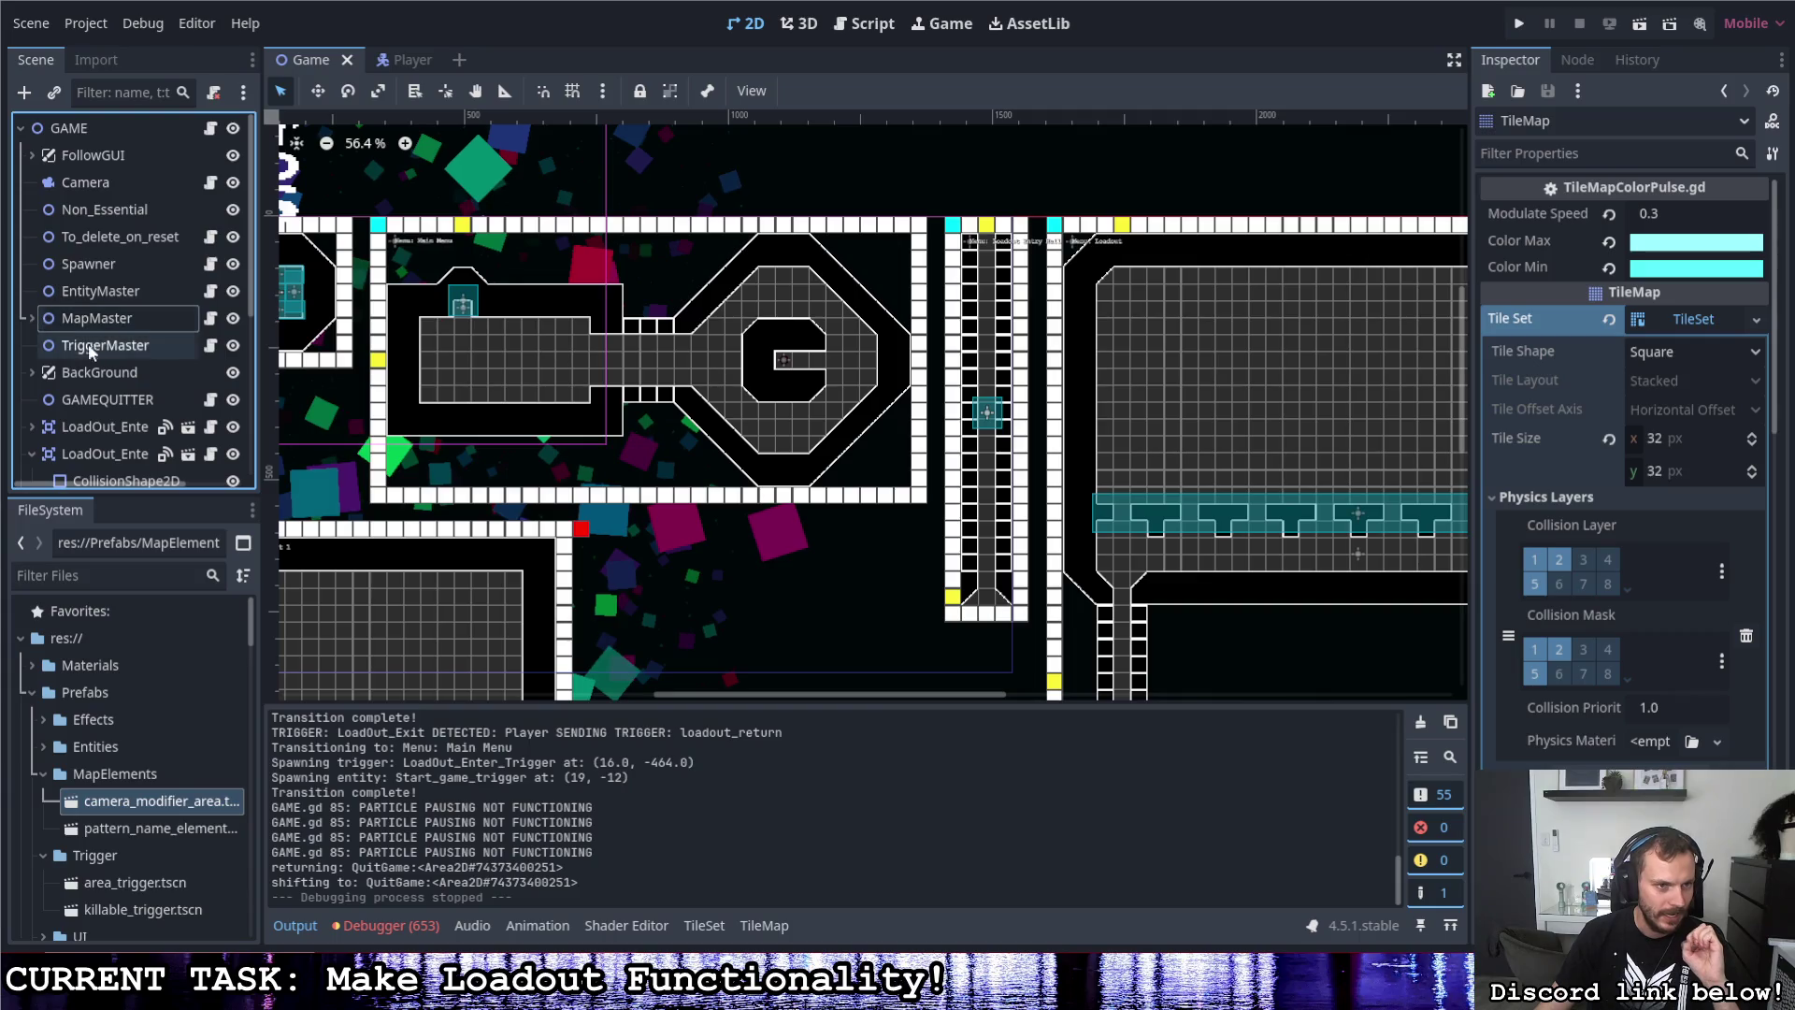
pyautogui.click(211, 345)
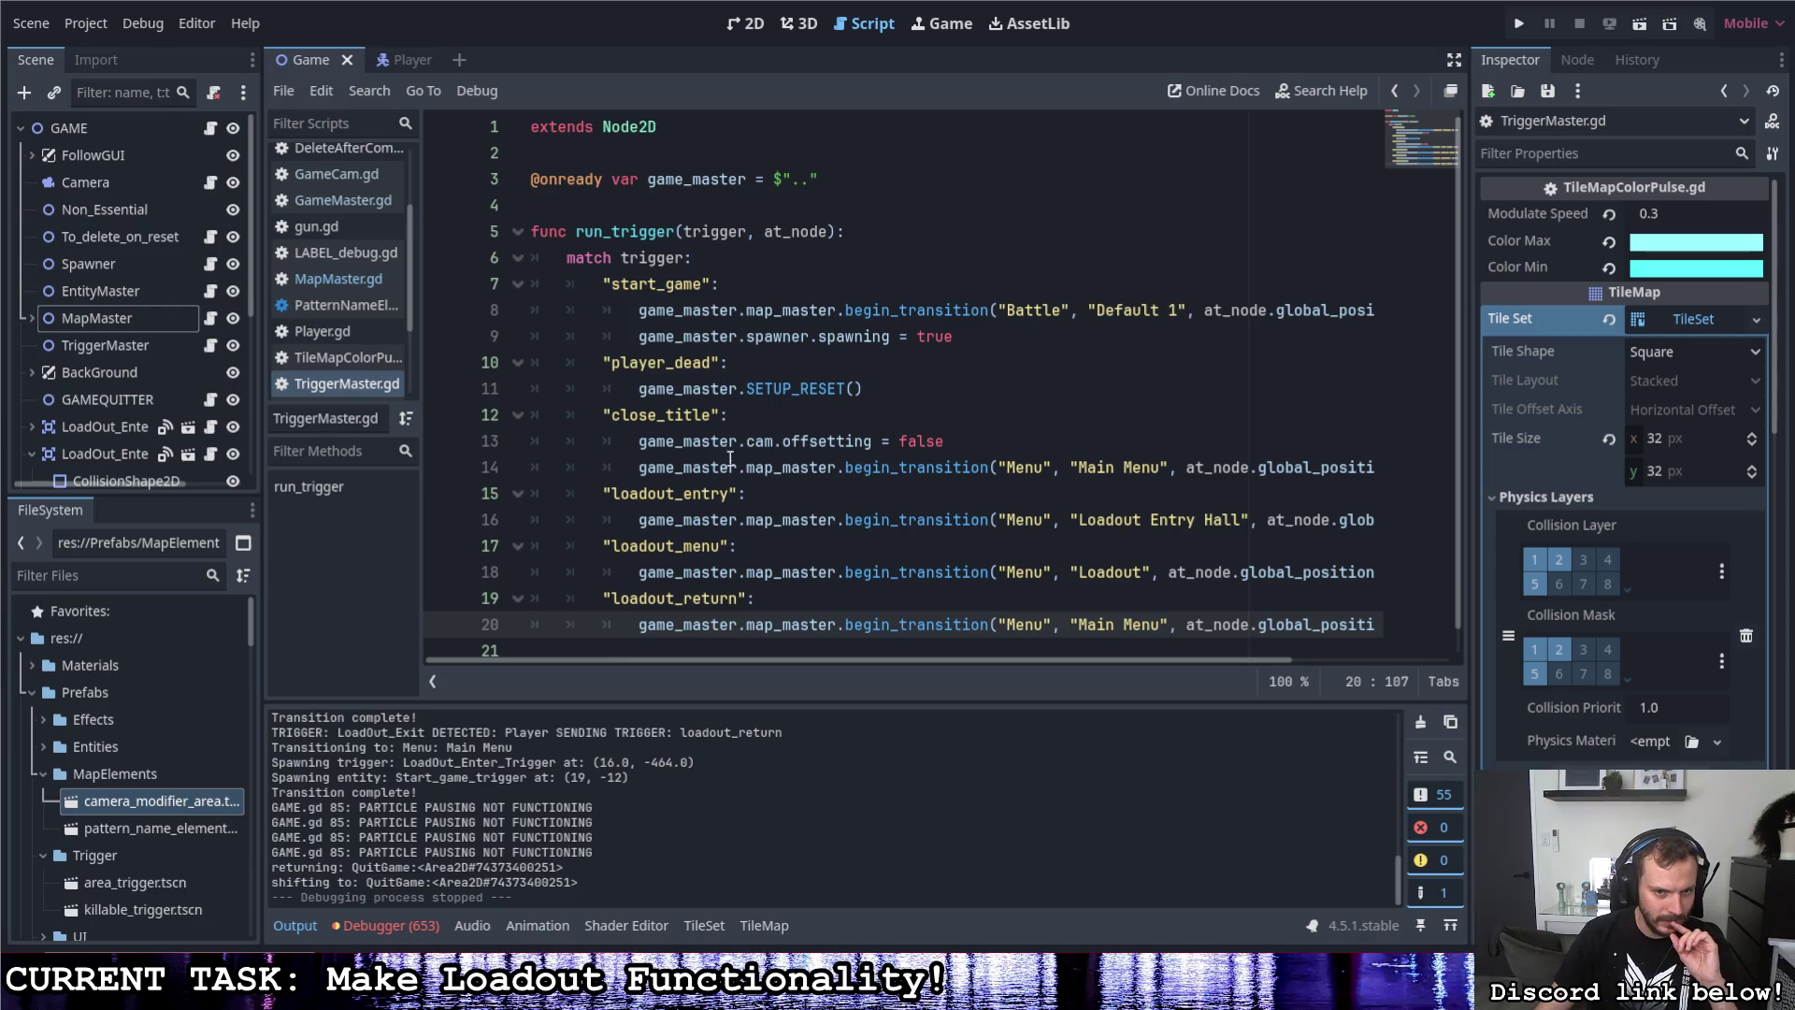
# Step: Change the false argument on line 20 of TriggerMaster.gd to true and save
pyautogui.hscroll(3, 1329, 641)
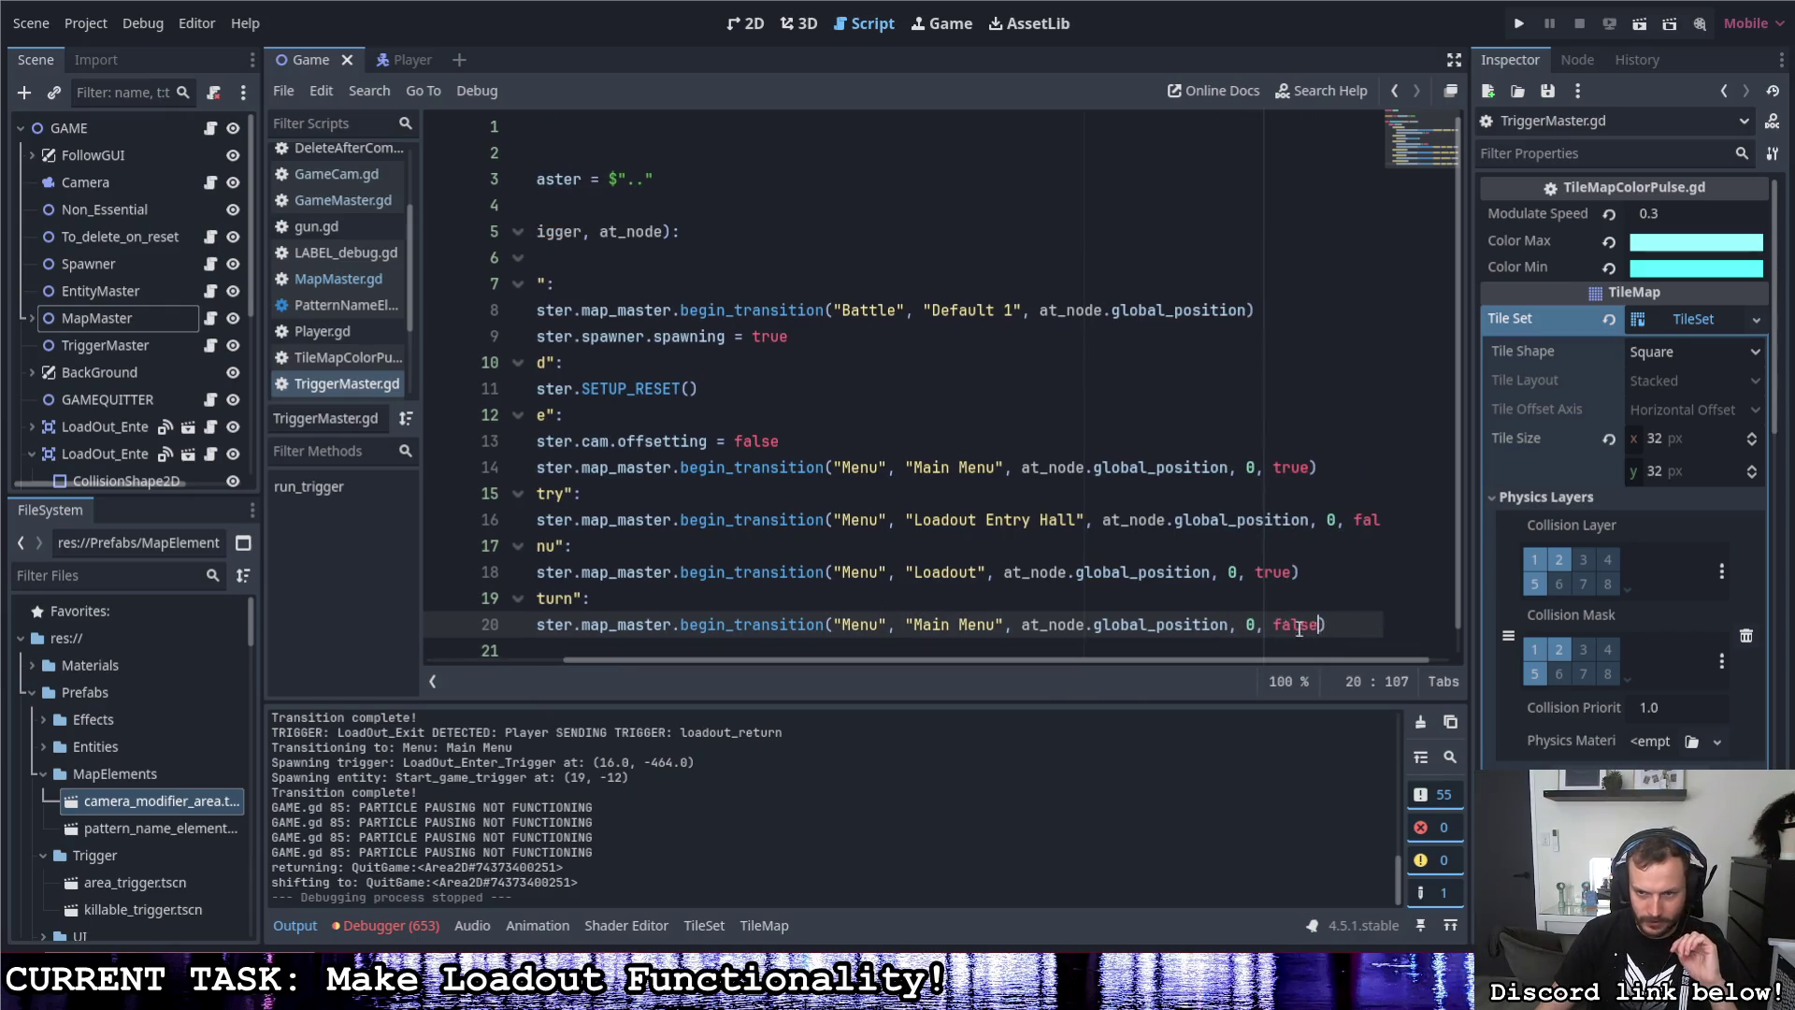
pyautogui.doubleClick(1298, 625)
pyautogui.write('tru')
pyautogui.hotkey('ctrl', 's')
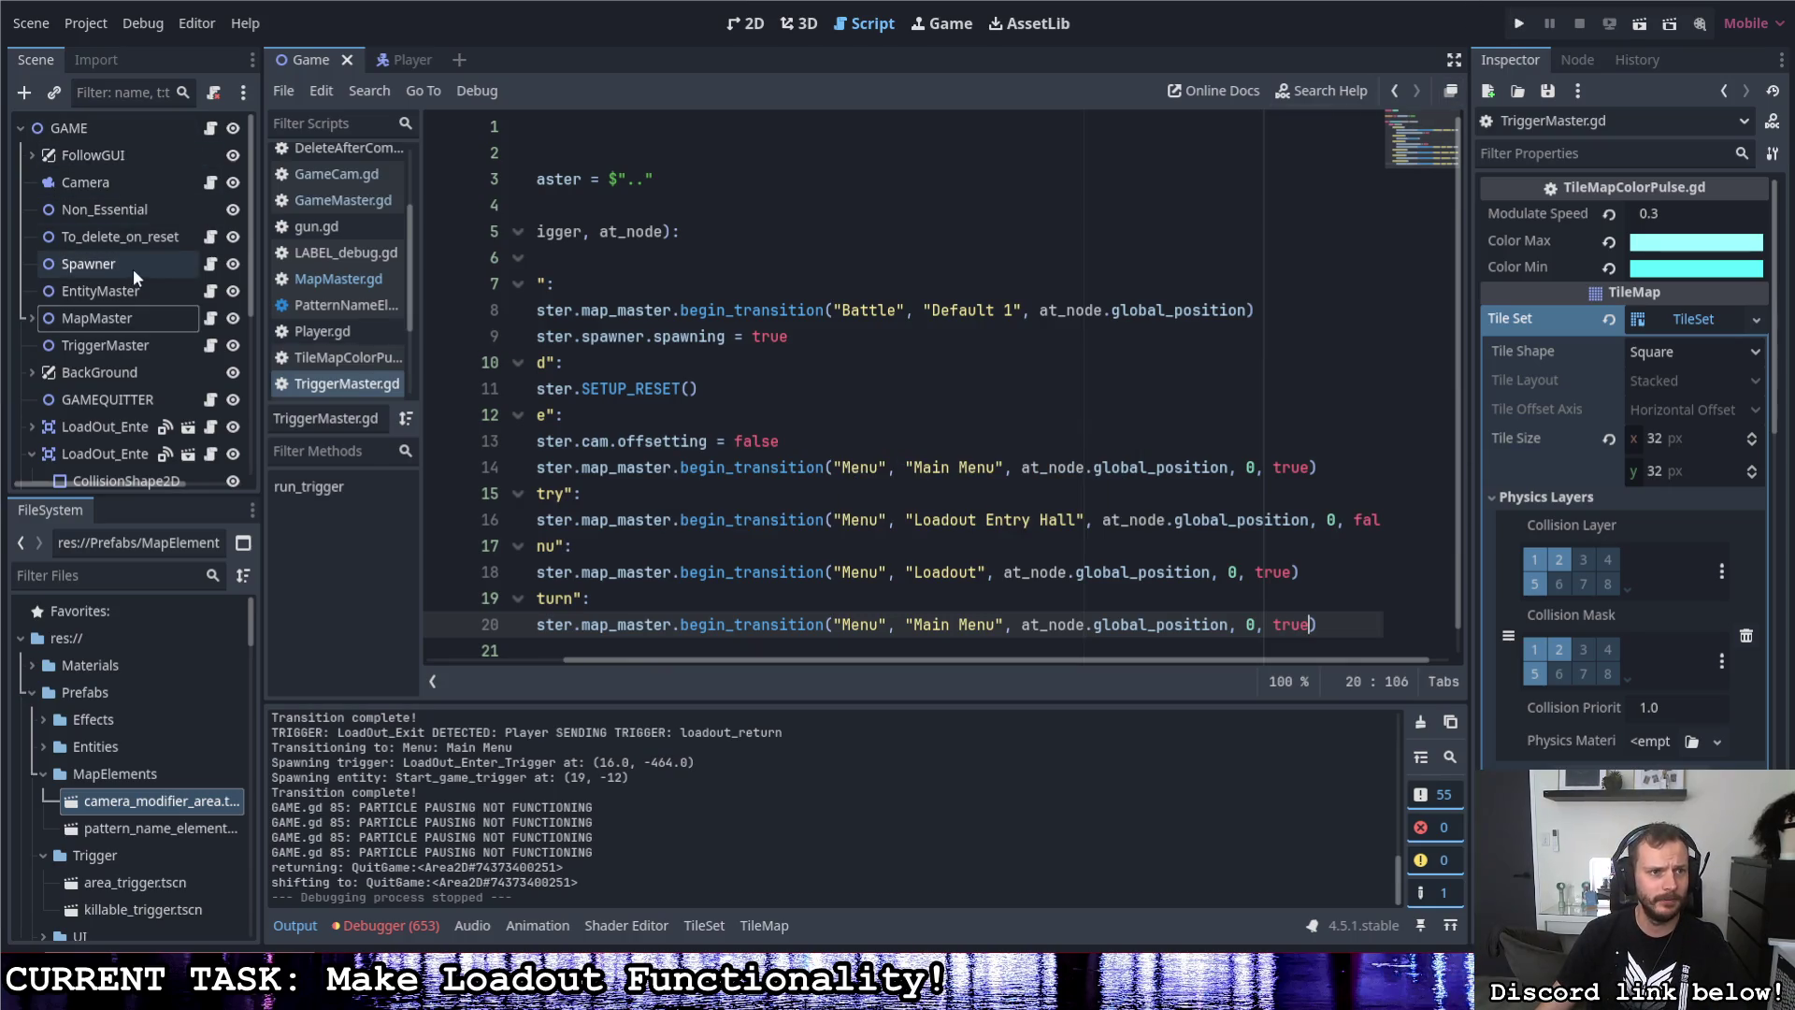
# Step: Set DEFAULT_TRANSITION_SPEED to 20 in MapMaster.gd and launch the game with F5
pyautogui.click(212, 319)
pyautogui.scroll(20, 710, 437)
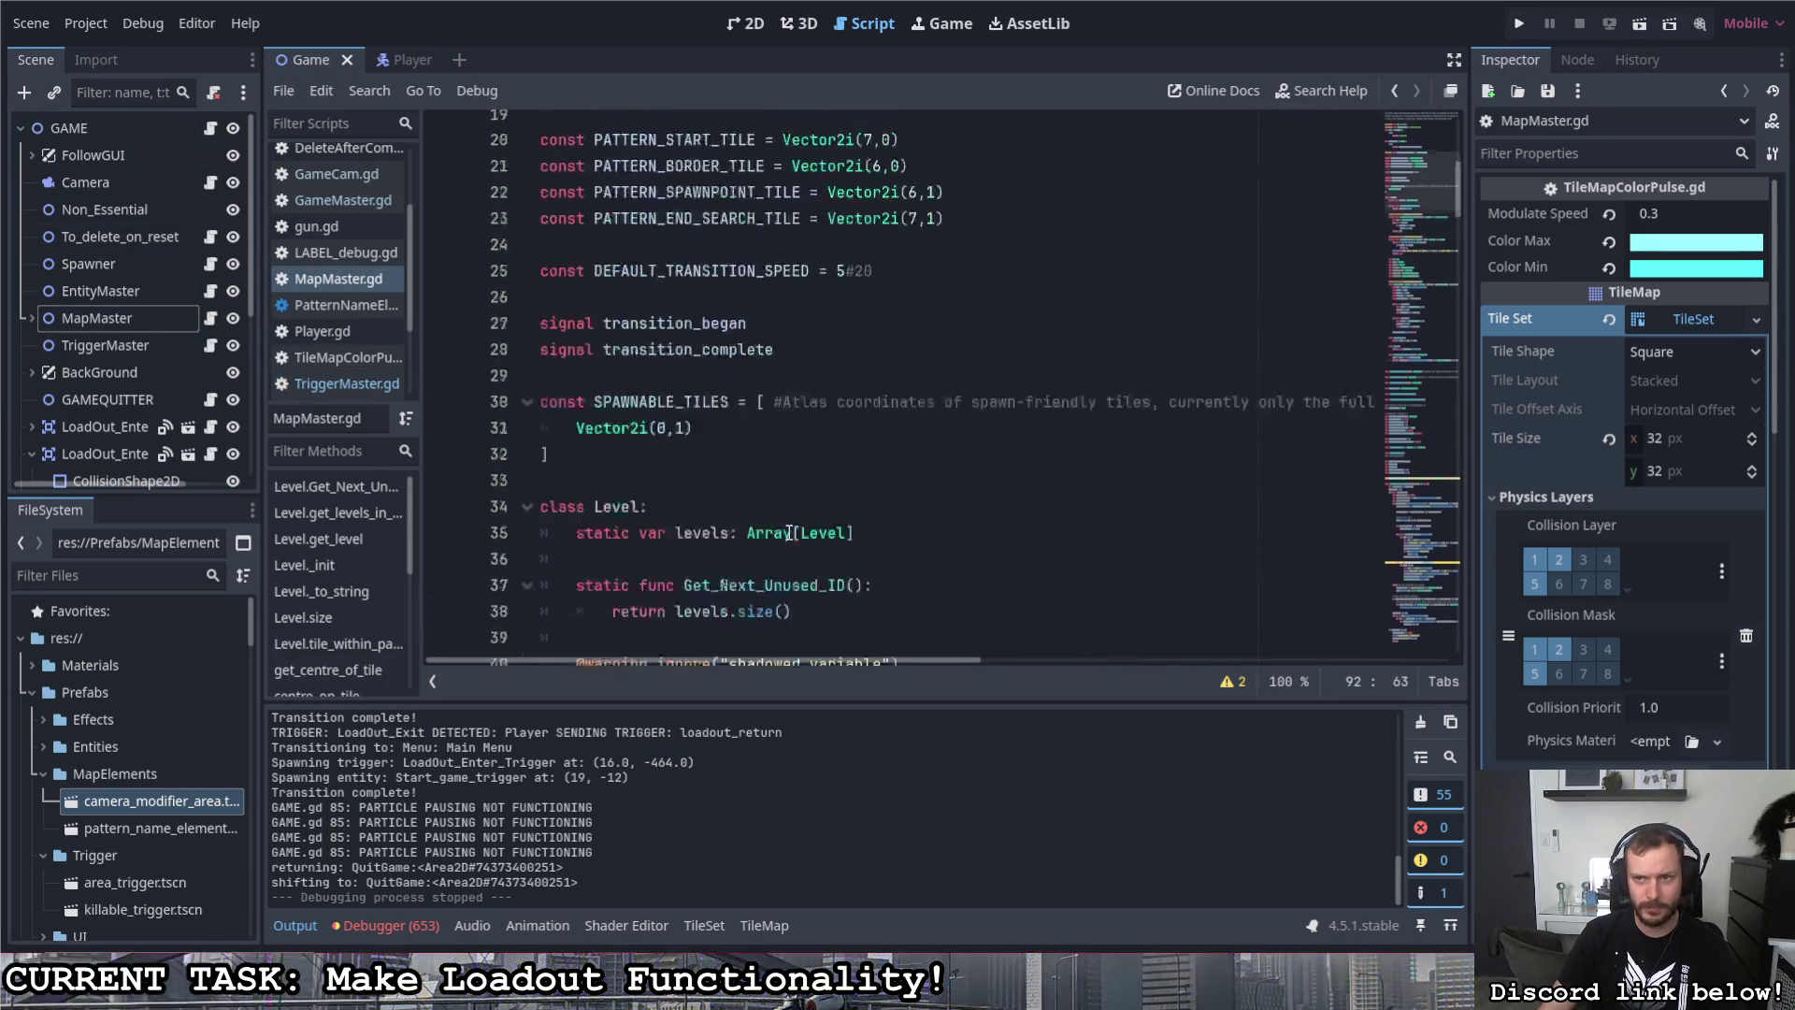
pyautogui.scroll(-1, 710, 437)
pyautogui.scroll(-4, 709, 438)
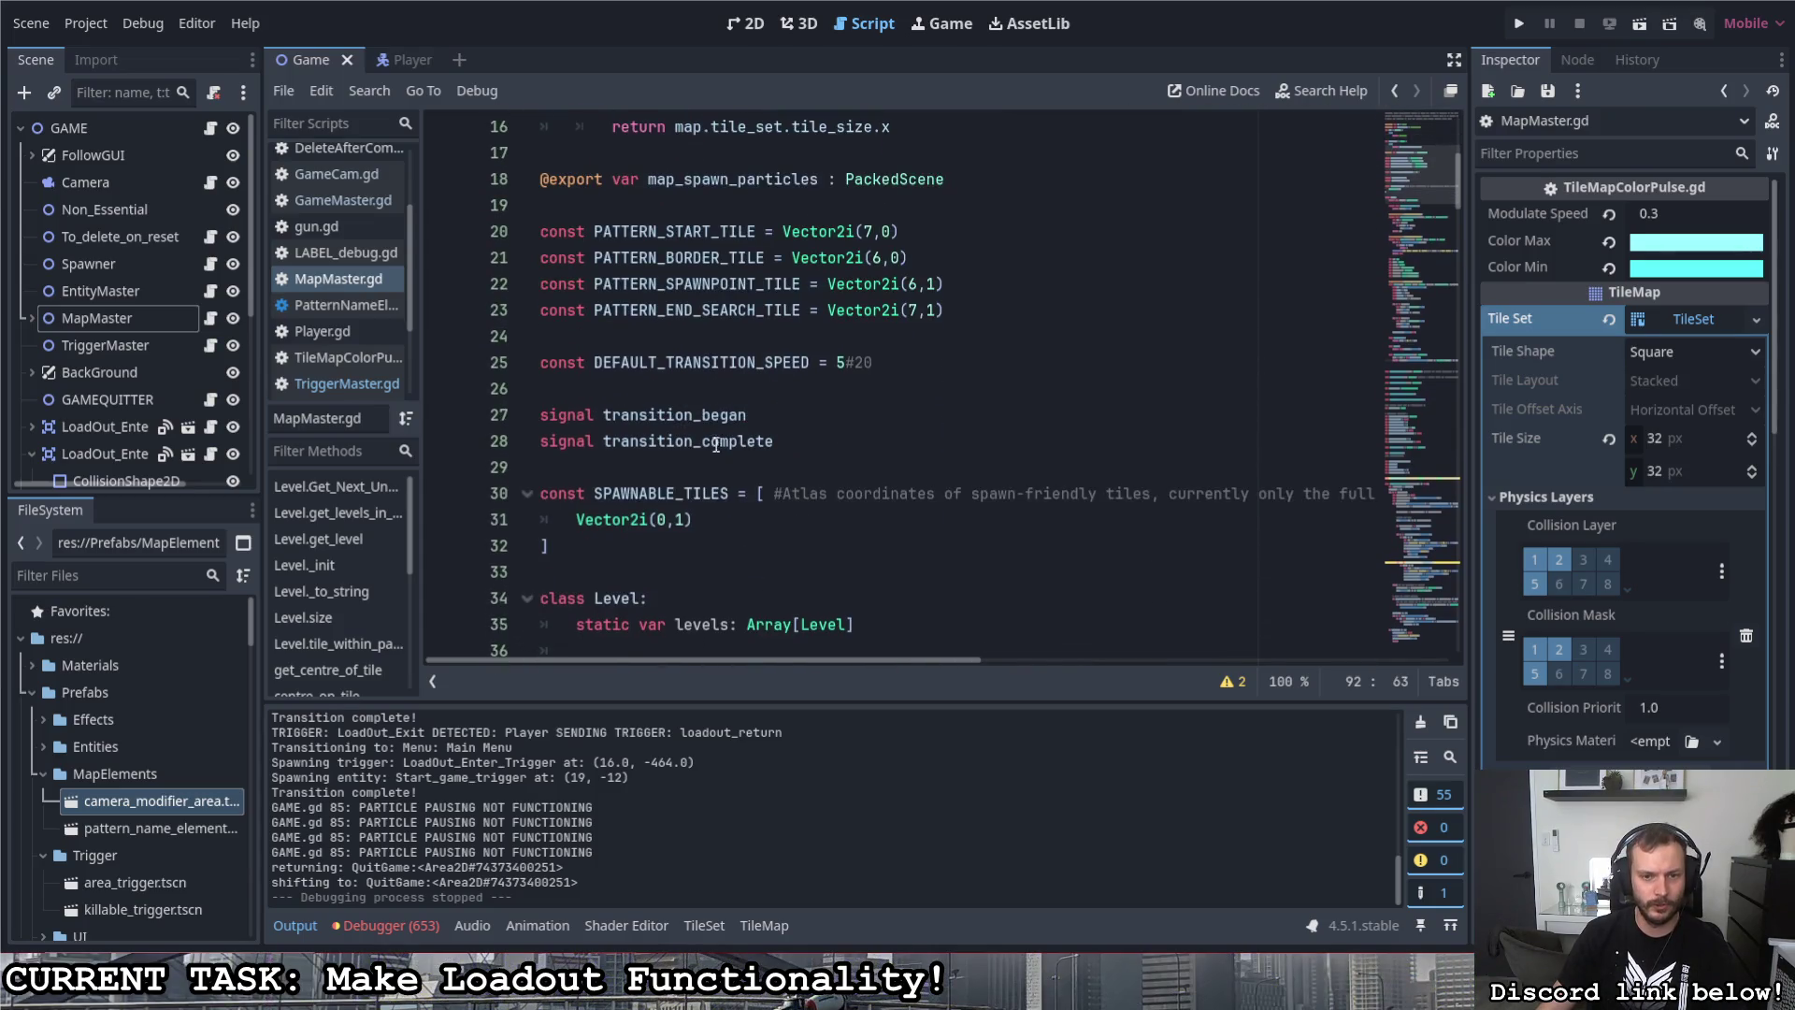
pyautogui.doubleClick(853, 362)
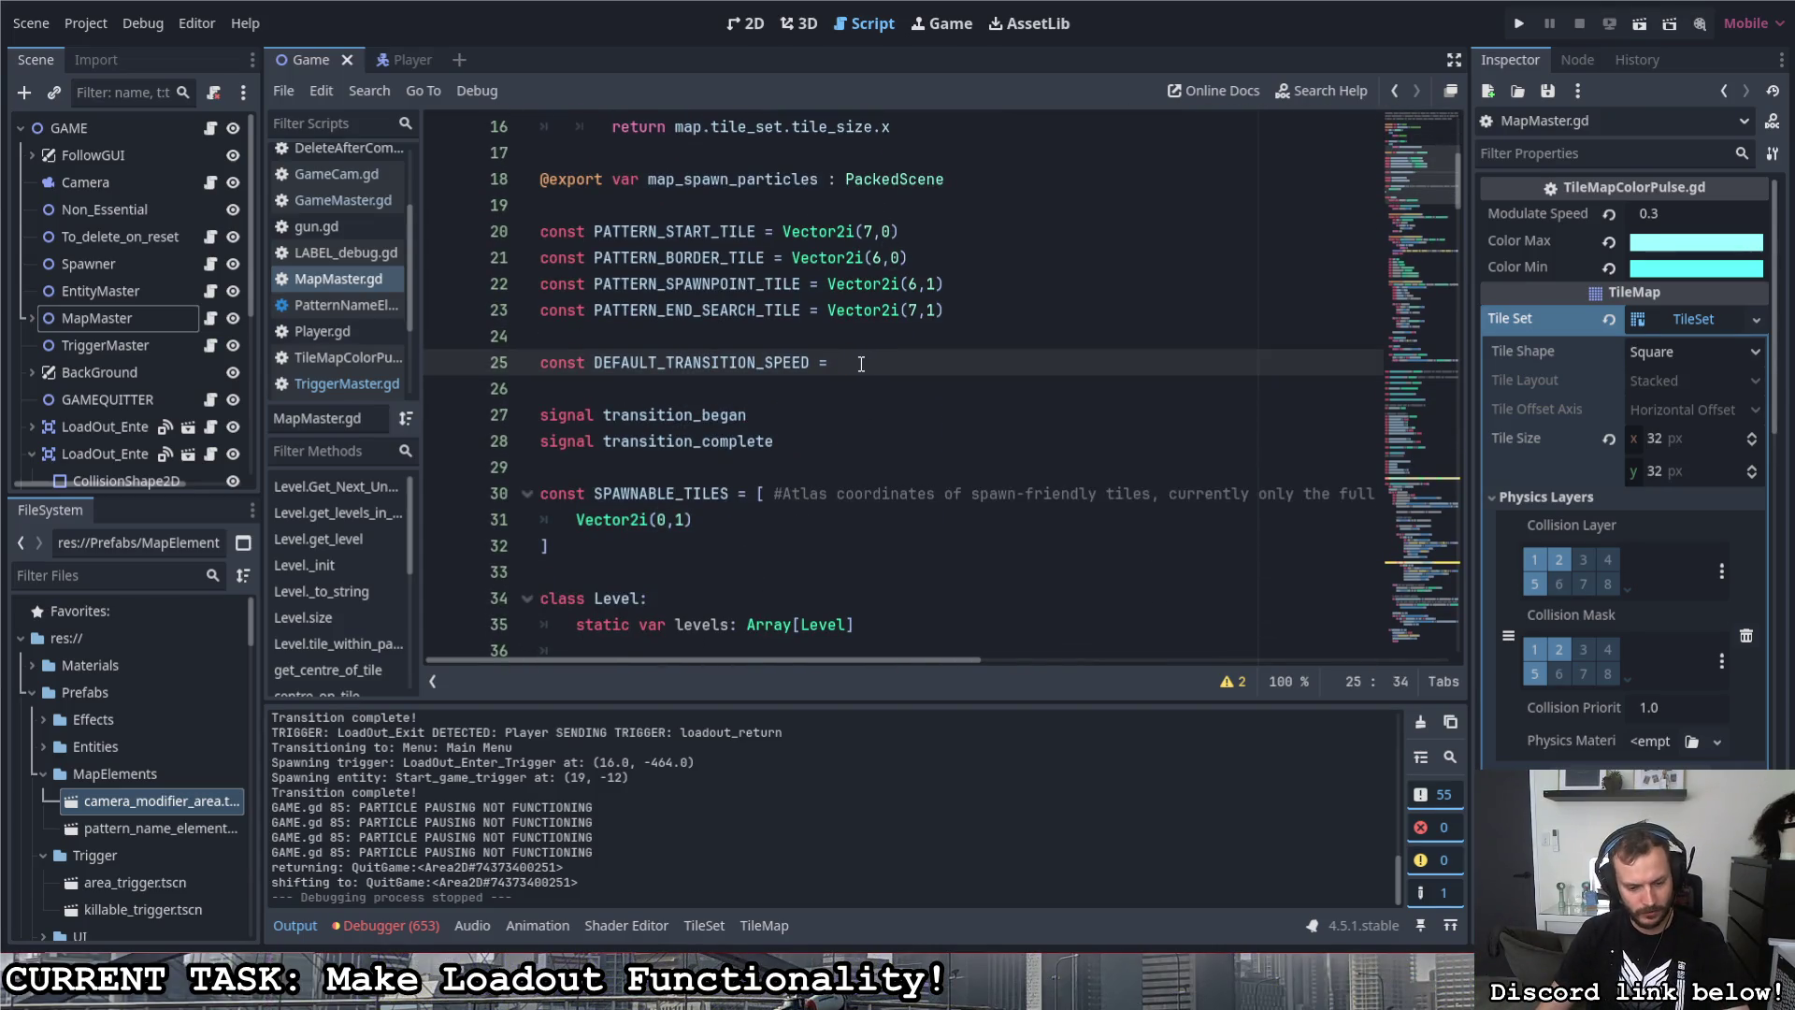
pyautogui.press('F5')
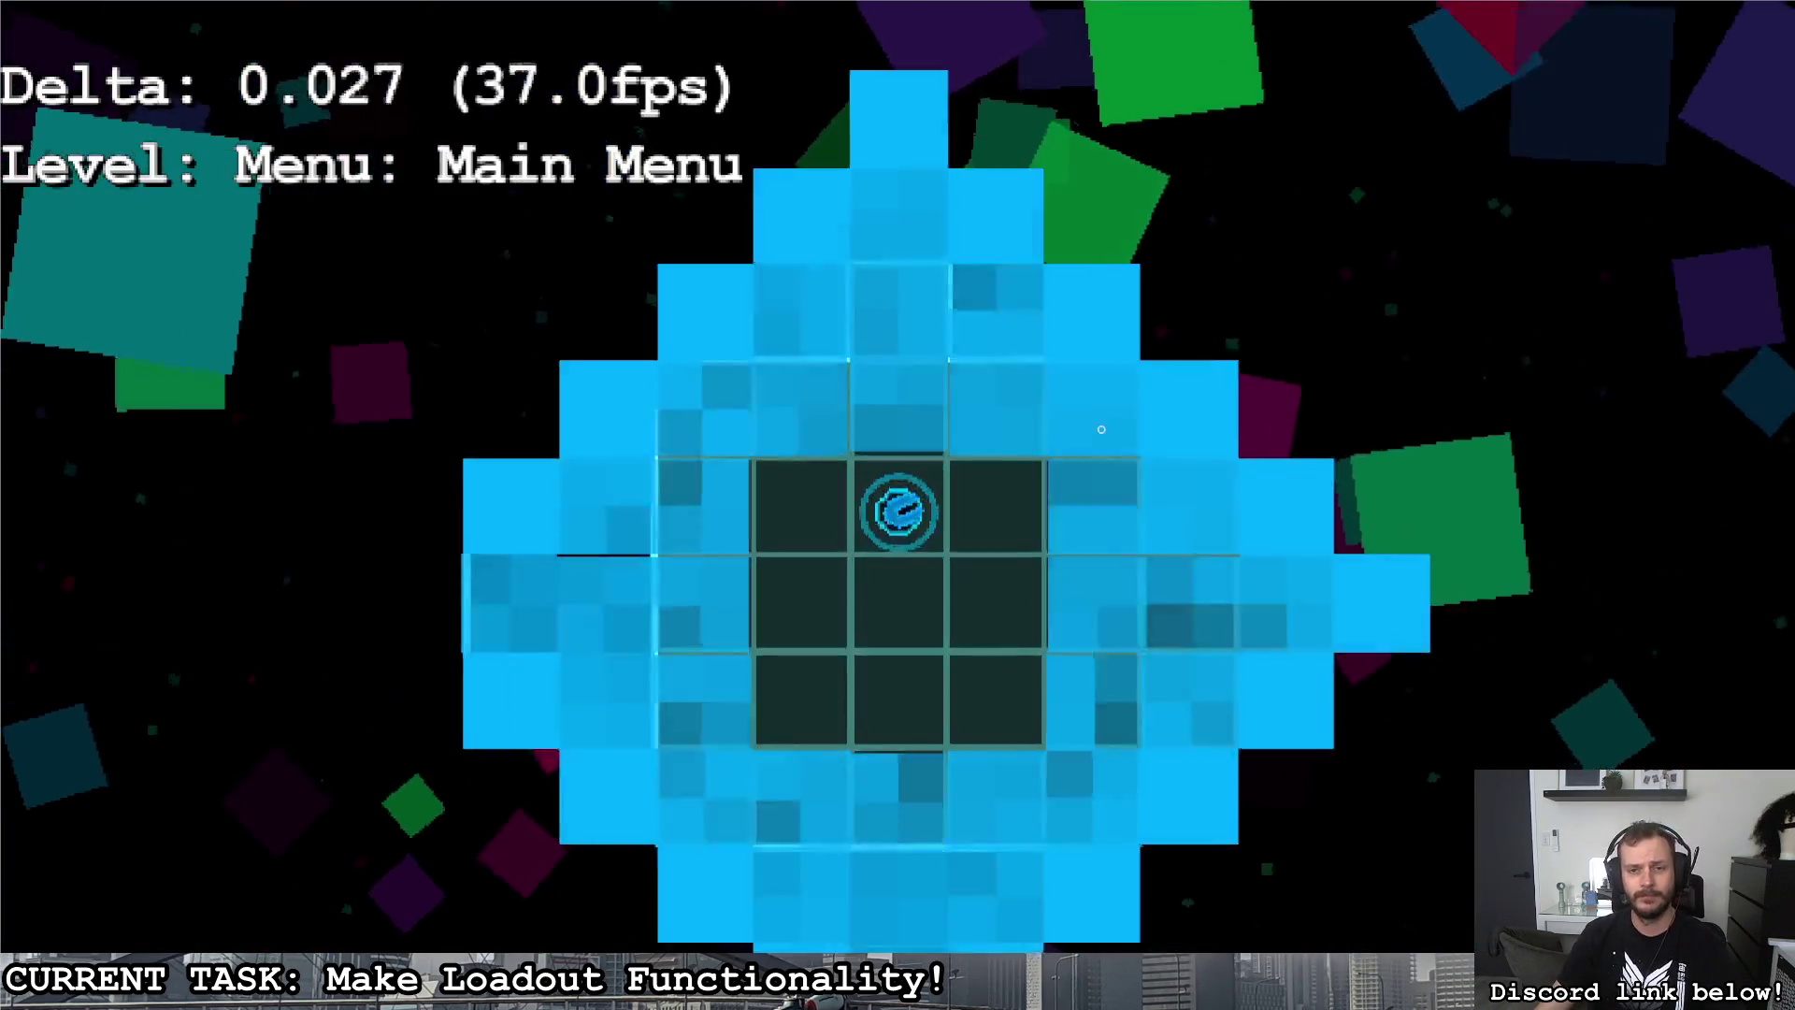
# Step: Walk the player from Main Menu up the Loadout Entry Hall into the Loadout room
pyautogui.press('d')
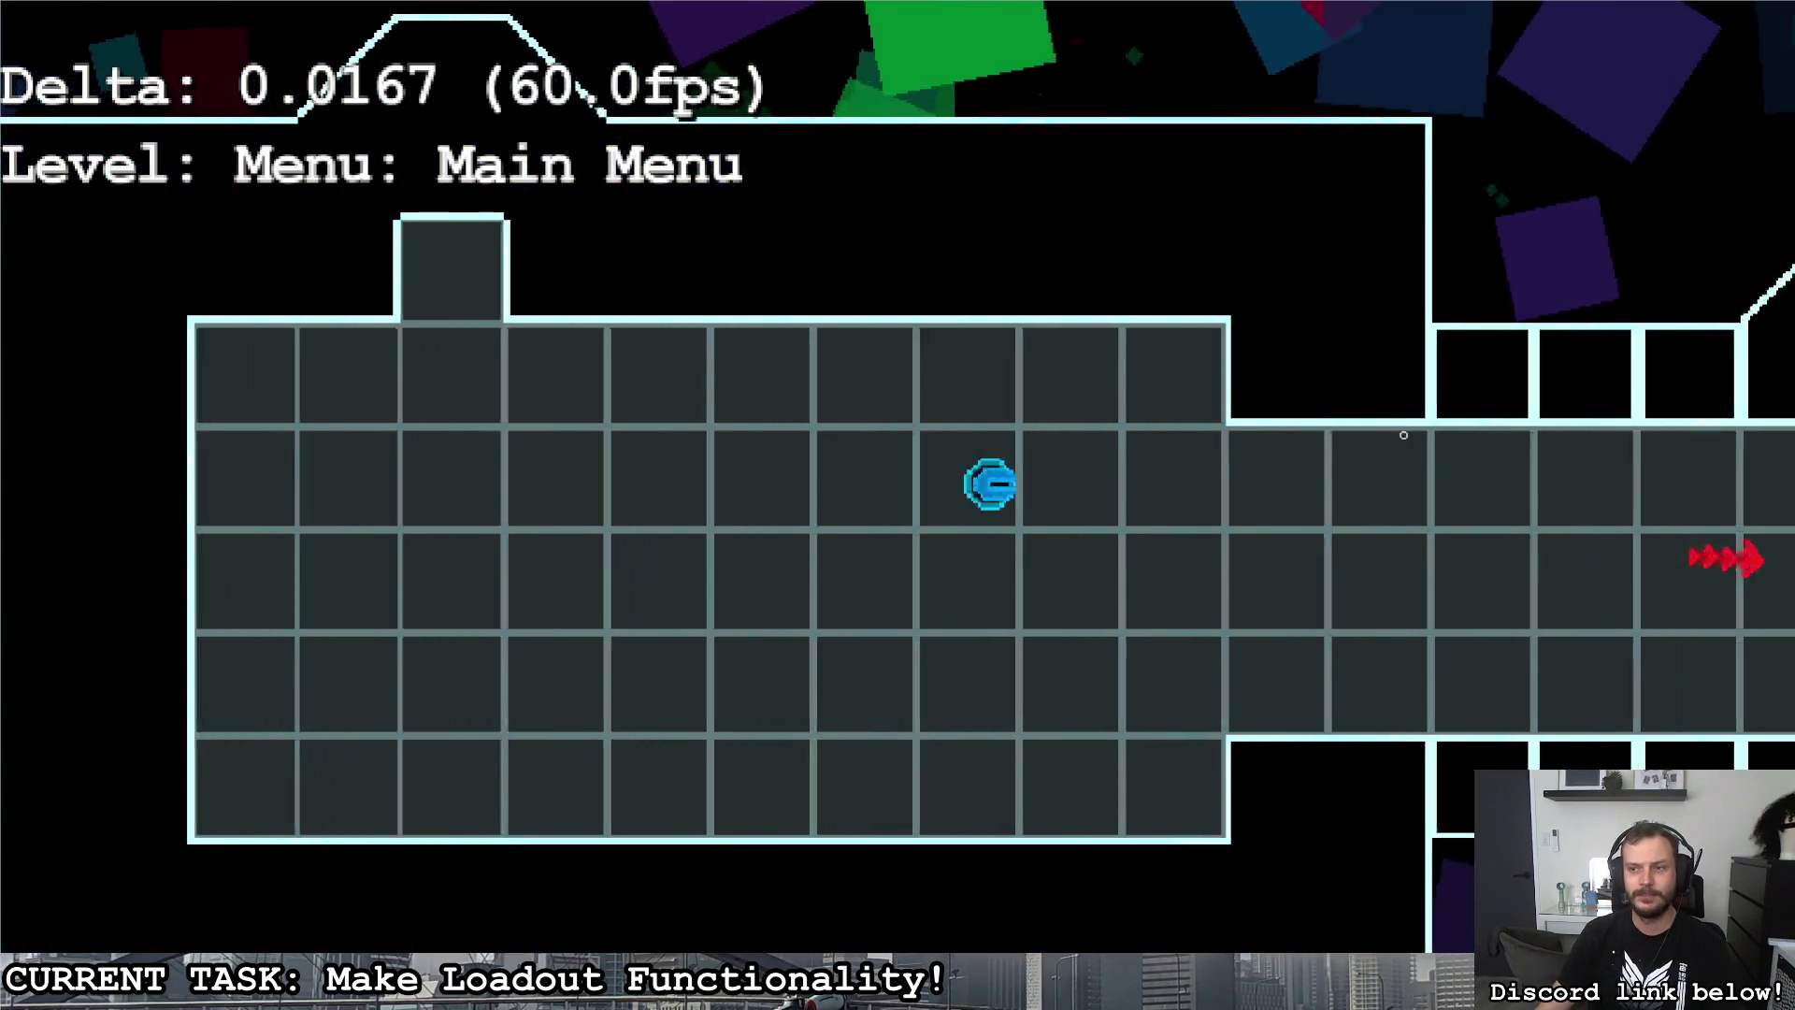
pyautogui.press('a')
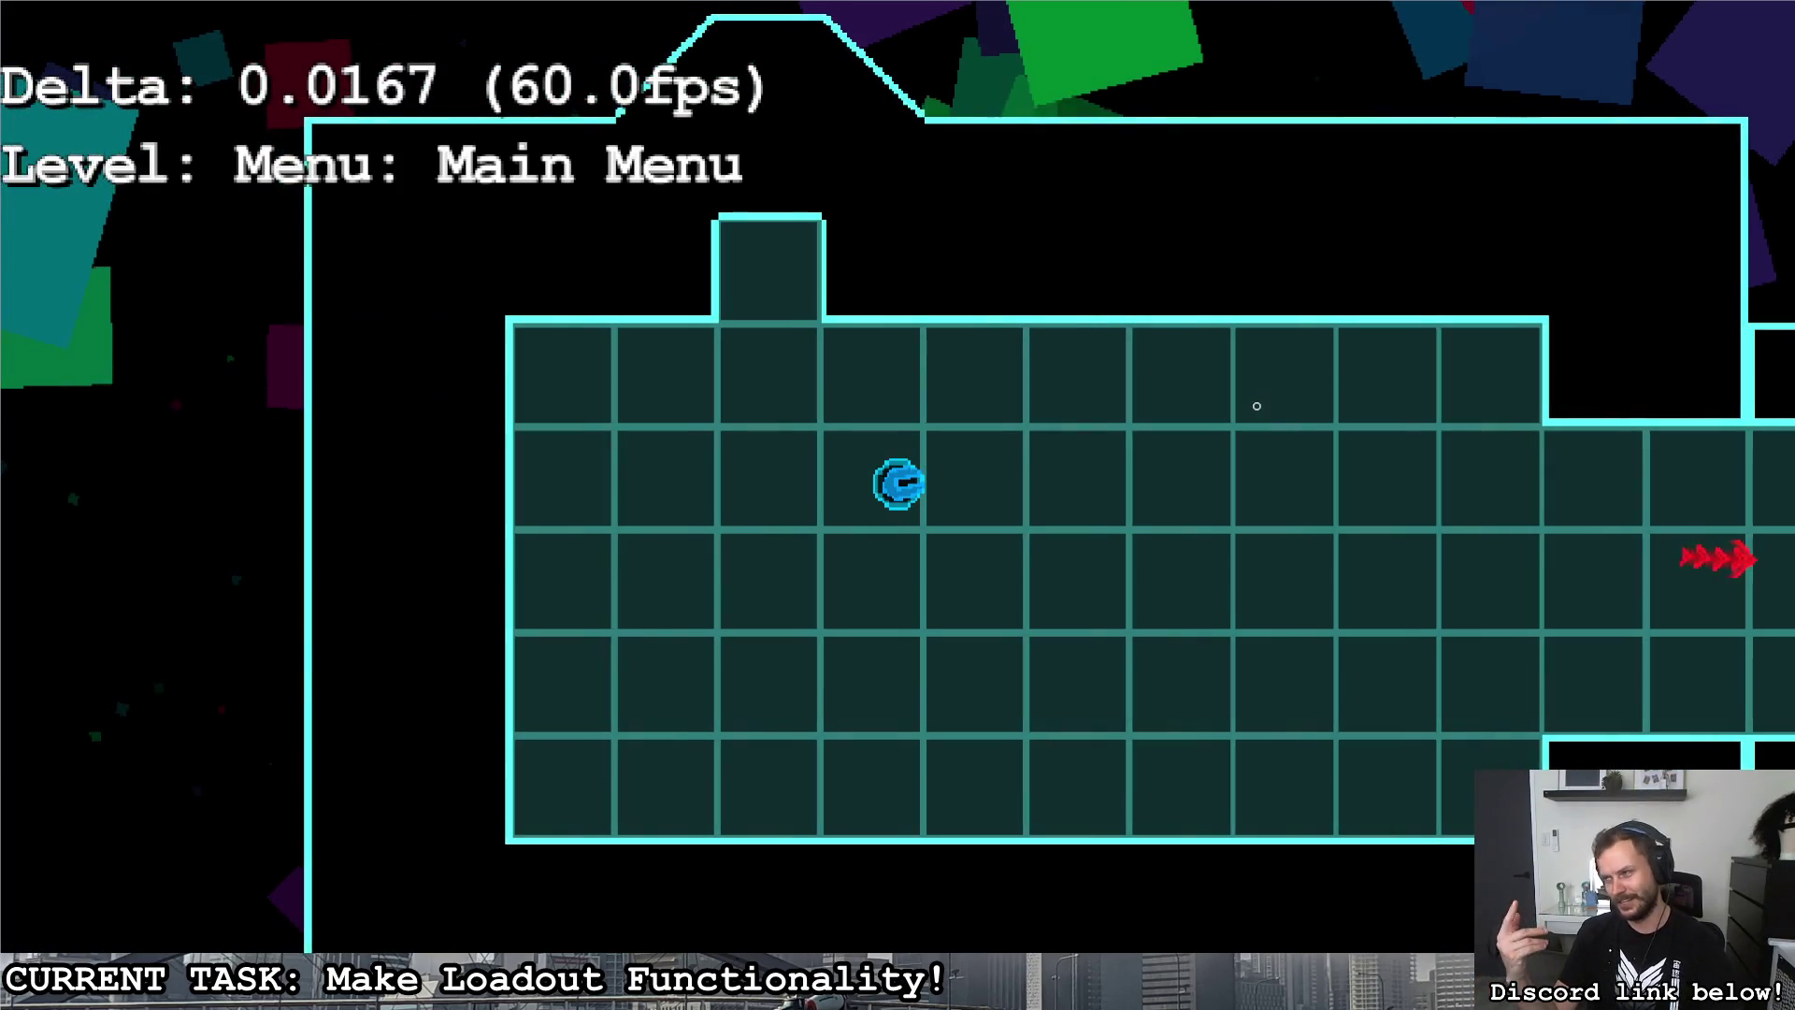
pyautogui.press('a')
pyautogui.press('w')
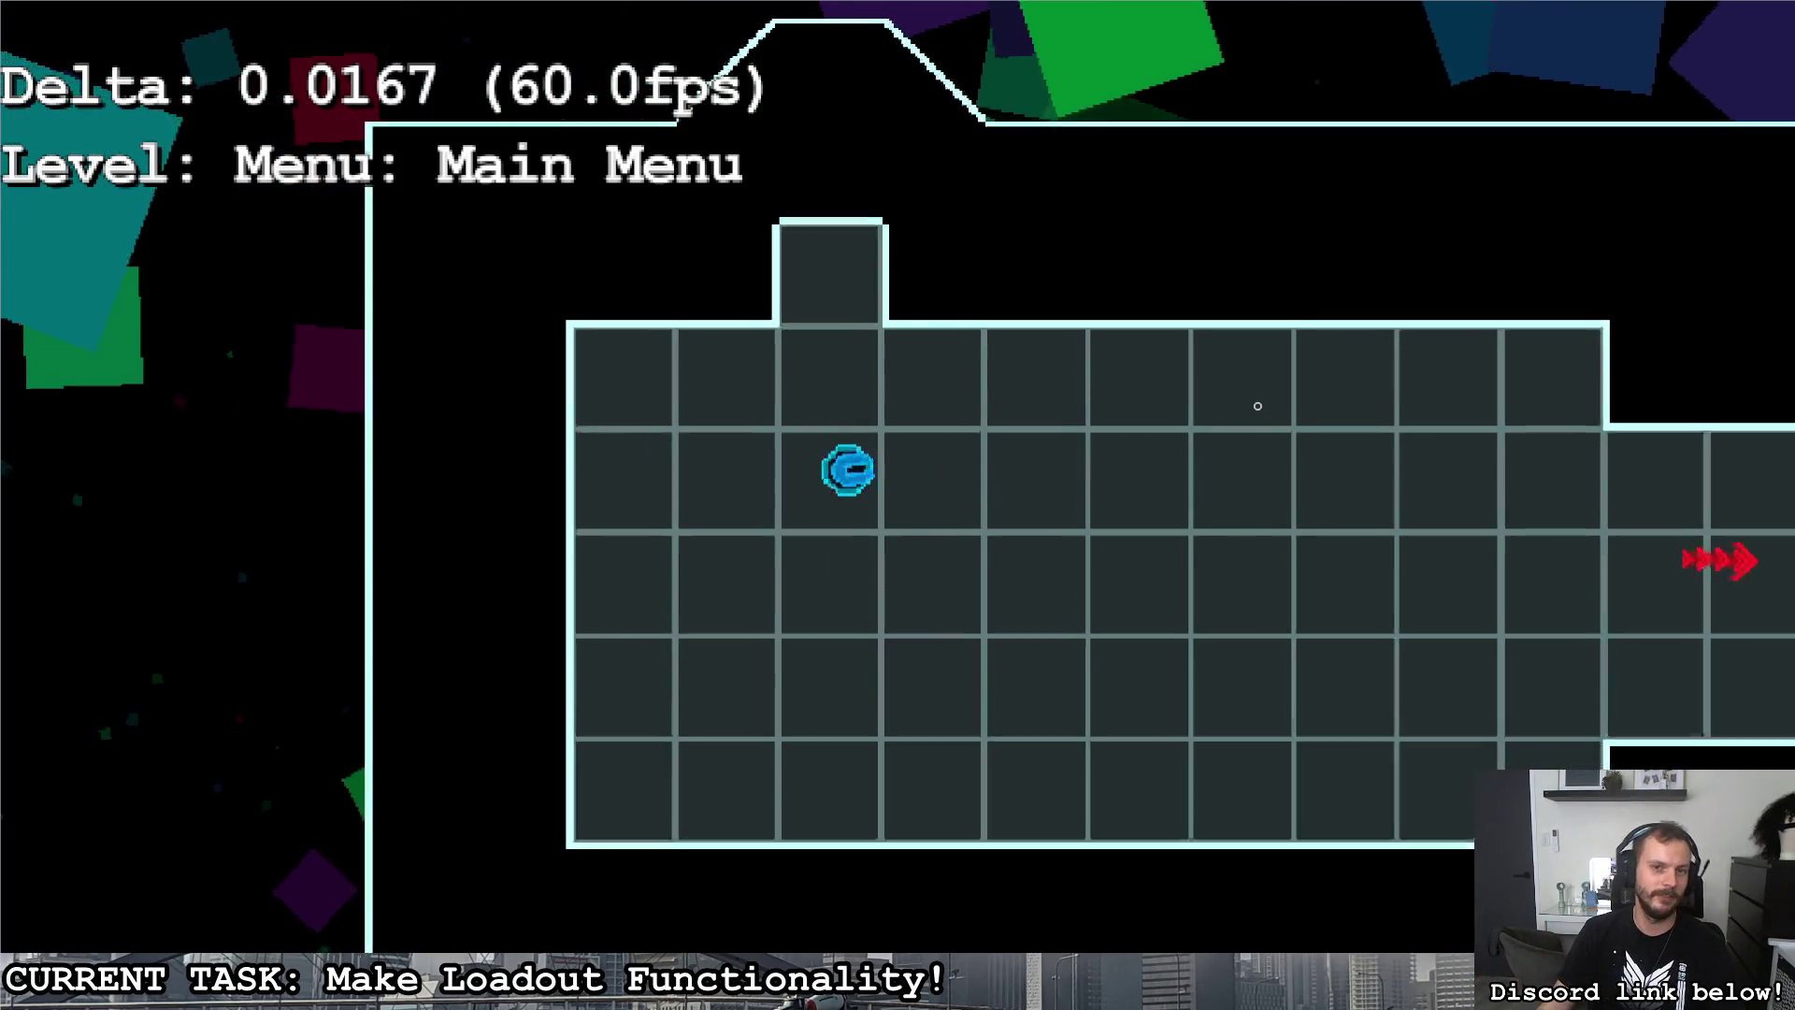
pyautogui.press('w')
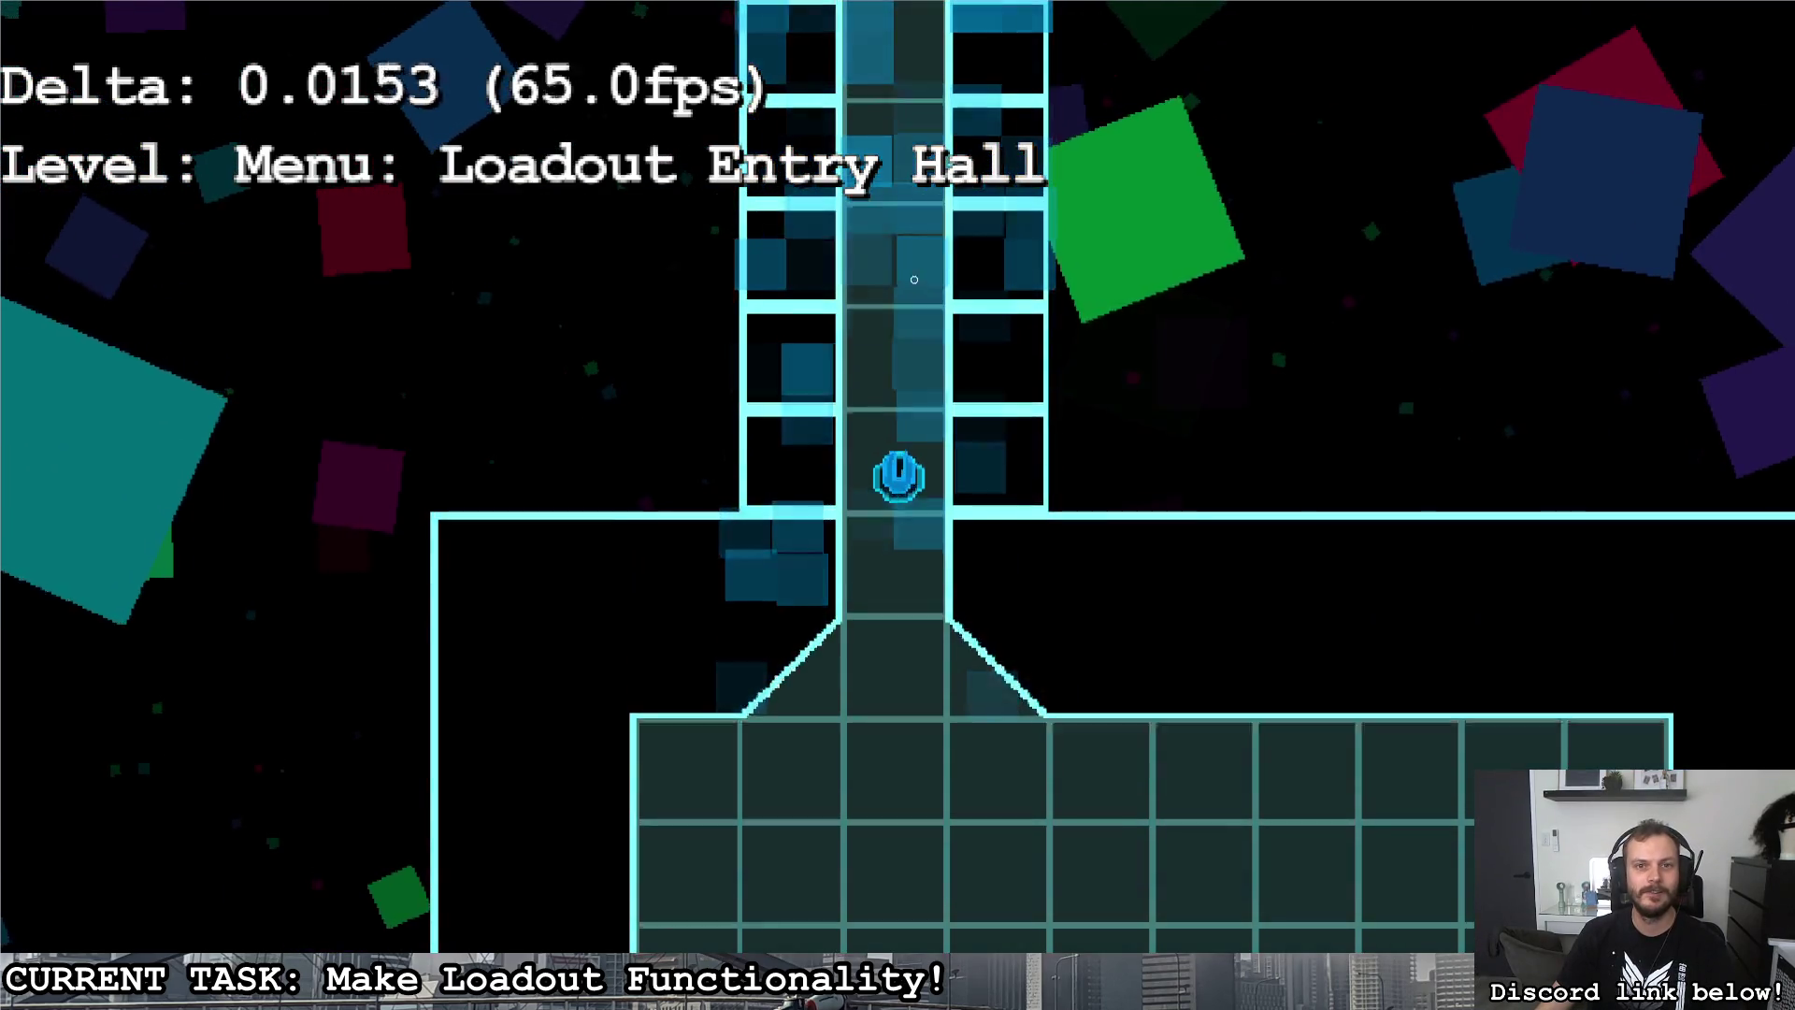
pyautogui.press('w')
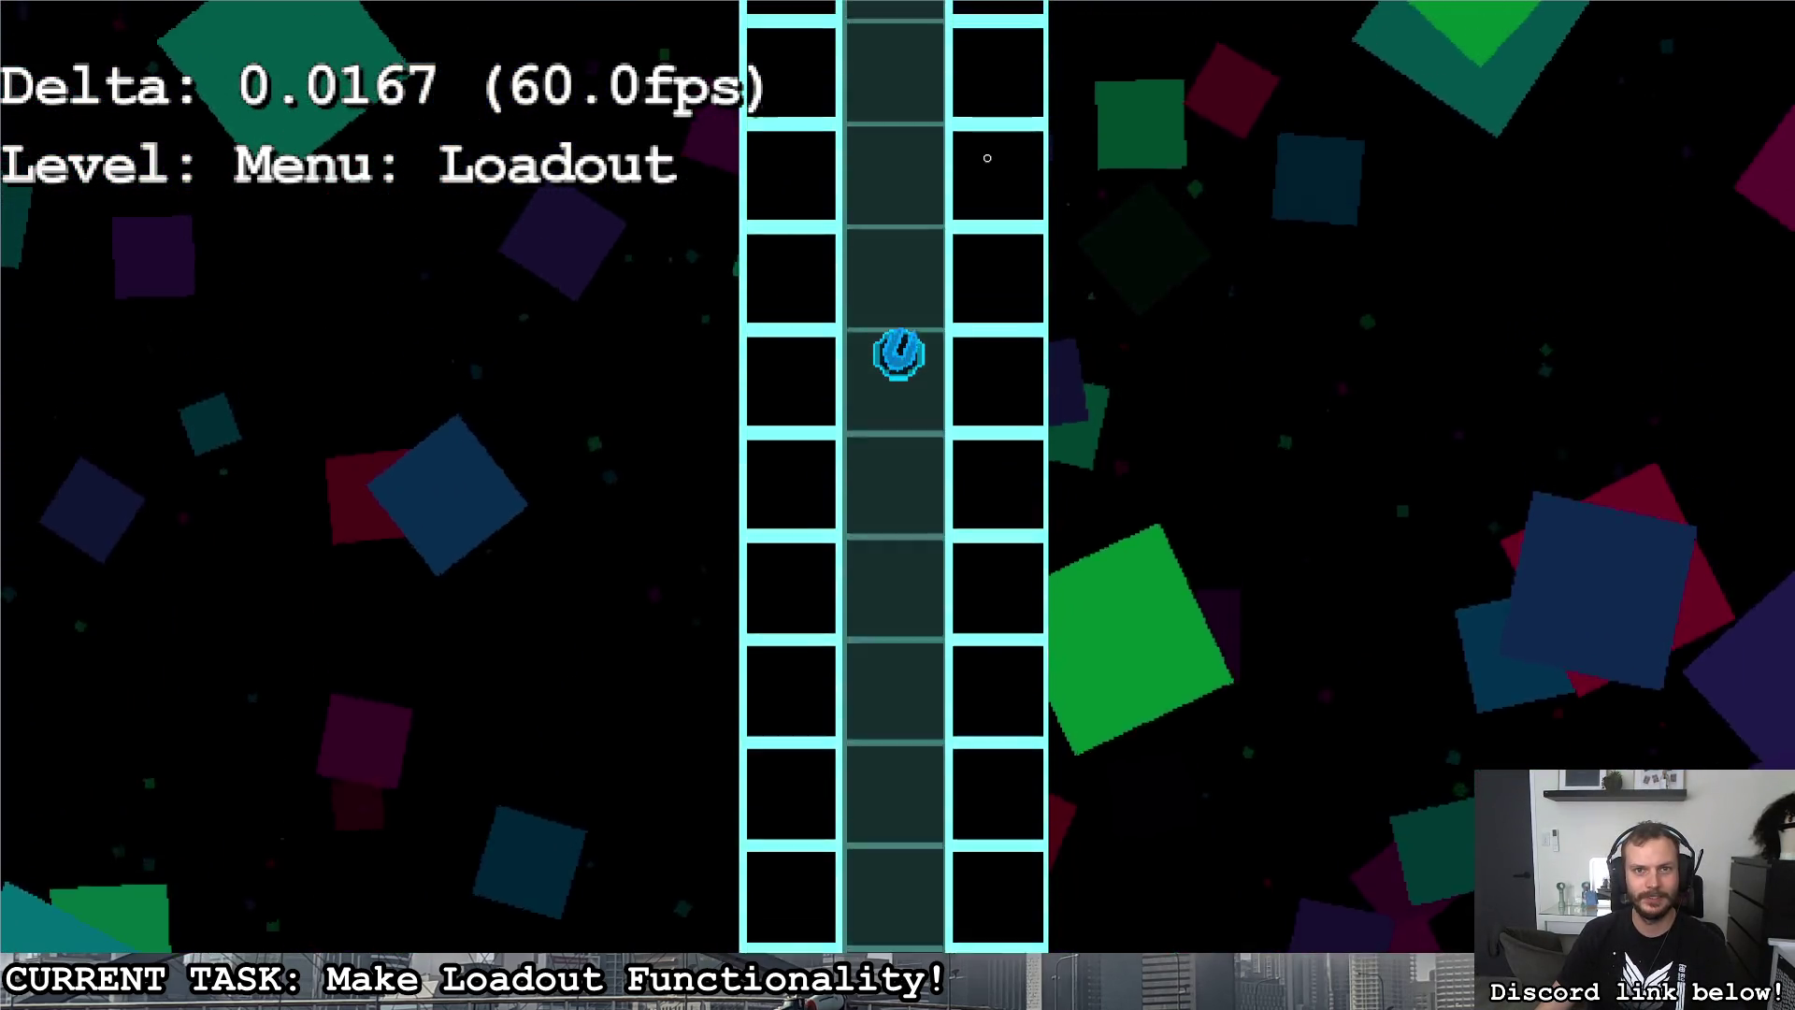
pyautogui.press('w')
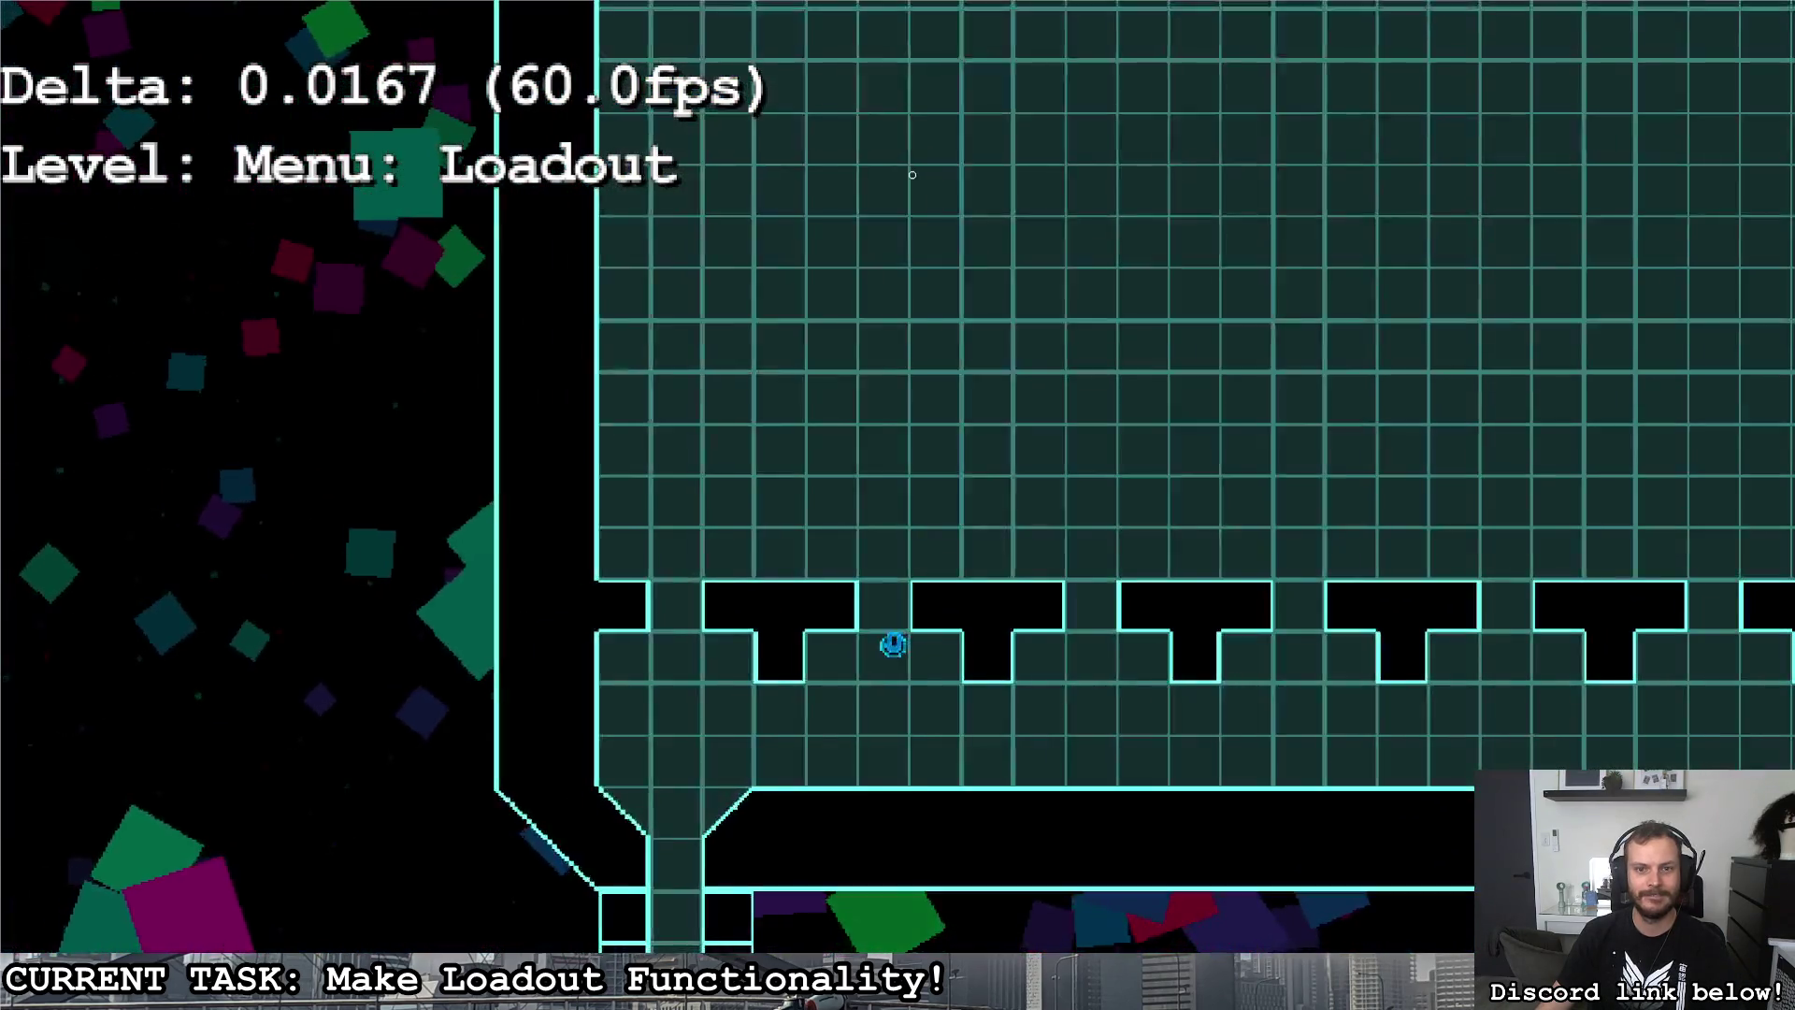
# Step: Shoot and move around the Loadout room, then open the loadout popup with F11
pyautogui.click(912, 175)
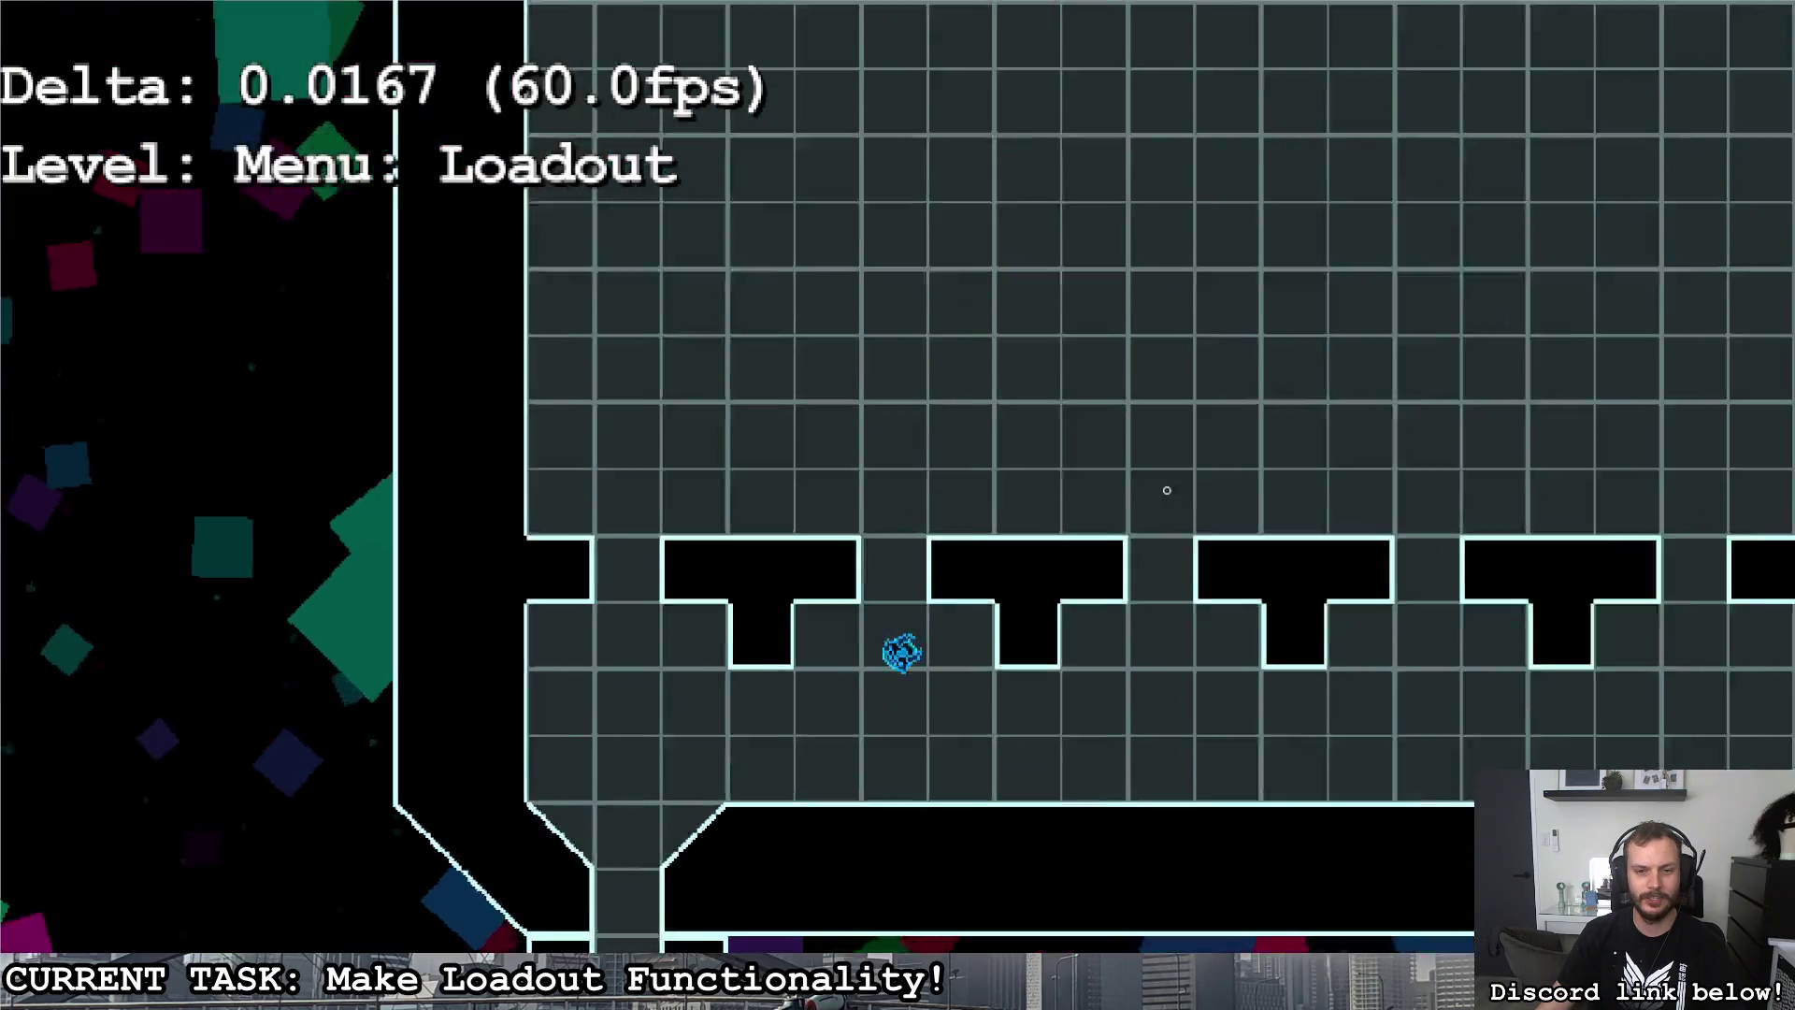
pyautogui.press('s')
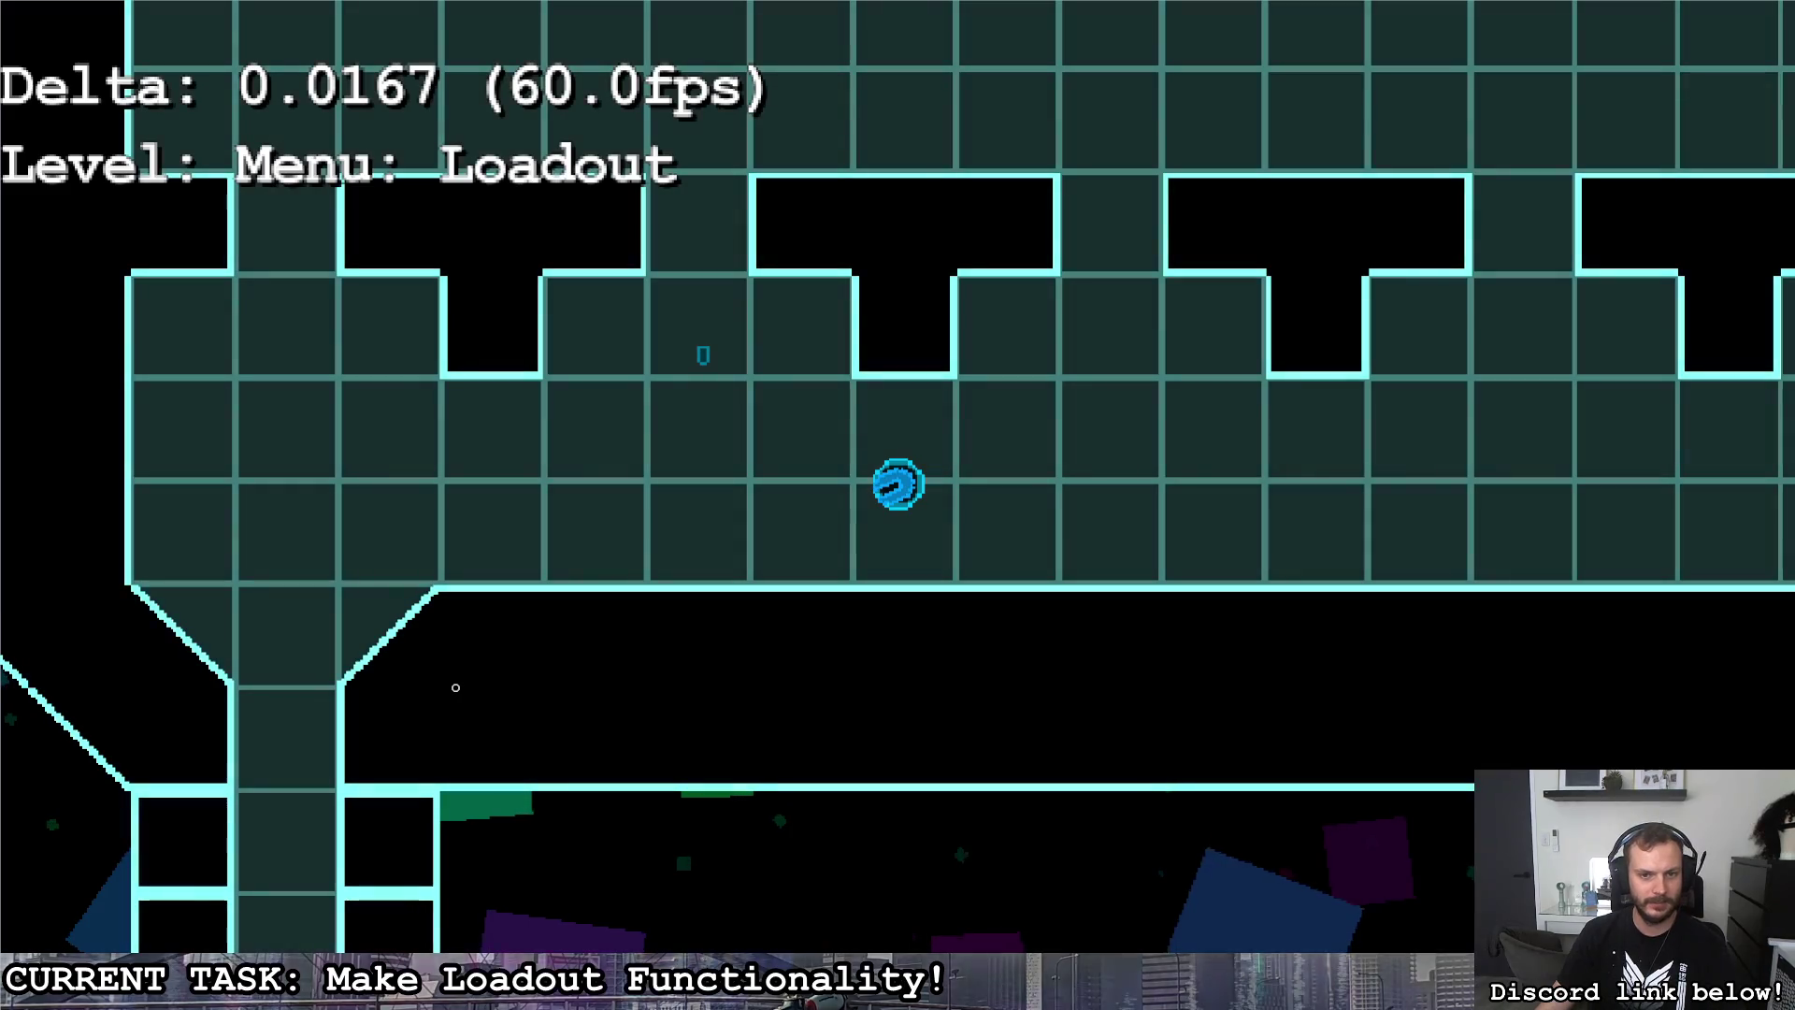
pyautogui.press('d')
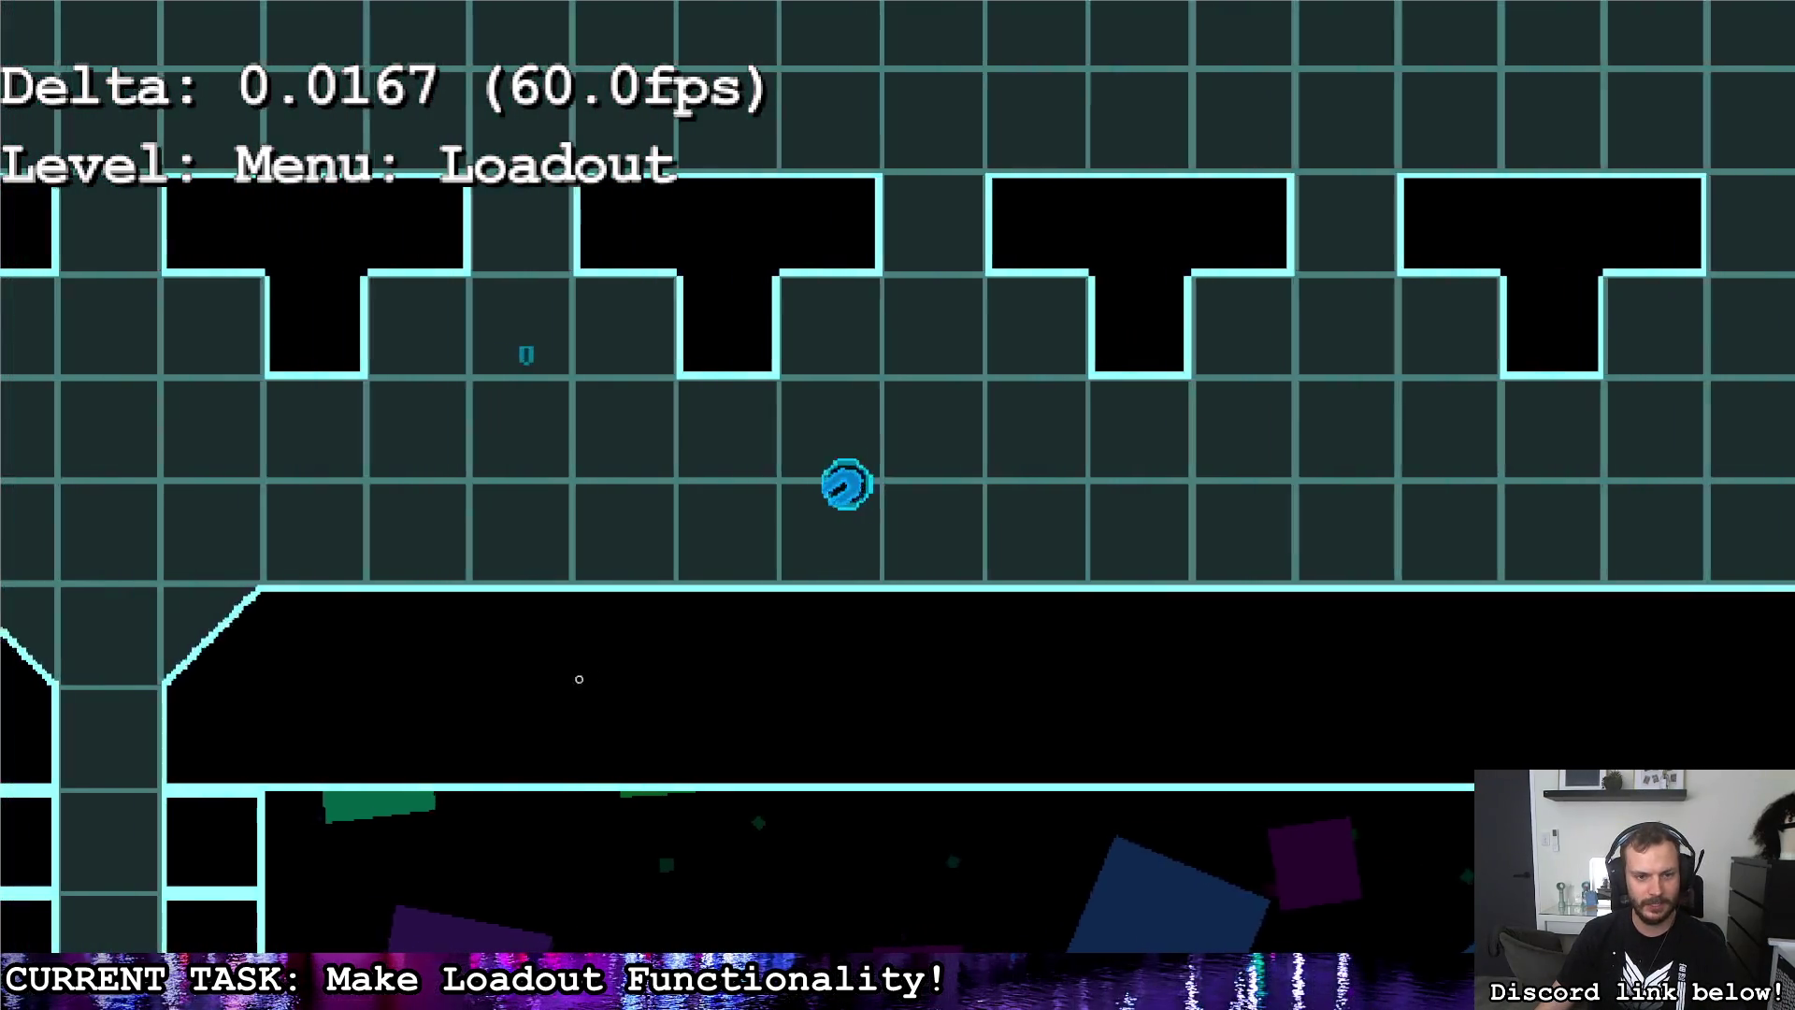
pyautogui.press('a')
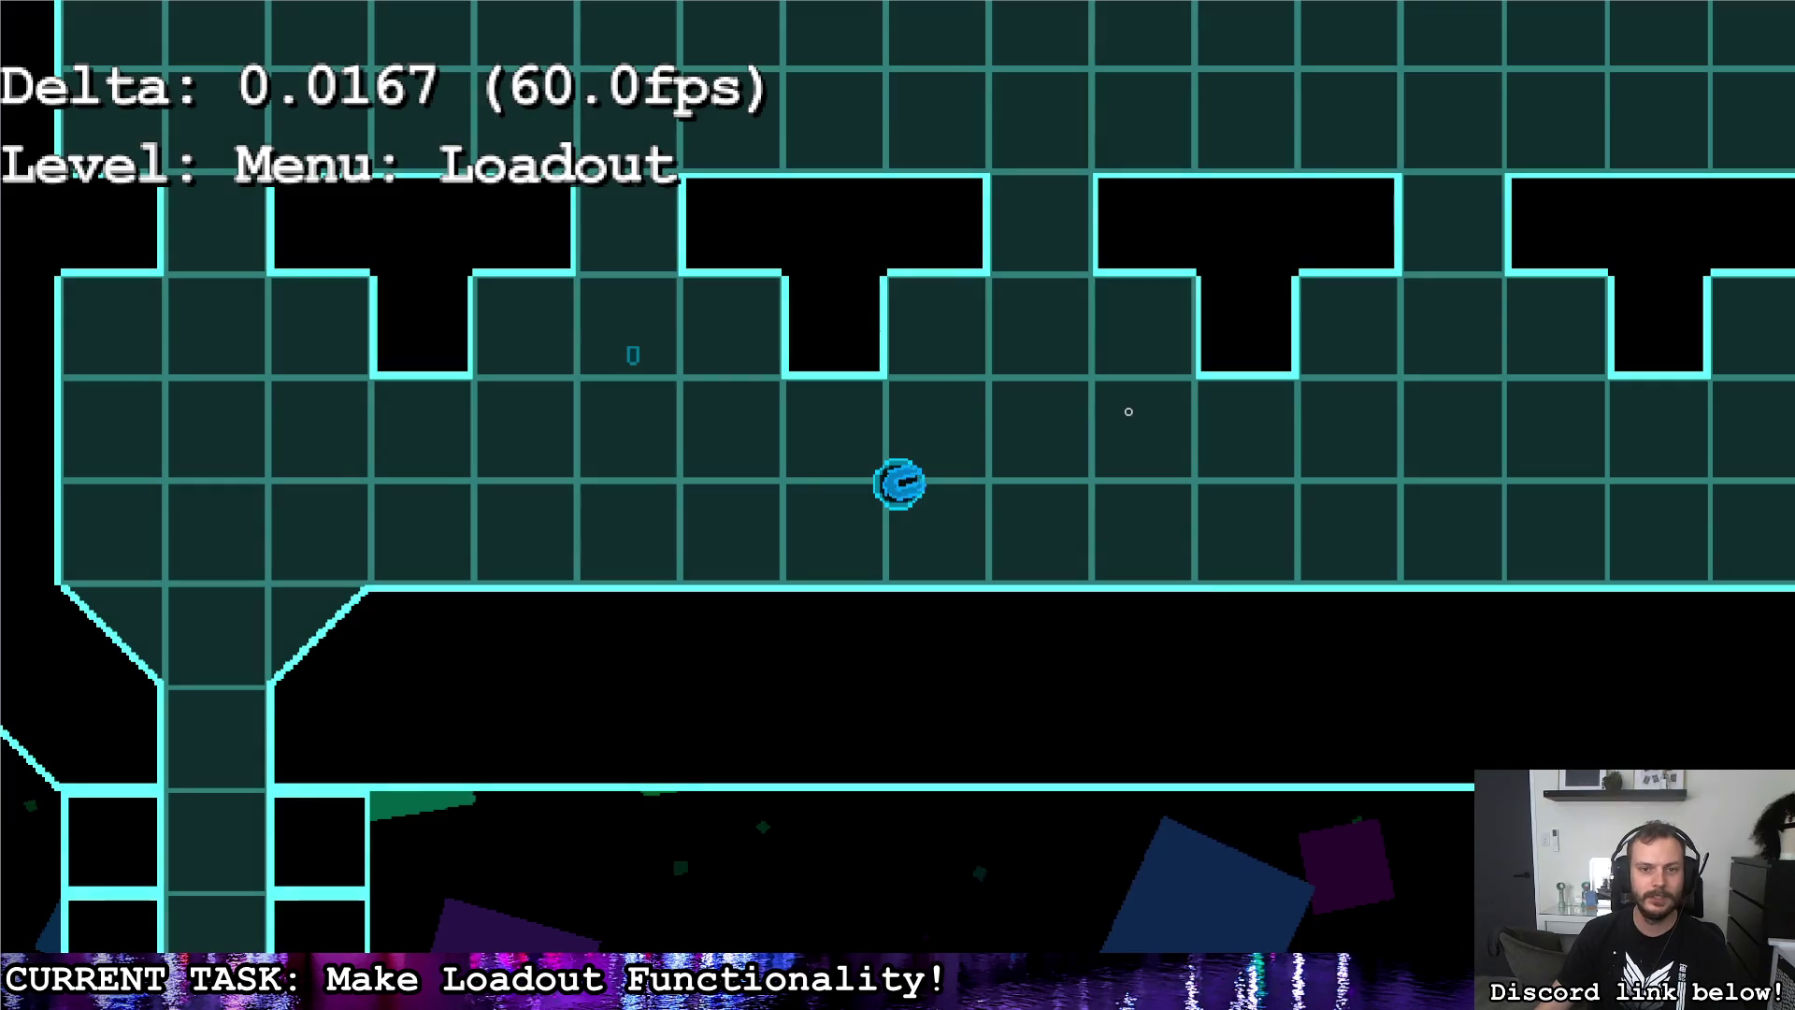
pyautogui.press('d')
pyautogui.press('s')
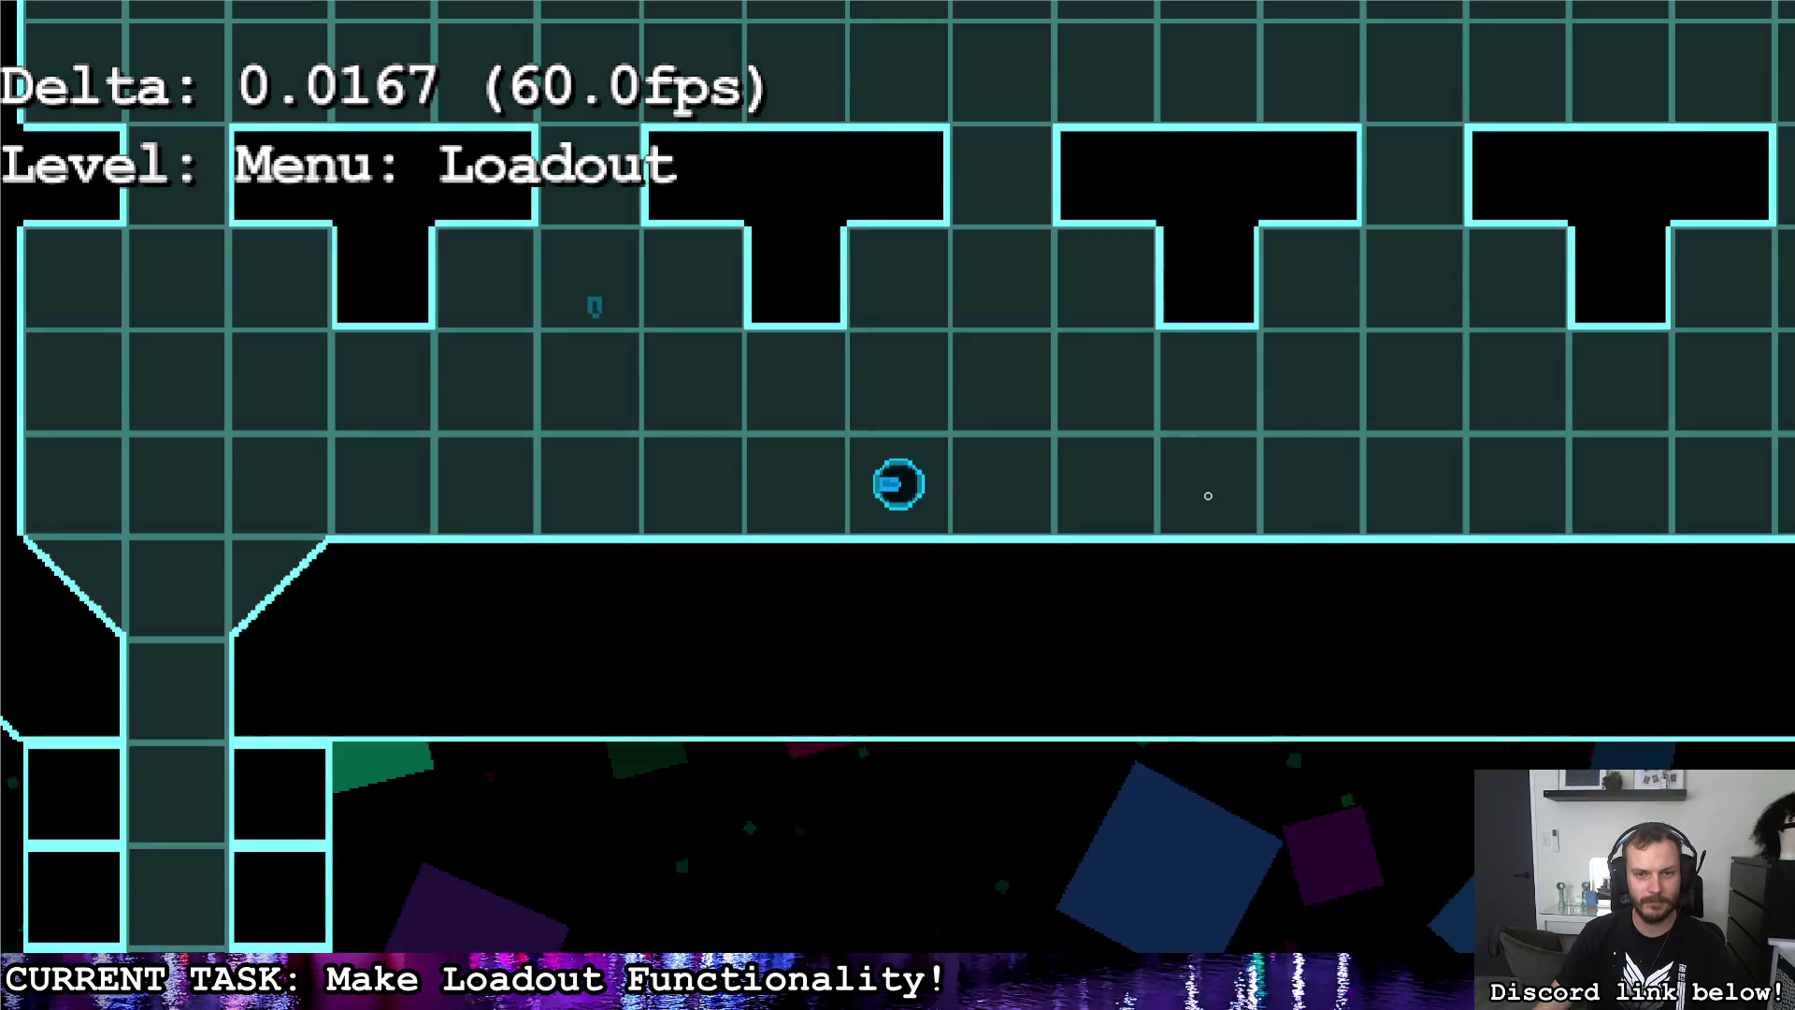
pyautogui.press('a')
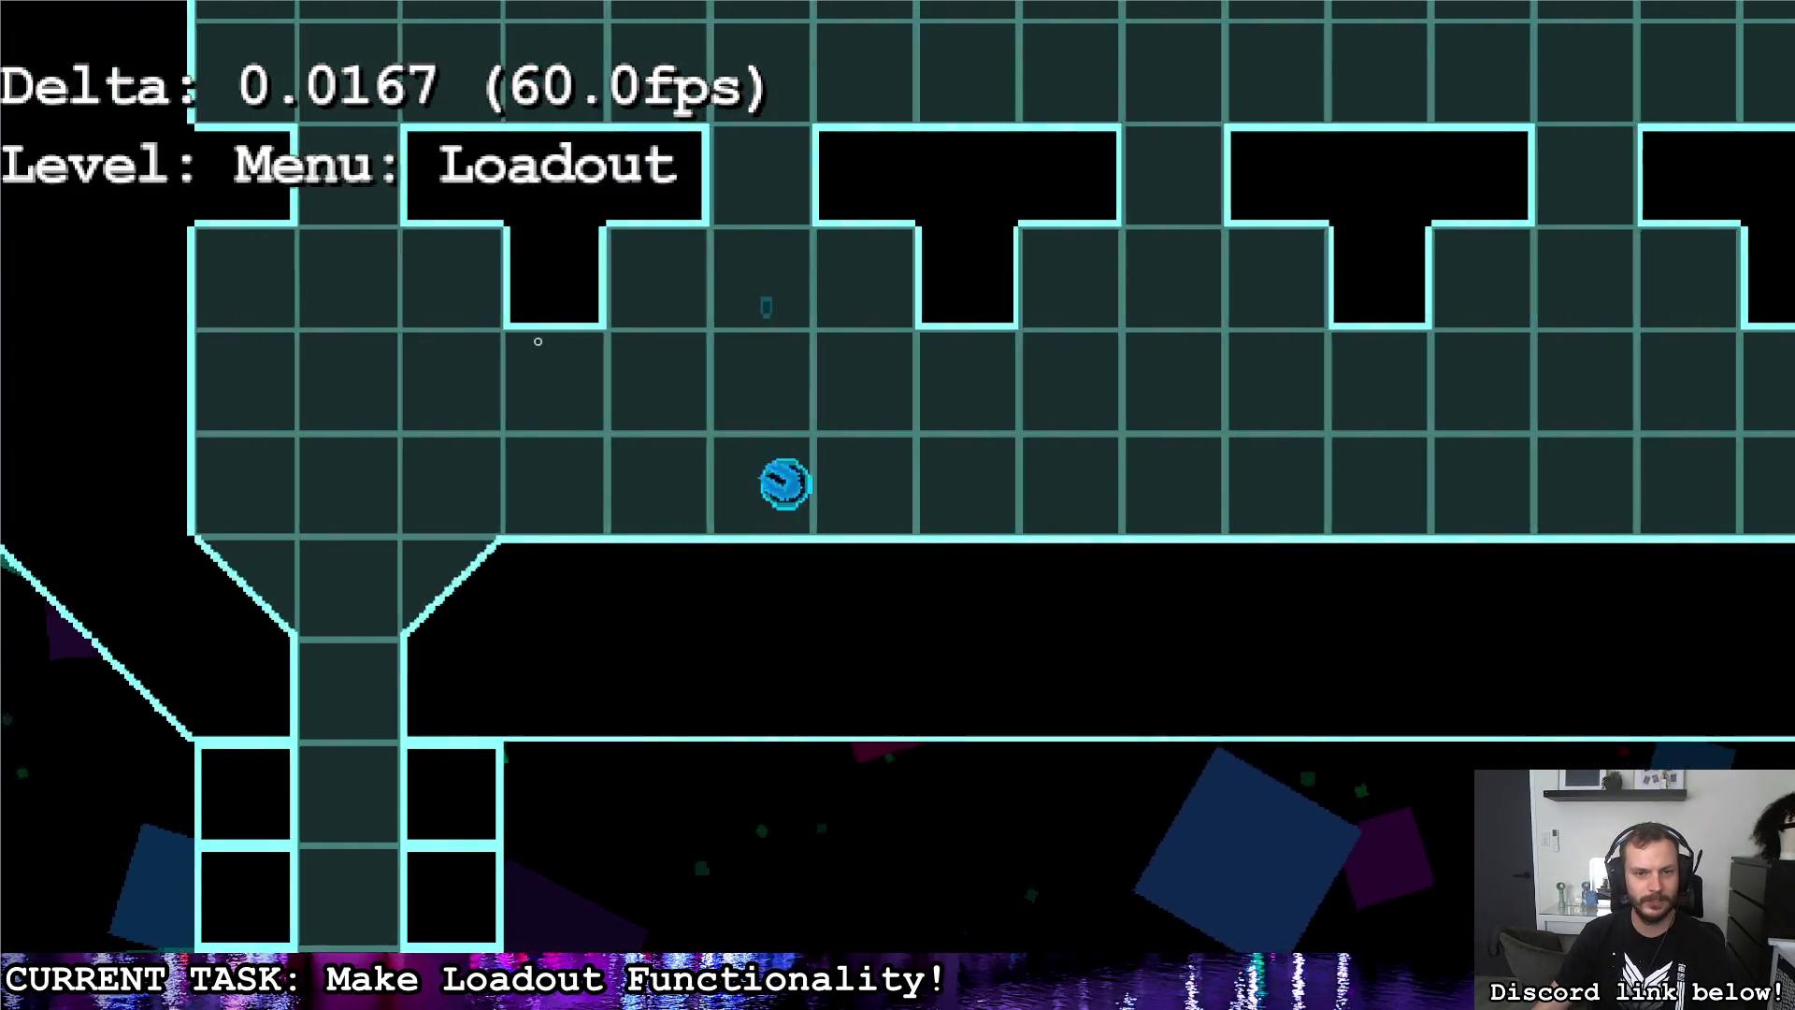
pyautogui.press('a')
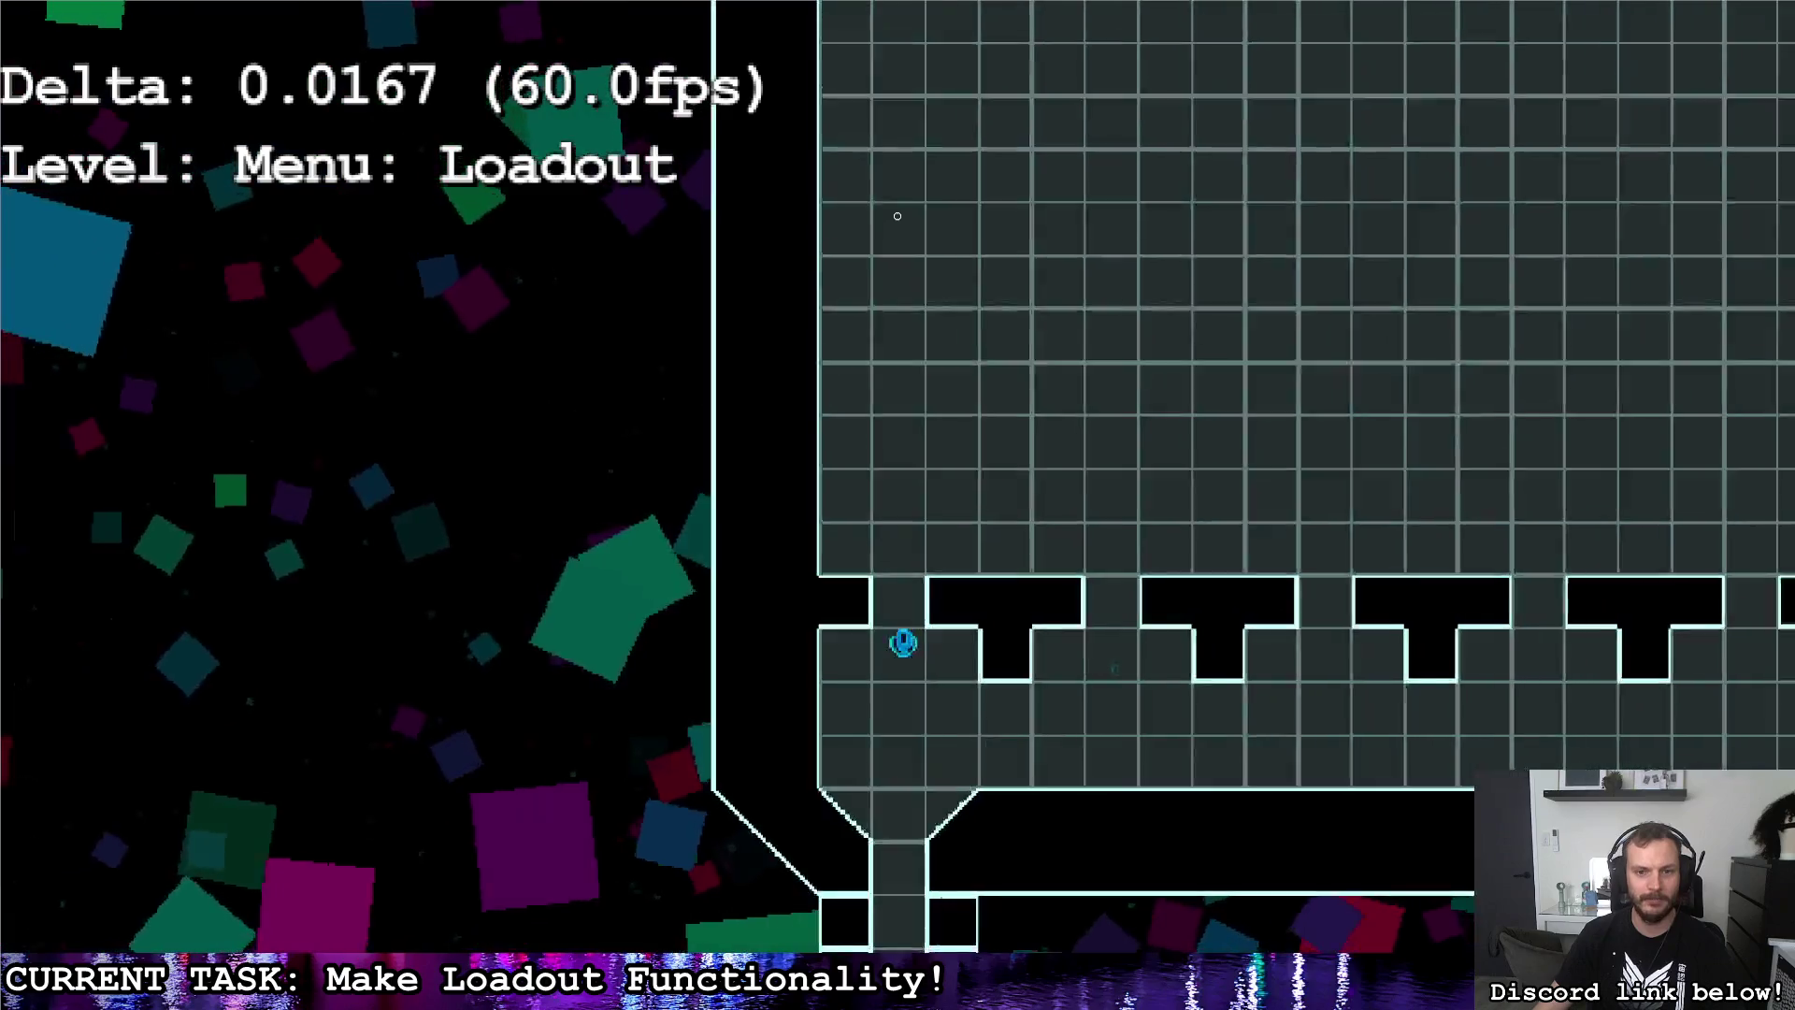
pyautogui.press('Up')
pyautogui.press('F11')
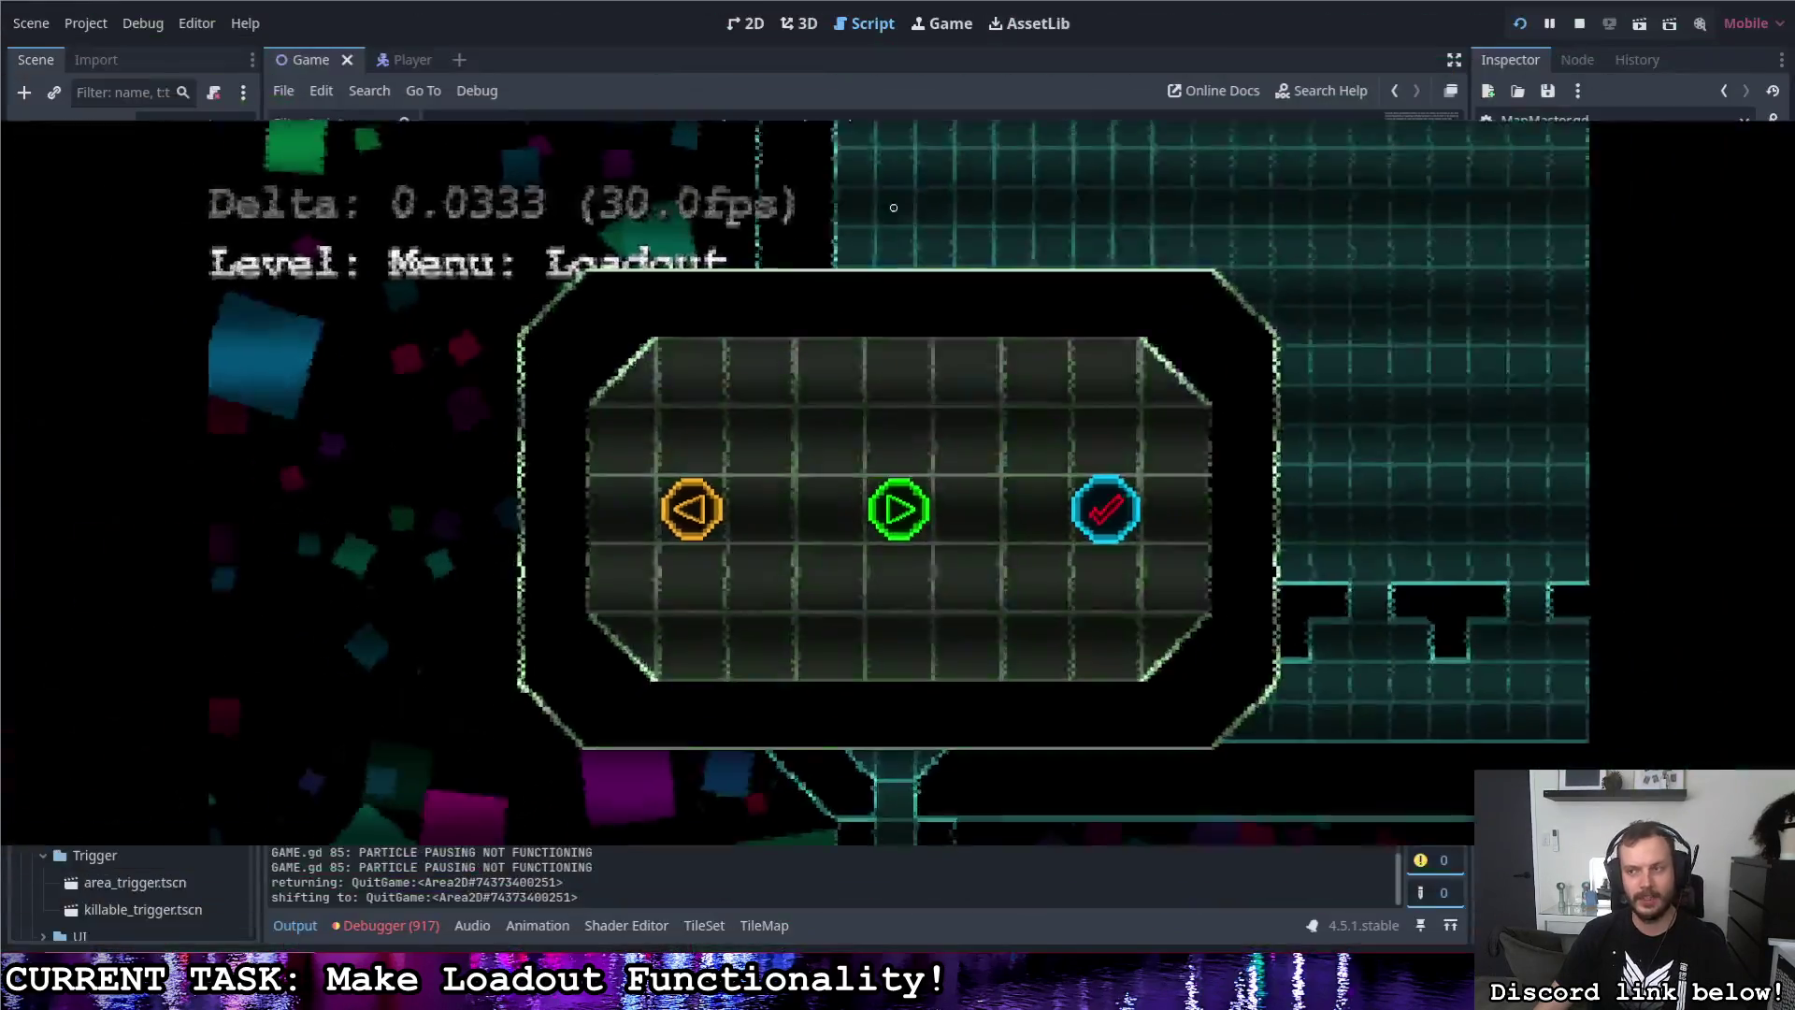
# Step: Stop the game and collapse the Prefabs folder in the FileSystem dock
pyautogui.click(746, 23)
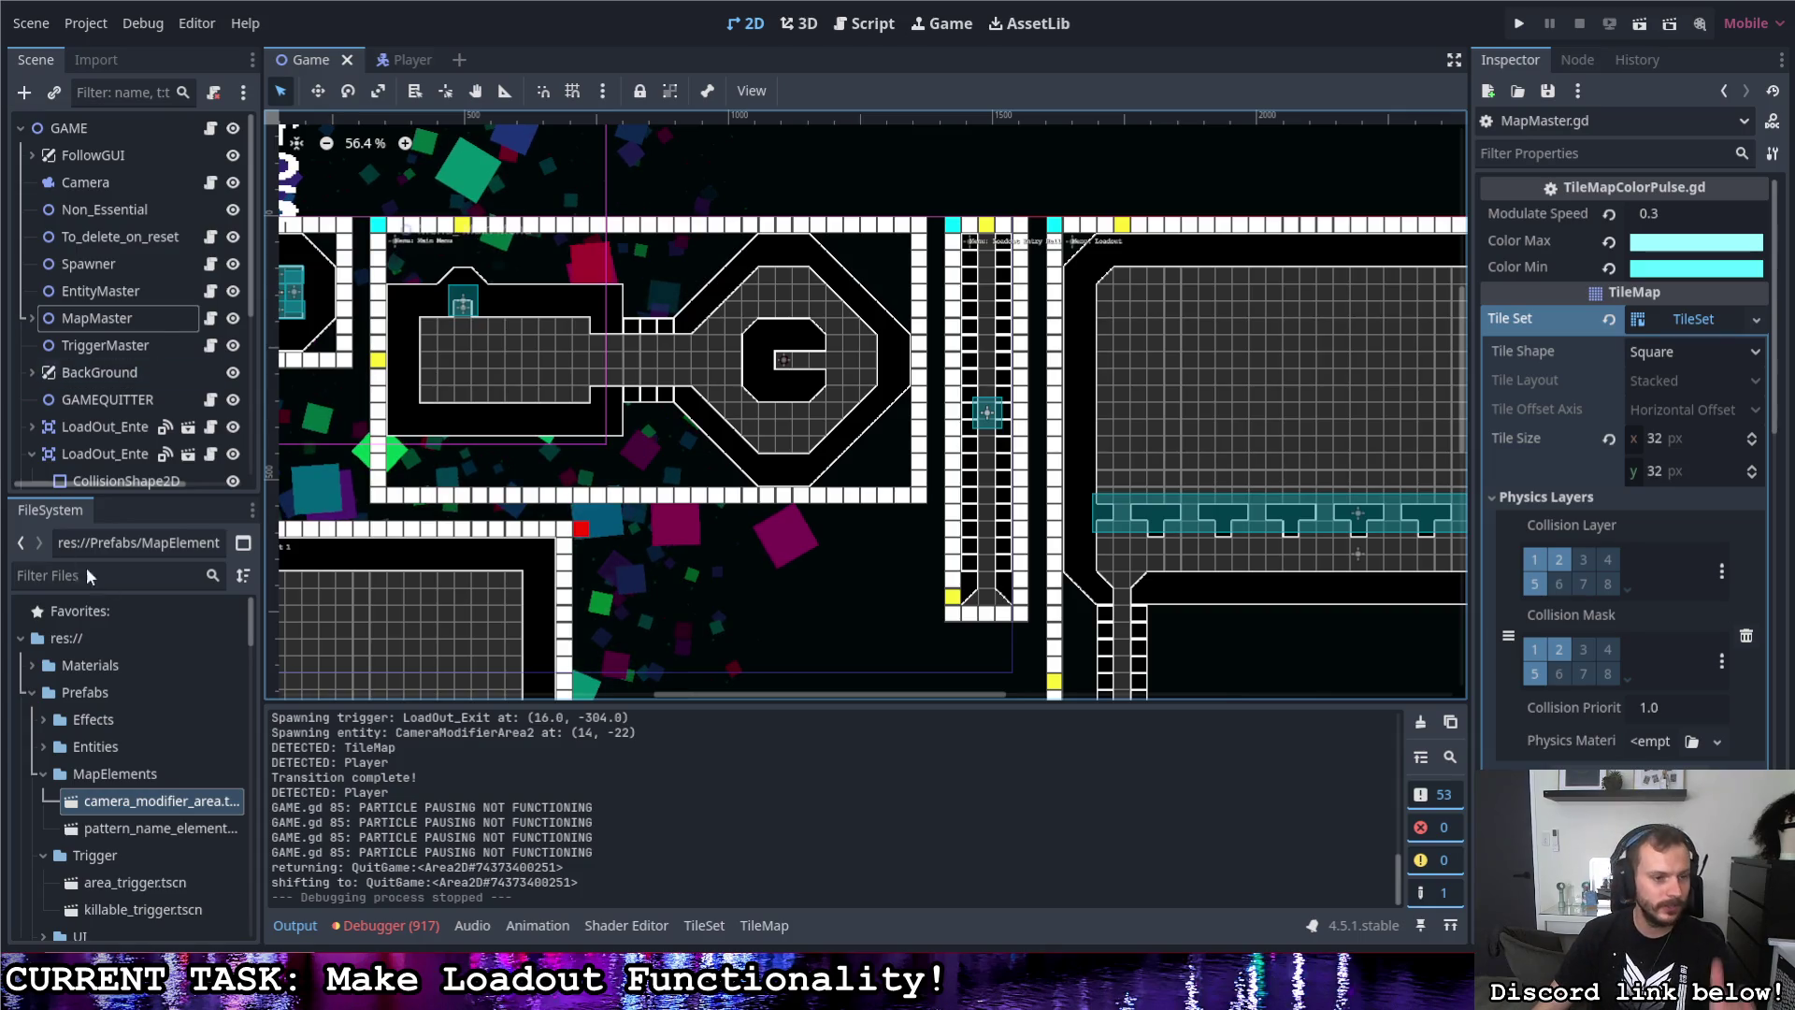
pyautogui.scroll(-3, 66, 711)
pyautogui.scroll(3, 65, 711)
pyautogui.click(34, 697)
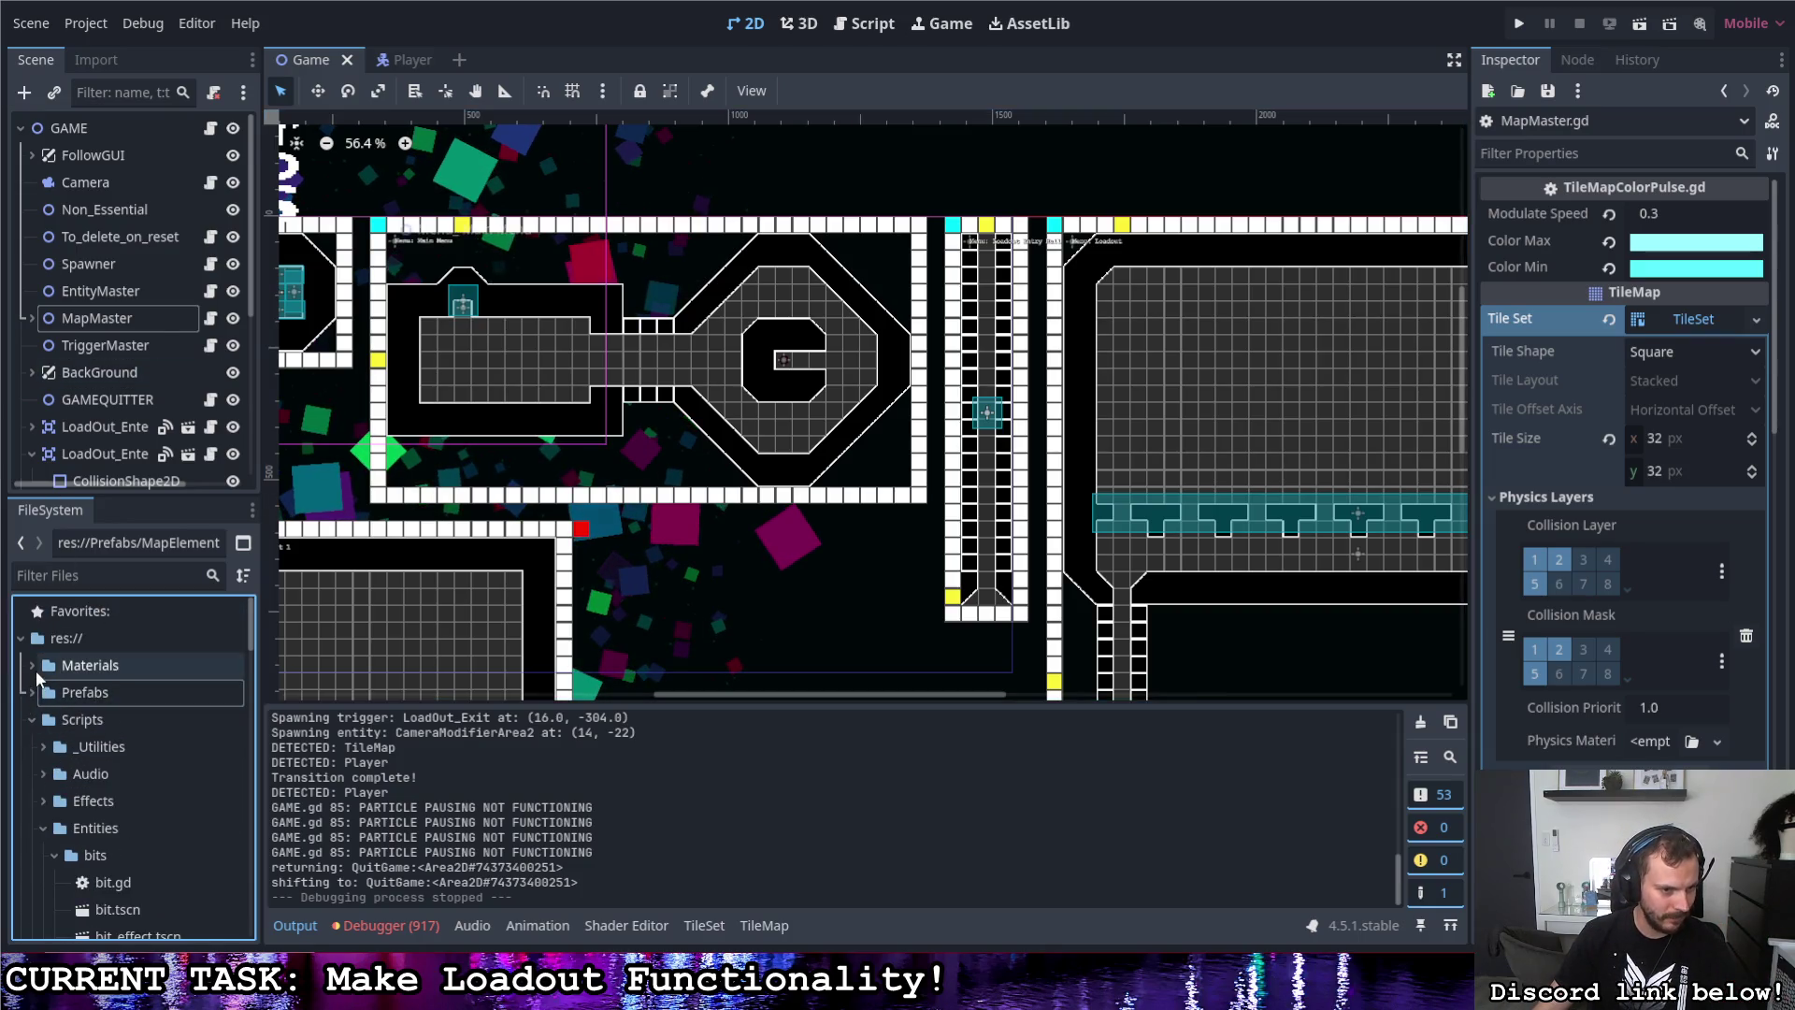
pyautogui.scroll(-5, 99, 713)
pyautogui.scroll(3, 103, 714)
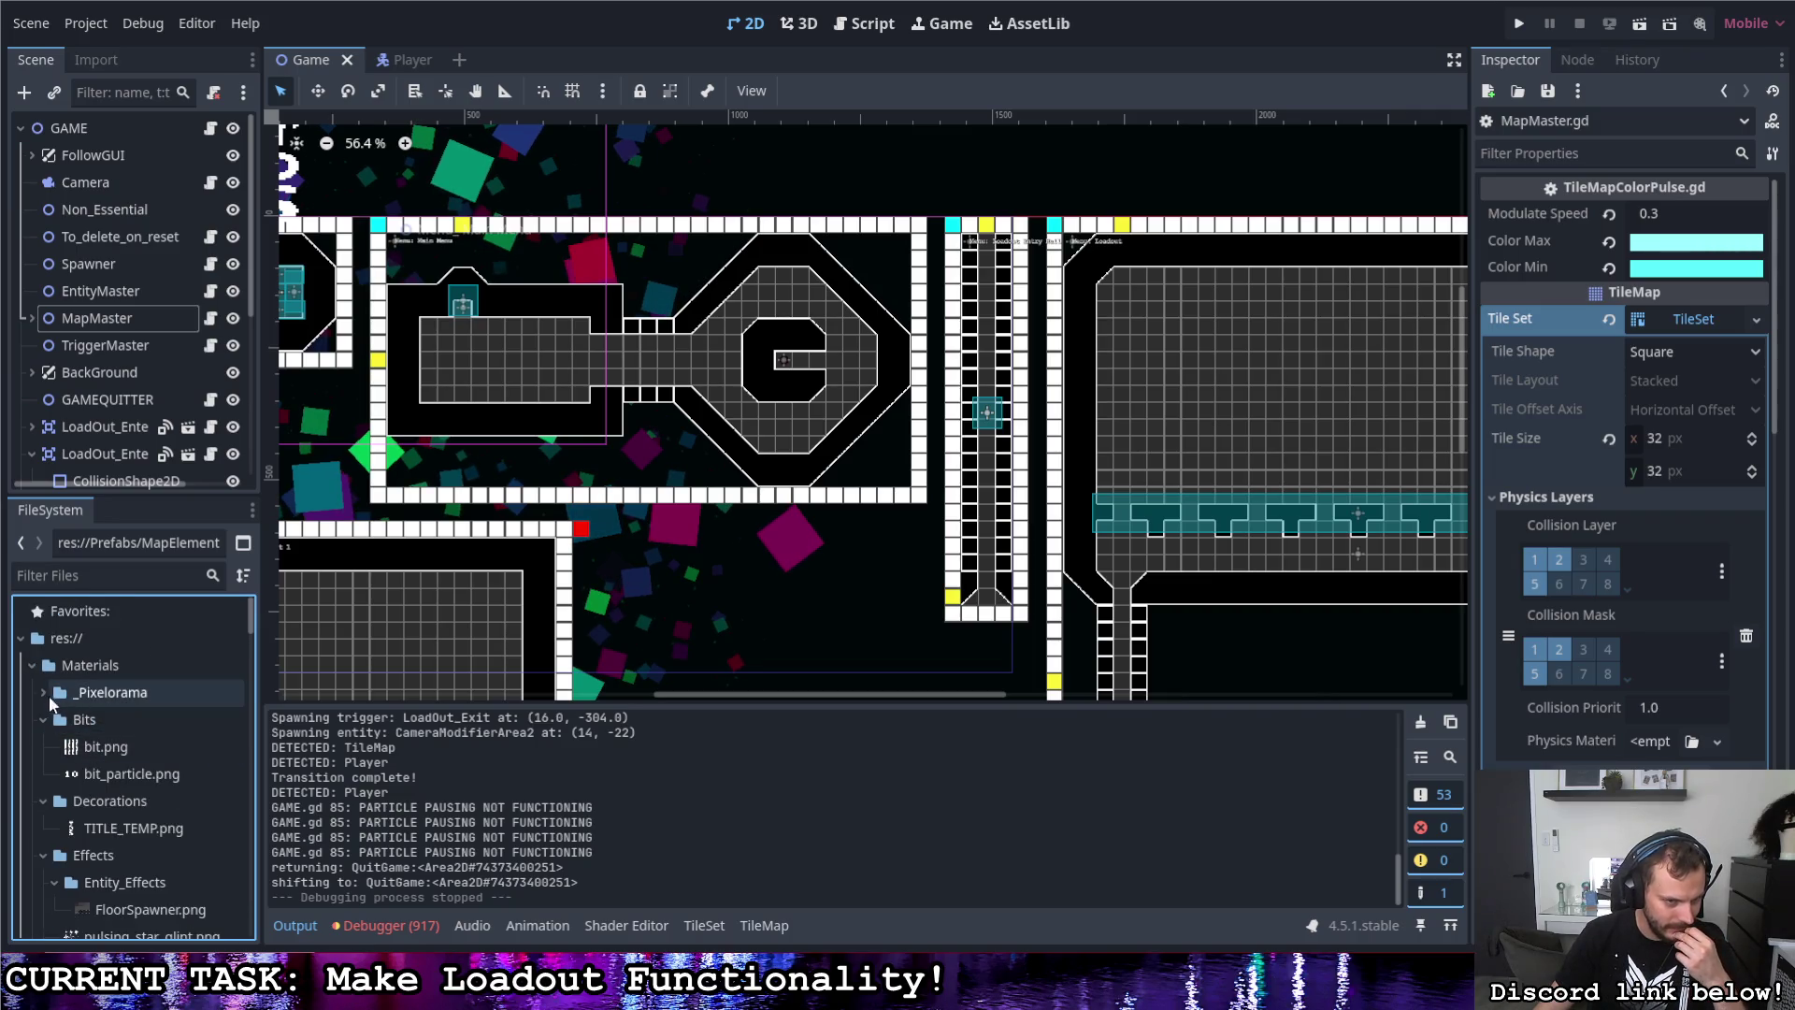
pyautogui.scroll(-6, 121, 718)
pyautogui.scroll(-6, 120, 720)
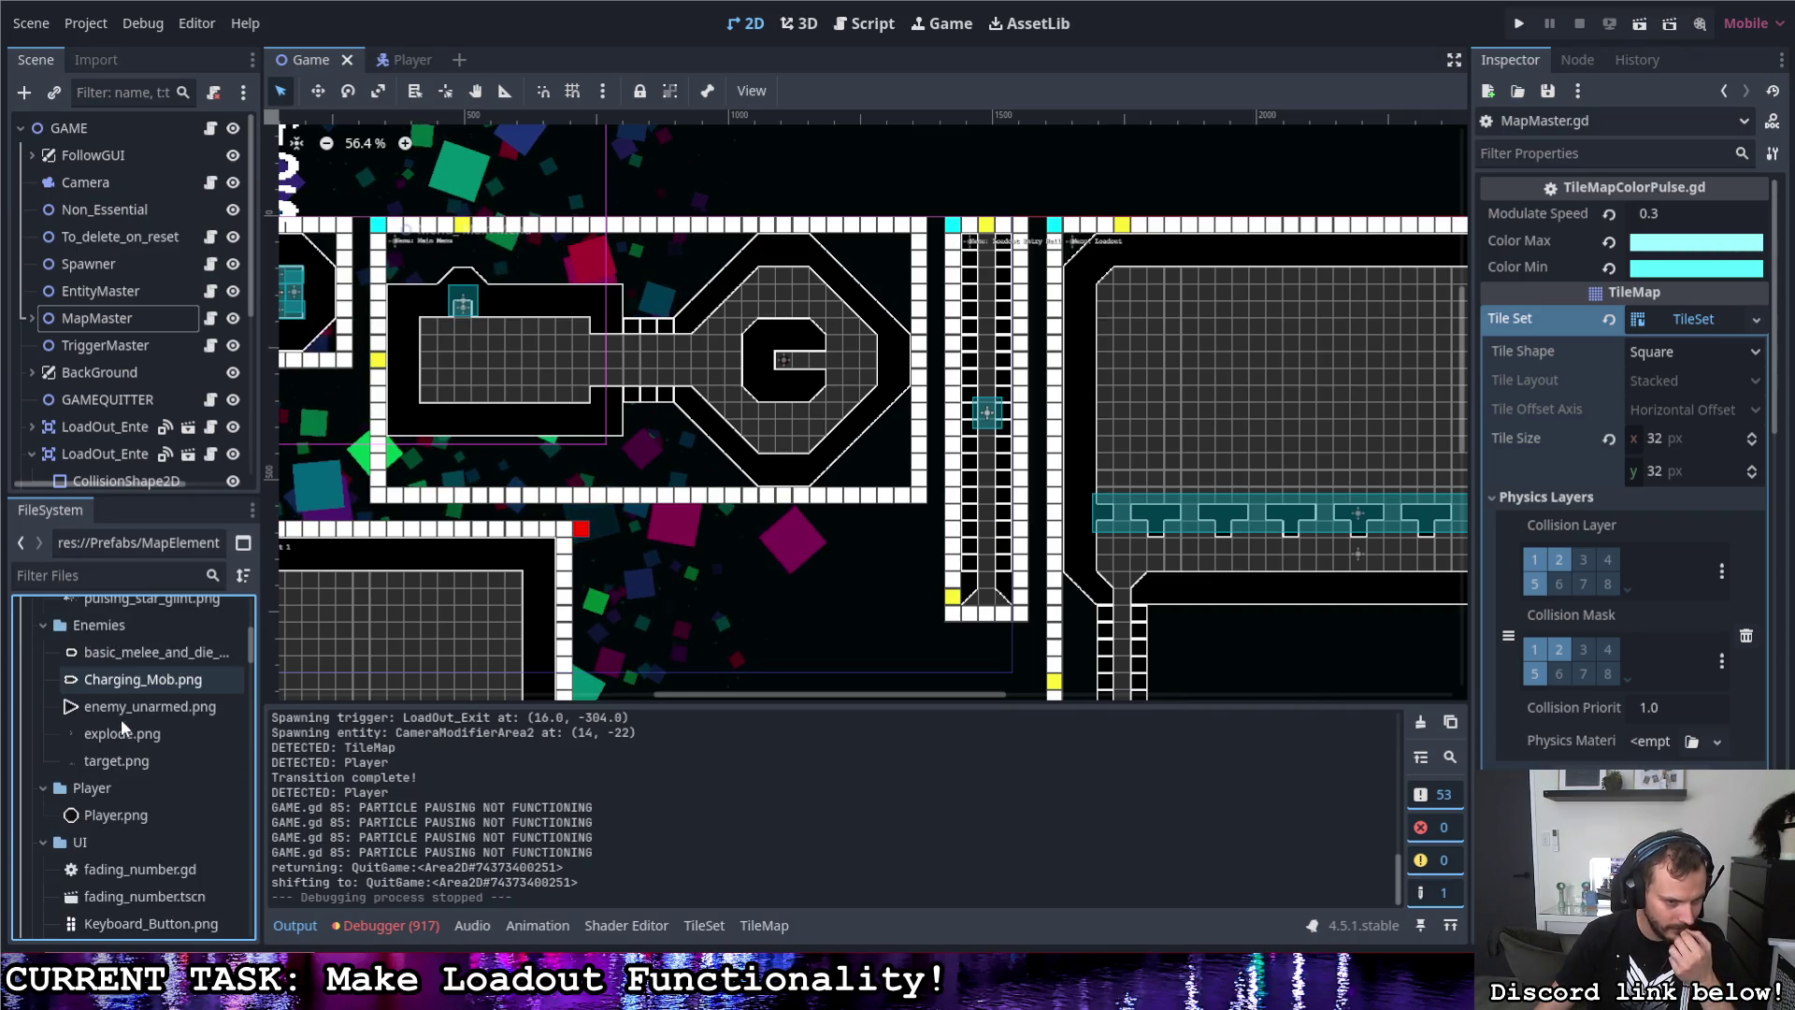
# Step: Select Materials/Enemies/target.png to view its 288×144 texture details in the Inspector
pyautogui.click(116, 756)
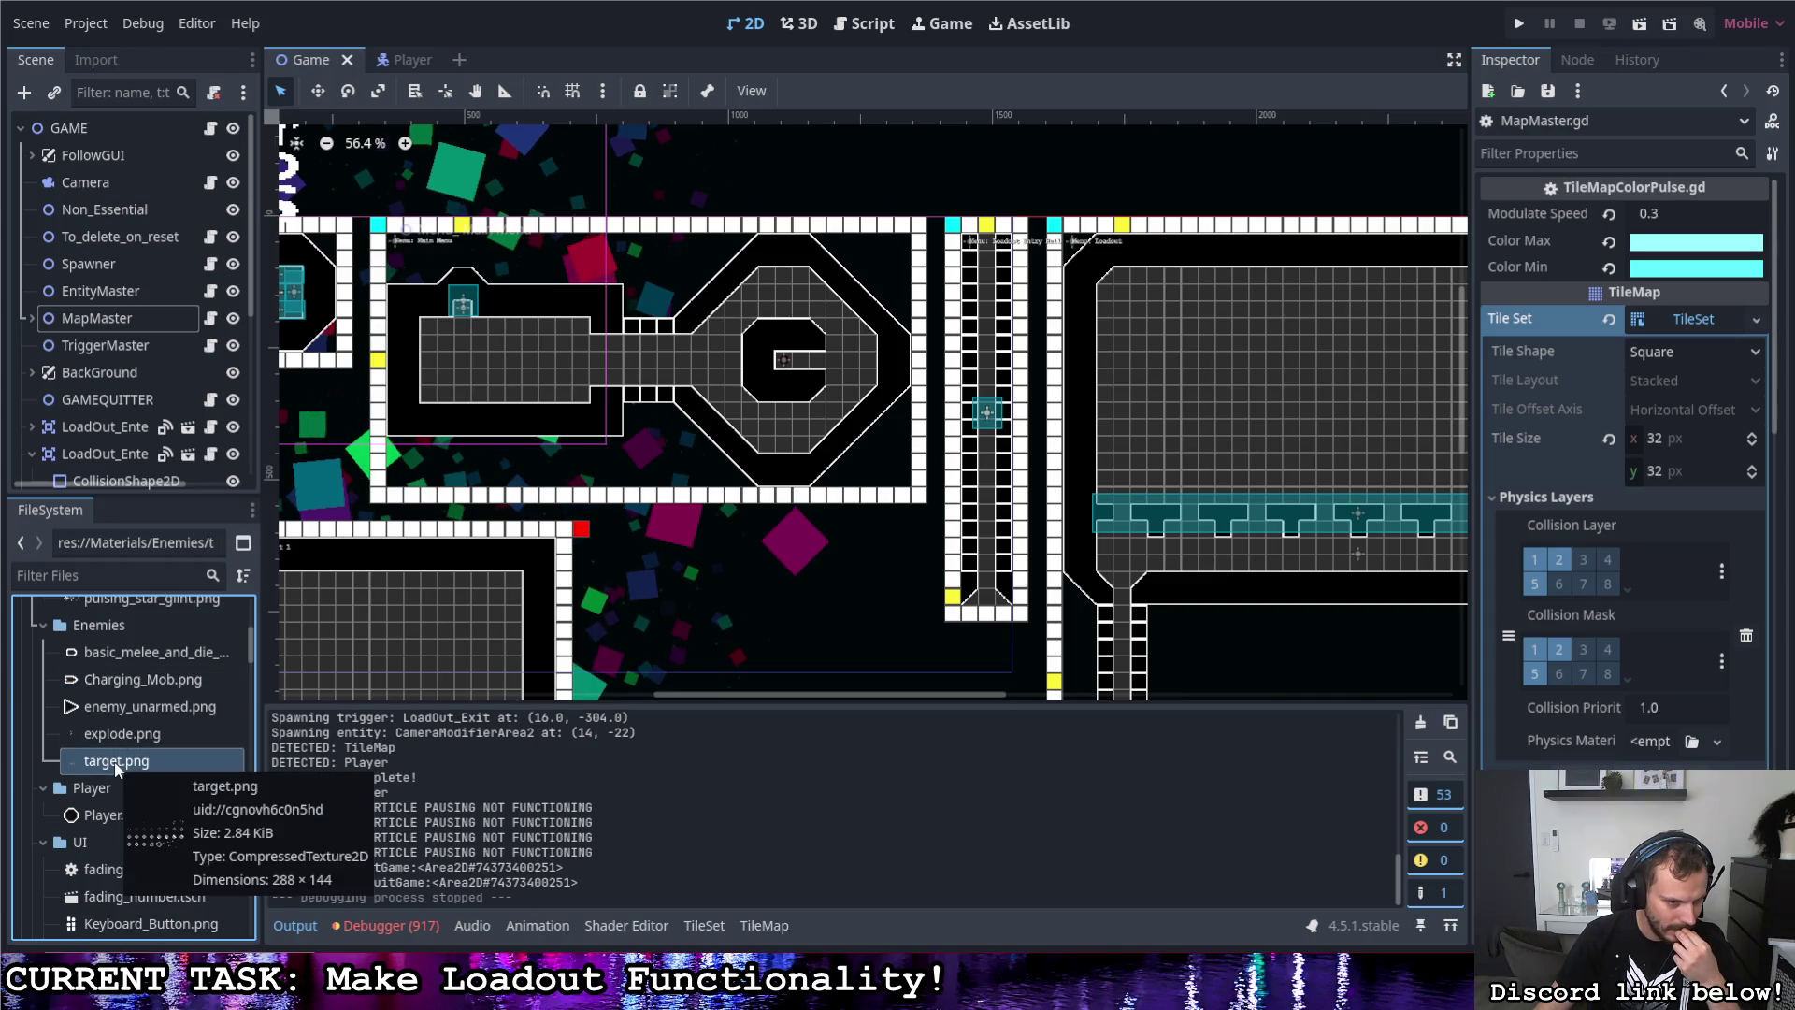
pyautogui.scroll(-1, 115, 767)
pyautogui.scroll(-10, 114, 762)
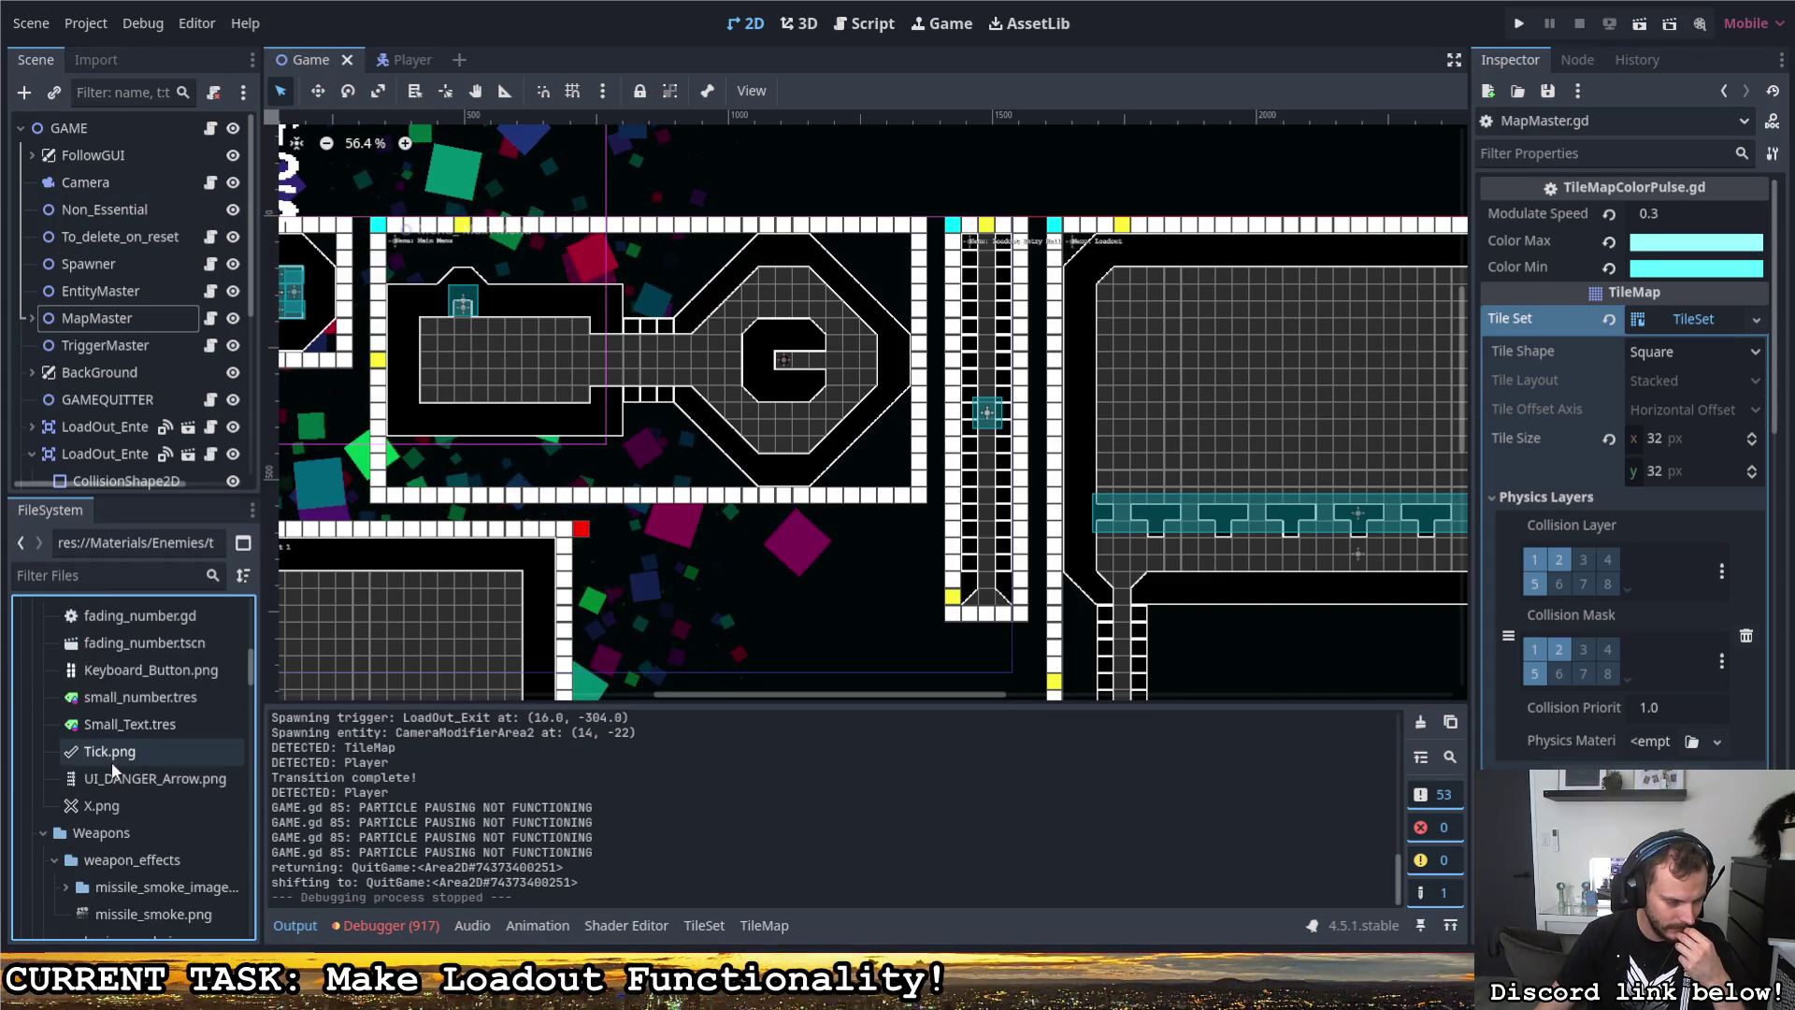
pyautogui.scroll(-12, 111, 762)
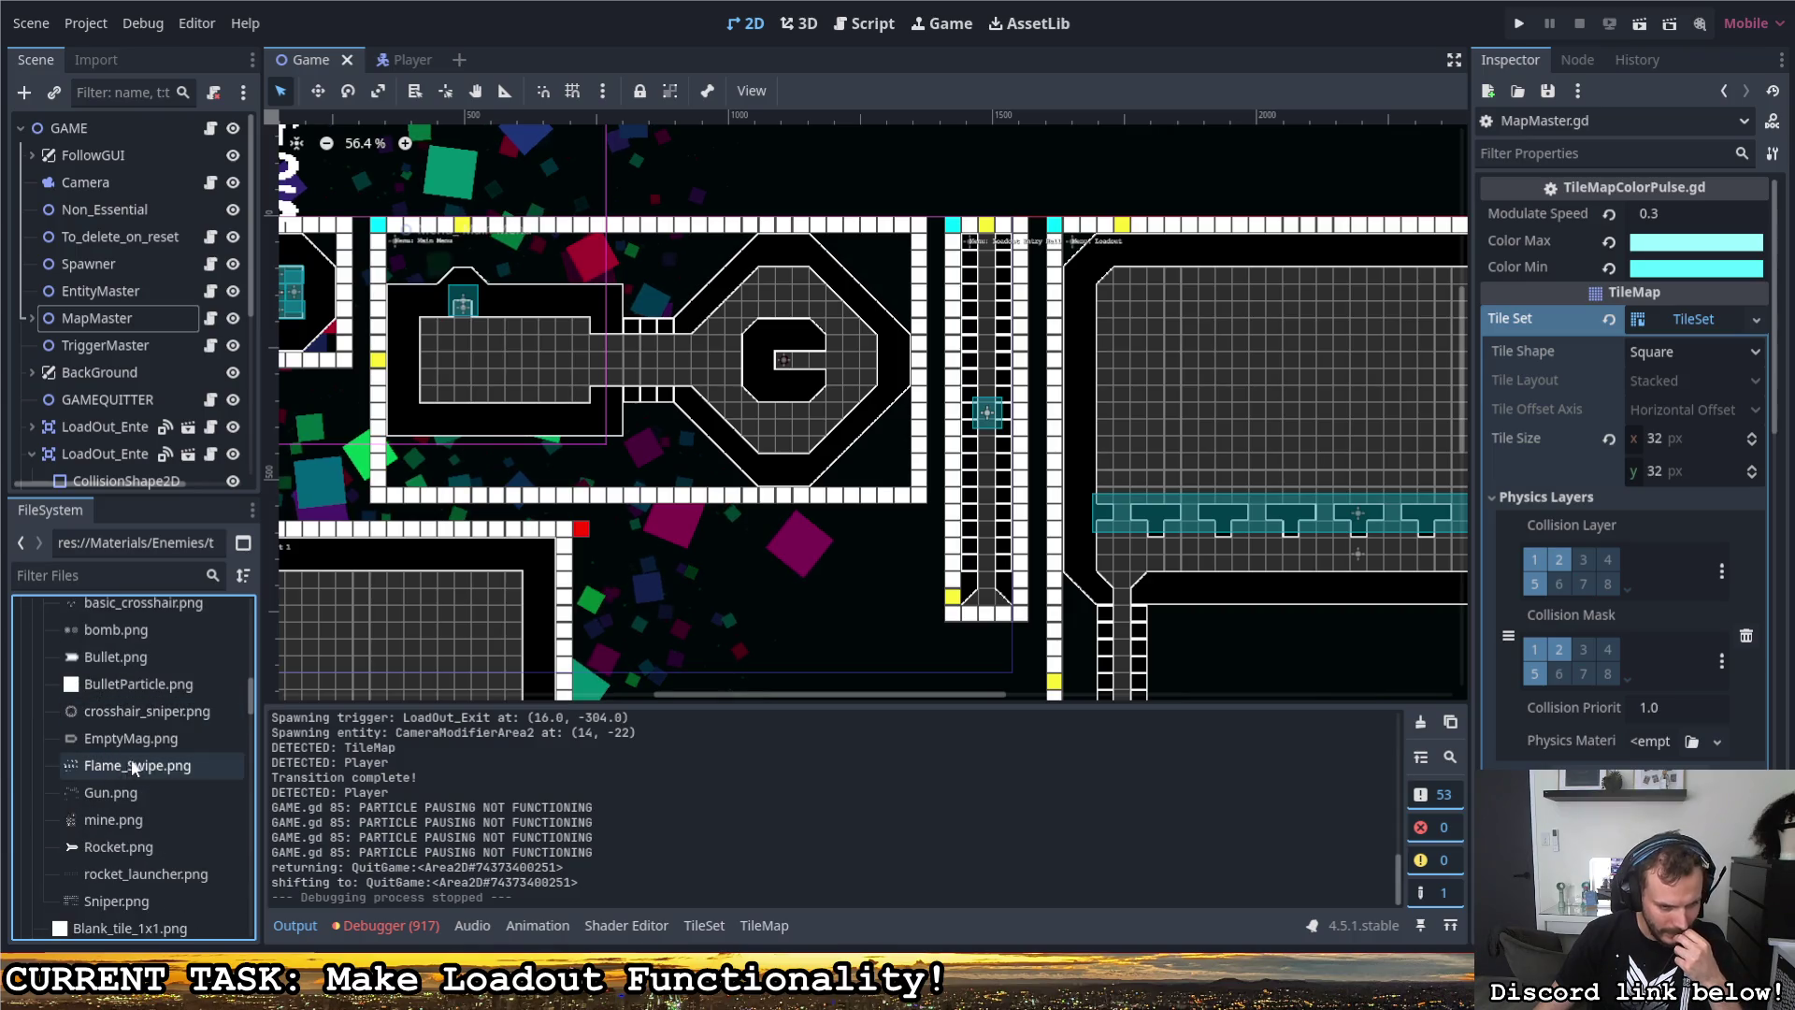
pyautogui.scroll(-8, 131, 763)
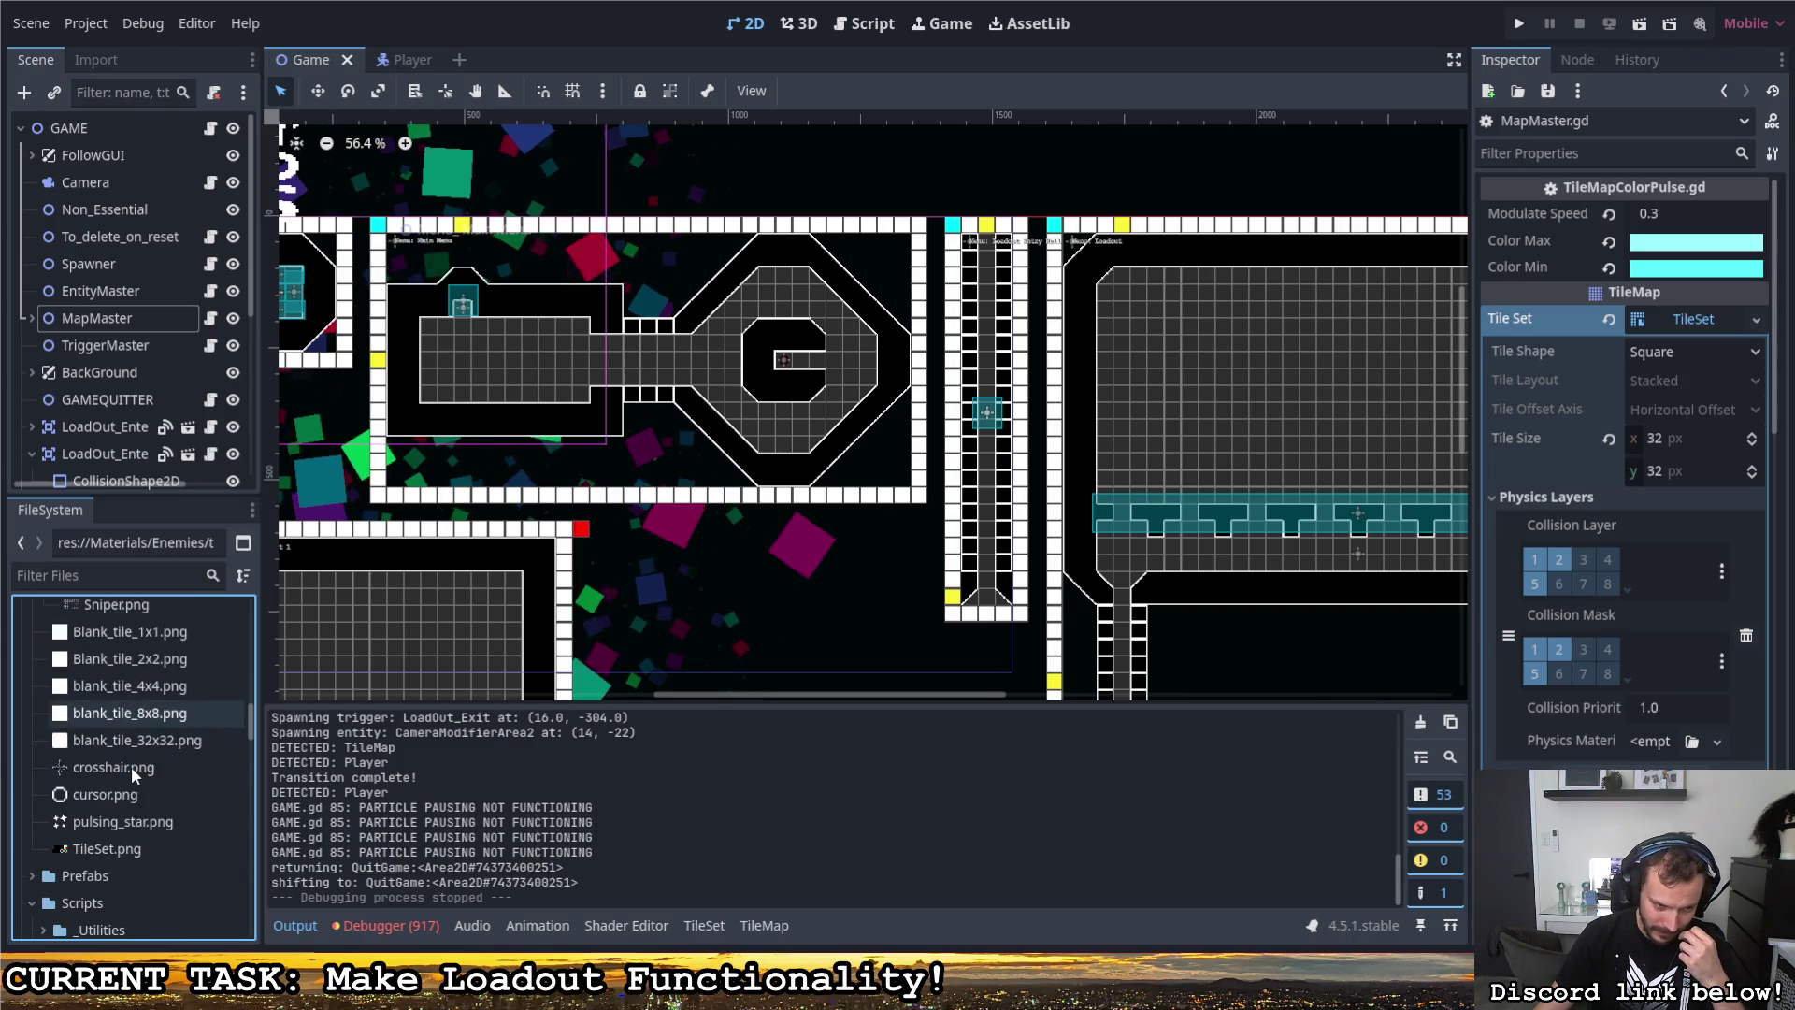
pyautogui.scroll(8, 127, 830)
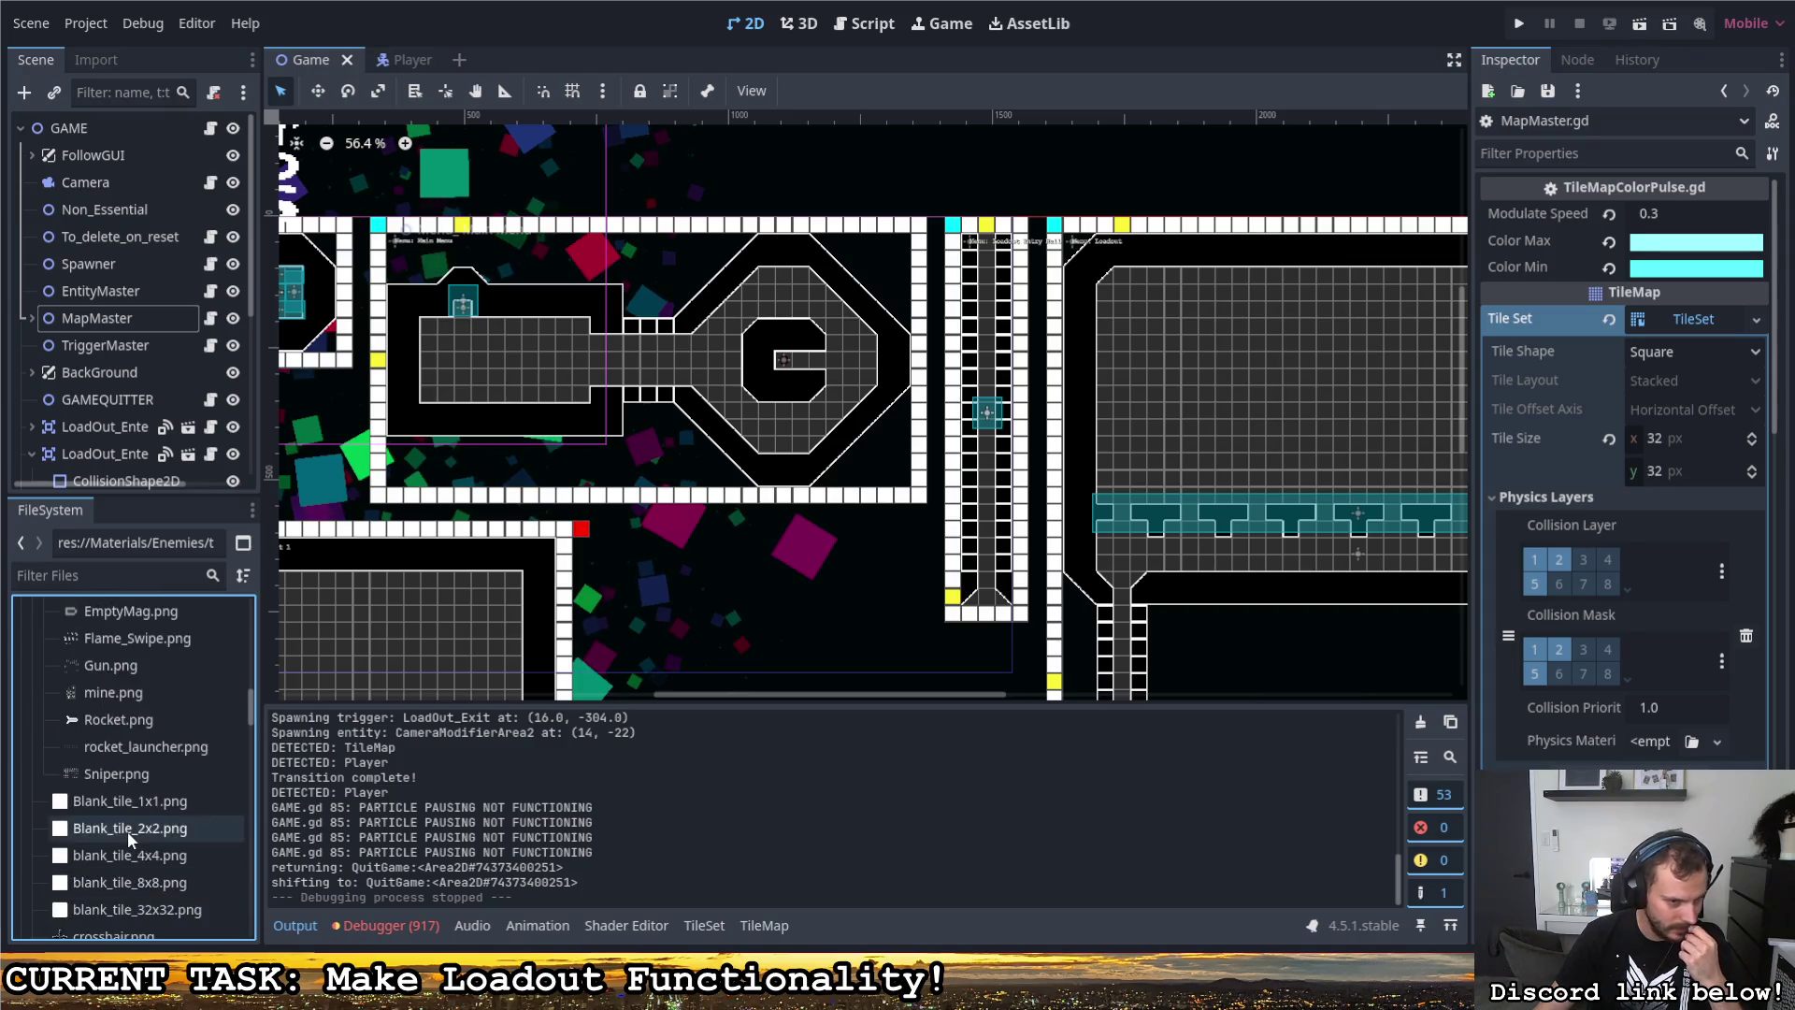
pyautogui.scroll(8, 129, 828)
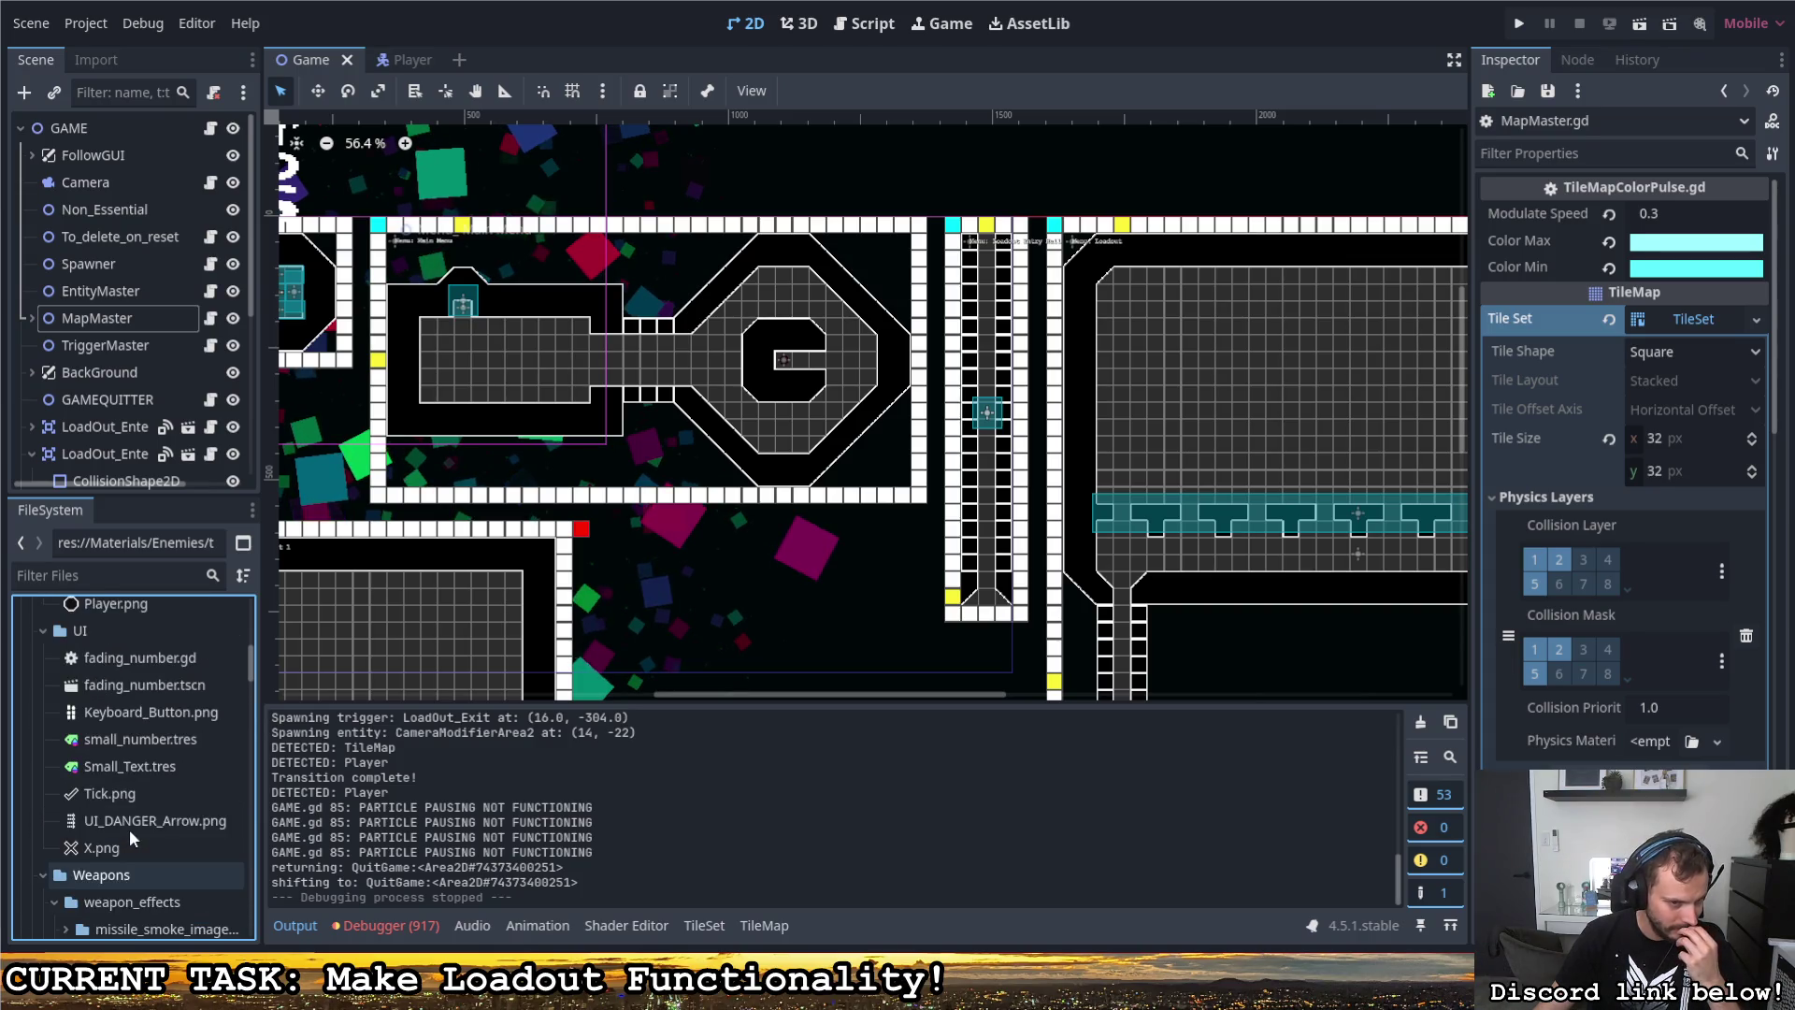
pyautogui.scroll(5, 129, 828)
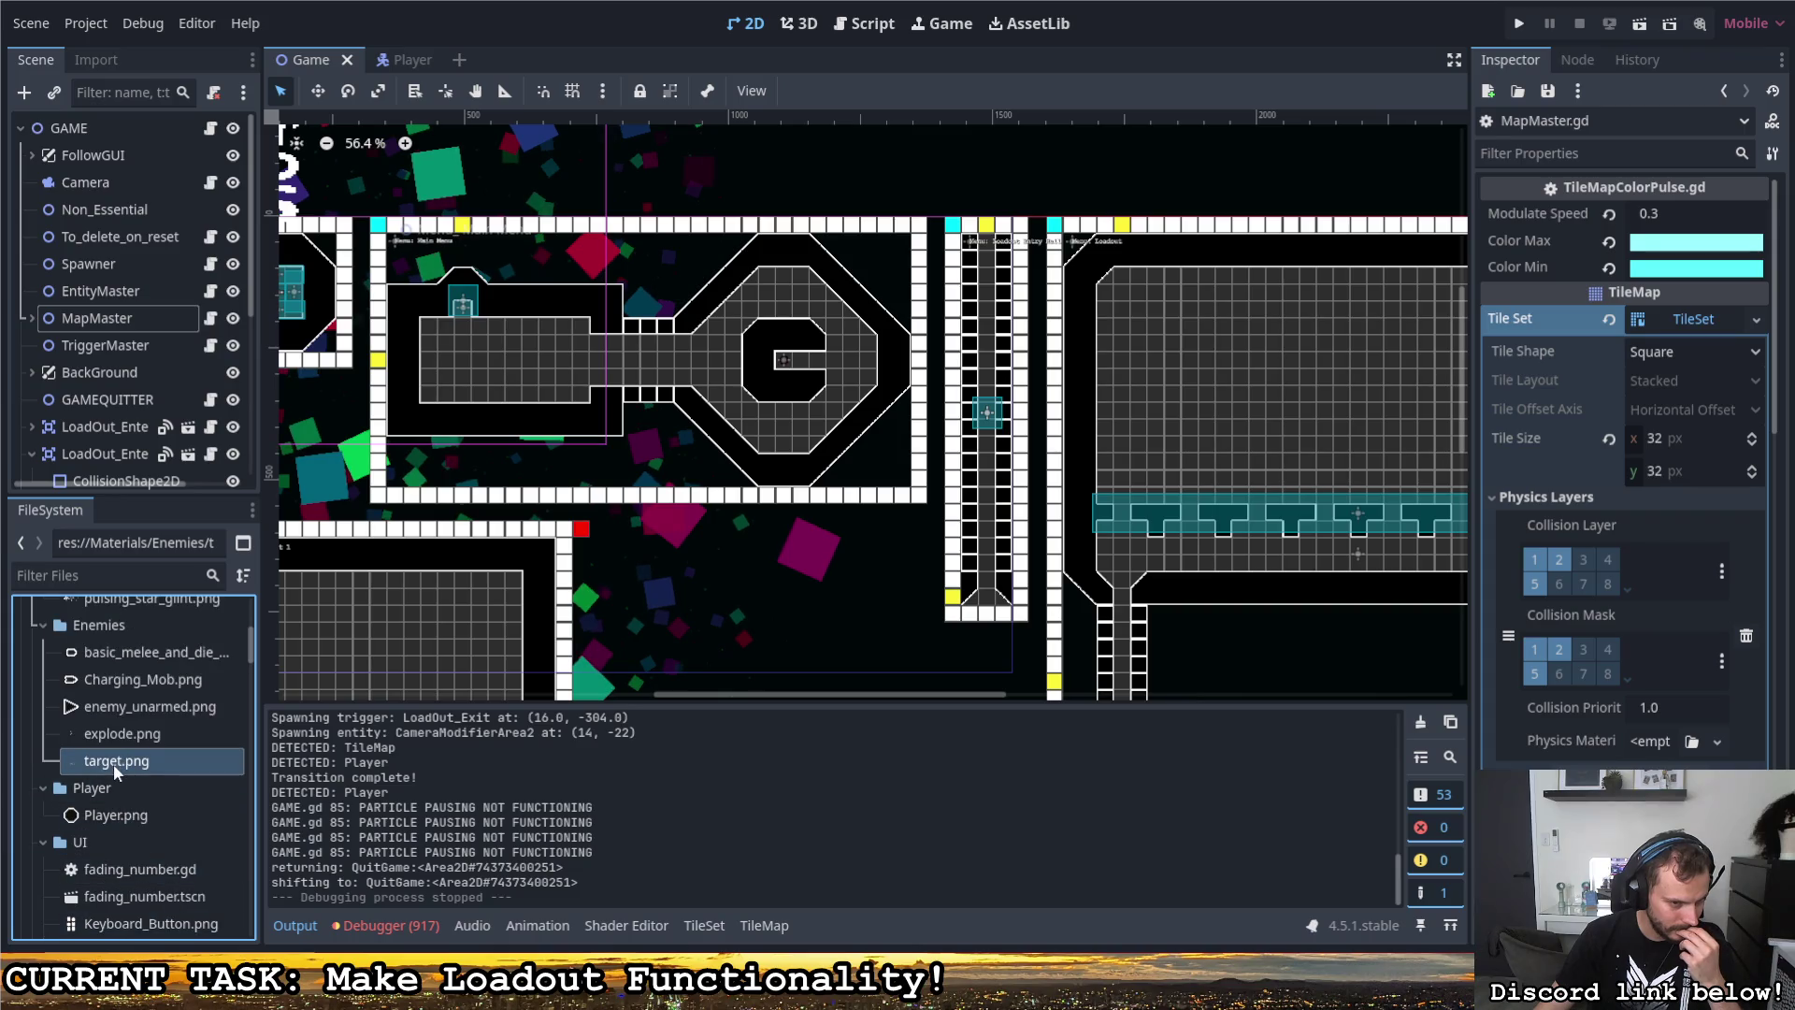
pyautogui.click(114, 763)
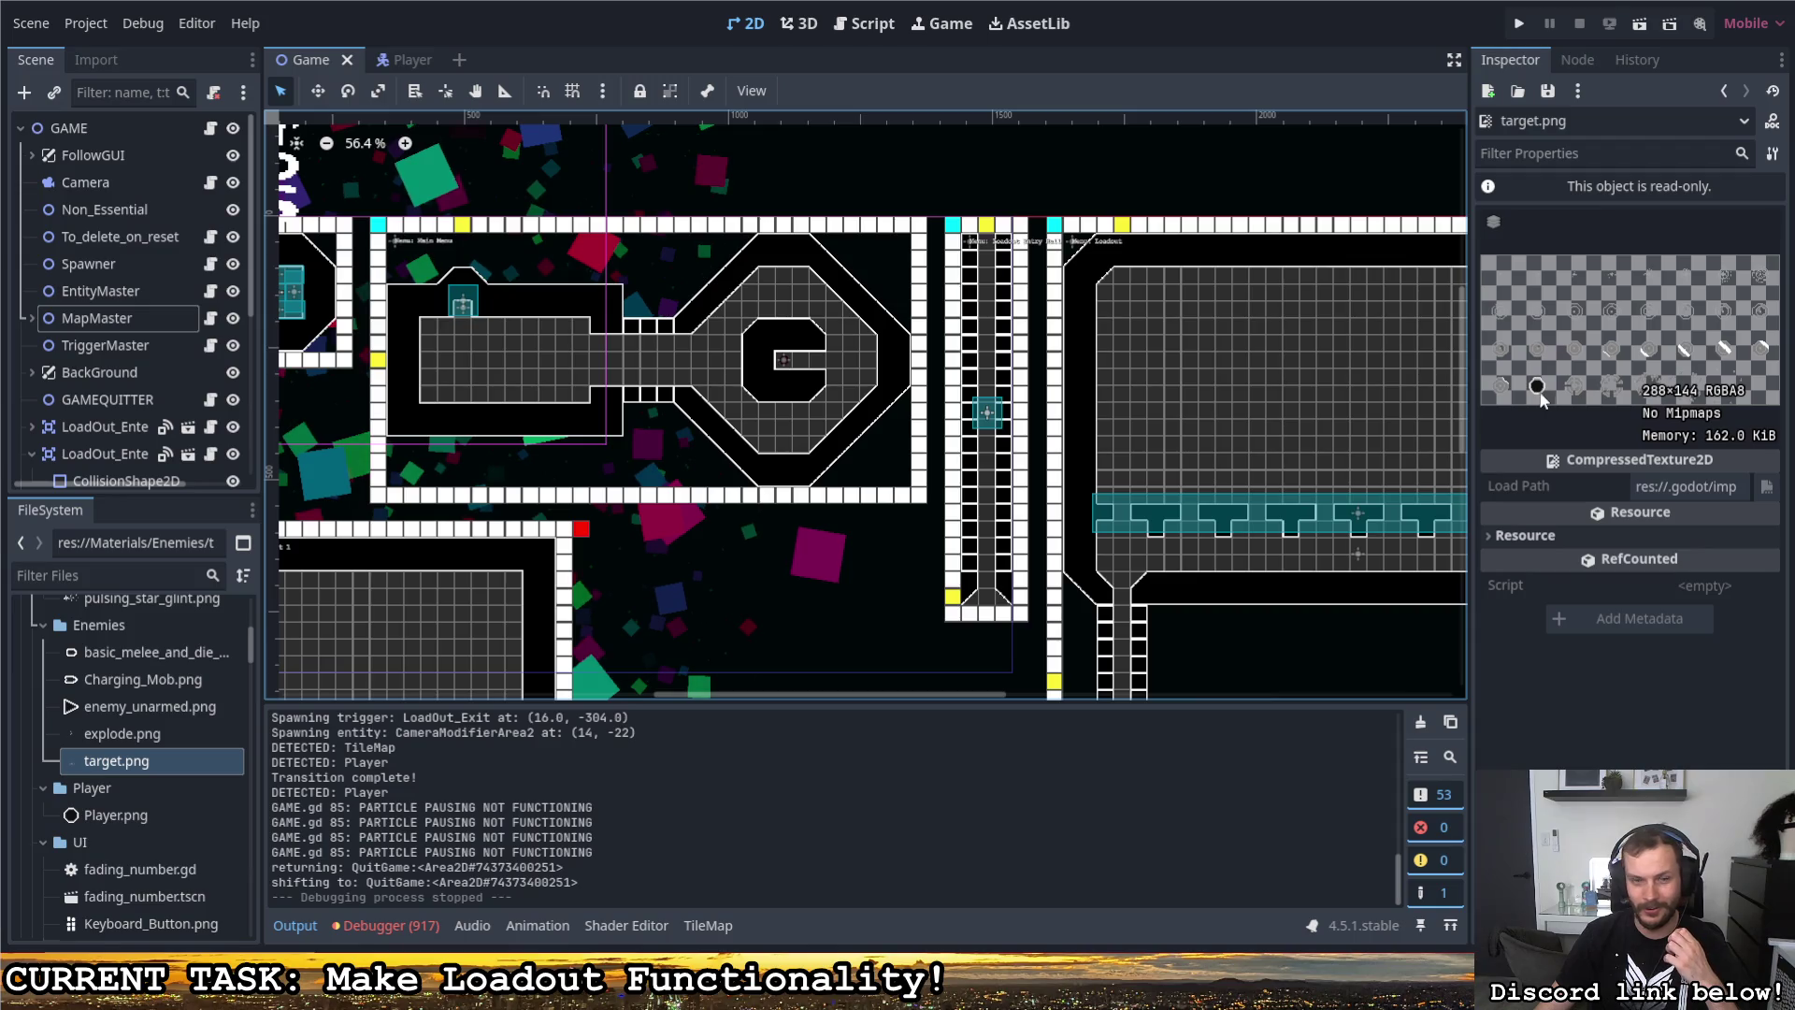
pyautogui.moveTo(107, 823)
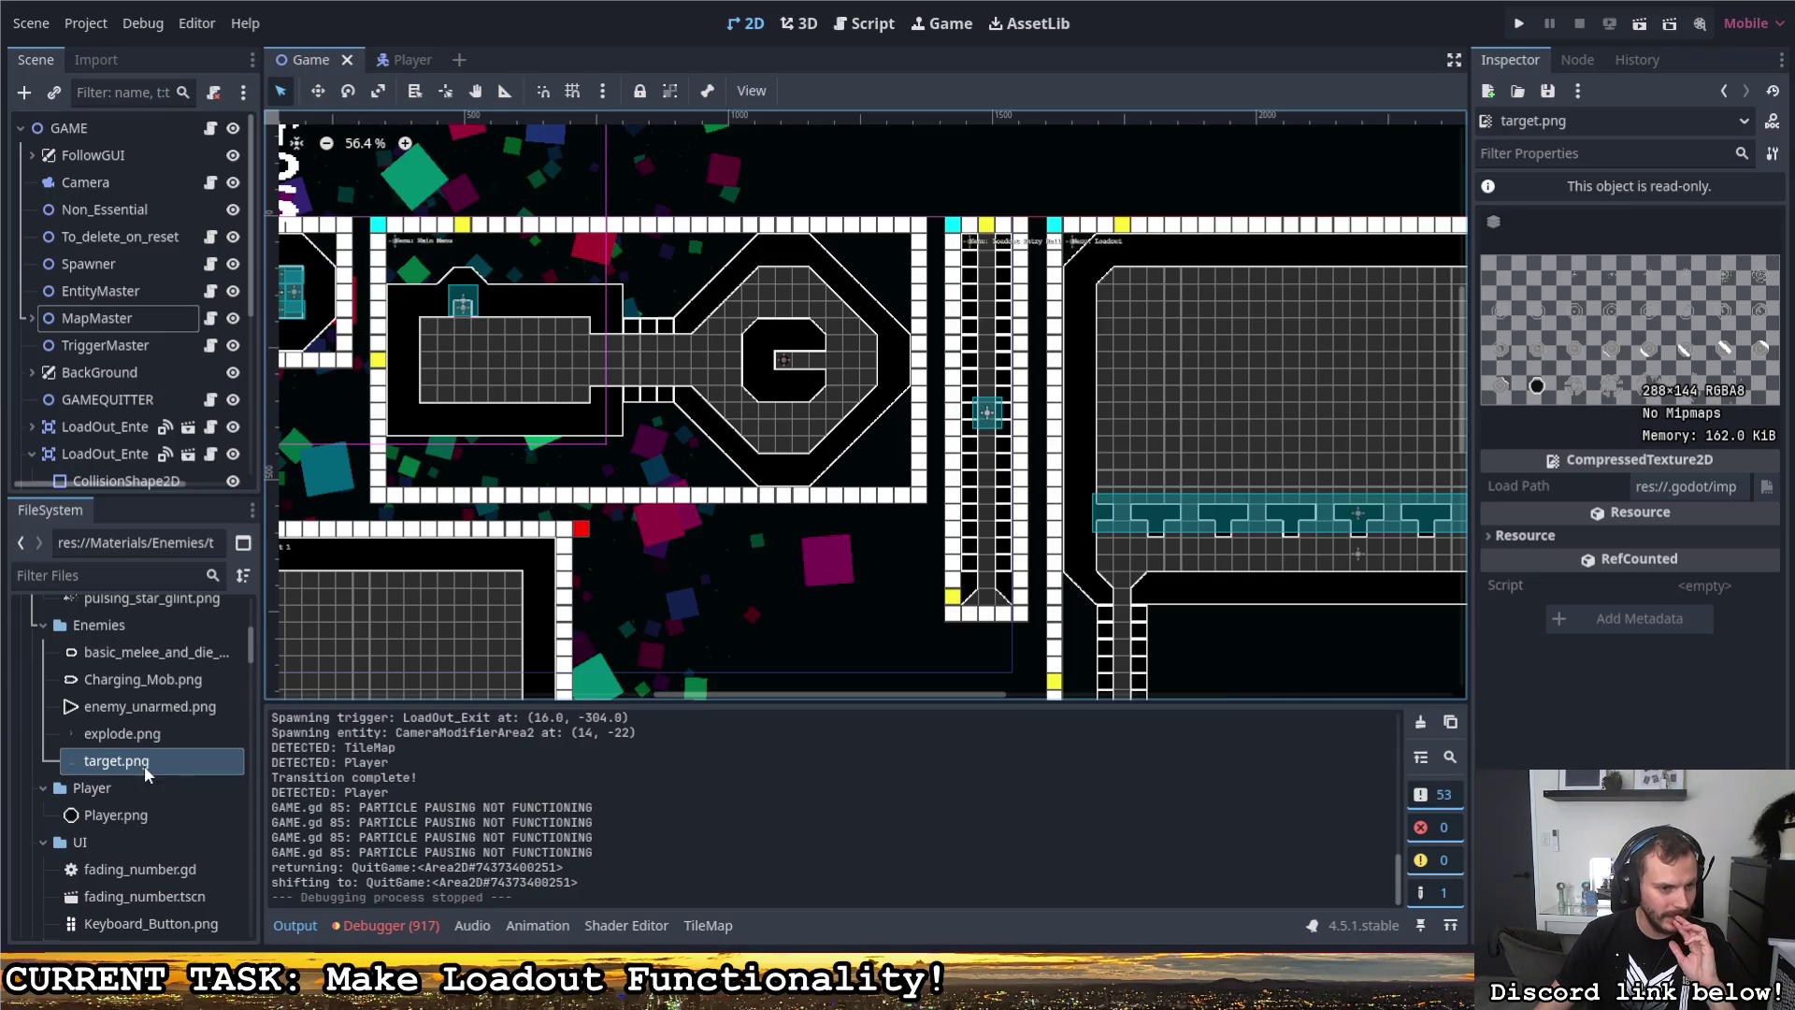
# Step: Create a new scene tab with a RigidBody2D root, found by searching 'rigid'
pyautogui.click(459, 60)
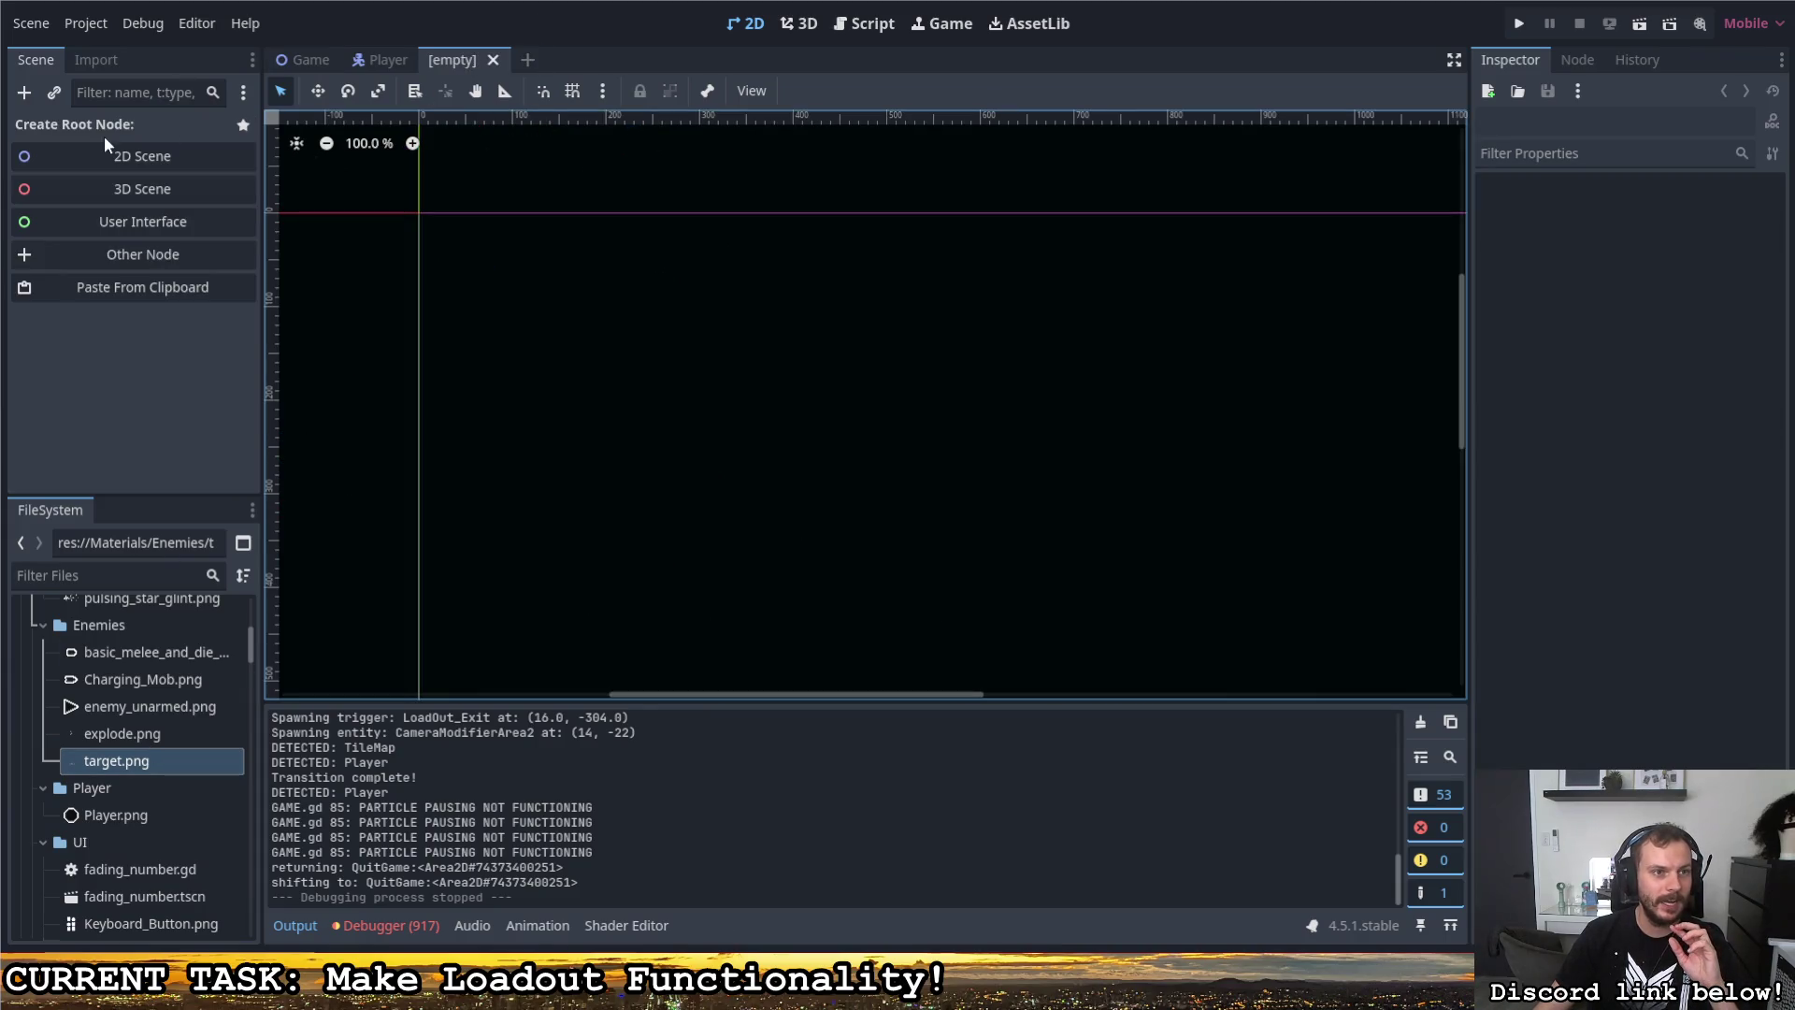
pyautogui.click(130, 255)
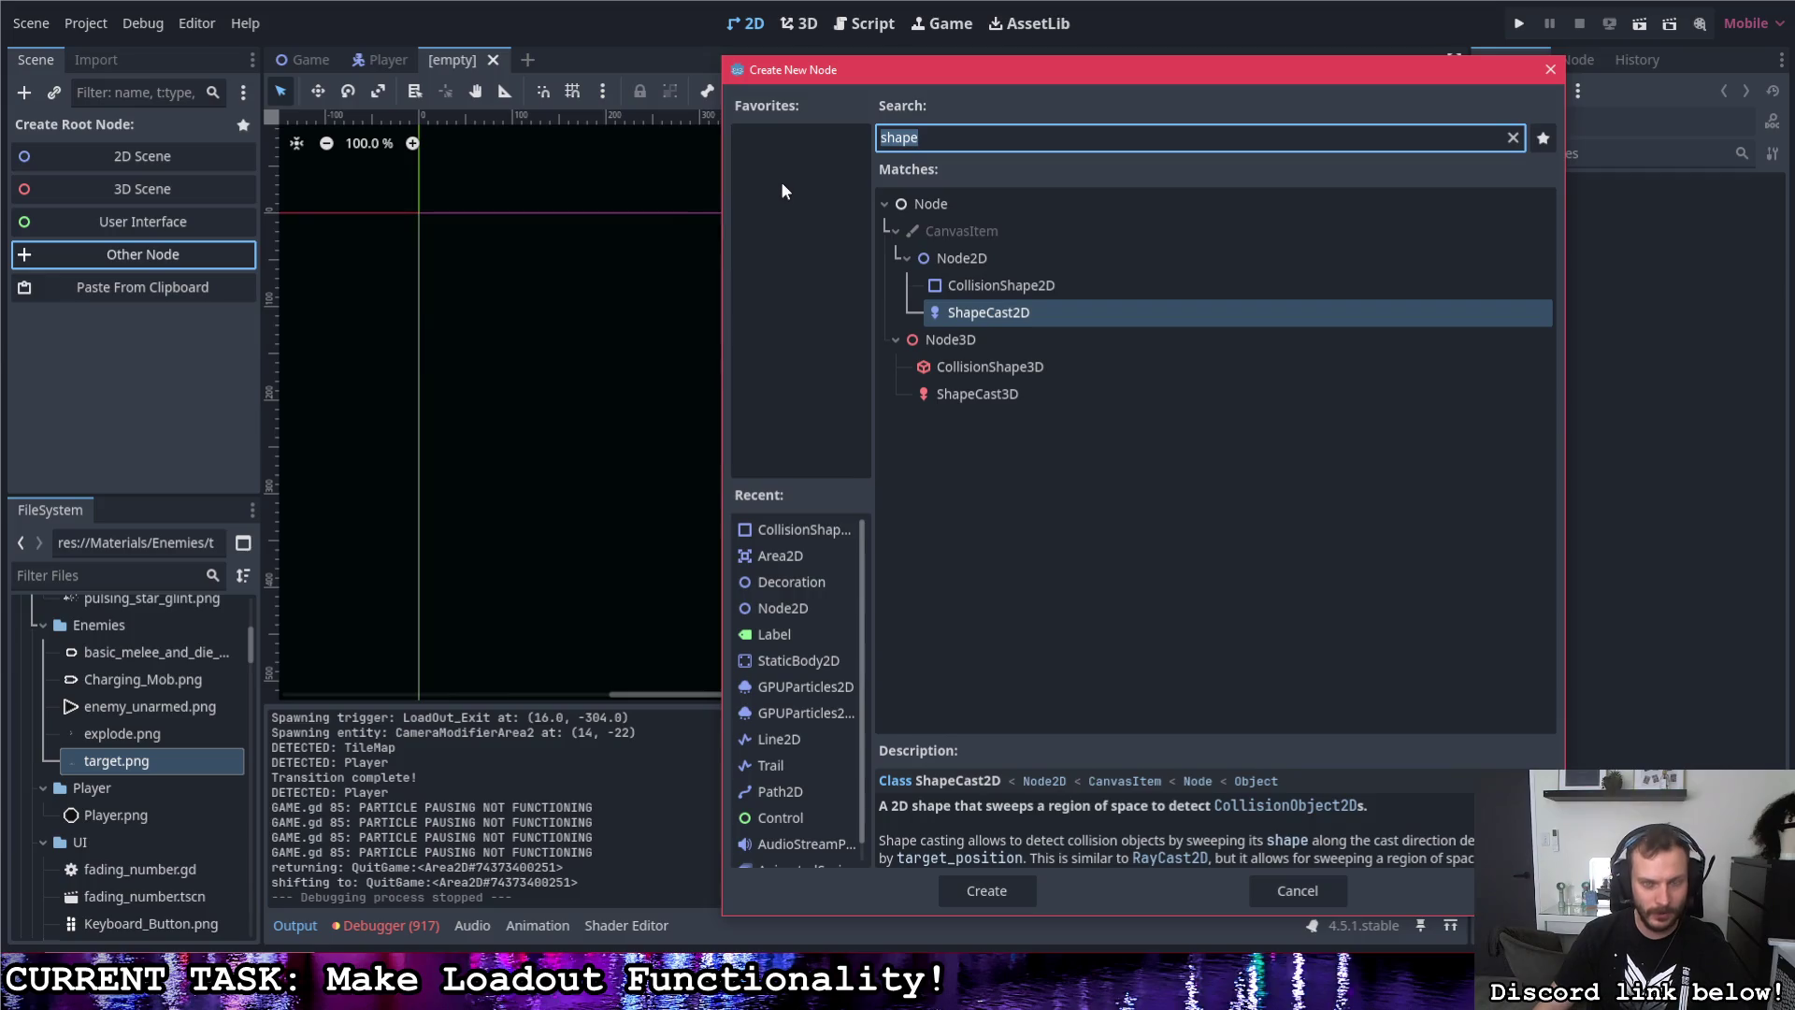
pyautogui.write('entity')
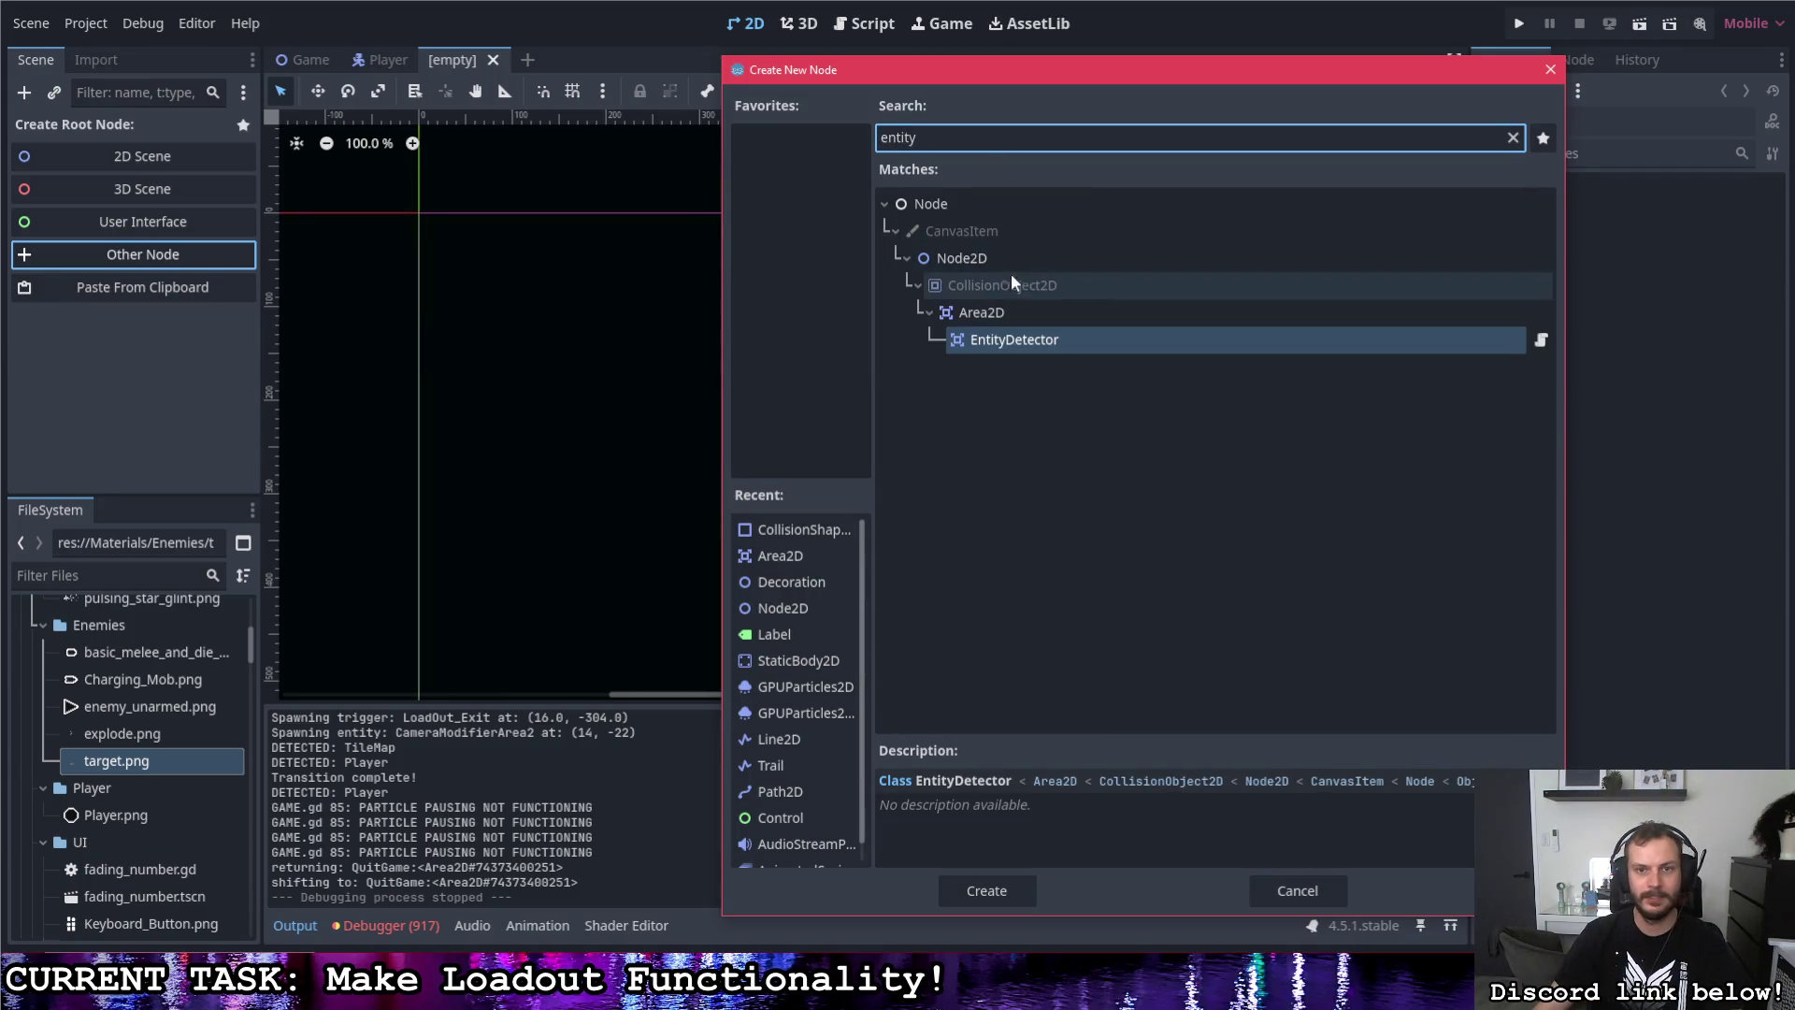
pyautogui.click(963, 260)
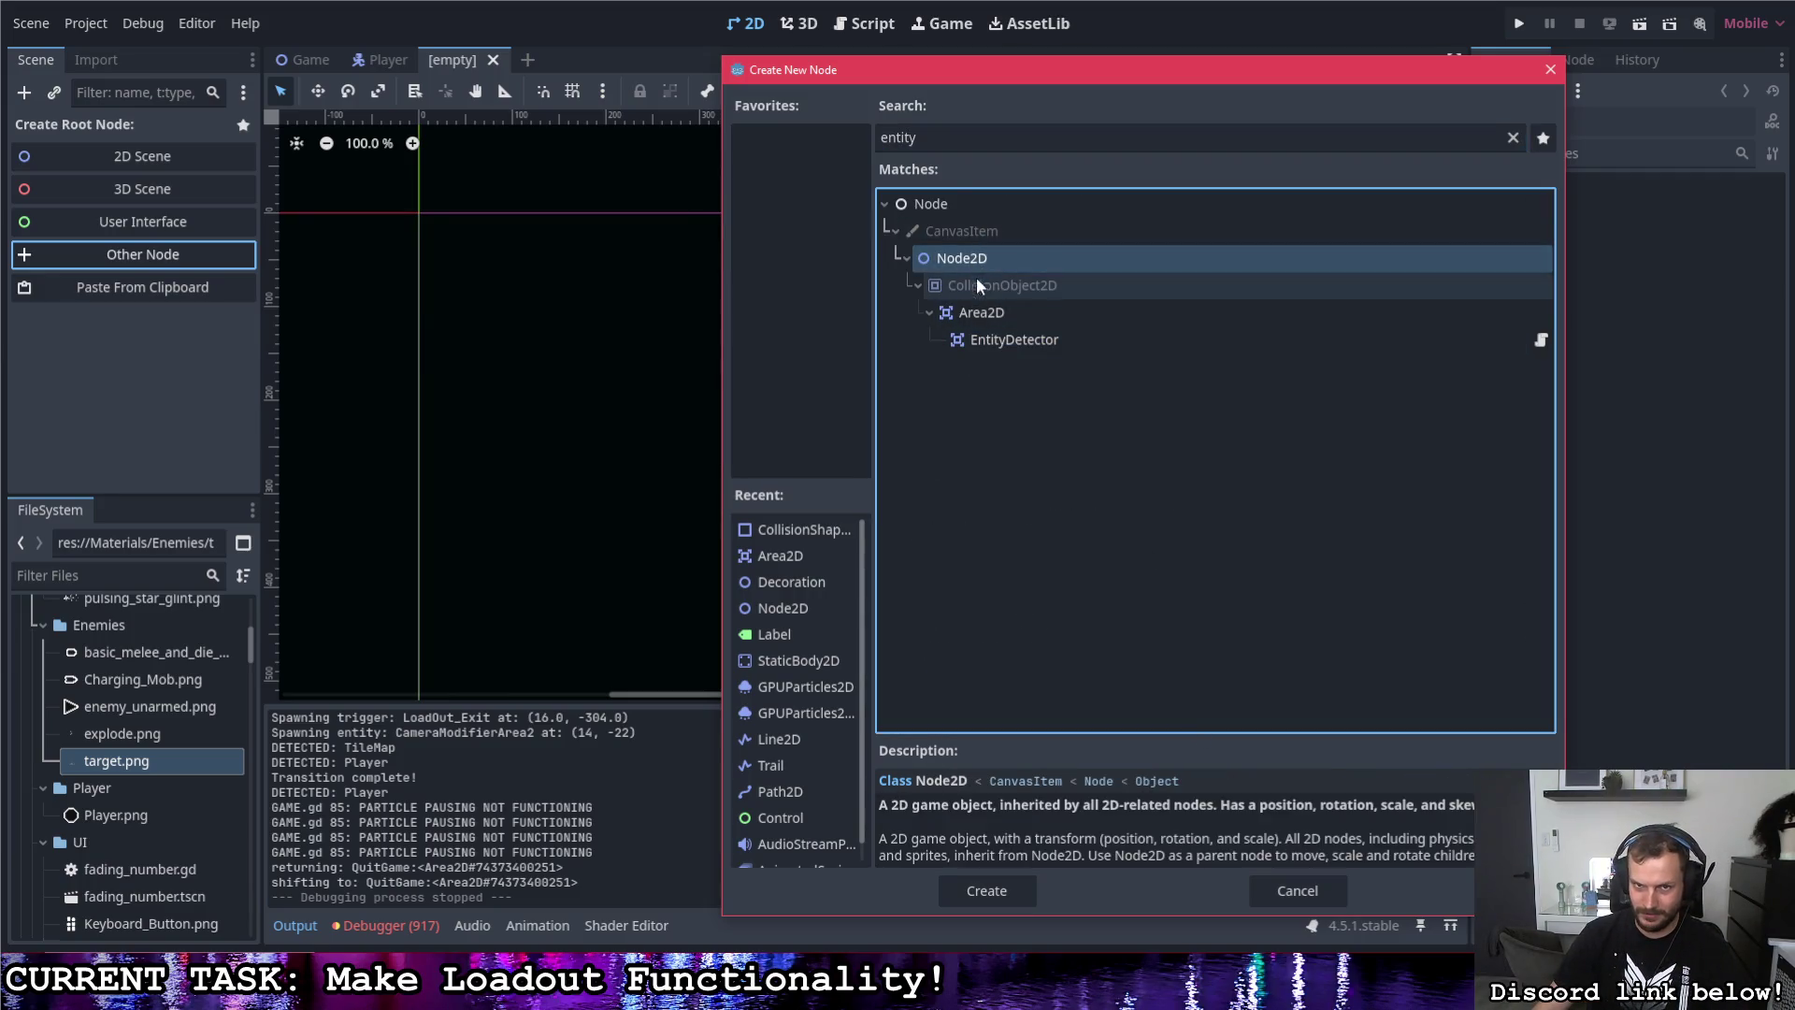
pyautogui.doubleClick(880, 138)
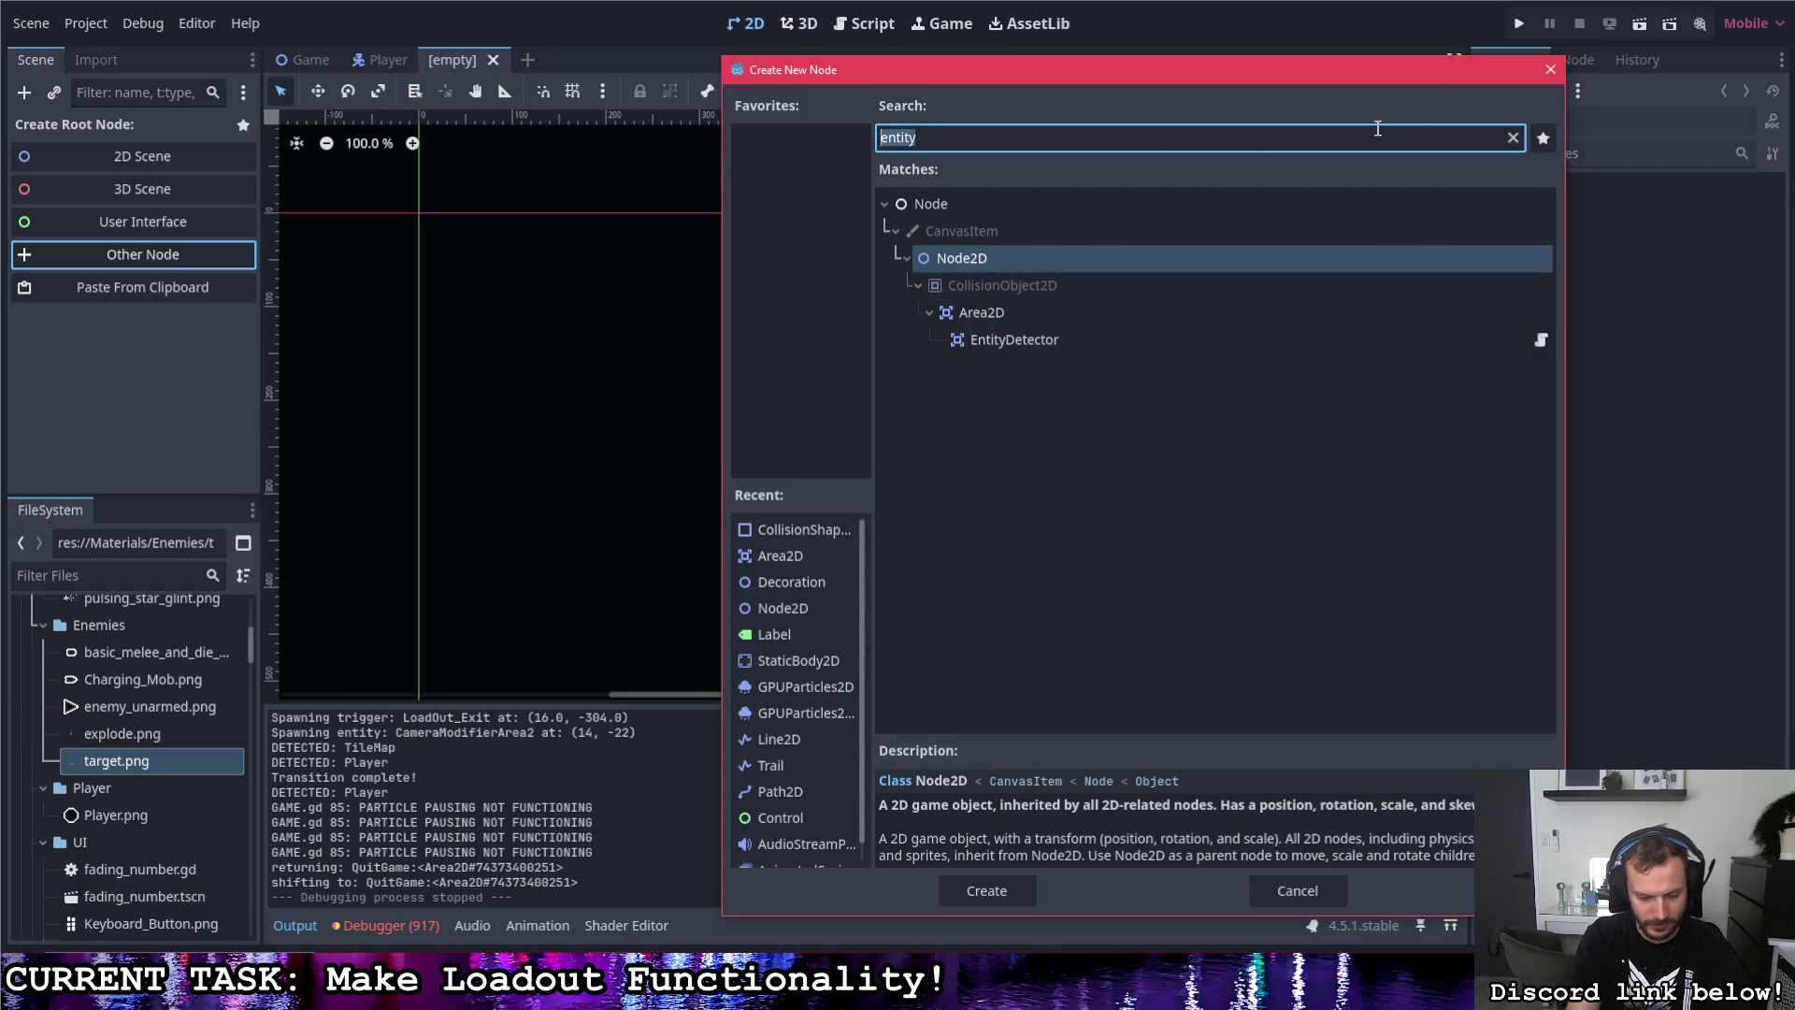
pyautogui.write('rigid')
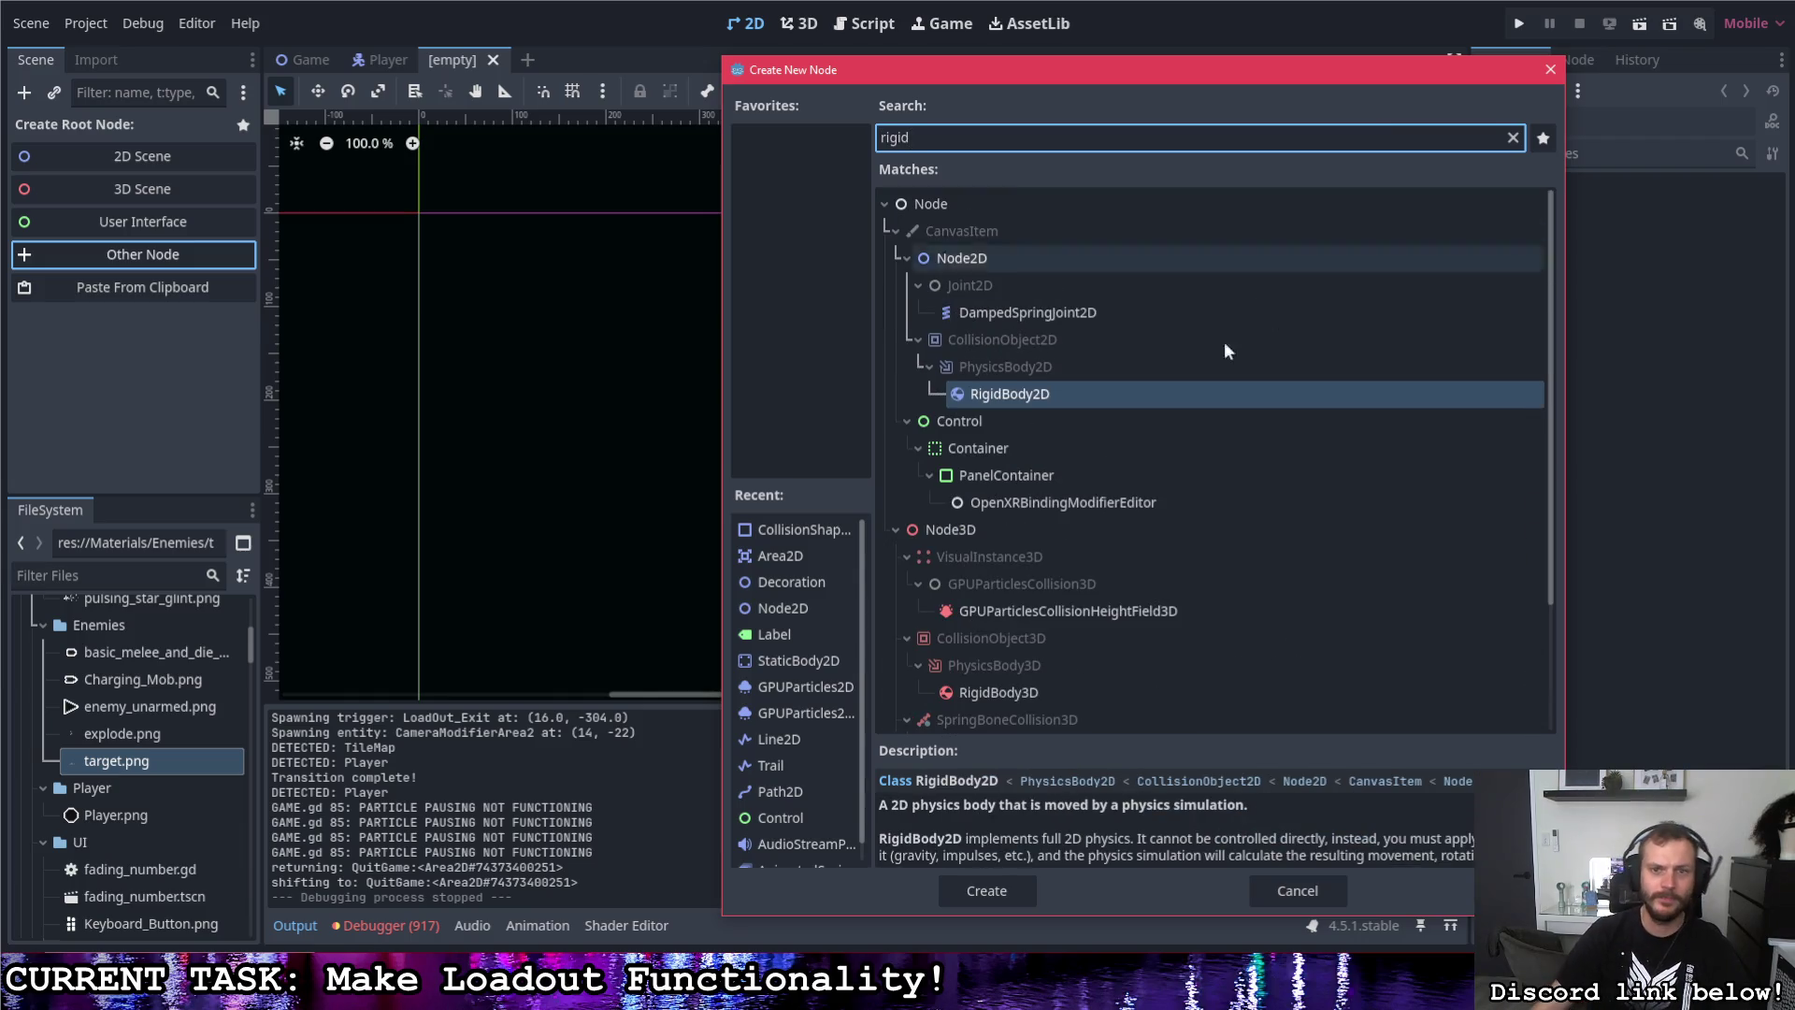
pyautogui.doubleClick(1019, 396)
# Step: Attach the existing res://Scripts/Entities/entity.gd script to the RigidBody2D root
pyautogui.rightClick(177, 126)
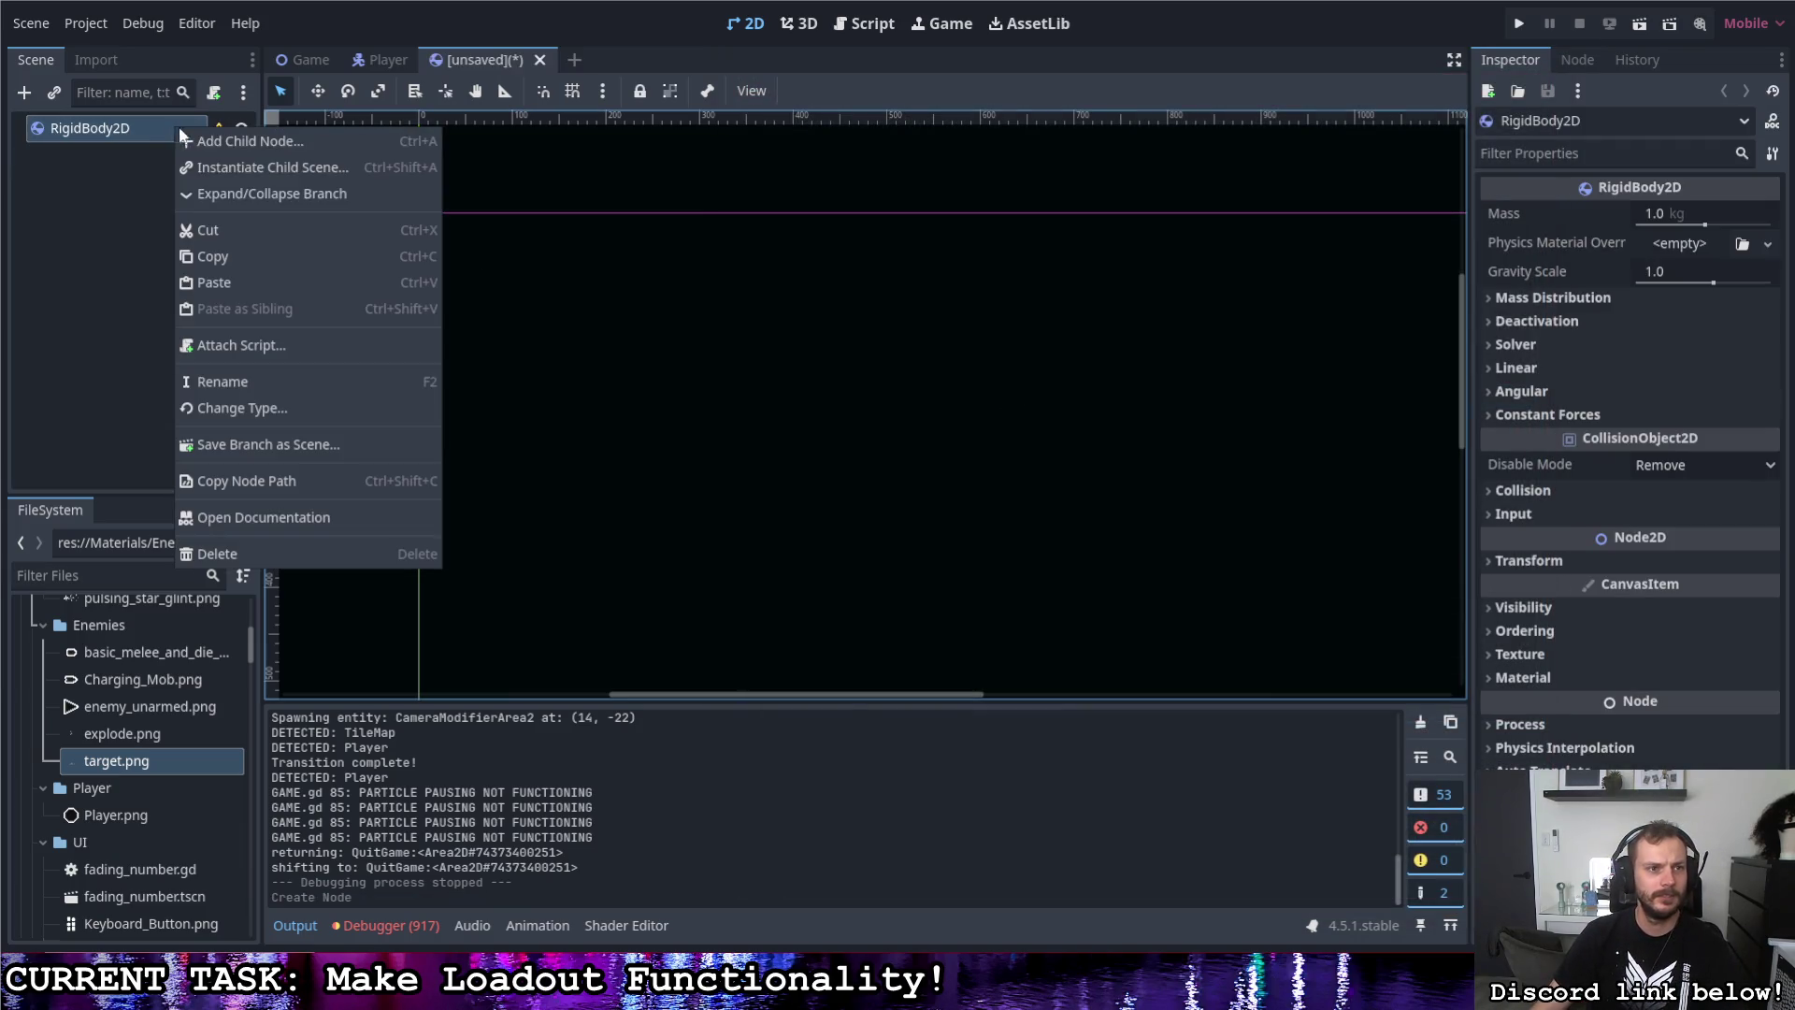
pyautogui.click(240, 346)
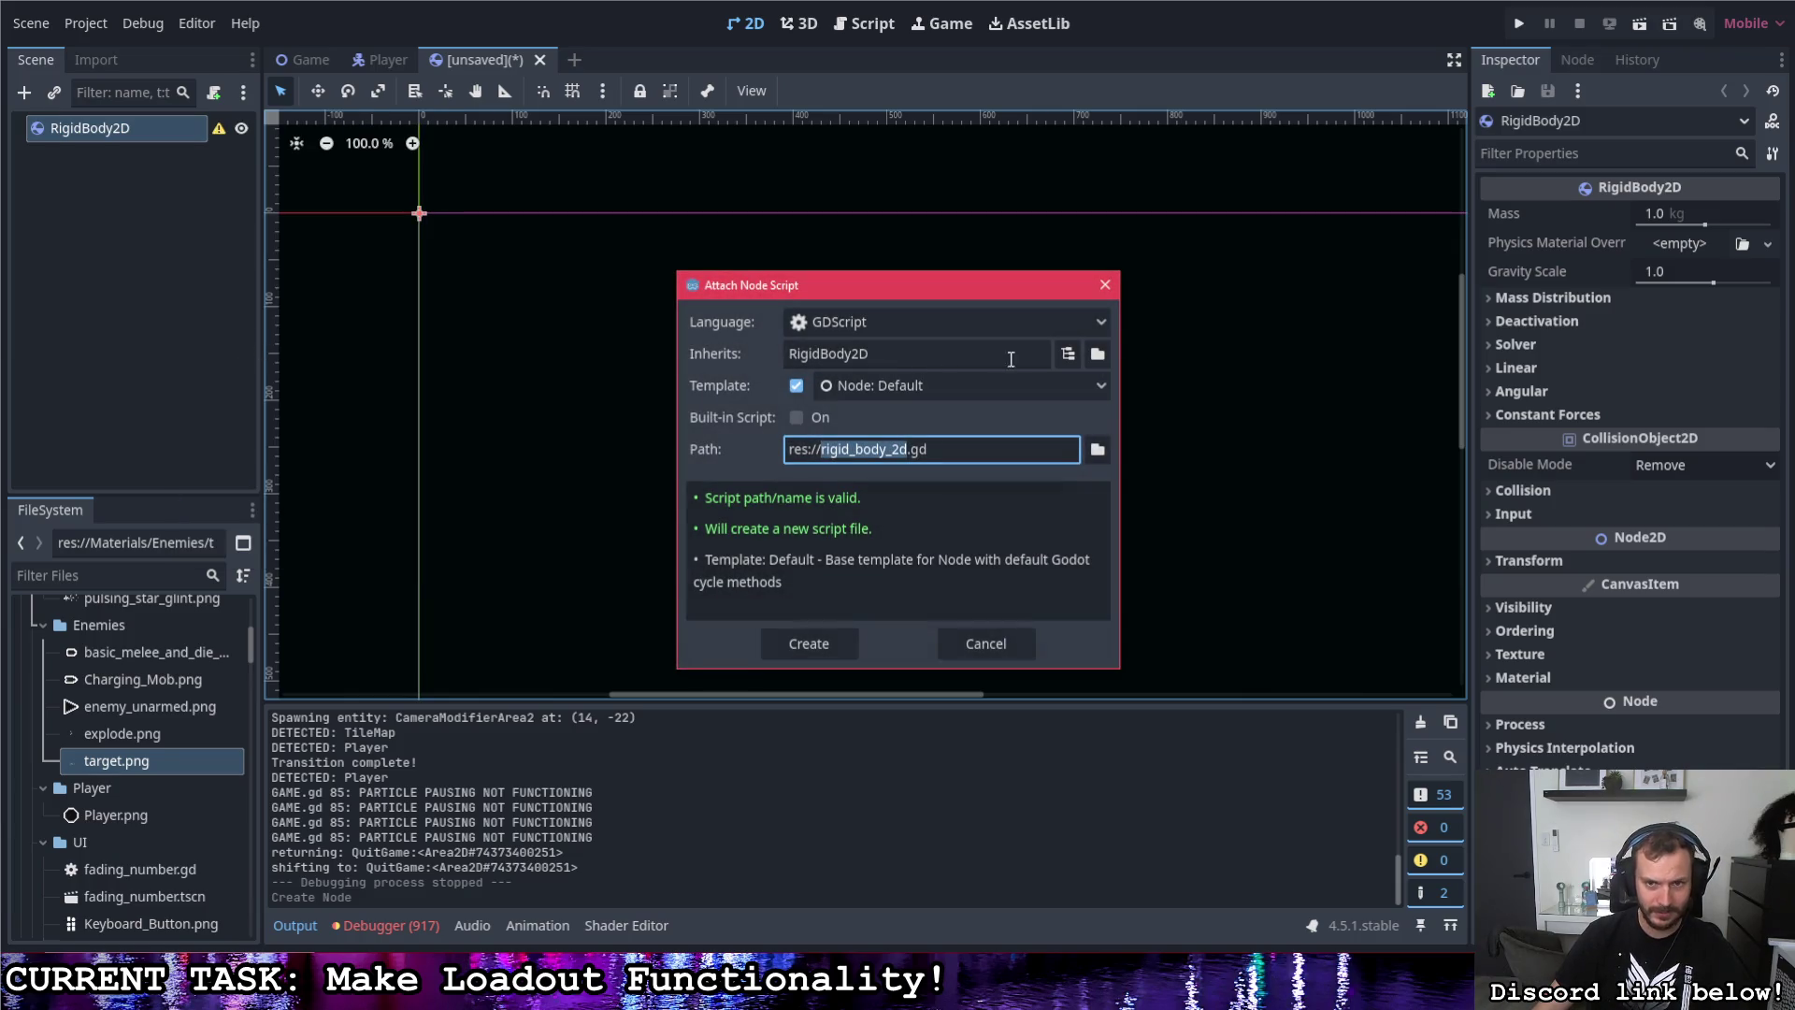
pyautogui.click(1068, 354)
pyautogui.write('entity')
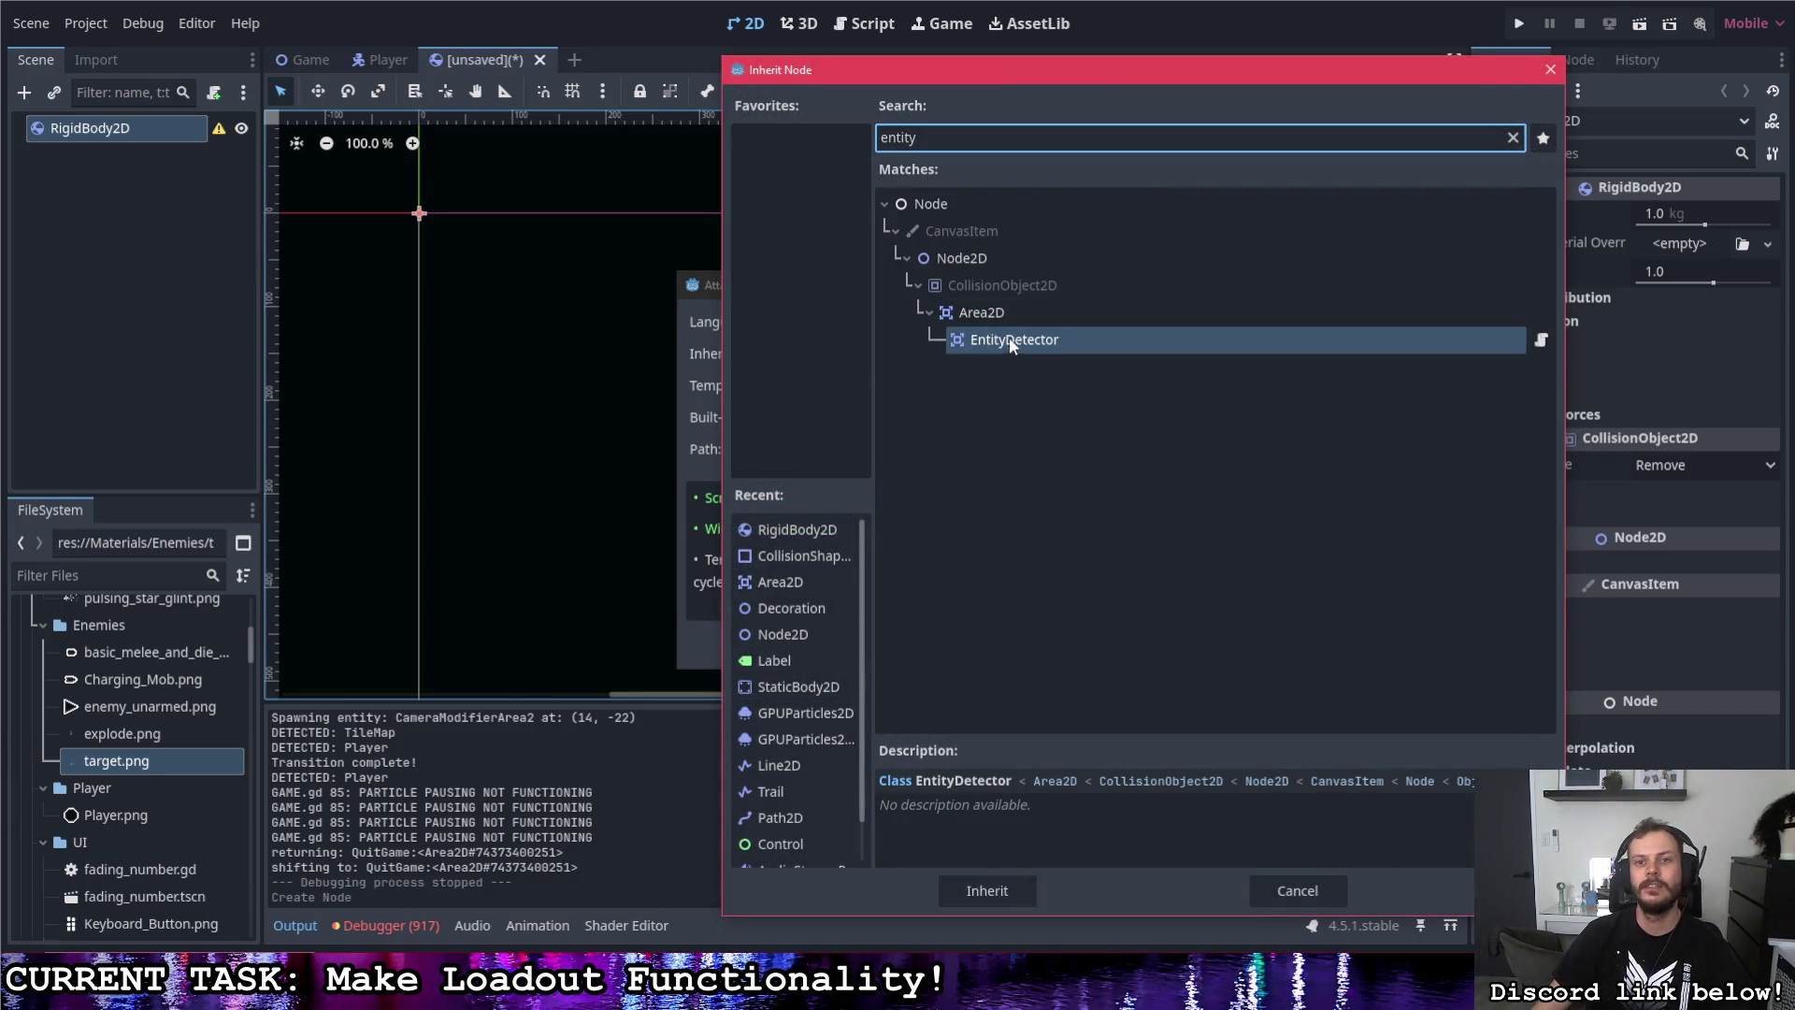
pyautogui.click(1283, 880)
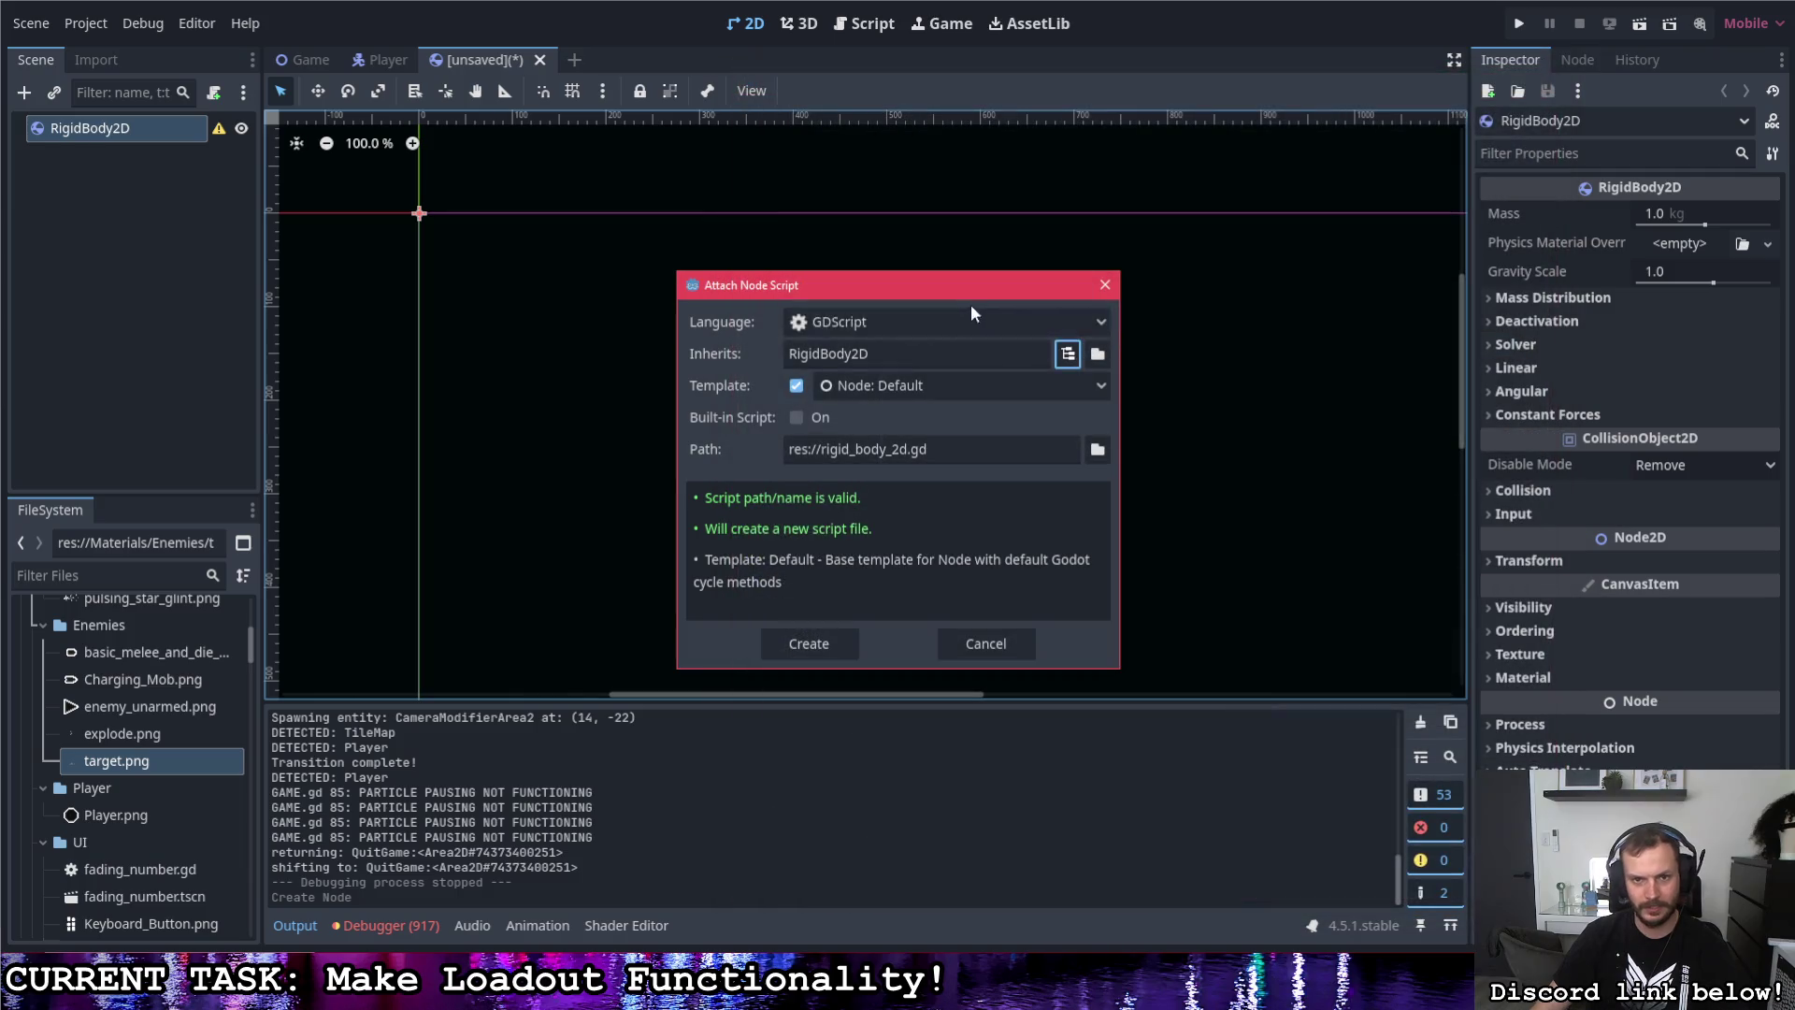
pyautogui.click(1094, 450)
pyautogui.click(474, 178)
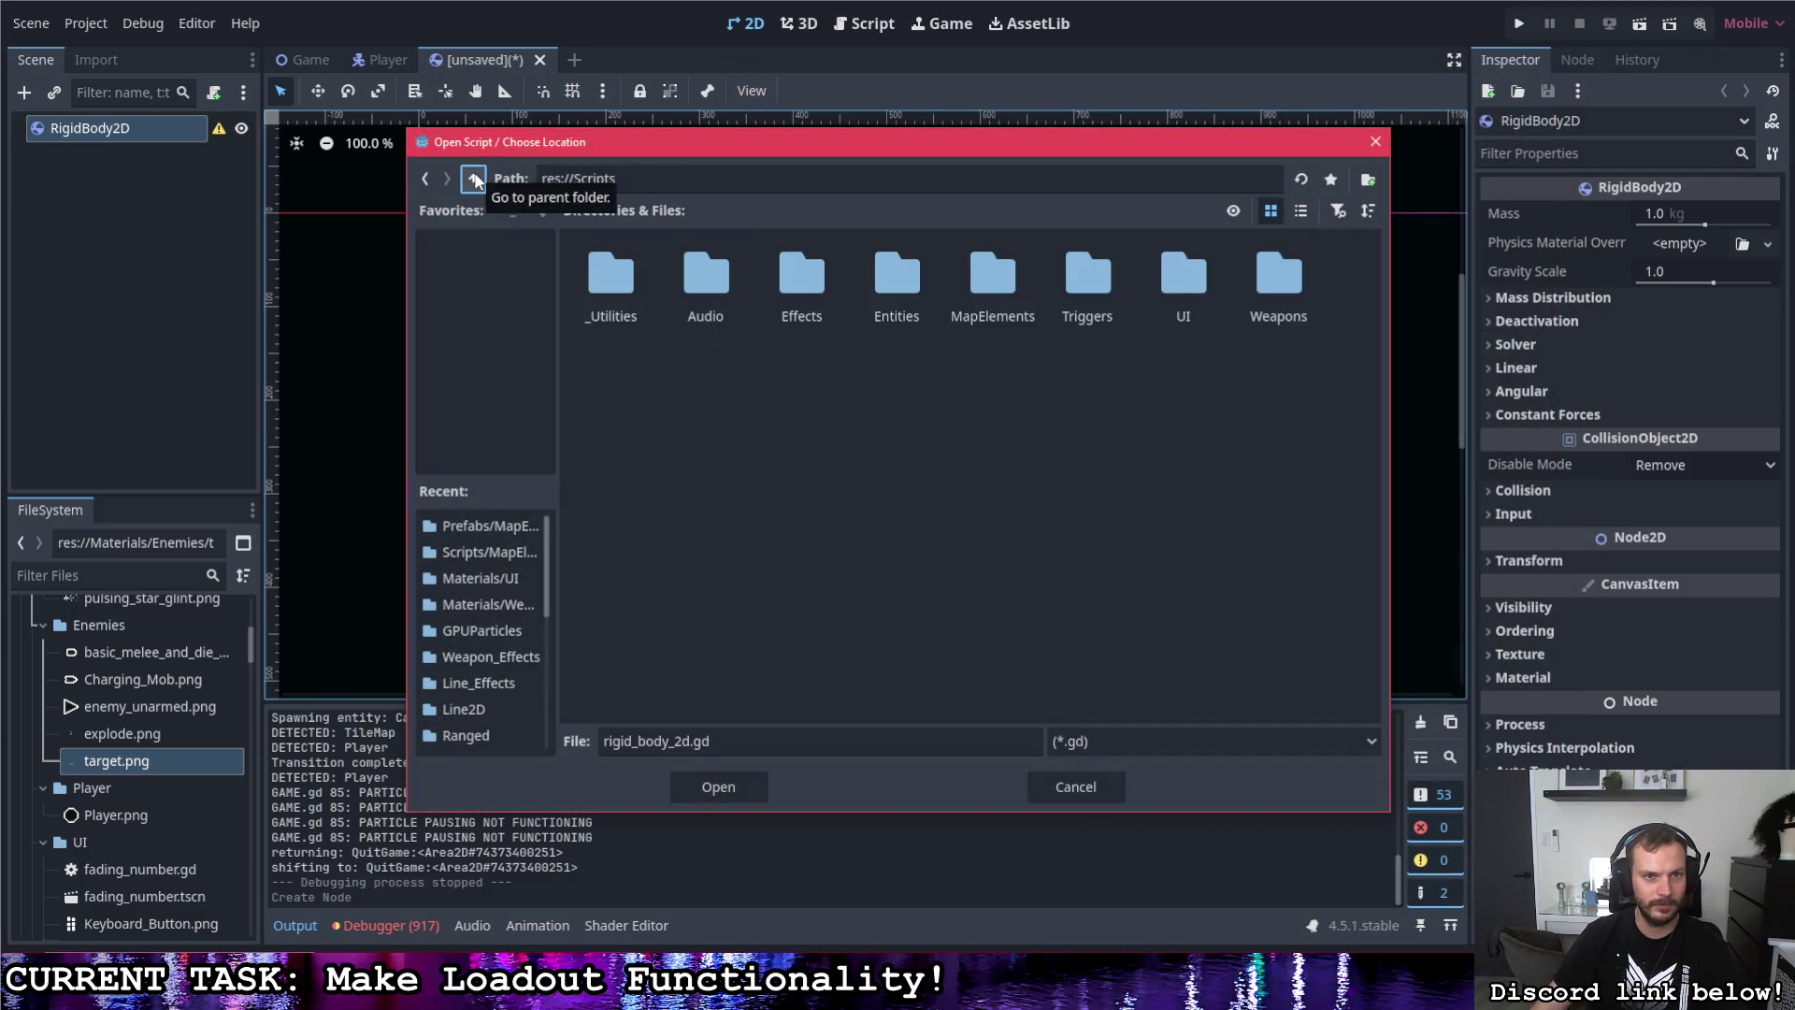
pyautogui.doubleClick(915, 279)
pyautogui.click(1092, 285)
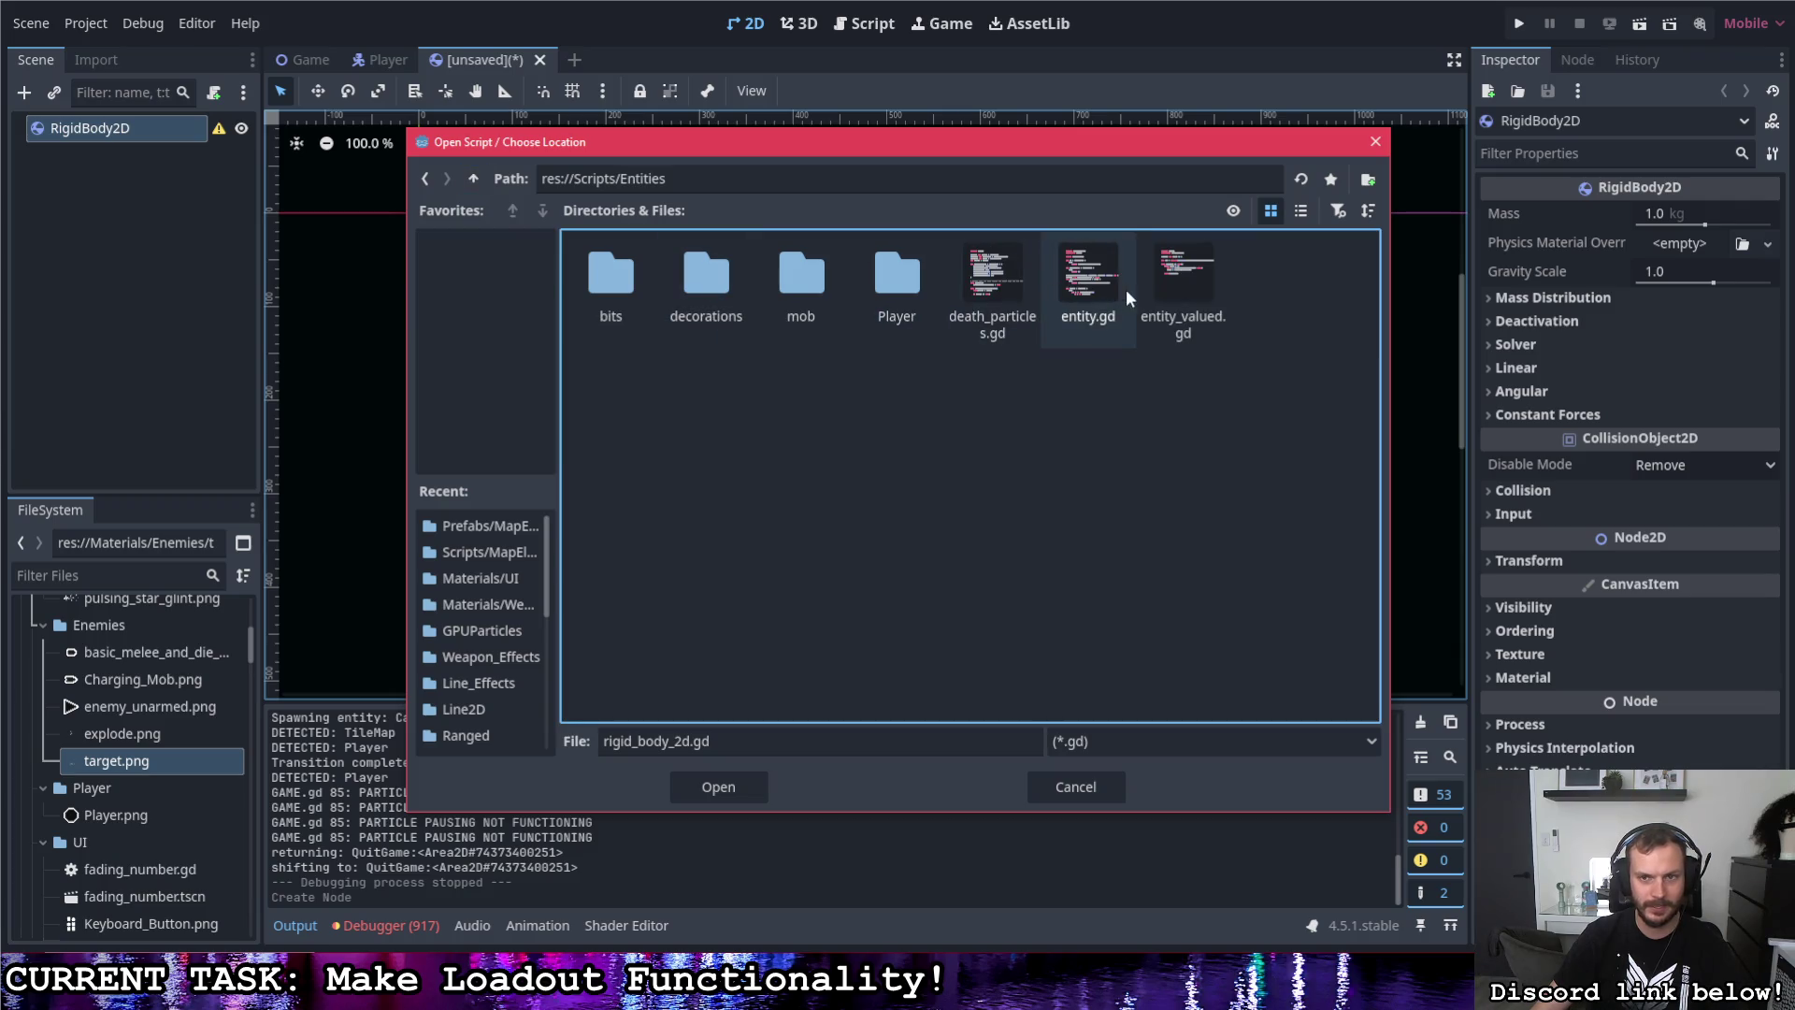
pyautogui.click(720, 785)
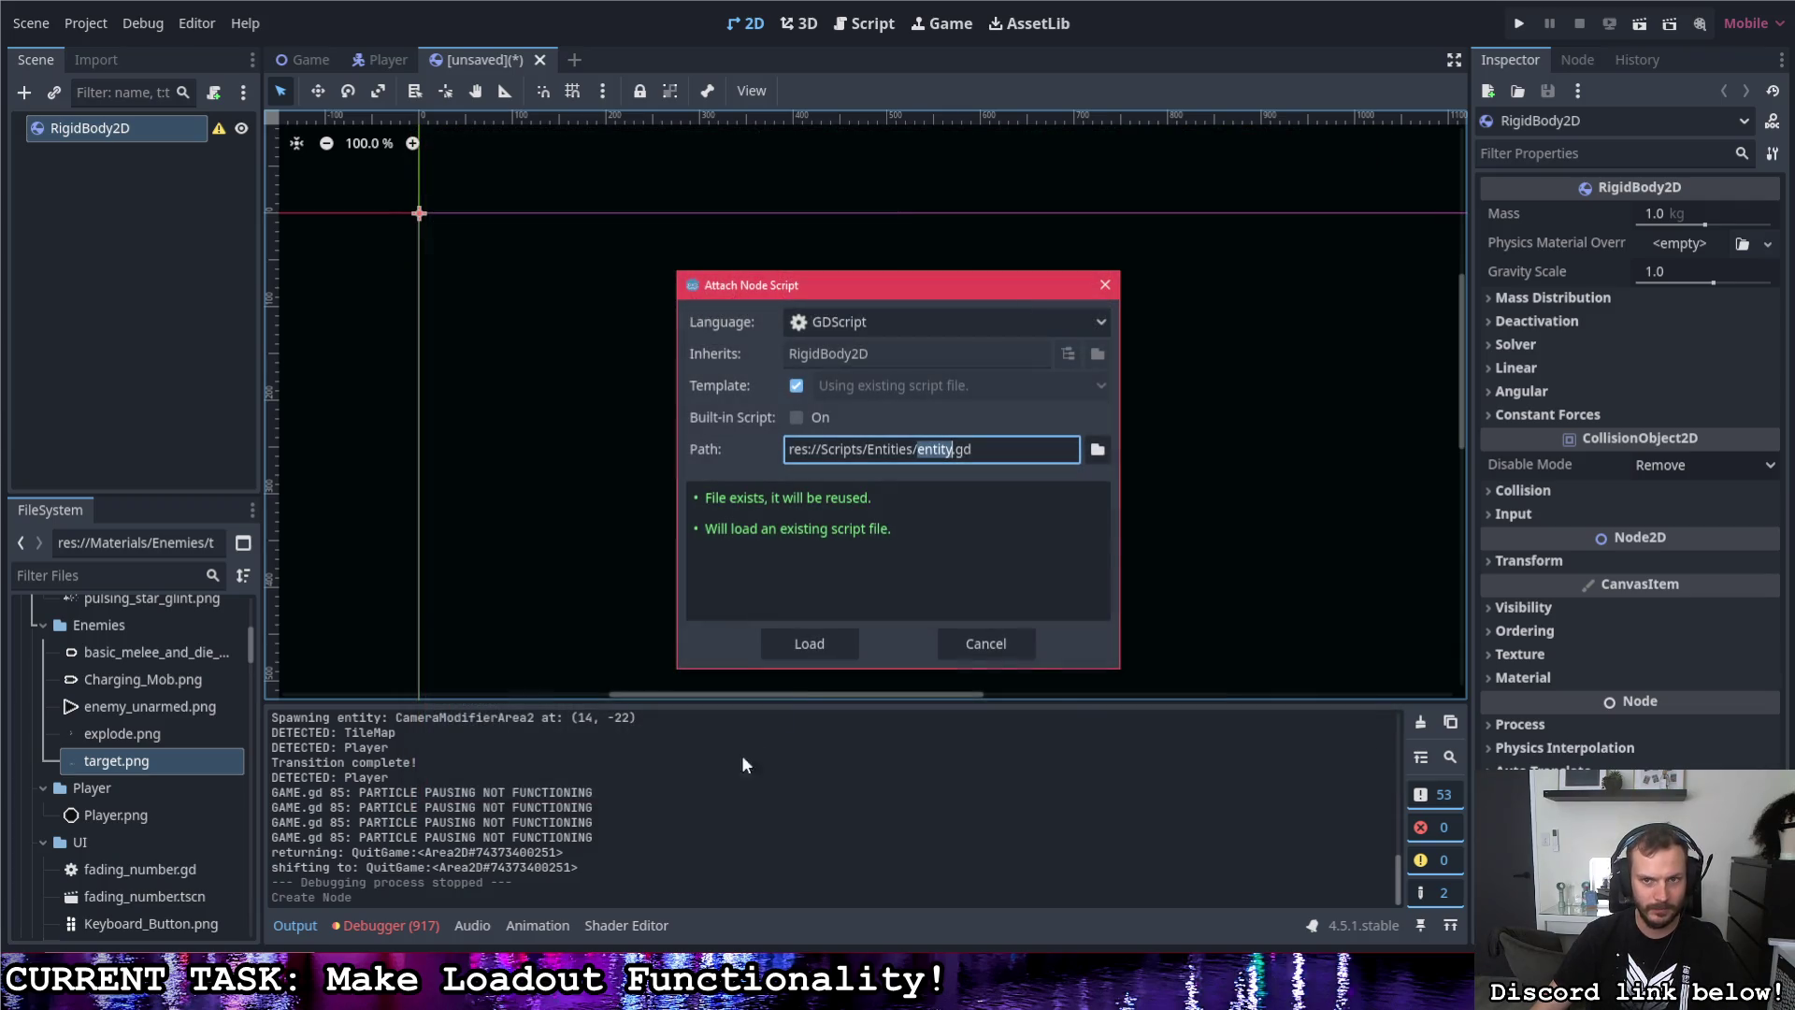
pyautogui.click(809, 647)
pyautogui.scroll(15, 742, 456)
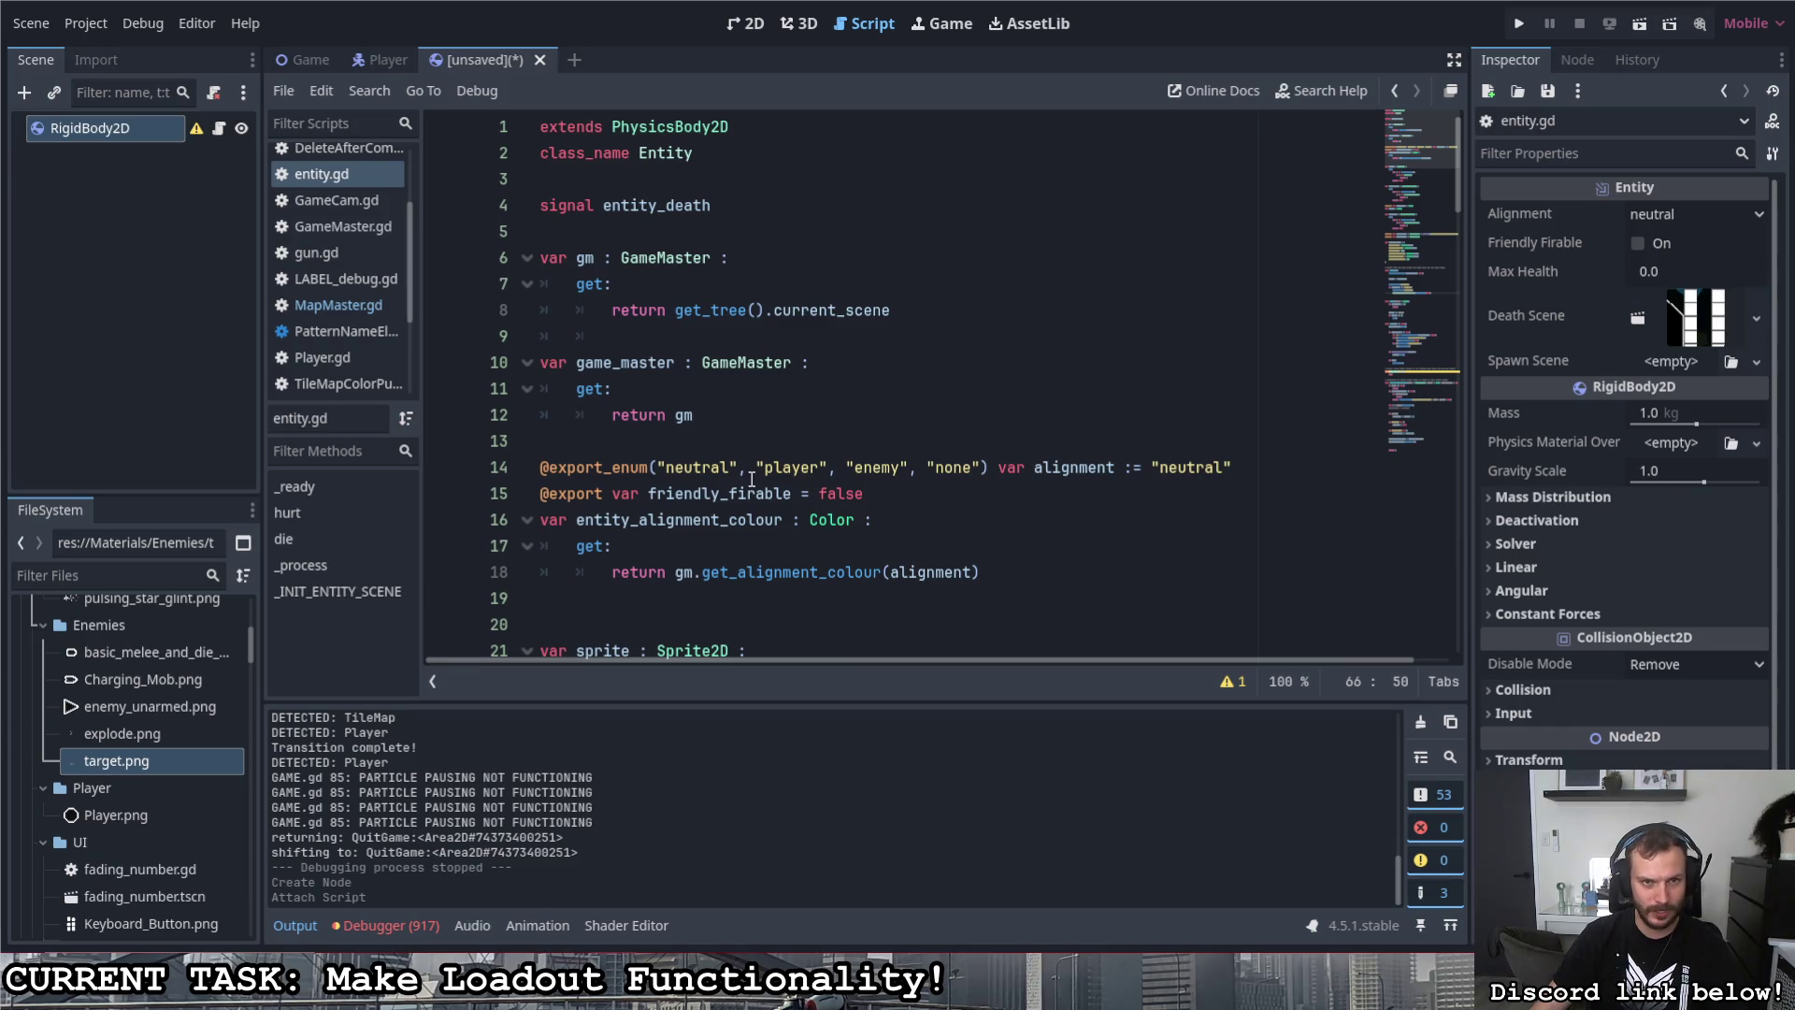
# Step: Save the scene as _shootable_target.tscn in Prefabs/Entities/enemies
pyautogui.hotkey('ctrl', 's')
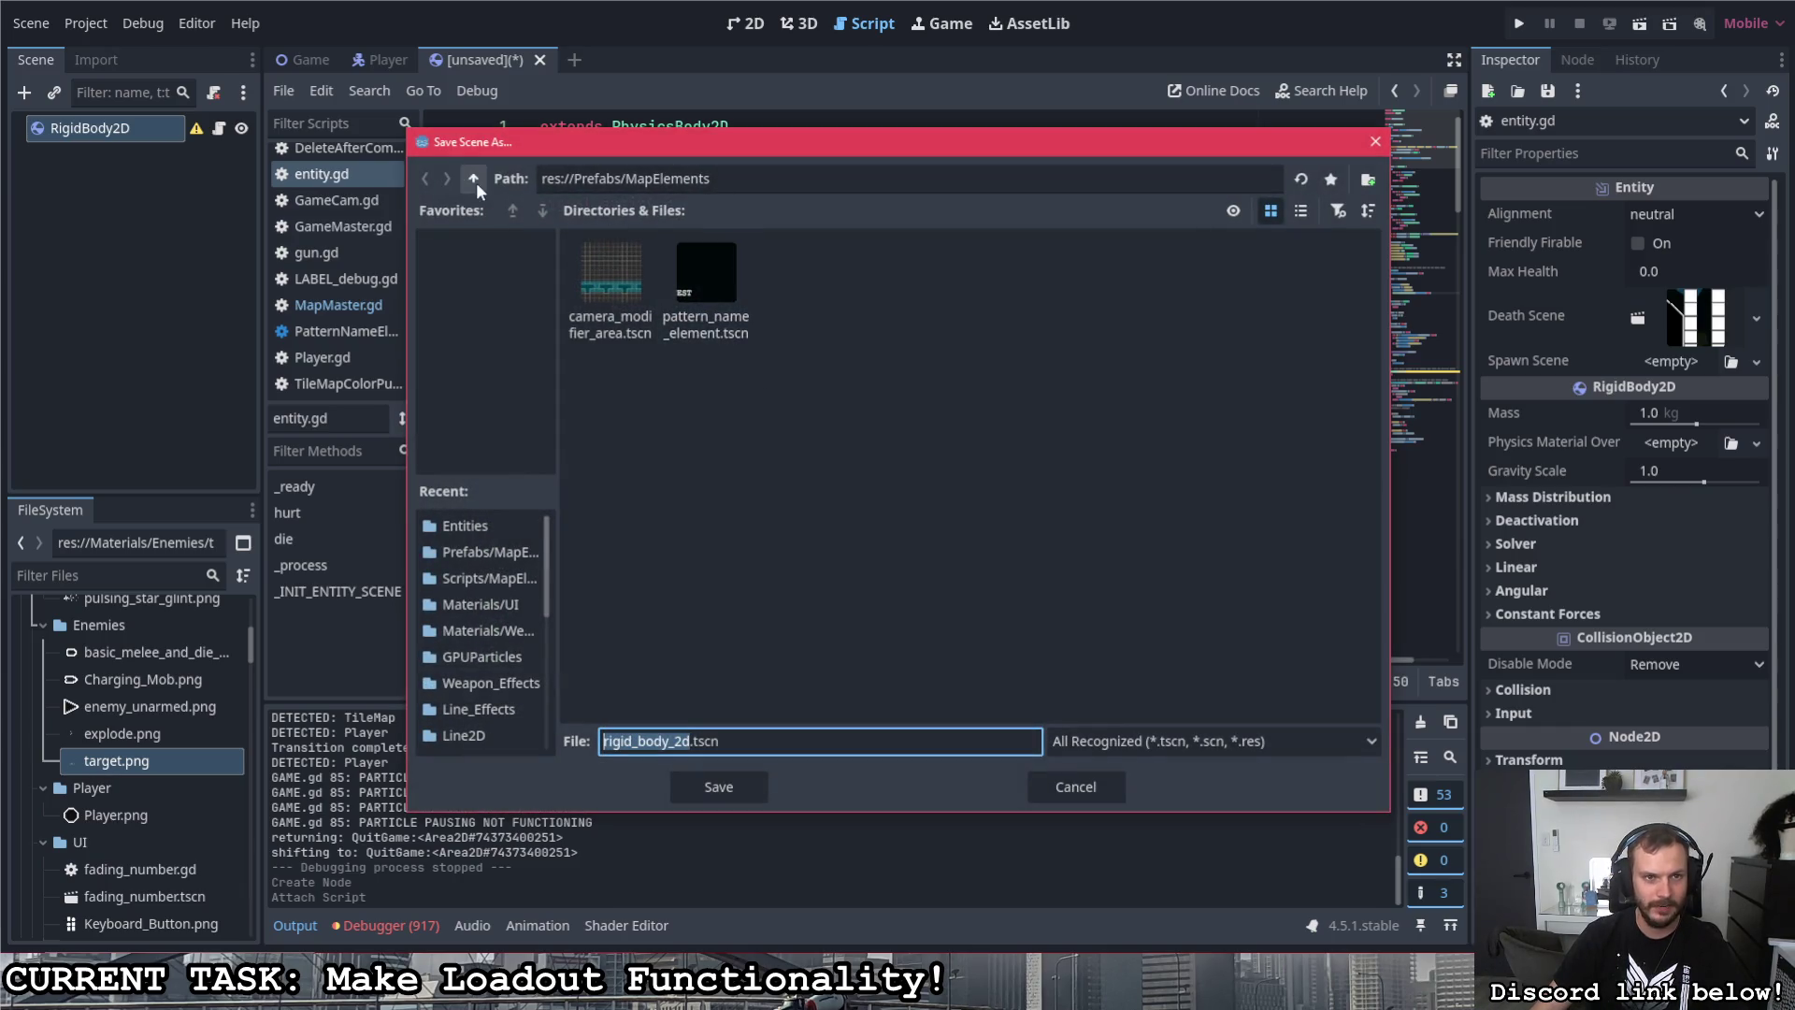
pyautogui.click(472, 179)
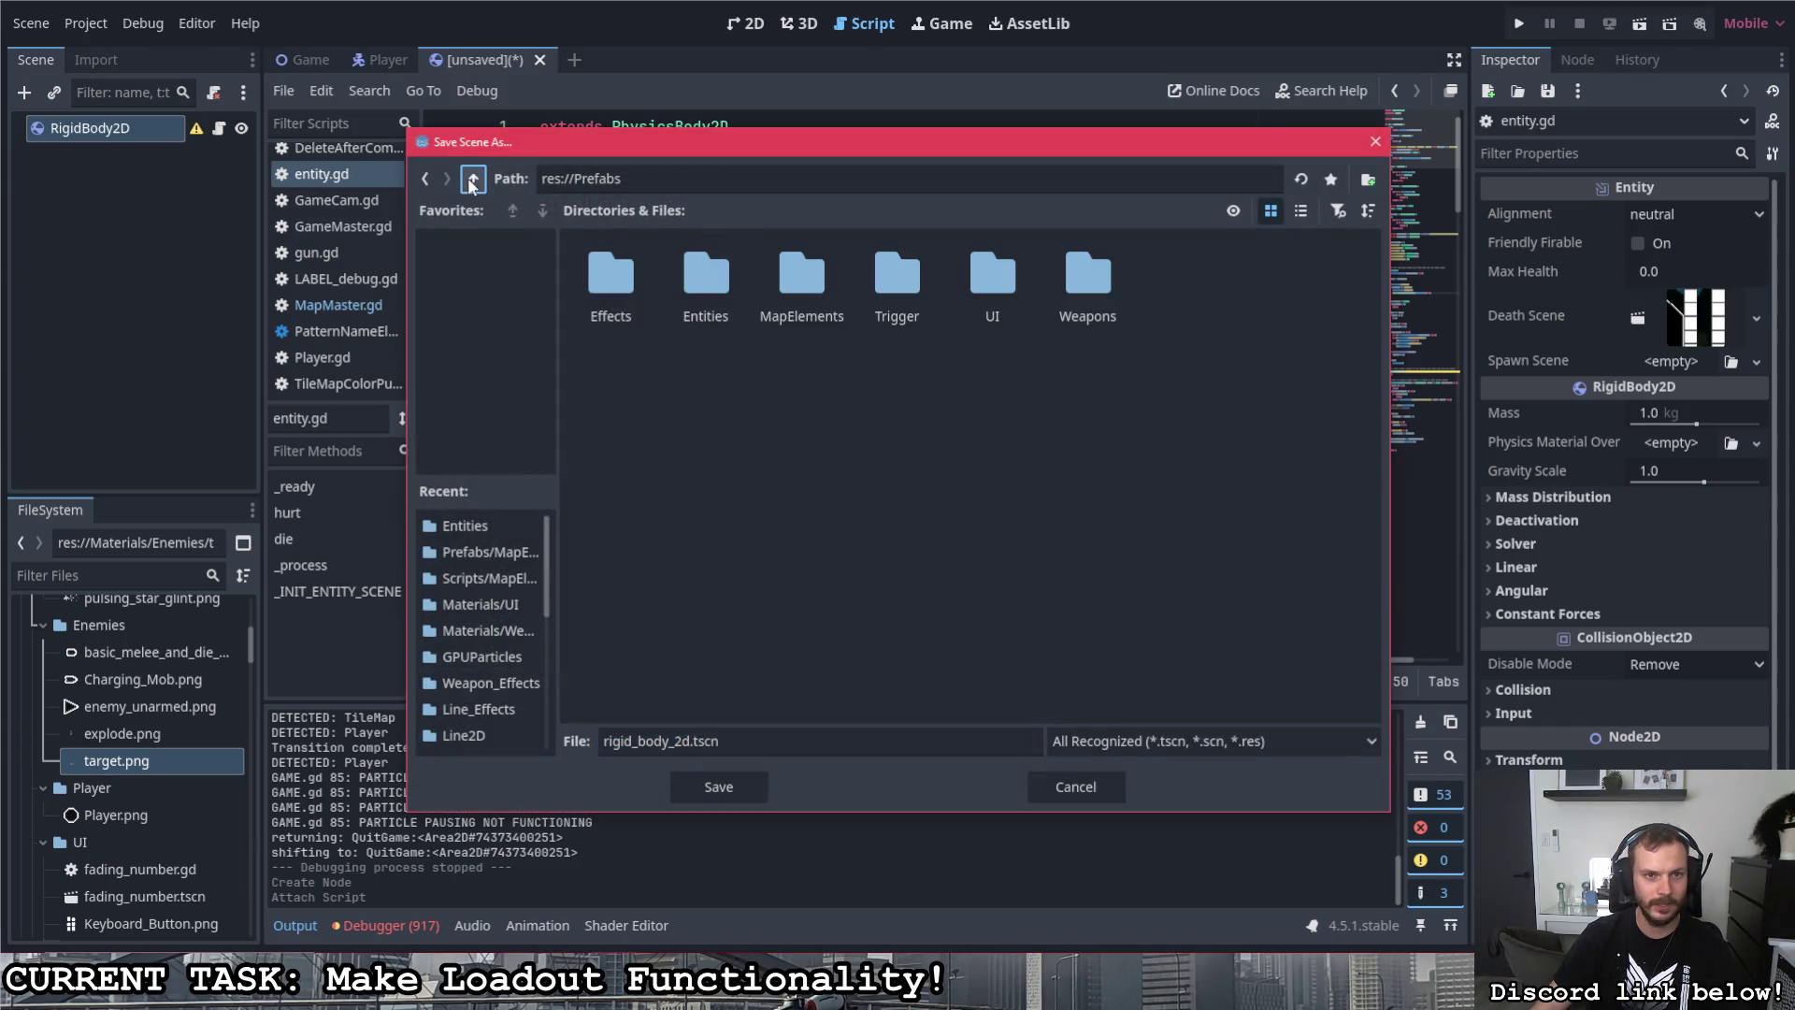
pyautogui.doubleClick(701, 281)
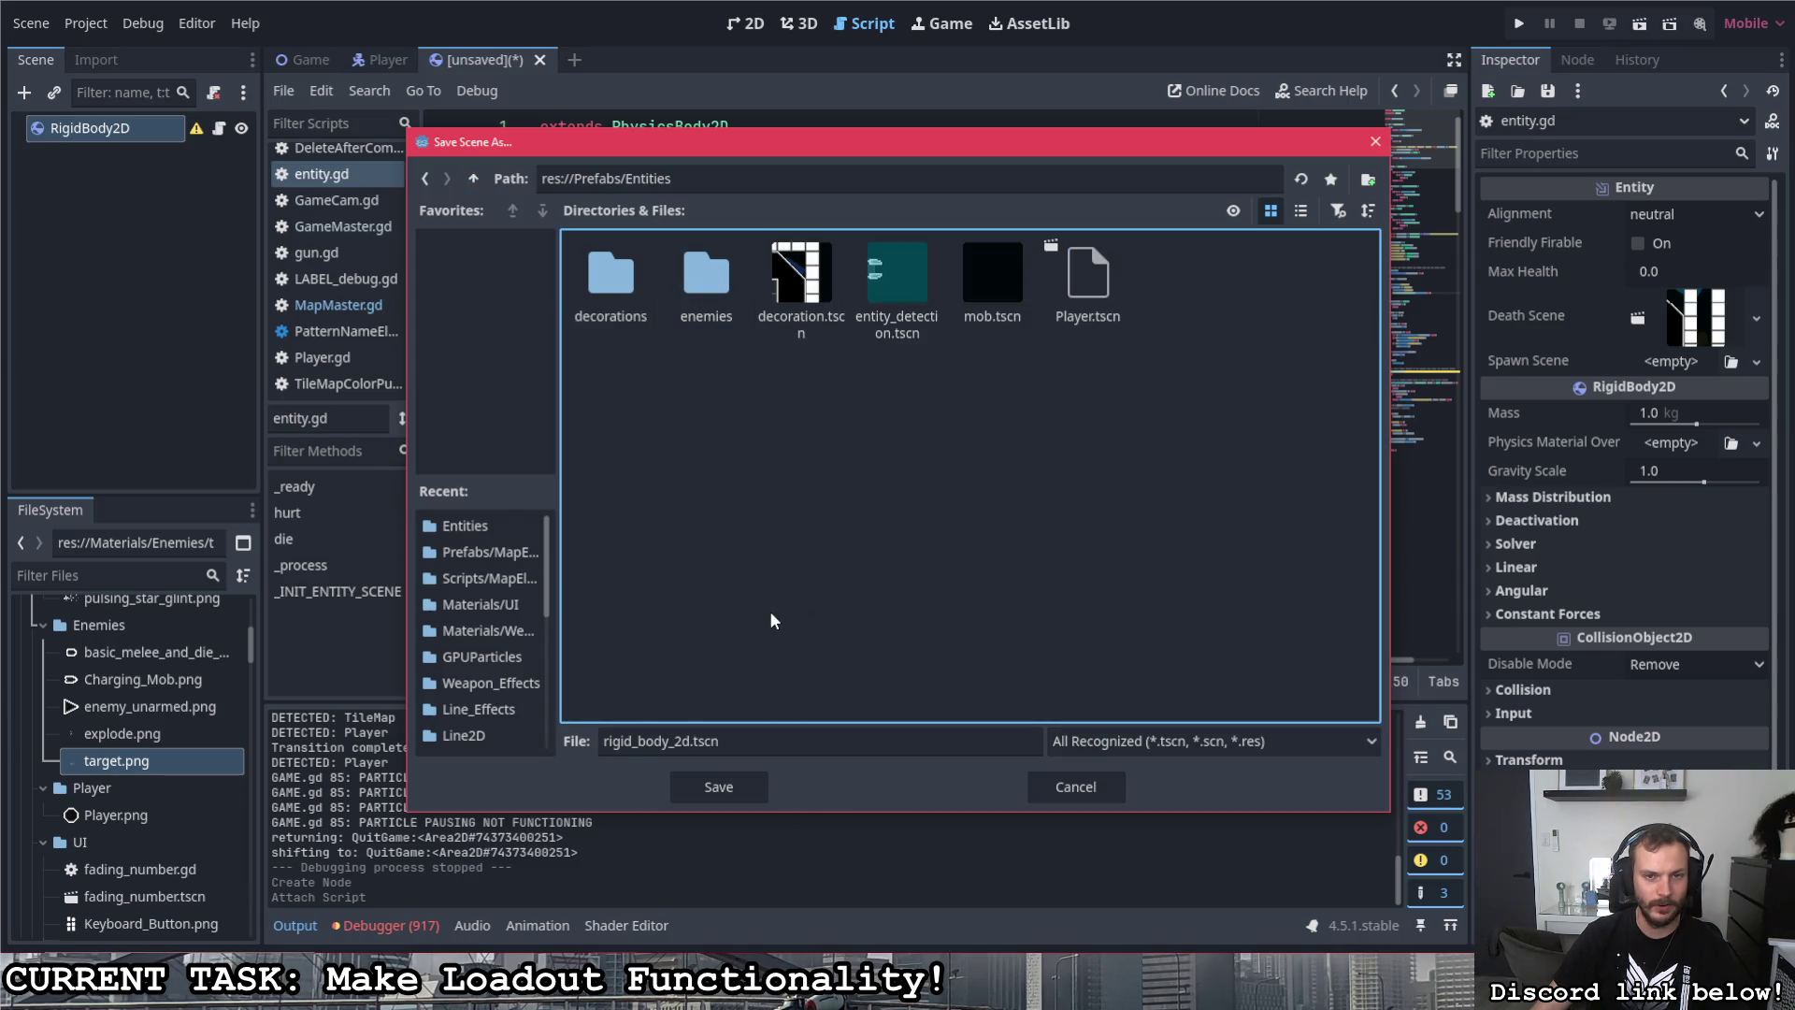
pyautogui.doubleClick(697, 283)
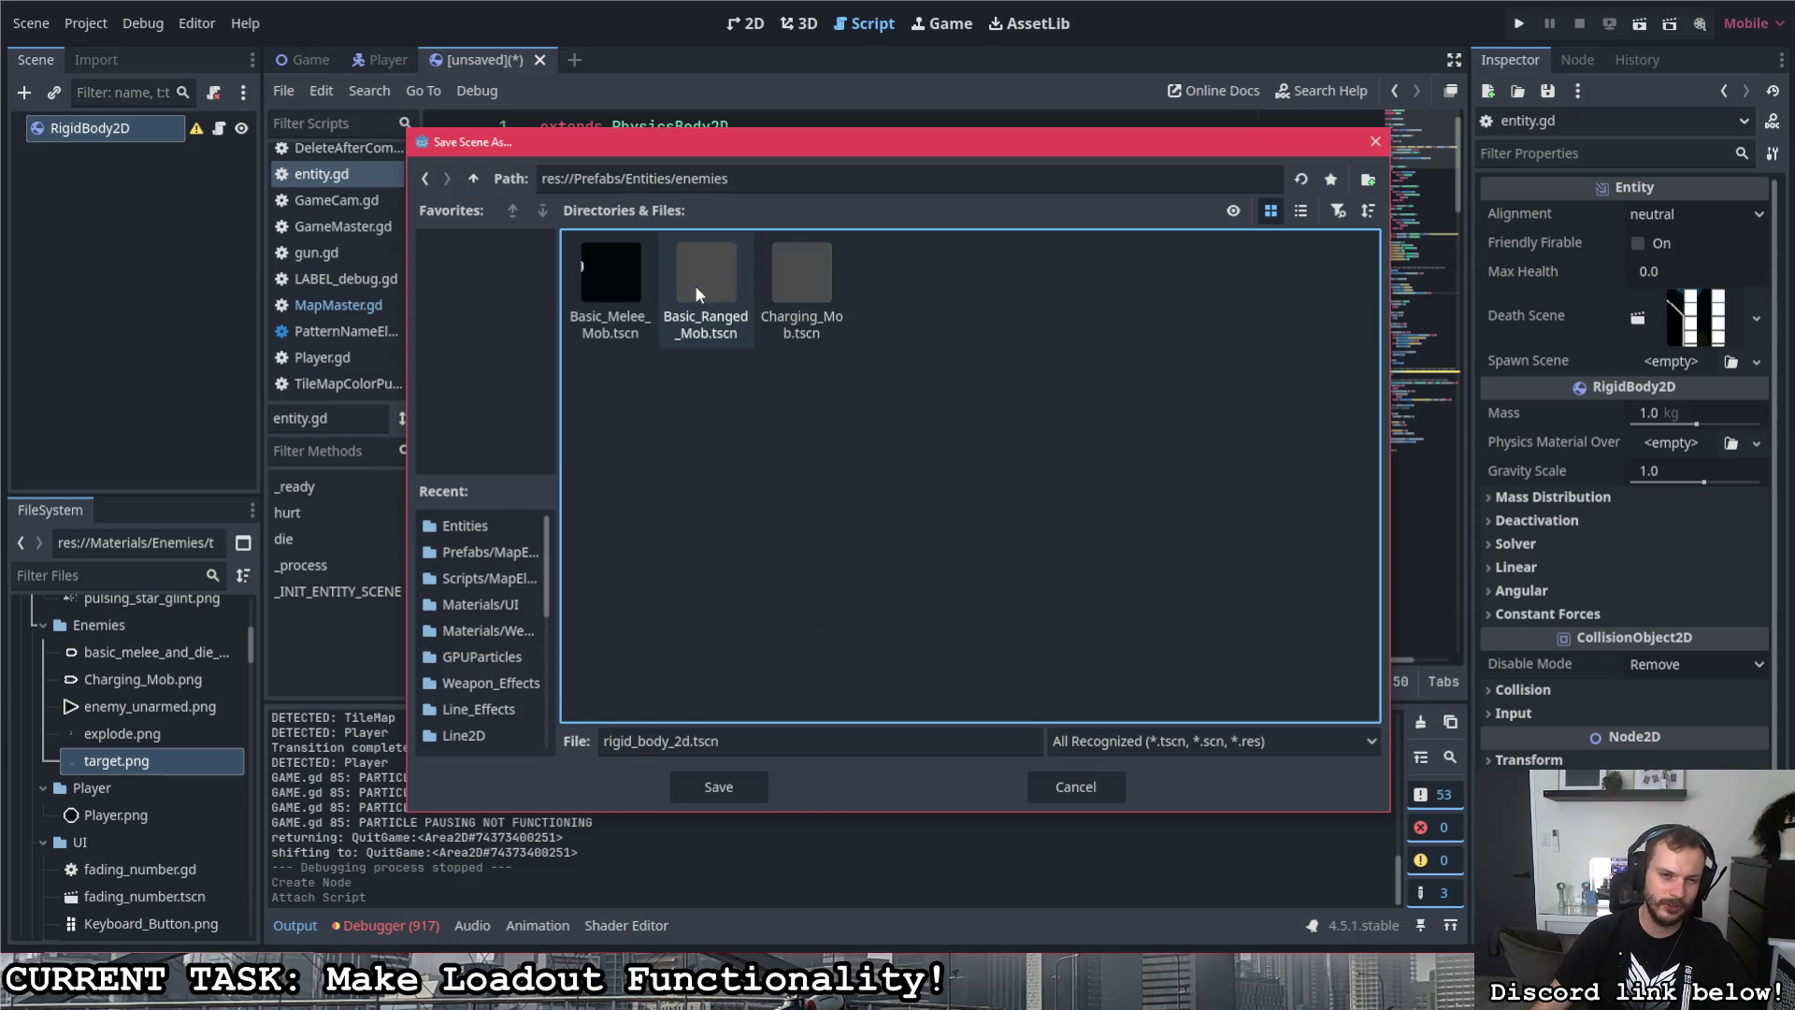
pyautogui.click(700, 740)
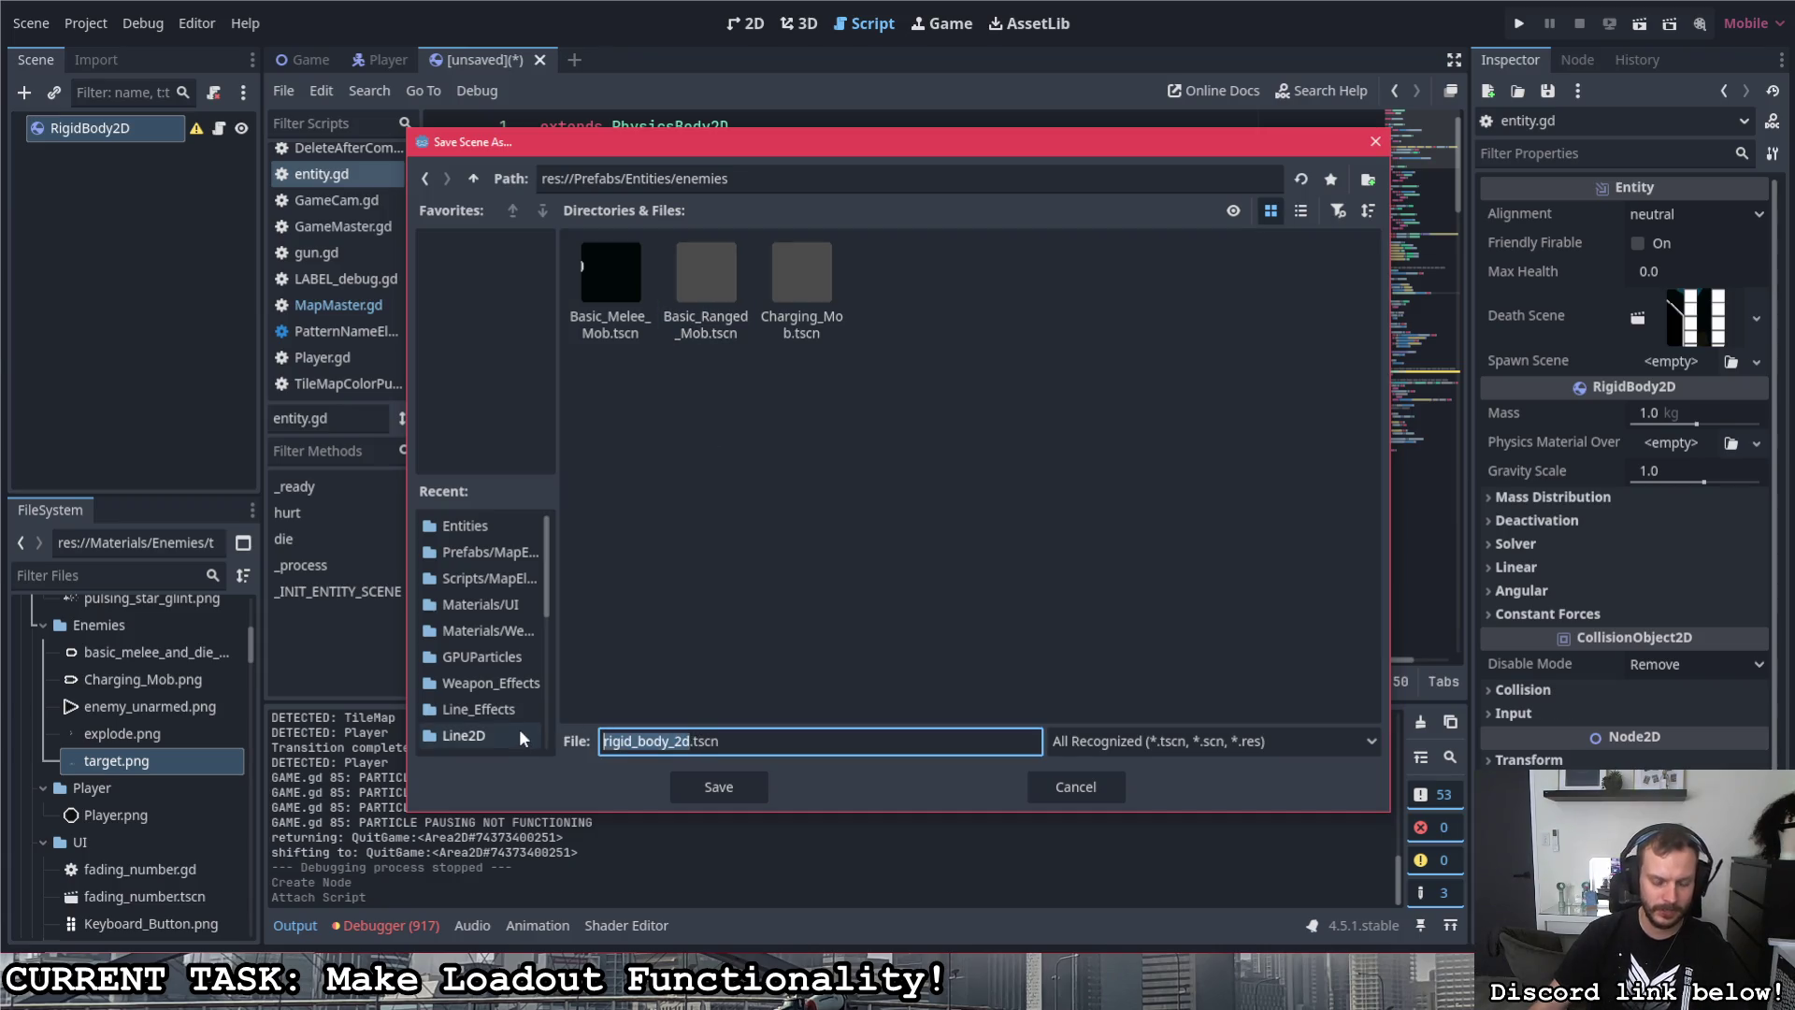
pyautogui.press('BackSpace')
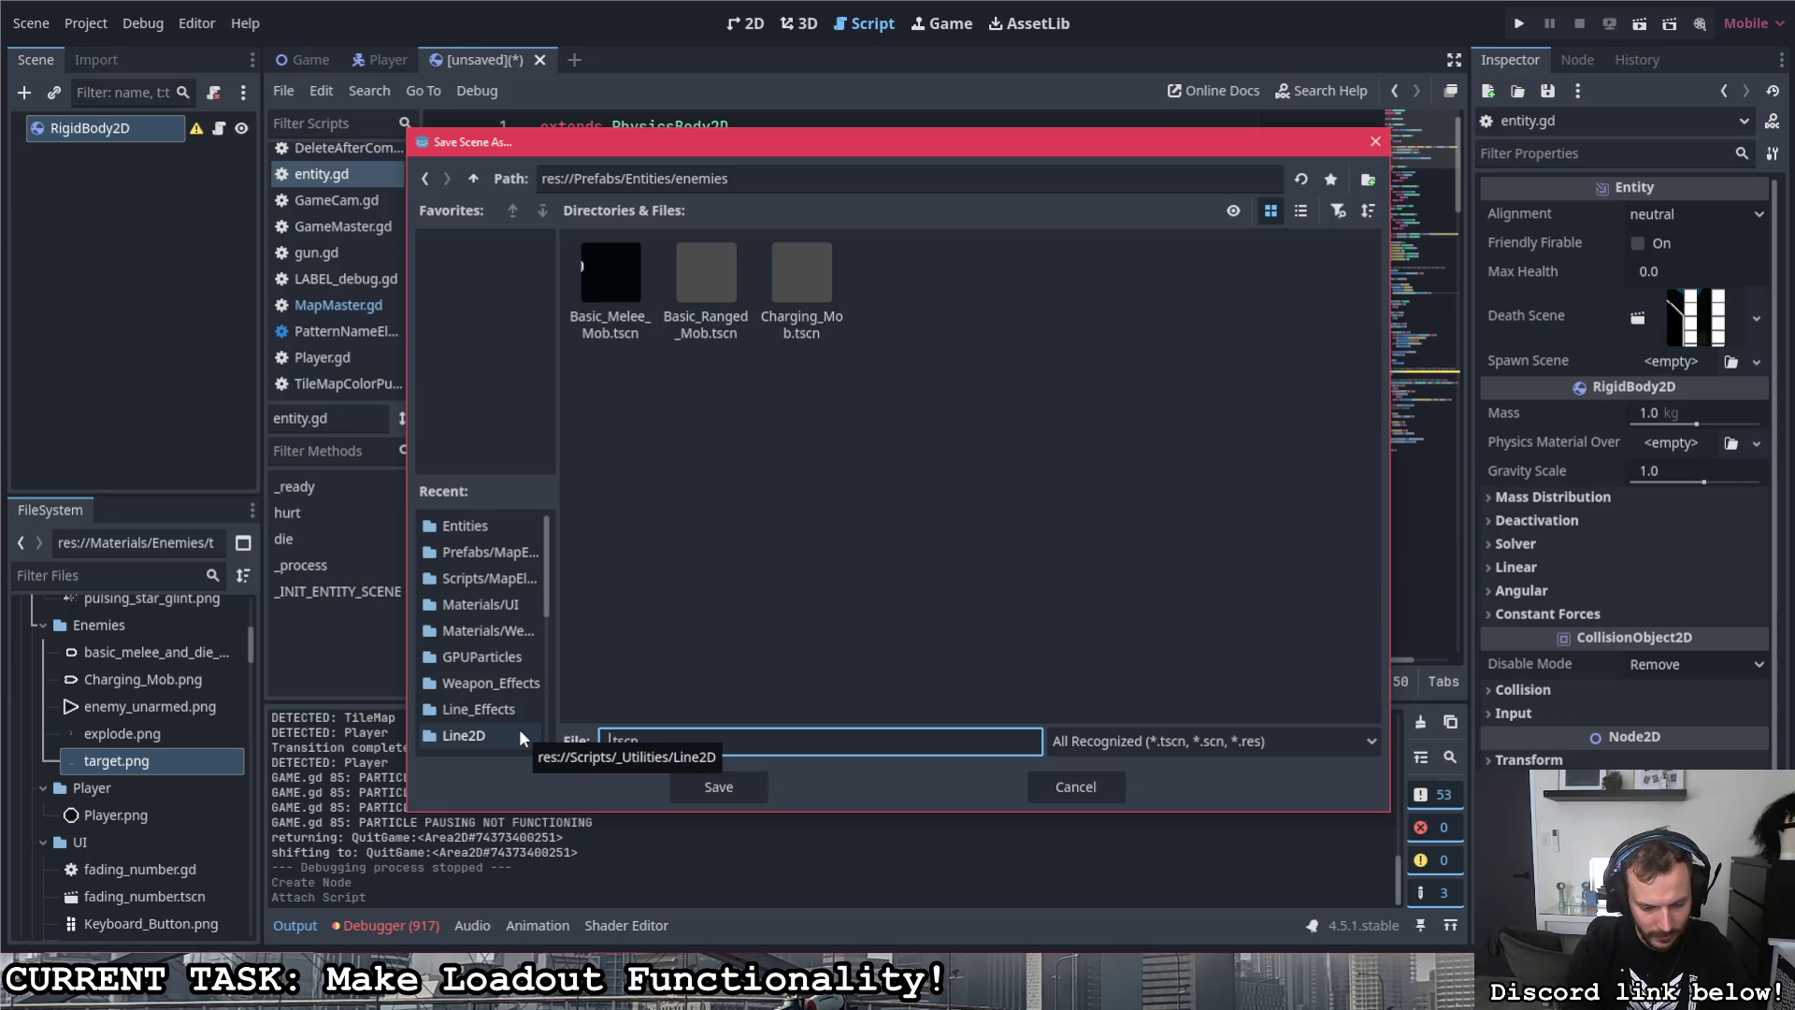
pyautogui.write('shootable_target')
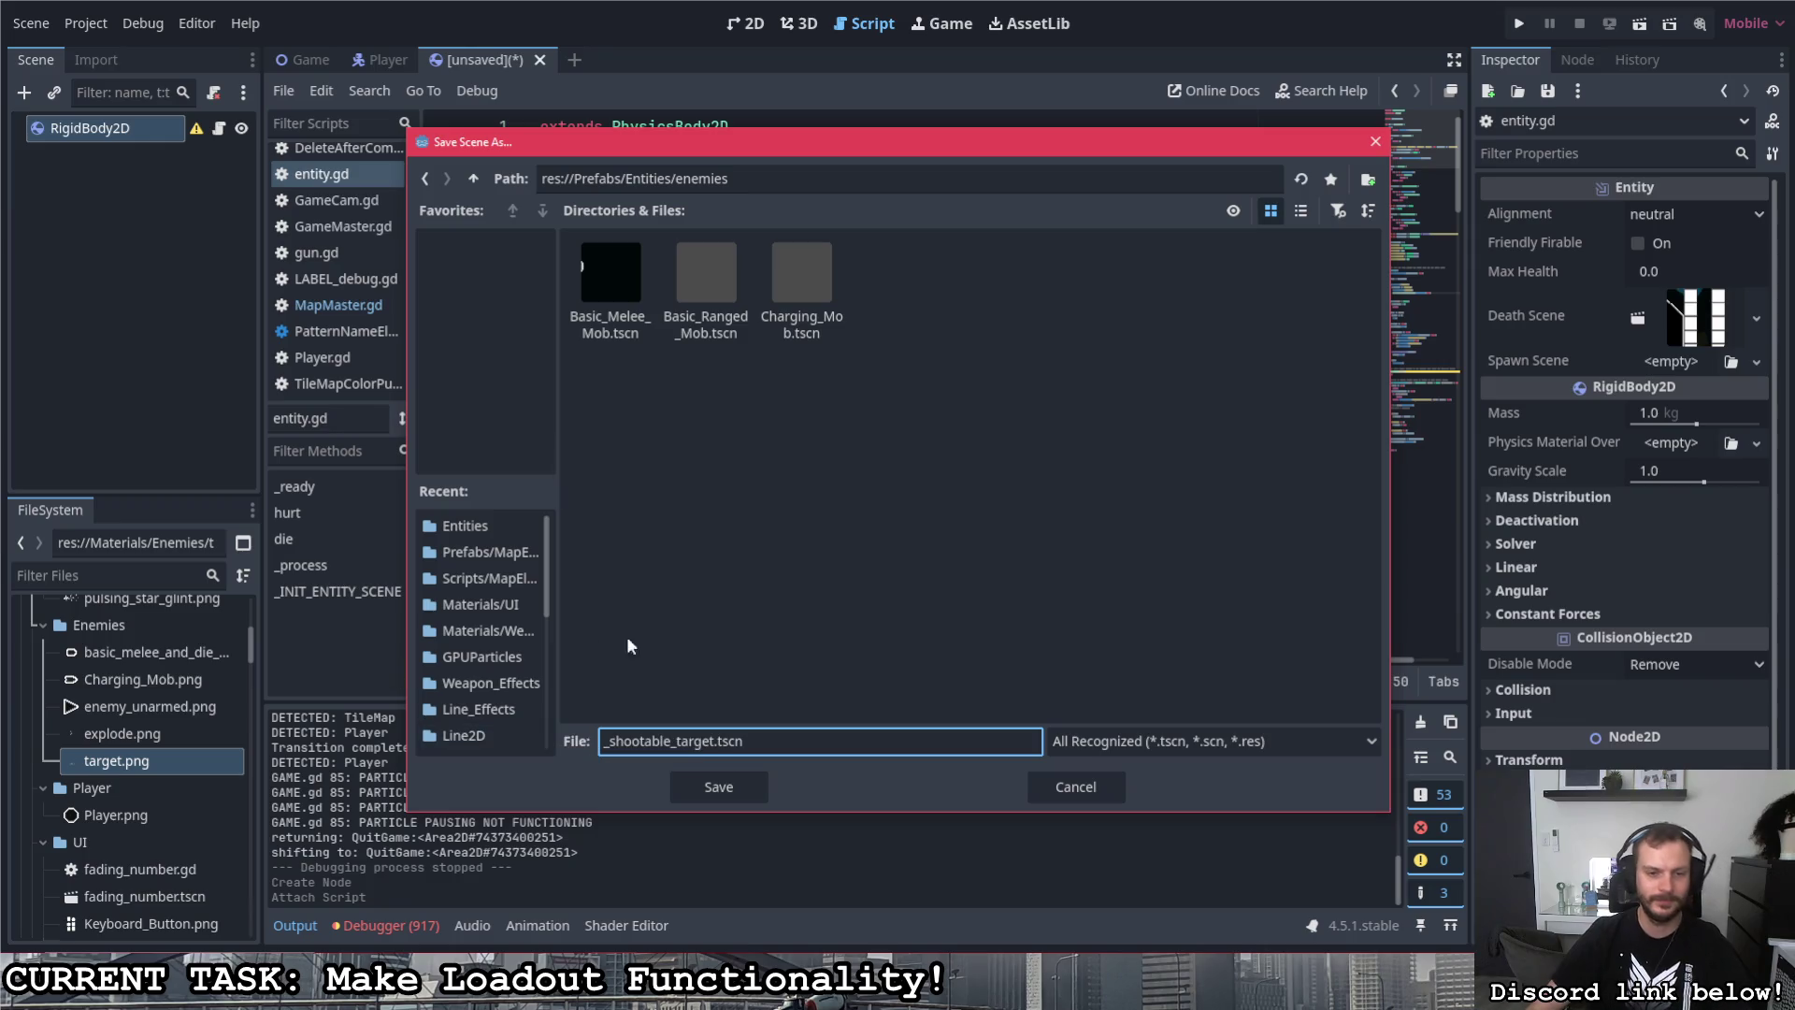
pyautogui.click(706, 789)
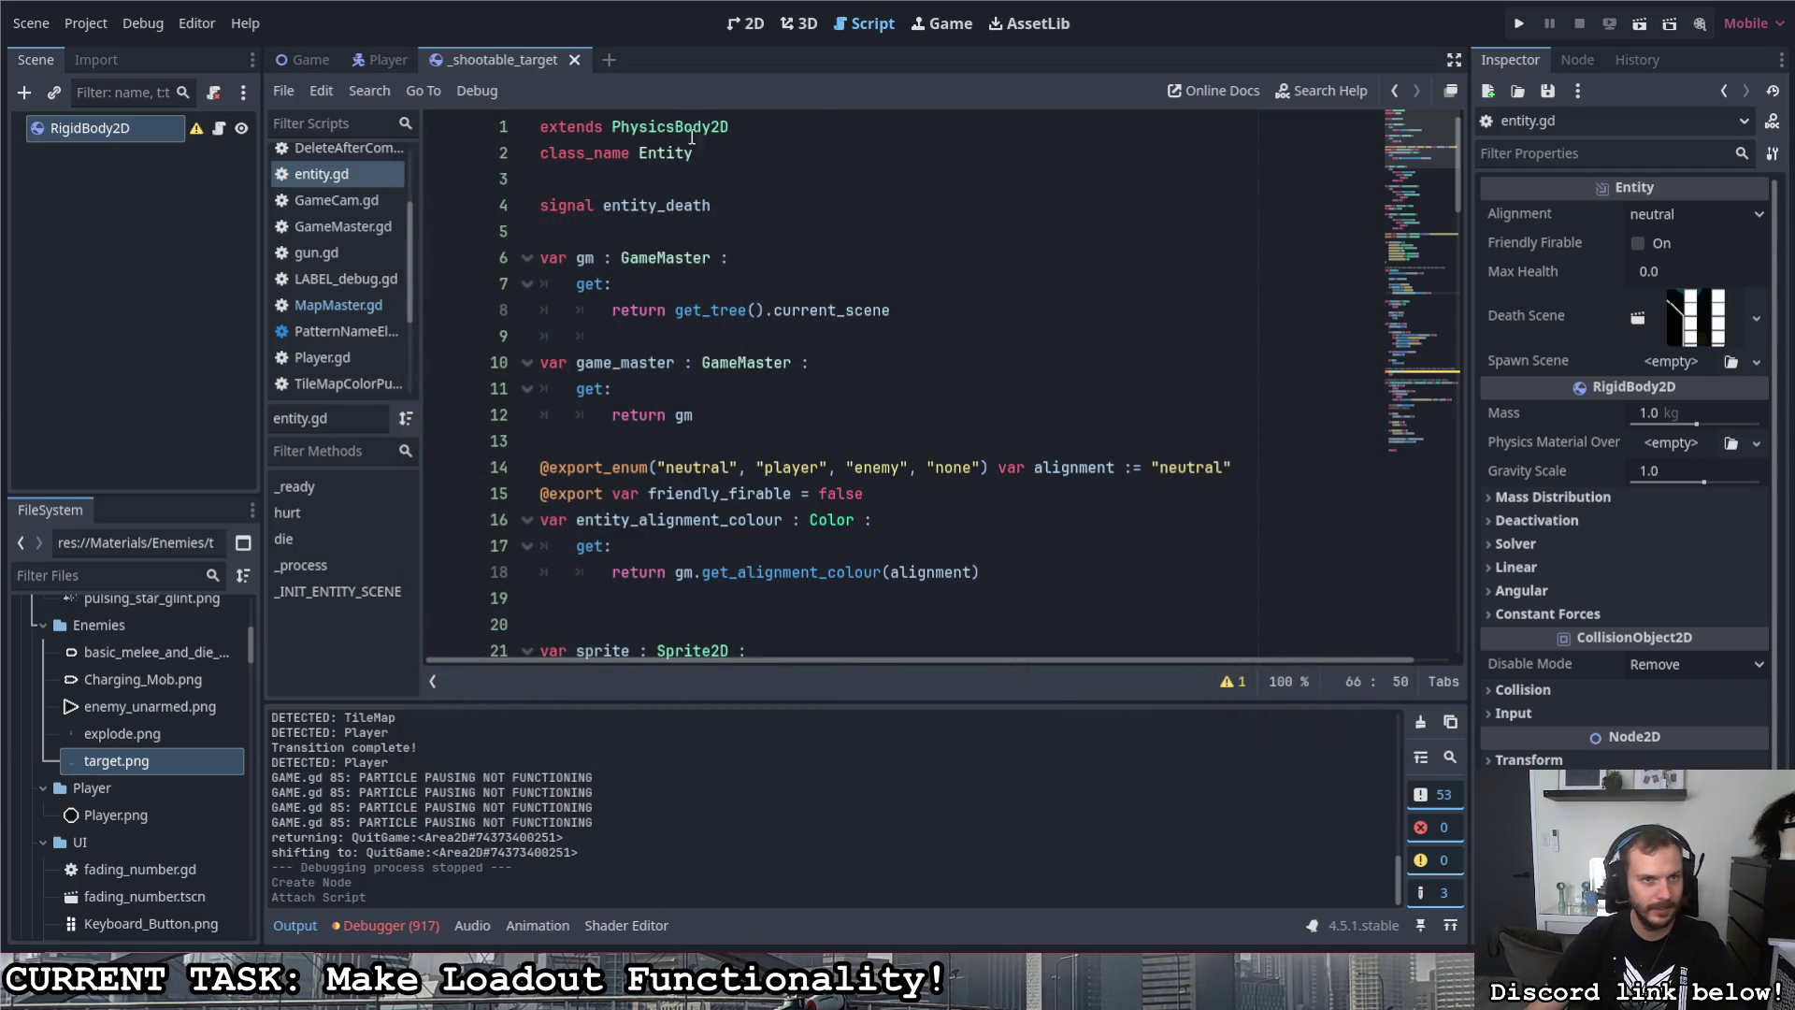
# Step: Add an AnimatedSprite2D child under the RigidBody2D root node
pyautogui.rightClick(131, 124)
pyautogui.click(197, 175)
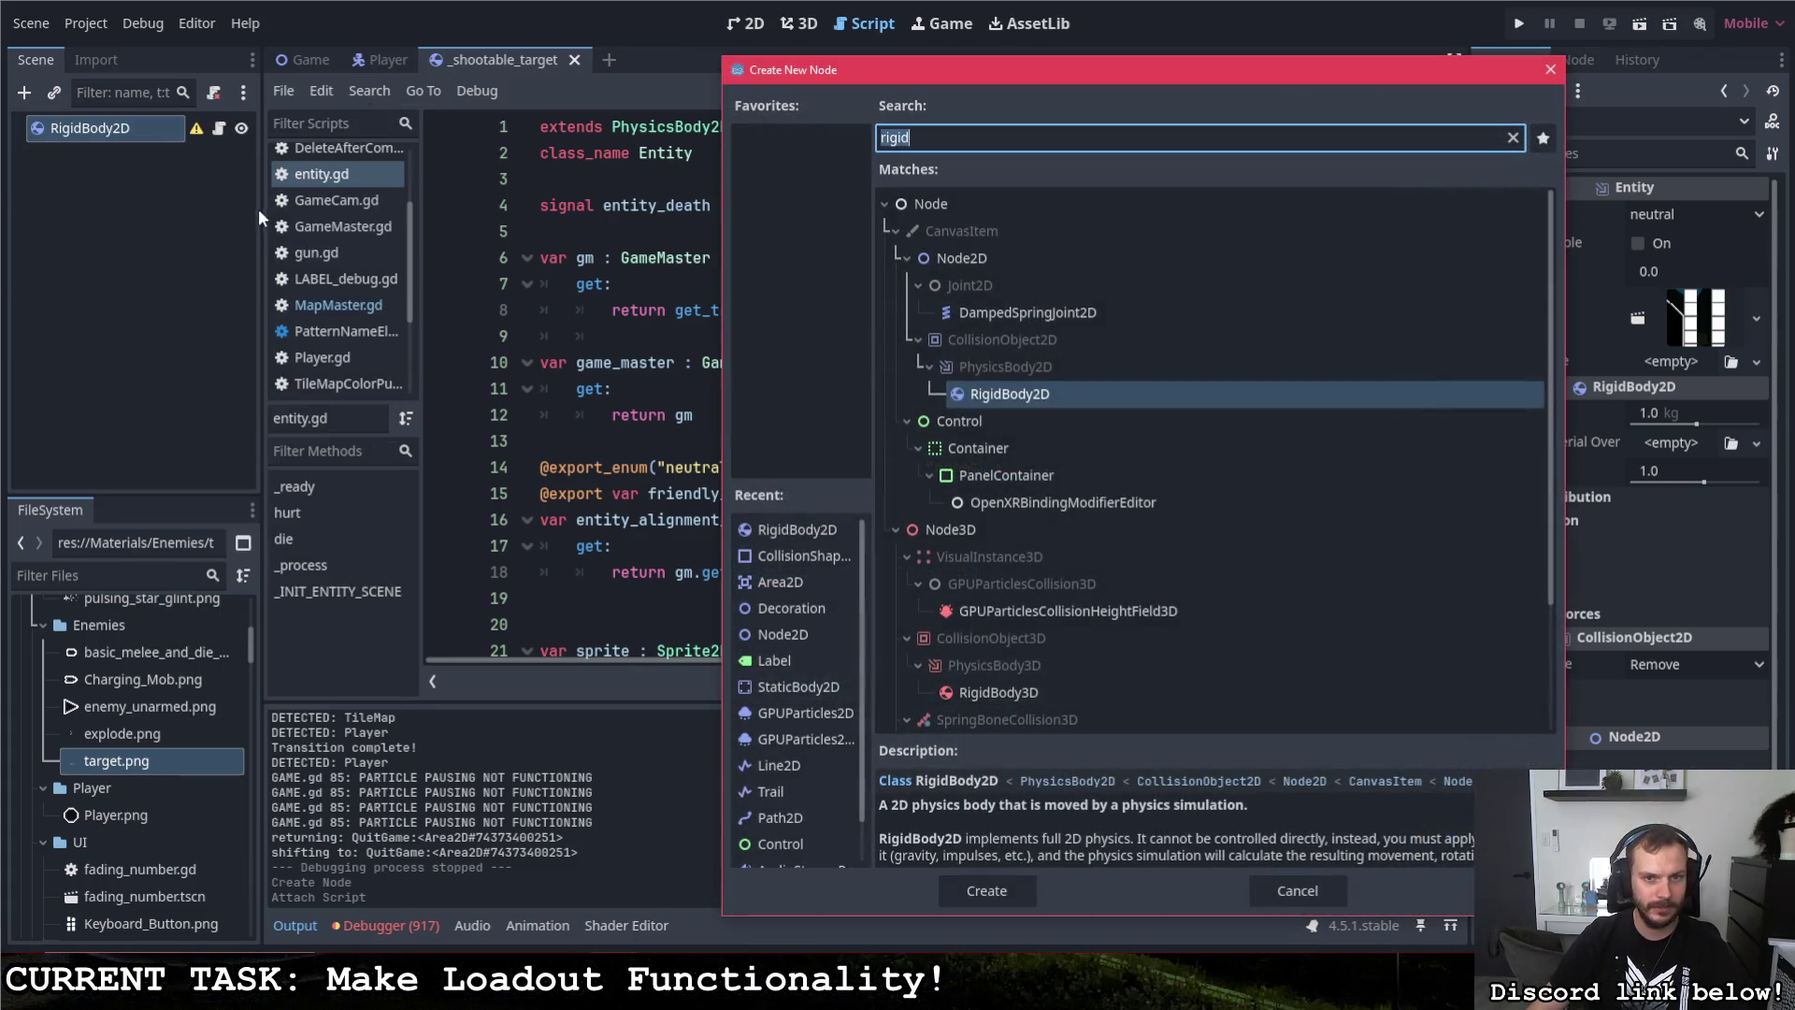
pyautogui.write('sprite')
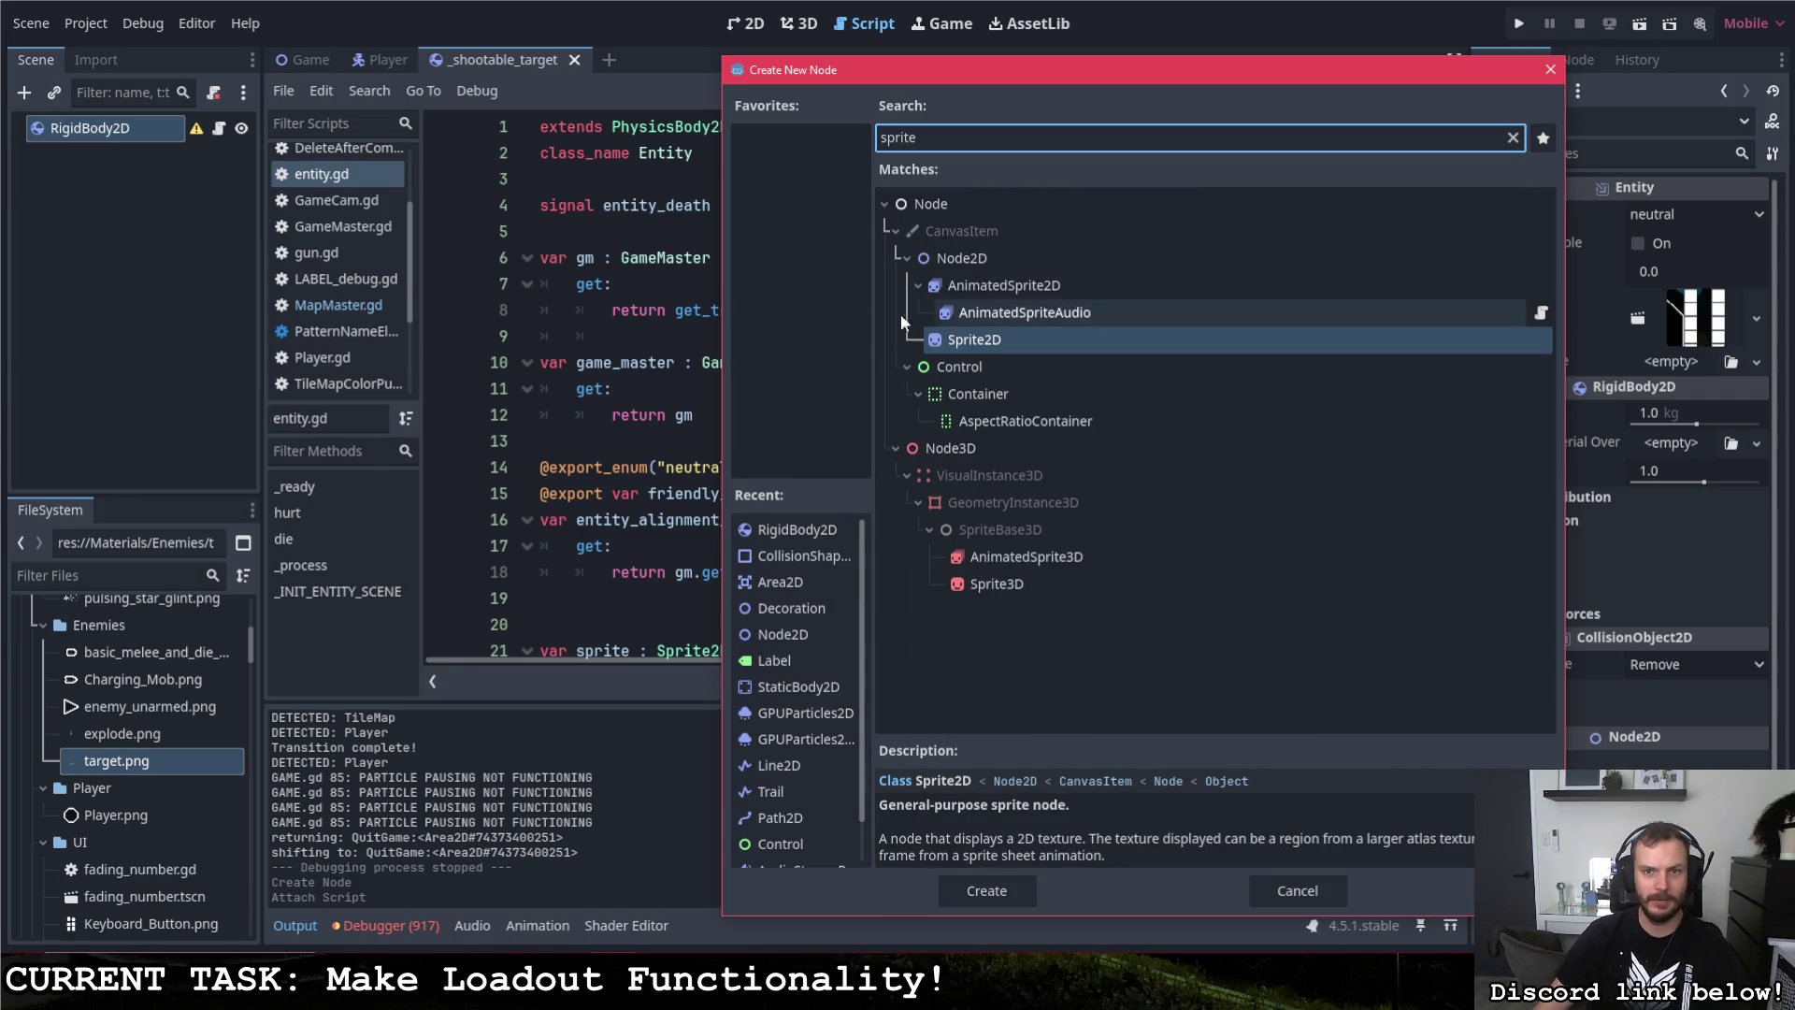
pyautogui.click(1011, 285)
pyautogui.doubleClick(1011, 286)
# Step: Add a CollisionShape2D as a second child of the RigidBody2D
pyautogui.rightClick(106, 154)
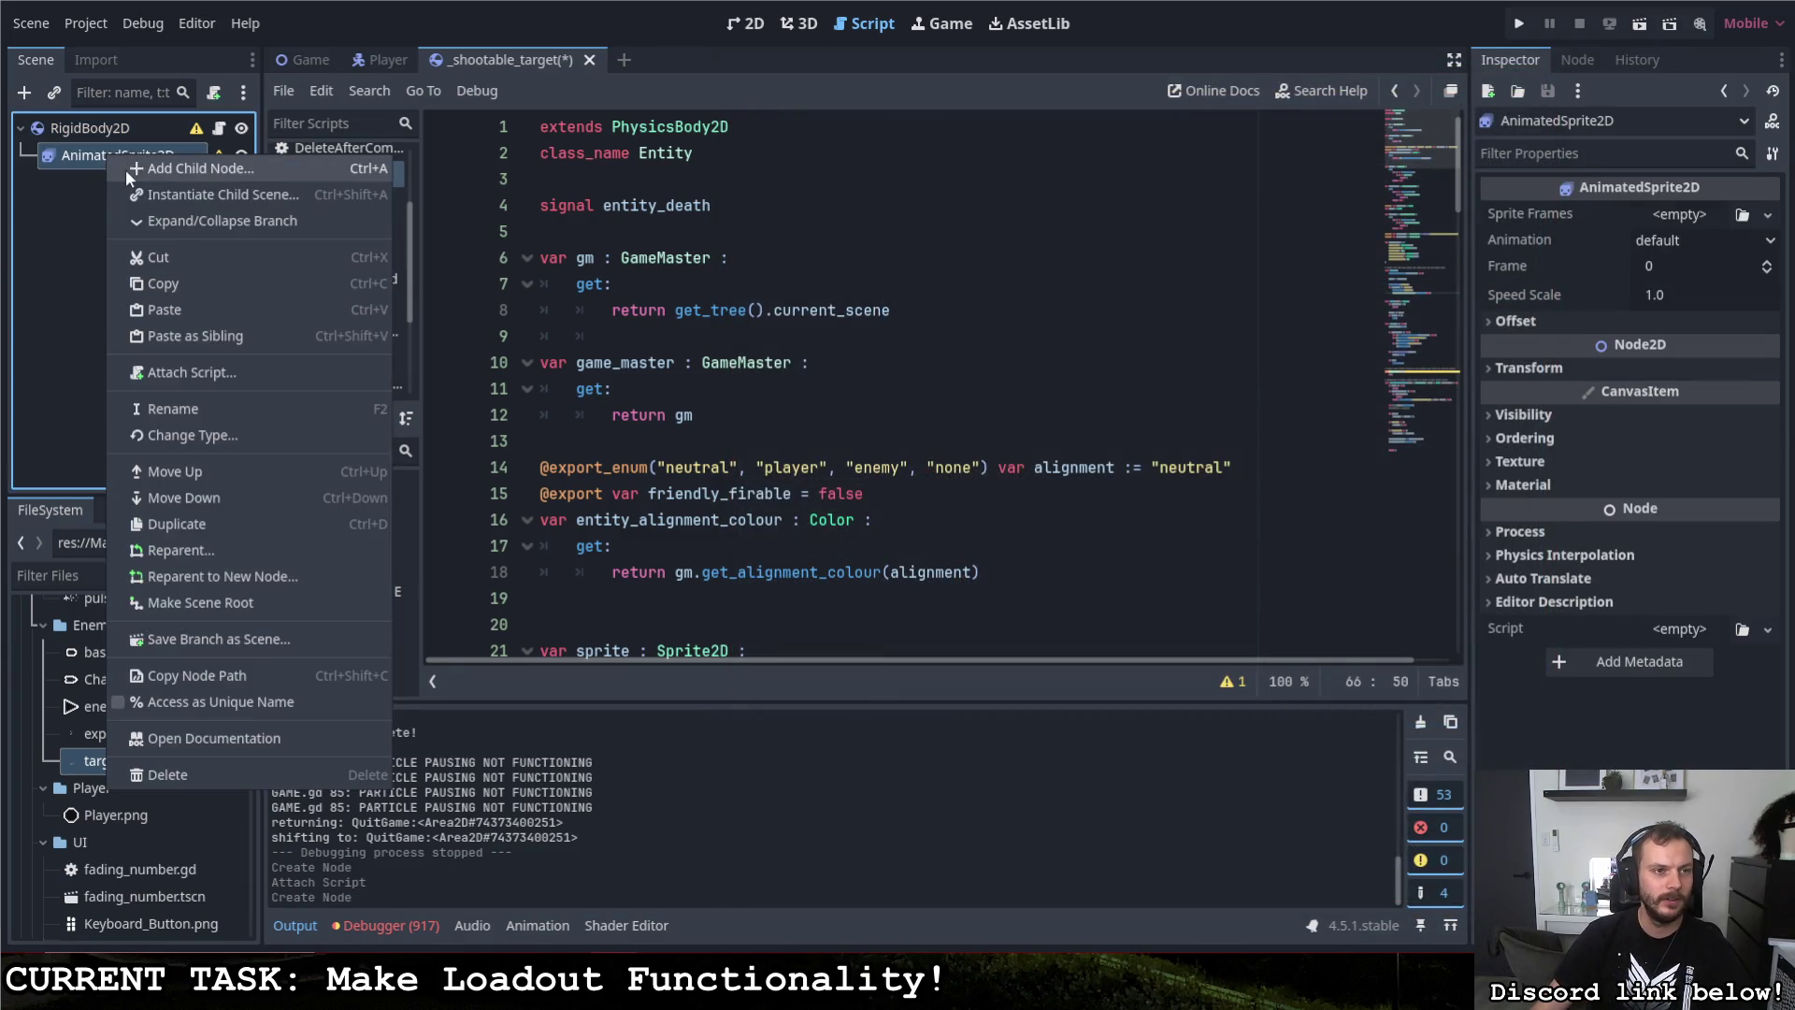
pyautogui.click(126, 131)
pyautogui.click(142, 127)
pyautogui.rightClick(145, 131)
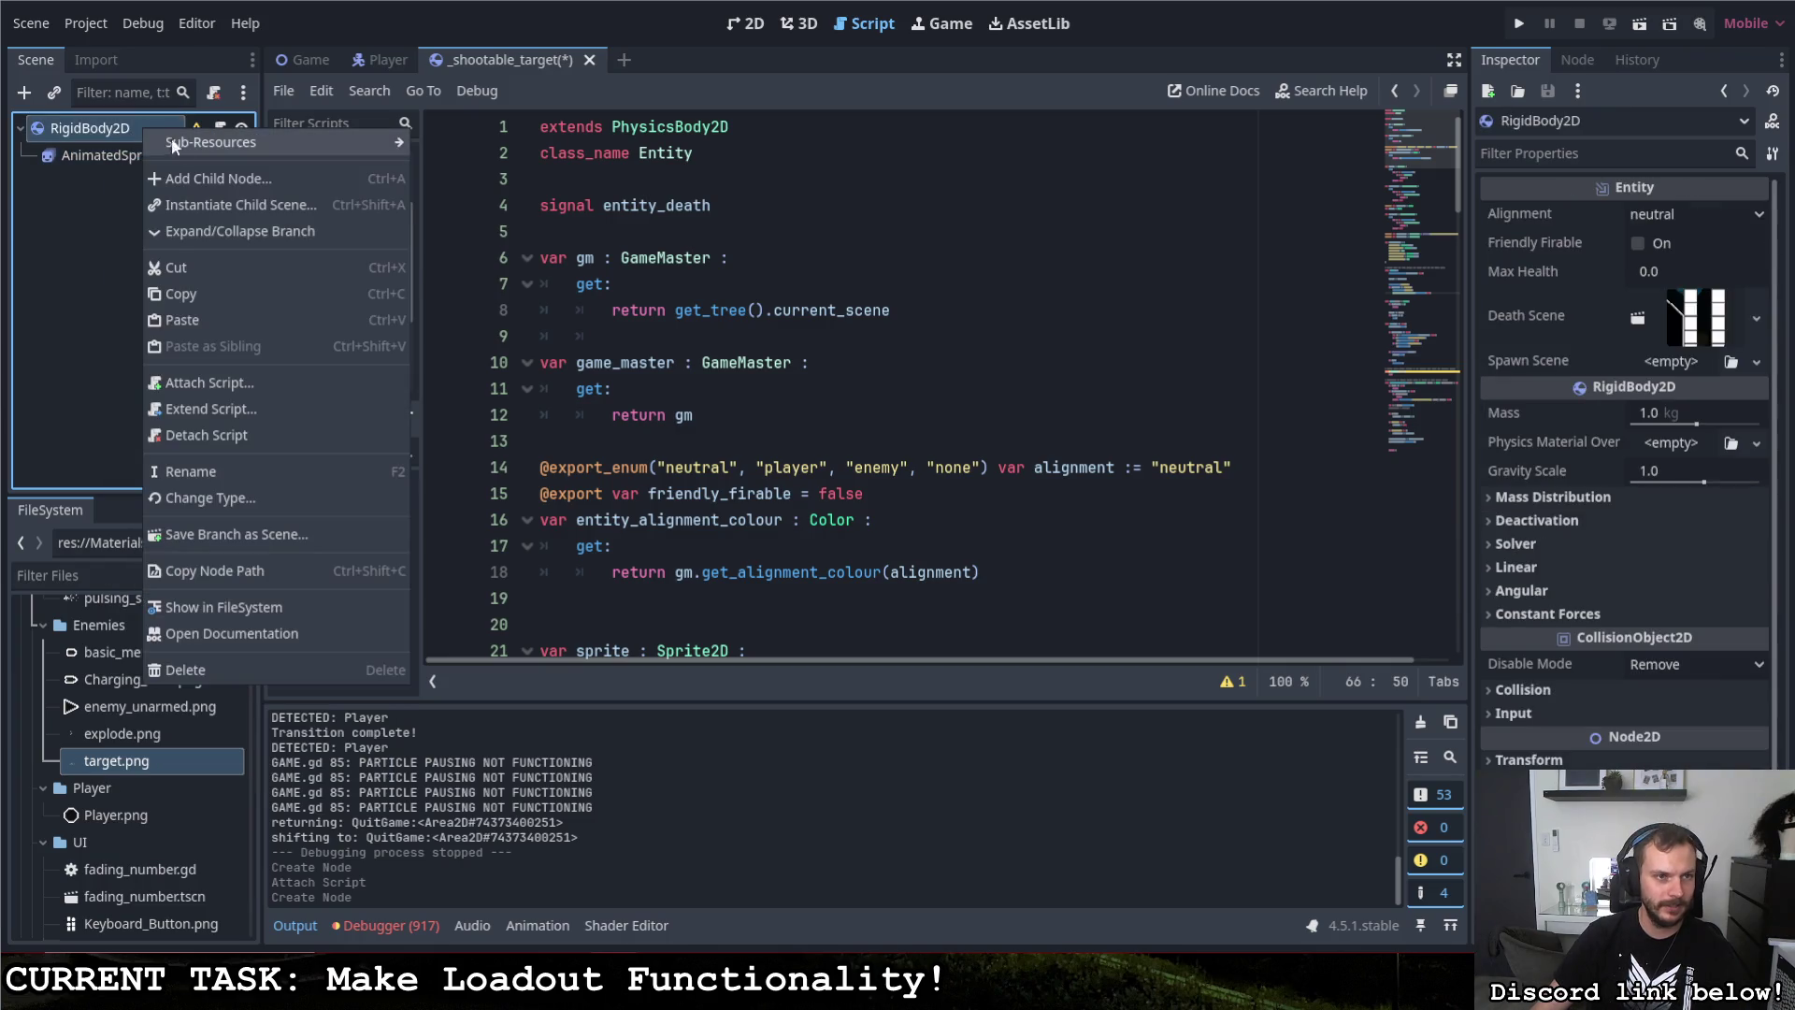
pyautogui.press('Escape')
pyautogui.hotkey('ctrl', 'a')
pyautogui.write('coll')
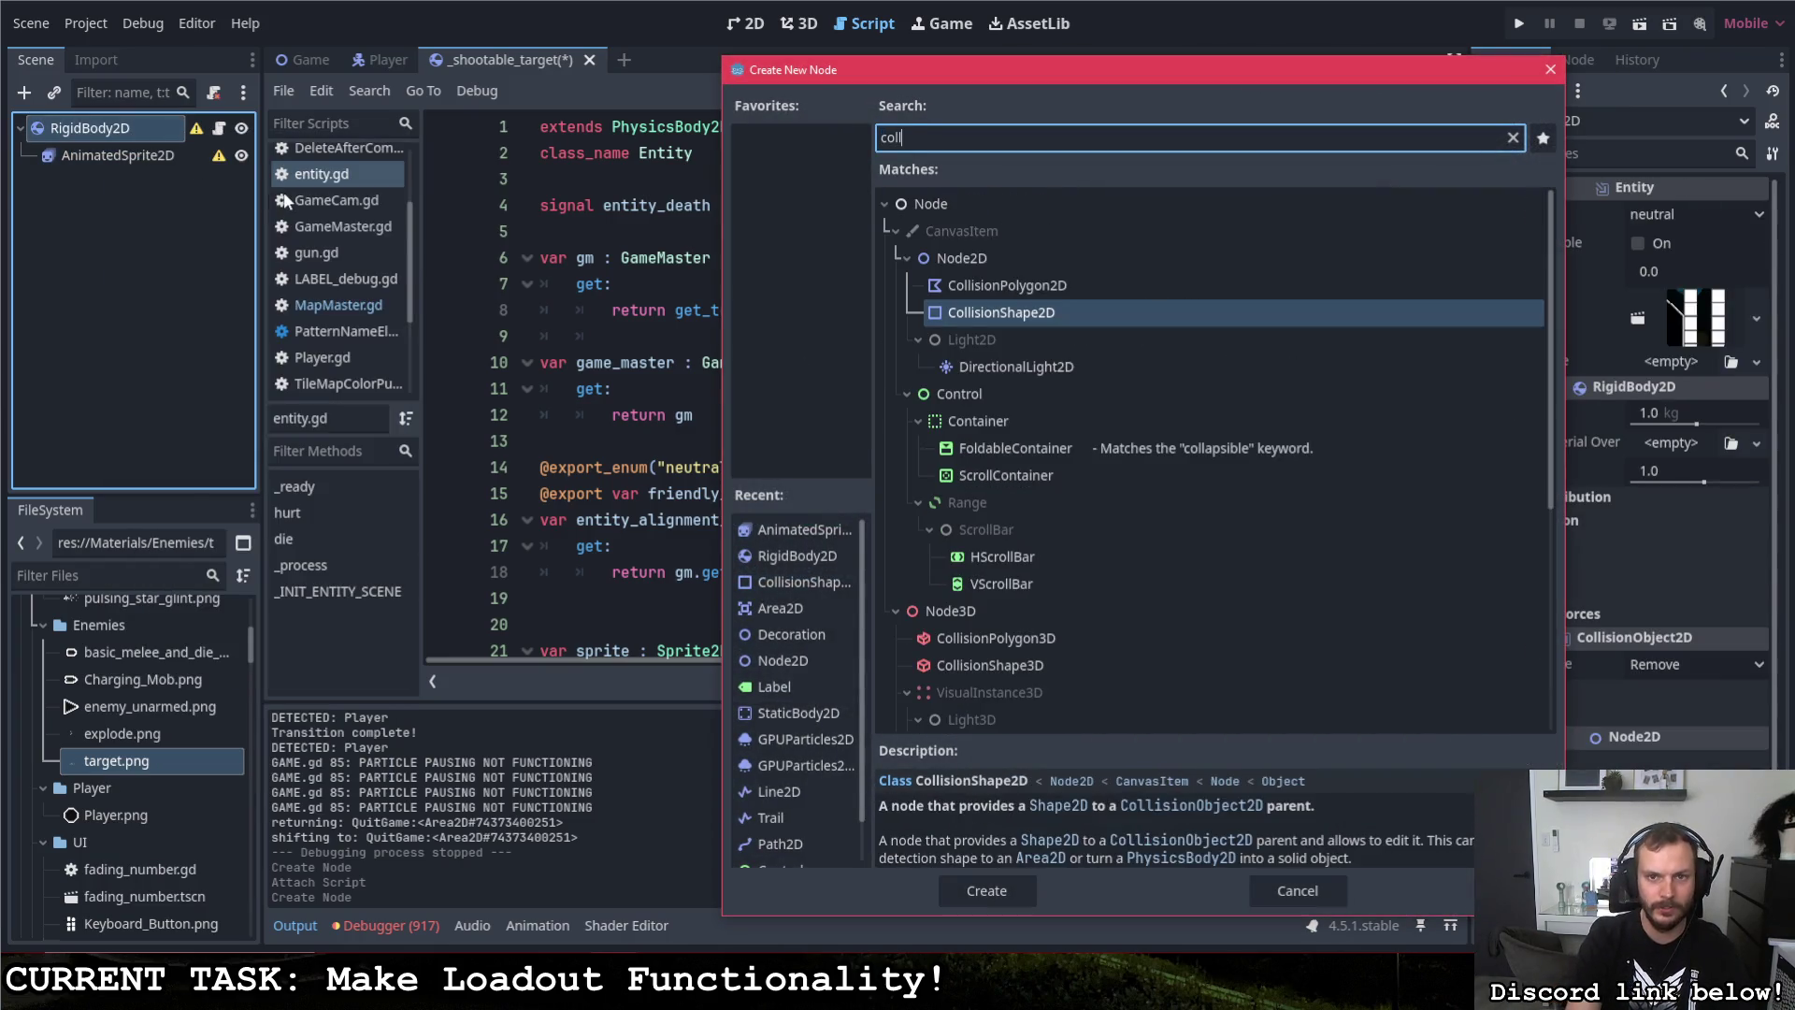
pyautogui.press('Return')
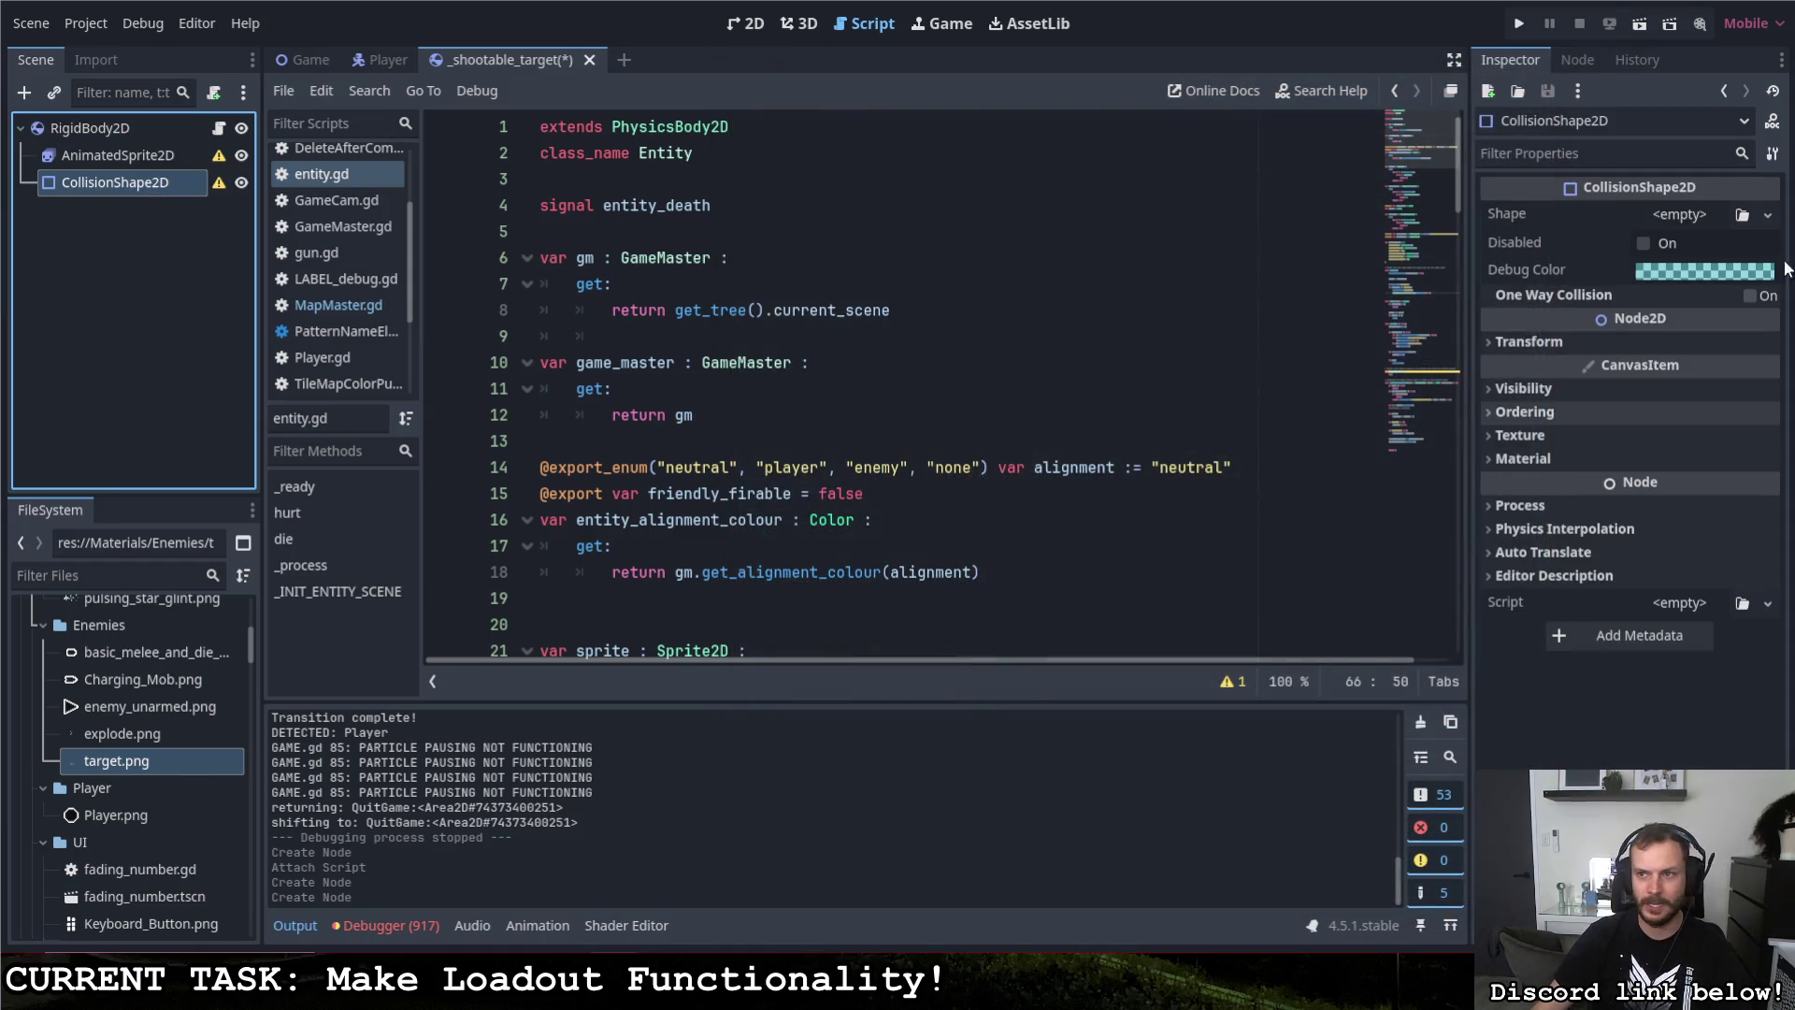
# Step: Give the CollisionShape2D a new CircleShape2D, then begin renaming the AnimatedSprite2D node
pyautogui.click(1676, 217)
pyautogui.click(1653, 349)
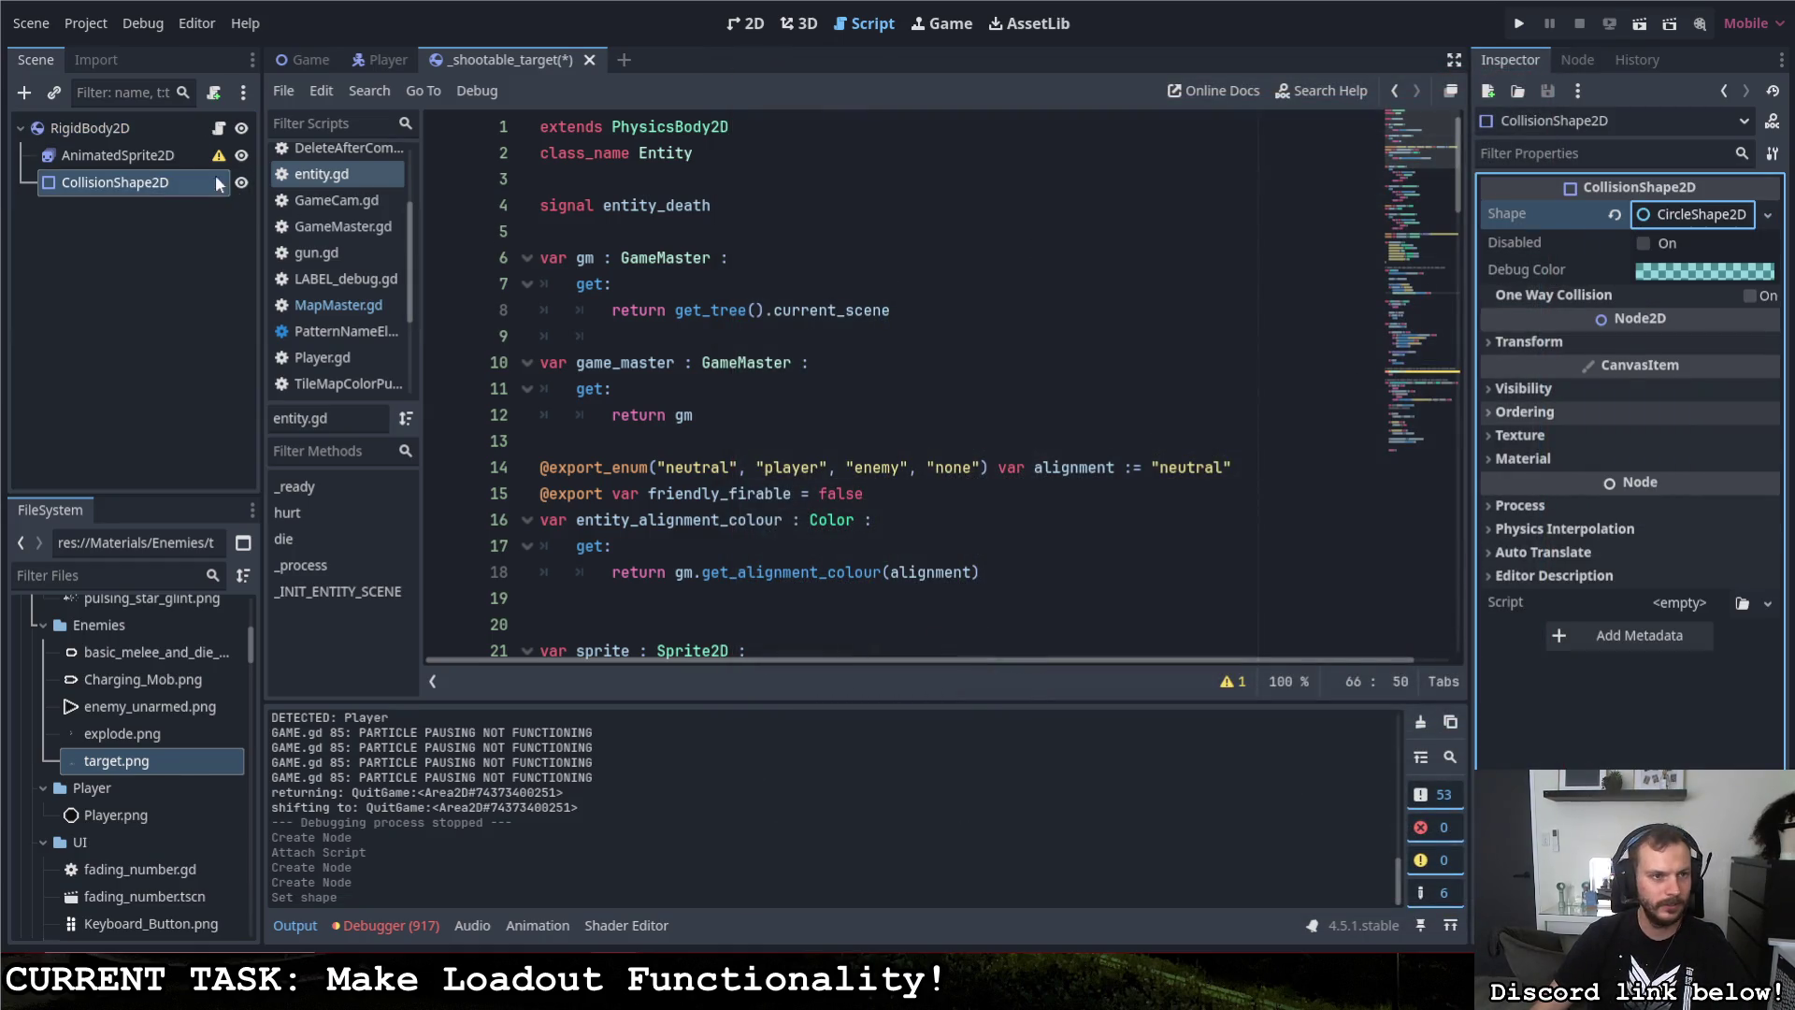
pyautogui.rightClick(170, 157)
pyautogui.click(127, 228)
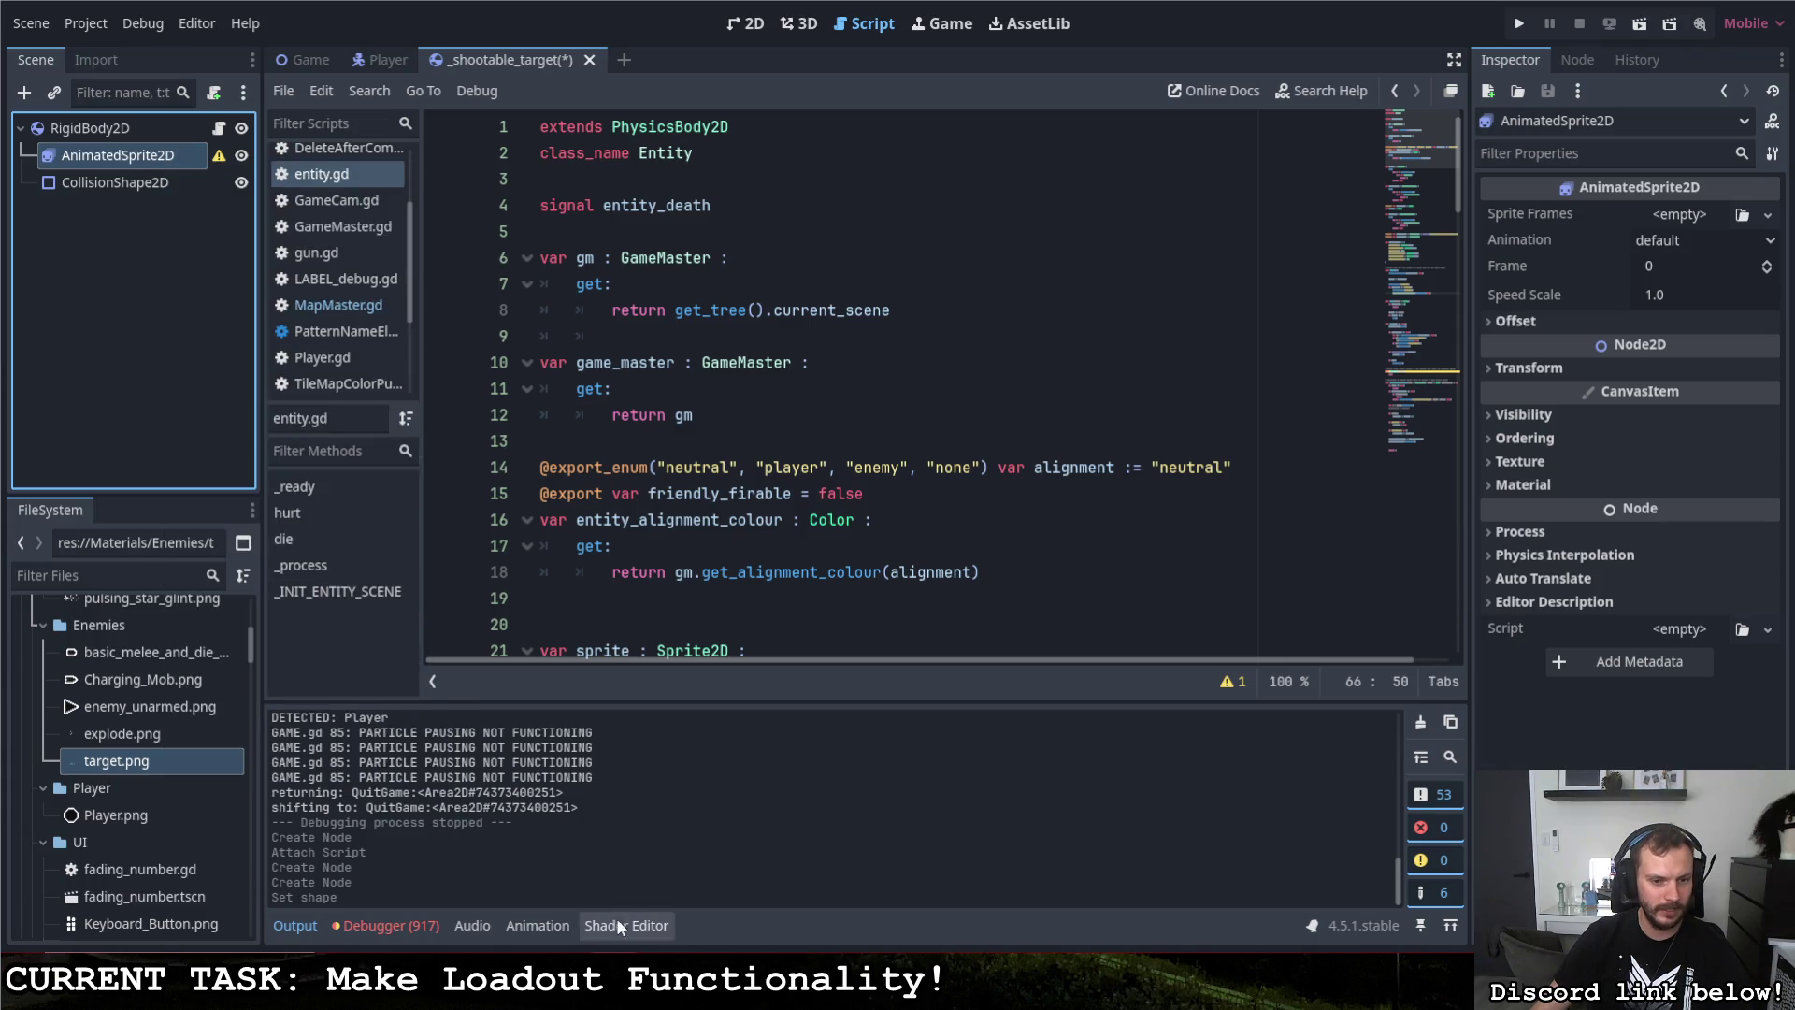
pyautogui.doubleClick(155, 158)
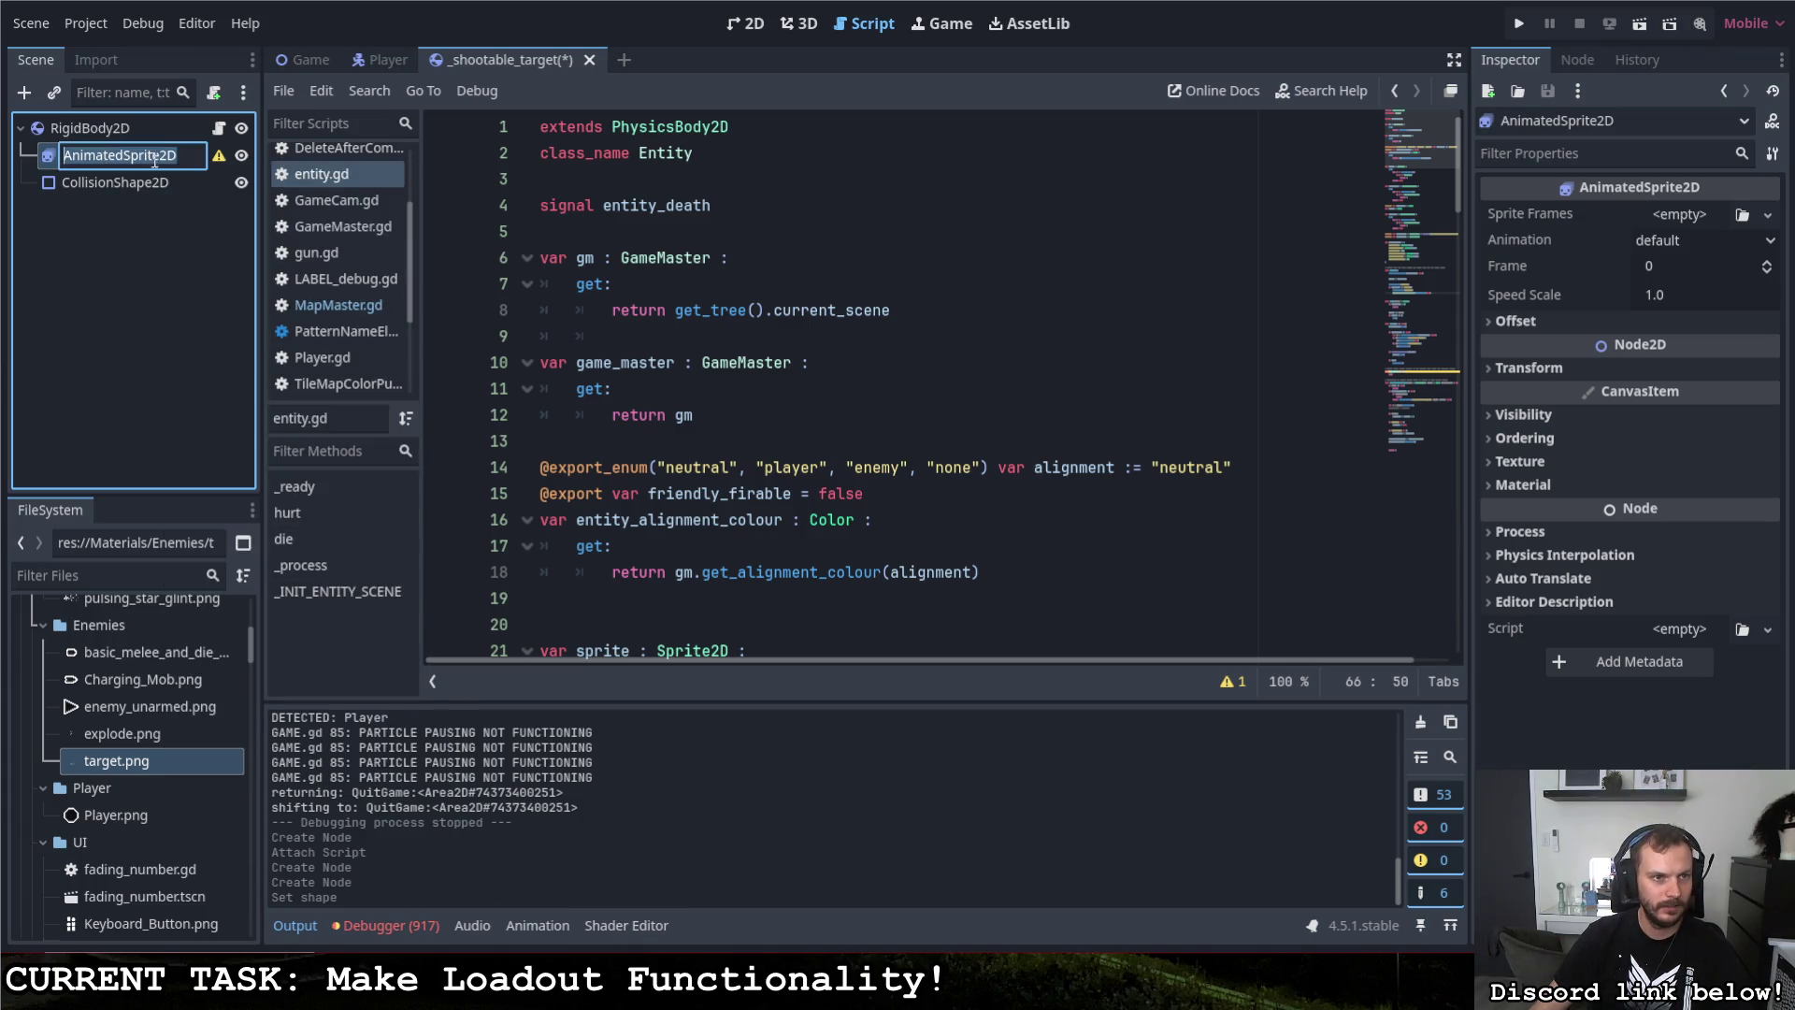
# Step: Assign a new SpriteFrames resource to the AnimatedSprite2D and open it for editing
pyautogui.click(1687, 216)
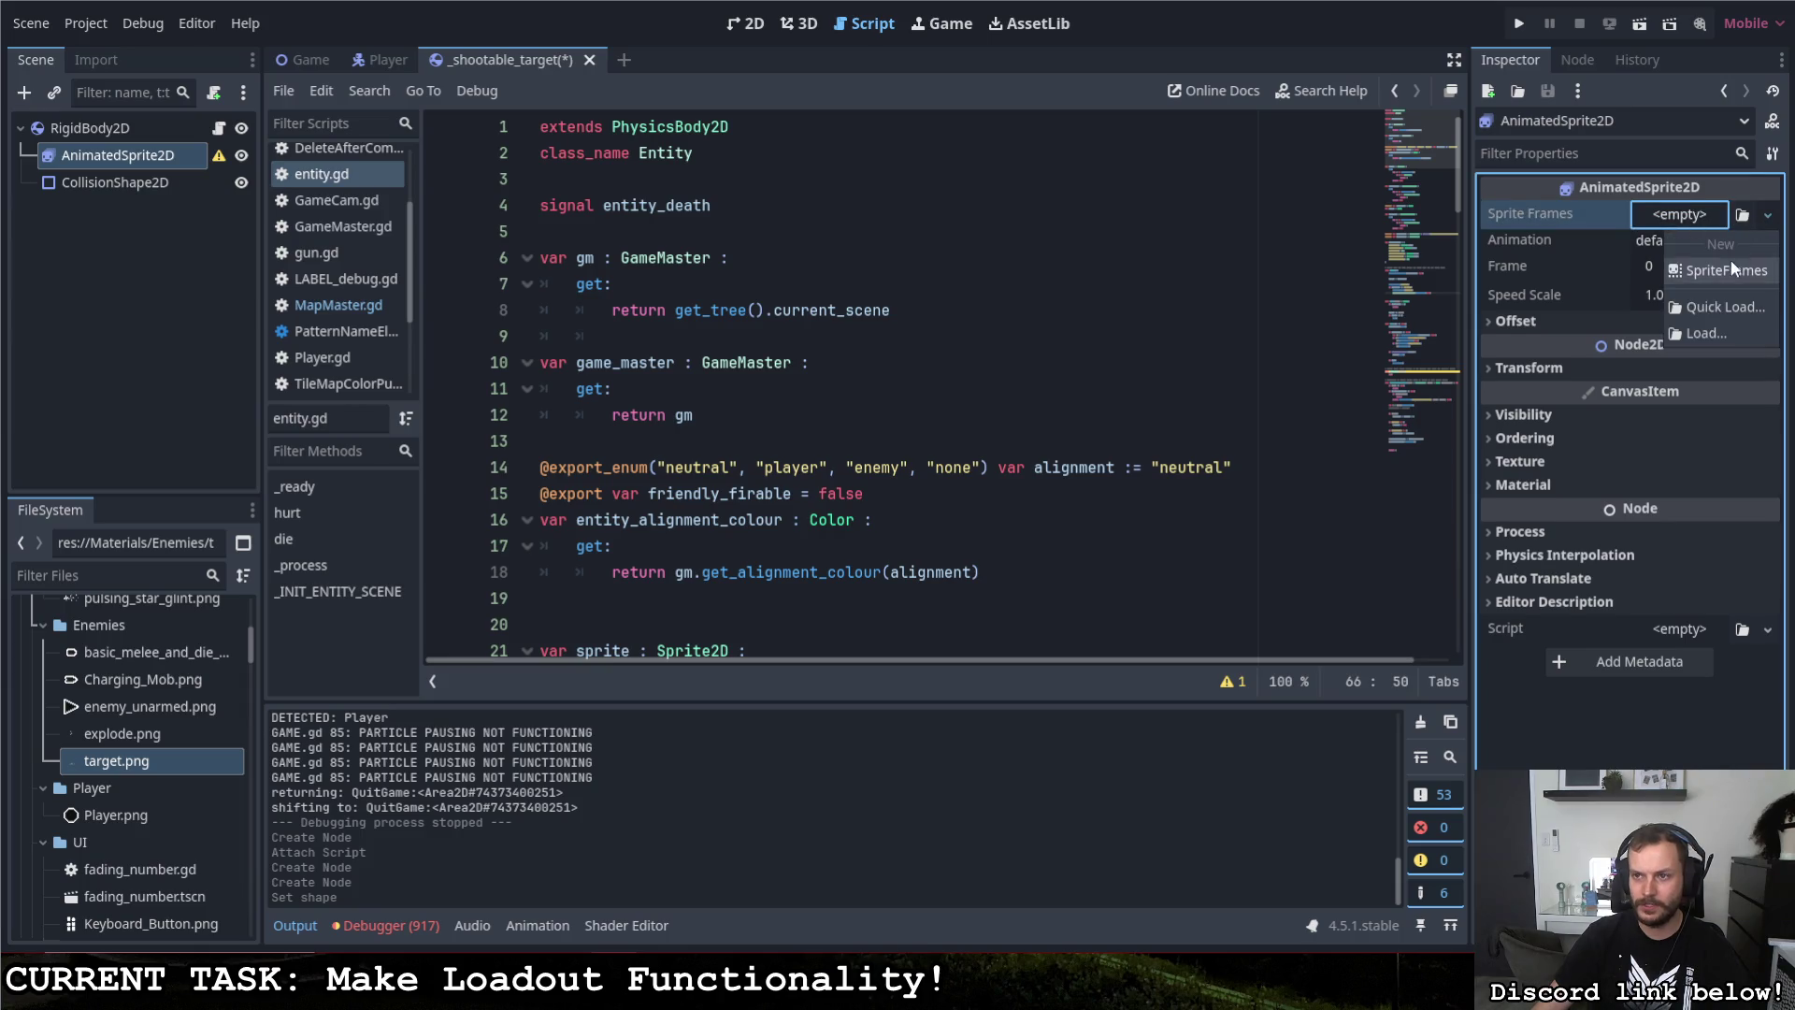
pyautogui.click(1679, 254)
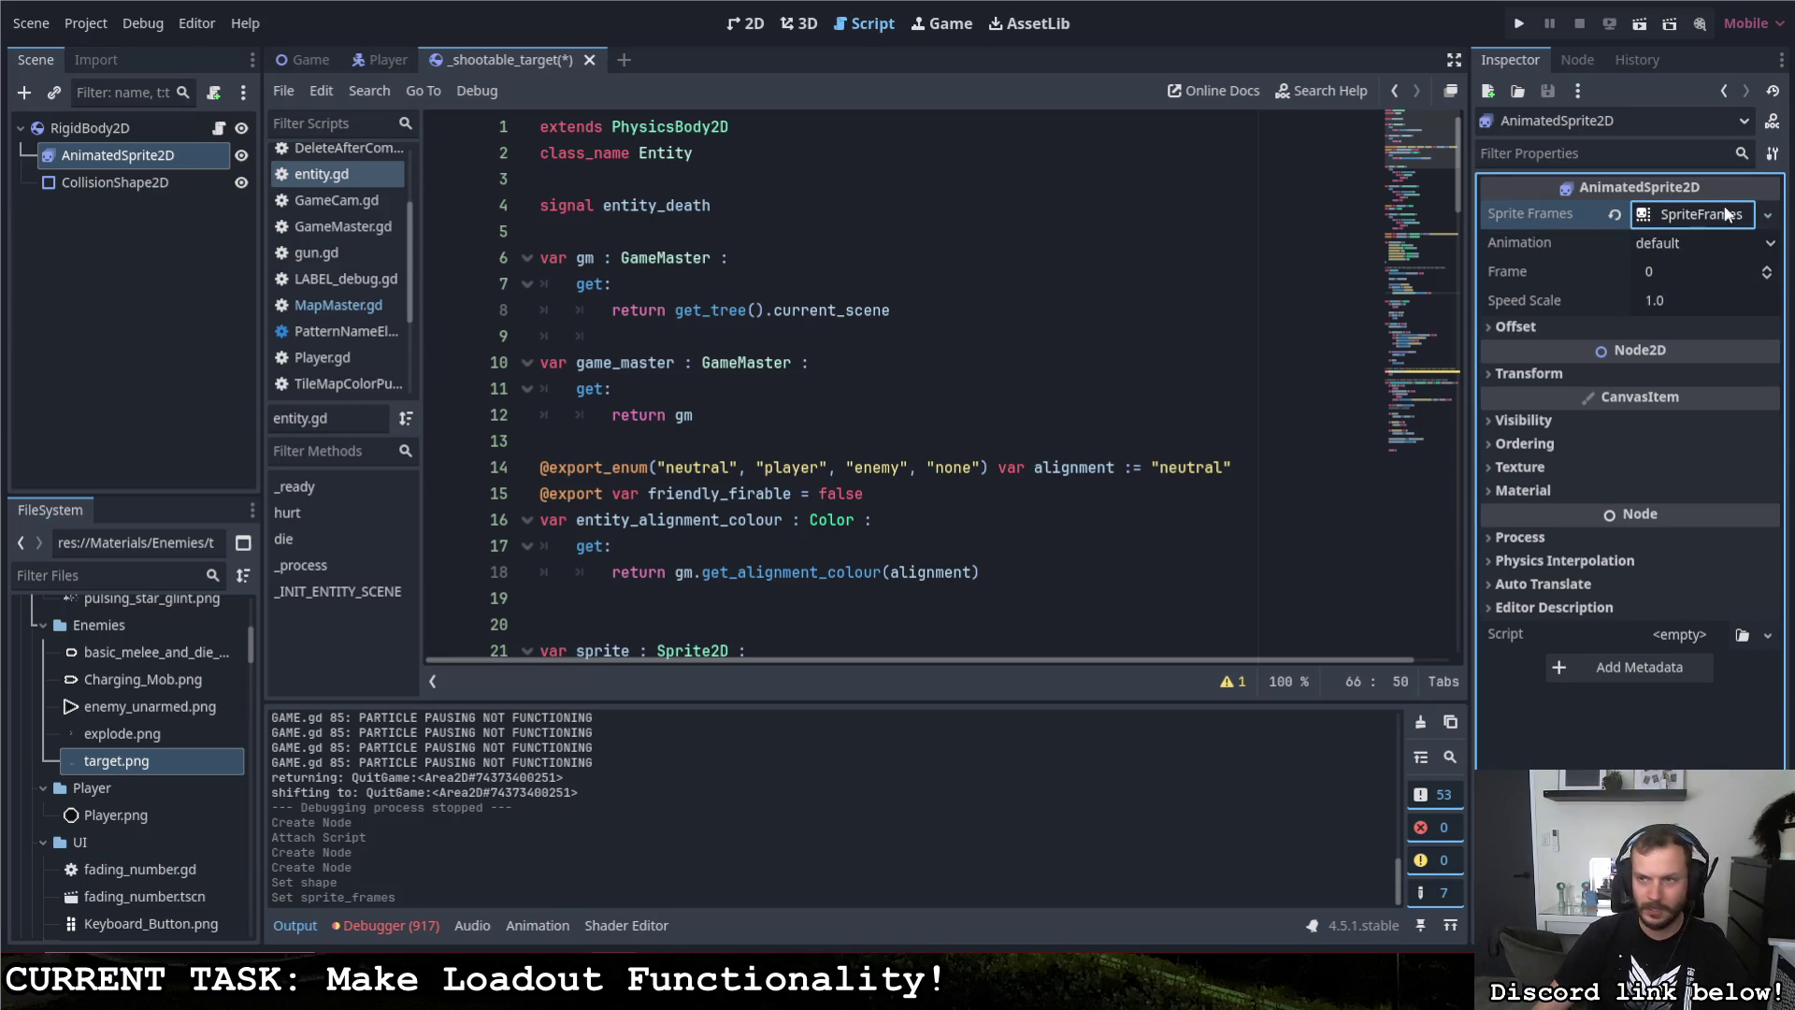
pyautogui.click(1697, 214)
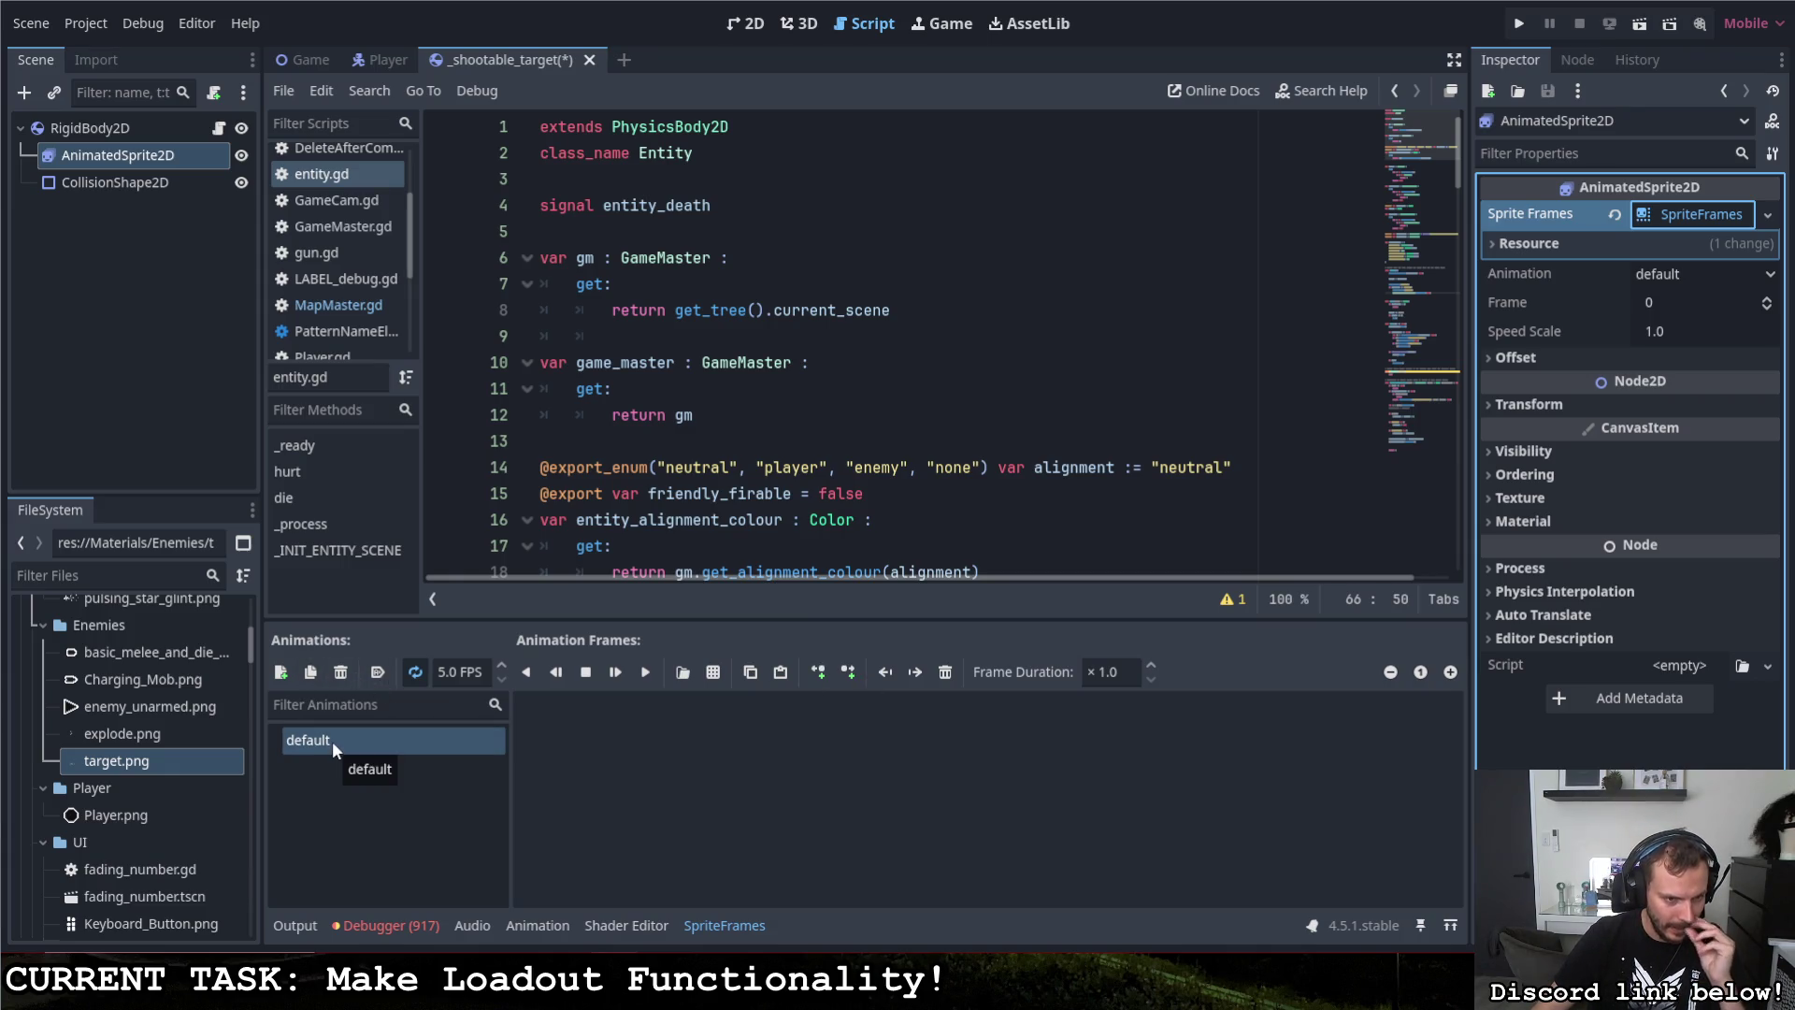
pyautogui.scroll(1, 166, 772)
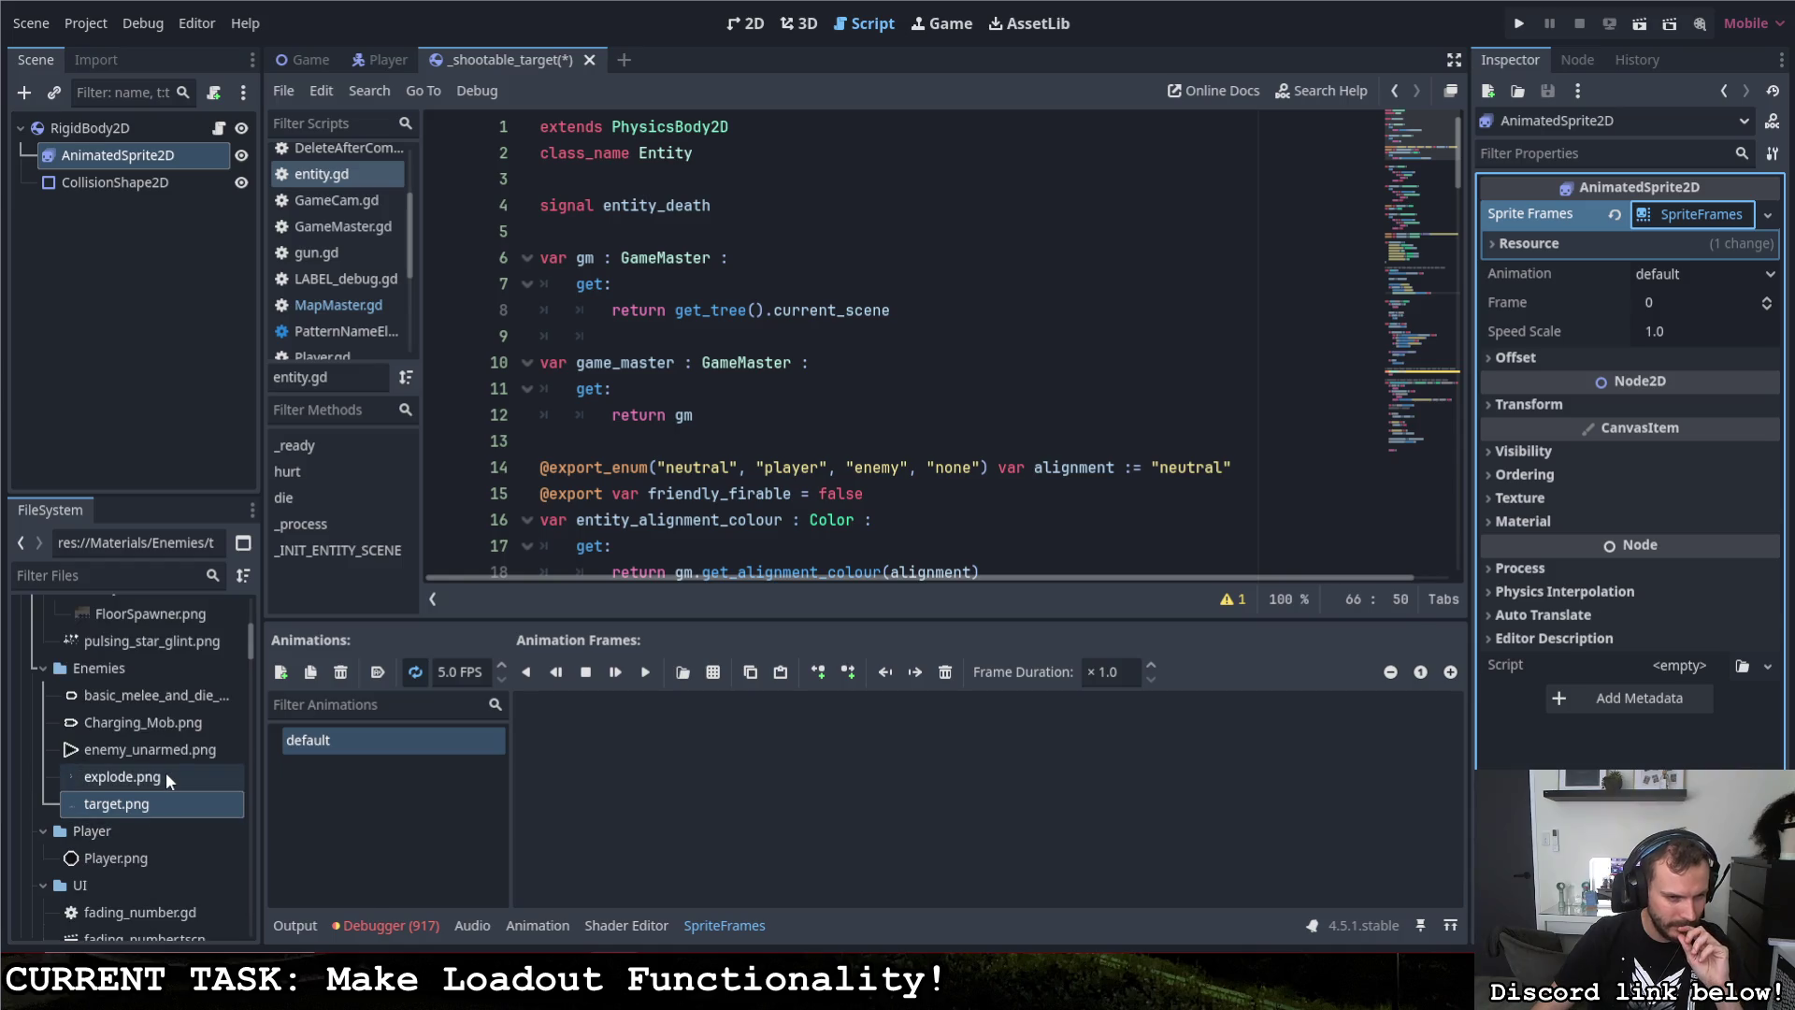
# Step: Review the die function in entity.gd, then select the RigidBody2D
pyautogui.click(339, 496)
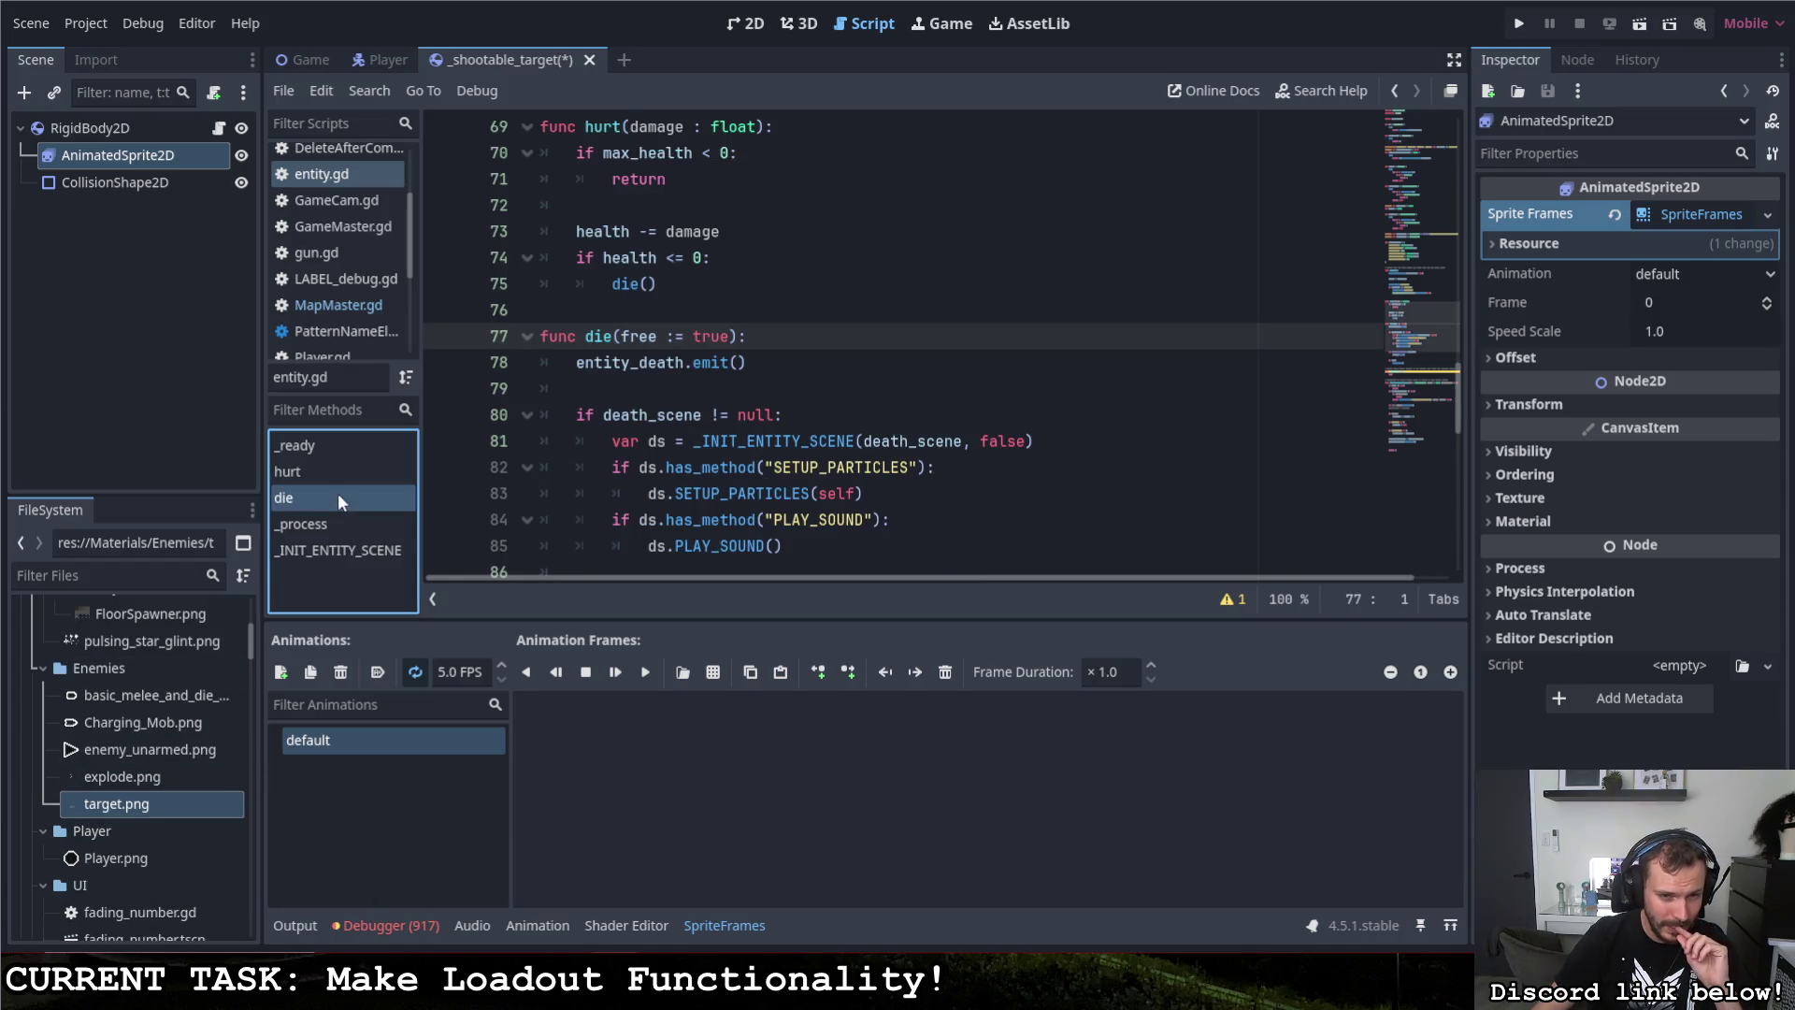
pyautogui.scroll(-3, 625, 484)
pyautogui.scroll(1, 625, 485)
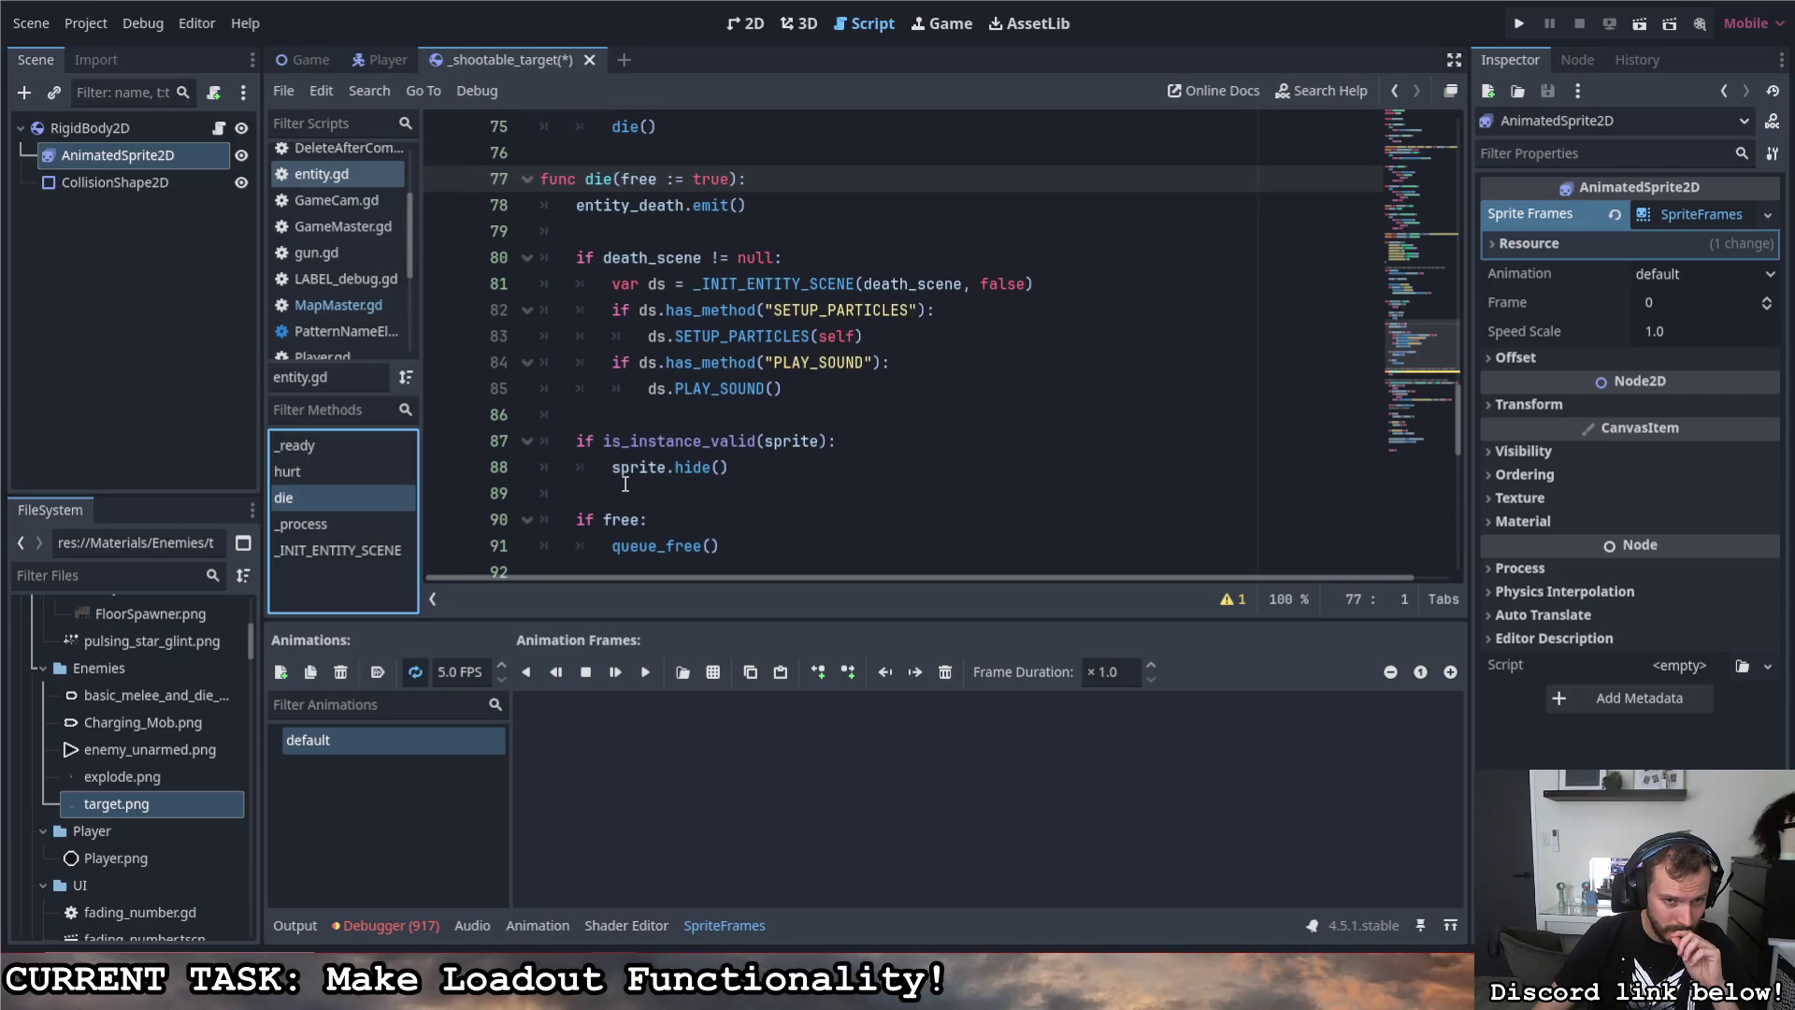
pyautogui.scroll(5, 632, 500)
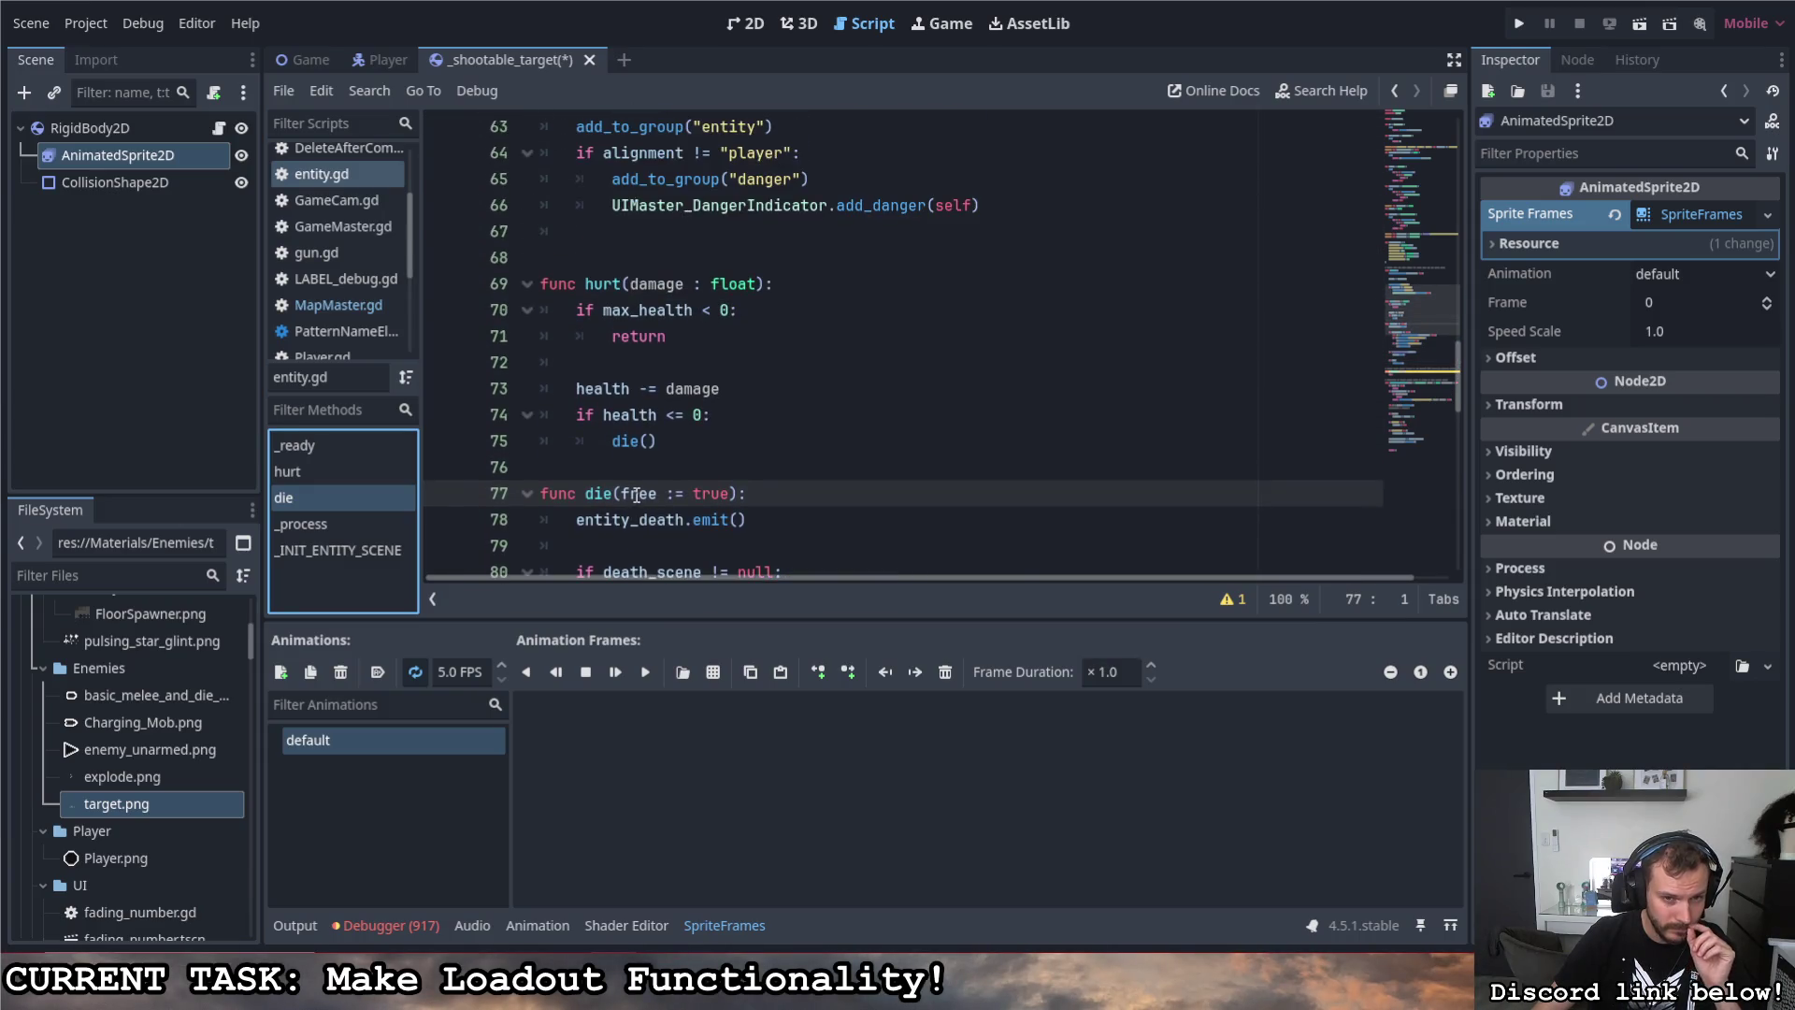
pyautogui.scroll(2, 636, 495)
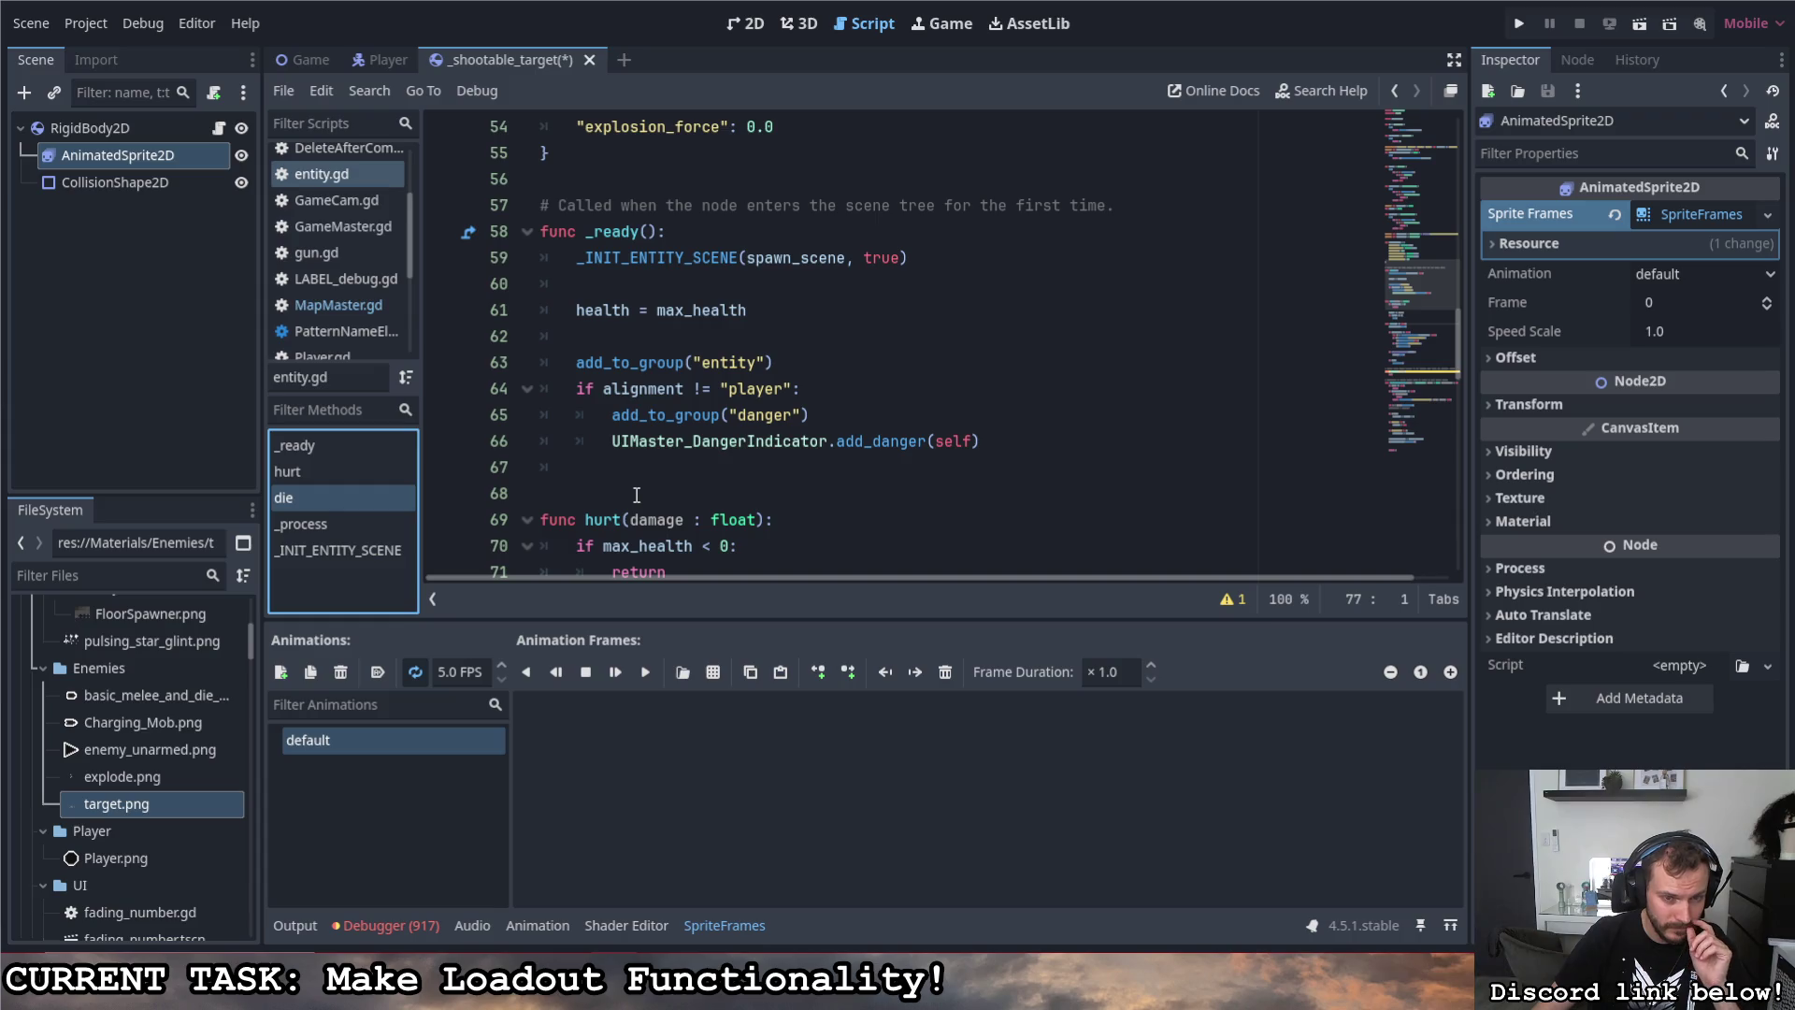
pyautogui.scroll(-8, 637, 495)
pyautogui.scroll(1, 637, 495)
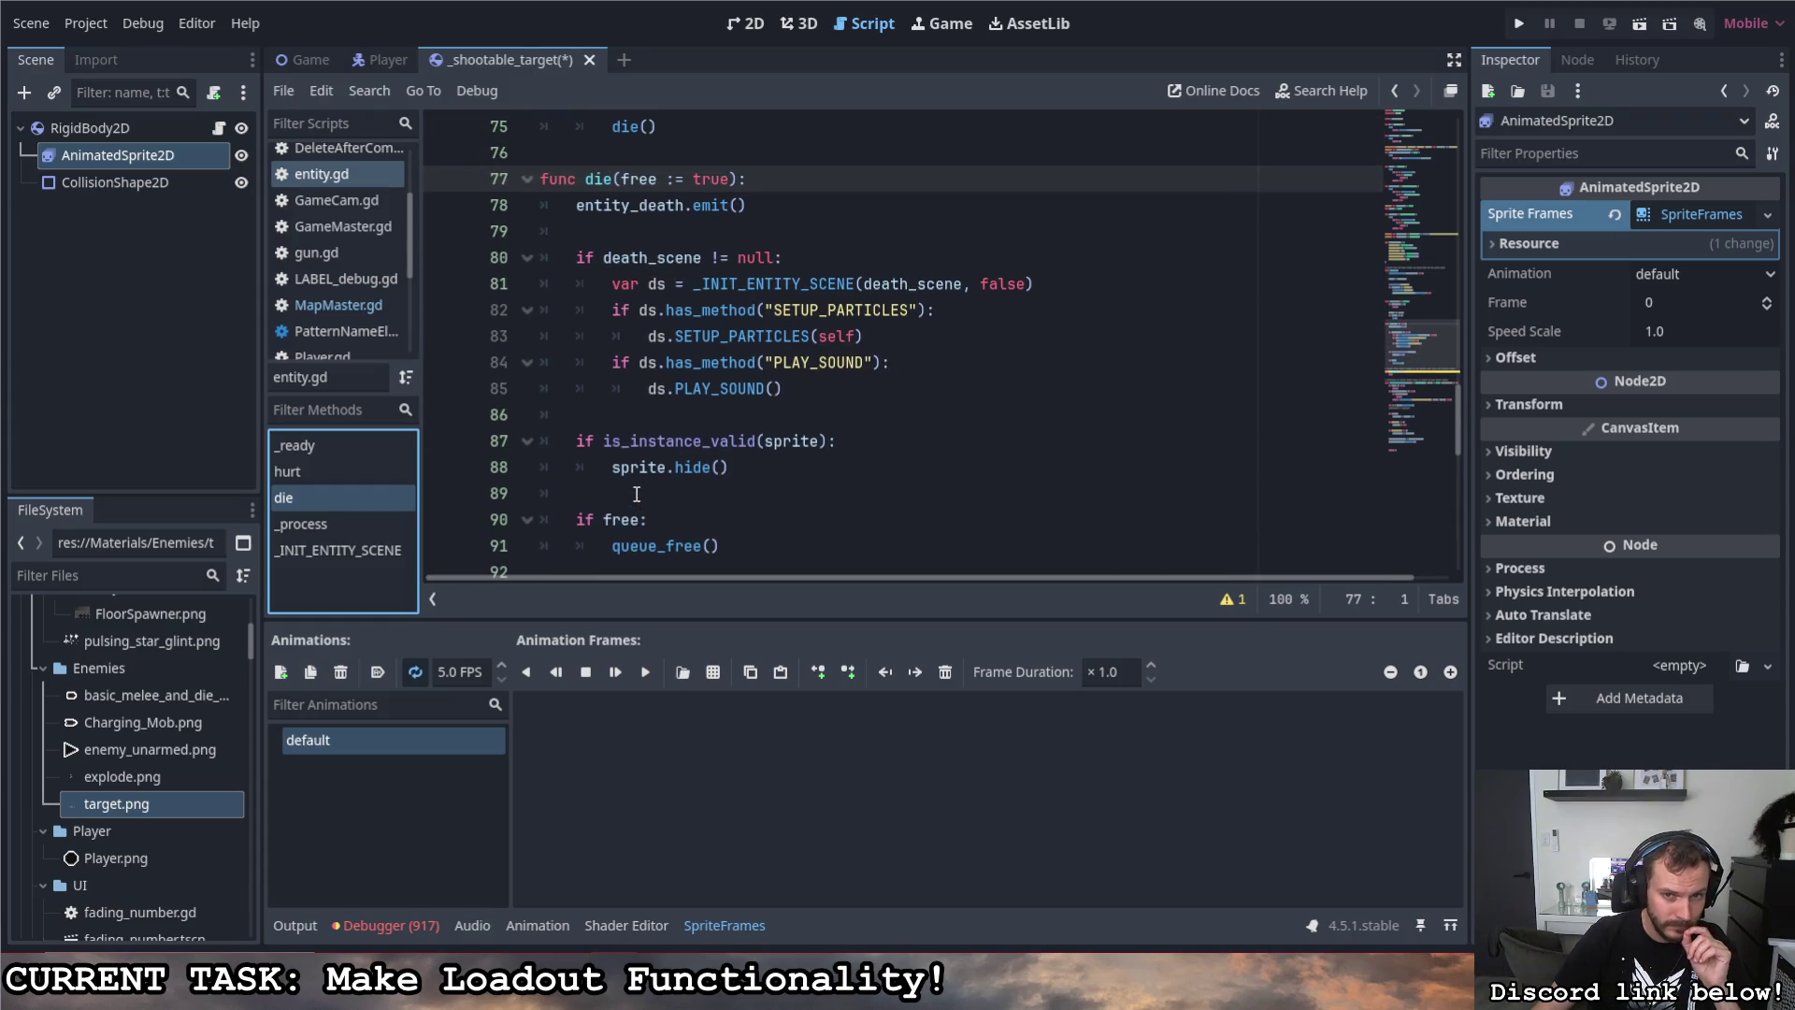
pyautogui.scroll(-3, 645, 505)
pyautogui.scroll(1, 649, 500)
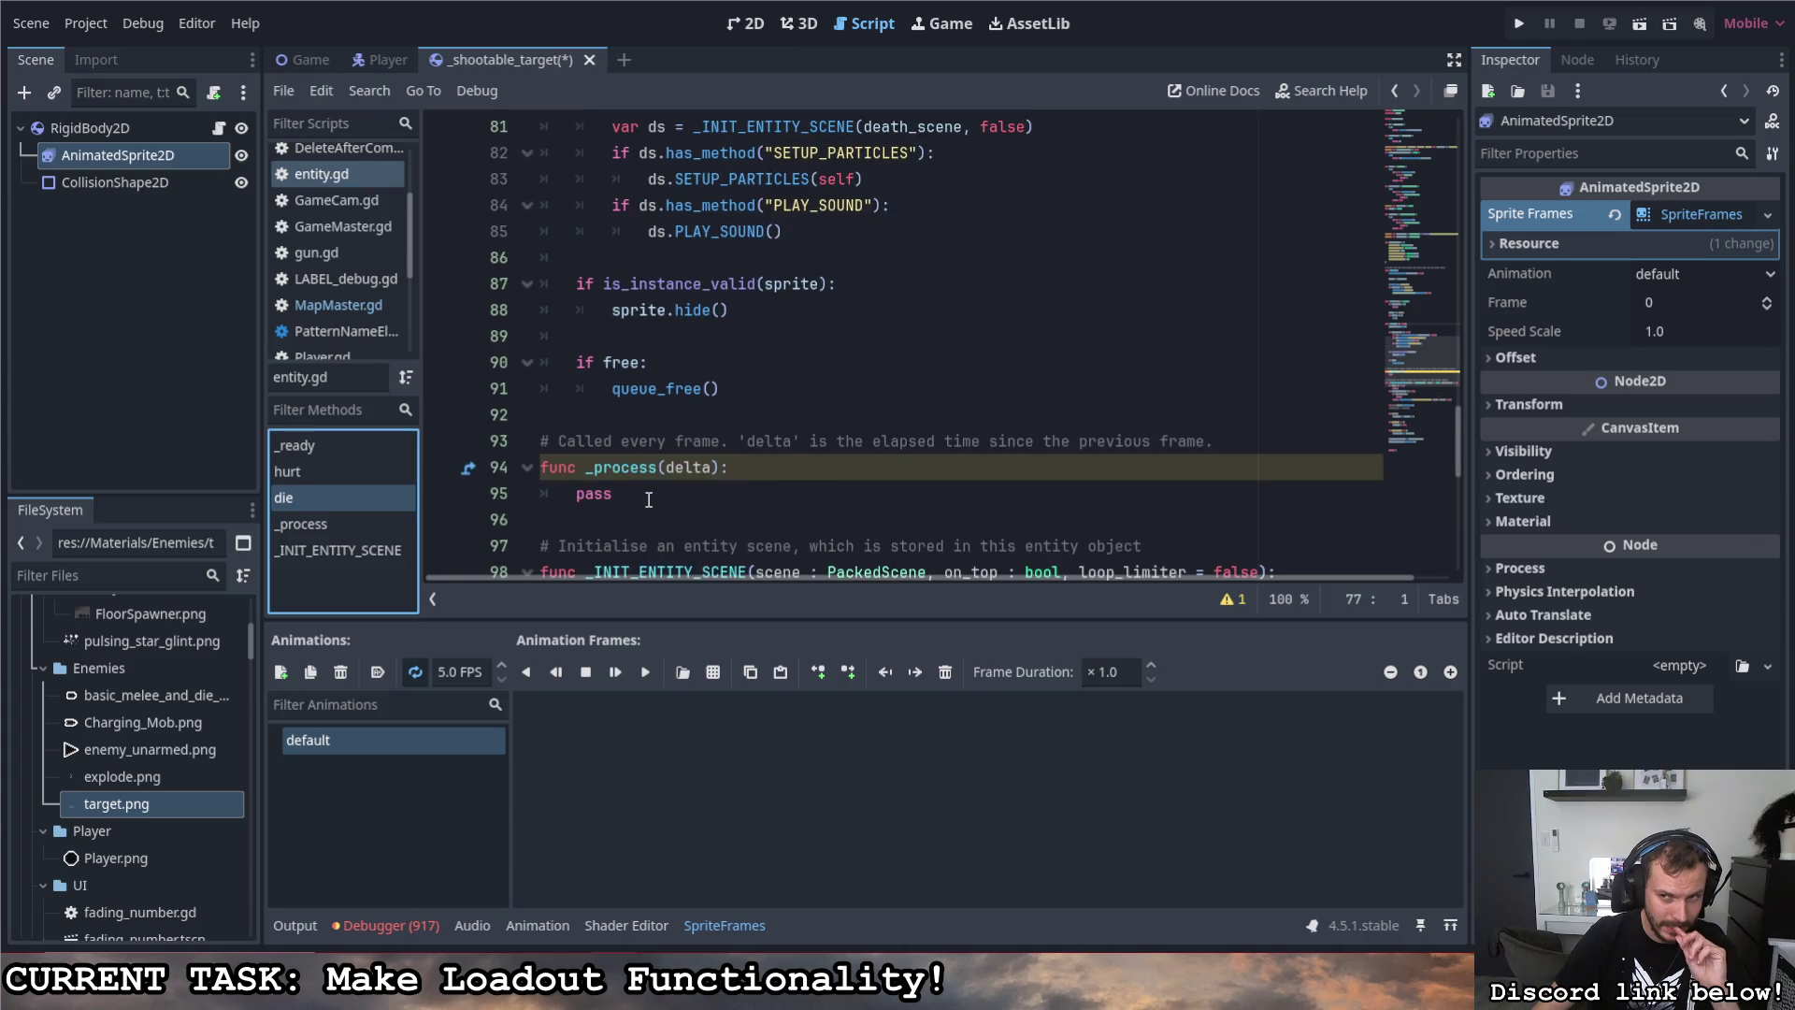
pyautogui.scroll(1, 651, 498)
pyautogui.click(97, 131)
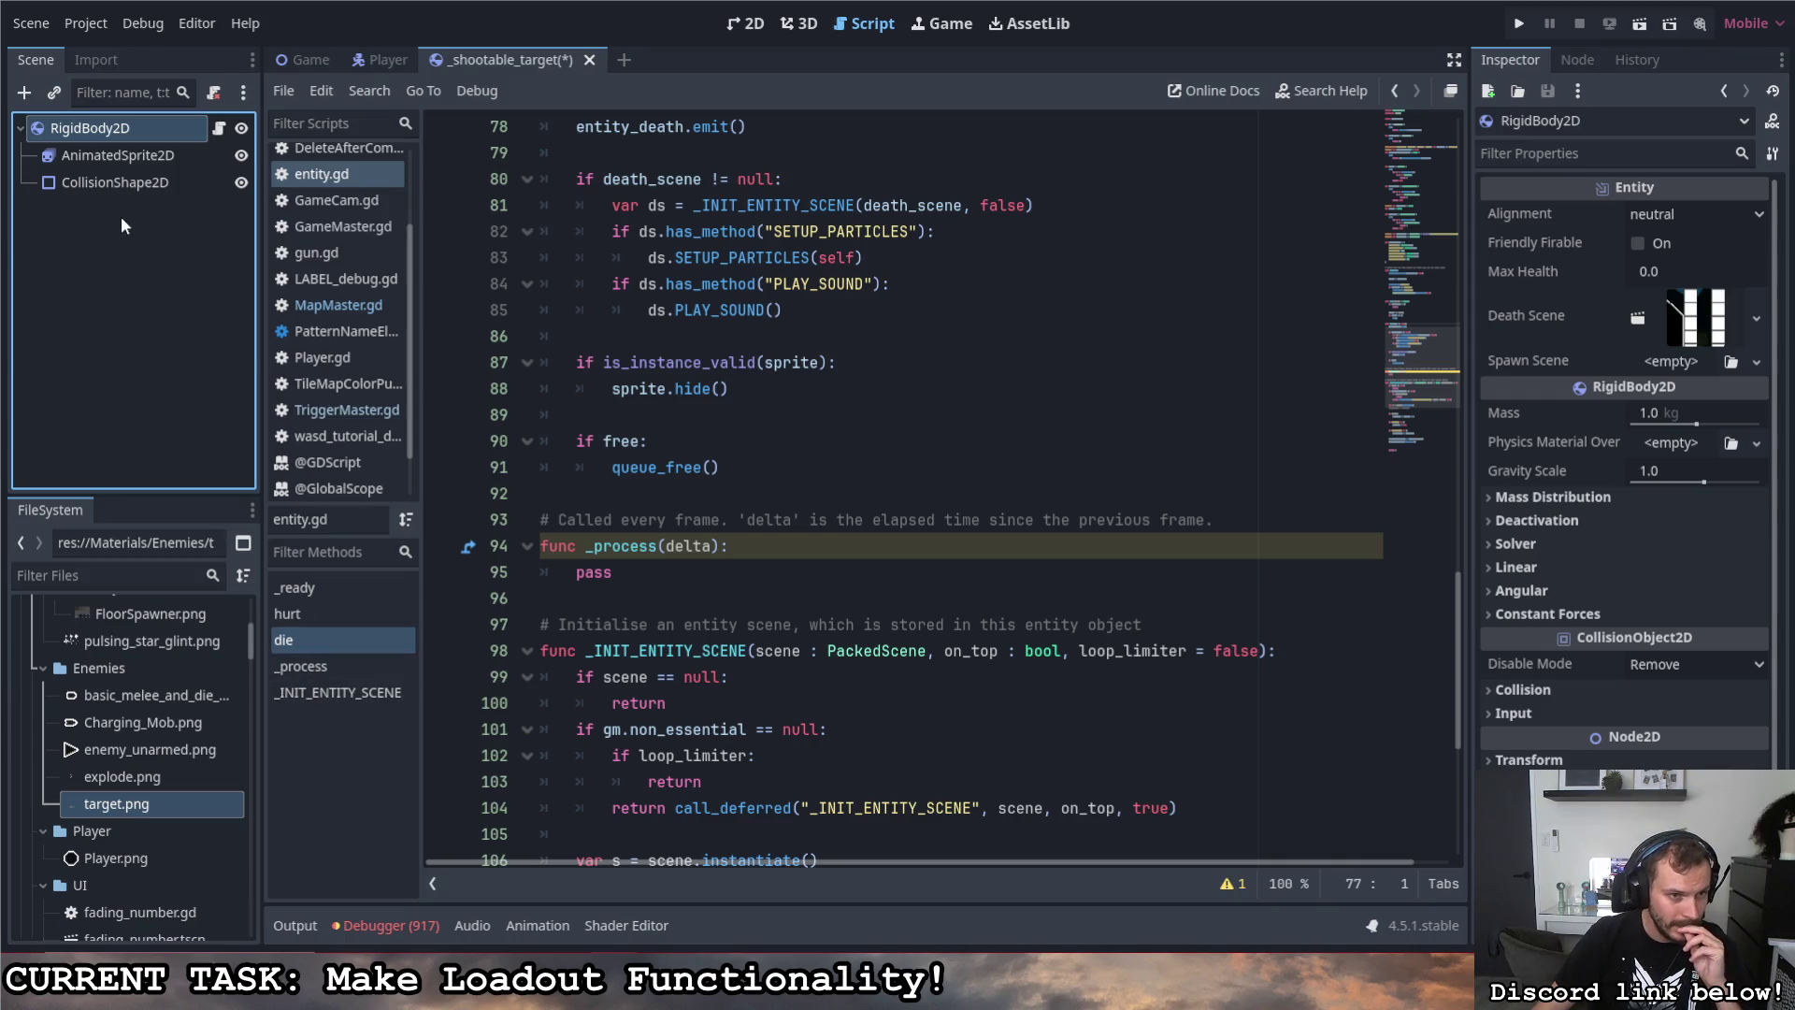
# Step: Clear the RigidBody2D's Death Scene property to empty
pyautogui.click(1757, 320)
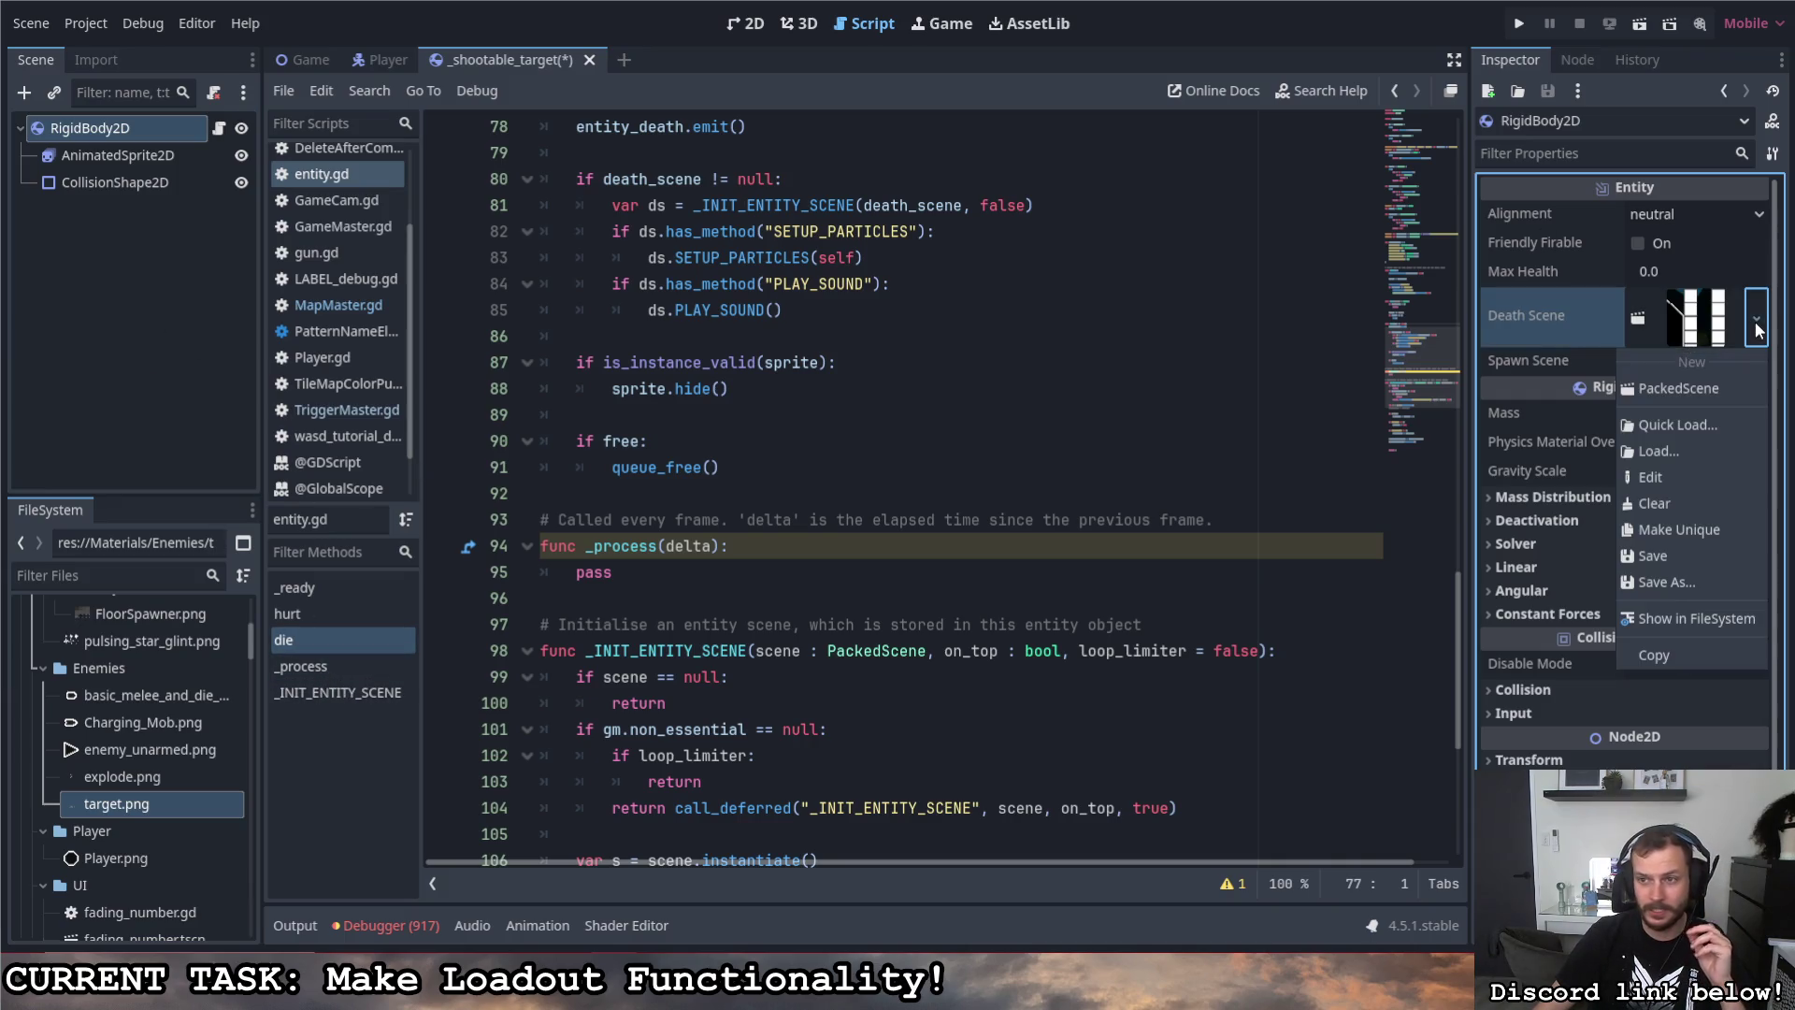
pyautogui.click(1674, 517)
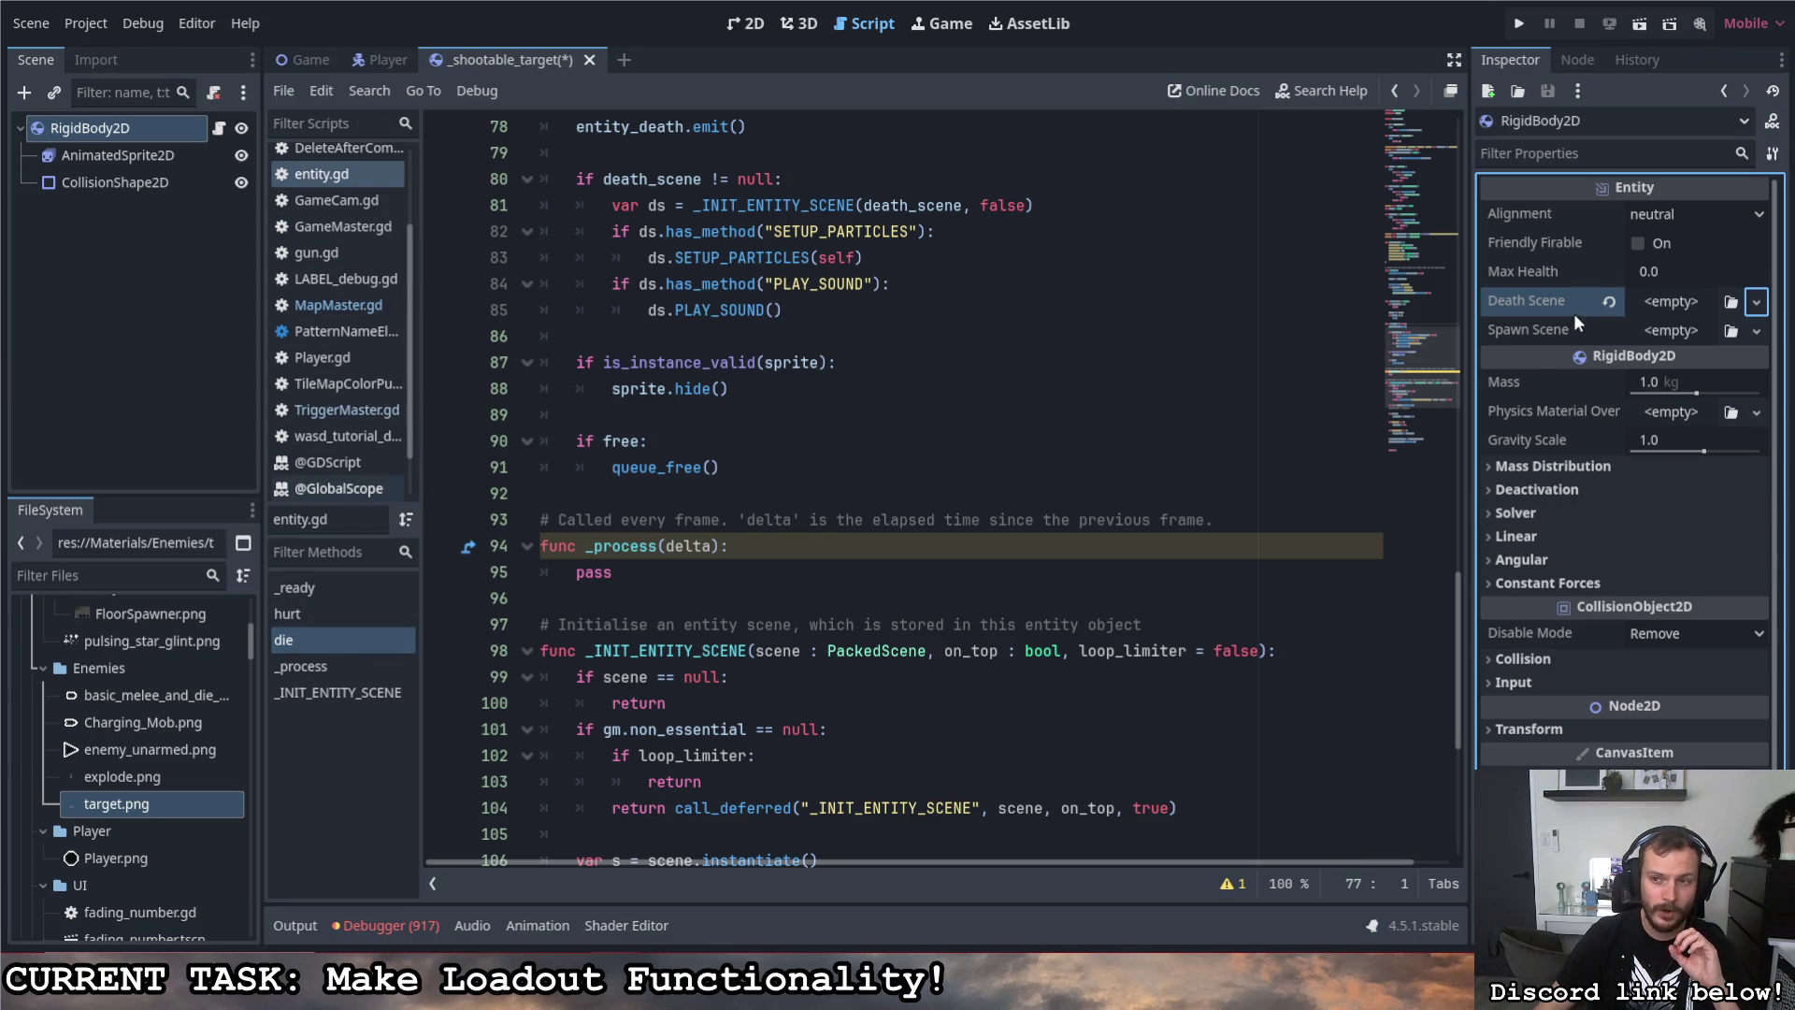
pyautogui.click(154, 128)
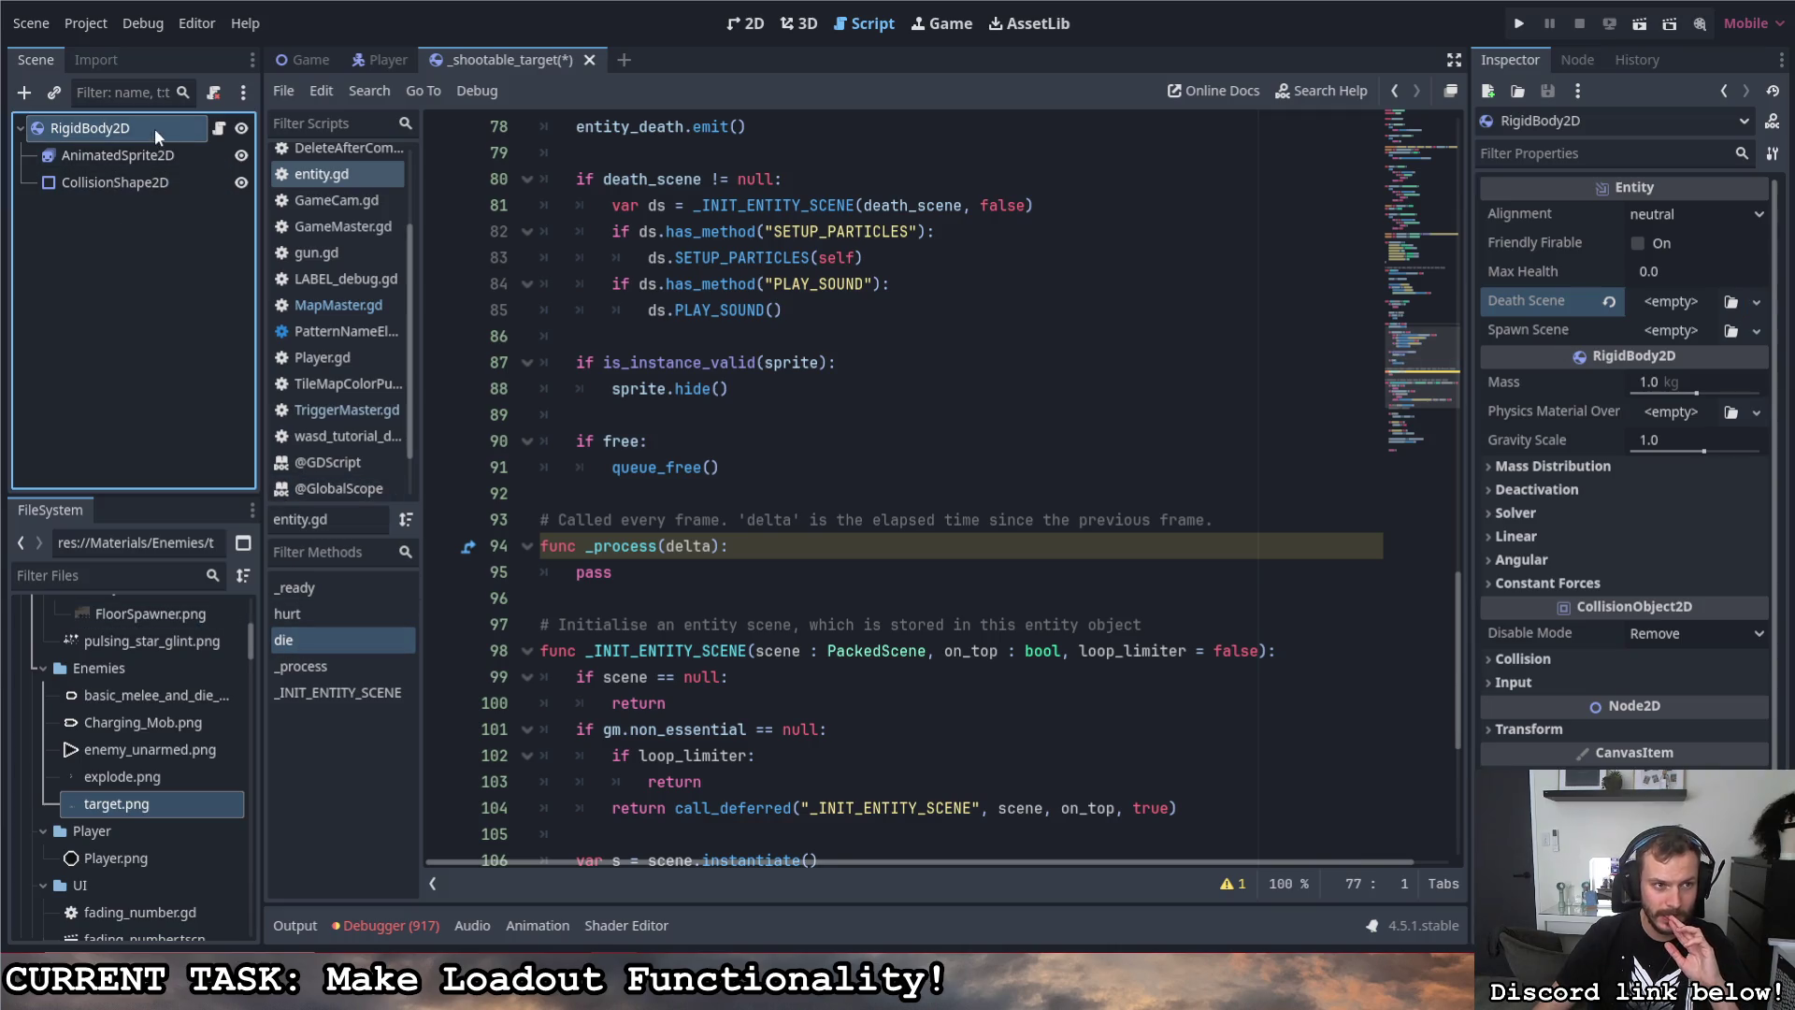
# Step: Select the AnimatedSprite2D to inspect its frames
pyautogui.click(103, 157)
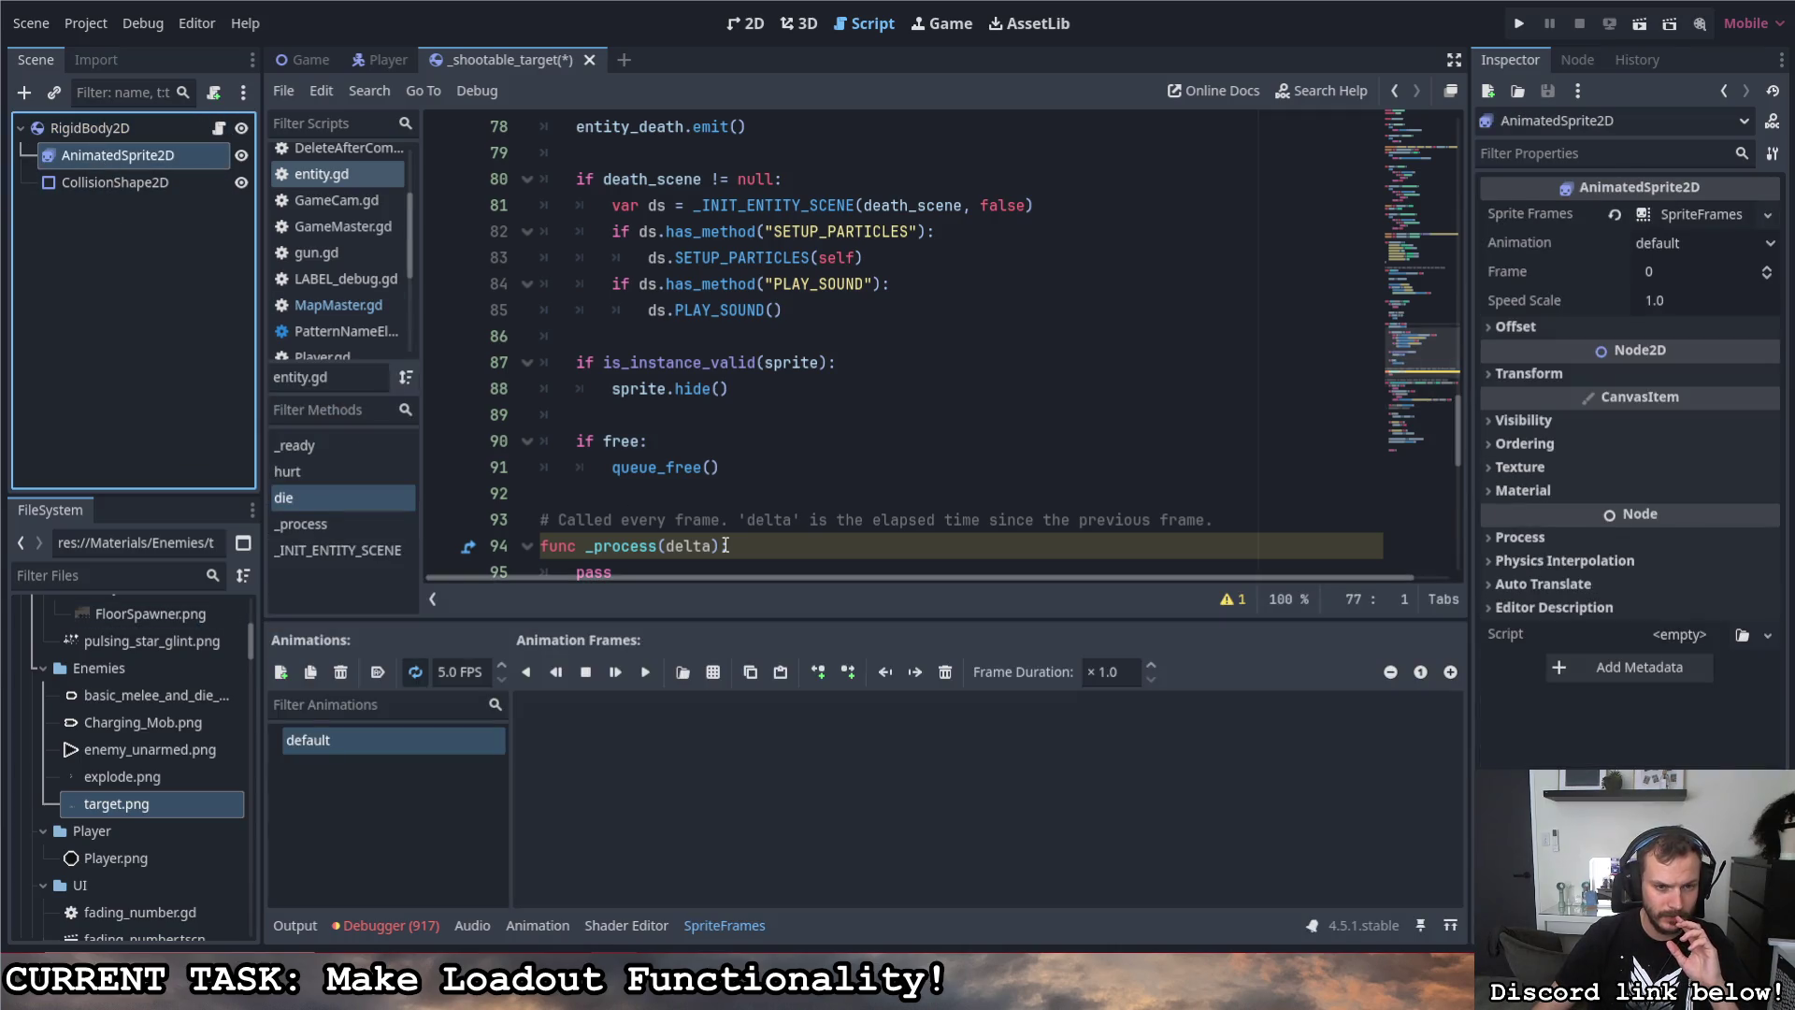
pyautogui.scroll(4, 726, 546)
pyautogui.scroll(12, 728, 543)
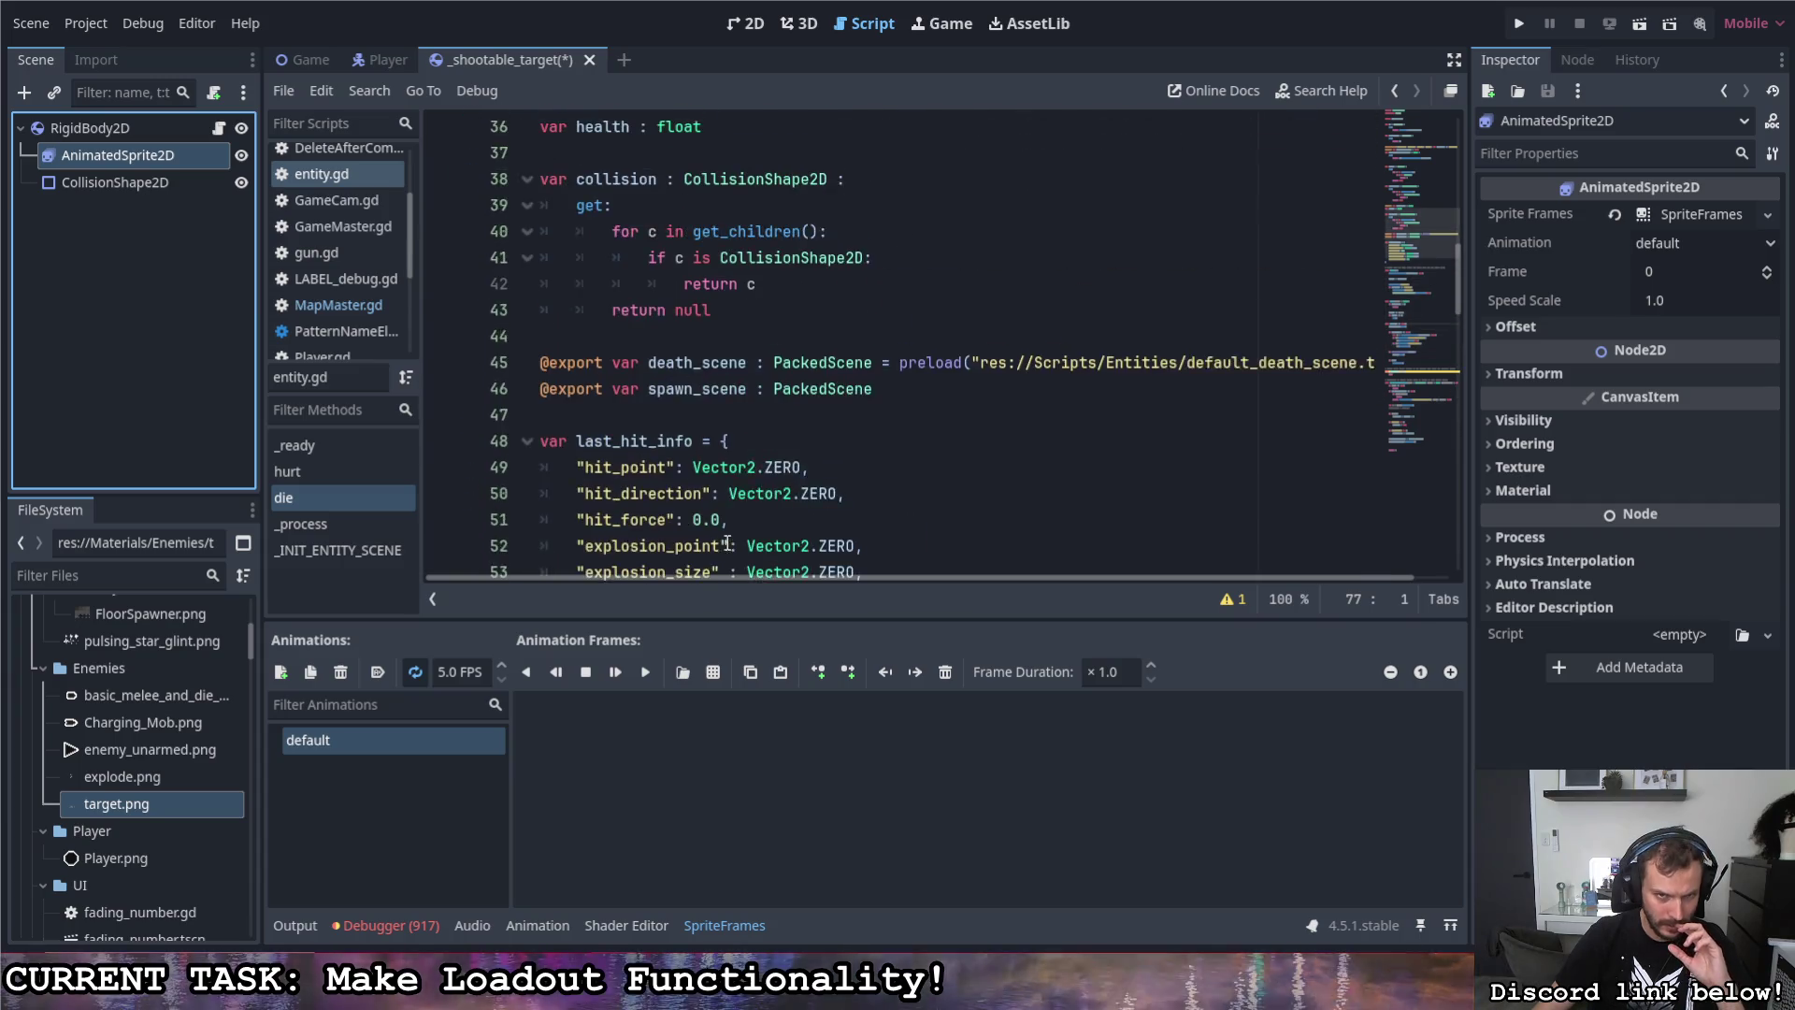
# Step: Start a new script extending Entity for the RigidBody2D, browsing up to the project root
pyautogui.rightClick(138, 133)
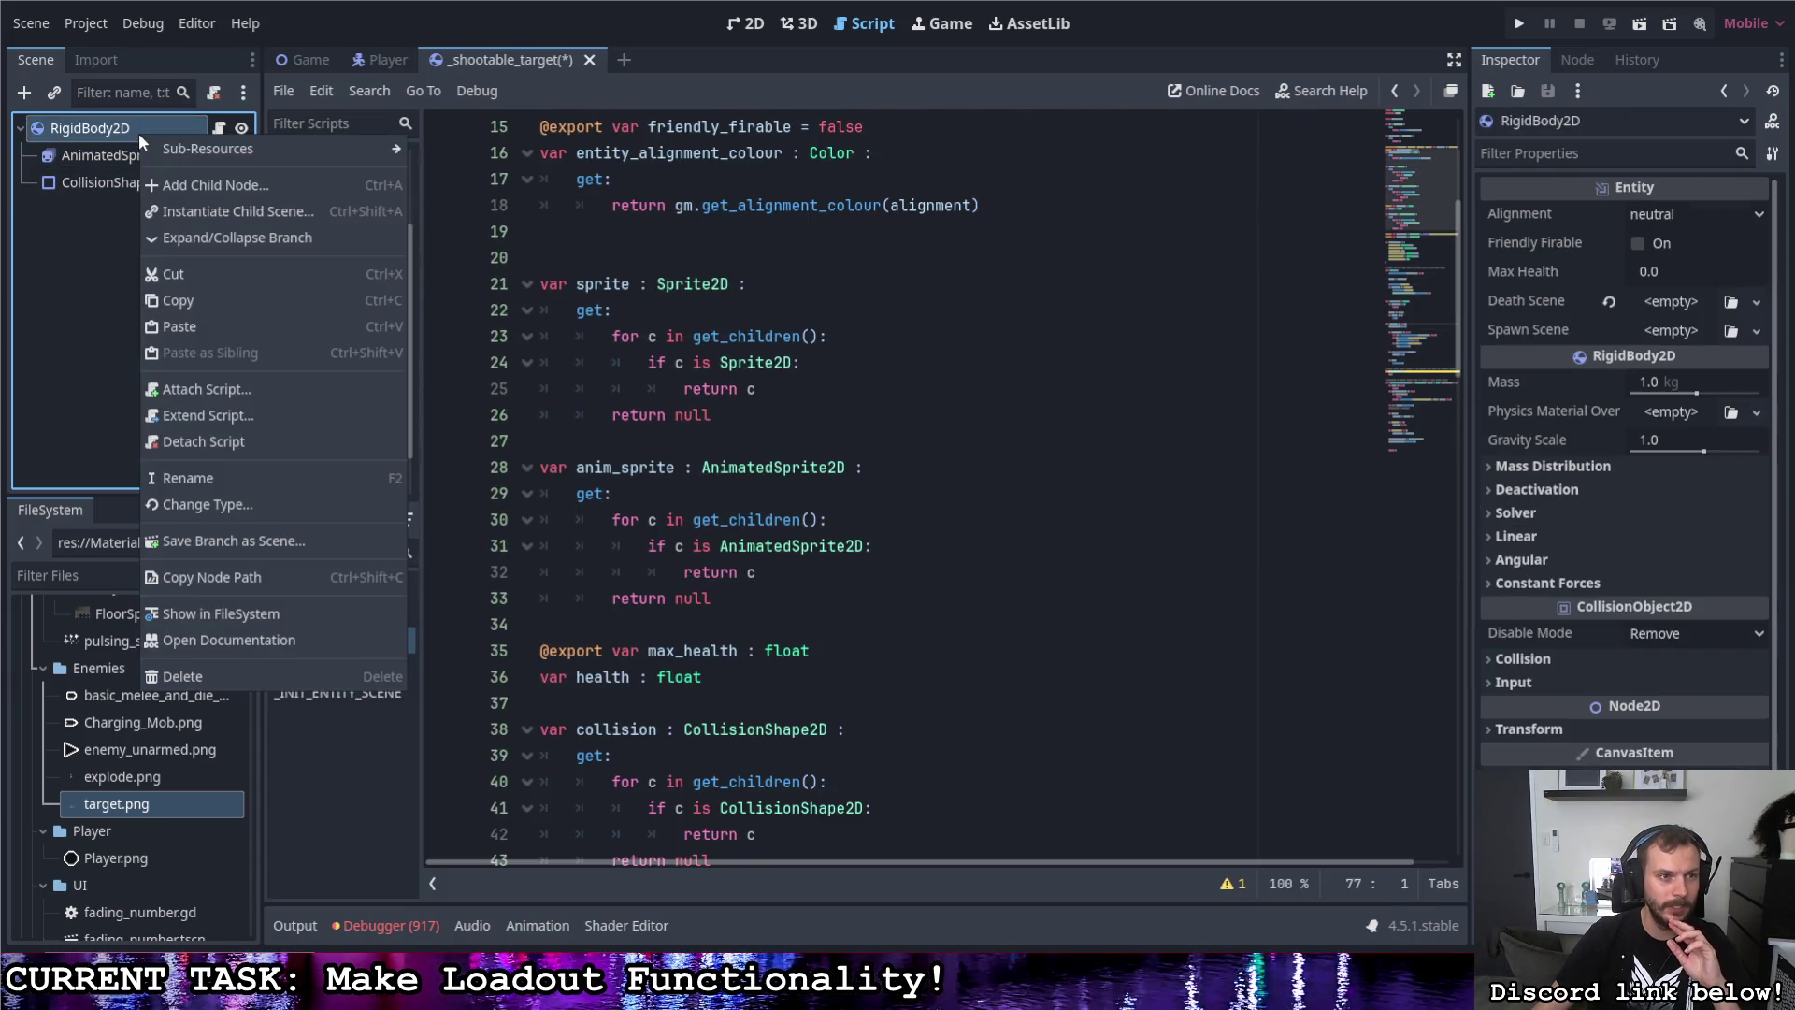
pyautogui.click(215, 417)
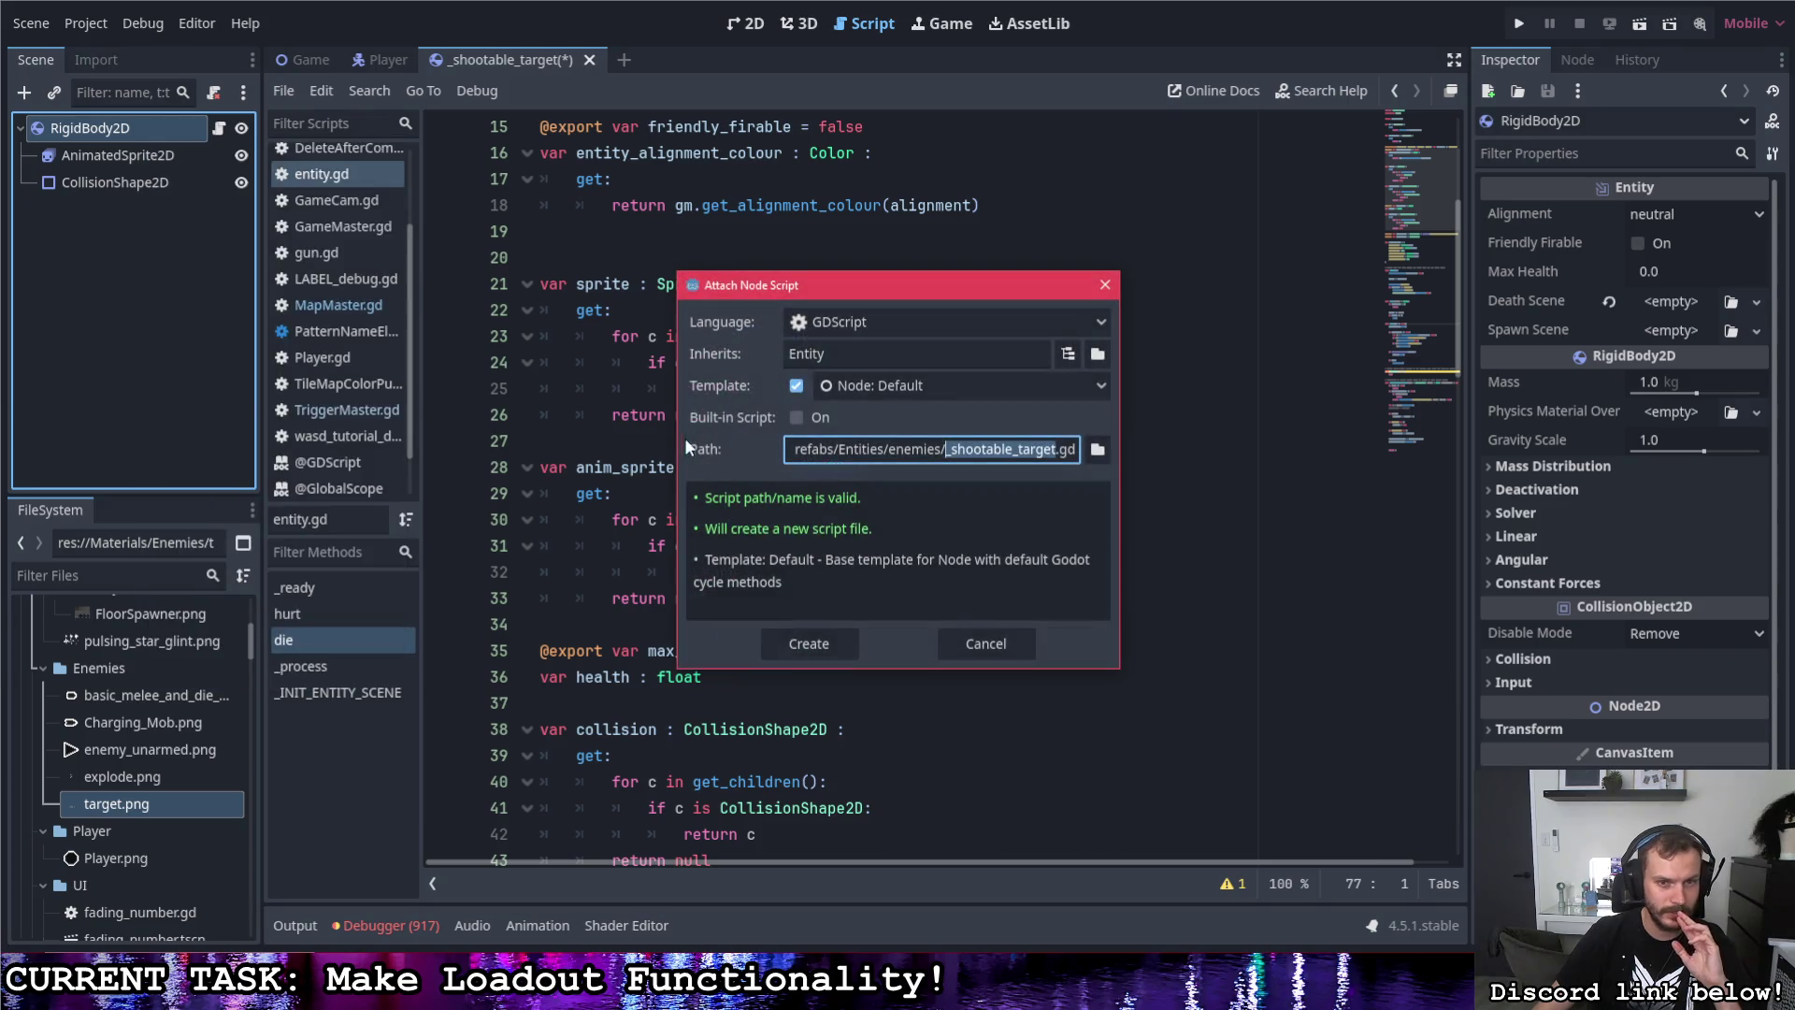
pyautogui.click(1098, 449)
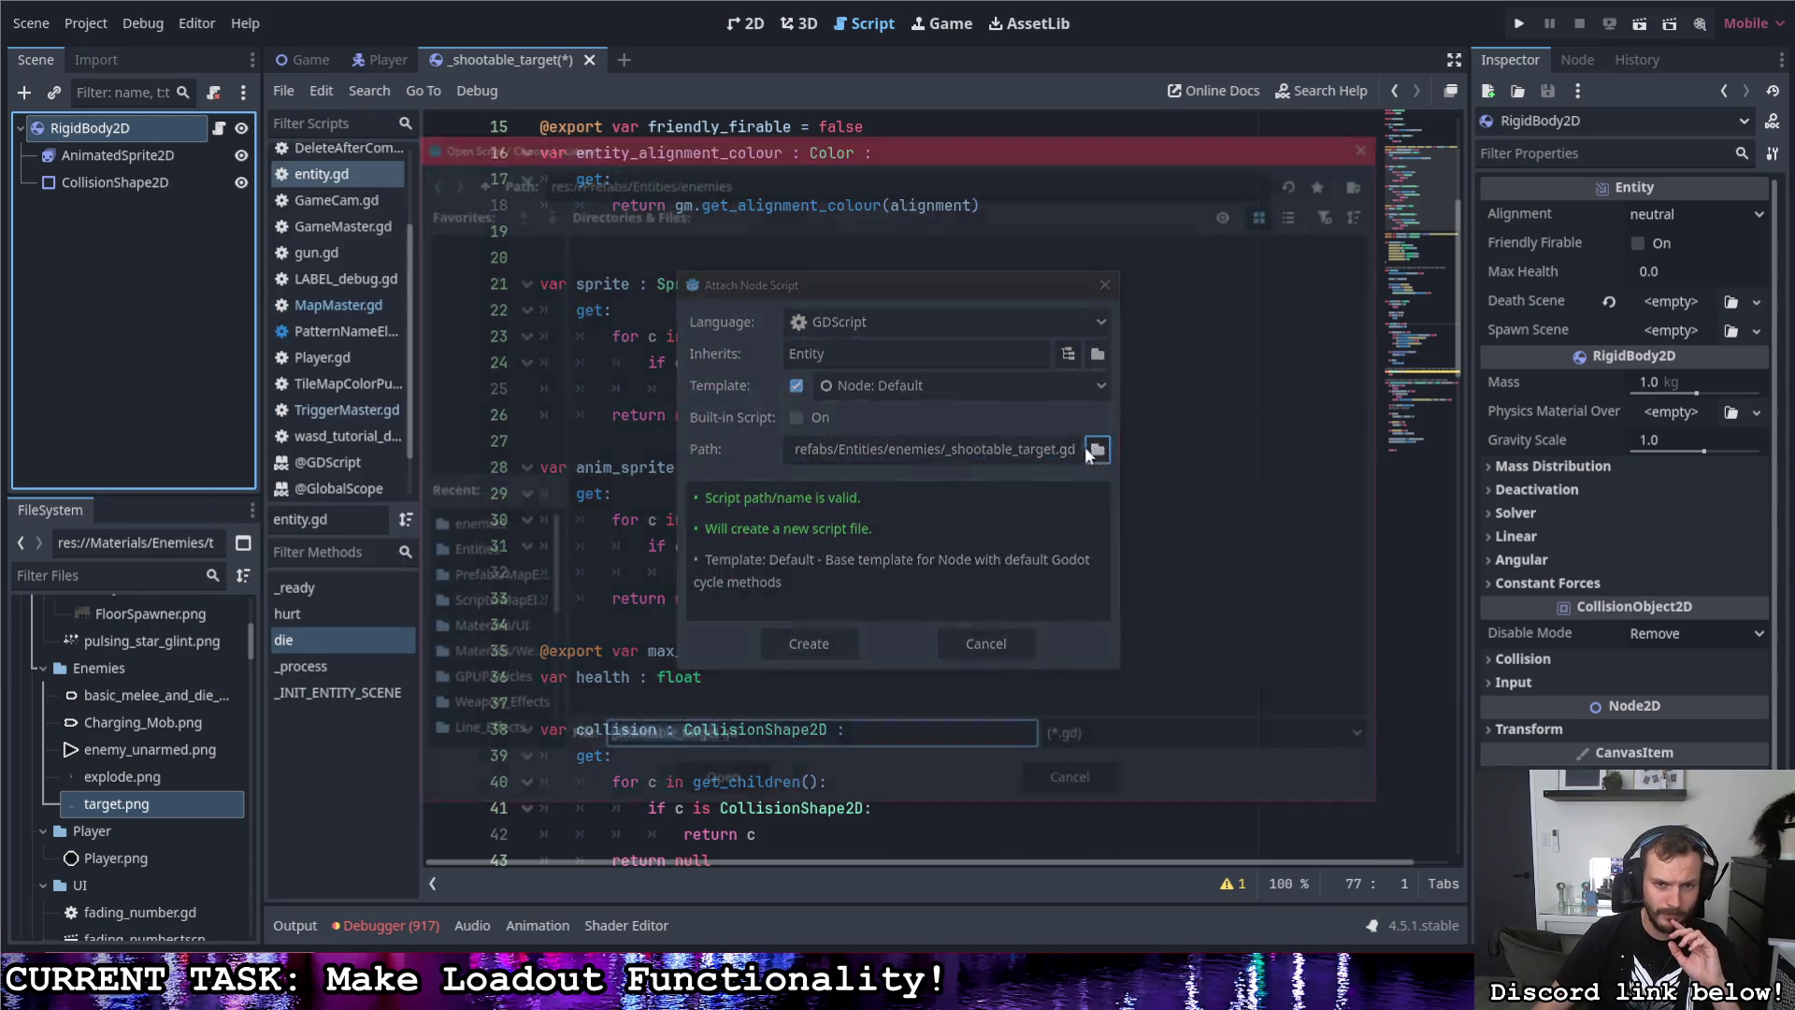
pyautogui.click(473, 179)
pyautogui.click(474, 179)
pyautogui.click(473, 179)
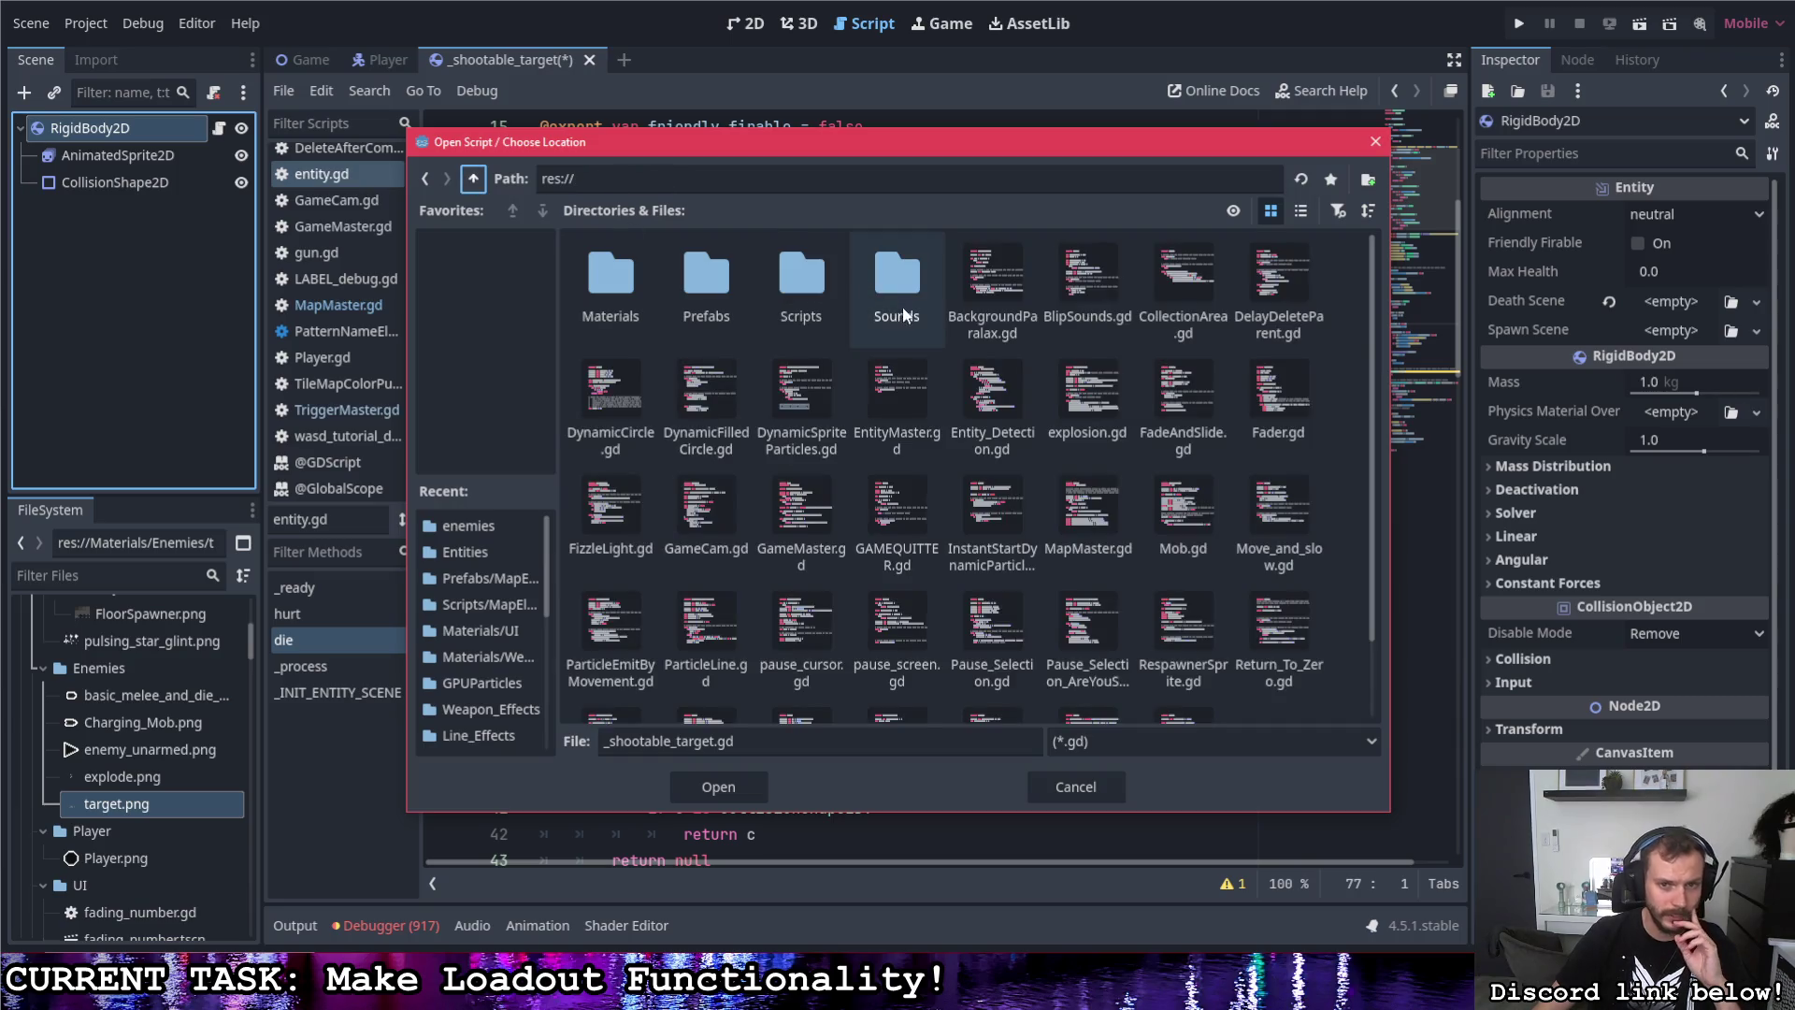
# Step: Create _shootable_target.gd in res://Scripts/Entities/mob
pyautogui.doubleClick(804, 272)
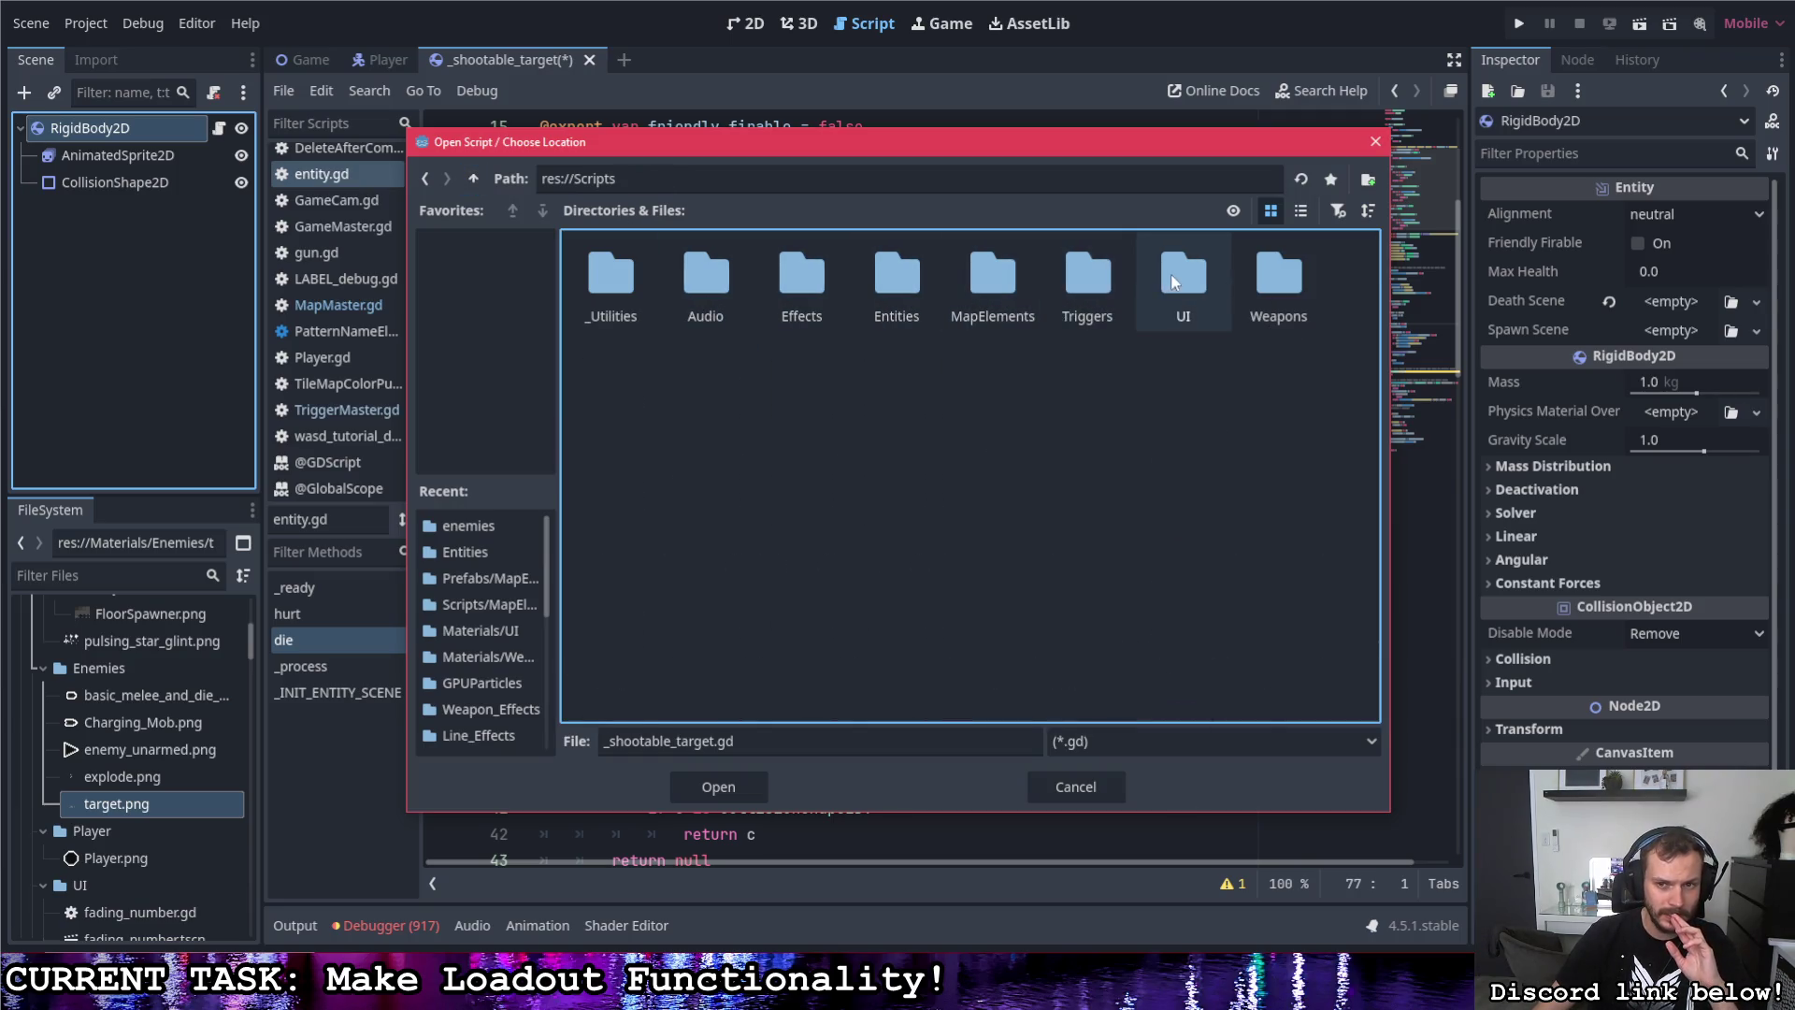
pyautogui.doubleClick(895, 286)
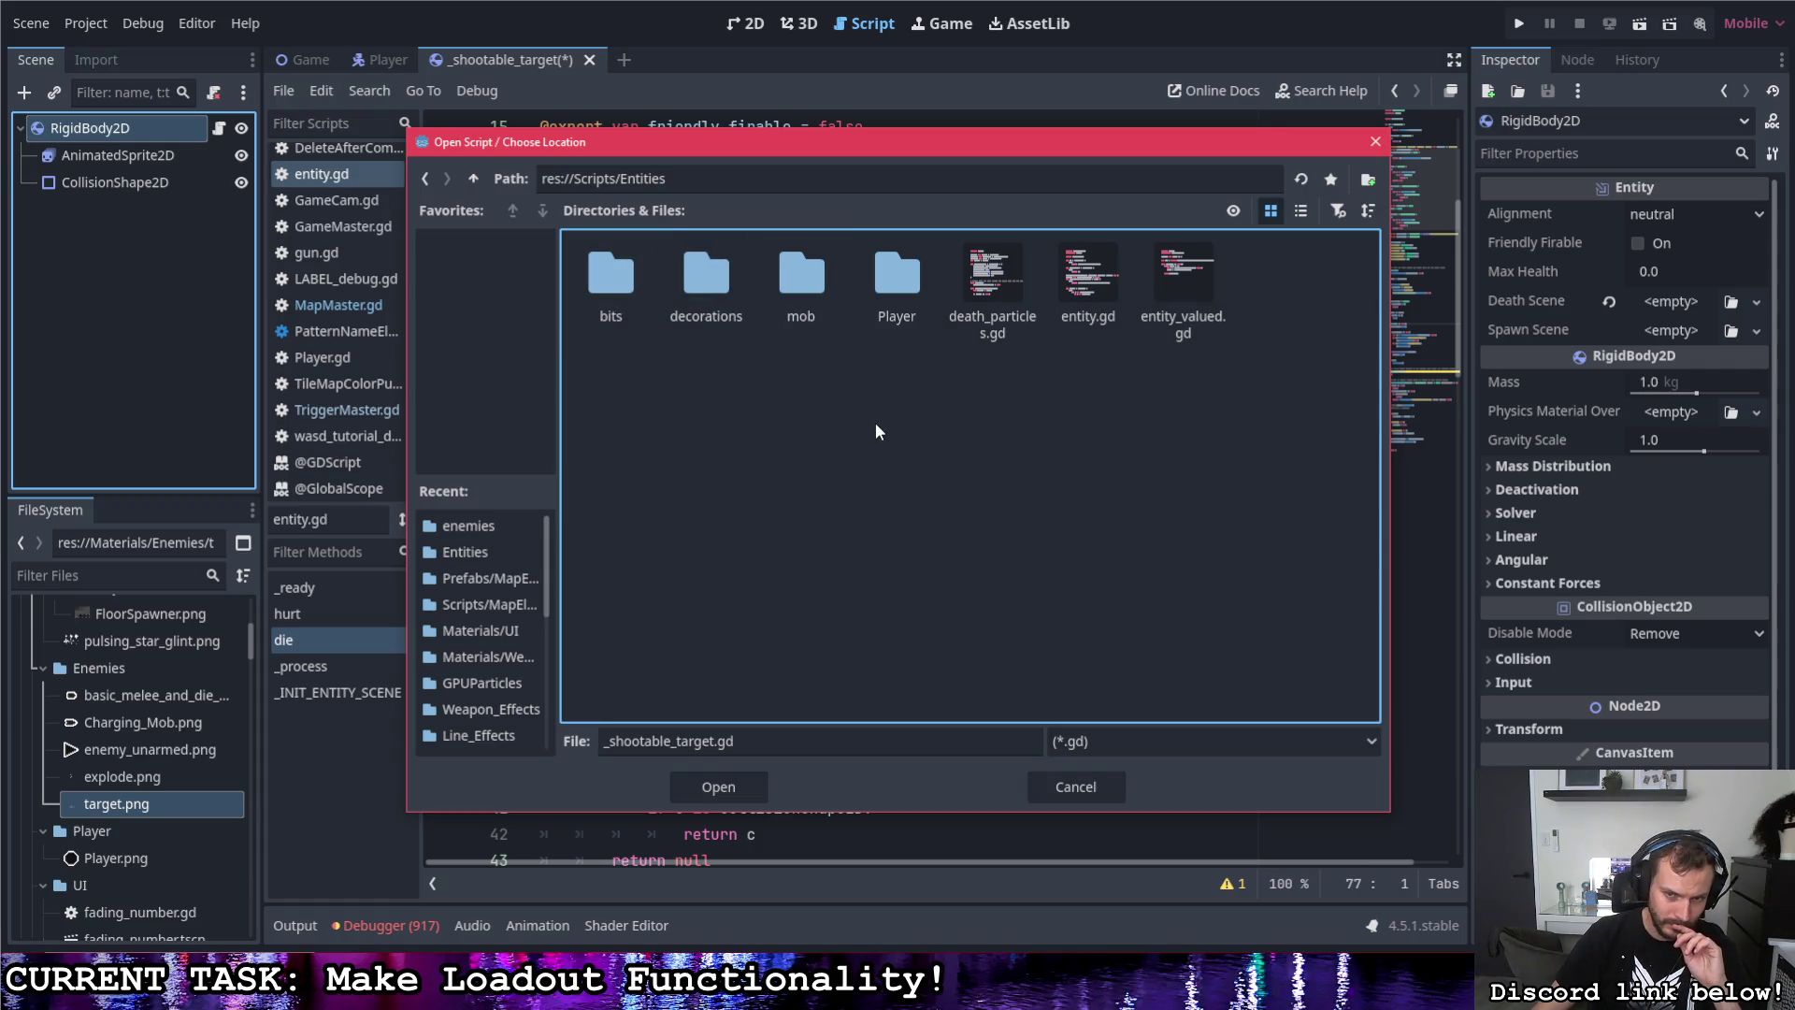
pyautogui.doubleClick(805, 300)
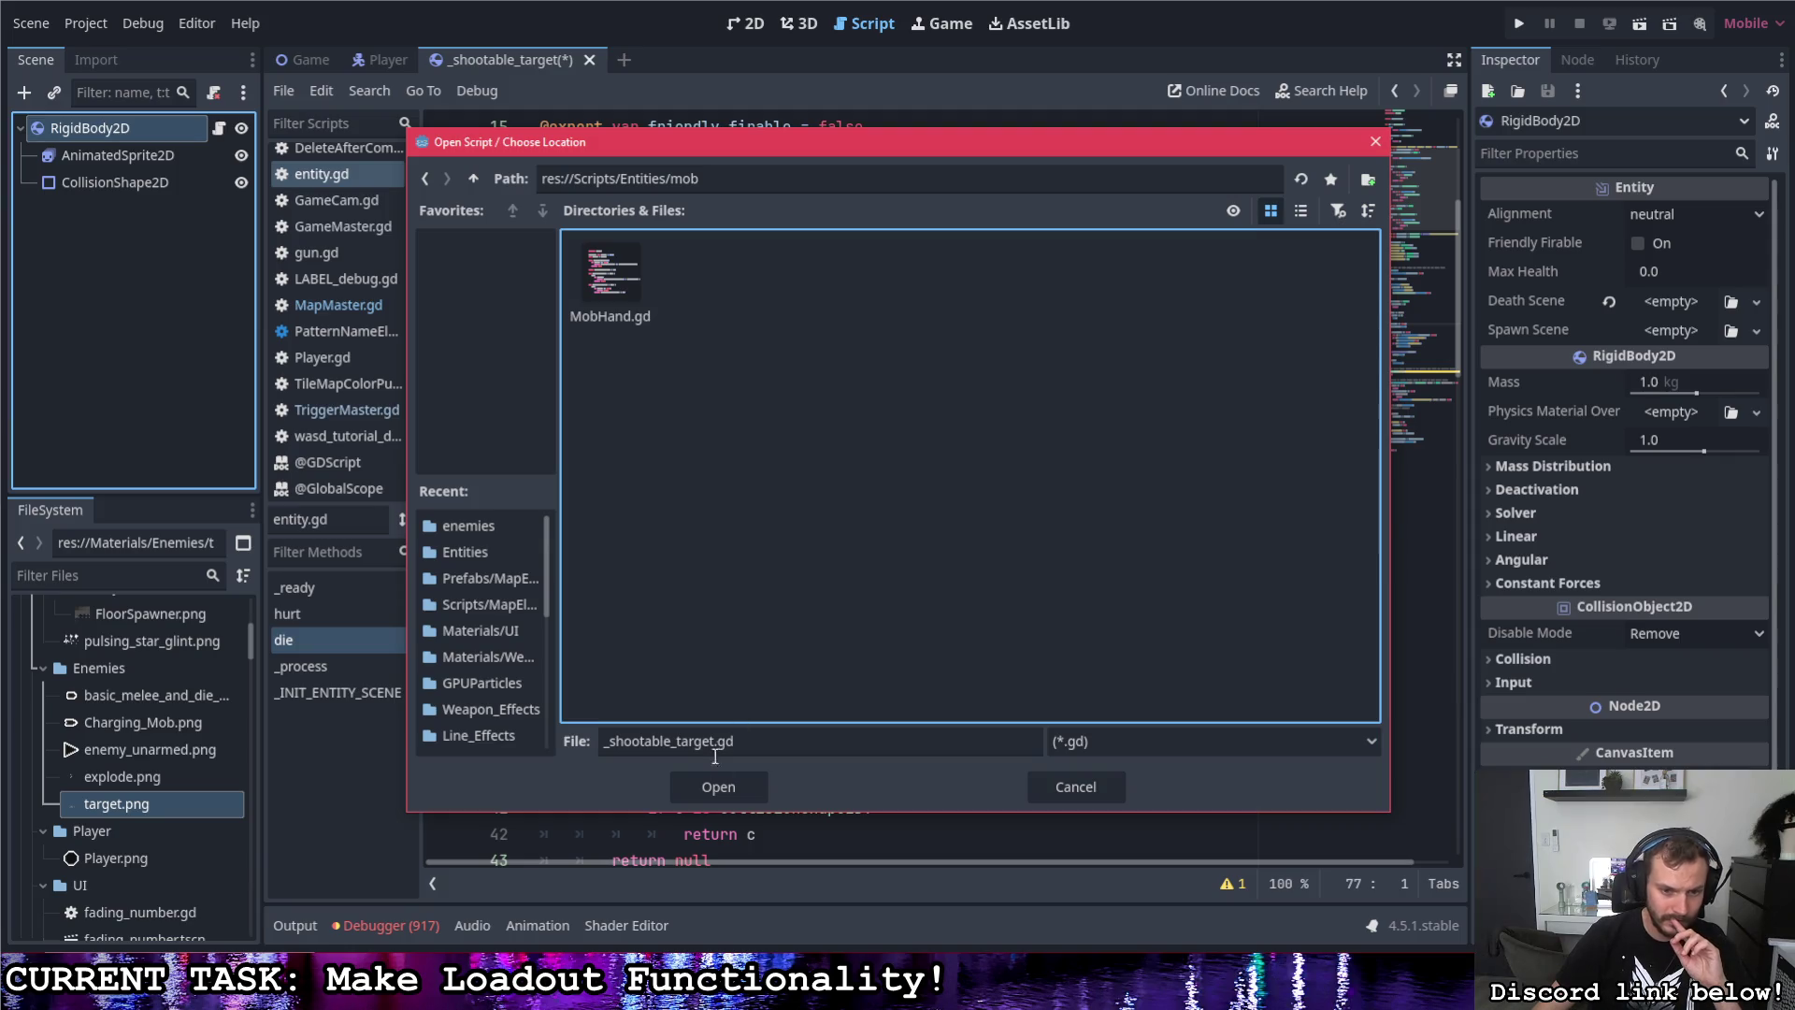
pyautogui.click(473, 179)
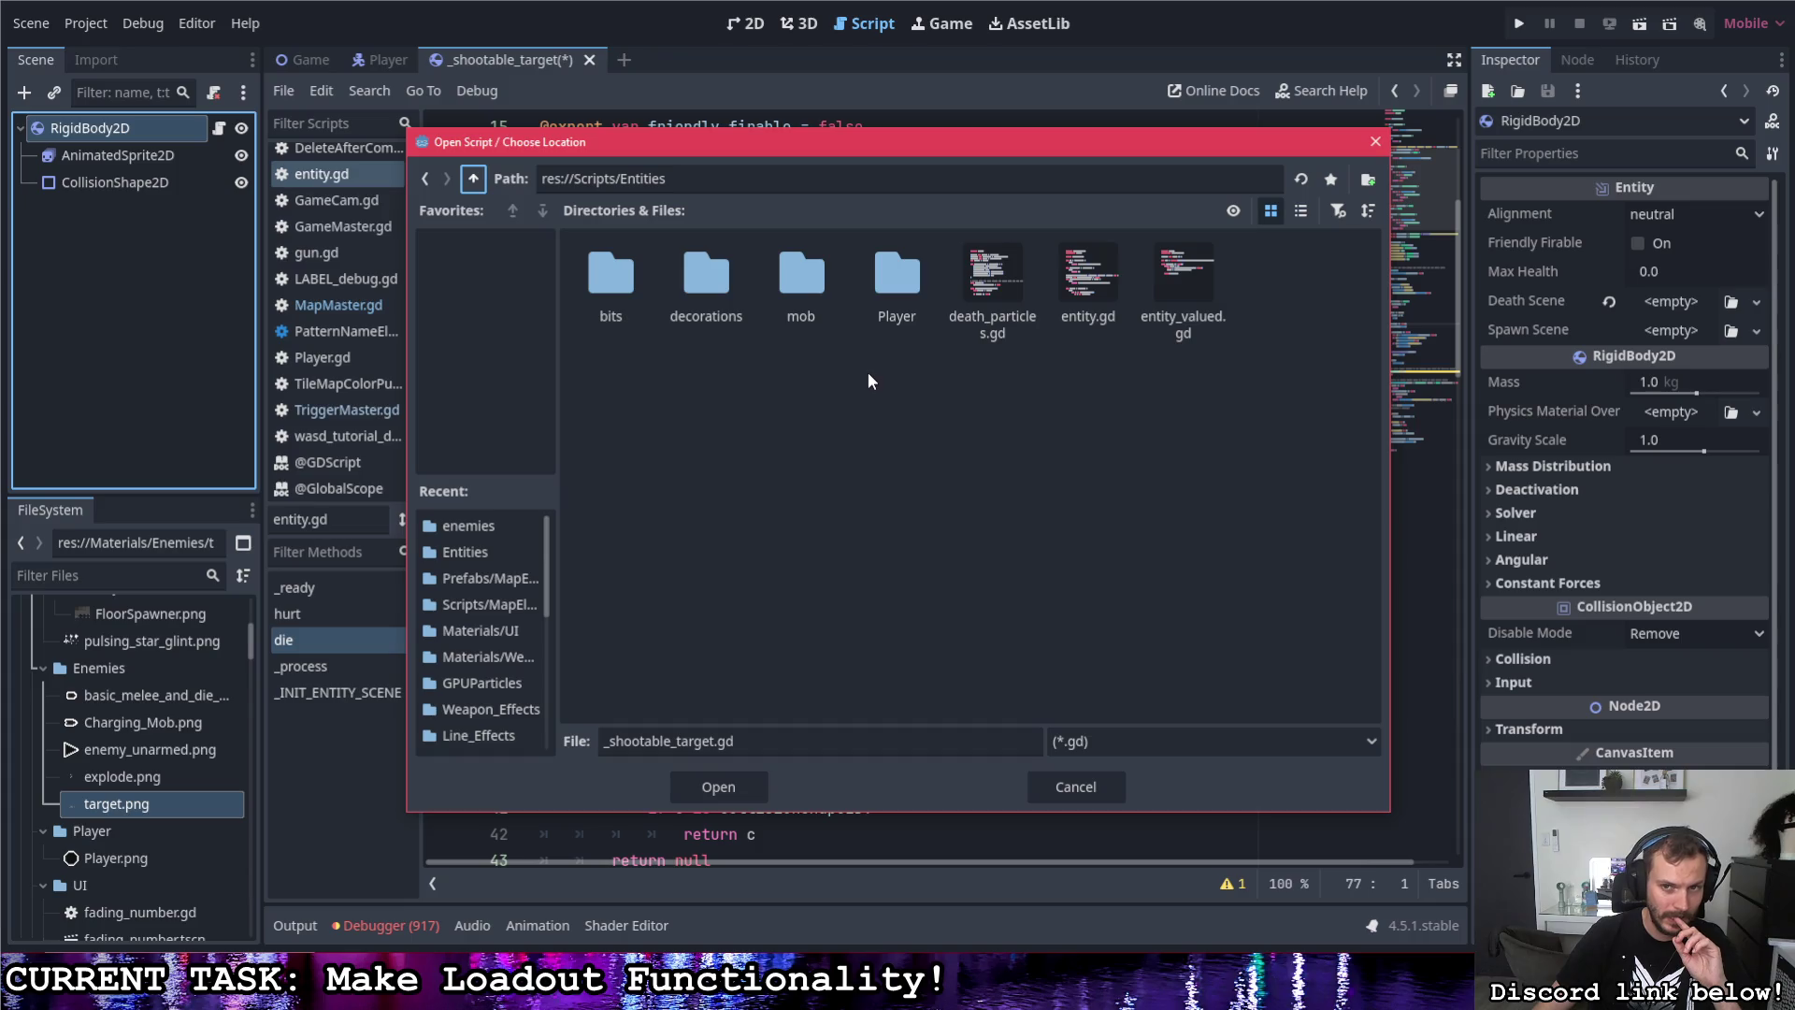
pyautogui.doubleClick(805, 272)
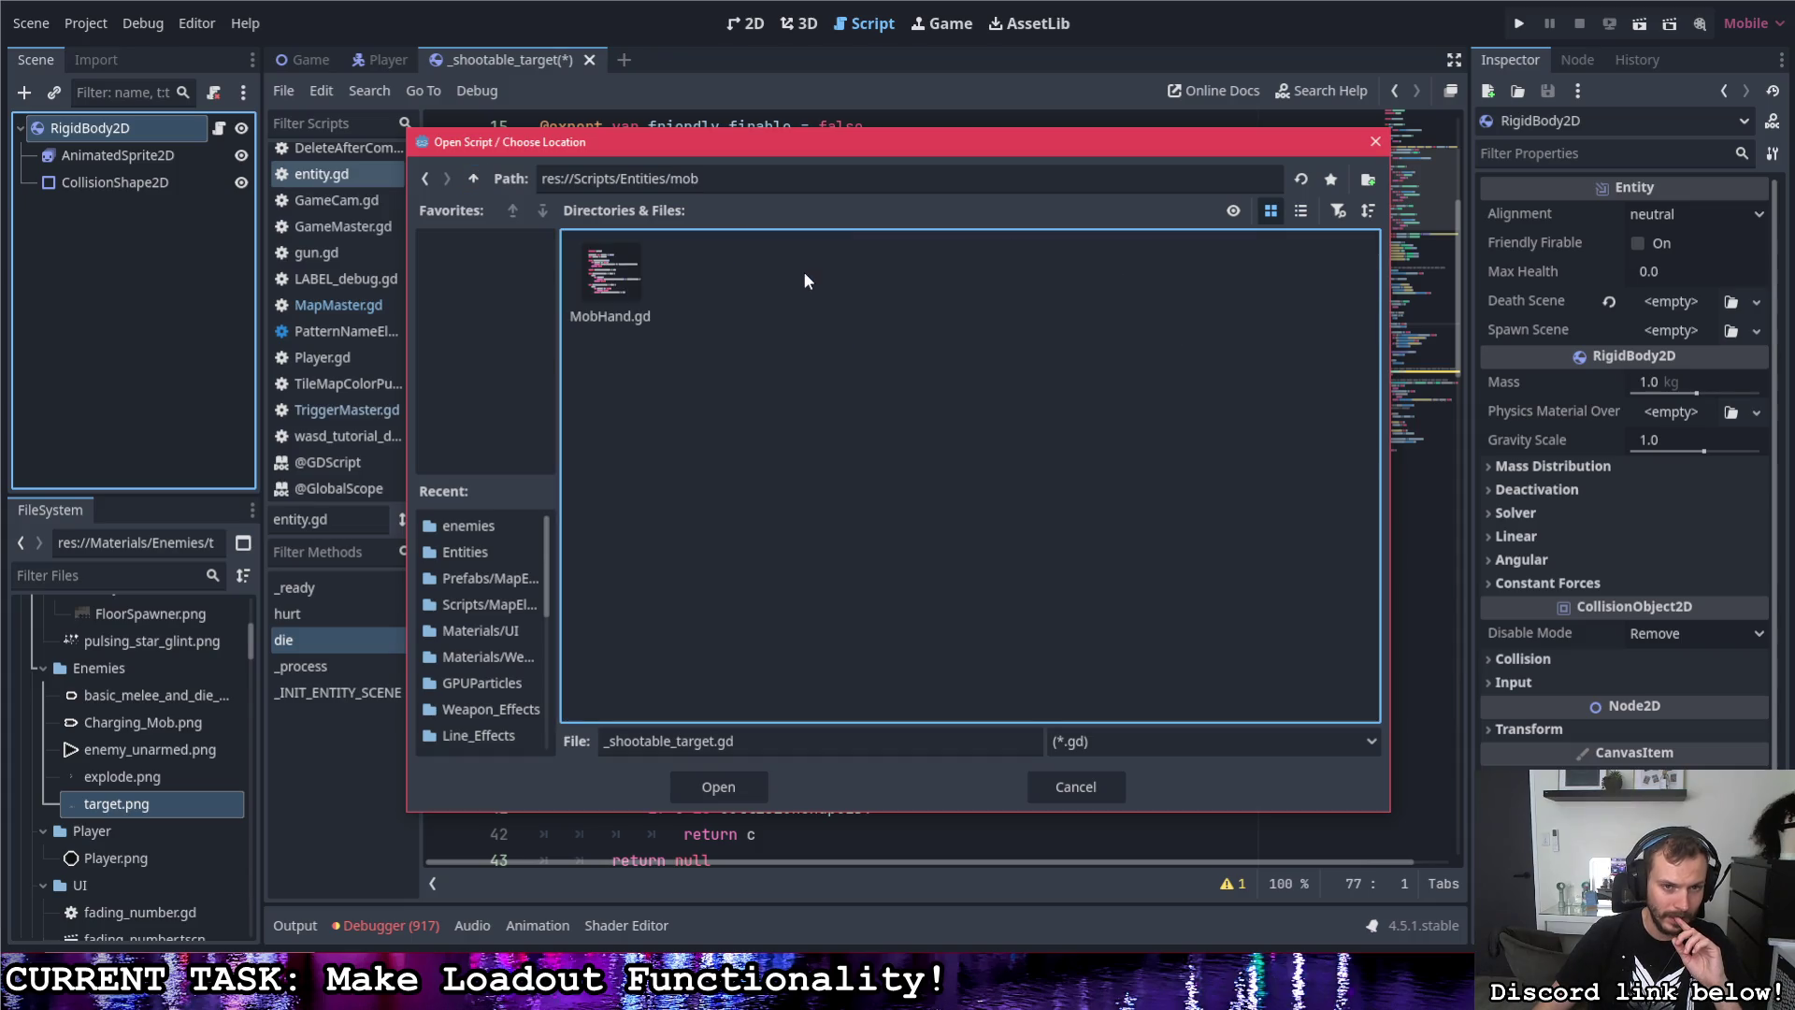
pyautogui.click(714, 783)
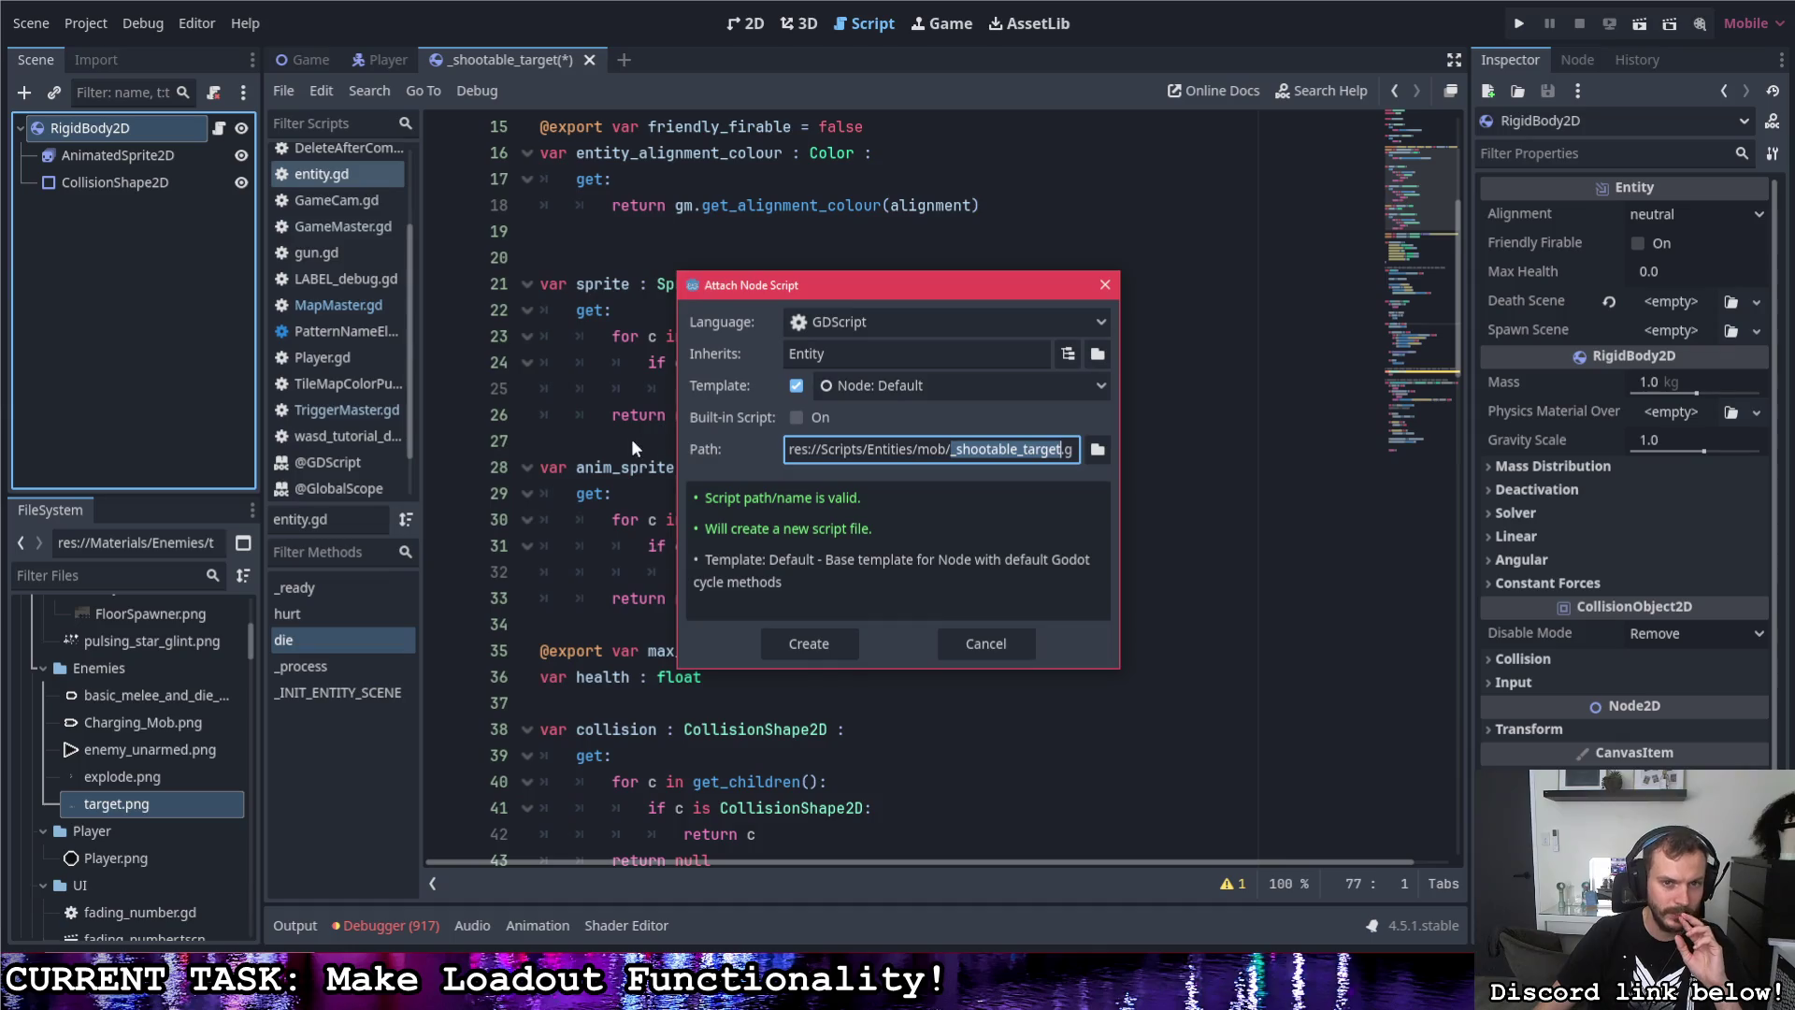
pyautogui.click(819, 646)
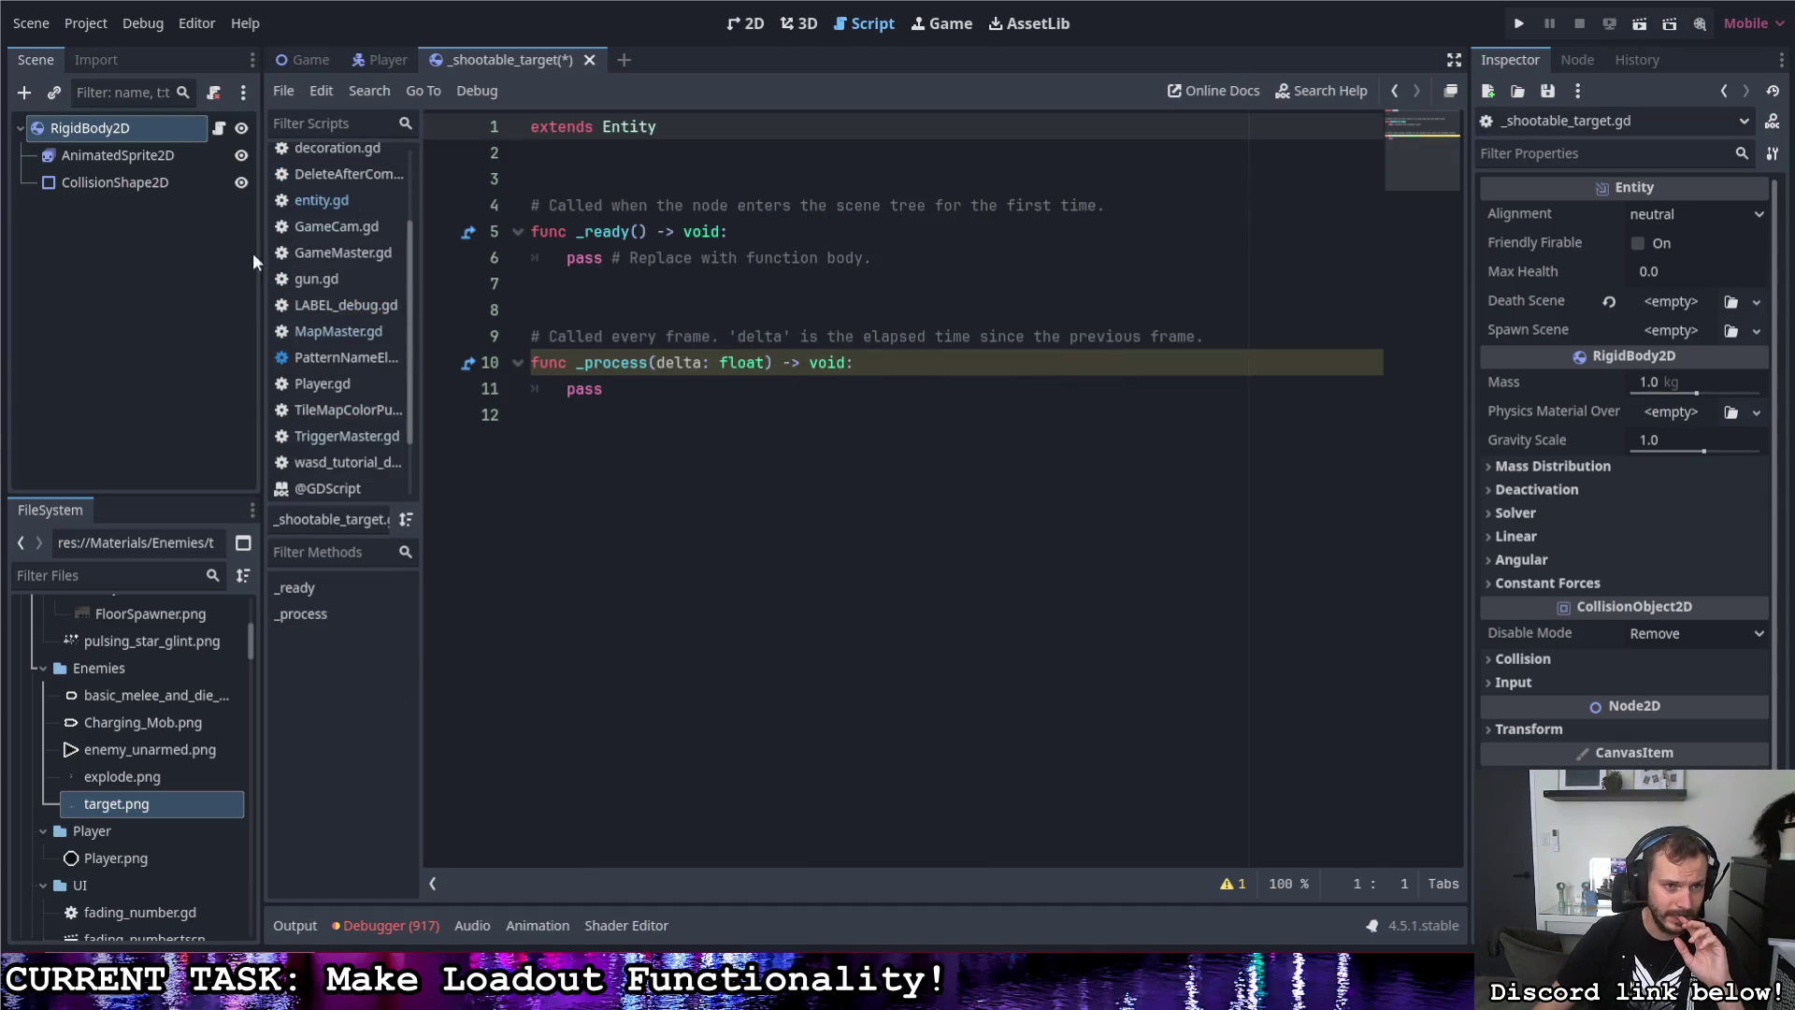
# Step: Add a blank line below extends Entity and bring up the entity.gd script options
pyautogui.click(662, 153)
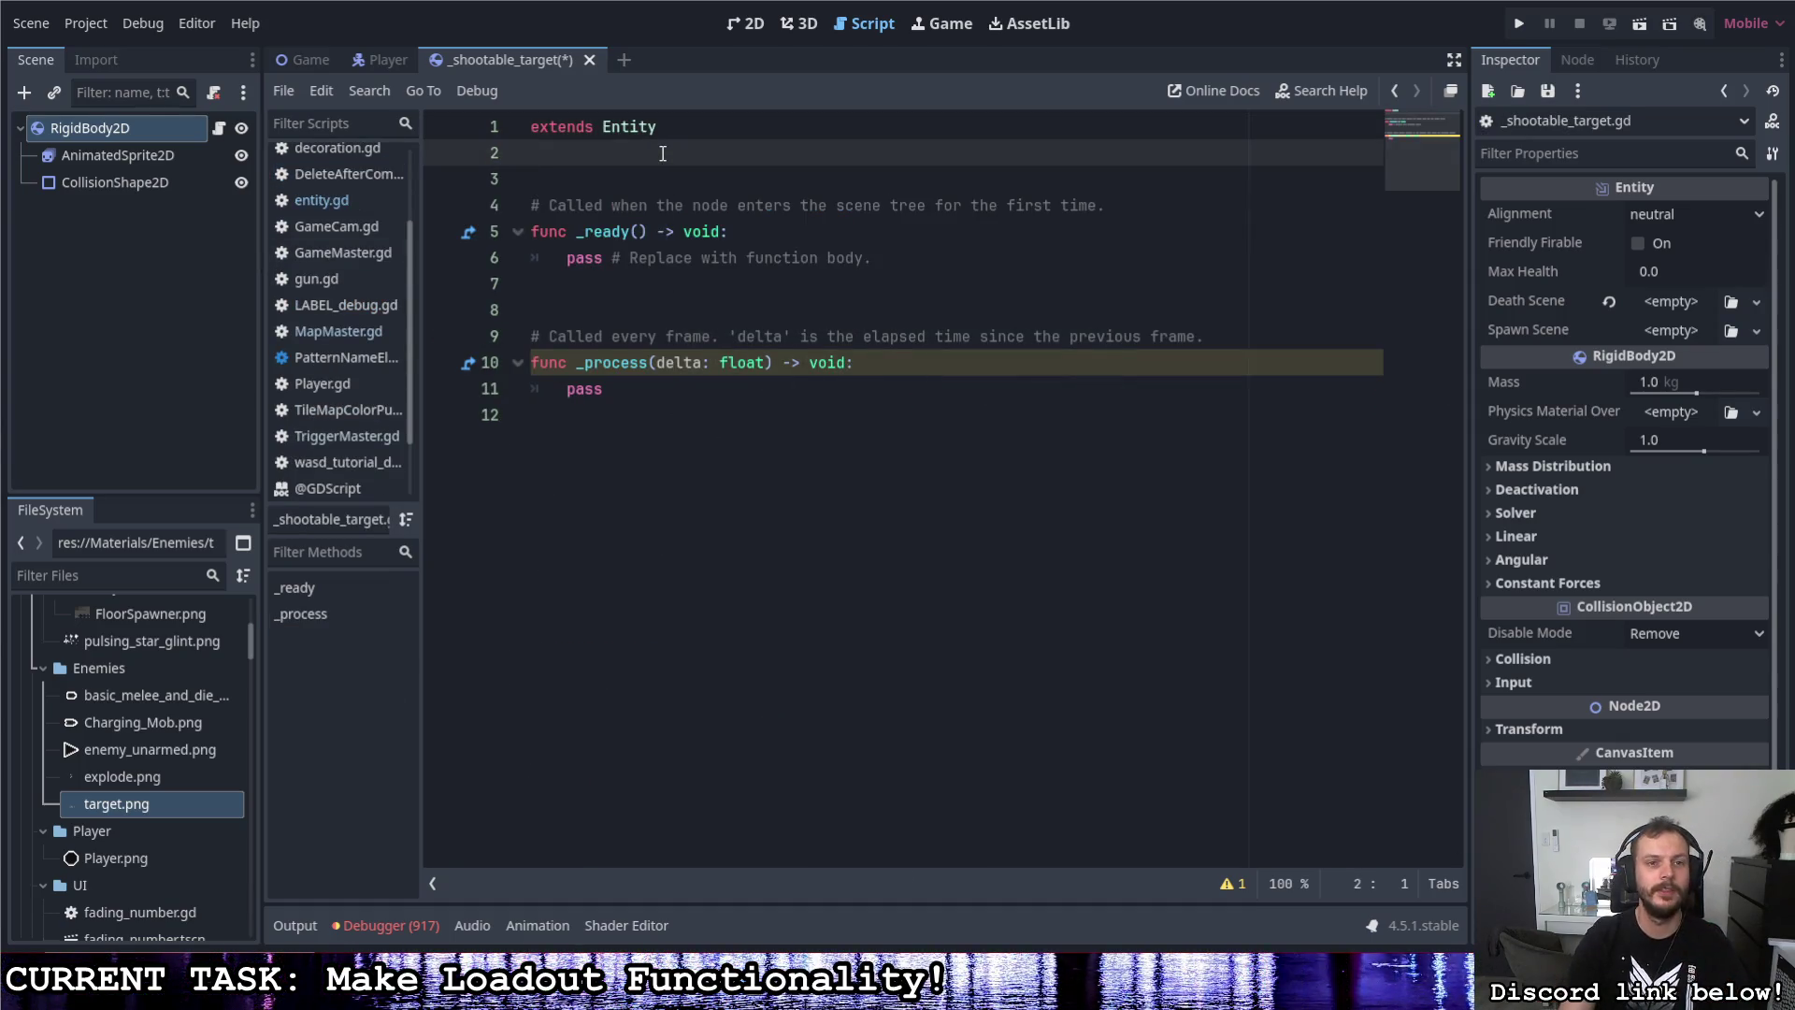
pyautogui.press('Return')
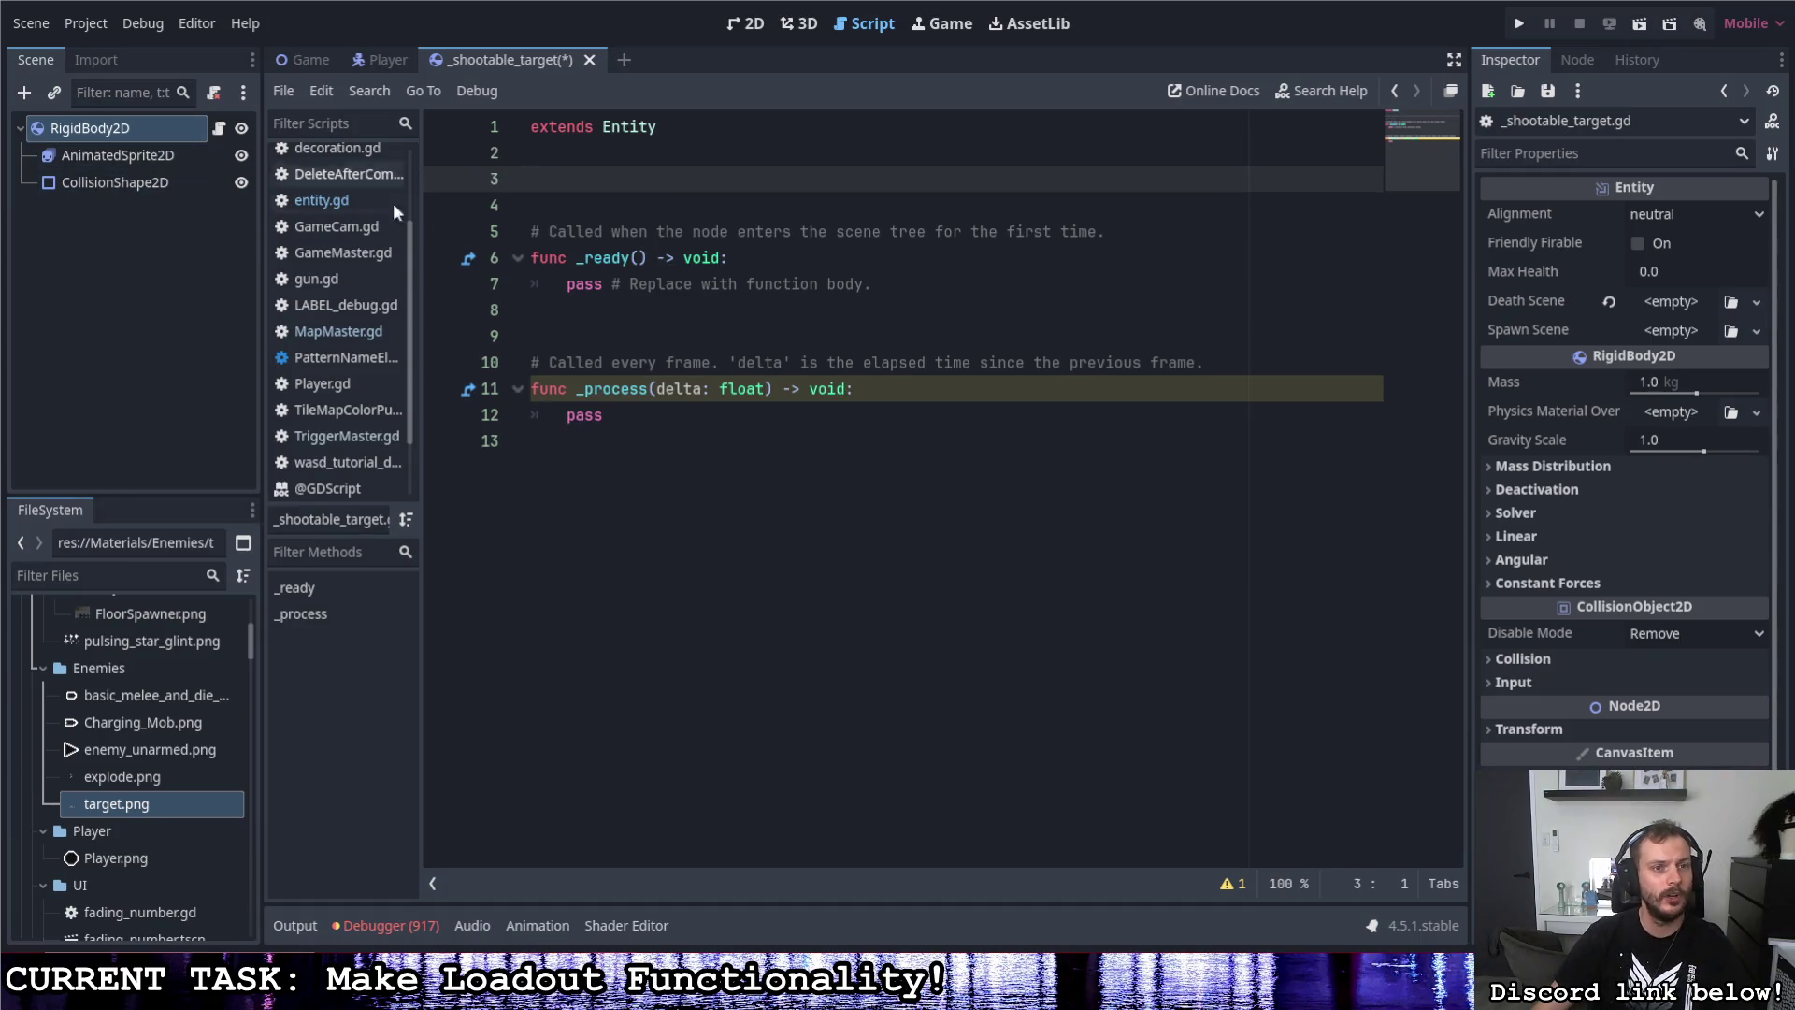
pyautogui.scroll(3, 378, 305)
pyautogui.rightClick(340, 318)
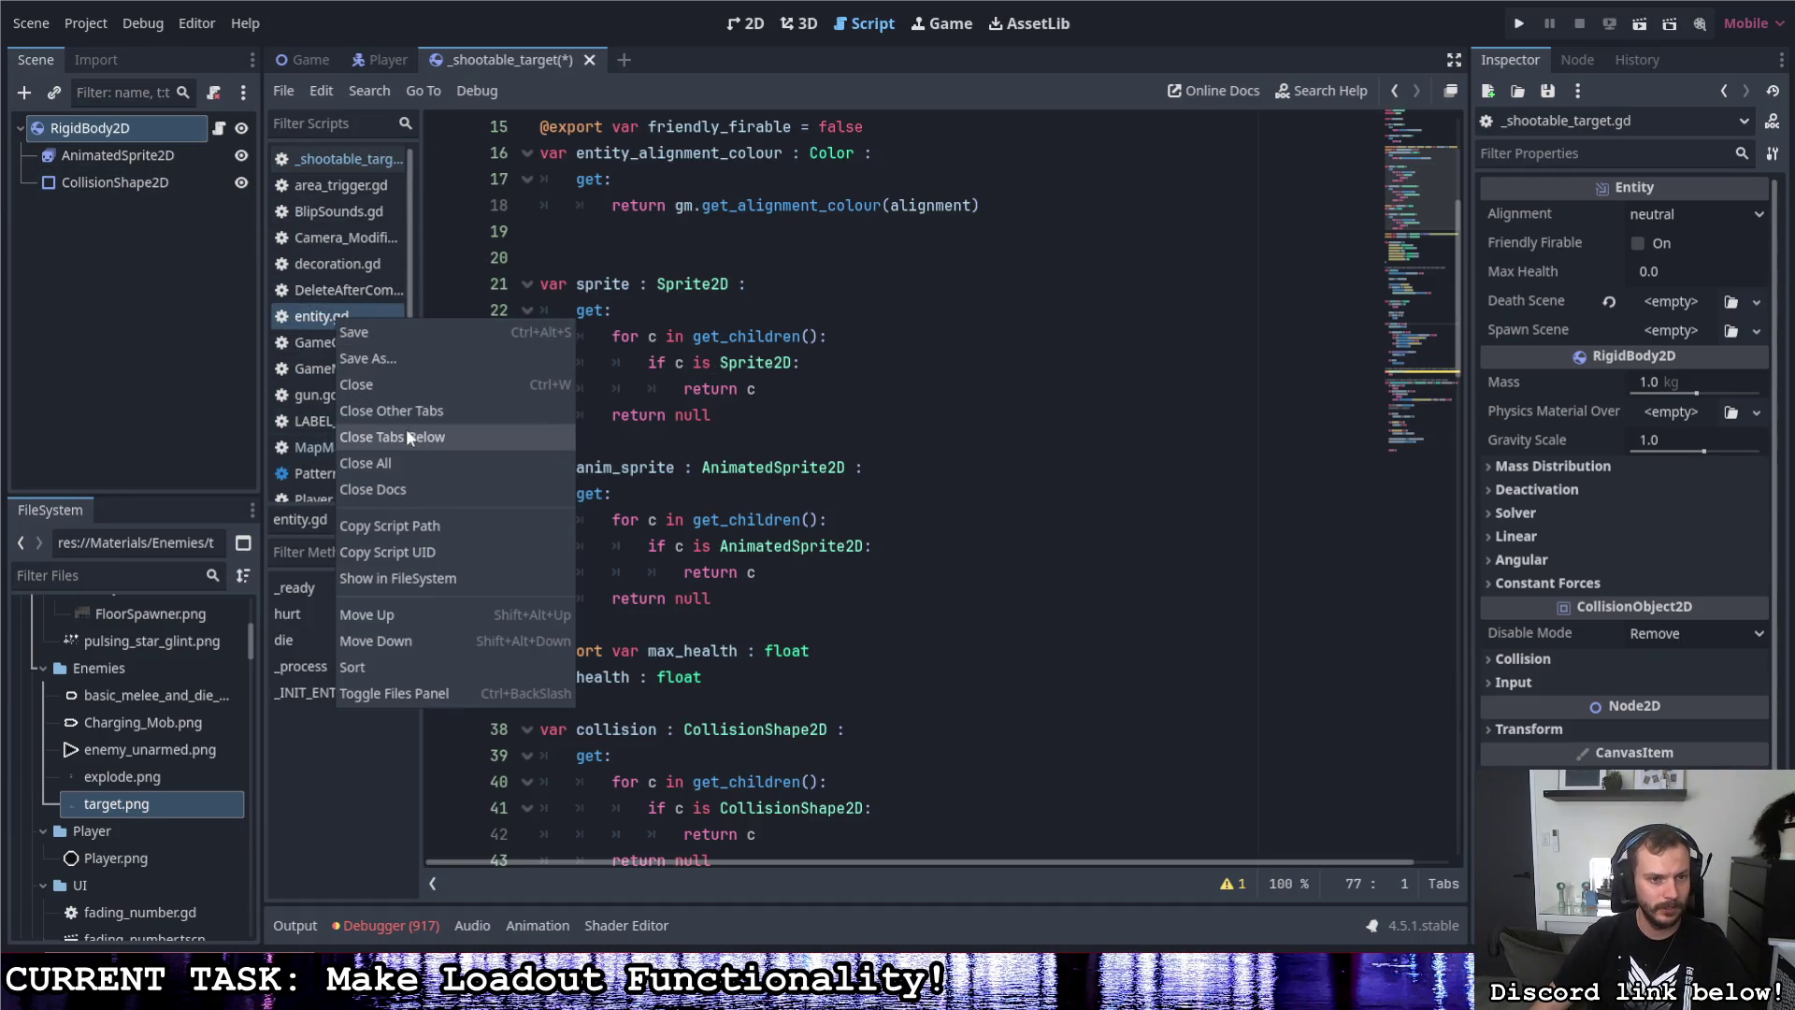
# Step: Close the other script tabs, saving the target script, and show entity.gd's code
pyautogui.click(257, 251)
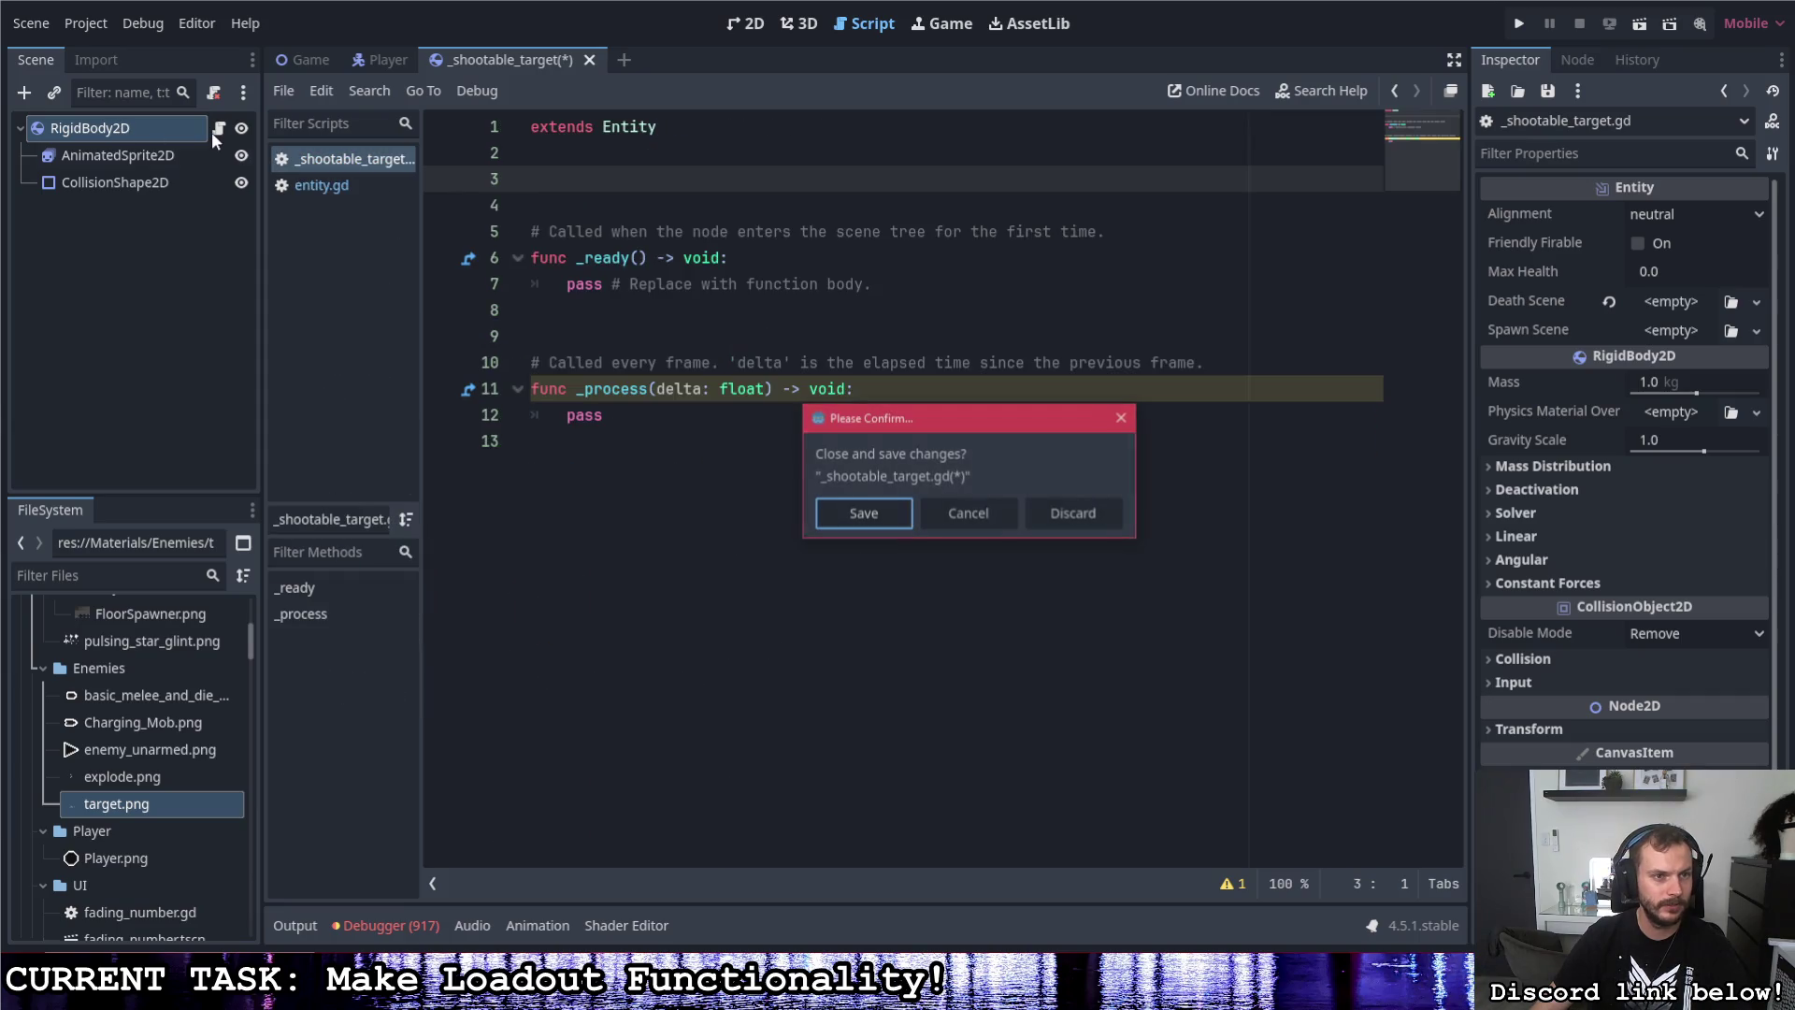
pyautogui.click(879, 514)
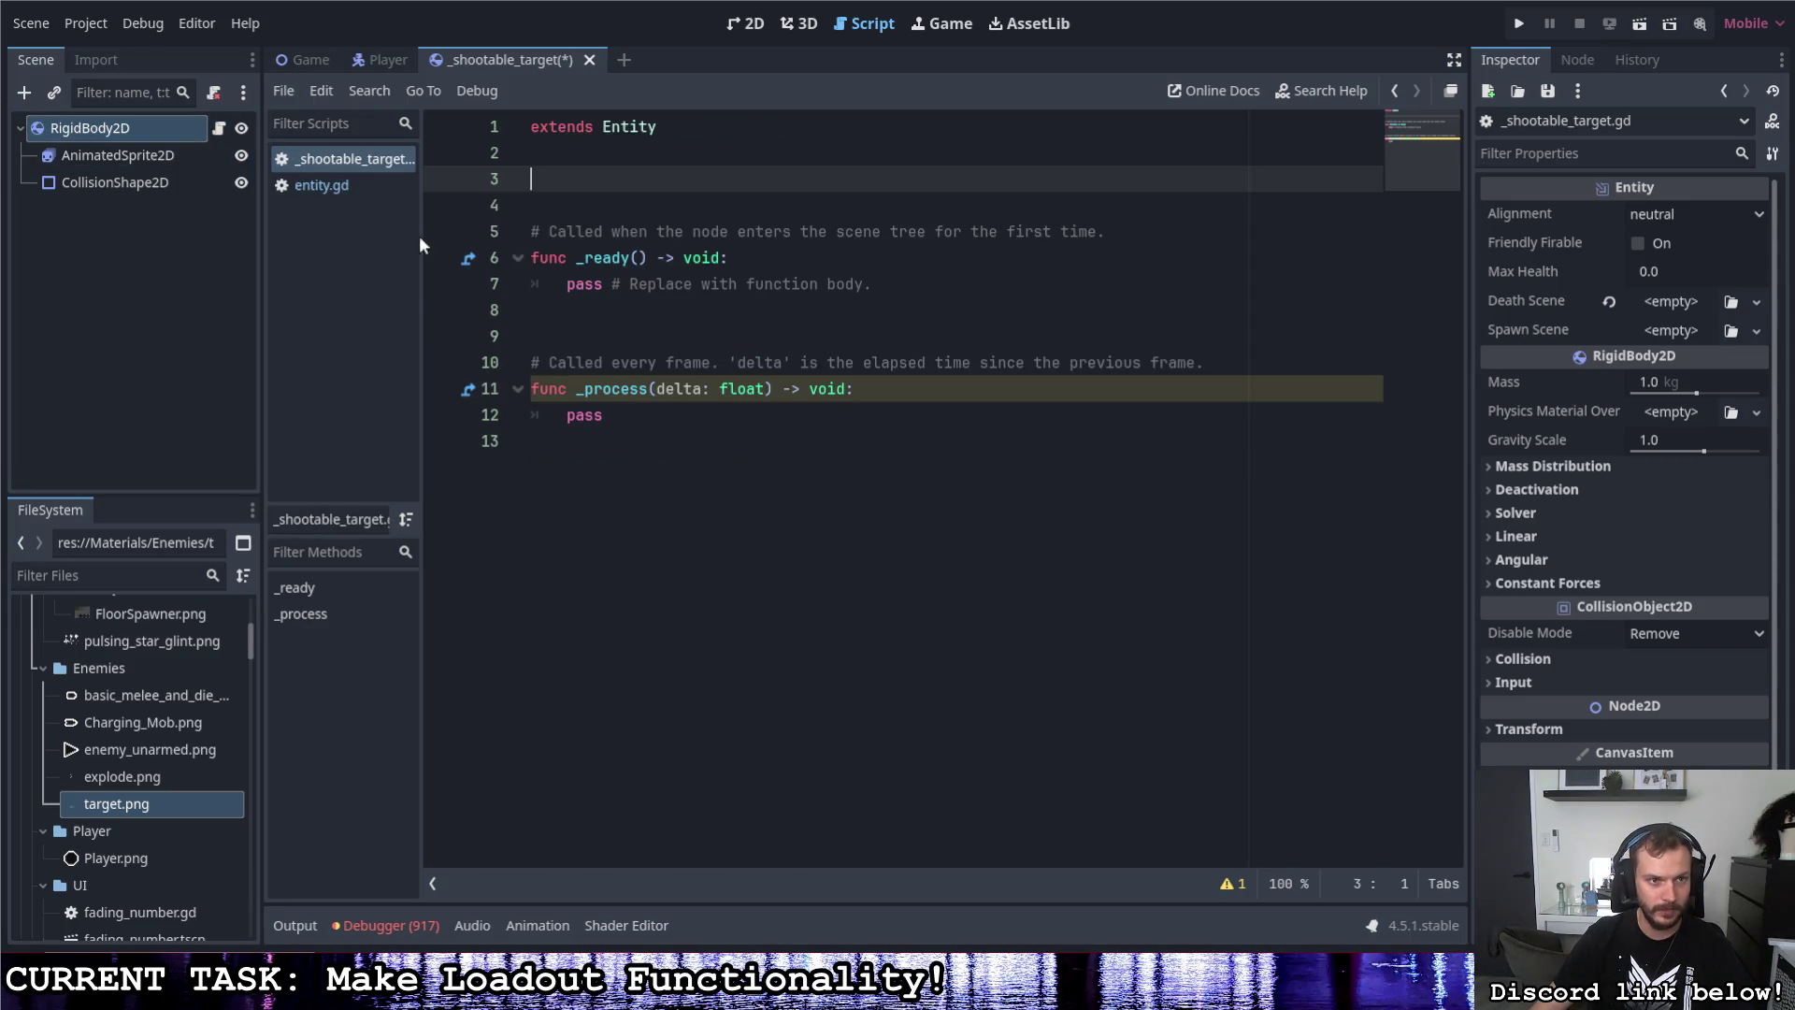
pyautogui.click(346, 186)
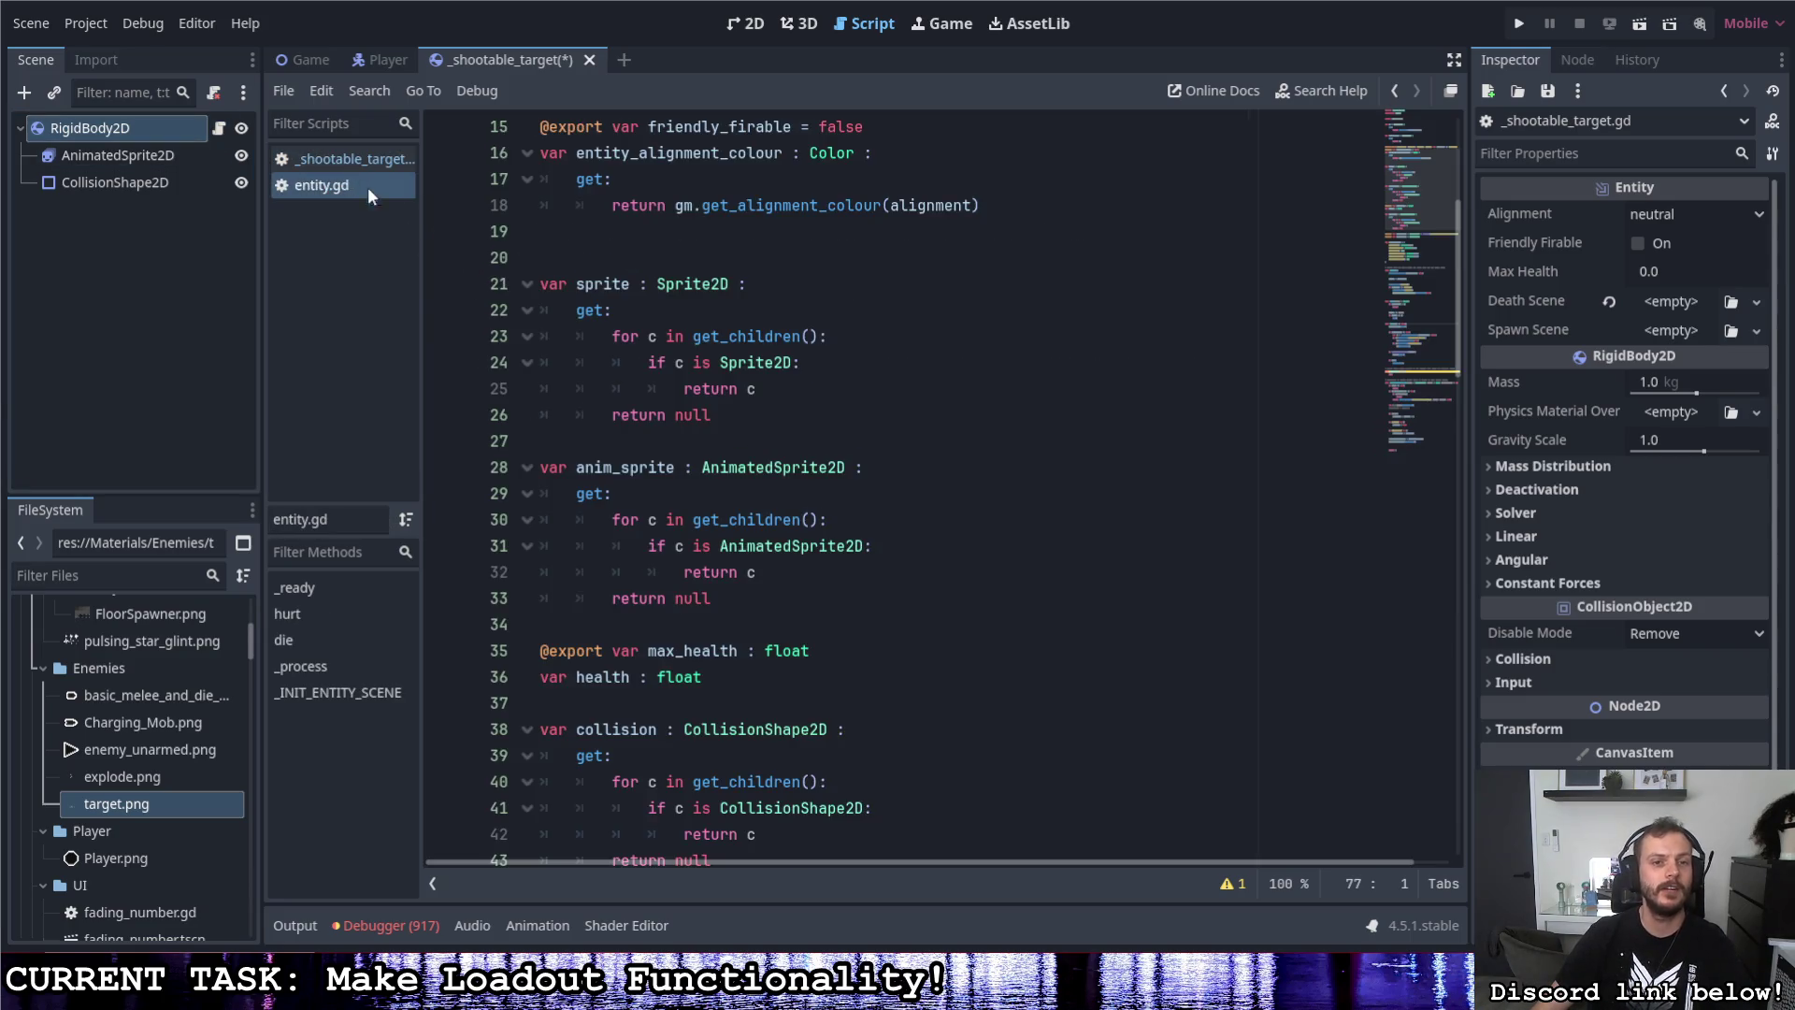
# Step: Locate and select the anim_sprite variable in entity.gd
pyautogui.scroll(-3, 689, 510)
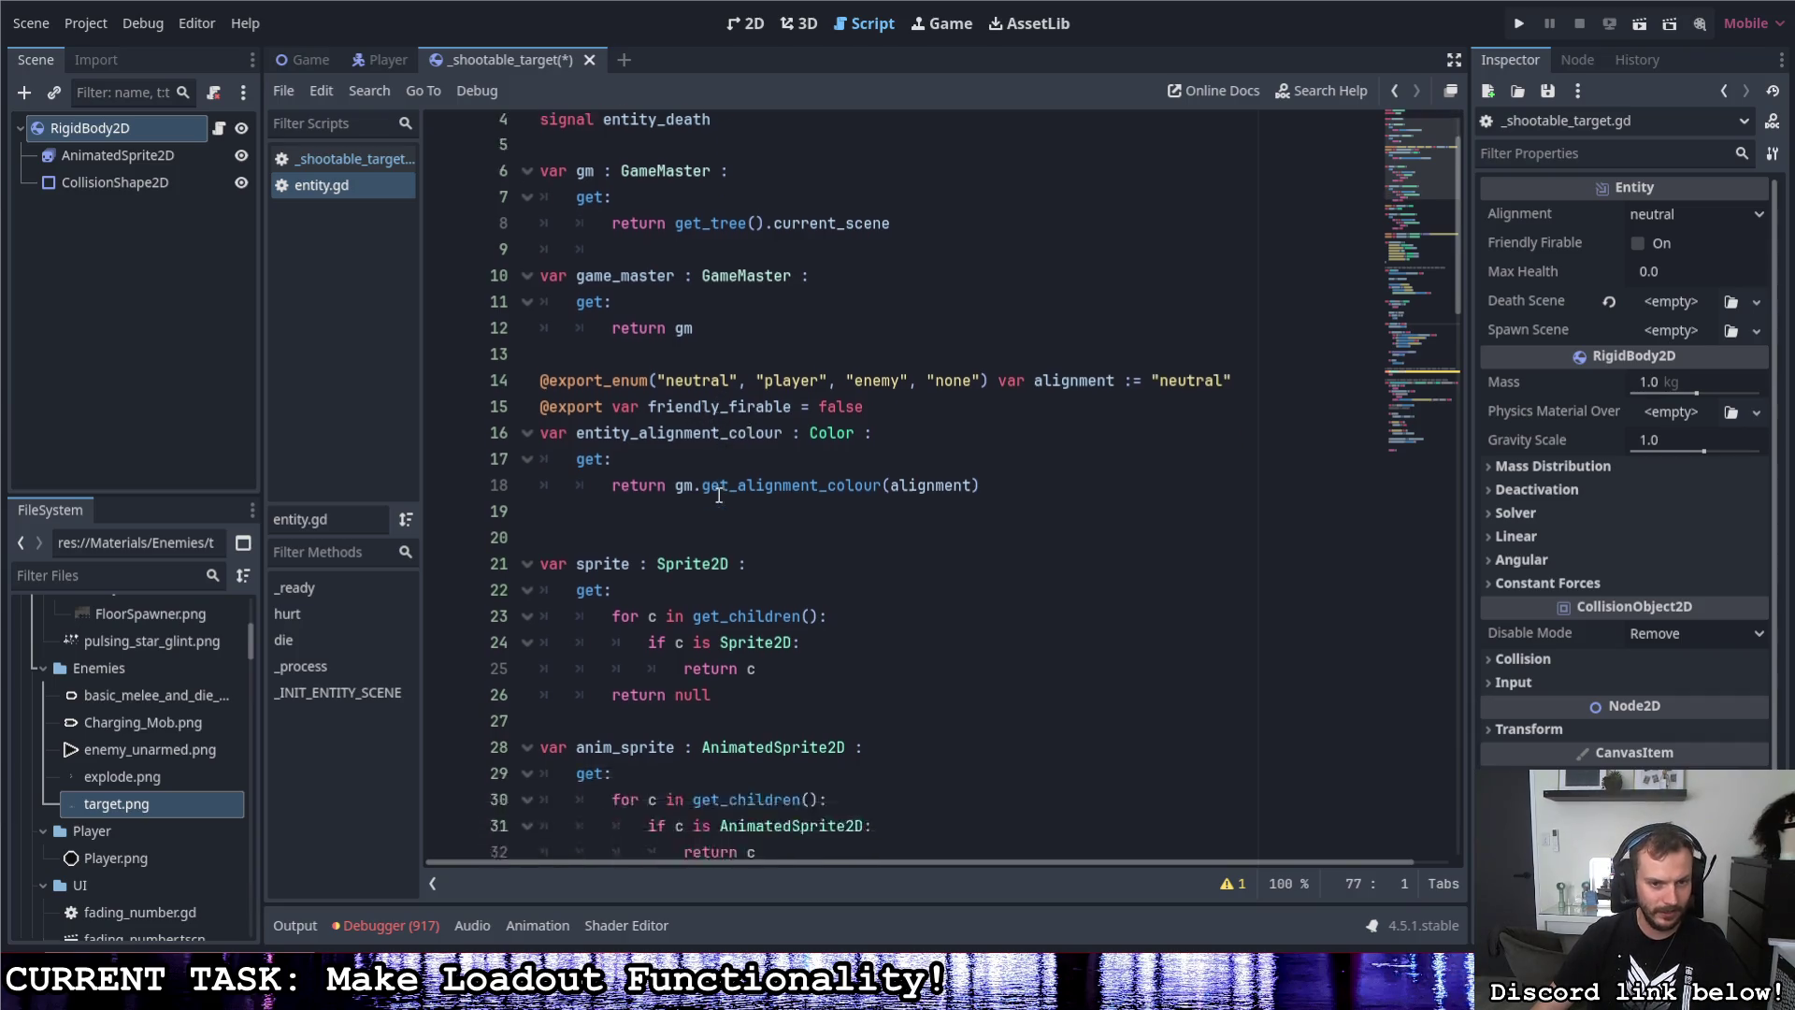
pyautogui.moveTo(574, 415); pyautogui.dragTo(633, 415)
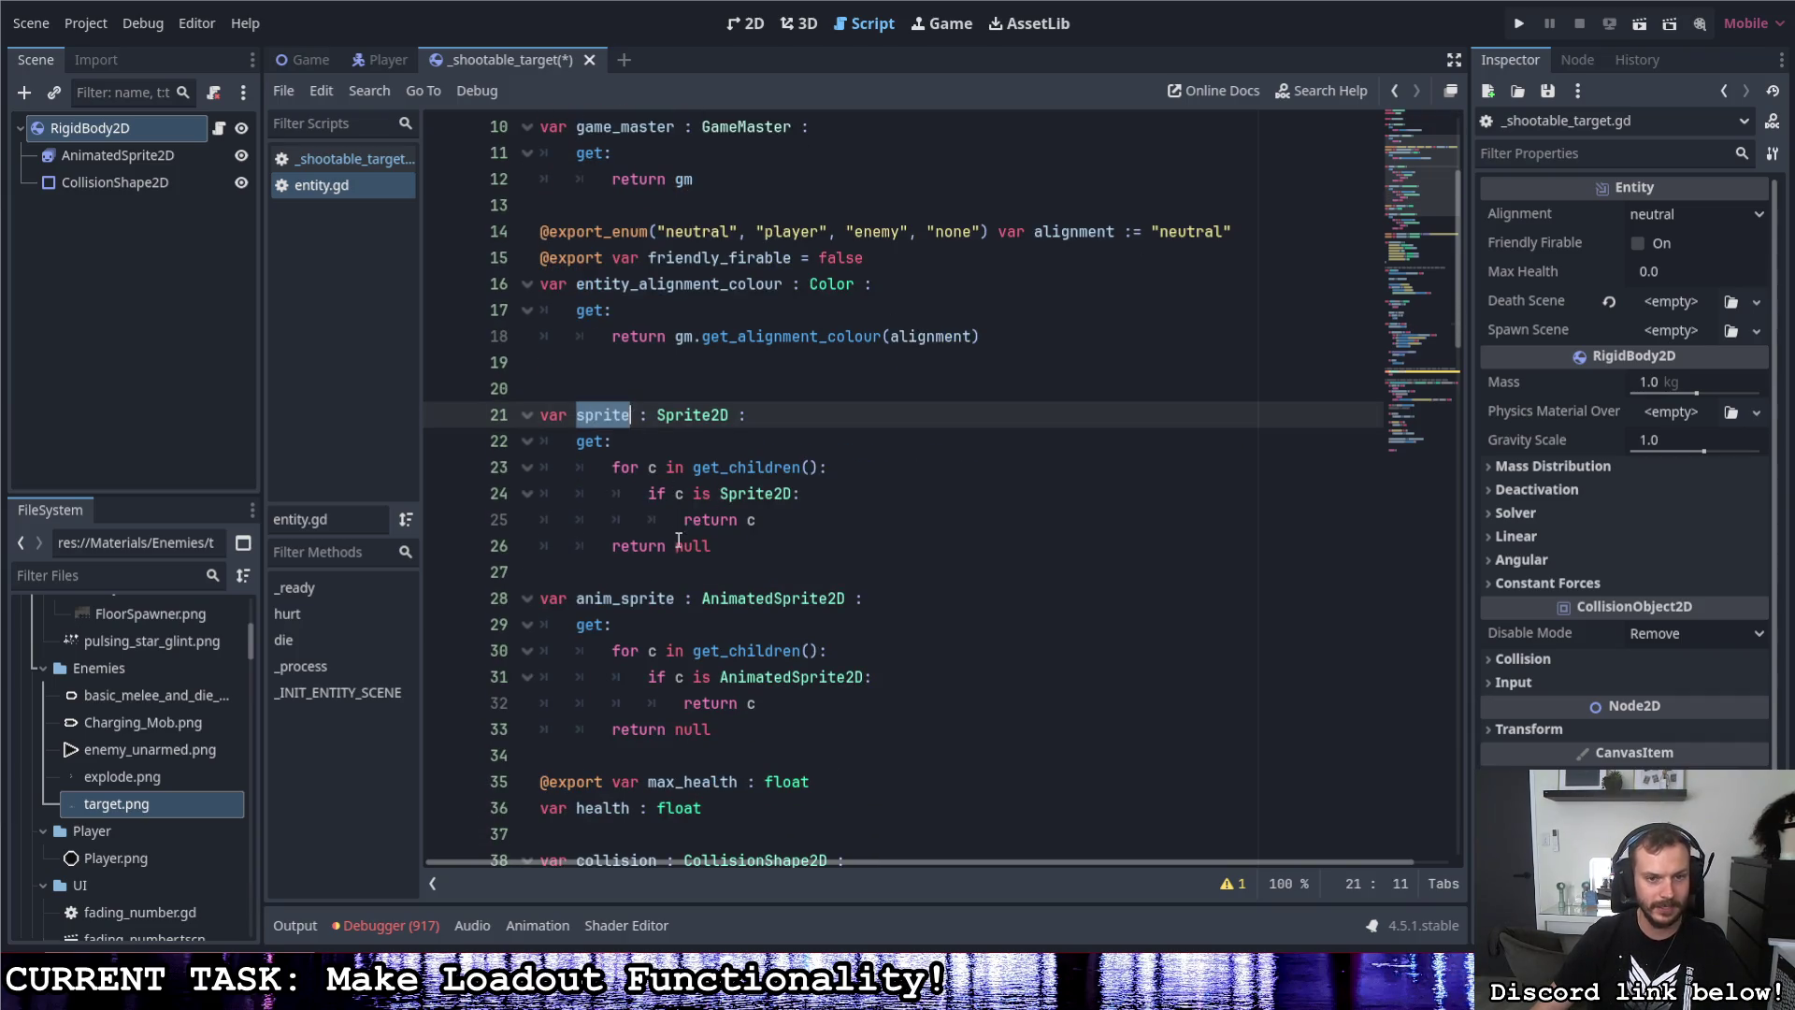
pyautogui.click(748, 545)
pyautogui.scroll(-3, 819, 512)
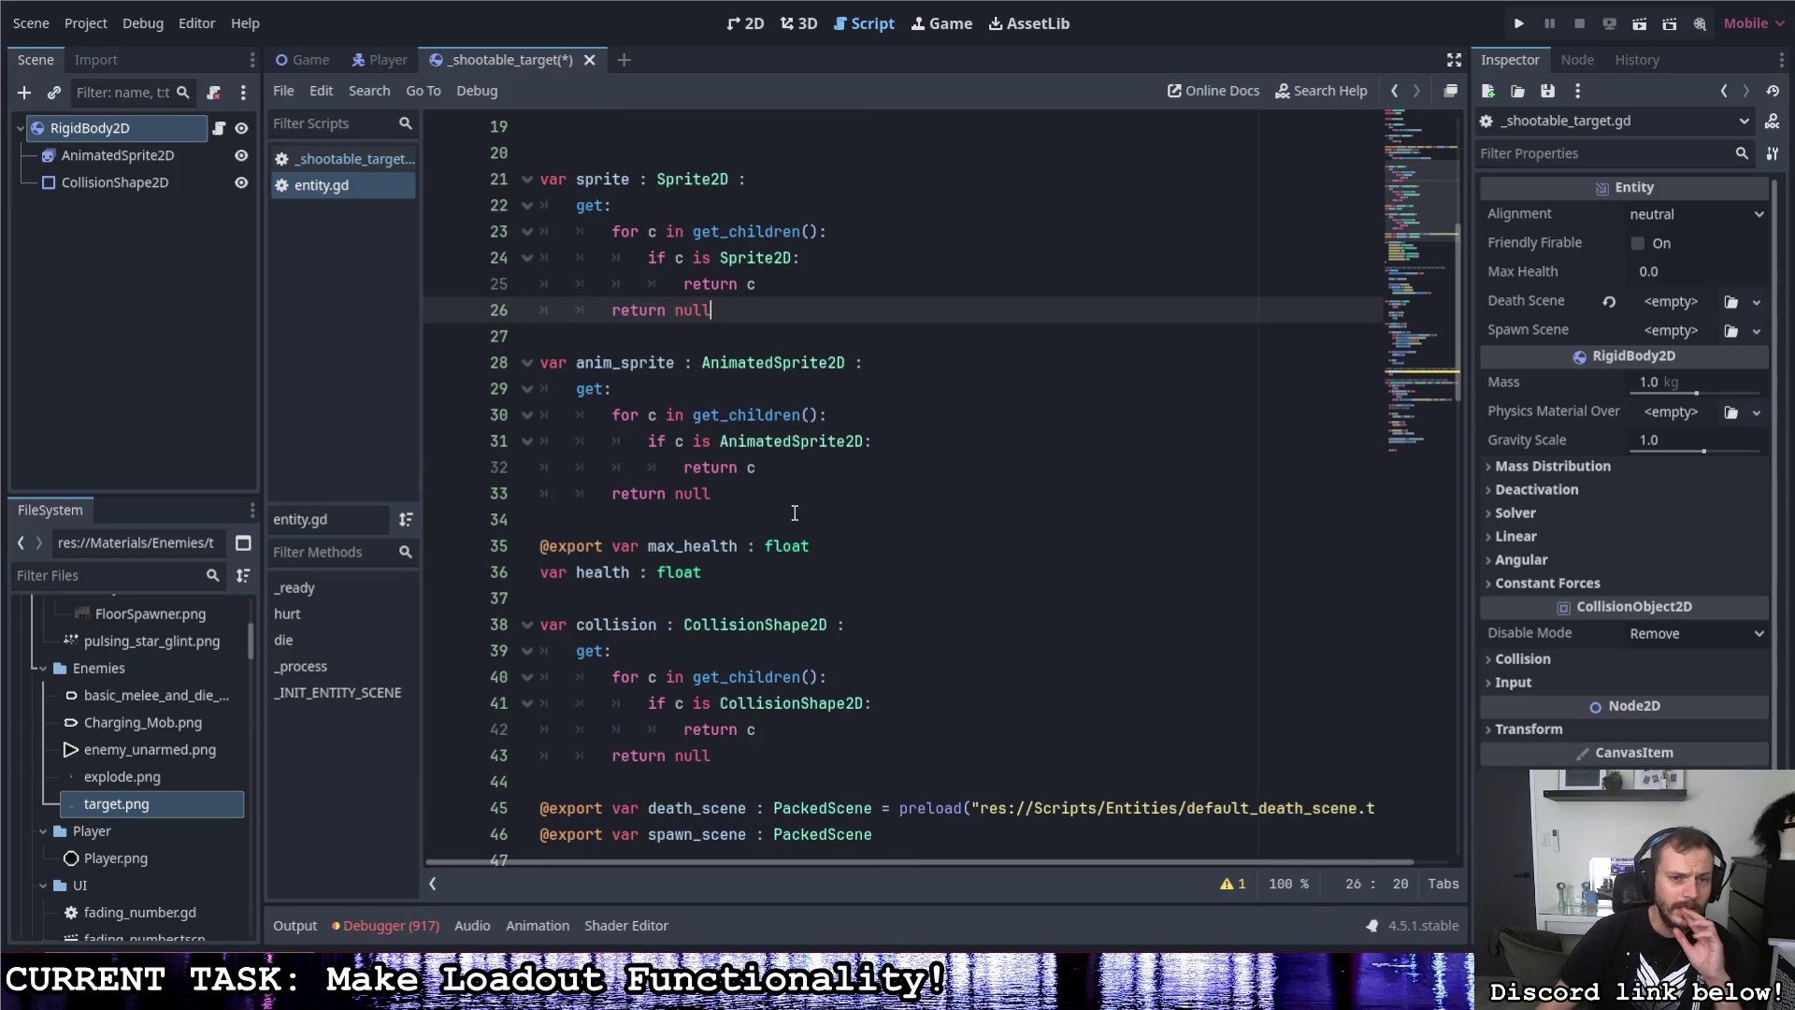
pyautogui.doubleClick(580, 361)
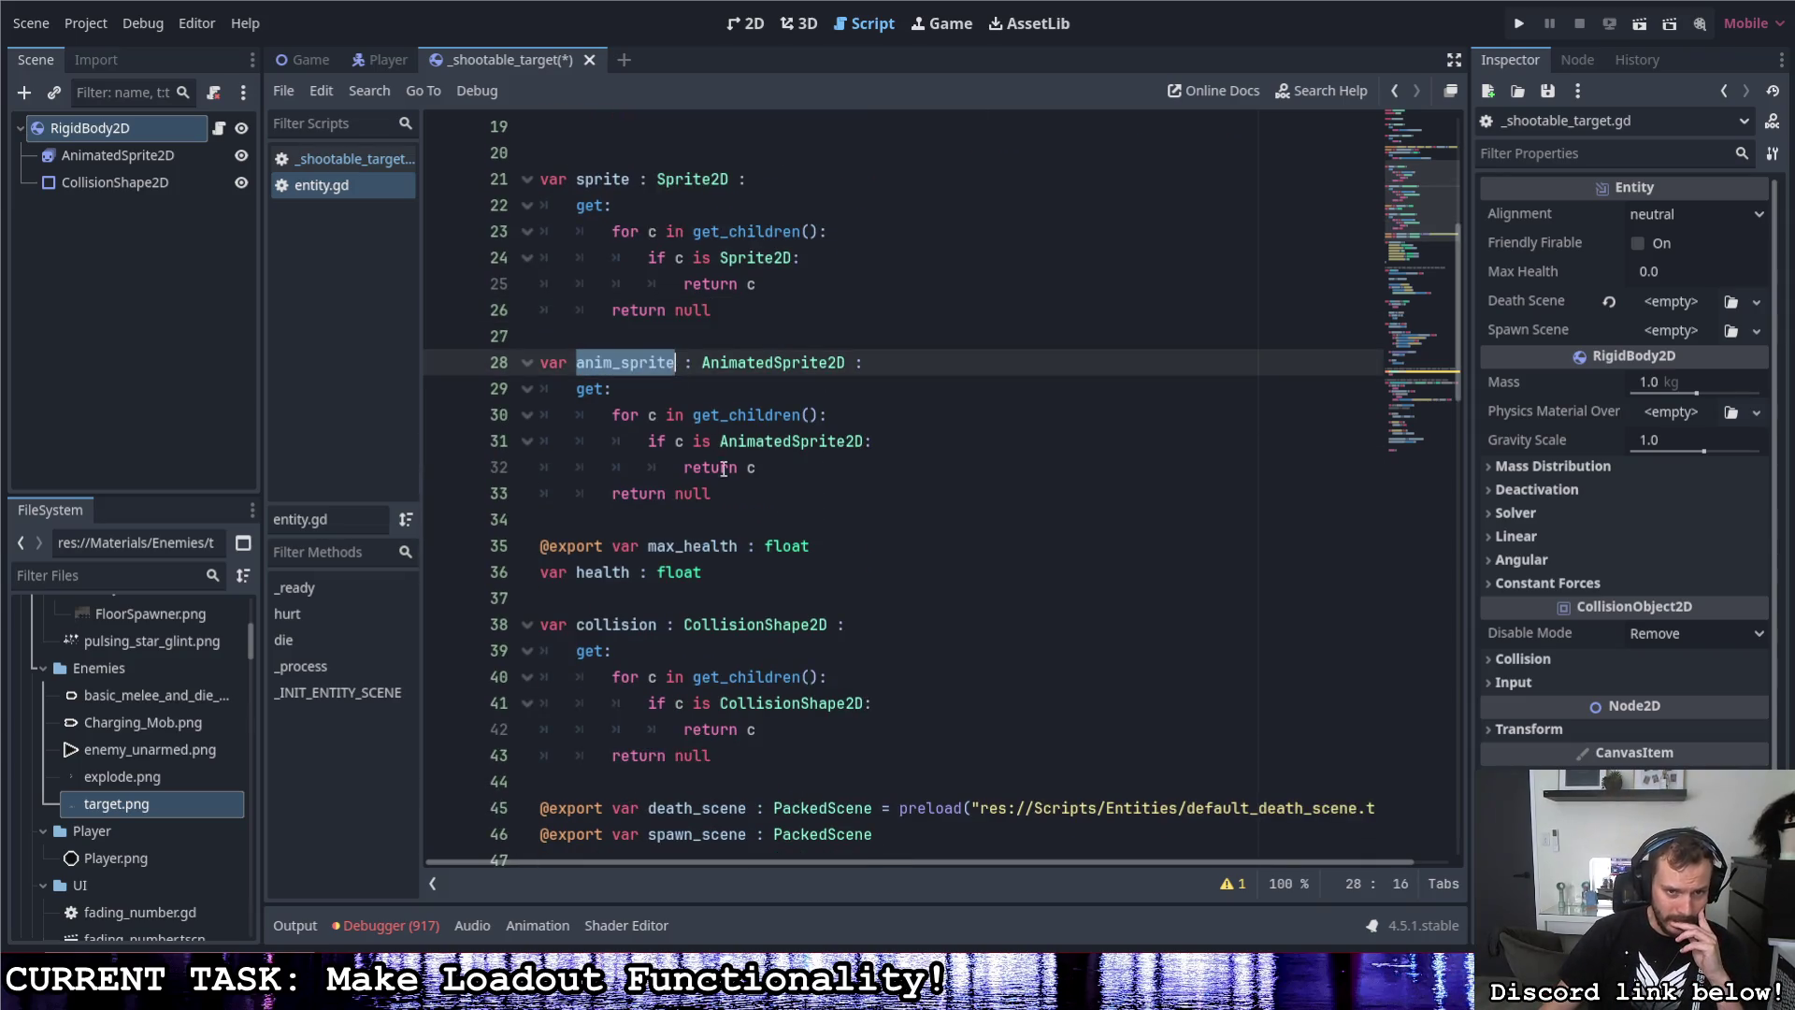
pyautogui.scroll(-1, 737, 481)
pyautogui.scroll(-20, 737, 480)
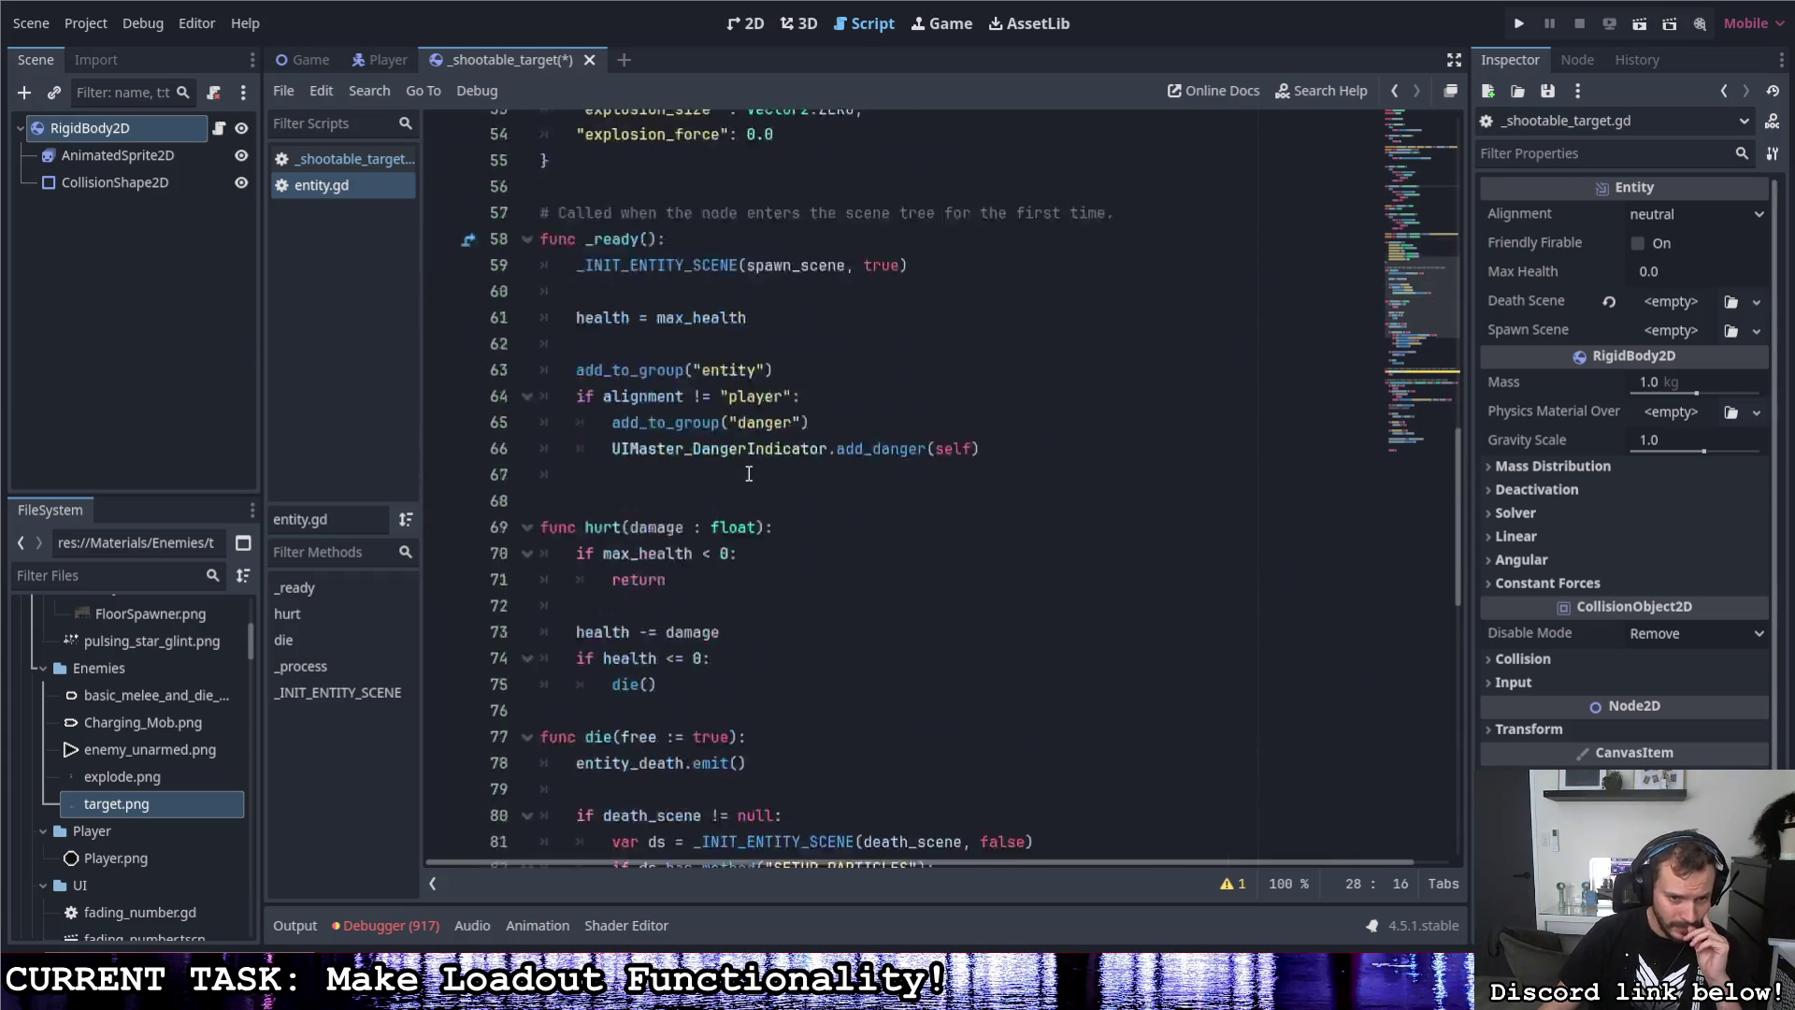
pyautogui.scroll(3, 740, 463)
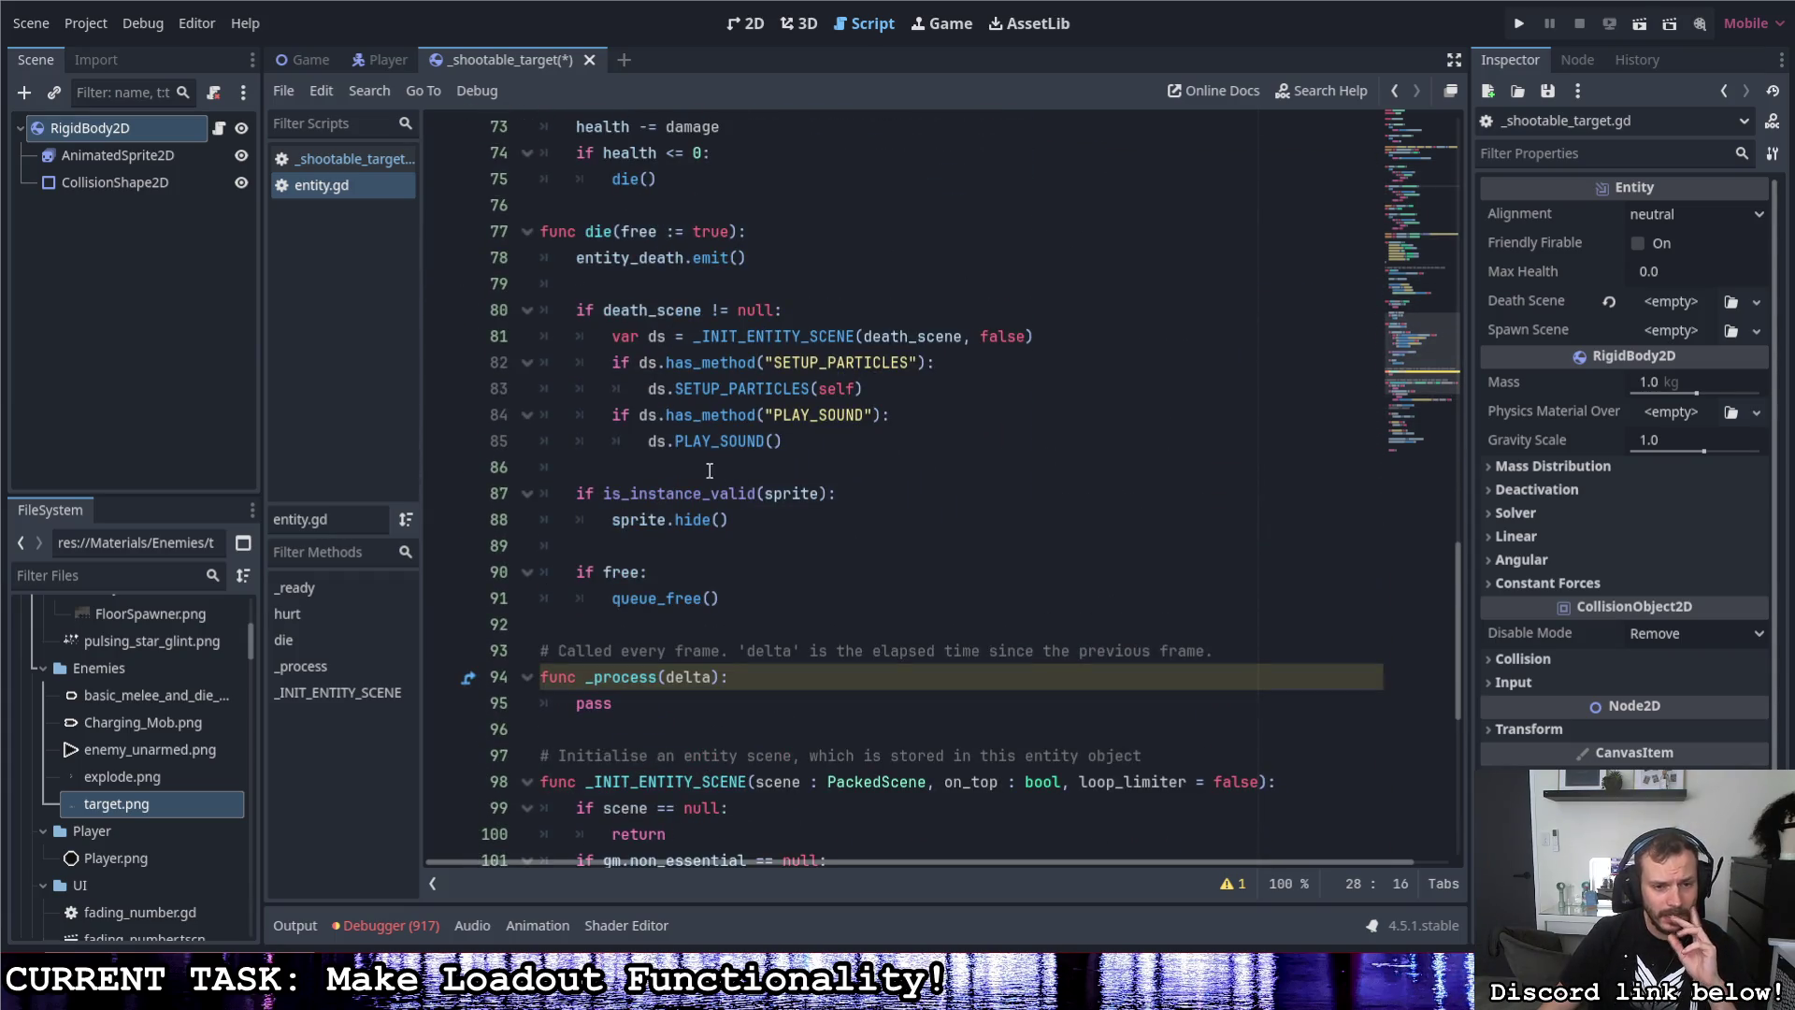
pyautogui.scroll(18, 709, 470)
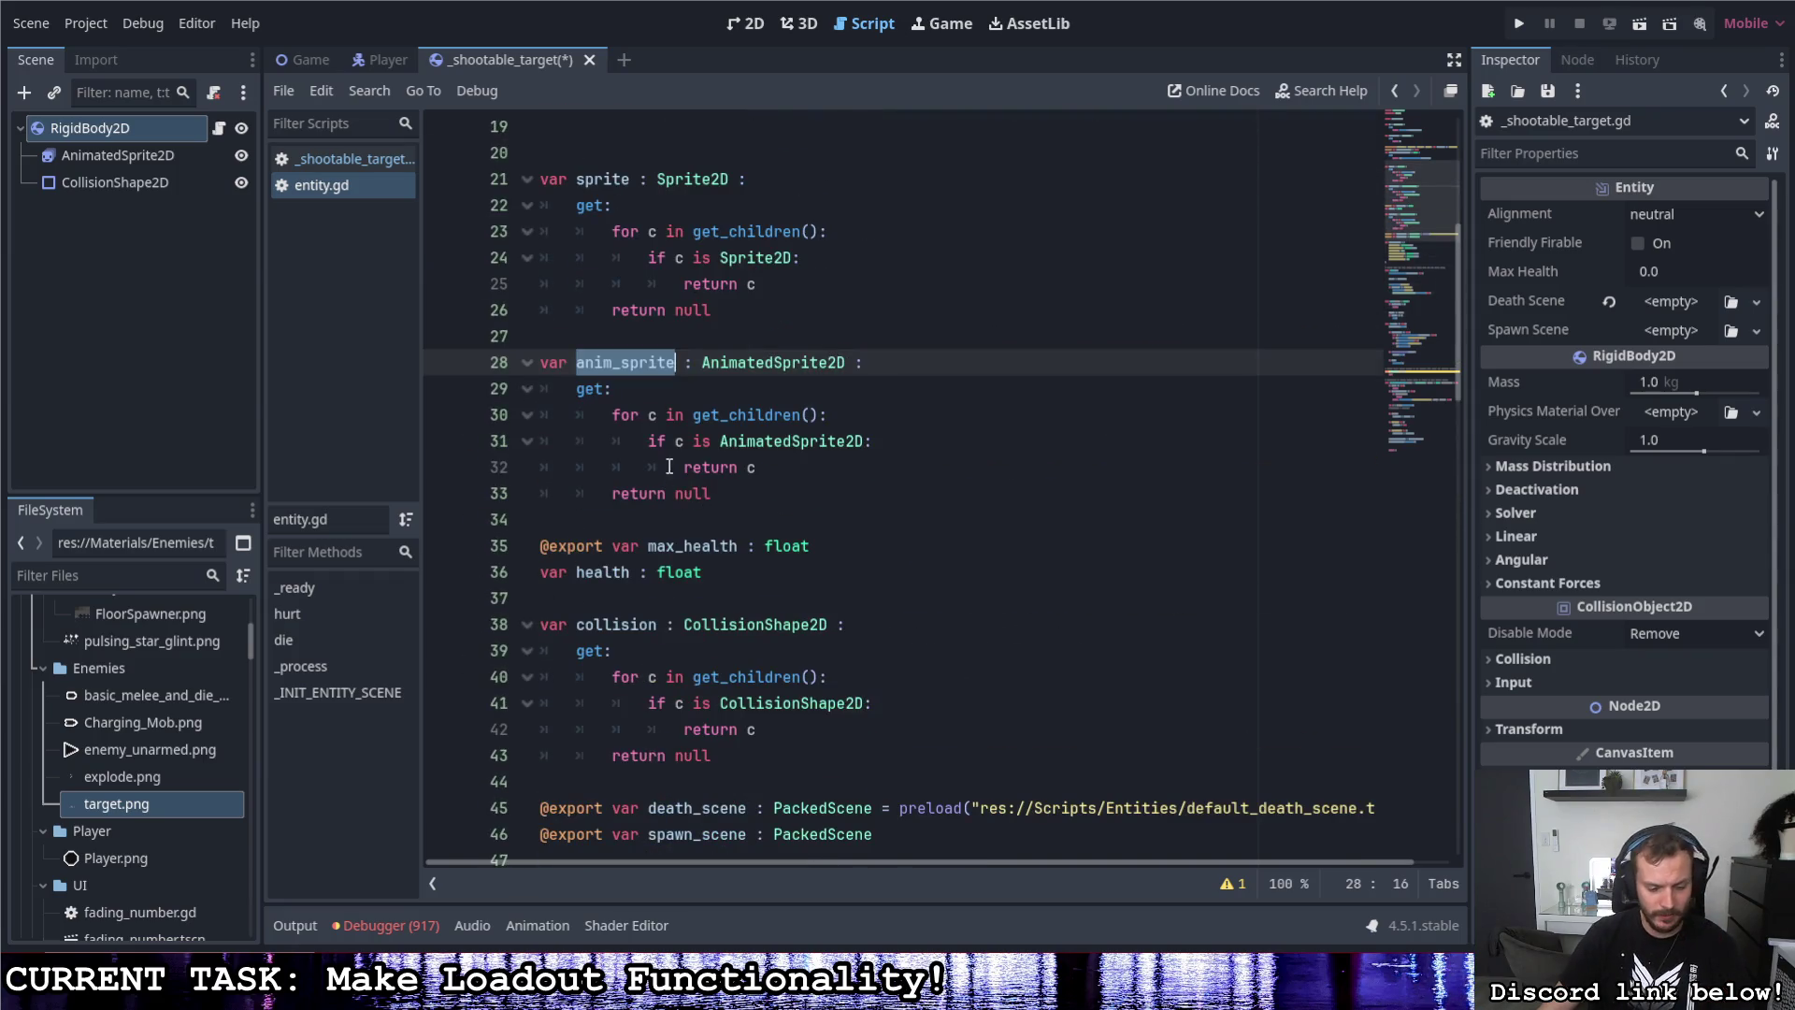
# Step: Search entity.gd for anim_sprite uses, then return to the _shootable_target script
pyautogui.hotkey('ctrl', 'f')
pyautogui.click(1193, 885)
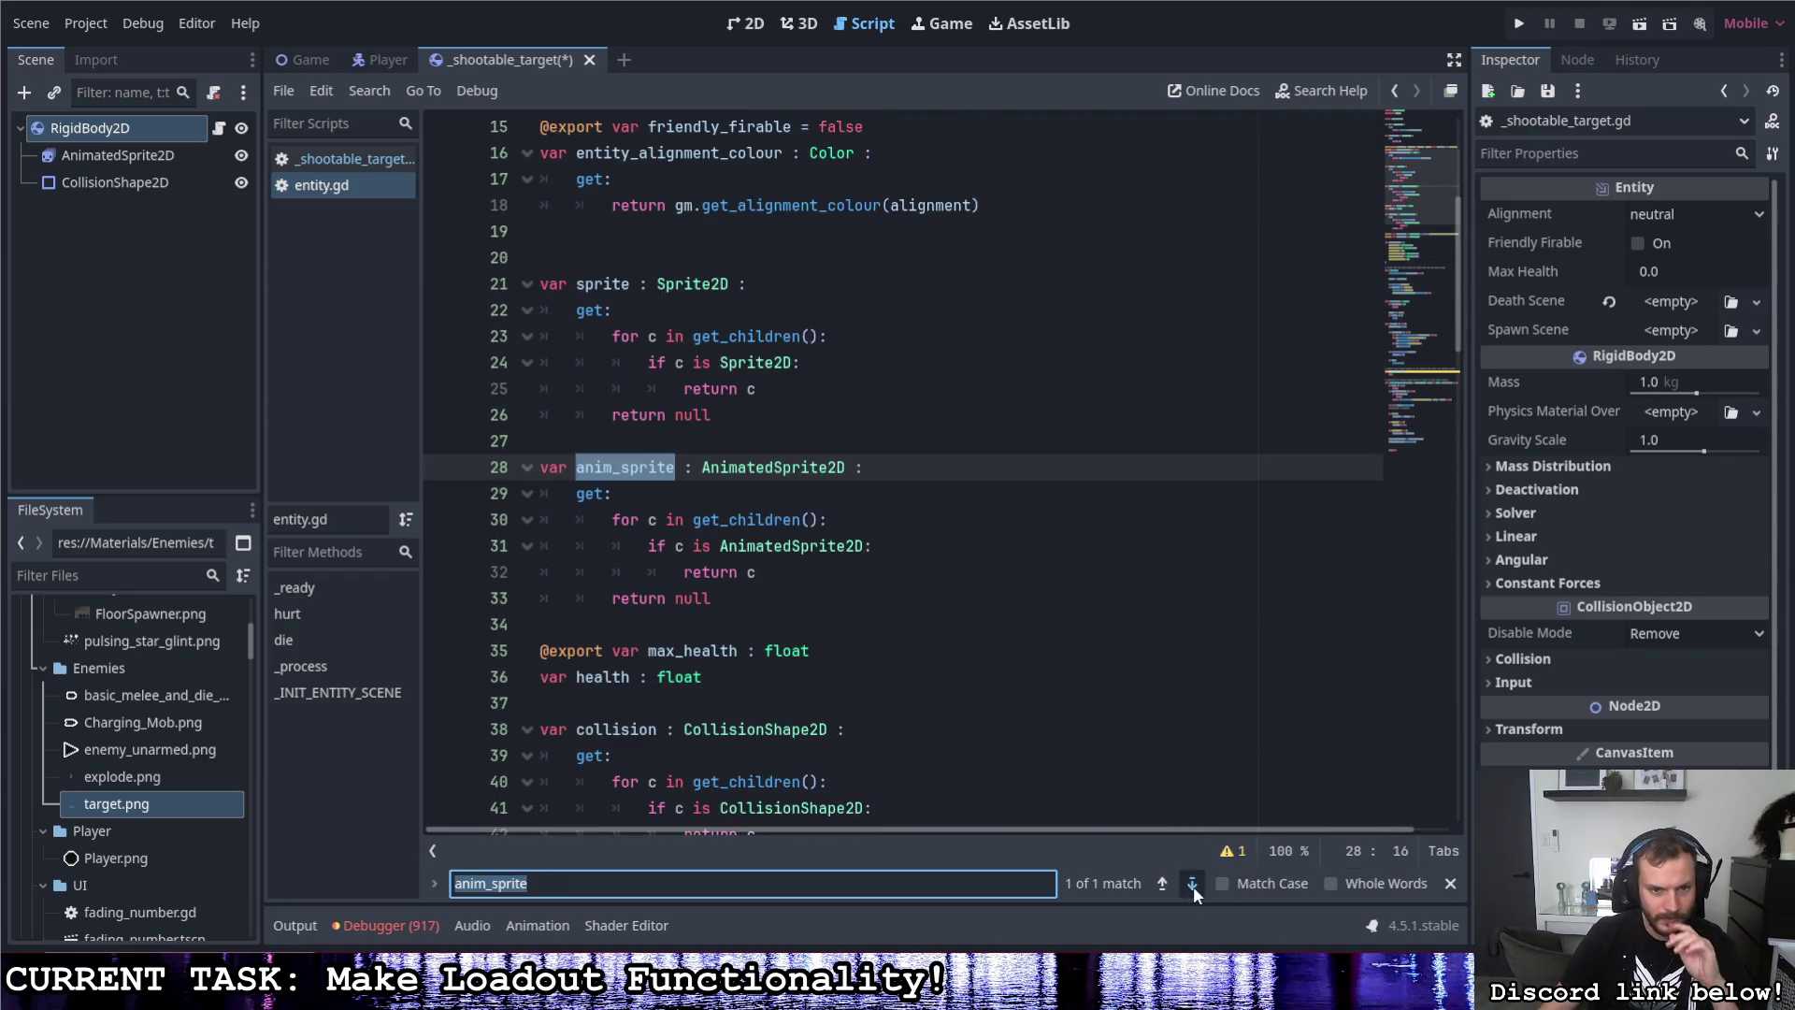
pyautogui.scroll(-20, 651, 497)
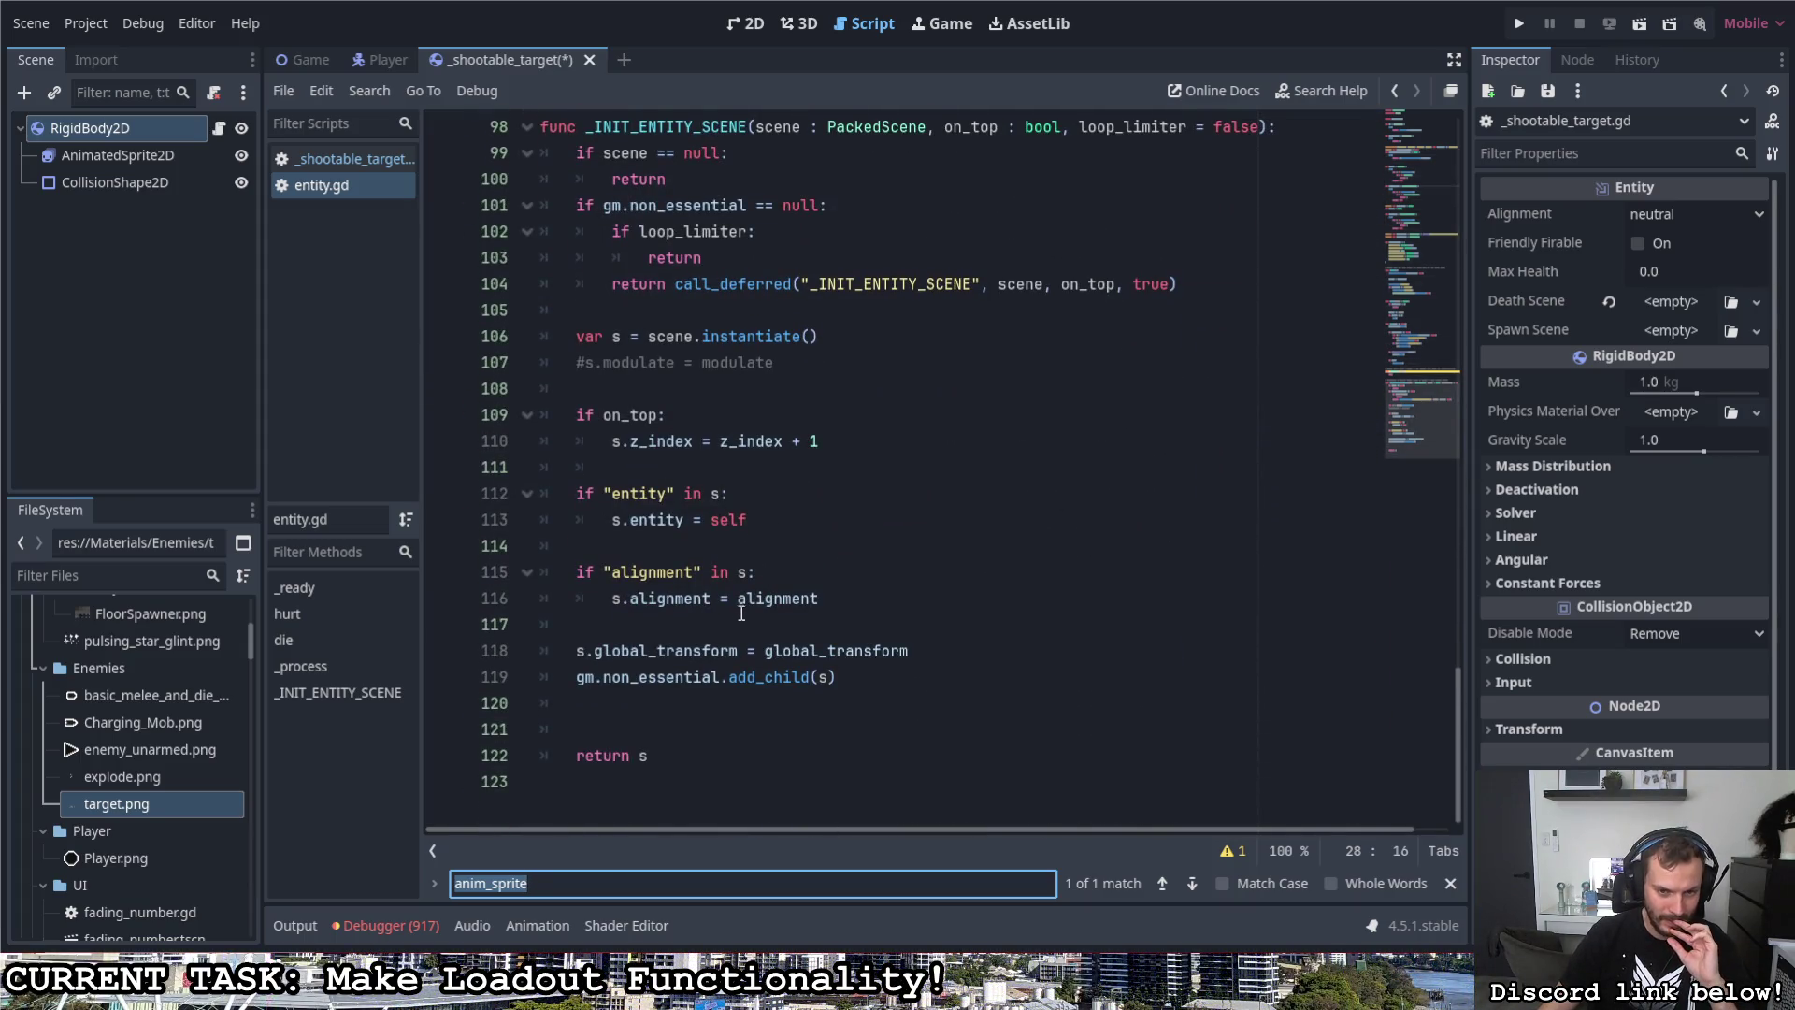
pyautogui.scroll(2, 742, 599)
pyautogui.scroll(3, 742, 599)
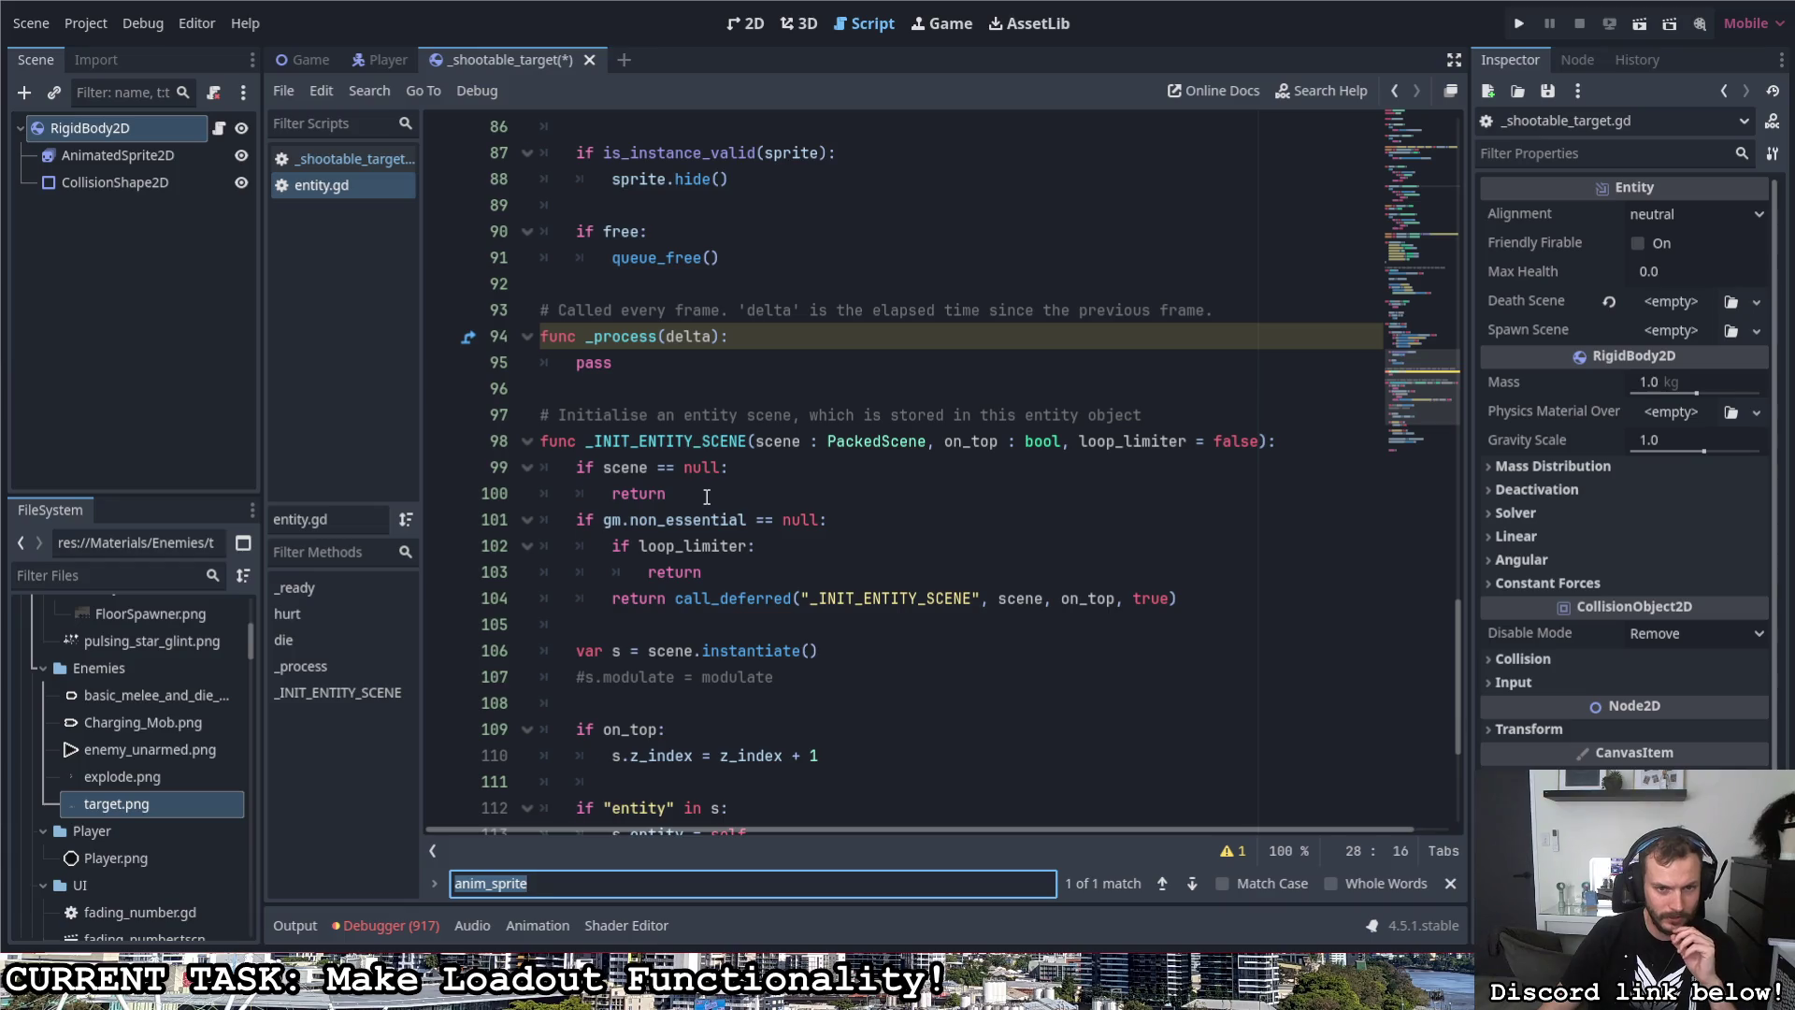
pyautogui.scroll(1, 833, 506)
pyautogui.scroll(20, 833, 506)
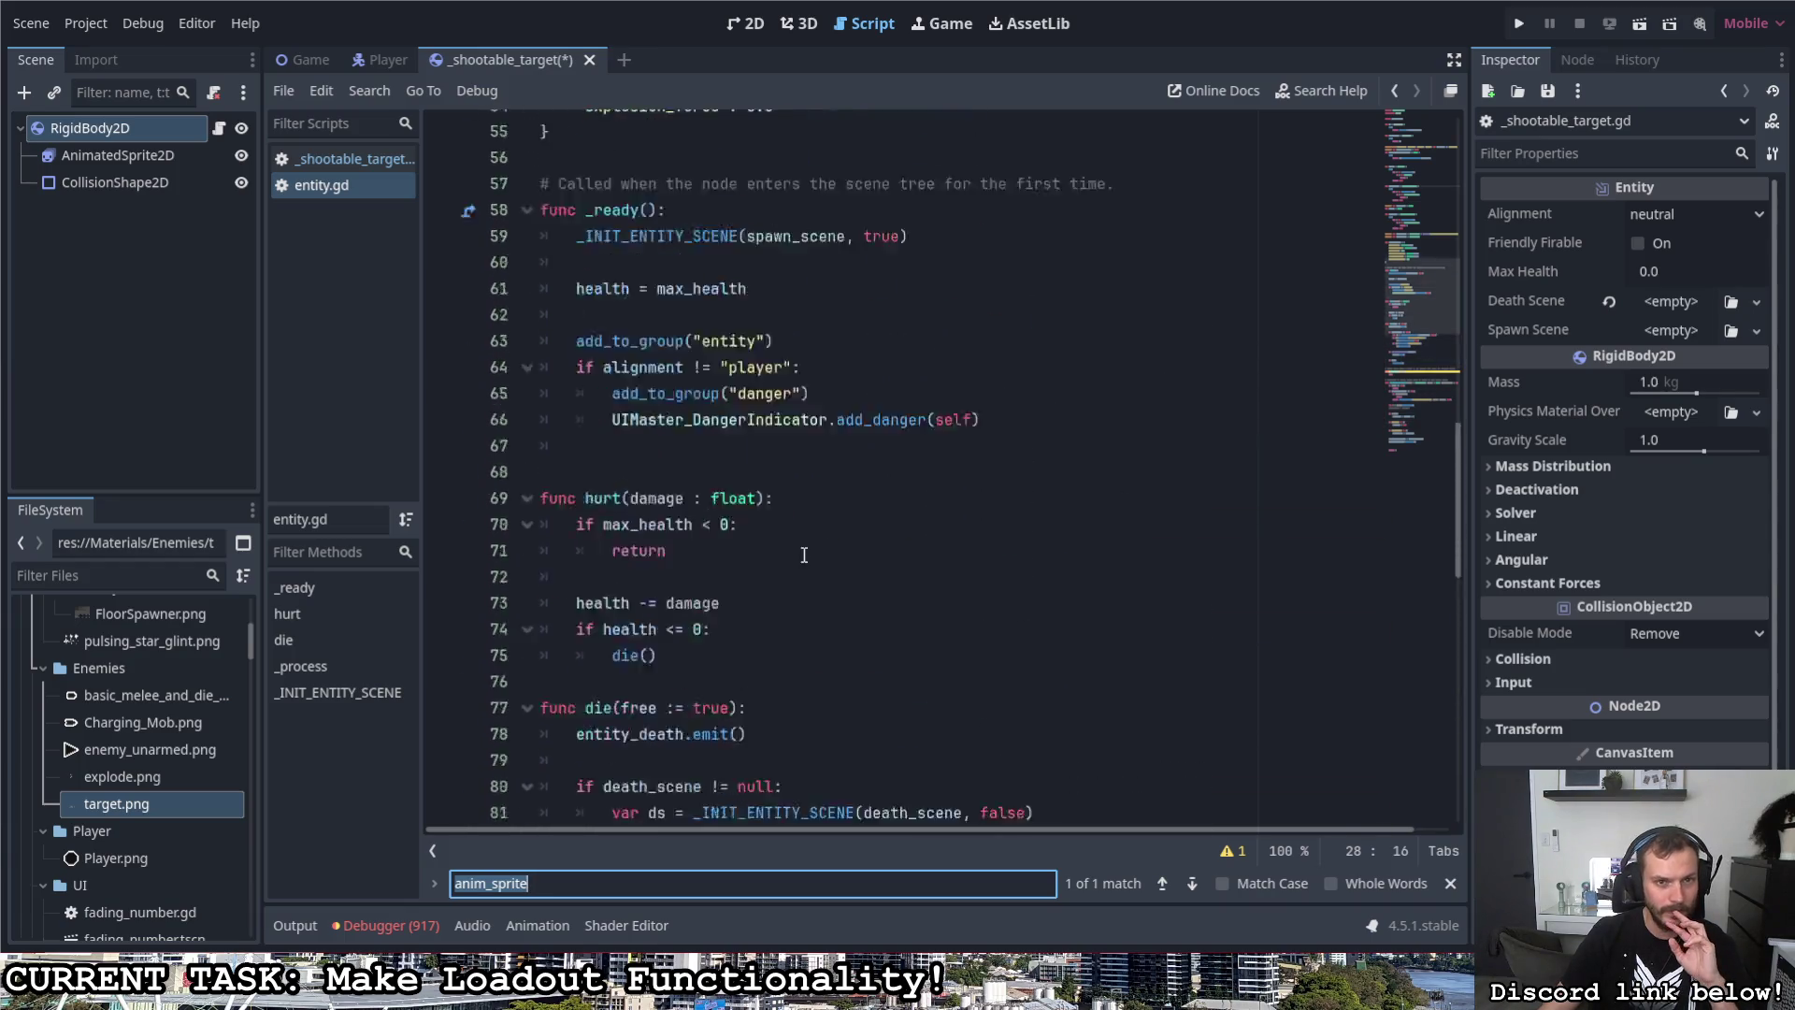
pyautogui.click(351, 160)
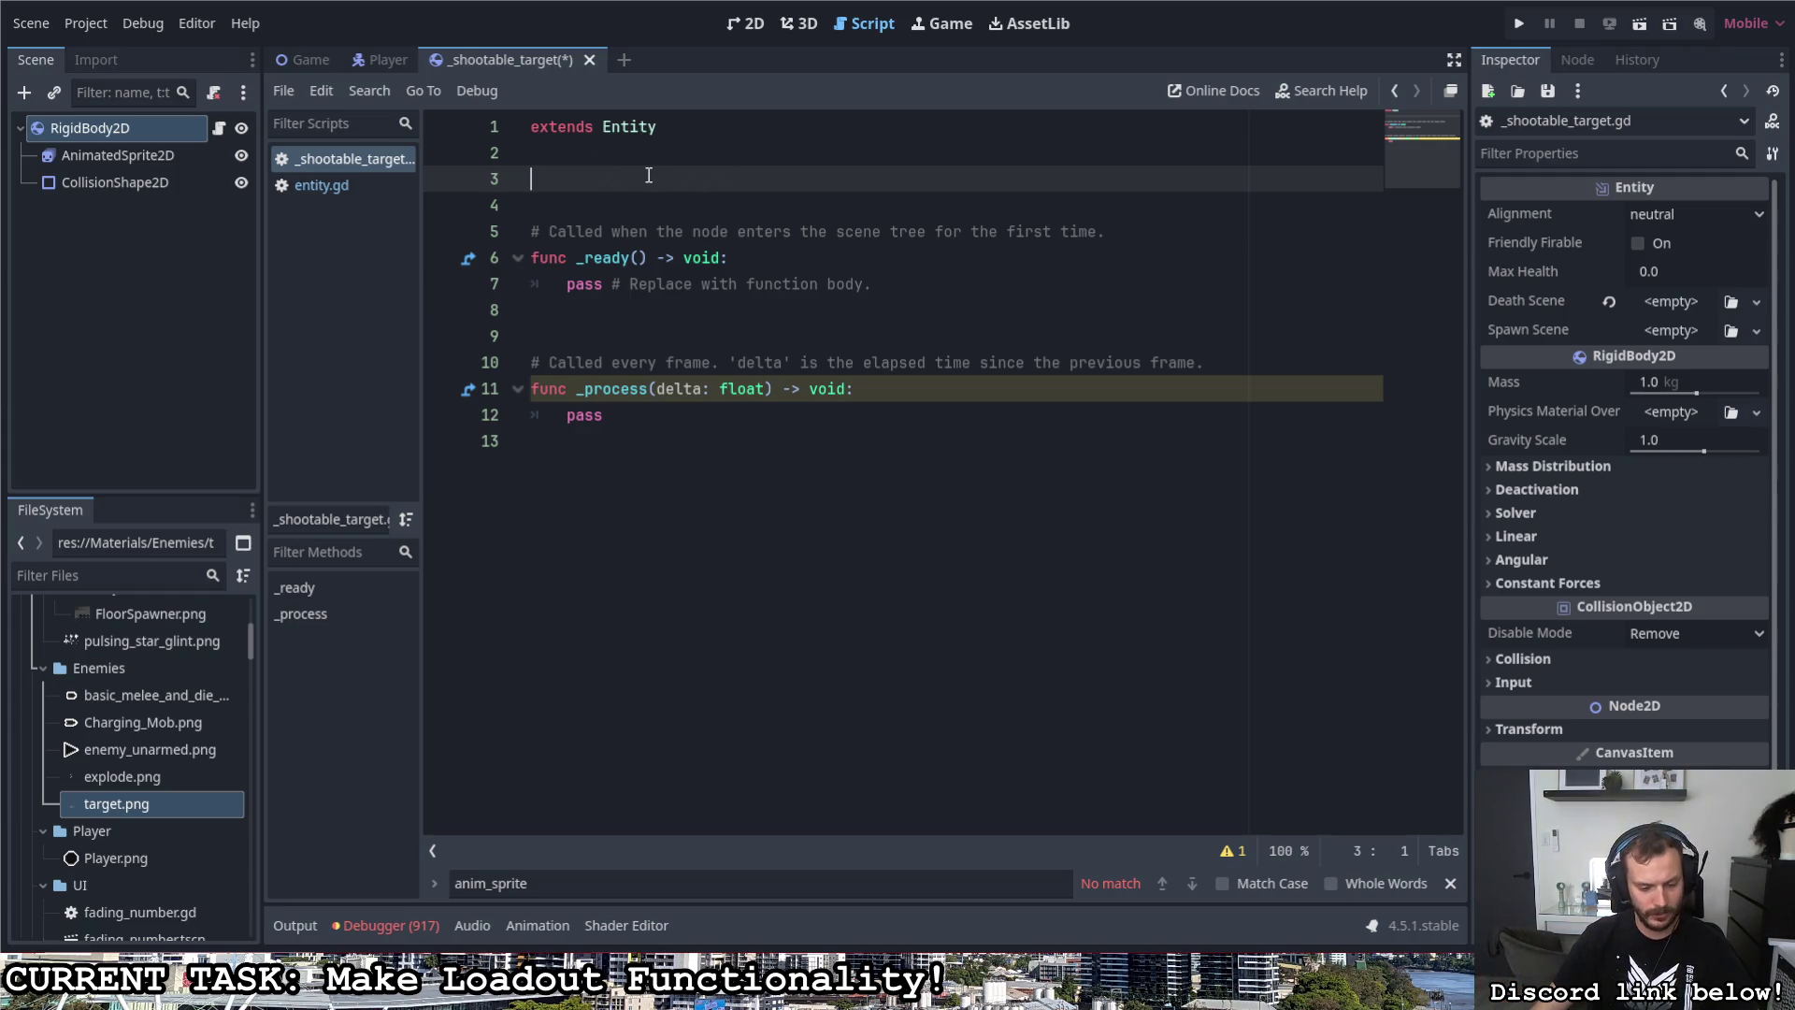
pyautogui.click(1311, 101)
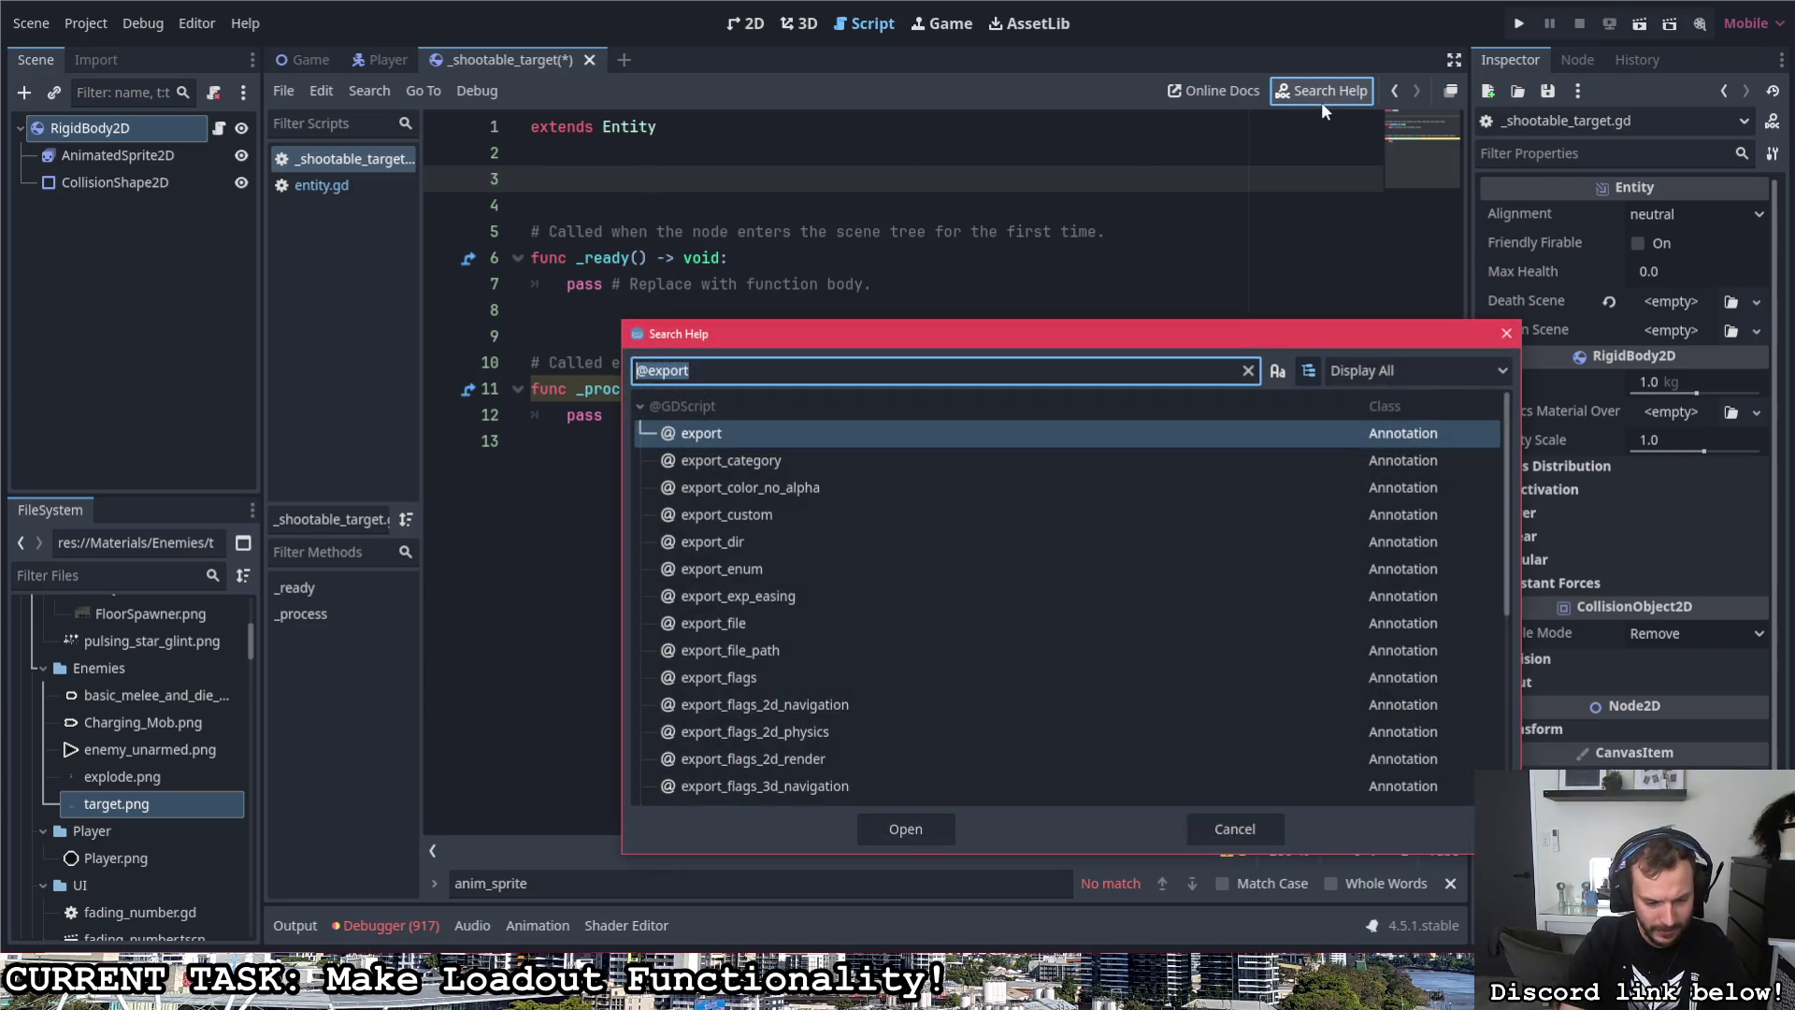
pyautogui.scroll(-5, 825, 564)
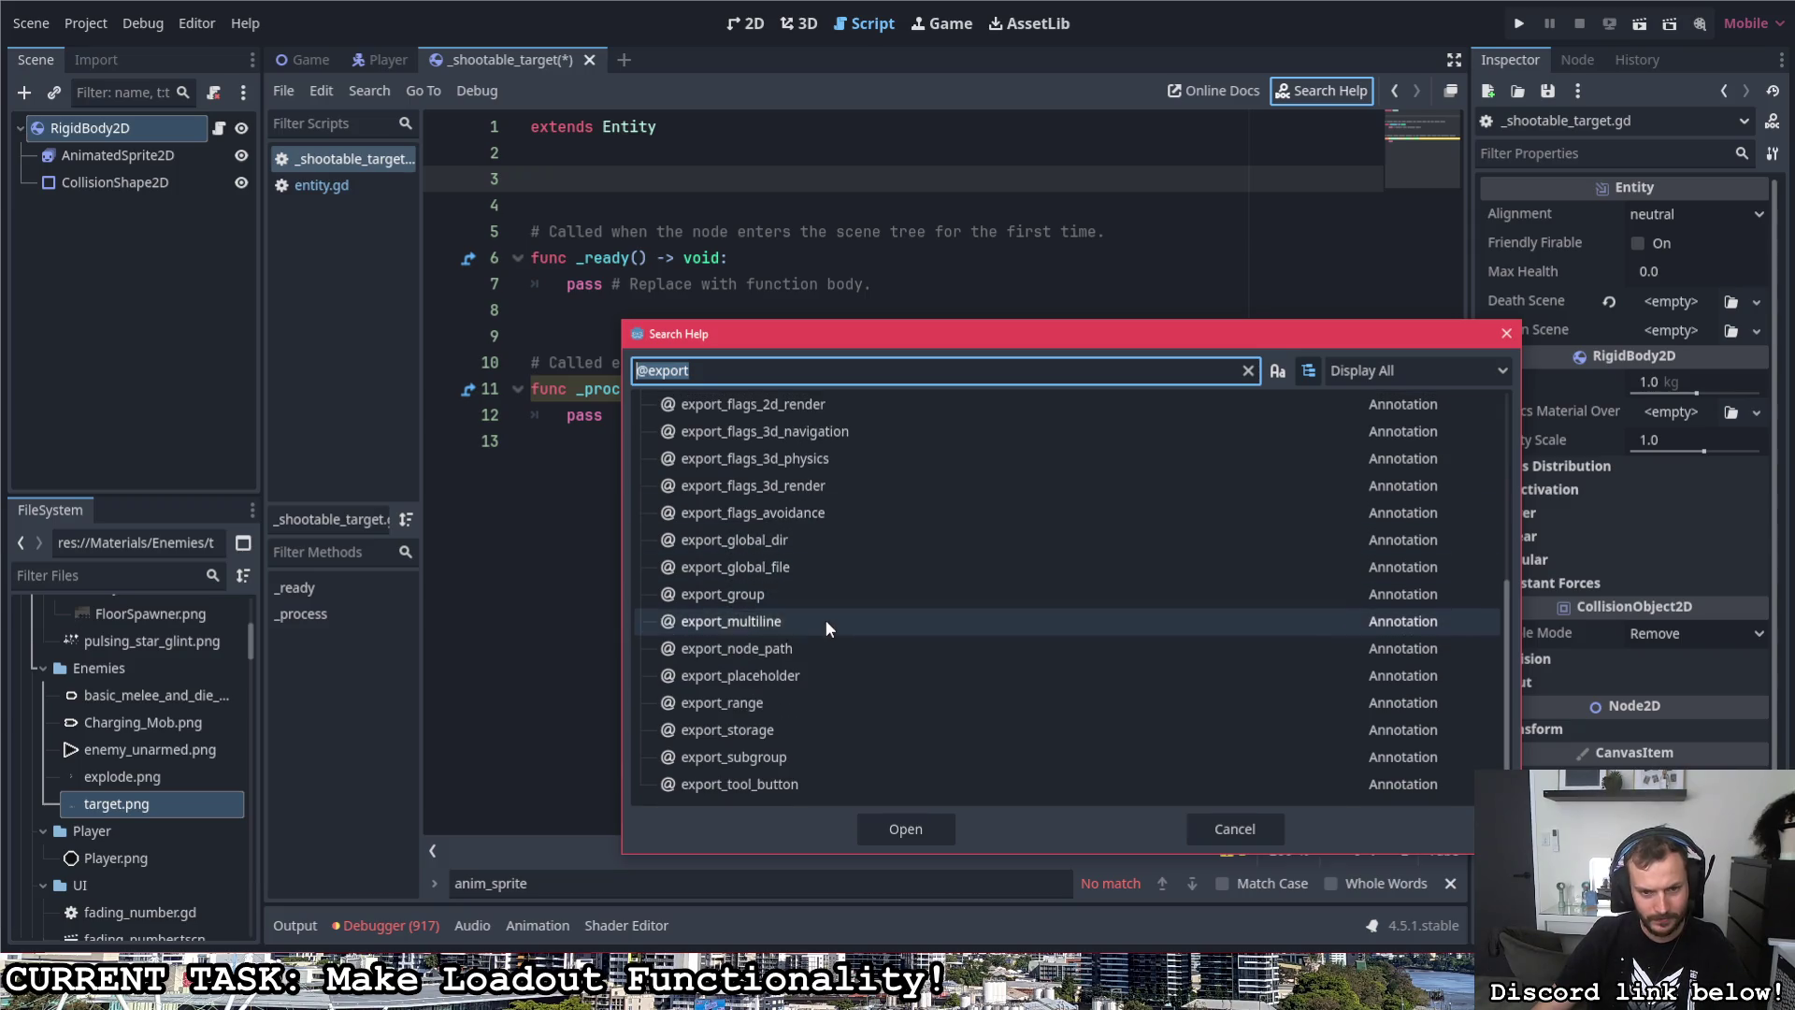
pyautogui.click(1258, 832)
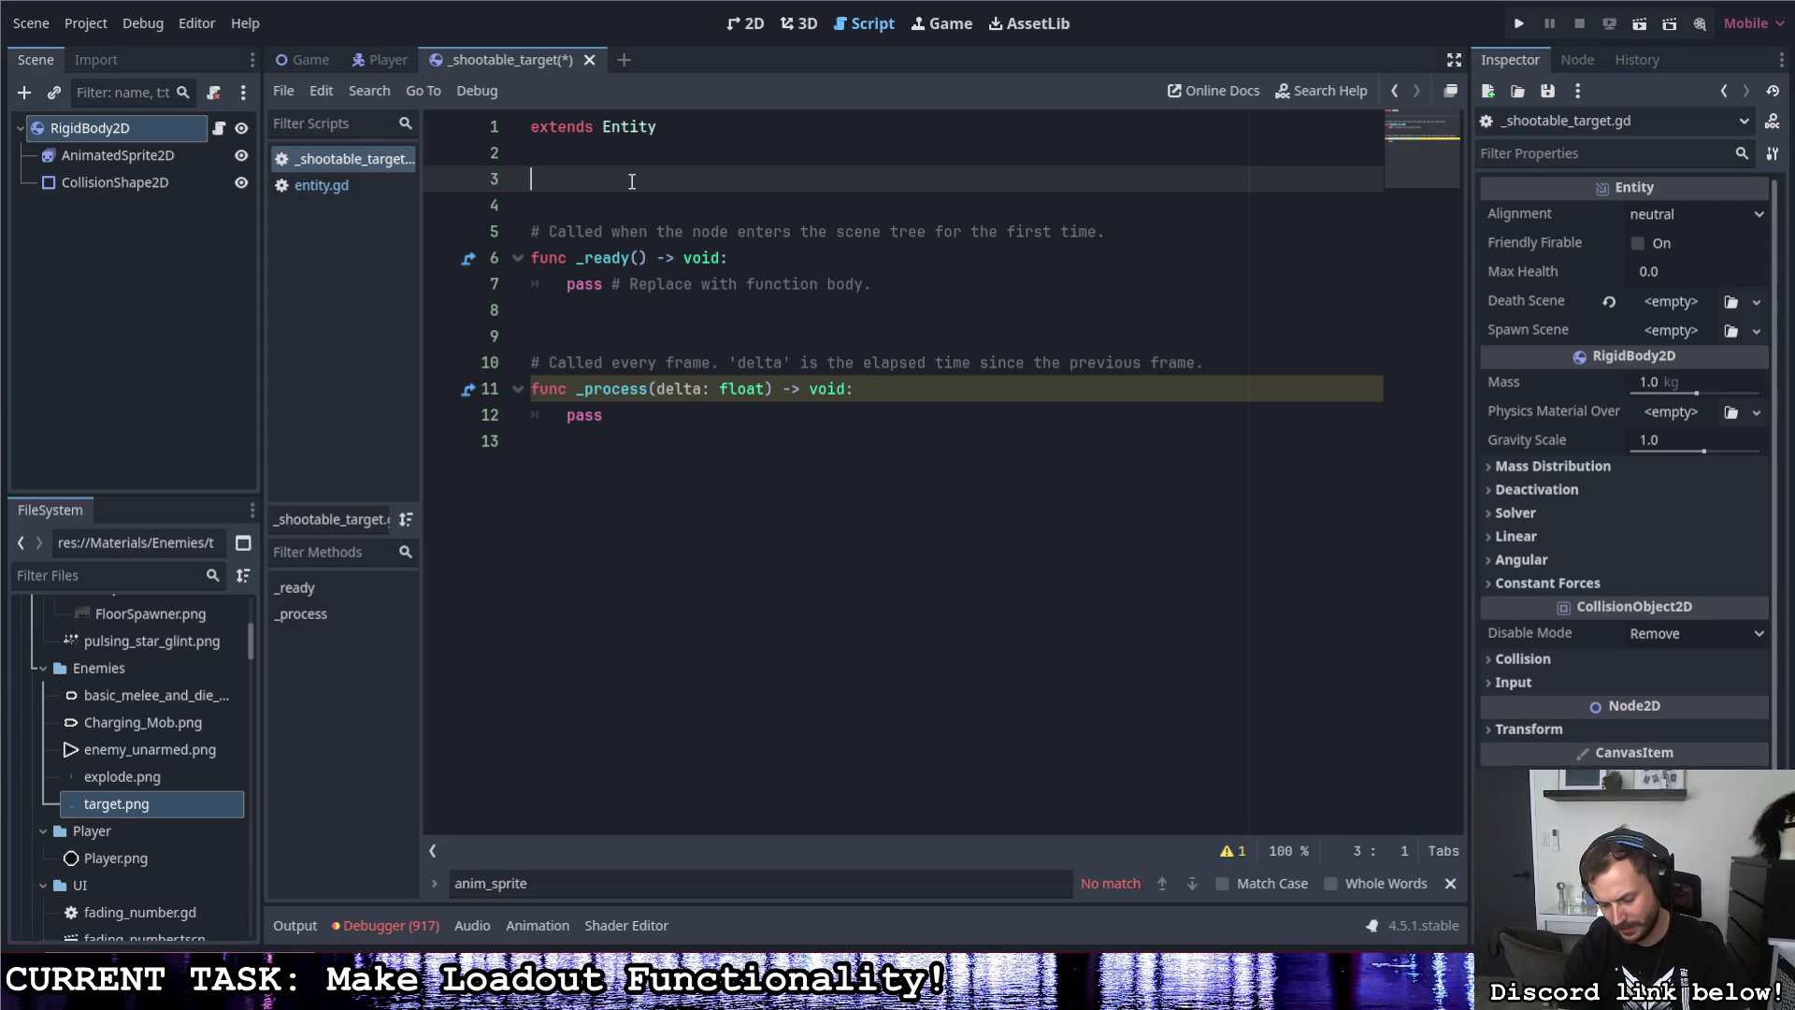
# Step: In _ready, add the lines spawn_scene = null and death_scene = null
pyautogui.click(820, 255)
pyautogui.write('3')
pyautogui.press('Return')
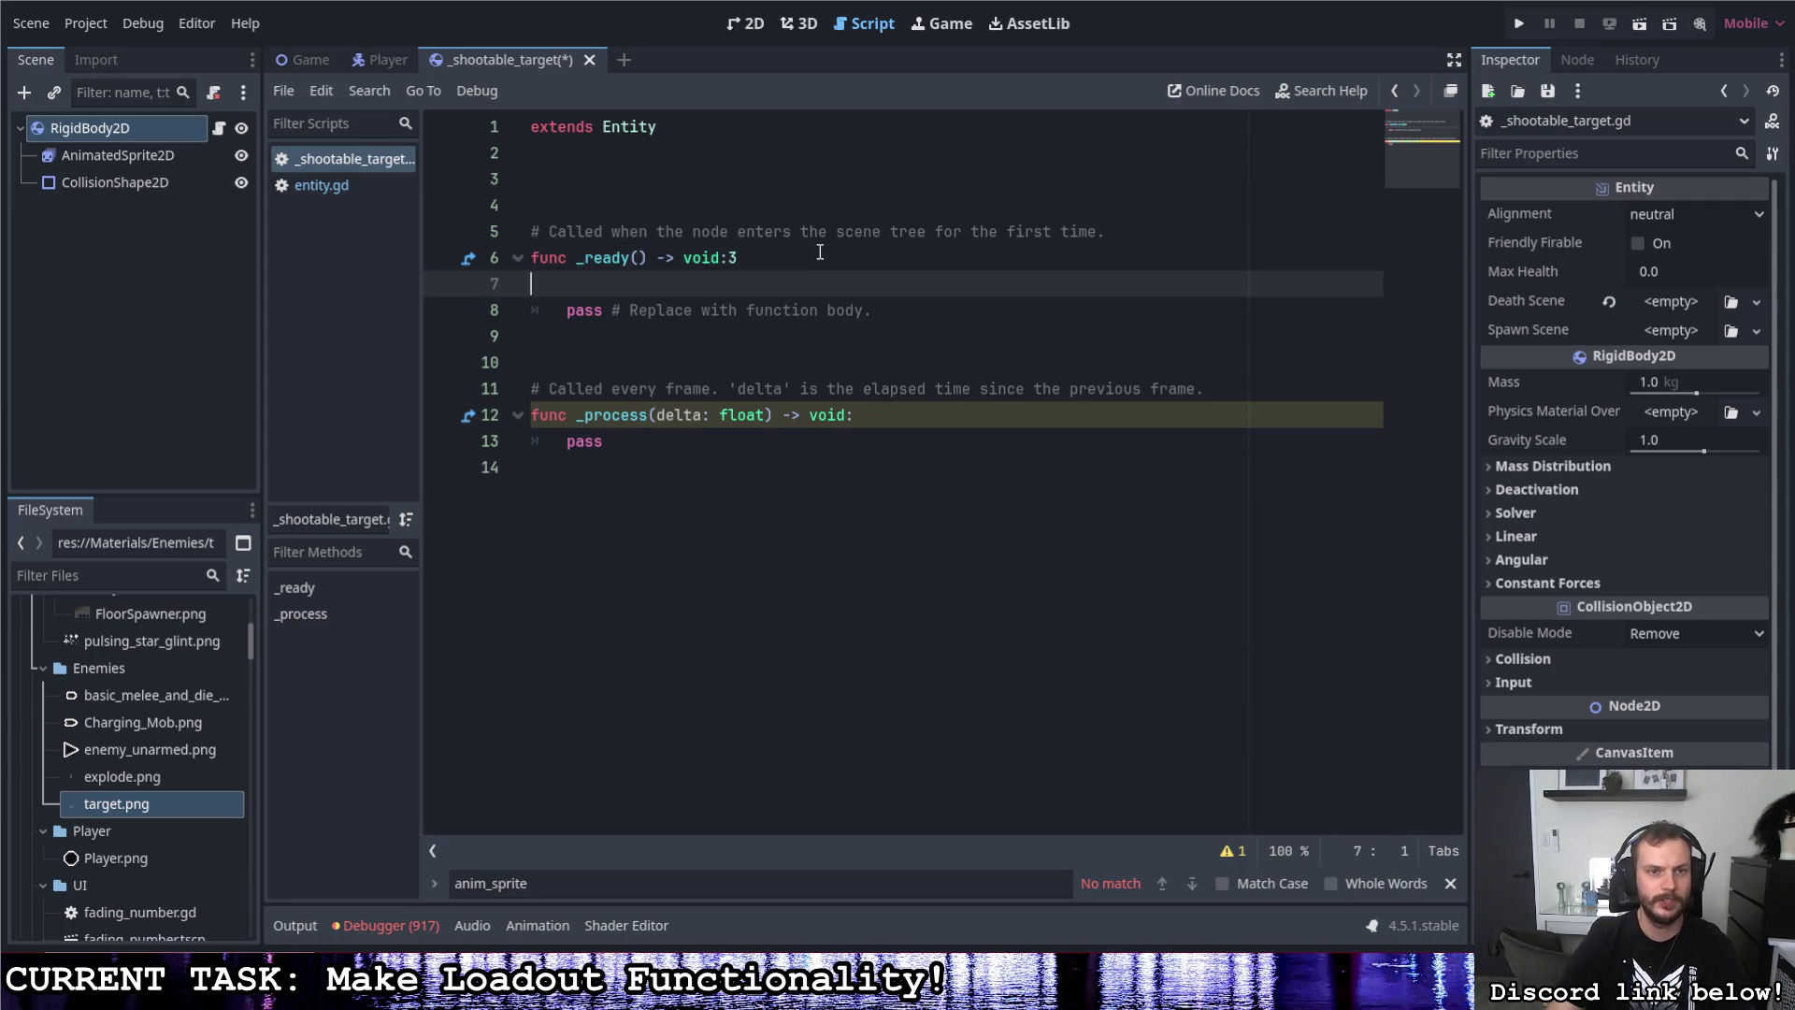
pyautogui.click(820, 251)
pyautogui.press('BackSpace')
pyautogui.press('Down')
pyautogui.write('spawn')
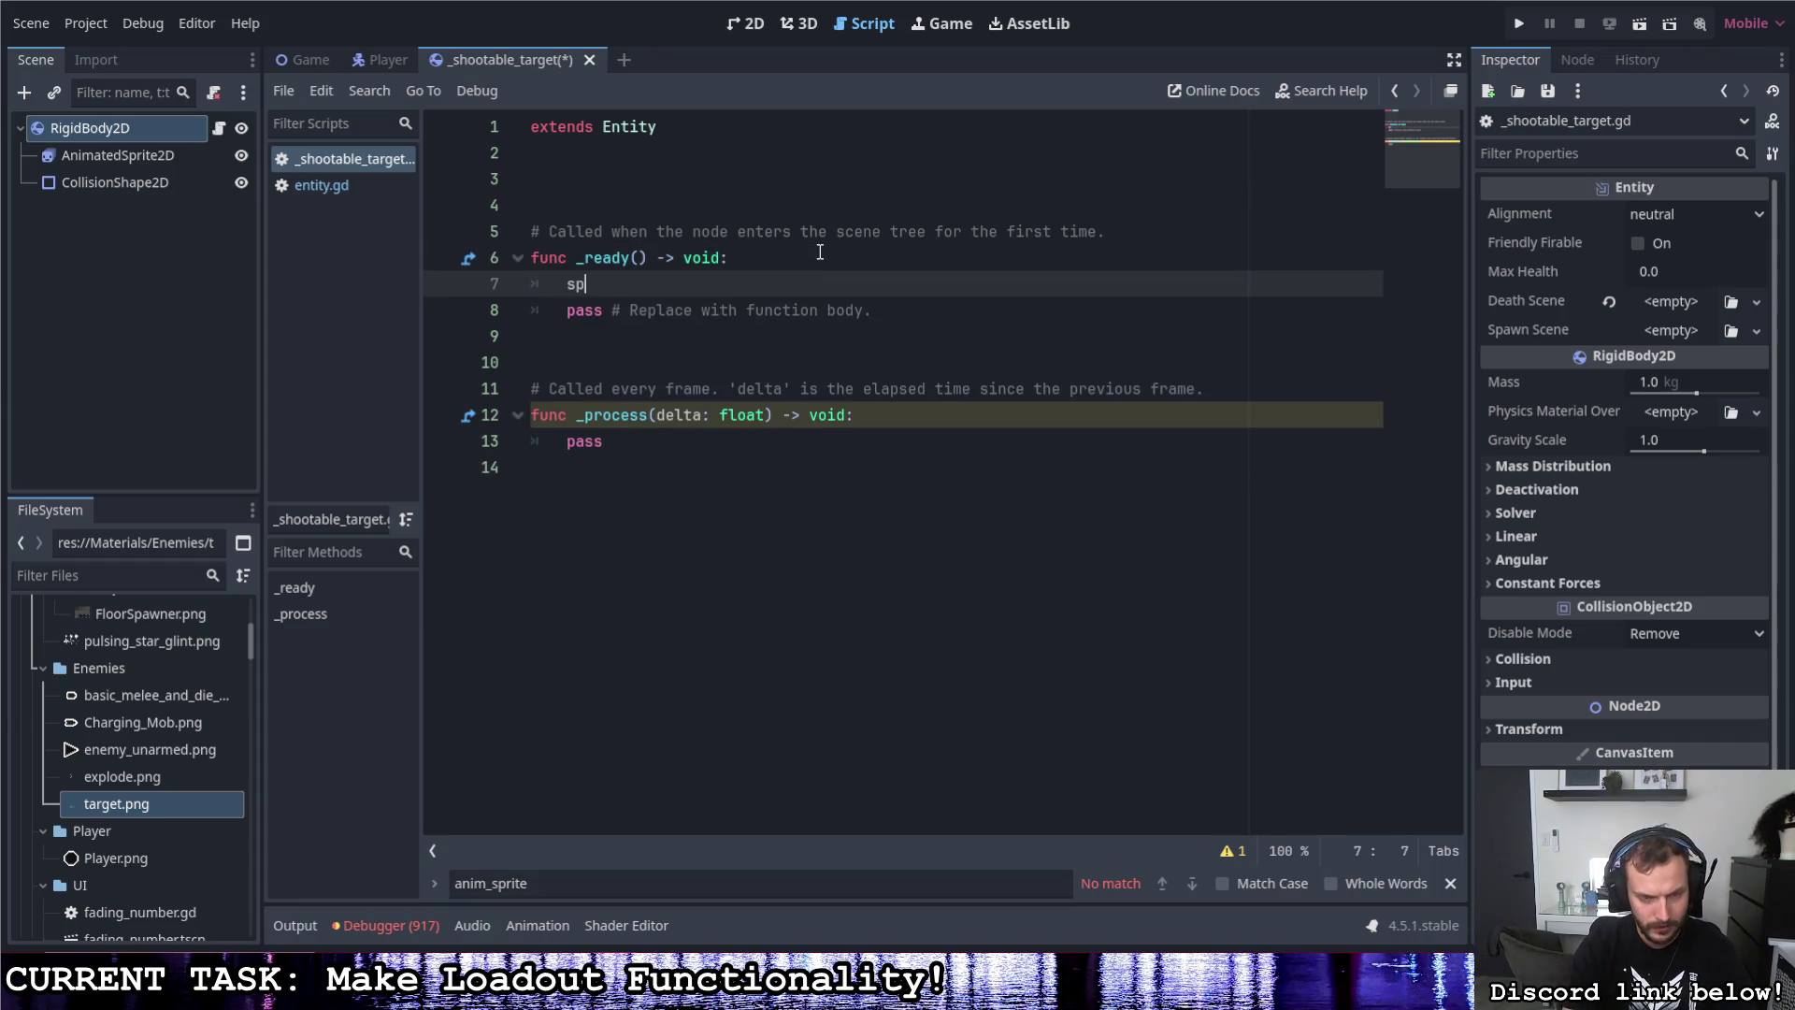
pyautogui.press('Return')
pyautogui.write('null')
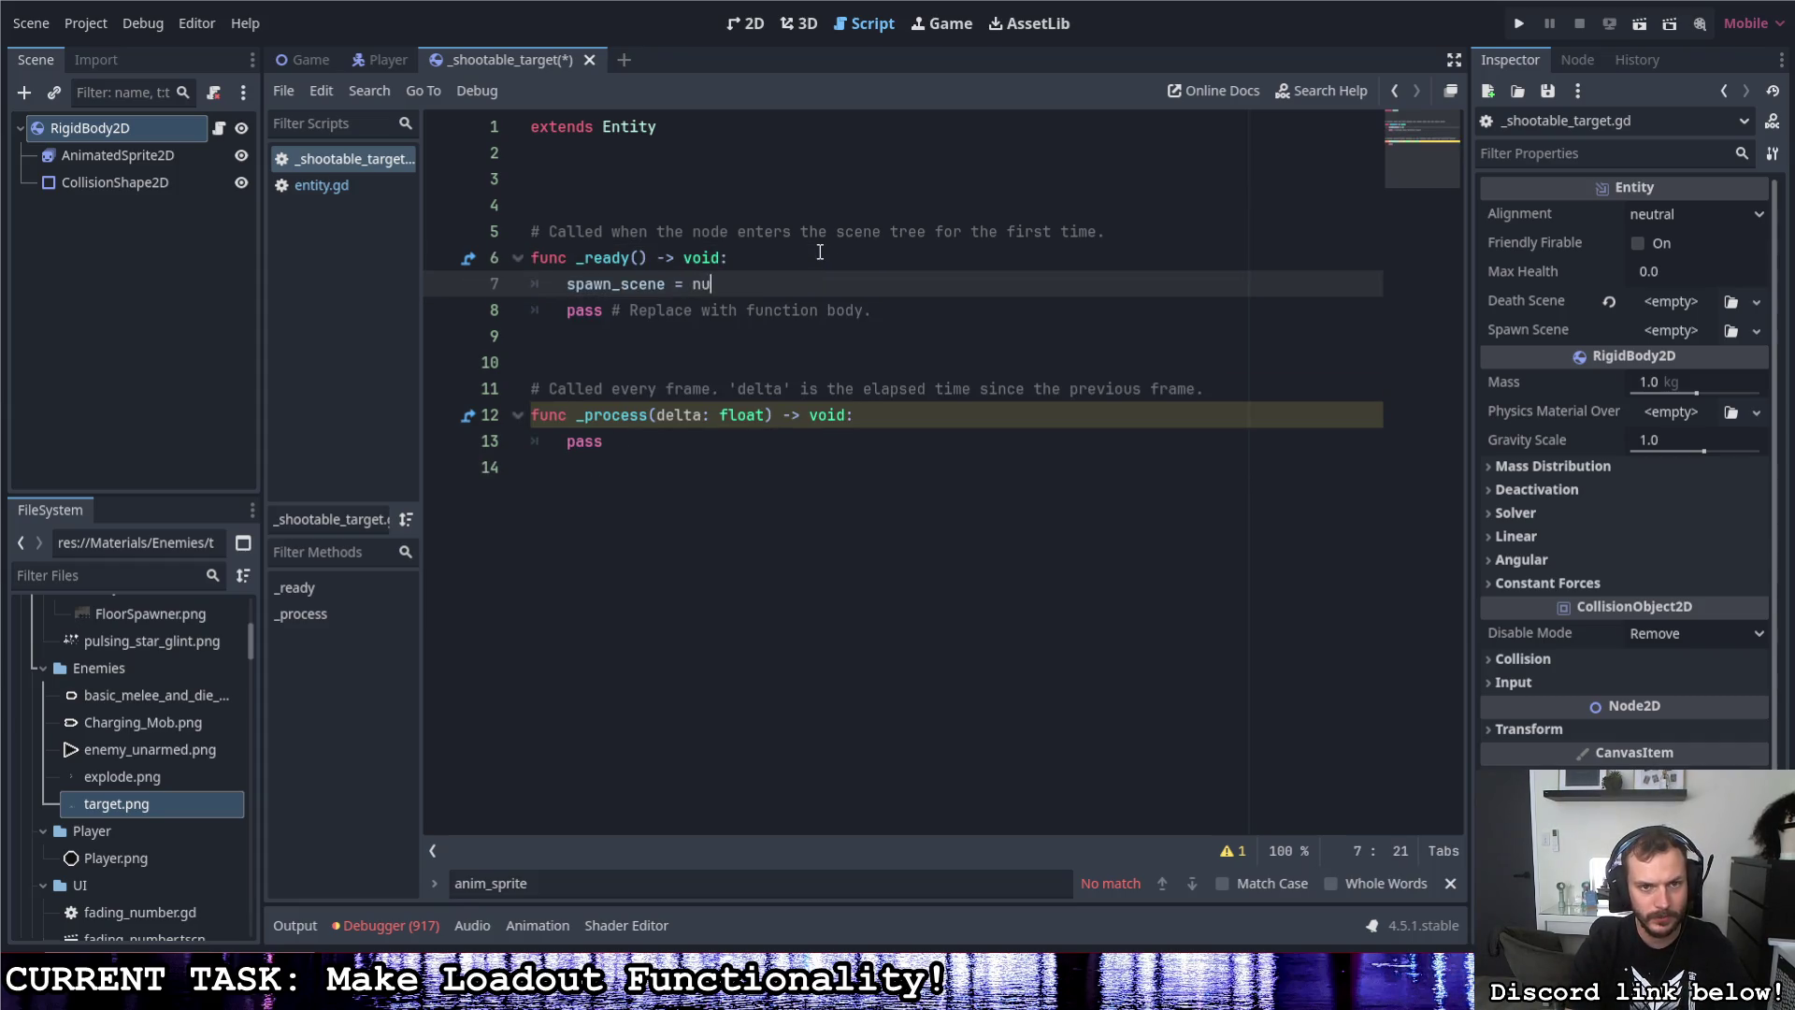
pyautogui.press('Return')
pyautogui.write('death_scene ')
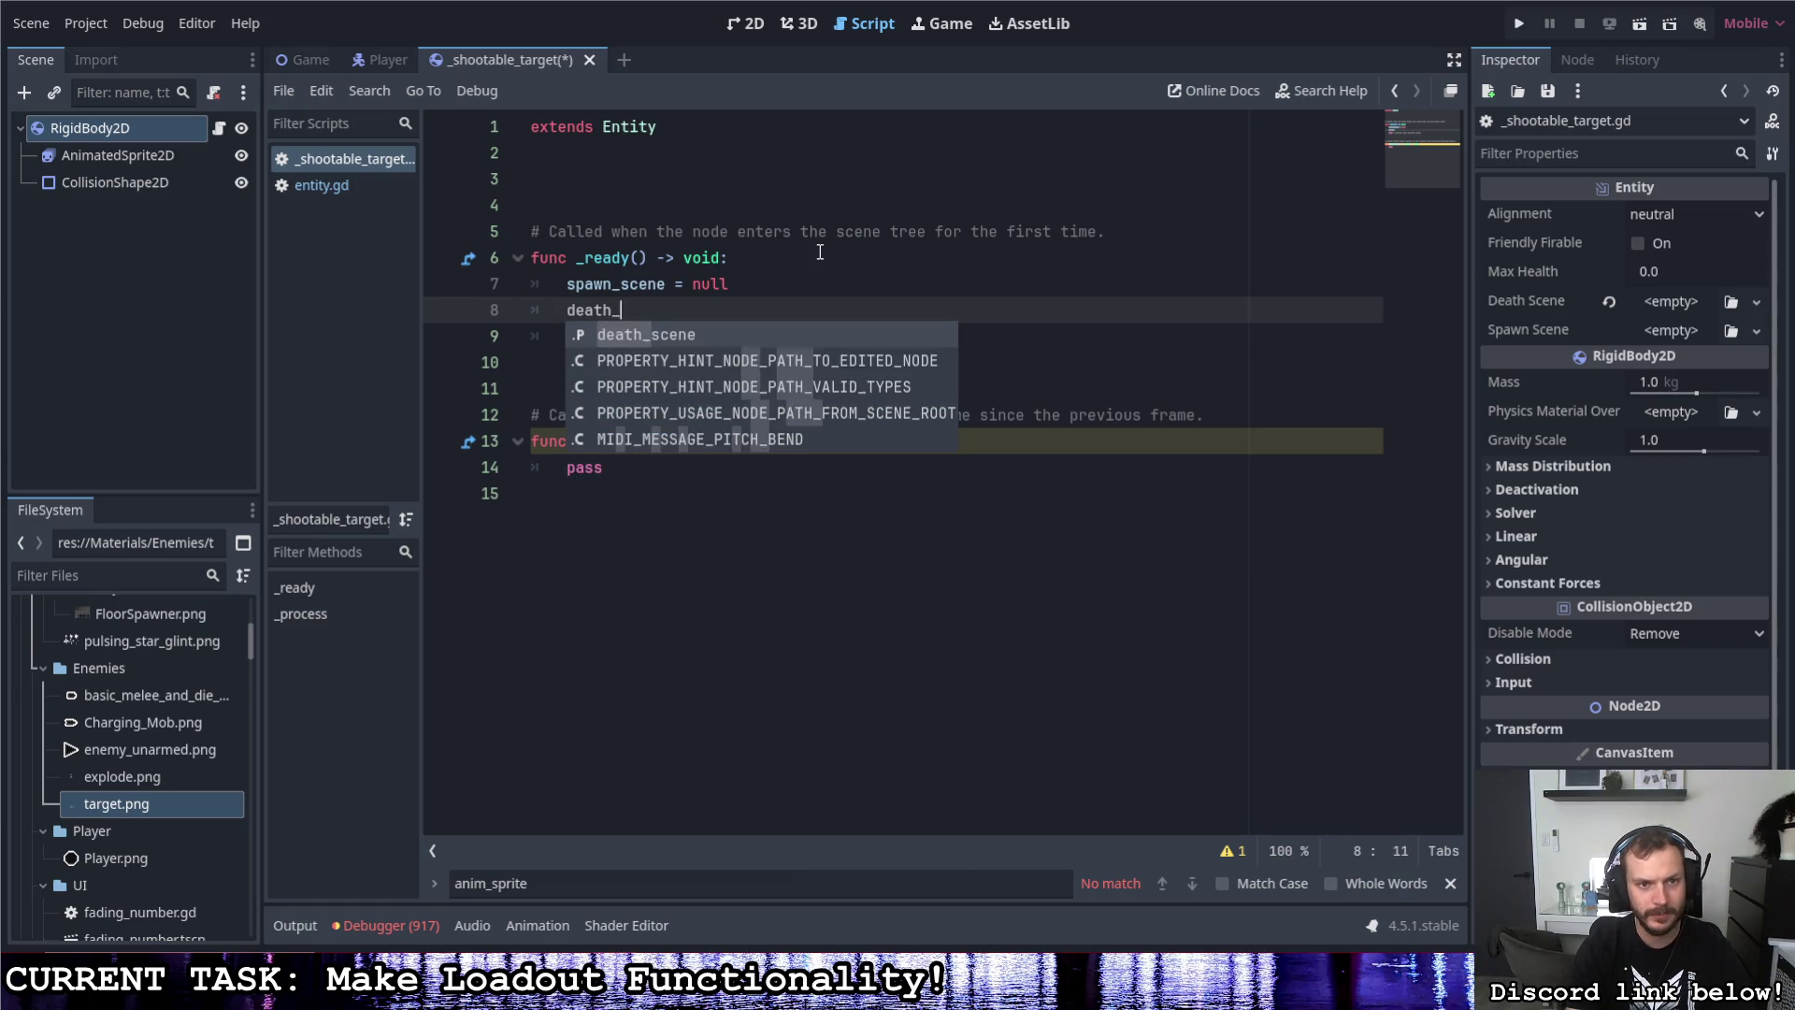
pyautogui.write('= null')
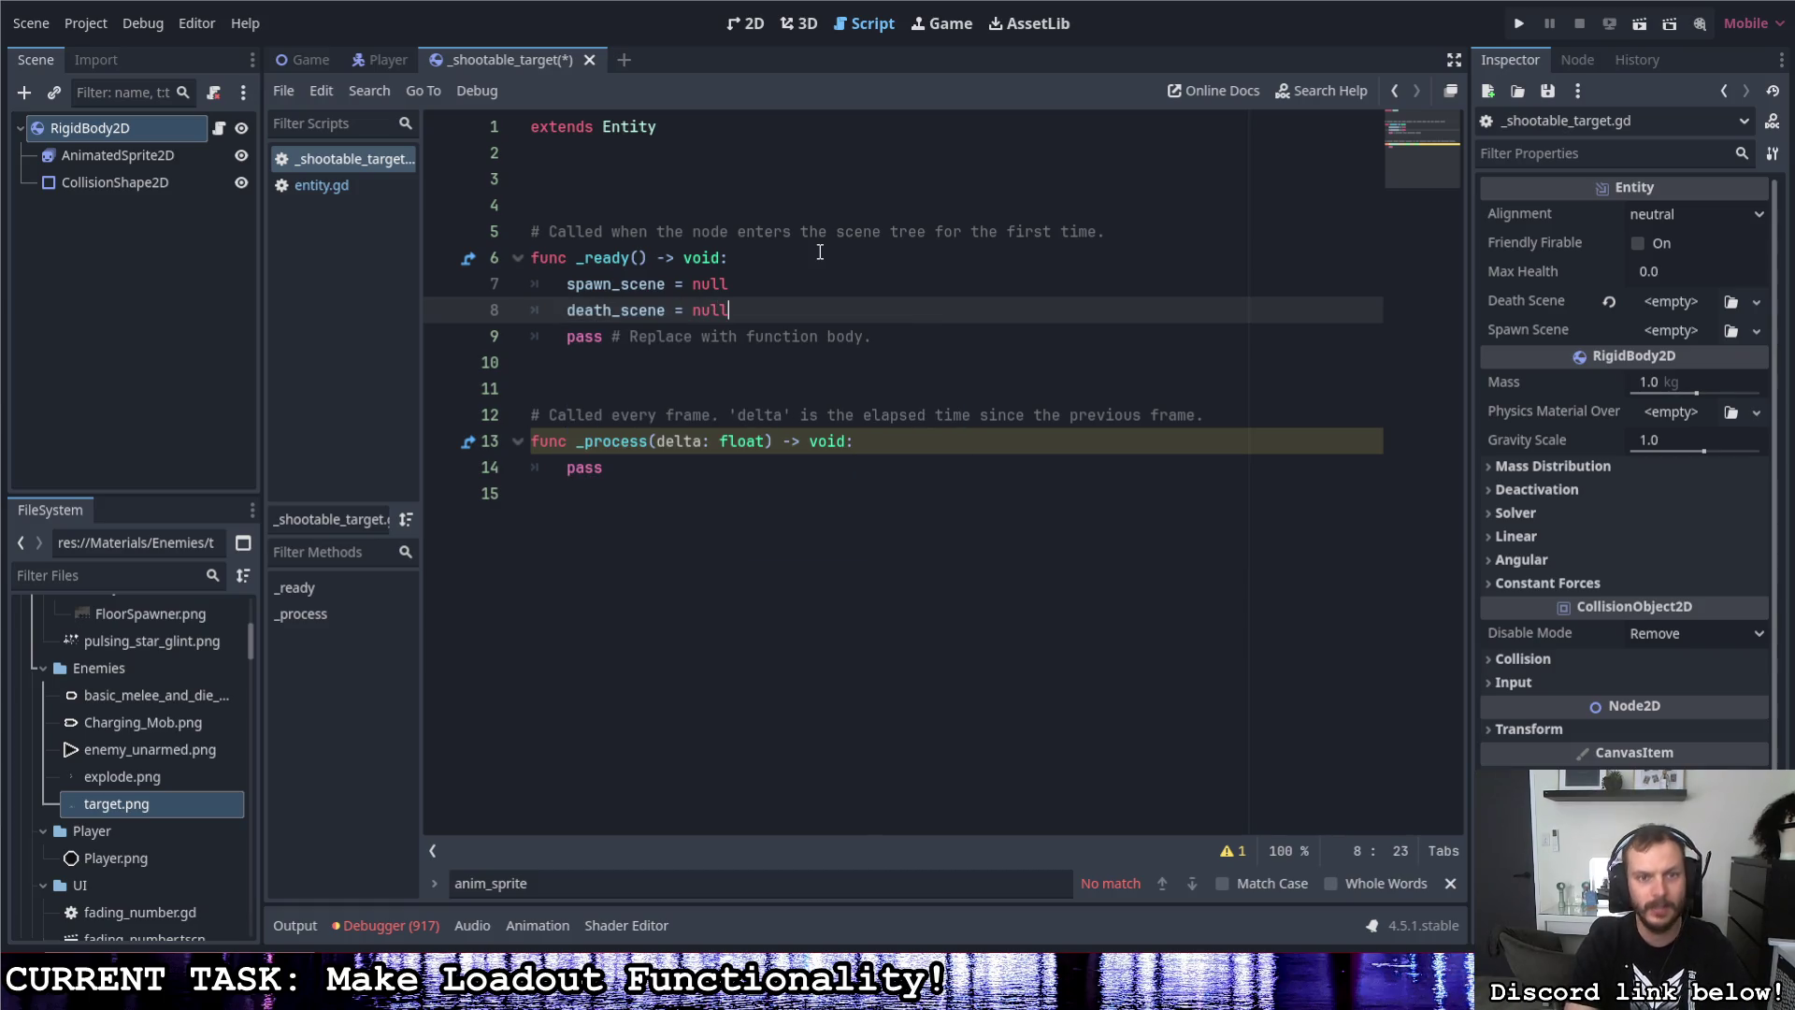
# Step: Move the caret back up to the empty line 3 near the script's top
pyautogui.click(827, 296)
pyautogui.press('Down')
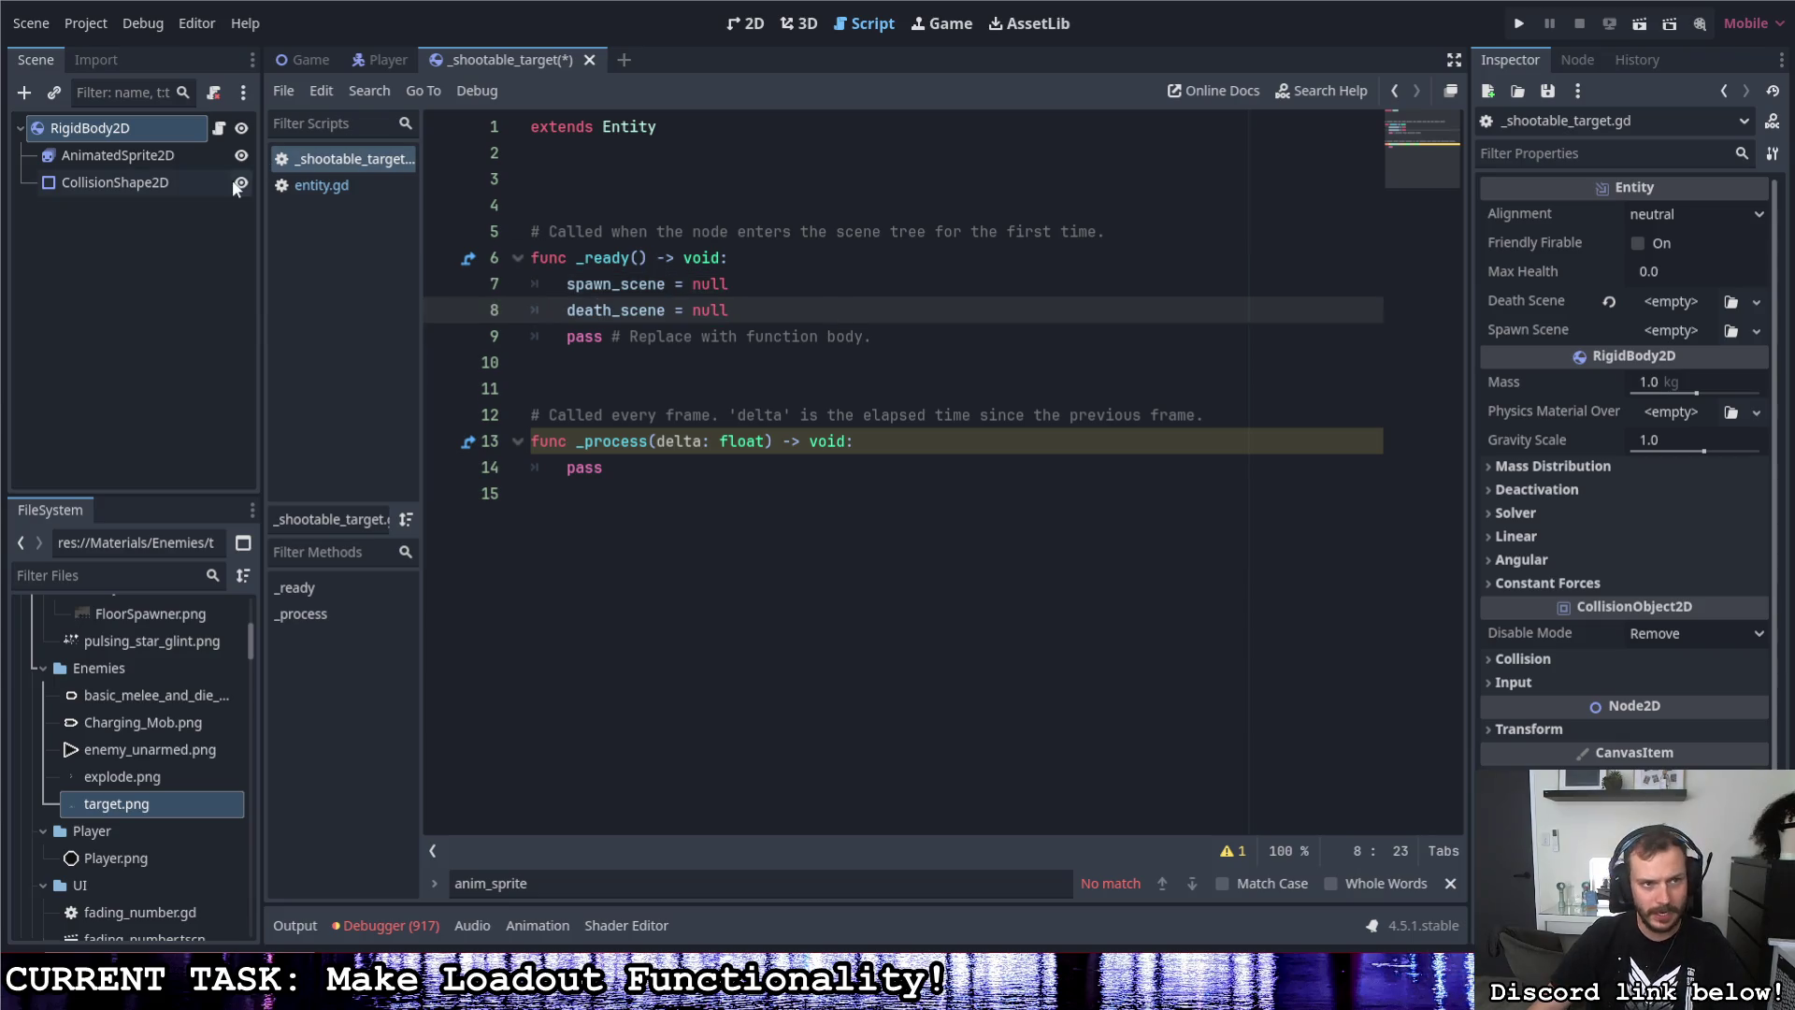
pyautogui.click(750, 168)
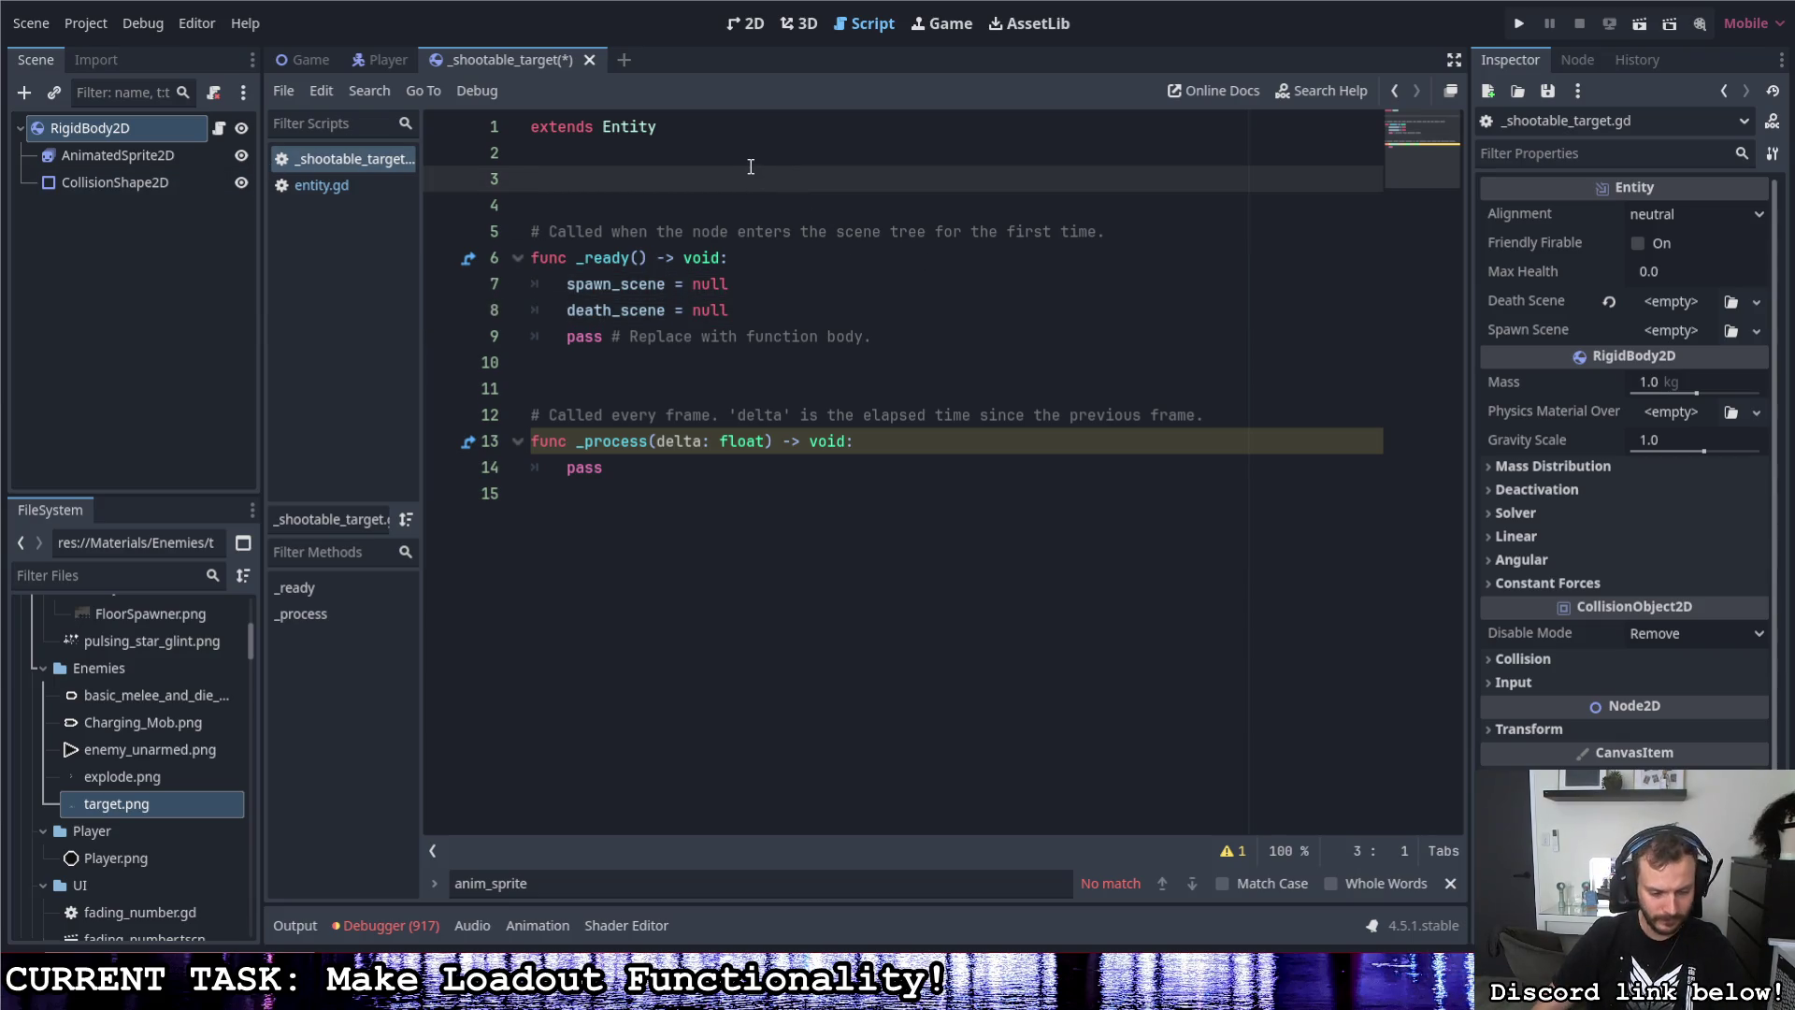
pyautogui.press('Up')
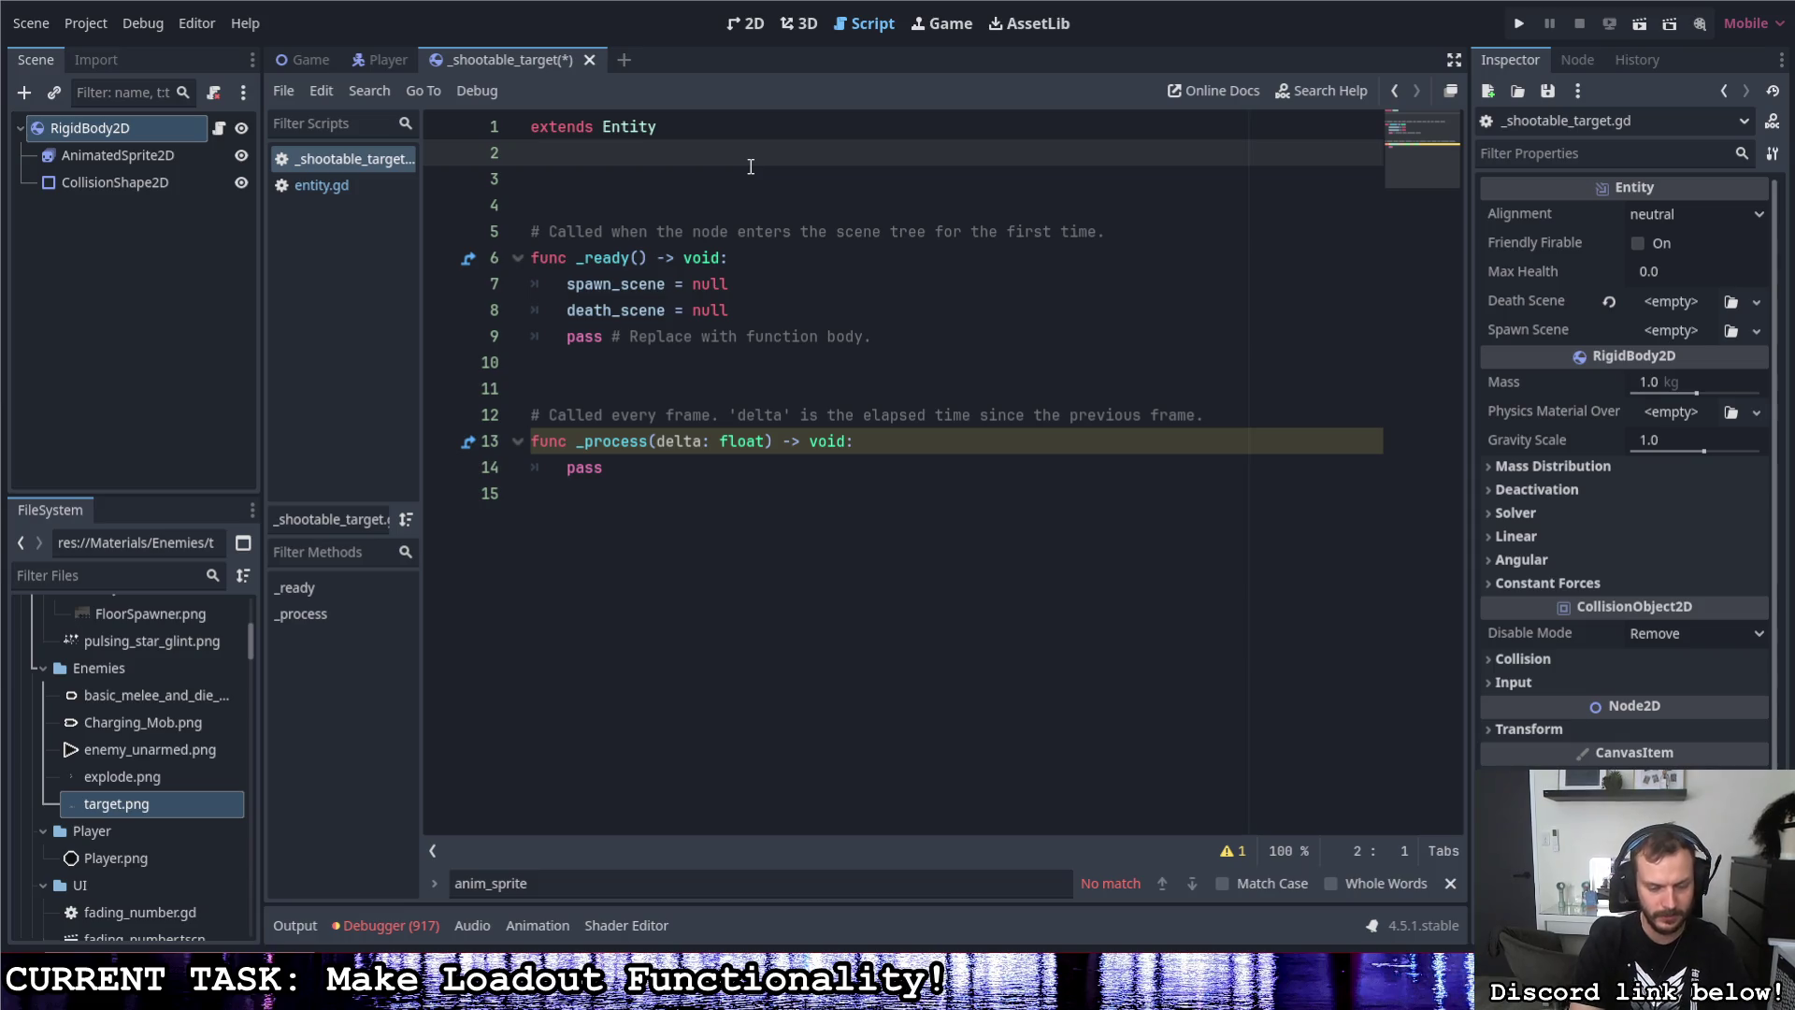
pyautogui.press('Down')
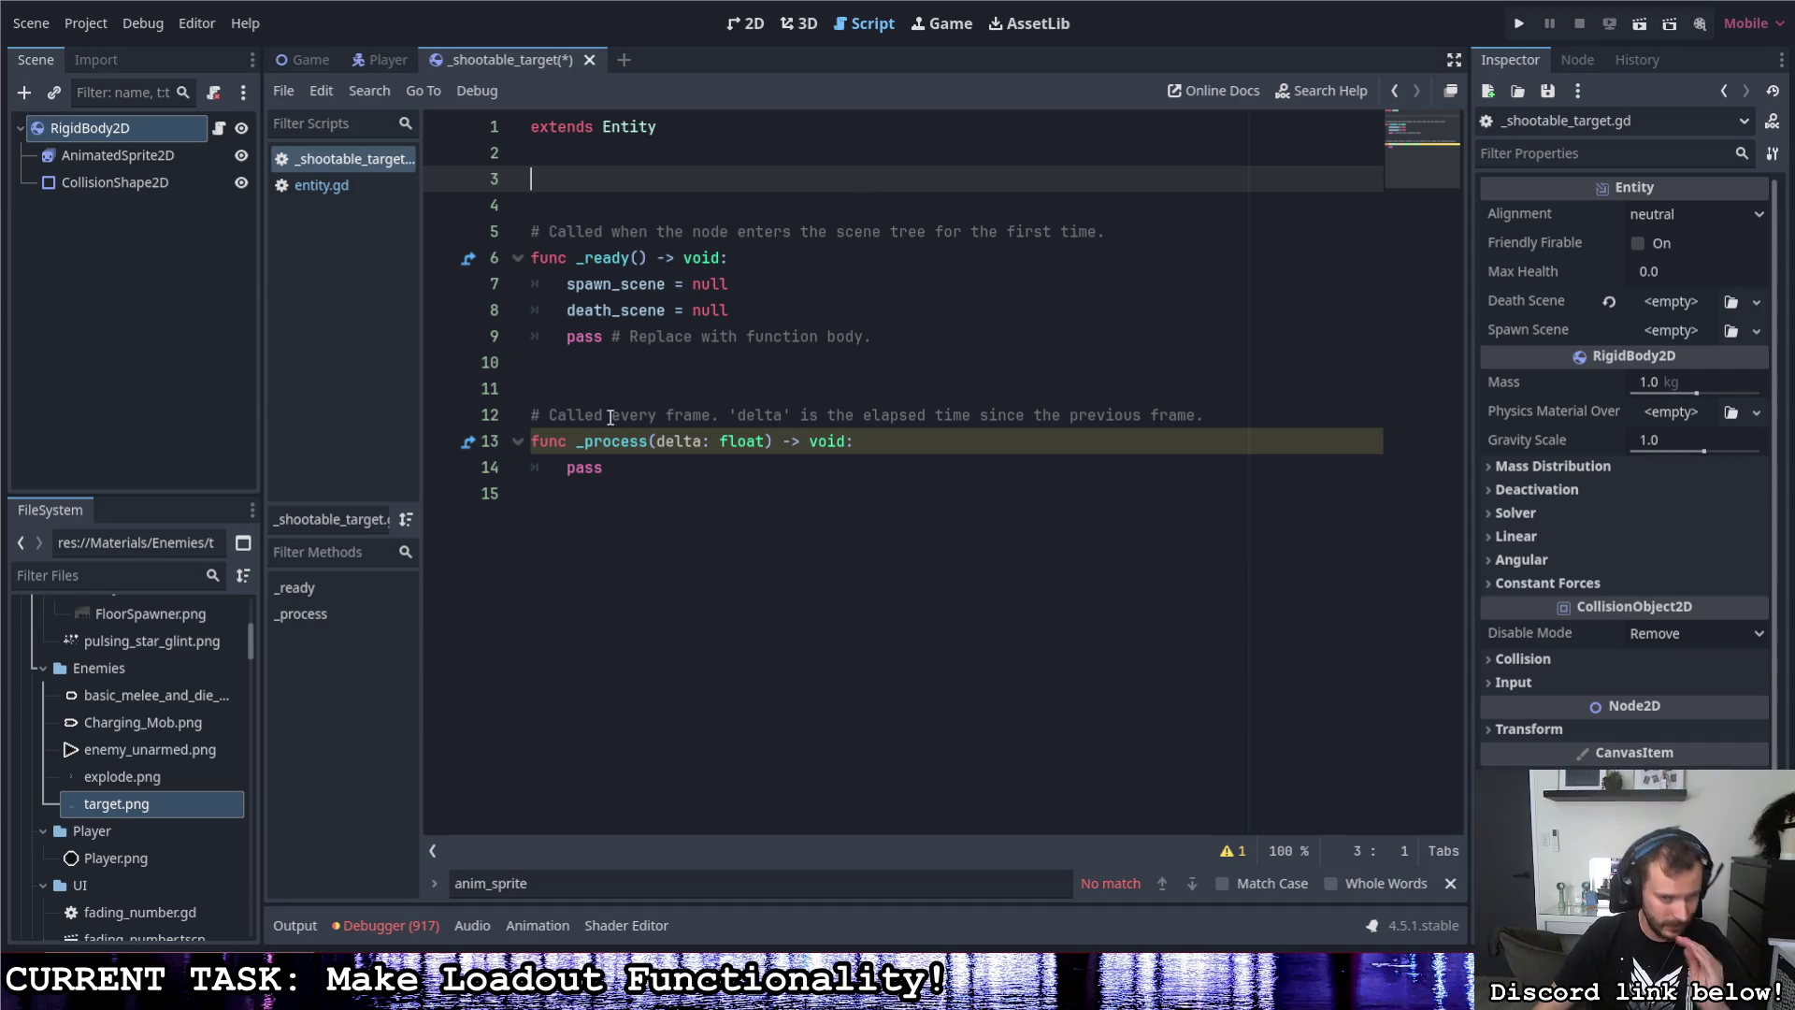
# Step: Replace the _process function with func die(and_free = false):
pyautogui.moveTo(622, 469); pyautogui.dragTo(469, 417)
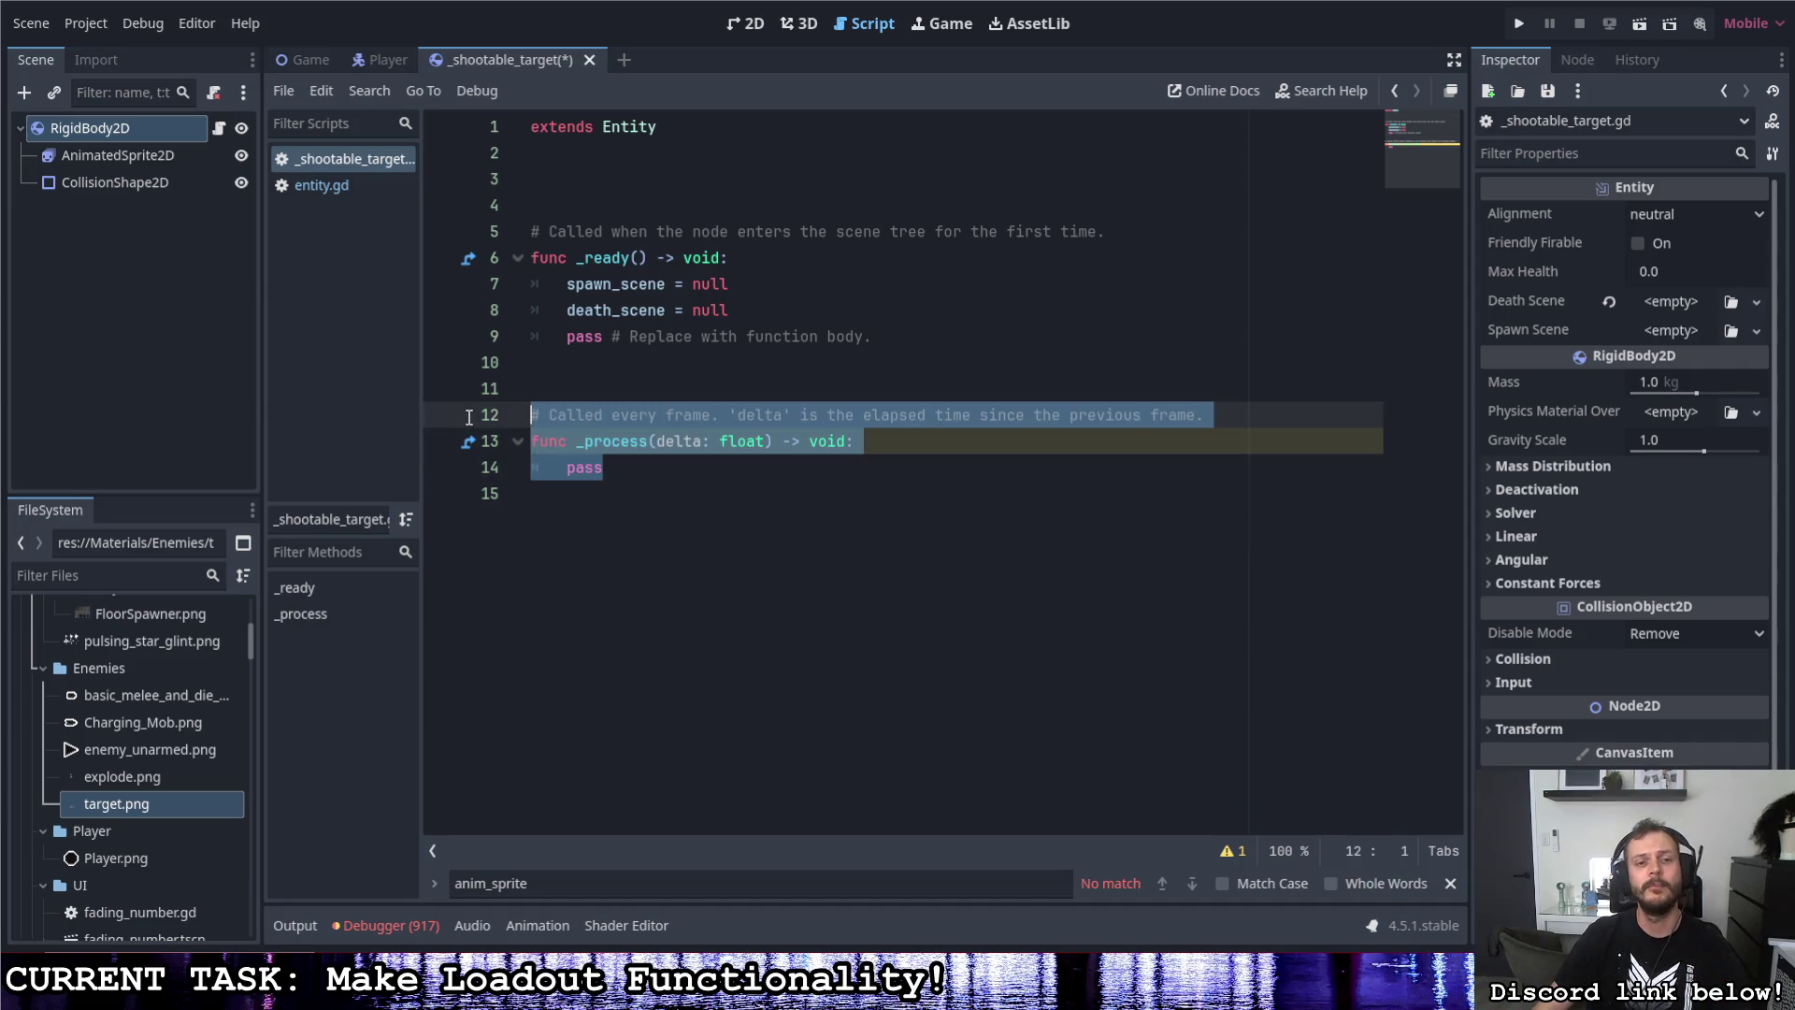
pyautogui.press('BackSpace')
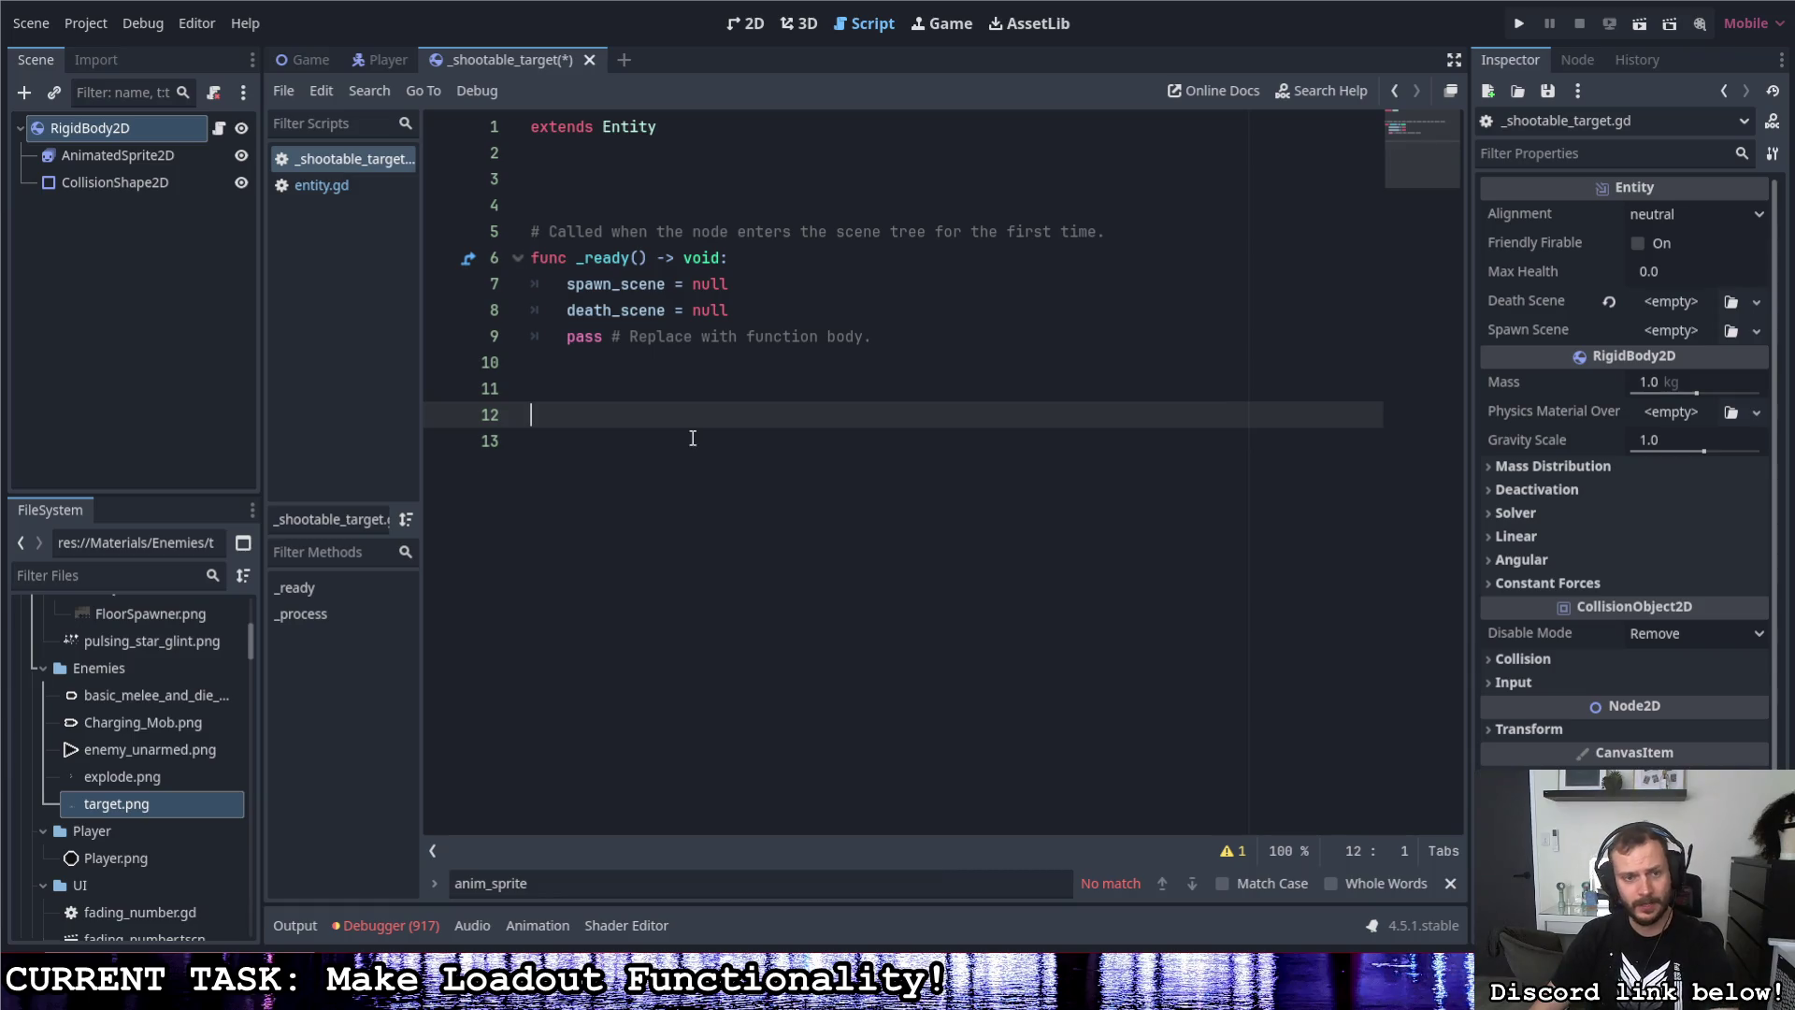
pyautogui.write('func die')
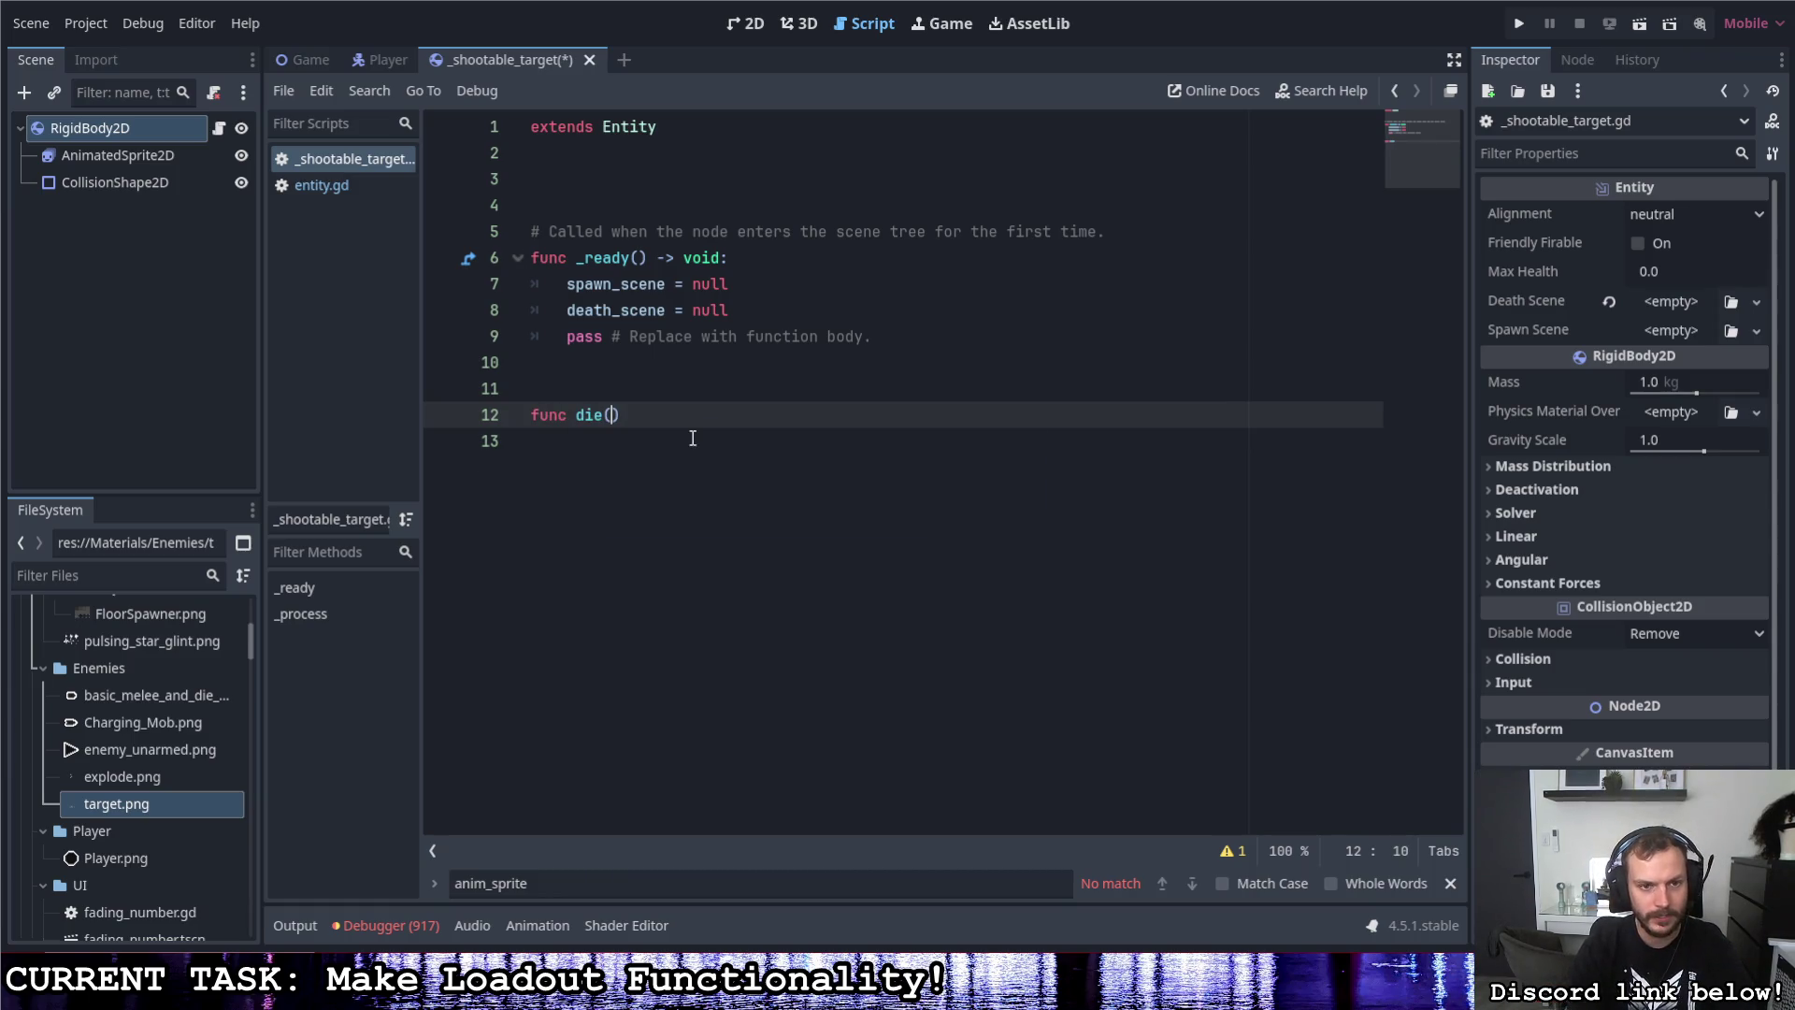
pyautogui.write('(')
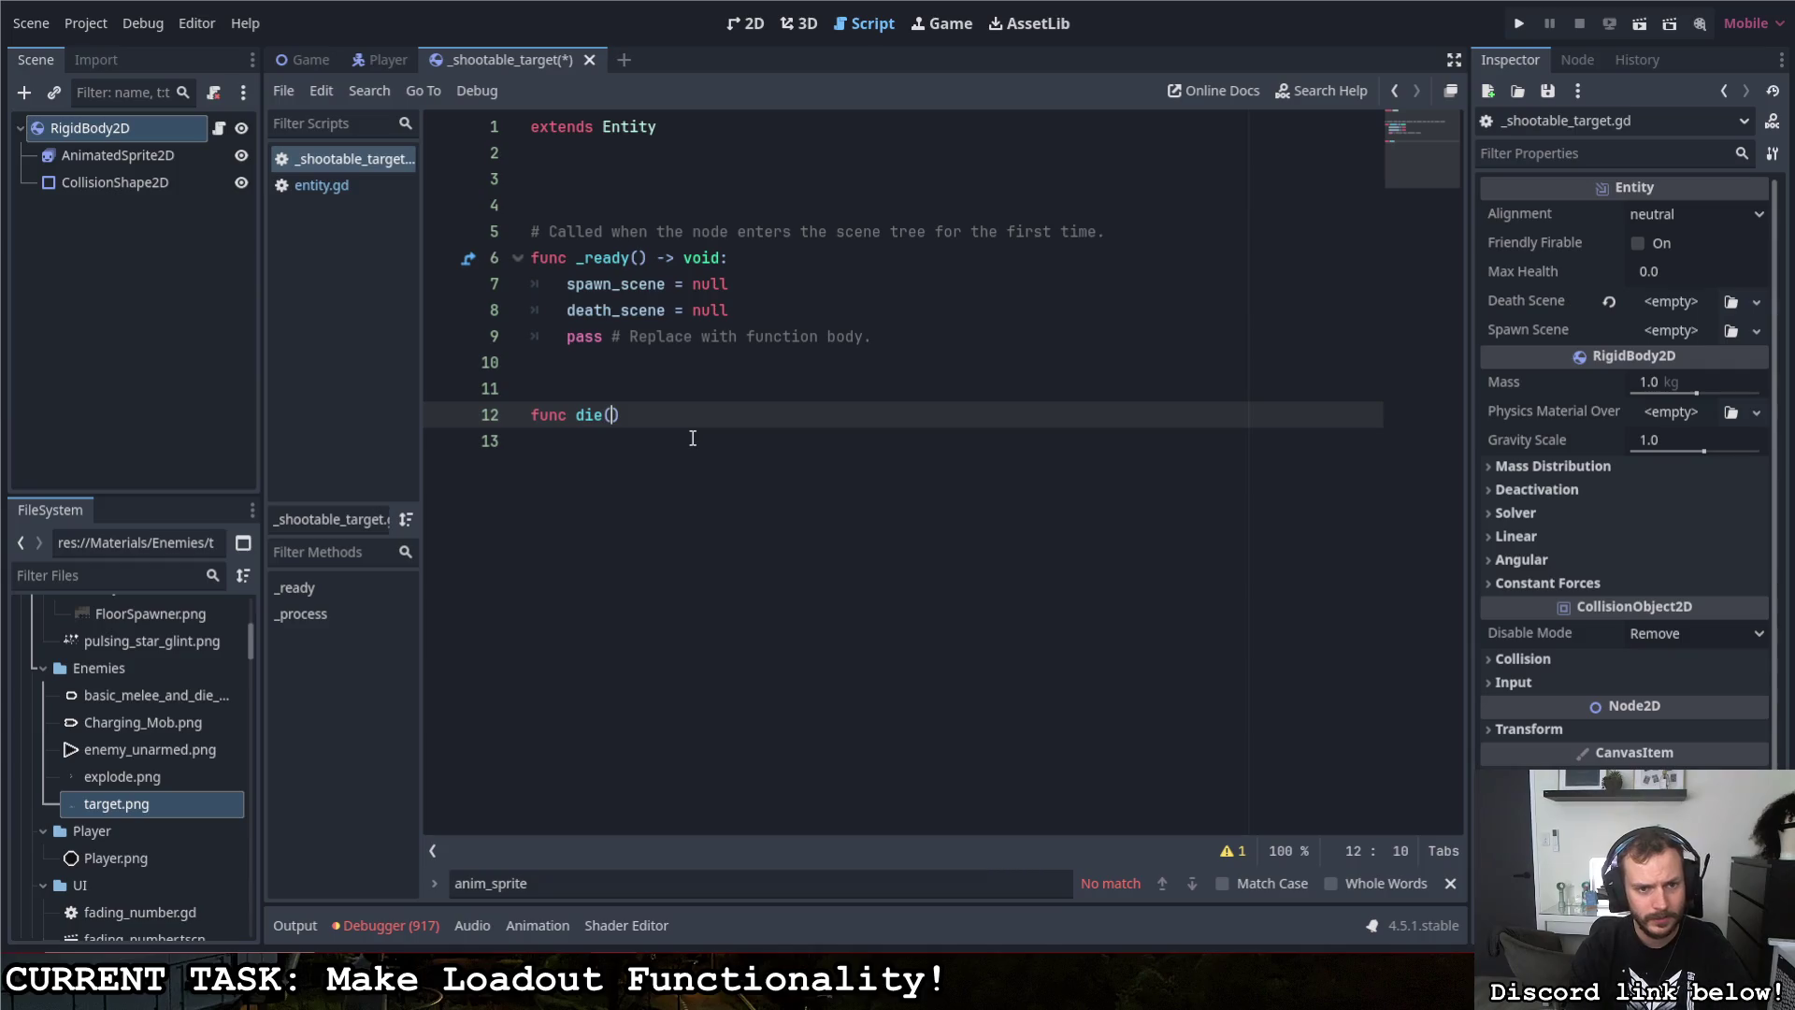
pyautogui.write('and_free:b')
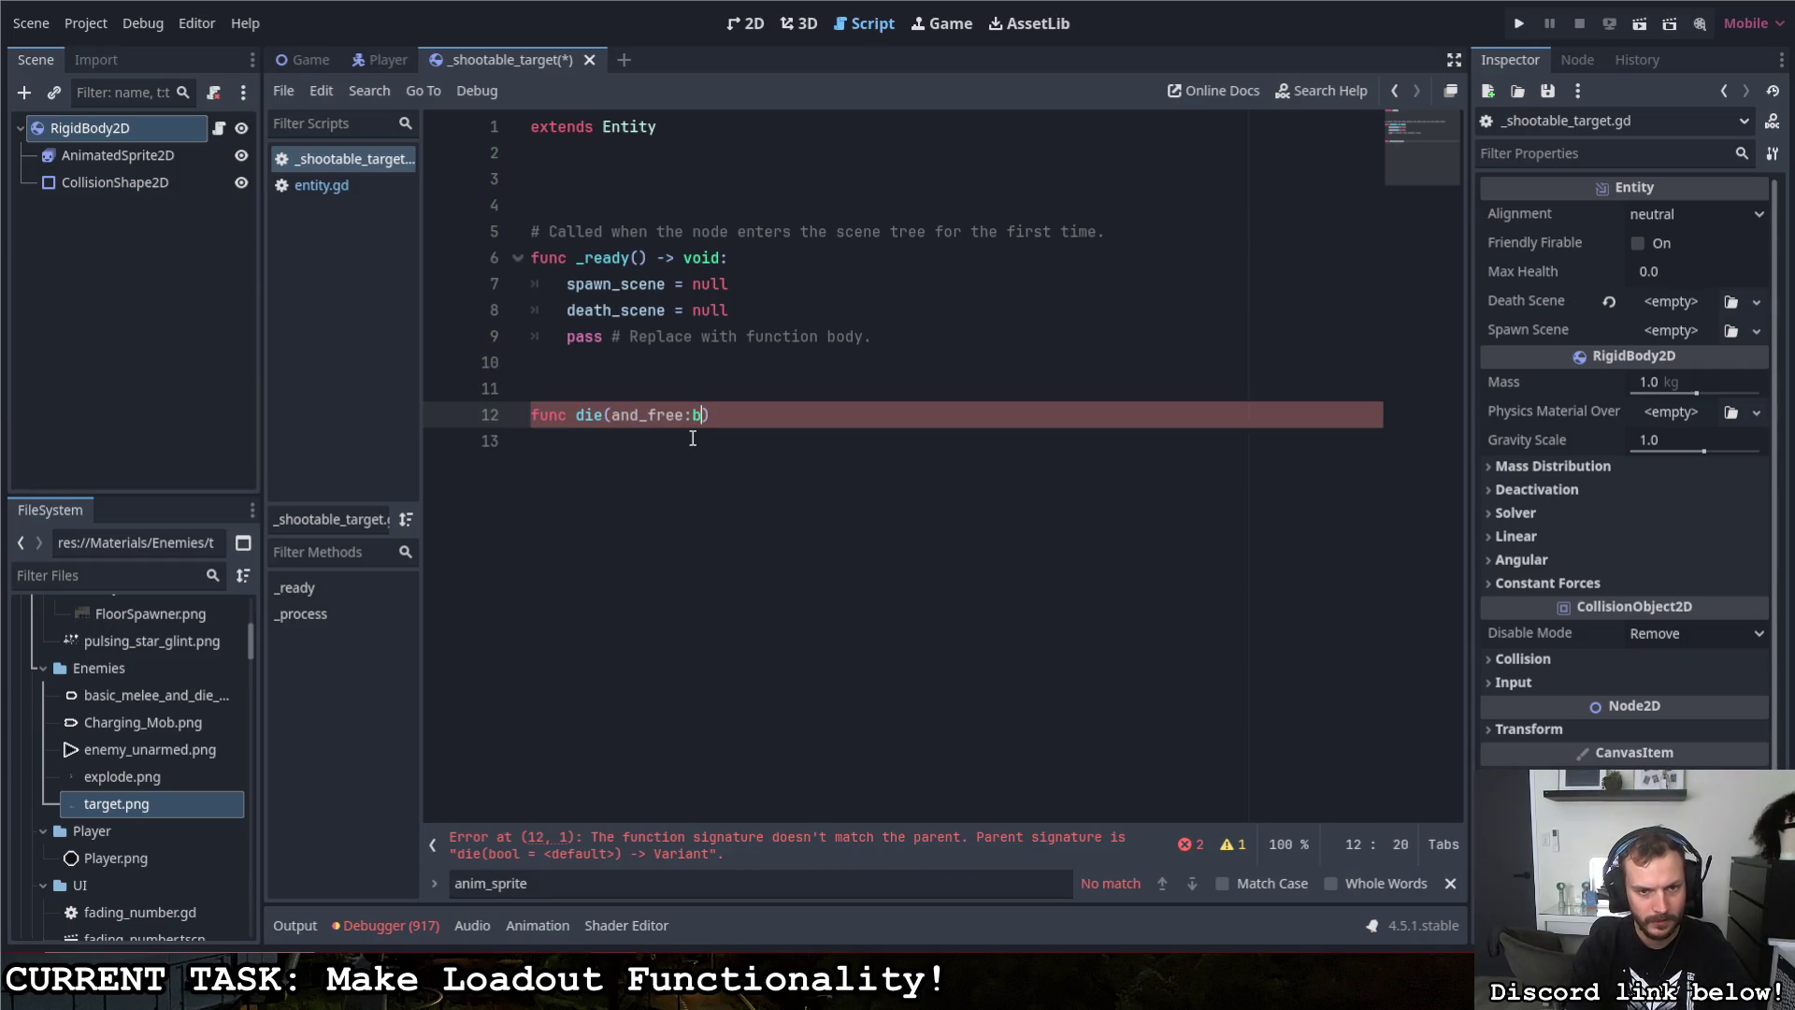
pyautogui.press('BackSpace')
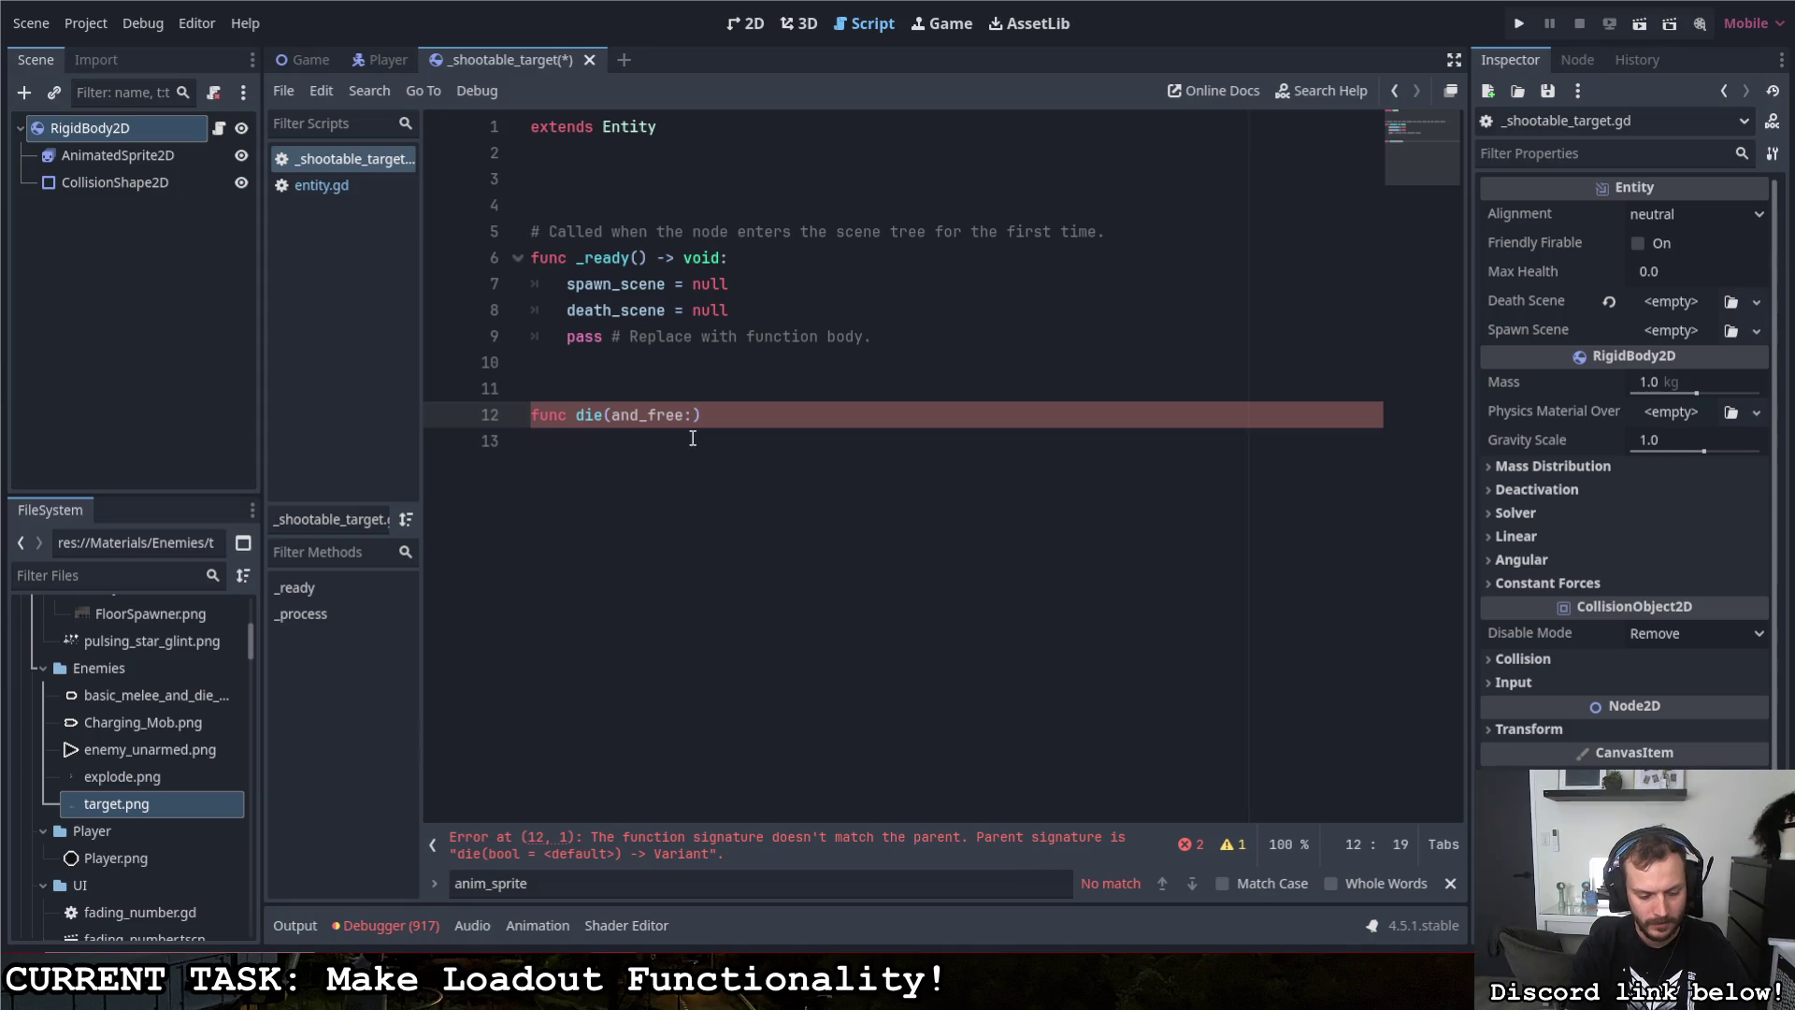
pyautogui.write('= false):')
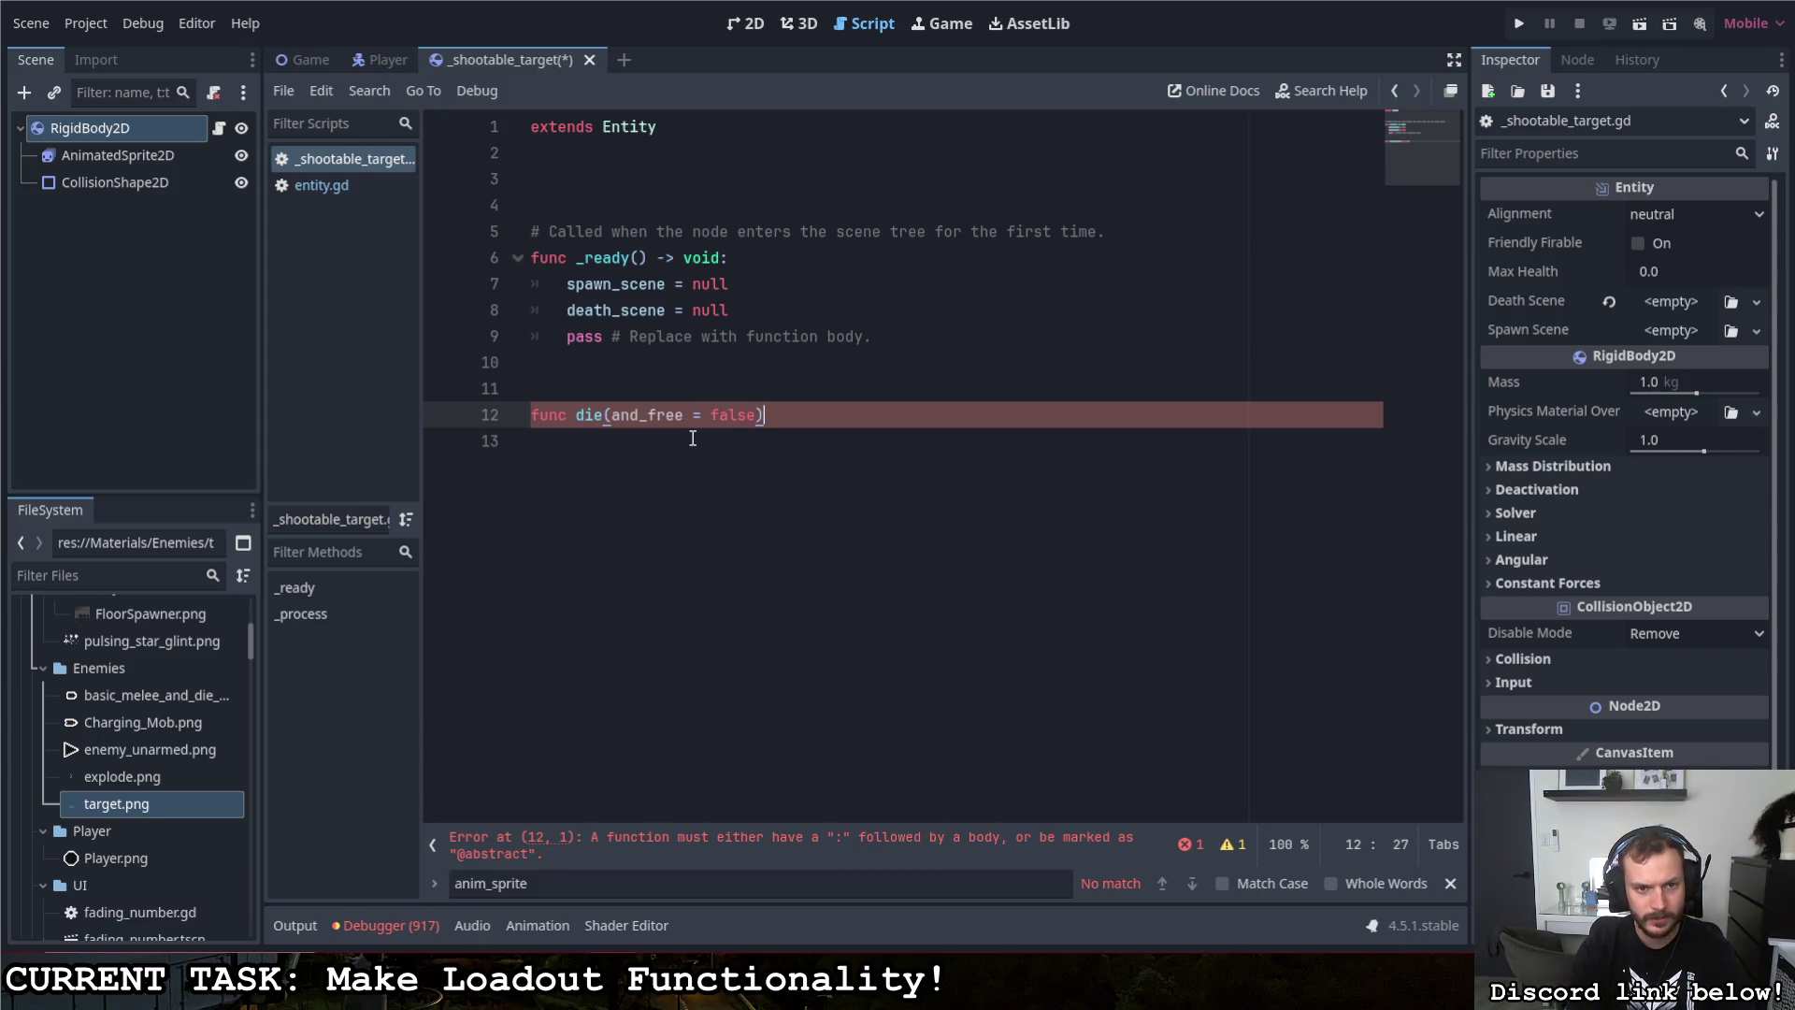
pyautogui.press('Return')
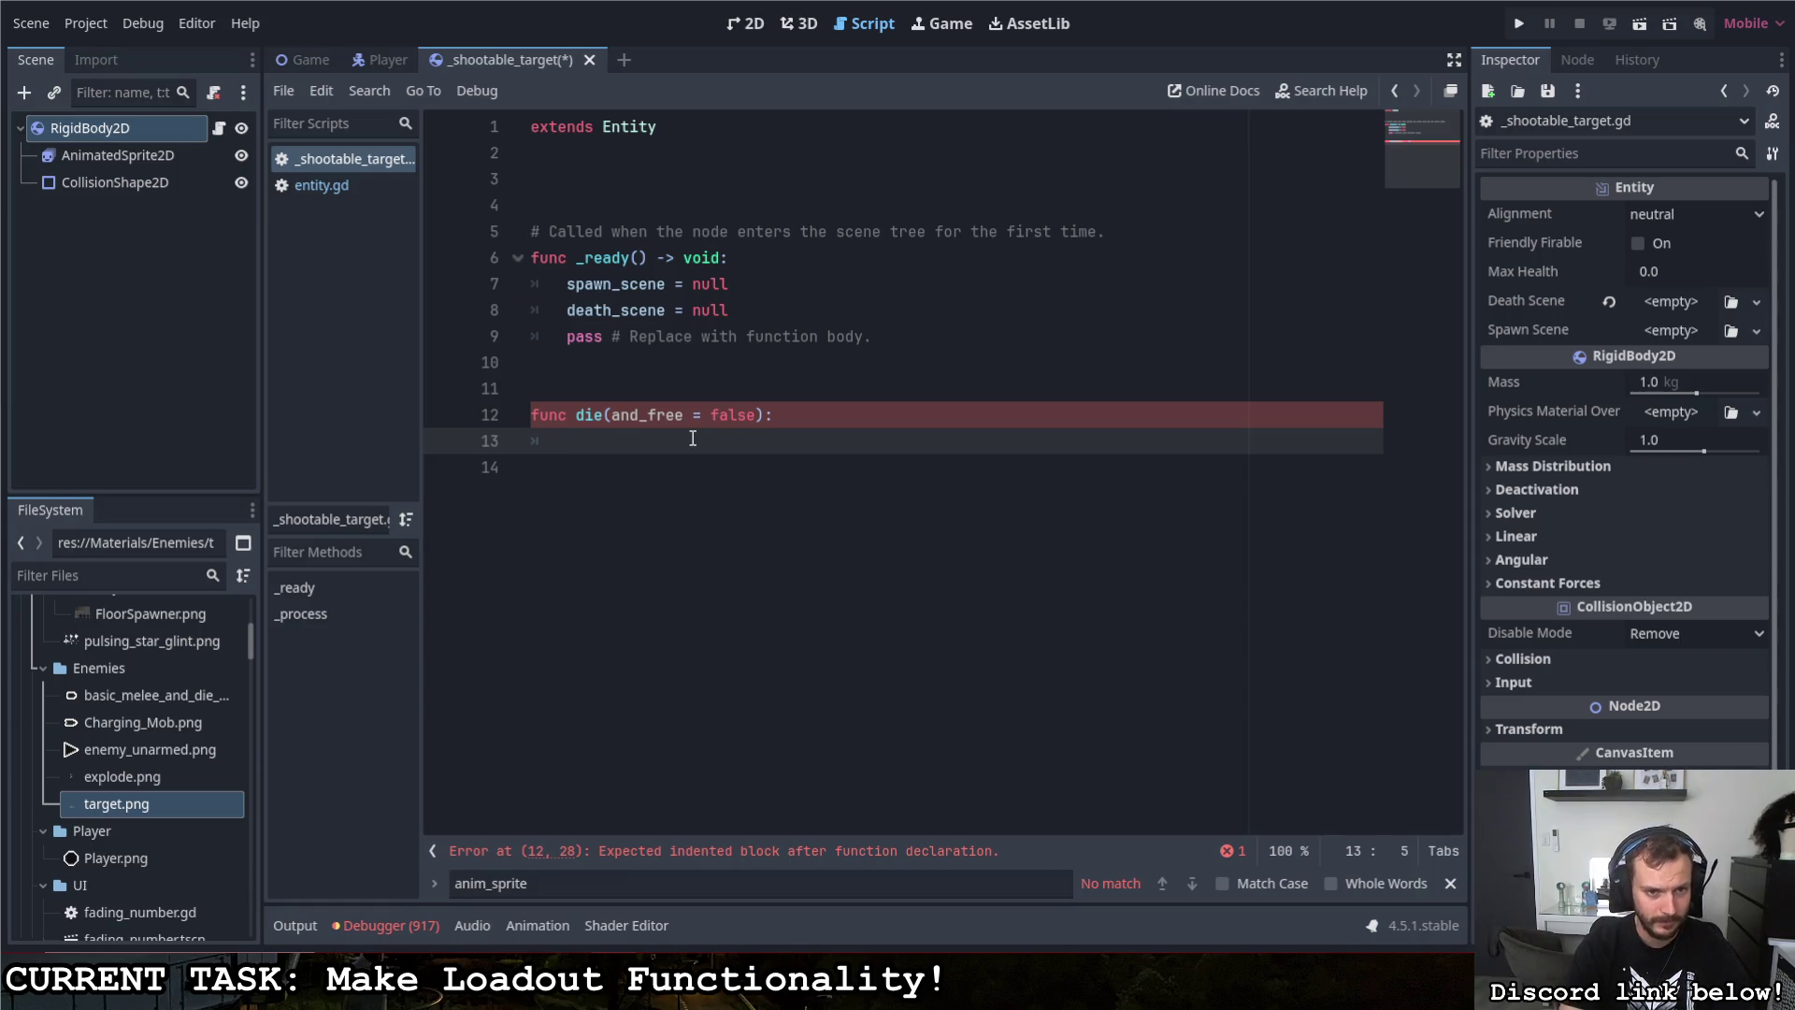
# Step: Make die's body call anim_sprite.play("death")
pyautogui.write('play')
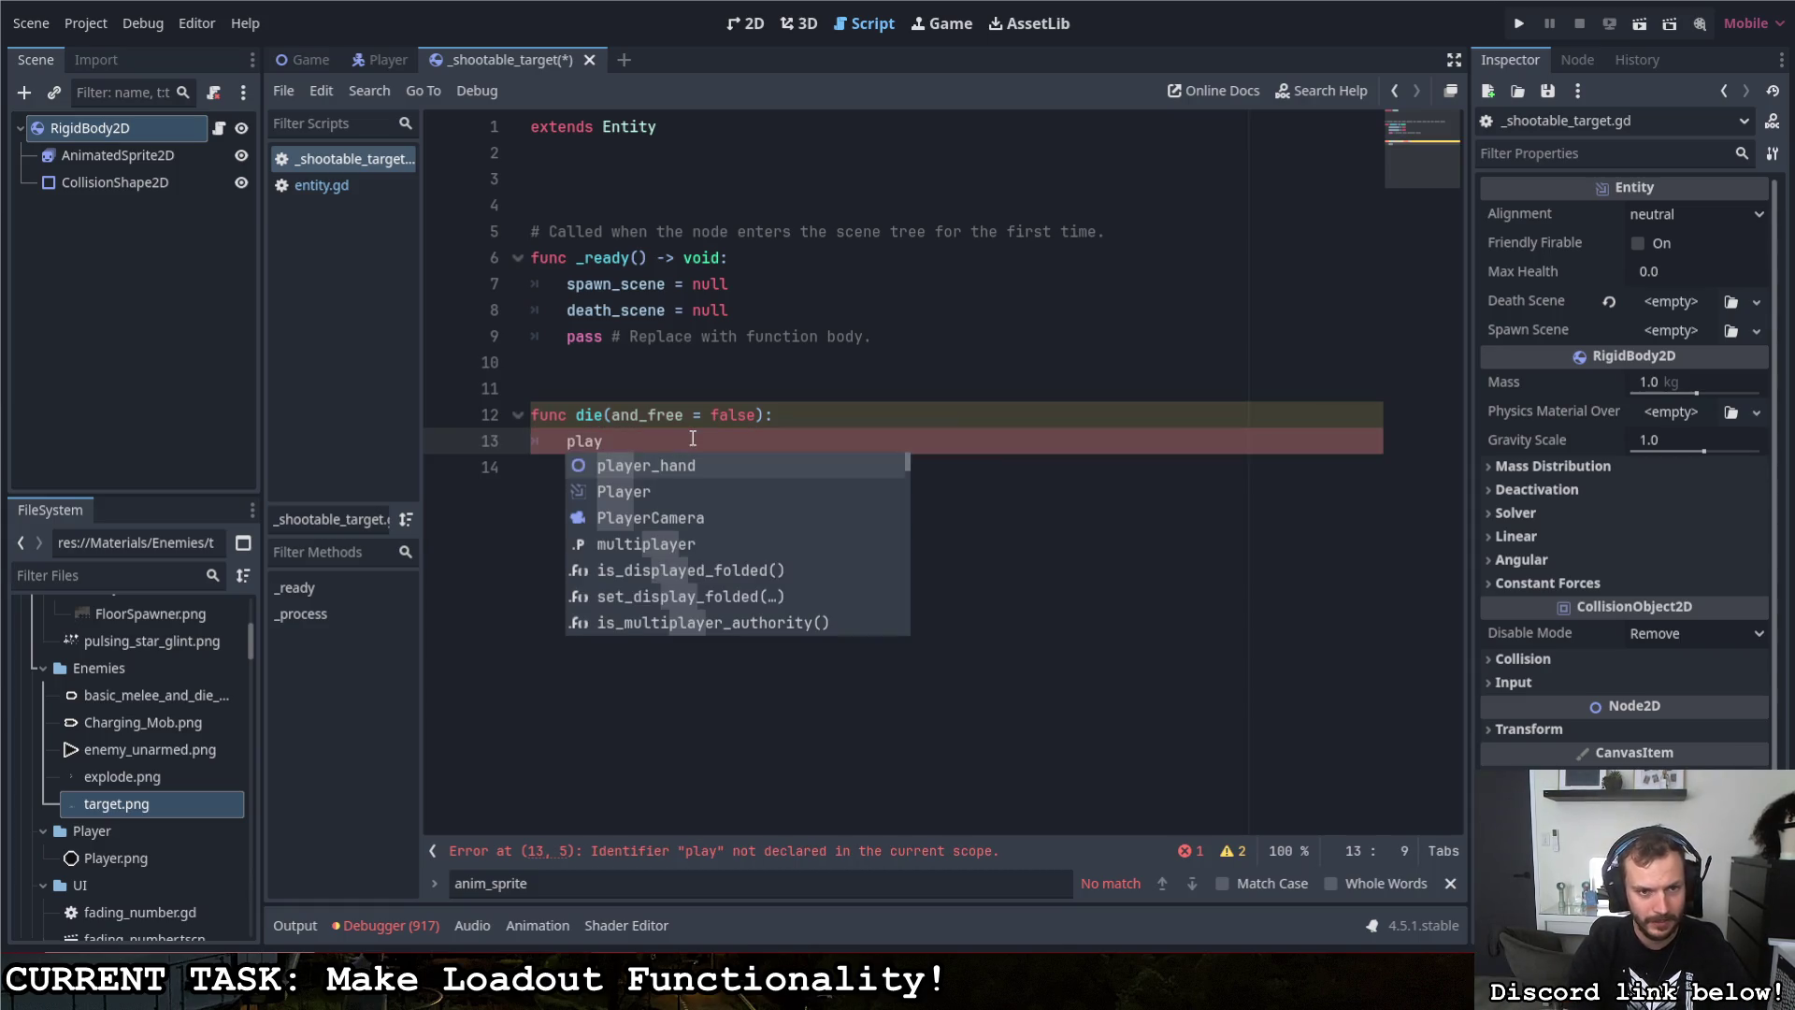
pyautogui.press('BackSpace')
pyautogui.press('BackSpace')
pyautogui.press('BackSpace')
pyautogui.write('anim_sprite')
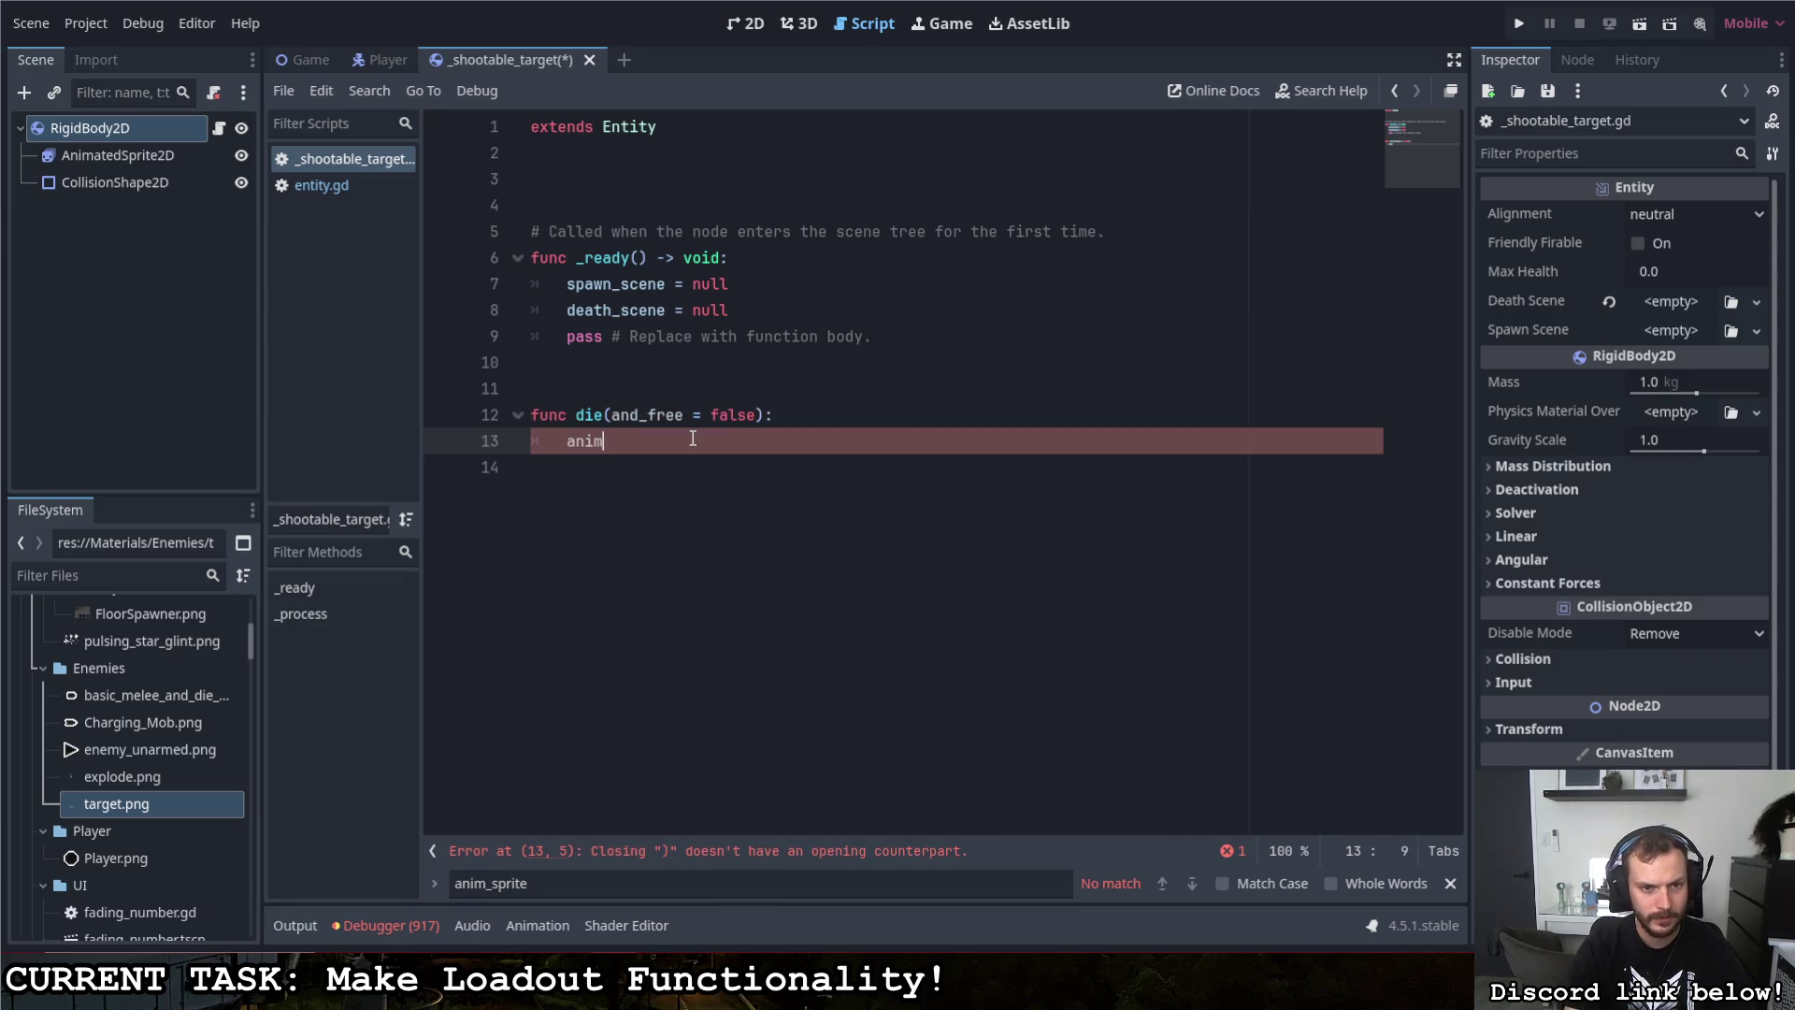
pyautogui.write(".play('")
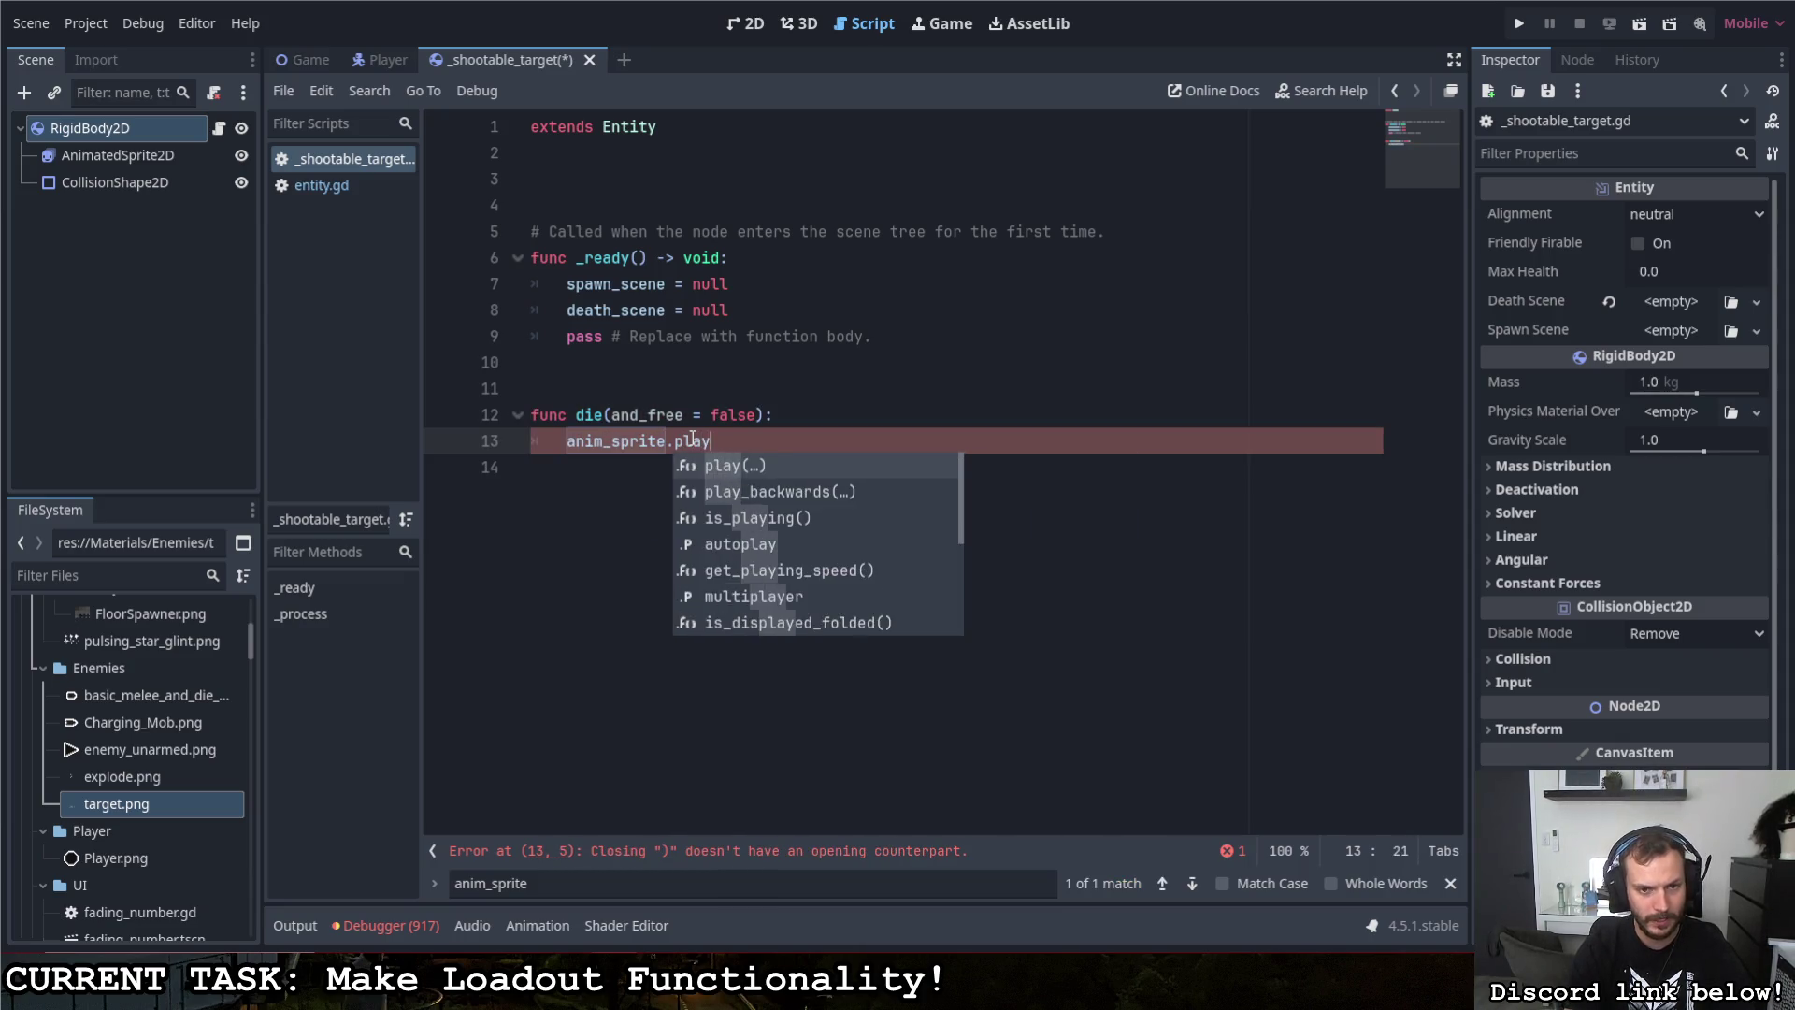
pyautogui.press('BackSpace')
pyautogui.write(':')
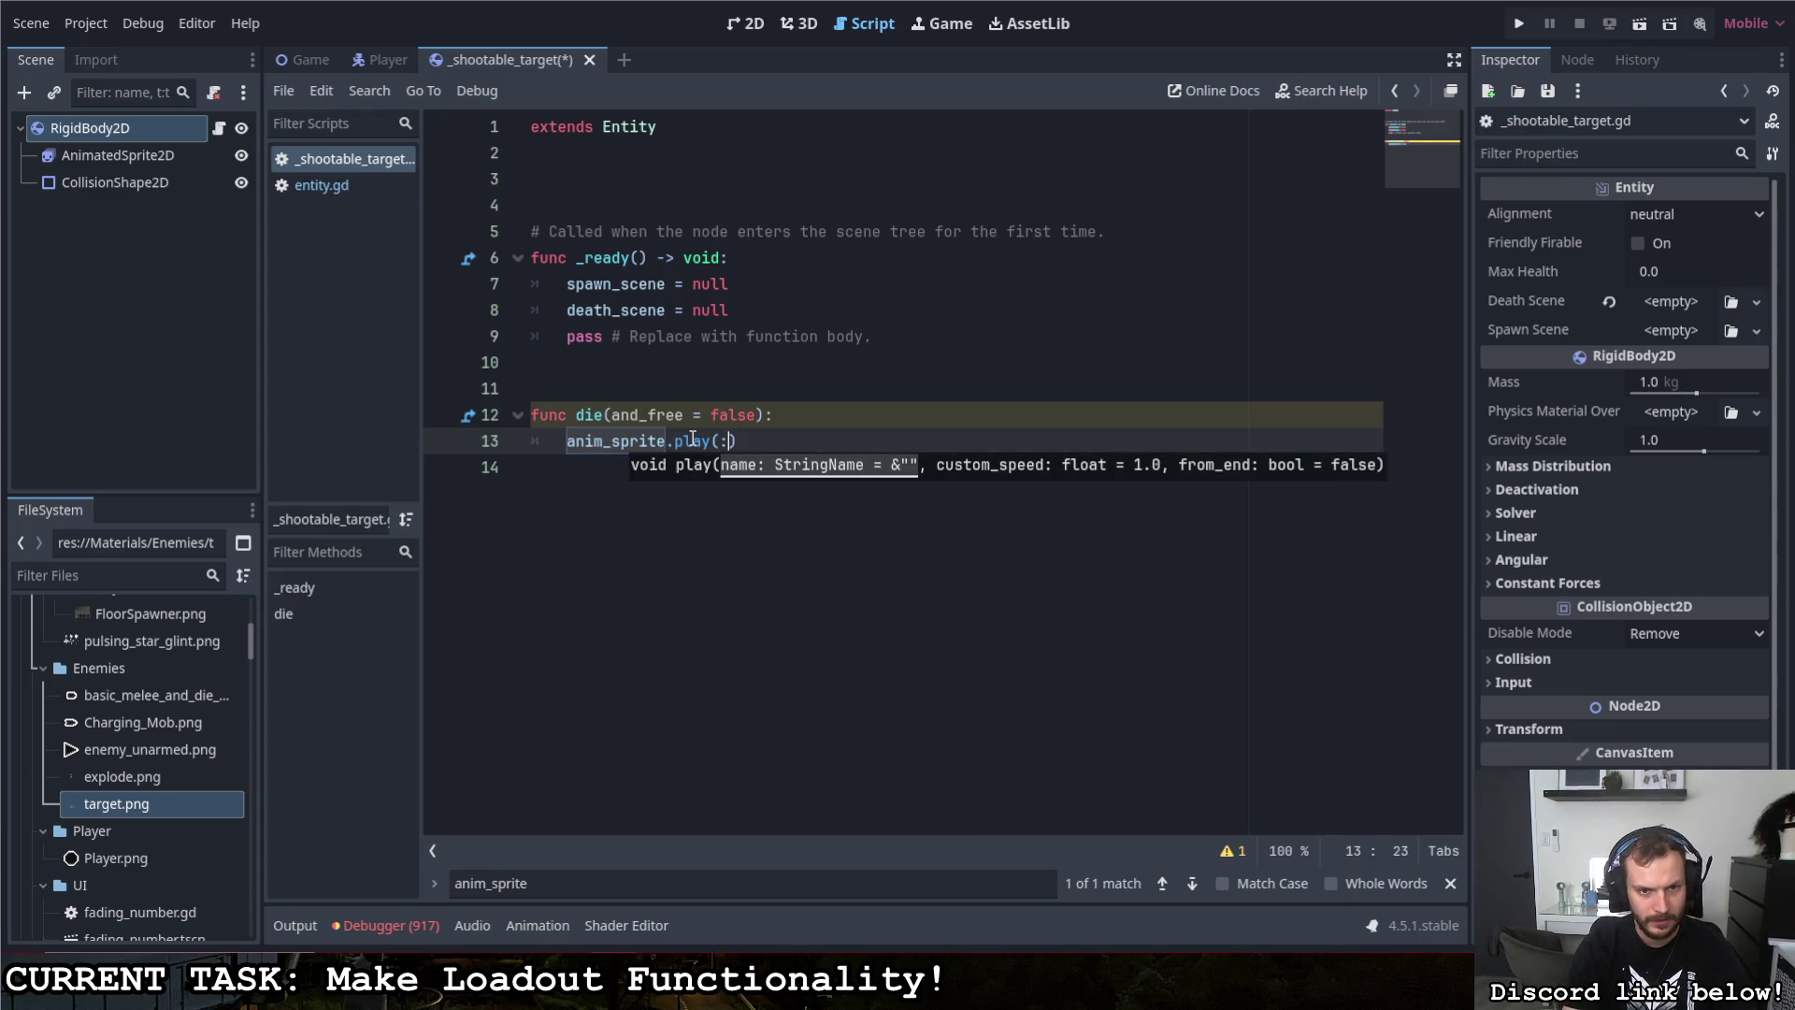
pyautogui.press('BackSpace')
pyautogui.write('"')
pyautogui.write('death')
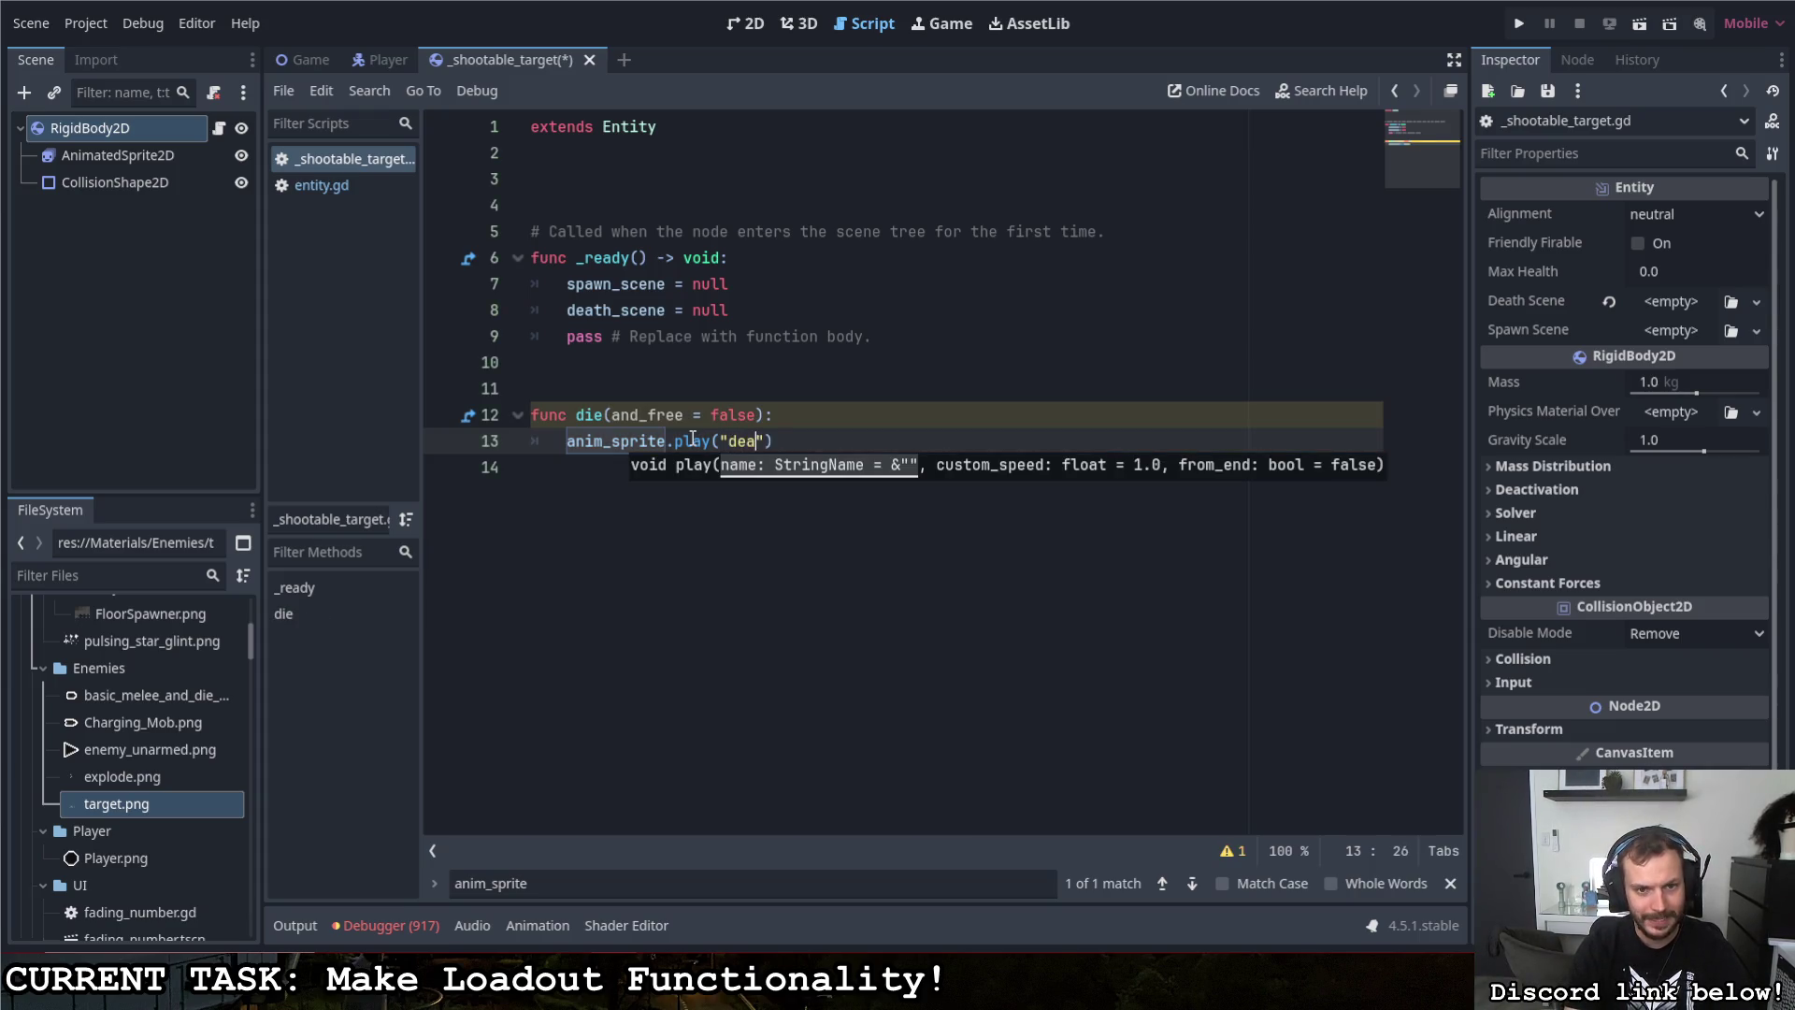
pyautogui.click(637, 136)
pyautogui.press('Down')
pyautogui.press('Down')
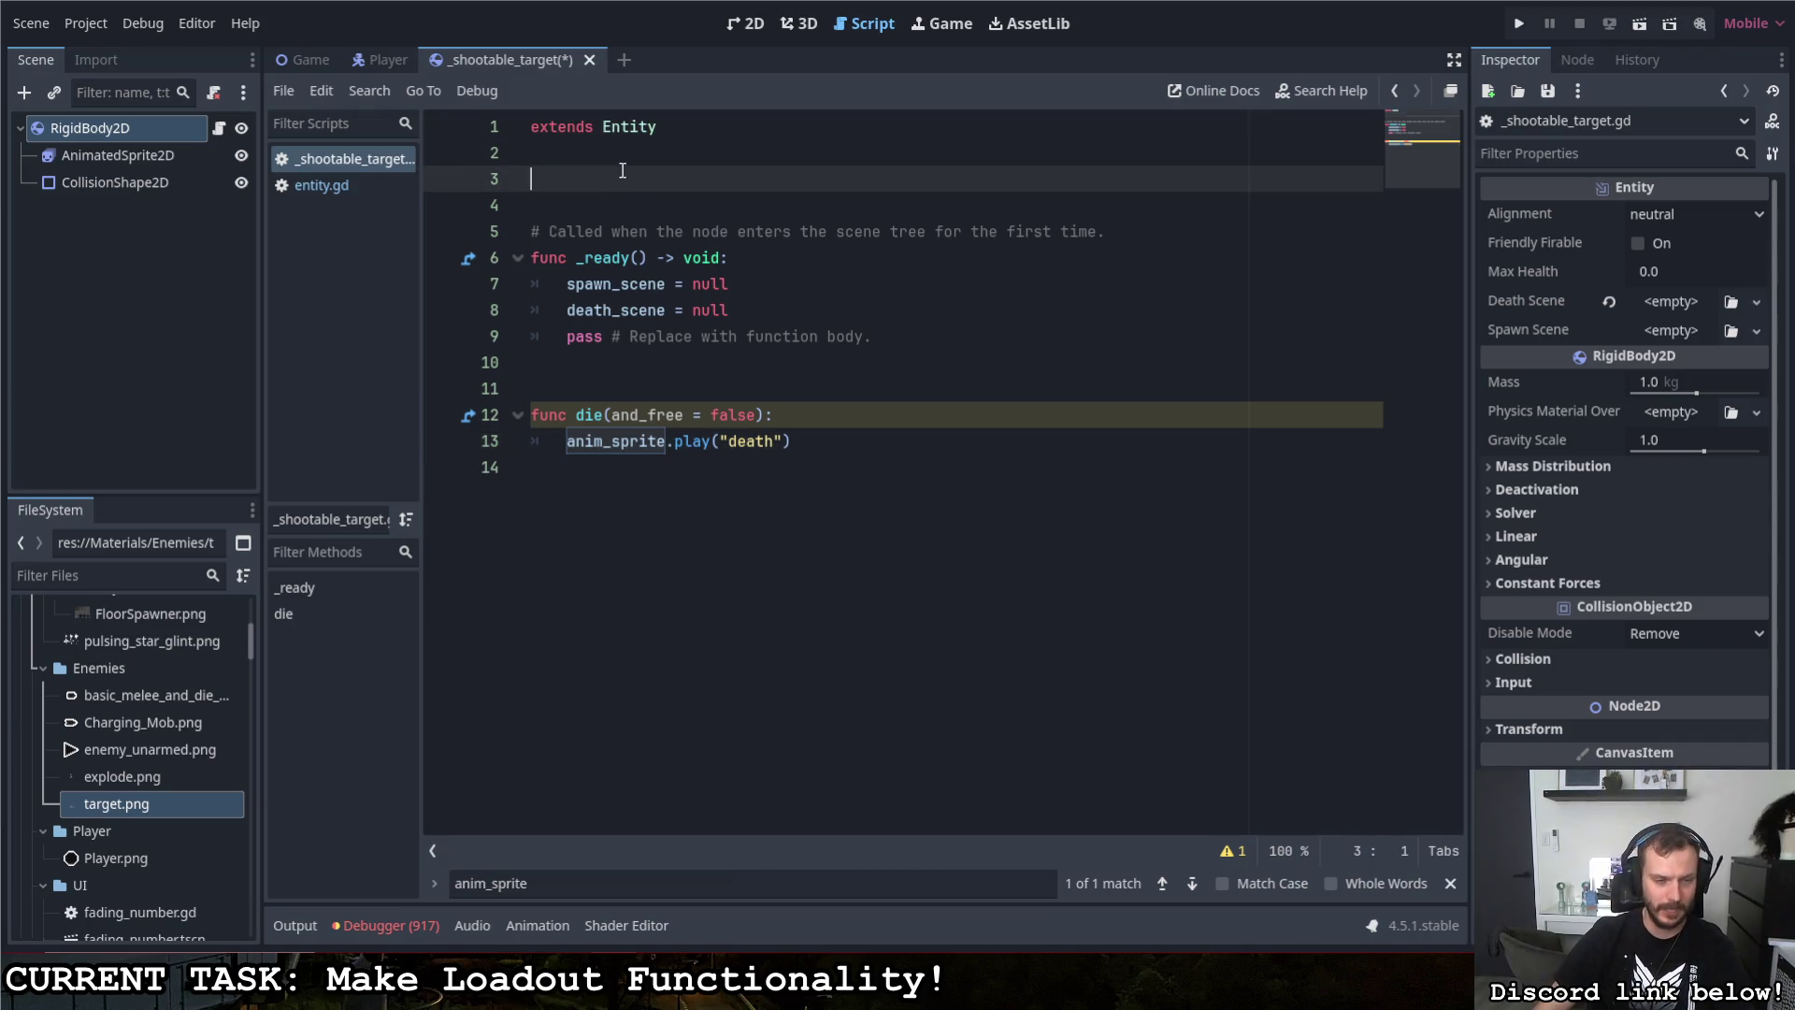
pyautogui.write('@export ')
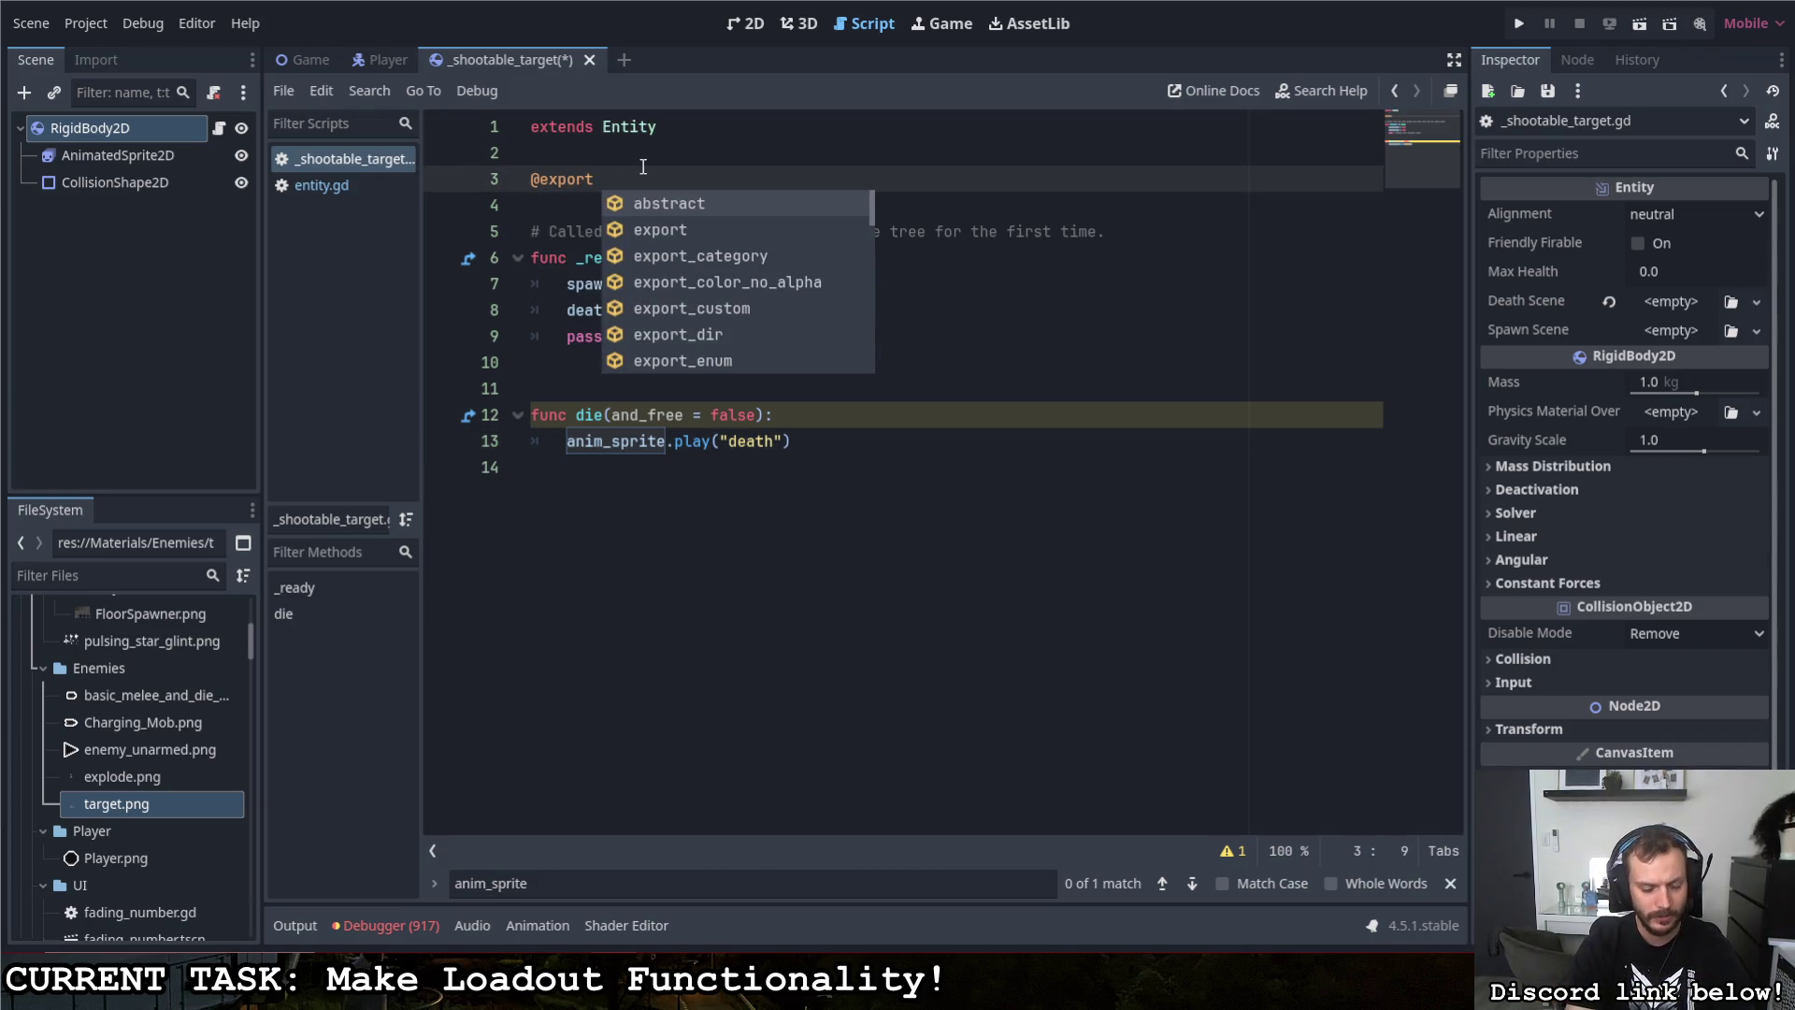
pyautogui.write('var res')
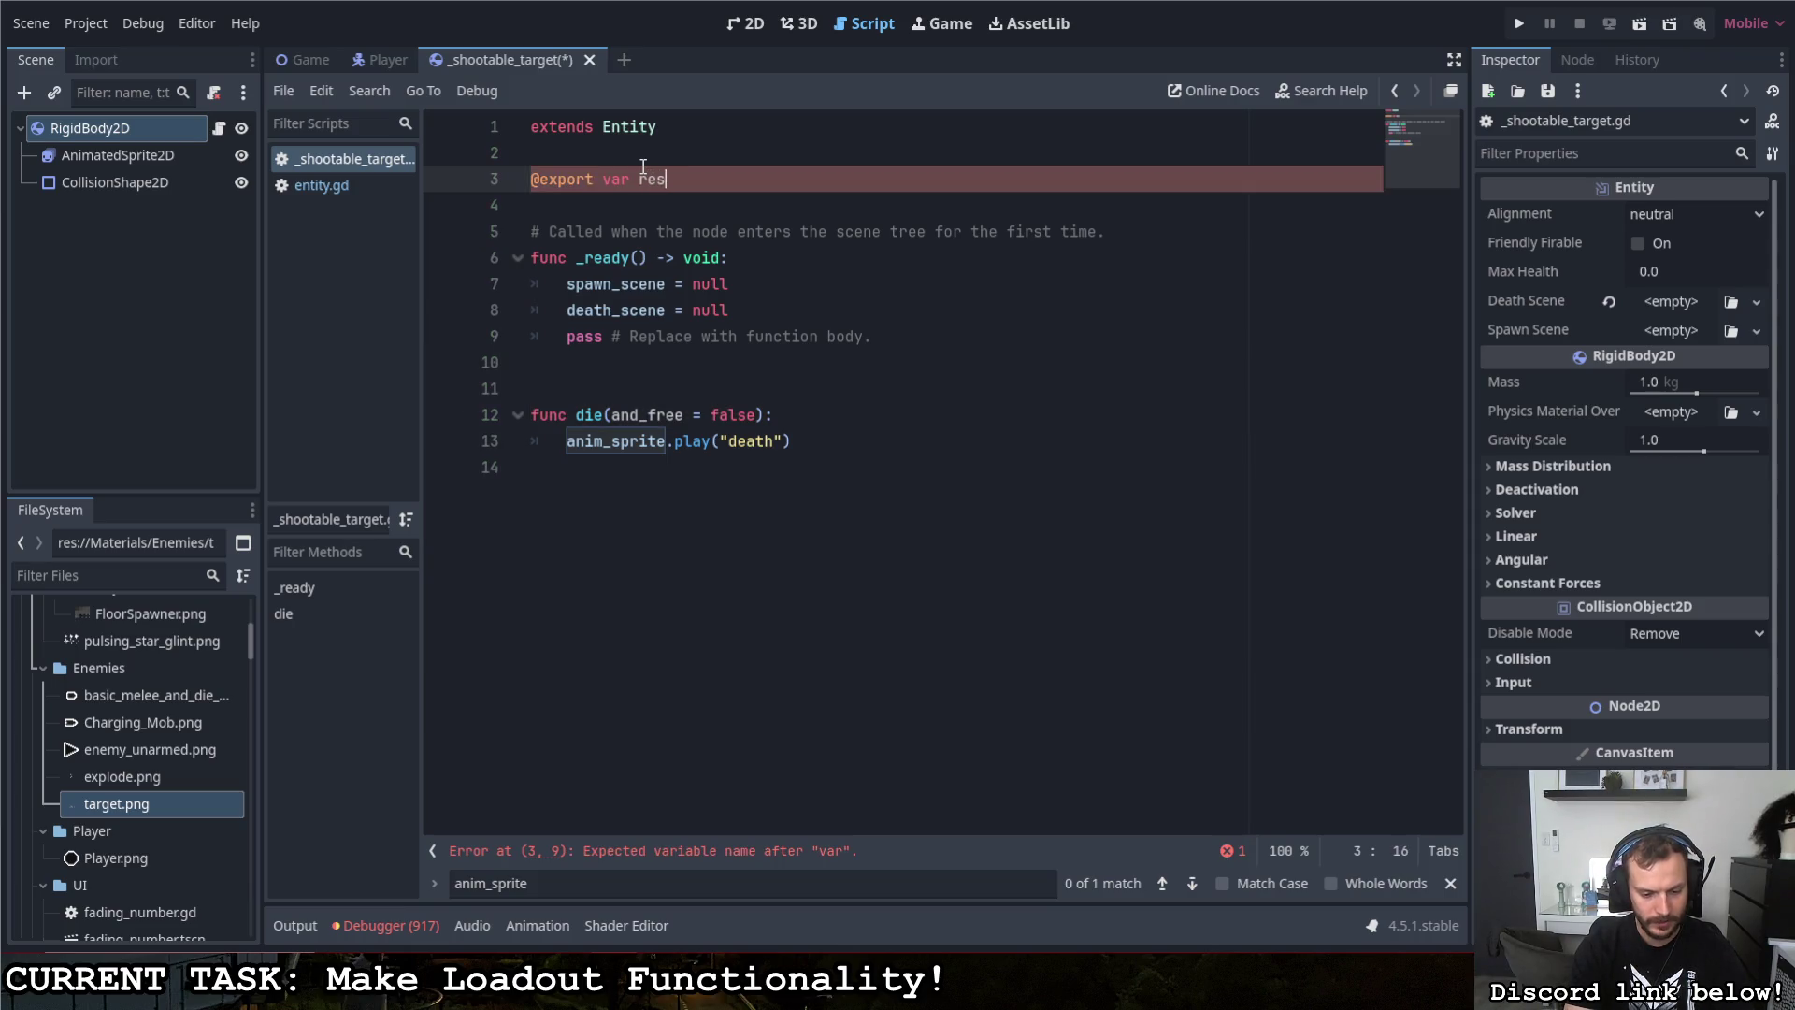
pyautogui.write('paa')
pyautogui.press('BackSpace')
pyautogui.write('wn_delay ')
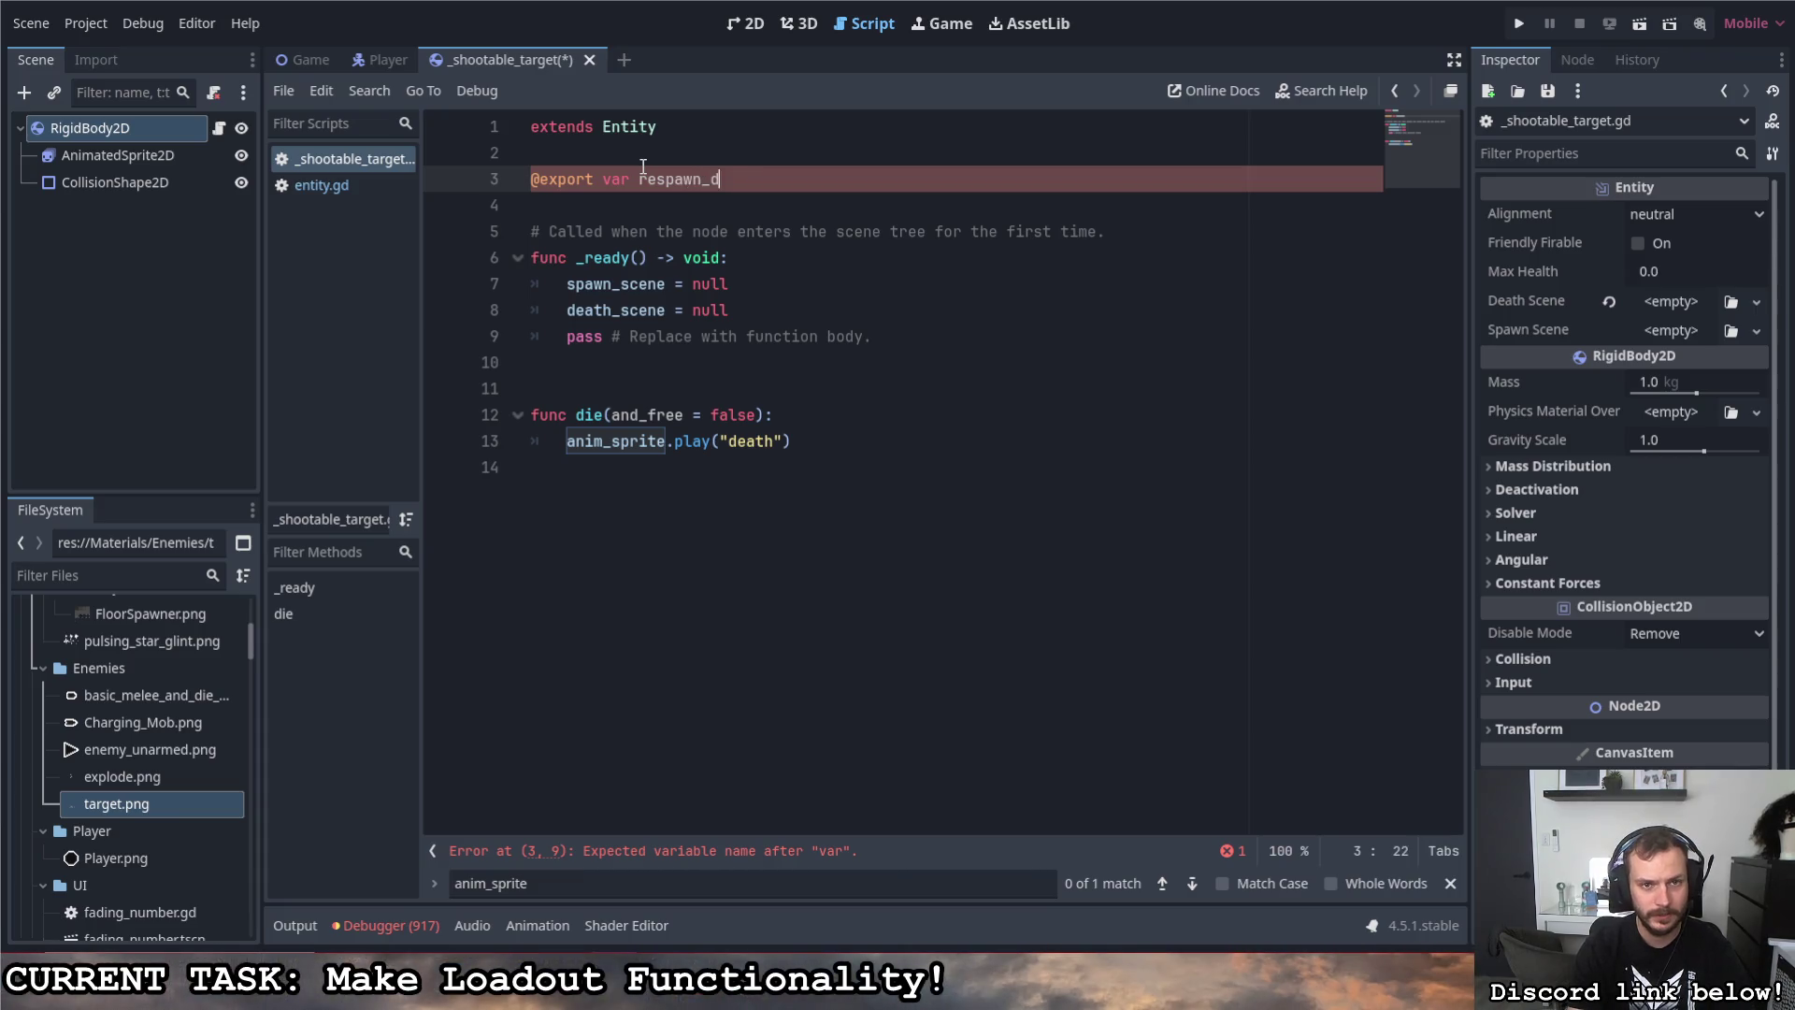
pyautogui.write('= 5.0')
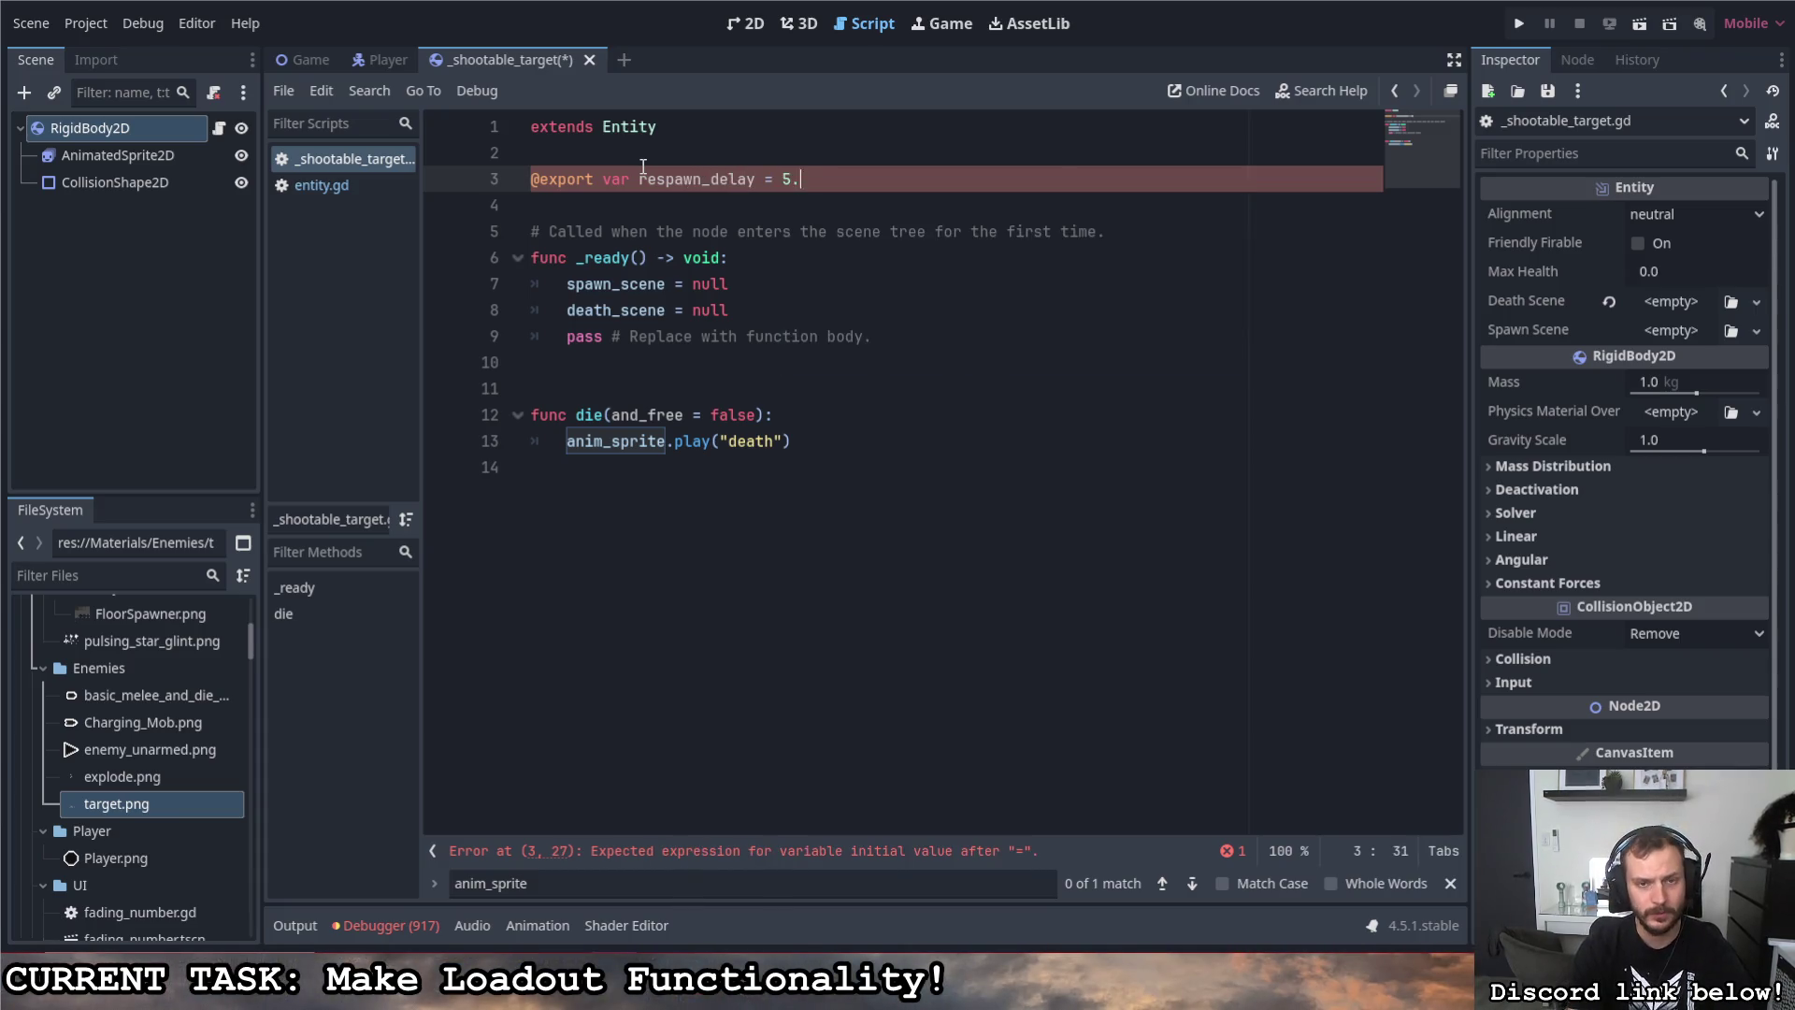
pyautogui.press('Return')
pyautogui.write('var ')
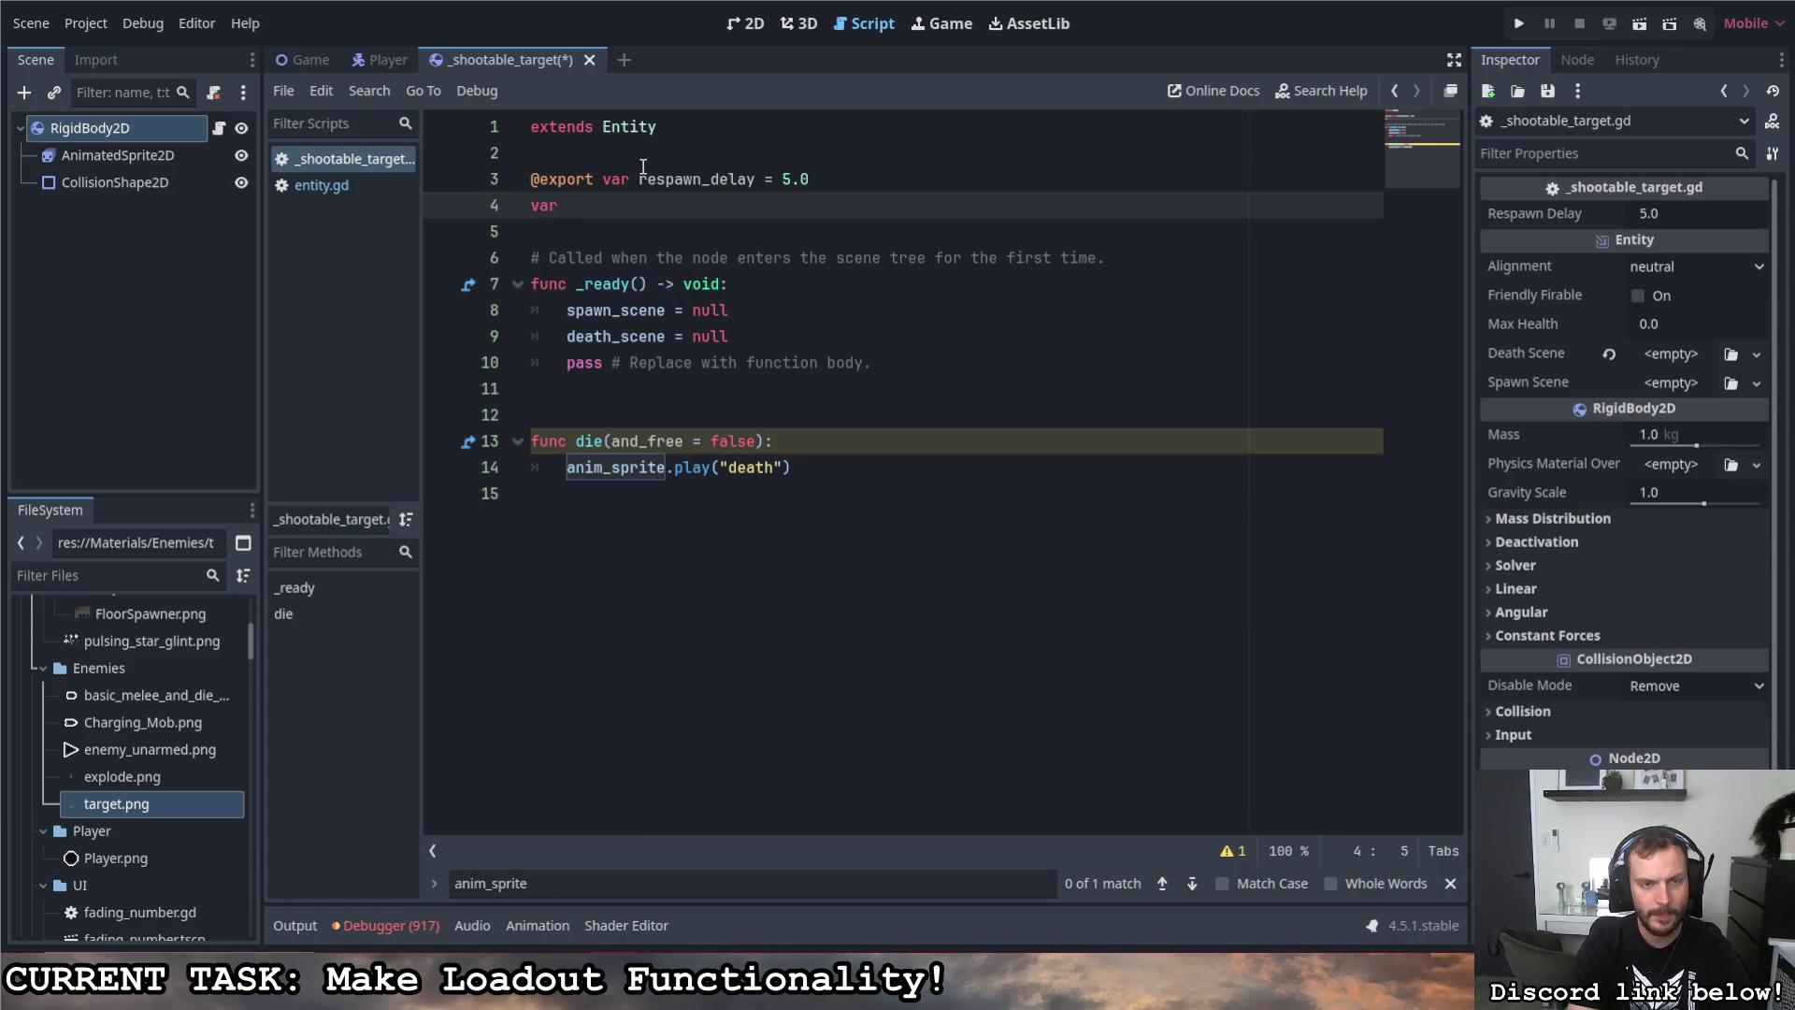
pyautogui.write('rd')
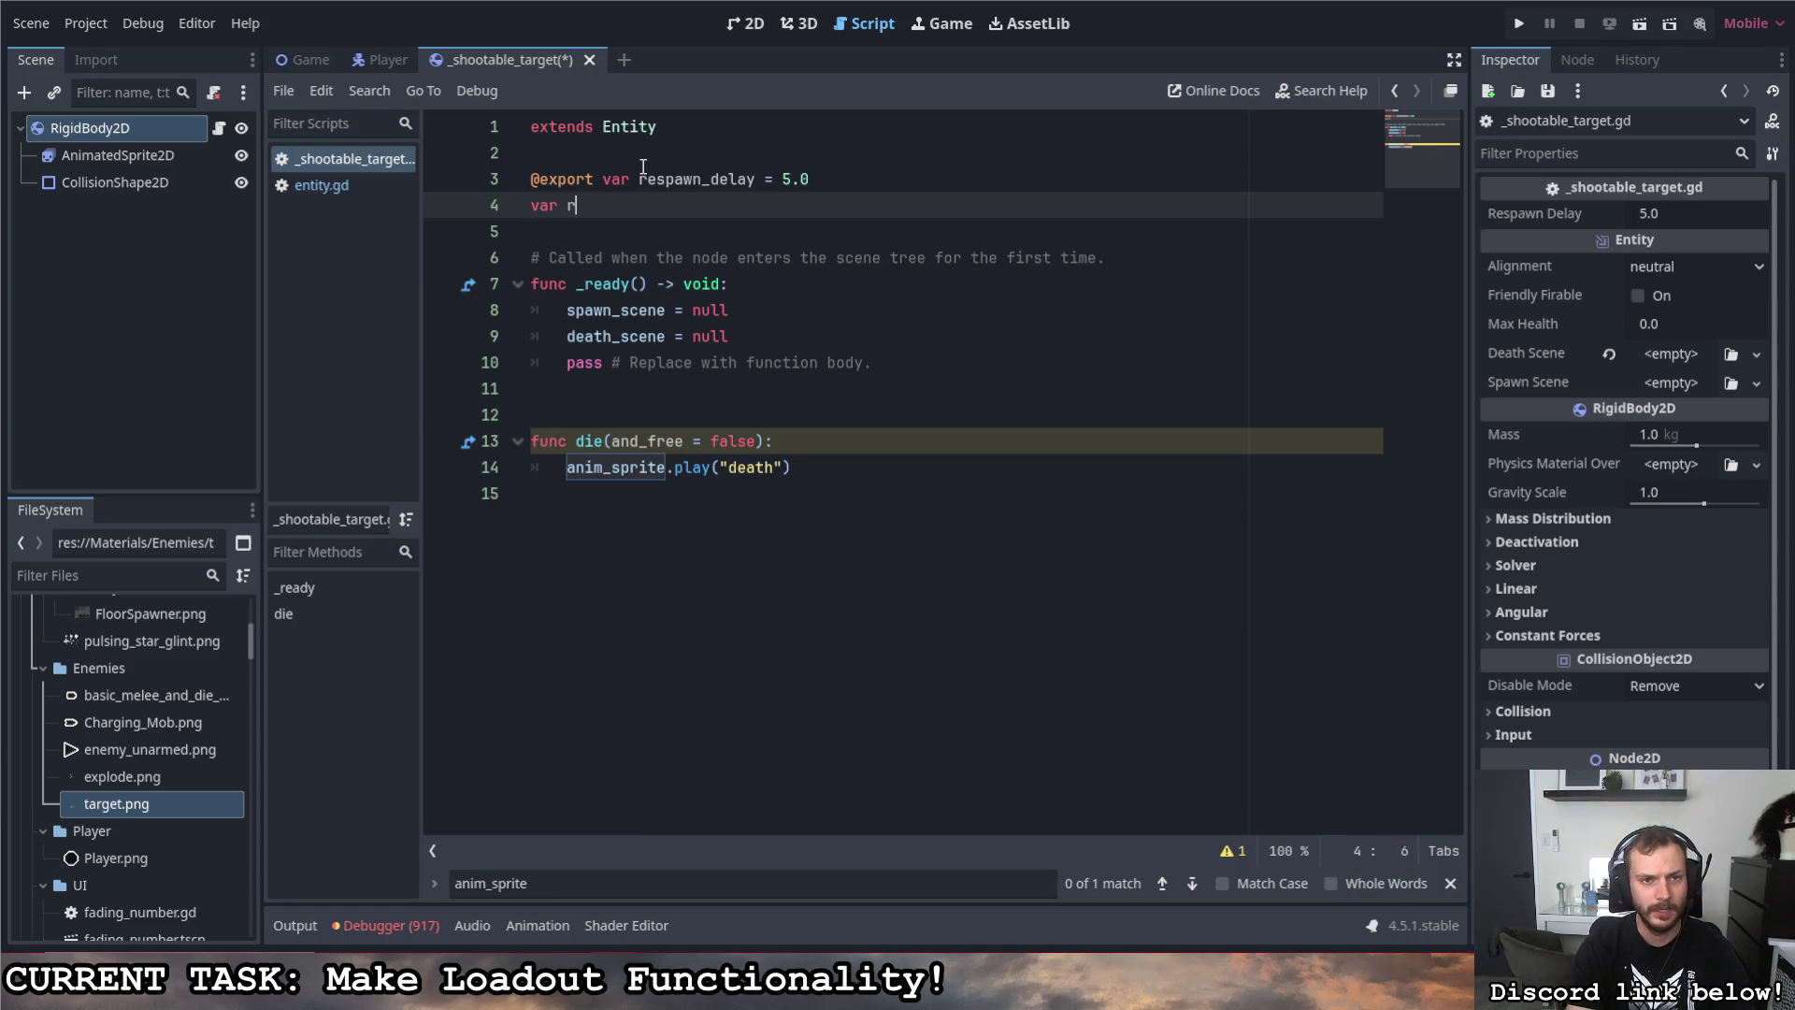
pyautogui.write('d')
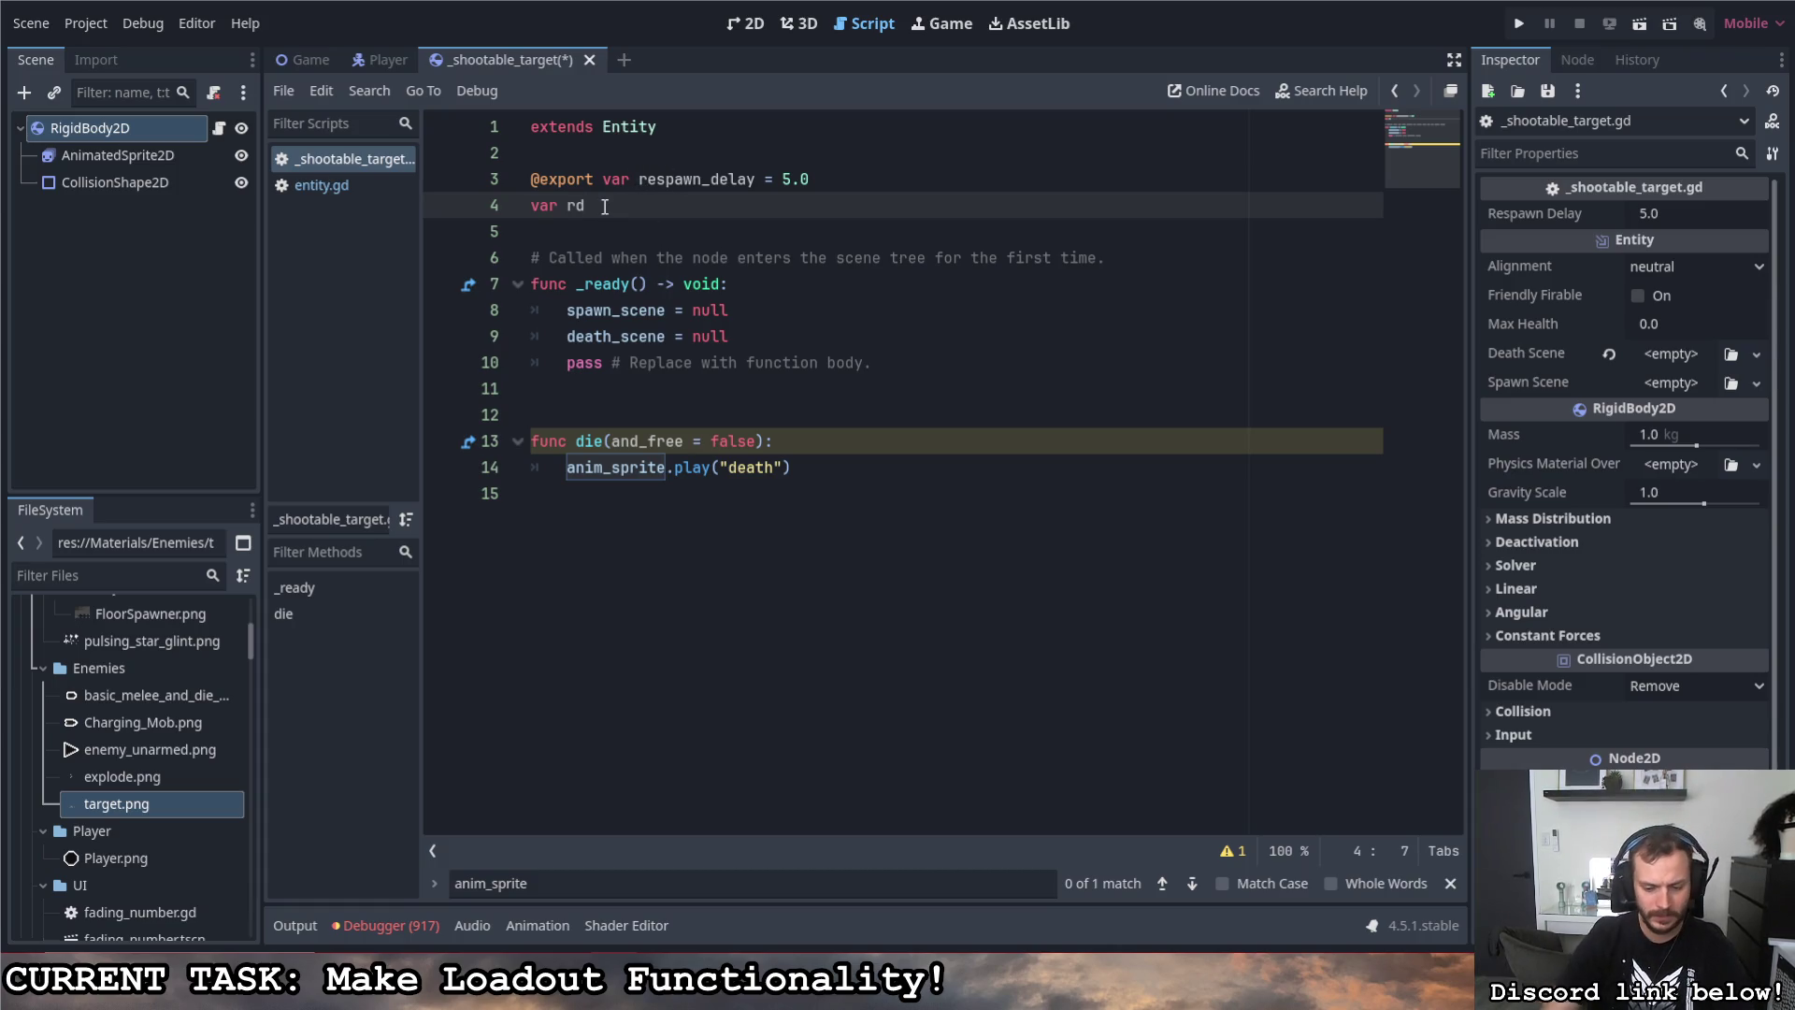
pyautogui.write(' = 5.0')
# Step: Save the script and add blank lines below the die function
pyautogui.click(738, 363)
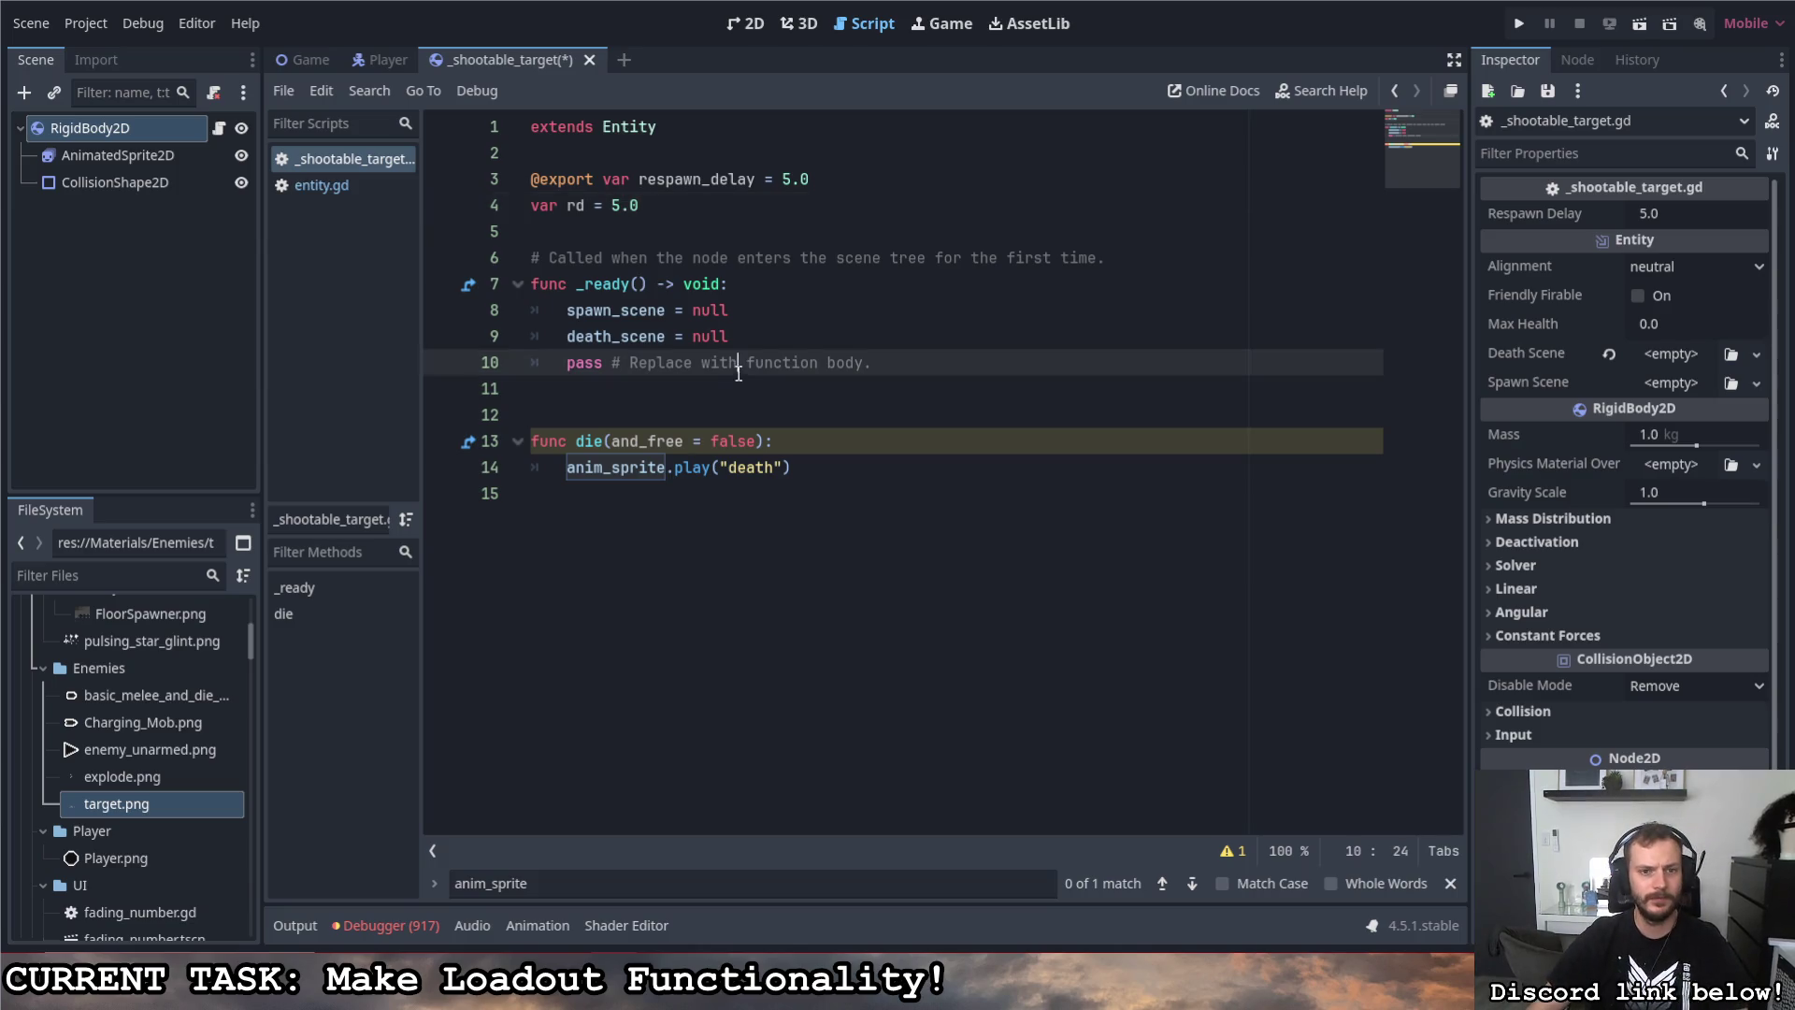
pyautogui.click(794, 420)
pyautogui.hotkey('ctrl', 's')
pyautogui.click(859, 479)
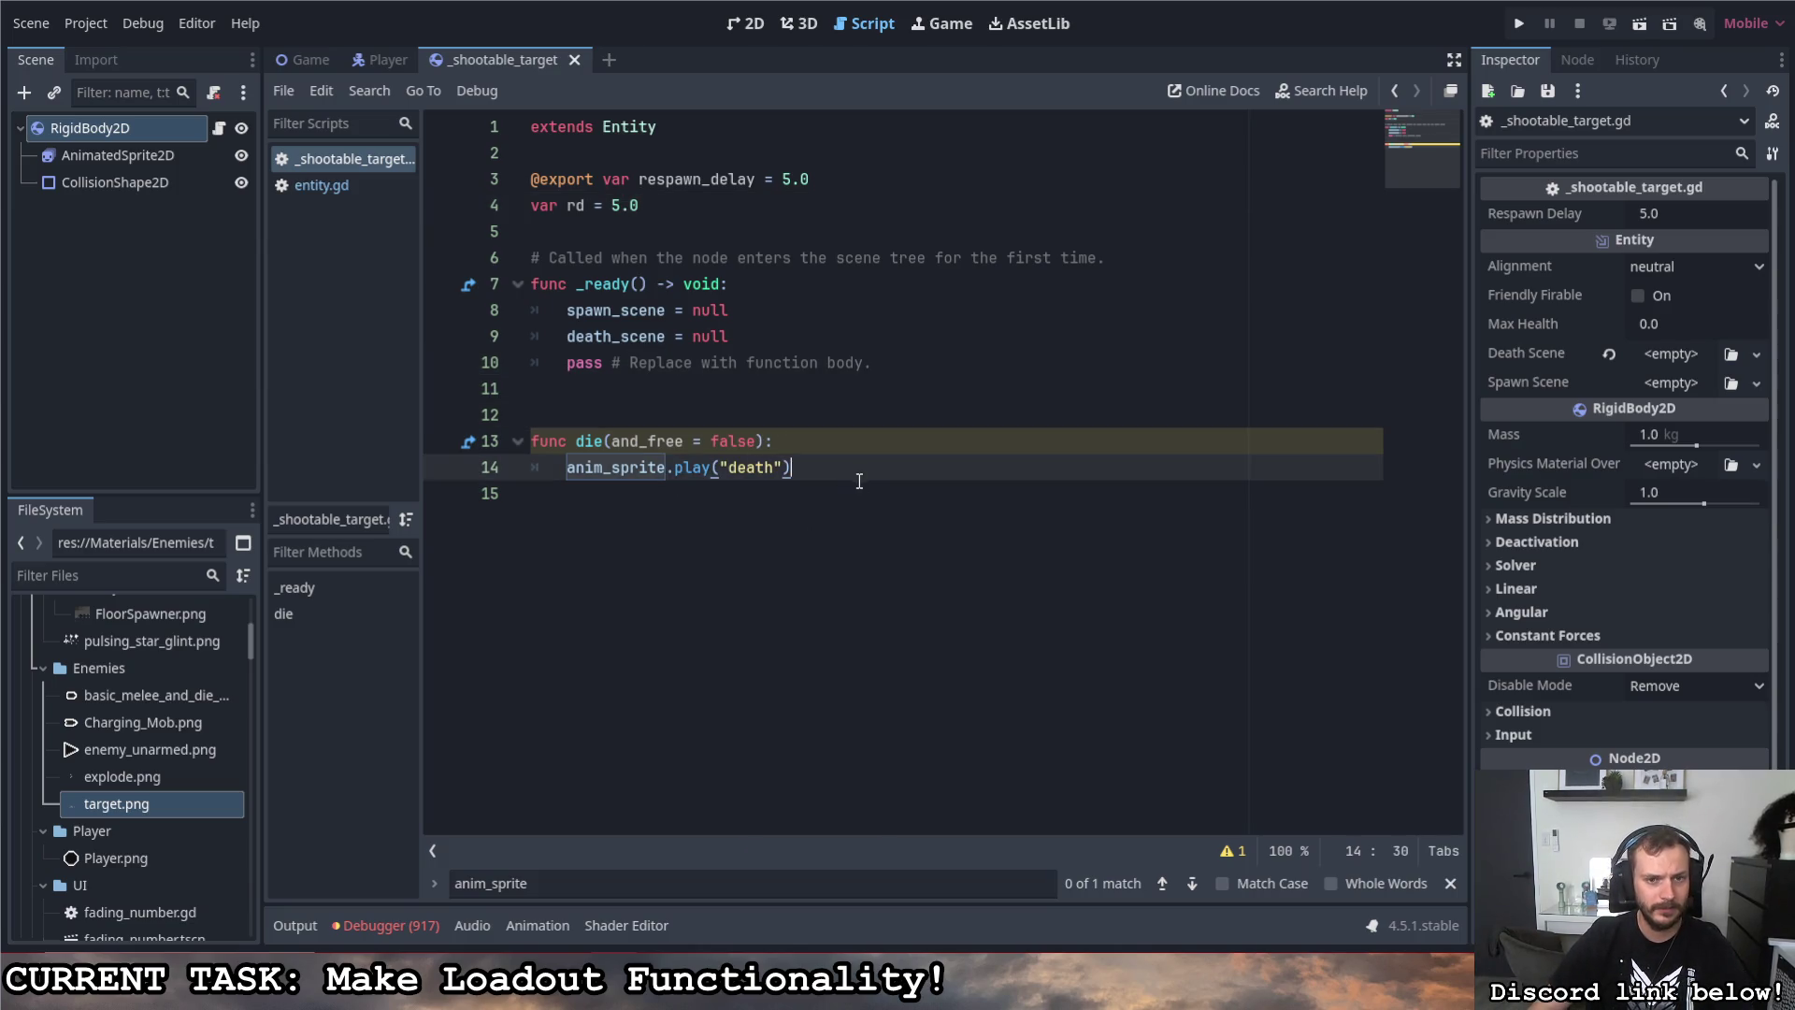
pyautogui.press('Return')
pyautogui.press('Return')
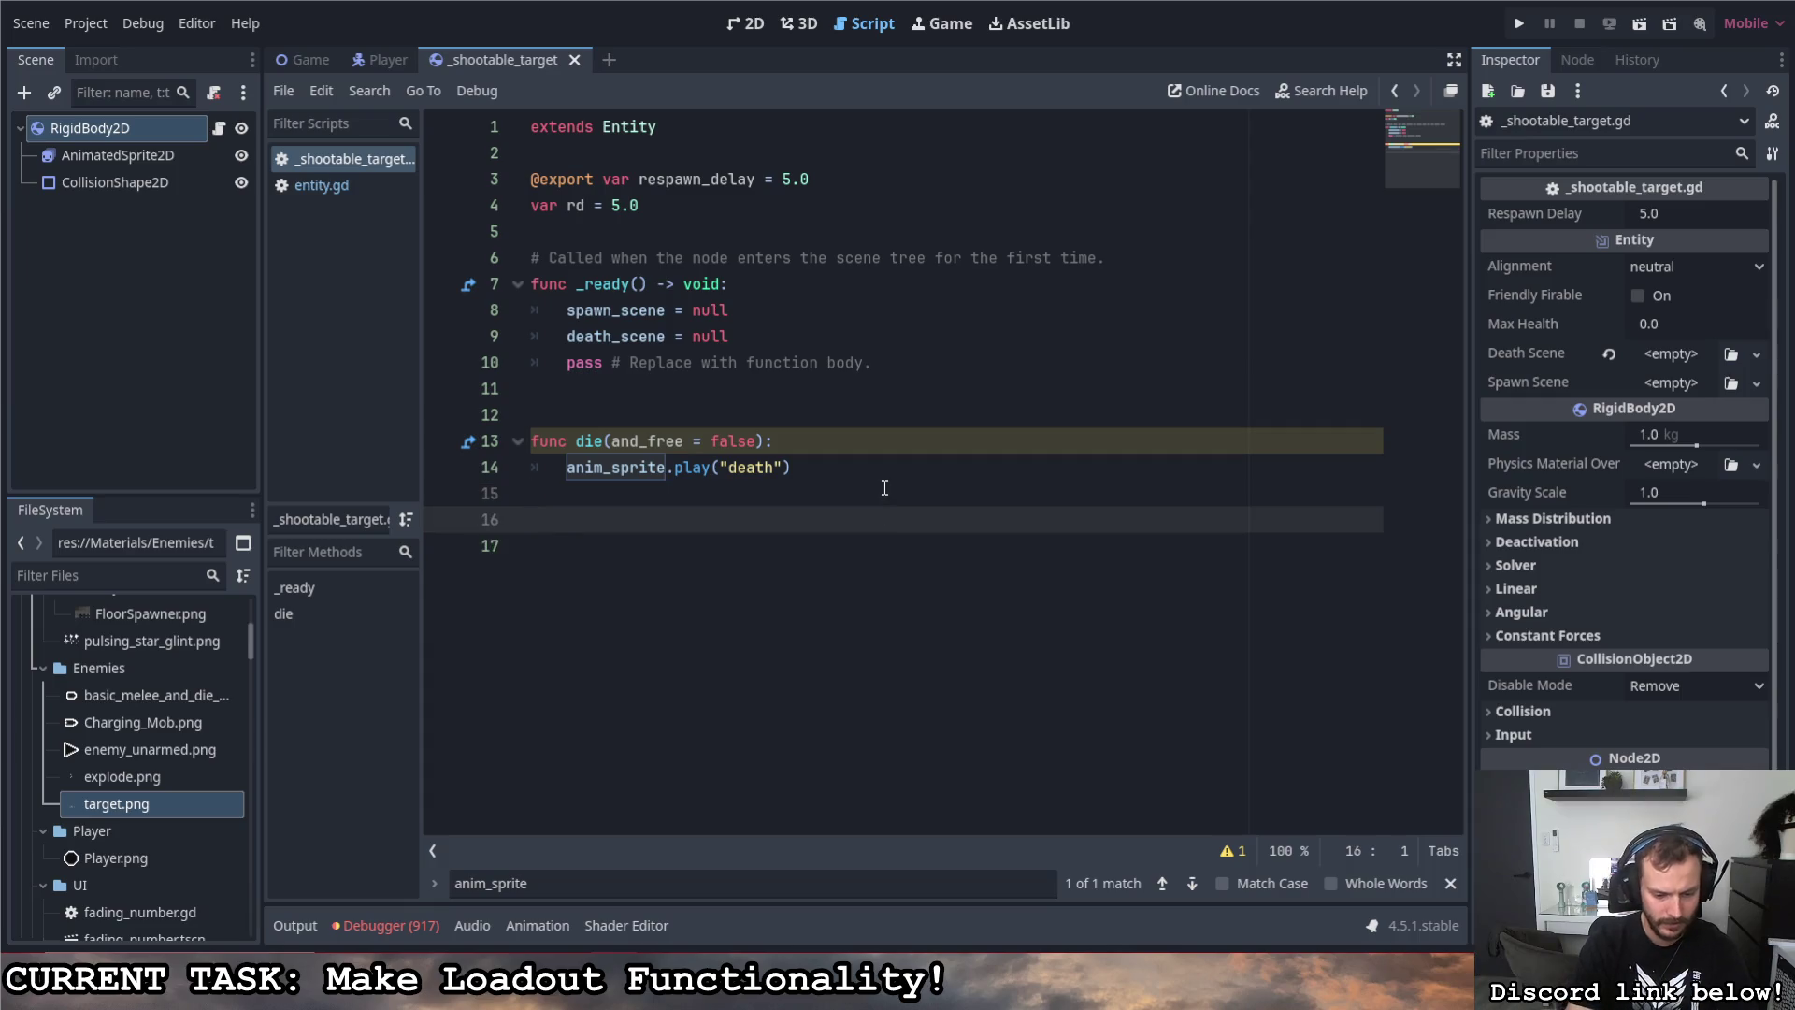
# Step: Add func respawn(): calling anim_sprite.play("respawn"), and save
pyautogui.write('func respawn(')
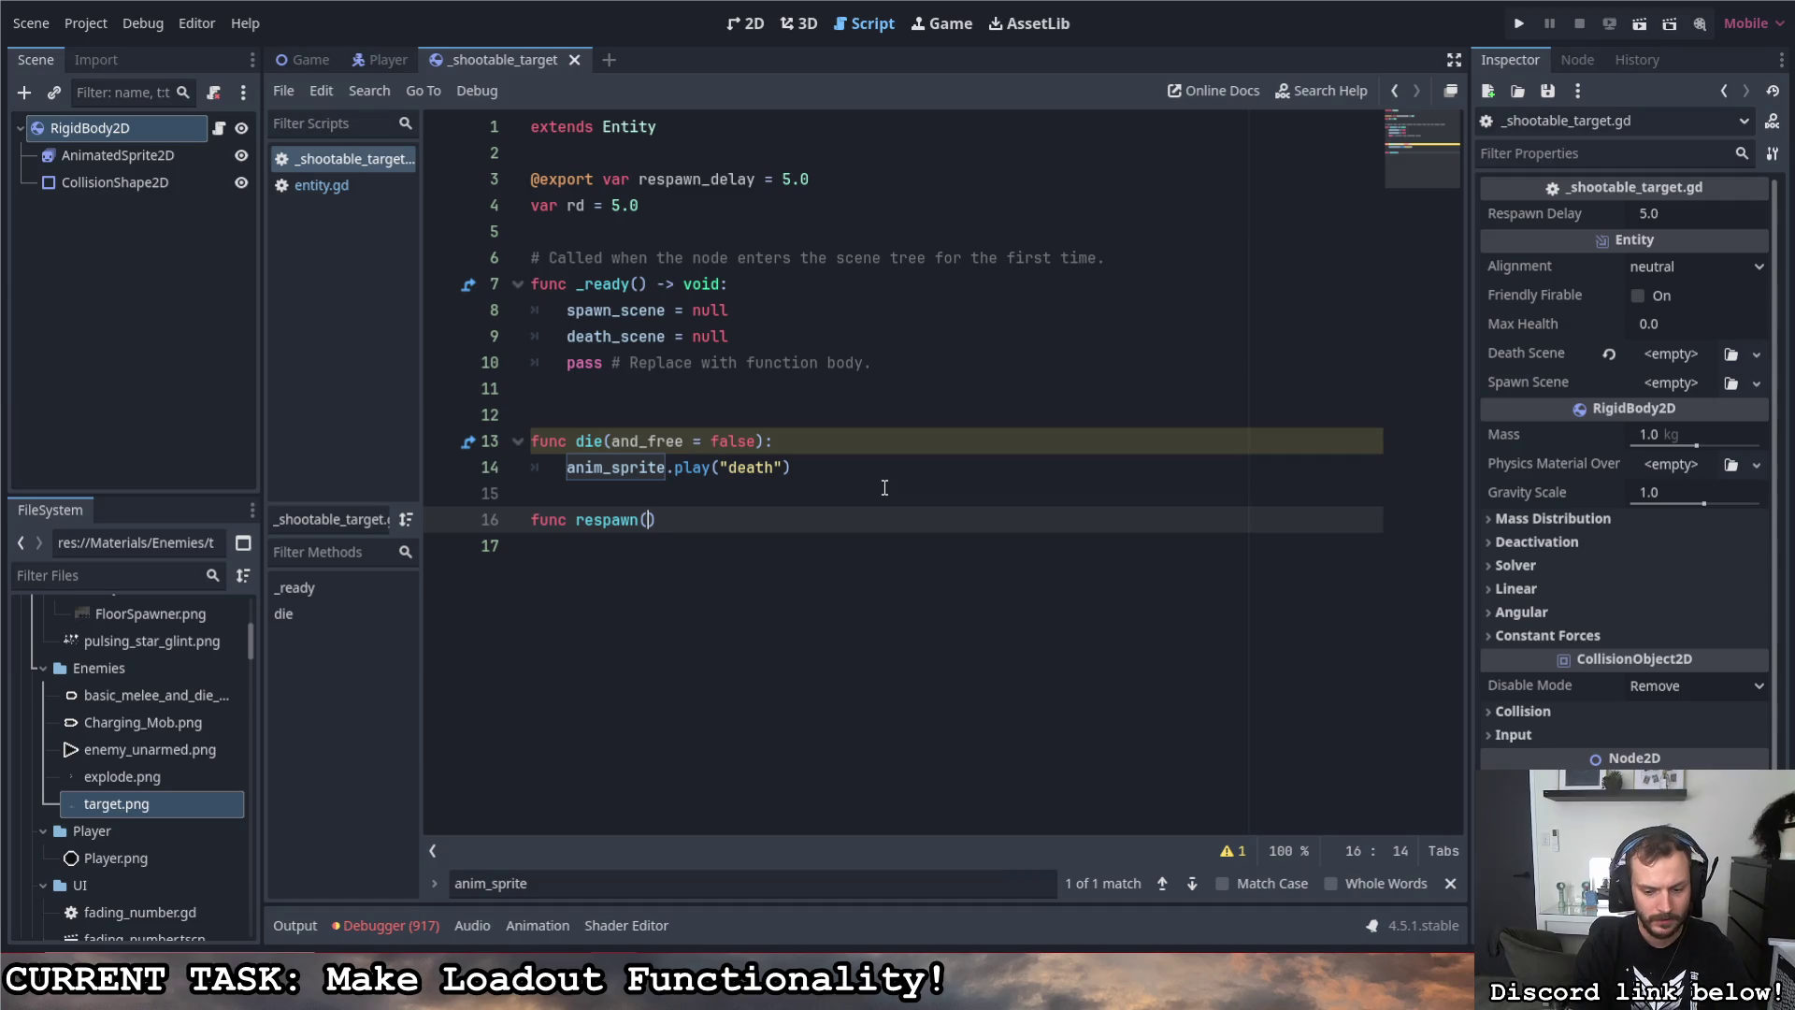
pyautogui.write('):')
pyautogui.press('Return')
pyautogui.write('anim')
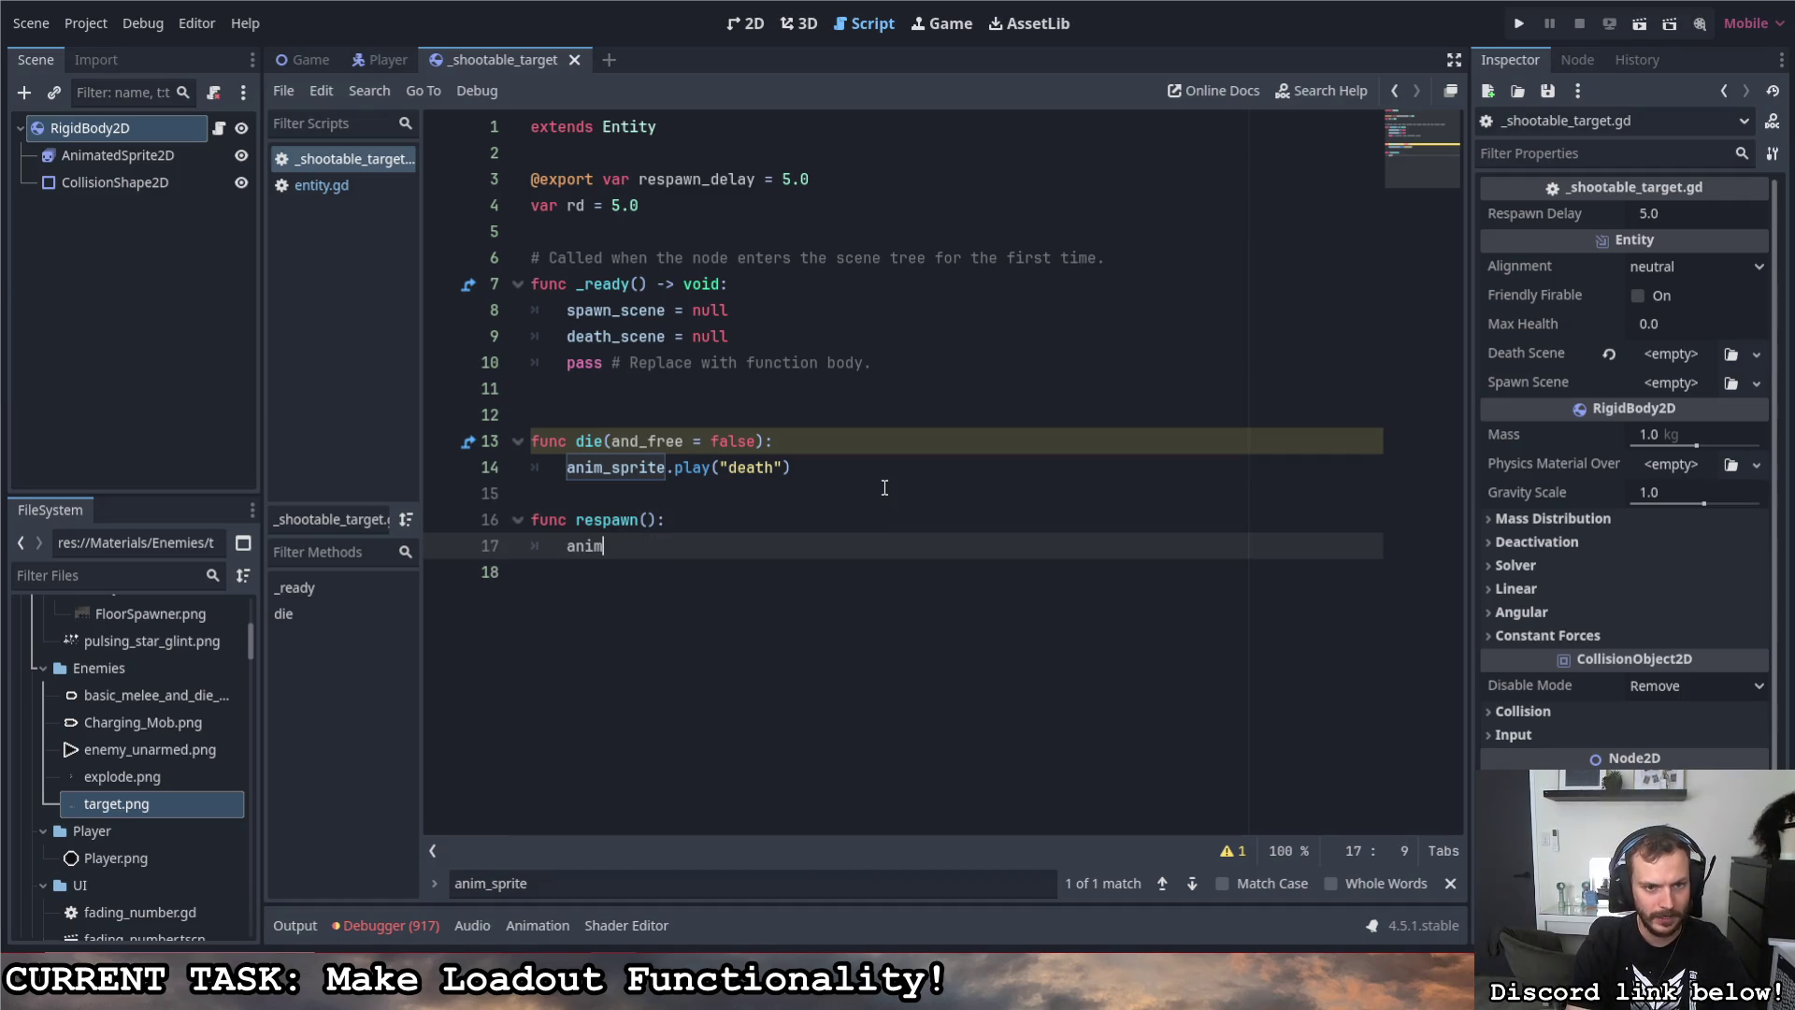
pyautogui.press('Return')
pyautogui.write('play("')
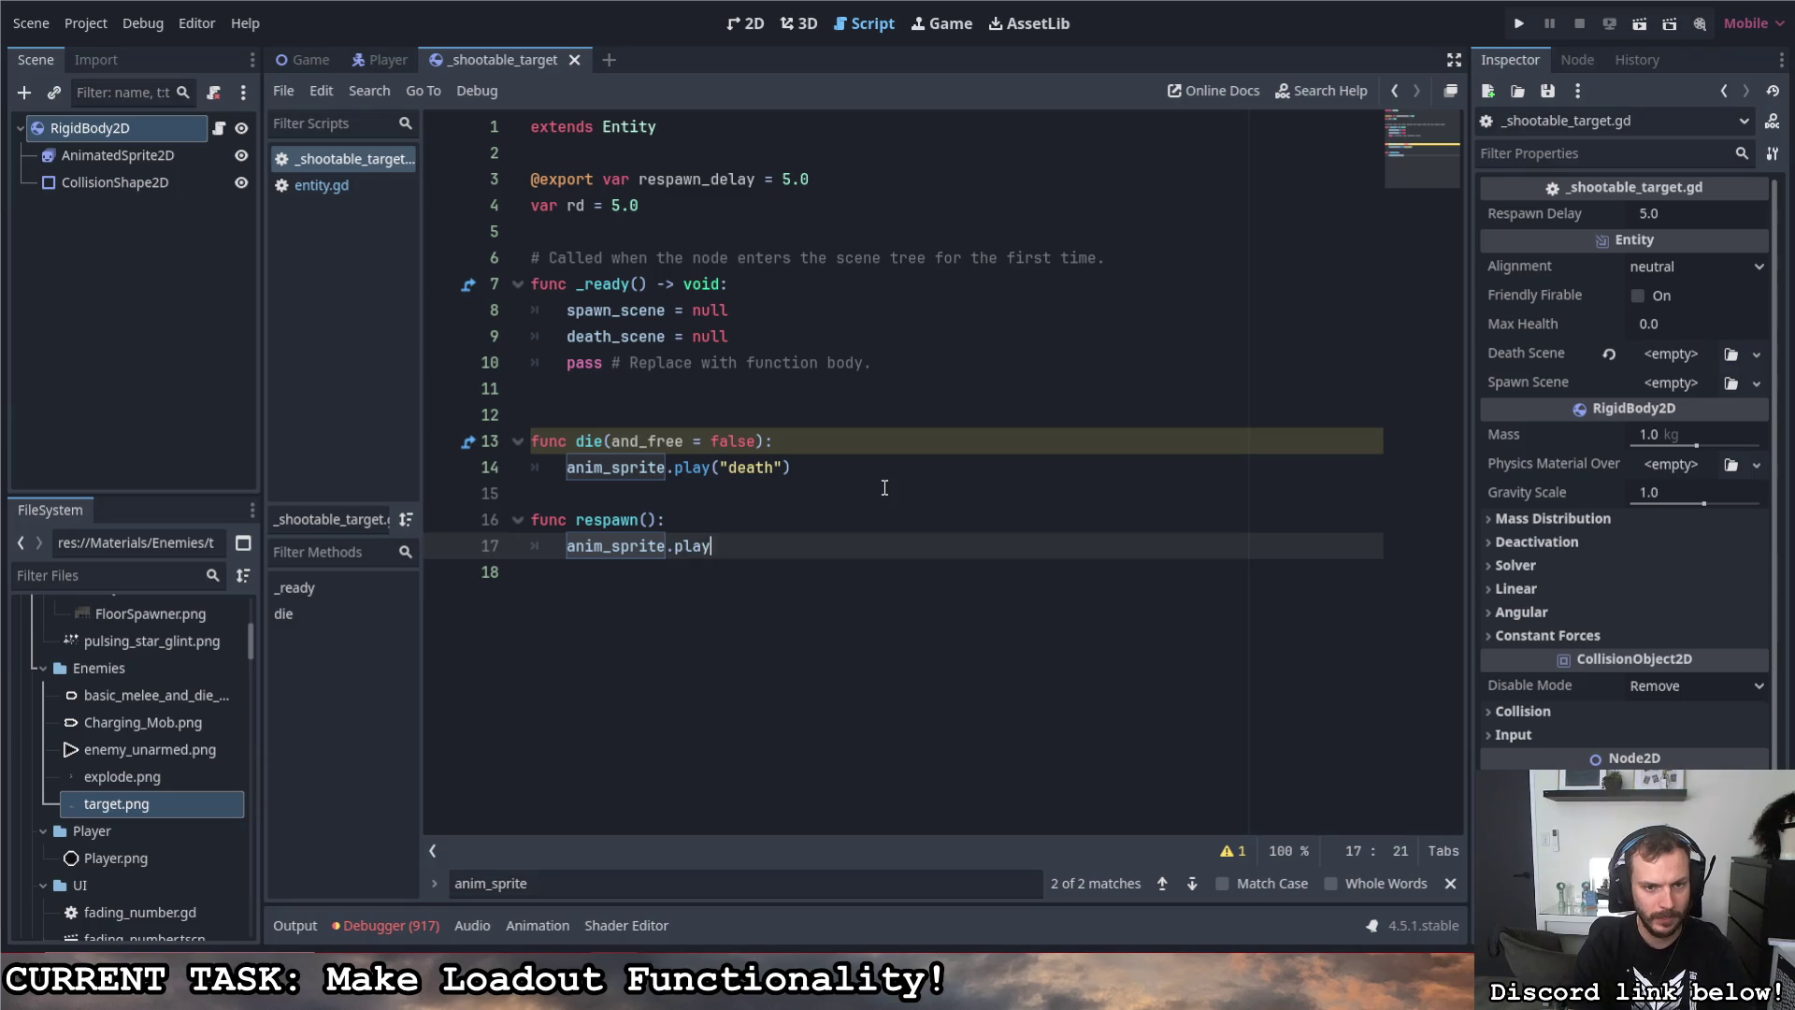
pyautogui.write('respawn')
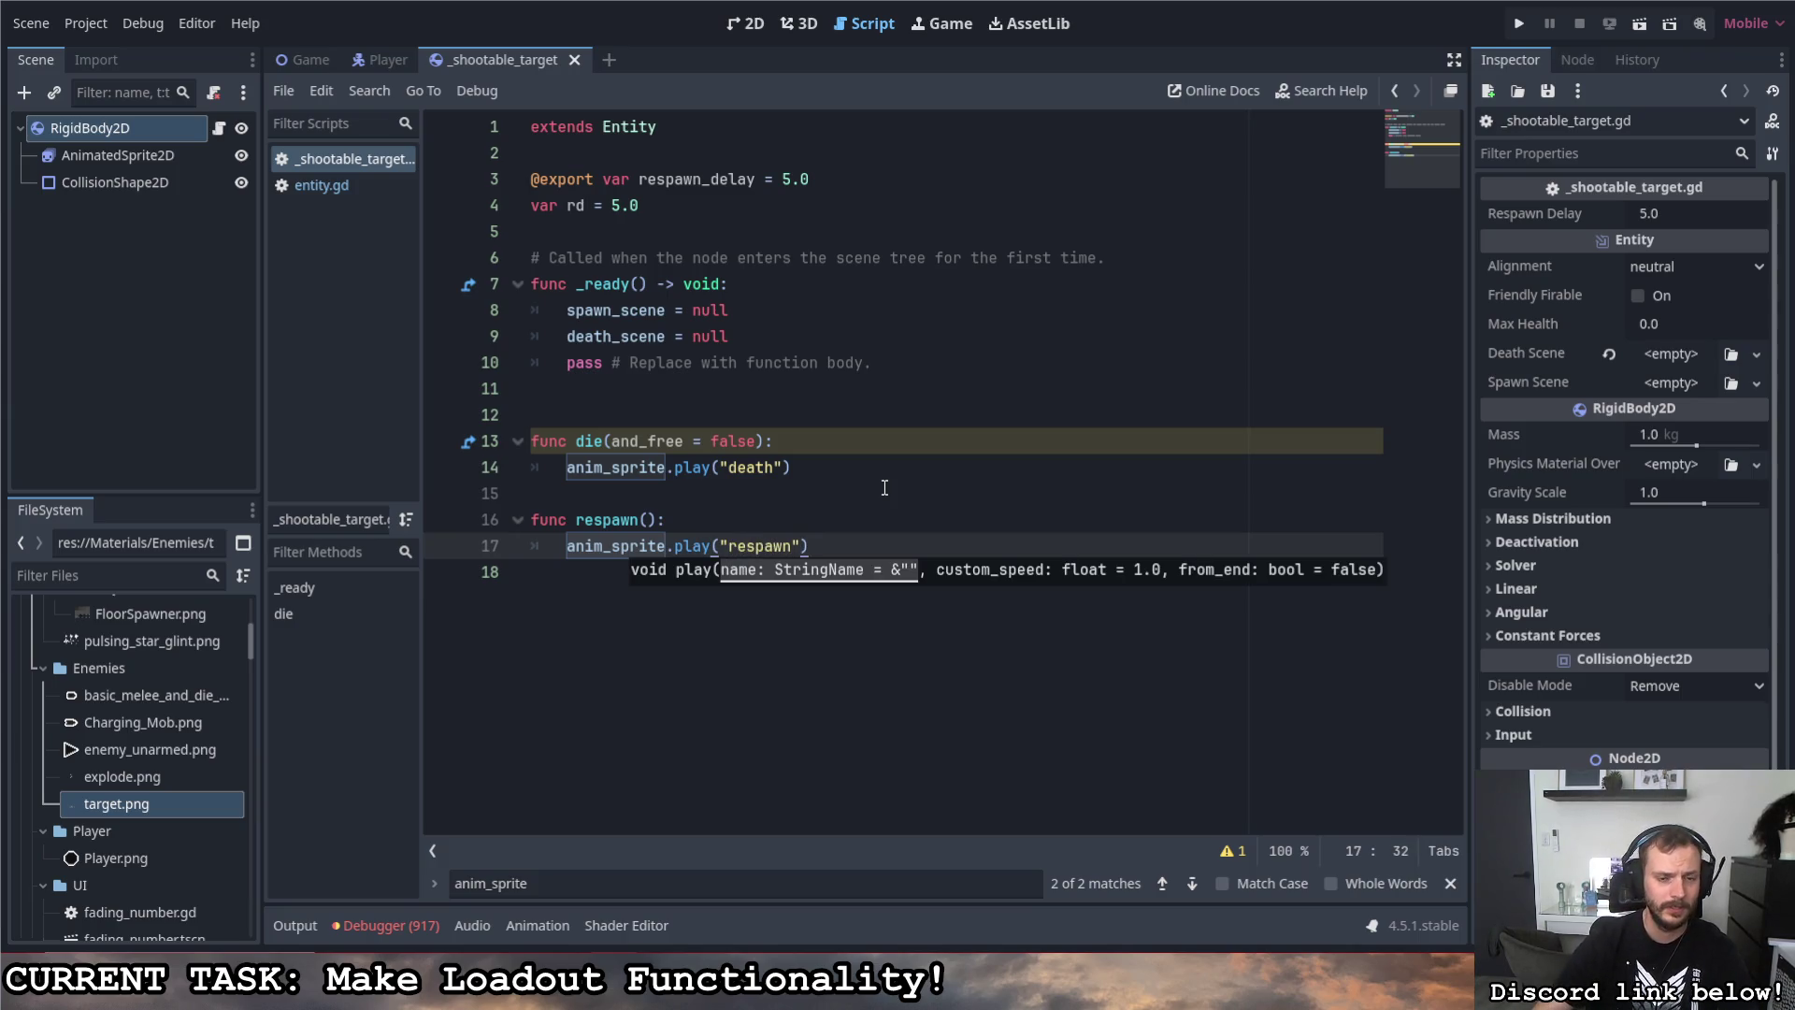
pyautogui.click(884, 488)
pyautogui.hotkey('ctrl', 's')
# Step: Compare the "death" and "respawn" animation names in the die and respawn functions
pyautogui.click(882, 534)
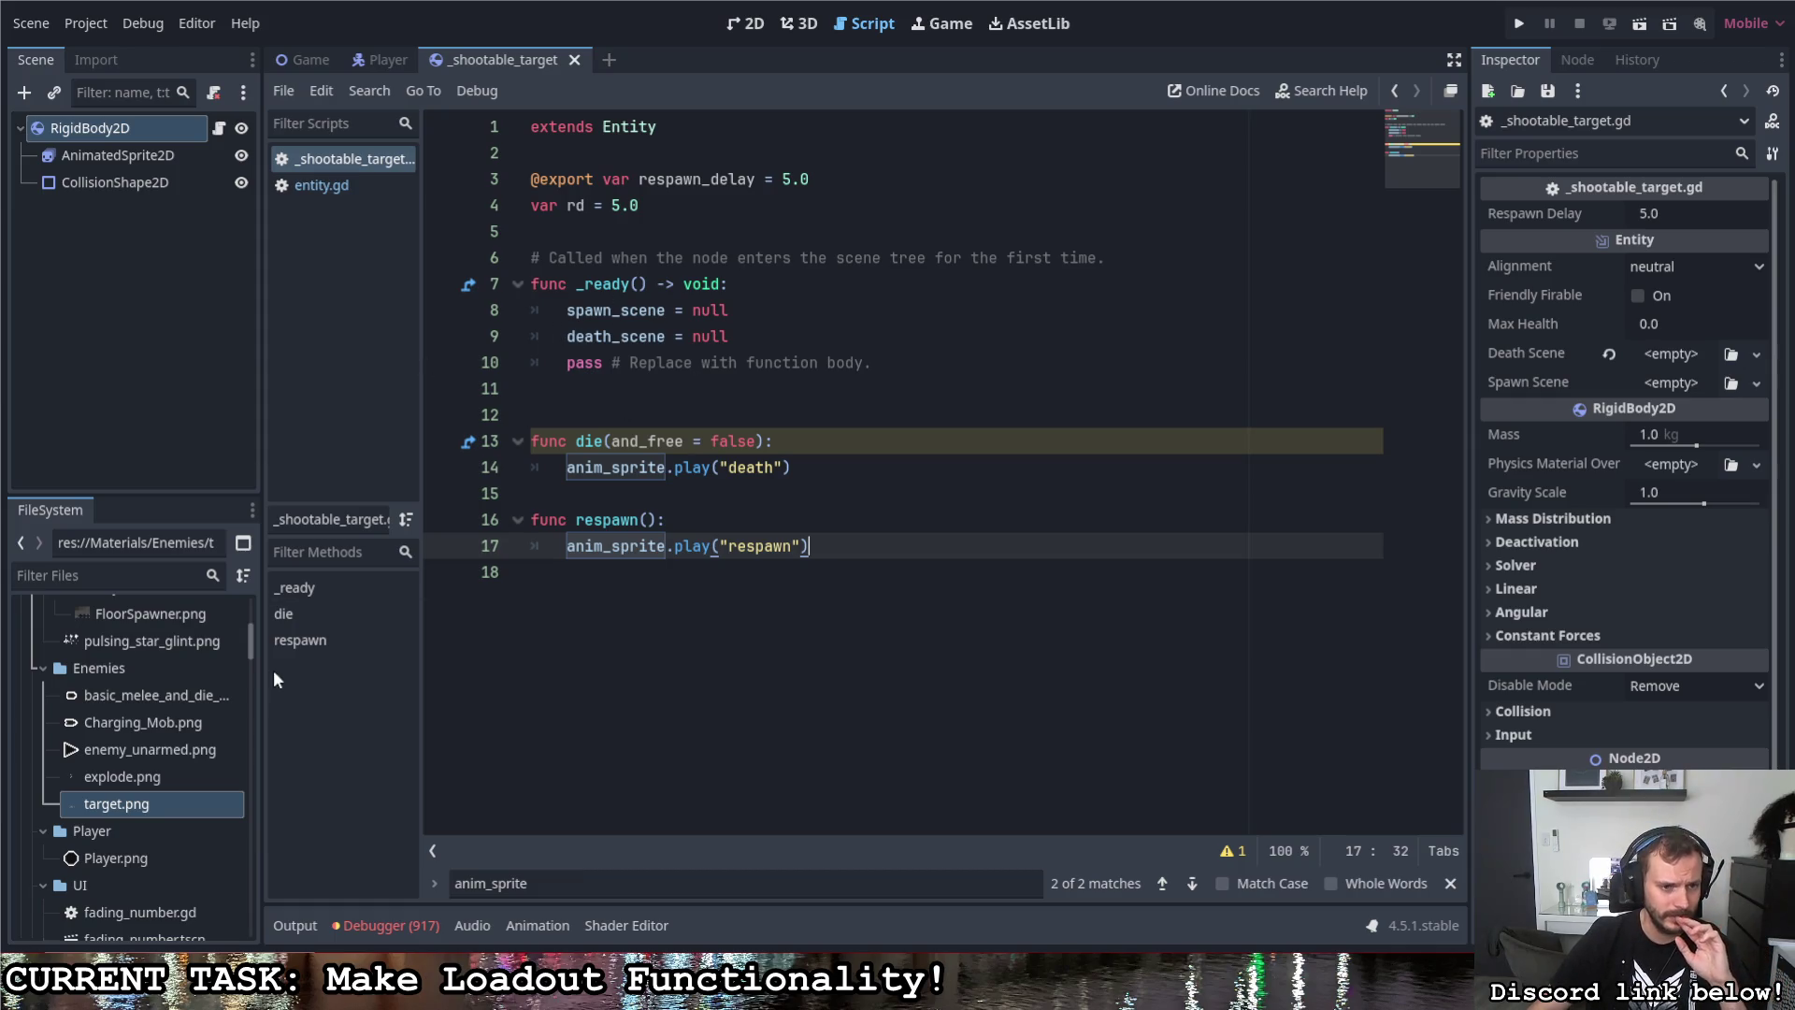
pyautogui.moveTo(773, 467); pyautogui.dragTo(726, 466)
pyautogui.moveTo(795, 546); pyautogui.dragTo(728, 546)
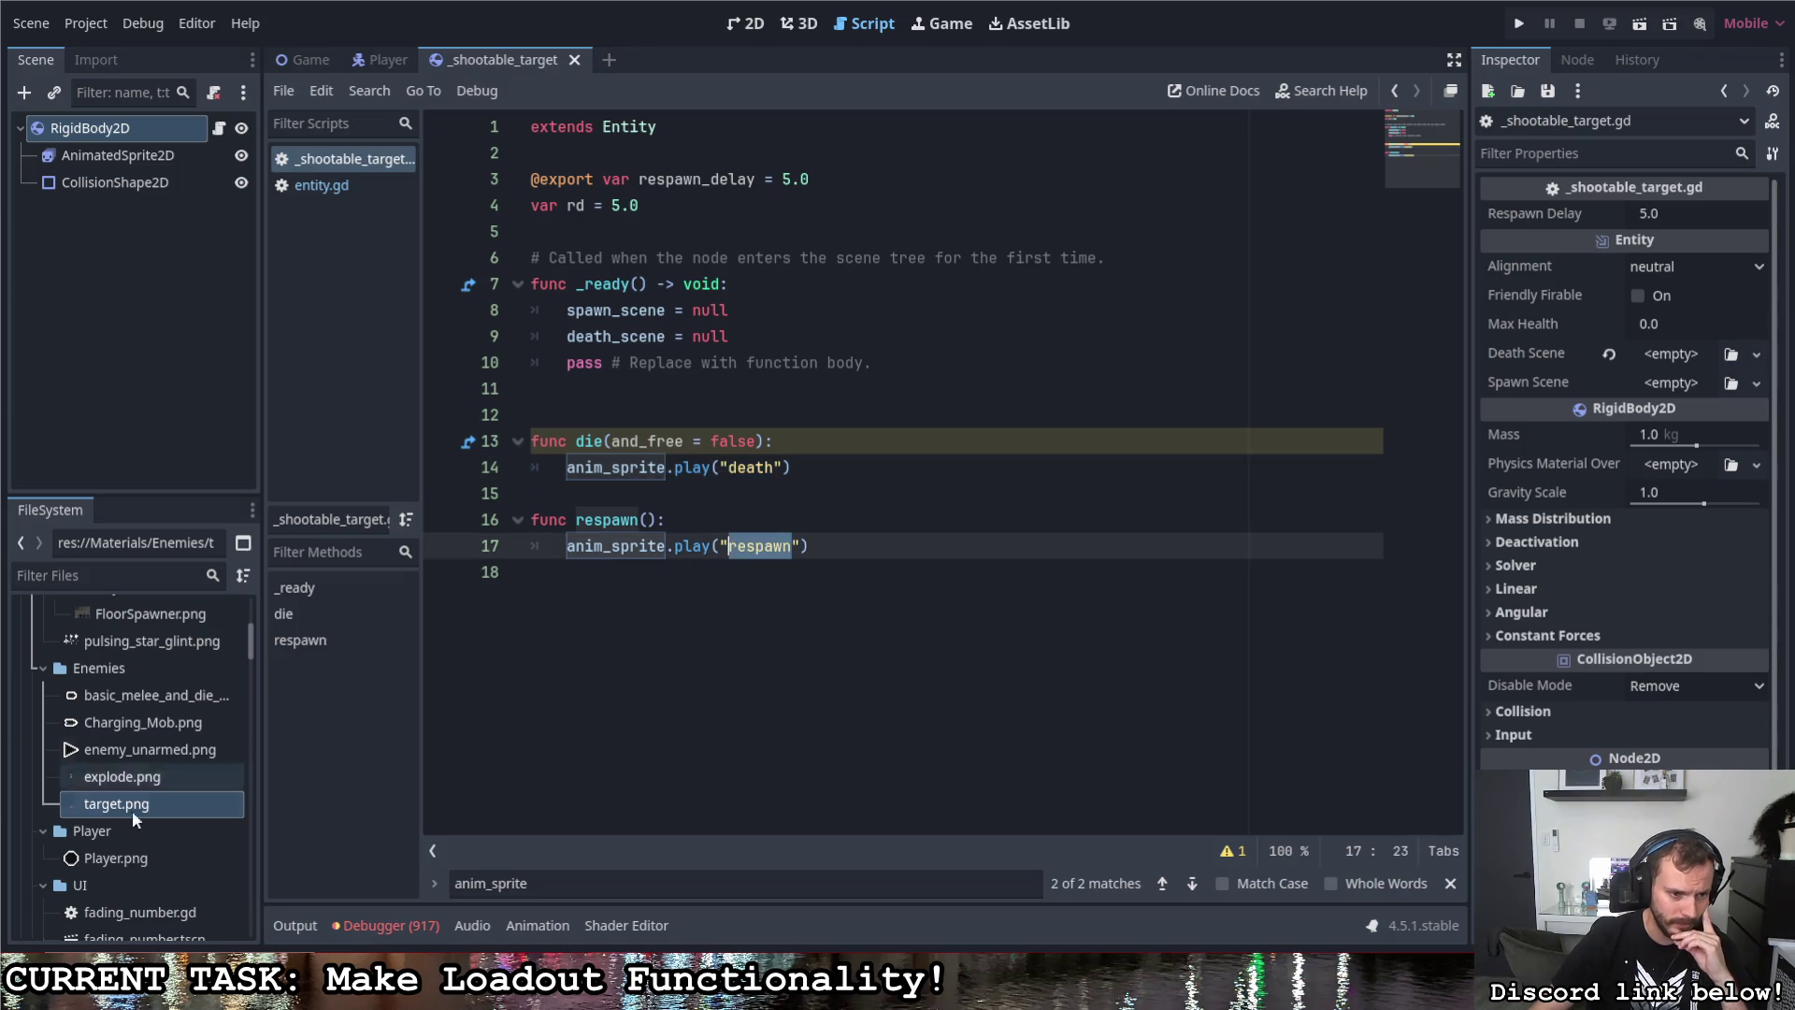
pyautogui.scroll(3, 140, 844)
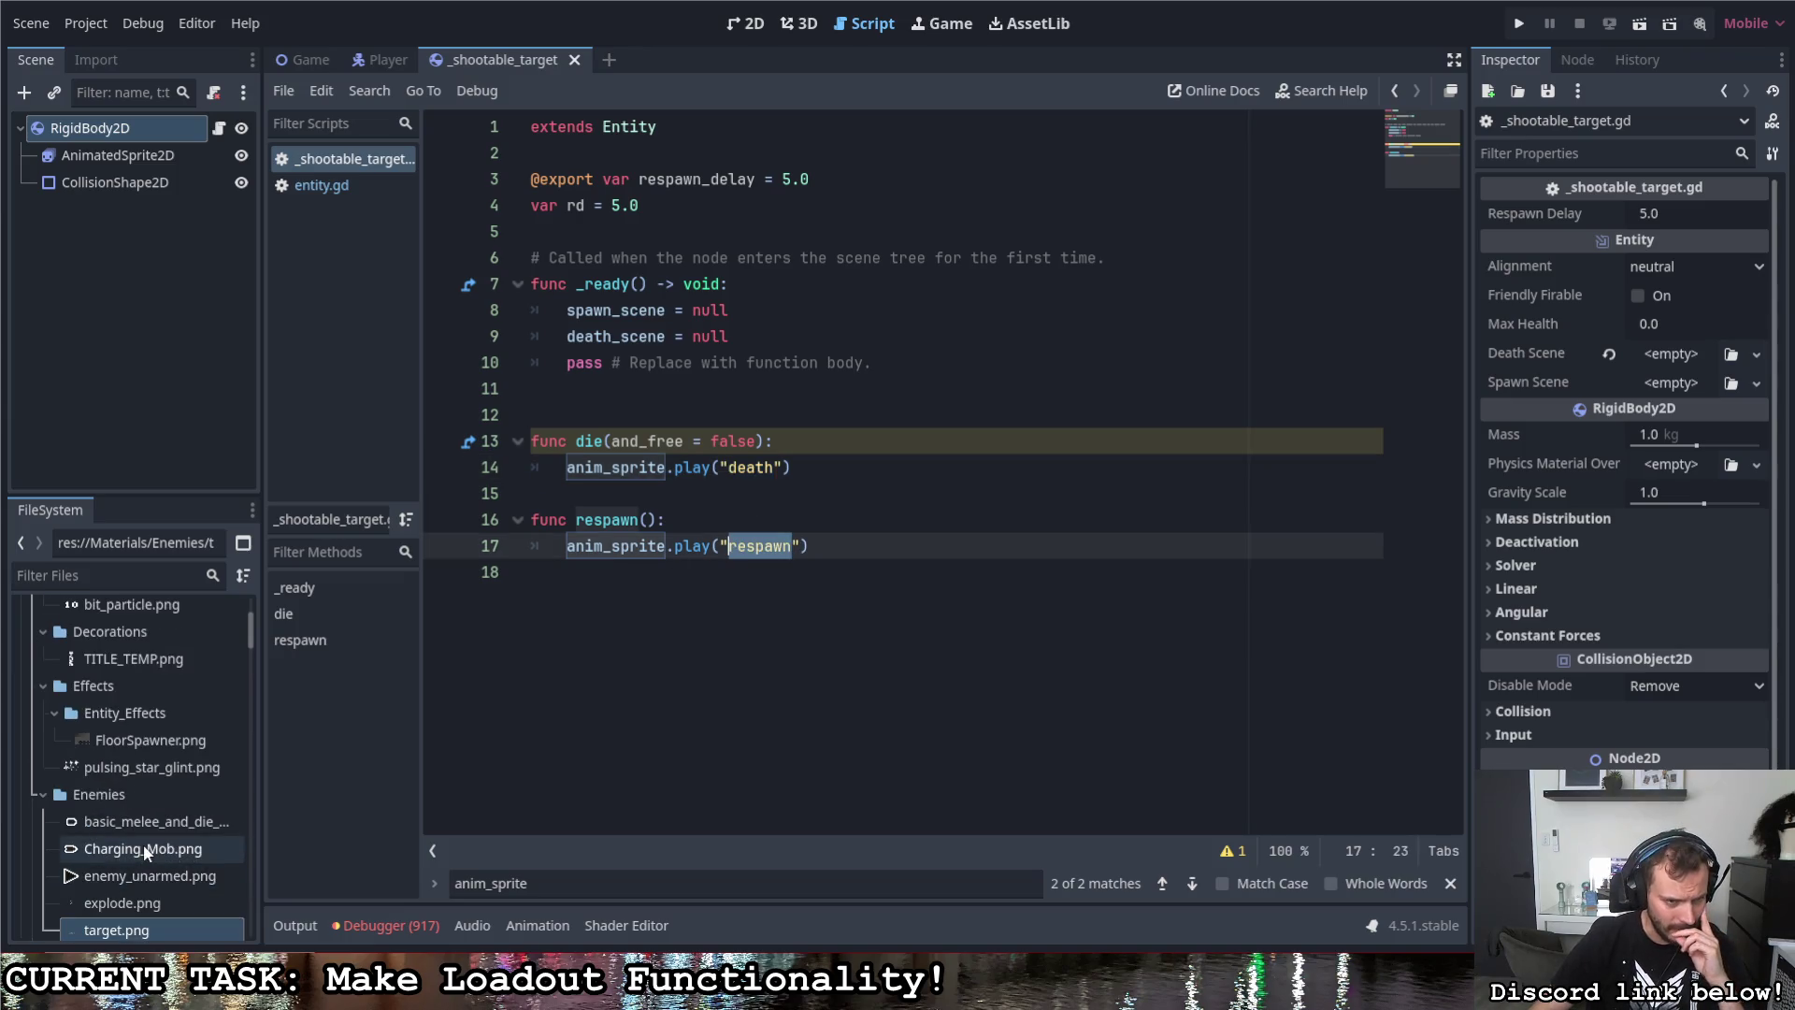
pyautogui.scroll(-4, 148, 848)
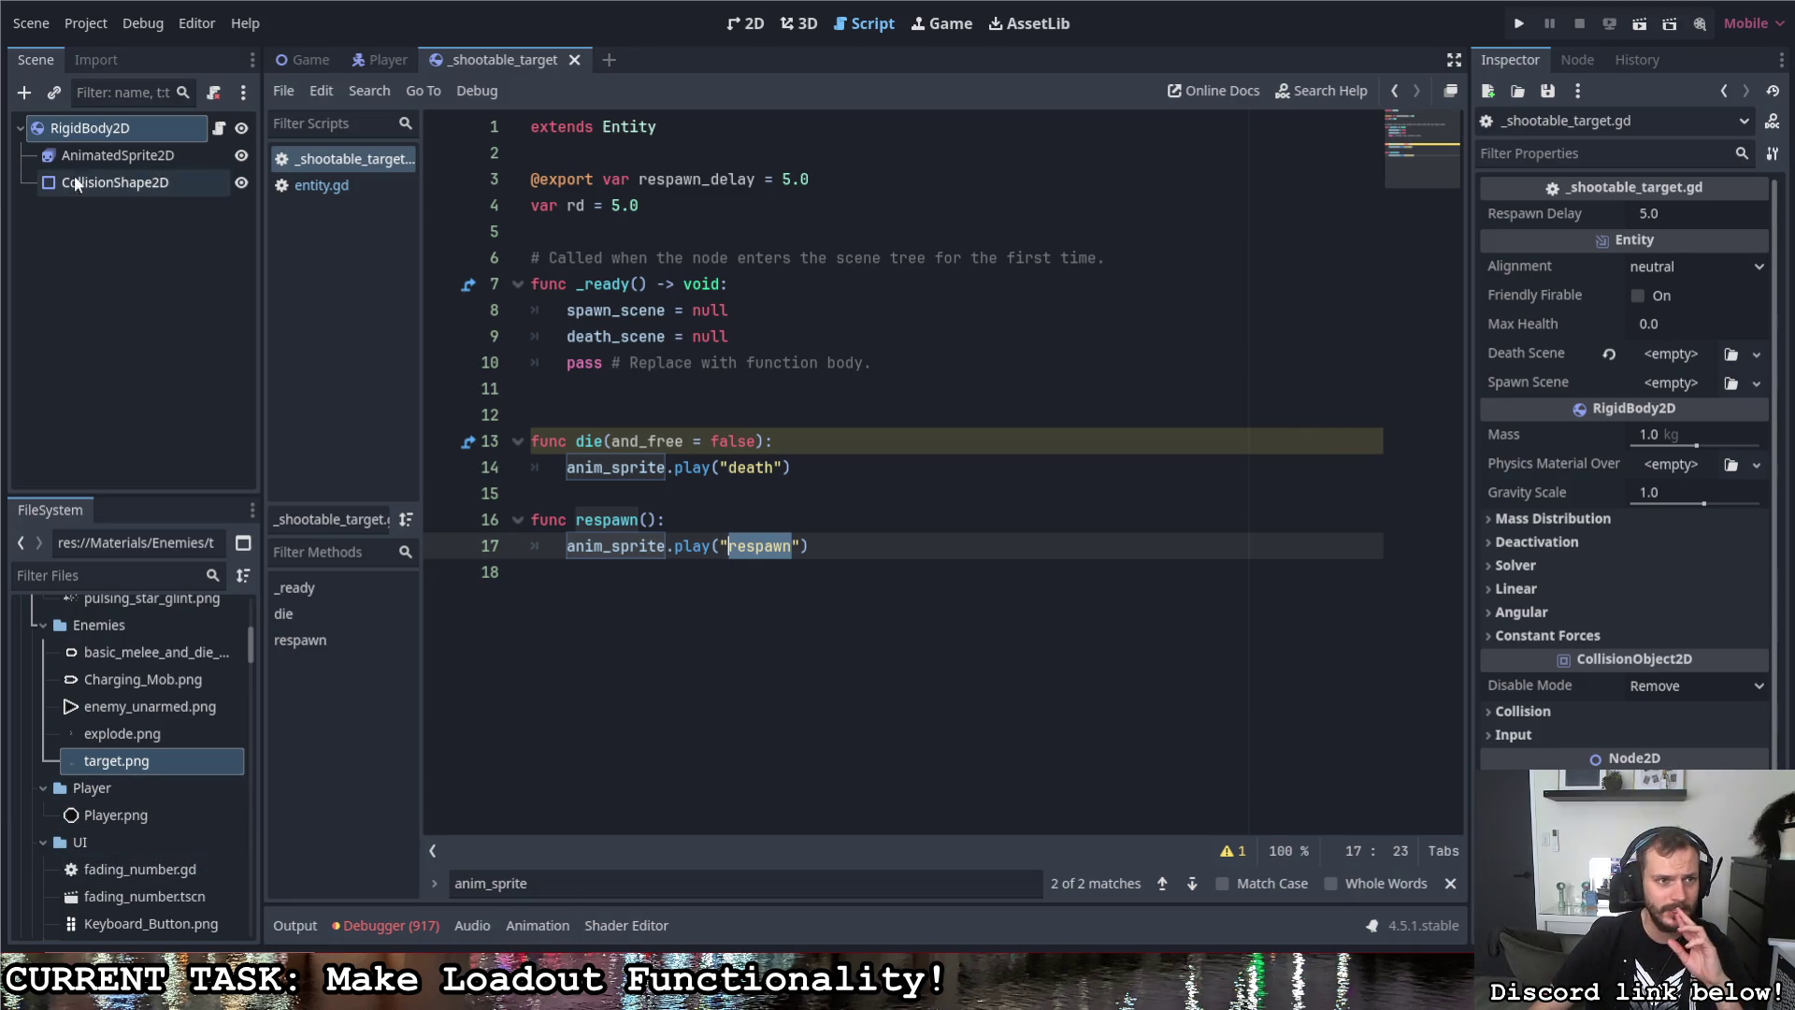
# Step: Rename the AnimatedSprite2D's default animation to respawn
pyautogui.click(118, 155)
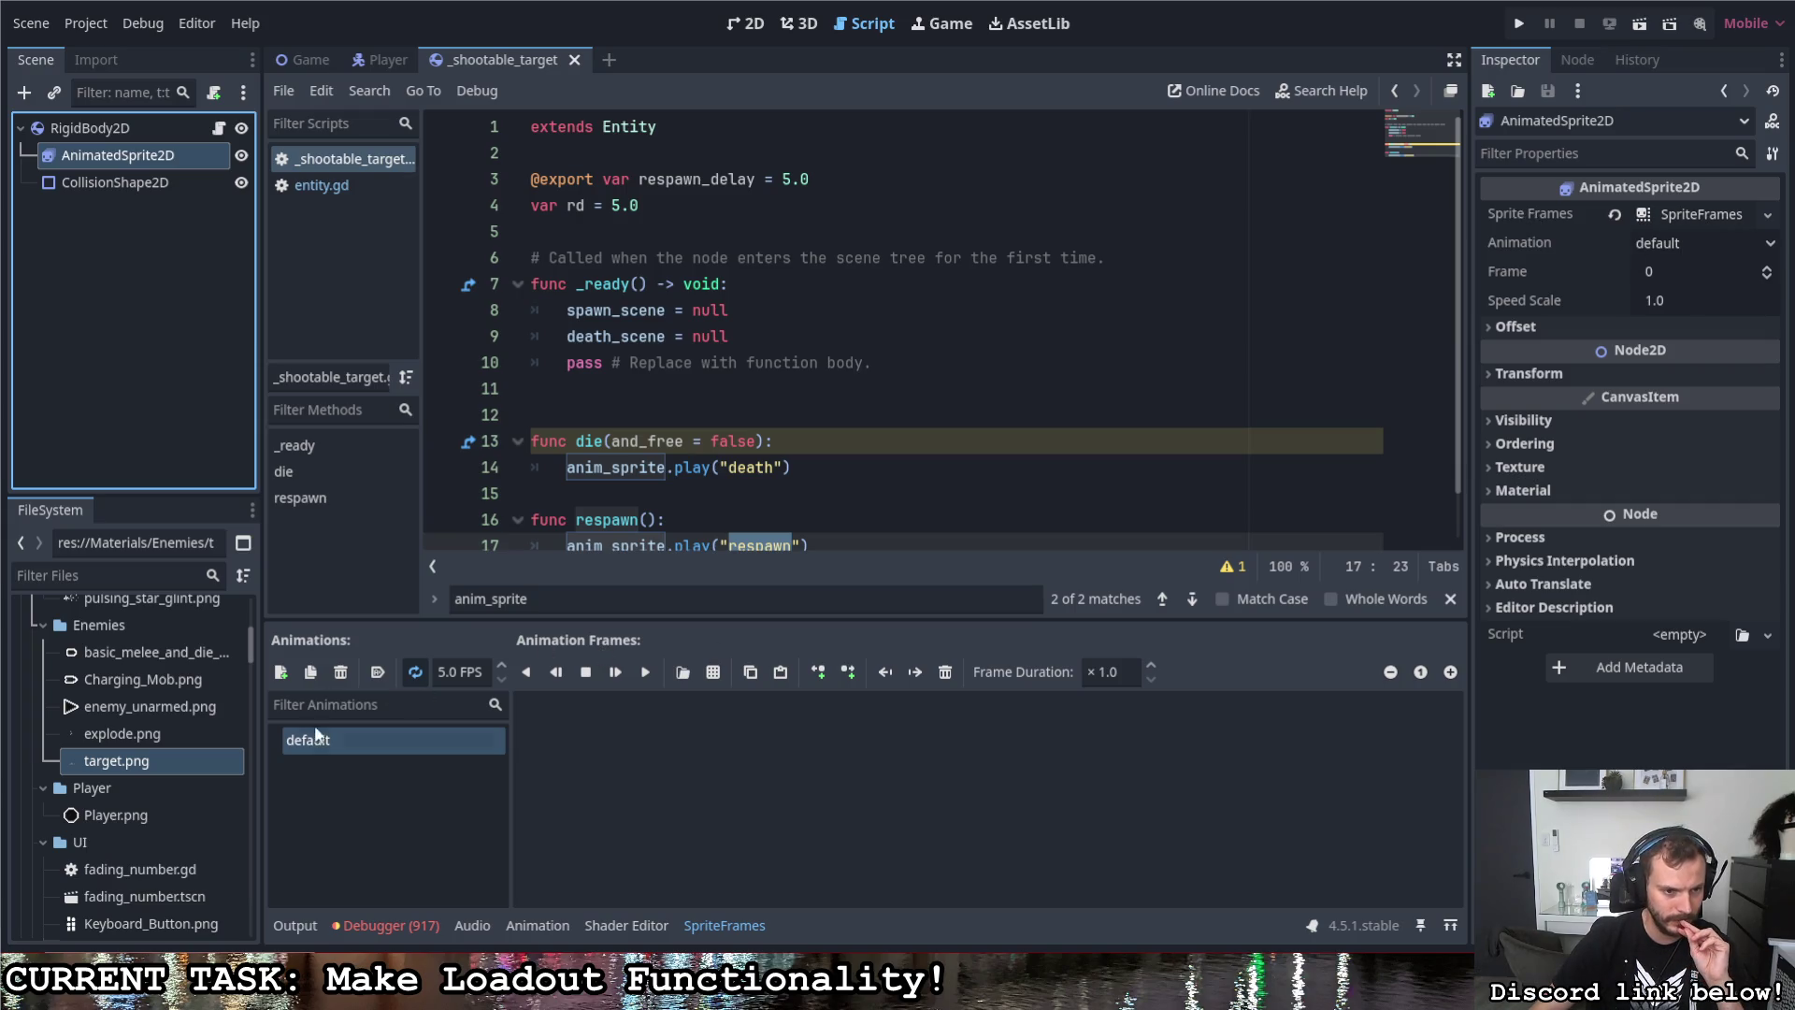
pyautogui.doubleClick(318, 739)
pyautogui.write('respawn')
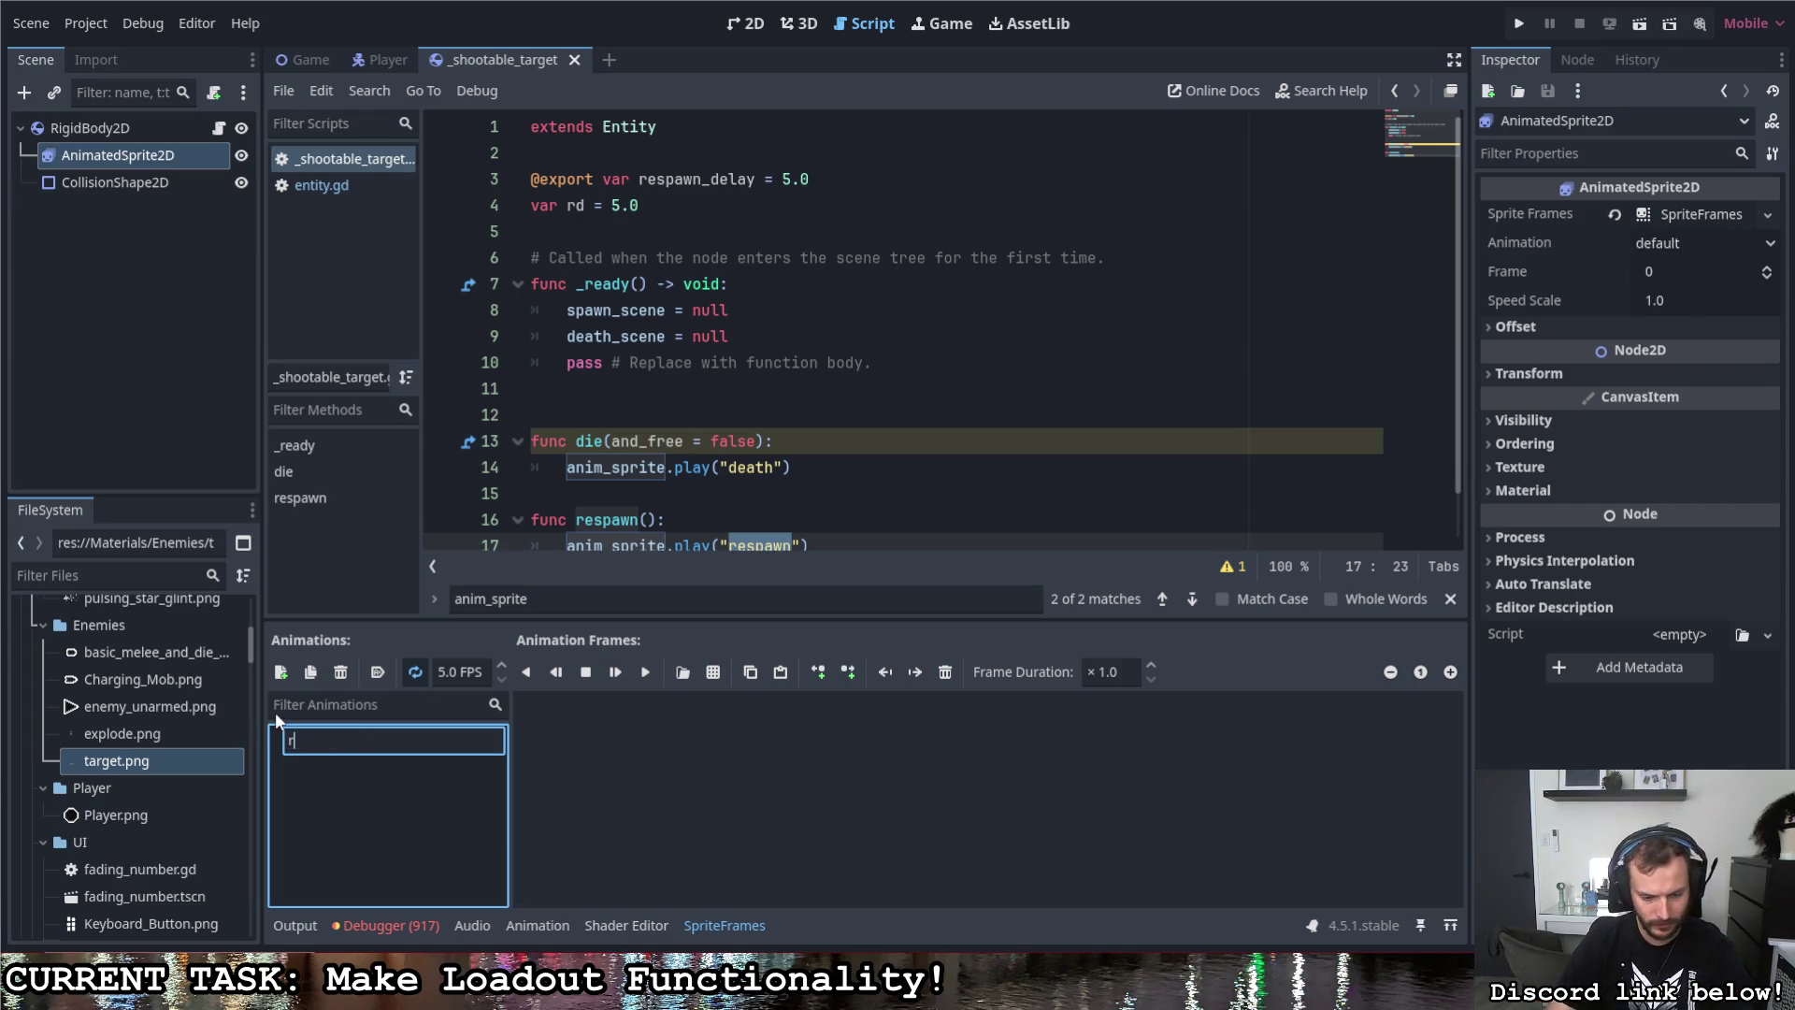
pyautogui.press('Return')
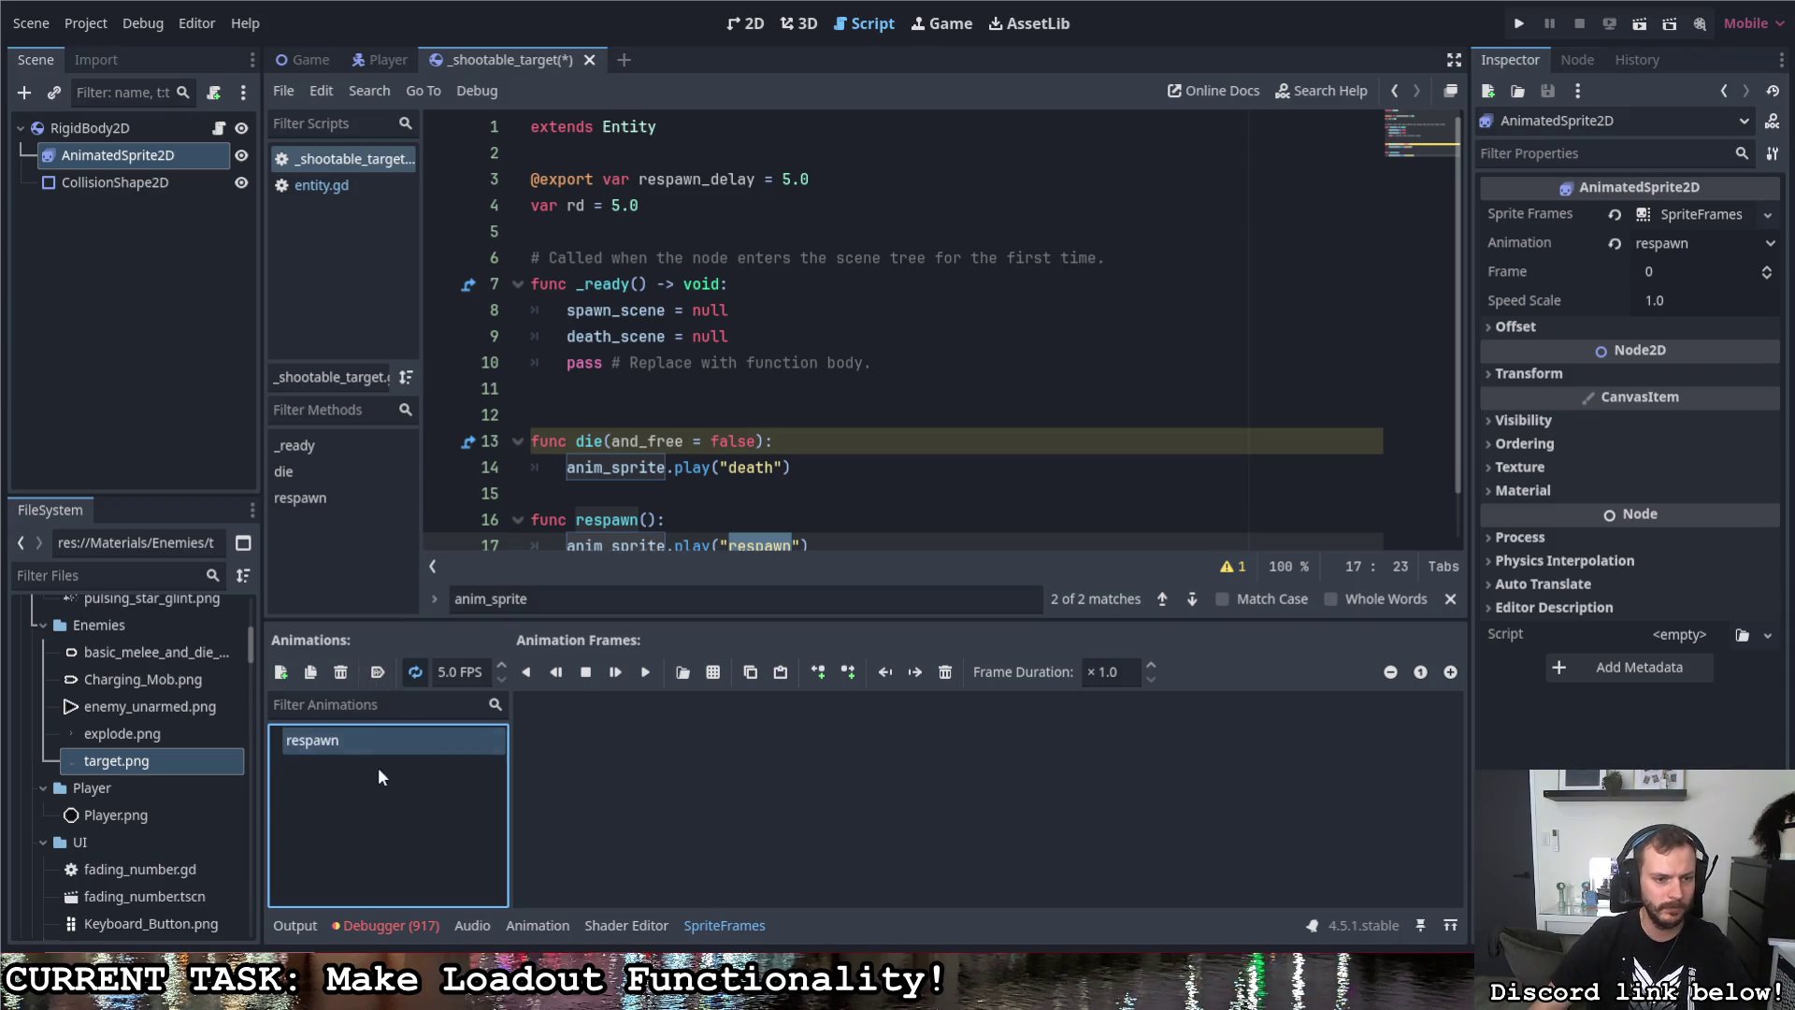
# Step: Add a second animation and name it death
pyautogui.click(374, 675)
pyautogui.click(284, 675)
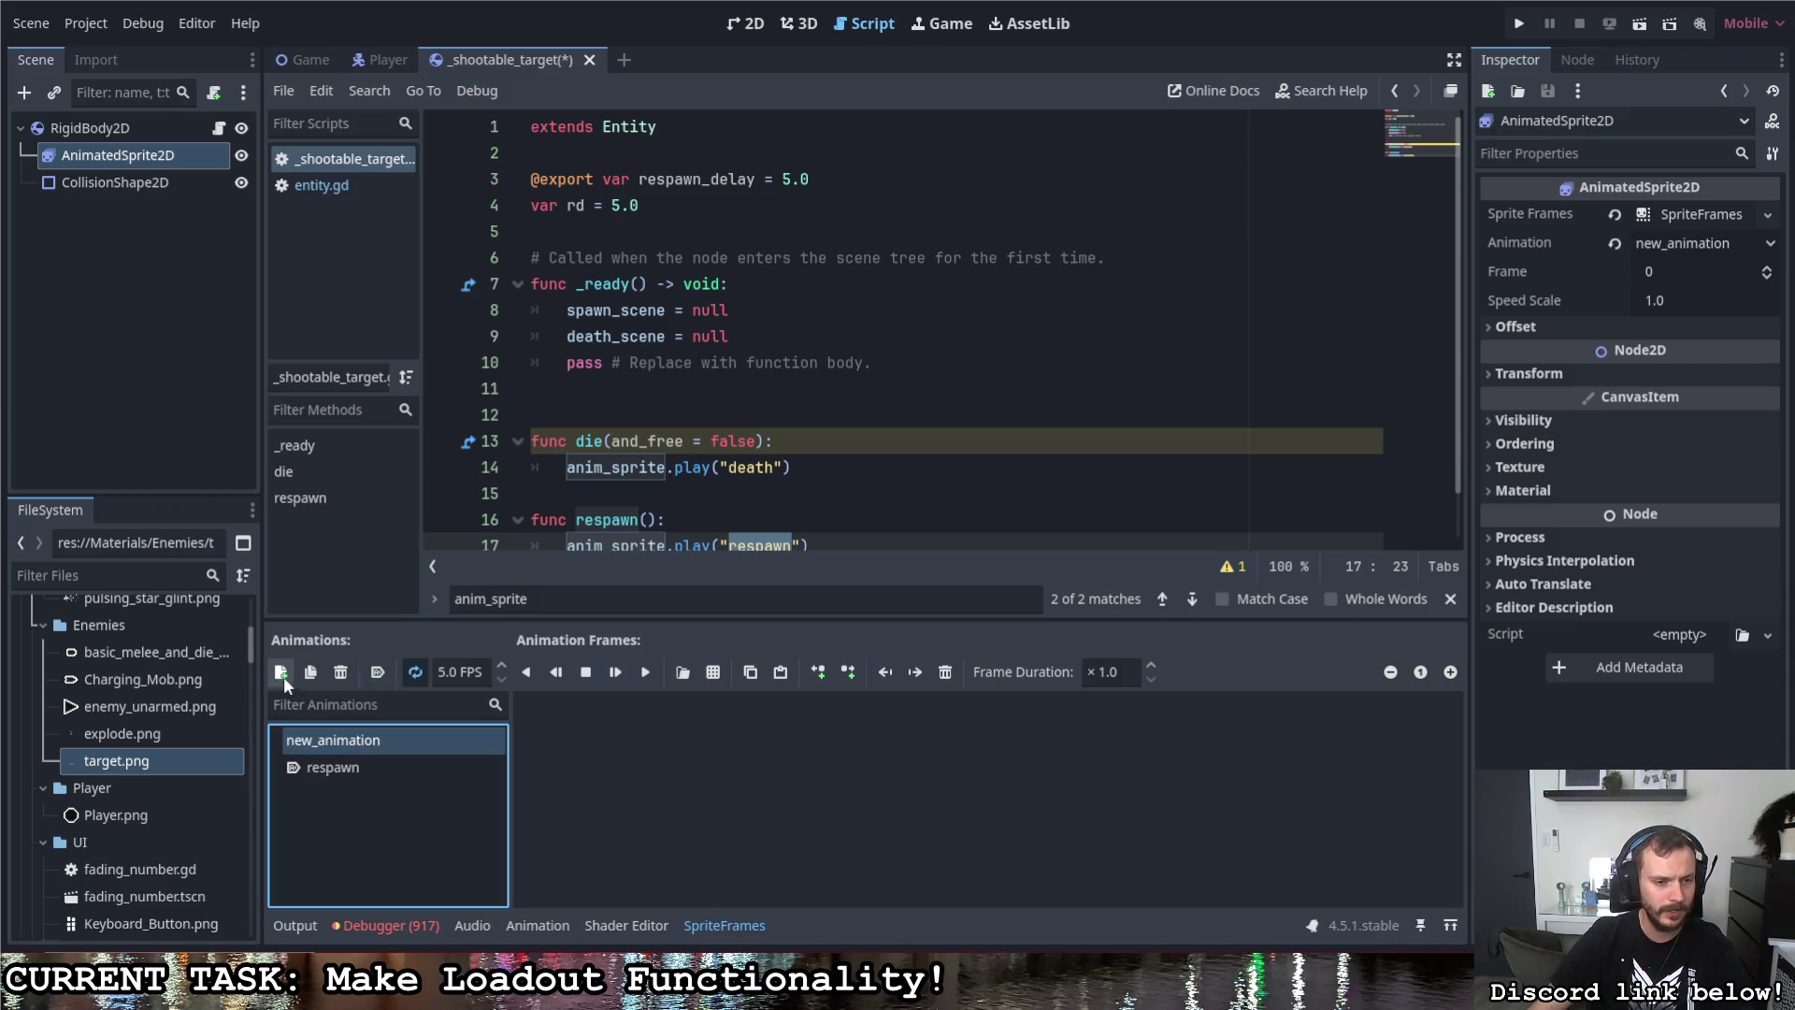
pyautogui.doubleClick(334, 740)
pyautogui.write('death')
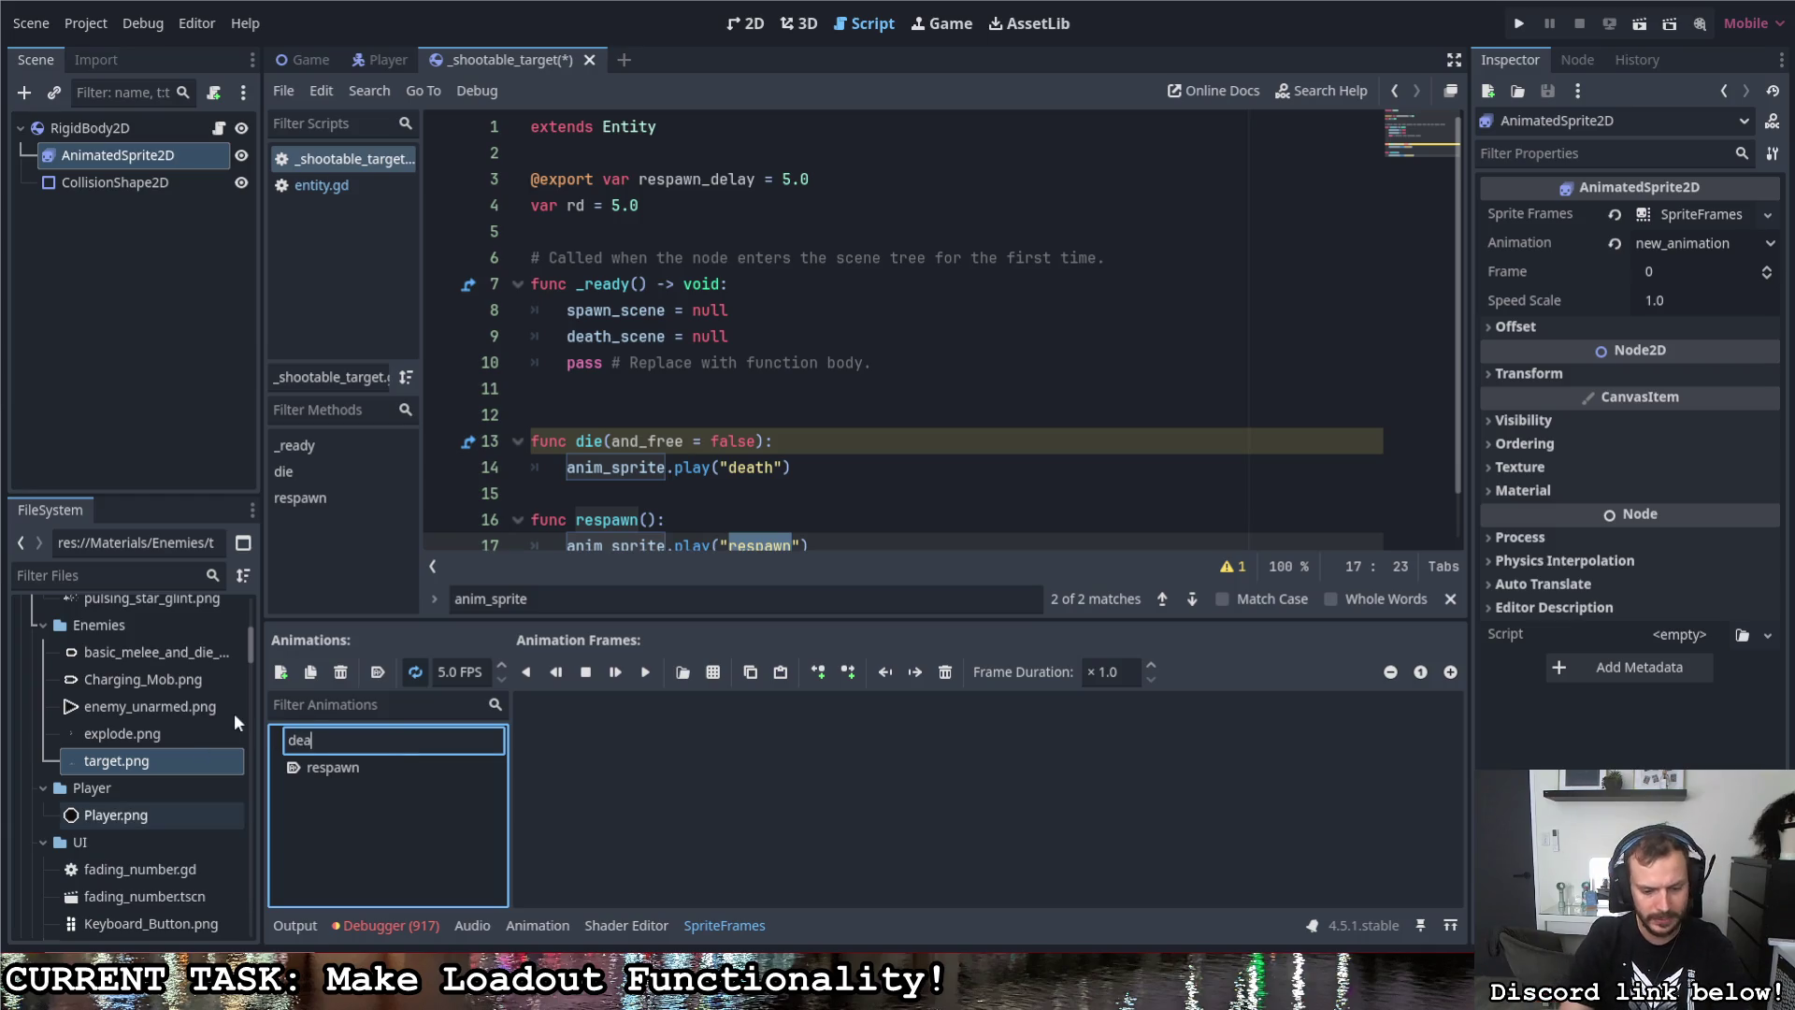
pyautogui.press('Return')
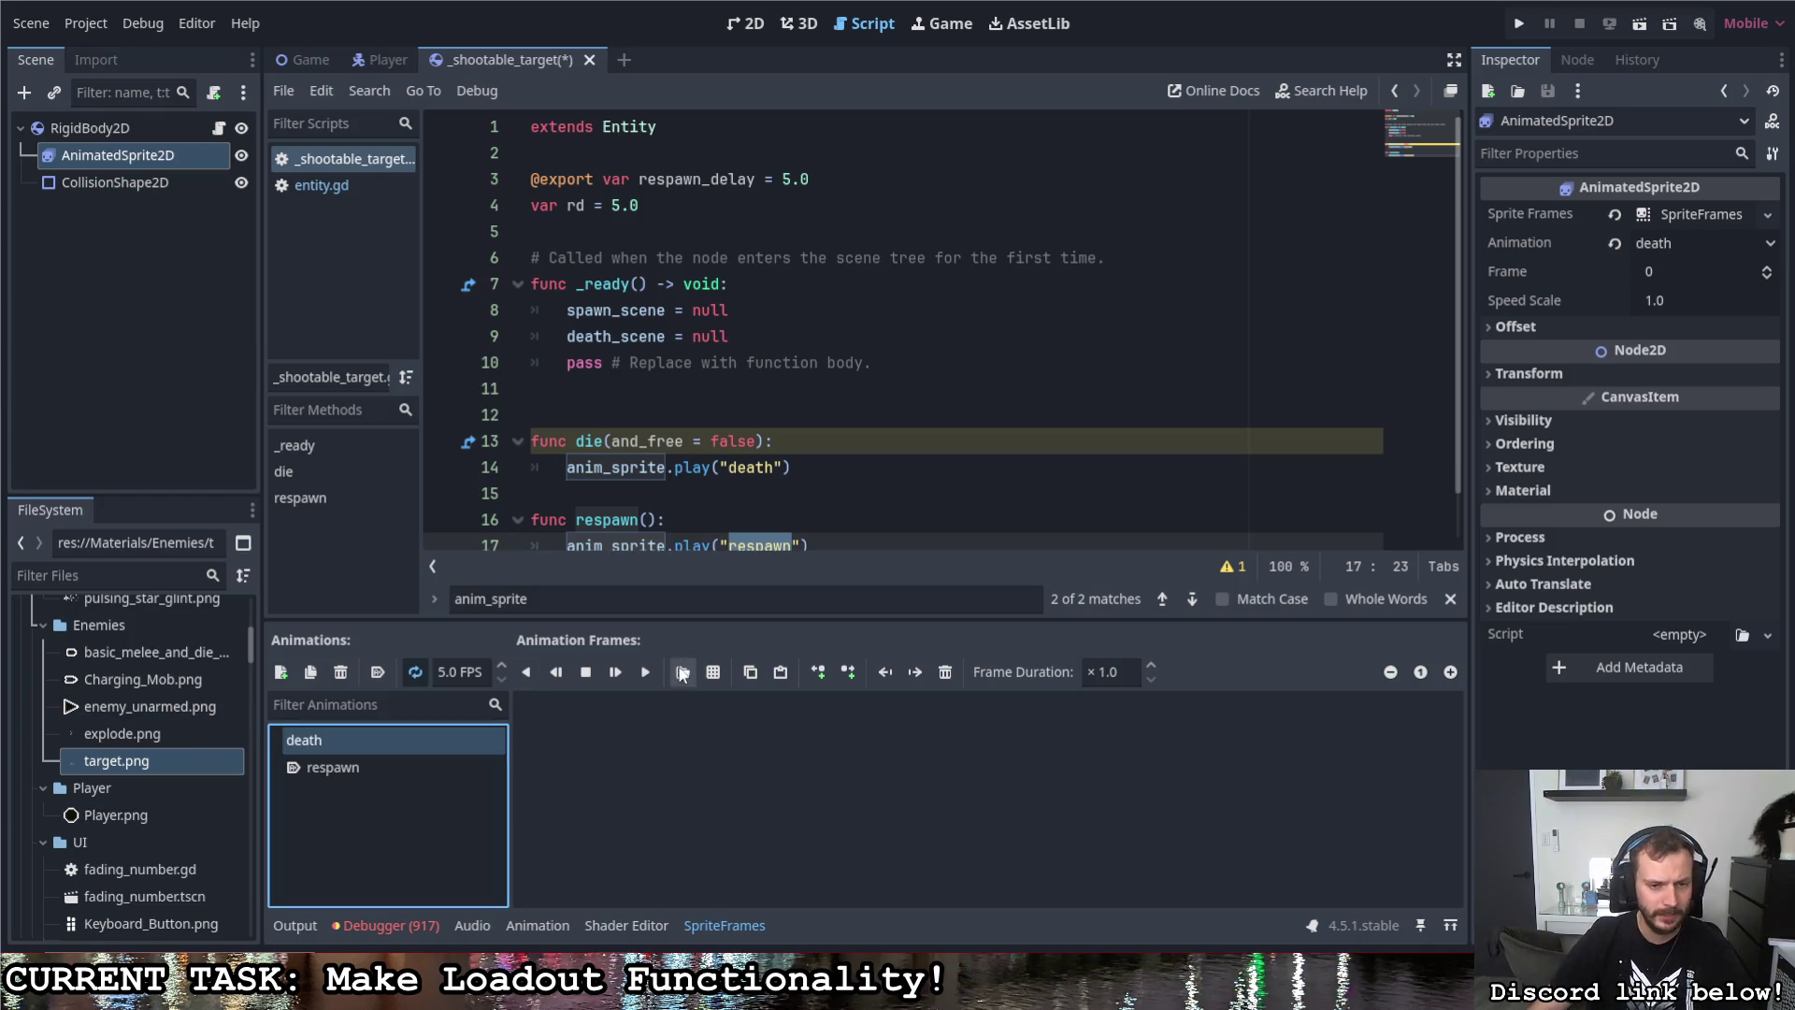
# Step: Load Materials/Enemies/target.png into the Add Frames from Sprite Sheet picker
pyautogui.click(710, 672)
pyautogui.doubleClick(621, 271)
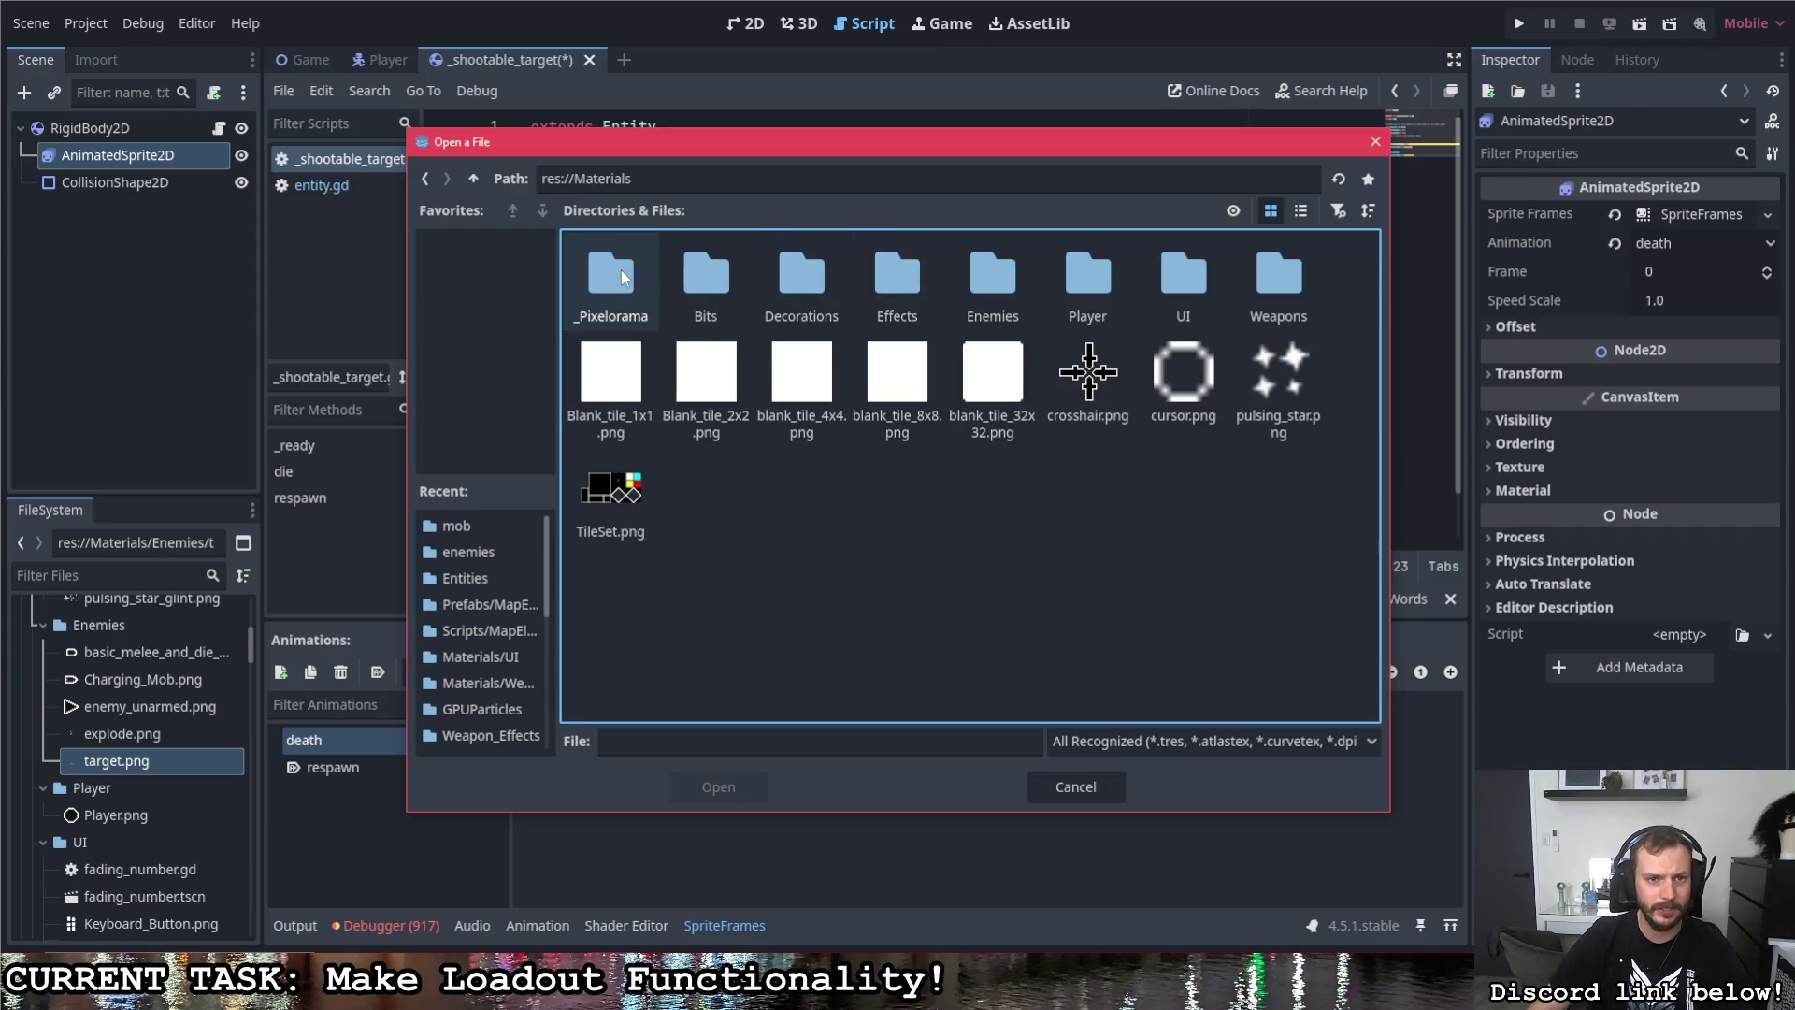
pyautogui.doubleClick(987, 280)
pyautogui.click(993, 290)
pyautogui.click(736, 785)
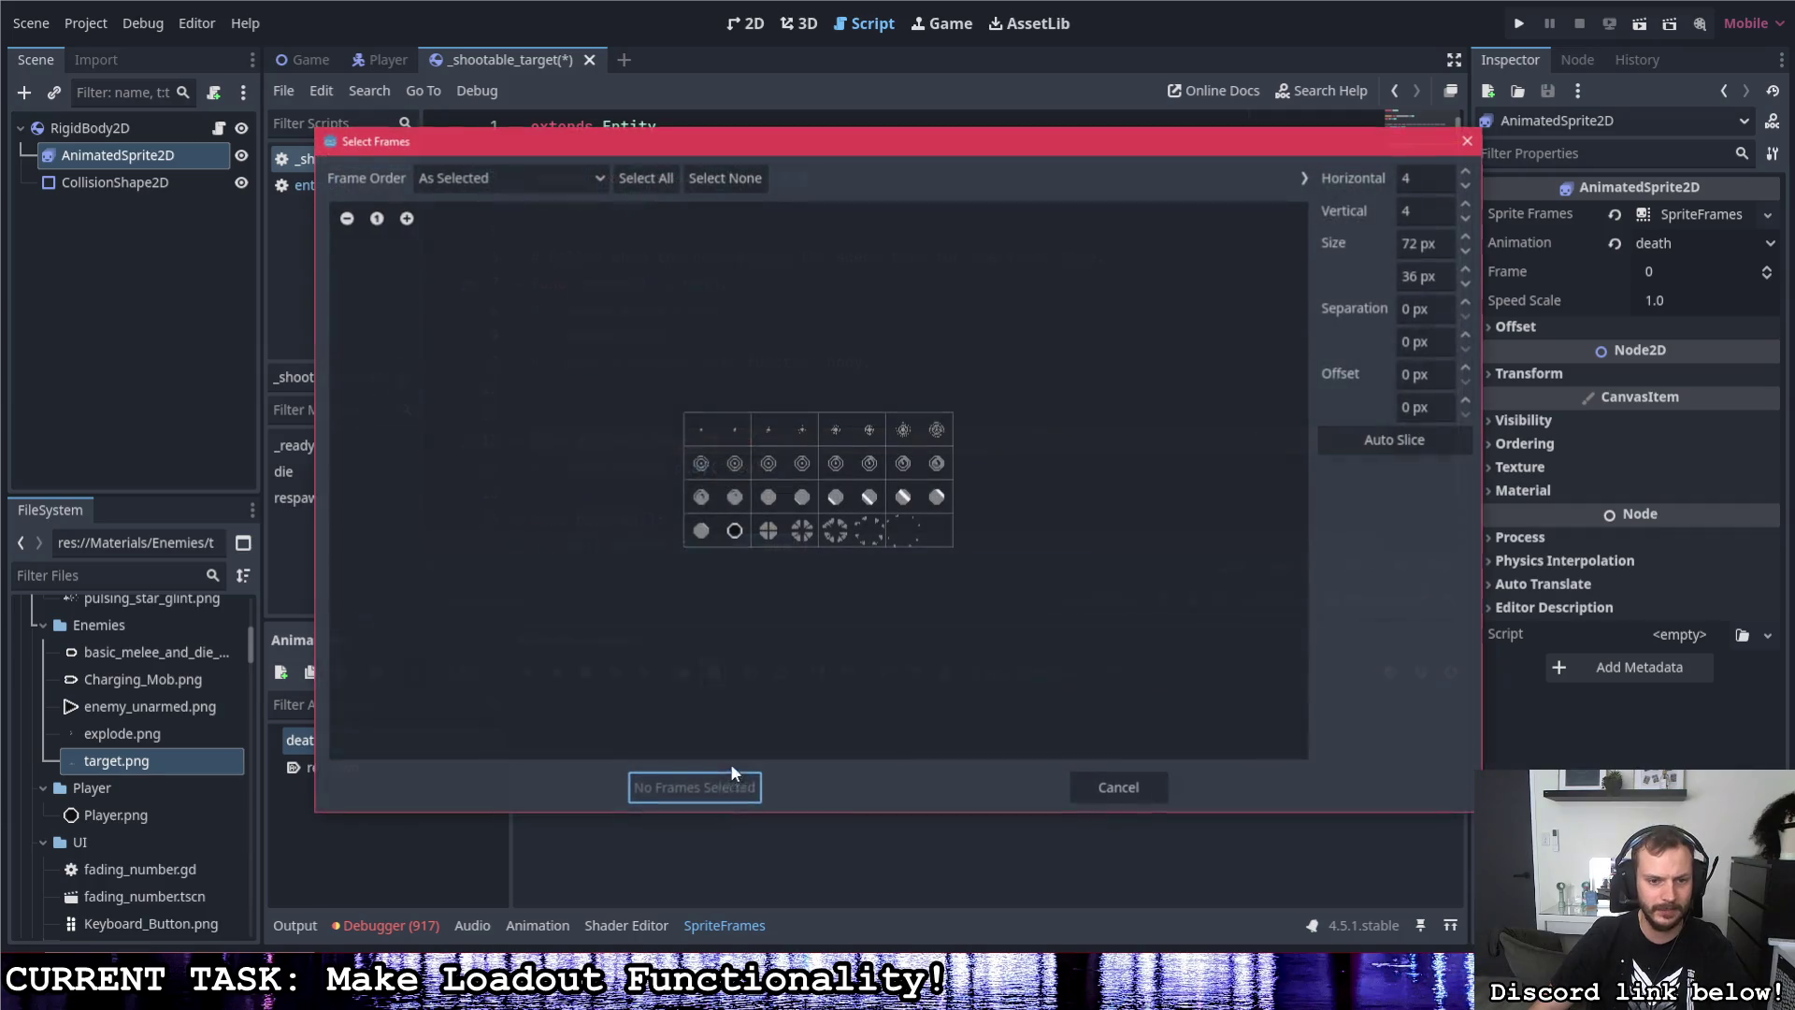
# Step: Slice the sheet 8 frames across and select the bottom row's breaking target frames
pyautogui.click(1421, 177)
pyautogui.write('8')
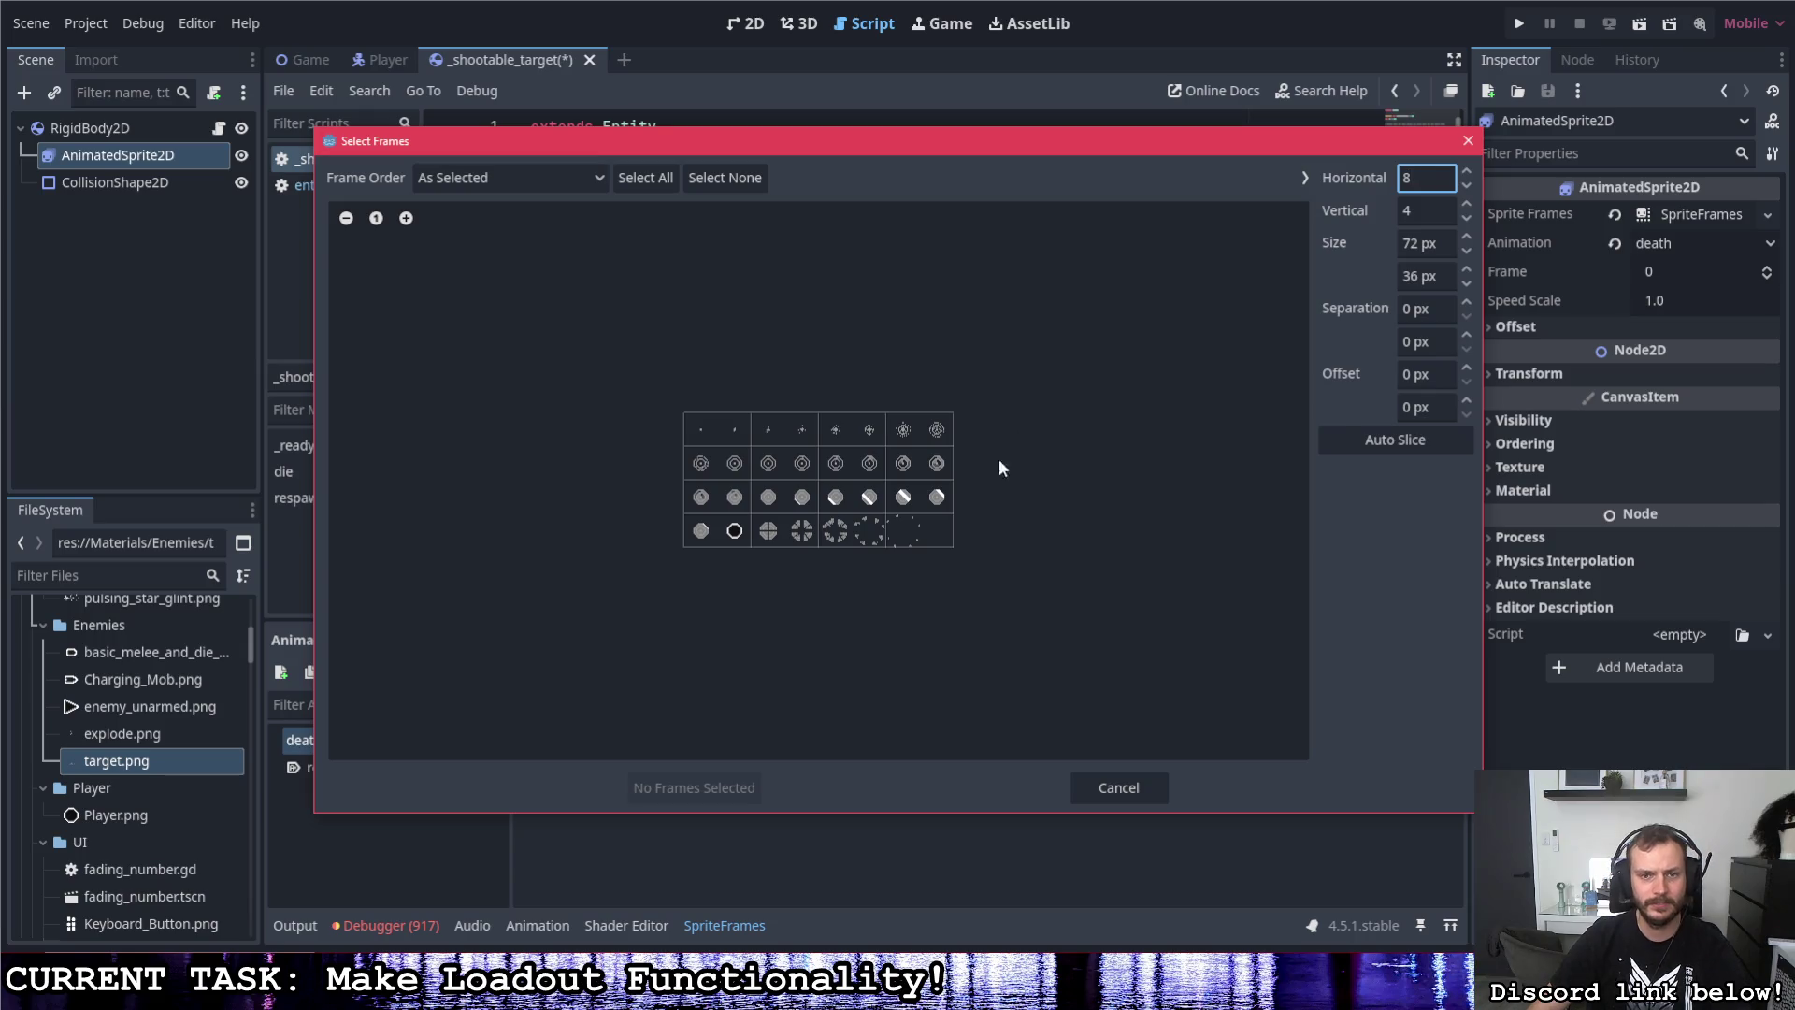
pyautogui.press('Return')
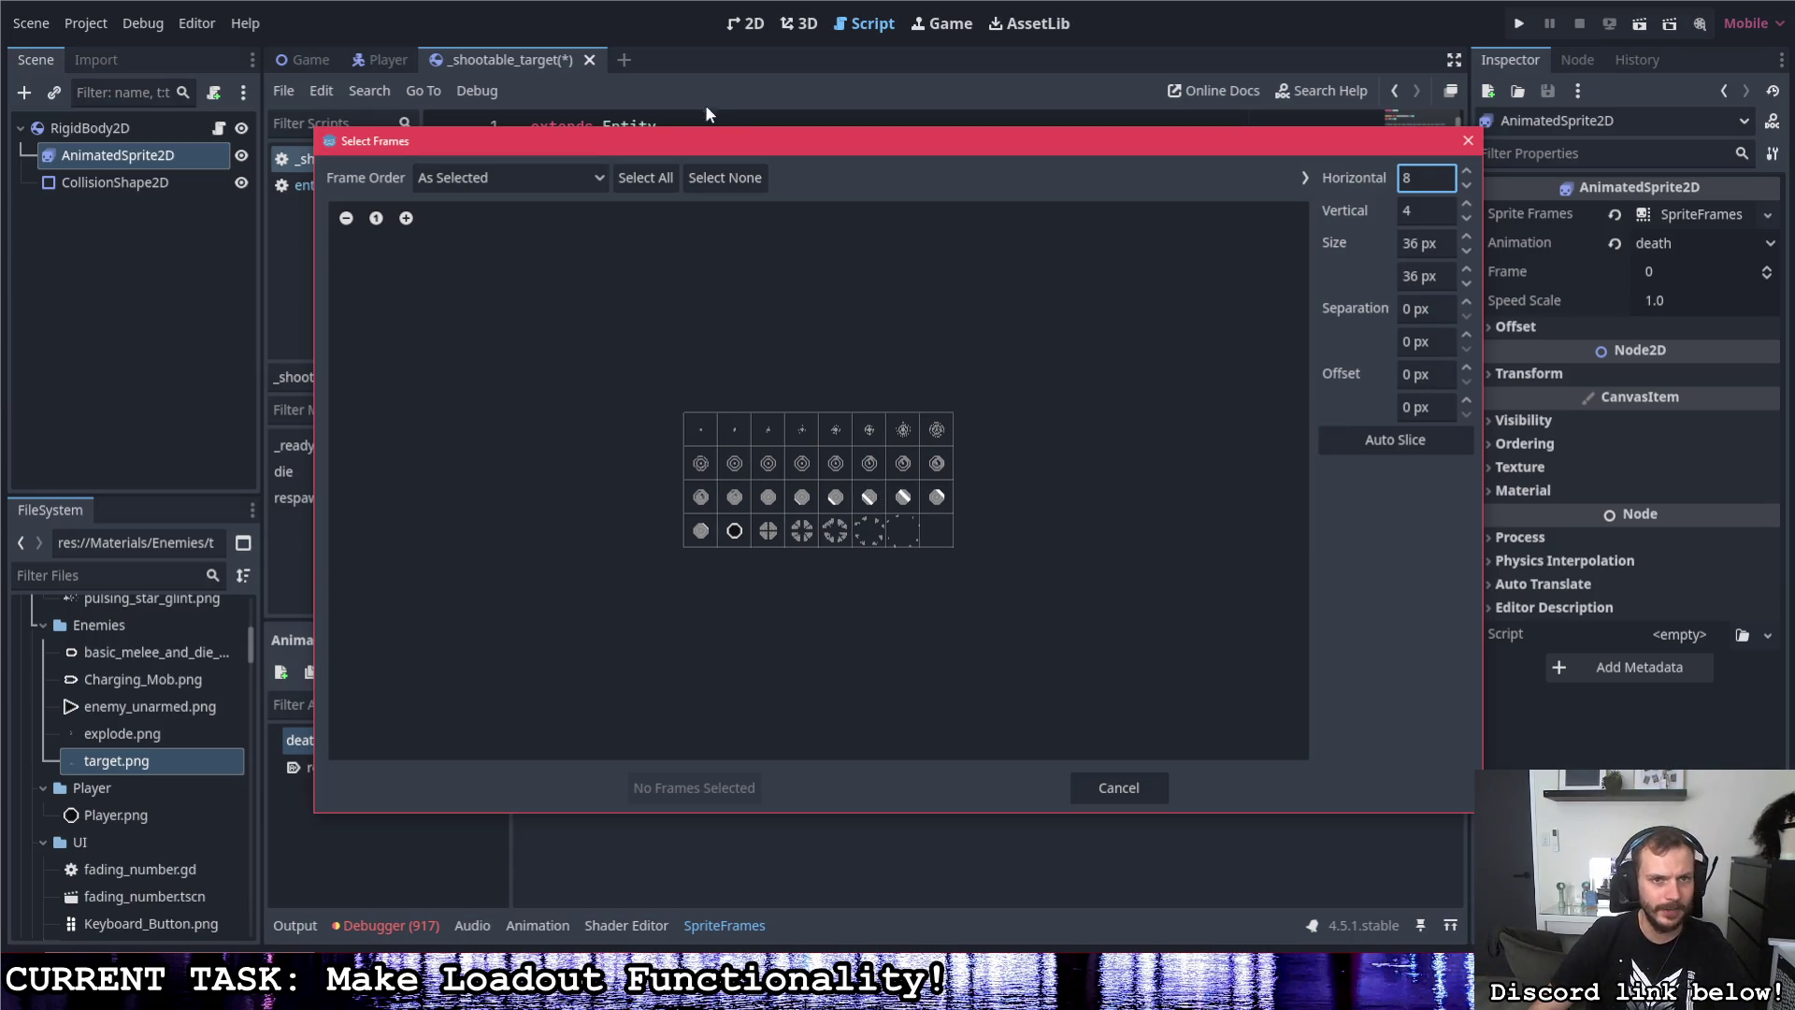
pyautogui.moveTo(723, 149); pyautogui.dragTo(776, 201)
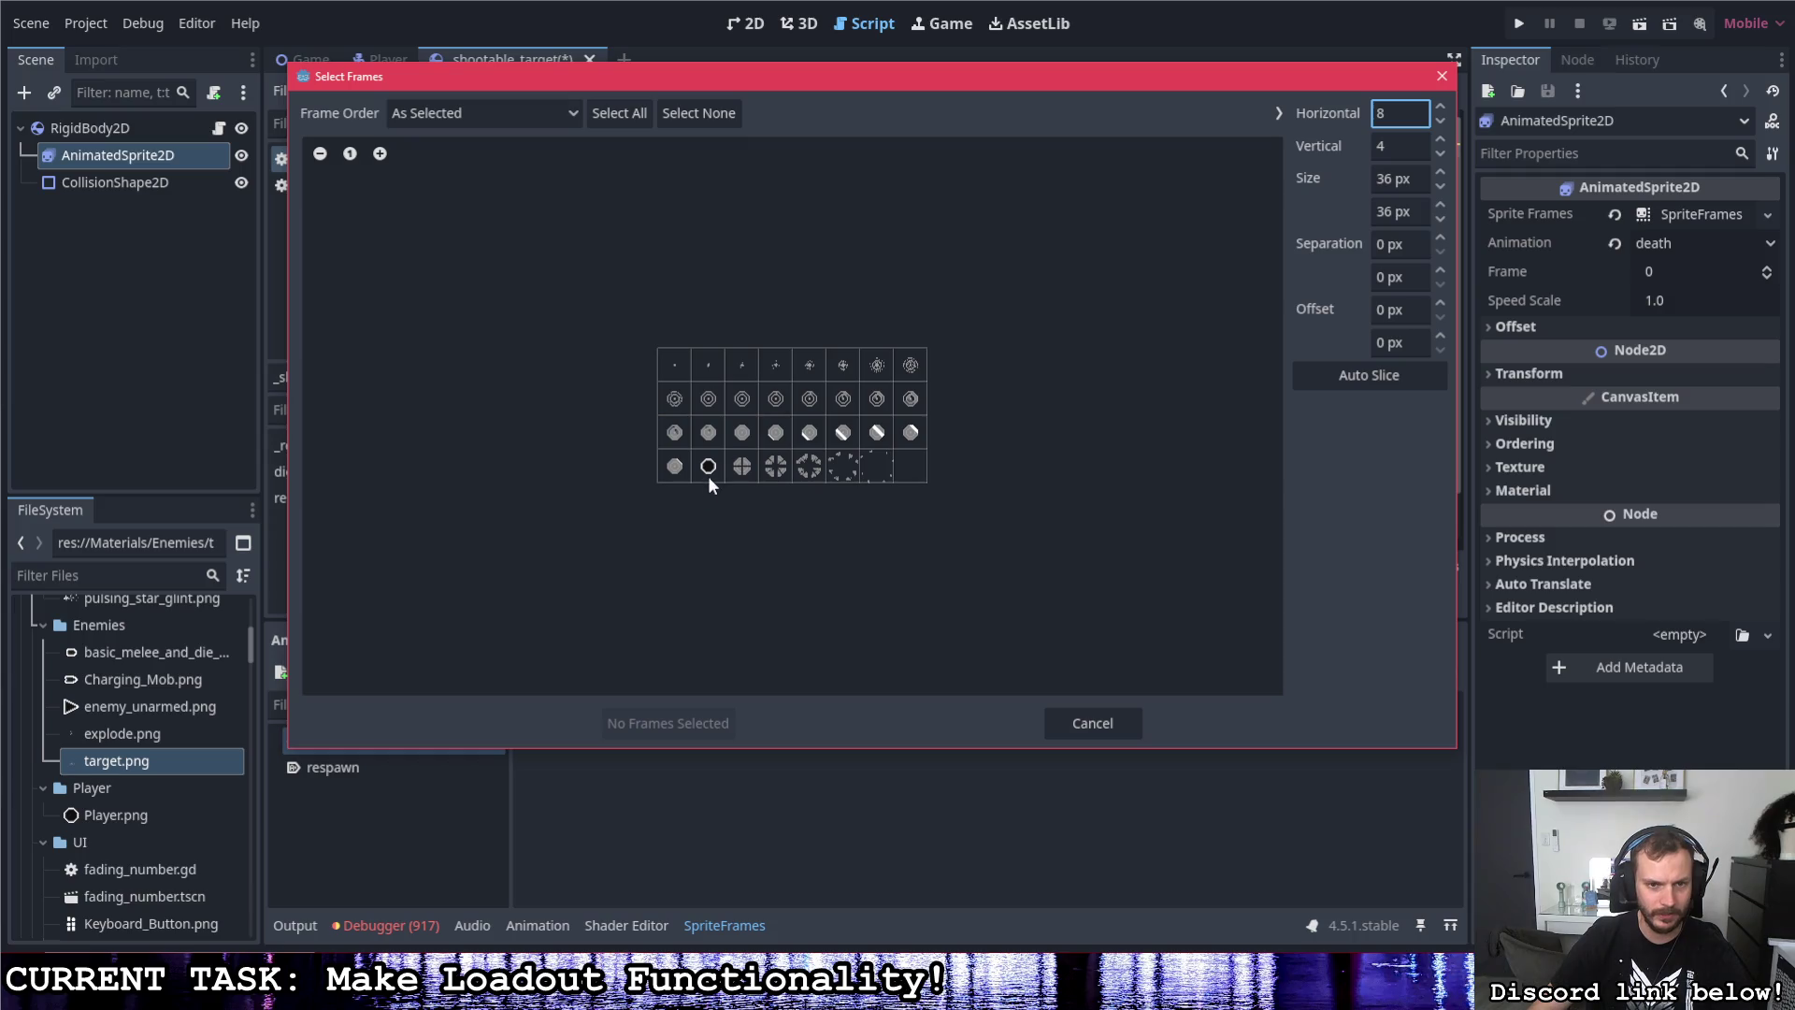
pyautogui.click(709, 467)
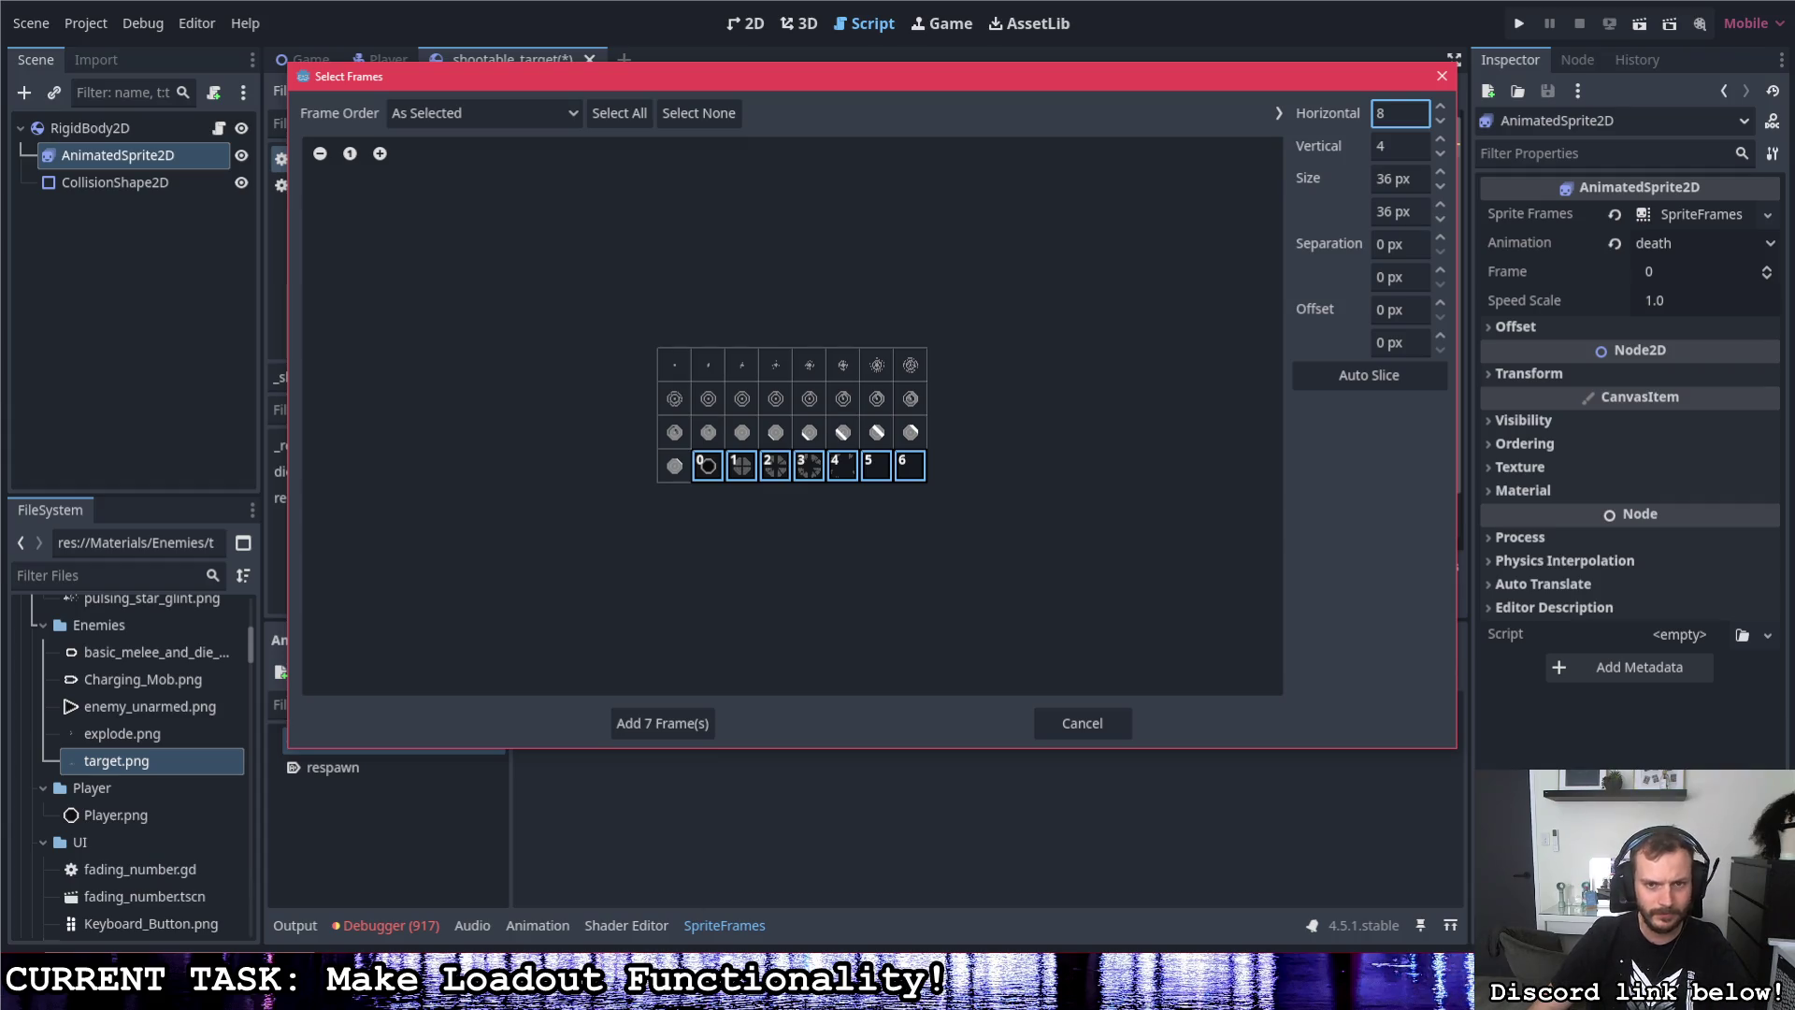
pyautogui.moveTo(704, 991)
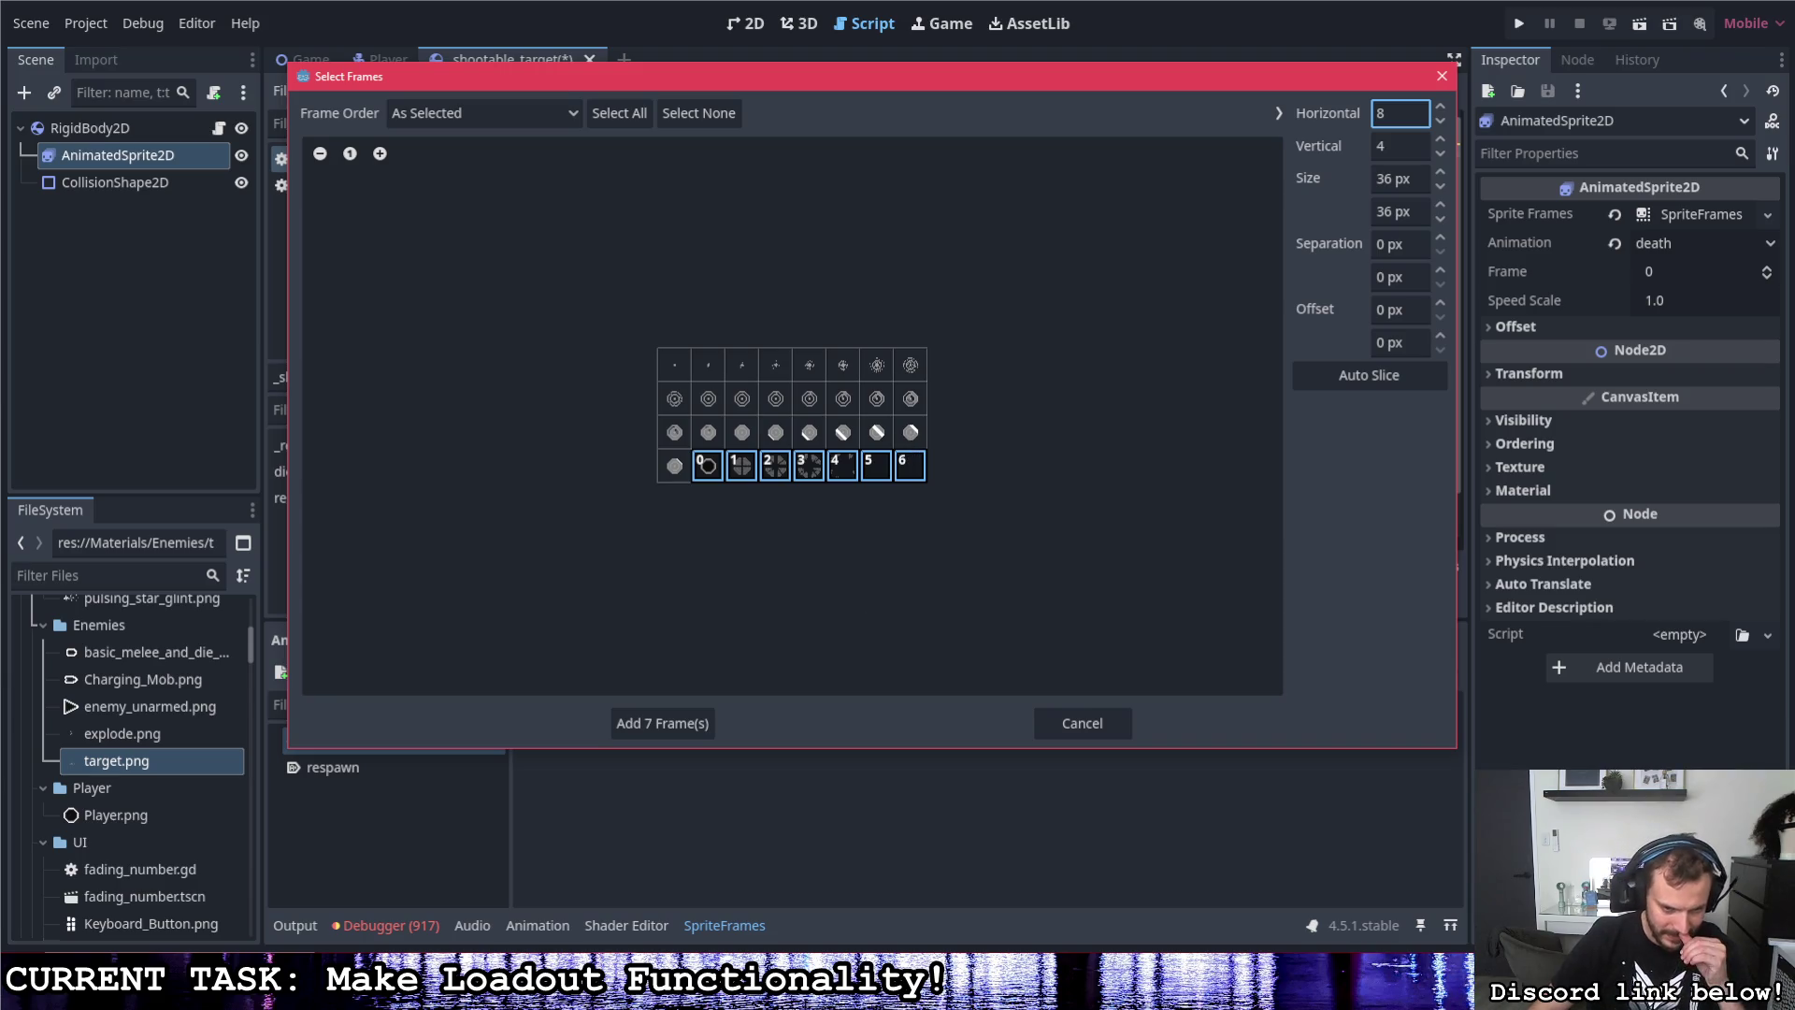
pyautogui.moveTo(568, 991)
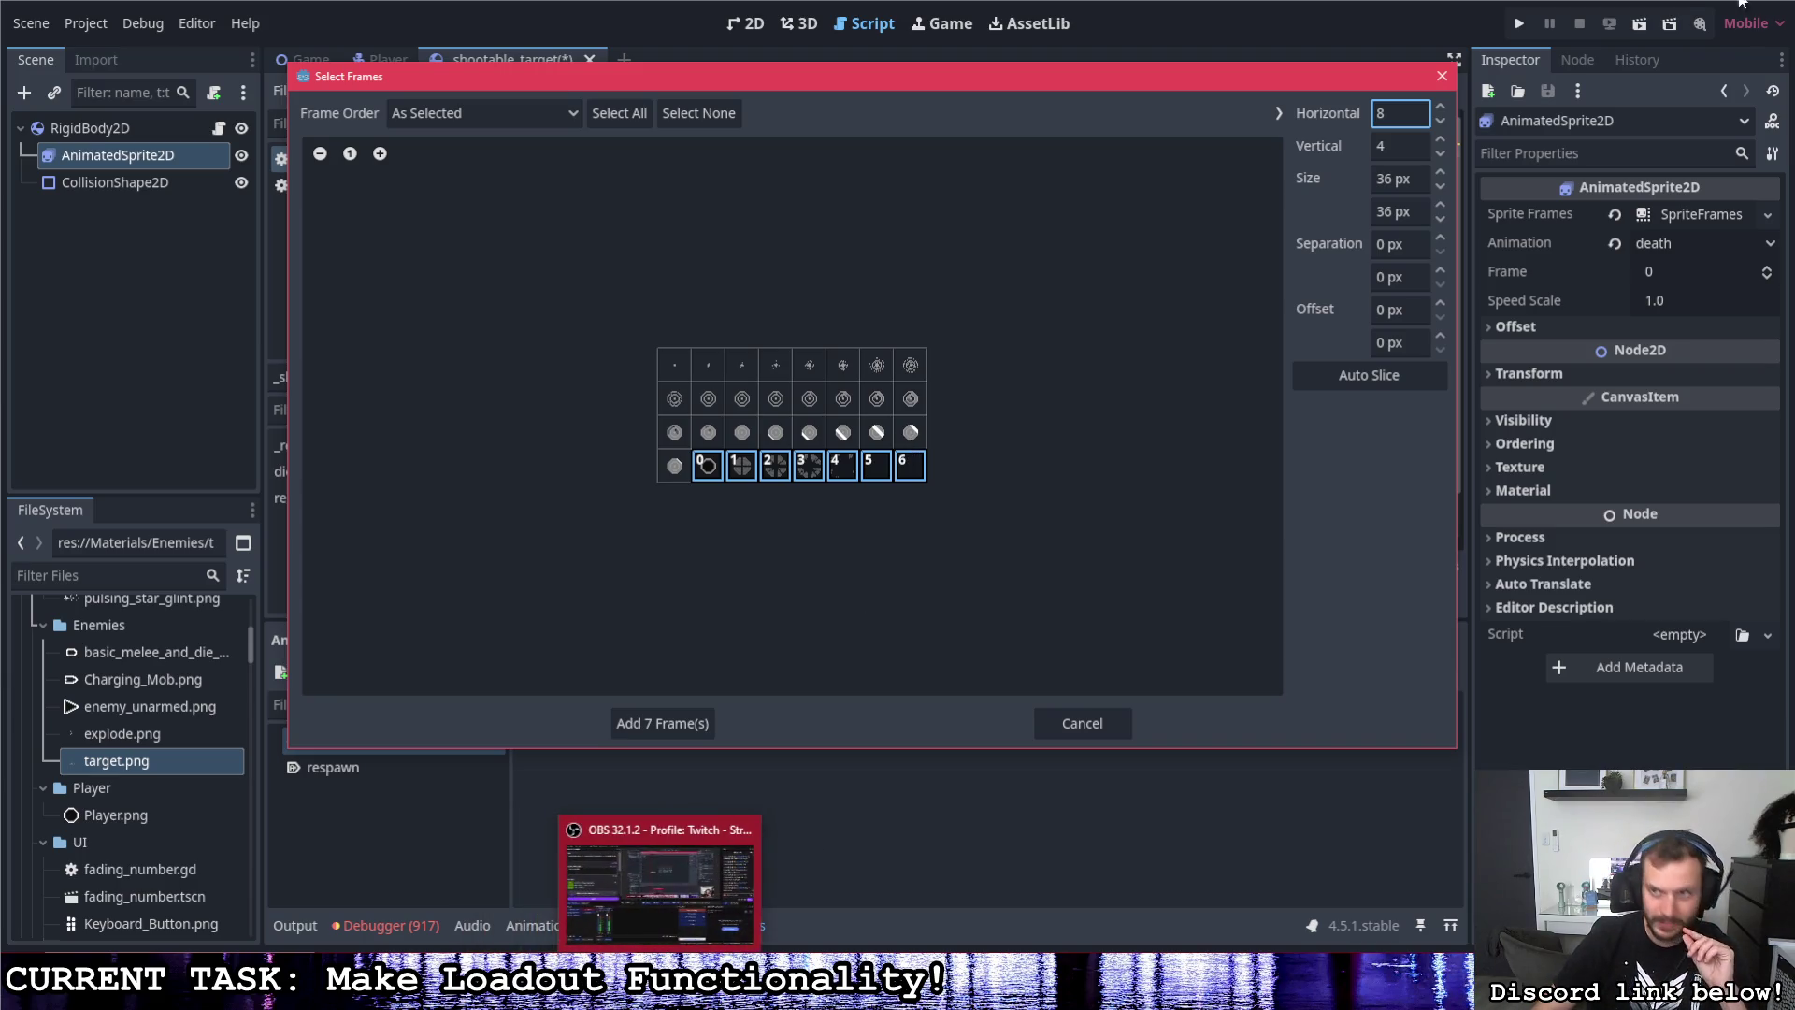
pyautogui.click(683, 991)
# Step: Launch Pixelorama, open target.pxo, and dismiss the crashed-session recovery prompt
pyautogui.doubleClick(1031, 393)
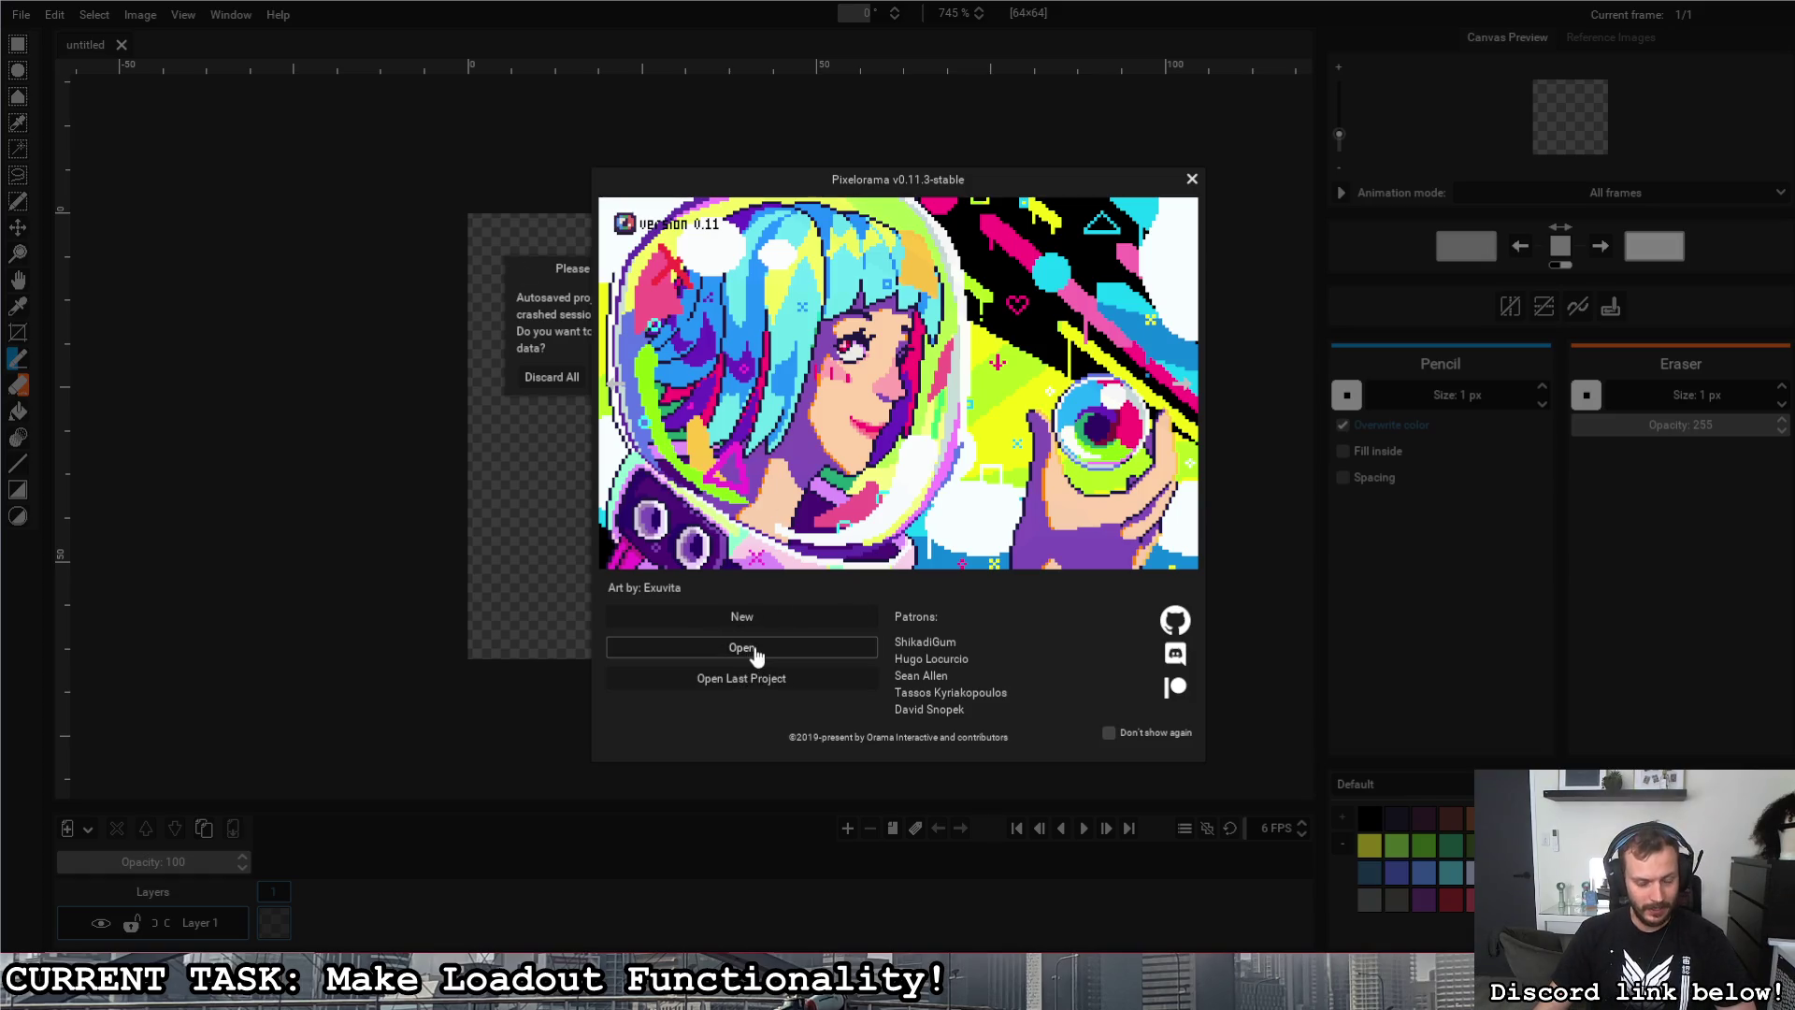
pyautogui.click(752, 650)
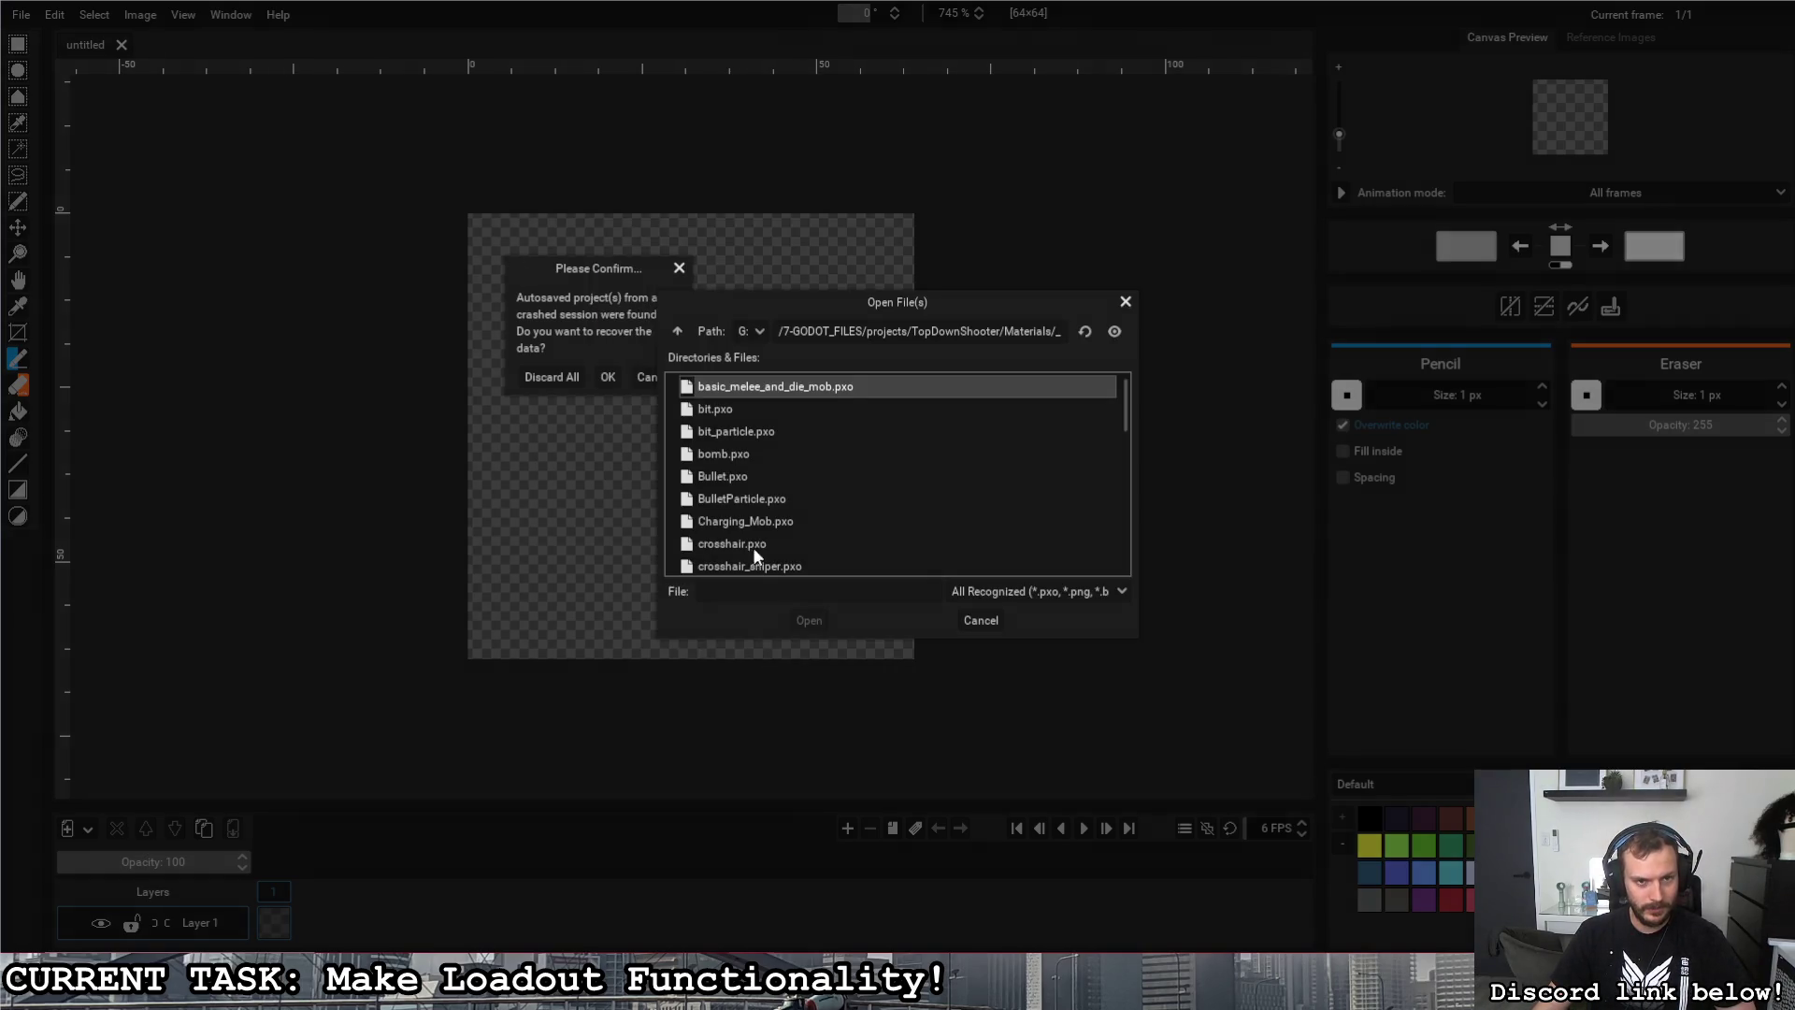
pyautogui.scroll(-5, 750, 424)
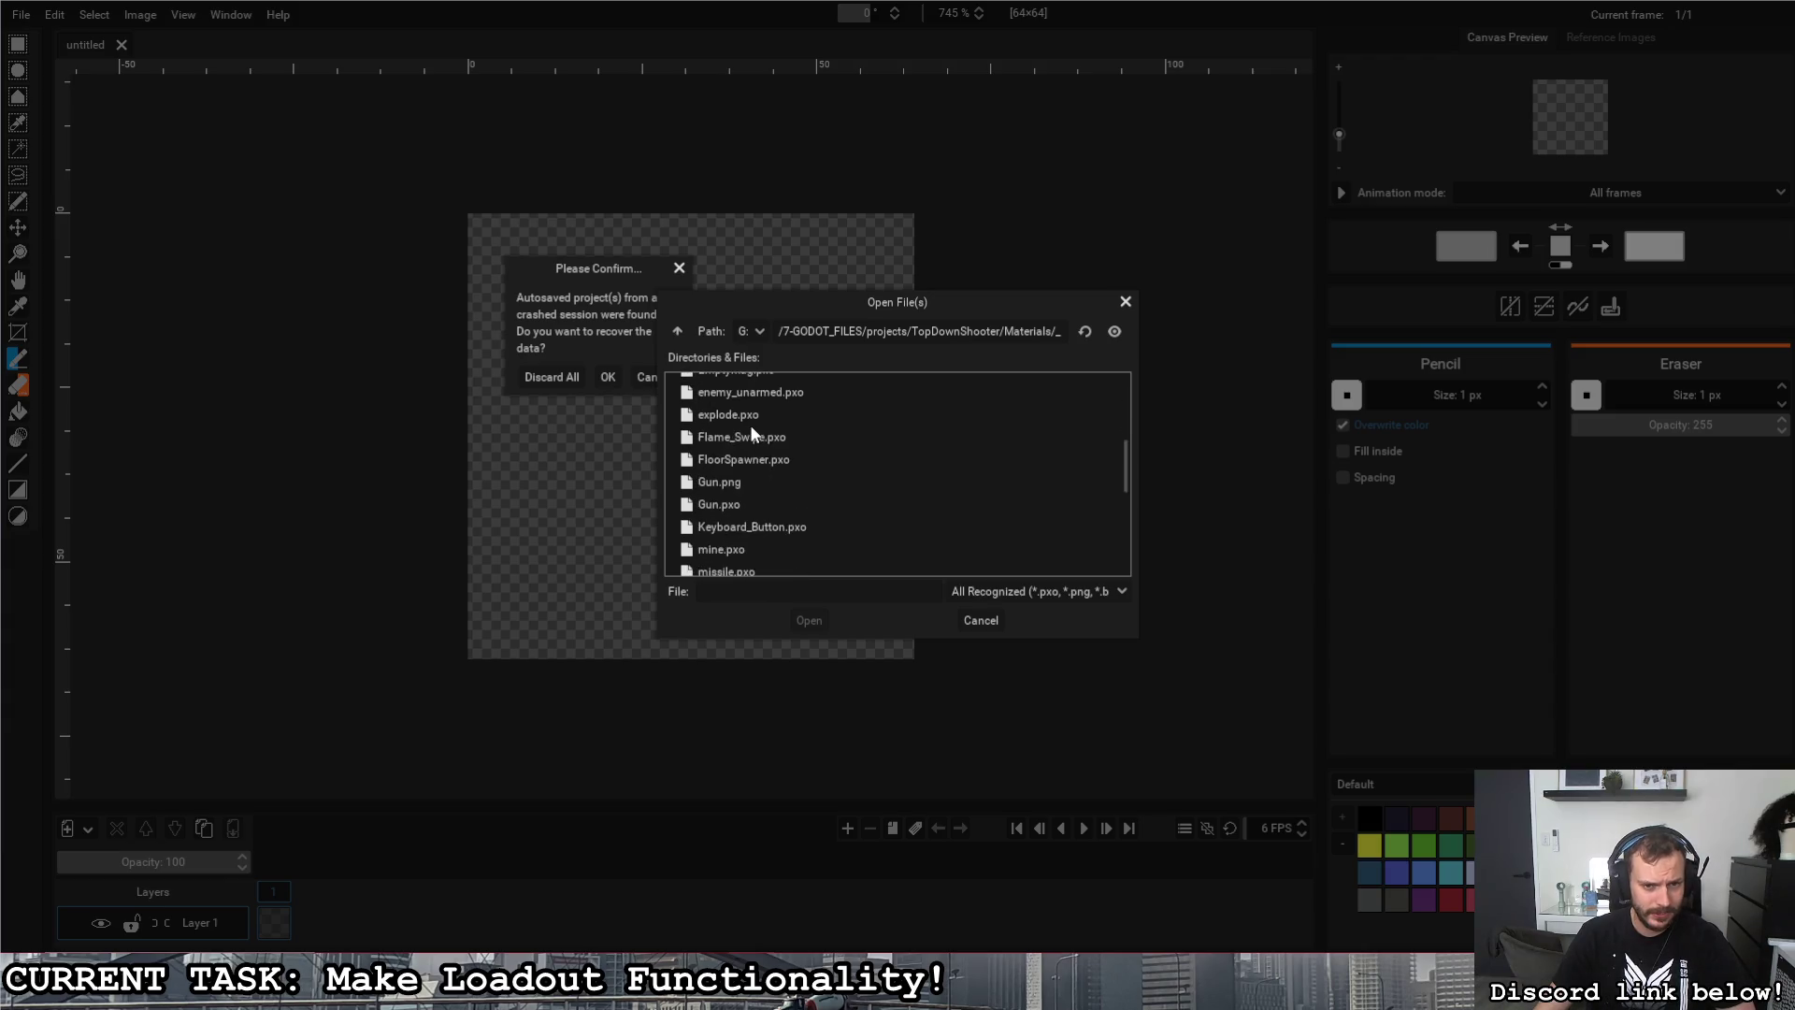
pyautogui.scroll(-3, 750, 428)
pyautogui.click(734, 485)
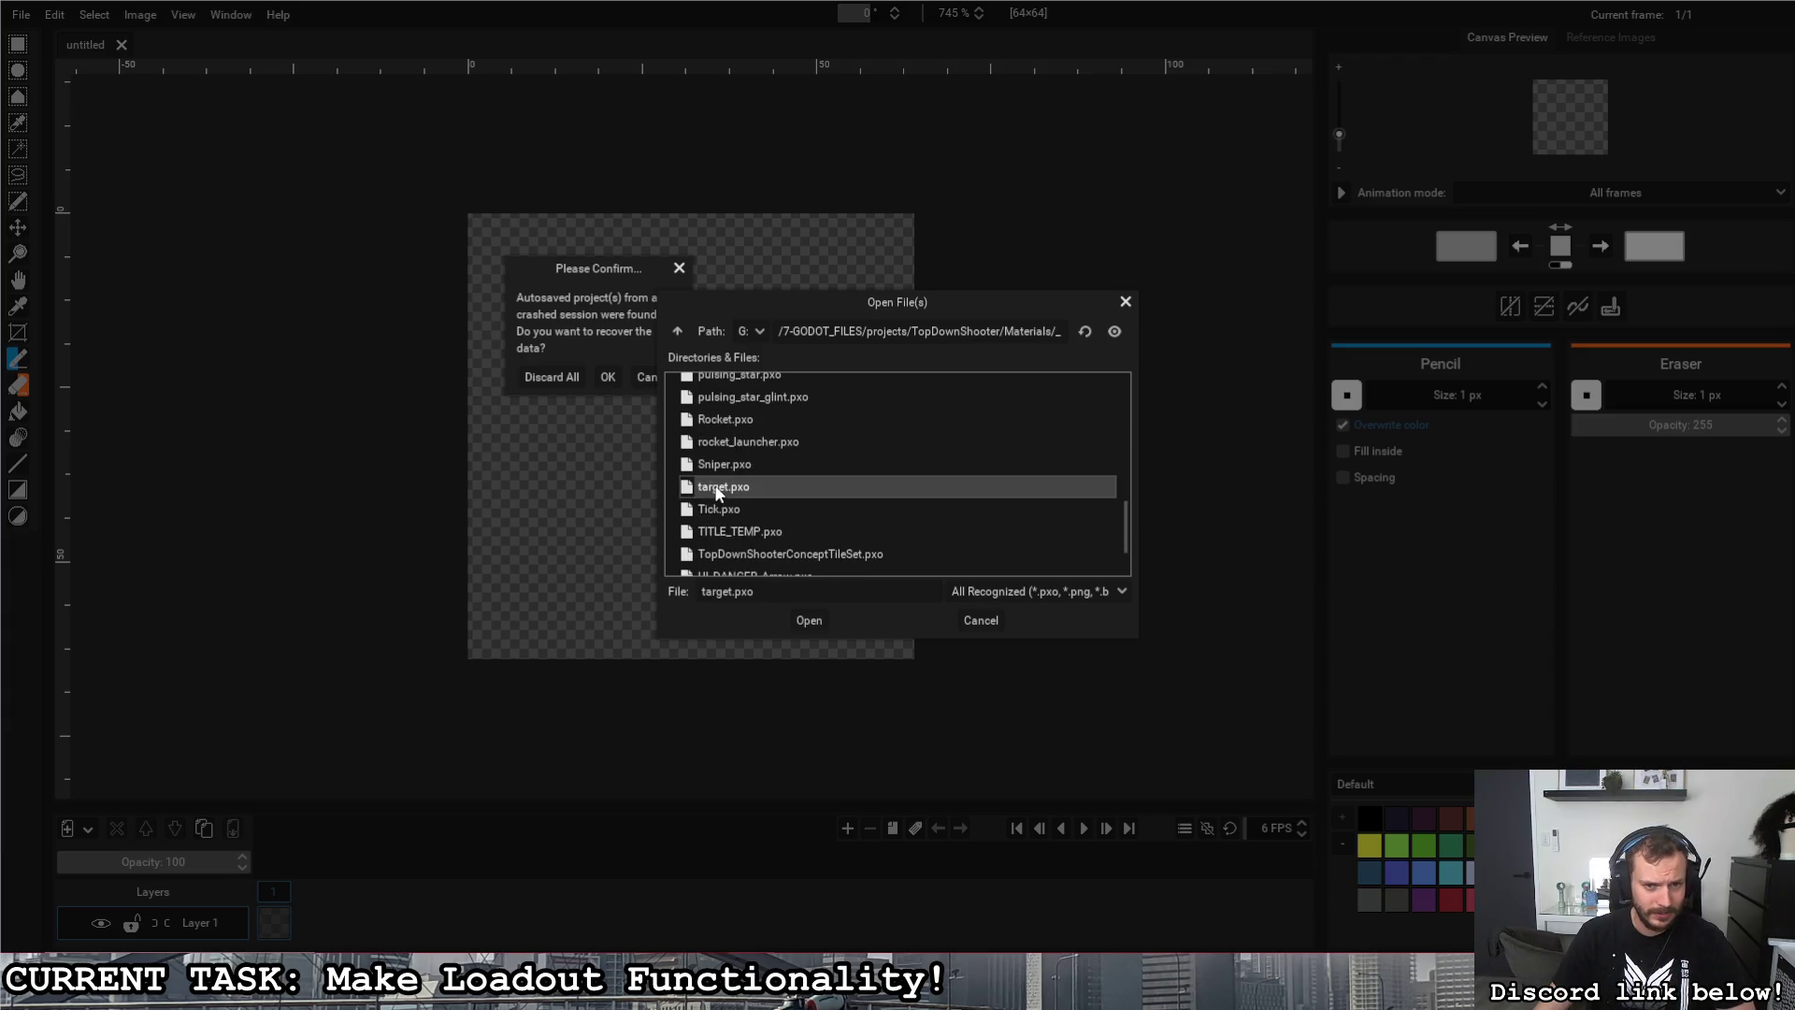
pyautogui.click(821, 623)
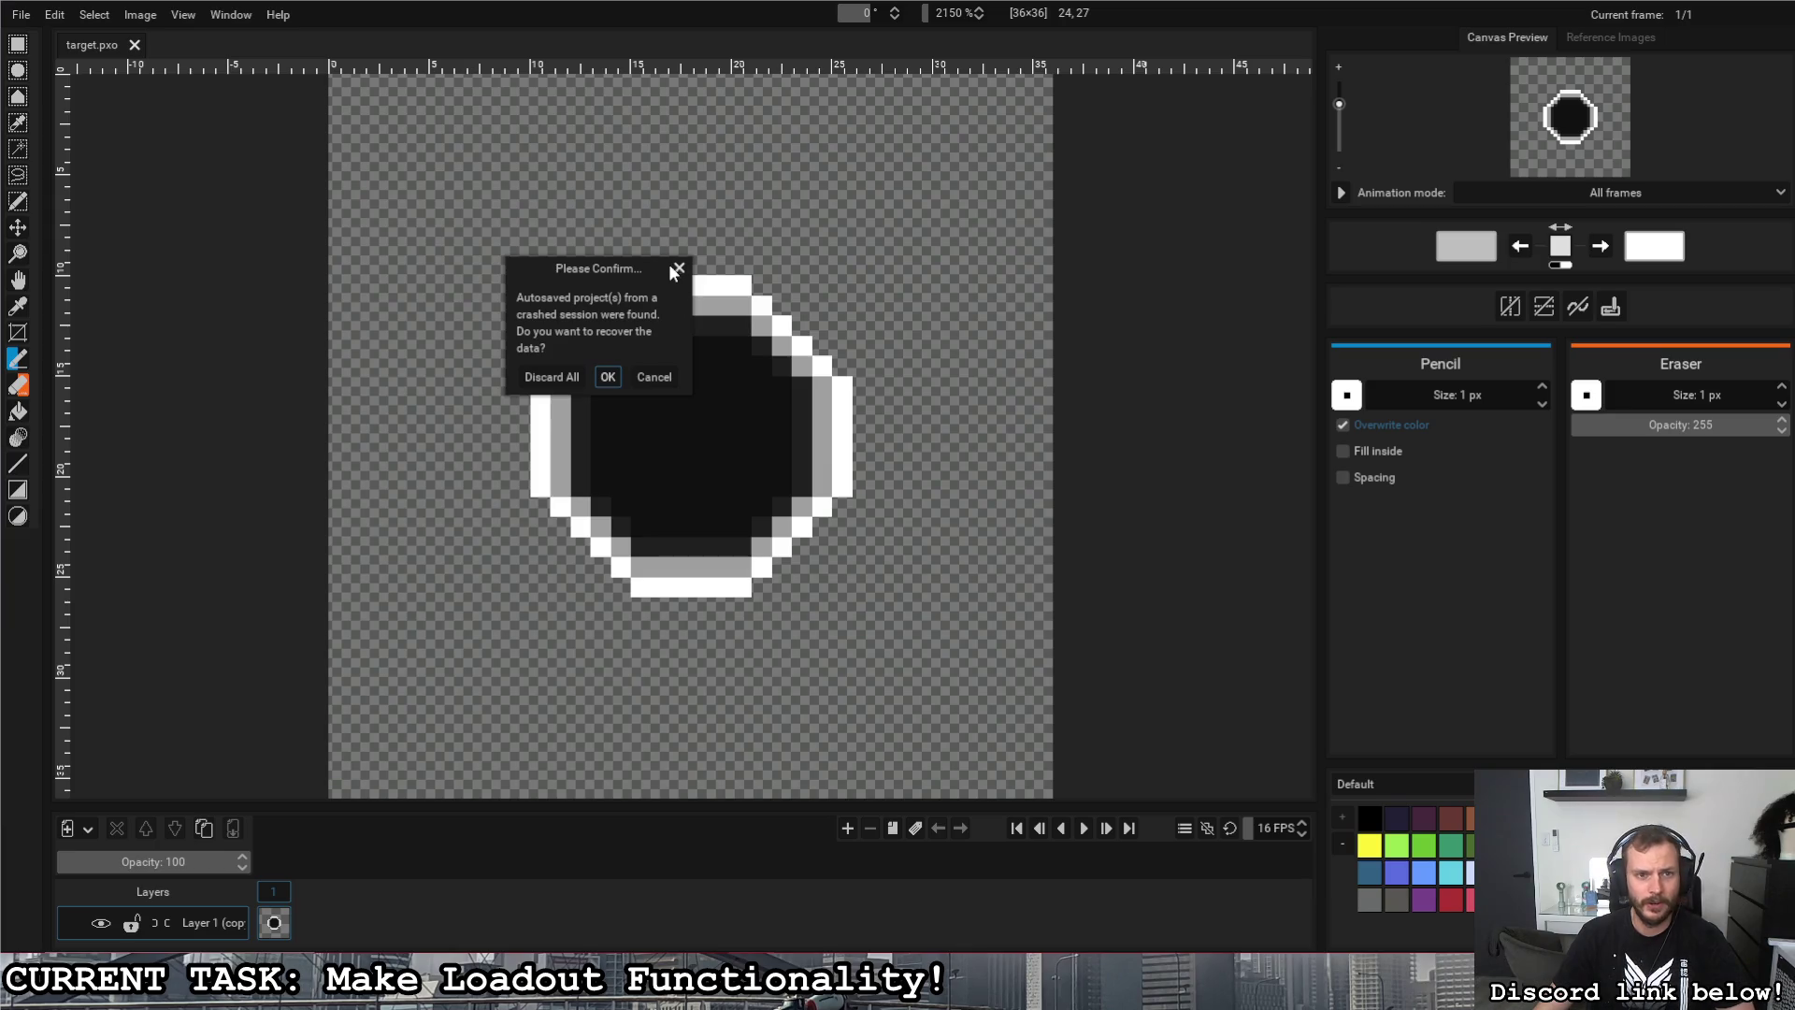
pyautogui.click(652, 379)
# Step: Browse the File > Open dialog, then cancel it without opening anything
pyautogui.click(21, 15)
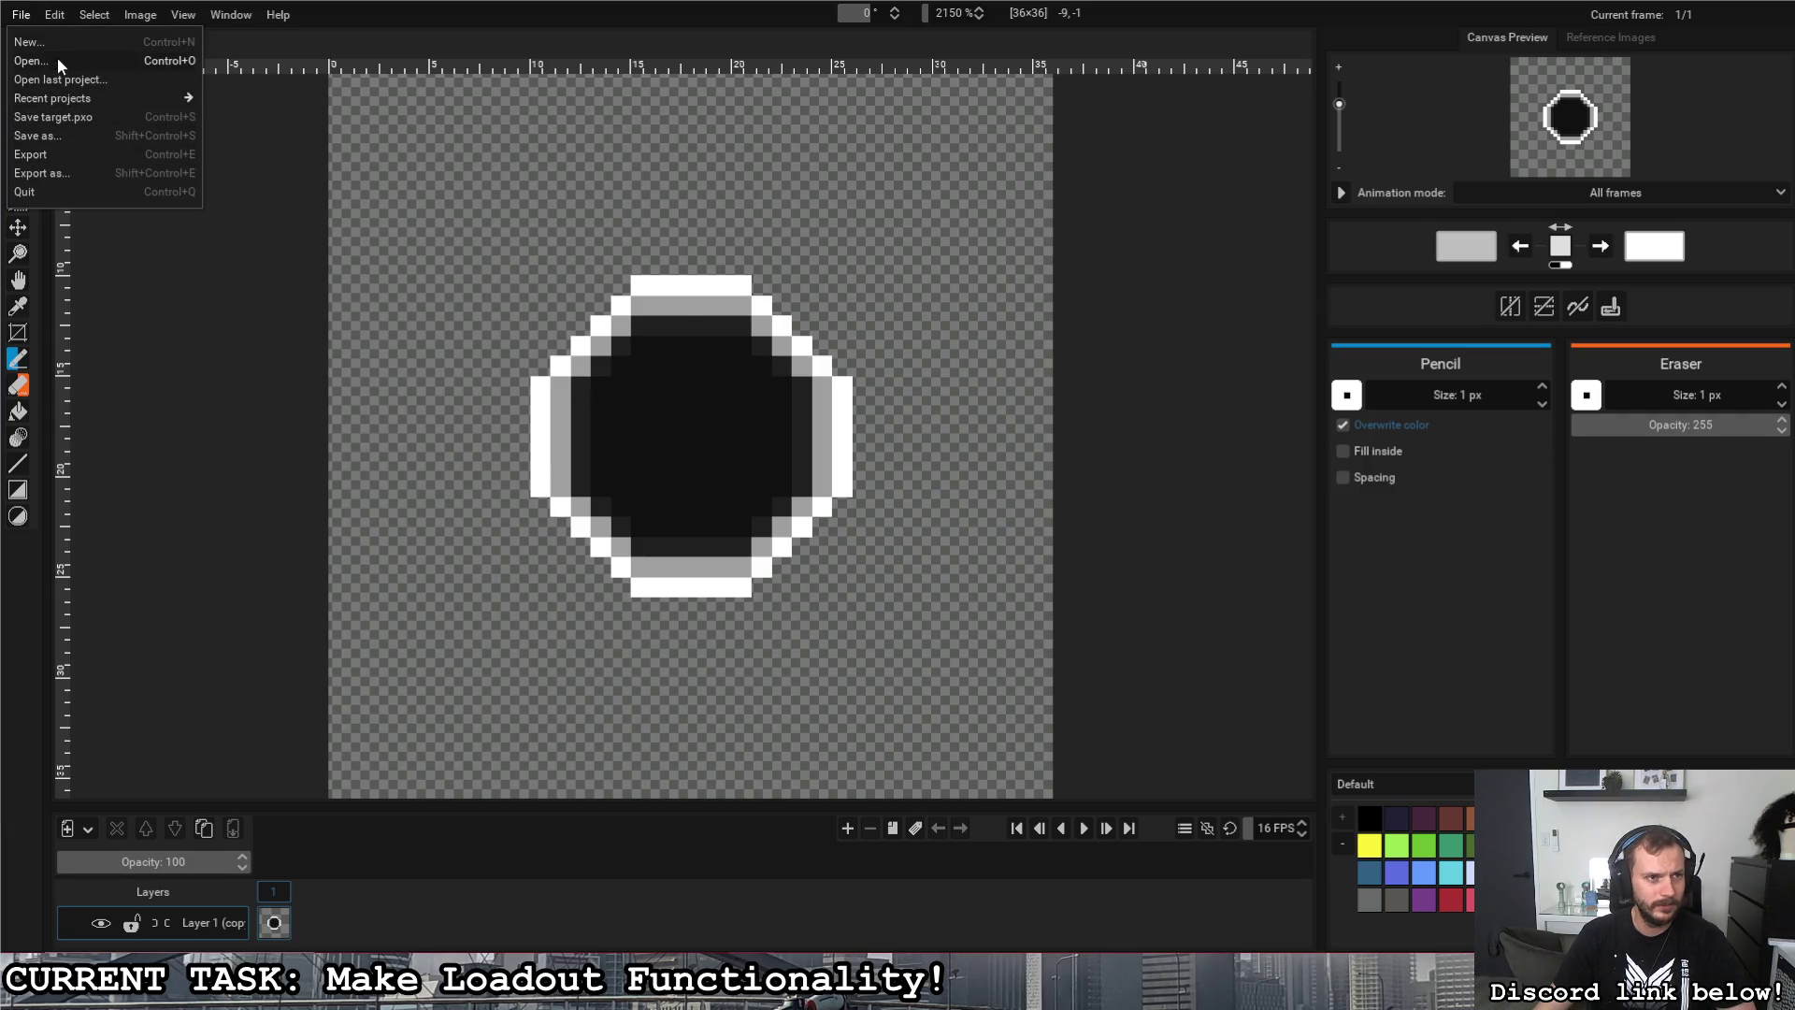
pyautogui.click(58, 60)
pyautogui.scroll(-10, 813, 449)
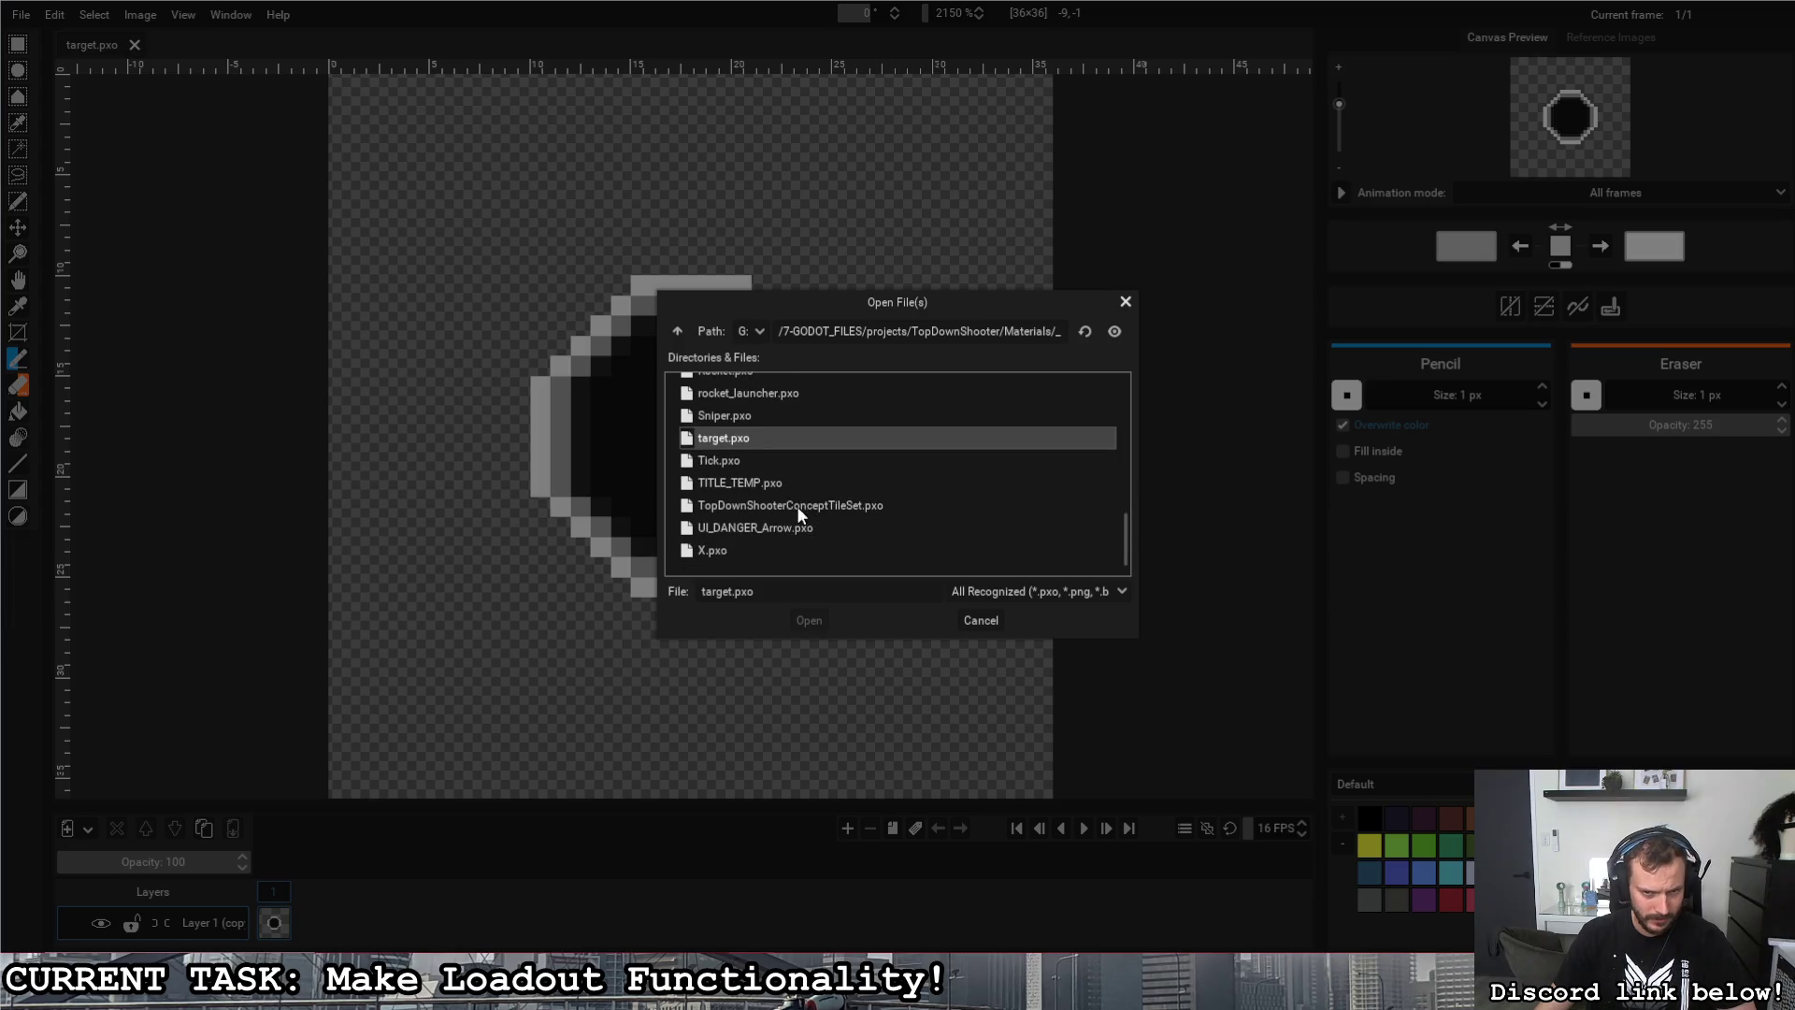
pyautogui.scroll(1, 781, 488)
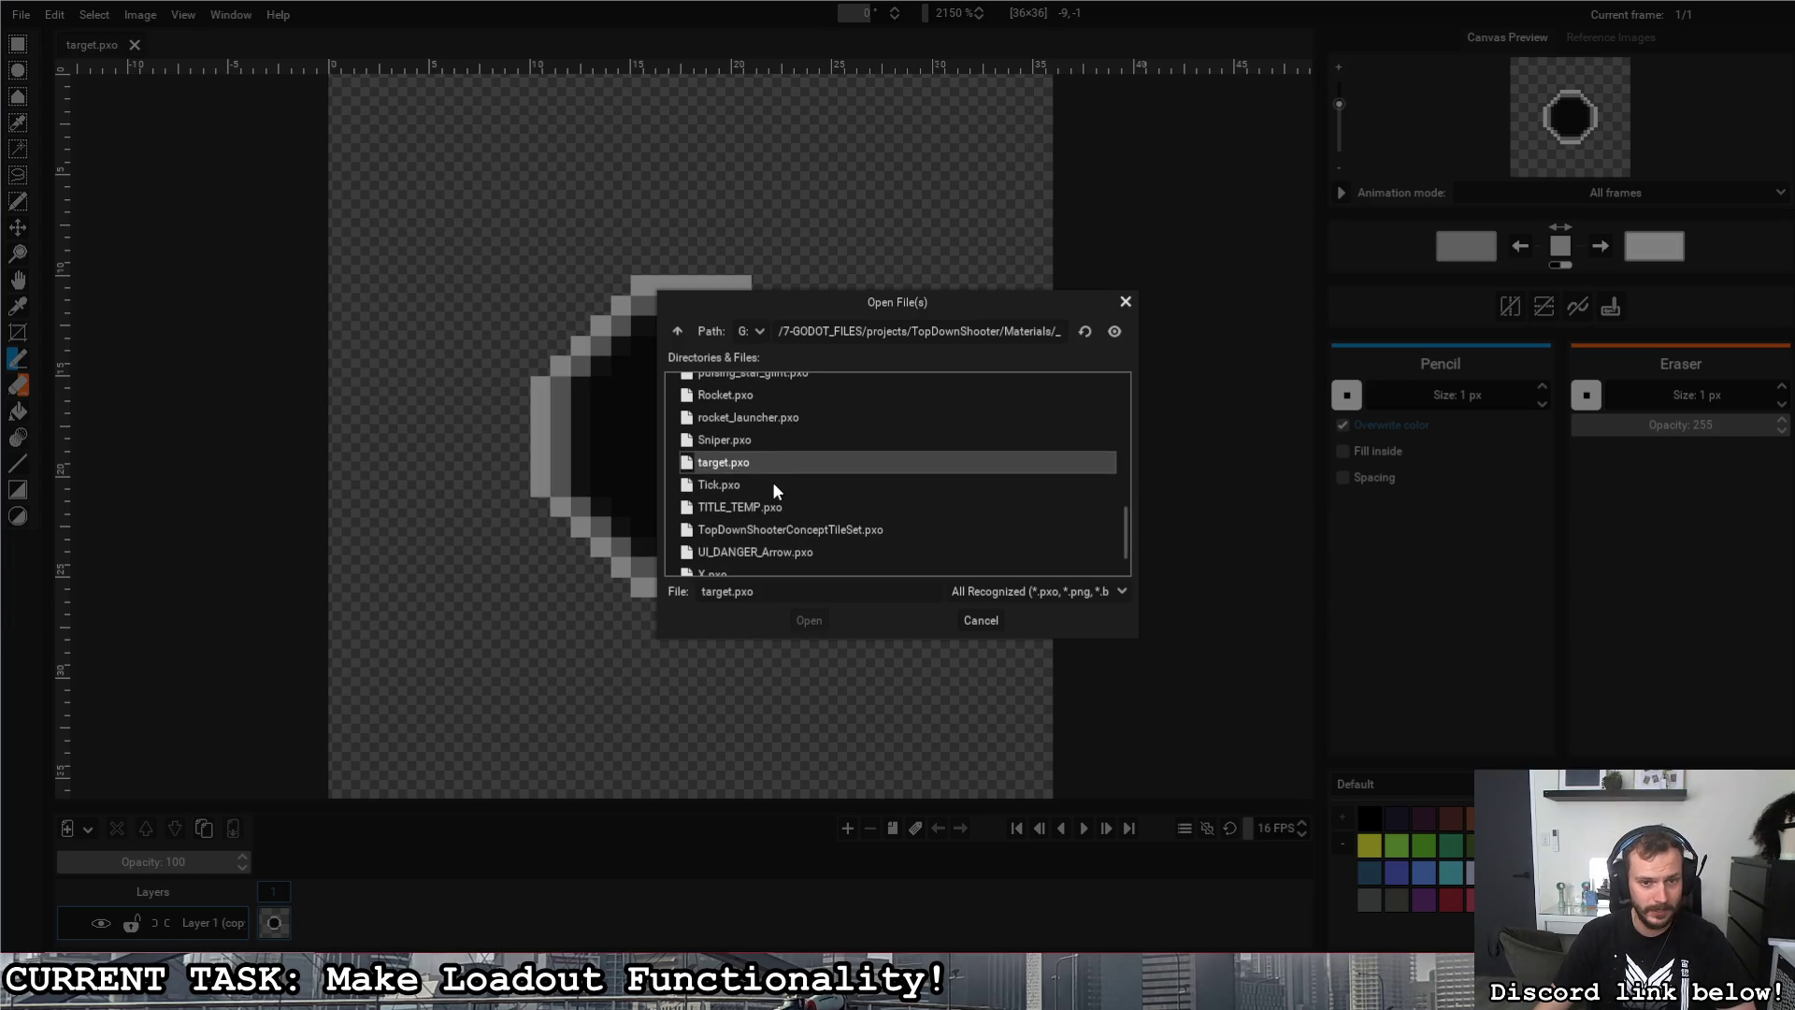
pyautogui.scroll(6, 773, 481)
pyautogui.scroll(10, 776, 481)
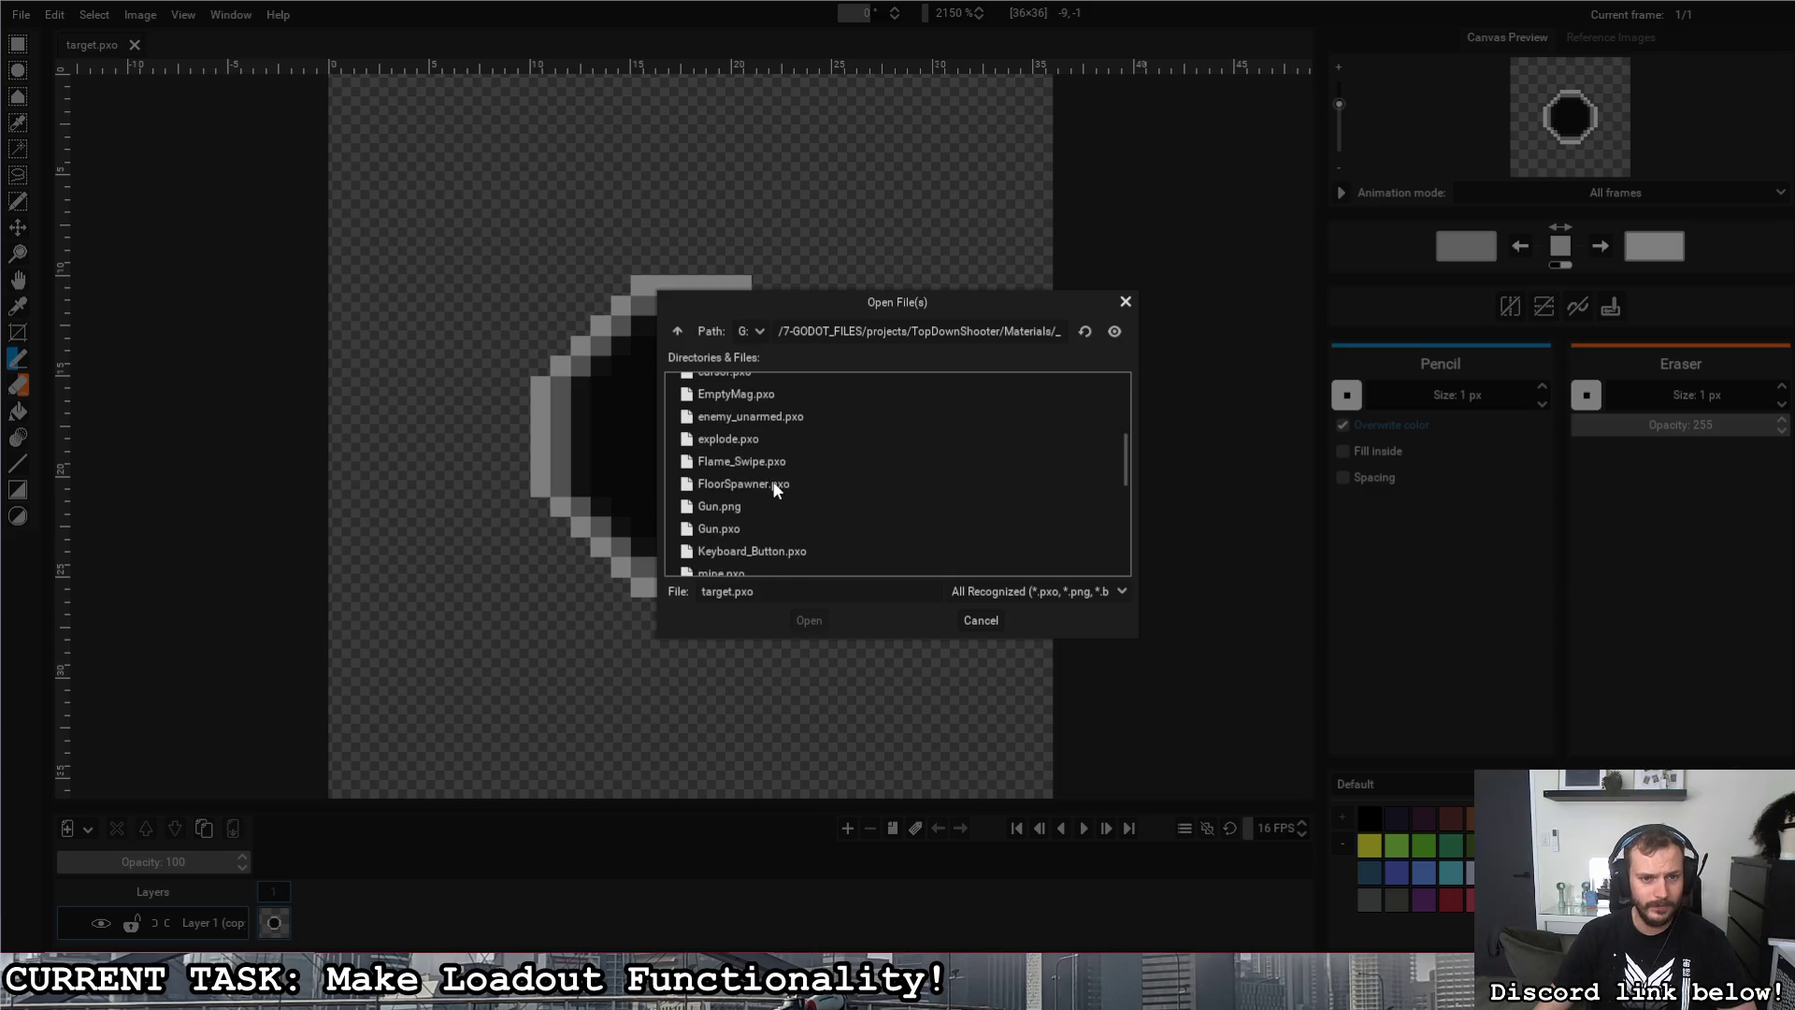
pyautogui.click(1125, 303)
pyautogui.scroll(-2, 781, 500)
# Step: Create a new blank 64×64 project named target
pyautogui.click(54, 14)
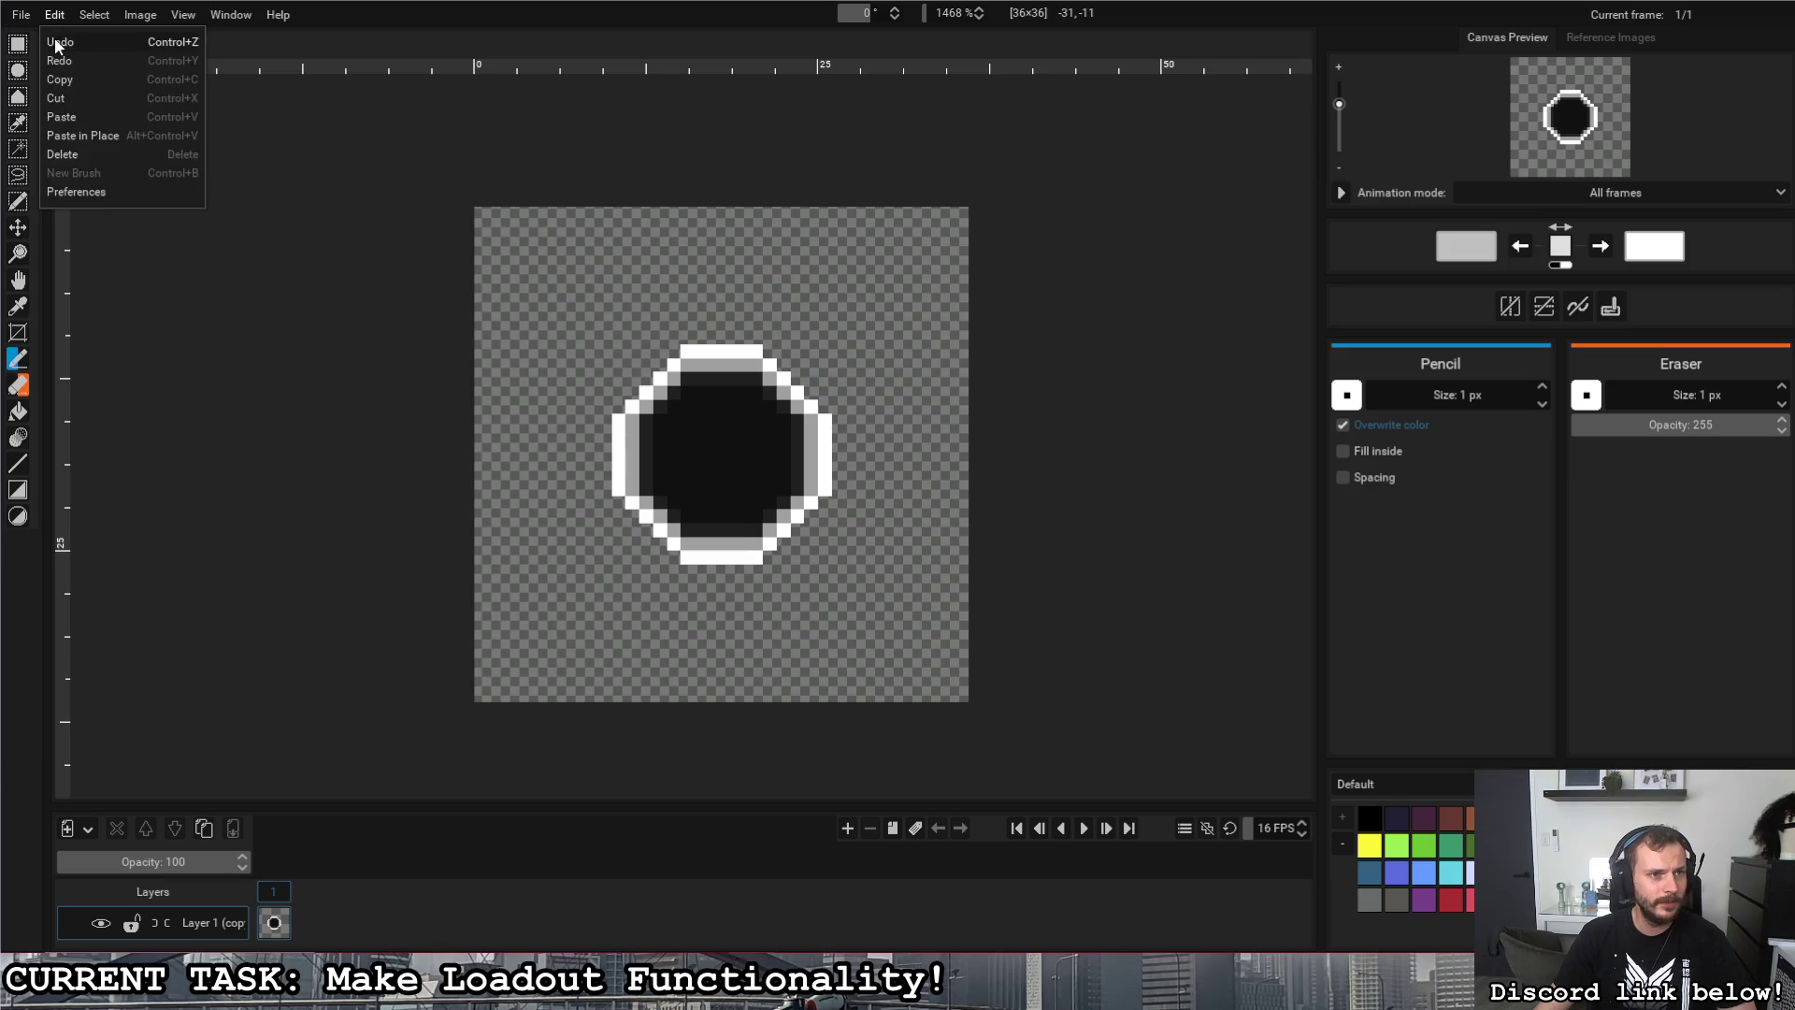
pyautogui.click(21, 14)
pyautogui.click(37, 37)
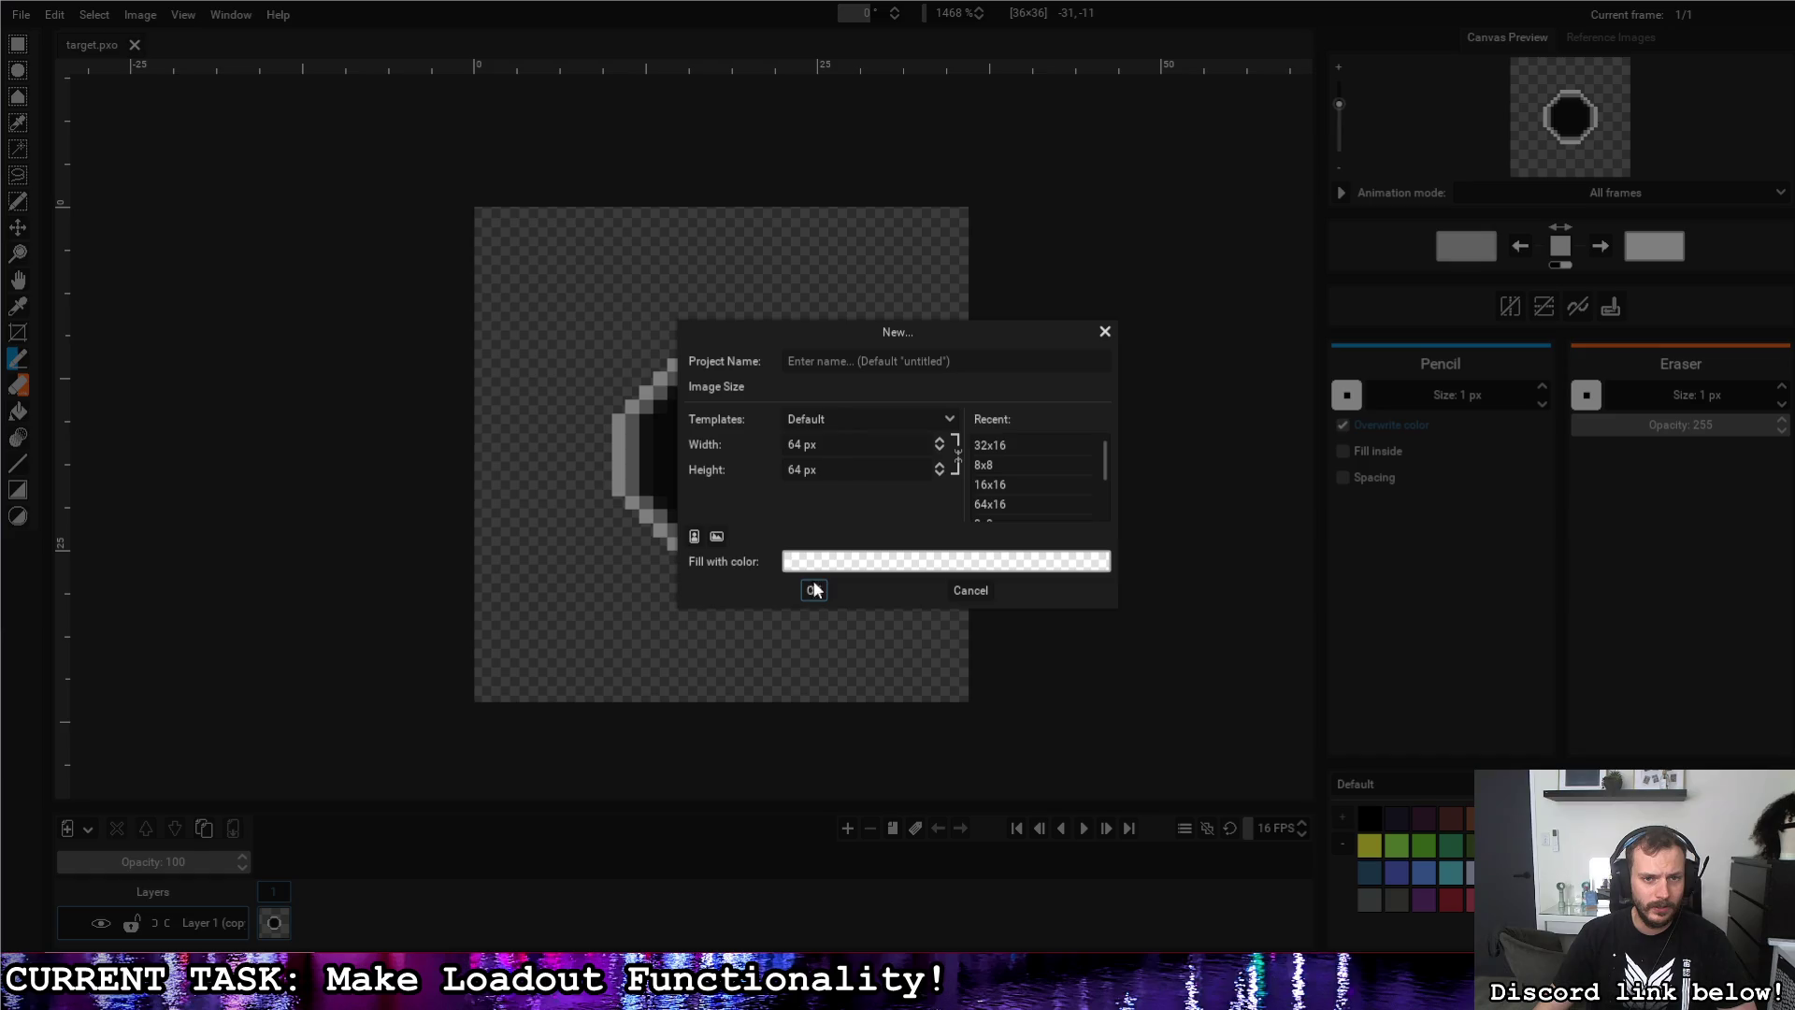
pyautogui.click(846, 365)
pyautogui.write('target')
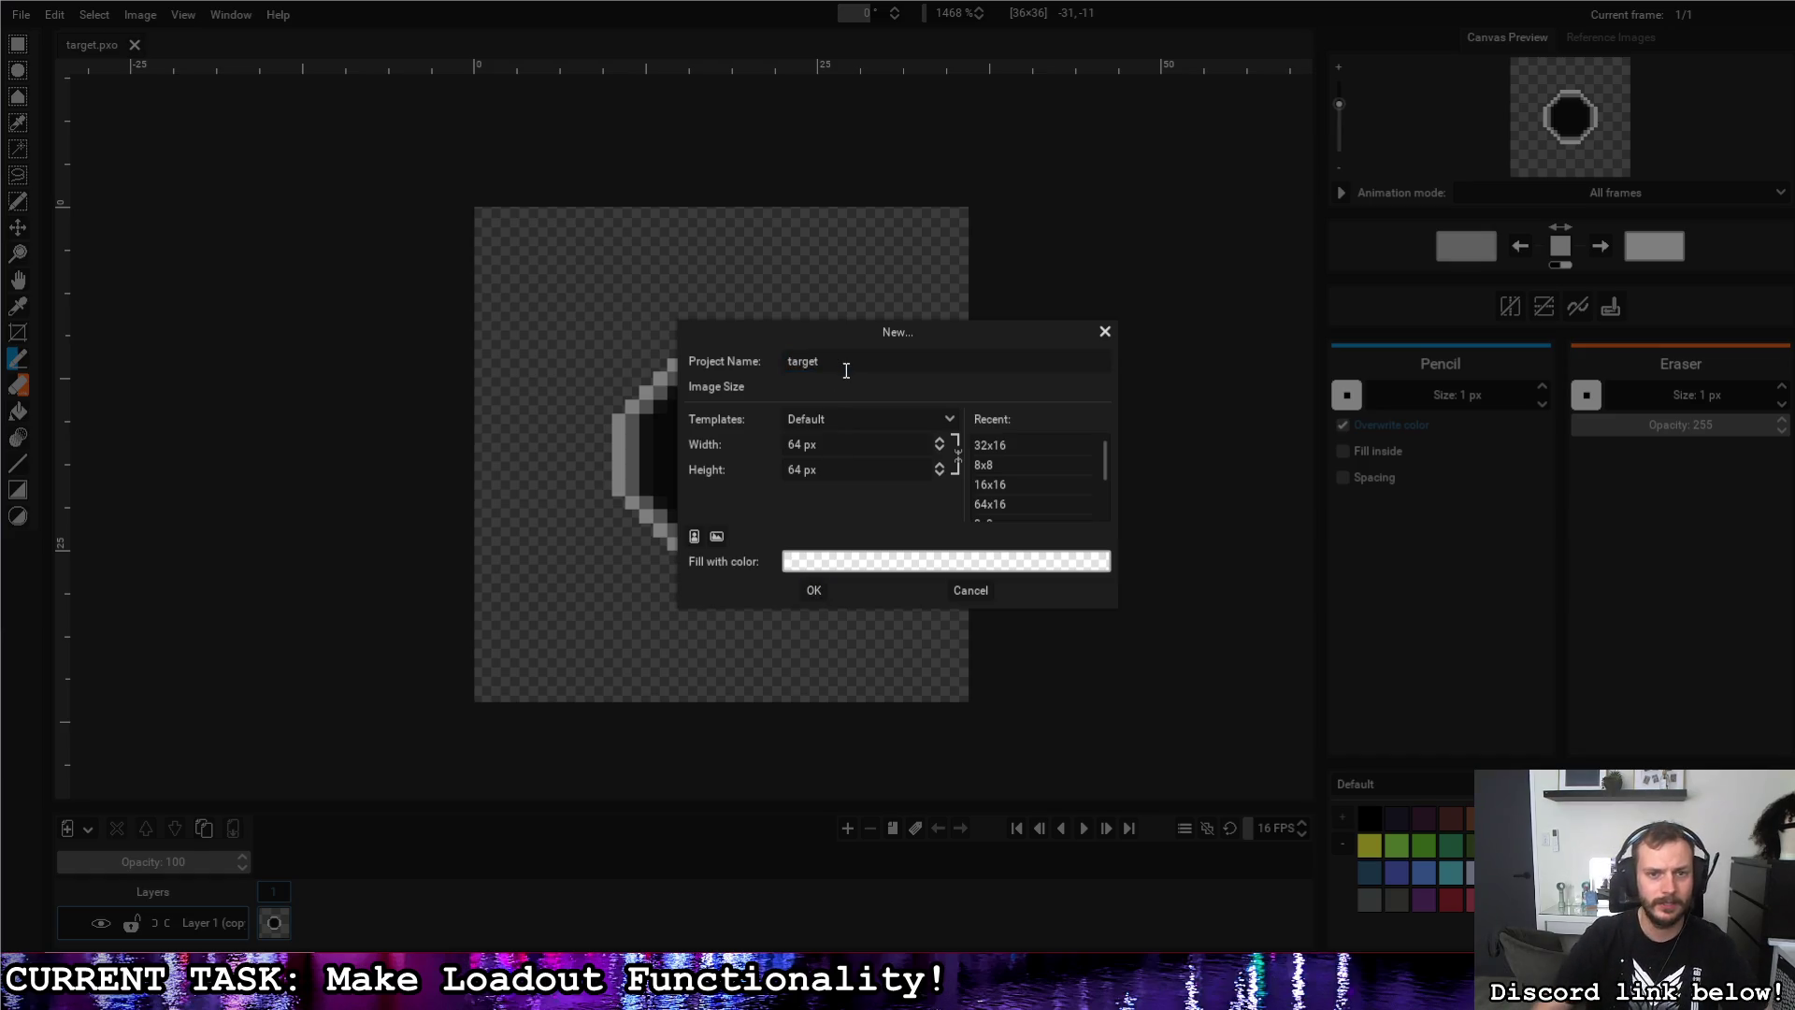
pyautogui.click(811, 589)
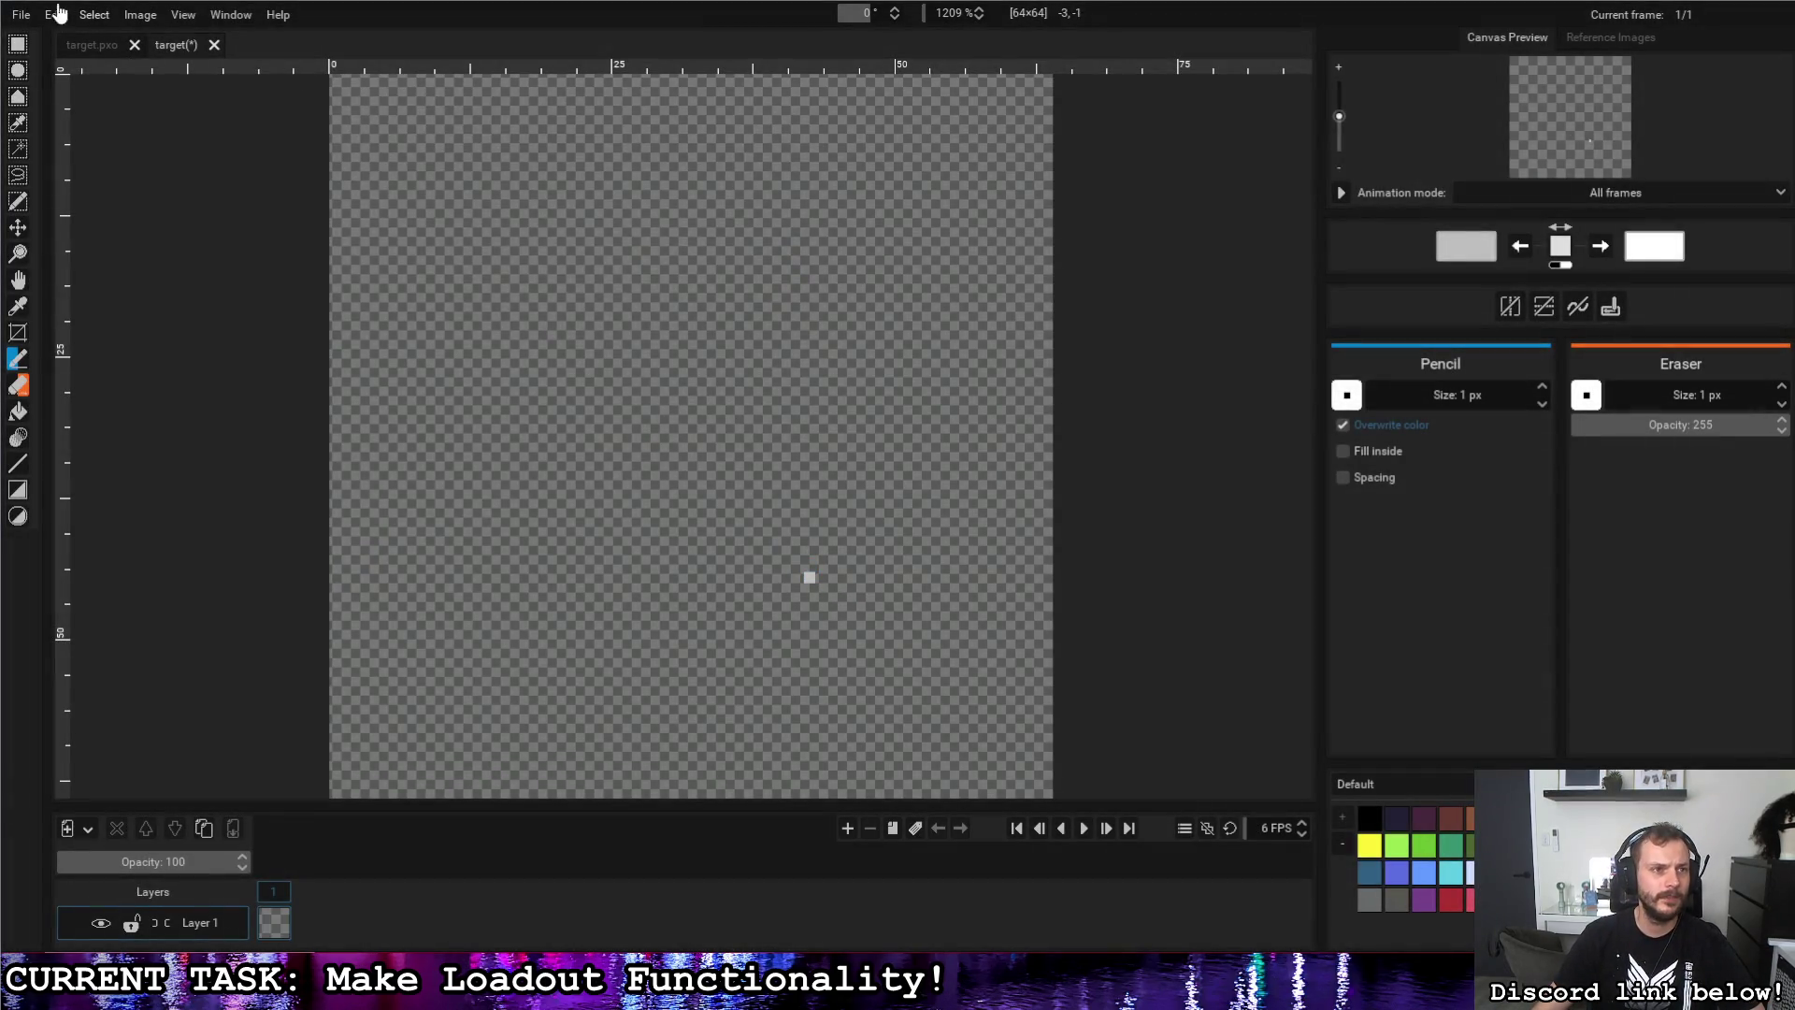
# Step: Open Materials/Enemies/target.png through File > Open to reach its import options
pyautogui.click(23, 15)
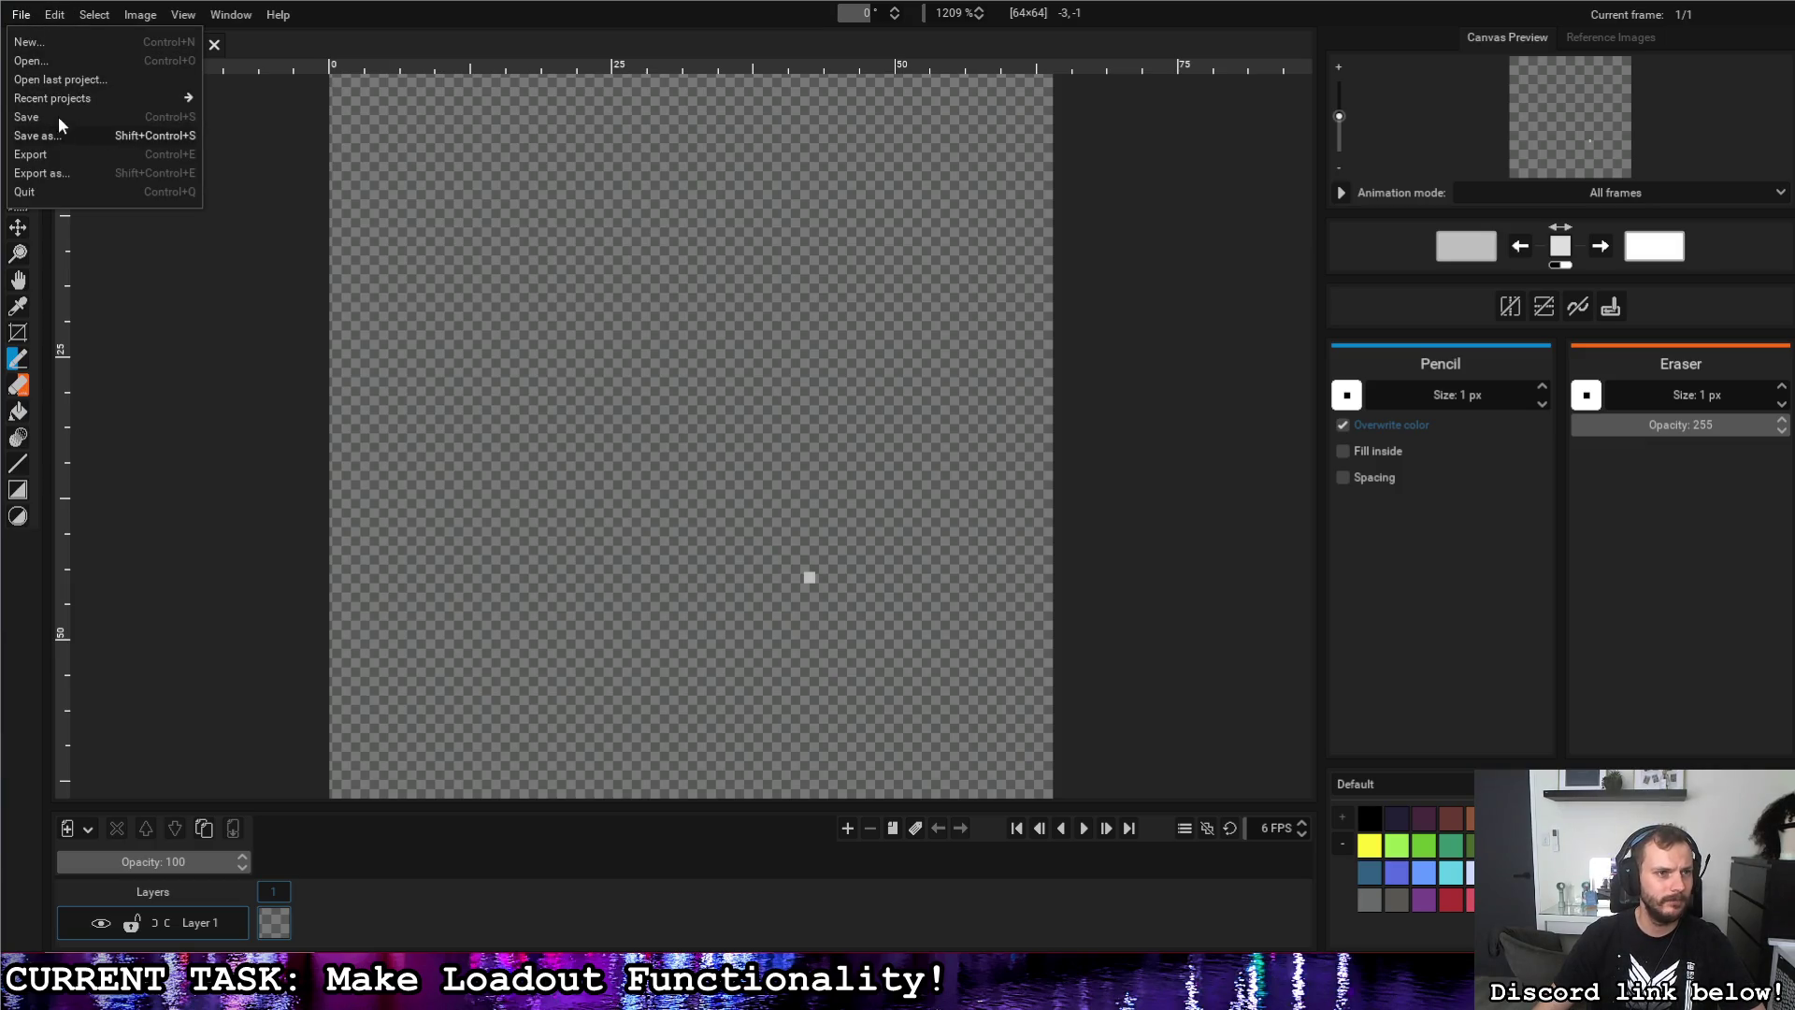
pyautogui.moveTo(48, 19)
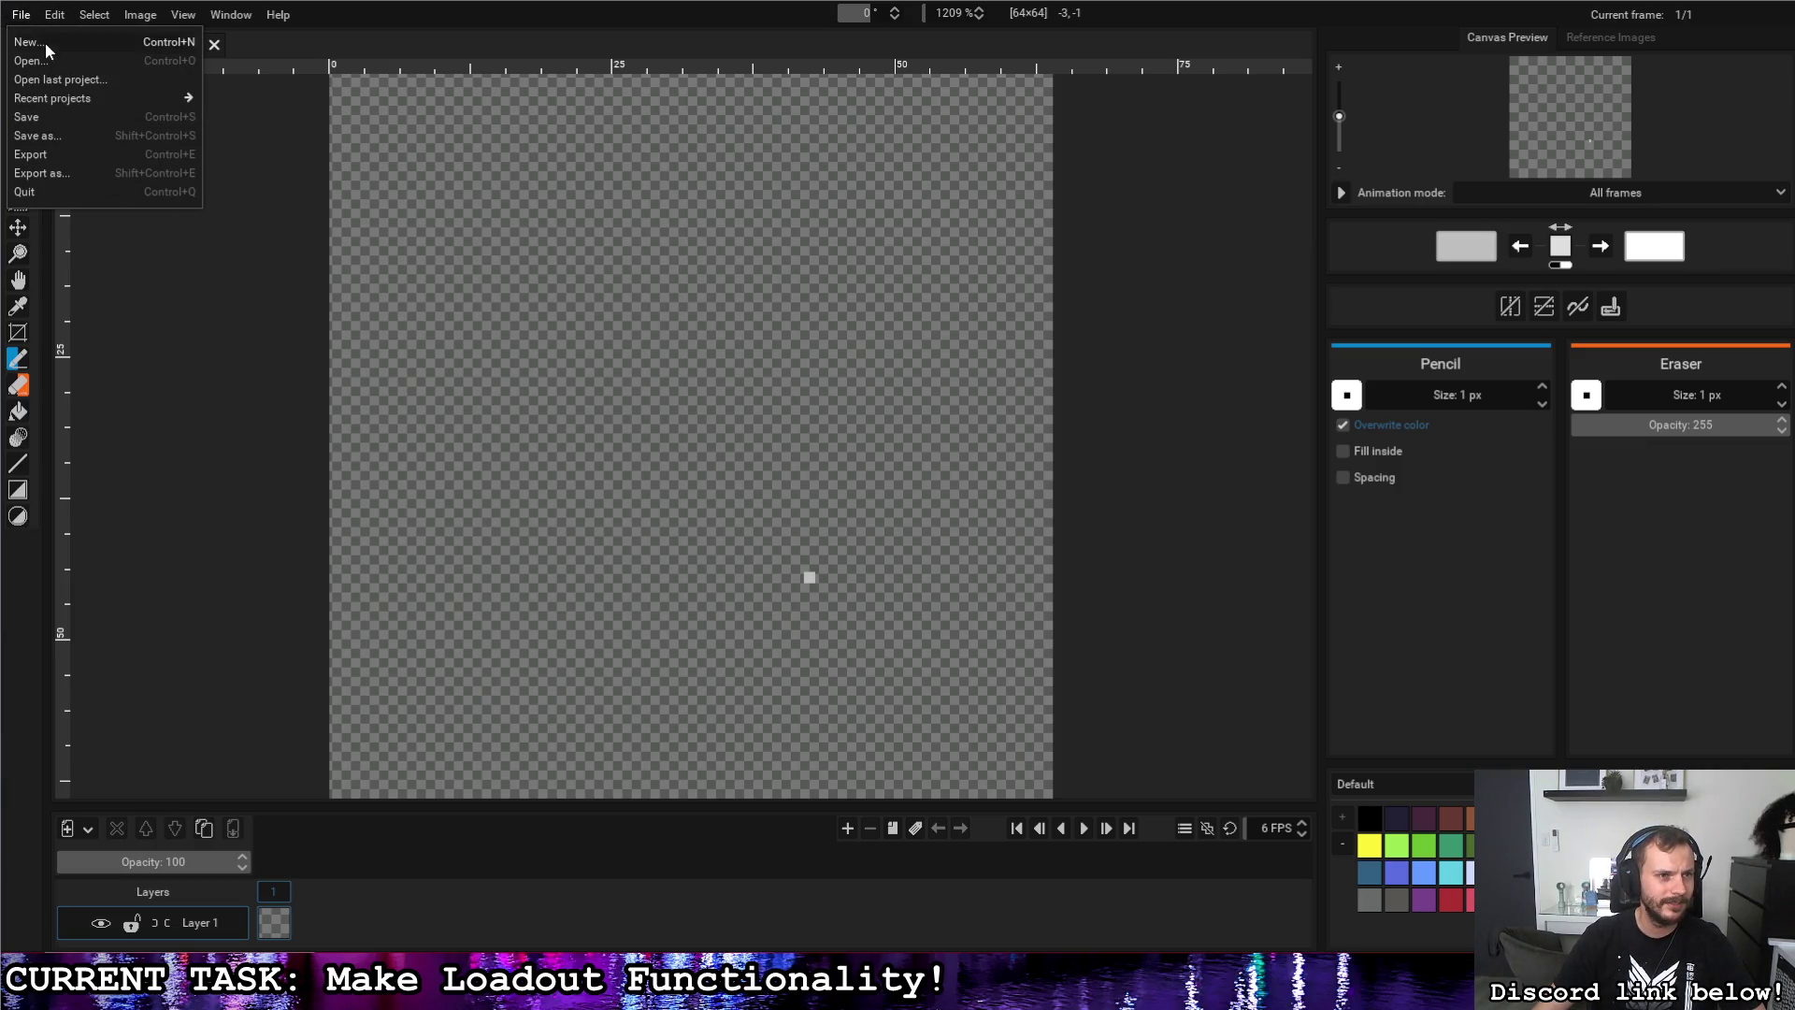
pyautogui.click(53, 59)
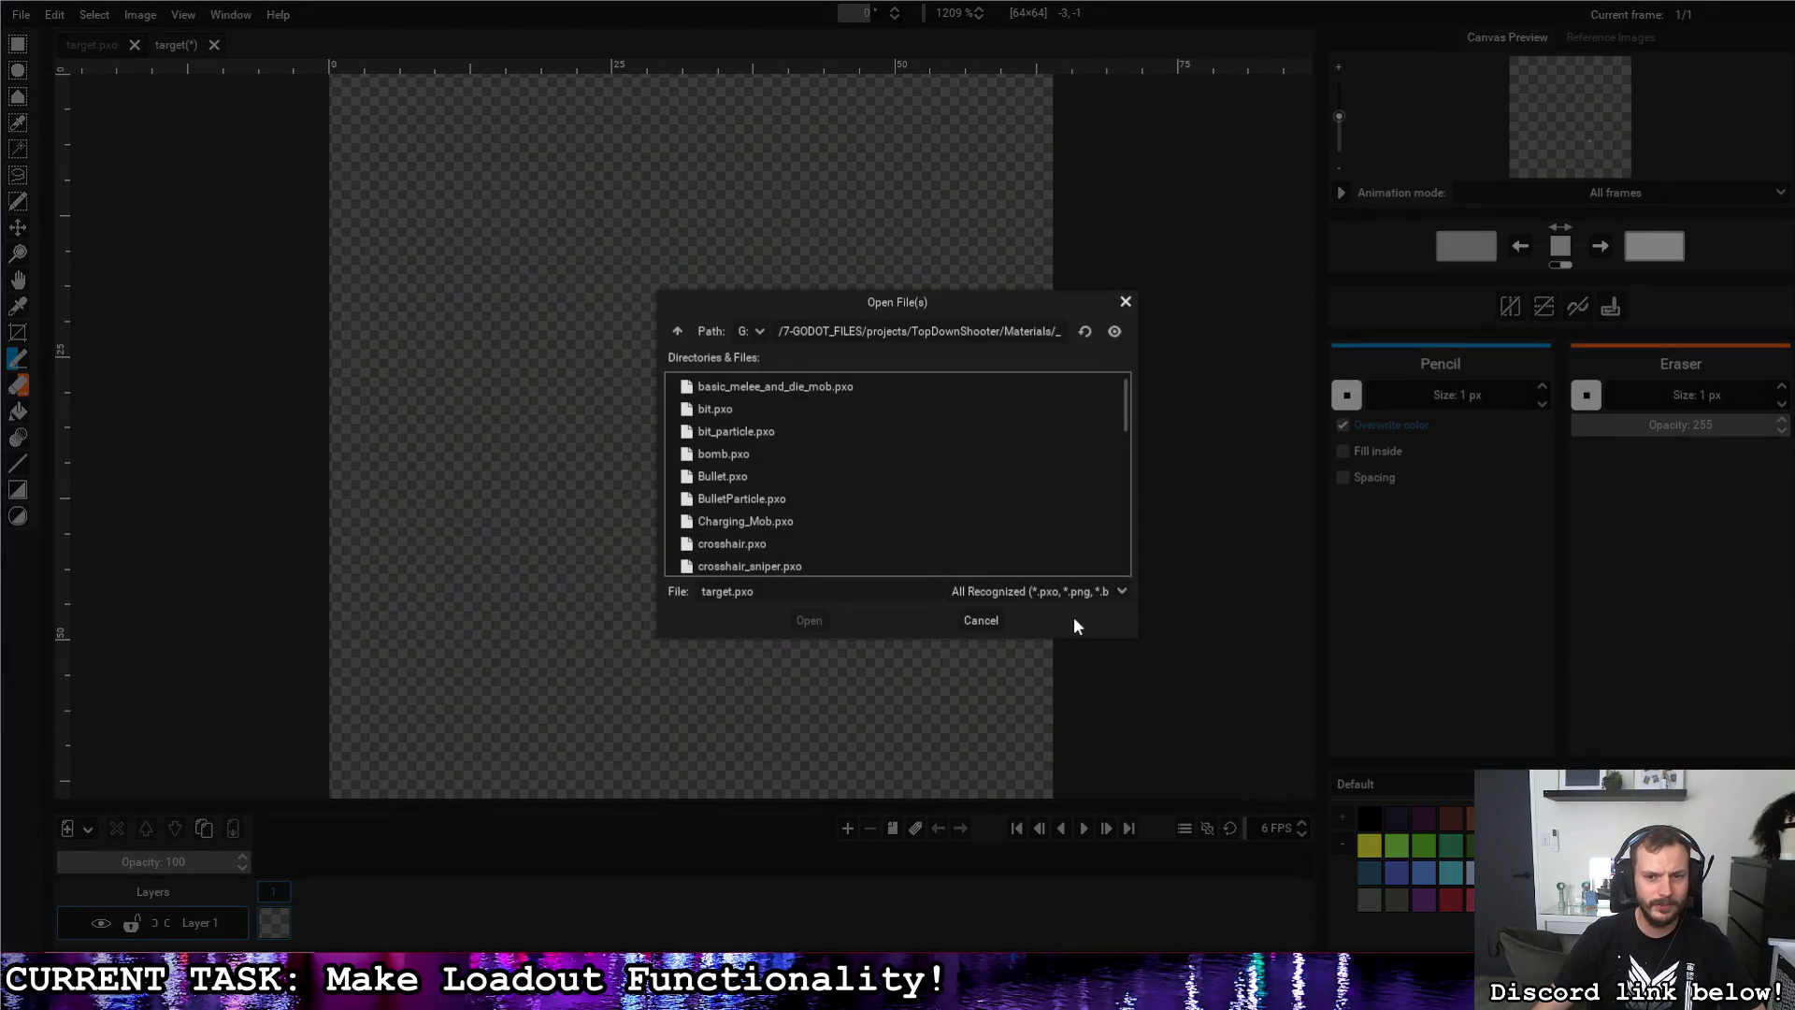
pyautogui.click(675, 332)
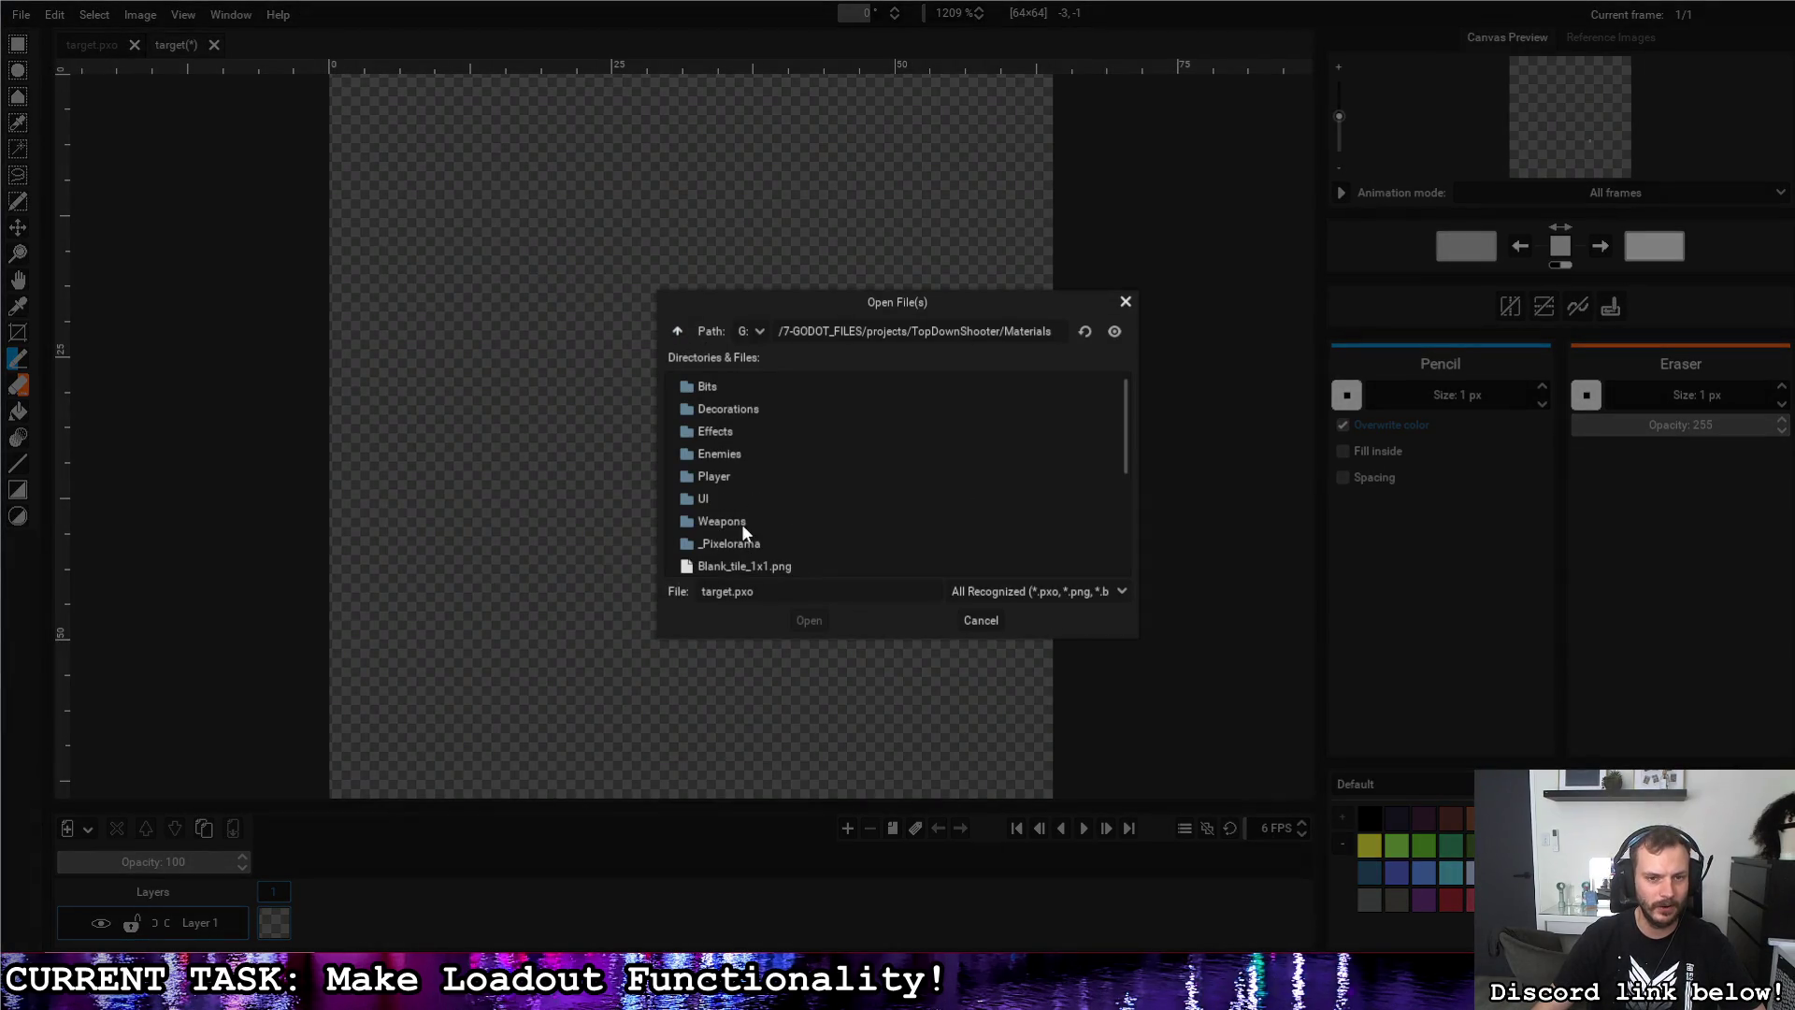
pyautogui.scroll(-2, 743, 524)
pyautogui.scroll(2, 737, 519)
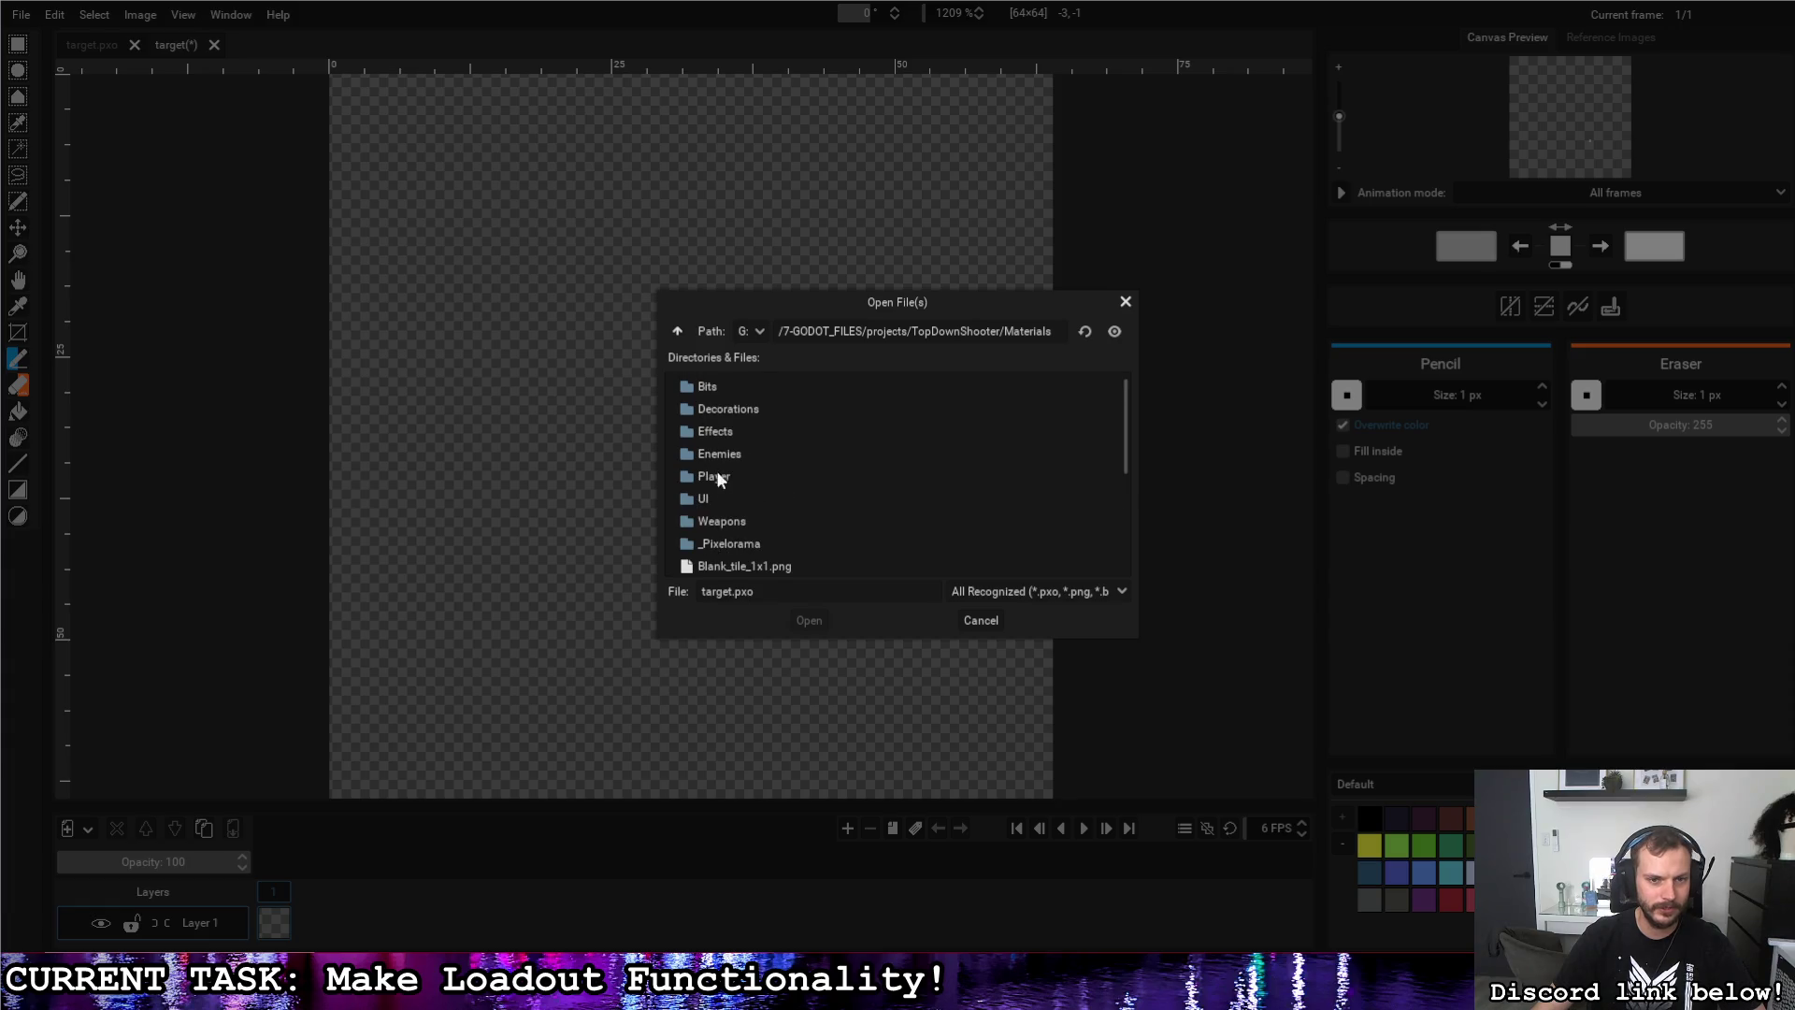
pyautogui.scroll(-1, 712, 472)
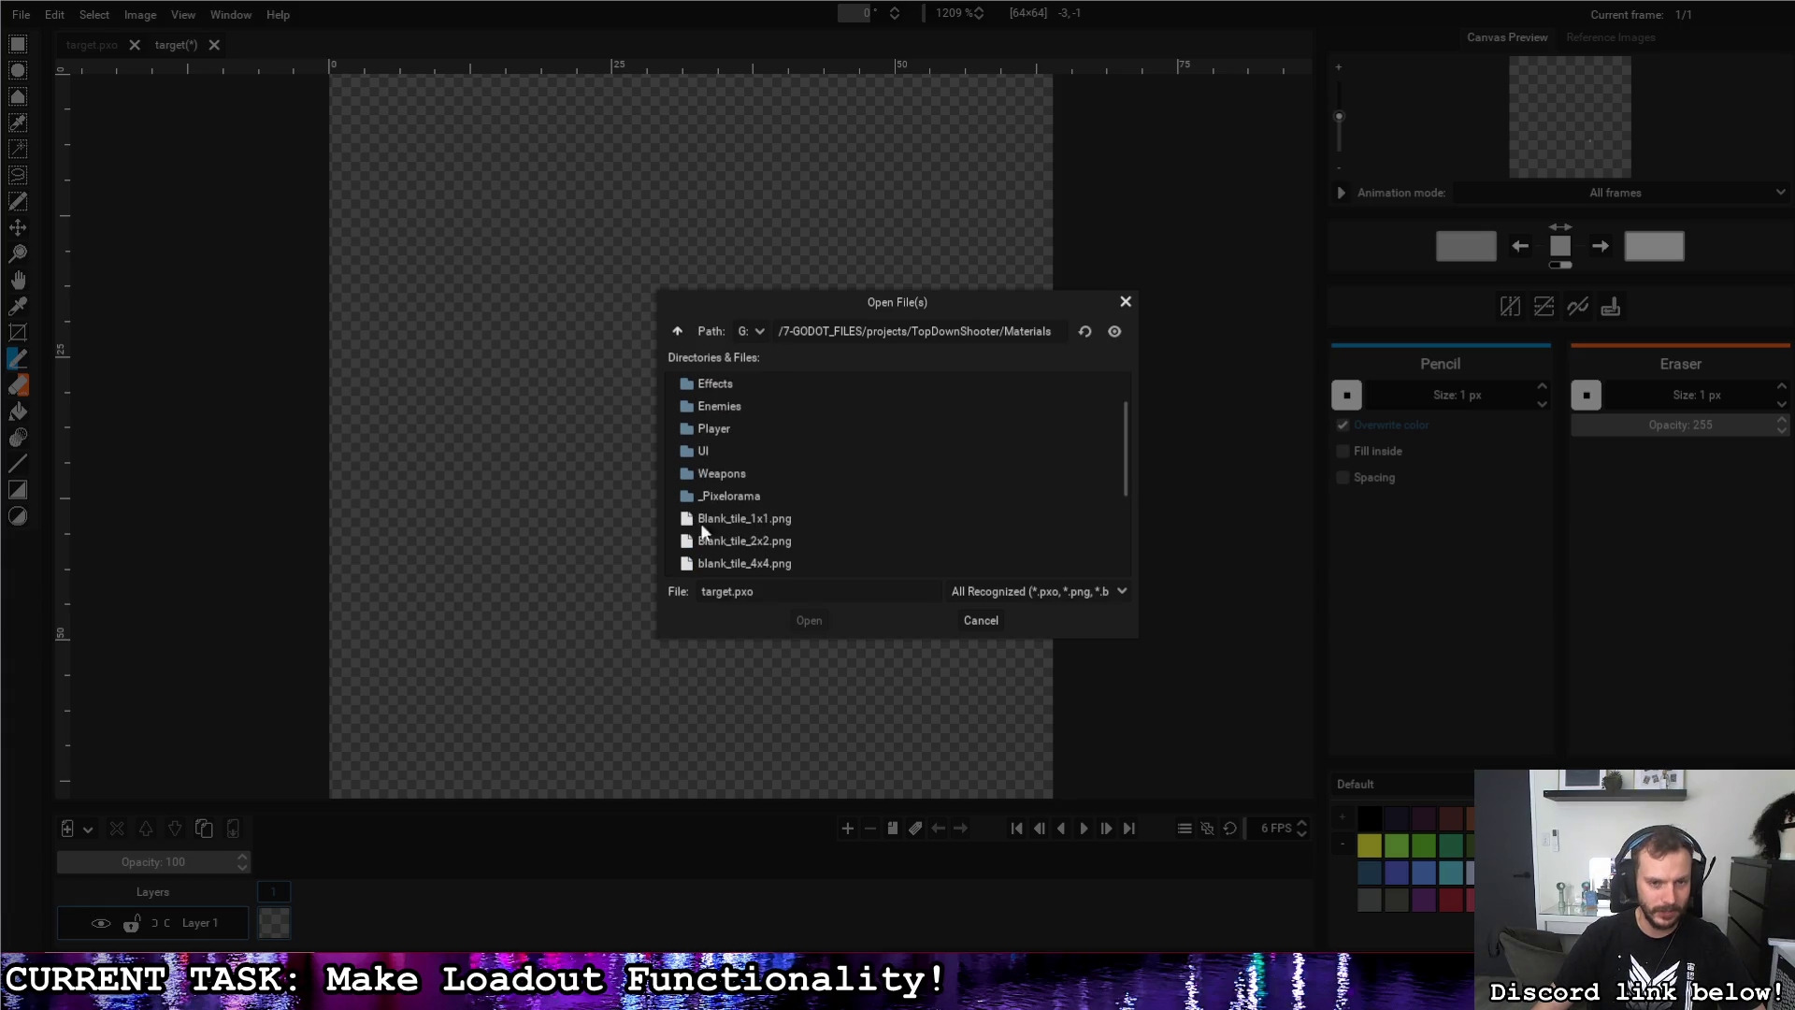
pyautogui.scroll(-3, 710, 529)
pyautogui.scroll(5, 739, 526)
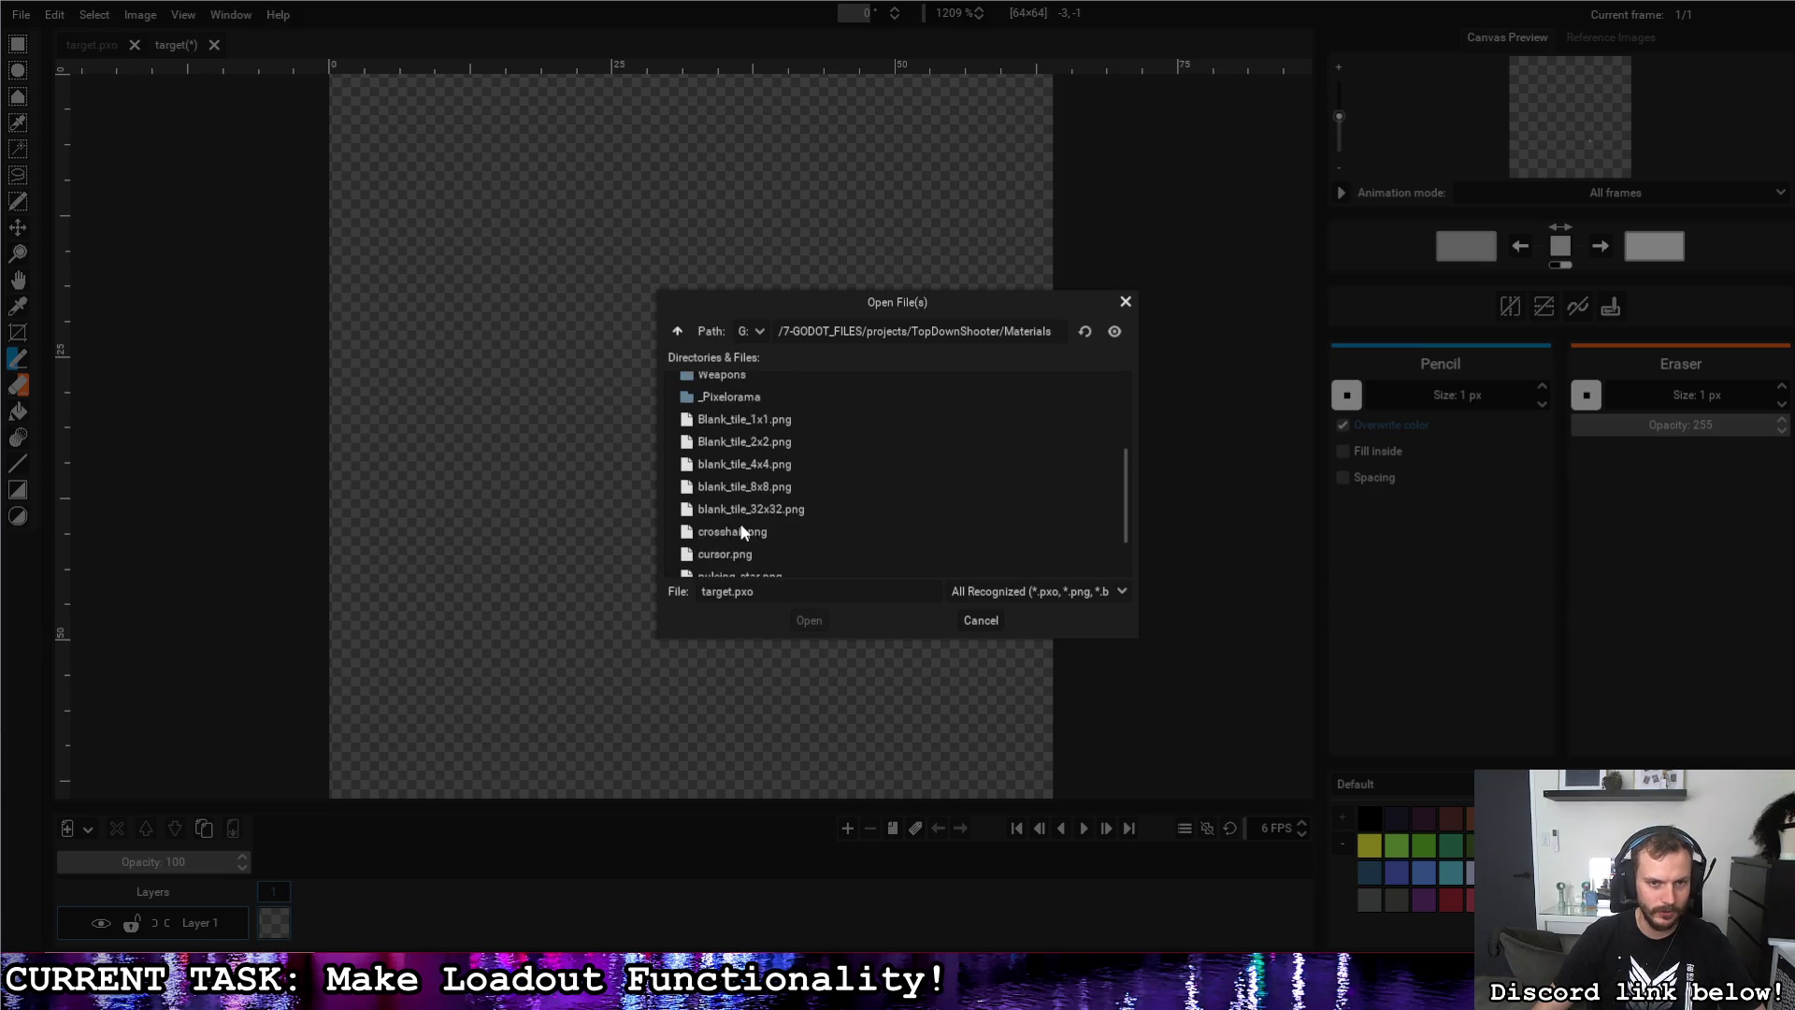
pyautogui.doubleClick(714, 458)
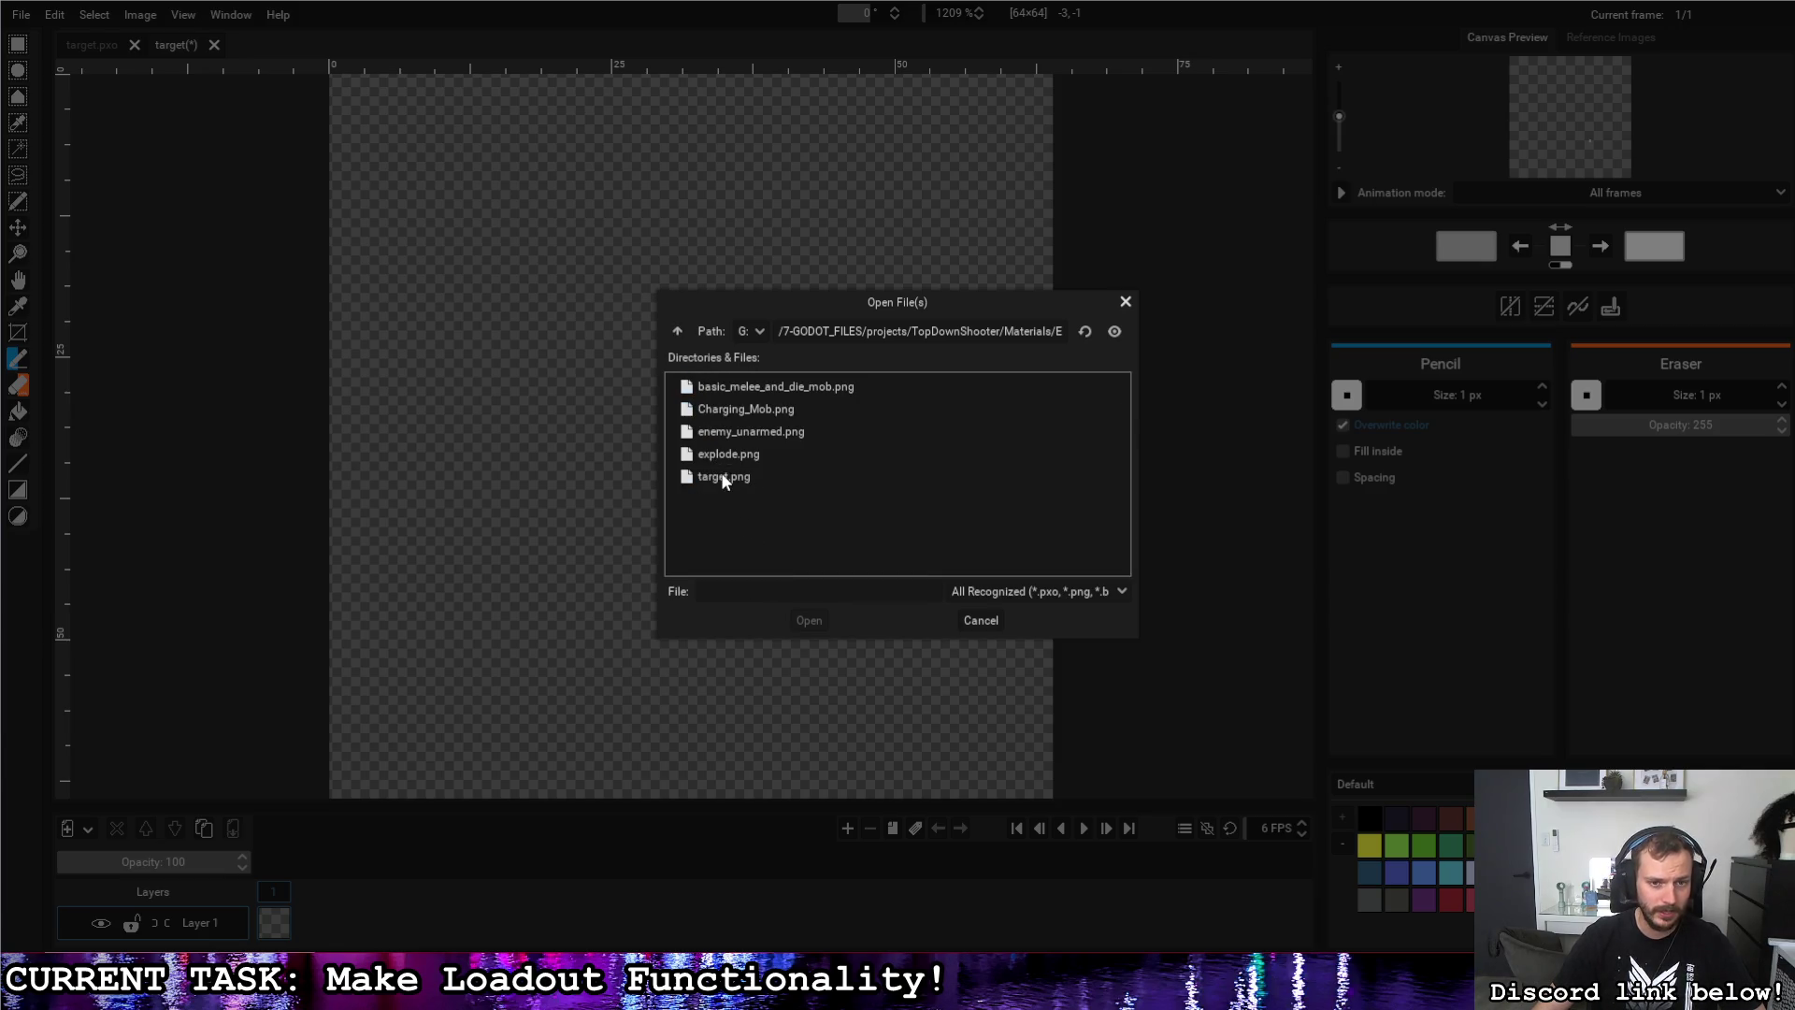
pyautogui.click(723, 476)
pyautogui.click(811, 618)
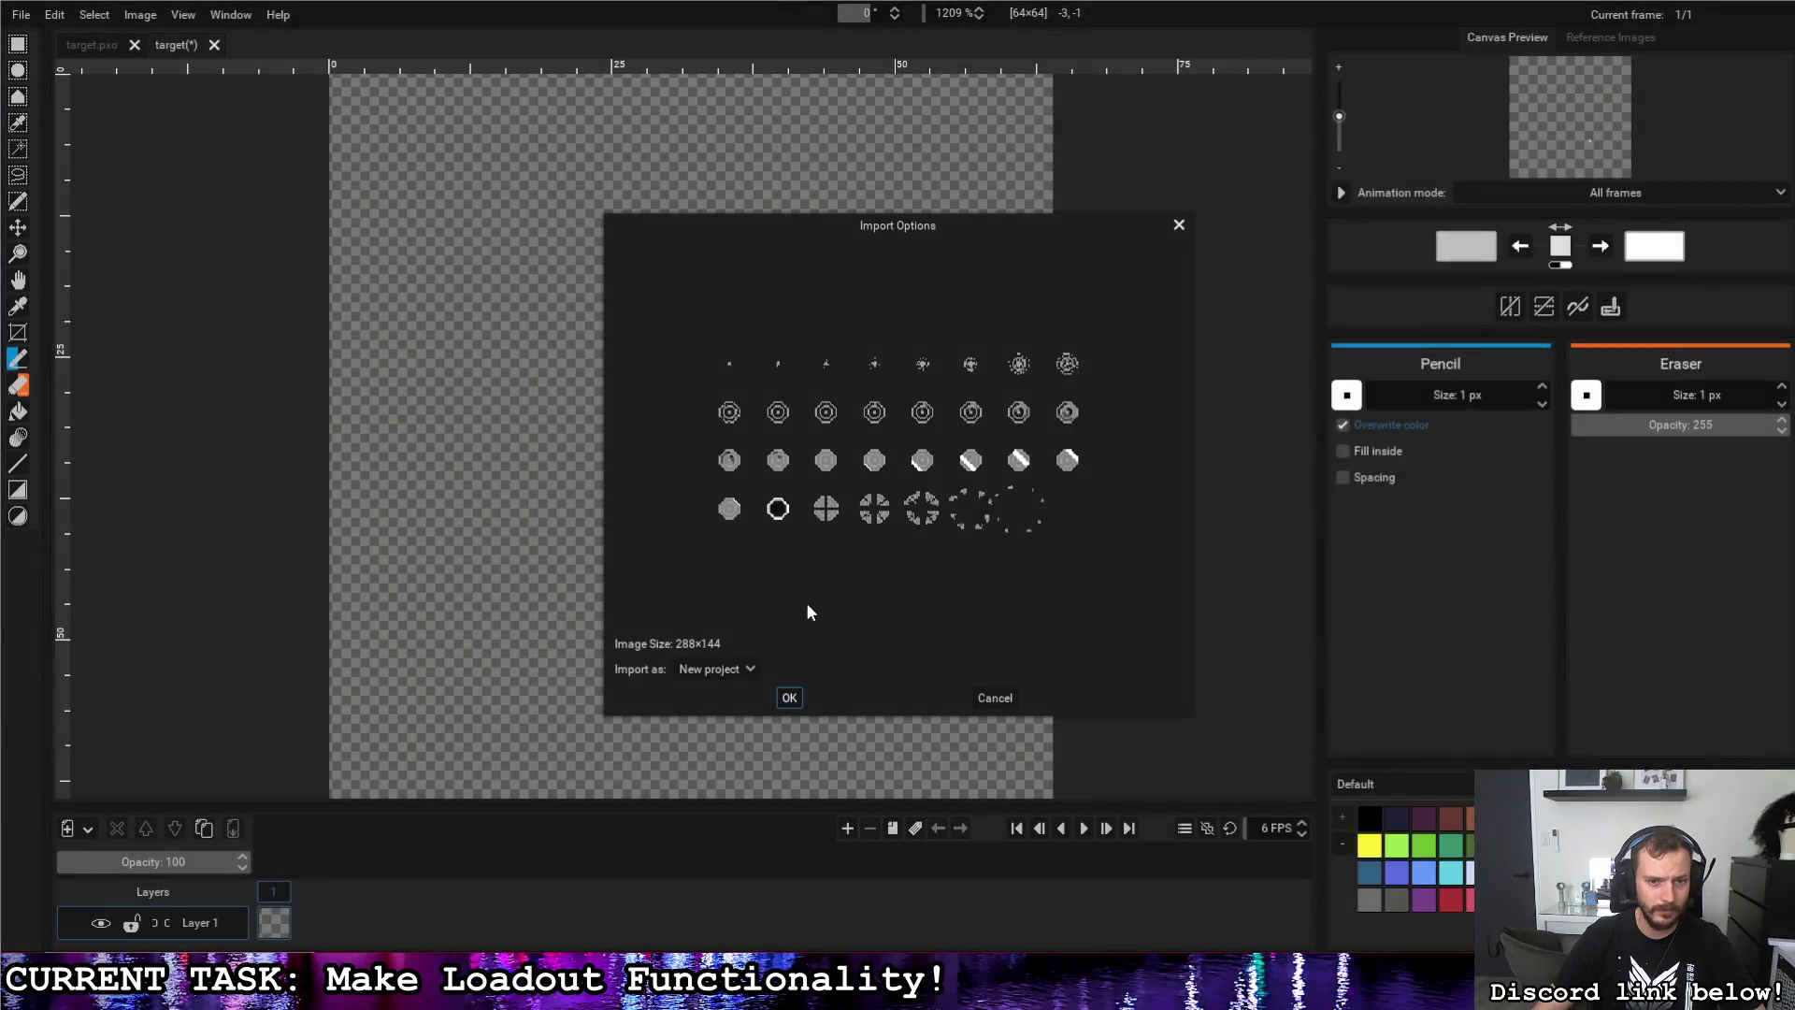
# Step: Import target.png as a new project and close the old target tab, discarding changes
pyautogui.click(789, 699)
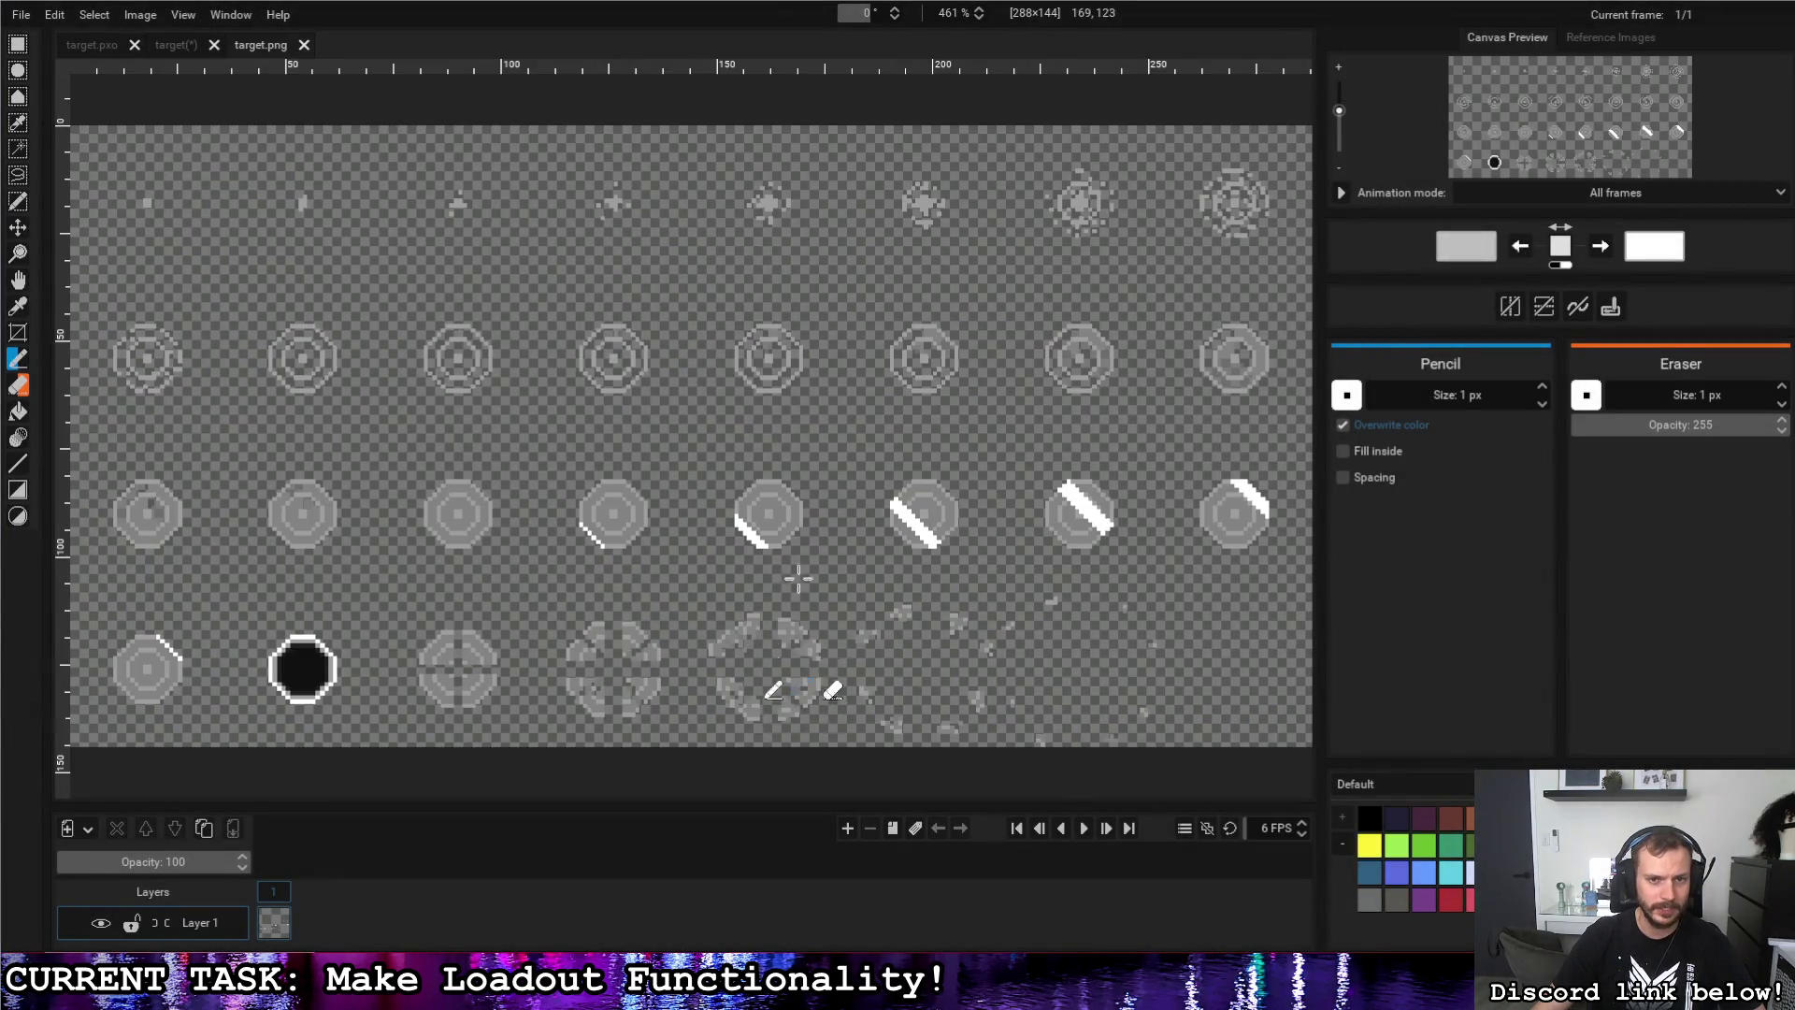
pyautogui.click(211, 45)
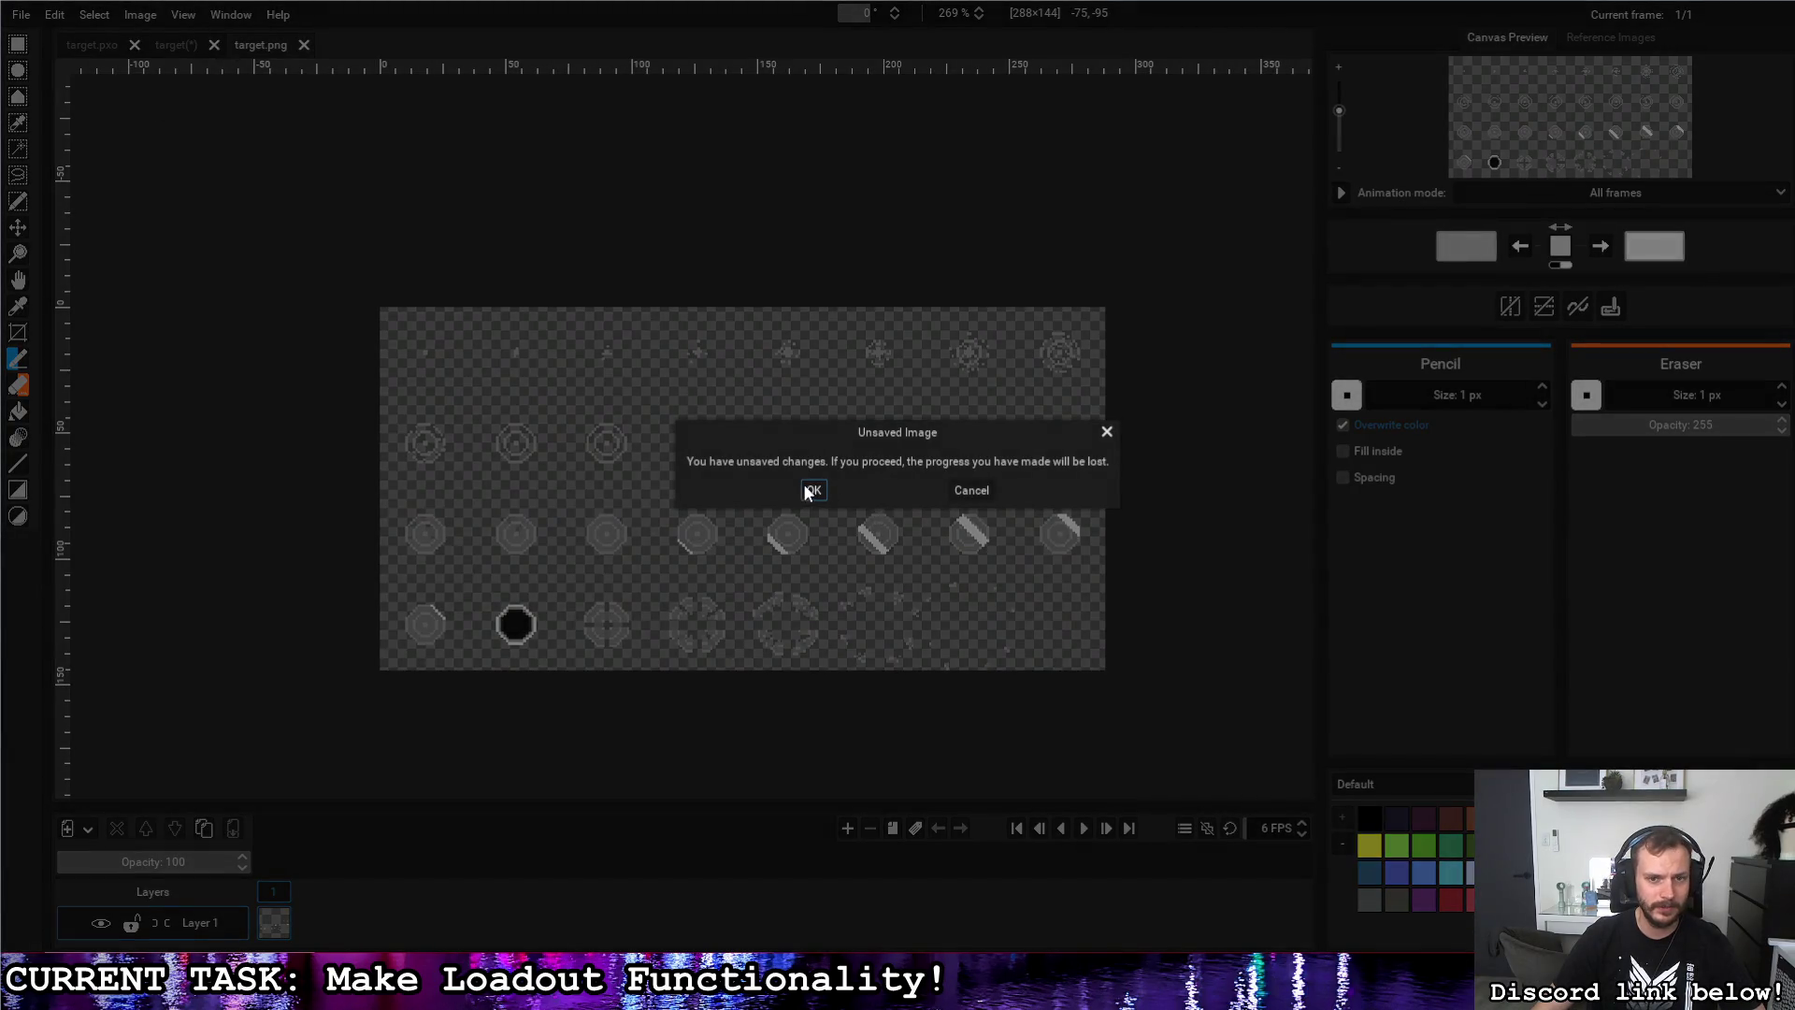
pyautogui.click(806, 490)
pyautogui.scroll(5, 565, 343)
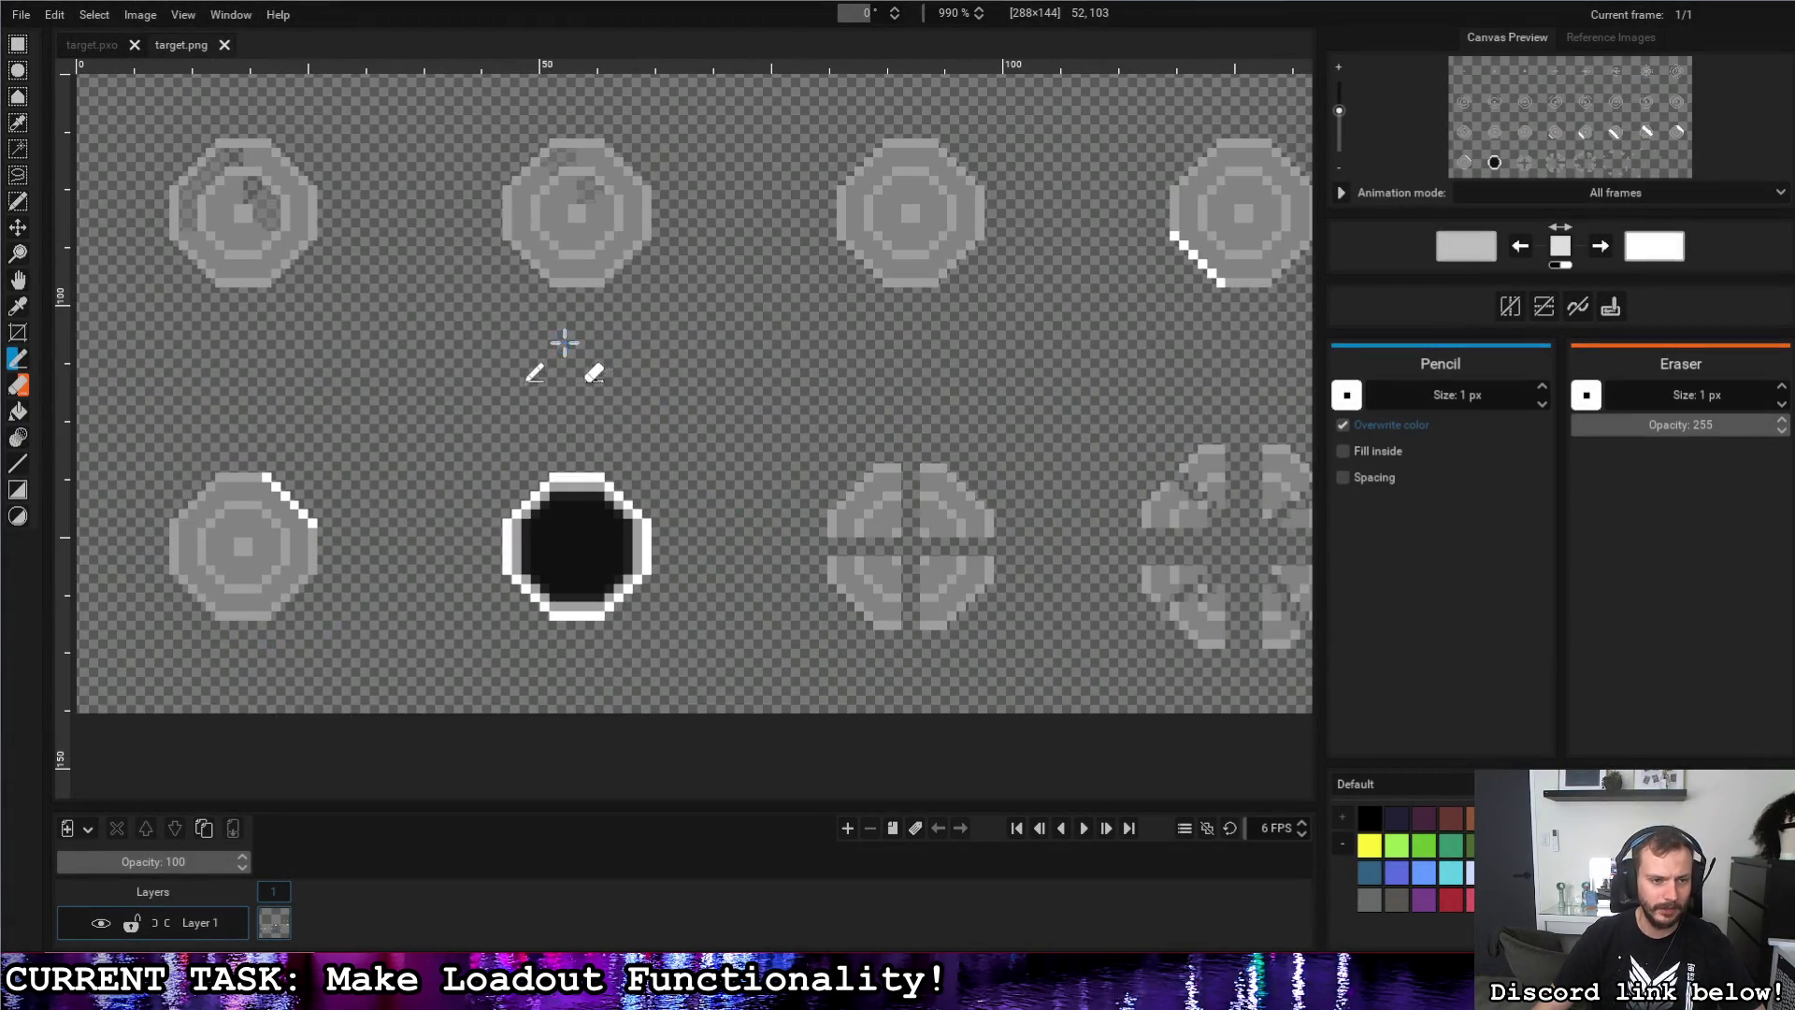
# Step: Copy the bottom-left target sprite over the black circle and pick its grey for the Pencil
pyautogui.press('r')
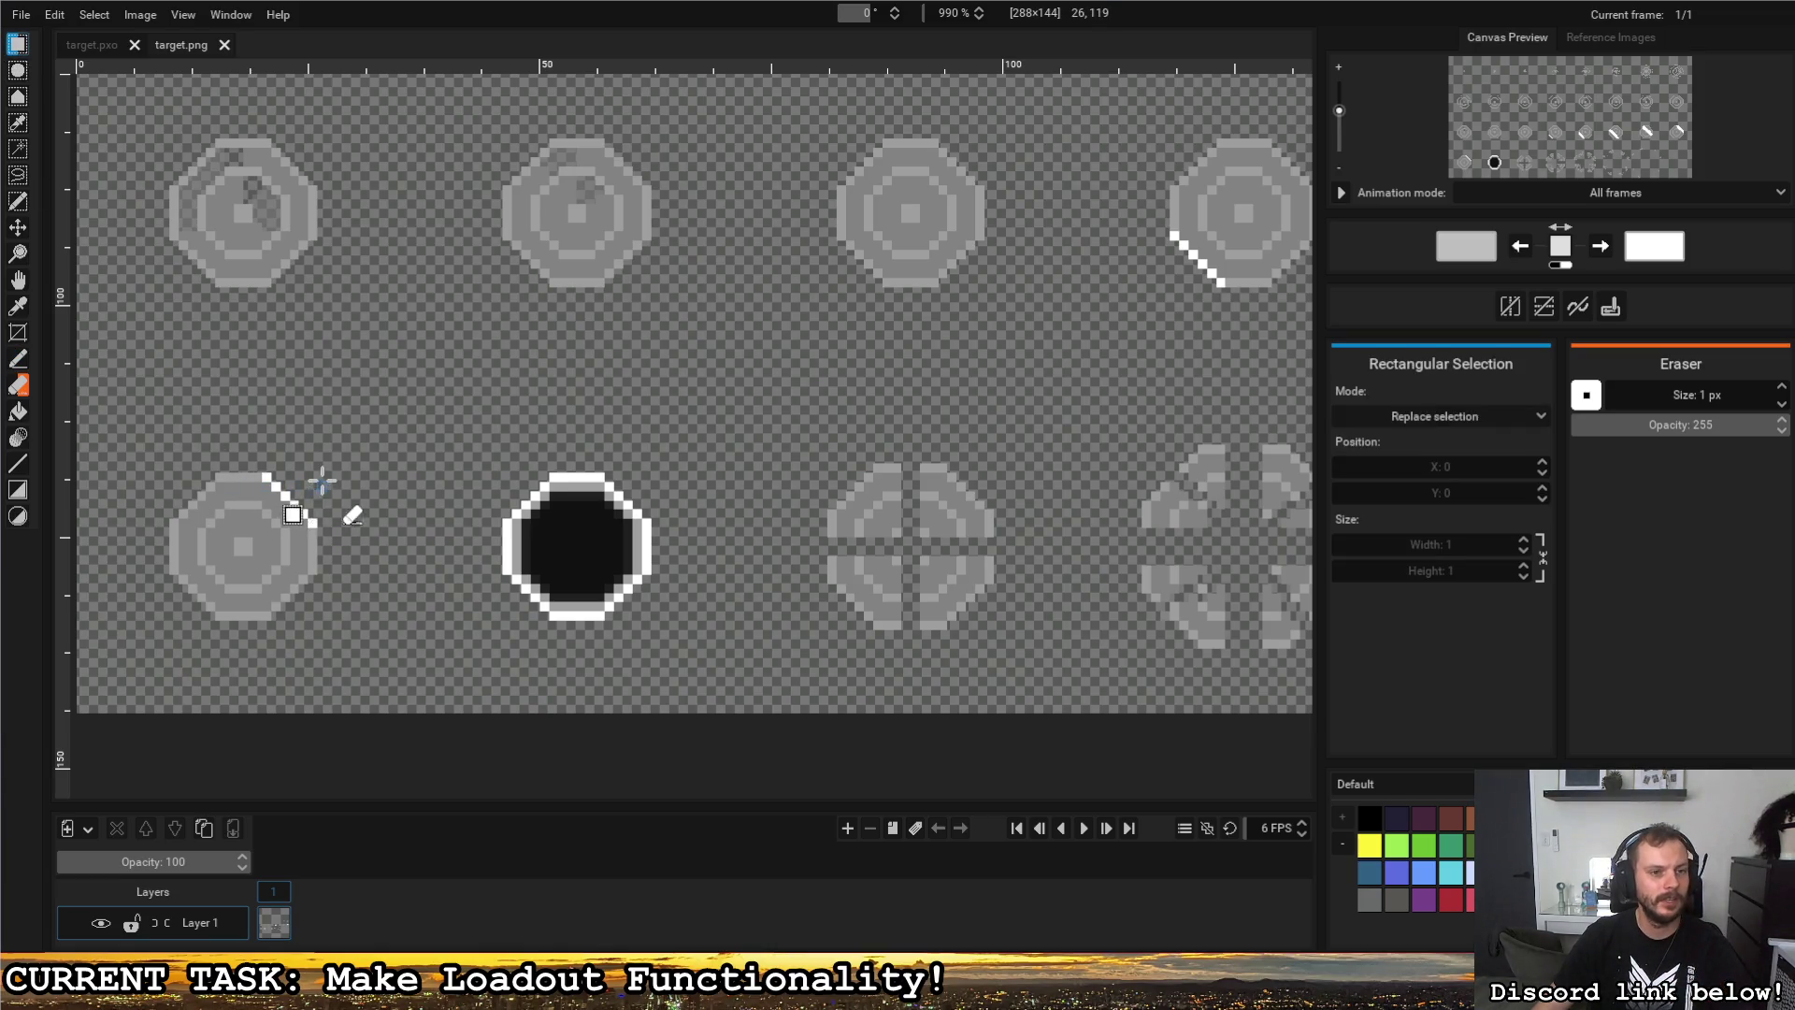
pyautogui.moveTo(314, 475)
pyautogui.mouseDown()
pyautogui.moveTo(182, 622)
pyautogui.moveTo(670, 437)
pyautogui.moveTo(593, 497)
pyautogui.mouseUp()
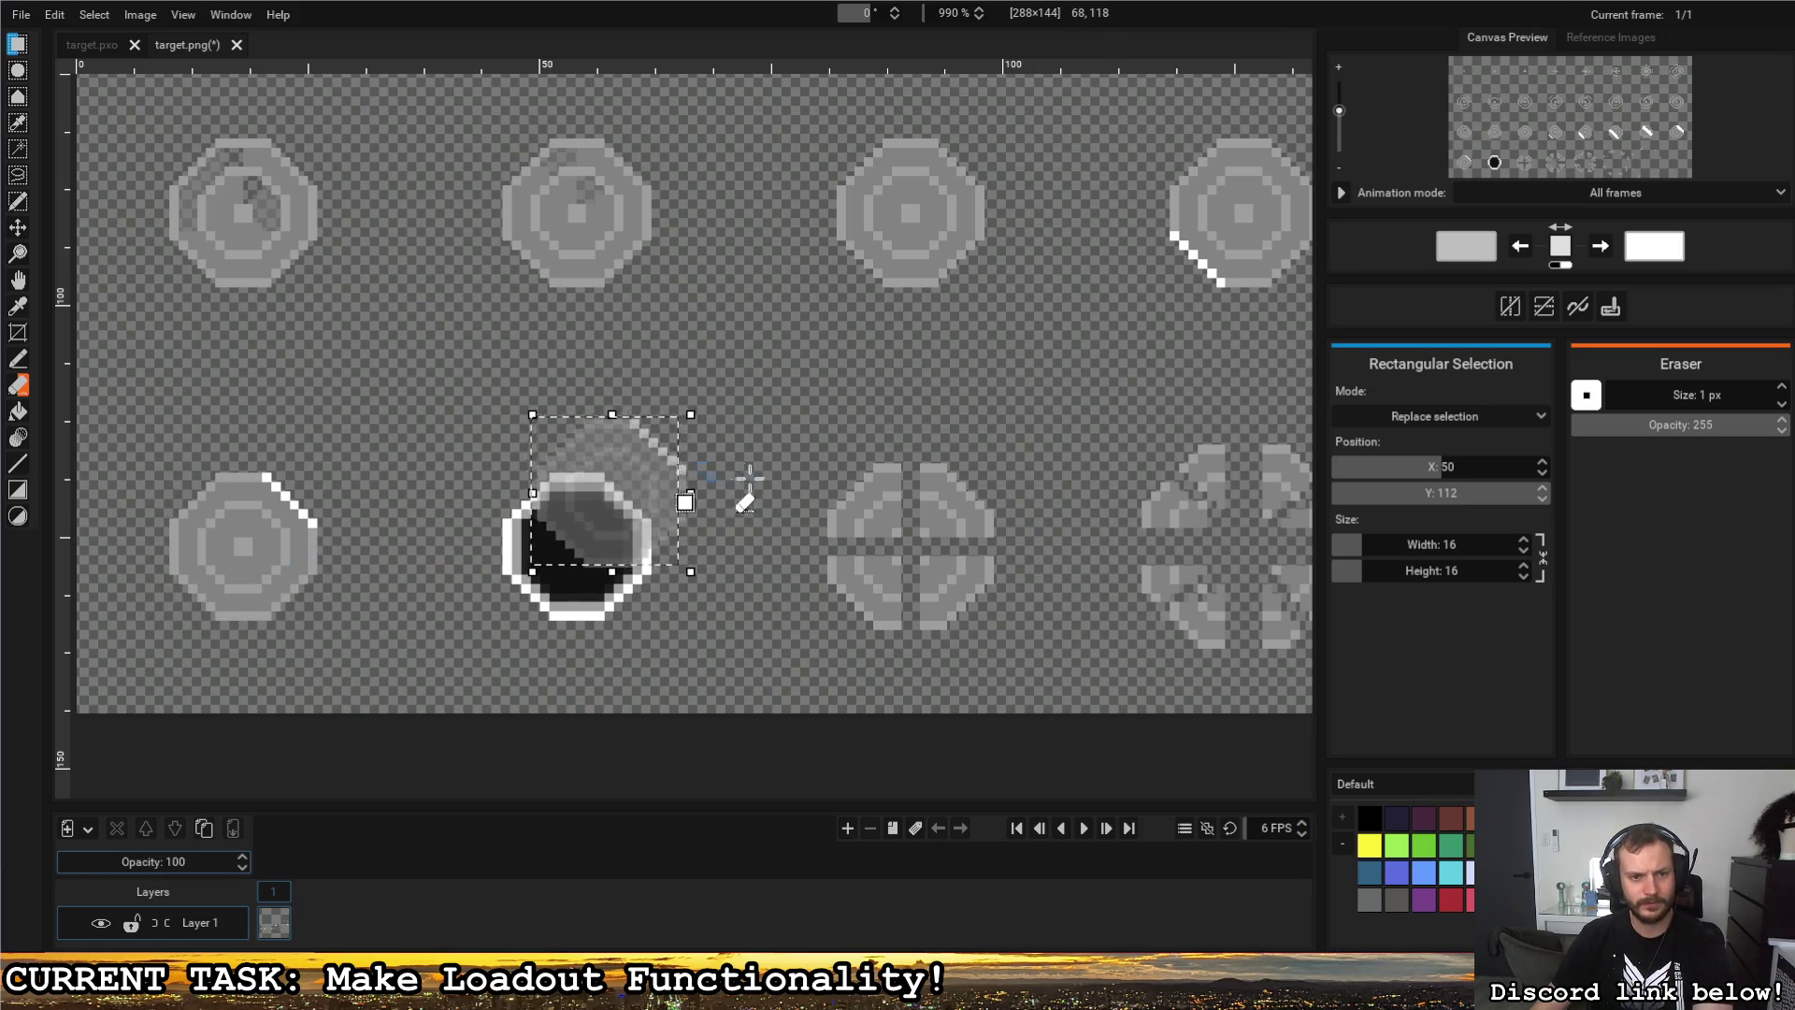
pyautogui.moveTo(749, 477); pyautogui.dragTo(781, 479)
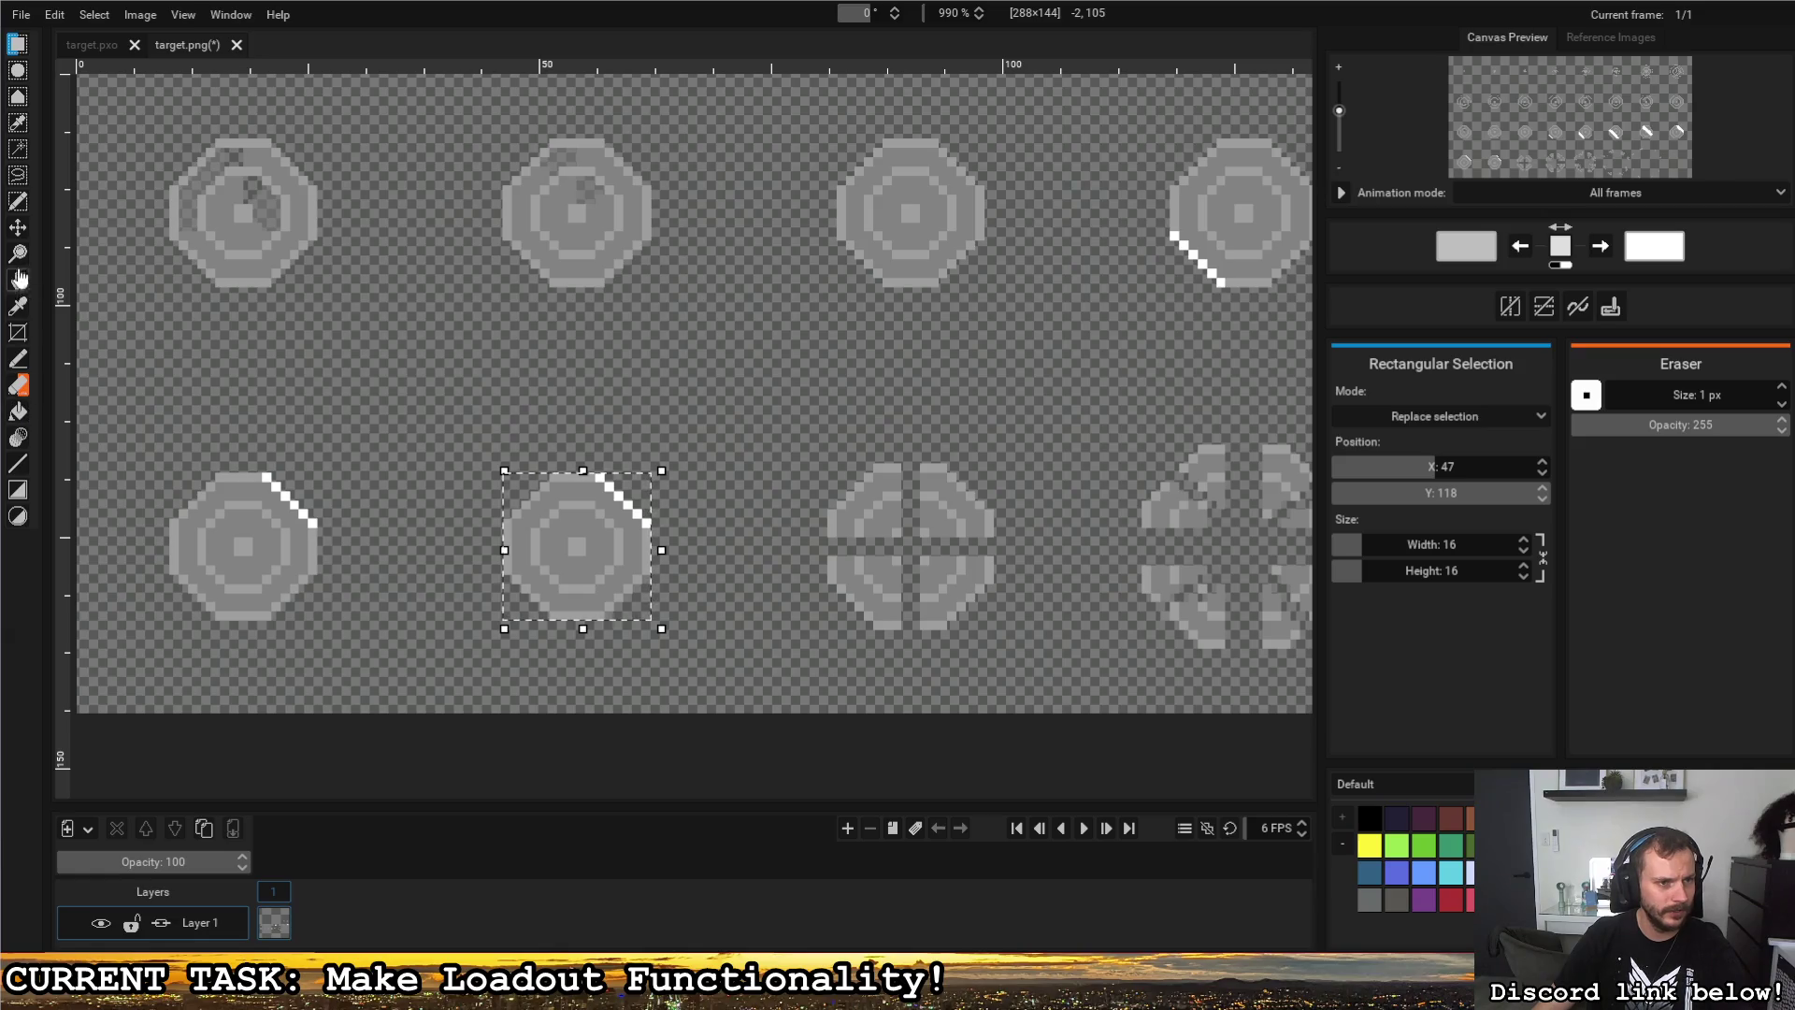
pyautogui.click(18, 305)
pyautogui.click(225, 508)
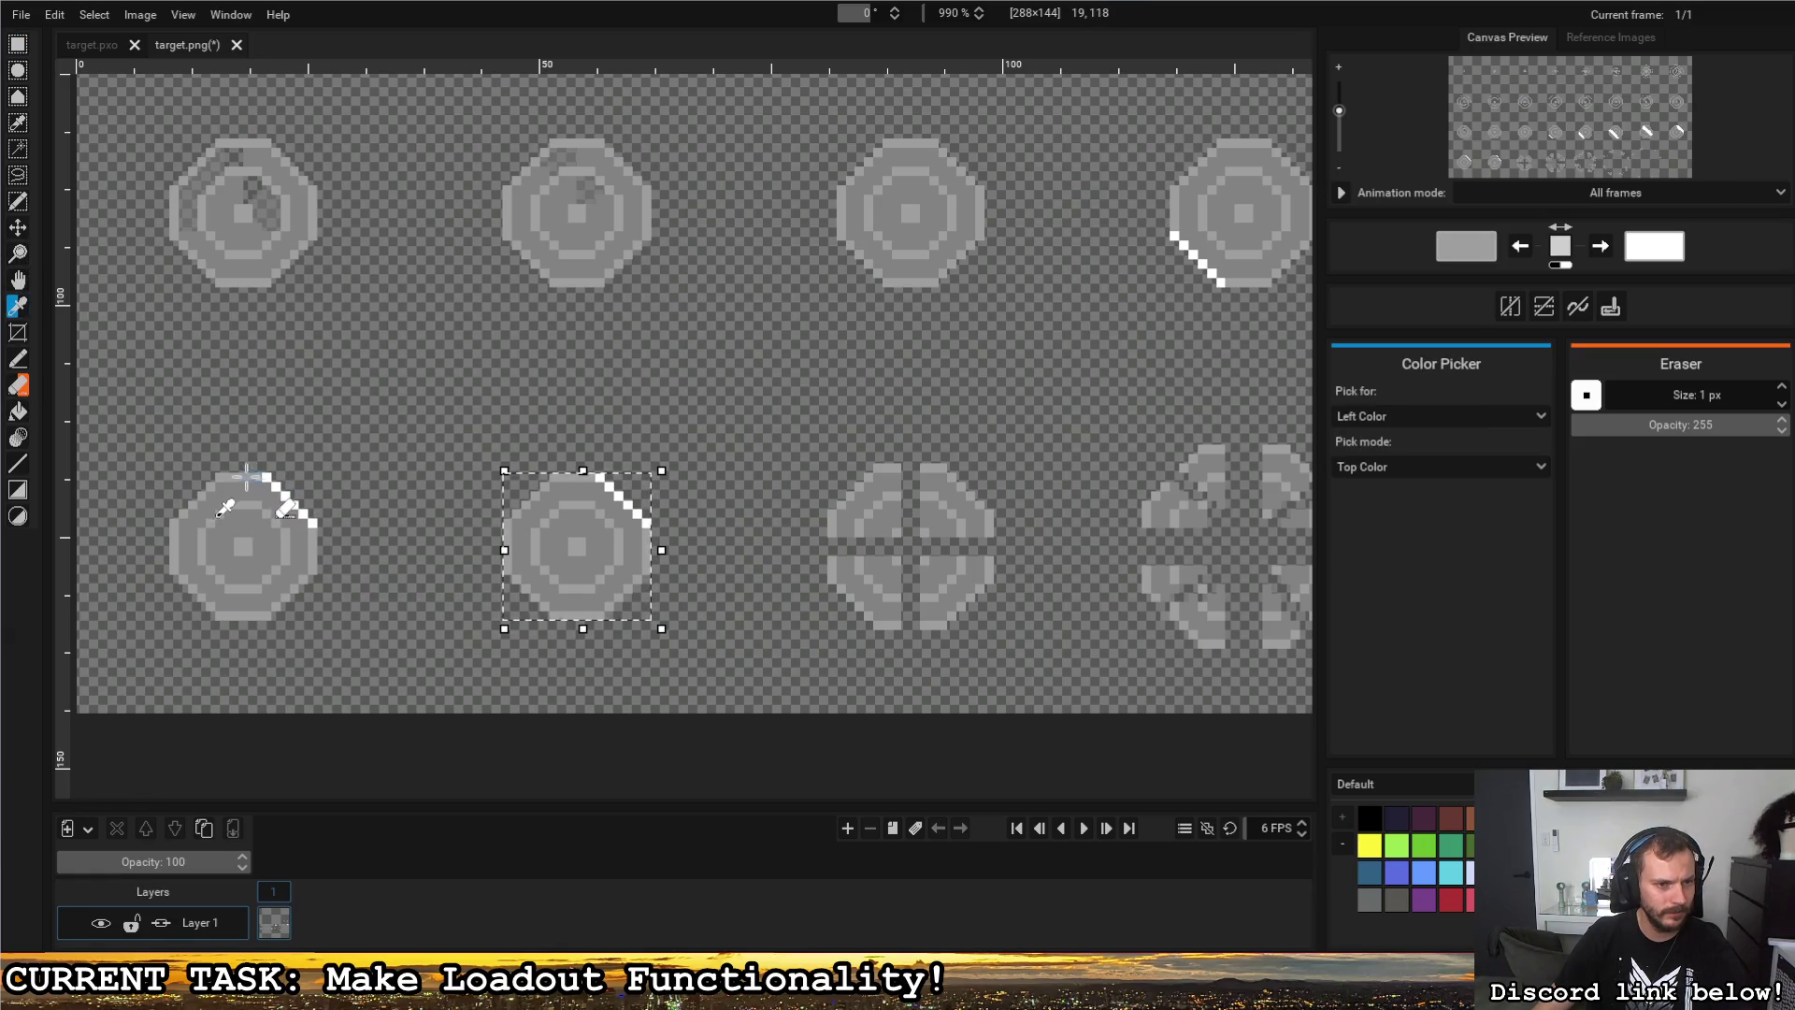
pyautogui.press('b')
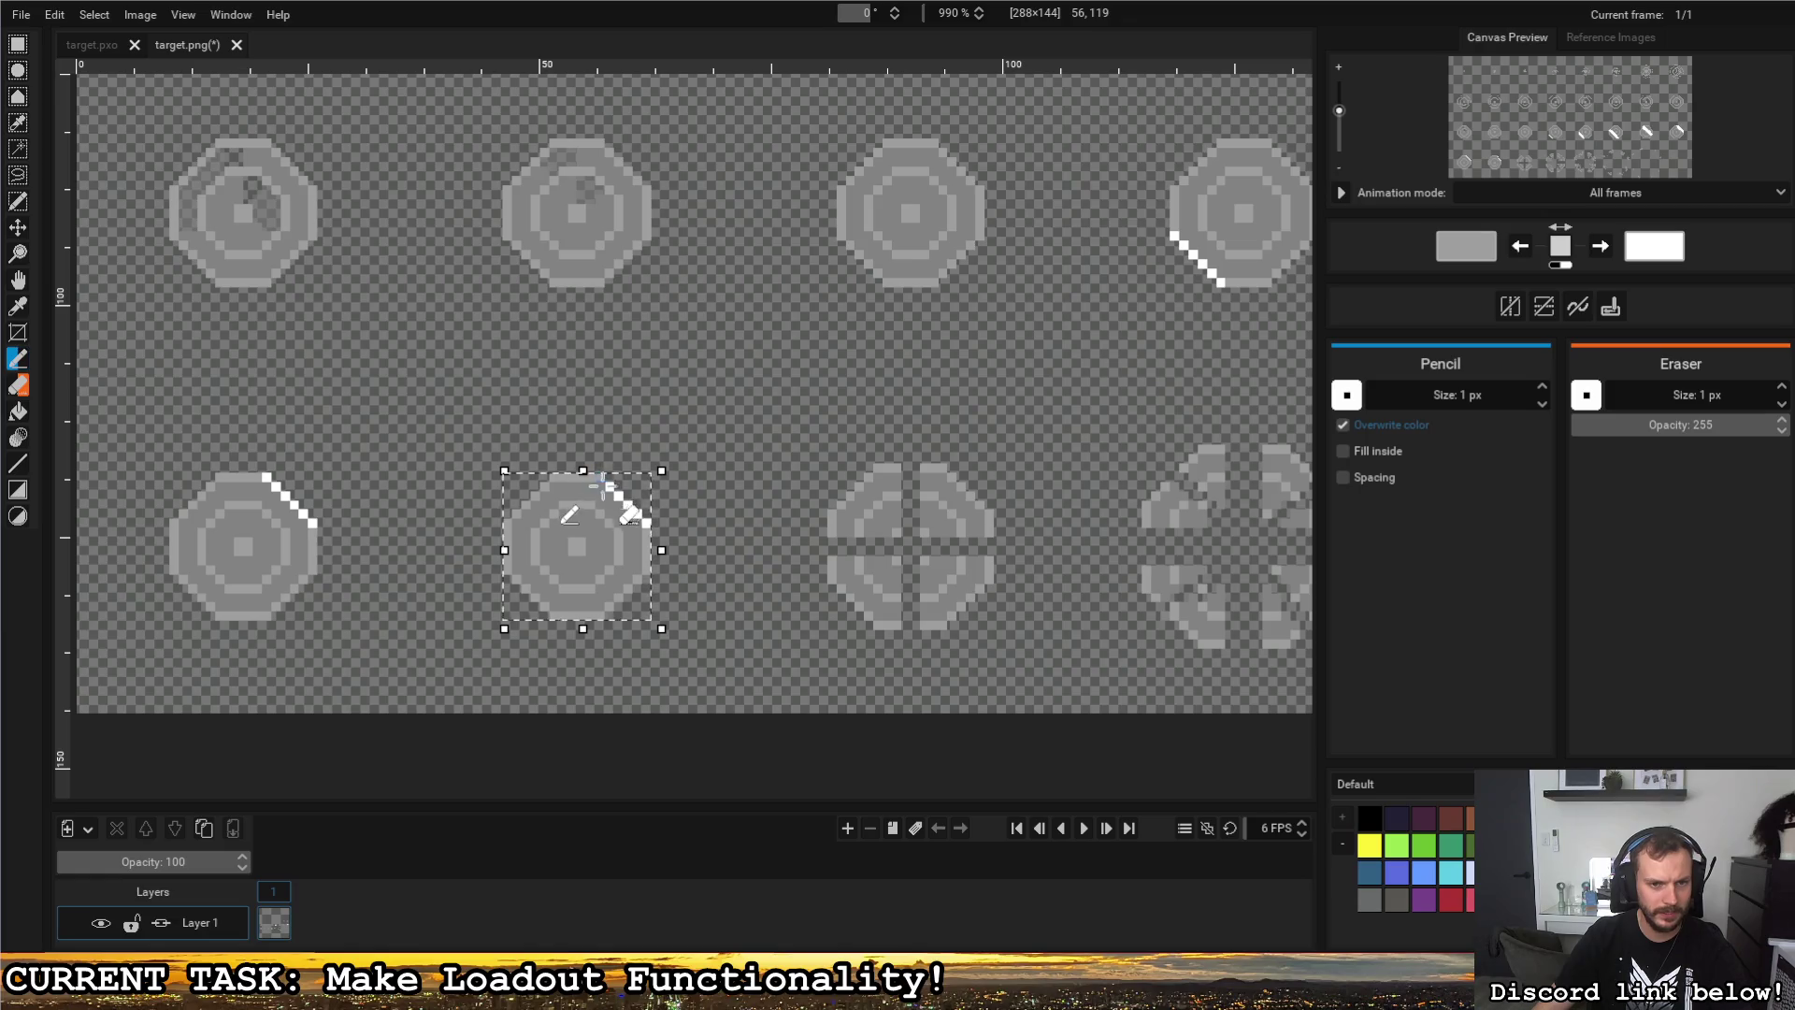
pyautogui.scroll(-5, 474, 526)
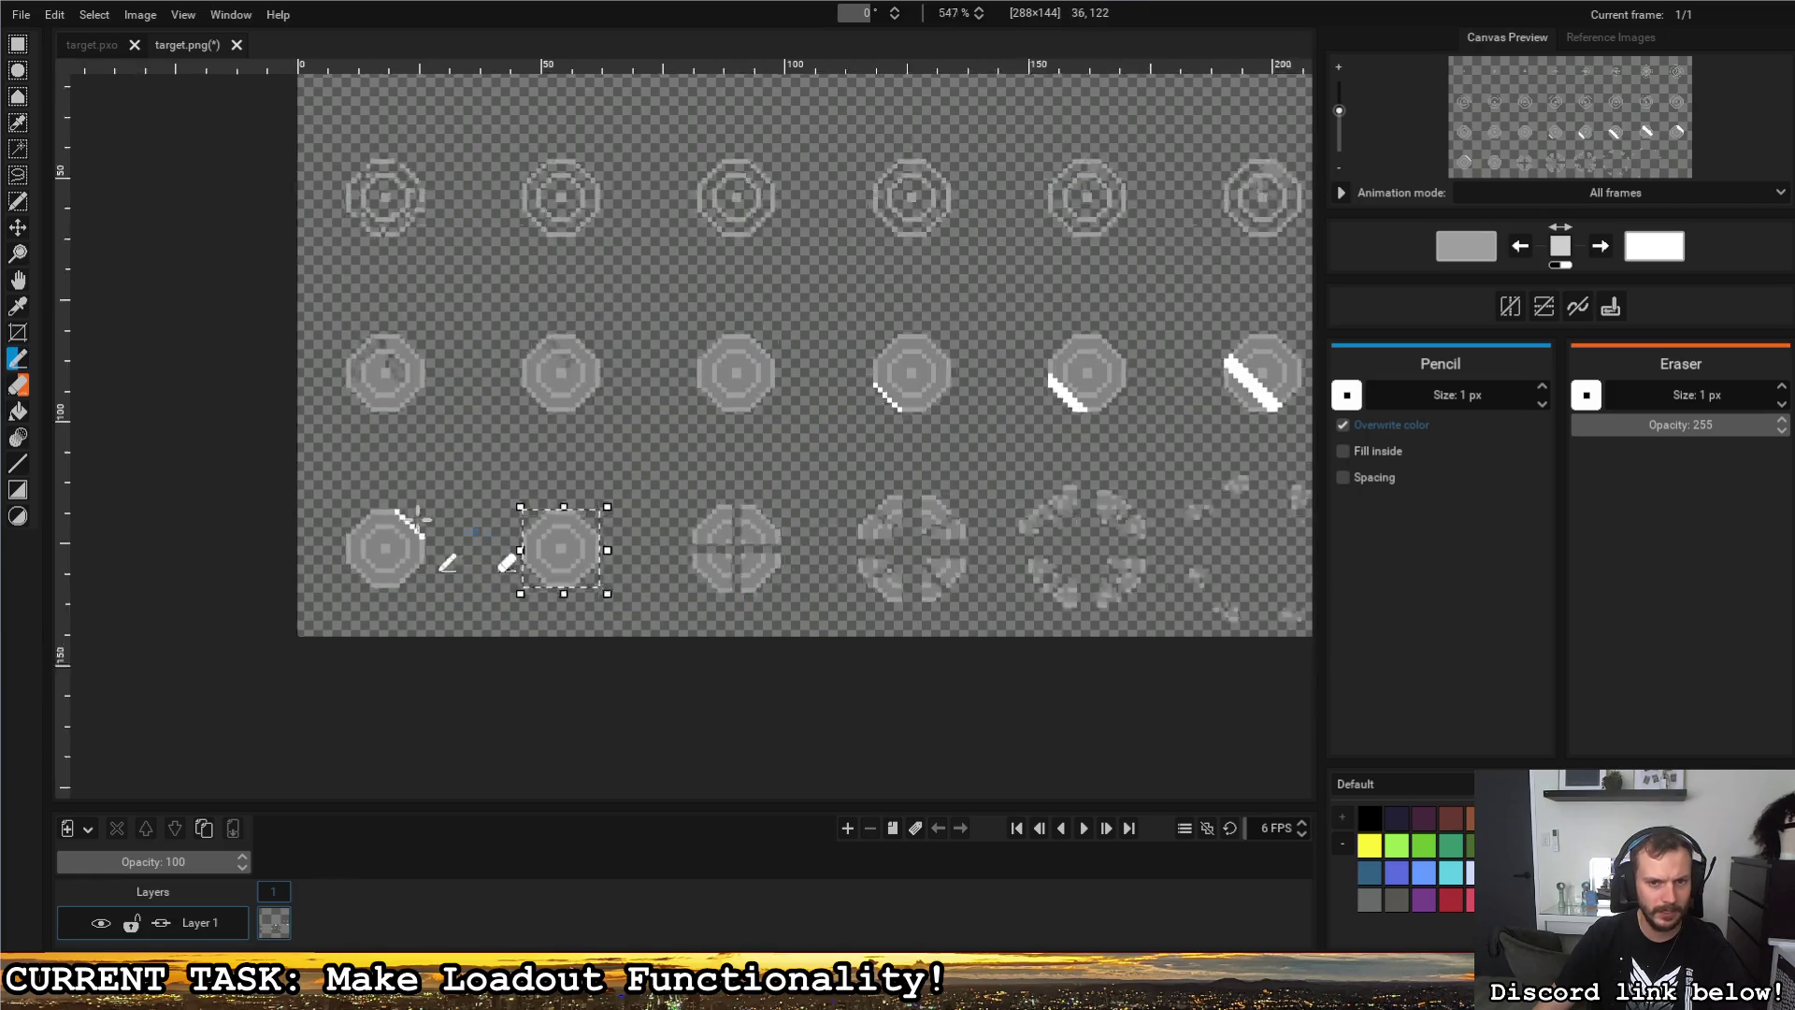
pyautogui.scroll(-2, 477, 532)
pyautogui.scroll(3, 505, 547)
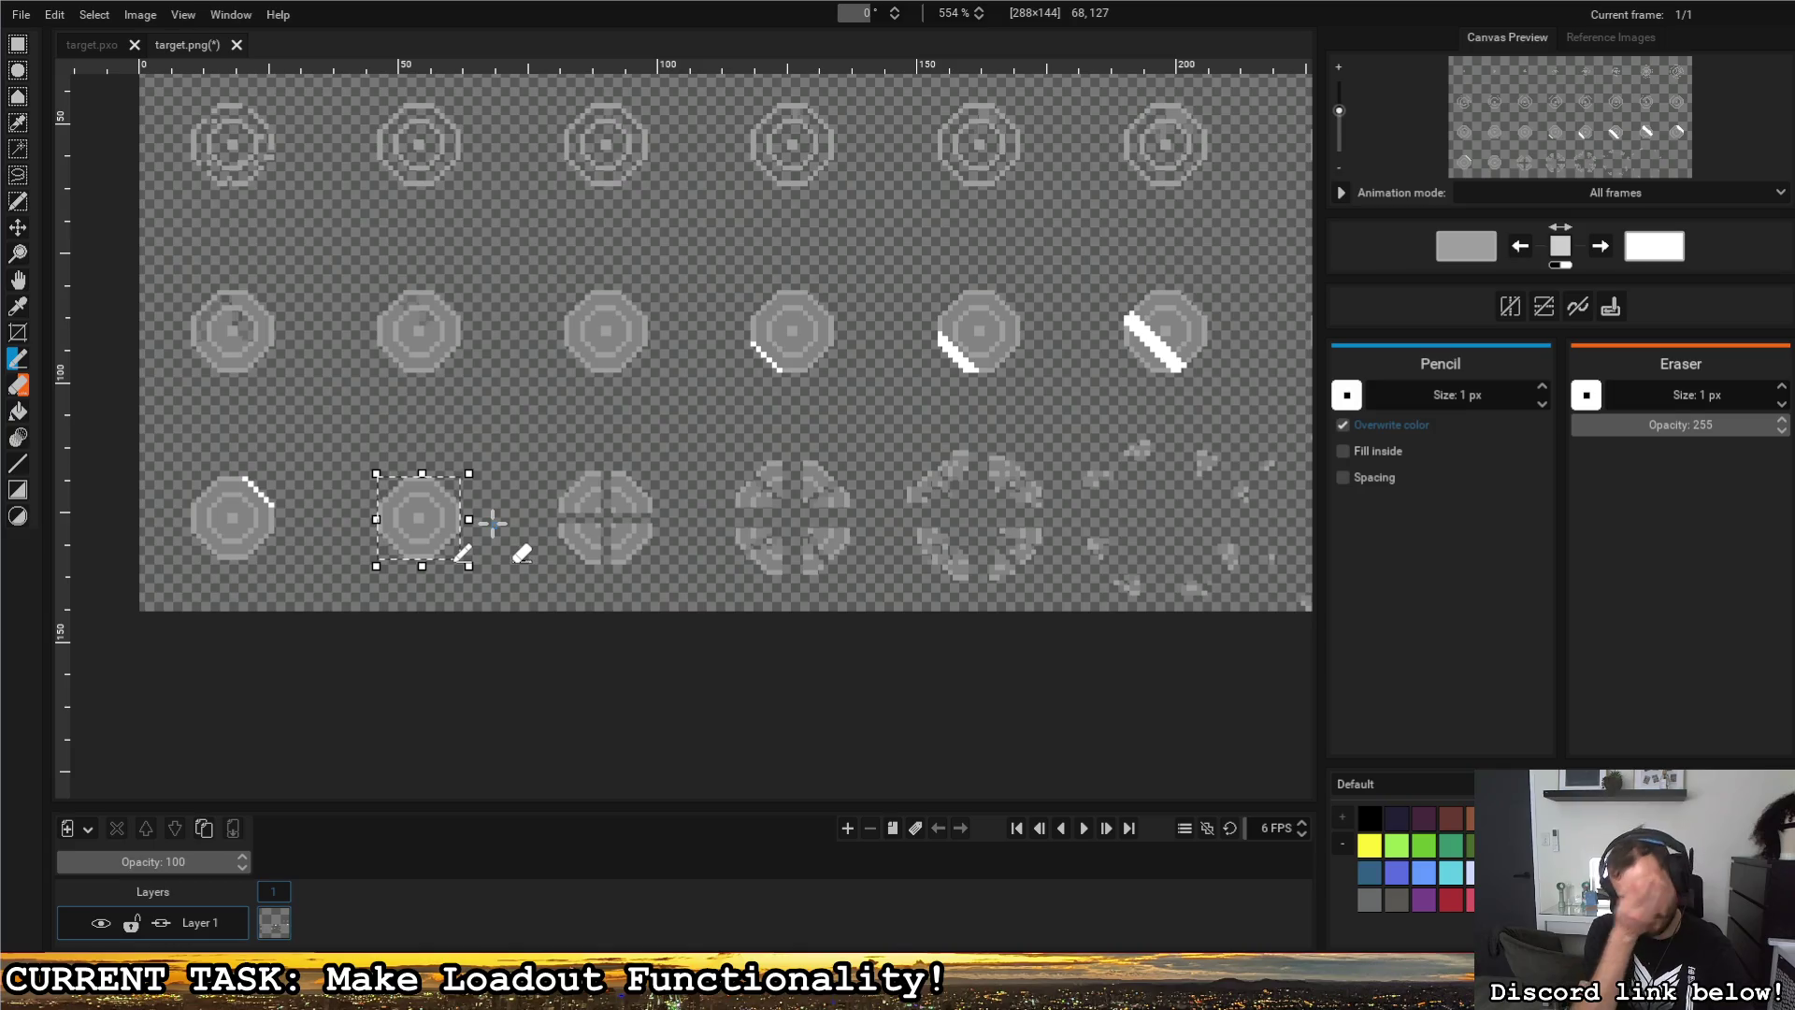
pyautogui.scroll(-5, 493, 523)
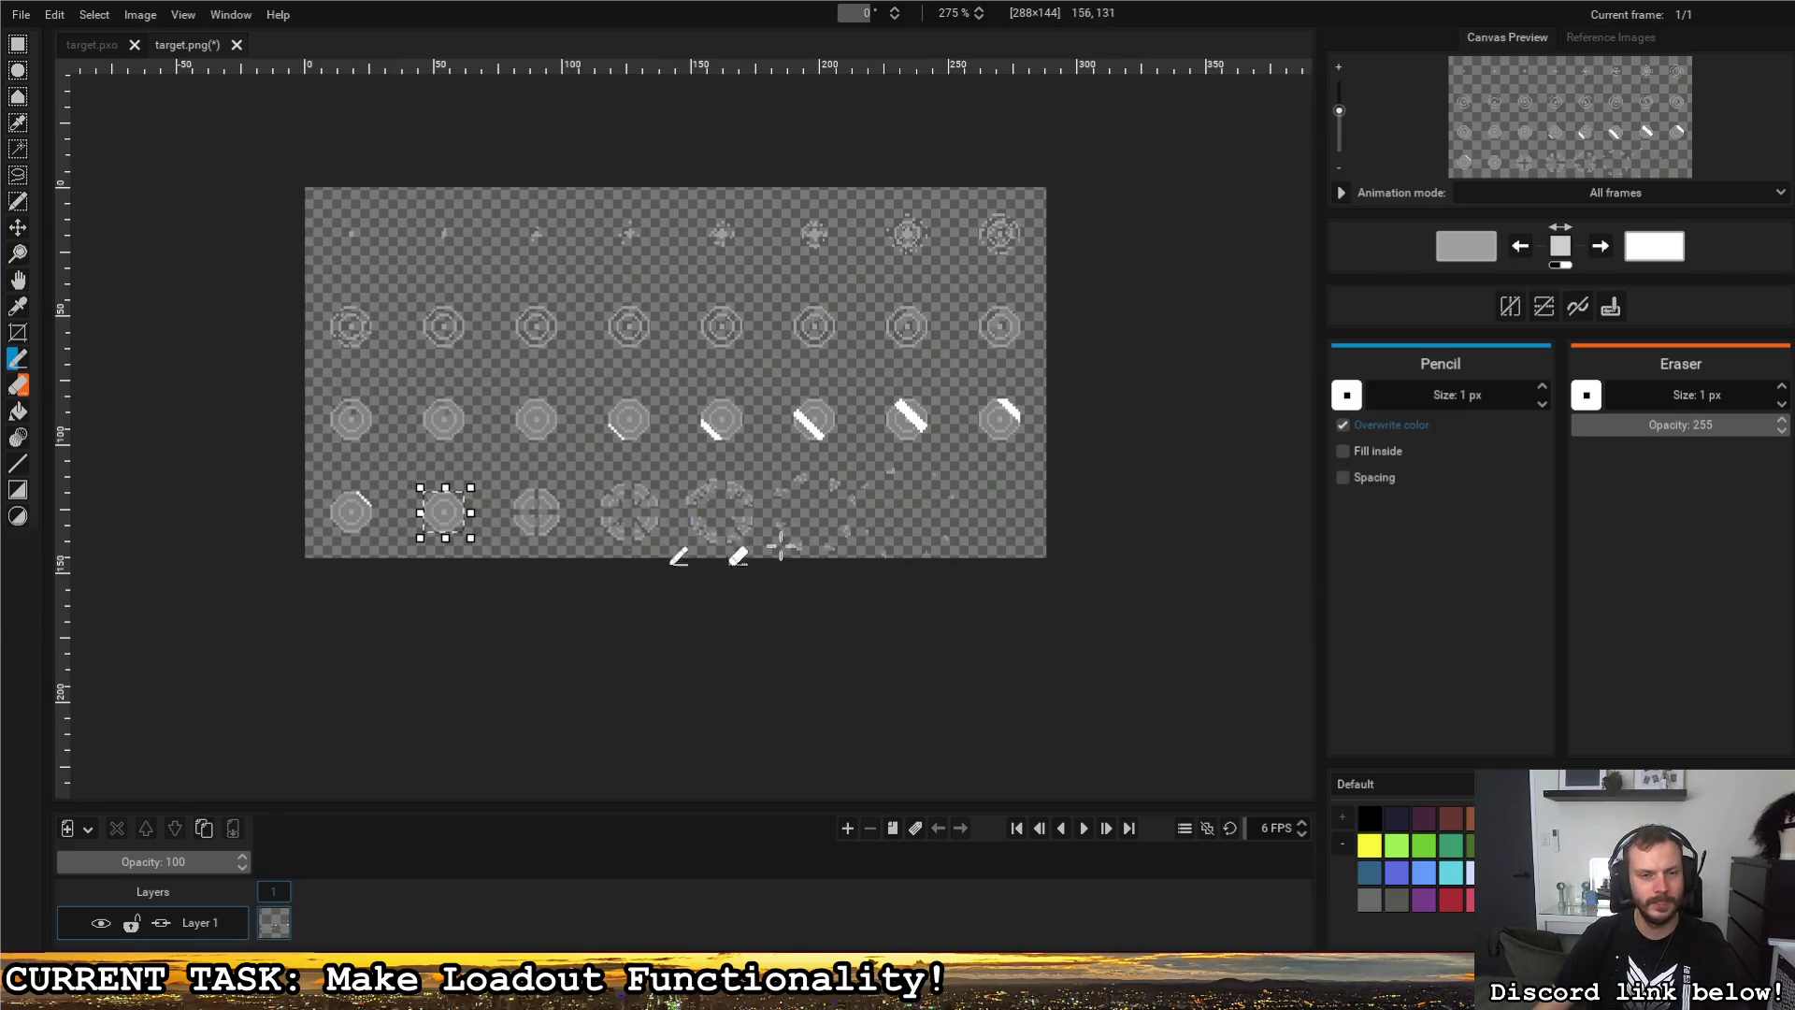
pyautogui.scroll(1, 607, 459)
# Step: Save the sheet as respawning_target.png.pxo in the folder holding the .pxo projects
pyautogui.press('r')
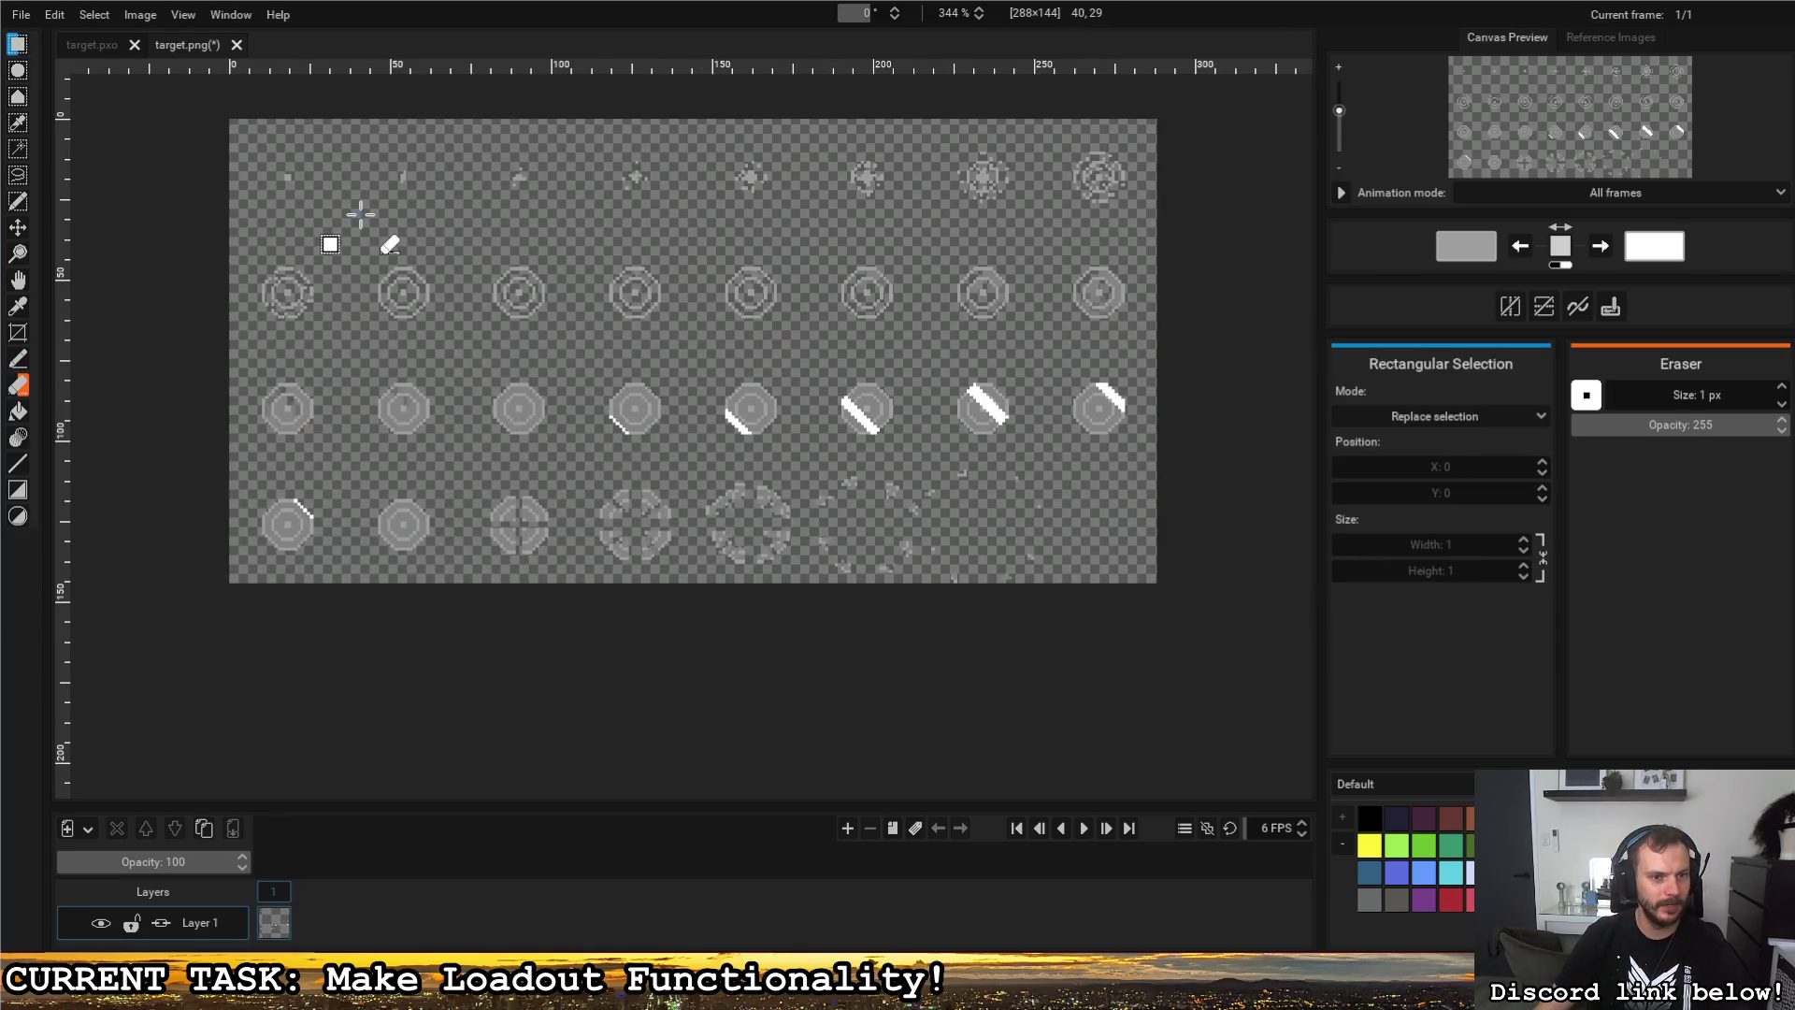
pyautogui.hotkey('ctrl', 's')
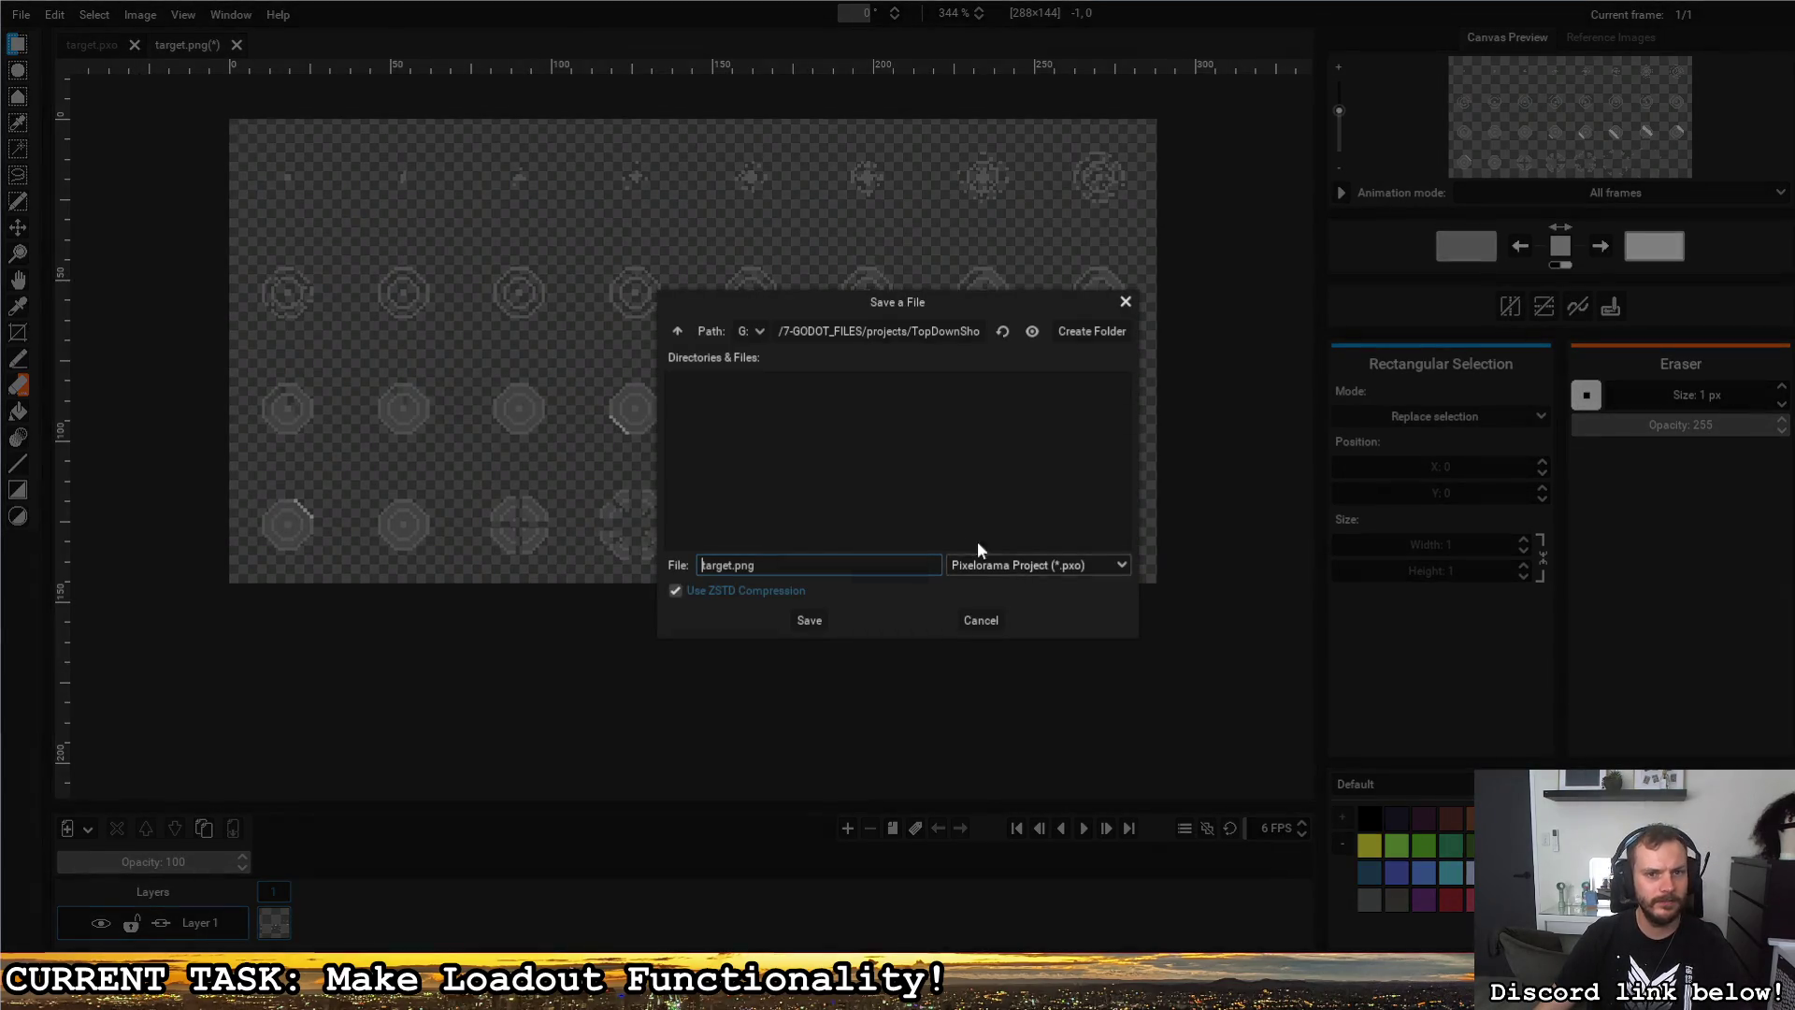
pyautogui.click(675, 329)
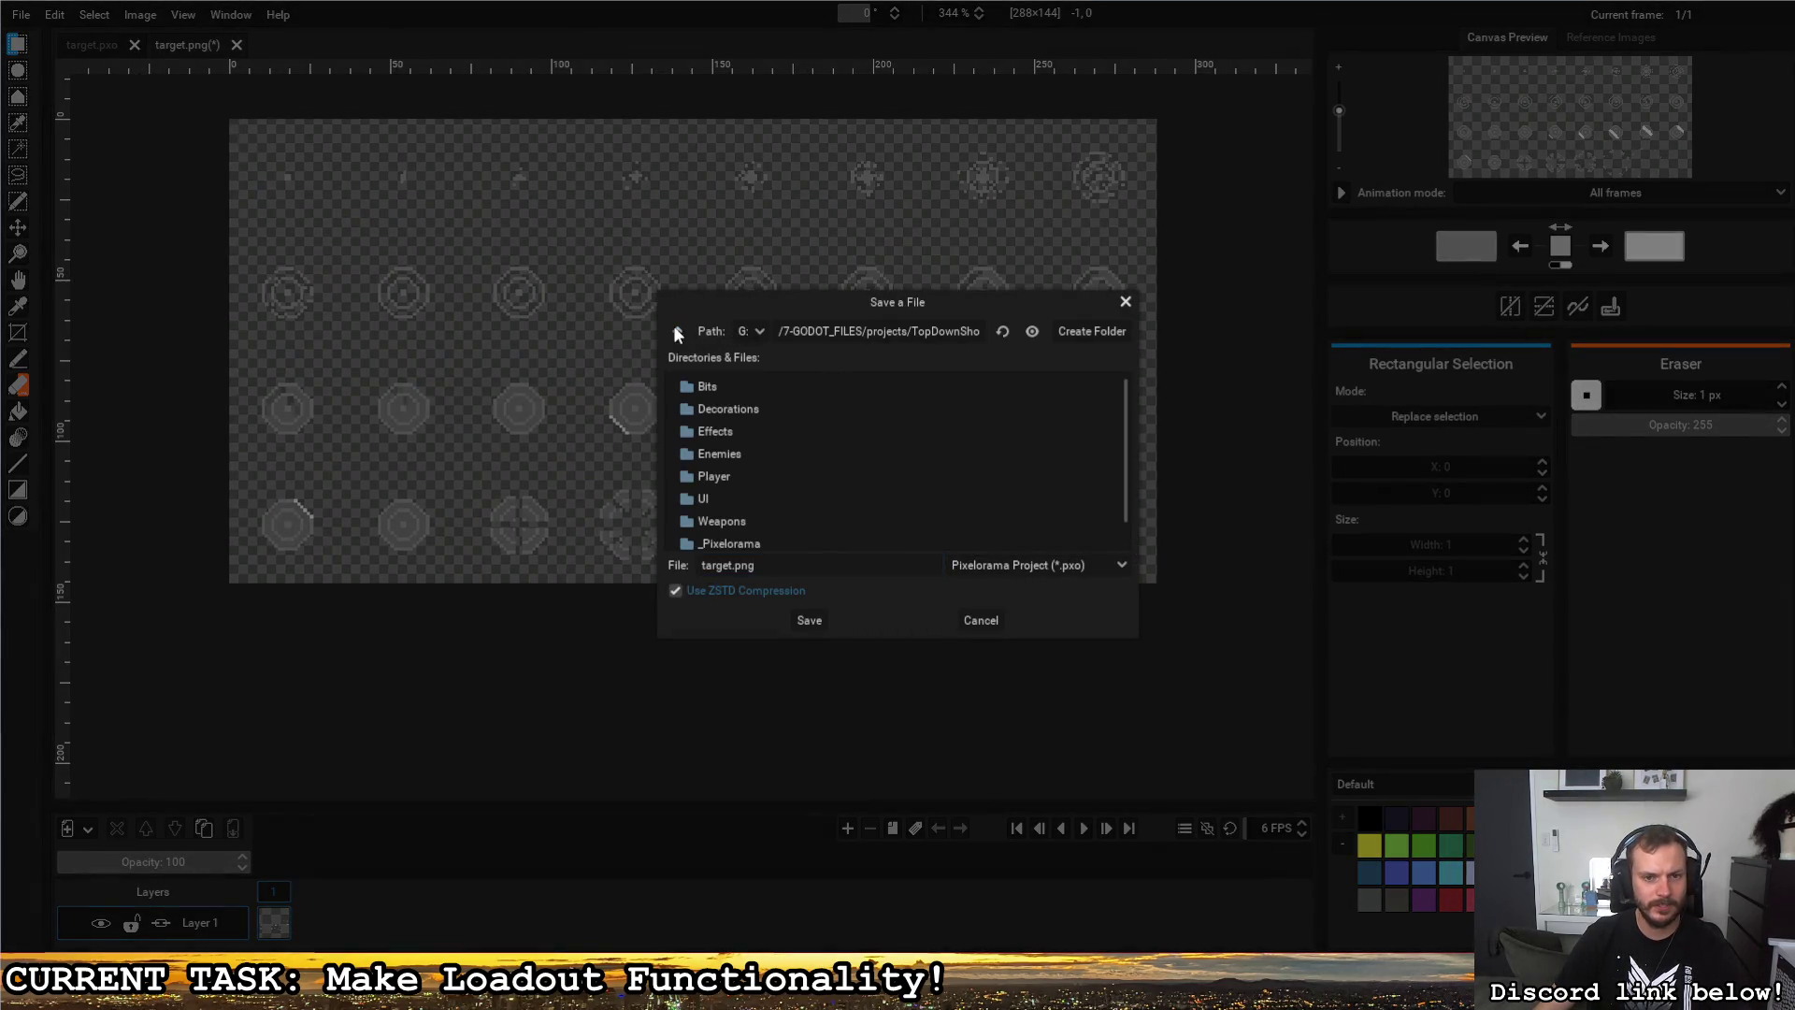
pyautogui.doubleClick(716, 454)
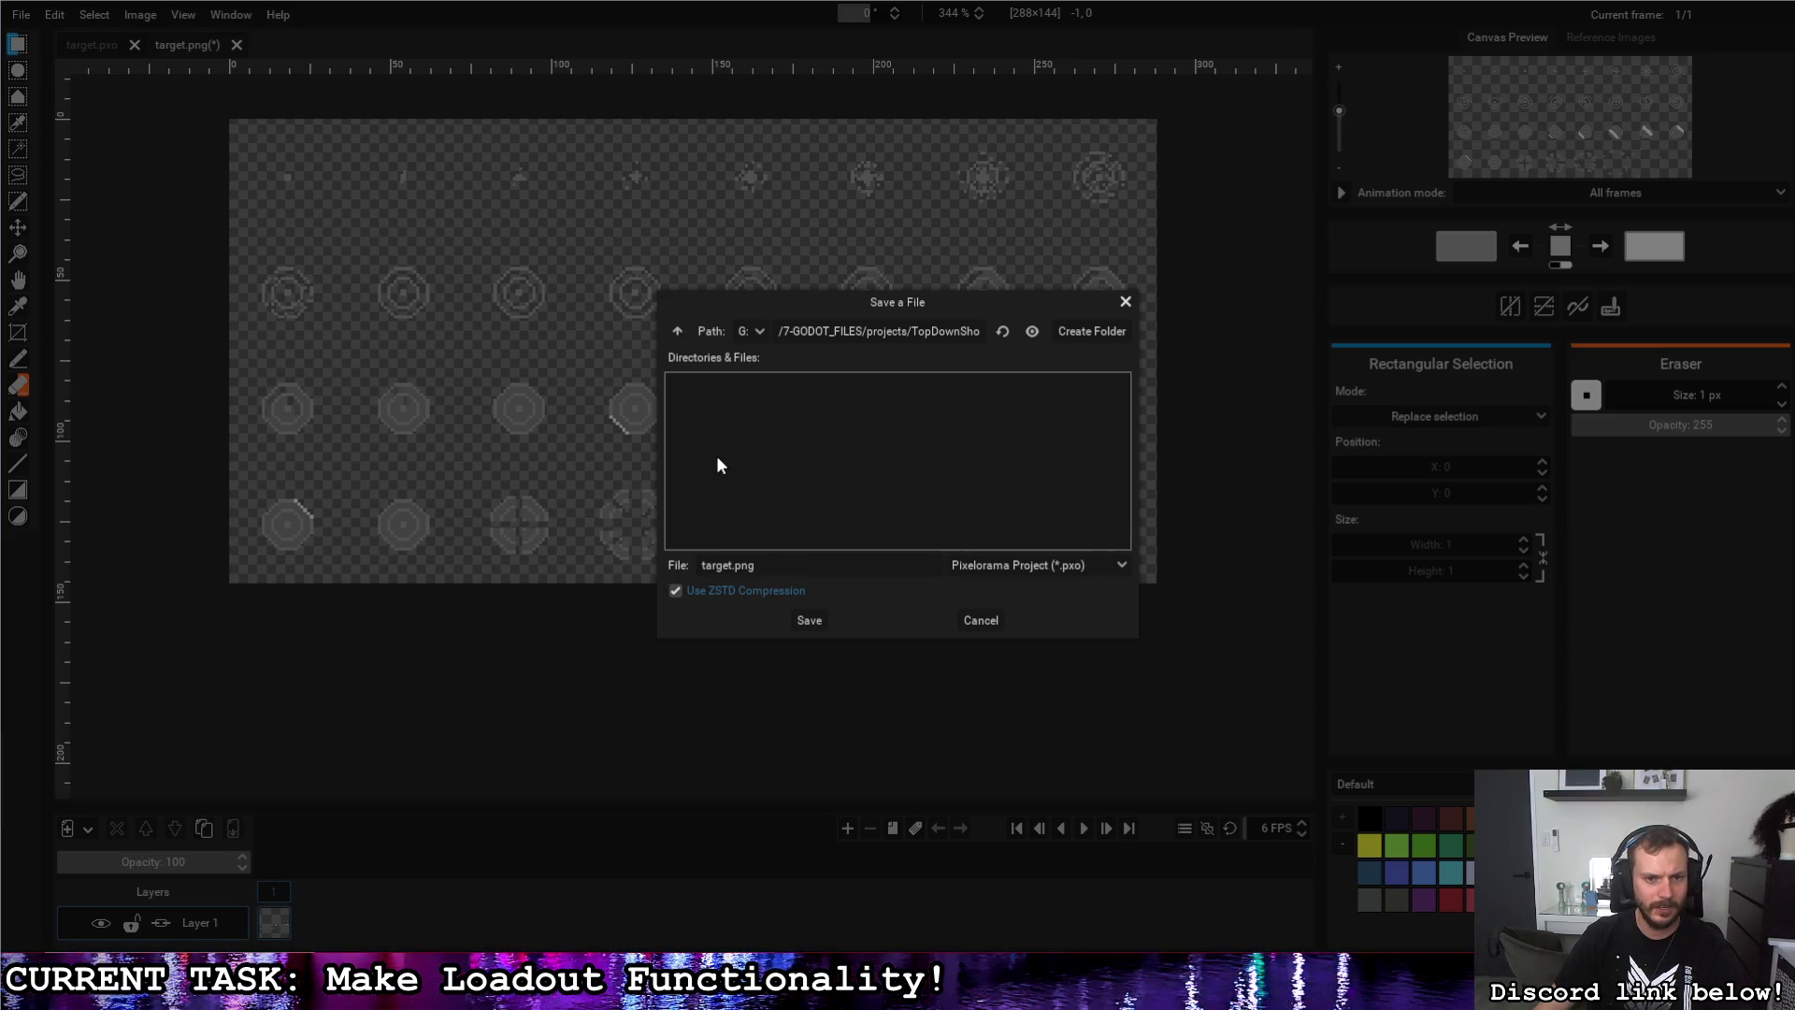
pyautogui.click(677, 333)
pyautogui.doubleClick(709, 519)
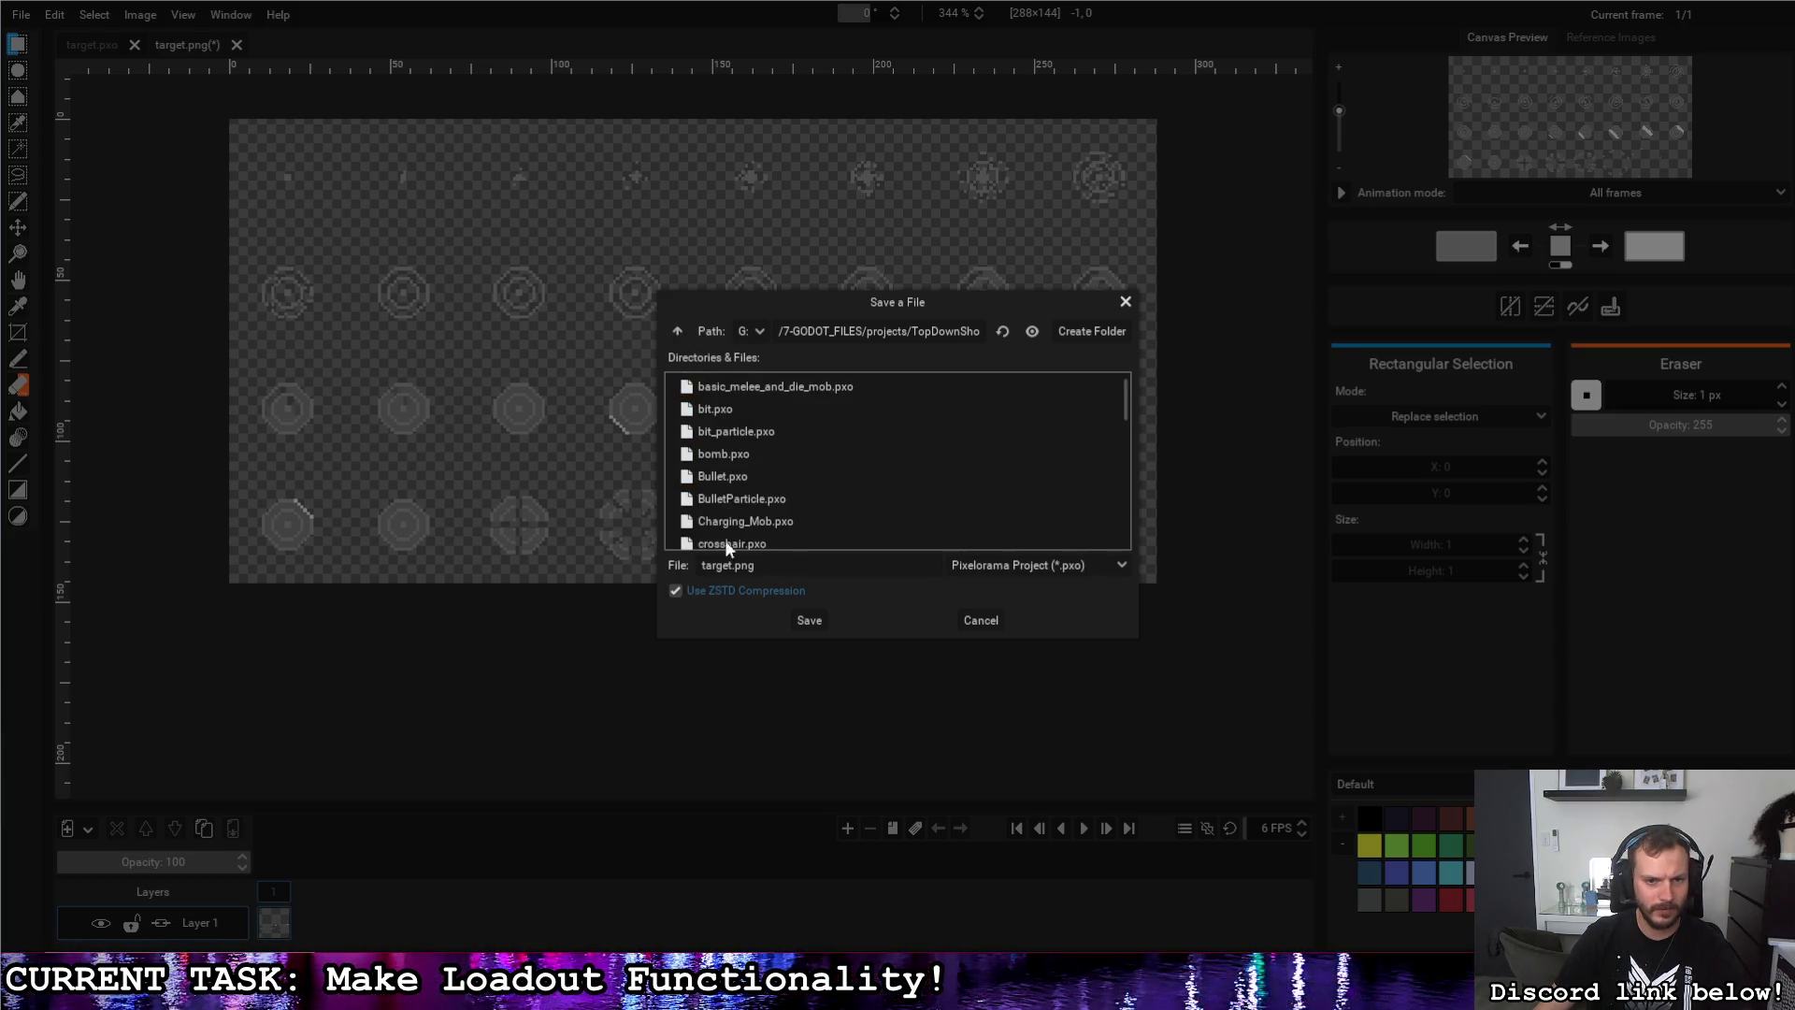
pyautogui.click(734, 567)
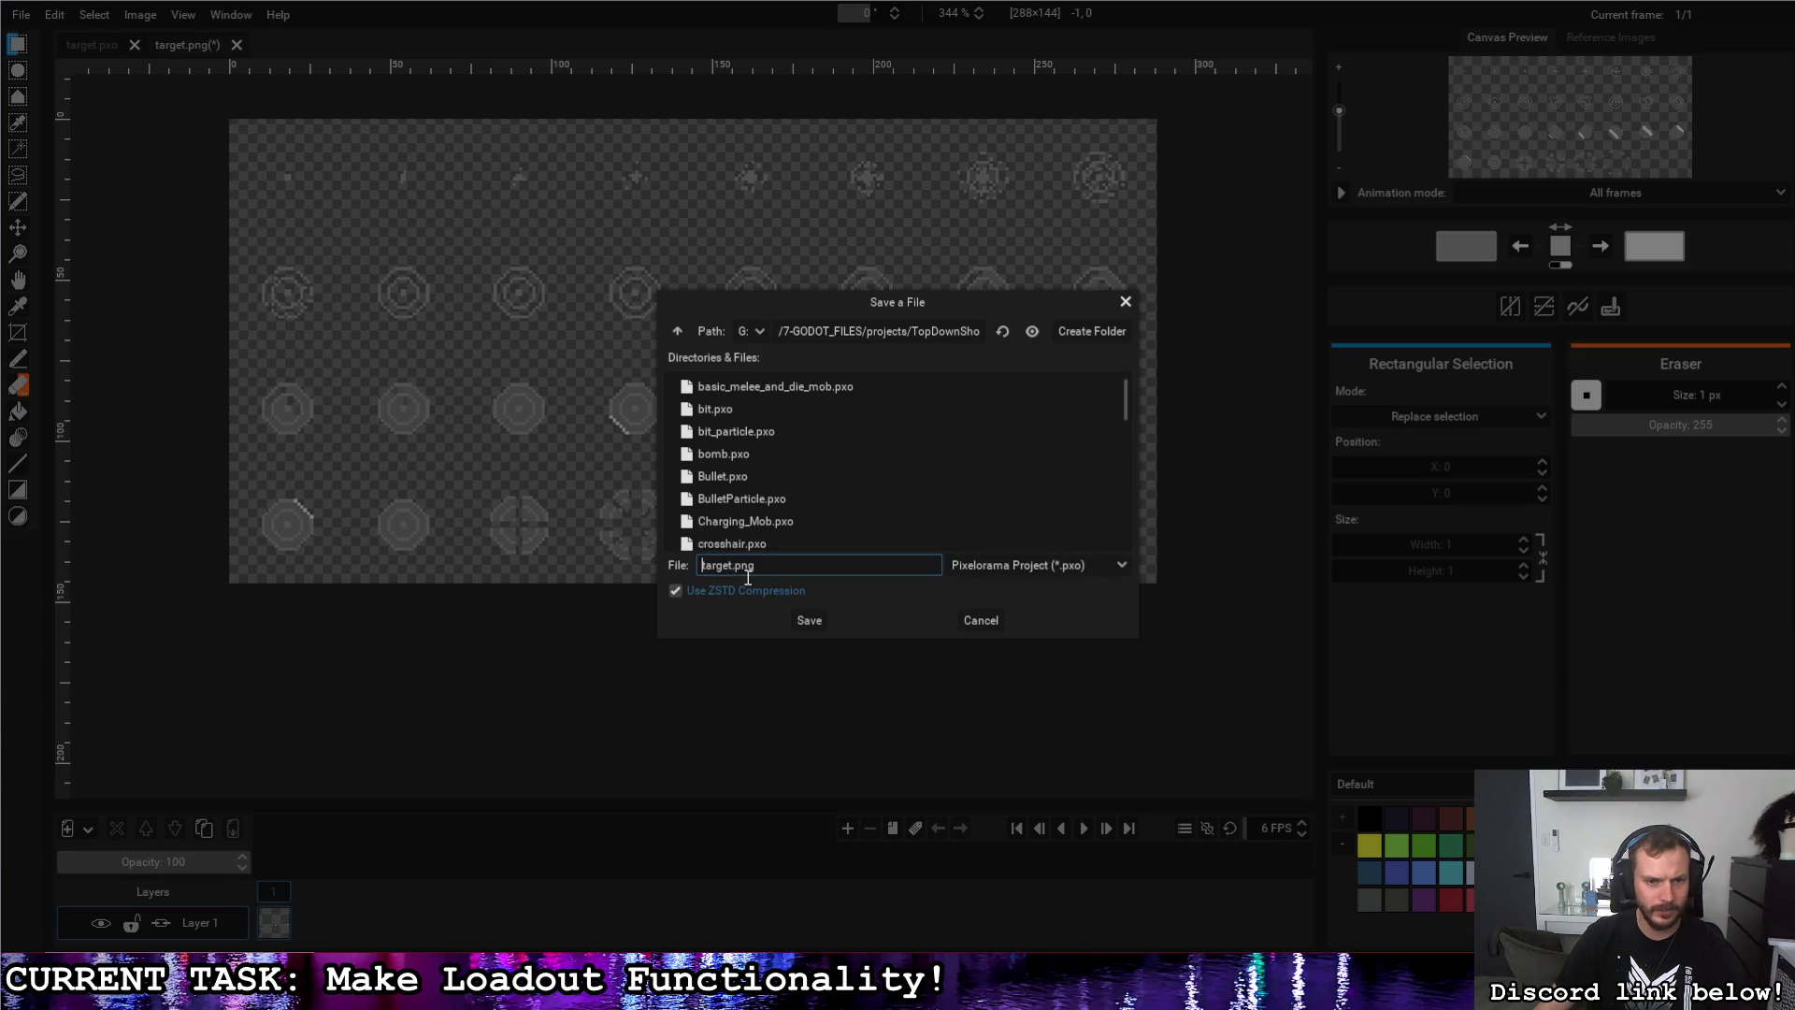
pyautogui.write('respawning')
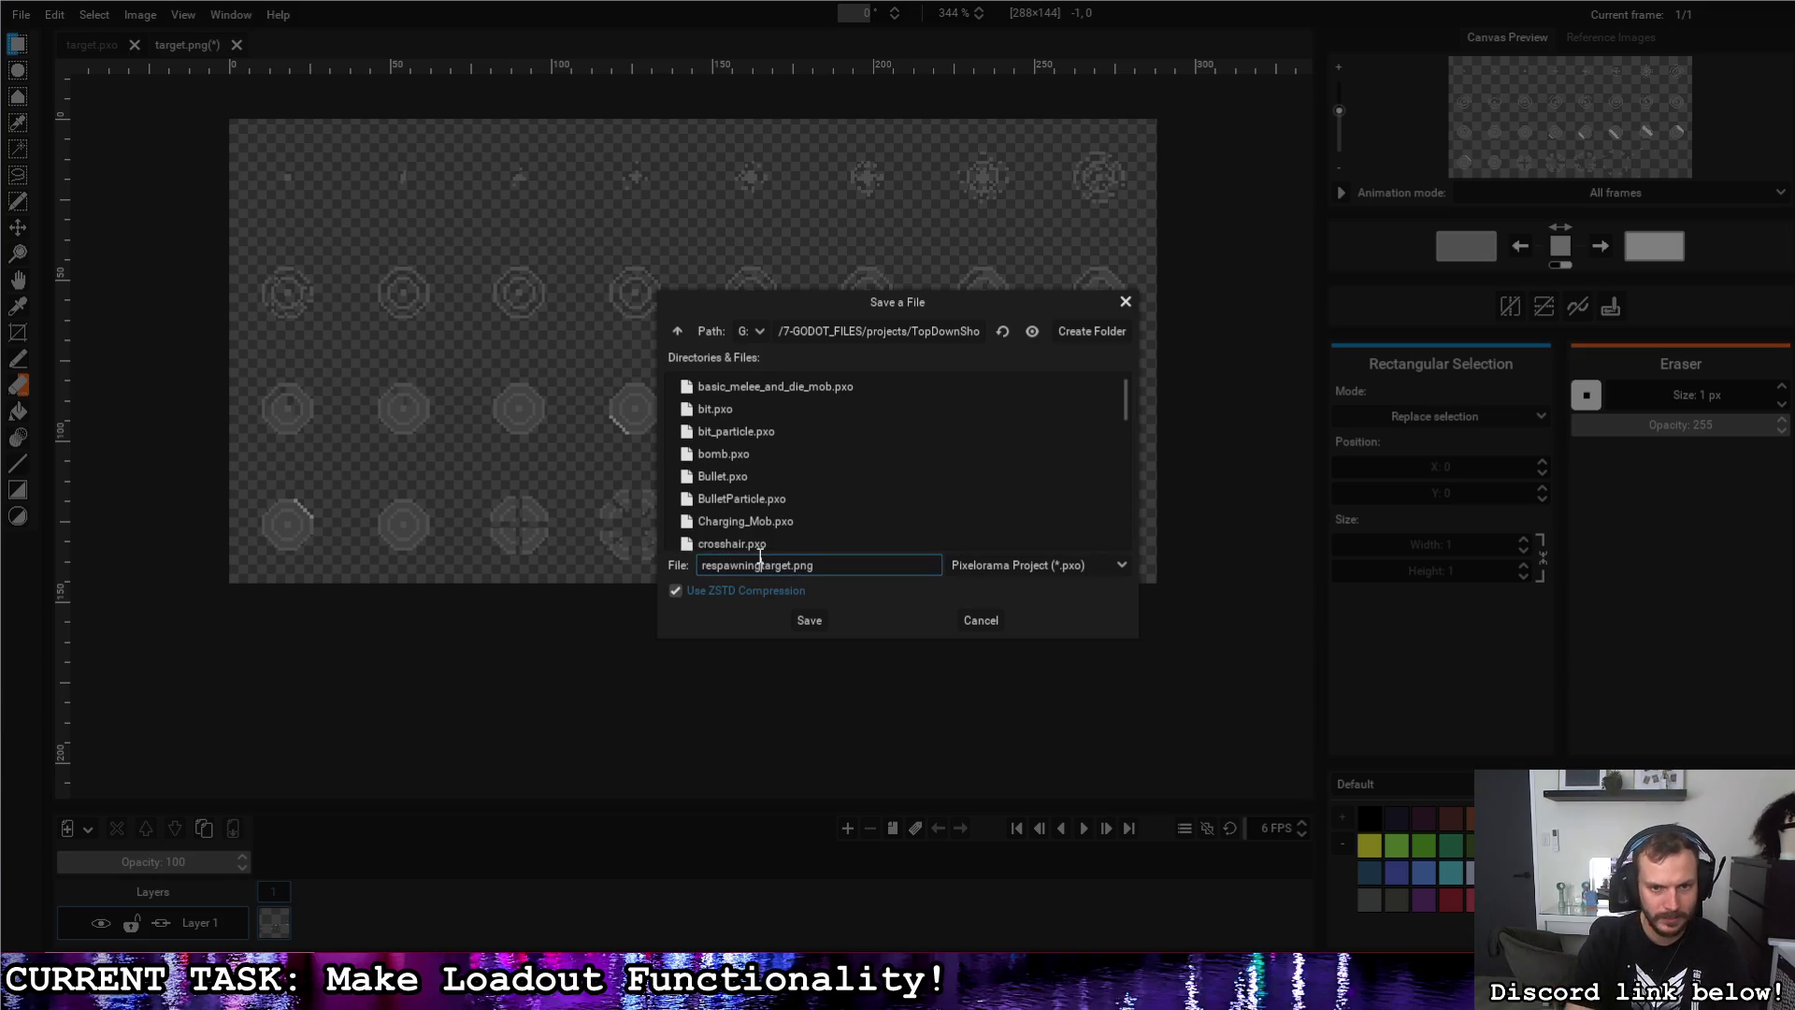
pyautogui.write('_')
pyautogui.click(812, 619)
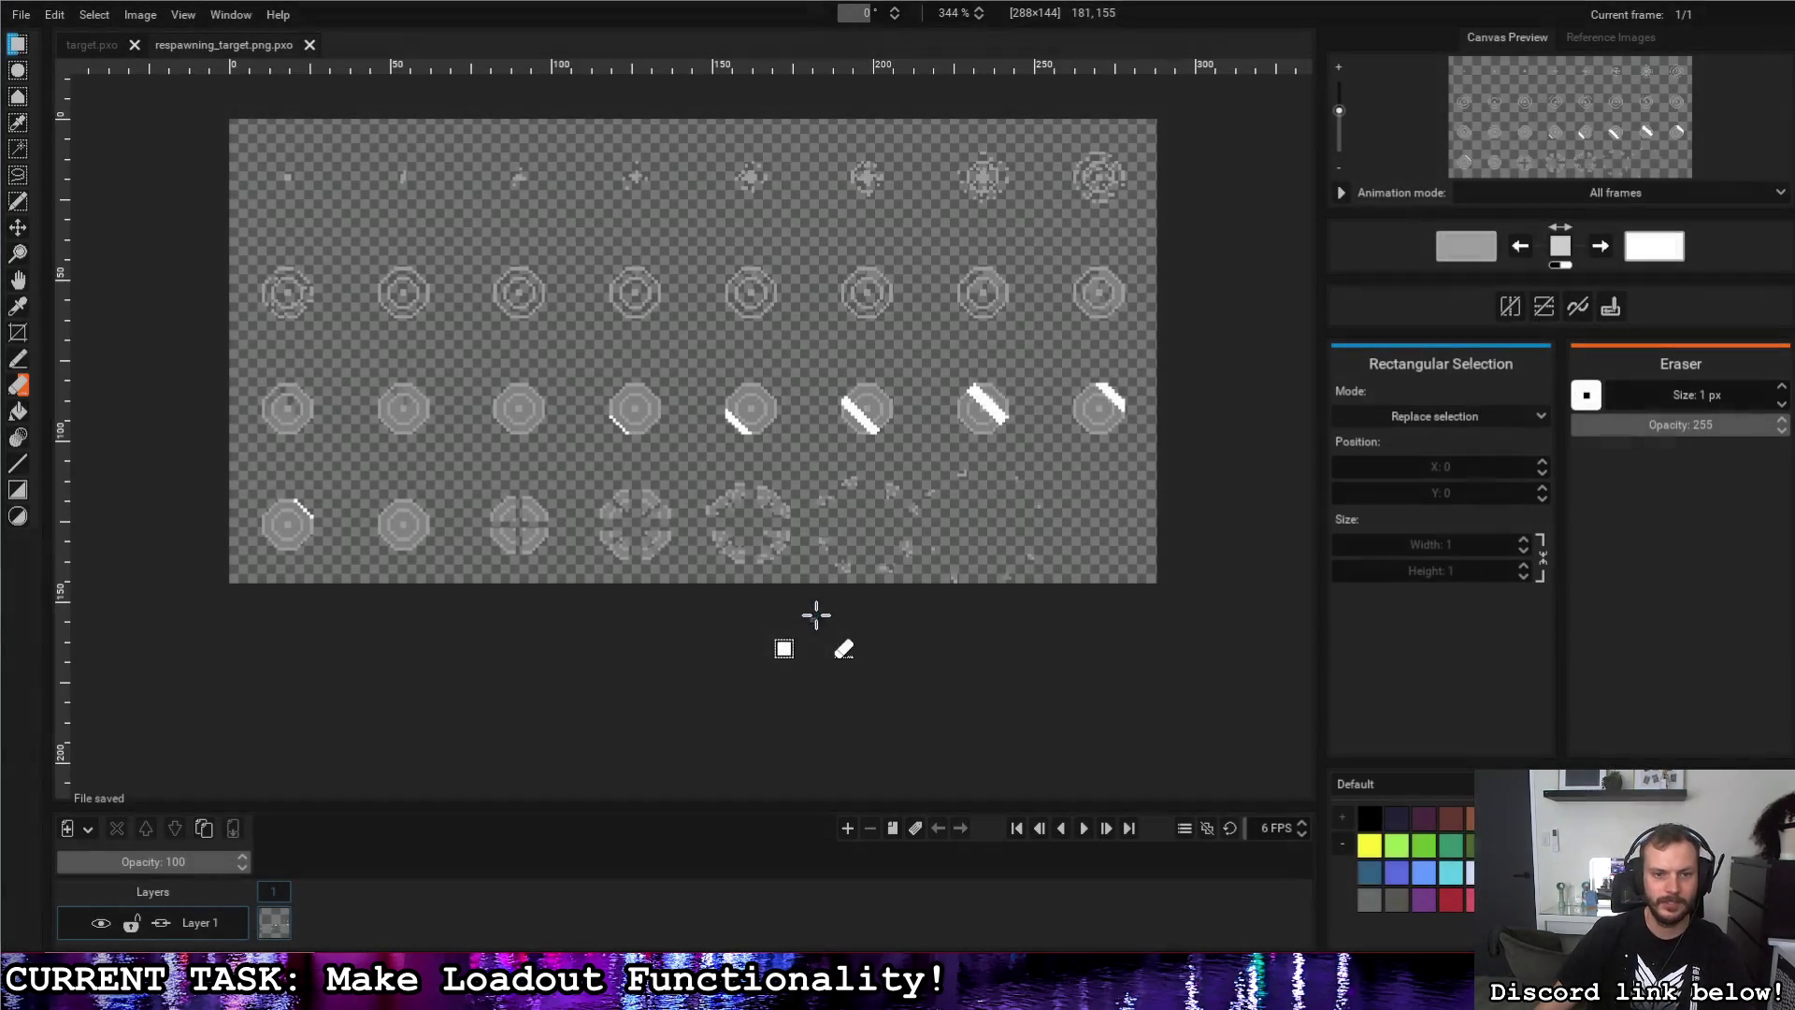
pyautogui.click(20, 14)
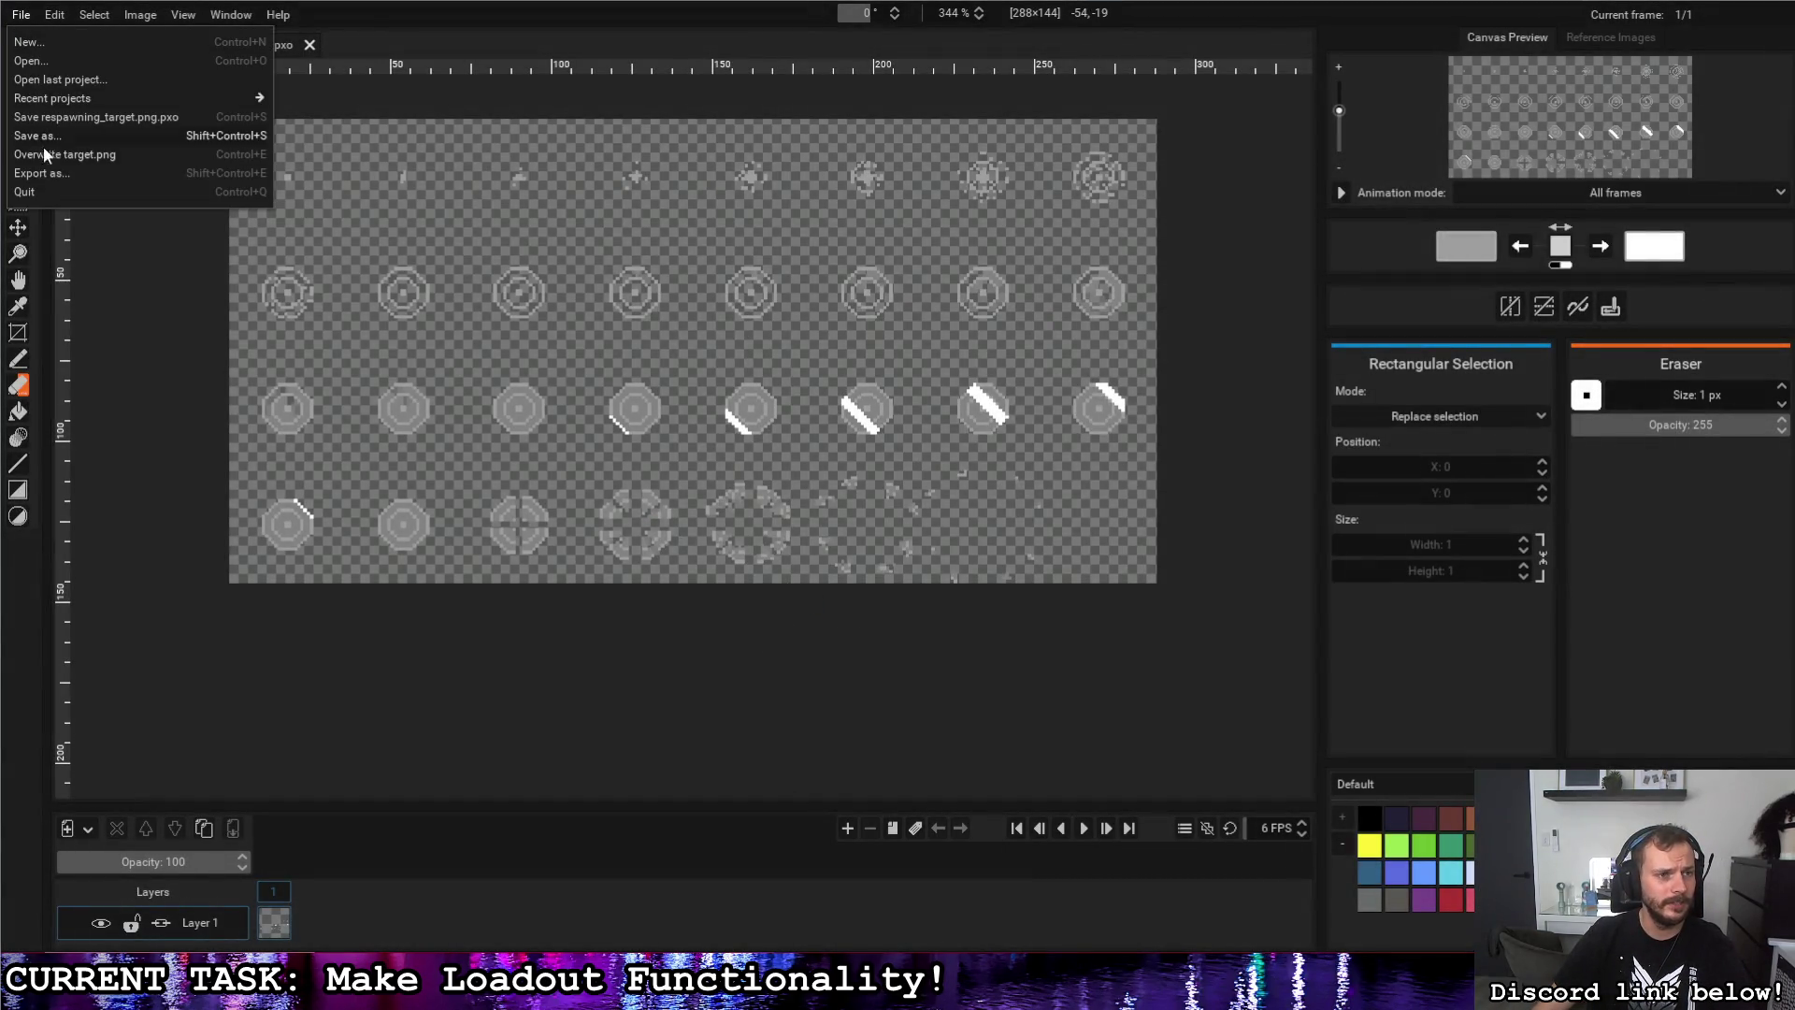
# Step: Open the export settings and browse to the Materials/Enemies folder
pyautogui.click(44, 170)
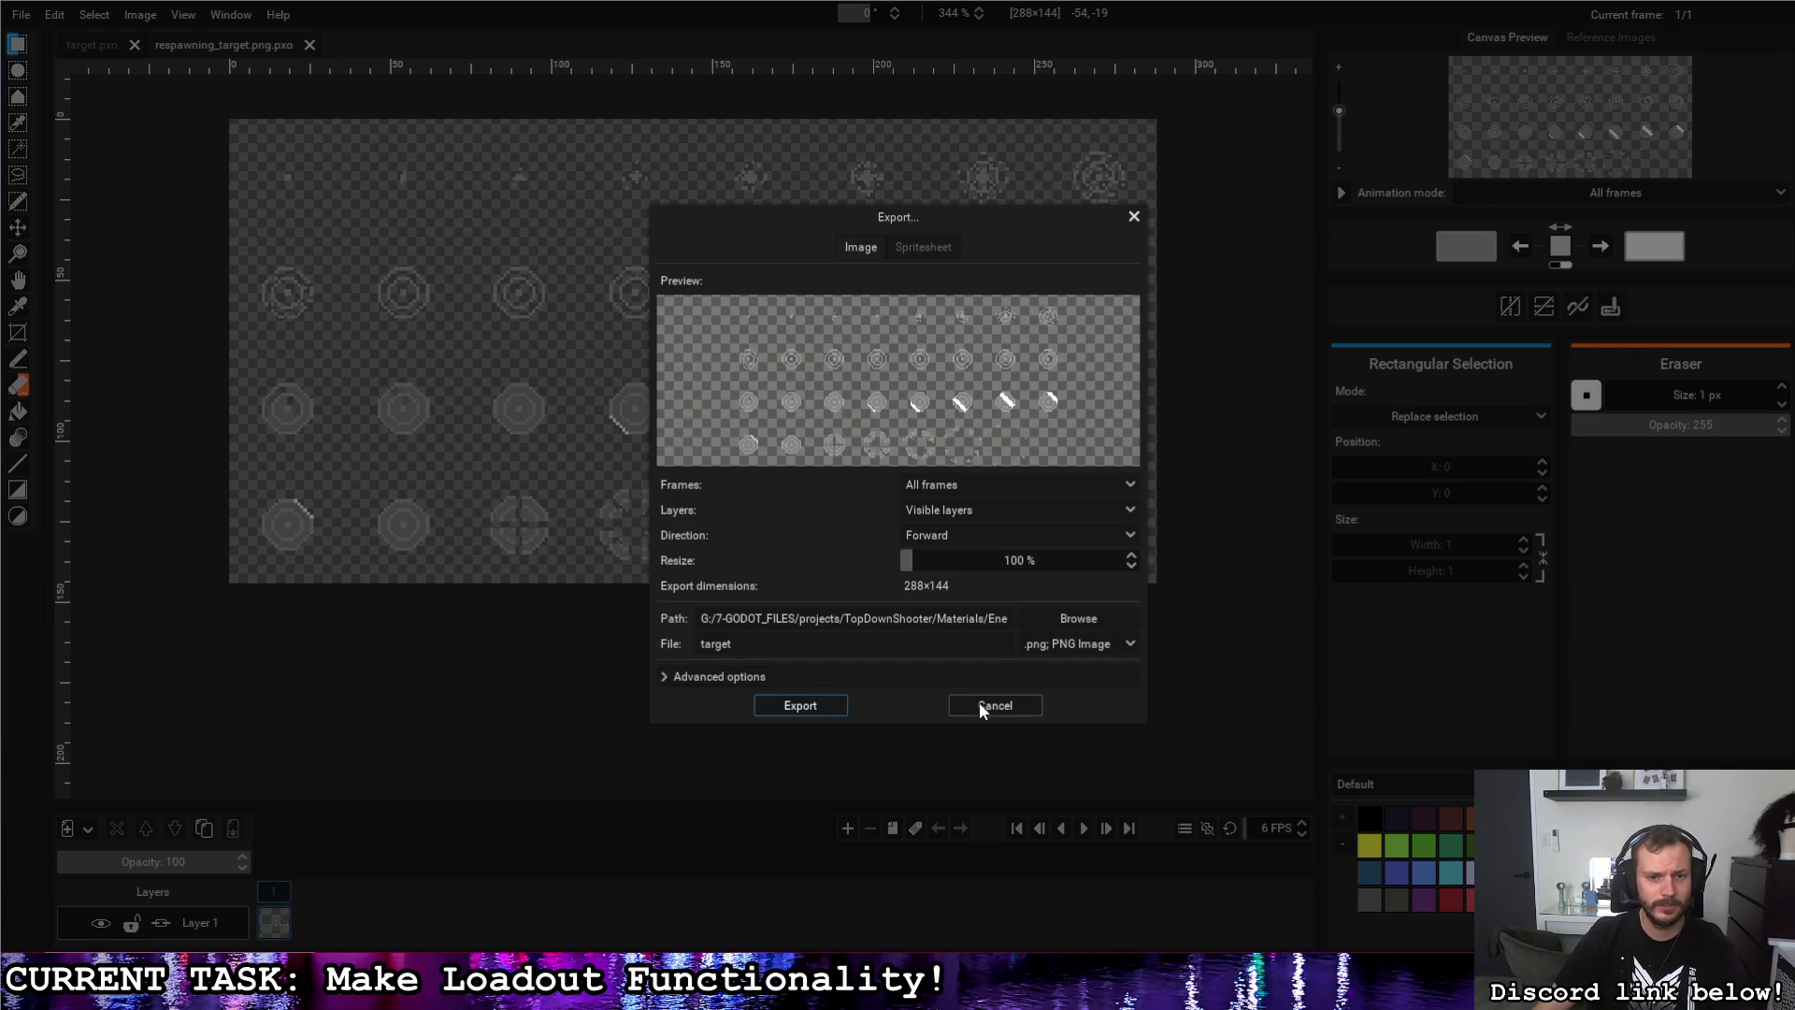
pyautogui.click(979, 706)
pyautogui.click(20, 14)
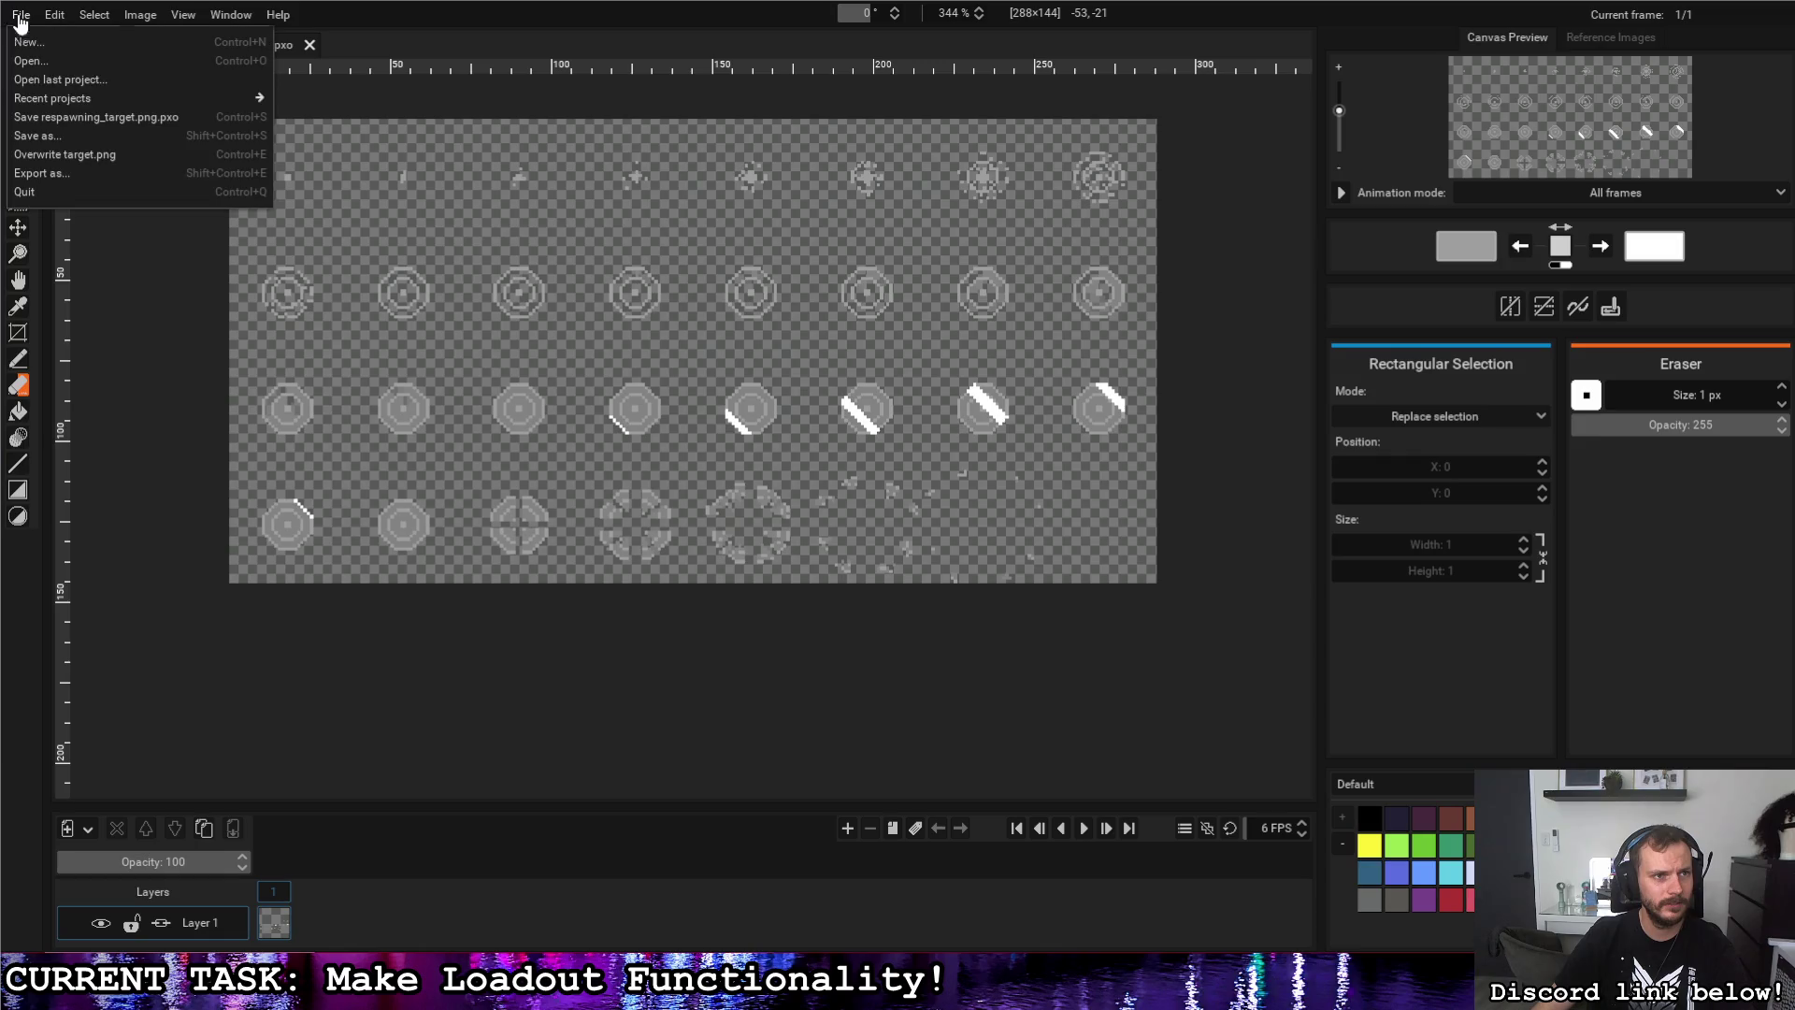
pyautogui.click(53, 170)
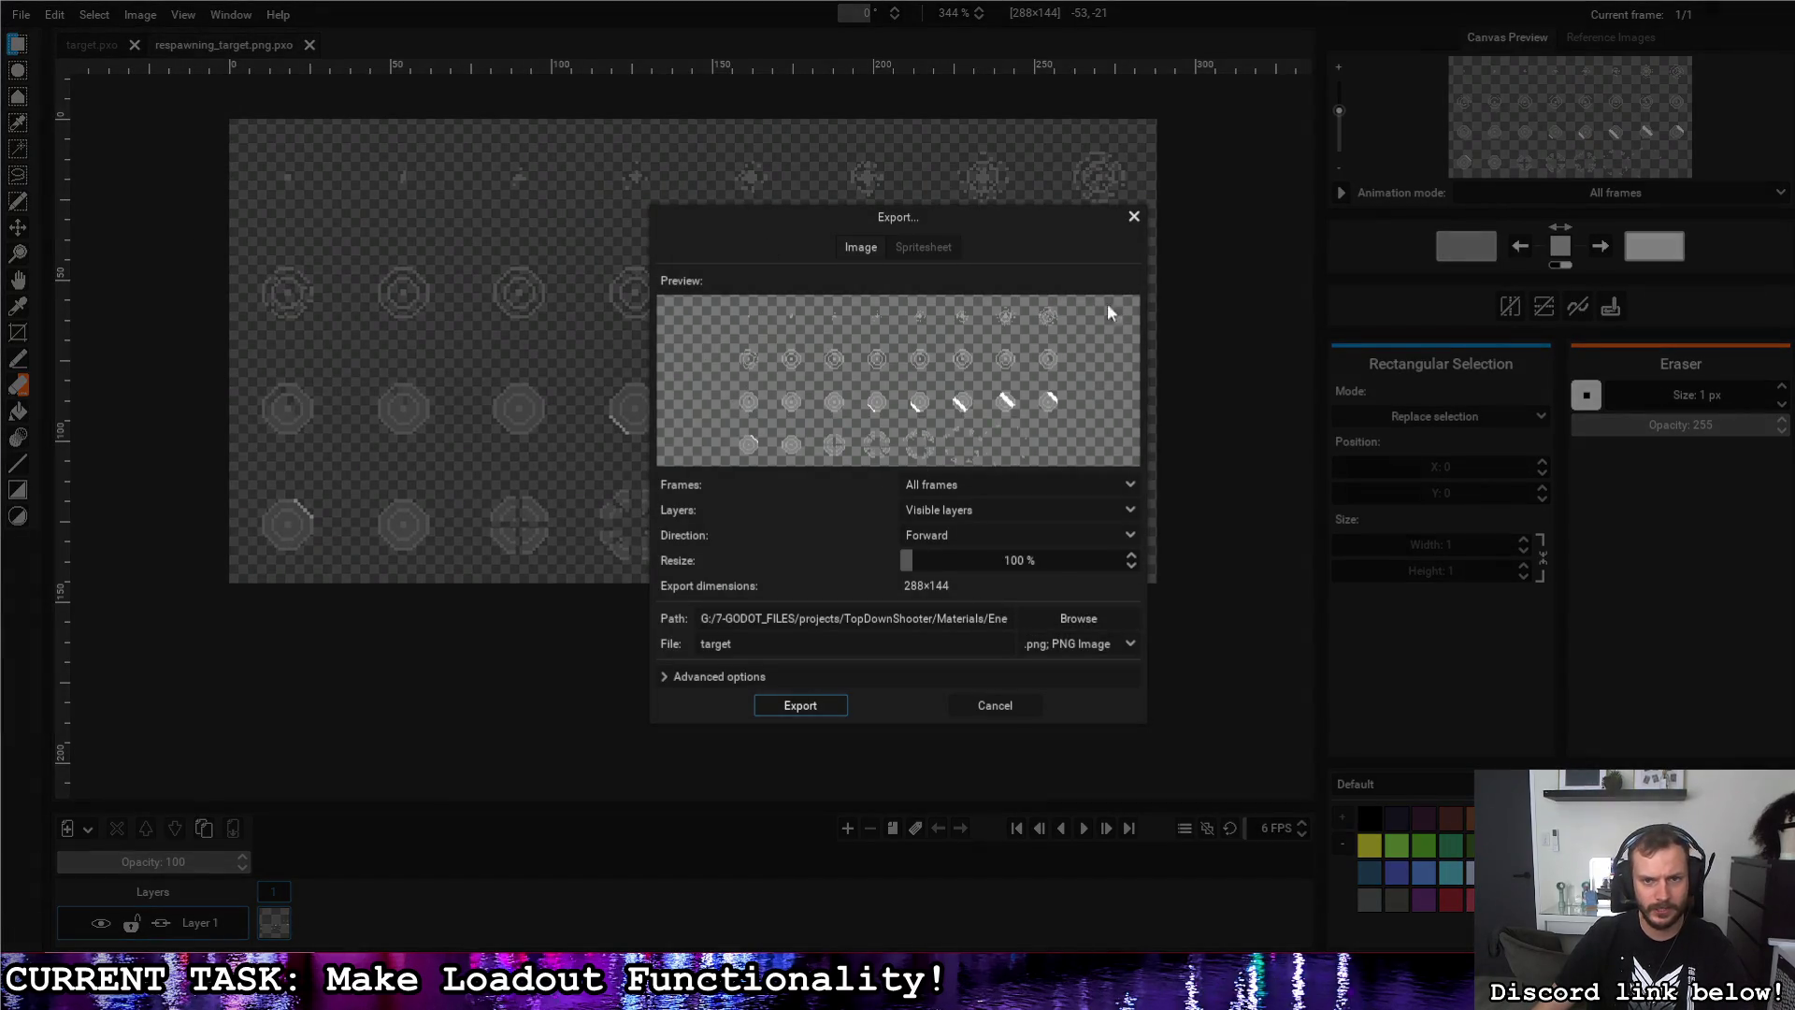
pyautogui.click(1073, 622)
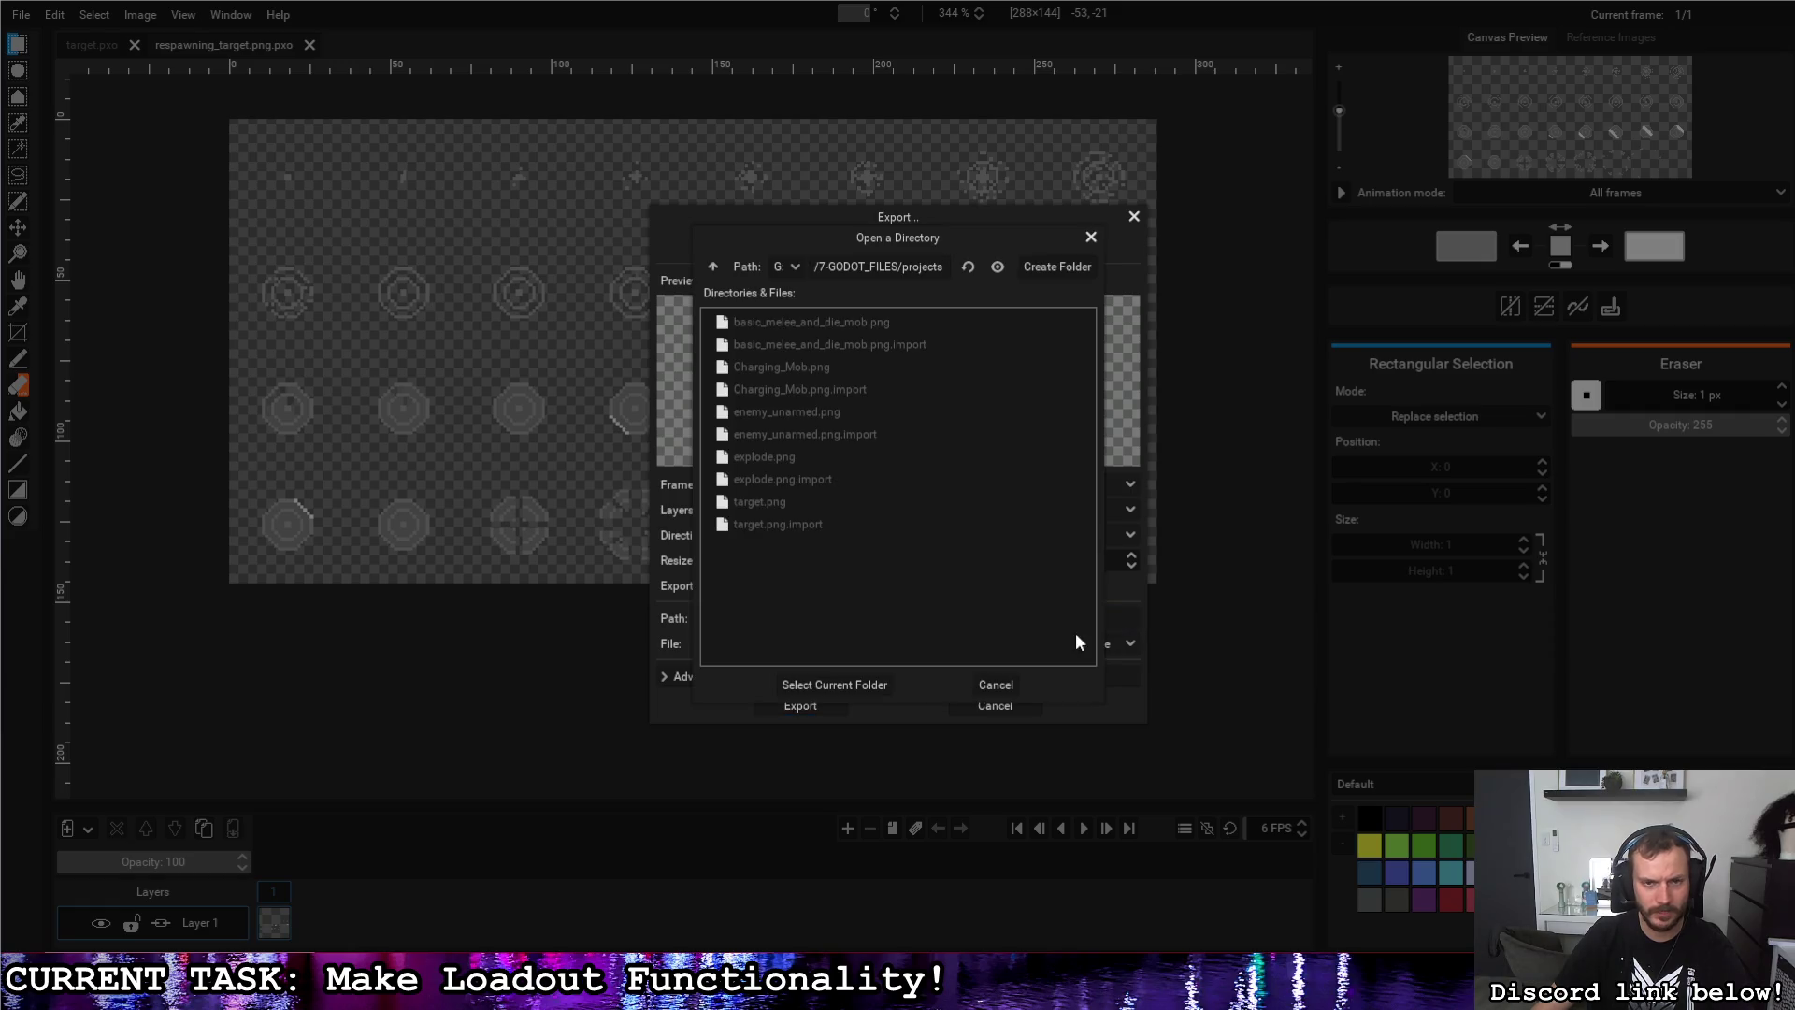
pyautogui.click(712, 265)
pyautogui.scroll(-5, 806, 546)
pyautogui.scroll(5, 801, 544)
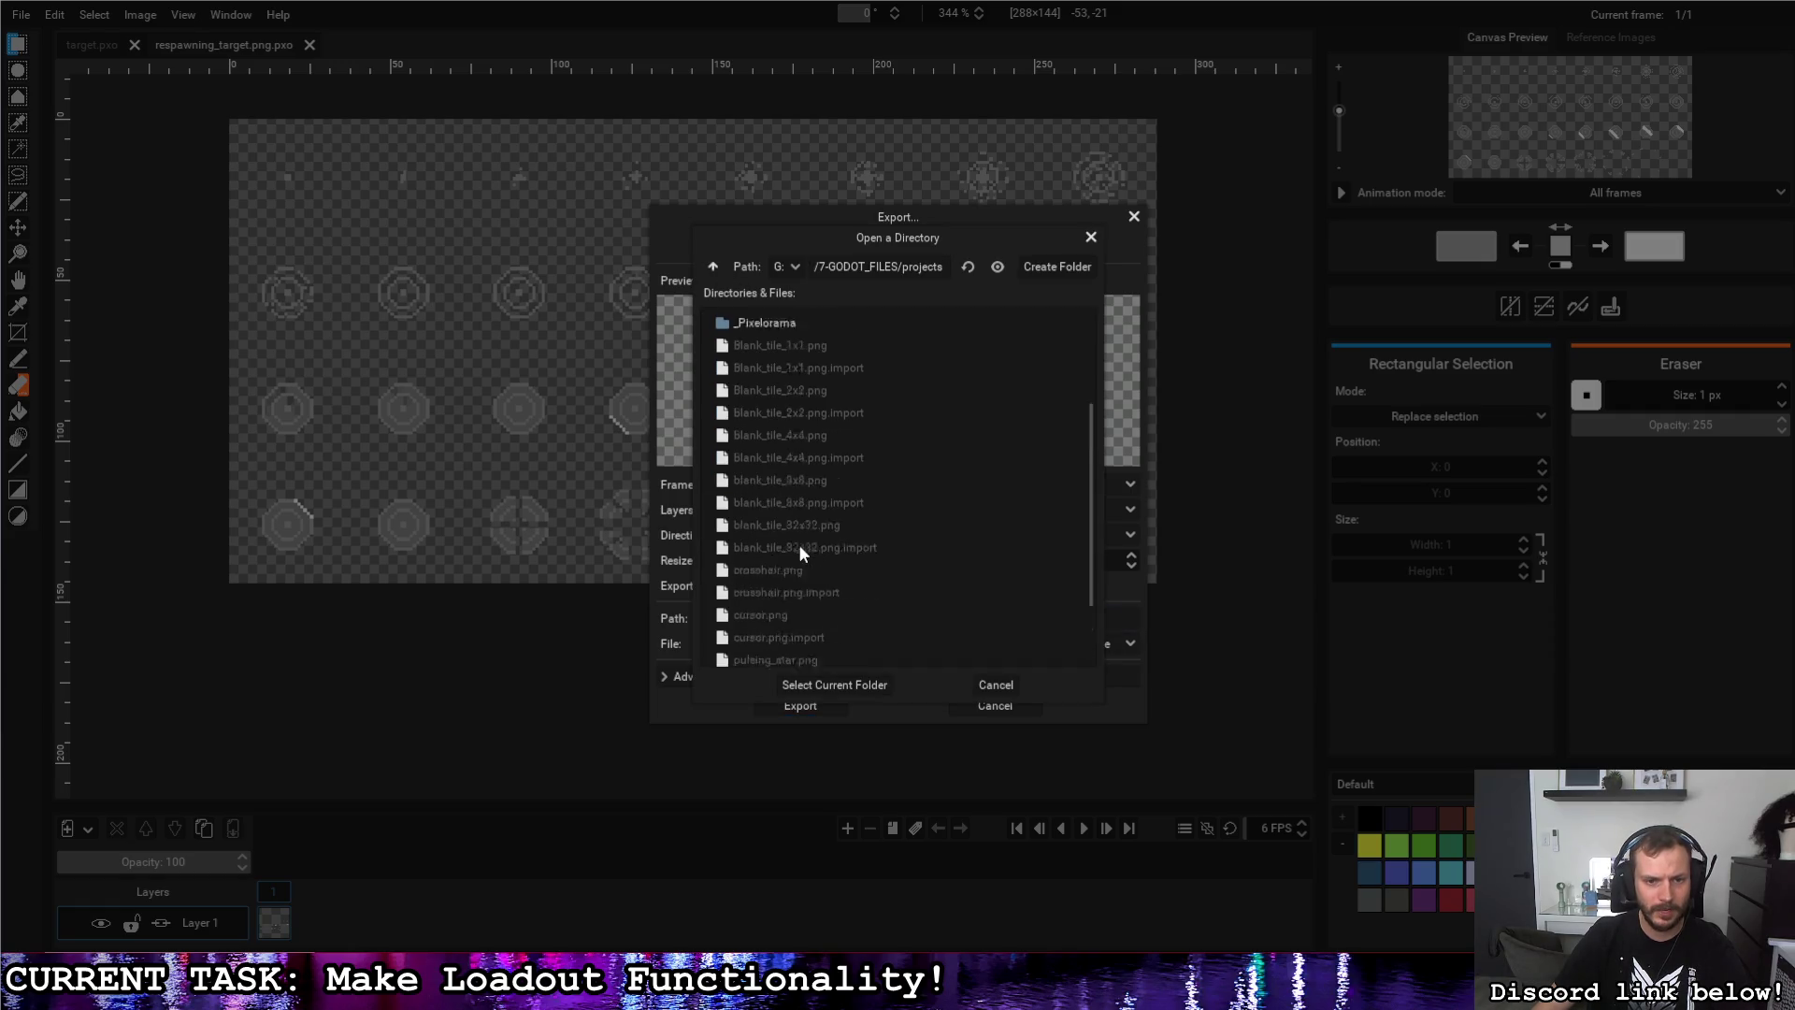
pyautogui.doubleClick(760, 367)
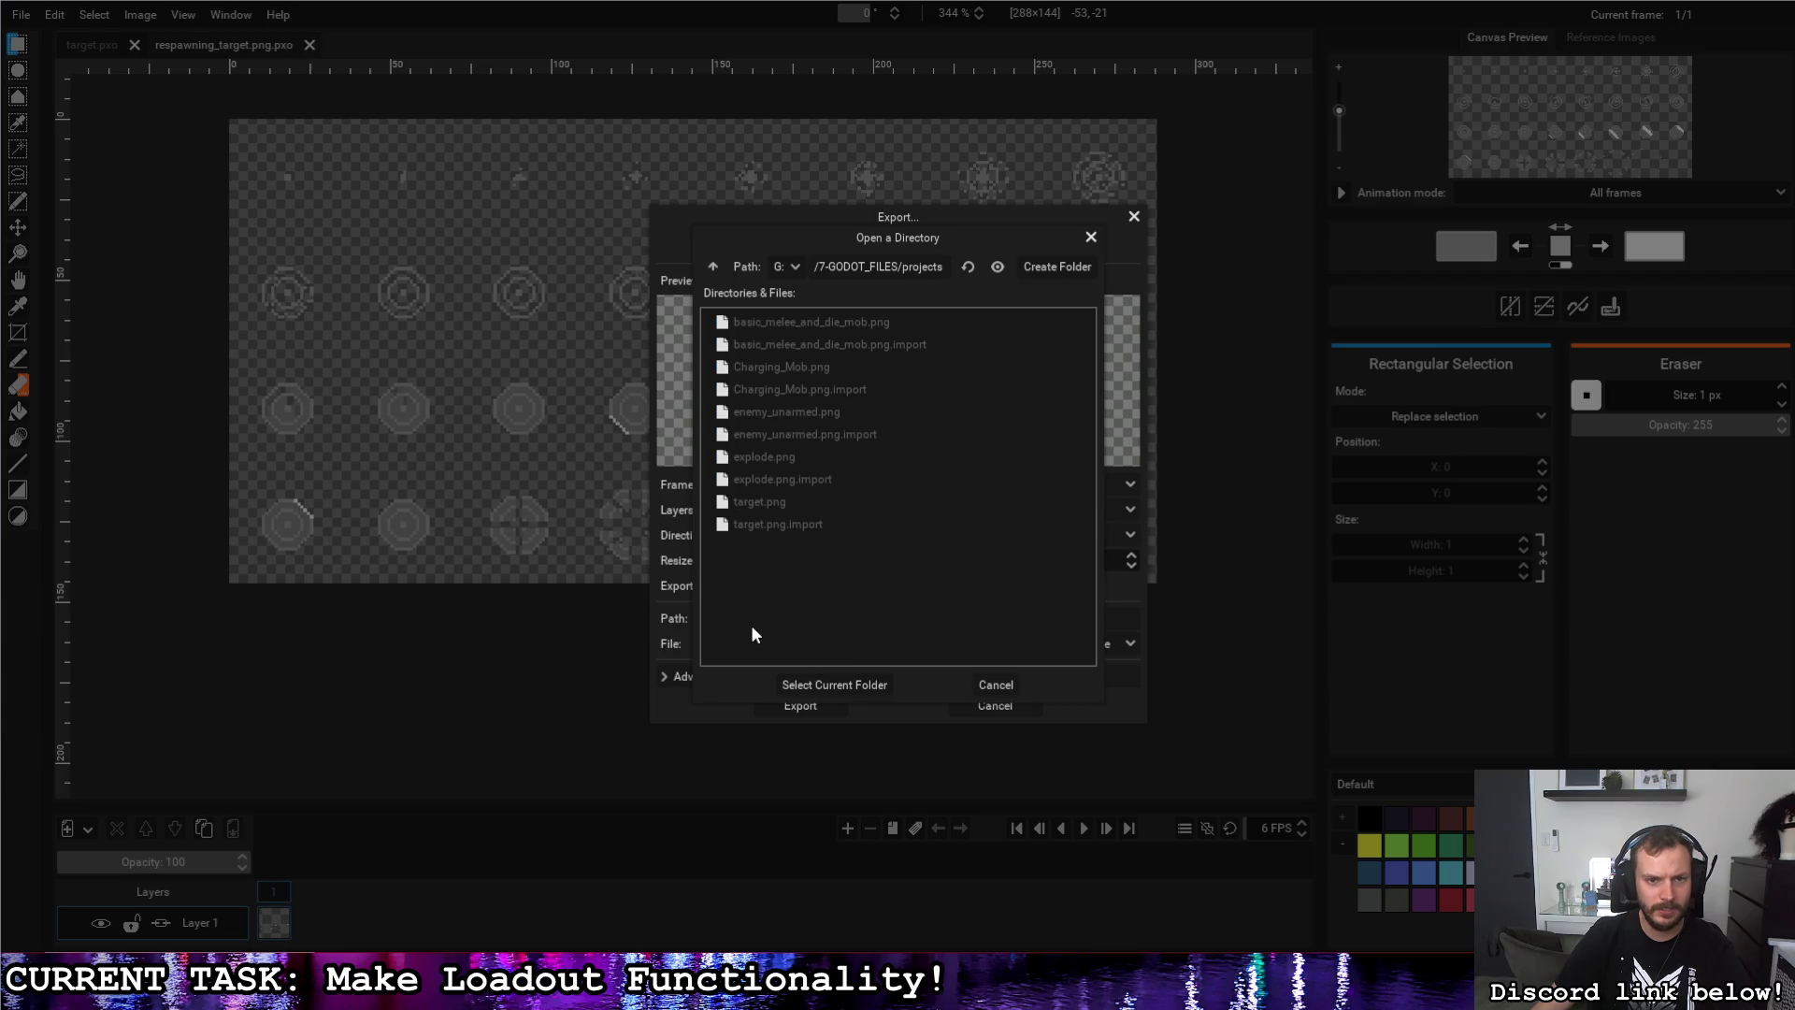
# Step: Export the sheet as target.png into Enemies, confirming the overwrite of the existing file
pyautogui.click(823, 685)
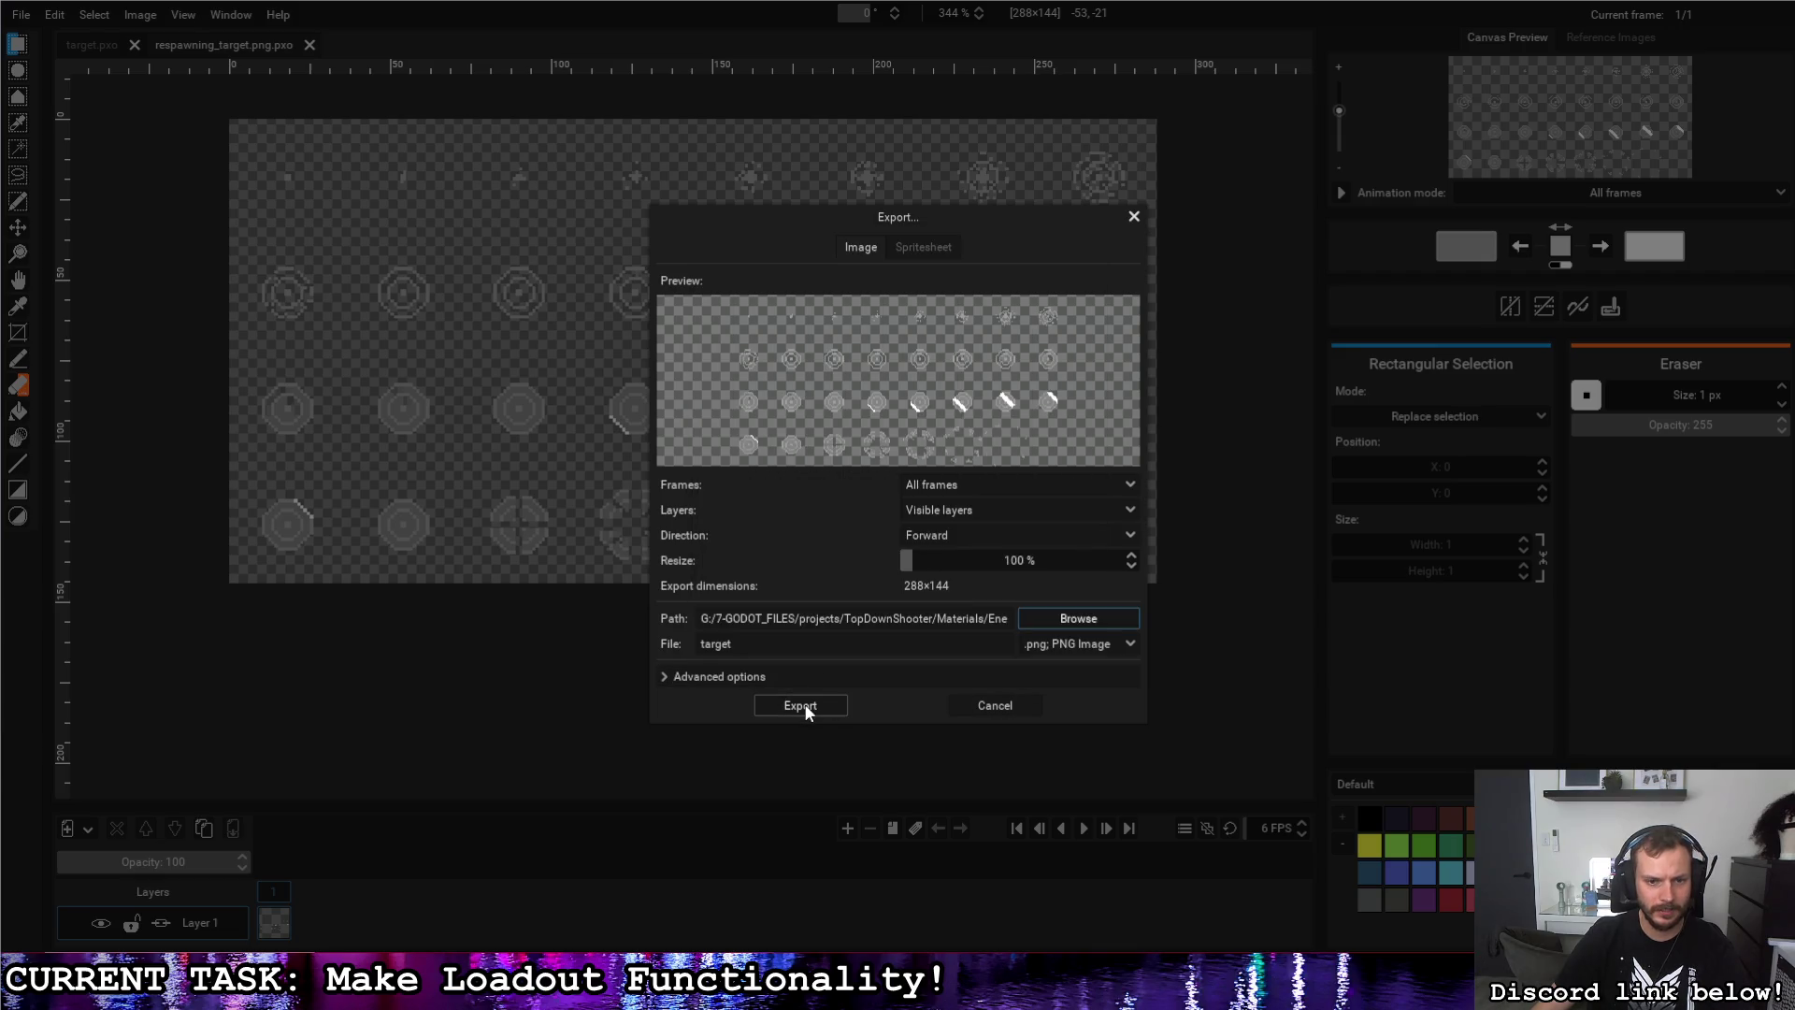
pyautogui.click(700, 645)
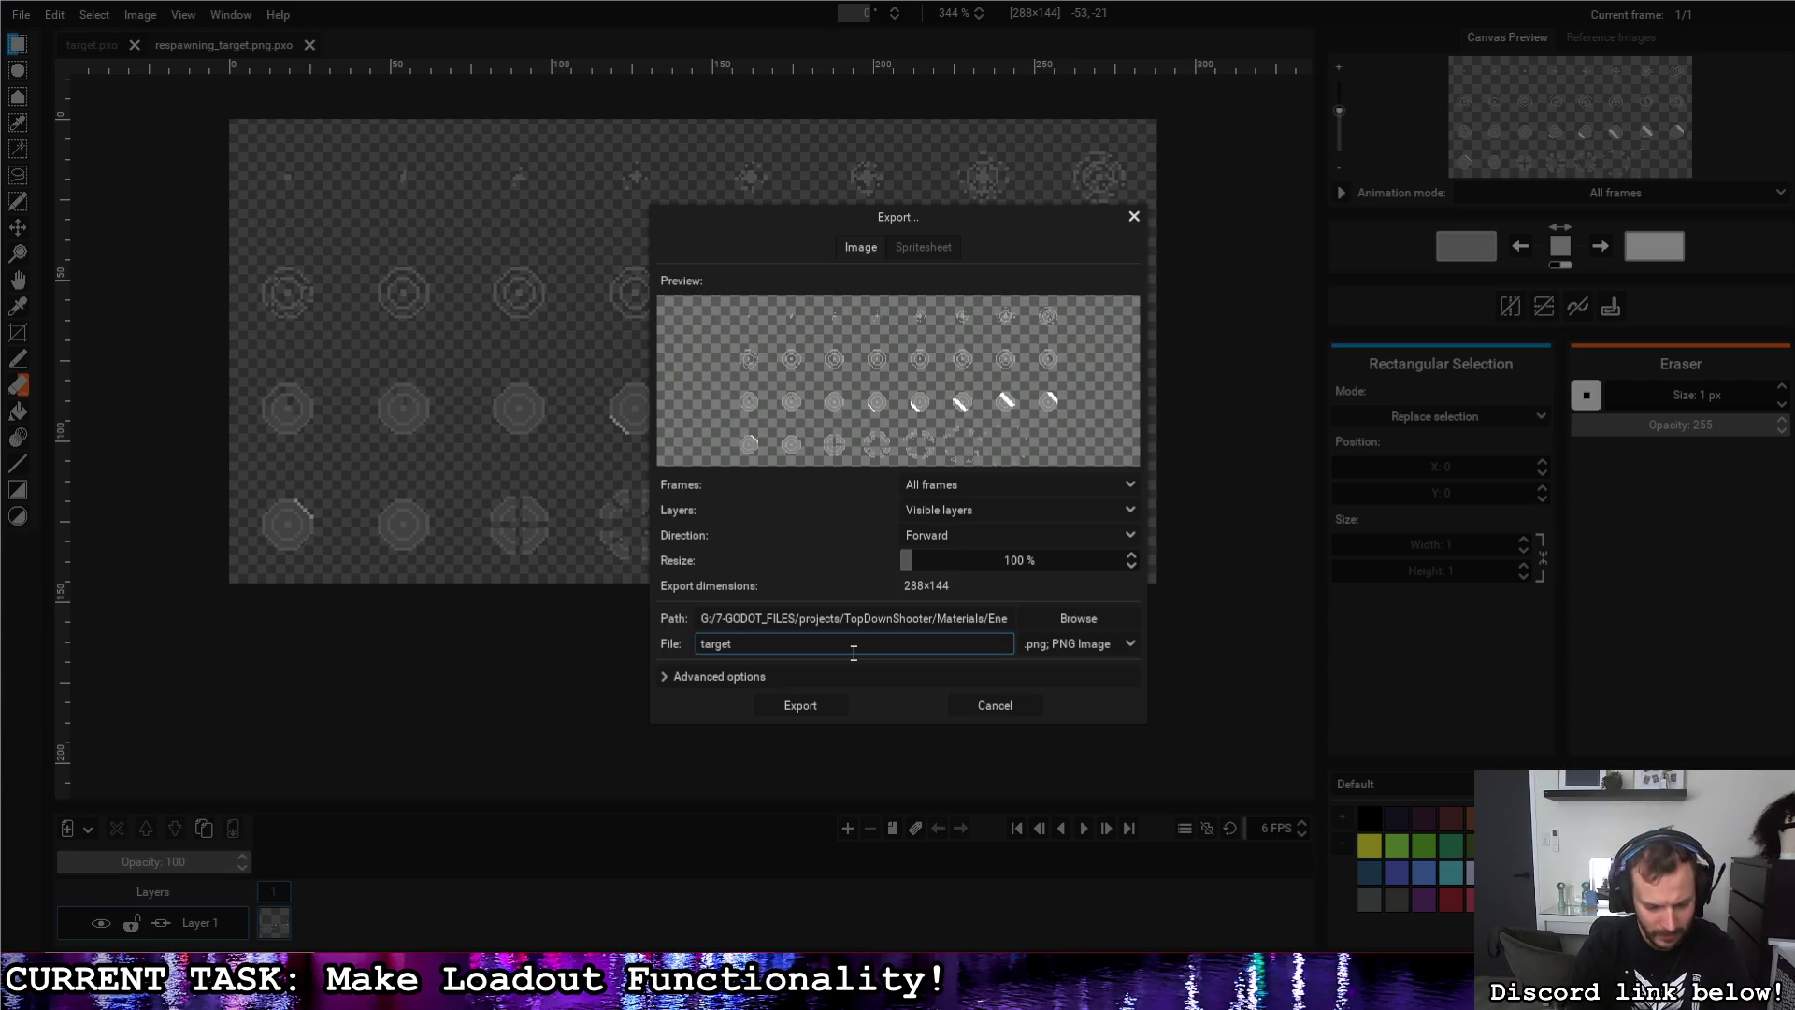
pyautogui.click(784, 702)
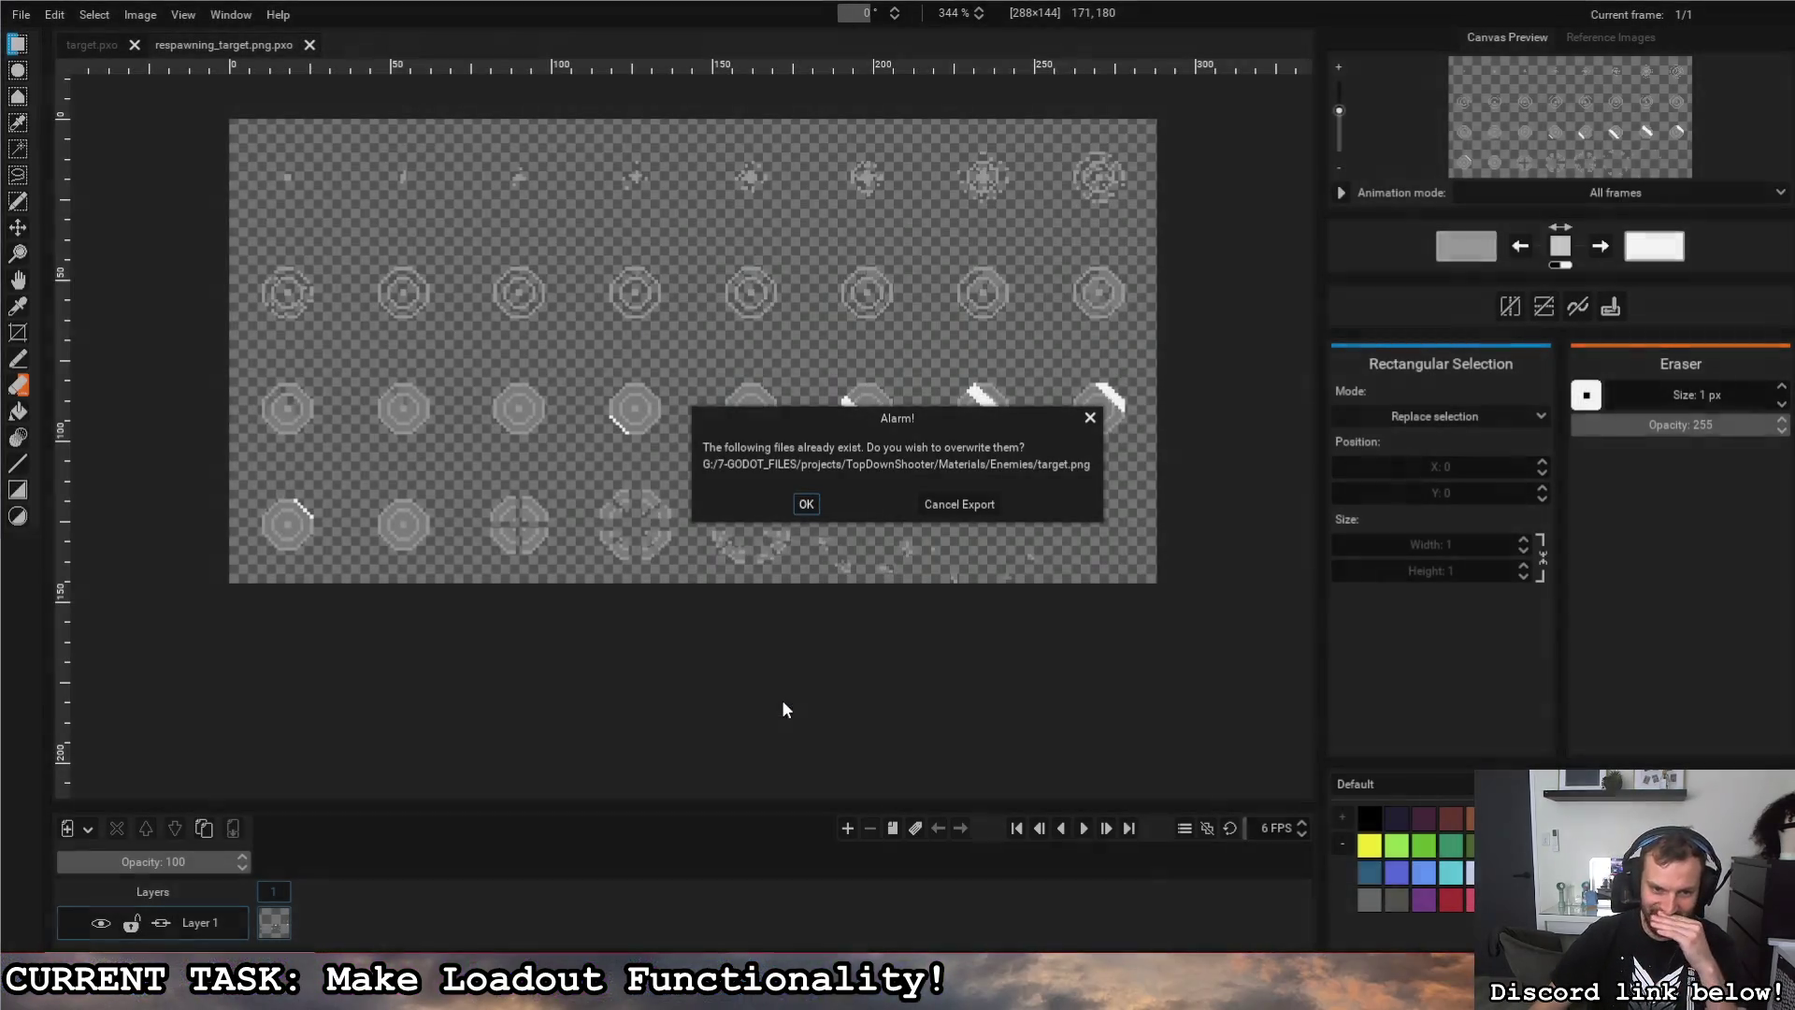
pyautogui.click(805, 505)
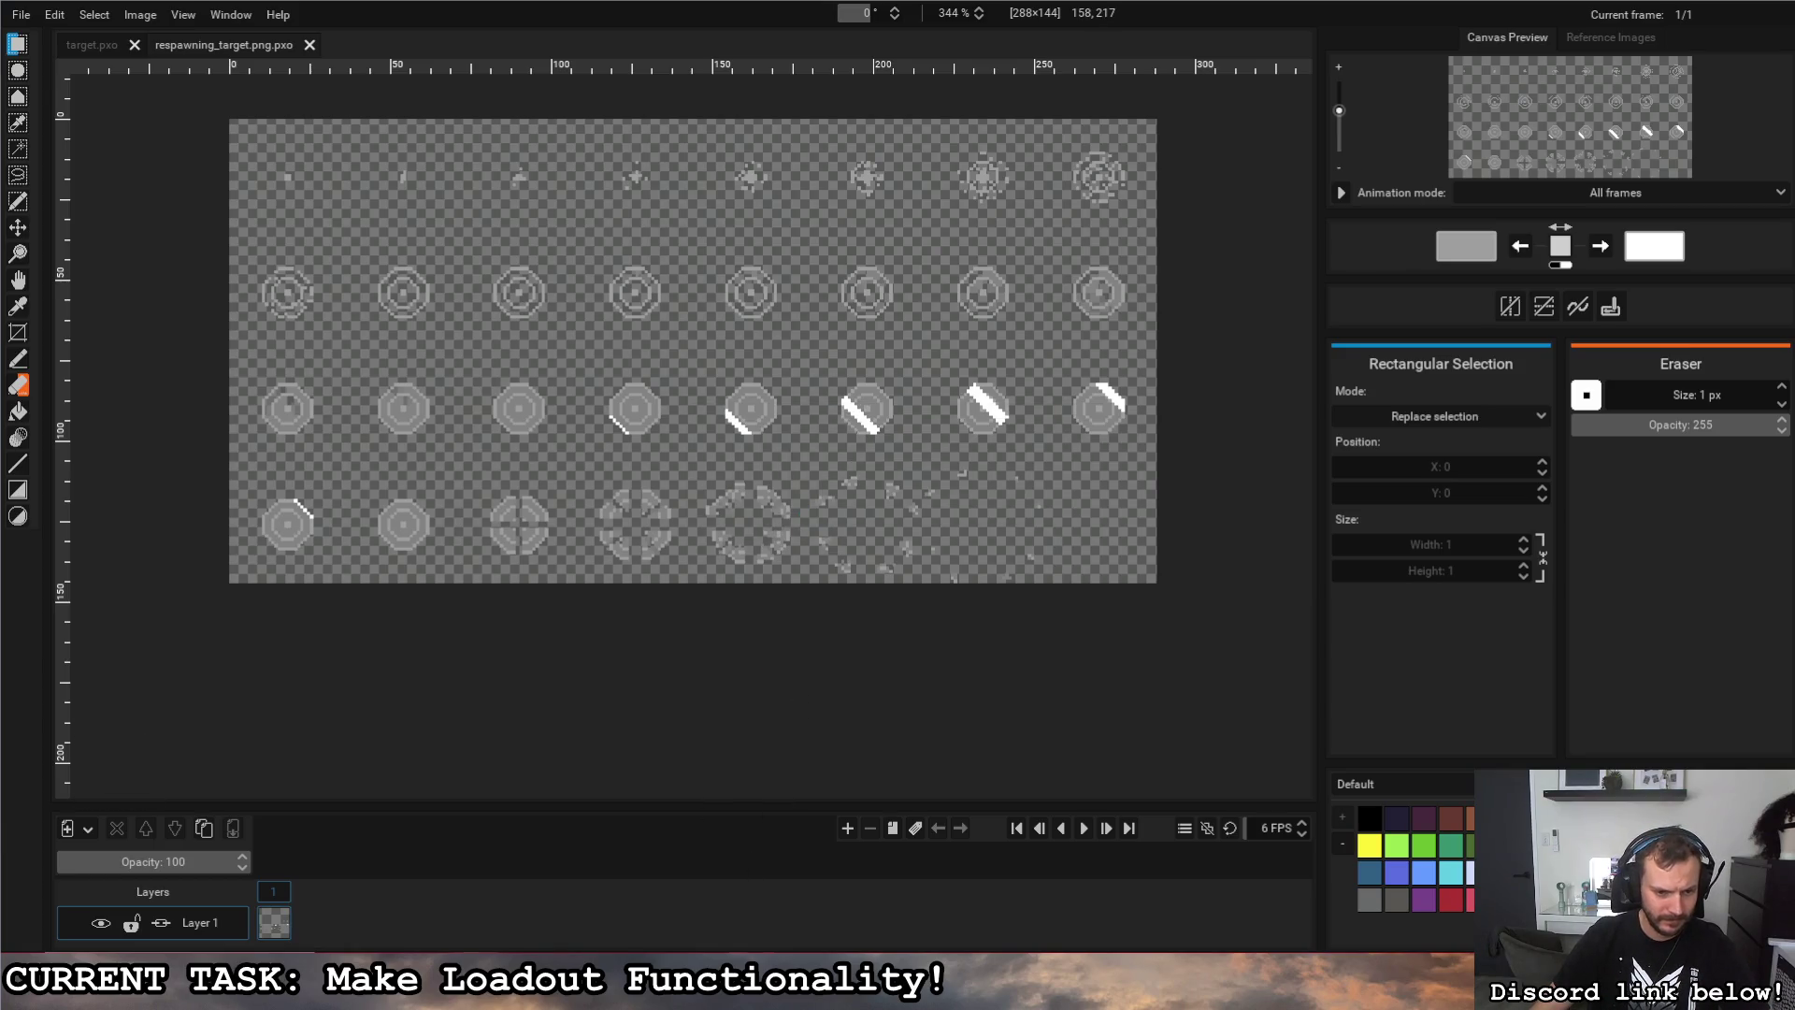
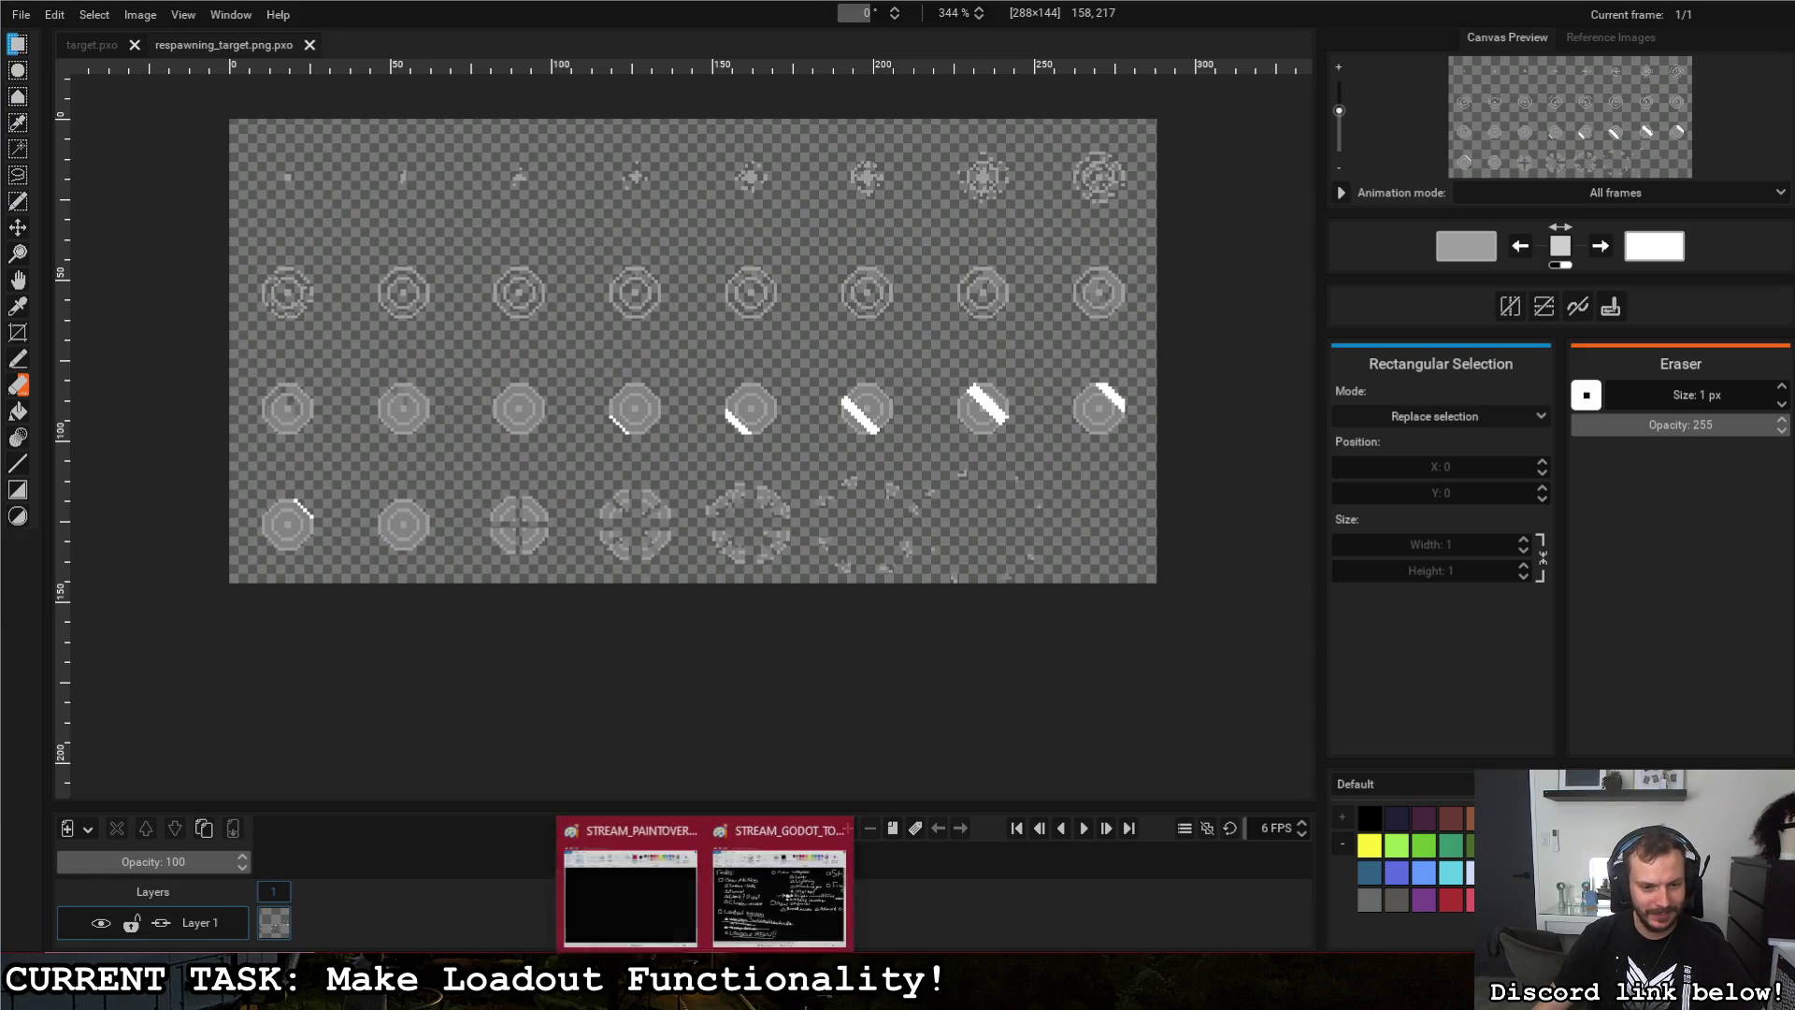
# Step: Return from Pixelorama to Godot's Select Frames dialog for the target.png sprite sheet
pyautogui.click(757, 879)
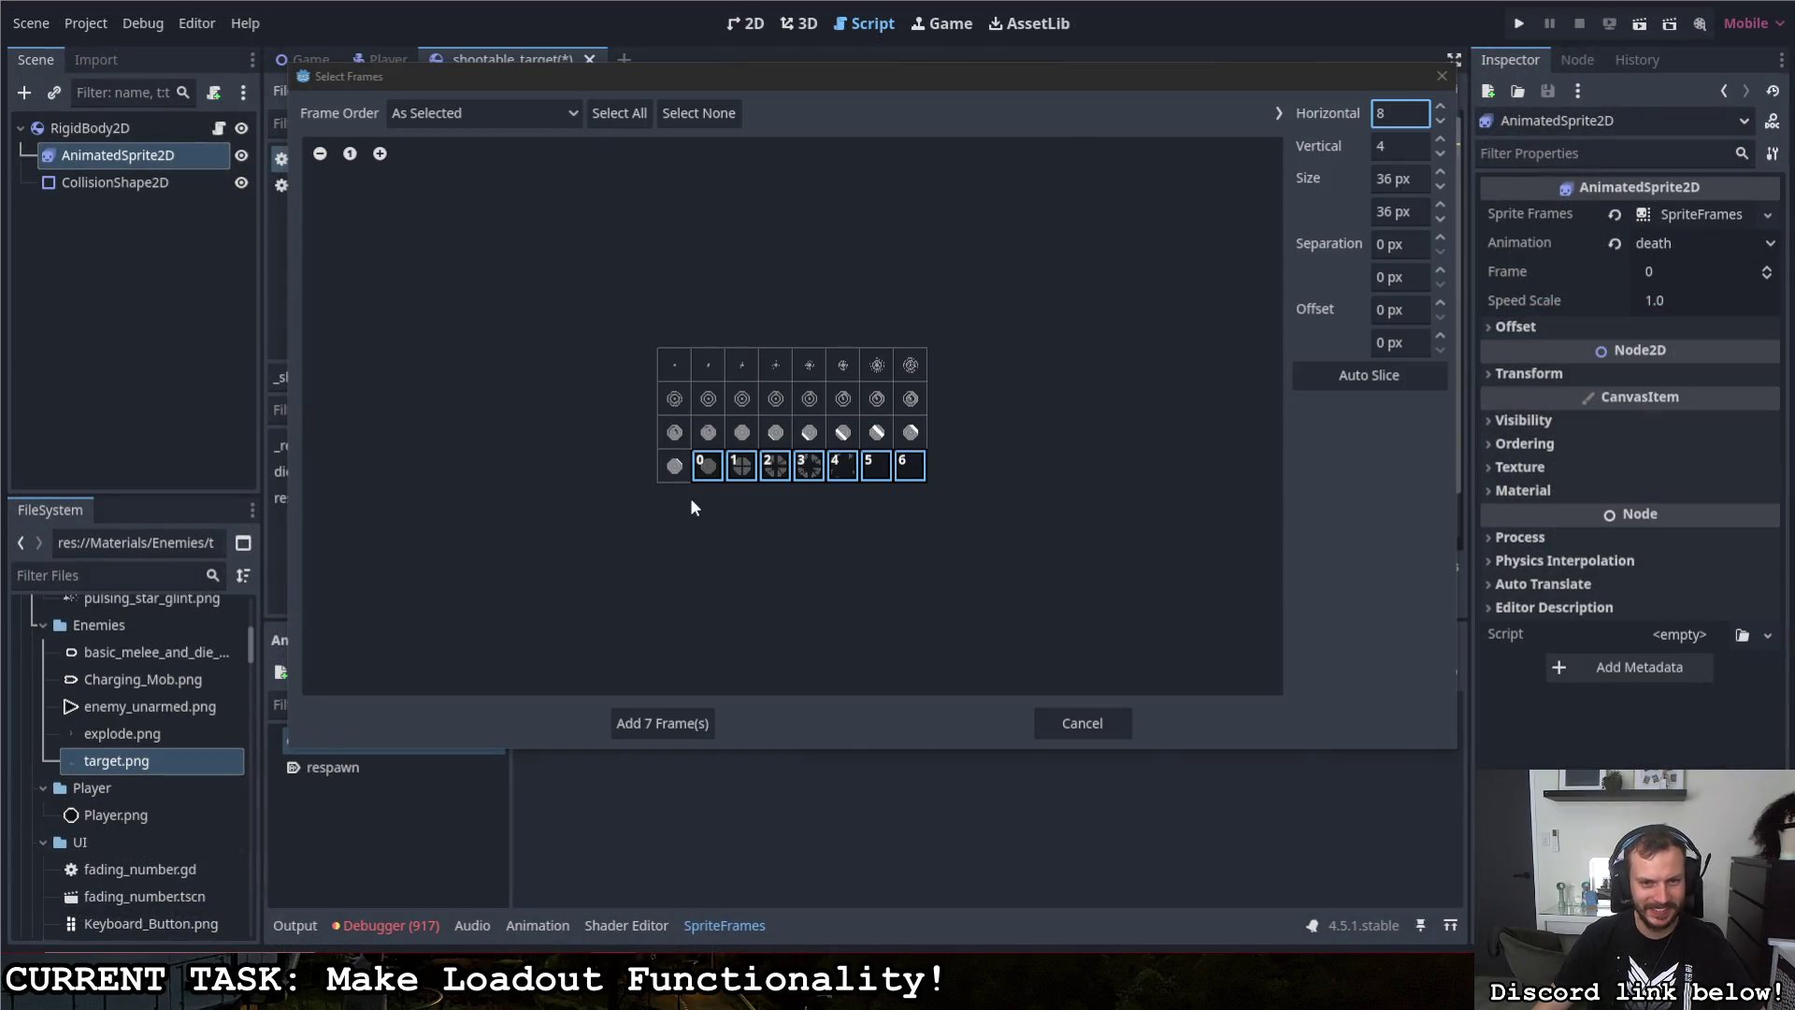
# Step: Add the six bottom-row target.png frames to the death animation and set it to 16 FPS
pyautogui.moveTo(720, 472); pyautogui.dragTo(899, 468)
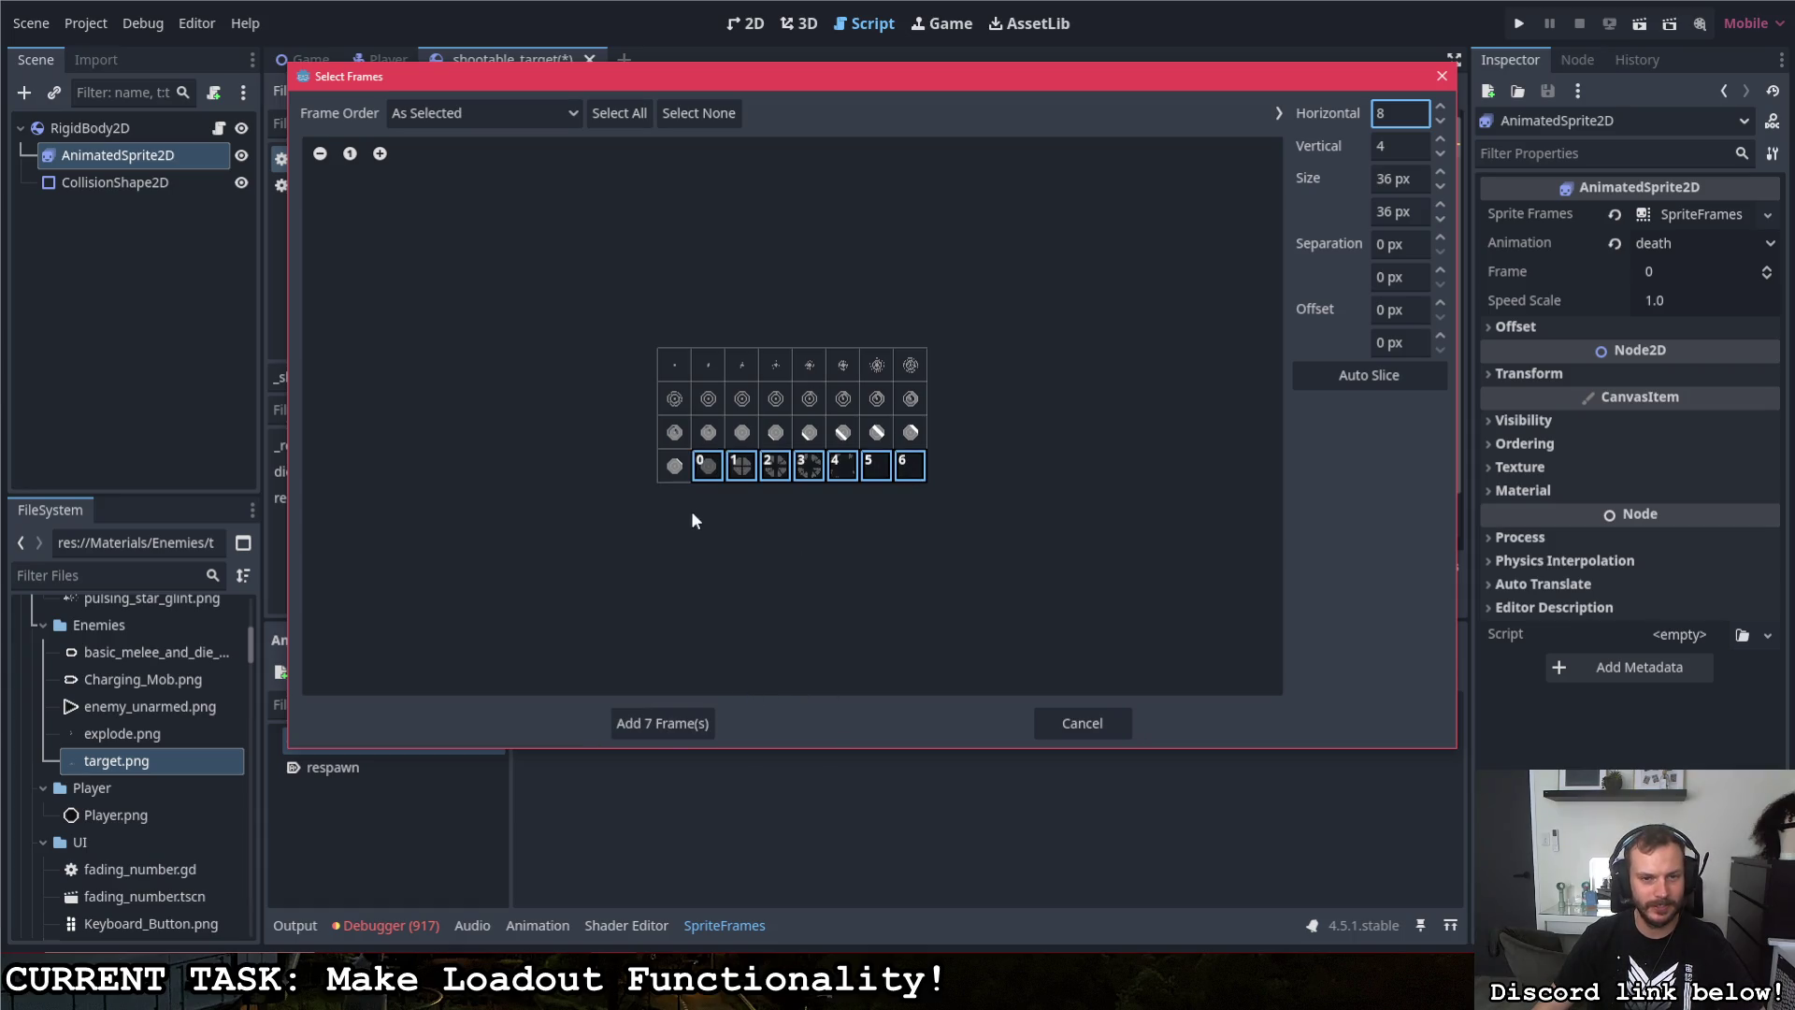
pyautogui.click(674, 724)
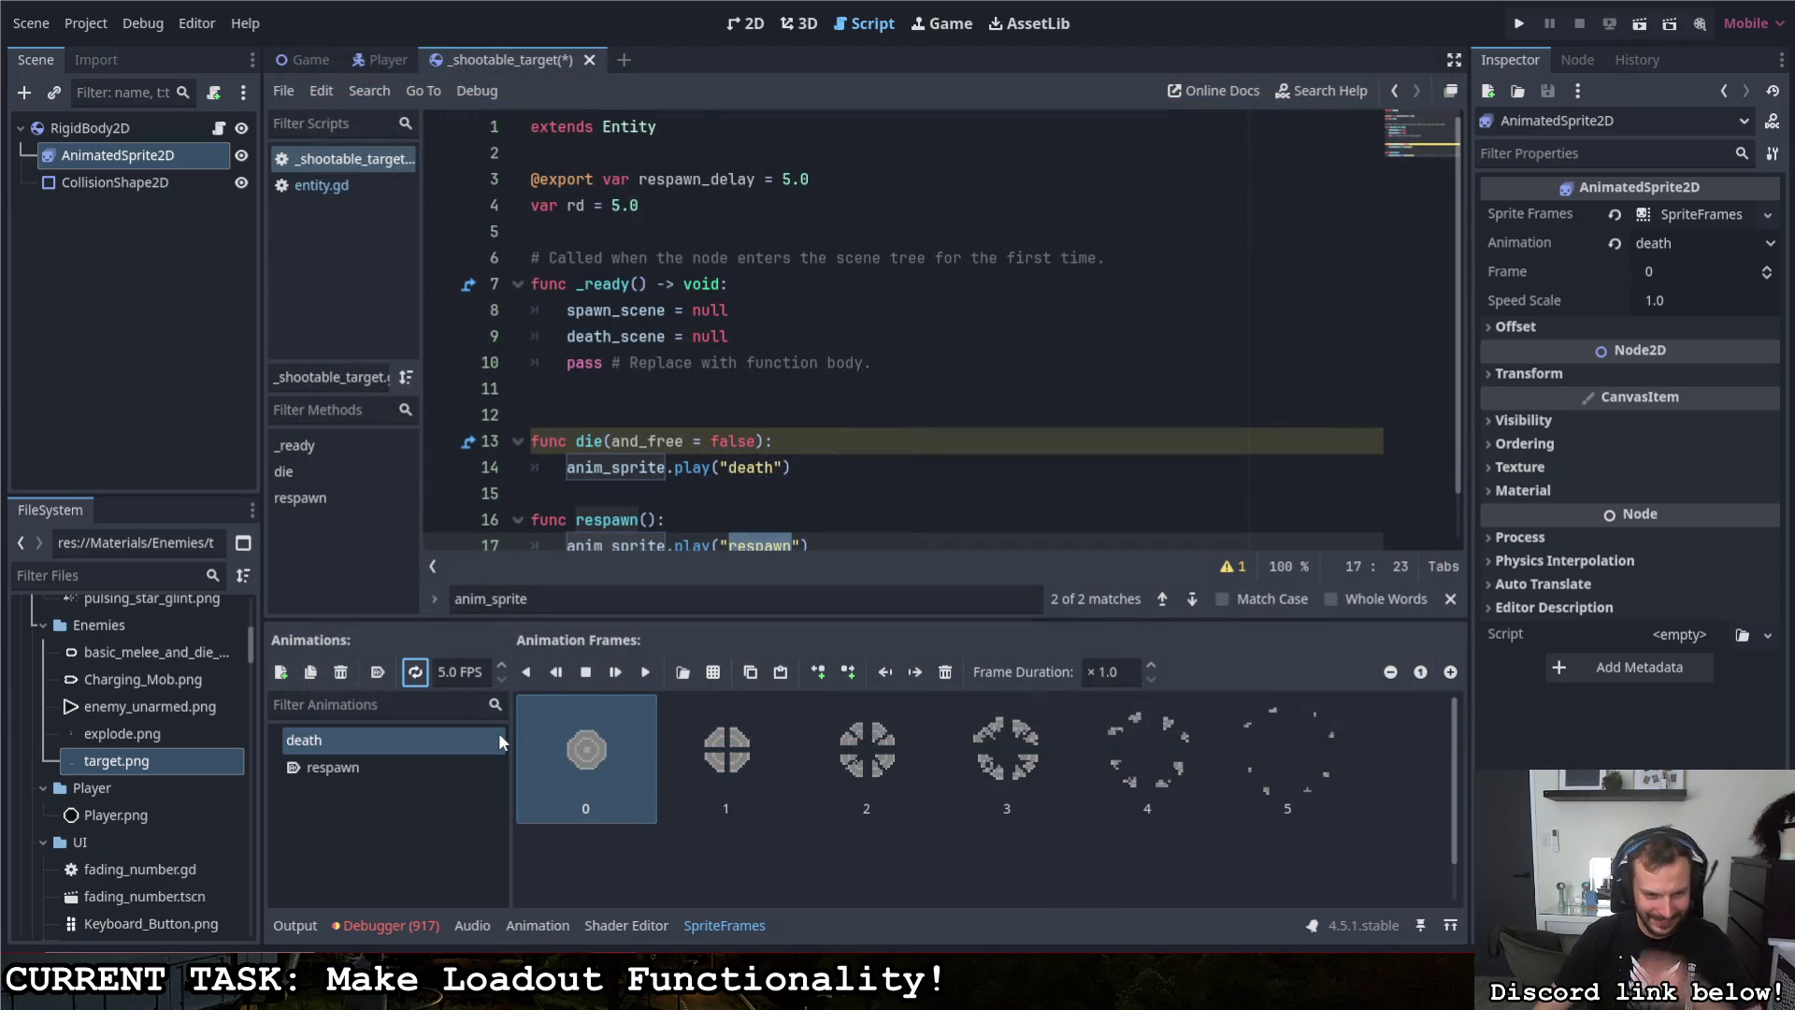
pyautogui.doubleClick(461, 671)
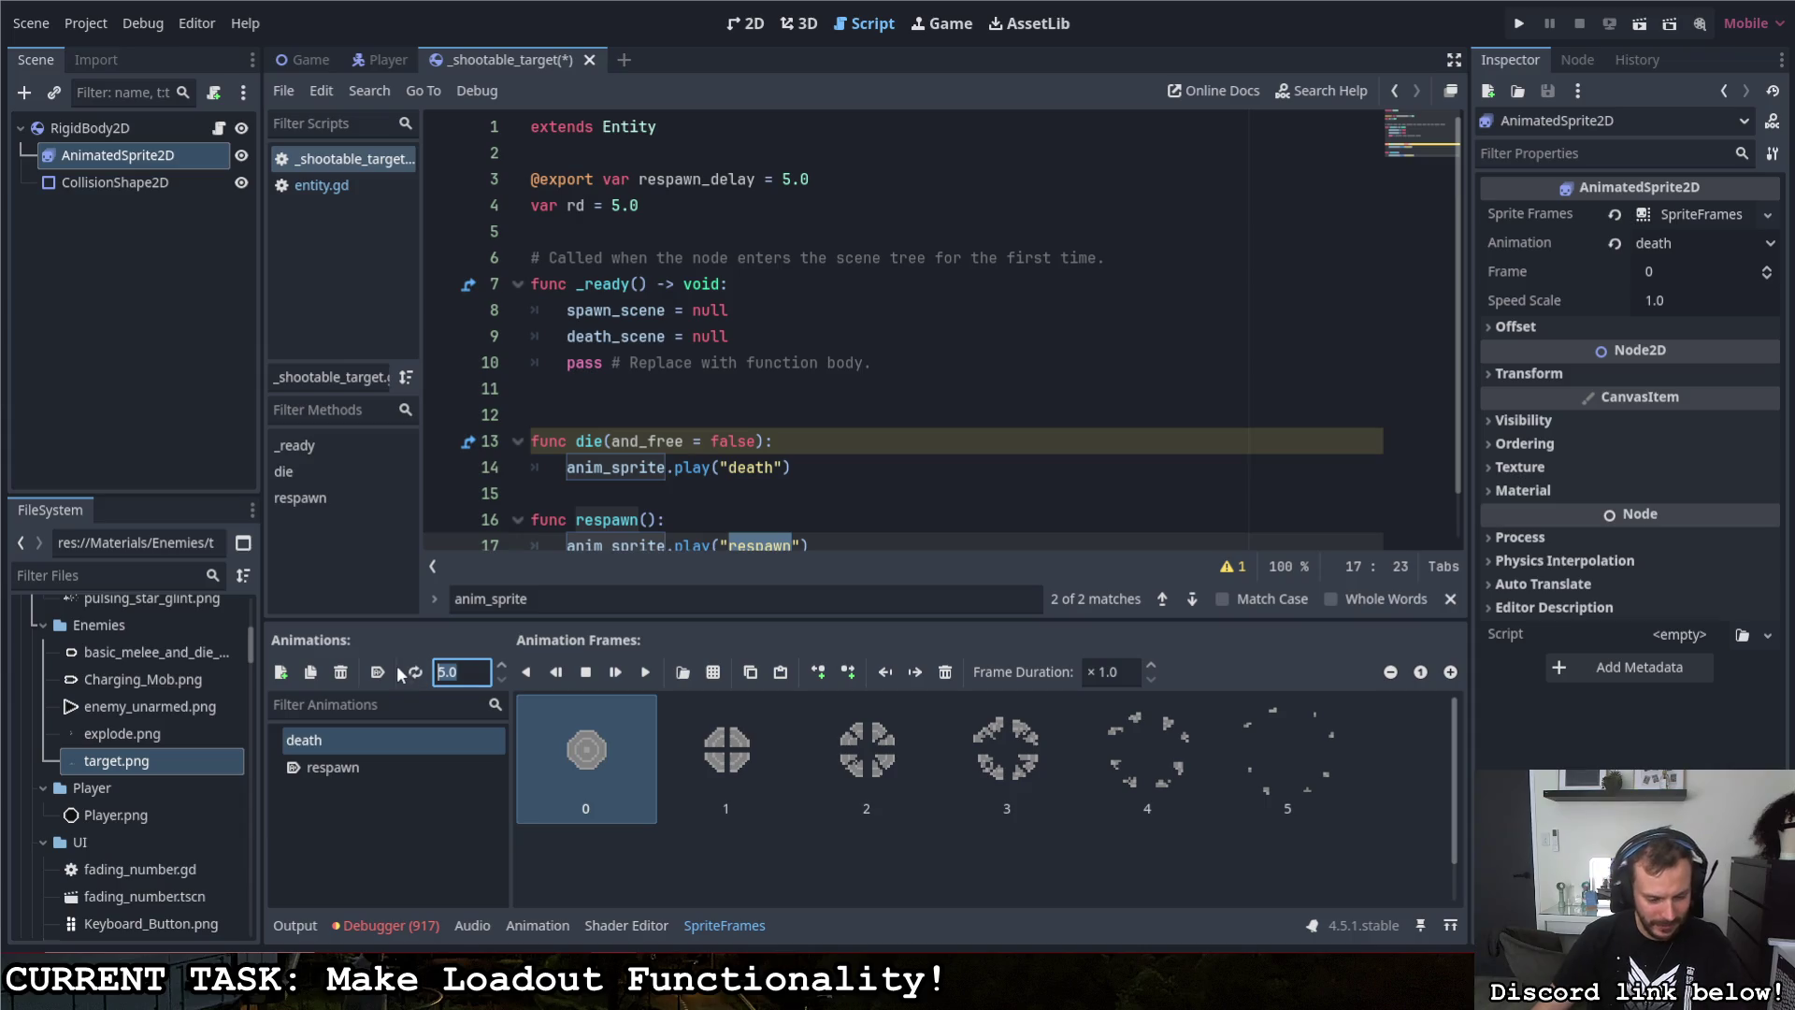
pyautogui.write('16')
pyautogui.press('Return')
# Step: Select the respawn animation, removing an accidental new animation, and load target.png as its sprite sheet
pyautogui.hotkey('ctrl', 'F1')
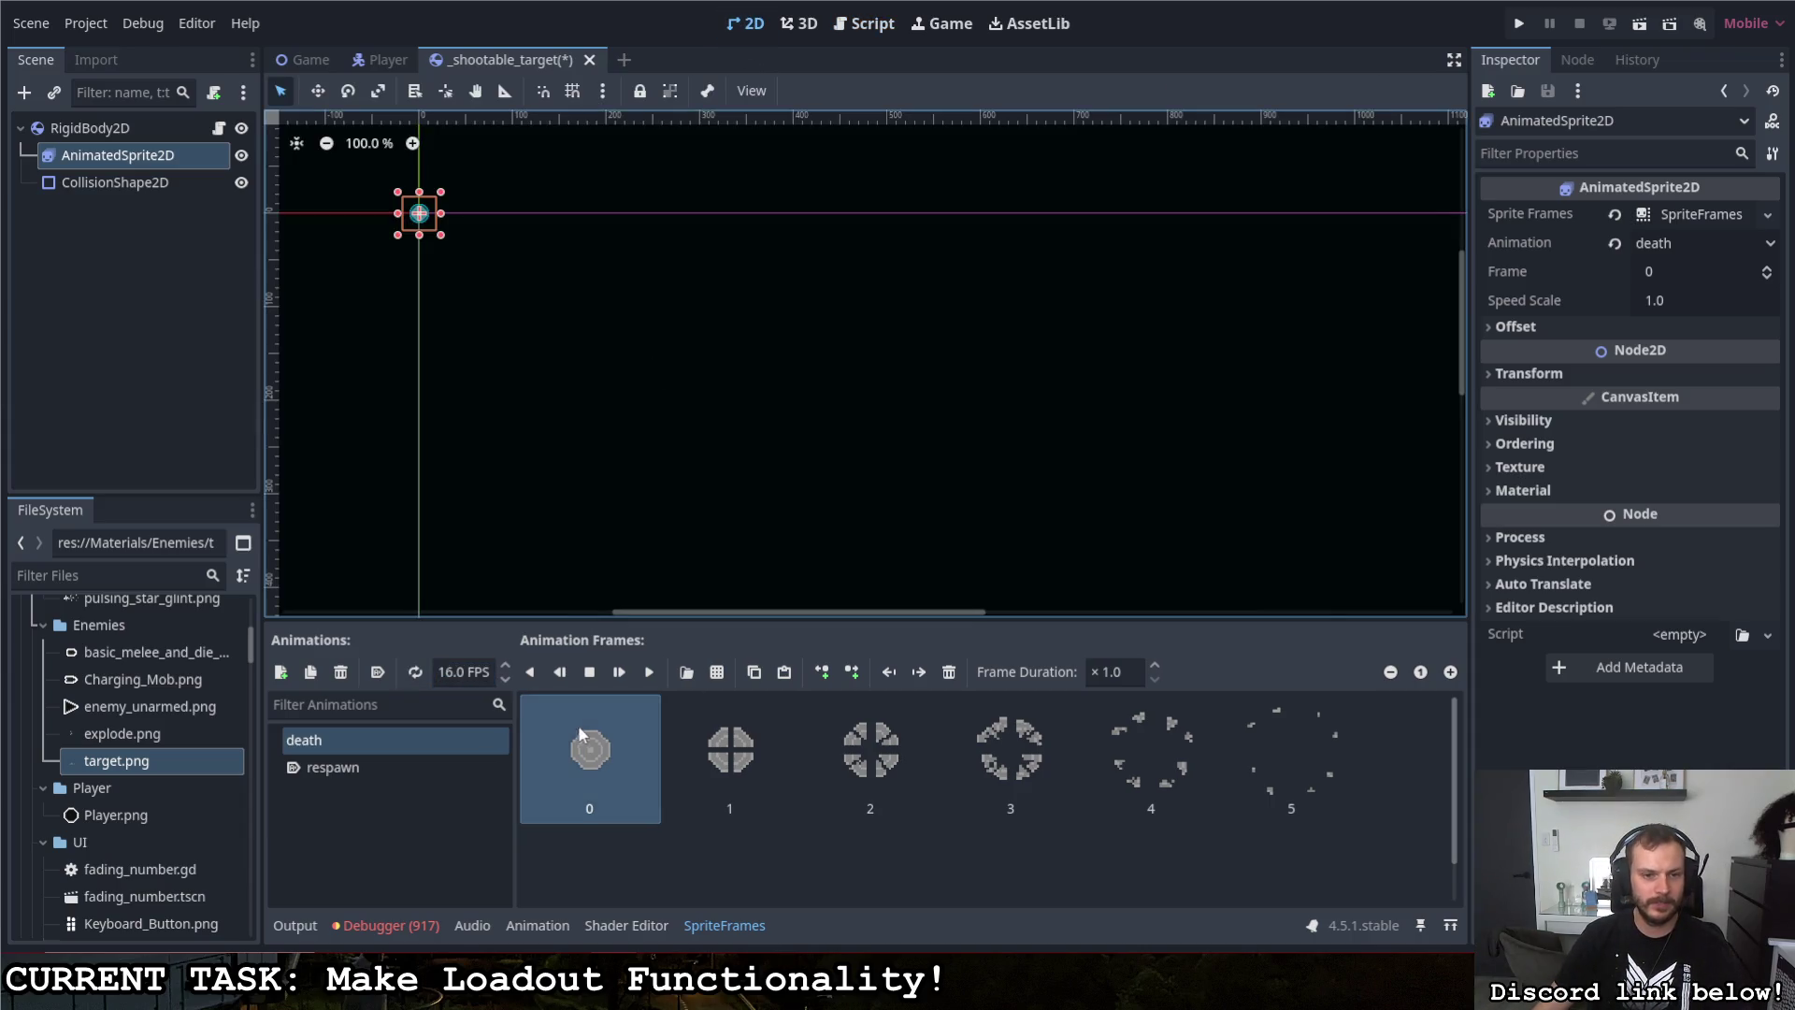
pyautogui.scroll(8, 392, 187)
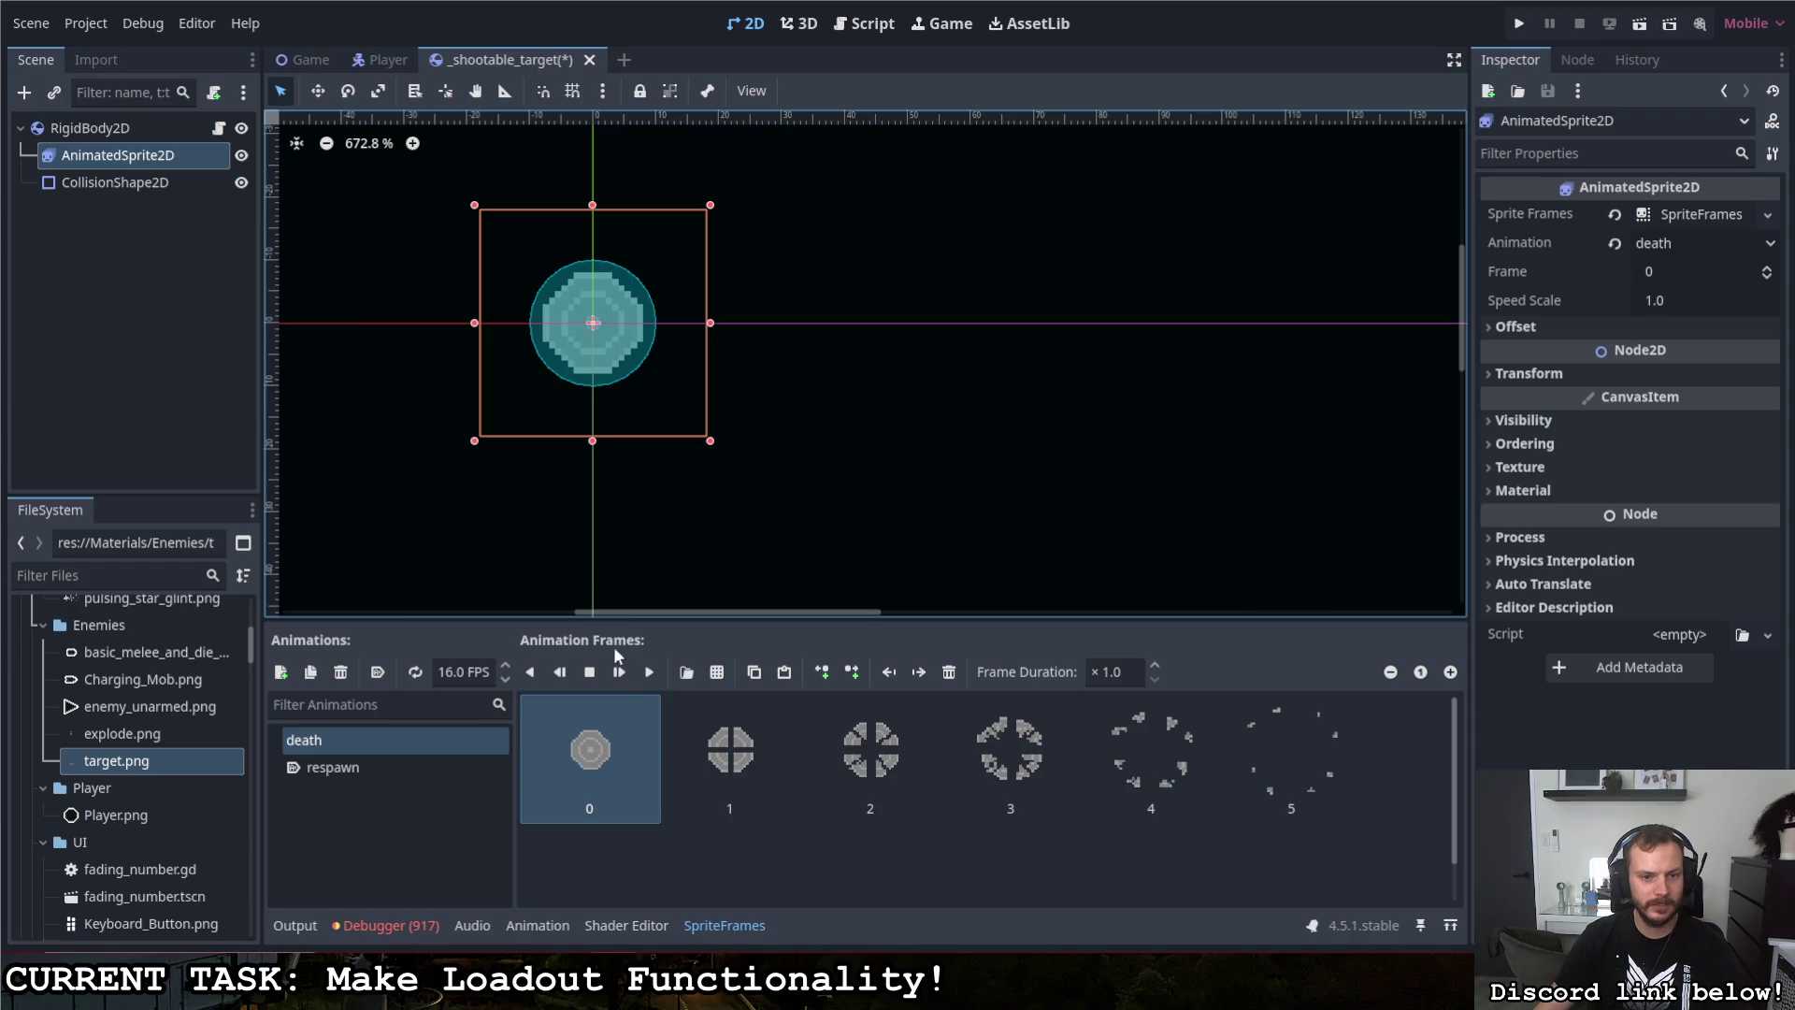
pyautogui.click(374, 765)
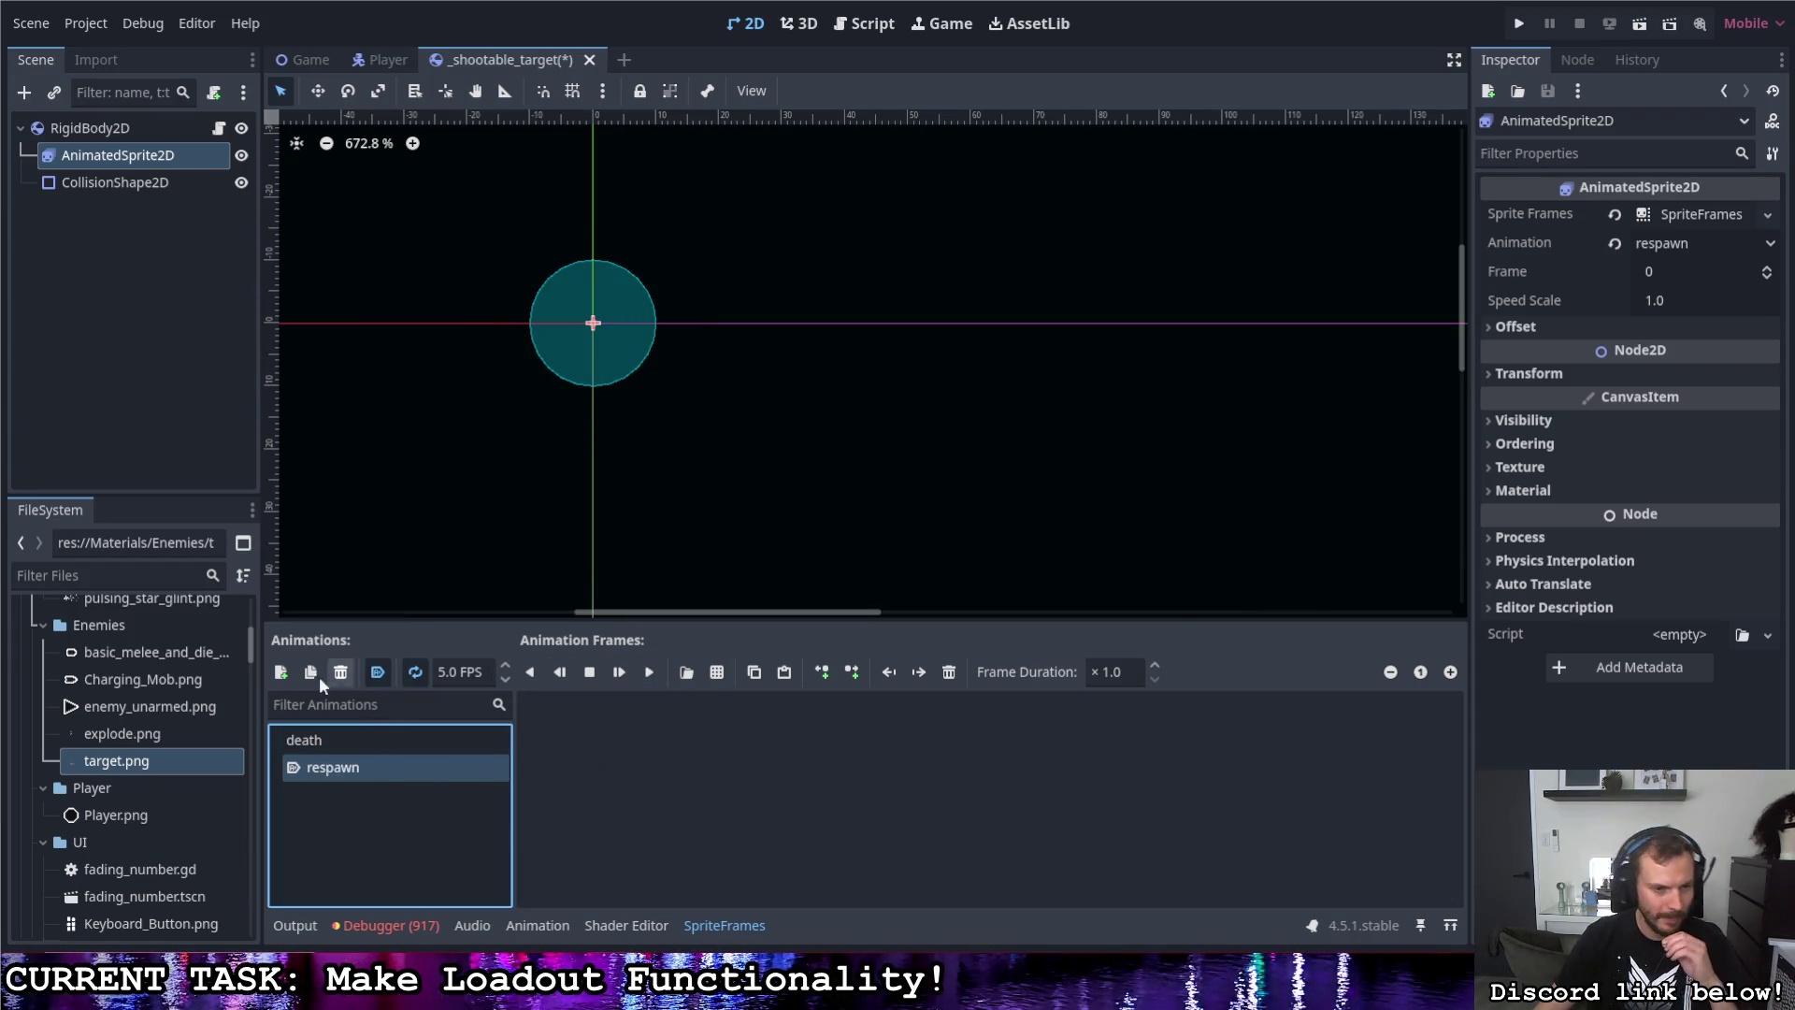
pyautogui.click(279, 672)
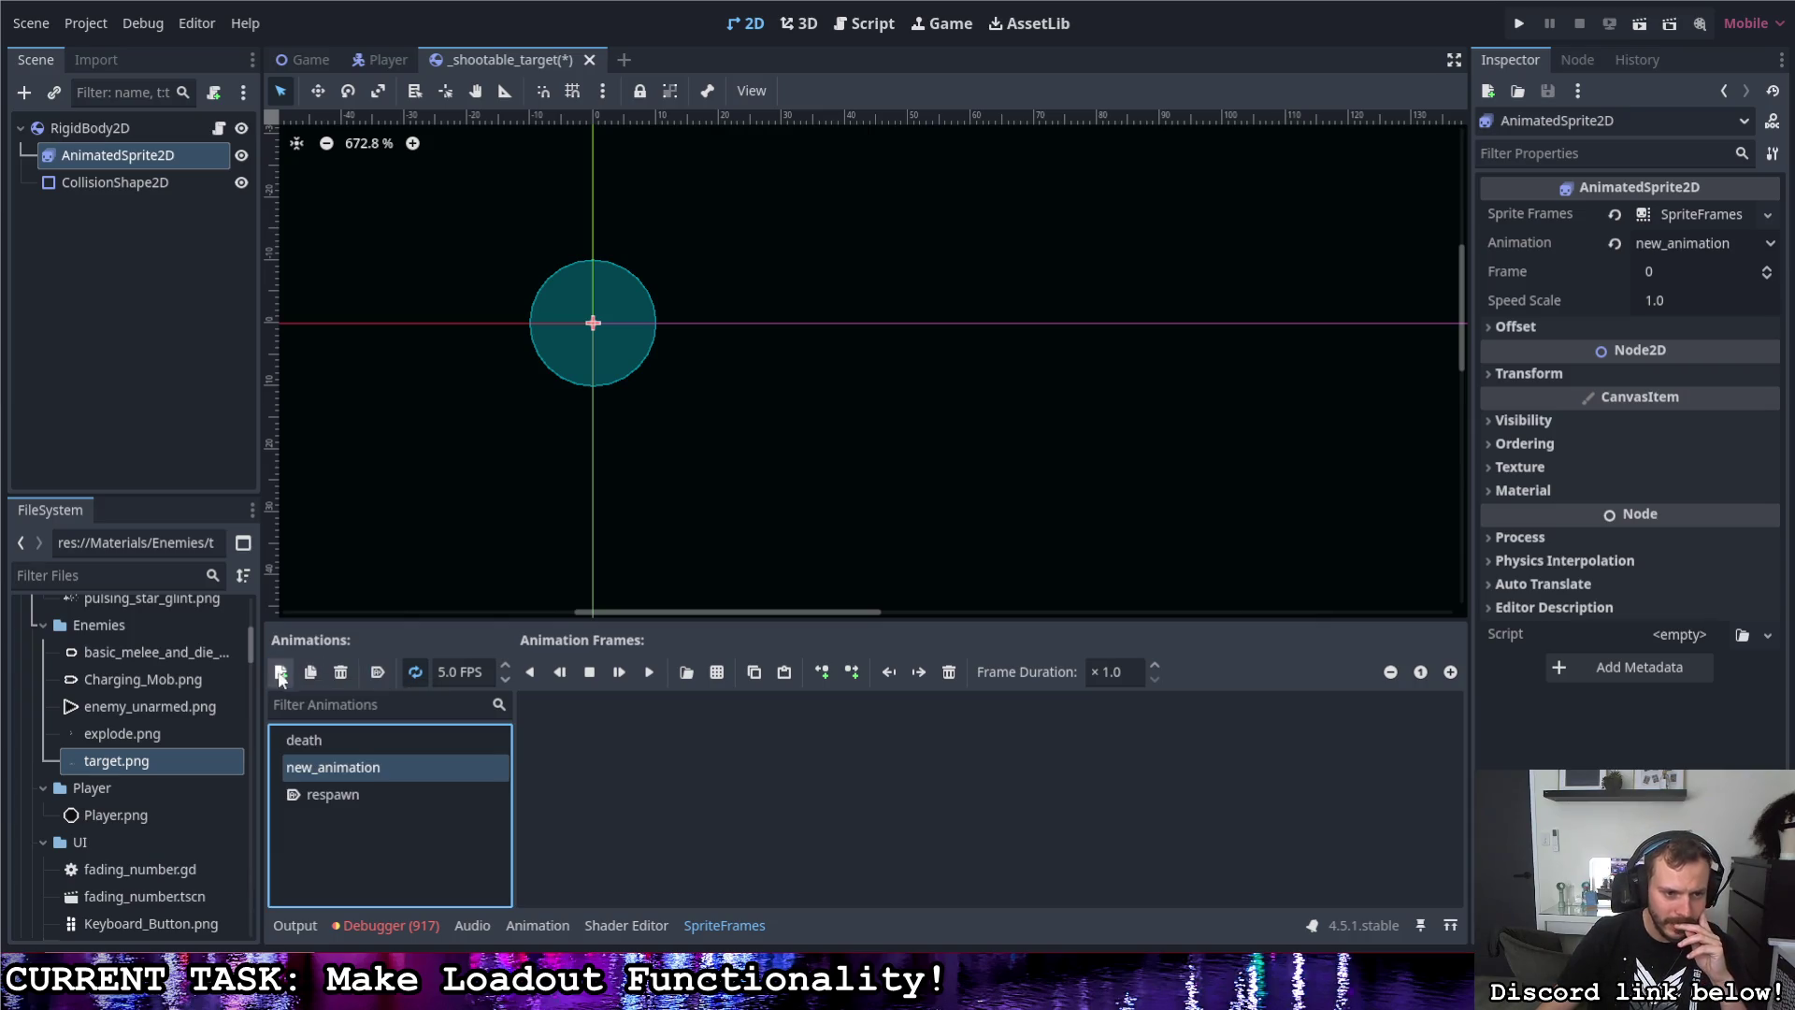
pyautogui.click(338, 672)
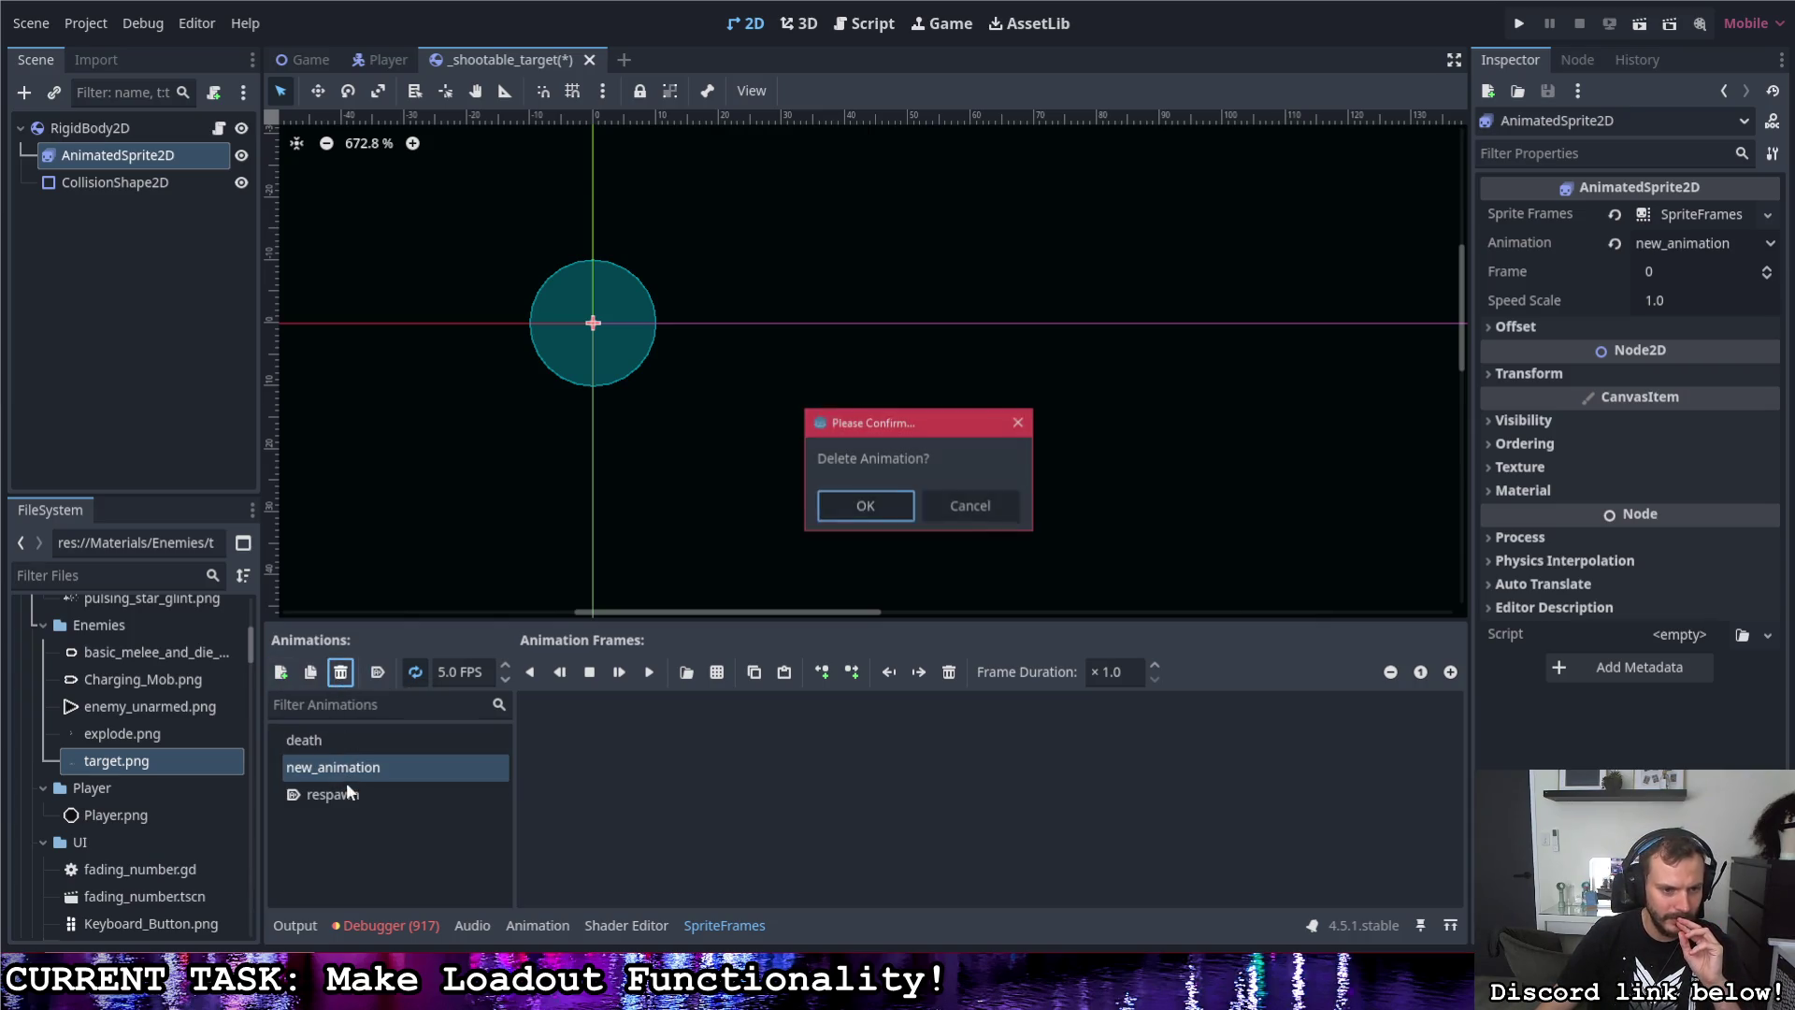
pyautogui.click(865, 507)
pyautogui.click(334, 768)
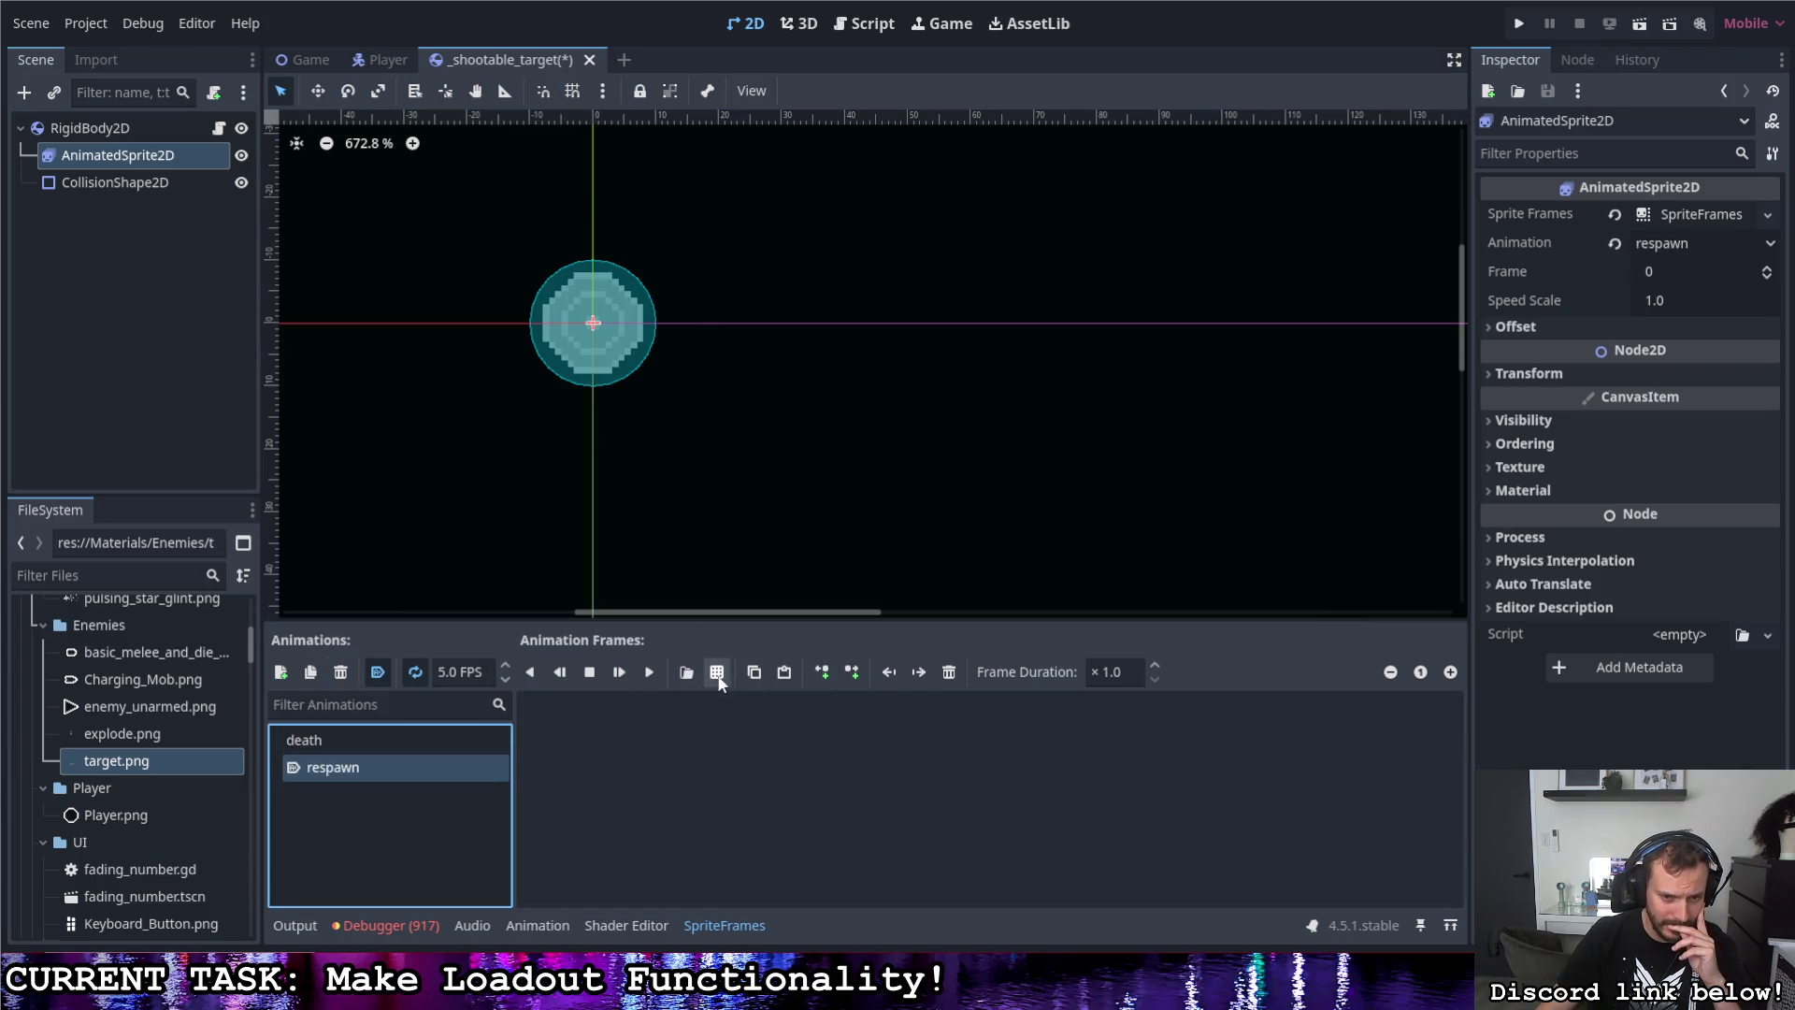
pyautogui.click(720, 674)
pyautogui.click(991, 280)
# Step: Add the first 25 target.png frames to the respawn animation and set it to 16 FPS
pyautogui.click(719, 786)
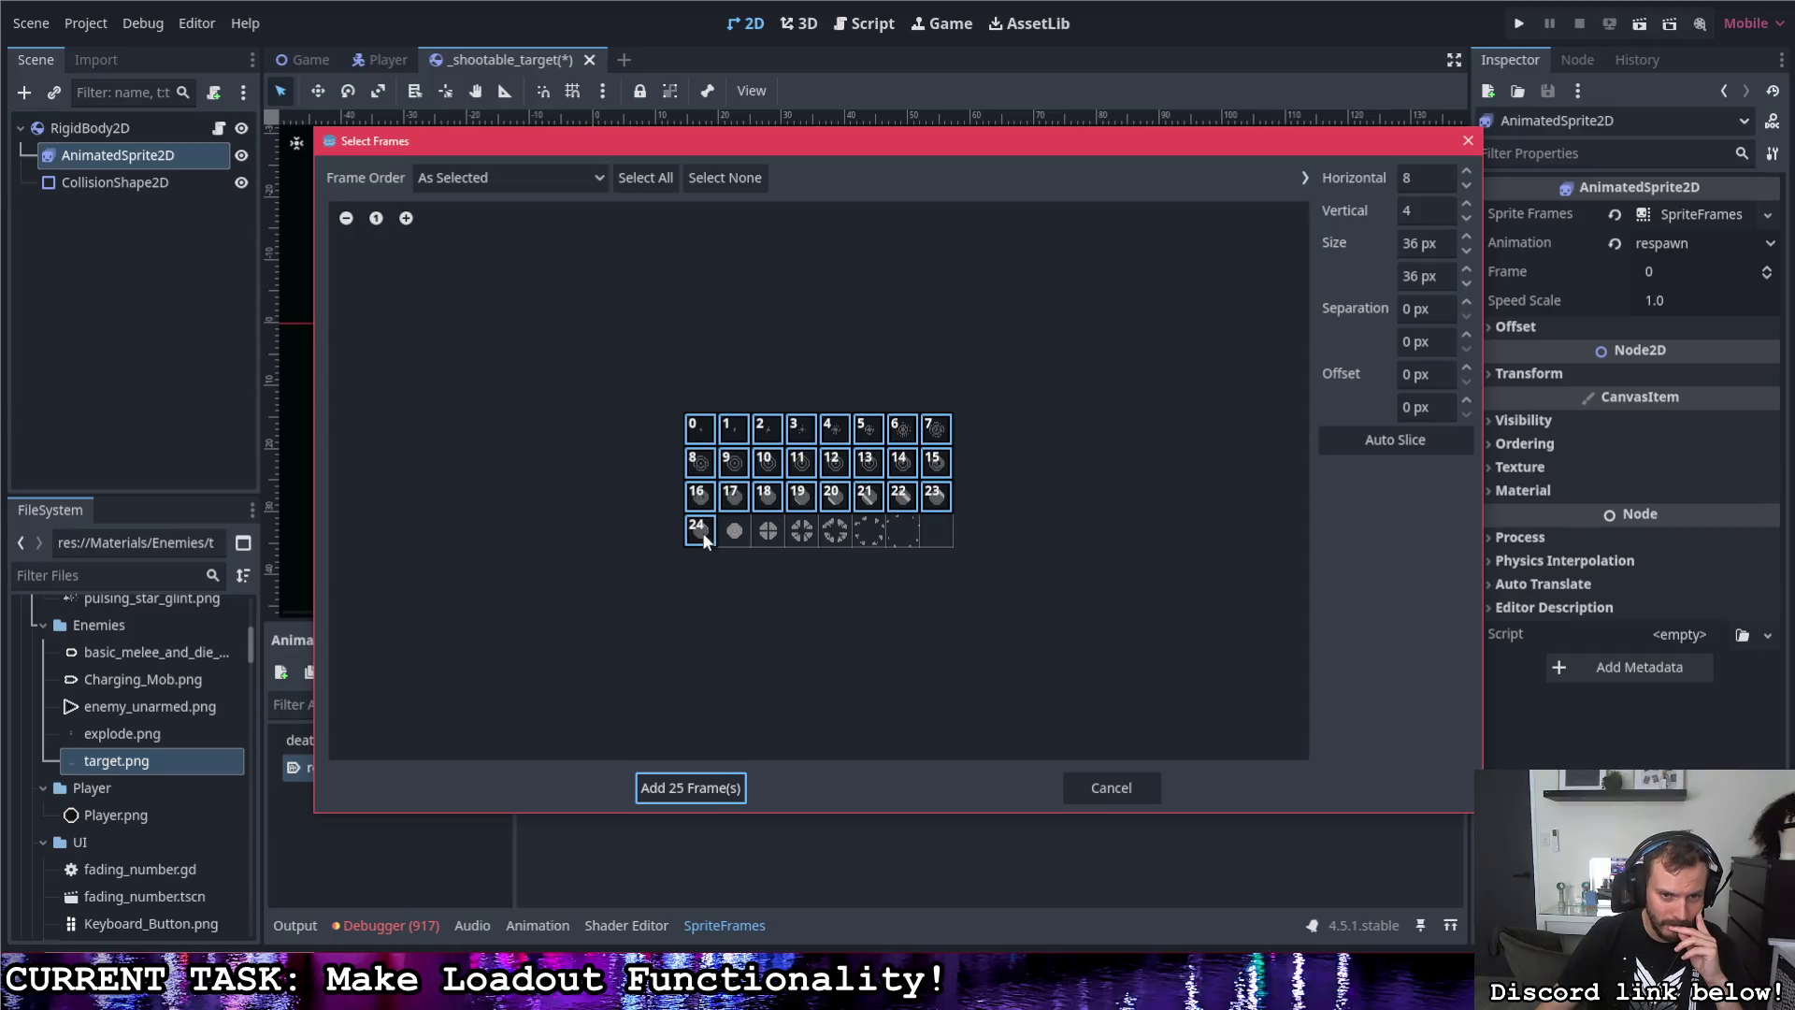
pyautogui.click(675, 784)
pyautogui.click(461, 673)
pyautogui.press('BackSpace')
pyautogui.press('BackSpace')
pyautogui.press('BackSpace')
pyautogui.write('16')
pyautogui.press('Return')
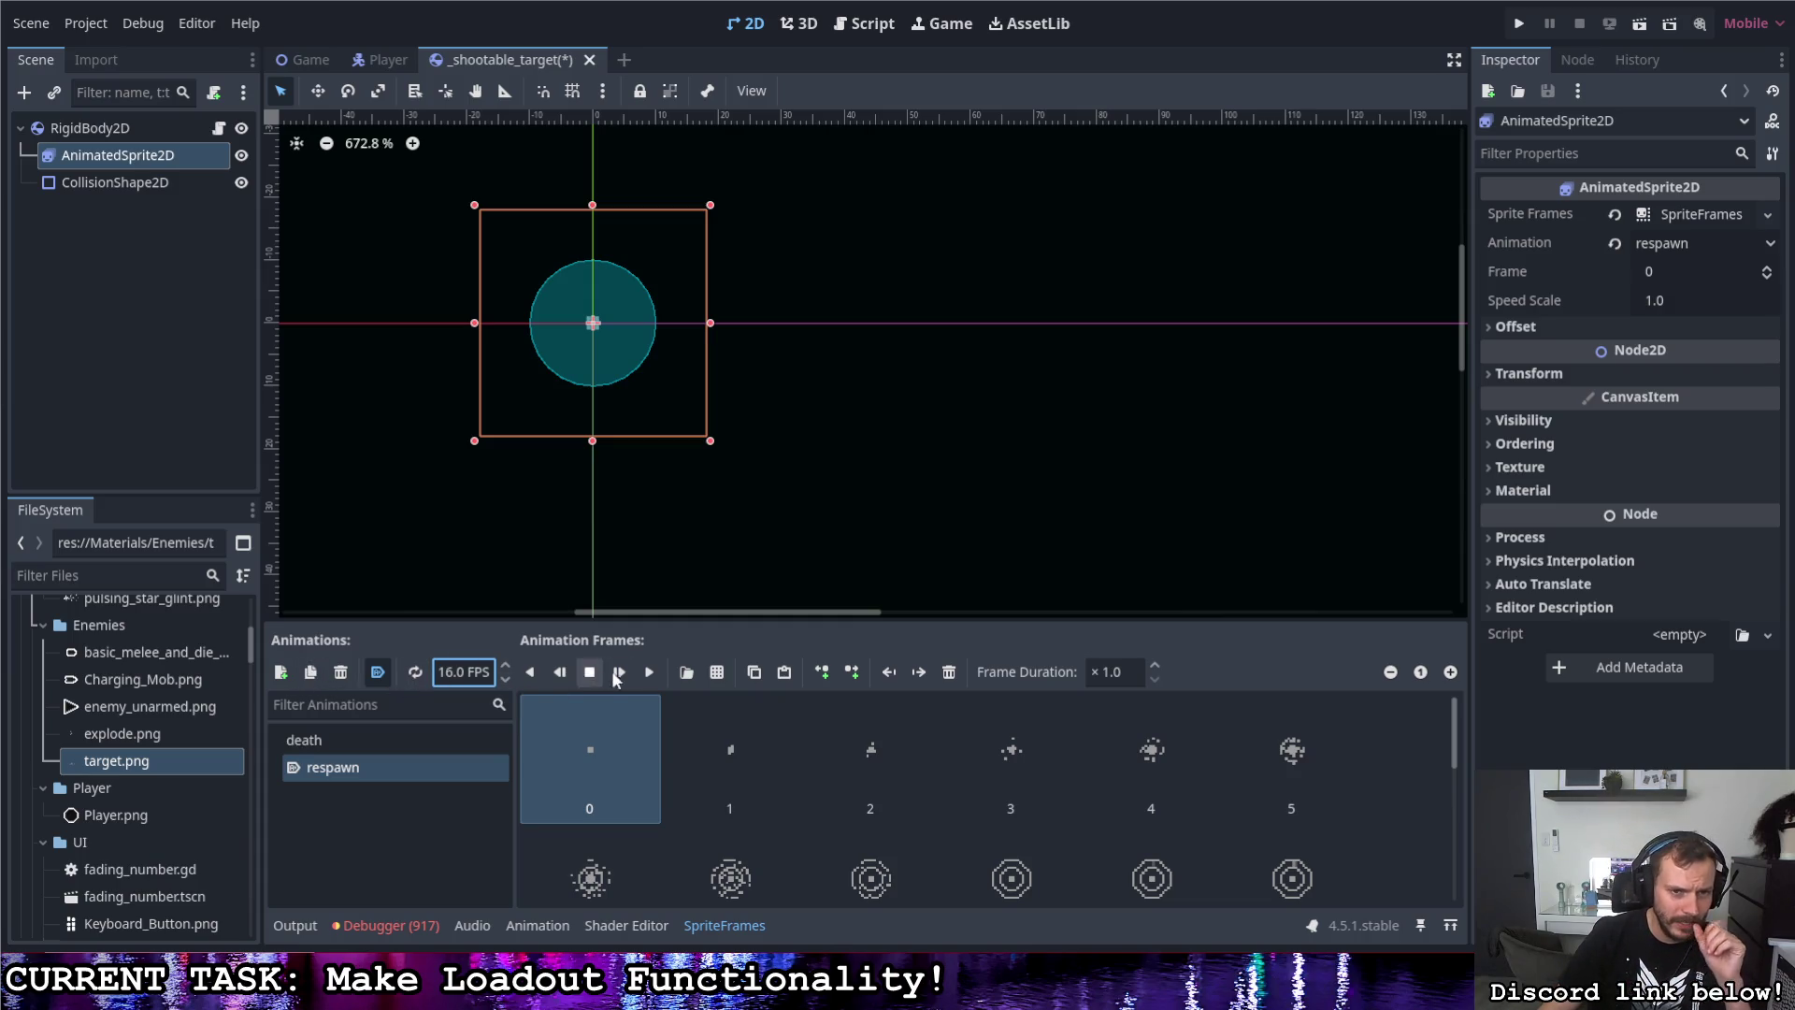
# Step: Preview the respawn animation several times to check its frames
pyautogui.click(647, 672)
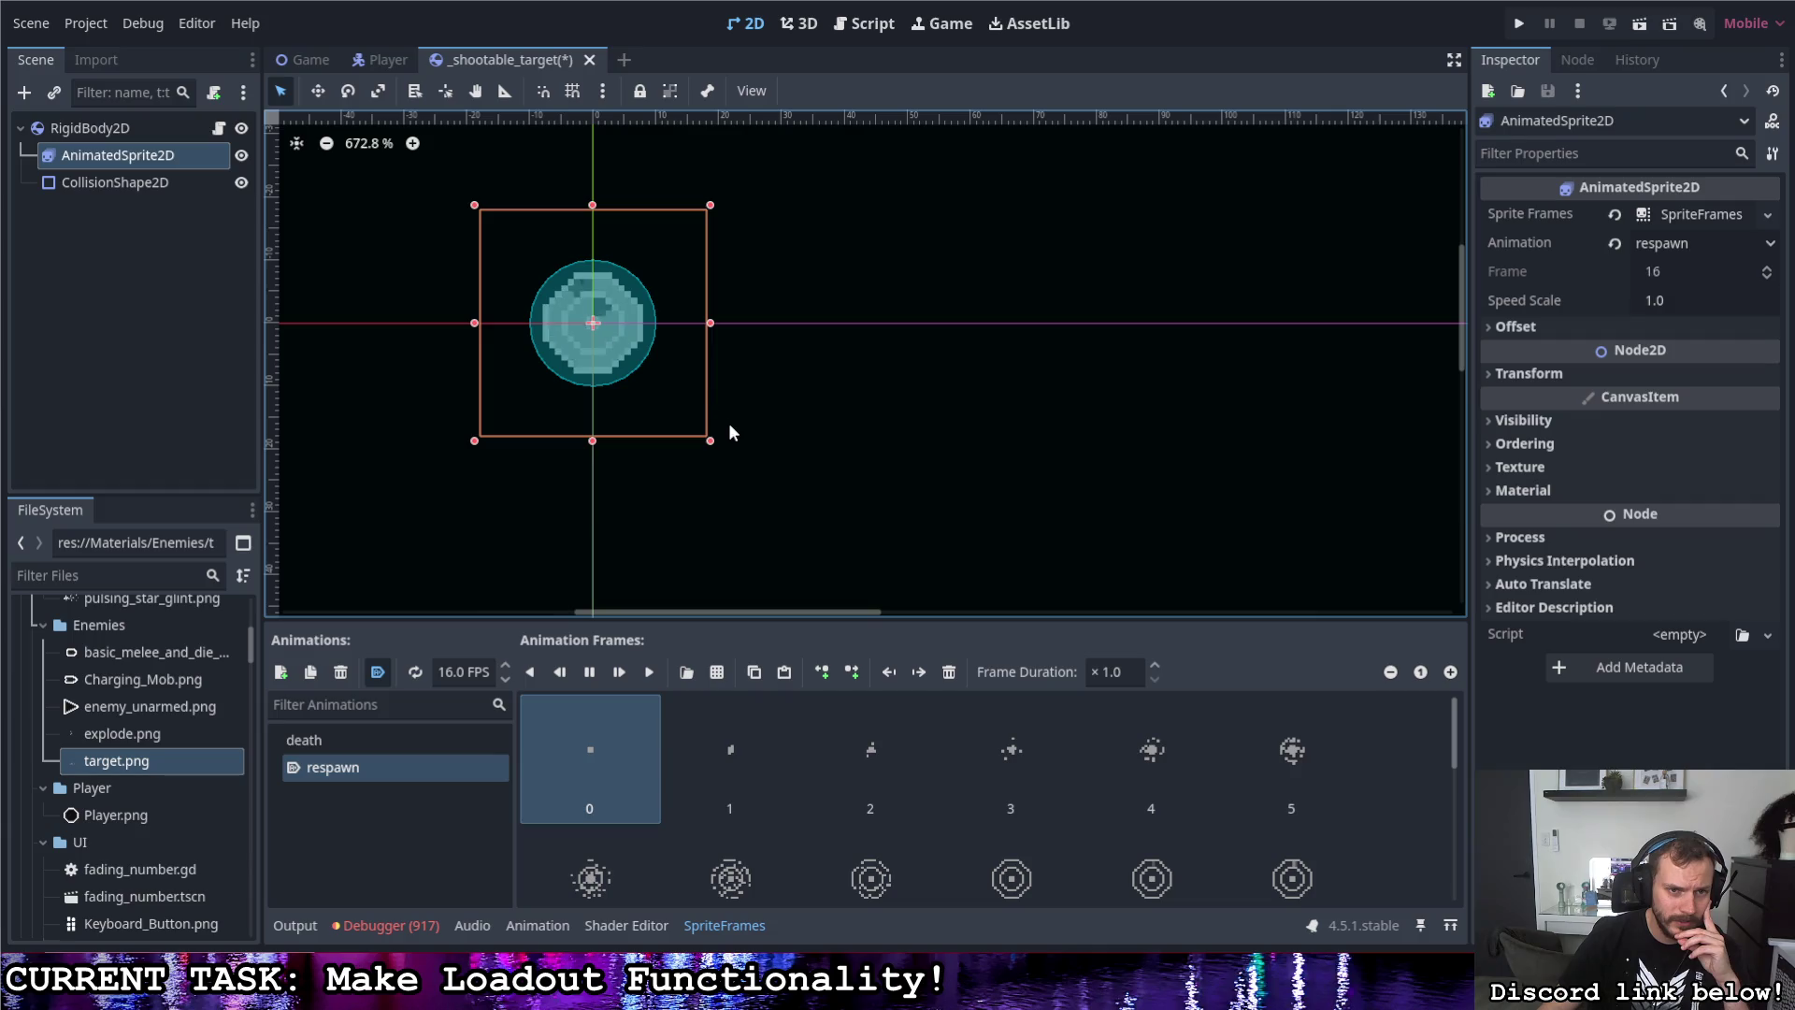
pyautogui.click(650, 671)
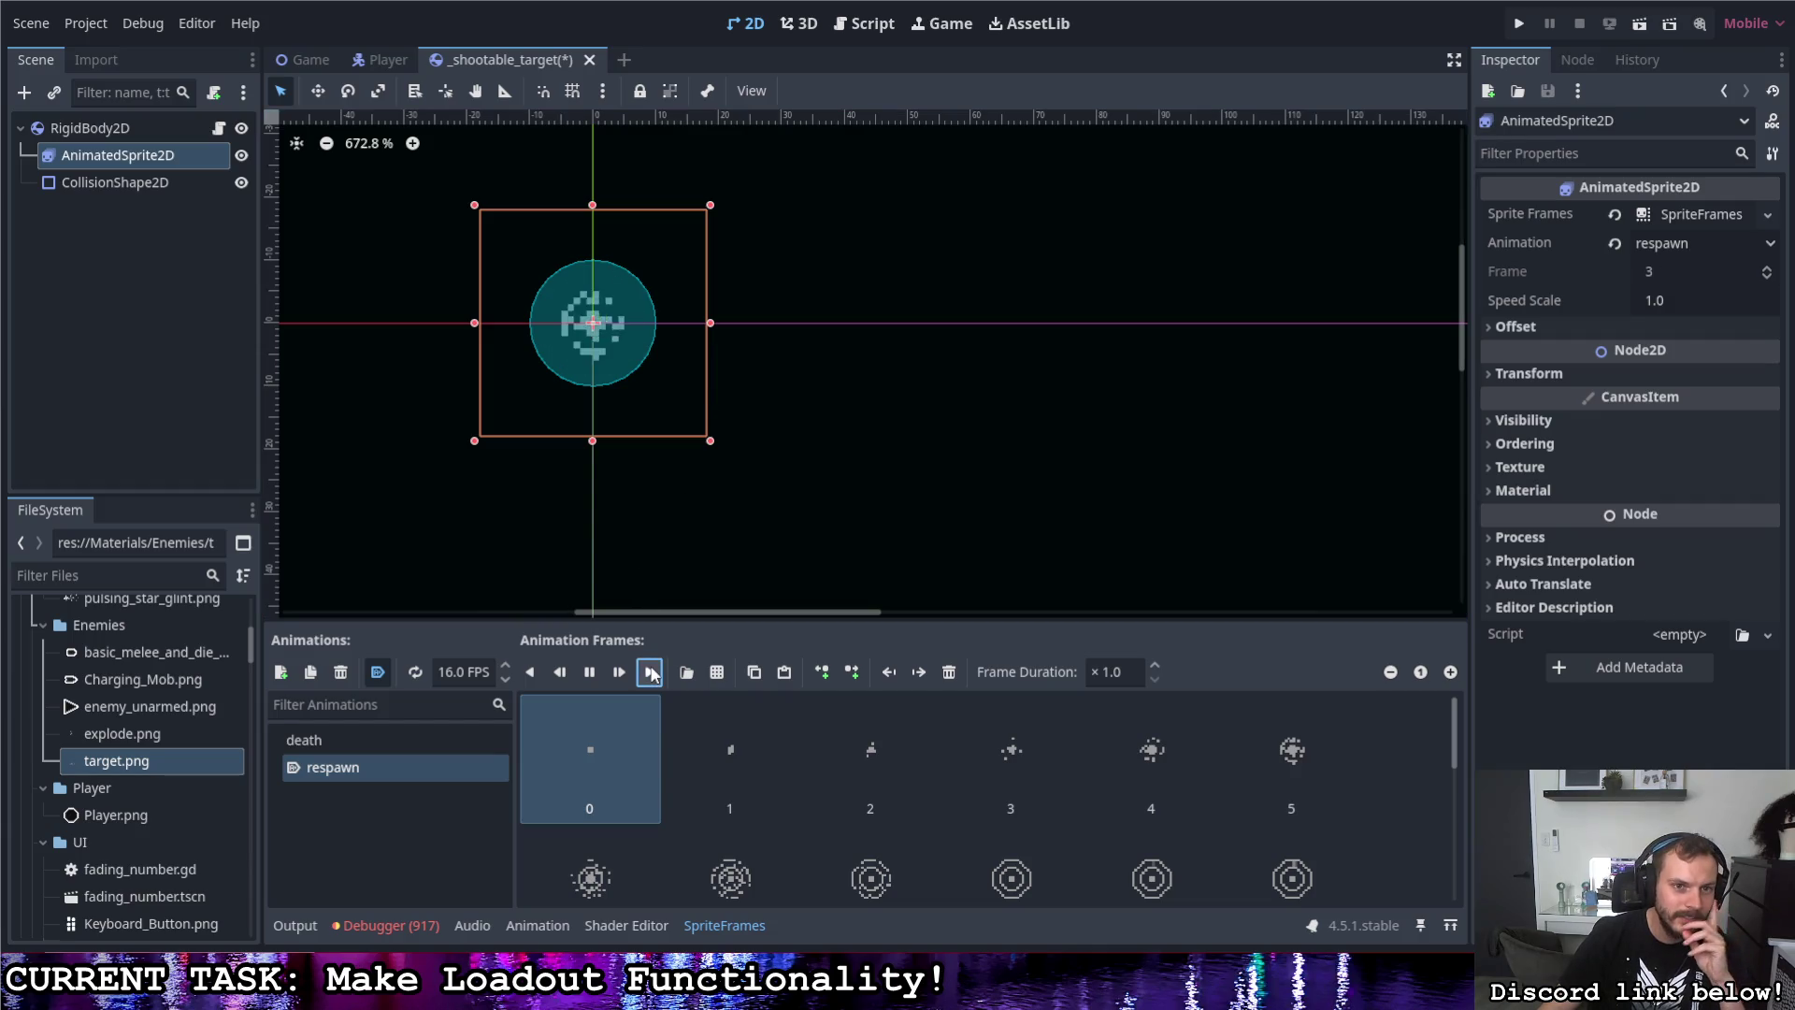
pyautogui.click(653, 673)
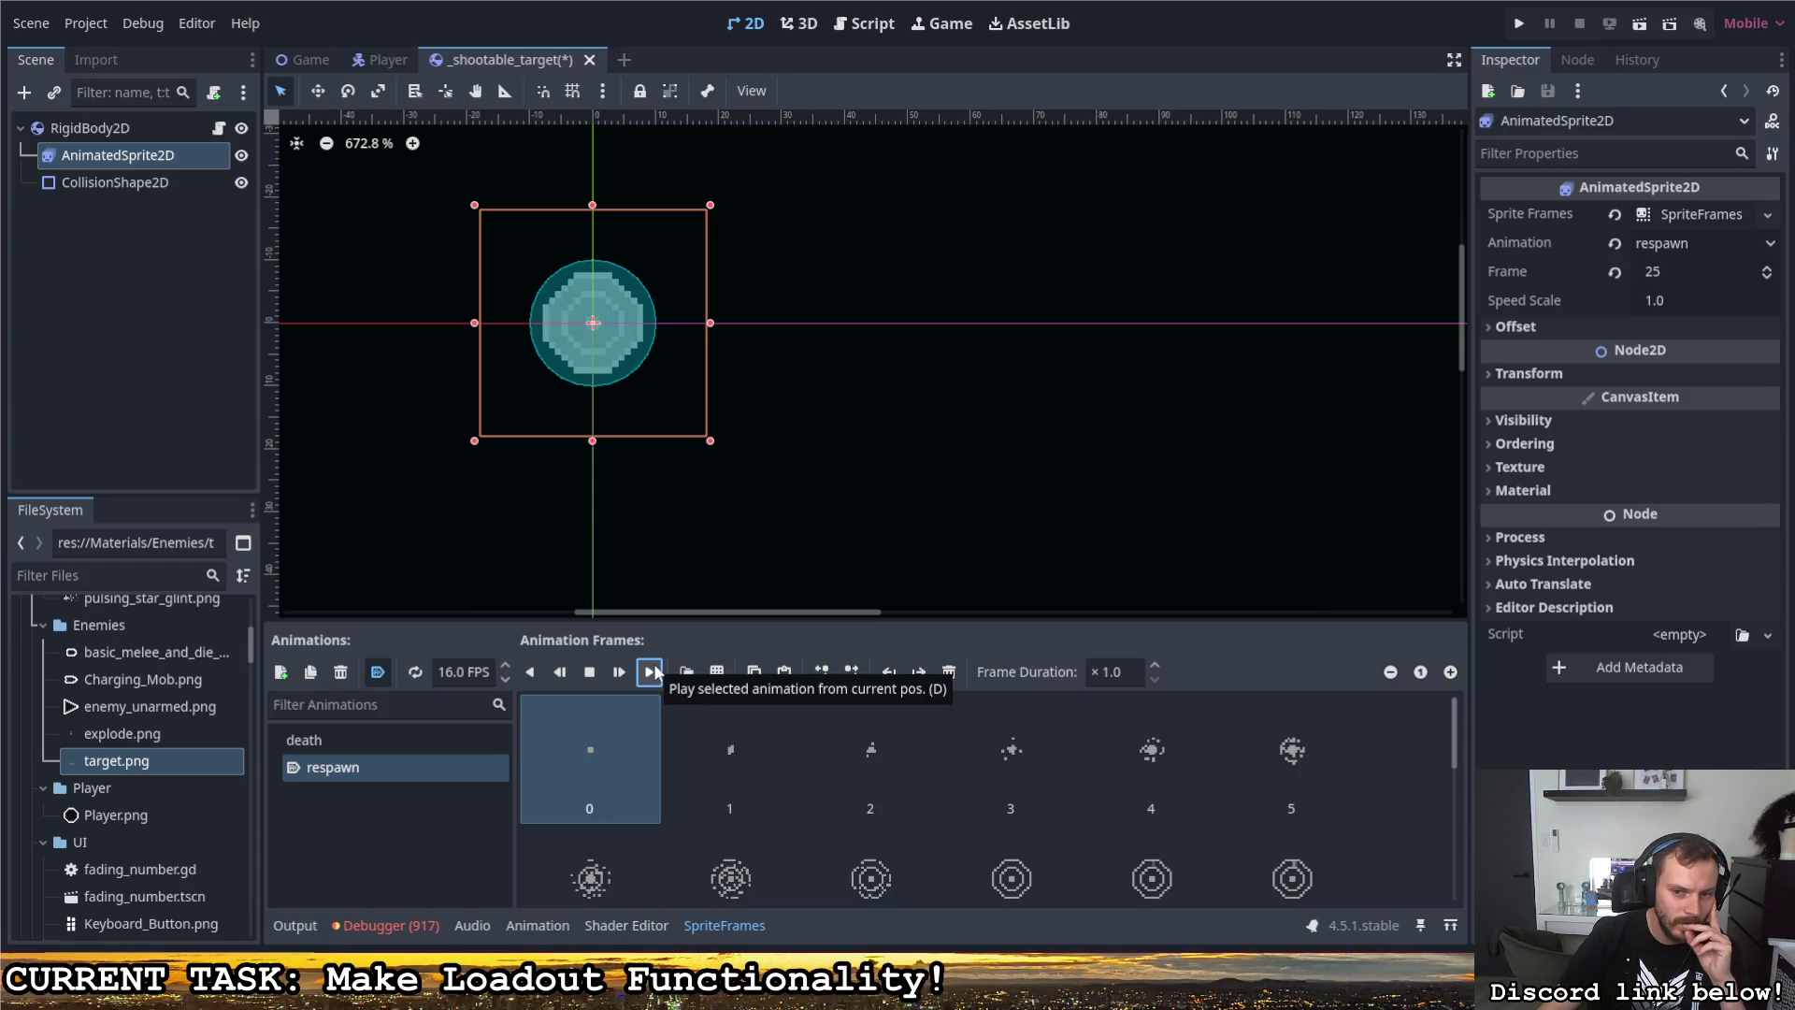
pyautogui.click(655, 672)
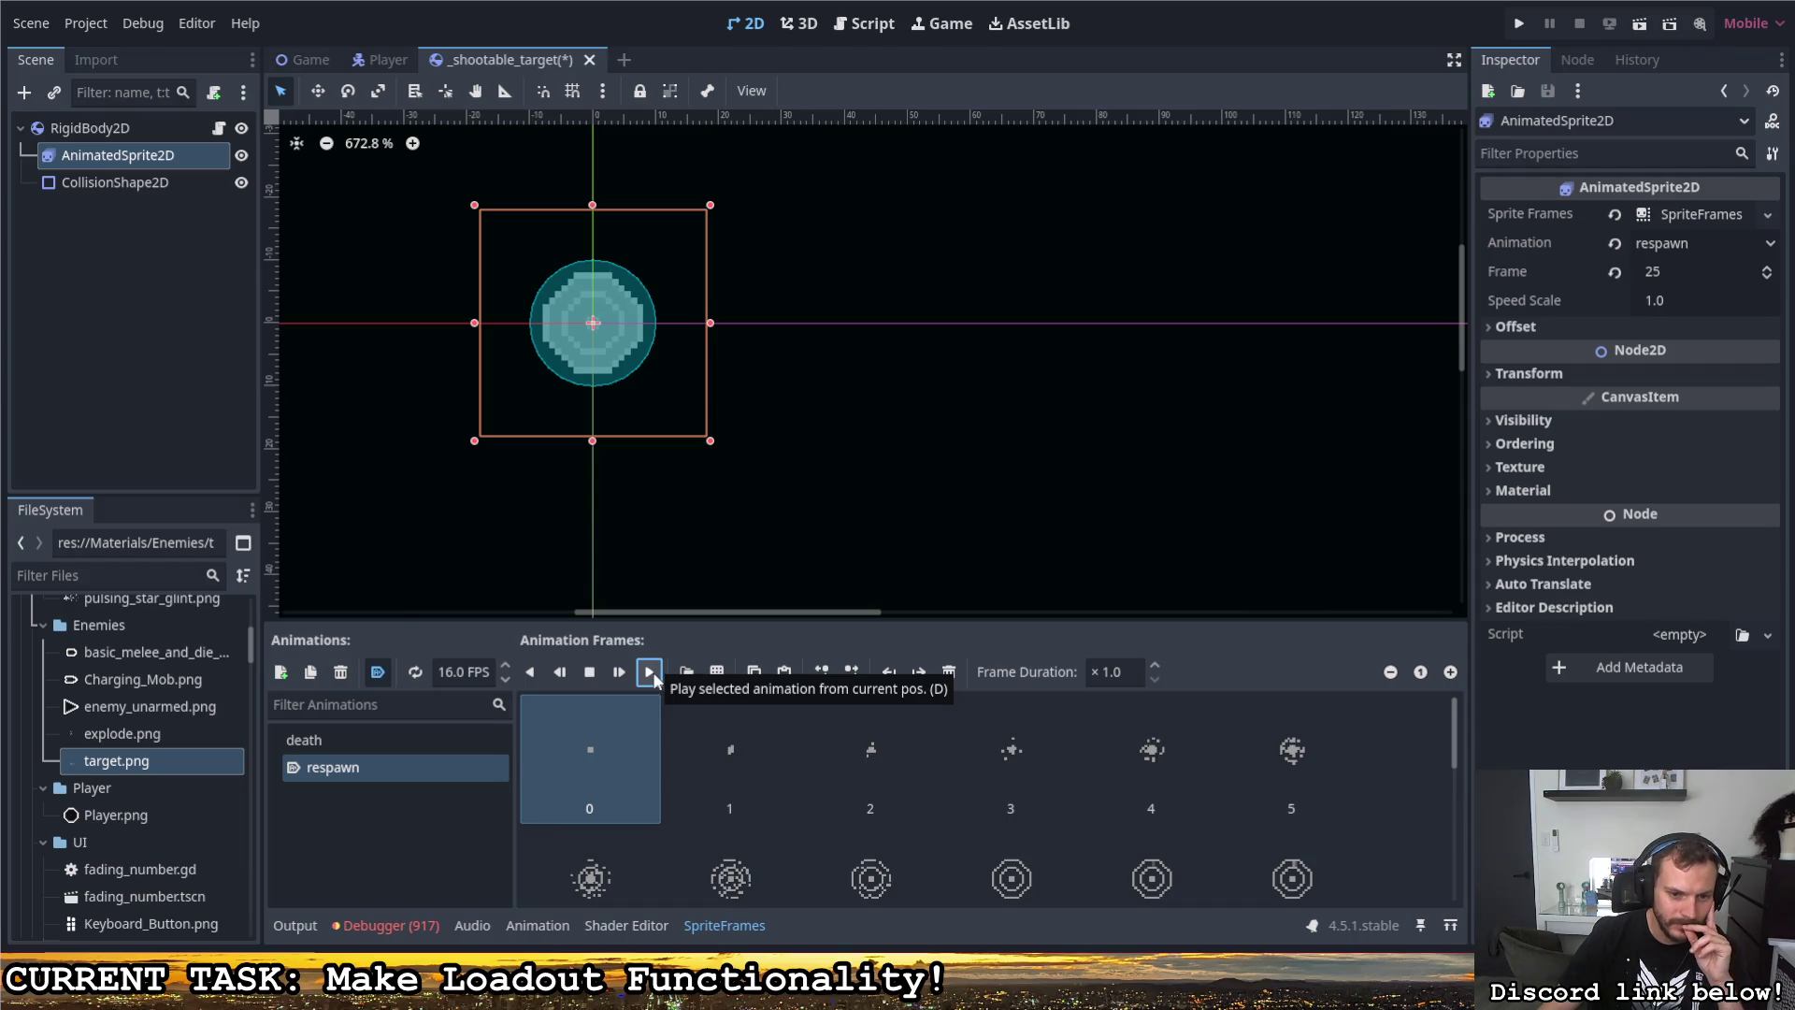
pyautogui.click(653, 672)
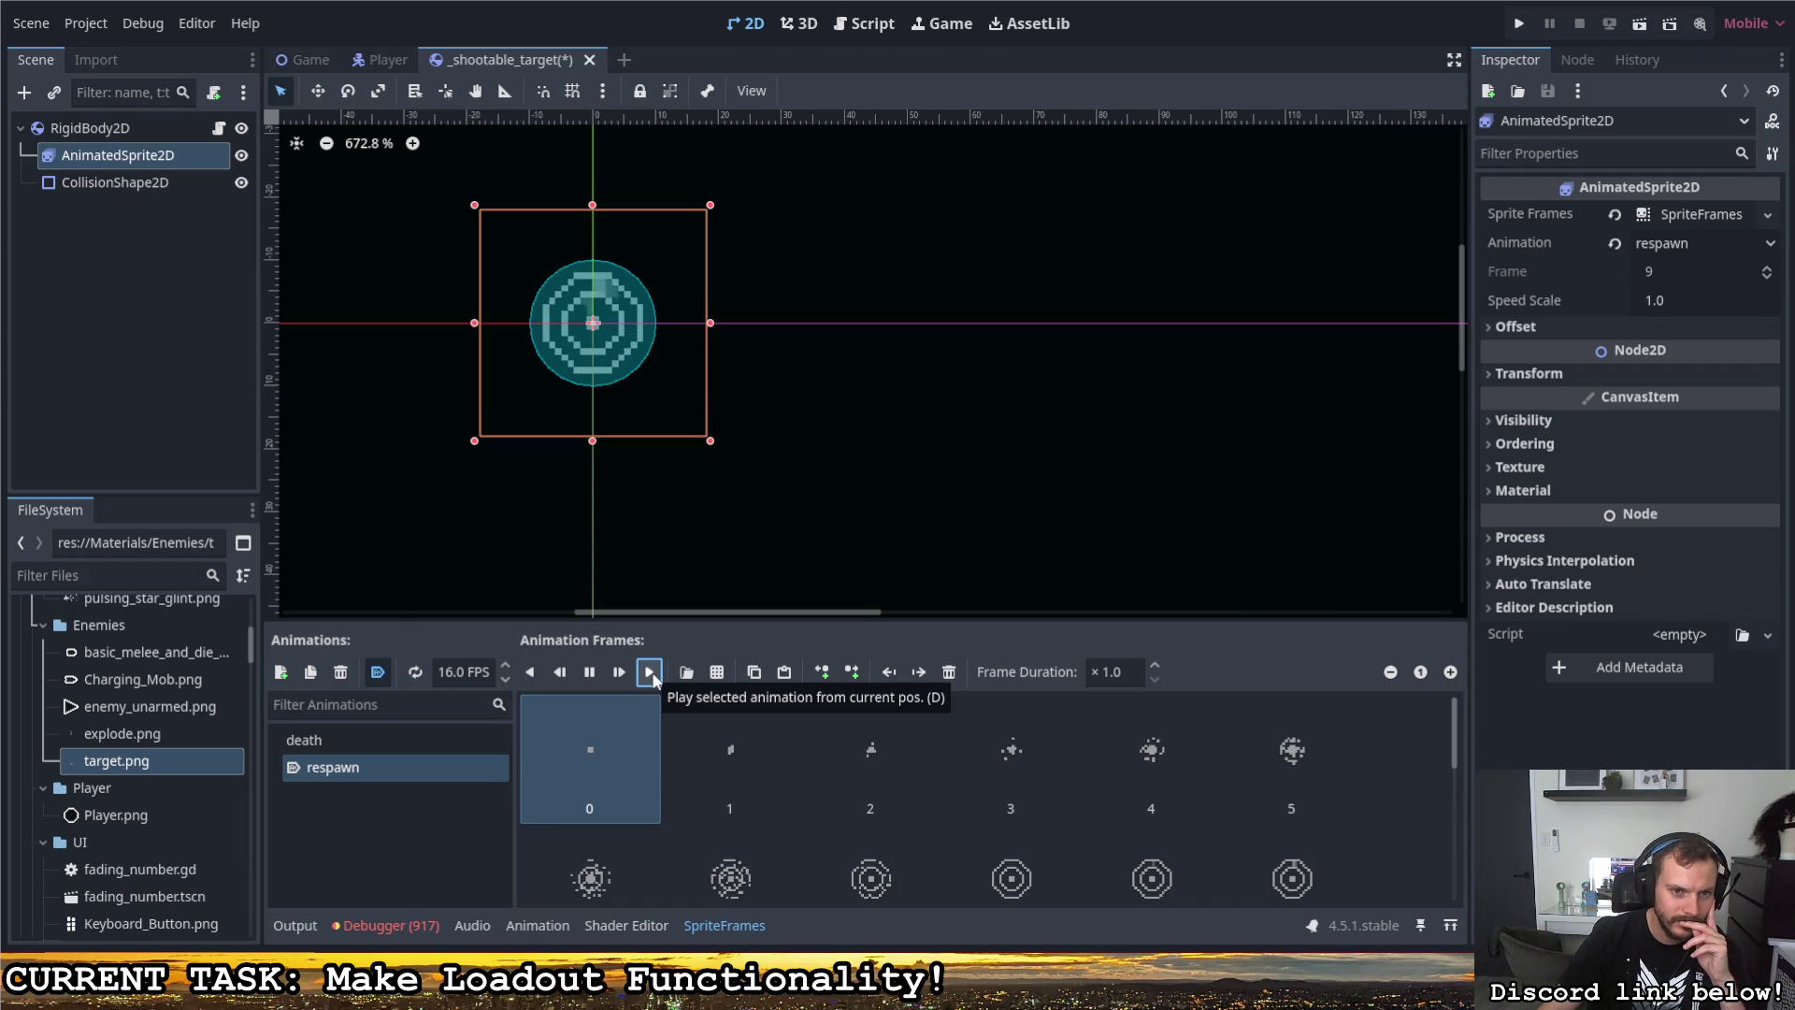
pyautogui.click(1287, 777)
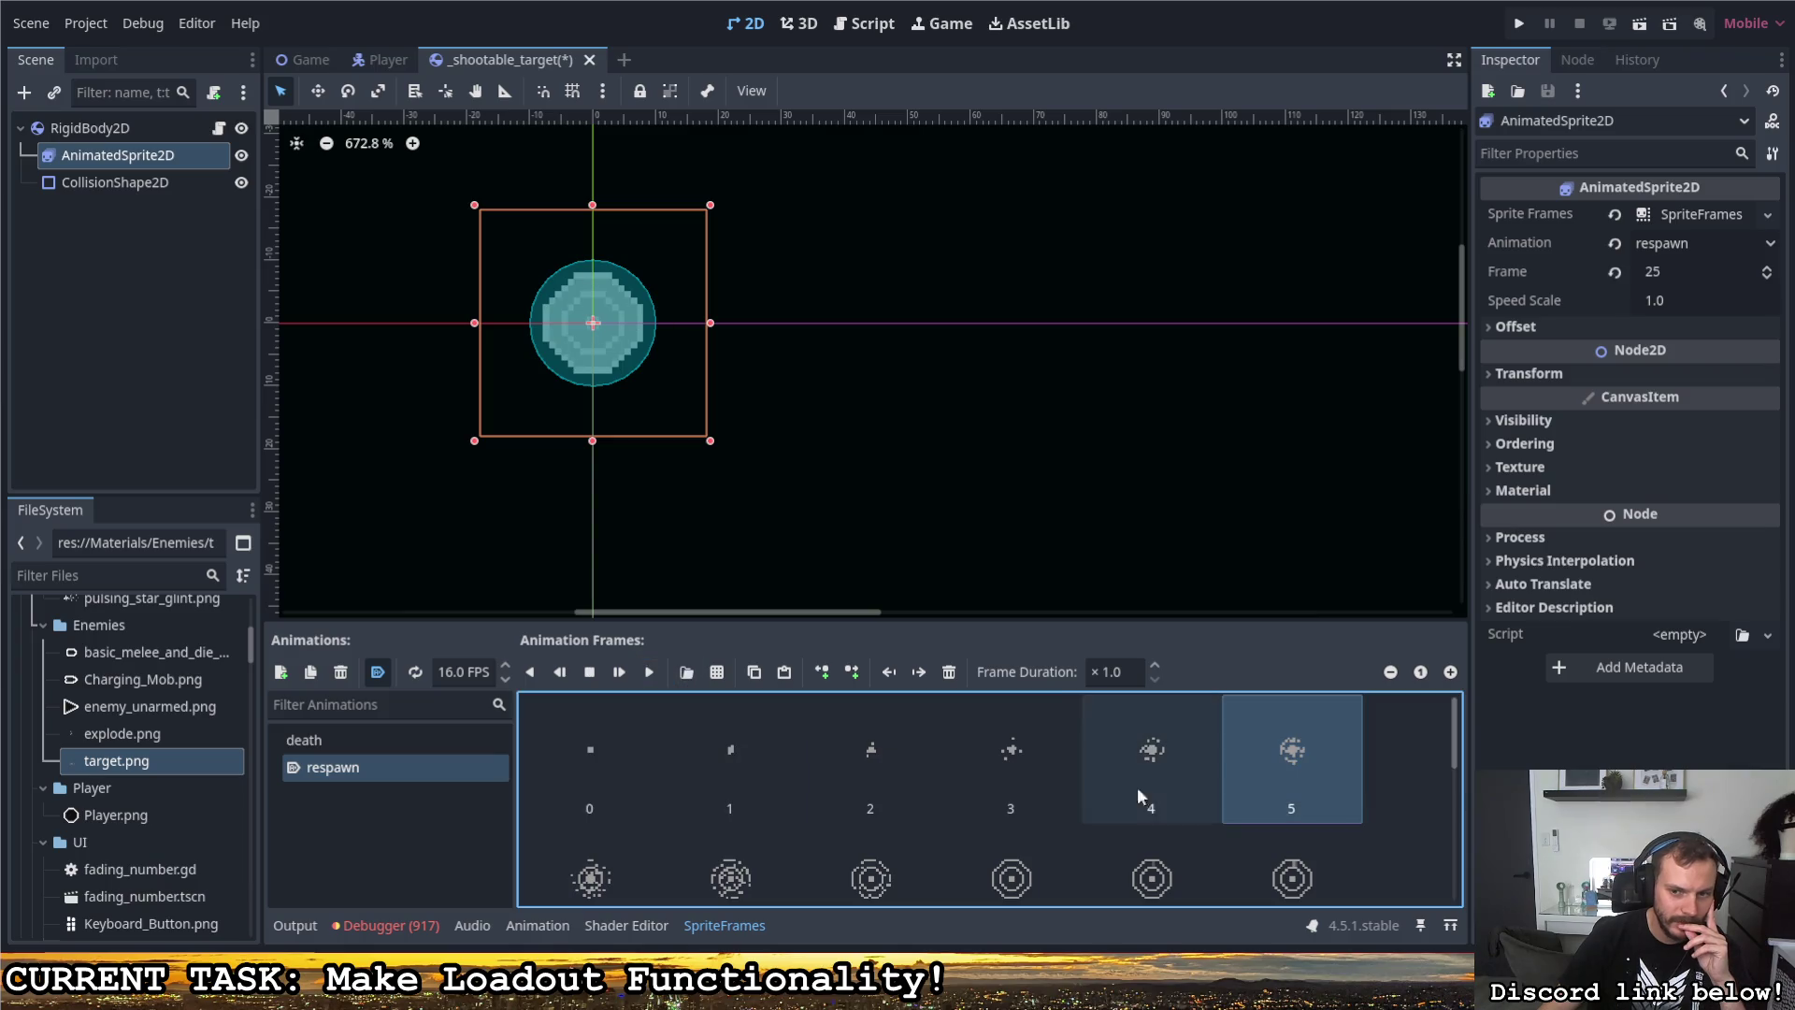
pyautogui.click(637, 765)
pyautogui.click(650, 673)
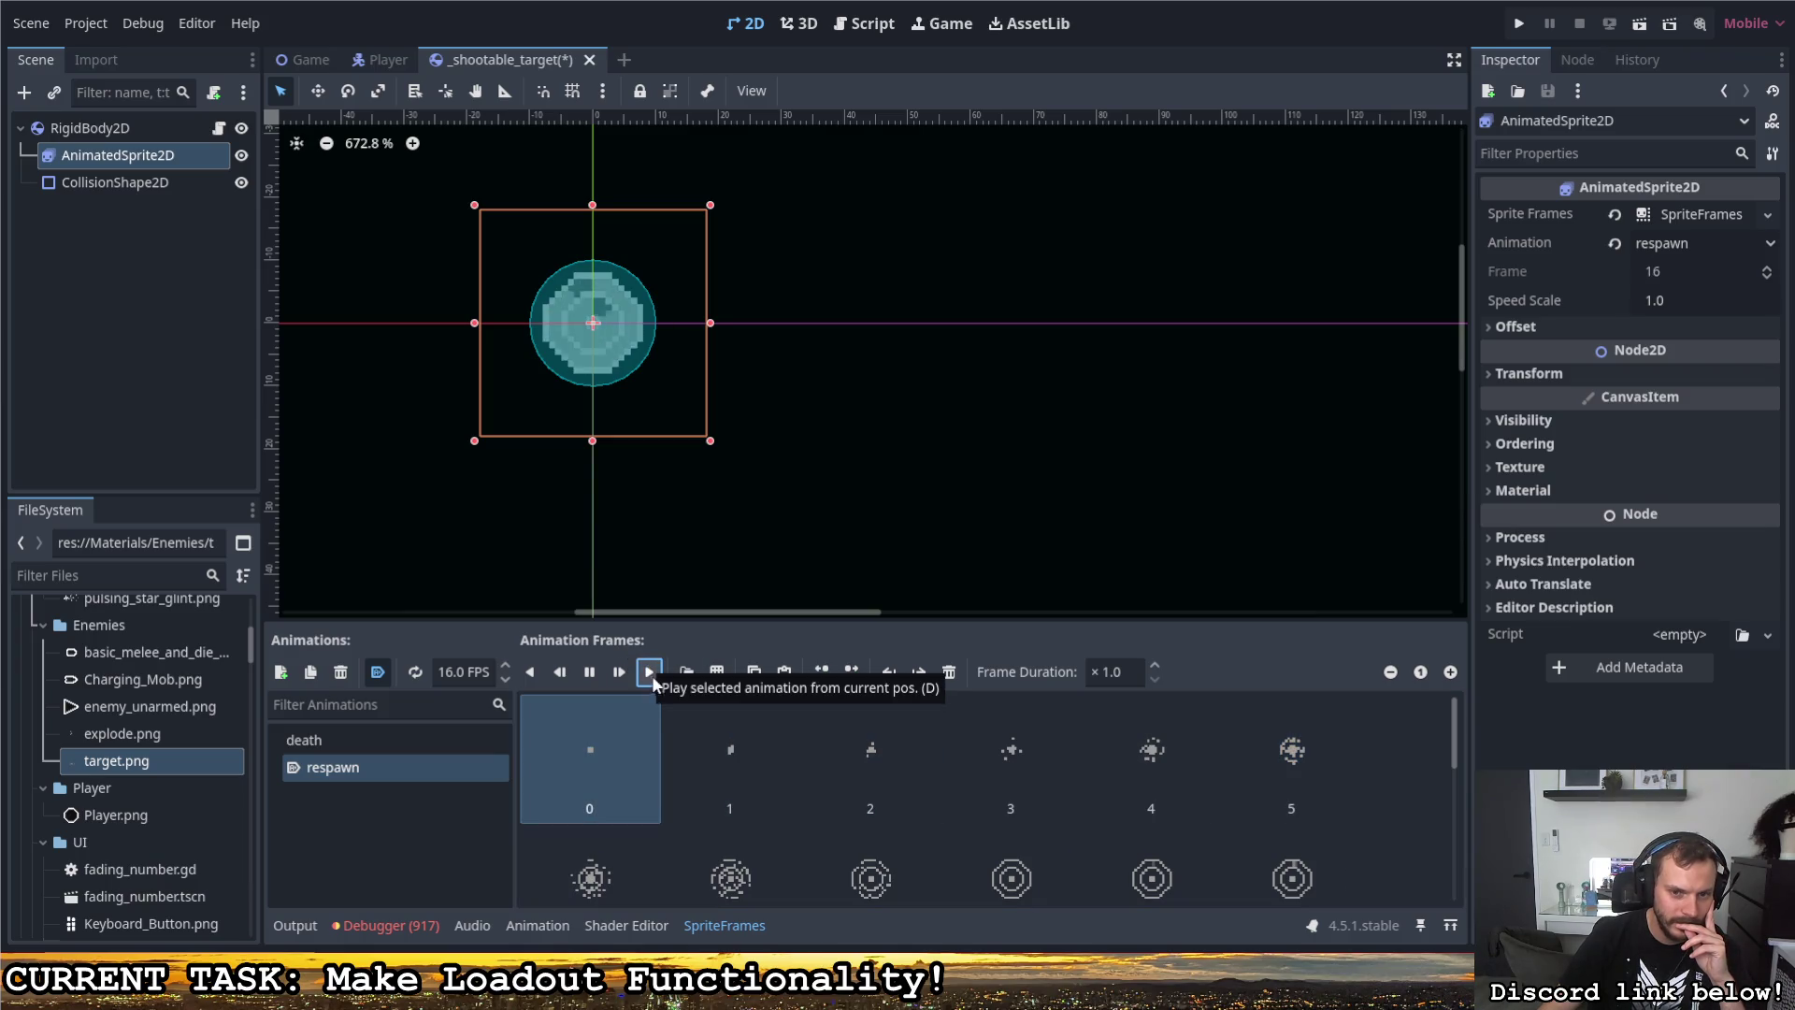
pyautogui.click(650, 672)
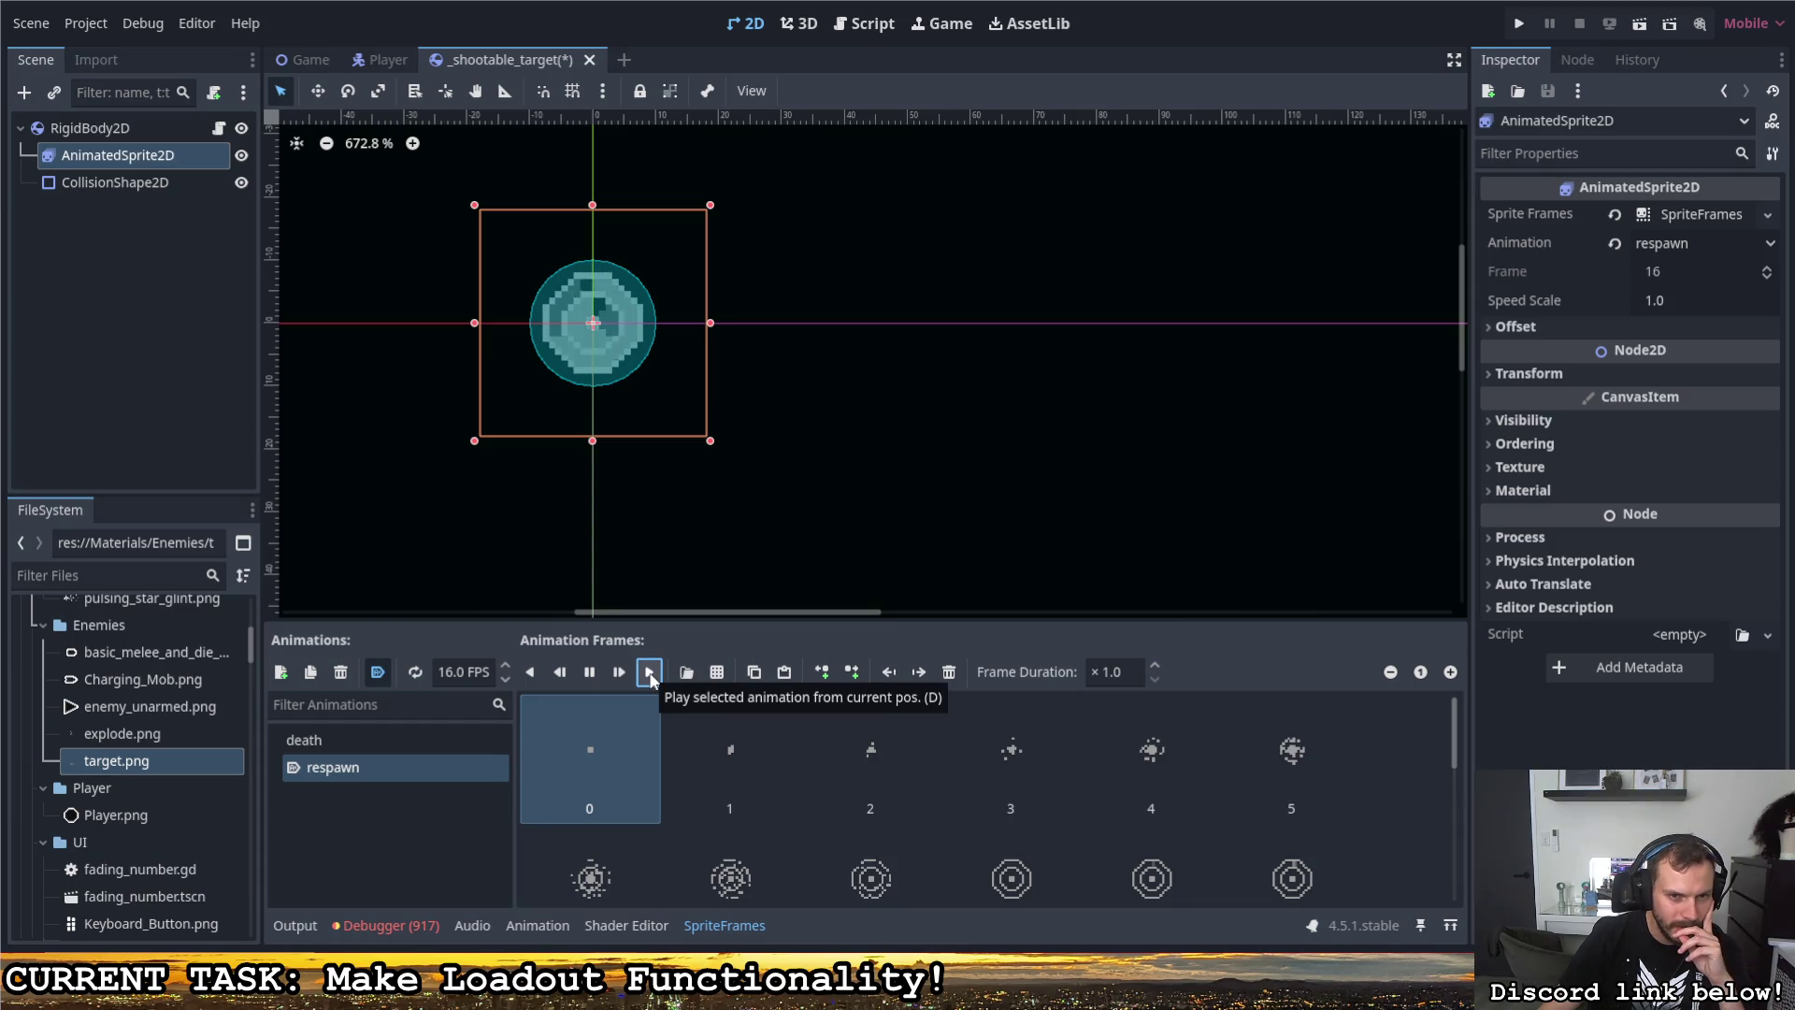
# Step: Delete the stray frame 4 from the respawn animation and replay it
pyautogui.scroll(-1, 738, 802)
pyautogui.click(1085, 767)
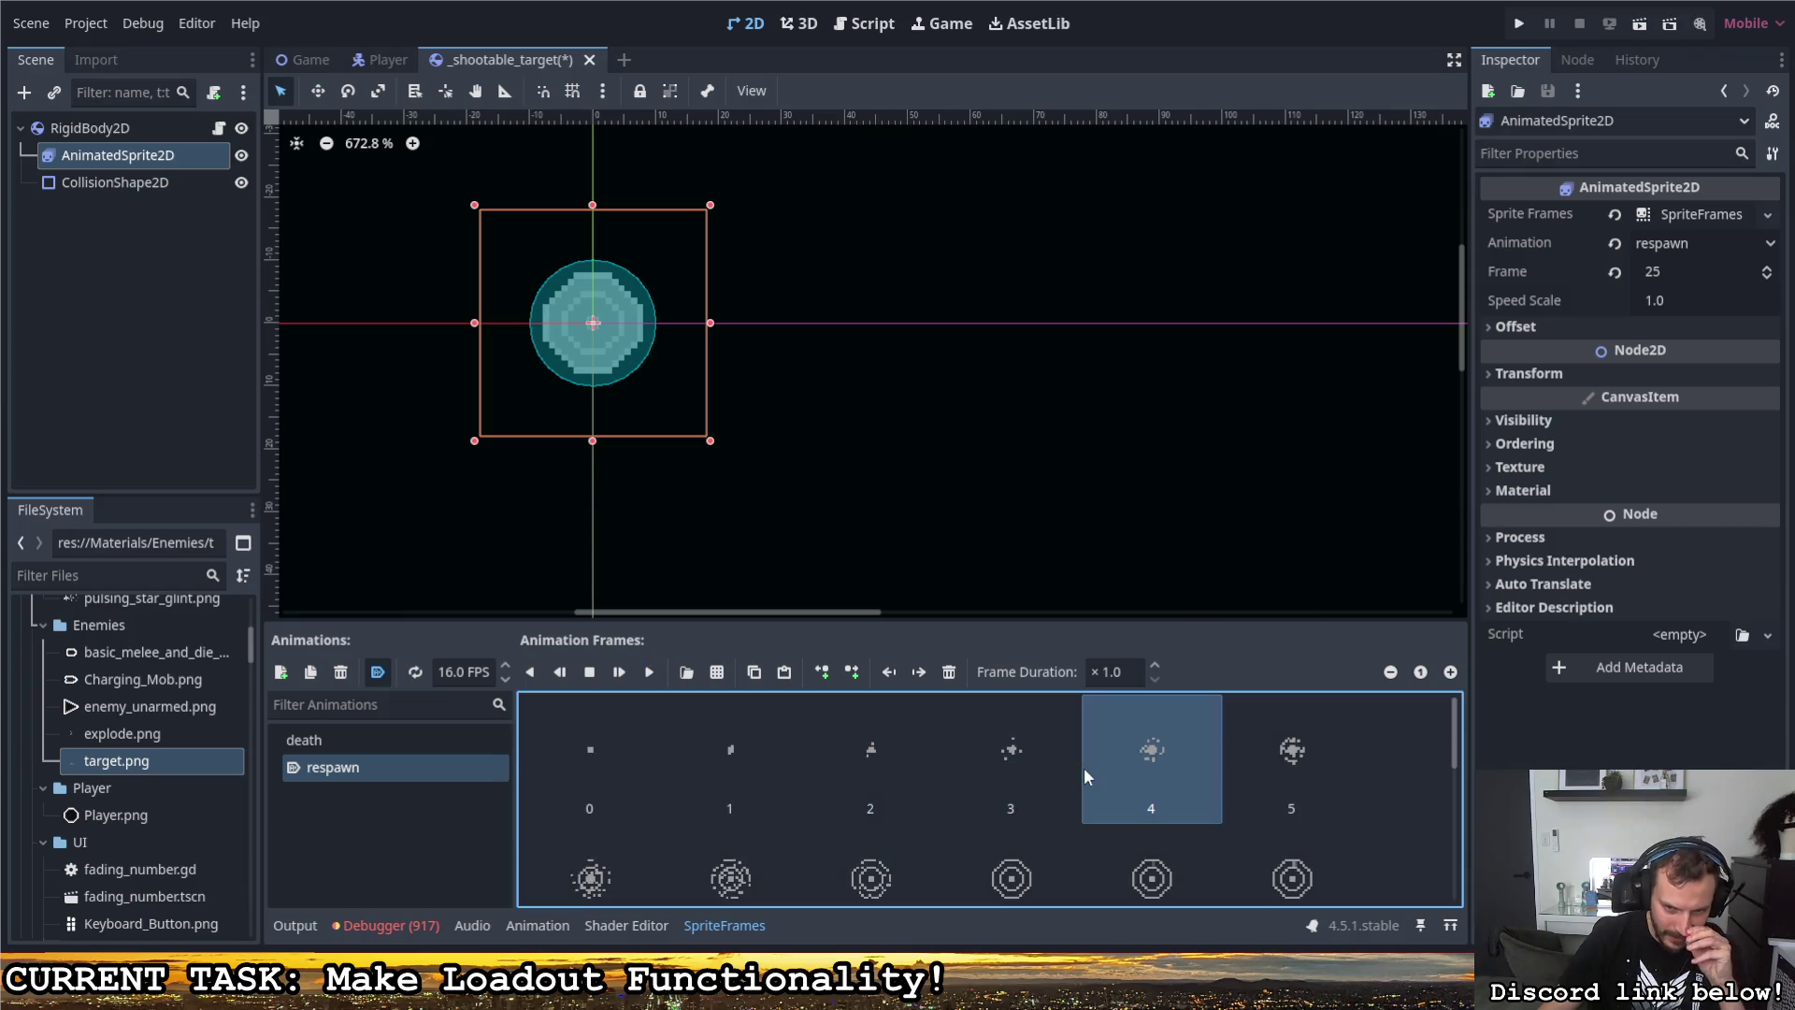
pyautogui.click(949, 672)
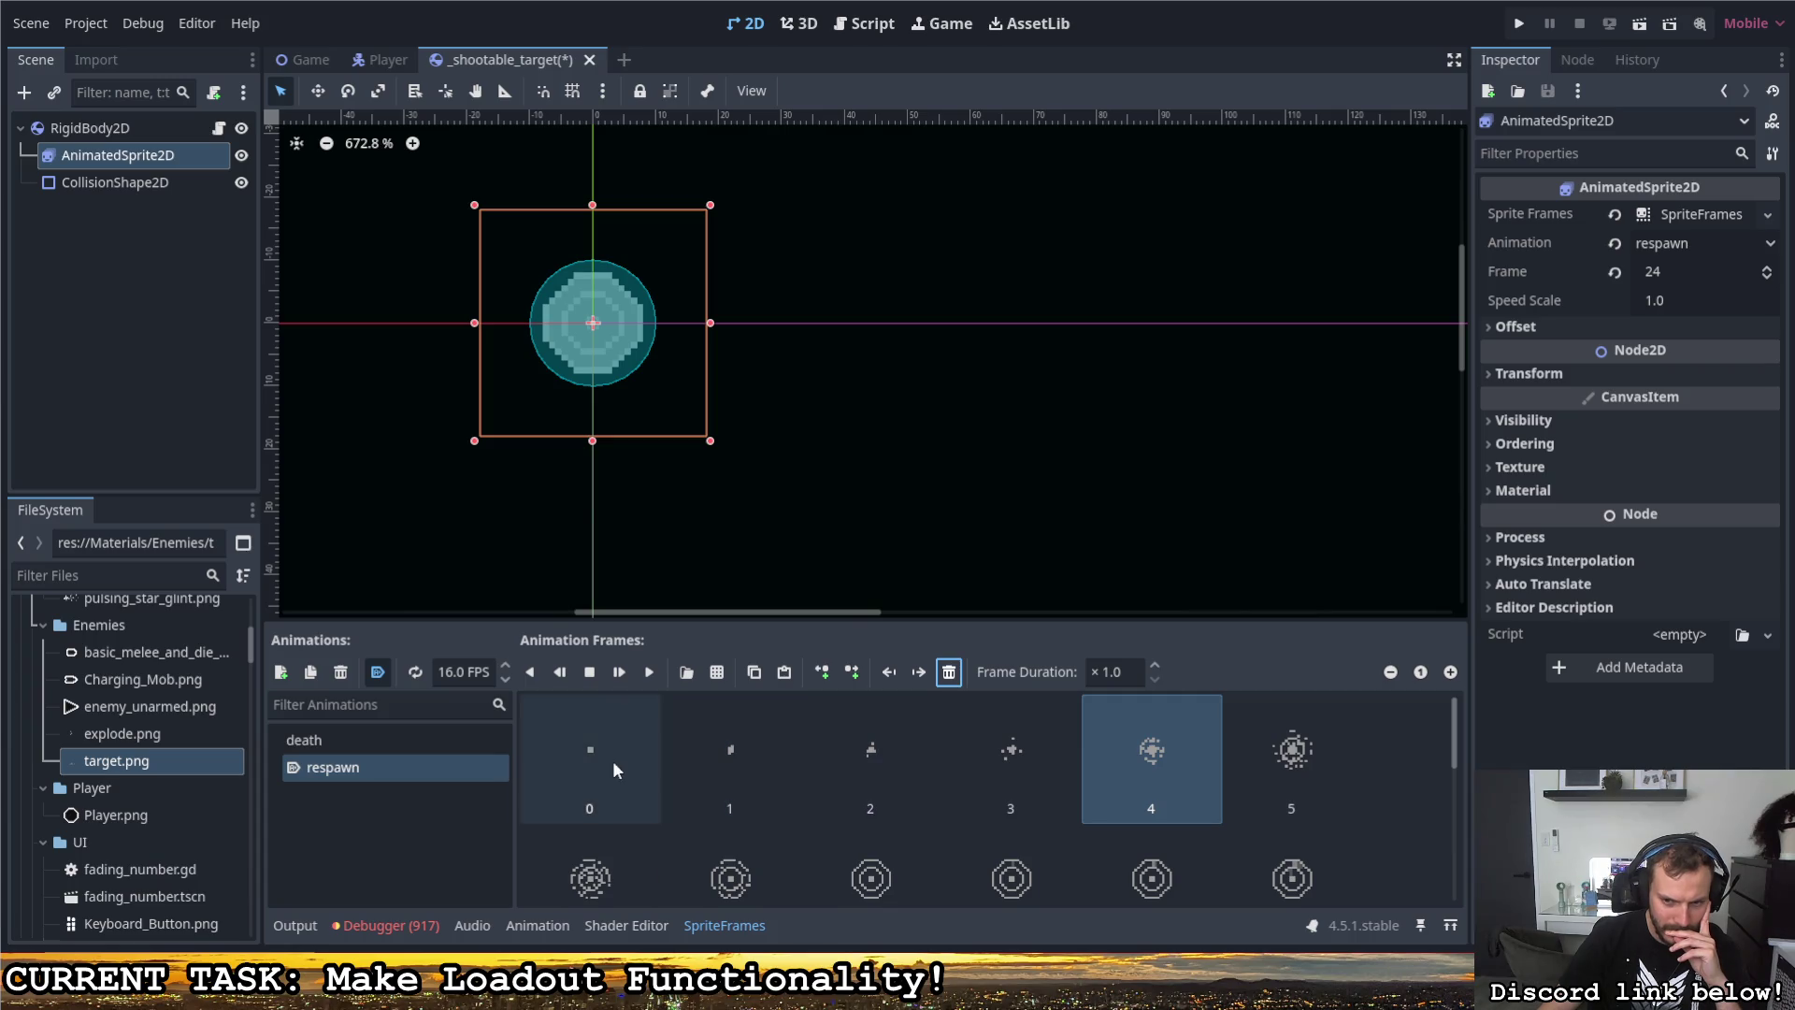
pyautogui.click(649, 672)
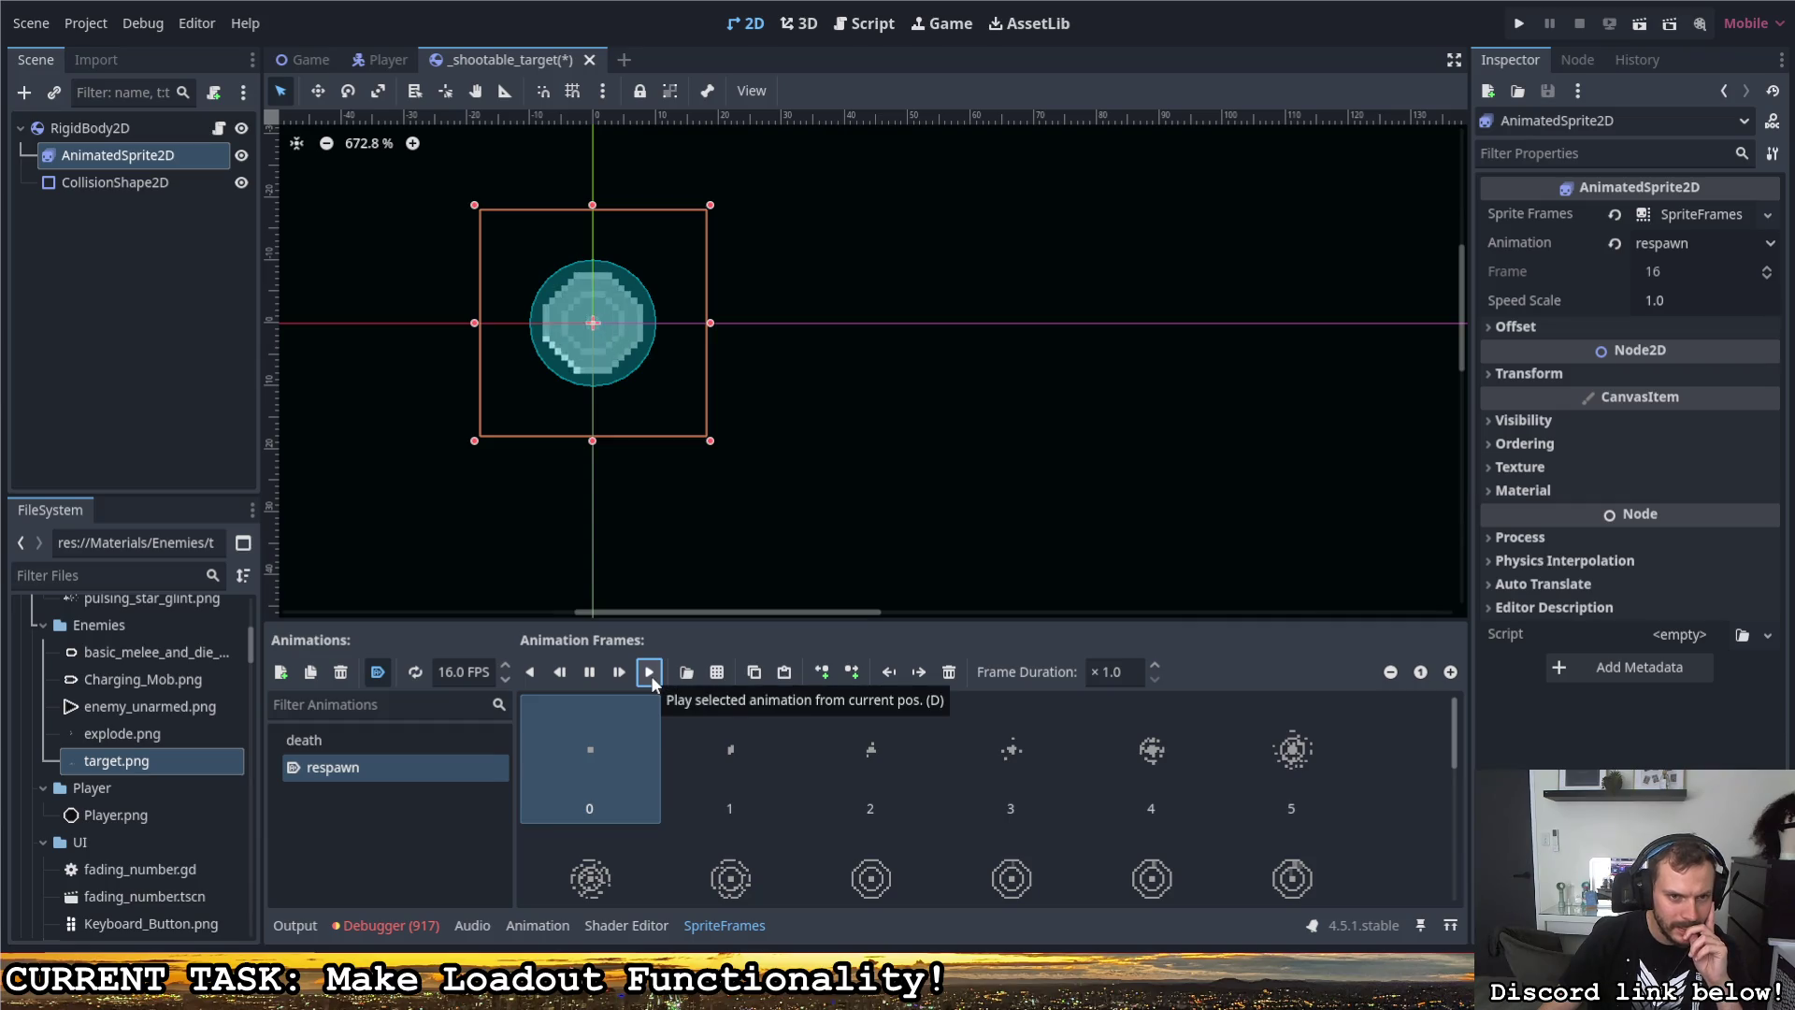
pyautogui.click(651, 675)
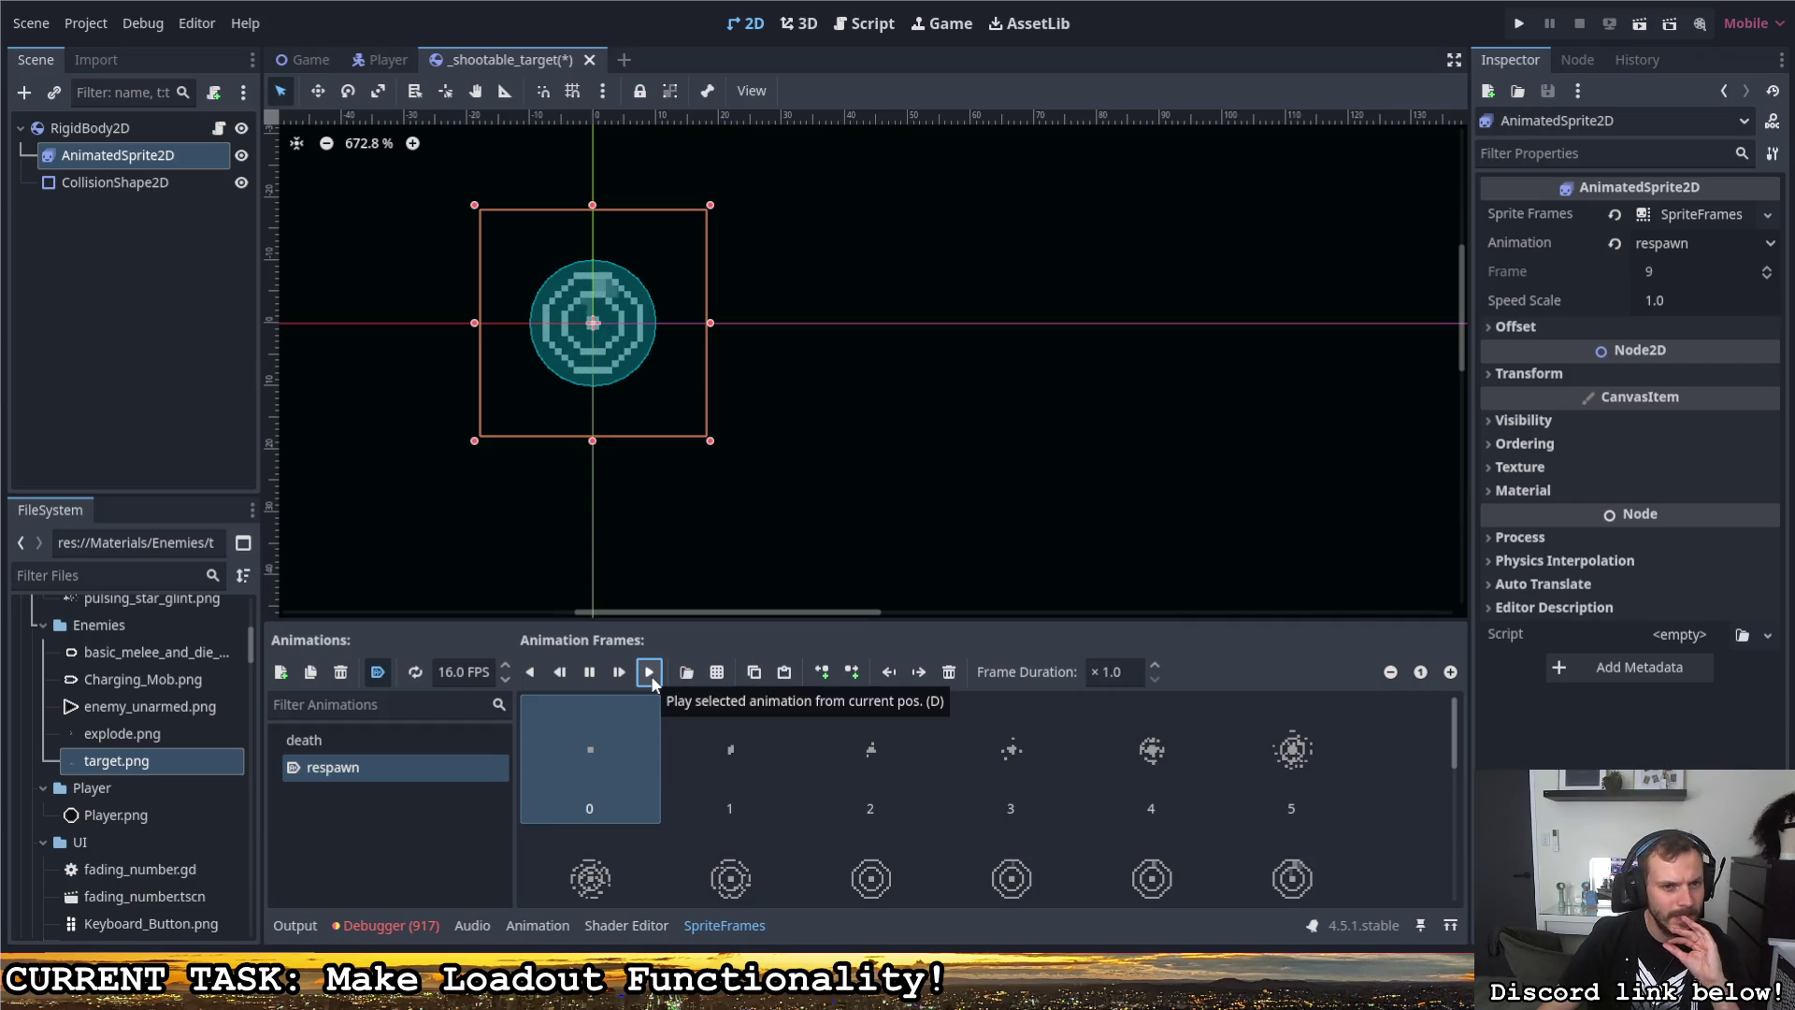
# Step: Save the _shootable_target scene
pyautogui.scroll(-5, 694, 452)
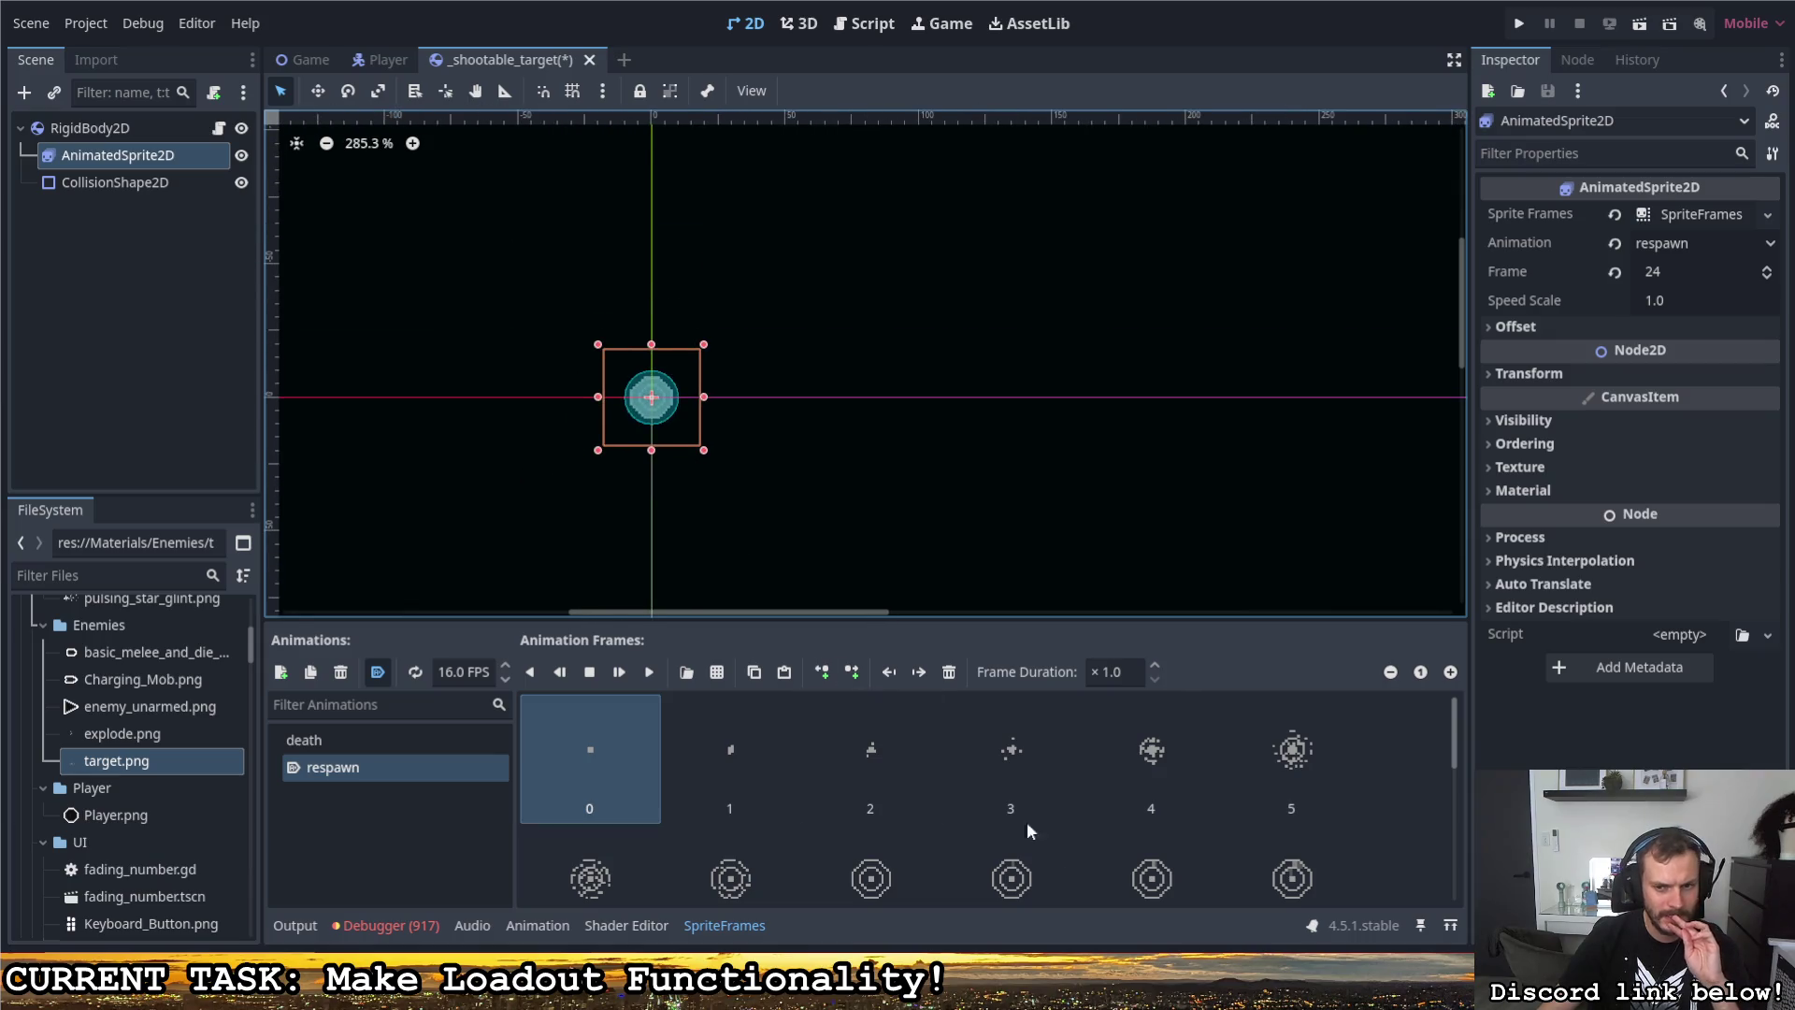
pyautogui.scroll(-4, 1108, 805)
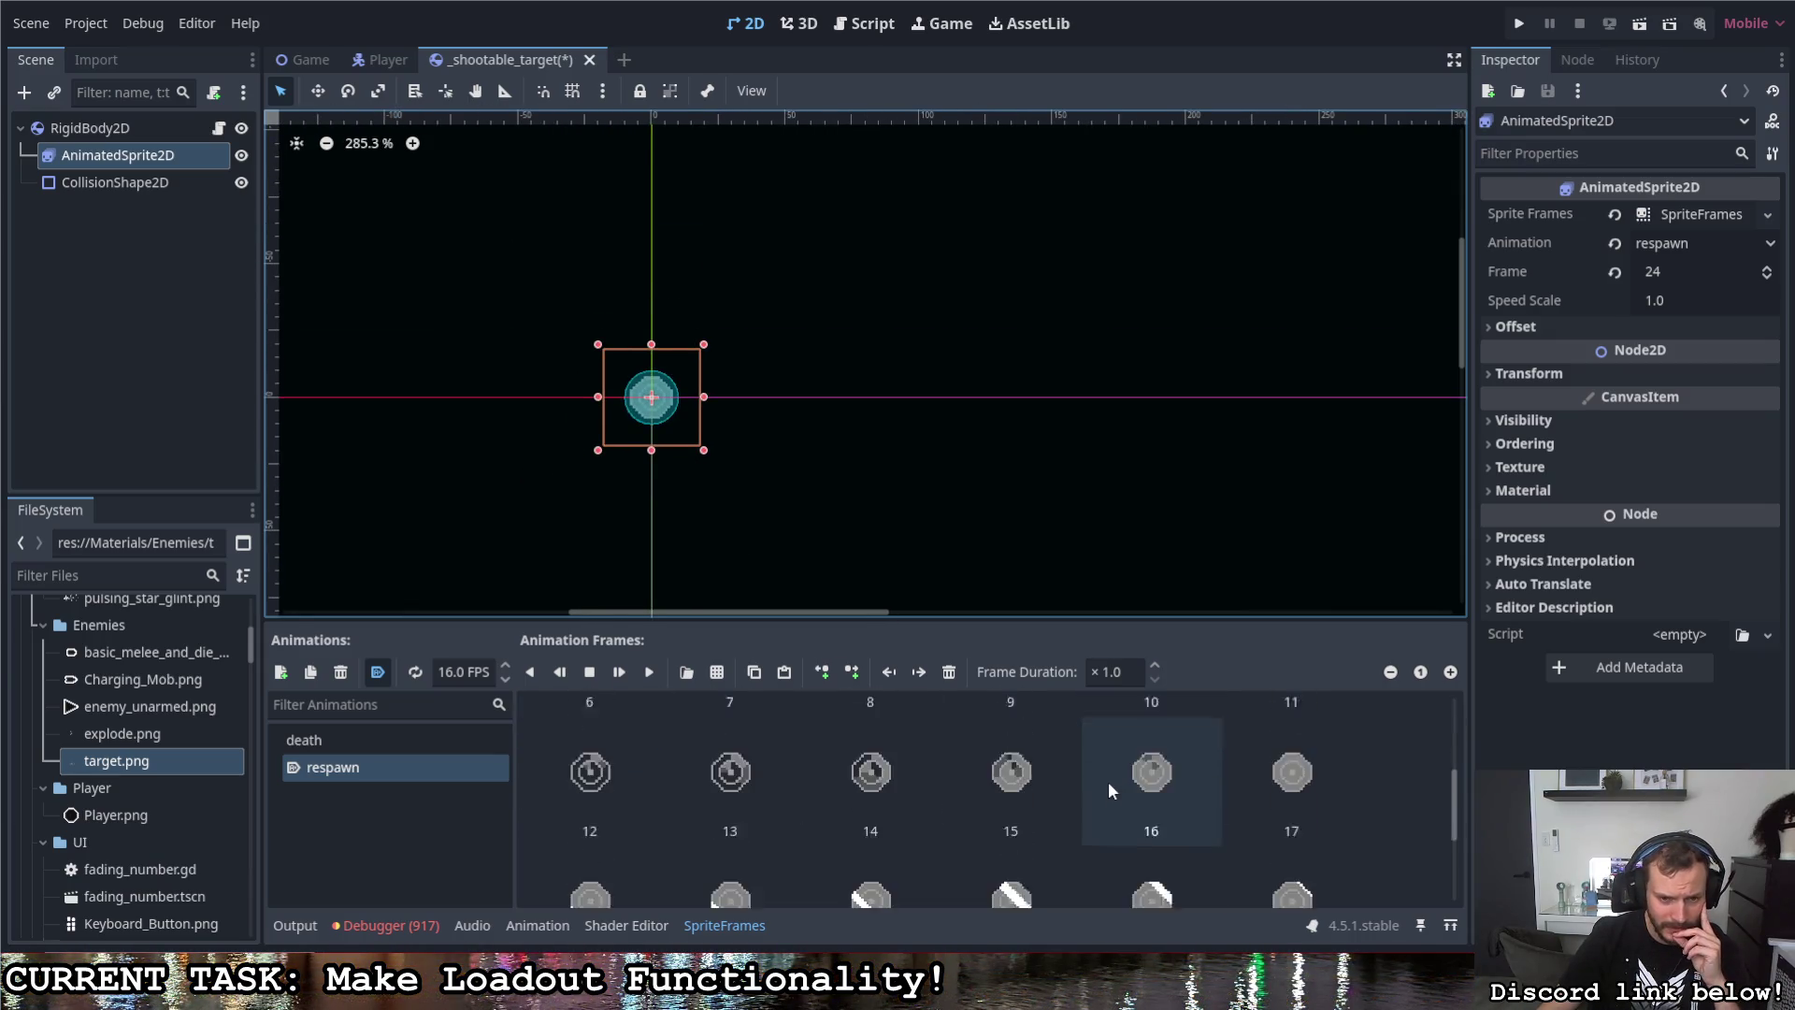
pyautogui.scroll(2, 1092, 782)
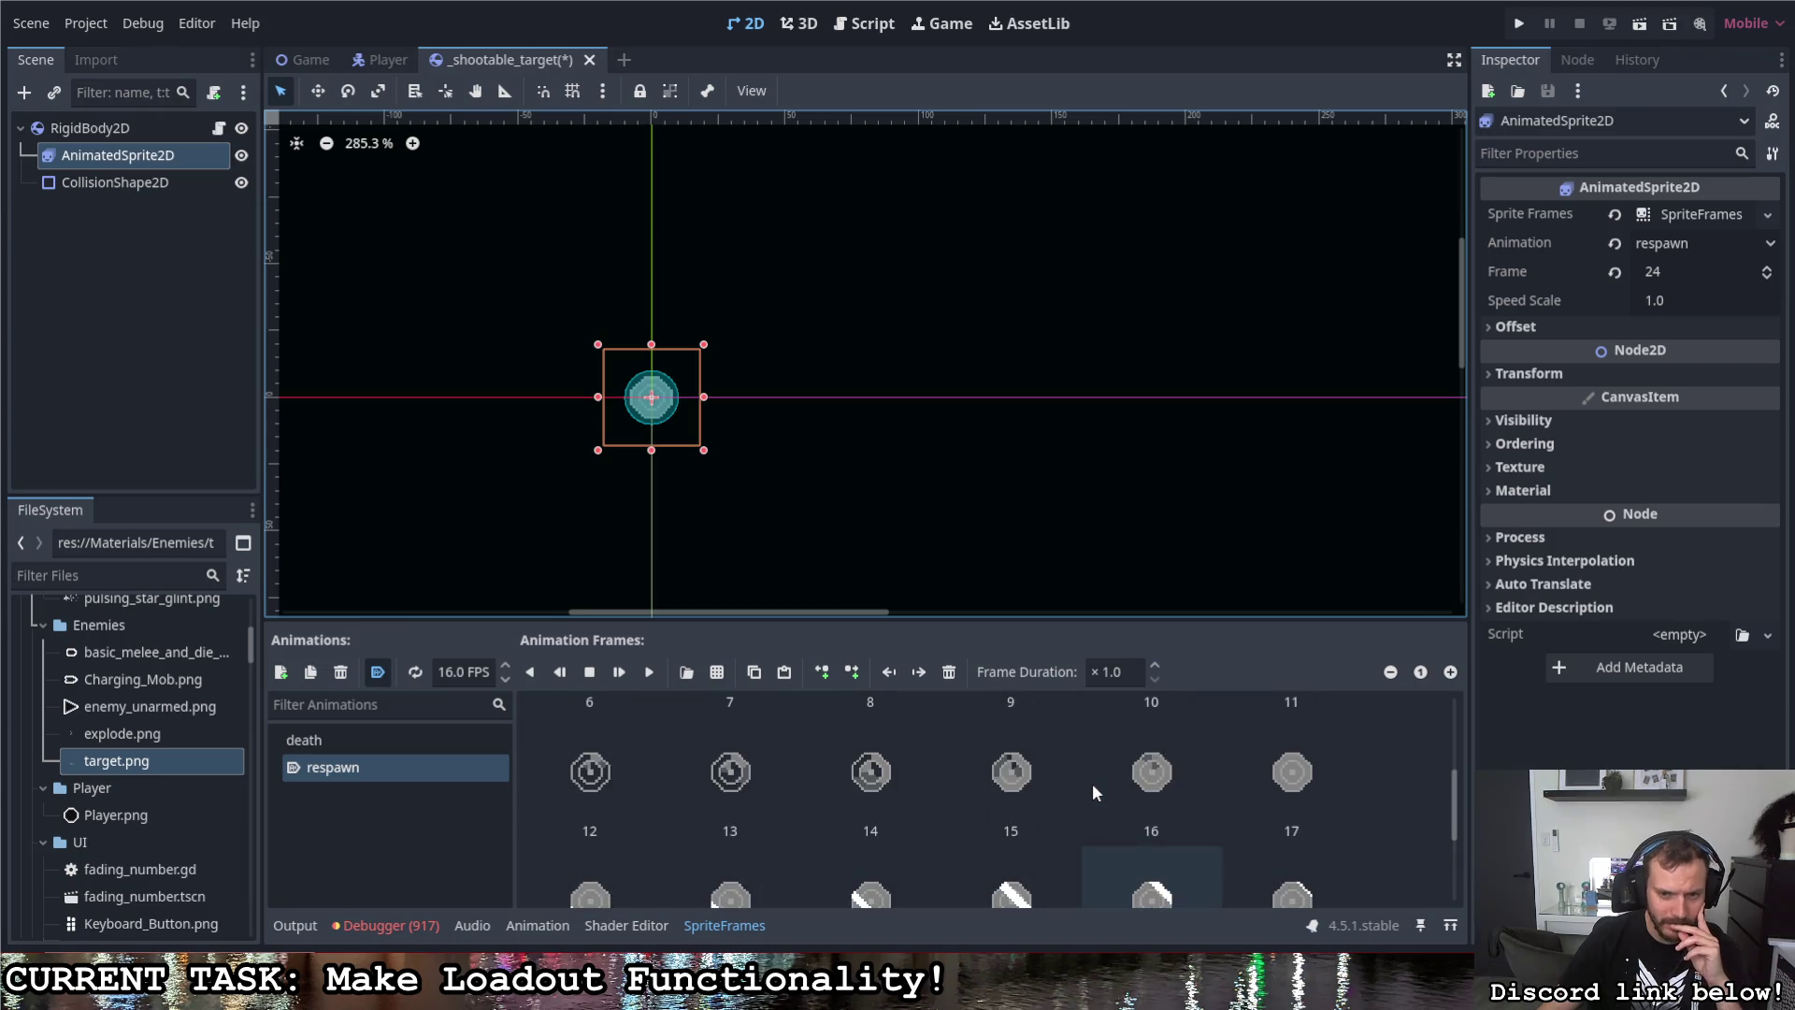
pyautogui.scroll(2, 1047, 794)
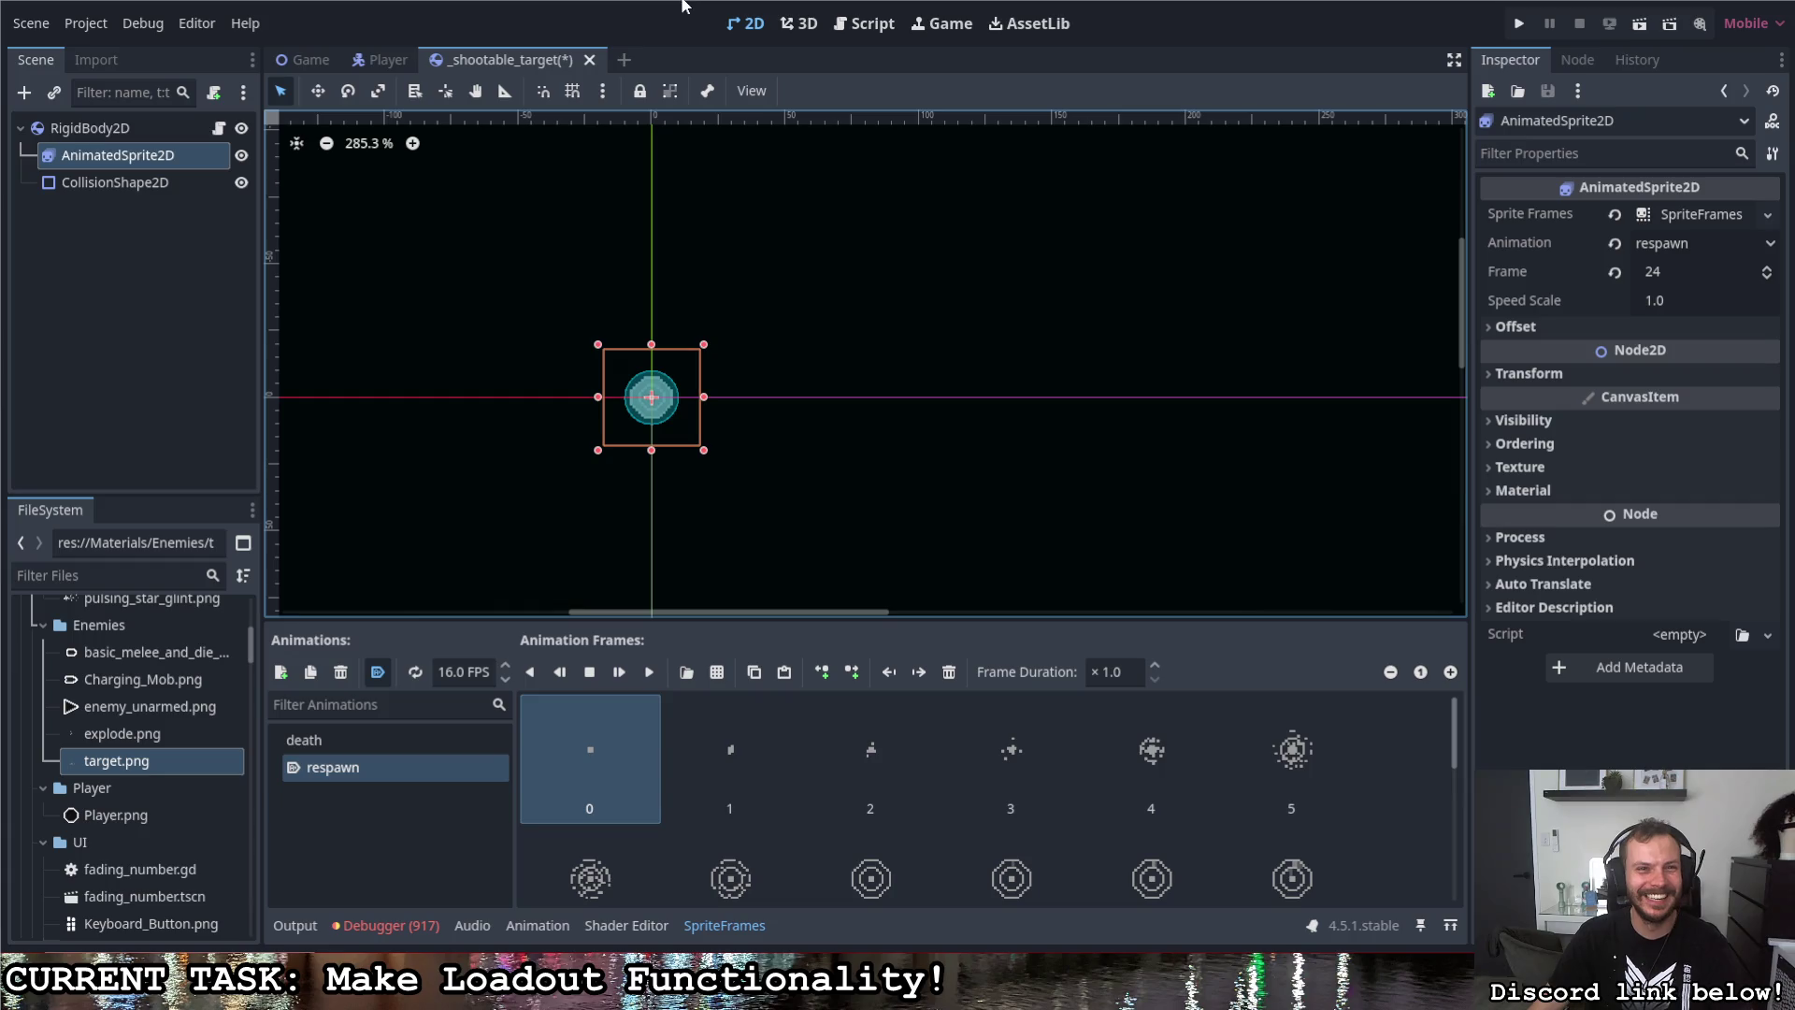
pyautogui.hotkey('ctrl', 's')
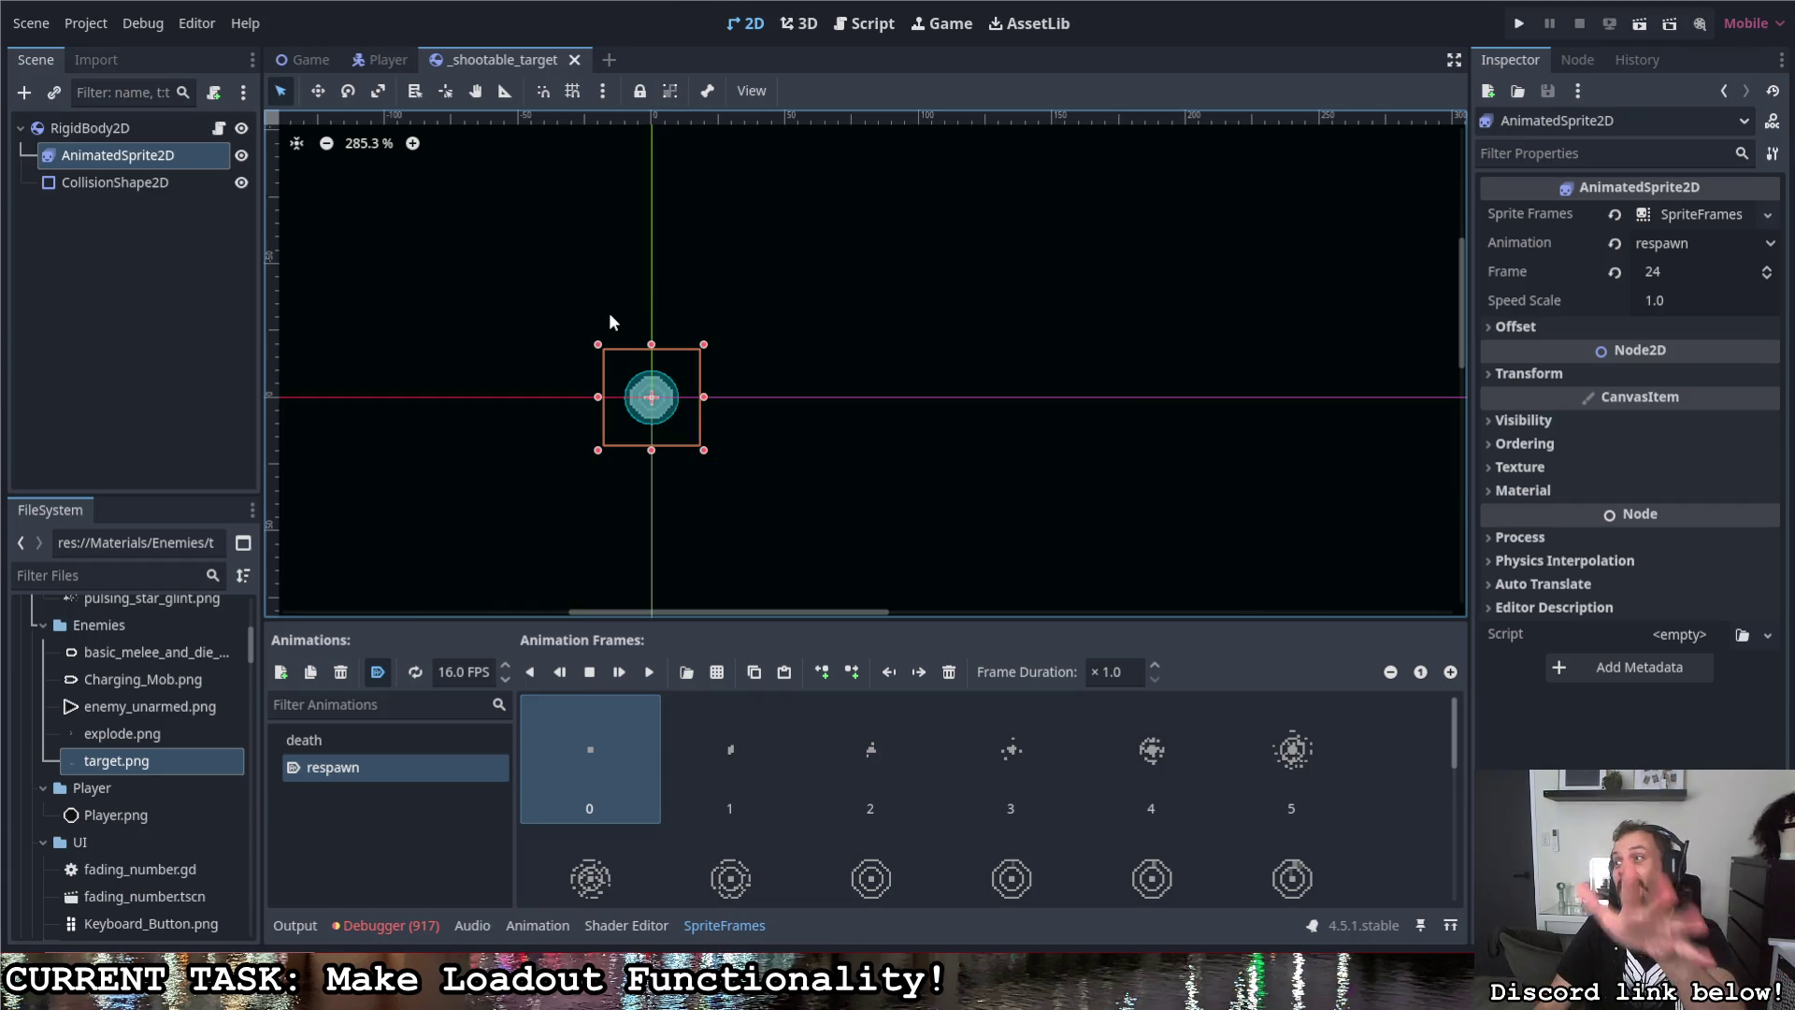
pyautogui.hotkey('ctrl', 's')
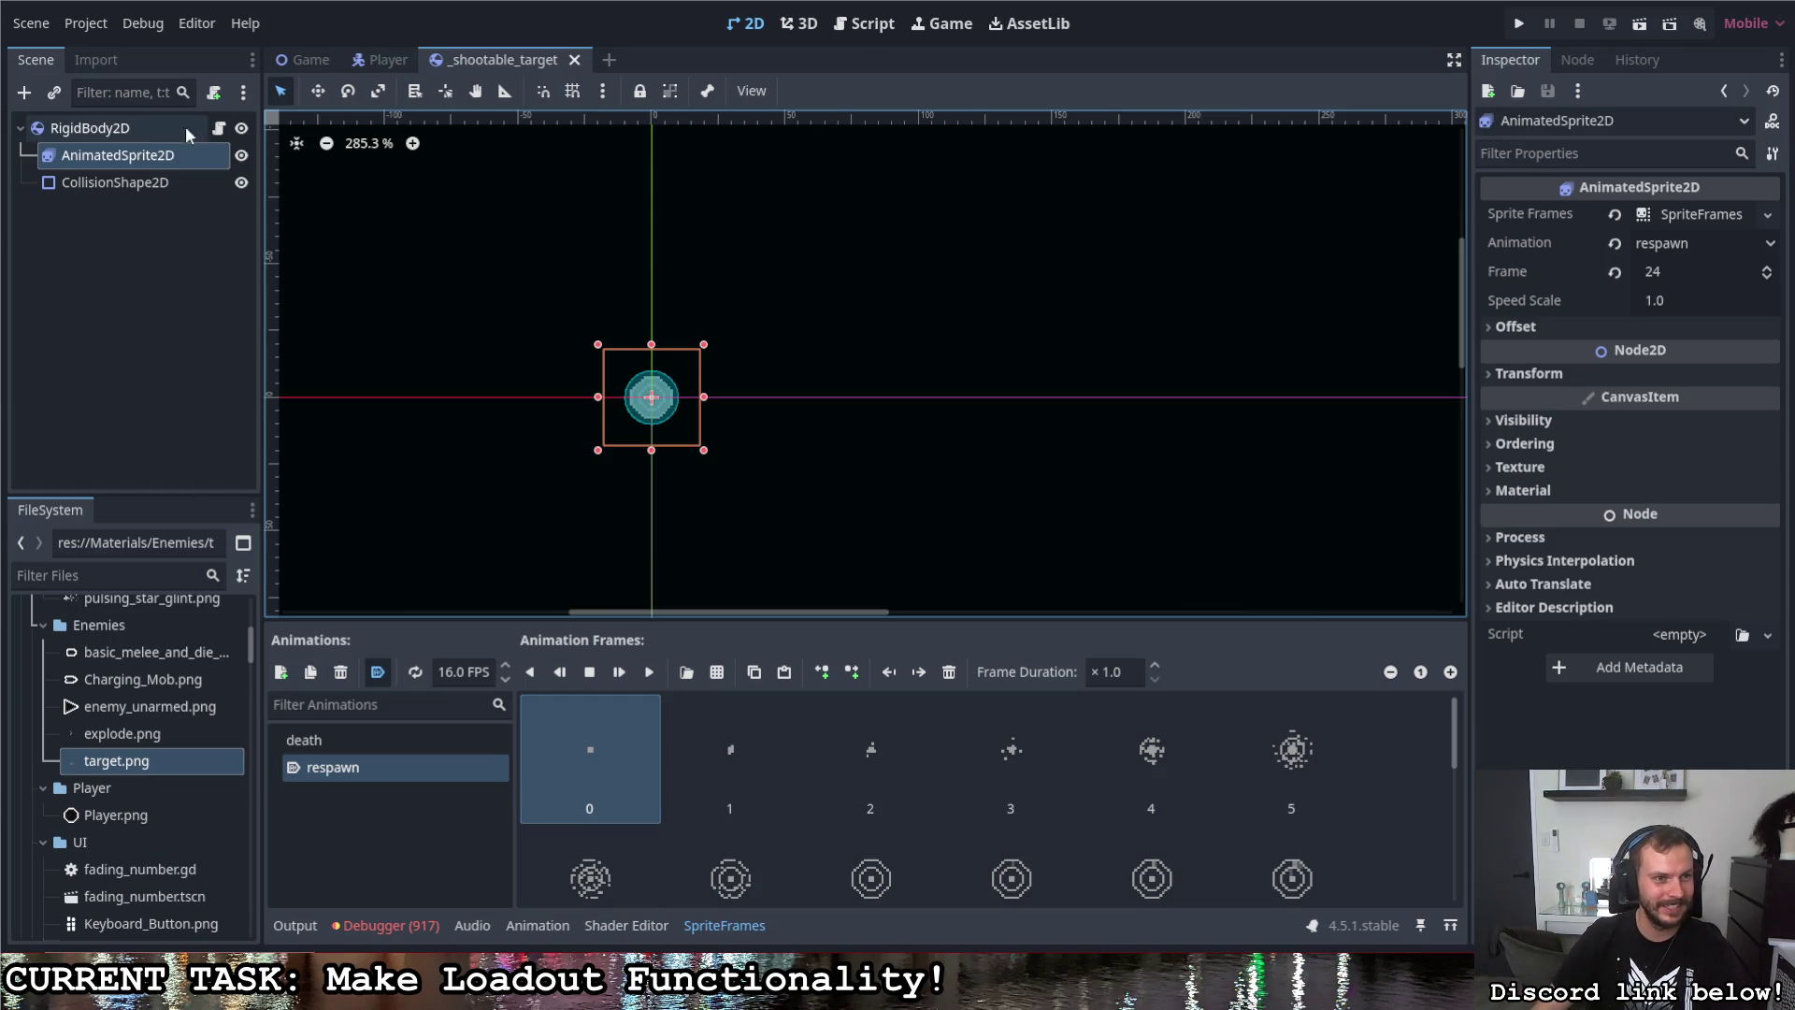
# Step: Rename the root RigidBody2D node to Respawning_Target
pyautogui.click(133, 126)
pyautogui.click(133, 125)
pyautogui.write('Respawni')
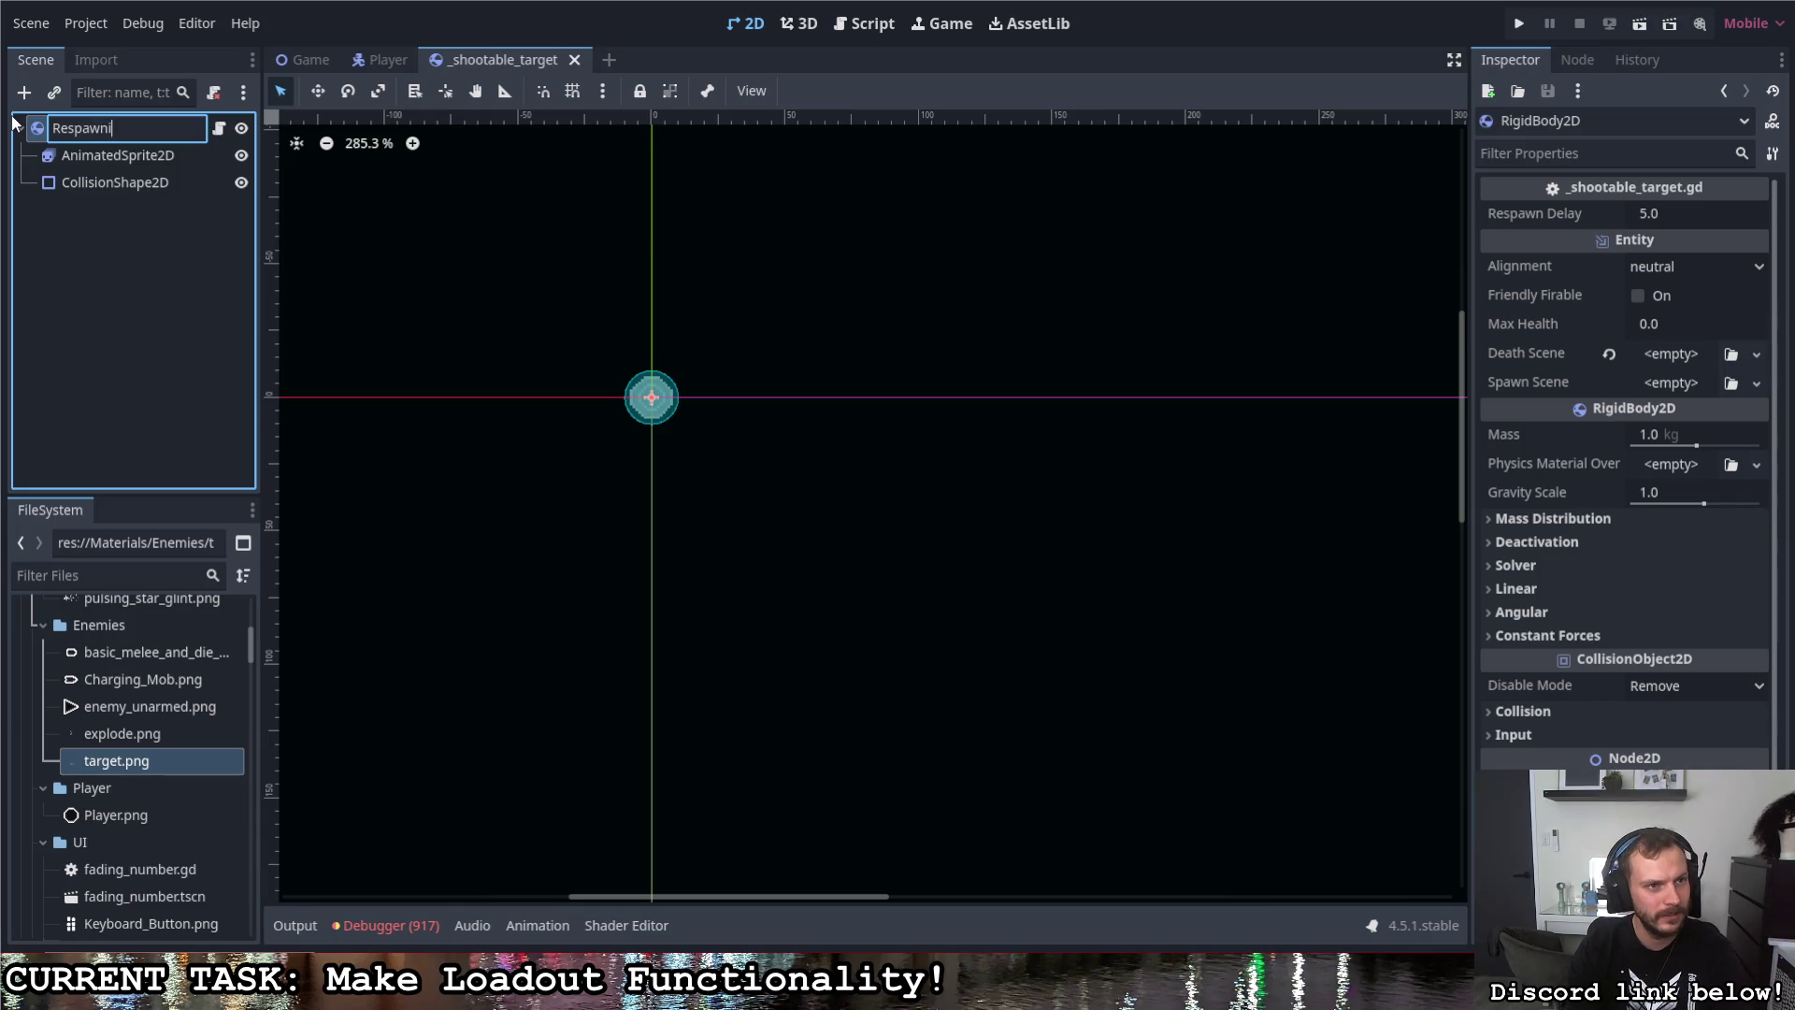
pyautogui.write('ning_')
pyautogui.write('arget')
pyautogui.press('Return')
# Step: Check the child nodes, then open the root's _shootable_target.gd script and save
pyautogui.click(112, 152)
pyautogui.click(122, 177)
pyautogui.click(127, 157)
pyautogui.click(155, 177)
pyautogui.click(145, 176)
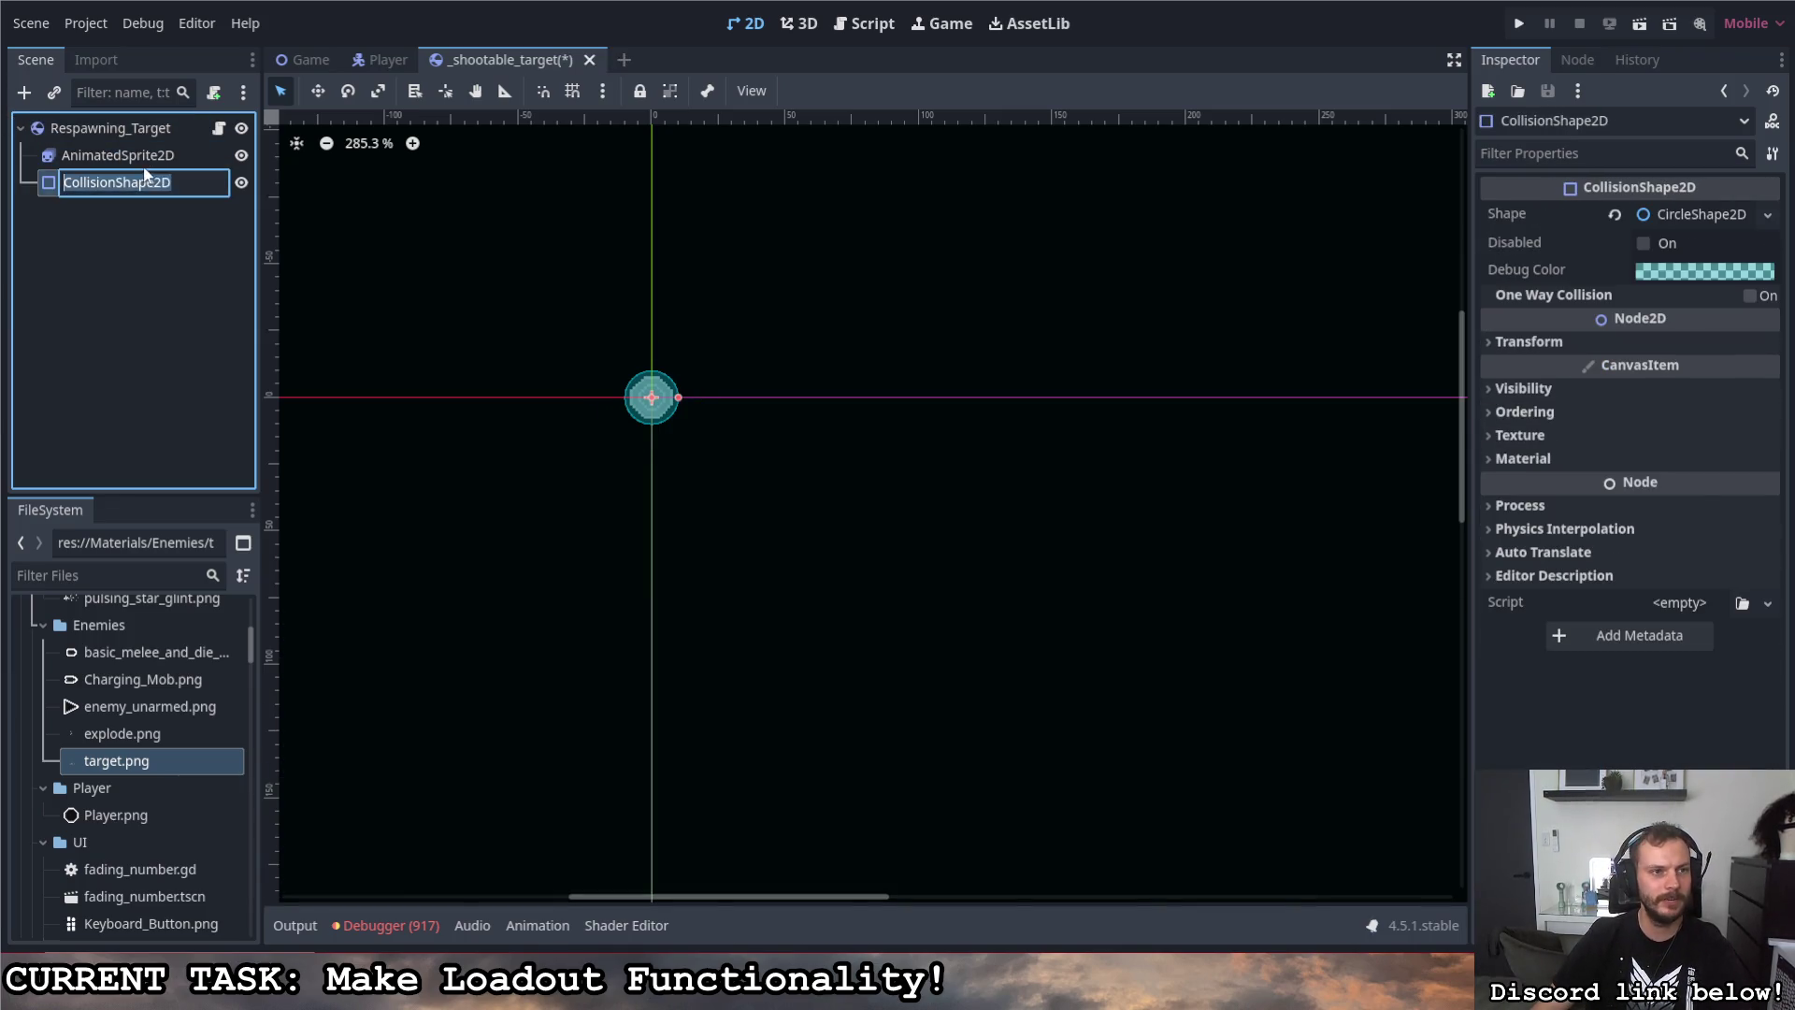
pyautogui.click(143, 131)
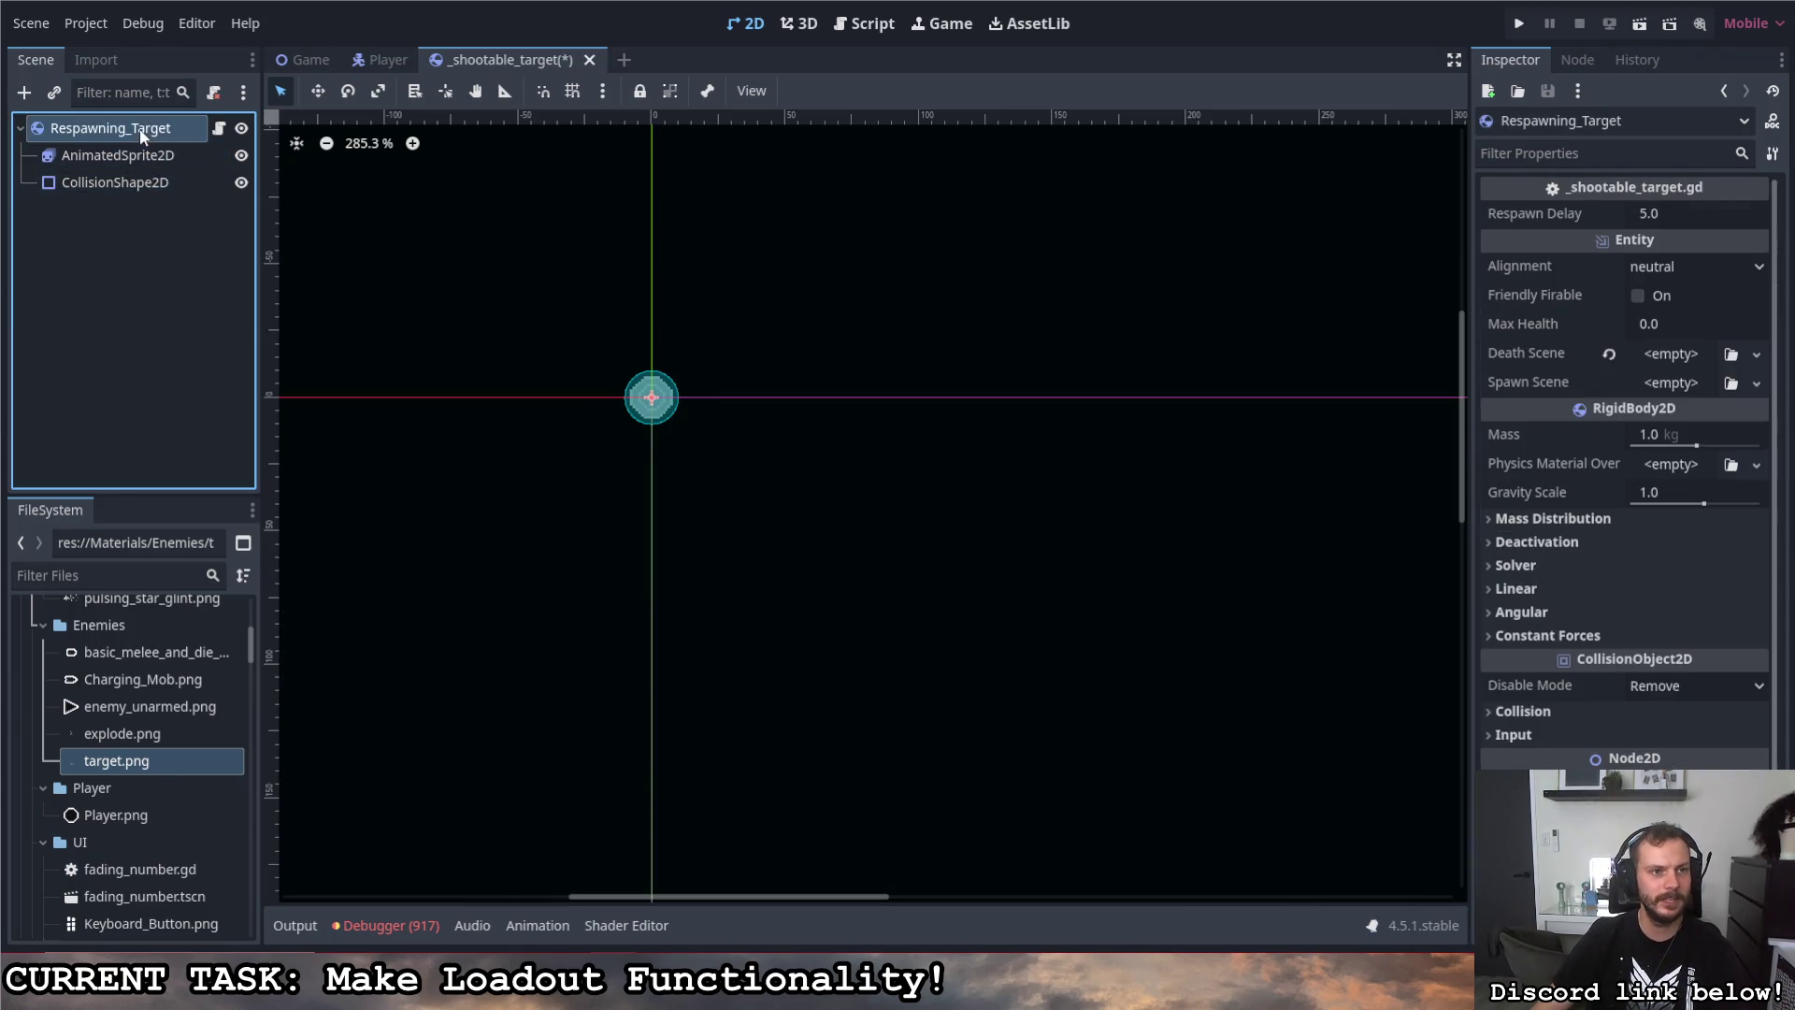
pyautogui.click(221, 129)
pyautogui.click(795, 451)
pyautogui.hotkey('ctrl', 's')
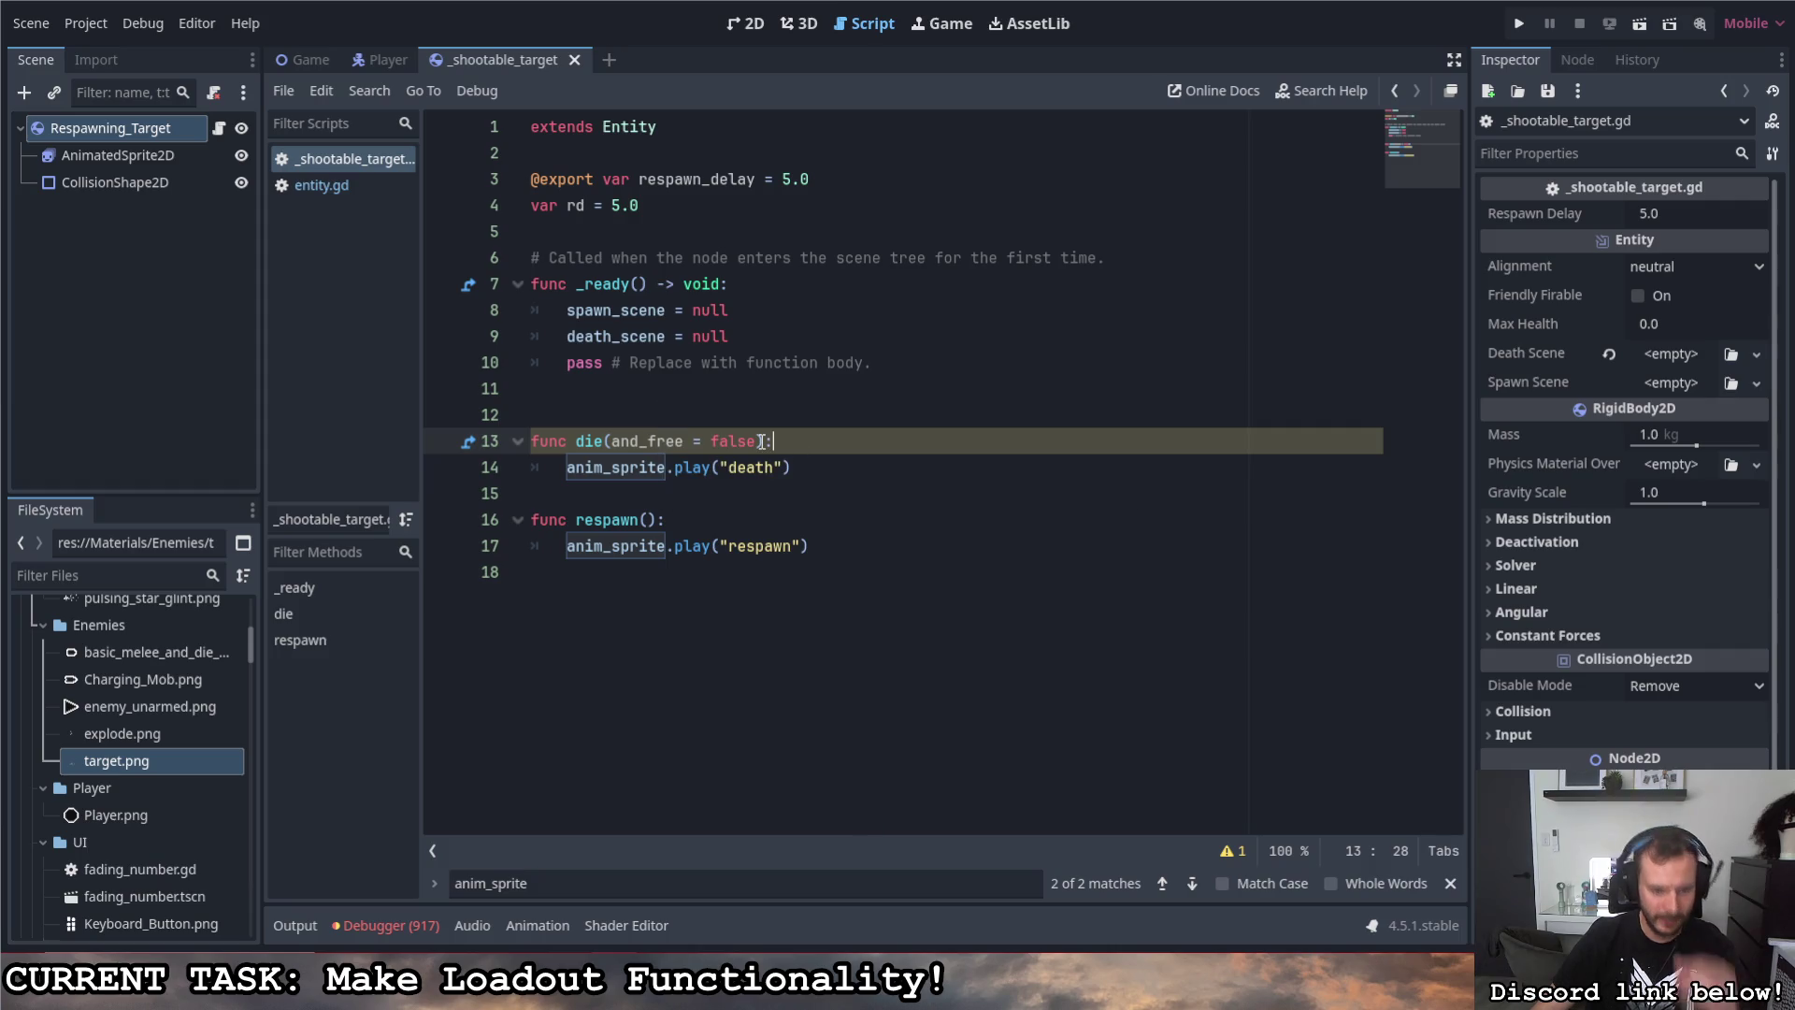
# Step: Check the debugger's script errors and remove die()'s old and_free parameter
pyautogui.click(316, 928)
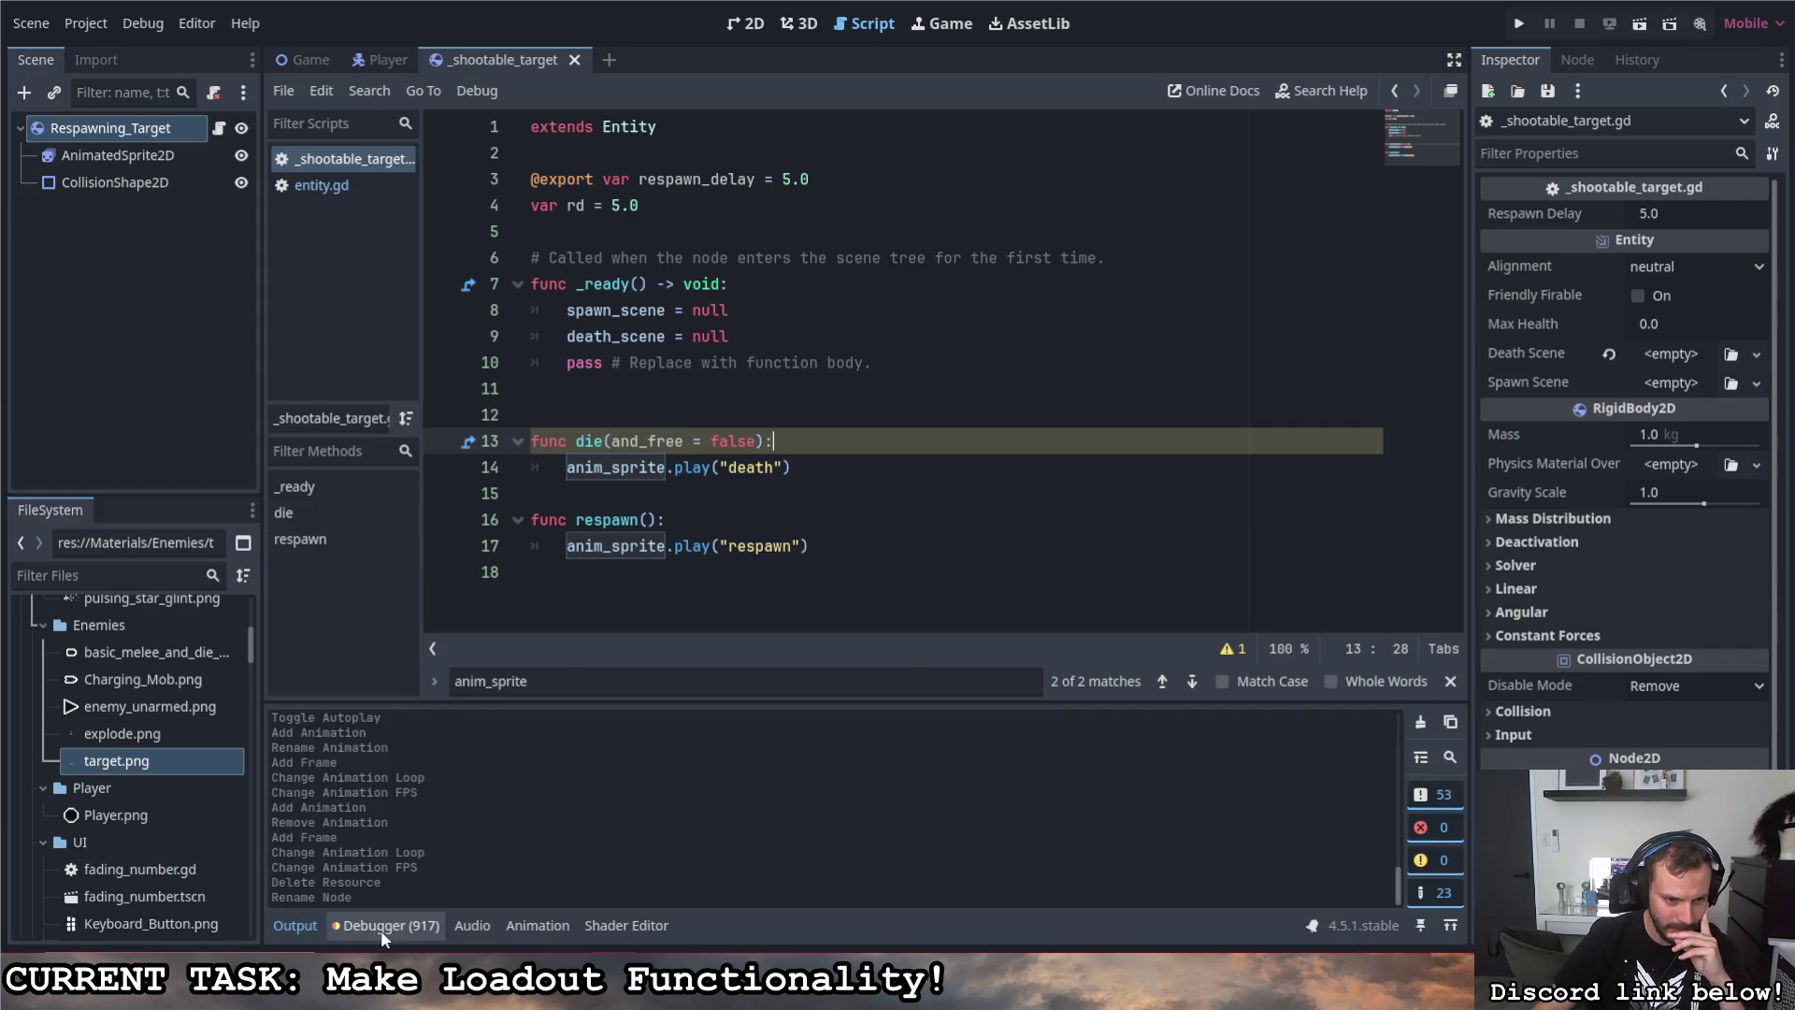
pyautogui.click(379, 930)
pyautogui.click(404, 692)
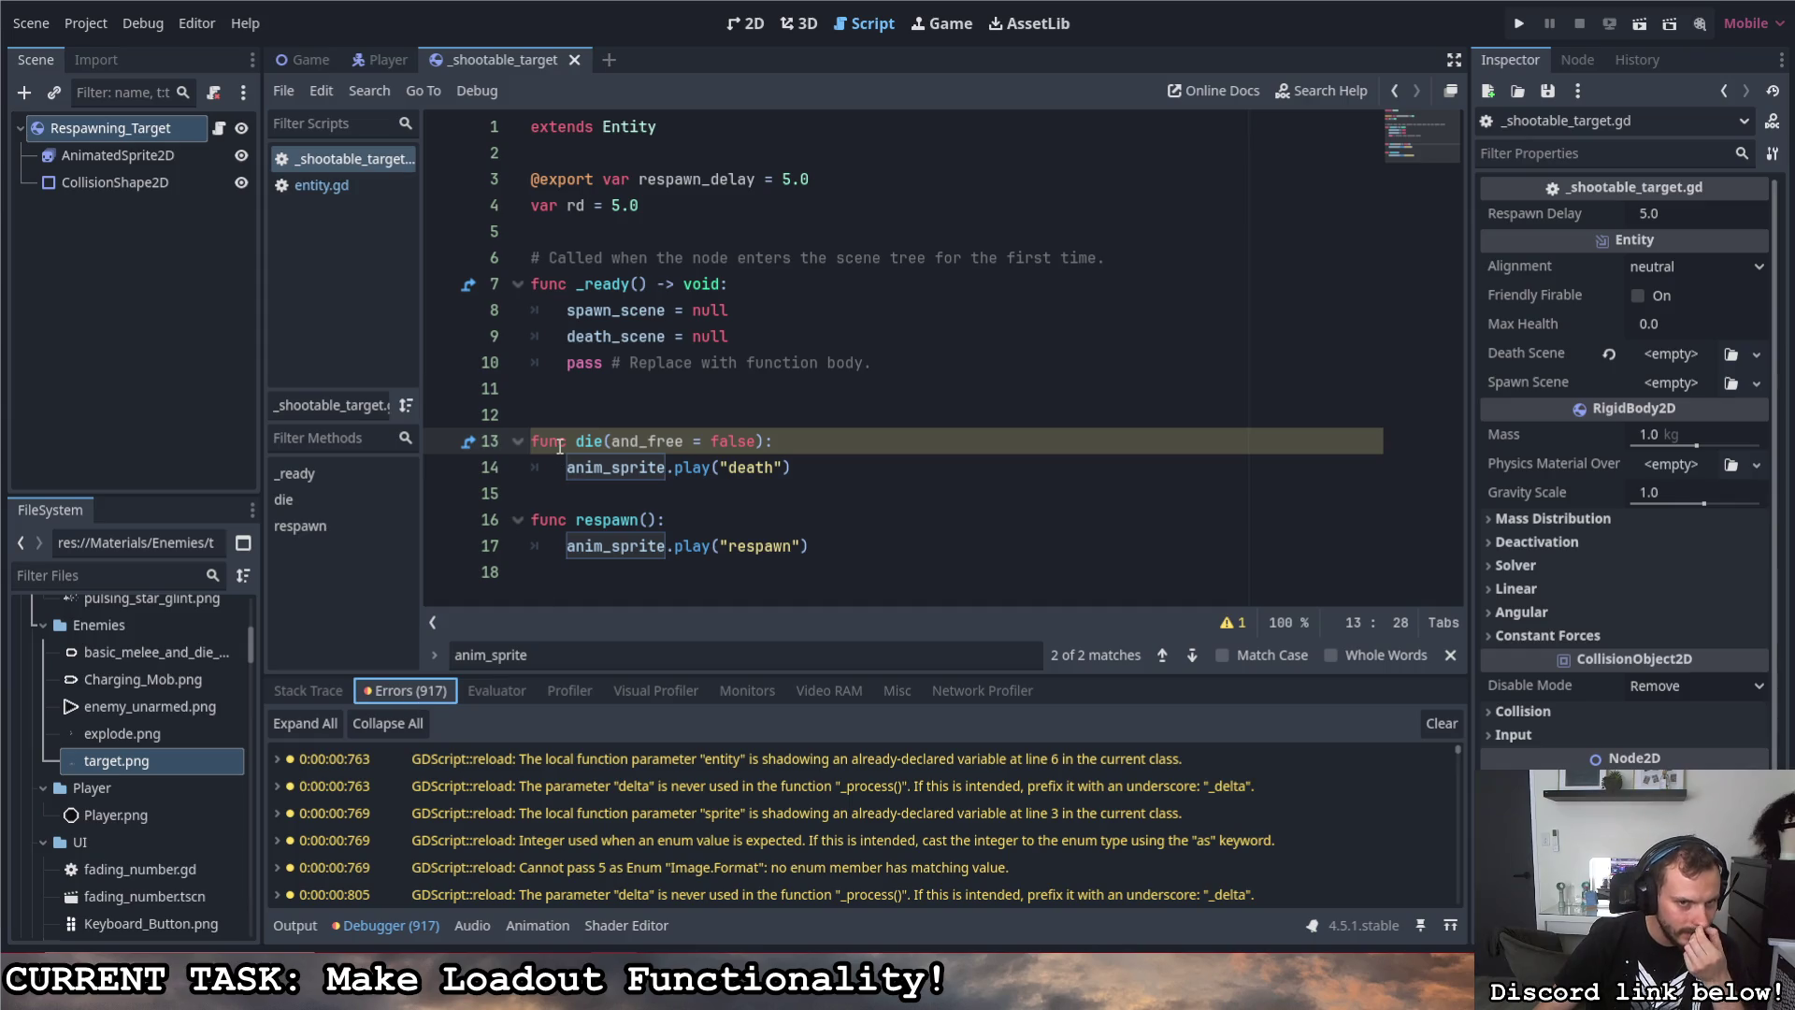
pyautogui.moveTo(755, 440); pyautogui.dragTo(613, 440)
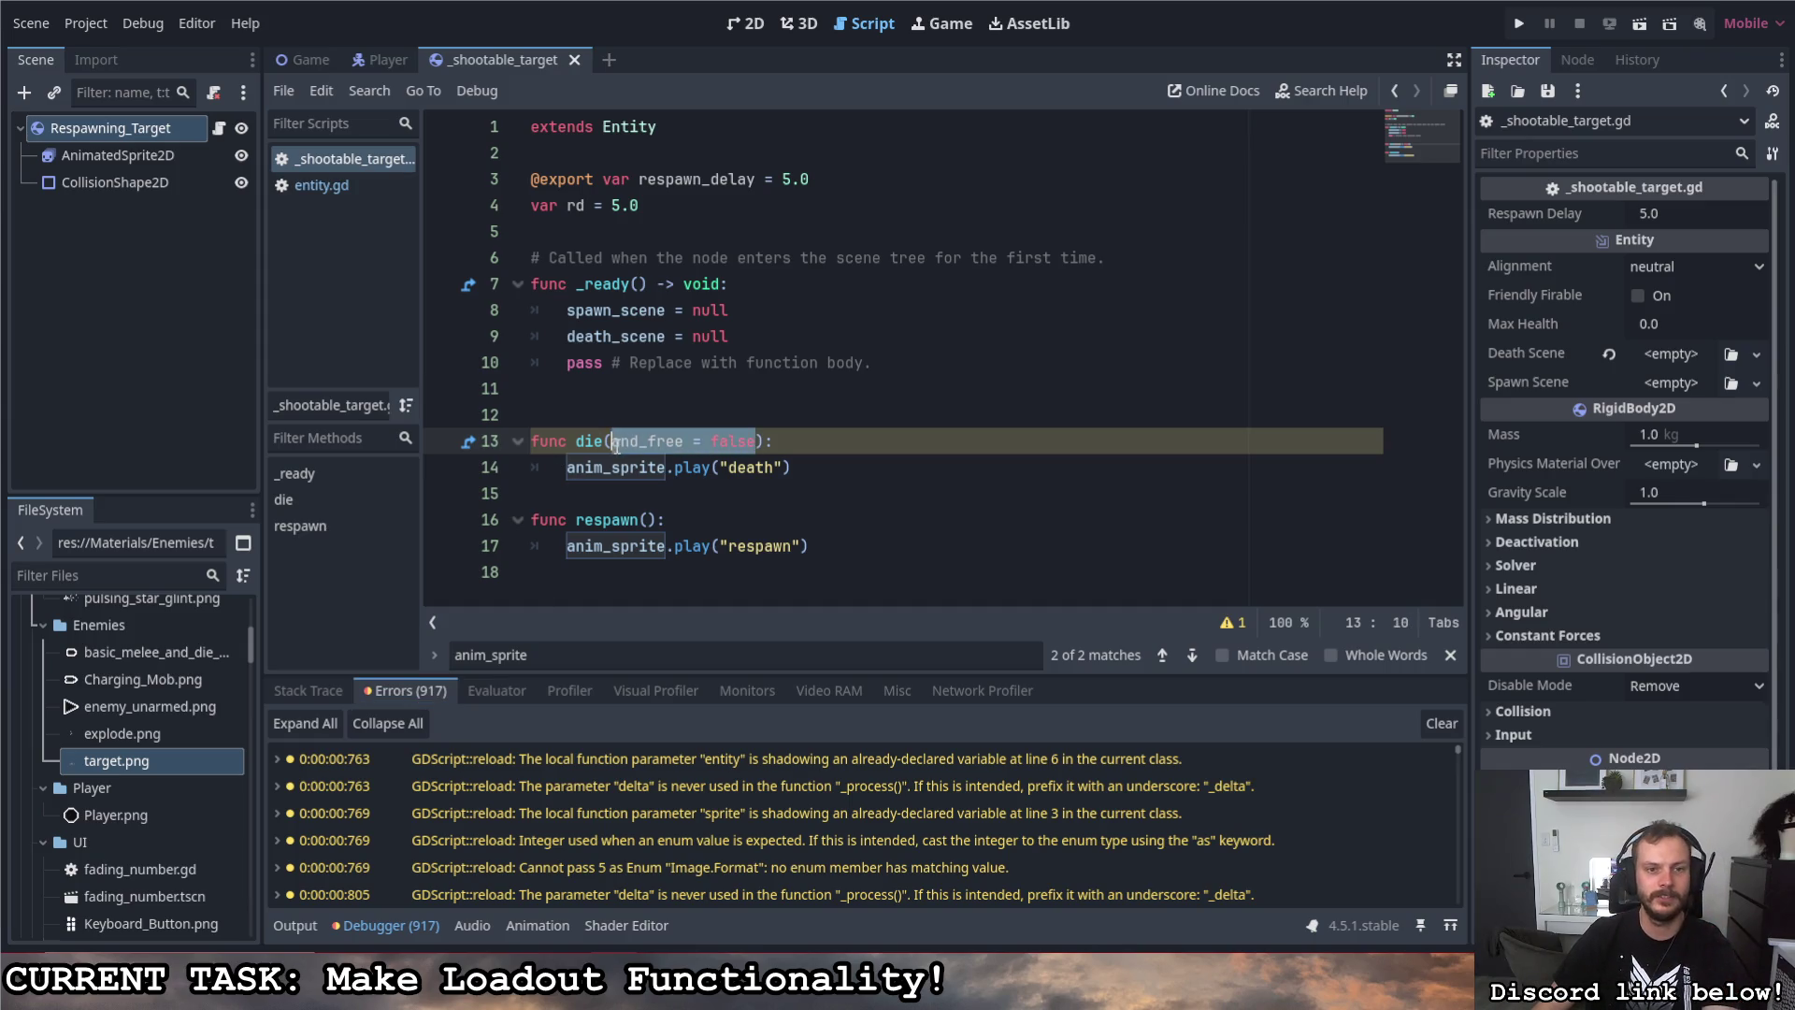
pyautogui.press('BackSpace')
pyautogui.click(702, 449)
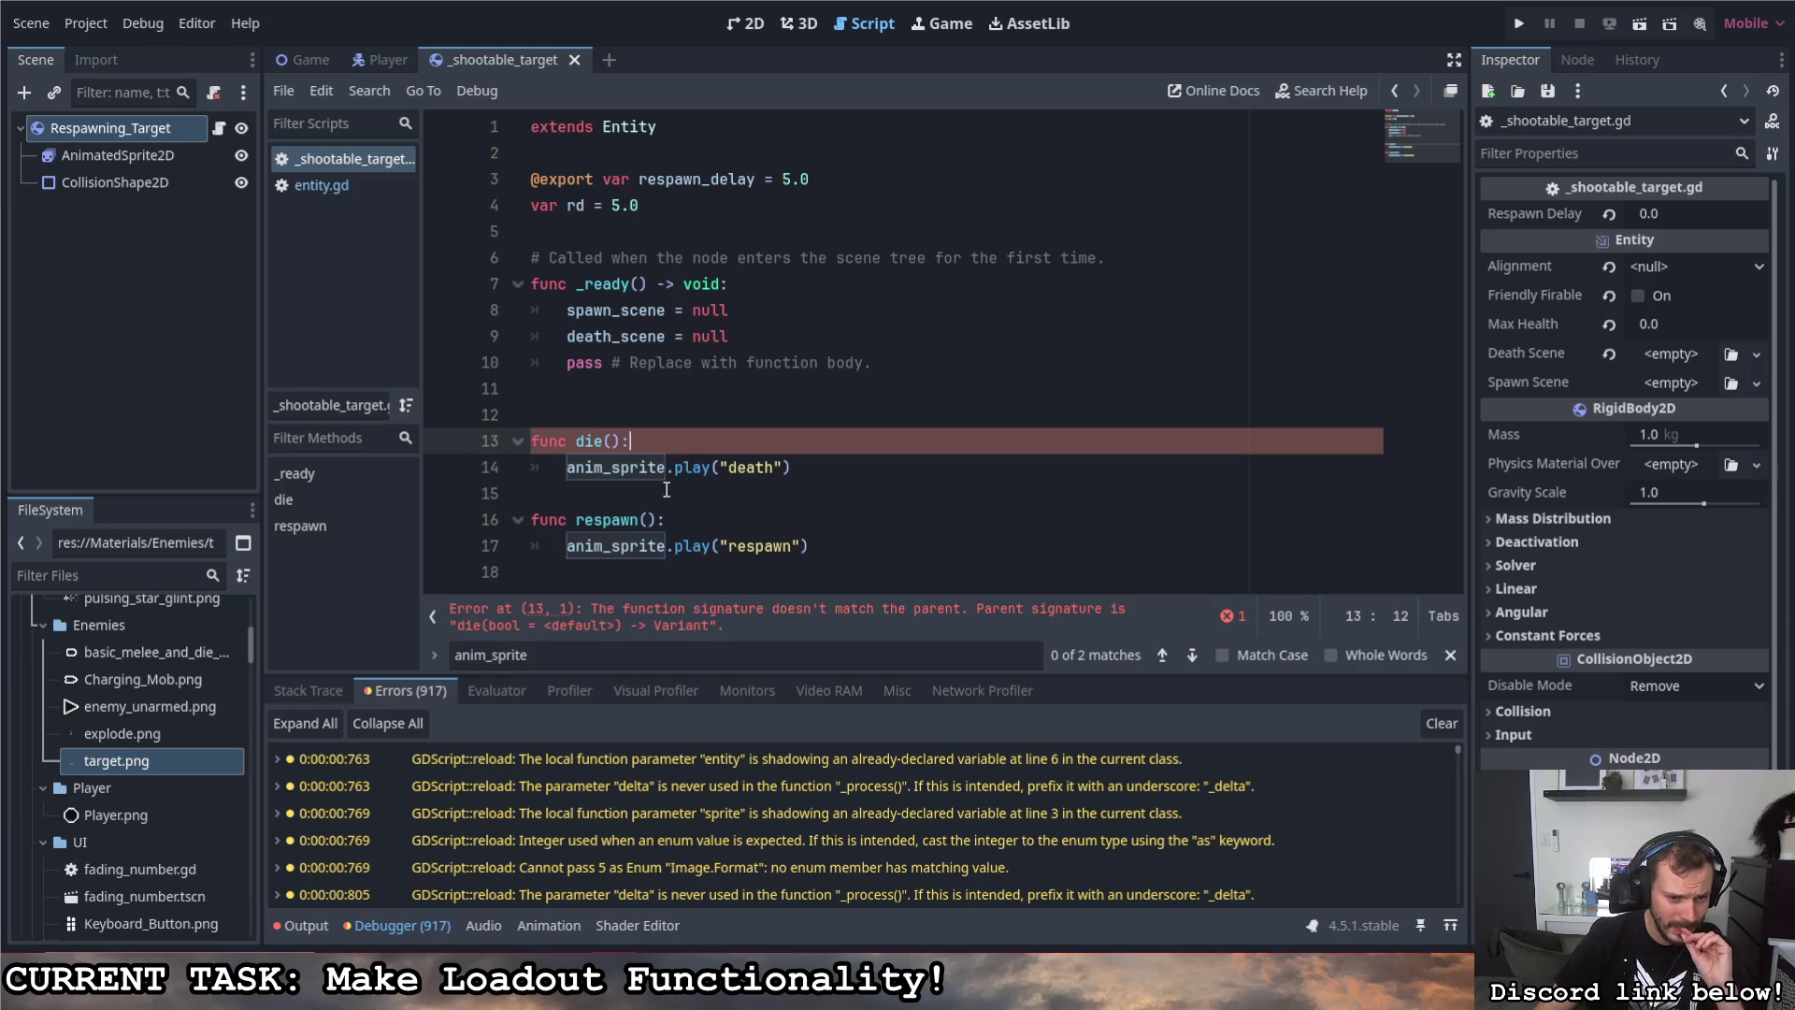
# Step: Re-add die()'s and_free parameter with a default value of false
pyautogui.click(613, 441)
pyautogui.write('_and_Fre')
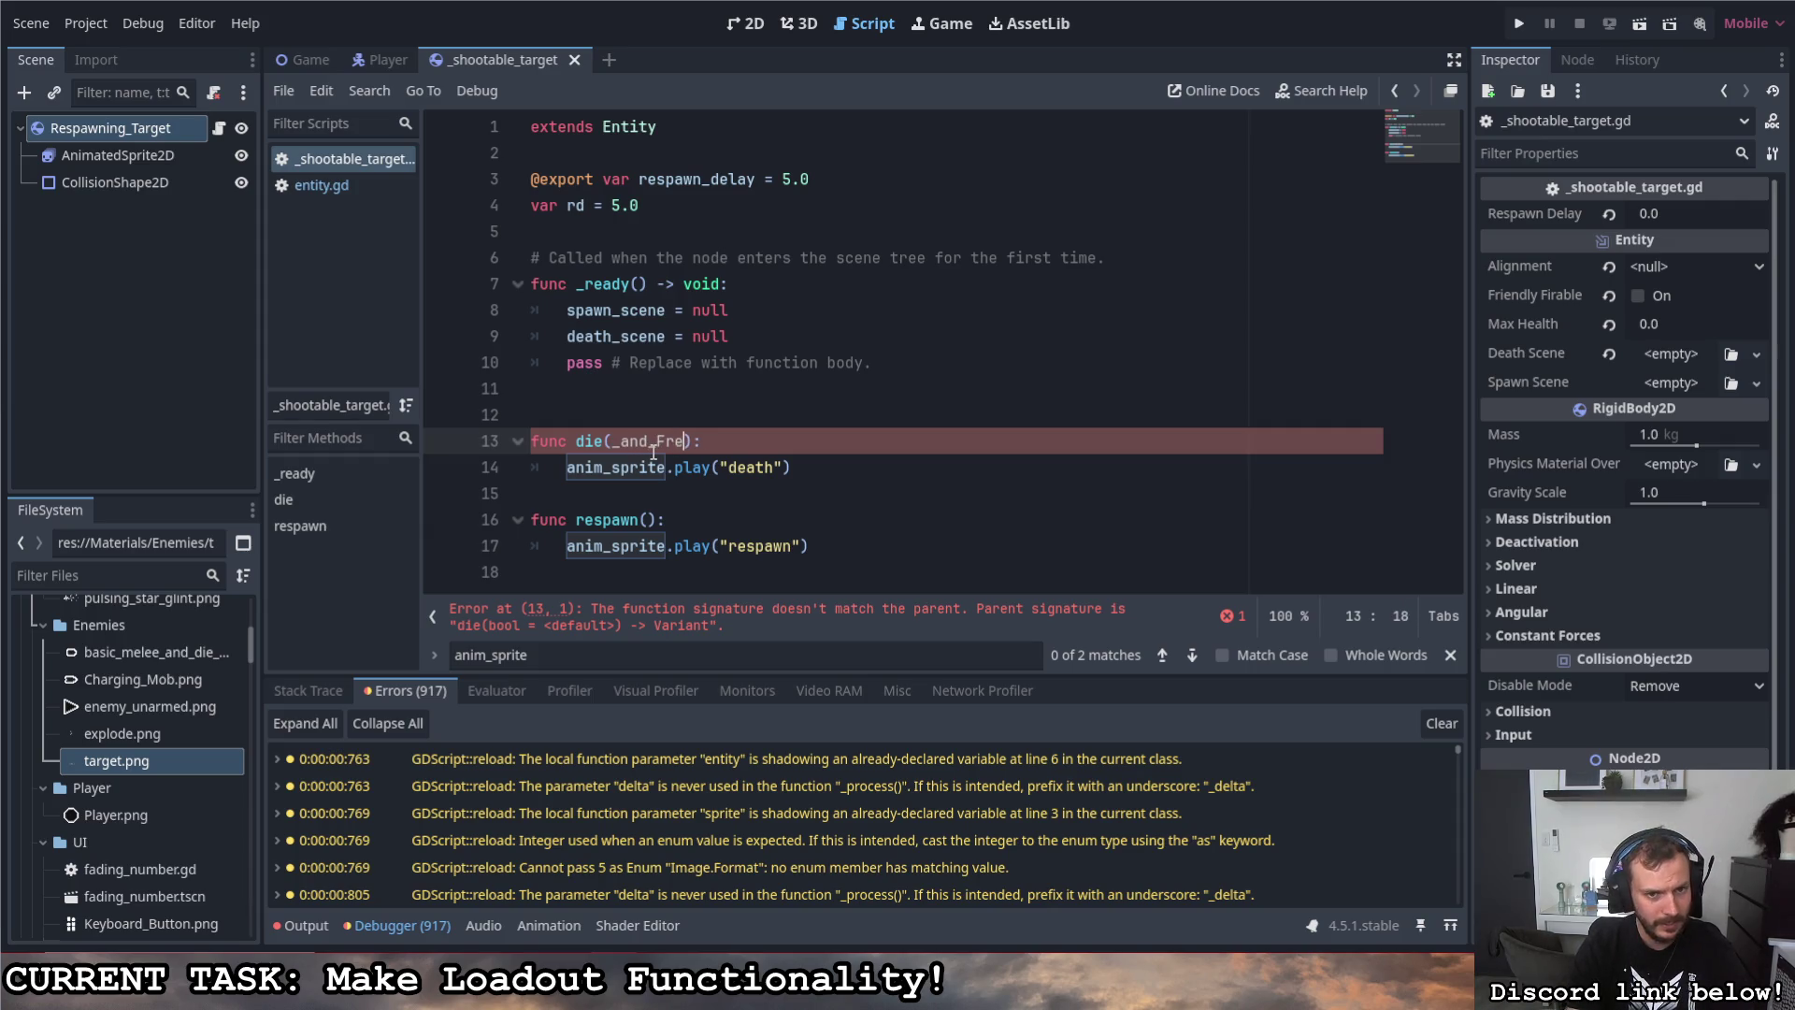
pyautogui.press('BackSpace')
pyautogui.press('BackSpace')
pyautogui.write('free = false')
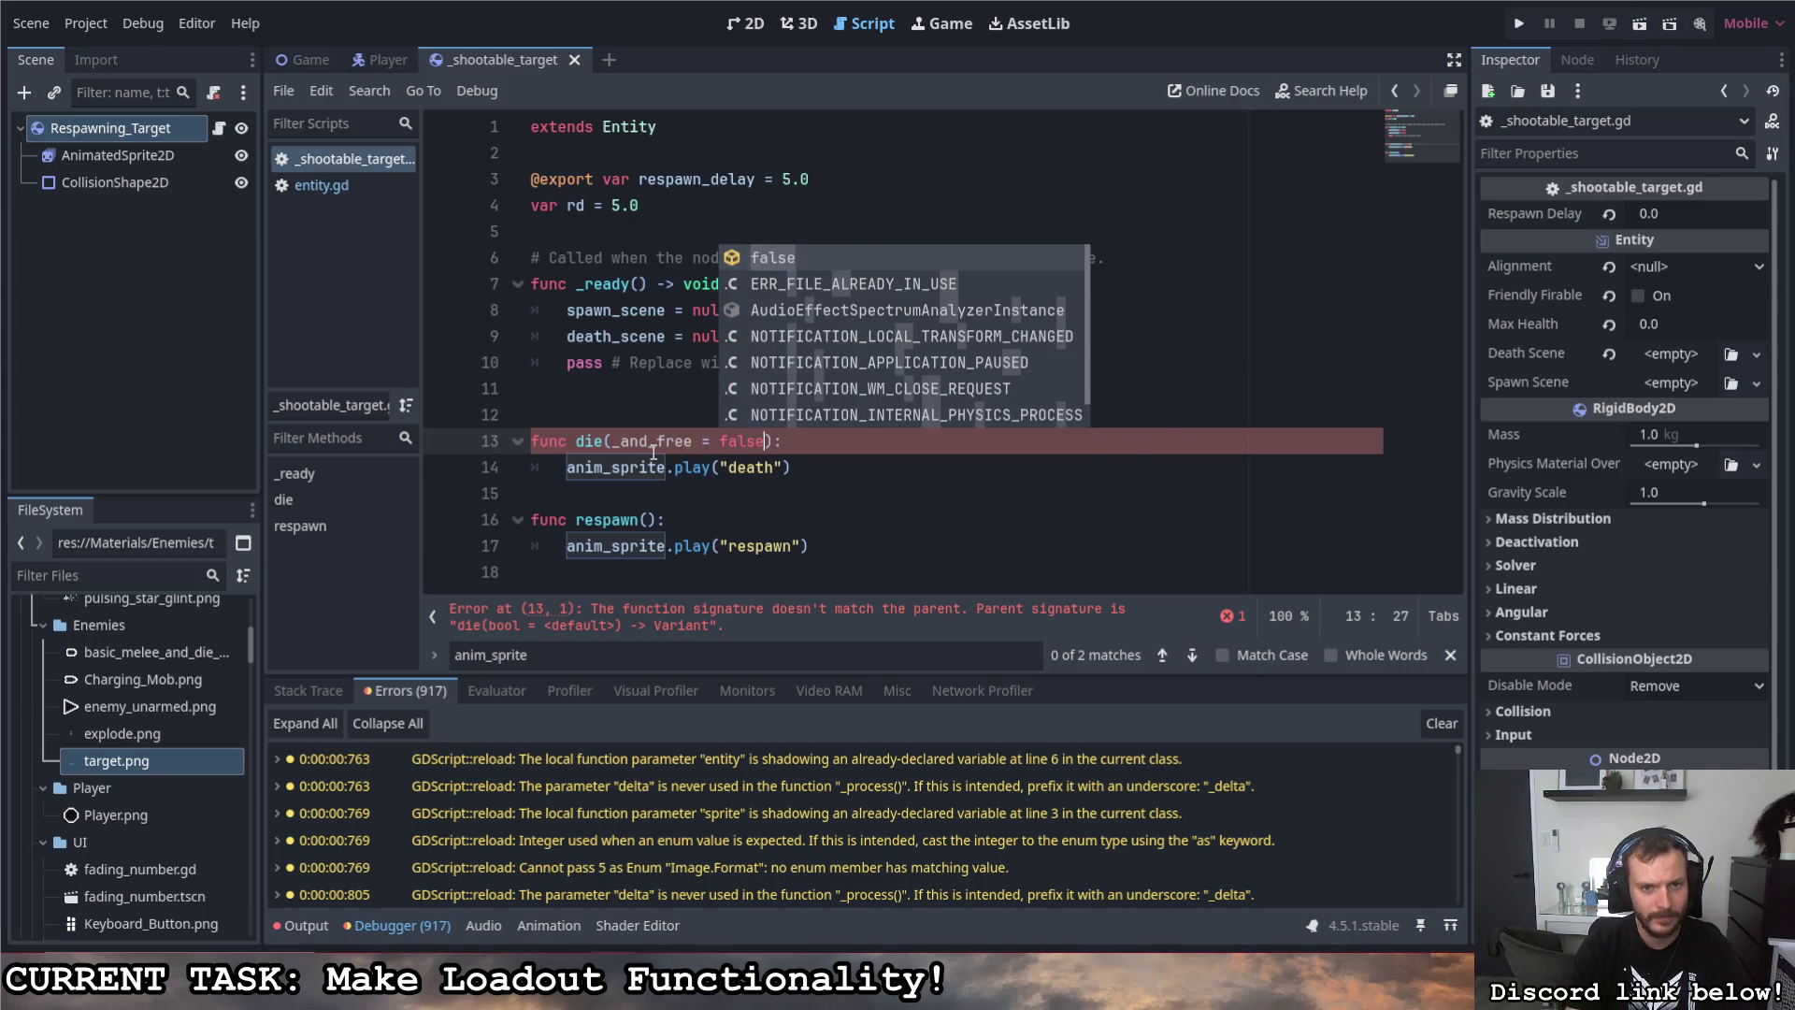
pyautogui.press('Escape')
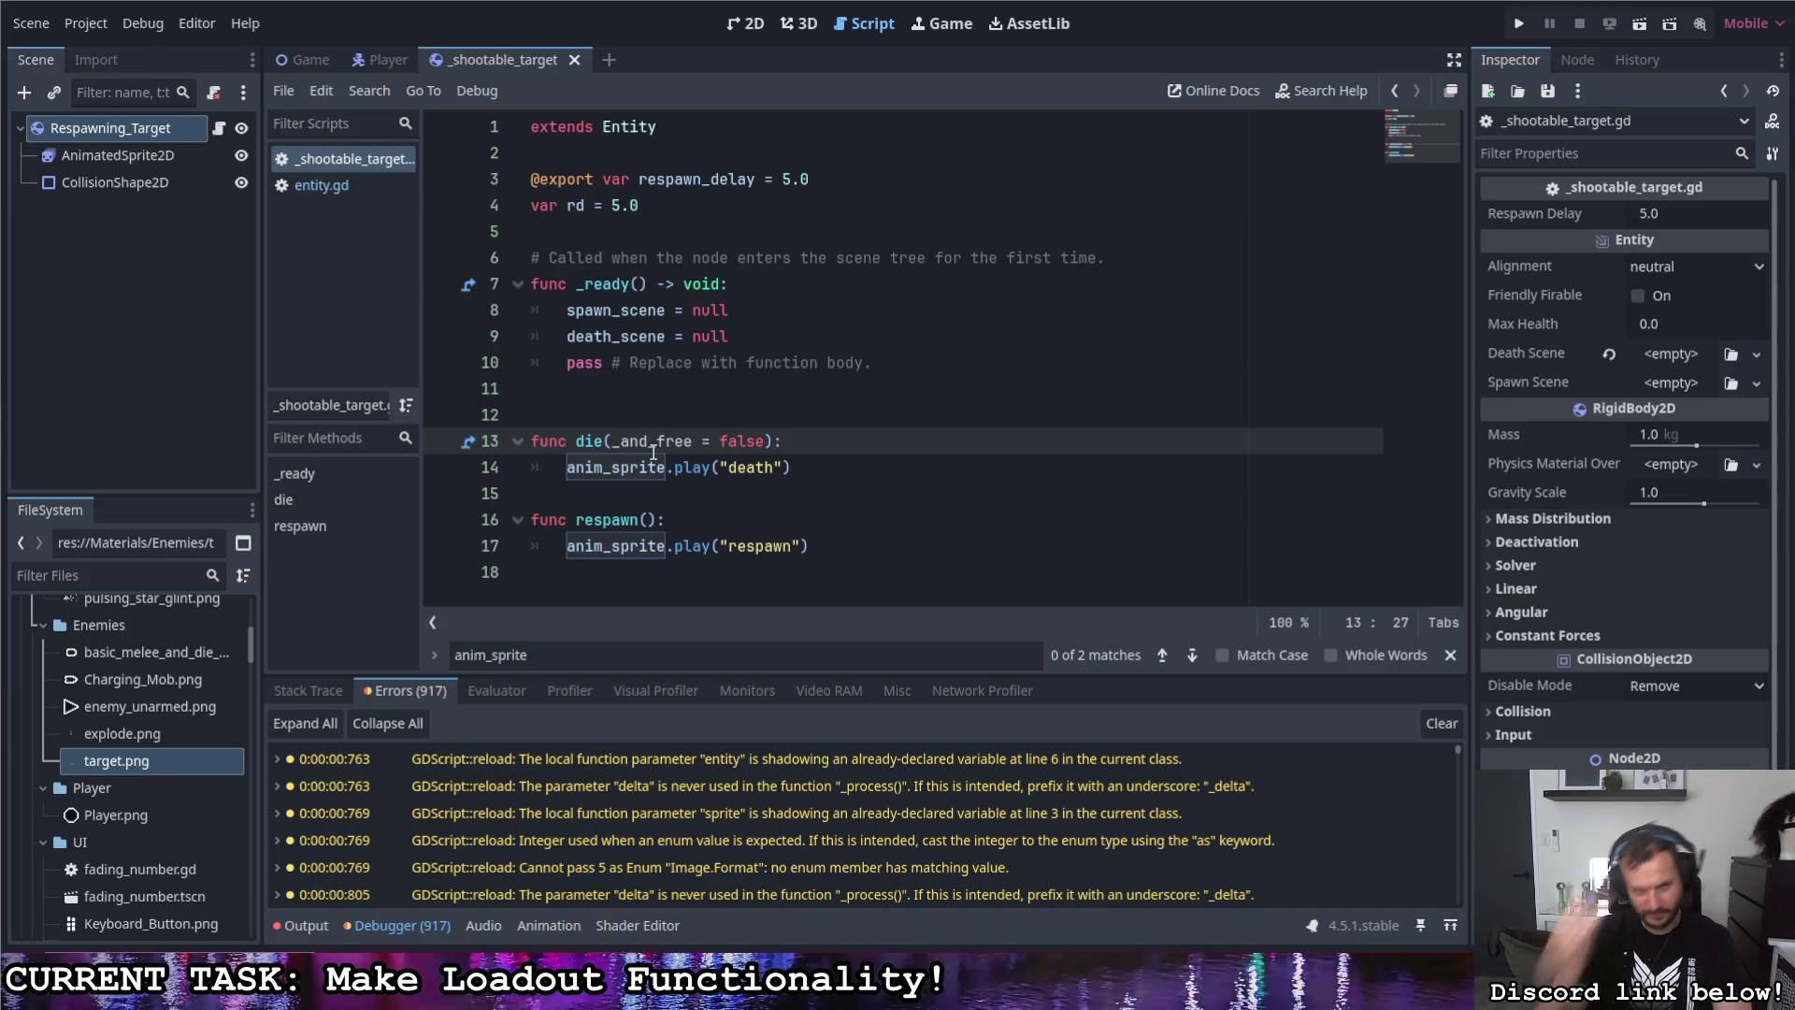
pyautogui.click(862, 437)
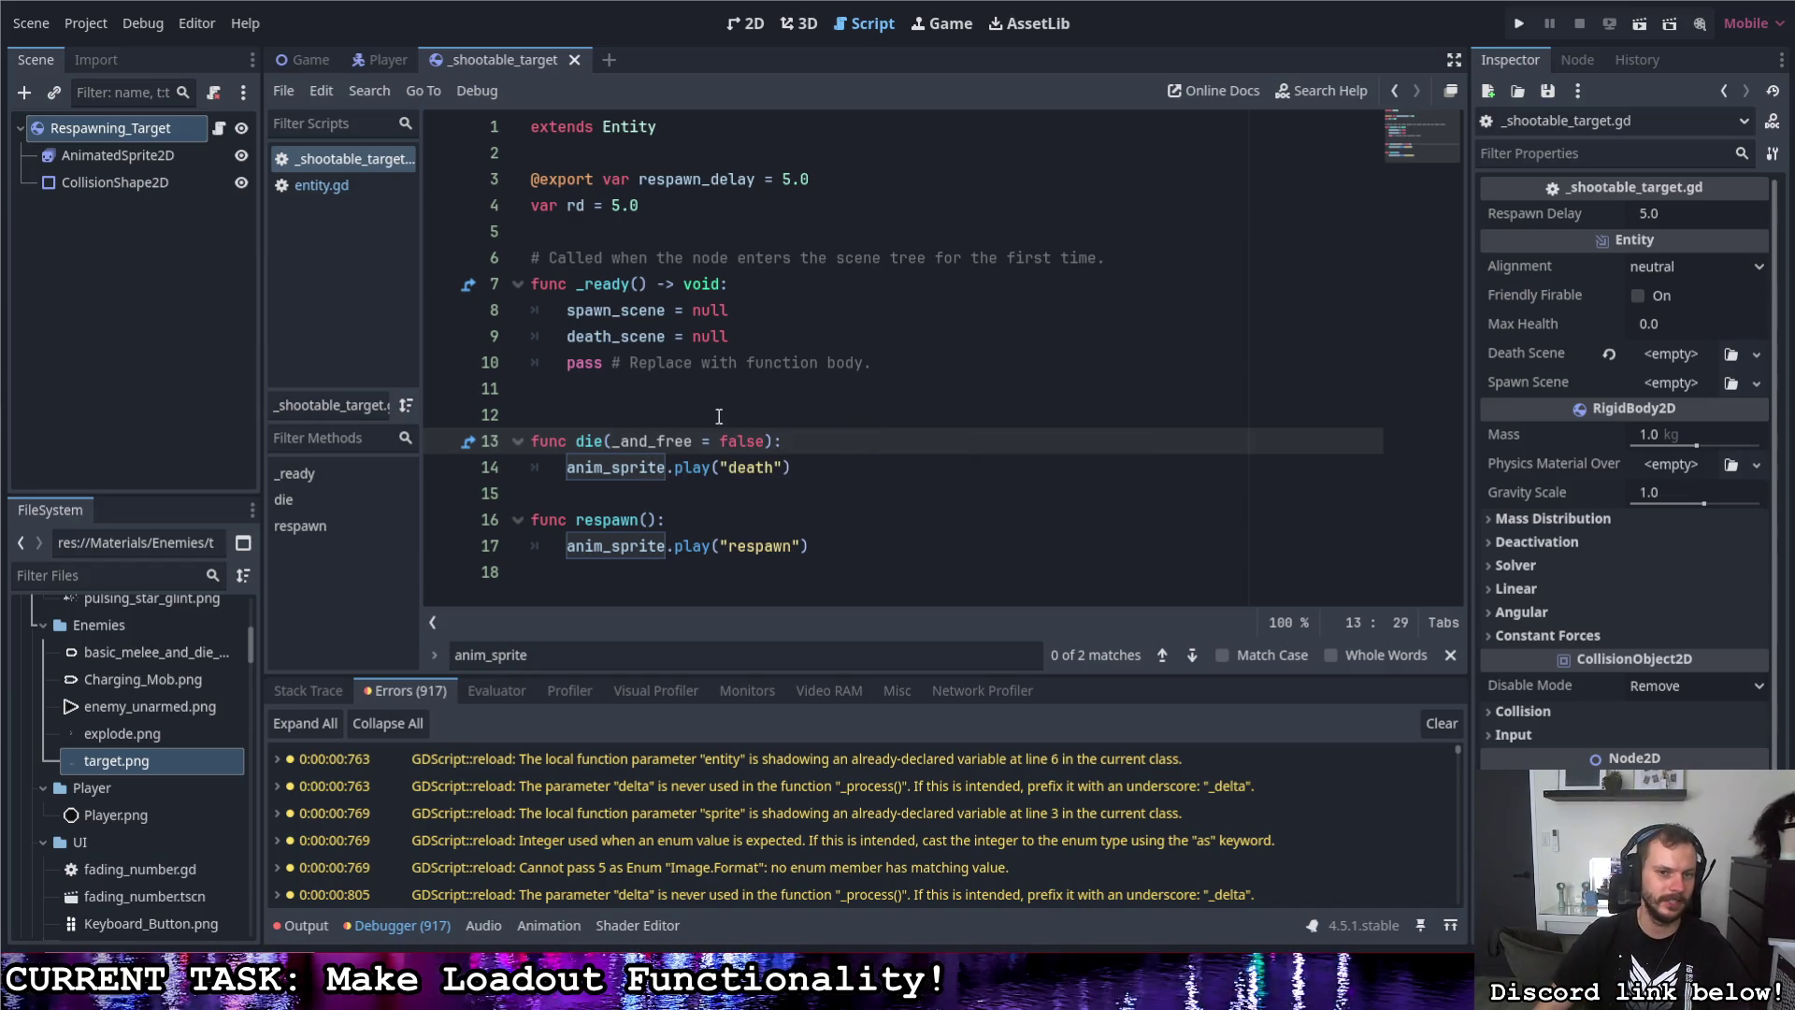
pyautogui.hotkey('ctrl', 'Left')
pyautogui.hotkey('ctrl', 'Left')
pyautogui.hotkey('ctrl', 'Left')
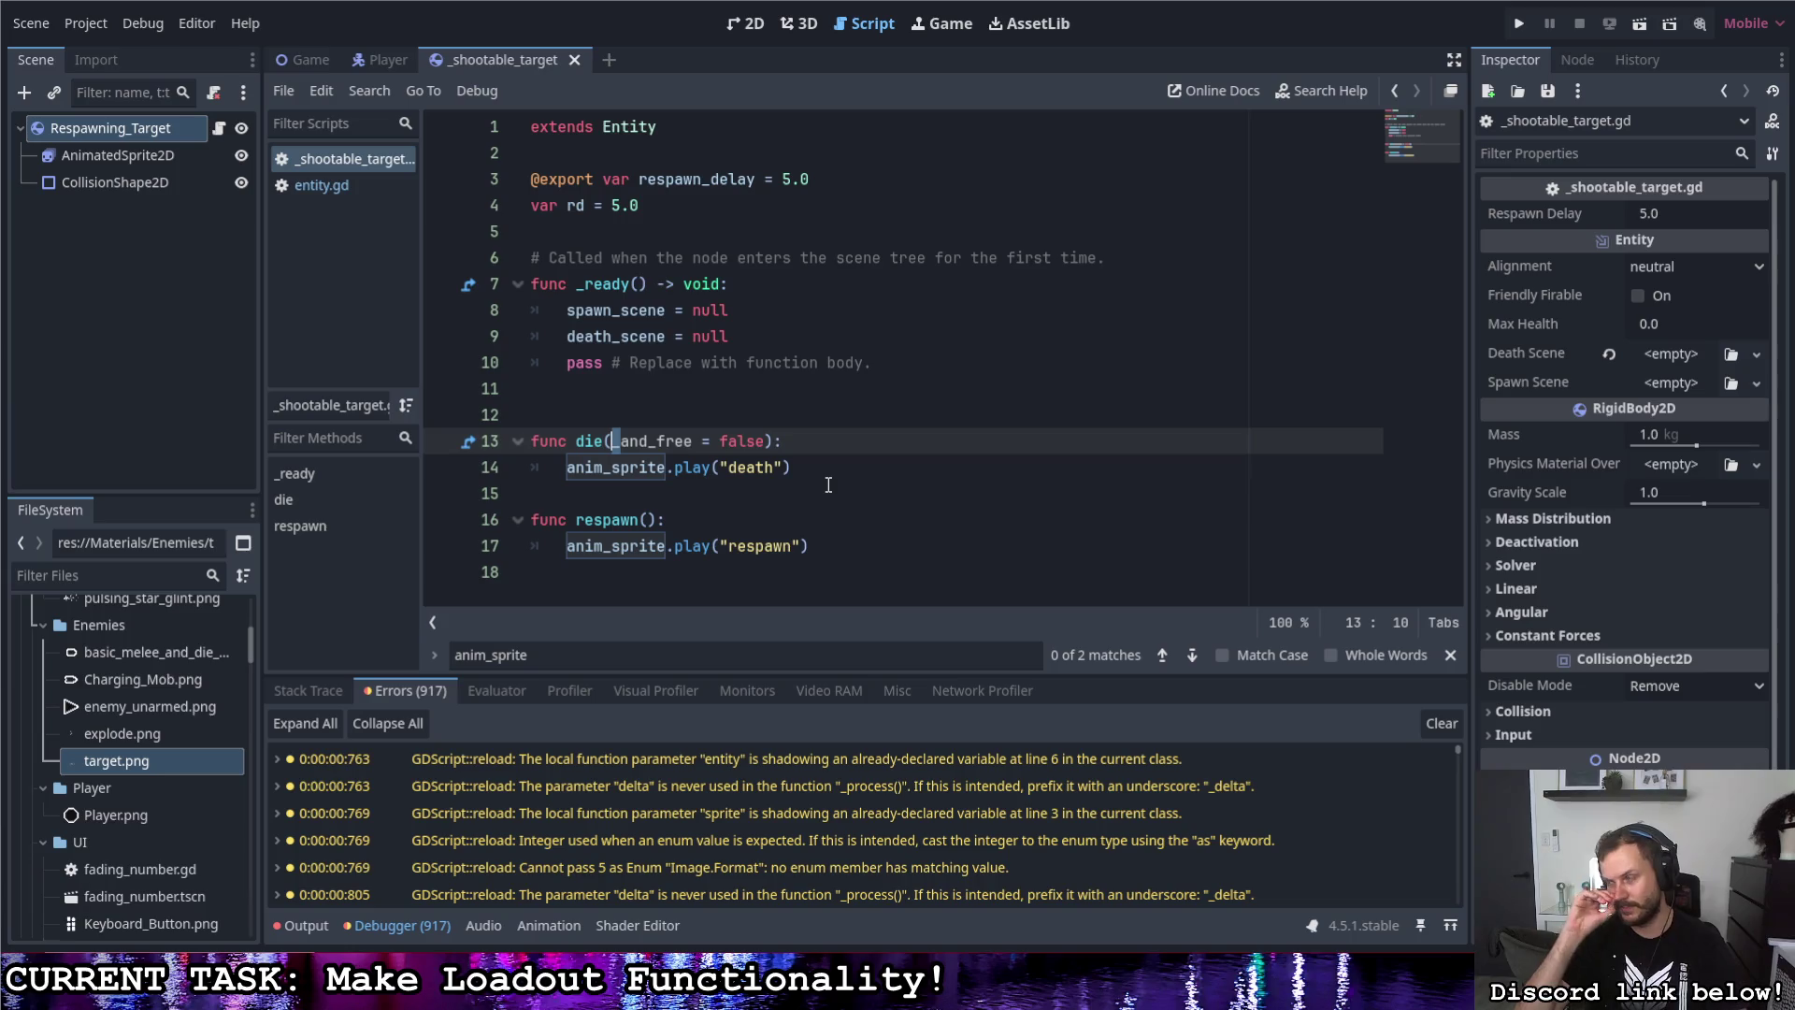
# Step: Open a new line after the death animation call and delete the unused rd variable
pyautogui.moveTo(810, 396); pyautogui.dragTo(810, 405)
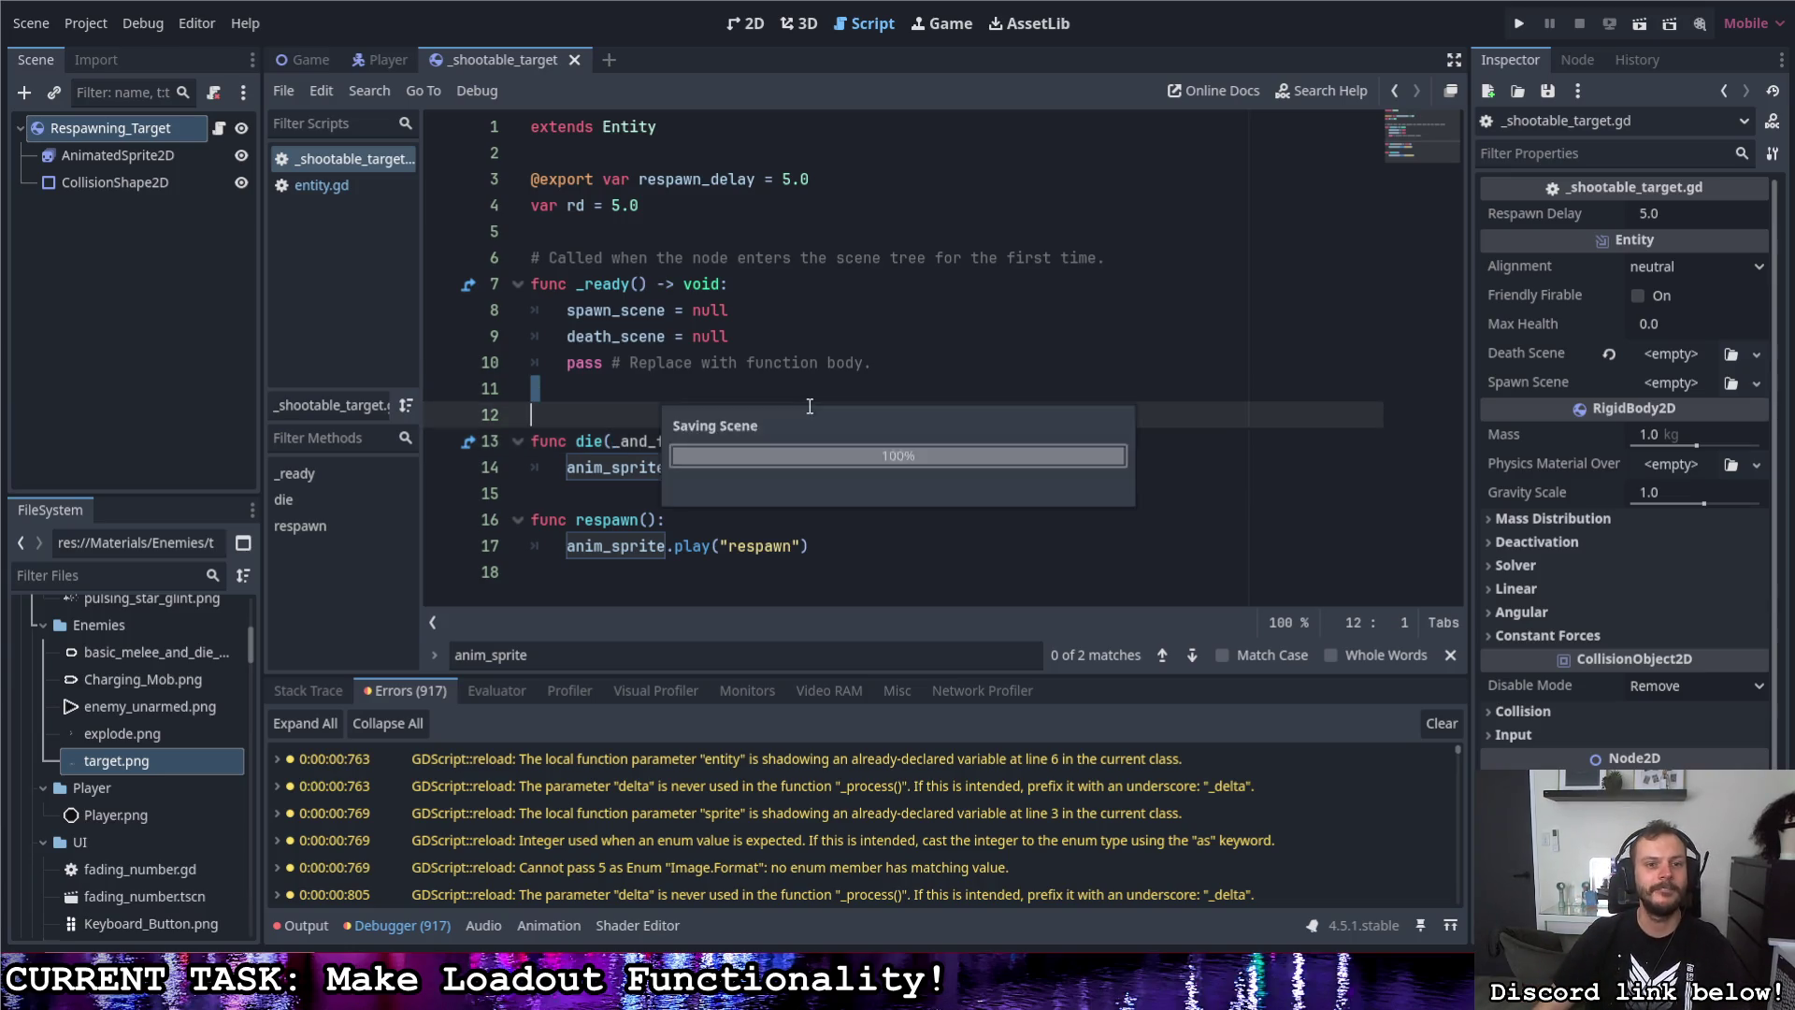
pyautogui.click(792, 394)
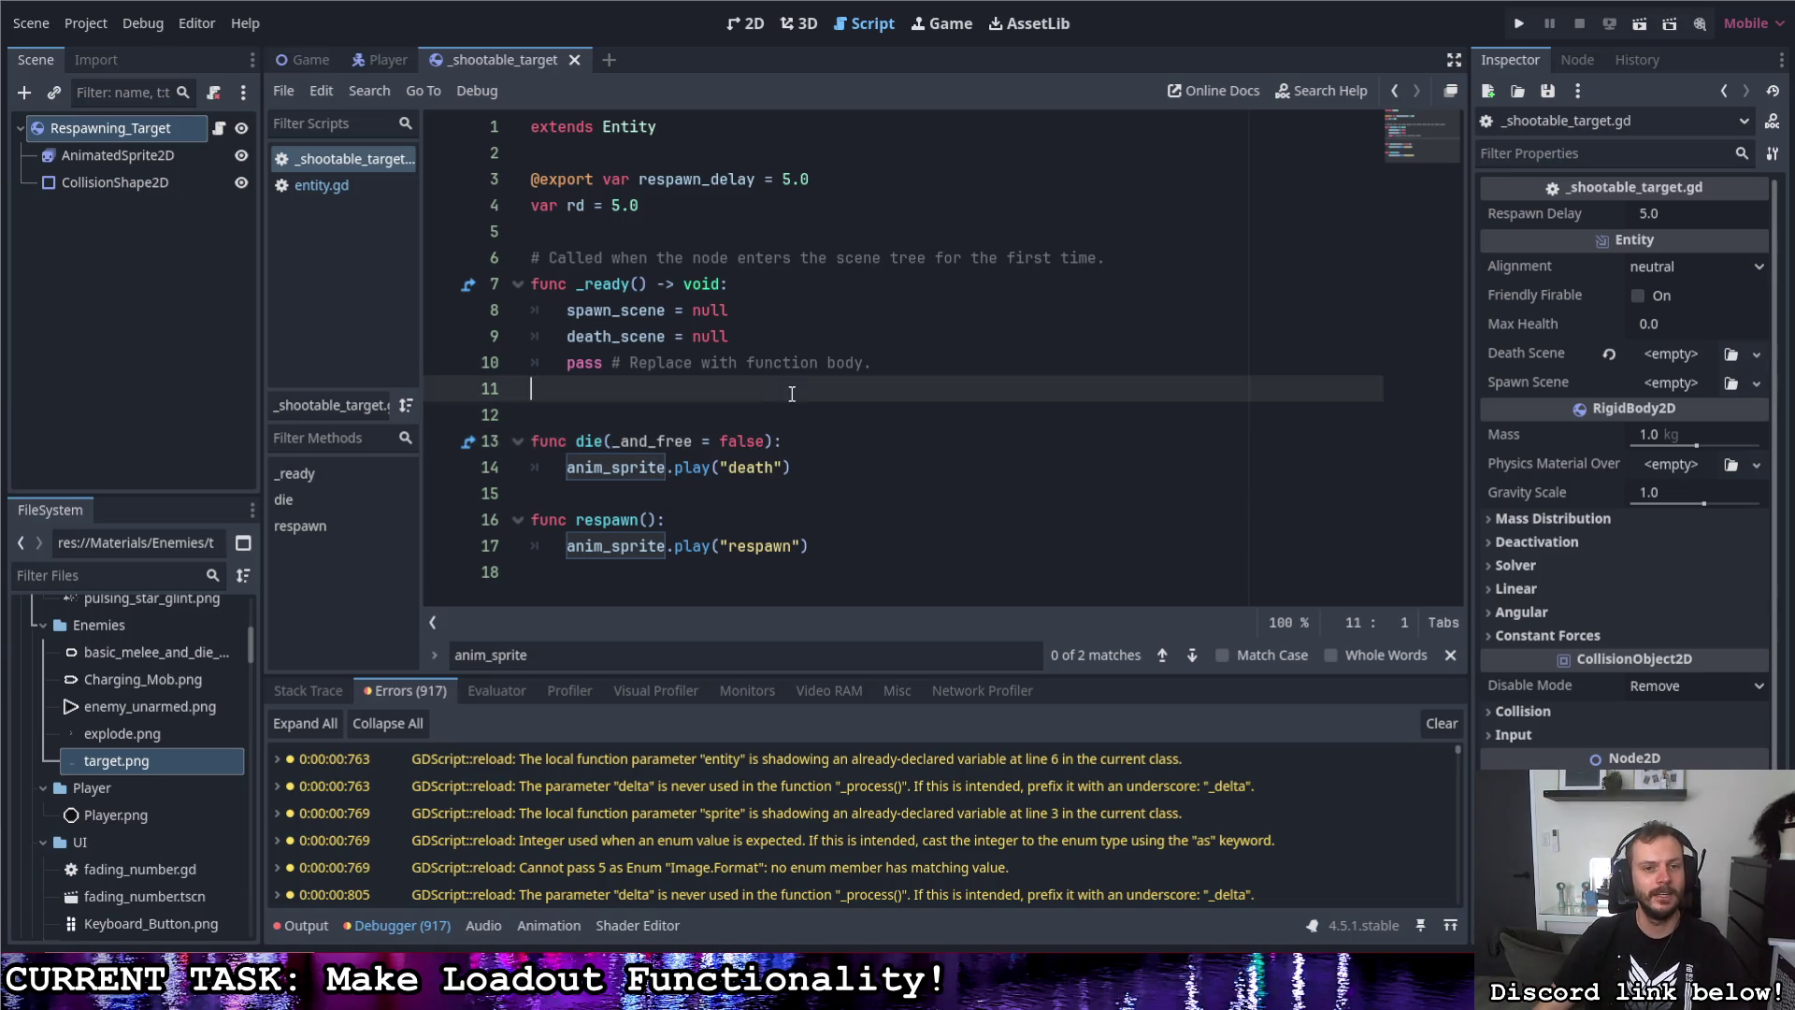
pyautogui.click(814, 459)
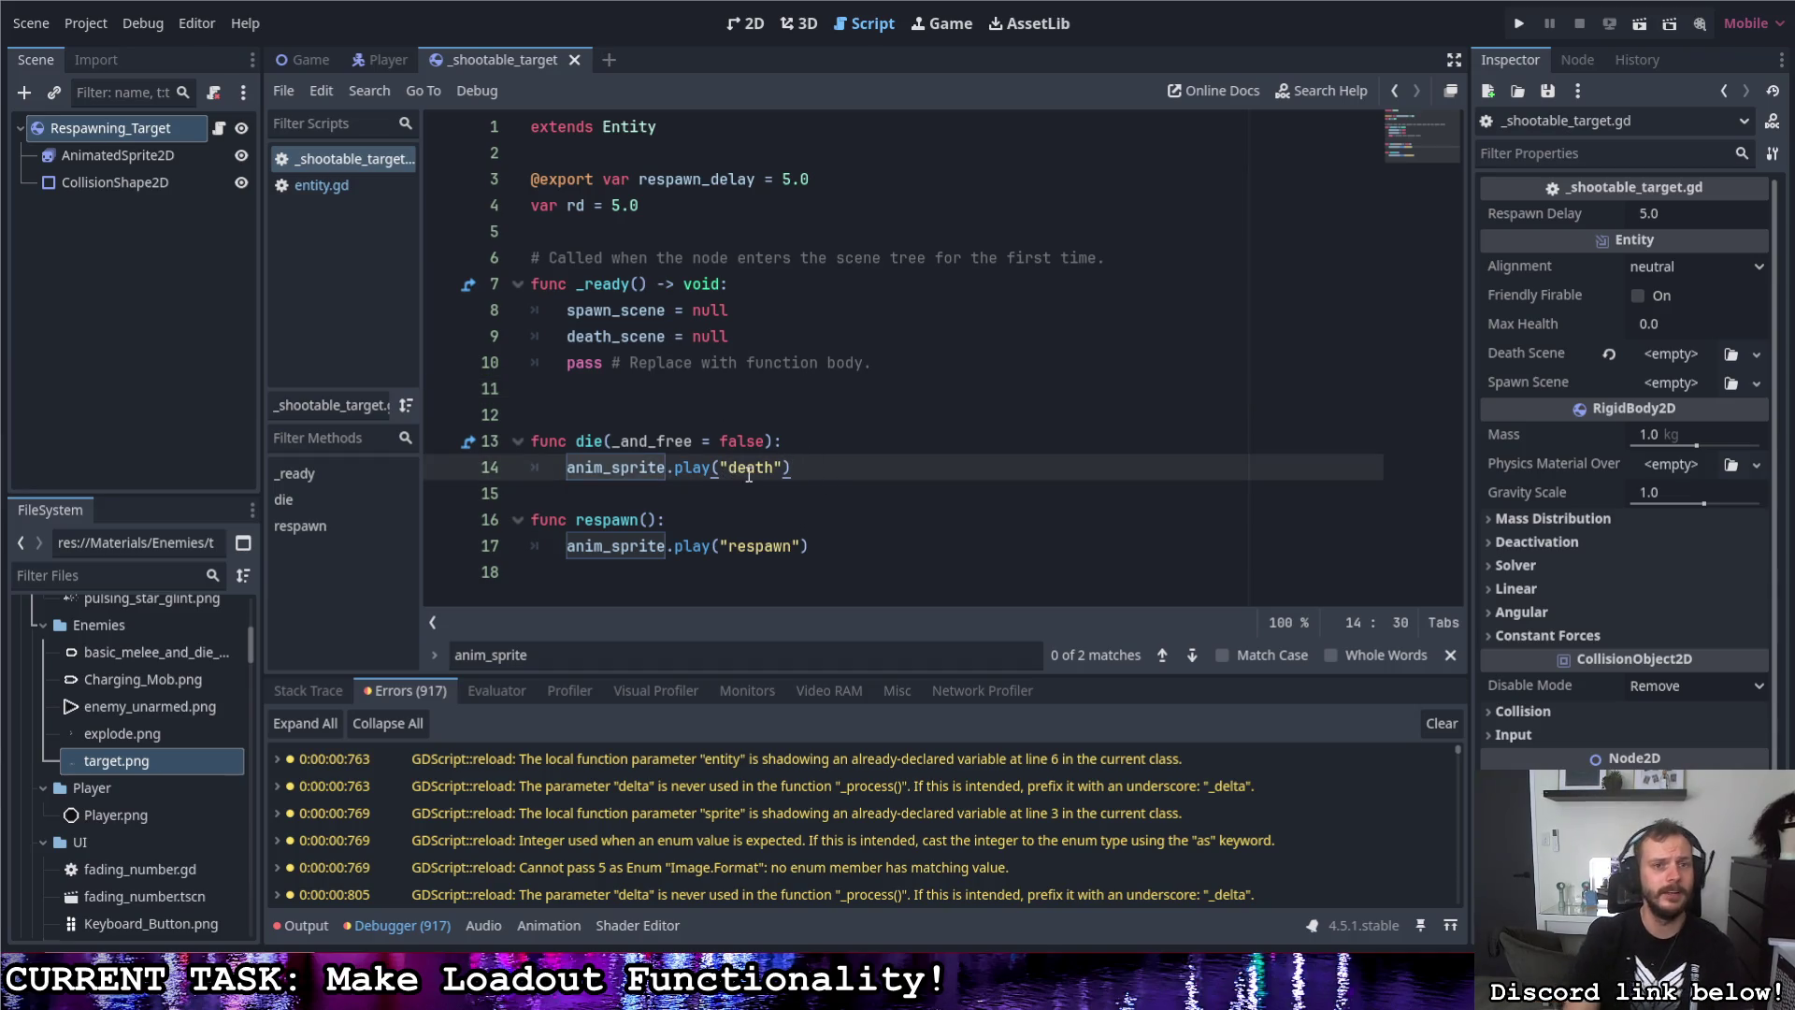
pyautogui.press('Return')
pyautogui.keyDown('ctrl'); pyautogui.click(580, 208); pyautogui.keyUp('ctrl')
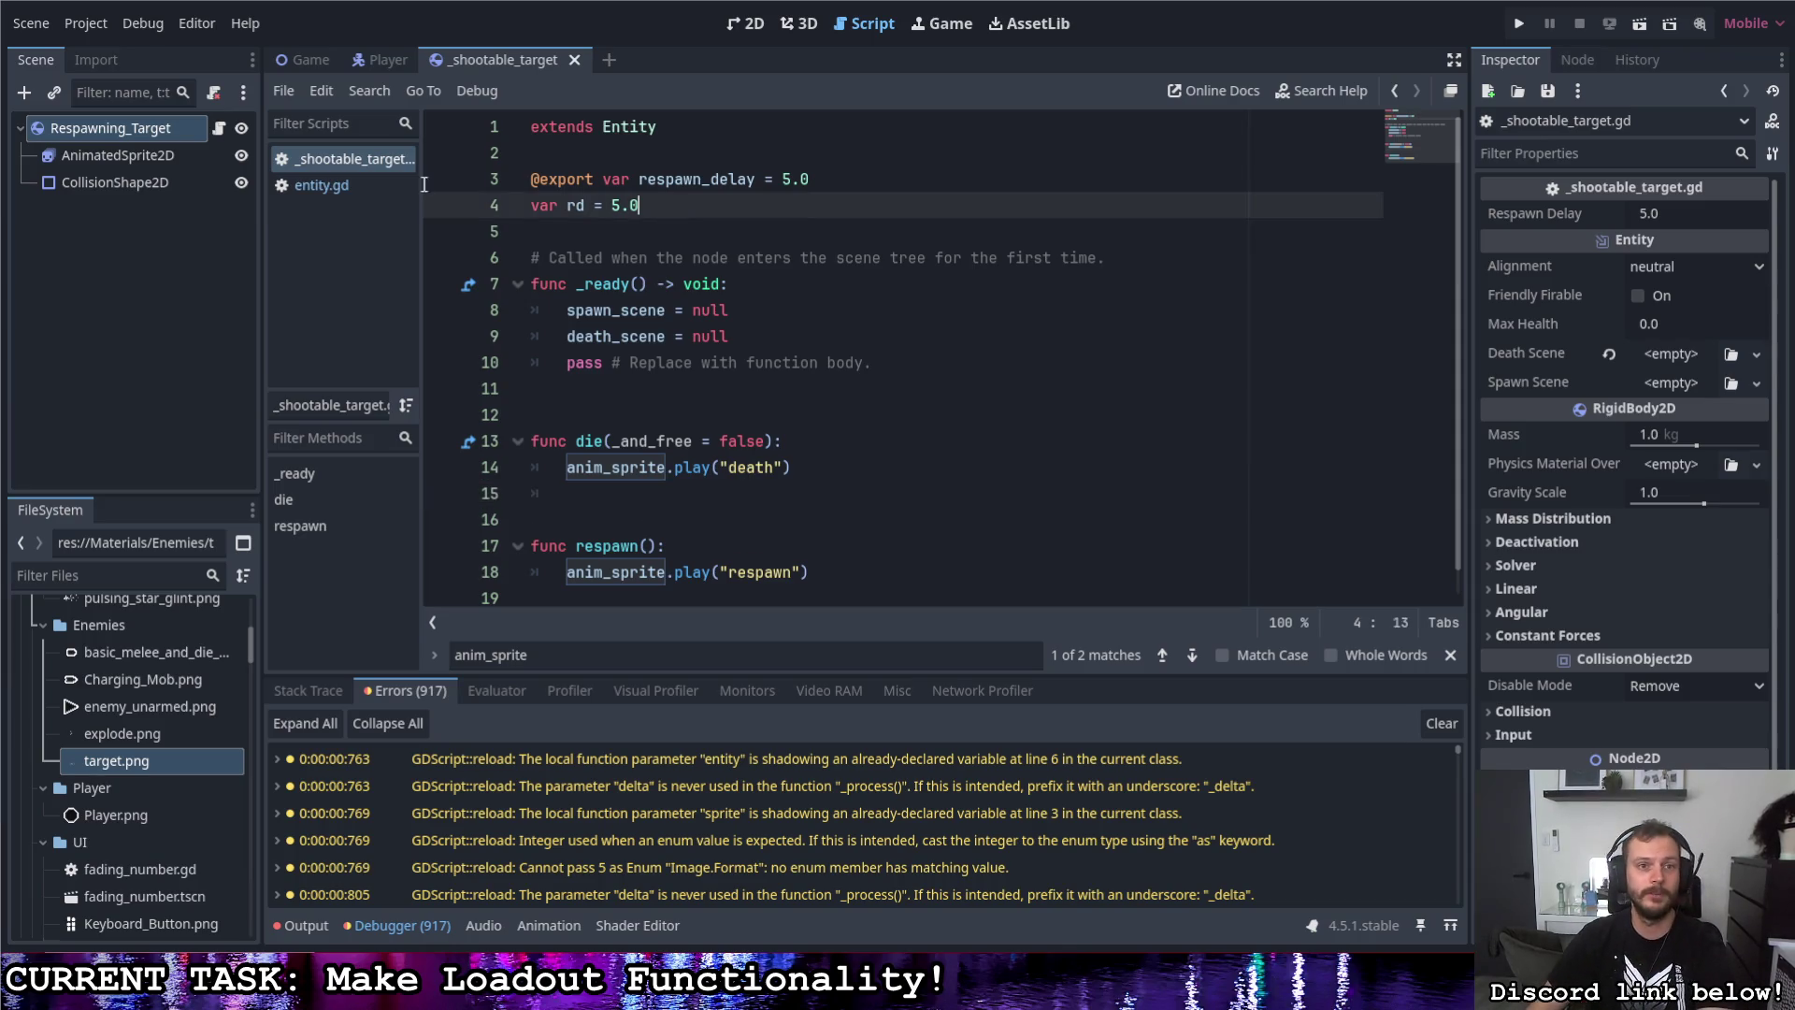
pyautogui.click(308, 159)
pyautogui.click(668, 207)
pyautogui.hotkey('alt', 'Up')
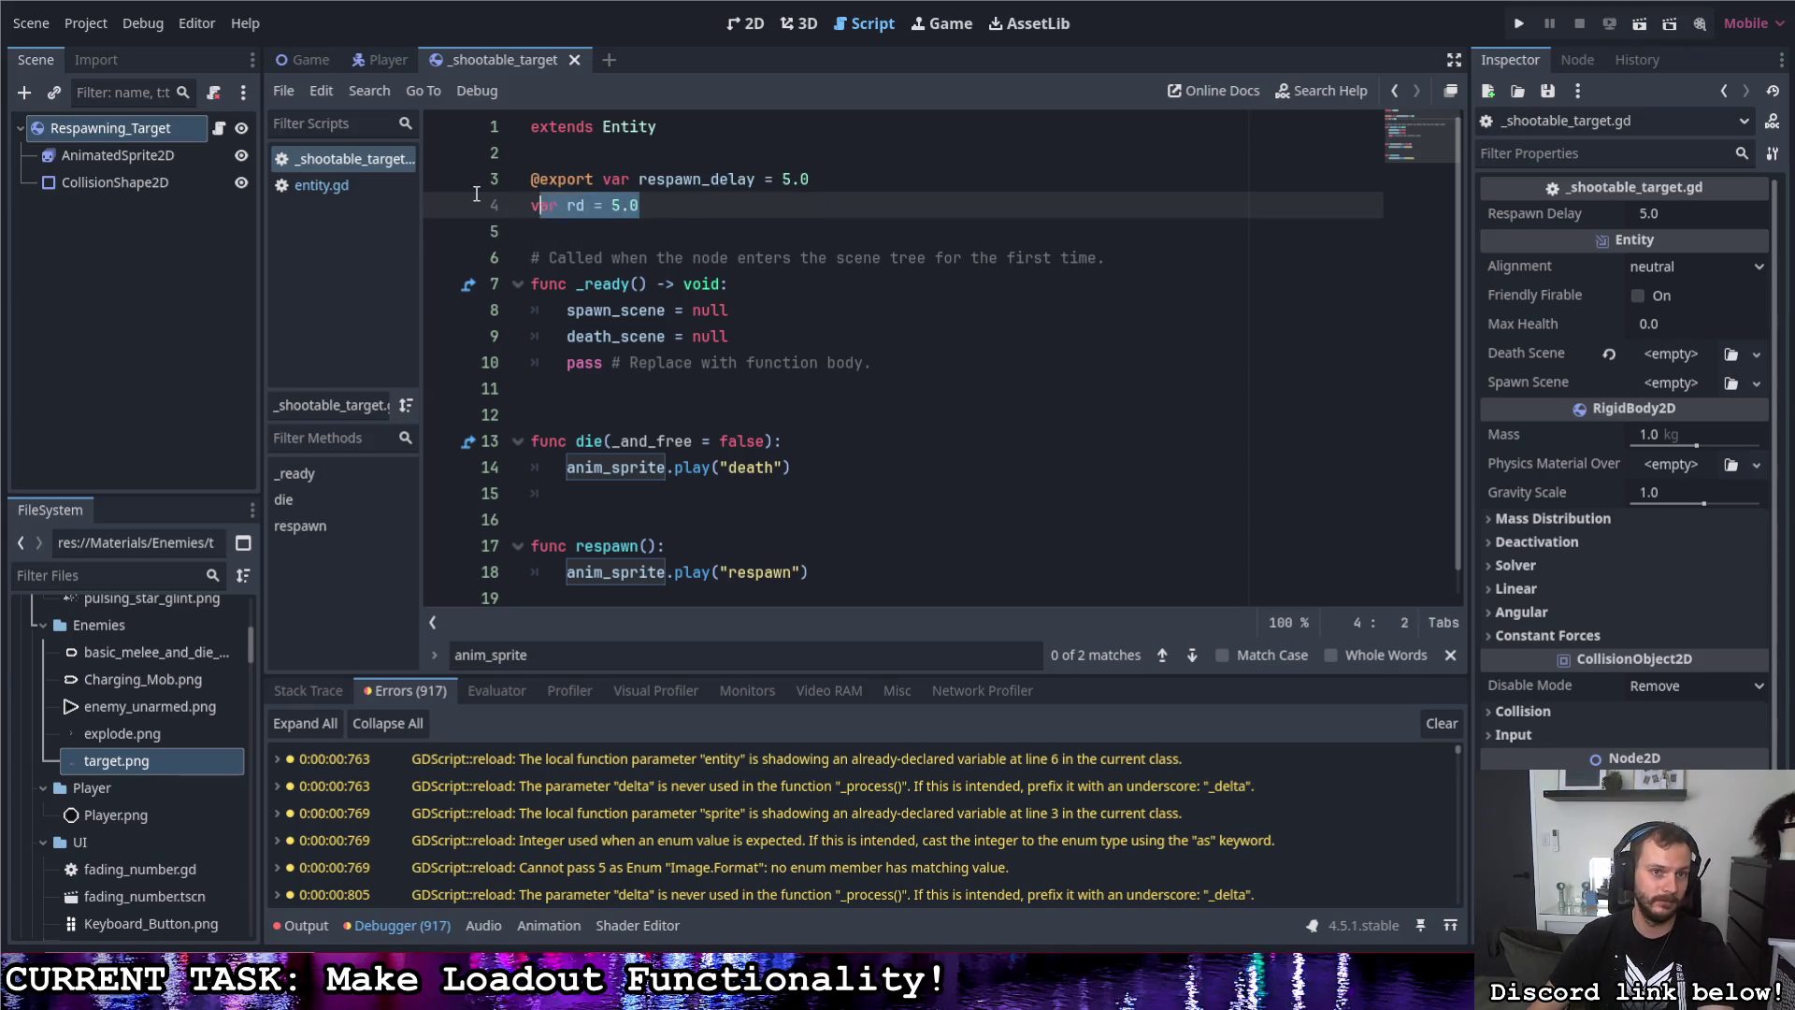
pyautogui.hotkey('ctrl', 'shift', 'k')
# Step: Make die() await get_tree().create_timer(respawn_delay).timeout, then call respawn(), and save
pyautogui.click(809, 448)
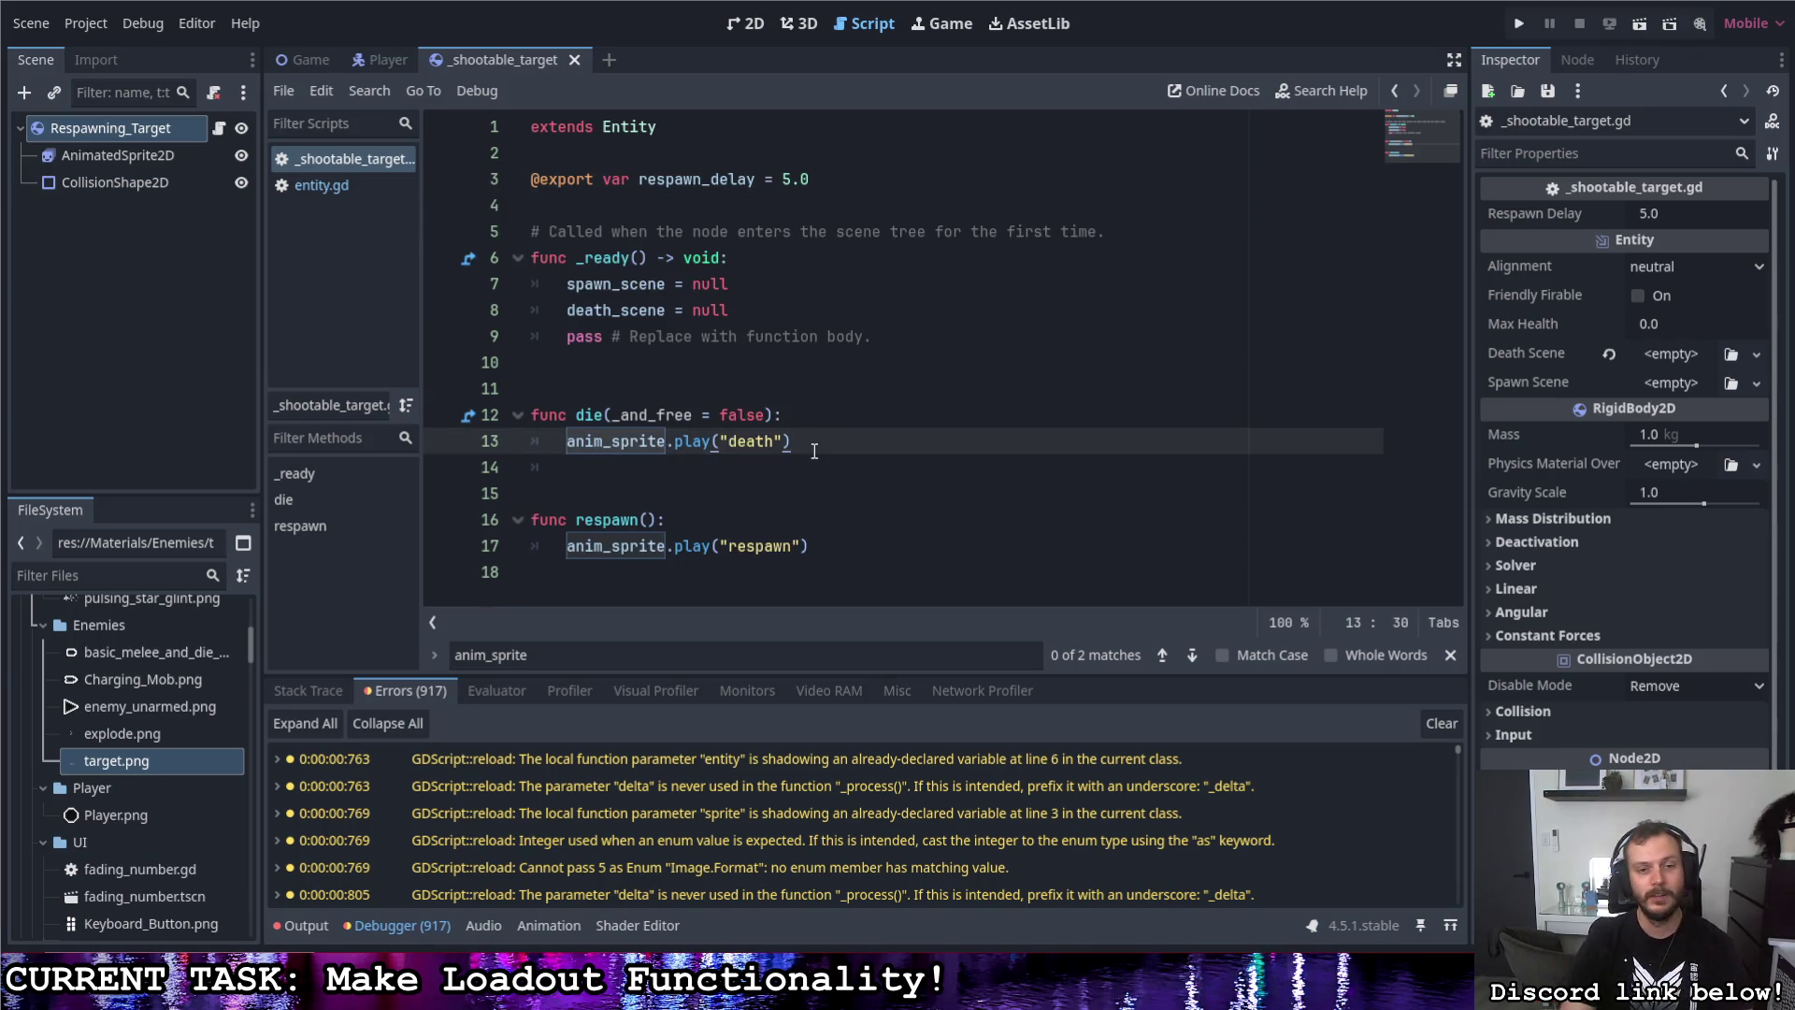
pyautogui.press('Down')
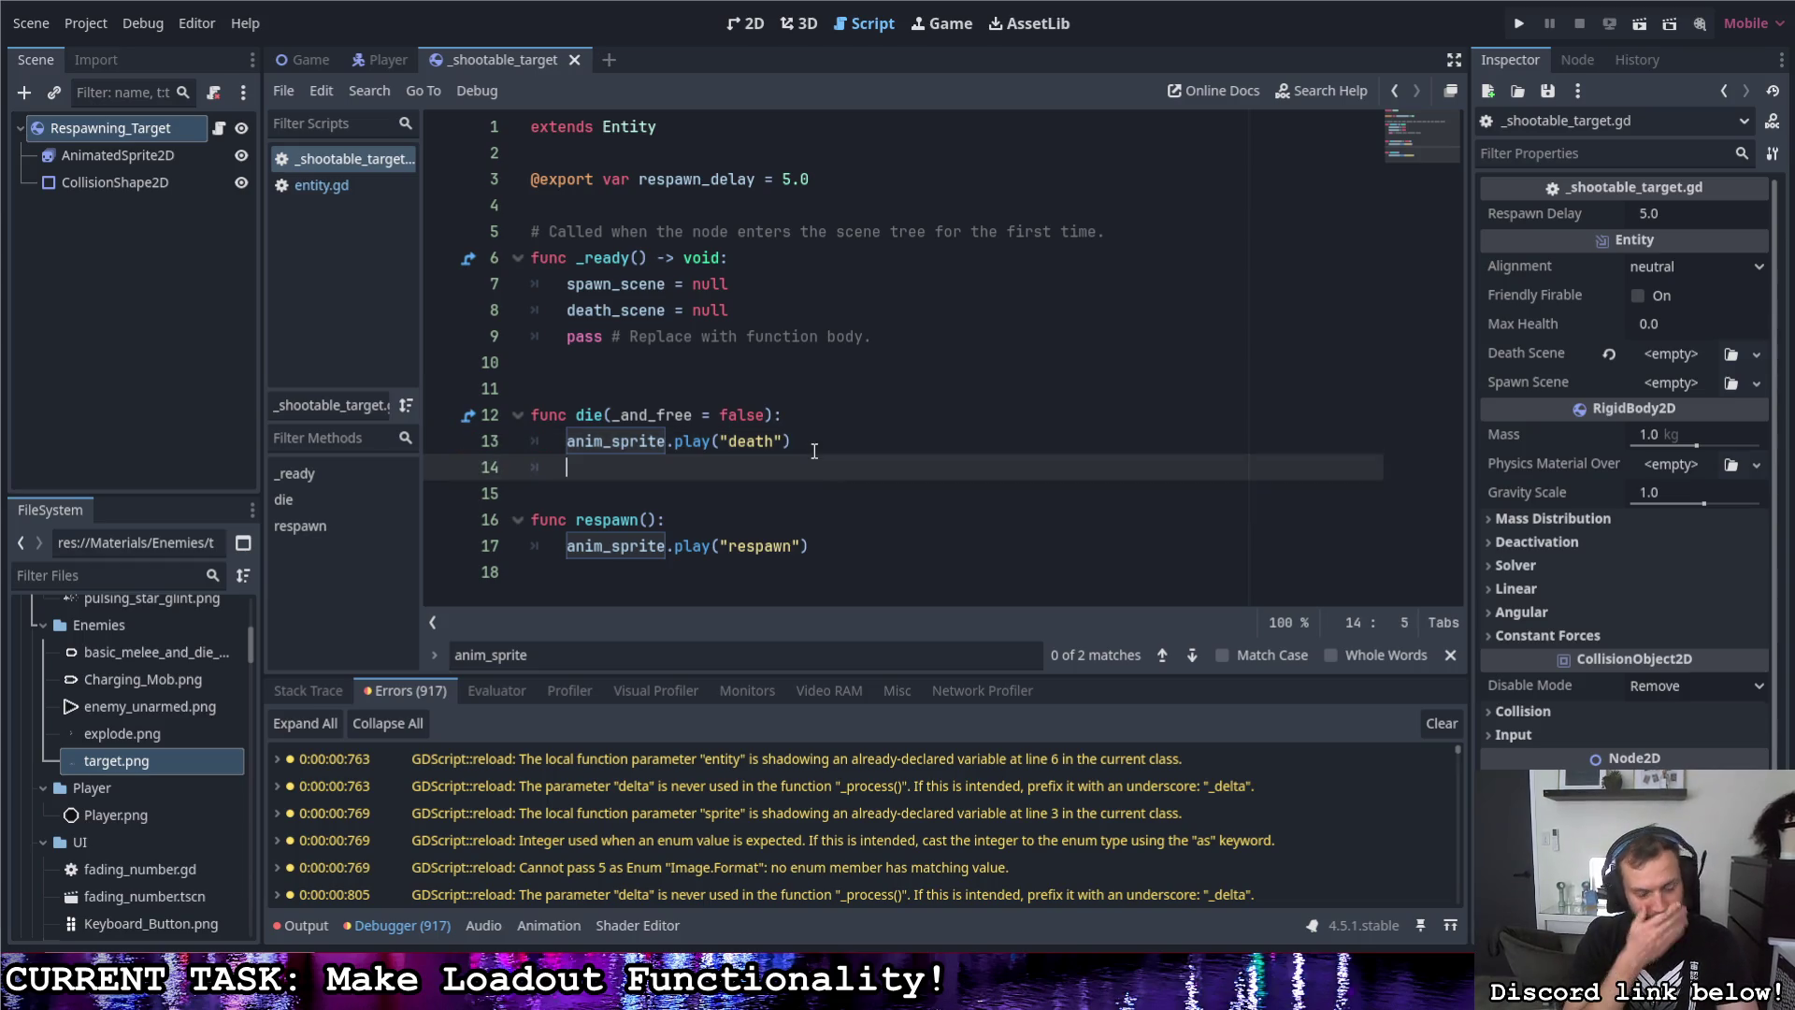
pyautogui.write('await')
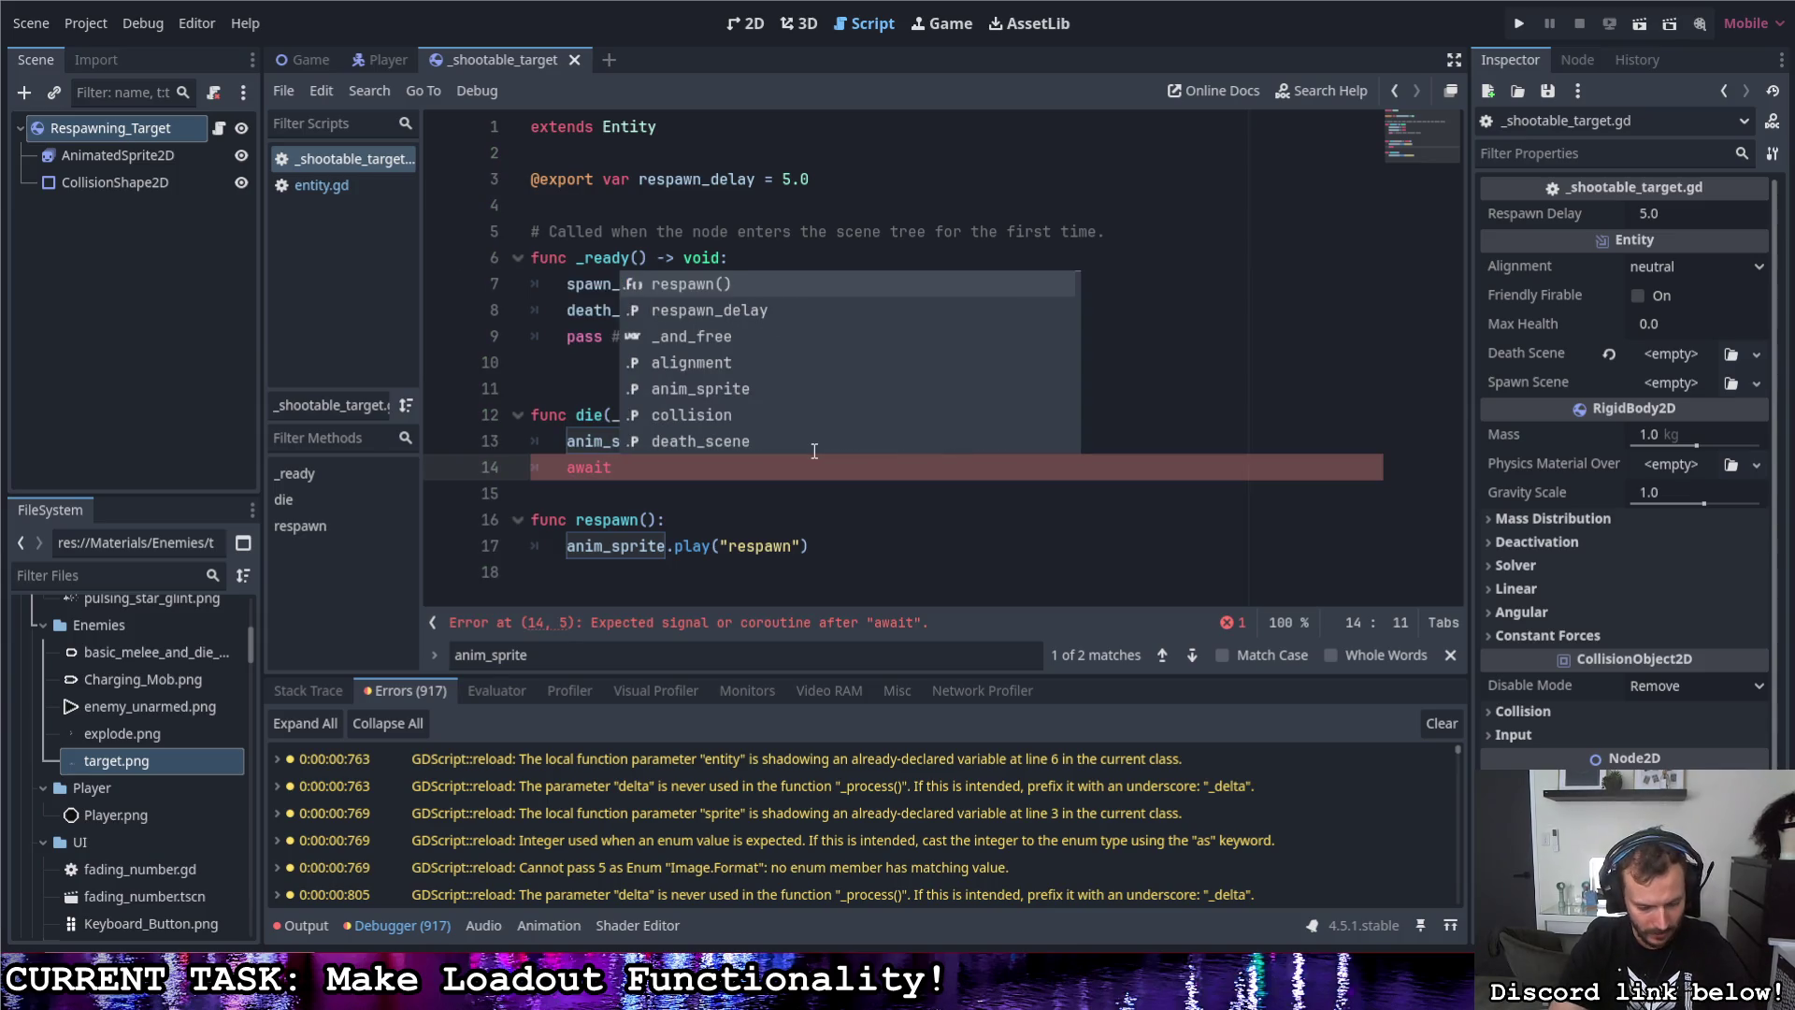
pyautogui.write(' get_tre')
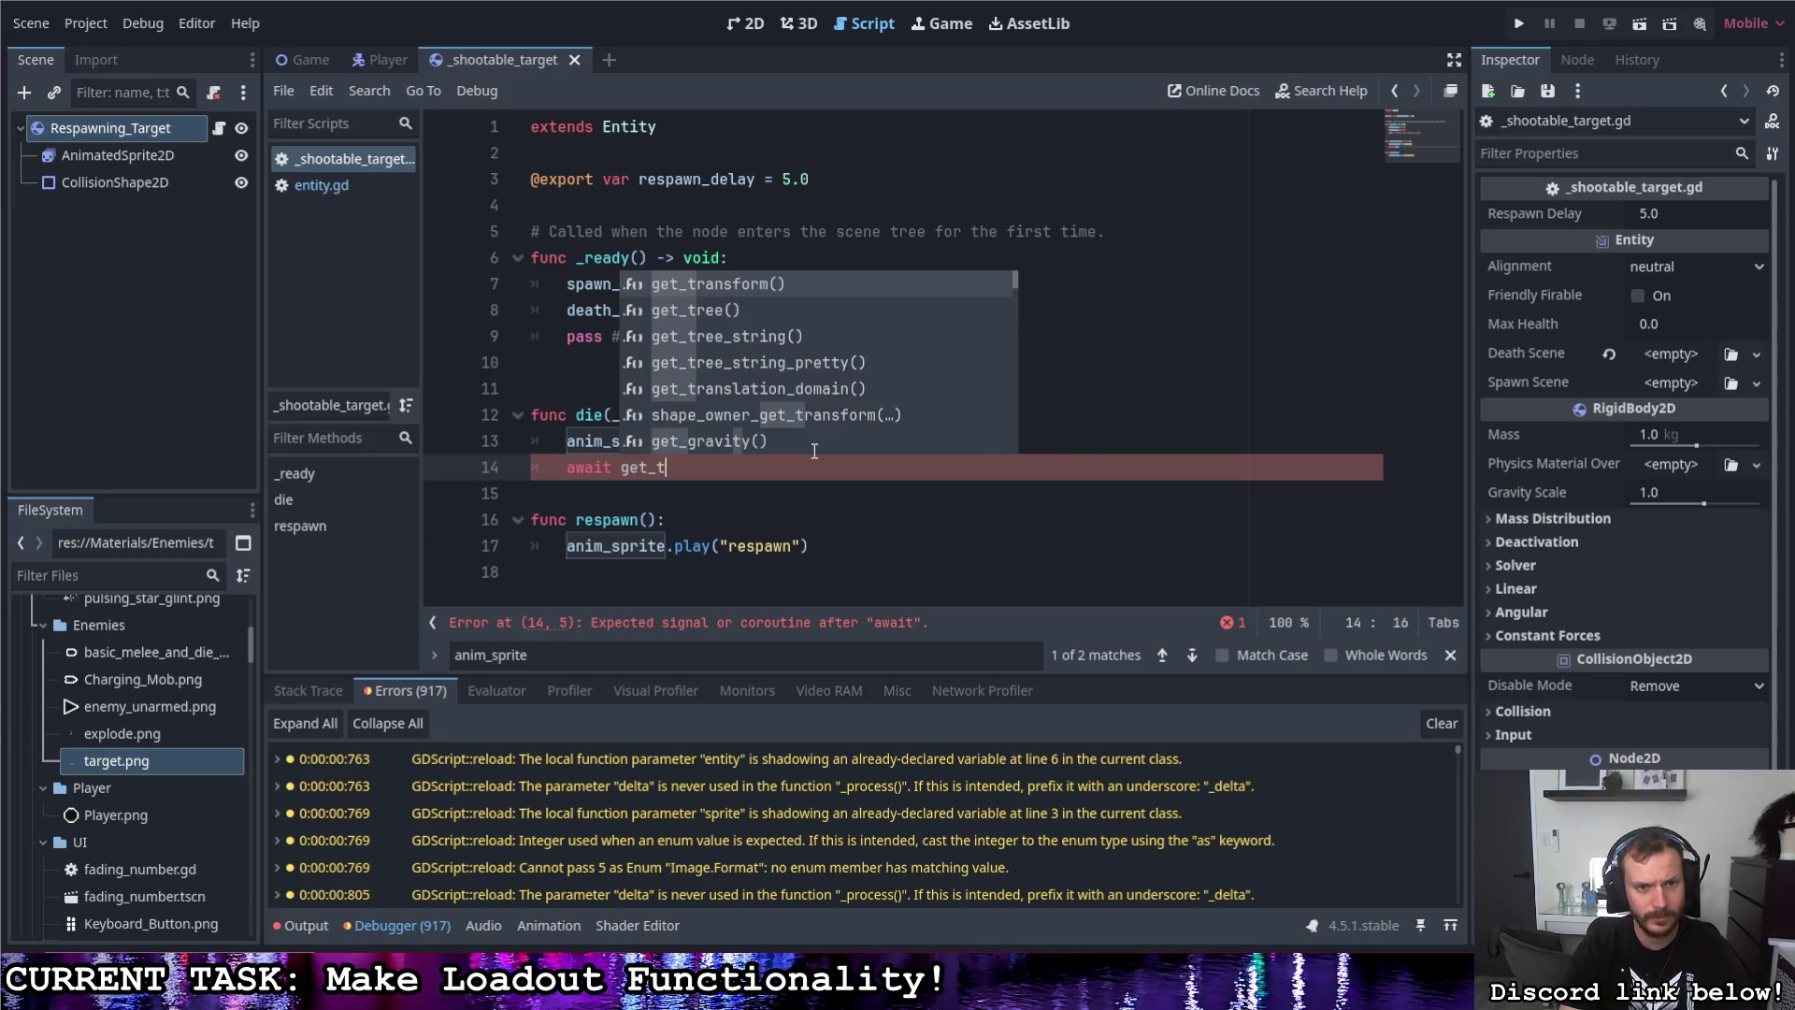
pyautogui.press('Return')
pyautogui.write('.create')
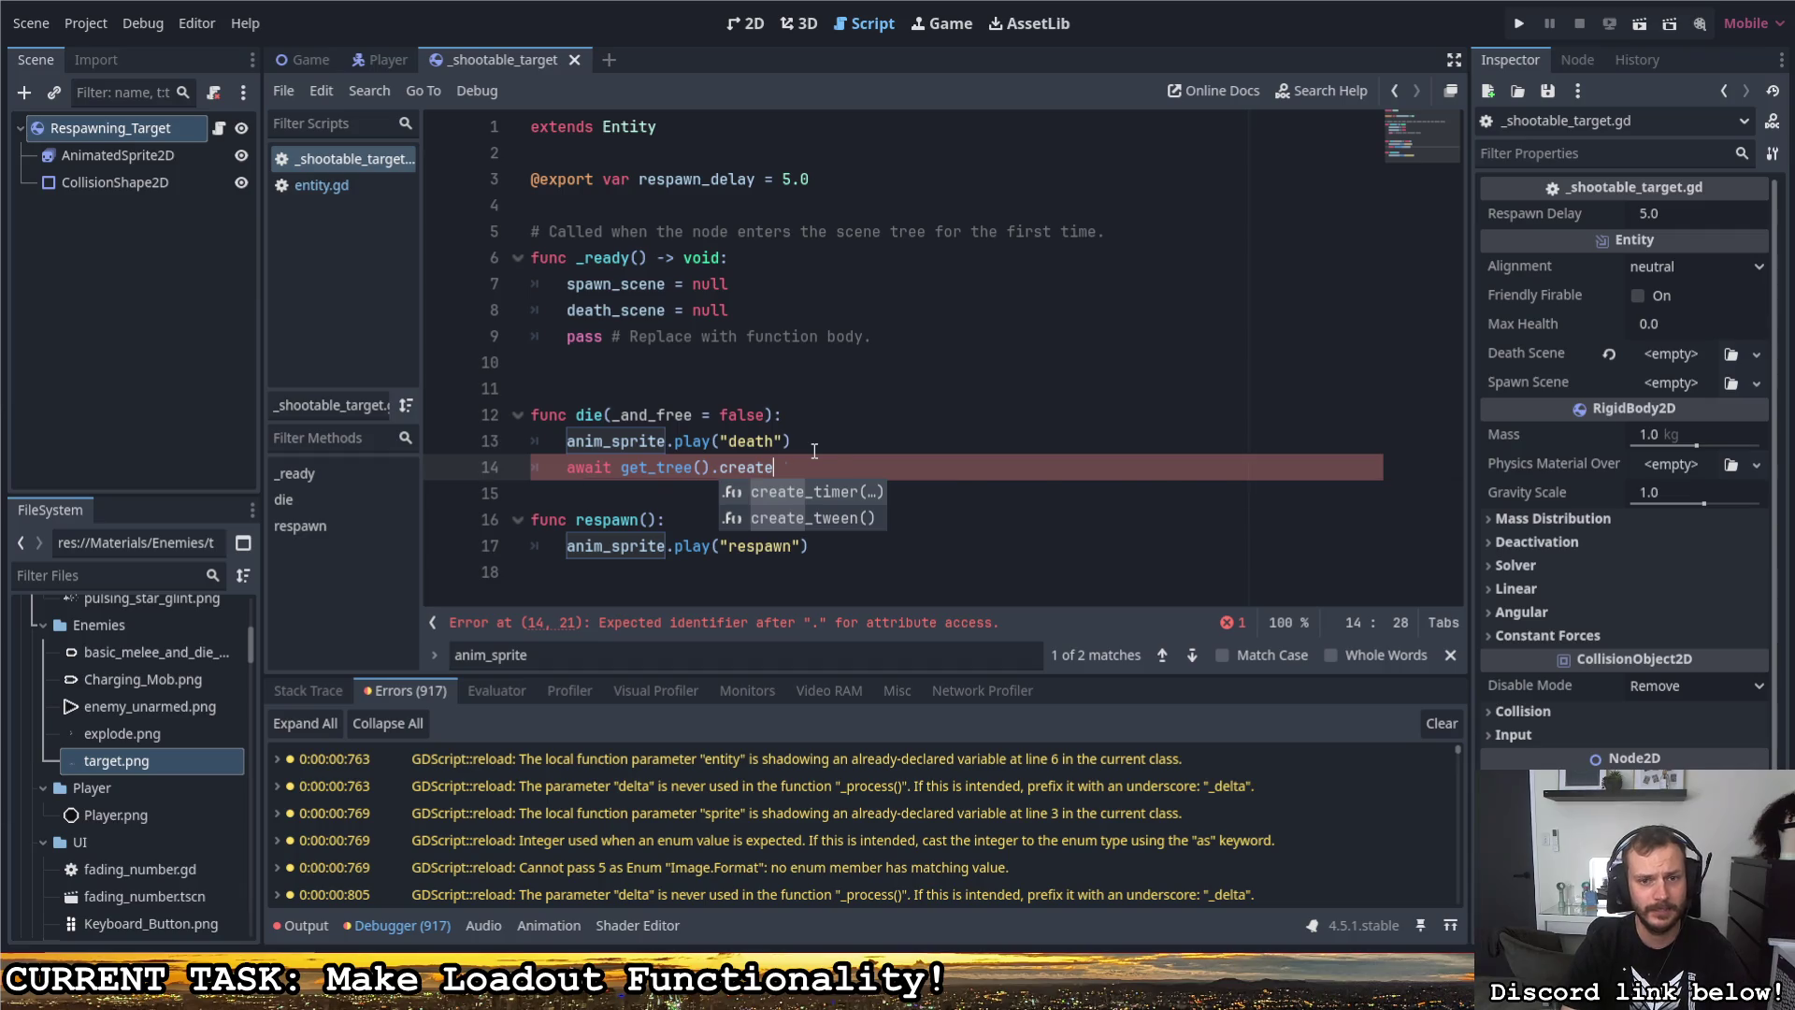
pyautogui.press('Return')
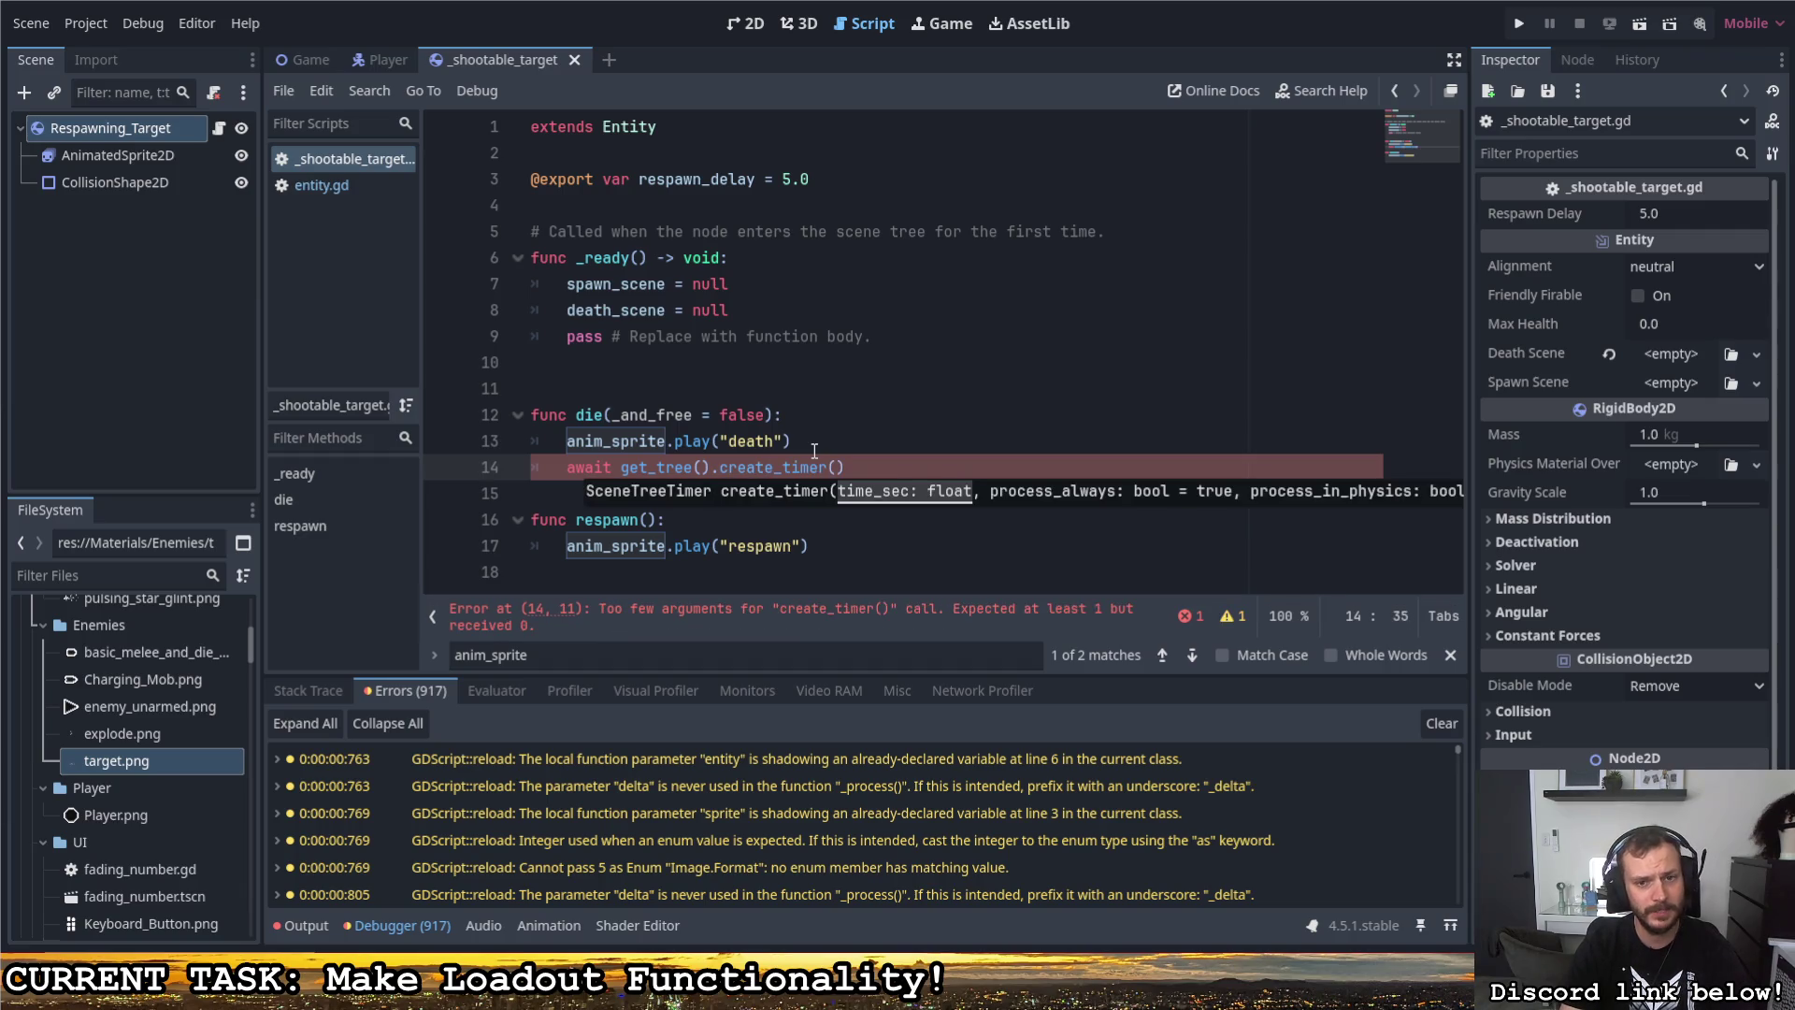
pyautogui.write('espawn_')
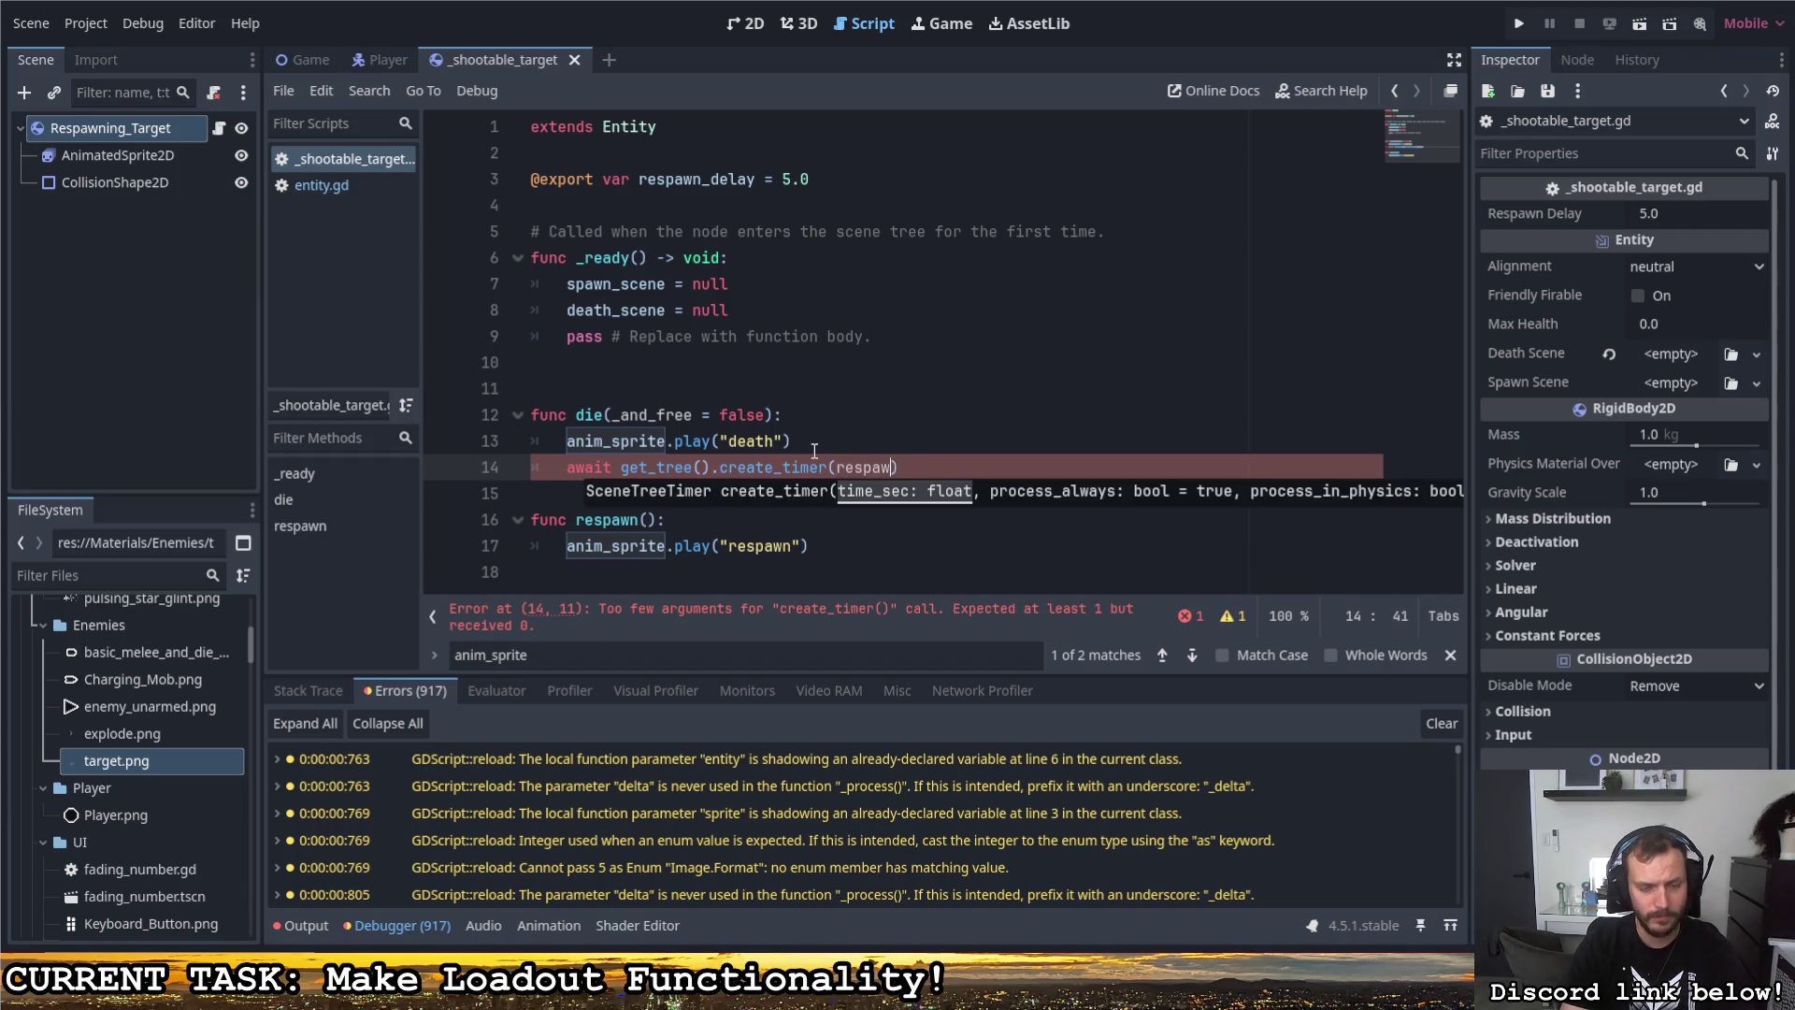
pyautogui.press('Return')
pyautogui.press('End')
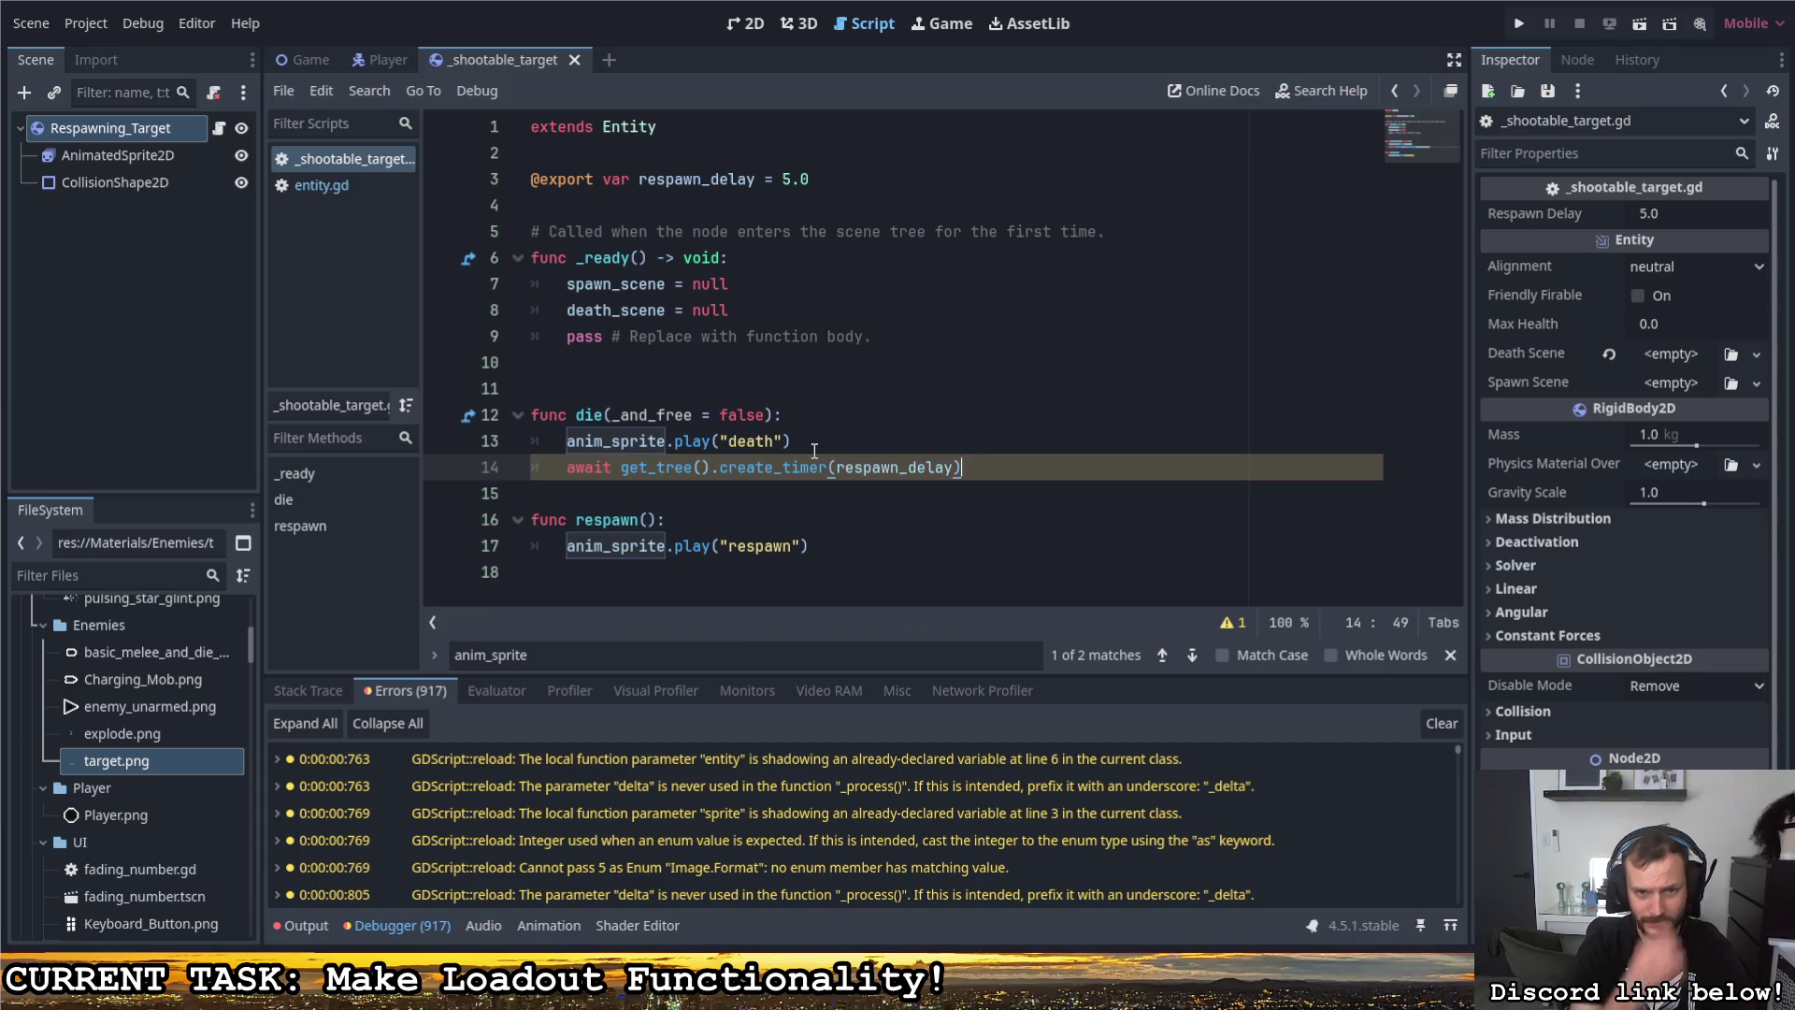
pyautogui.write('timwo')
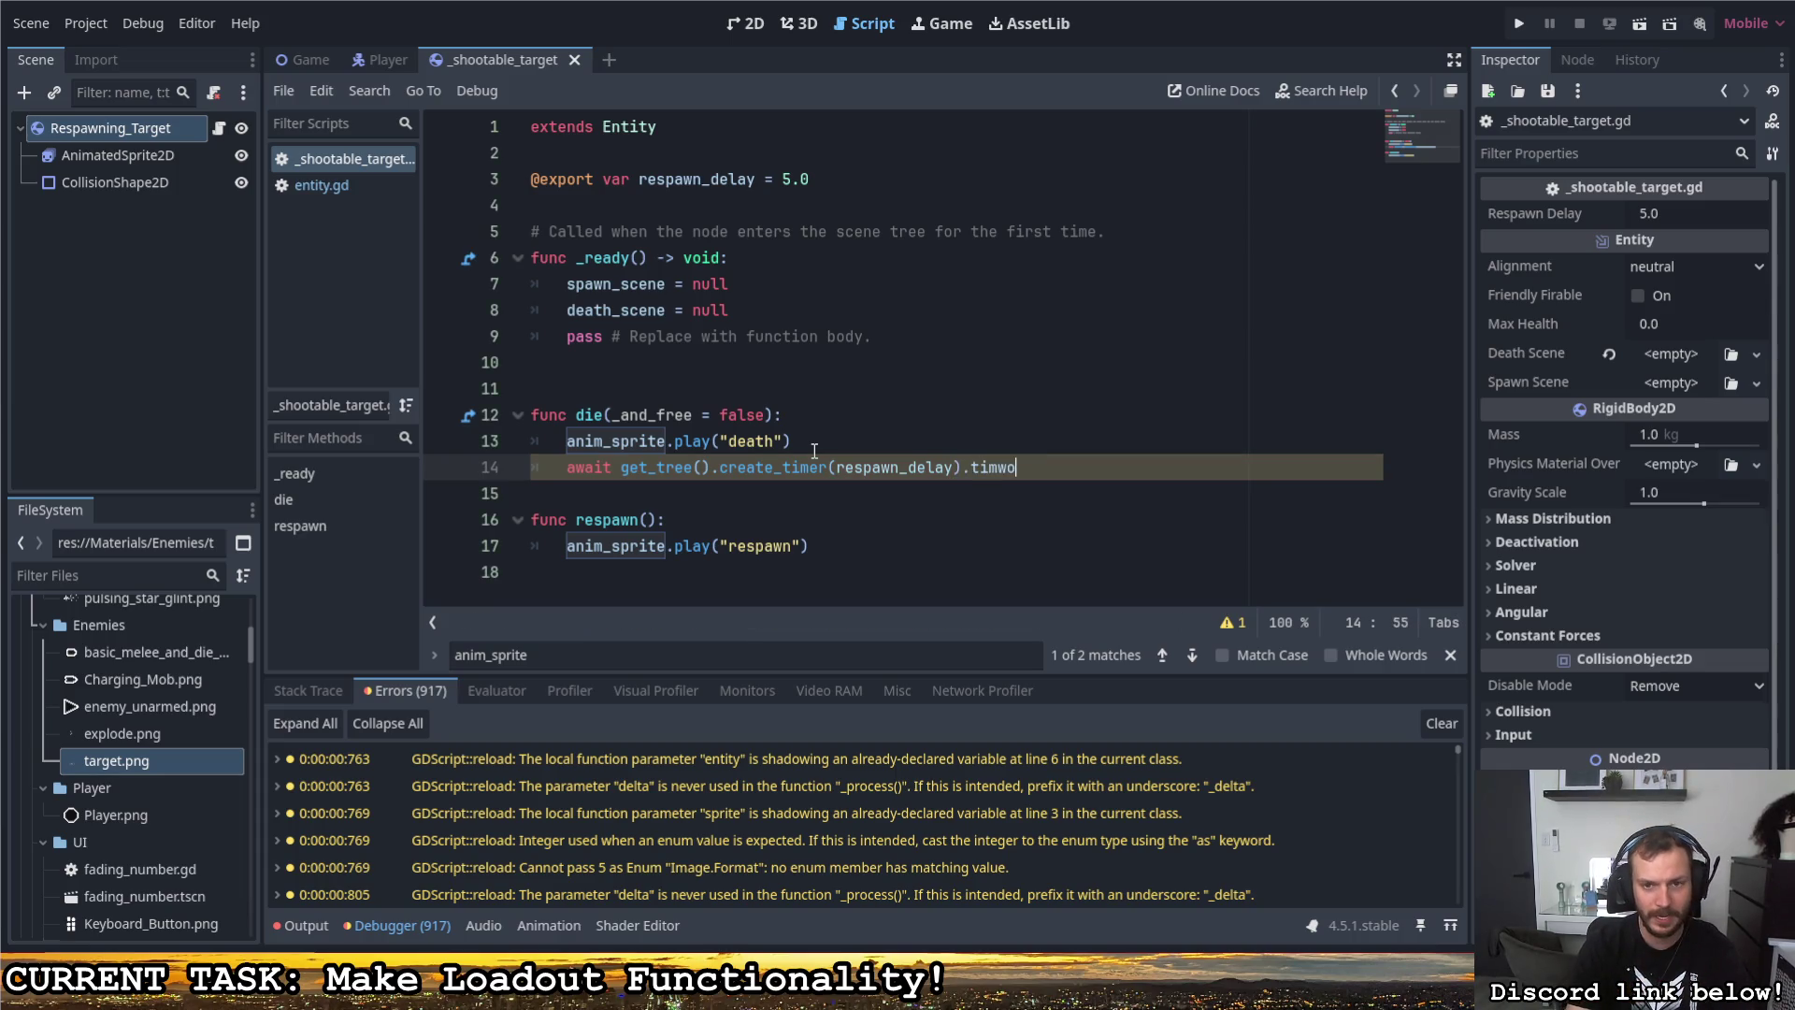
pyautogui.press('BackSpace')
pyautogui.press('BackSpace')
pyautogui.write('eout')
pyautogui.press('Return')
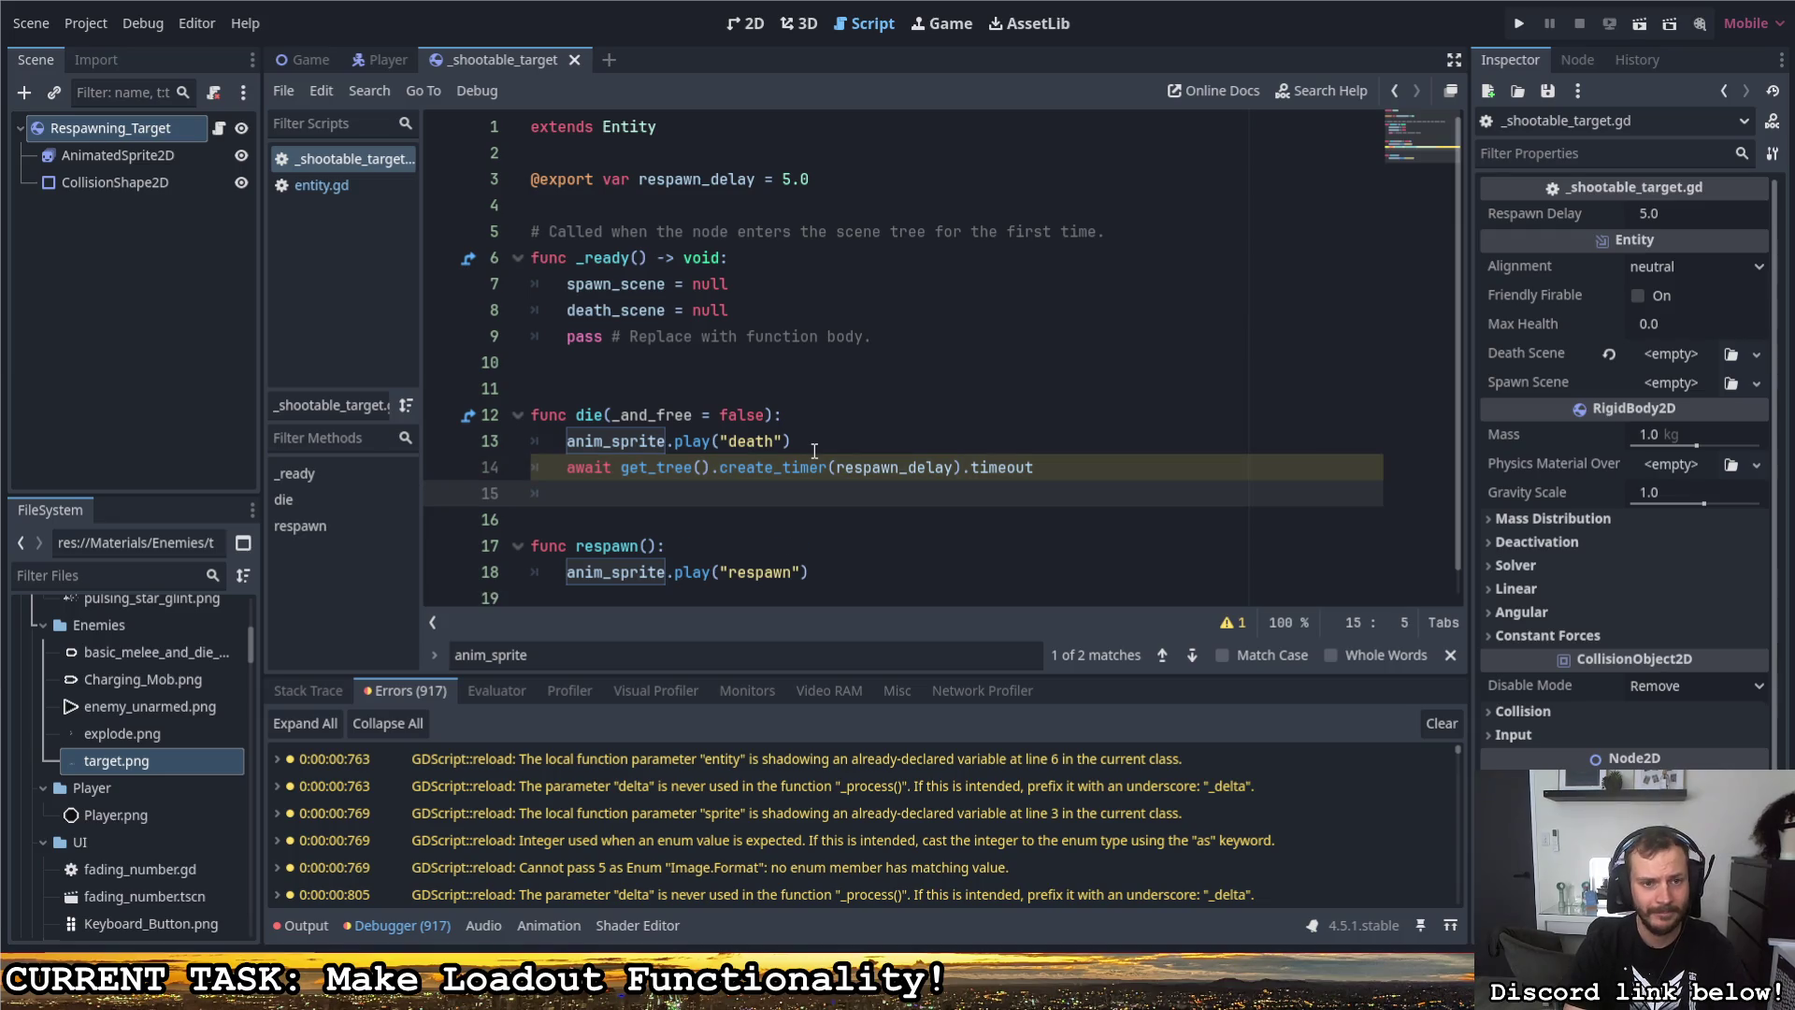
pyautogui.write('respawn()')
pyautogui.hotkey('ctrl', 's')
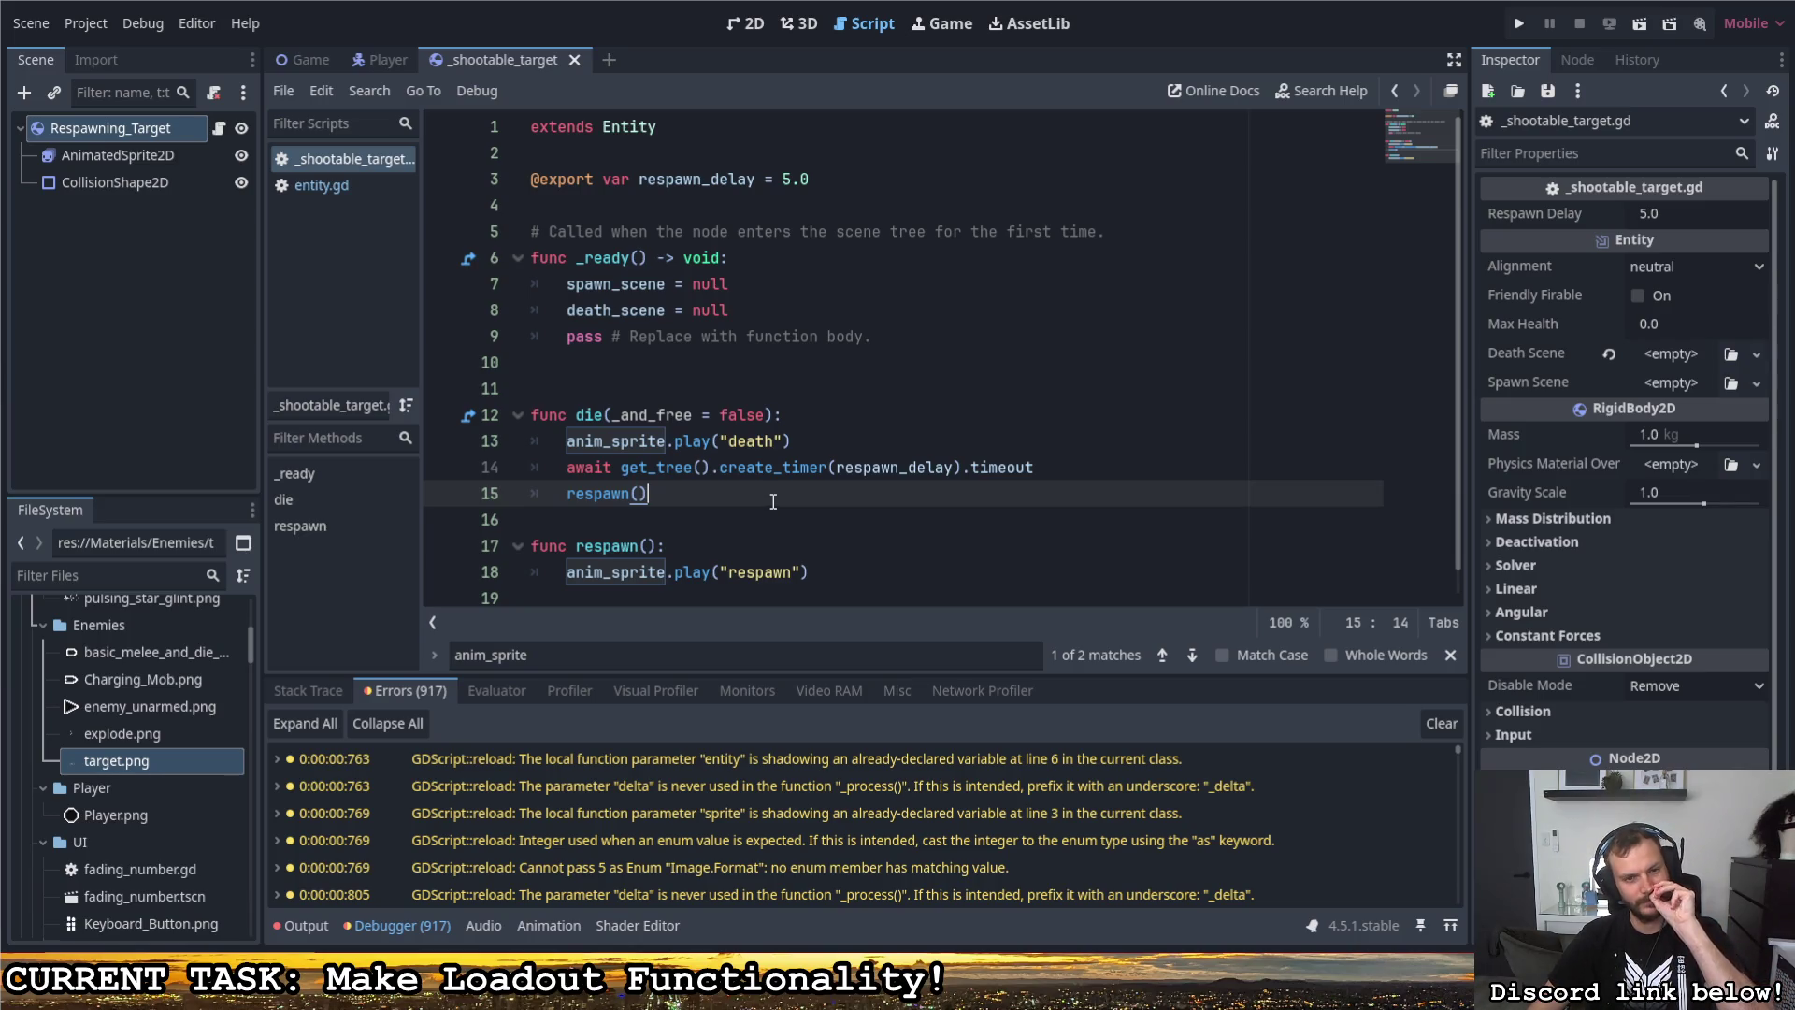
# Step: In respawn(), add 'health = 1' after the respawn animation call
pyautogui.click(841, 446)
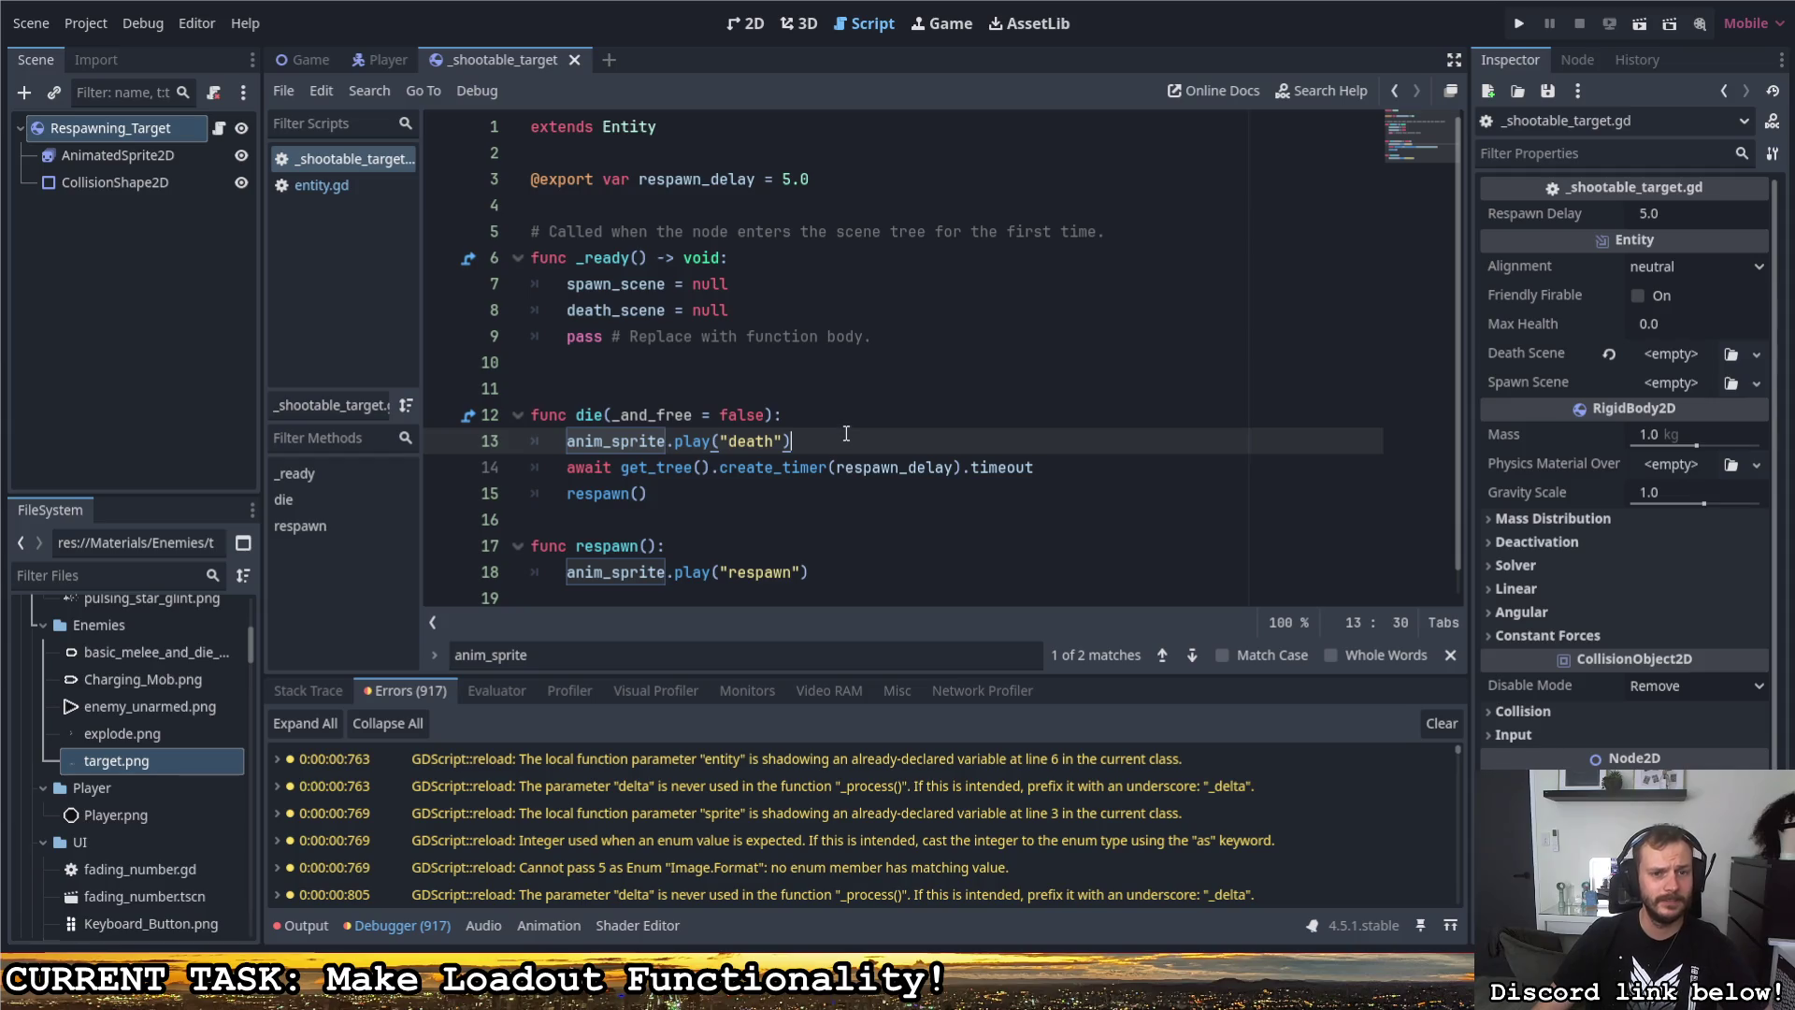
pyautogui.click(767, 552)
pyautogui.click(848, 570)
pyautogui.press('Return')
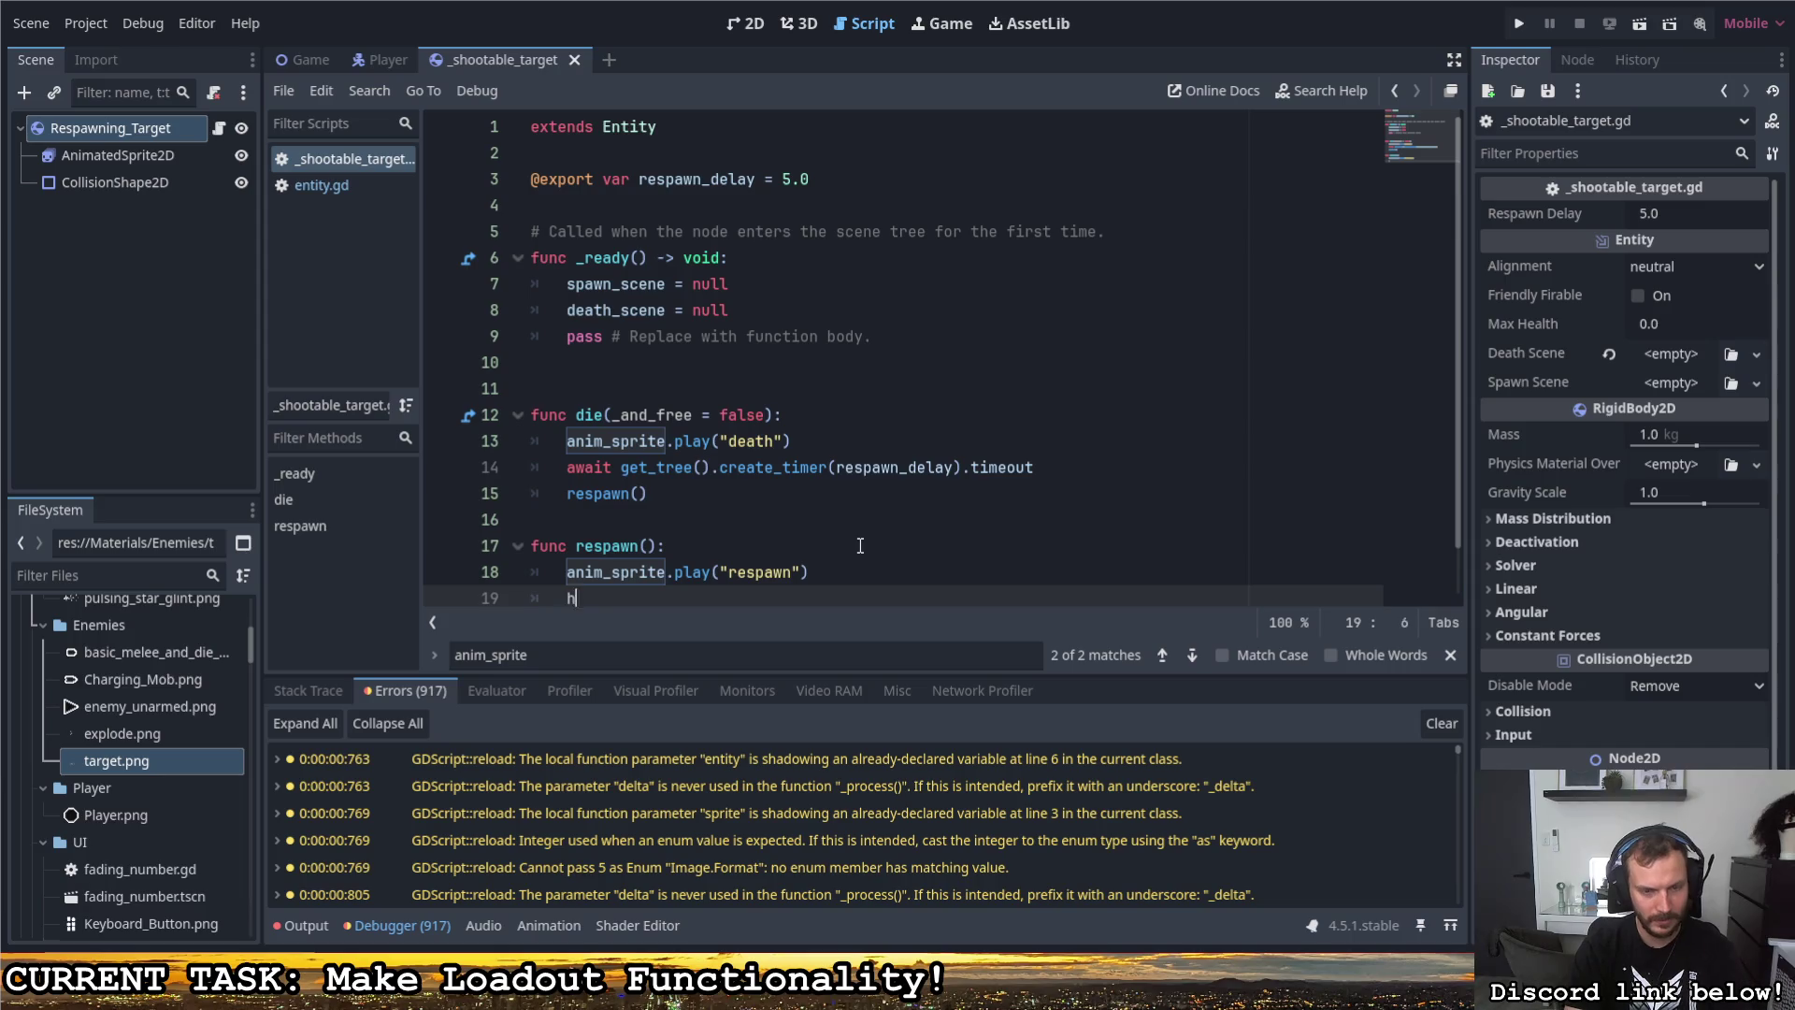
pyautogui.write('= 1')
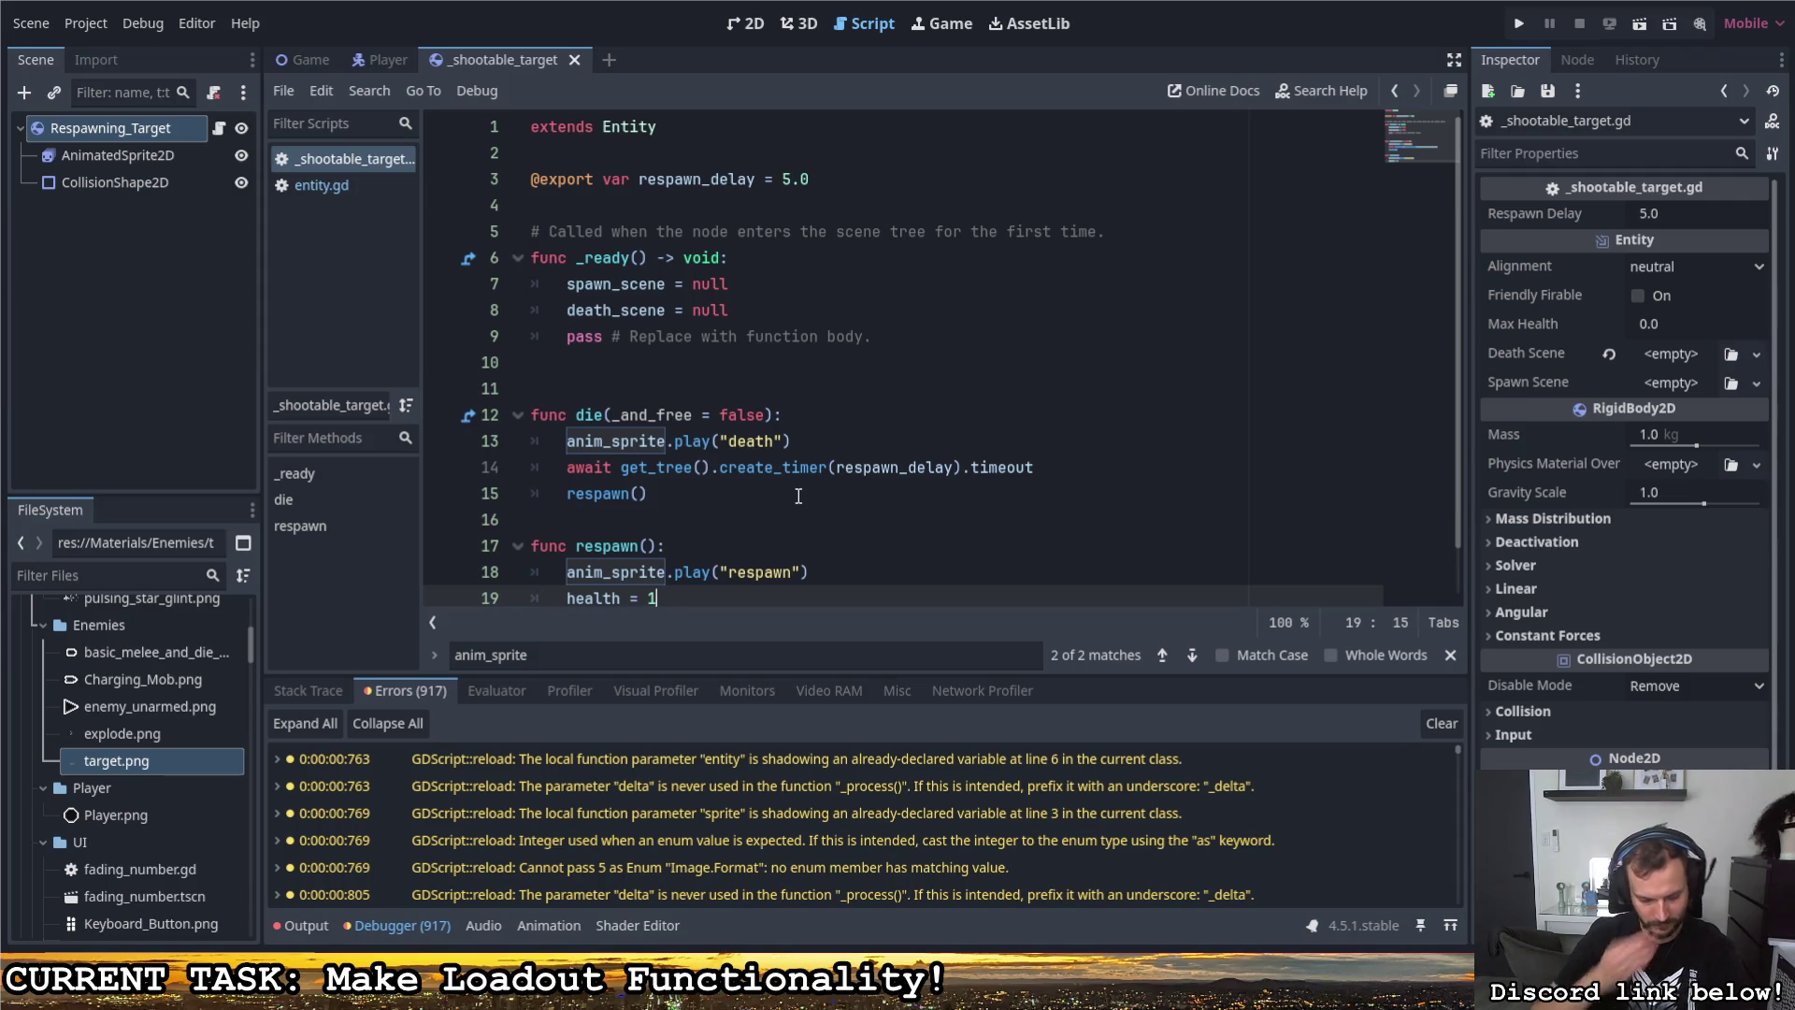
pyautogui.click(811, 383)
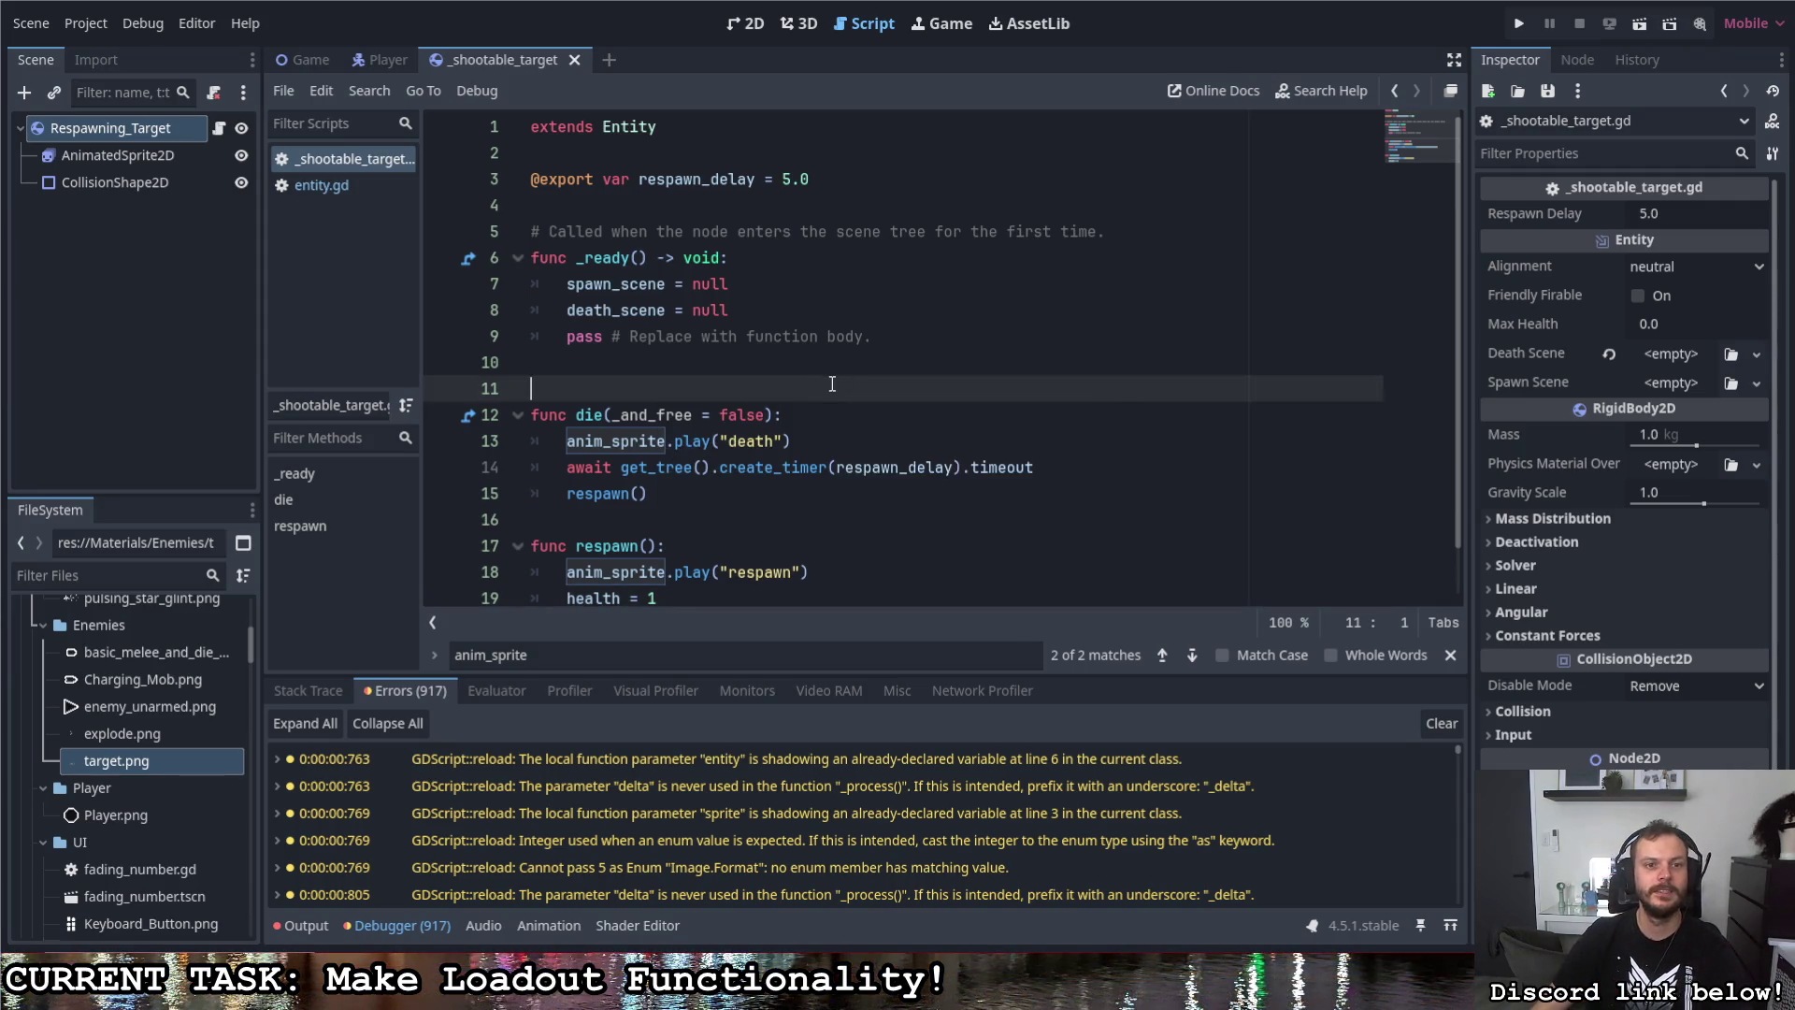
pyautogui.click(748, 23)
# Step: Run the game, open the Game scene, and browse FileSystem to the Entities prefabs folder
pyautogui.press('F5')
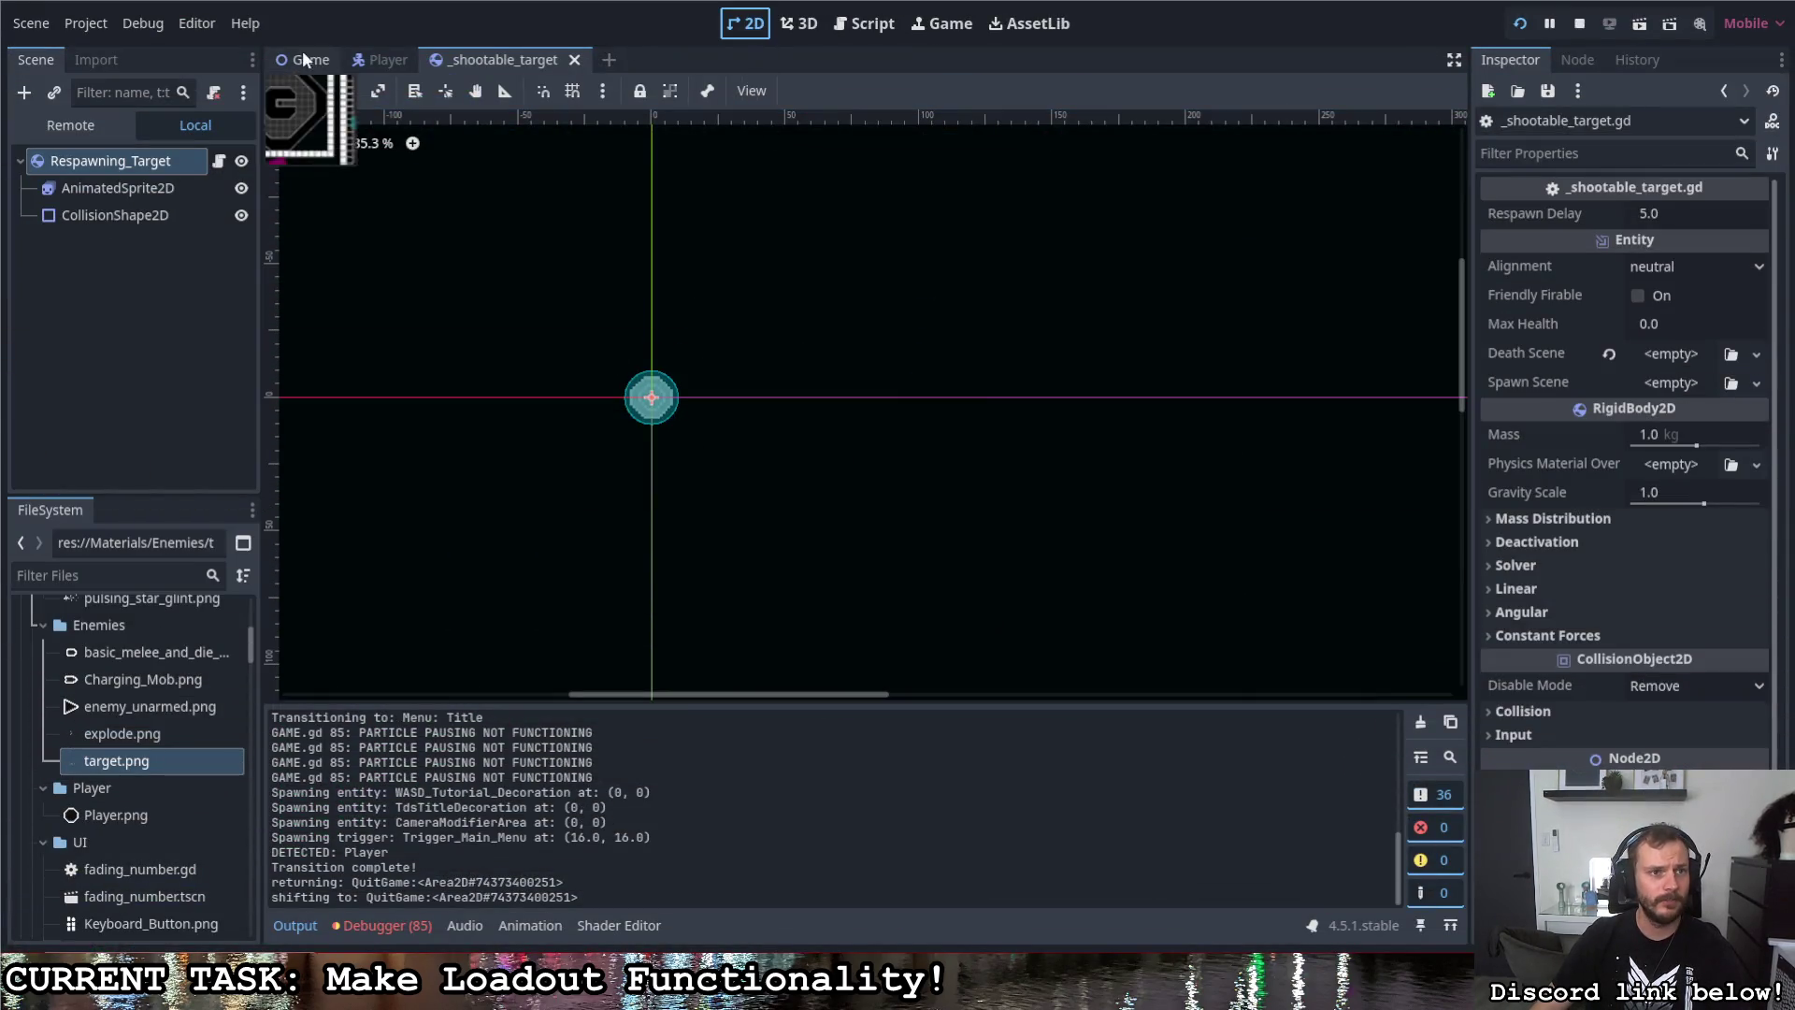
pyautogui.click(301, 58)
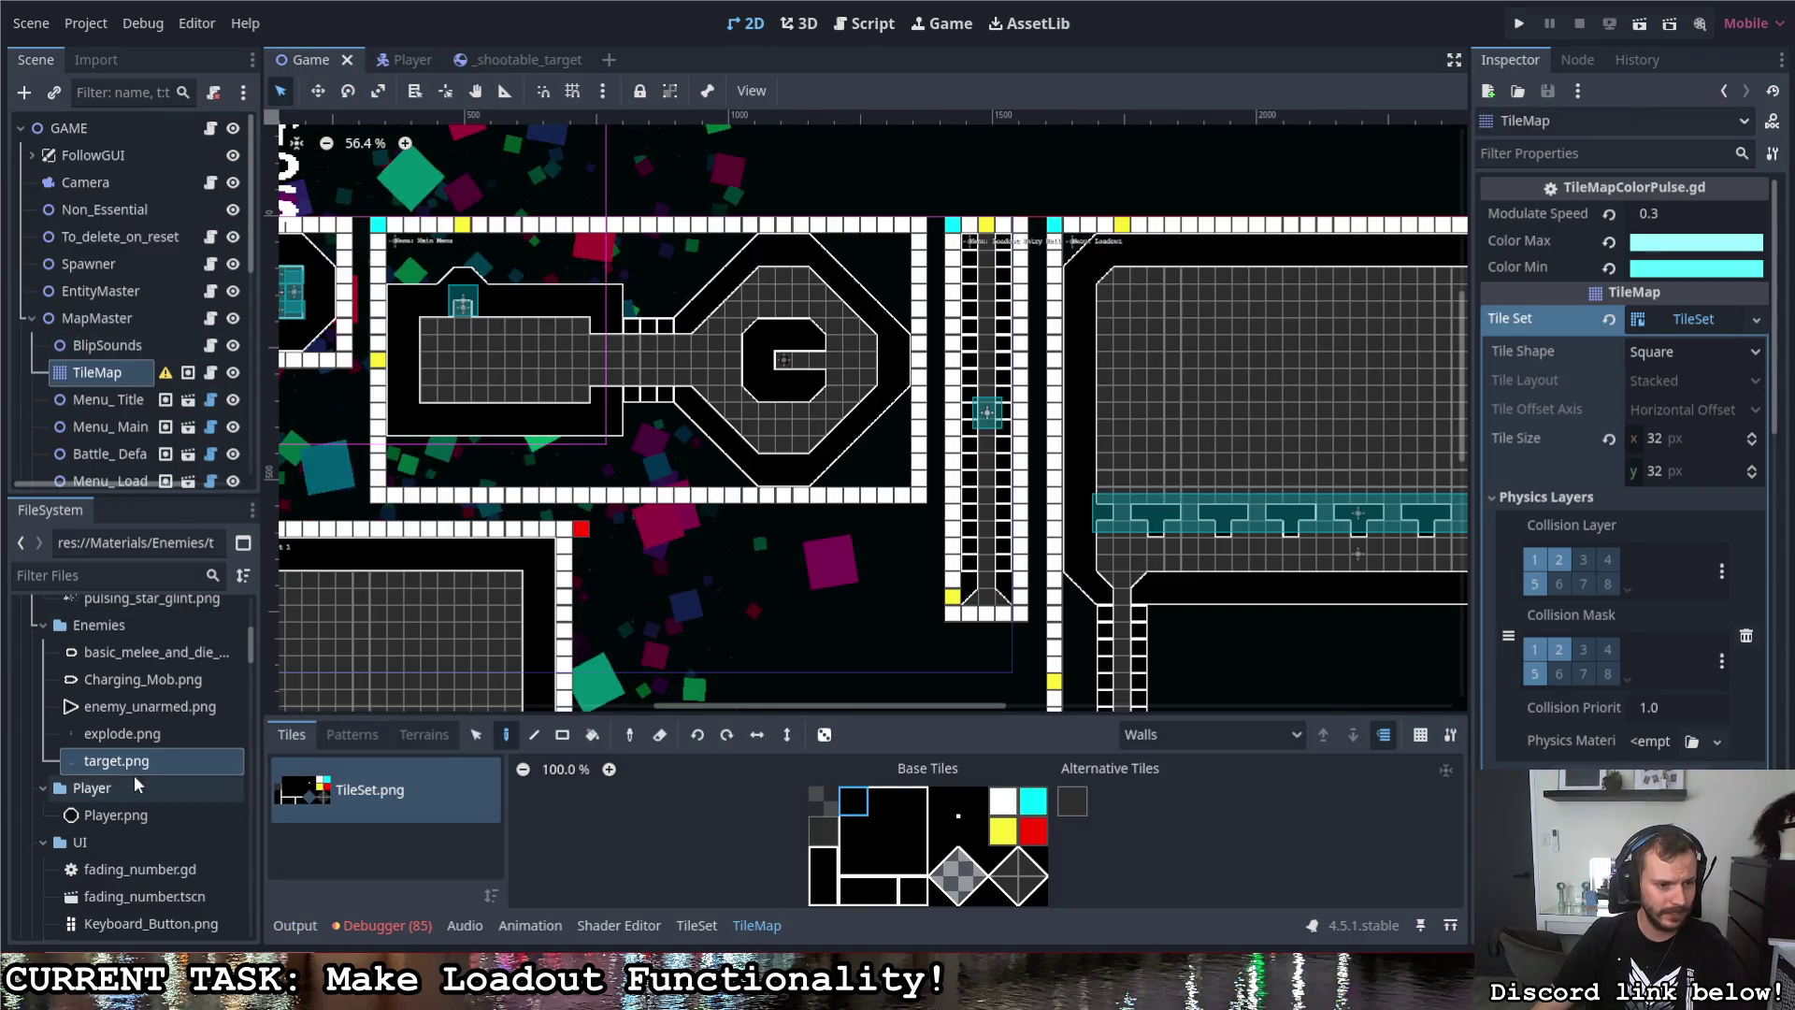
pyautogui.scroll(5, 133, 774)
pyautogui.scroll(-4, 118, 770)
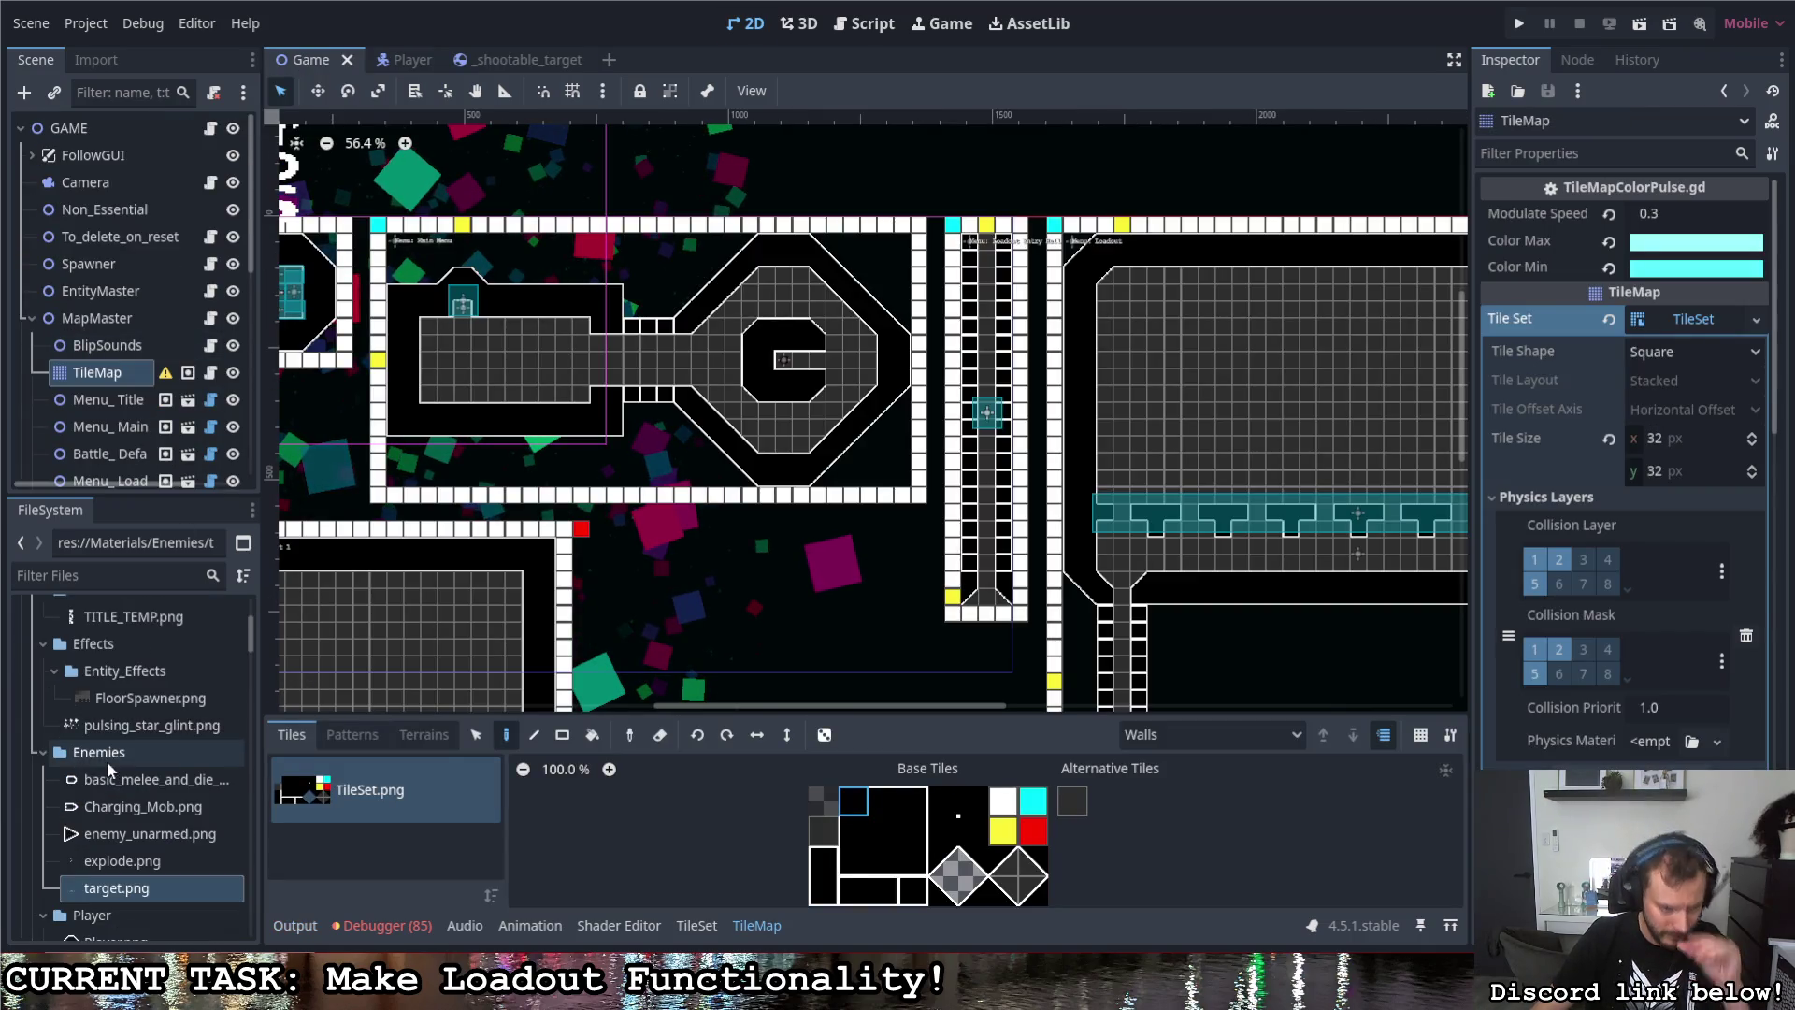
pyautogui.click(43, 753)
pyautogui.scroll(4, 105, 759)
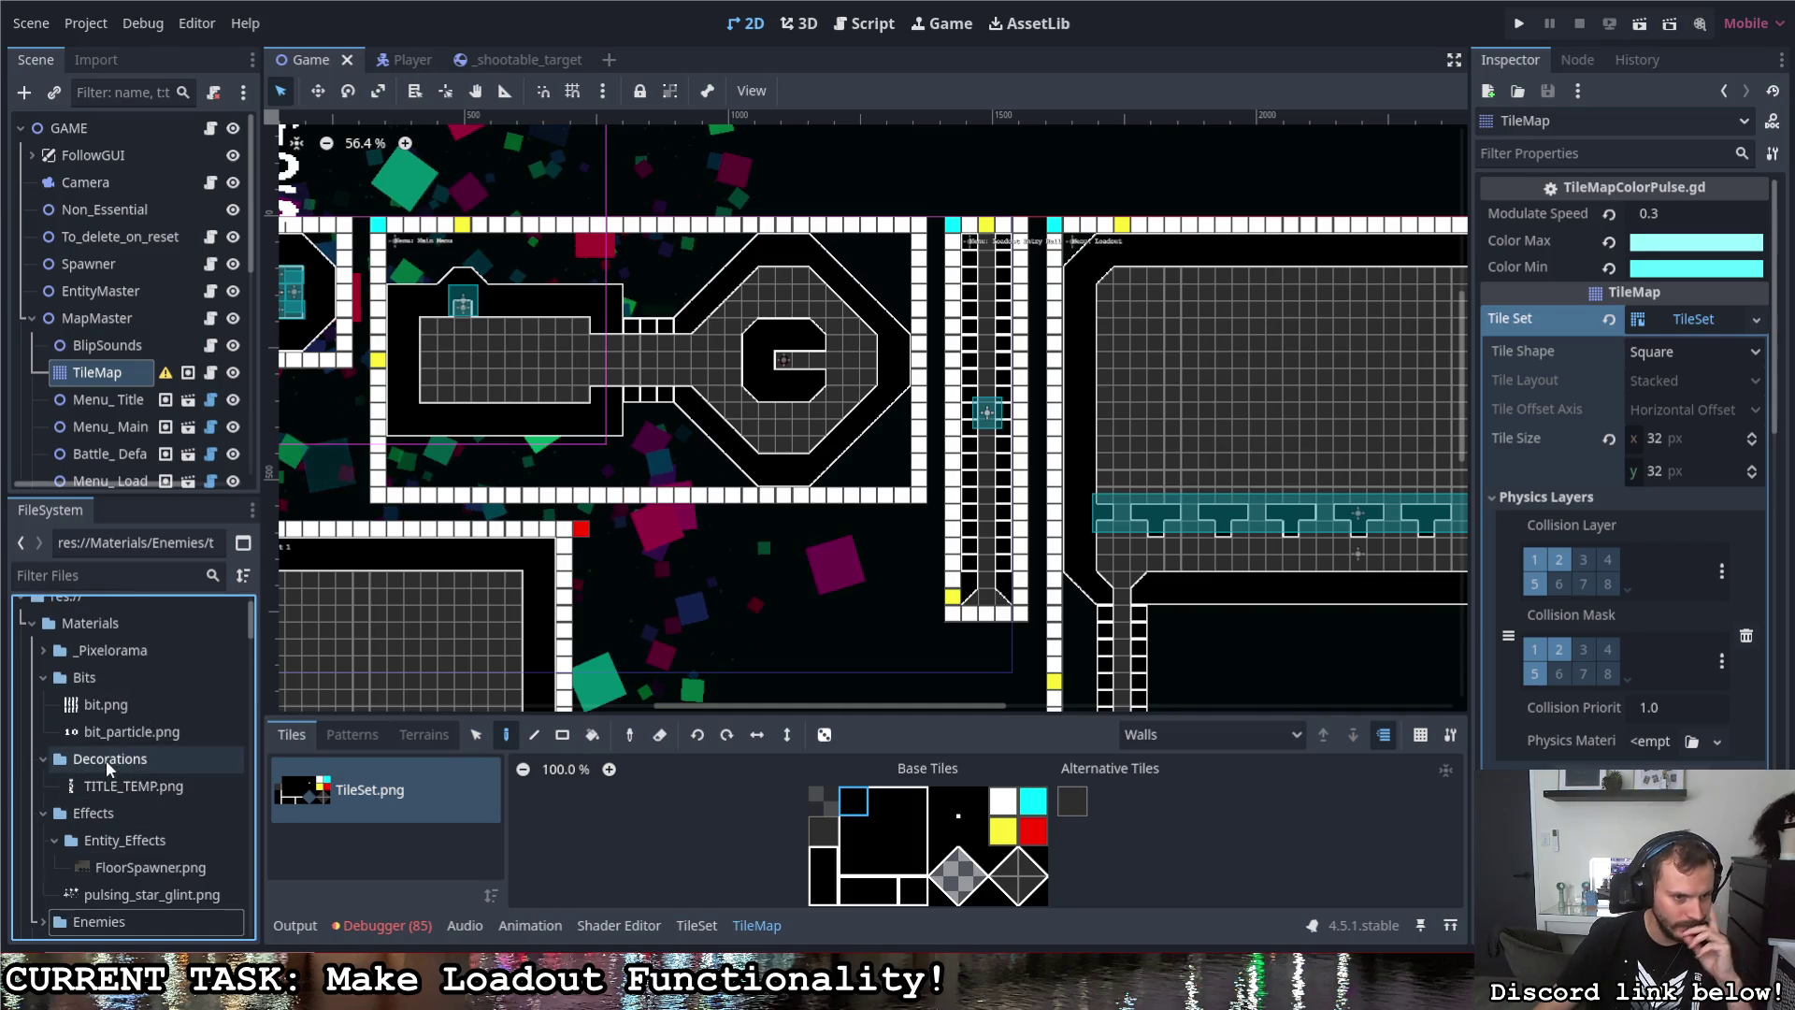
pyautogui.click(32, 623)
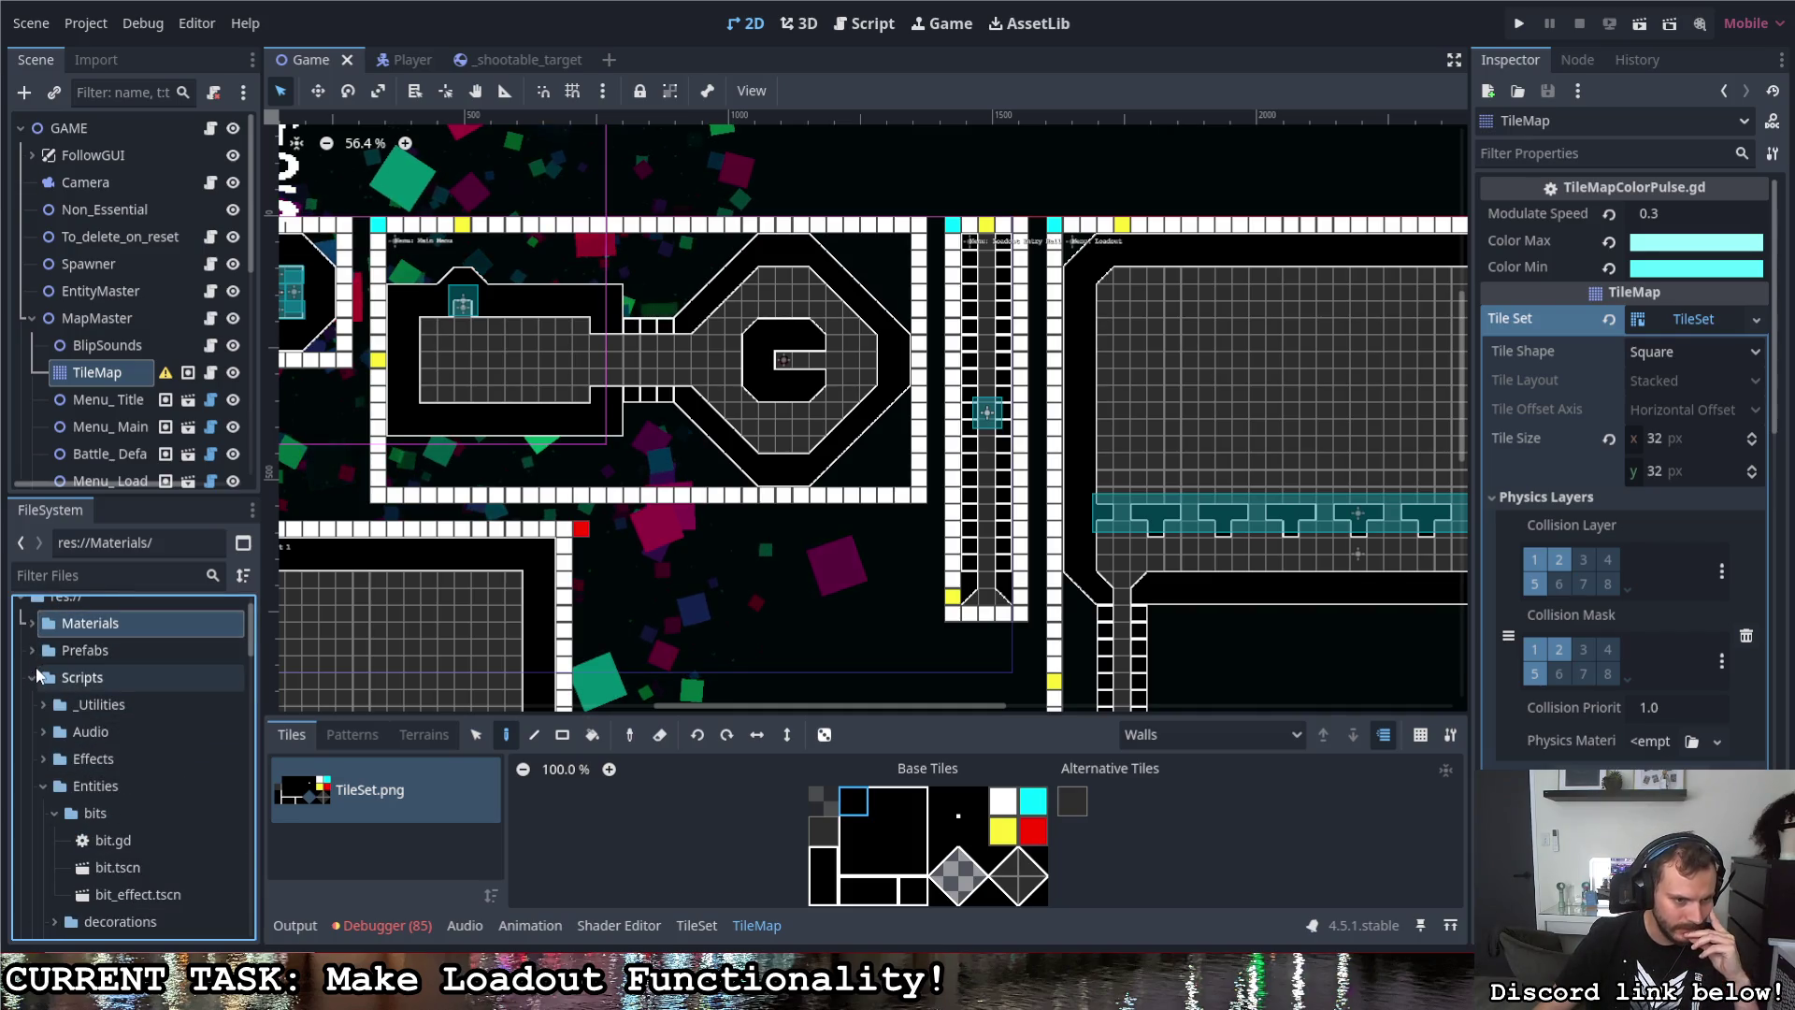
pyautogui.click(31, 652)
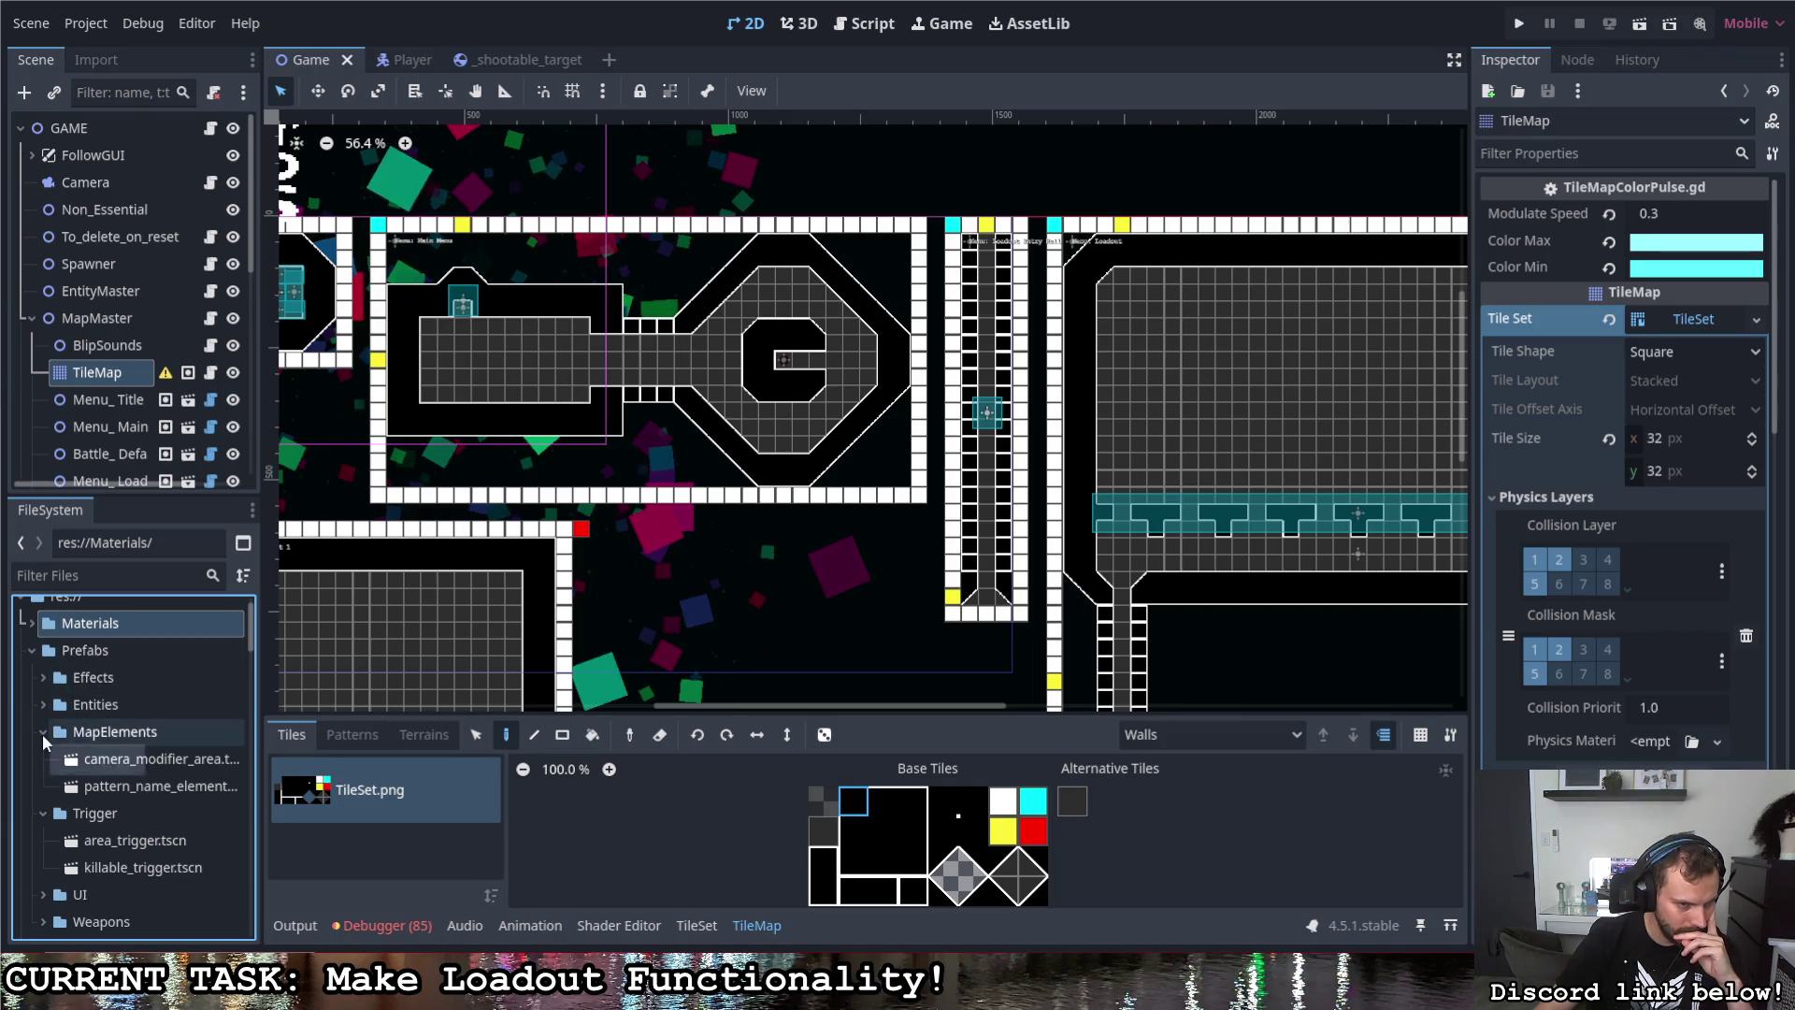
pyautogui.click(43, 732)
pyautogui.click(43, 704)
pyautogui.scroll(-3, 114, 757)
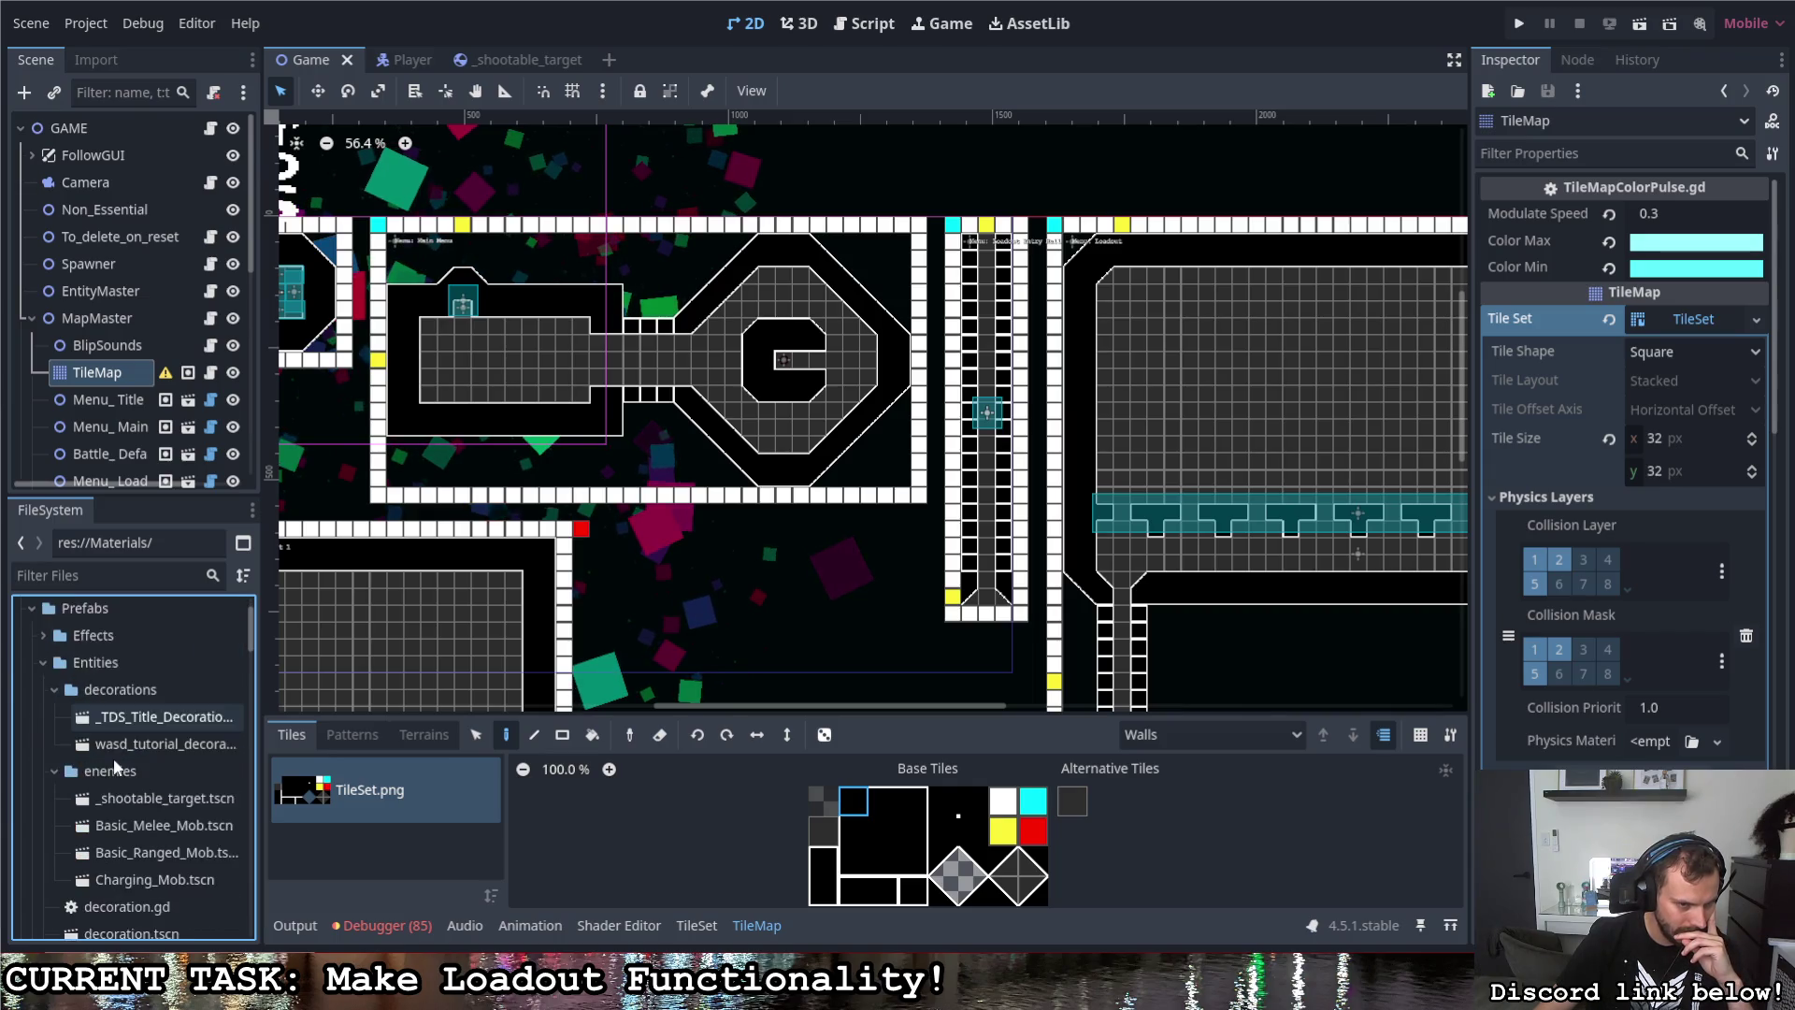
# Step: Rename the file _shootable_target.tscn to _respawning_target.tscn in the FileSystem dock
pyautogui.click(141, 756)
pyautogui.rightClick(144, 755)
pyautogui.click(193, 746)
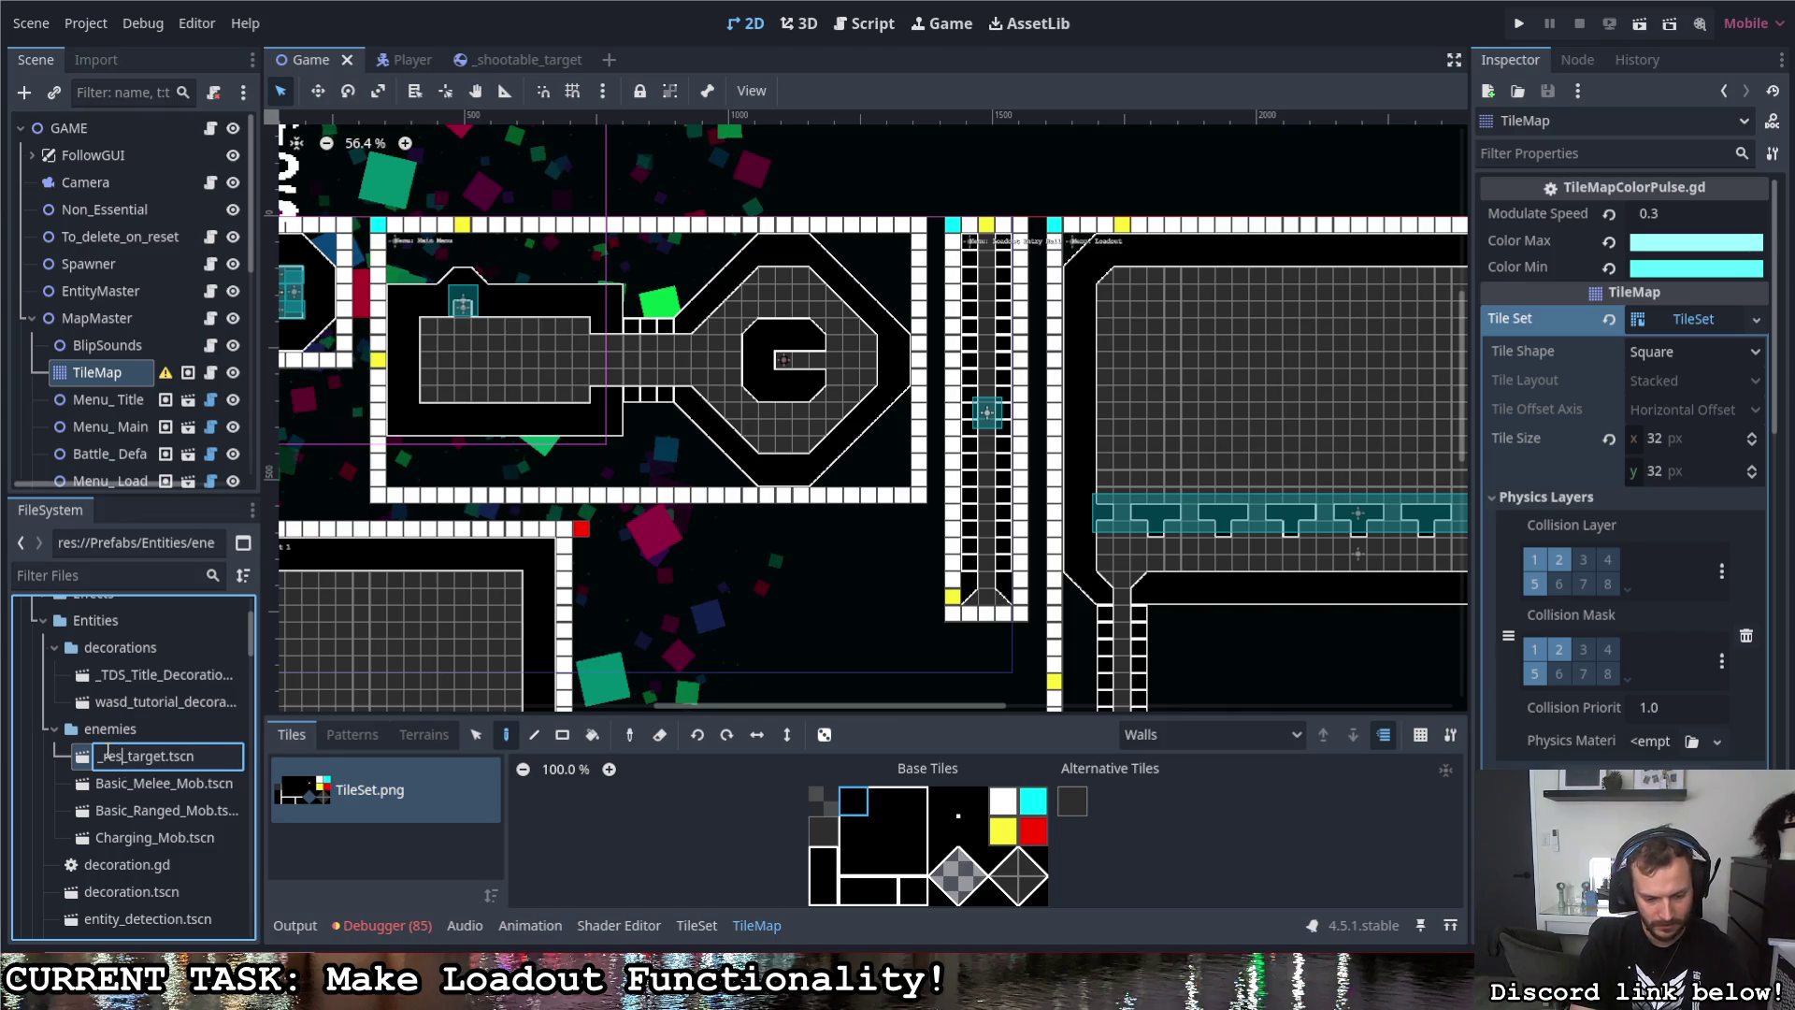
pyautogui.write('ing')
pyautogui.press('Return')
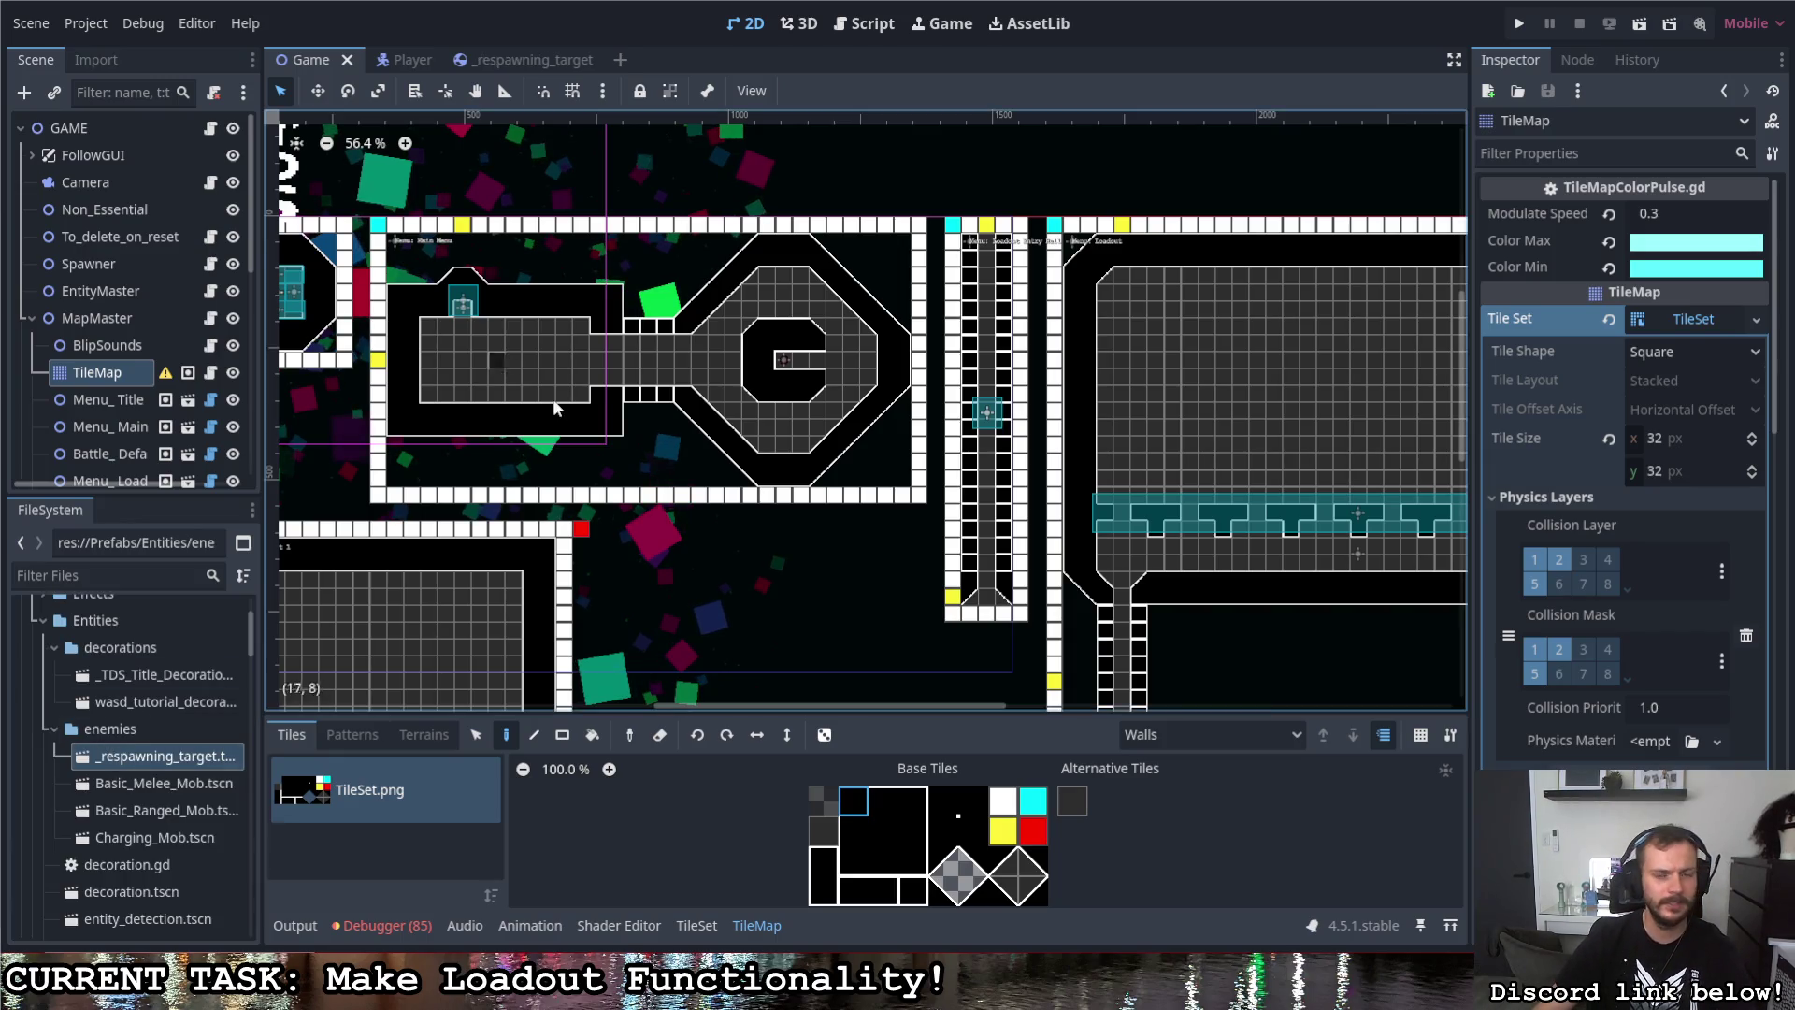
# Step: Drop a respawning target into the Game scene's loadout room and set its alignment to enemy
pyautogui.scroll(-2, 676, 549)
pyautogui.scroll(-3, 972, 581)
pyautogui.scroll(5, 709, 374)
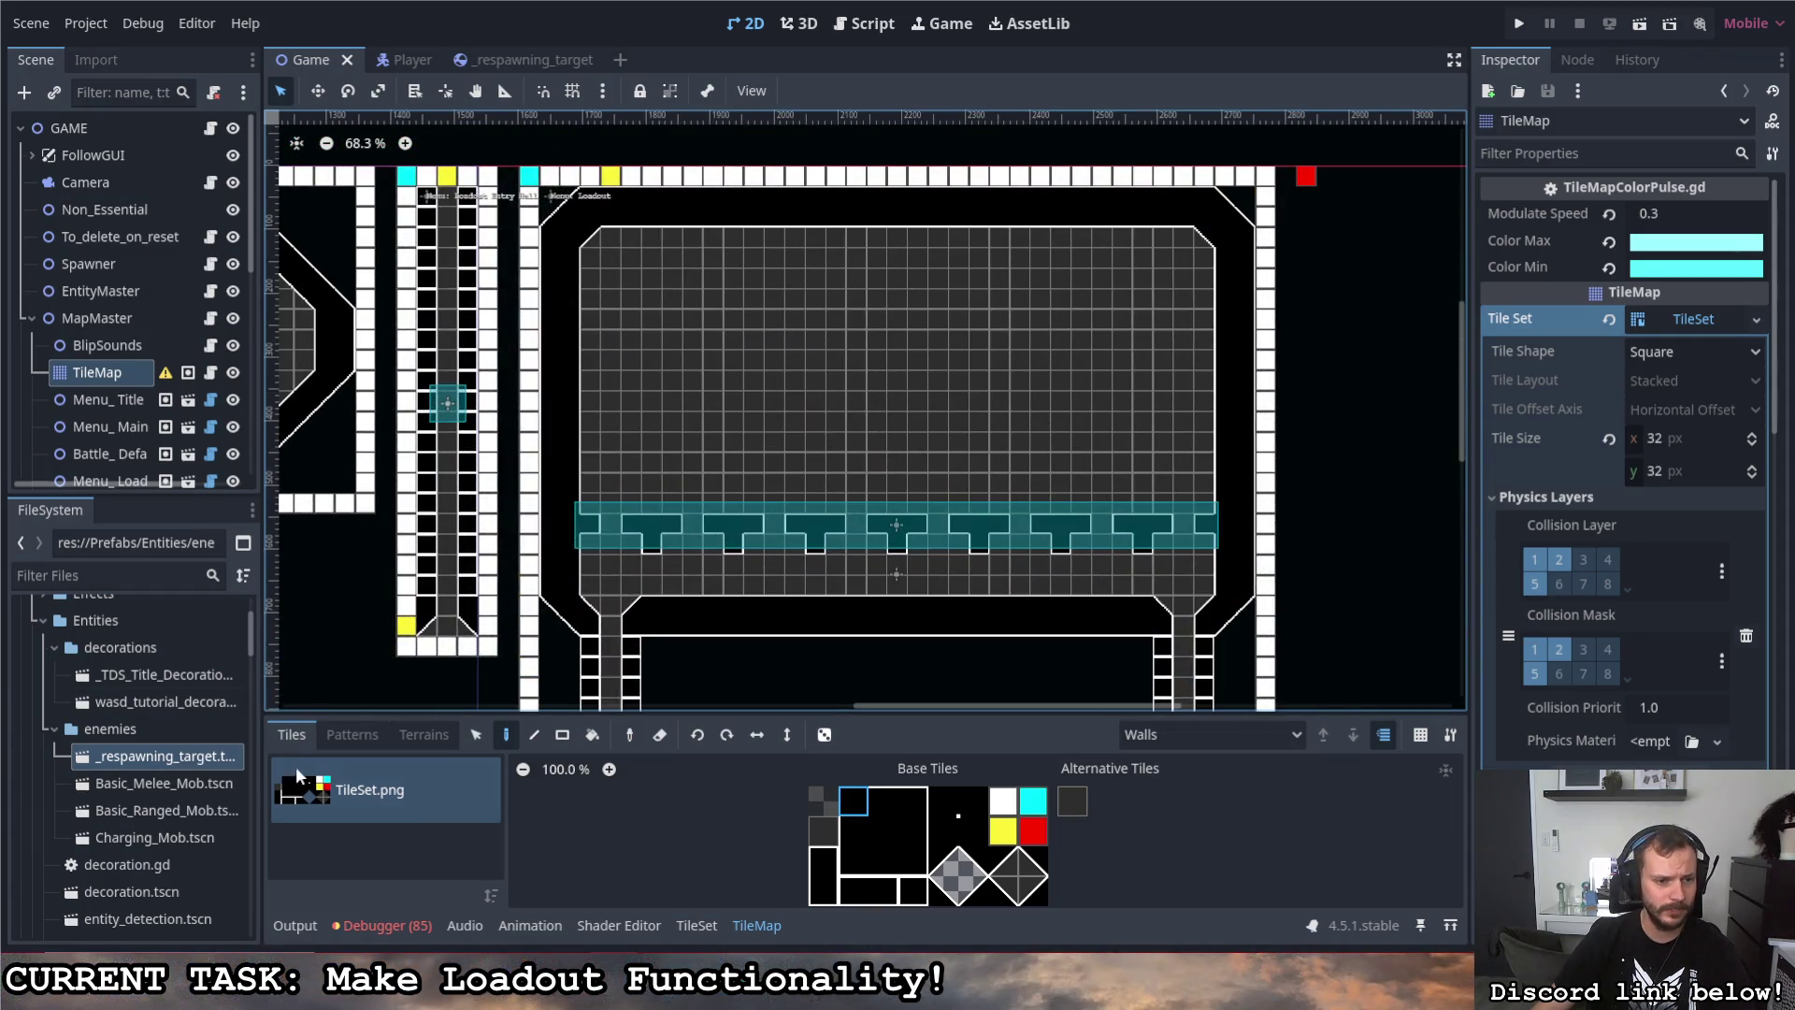
pyautogui.click(94, 132)
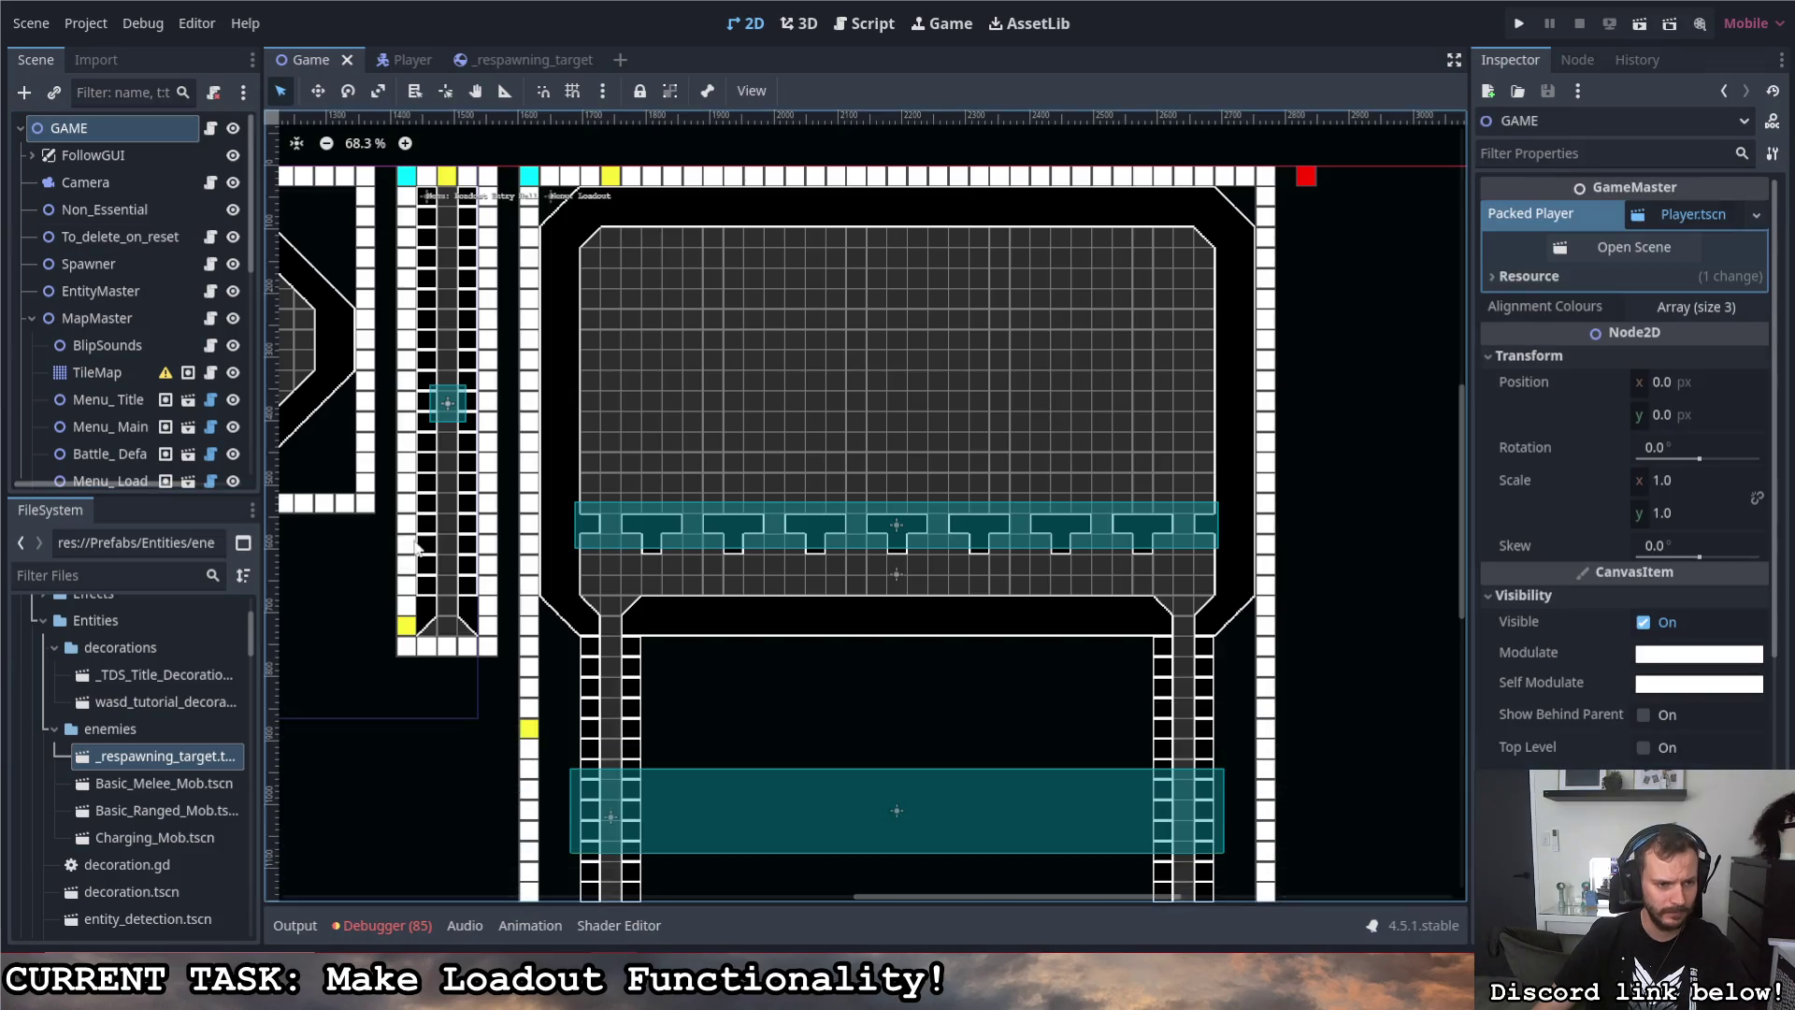
pyautogui.scroll(2, 524, 346)
pyautogui.moveTo(159, 755)
pyautogui.mouseDown()
pyautogui.moveTo(654, 482)
pyautogui.moveTo(625, 517)
pyautogui.mouseUp()
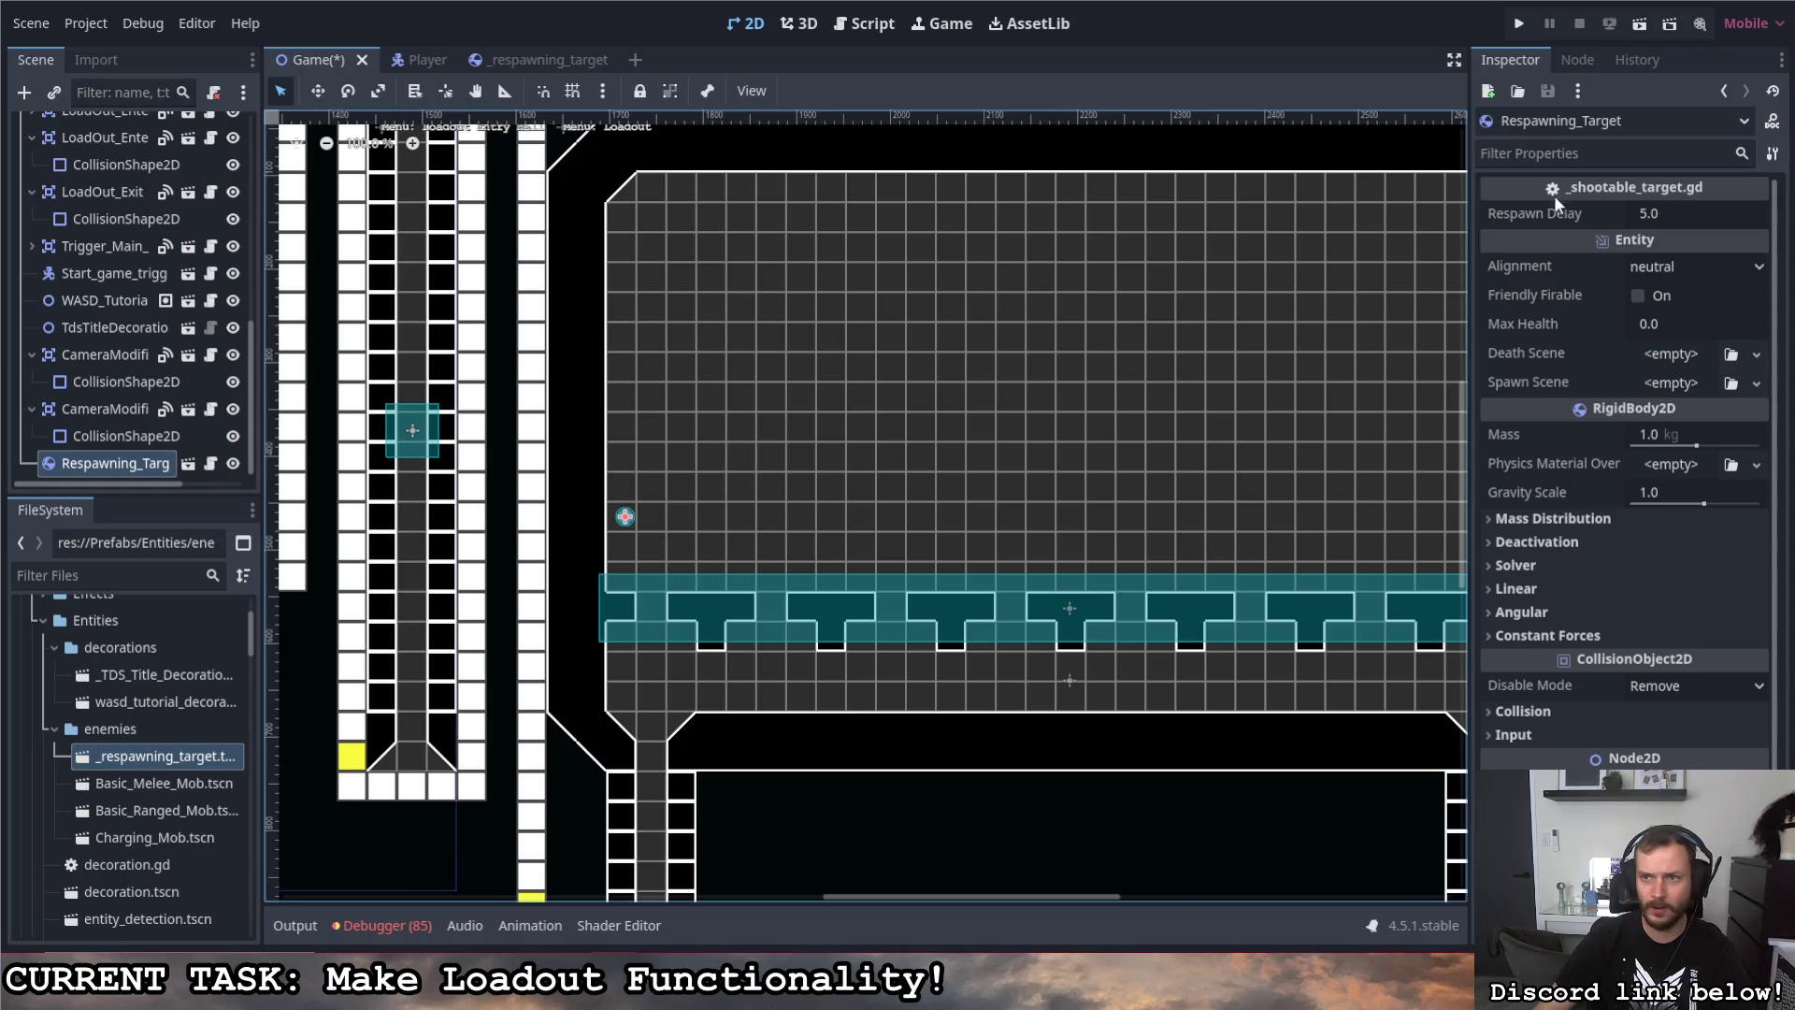
pyautogui.click(1668, 272)
pyautogui.click(1674, 351)
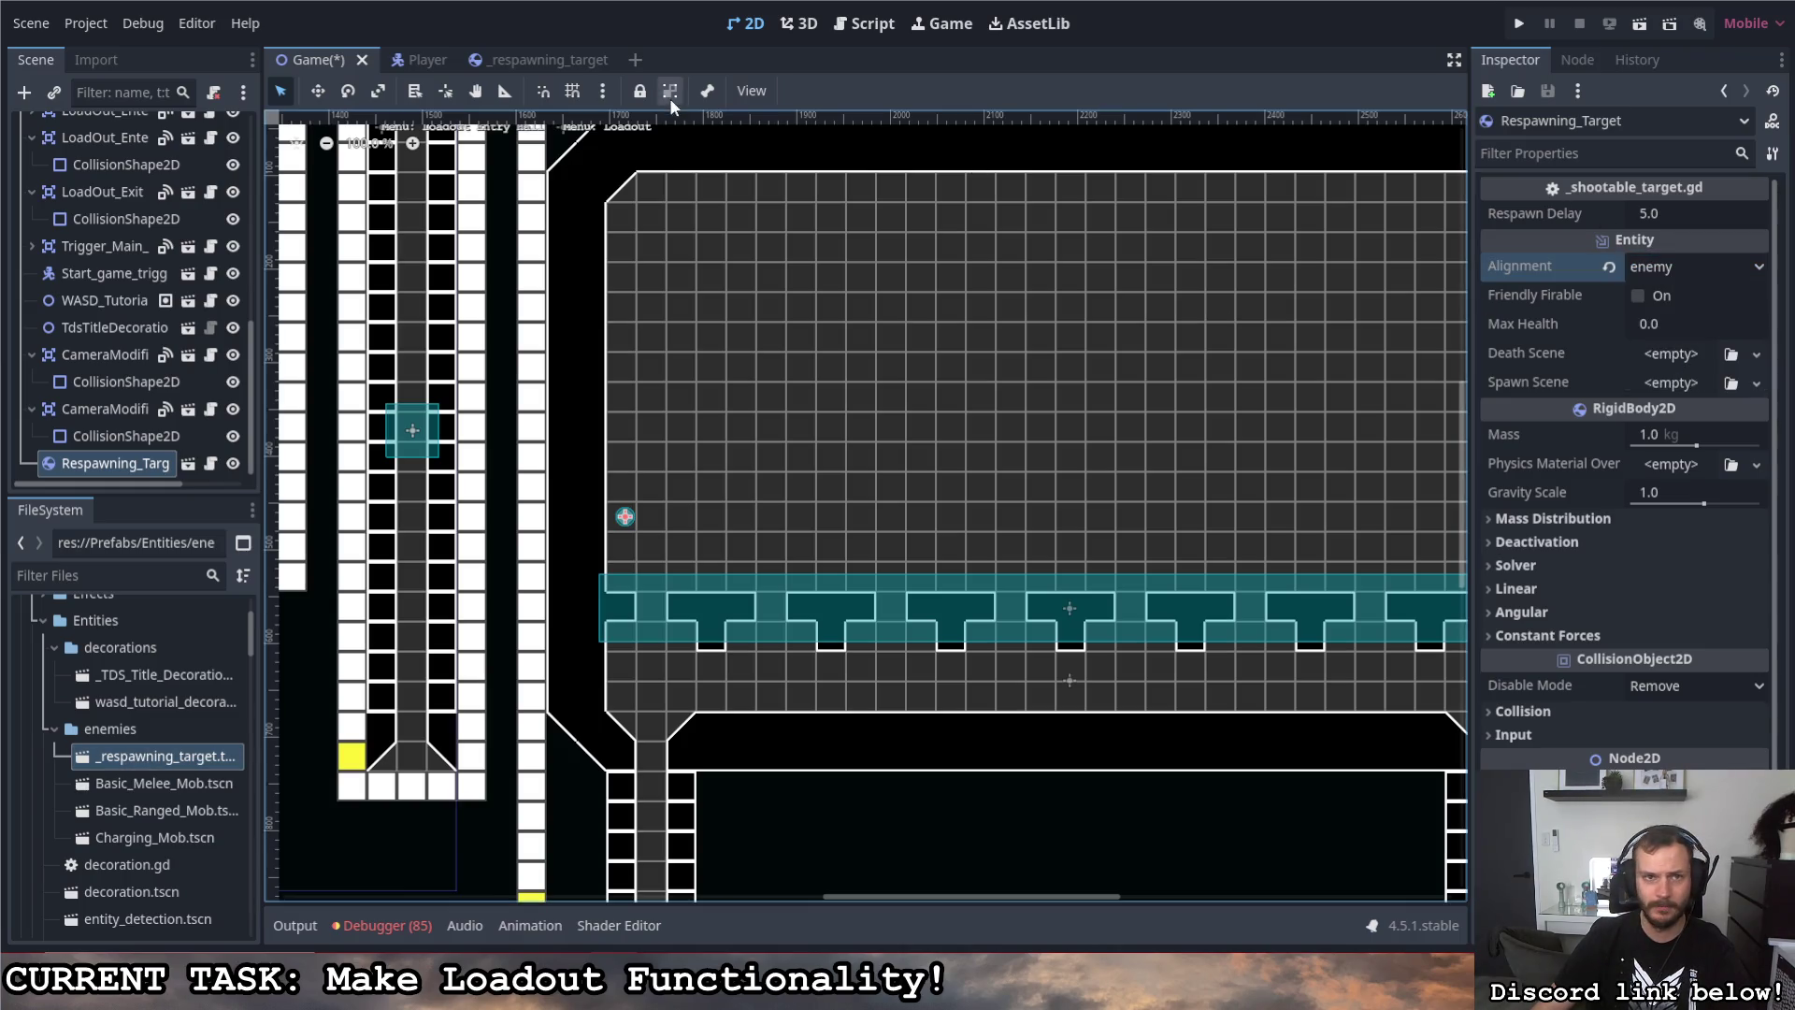
# Step: Make enemy the default alignment in the _respawning_target scene and save
pyautogui.click(512, 59)
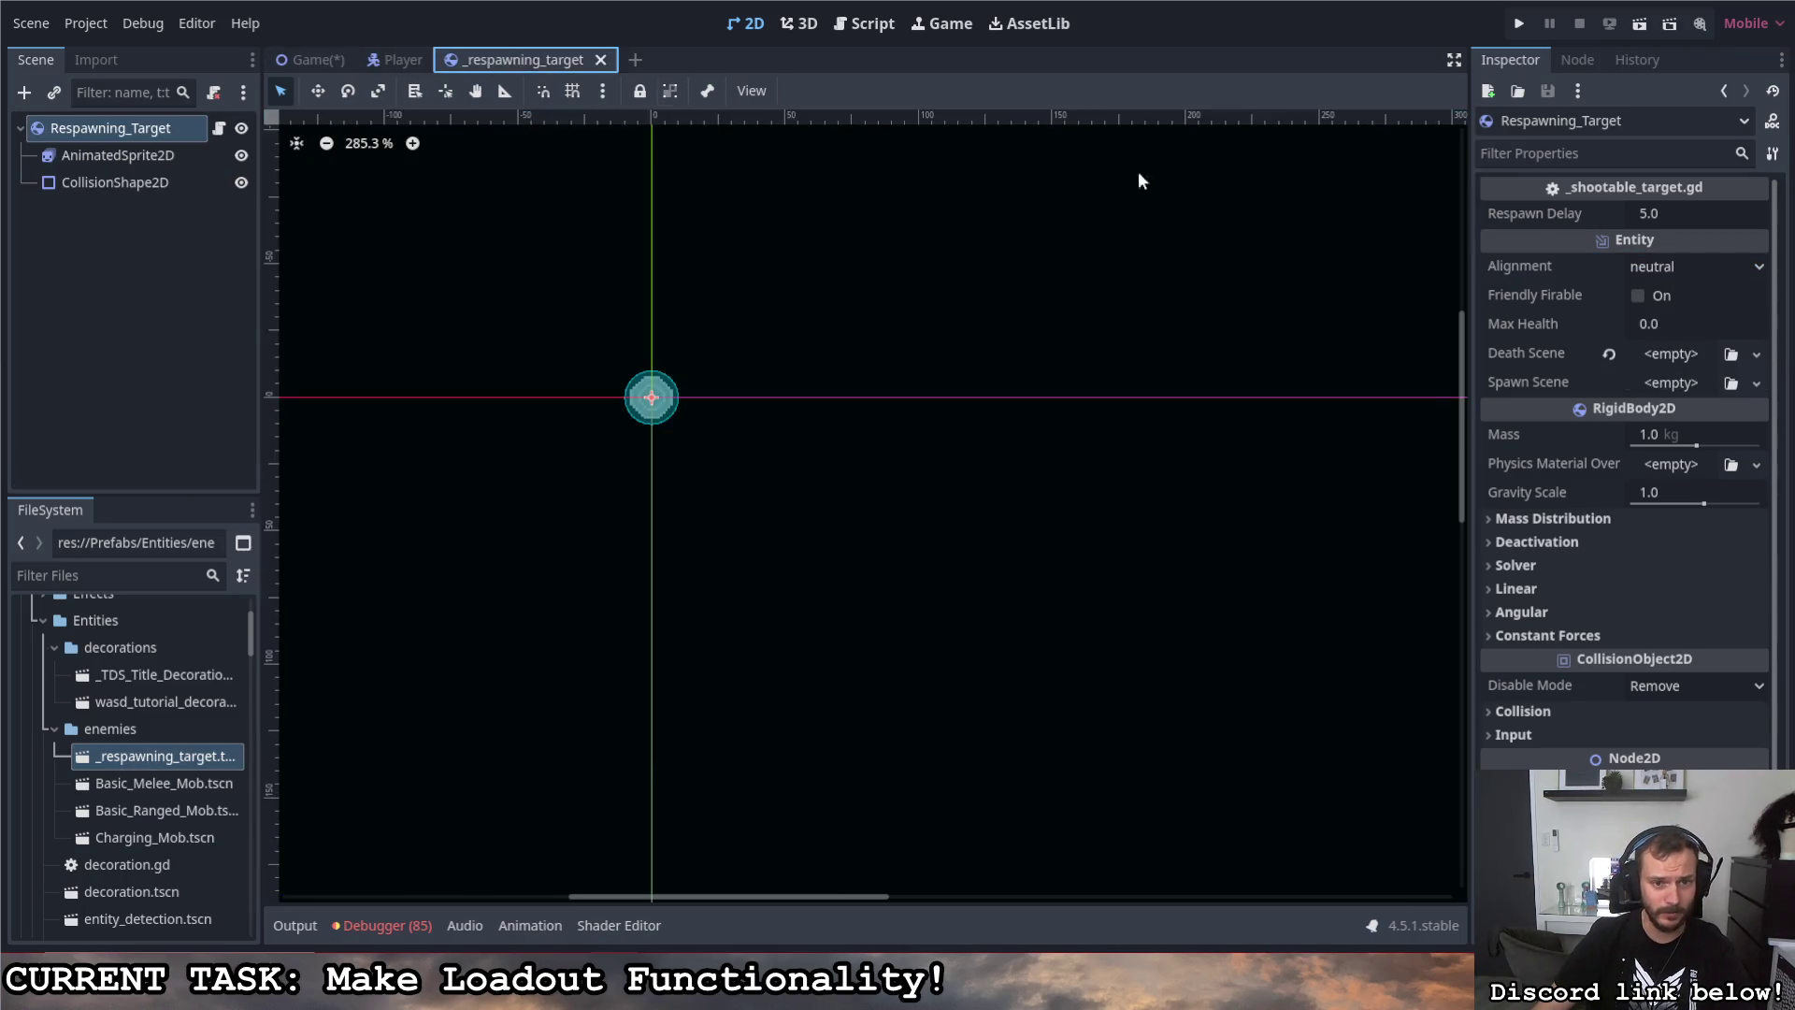
pyautogui.click(1709, 266)
pyautogui.click(1674, 346)
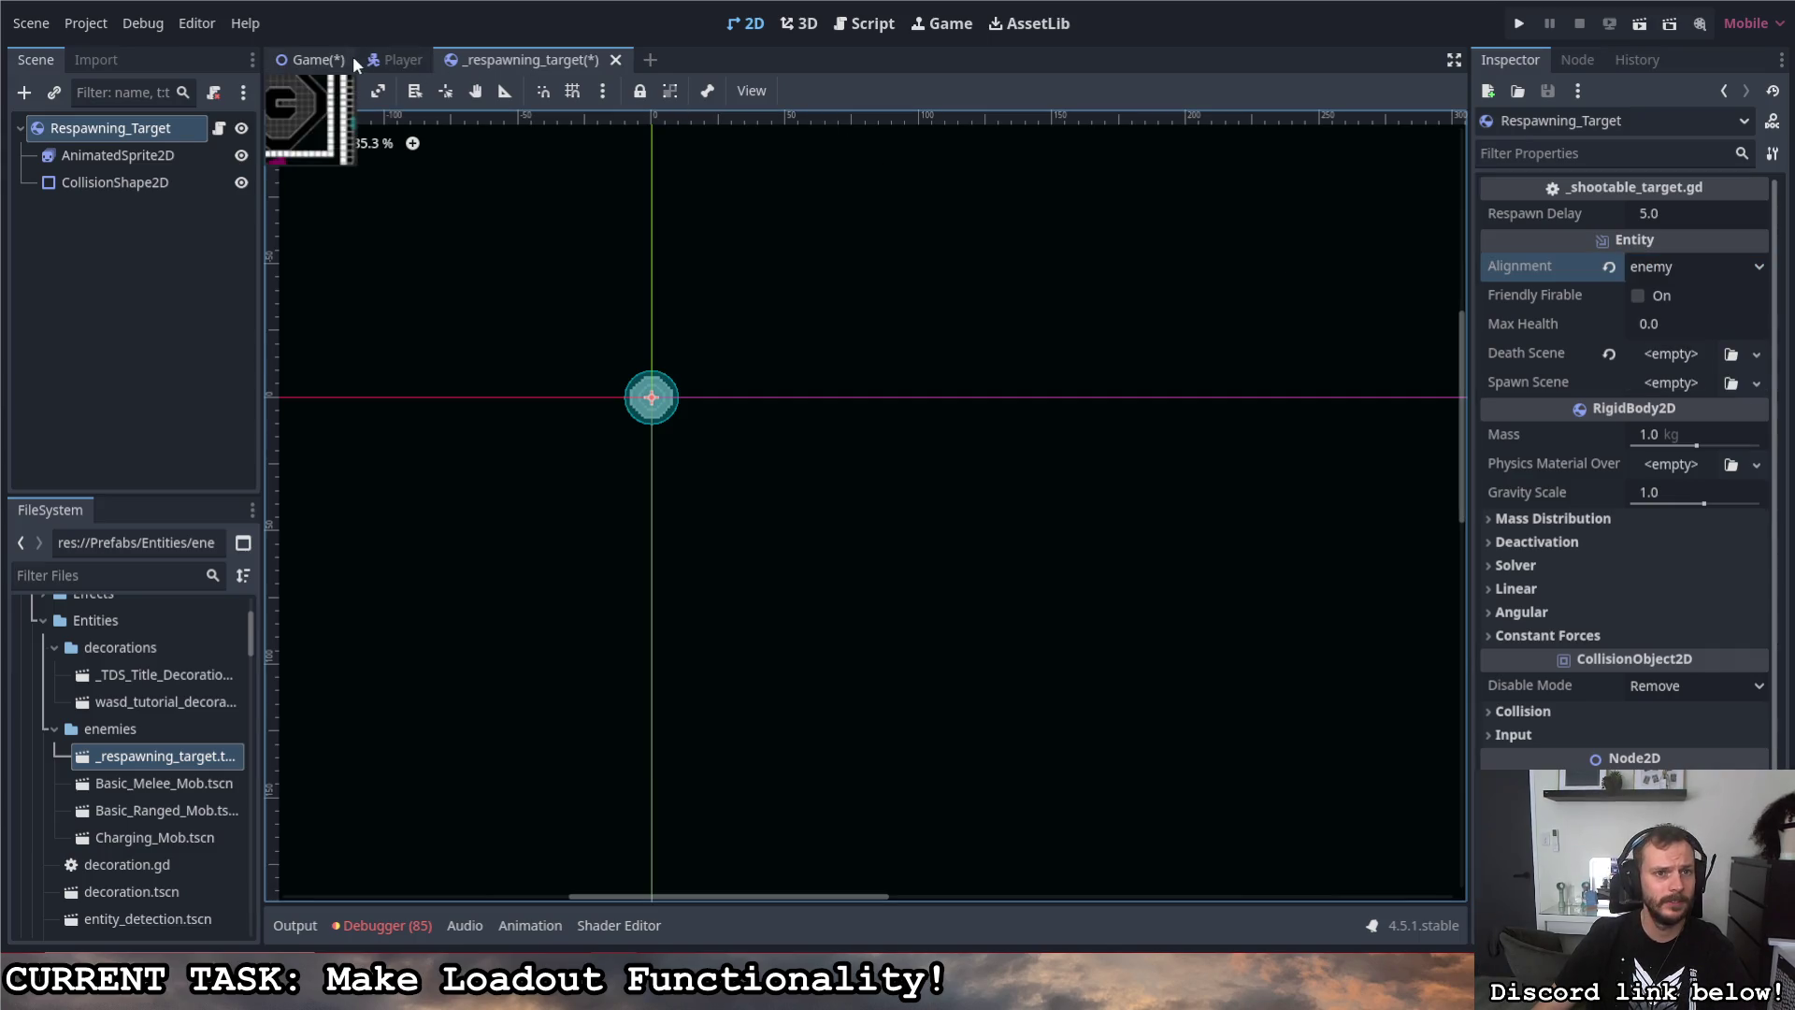
pyautogui.click(322, 59)
pyautogui.hotkey('ctrl', 's')
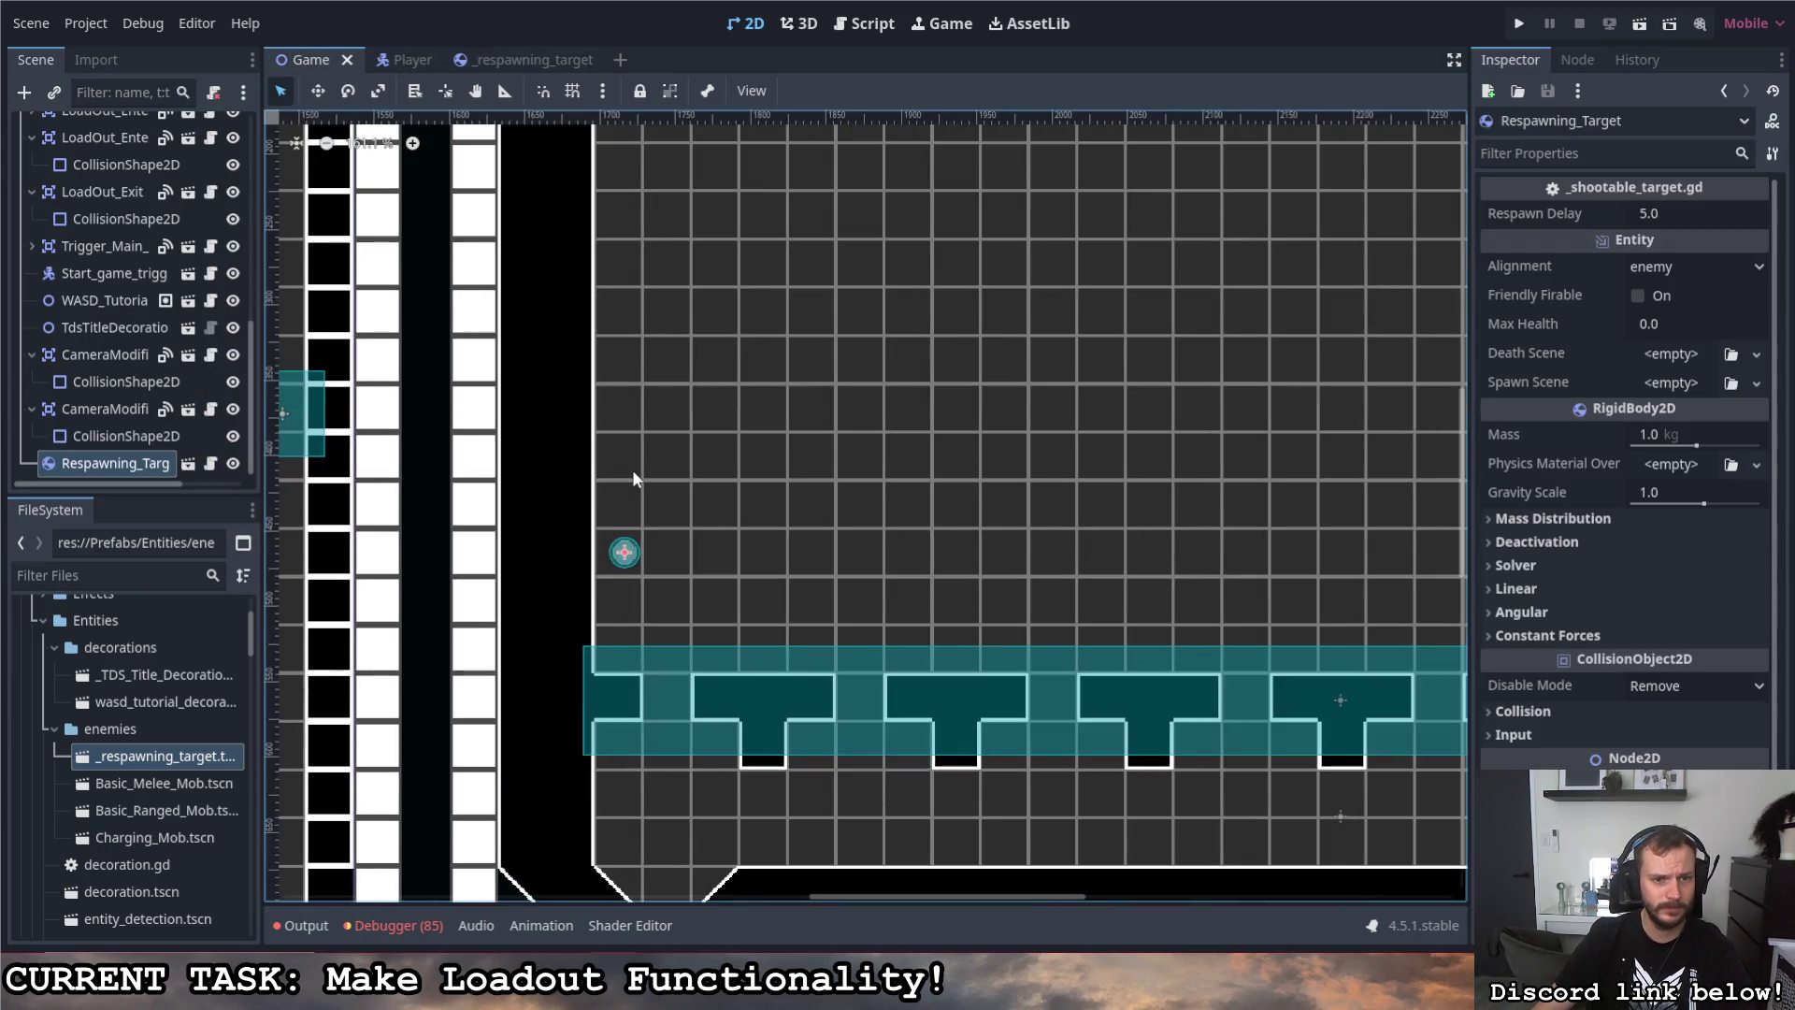
# Step: Drop three more respawning targets into the loadout room and run the game
pyautogui.moveTo(159, 757)
pyautogui.mouseDown()
pyautogui.moveTo(733, 525)
pyautogui.moveTo(720, 500)
pyautogui.moveTo(421, 608)
pyautogui.moveTo(669, 482)
pyautogui.mouseUp()
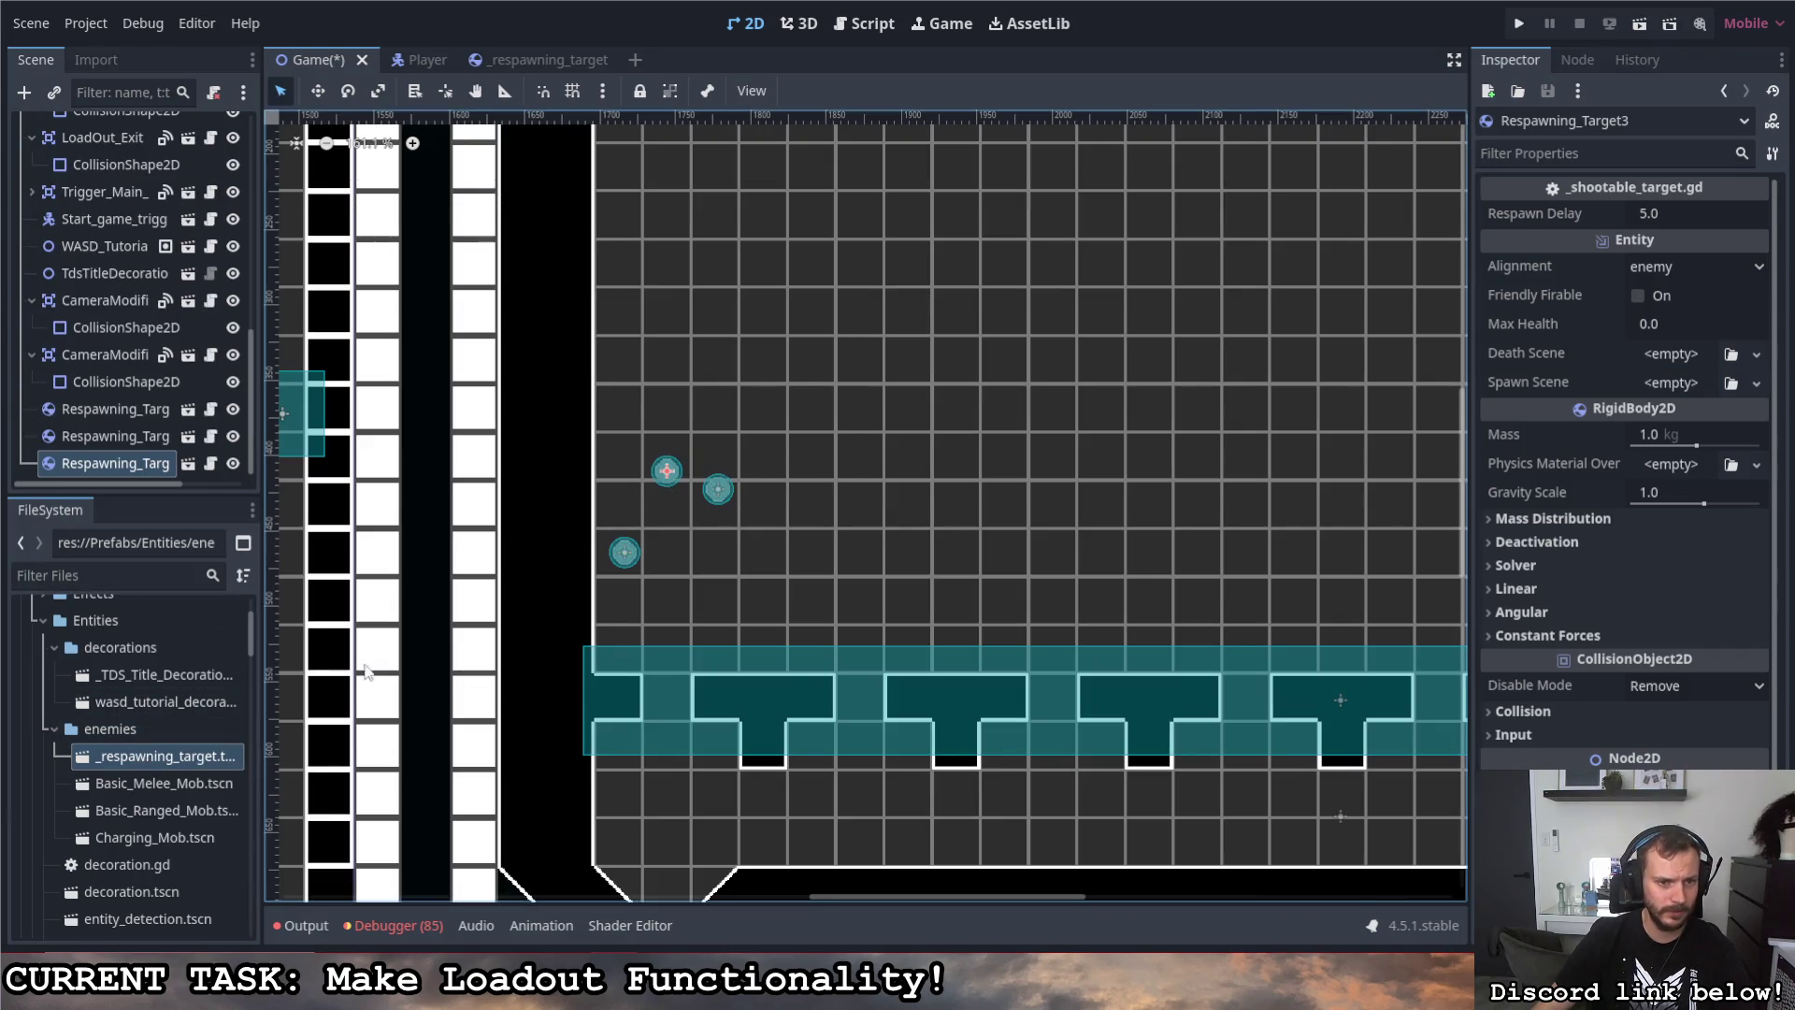
pyautogui.moveTo(149, 762)
pyautogui.mouseDown()
pyautogui.moveTo(682, 454)
pyautogui.moveTo(719, 389)
pyautogui.mouseUp()
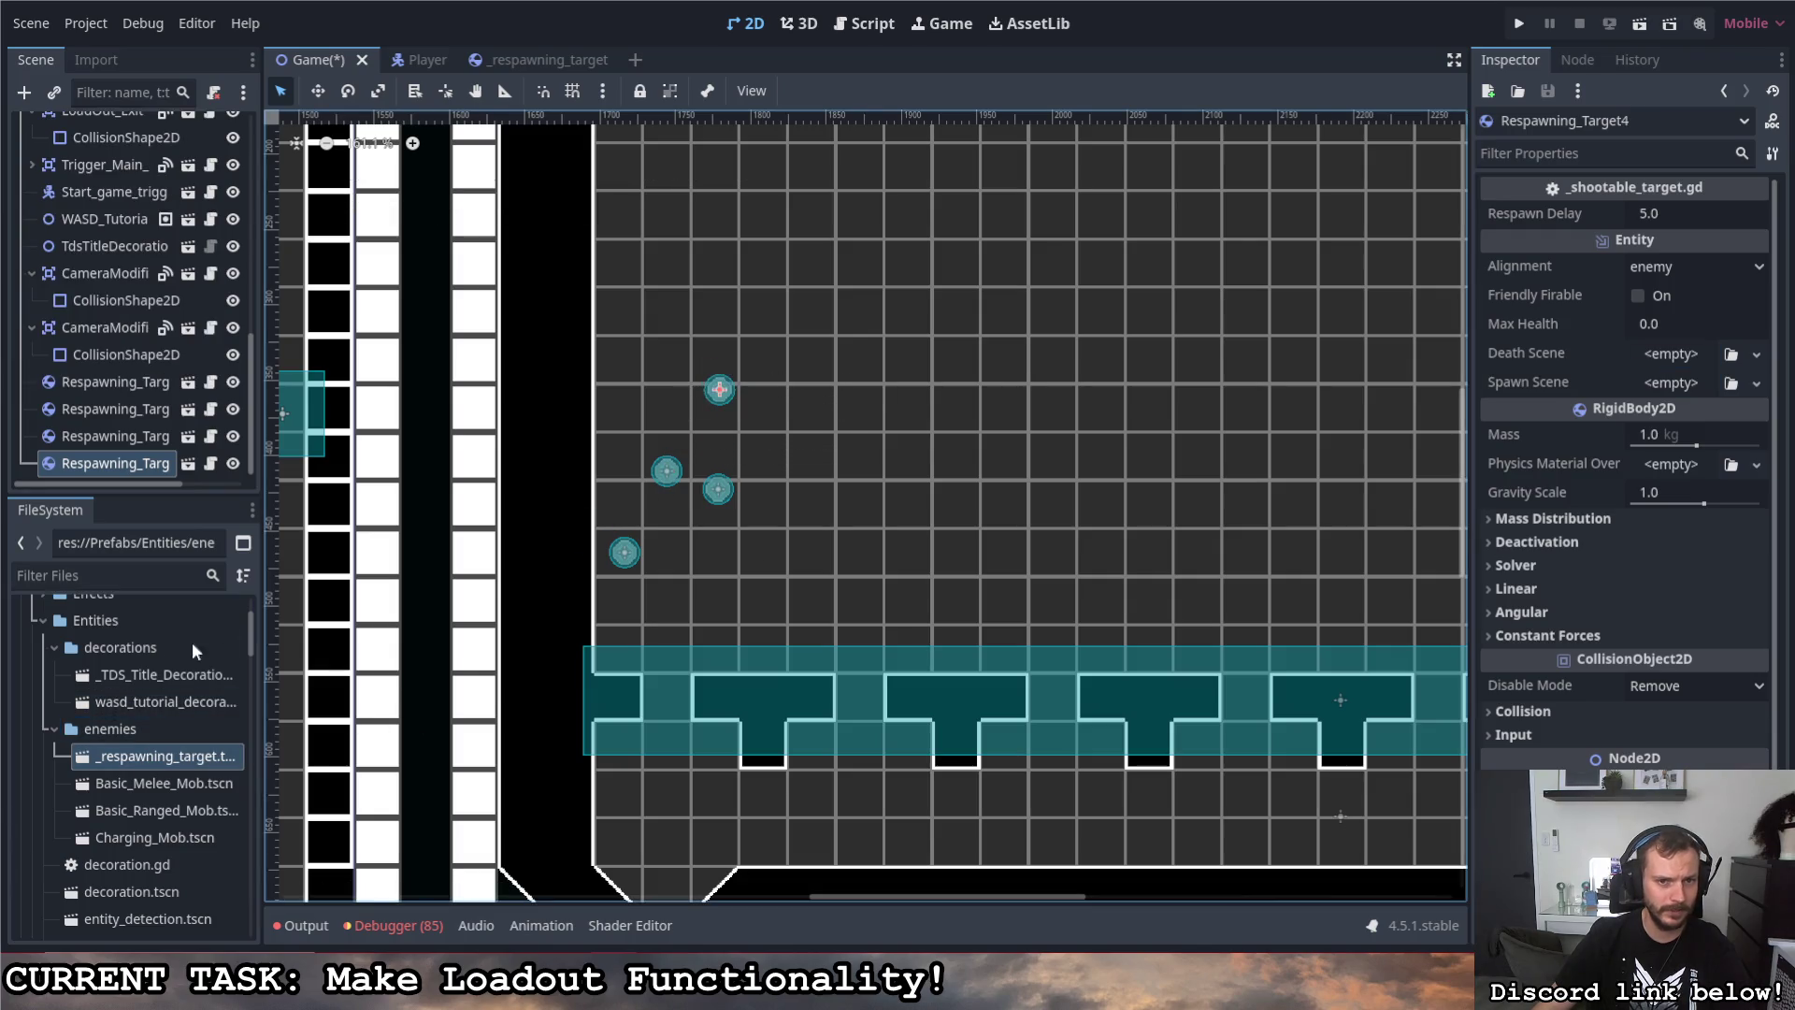
pyautogui.moveTo(159, 757)
pyautogui.mouseDown()
pyautogui.moveTo(598, 421)
pyautogui.moveTo(654, 337)
pyautogui.moveTo(632, 320)
pyautogui.mouseUp()
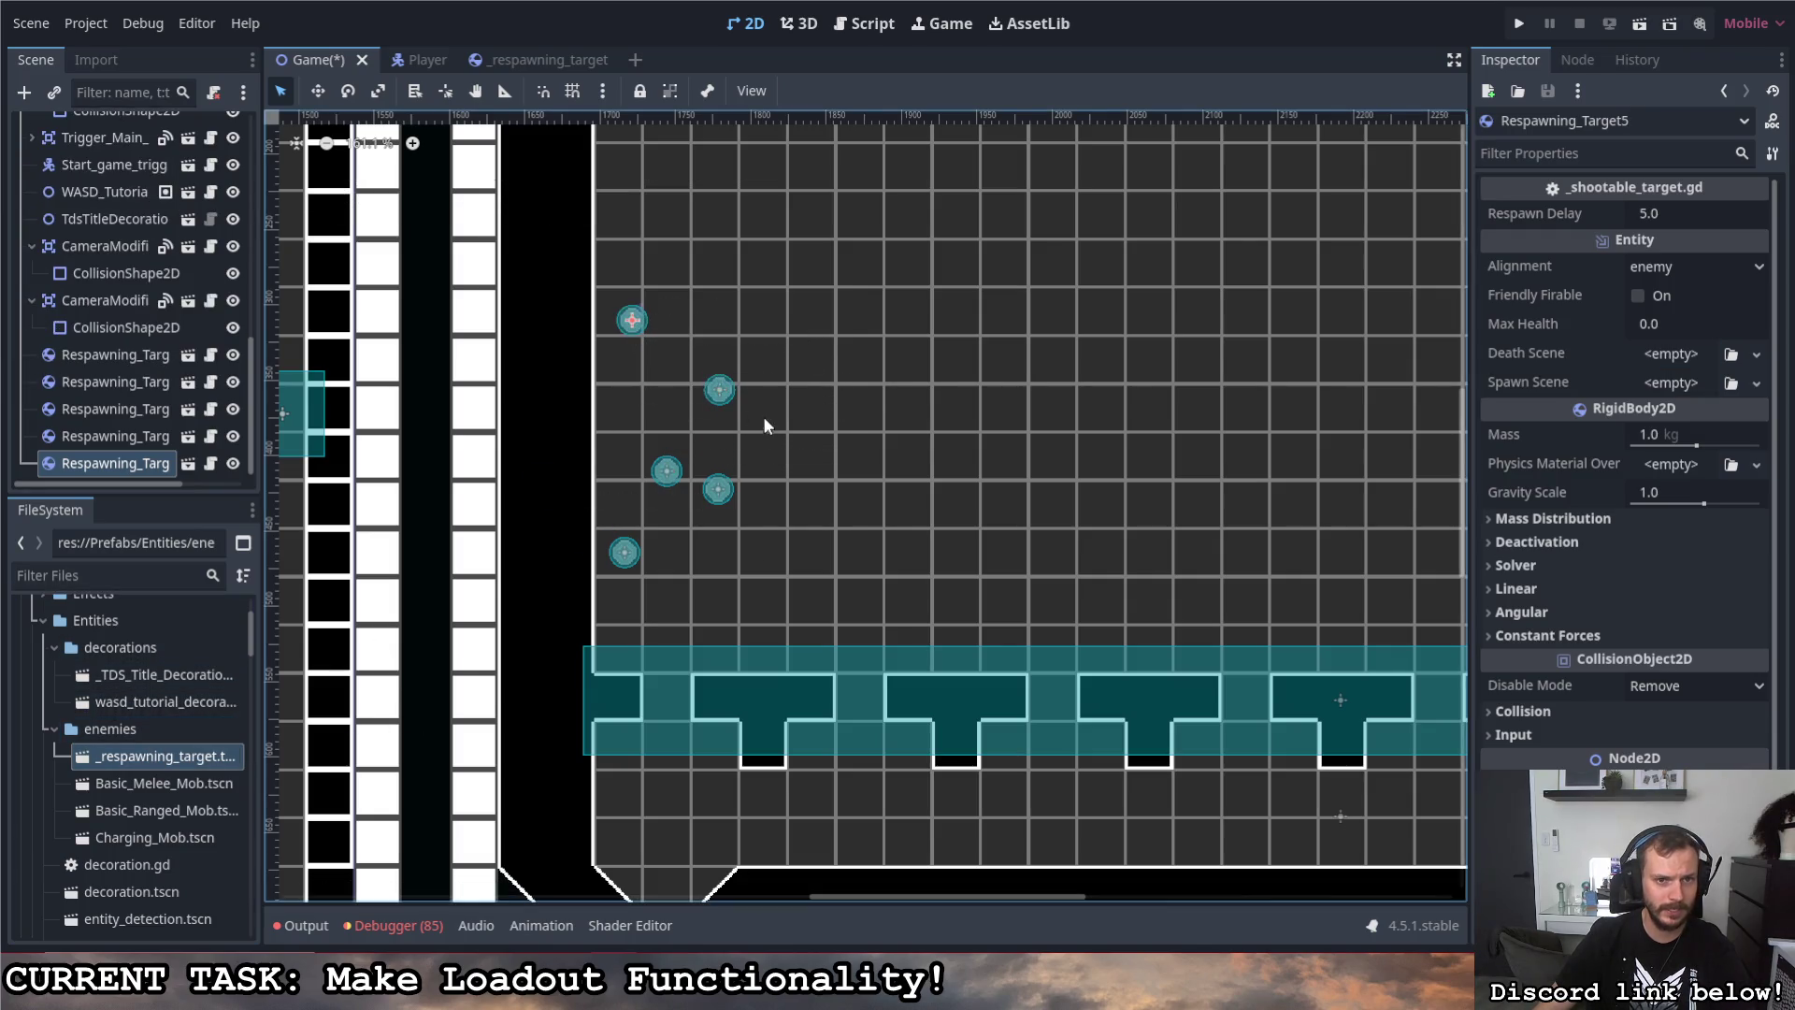
pyautogui.click(1519, 23)
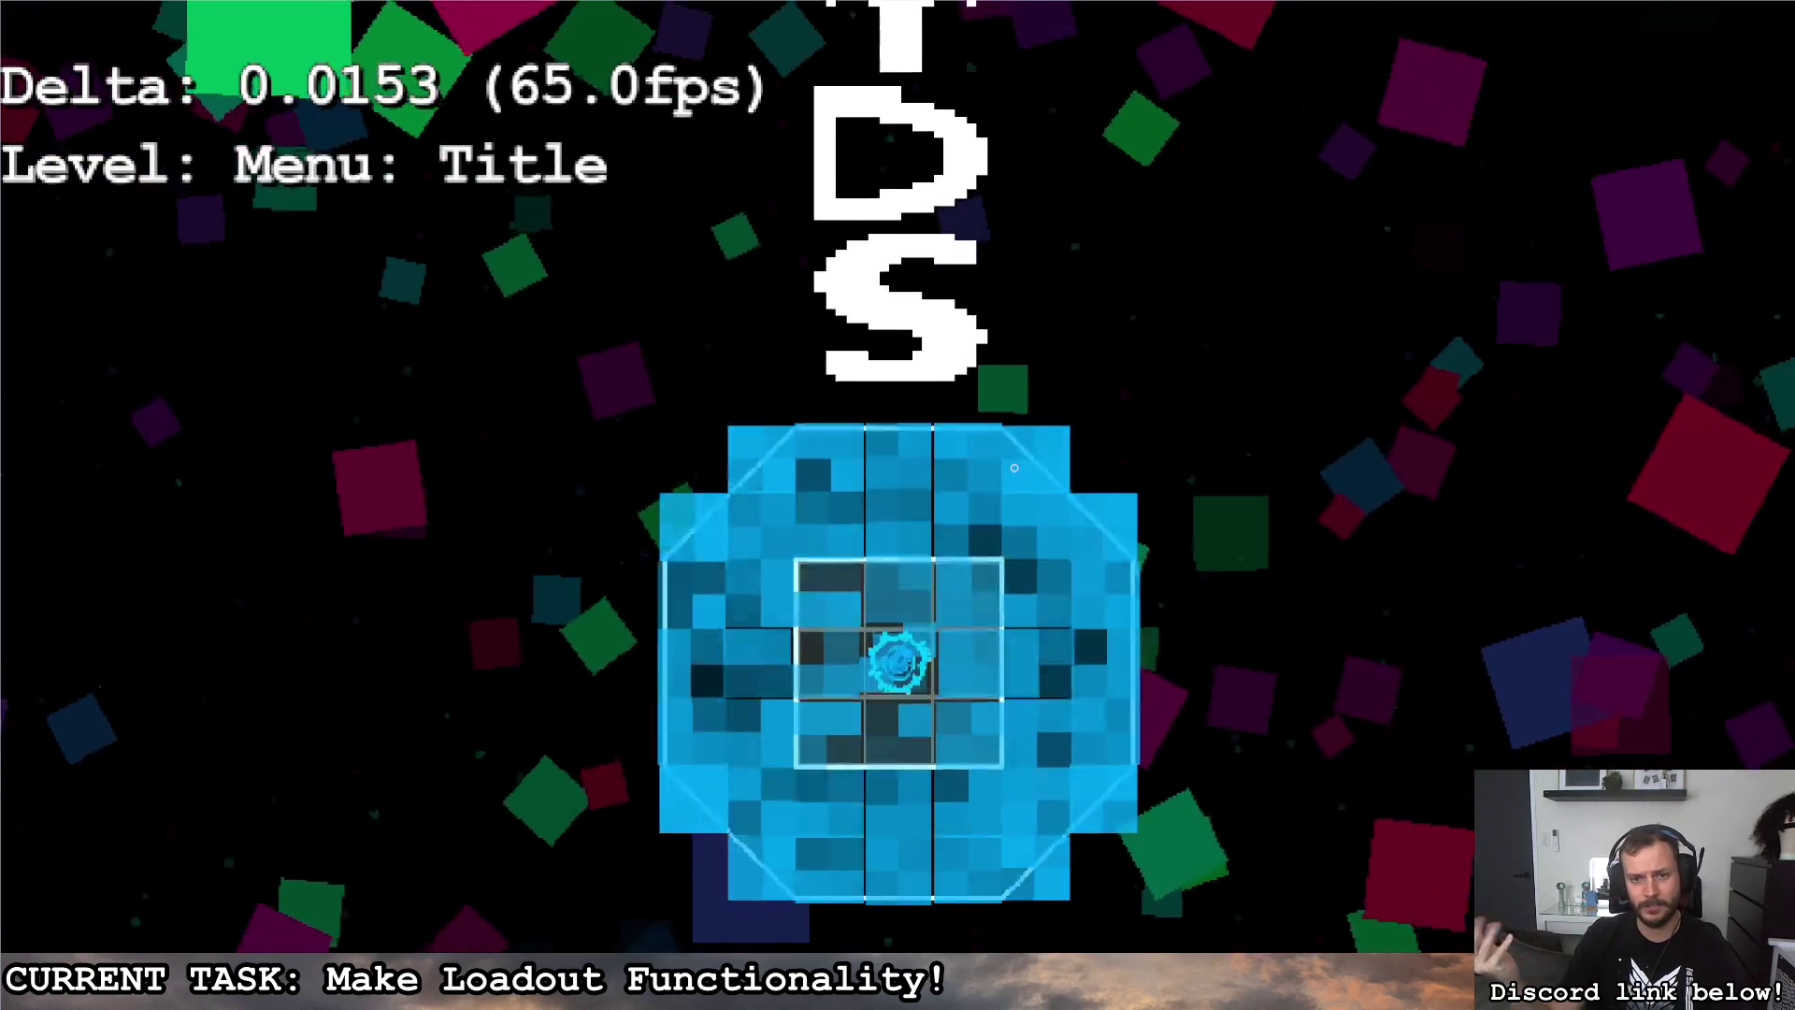
pyautogui.press('w')
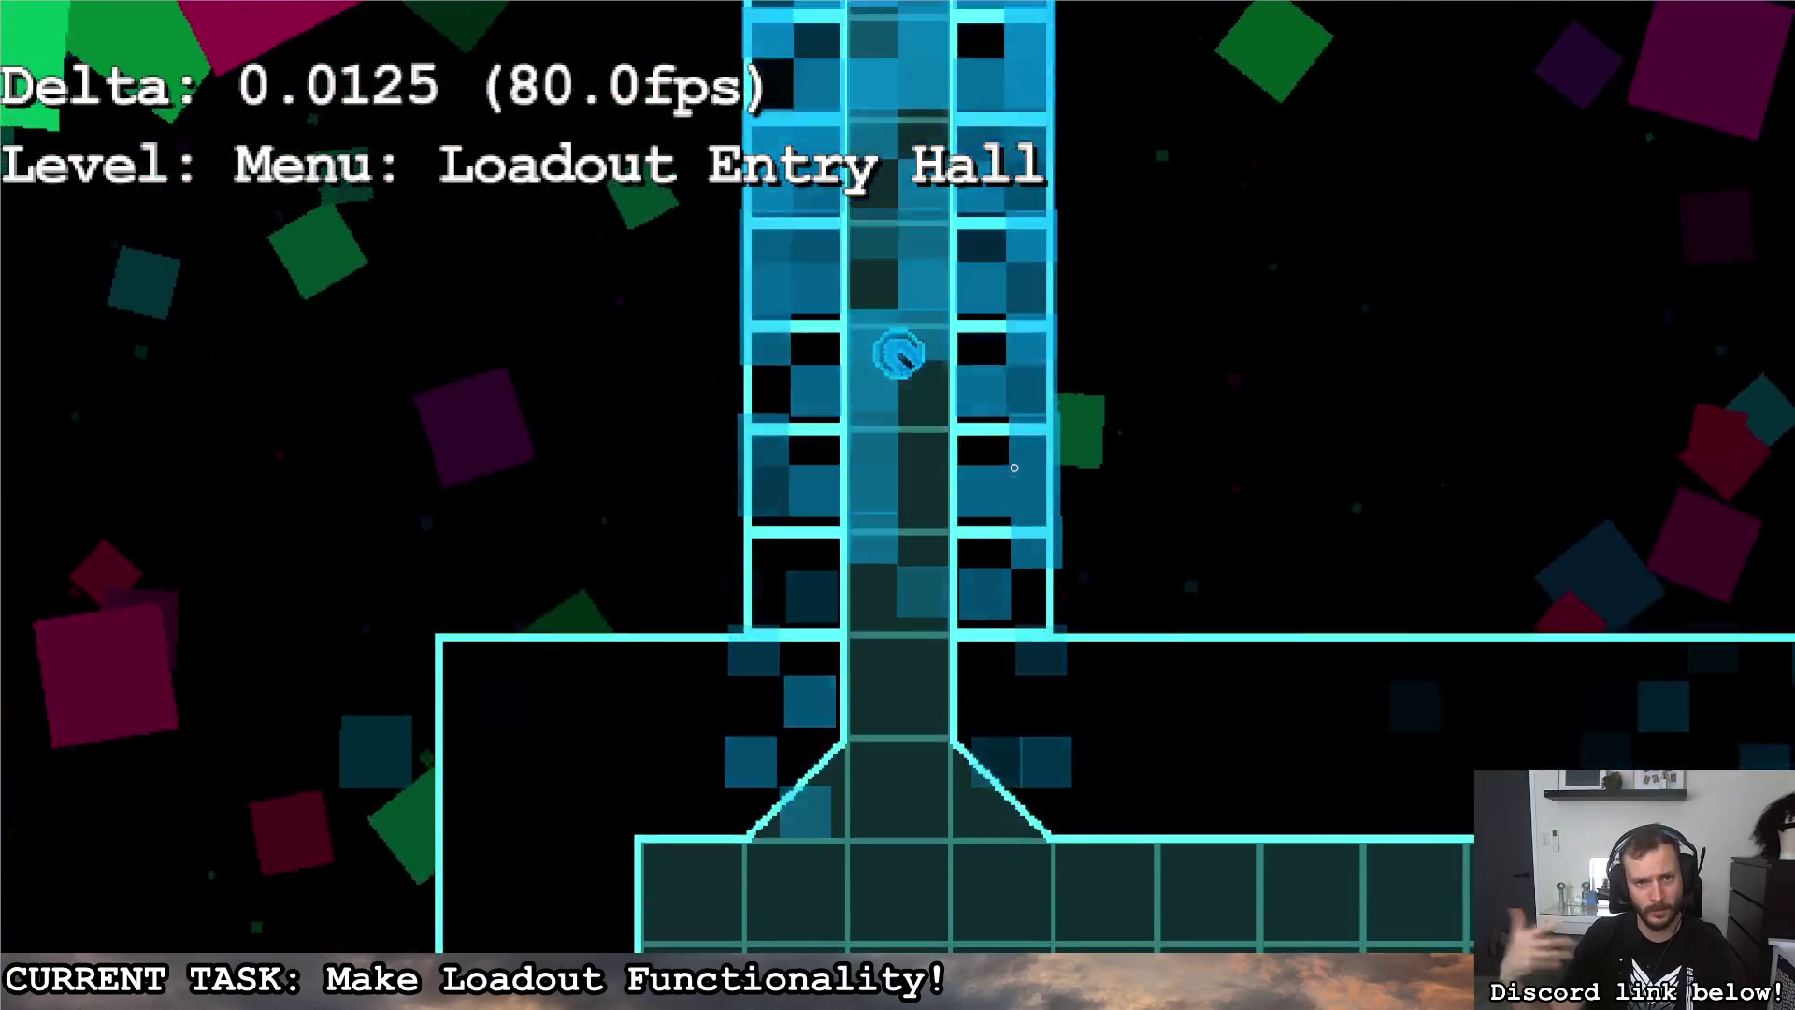
pyautogui.press('w')
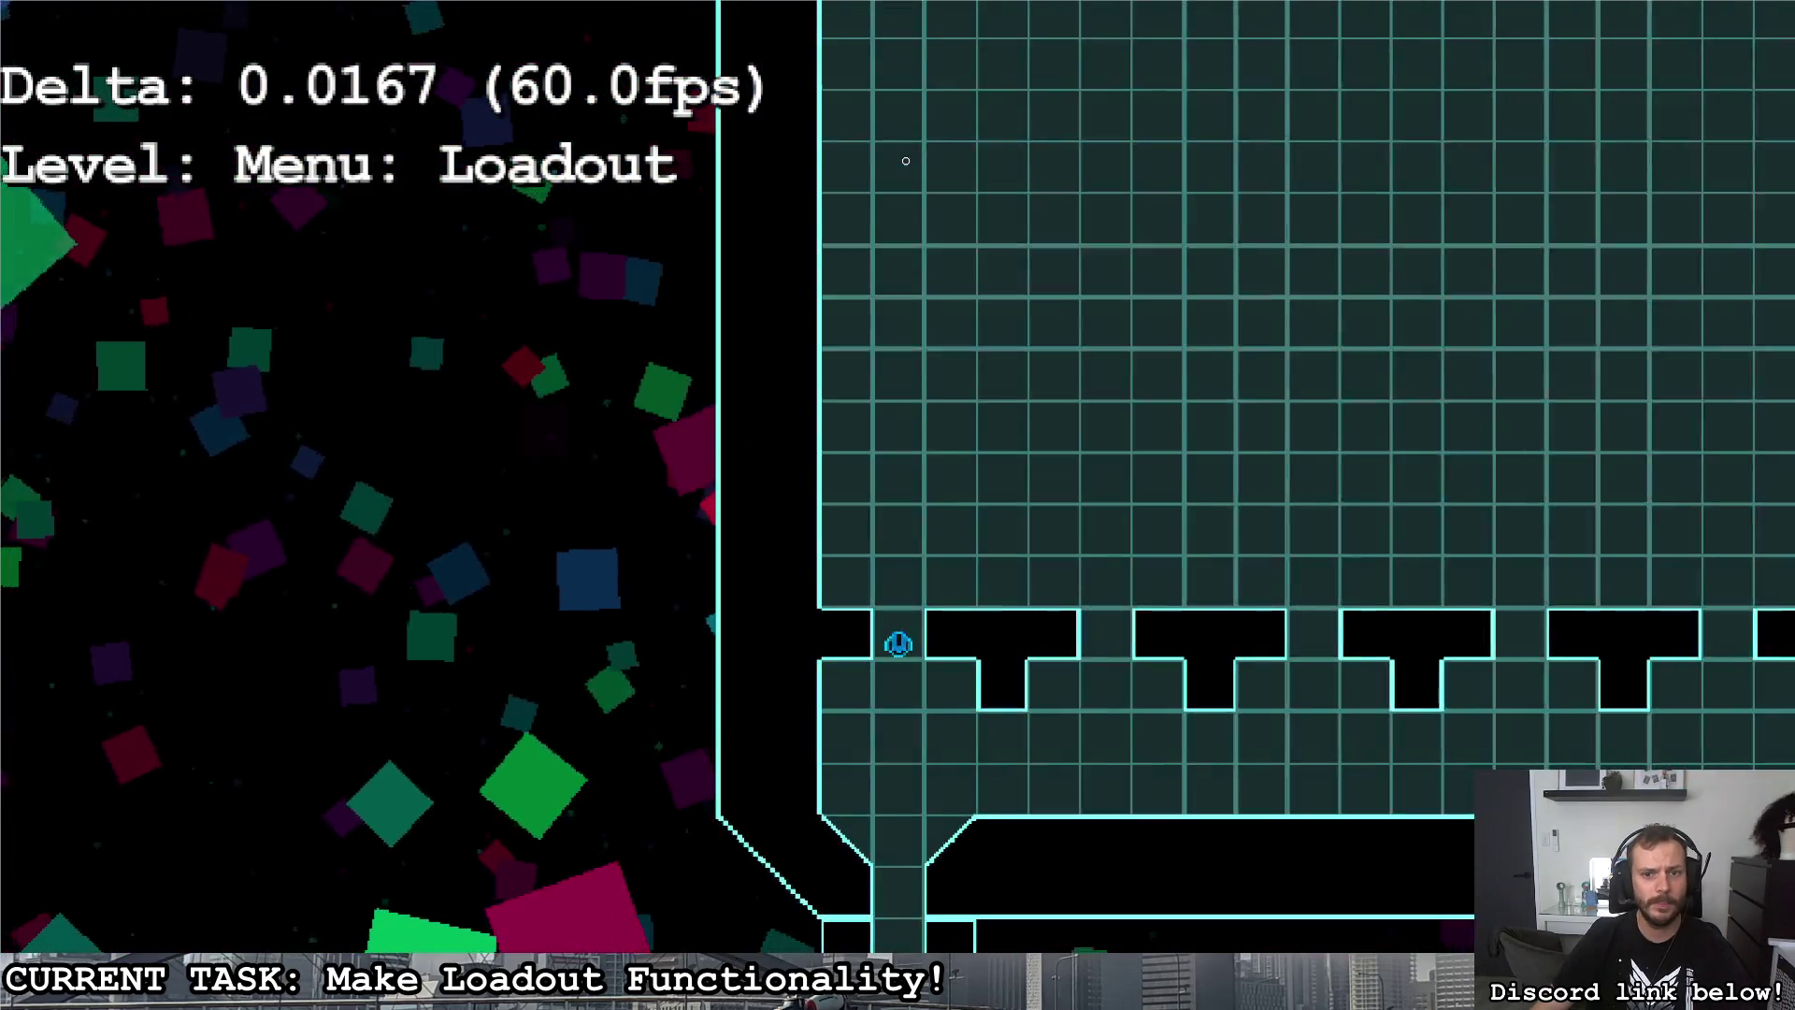
pyautogui.press('e')
pyautogui.press('F8')
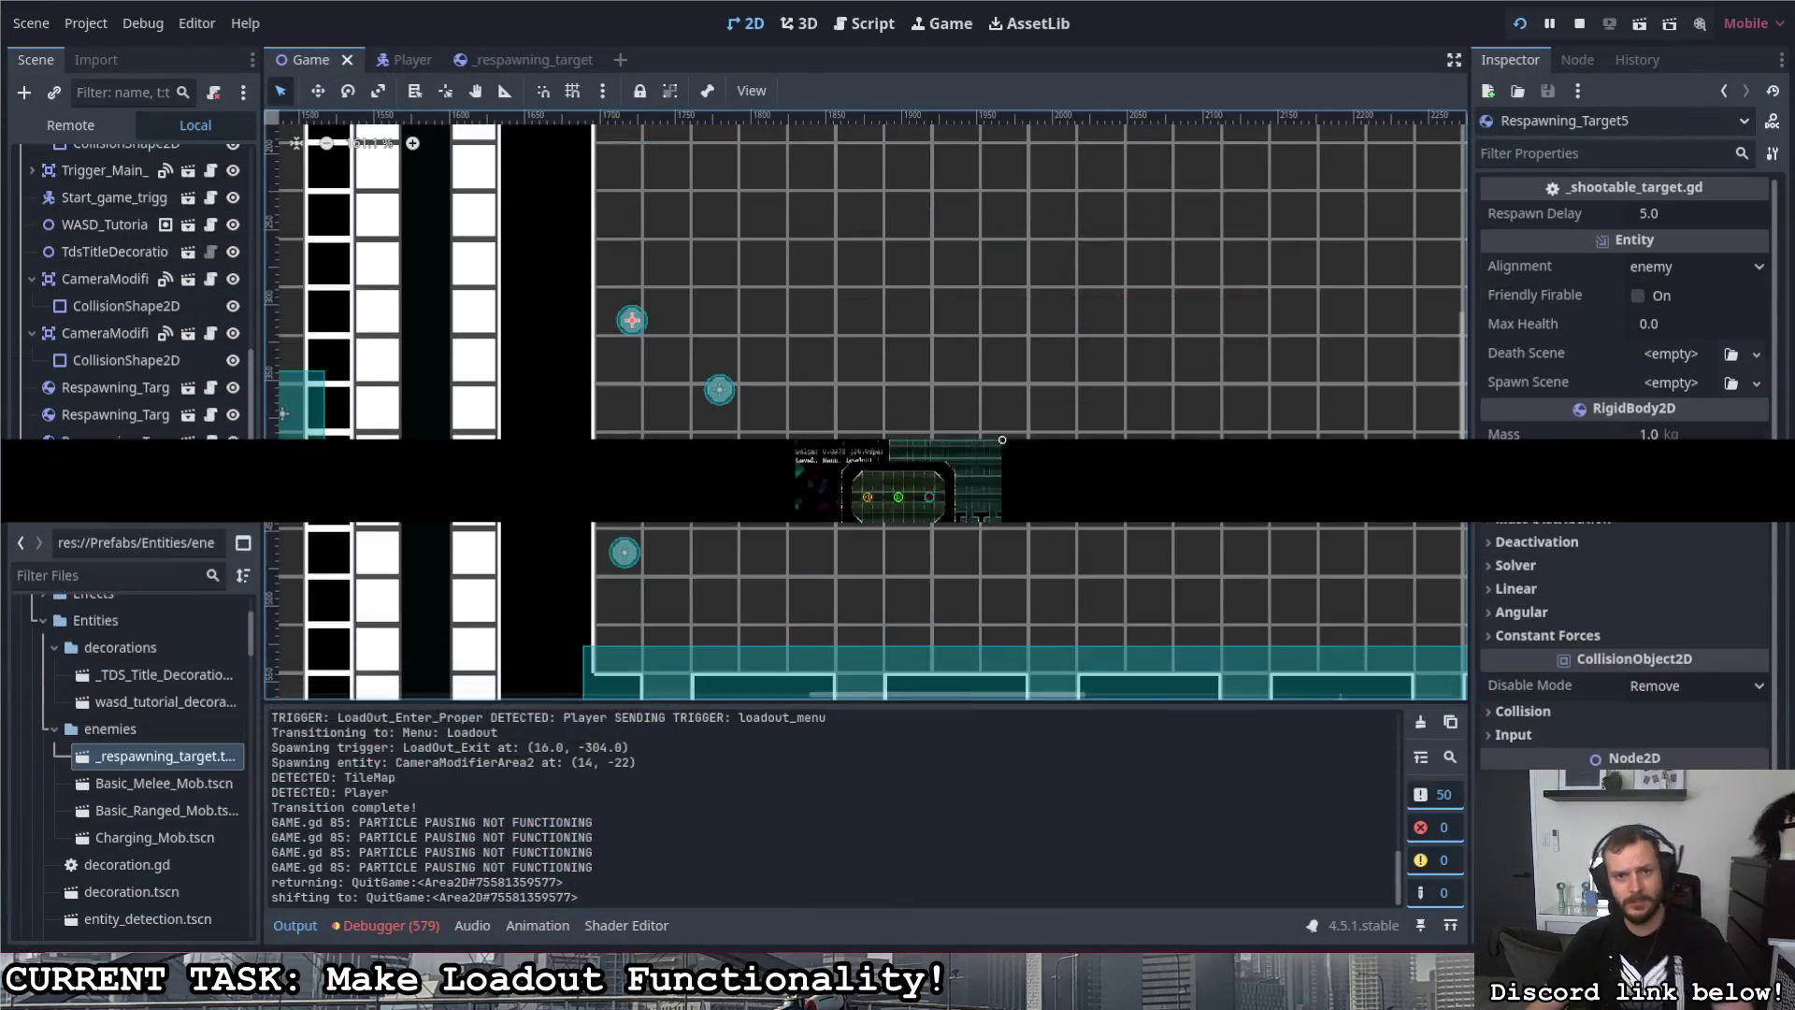
pyautogui.click(421, 58)
# Step: Glance at Player.gd, then add the respawning target to the global 'entity' group
pyautogui.click(221, 128)
pyautogui.scroll(8, 611, 261)
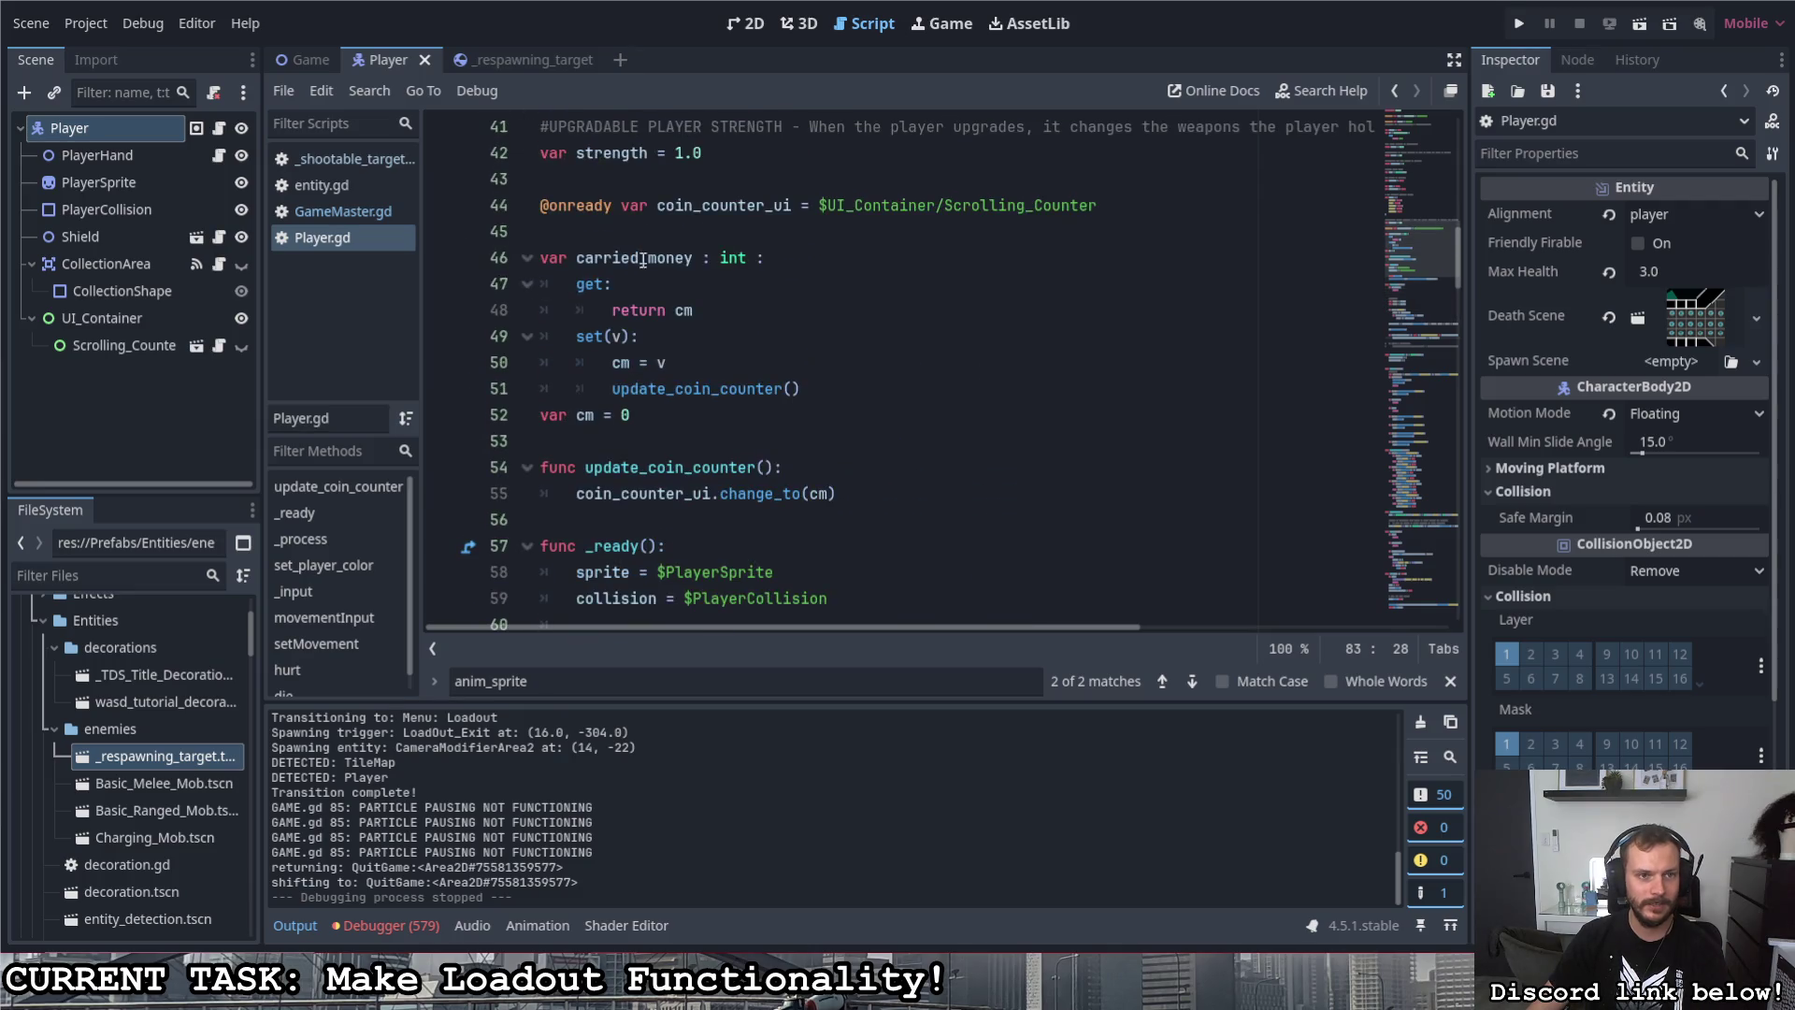
pyautogui.click(475, 61)
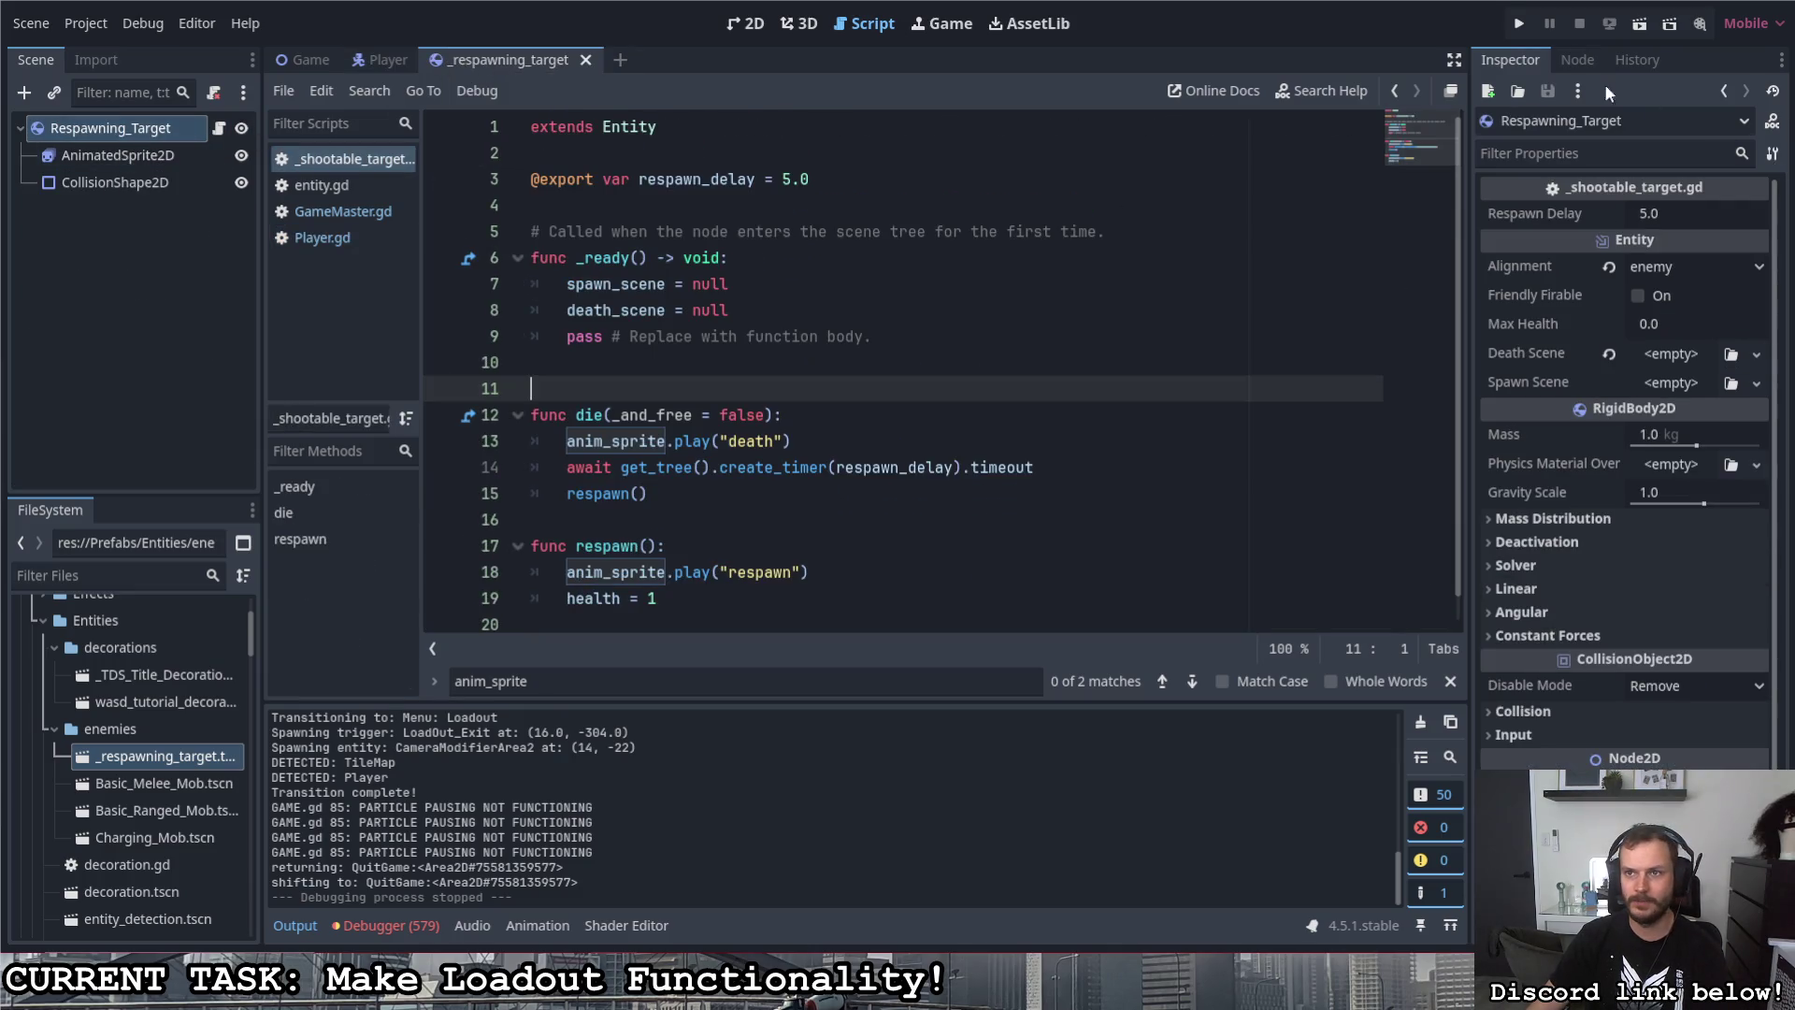
pyautogui.click(1577, 61)
pyautogui.click(1686, 110)
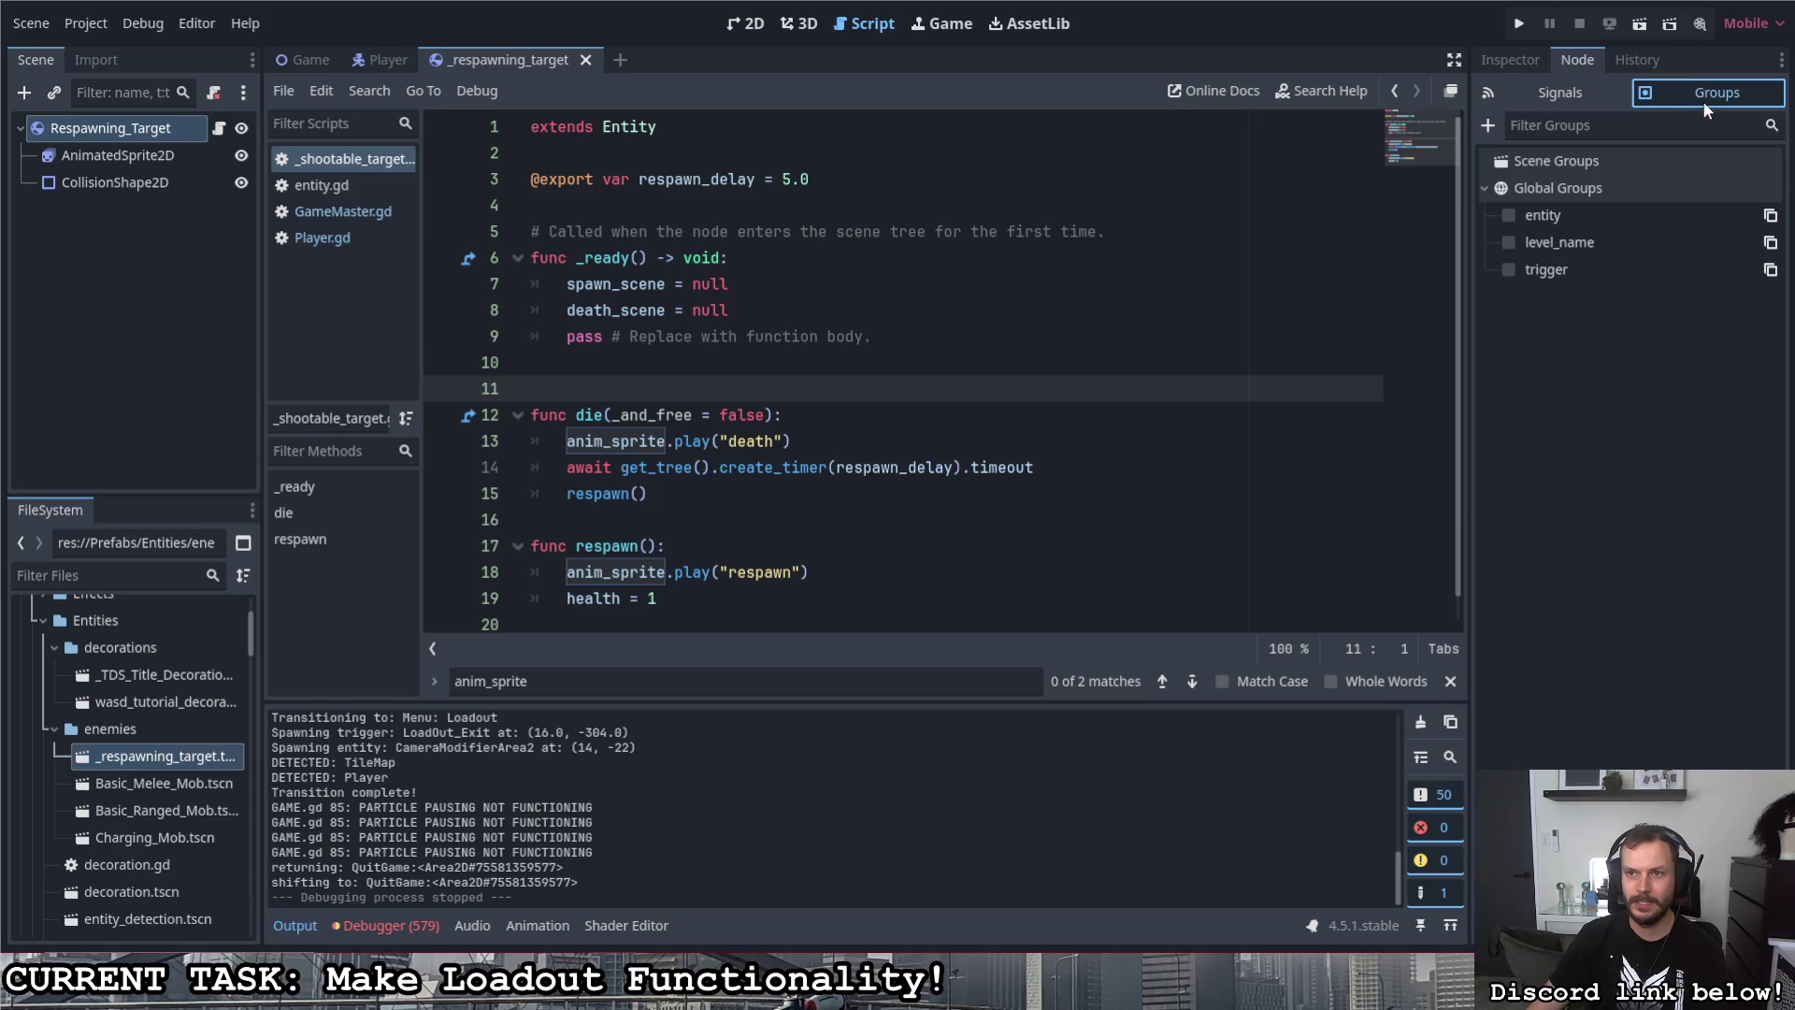
pyautogui.click(1509, 216)
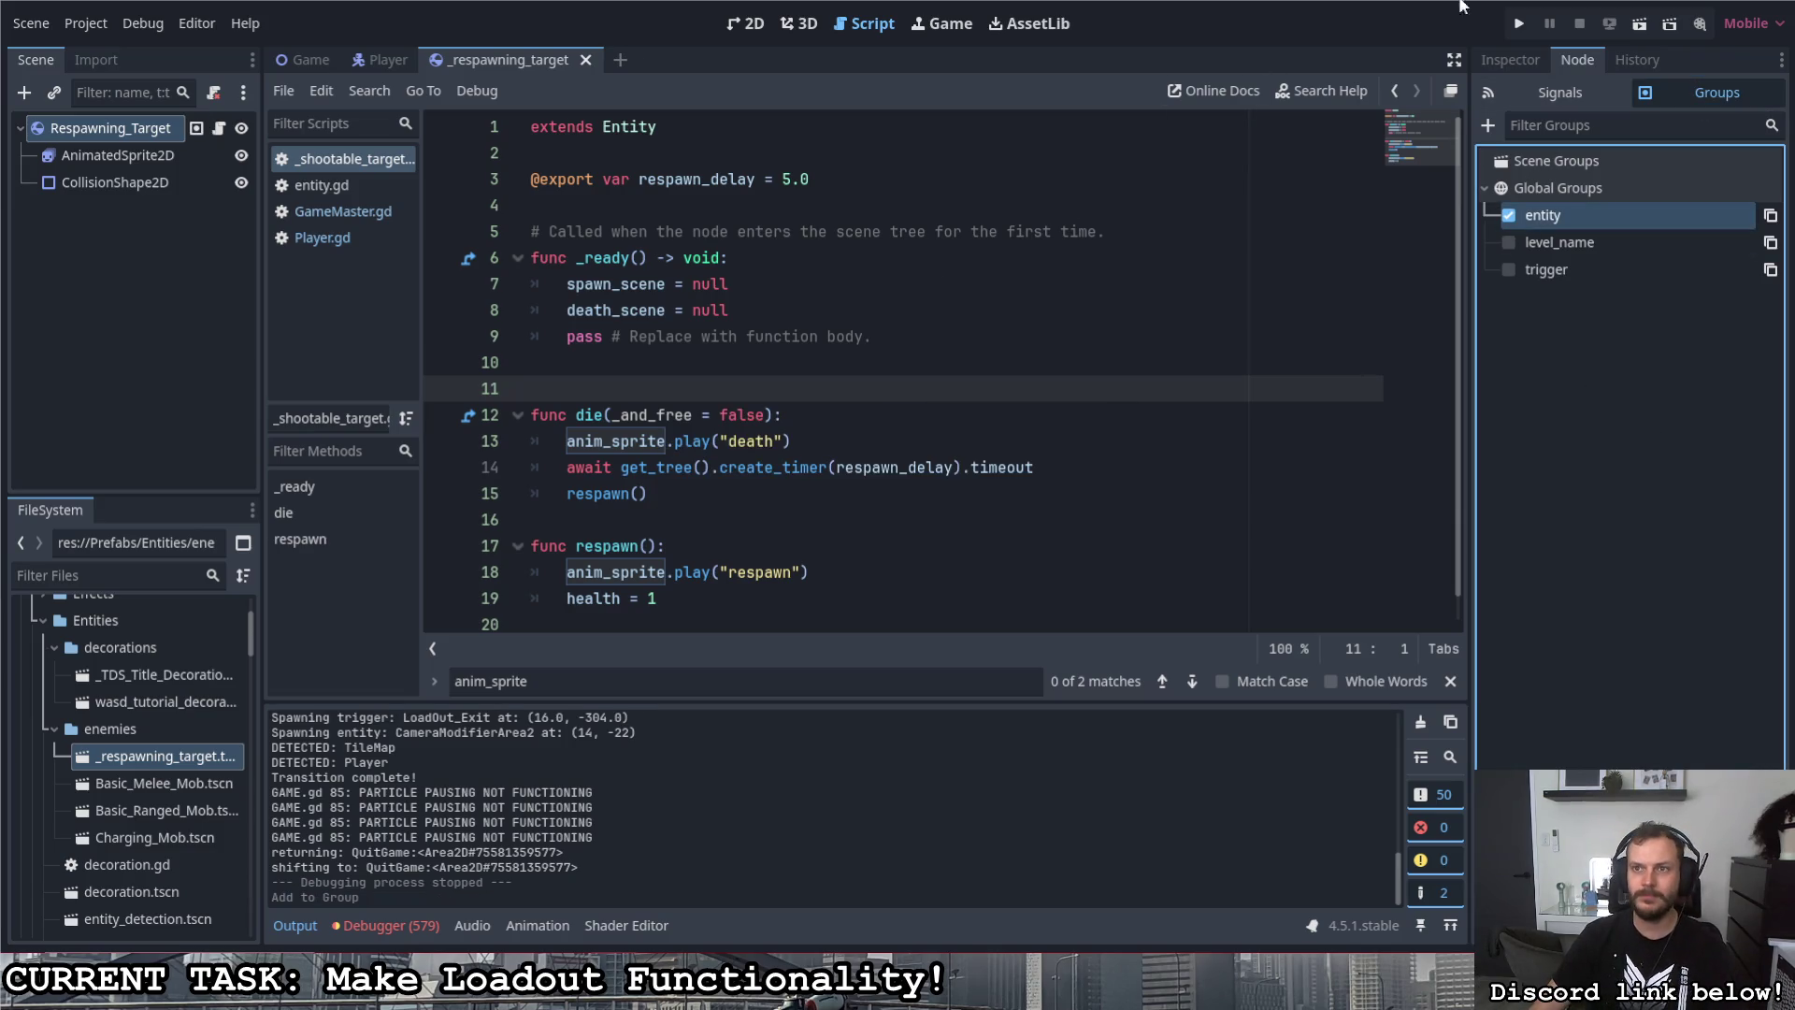
pyautogui.click(1517, 23)
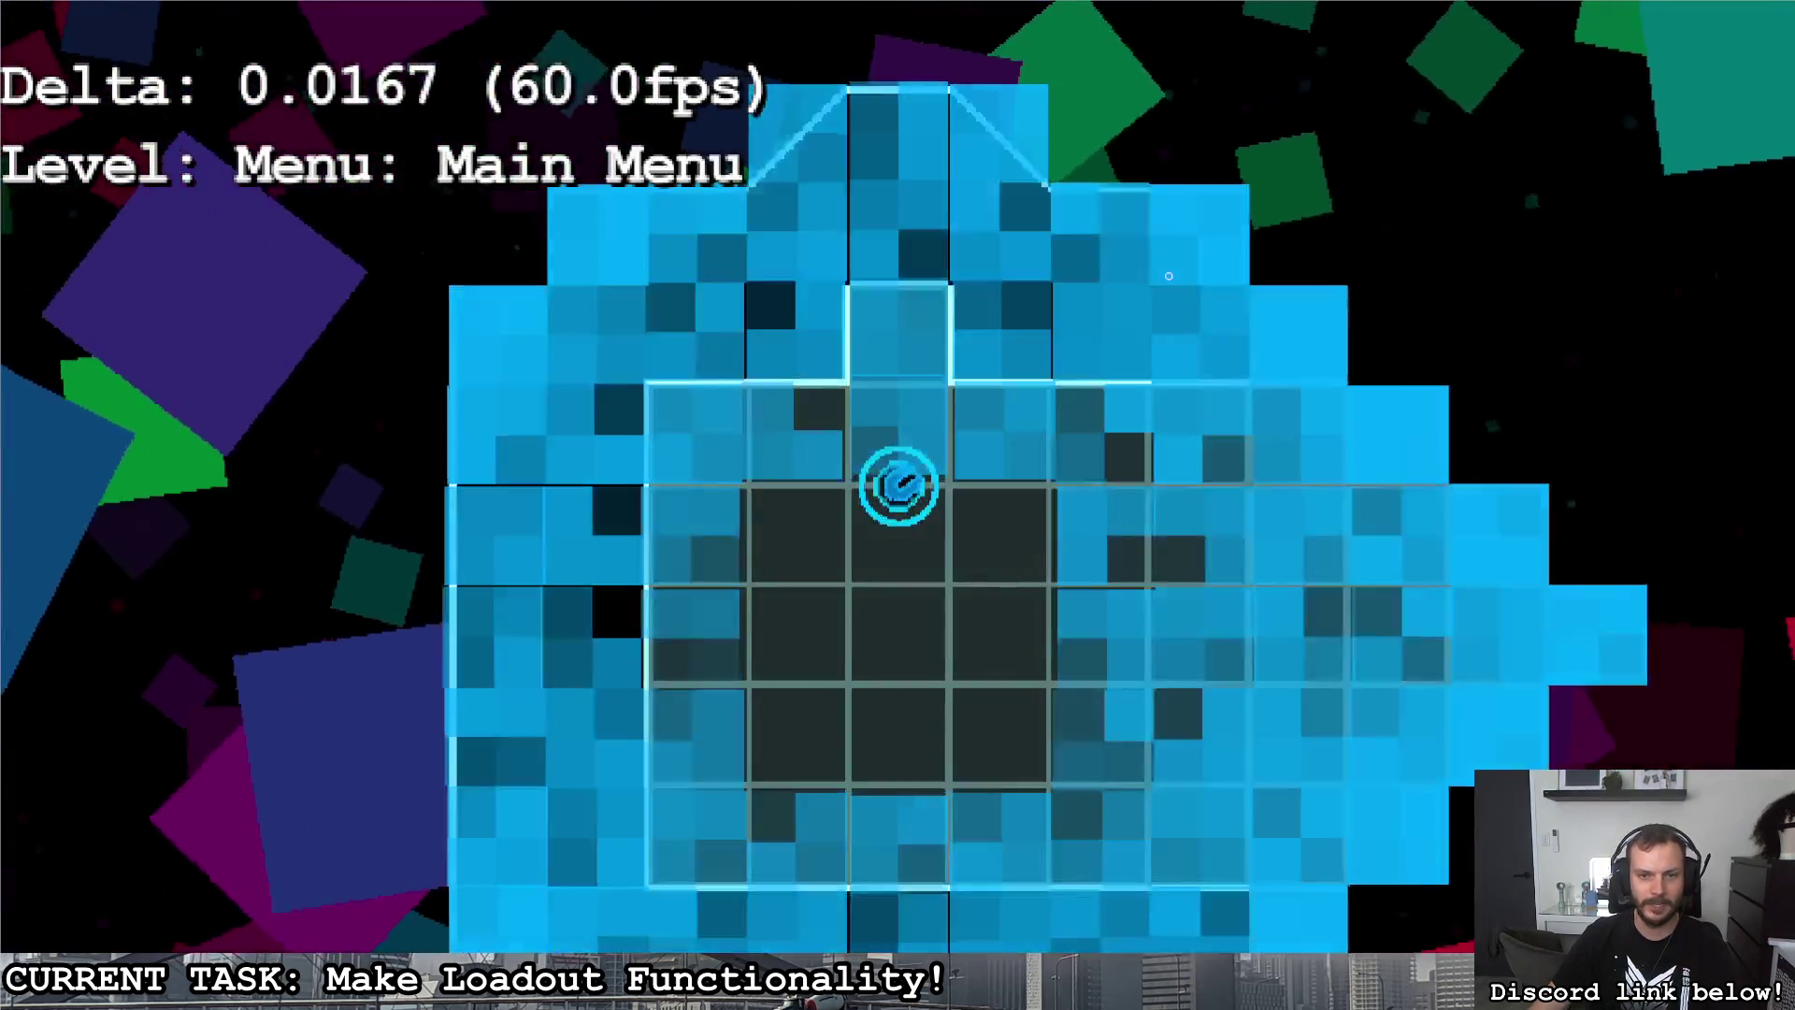
pyautogui.press('w')
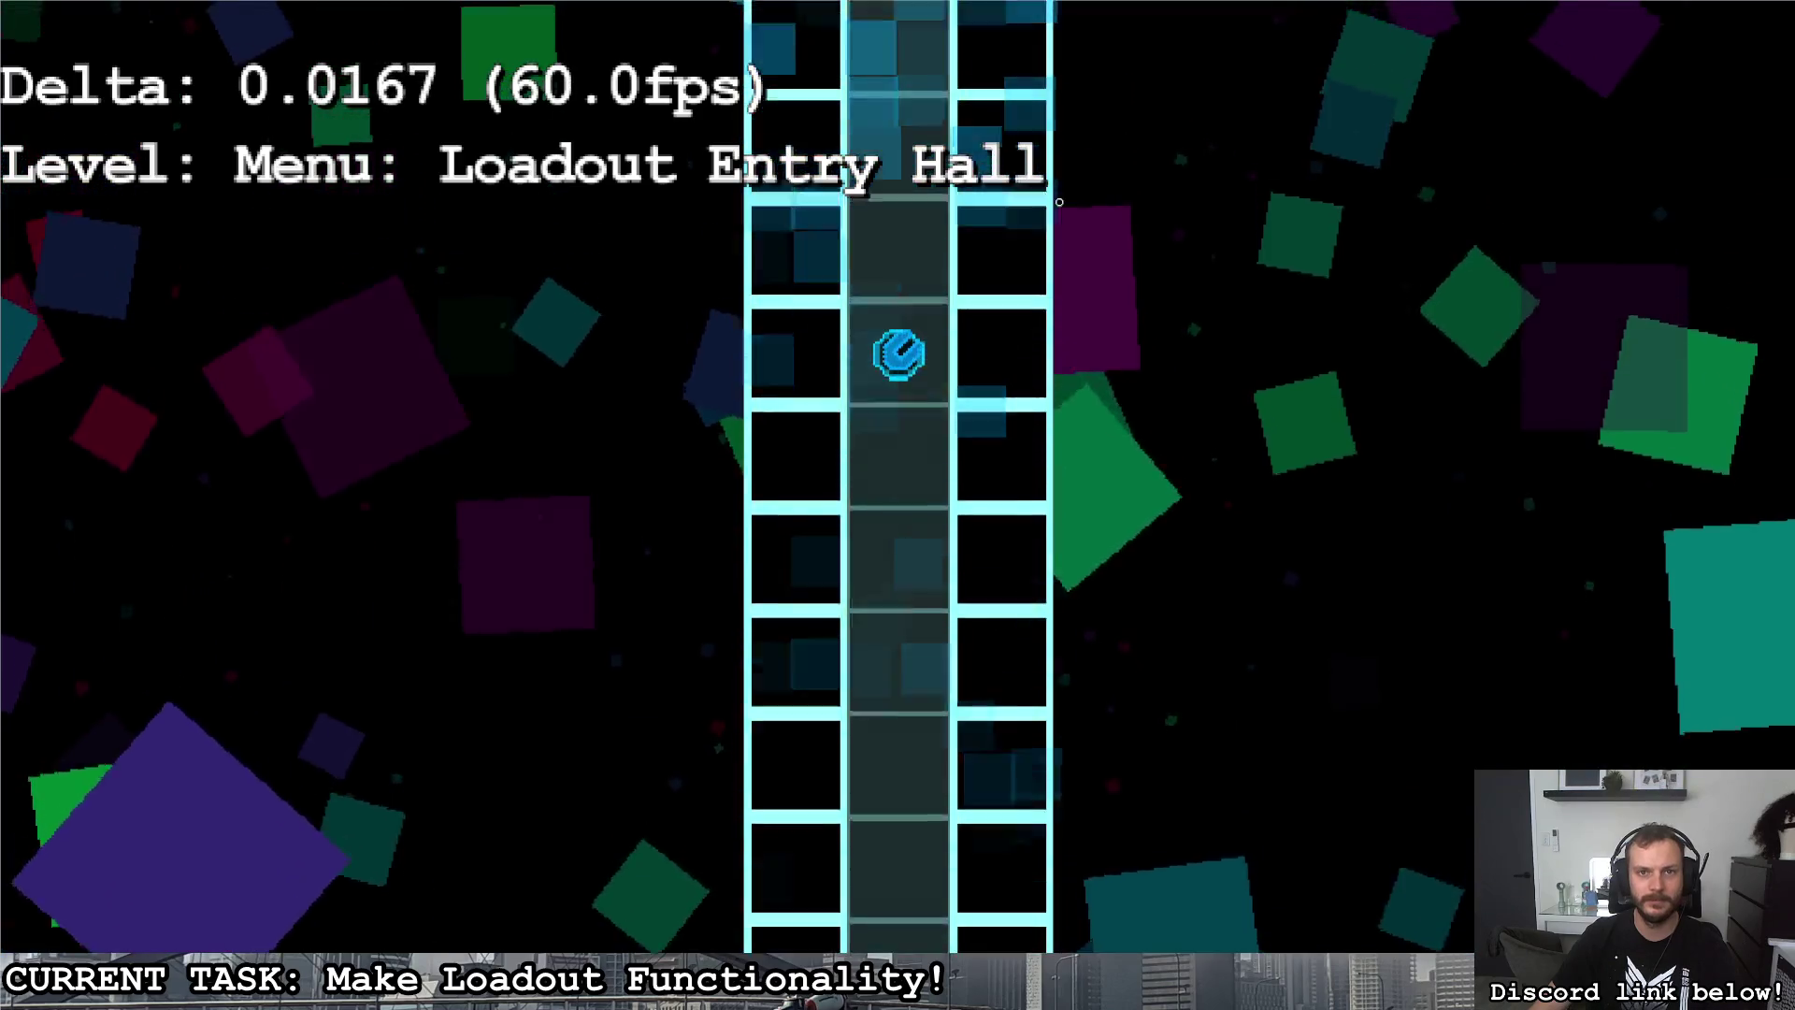
pyautogui.press('w')
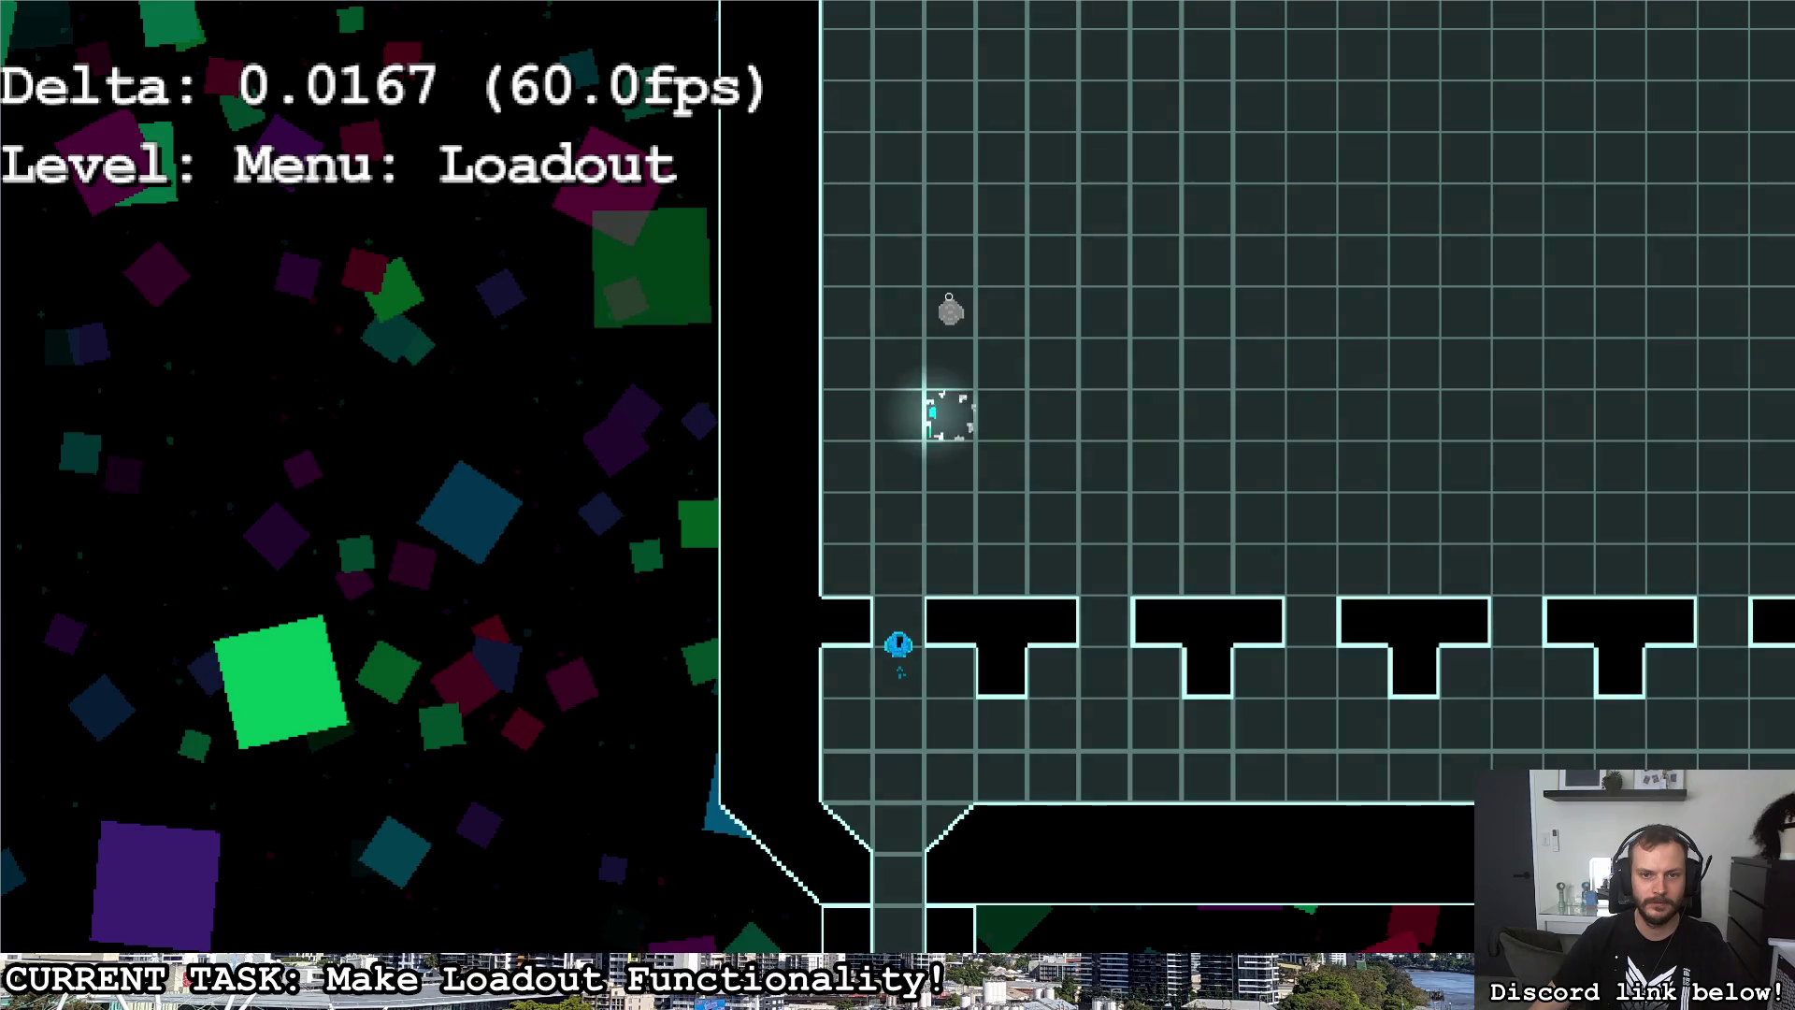
pyautogui.press('Escape')
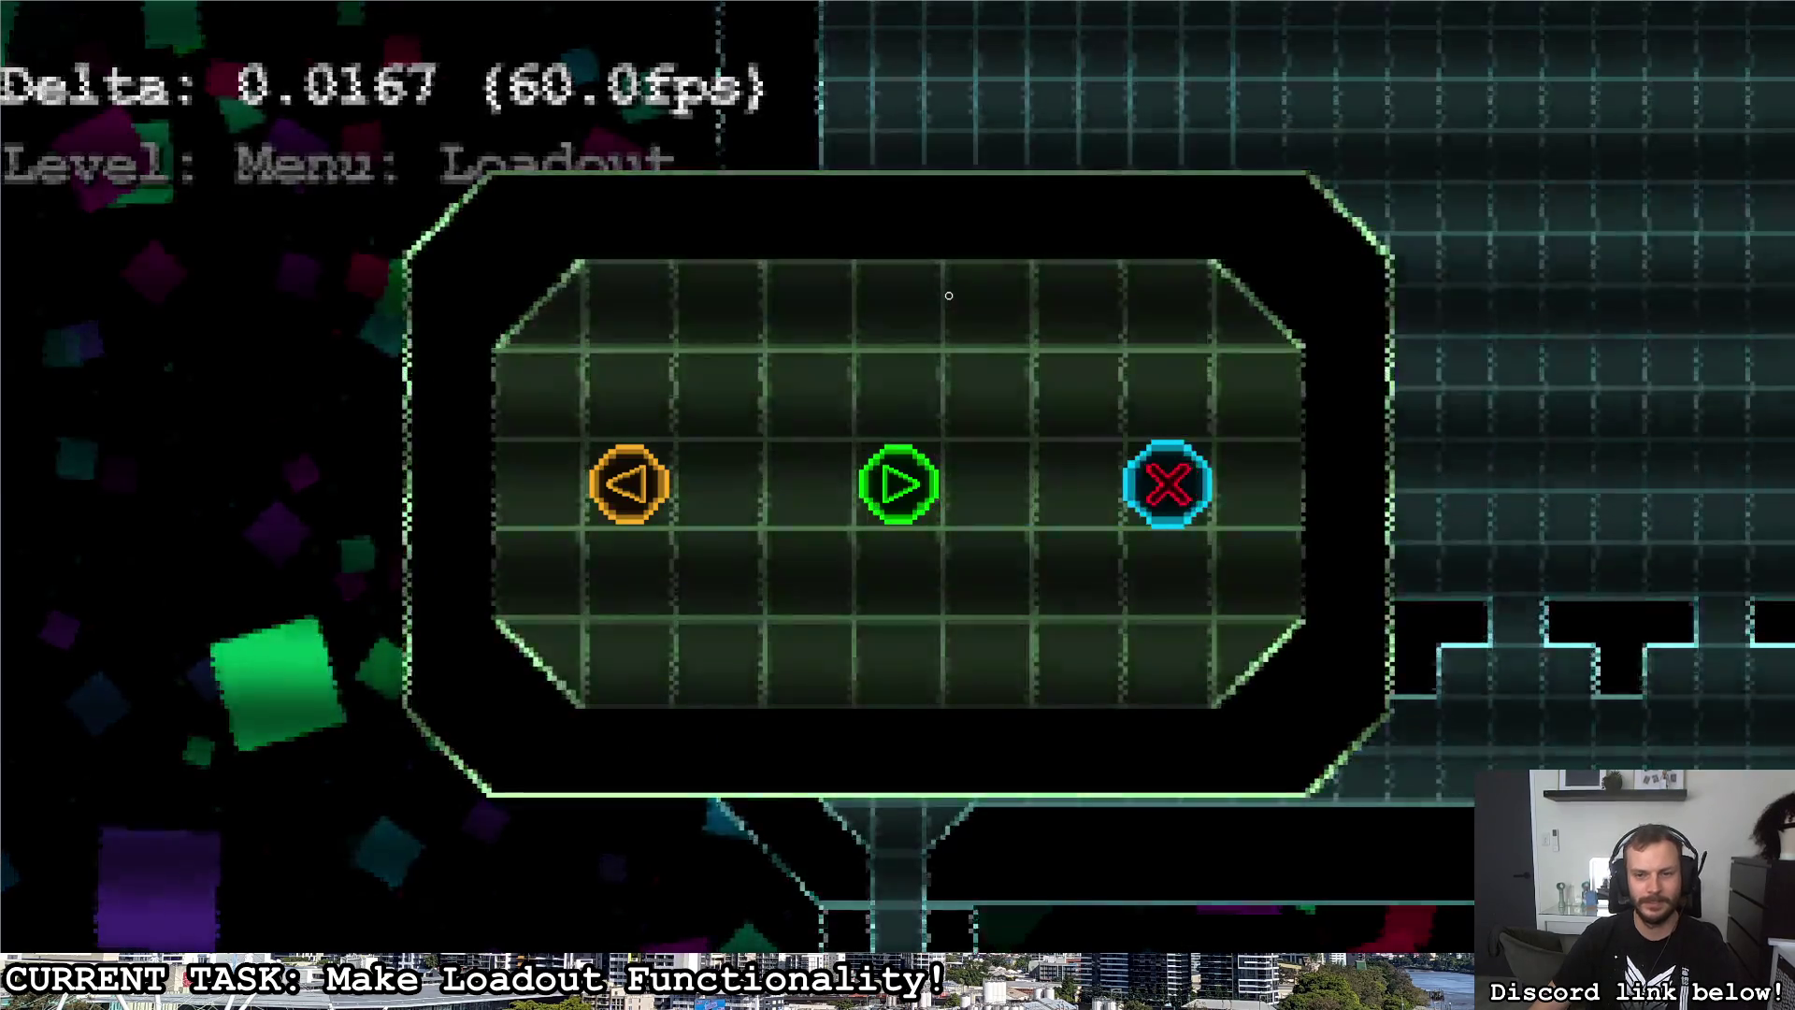
pyautogui.hotkey('alt', 'Tab')
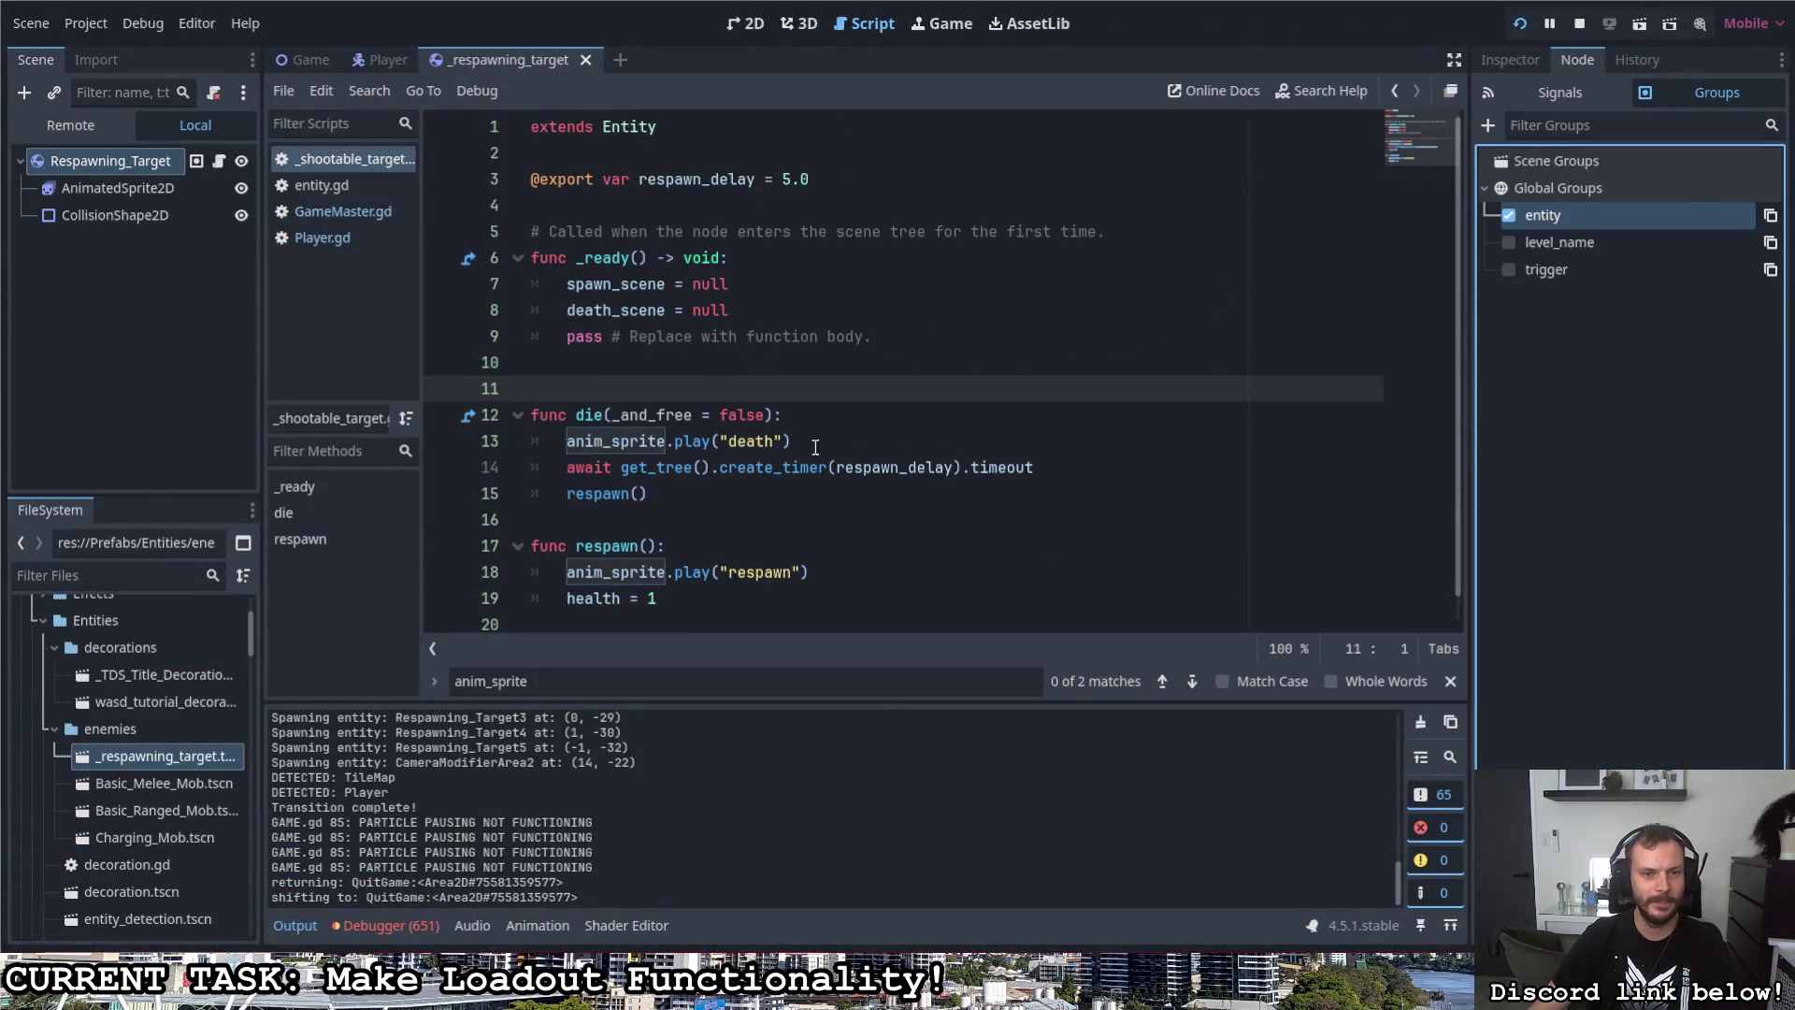
# Step: Look up the collision property definition in entity.gd before editing die()
pyautogui.click(949, 435)
pyautogui.press('Return')
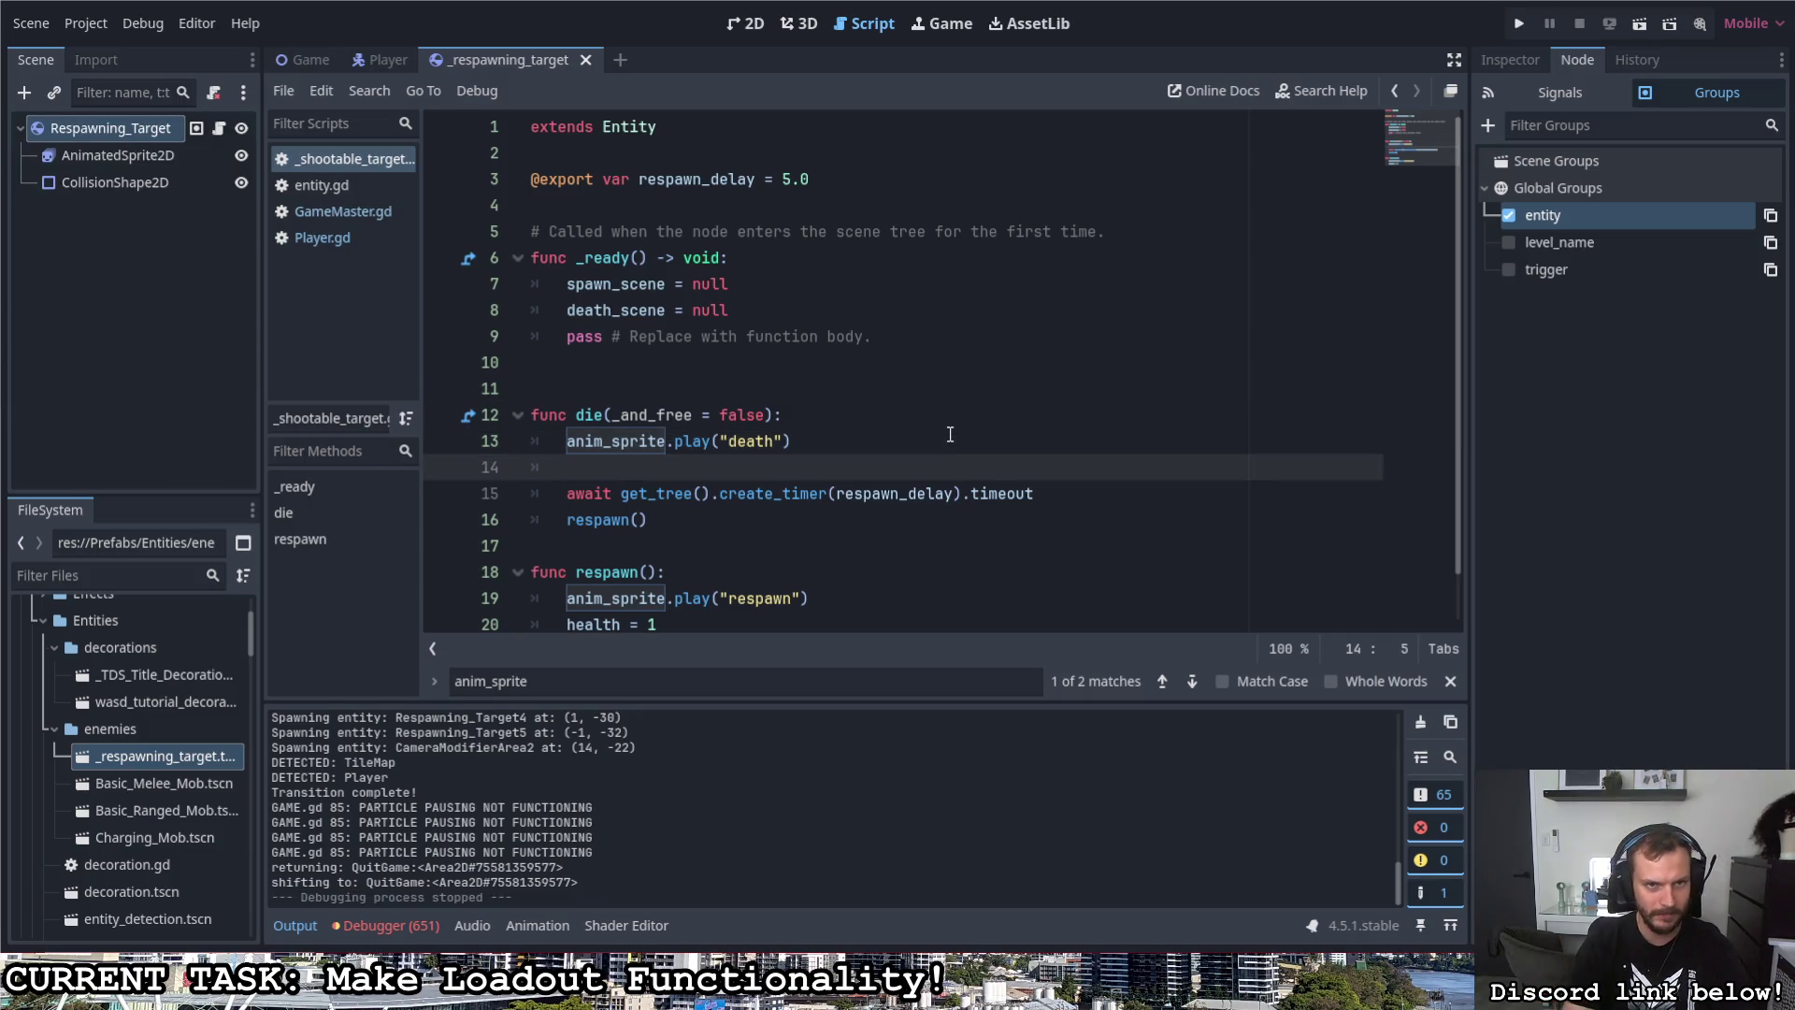
pyautogui.write('l')
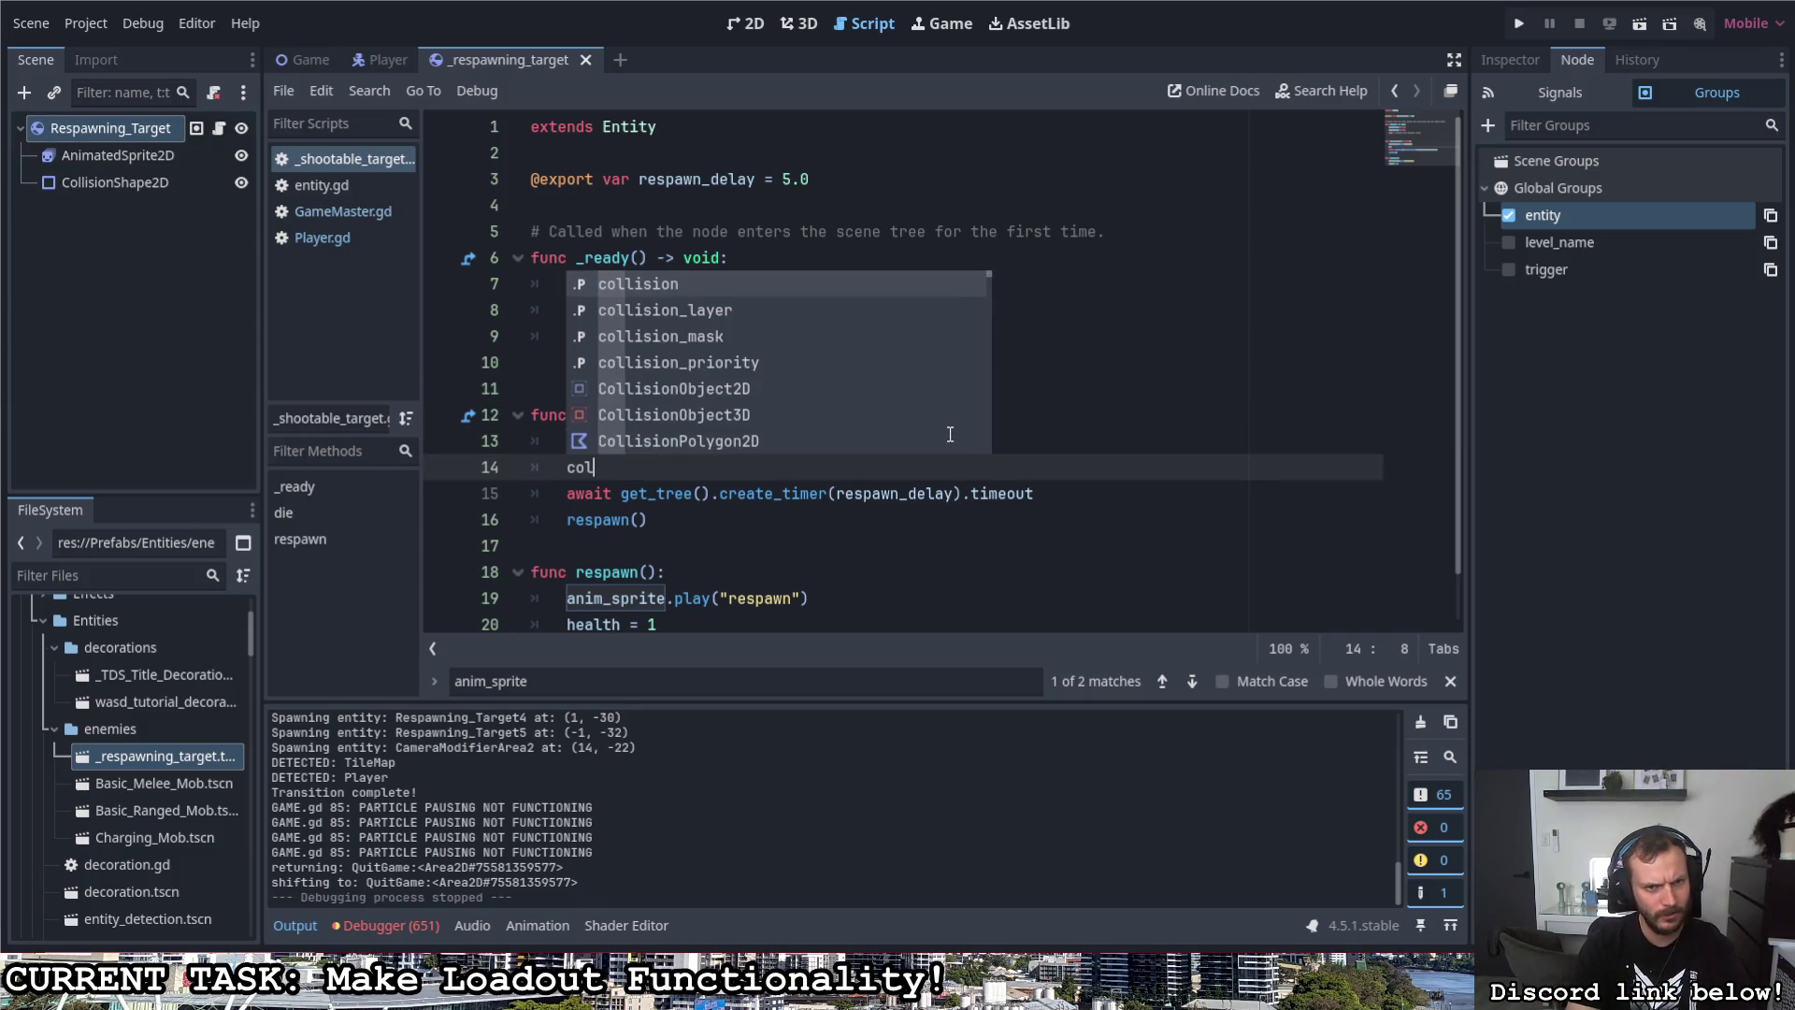
pyautogui.press('BackSpace')
pyautogui.press('BackSpace')
pyautogui.press('BackSpace')
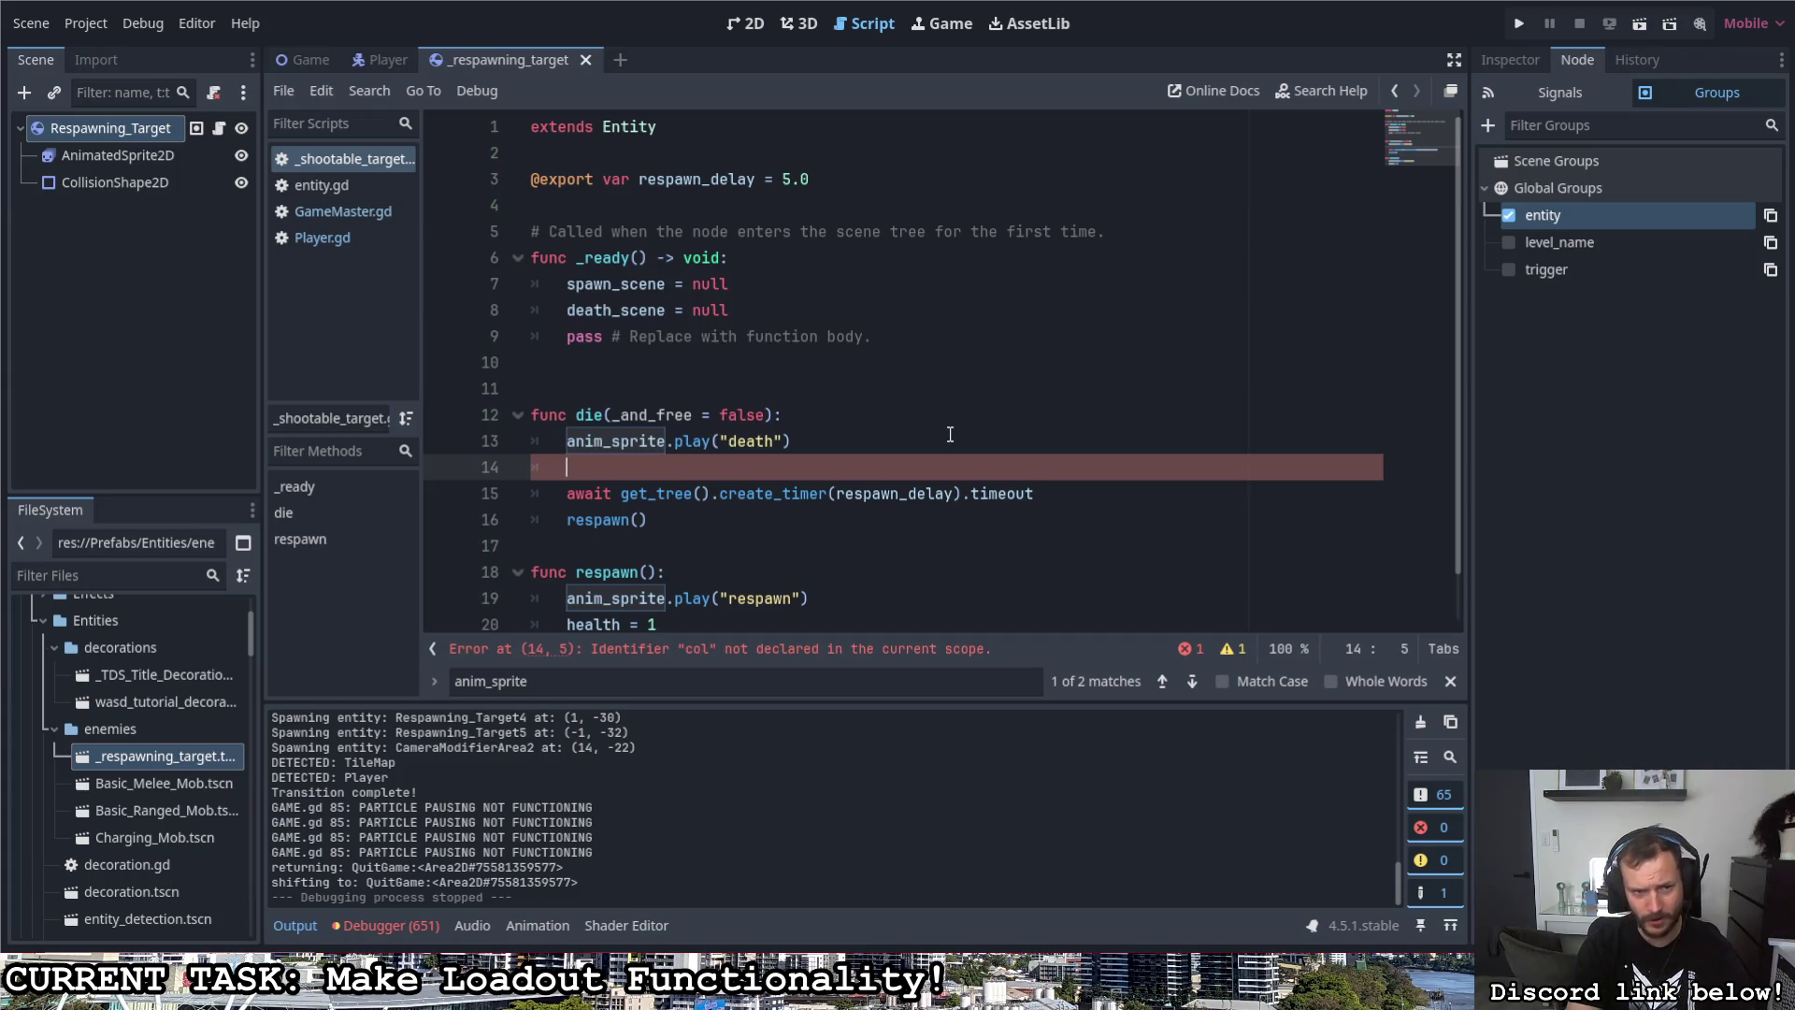
pyautogui.press('BackSpace')
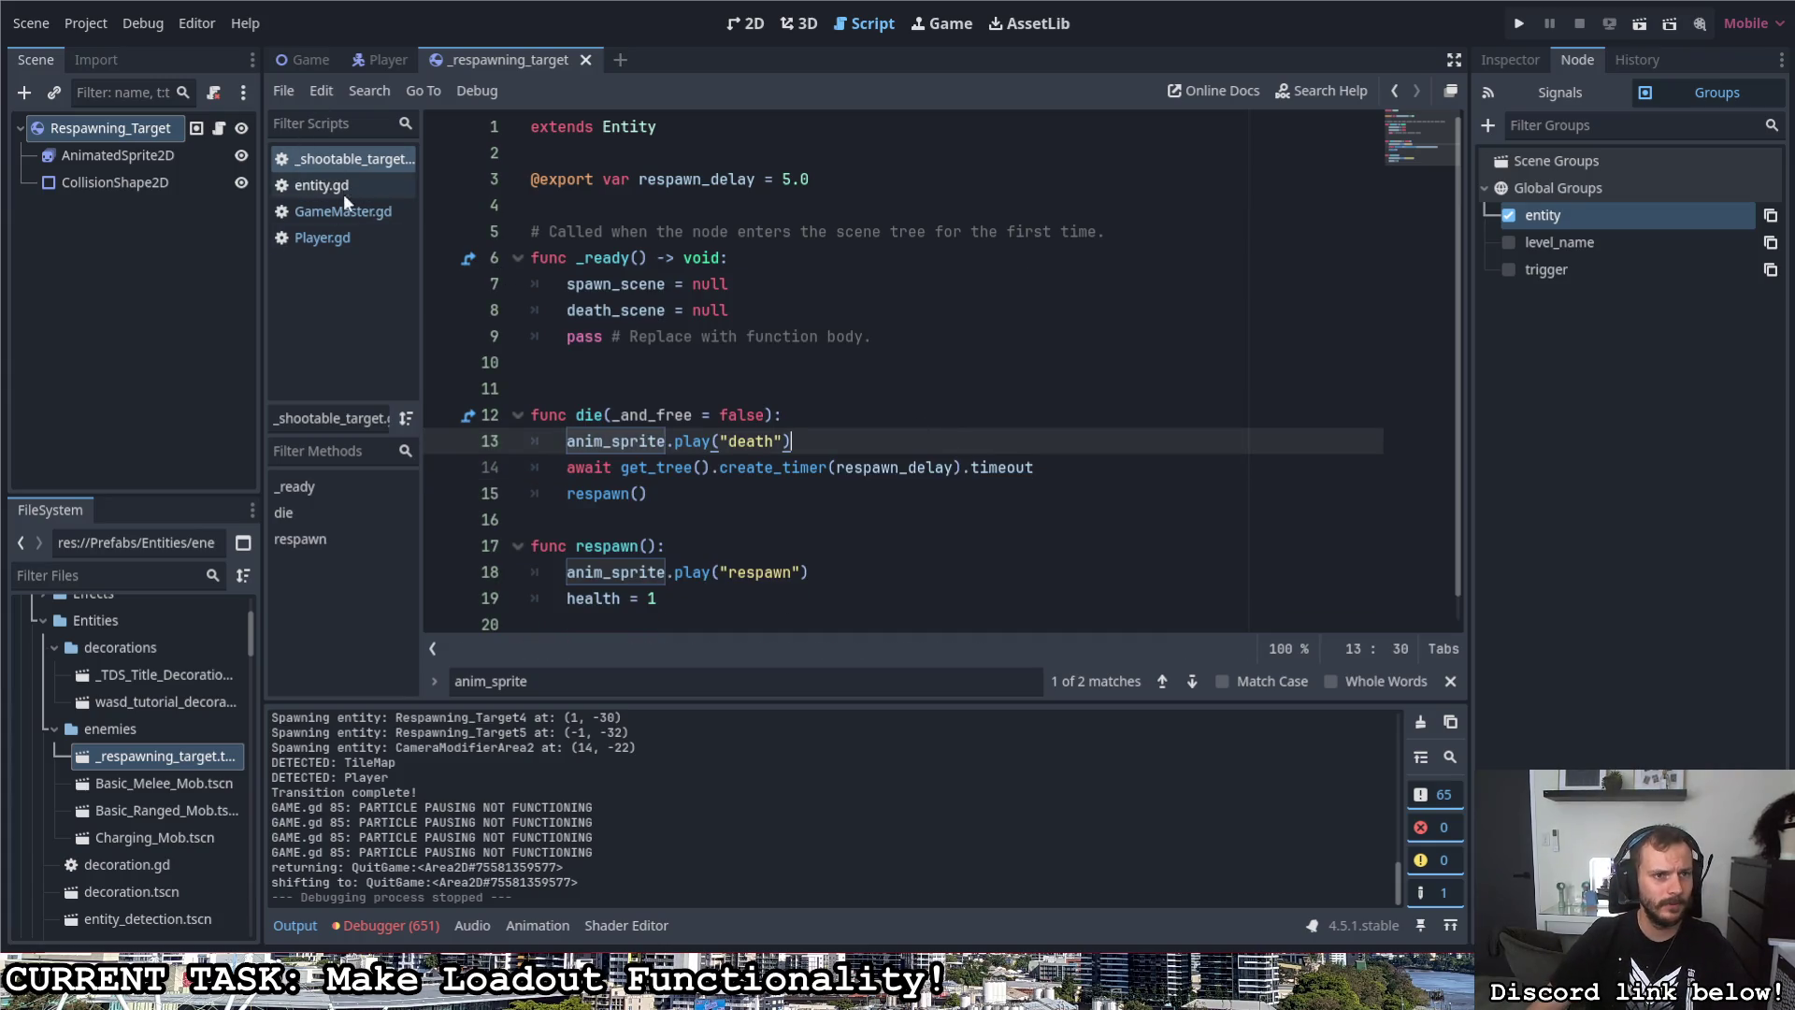
pyautogui.click(344, 187)
pyautogui.scroll(4, 644, 387)
pyautogui.scroll(-6, 678, 367)
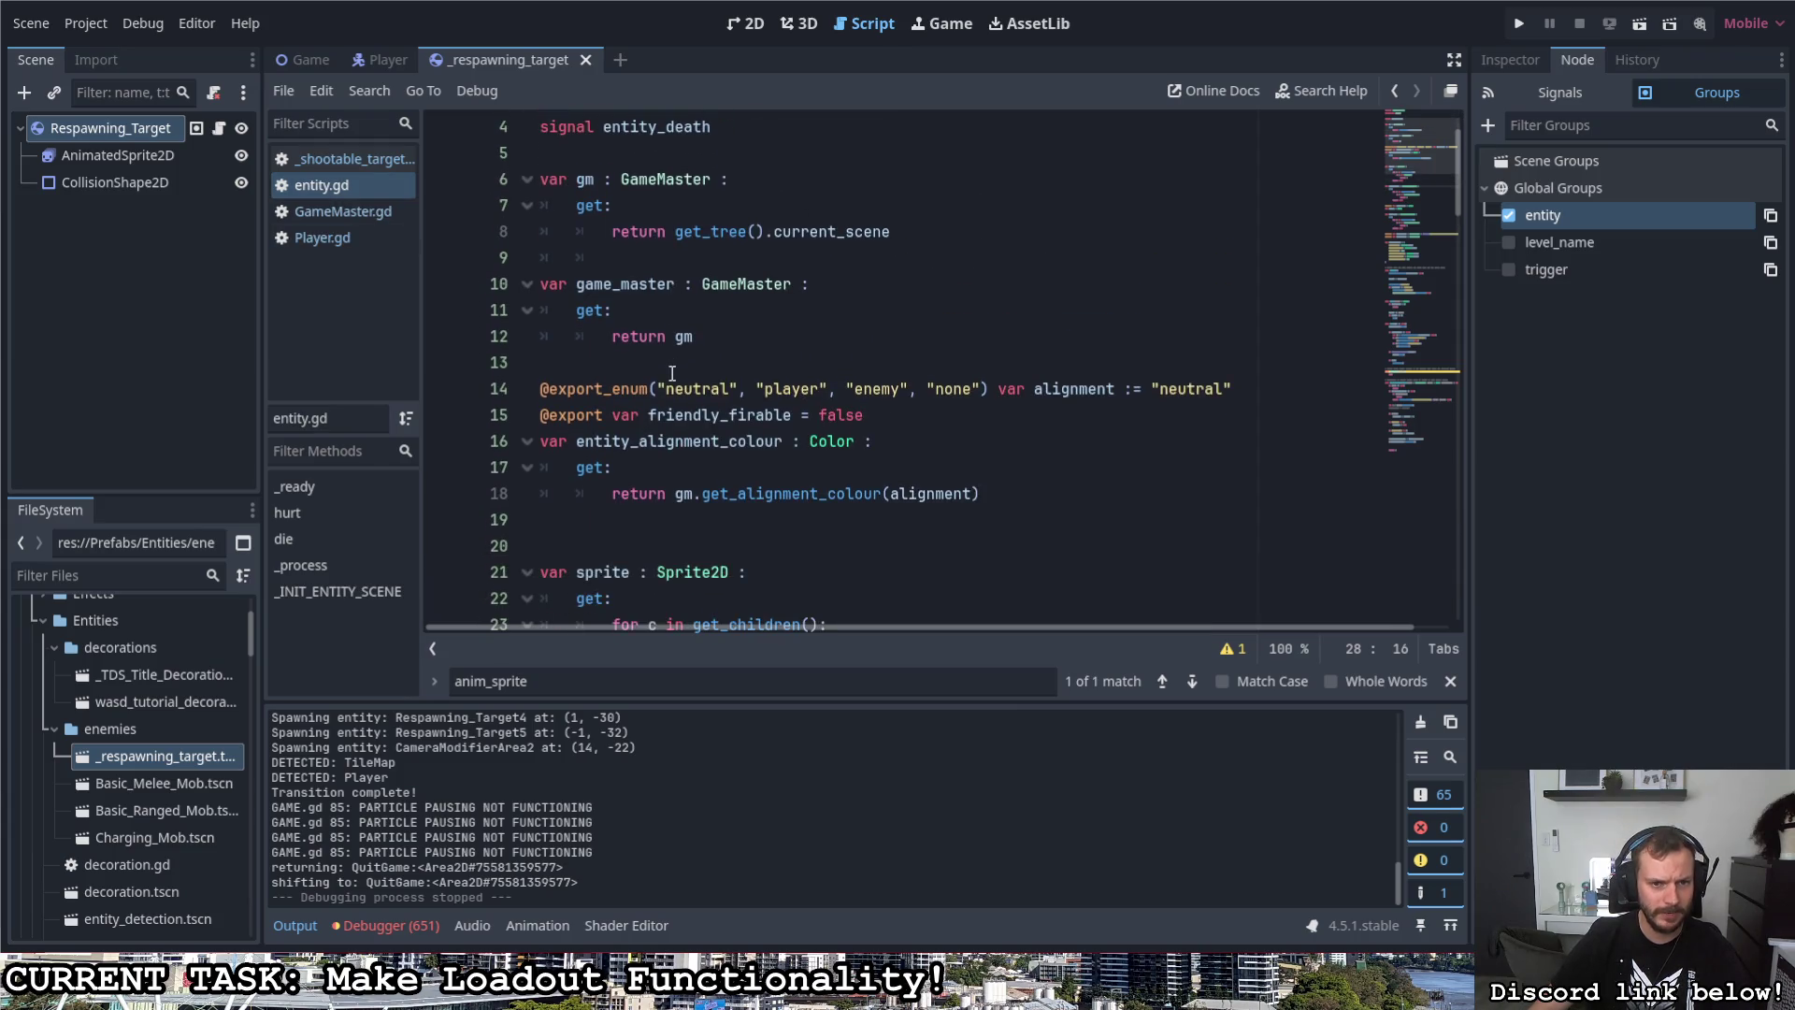
pyautogui.scroll(-4, 661, 368)
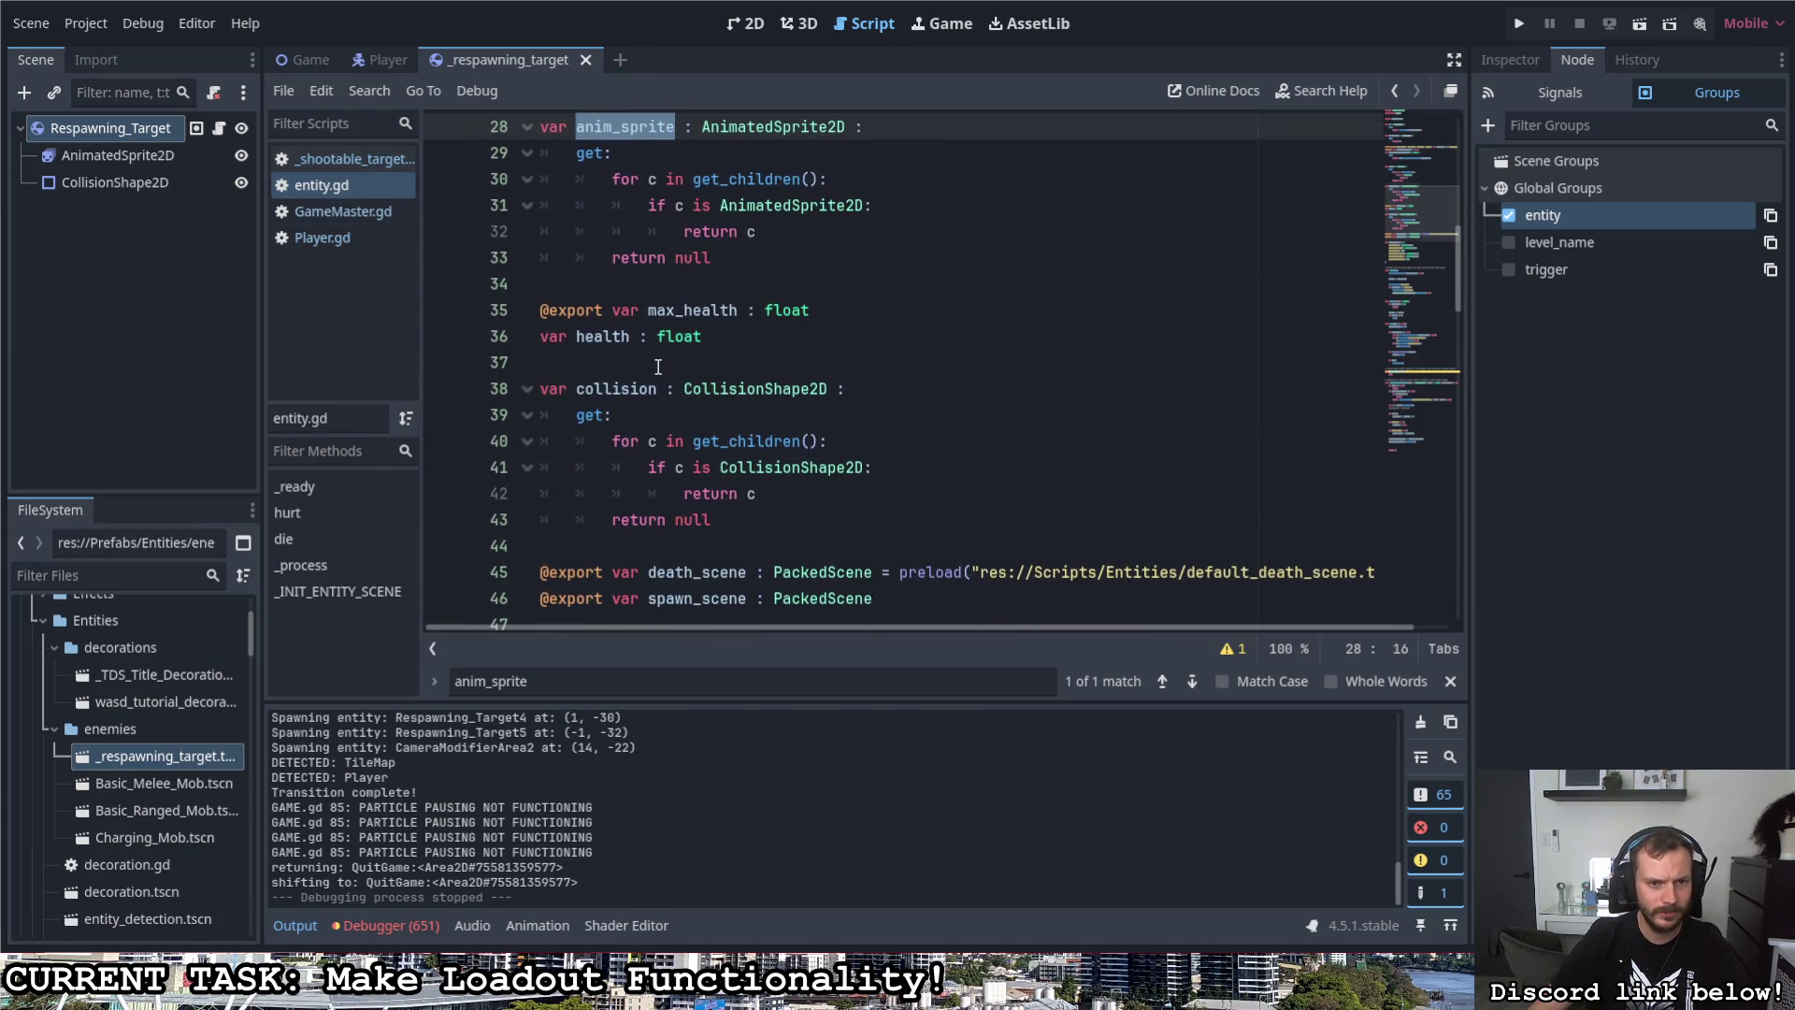
pyautogui.click(583, 315)
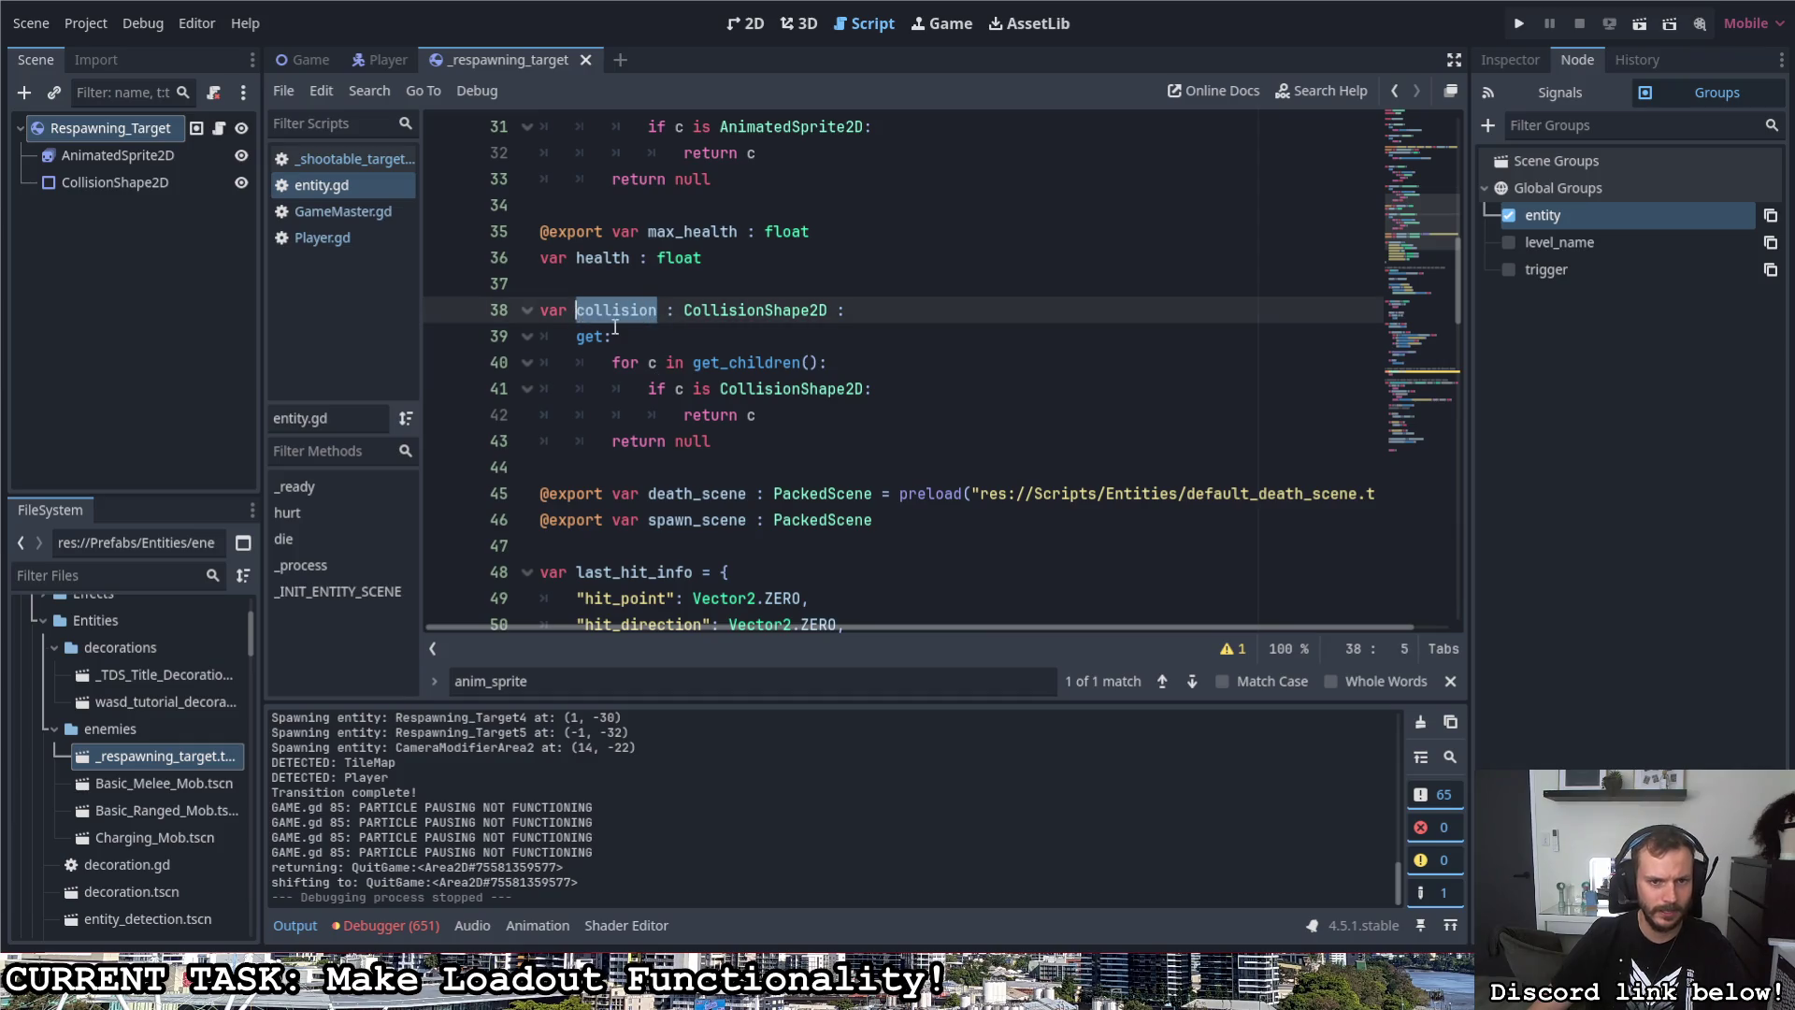
pyautogui.click(218, 130)
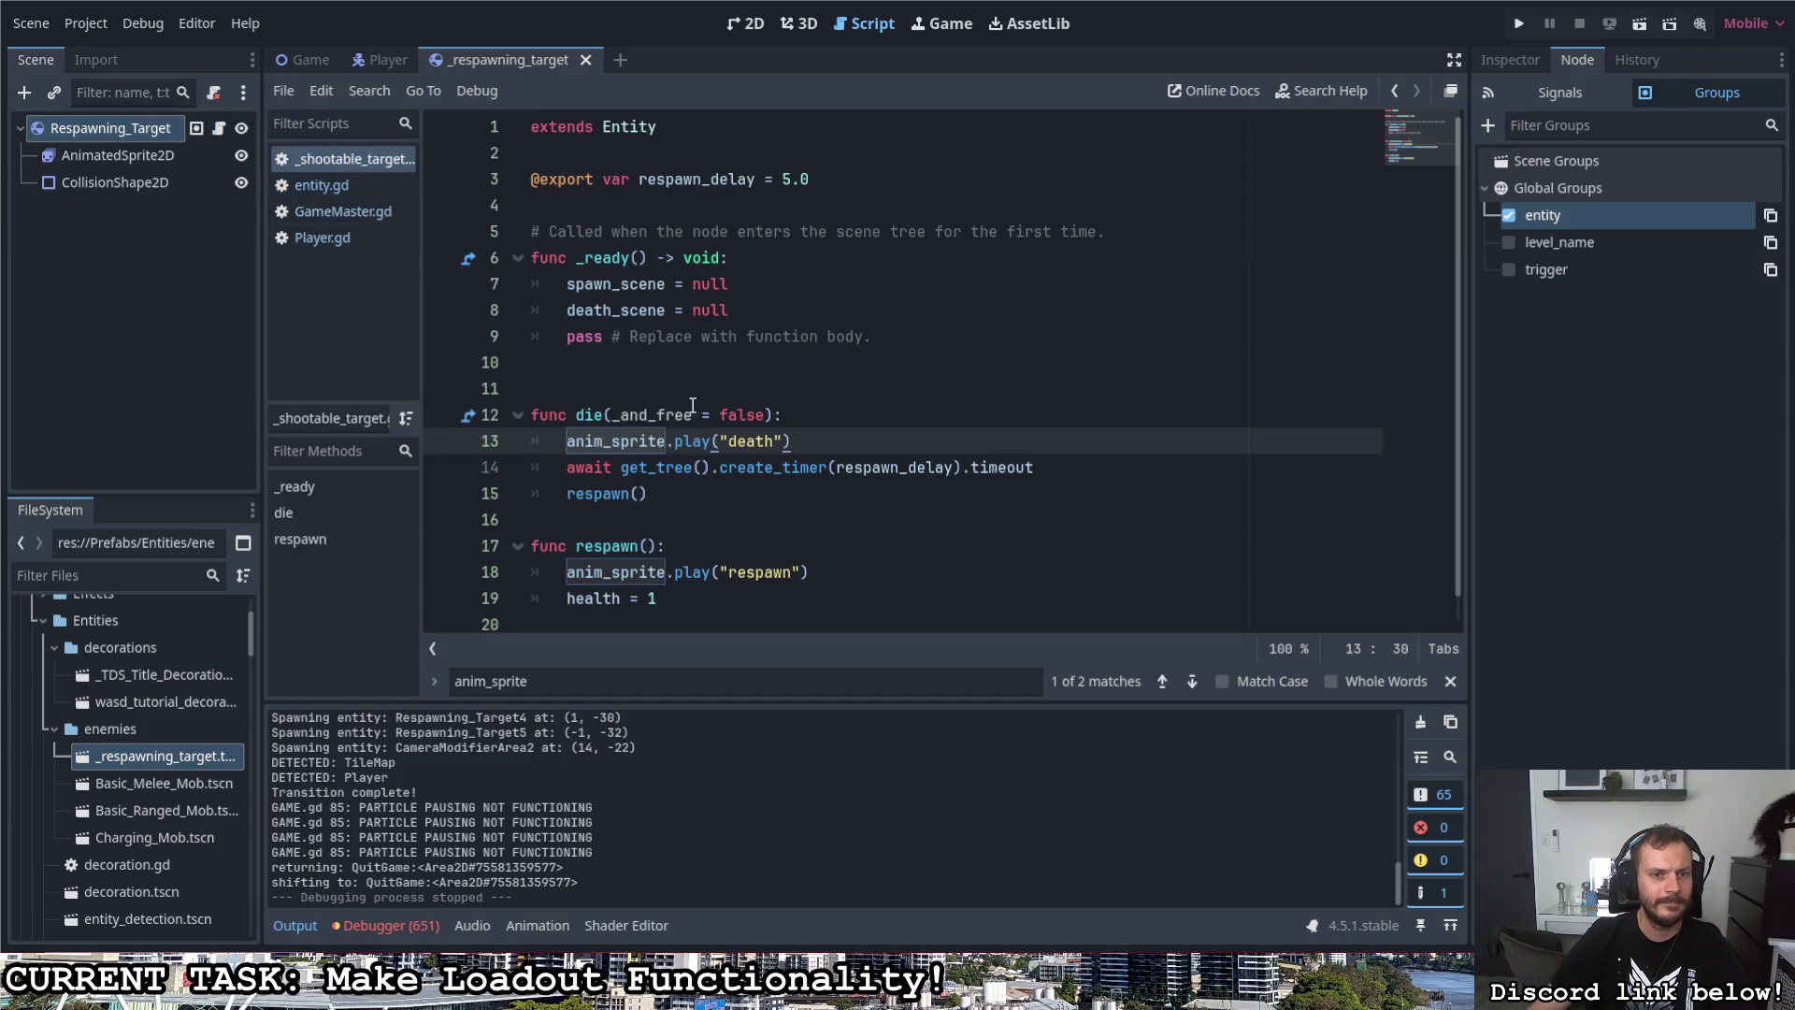
# Step: Add collision.disabled = true after the death animation call in die()
pyautogui.press('Return')
pyautogui.write('collision')
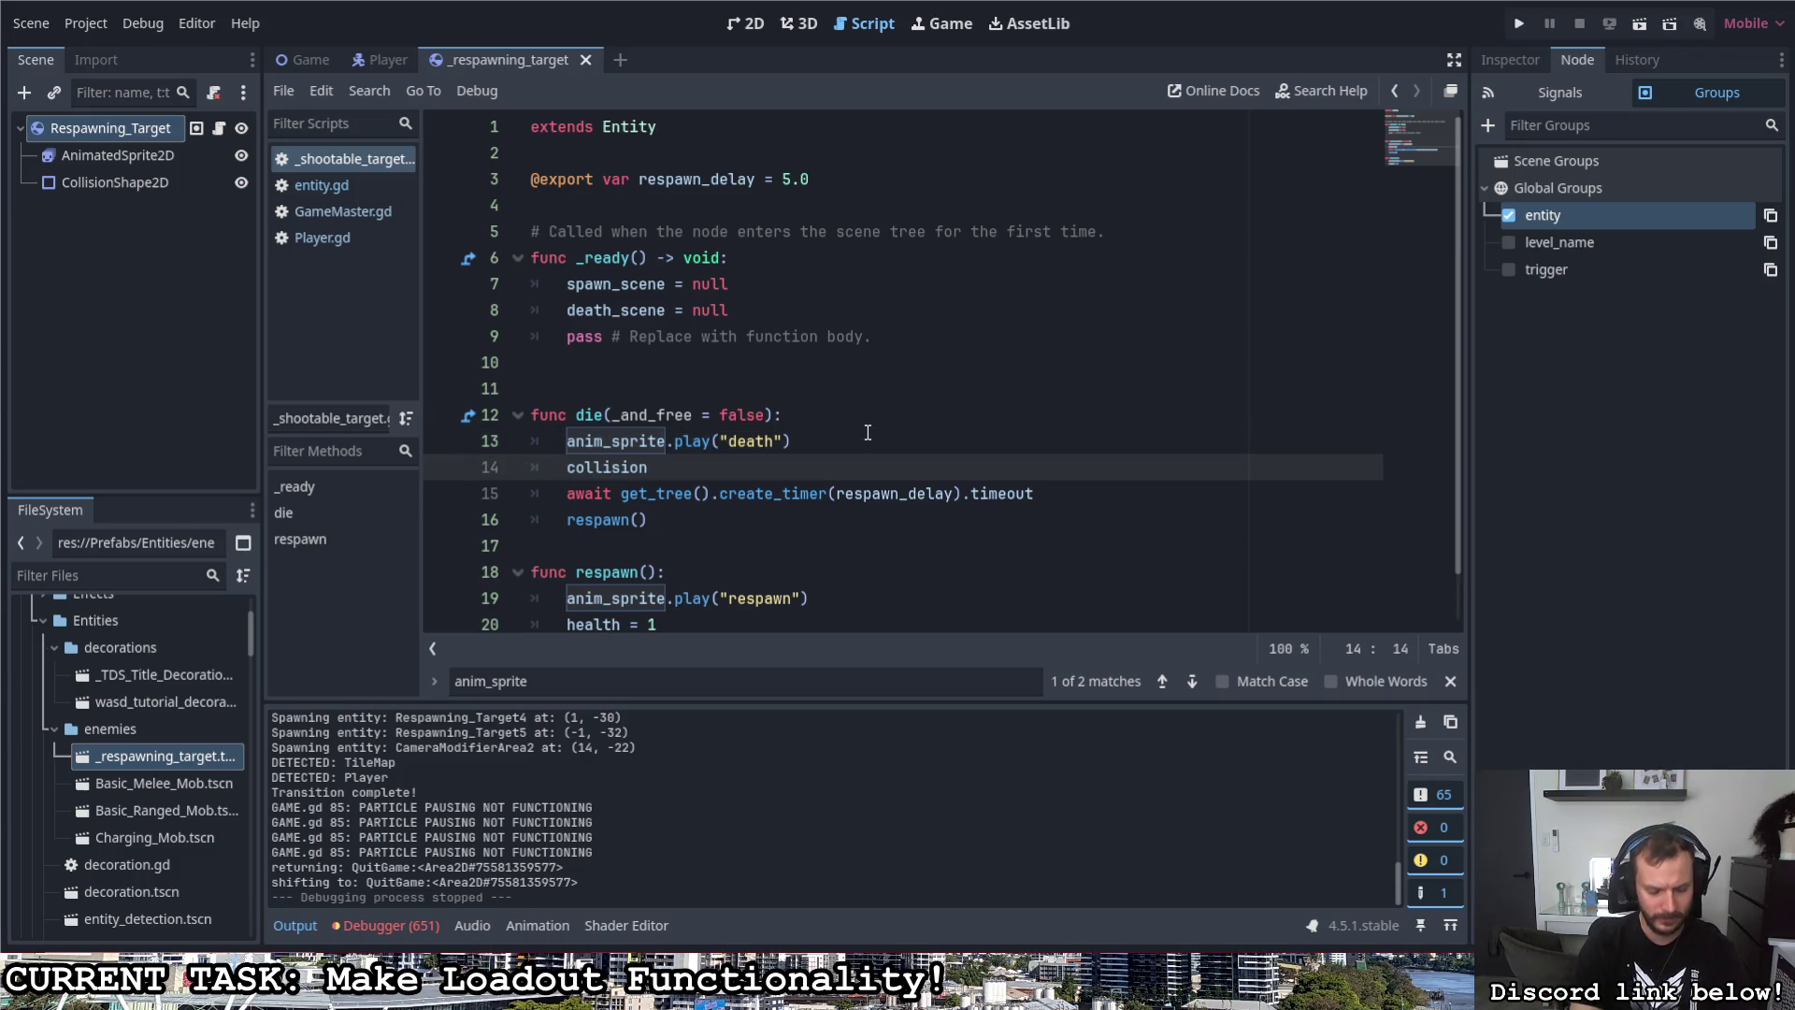
pyautogui.press('BackSpace')
pyautogui.press('BackSpace')
pyautogui.press('BackSpace')
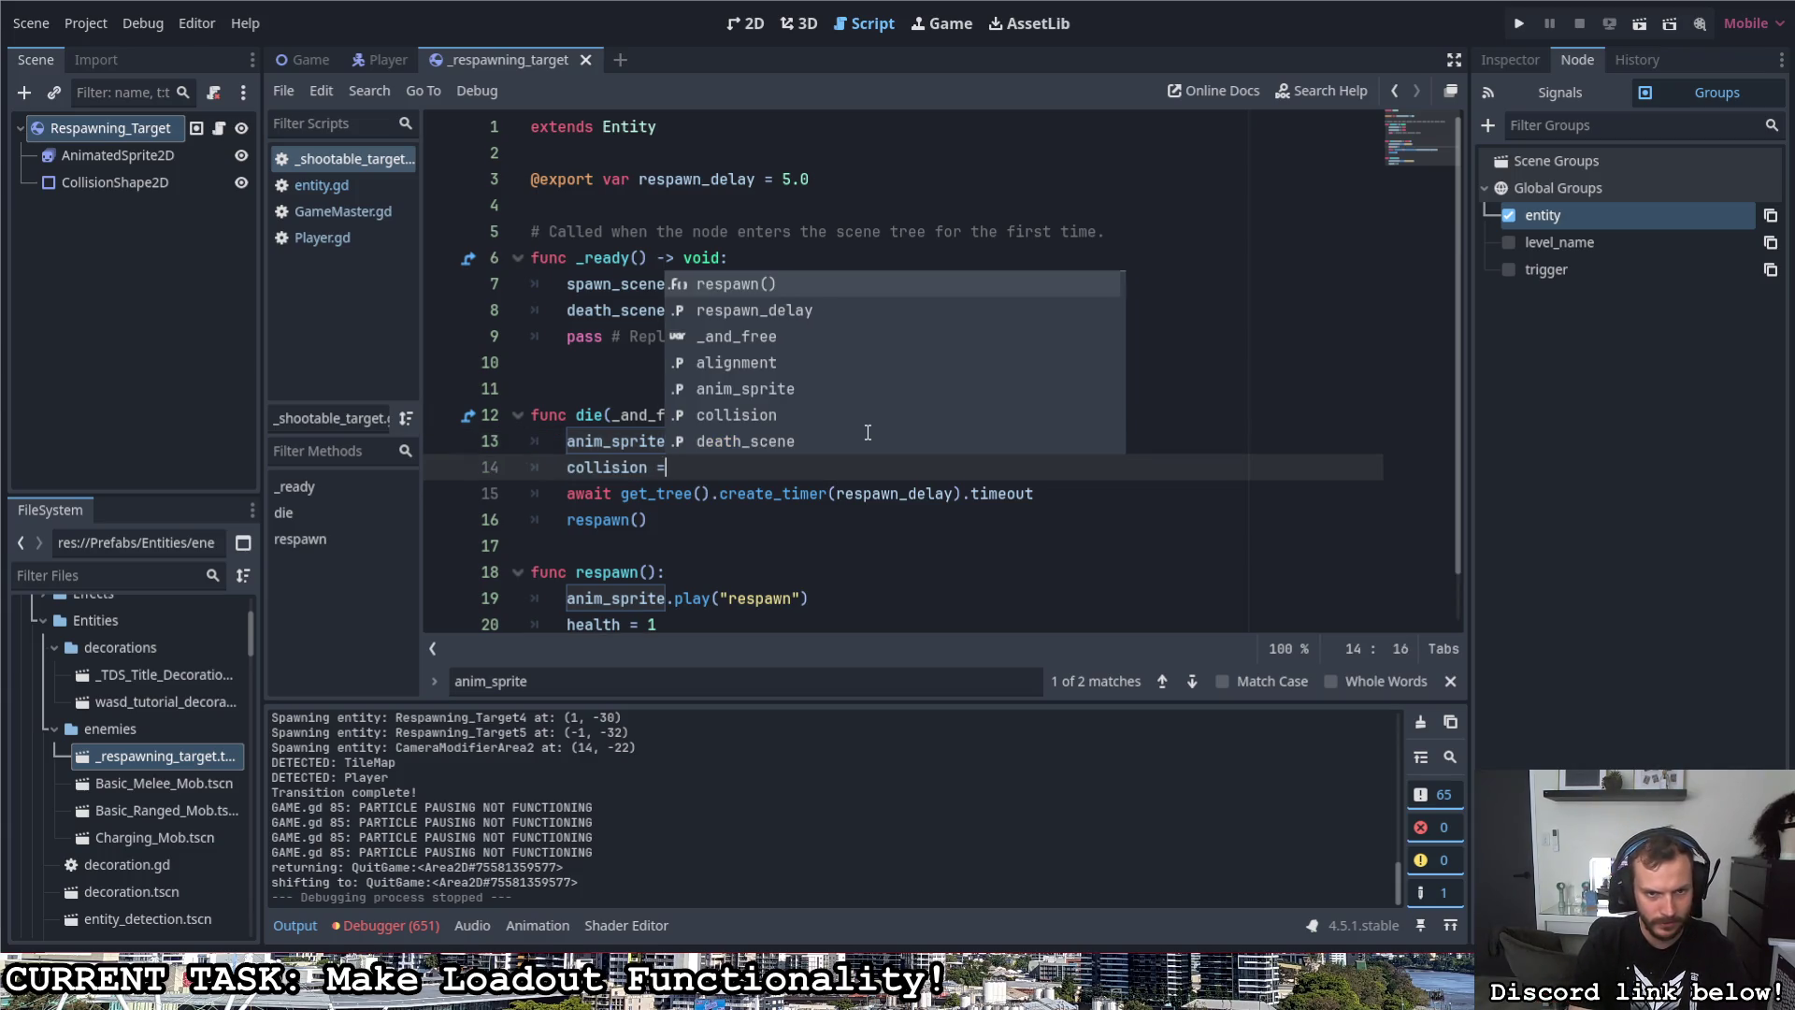
pyautogui.write('.')
pyautogui.press('Escape')
pyautogui.press('Home')
pyautogui.press('Home')
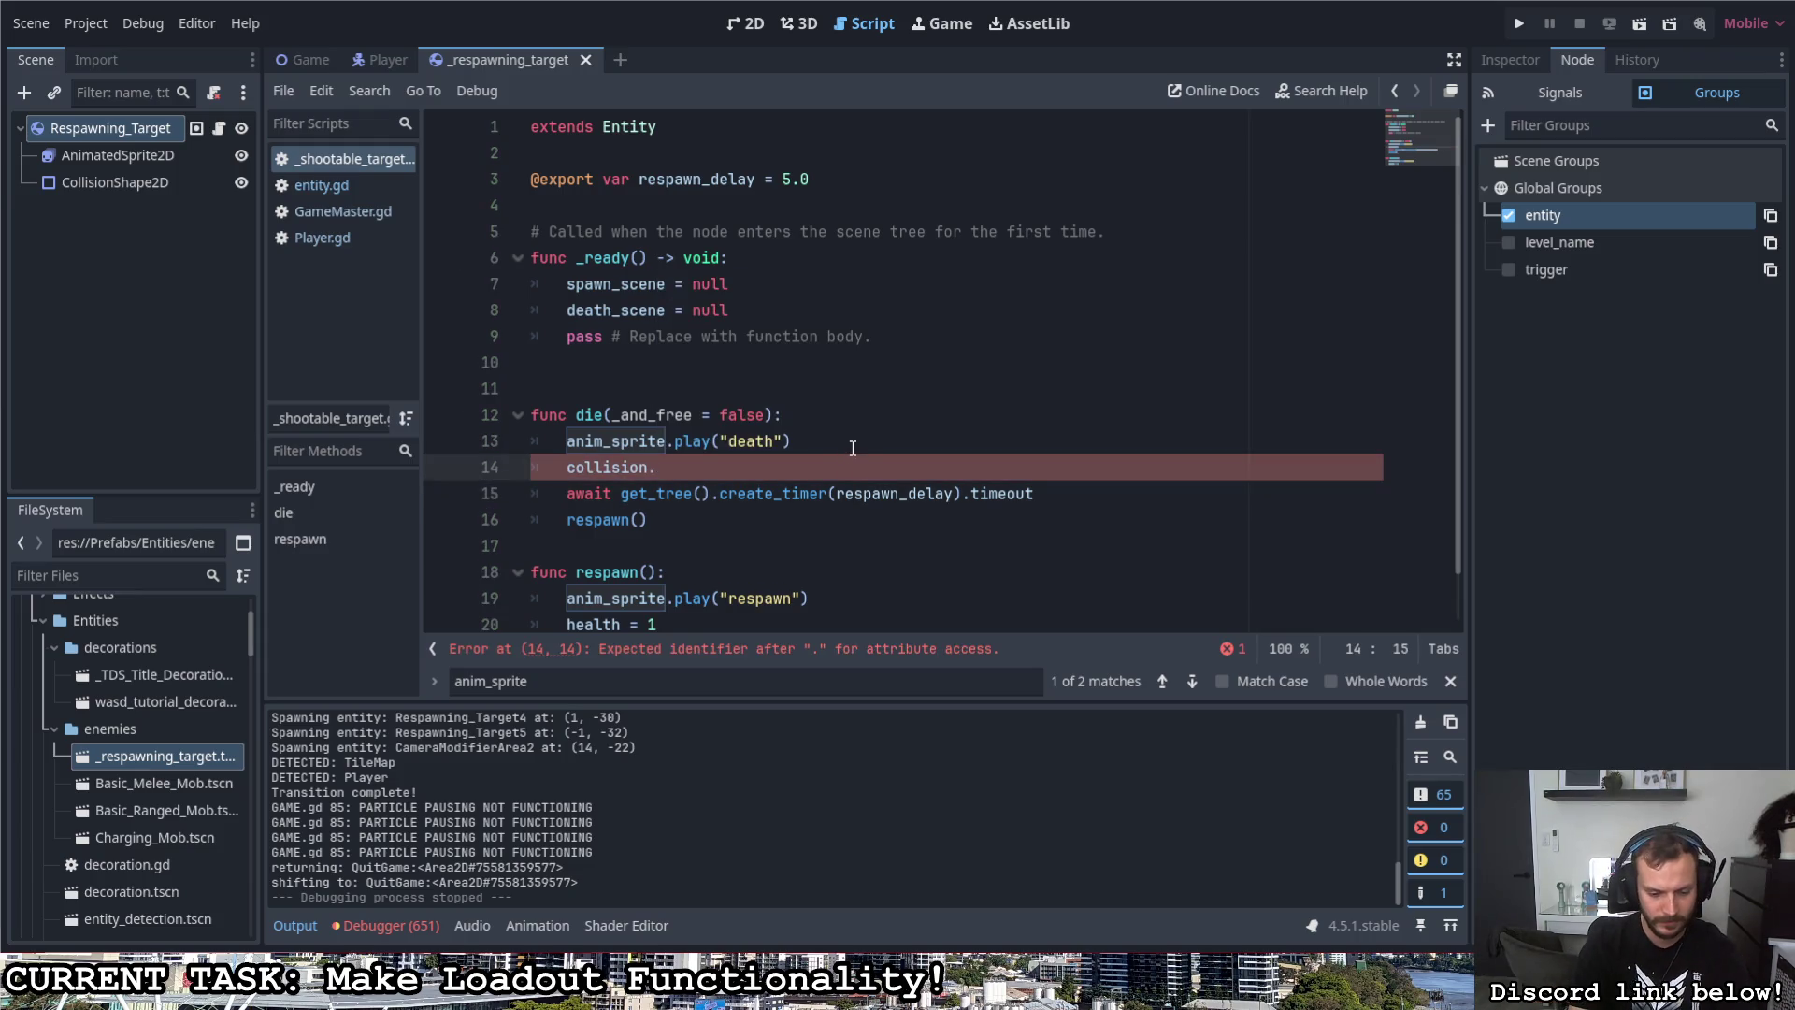
pyautogui.write('abled = true')
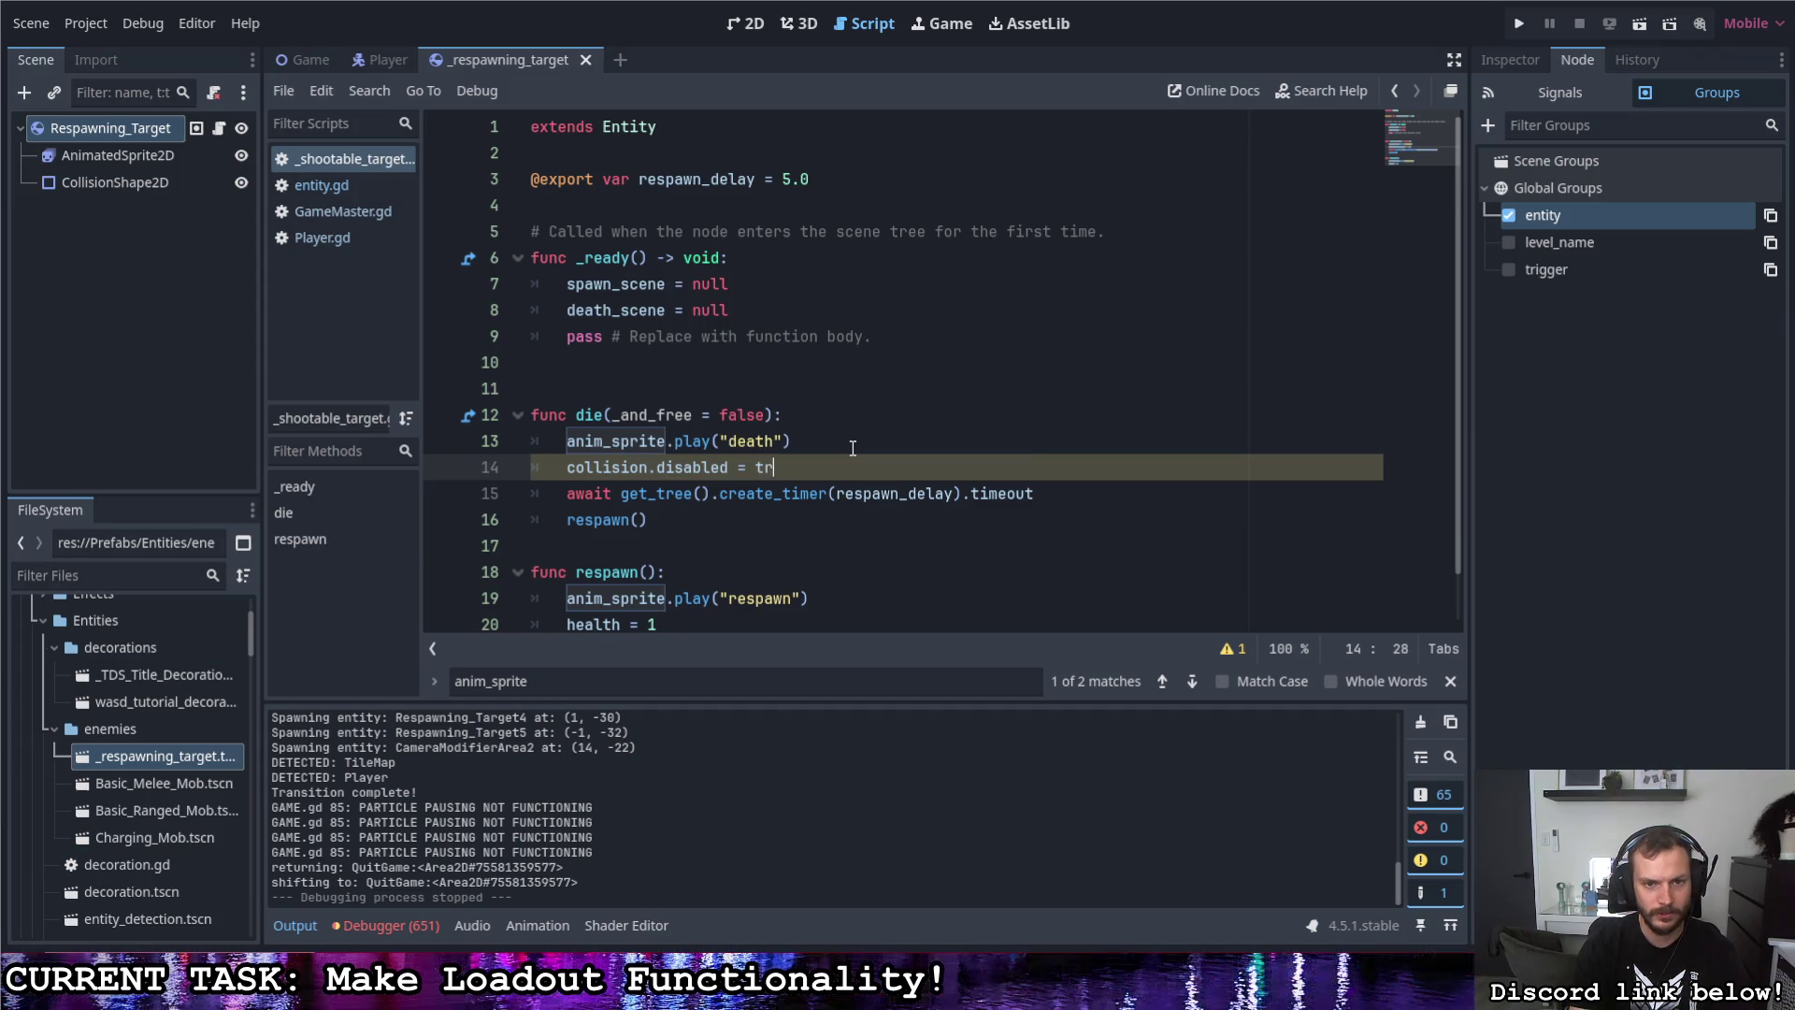
pyautogui.moveTo(832, 460)
pyautogui.mouseDown()
pyautogui.moveTo(608, 441)
pyautogui.moveTo(566, 464)
pyautogui.mouseUp()
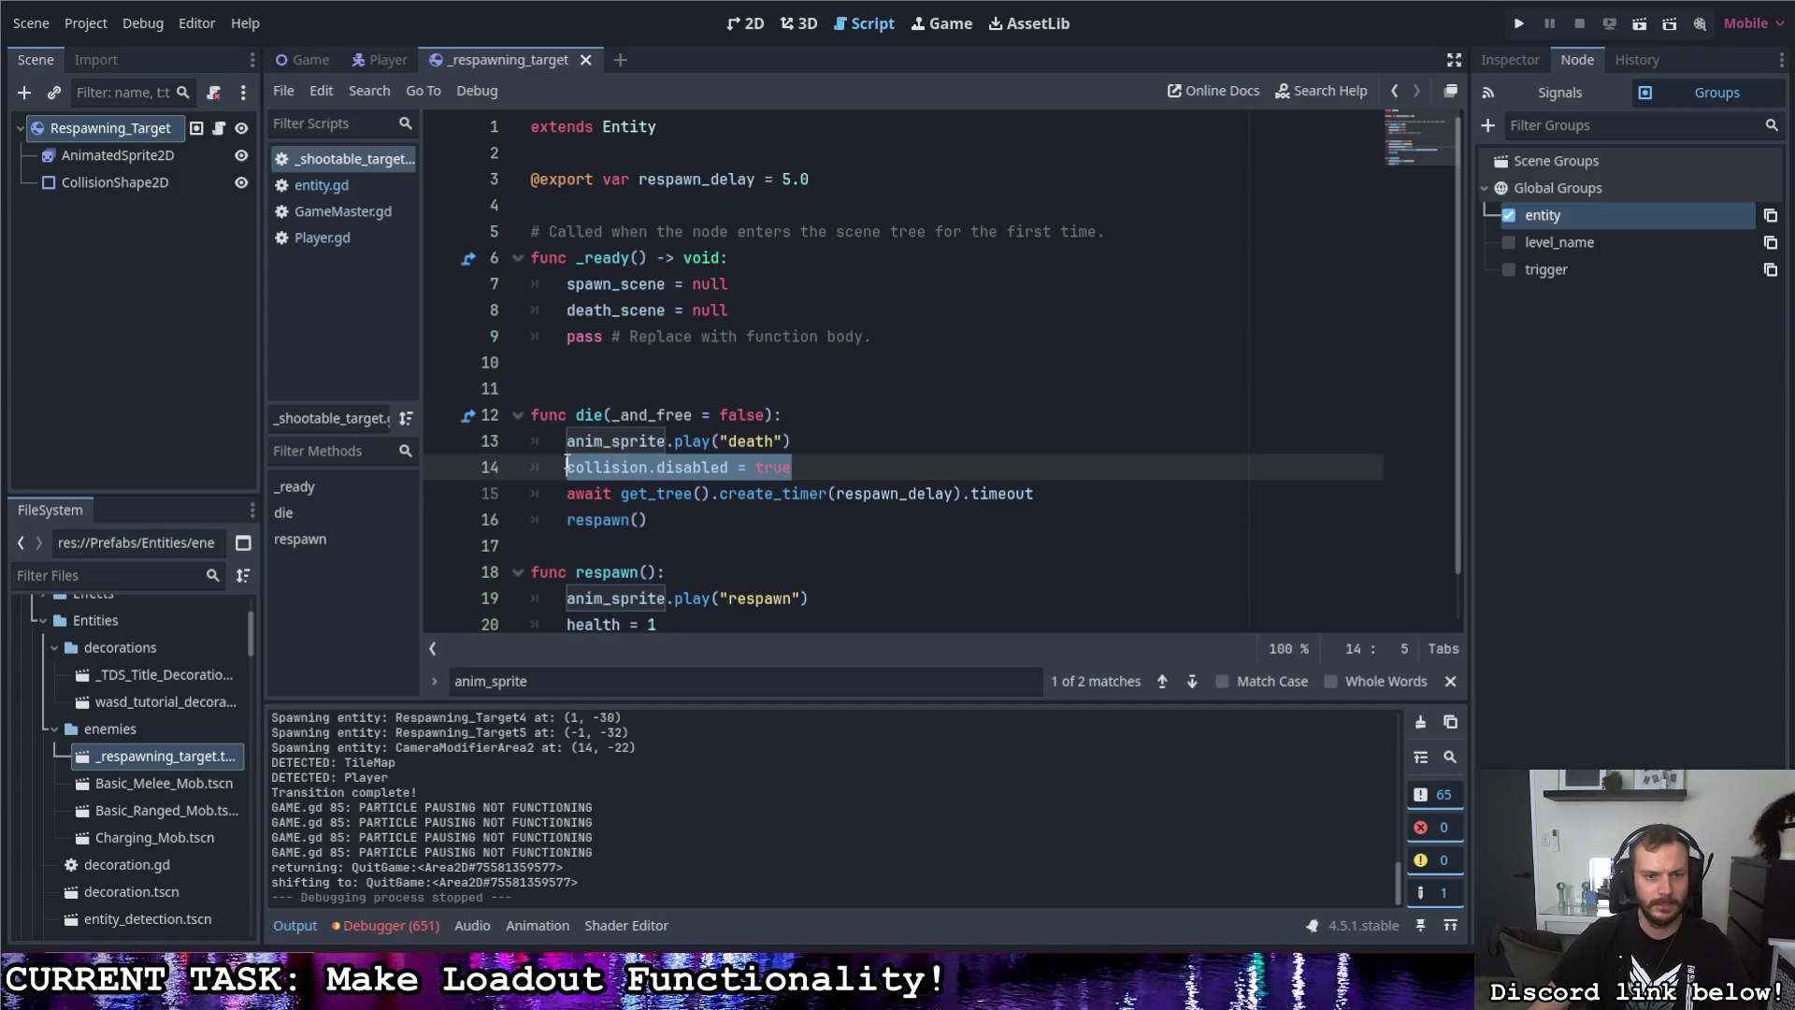
# Step: In respawn(), add a line for re-enabling collision and delete the health = 1 line
pyautogui.scroll(-1, 710, 529)
pyautogui.click(804, 566)
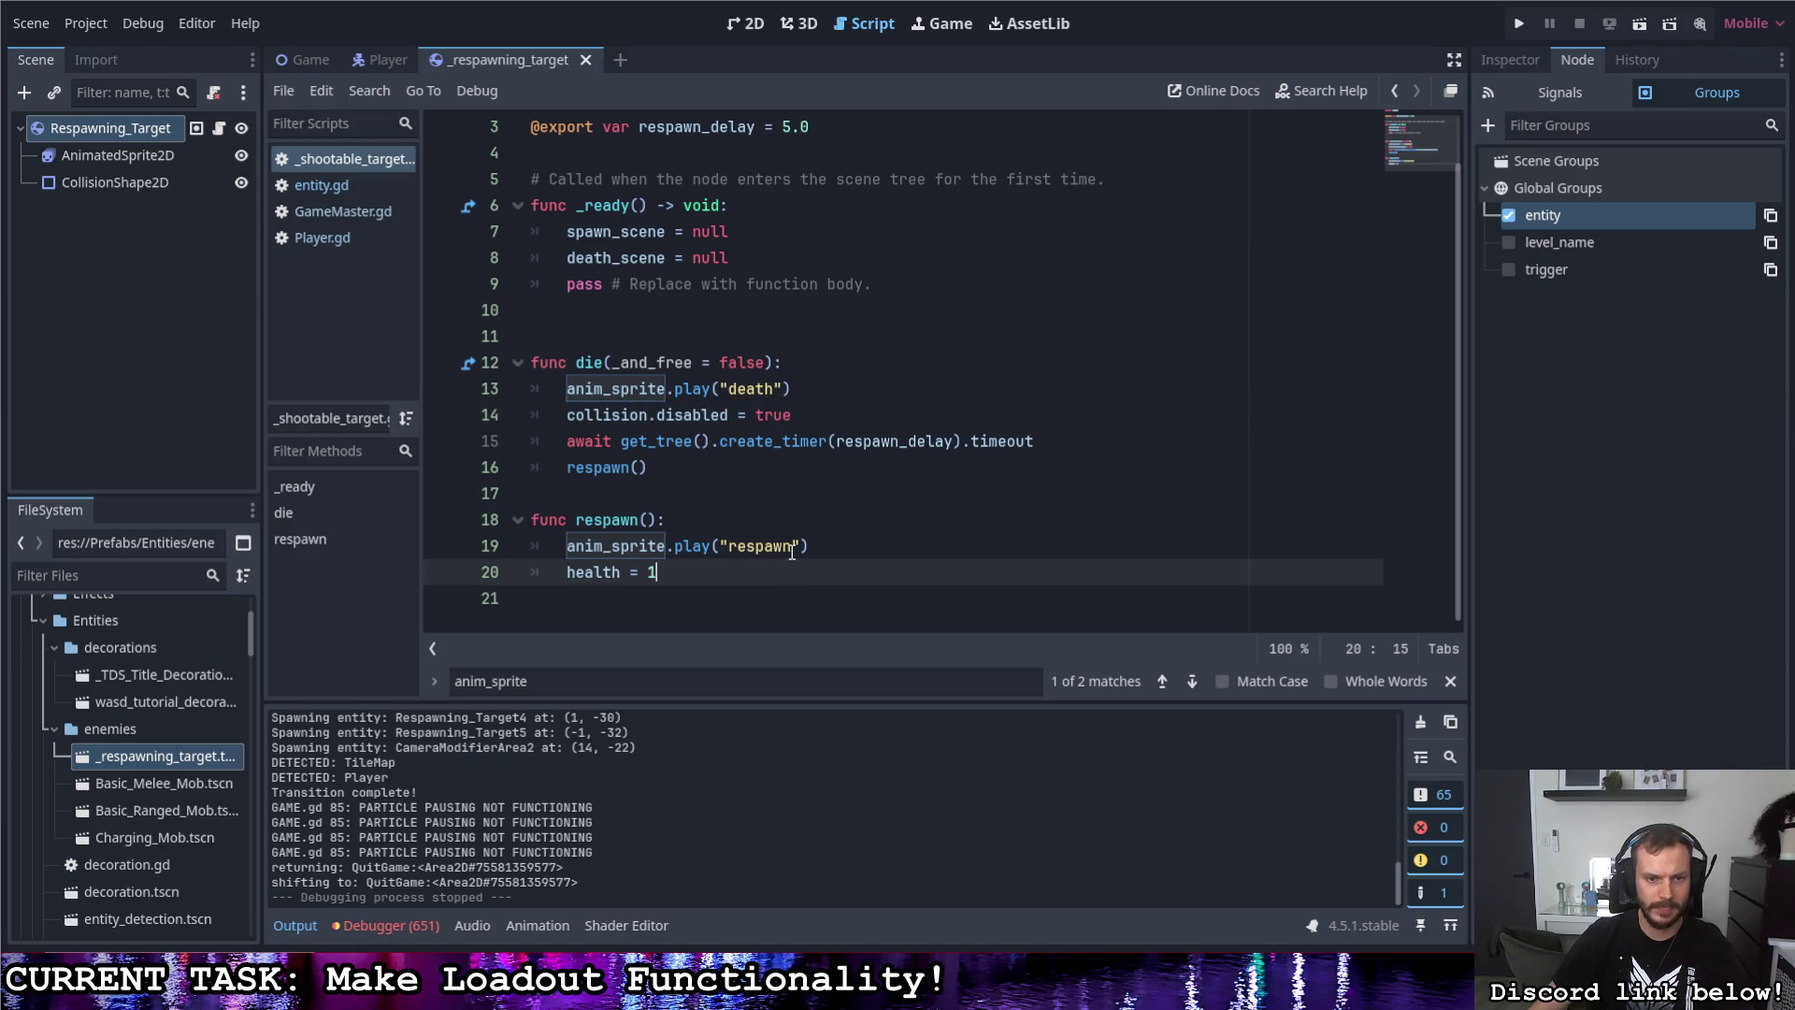
pyautogui.press('Return')
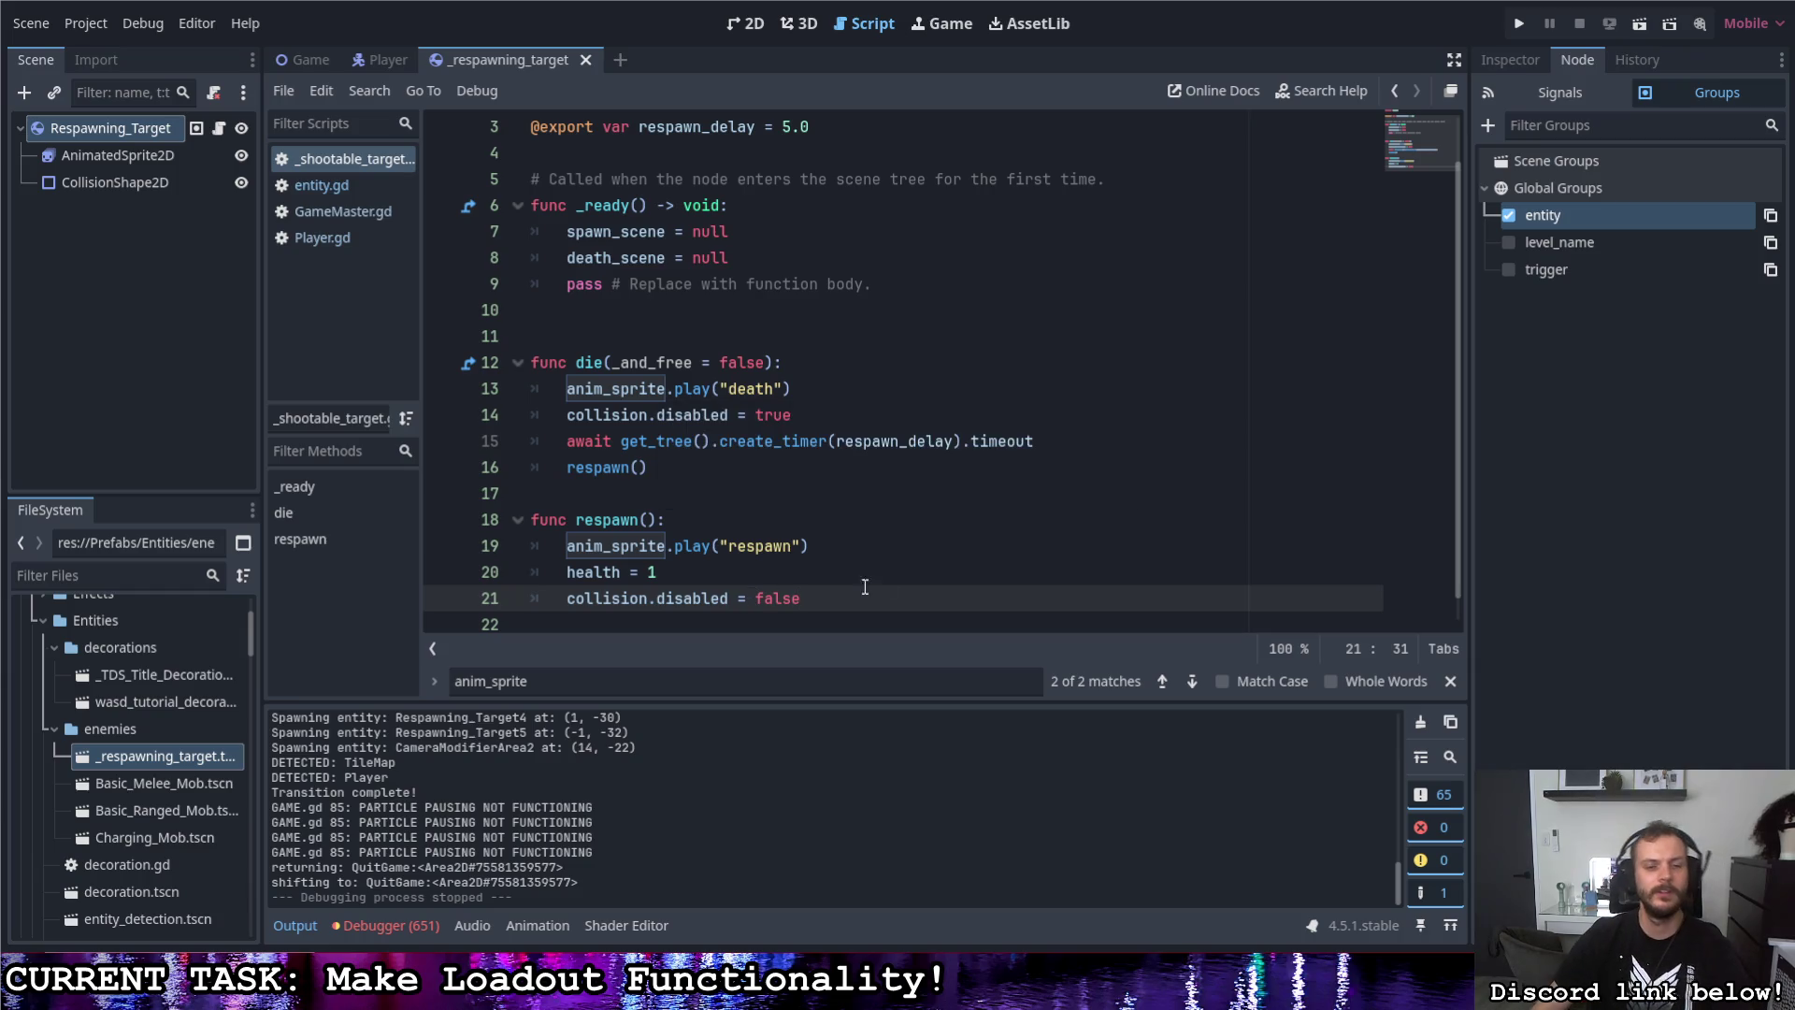
pyautogui.click(796, 565)
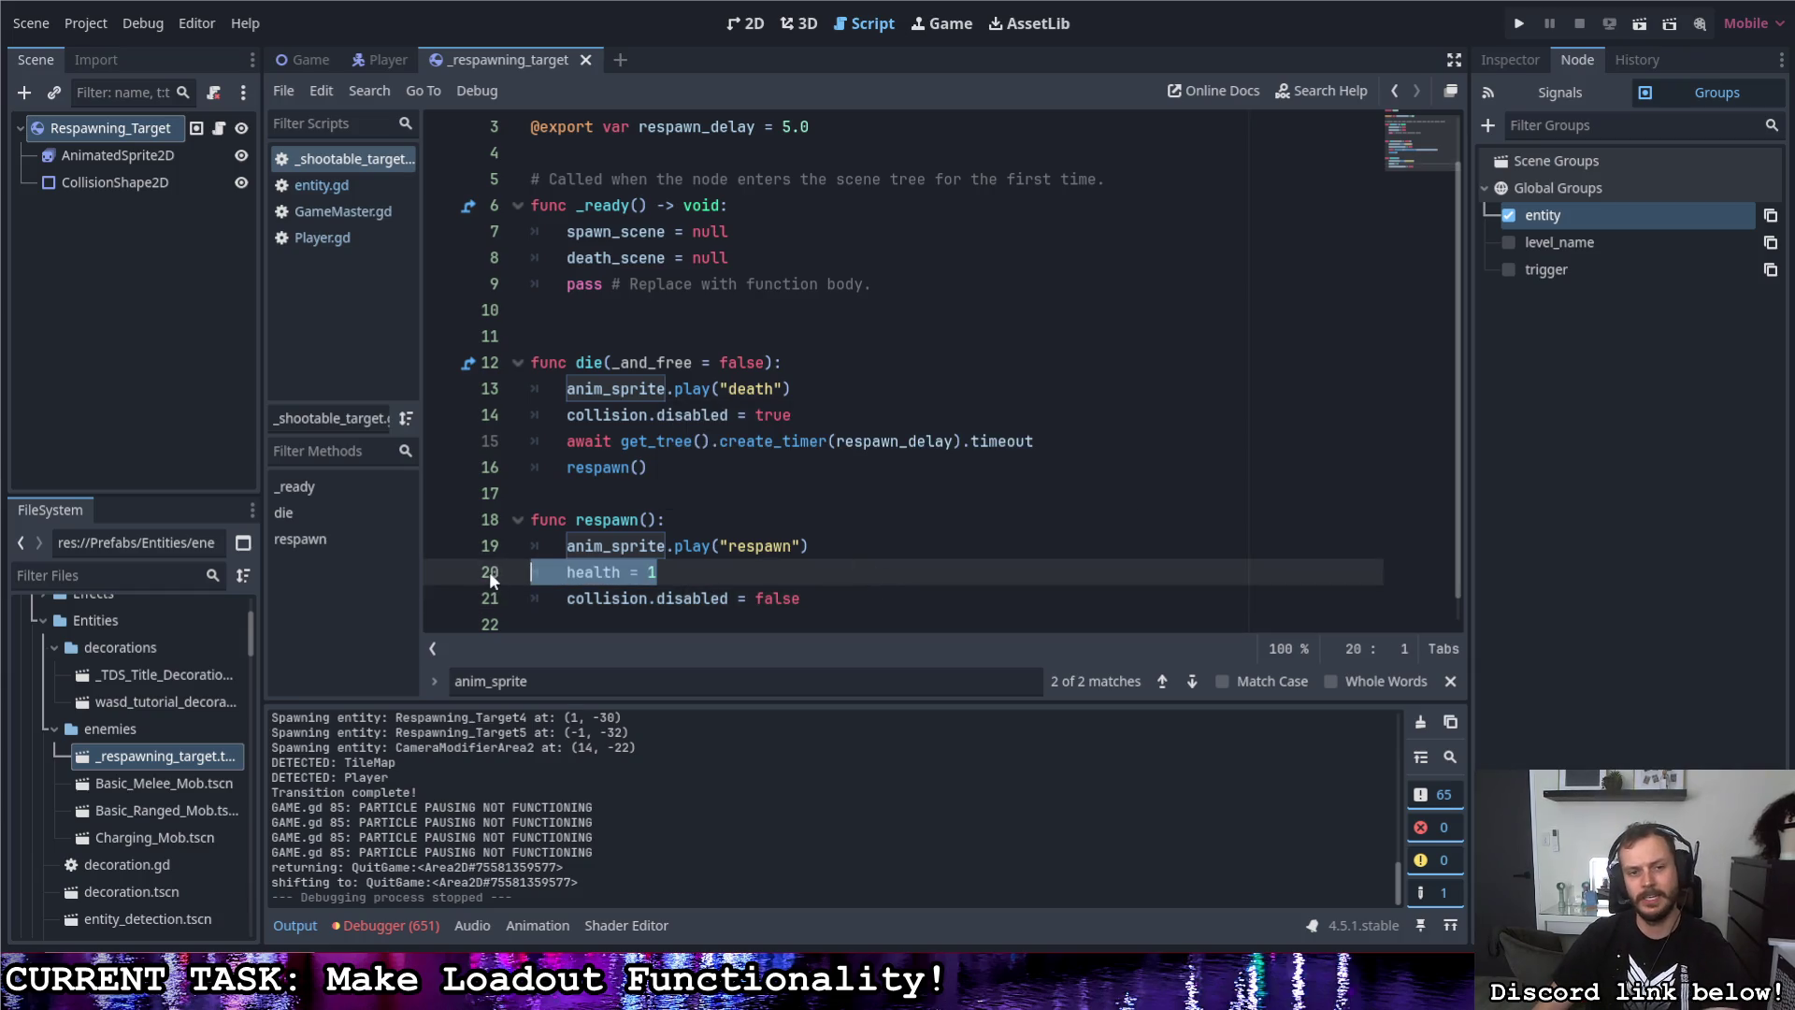
pyautogui.press('BackSpace')
pyautogui.press('BackSpace')
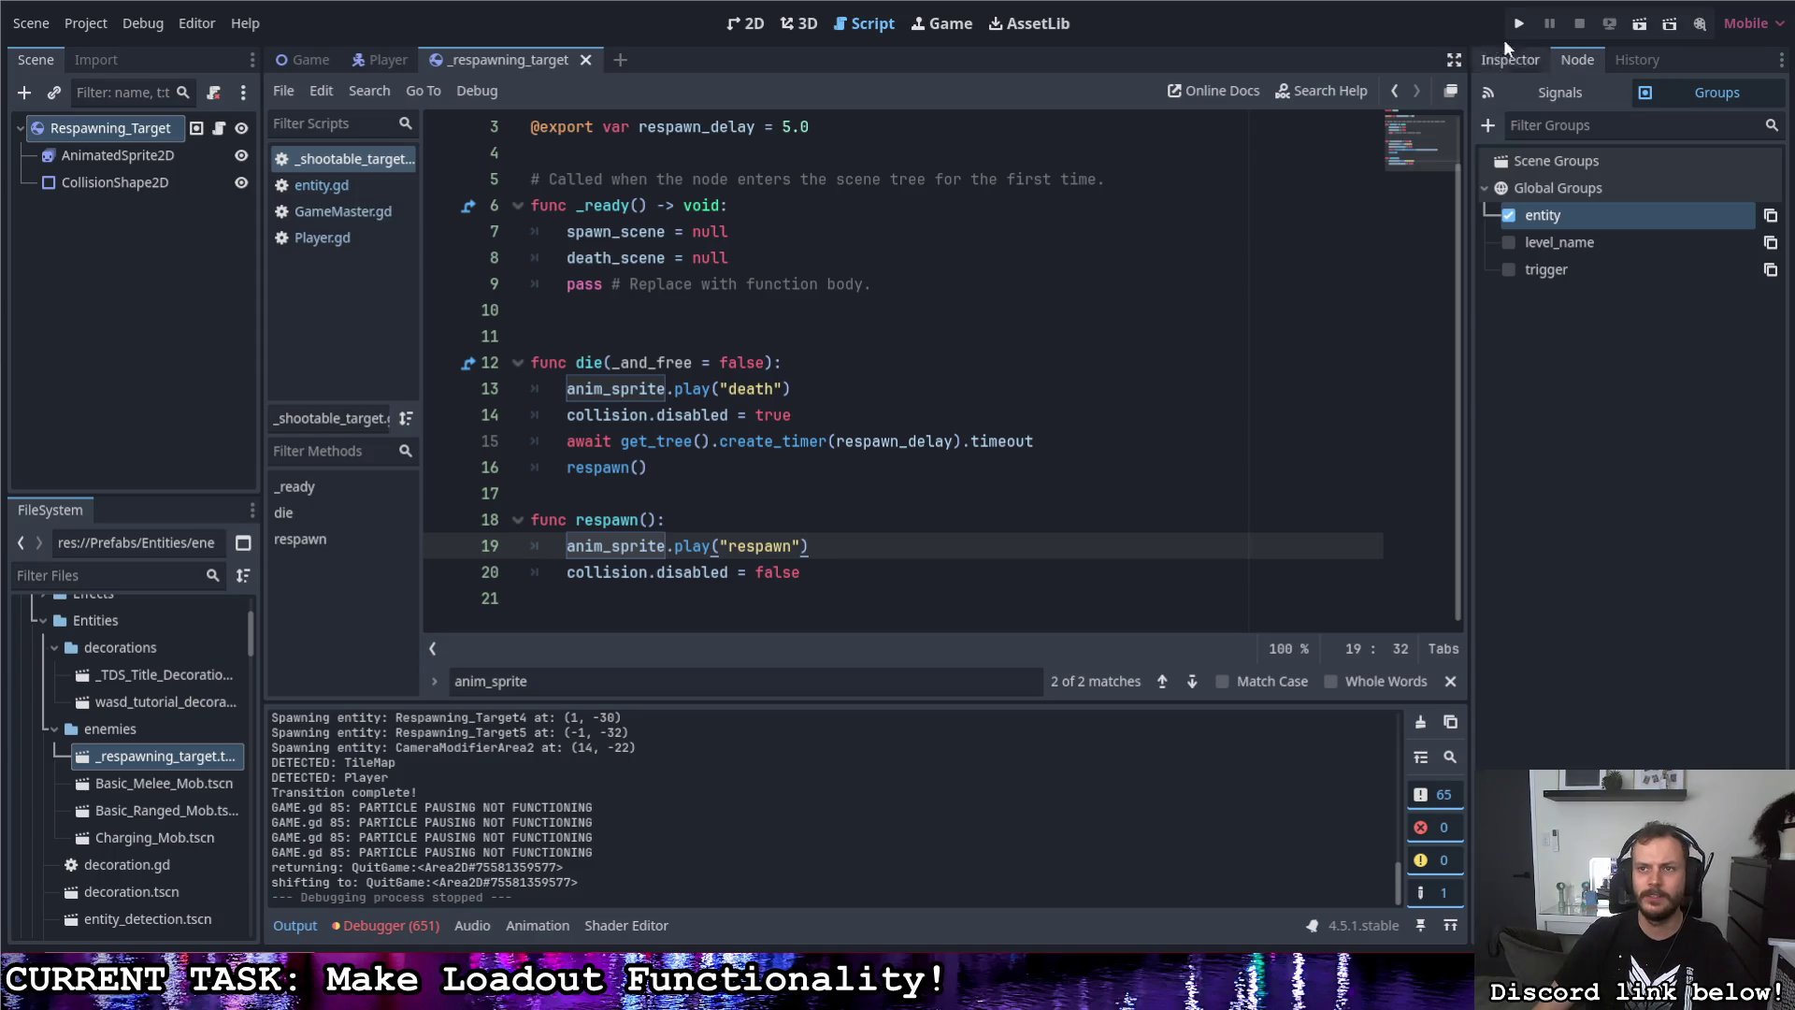
# Step: Run the game, walk into the Loadout room and shoot at the grey targets
pyautogui.click(1519, 23)
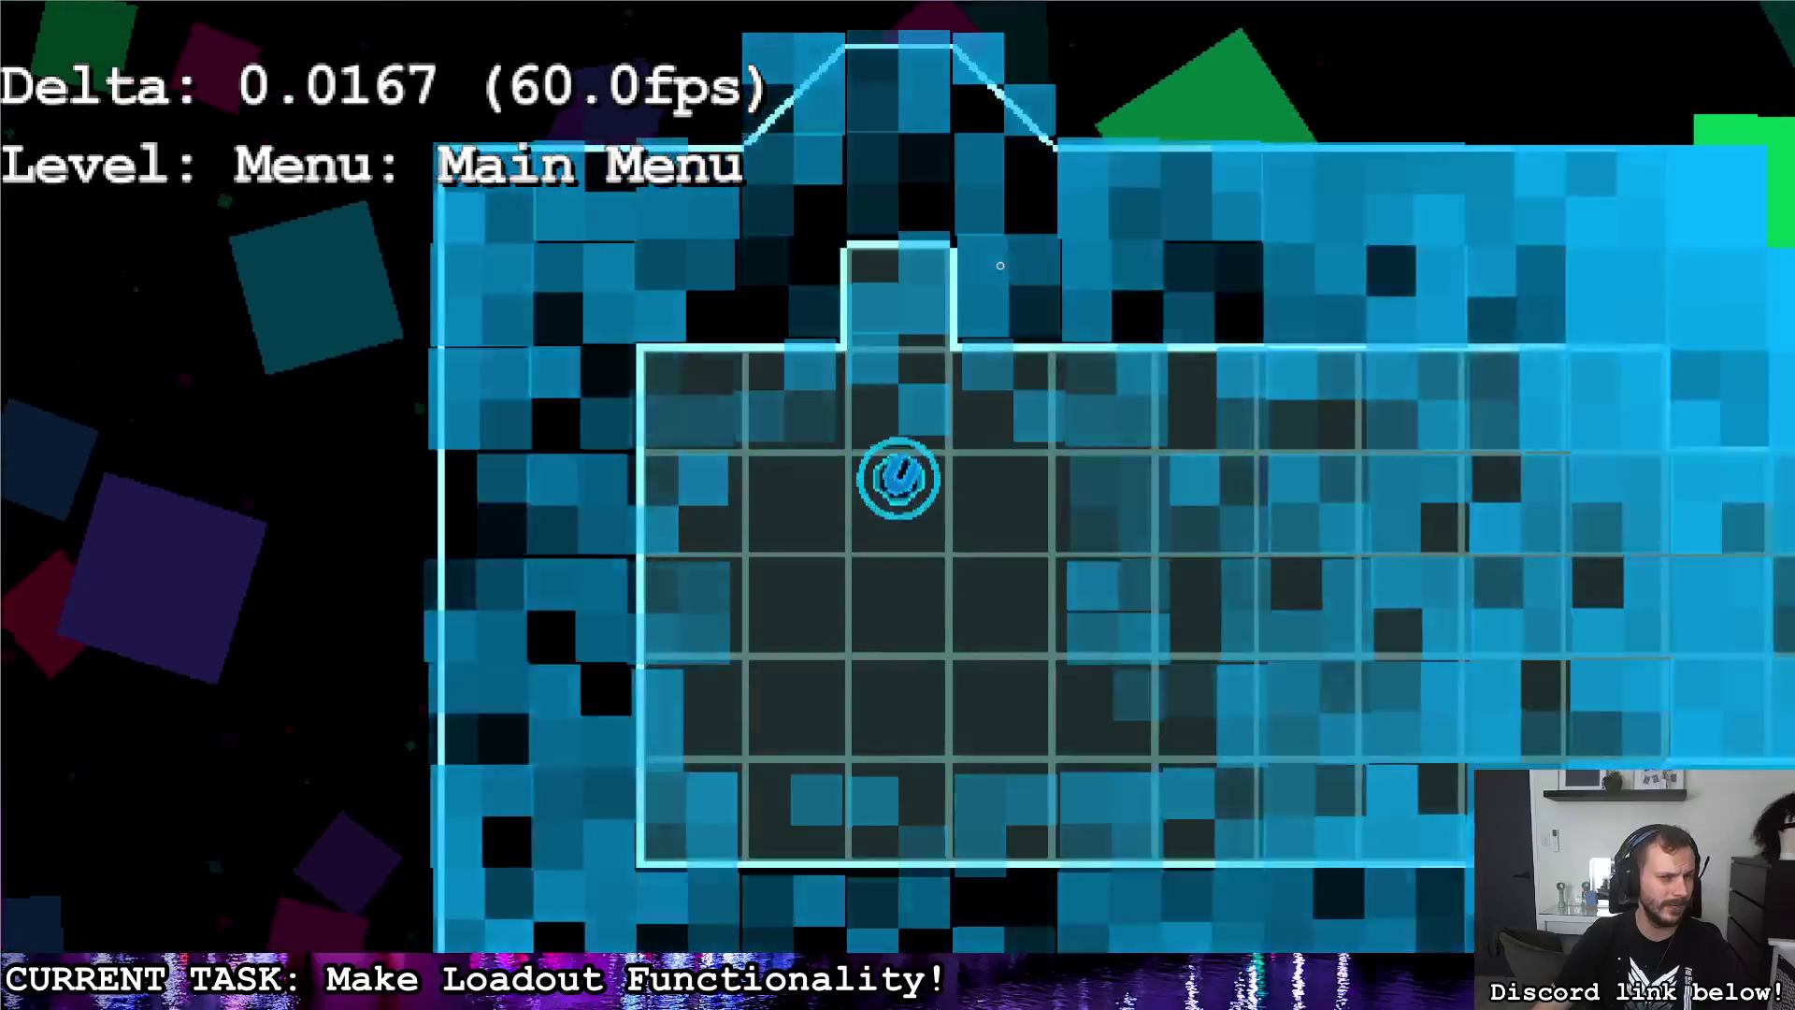
pyautogui.press('w')
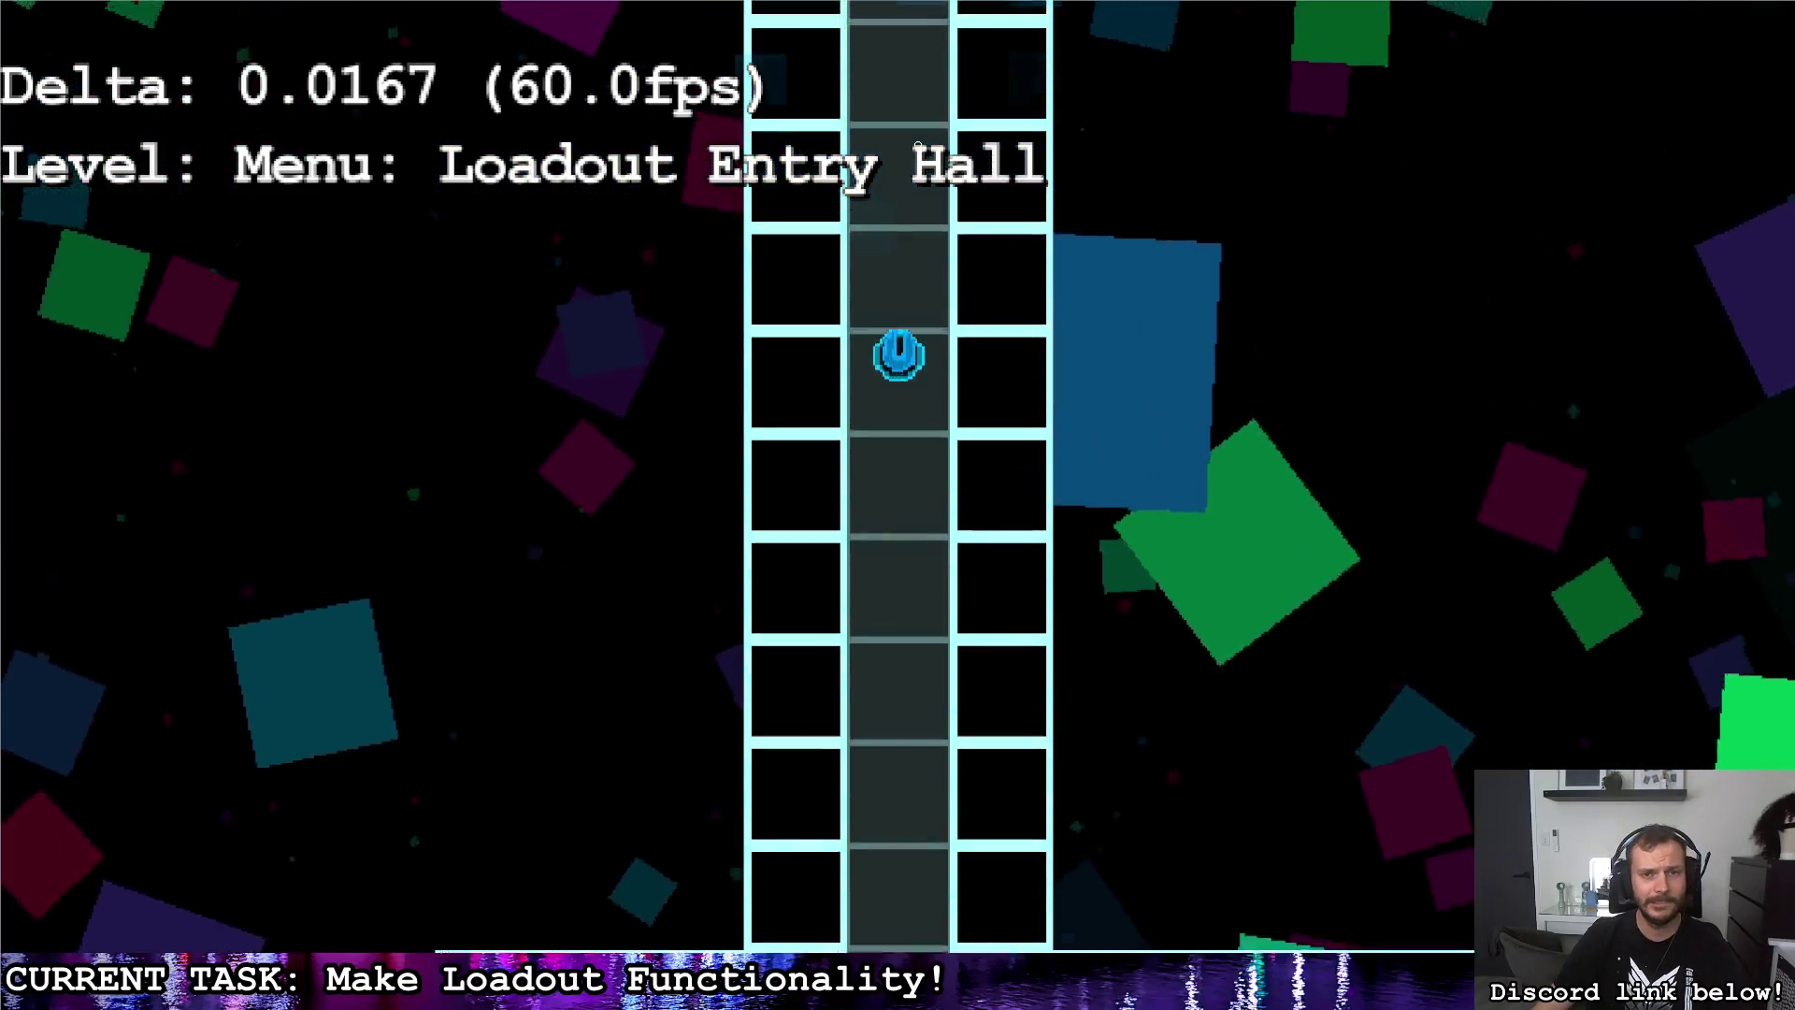
pyautogui.press('w')
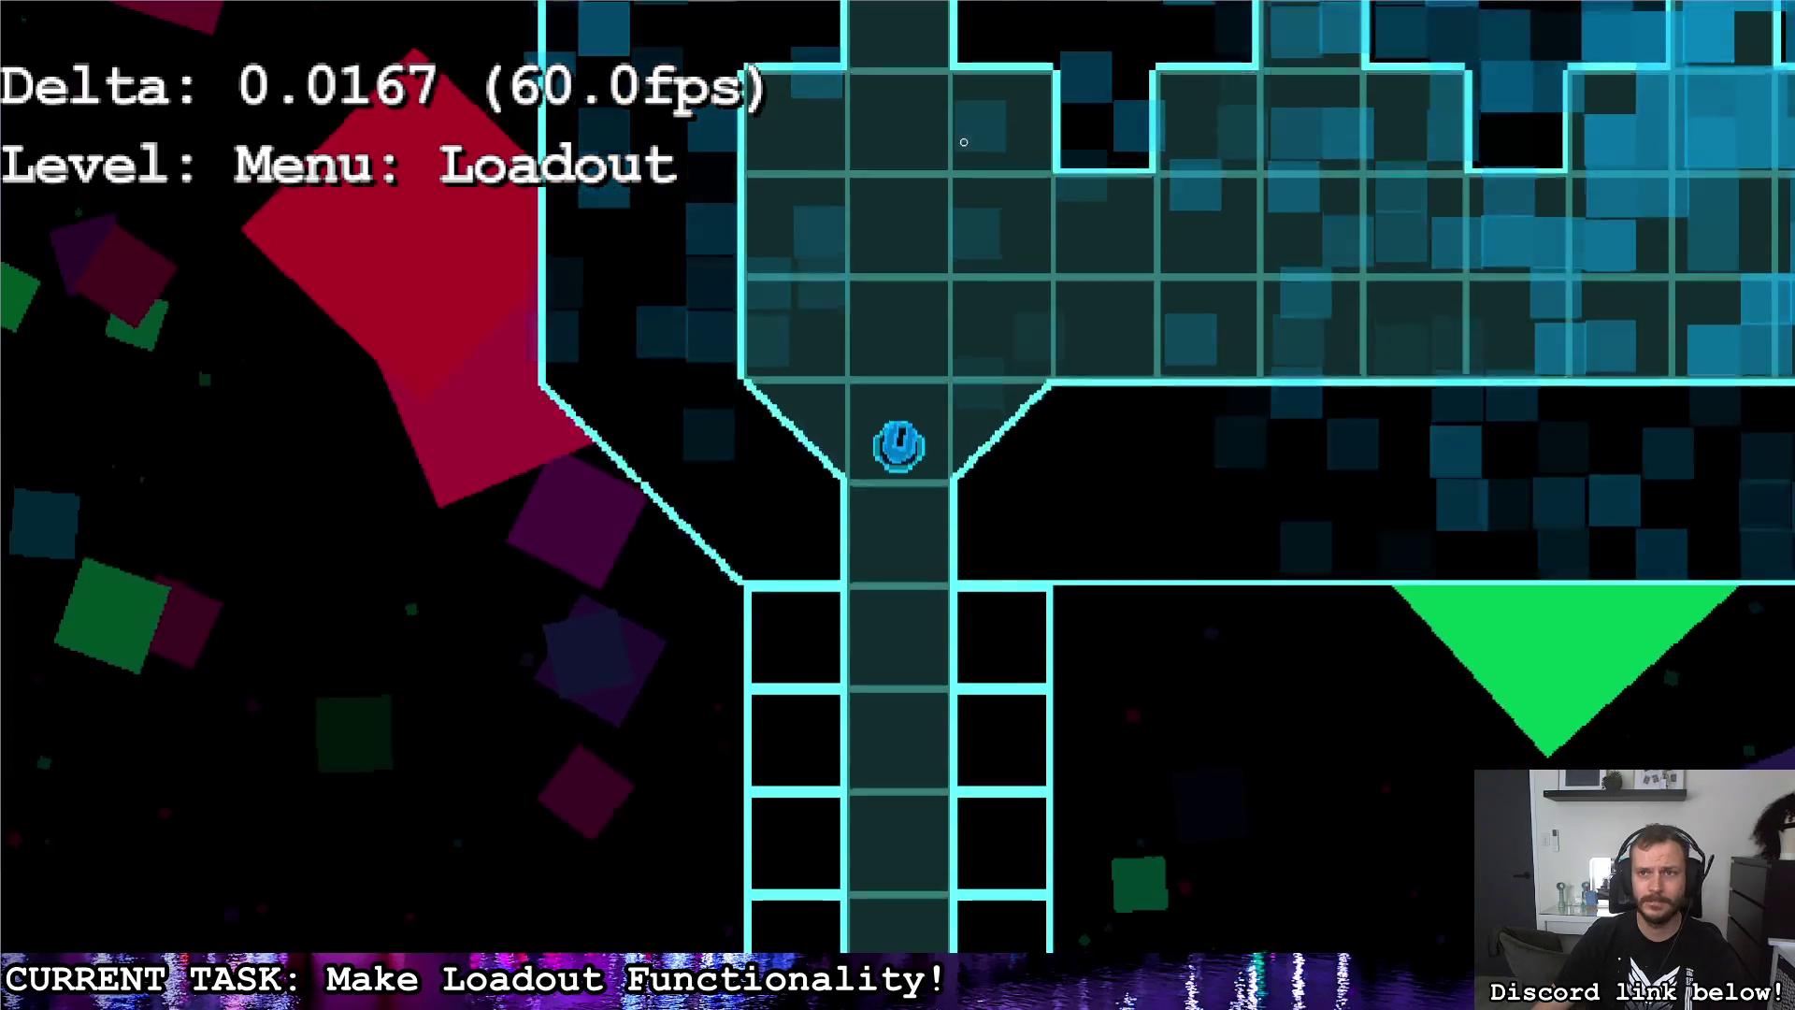
pyautogui.press('a')
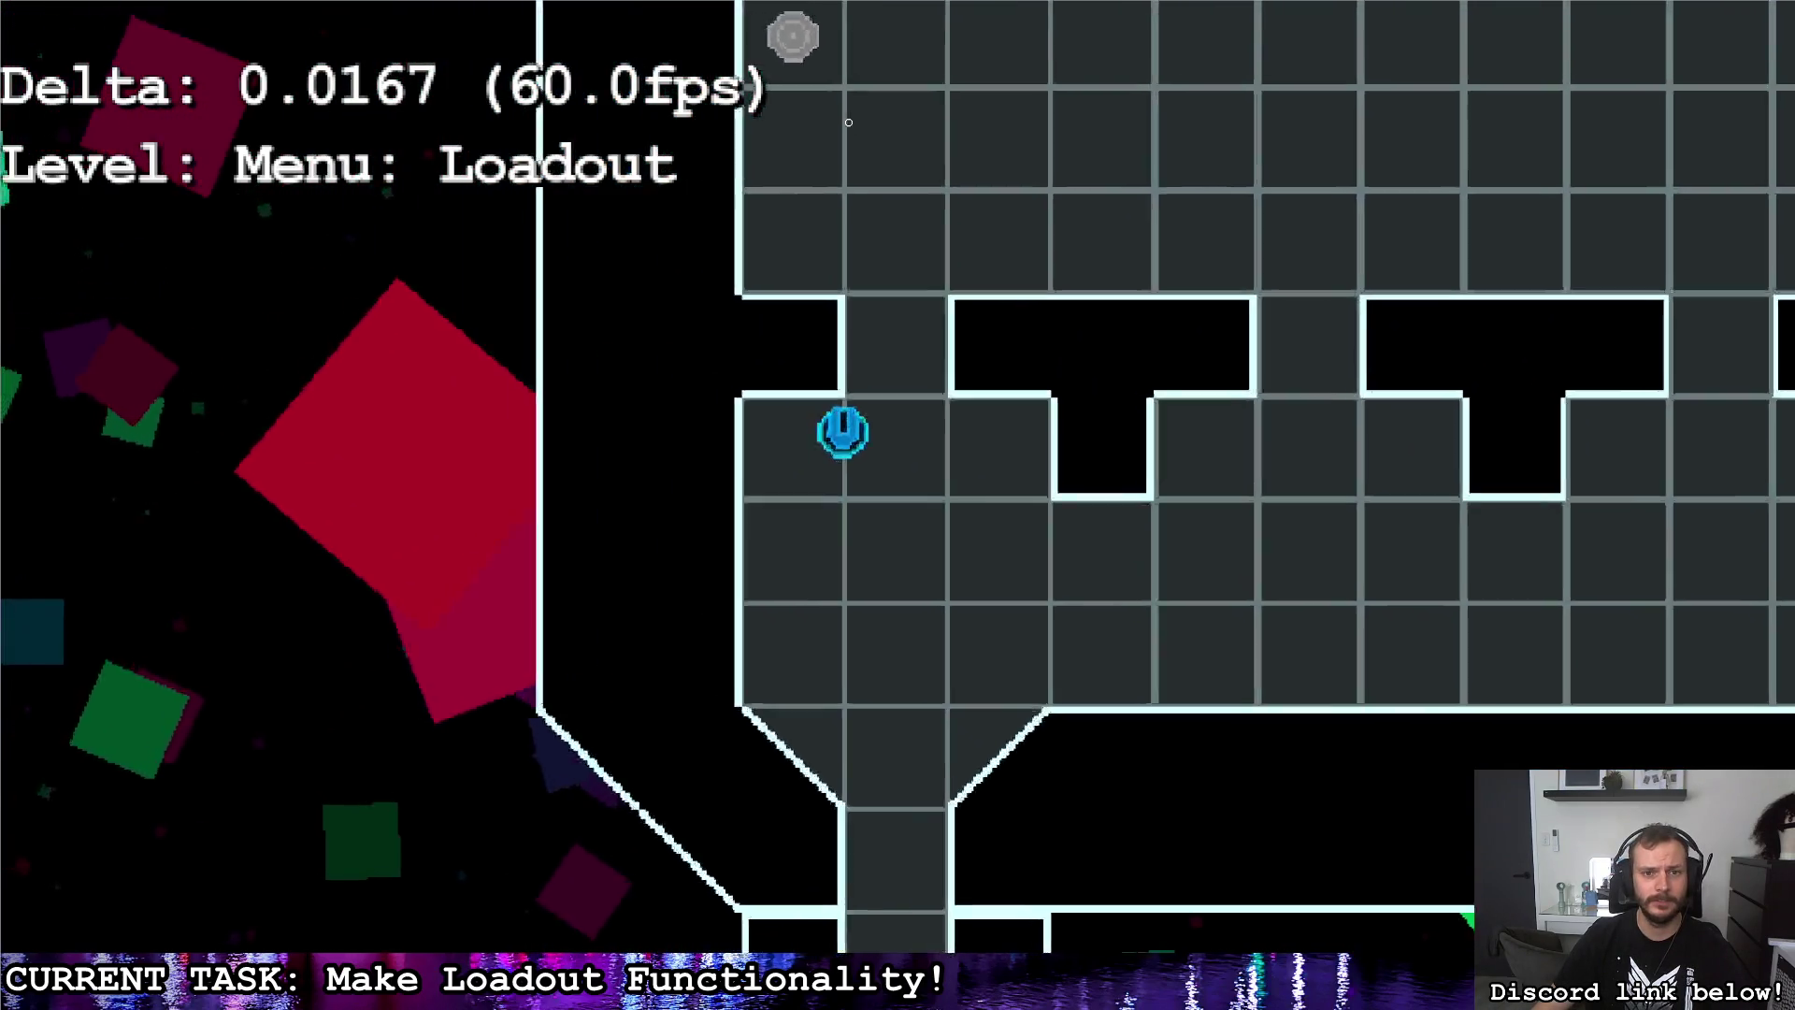
pyautogui.click(952, 361)
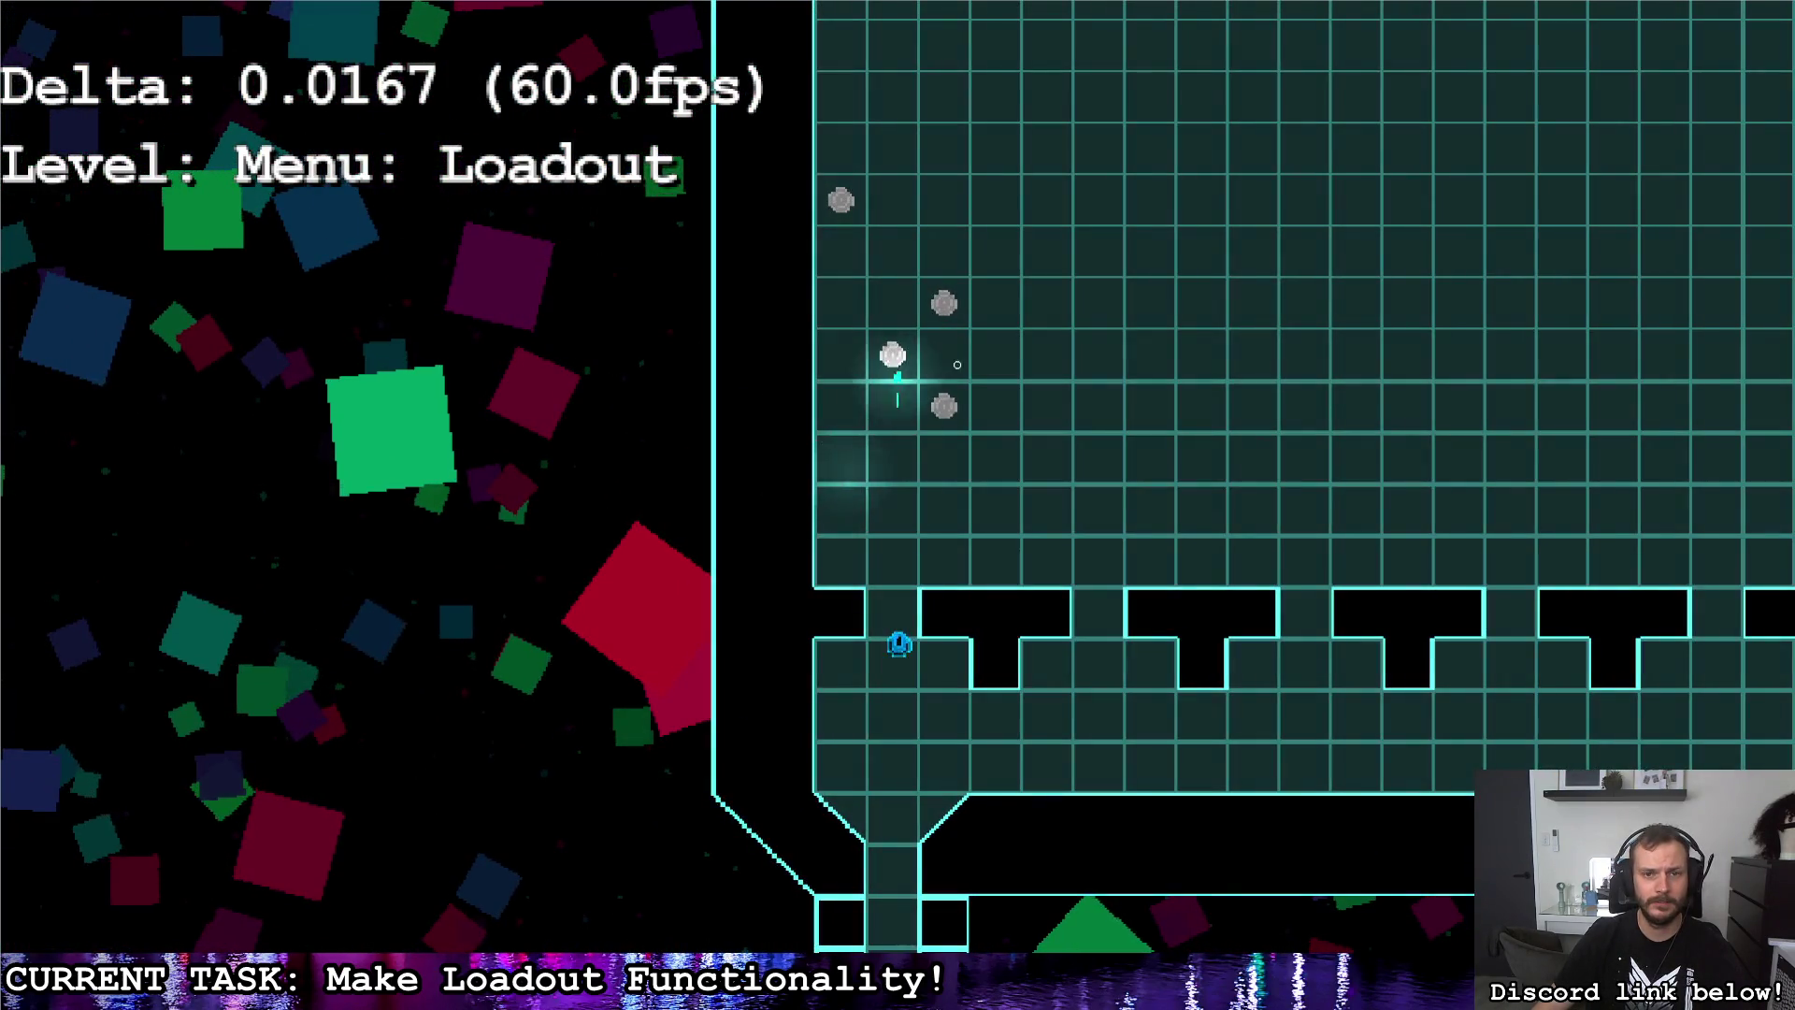
pyautogui.press('d')
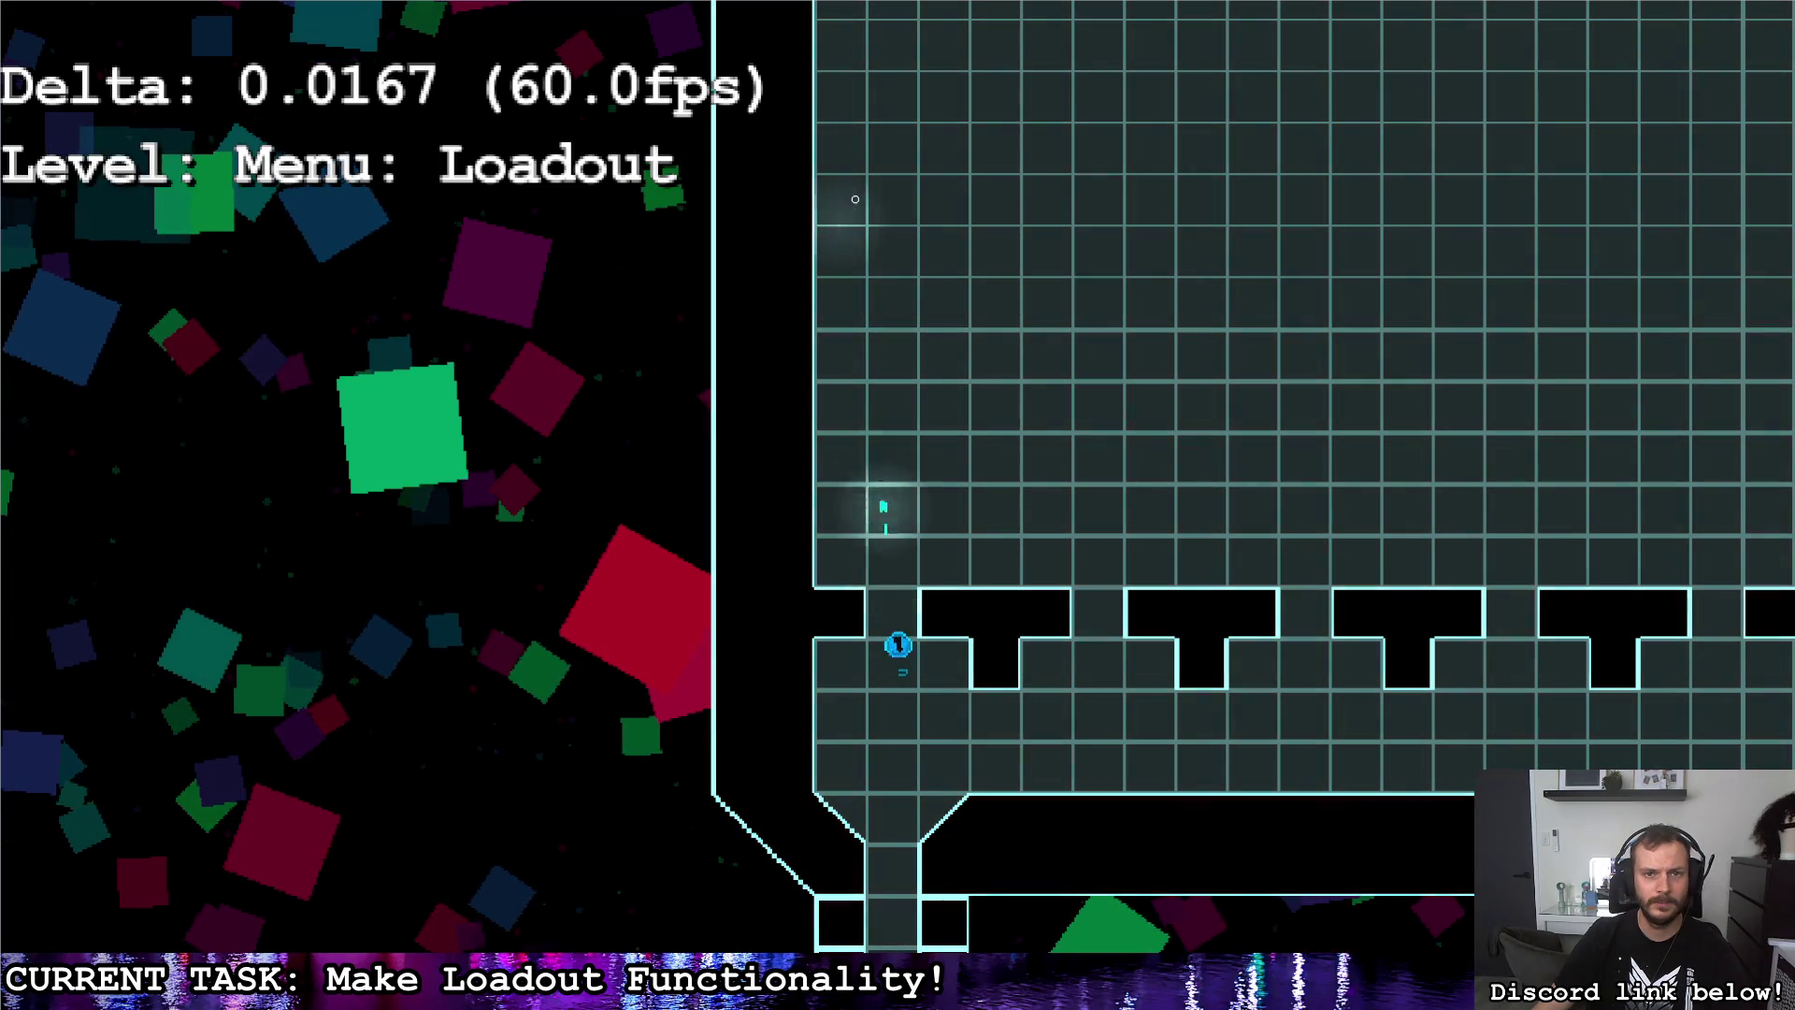
pyautogui.press('w')
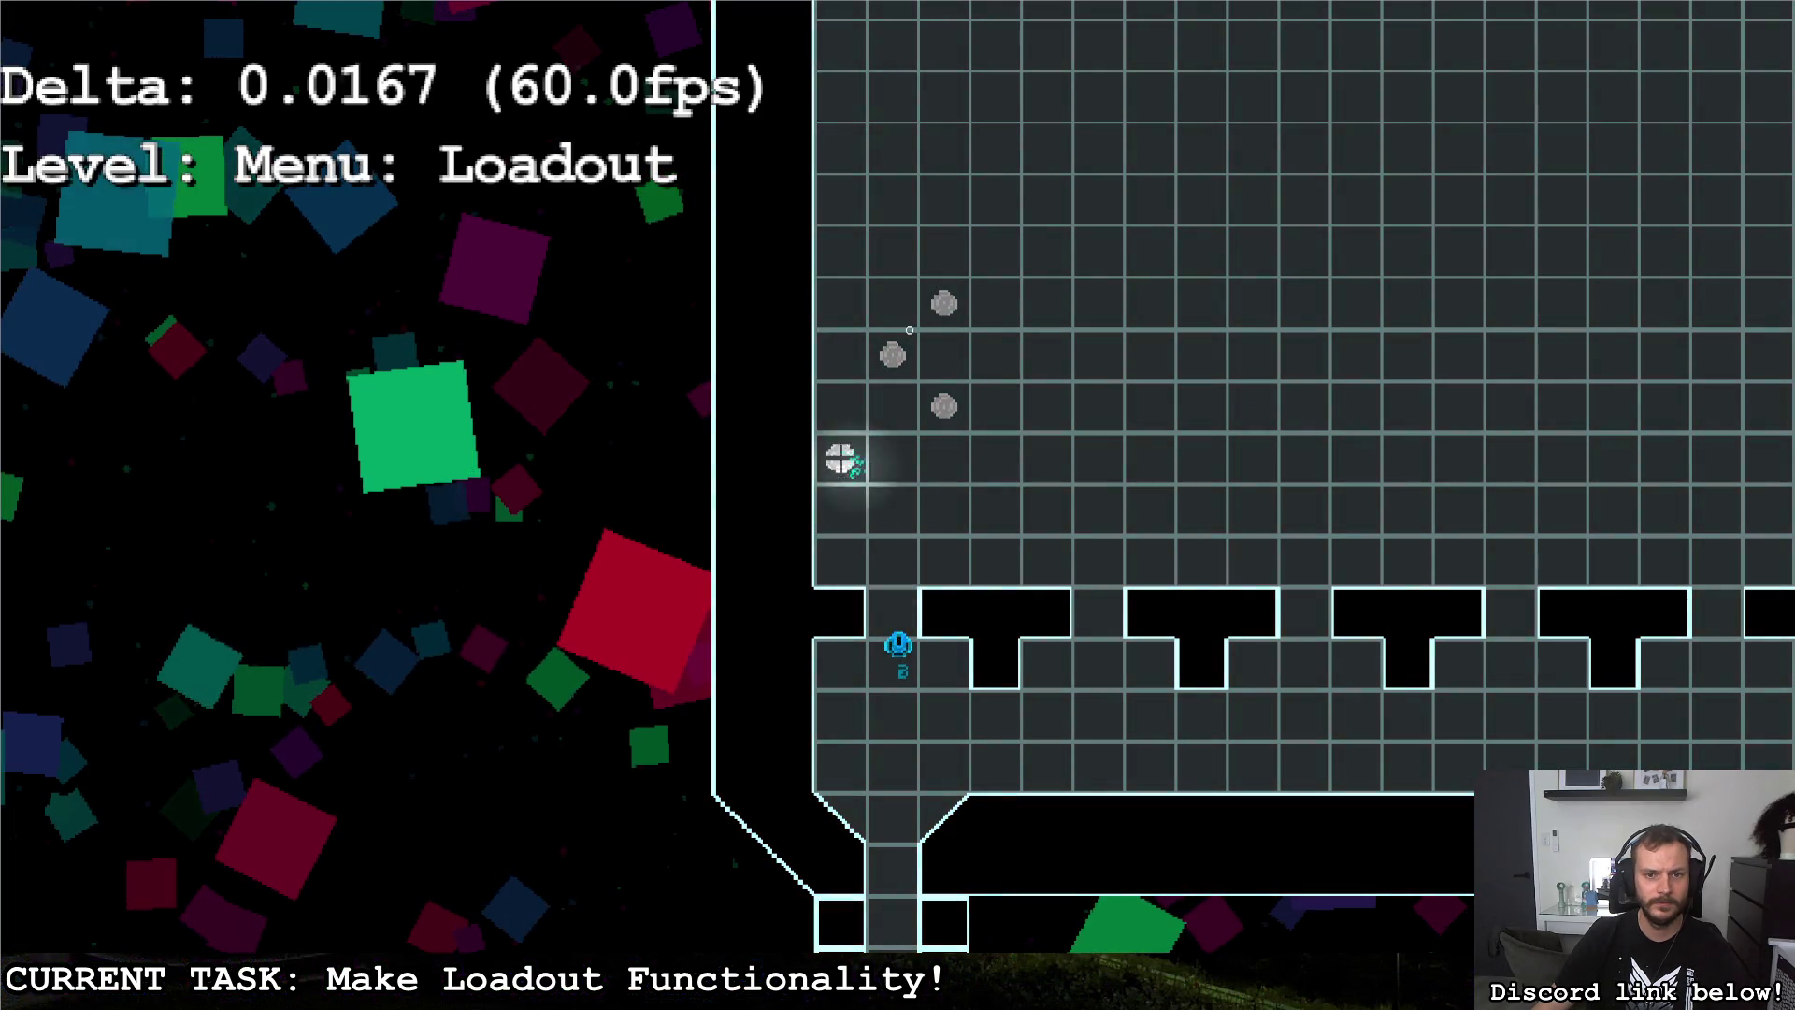
pyautogui.press('w')
pyautogui.press('d')
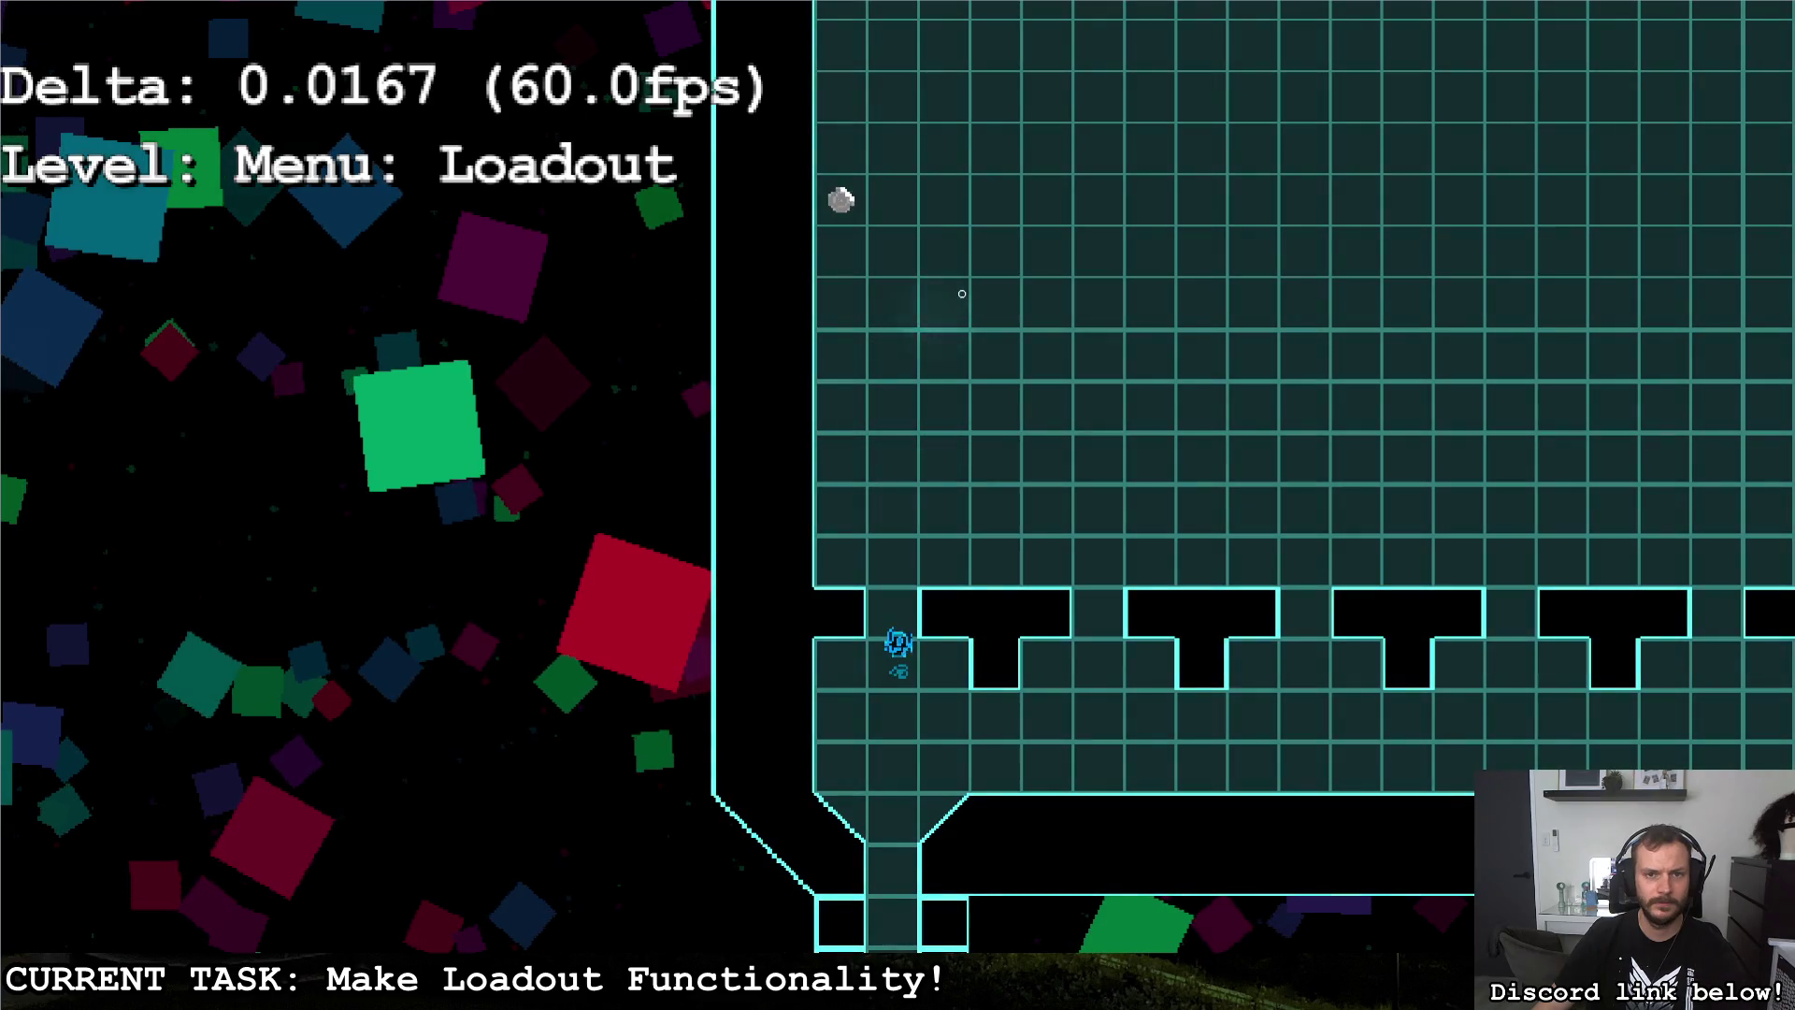
pyautogui.press('a')
pyautogui.press('w')
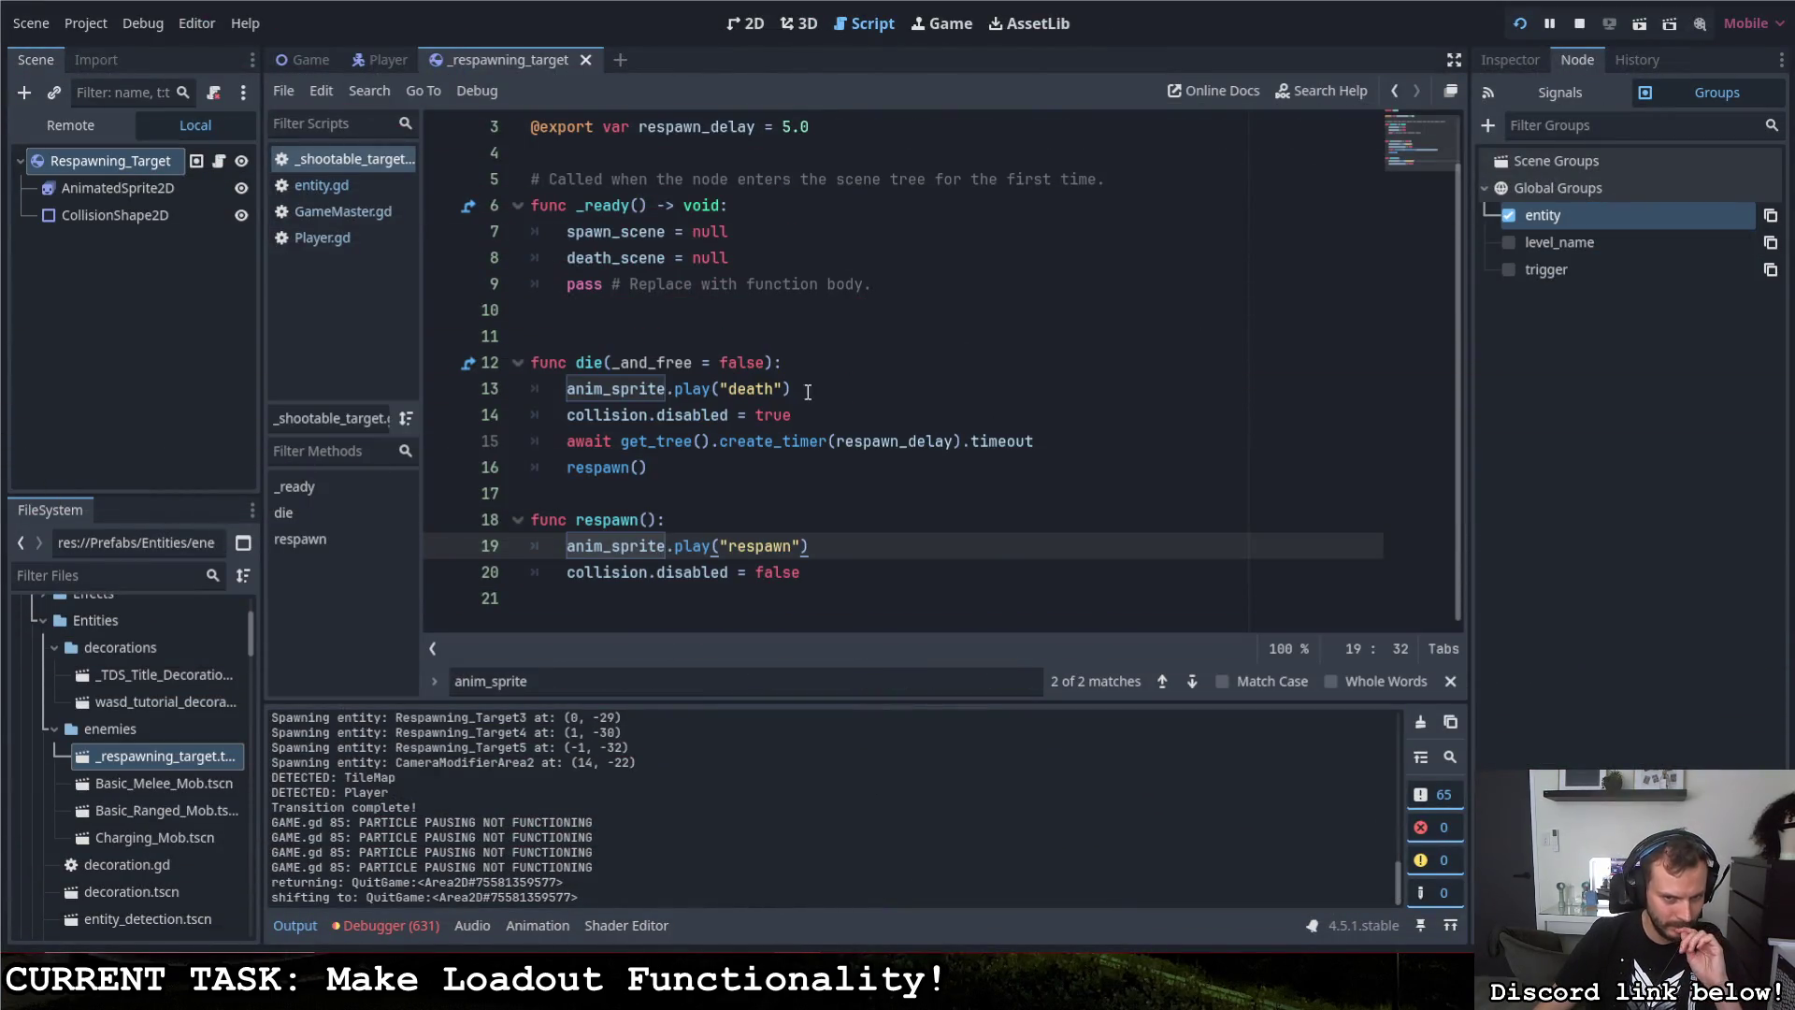
pyautogui.moveTo(793, 414); pyautogui.dragTo(567, 414)
# Step: Move collision.disabled = true to die()'s first line, remove the blank line, and run the game
pyautogui.hotkey('ctrl', 'x')
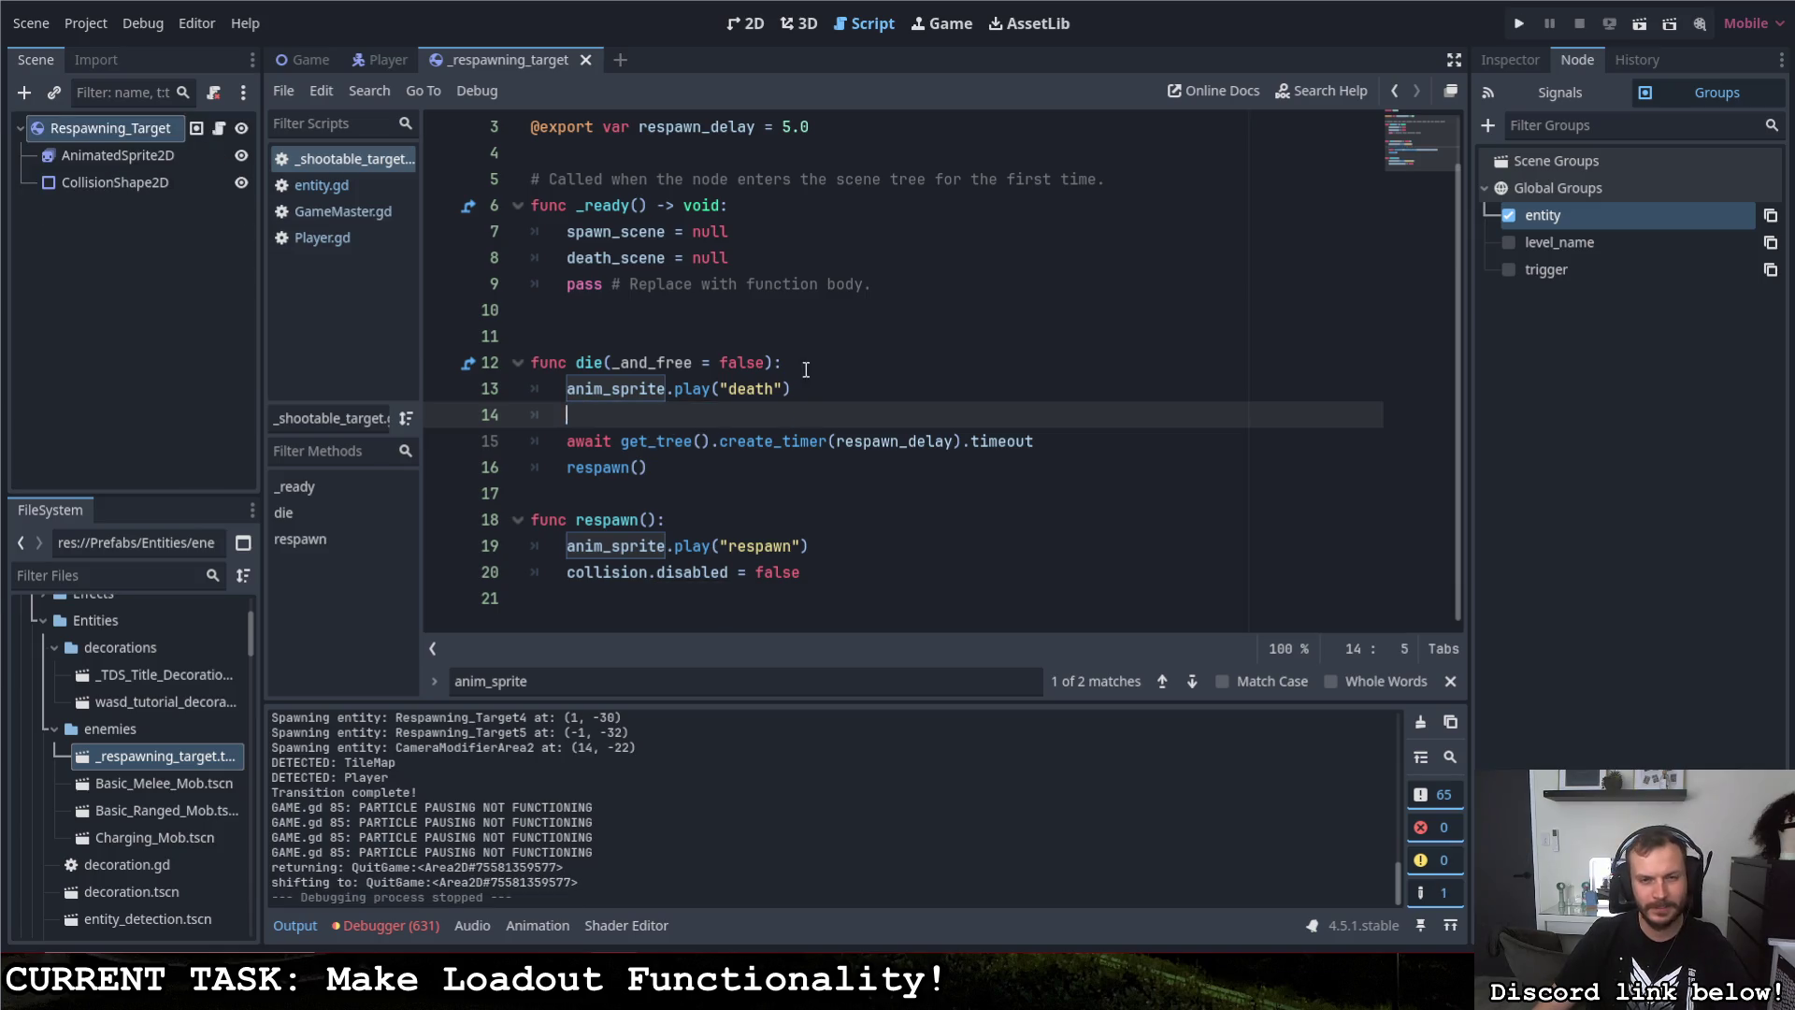
pyautogui.click(829, 360)
pyautogui.press('Return')
pyautogui.click(747, 433)
pyautogui.press('BackSpace')
pyautogui.press('BackSpace')
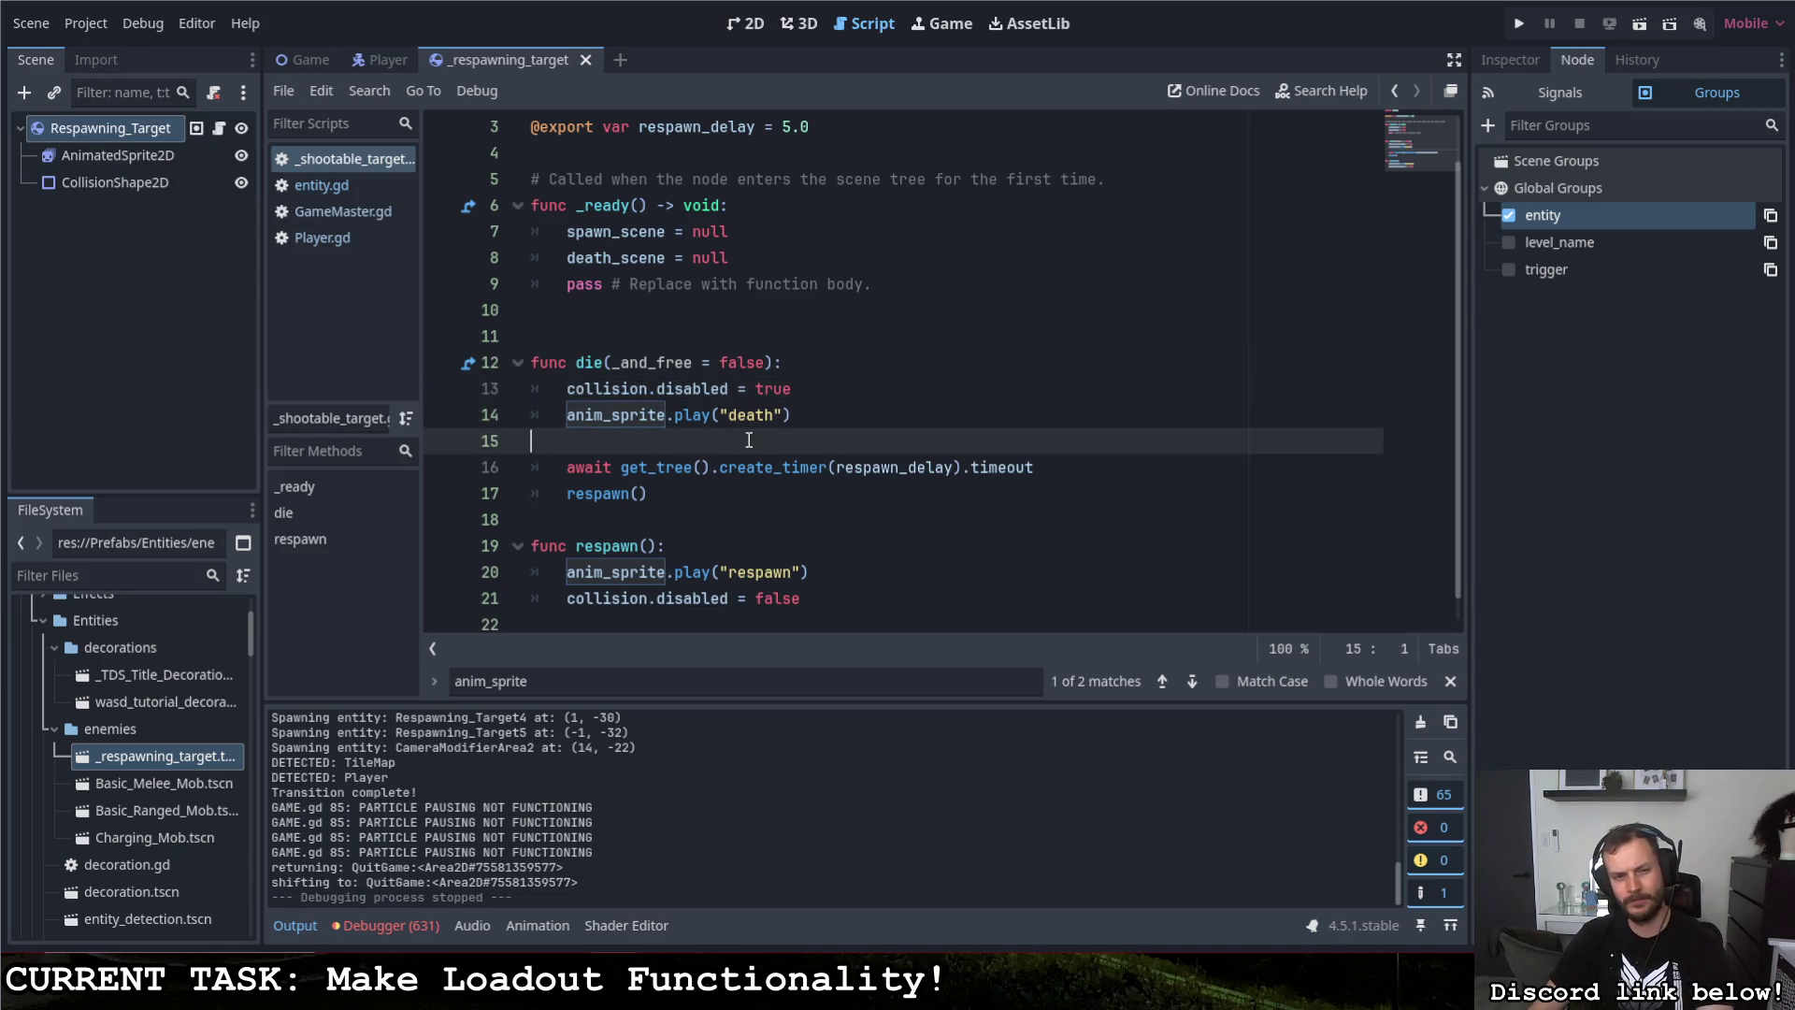
pyautogui.click(1519, 24)
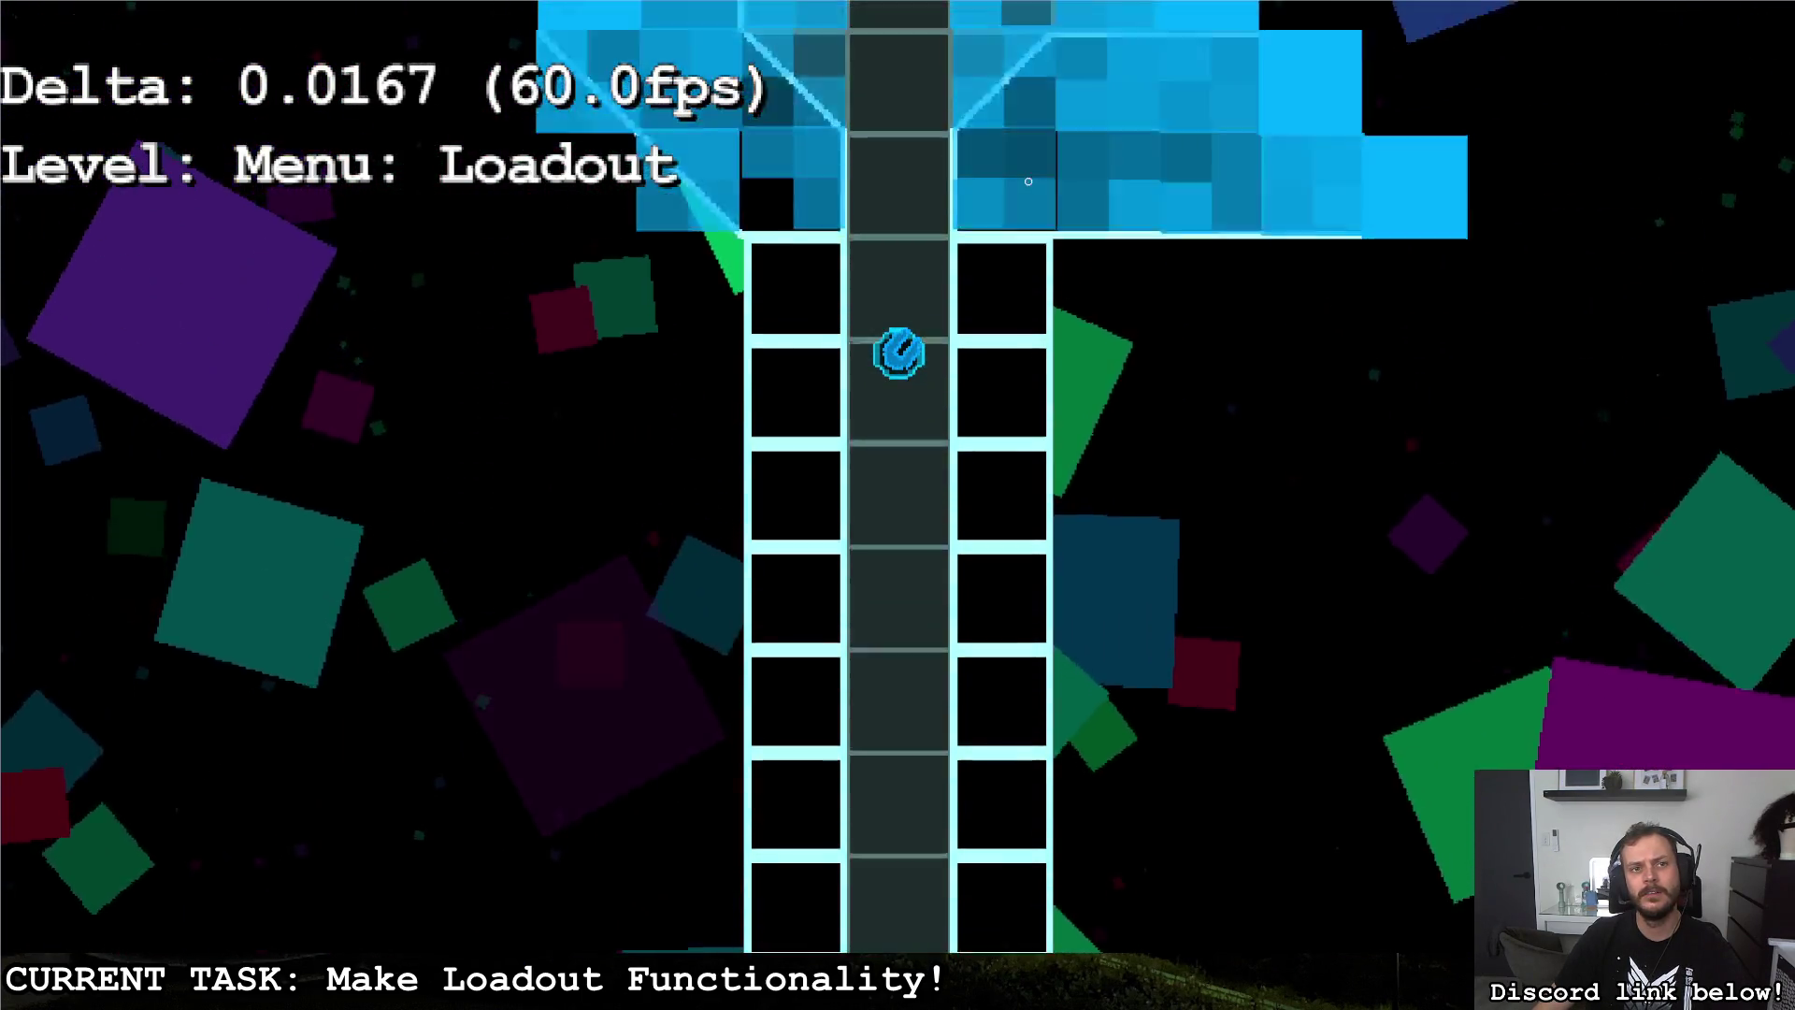
# Step: Walk into the loadout room and shoot down the grey targets to check they respawn
pyautogui.press('w')
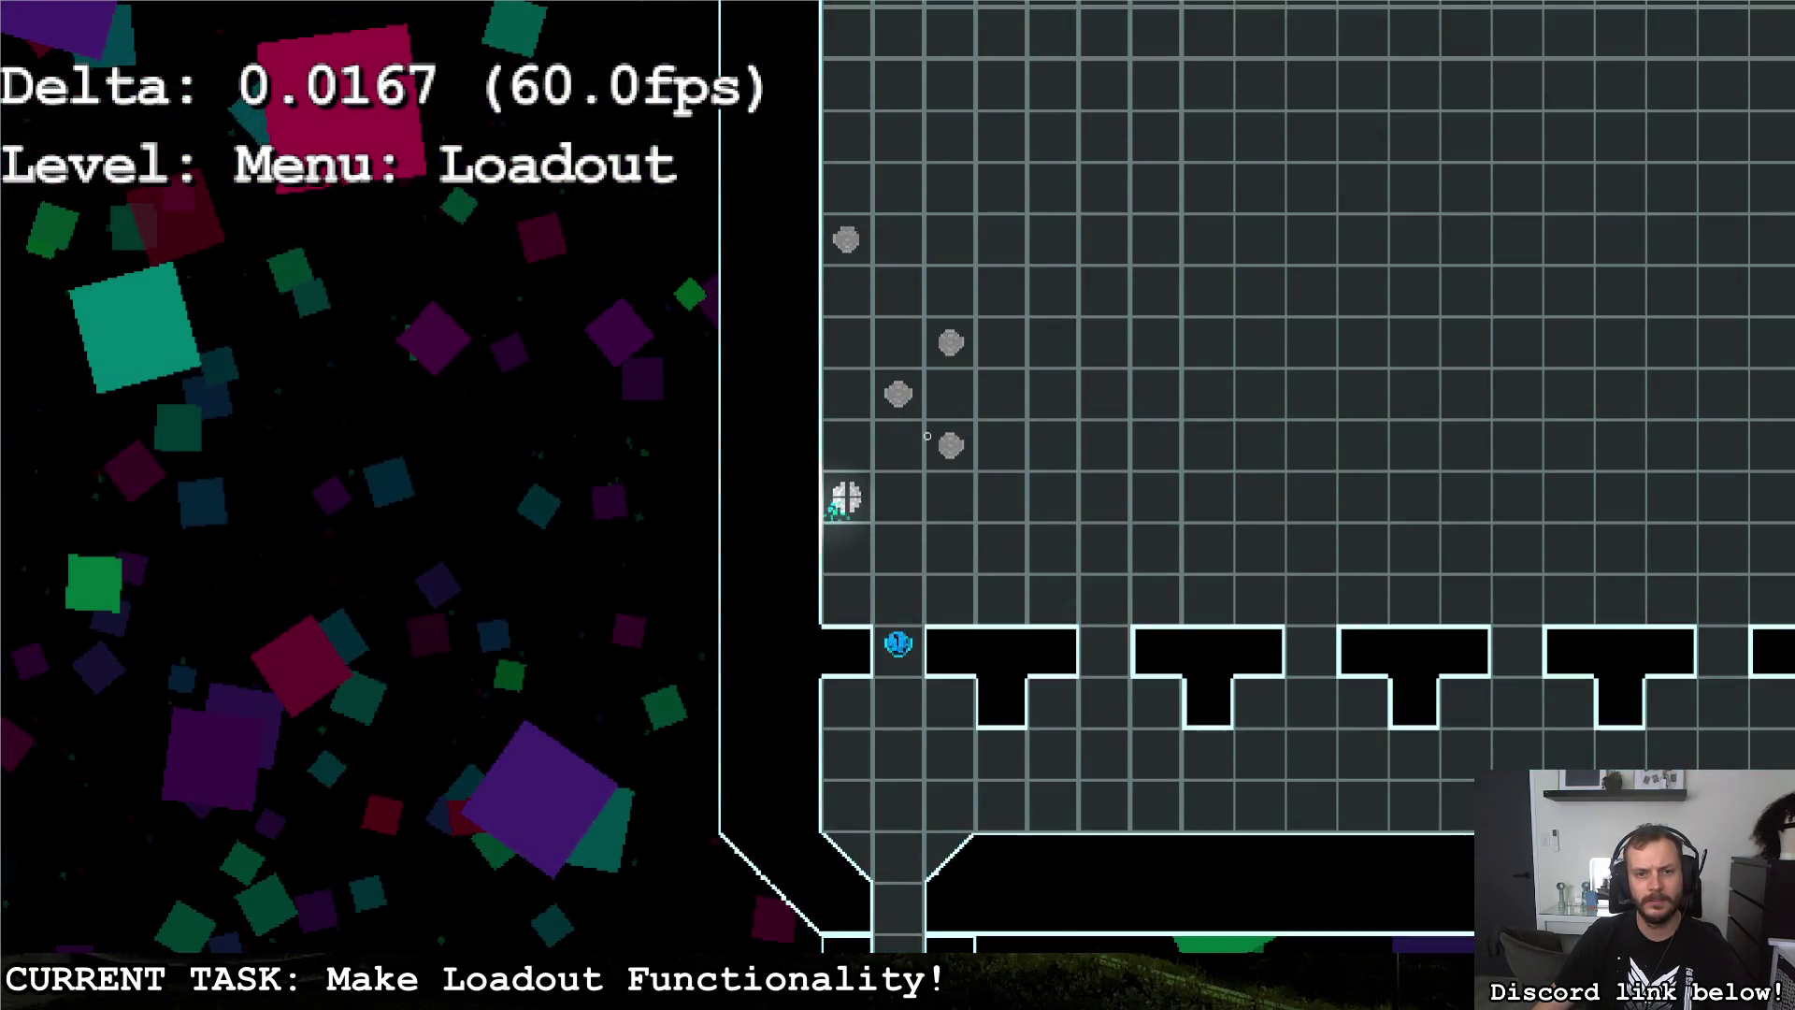
pyautogui.click(910, 442)
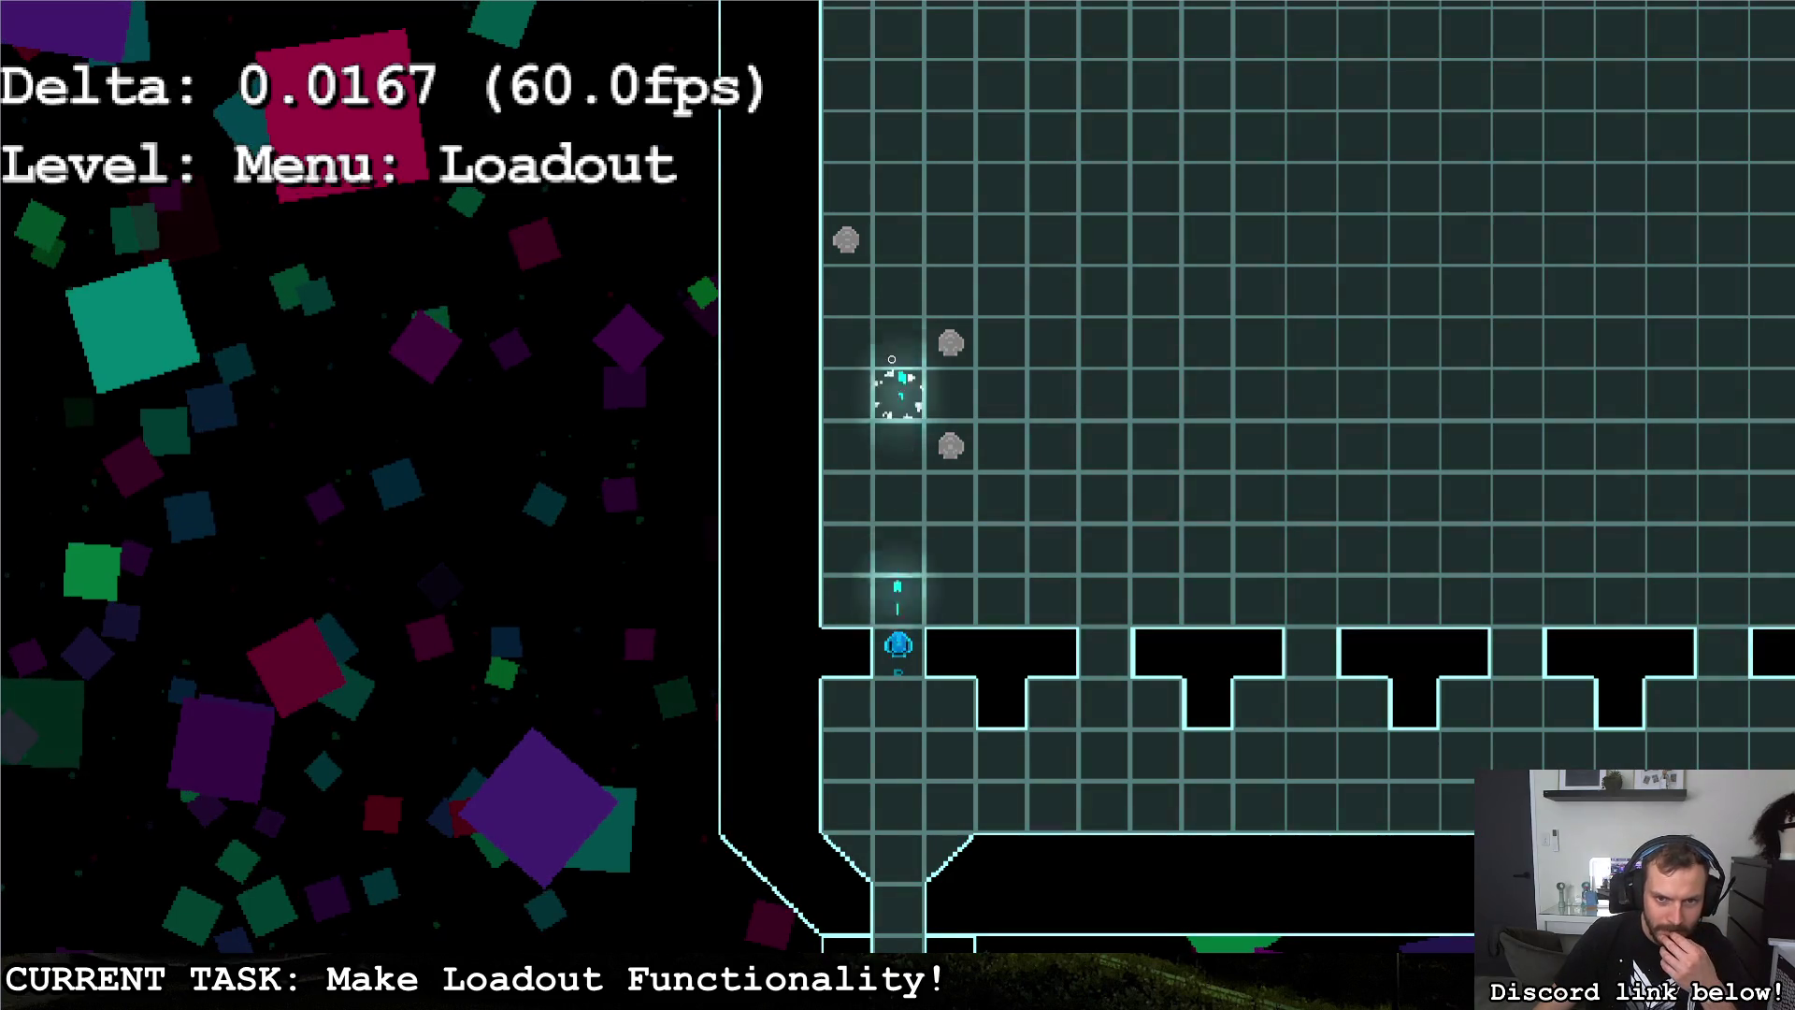
pyautogui.click(892, 359)
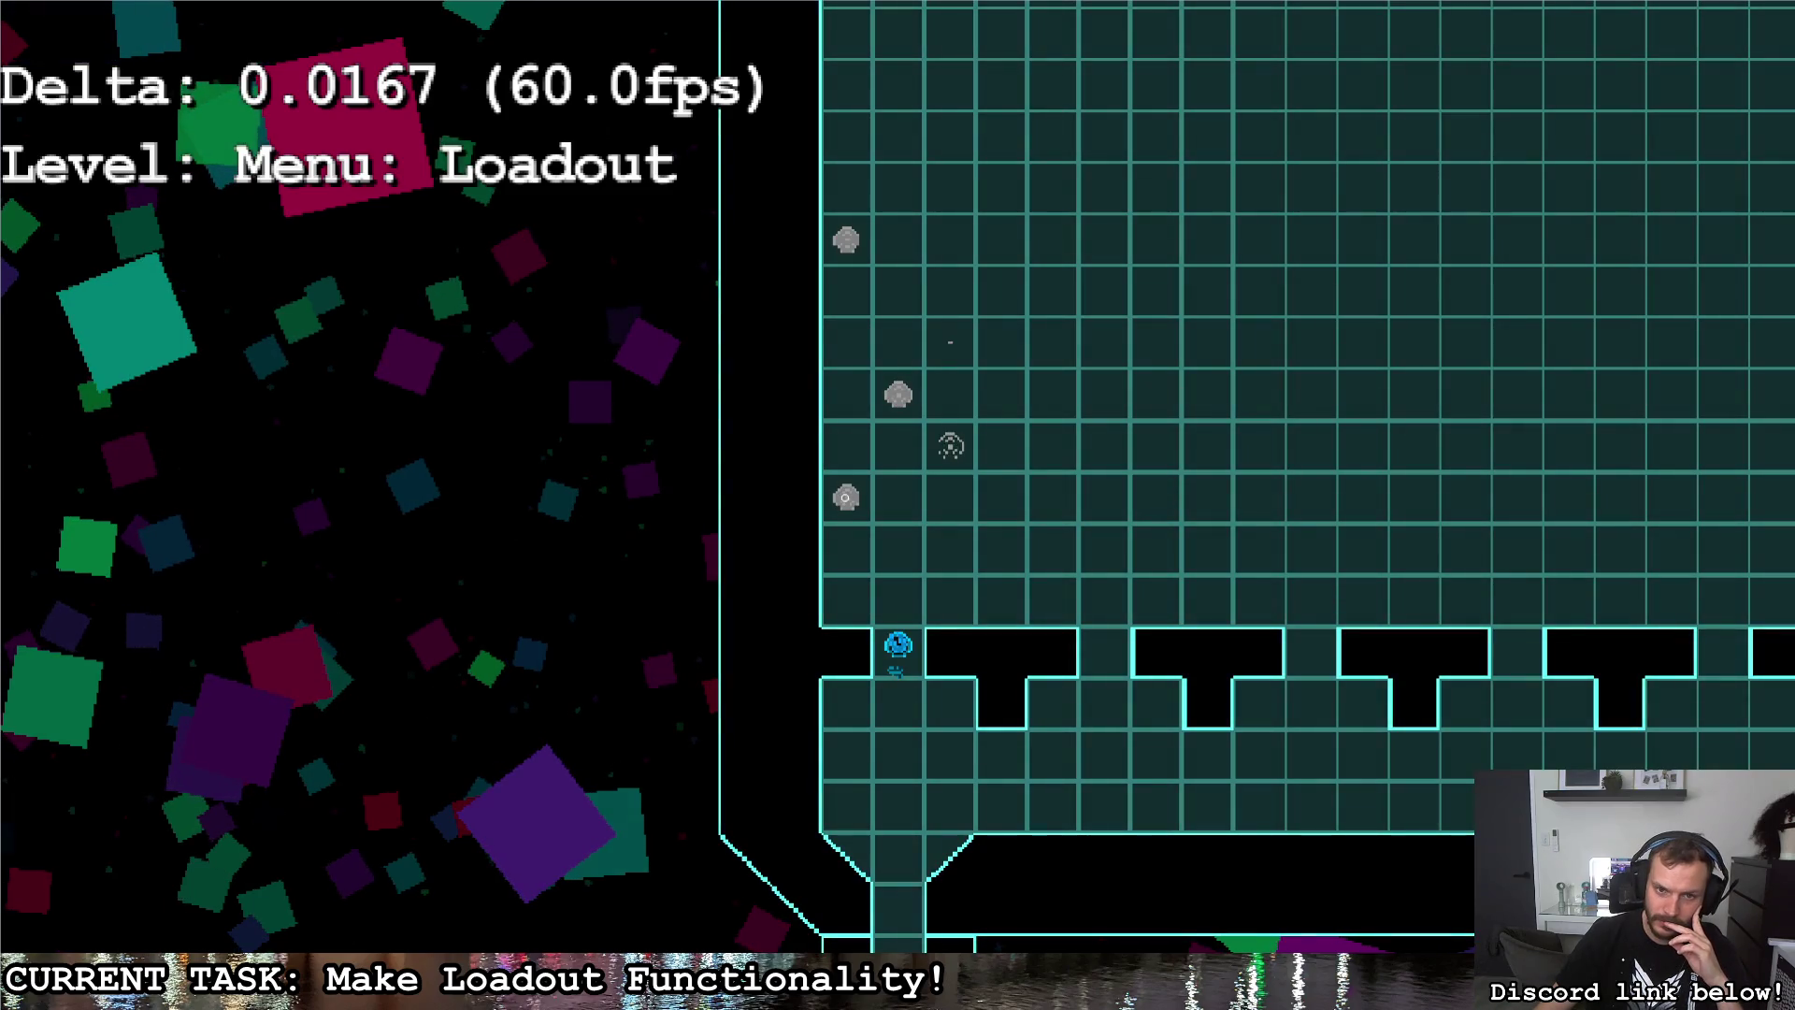
pyautogui.click(844, 500)
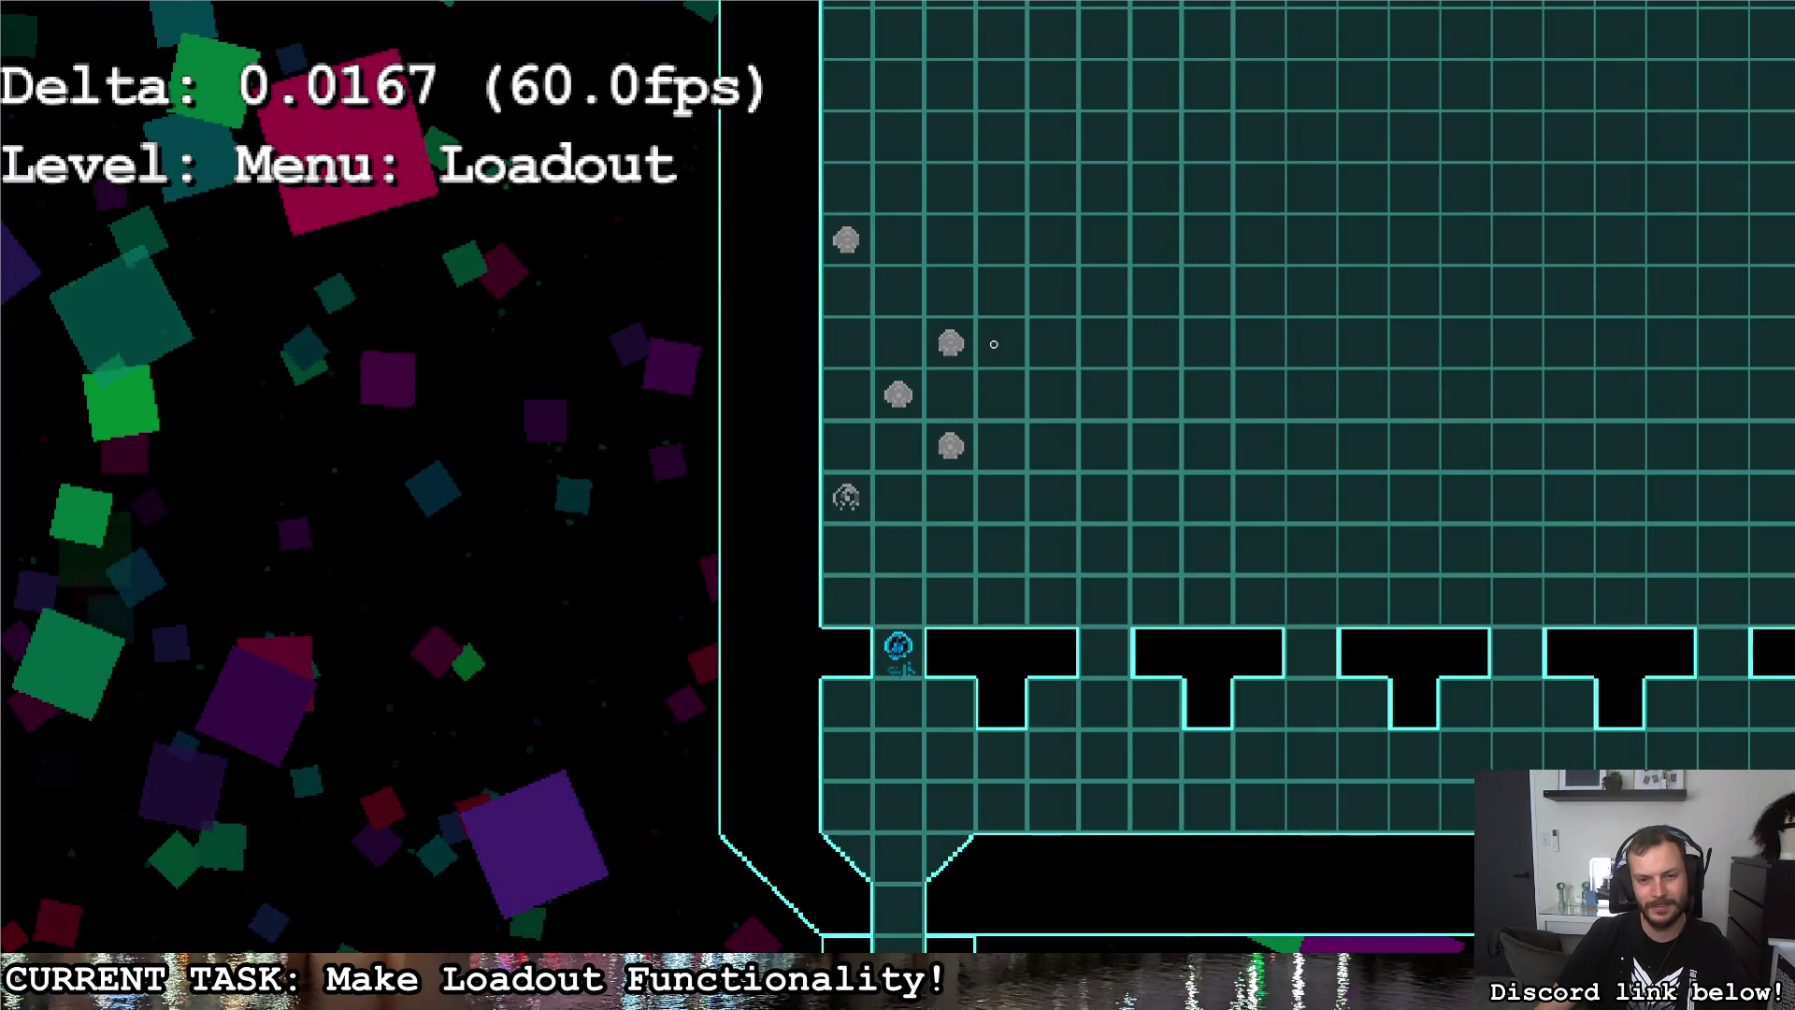
pyautogui.click(954, 330)
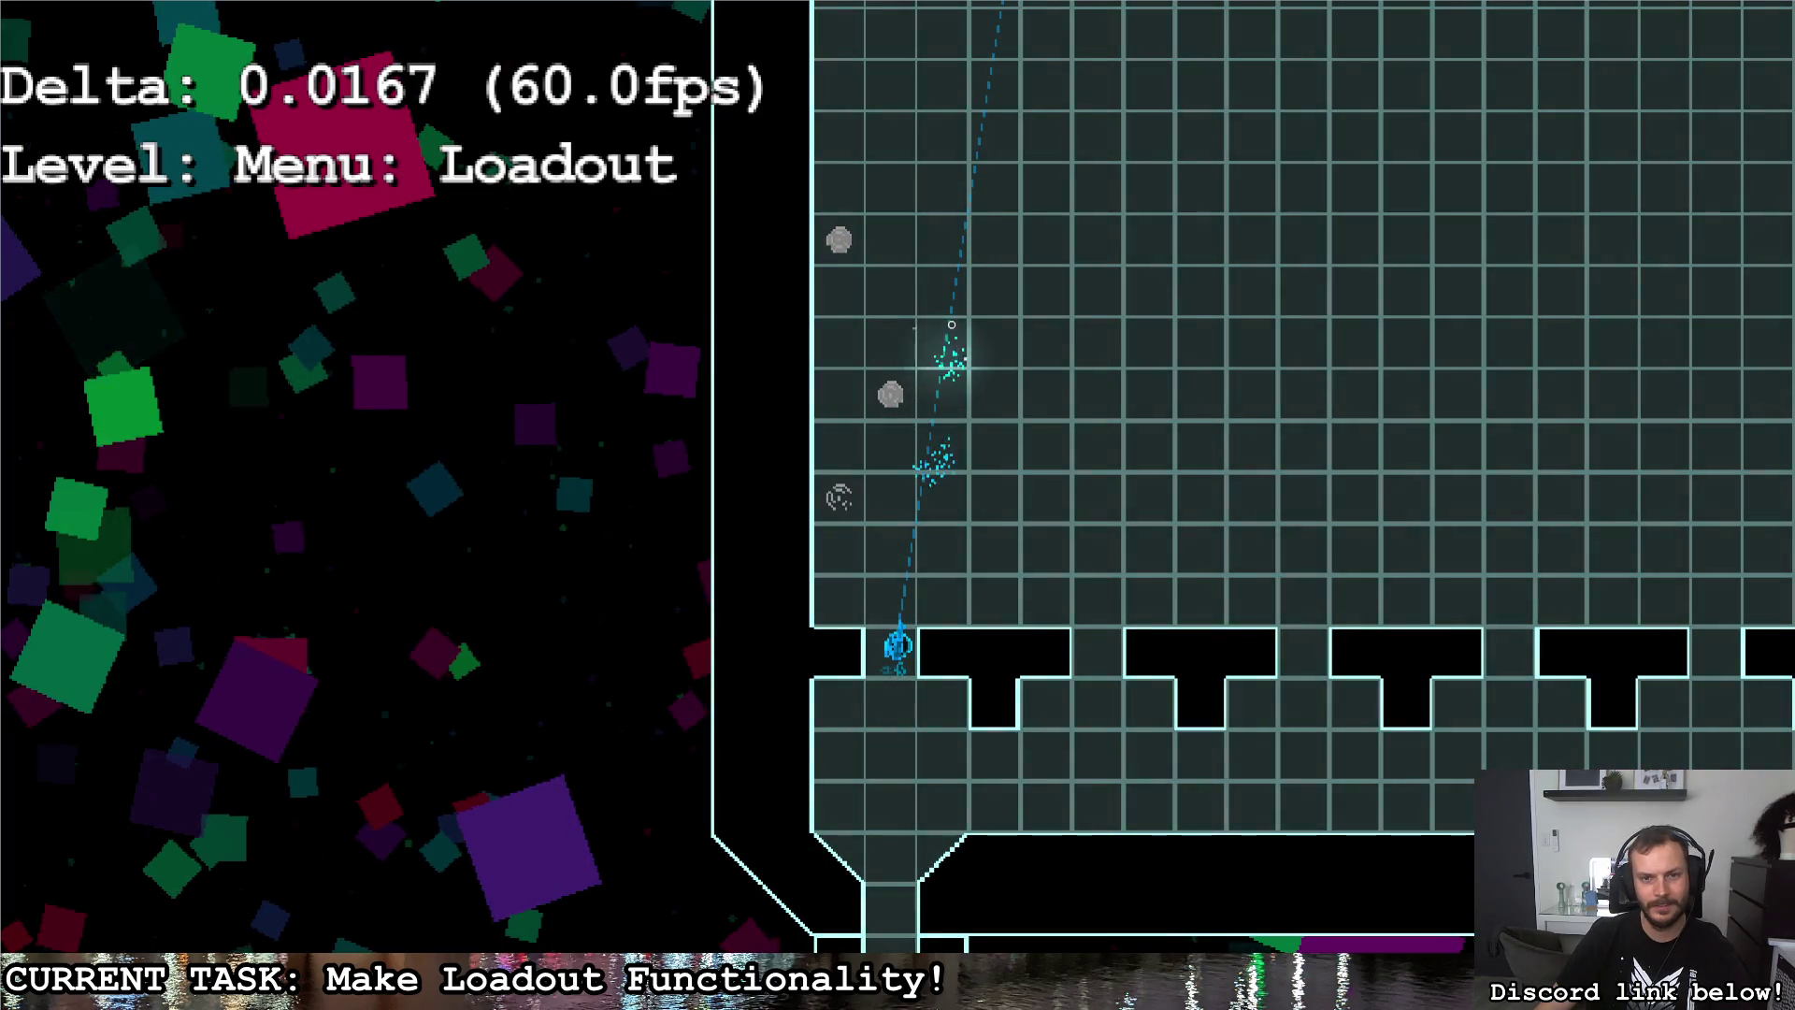
pyautogui.click(864, 305)
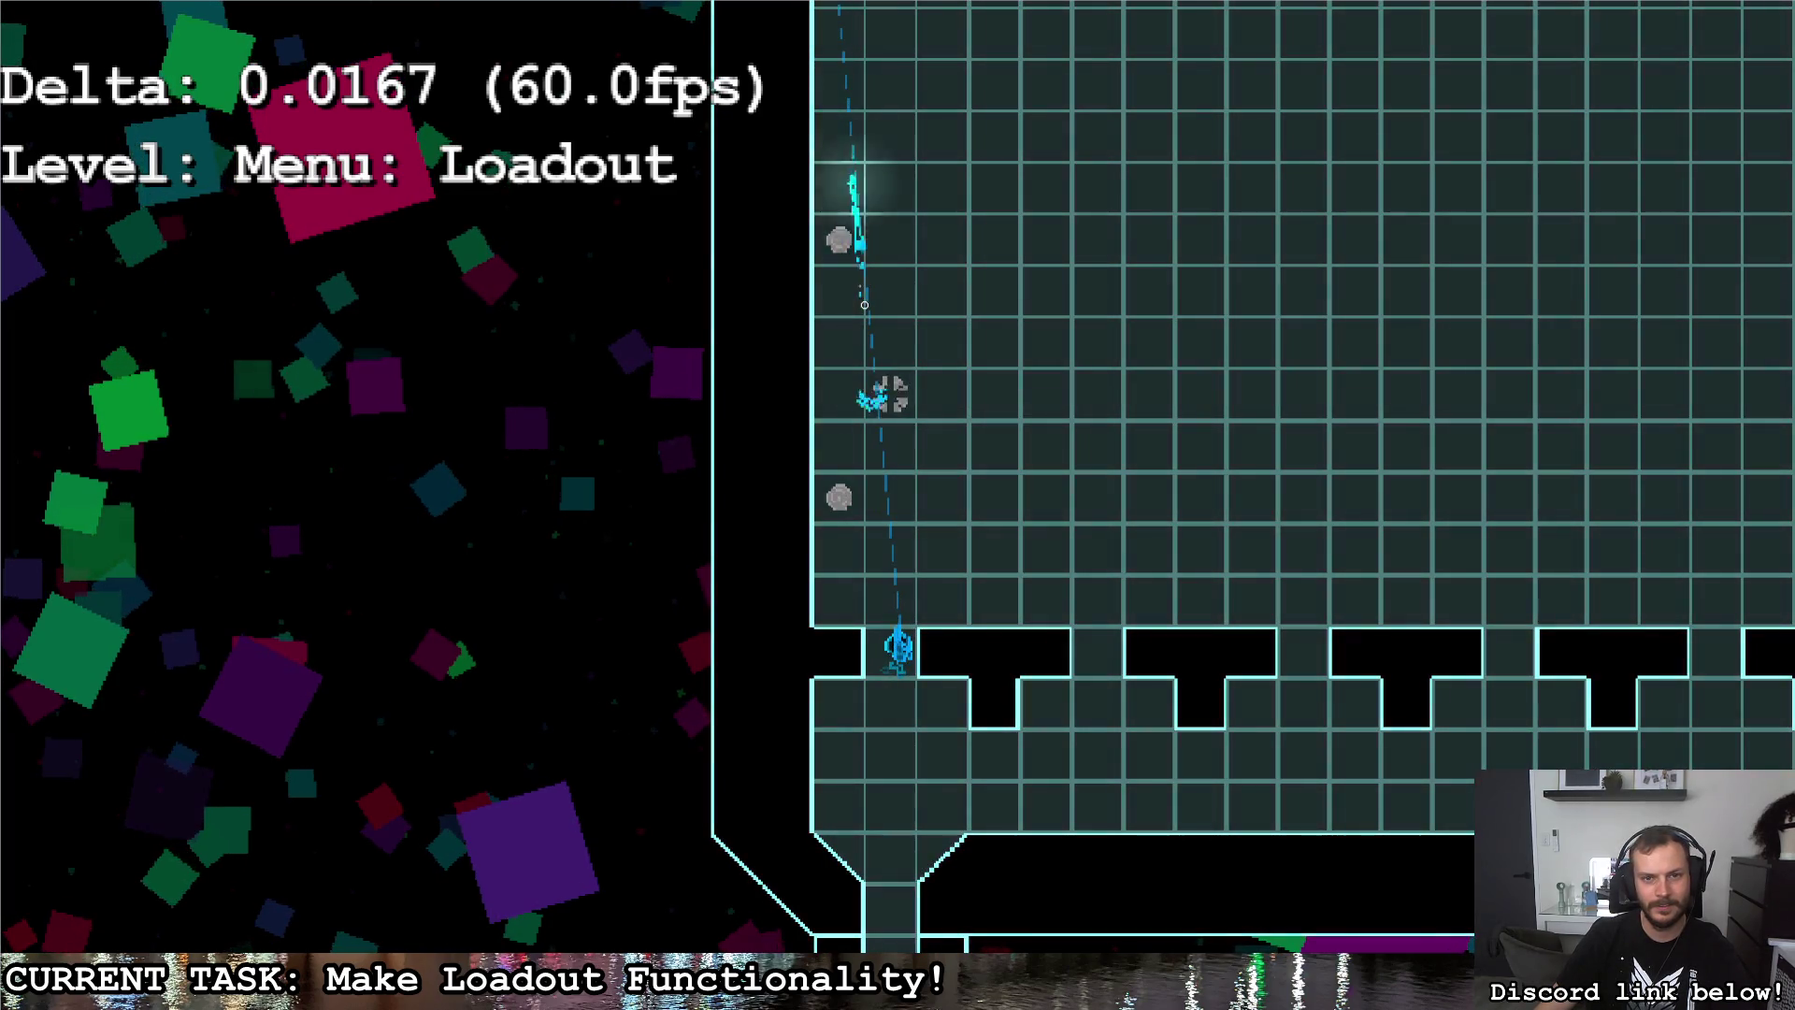
pyautogui.click(860, 335)
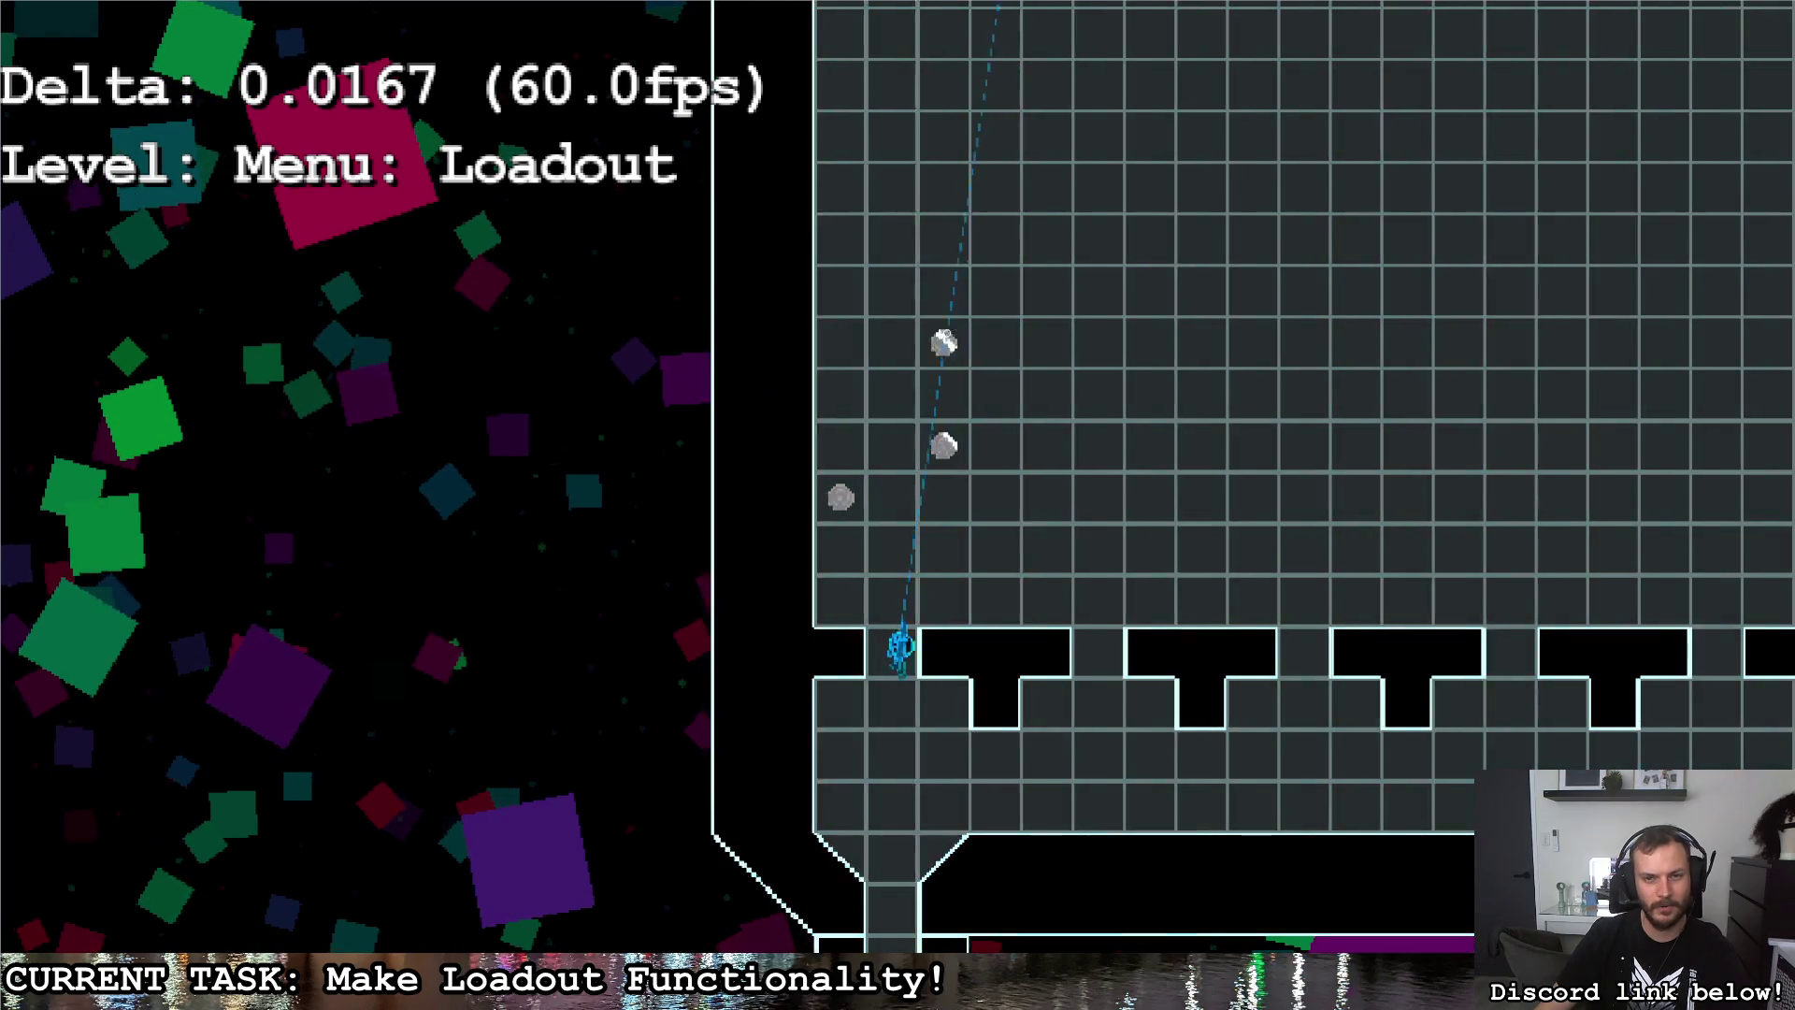
pyautogui.click(946, 334)
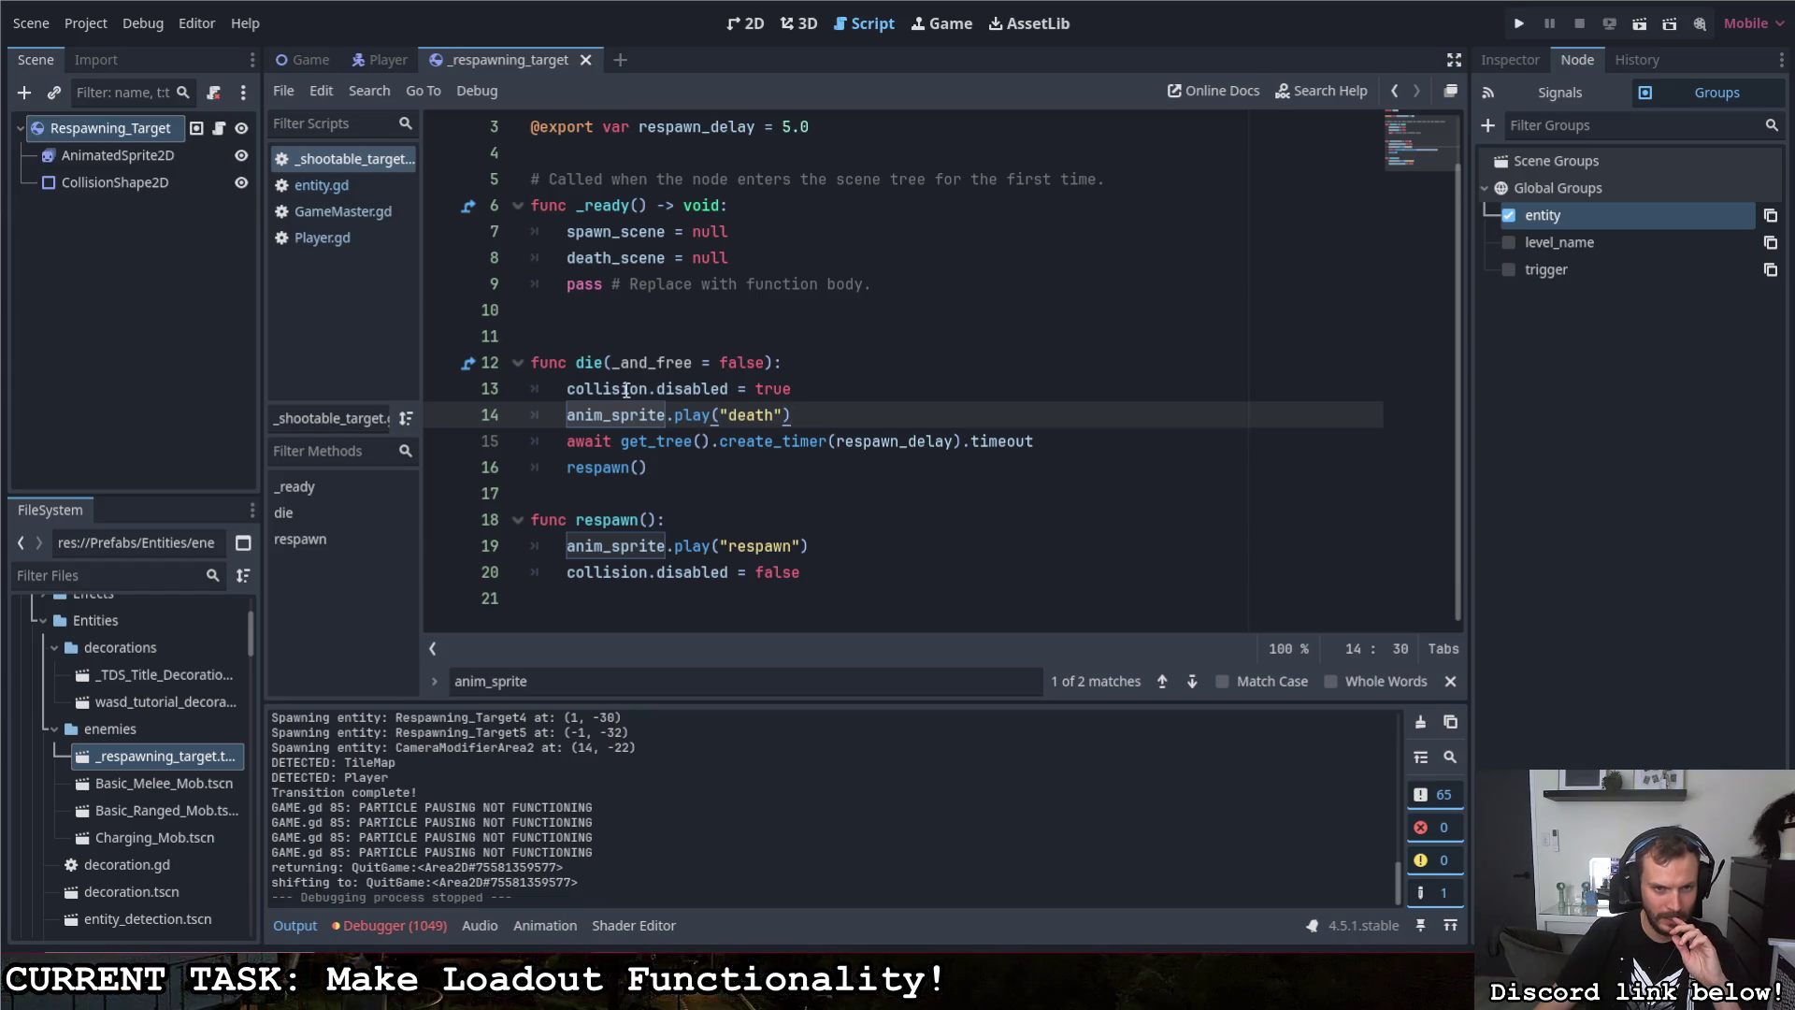
# Step: Open entity.gd, scroll through its code and select the queue_free() call in die()
pyautogui.click(623, 389)
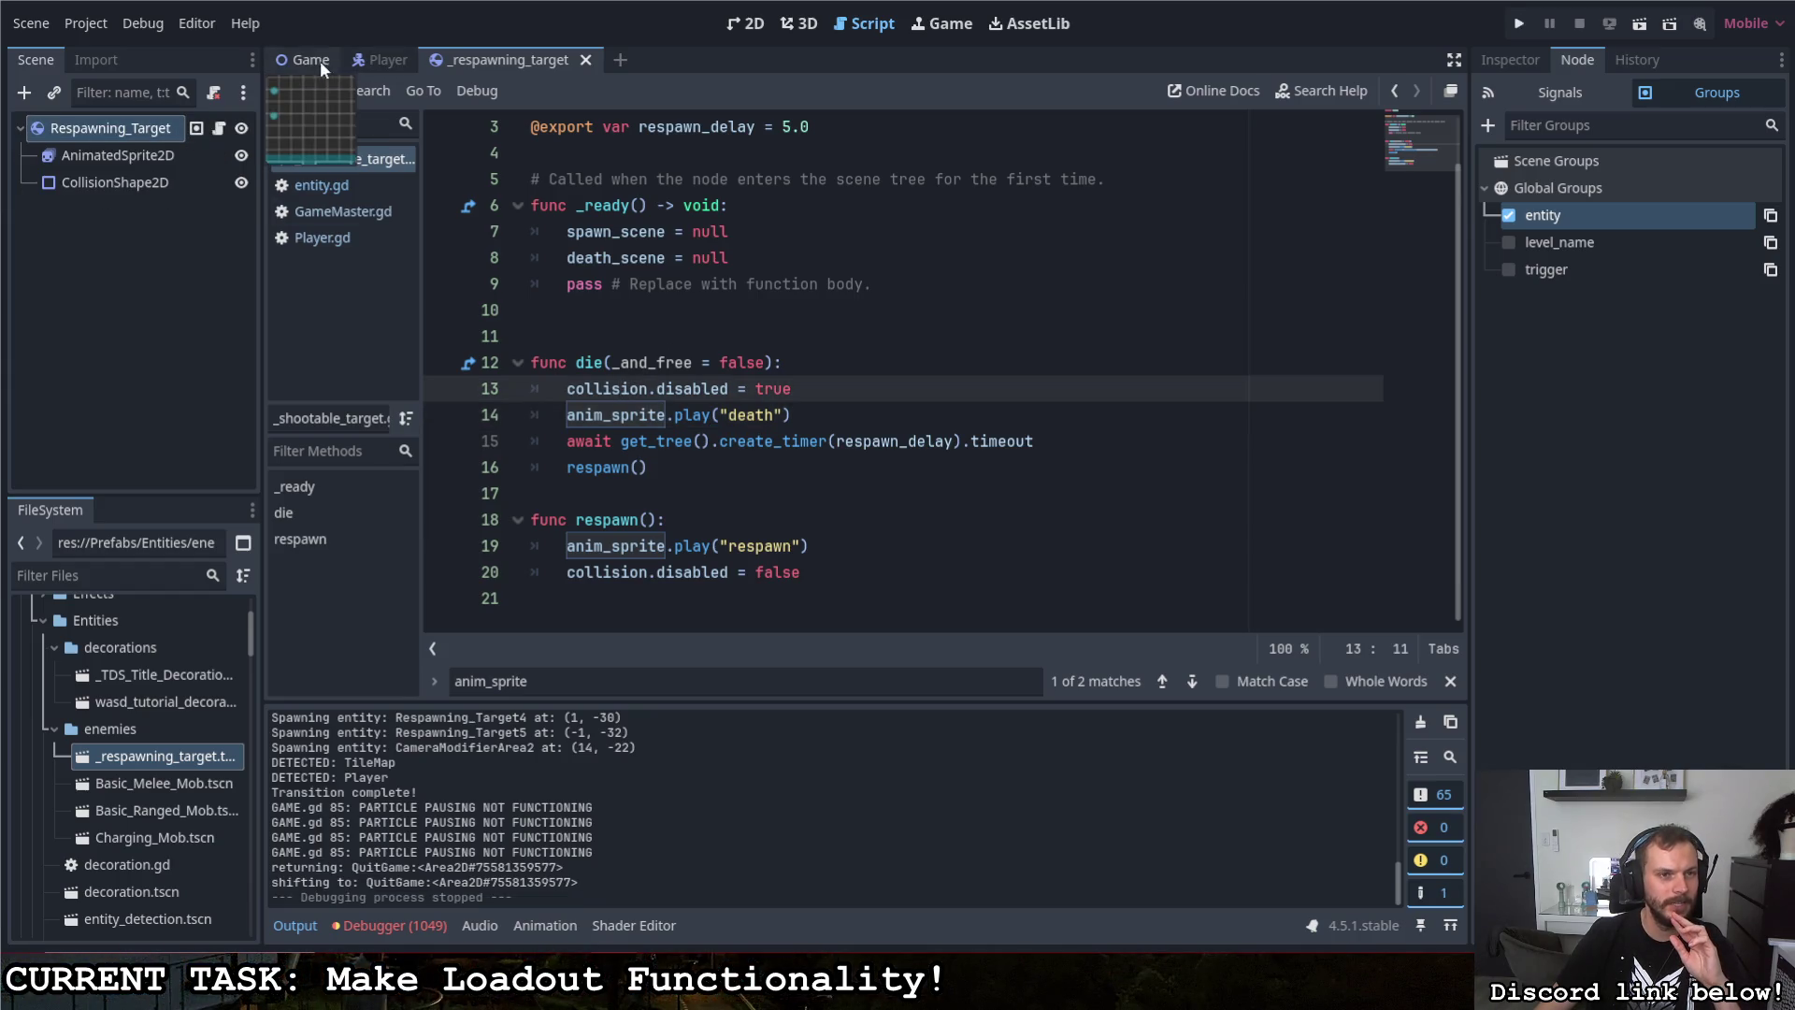
pyautogui.click(327, 187)
pyautogui.scroll(-10, 743, 468)
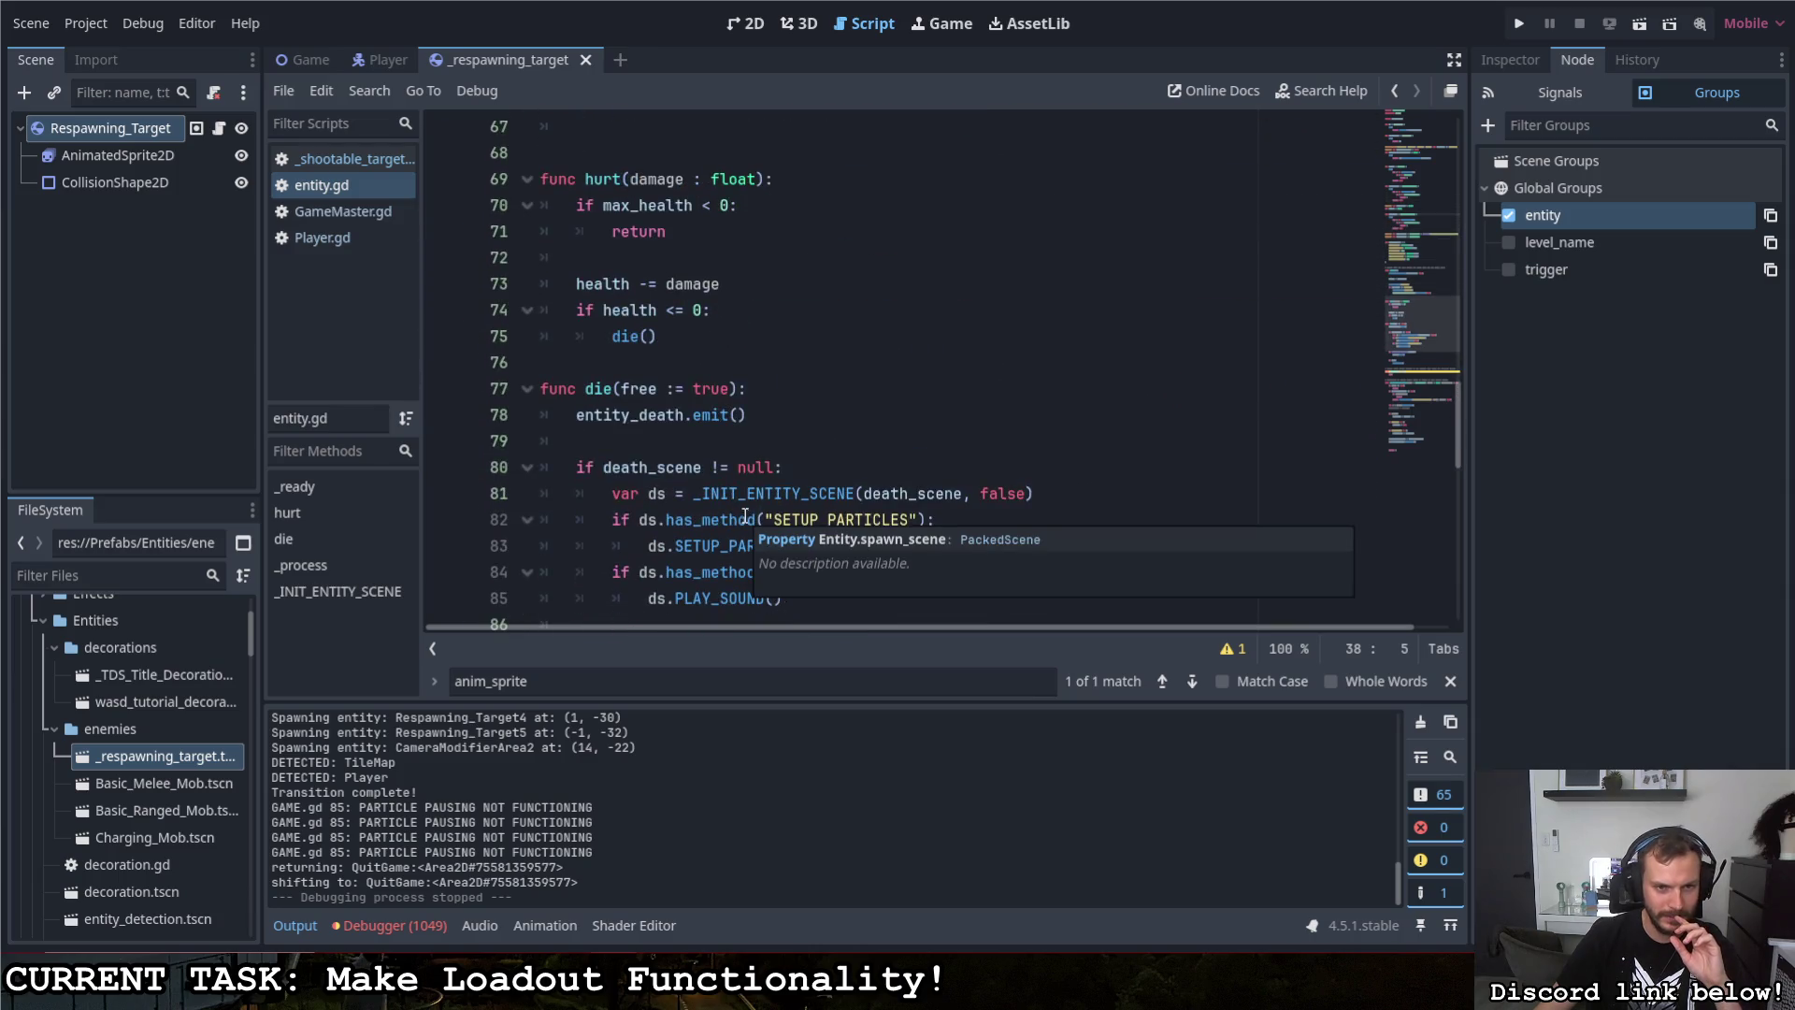
pyautogui.scroll(-1, 743, 420)
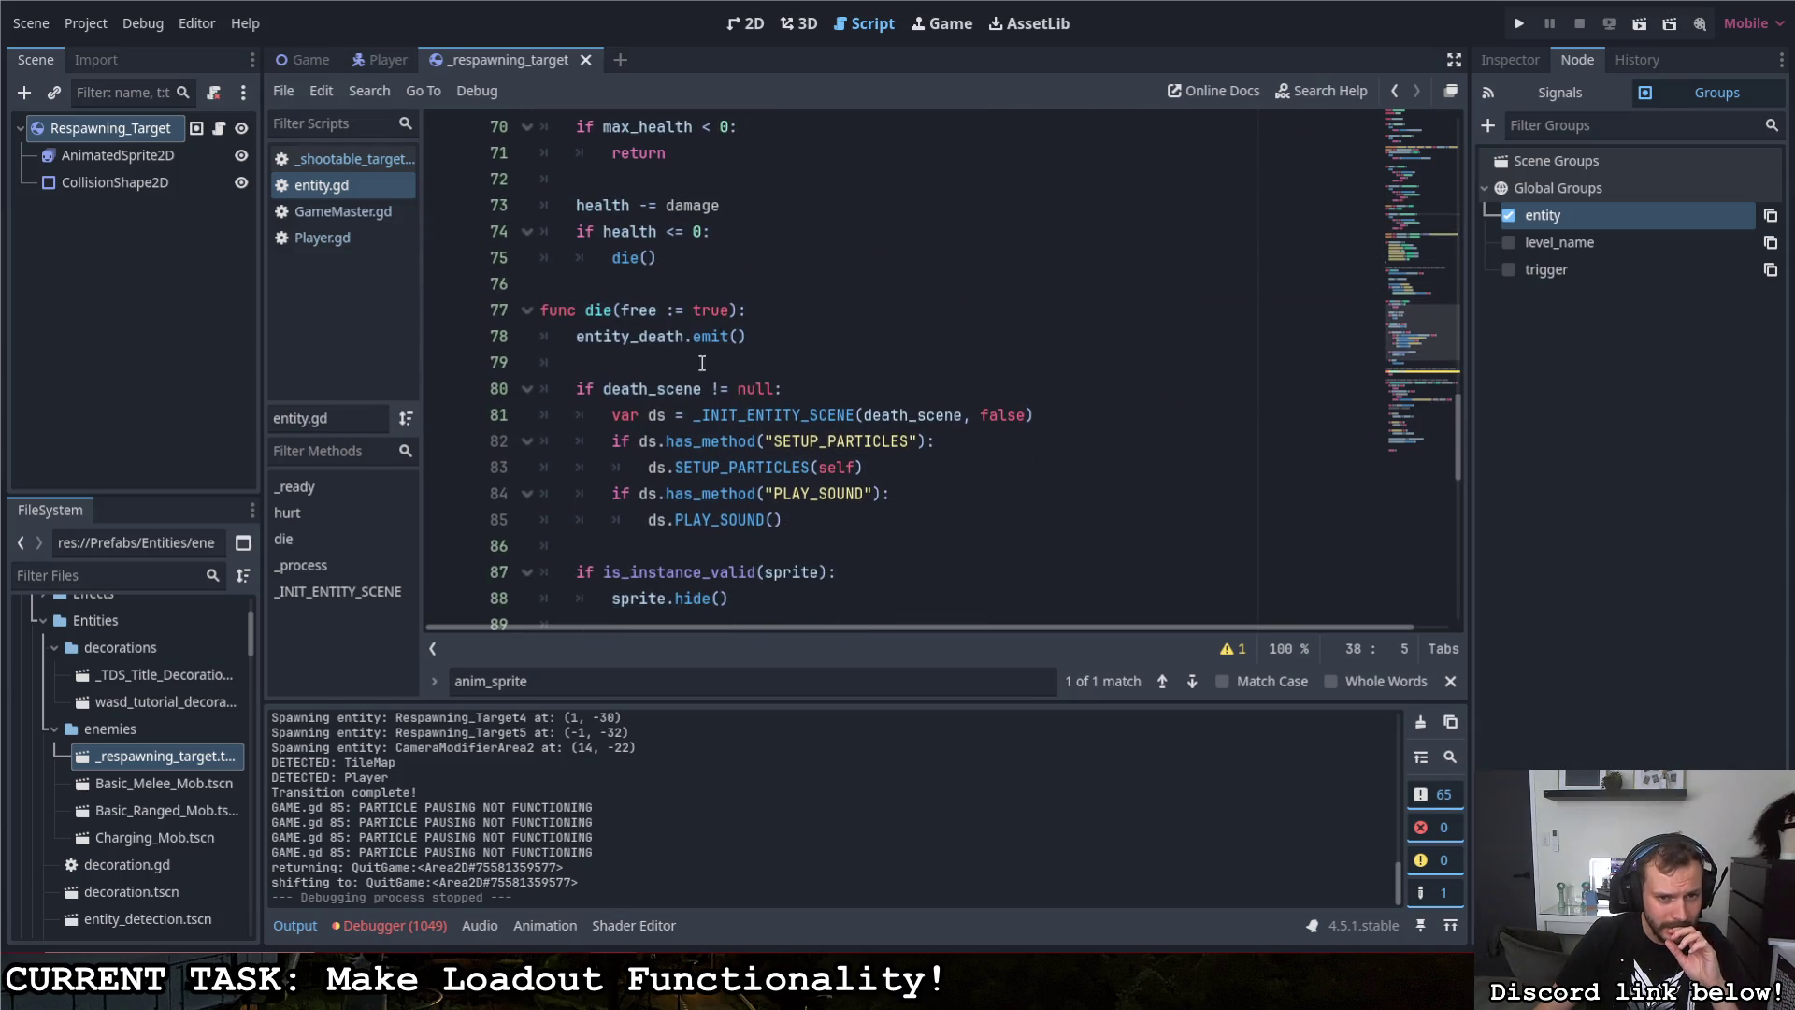
pyautogui.scroll(-3, 689, 409)
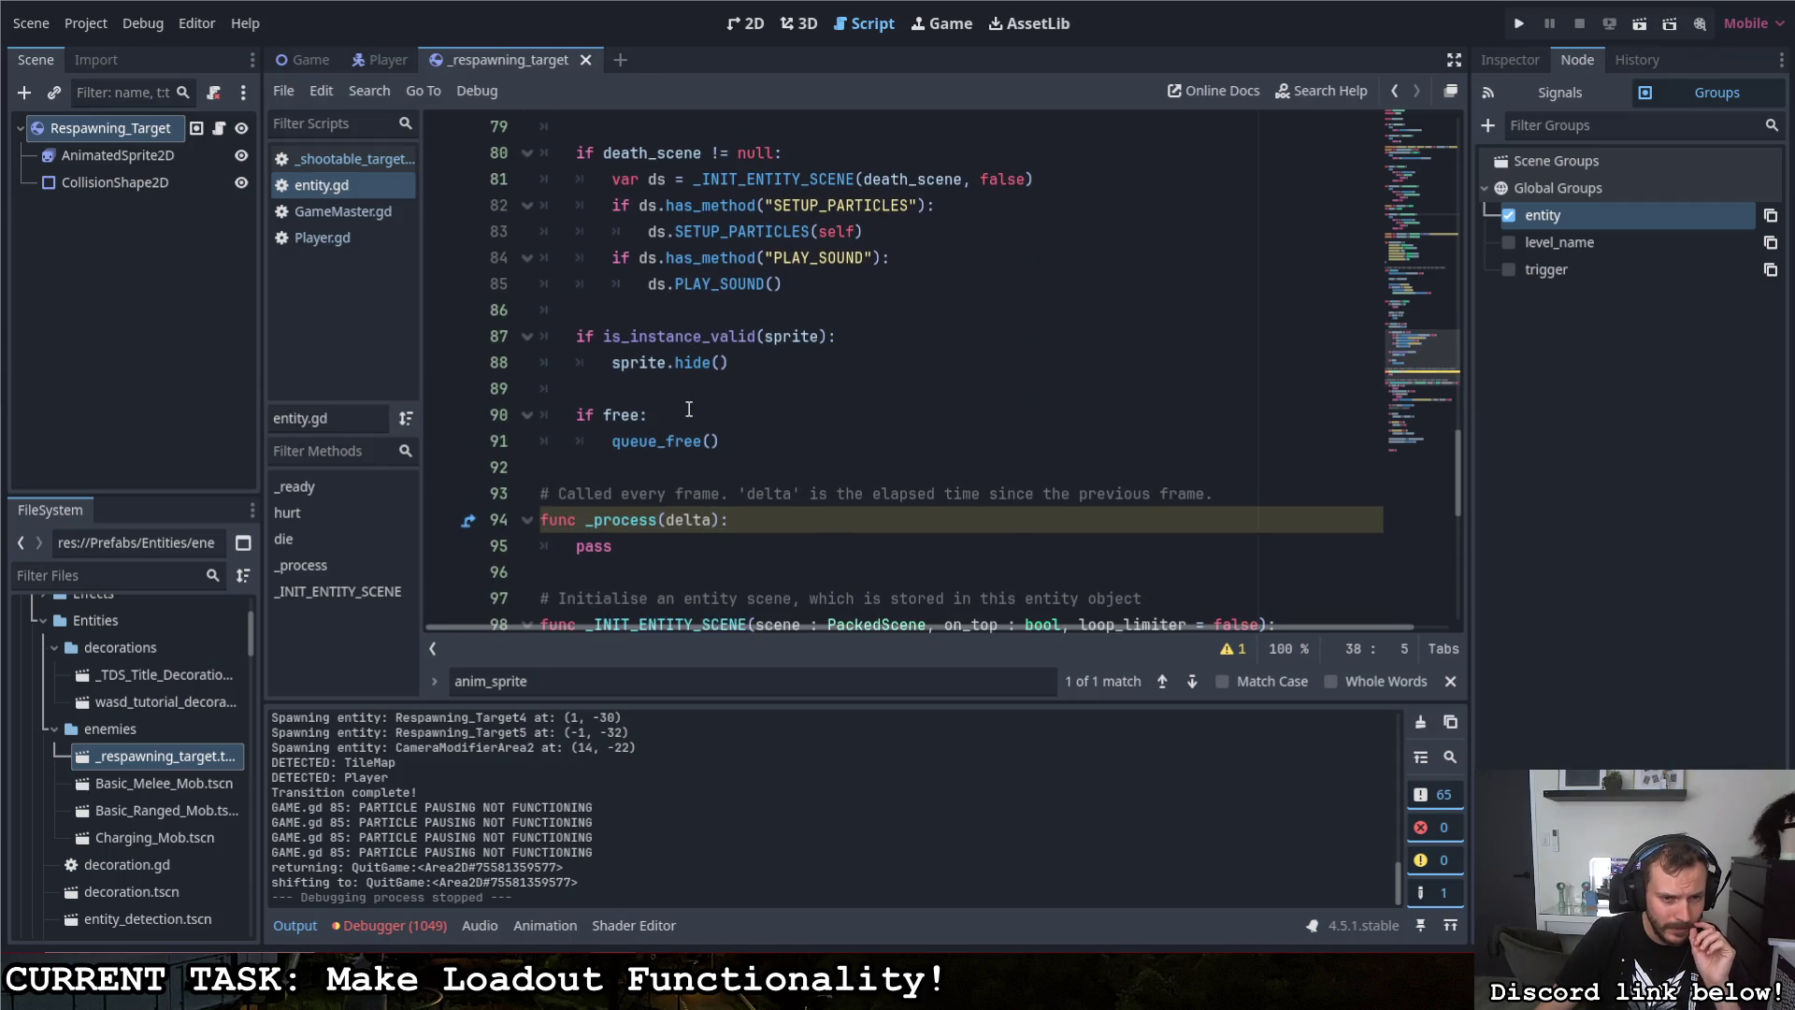
pyautogui.scroll(5, 689, 410)
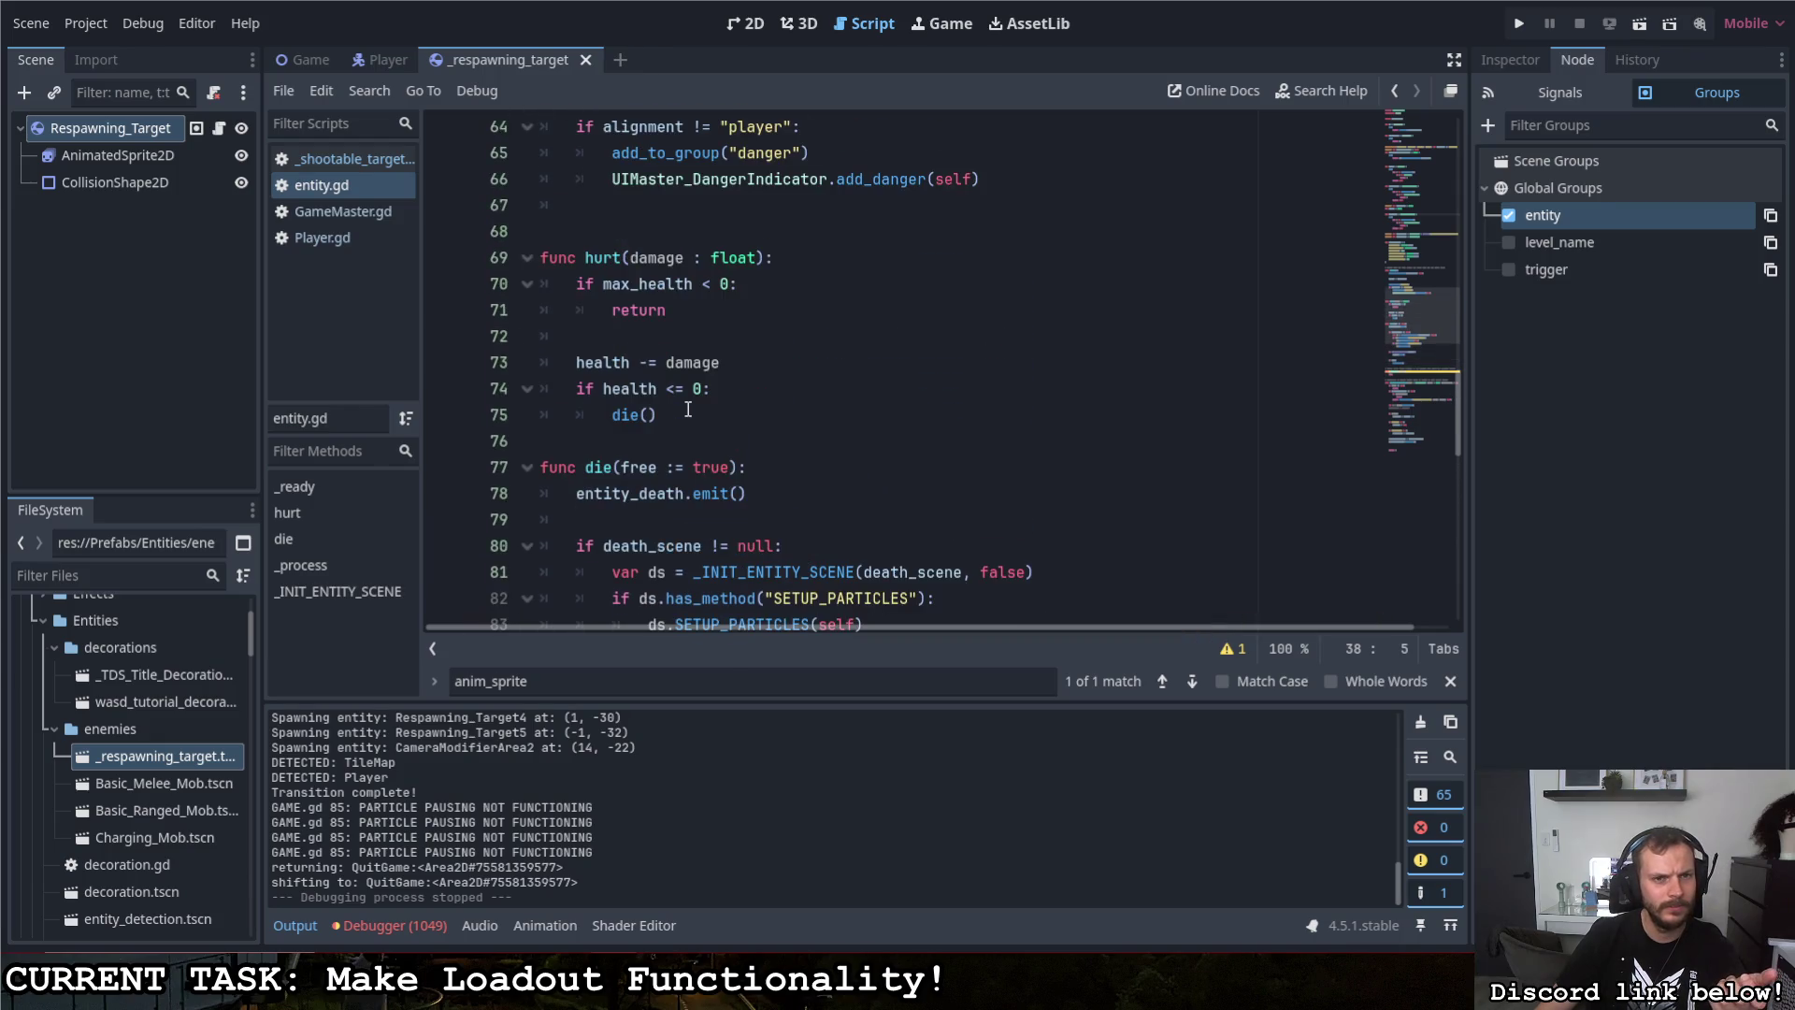
pyautogui.scroll(9, 688, 410)
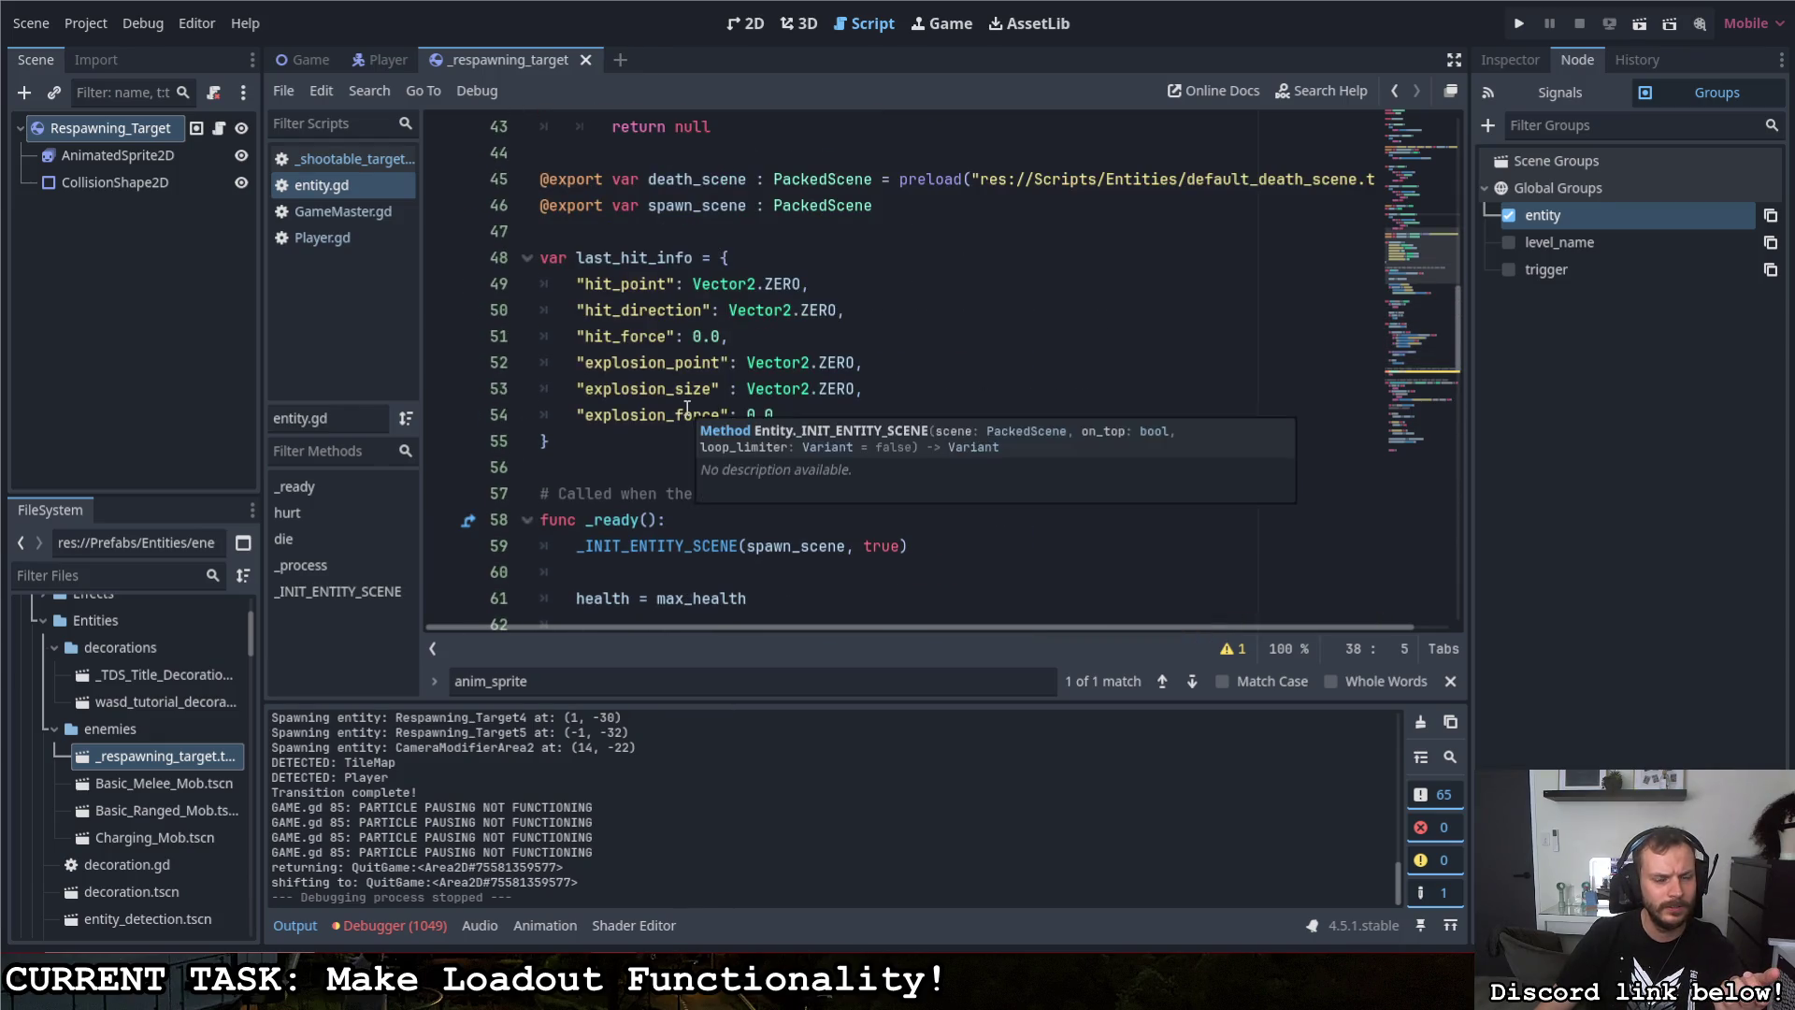
pyautogui.scroll(1, 687, 409)
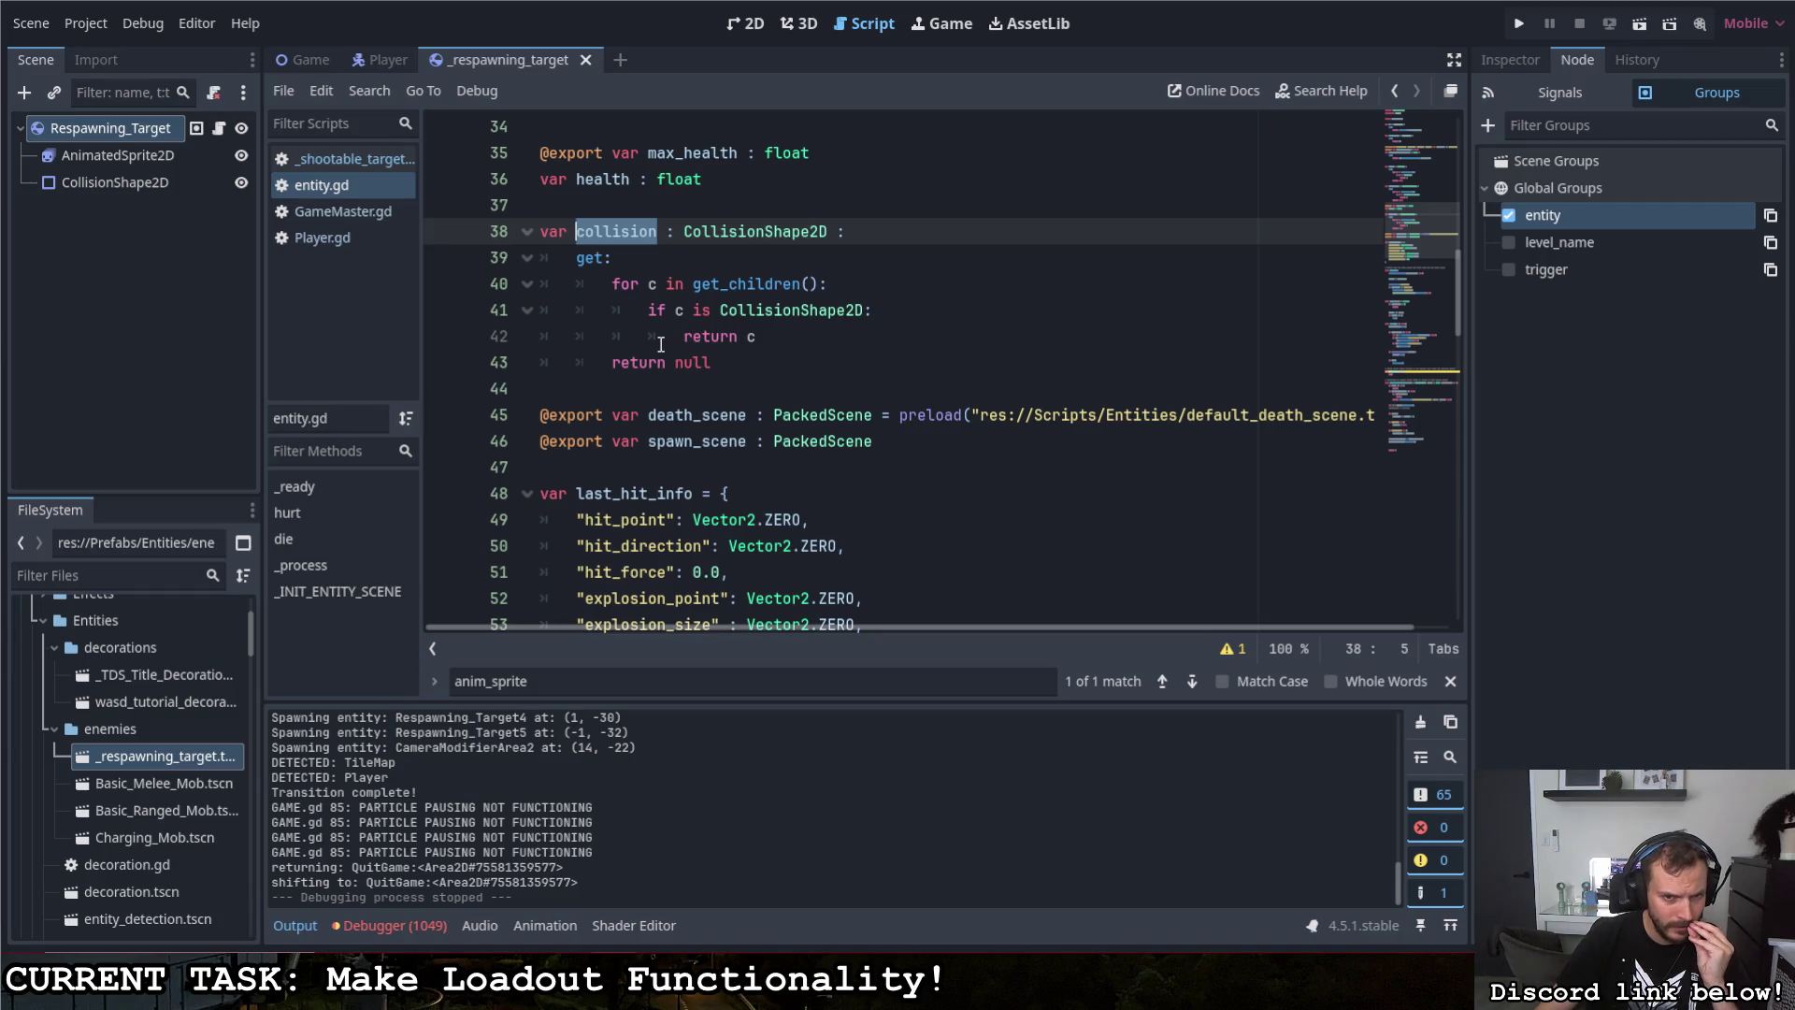
pyautogui.scroll(-13, 659, 344)
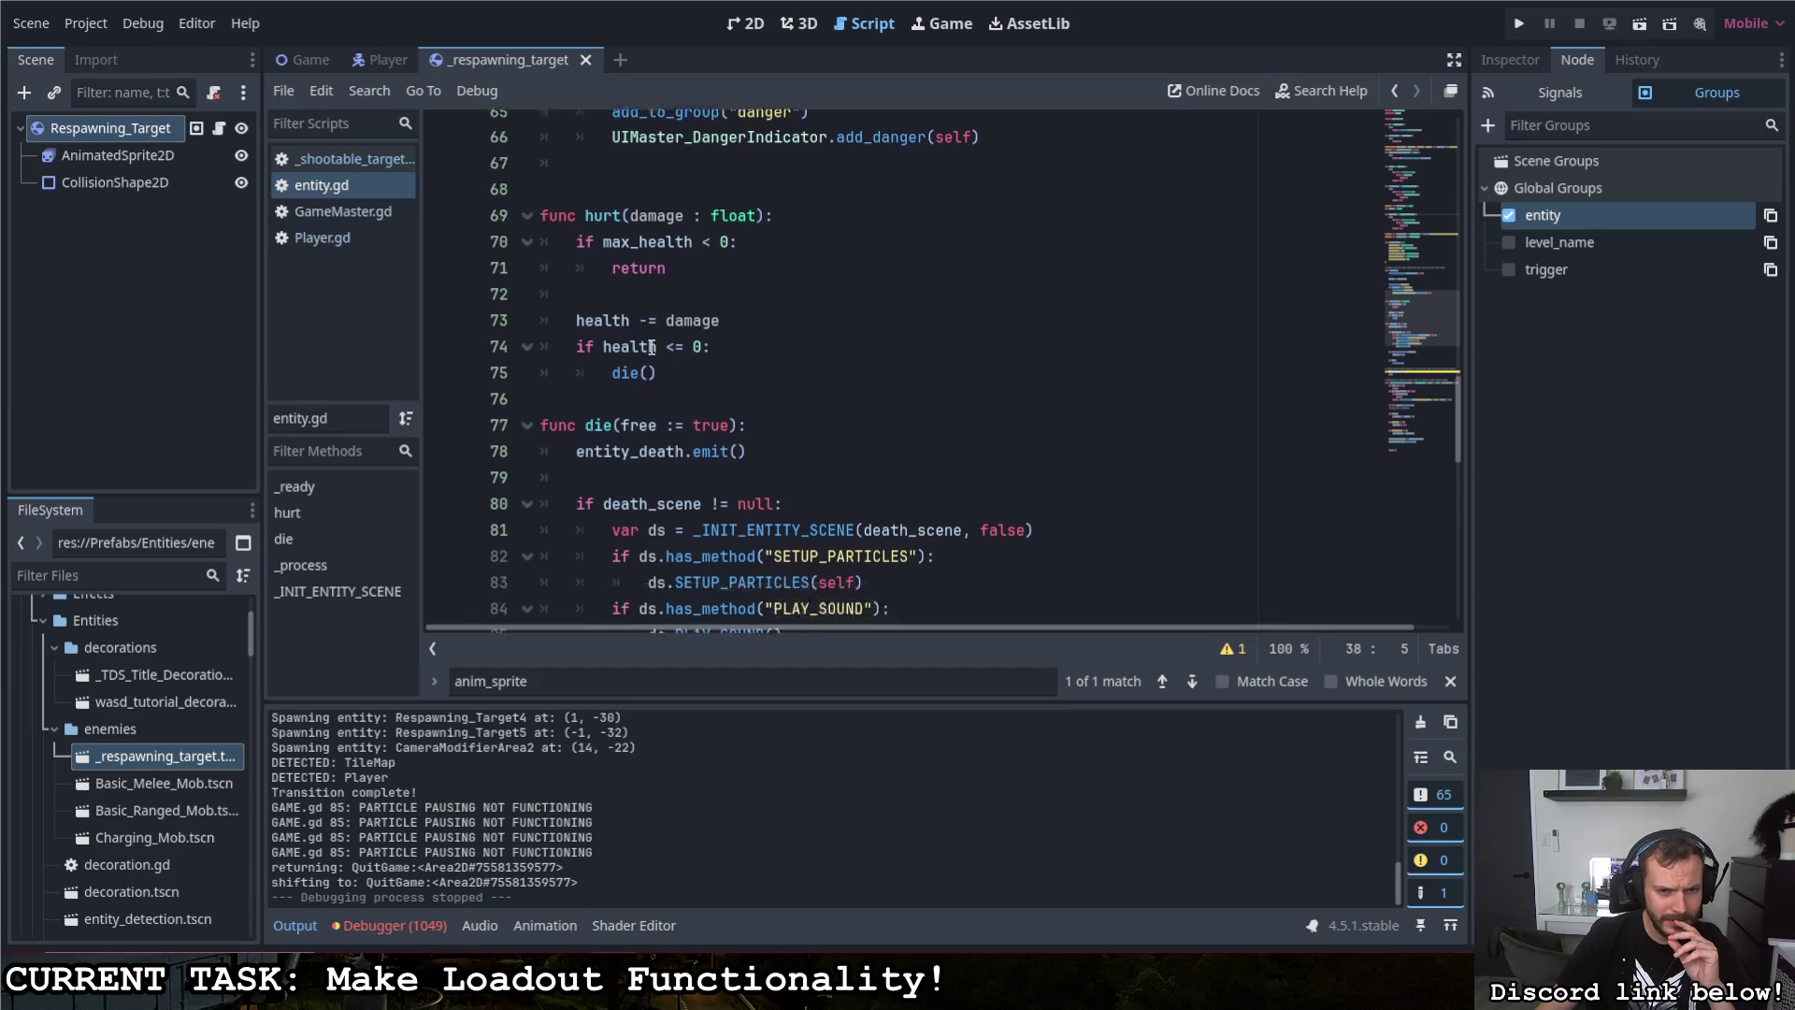
pyautogui.scroll(-2, 652, 347)
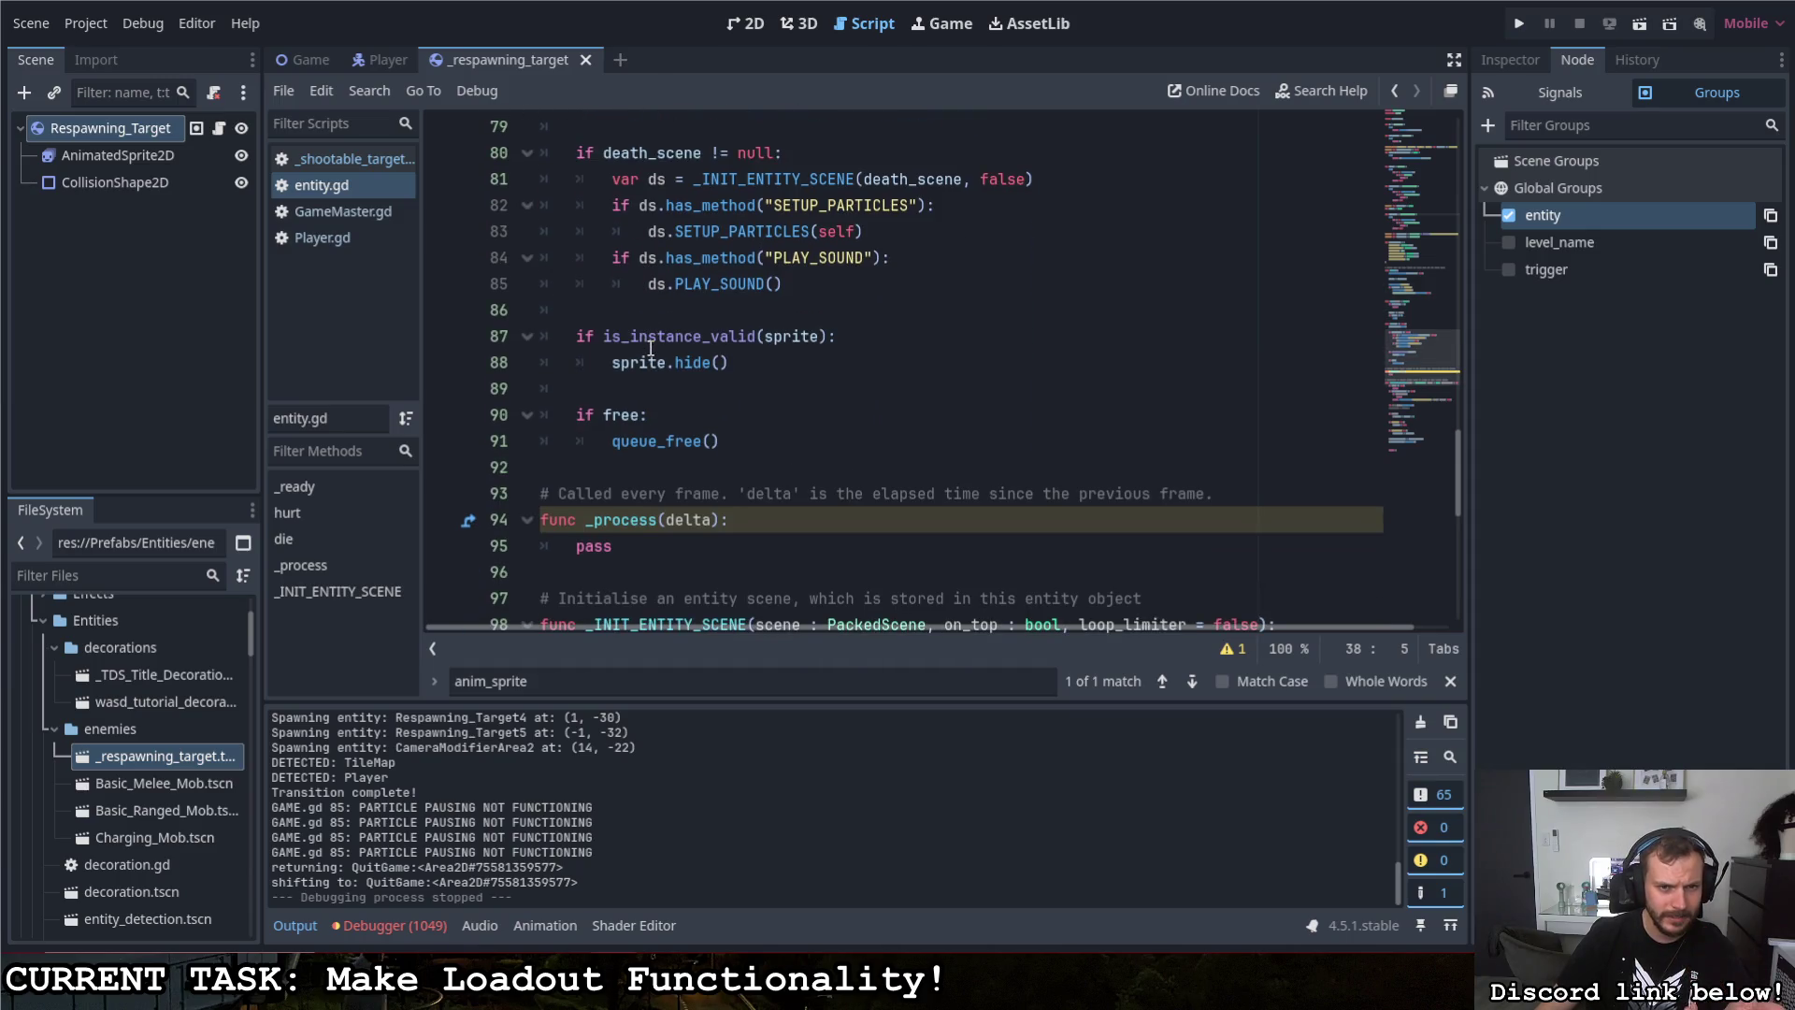
pyautogui.scroll(2, 650, 348)
pyautogui.scroll(1, 655, 355)
pyautogui.scroll(-1, 680, 384)
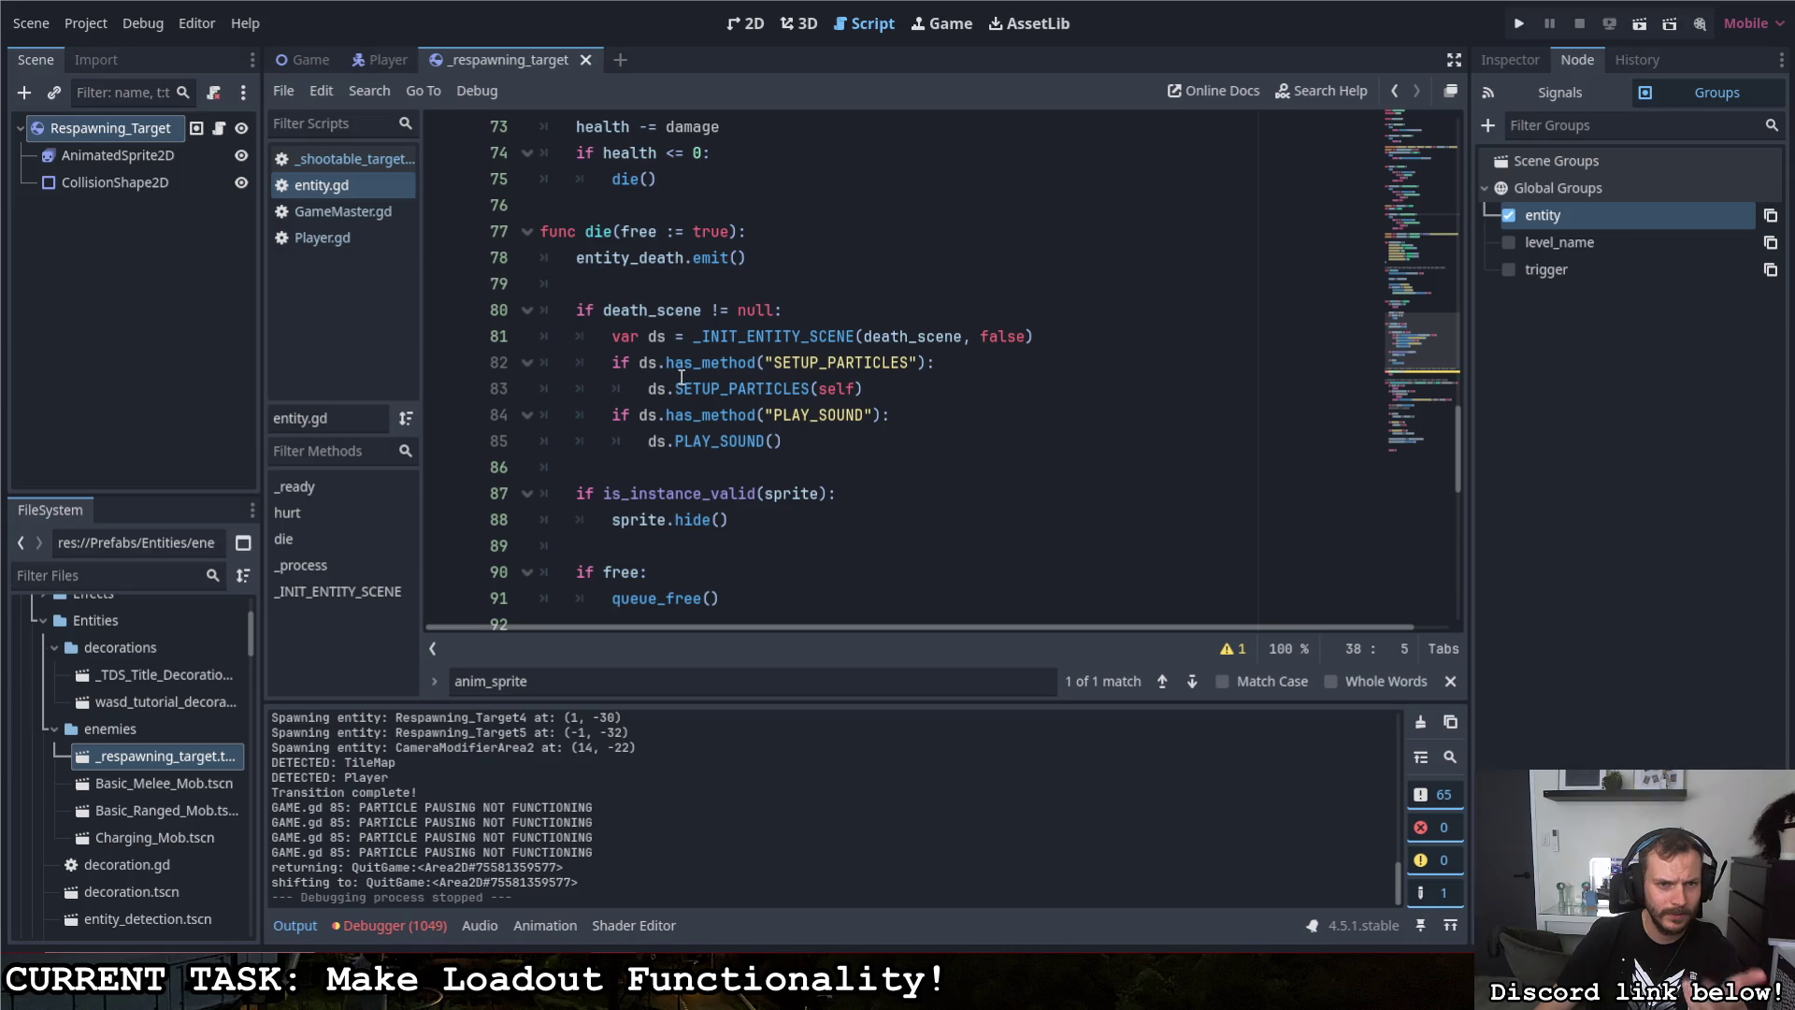
pyautogui.scroll(-1, 682, 371)
pyautogui.scroll(-2, 684, 368)
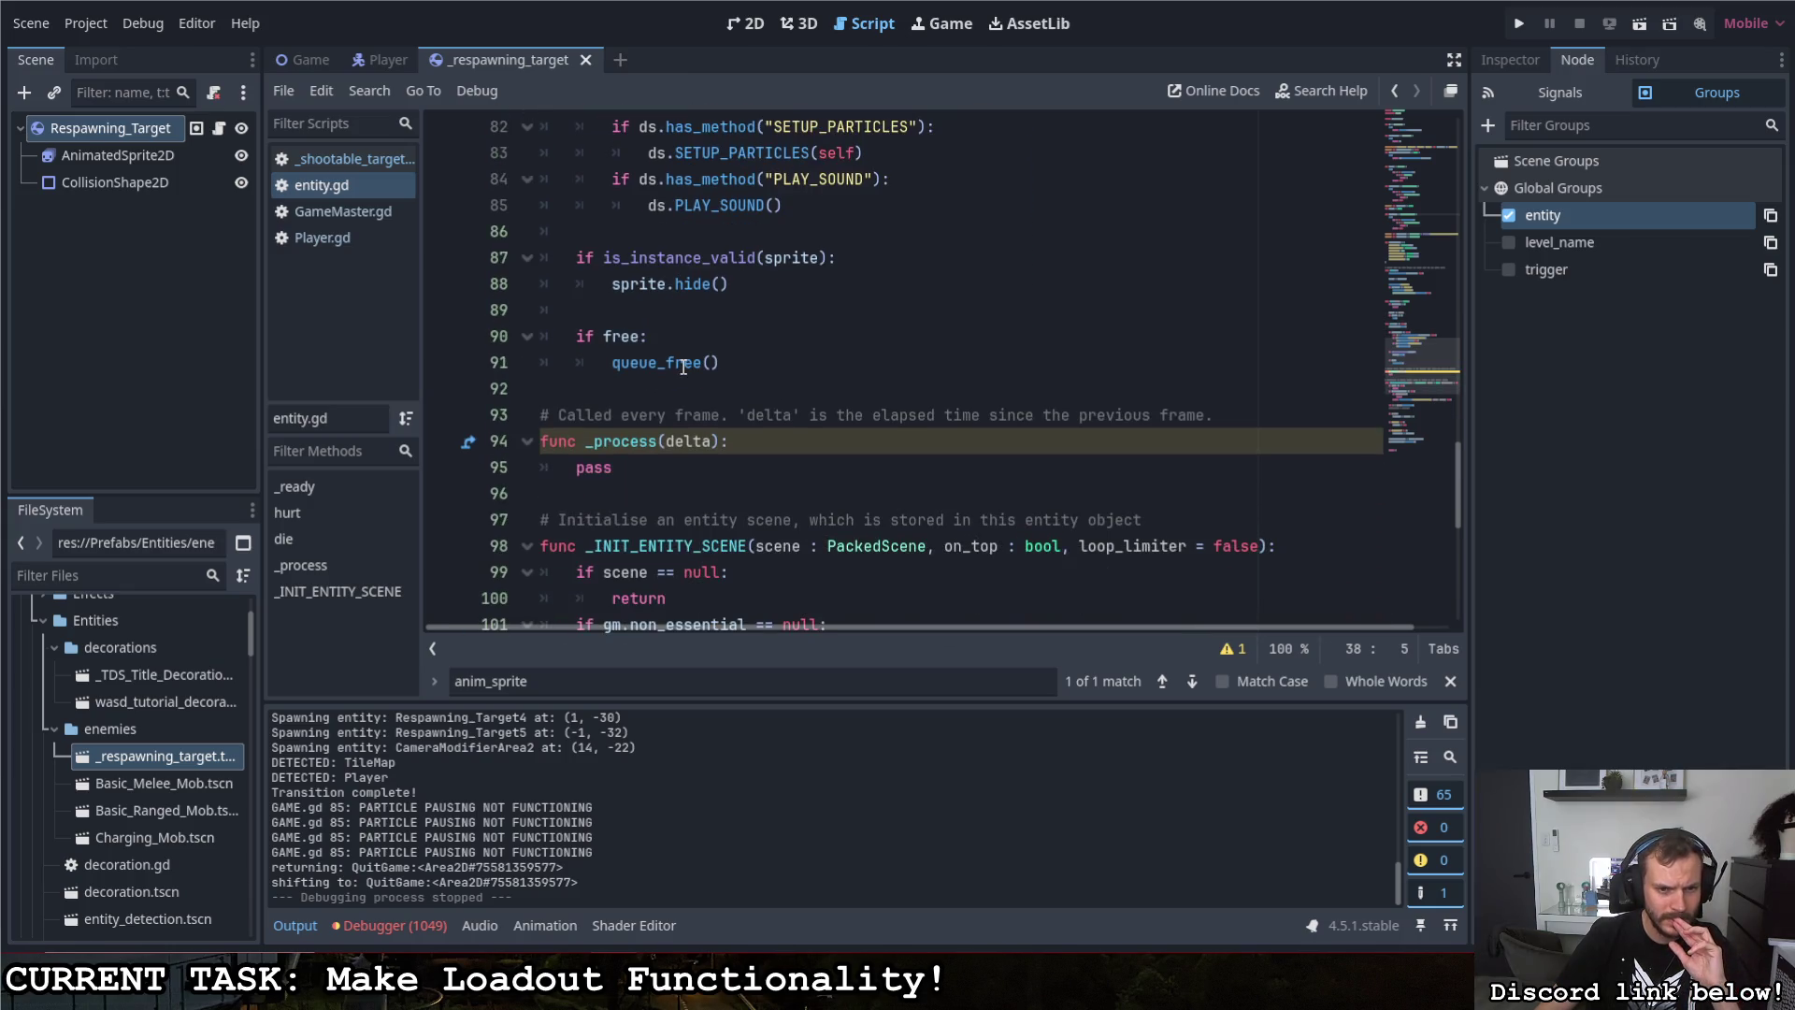
pyautogui.scroll(-2, 684, 368)
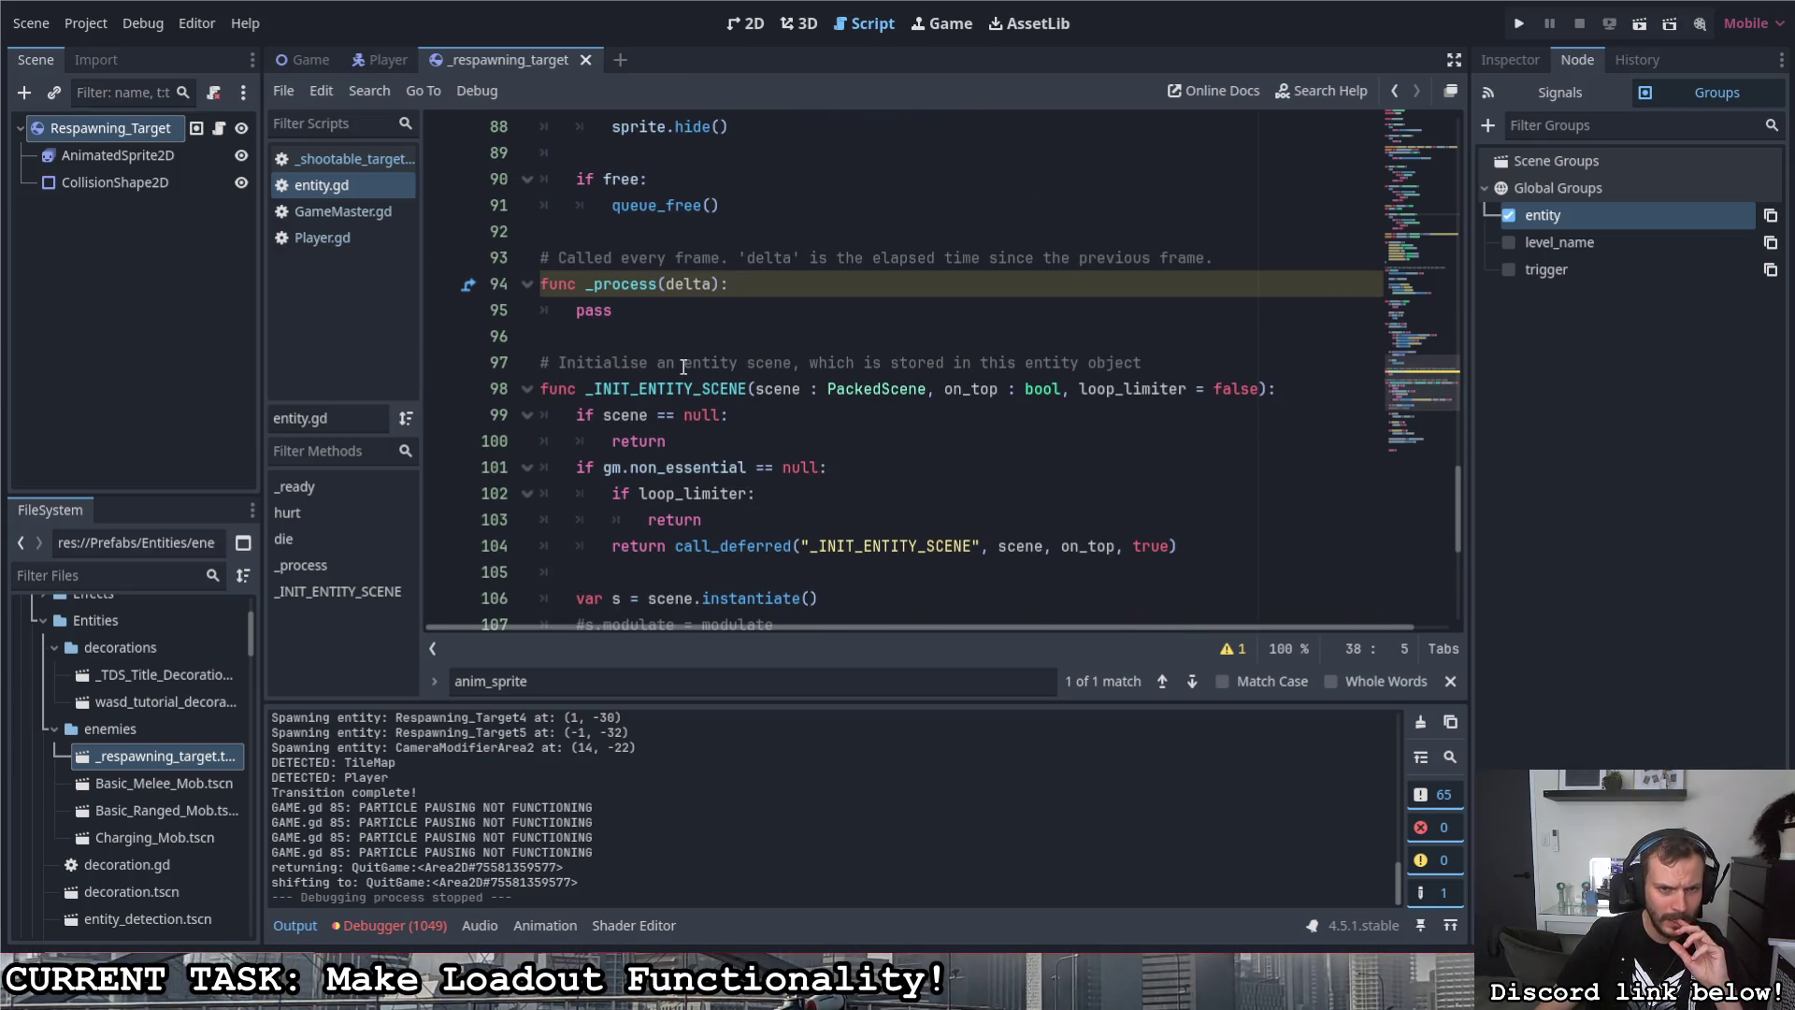
pyautogui.scroll(2, 683, 368)
pyautogui.scroll(1, 684, 366)
pyautogui.moveTo(734, 440)
pyautogui.mouseDown()
pyautogui.moveTo(578, 442)
pyautogui.moveTo(603, 441)
pyautogui.mouseUp()
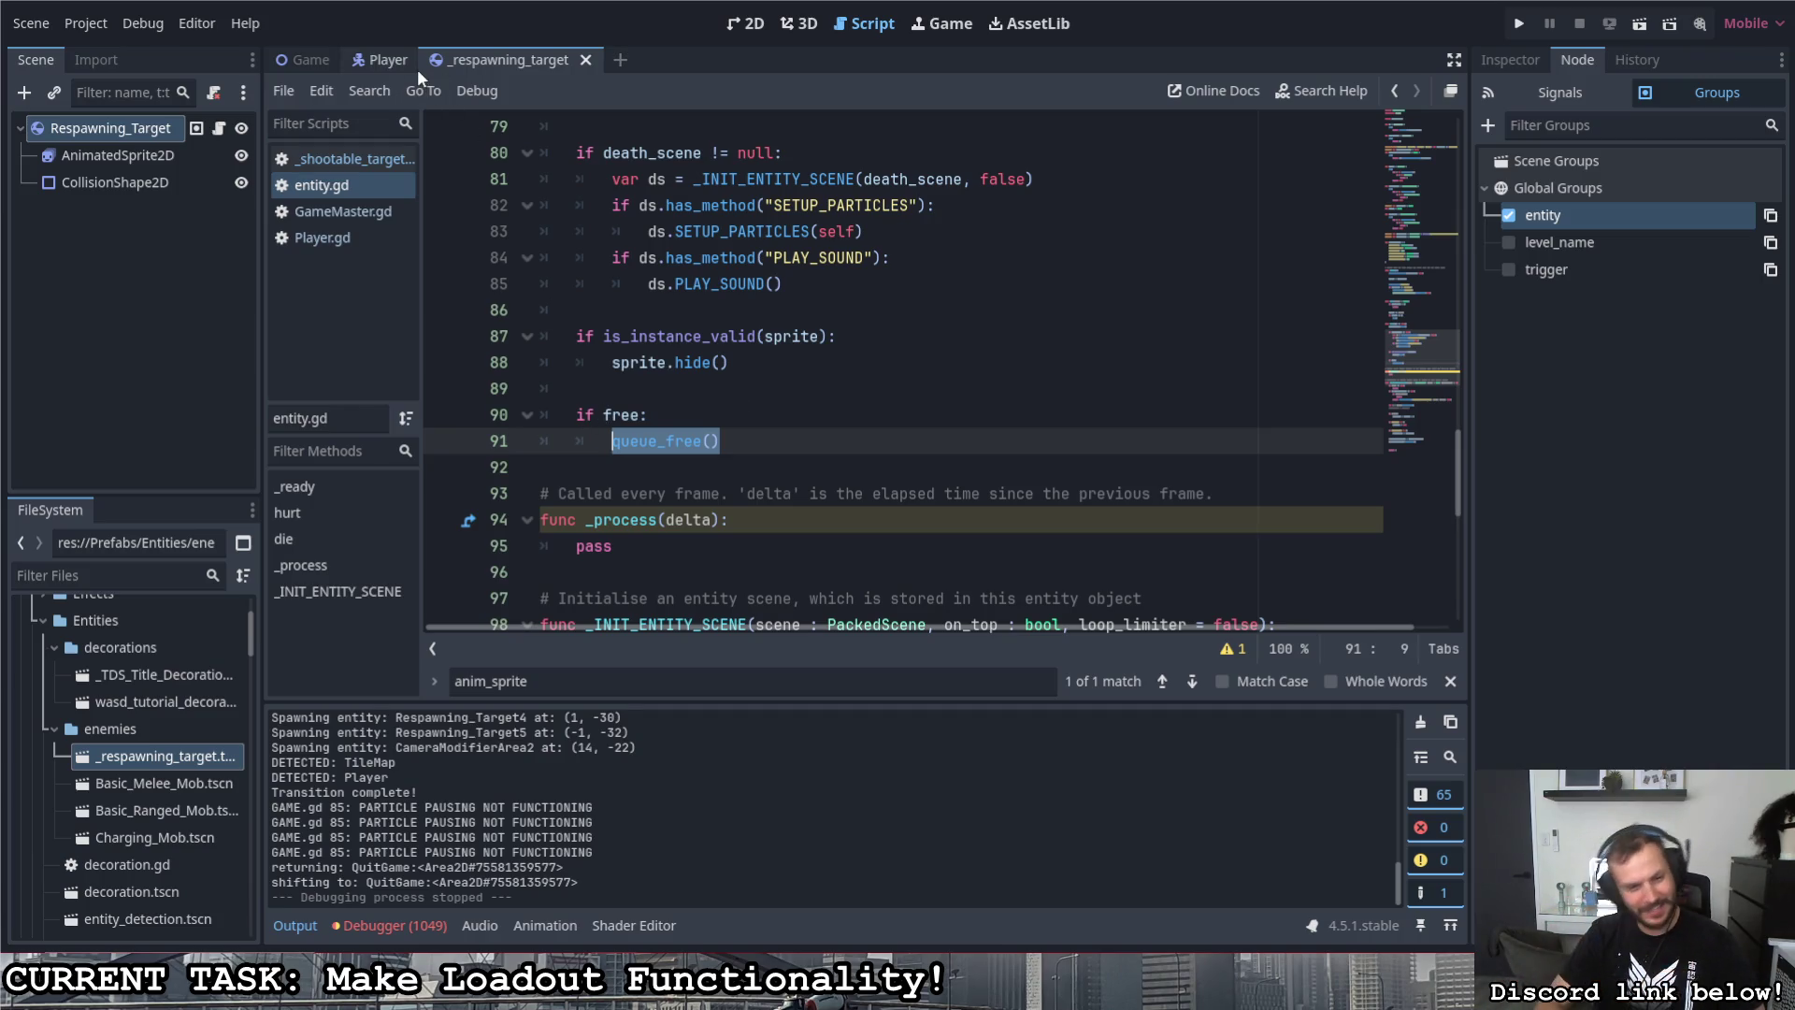
# Step: Review entity.gd's hurt health check, then return to the _shootable_target.gd script
pyautogui.click(710, 366)
pyautogui.click(849, 309)
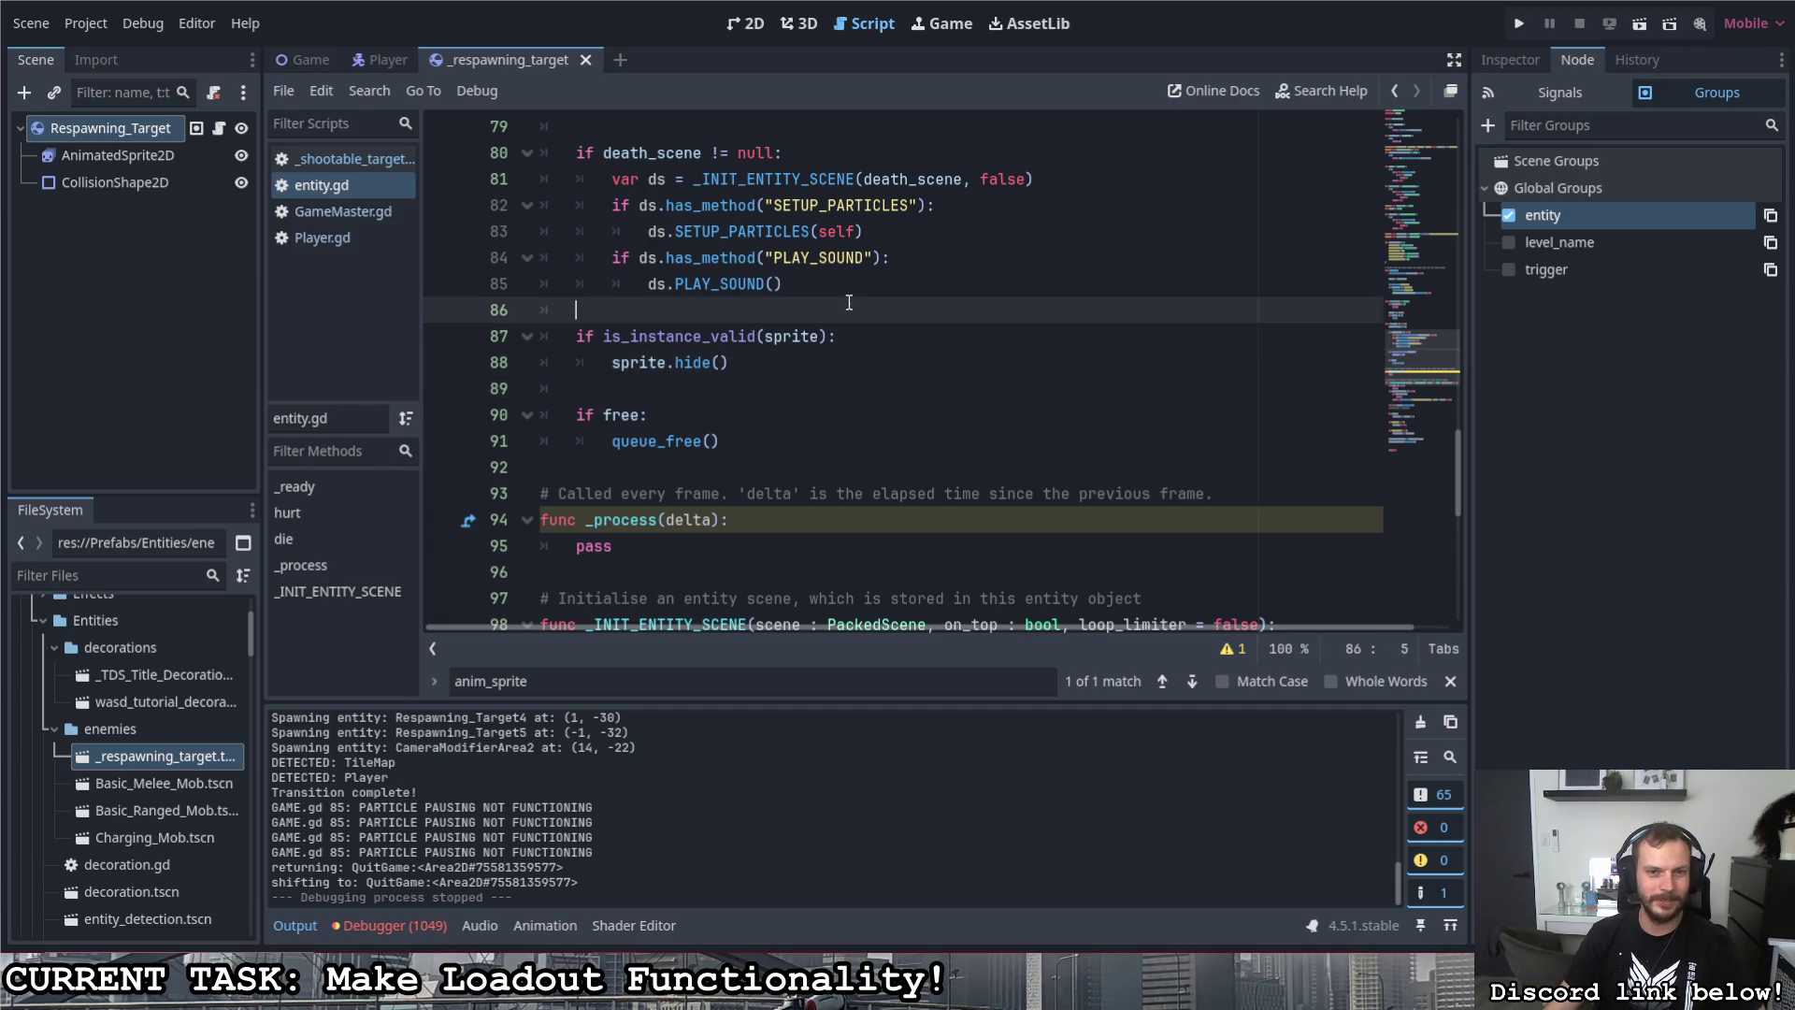
pyautogui.click(752, 23)
pyautogui.click(869, 28)
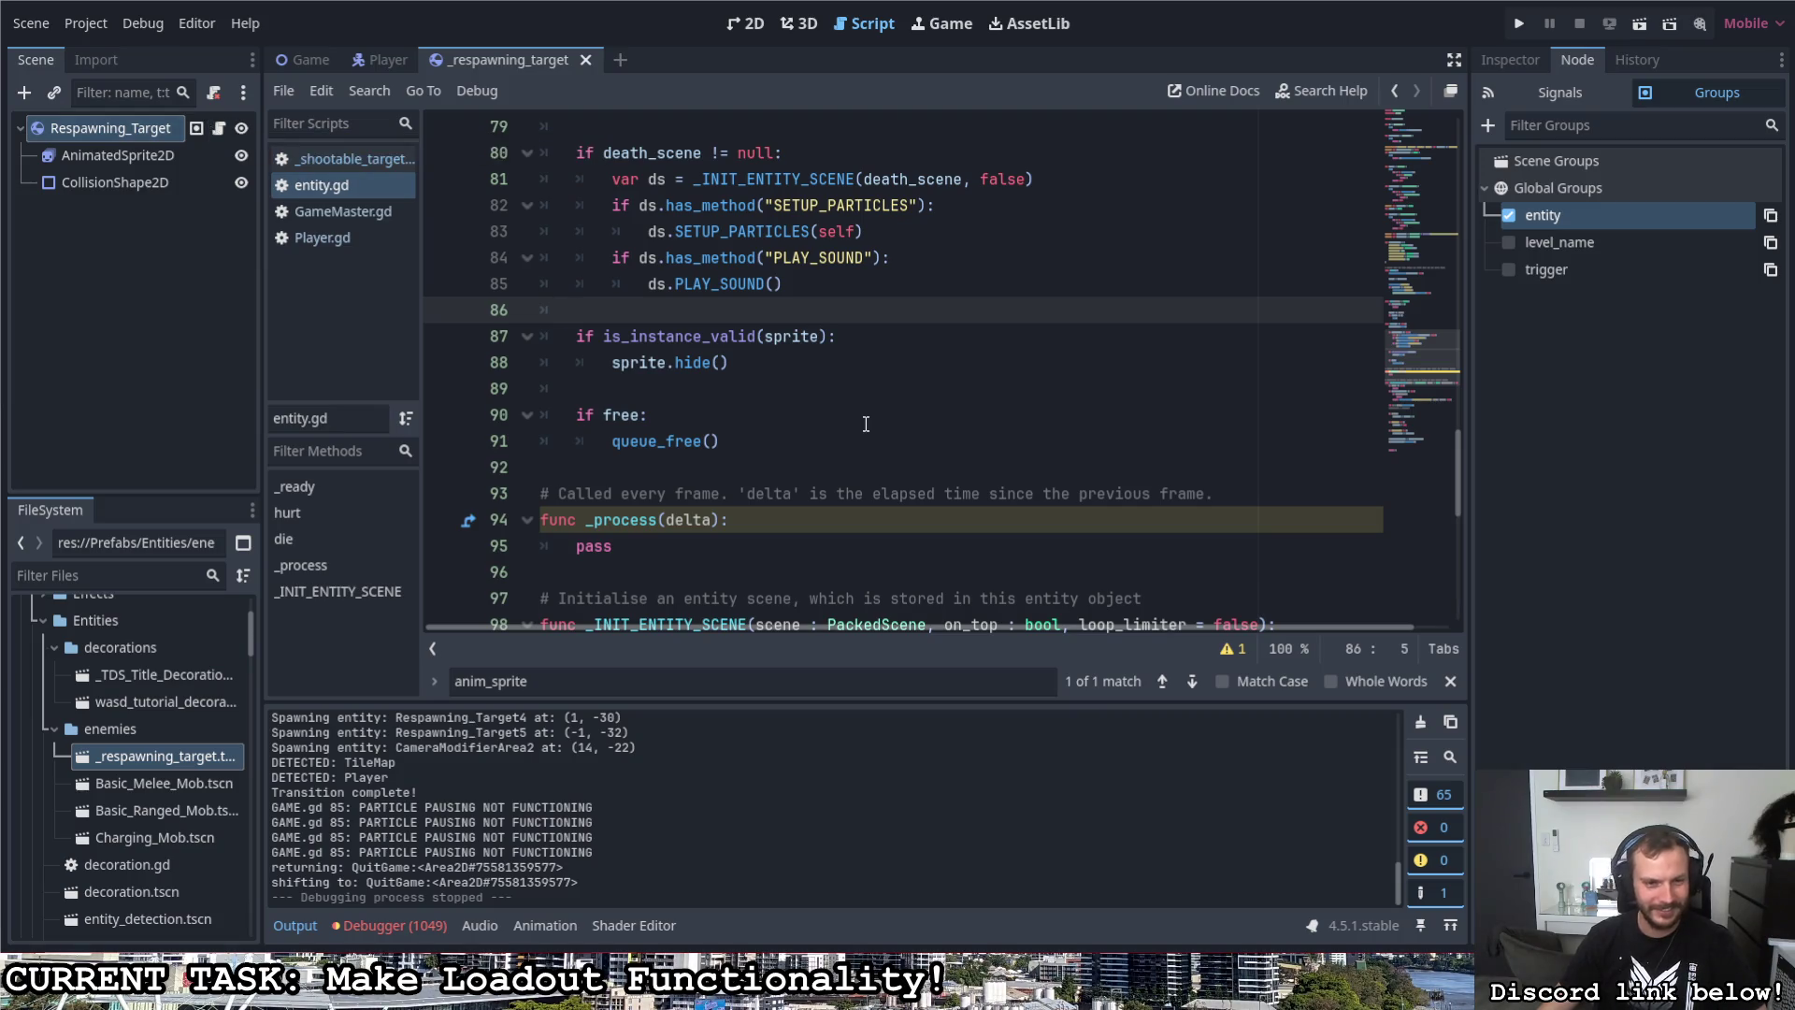
pyautogui.scroll(-1, 881, 443)
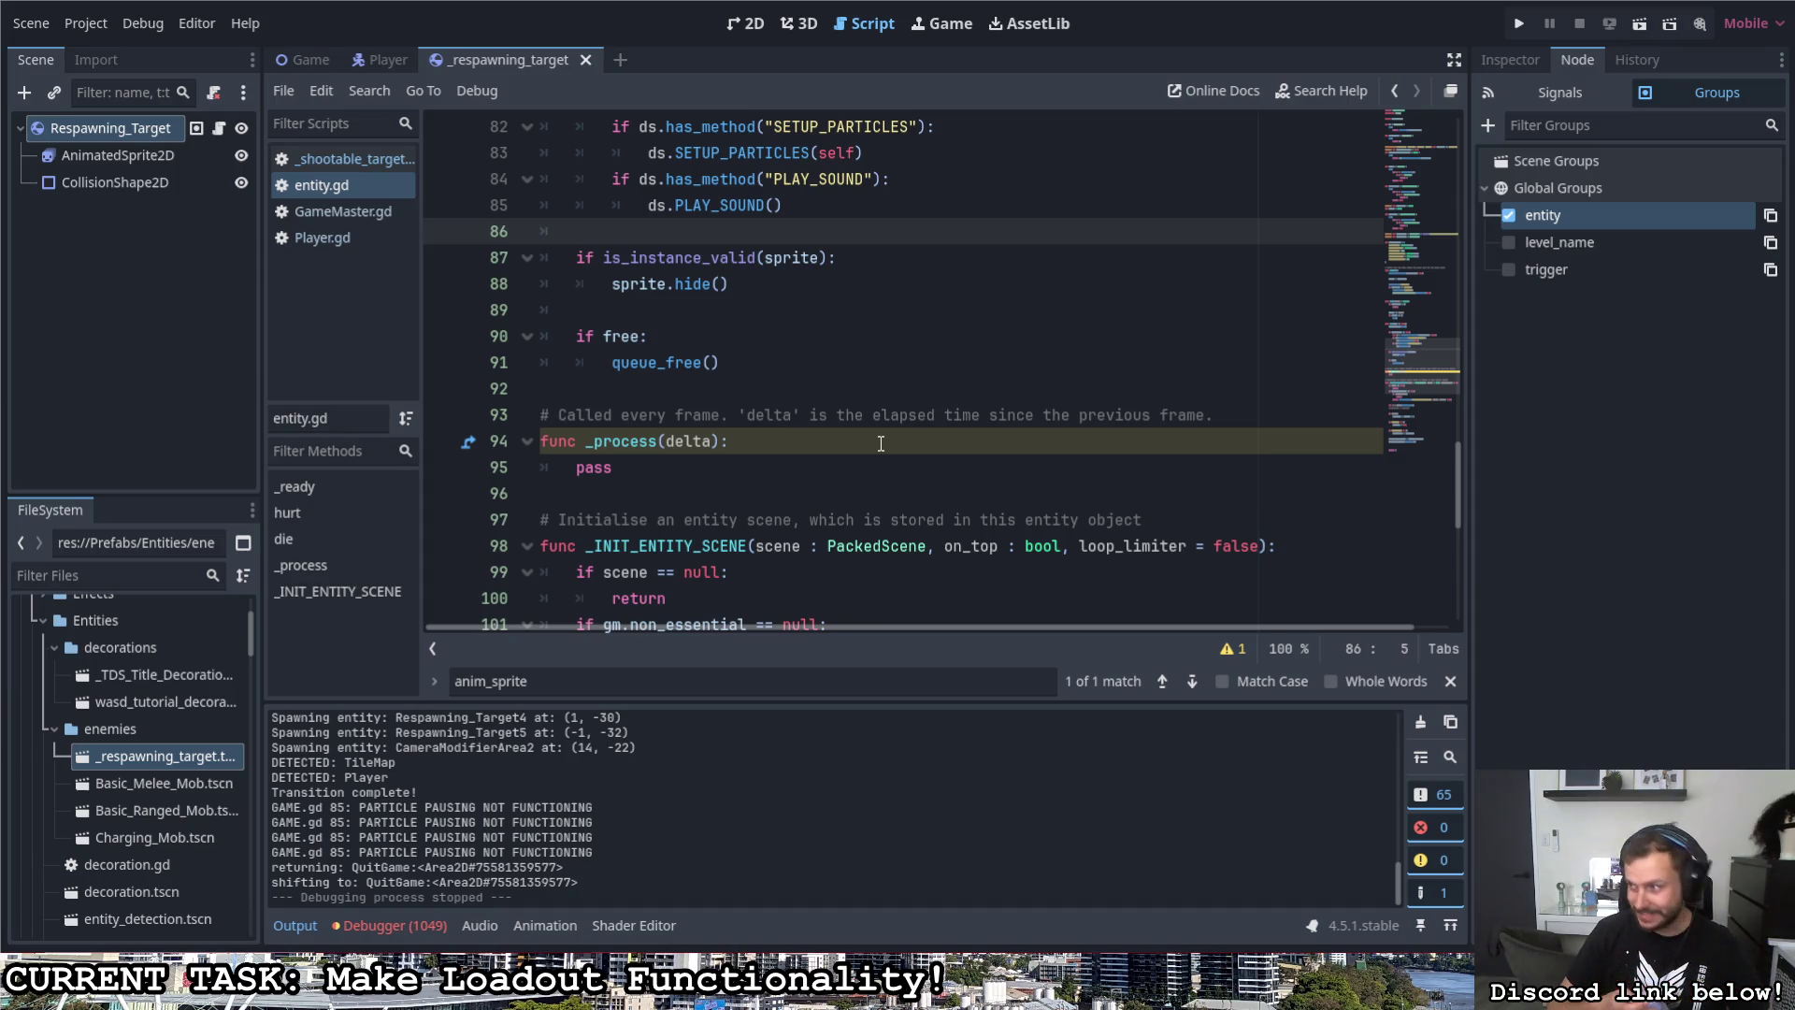
pyautogui.scroll(3, 801, 481)
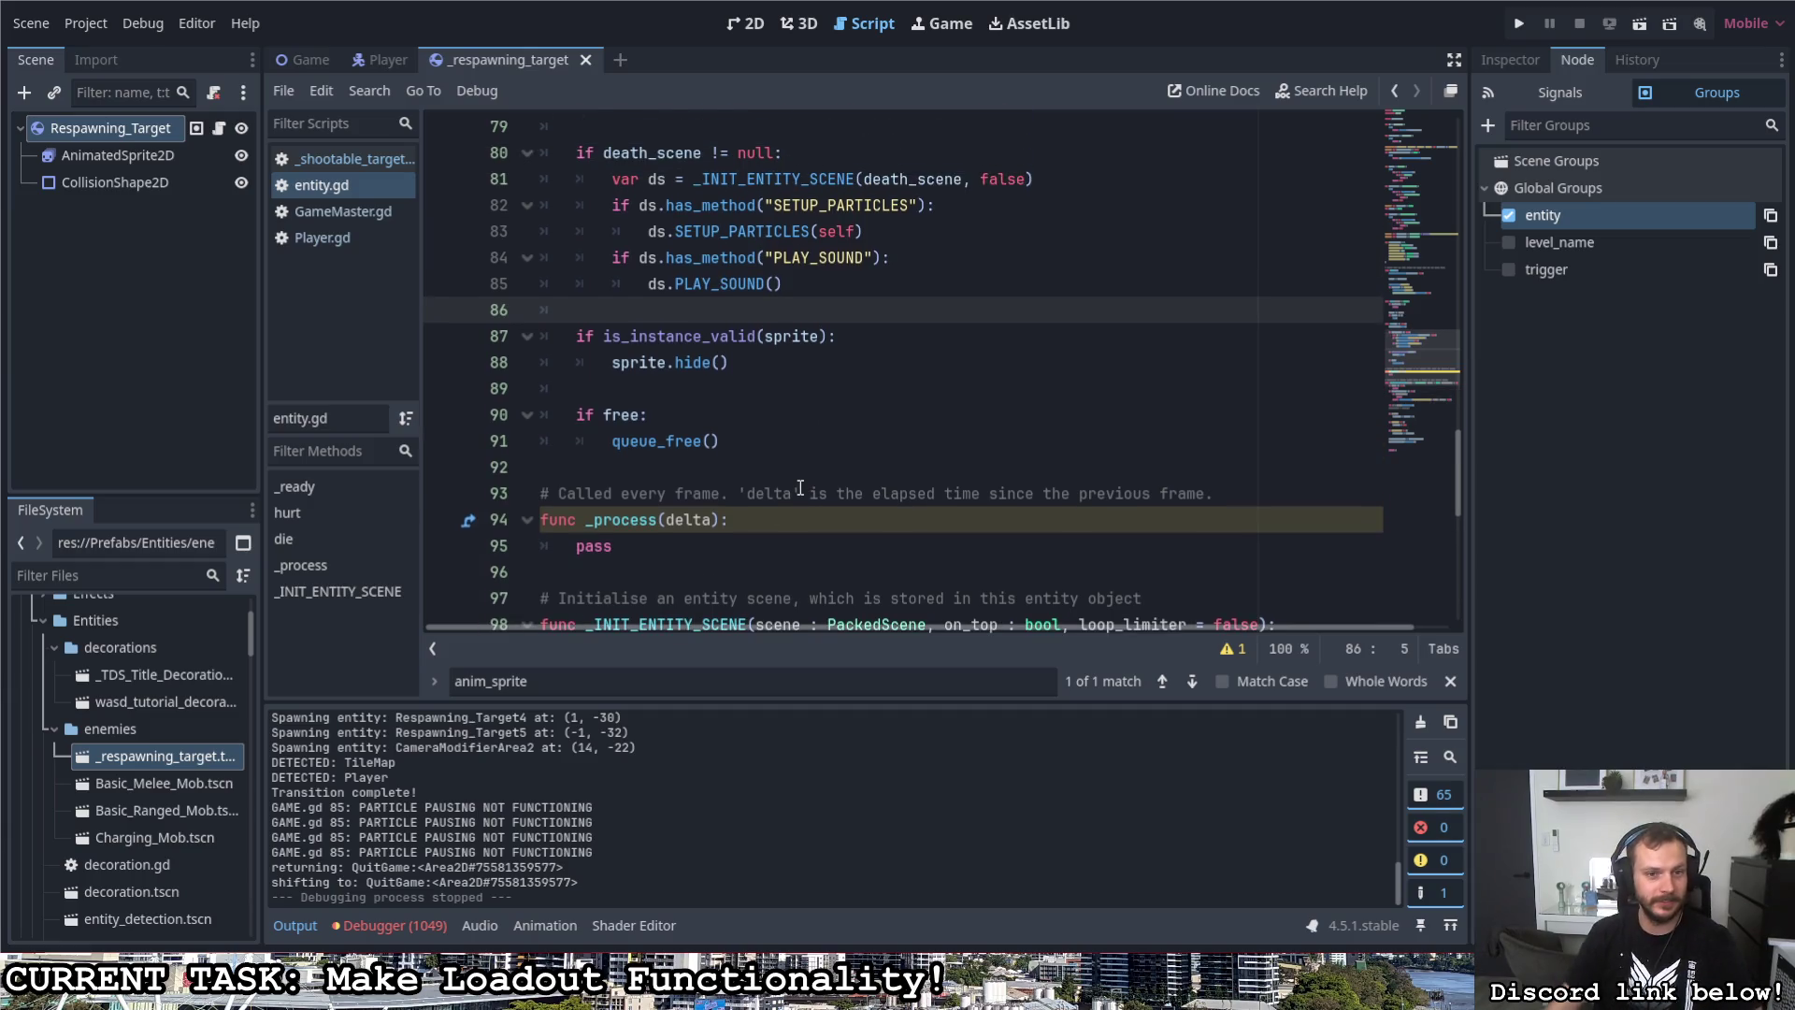
pyautogui.scroll(5, 780, 462)
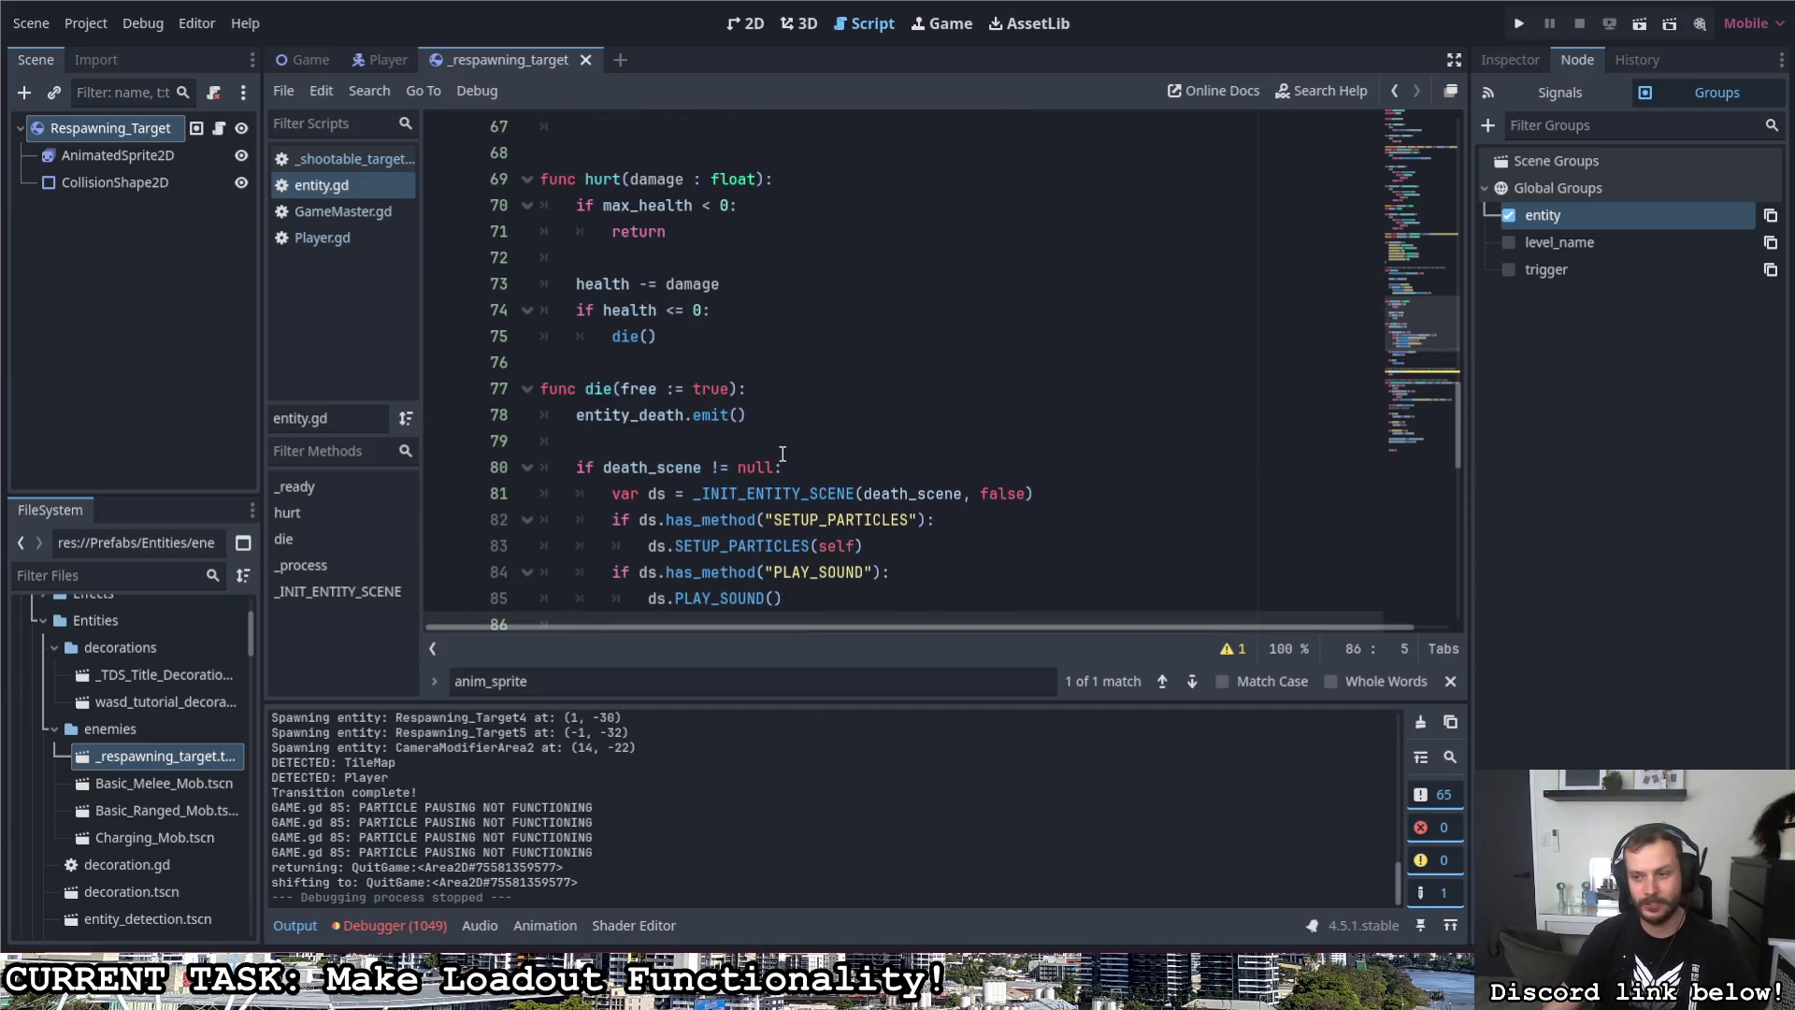
pyautogui.click(778, 440)
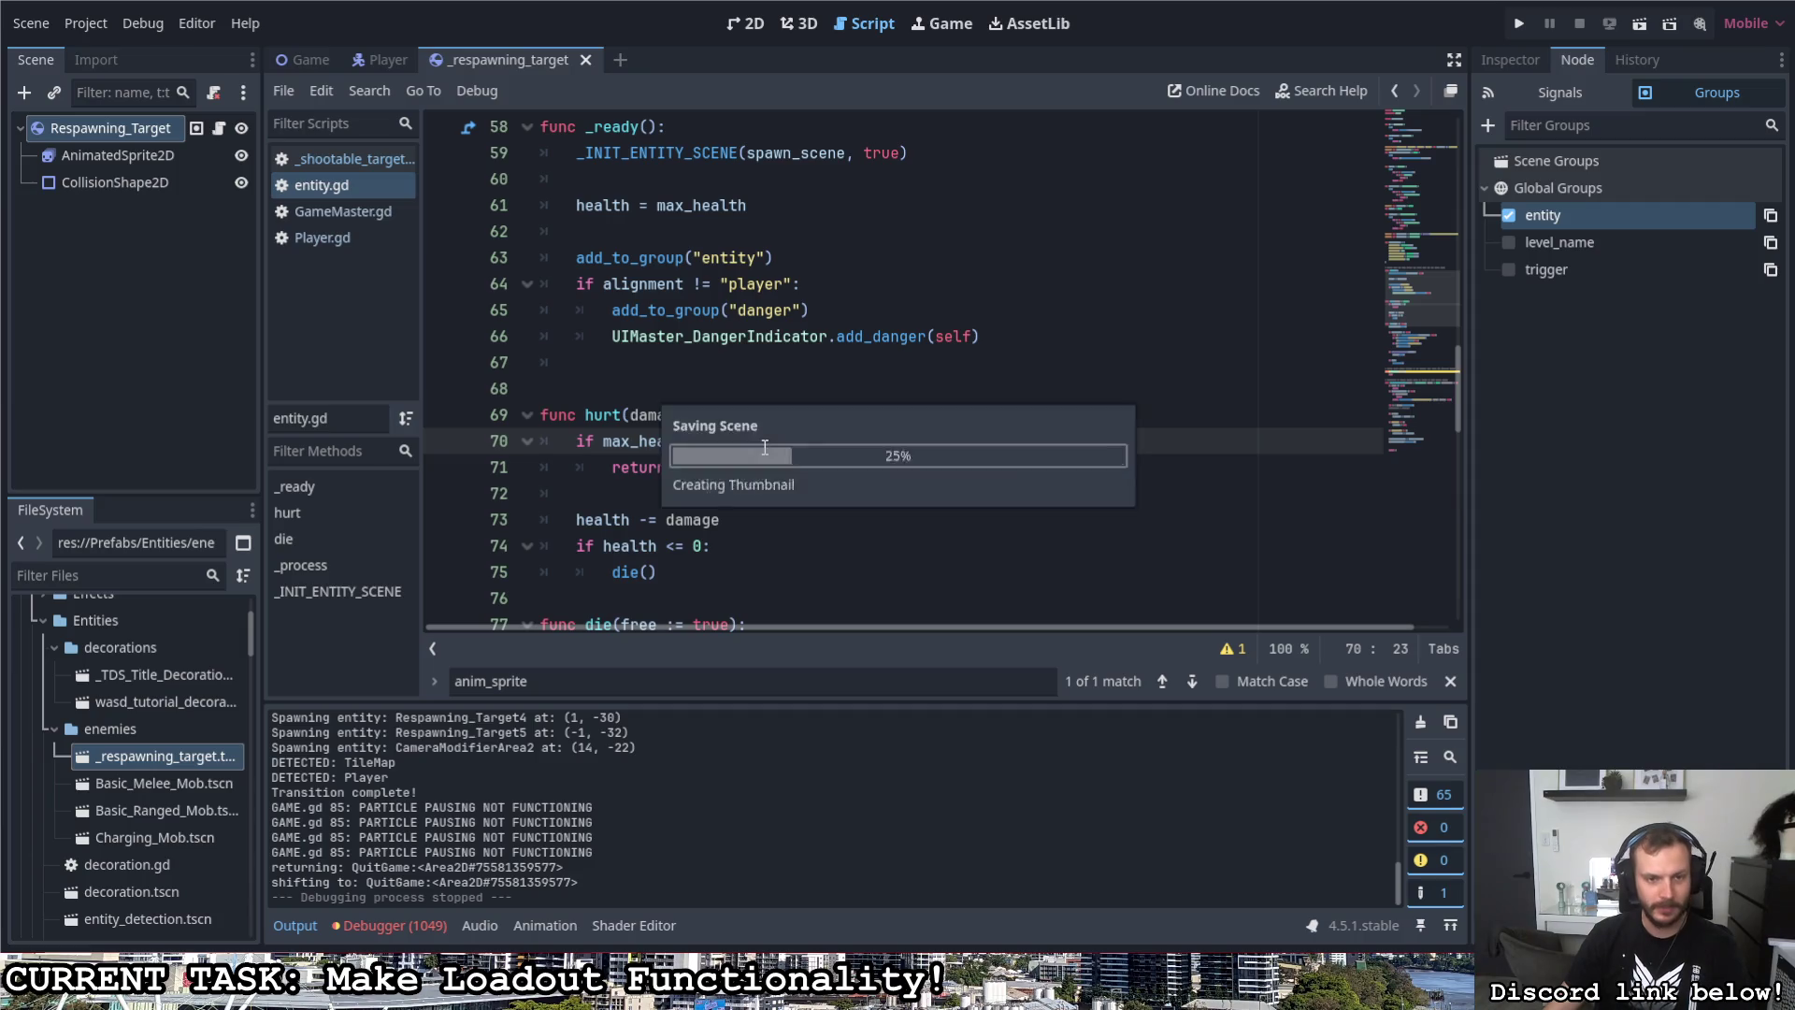
pyautogui.click(219, 129)
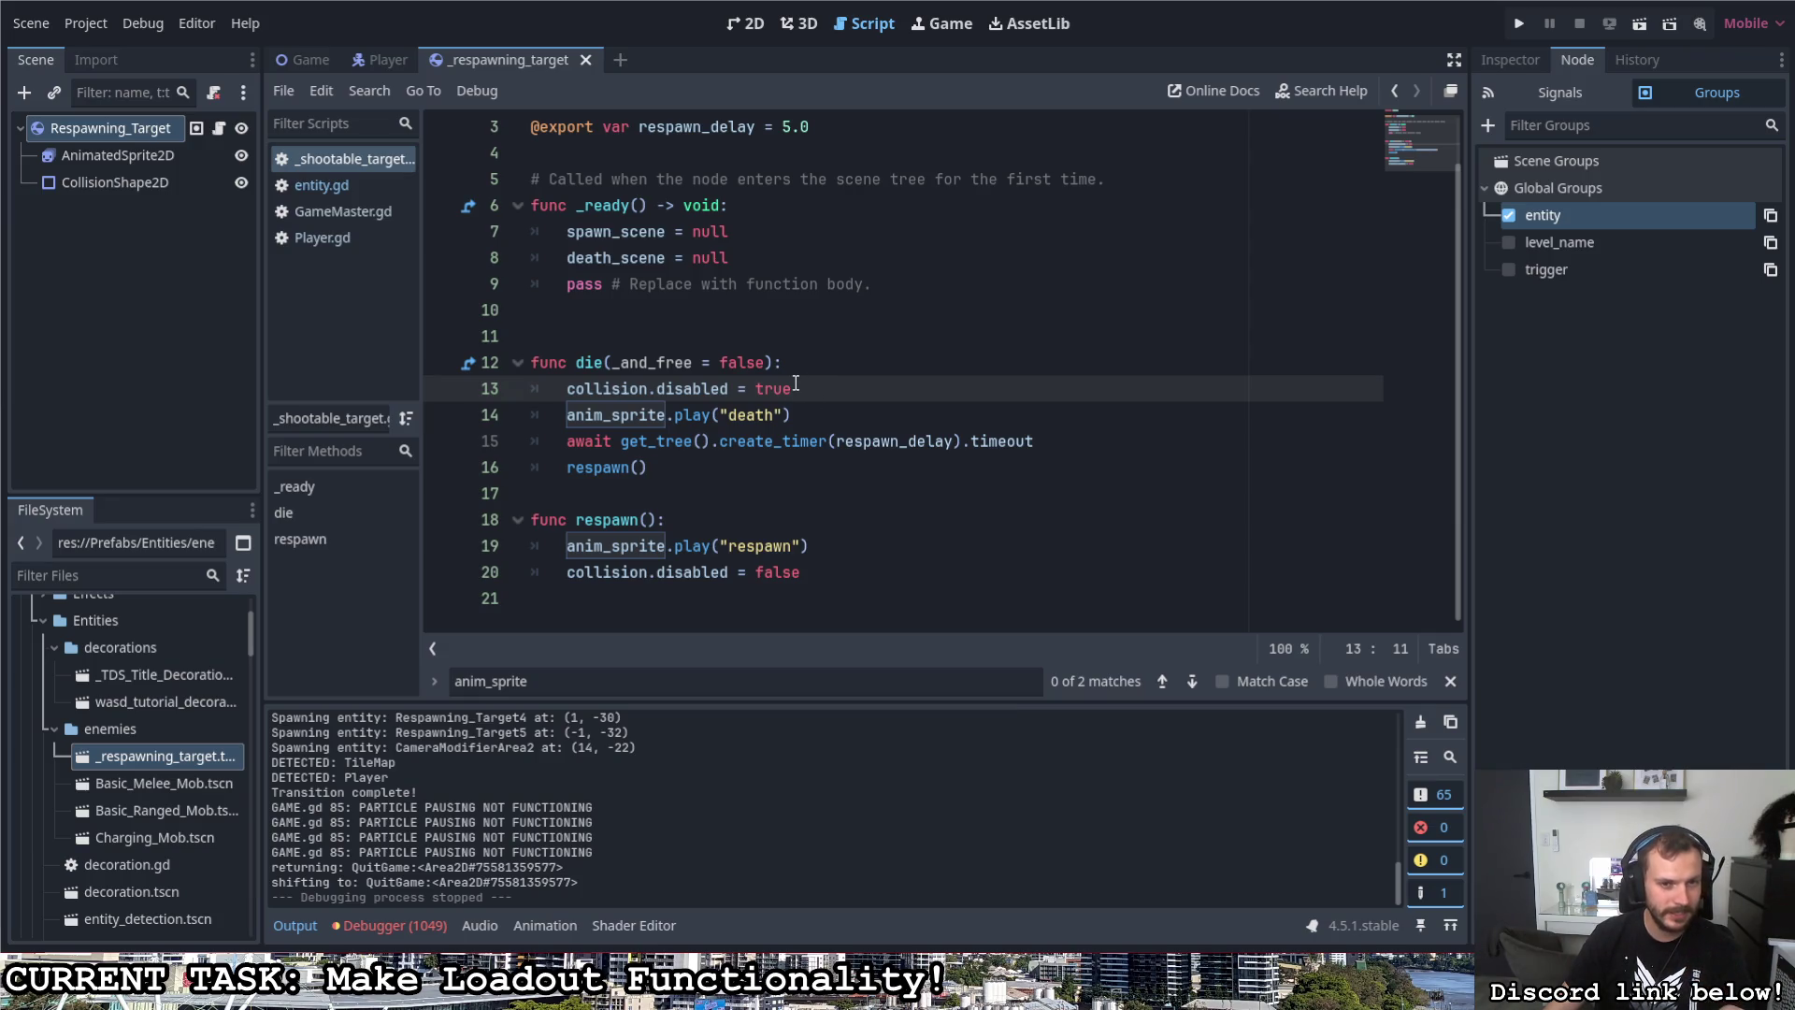
# Step: In die(), replace collision.disabled = true with collision_layer = 0 and collision_mask = 0
pyautogui.scroll(2, 793, 403)
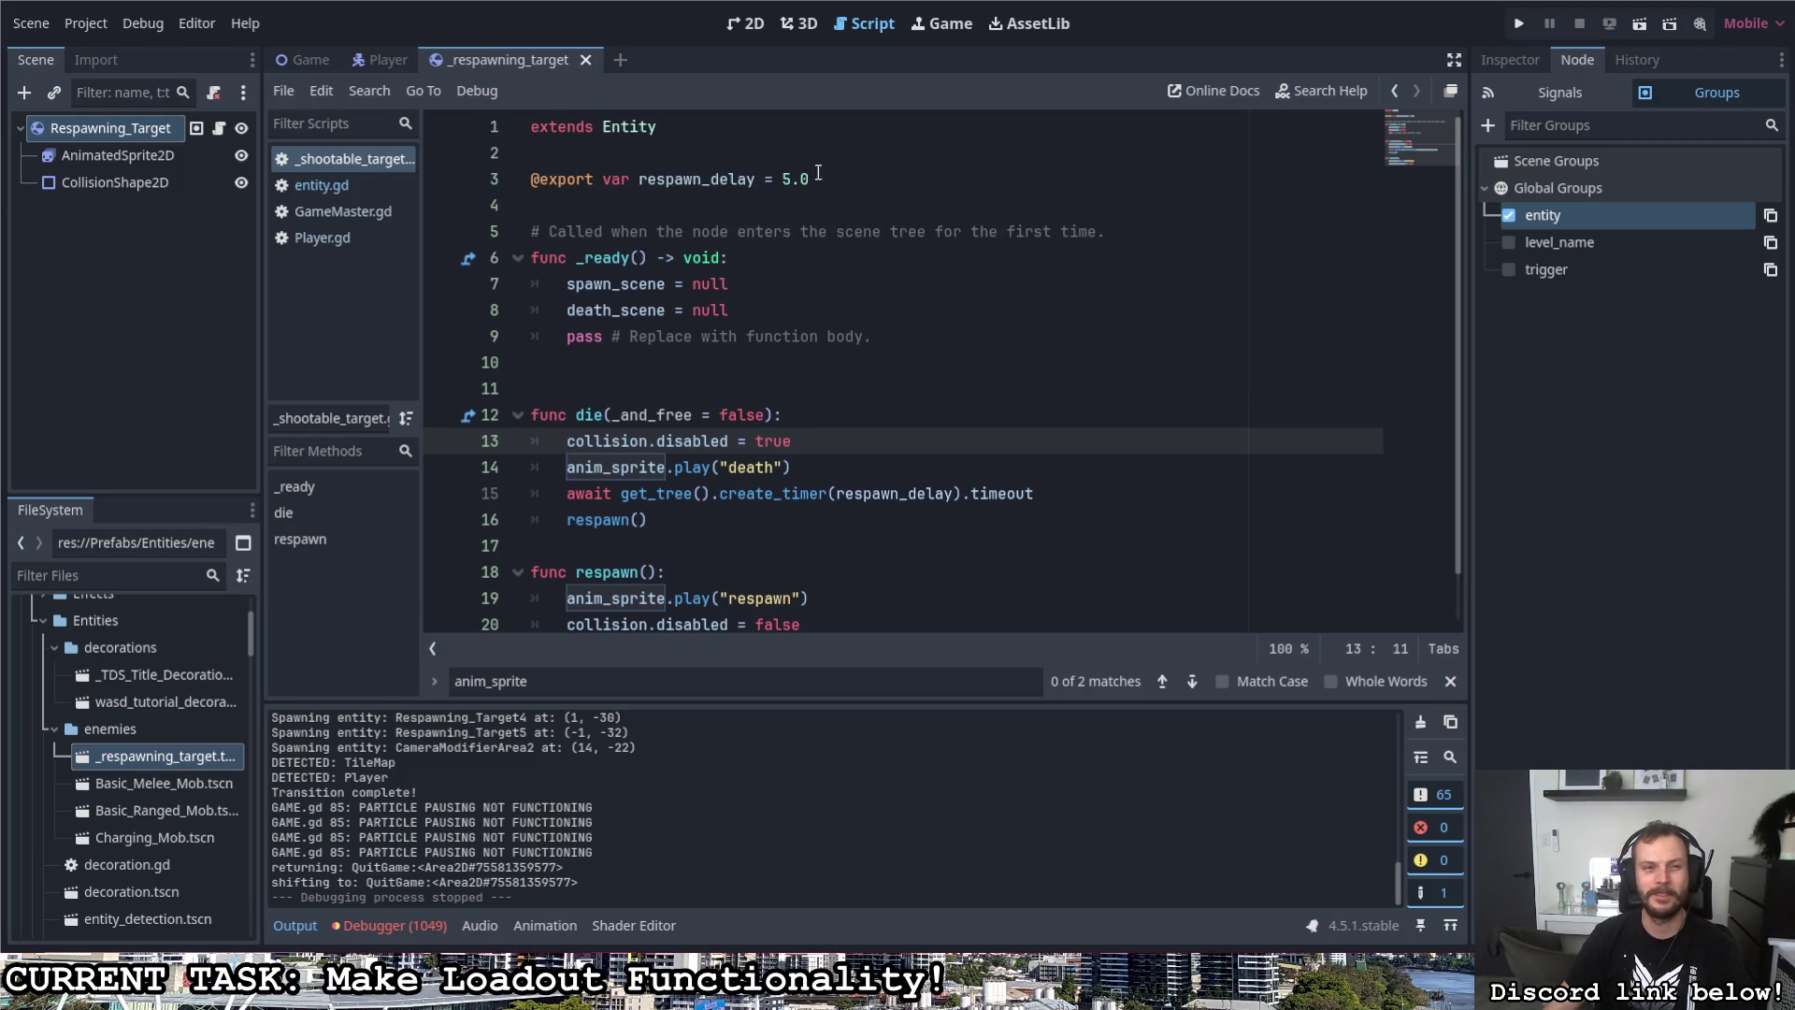
pyautogui.click(1509, 59)
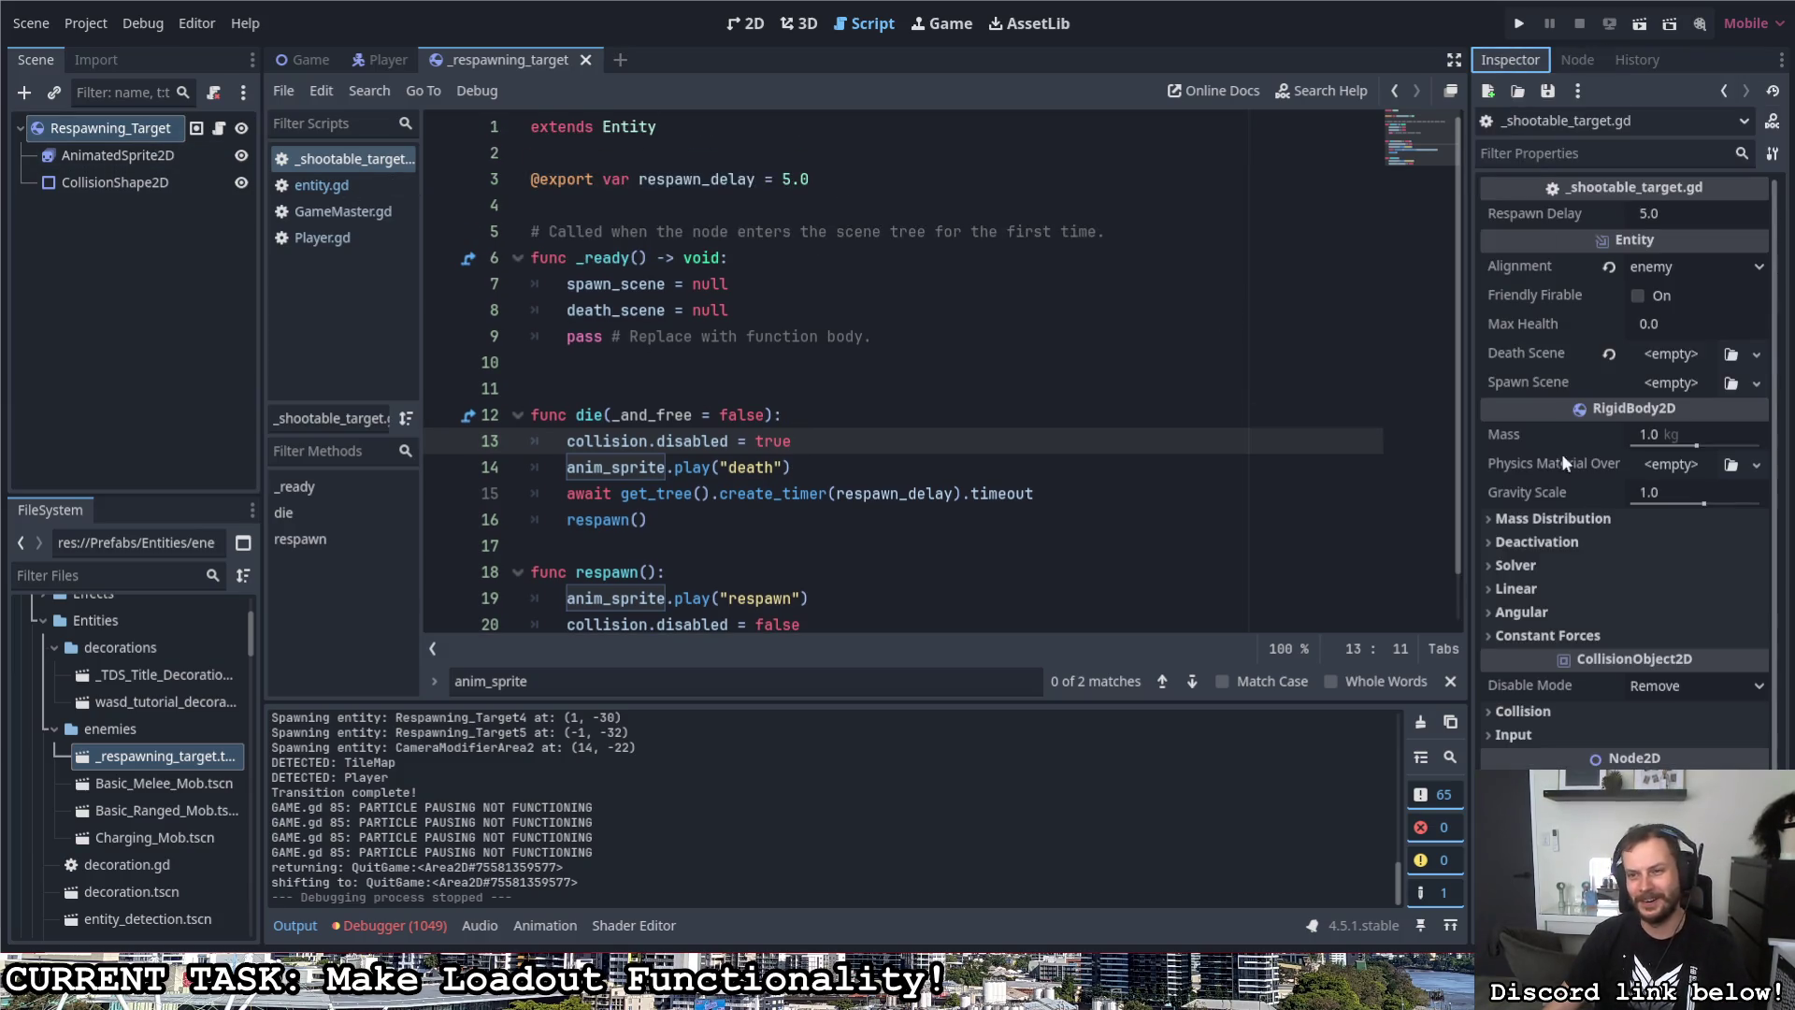
pyautogui.click(1516, 708)
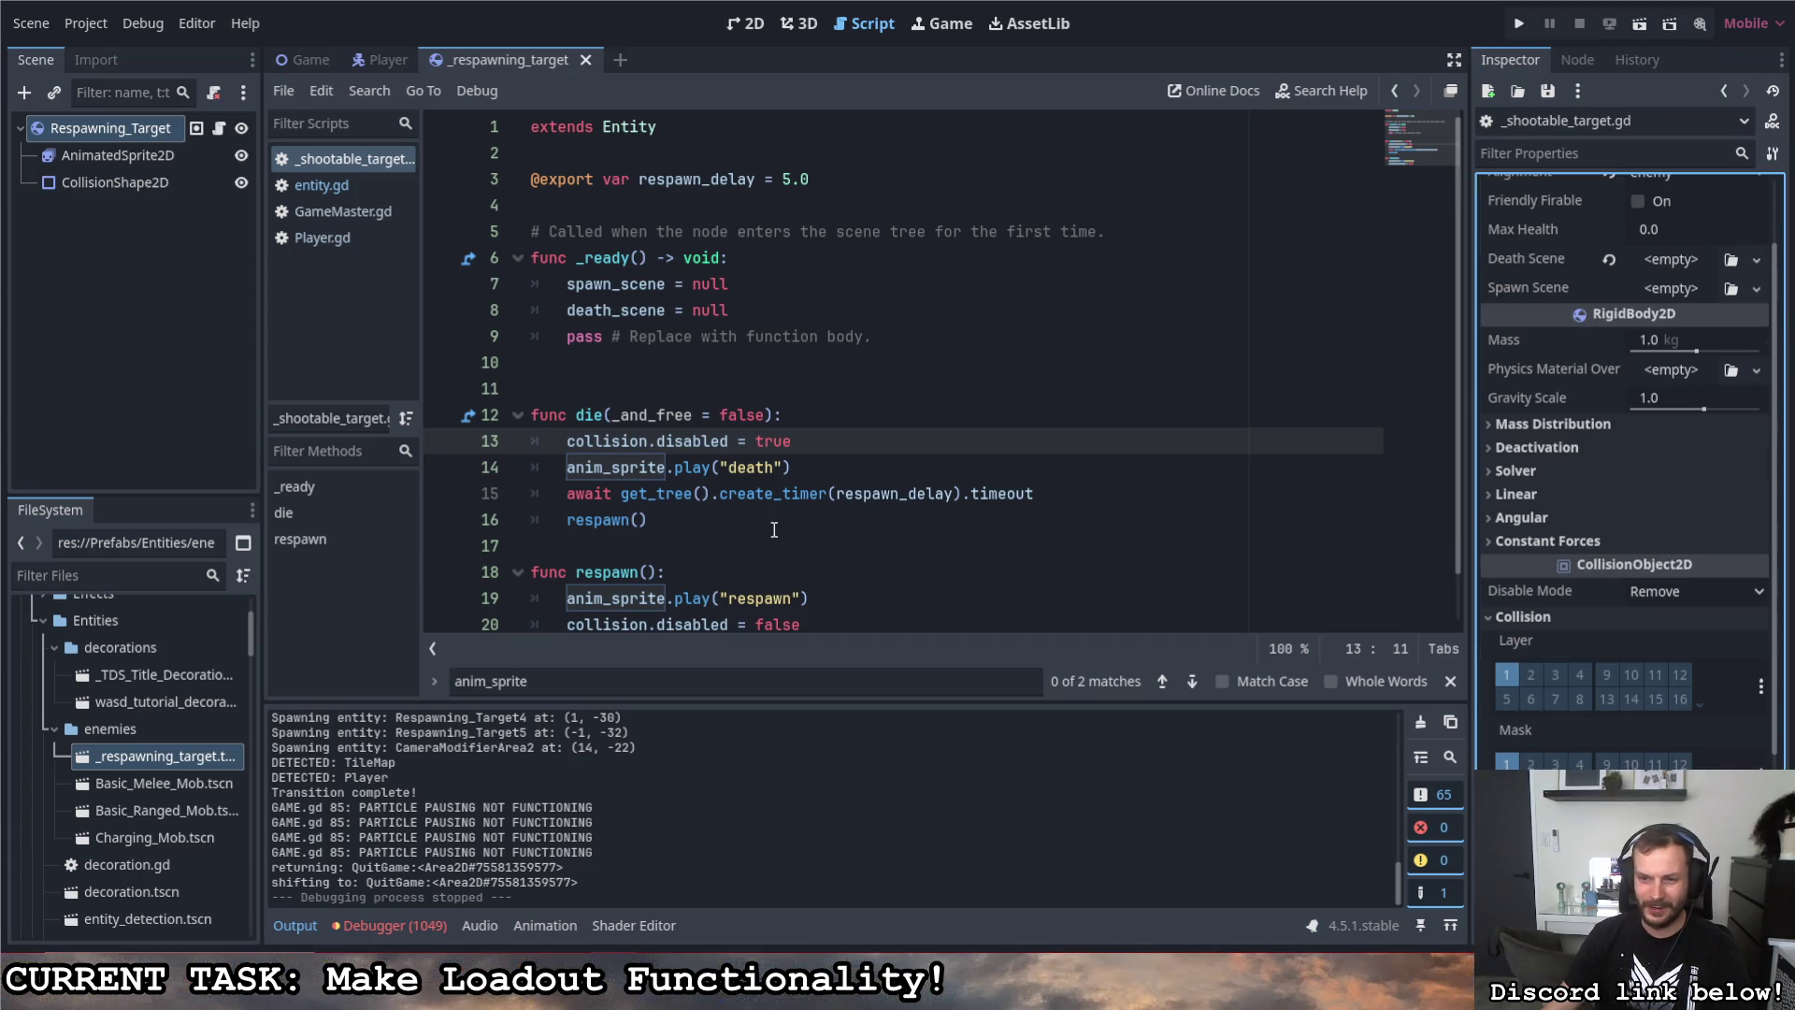
pyautogui.click(812, 445)
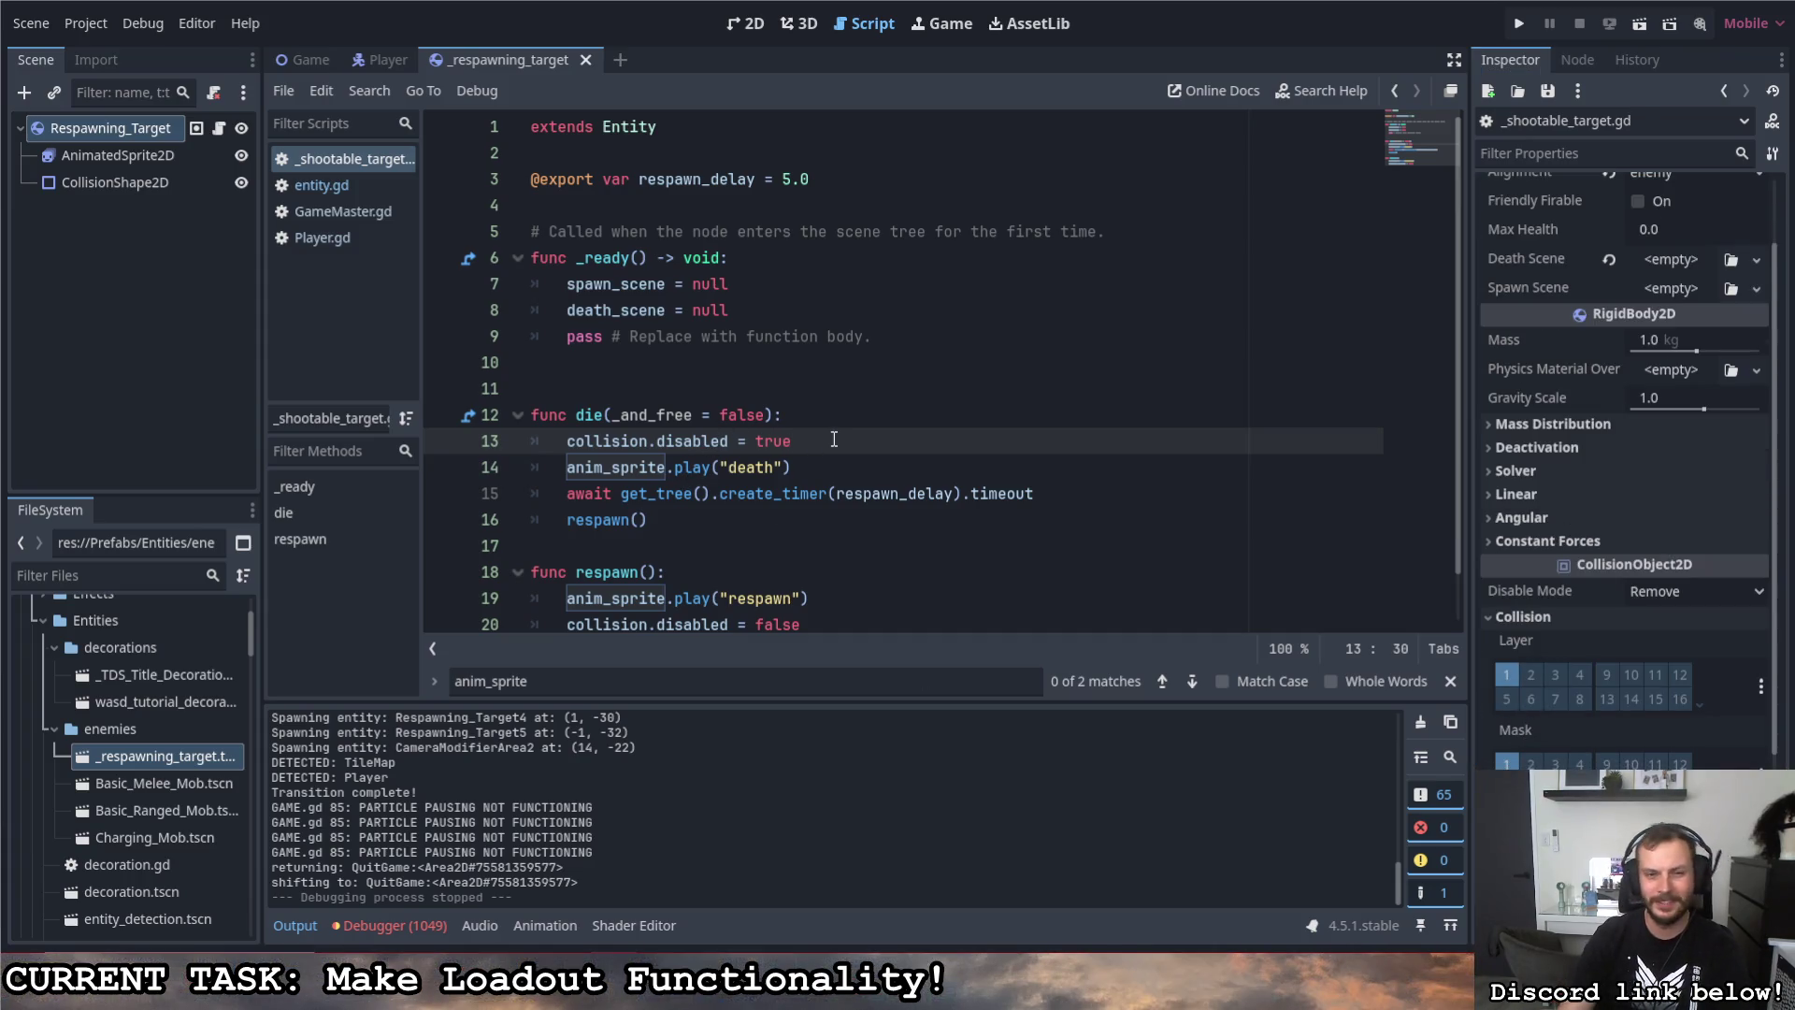
pyautogui.press('Return')
pyautogui.write('llision.')
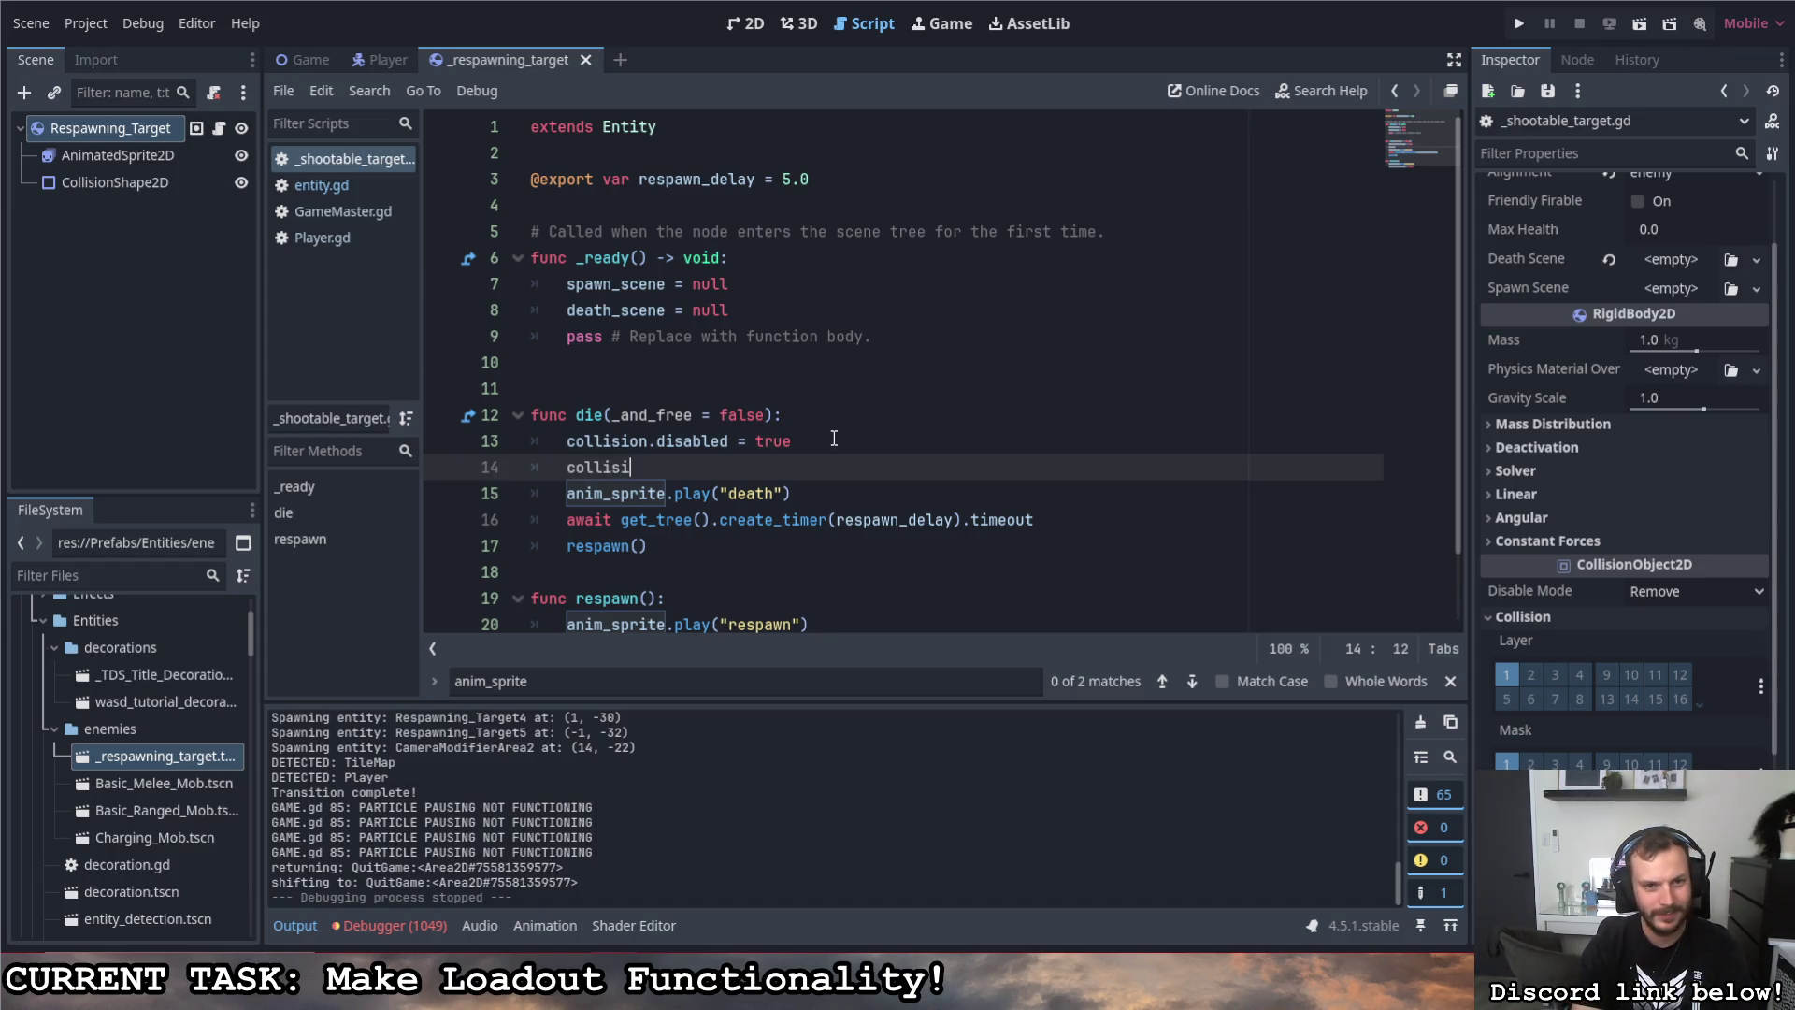
pyautogui.write('la')
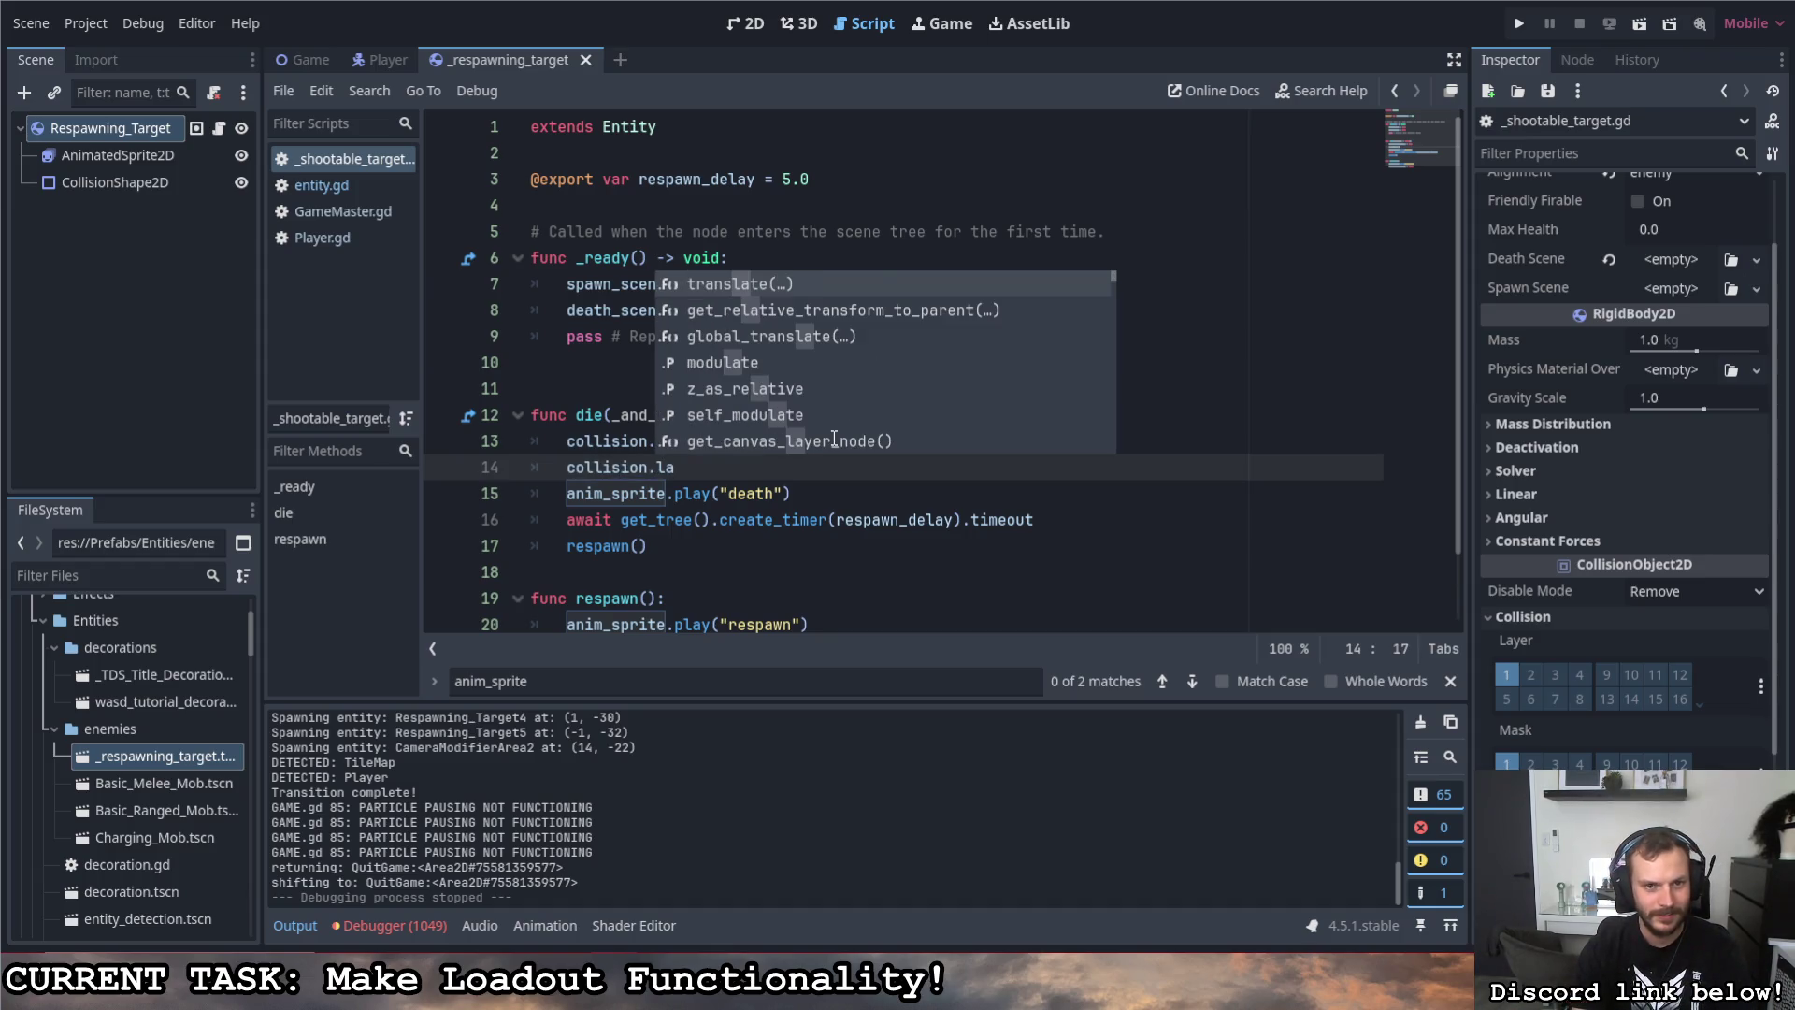
pyautogui.write('yer')
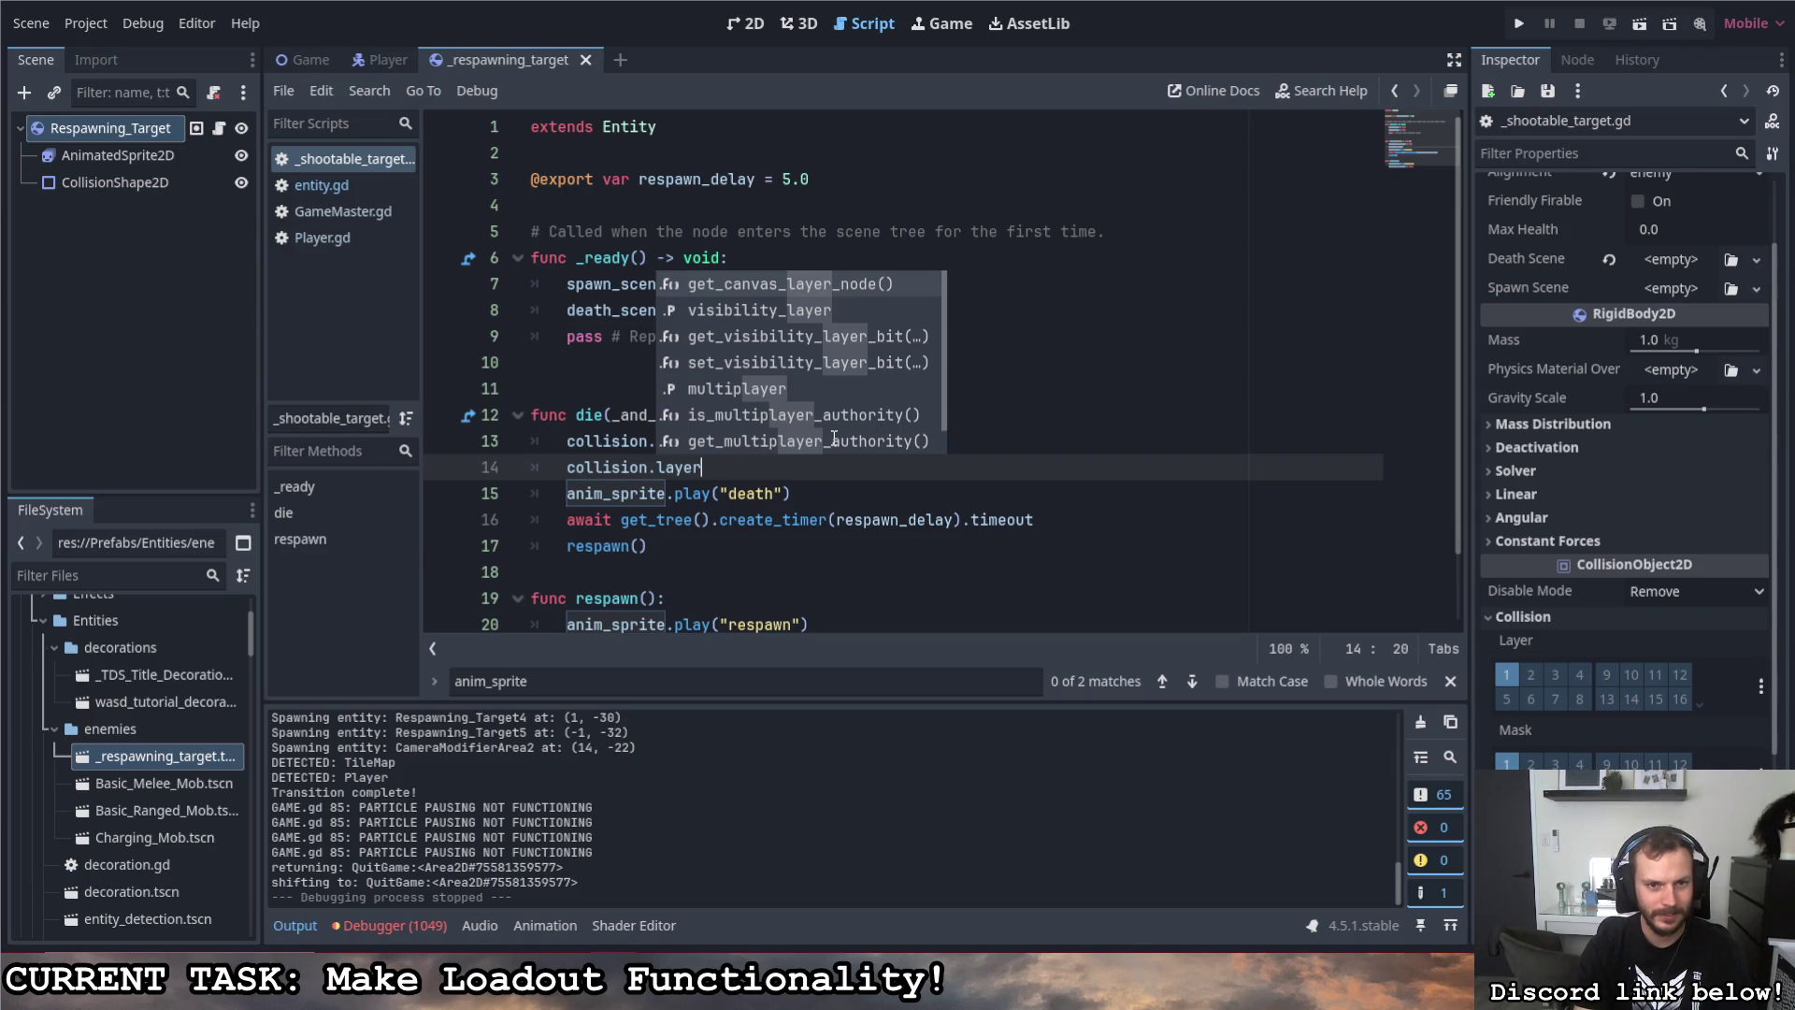
pyautogui.press('BackSpace')
pyautogui.press('BackSpace')
pyautogui.press('BackSpace')
pyautogui.write('colosion')
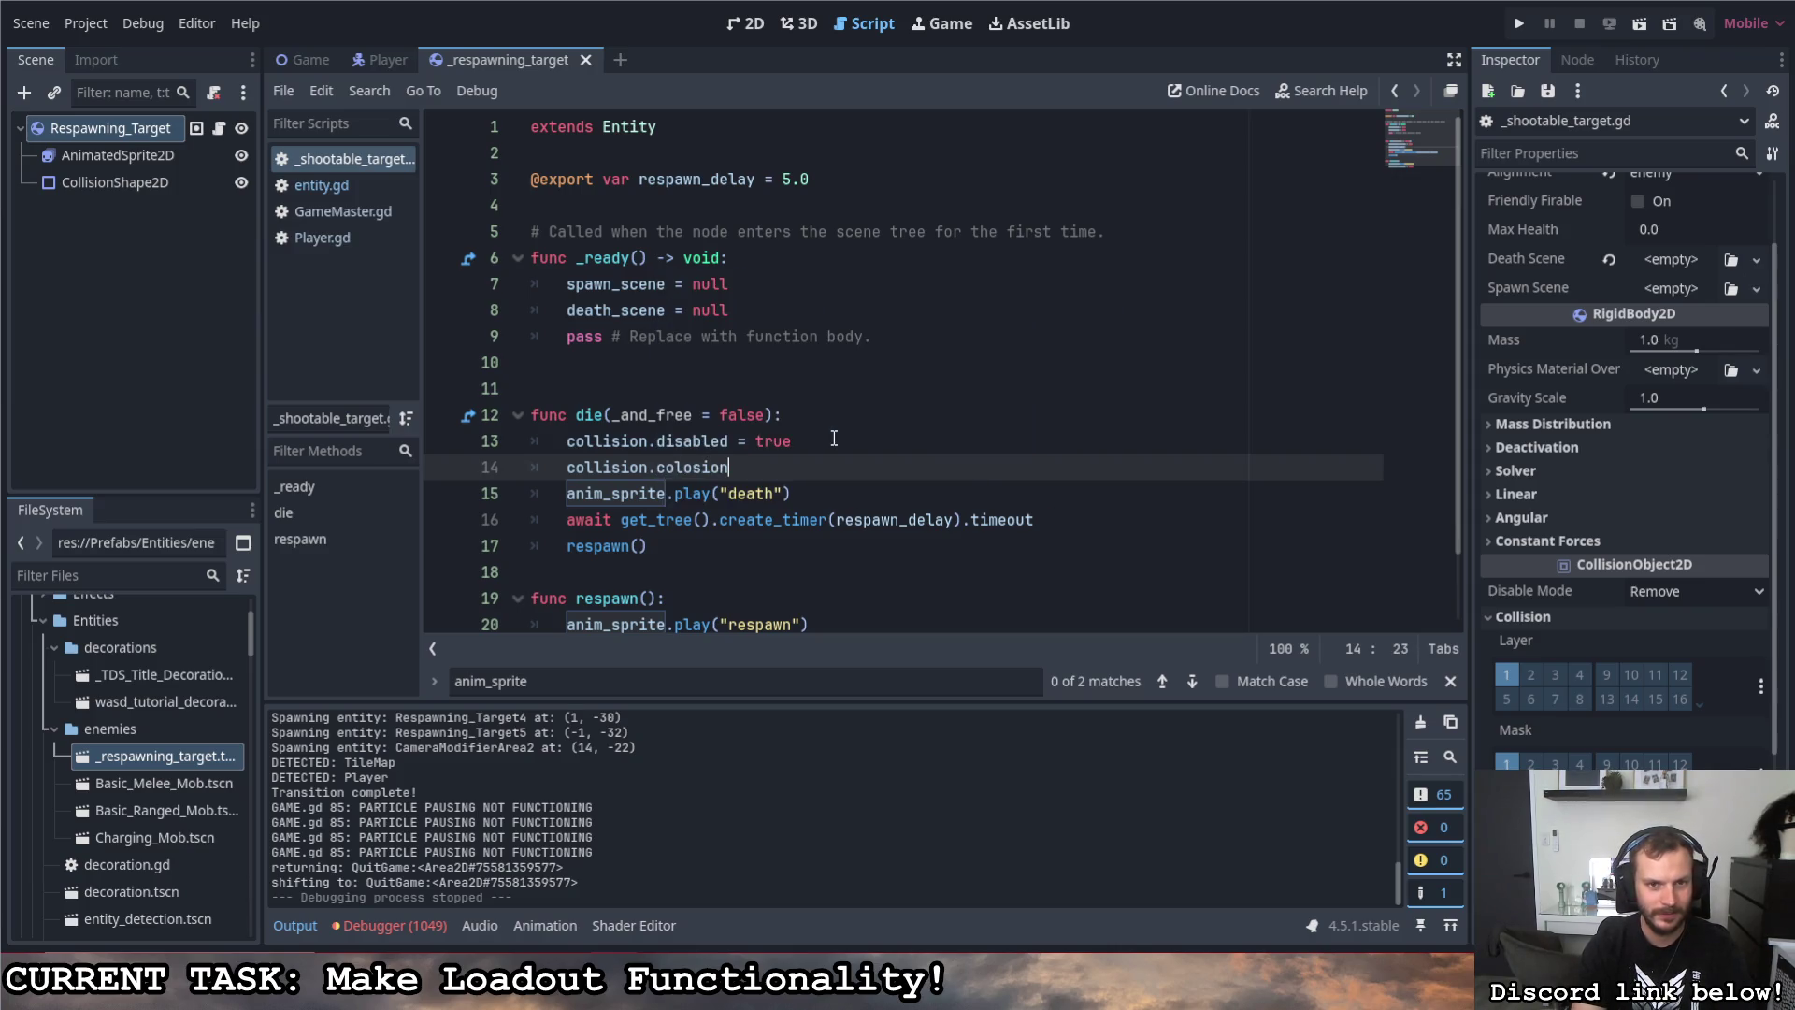
pyautogui.press('BackSpace')
pyautogui.press('BackSpace')
pyautogui.press('BackSpace')
pyautogui.write('ollision_layer = 0')
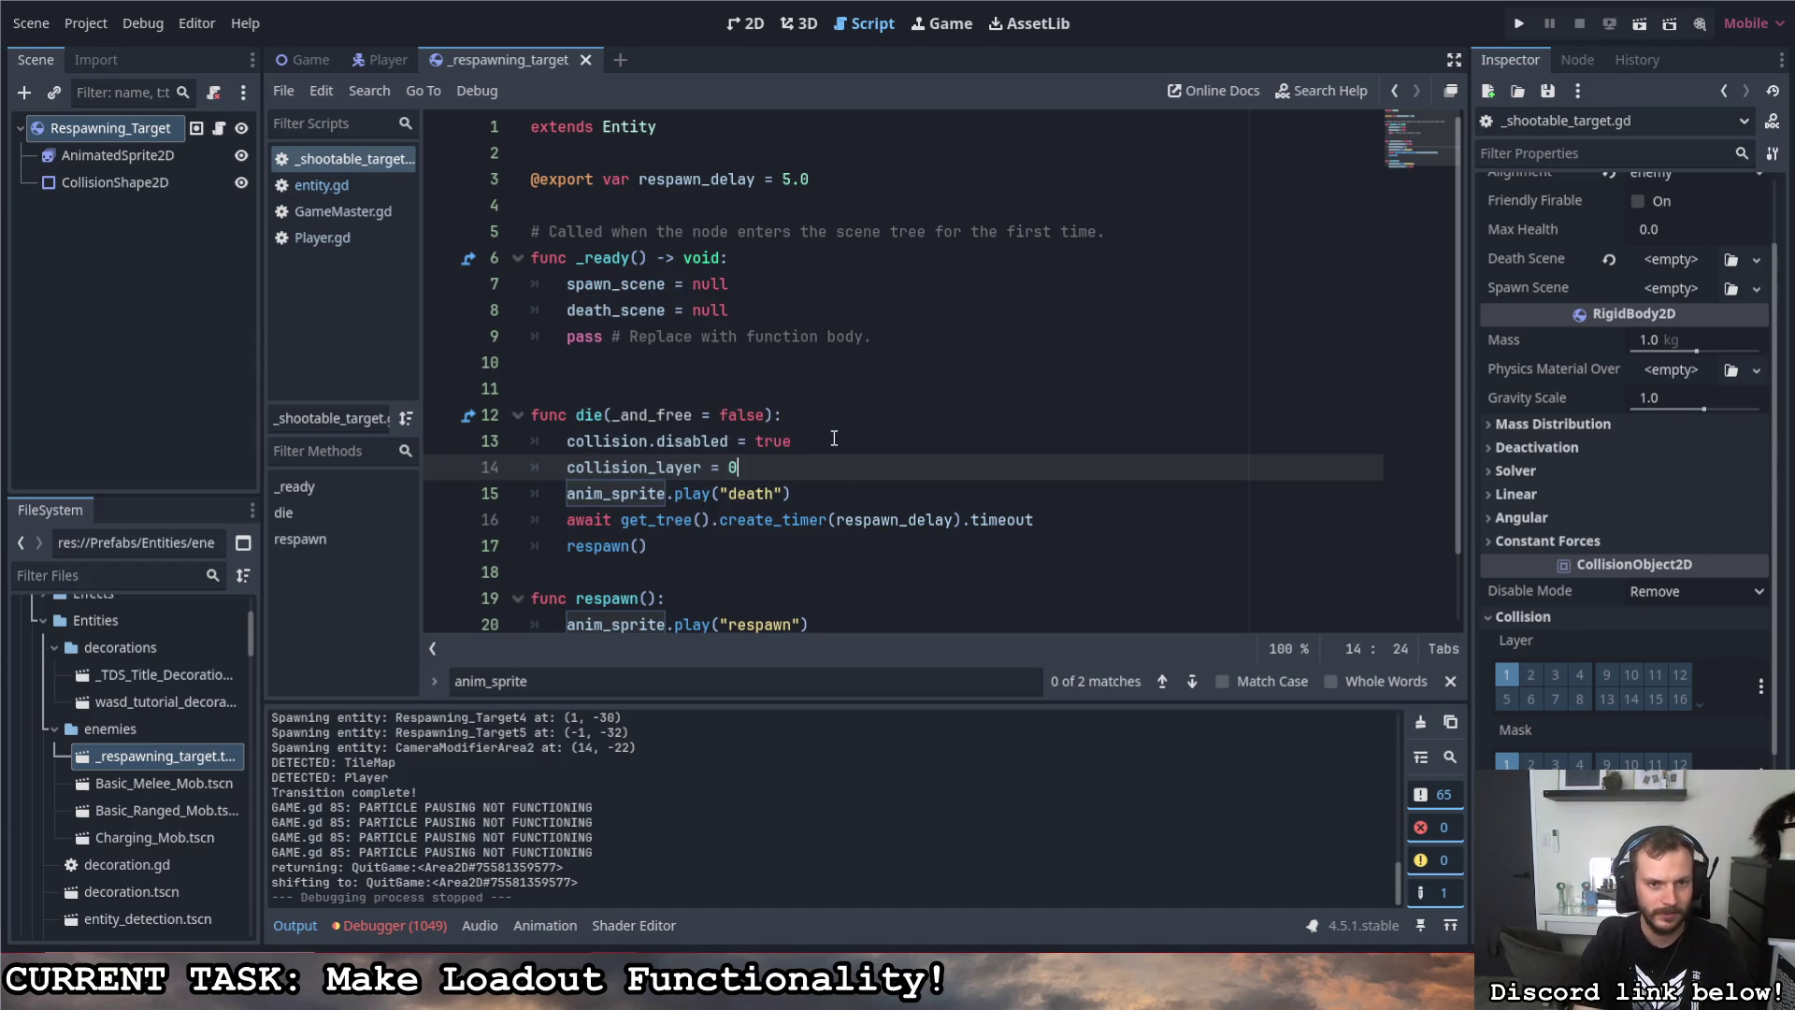
pyautogui.press('Return')
pyautogui.write('collision')
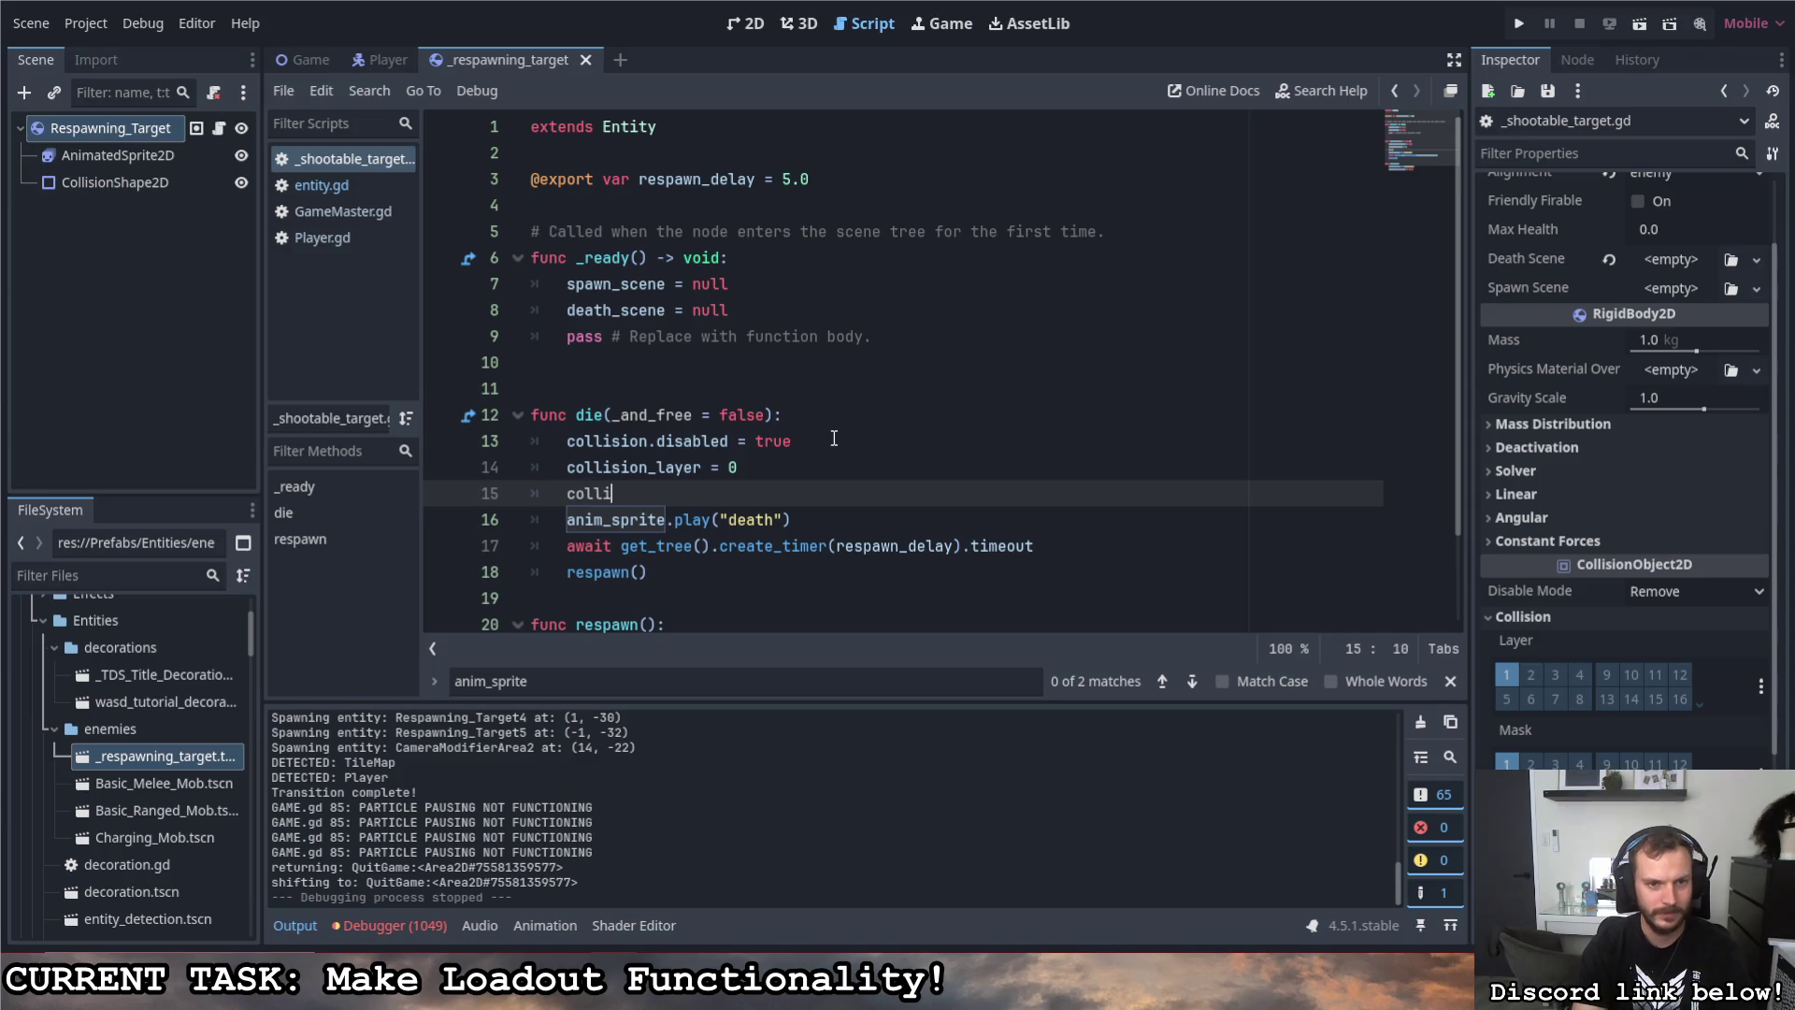
pyautogui.write('_mask -')
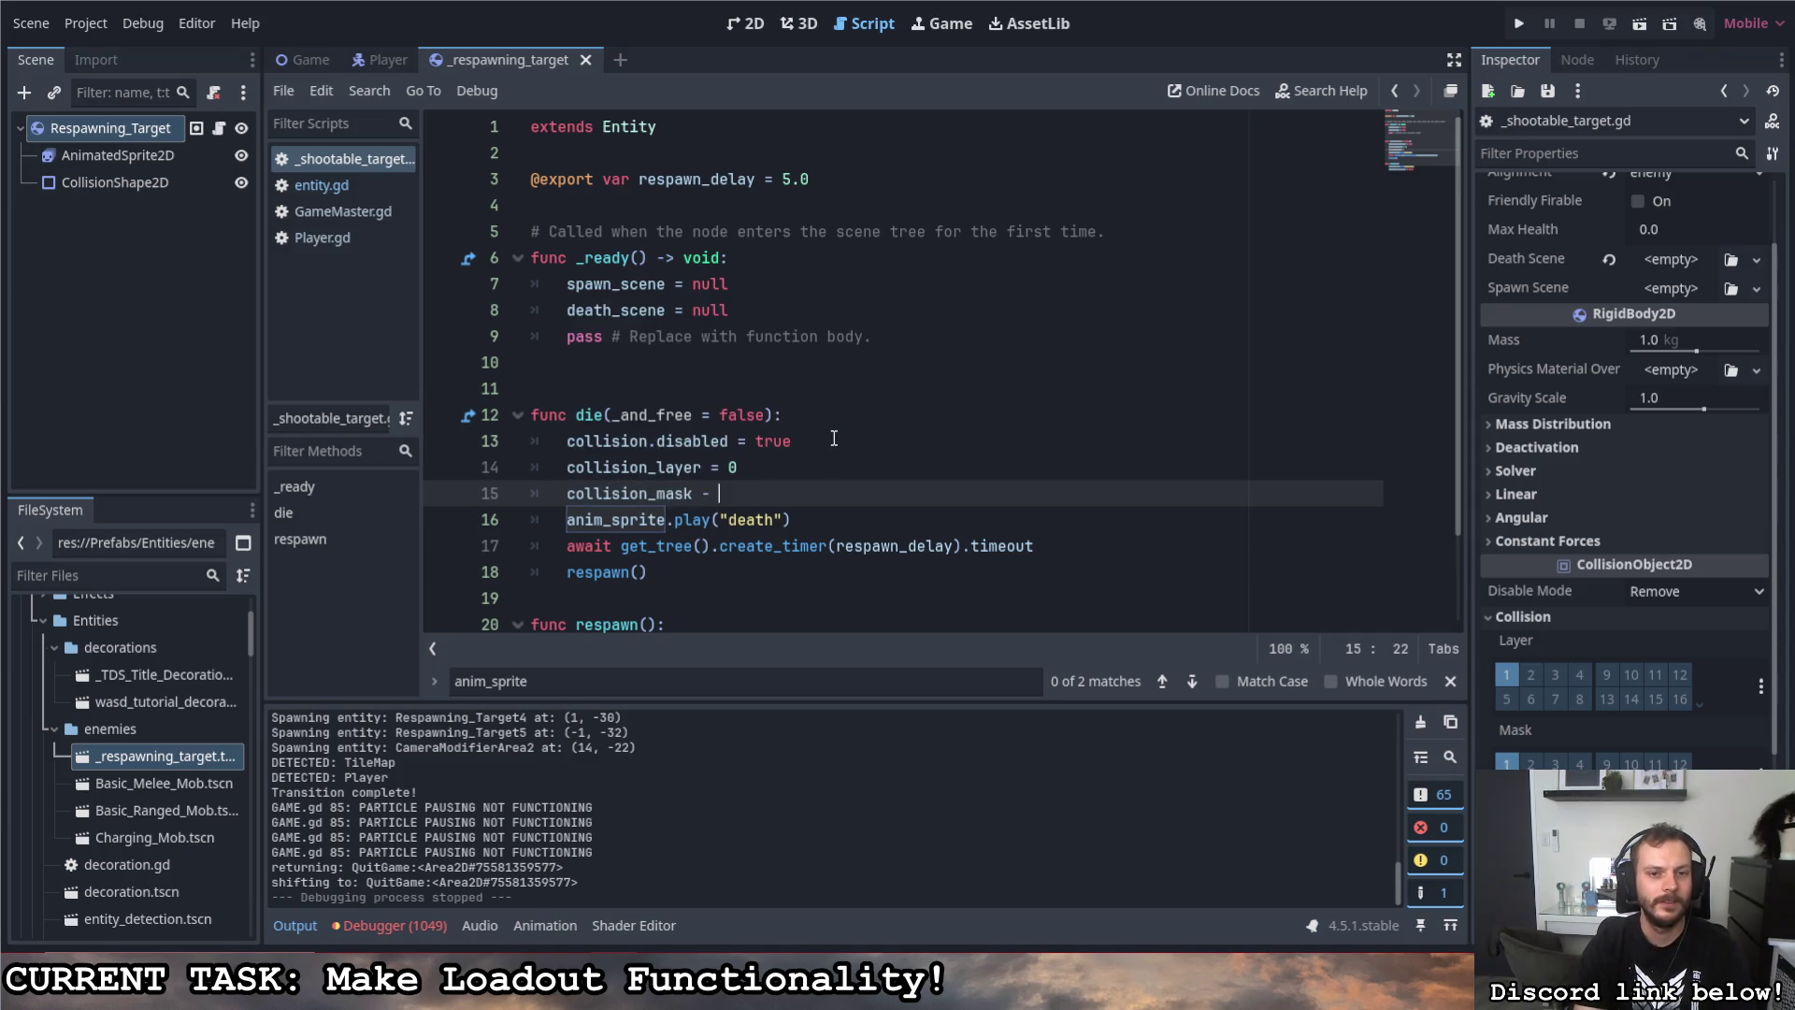
pyautogui.moveTo(834, 439)
pyautogui.mouseDown()
pyautogui.moveTo(874, 449)
pyautogui.moveTo(482, 438)
pyautogui.mouseUp()
pyautogui.press('Delete')
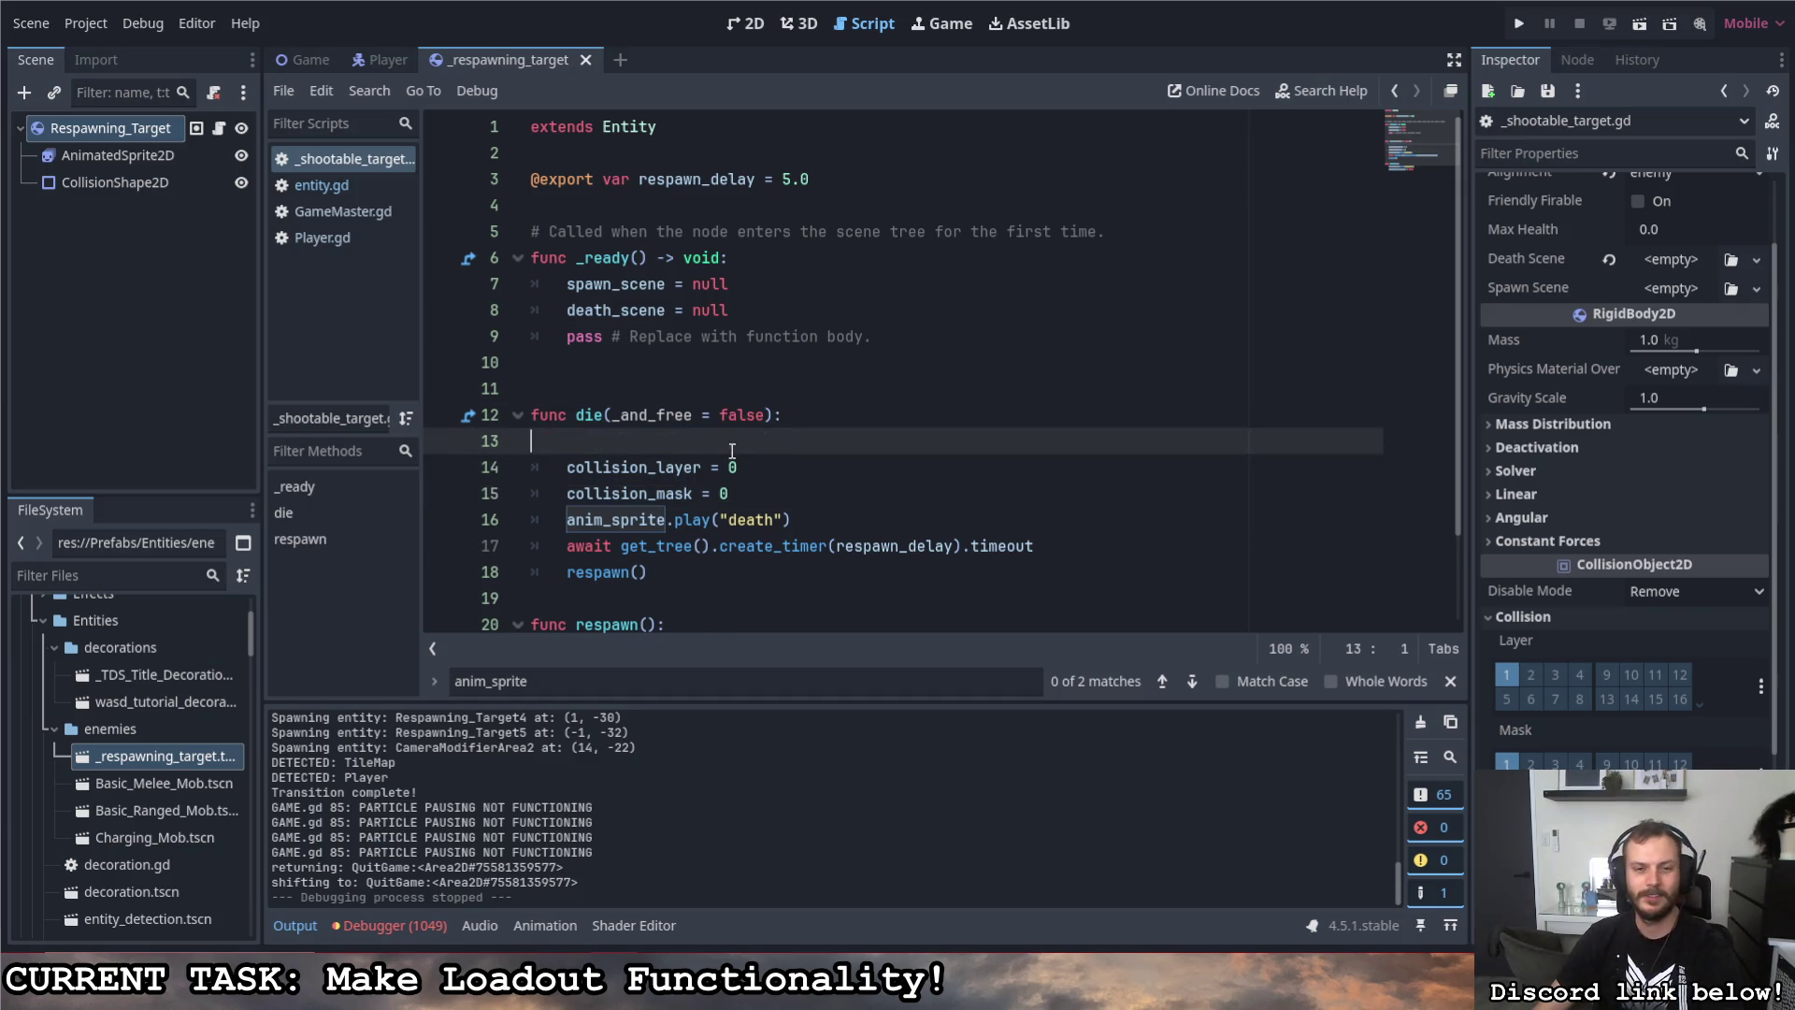
pyautogui.press('Delete')
# Step: Copy both collision lines into respawn() with values set to 1, then run the game
pyautogui.moveTo(734, 468)
pyautogui.mouseDown()
pyautogui.moveTo(535, 470)
pyautogui.moveTo(546, 451)
pyautogui.mouseUp()
pyautogui.hotkey('ctrl', 'c')
pyautogui.scroll(-1, 545, 449)
pyautogui.click(705, 513)
pyautogui.press('Return')
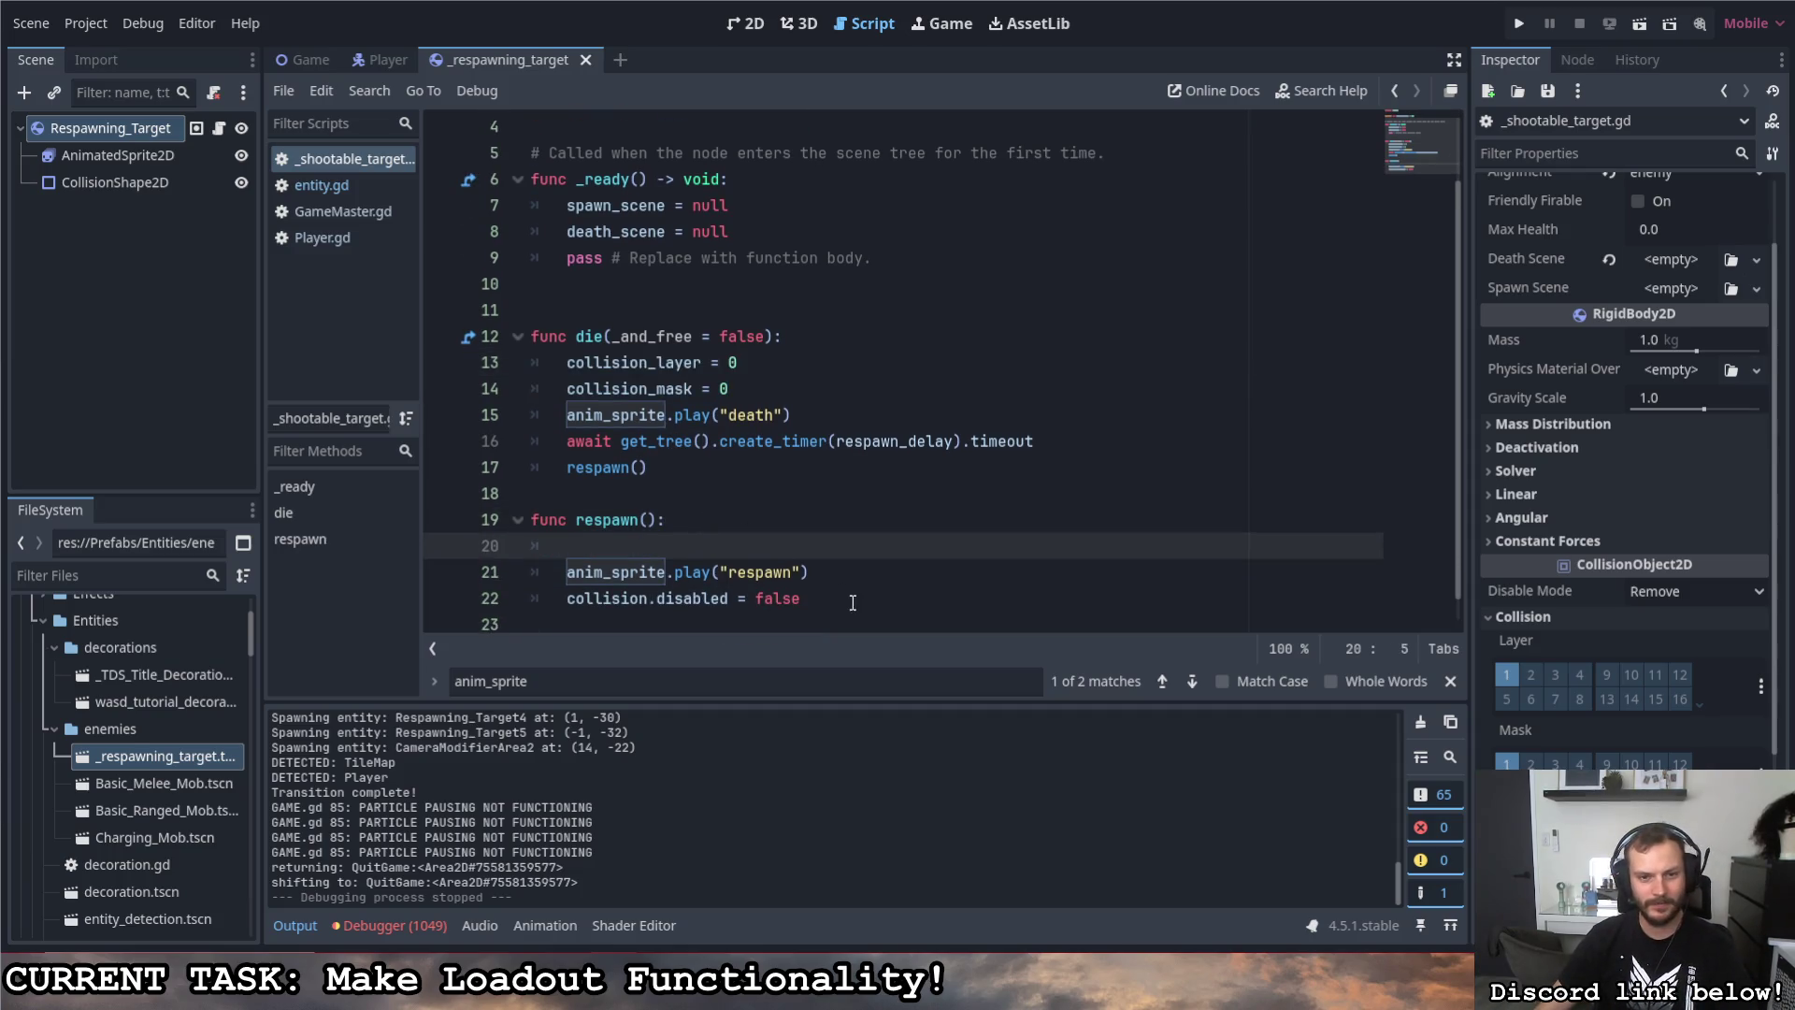
pyautogui.click(845, 572)
pyautogui.press('Return')
pyautogui.hotkey('ctrl', 'v')
pyautogui.click(770, 555)
pyautogui.press('BackSpace')
pyautogui.press('BackSpace')
pyautogui.click(603, 572)
pyautogui.press('BackSpace')
pyautogui.click(728, 573)
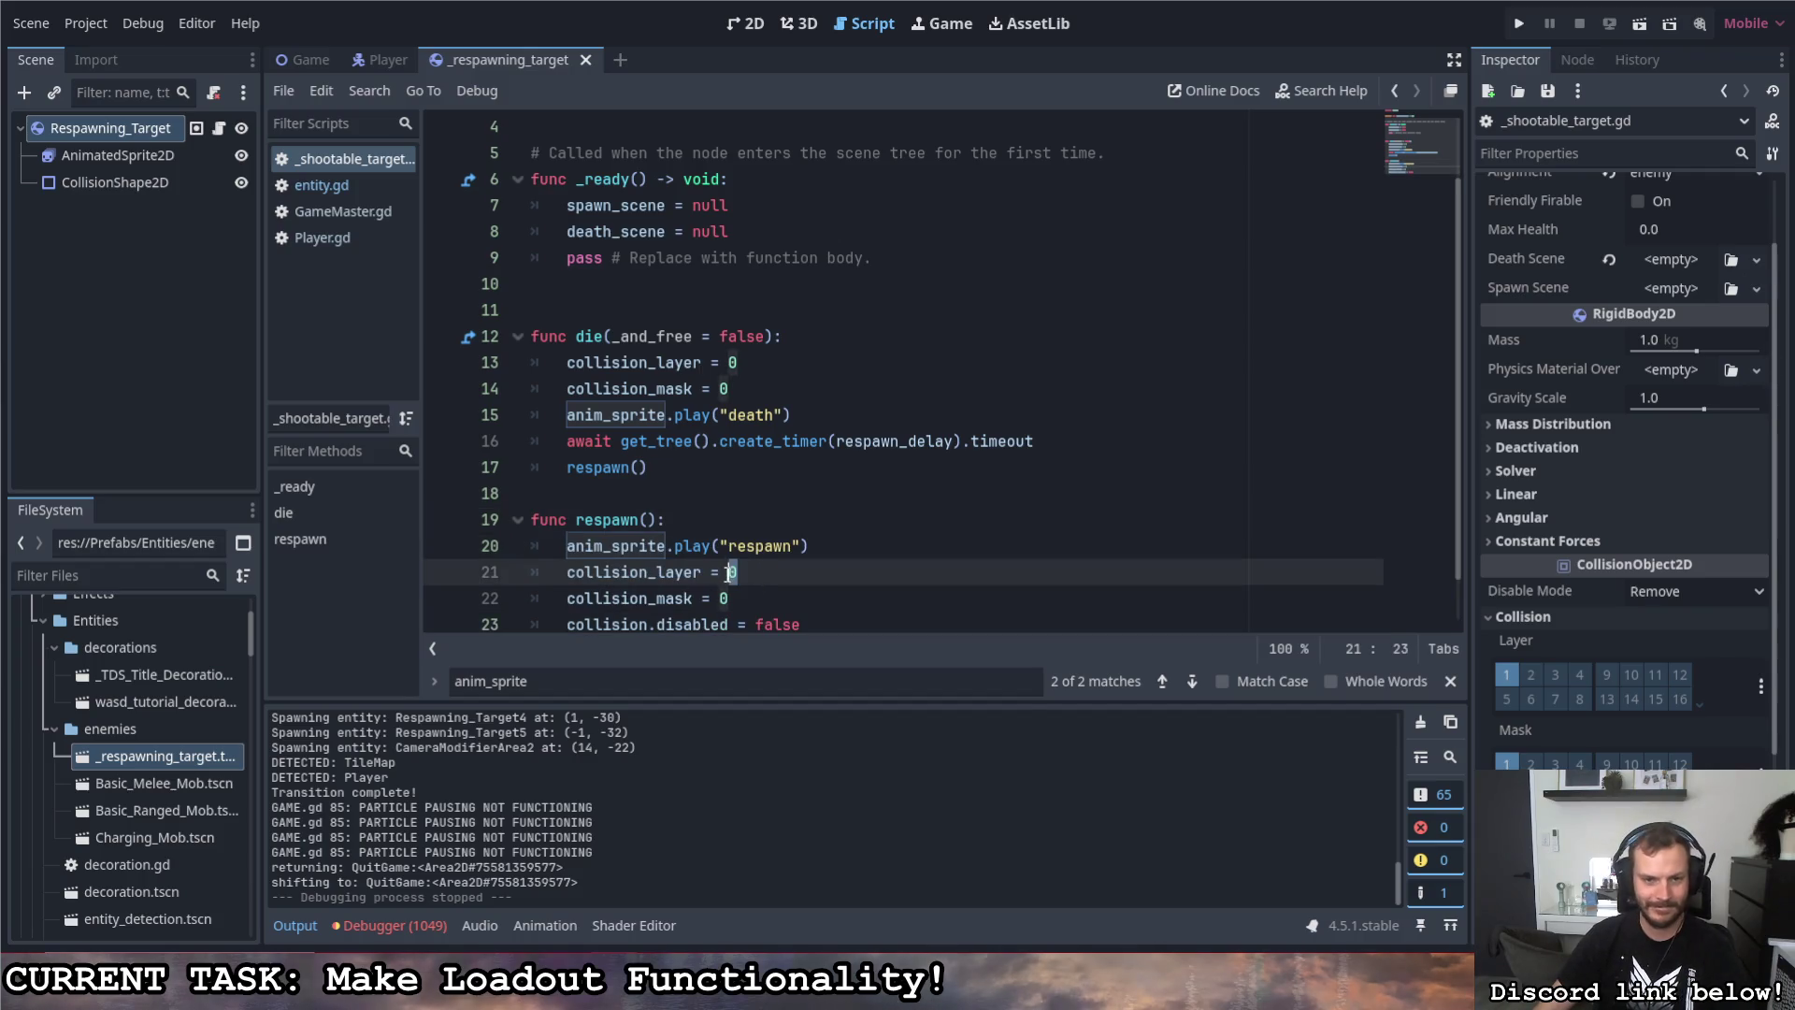
pyautogui.write('1')
pyautogui.click(1520, 25)
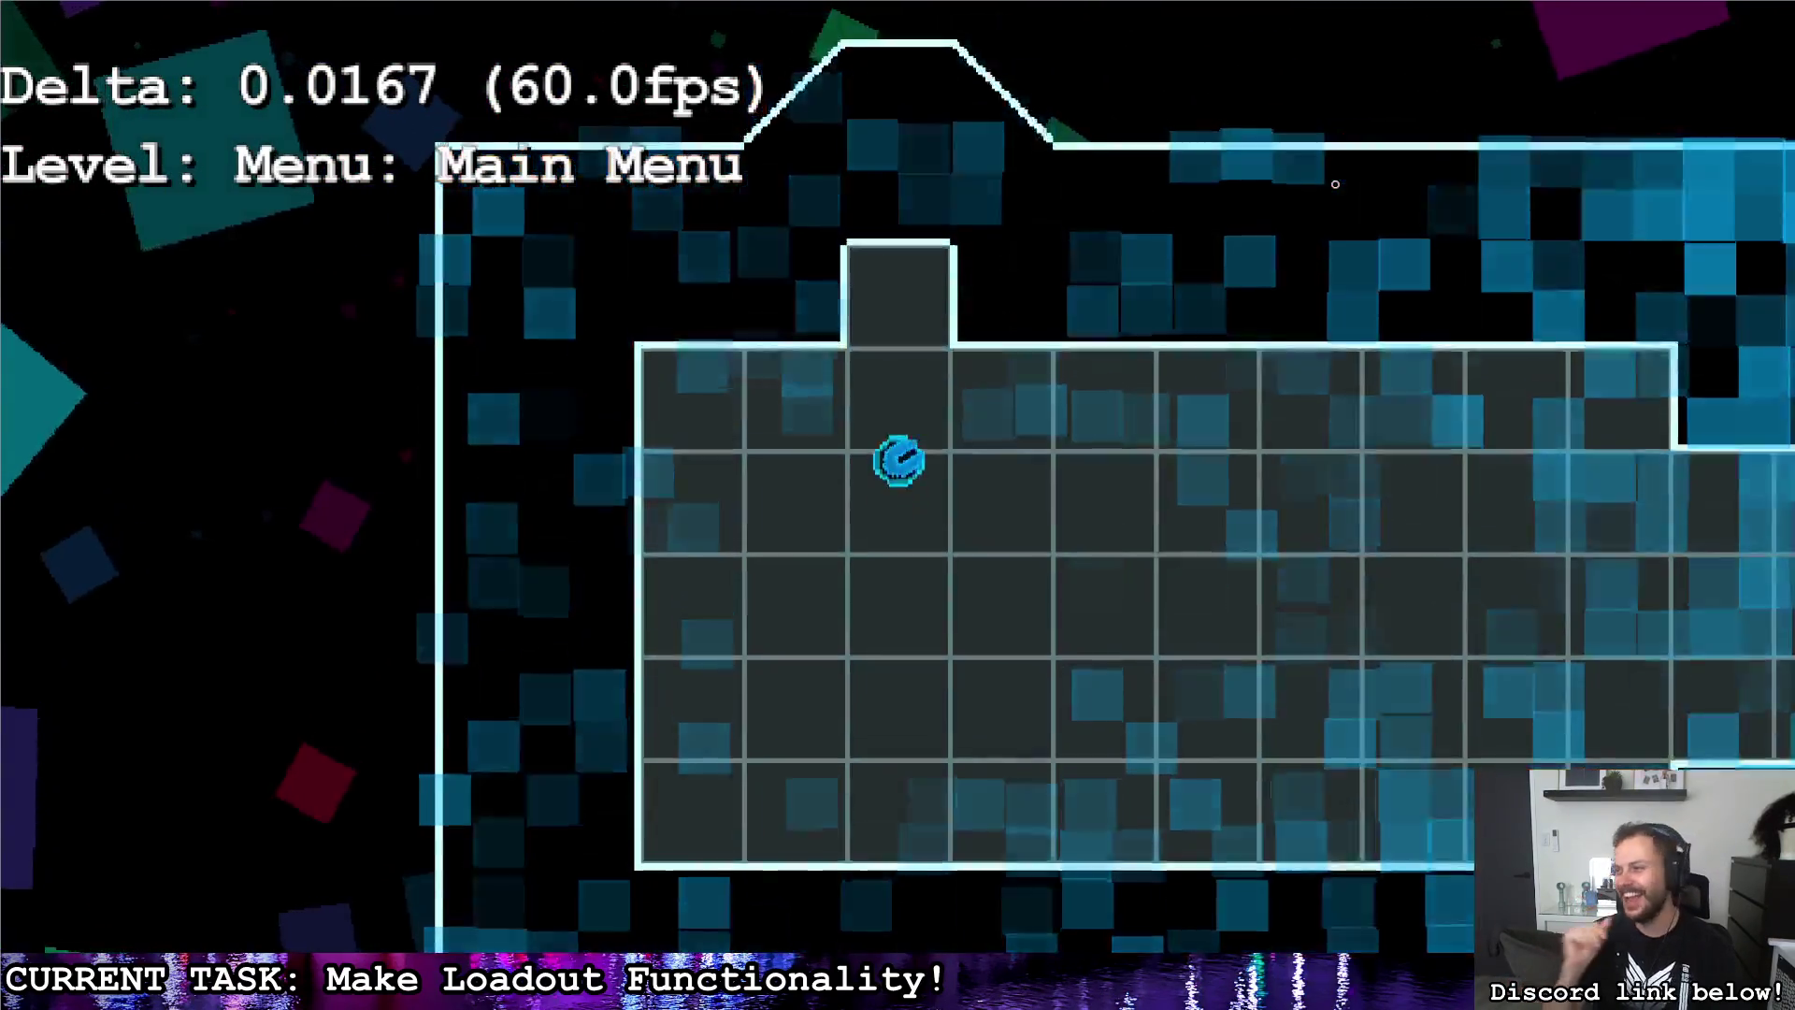
# Step: Walk up into the Loadout room and shoot the nearby targets
pyautogui.press('w')
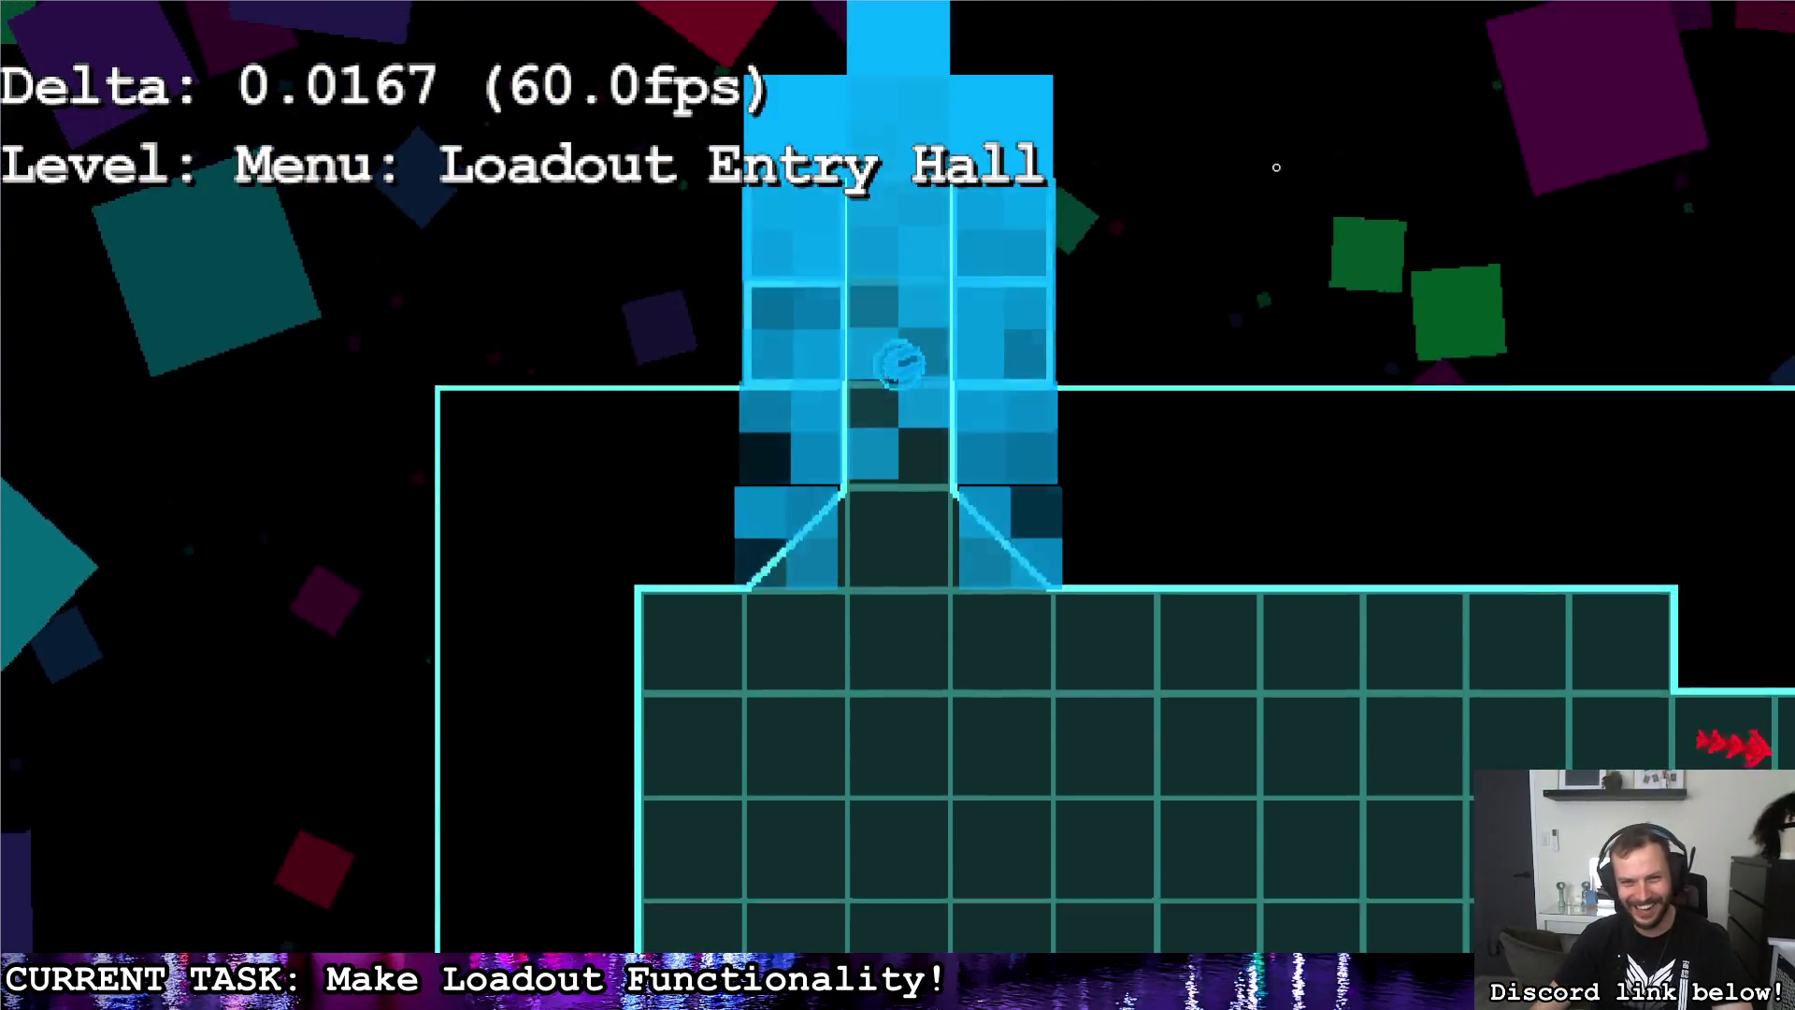
pyautogui.press('w')
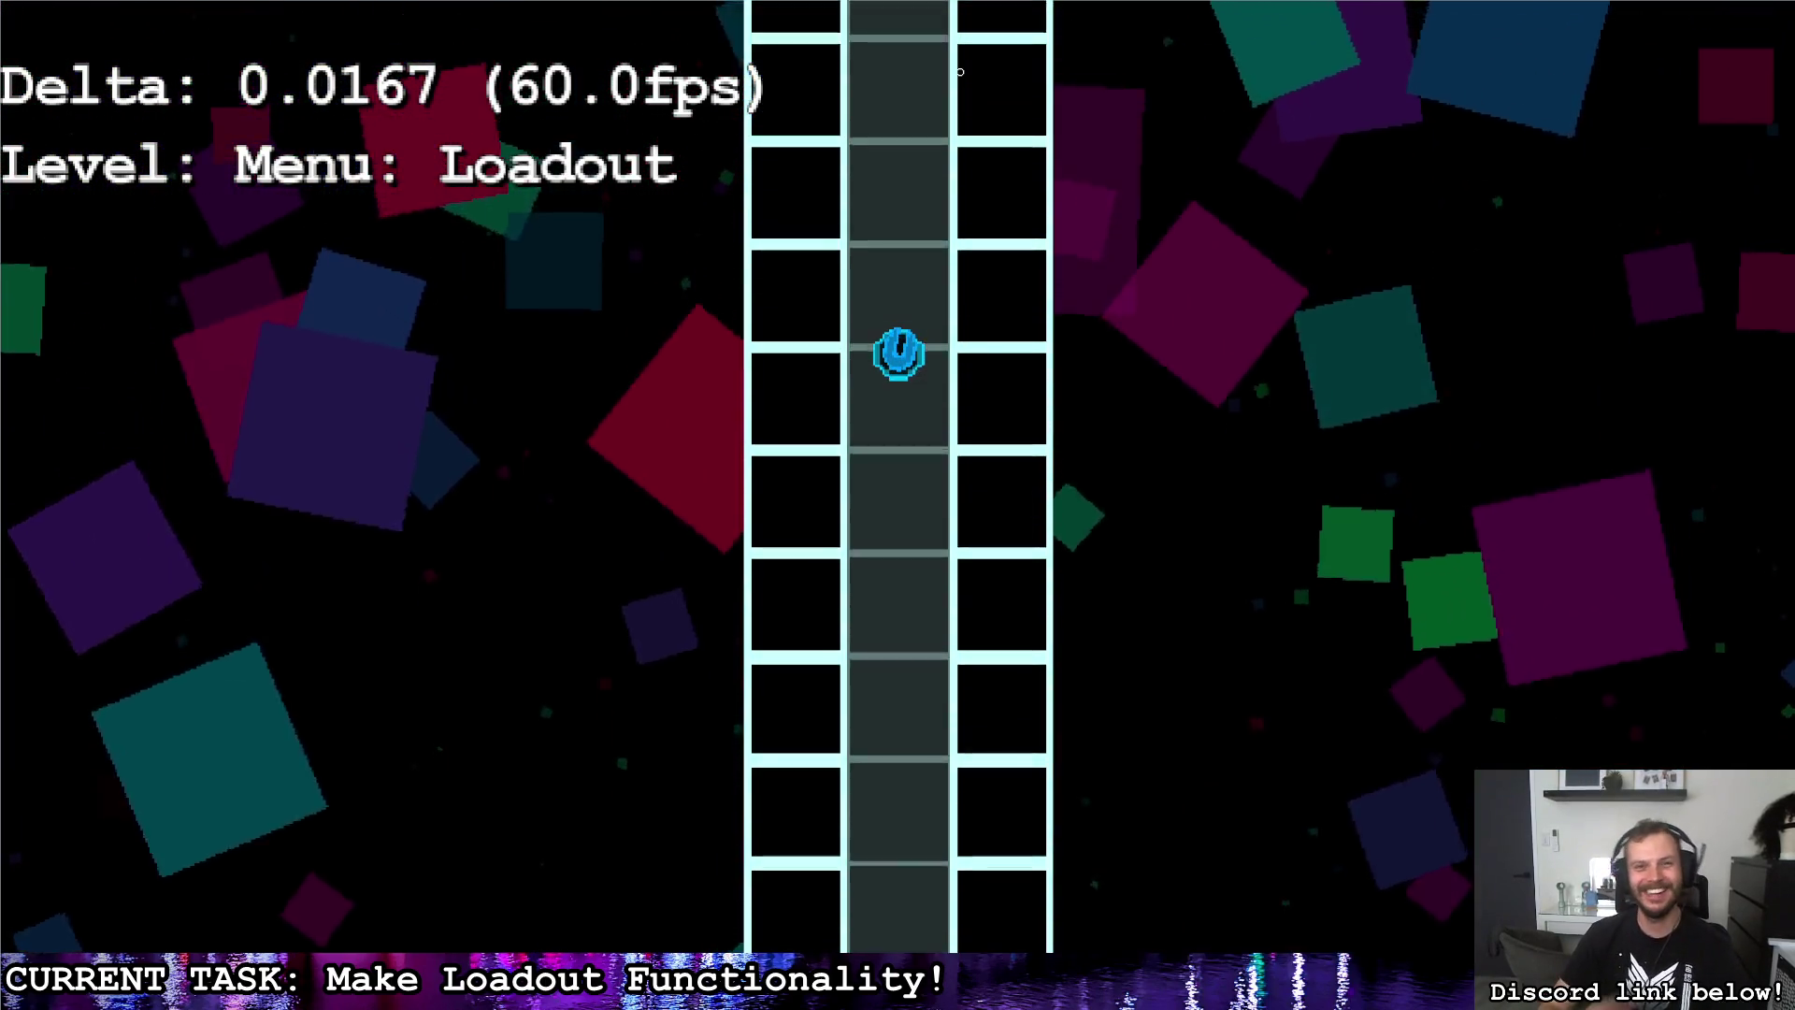
pyautogui.press('w')
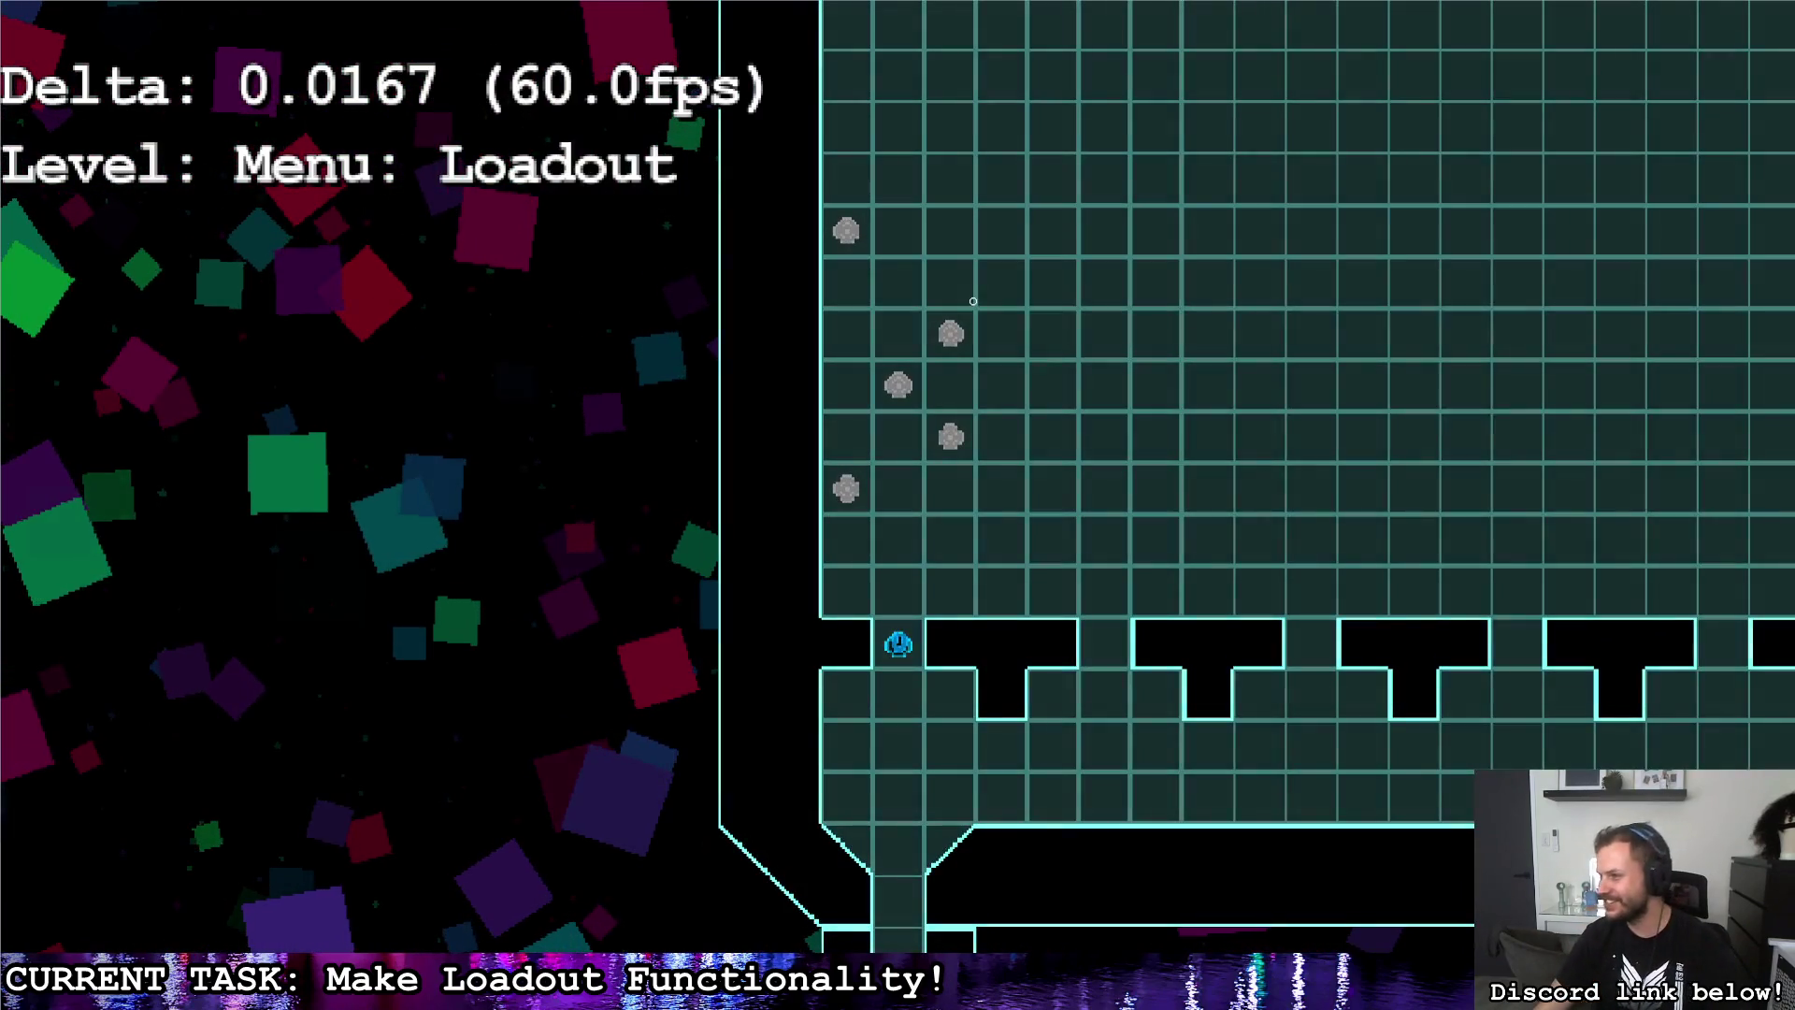
pyautogui.click(847, 481)
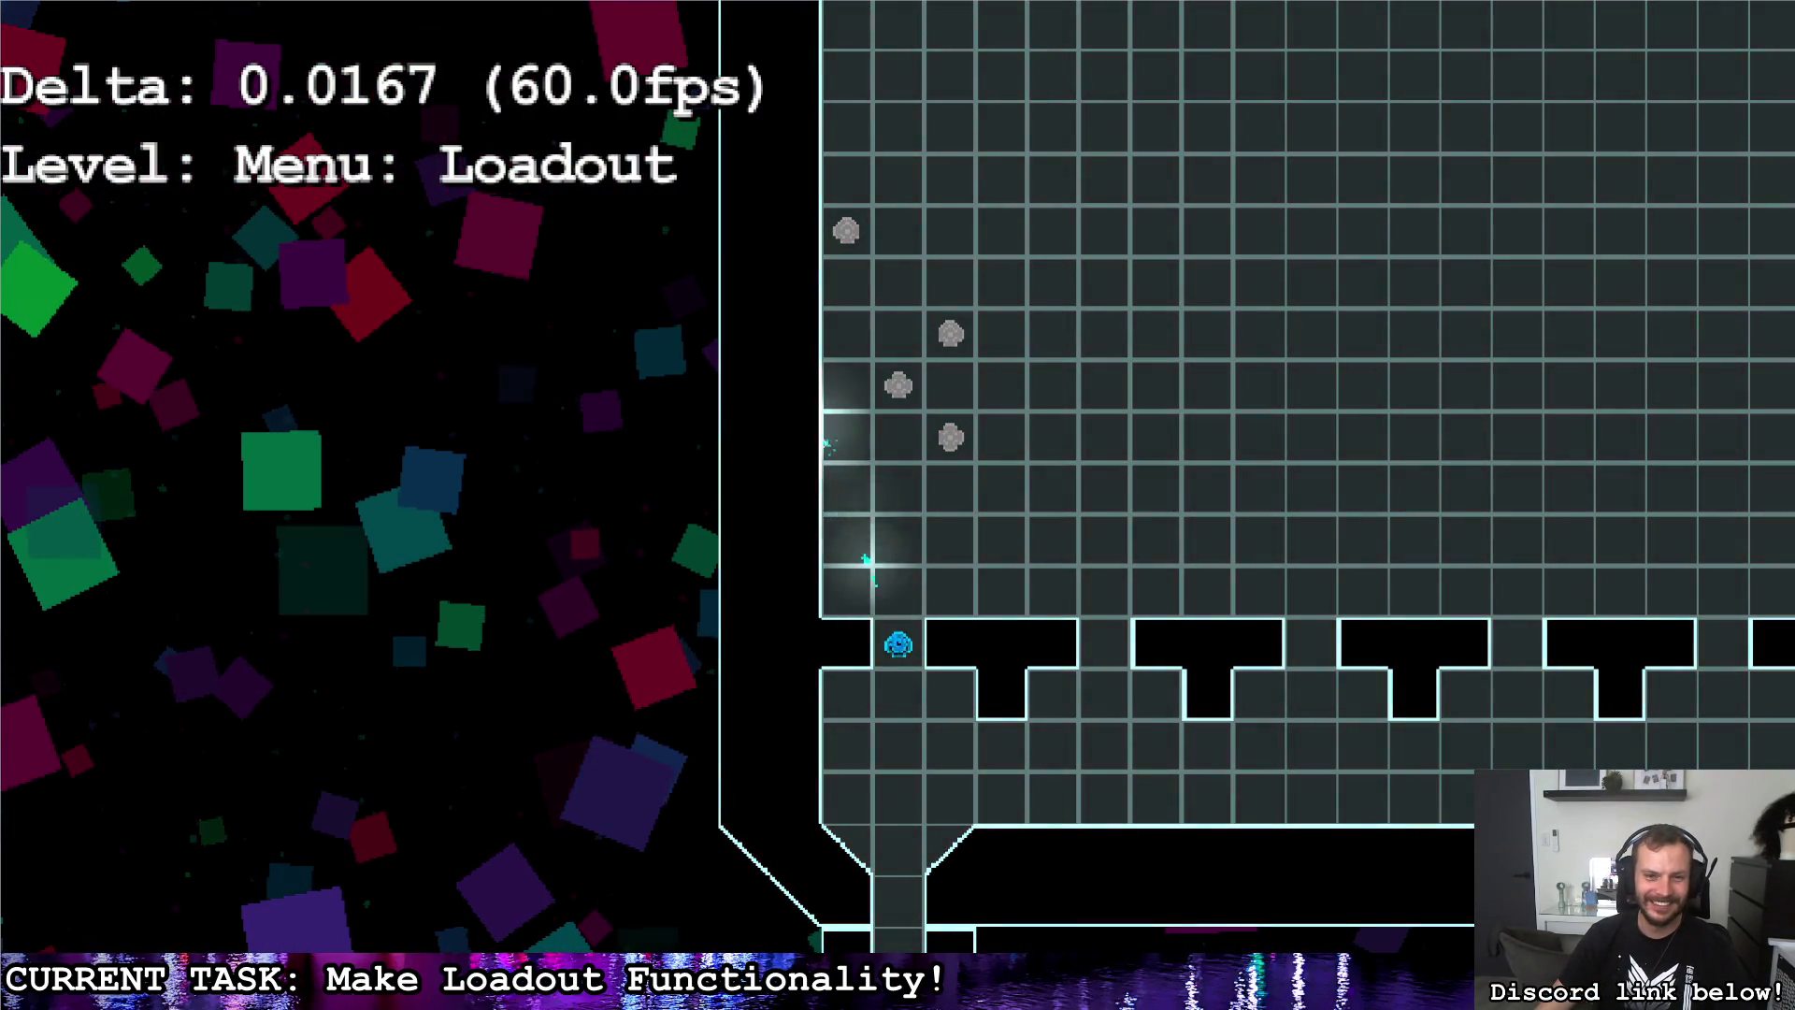
pyautogui.click(900, 328)
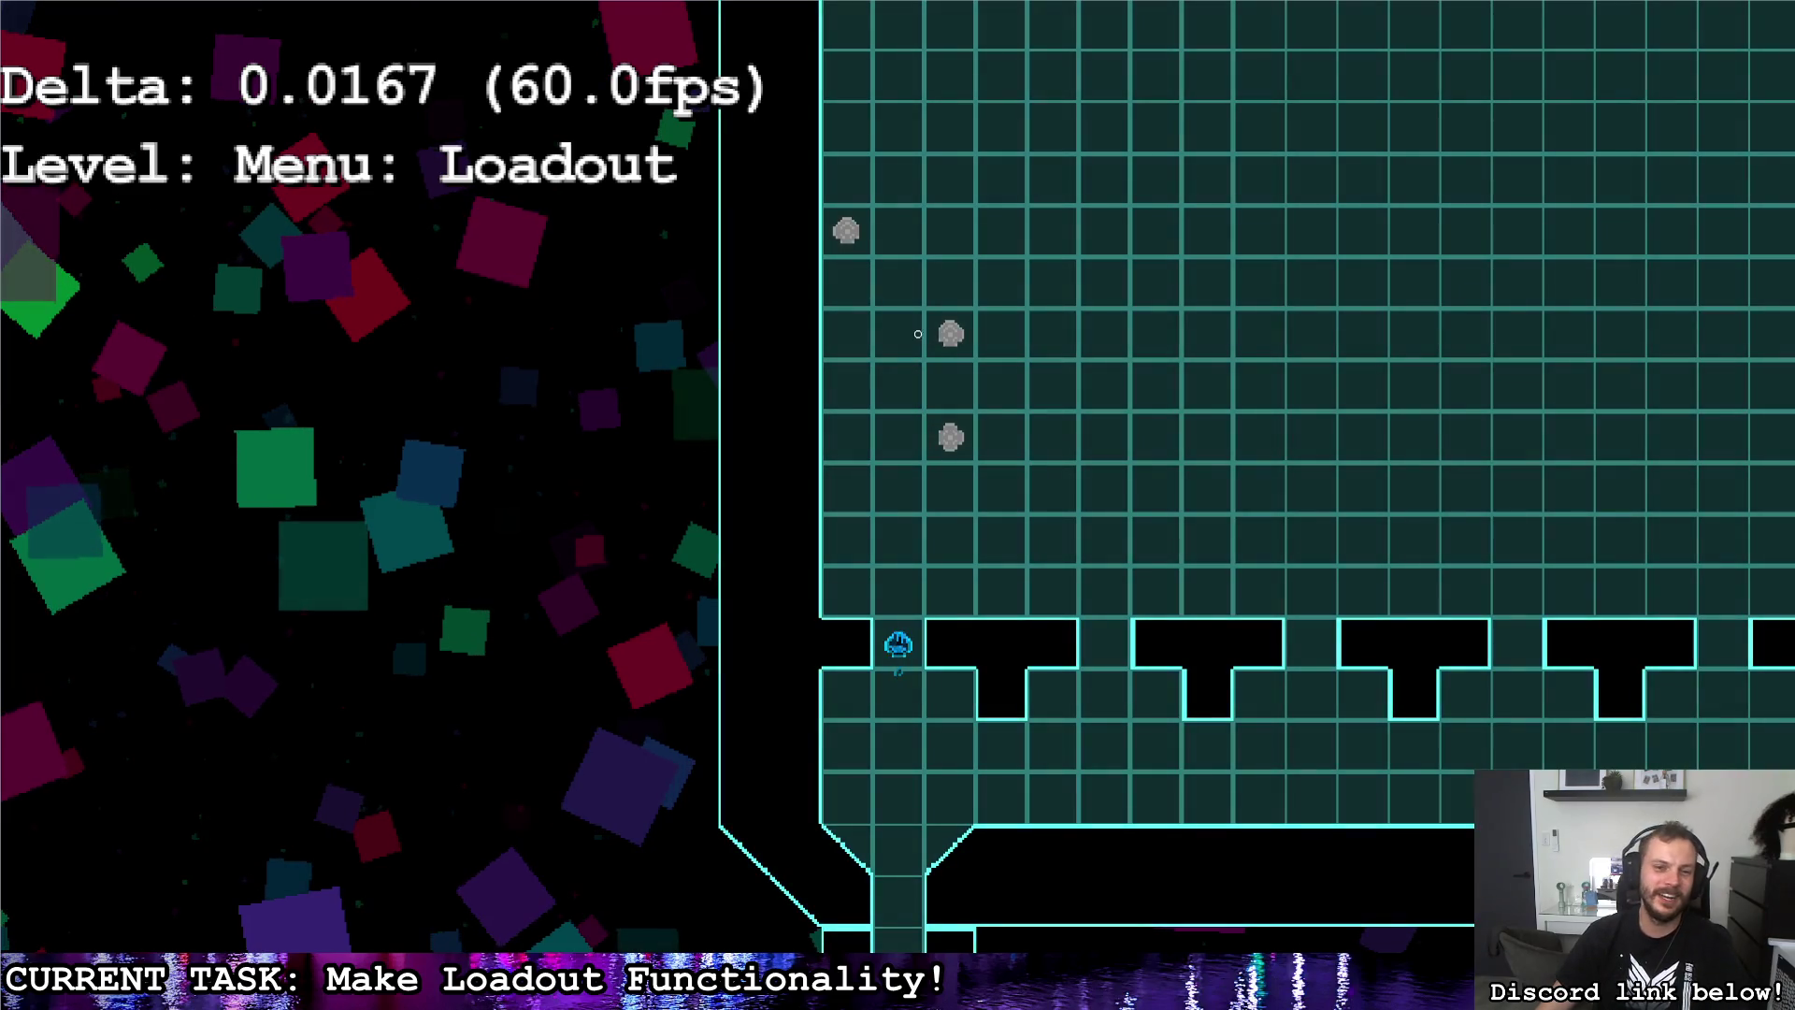
pyautogui.click(951, 437)
pyautogui.click(952, 334)
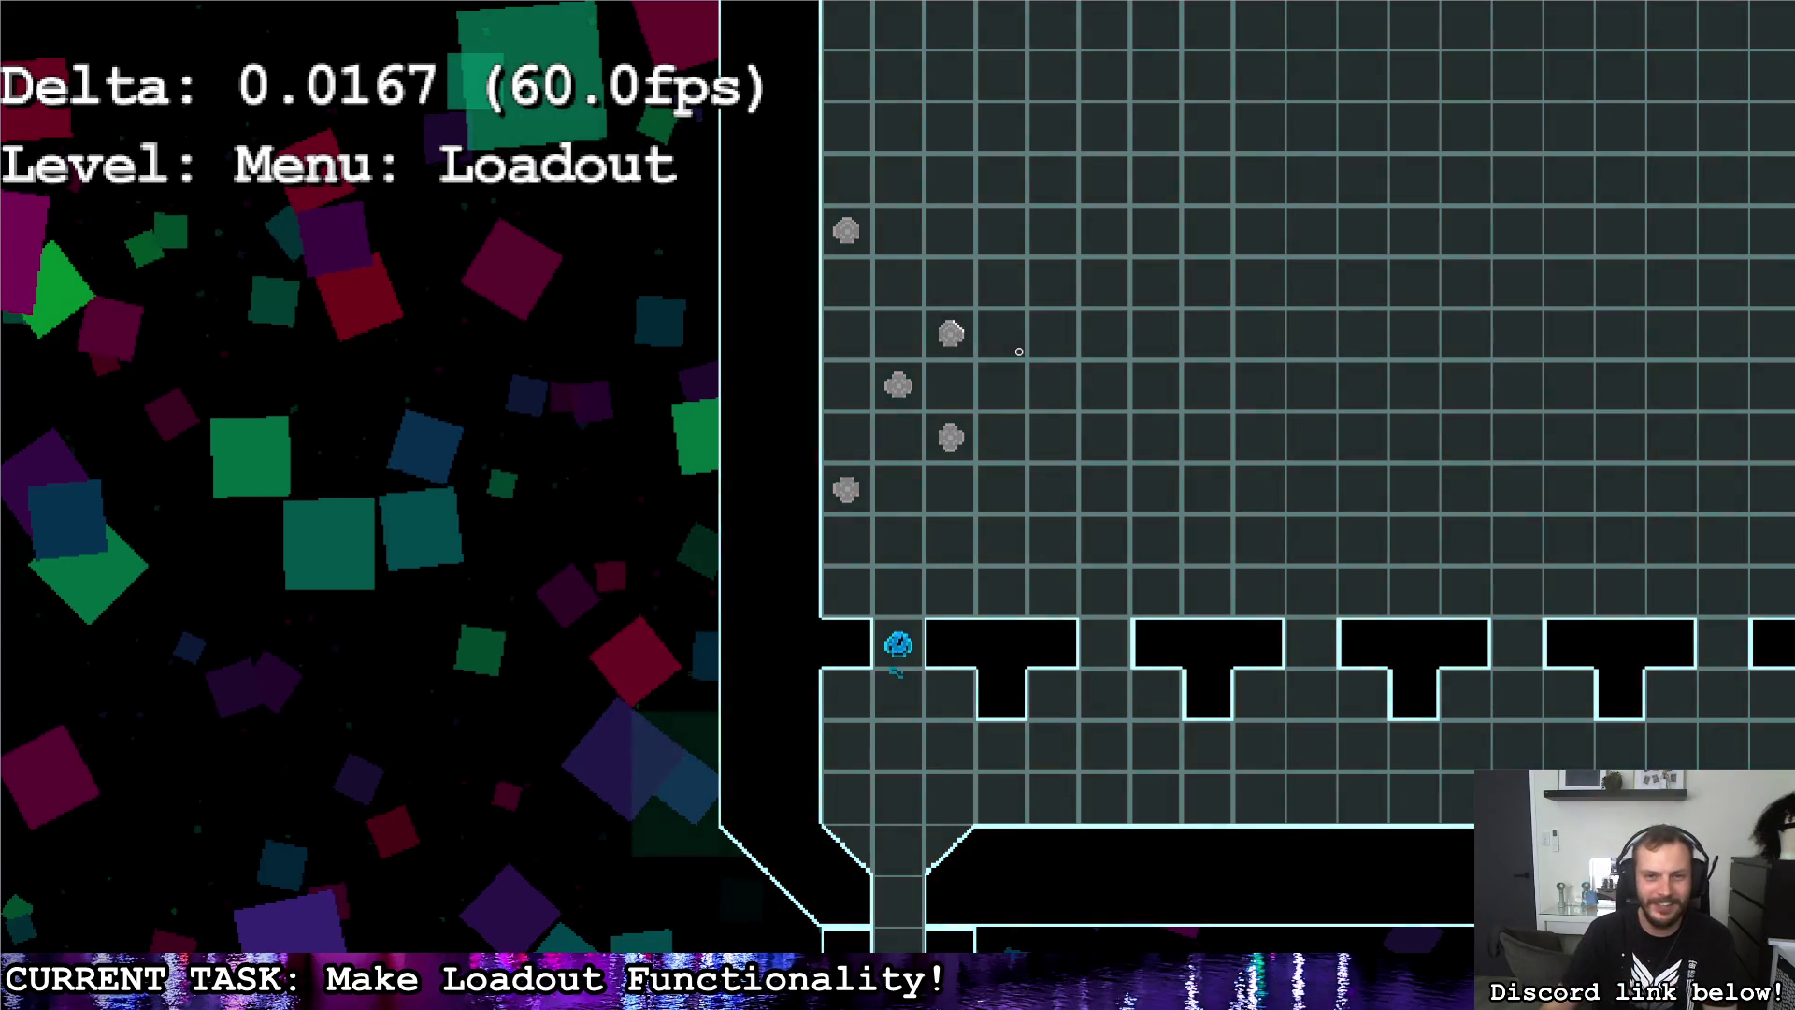
# Step: Keep shooting targets as they respawn while moving the ship up through the arena
pyautogui.click(908, 365)
pyautogui.click(909, 358)
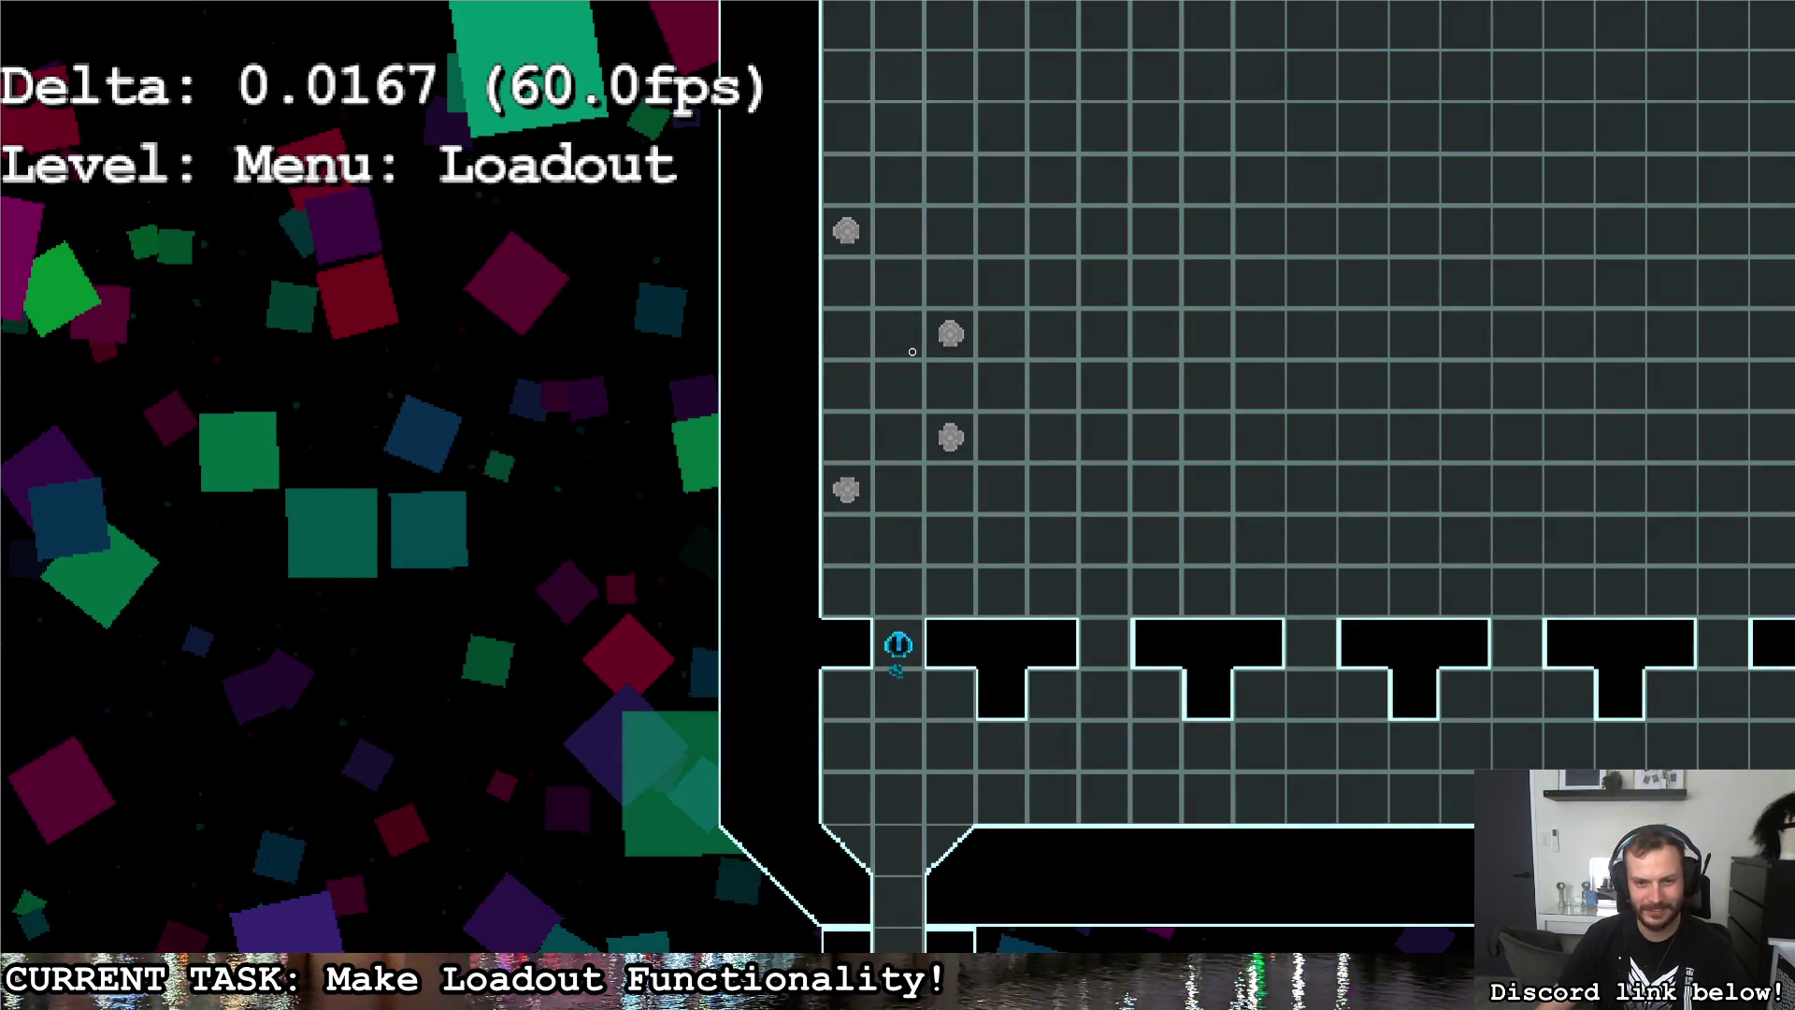
pyautogui.click(963, 309)
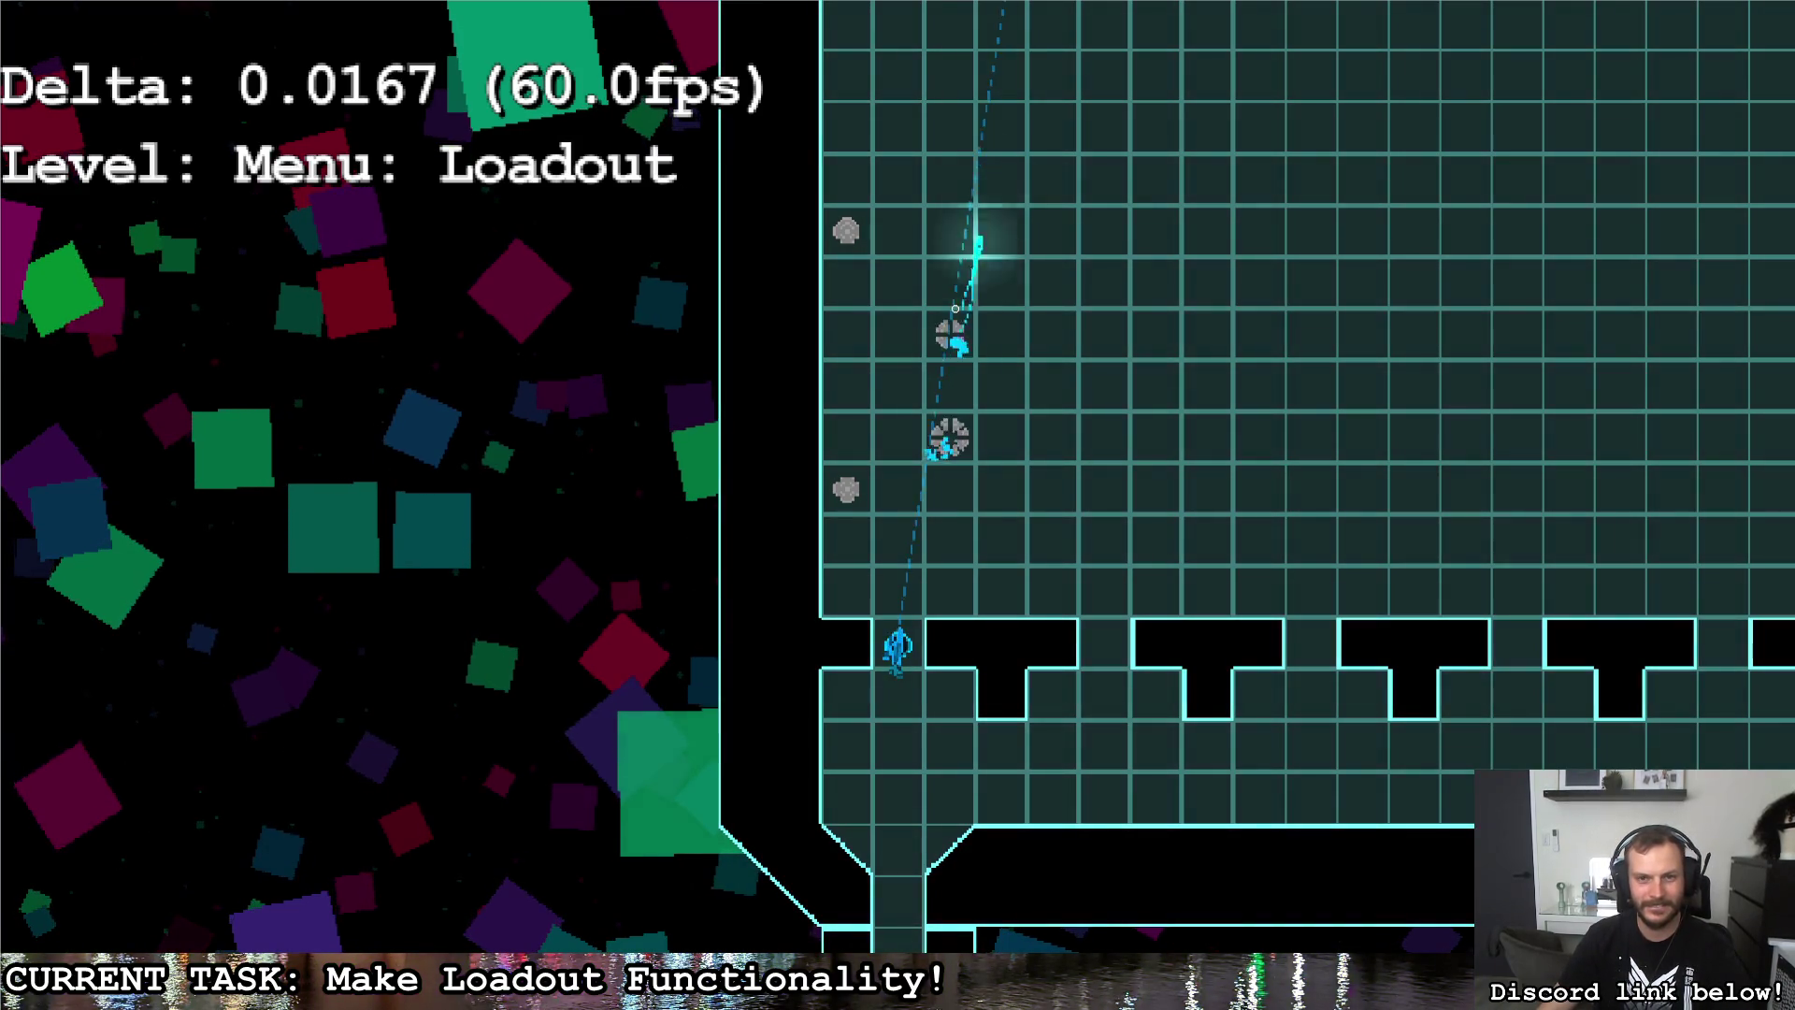
pyautogui.click(867, 292)
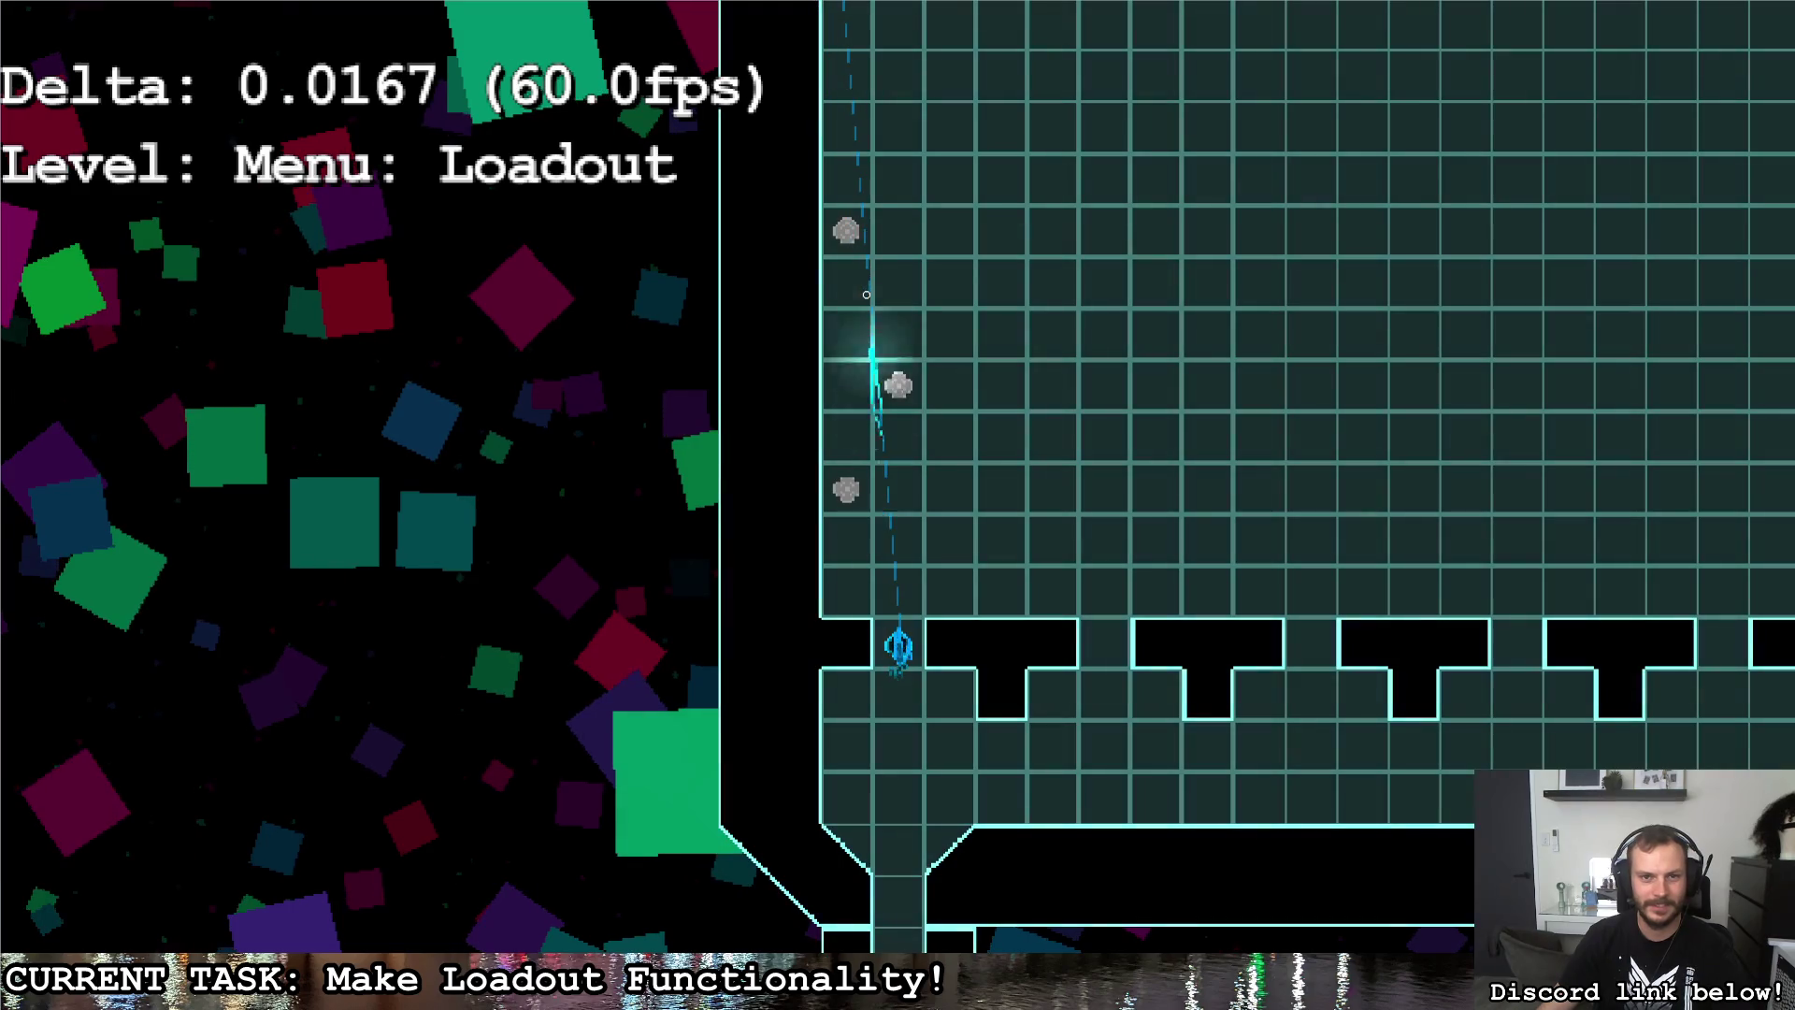
pyautogui.click(954, 337)
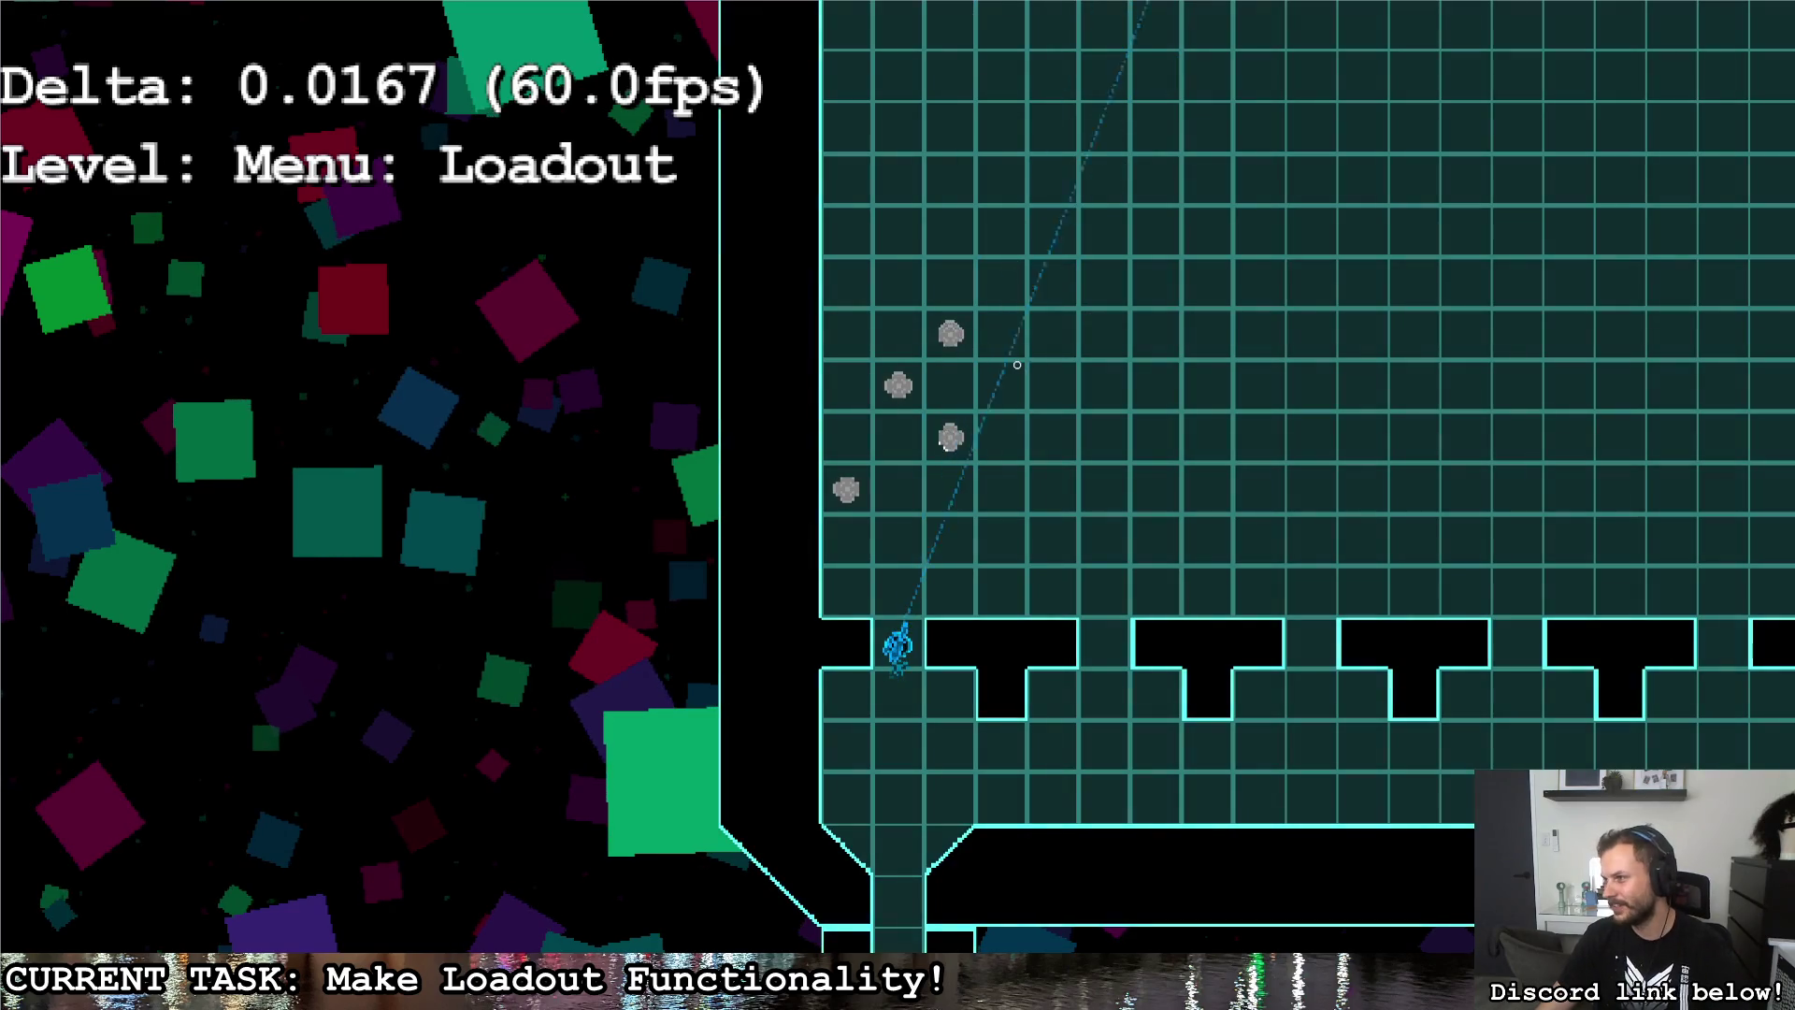
pyautogui.click(945, 332)
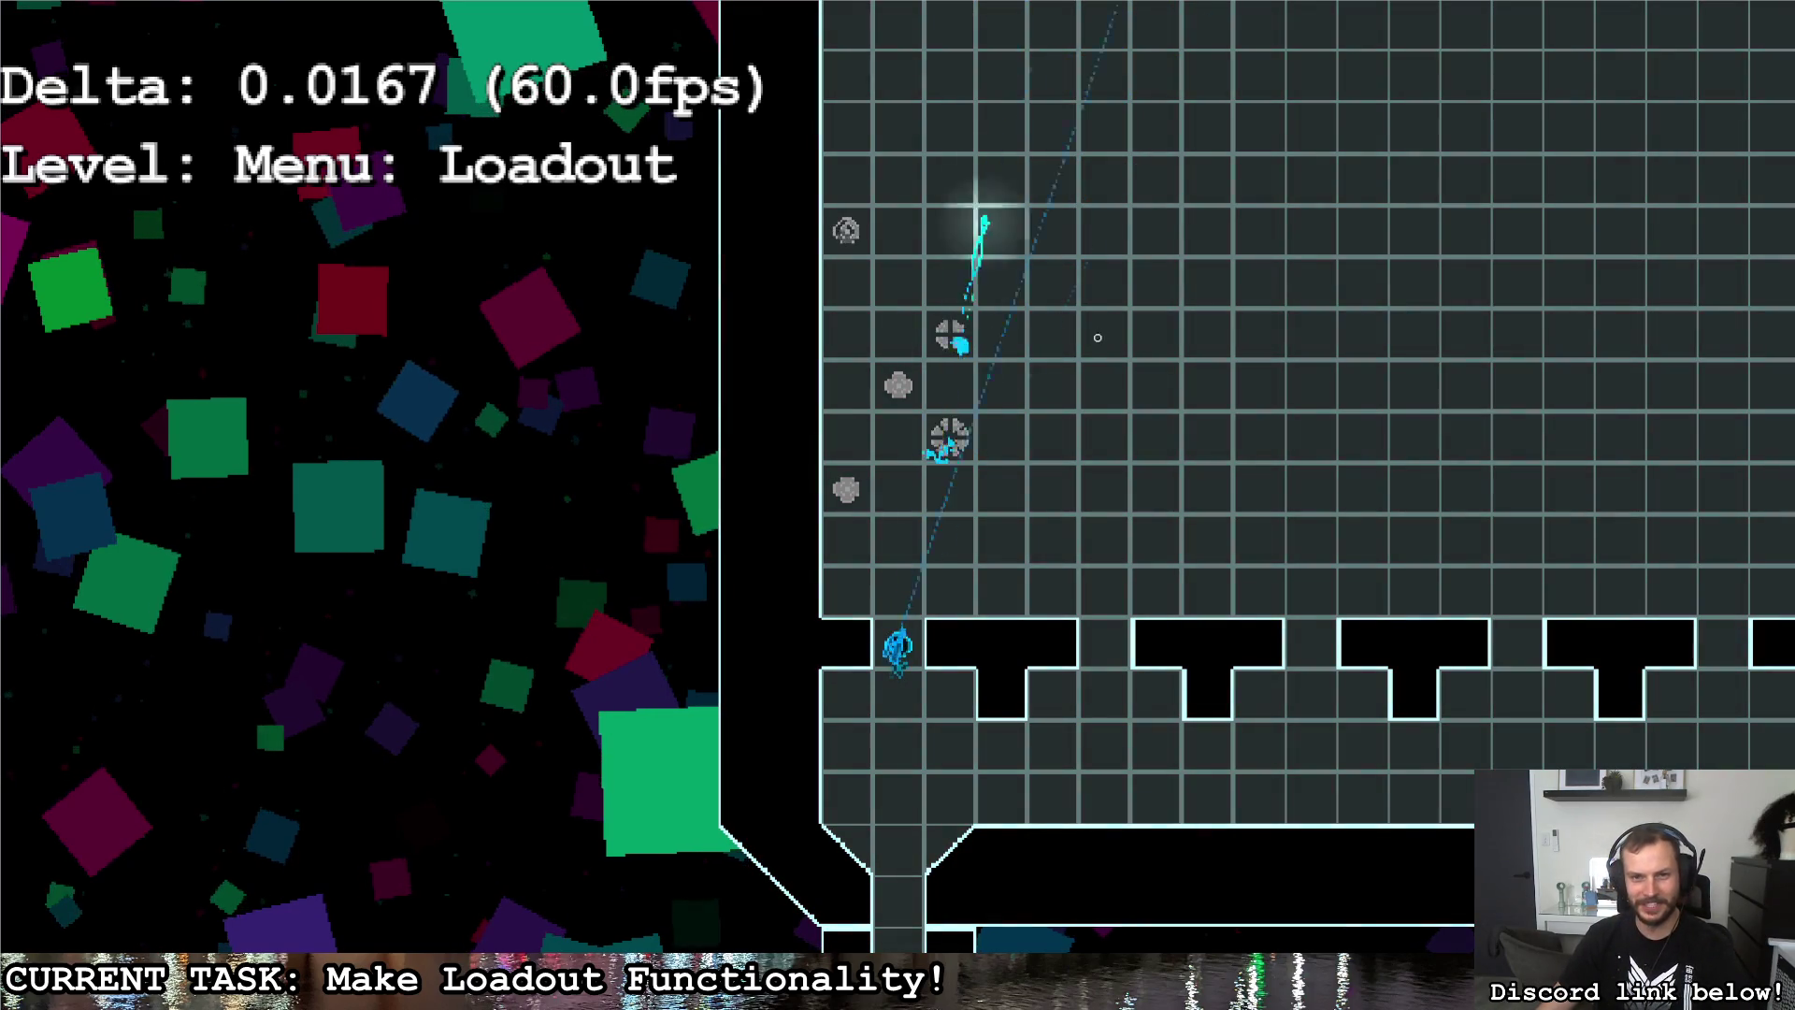
pyautogui.click(867, 299)
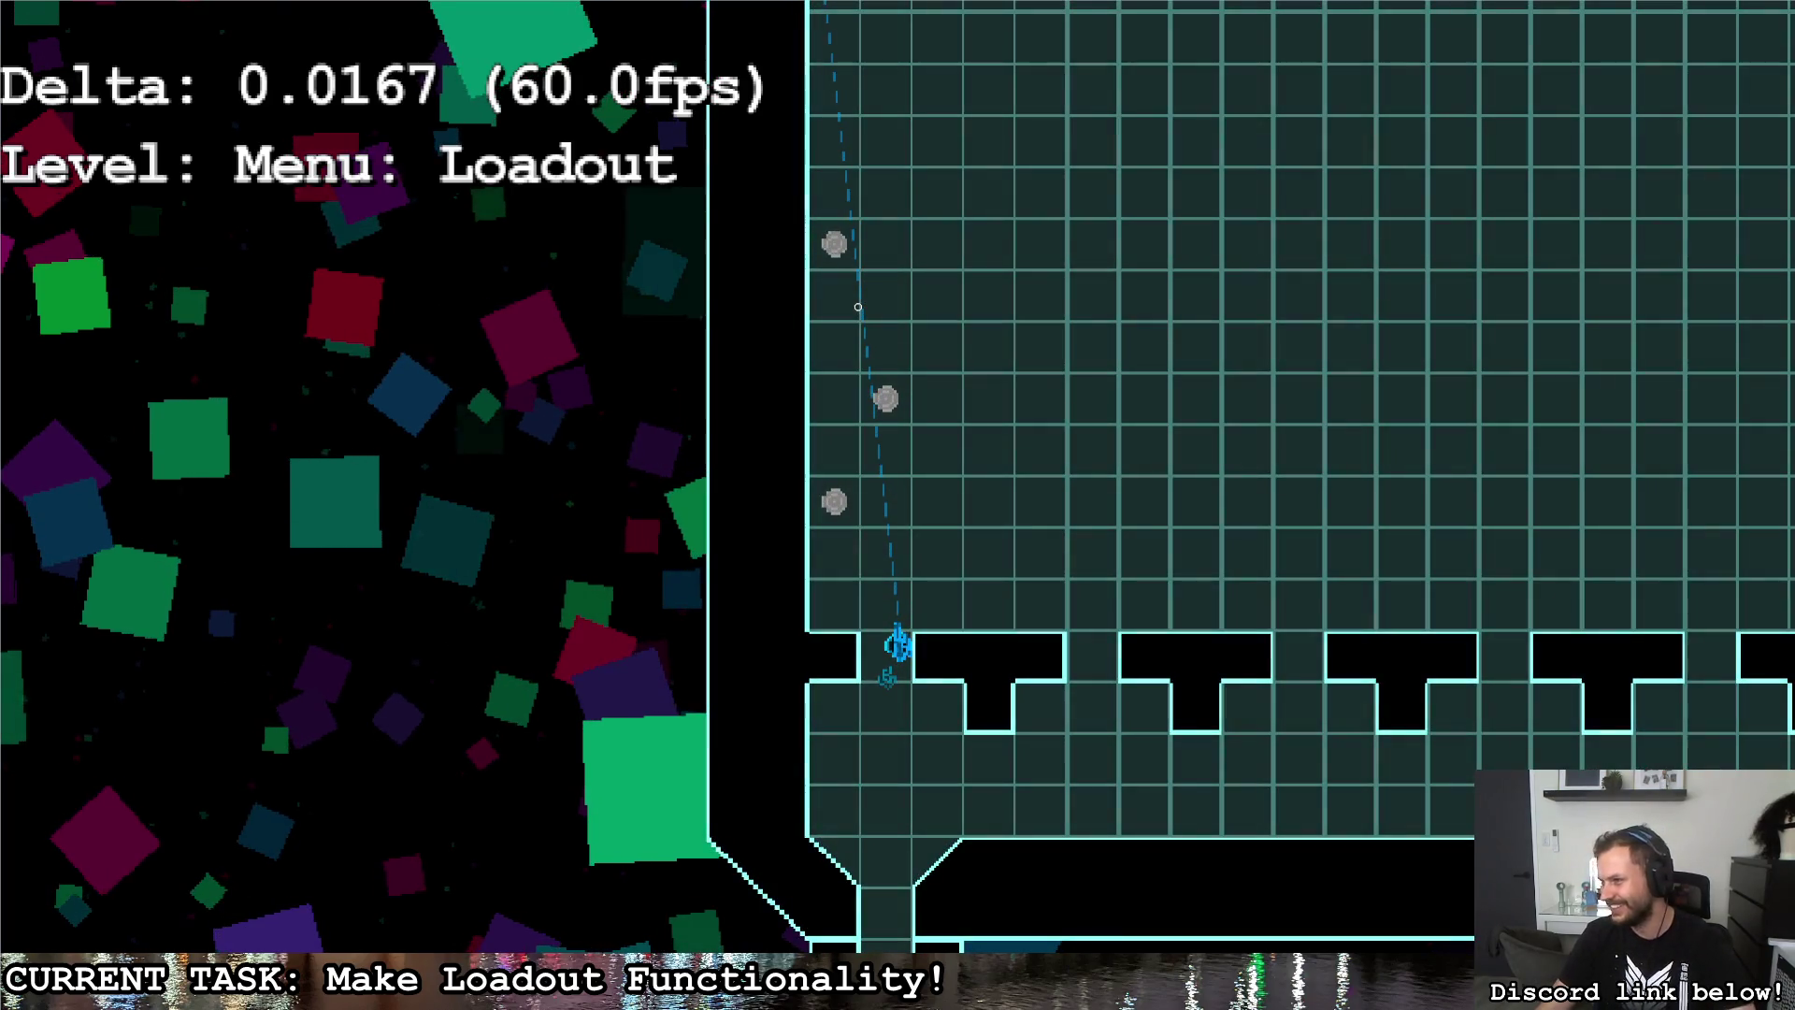
pyautogui.press('w')
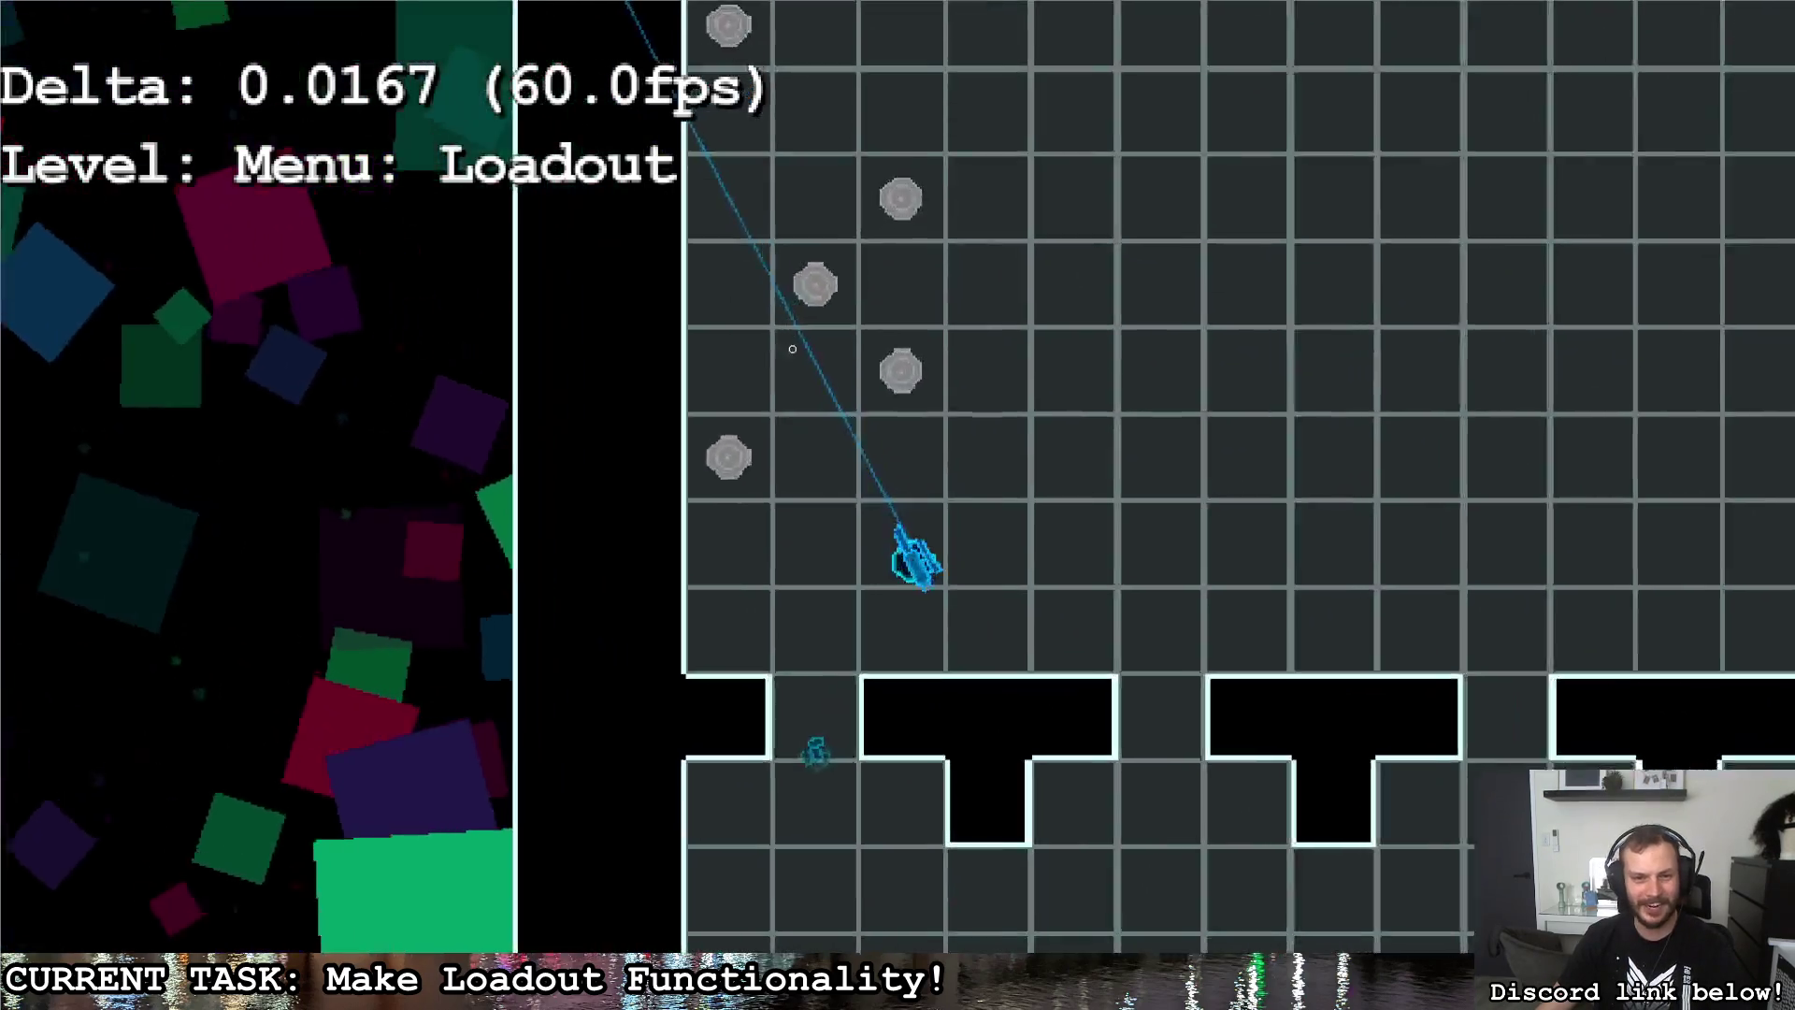
pyautogui.press('d')
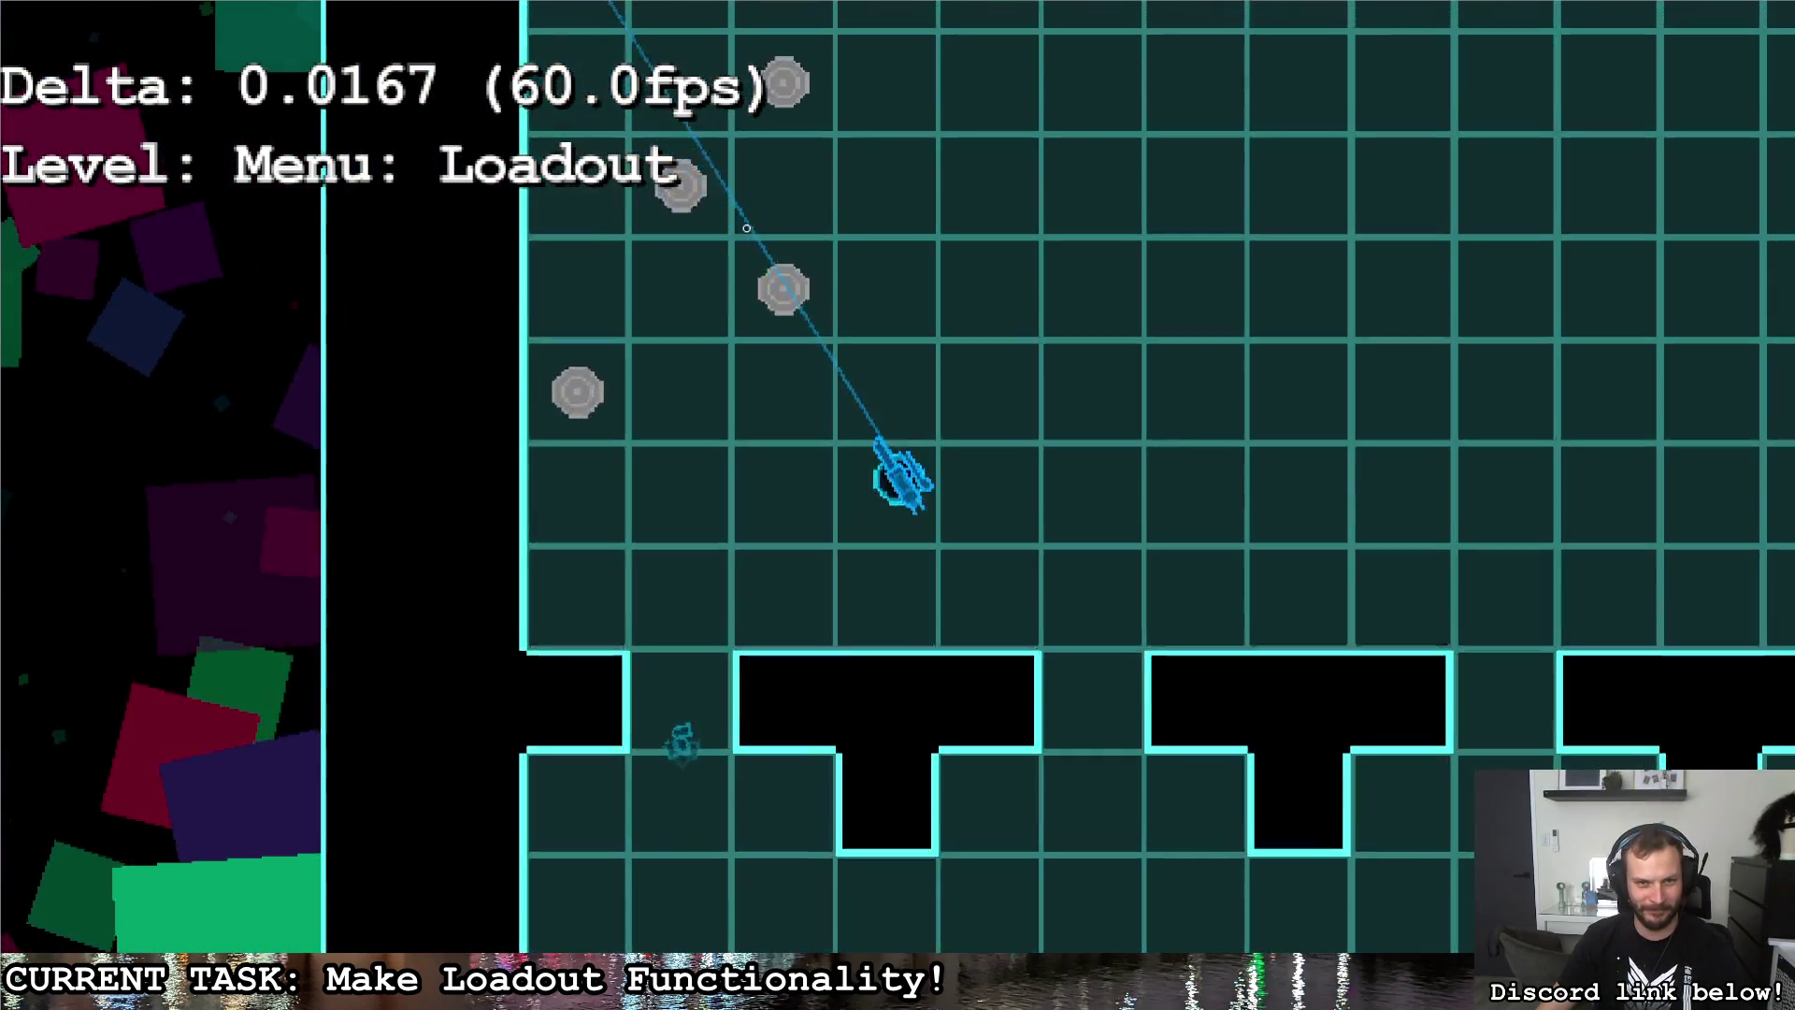
pyautogui.press('w')
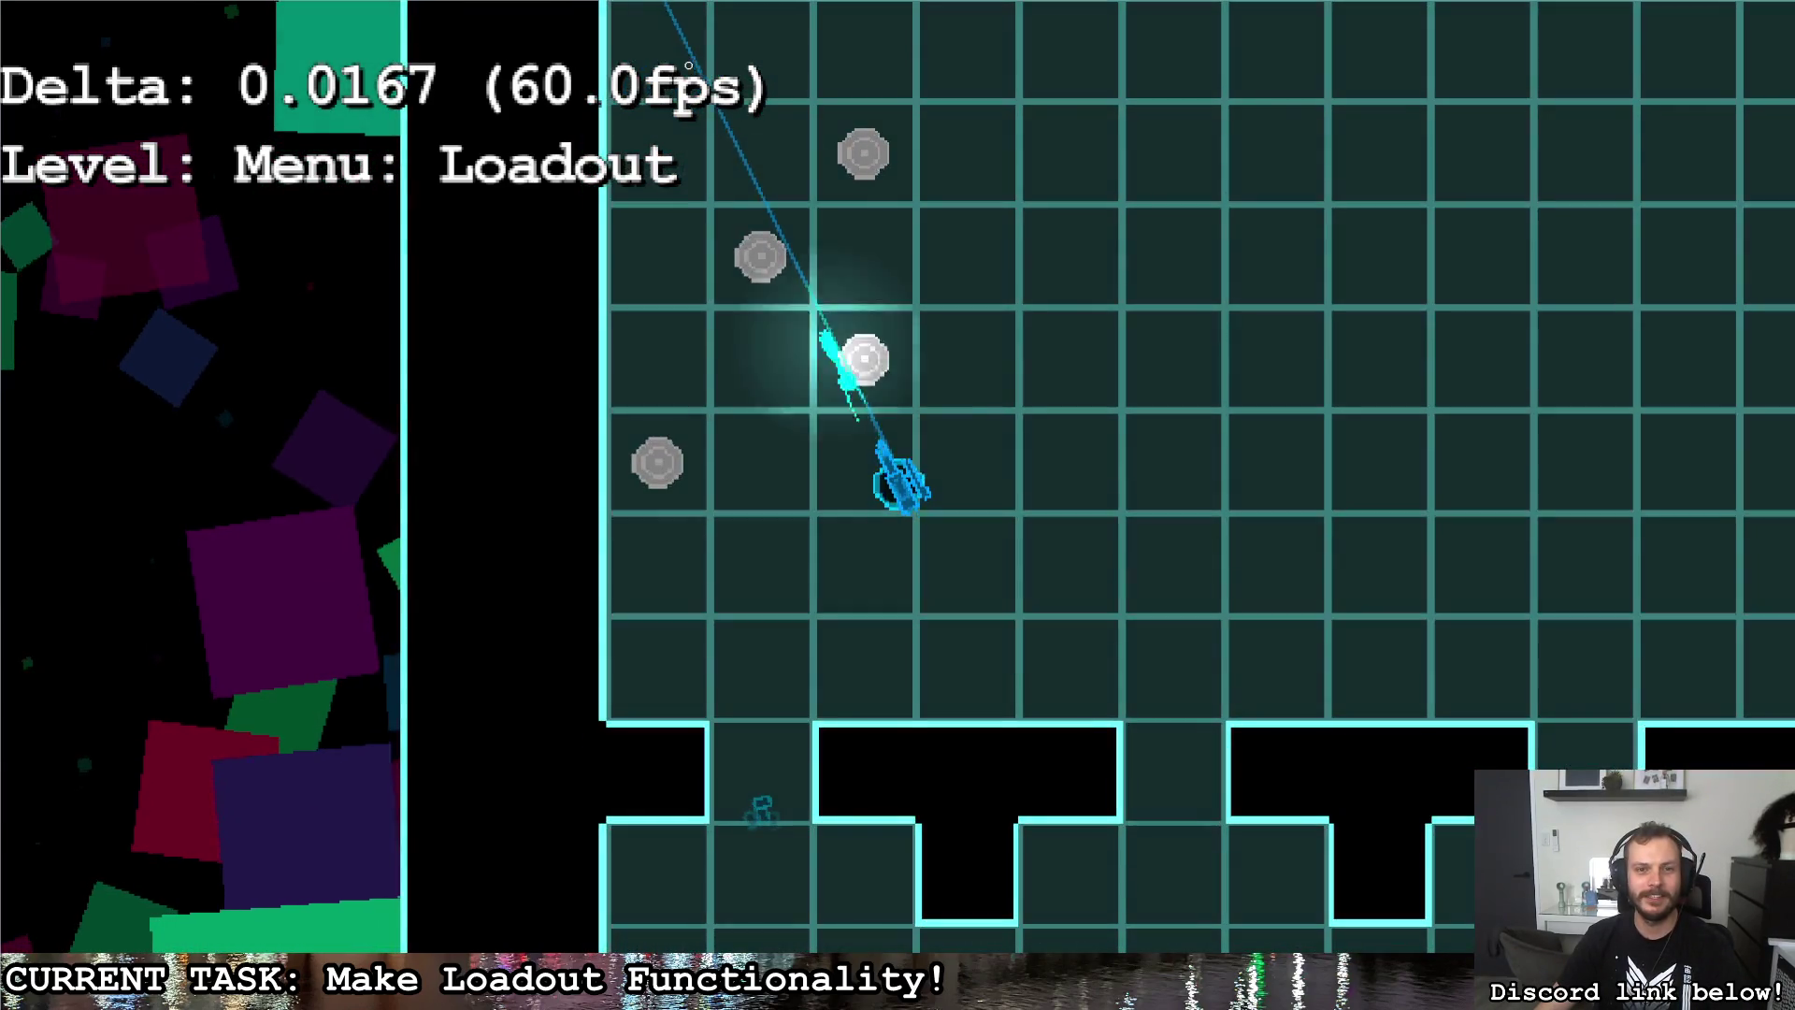
pyautogui.click(781, 186)
# Step: Leave the running game and open the Game scene at the last respawning target node
pyautogui.press('w')
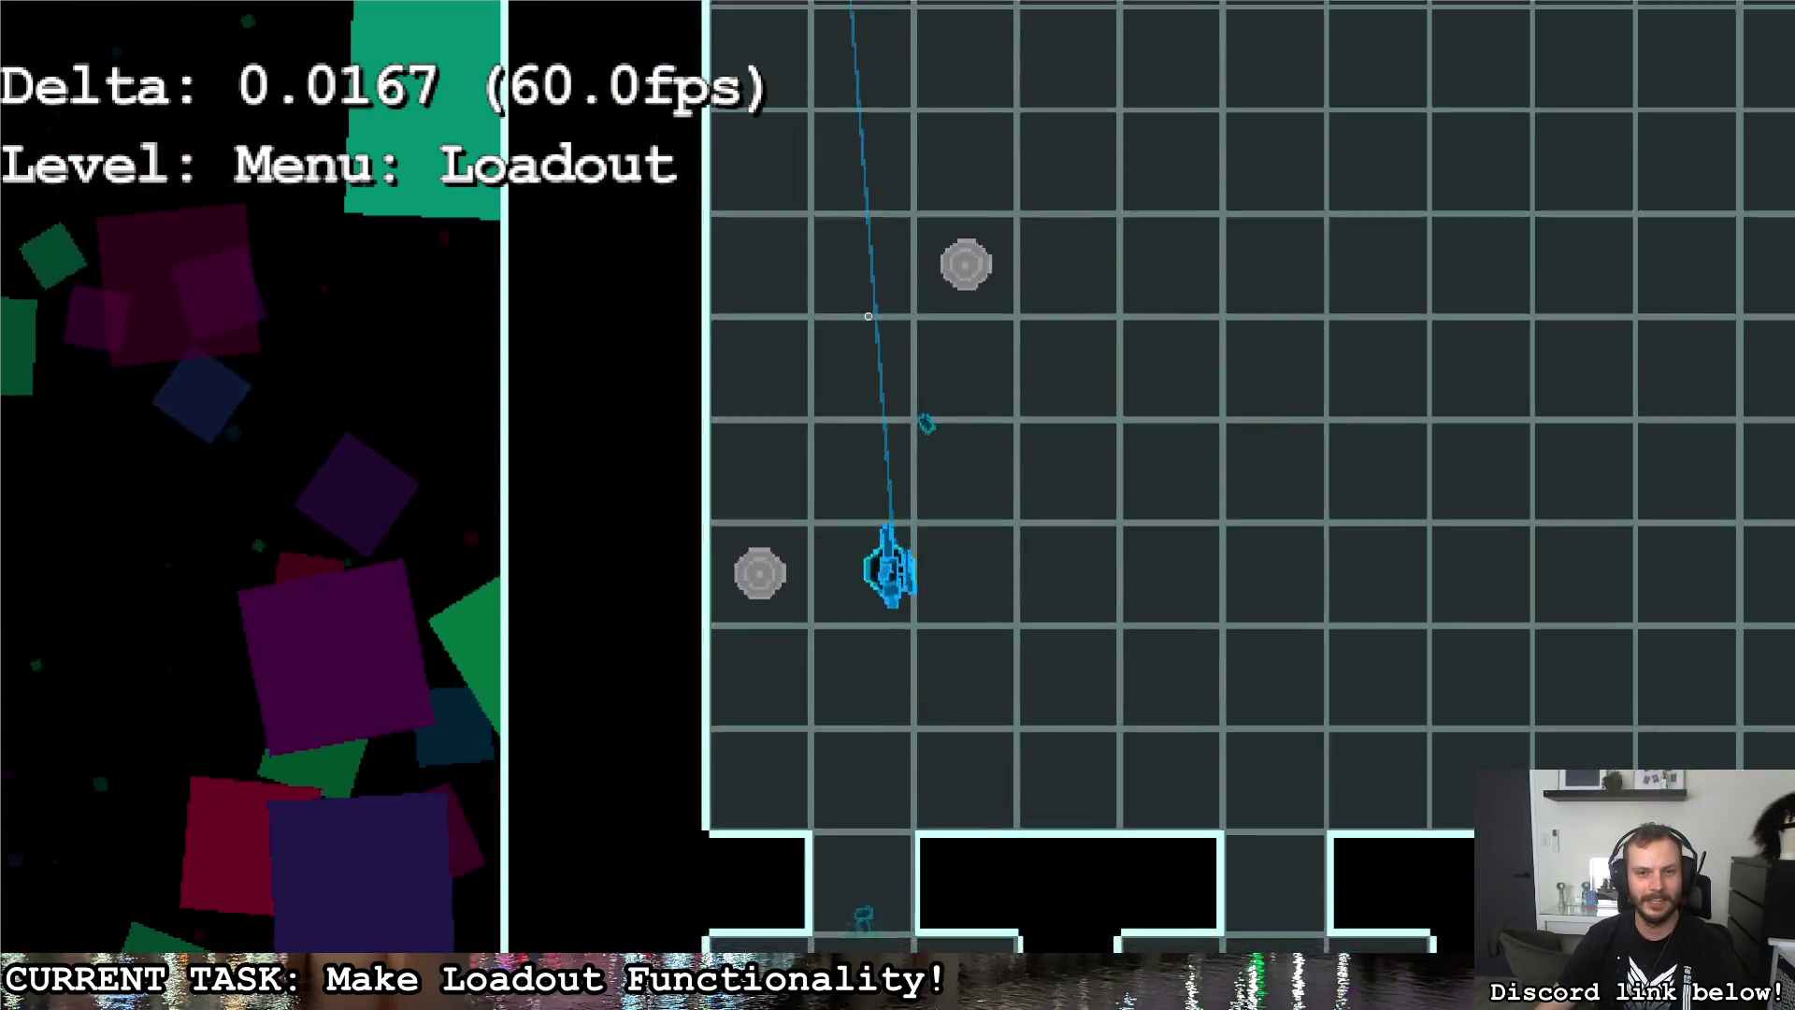
pyautogui.press('s')
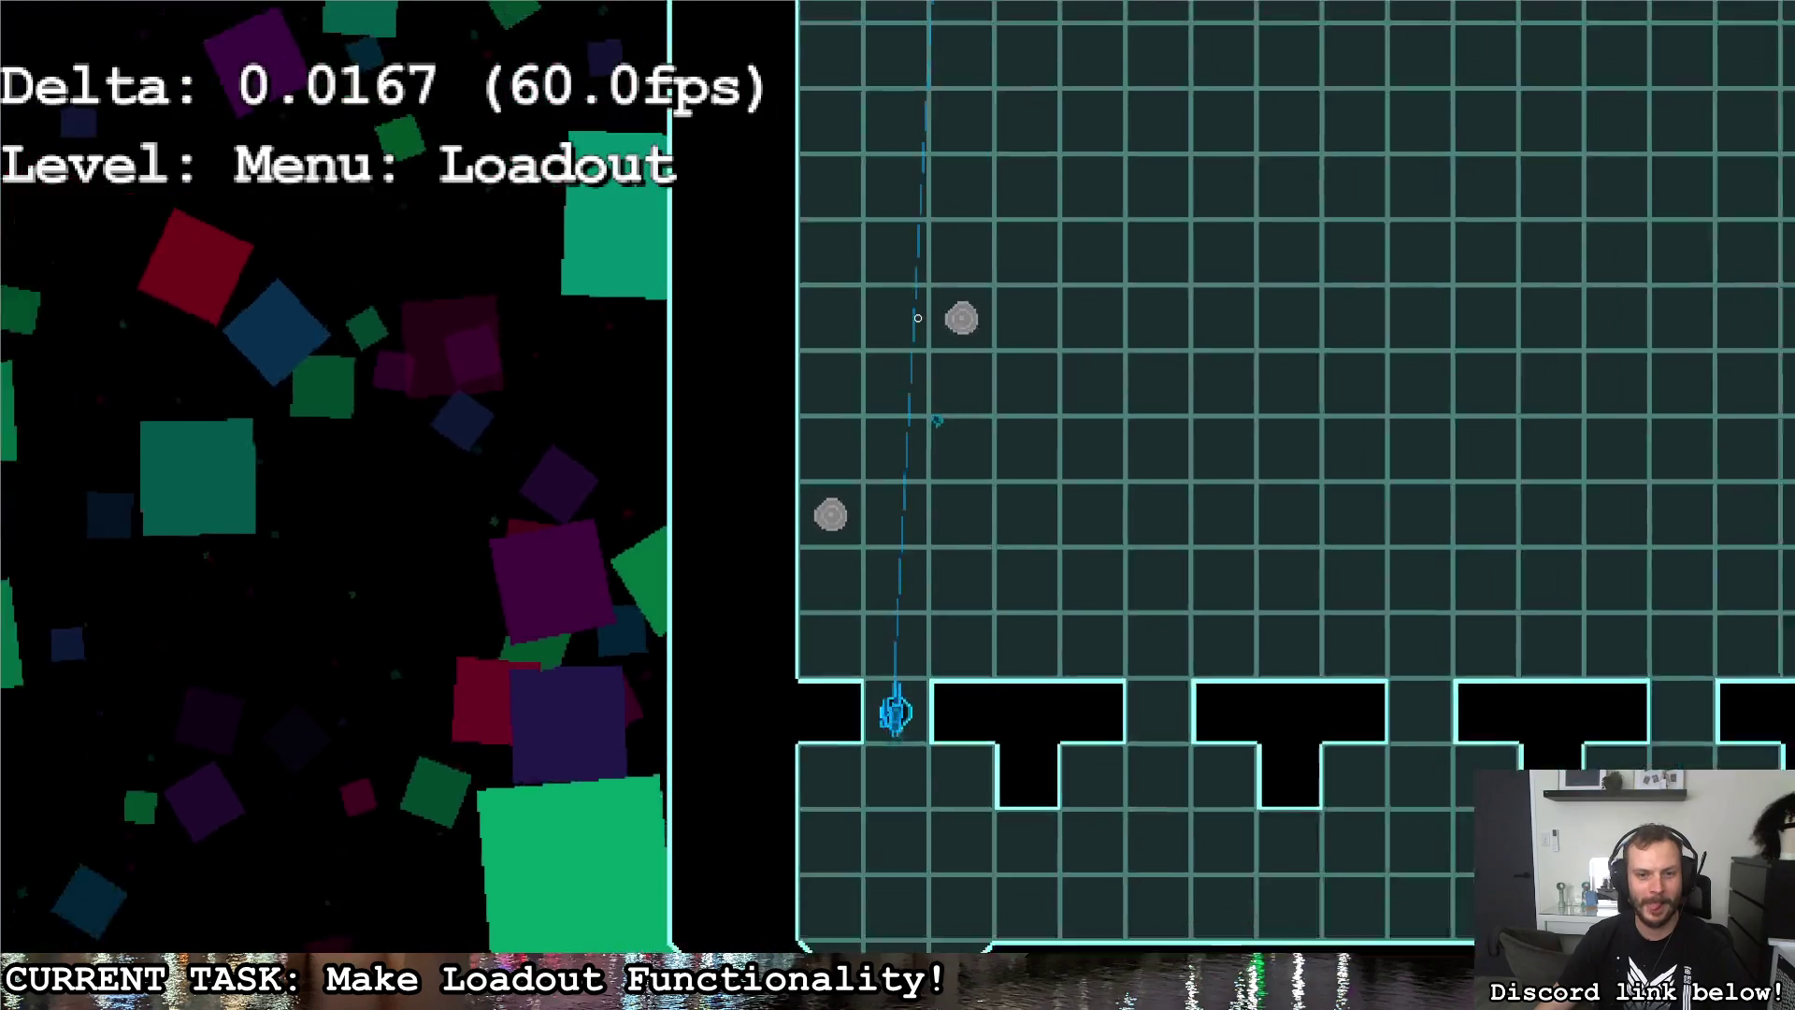
pyautogui.press('d')
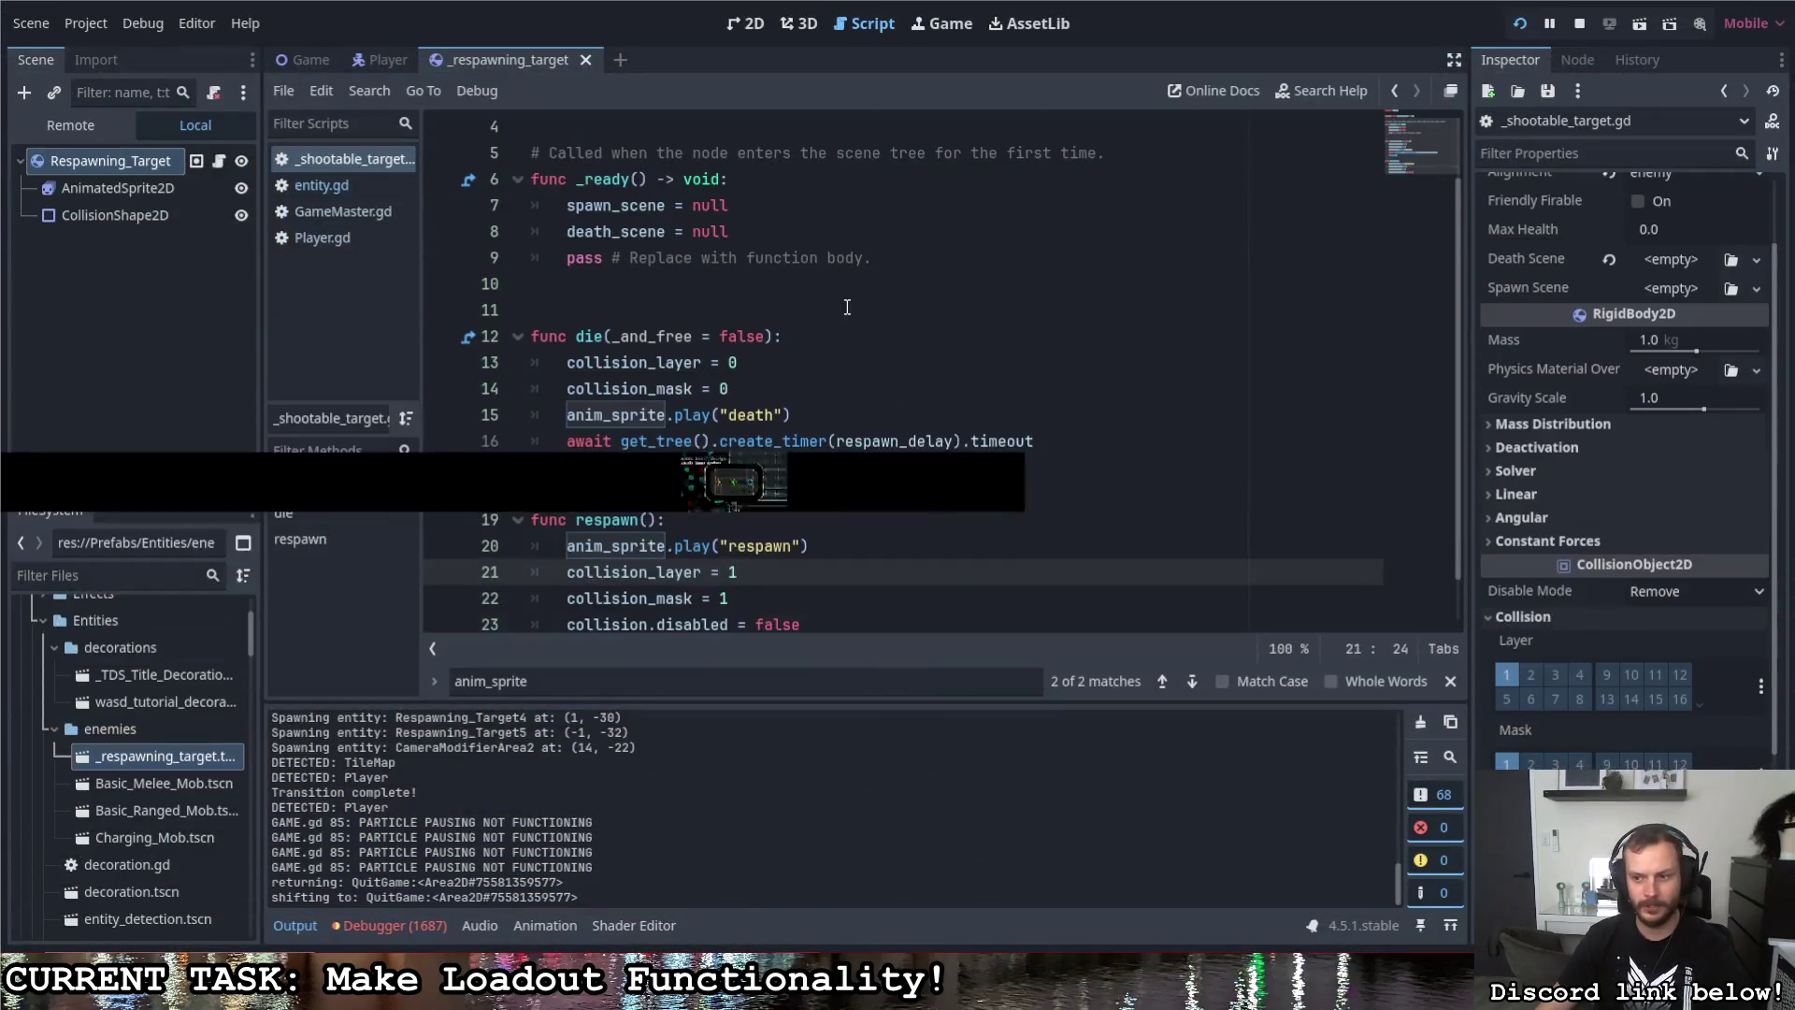
pyautogui.click(745, 23)
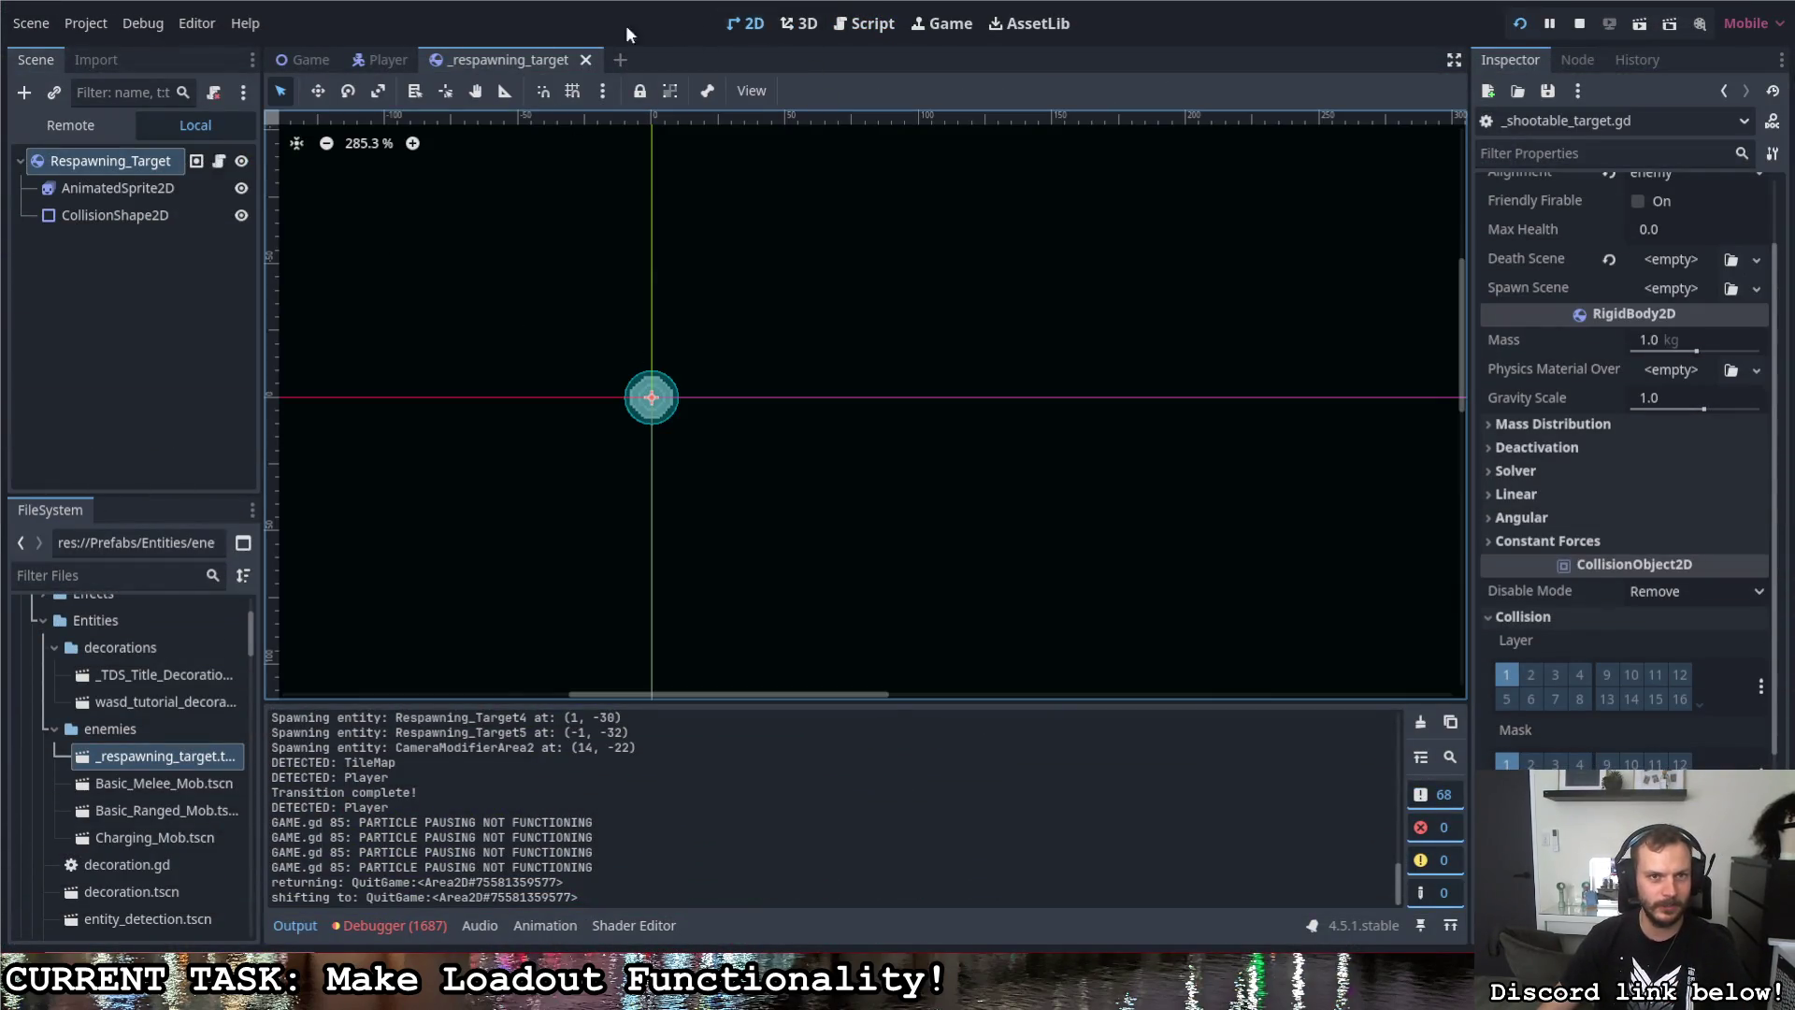
pyautogui.click(307, 60)
pyautogui.scroll(5, 760, 553)
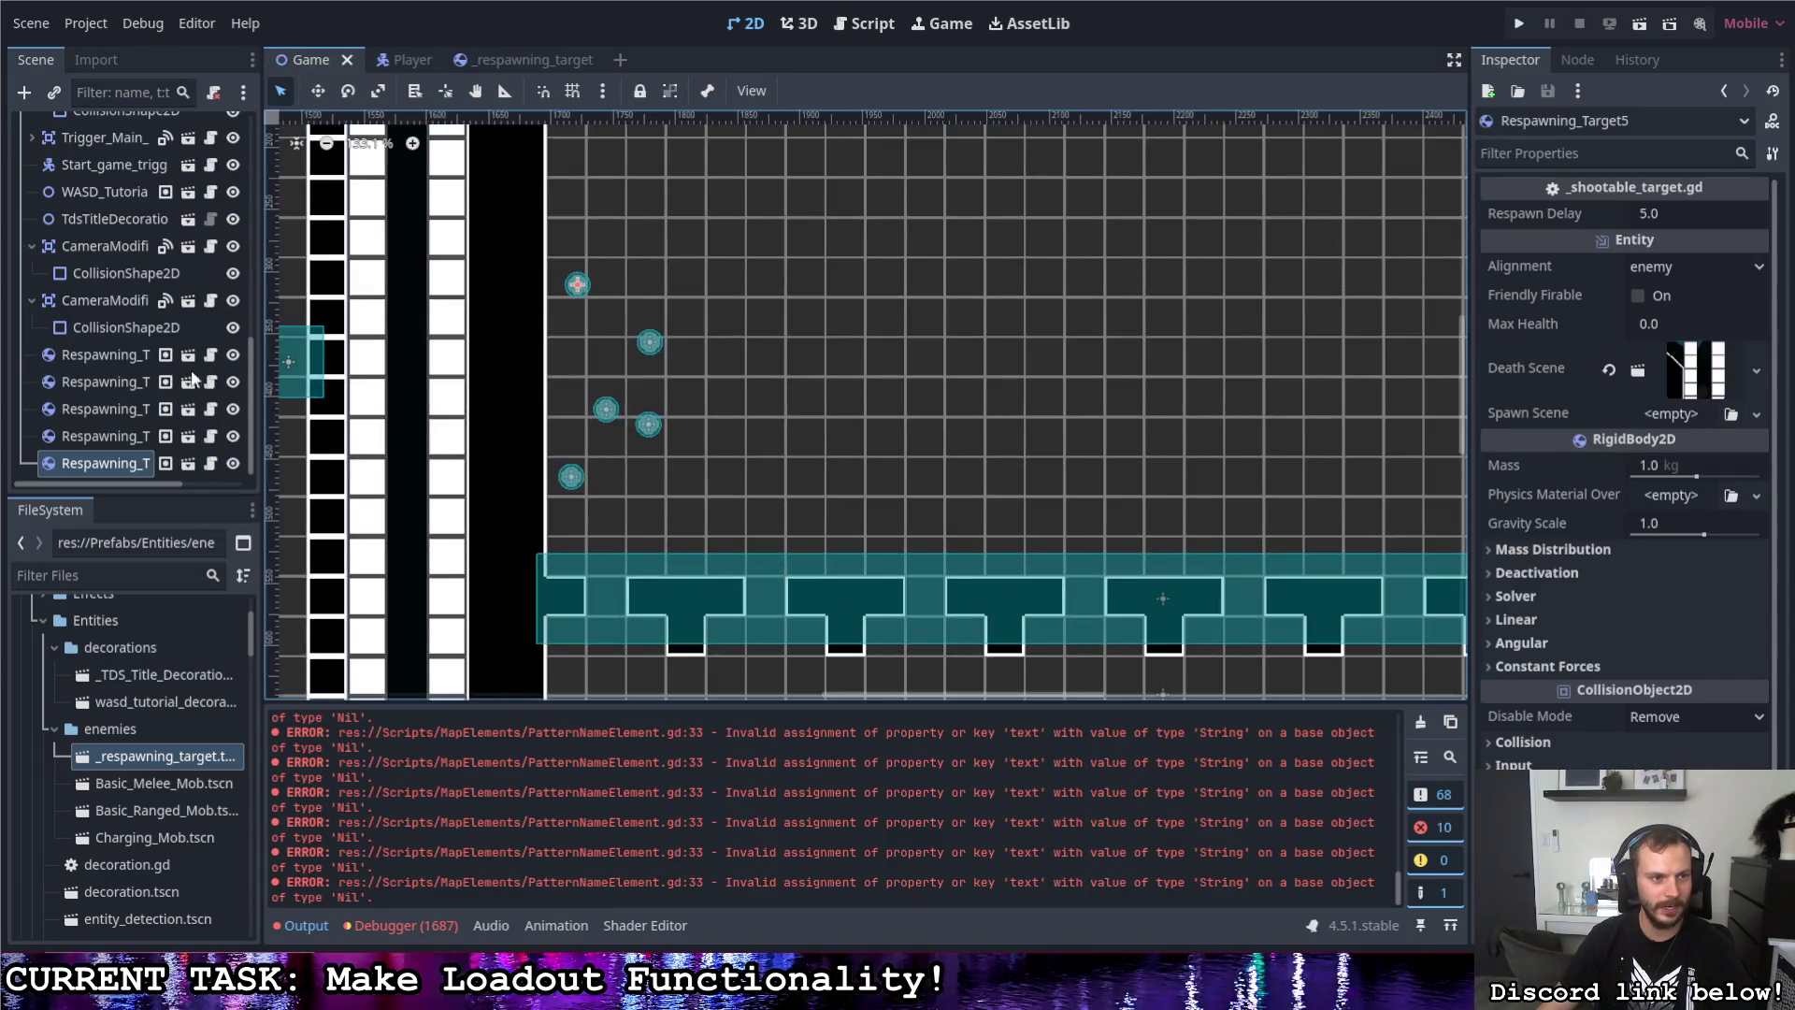
pyautogui.click(104, 465)
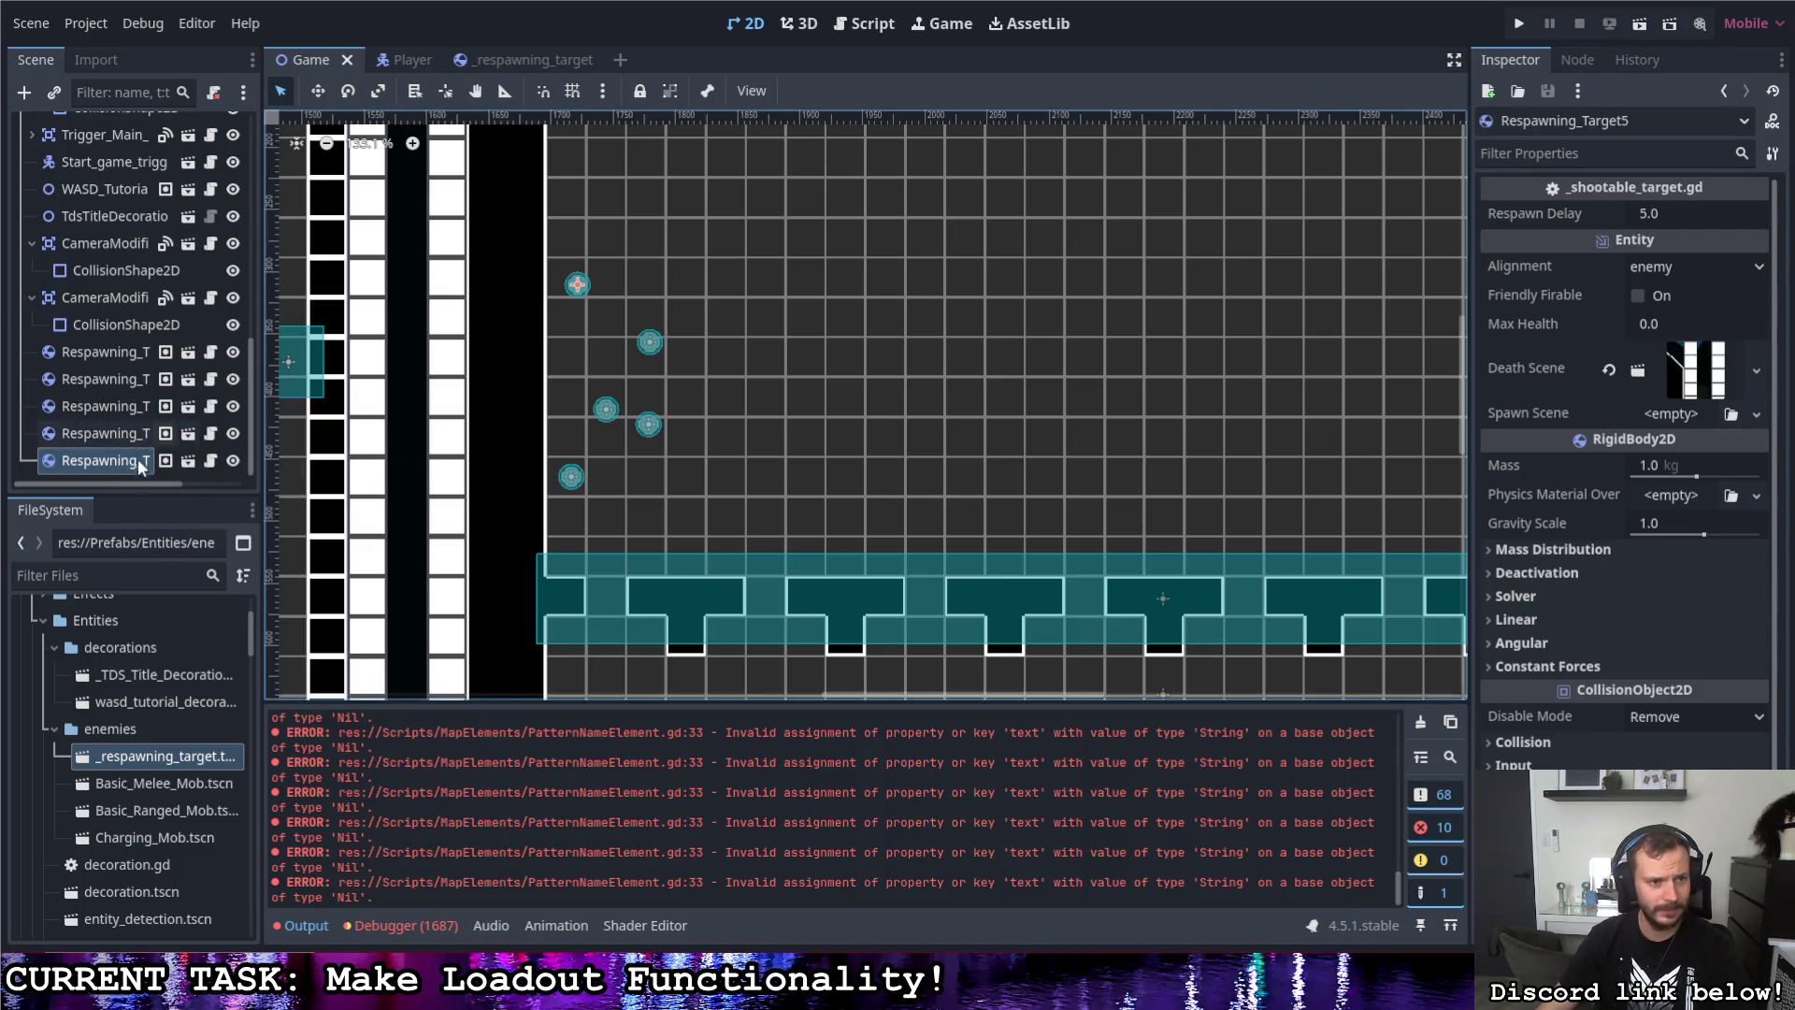
# Step: Drag four more _respawning_target.tscn instances up the loadout room column and run the project
pyautogui.moveTo(173, 762)
pyautogui.mouseDown()
pyautogui.moveTo(705, 453)
pyautogui.moveTo(767, 477)
pyautogui.mouseUp()
pyautogui.moveTo(145, 765)
pyautogui.mouseDown()
pyautogui.moveTo(781, 416)
pyautogui.moveTo(764, 396)
pyautogui.mouseUp()
pyautogui.moveTo(159, 757)
pyautogui.mouseDown()
pyautogui.moveTo(745, 352)
pyautogui.moveTo(767, 314)
pyautogui.mouseUp()
pyautogui.moveTo(171, 762)
pyautogui.mouseDown()
pyautogui.moveTo(708, 346)
pyautogui.moveTo(770, 237)
pyautogui.moveTo(710, 356)
pyautogui.moveTo(768, 155)
pyautogui.mouseUp()
pyautogui.click(1519, 24)
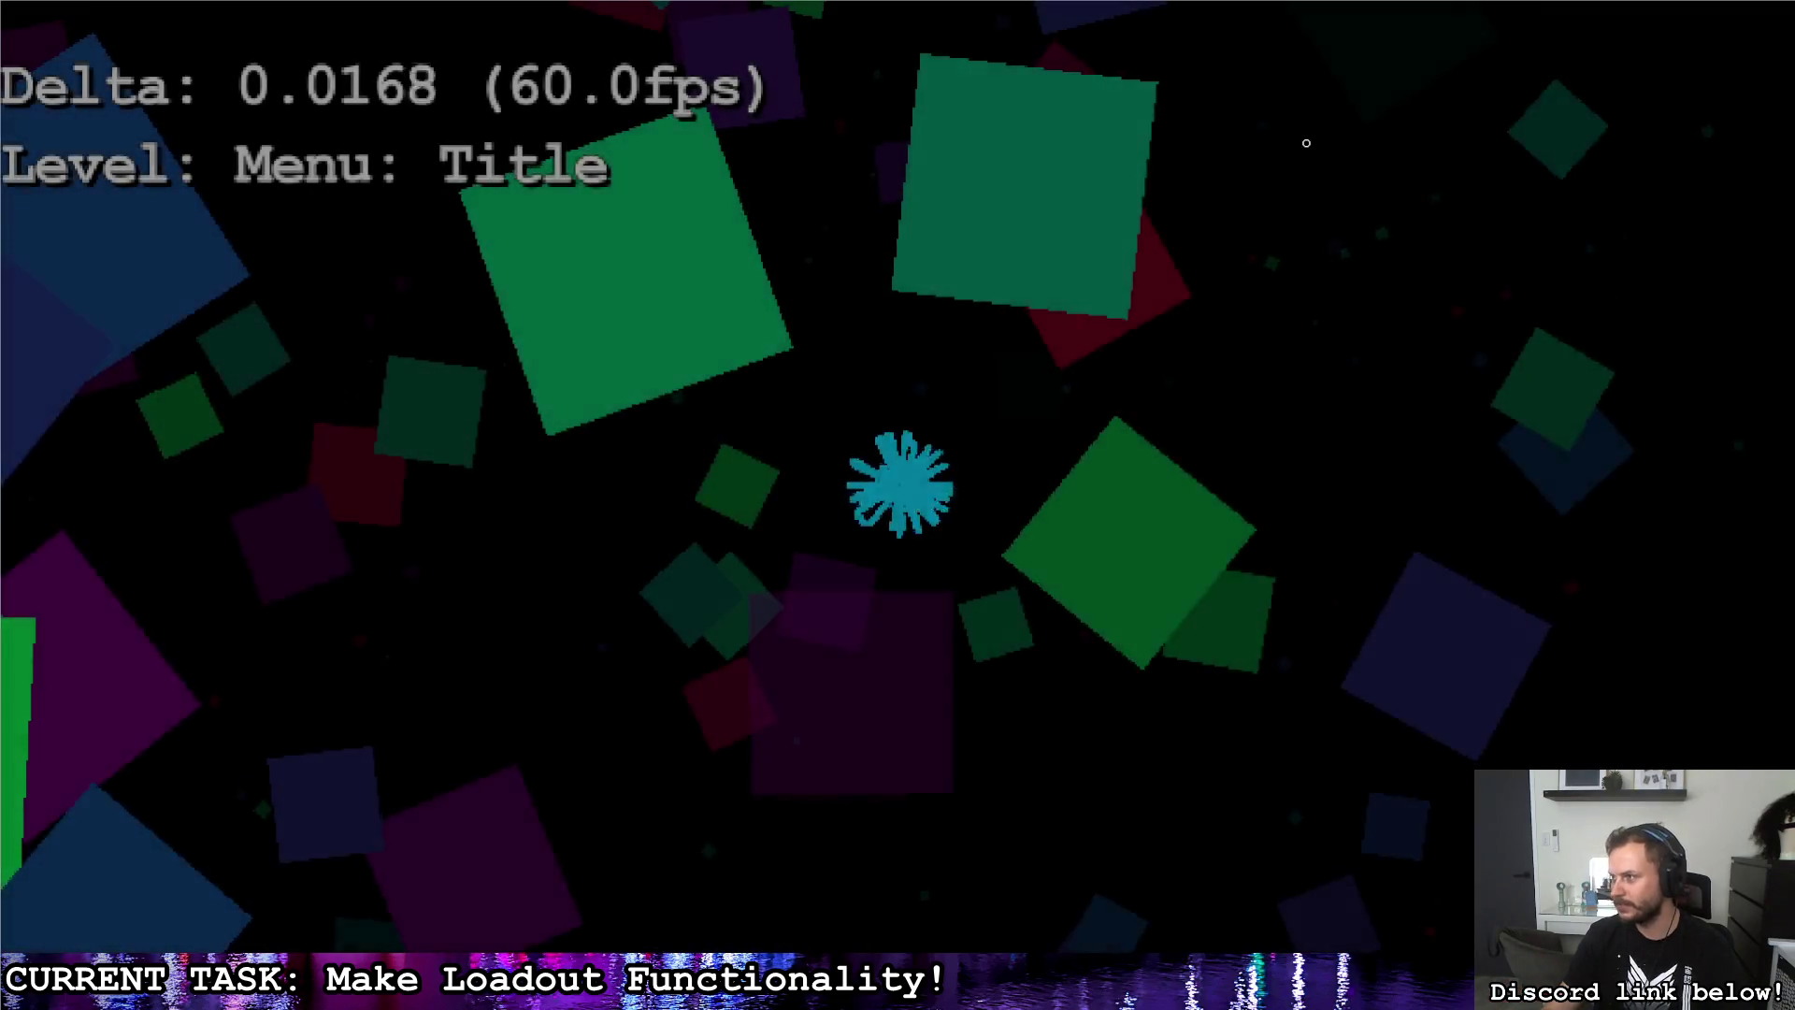
# Step: Walk the player through Main Menu and the Entry Hall into the gap below the Loadout targets
pyautogui.press('w')
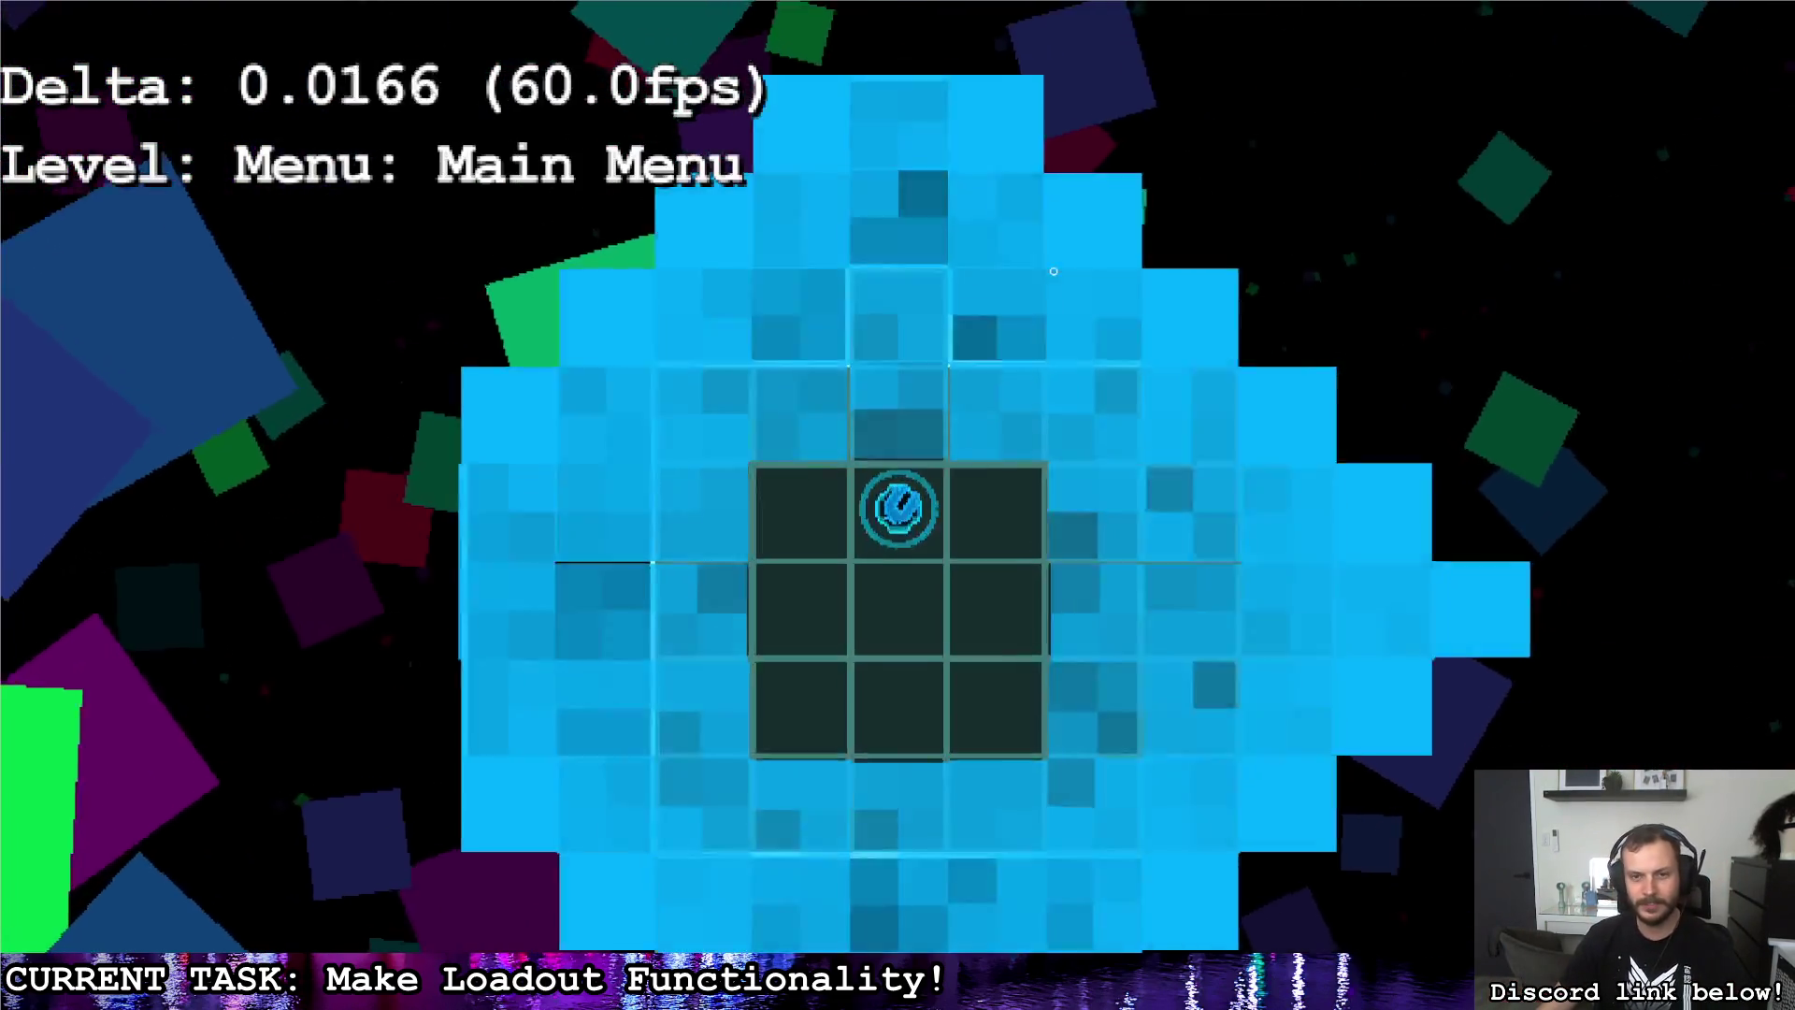
pyautogui.press('w')
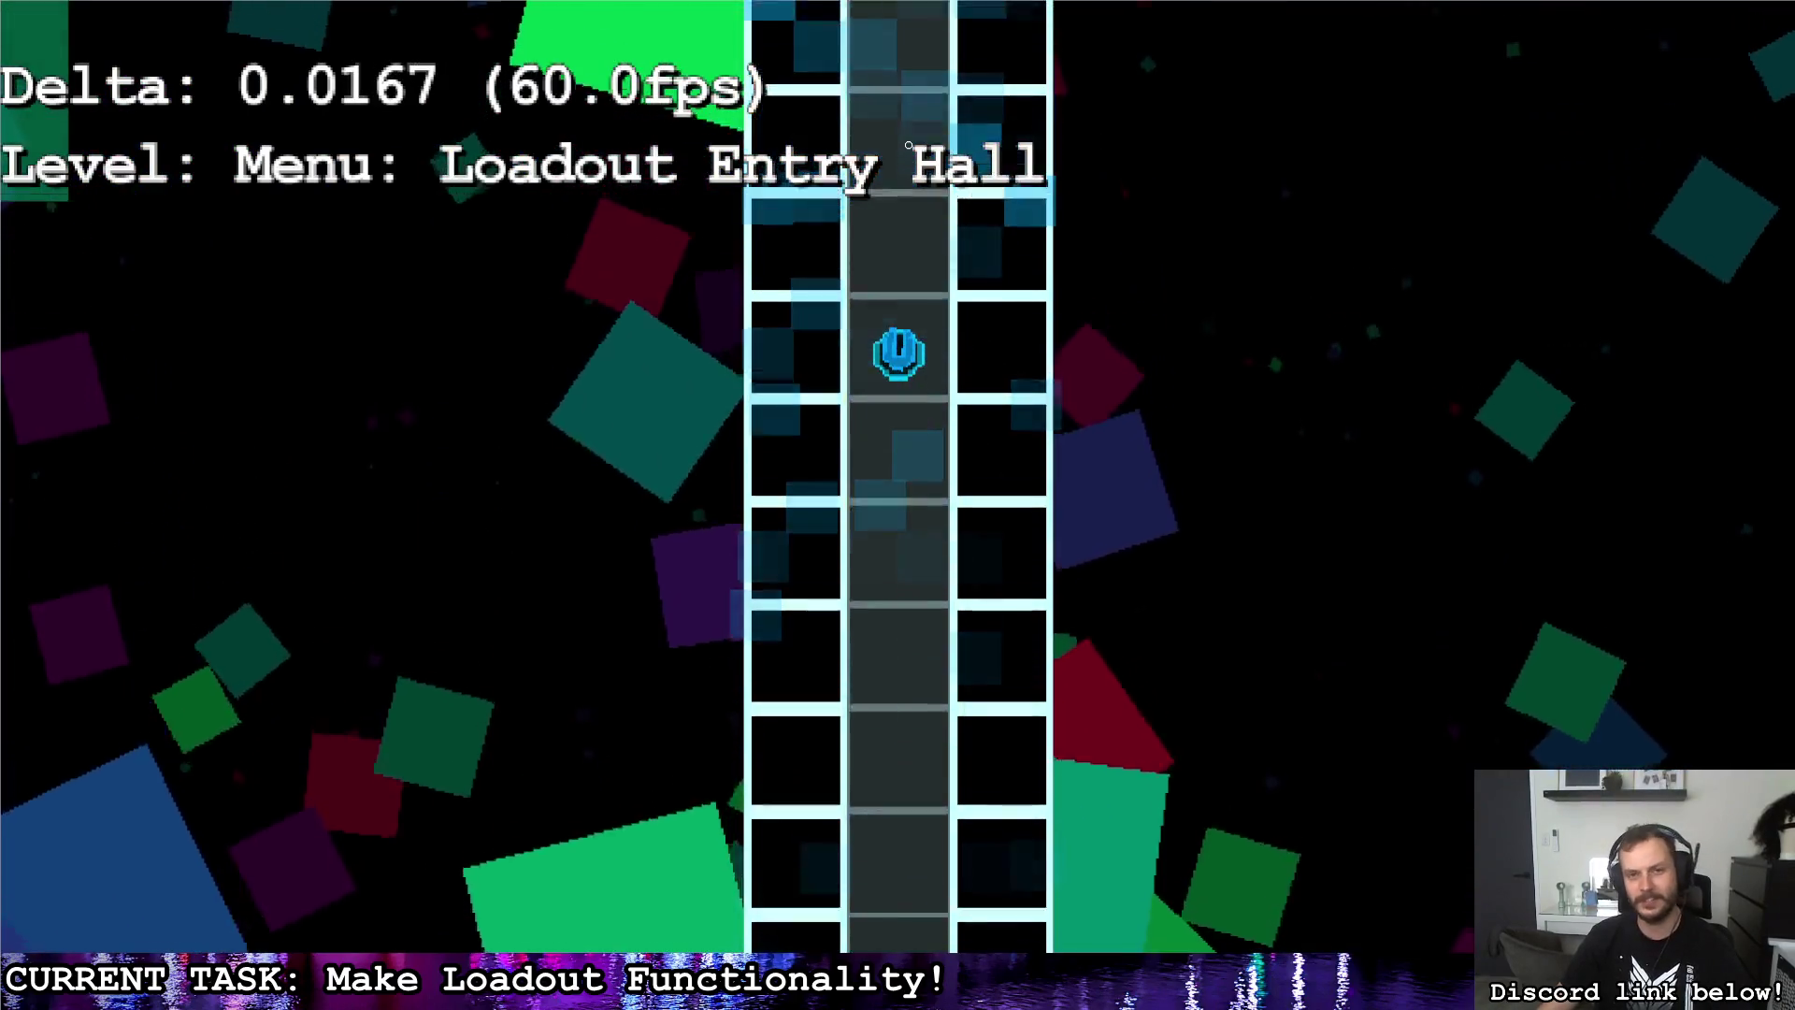
pyautogui.press('w')
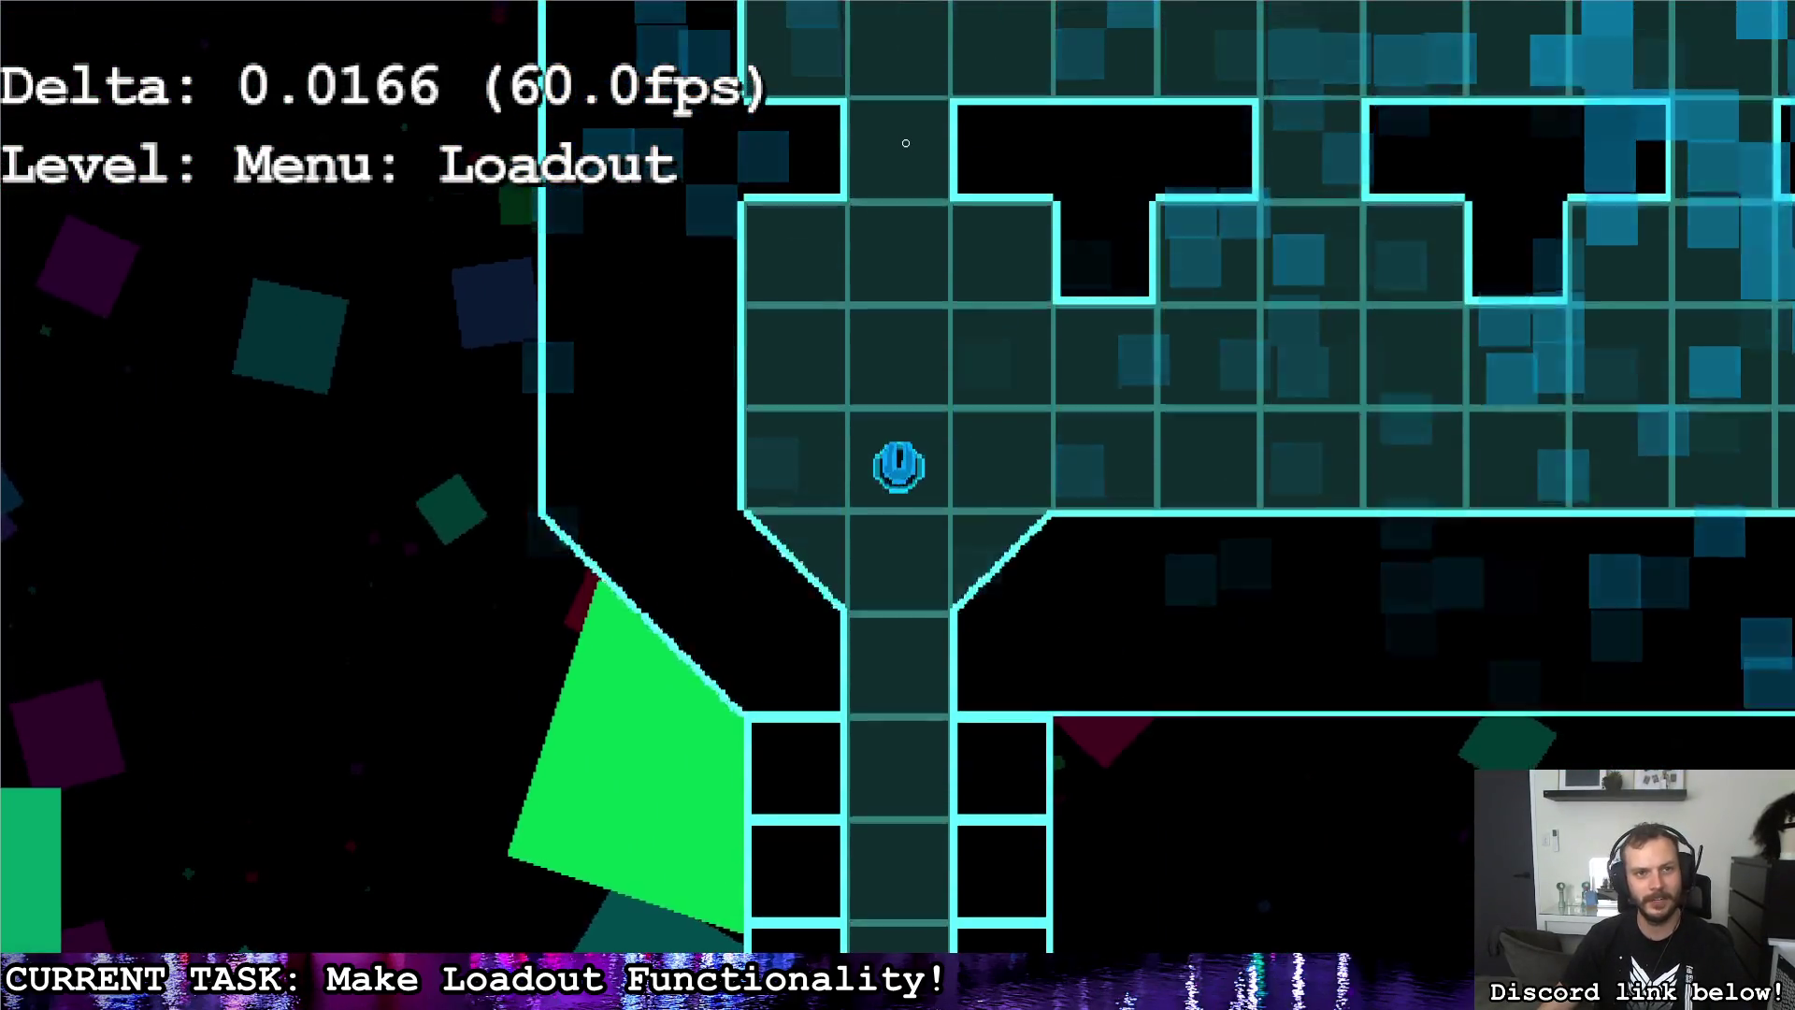
pyautogui.press('d')
pyautogui.press('d')
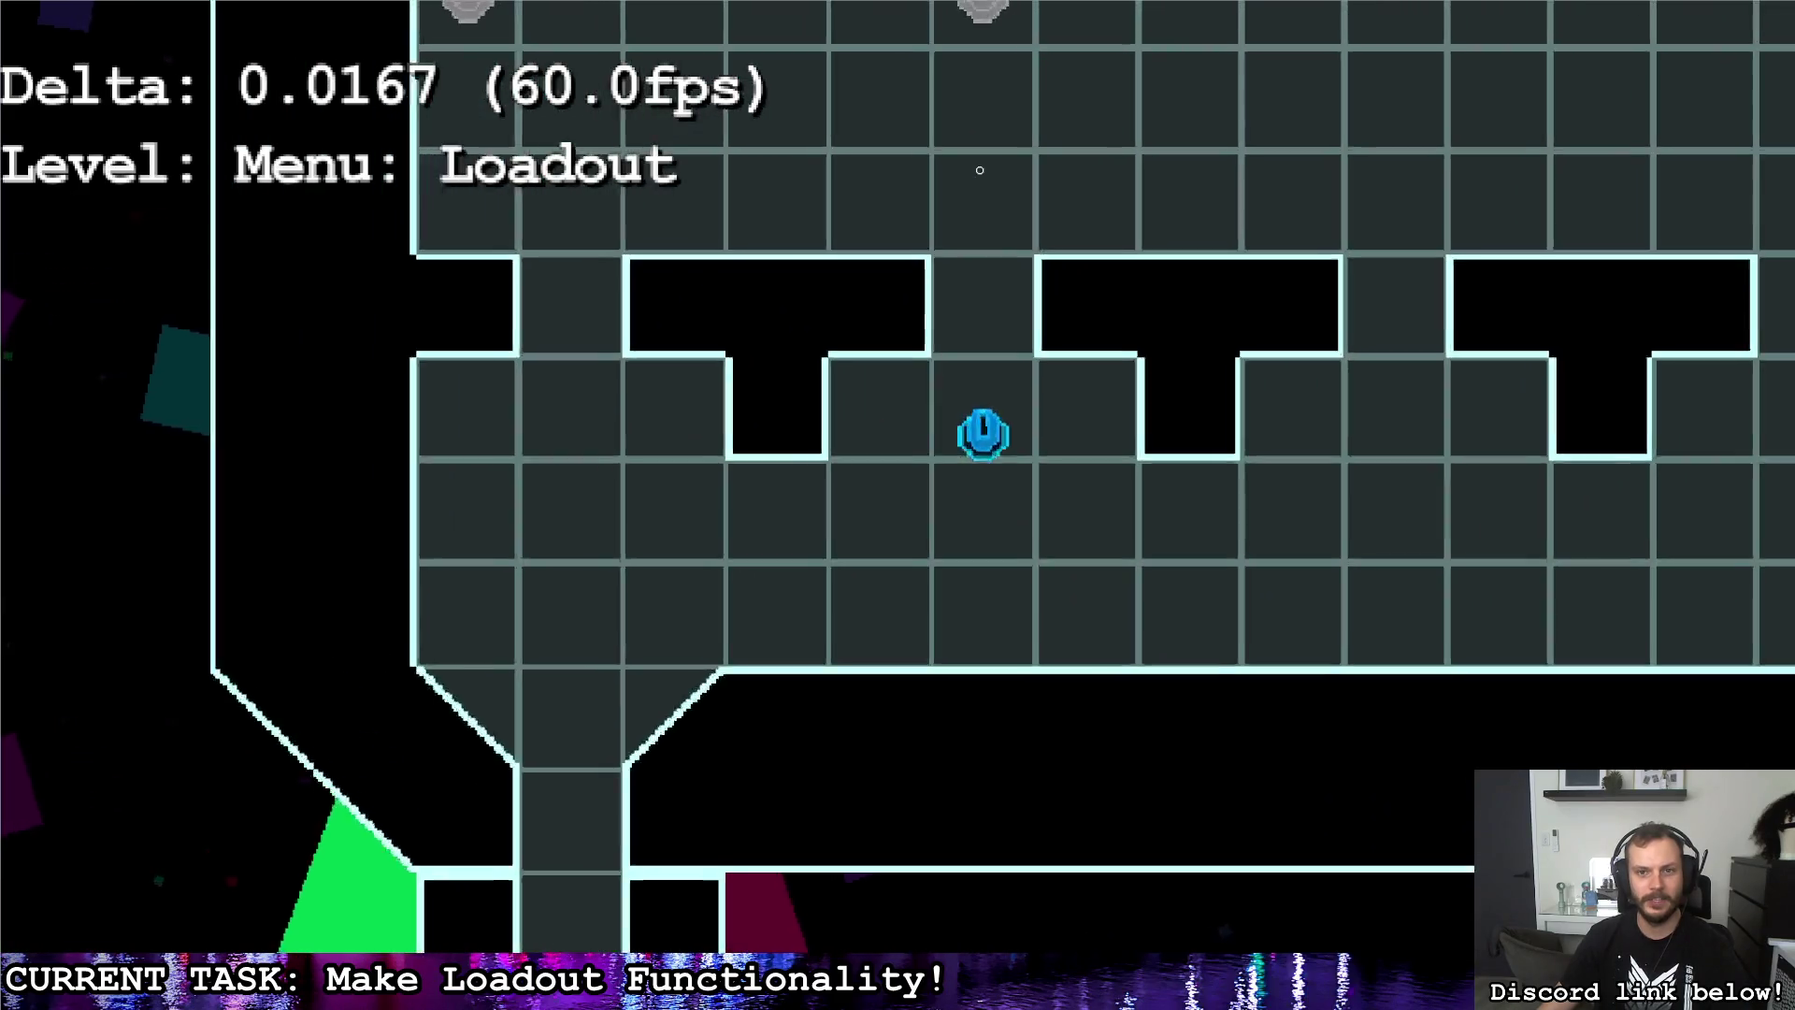
pyautogui.press('w')
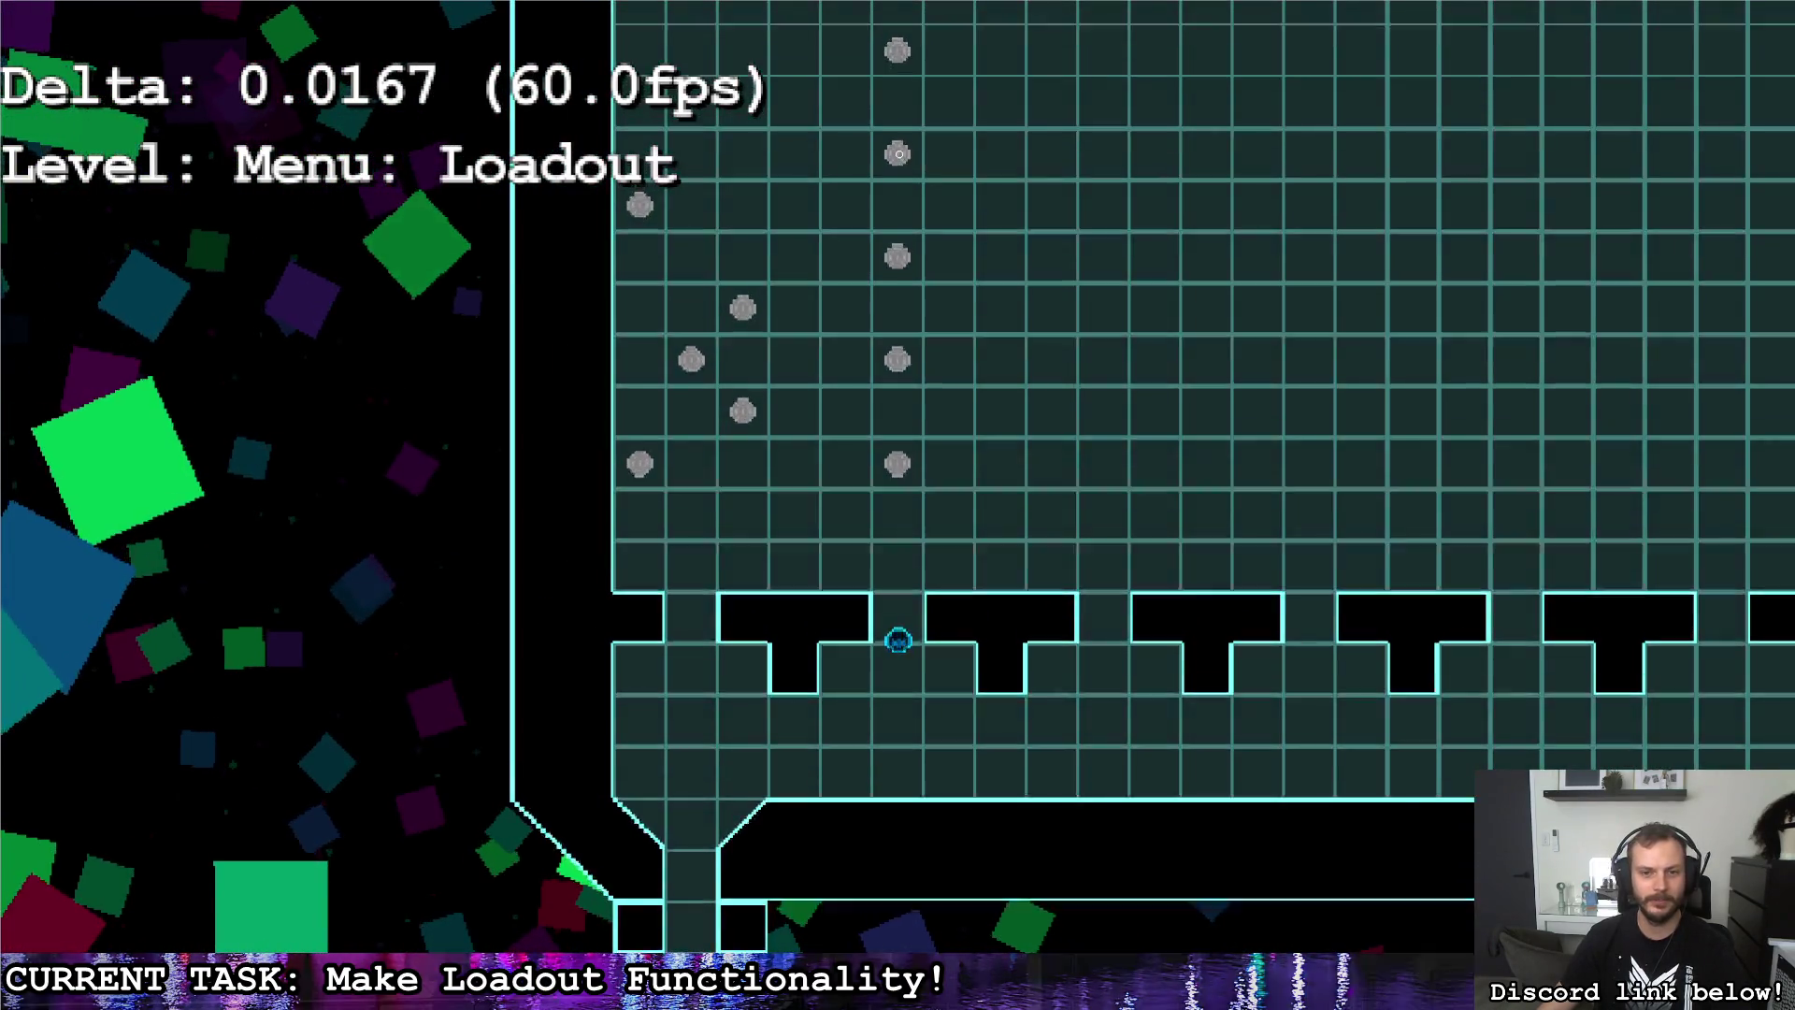
pyautogui.press('w')
# Step: Fire repeatedly up the column of grey targets
pyautogui.click(893, 76)
pyautogui.click(895, 76)
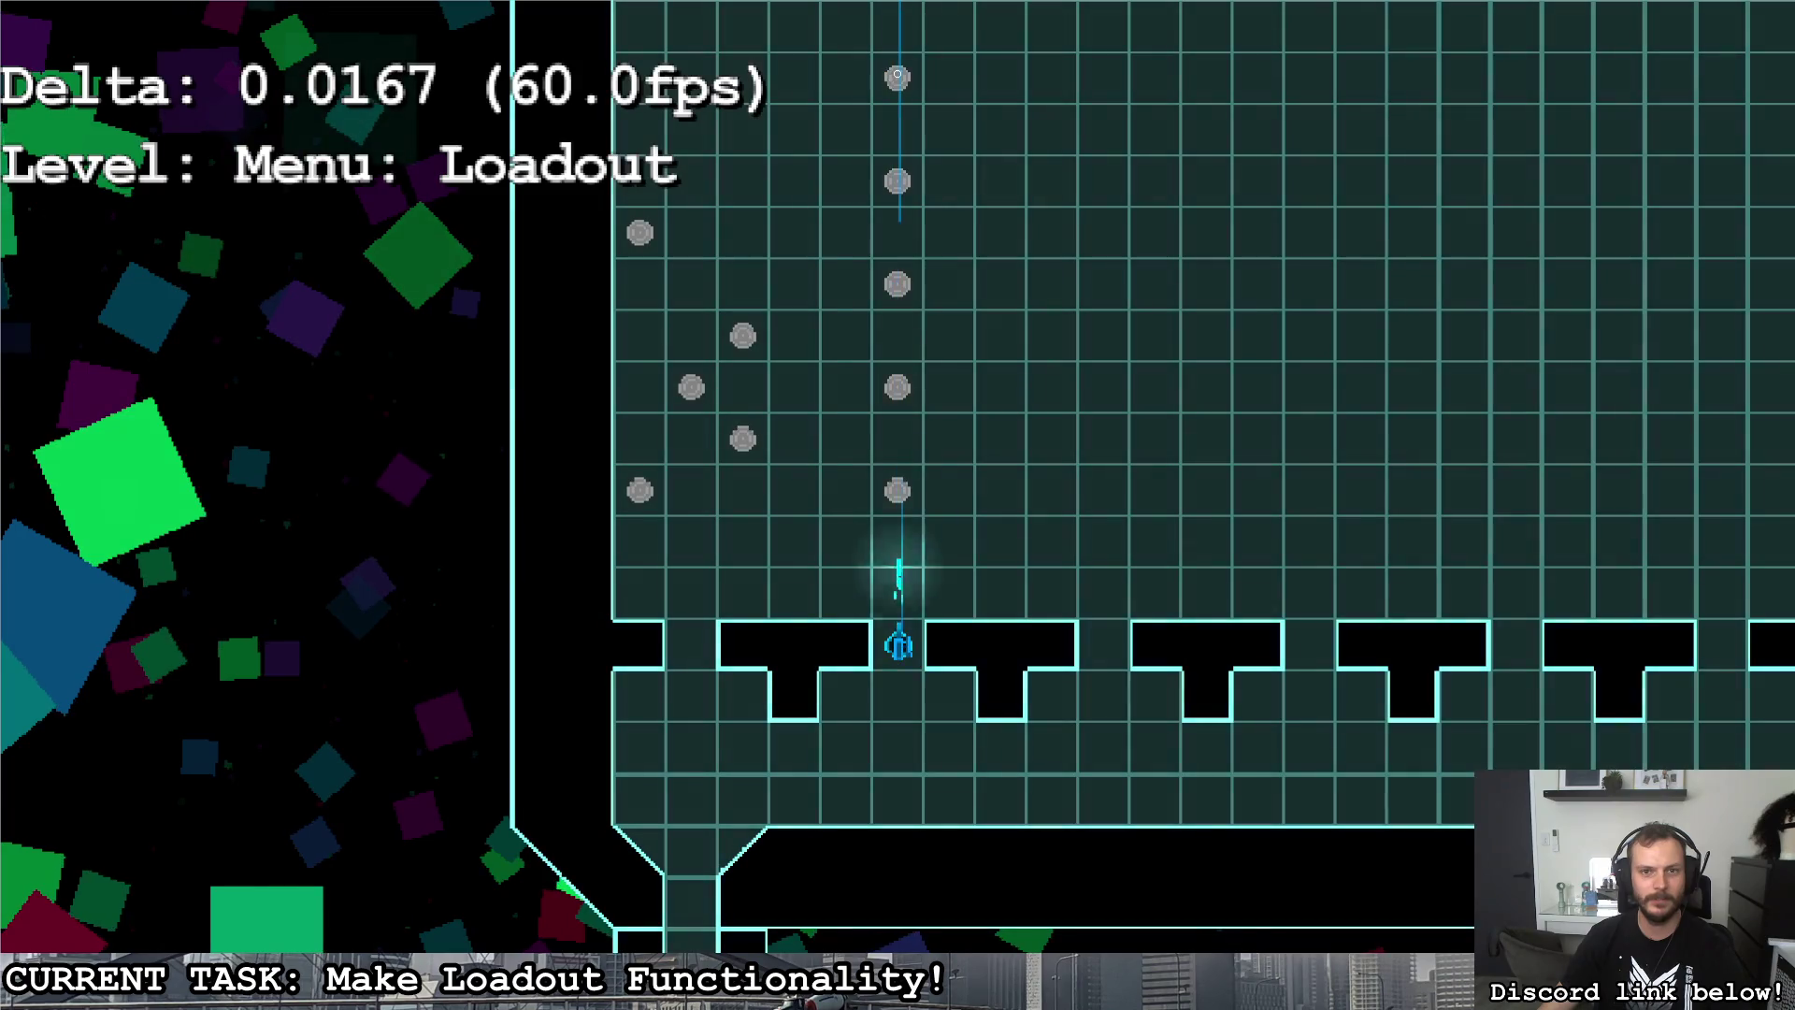
pyautogui.click(905, 113)
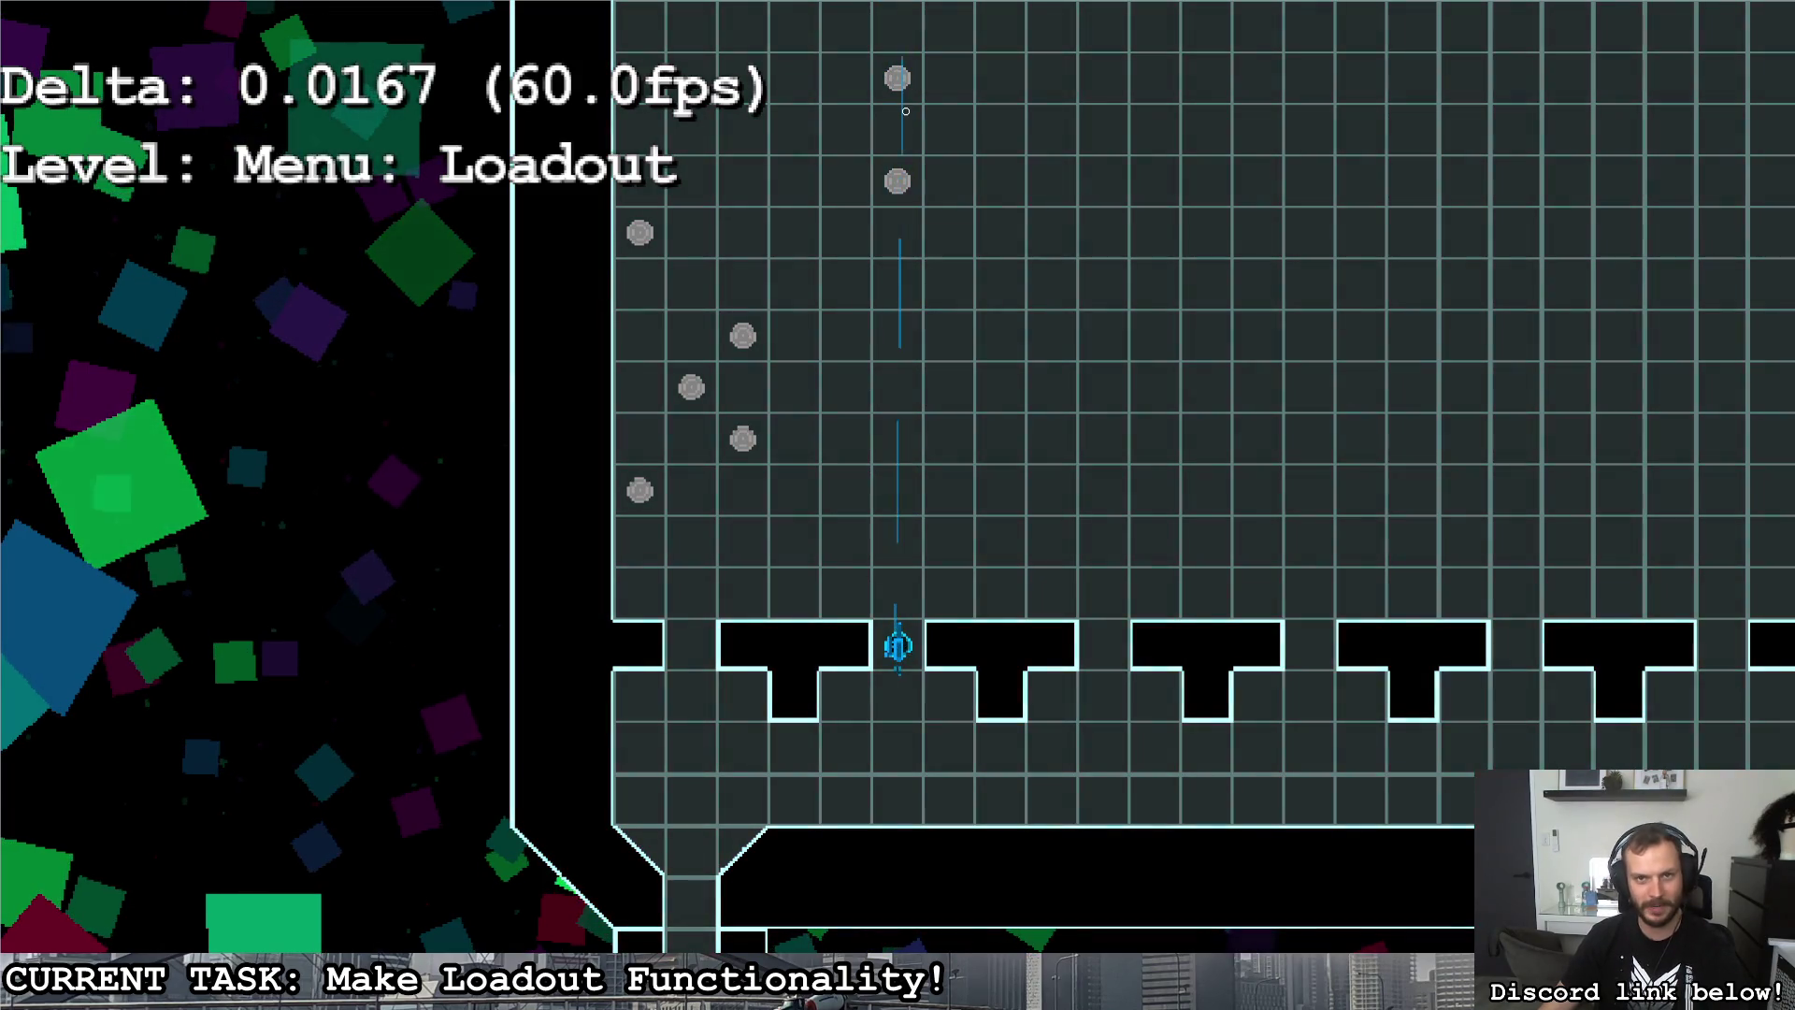
pyautogui.click(900, 106)
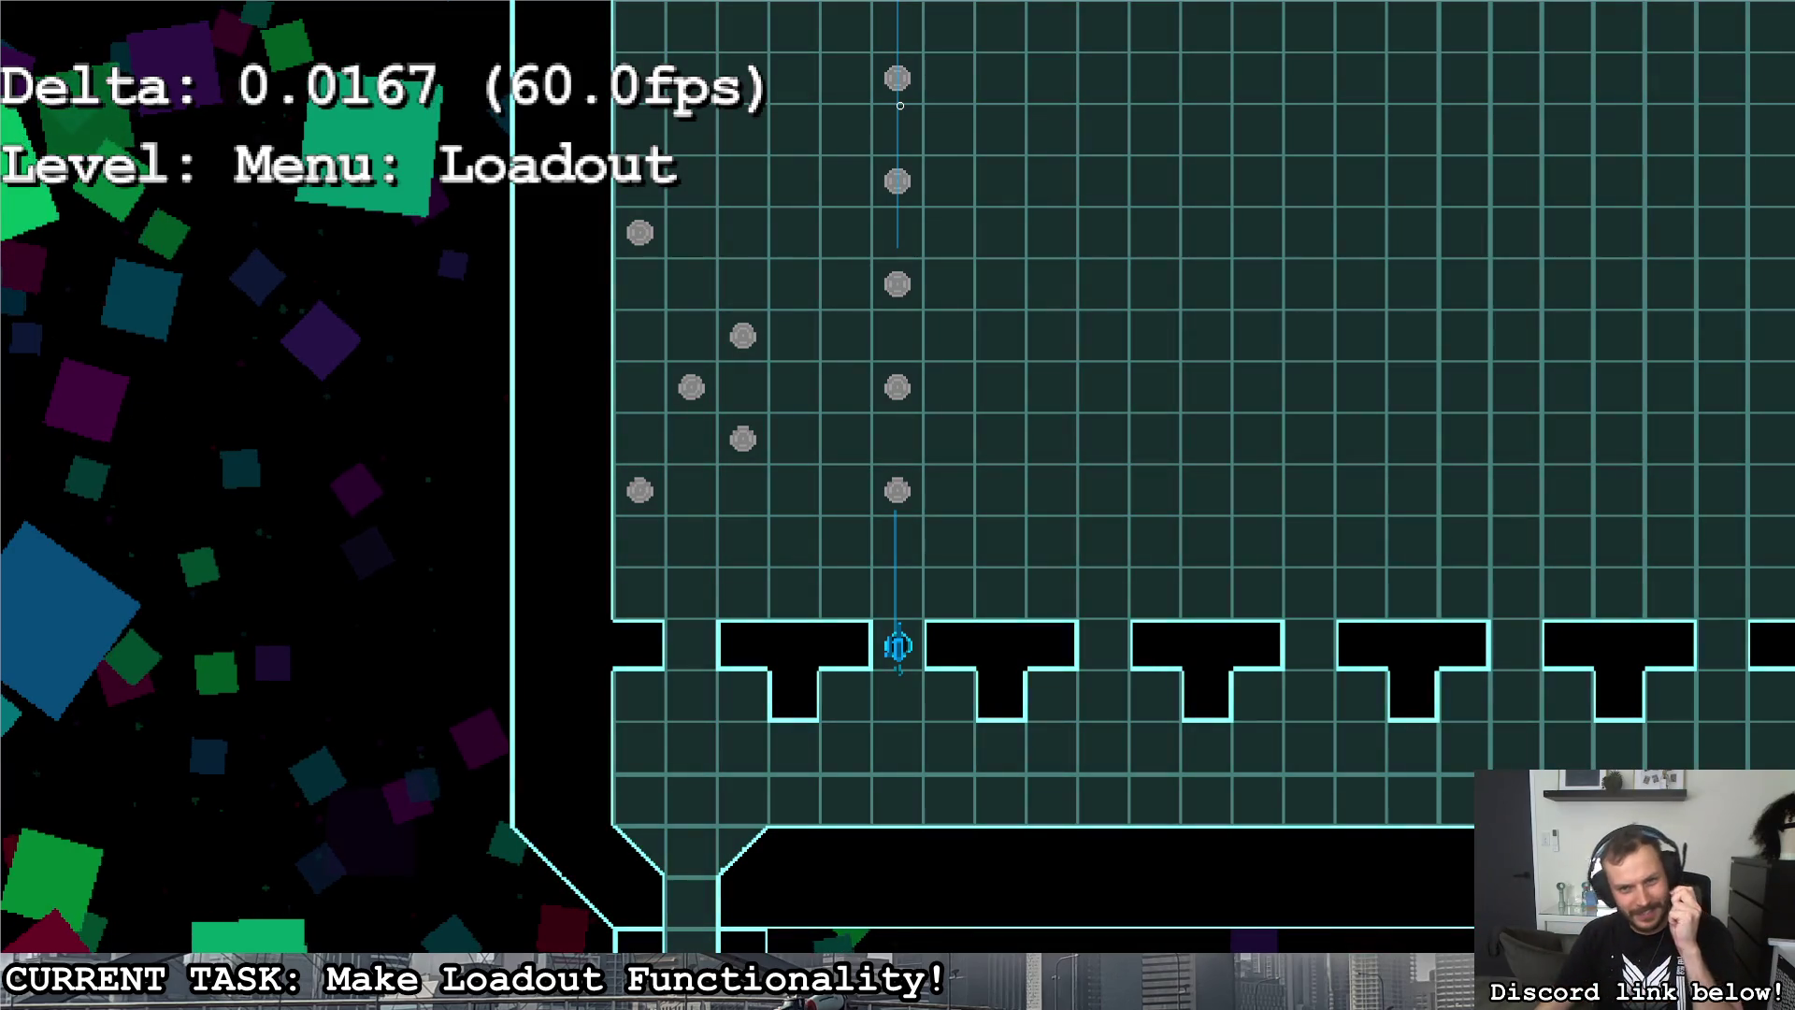
pyautogui.click(901, 94)
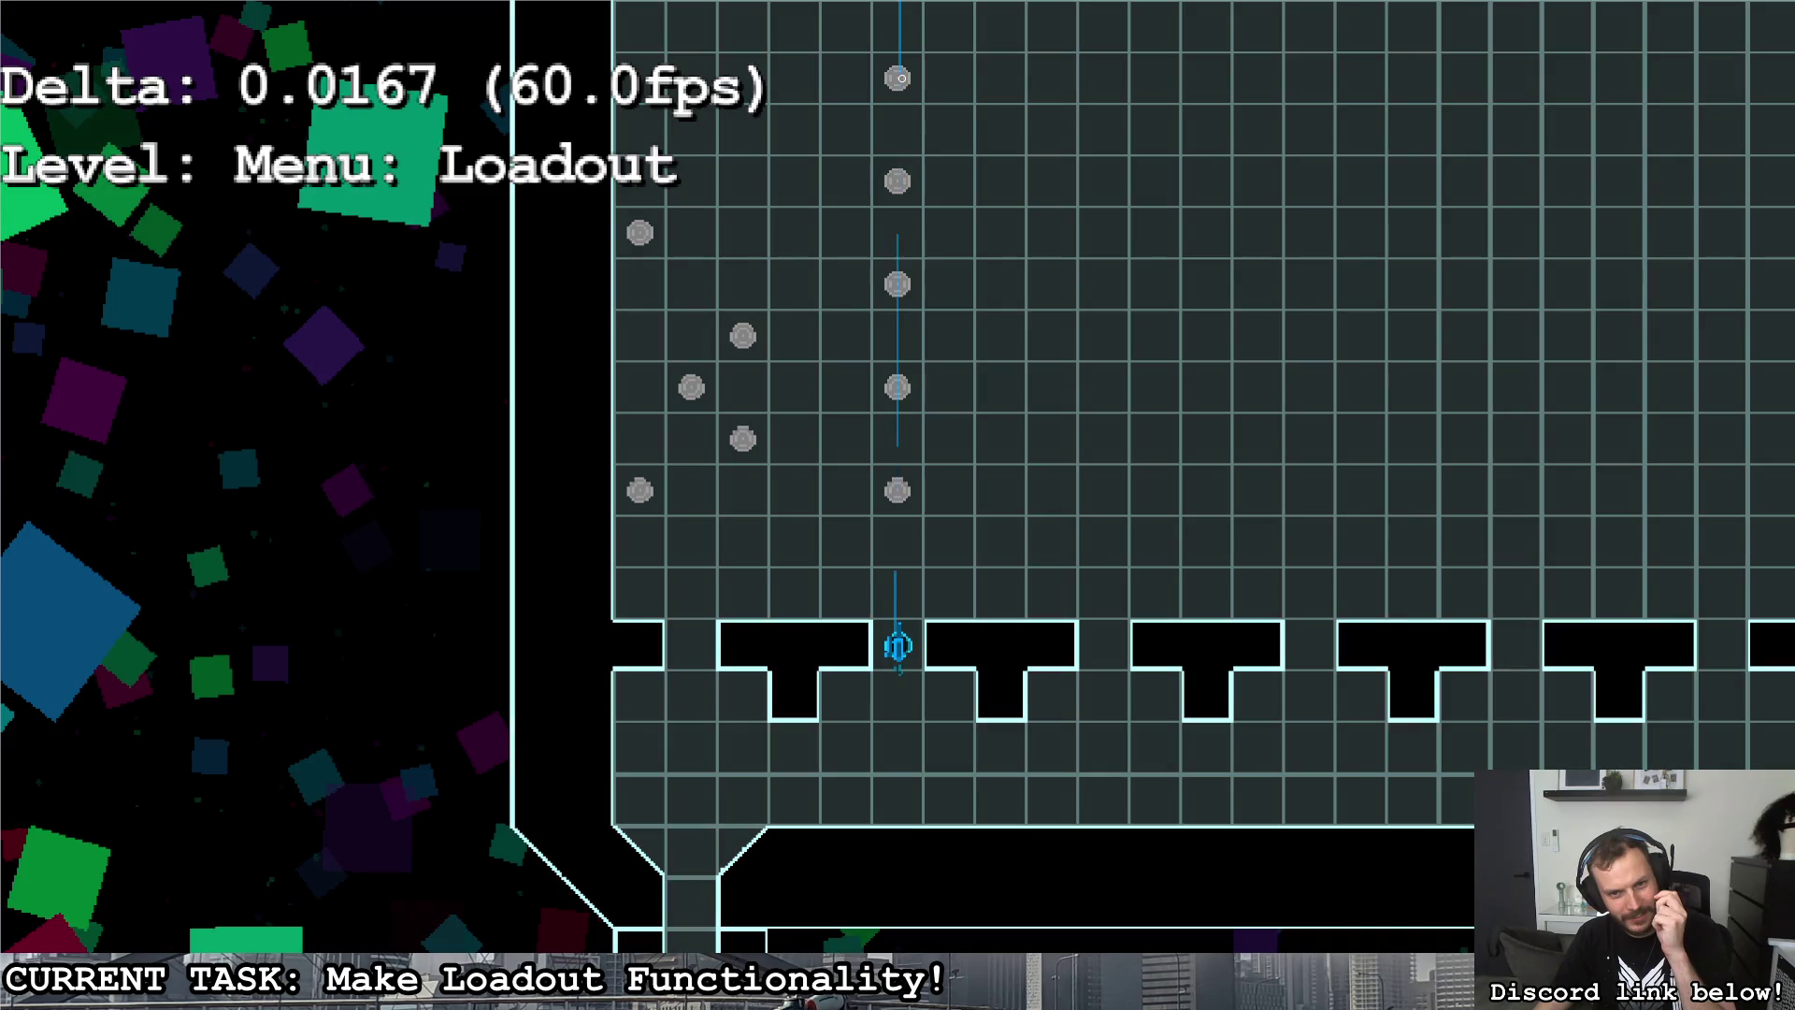
pyautogui.click(899, 75)
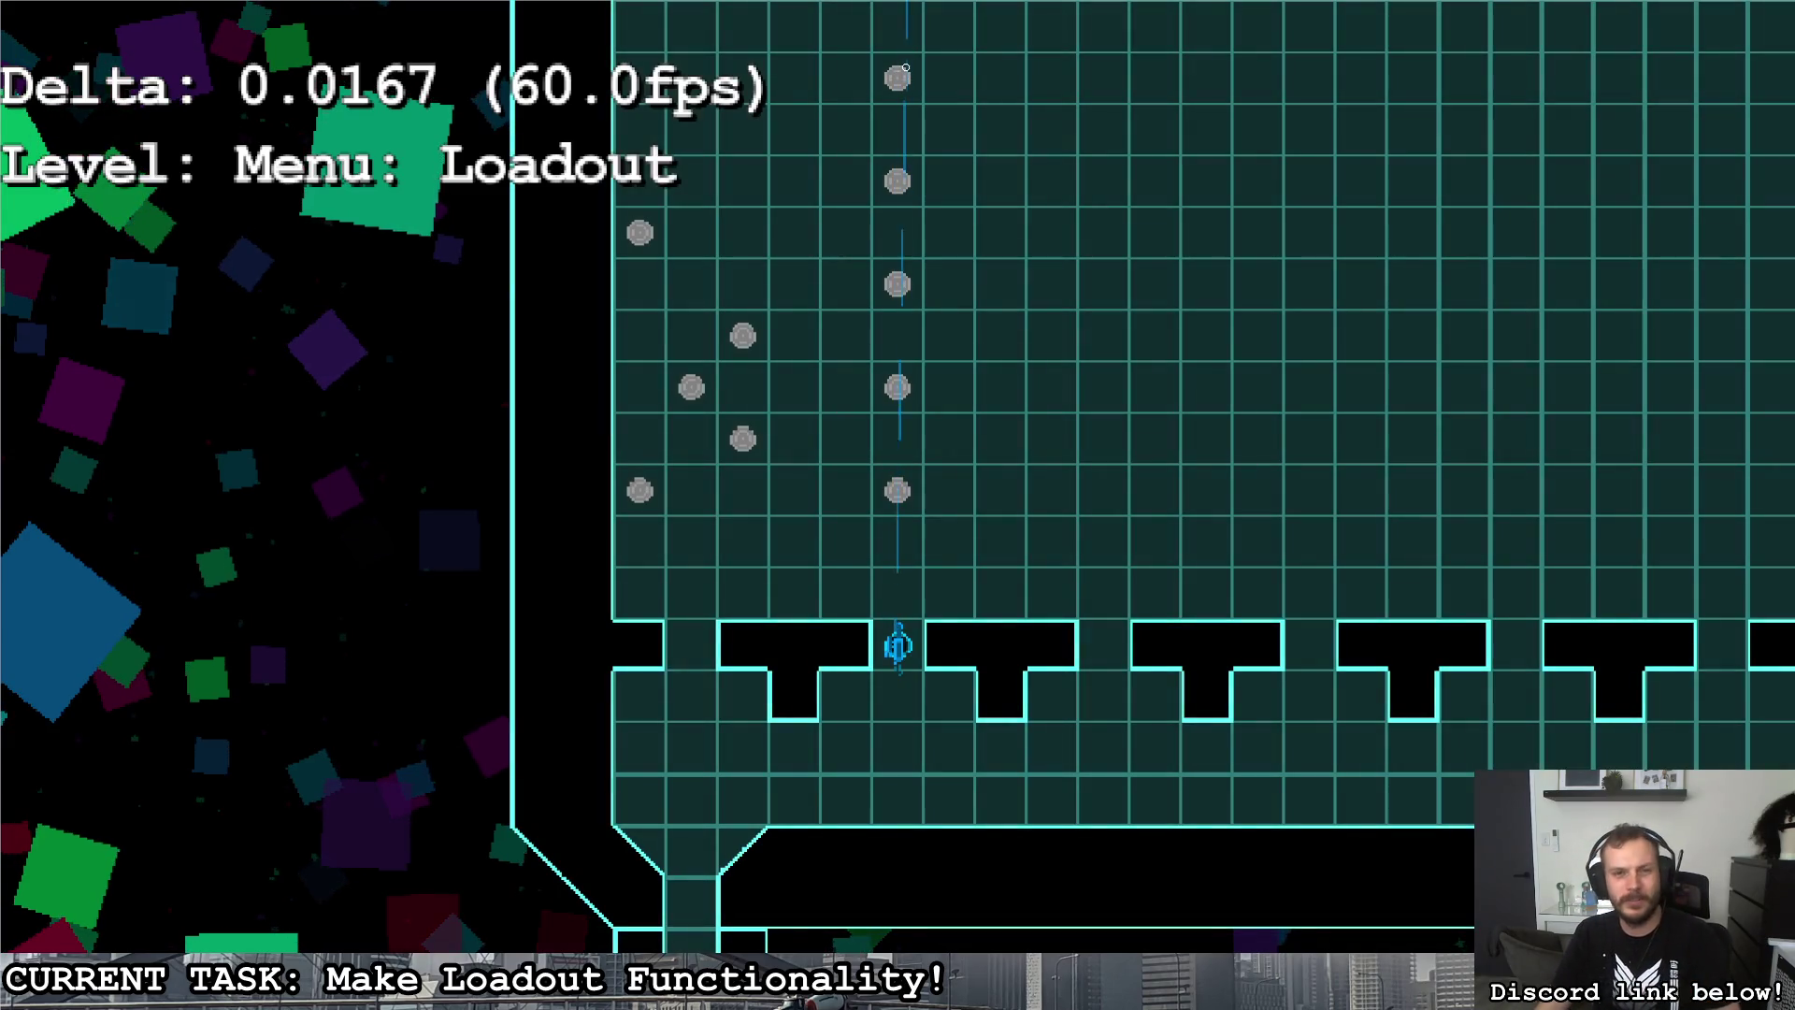
pyautogui.click(903, 71)
pyautogui.click(905, 71)
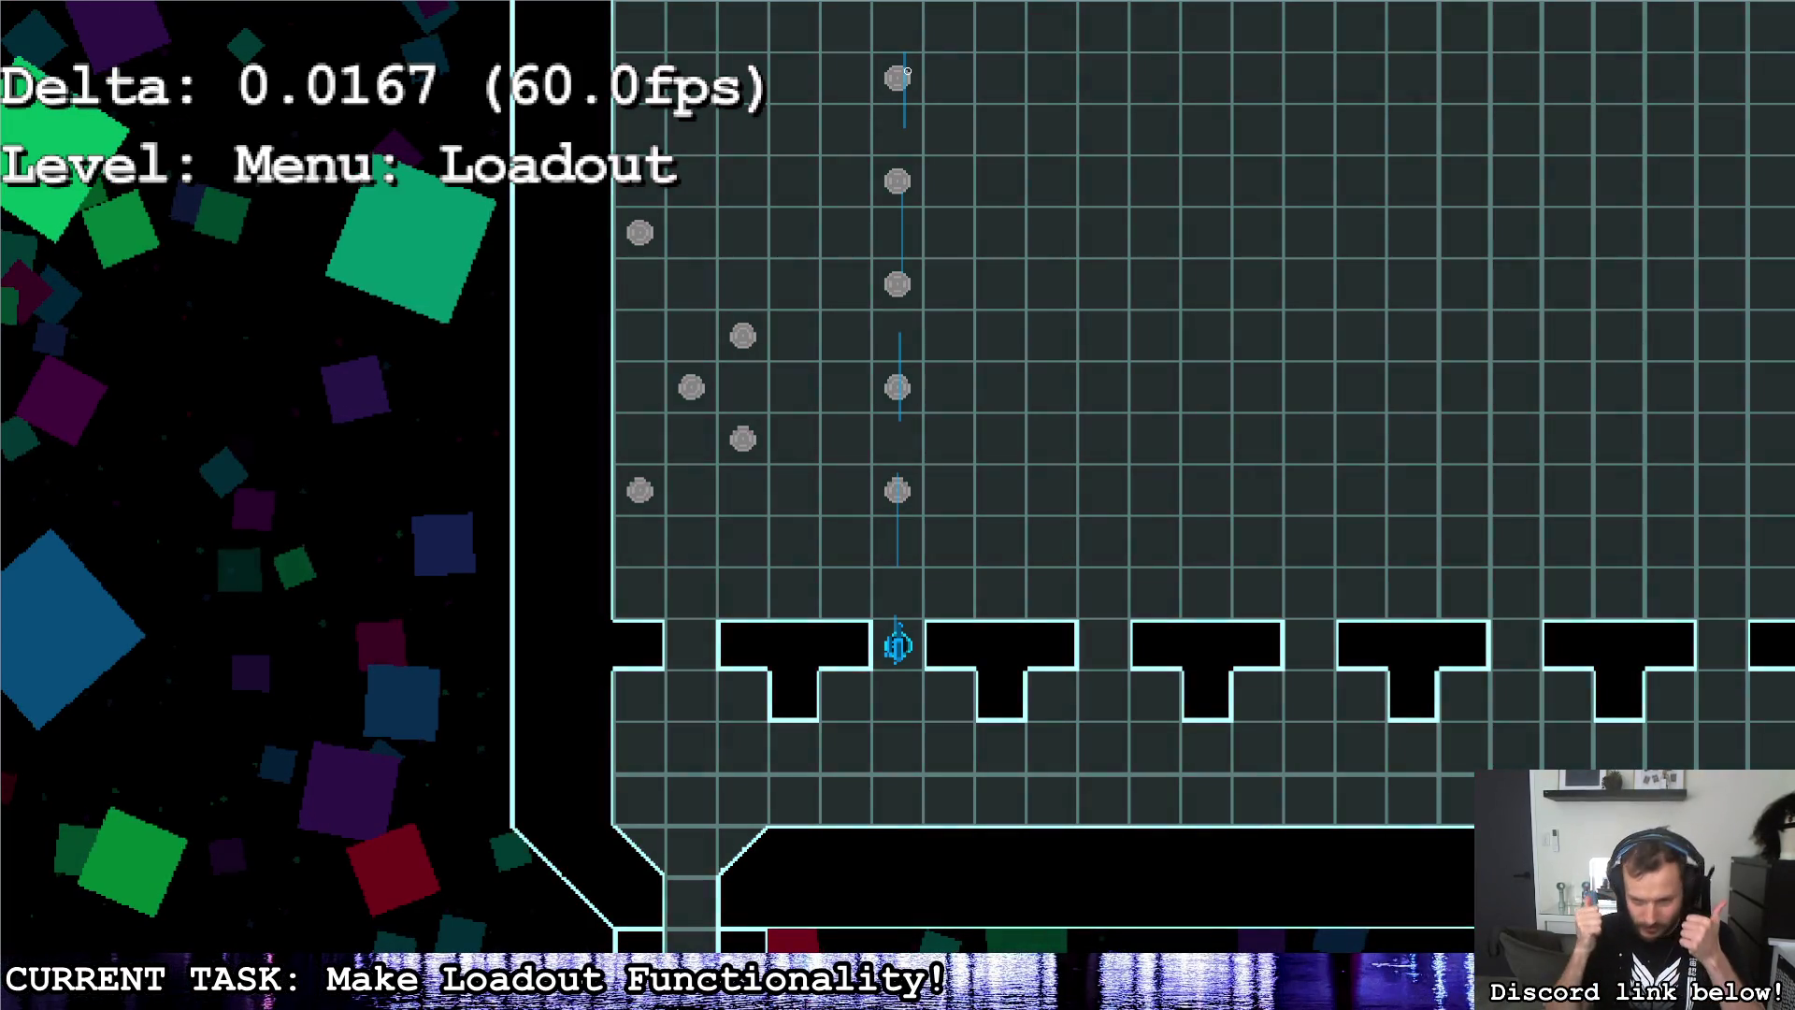
pyautogui.click(907, 72)
pyautogui.moveTo(908, 63); pyautogui.dragTo(894, 73)
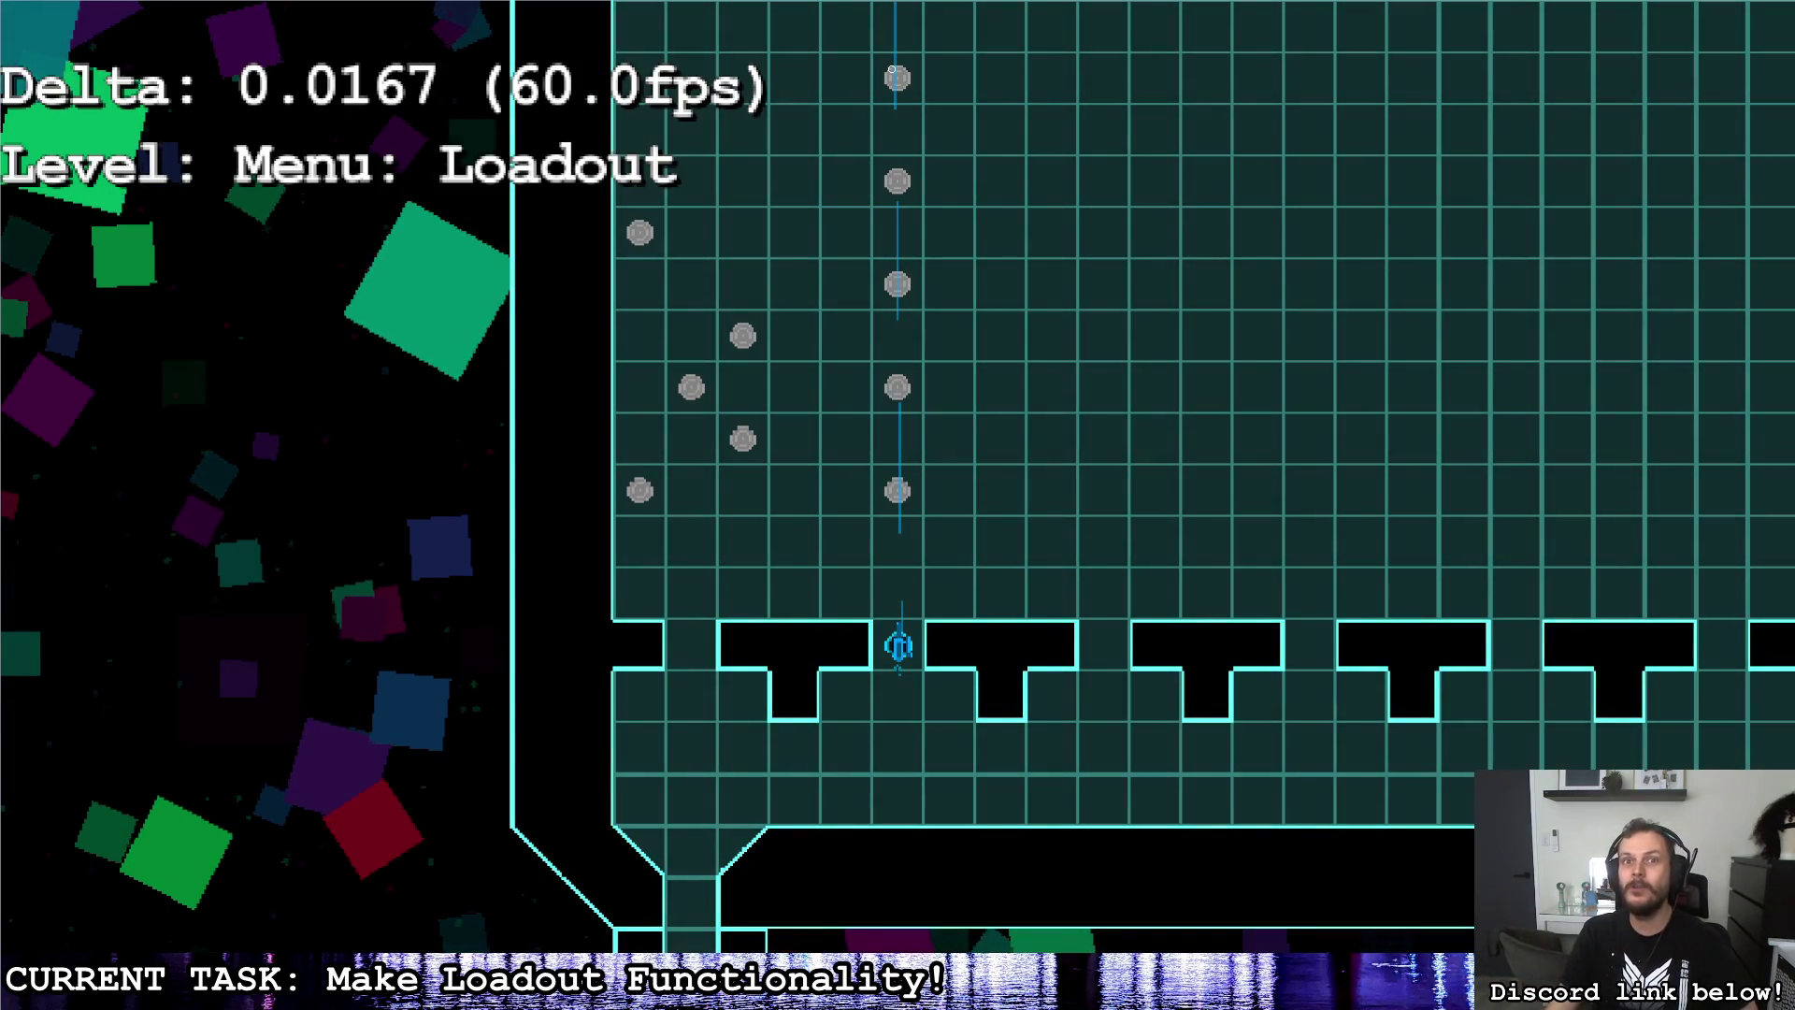
pyautogui.click(900, 63)
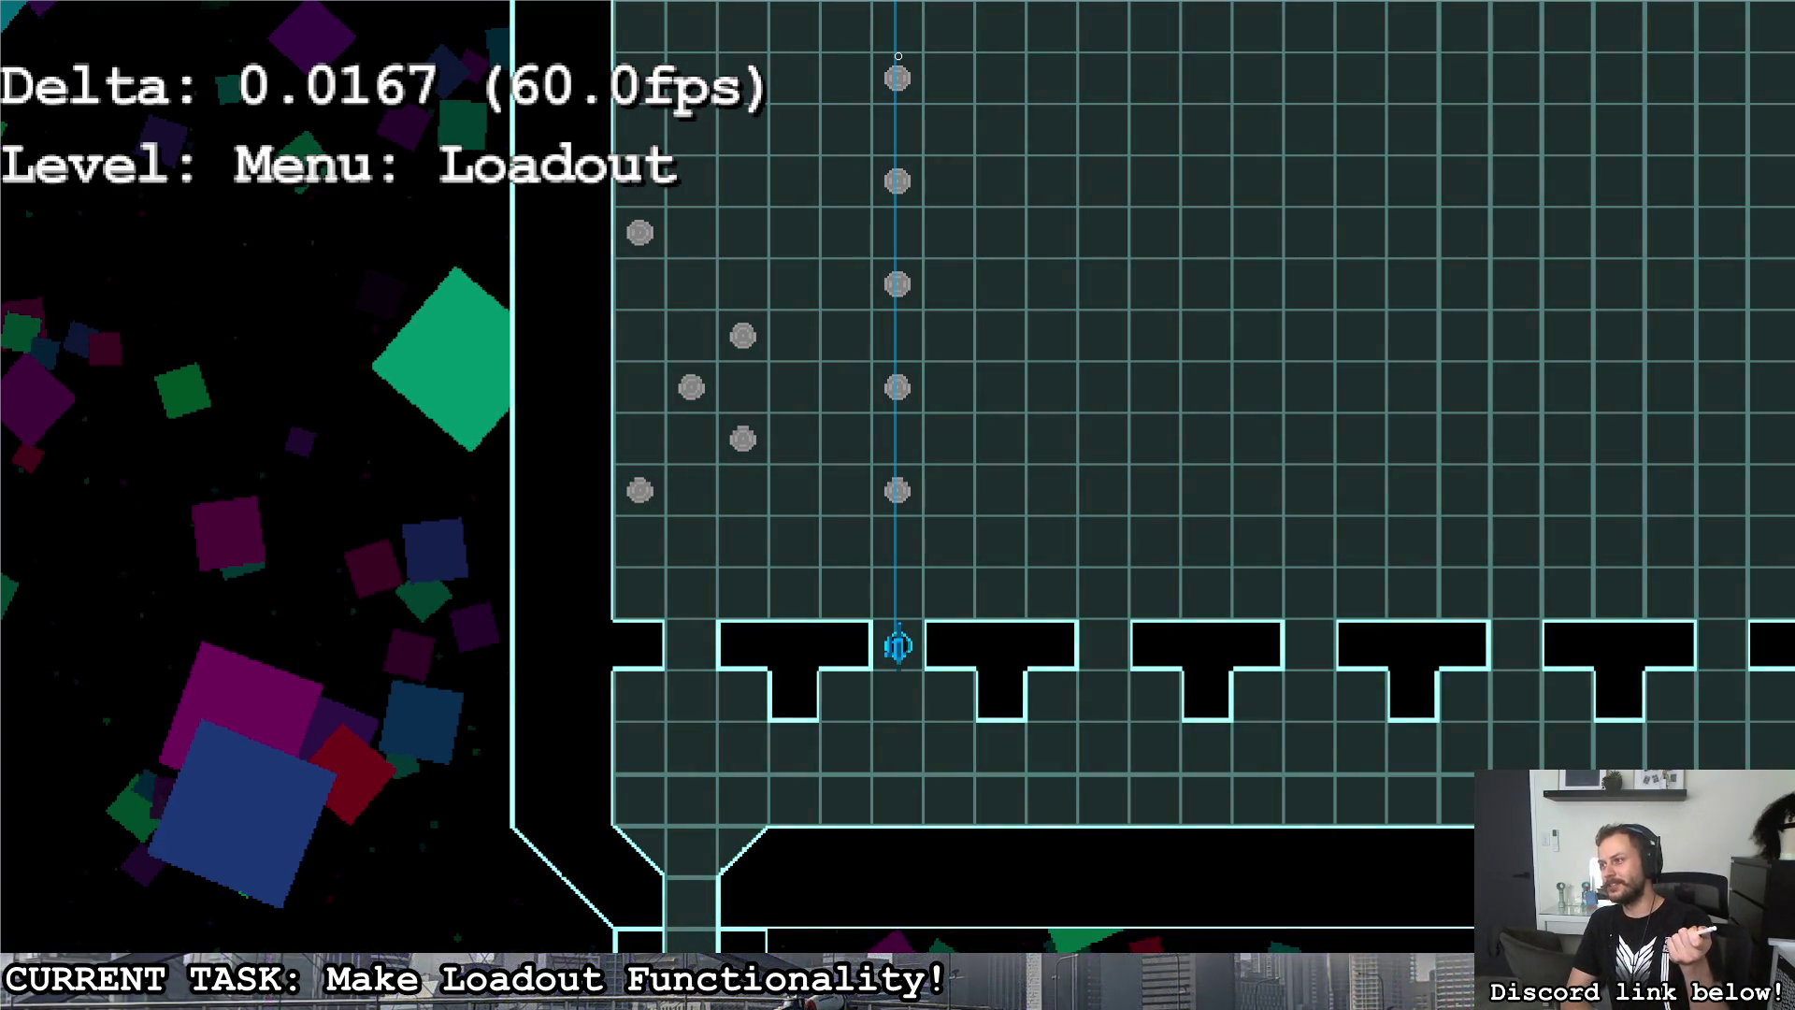
pyautogui.click(901, 53)
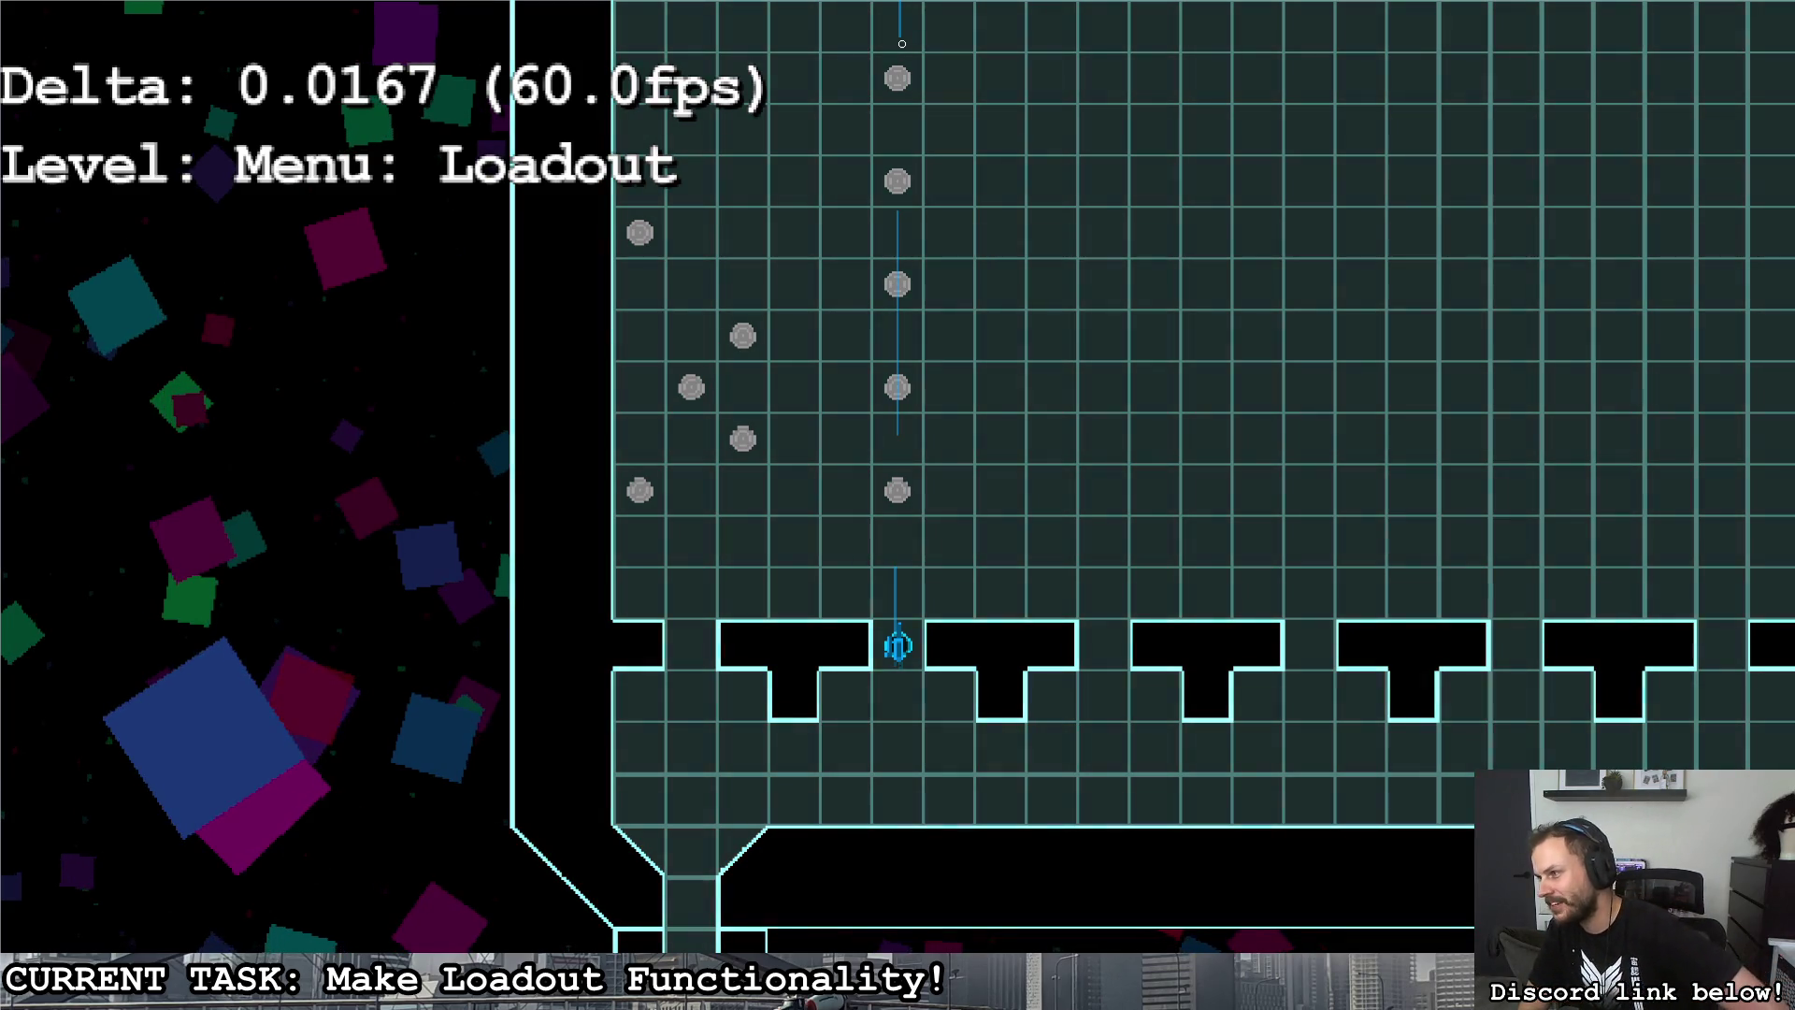
# Step: Shoot the lower and upper targets in the column, then keep firing at the respawned ones
pyautogui.click(902, 43)
pyautogui.click(933, 13)
pyautogui.click(899, 66)
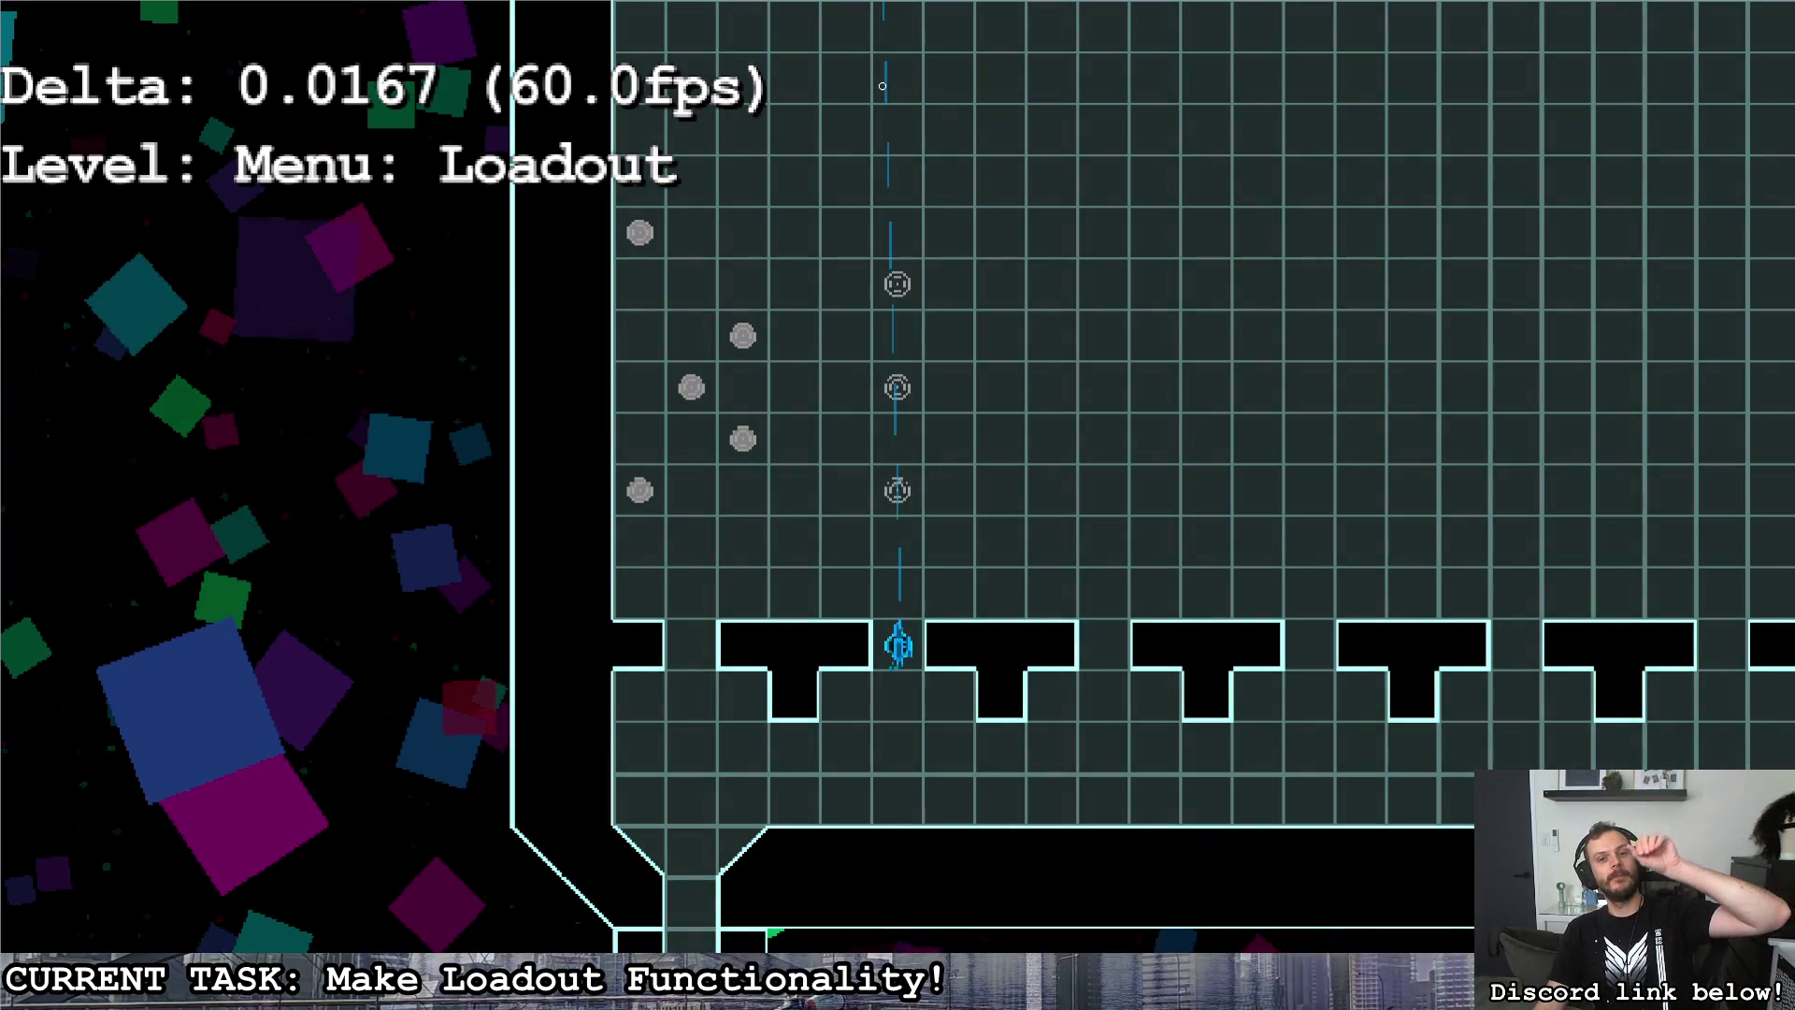
pyautogui.click(889, 100)
pyautogui.click(887, 103)
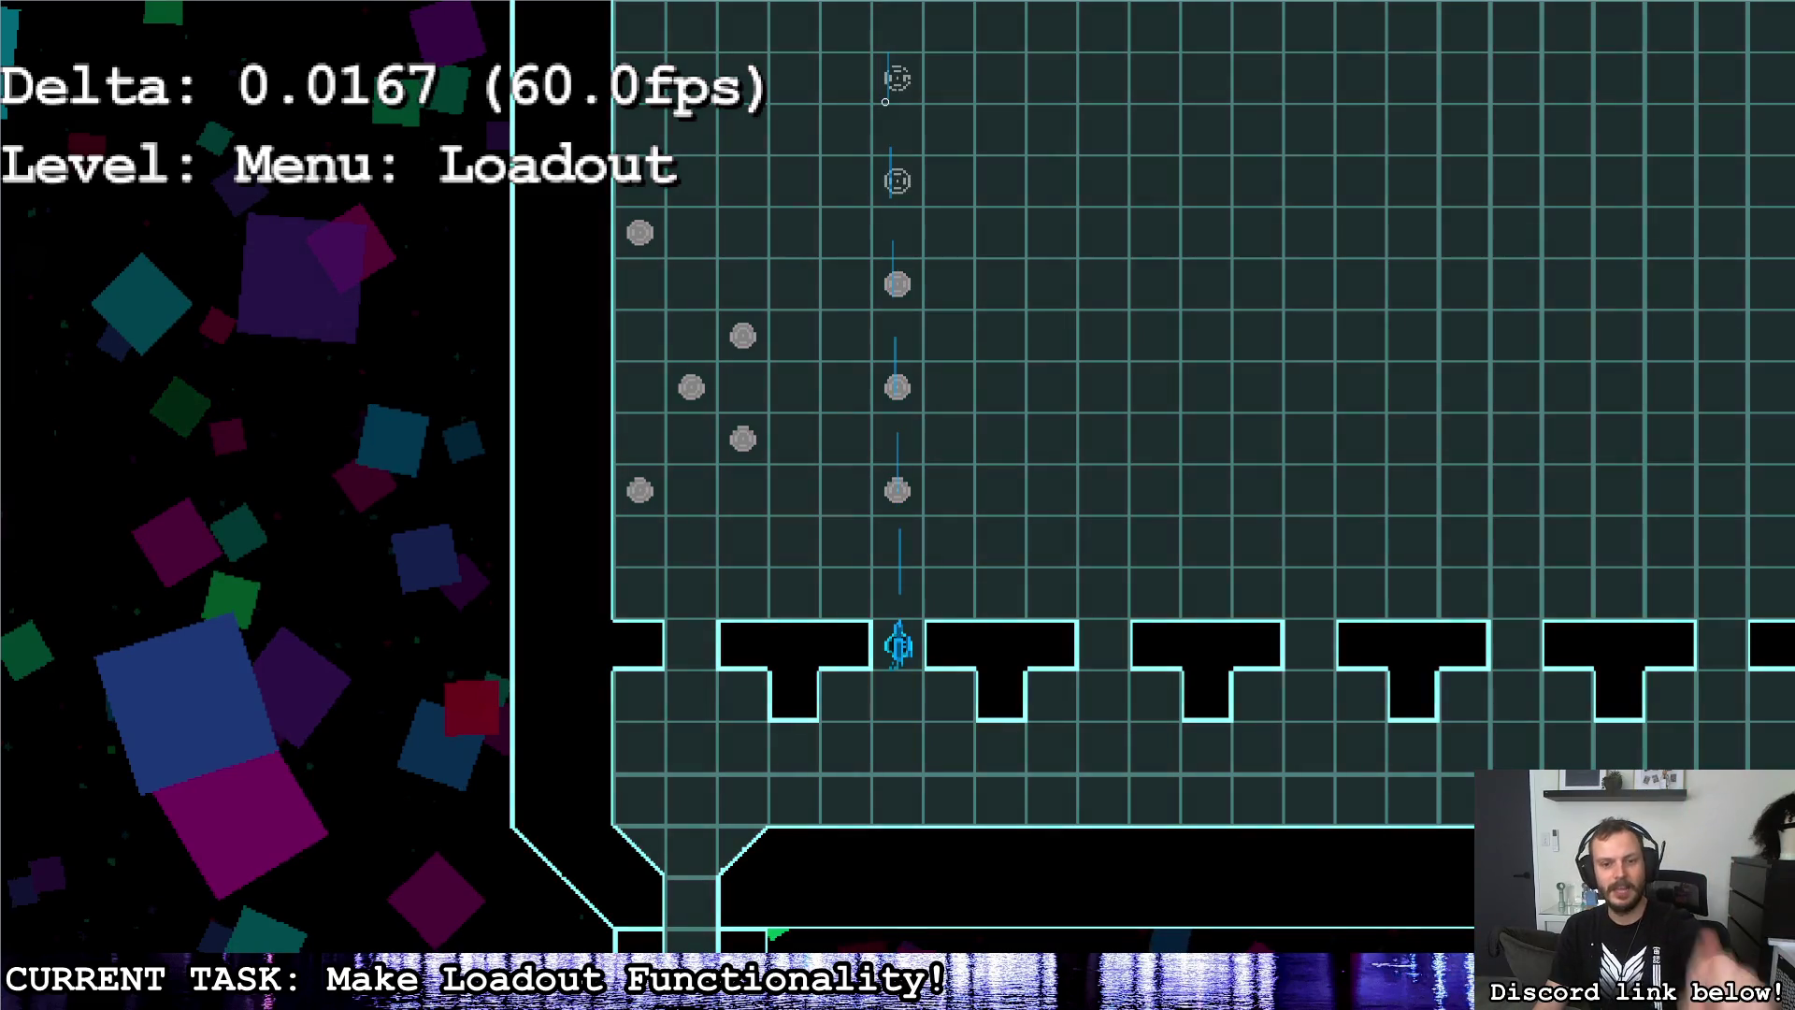
pyautogui.click(893, 101)
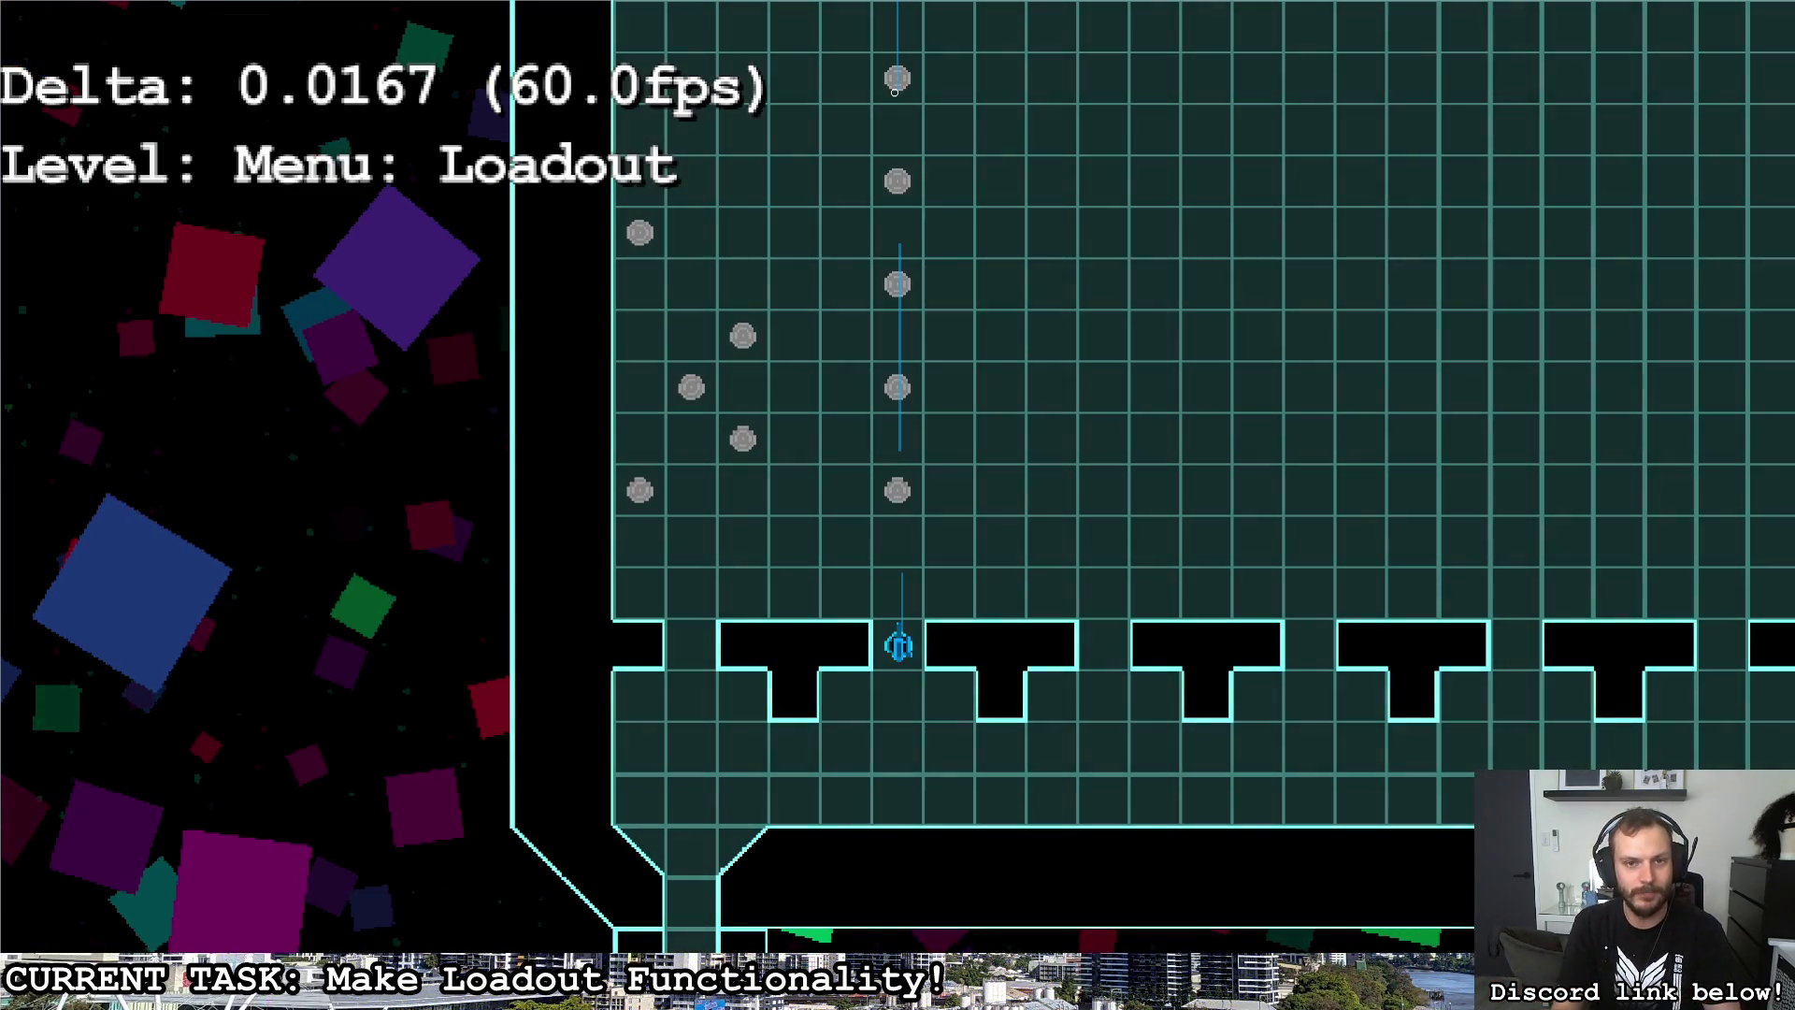
# Step: Leave the test run, drag _respawning_target.tscn instances beside the column, then save and run
pyautogui.press('s')
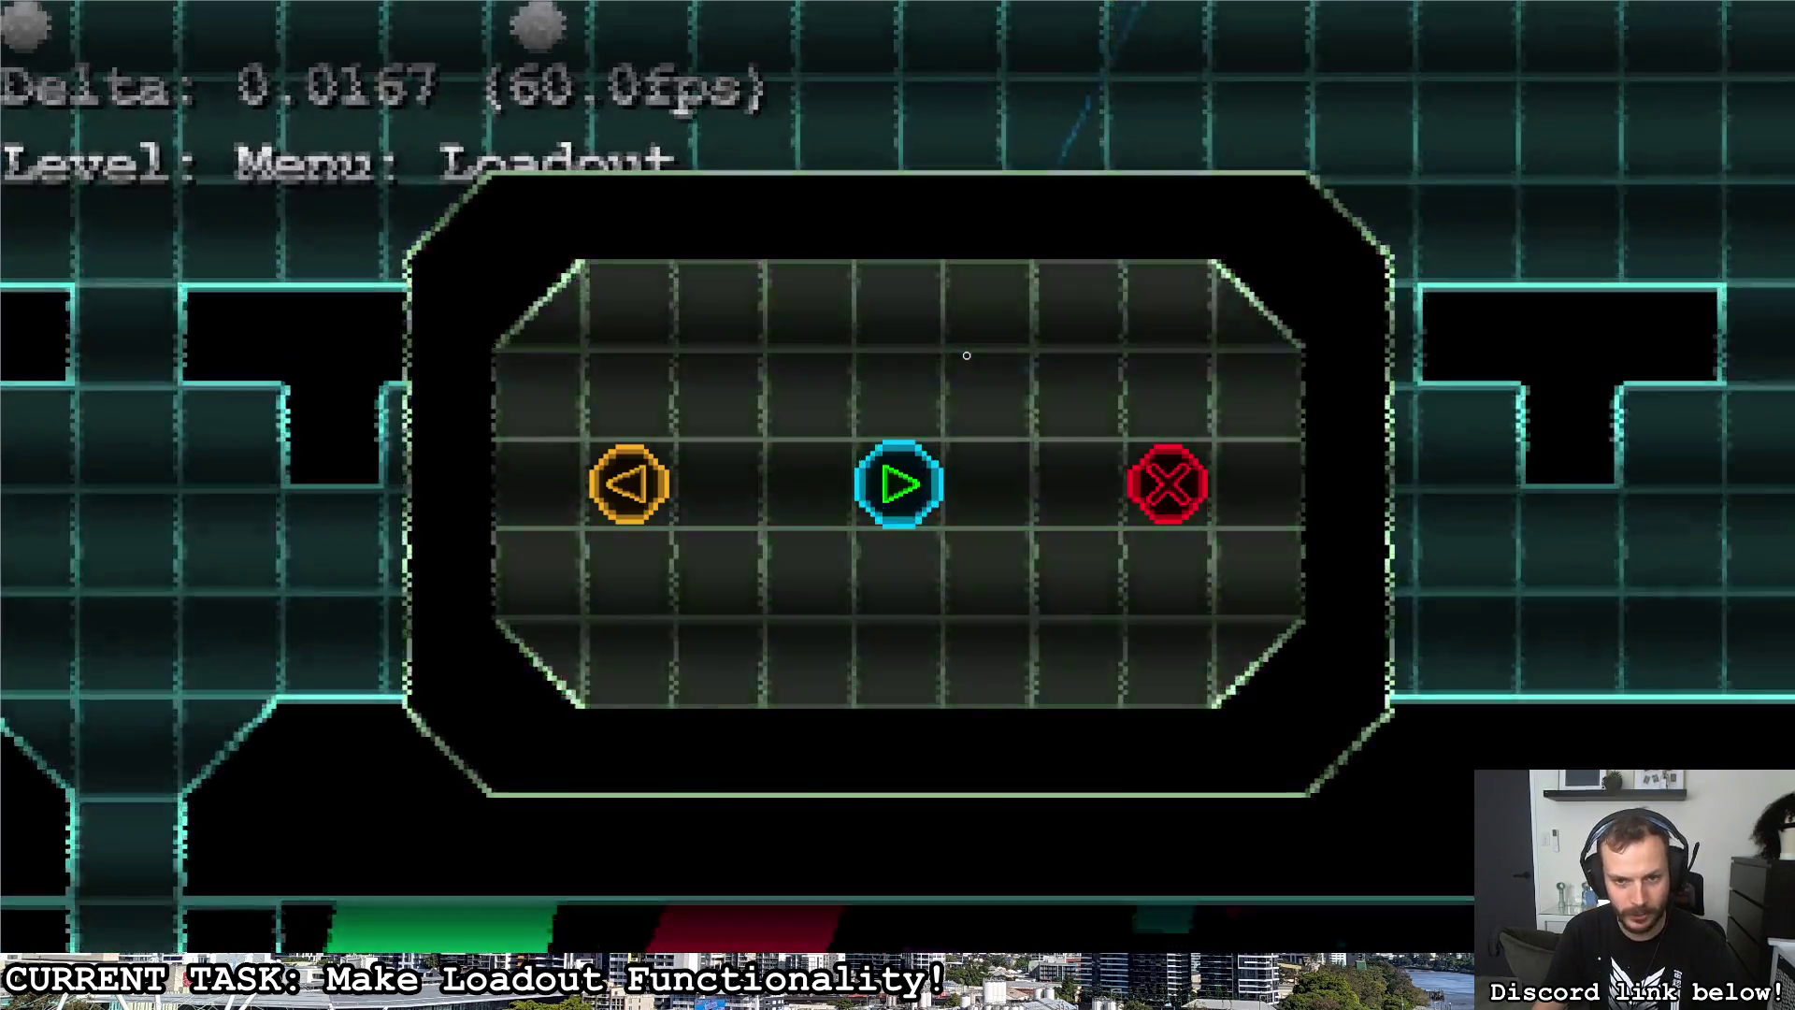
pyautogui.press('d')
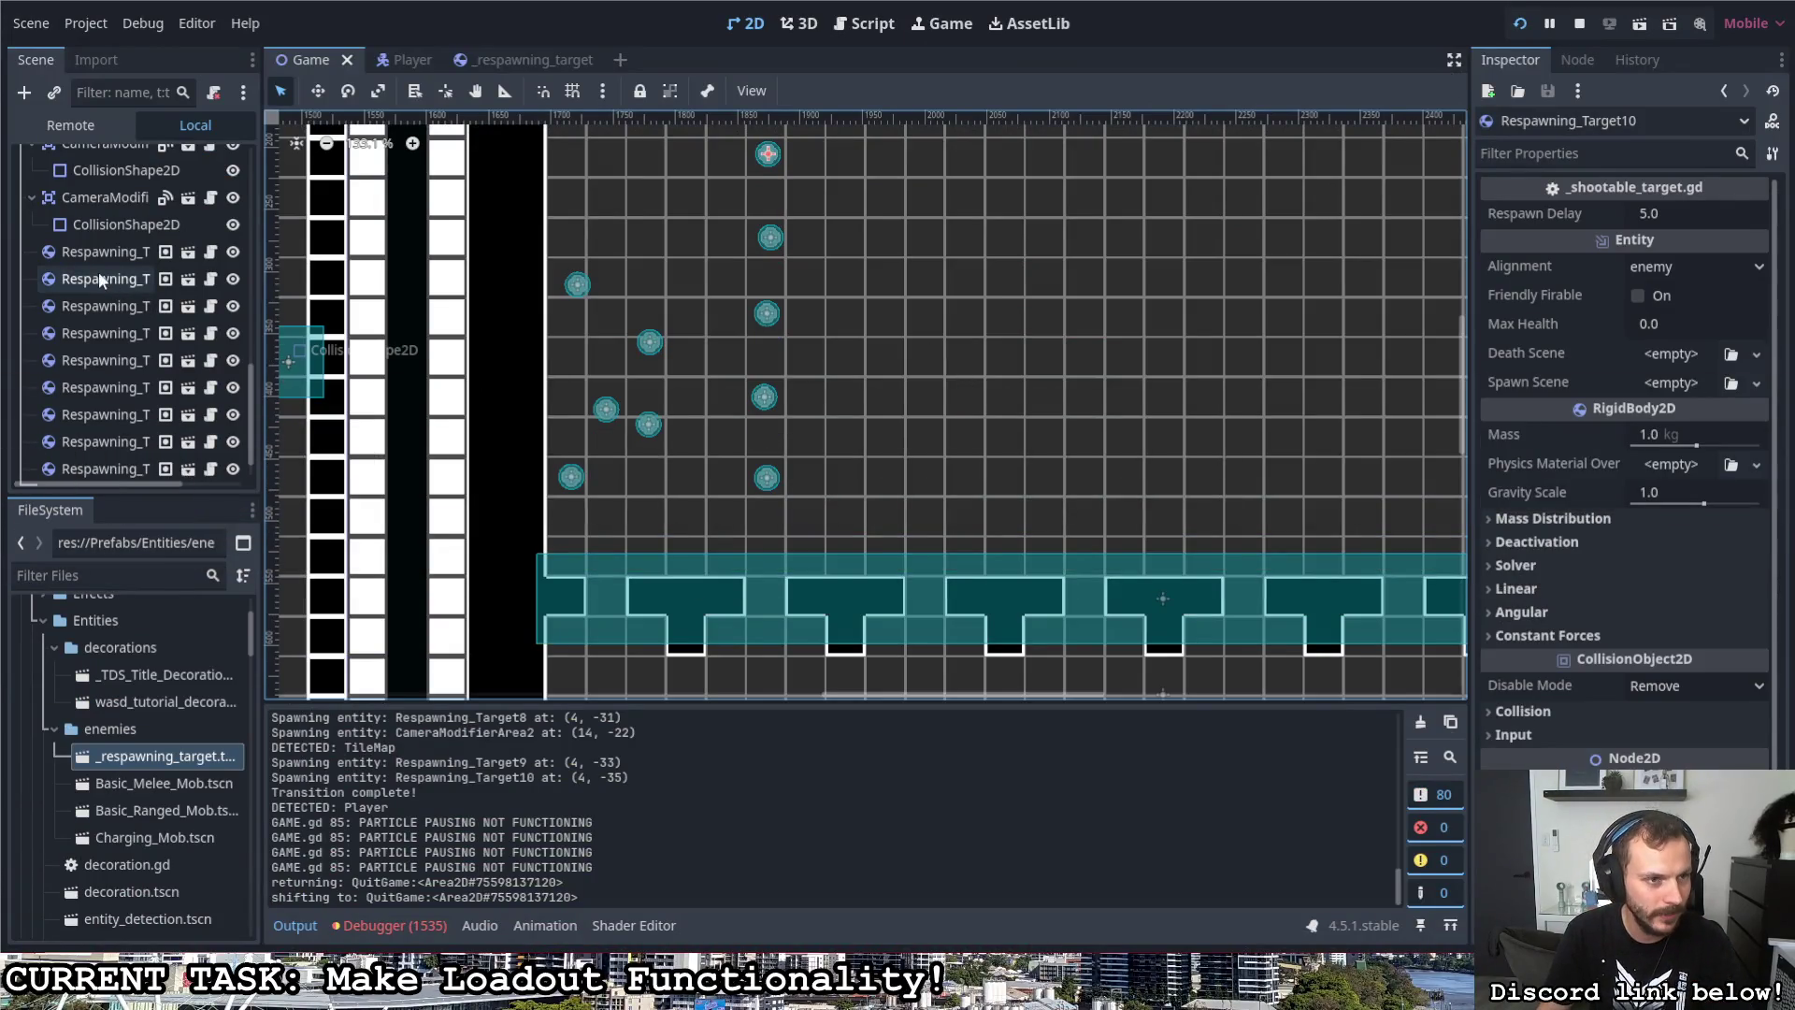
pyautogui.moveTo(164, 755)
pyautogui.mouseDown()
pyautogui.moveTo(945, 380)
pyautogui.moveTo(925, 357)
pyautogui.mouseUp()
pyautogui.moveTo(150, 767)
pyautogui.mouseDown()
pyautogui.moveTo(853, 400)
pyautogui.moveTo(884, 396)
pyautogui.moveTo(168, 748)
pyautogui.moveTo(965, 391)
pyautogui.mouseUp()
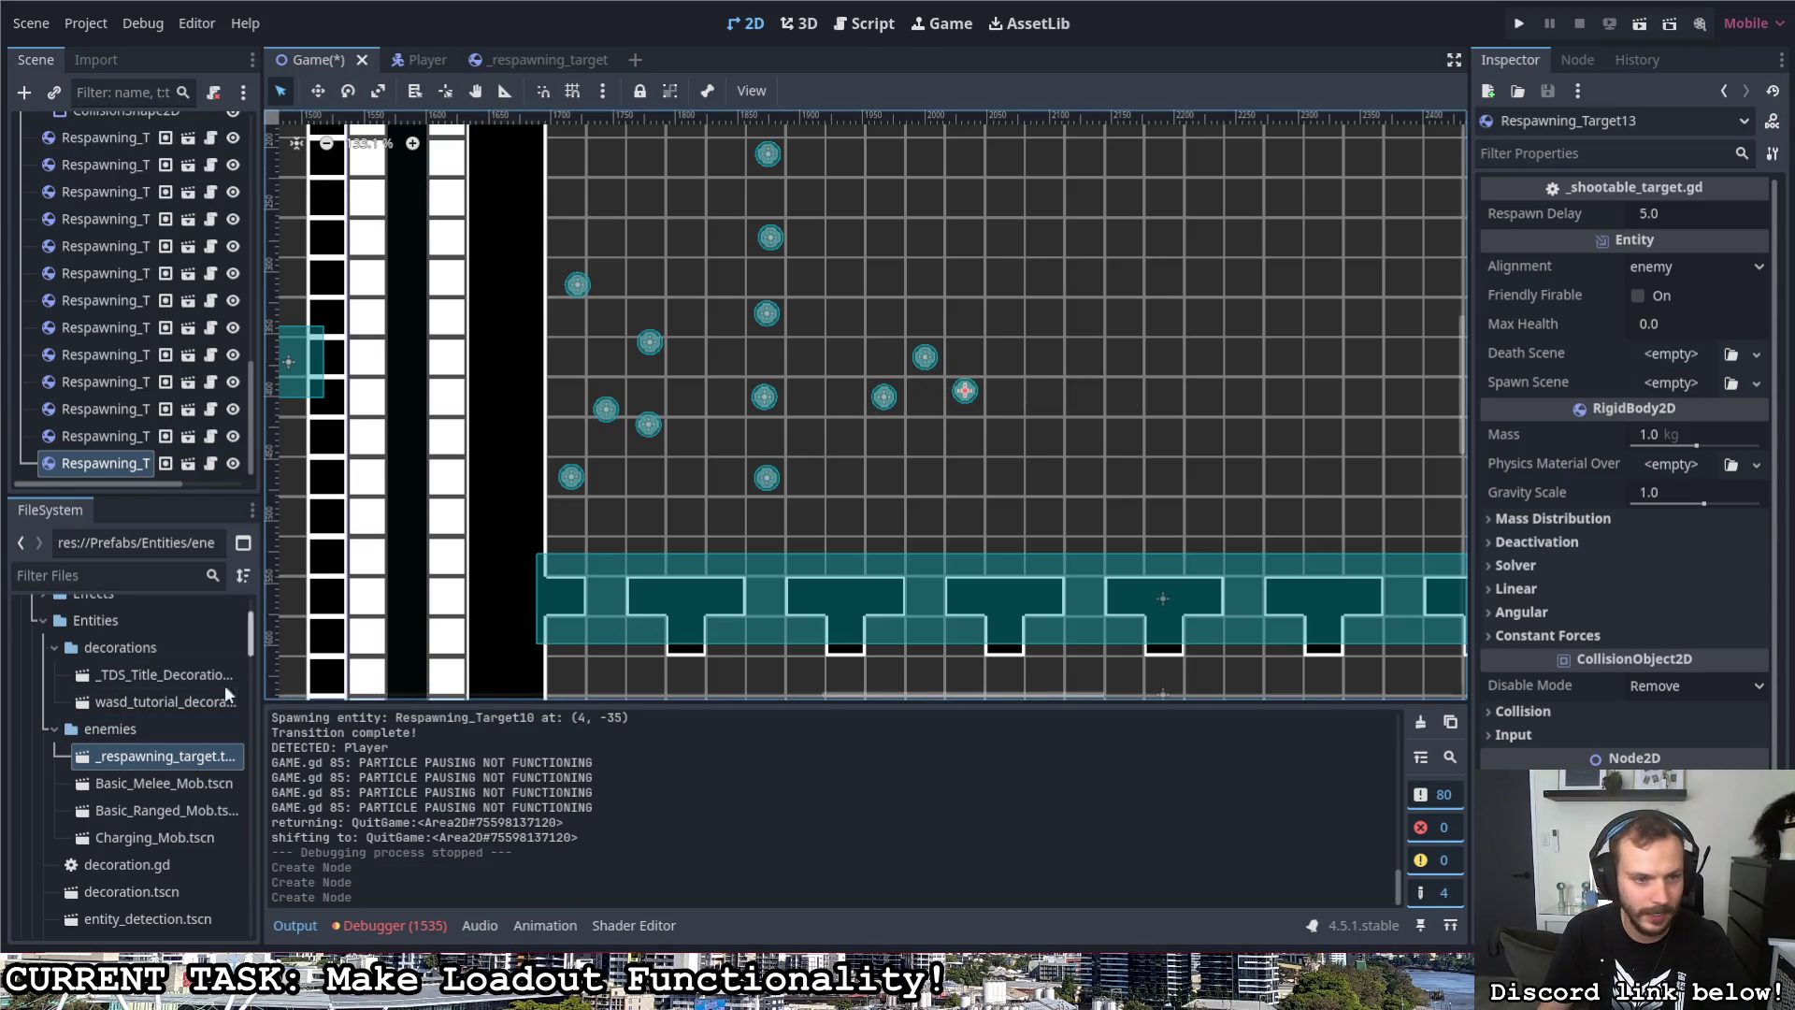
pyautogui.moveTo(164, 755); pyautogui.dragTo(972, 308)
pyautogui.moveTo(163, 755); pyautogui.dragTo(888, 313)
pyautogui.click(1519, 28)
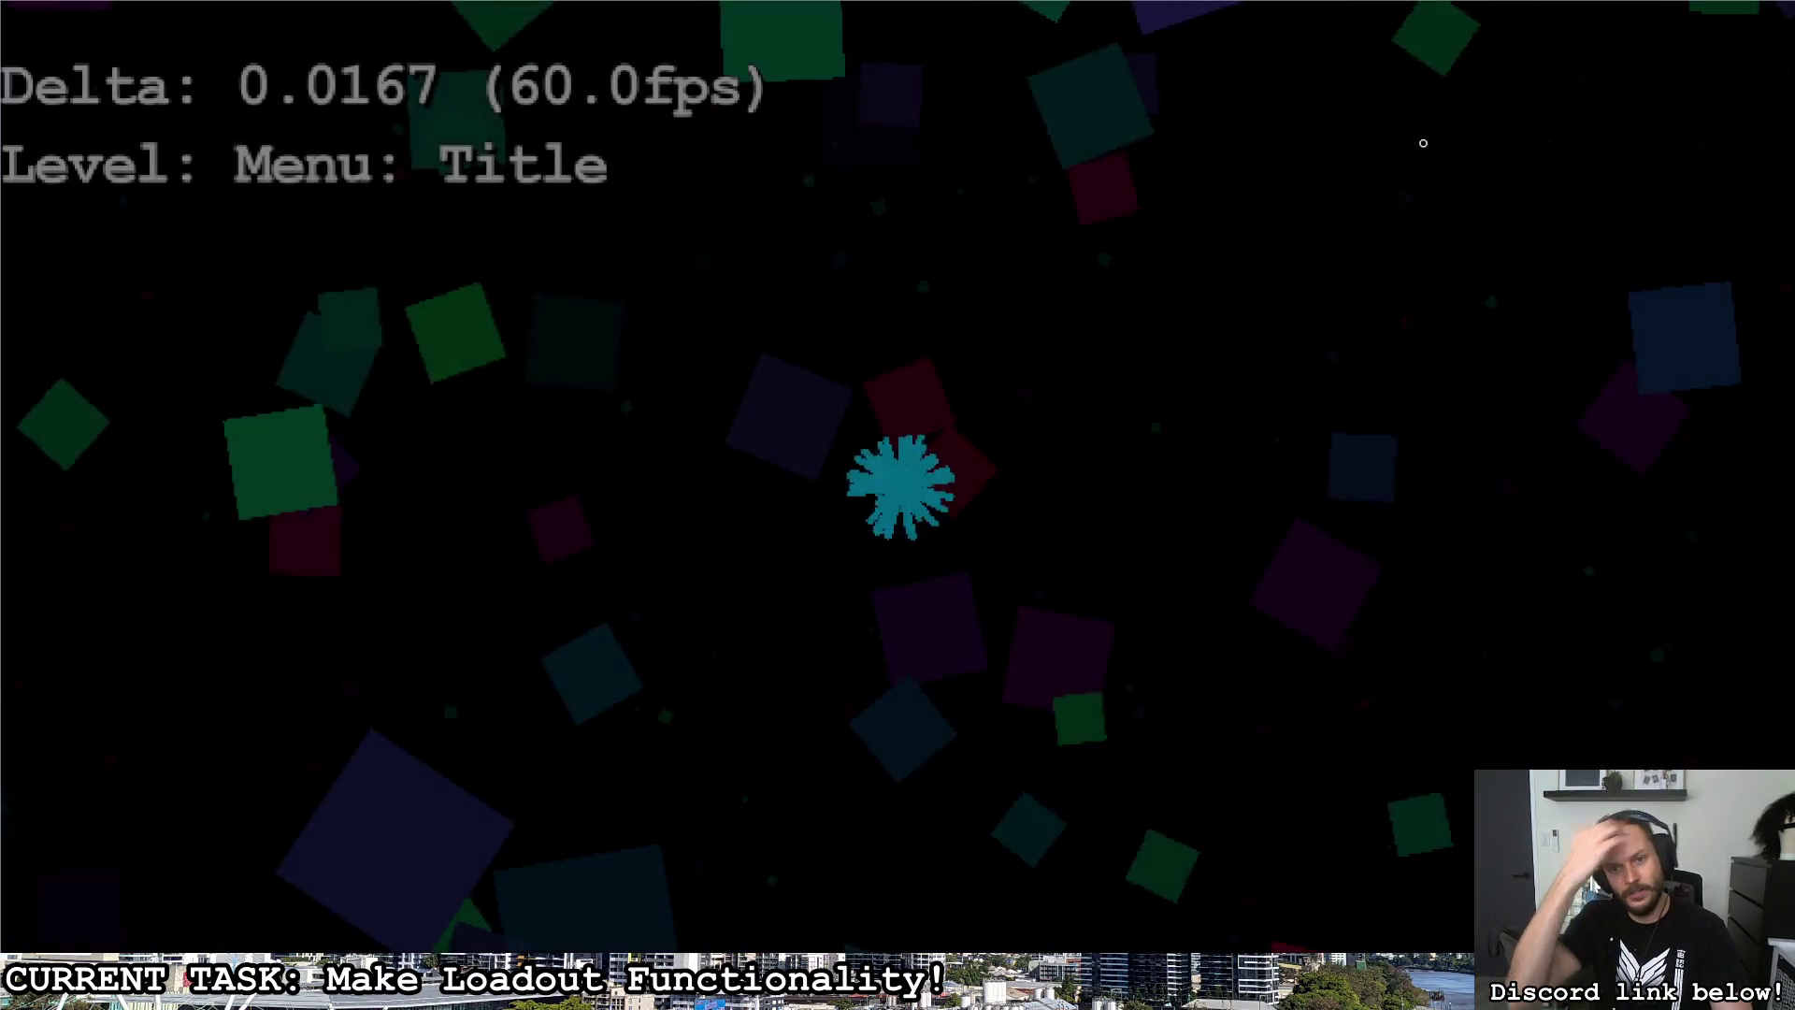
# Step: Walk up the corridor into the Loadout room and shoot four of the grey targets
pyautogui.press('w')
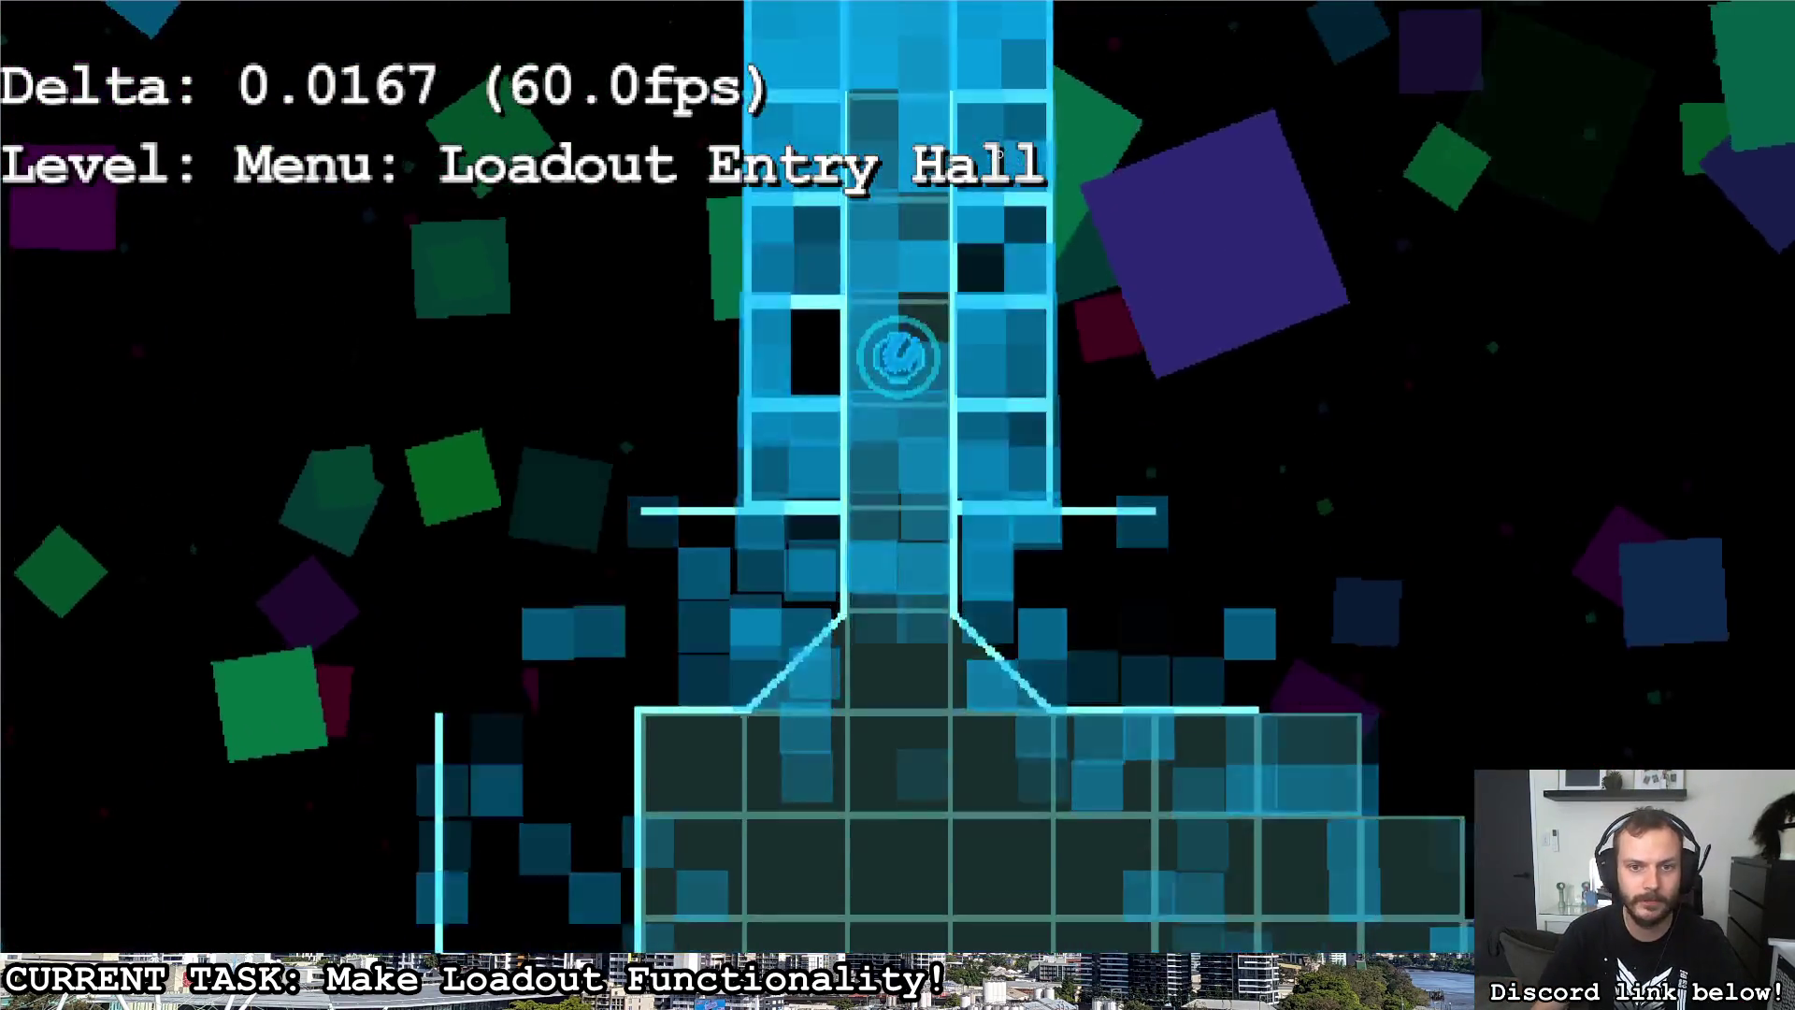
pyautogui.press('w')
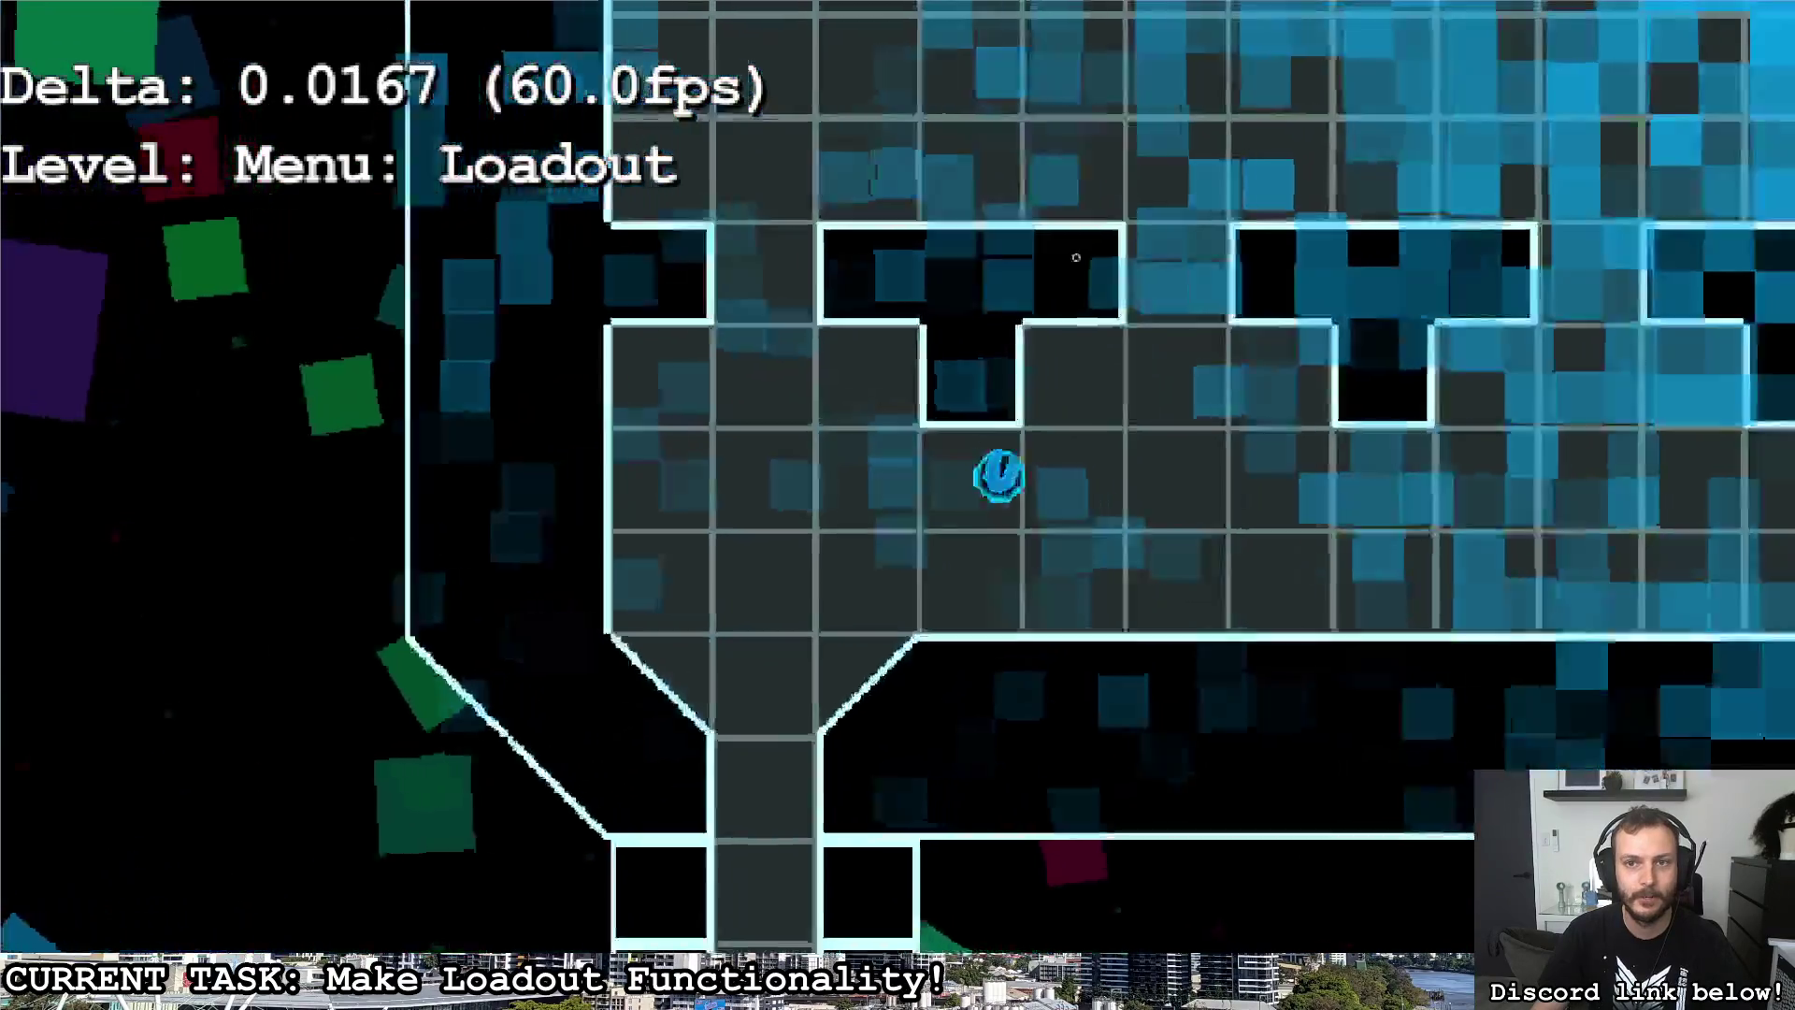
pyautogui.press('w')
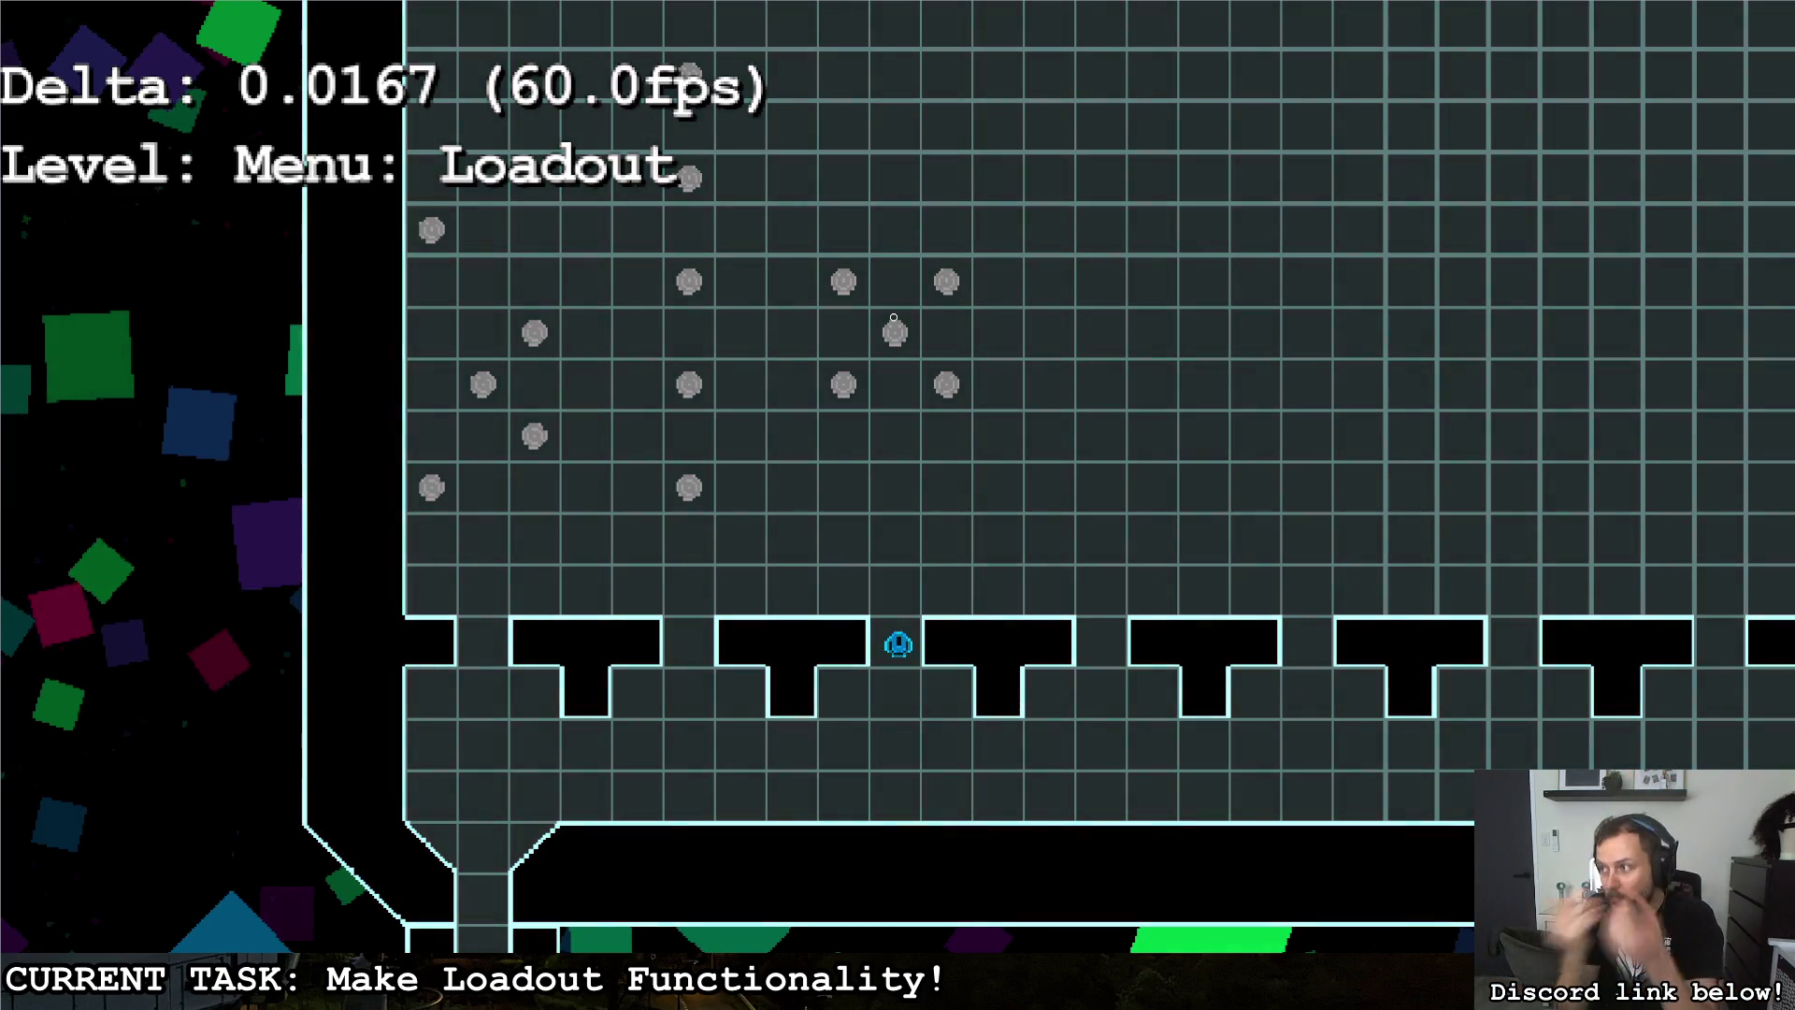
pyautogui.click(895, 333)
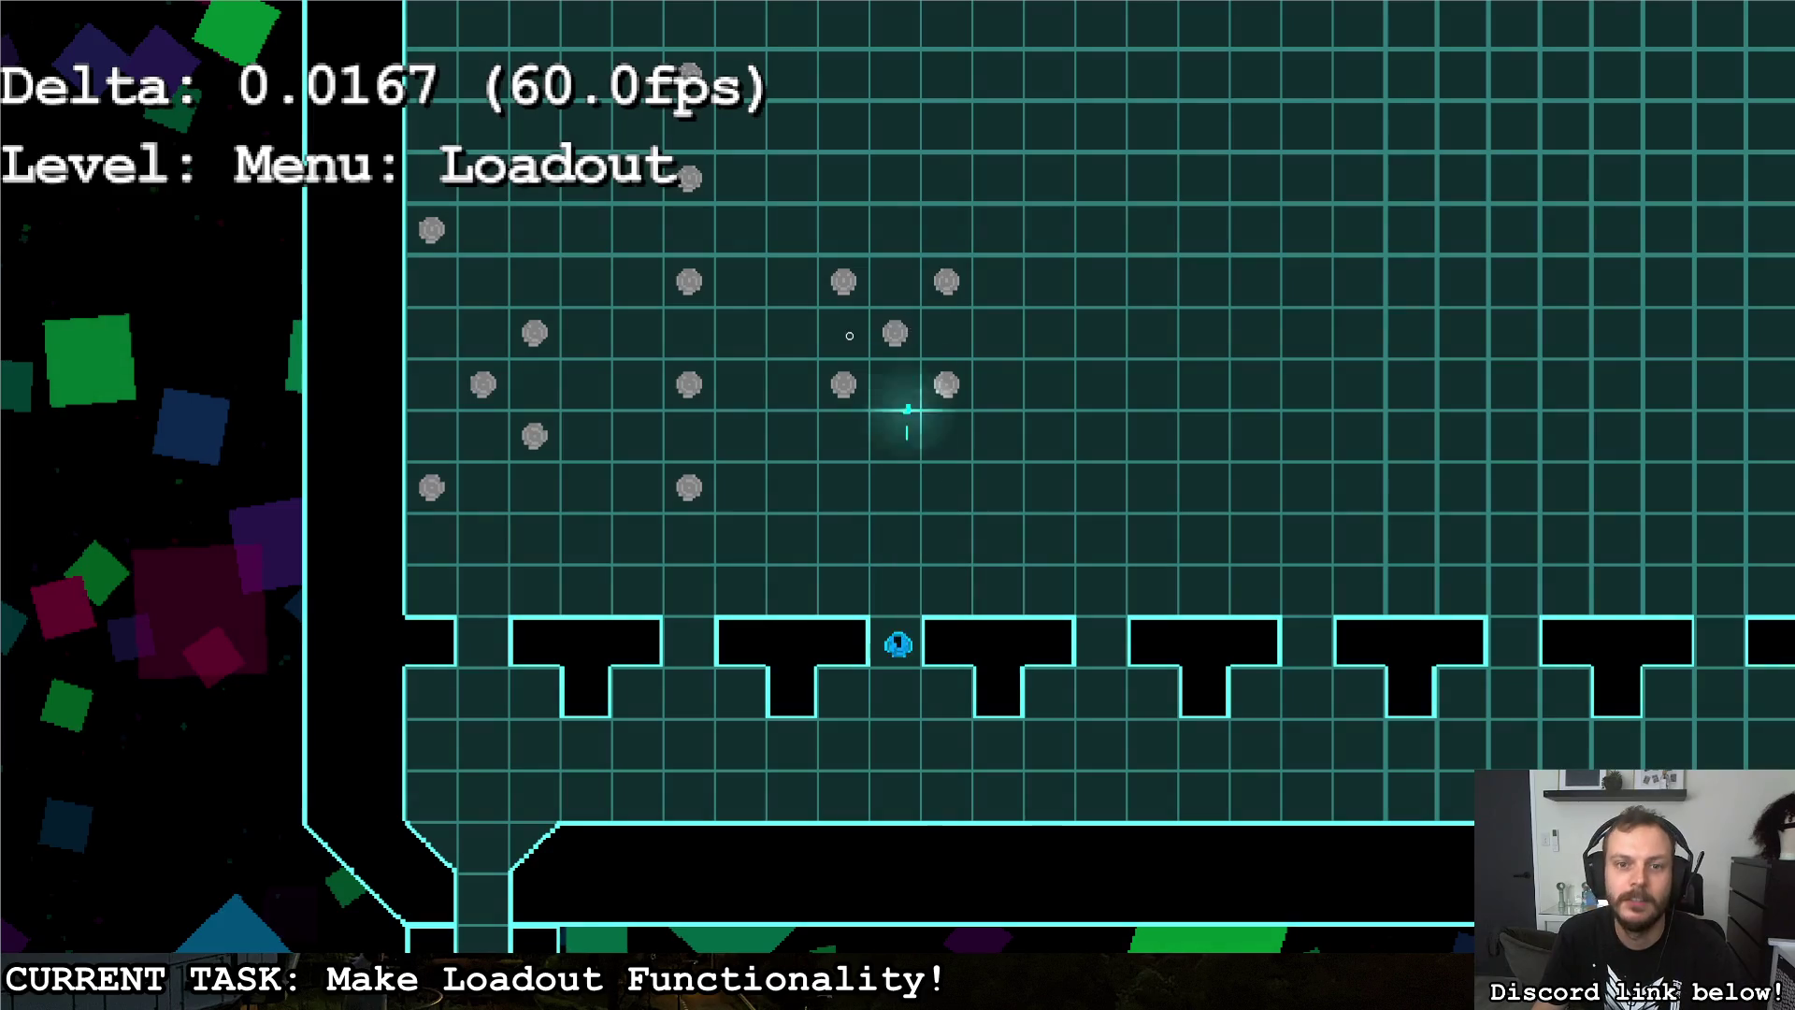
pyautogui.click(844, 384)
pyautogui.click(843, 281)
pyautogui.click(947, 385)
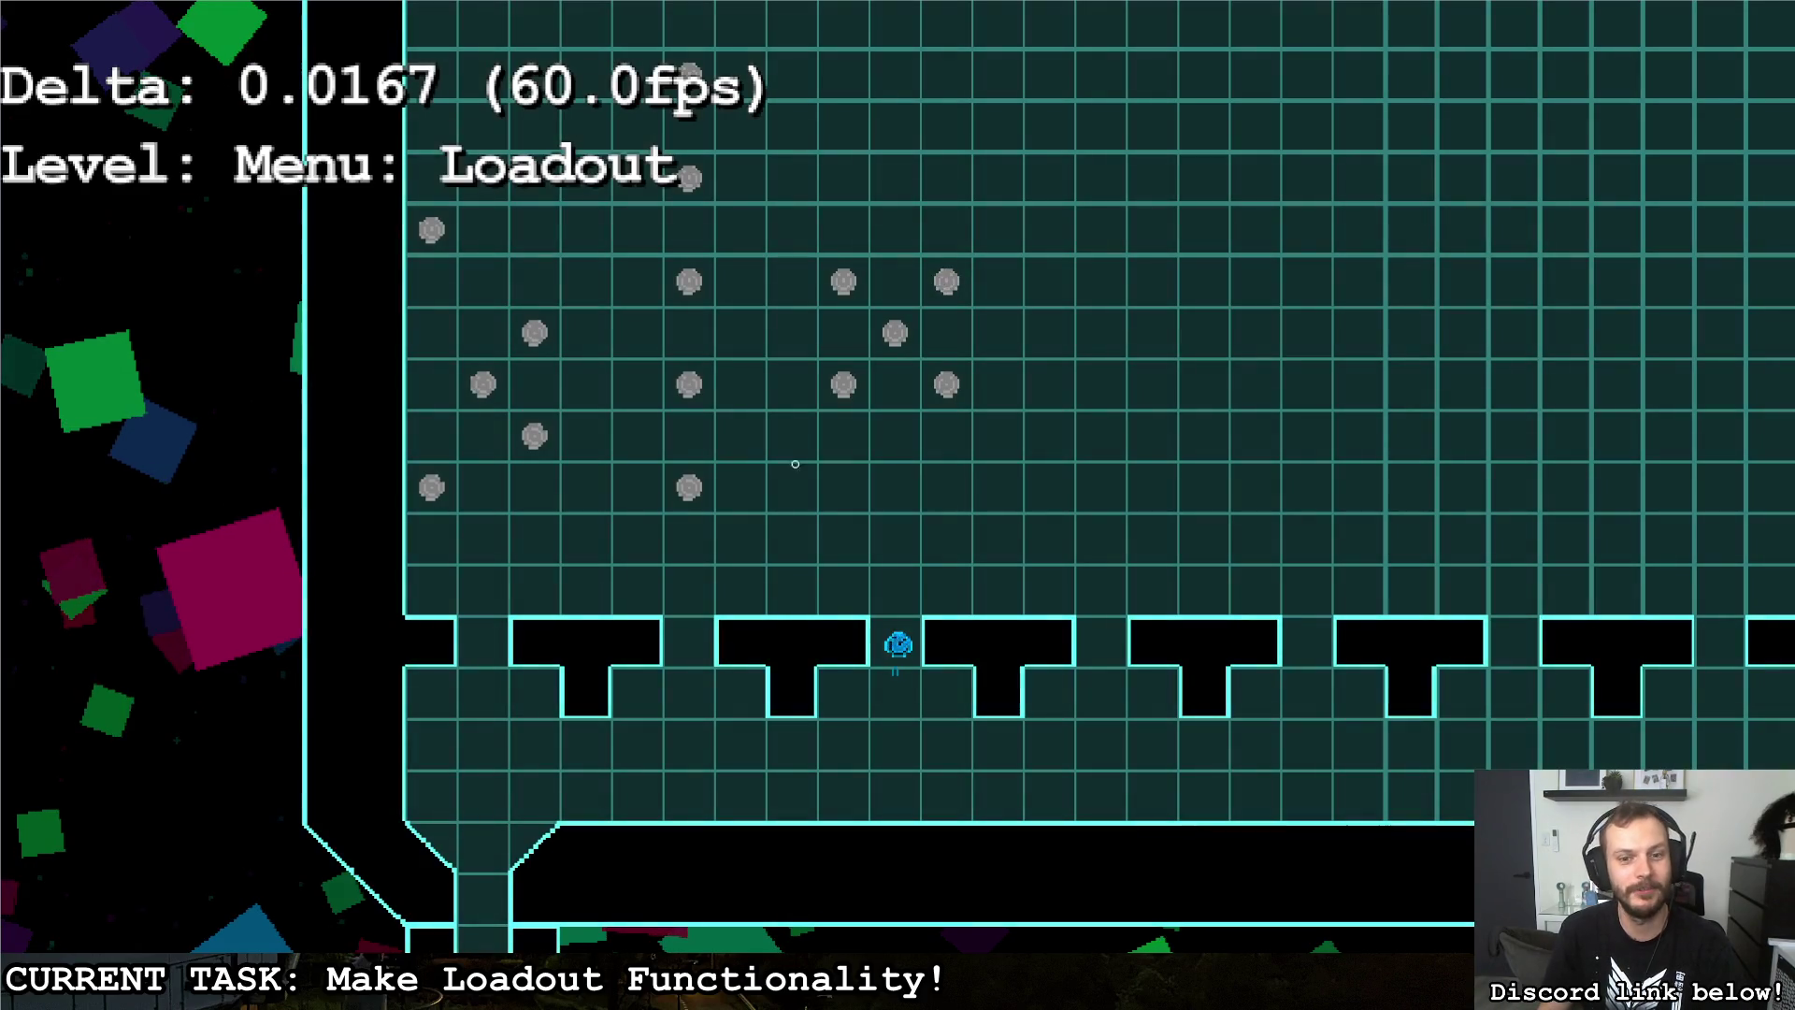
# Step: Move the player down between the T-blocks into the lower corridor and back up
pyautogui.press('s')
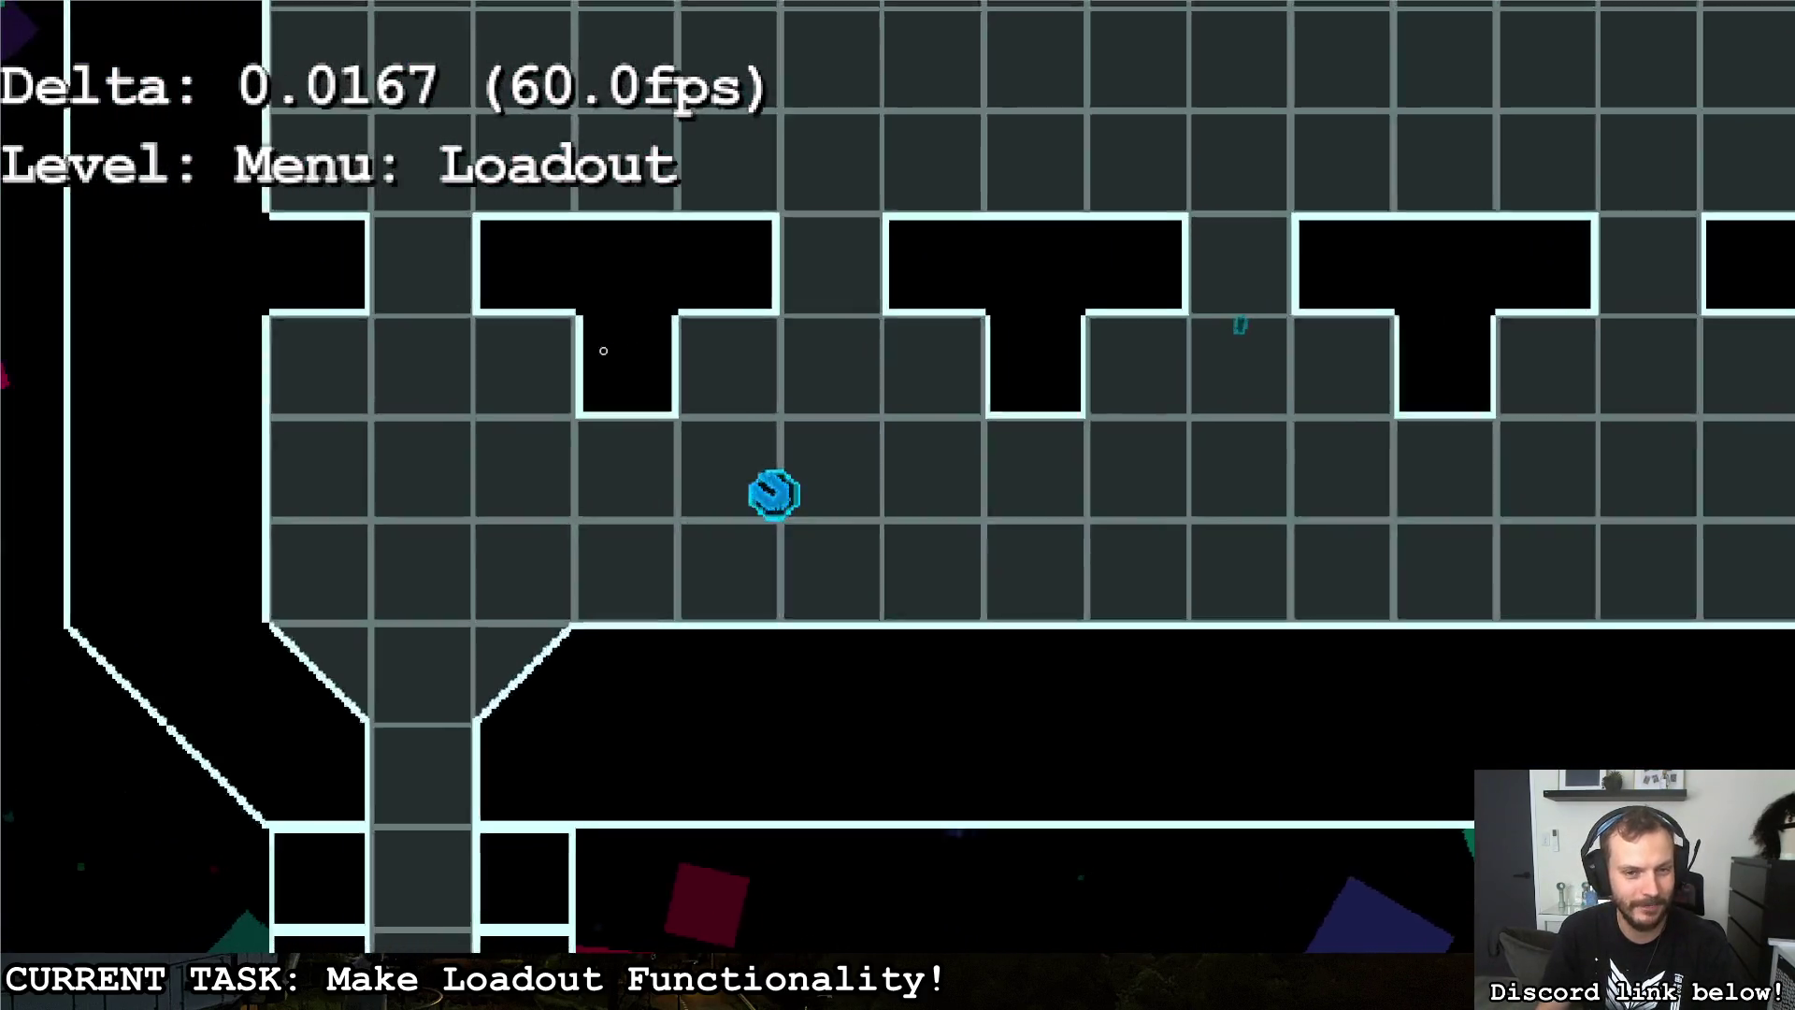
pyautogui.press('w')
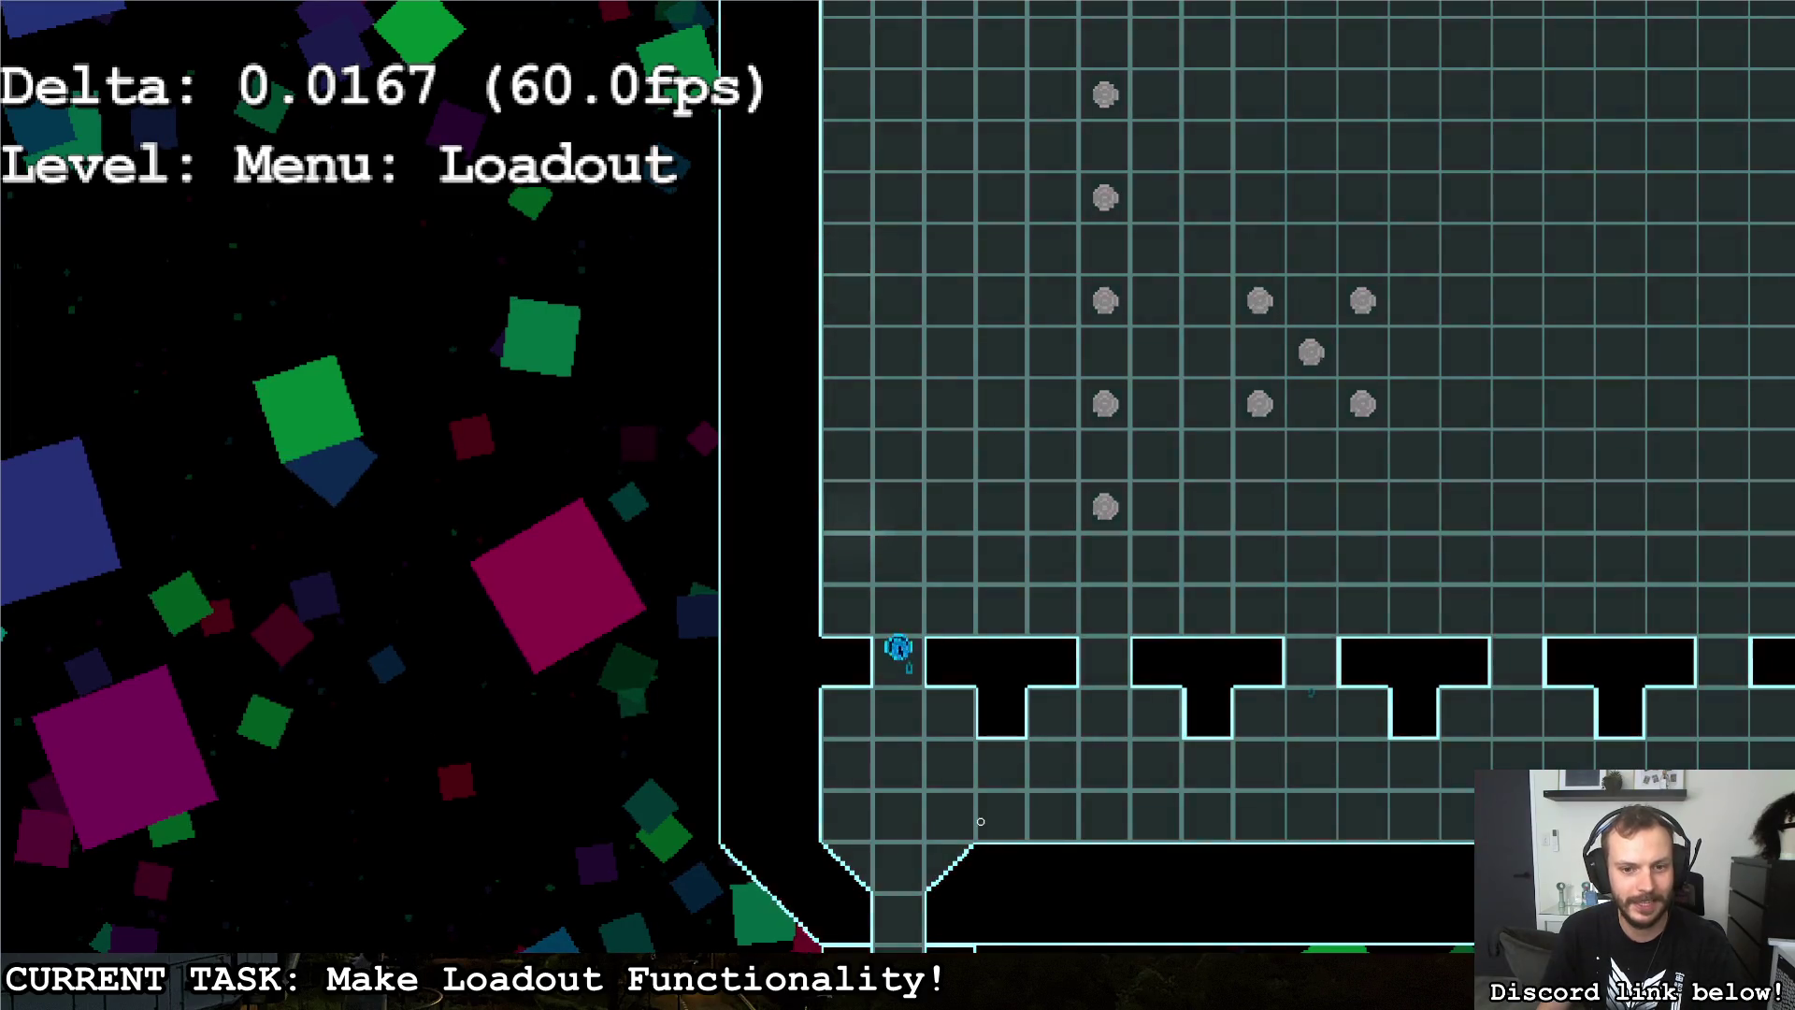
pyautogui.press('s')
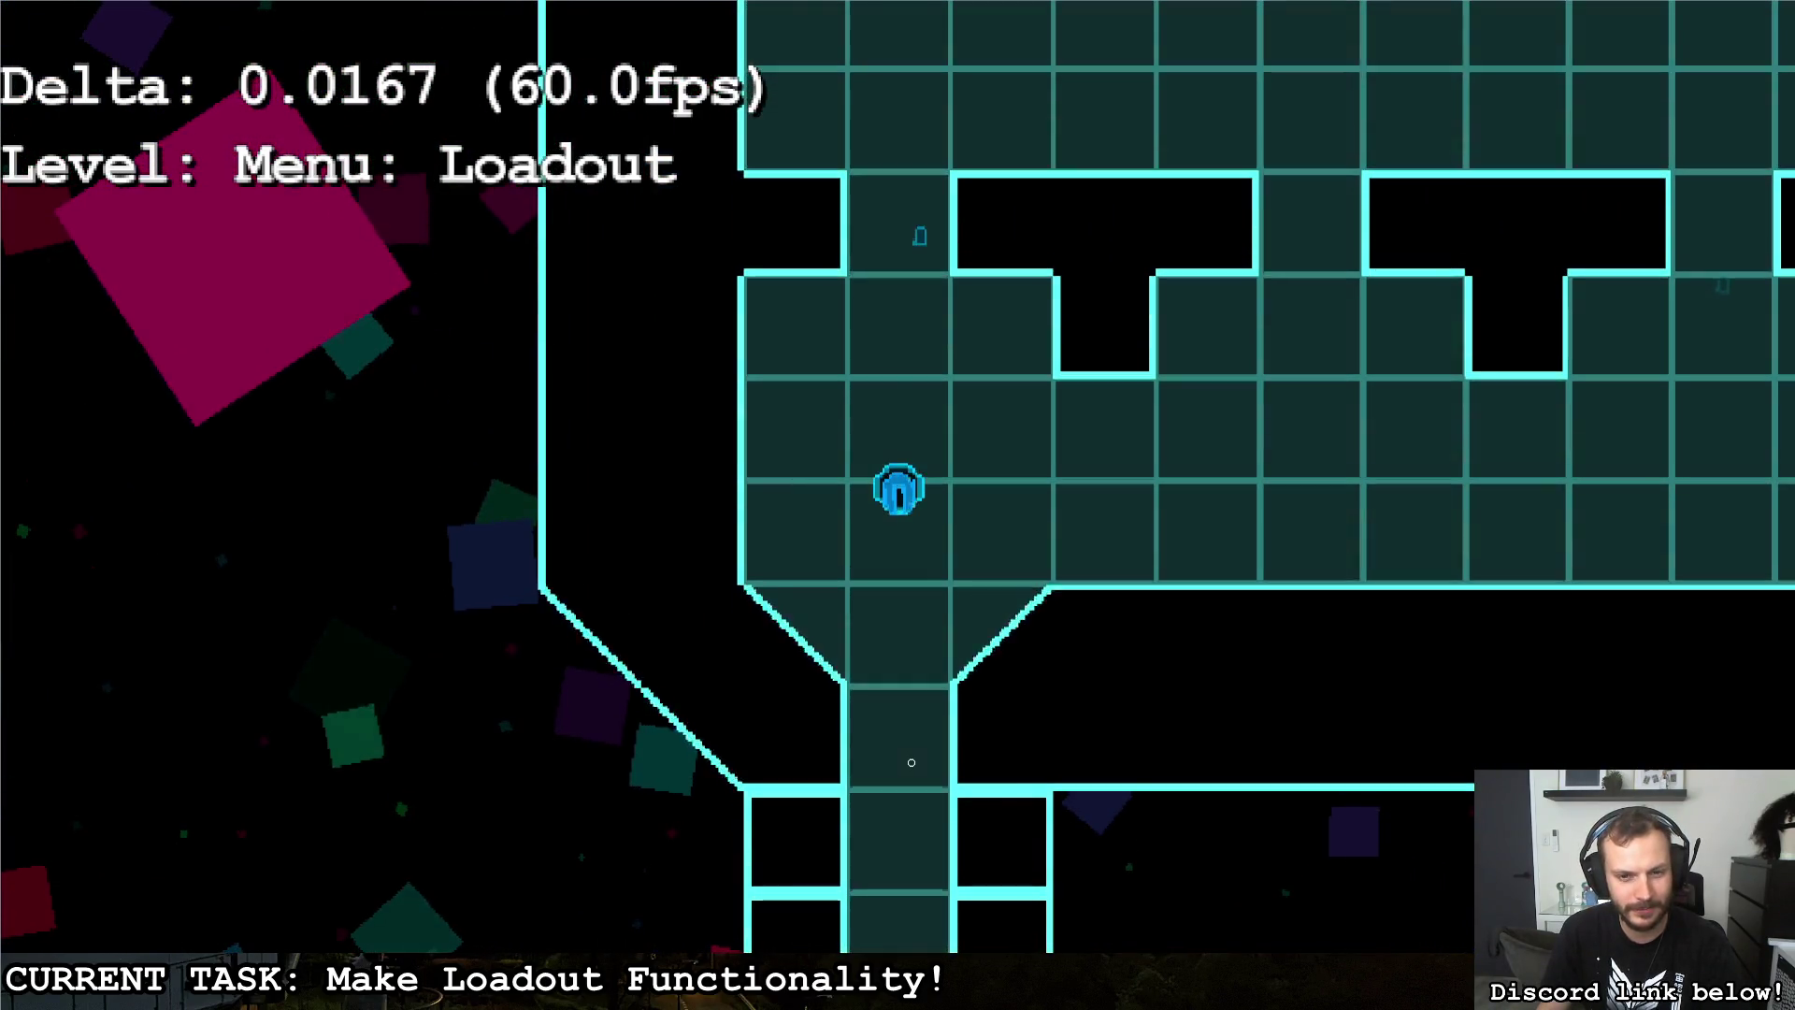
pyautogui.press('s')
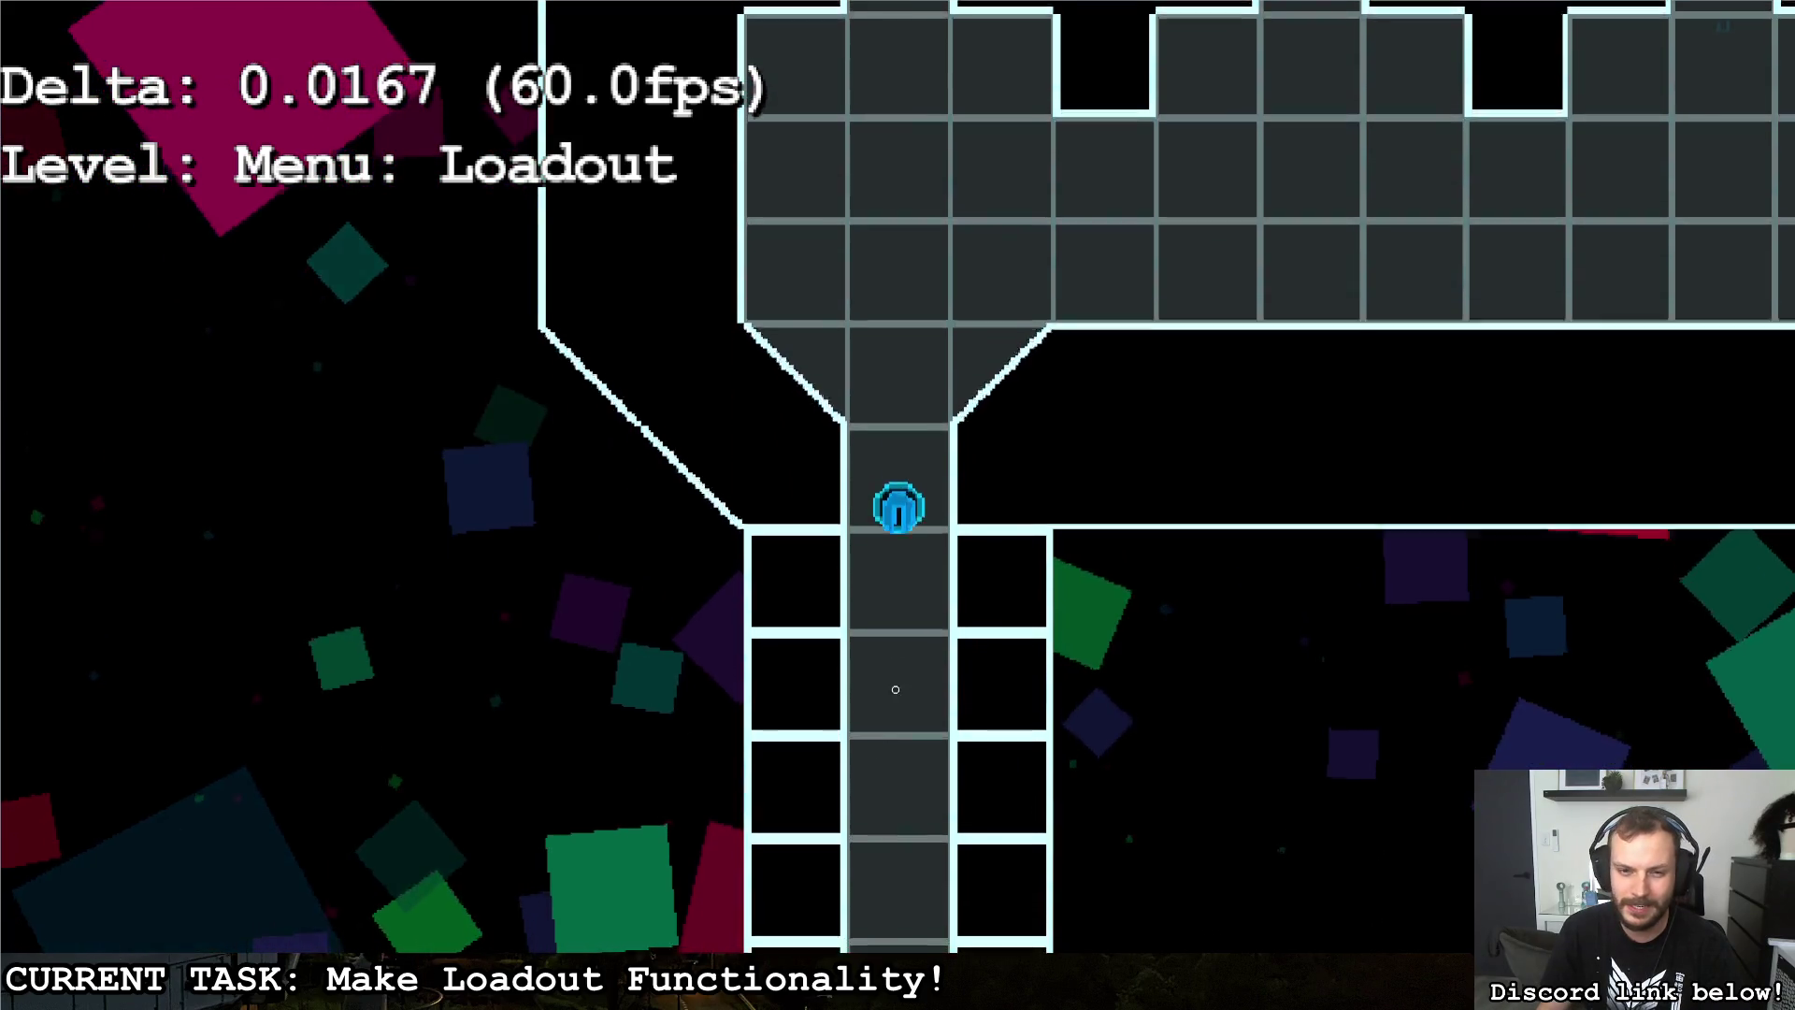
pyautogui.press('w')
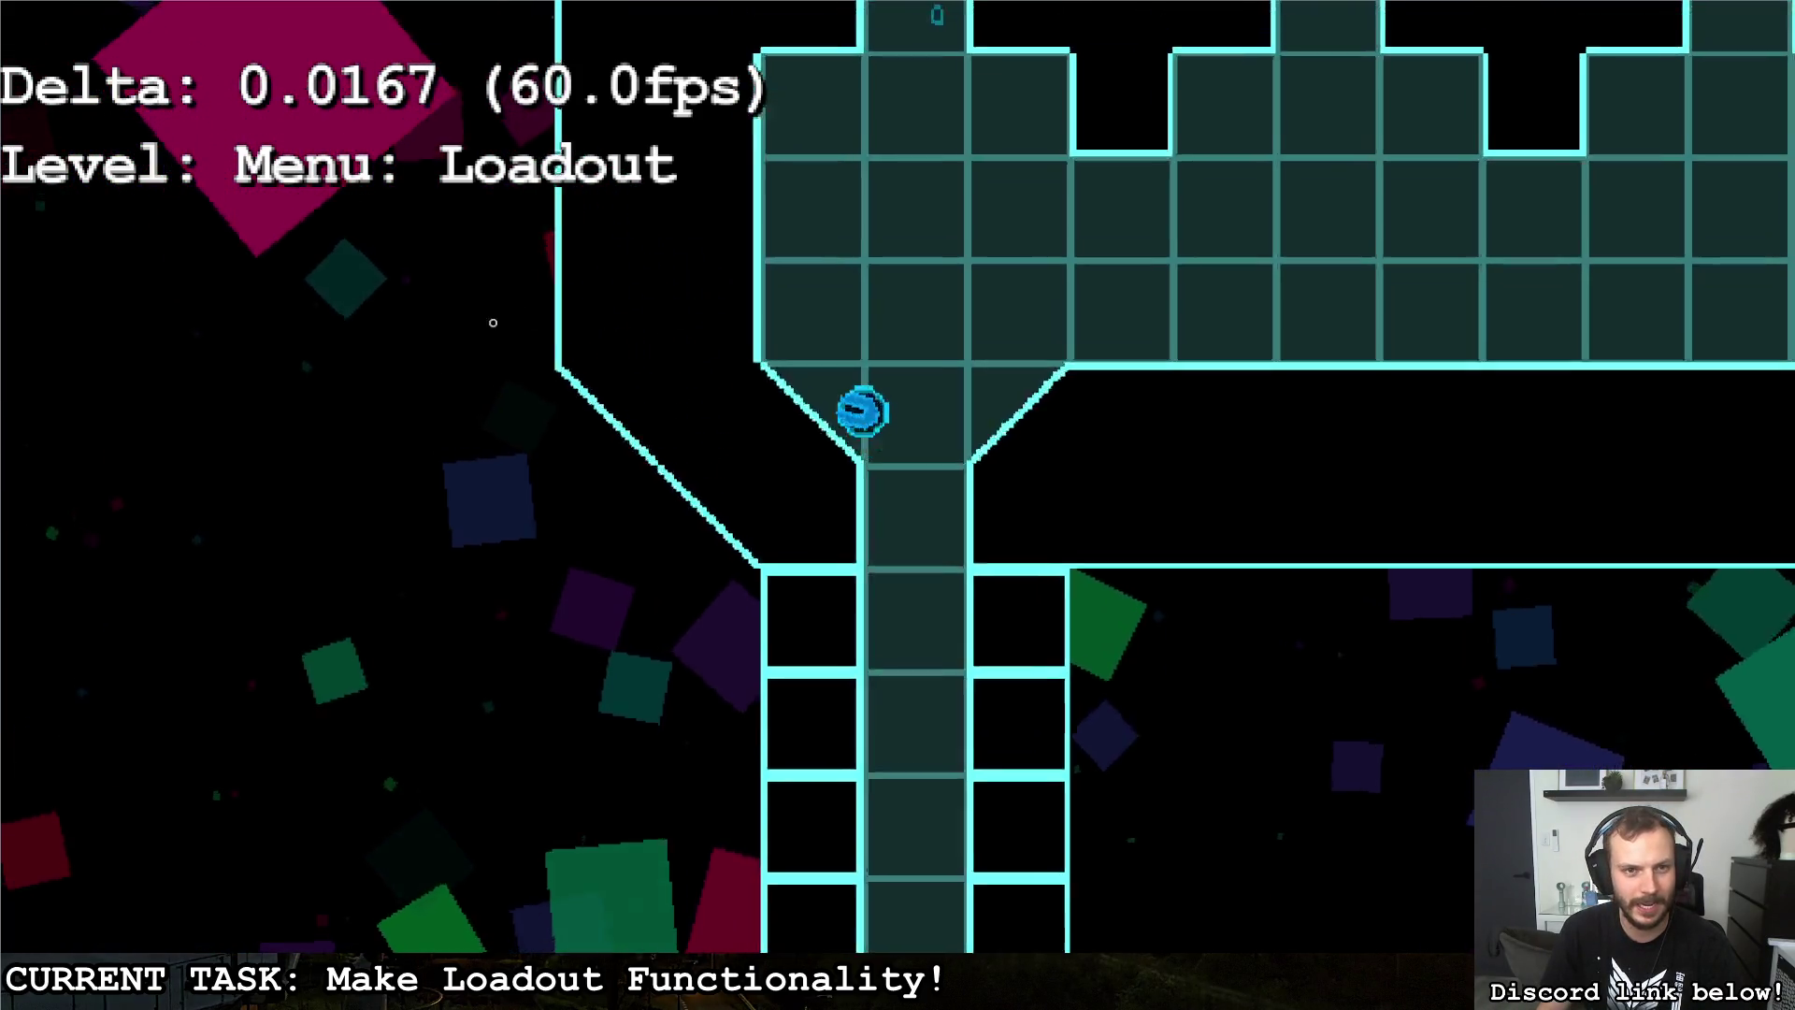
pyautogui.press('w')
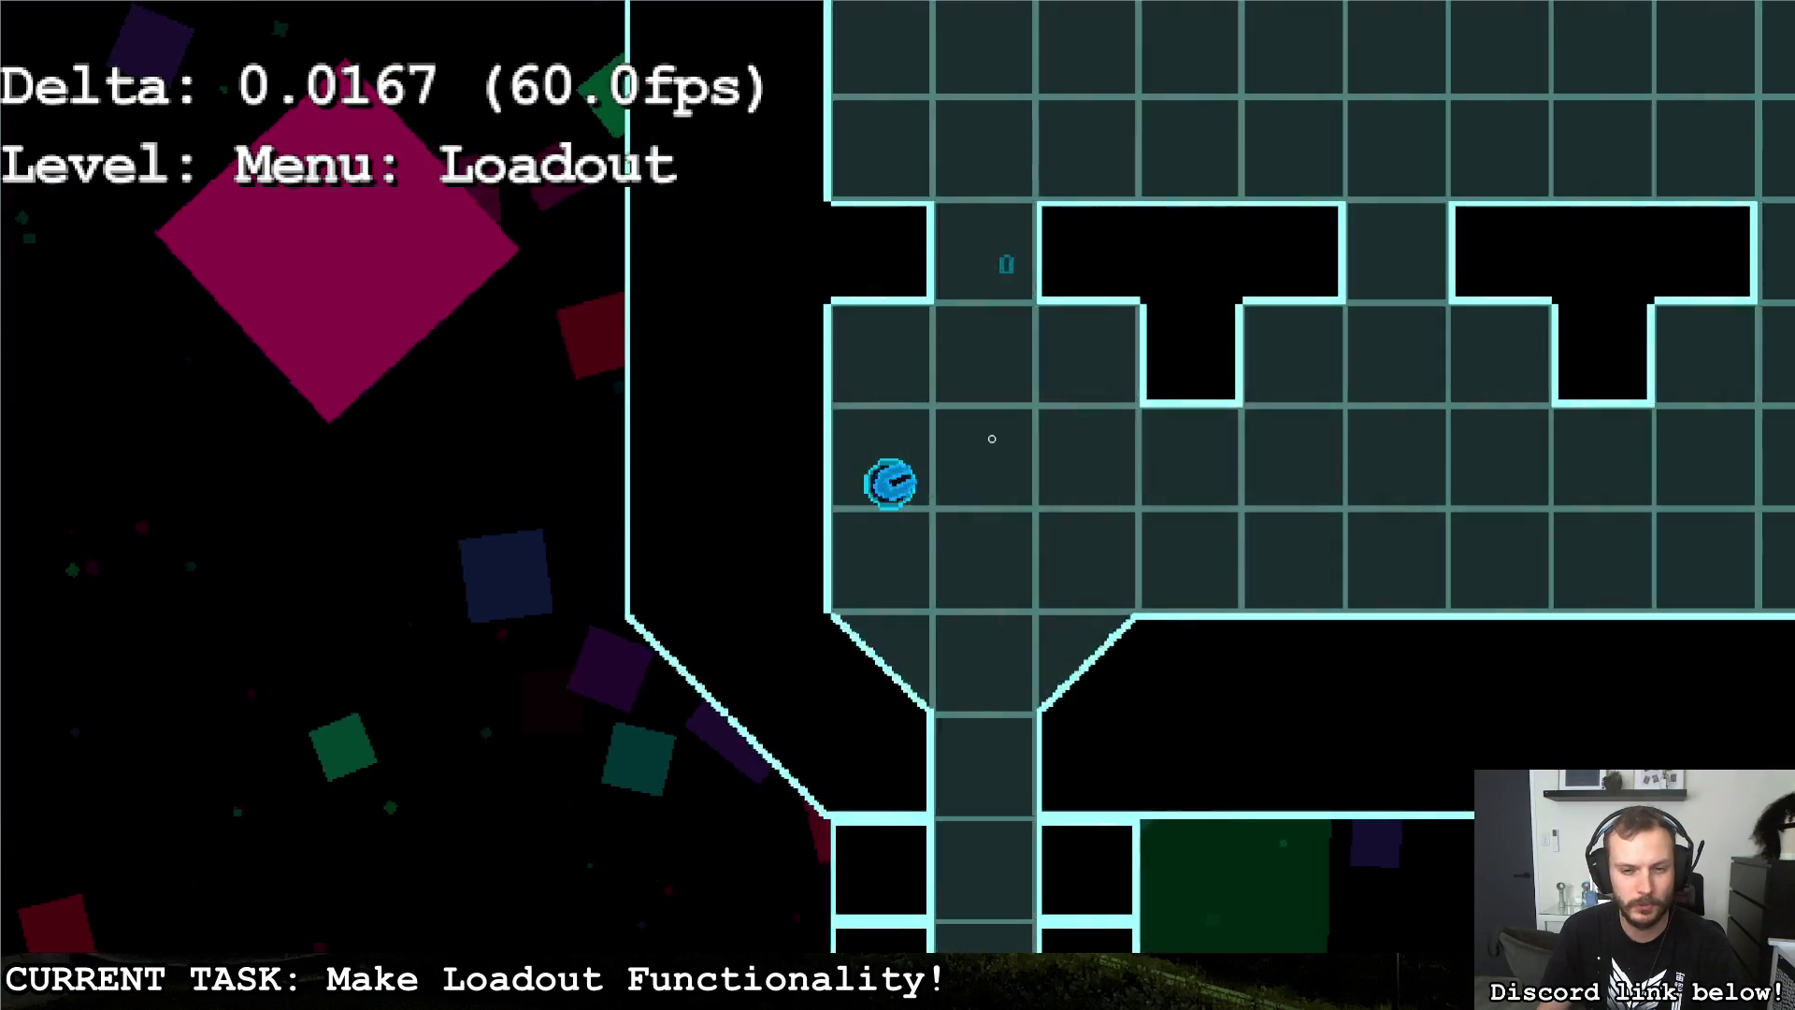
pyautogui.press('d')
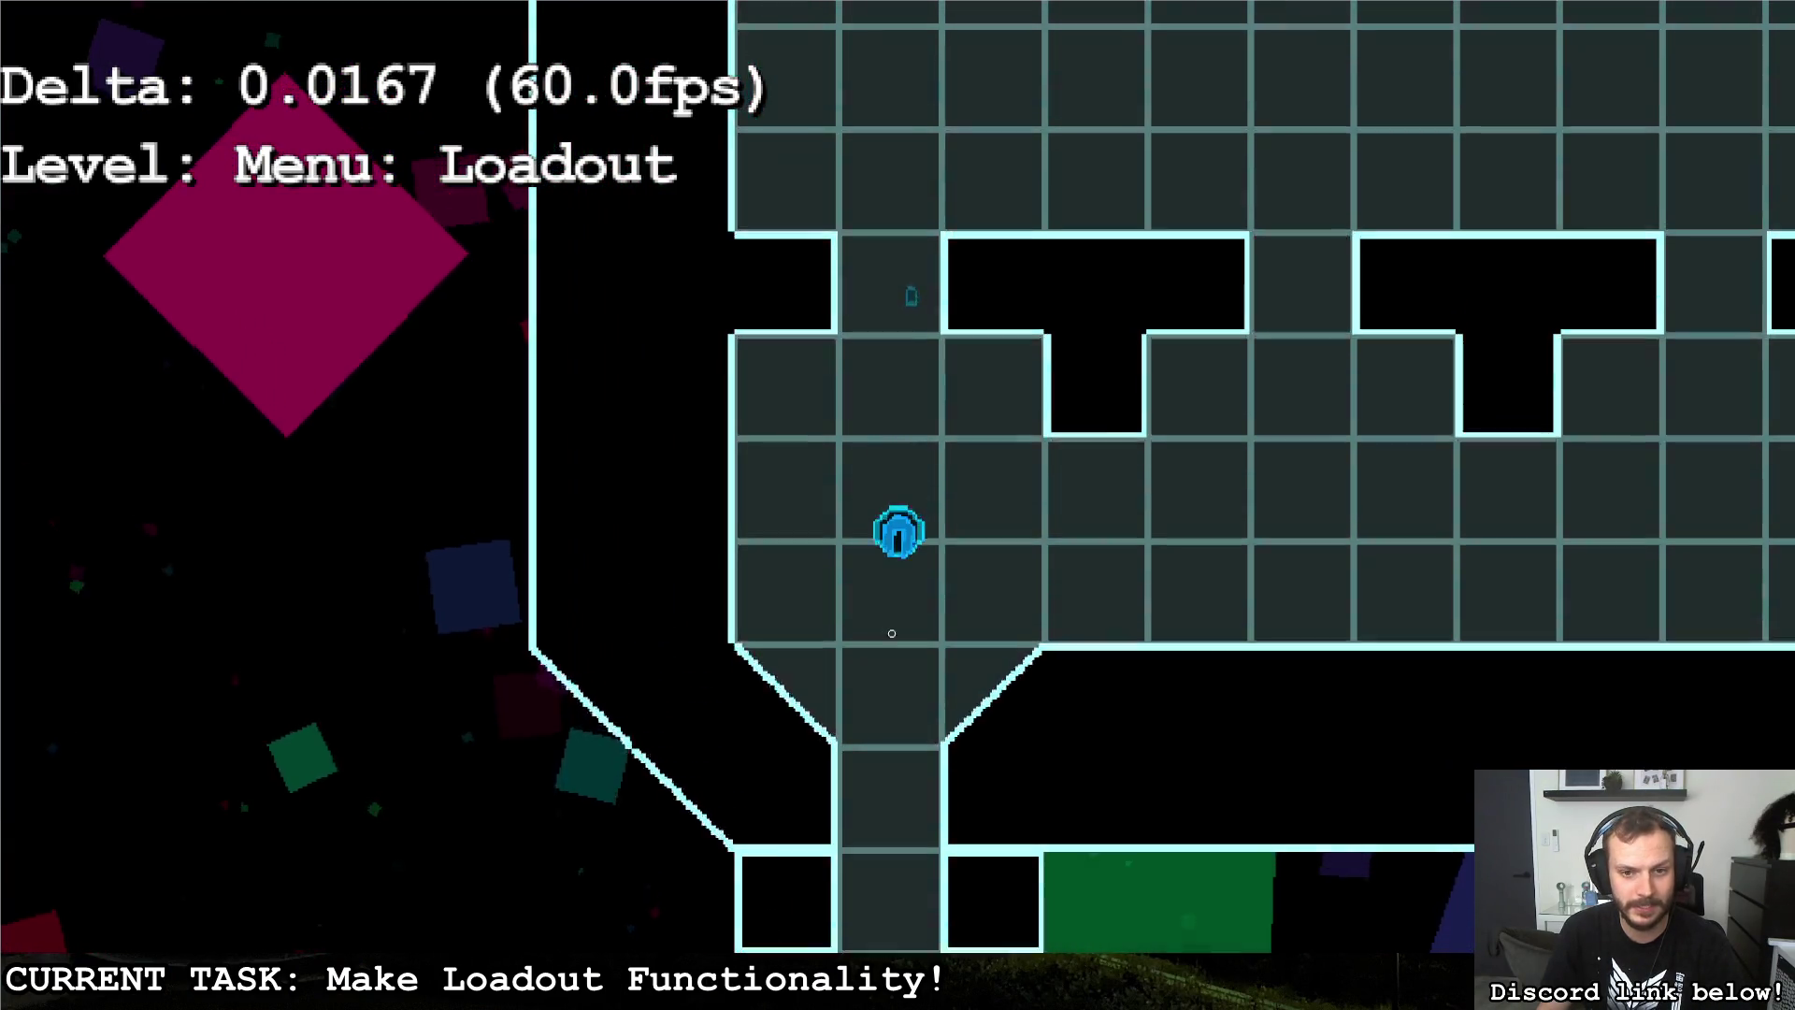
pyautogui.press('s')
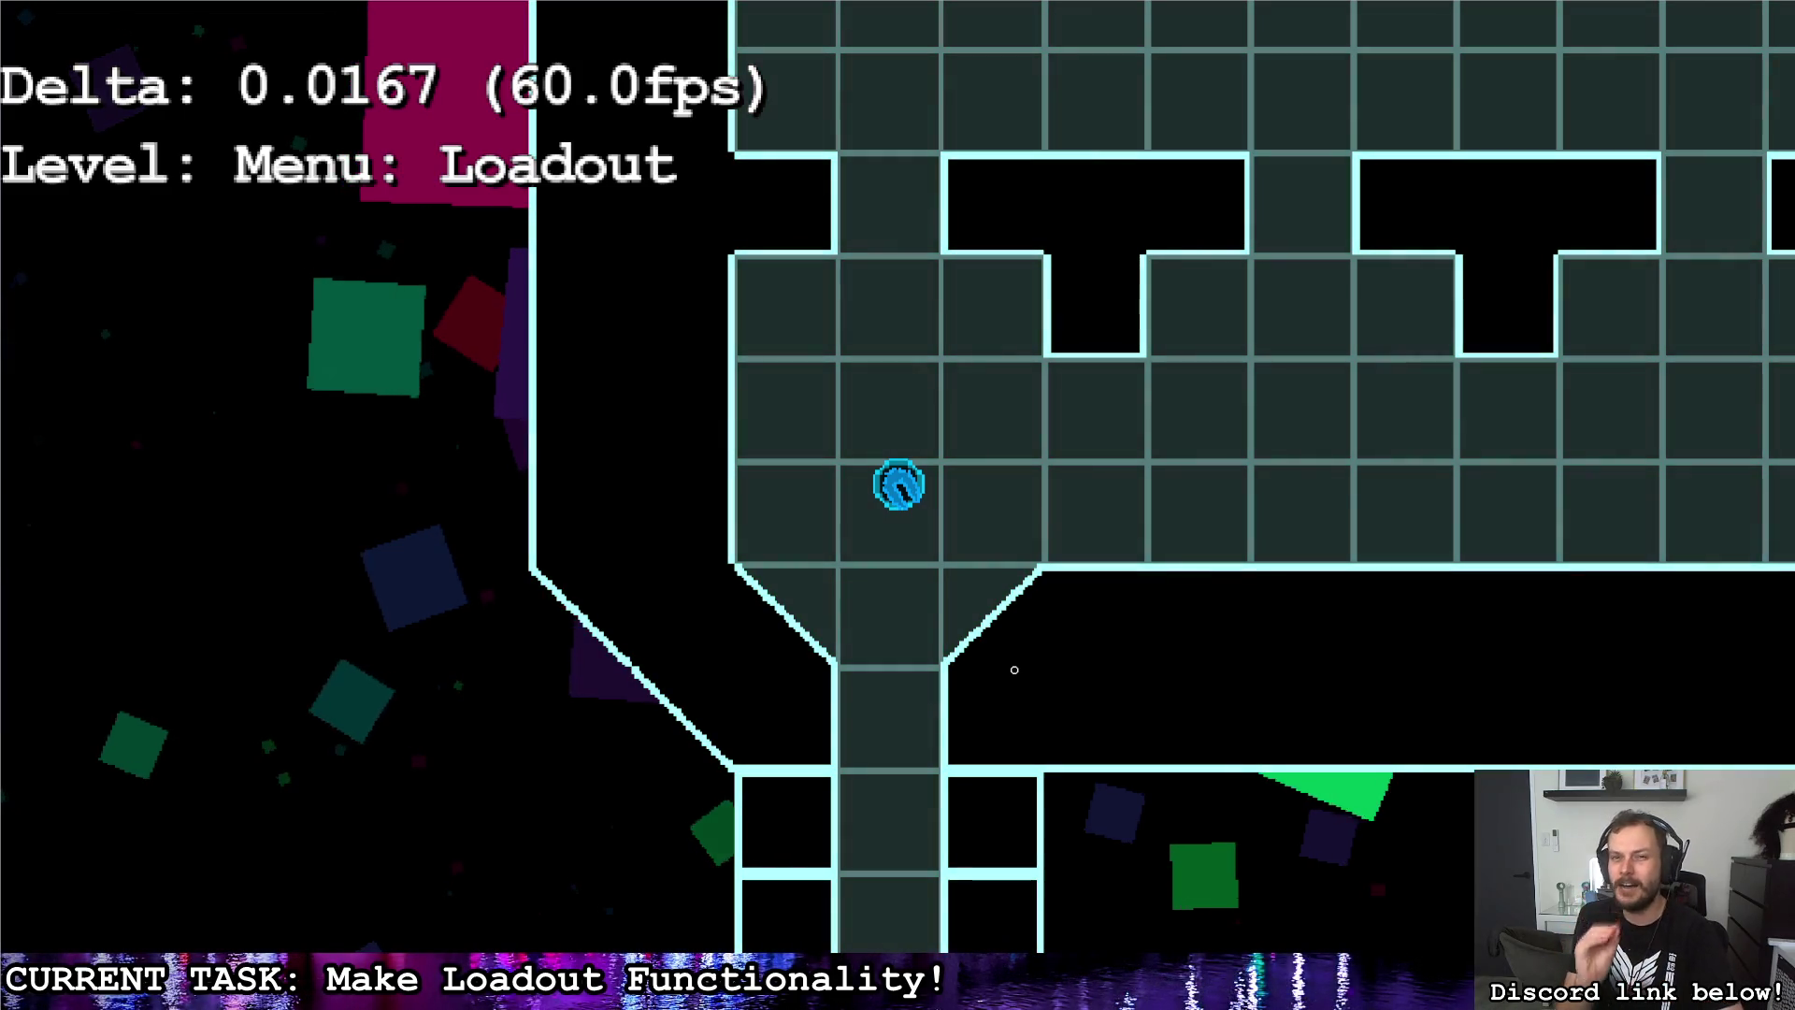
# Step: Walk up into the target room, moving around while shooting the grey targets
pyautogui.press('w')
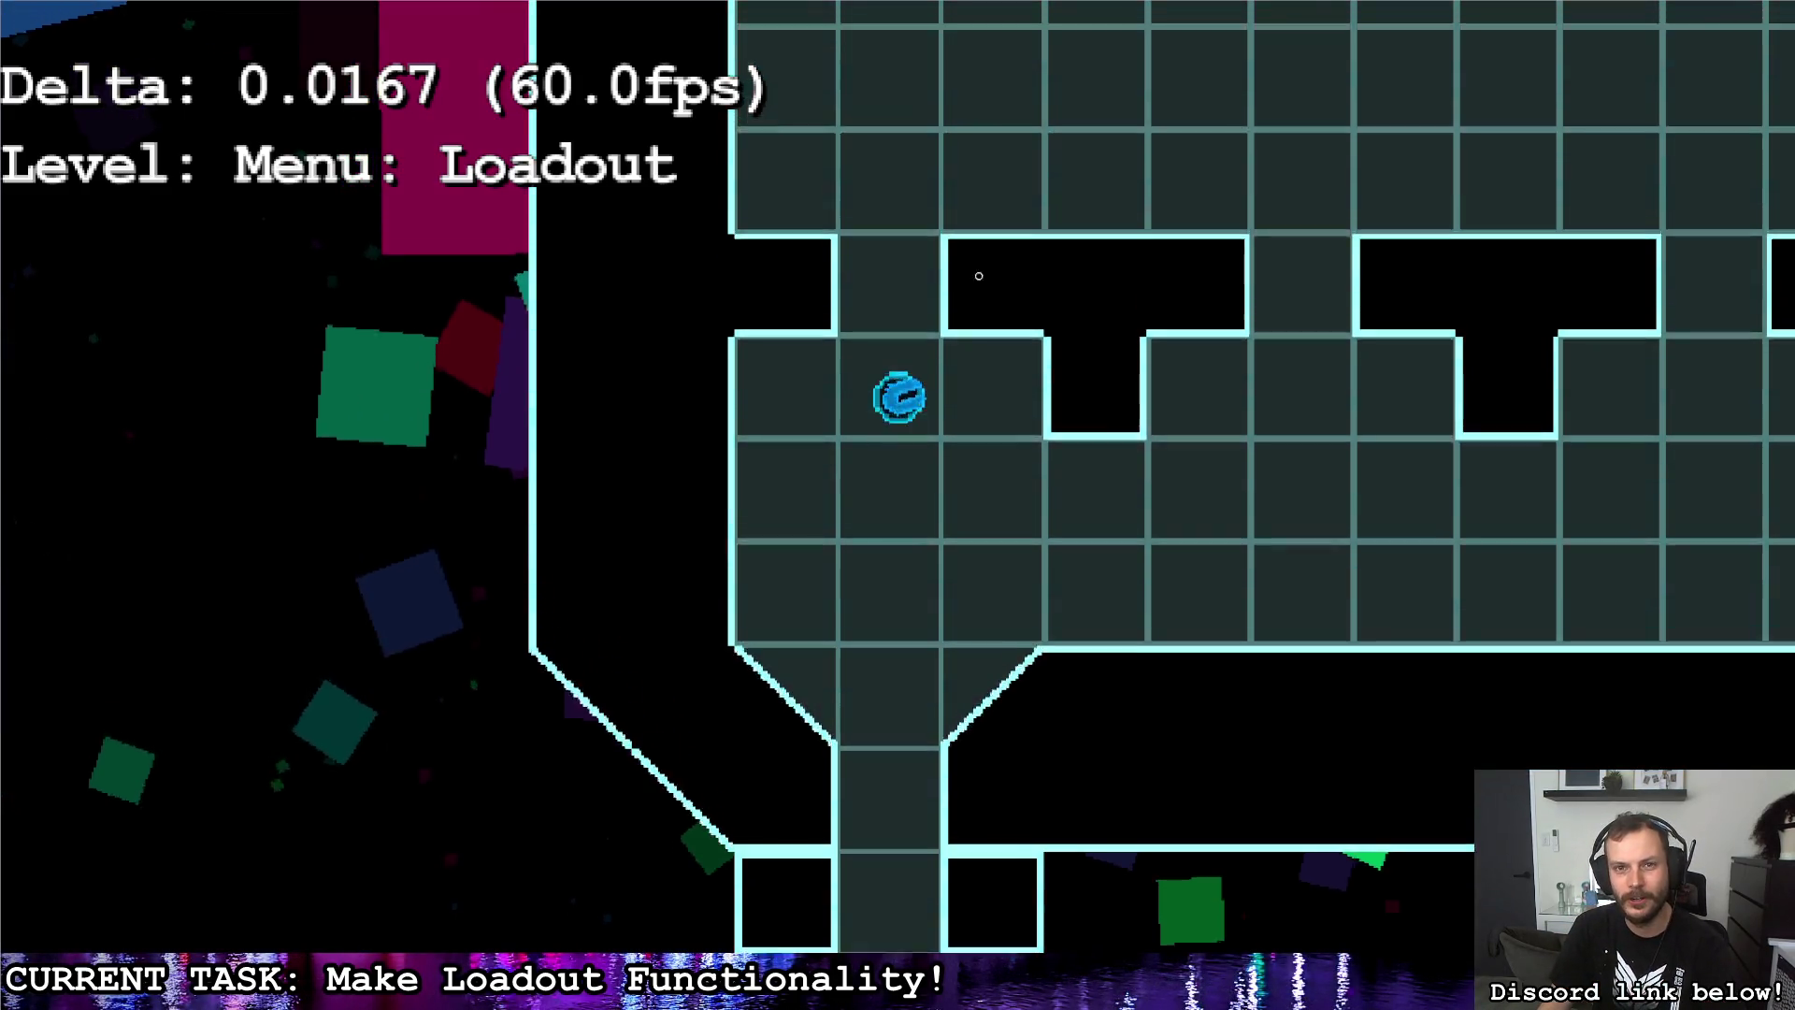
pyautogui.press('d')
pyautogui.press('w')
pyautogui.press('d')
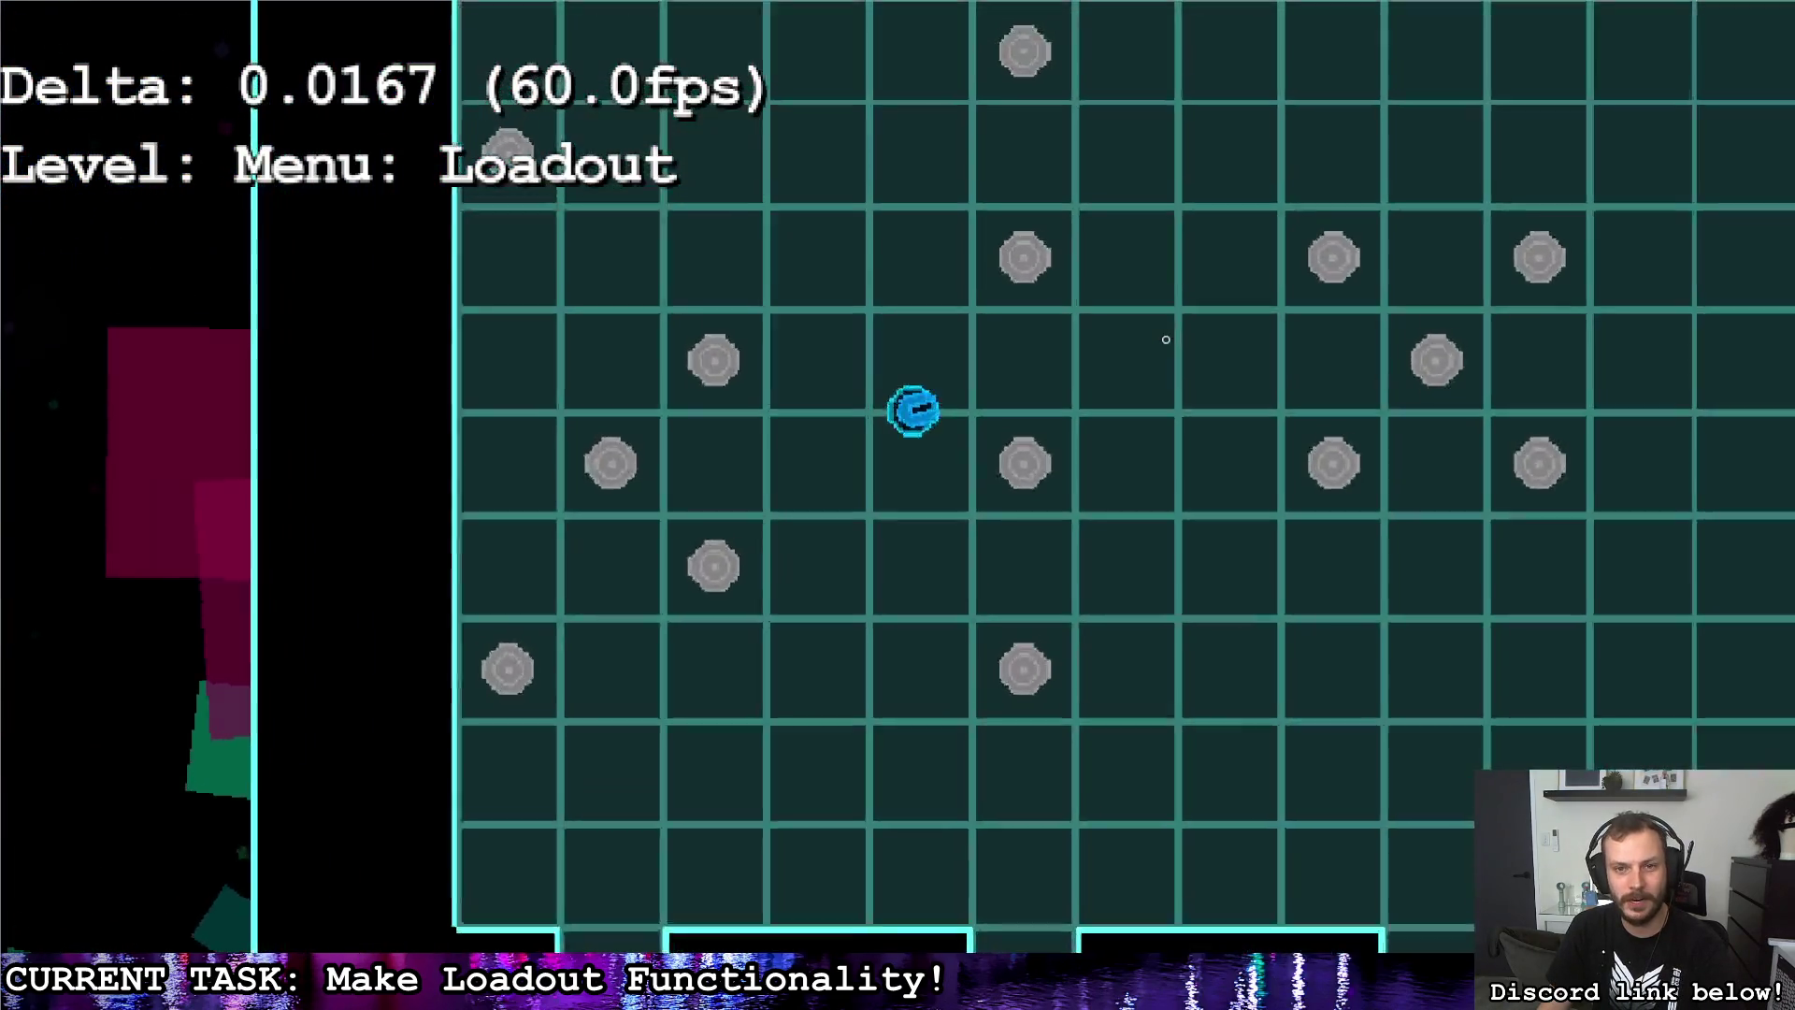
pyautogui.click(773, 221)
pyautogui.press('a')
pyautogui.press('s')
pyautogui.press('d')
# Step: Move the player across the room toward the left wall, then switch windows with Alt+Tab
pyautogui.press('d')
pyautogui.press('s')
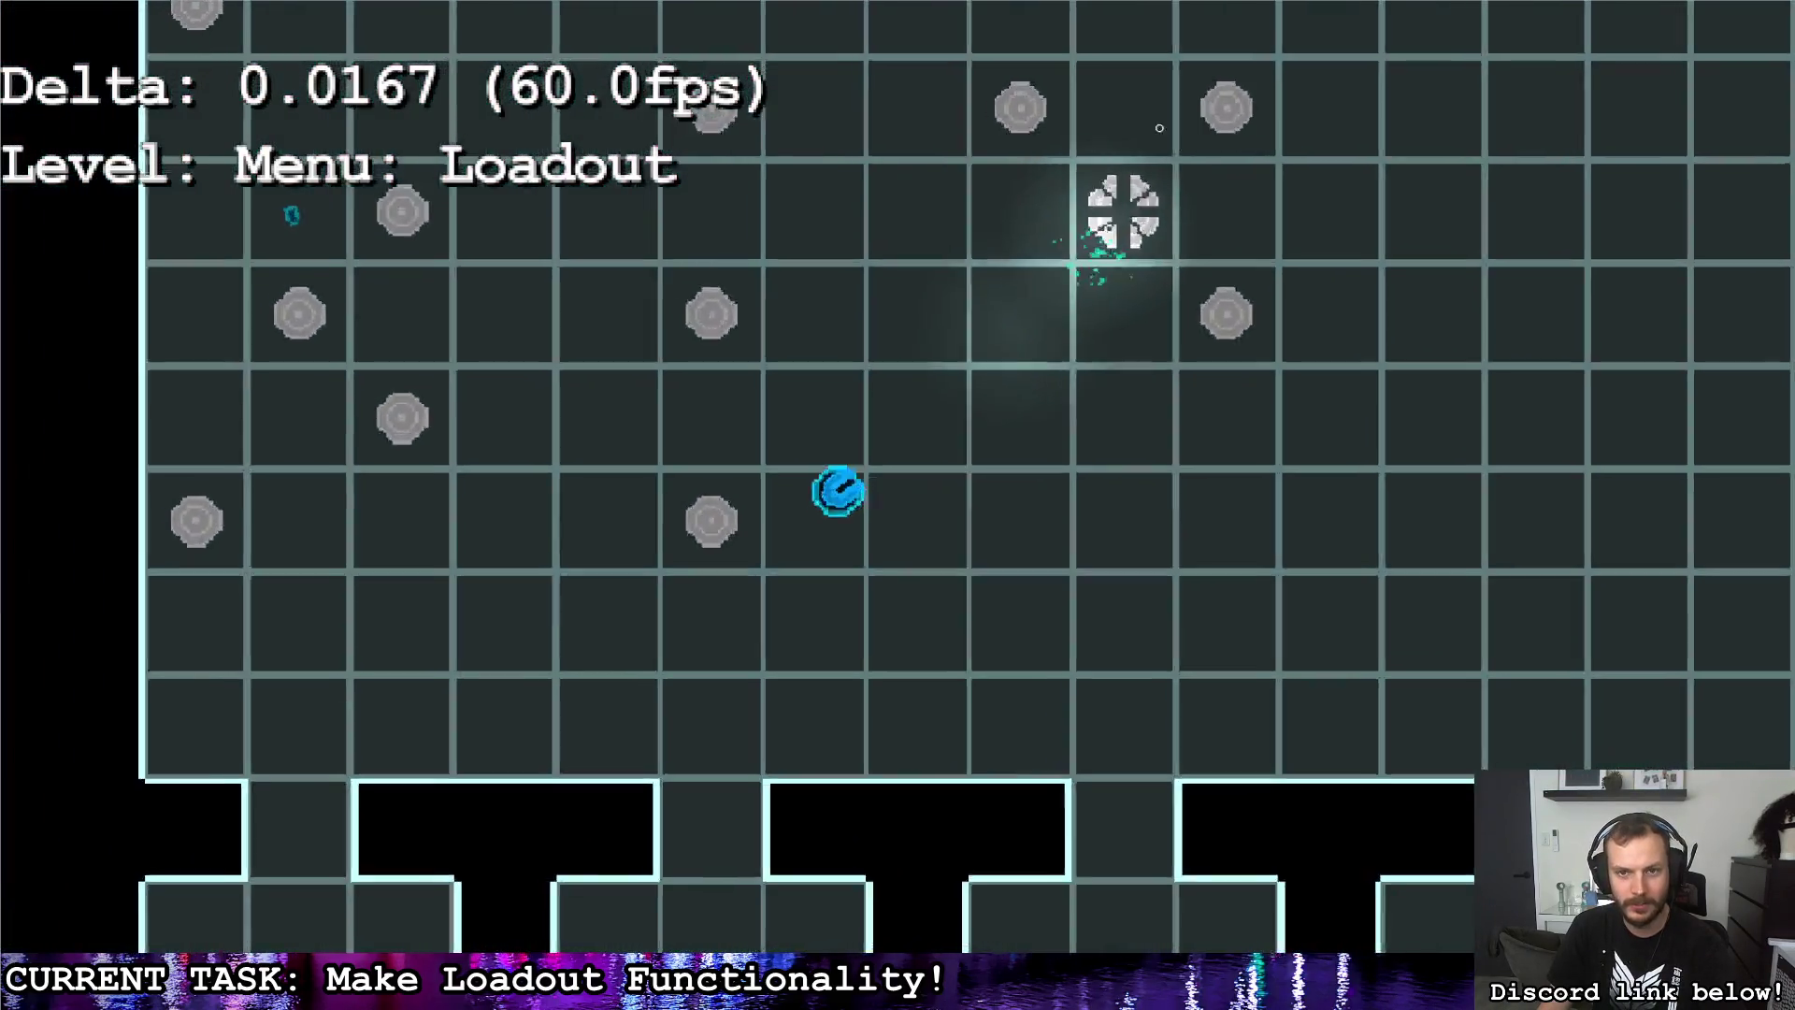
pyautogui.click(1137, 236)
pyautogui.press('w')
pyautogui.press('d')
pyautogui.press('s')
pyautogui.press('a')
pyautogui.press('a')
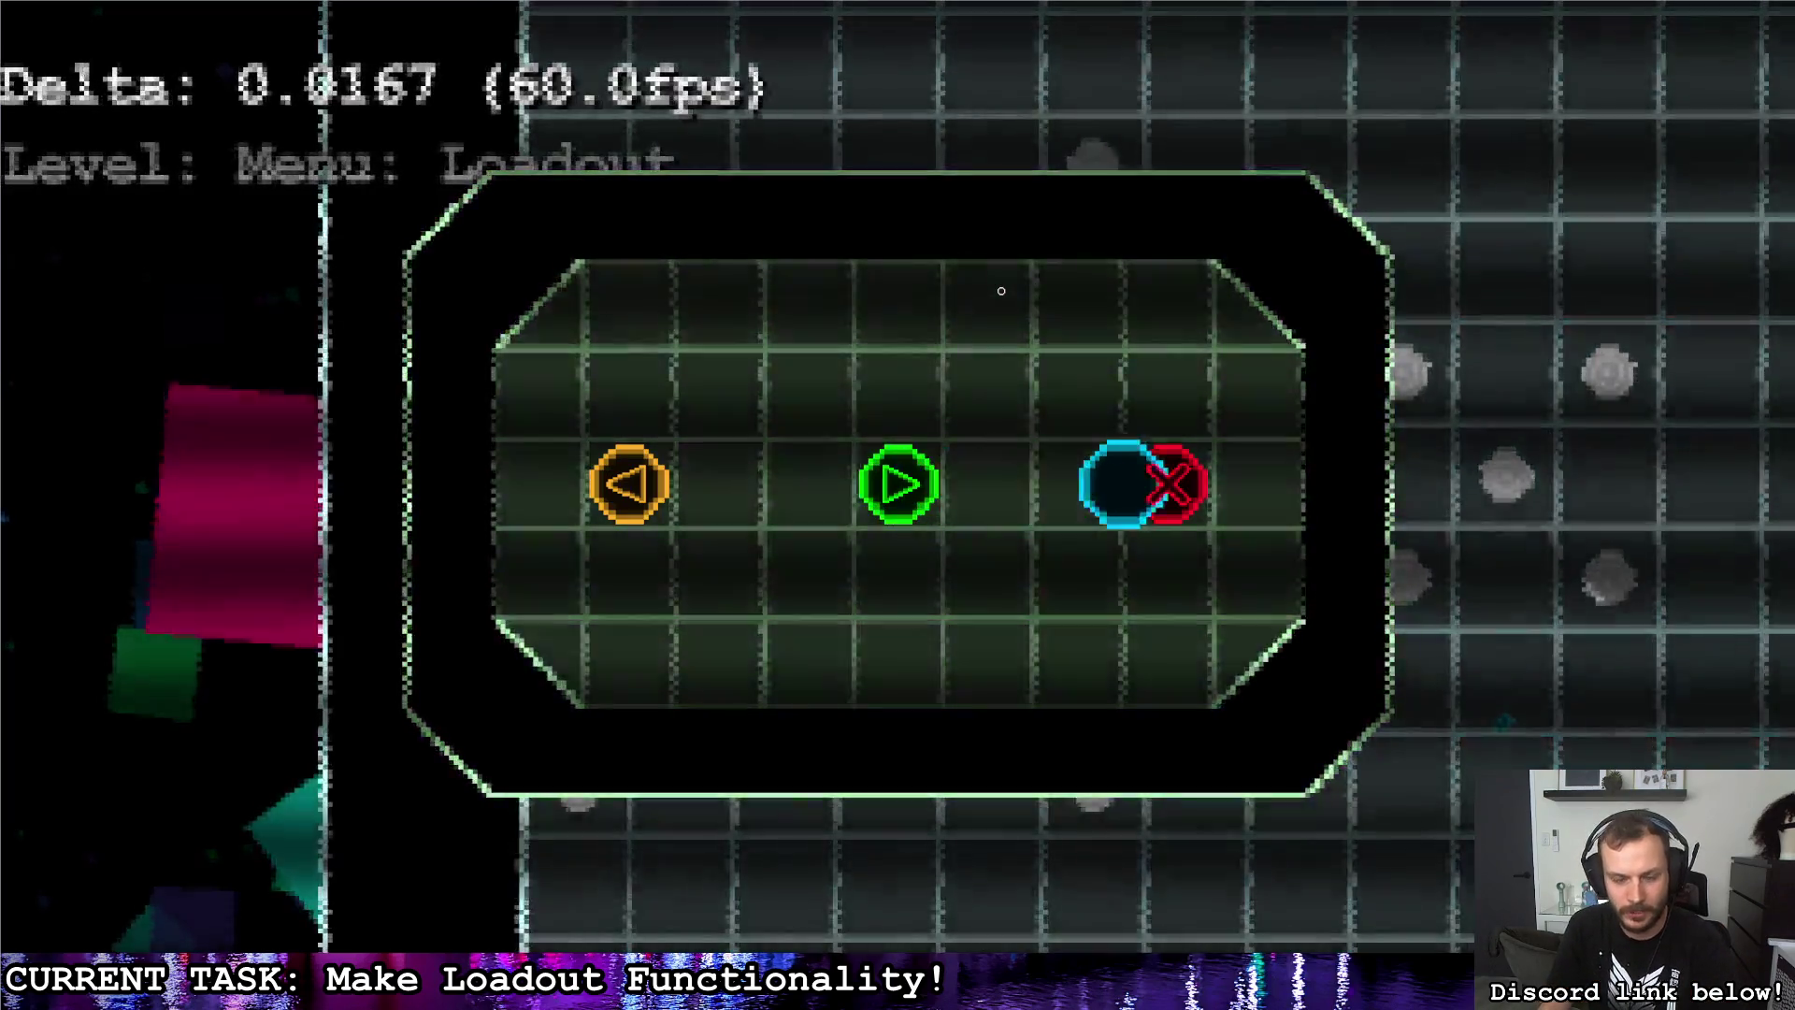
pyautogui.hotkey('alt', 'Tab')
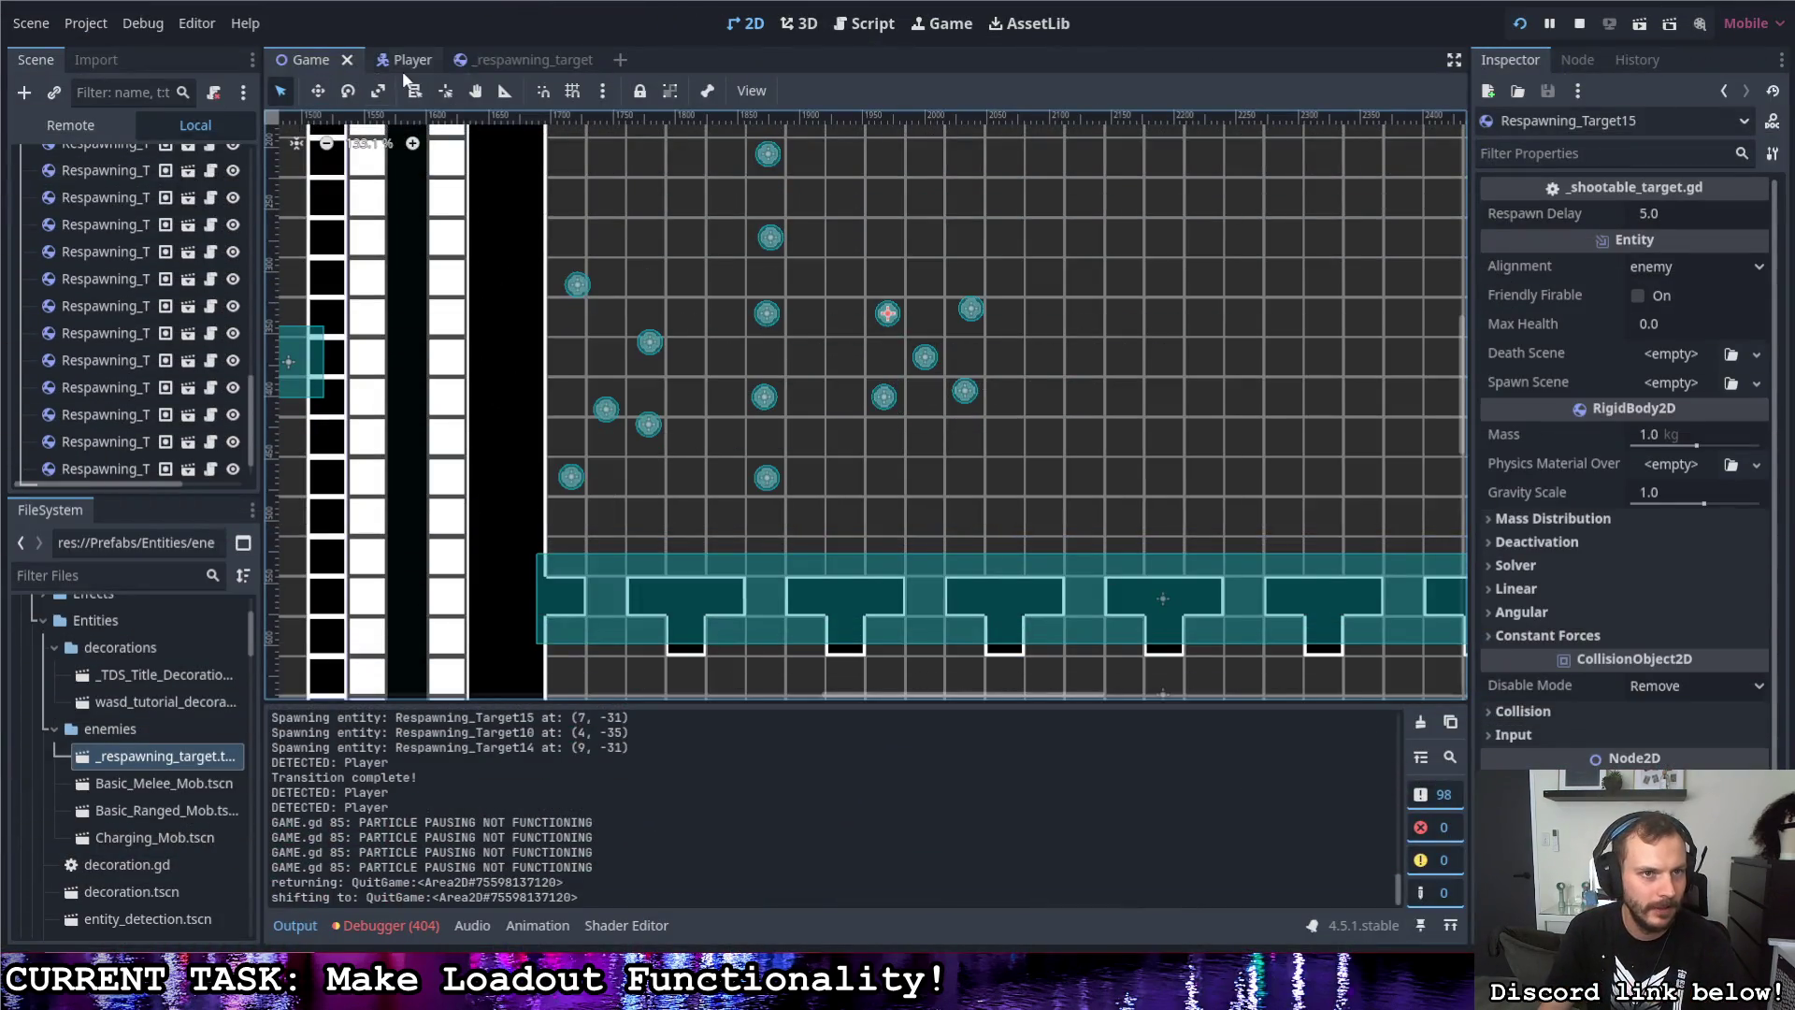
# Step: Stop the game, open the _respawning_target scene and review entity.gd's _ready code
pyautogui.click(388, 59)
pyautogui.press('F8')
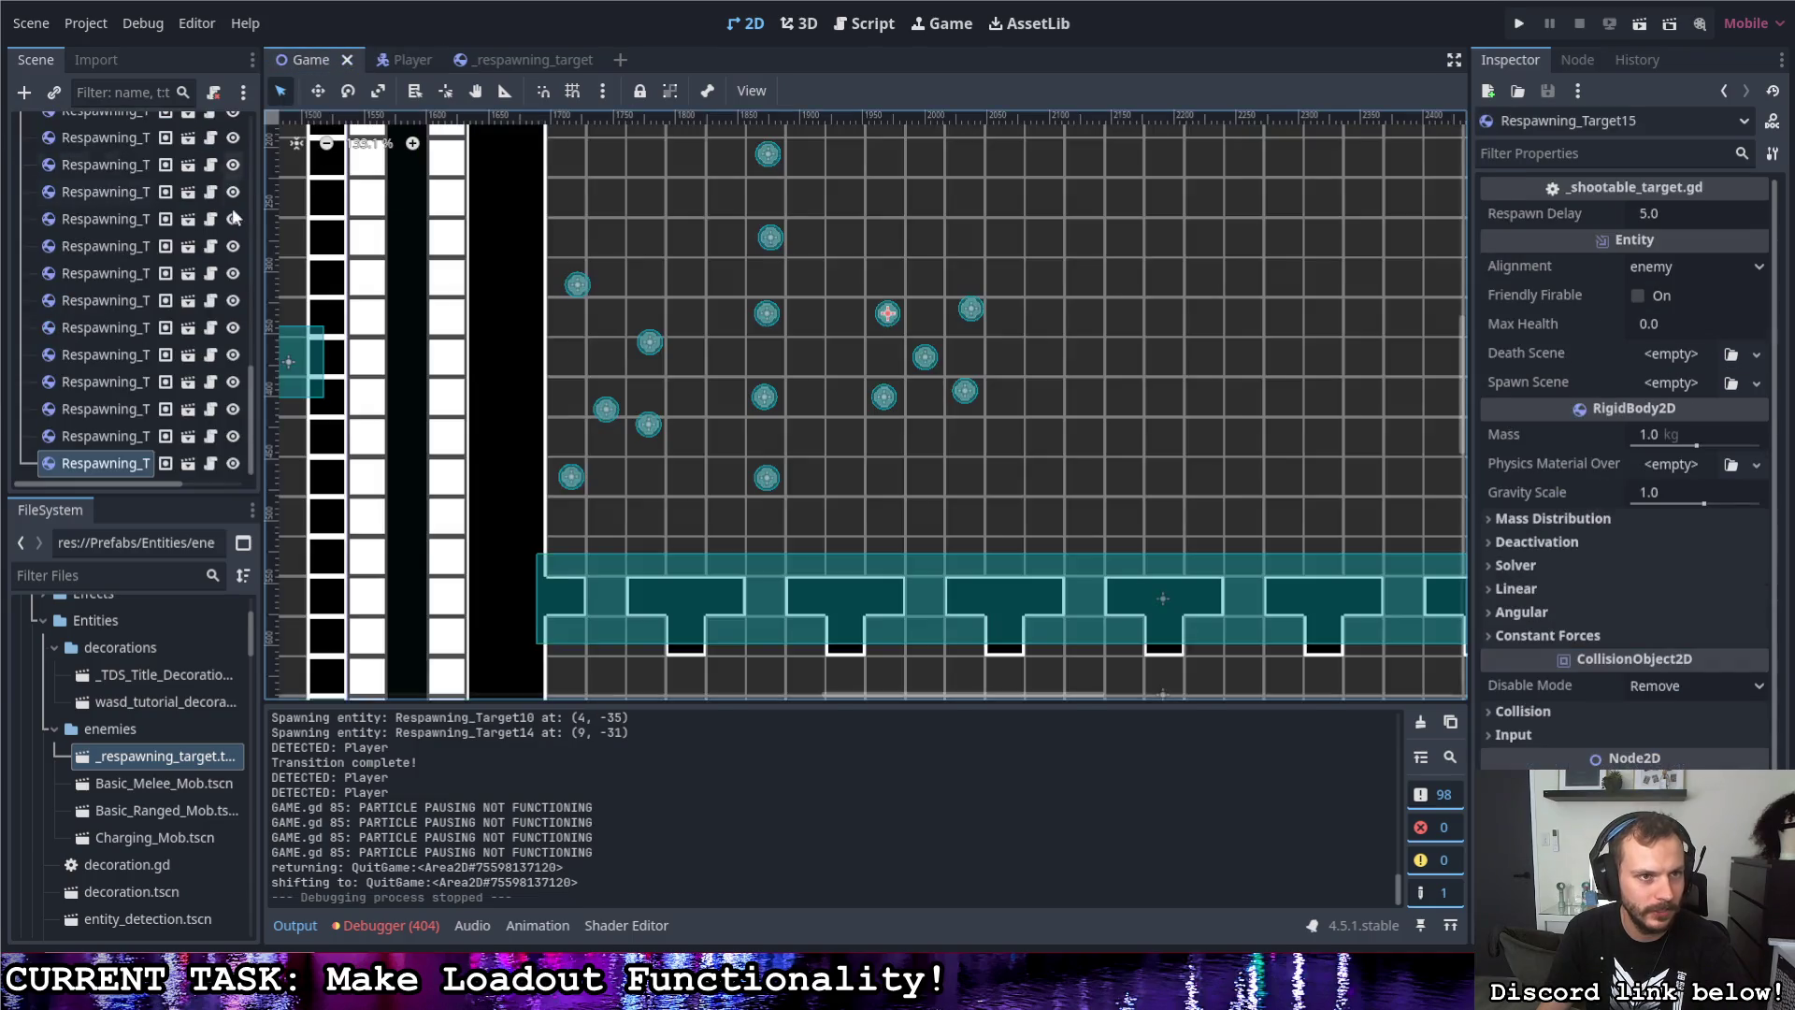
pyautogui.click(402, 59)
pyautogui.click(524, 59)
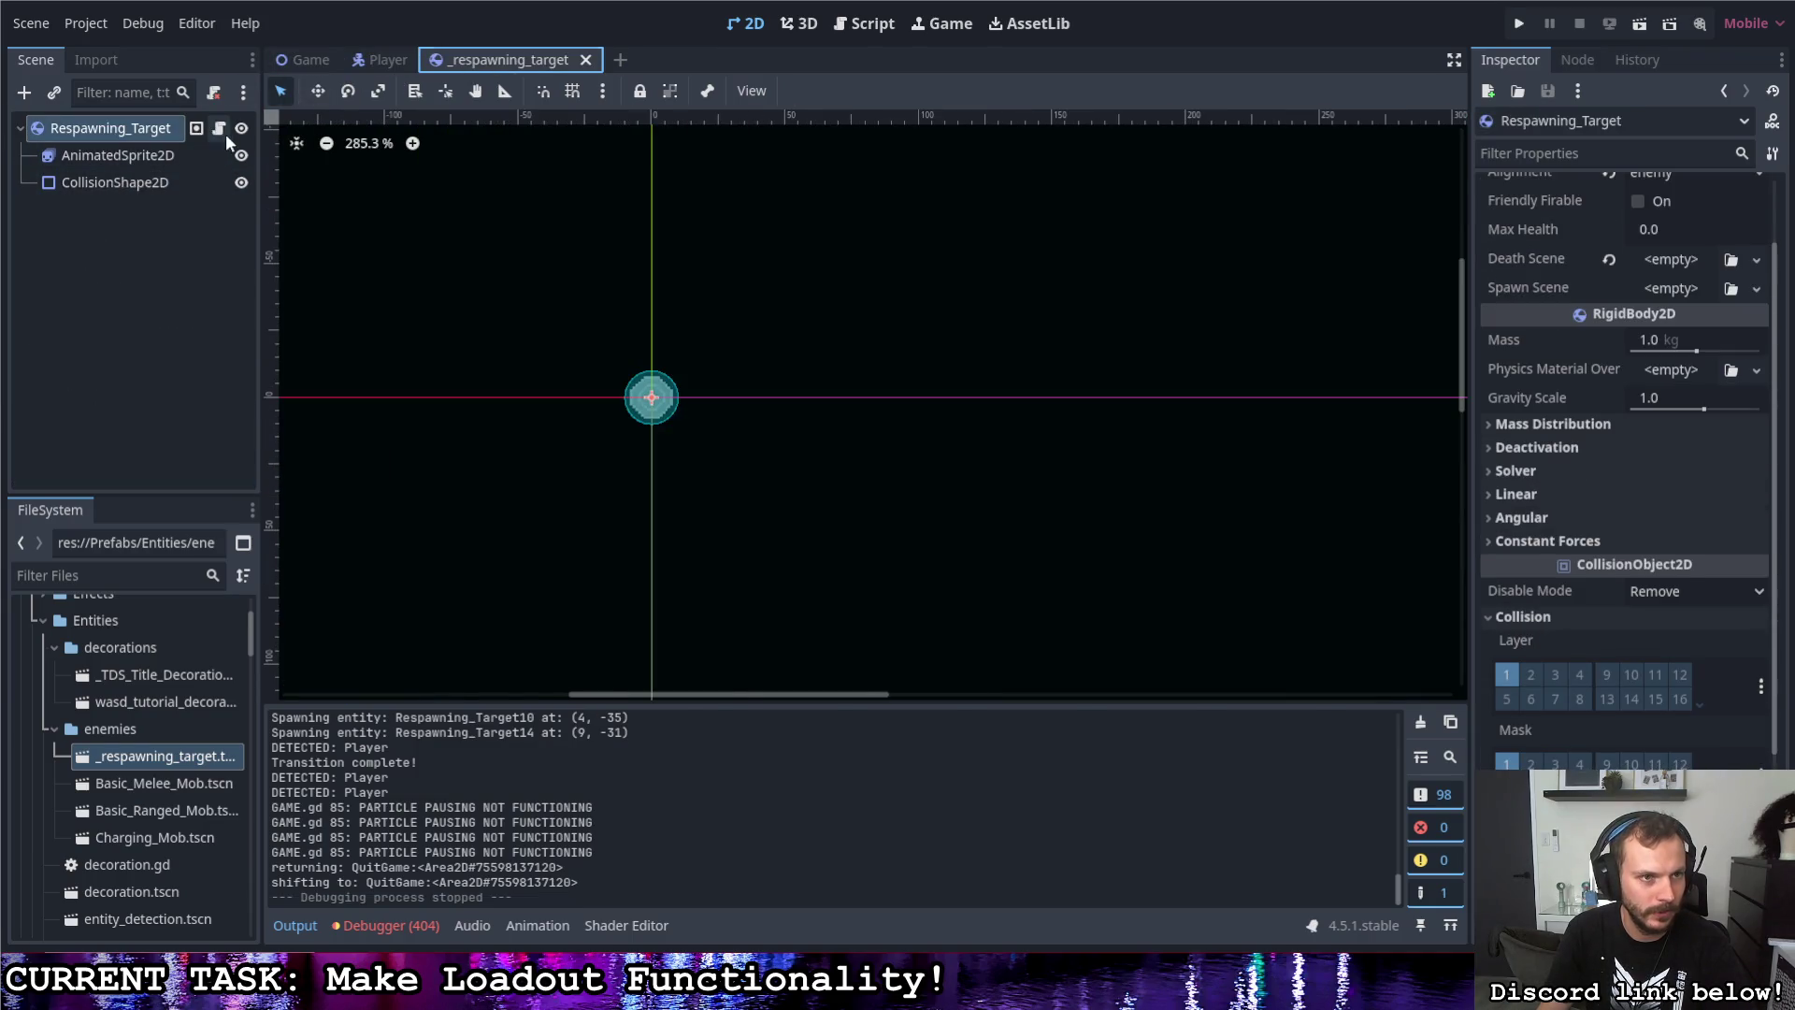
pyautogui.click(219, 129)
pyautogui.click(308, 185)
pyautogui.scroll(5, 684, 422)
pyautogui.scroll(-3, 683, 423)
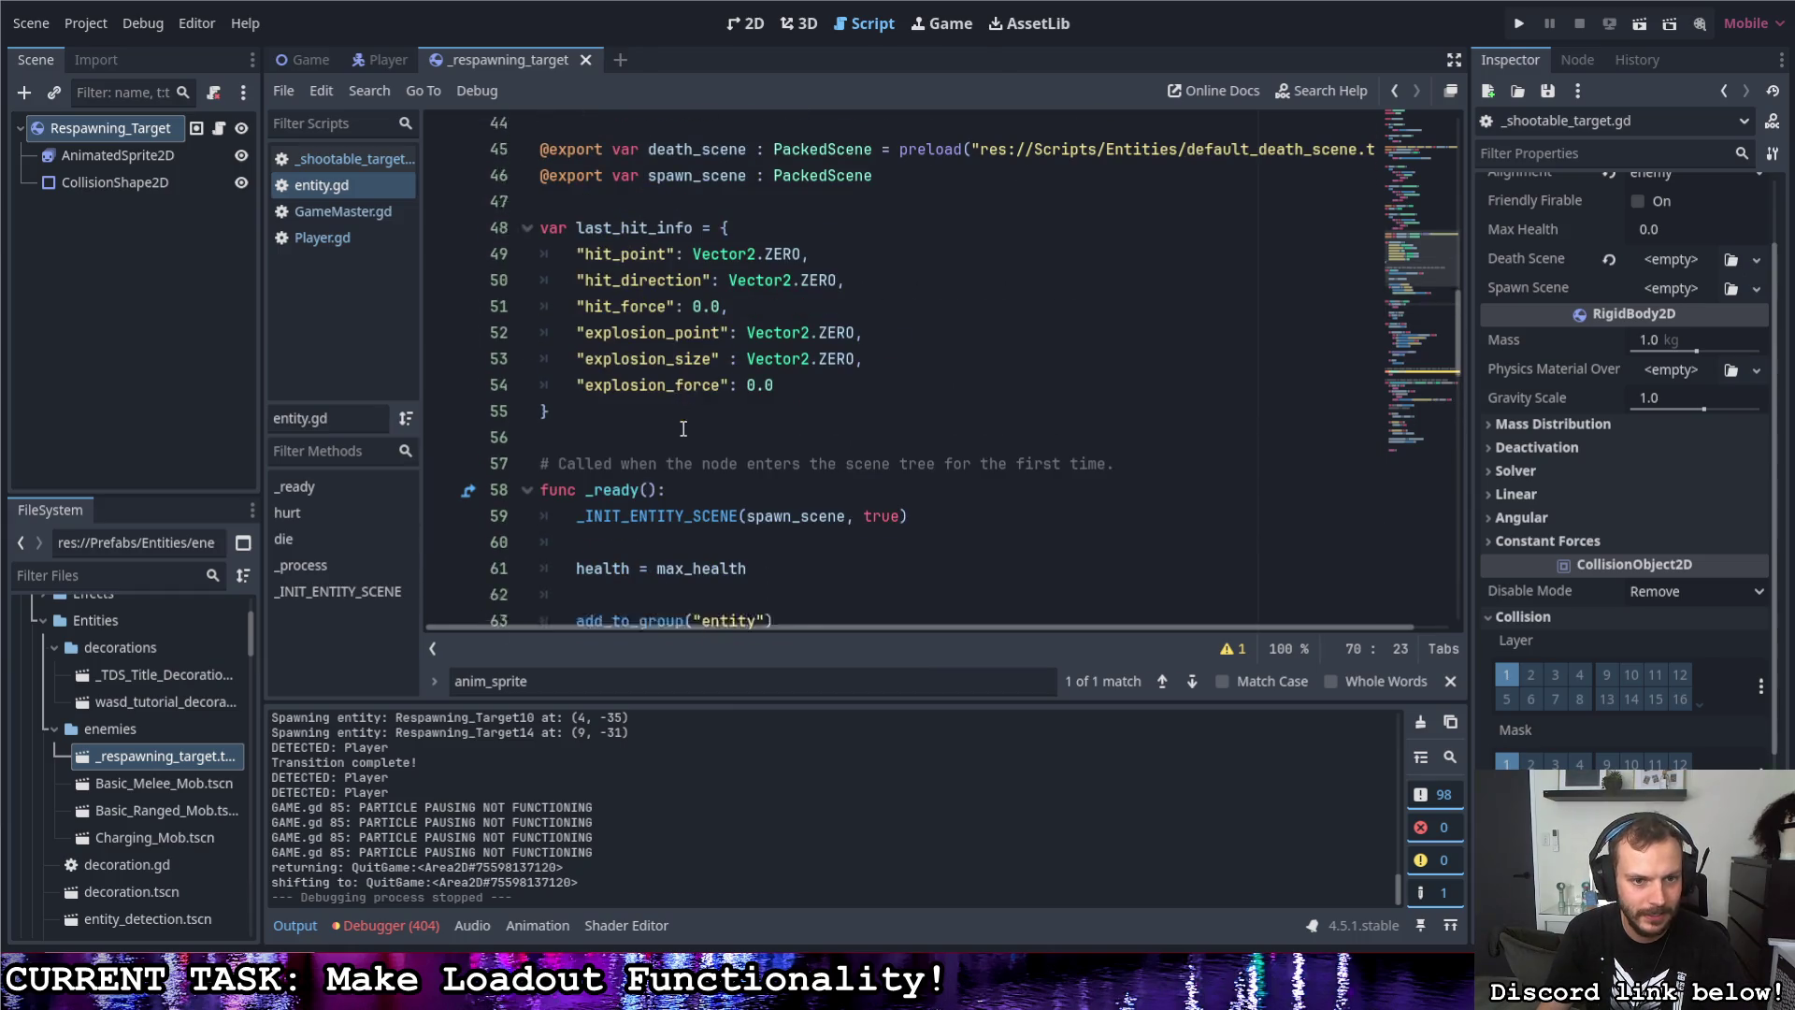
pyautogui.scroll(-1, 684, 422)
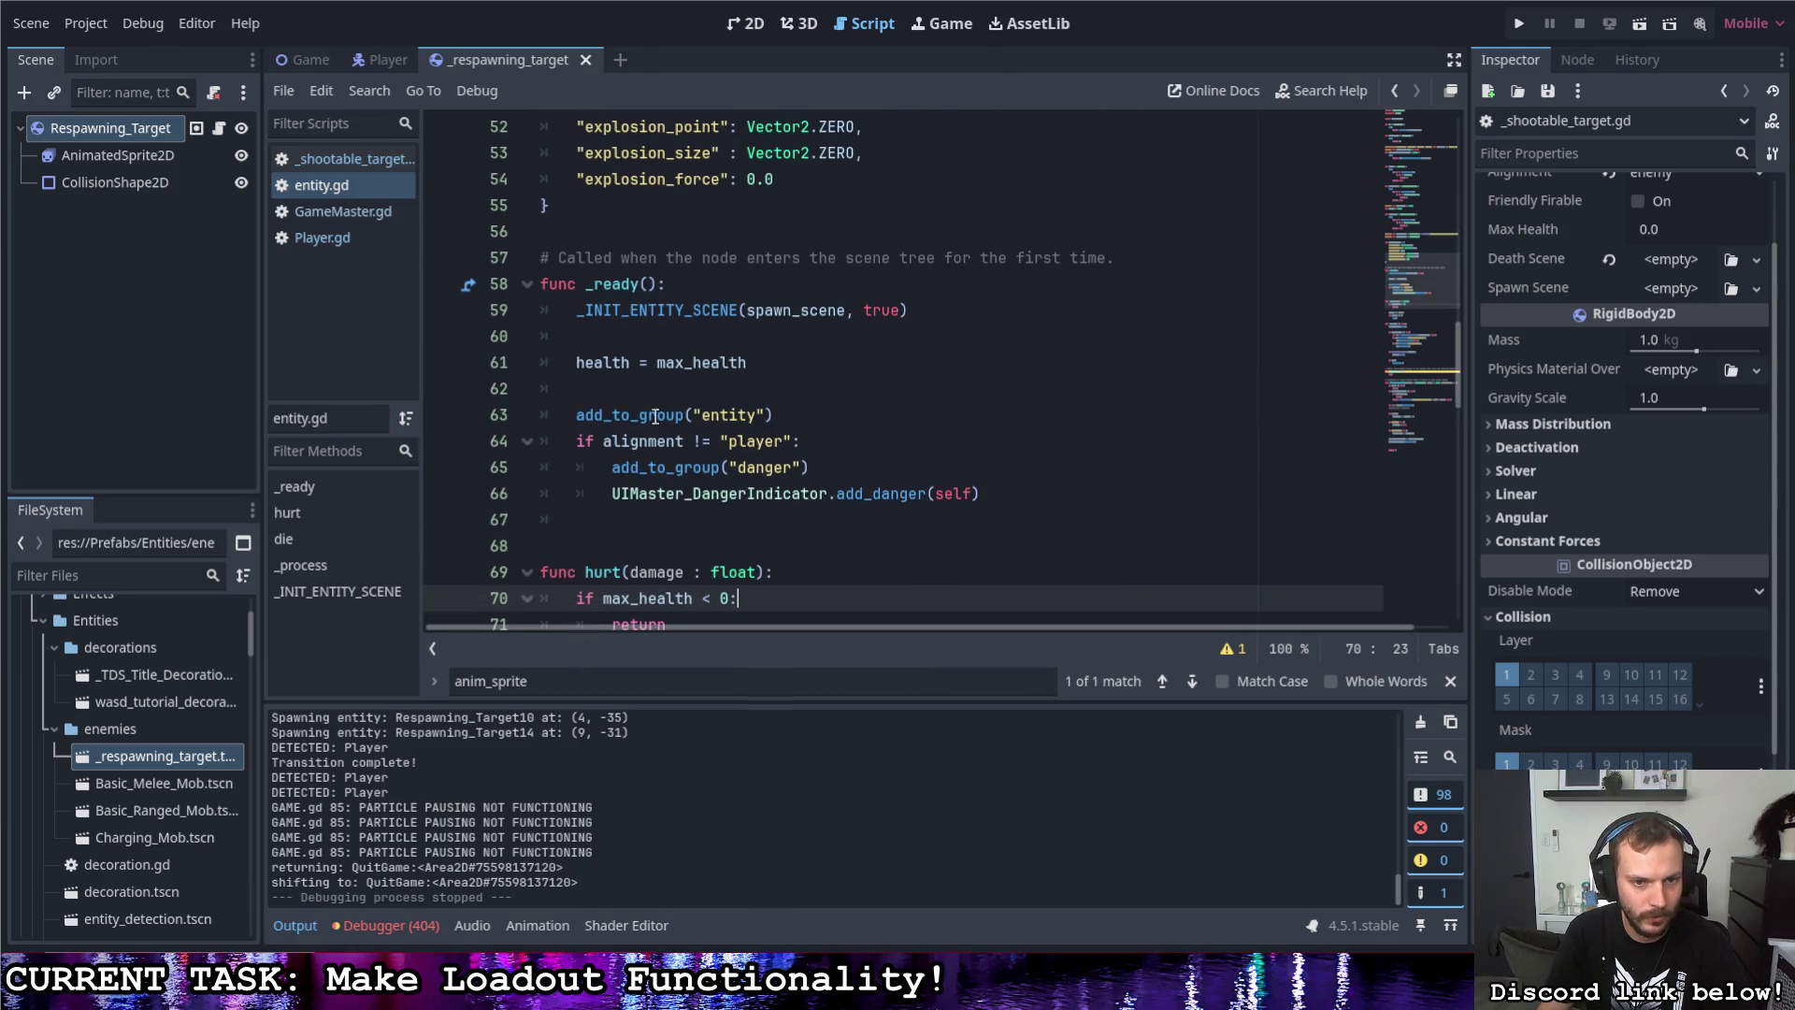
# Step: Add super._ready() as the first line of _ready in _shootable_target.gd and save
pyautogui.click(360, 161)
pyautogui.scroll(1, 739, 271)
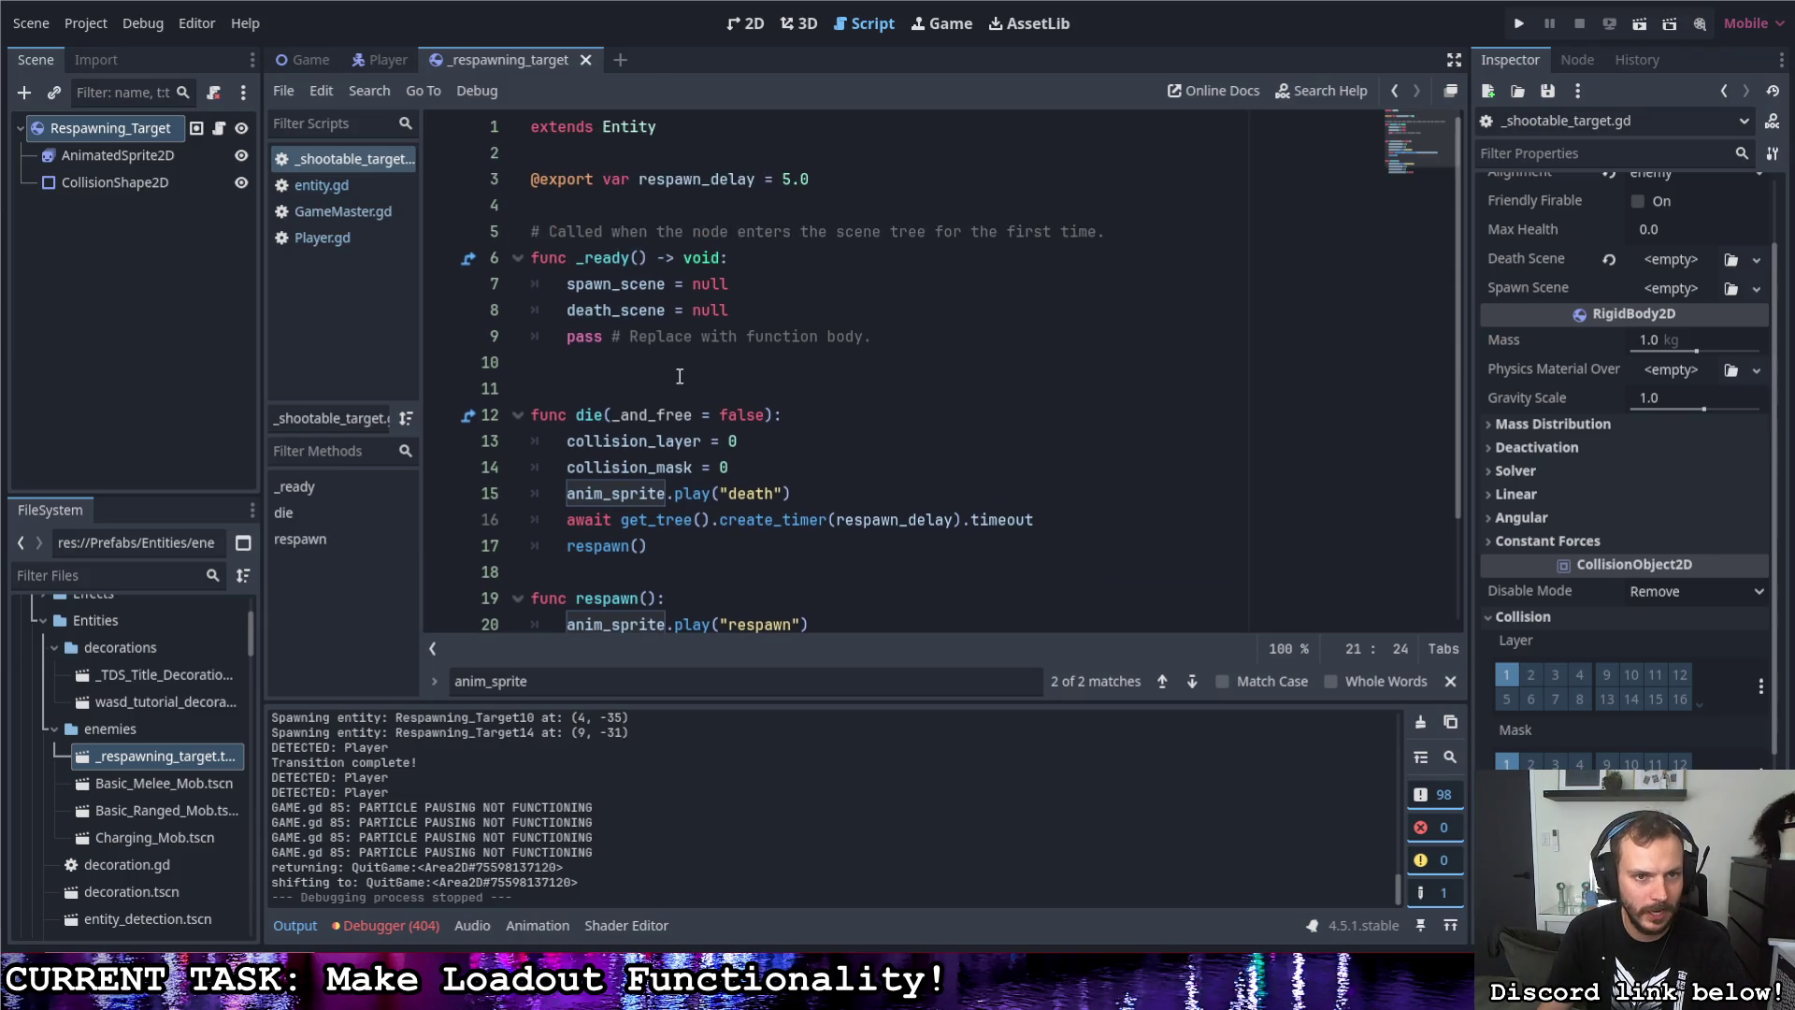
pyautogui.click(741, 257)
pyautogui.press('Return')
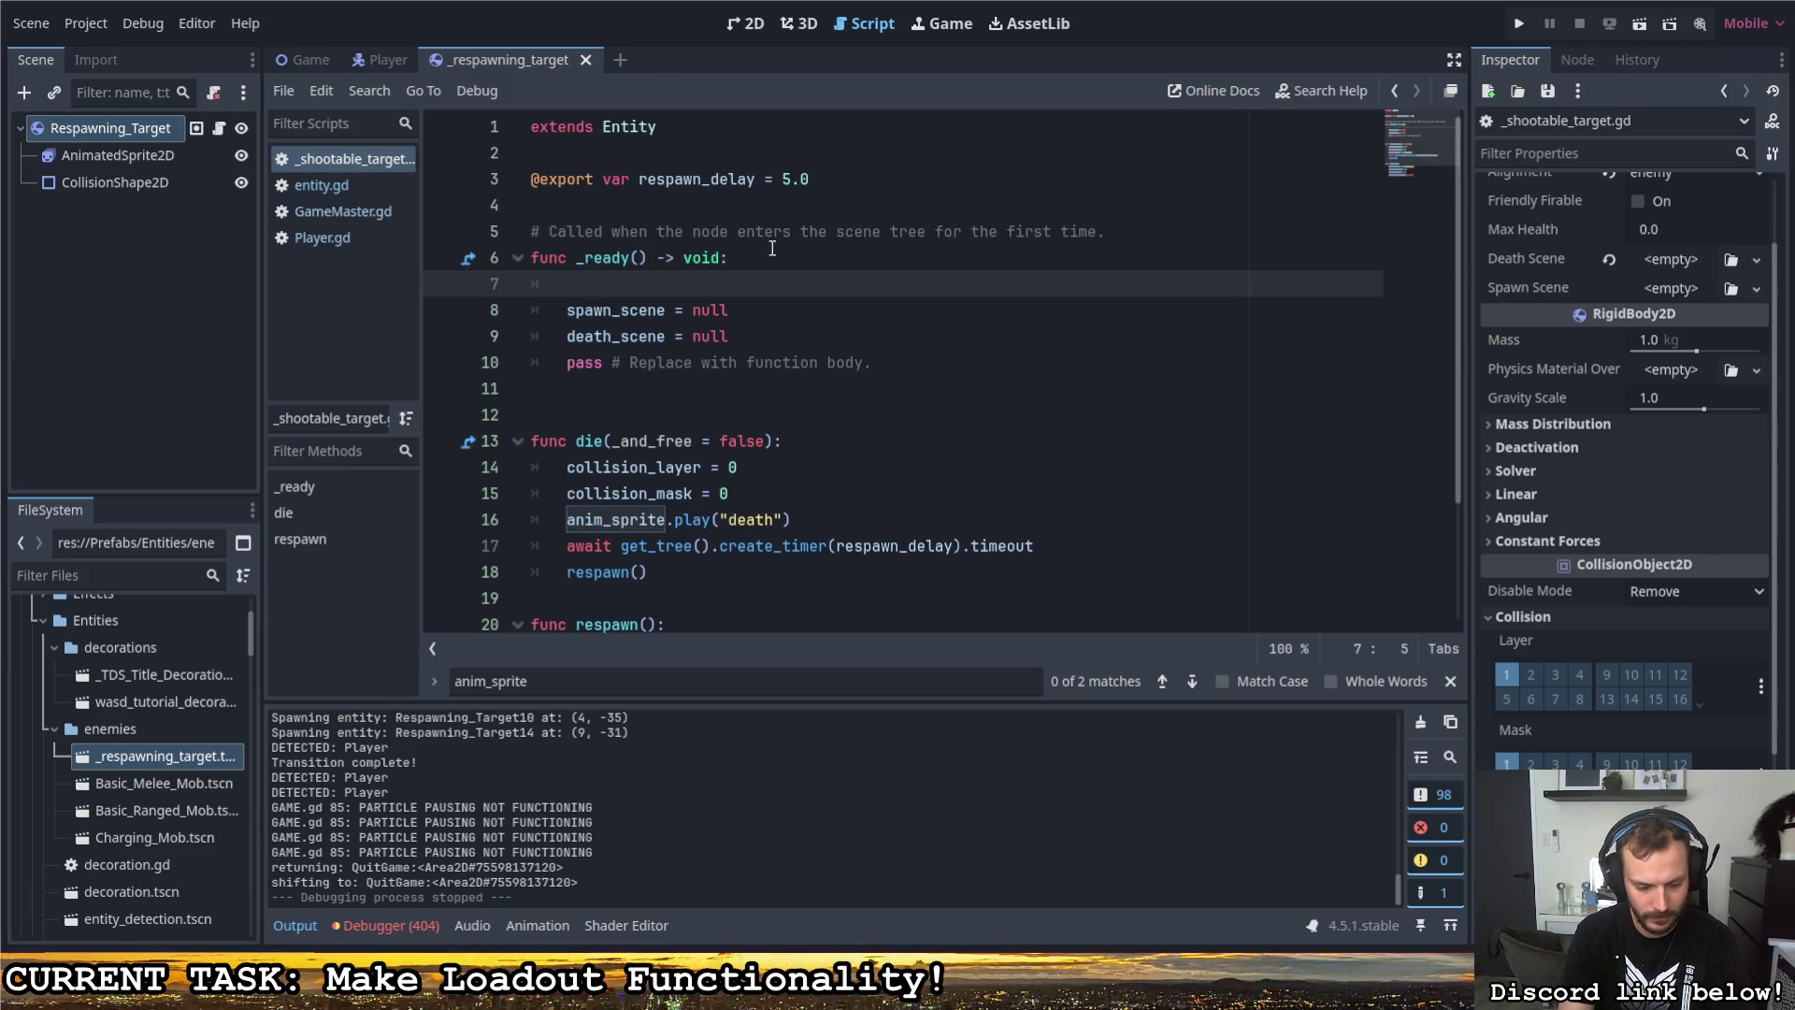
pyautogui.write('r.rea')
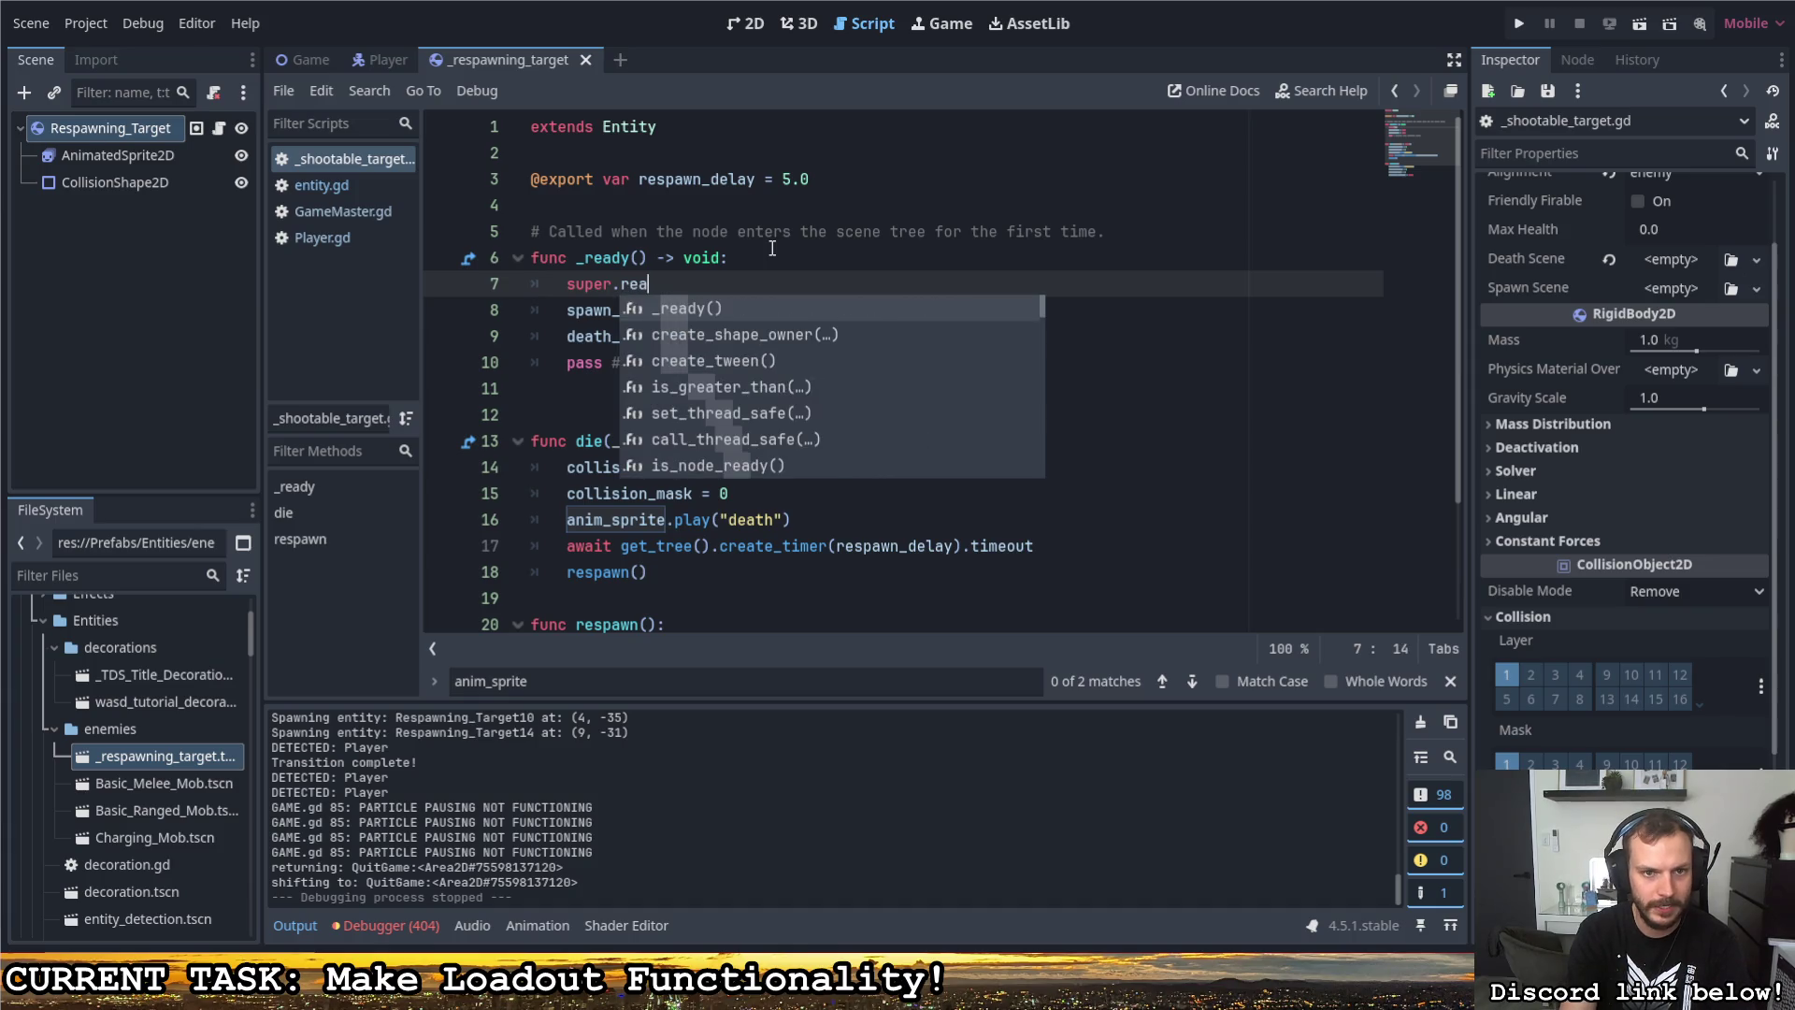
pyautogui.press('Return')
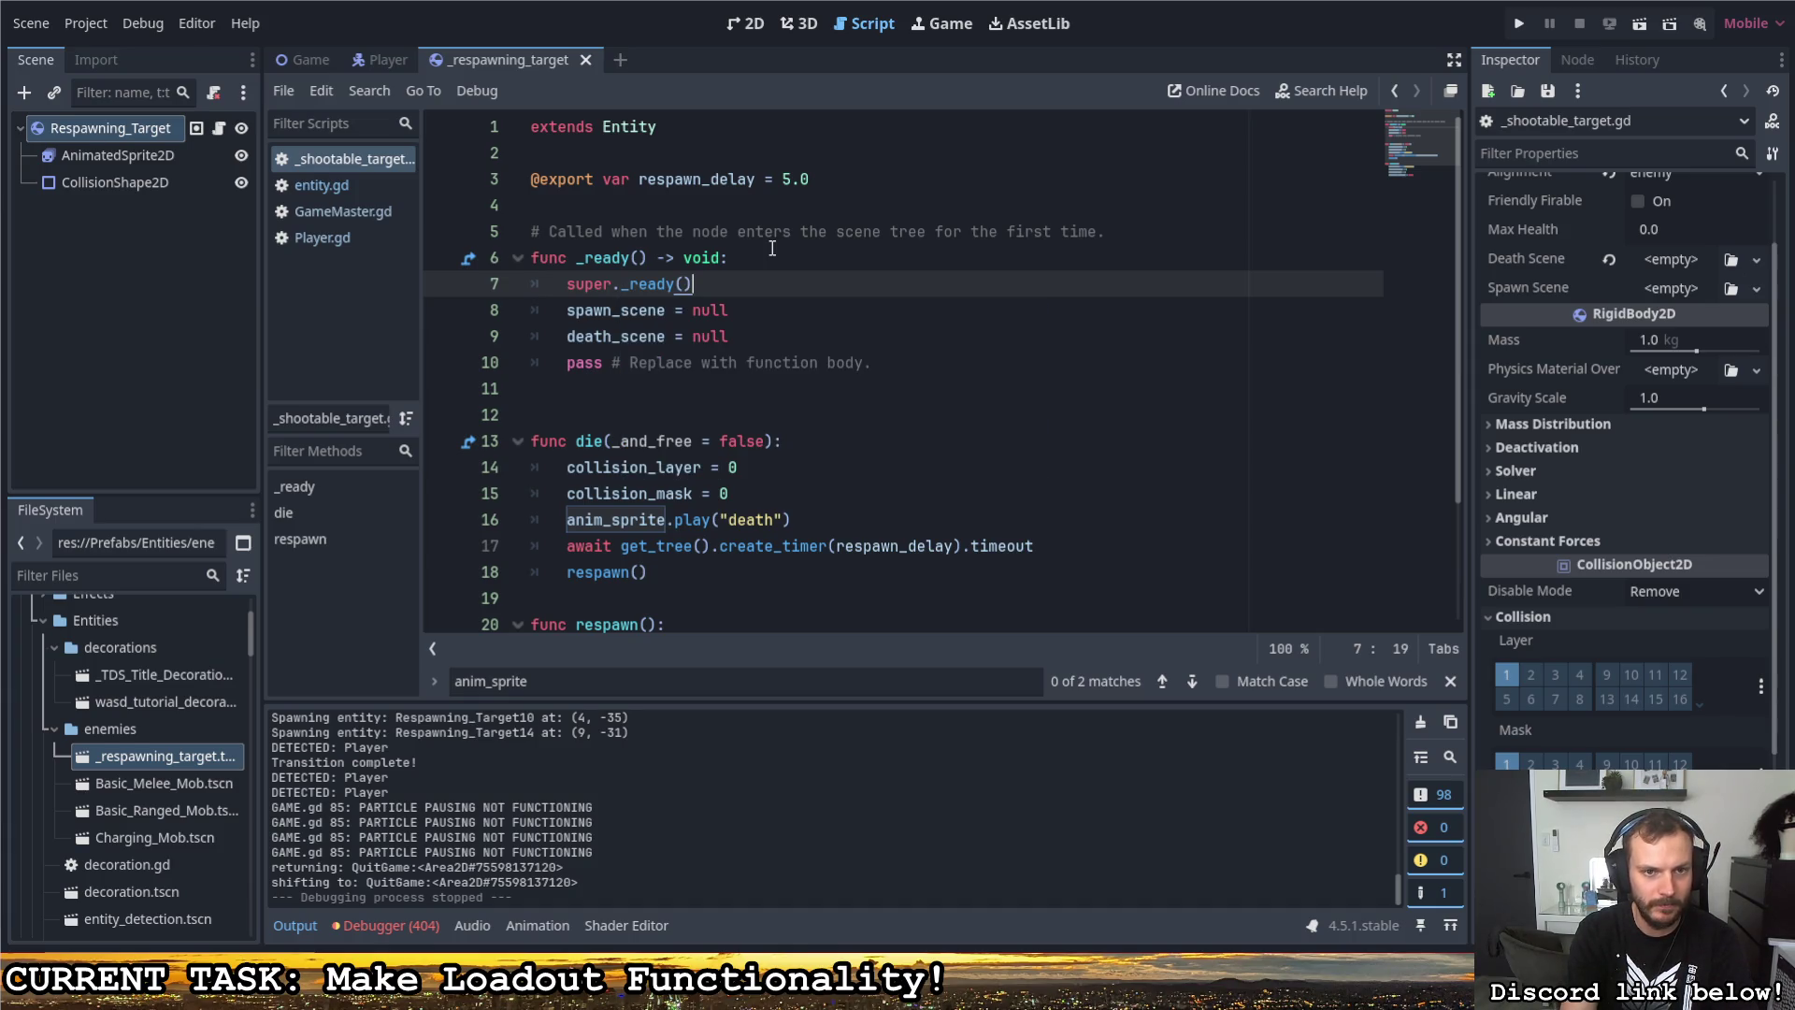
pyautogui.hotkey('ctrl', 's')
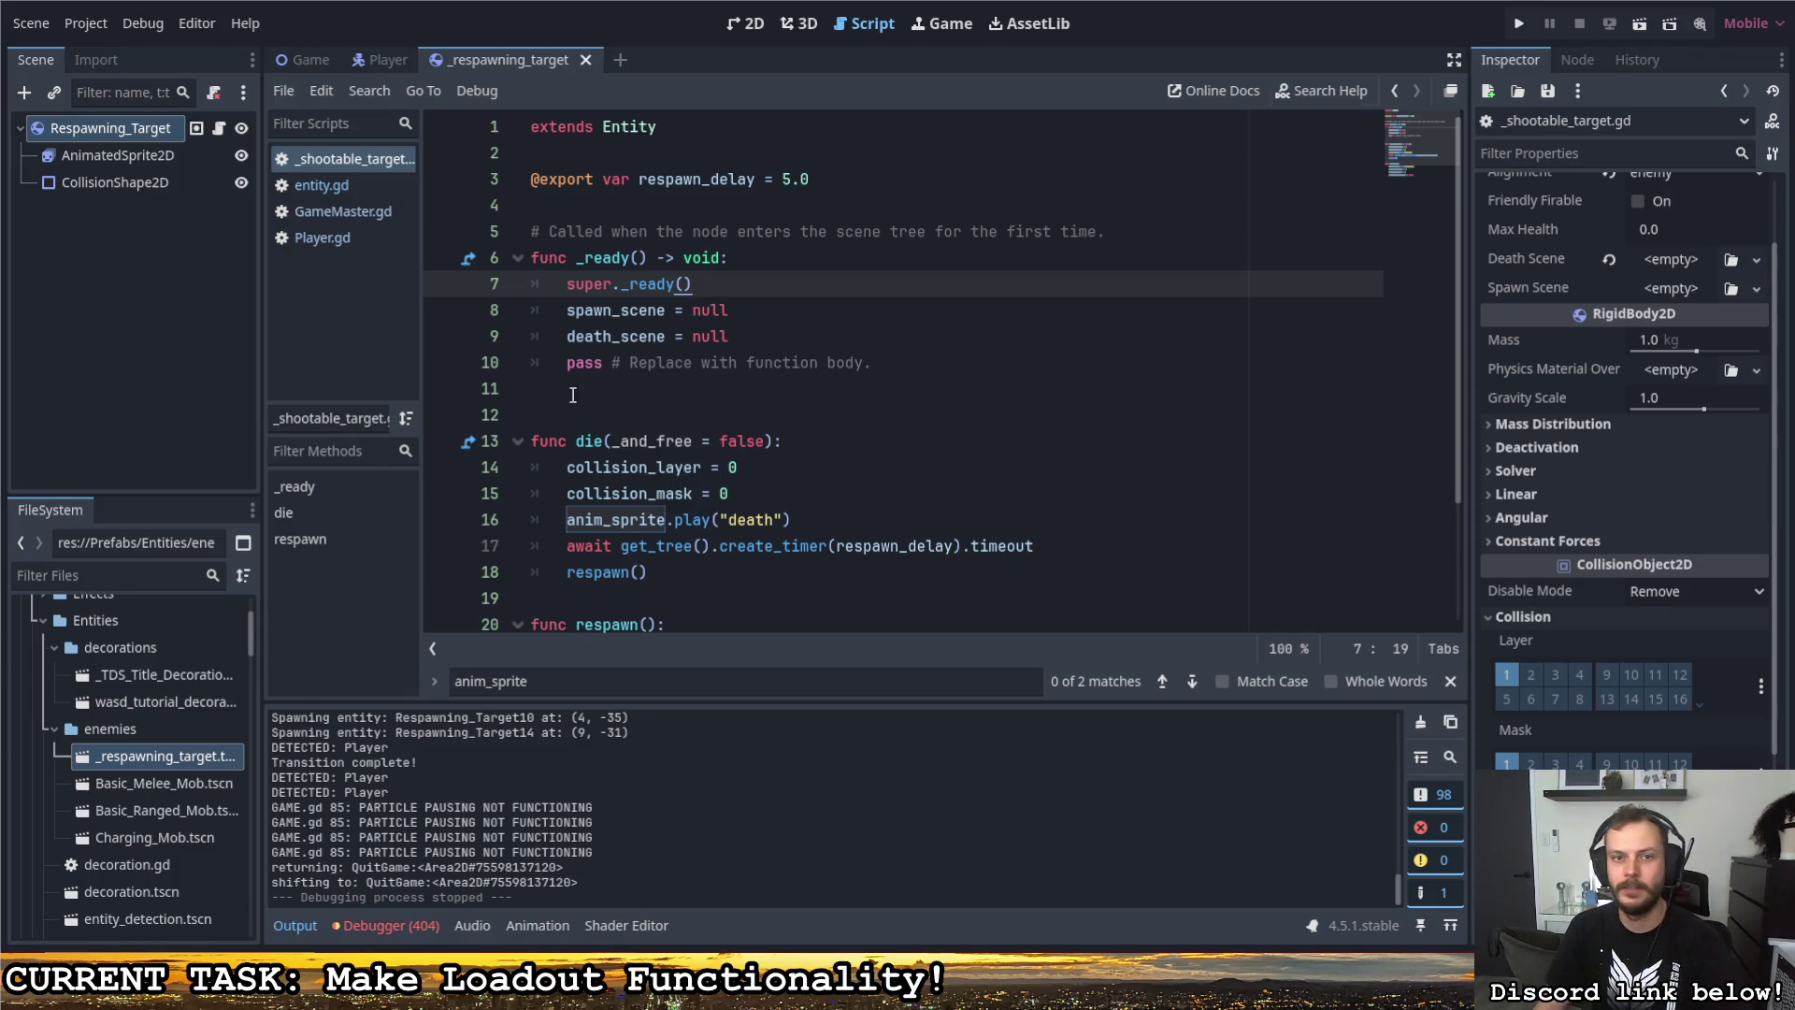
# Step: Delete the placeholder pass line and the leftover empty line, then save the script
pyautogui.click(865, 366)
pyautogui.press('Down')
pyautogui.press('Up')
pyautogui.hotkey('shift', 'End')
pyautogui.press('BackSpace')
pyautogui.press('BackSpace')
pyautogui.hotkey('ctrl', 's')
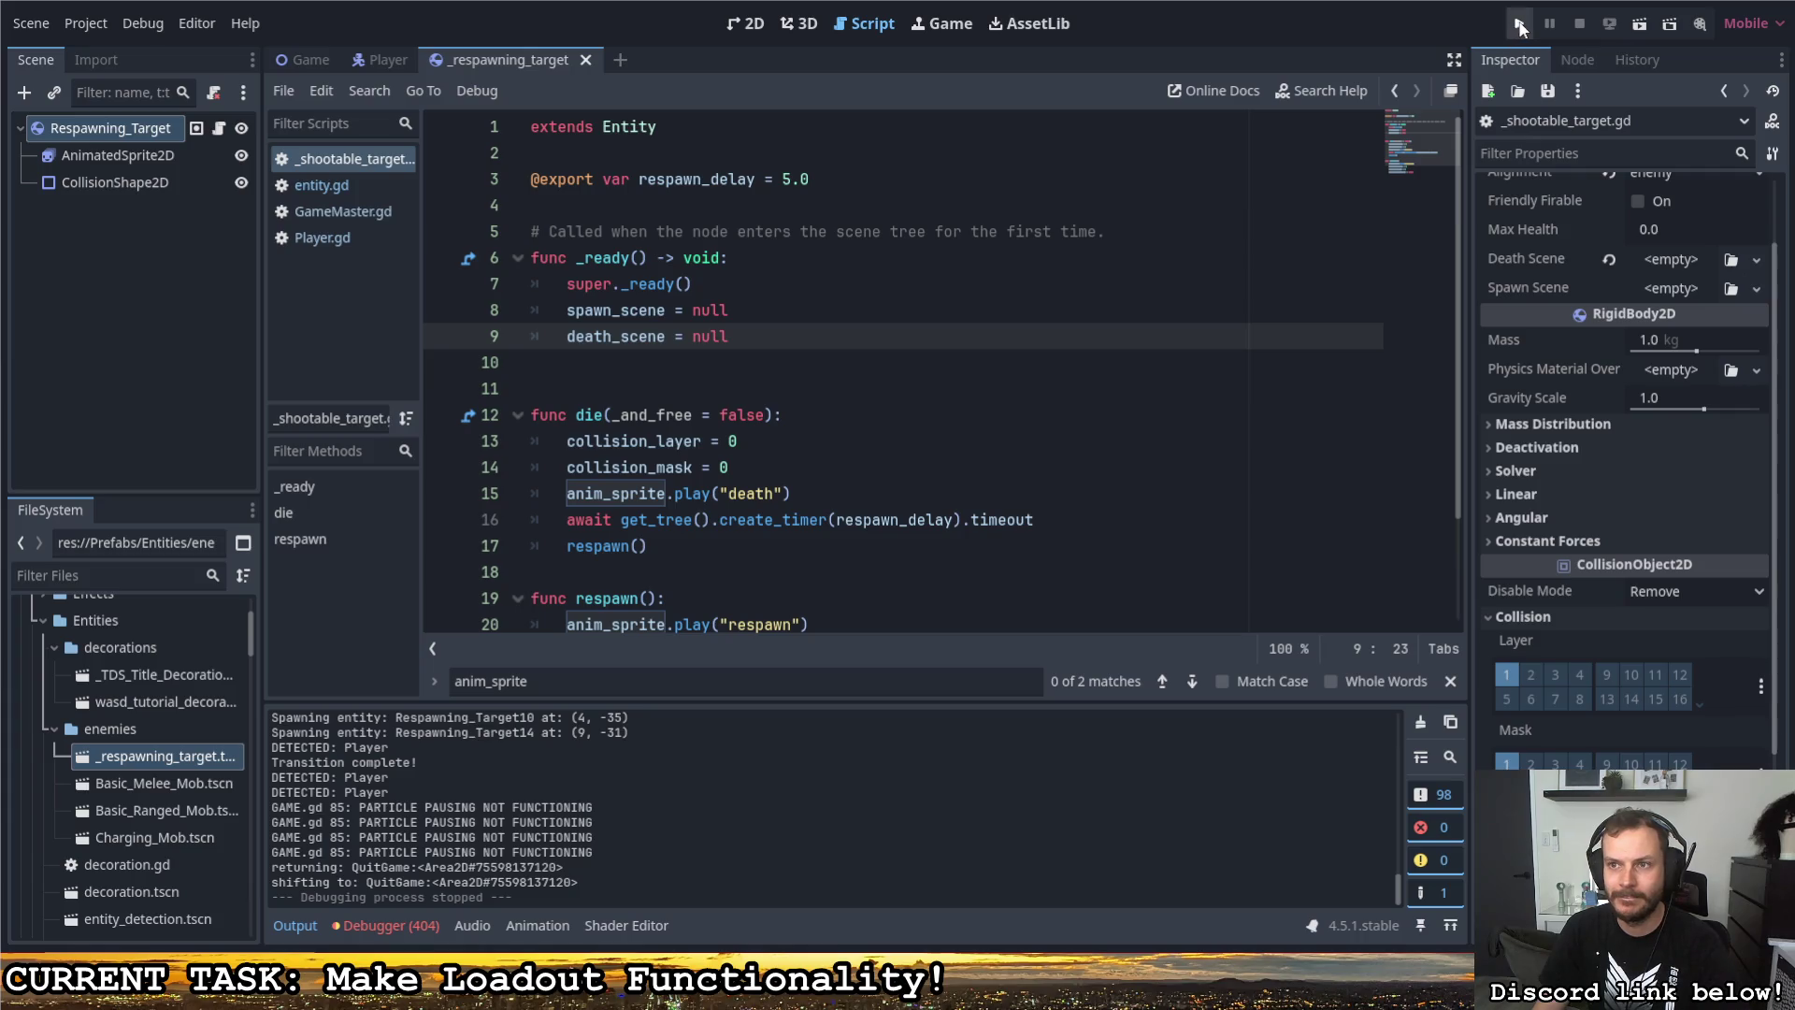
# Step: Run the project, walk the player up into the Loadout target room, and exit with Escape
pyautogui.click(1520, 25)
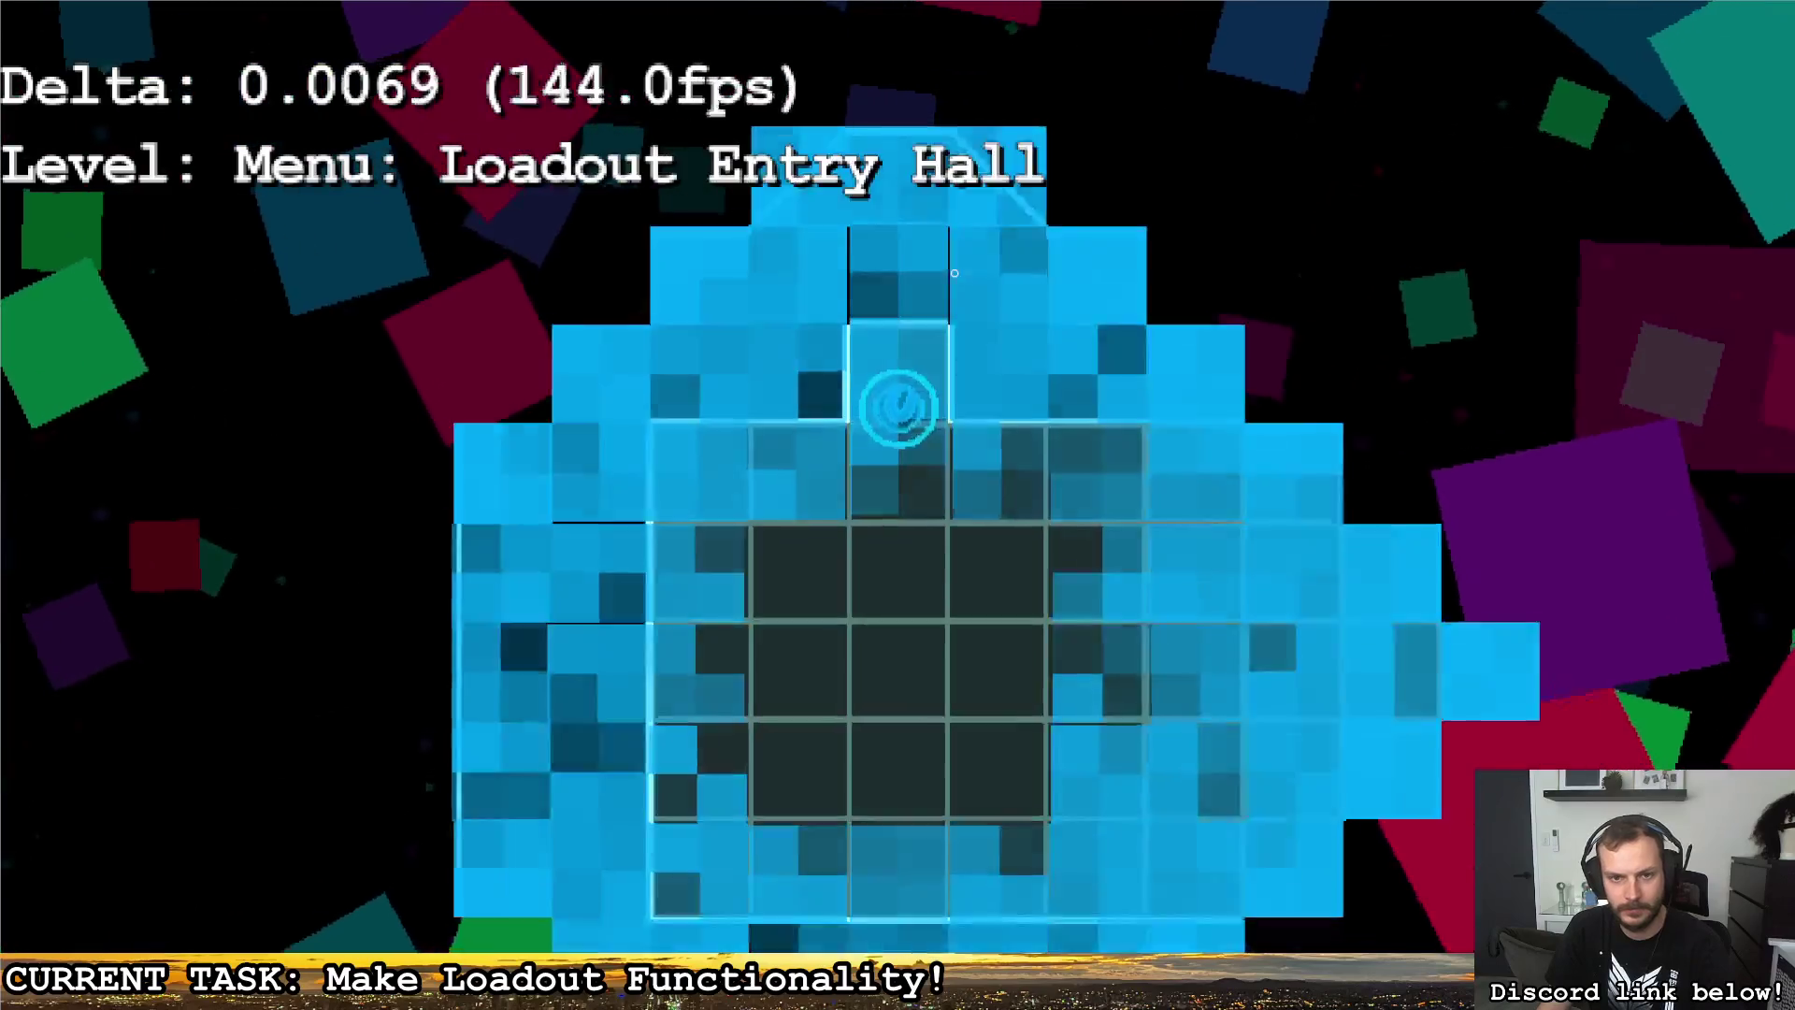
pyautogui.press('w')
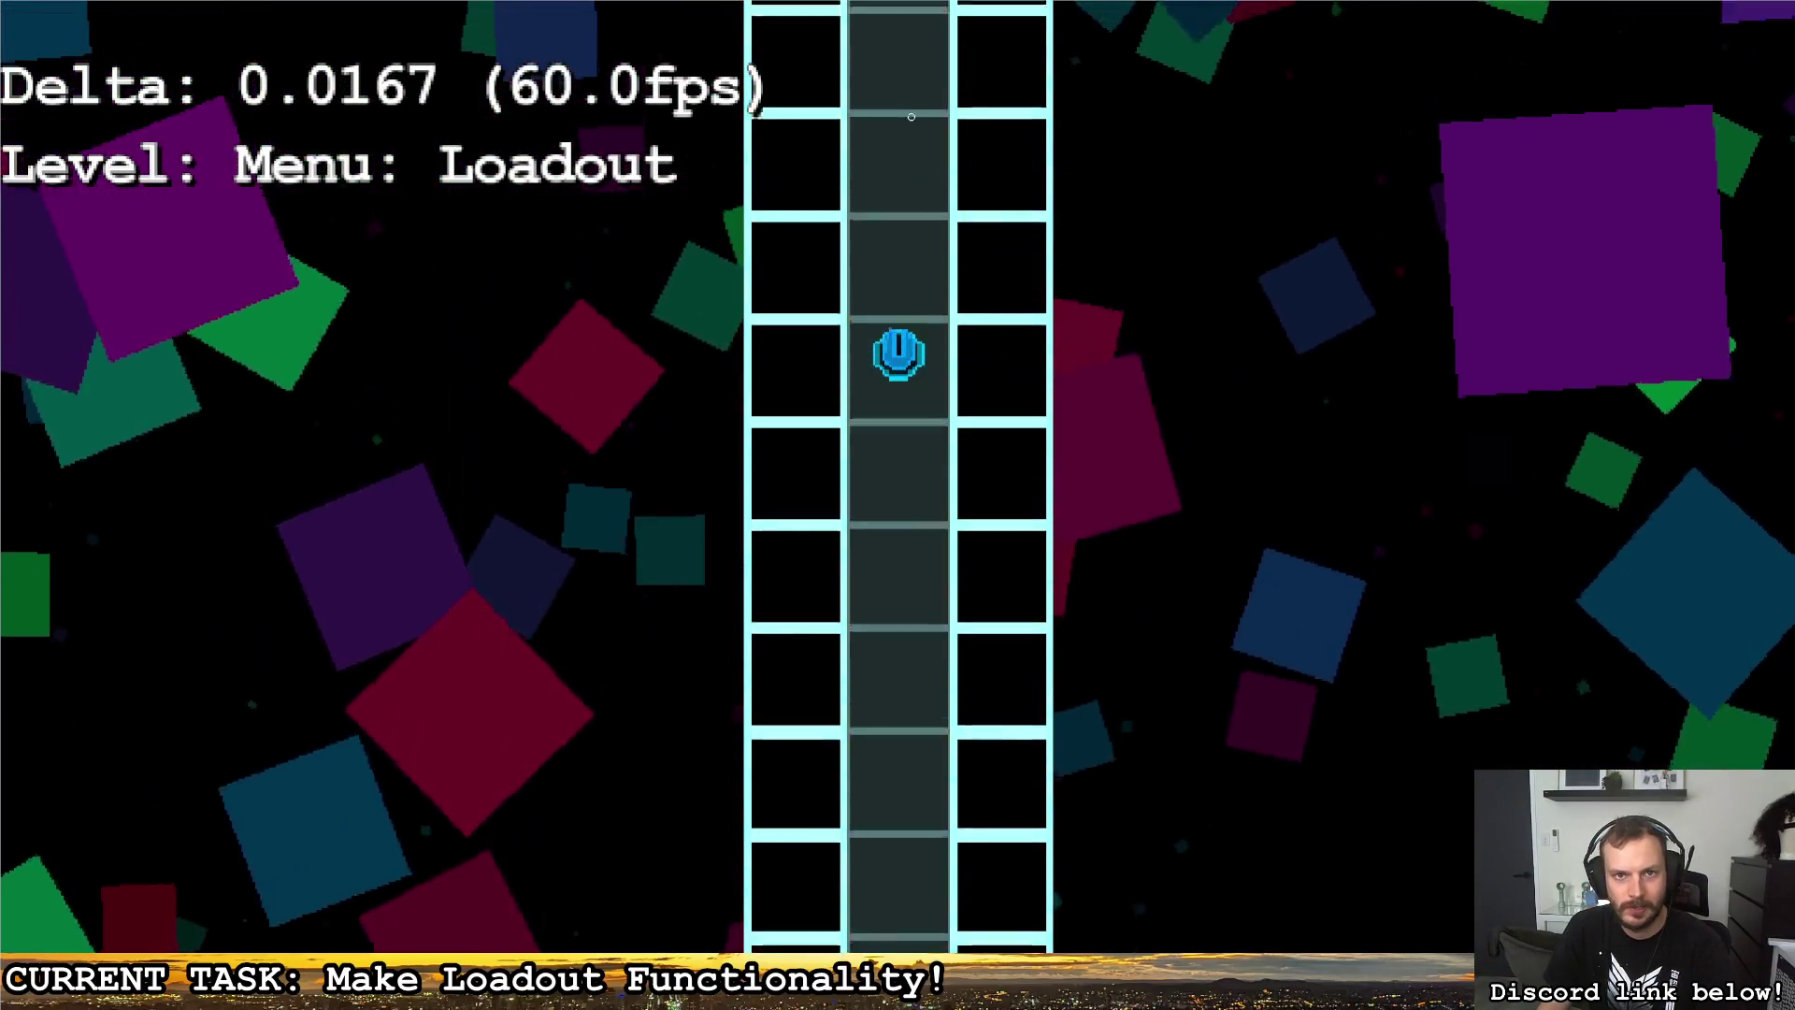
pyautogui.press('w')
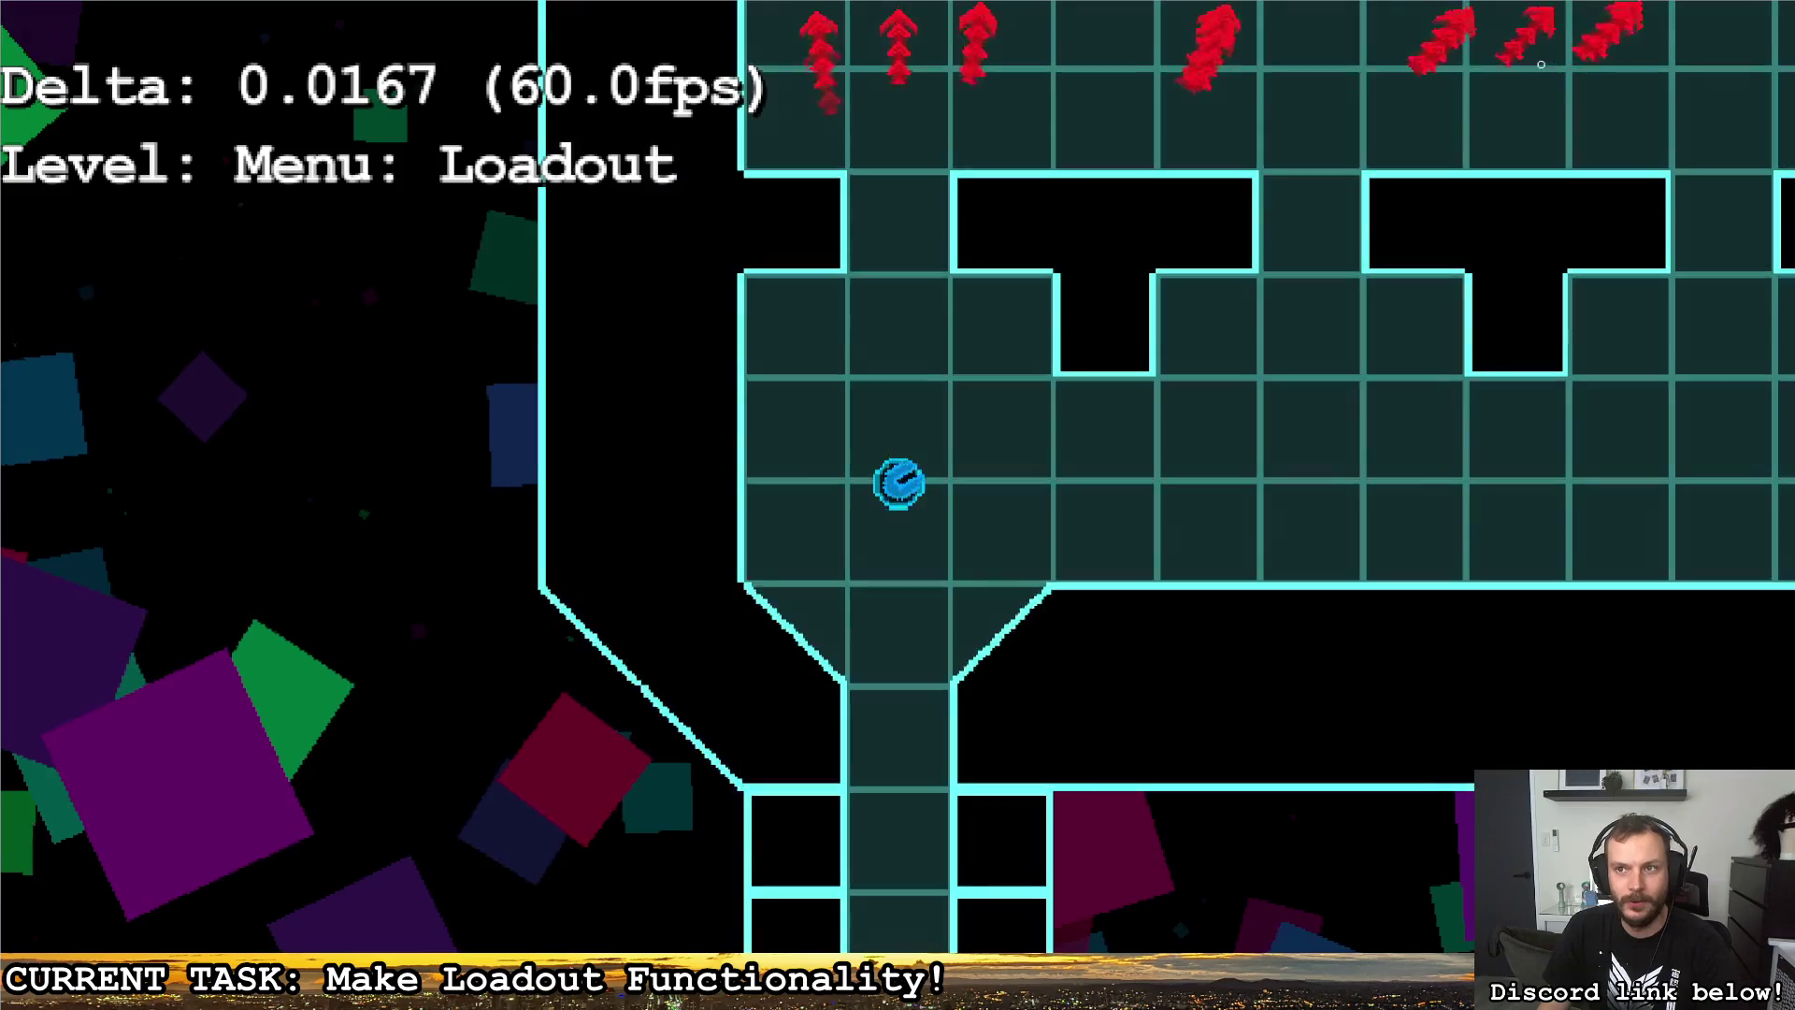
pyautogui.press('w')
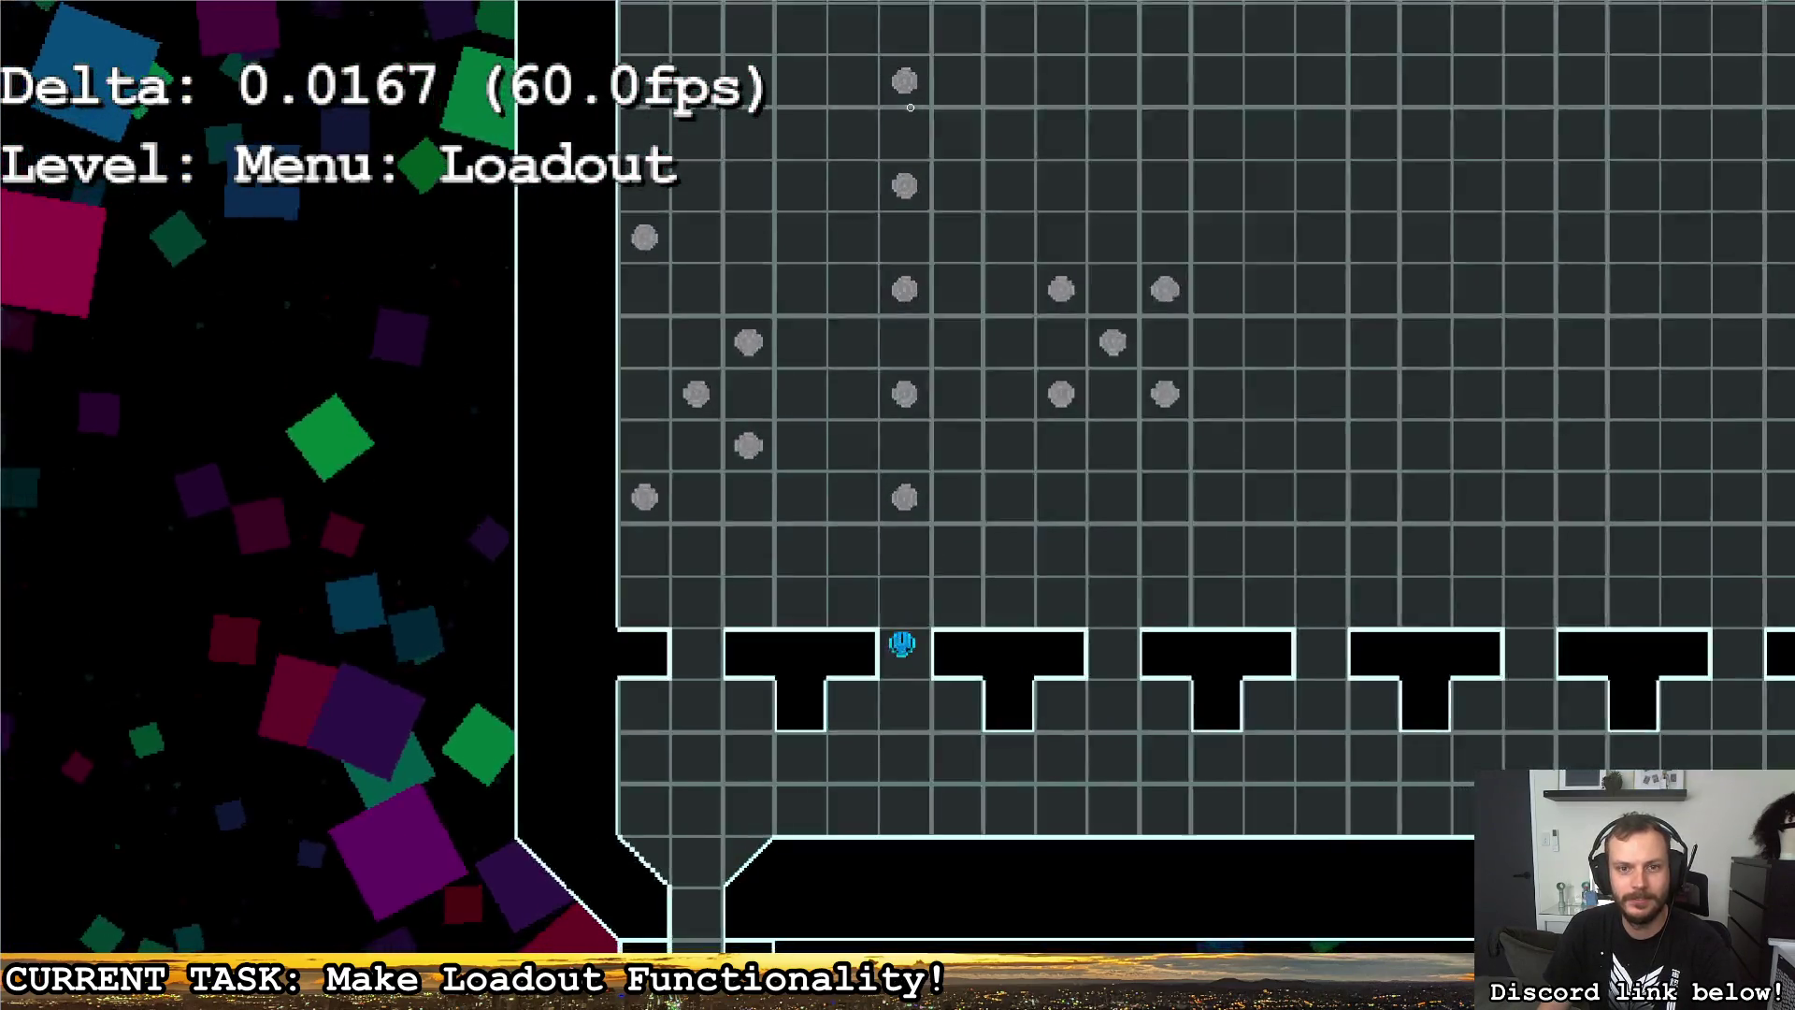
pyautogui.press('Escape')
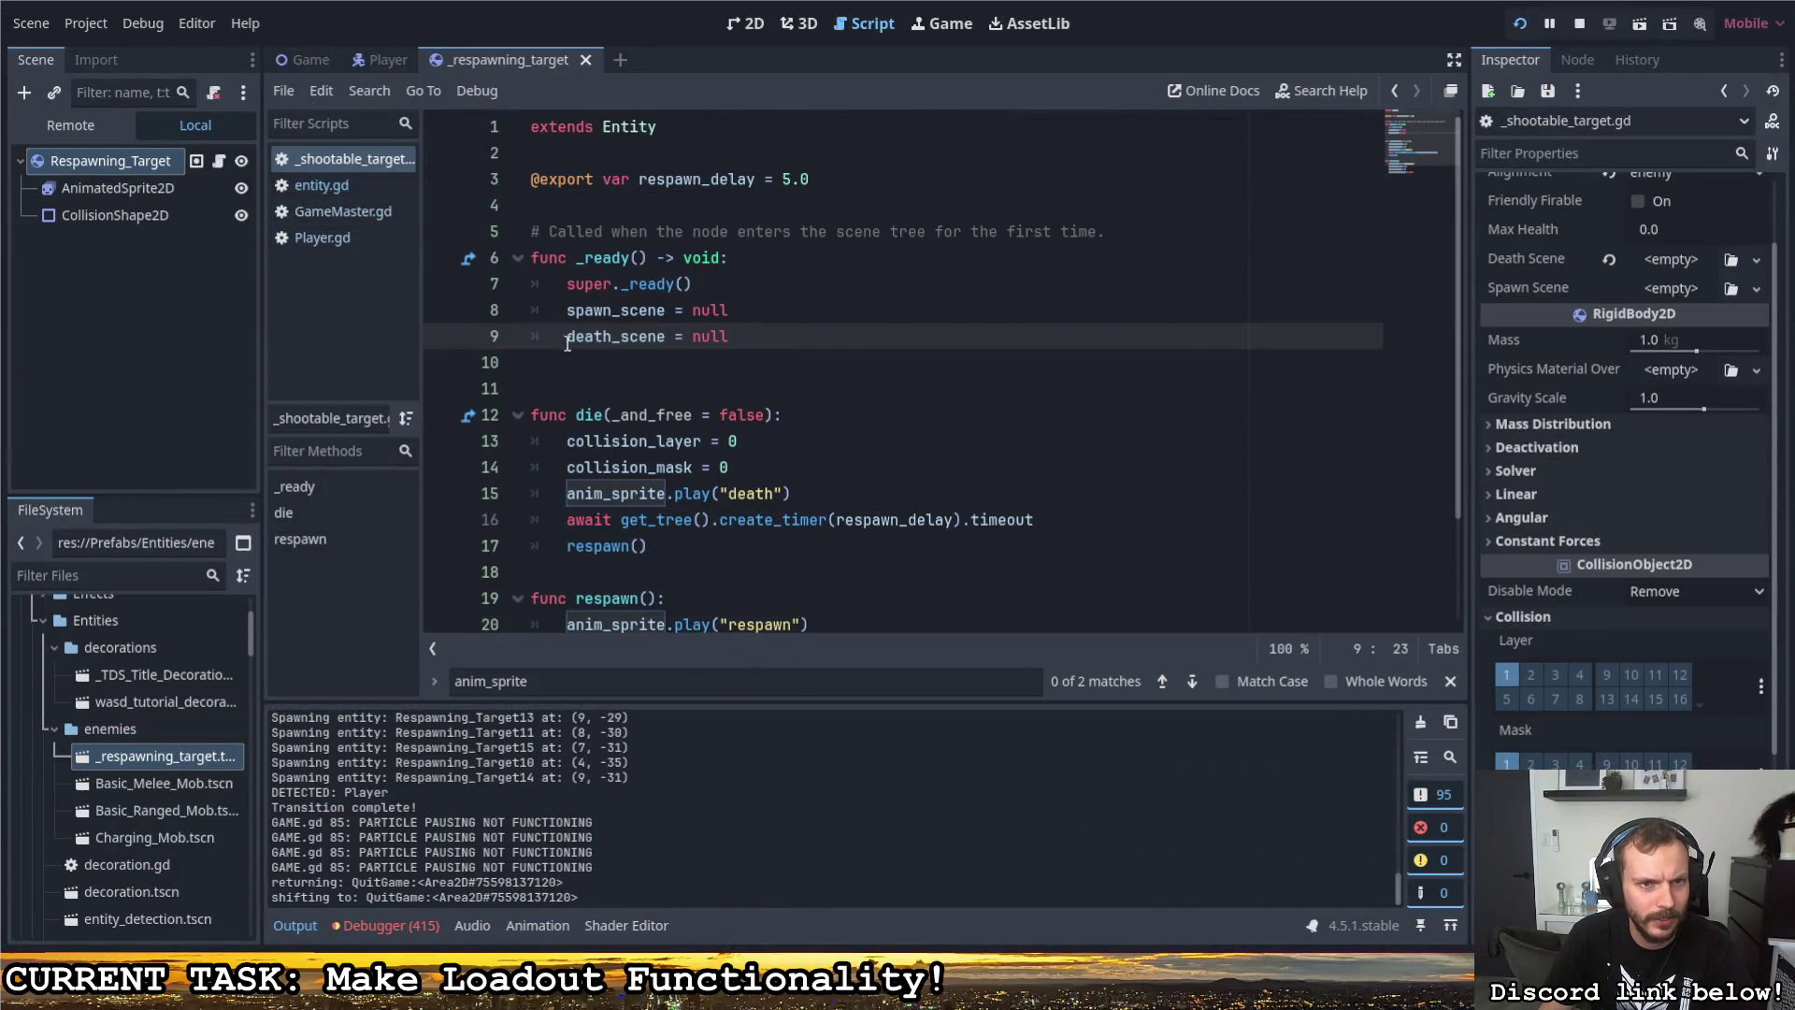
# Step: Scroll through entity.gd's _ready and hurt functions, then open mob.tscn from the FileSystem dock
pyautogui.click(332, 185)
pyautogui.scroll(1, 667, 336)
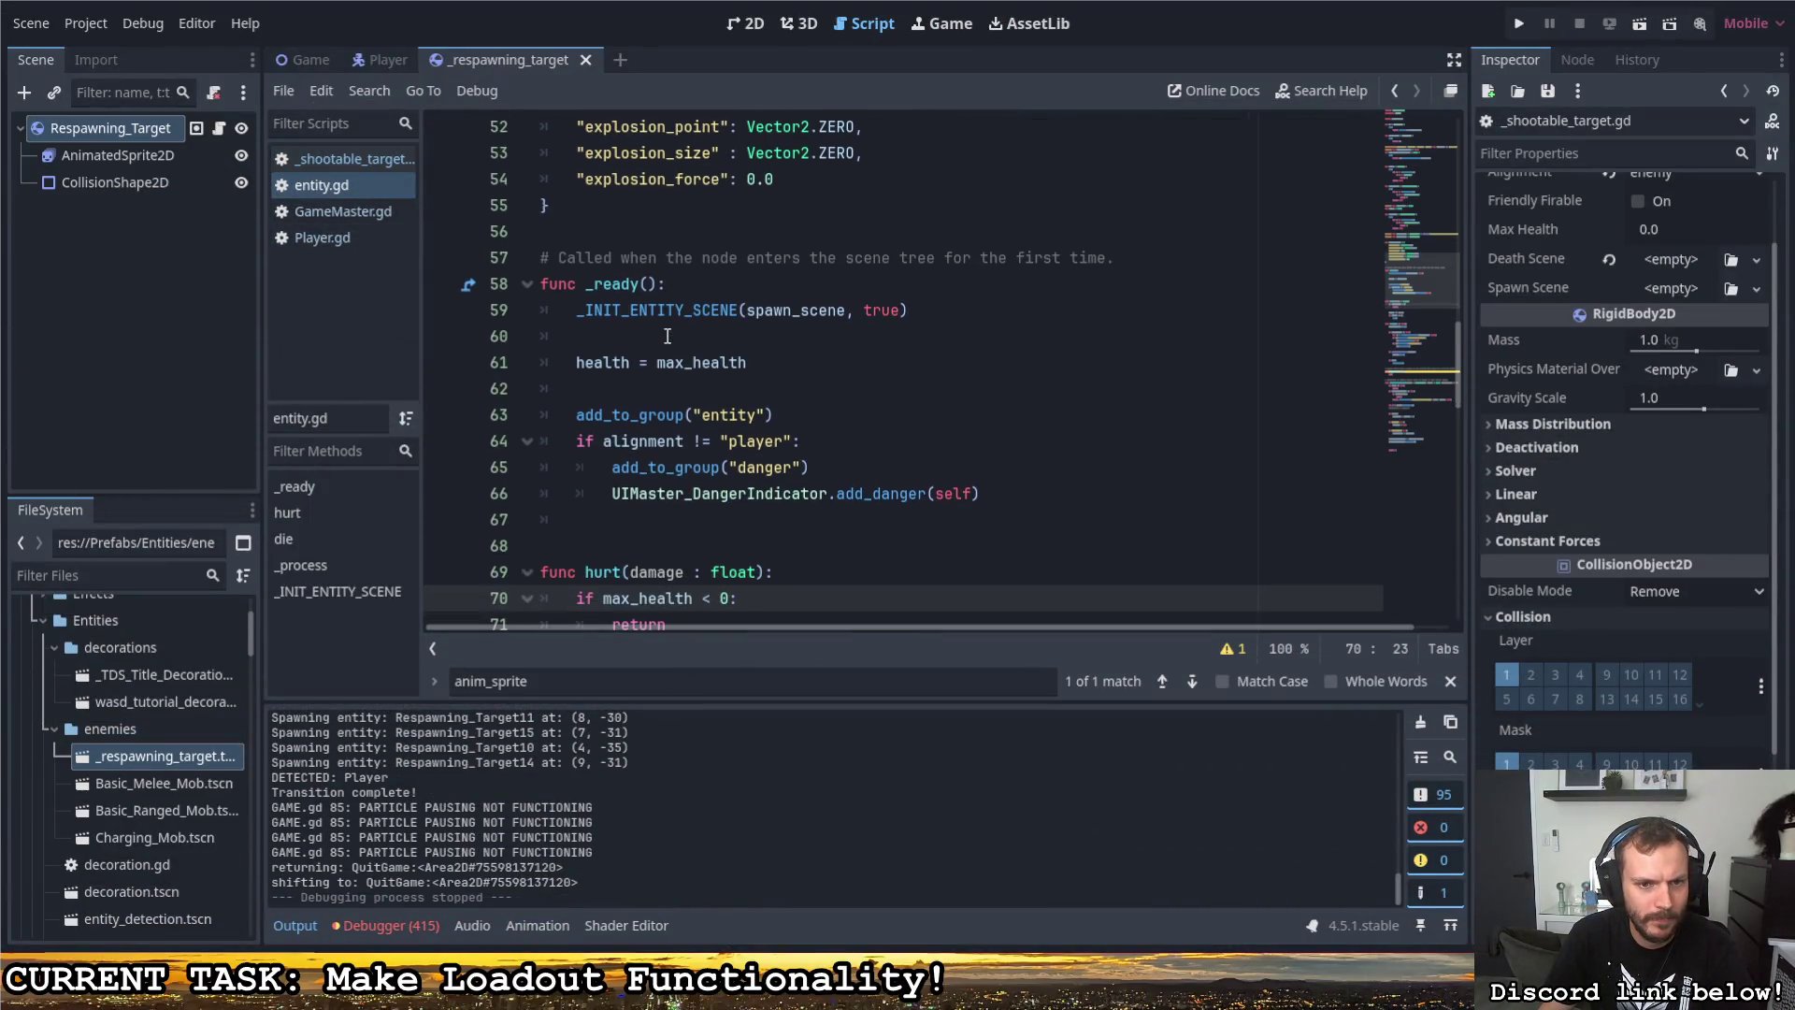
pyautogui.scroll(-1, 667, 336)
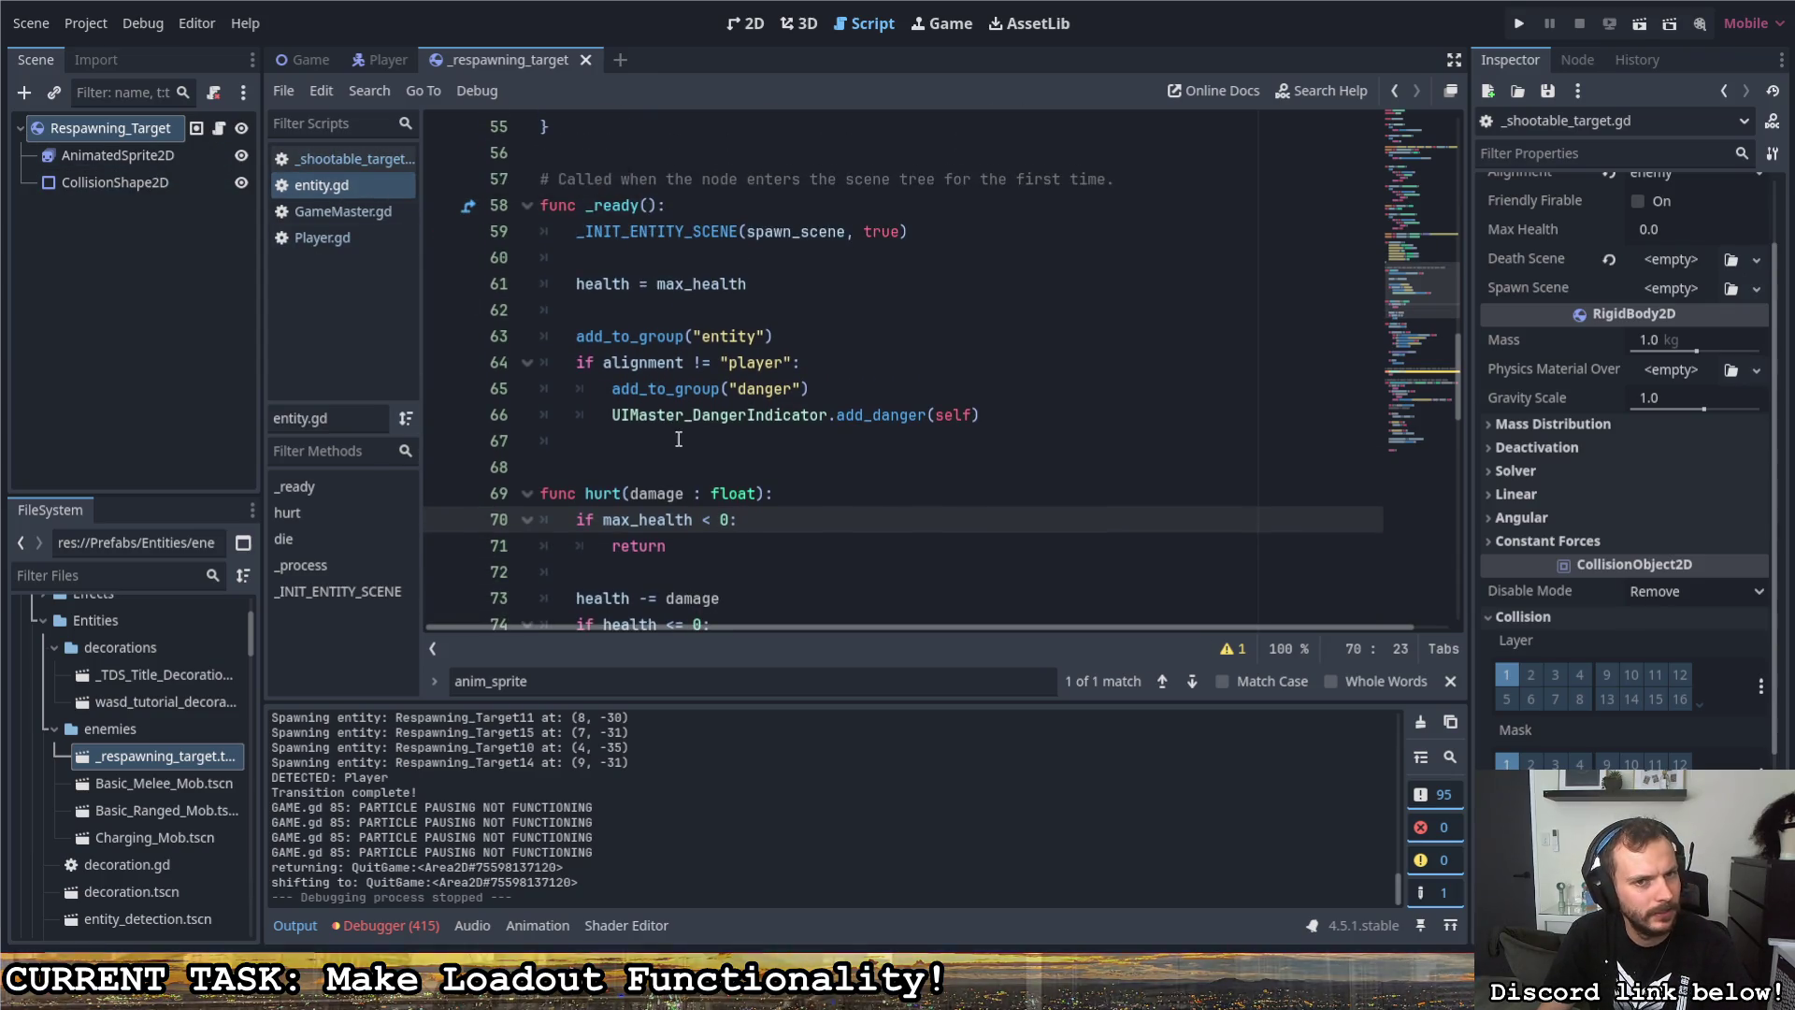
pyautogui.scroll(6, 682, 427)
pyautogui.scroll(-8, 682, 427)
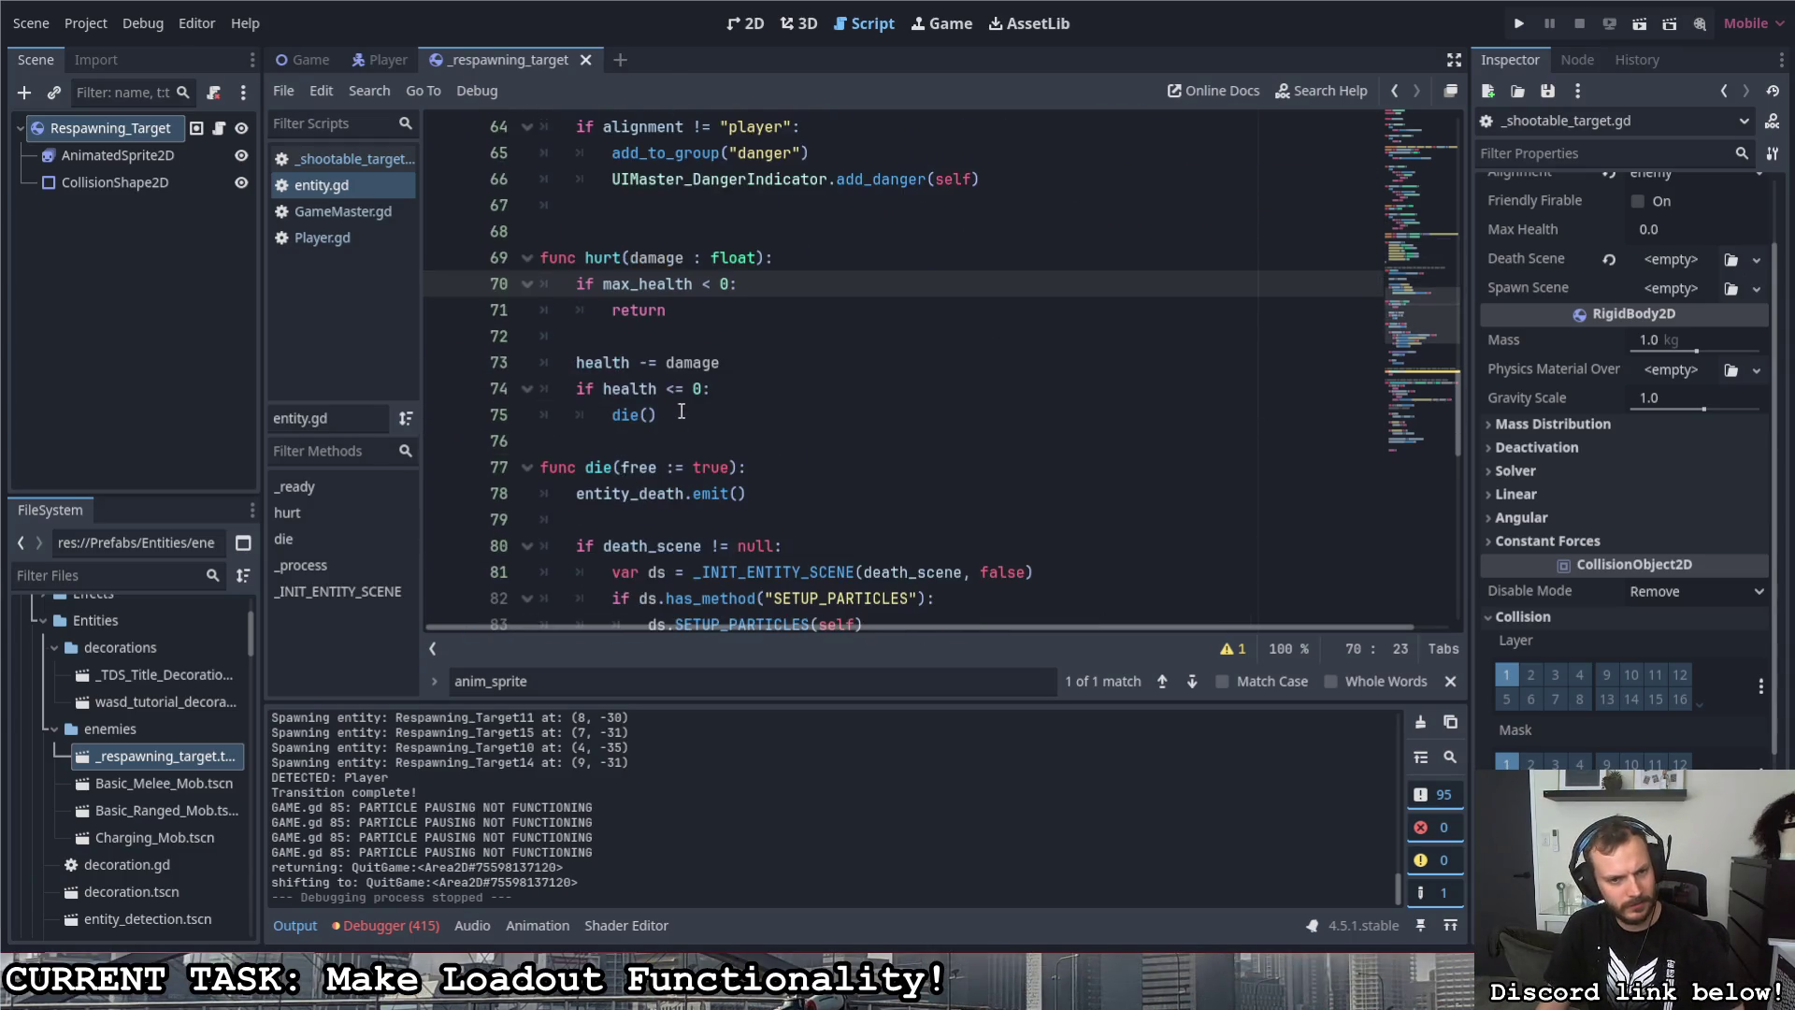
pyautogui.scroll(2, 684, 399)
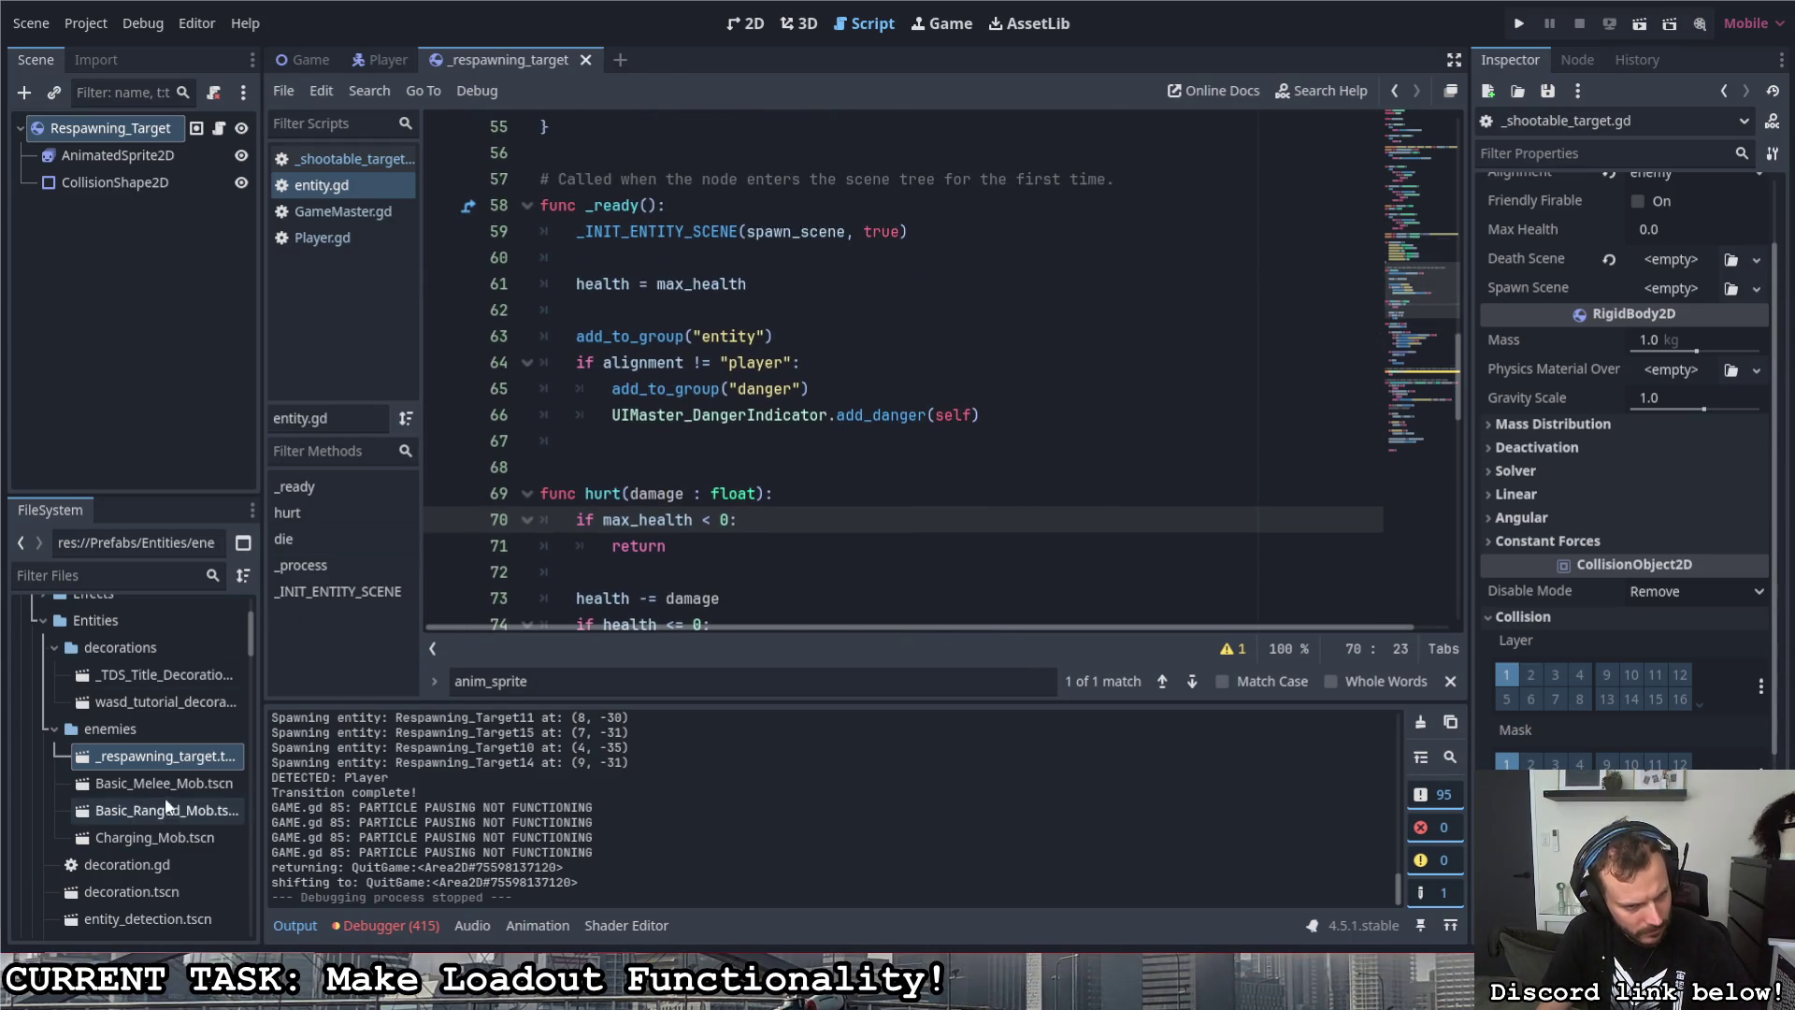
pyautogui.scroll(1, 167, 762)
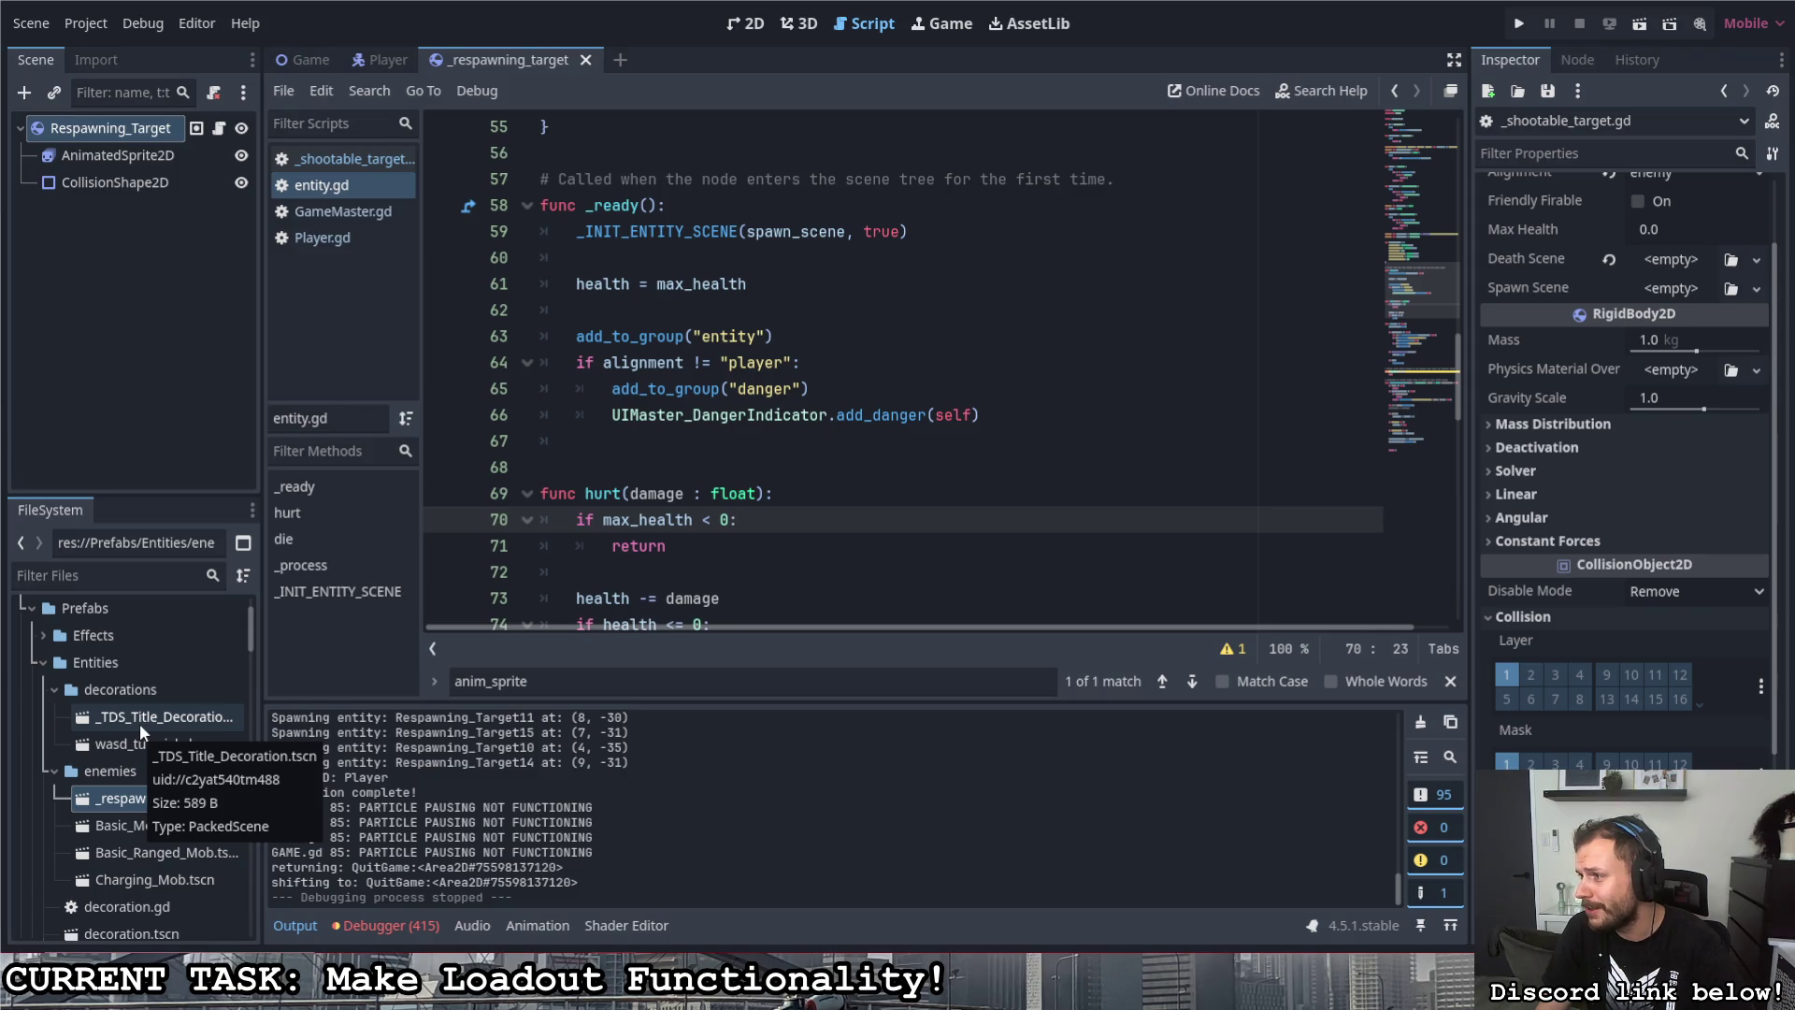
pyautogui.scroll(-5, 138, 723)
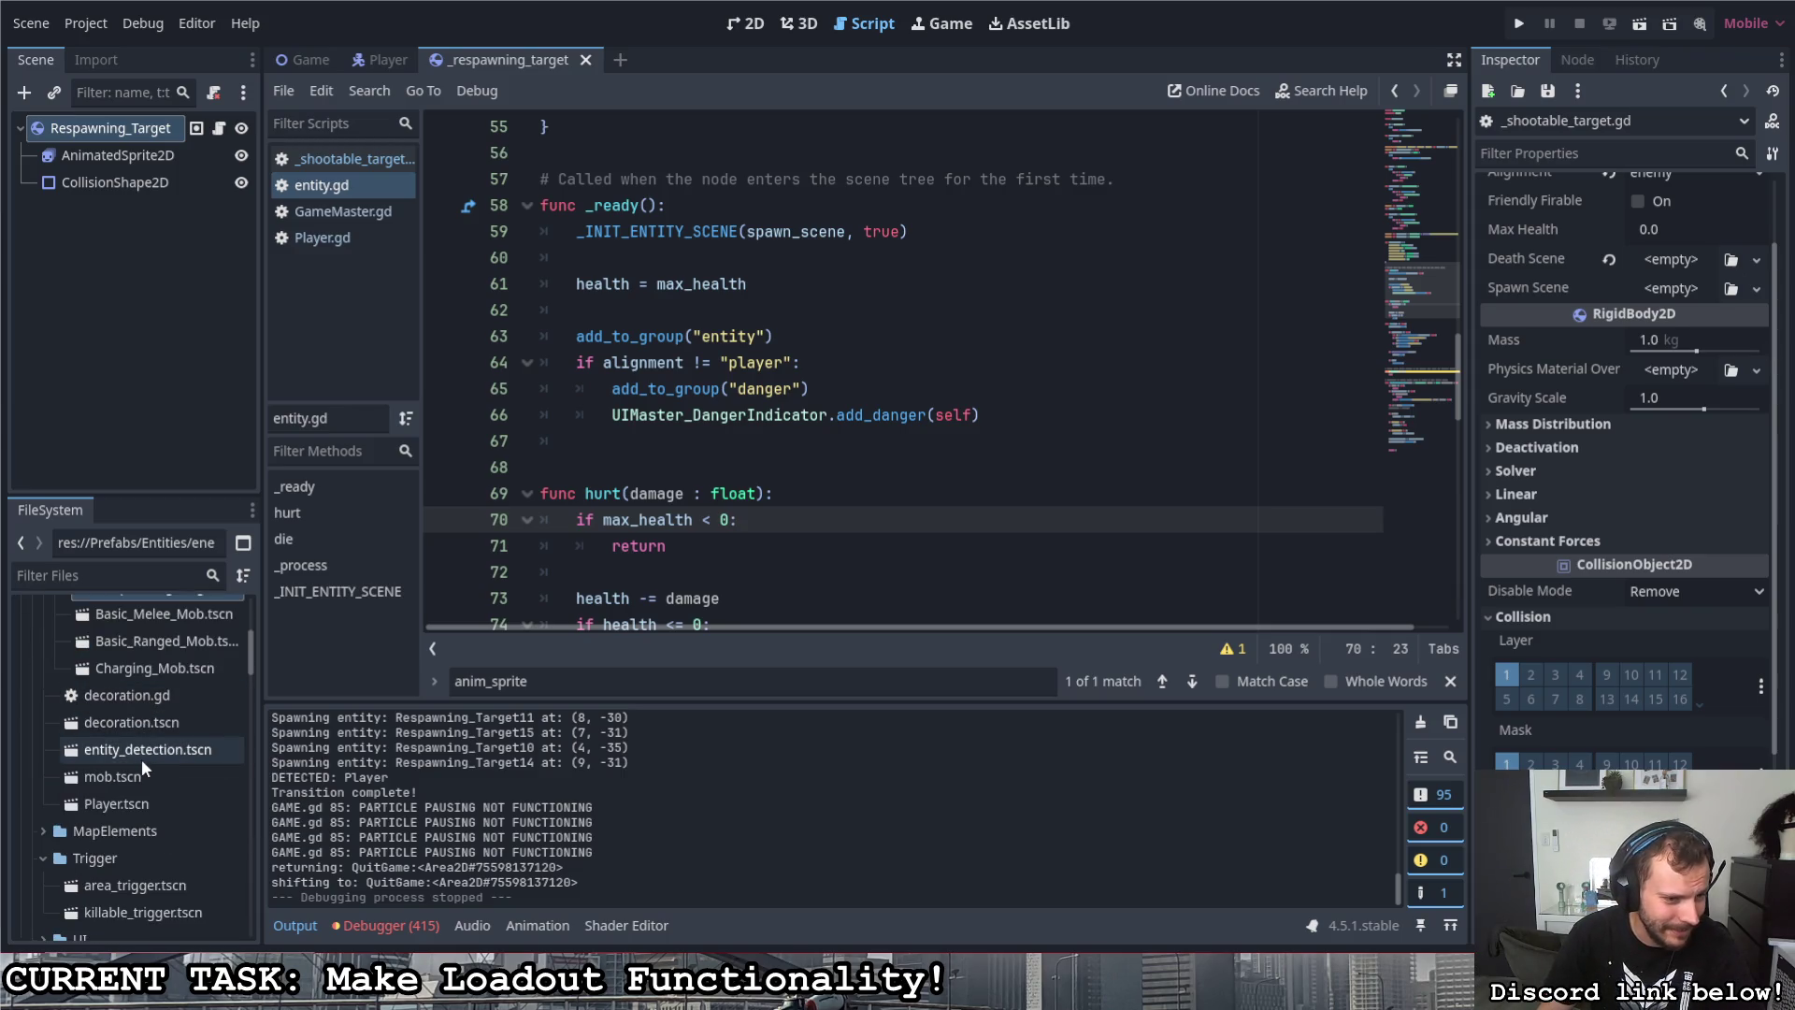
pyautogui.doubleClick(133, 778)
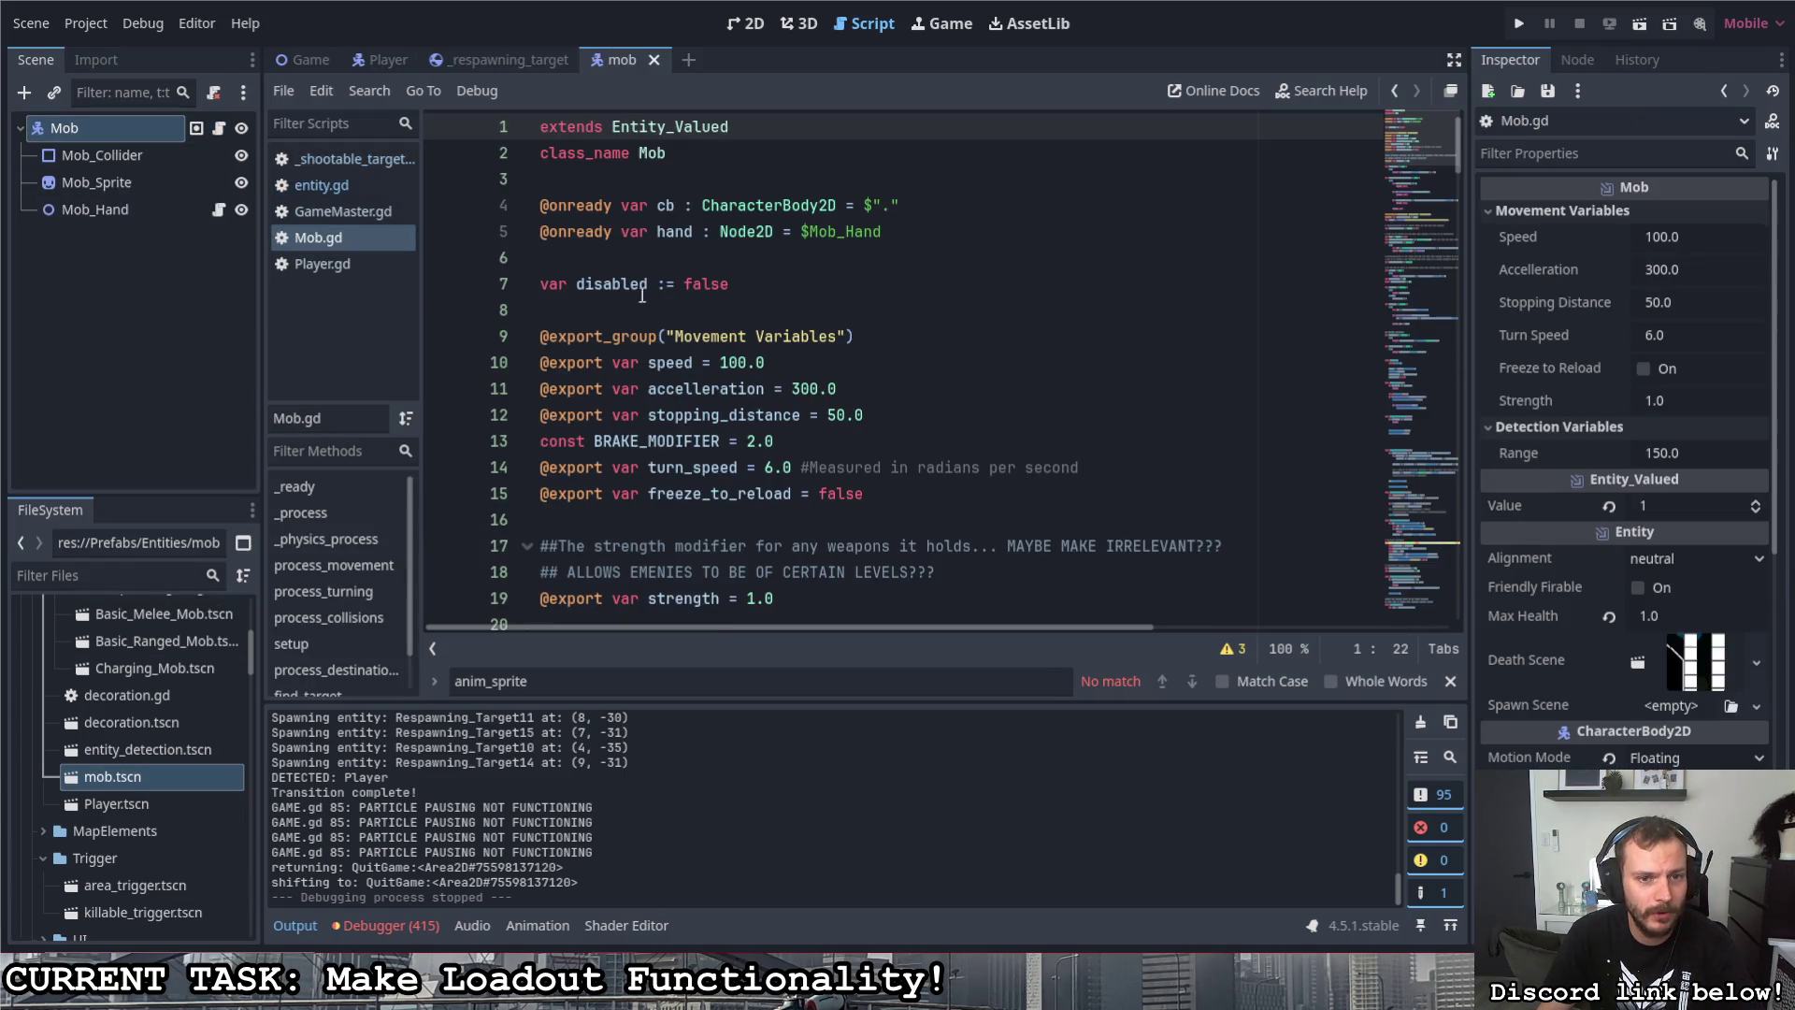
# Step: Scroll Mob.gd to setup() and select the sprite.modulate and hand.setup_colors lines 159–160
pyautogui.scroll(-15, 639, 279)
pyautogui.scroll(-14, 657, 338)
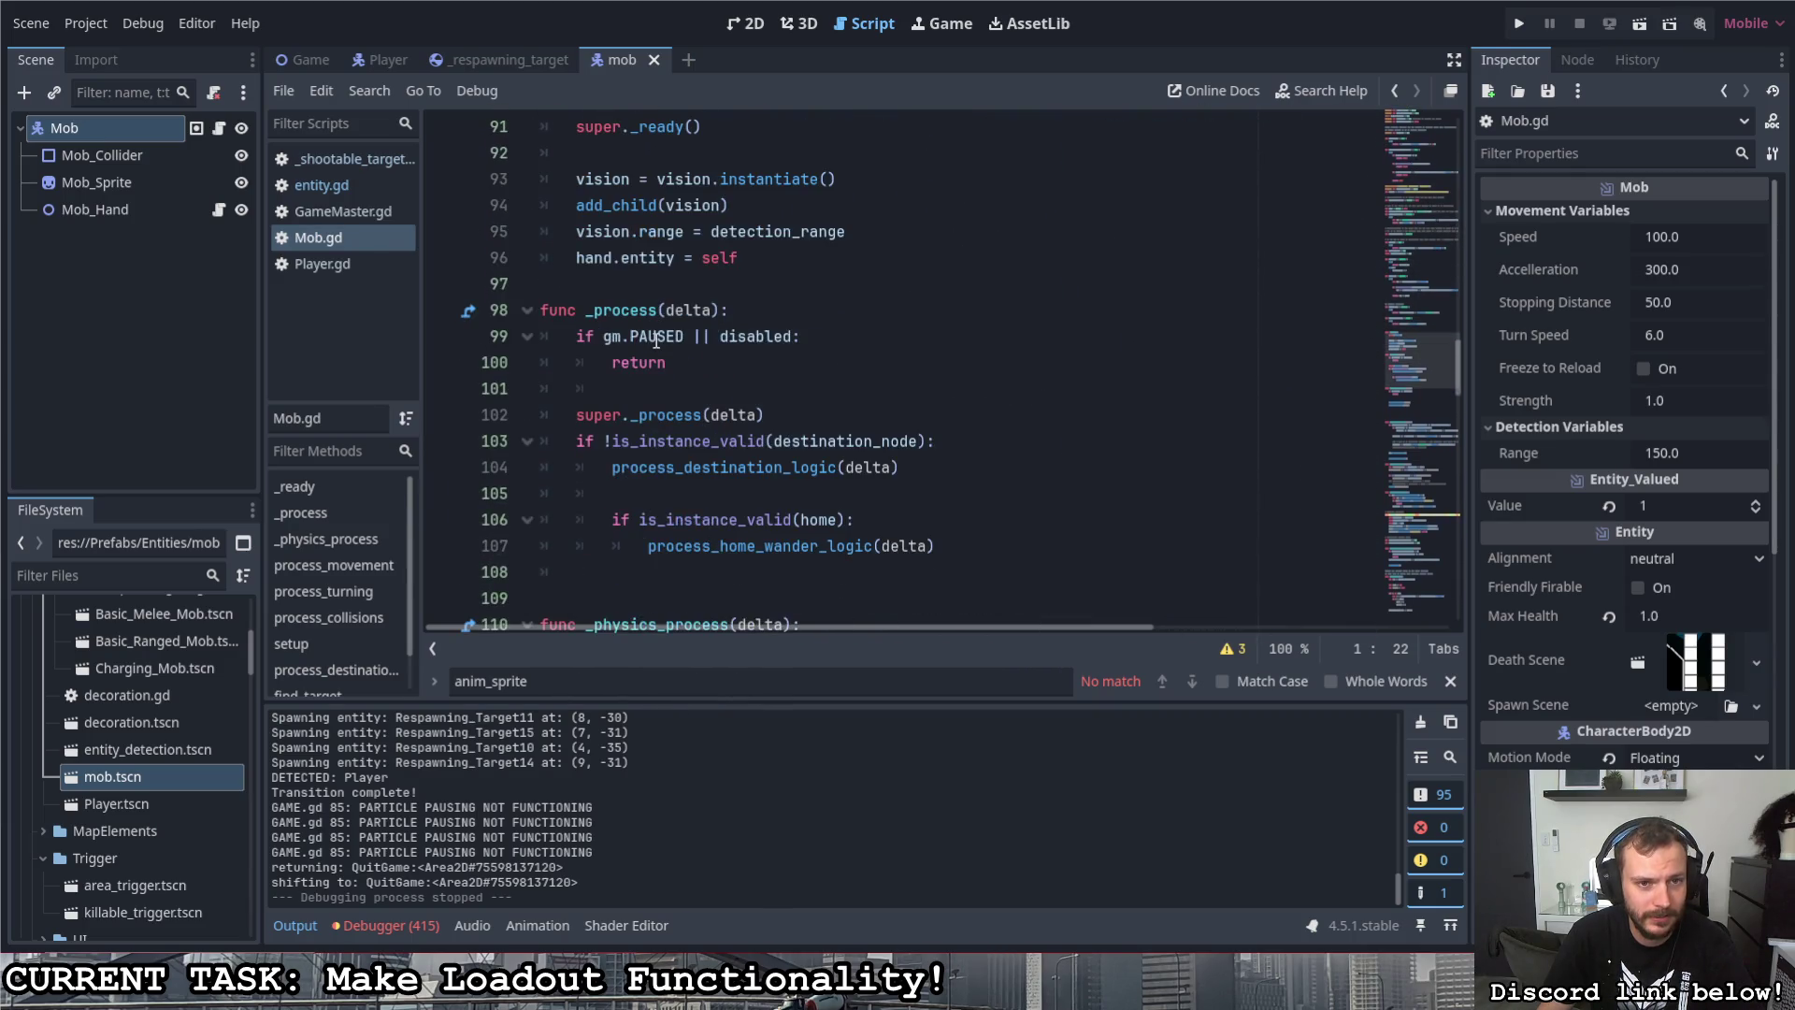
pyautogui.scroll(1, 657, 339)
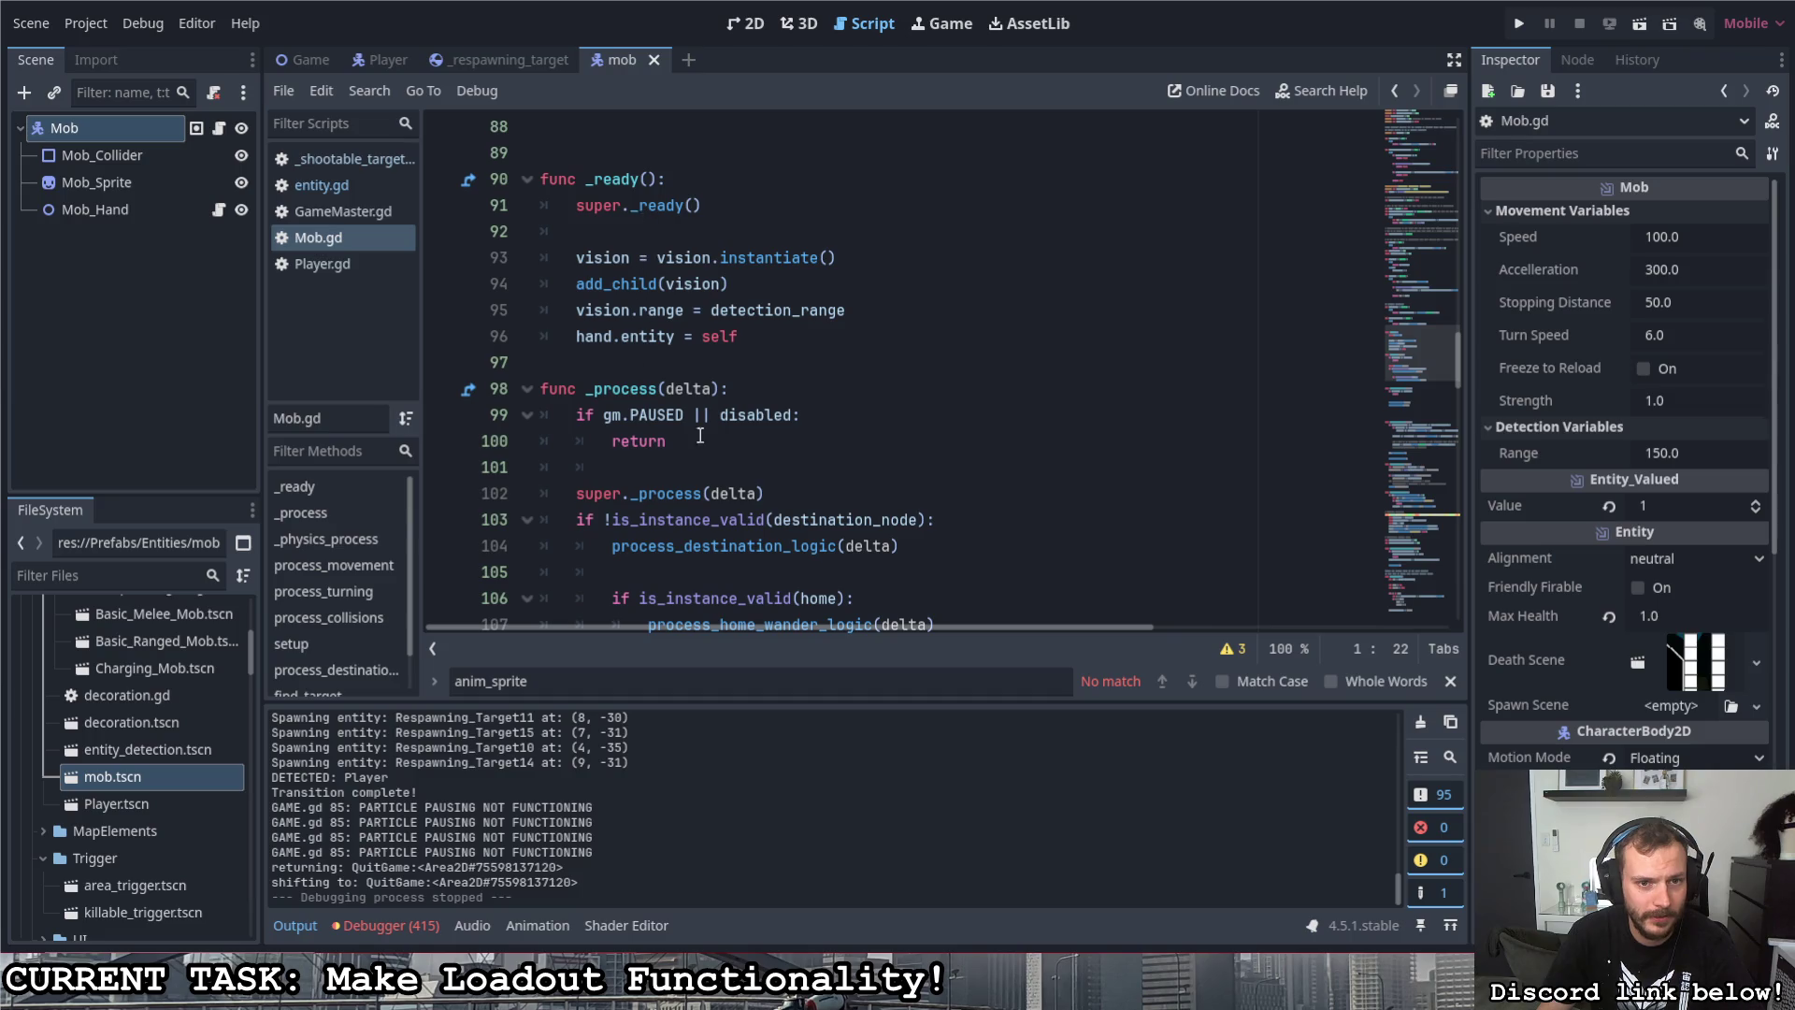
pyautogui.scroll(-11, 822, 592)
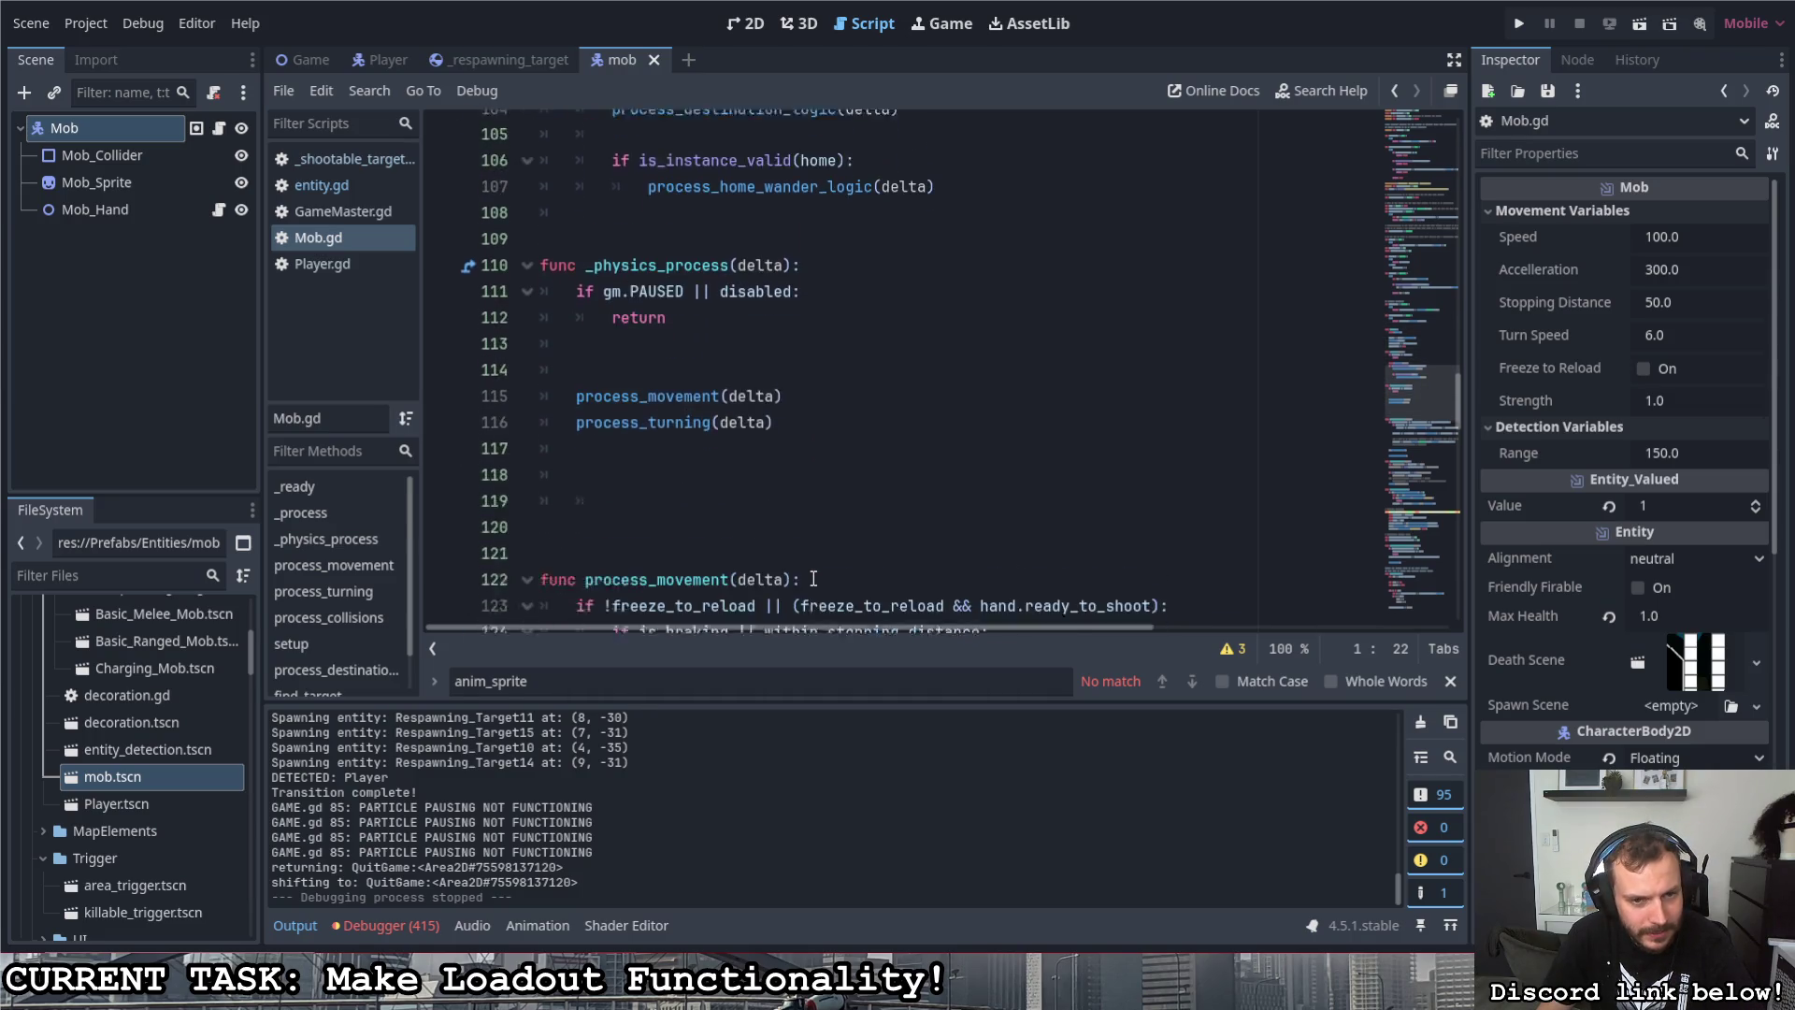
pyautogui.scroll(-10, 809, 574)
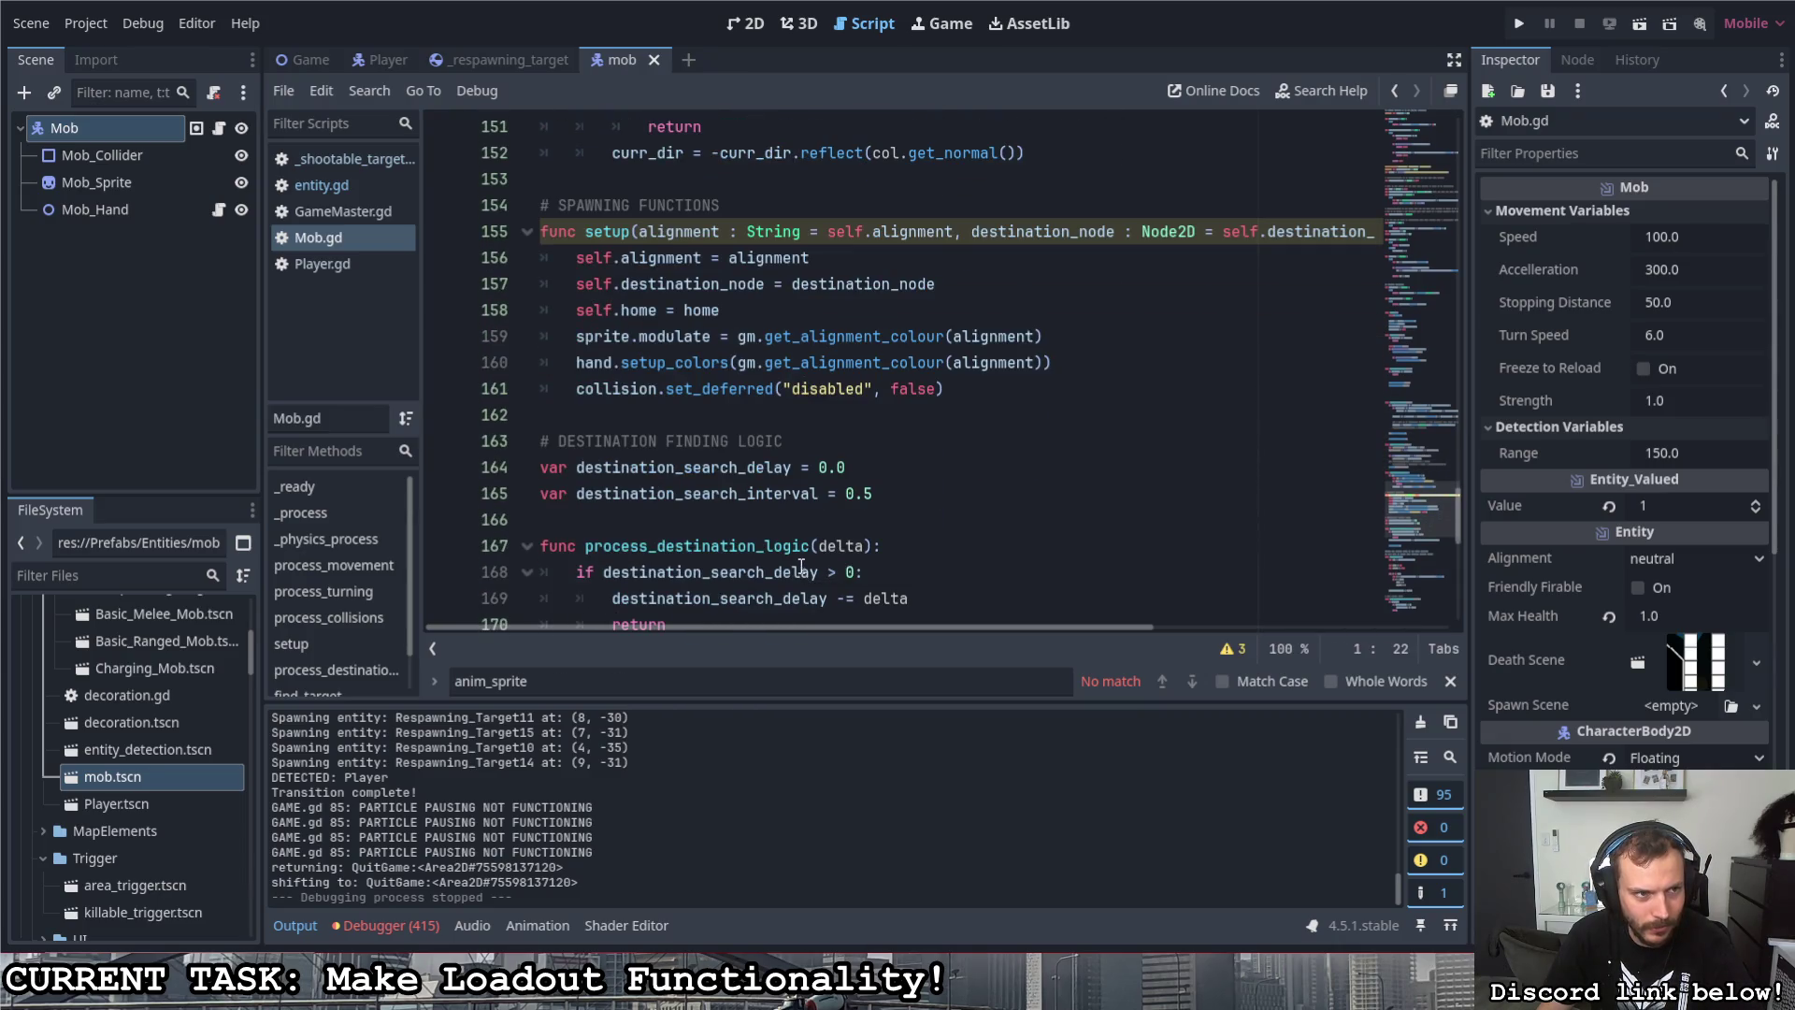
pyautogui.scroll(1, 608, 318)
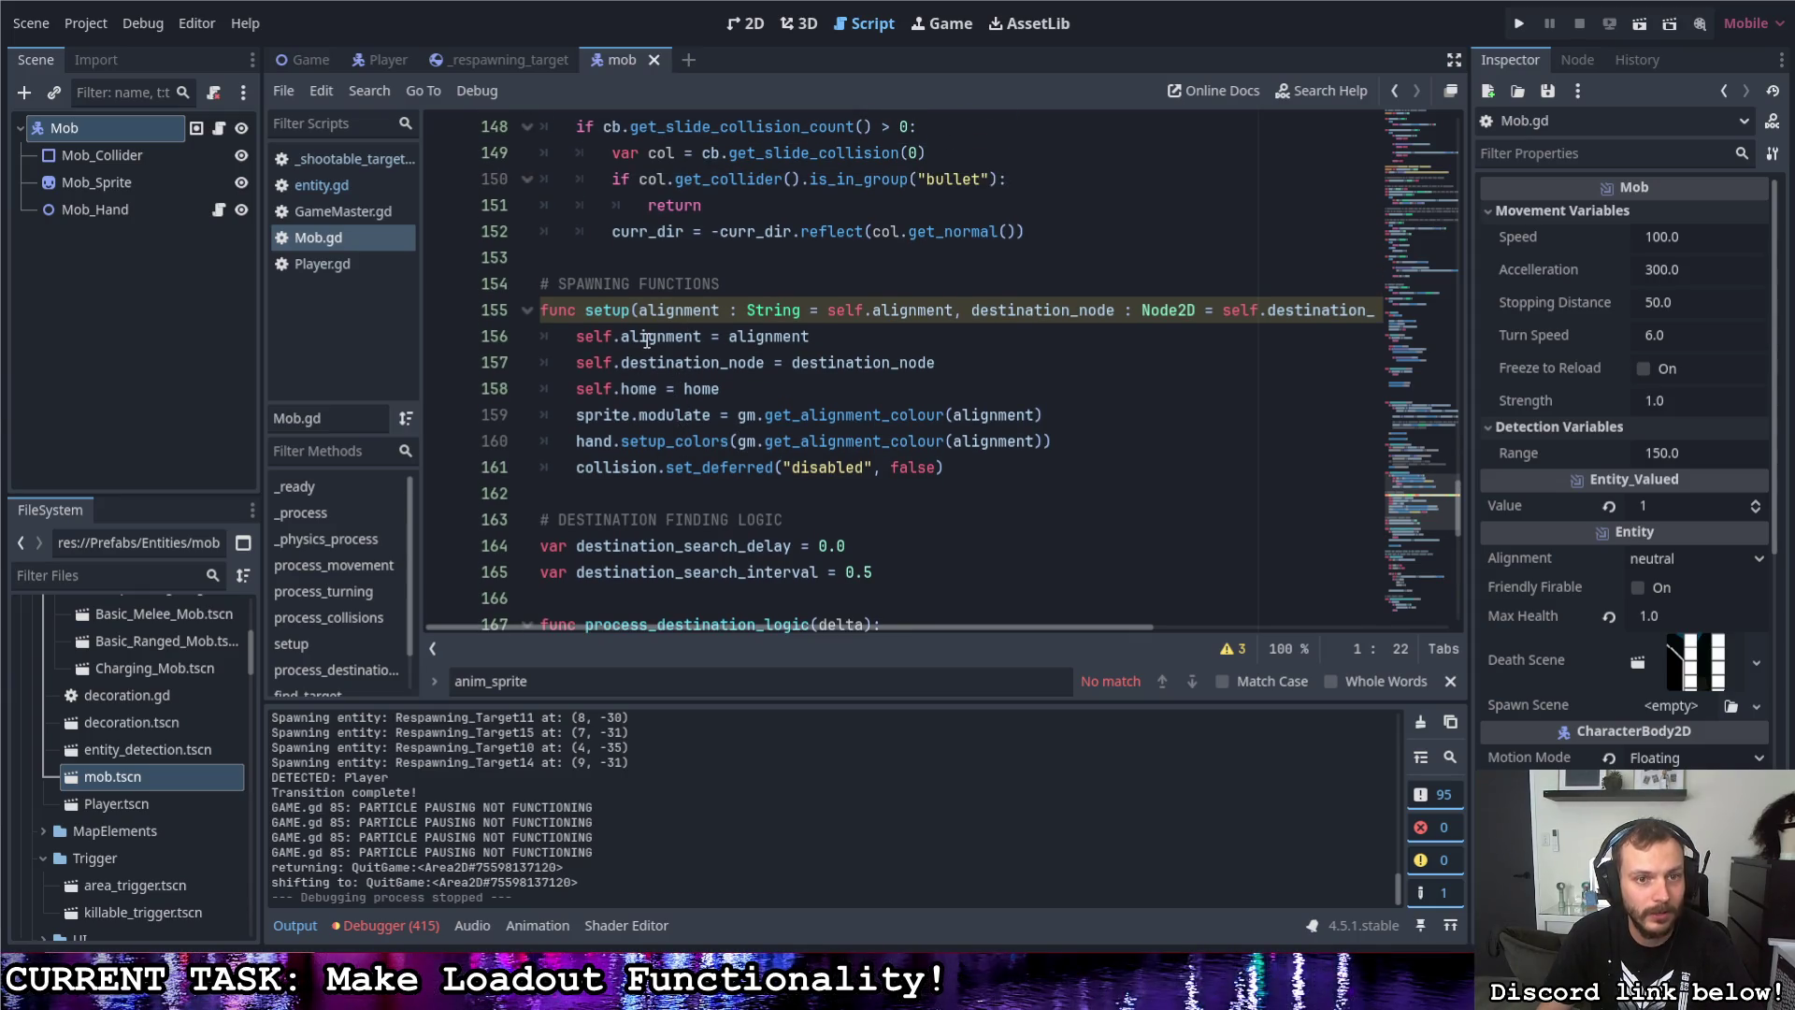
pyautogui.moveTo(647, 339)
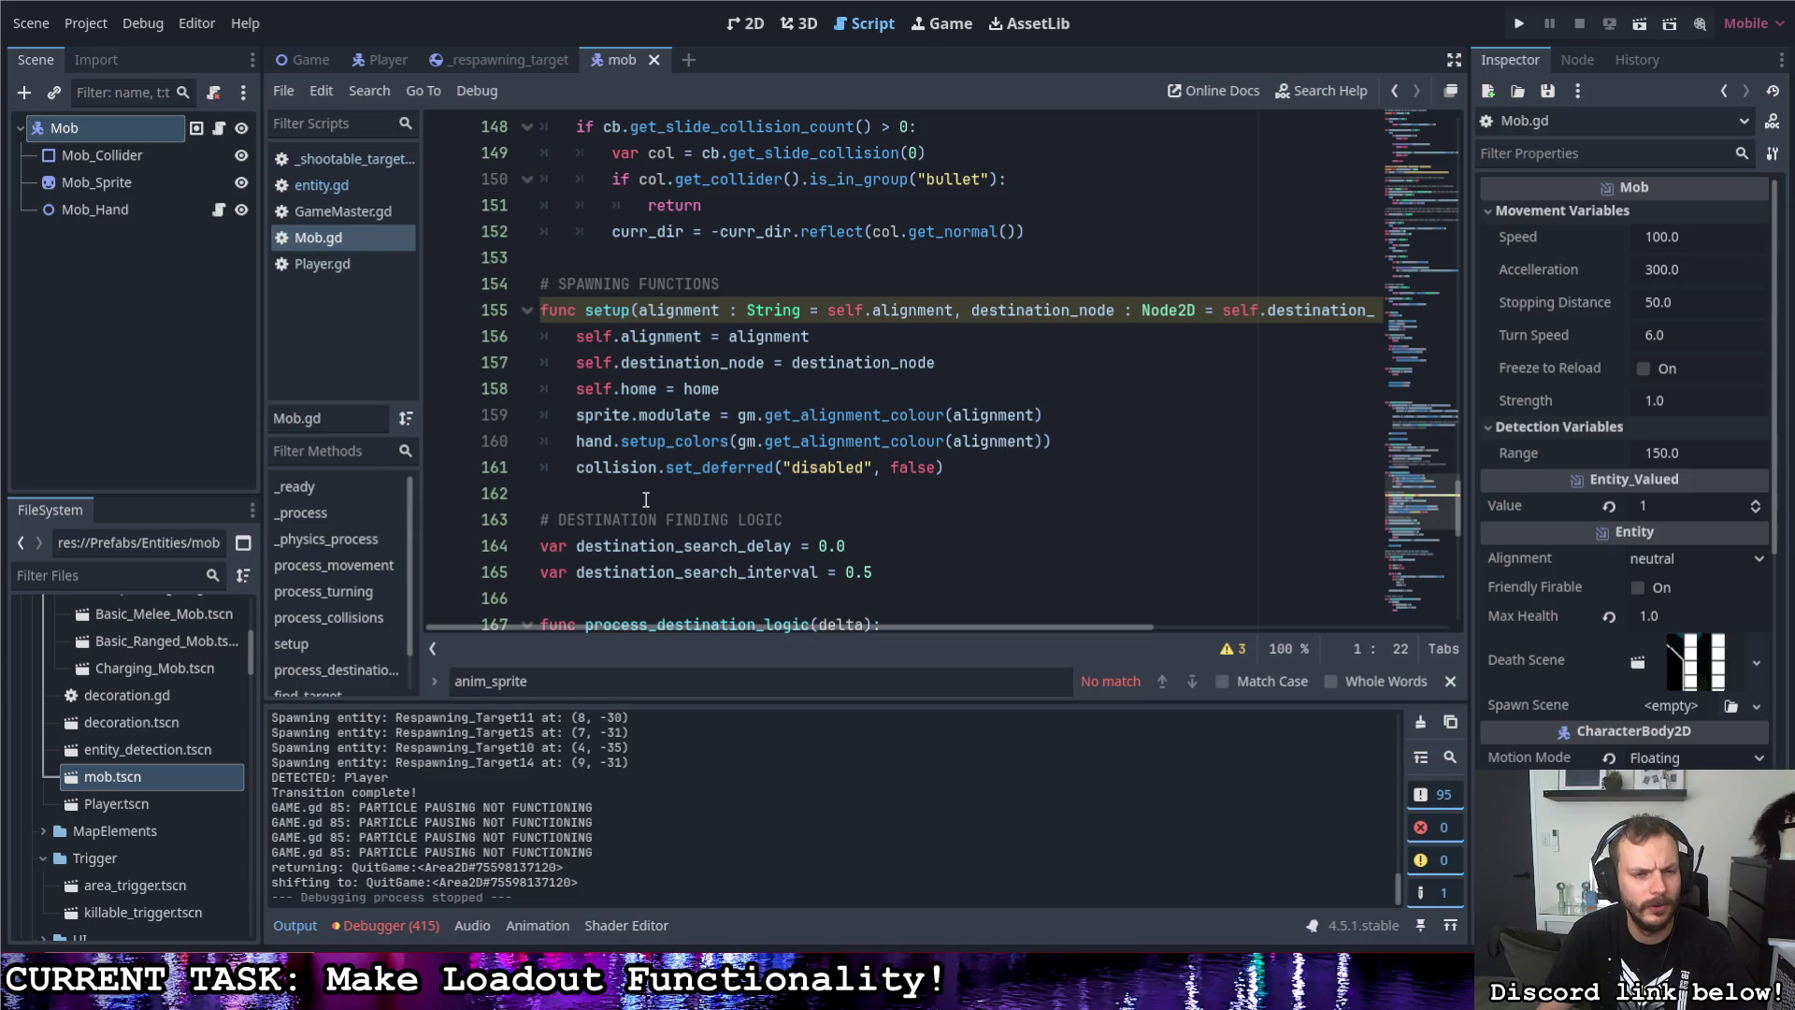
pyautogui.moveTo(1047, 416); pyautogui.dragTo(581, 409)
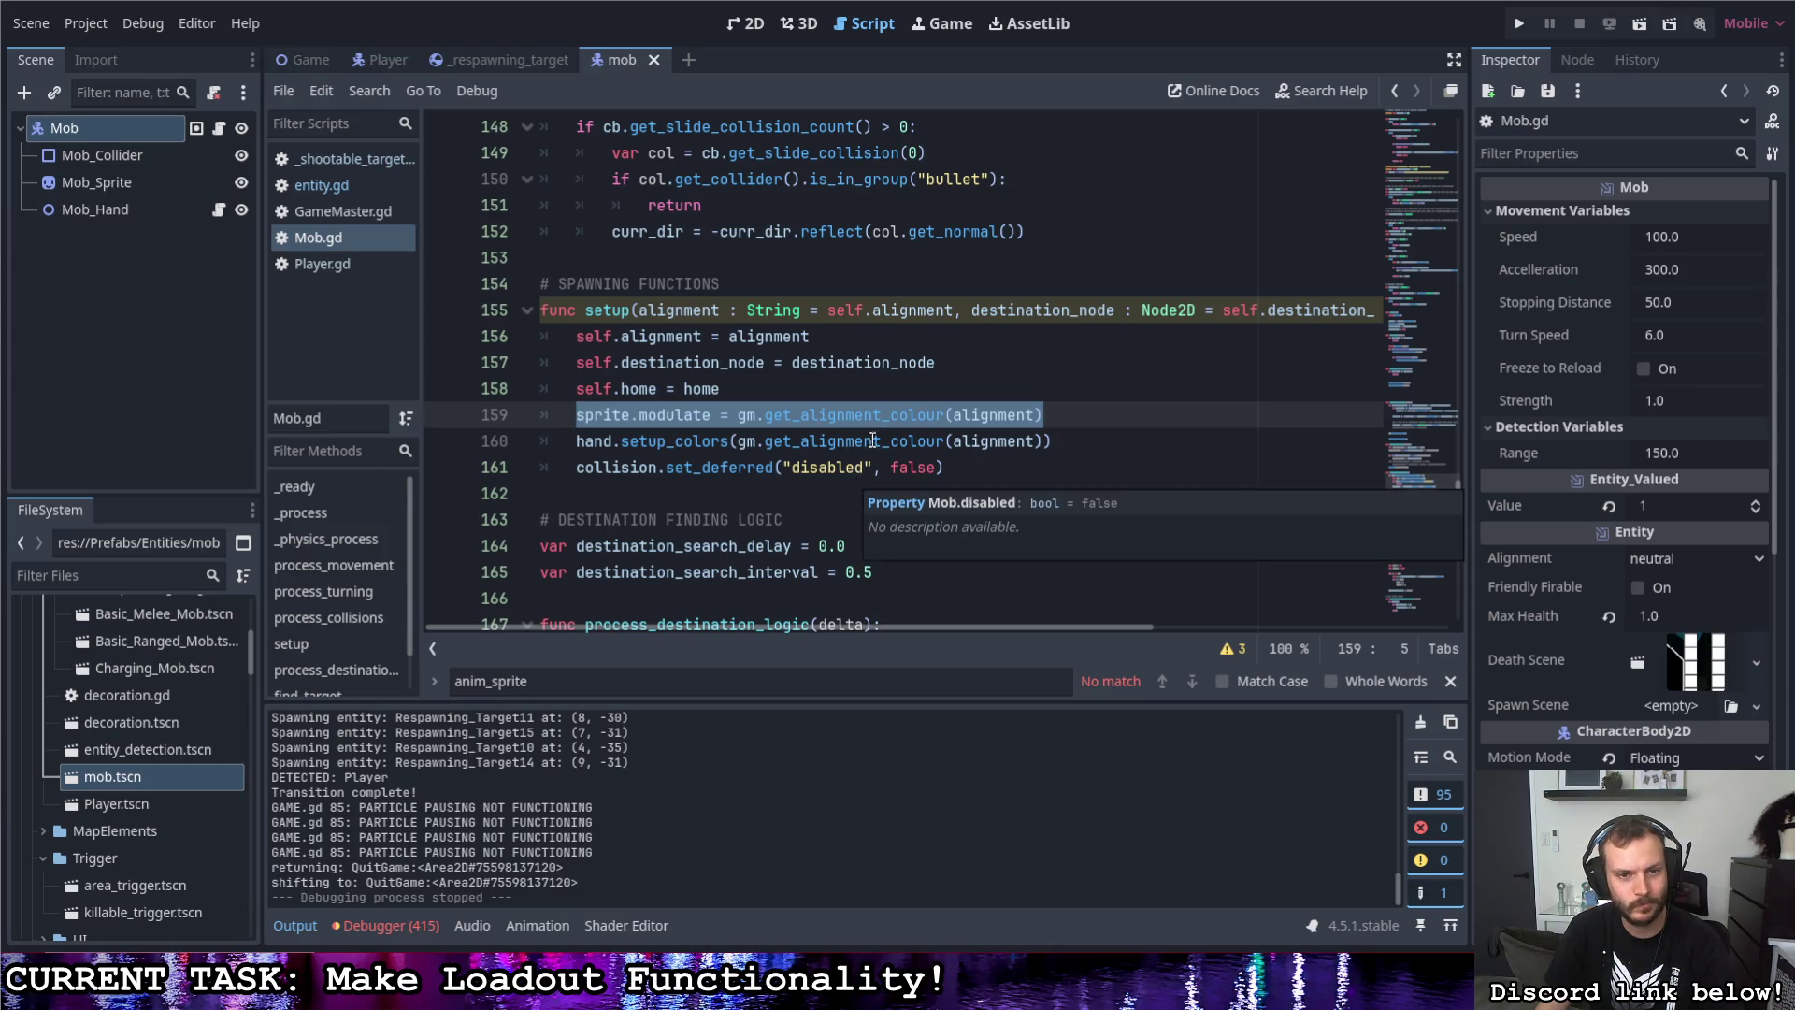
pyautogui.moveTo(1064, 442); pyautogui.dragTo(624, 420)
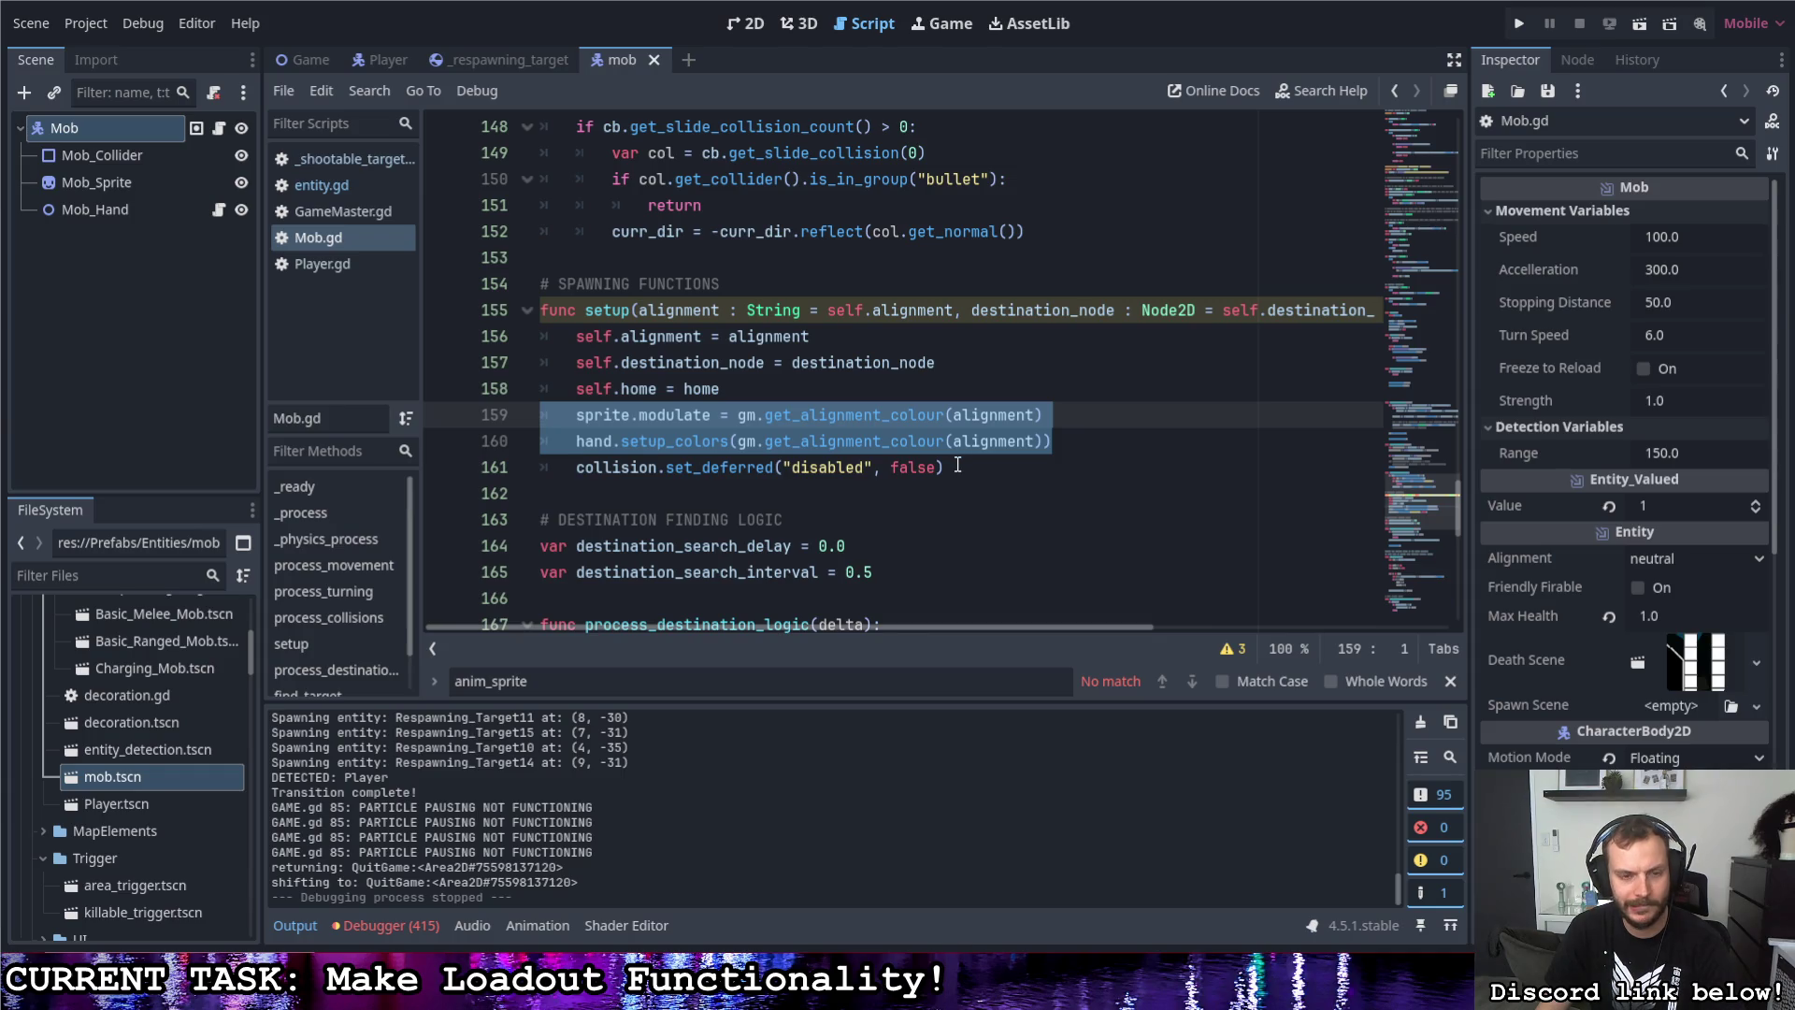
# Step: Cut the two colouring lines from Mob.gd setup and paste them into entity.gd _ready after add_danger
pyautogui.press('BackSpace')
pyautogui.scroll(13, 933, 462)
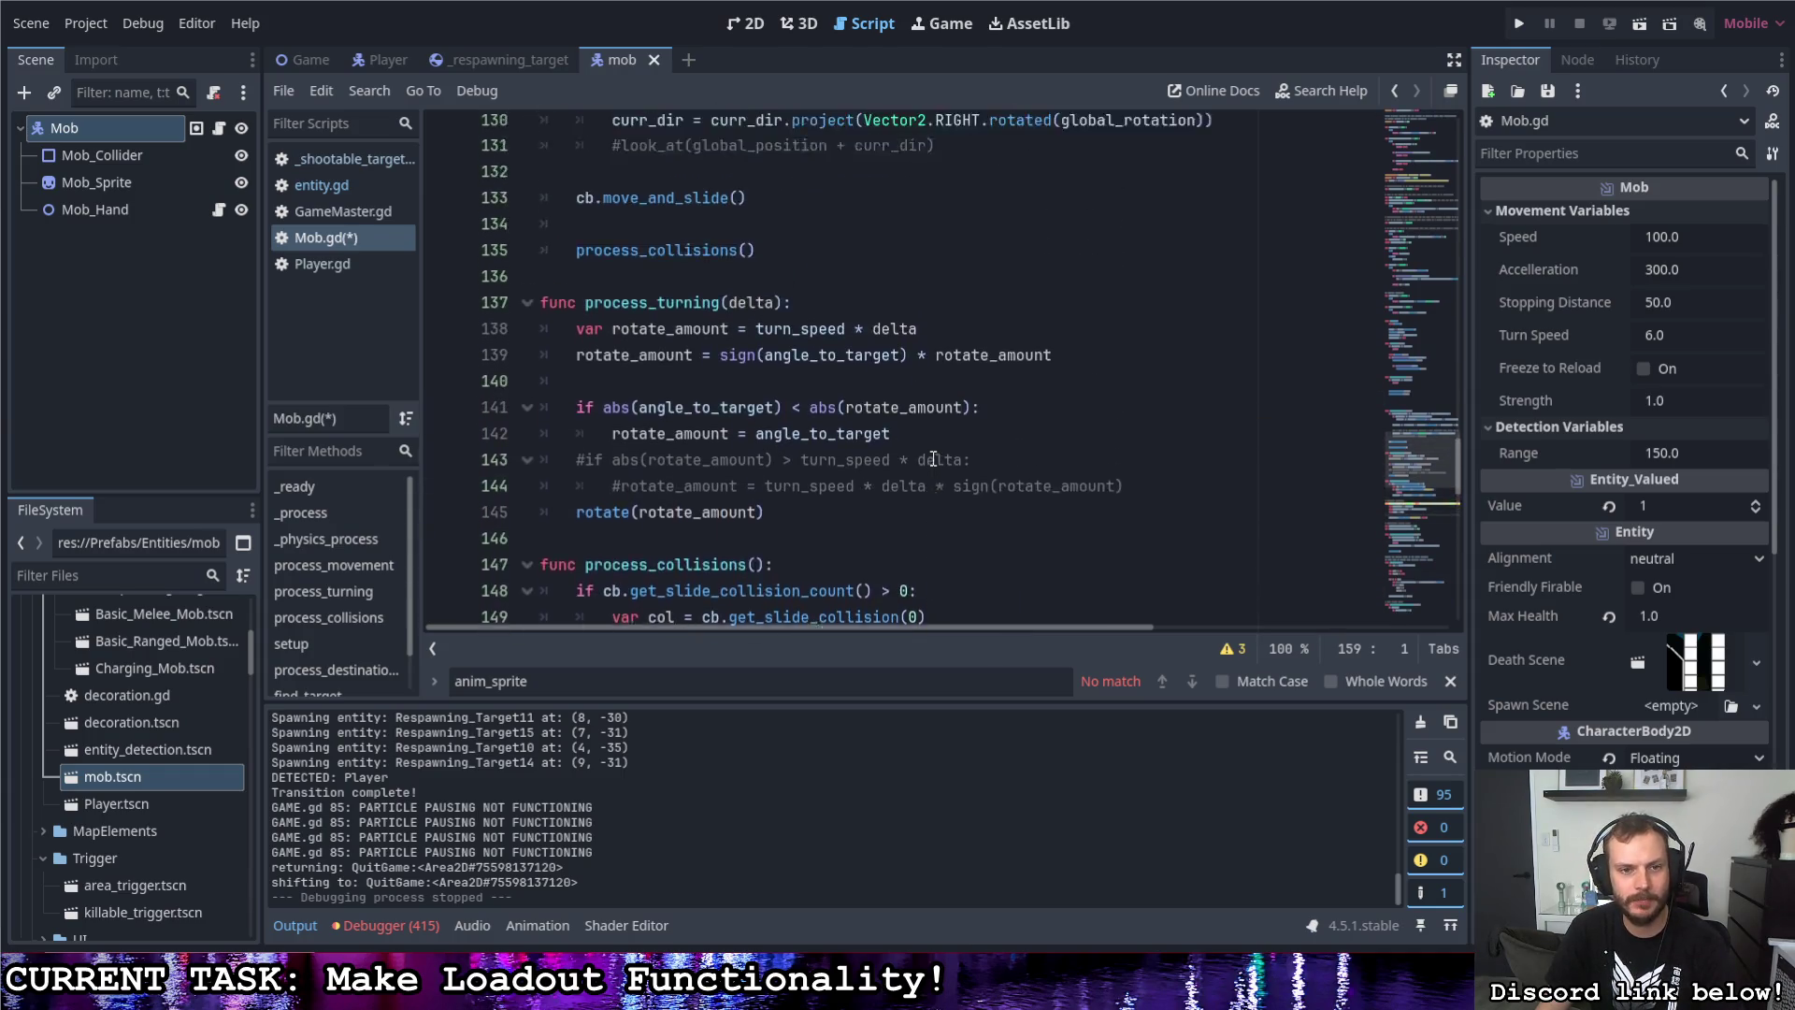
pyautogui.scroll(1, 930, 455)
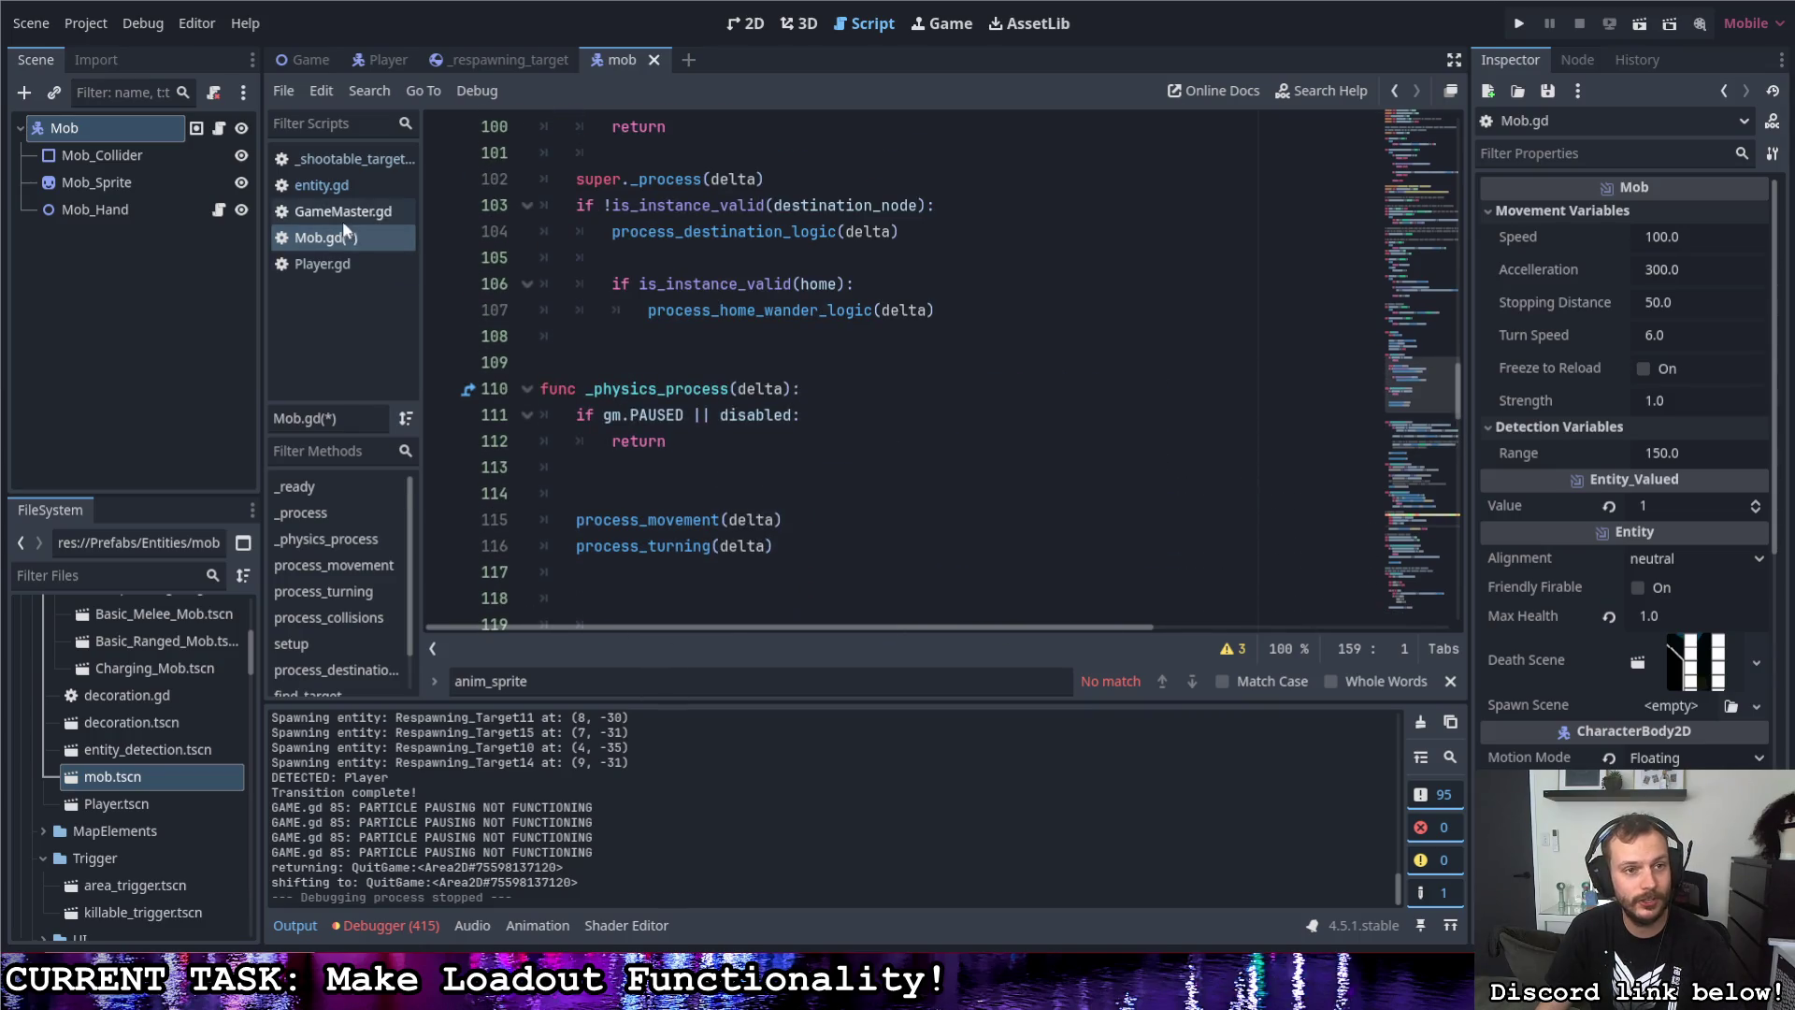
pyautogui.scroll(-4, 645, 339)
pyautogui.scroll(-2, 645, 338)
pyautogui.click(318, 185)
pyautogui.scroll(3, 809, 435)
pyautogui.scroll(-4, 802, 407)
pyautogui.scroll(1, 802, 406)
pyautogui.click(1013, 421)
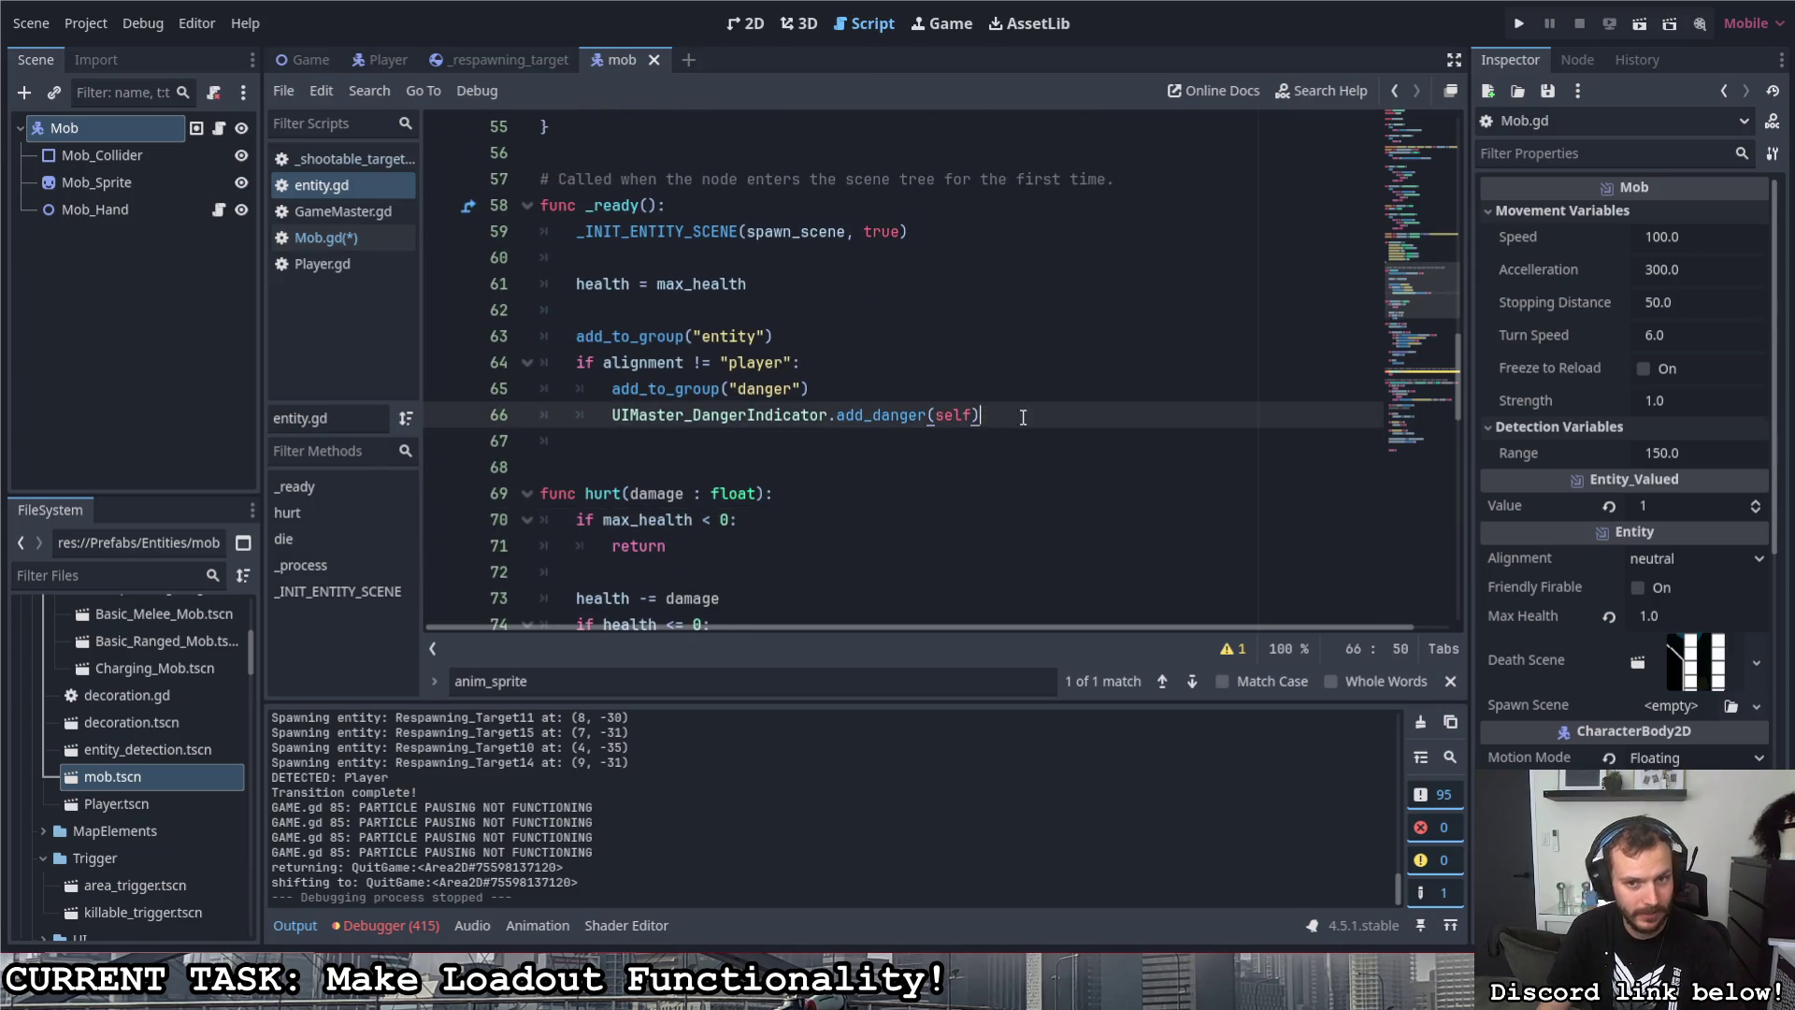
pyautogui.press('Return')
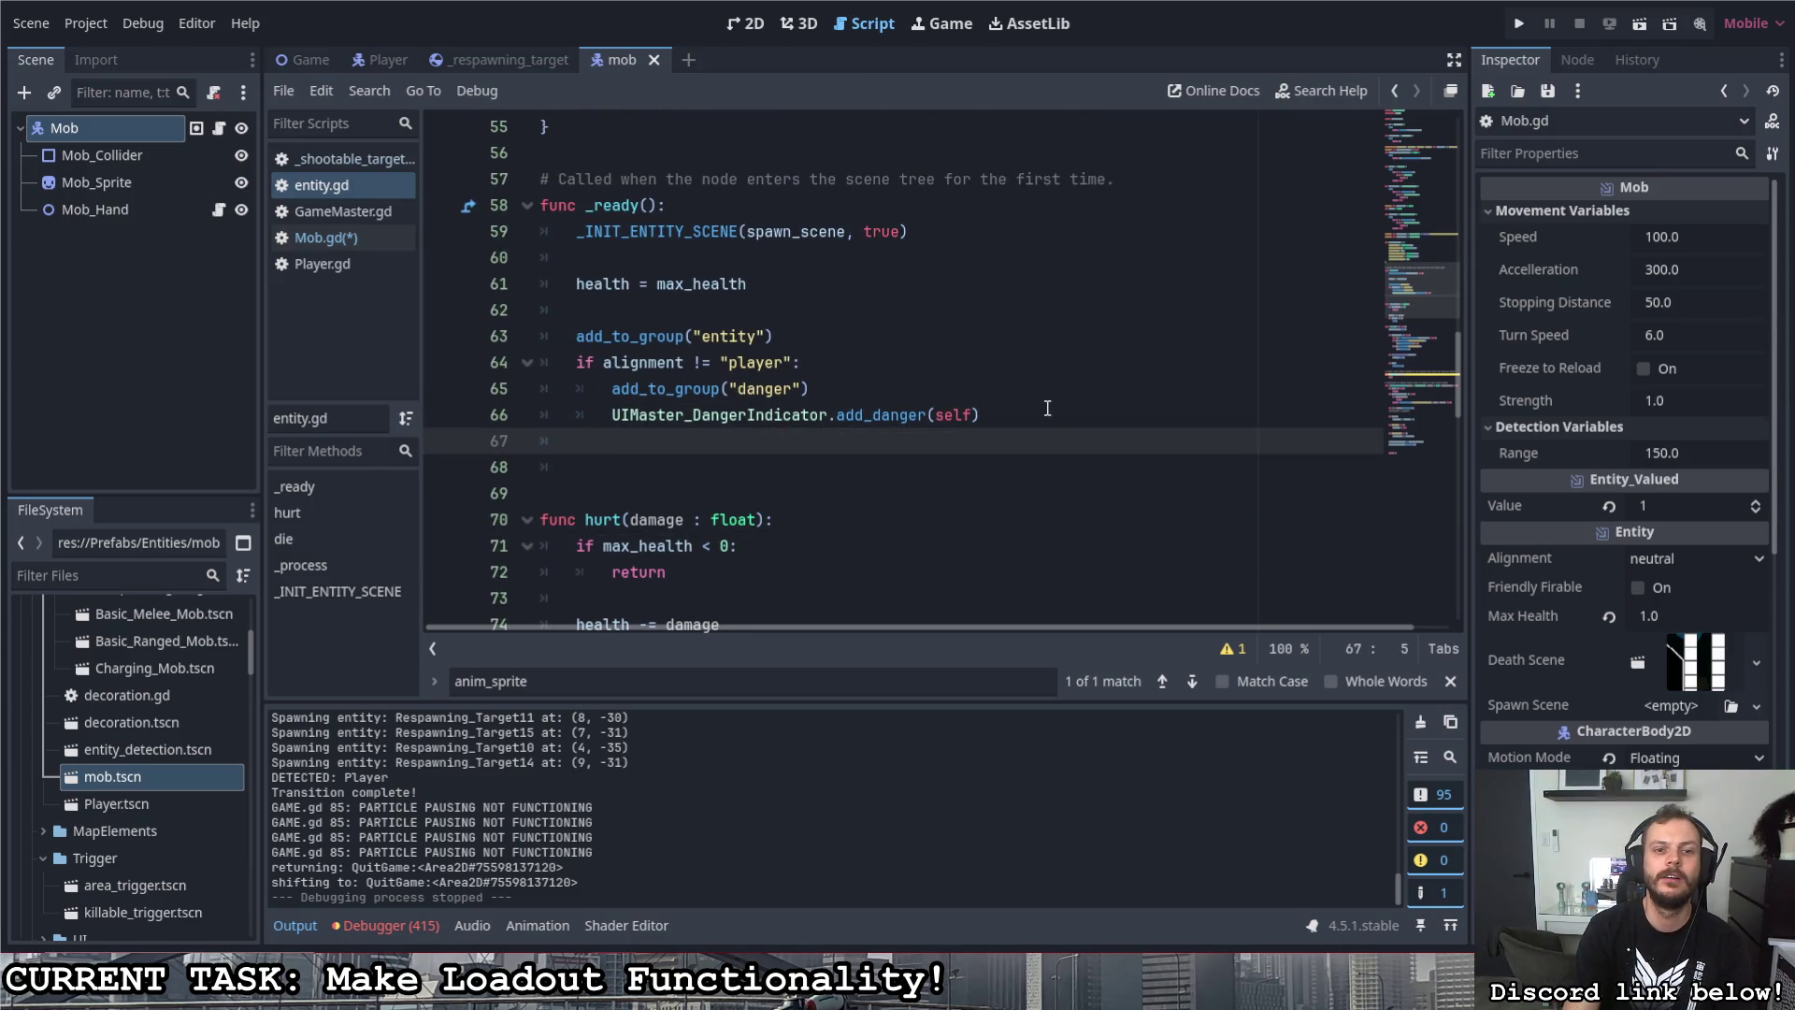
pyautogui.hotkey('ctrl', 'v')
pyautogui.click(625, 467)
pyautogui.press('BackSpace')
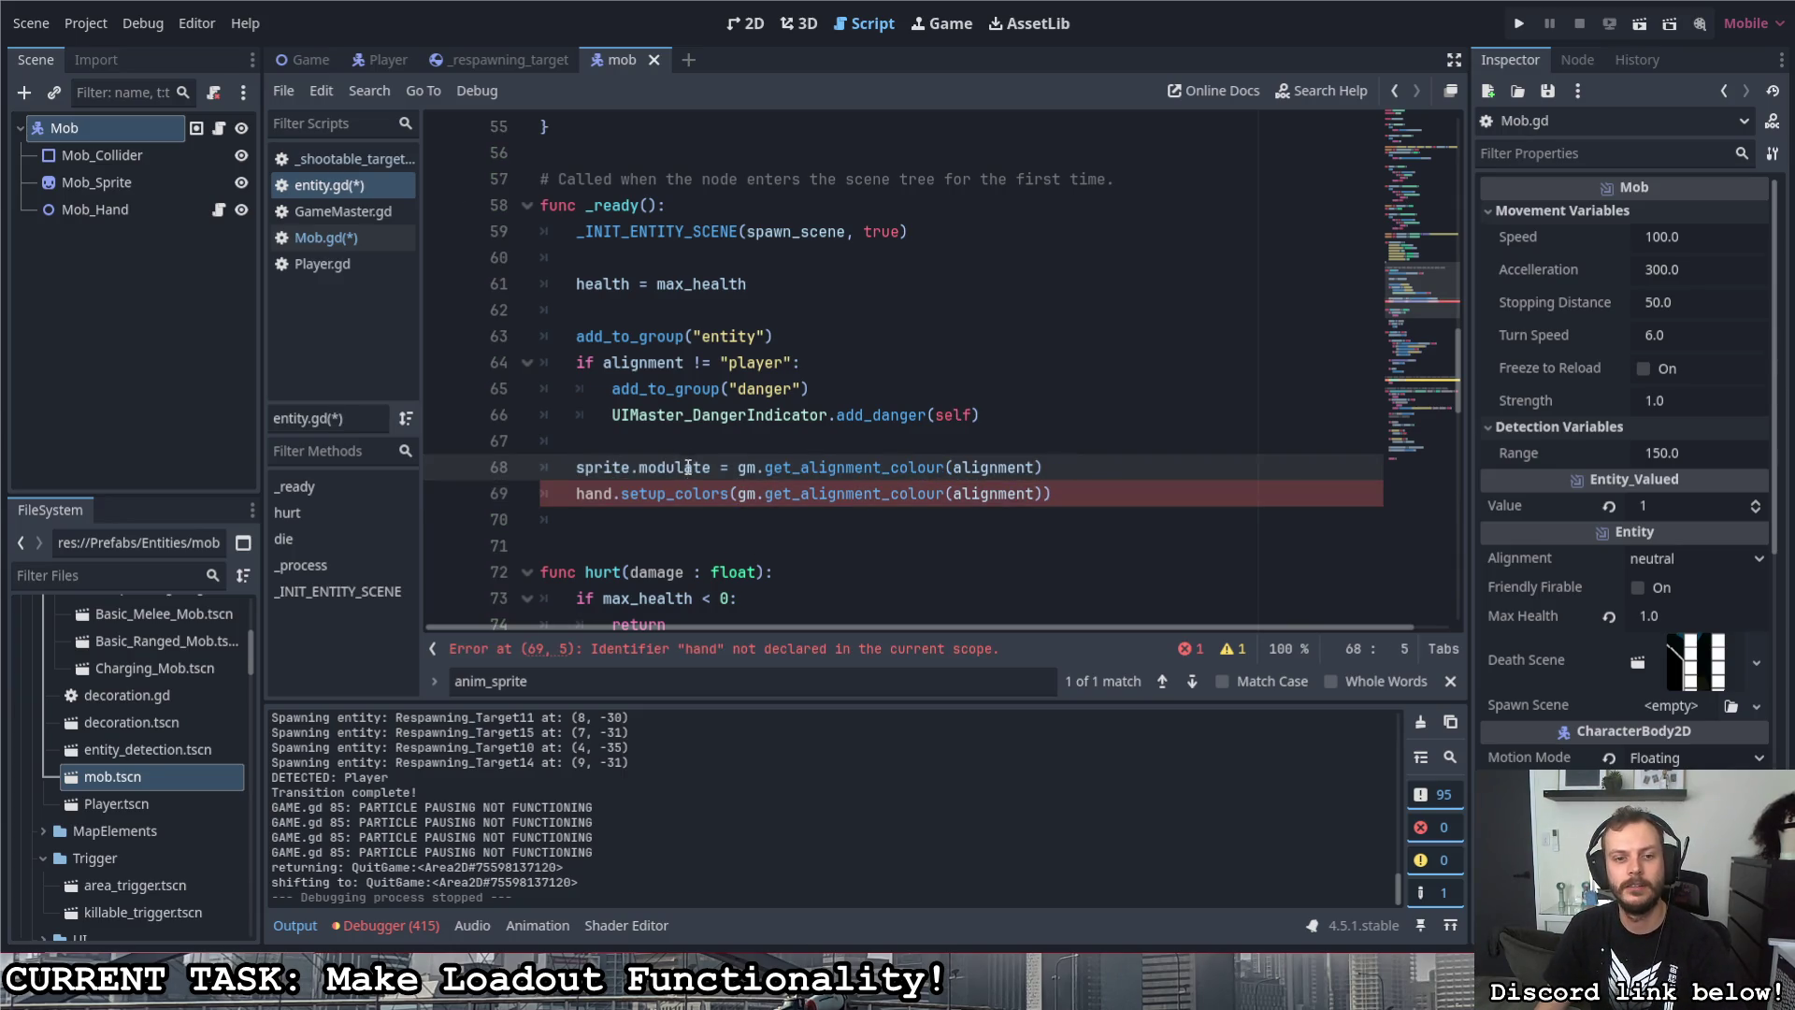
# Step: Move the hand.setup_colors line from entity.gd into Mob.gd's _ready under super._ready()
pyautogui.click(690, 492)
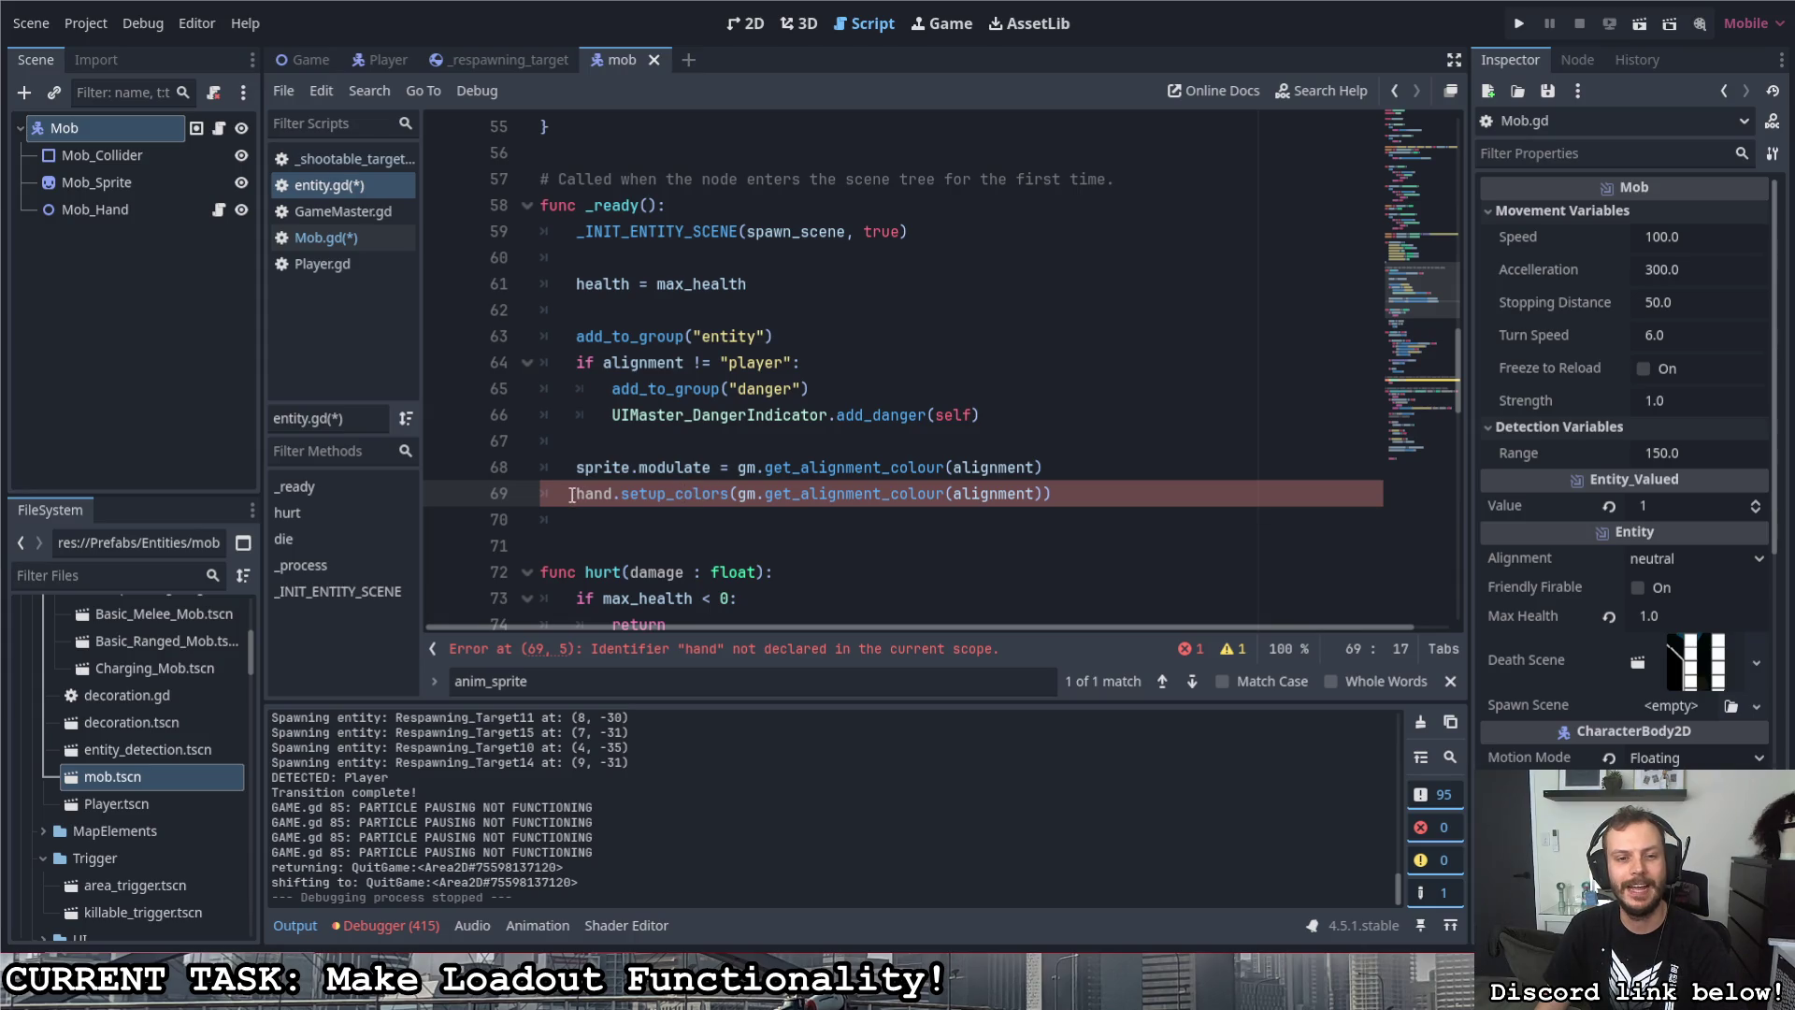
pyautogui.moveTo(596, 496); pyautogui.dragTo(1096, 486)
pyautogui.hotkey('ctrl', 'c')
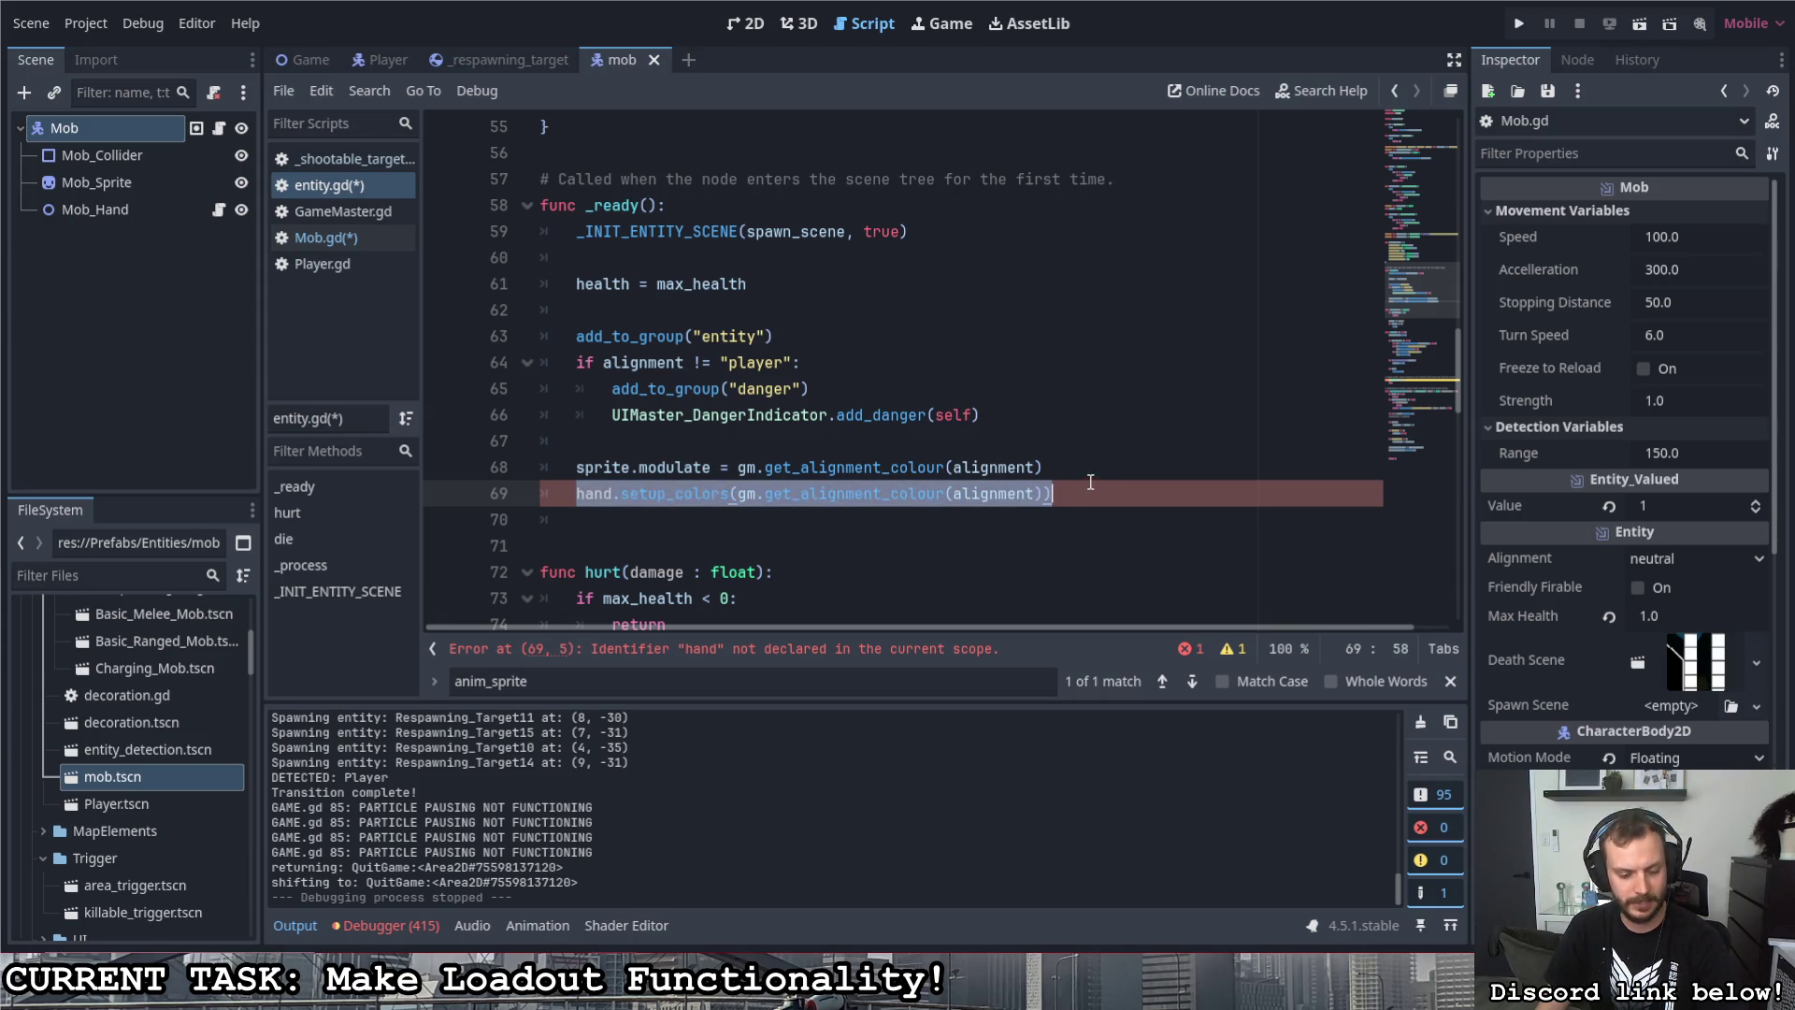
pyautogui.press('BackSpace')
pyautogui.click(318, 238)
pyautogui.scroll(20, 602, 385)
pyautogui.scroll(-15, 602, 402)
pyautogui.scroll(-3, 601, 402)
pyautogui.scroll(8, 601, 404)
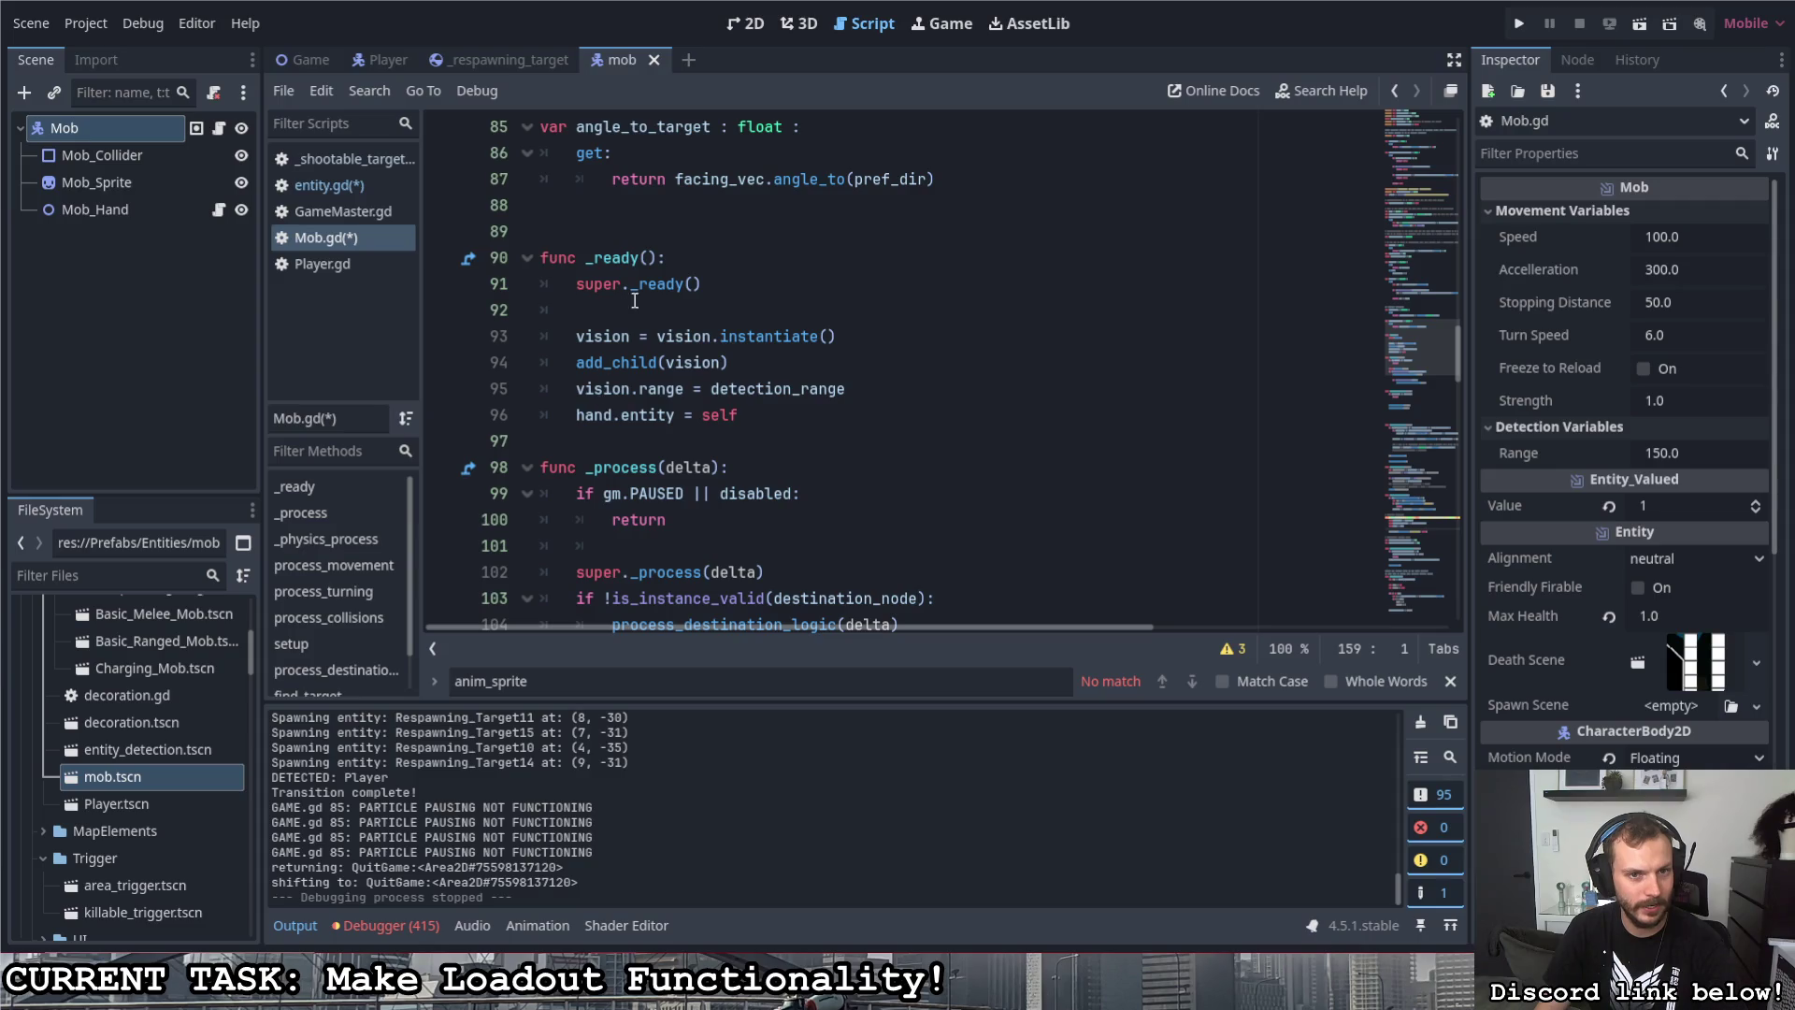
pyautogui.click(739, 311)
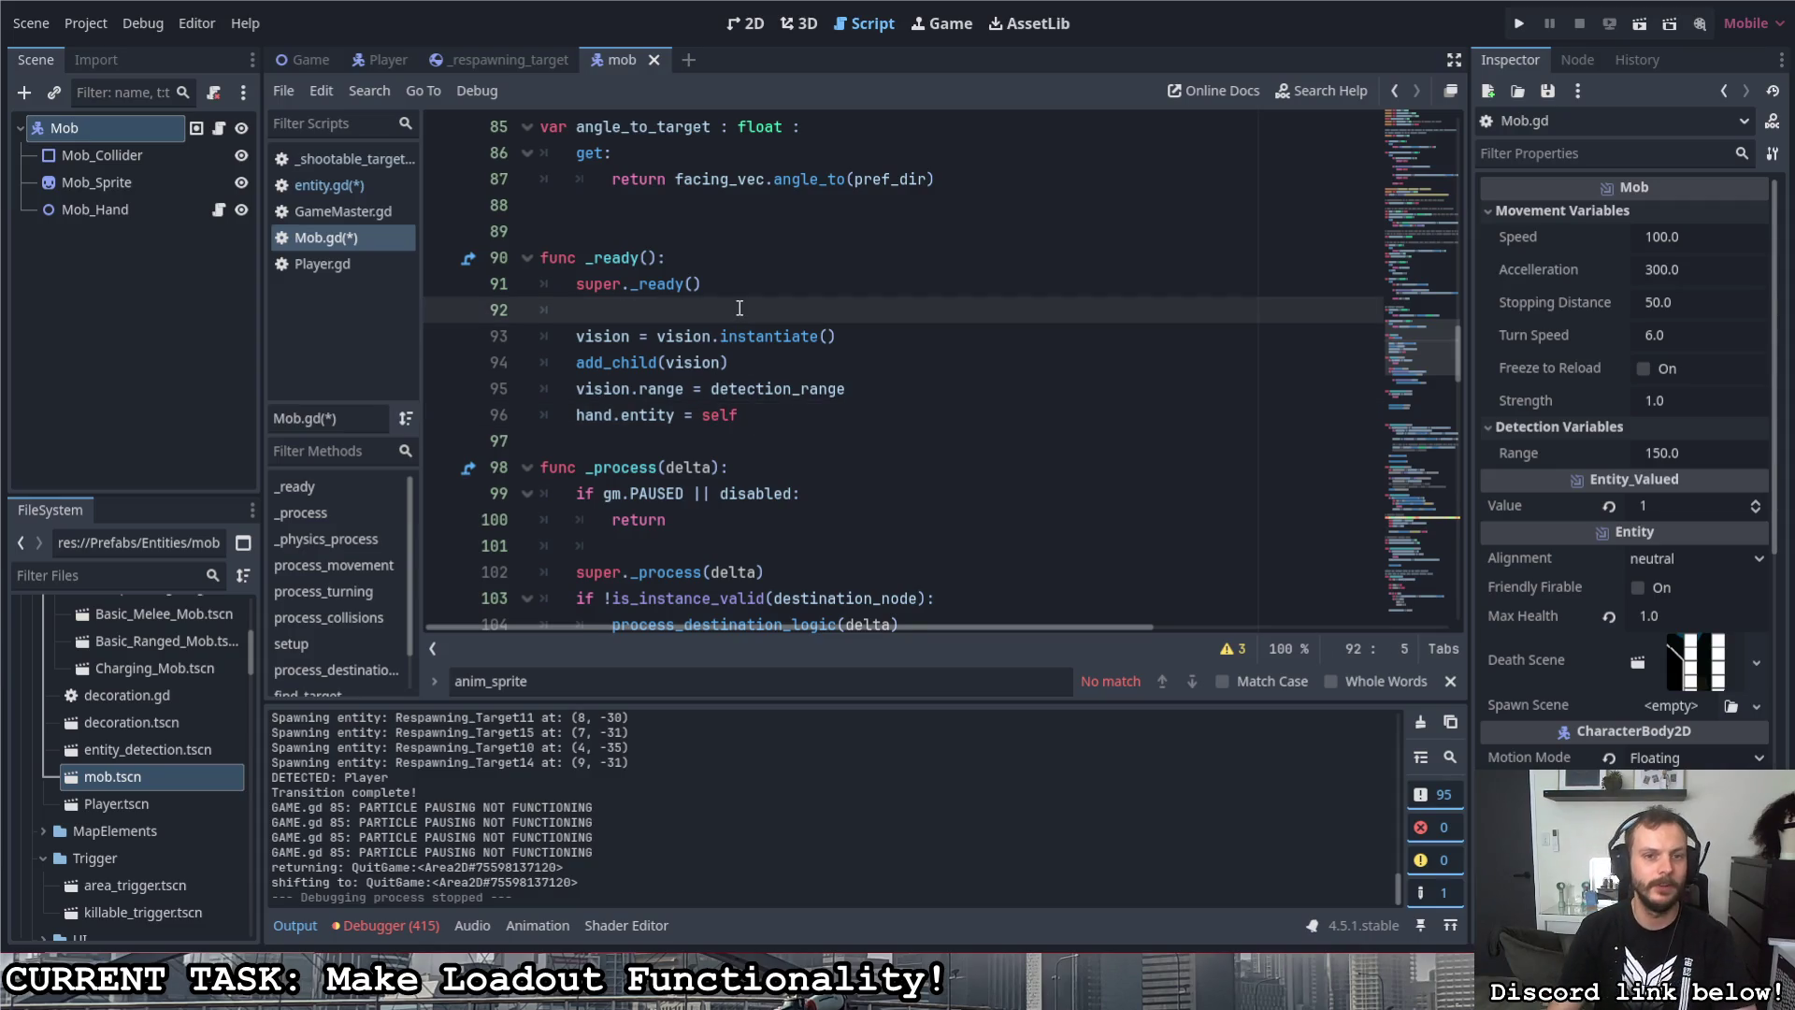
pyautogui.press('Return')
pyautogui.press('Return')
pyautogui.press('Up')
pyautogui.hotkey('ctrl', 'v')
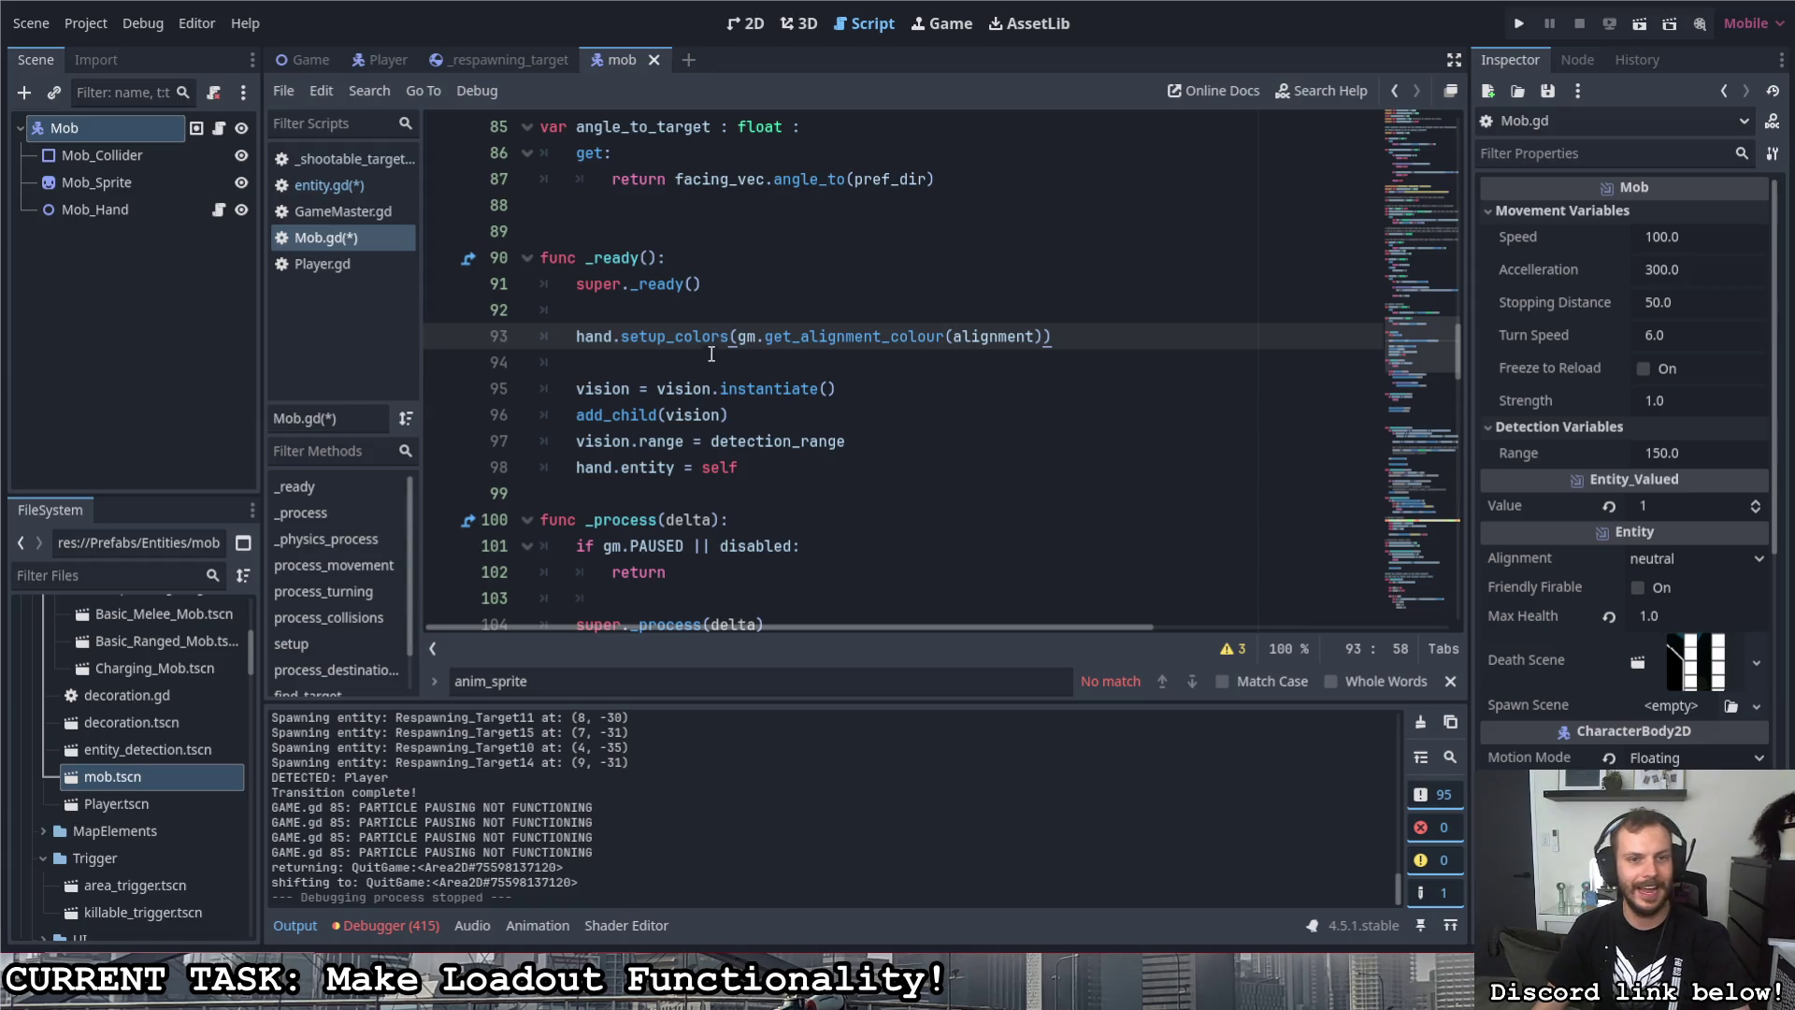
# Step: Save all scripts and run the project, which halts at entity.gd line 68
pyautogui.click(711, 350)
pyautogui.hotkey('ctrl', 's')
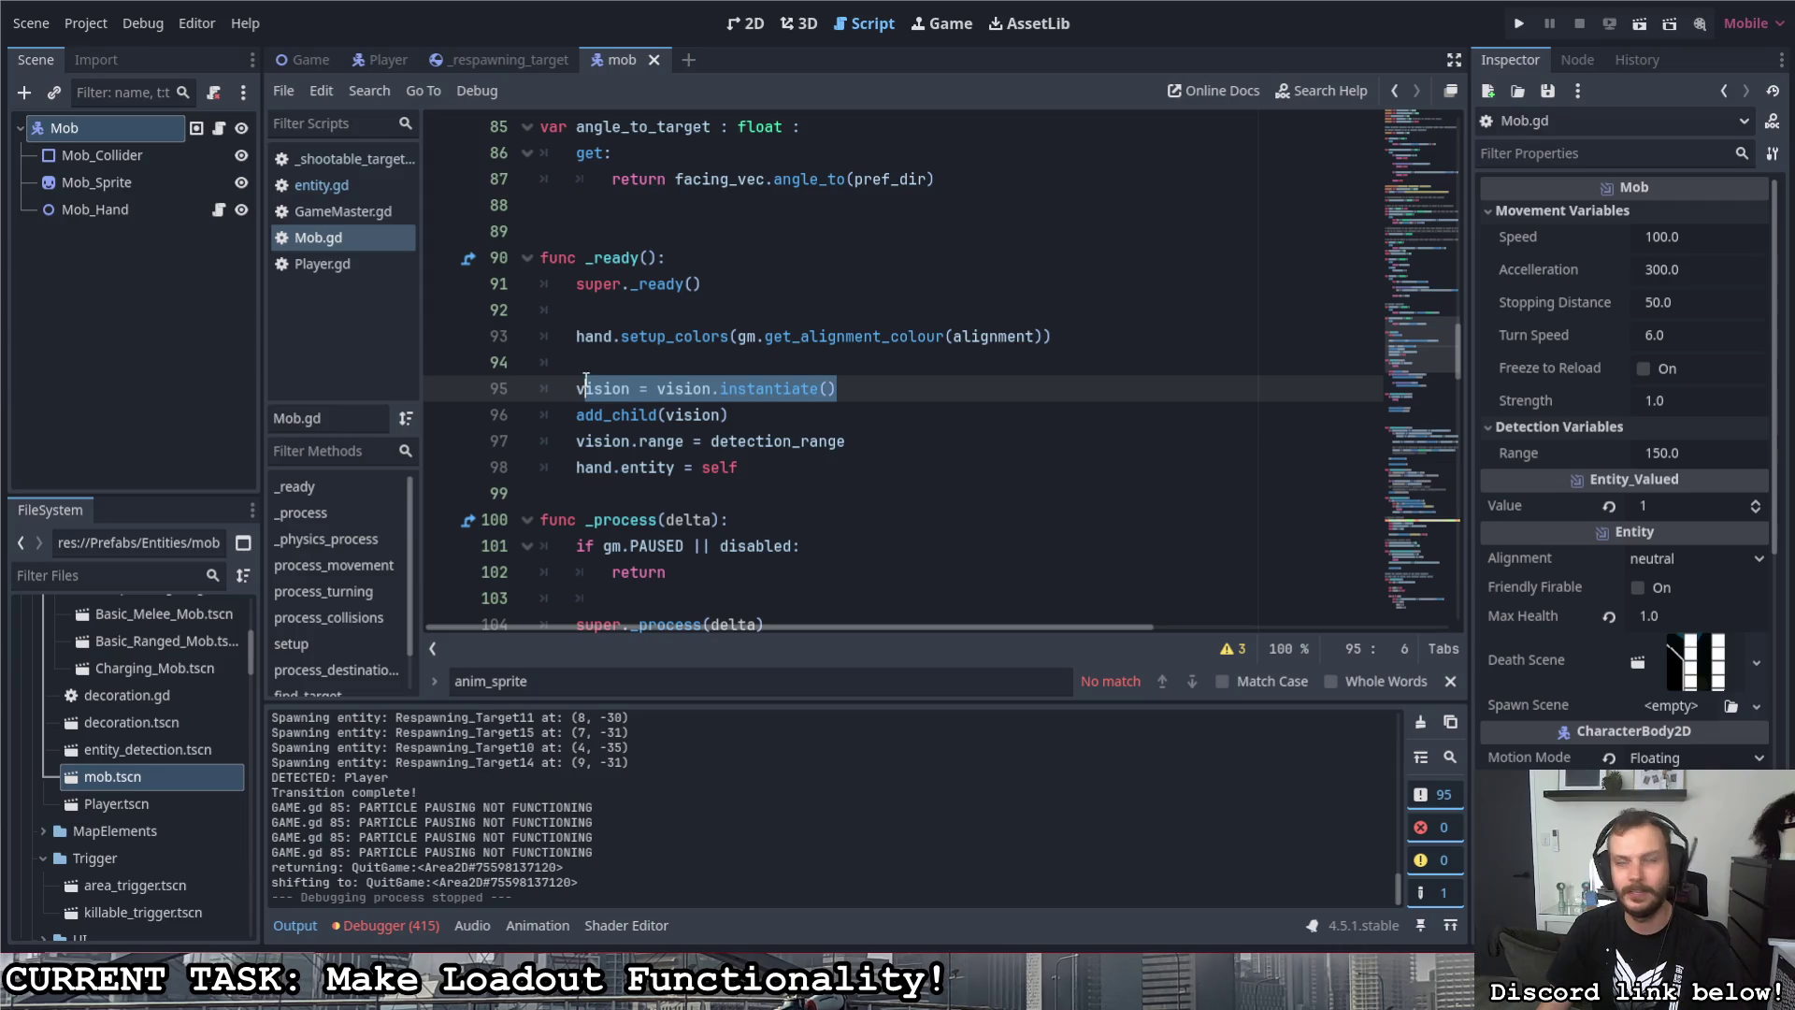
pyautogui.click(1521, 28)
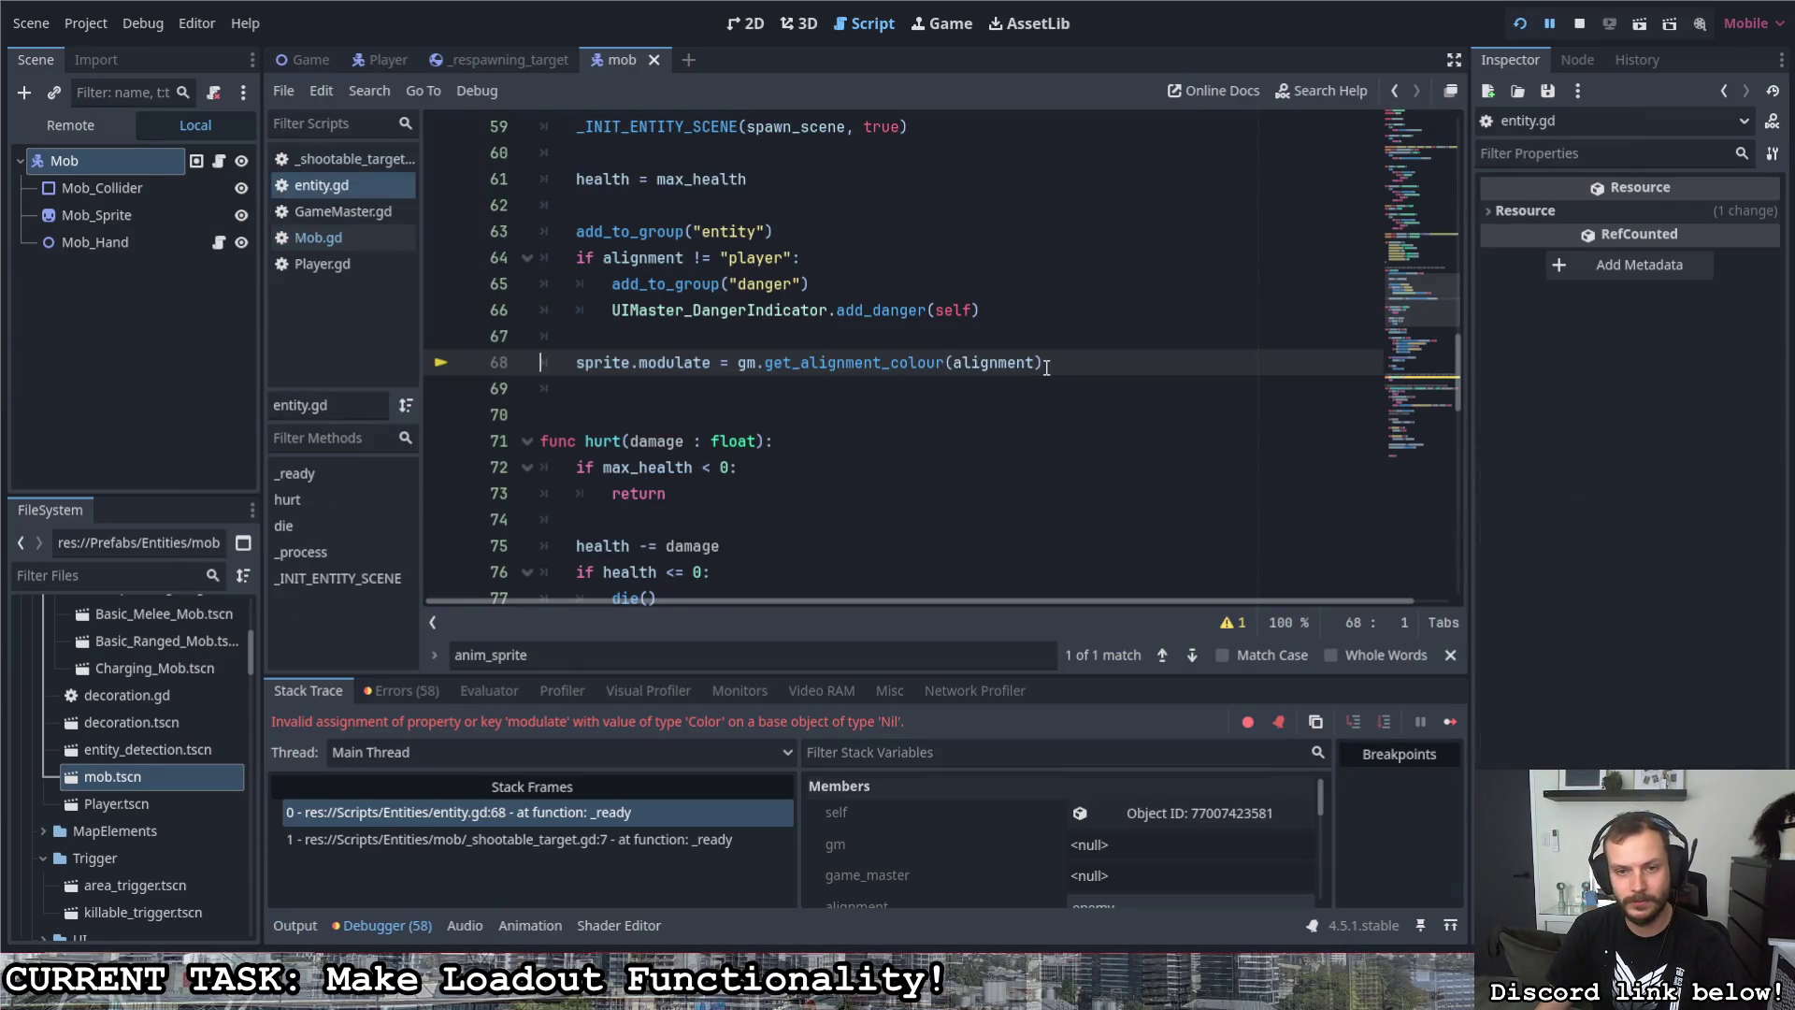
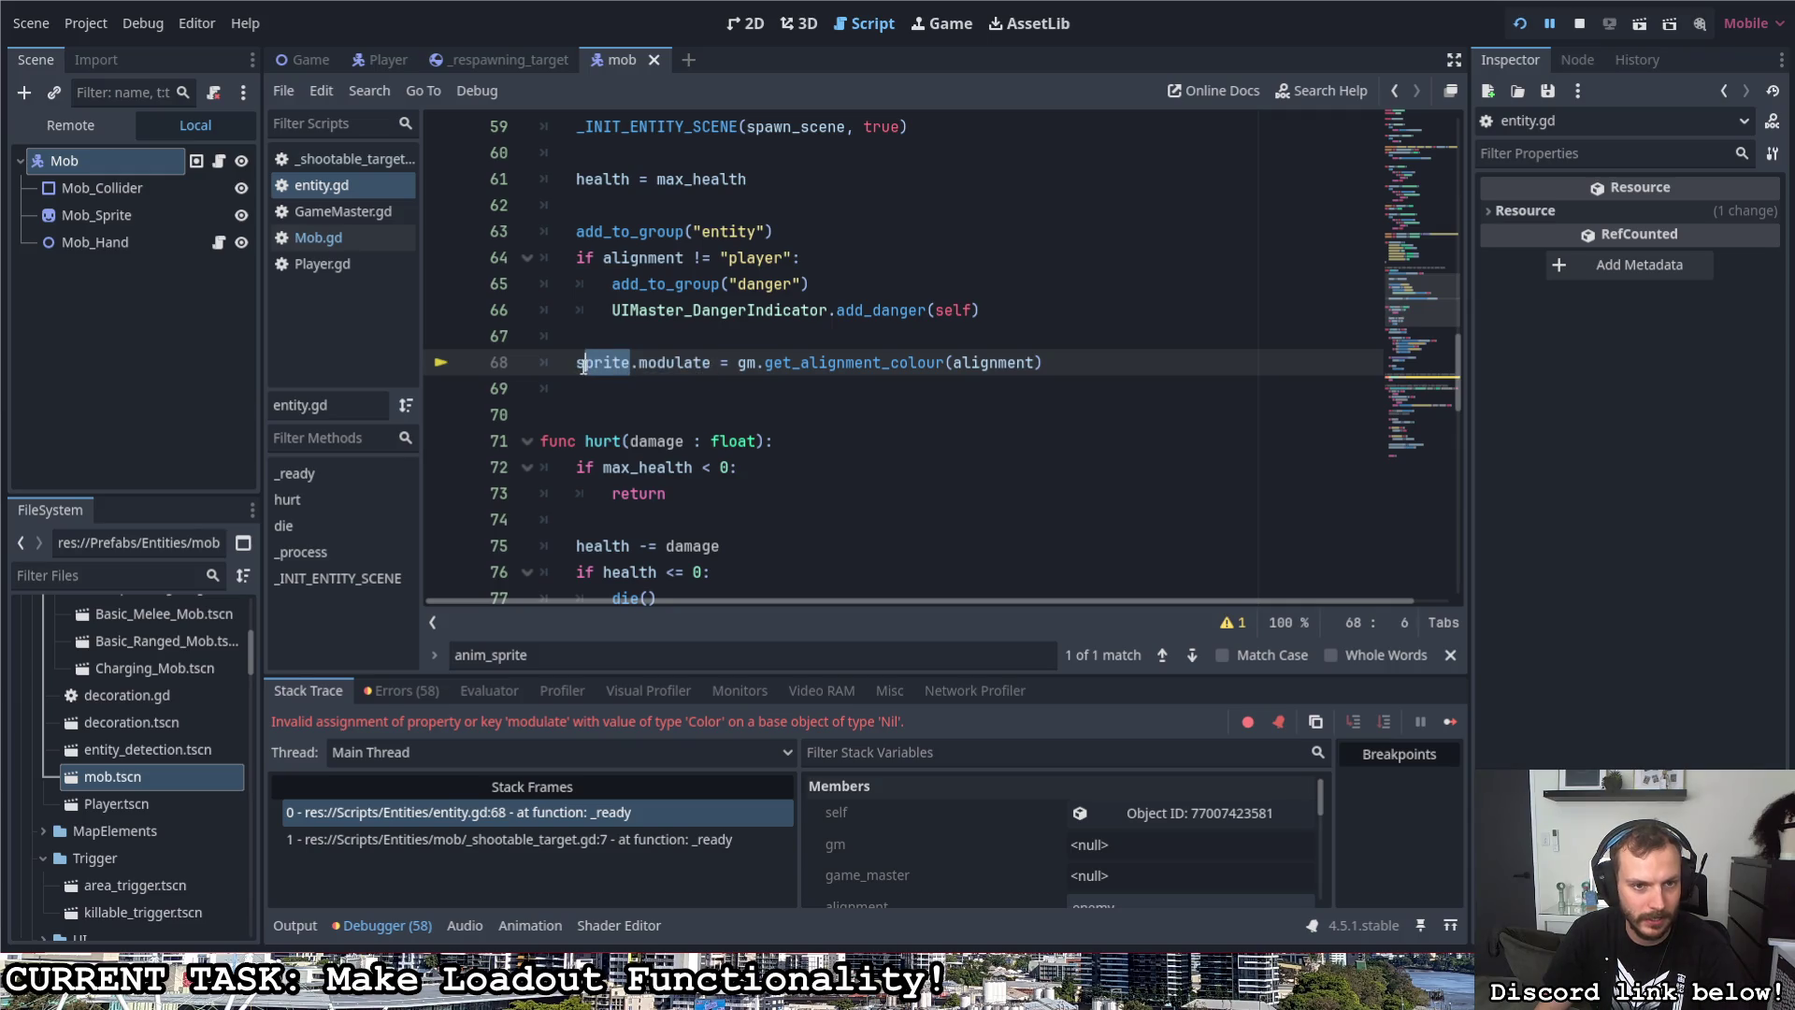
# Step: Wrap the sprite.modulate tint in entity.gd's _ready inside an 'if is_instance_valid(sprite):' check
pyautogui.scroll(2, 707, 415)
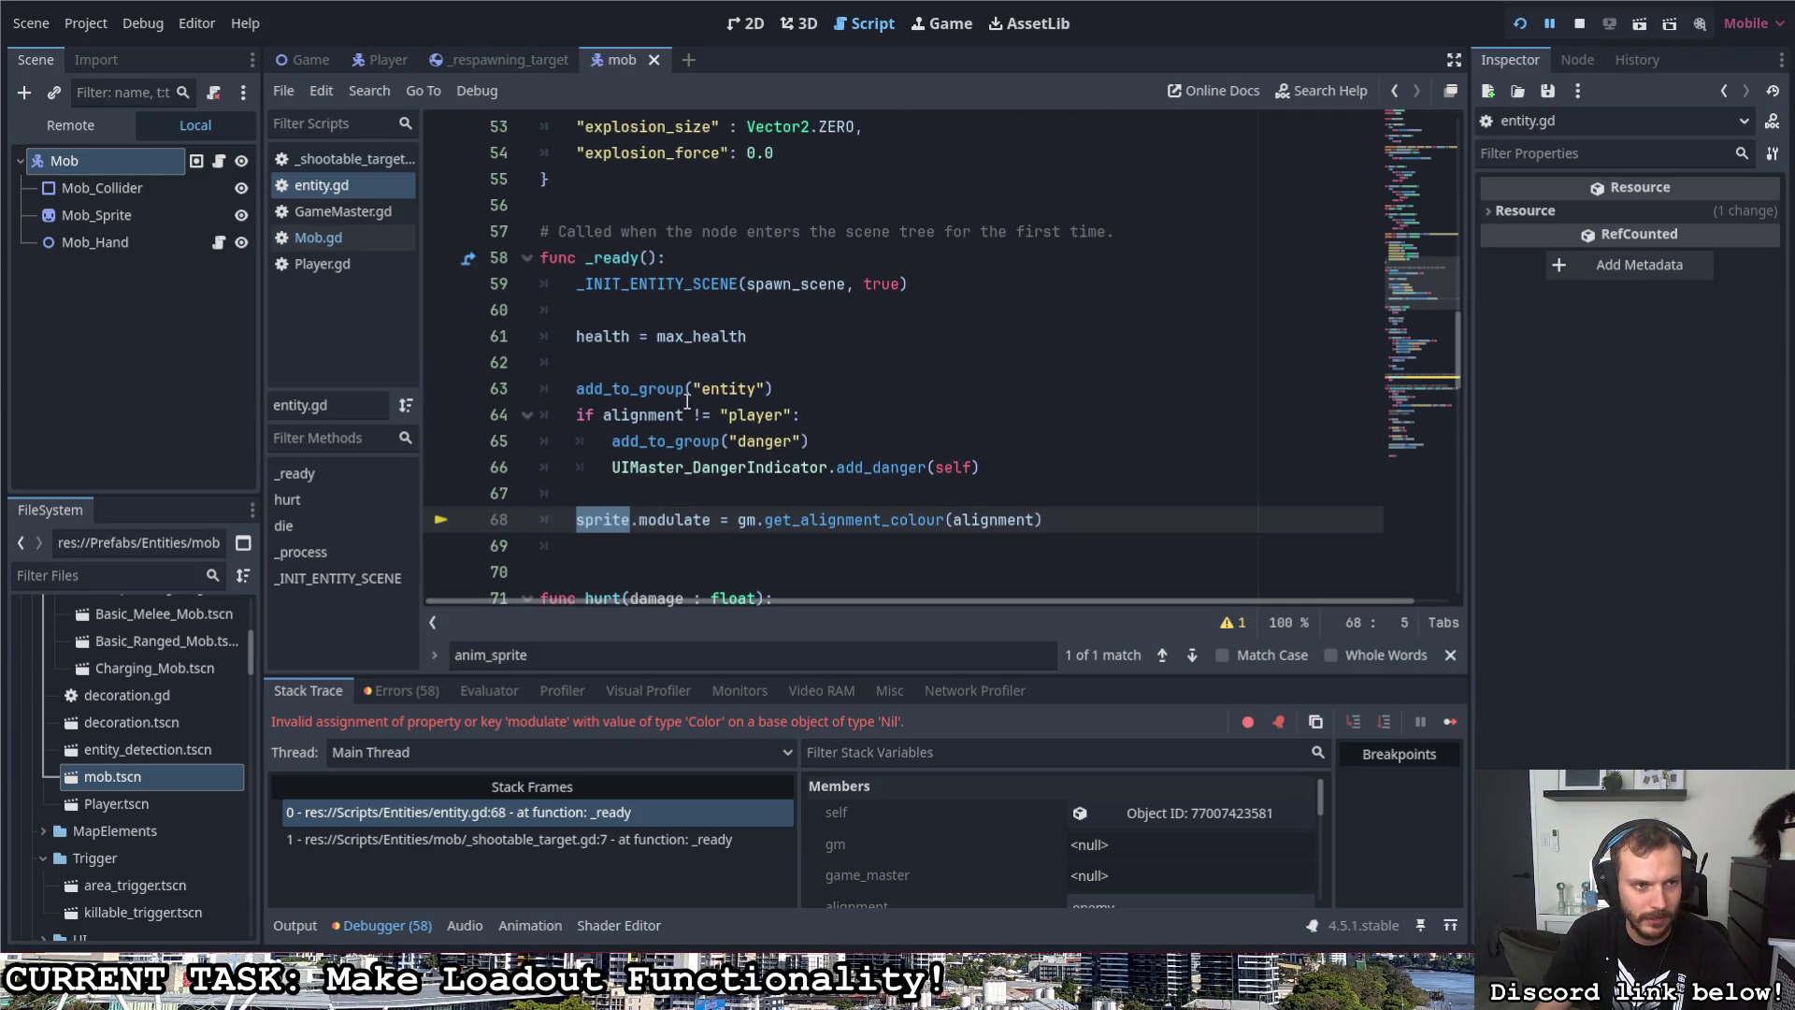
pyautogui.scroll(15, 688, 396)
pyautogui.scroll(-4, 660, 386)
pyautogui.scroll(-12, 660, 386)
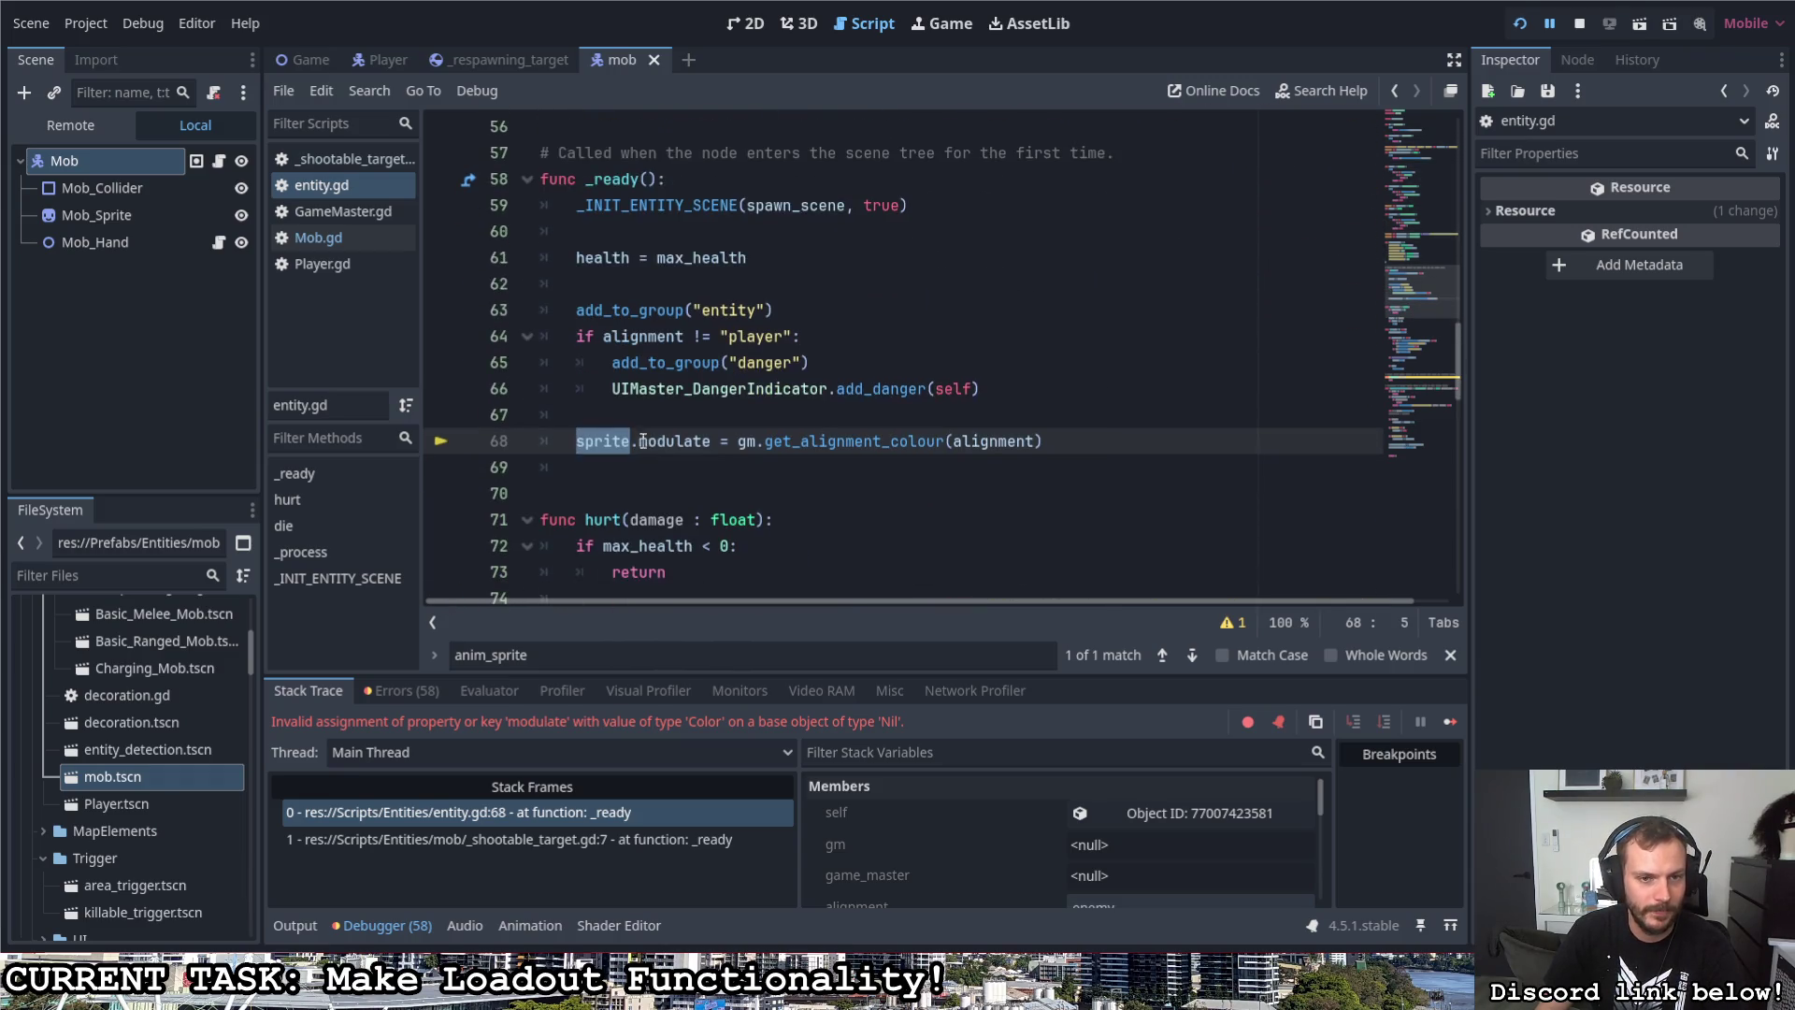
pyautogui.click(608, 426)
pyautogui.press('Return')
pyautogui.write('if is_instance')
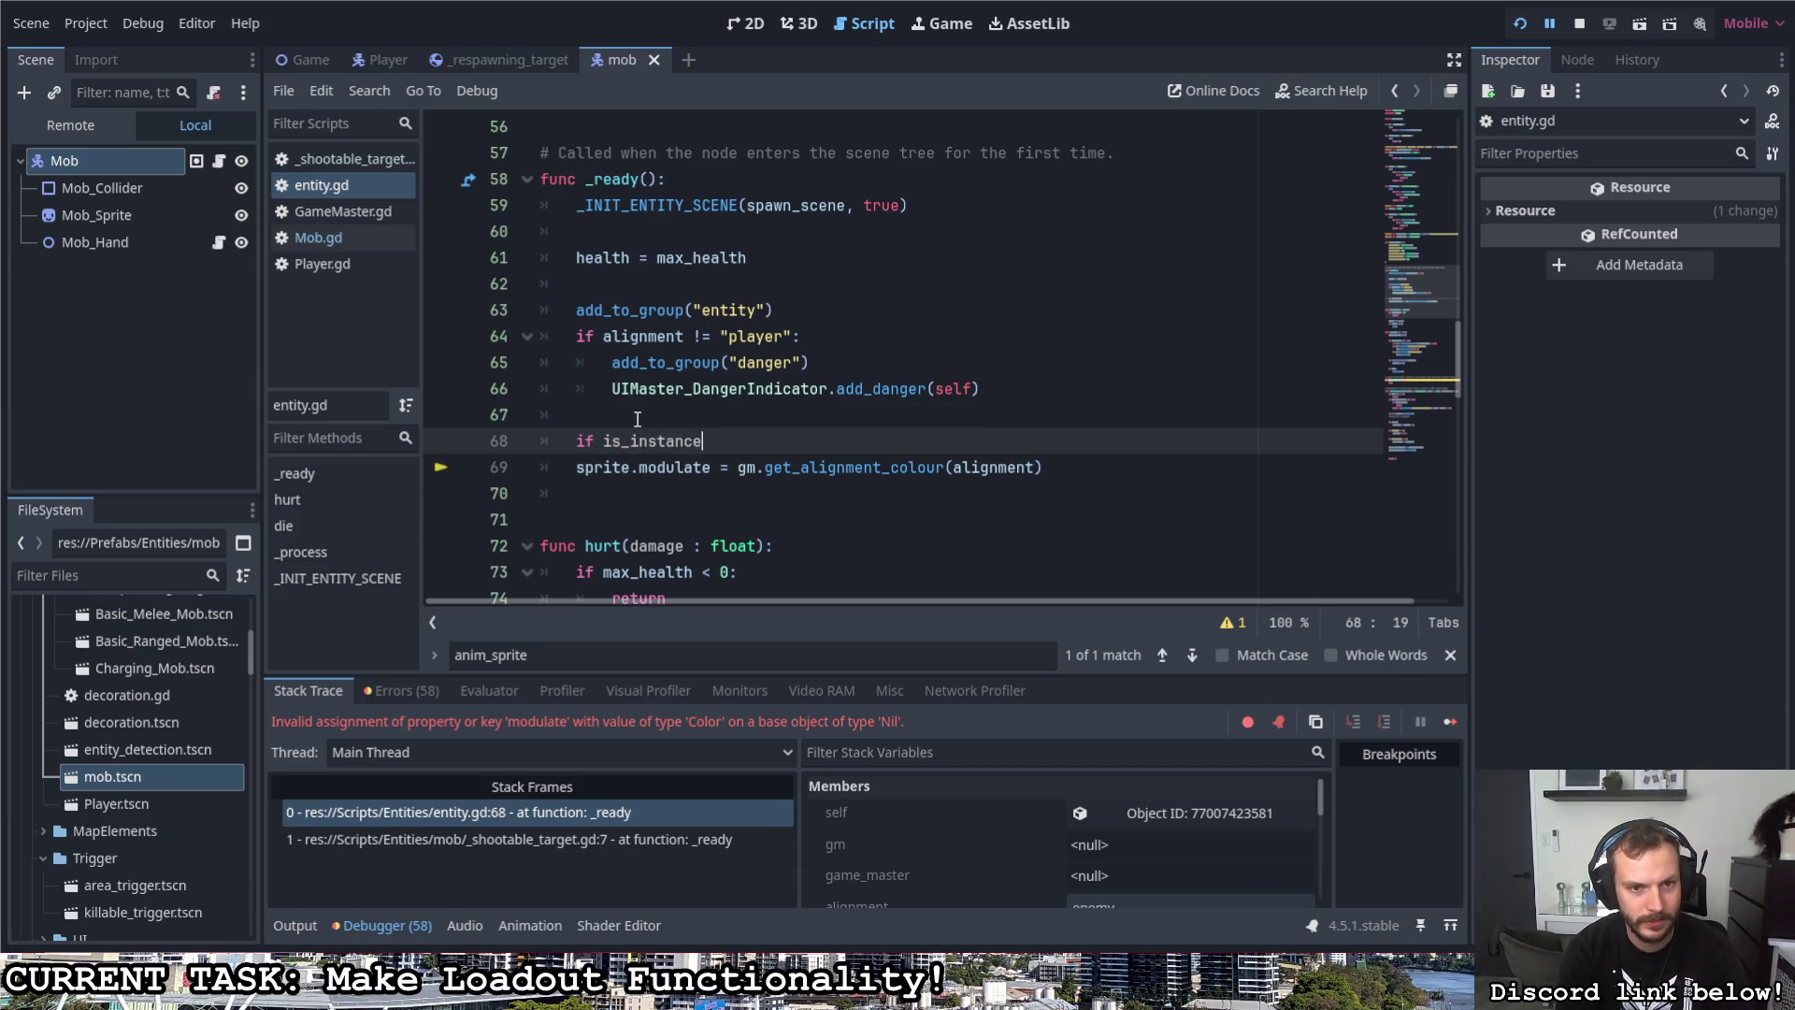
pyautogui.press('Return')
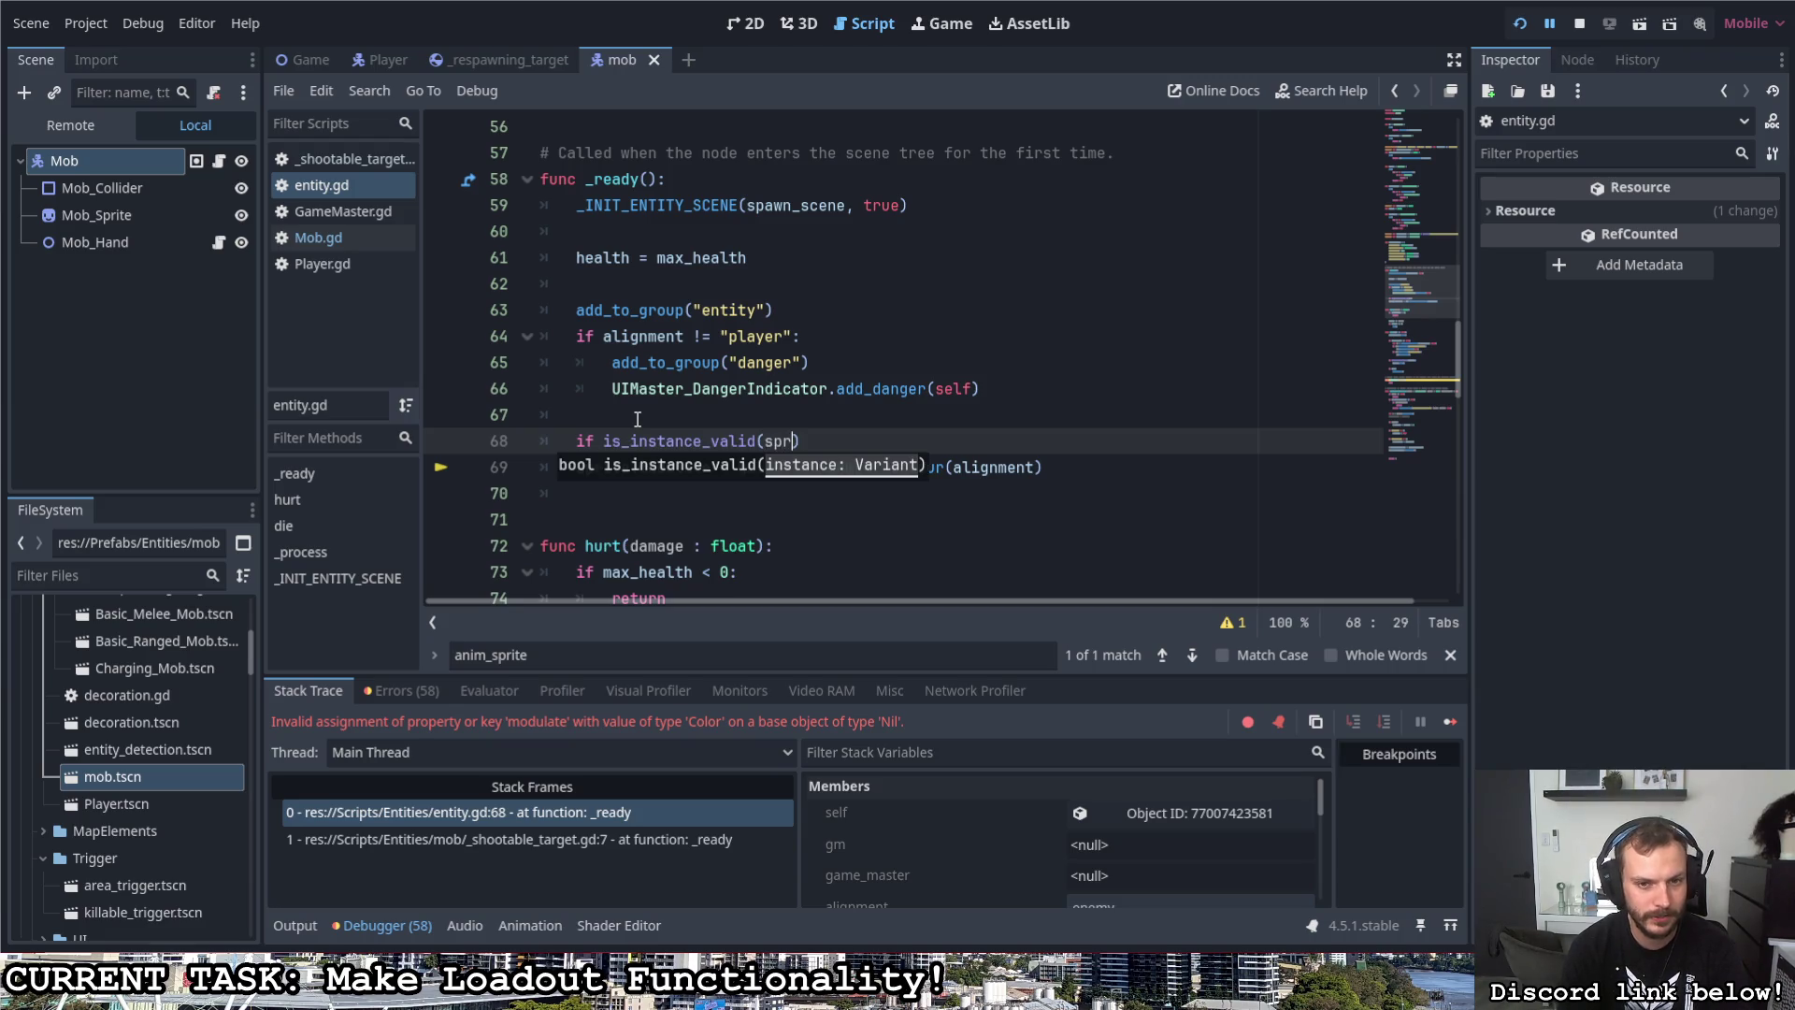
pyautogui.write(')')
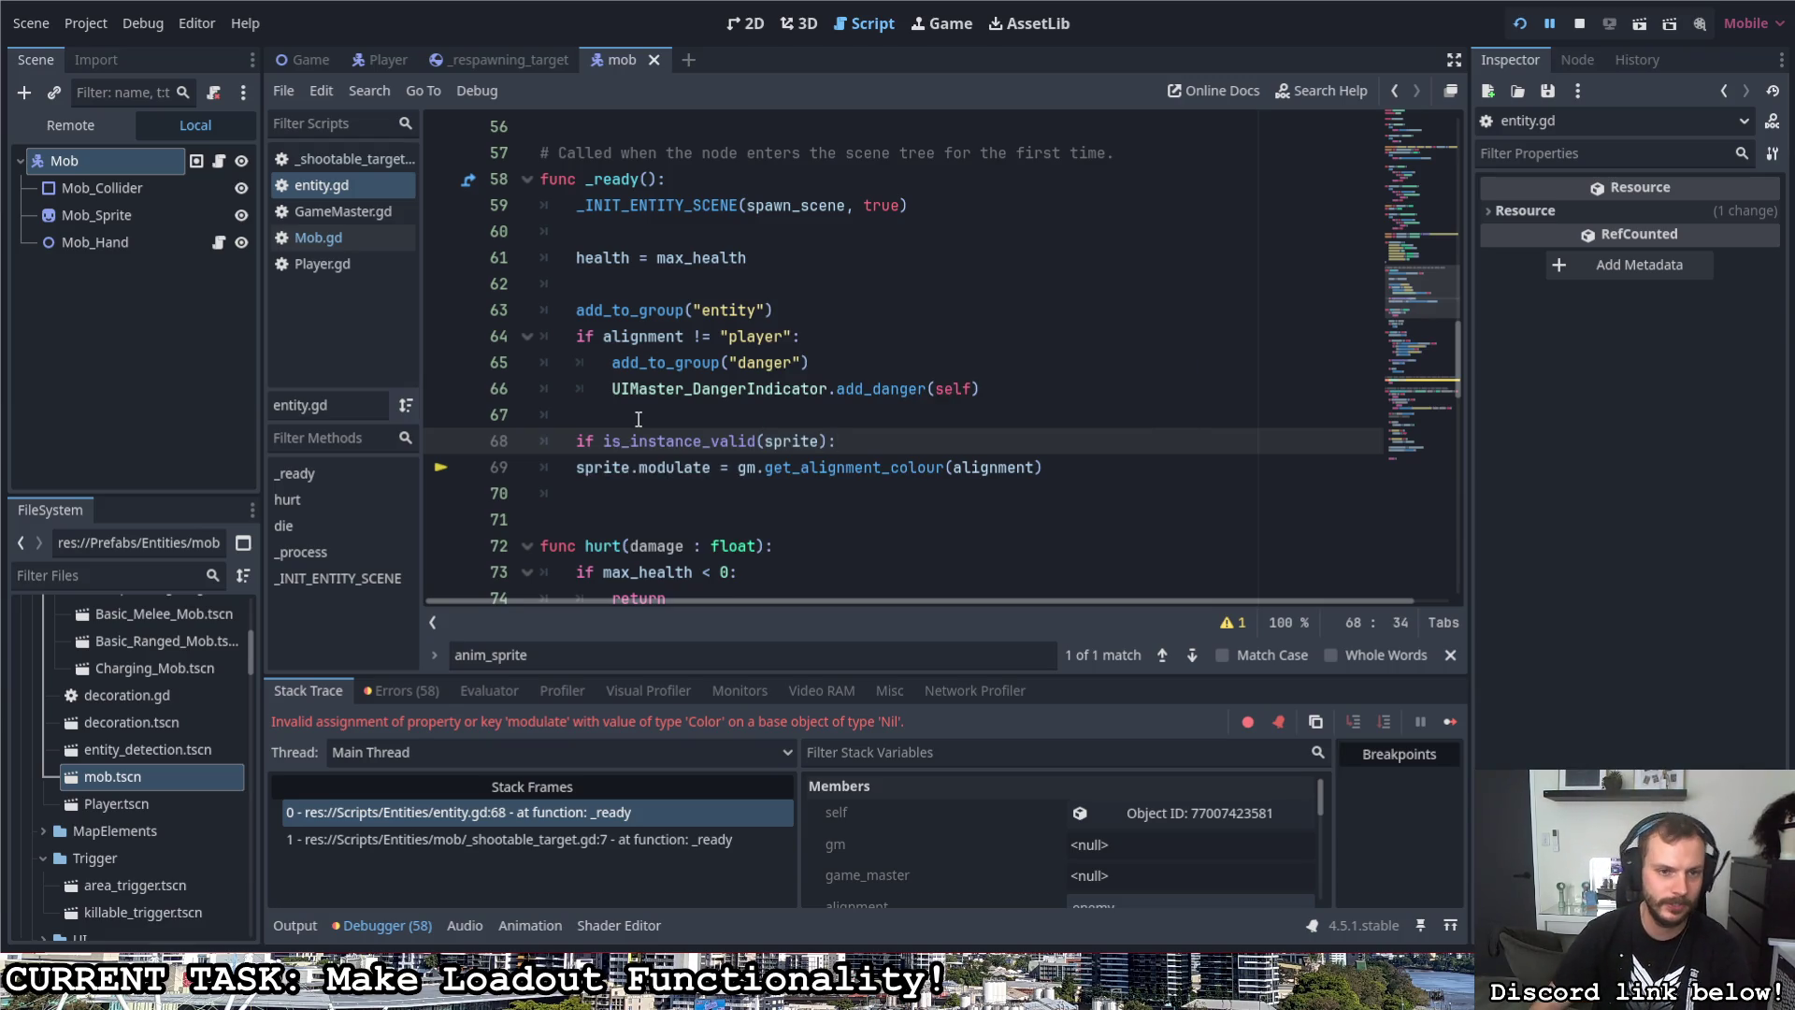
pyautogui.click(574, 464)
pyautogui.press('Tab')
# Step: Add an 'if is_instance_valid(anim_sprite):' block applying the same tint to anim_sprite, and save the script
pyautogui.press('Return')
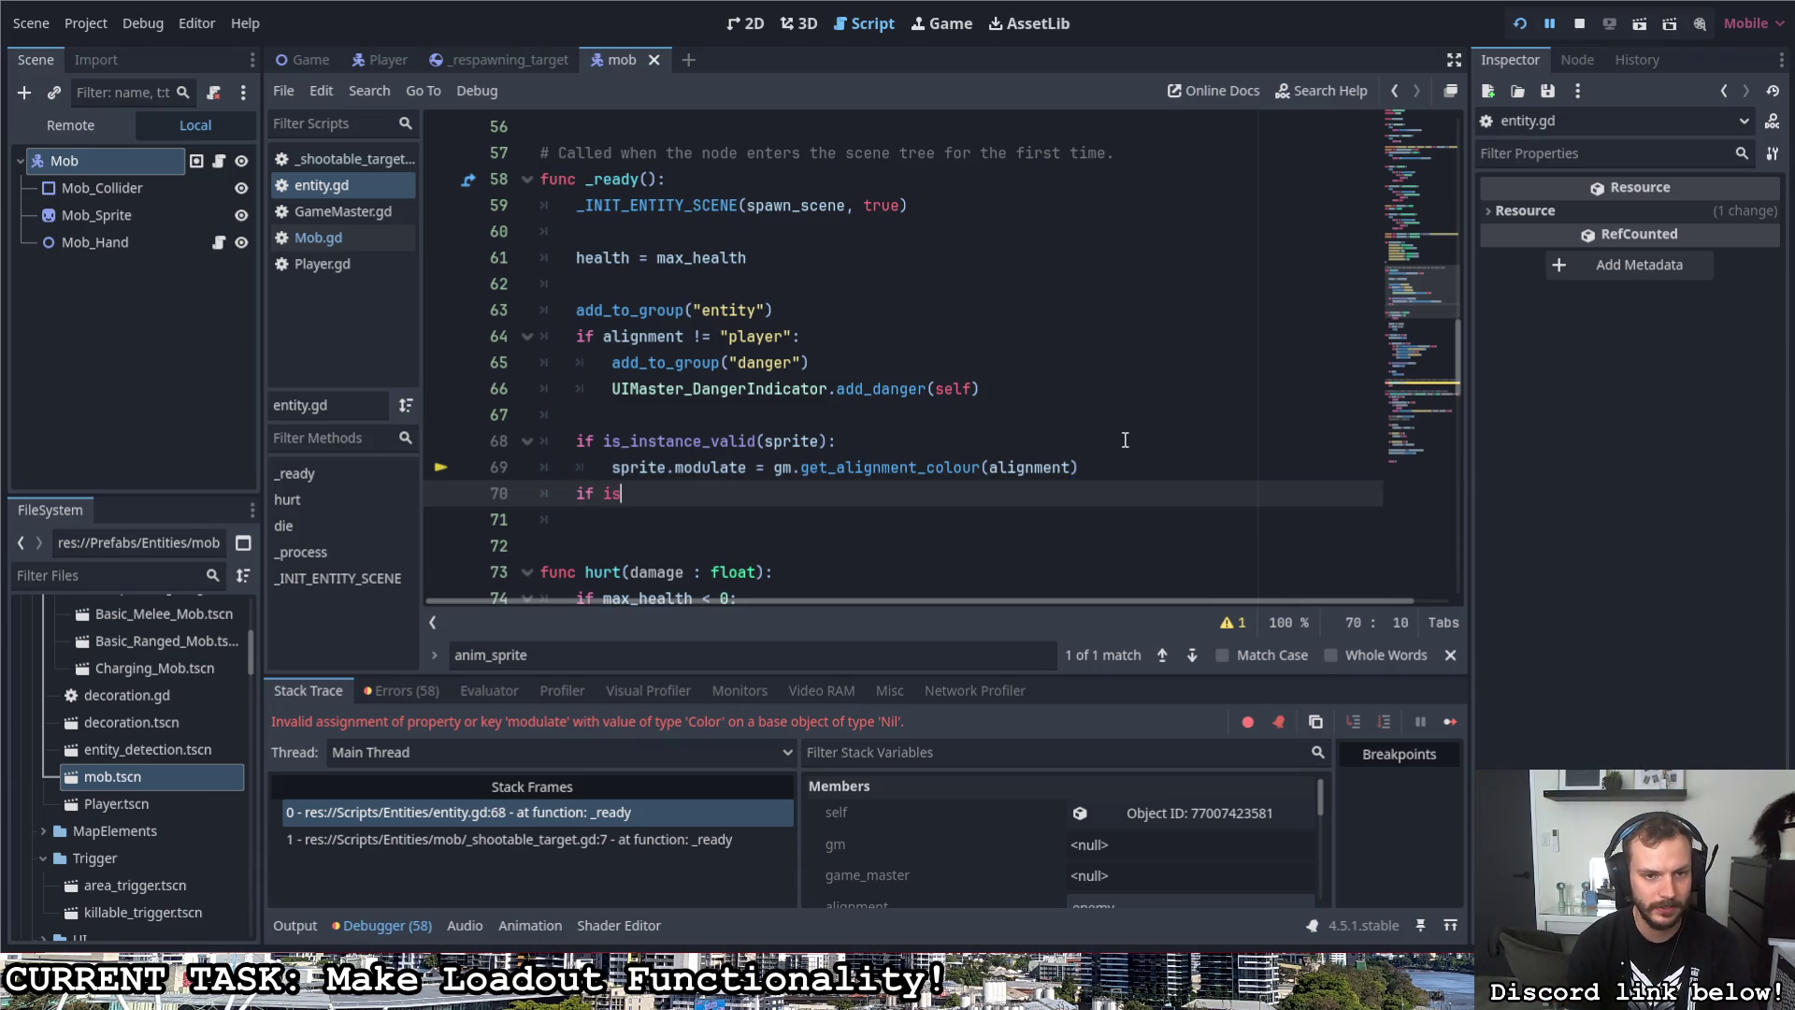
pyautogui.write('instan')
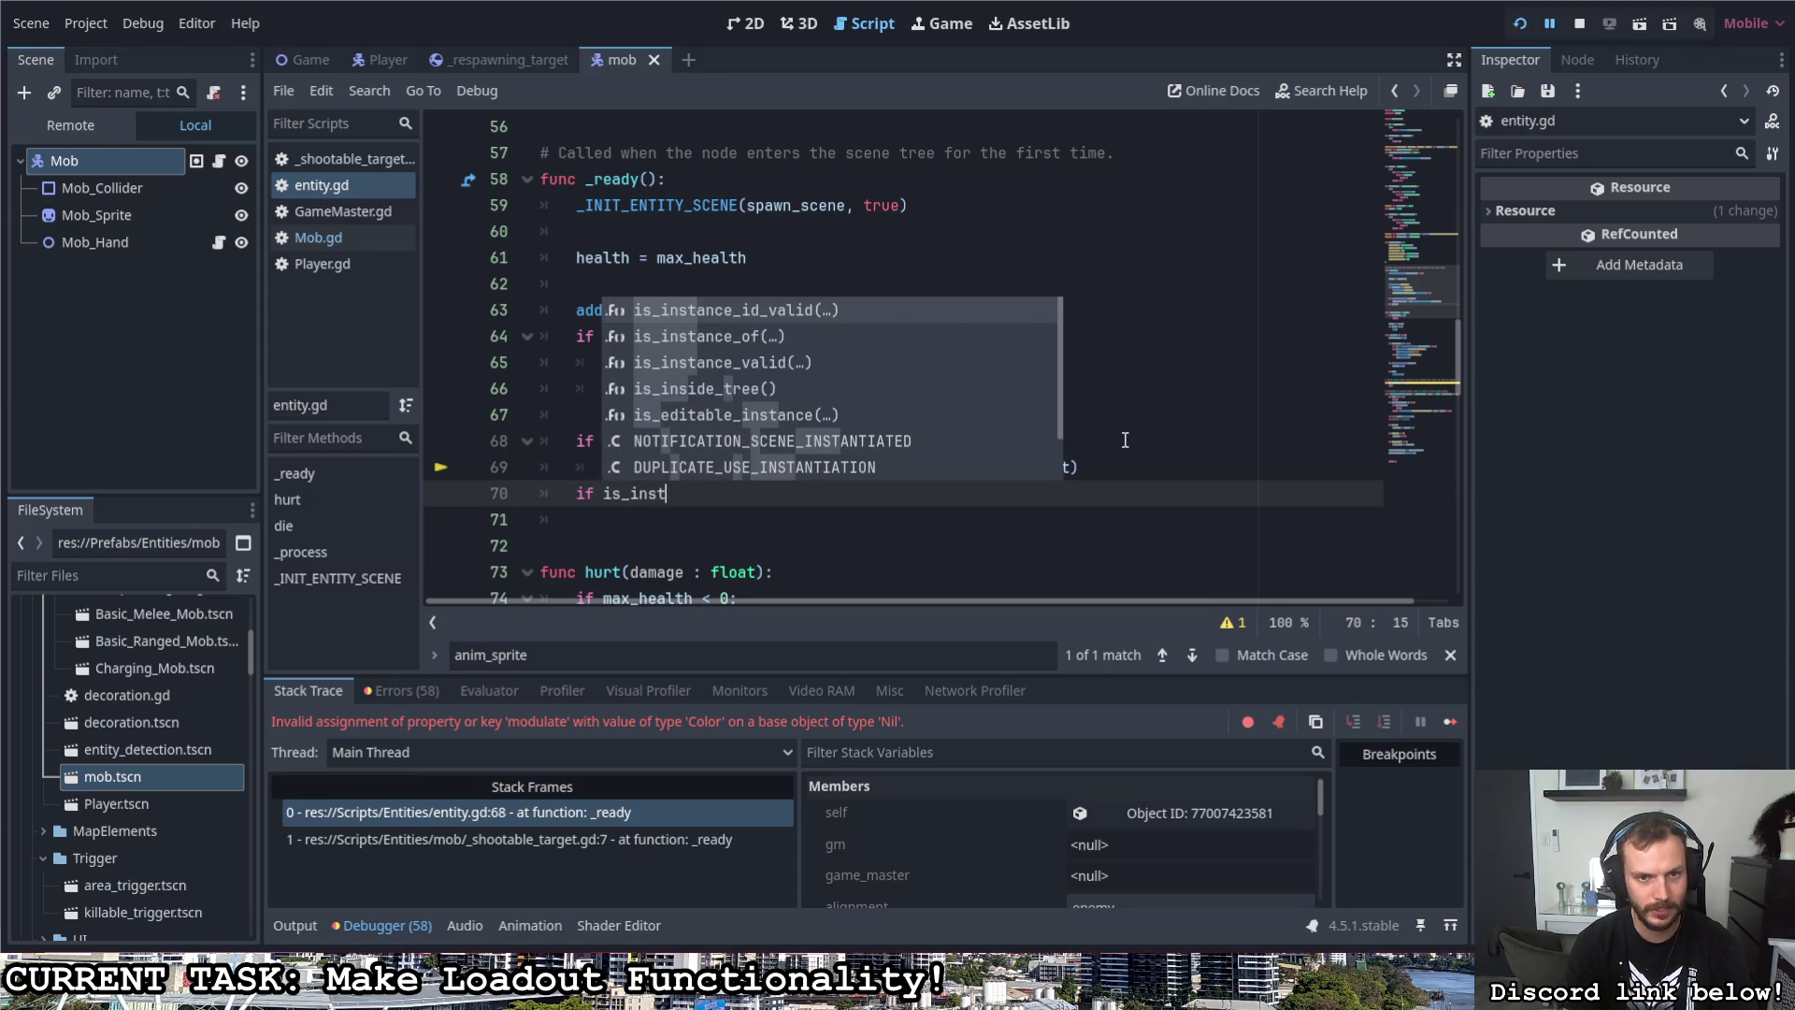
pyautogui.press('Return')
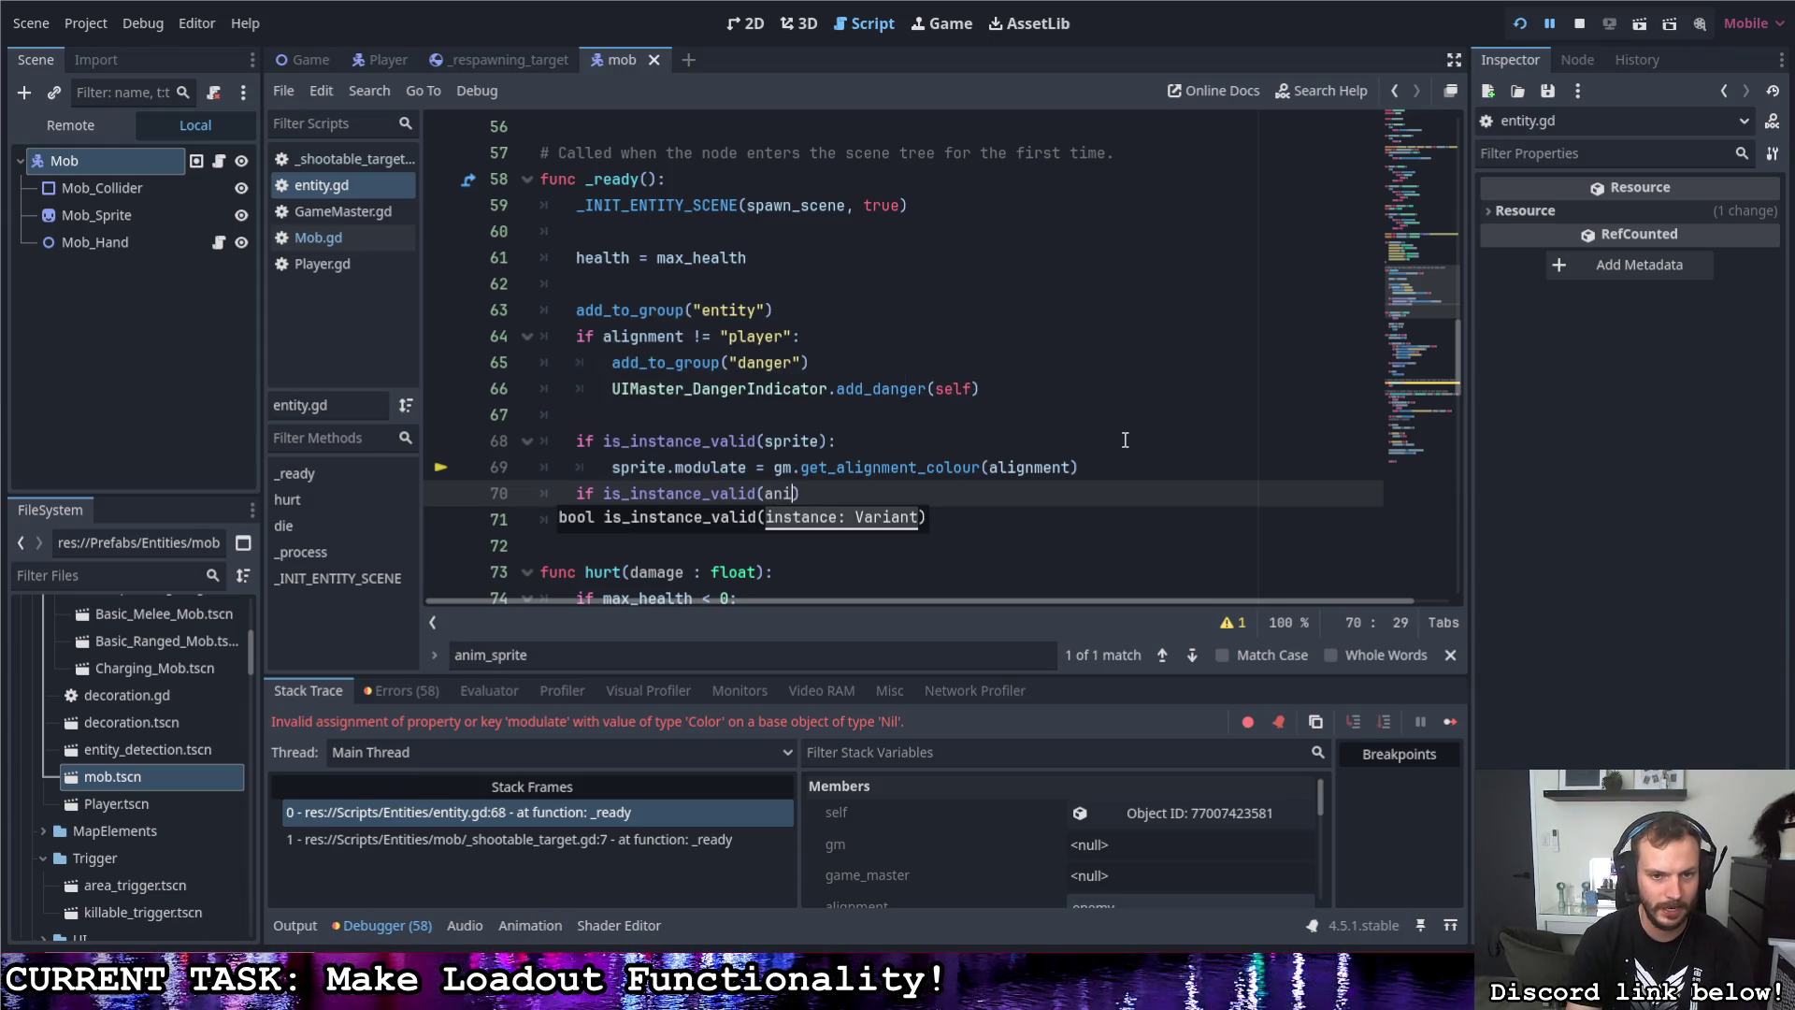
pyautogui.write('m')
pyautogui.press('Return')
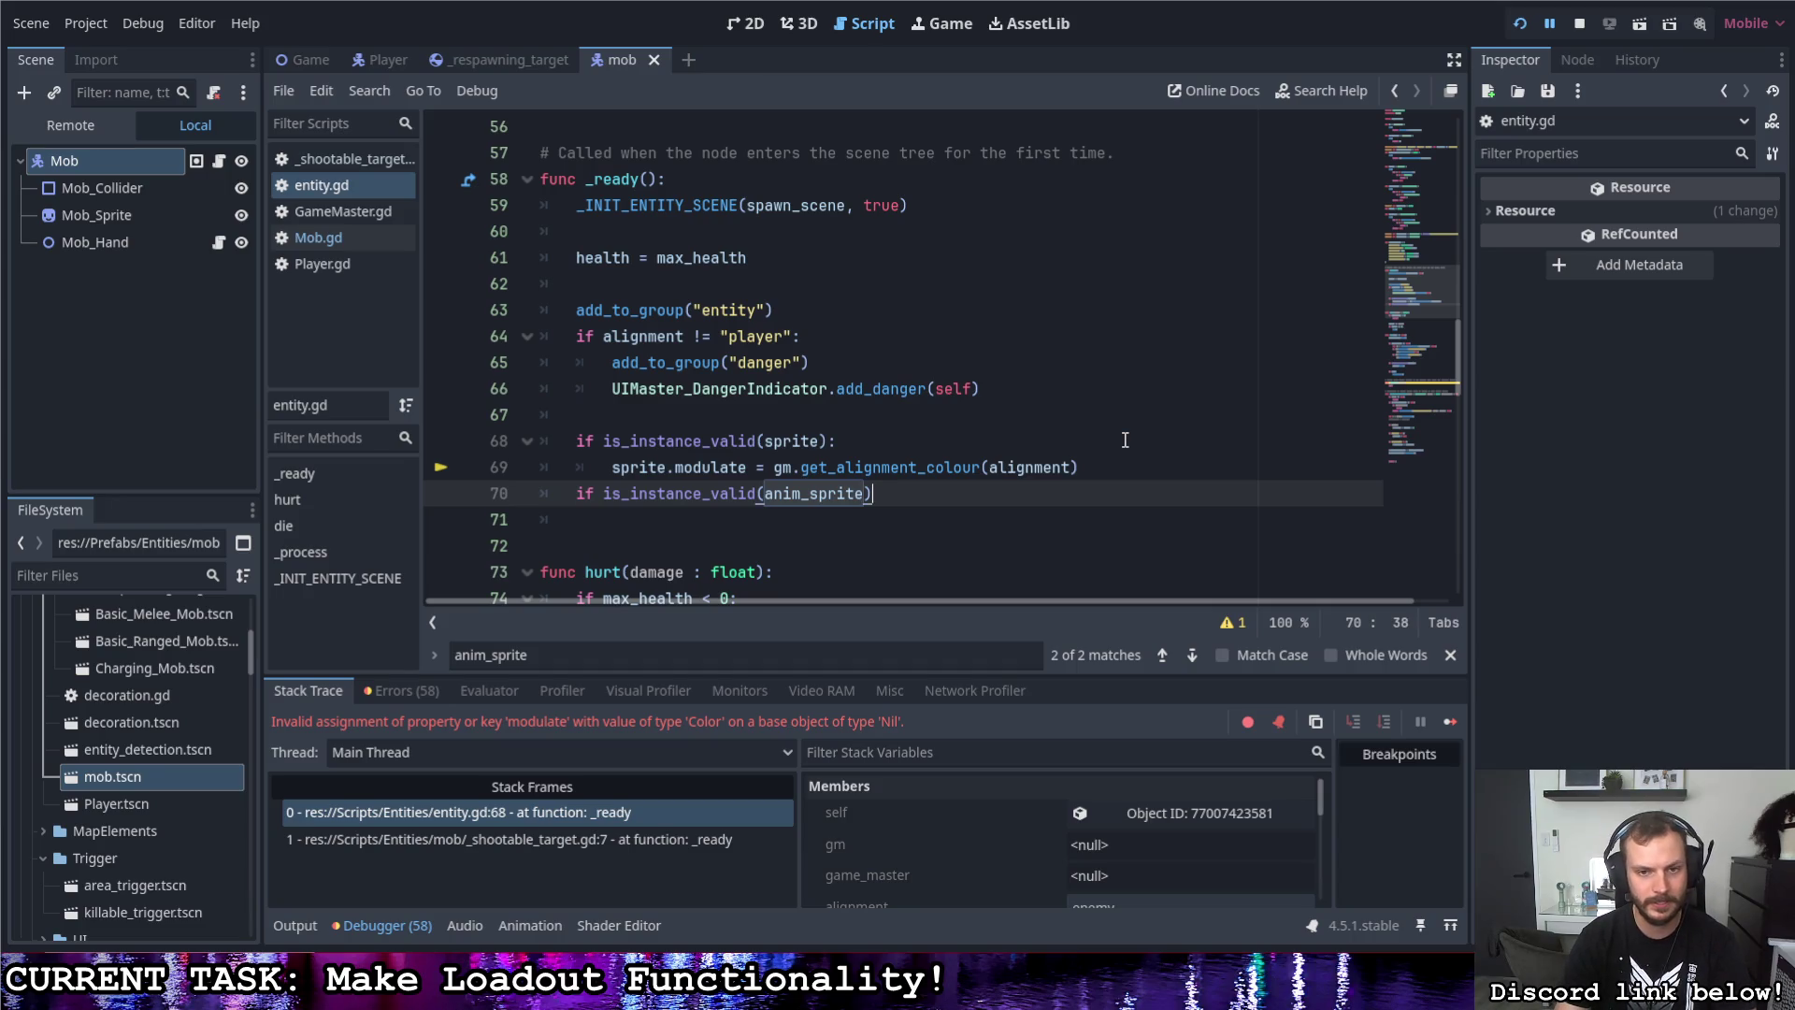
pyautogui.press('Return')
pyautogui.moveTo(1099, 465)
pyautogui.mouseDown()
pyautogui.moveTo(580, 445)
pyautogui.moveTo(615, 470)
pyautogui.mouseUp()
pyautogui.middleClick(642, 518)
pyautogui.click(615, 520)
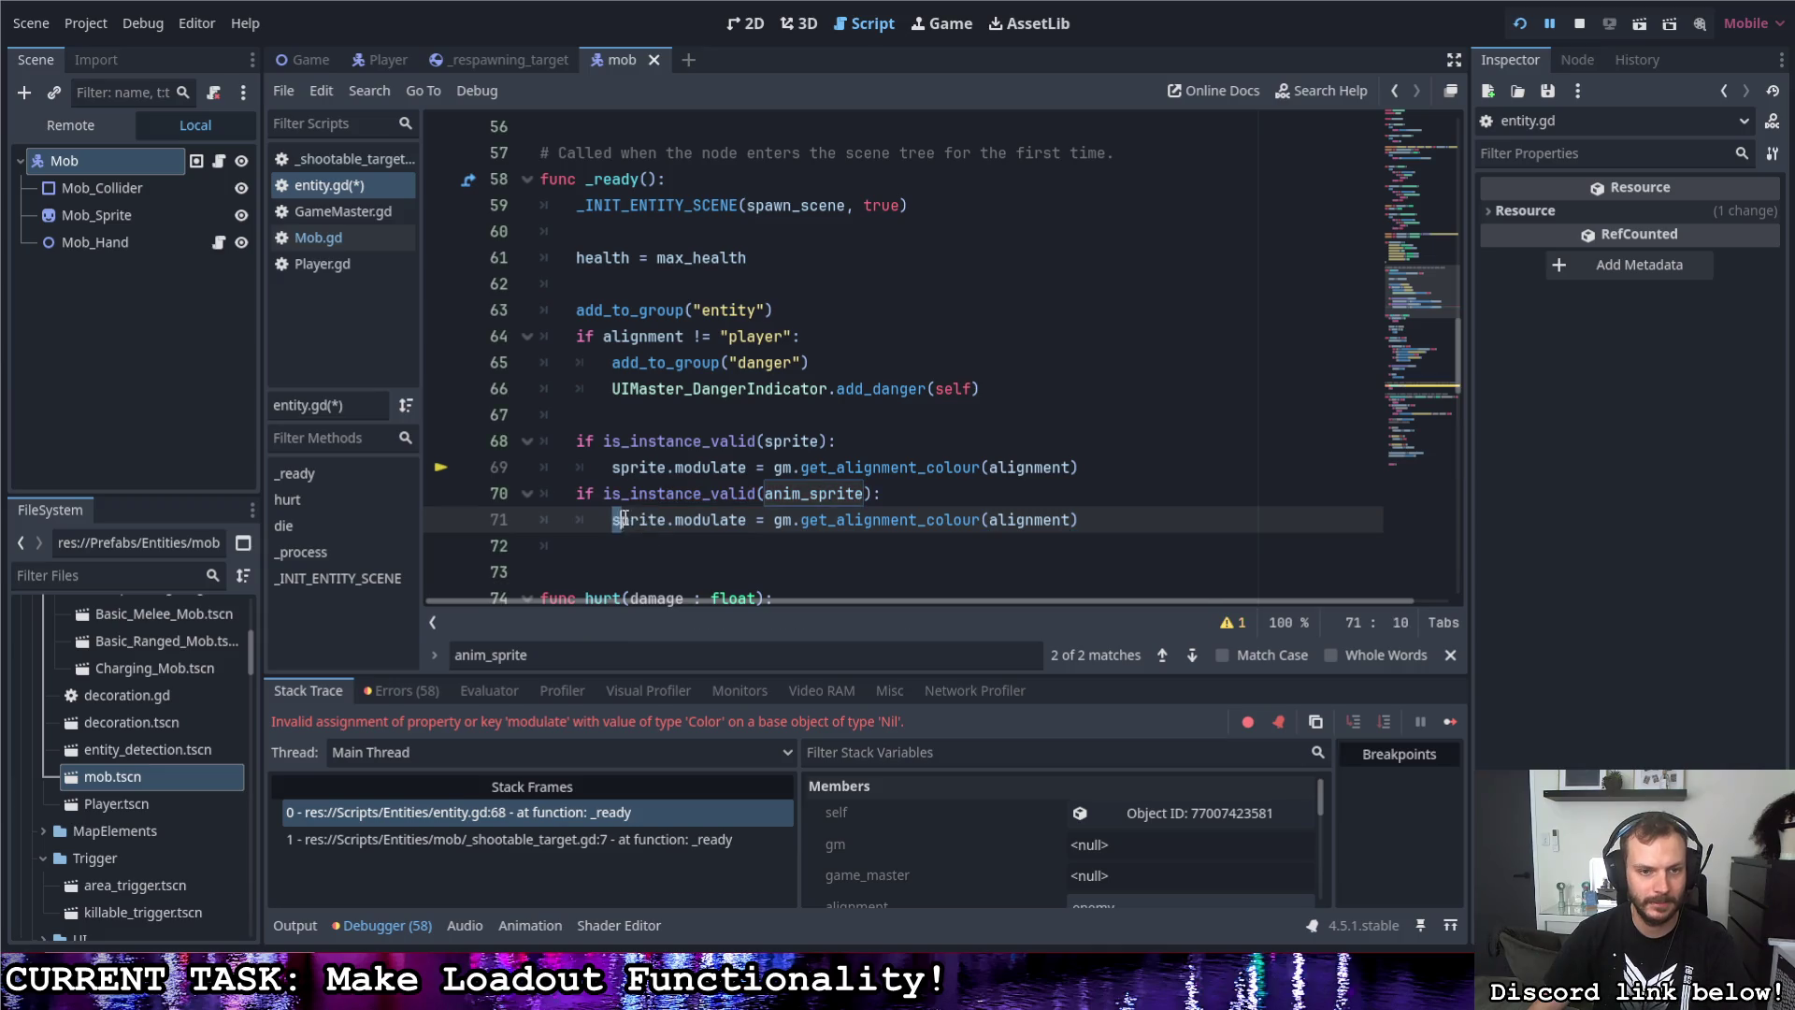
pyautogui.write('im_')
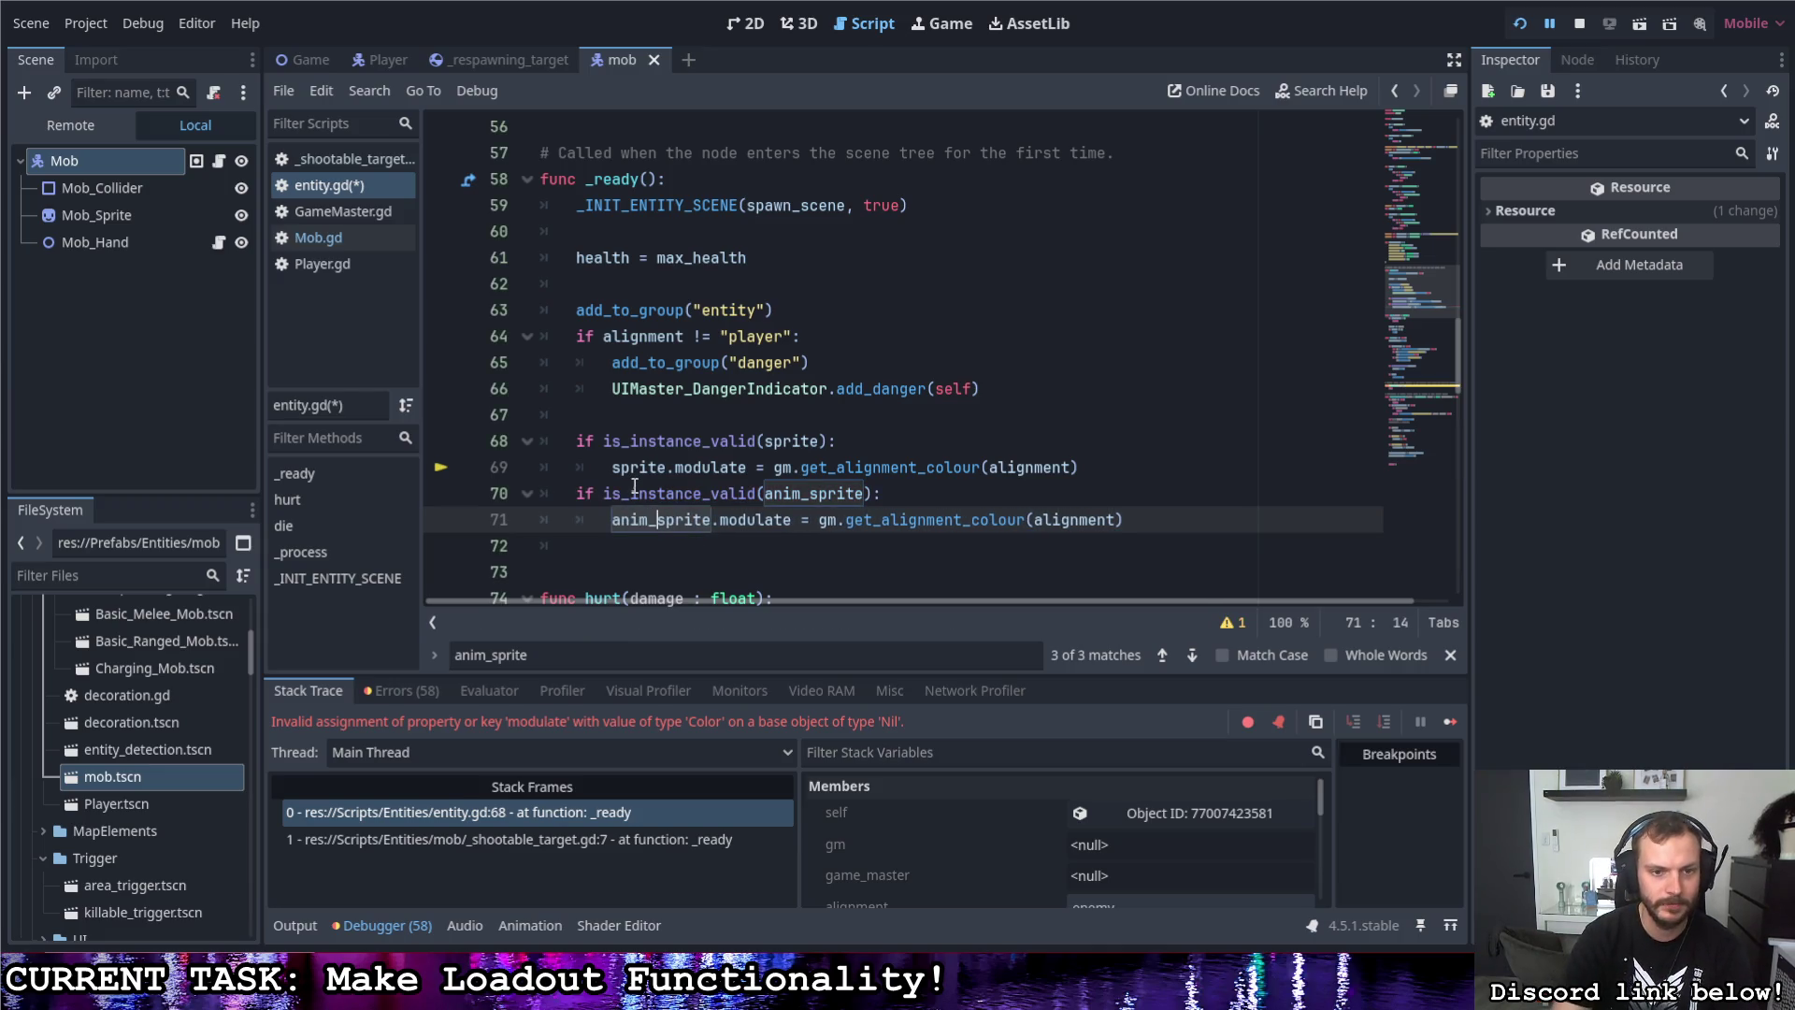
pyautogui.click(1054, 370)
pyautogui.hotkey('ctrl', 's')
# Step: Relaunch the game and walk the player up into the Loadout room
pyautogui.press('F6')
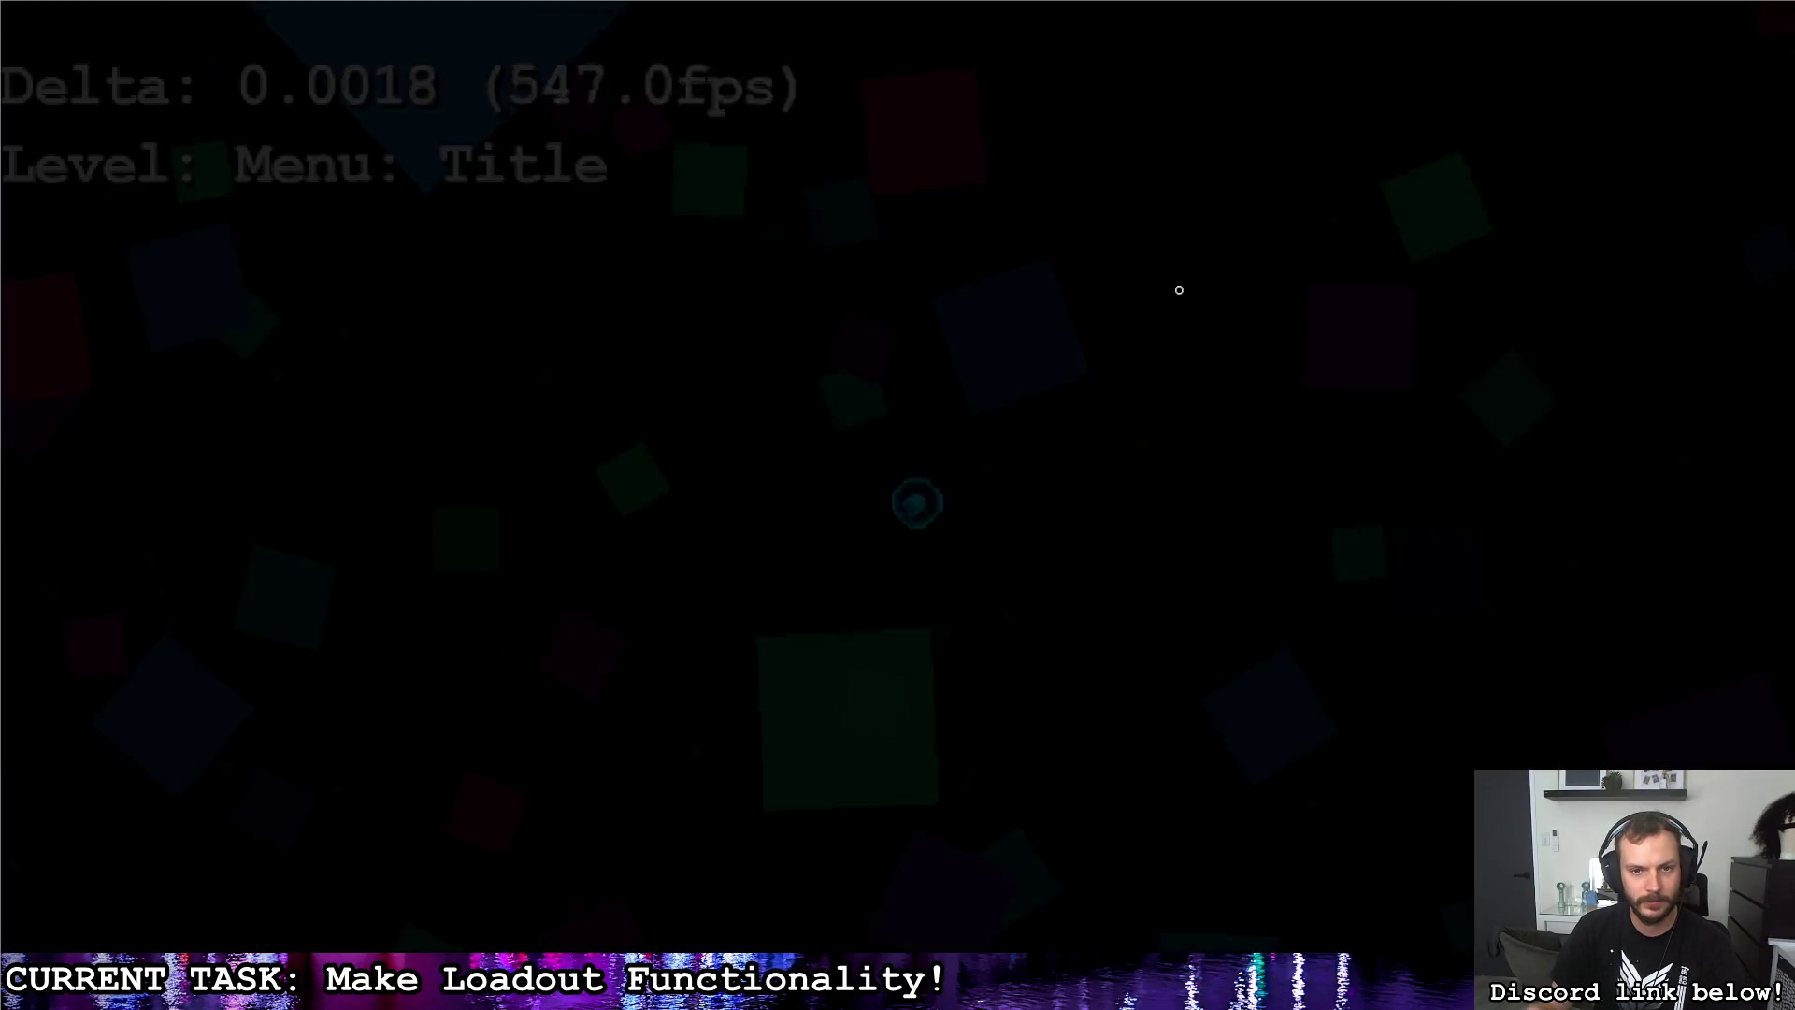
pyautogui.press('w')
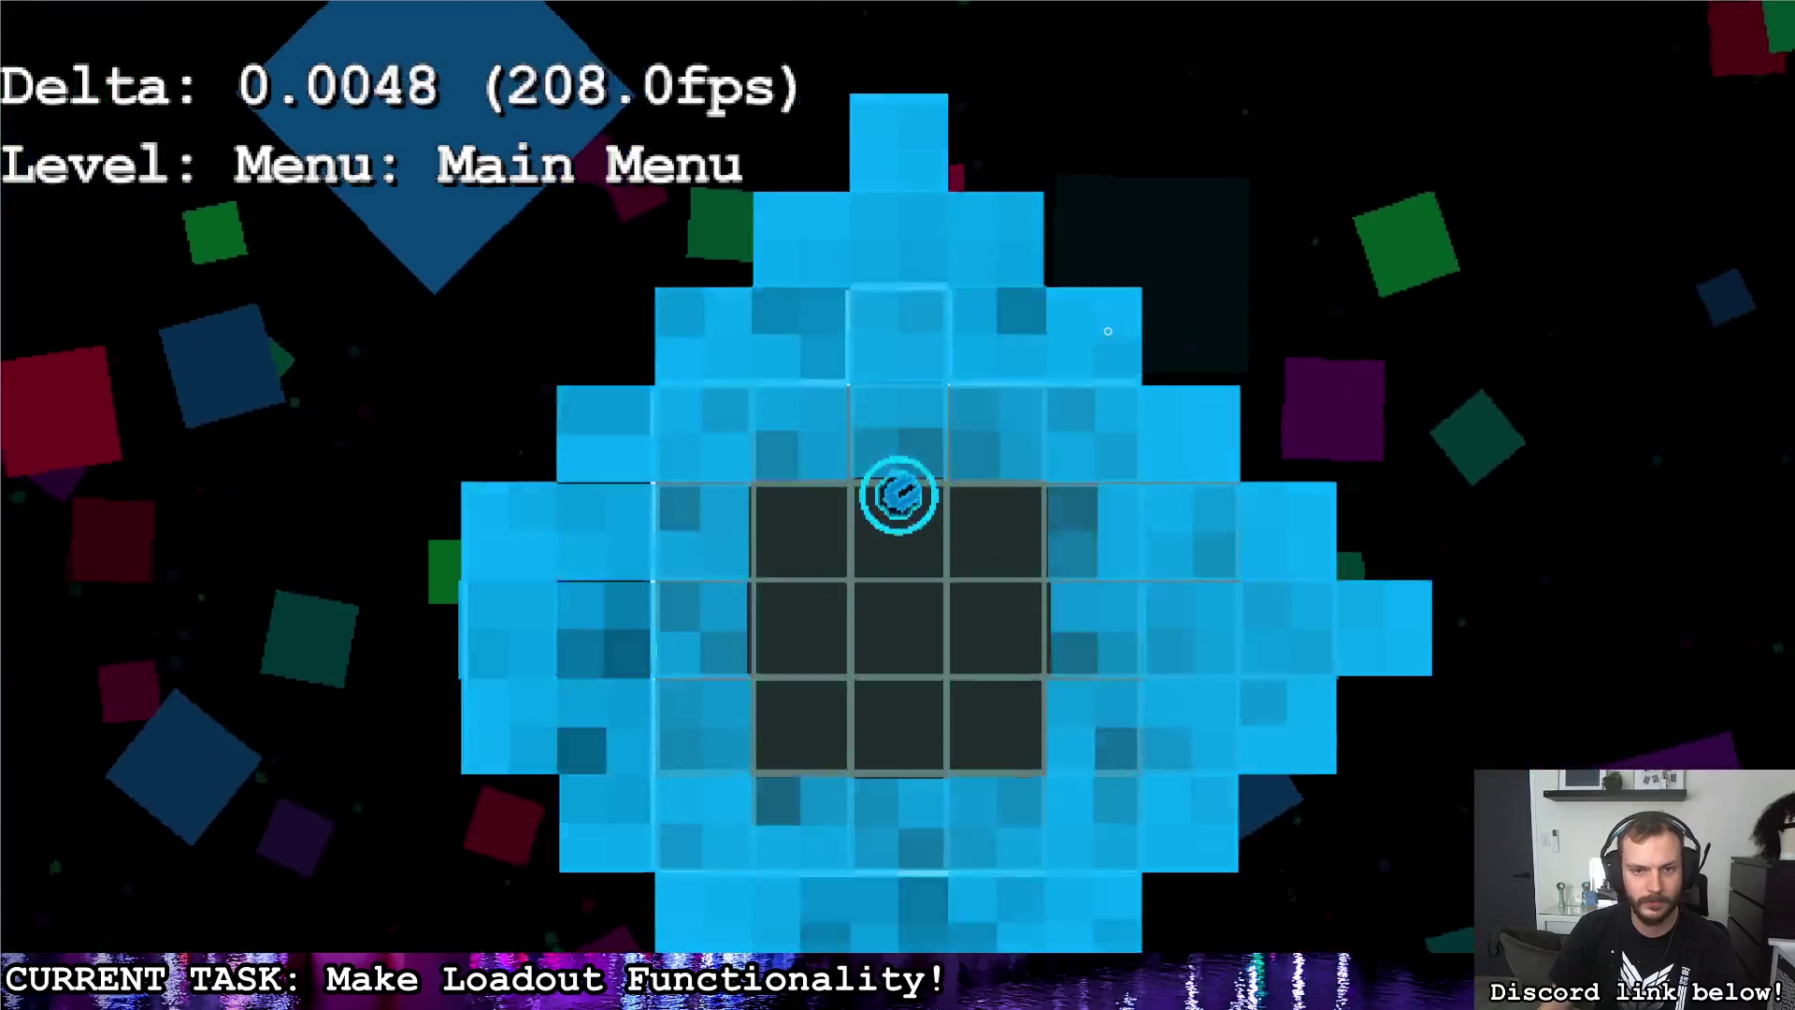
pyautogui.press('w')
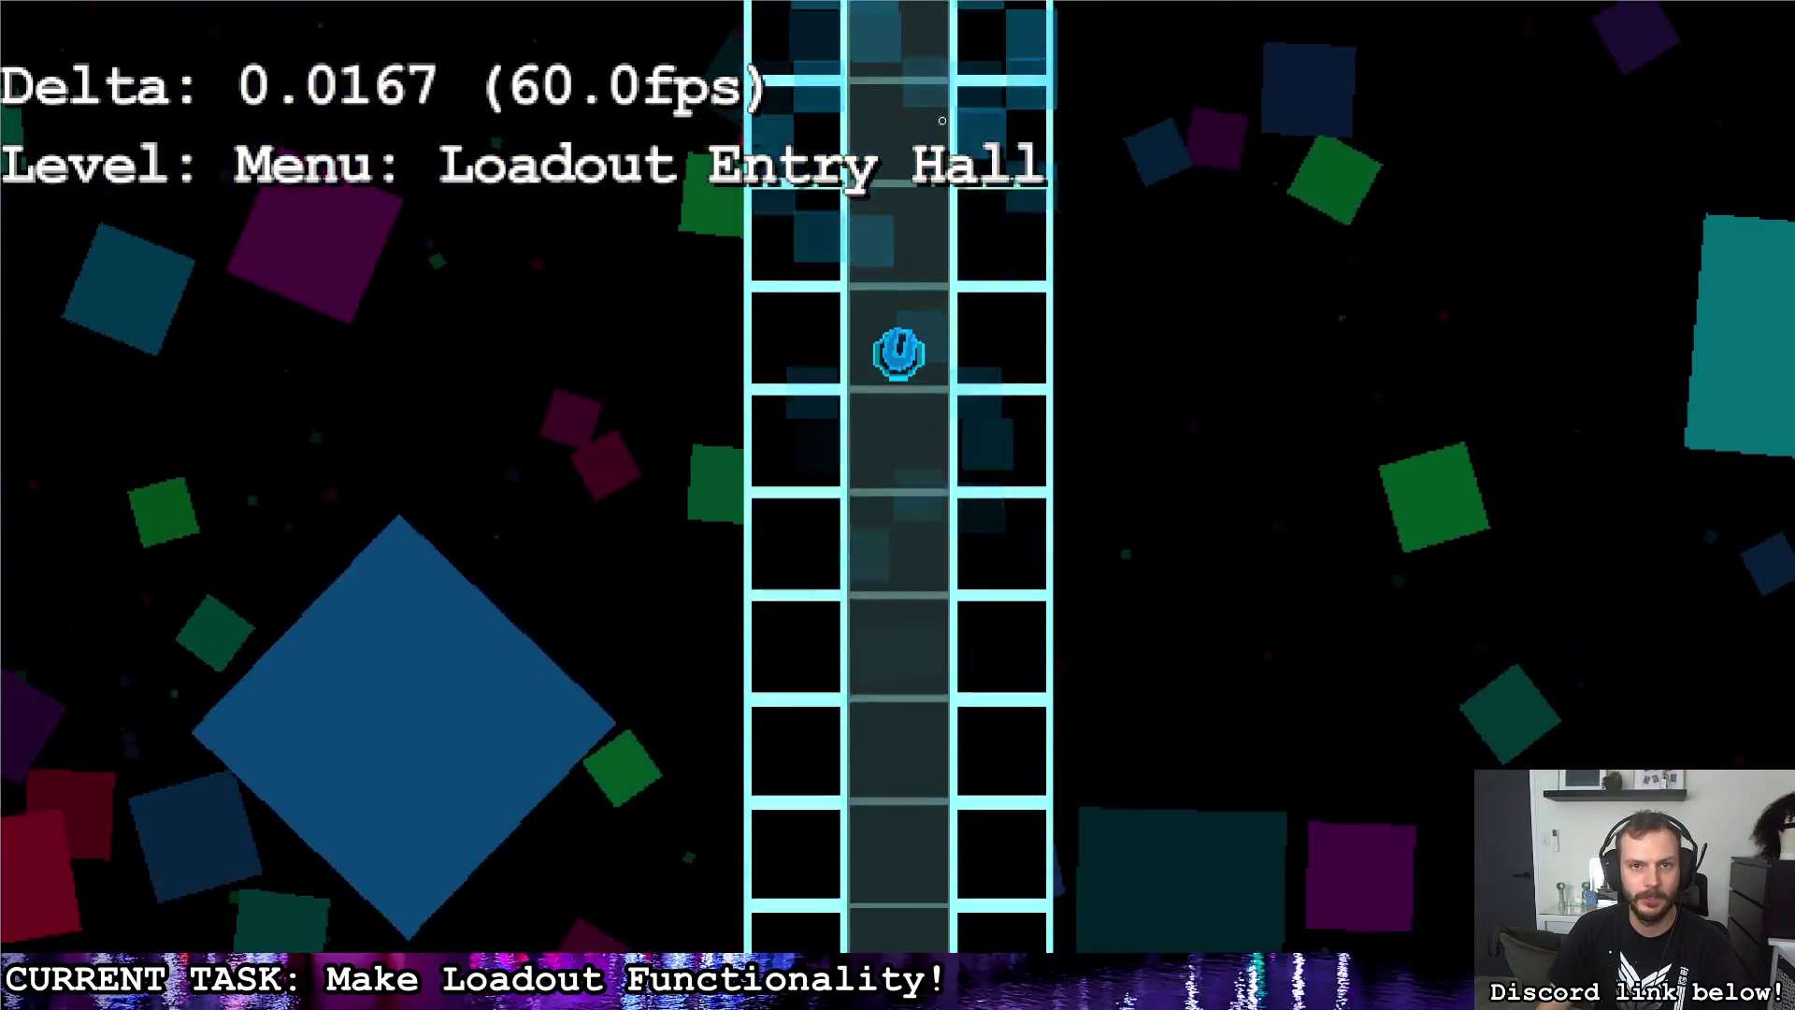
pyautogui.press('w')
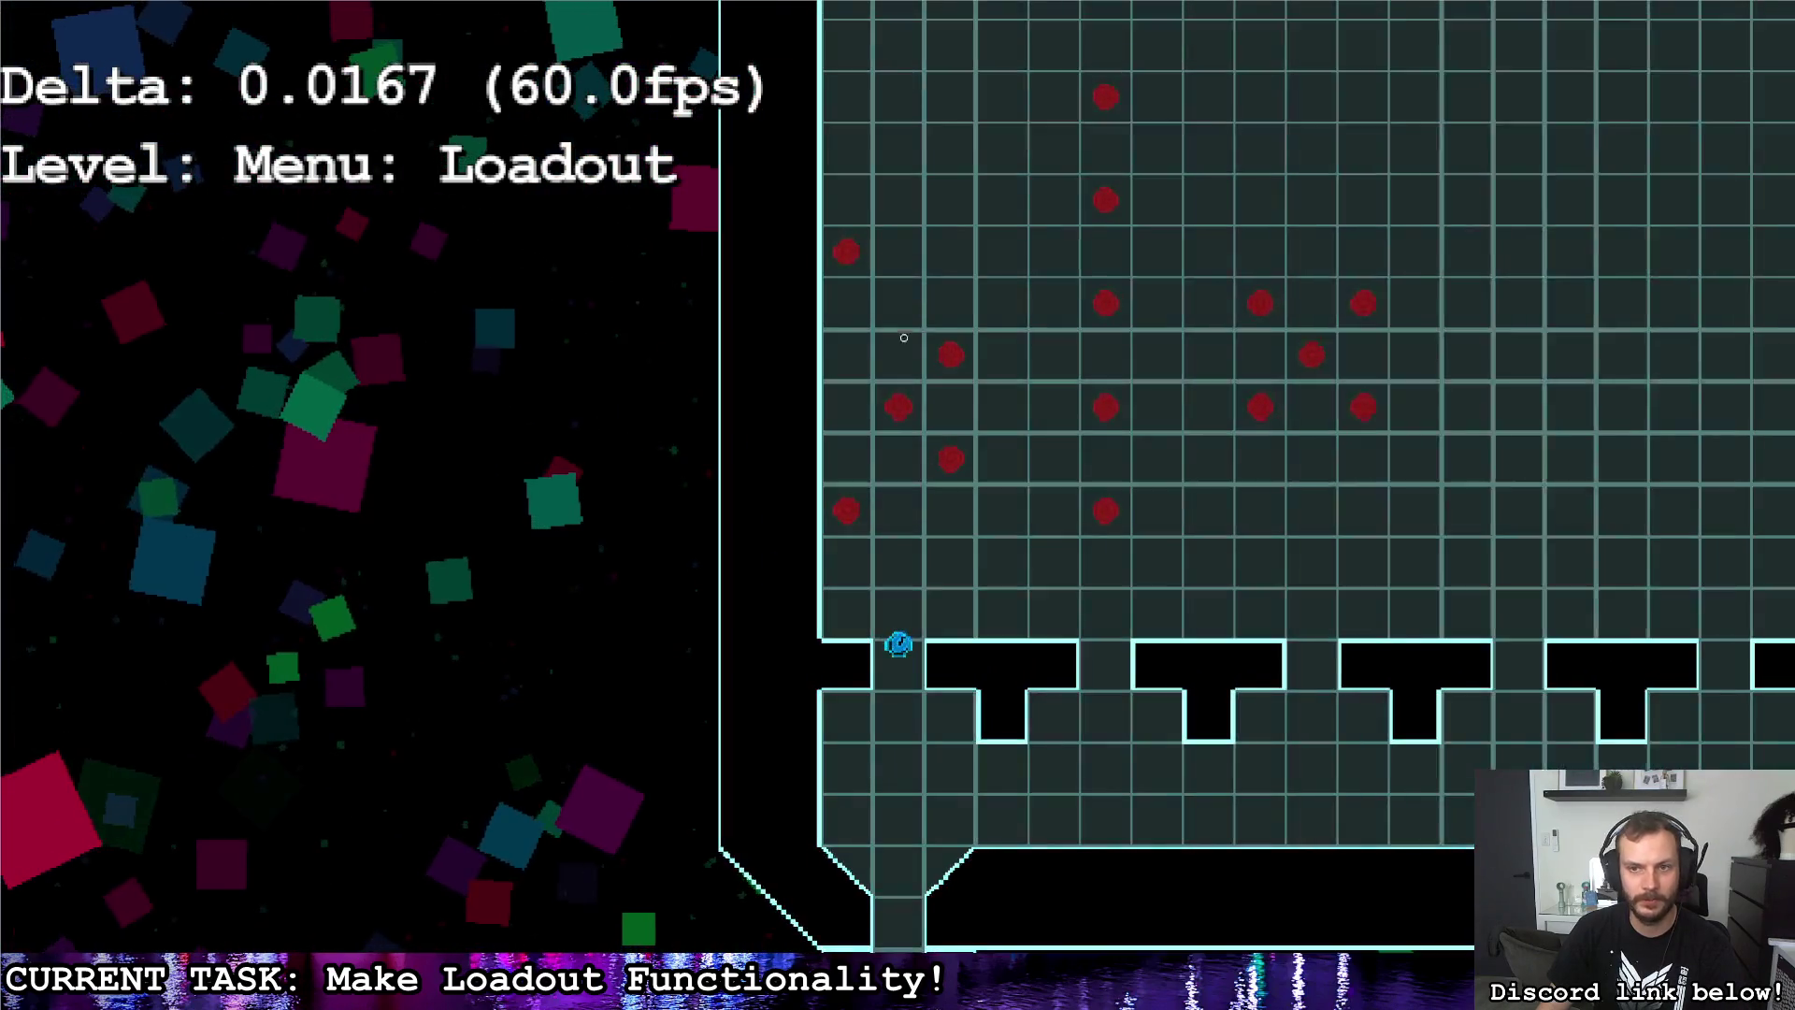
# Step: Shoot the red targets around the room, moving further up to fire along the player's column
pyautogui.click(904, 338)
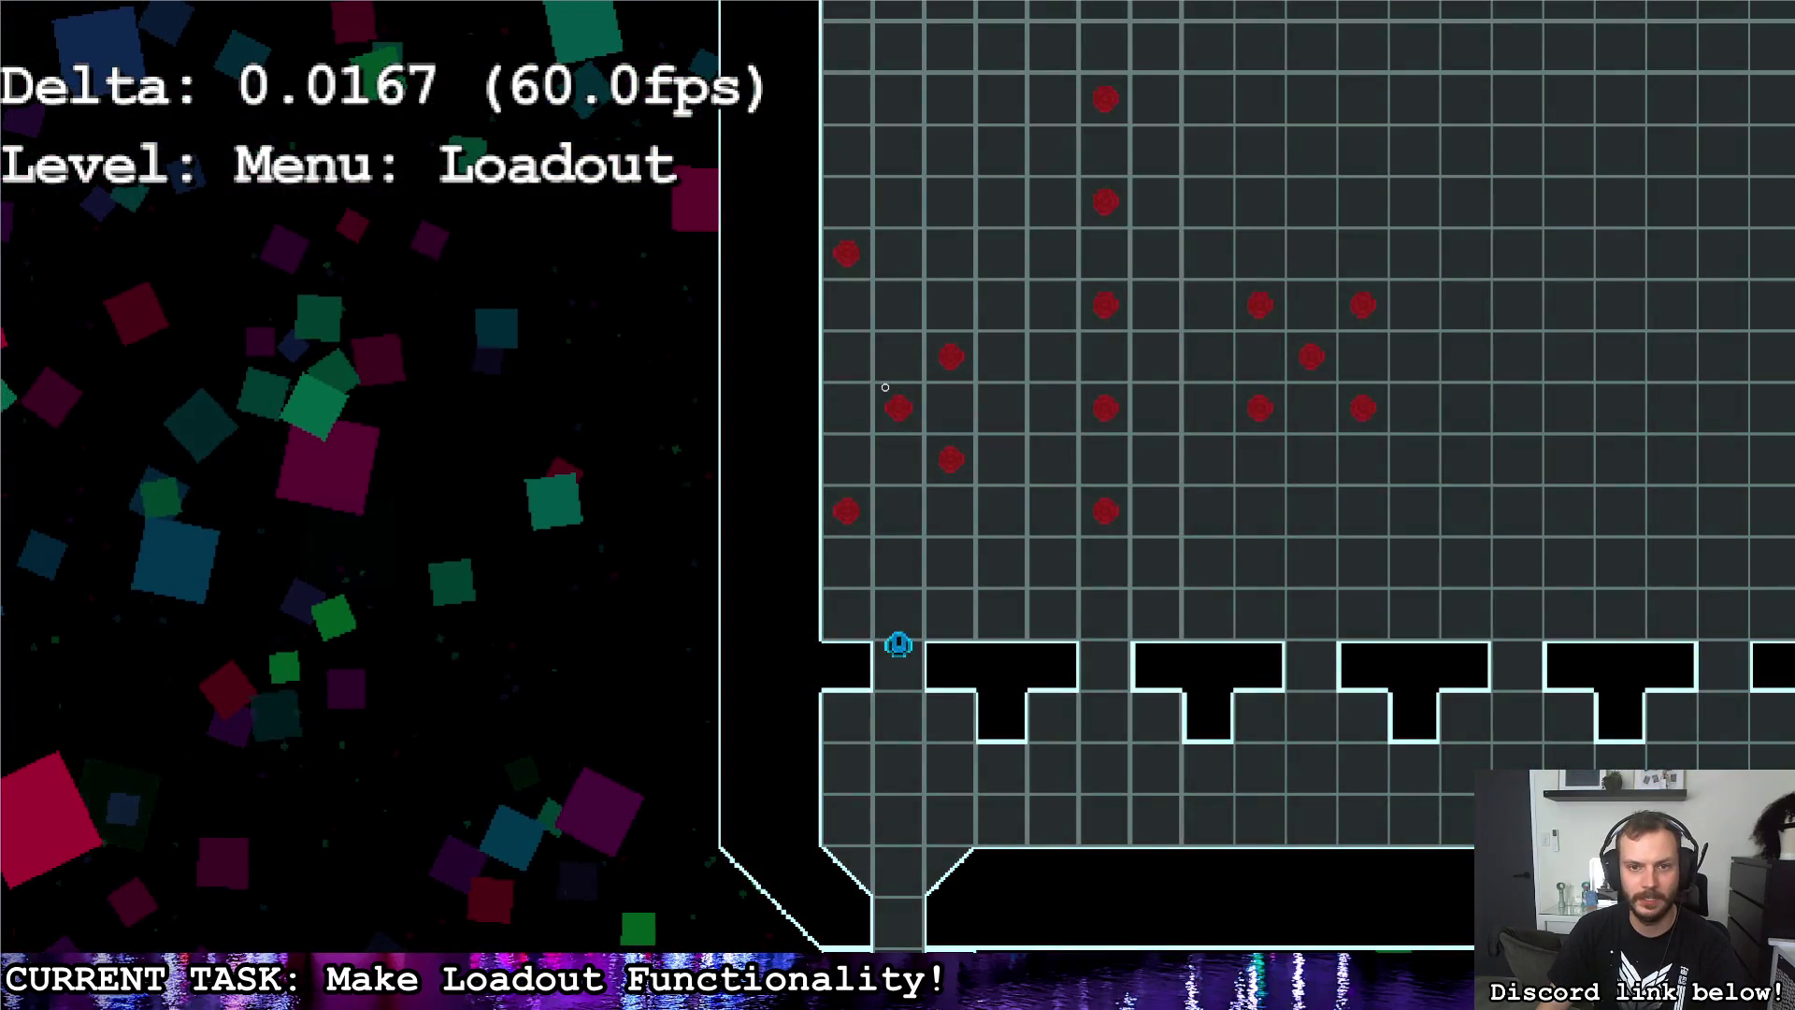
pyautogui.click(852, 292)
pyautogui.click(983, 319)
pyautogui.click(824, 445)
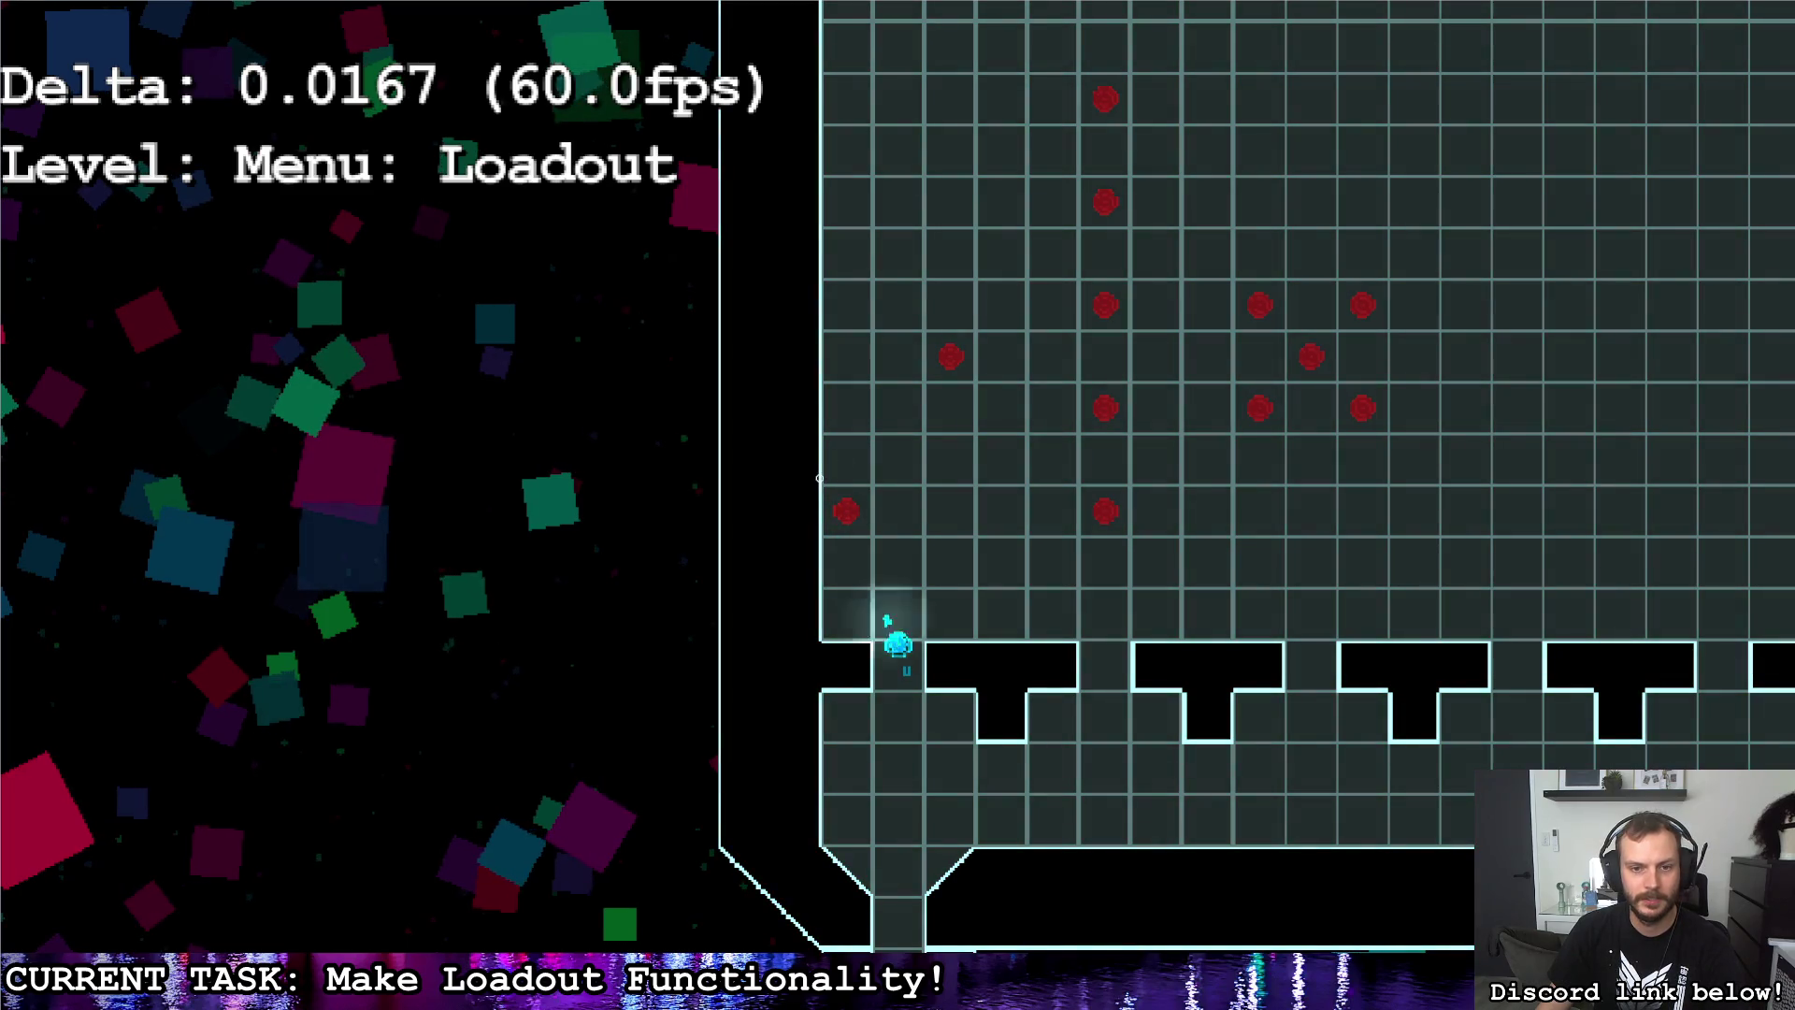
pyautogui.click(1113, 332)
pyautogui.click(1055, 331)
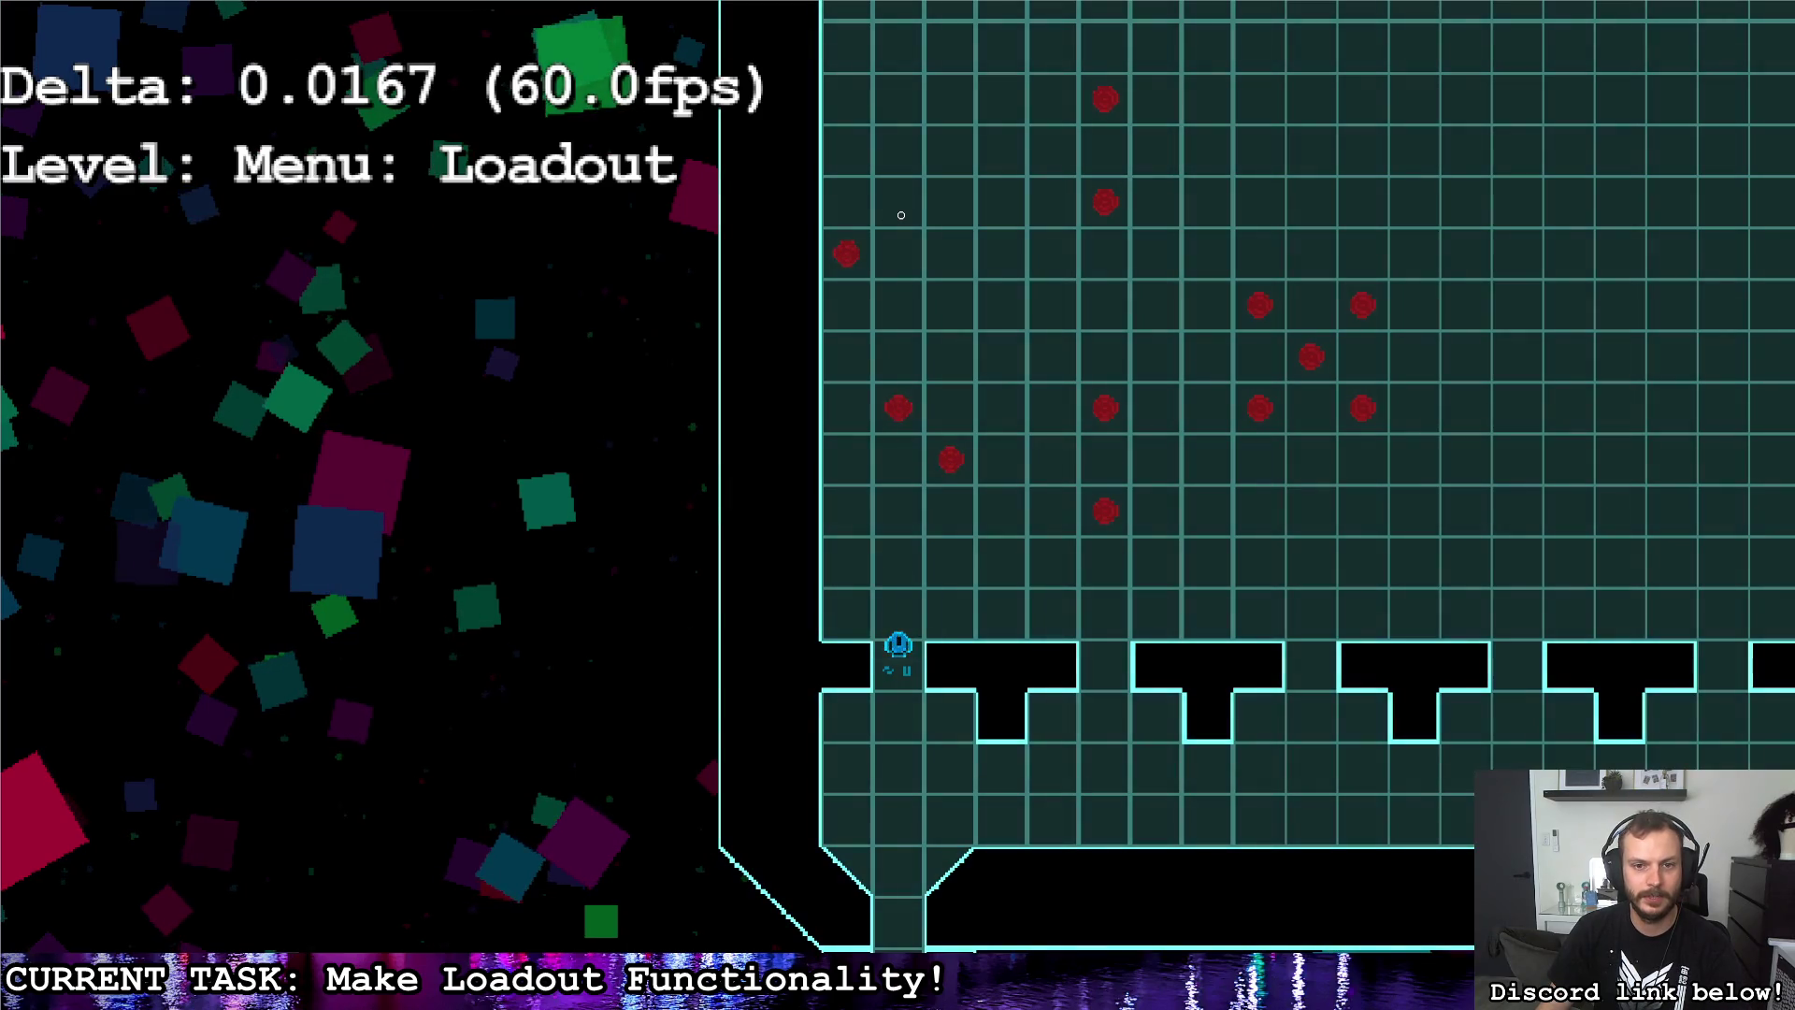
pyautogui.press('w')
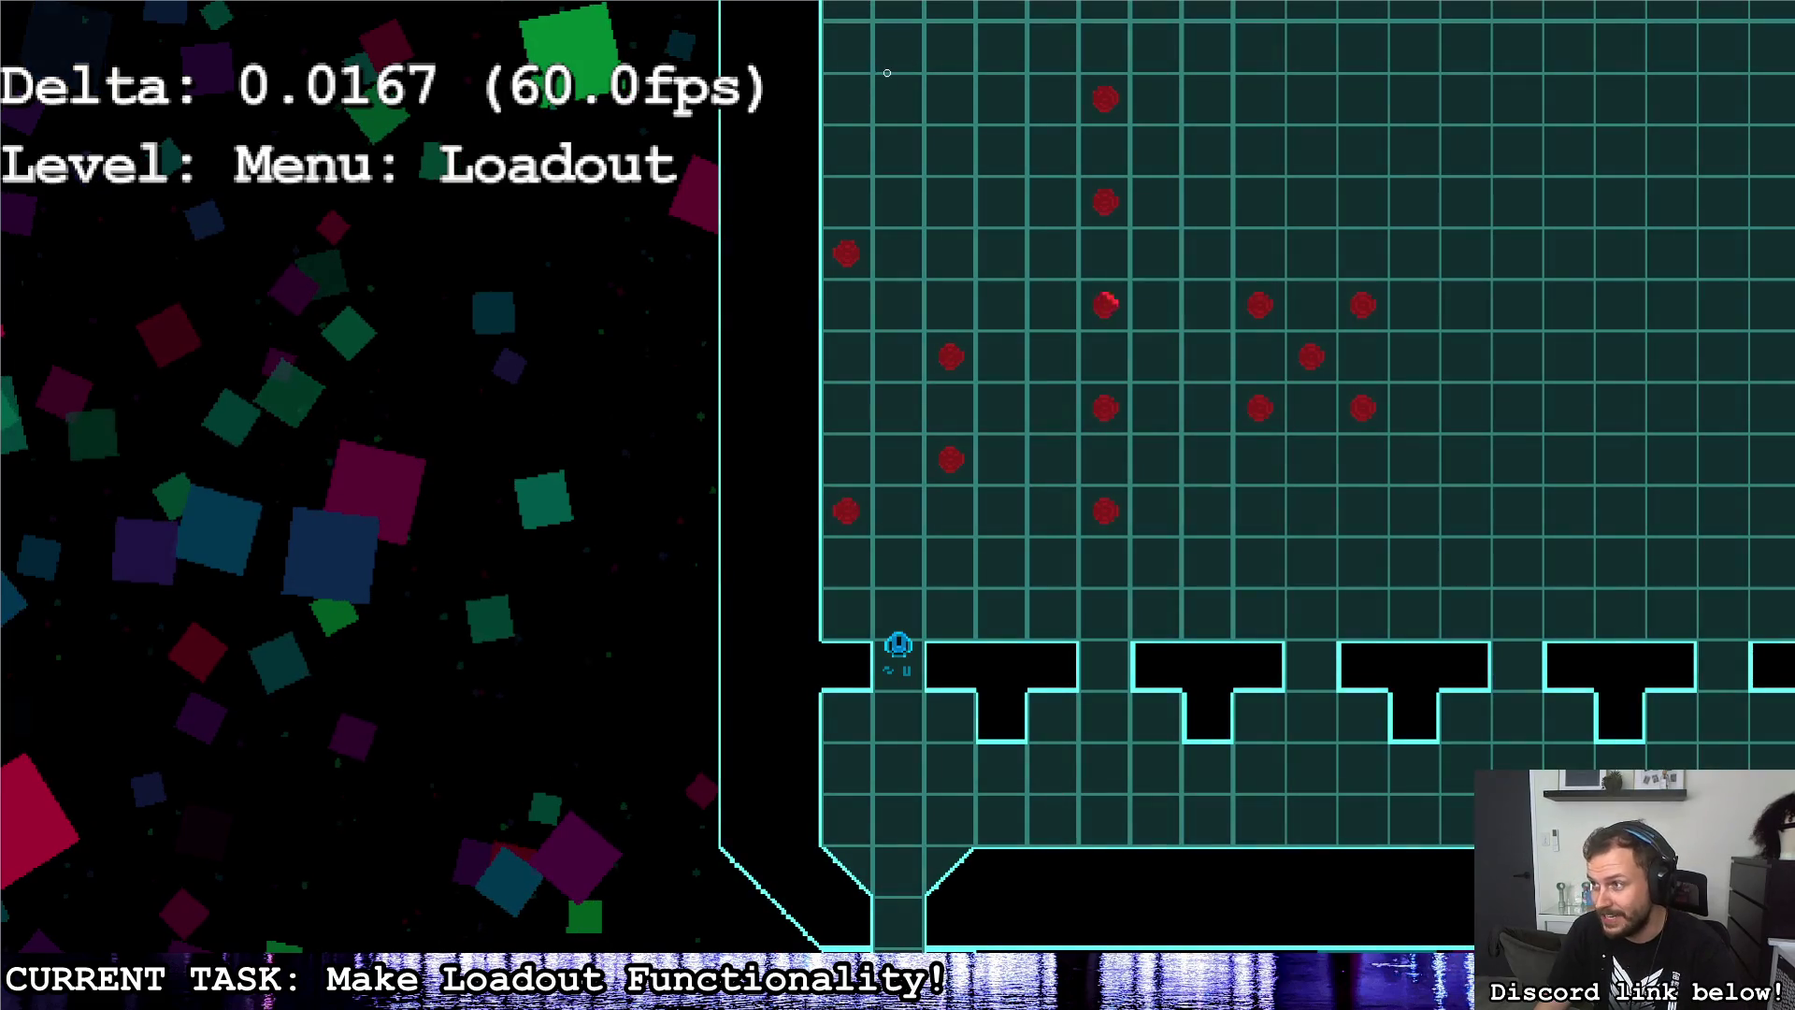
pyautogui.click(899, 50)
pyautogui.click(899, 49)
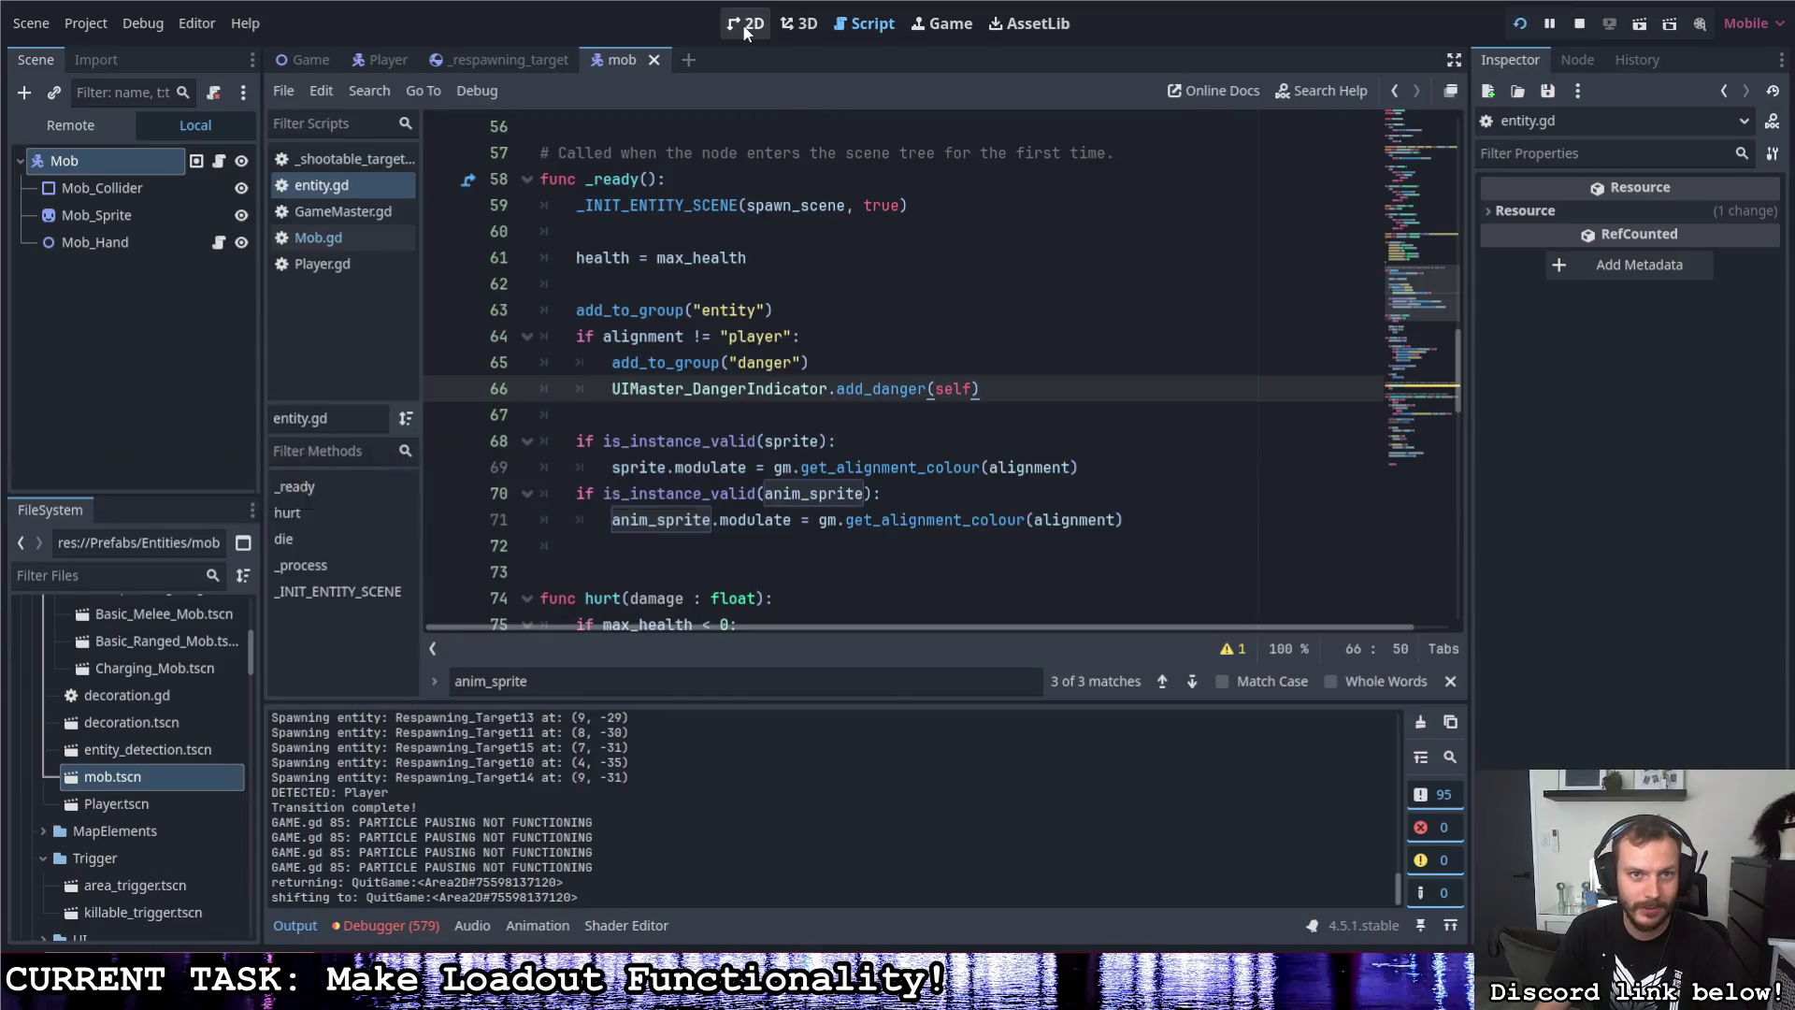
# Step: Switch to the mob scene's 2D view, relaunch the game and shoot upward at the red targets
pyautogui.click(746, 27)
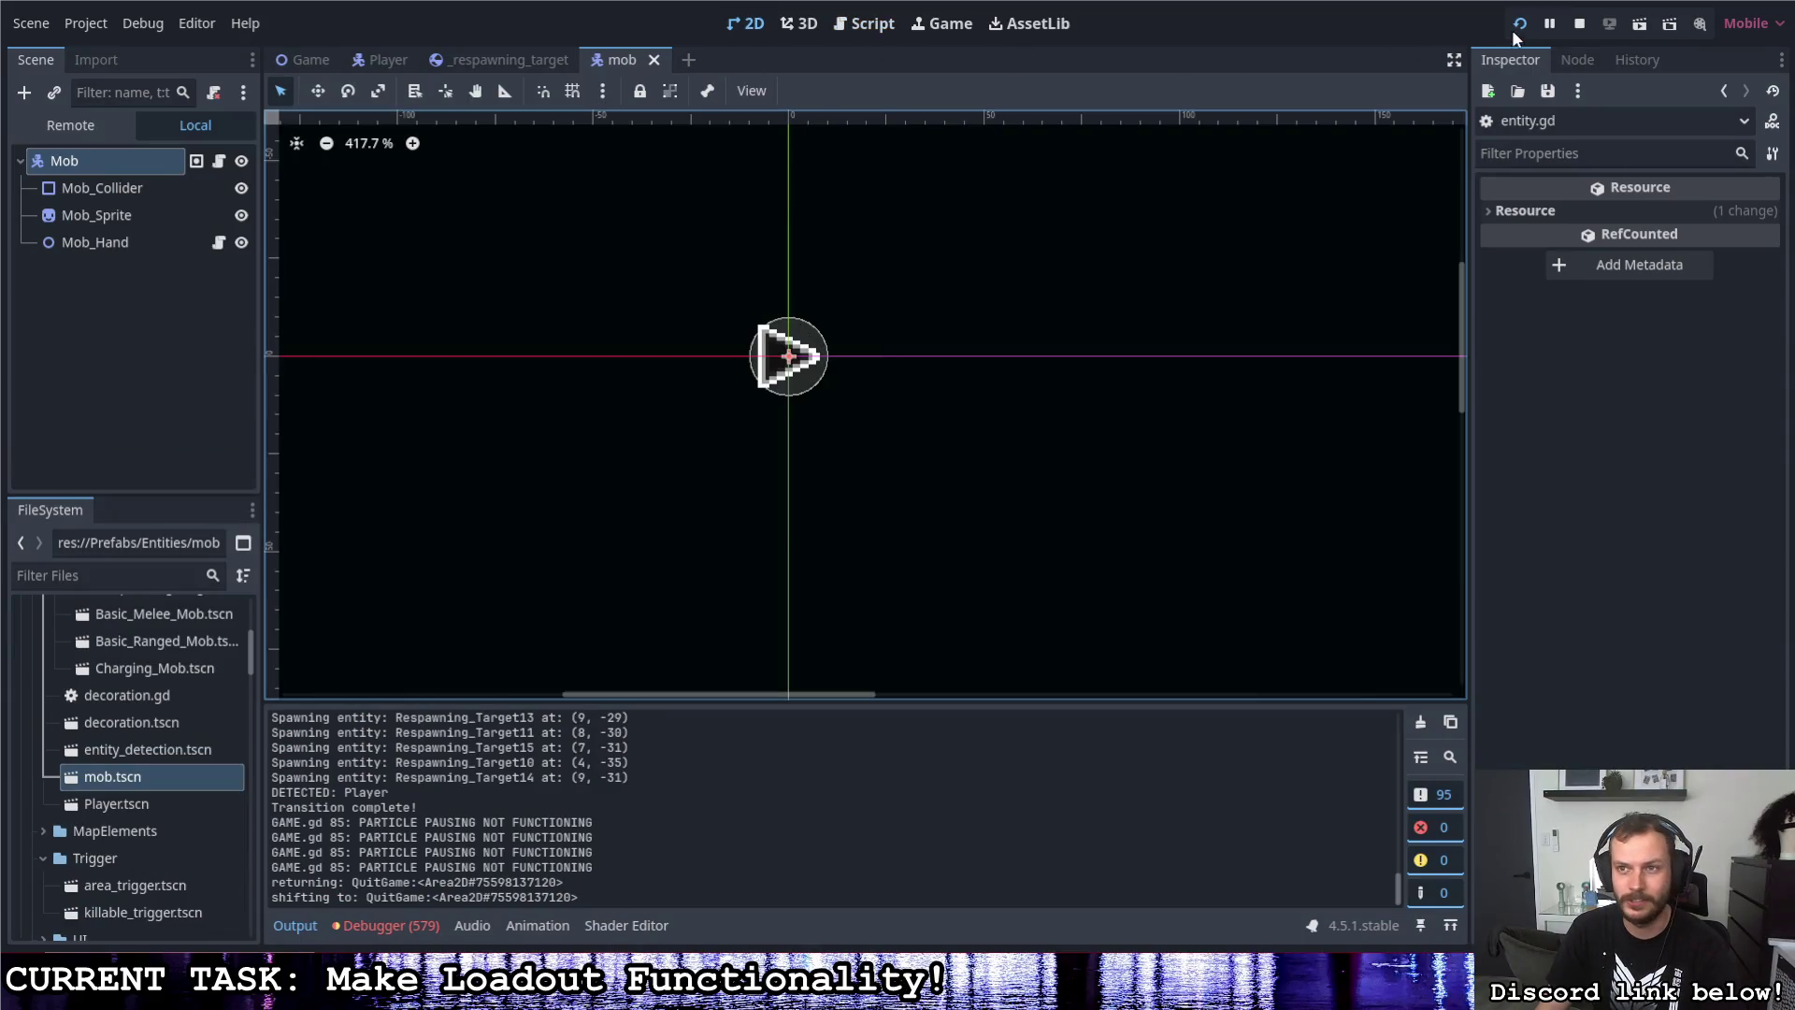
pyautogui.click(1519, 26)
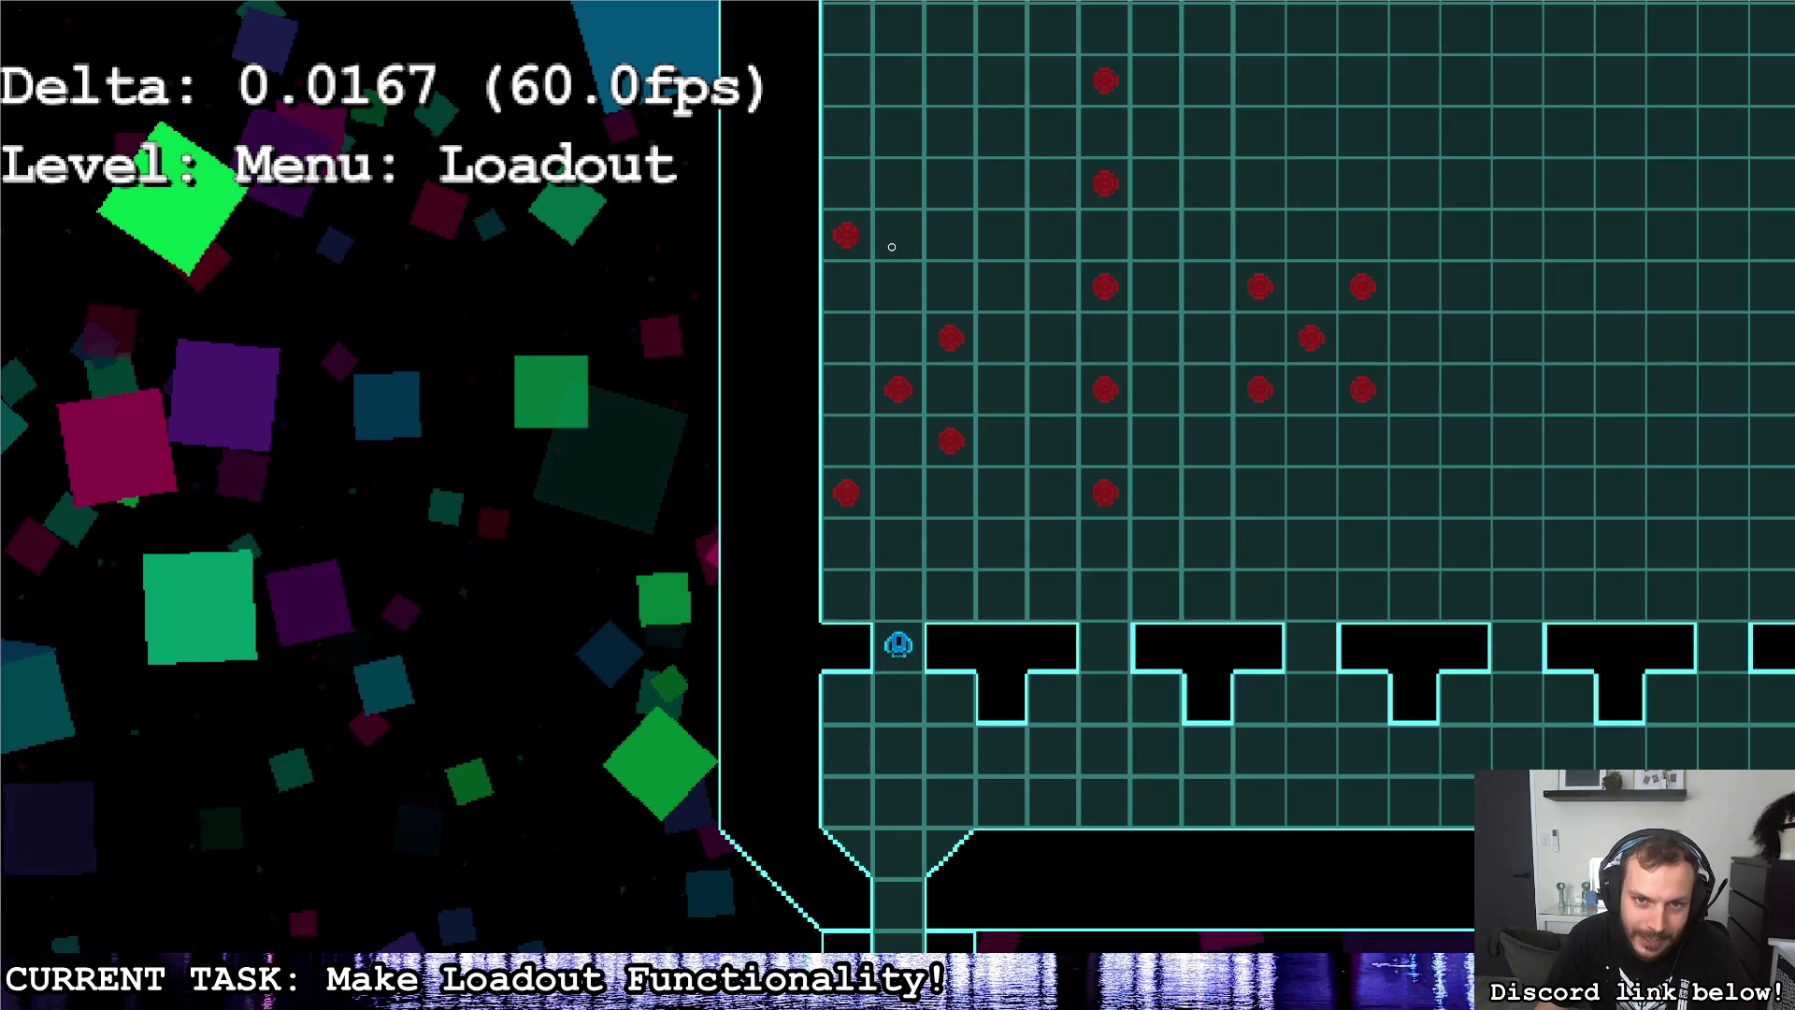
pyautogui.click(905, 142)
pyautogui.click(903, 131)
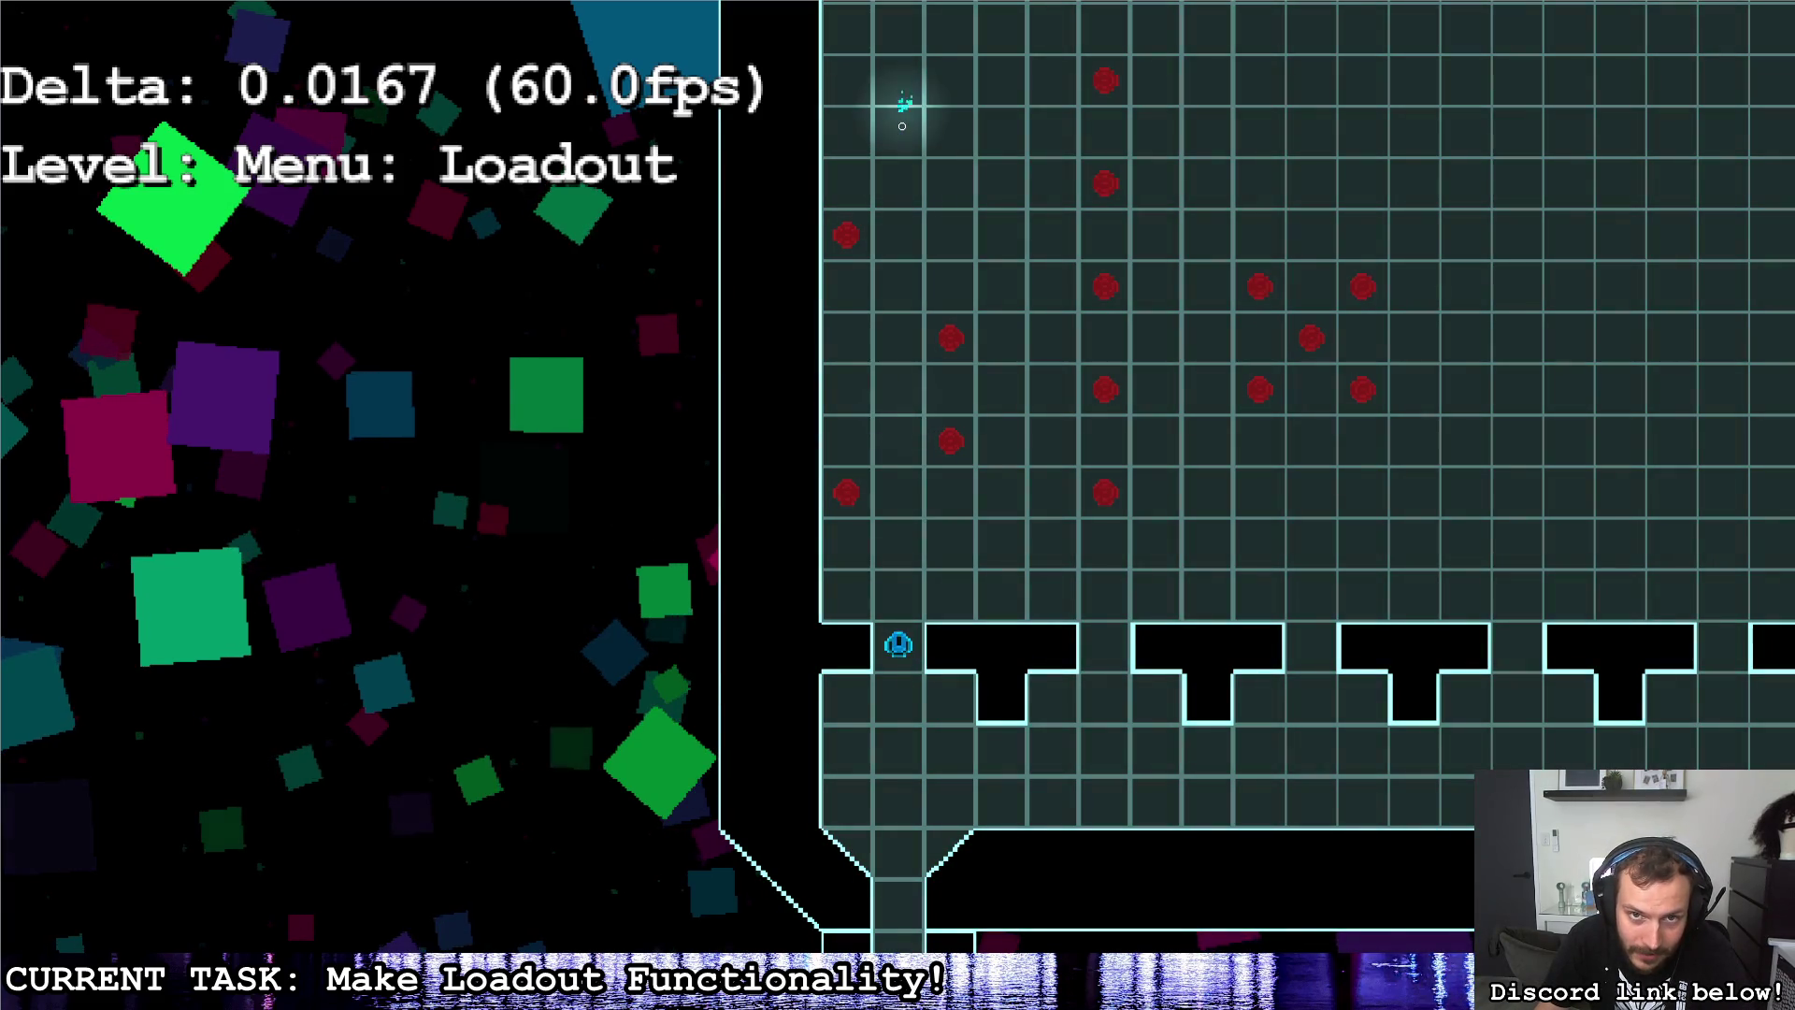
pyautogui.click(895, 126)
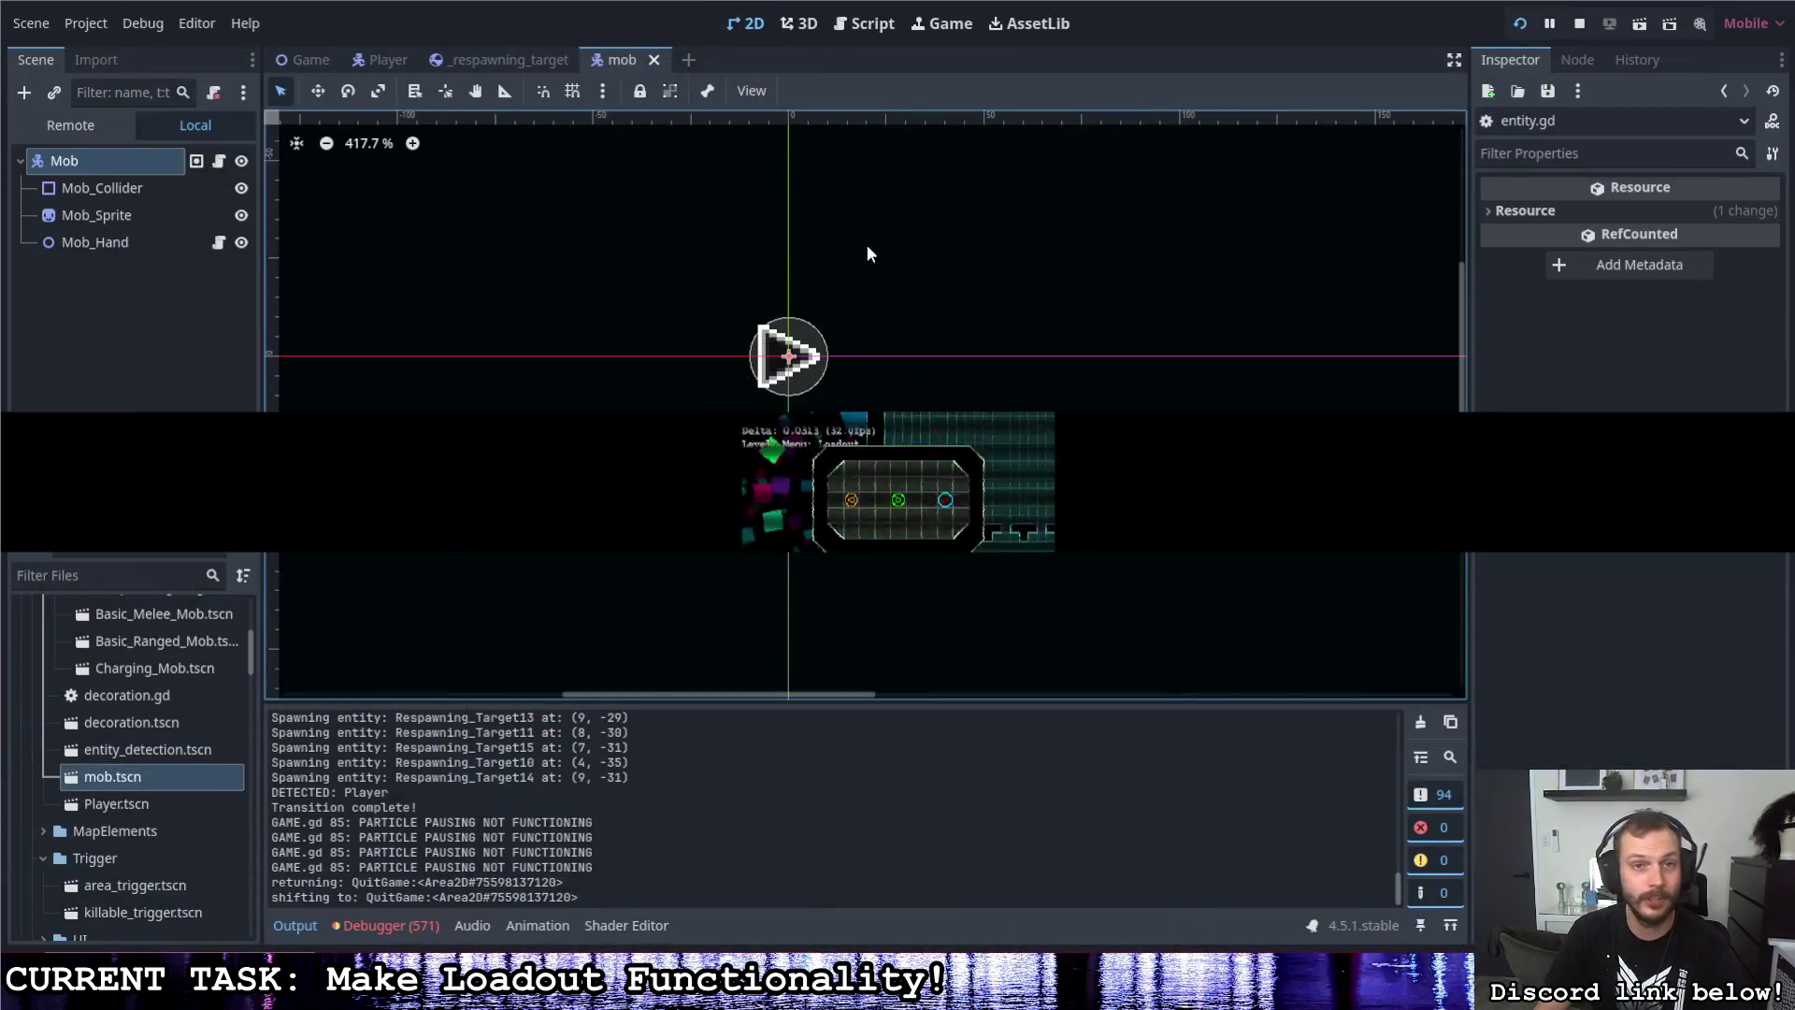
# Step: Drop a _respawning_target.tscn instance into the Game scene's target room and run the game
pyautogui.click(304, 59)
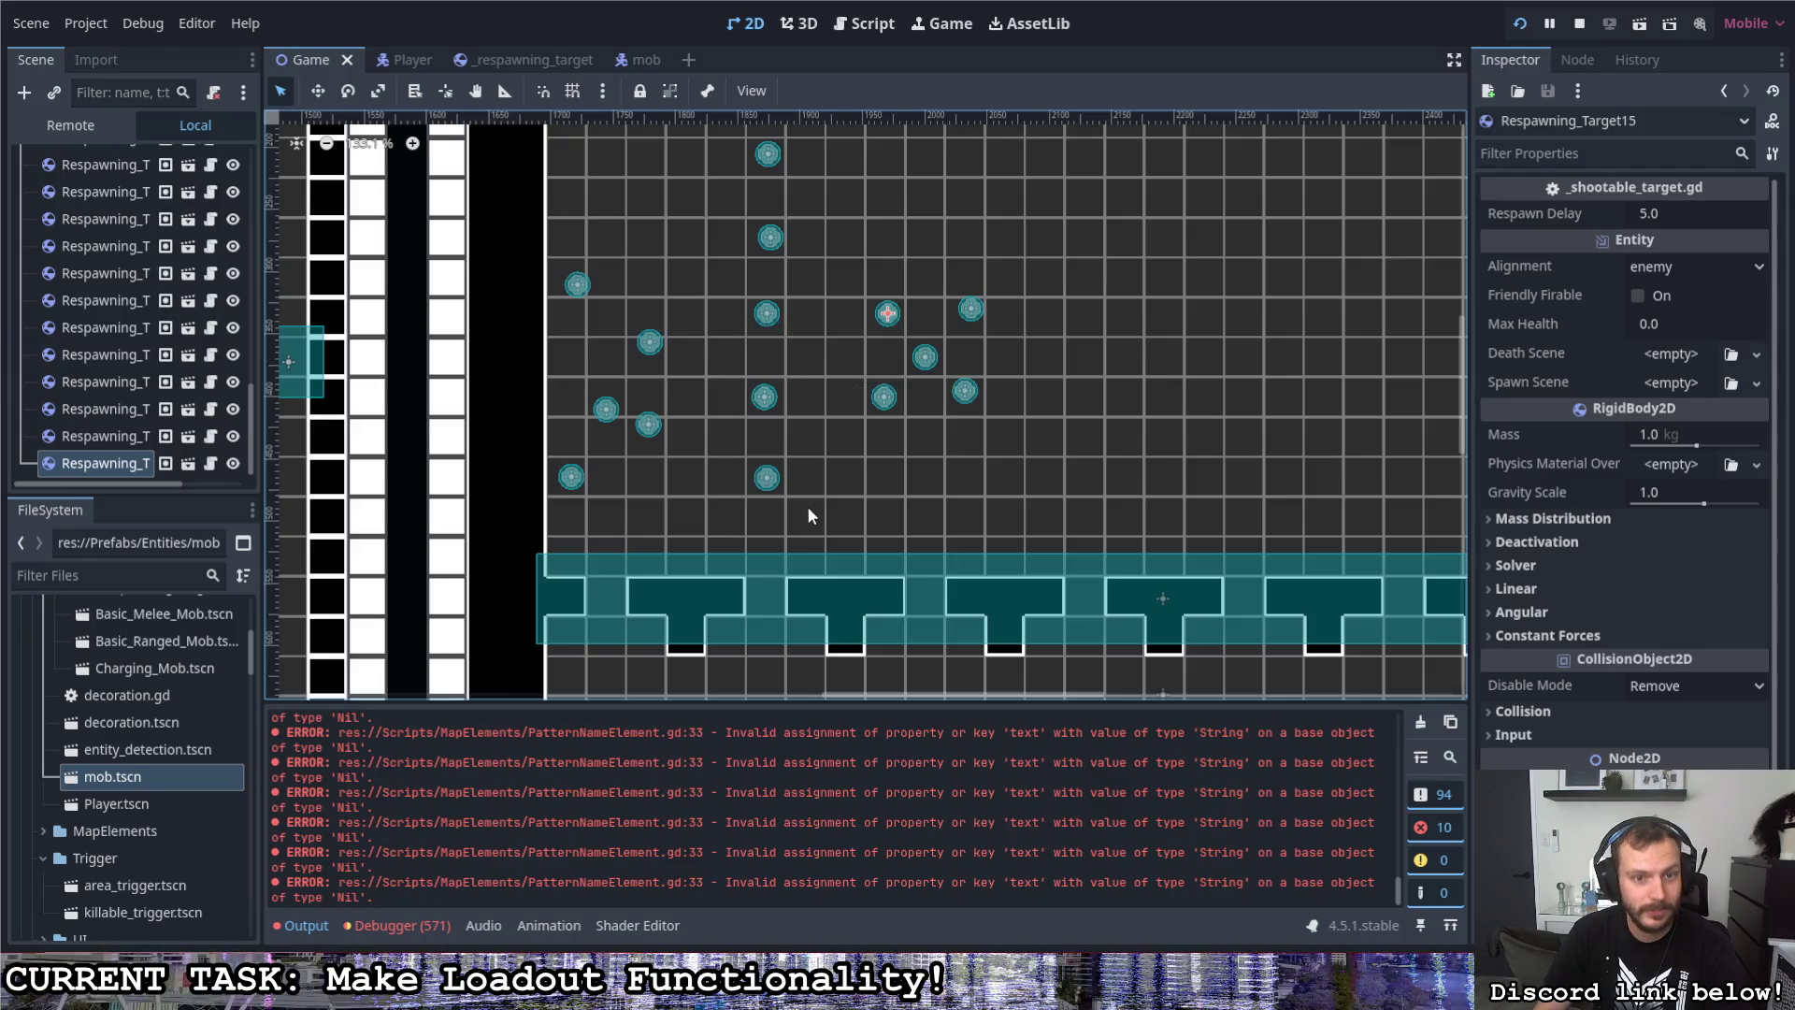
pyautogui.scroll(-1, 620, 362)
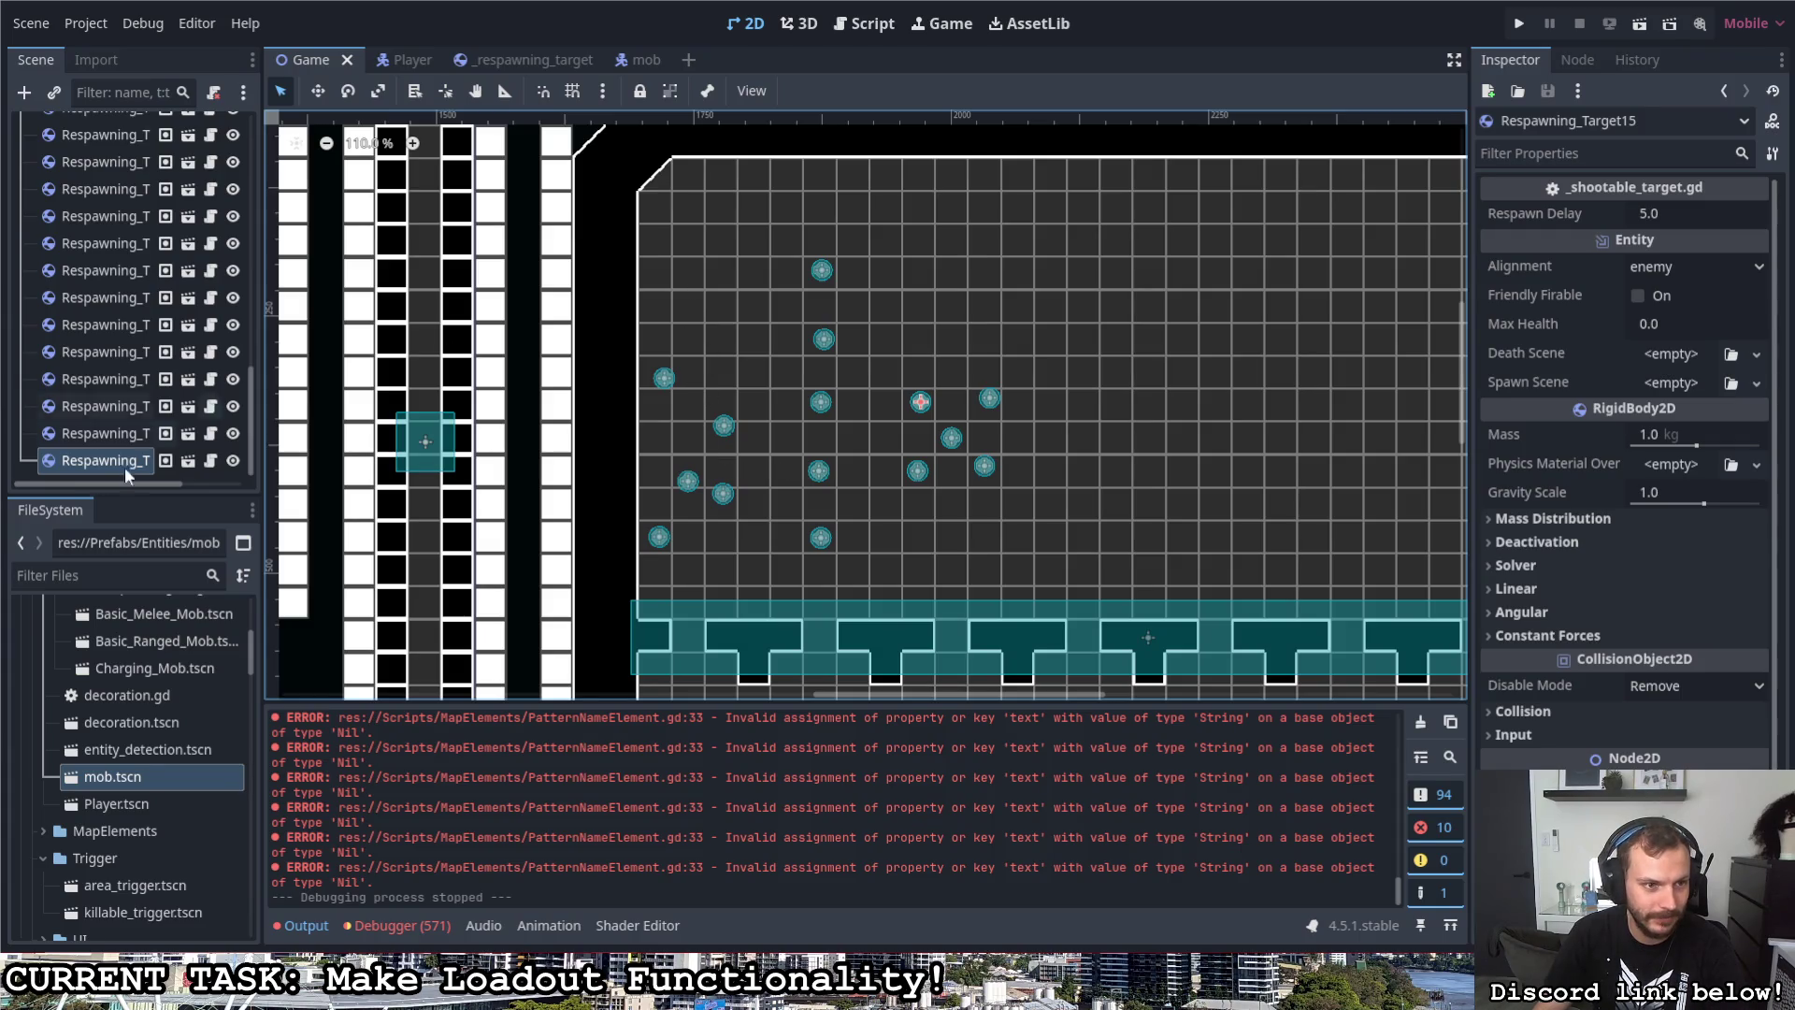
pyautogui.scroll(5, 133, 757)
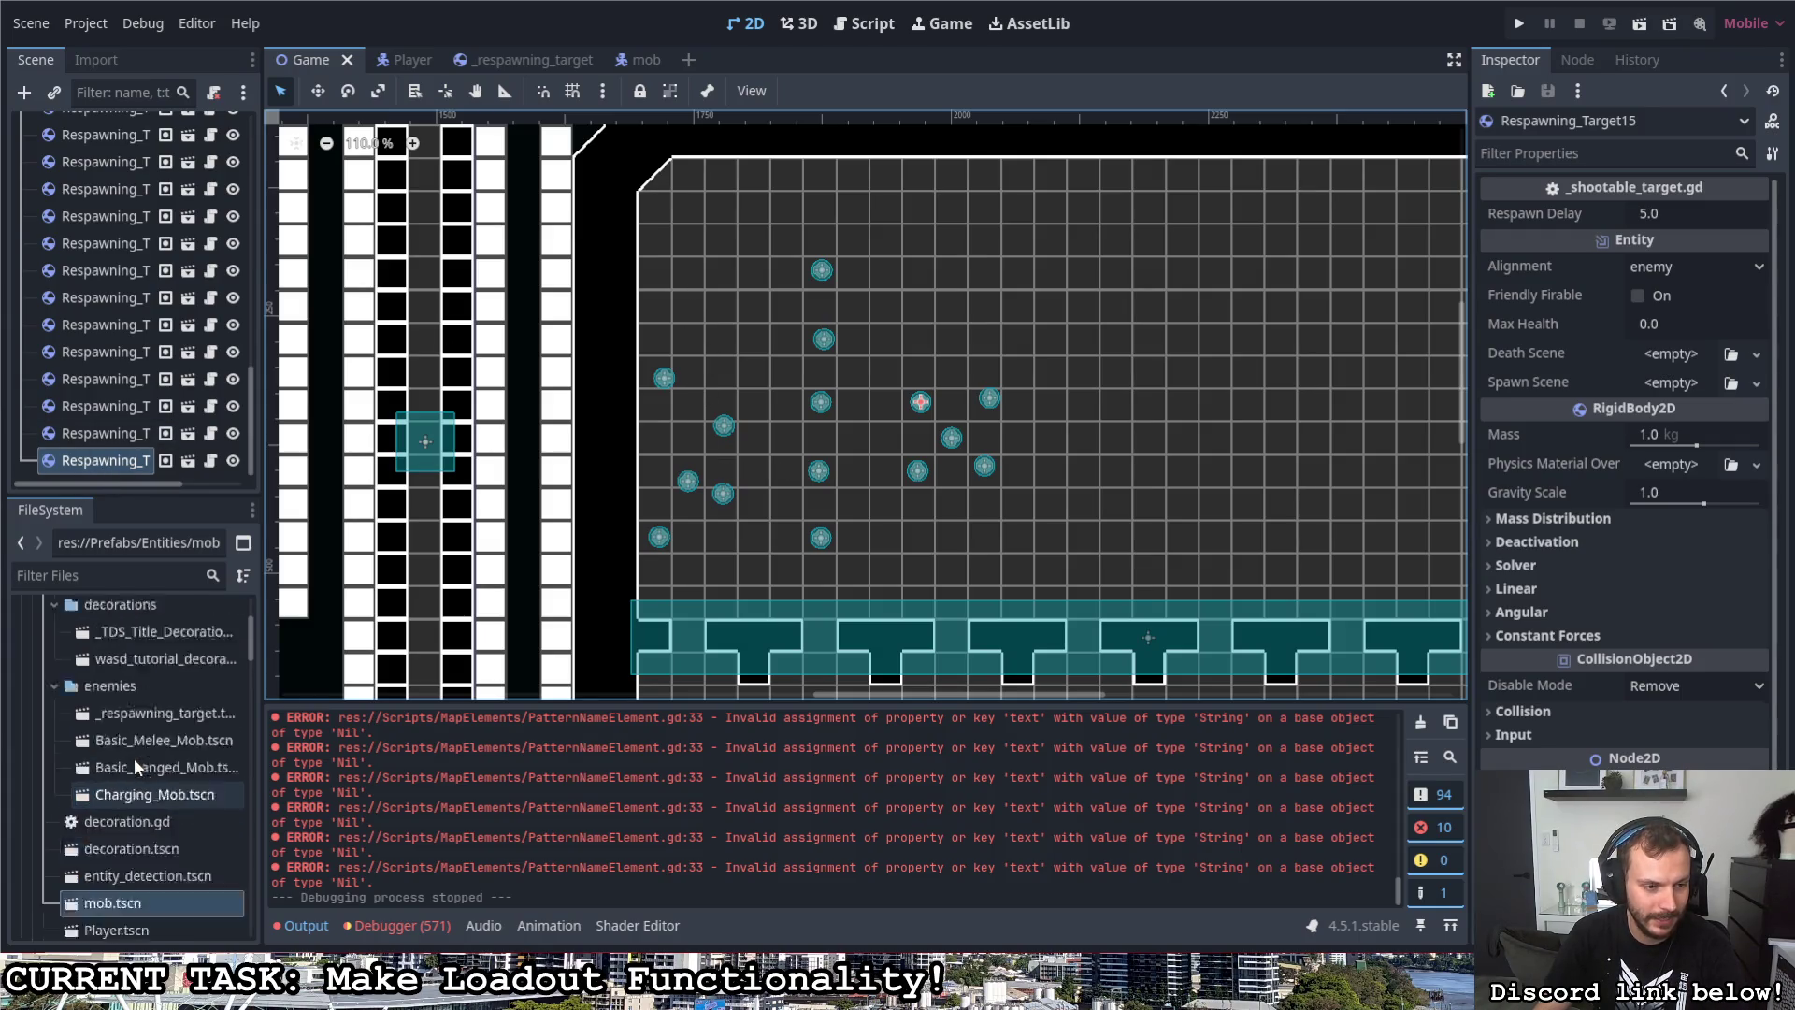
pyautogui.moveTo(138, 755)
pyautogui.mouseDown()
pyautogui.moveTo(696, 400)
pyautogui.moveTo(695, 605)
pyautogui.moveTo(696, 480)
pyautogui.mouseUp()
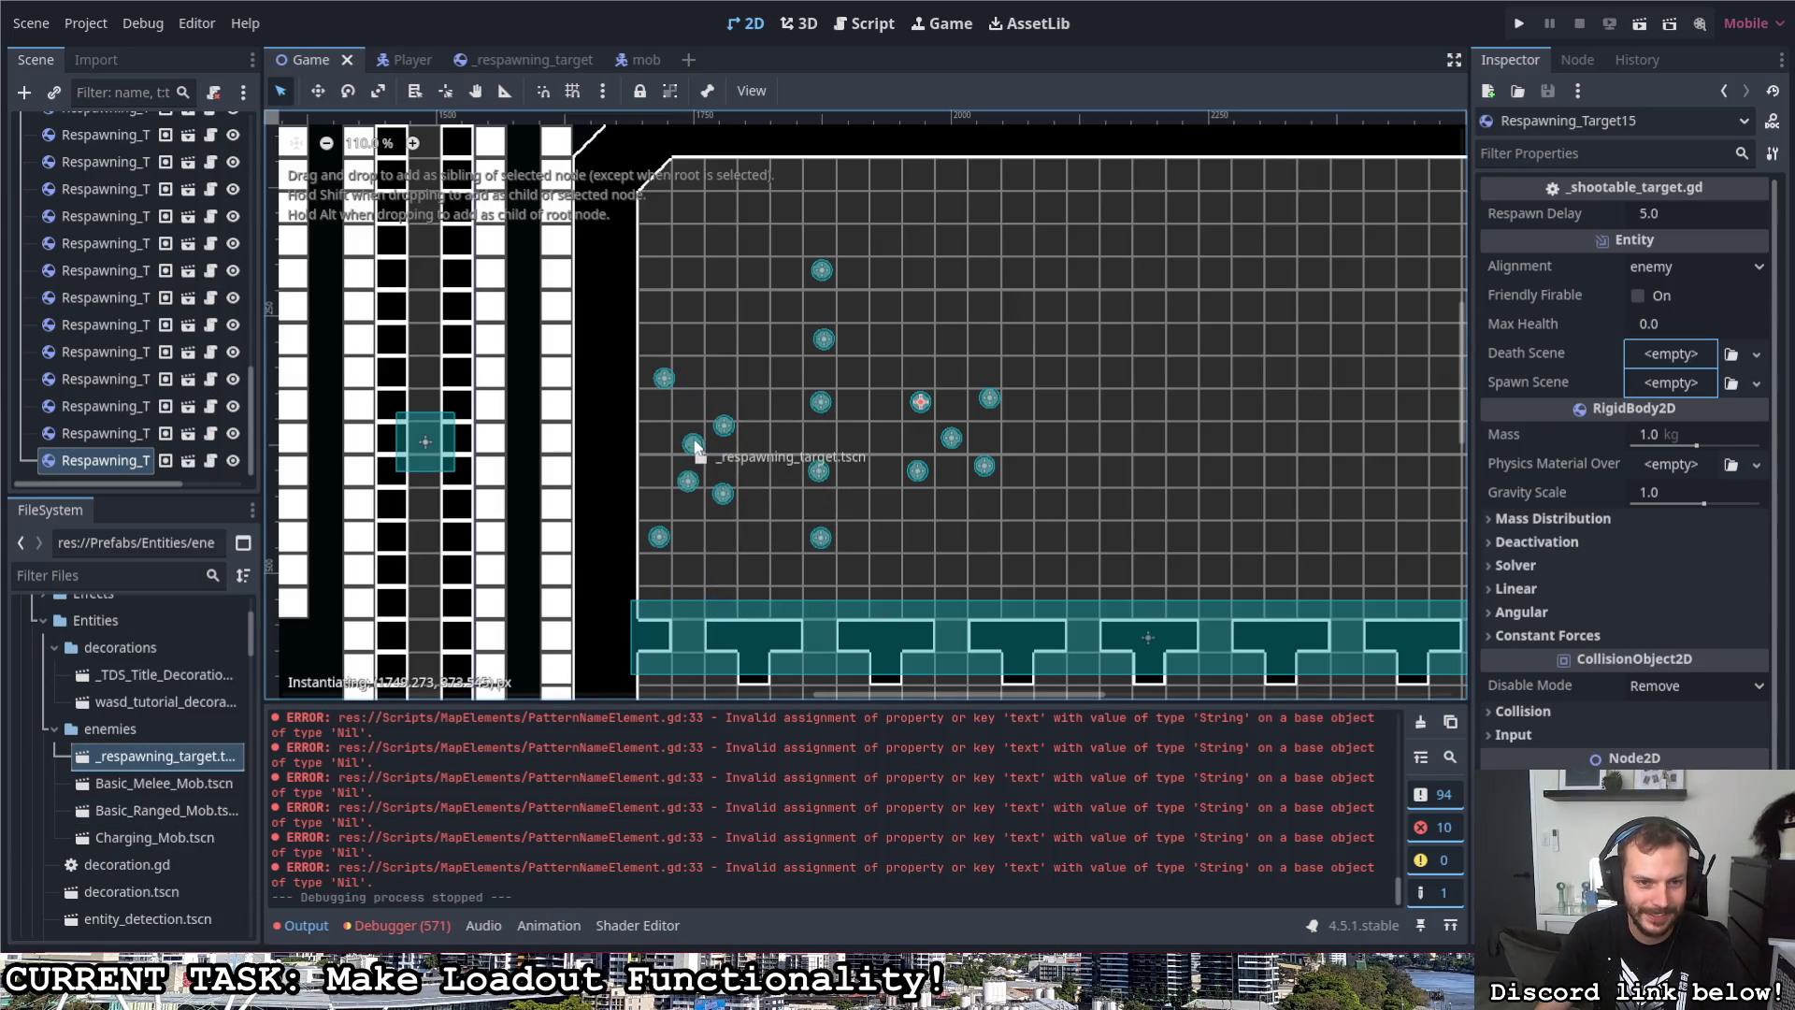
pyautogui.moveTo(692, 277); pyautogui.dragTo(691, 275)
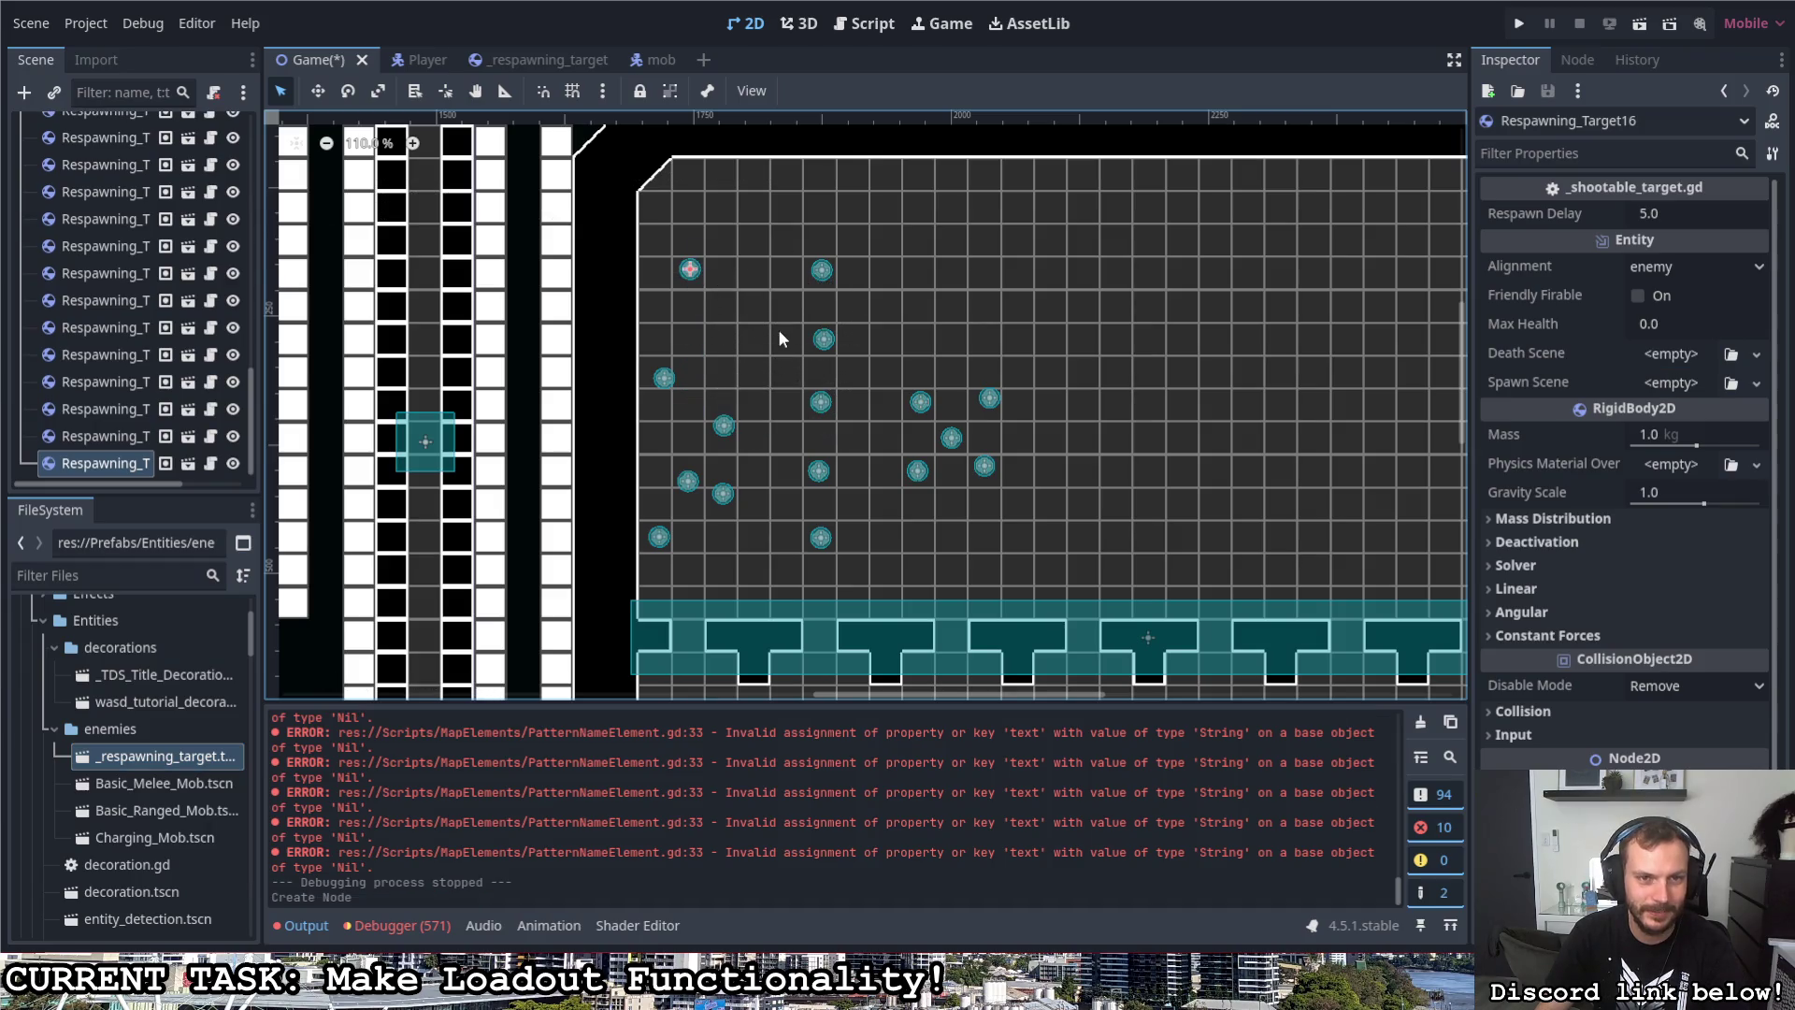
pyautogui.press('F5')
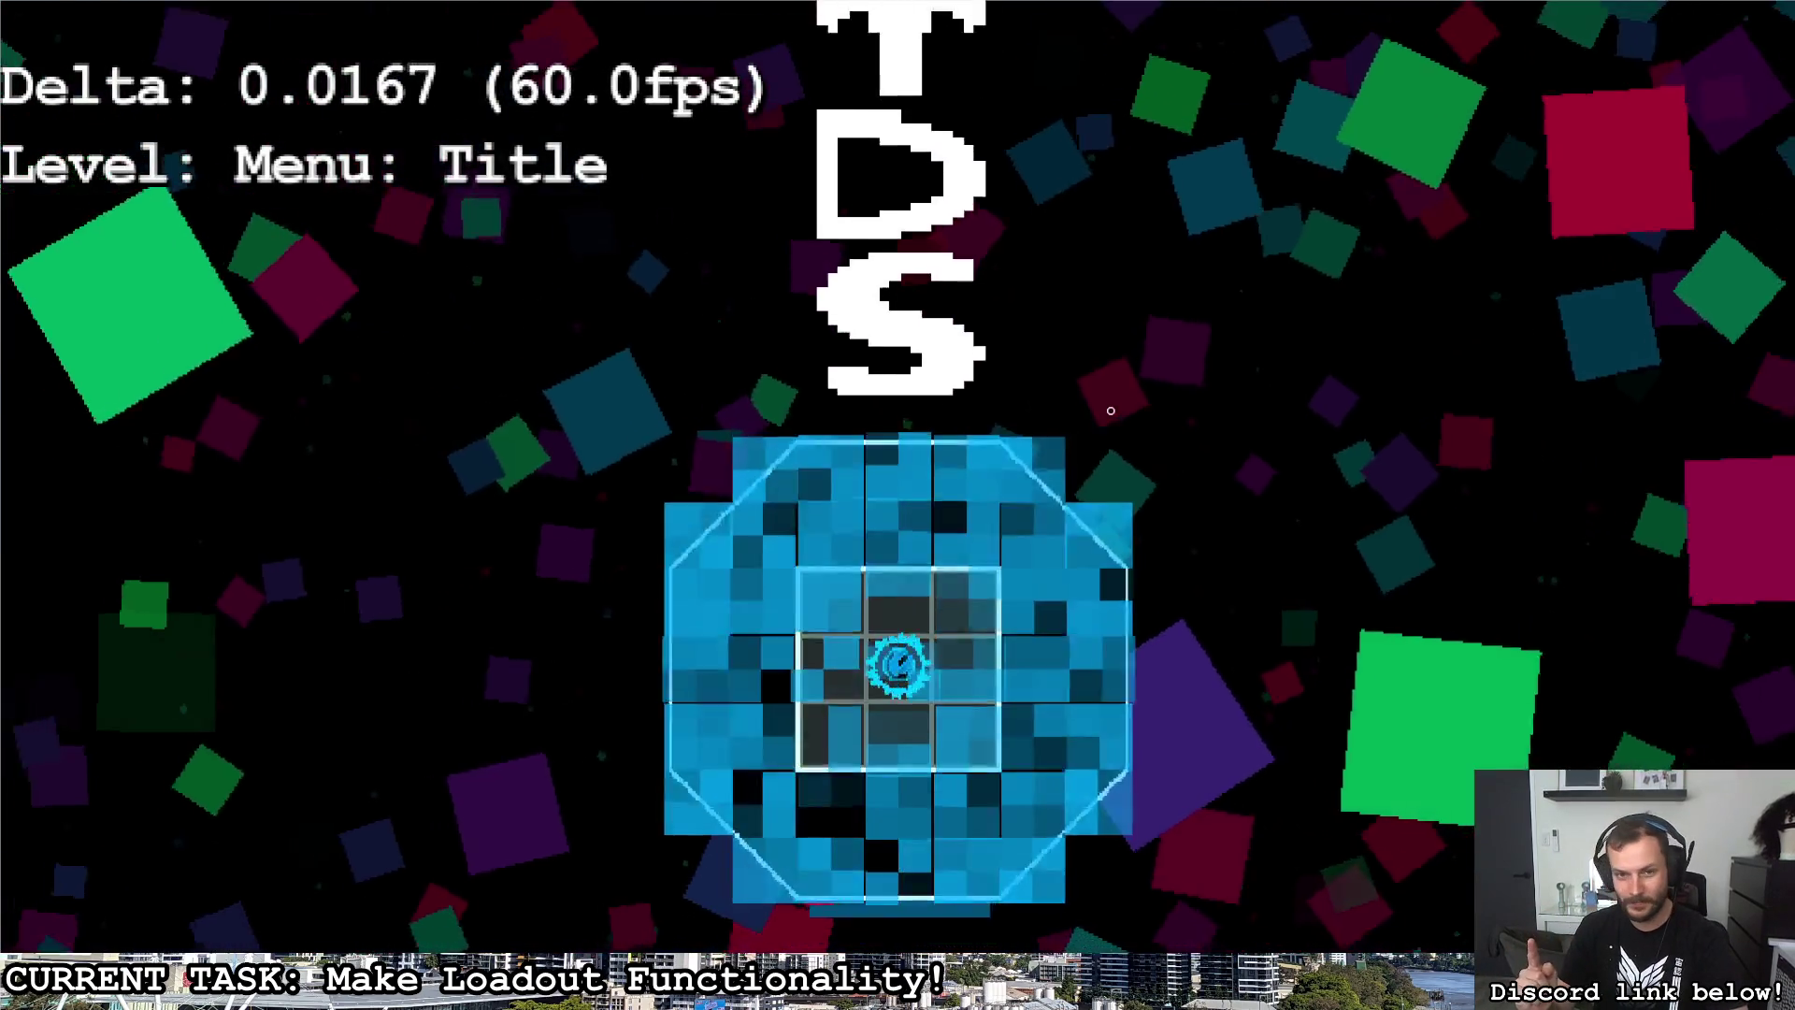
# Step: Walk the player into the Loadout grid room, fire a shot at the targets, then return to the editor
pyautogui.press('w')
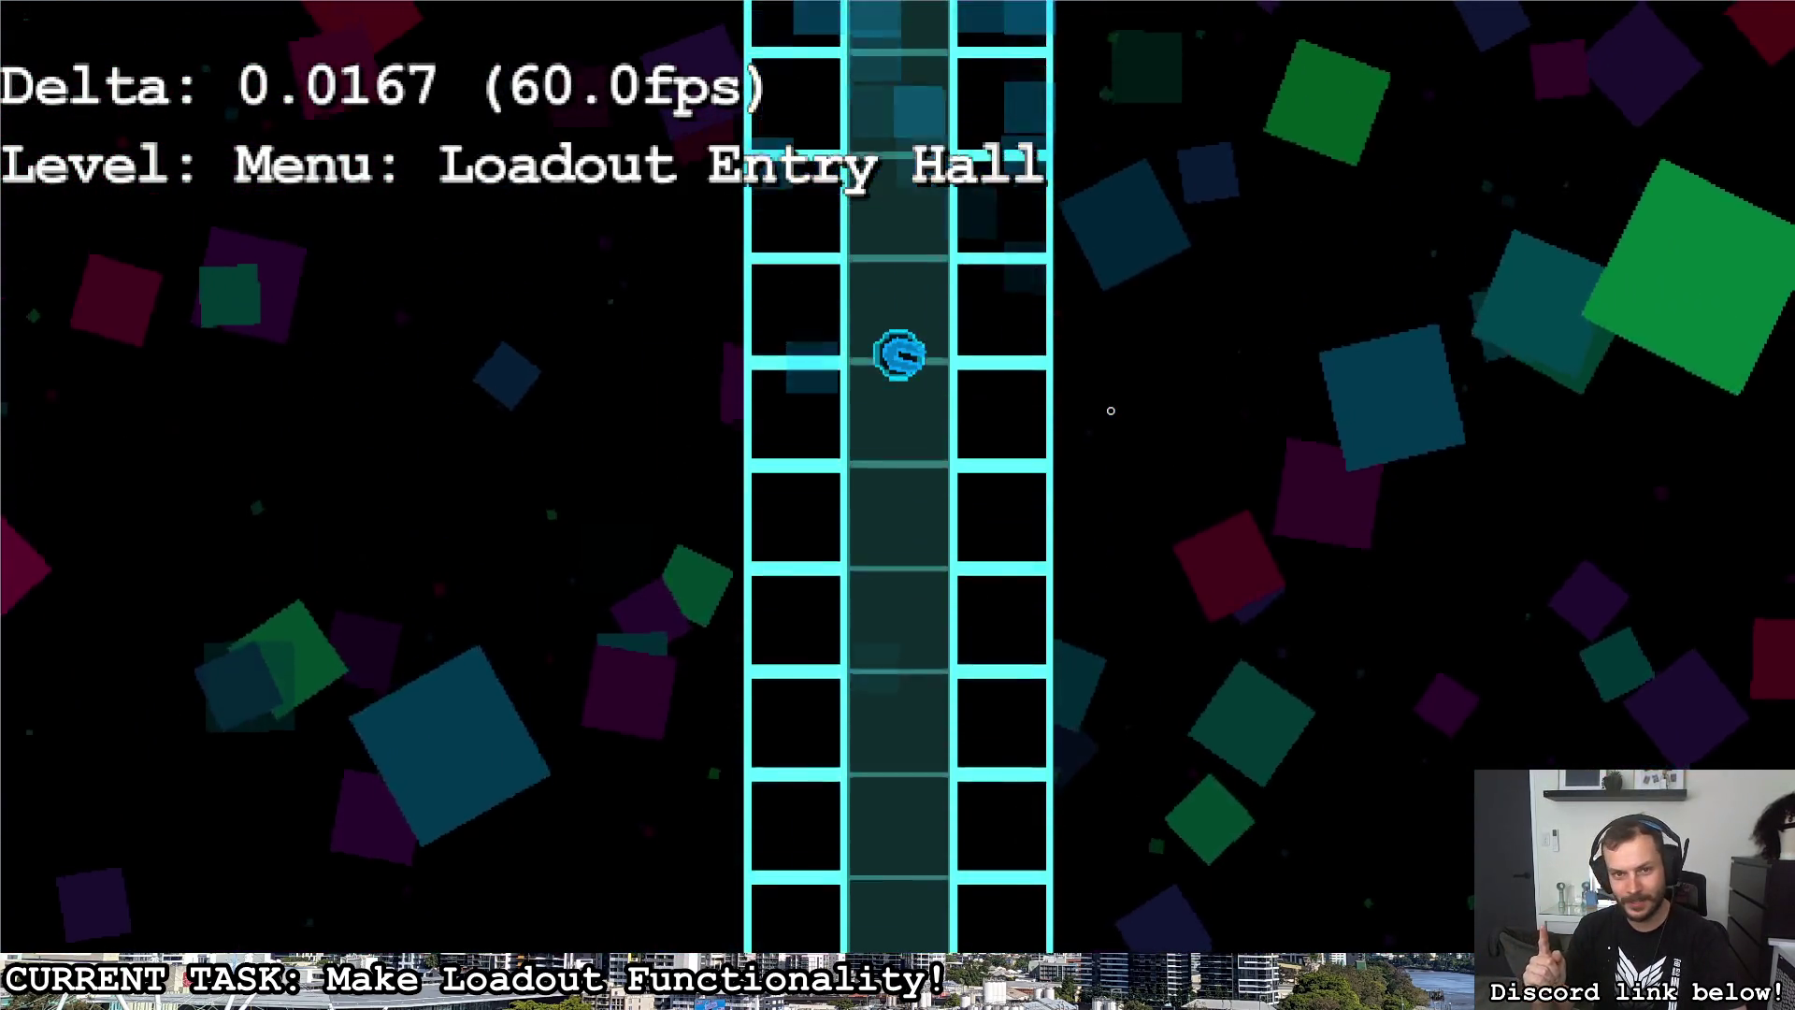
pyautogui.press('w')
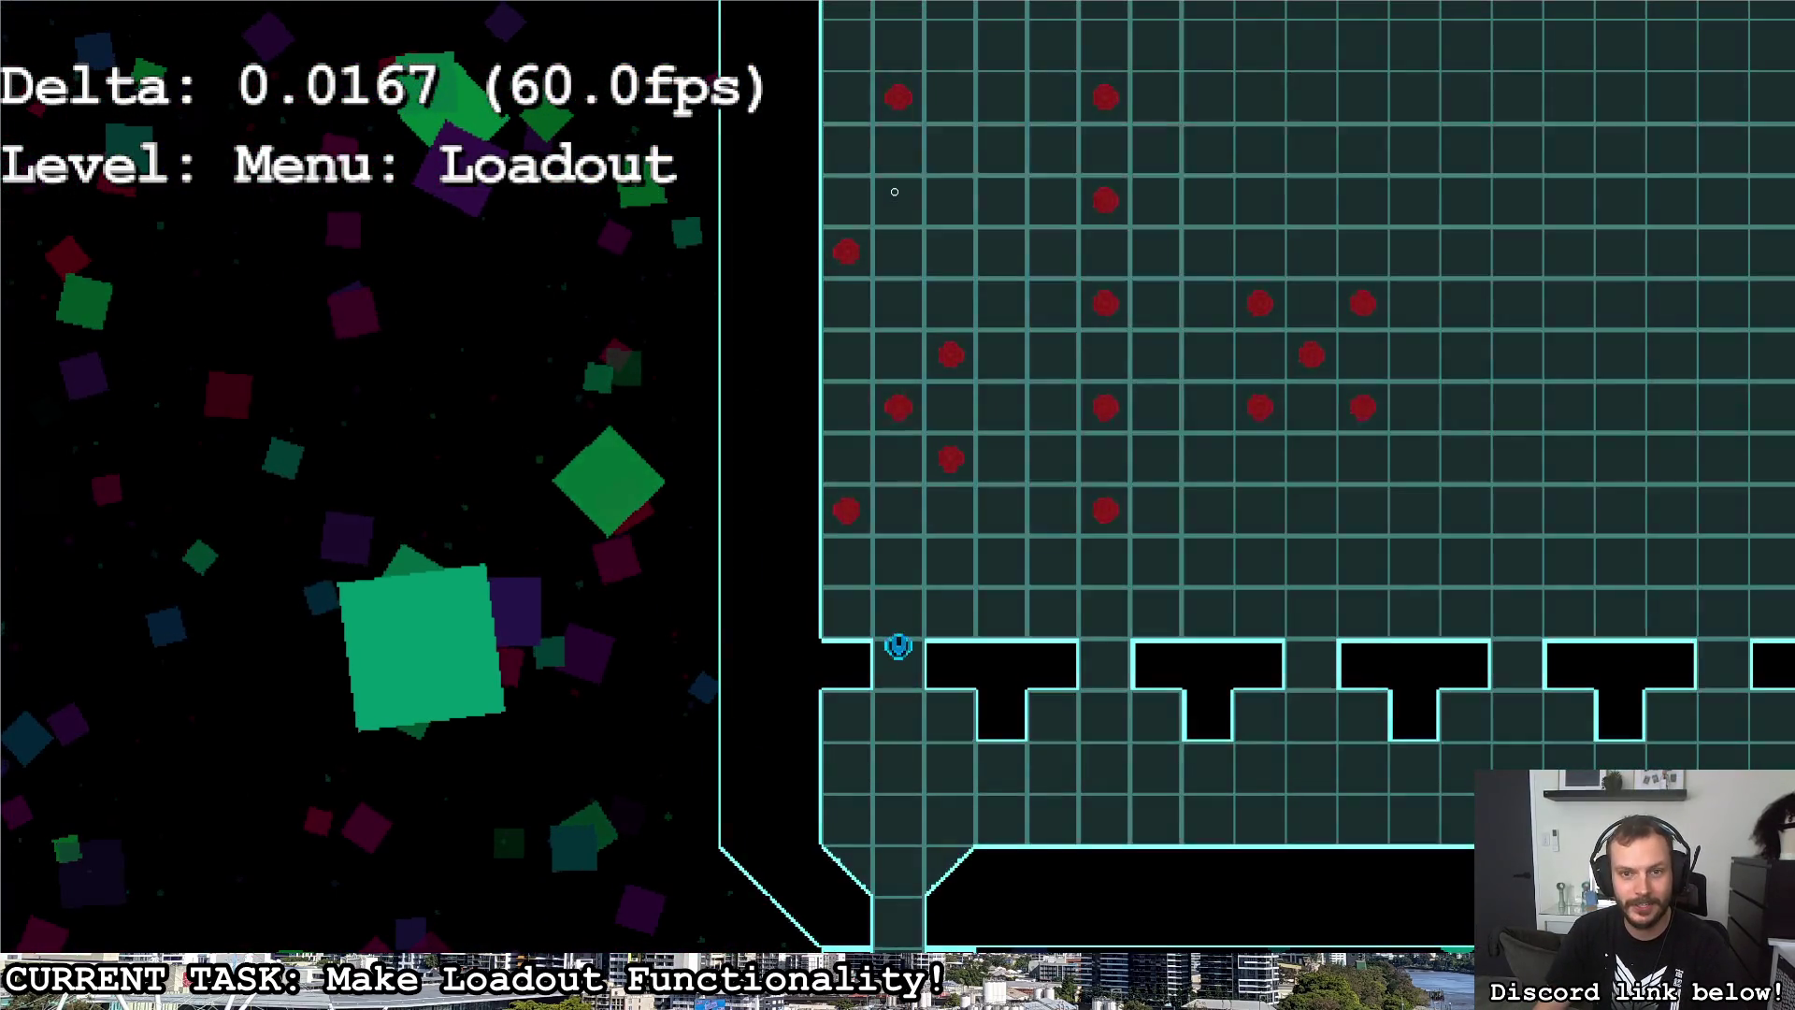
pyautogui.click(902, 184)
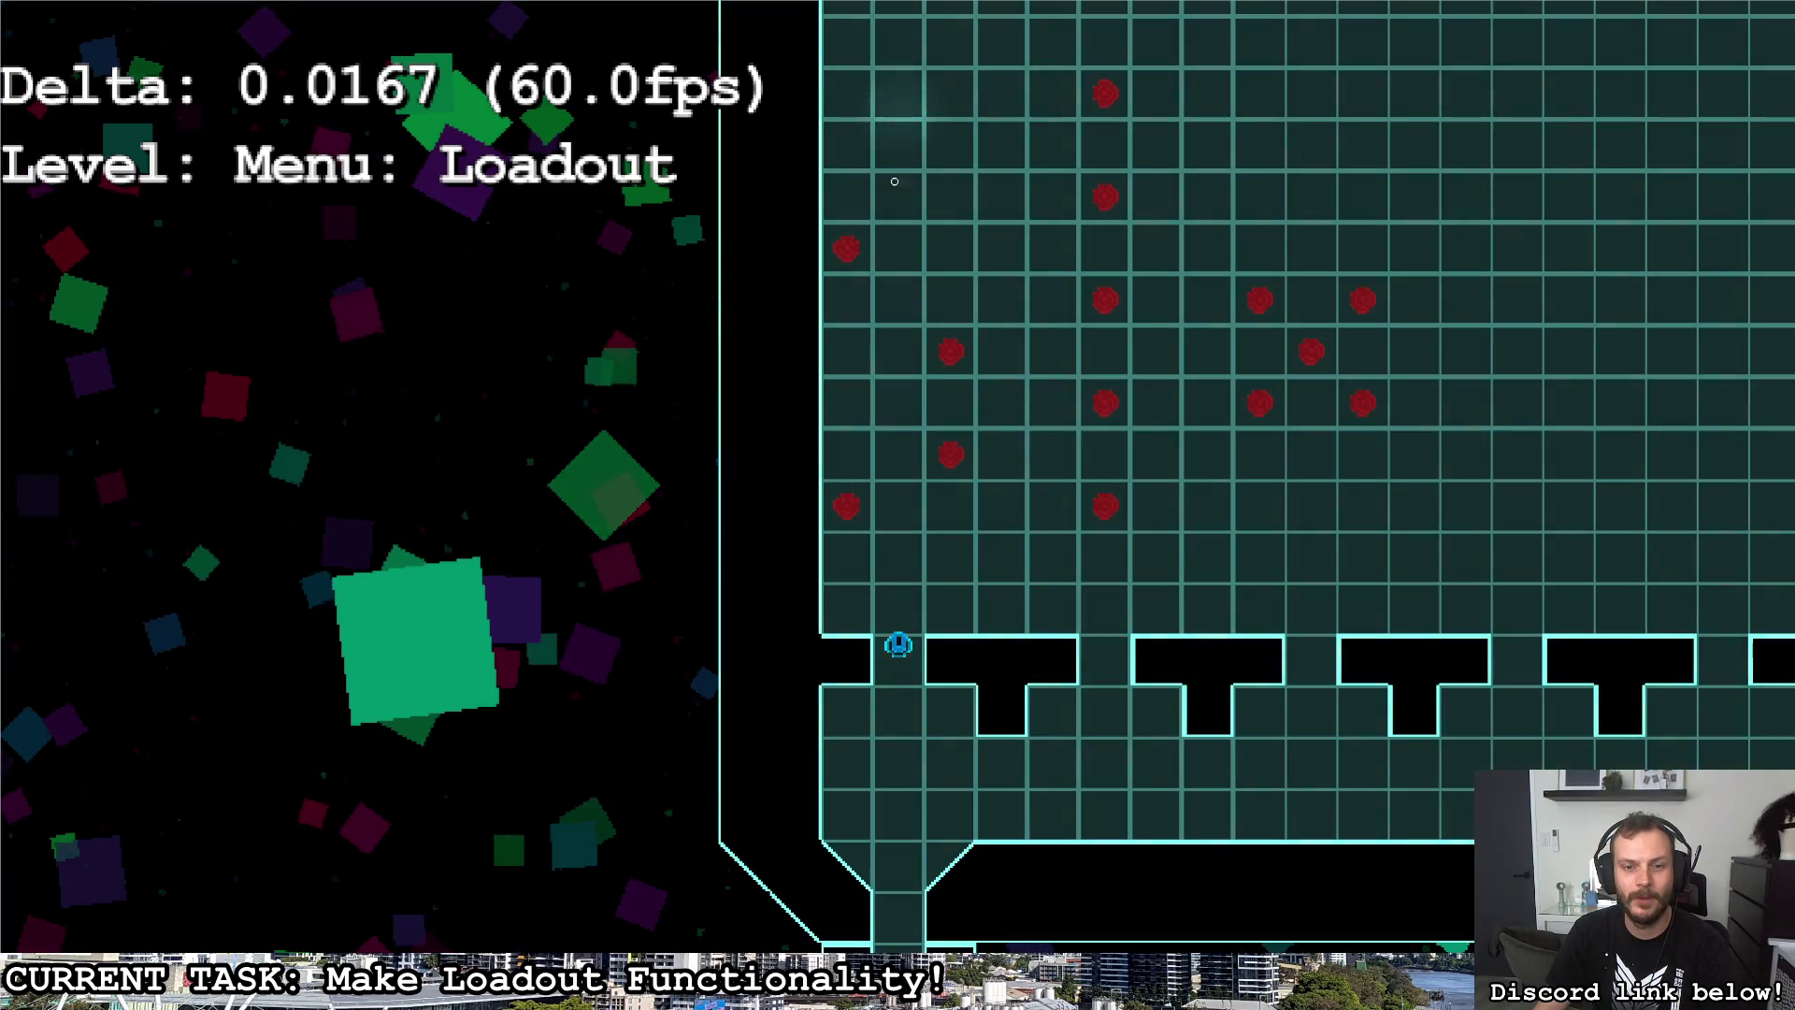
pyautogui.press('F11')
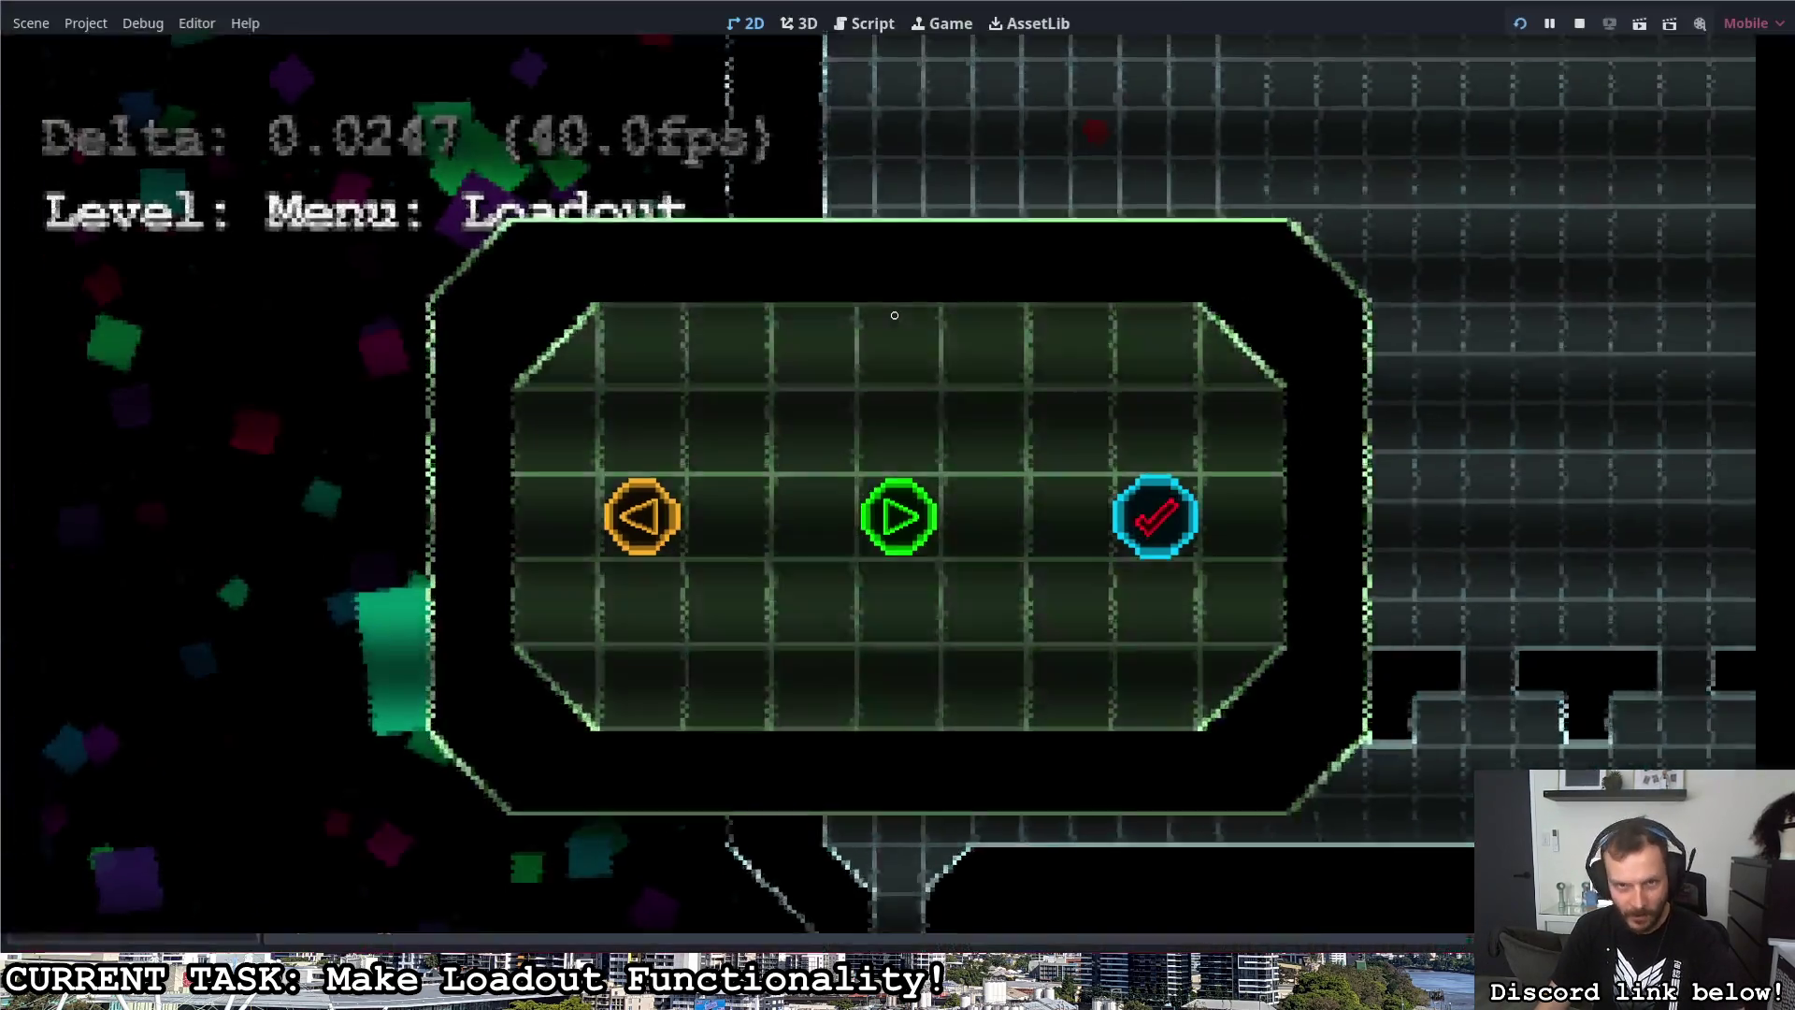
pyautogui.click(242, 177)
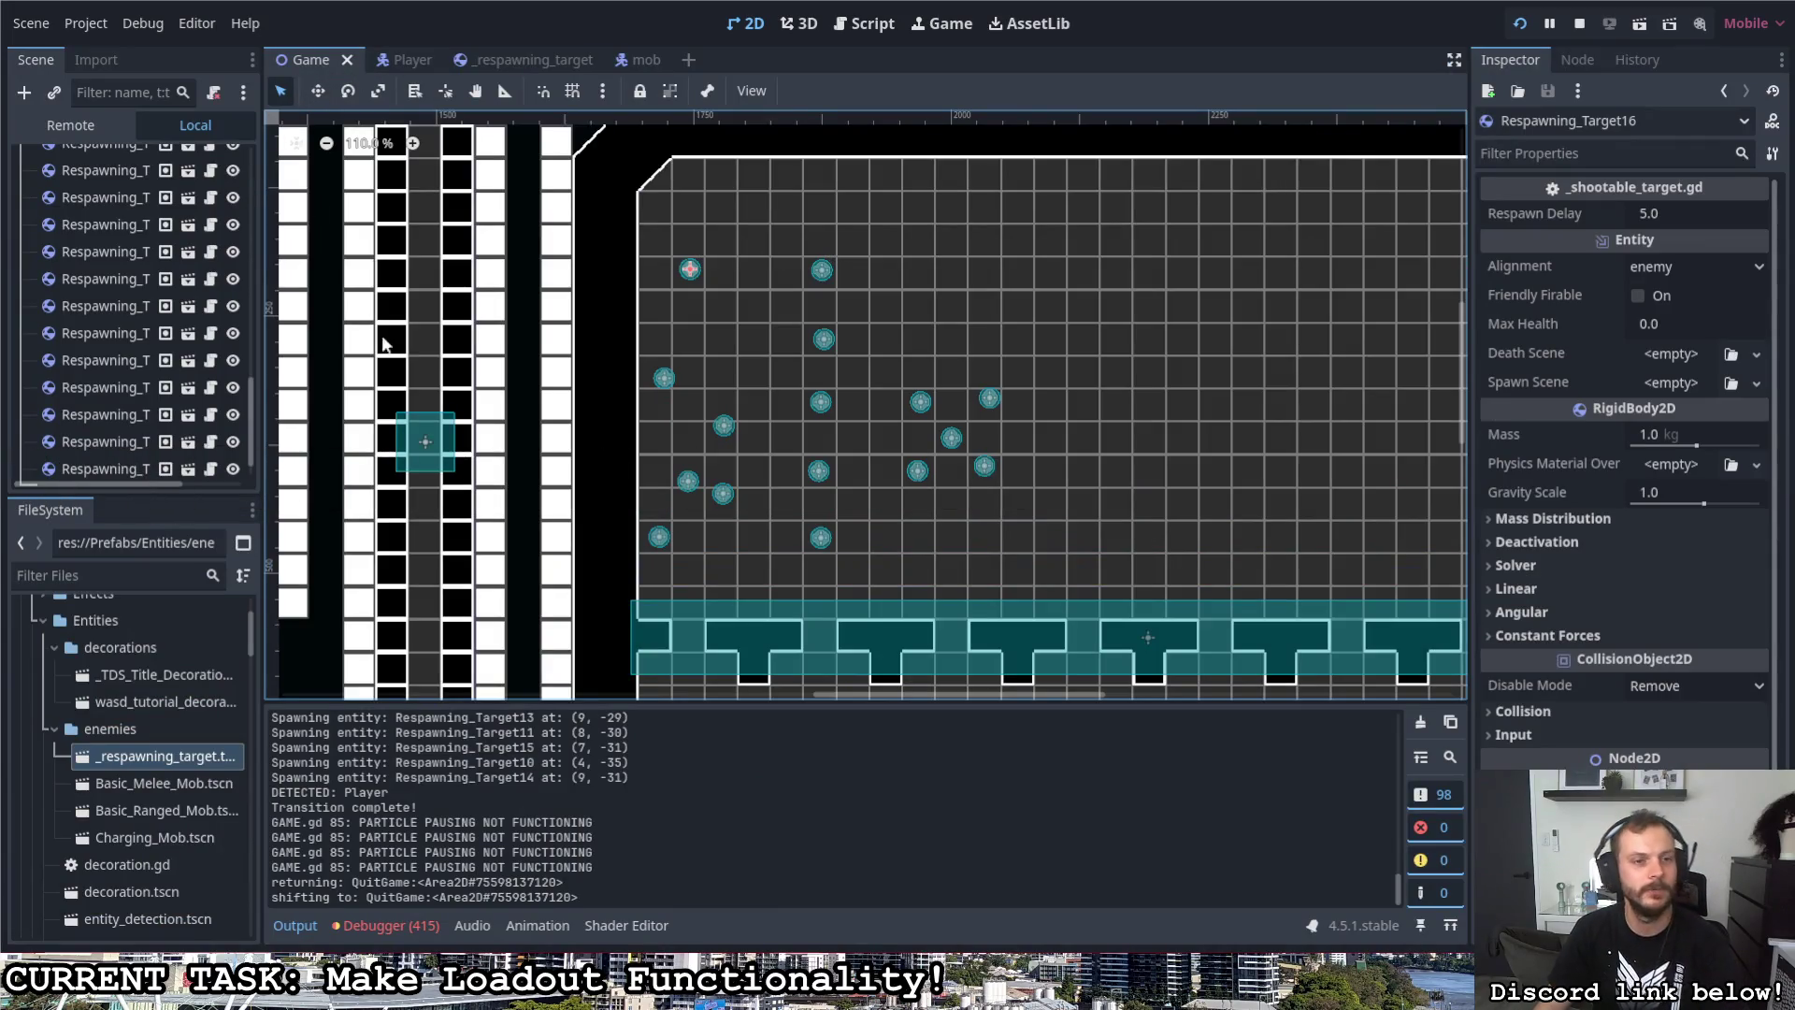
# Step: Open Weapons/Ranged/Weapon_Template.tscn, lower its Range from 300 to 250, and run the game
pyautogui.scroll(-10, 148, 866)
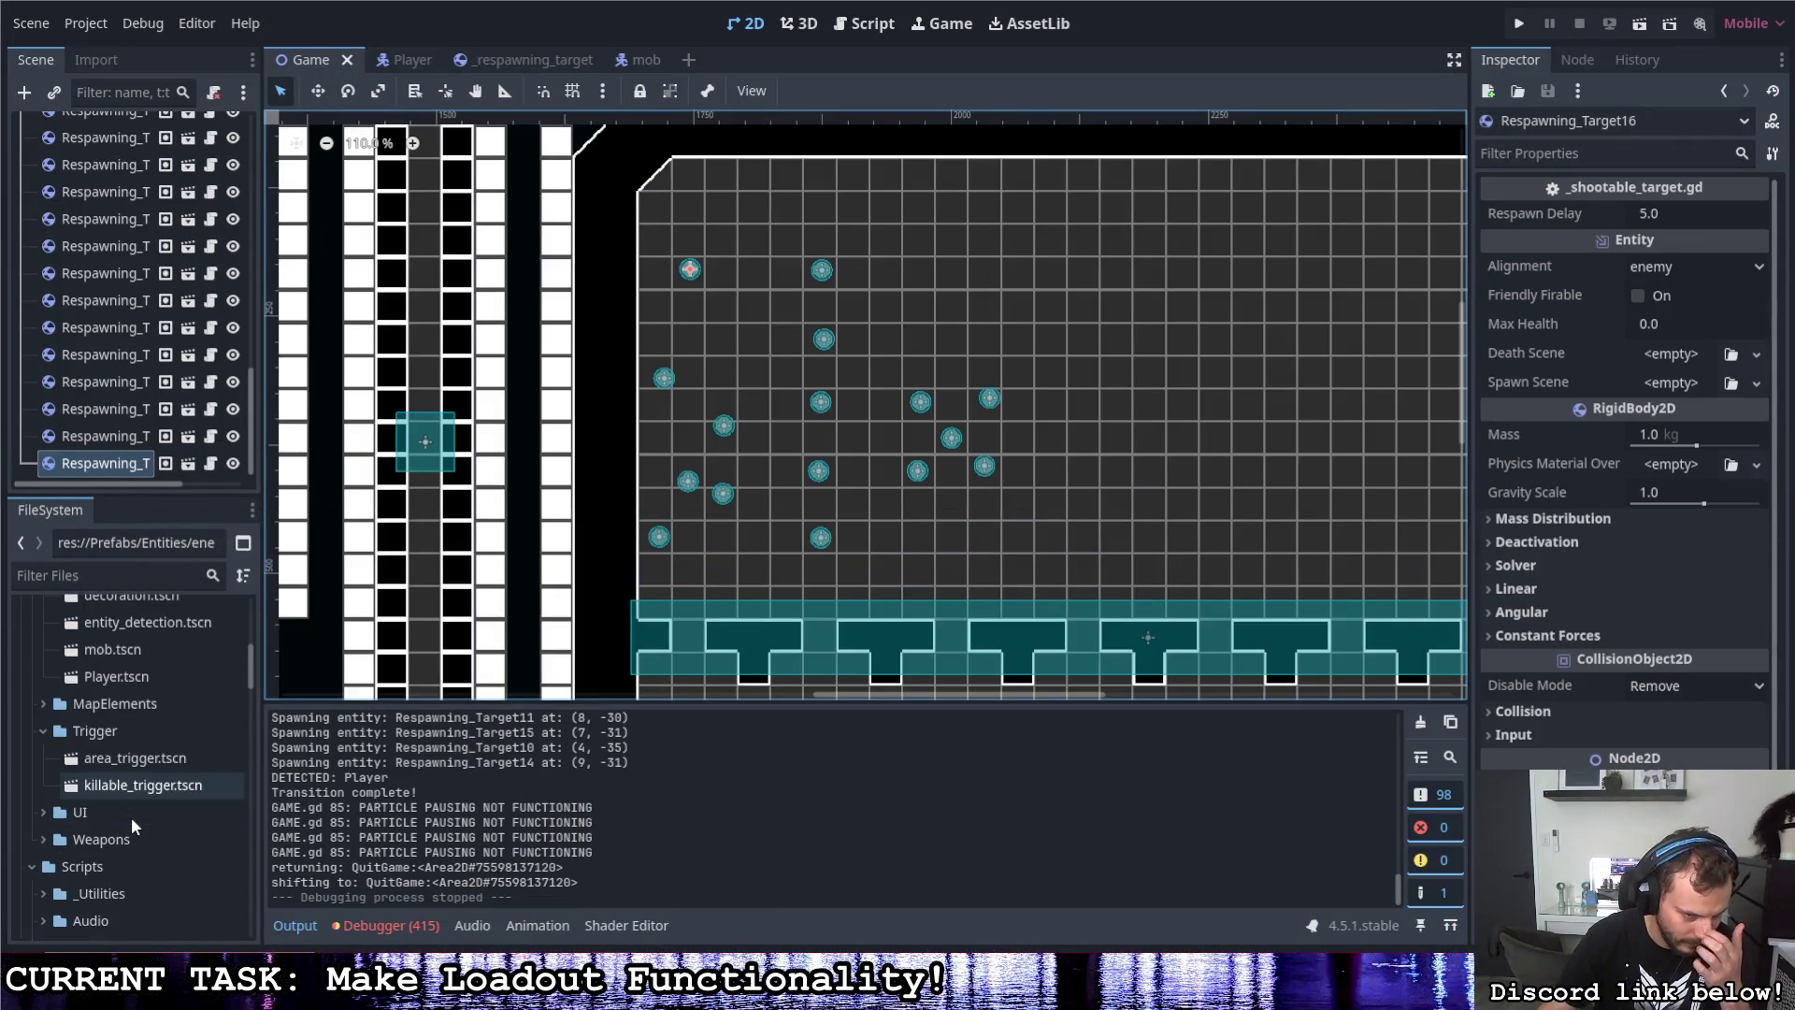
pyautogui.doubleClick(97, 797)
pyautogui.scroll(-5, 97, 816)
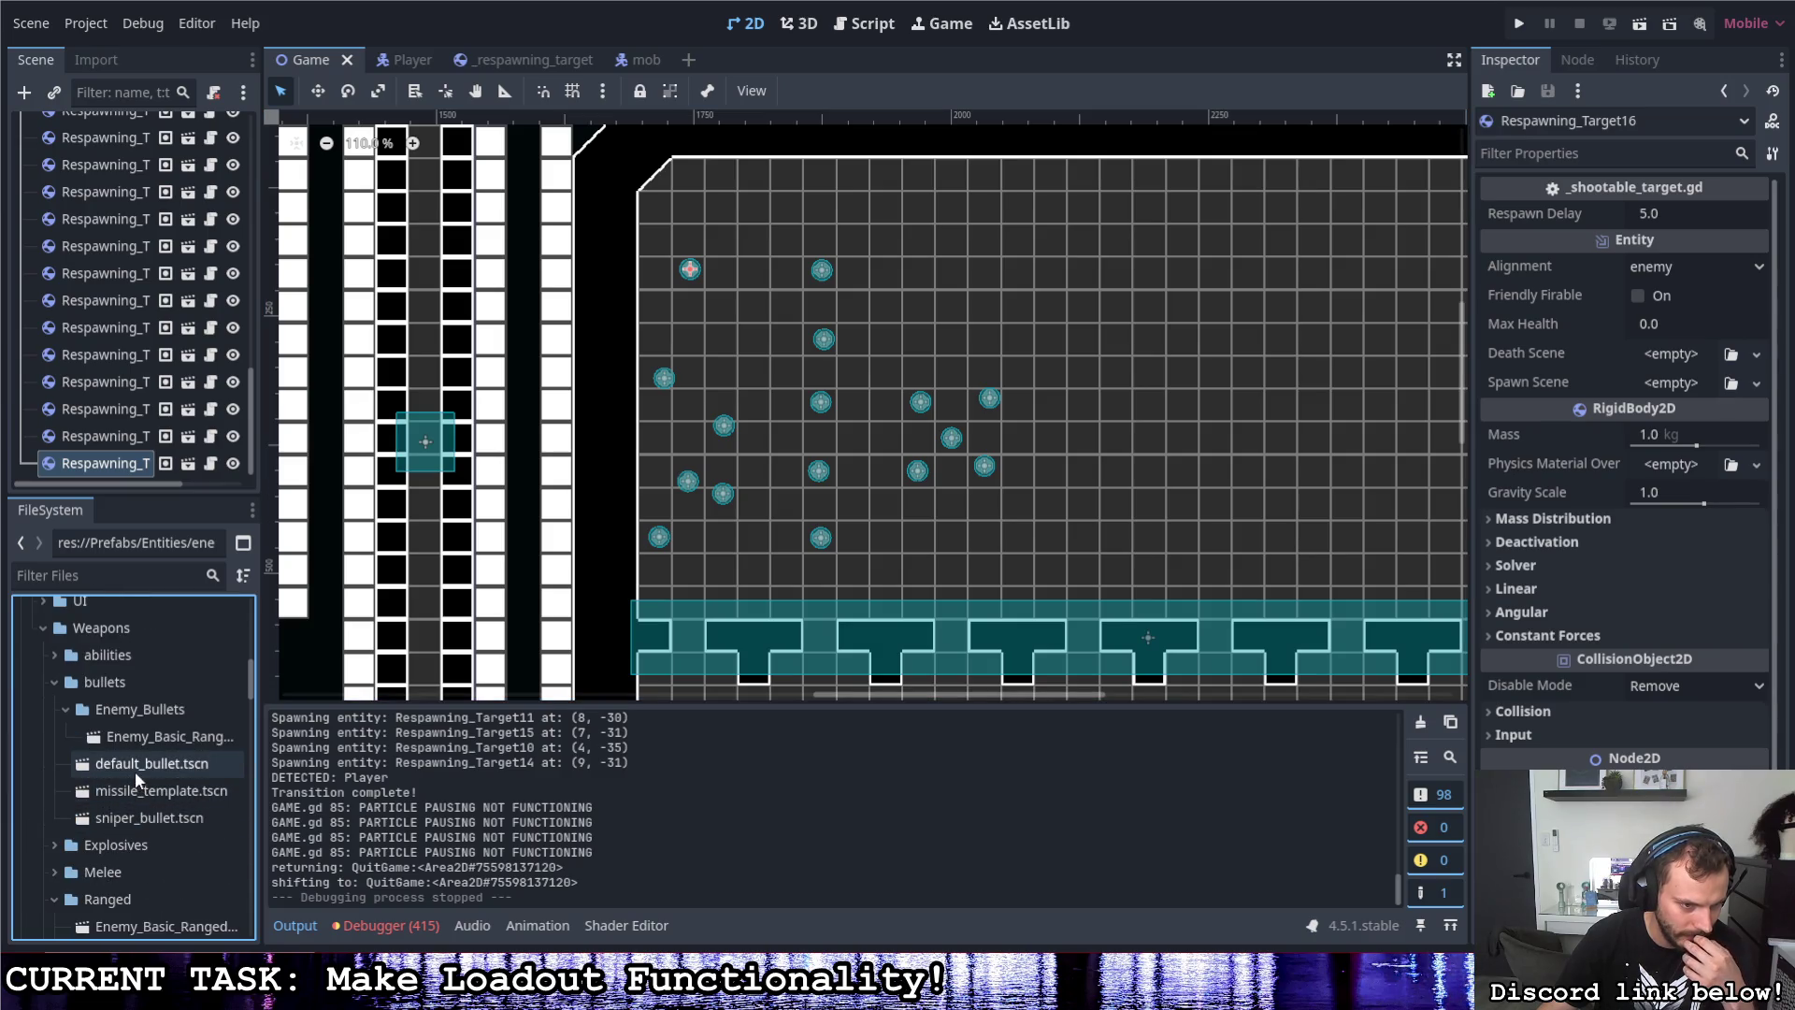
pyautogui.click(56, 683)
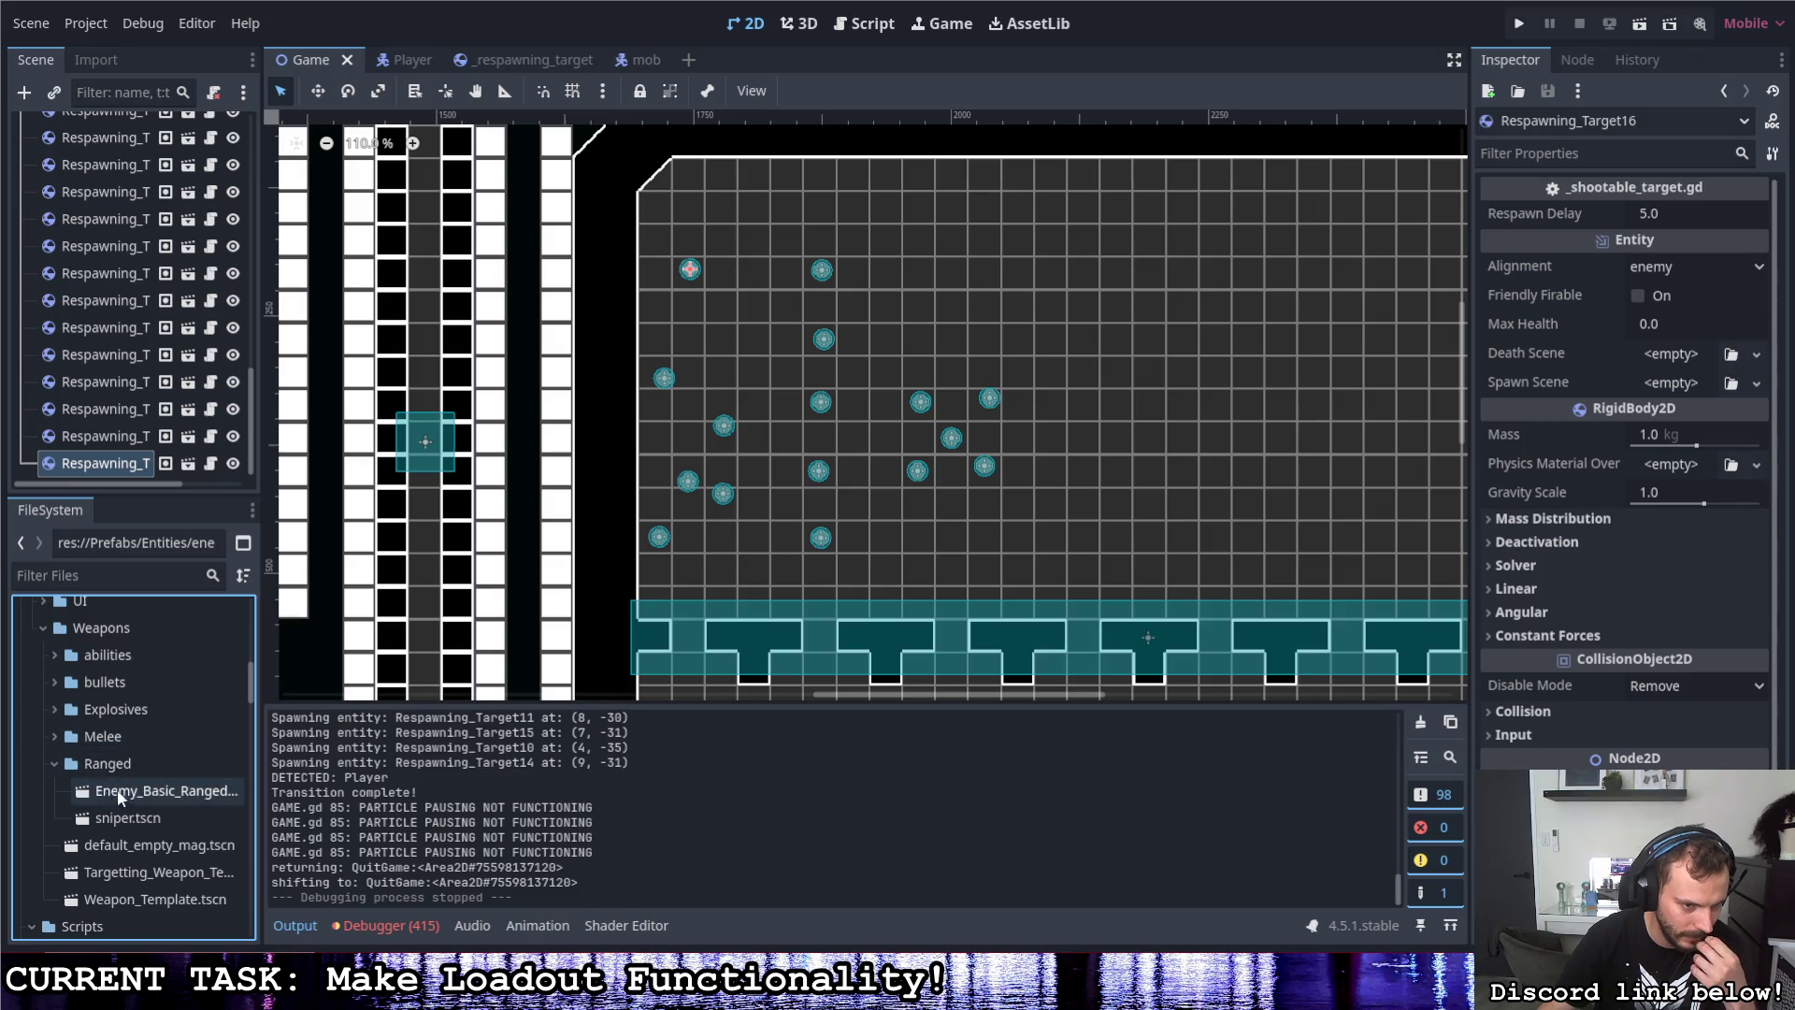
pyautogui.doubleClick(137, 901)
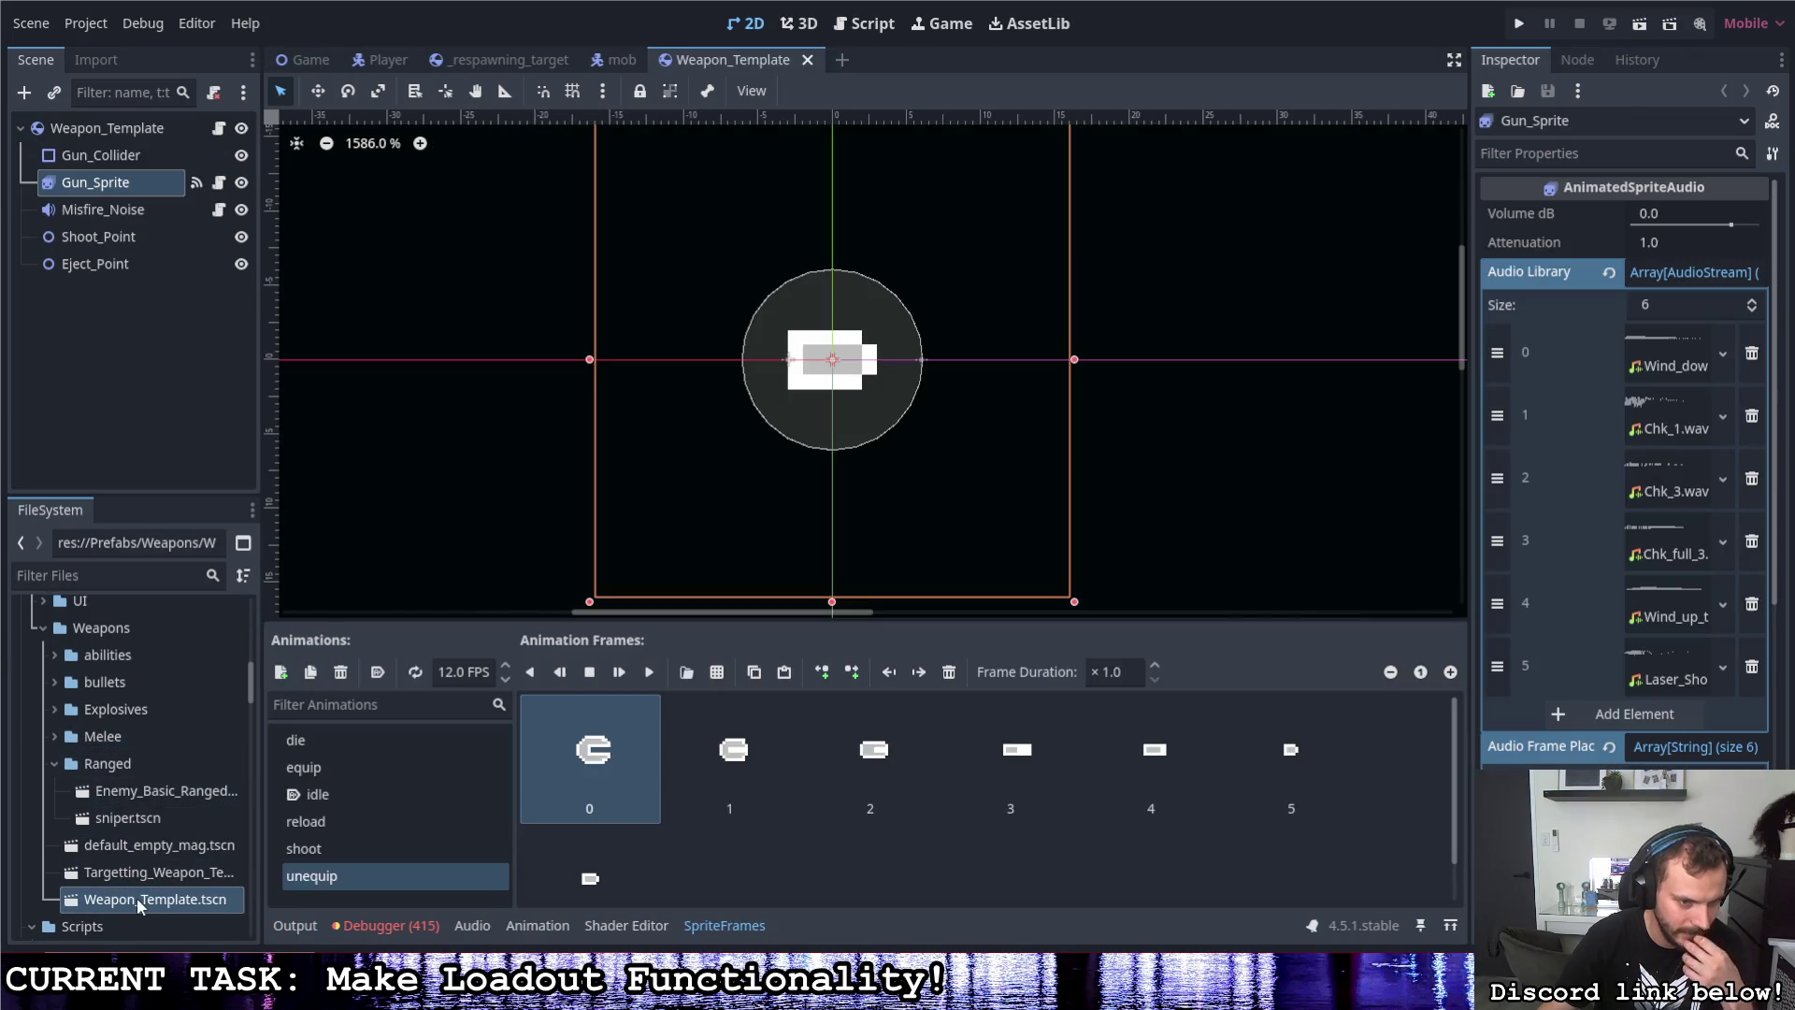
pyautogui.press('Up')
pyautogui.press('Up')
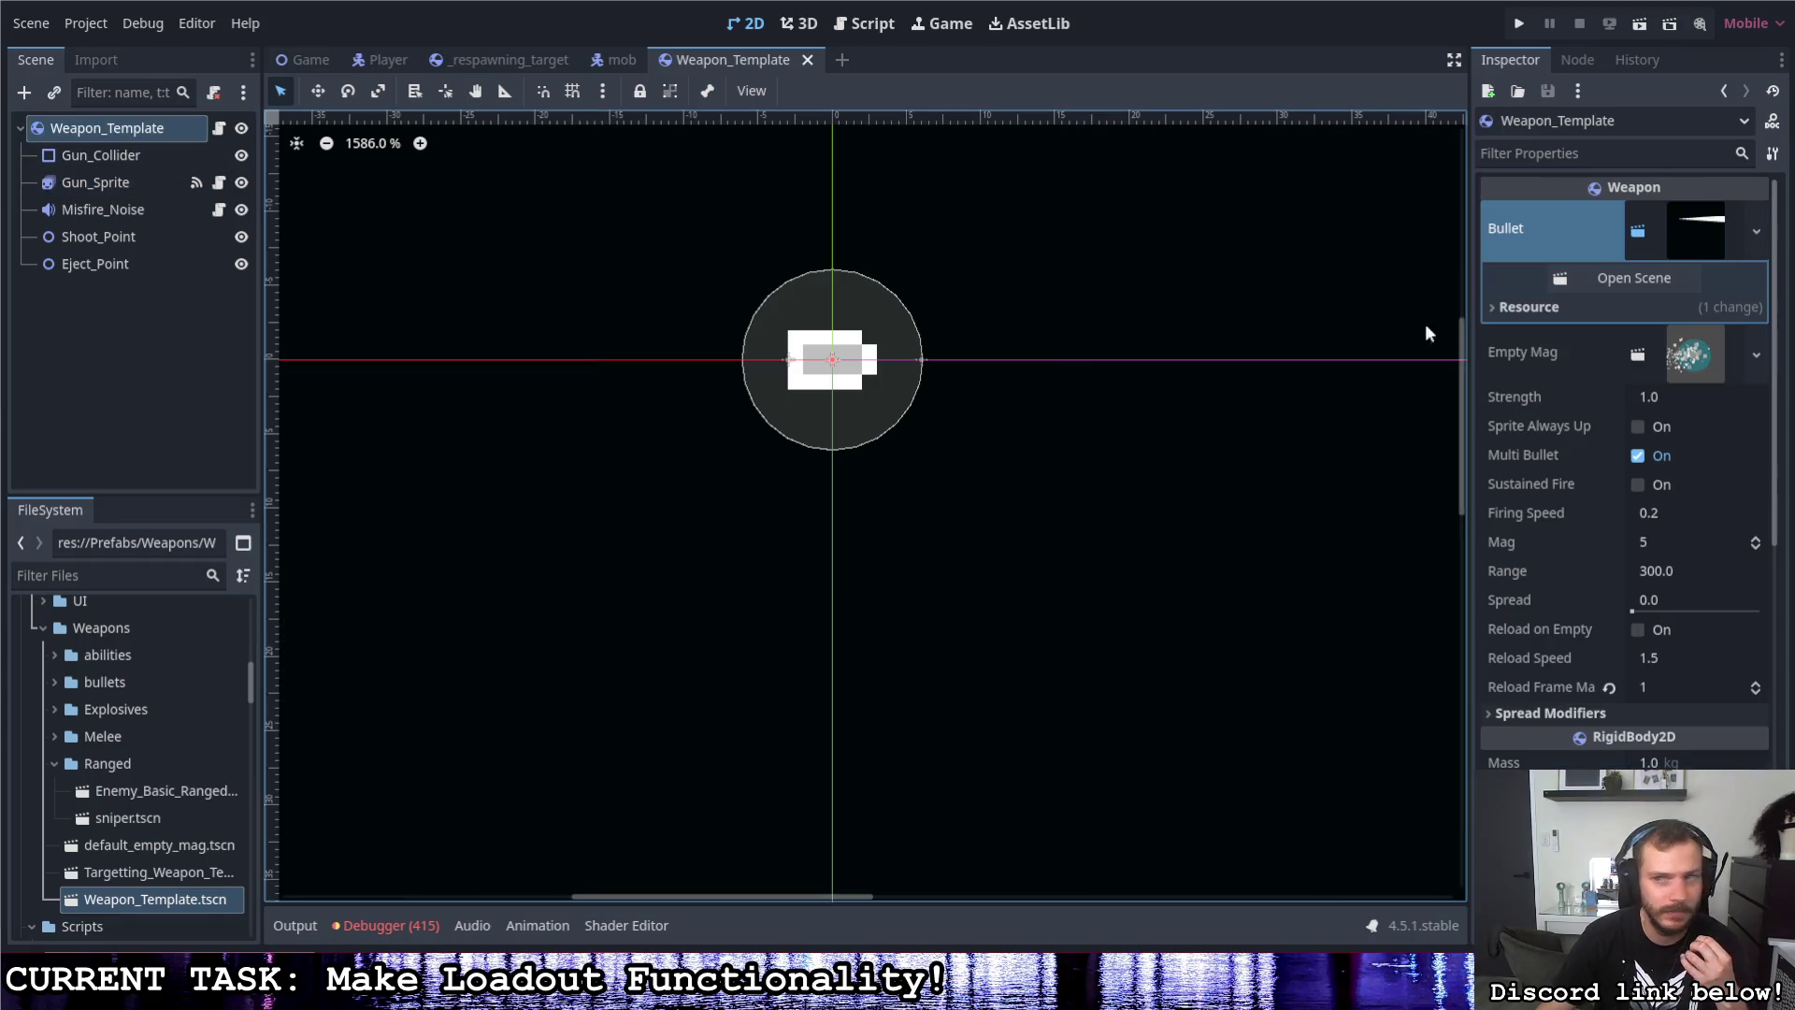
pyautogui.click(1669, 570)
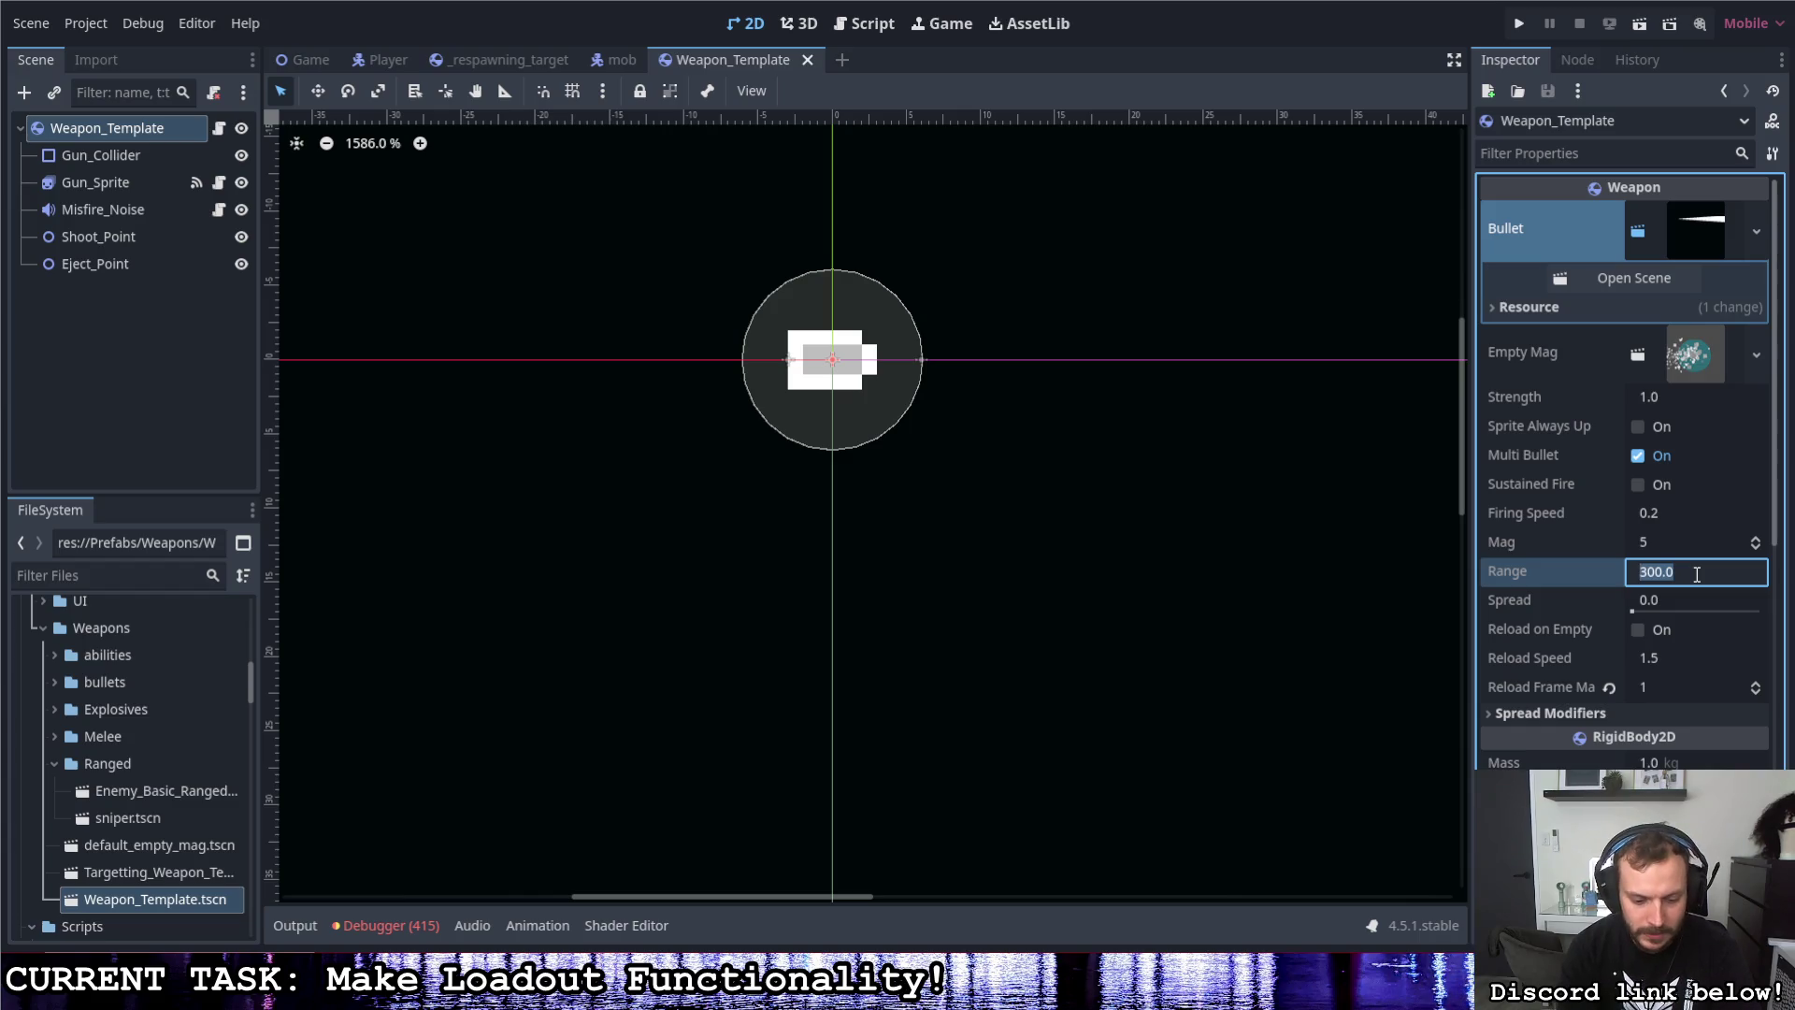
pyautogui.press('F5')
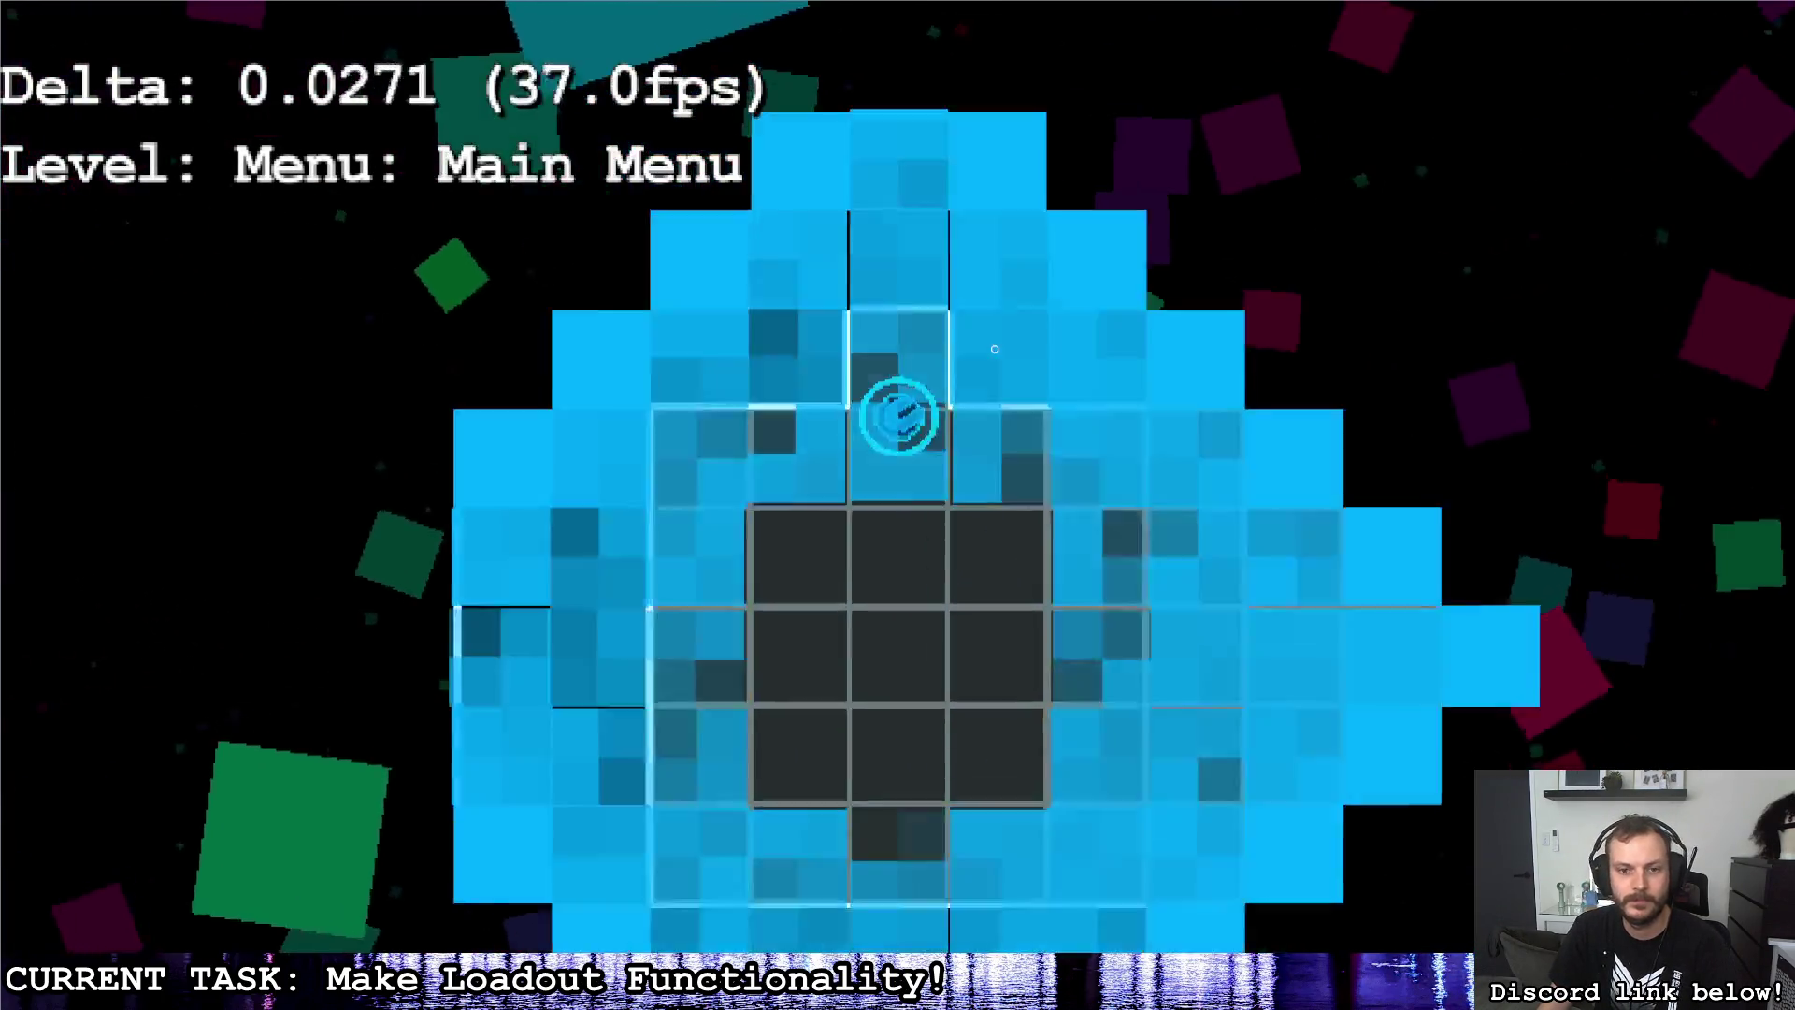
# Step: Walk into the Loadout room and shoot down the red targets with the shorter-range weapon
pyautogui.press('w')
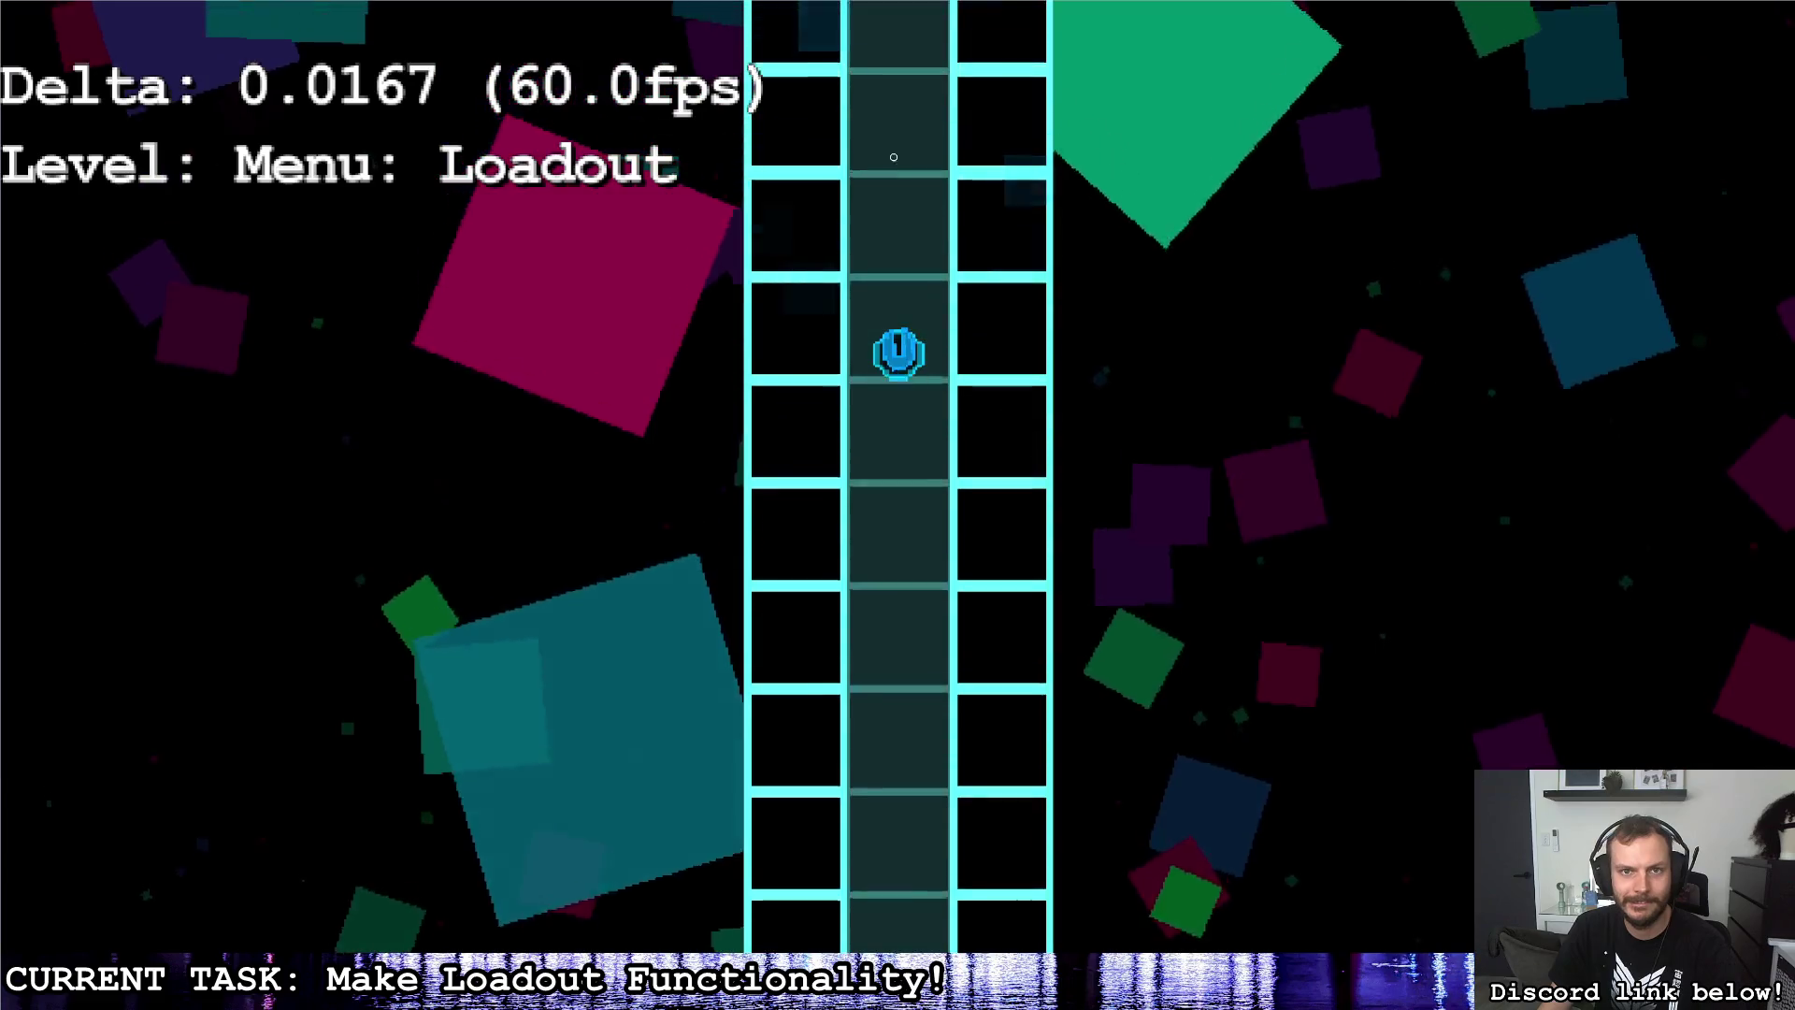
pyautogui.press('w')
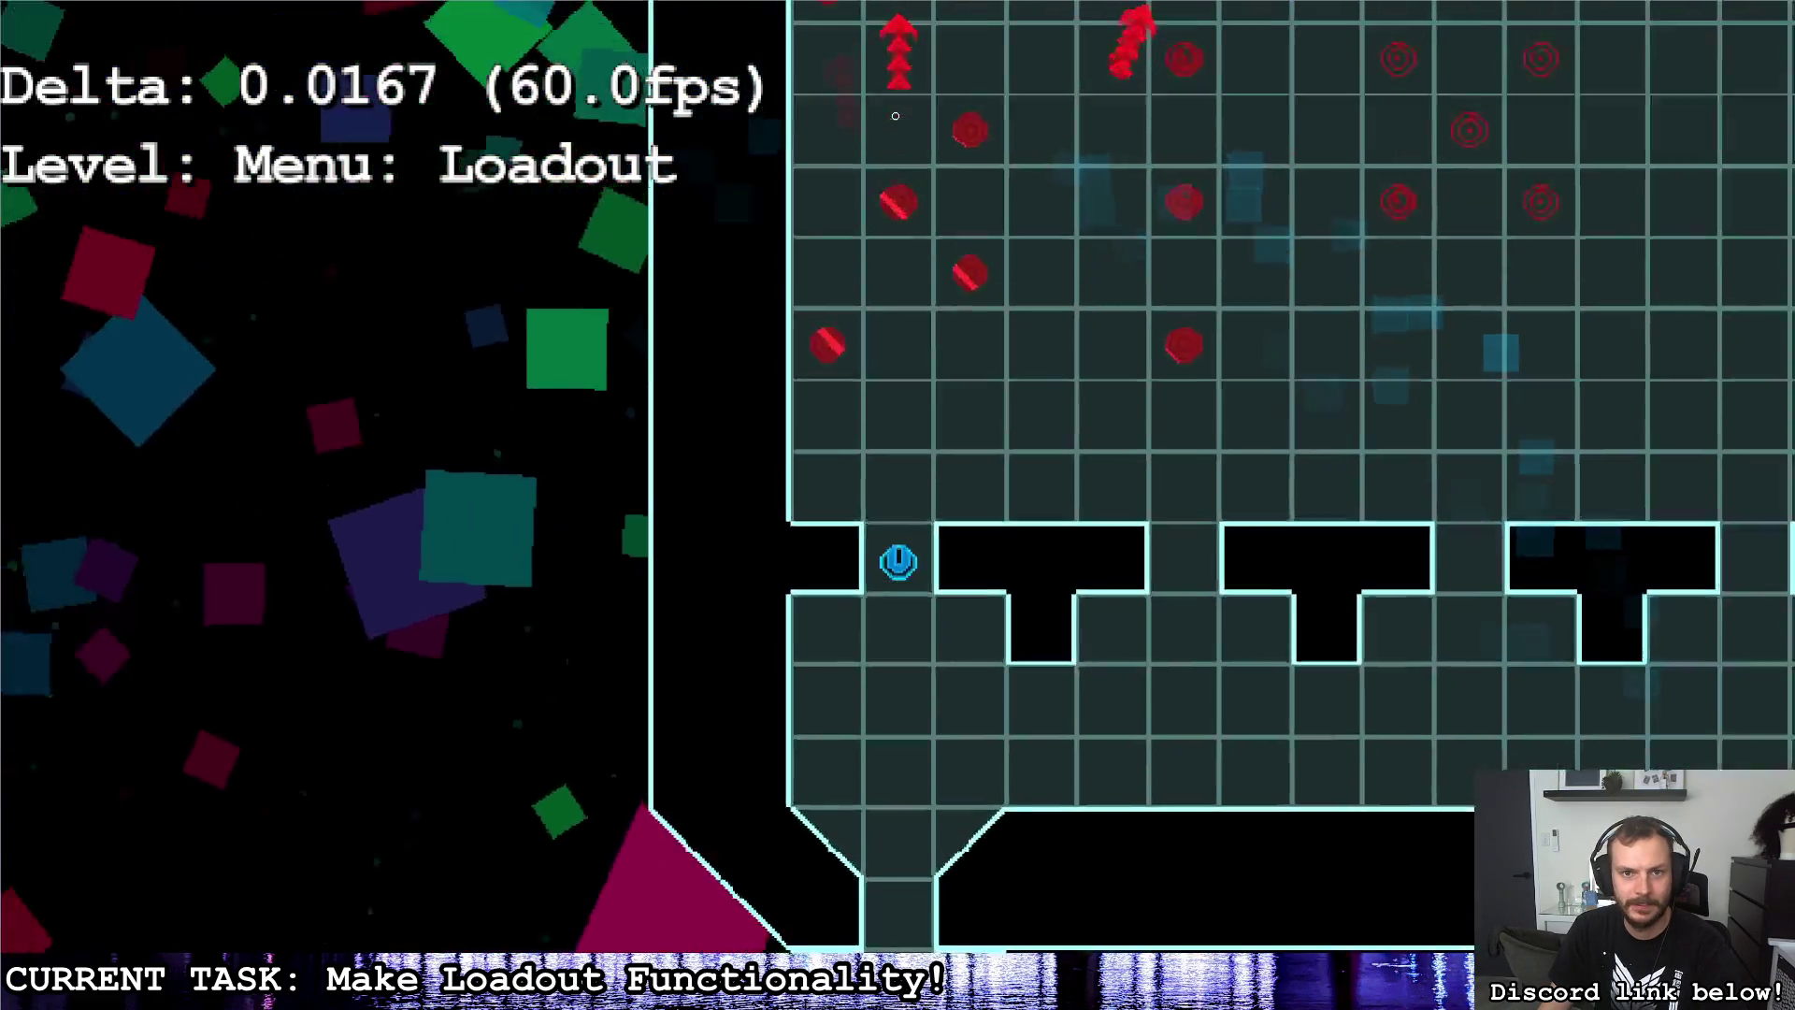
pyautogui.click(899, 145)
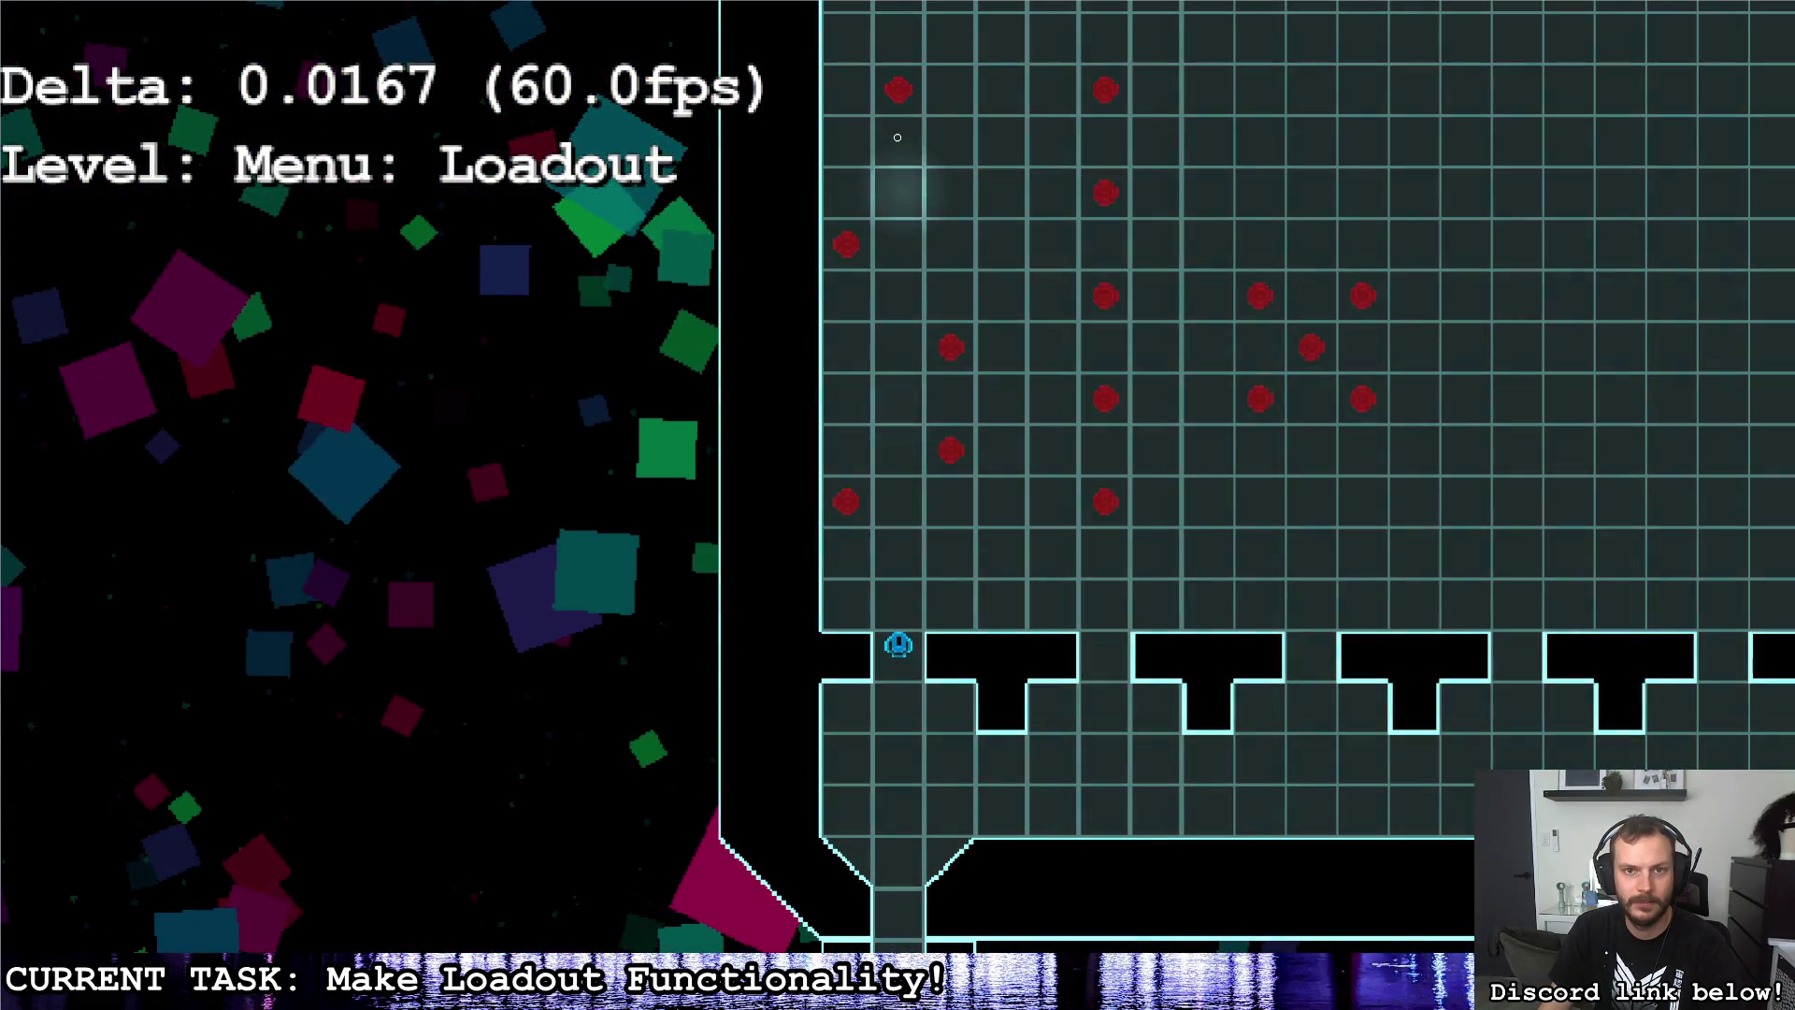
pyautogui.click(847, 236)
pyautogui.click(949, 449)
pyautogui.click(939, 355)
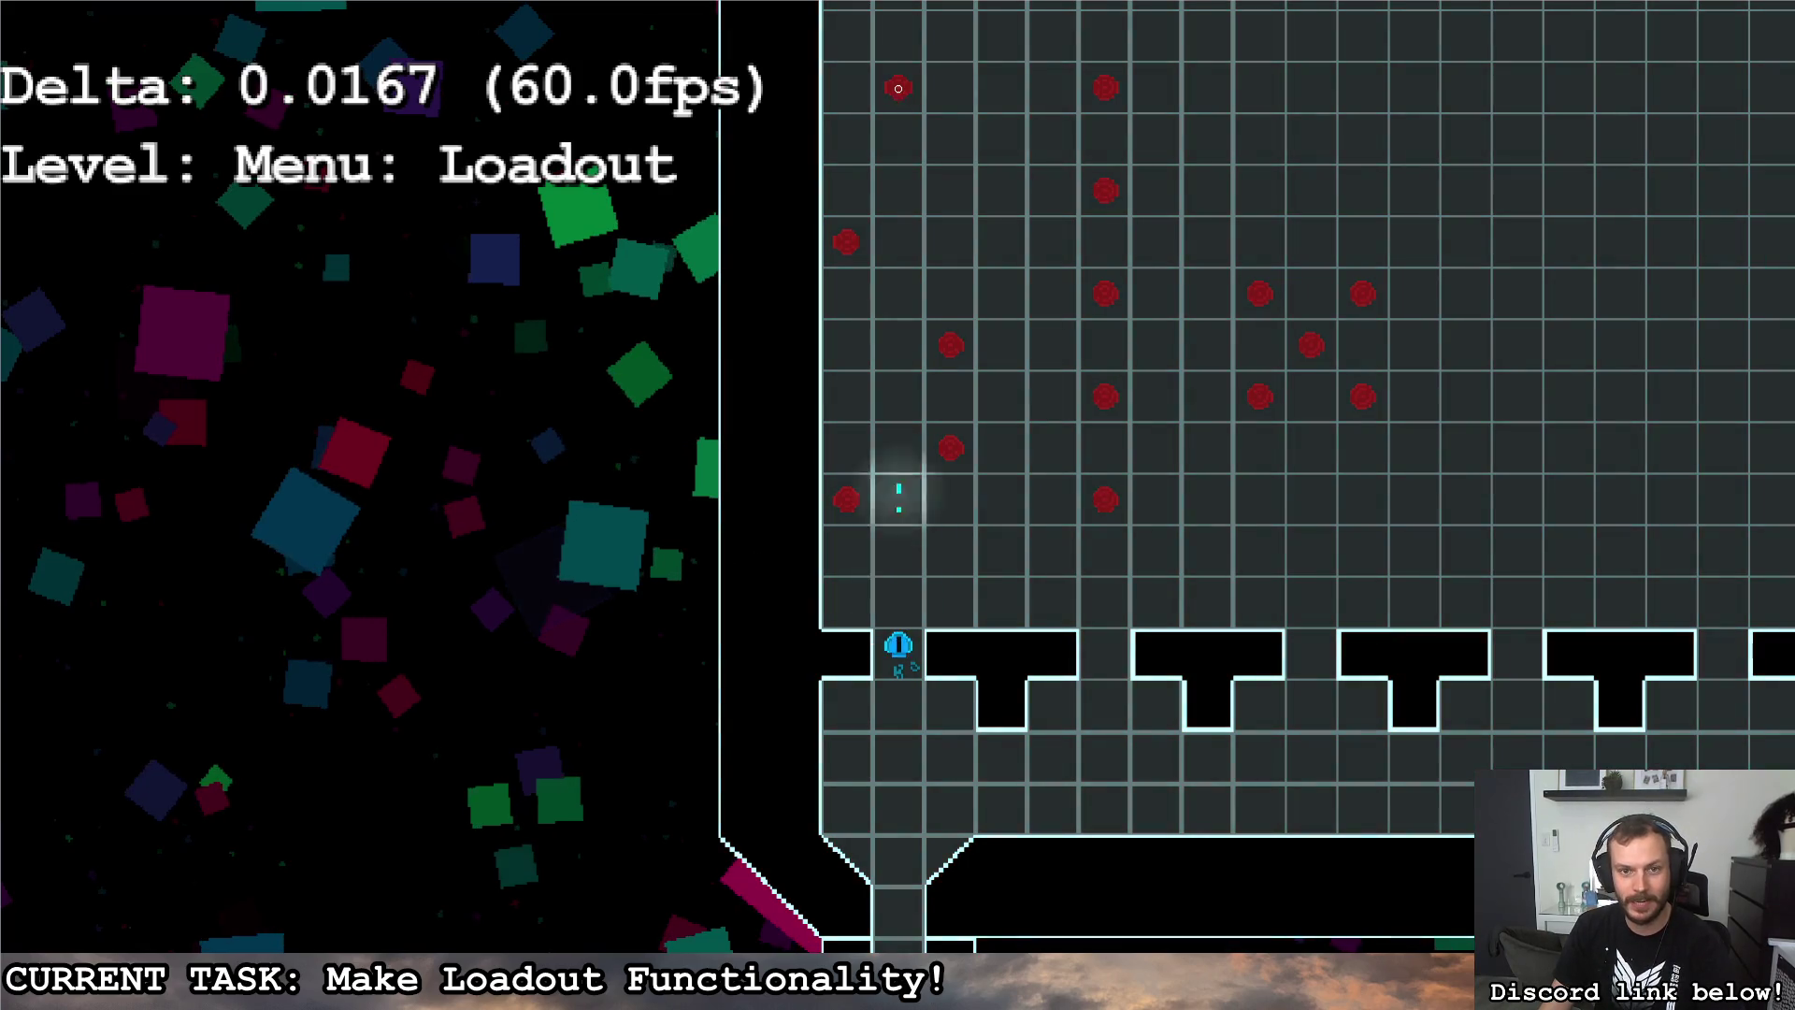
# Step: Move through the wall gap into the passage between T-blocks, shoot the column of targets, then return to the editor
pyautogui.press('s')
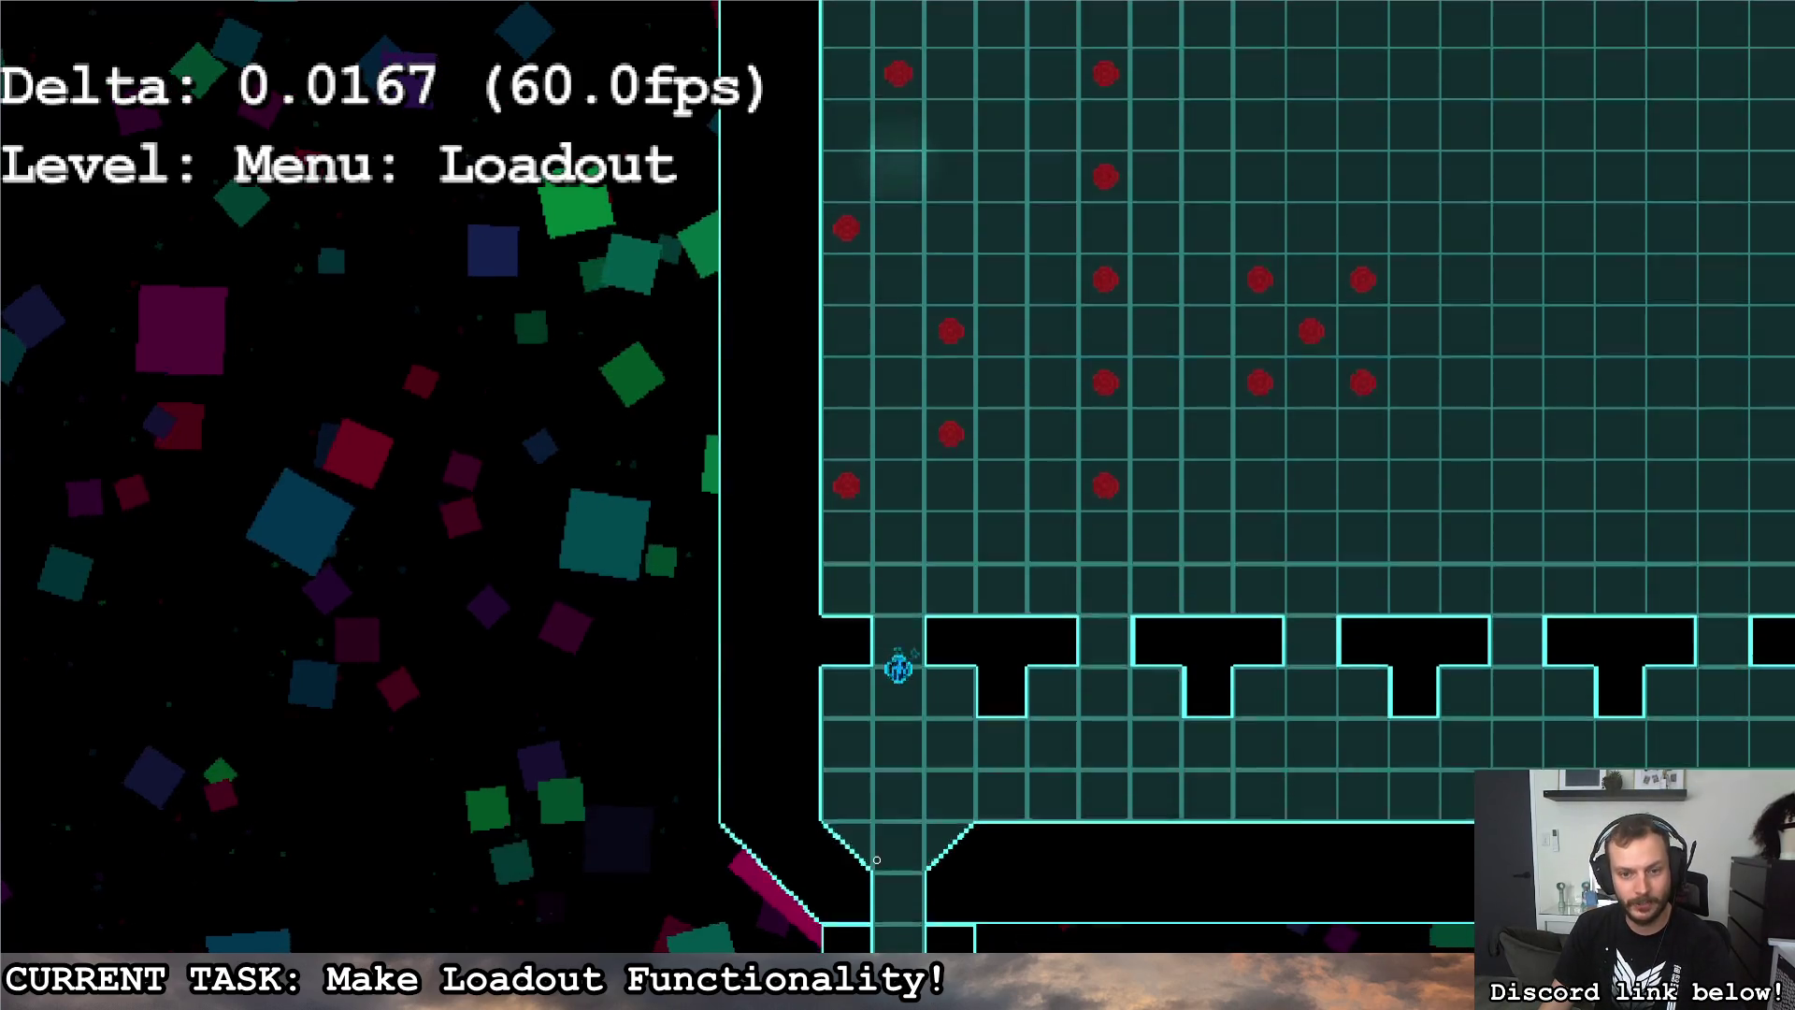
pyautogui.press('s')
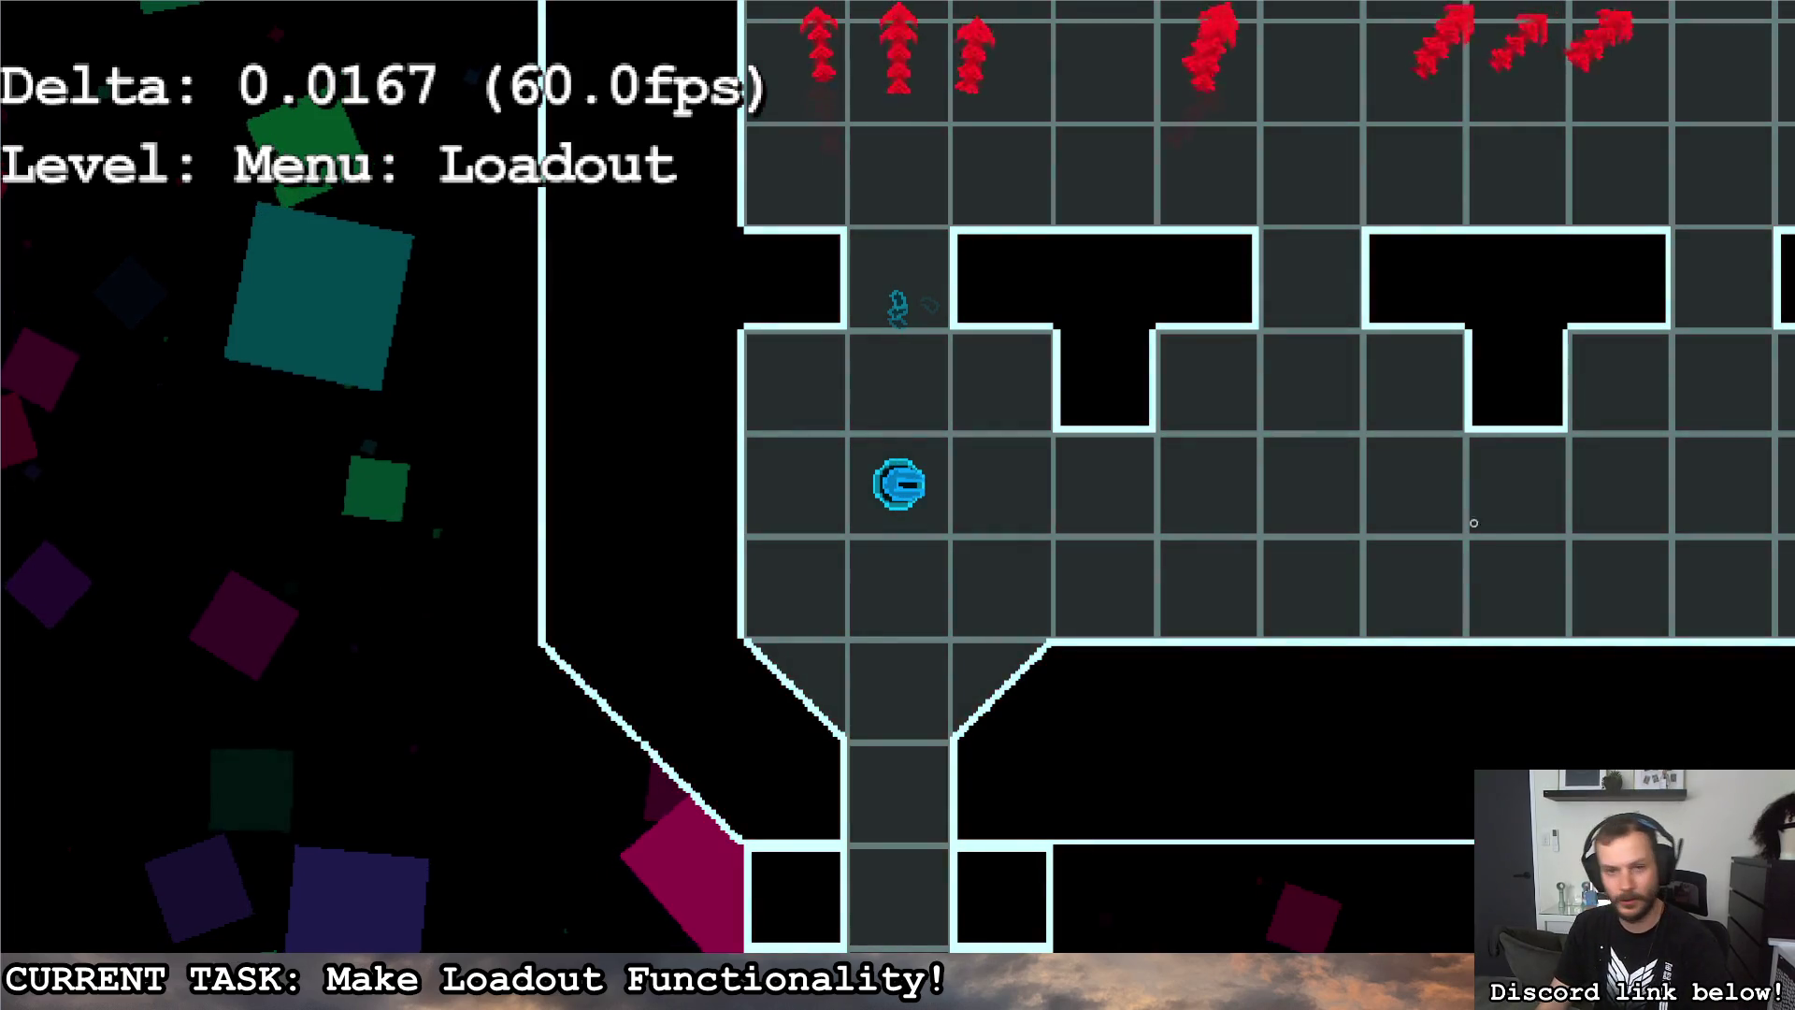
pyautogui.press('d')
pyautogui.press('w')
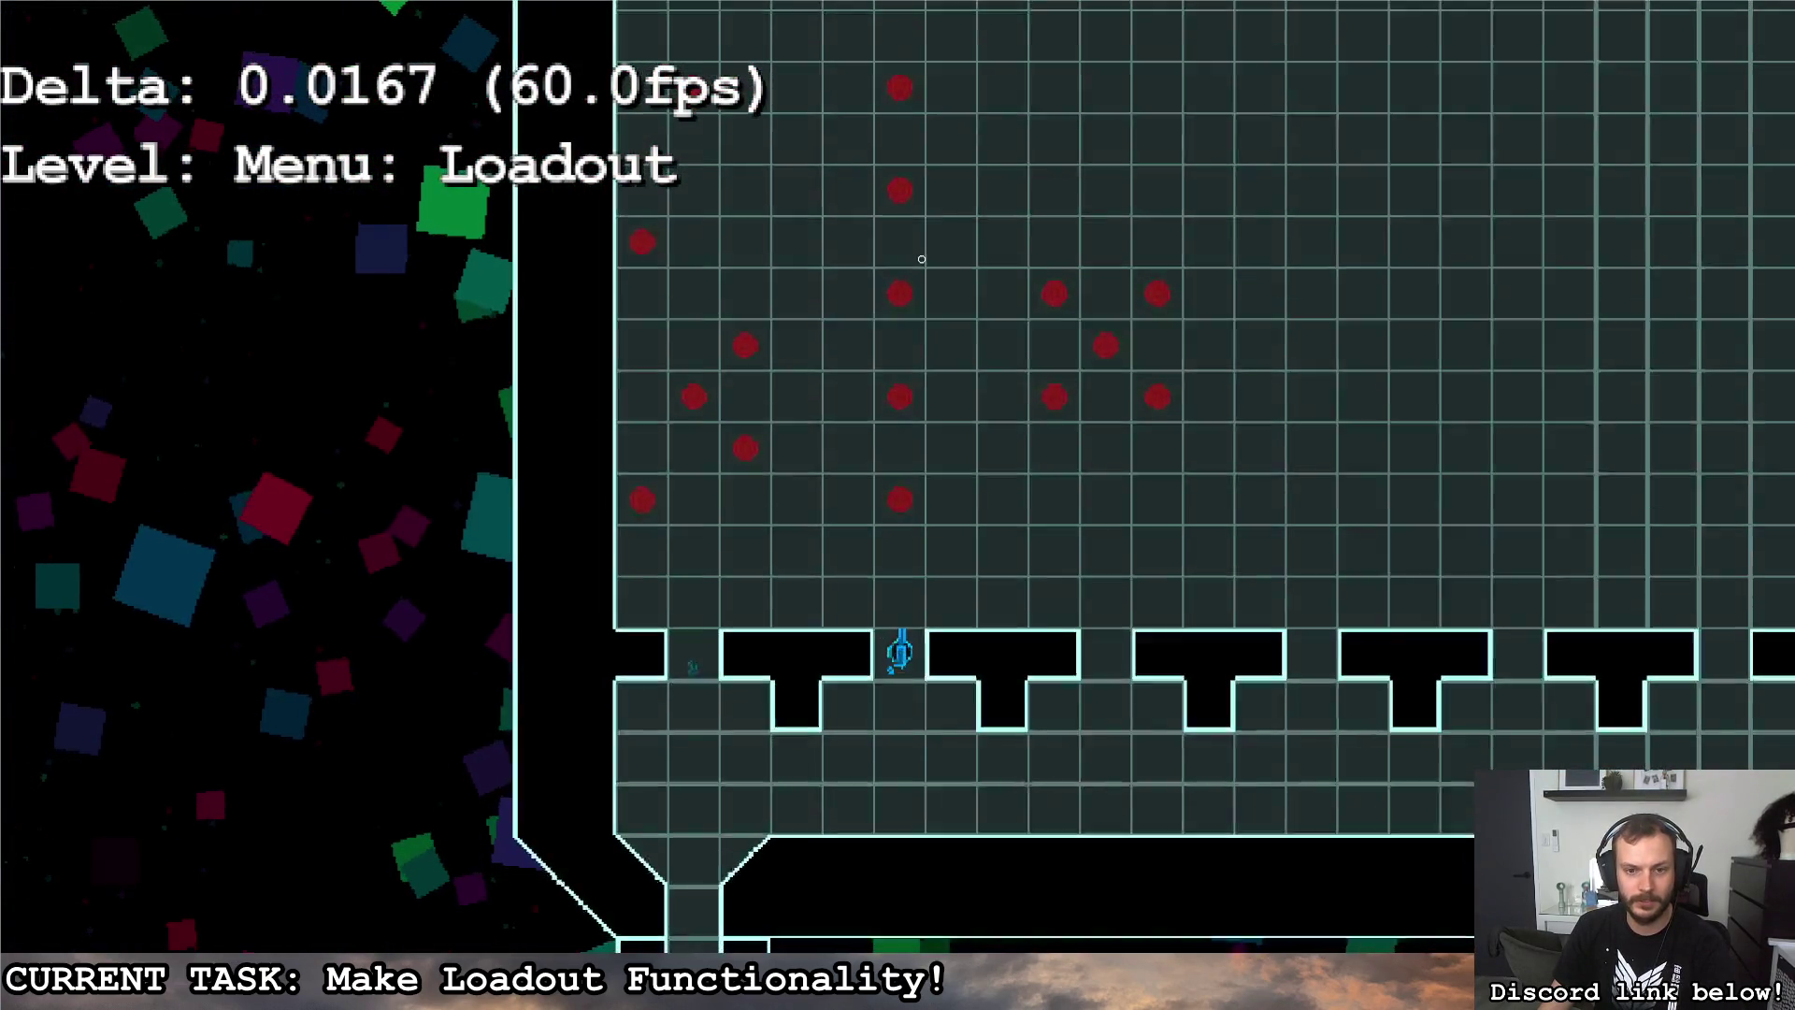
pyautogui.click(900, 150)
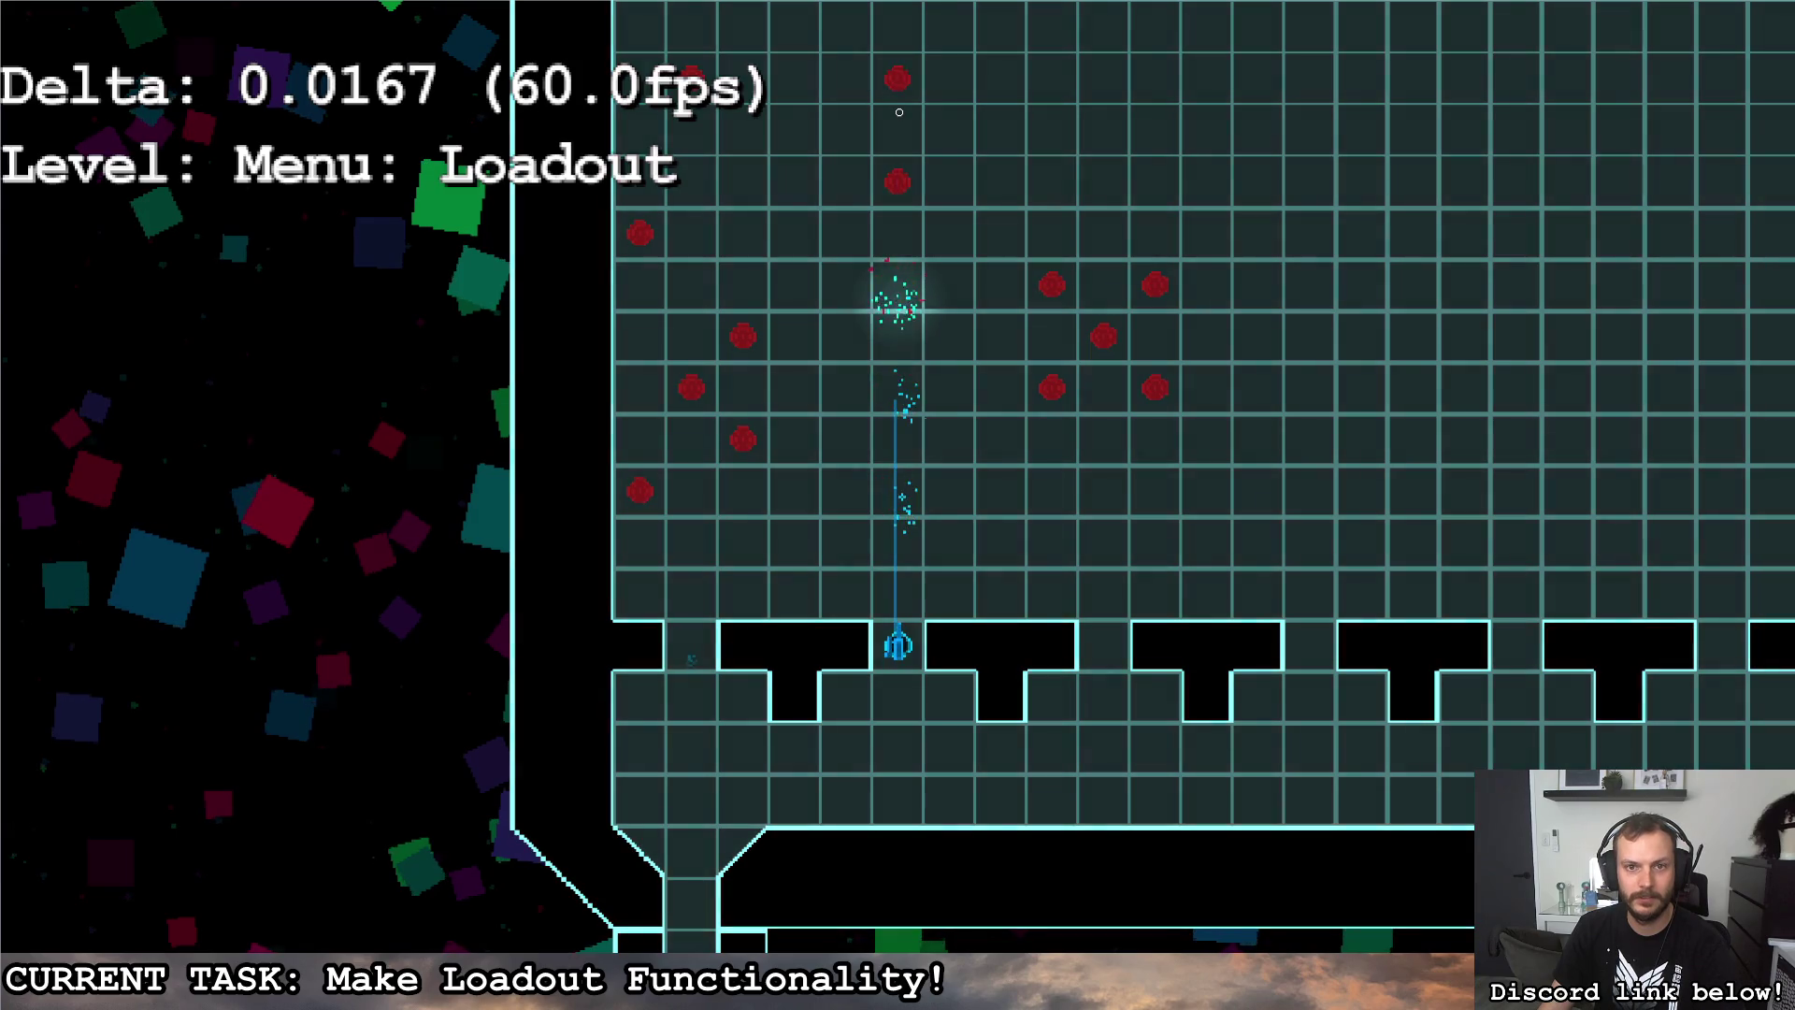
pyautogui.click(899, 103)
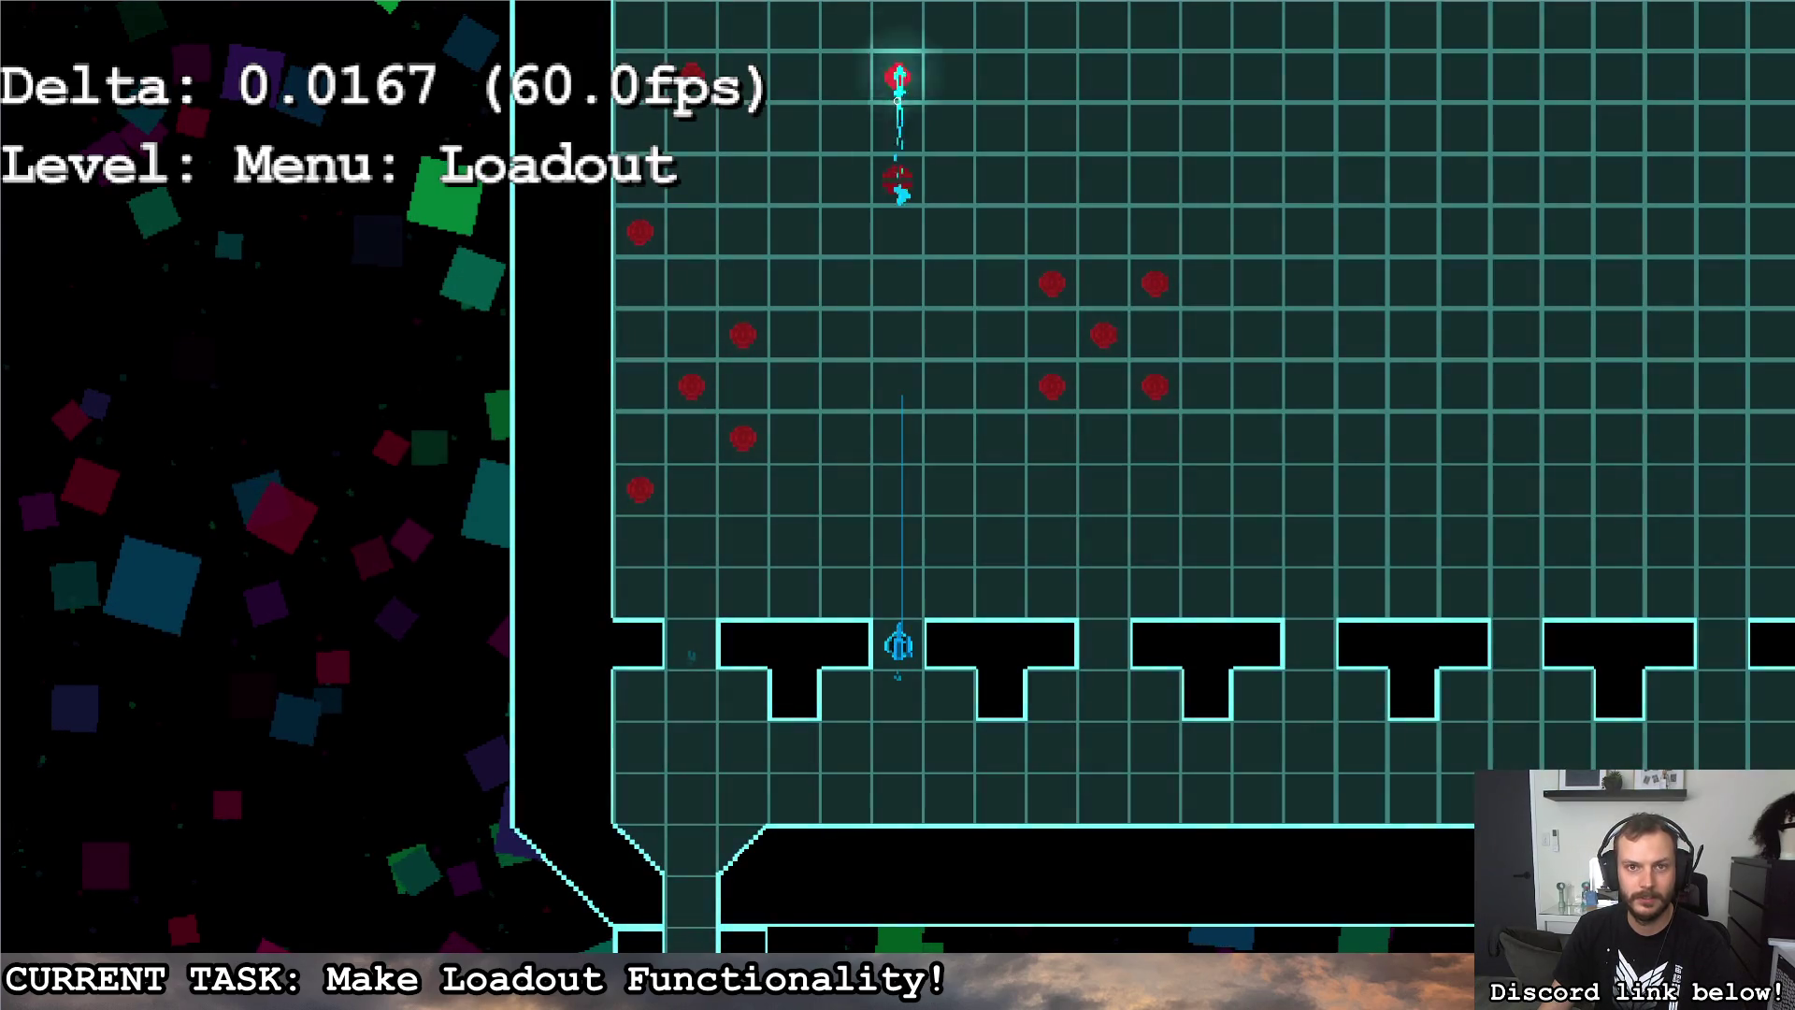
pyautogui.click(901, 38)
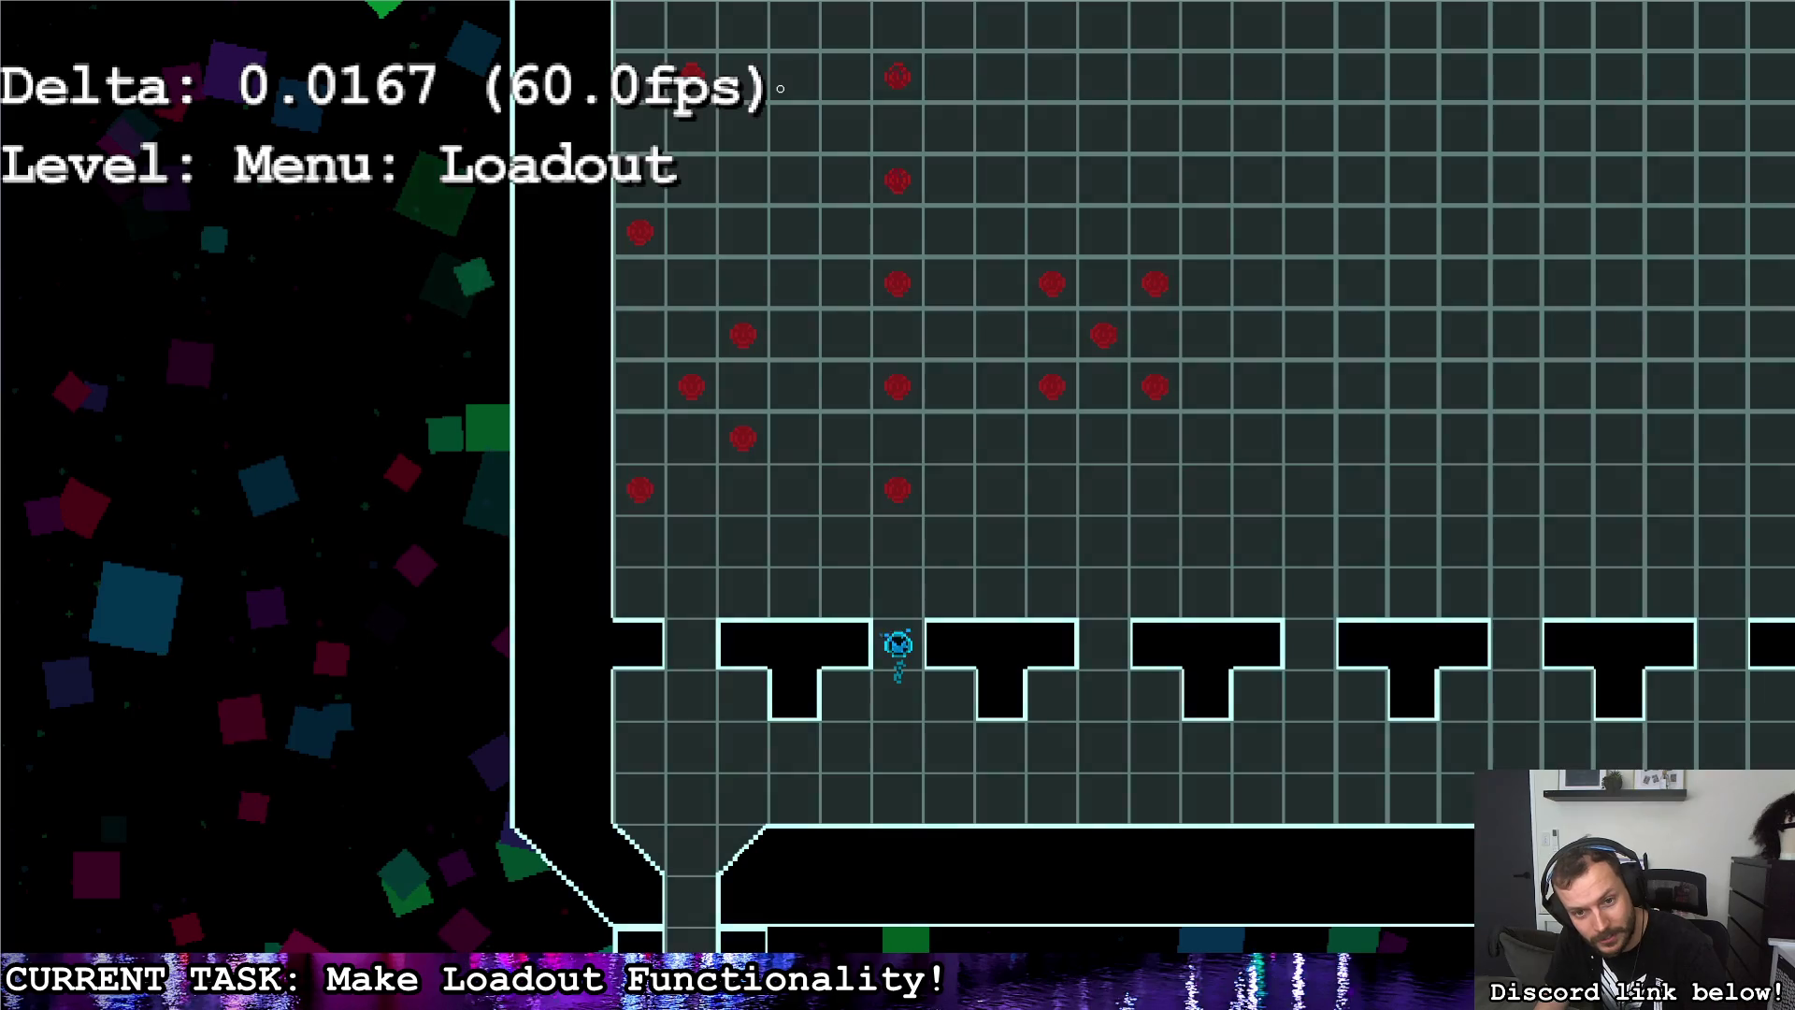
pyautogui.click(810, 240)
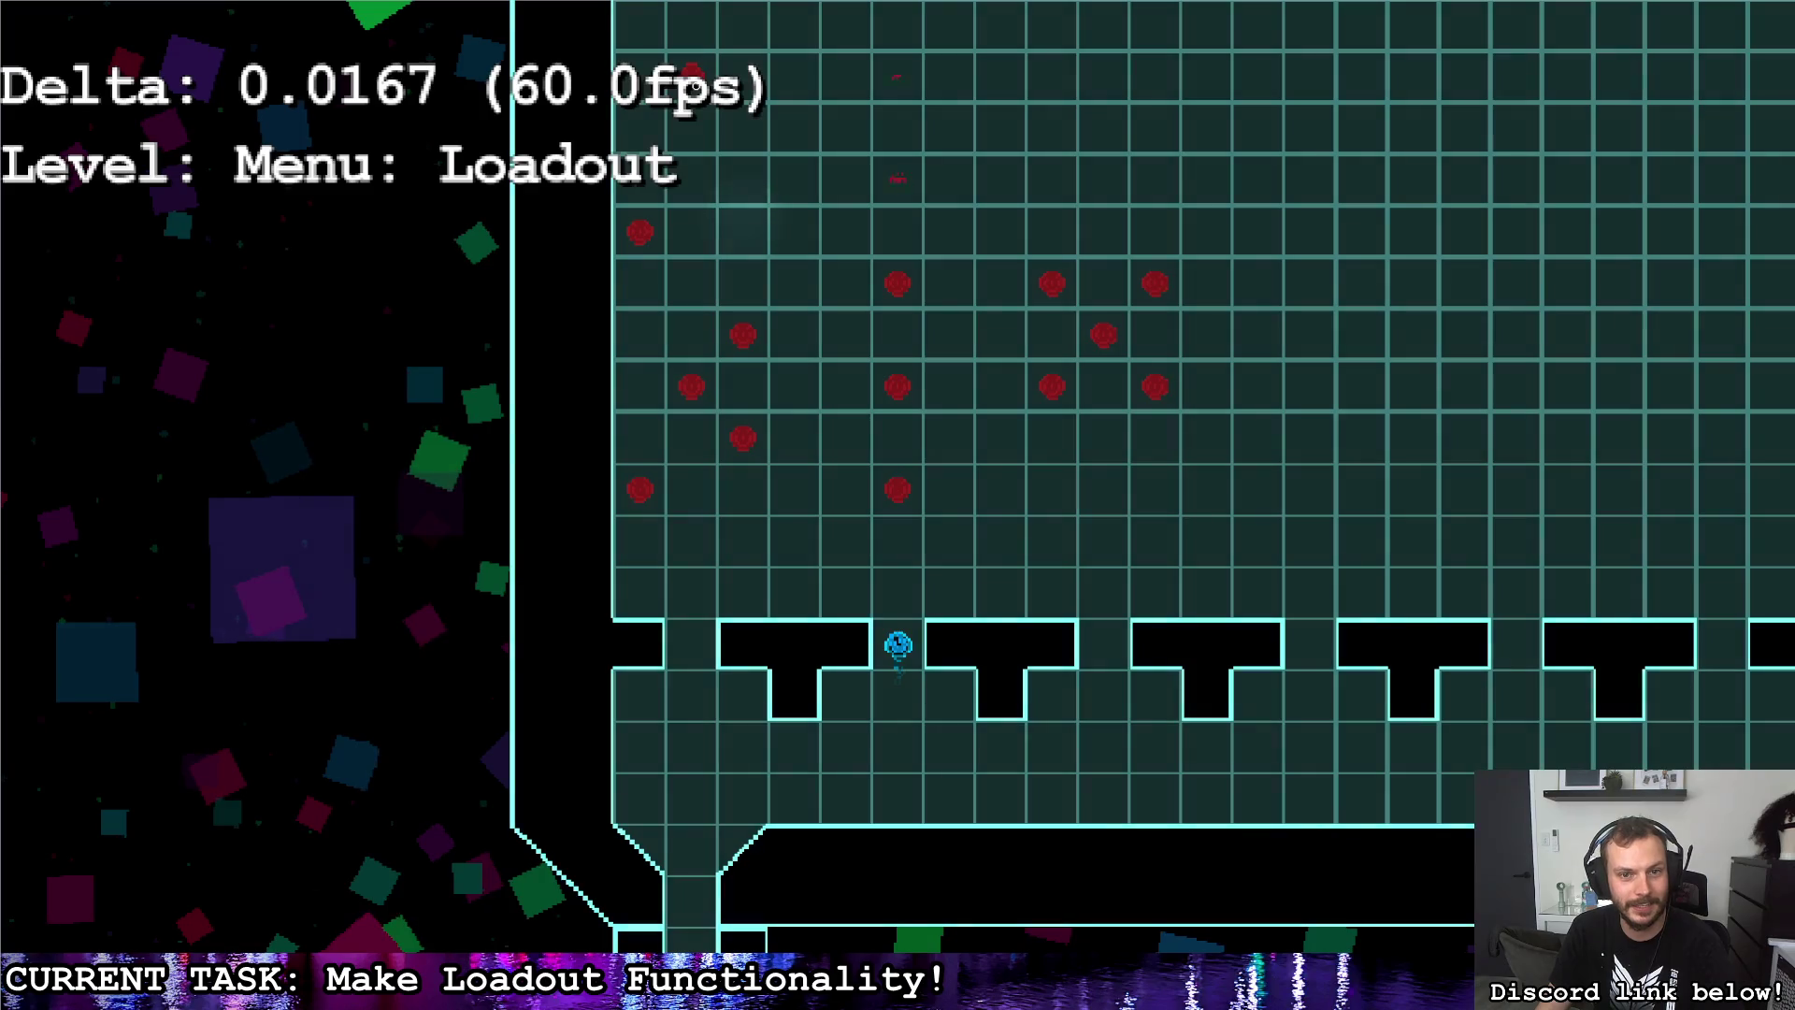
pyautogui.click(696, 84)
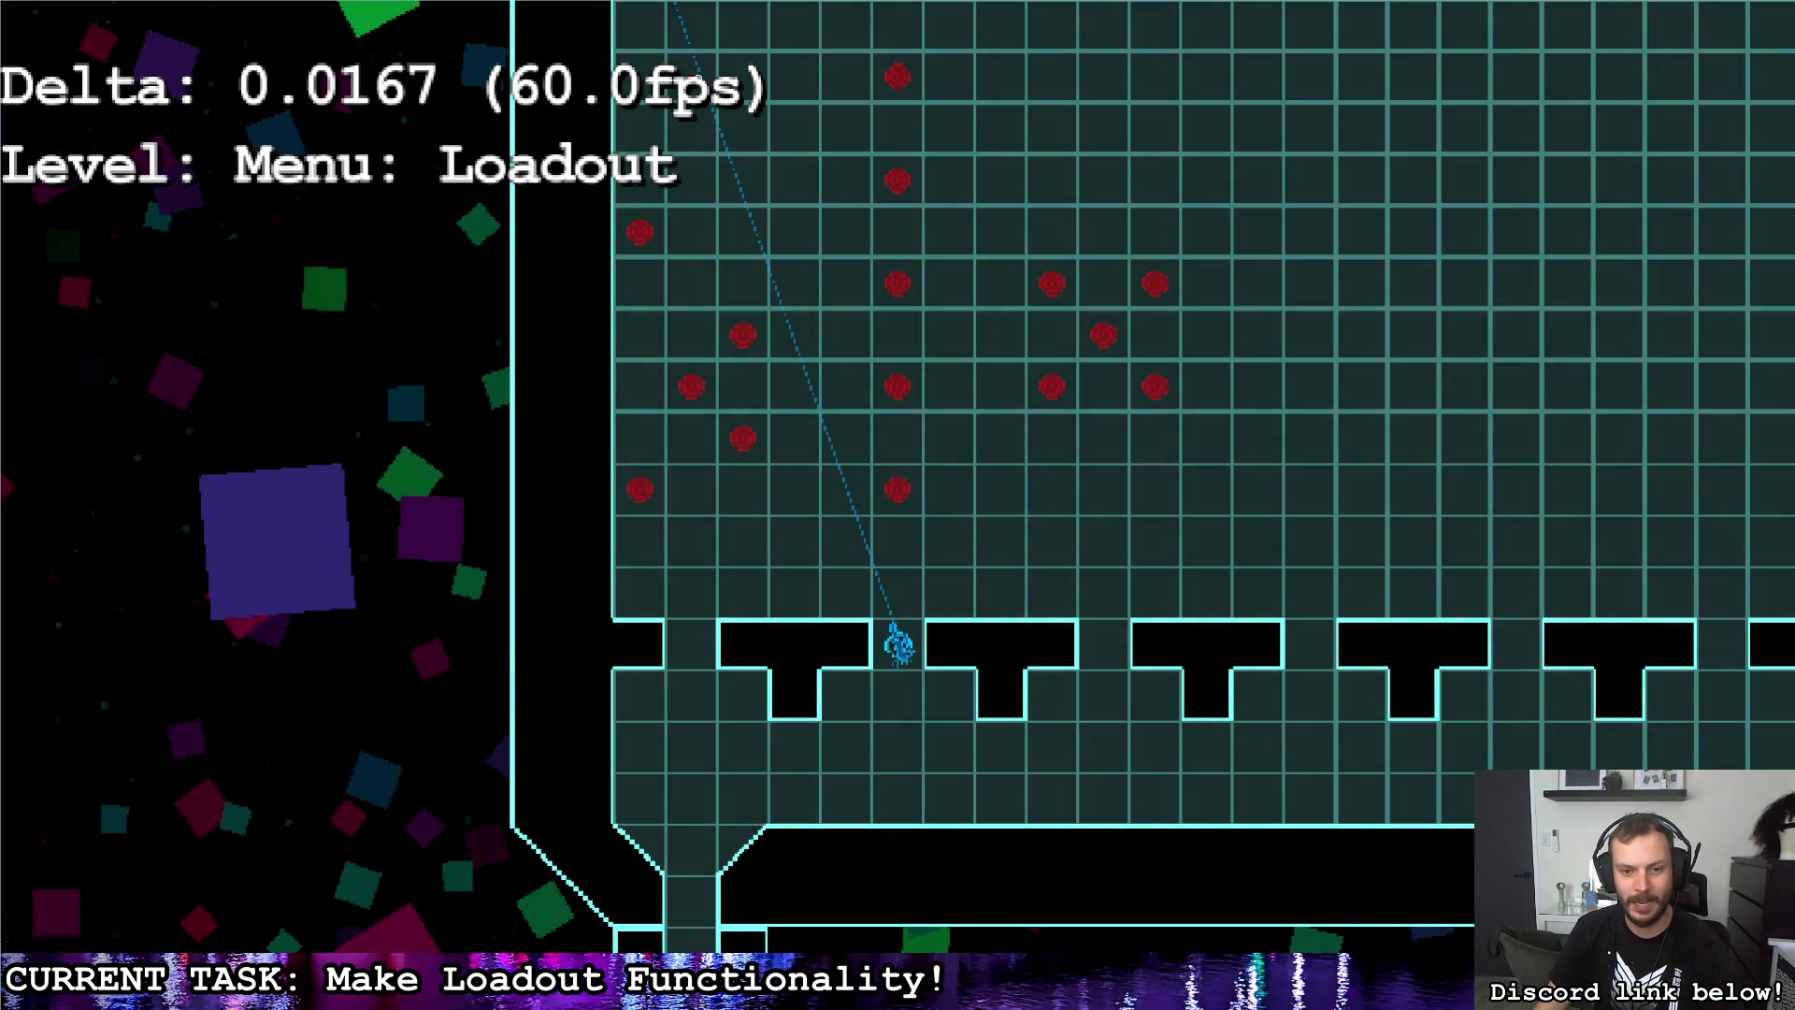
pyautogui.hotkey('alt', 'Tab')
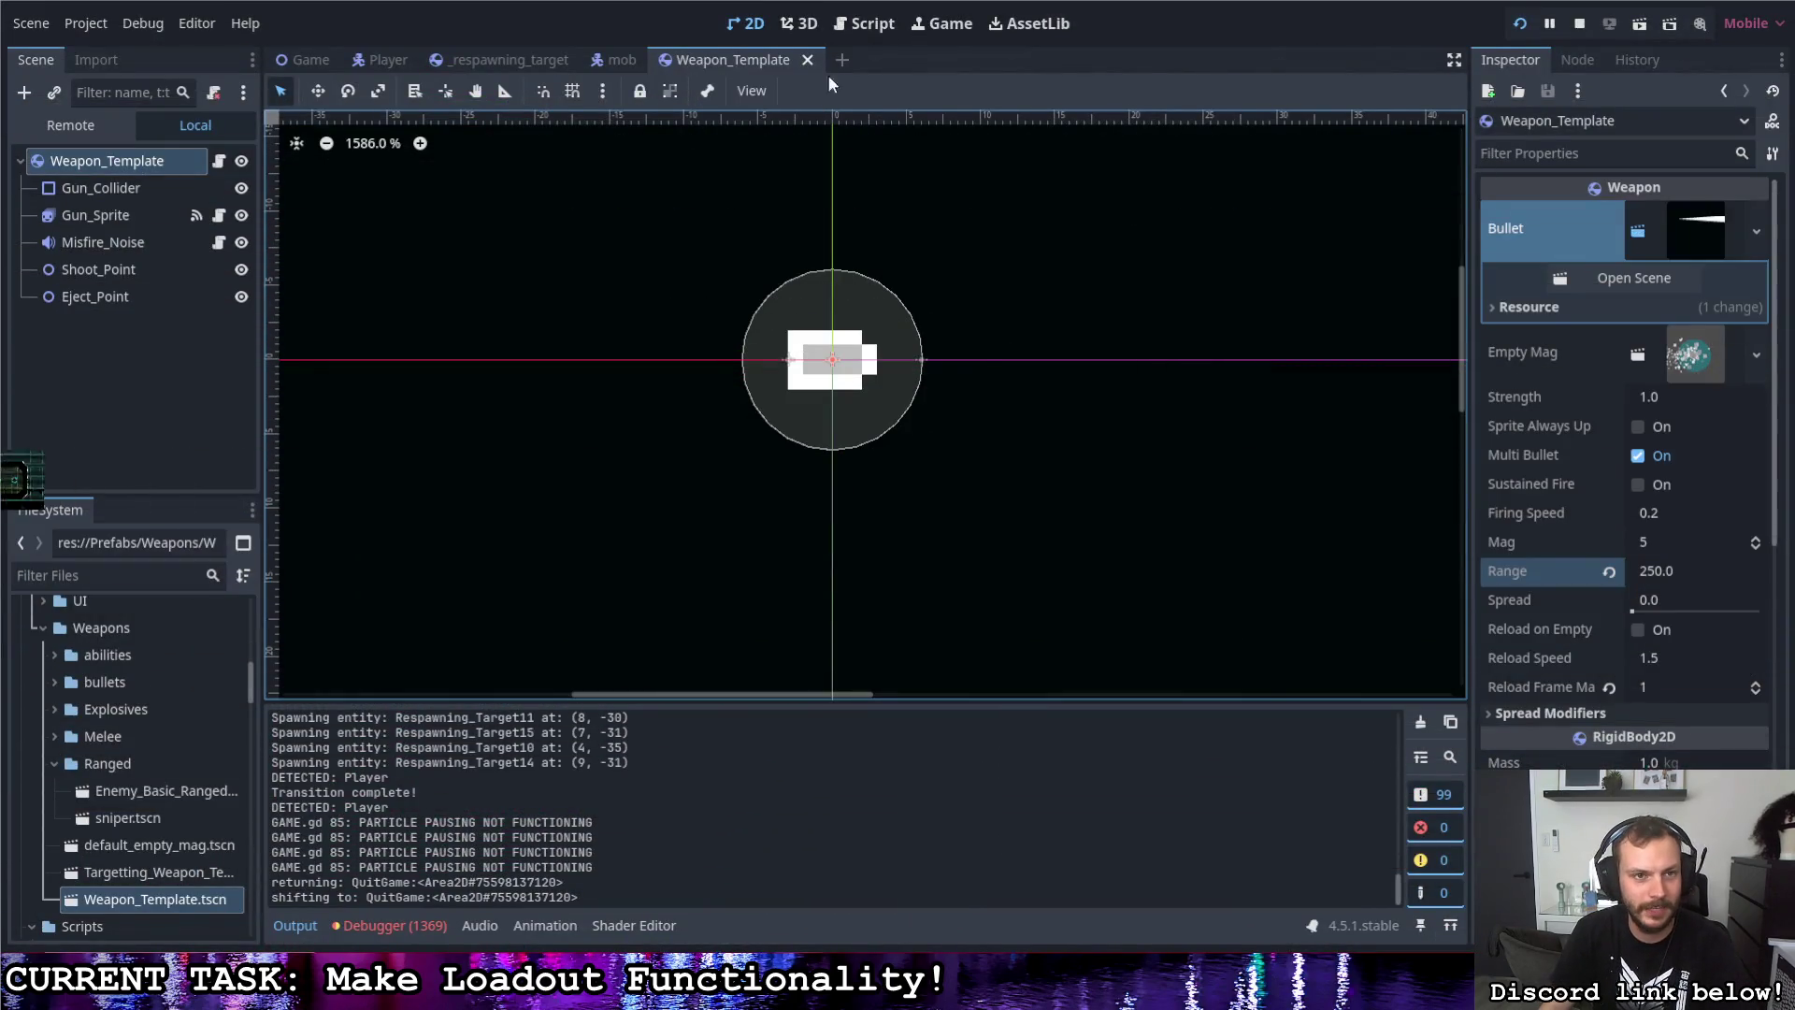
# Step: Open the mob scene and review the sprite colour line in entity.gd
pyautogui.click(621, 62)
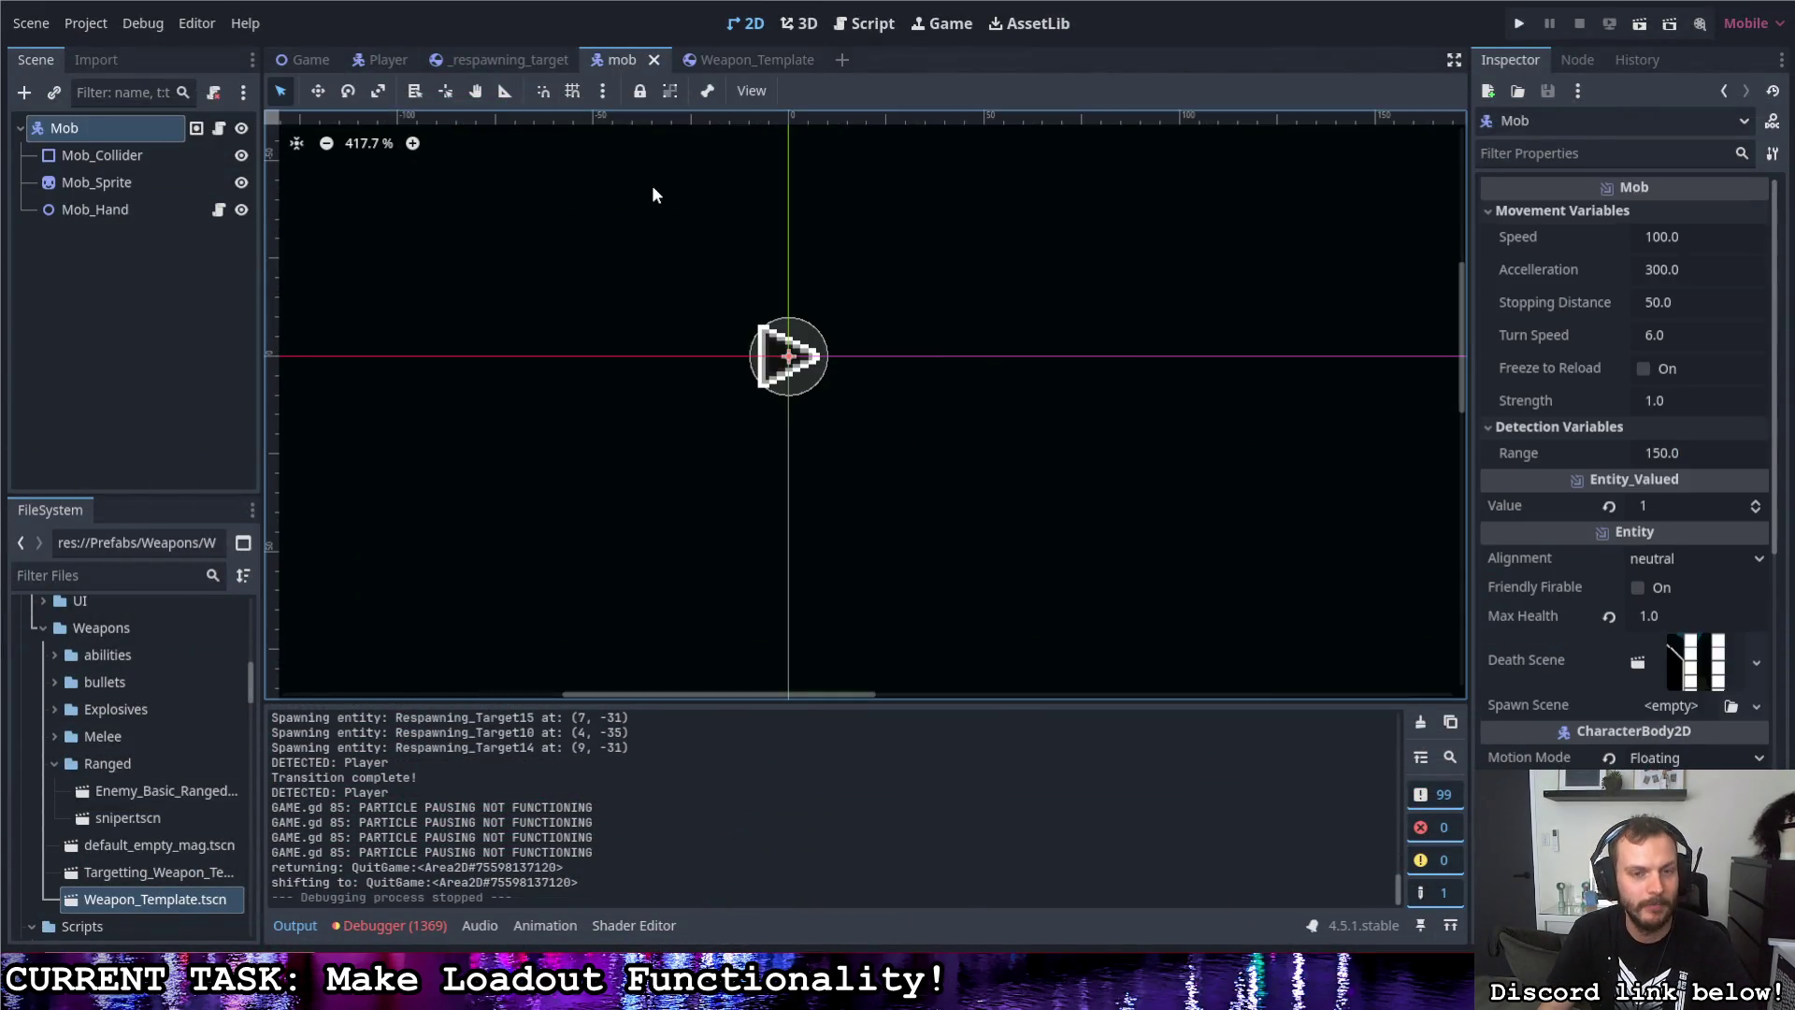
pyautogui.click(224, 128)
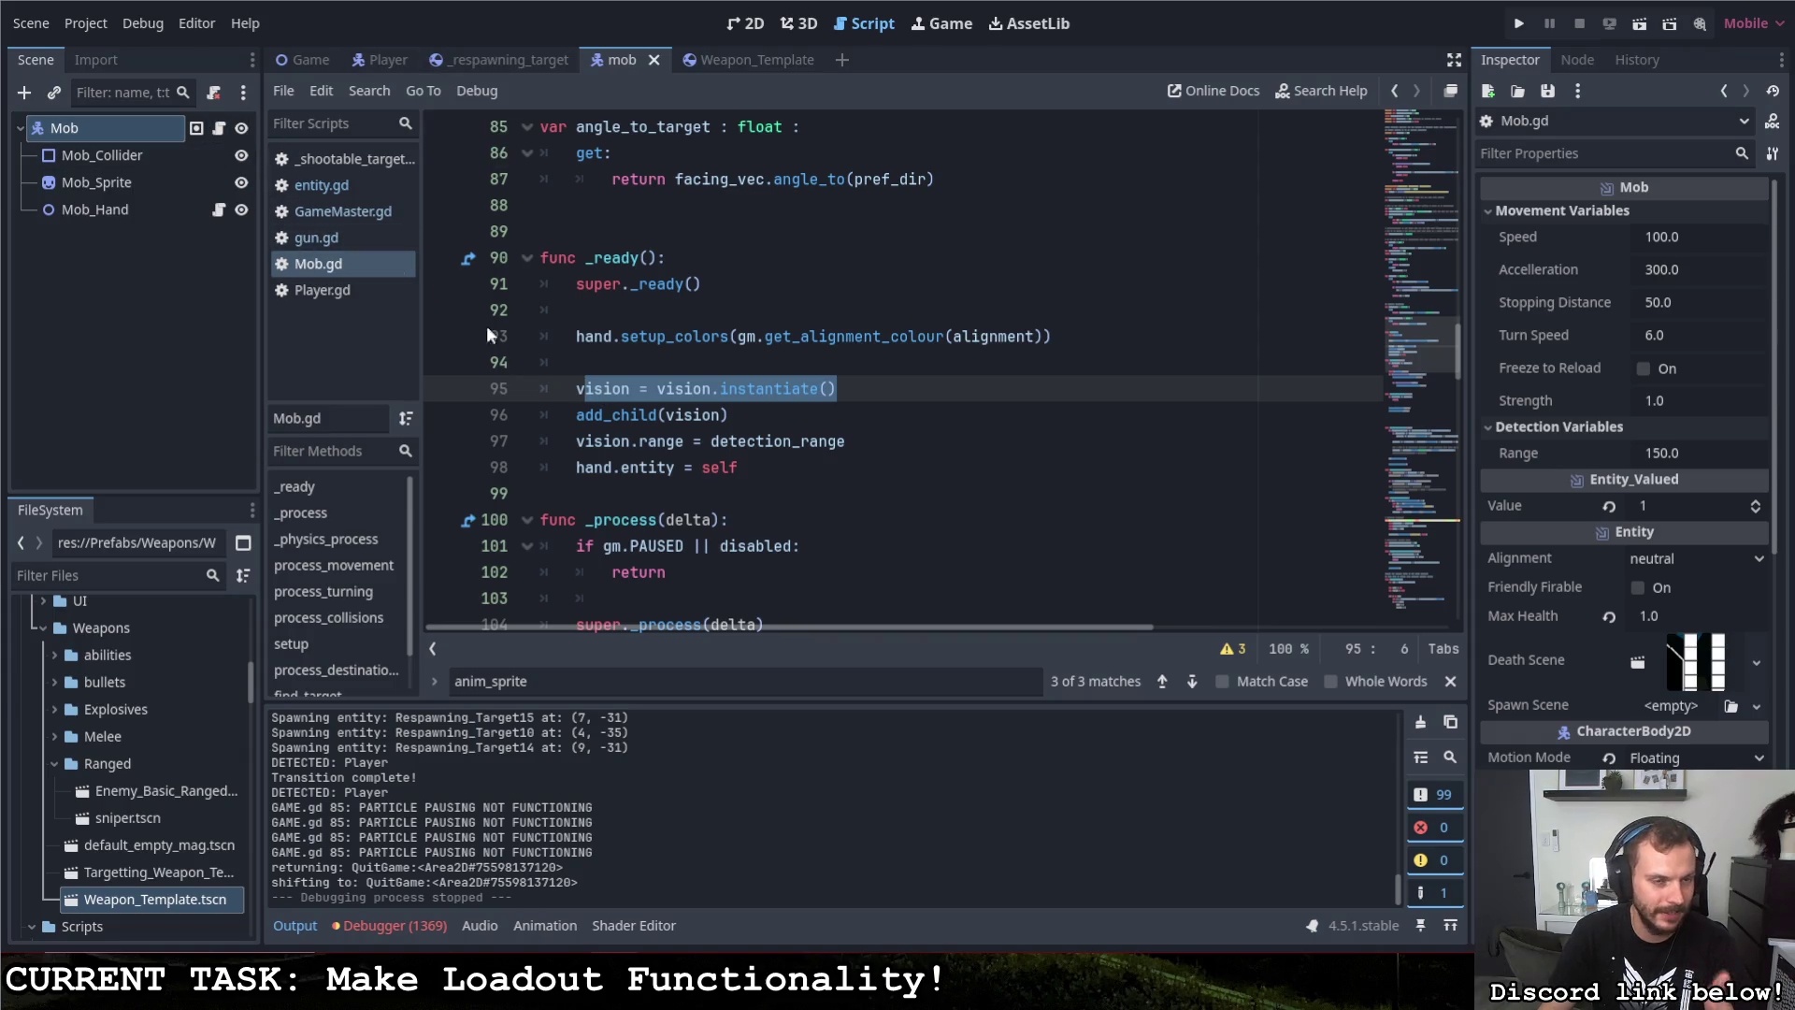
pyautogui.click(340, 192)
pyautogui.scroll(-10, 710, 421)
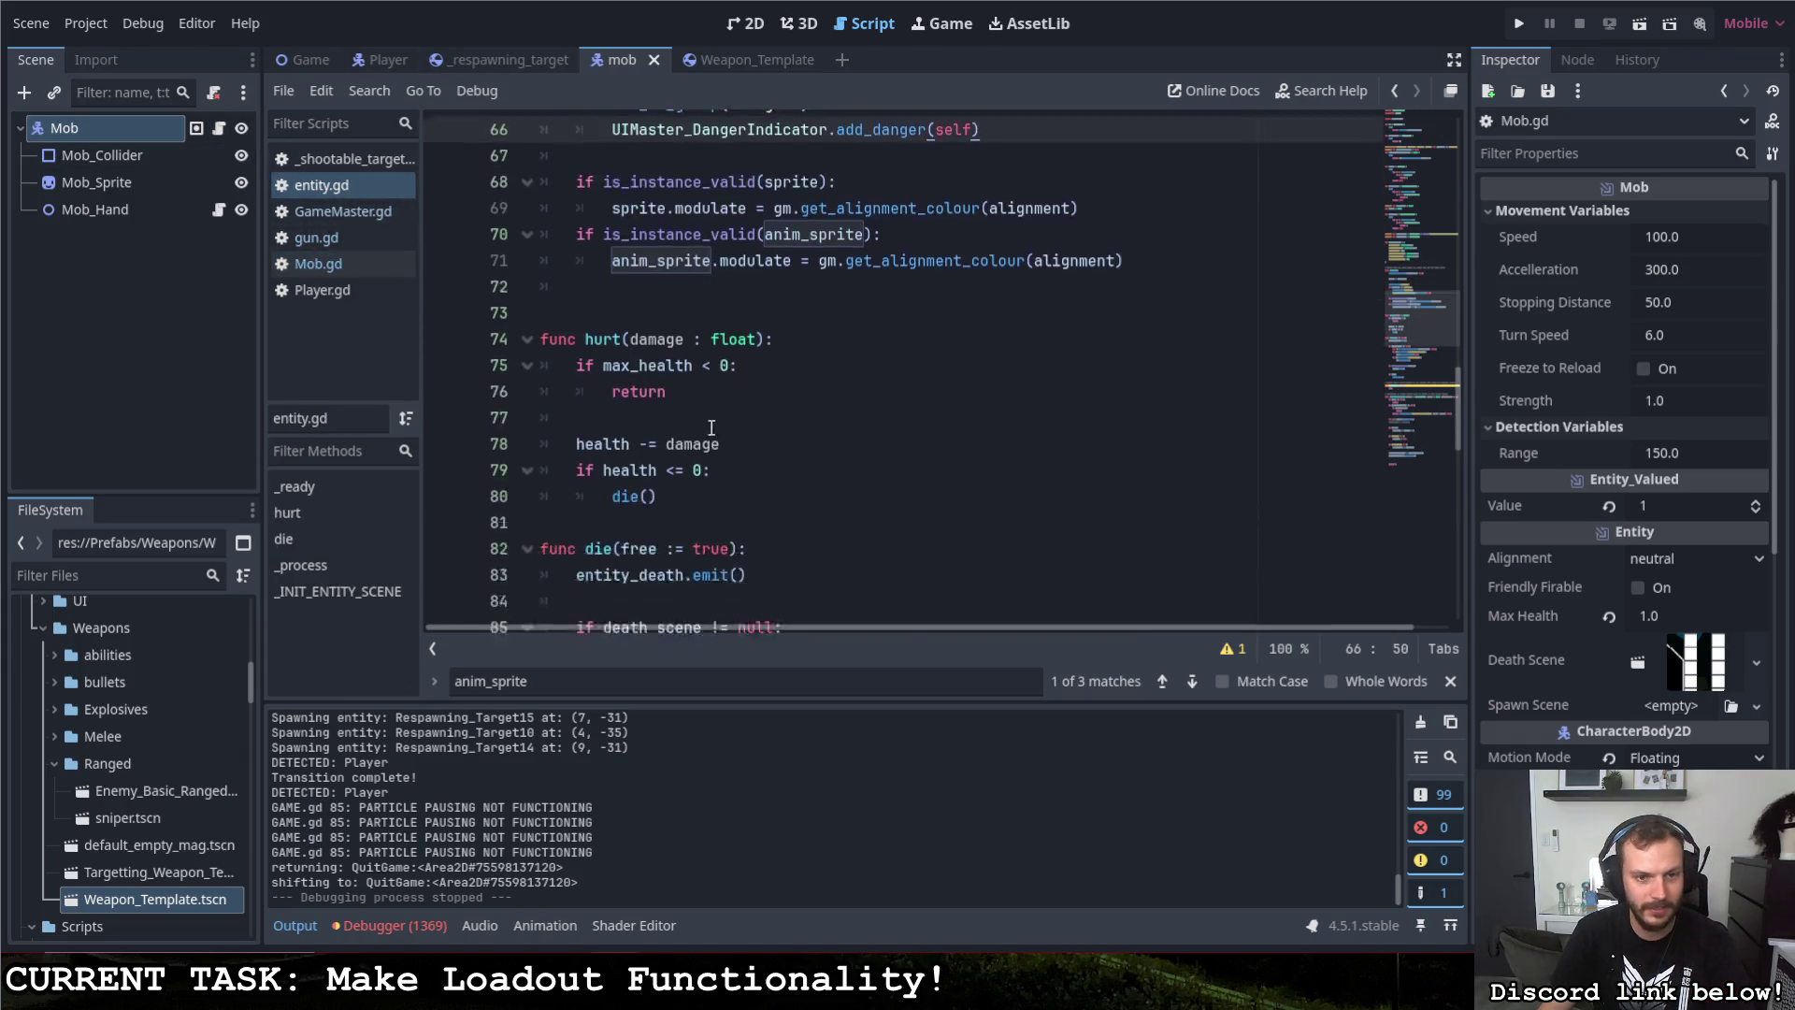
pyautogui.scroll(3, 711, 425)
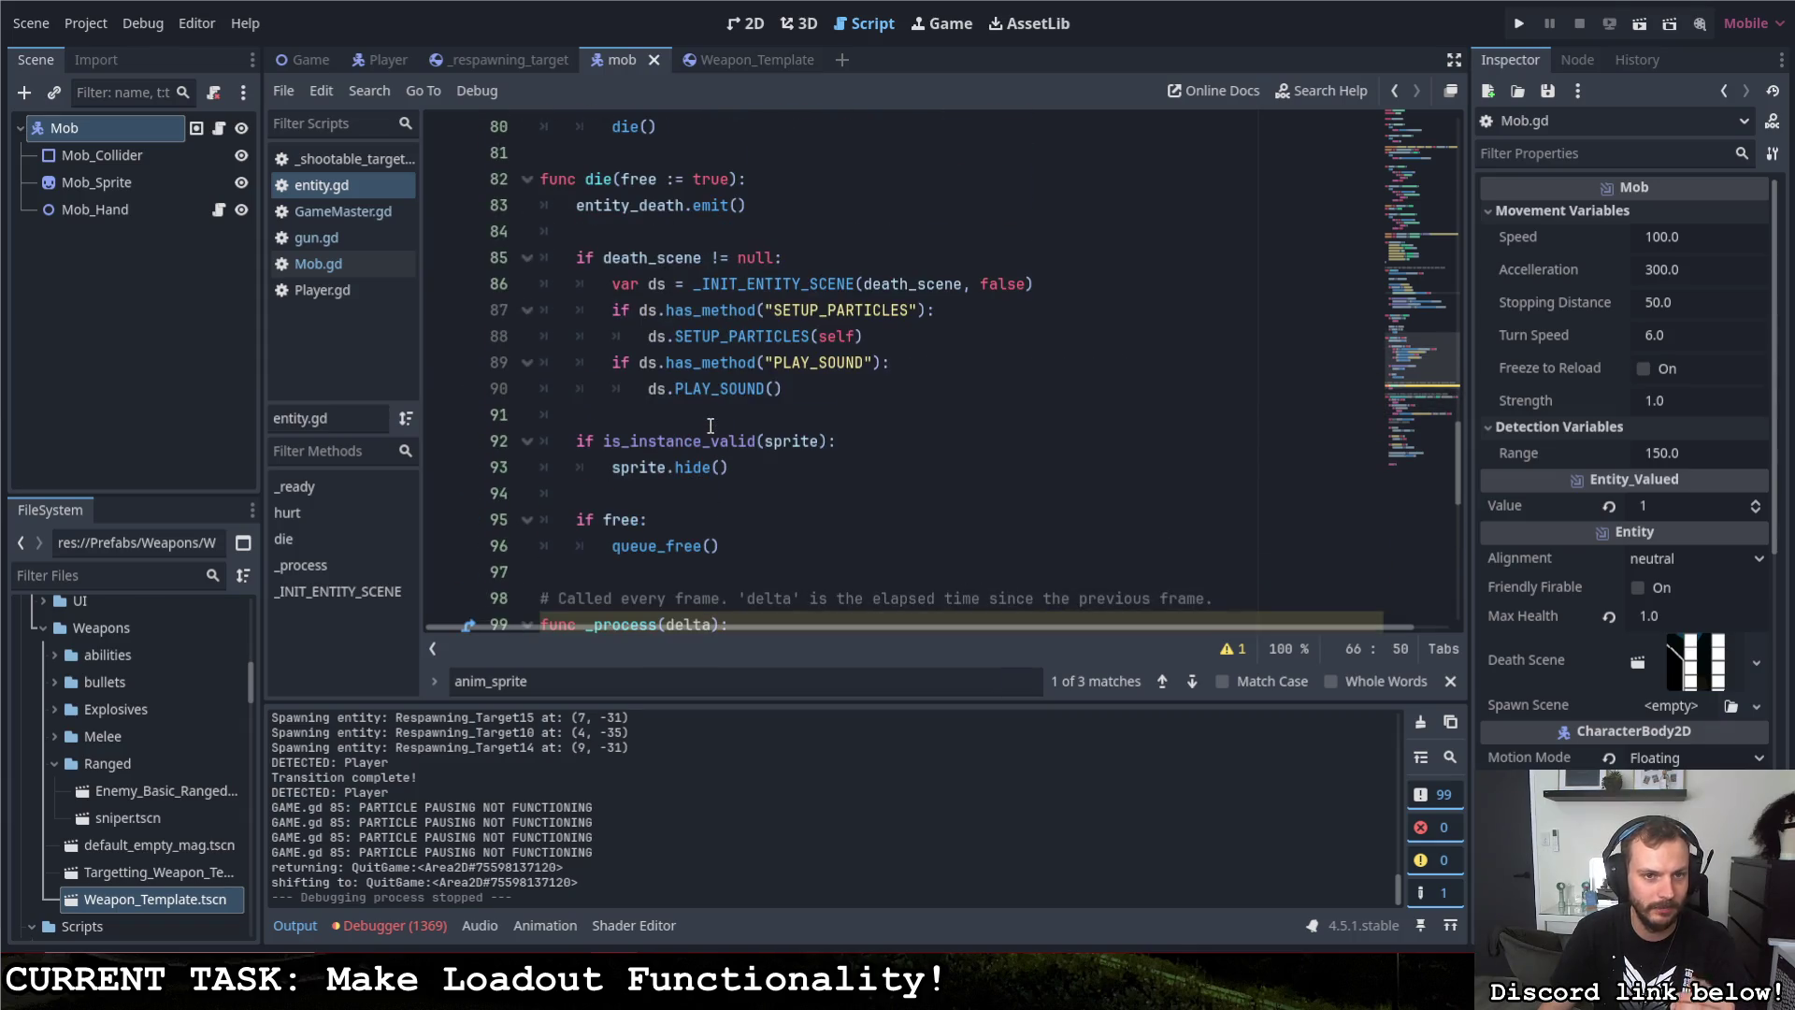
pyautogui.scroll(11, 655, 328)
pyautogui.scroll(-5, 669, 399)
pyautogui.scroll(2, 670, 400)
pyautogui.click(774, 466)
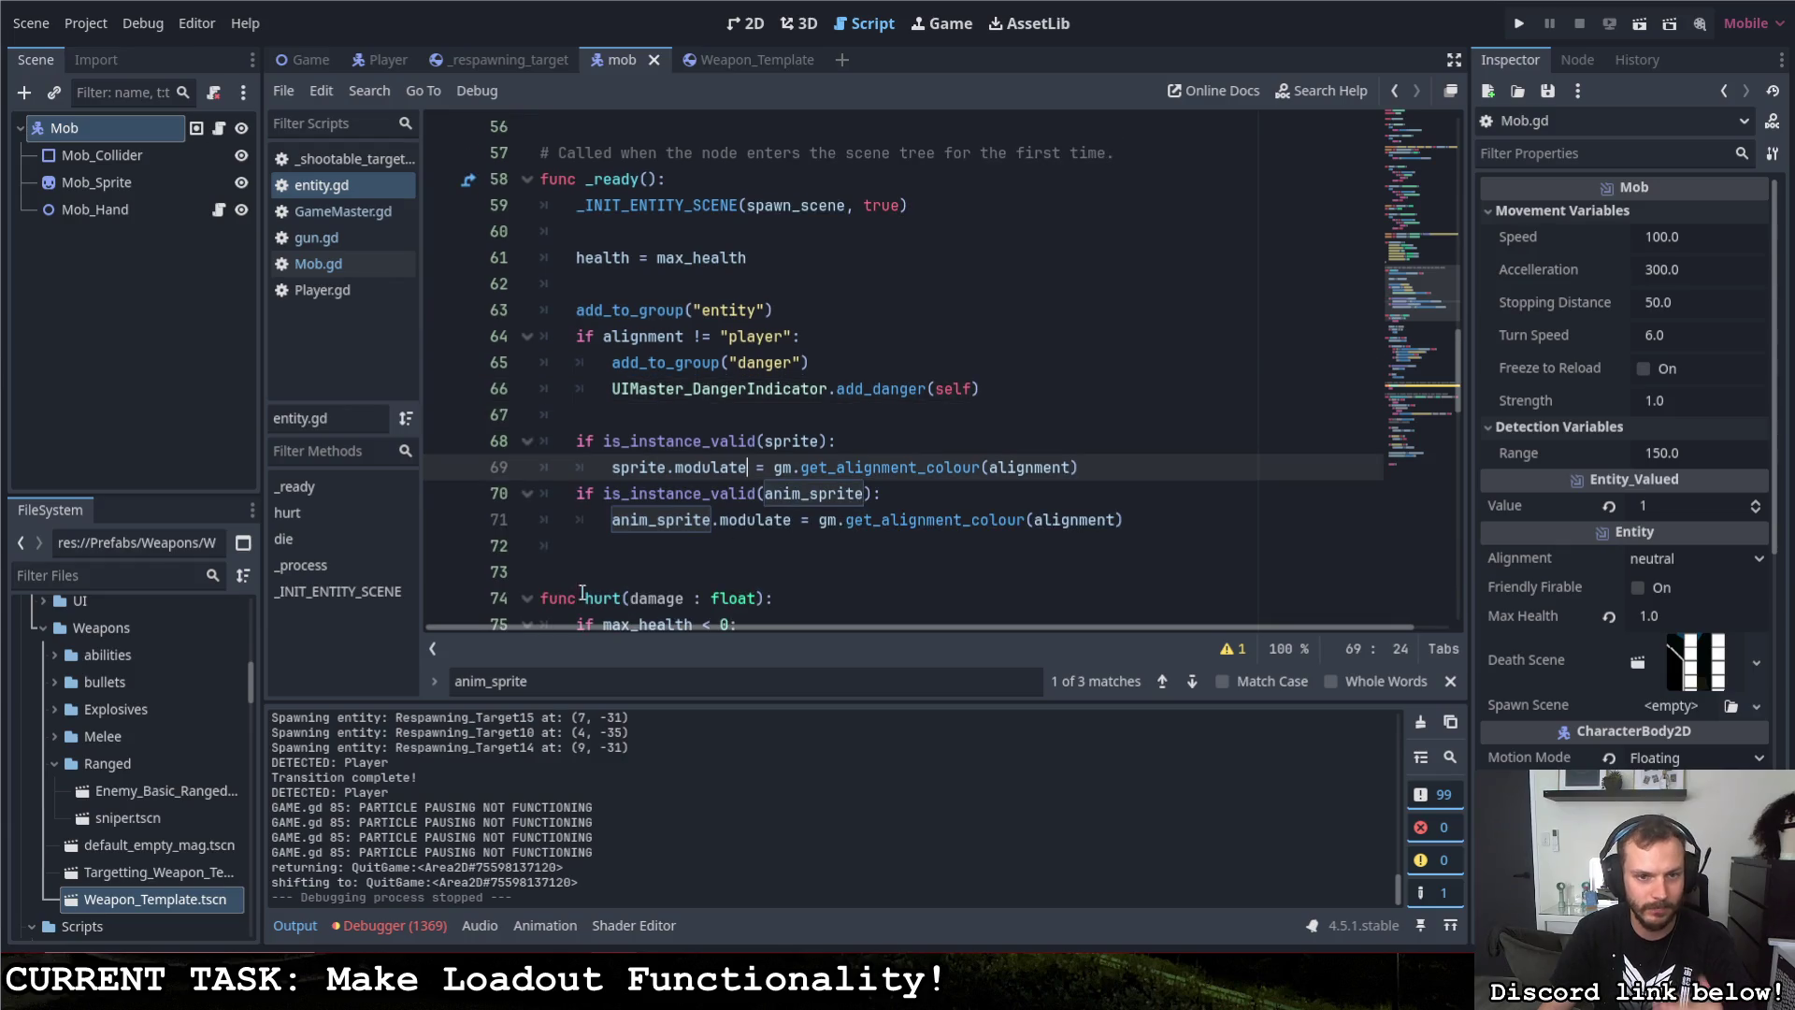
# Step: Inspect Mob.gd's hand.setup_colors line and its arguments, then show the Mob scene in 2D
pyautogui.click(322, 264)
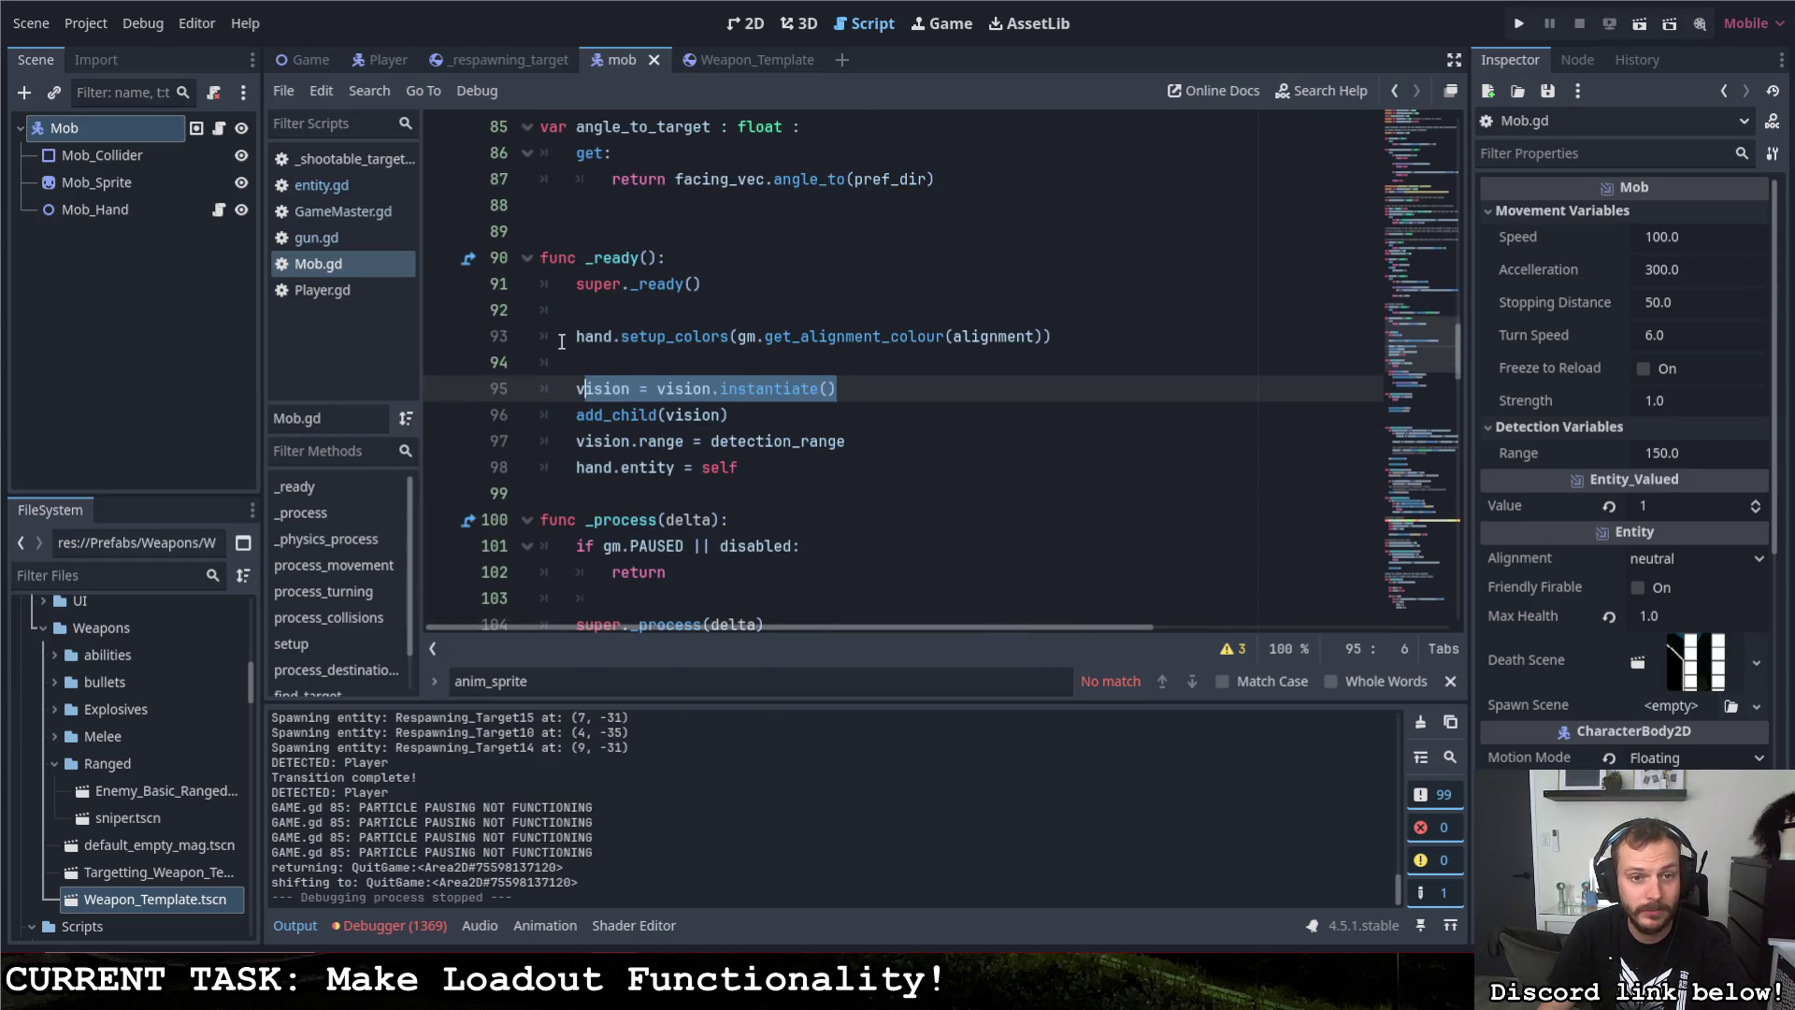
pyautogui.click(564, 340)
pyautogui.hotkey('shift', 'End')
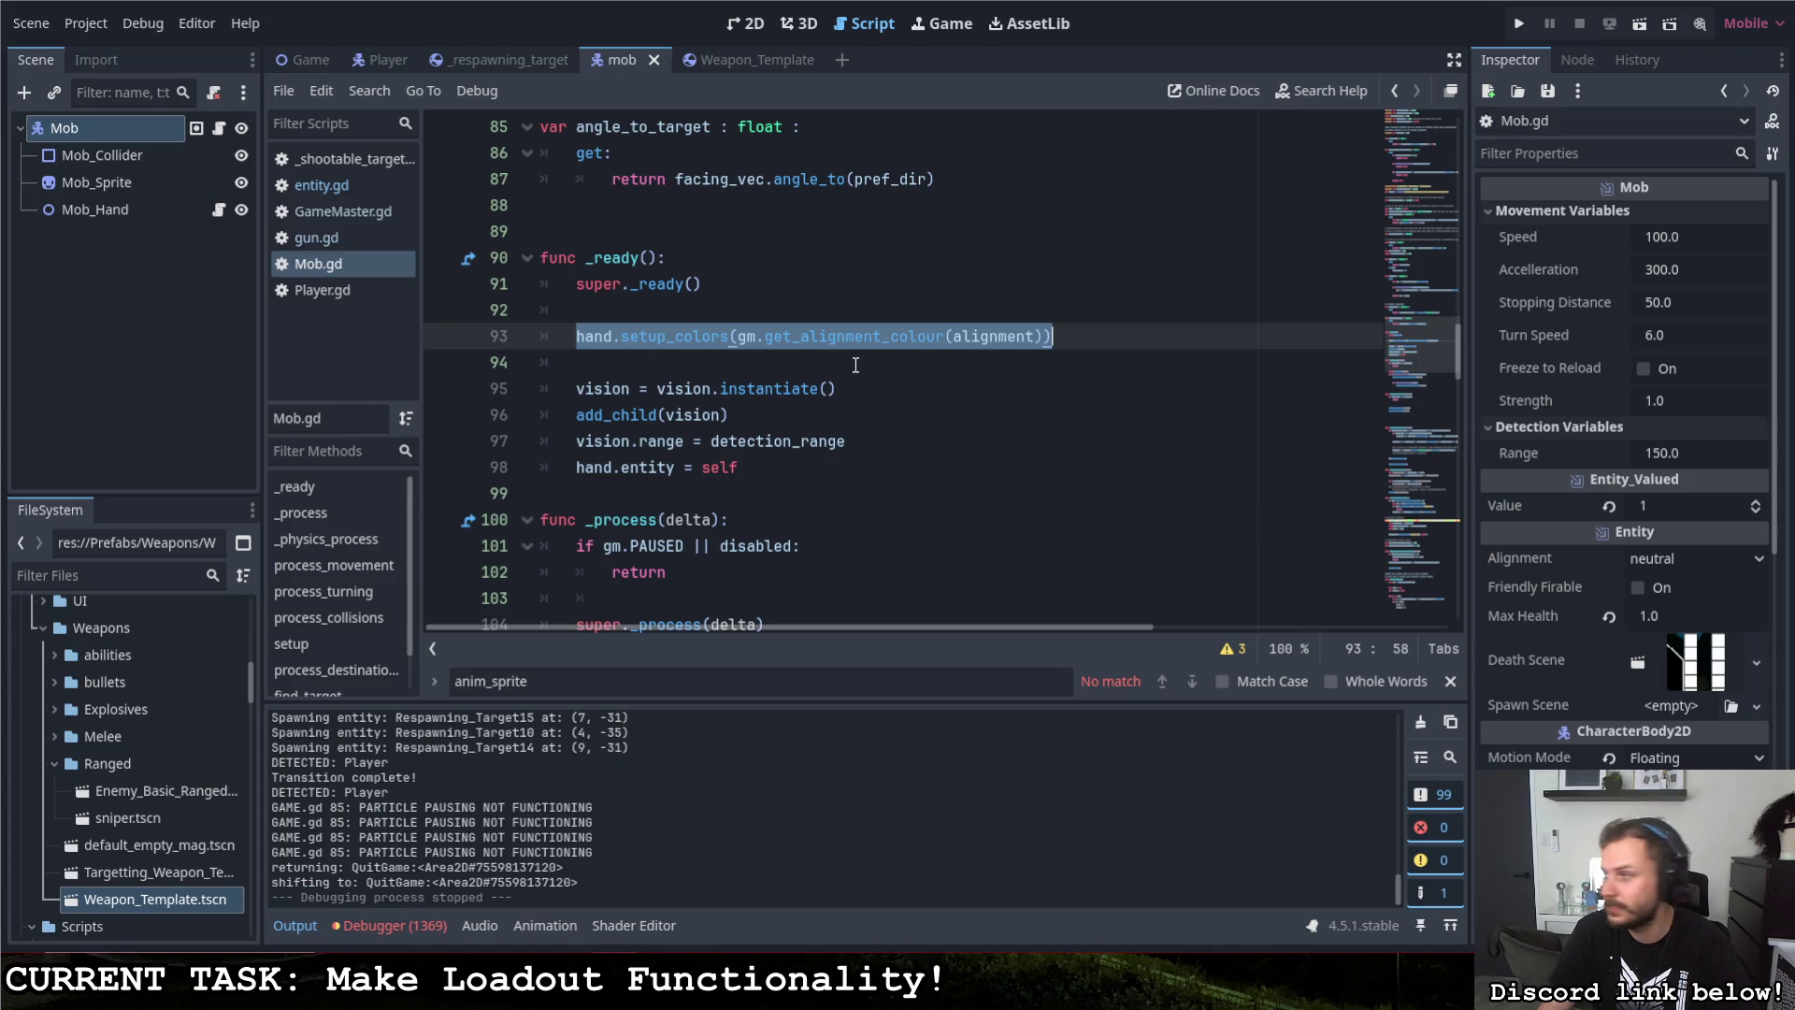
pyautogui.click(1036, 337)
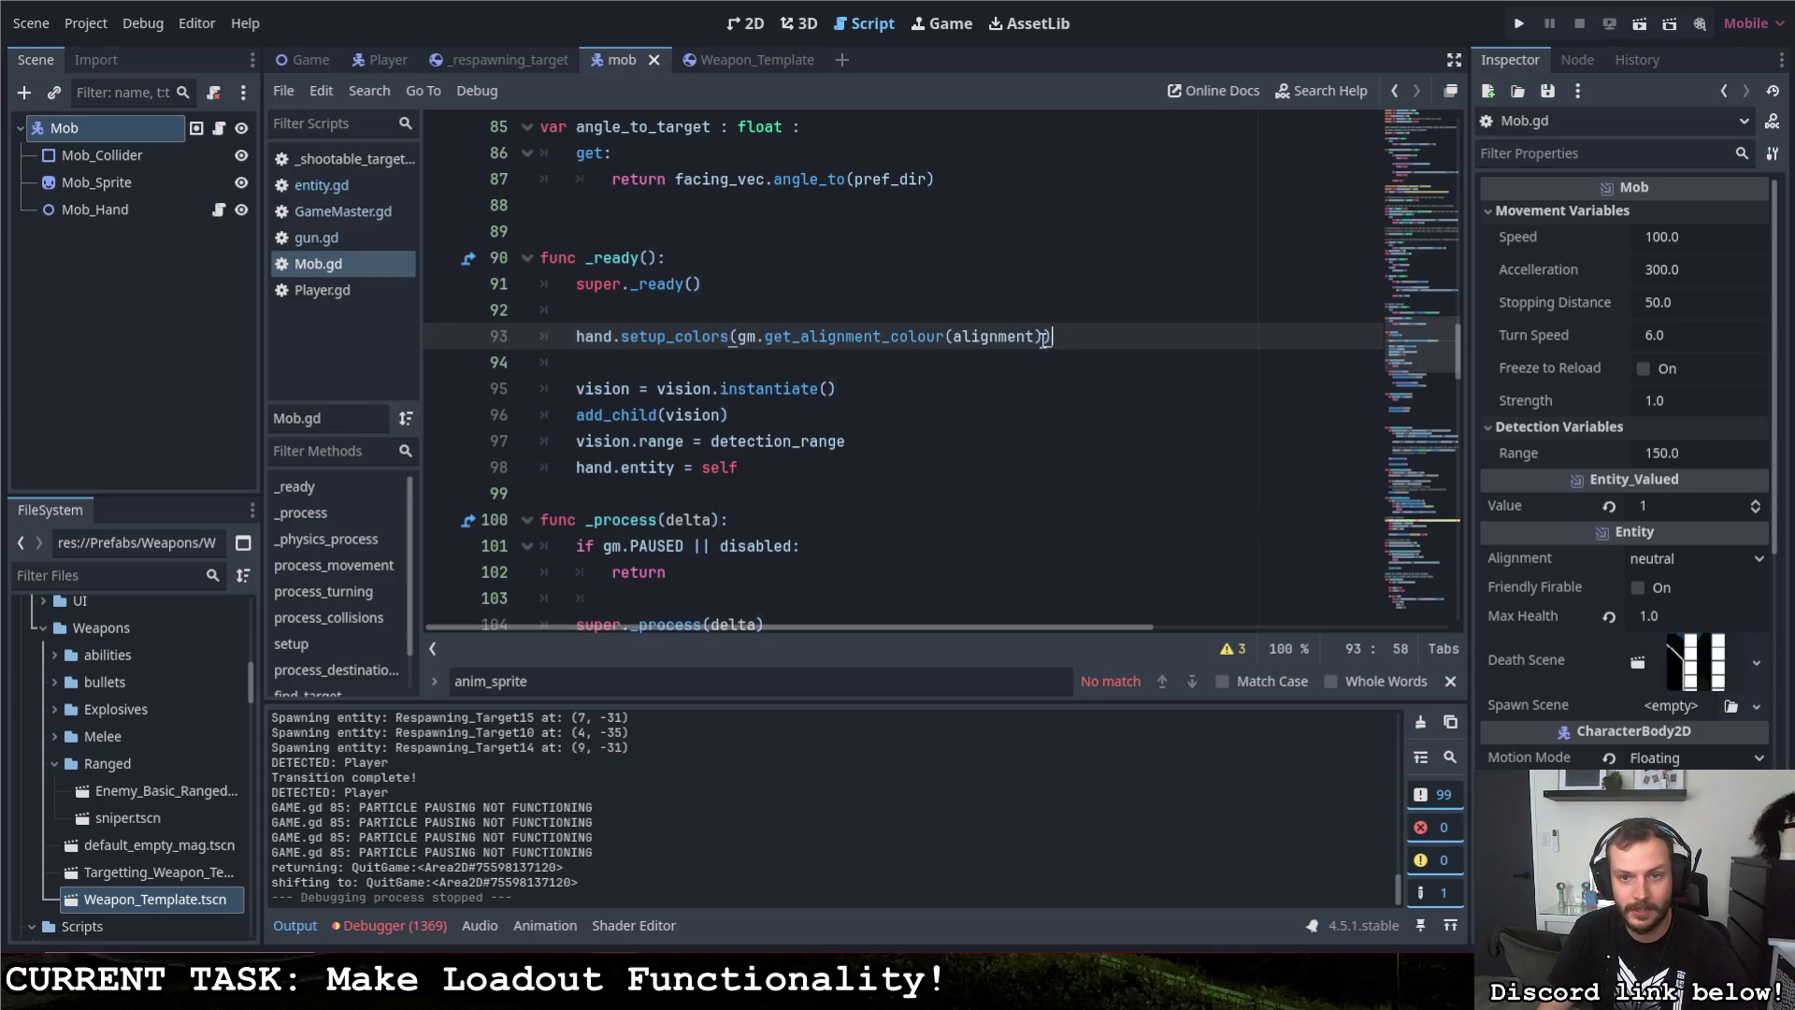
pyautogui.click(947, 338)
pyautogui.click(734, 339)
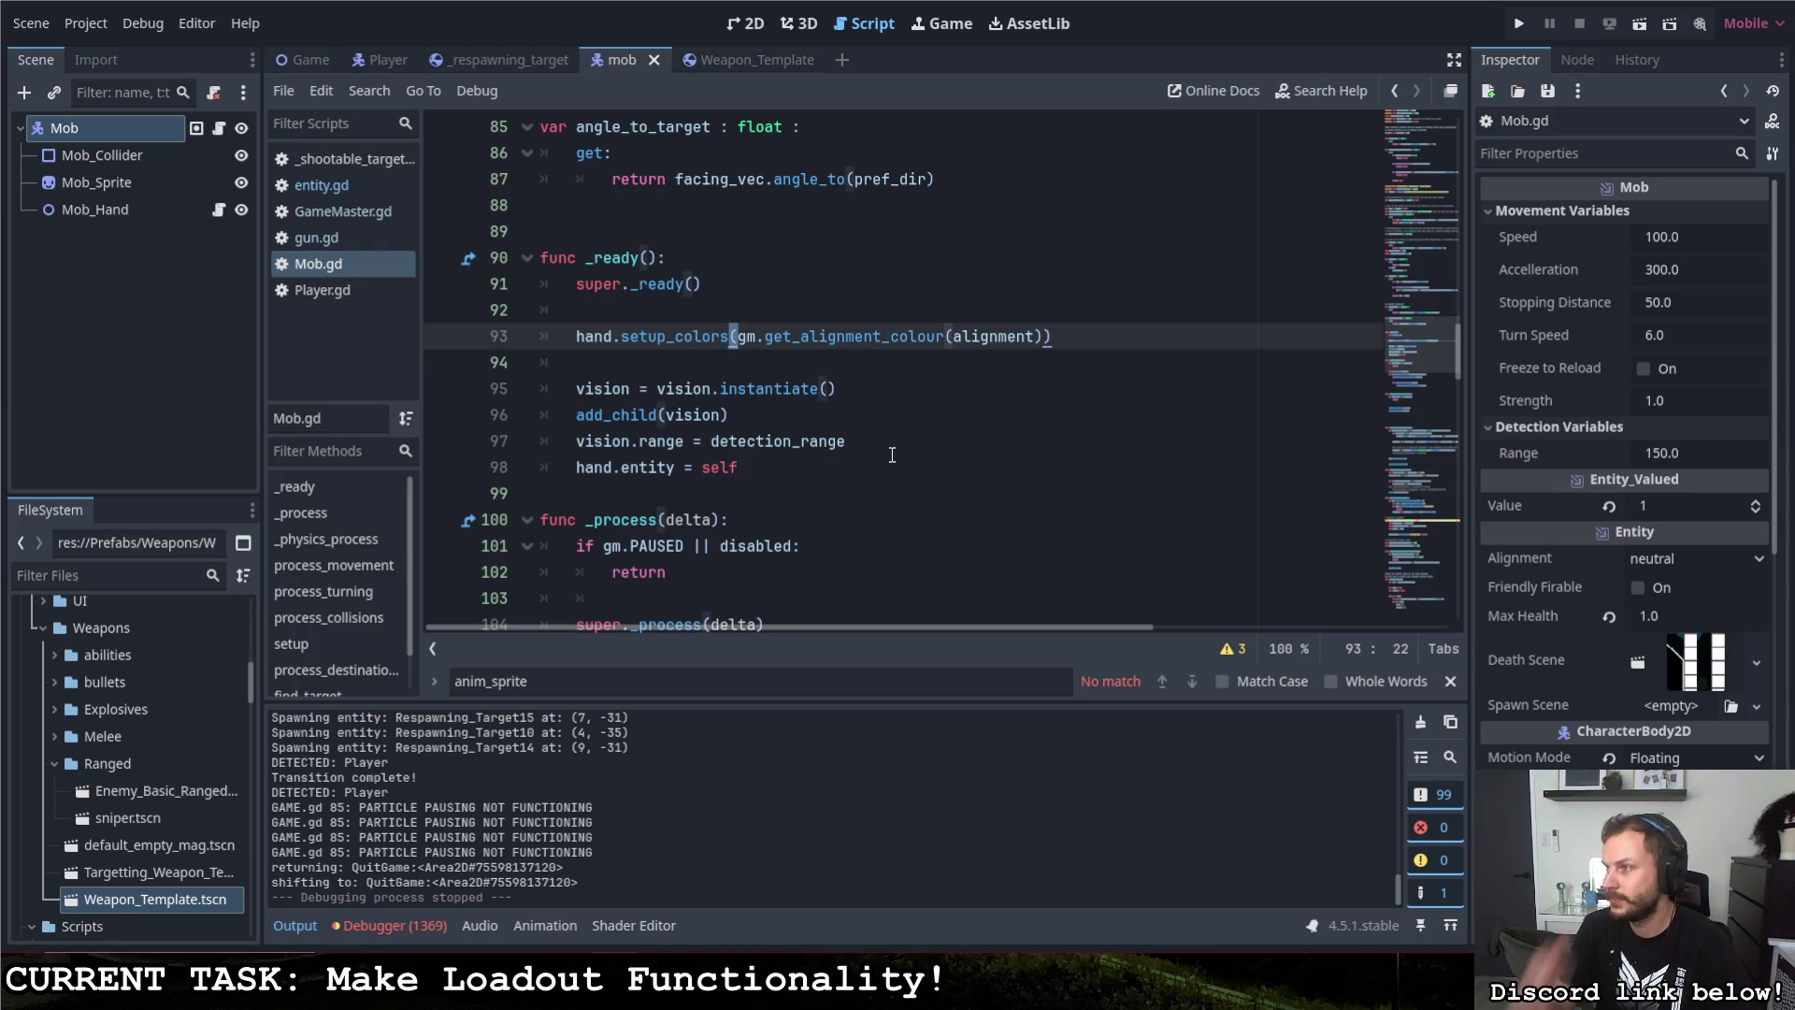
pyautogui.press('Up')
pyautogui.press('Up')
pyautogui.press('Up')
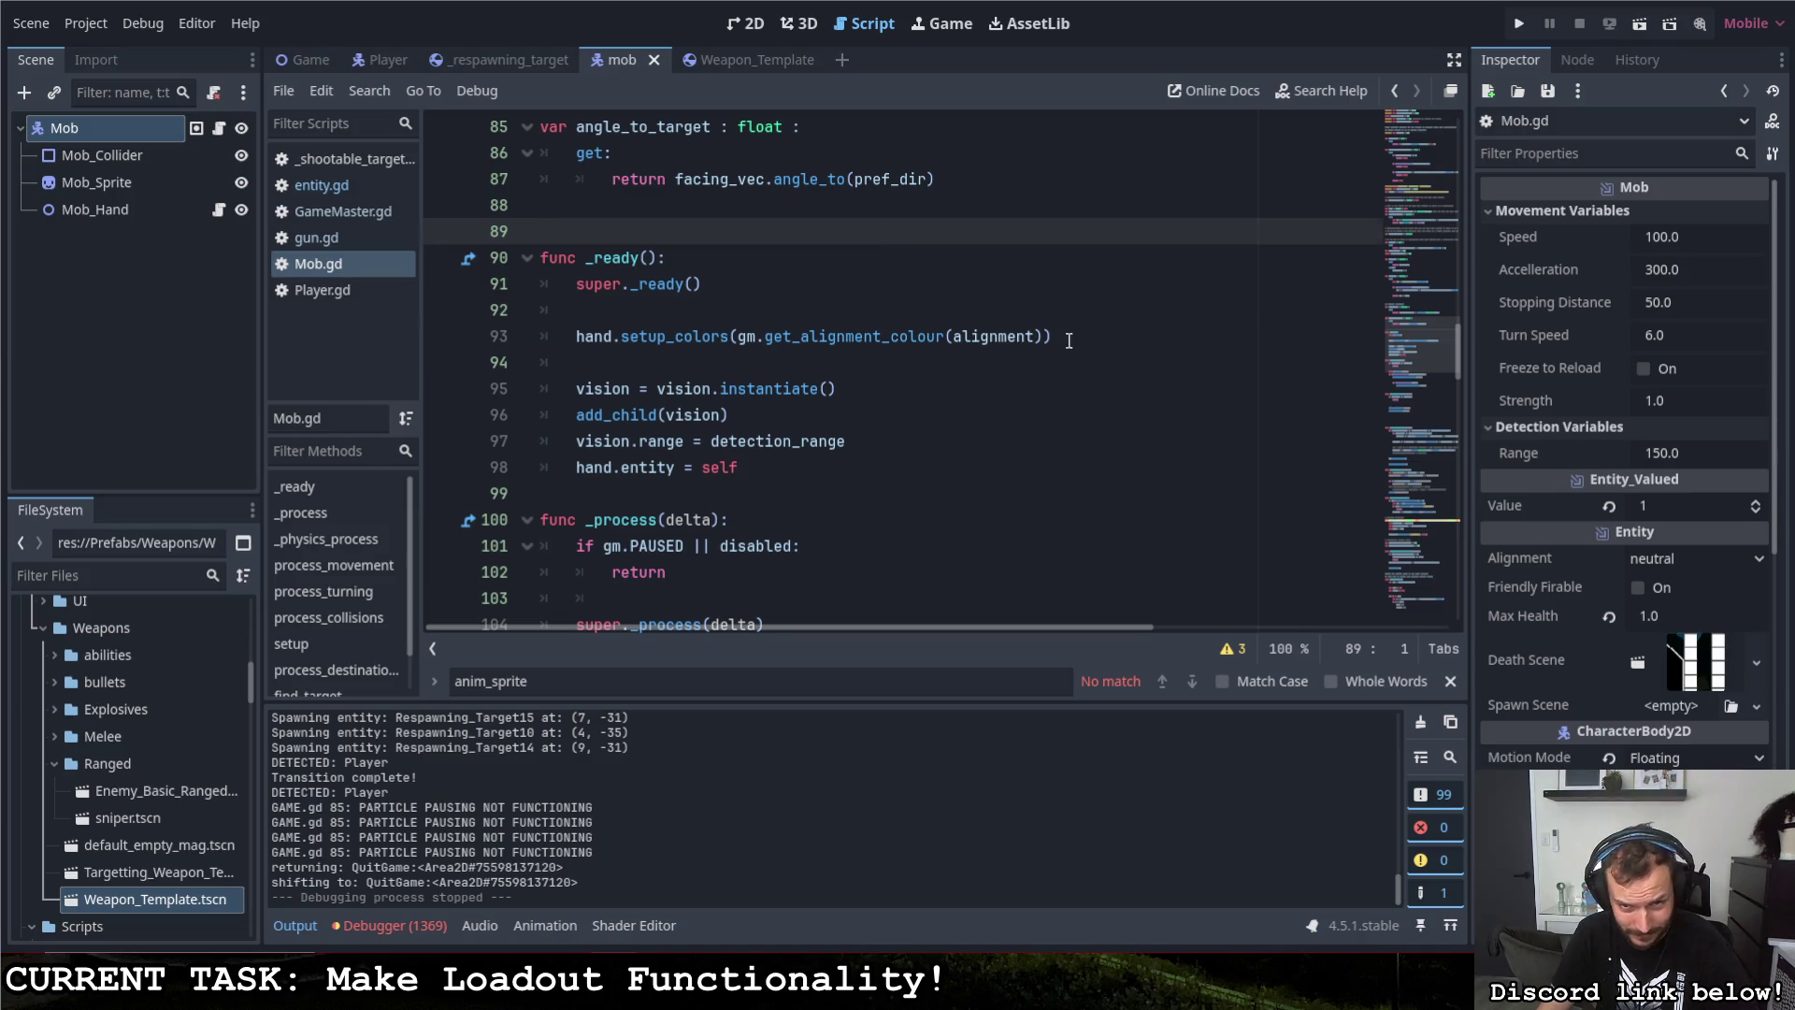
pyautogui.tripleClick(1069, 338)
pyautogui.click(831, 364)
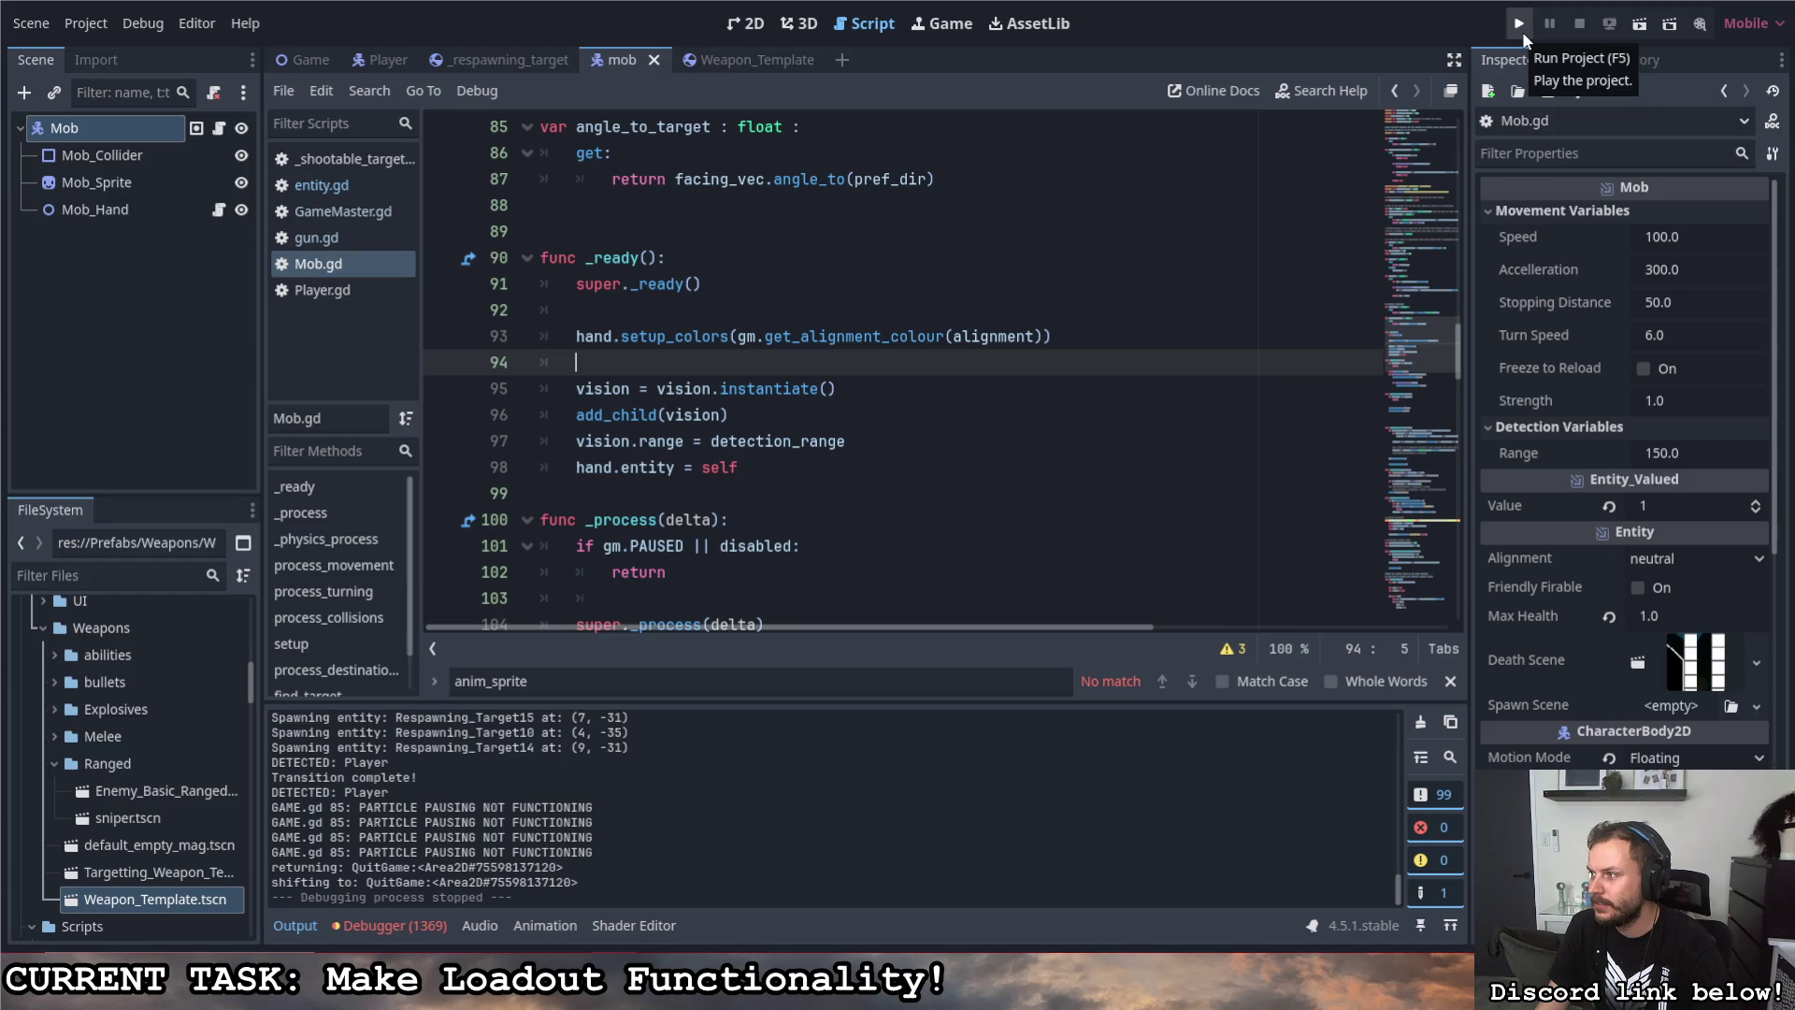
pyautogui.click(753, 28)
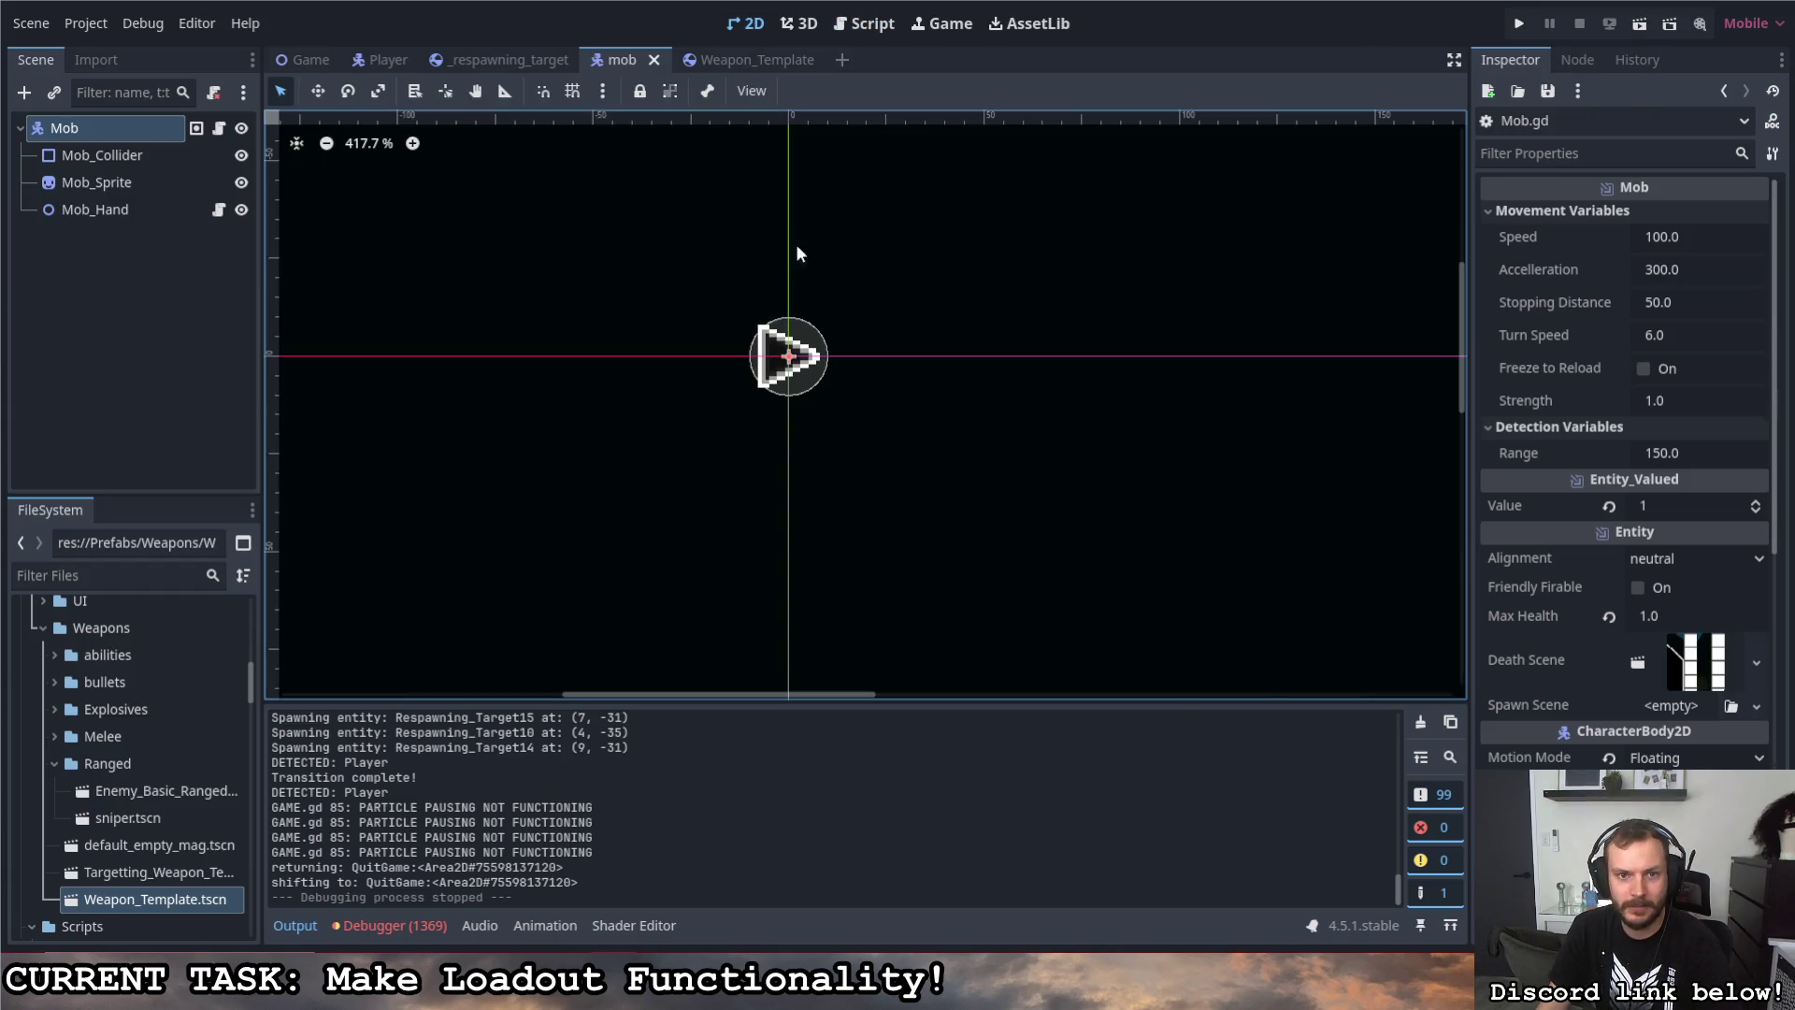
# Step: Switch to the Game scene, expand MapMaster and select its TileMap node to bring up the TileSet.png palette
pyautogui.click(309, 59)
pyautogui.scroll(5, 702, 400)
pyautogui.scroll(-6, 614, 346)
pyautogui.scroll(2, 749, 418)
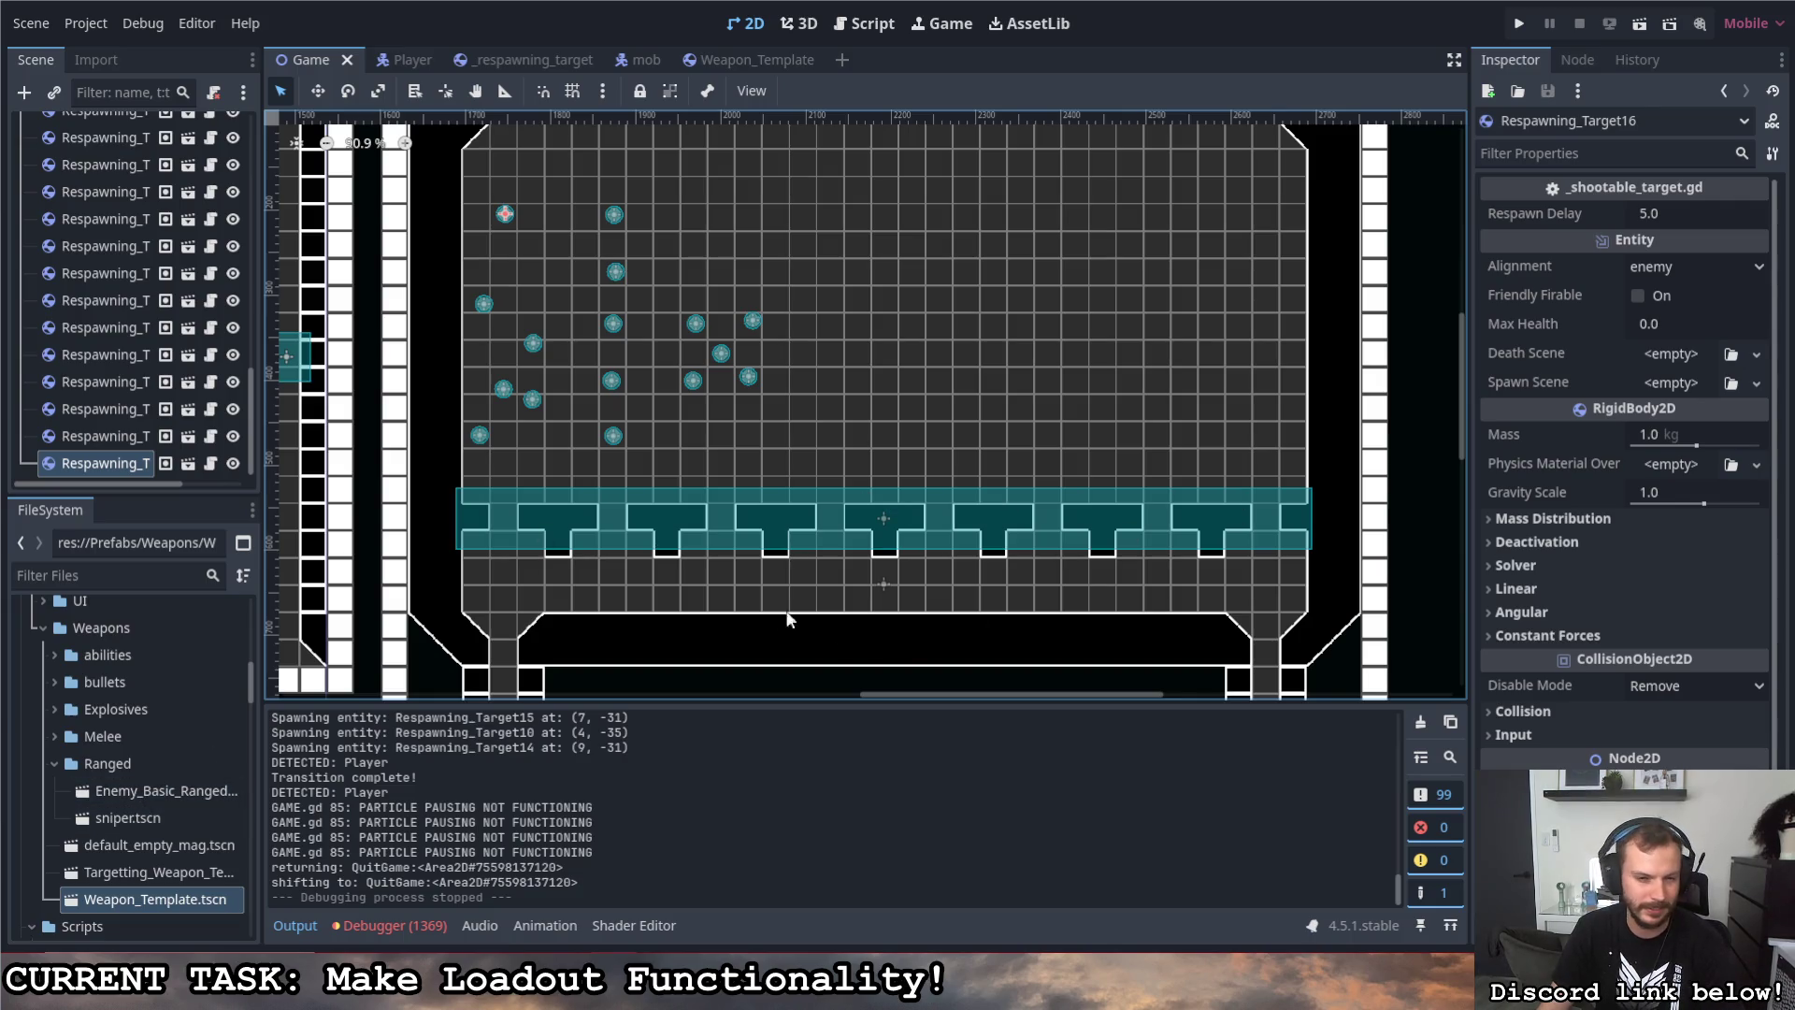
pyautogui.scroll(-5, 142, 798)
pyautogui.scroll(2, 142, 798)
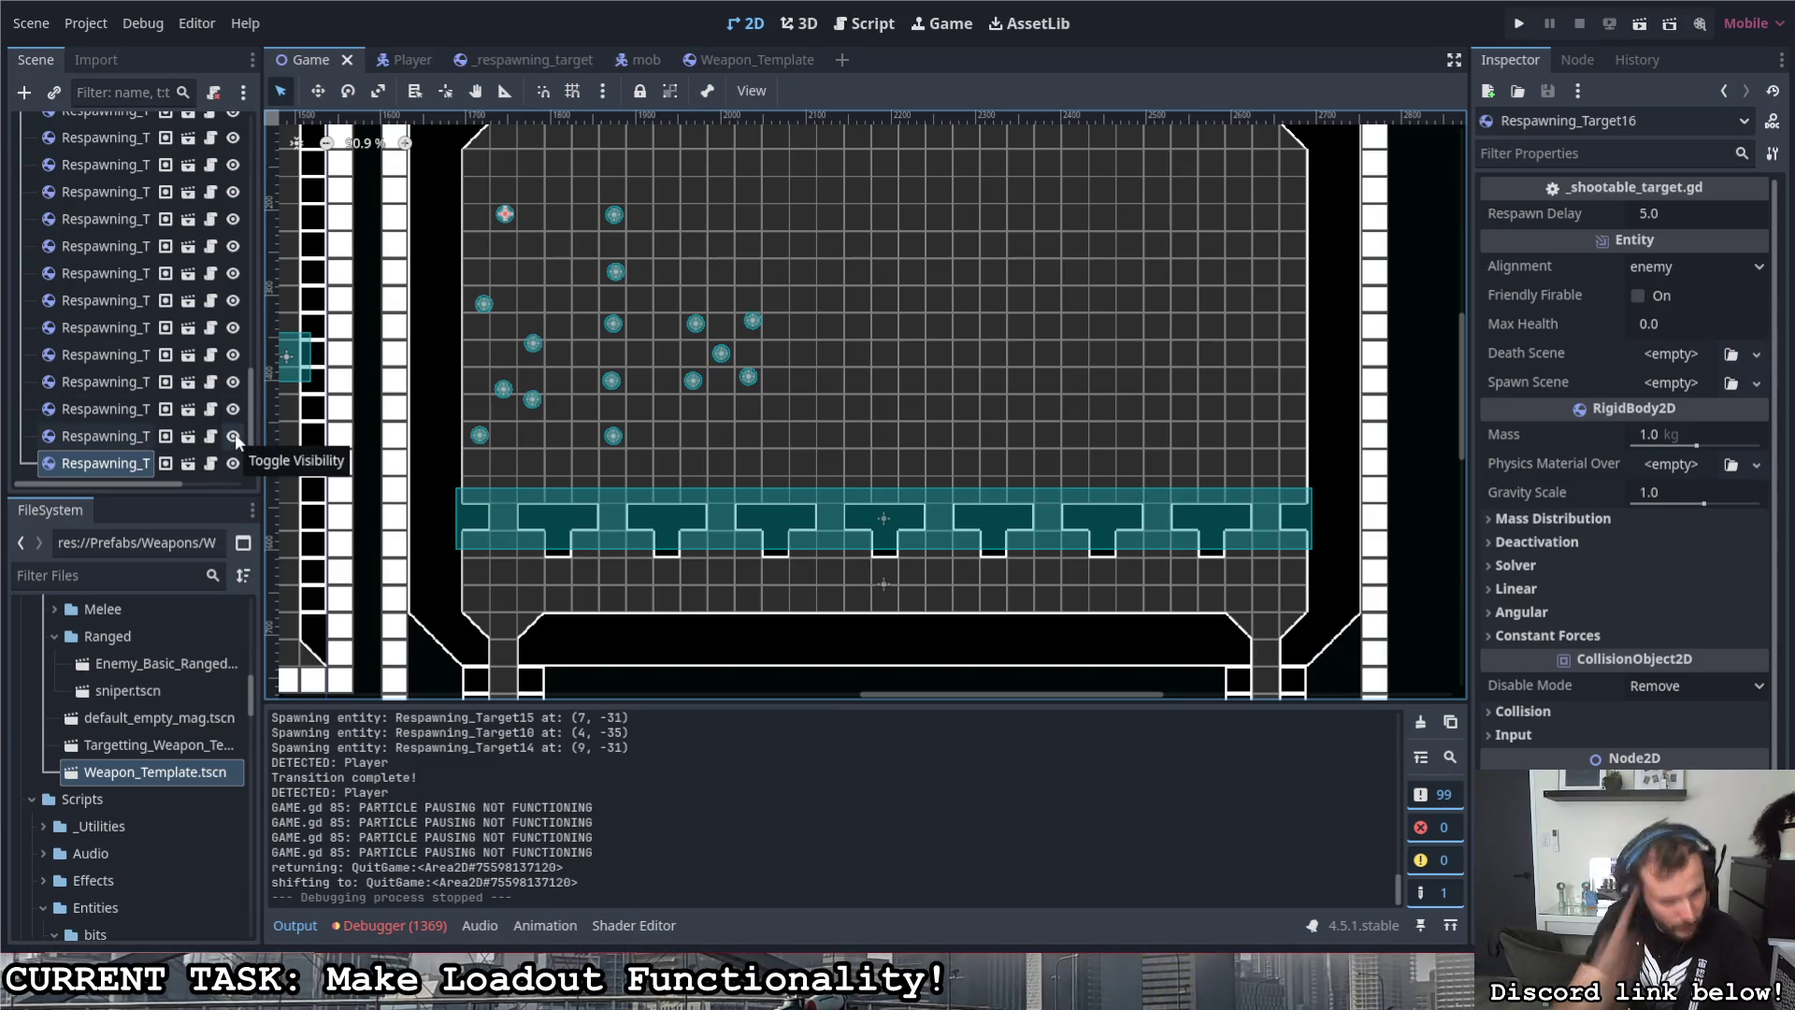
pyautogui.scroll(5, 121, 404)
pyautogui.scroll(10, 112, 412)
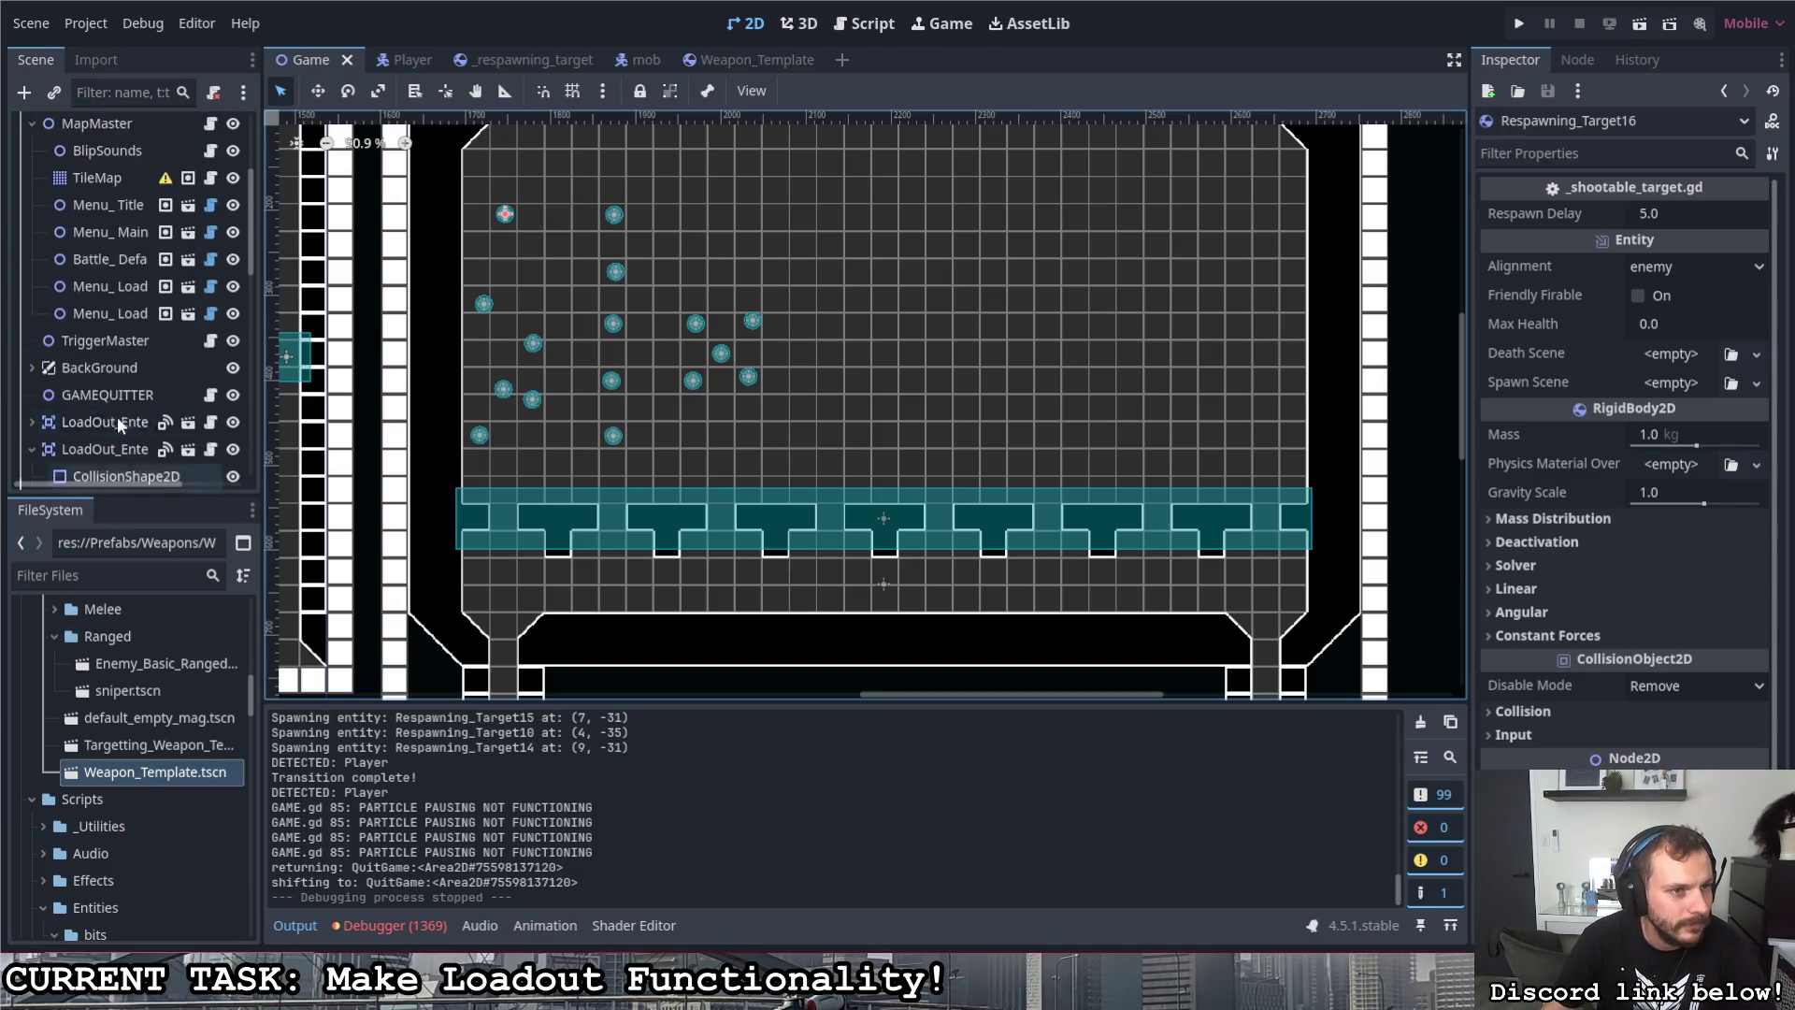
pyautogui.scroll(1, 105, 346)
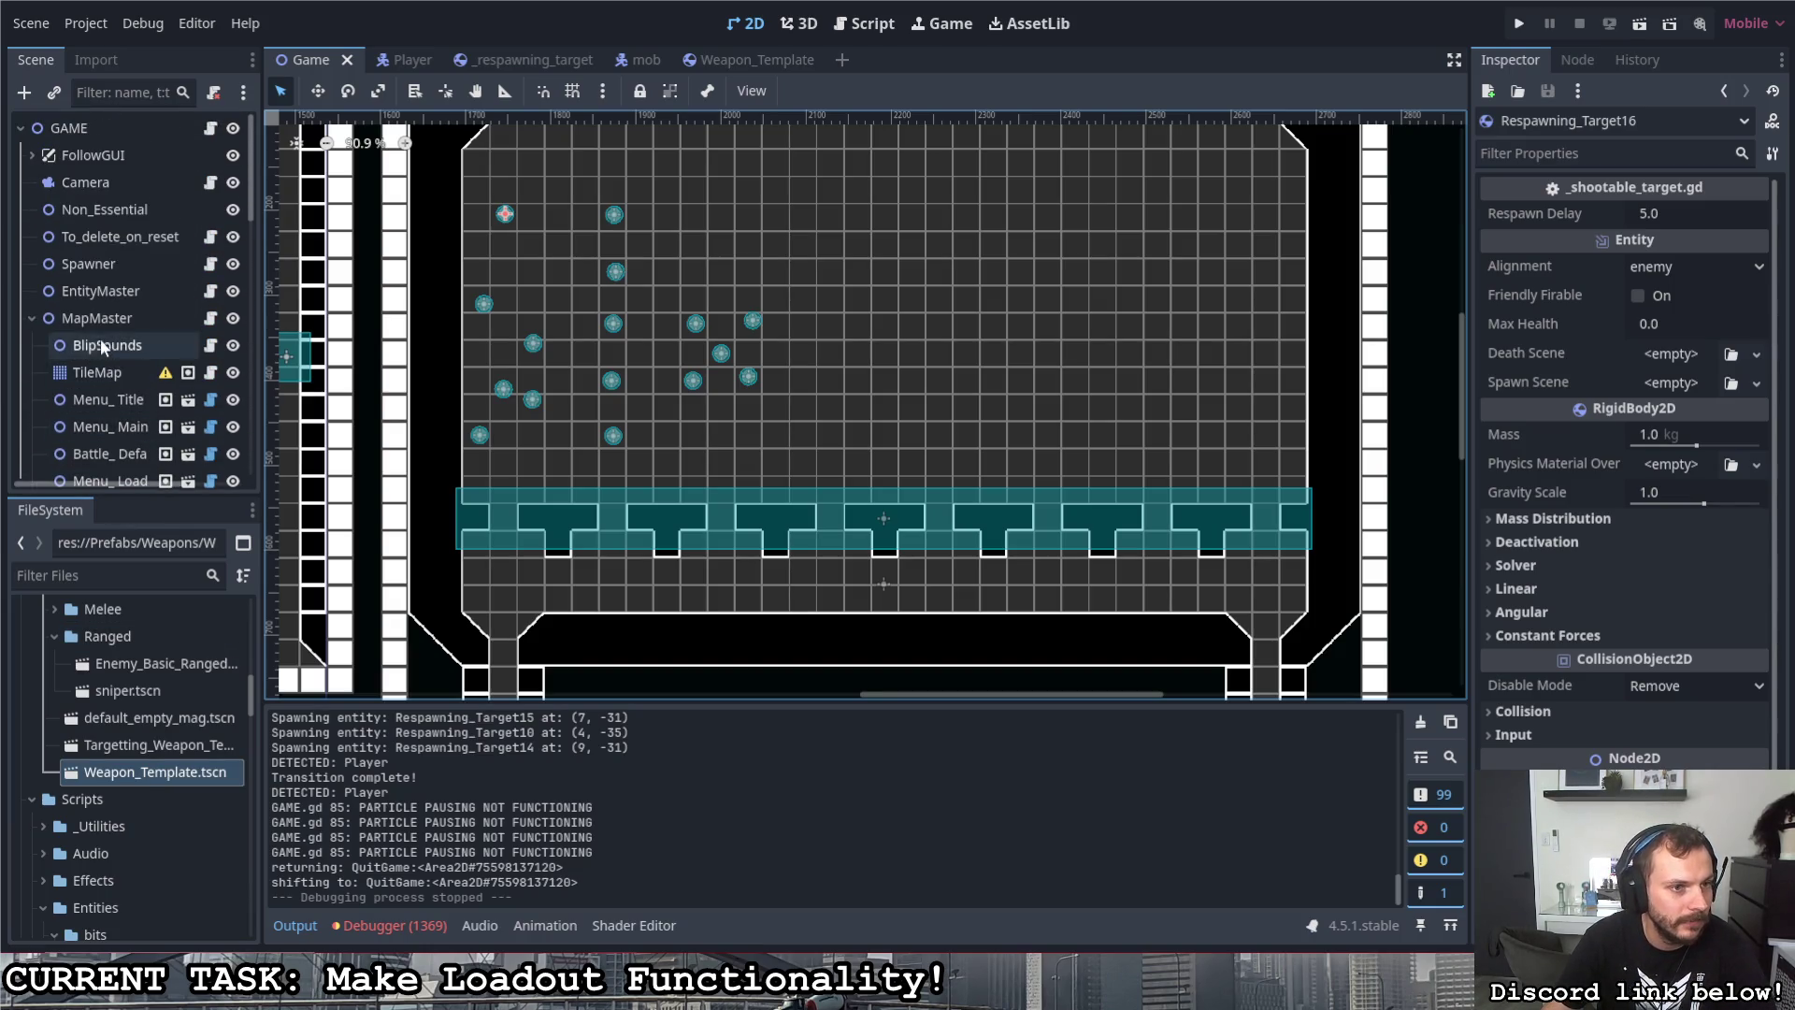
pyautogui.click(30, 318)
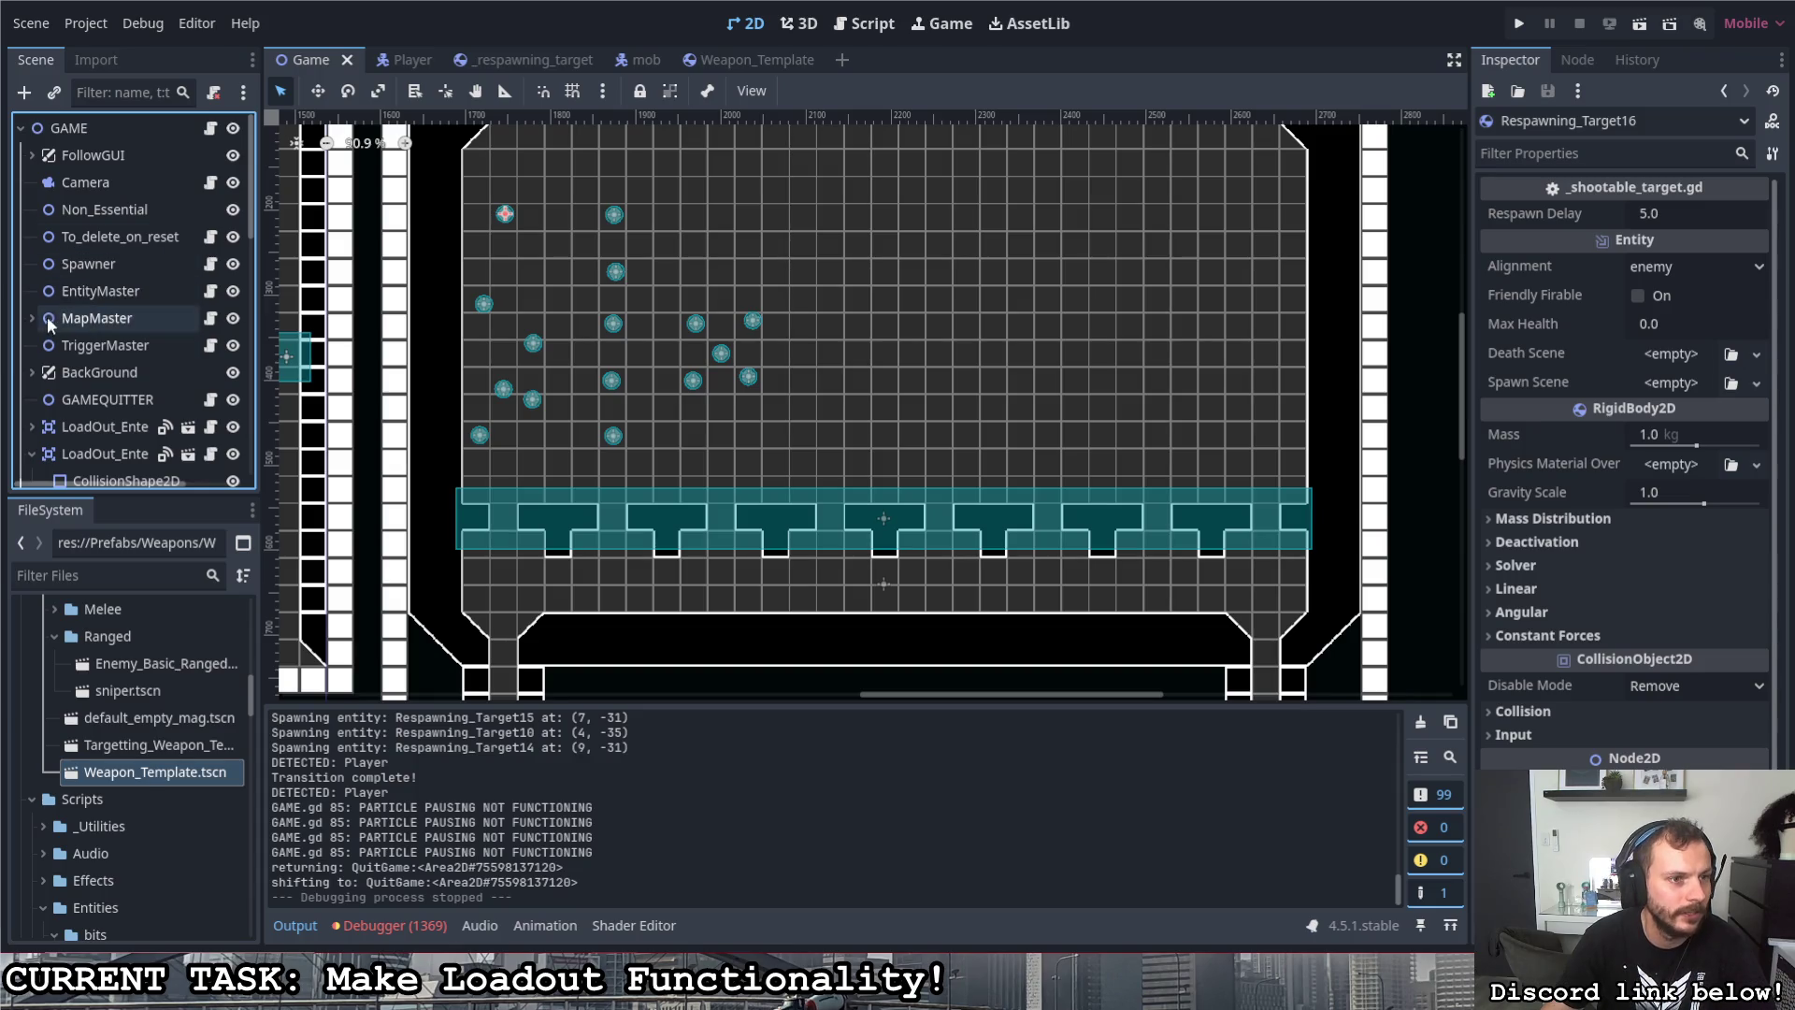
pyautogui.click(32, 318)
pyautogui.click(97, 372)
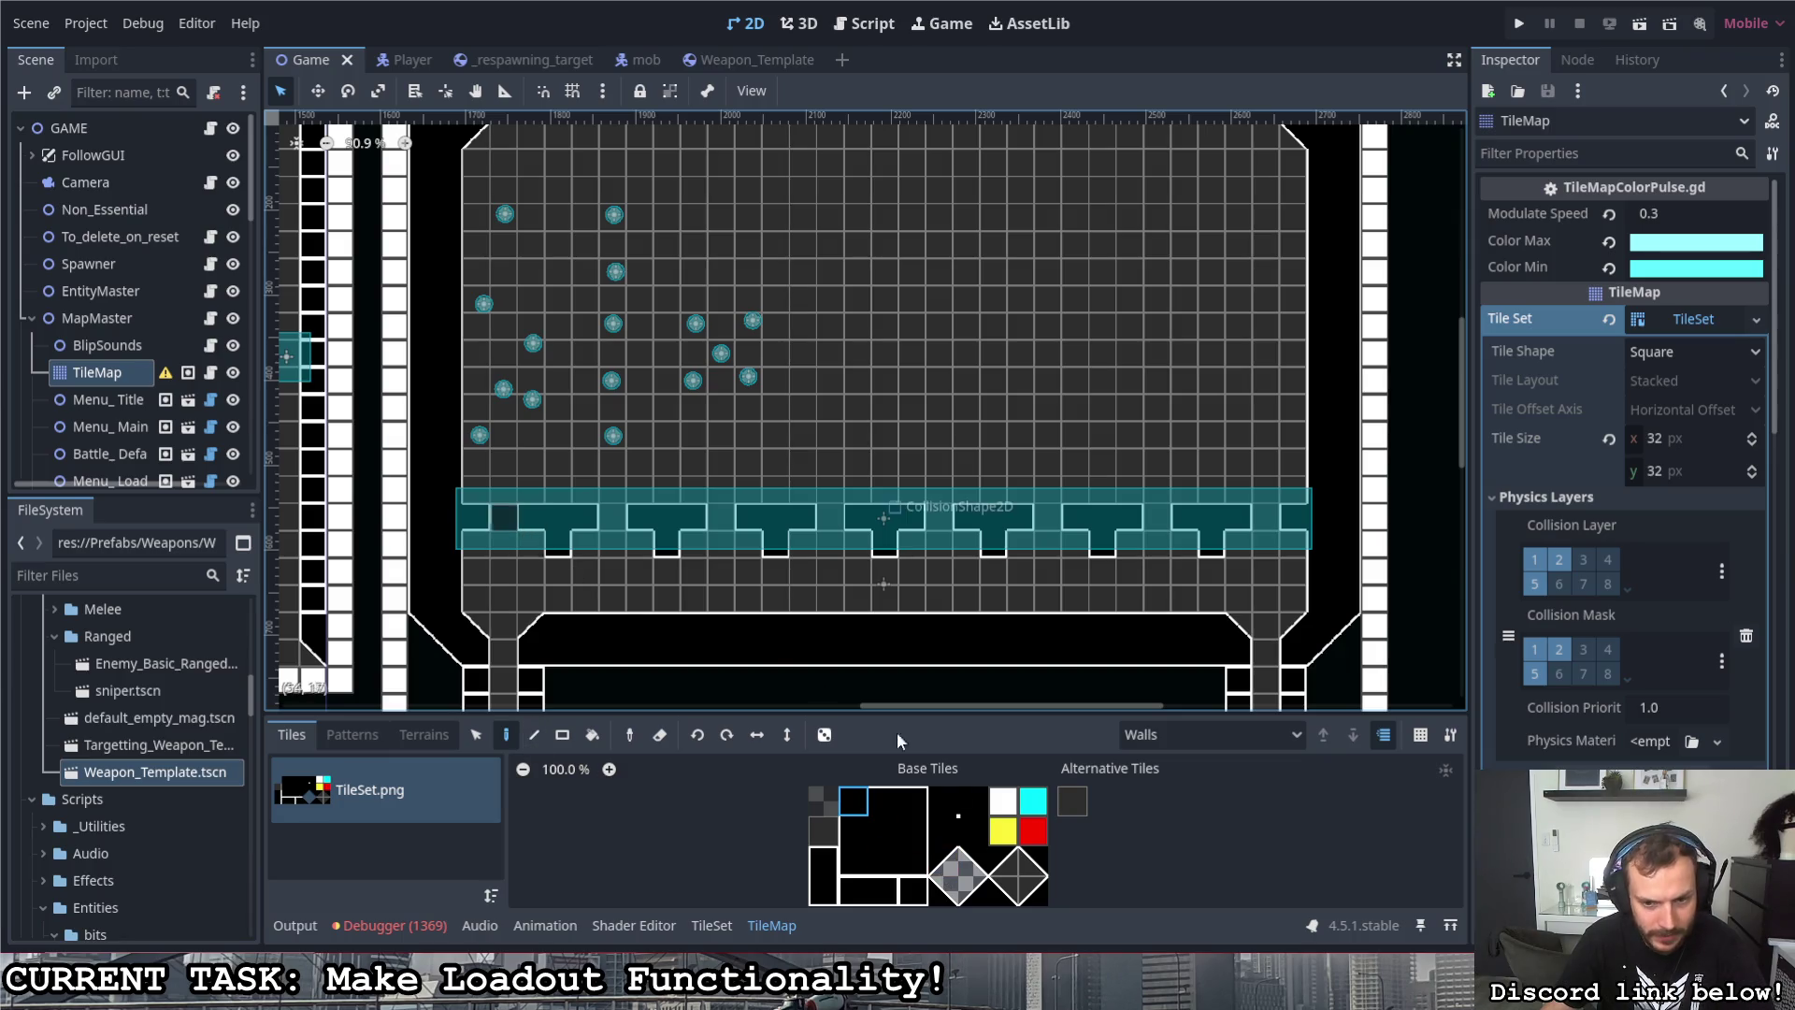
# Step: Paint a diagonal and a mirrored diagonal wall tile into the wall row's left end and first T piece
pyautogui.click(1005, 865)
pyautogui.click(475, 519)
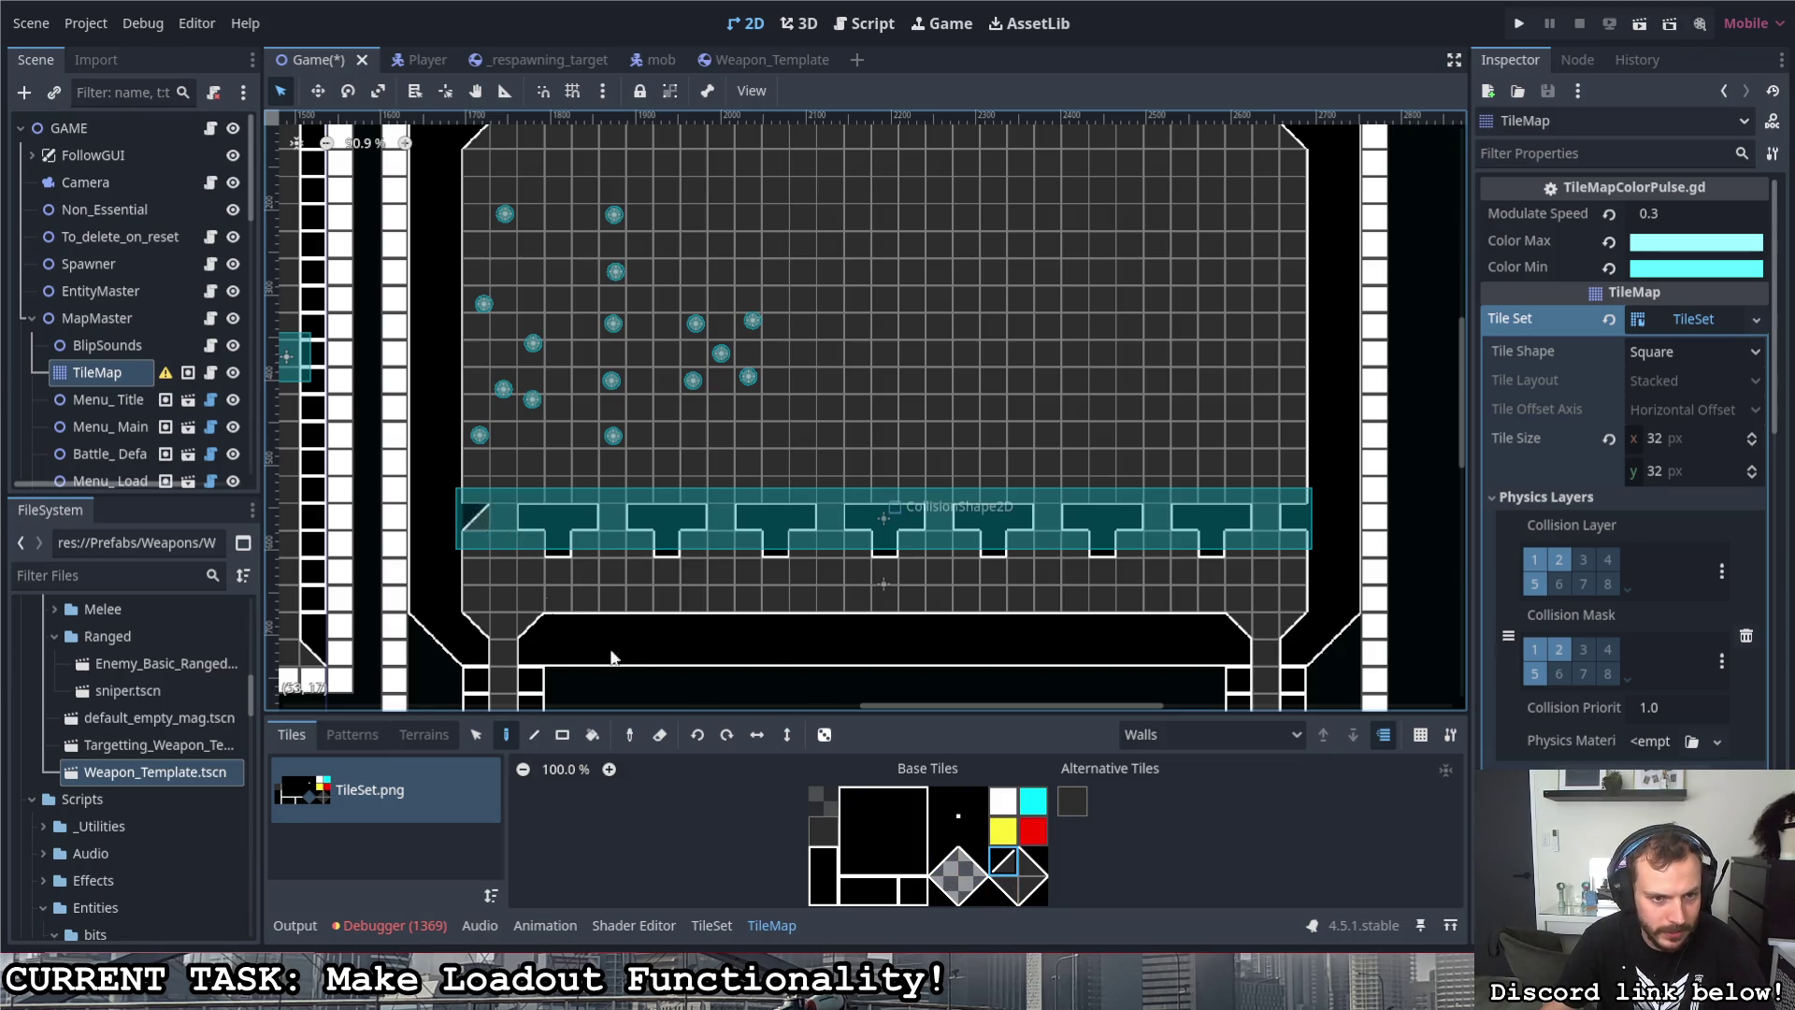
pyautogui.click(585, 516)
pyautogui.click(1034, 862)
pyautogui.click(539, 508)
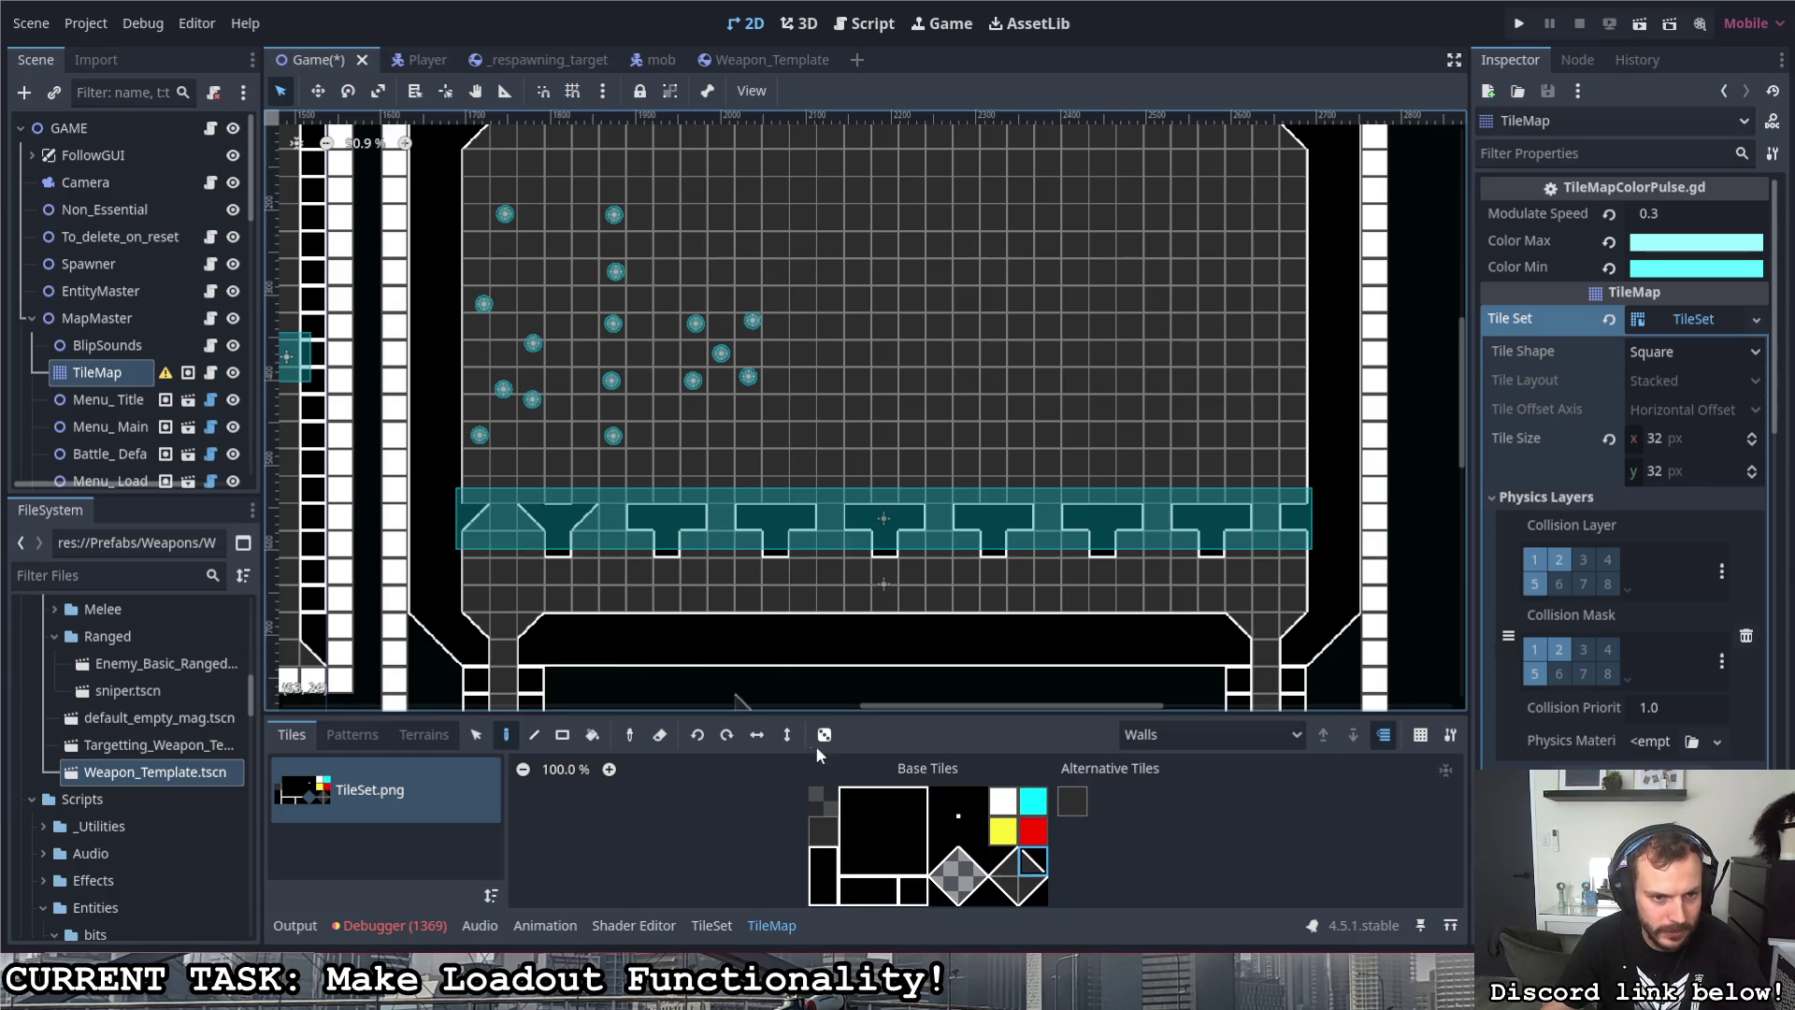
# Step: Select the left-end wall cells, then paint another diagonal tile into the wall row
pyautogui.click(476, 736)
pyautogui.moveTo(473, 518); pyautogui.dragTo(520, 521)
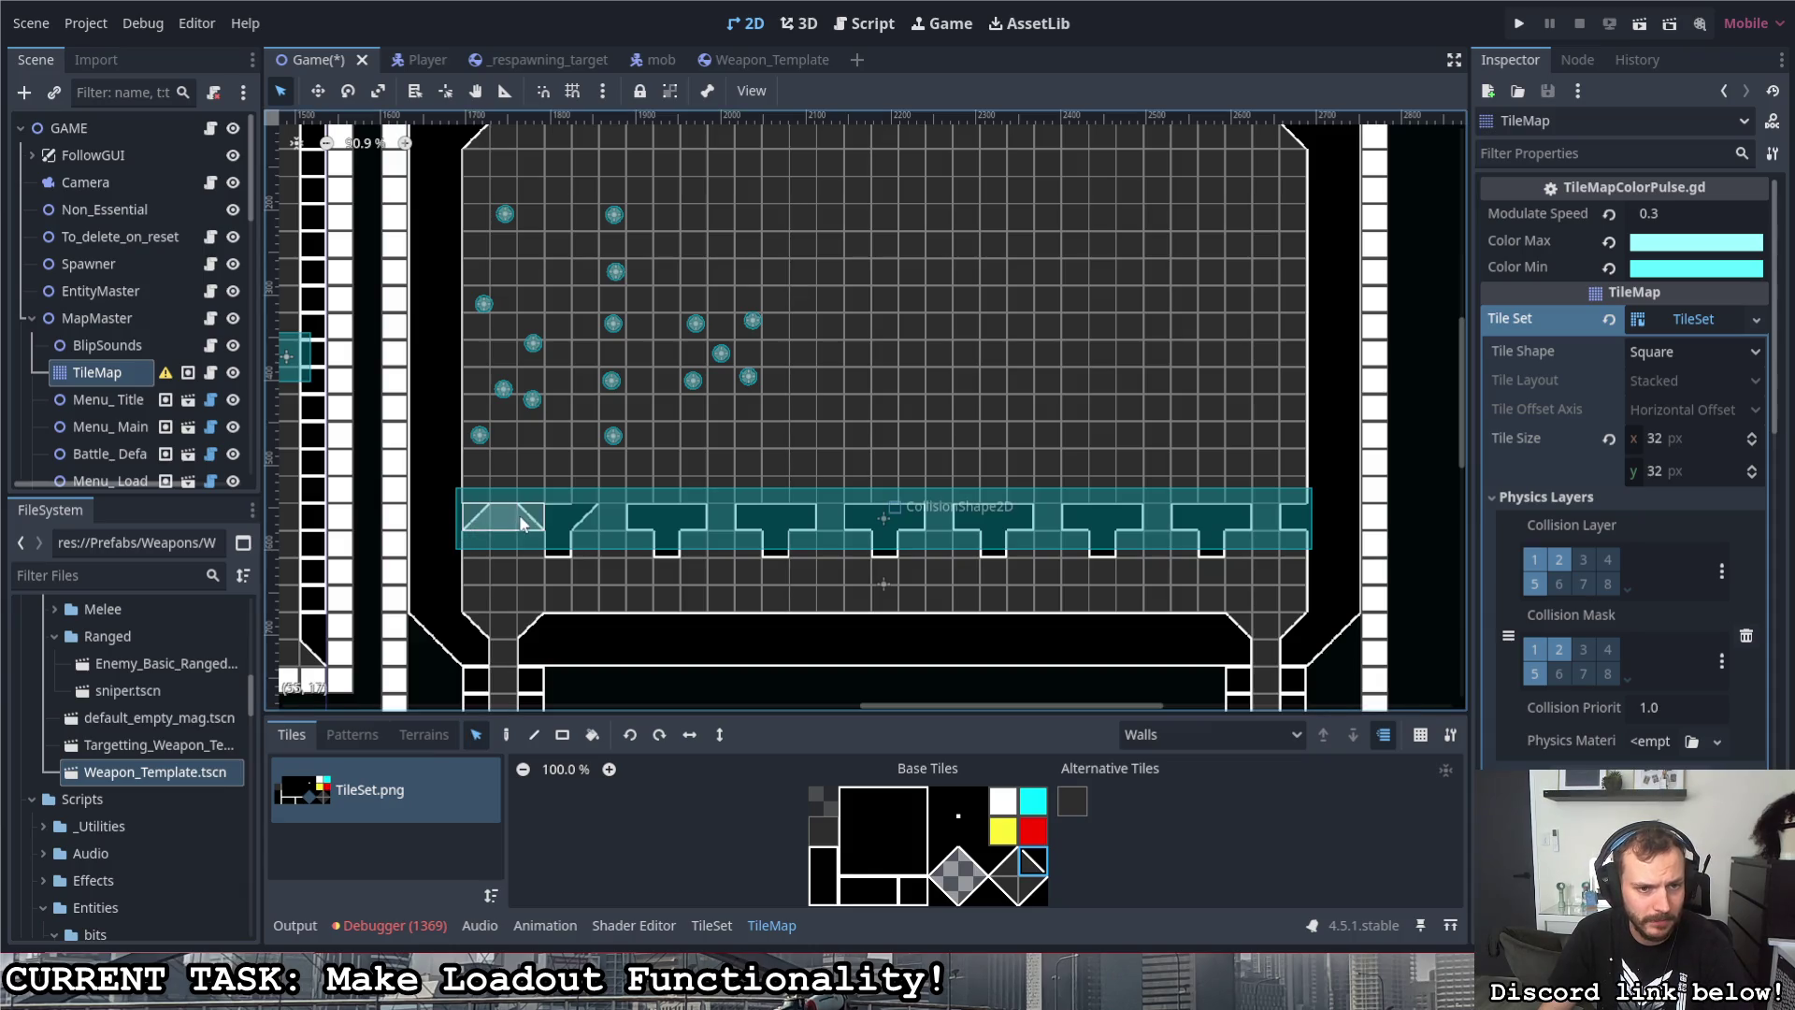
pyautogui.click(530, 524)
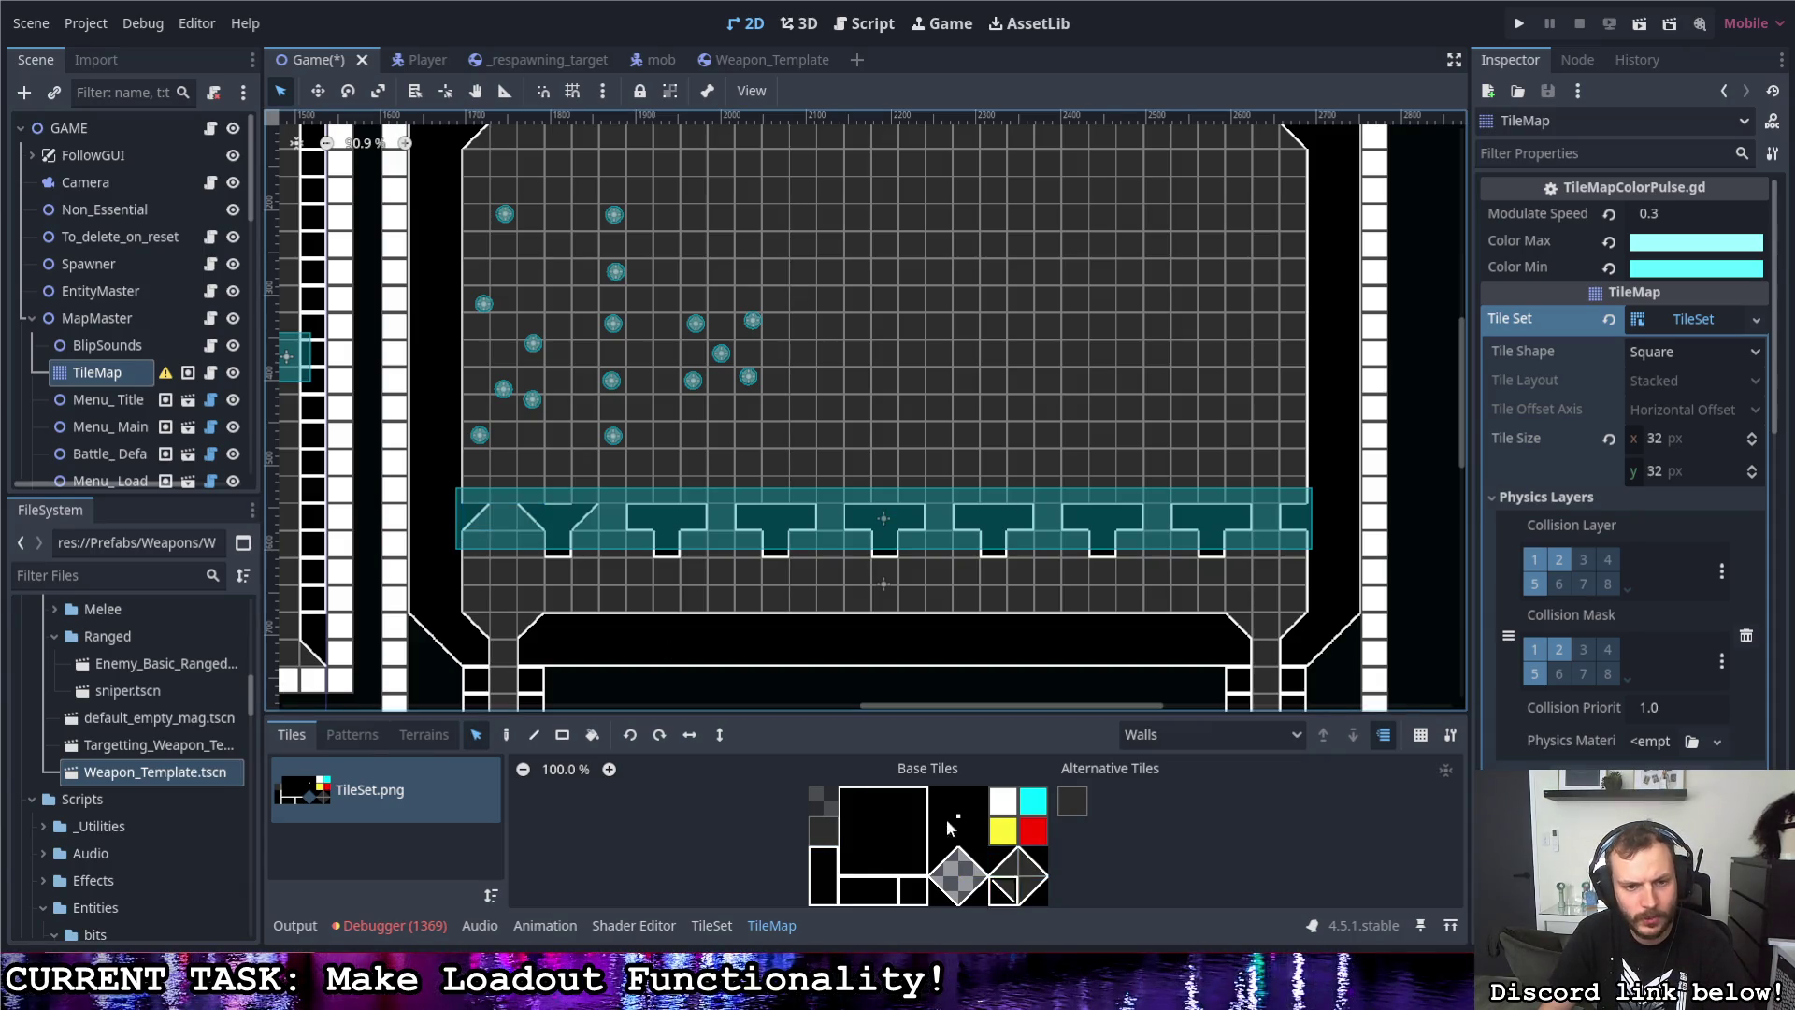
pyautogui.click(476, 521)
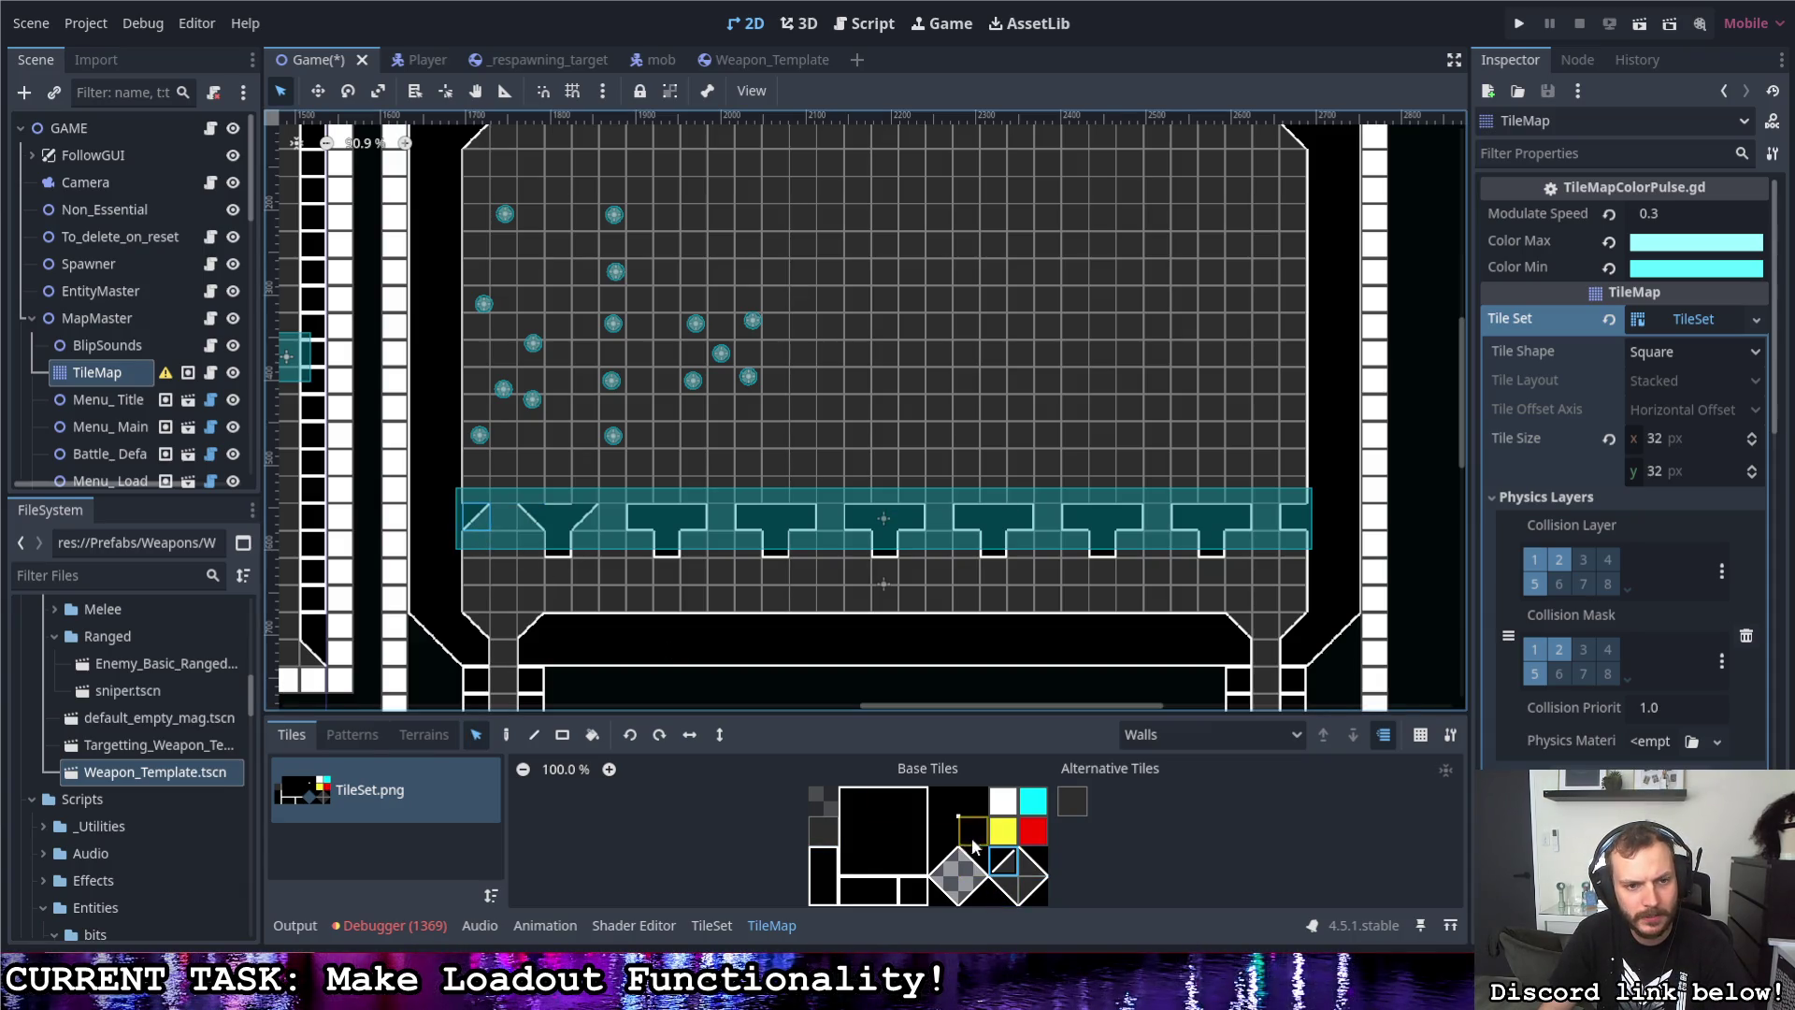
pyautogui.click(510, 736)
pyautogui.click(985, 895)
pyautogui.click(1033, 890)
pyautogui.click(524, 518)
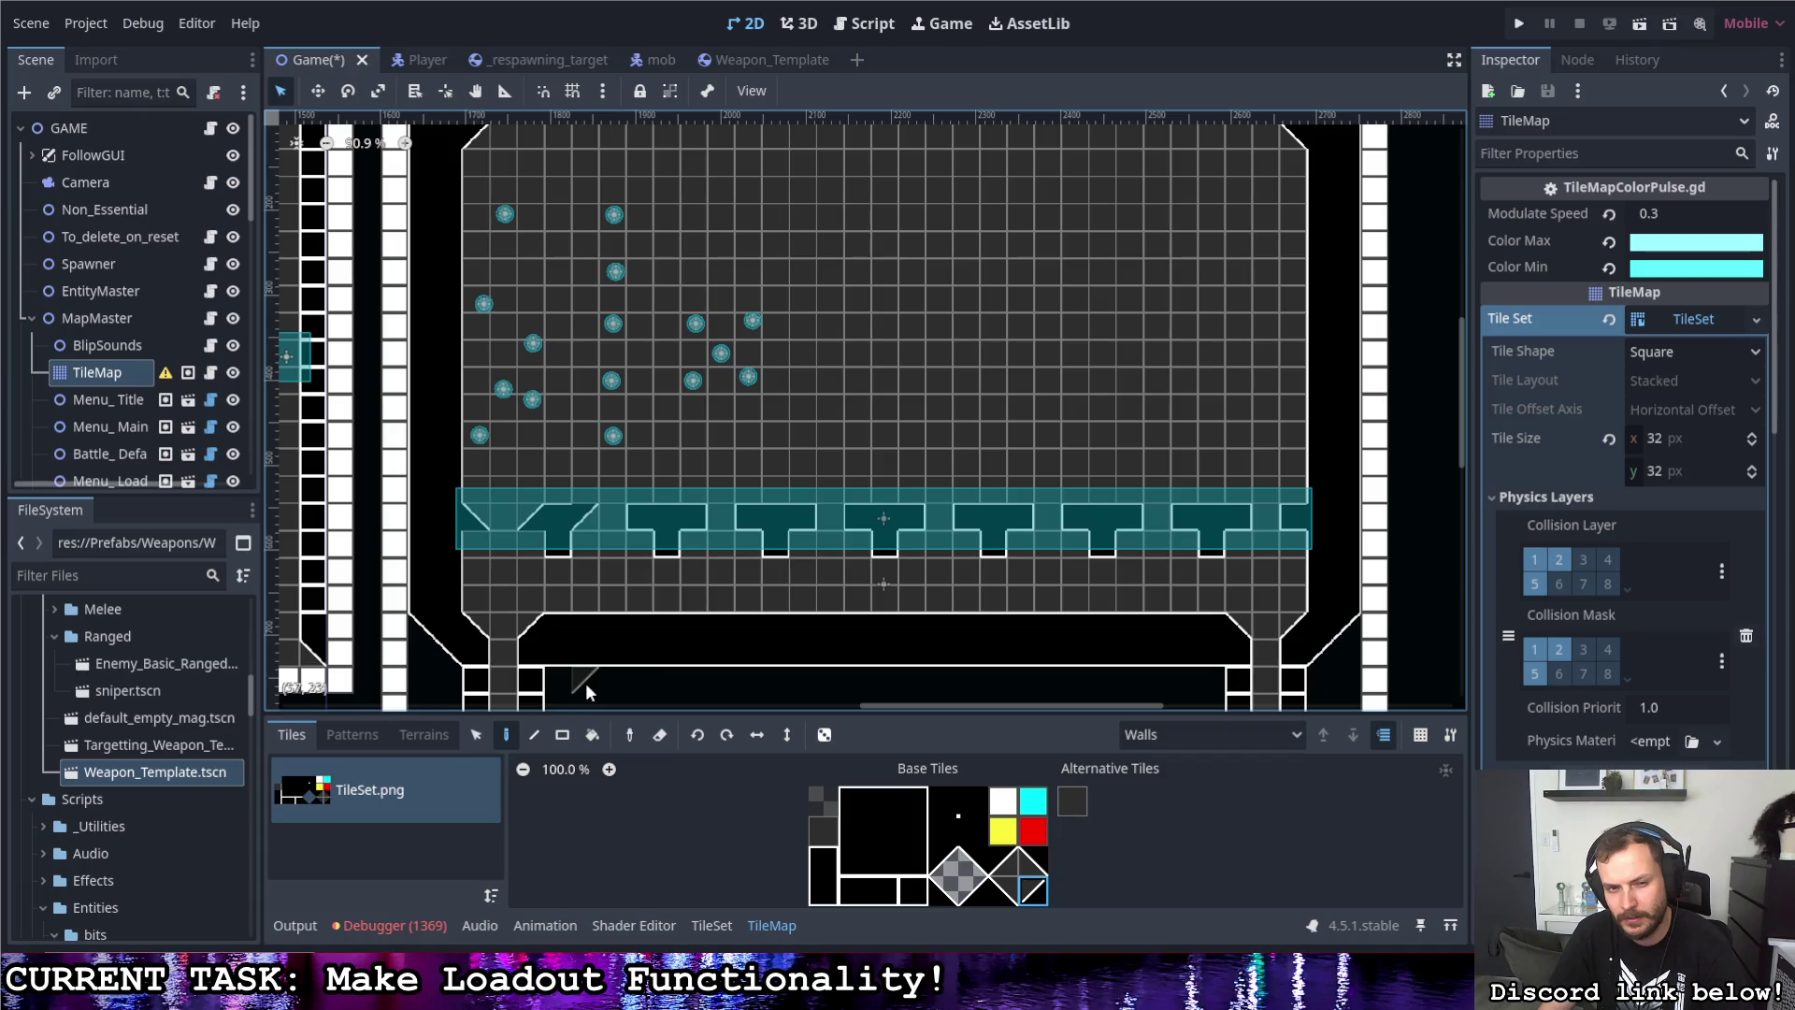
# Step: Paint upper-right diagonal tiles extending the T shape and into the cell above
pyautogui.click(1033, 860)
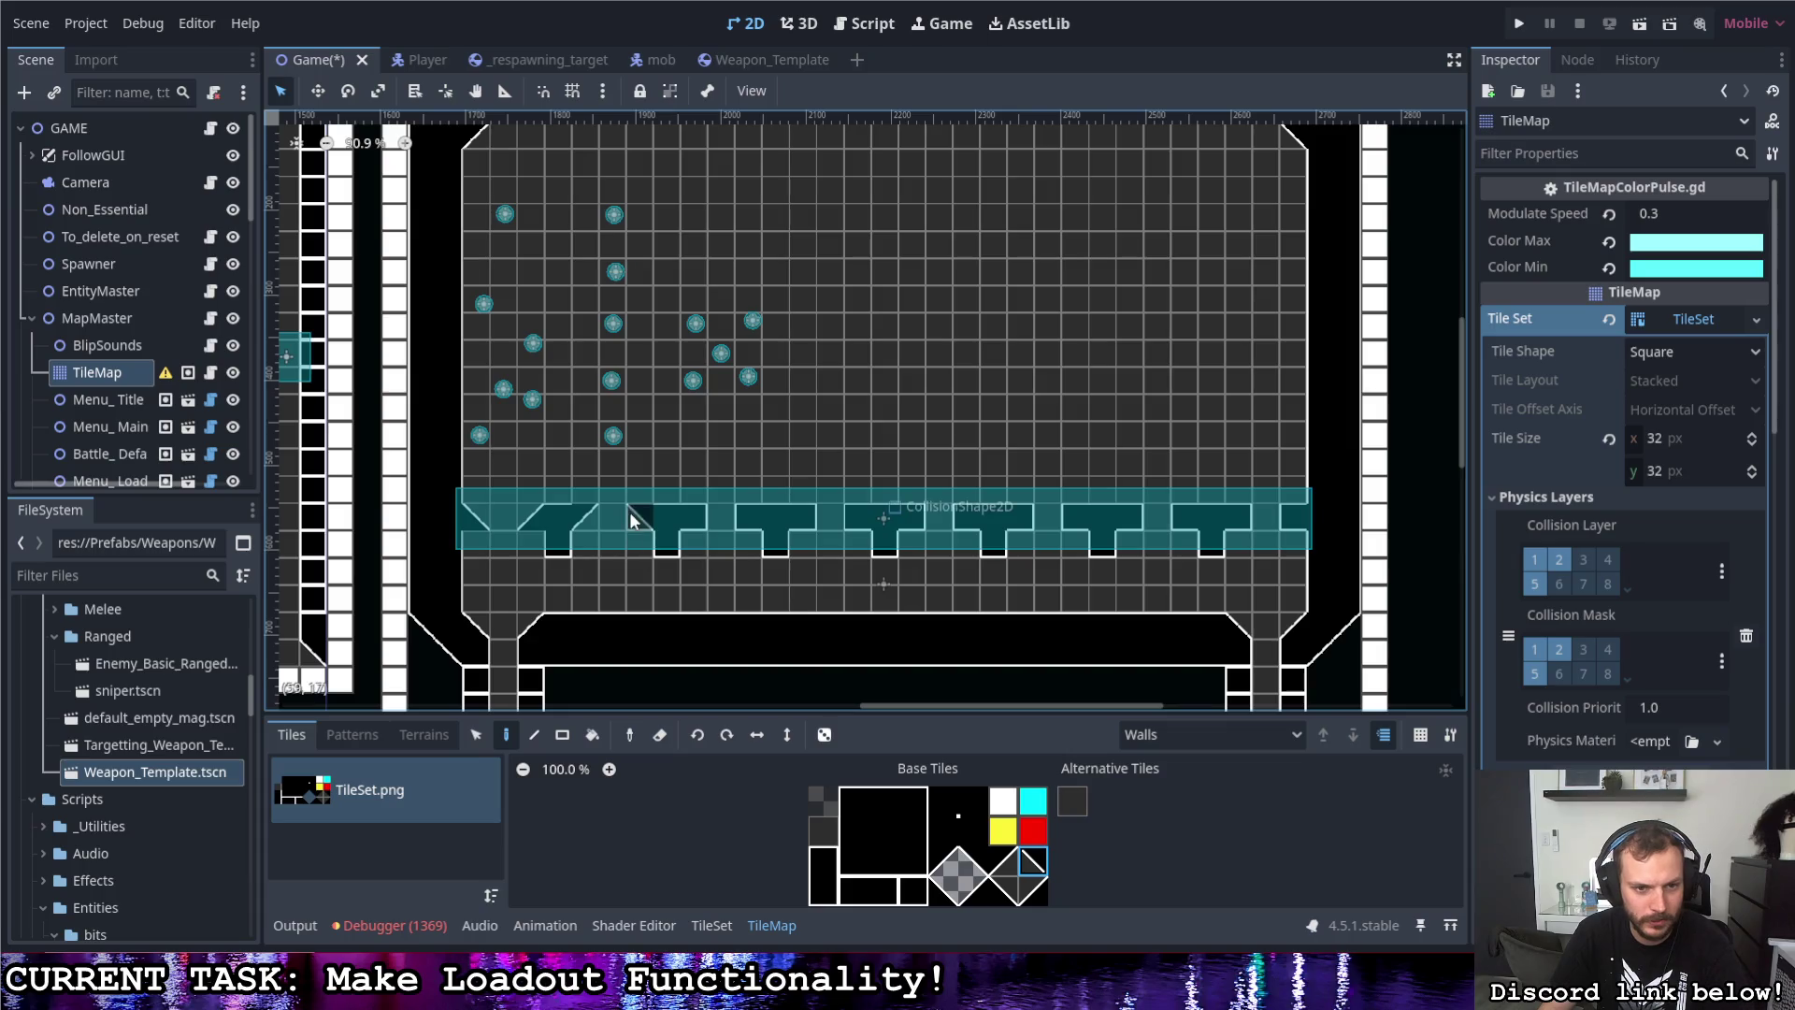
pyautogui.scroll(2, 447, 539)
pyautogui.scroll(3, 447, 538)
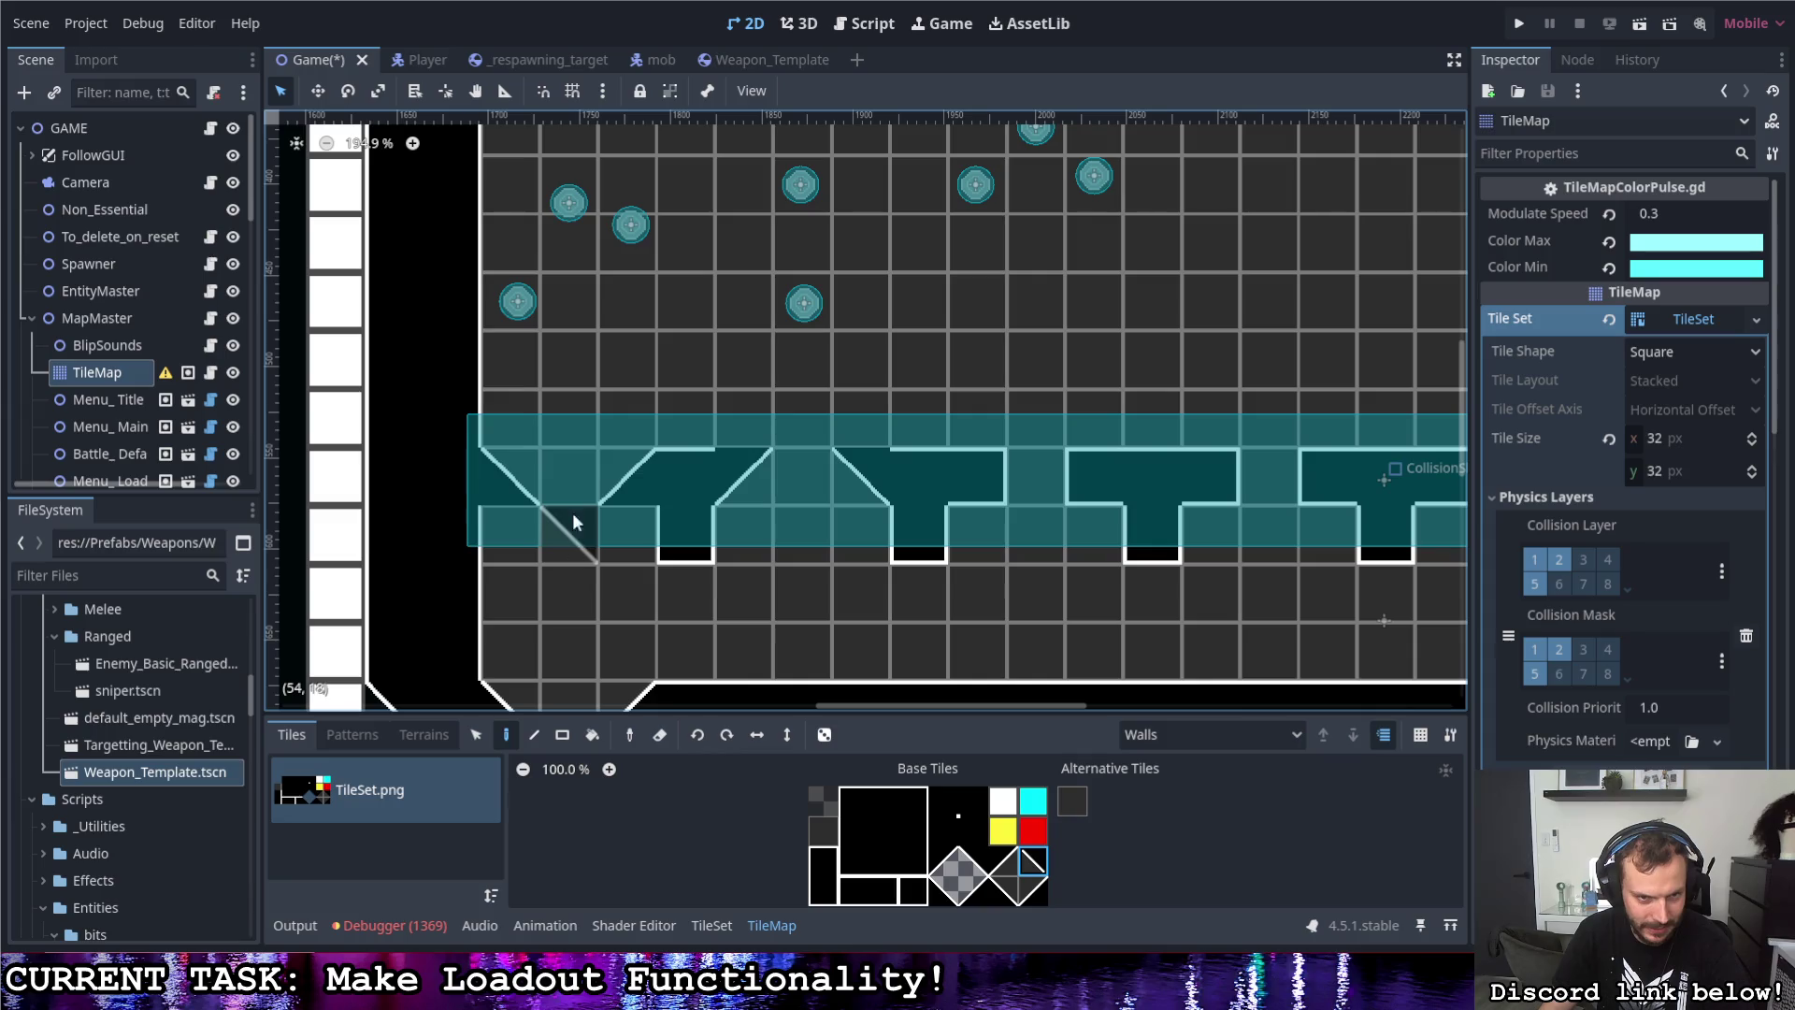
pyautogui.click(748, 475)
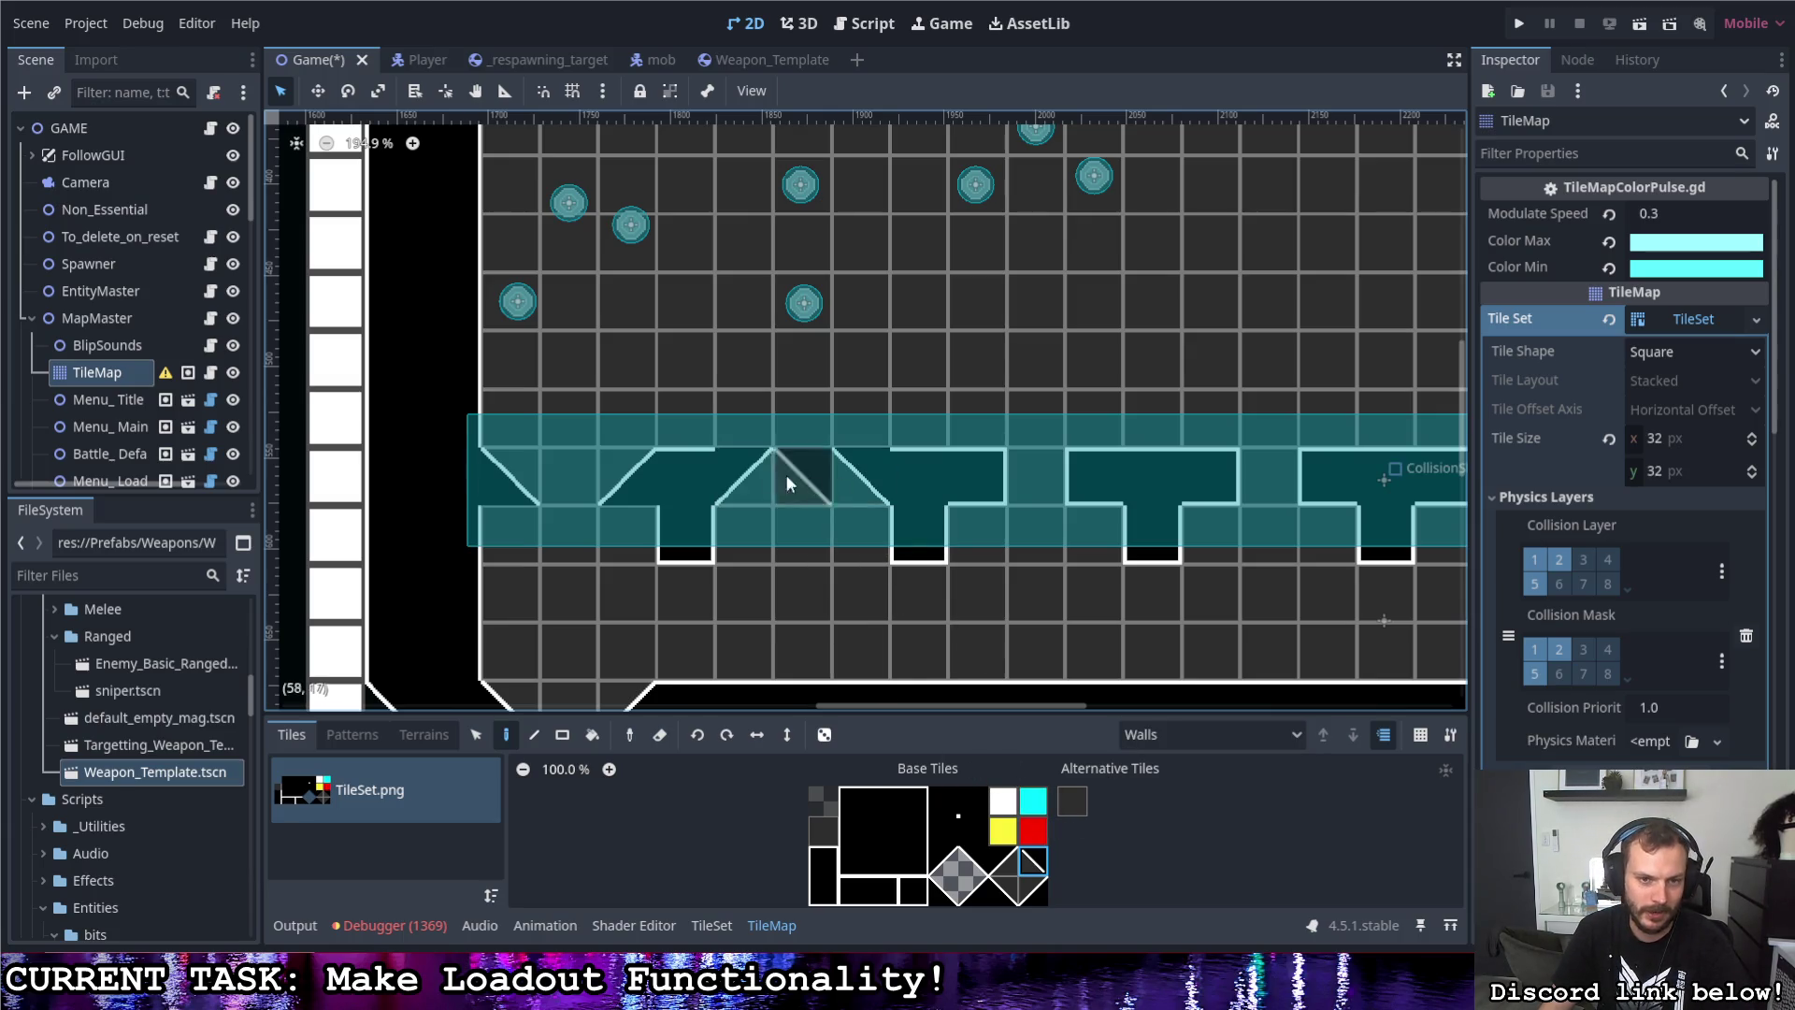
pyautogui.click(802, 417)
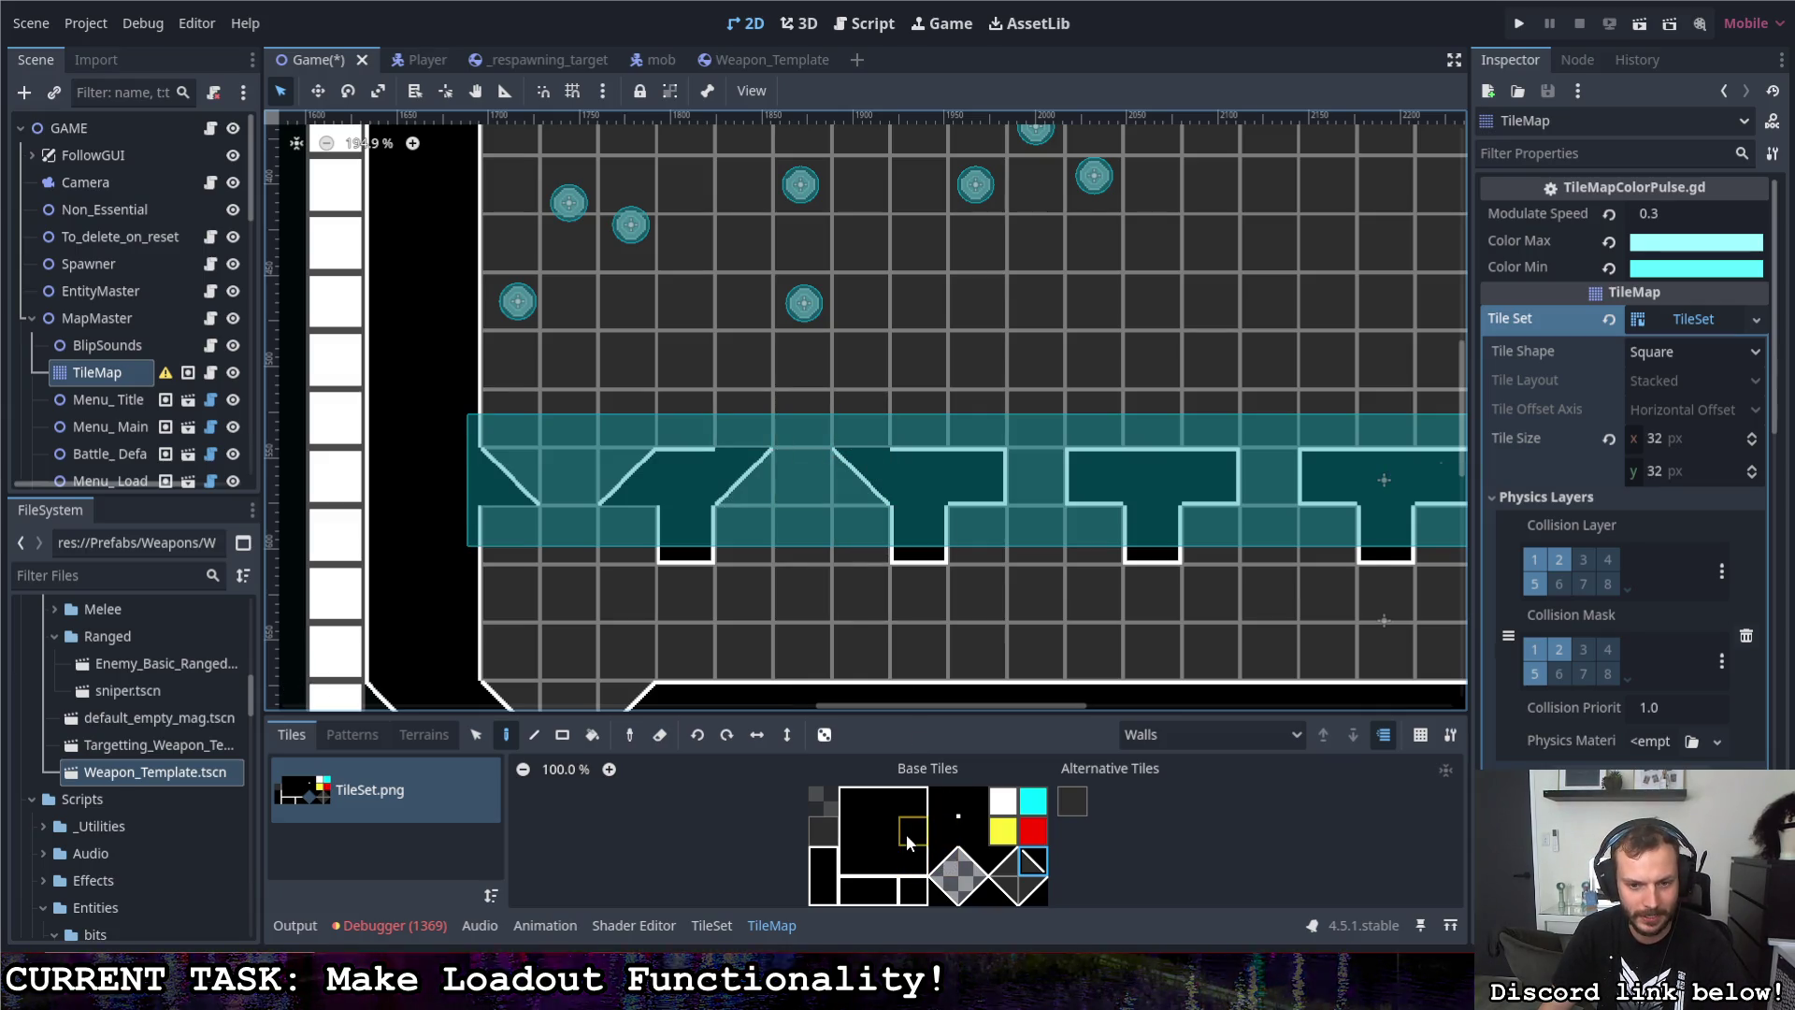
# Step: Place small square tiles above the wall row and into two wall-row cells
pyautogui.click(914, 891)
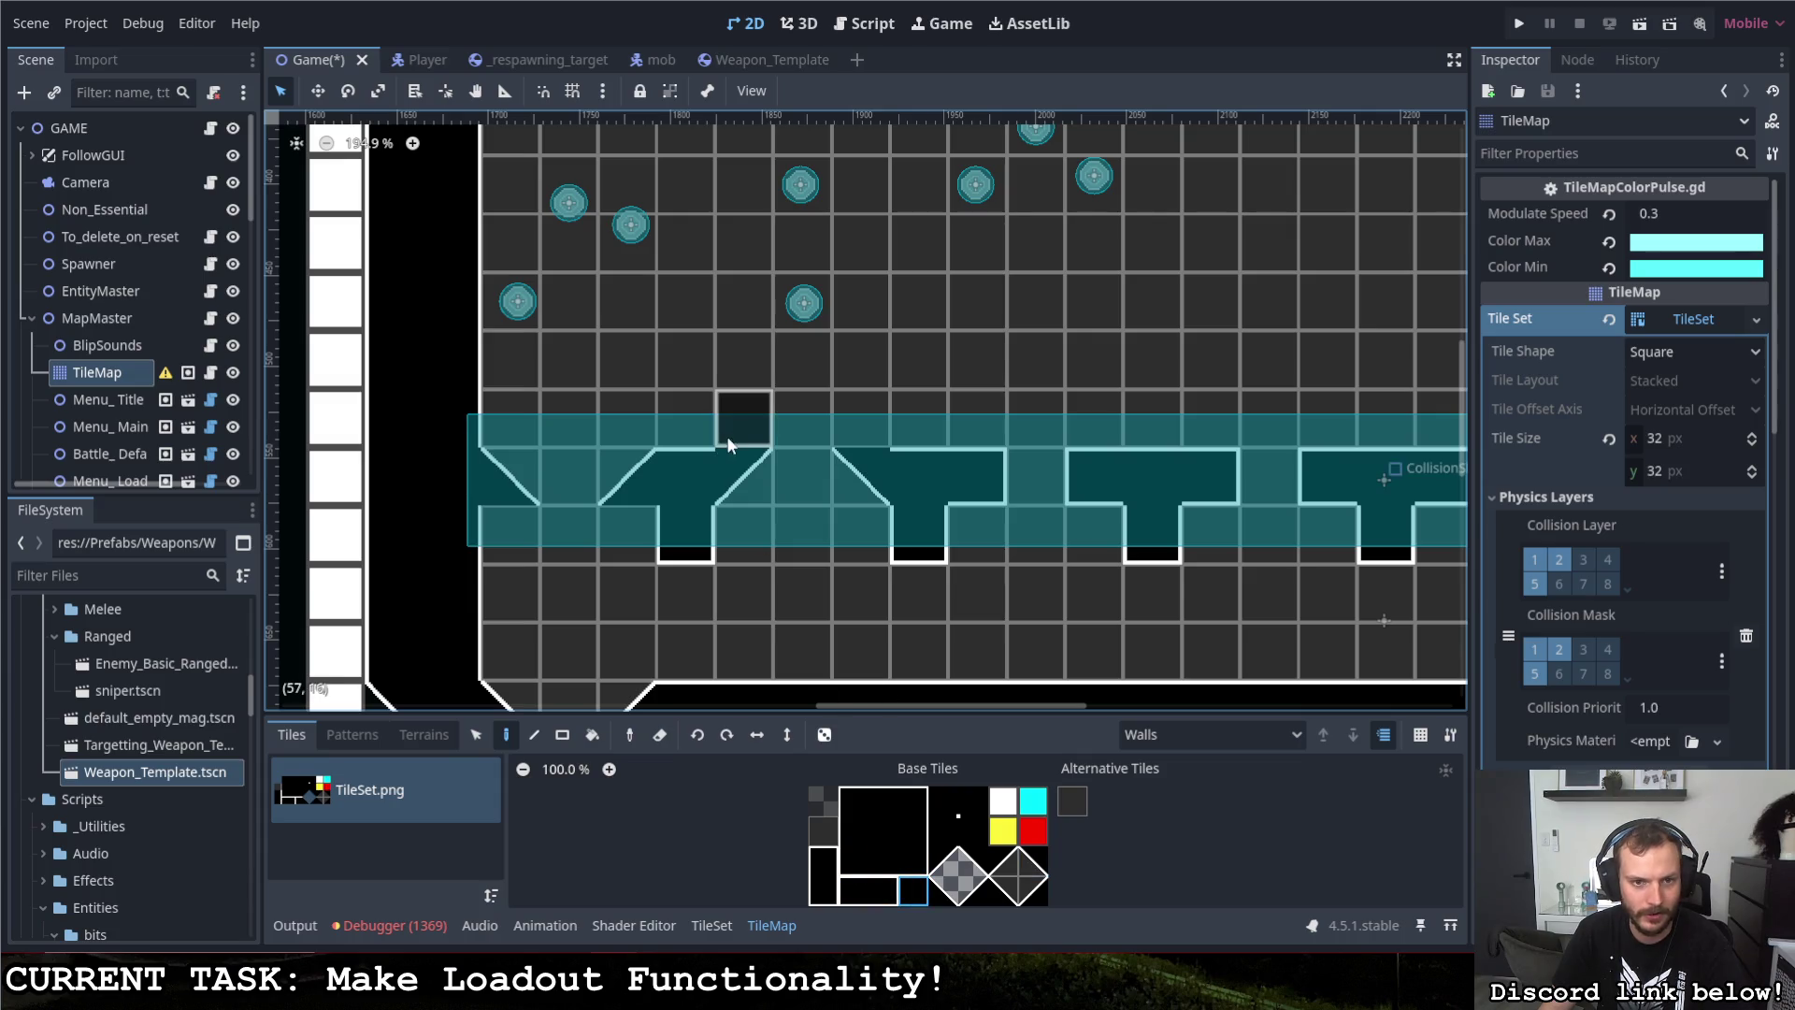
pyautogui.click(852, 423)
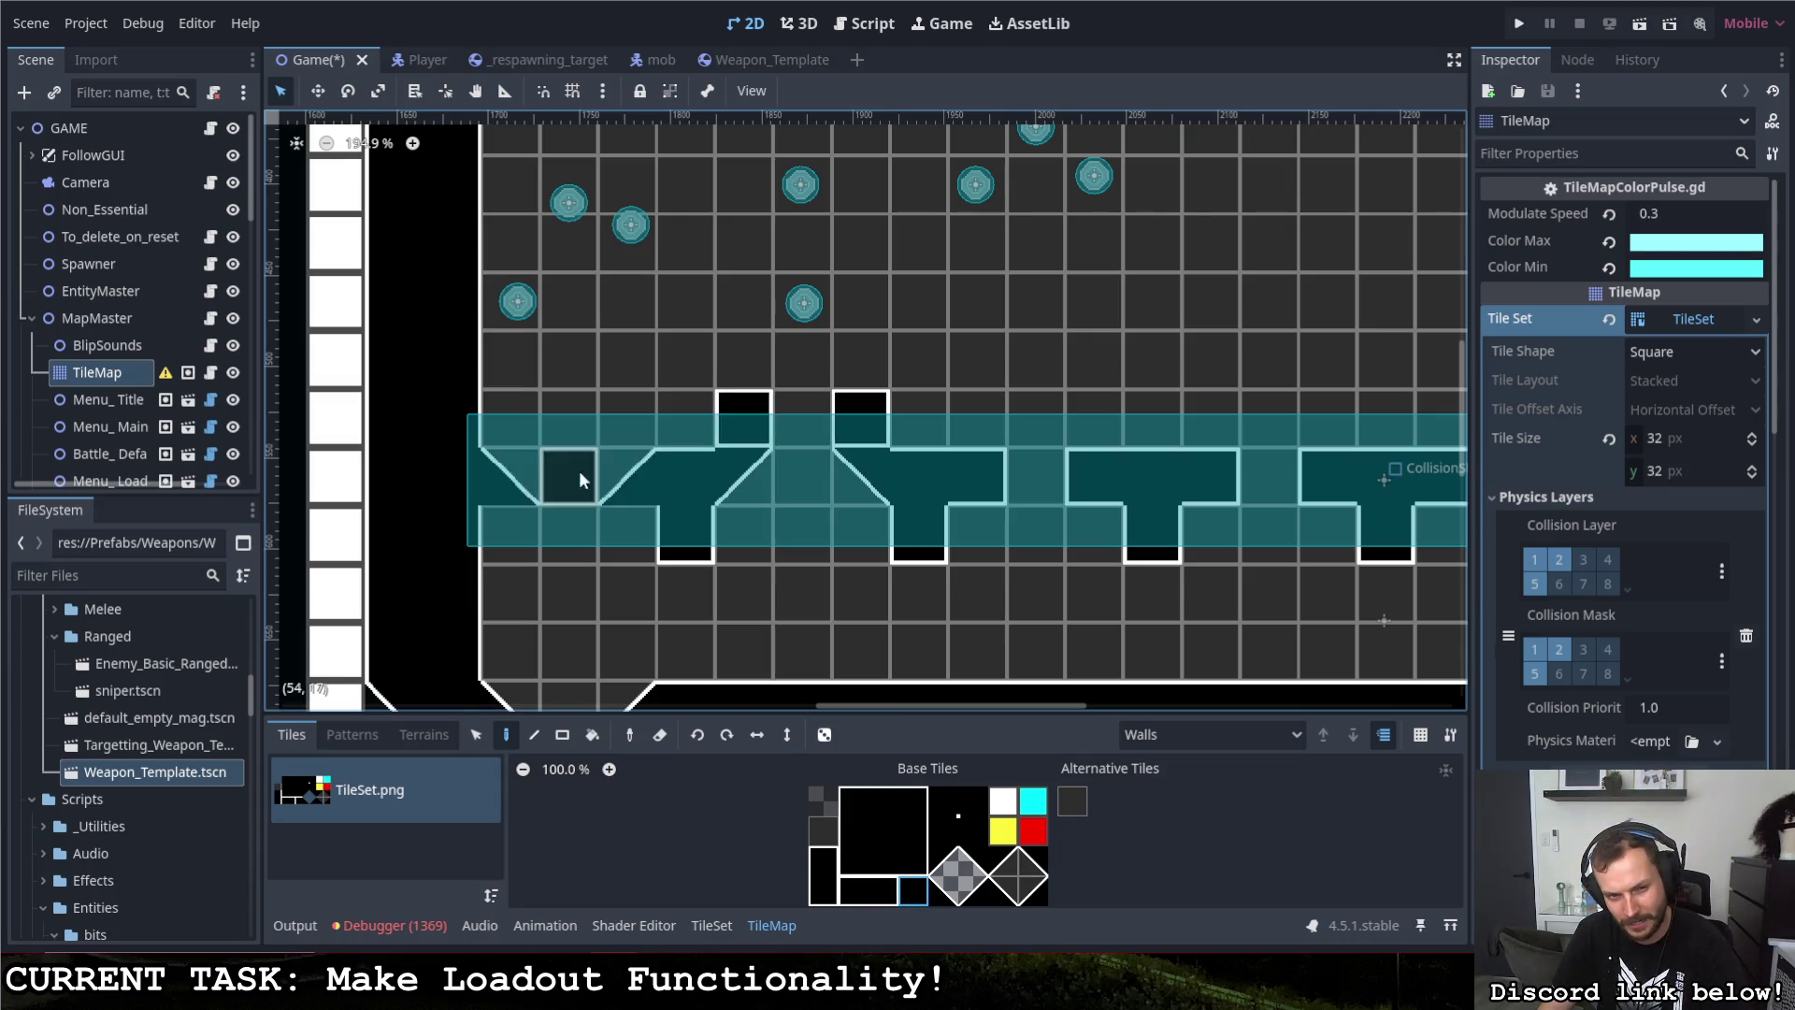
pyautogui.click(632, 530)
pyautogui.click(510, 530)
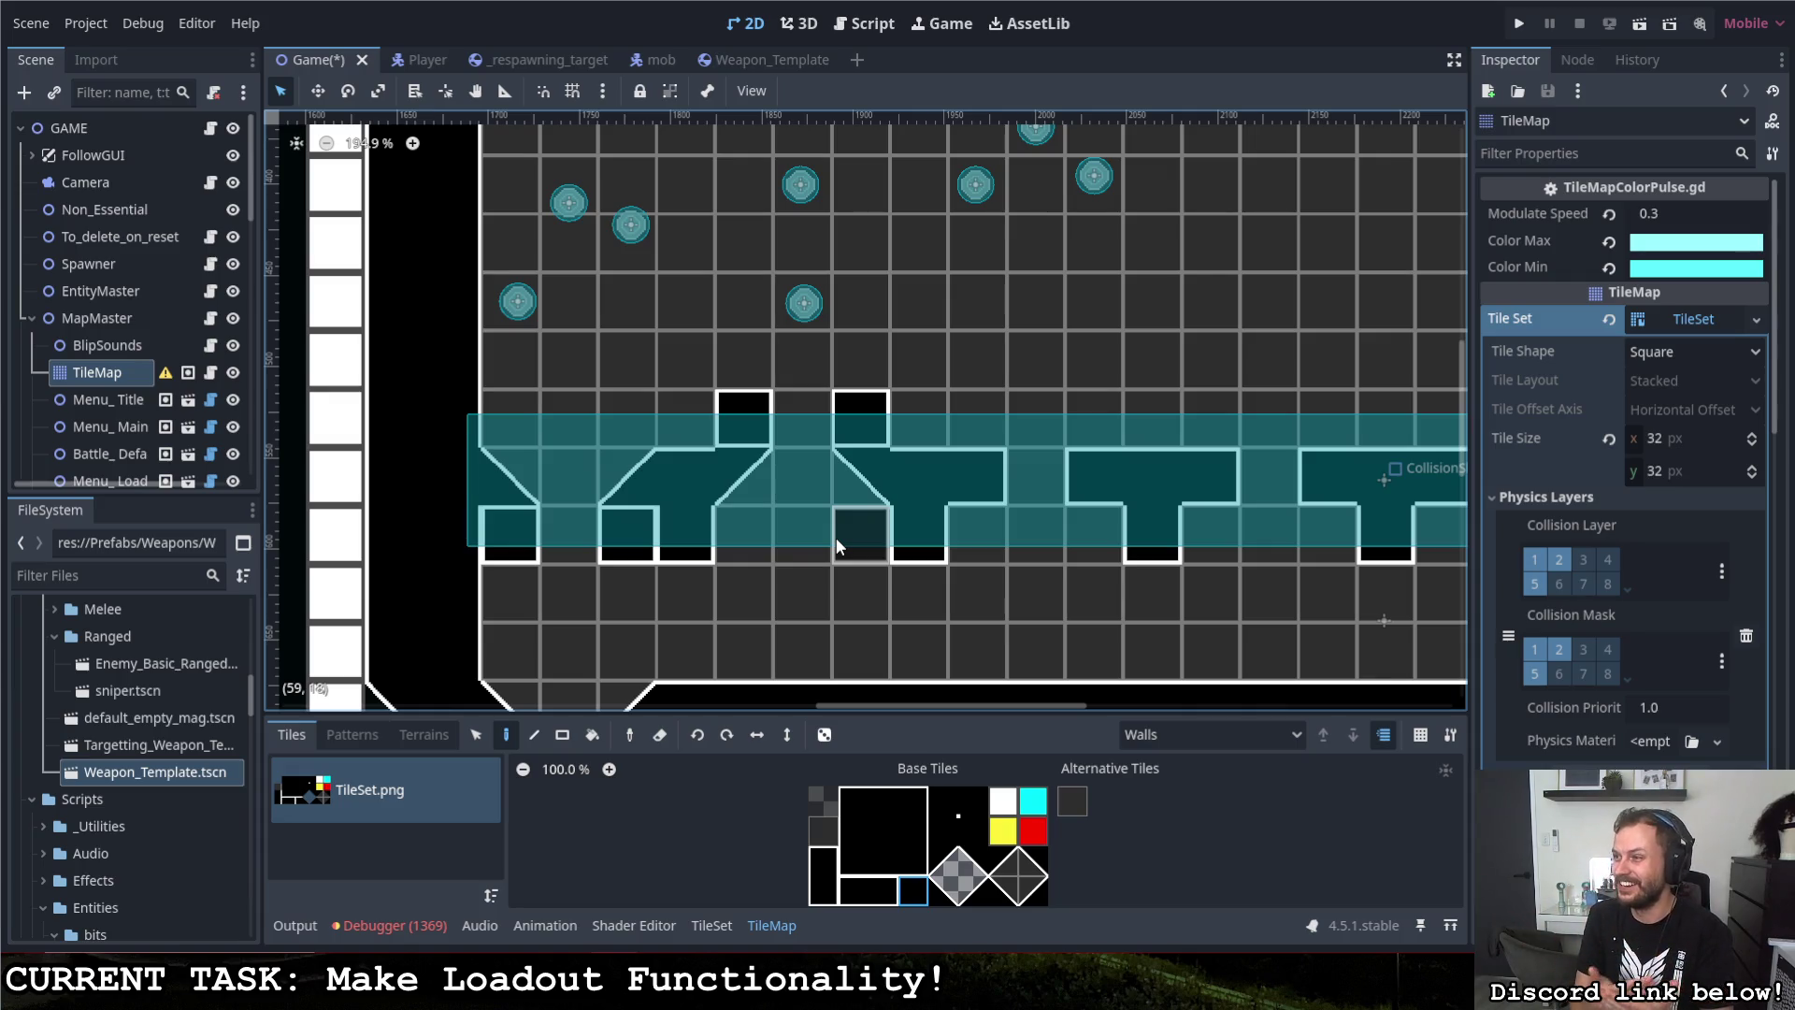
# Step: Zoom around the T-shaped wall band, then pick a wall tile from the TileSet palette
pyautogui.scroll(-4, 1187, 570)
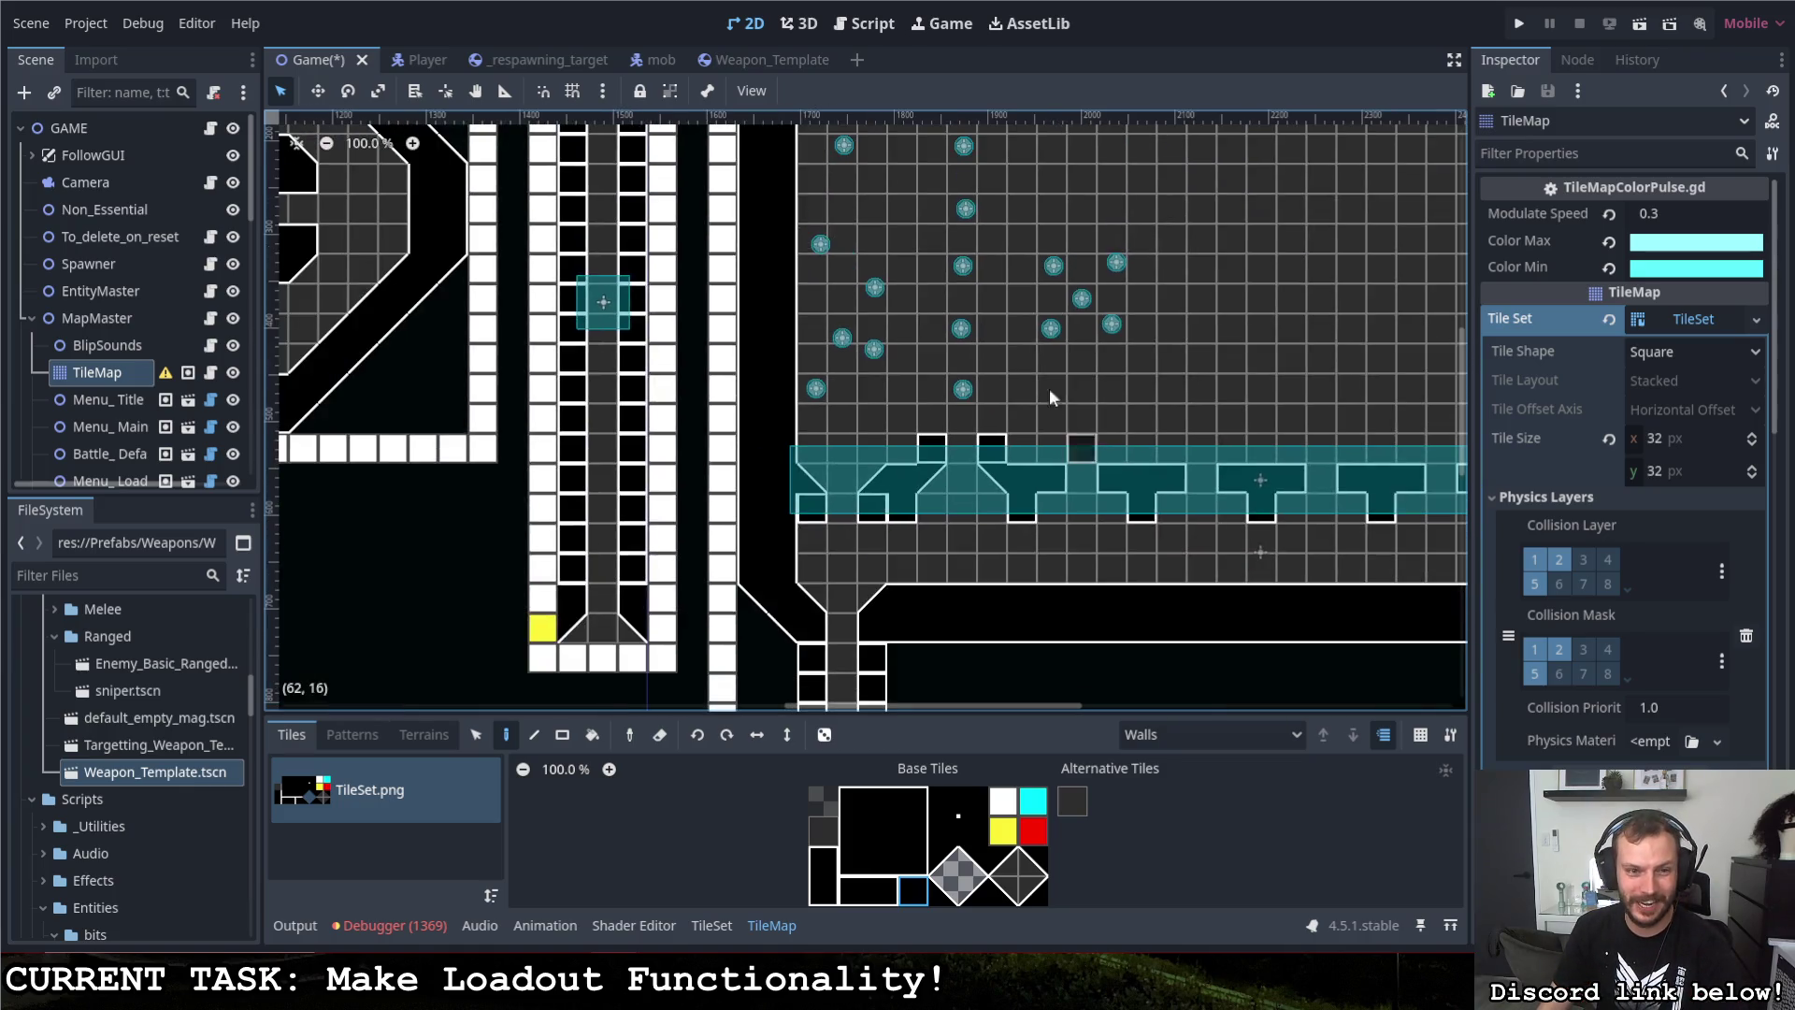
pyautogui.scroll(-2, 563, 429)
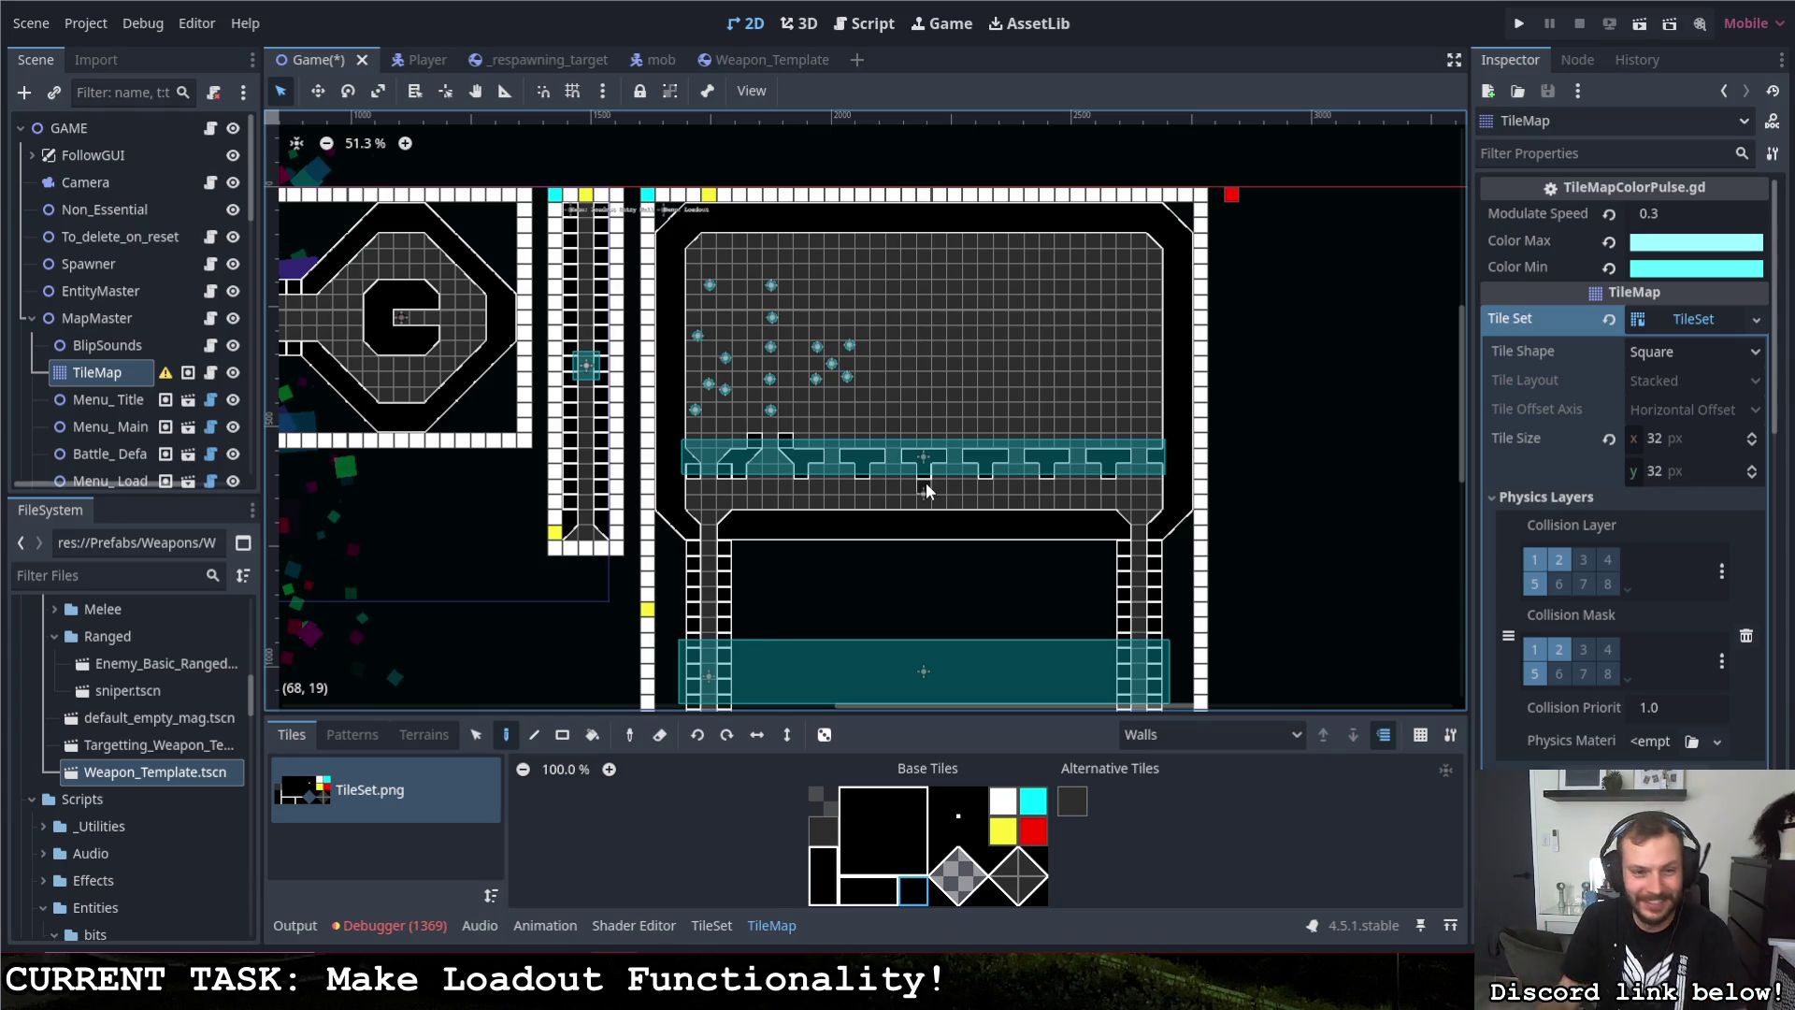
pyautogui.scroll(4, 925, 483)
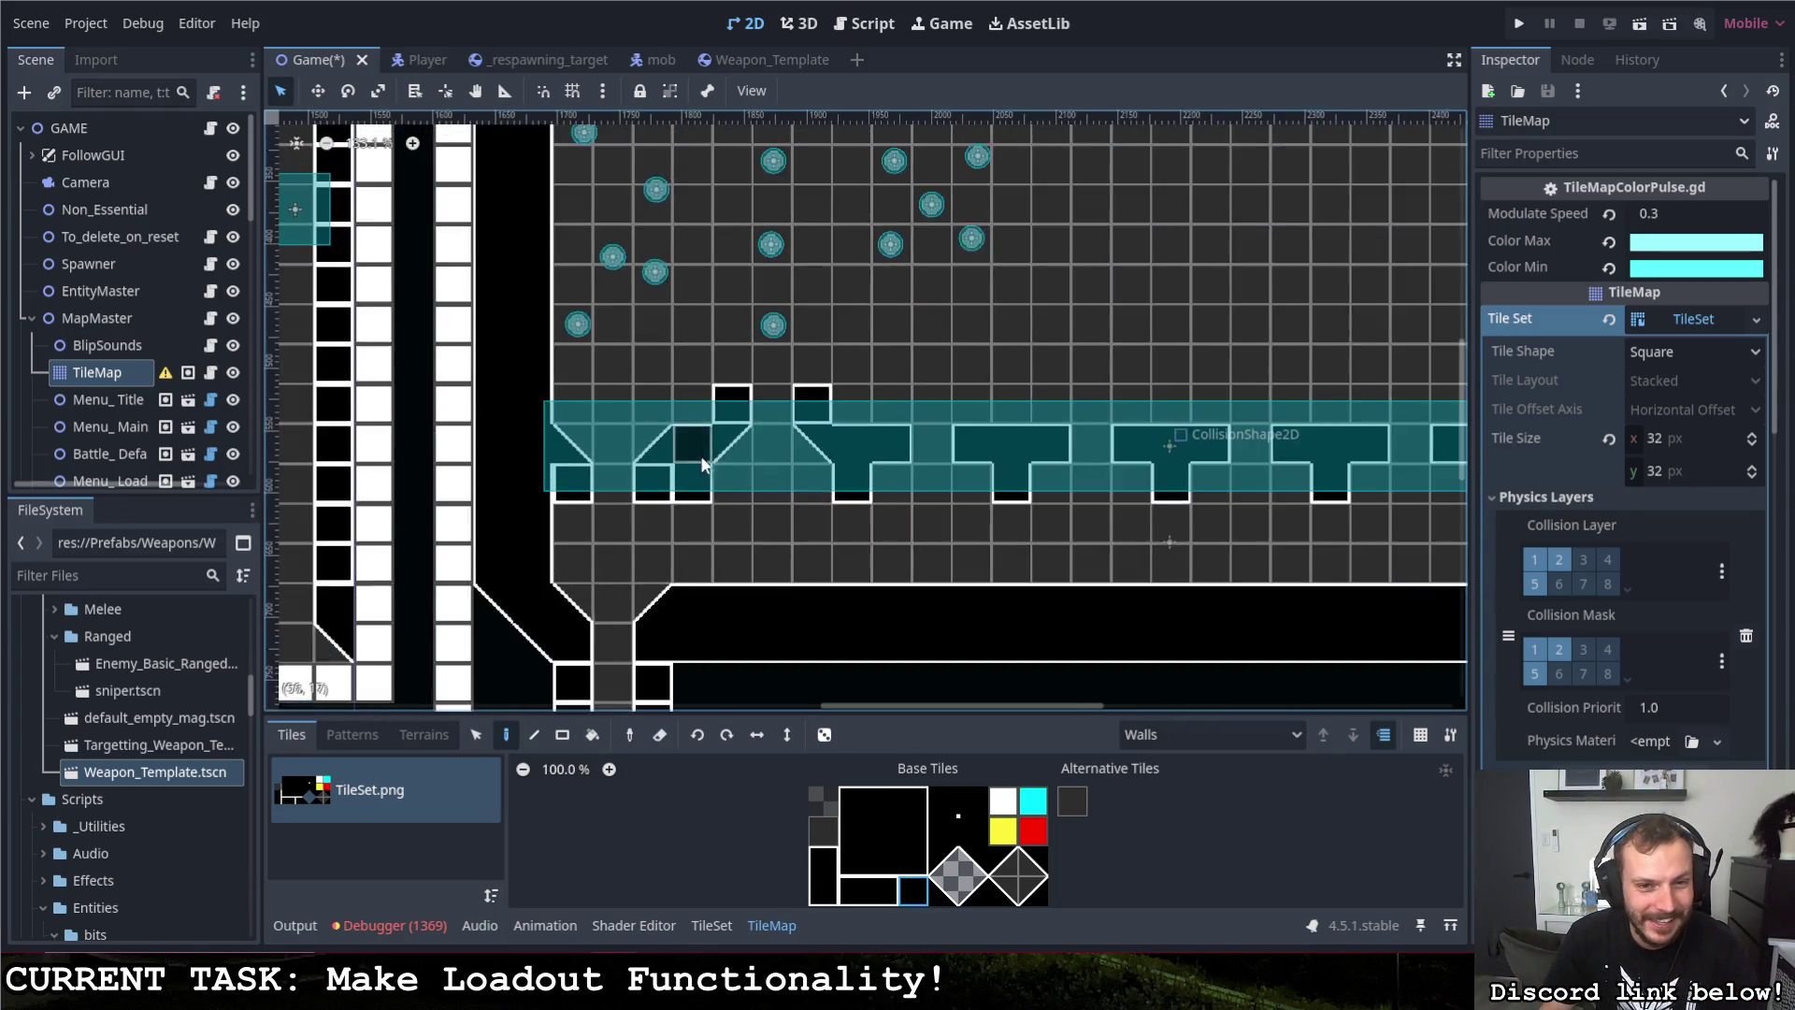
pyautogui.scroll(1, 698, 456)
pyautogui.scroll(-2, 708, 505)
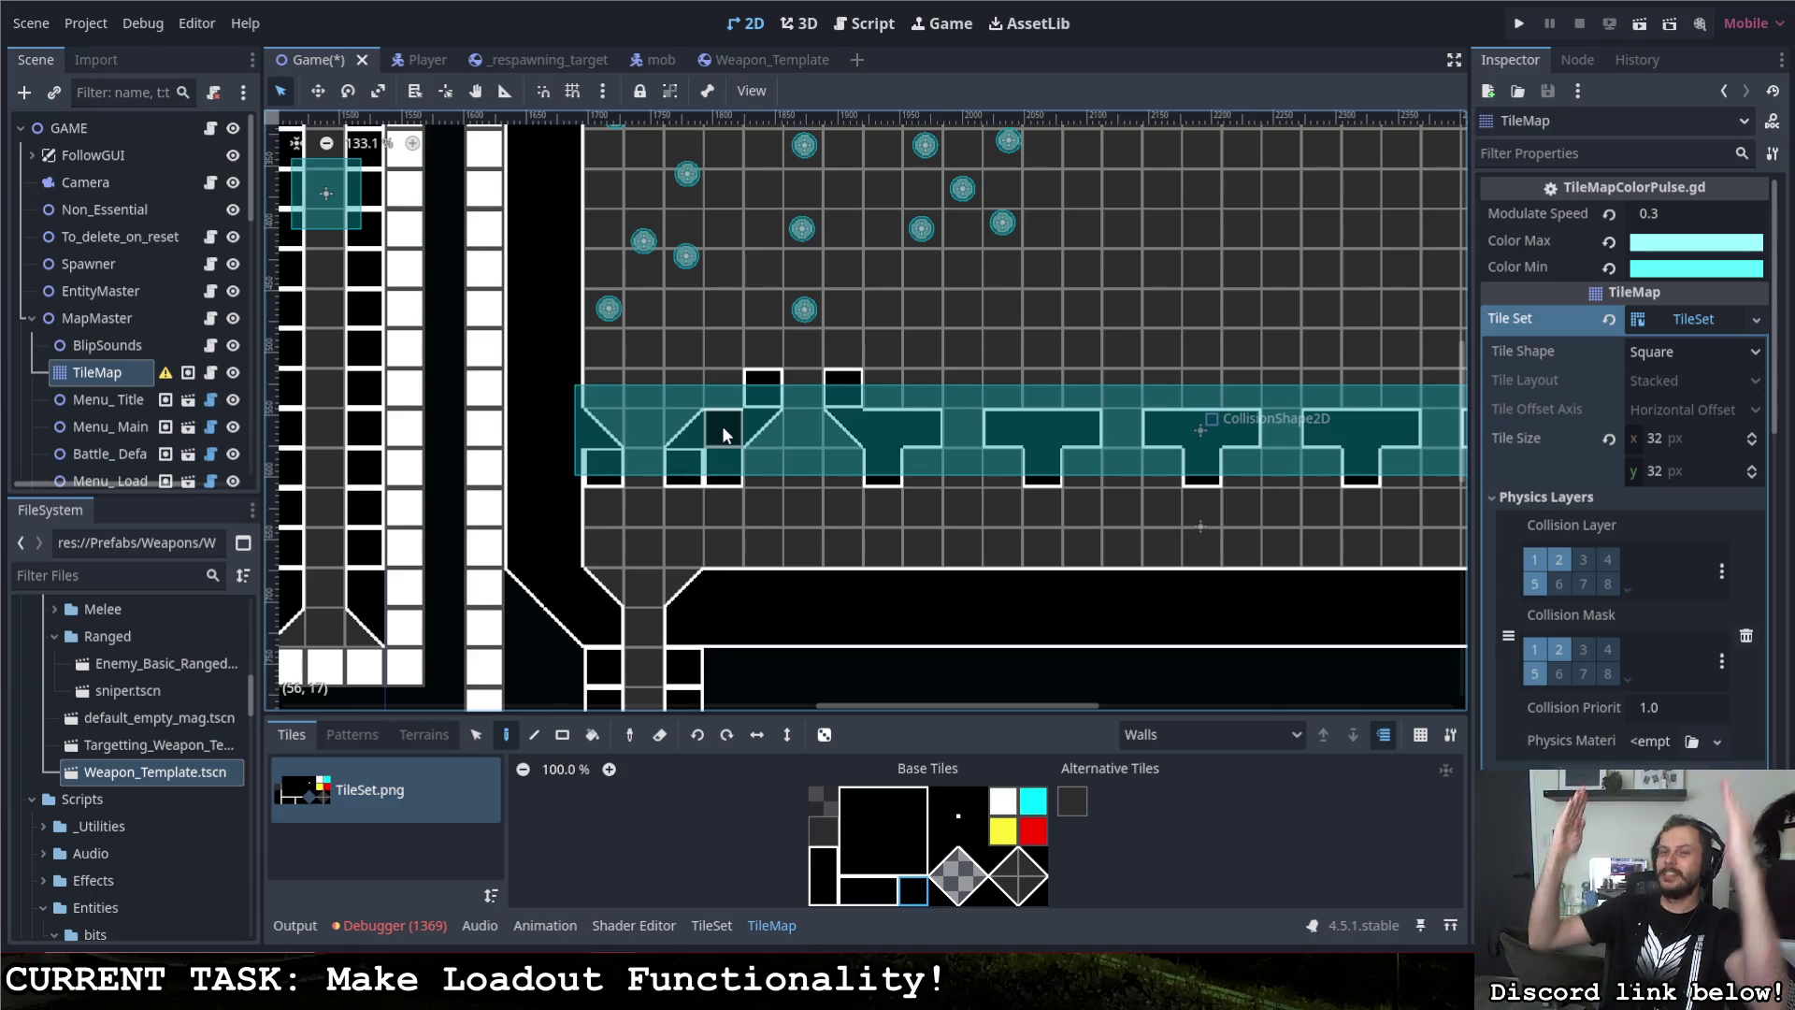
pyautogui.scroll(2, 710, 448)
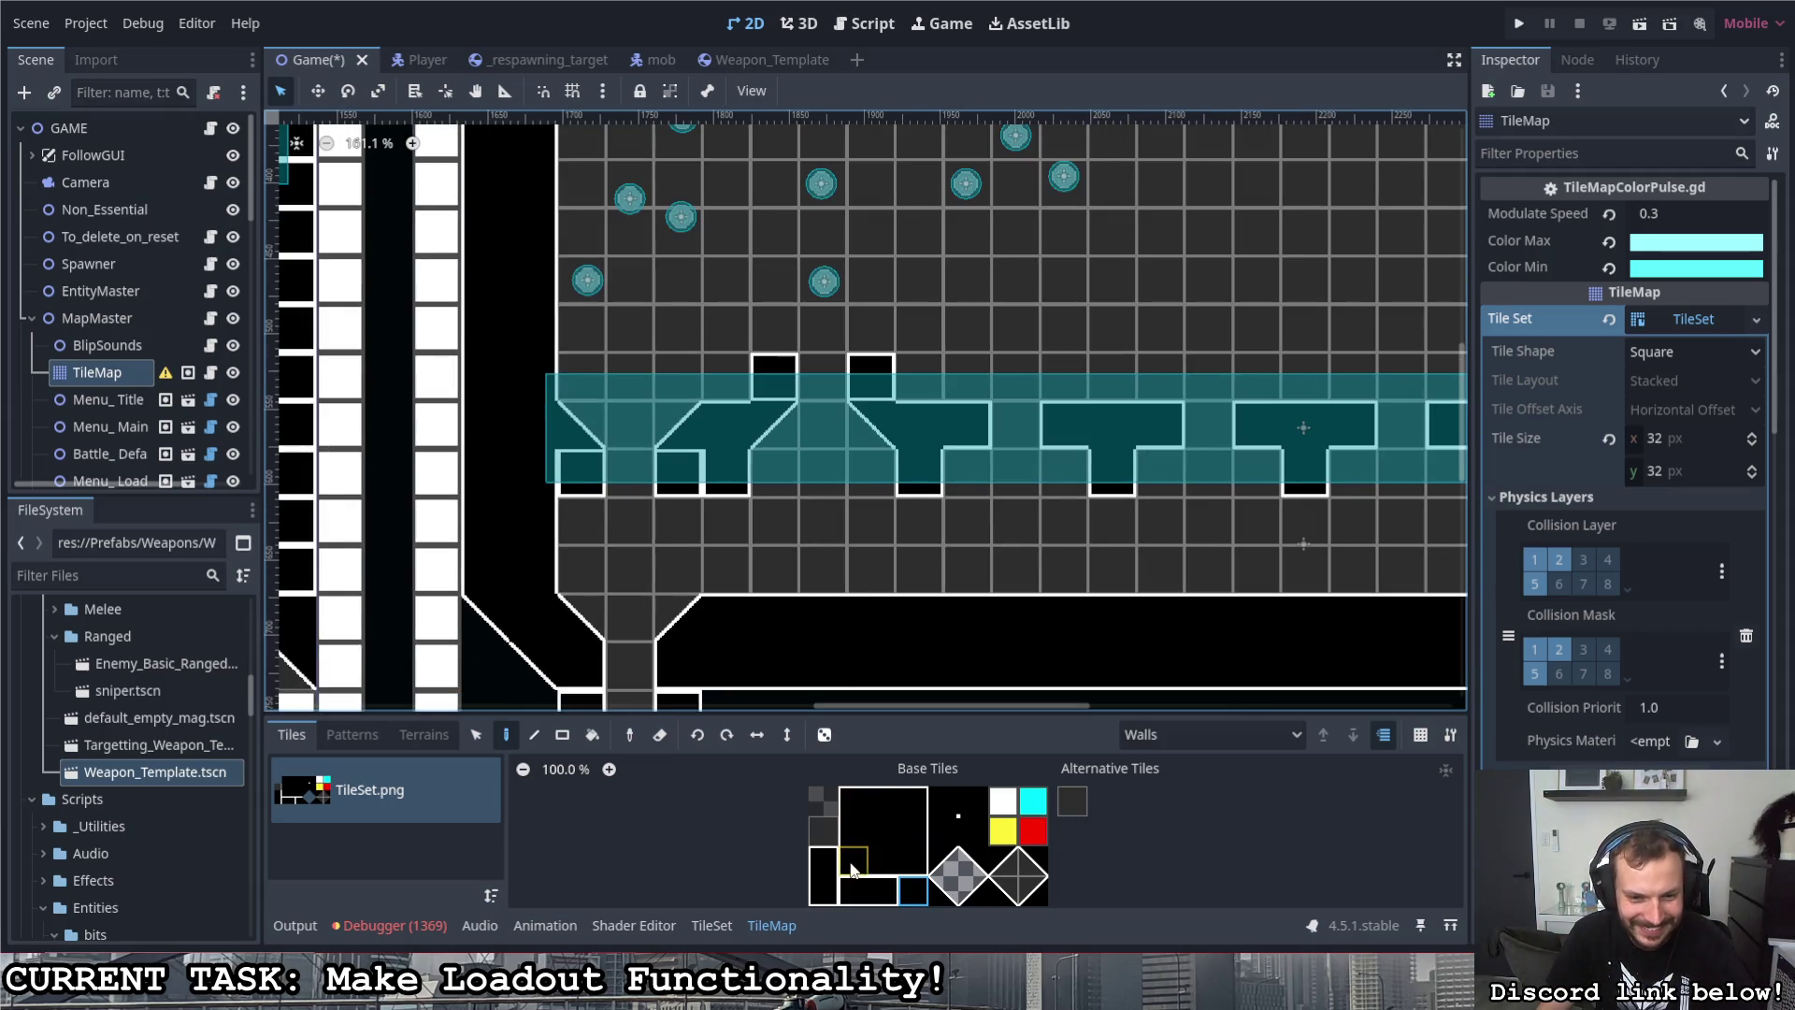
pyautogui.click(883, 860)
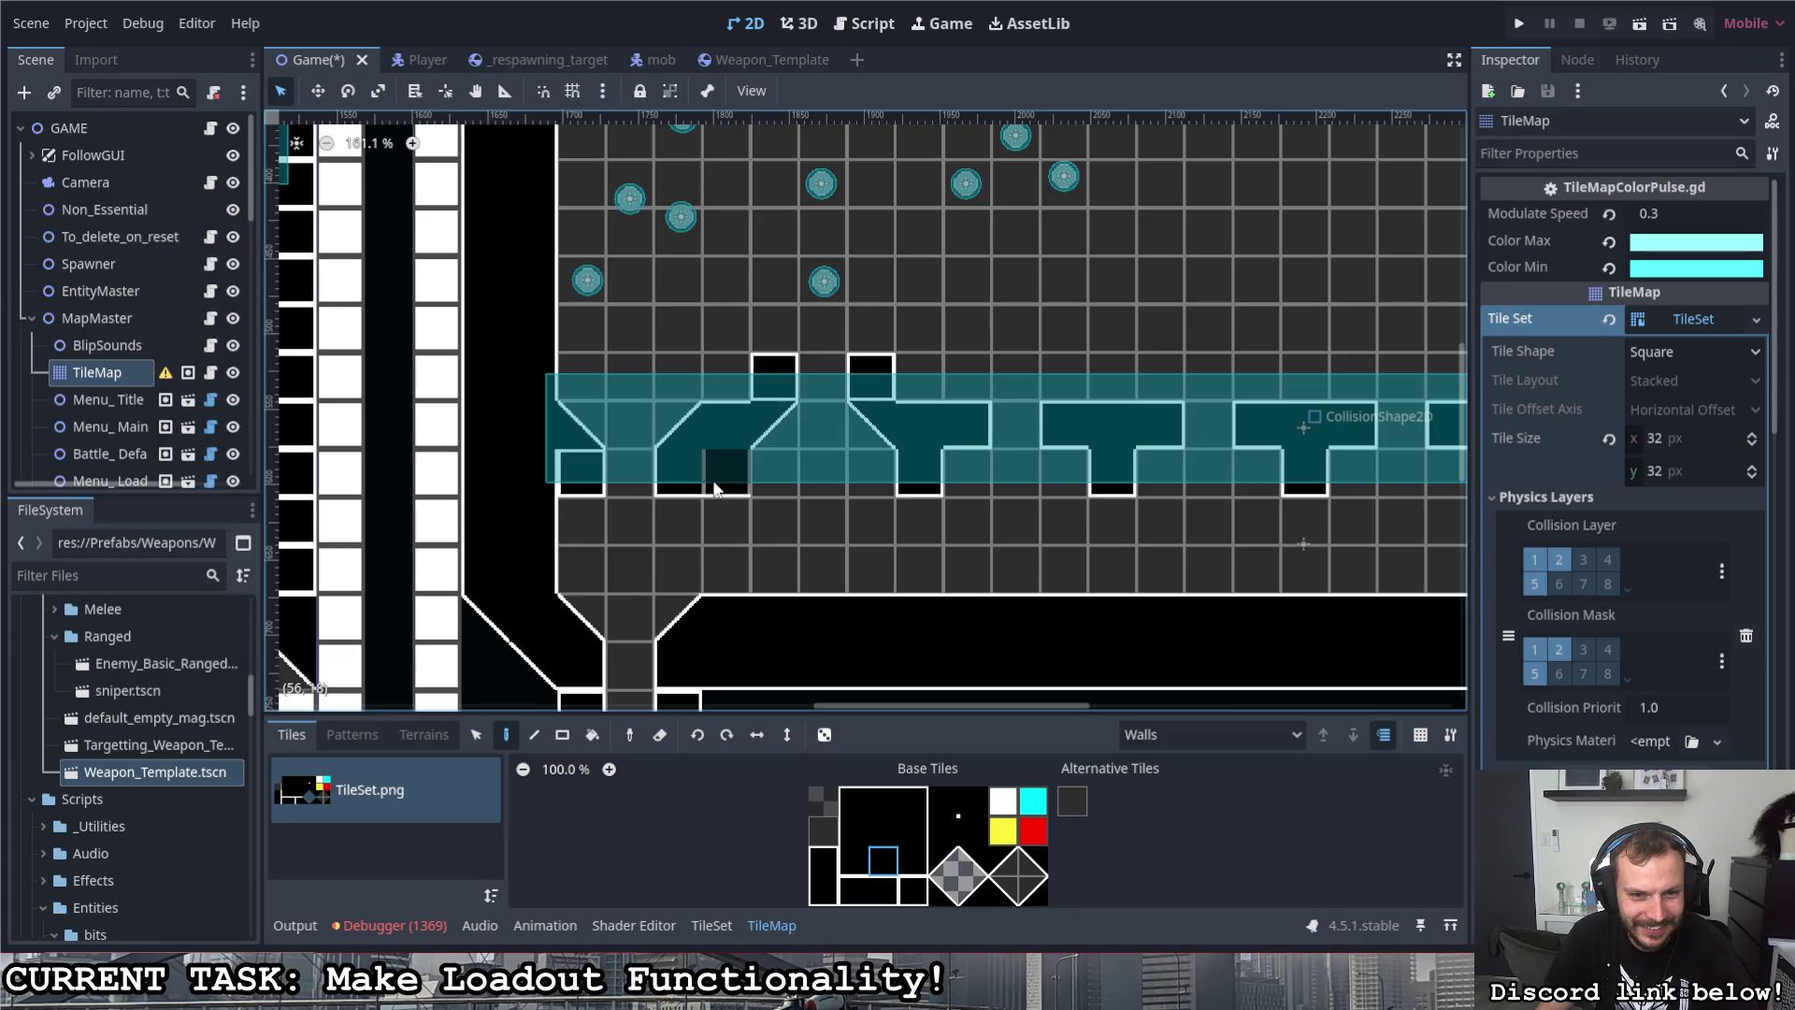
# Step: Repaint one T-shaped wall block into a trapezoid using solid and corner wall tiles
pyautogui.click(913, 860)
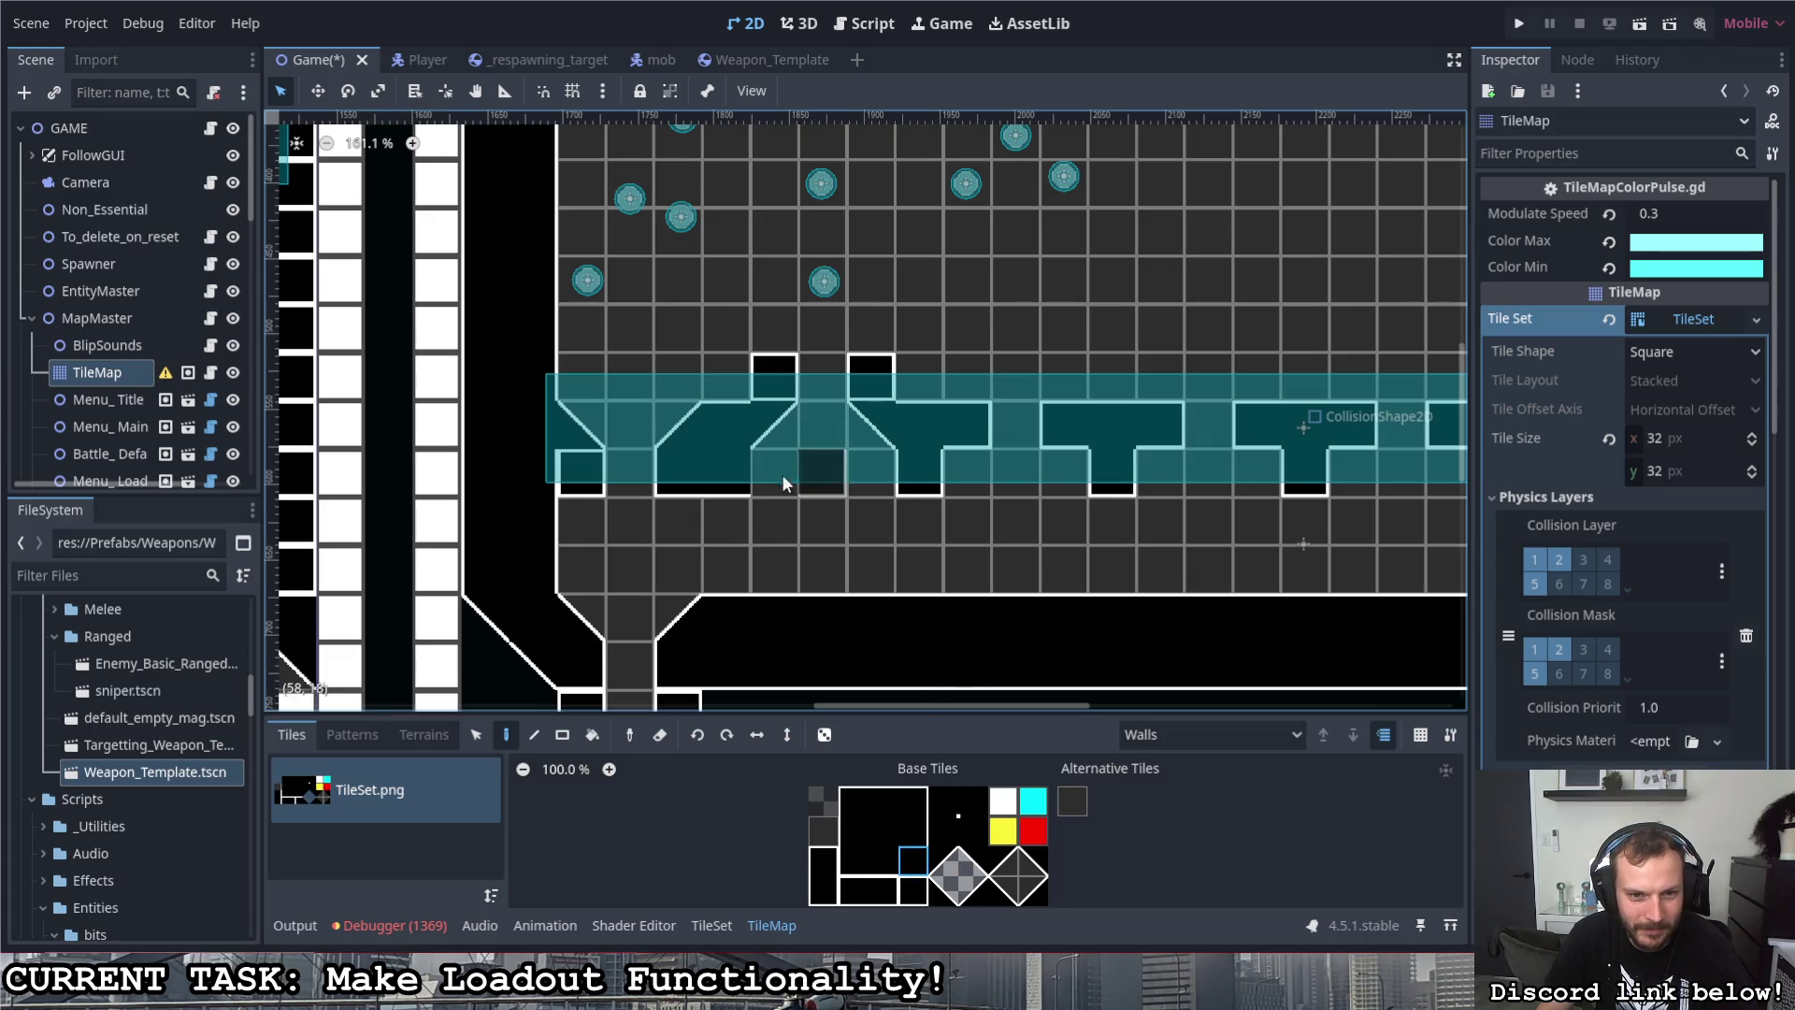
pyautogui.click(786, 476)
pyautogui.click(913, 830)
pyautogui.click(766, 425)
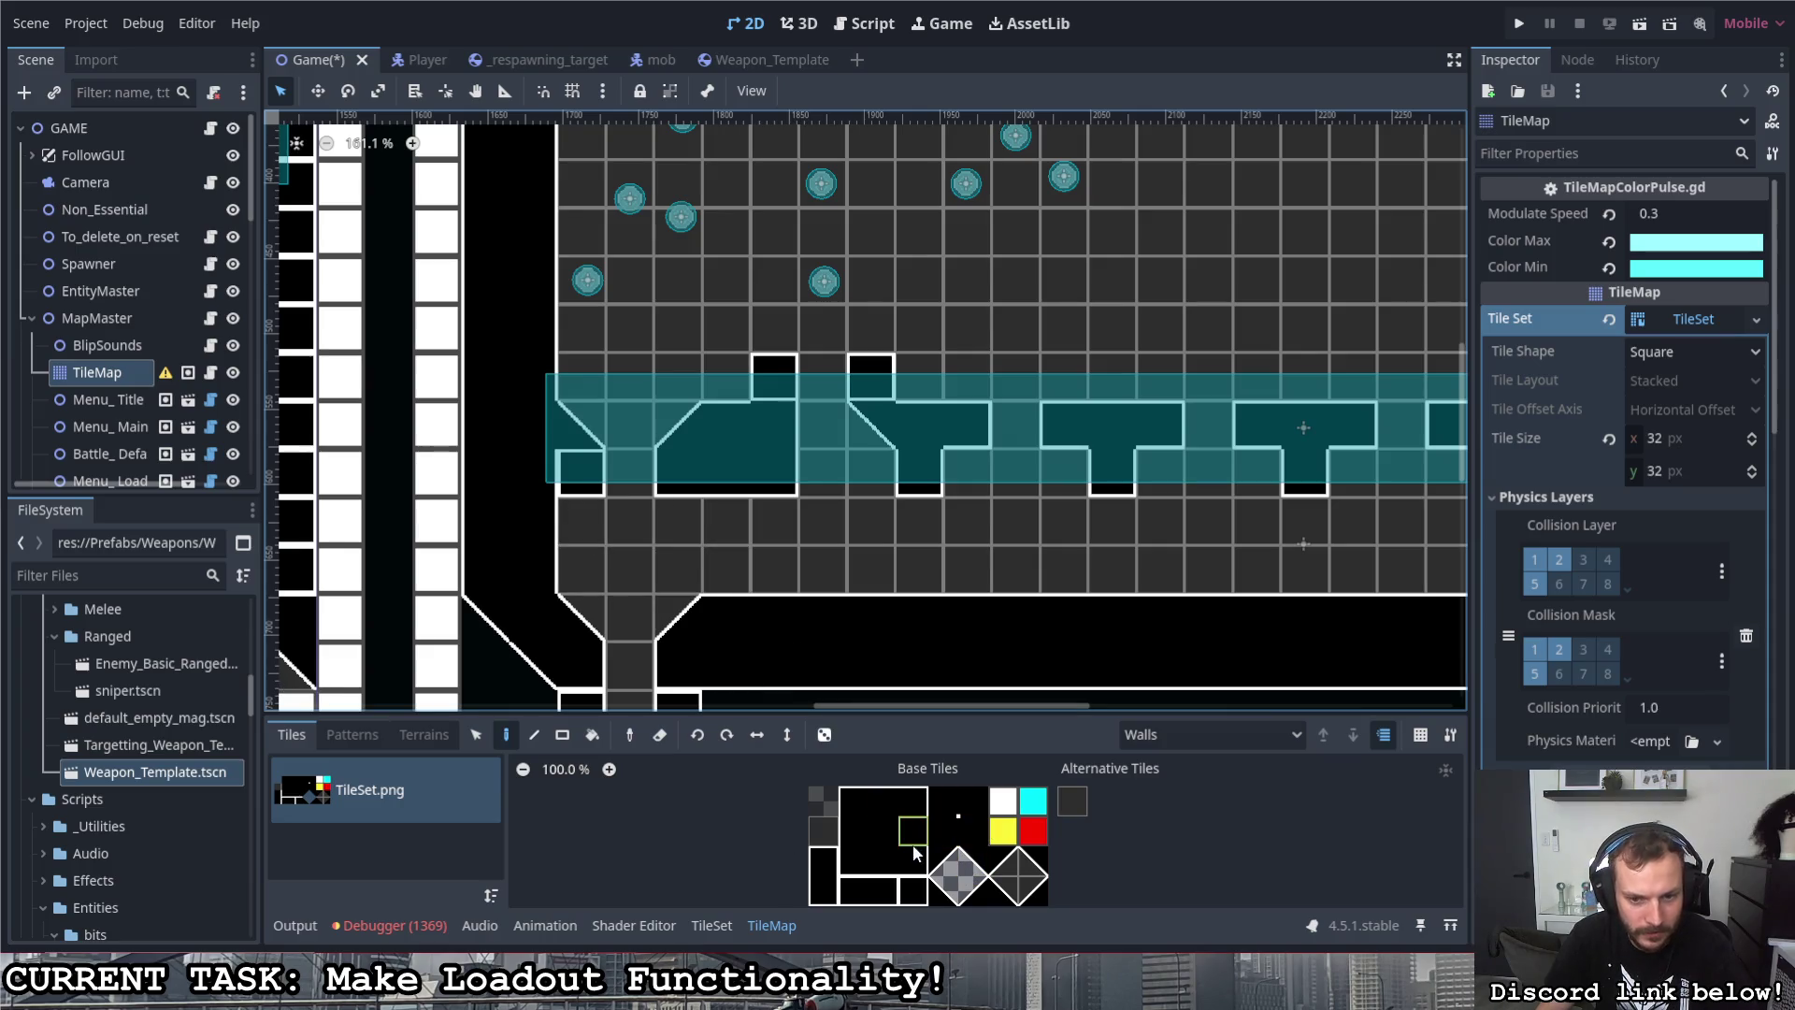
pyautogui.click(578, 473)
pyautogui.click(884, 825)
pyautogui.click(945, 804)
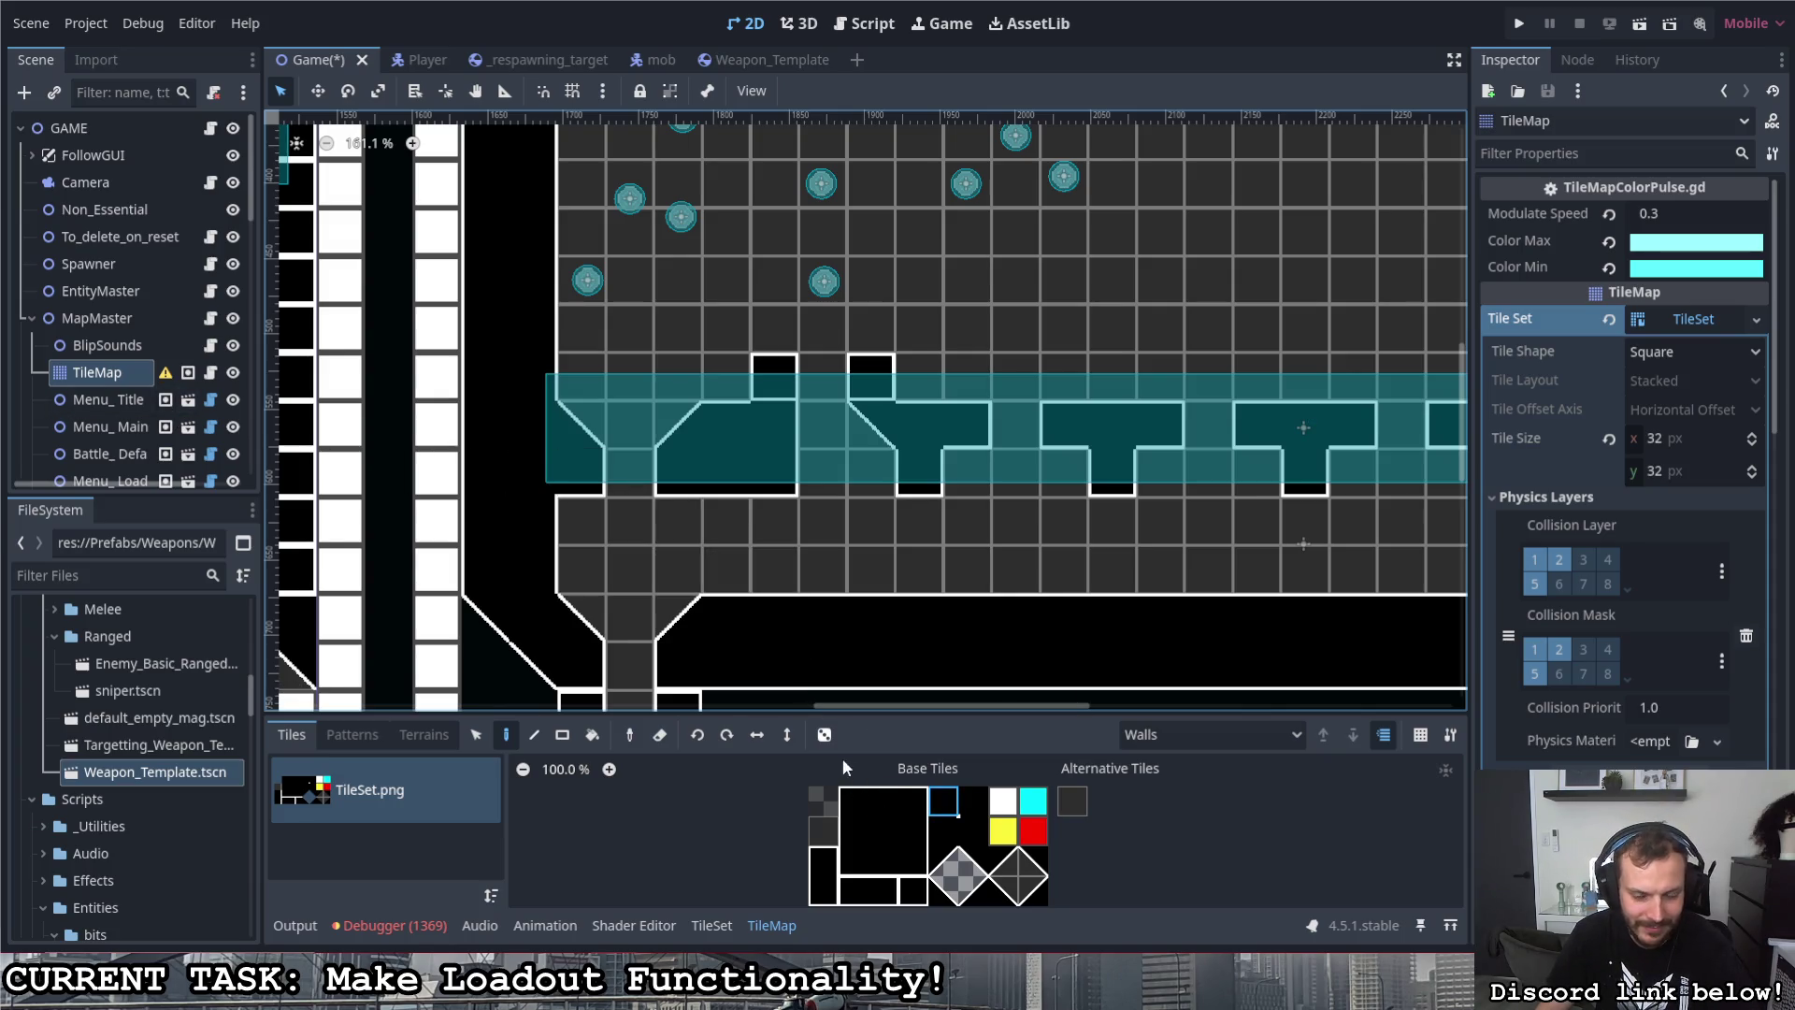
# Step: Select the reshaped block, copy it, and paste three copies along the cyan band
pyautogui.click(477, 735)
pyautogui.moveTo(683, 426); pyautogui.dragTo(603, 475)
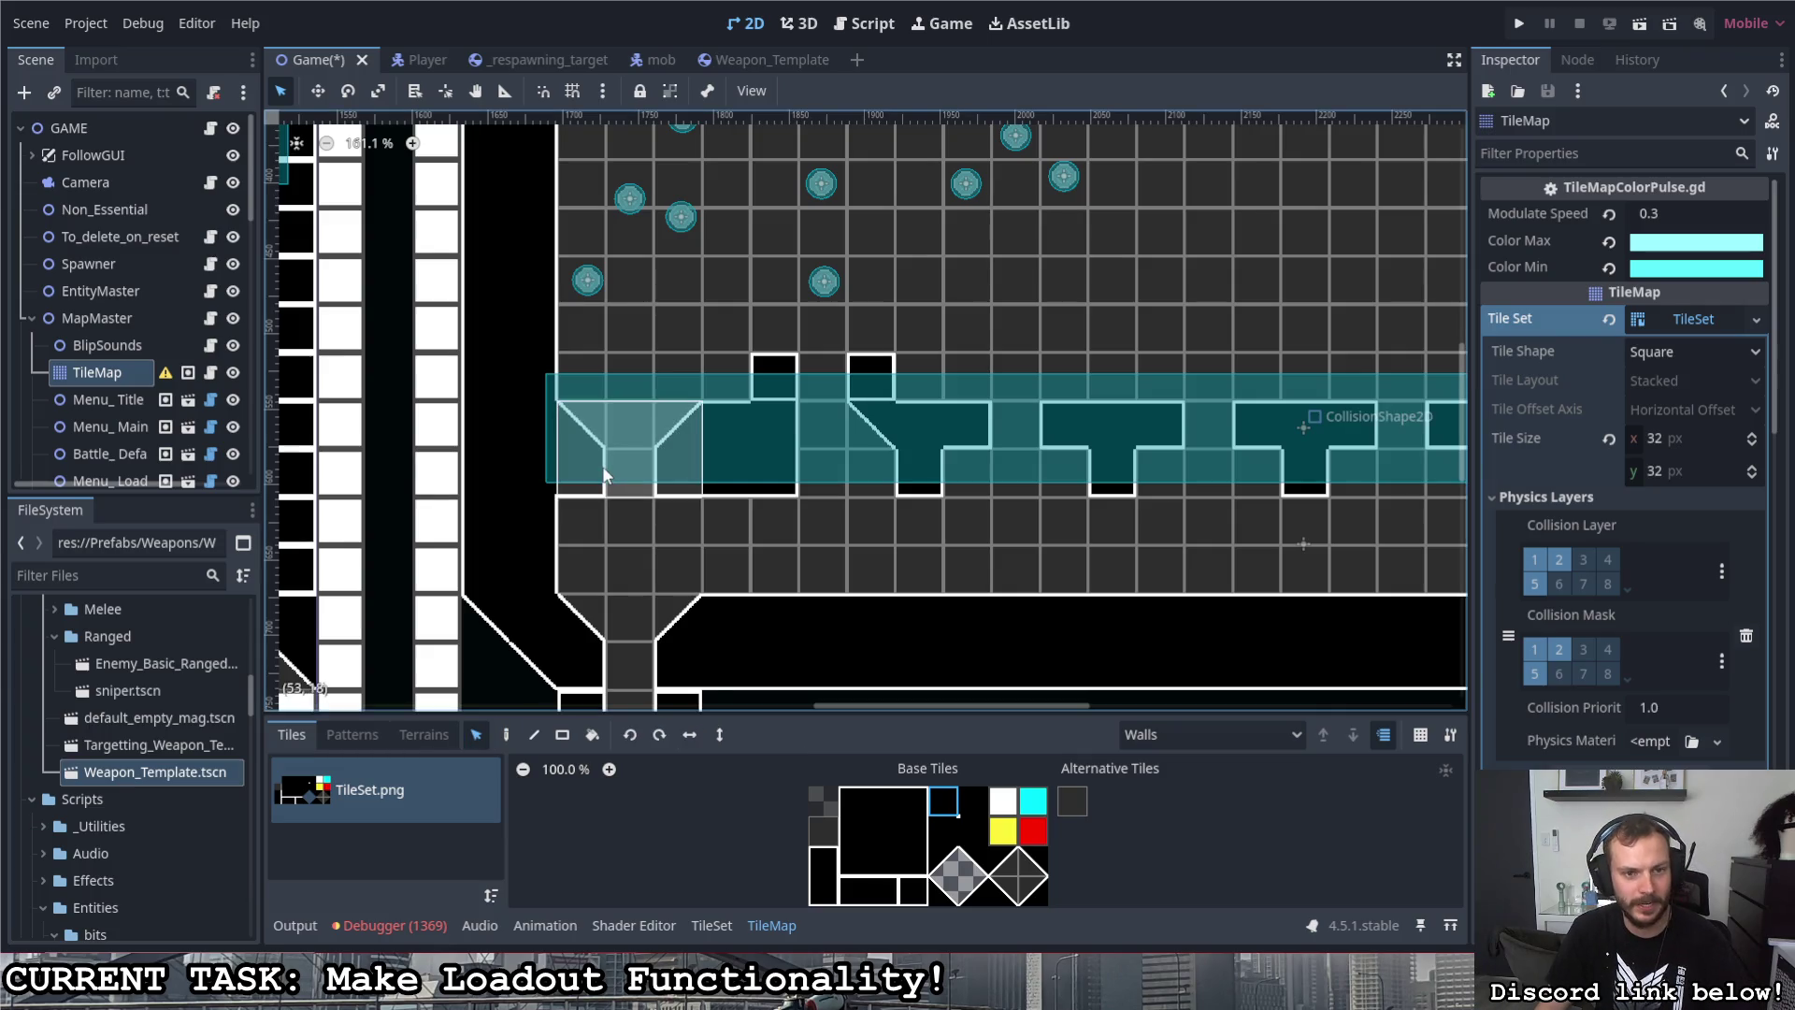
pyautogui.moveTo(671, 374); pyautogui.dragTo(592, 482)
pyautogui.hotkey('ctrl', 'c')
pyautogui.hotkey('ctrl', 'v')
pyautogui.click(821, 431)
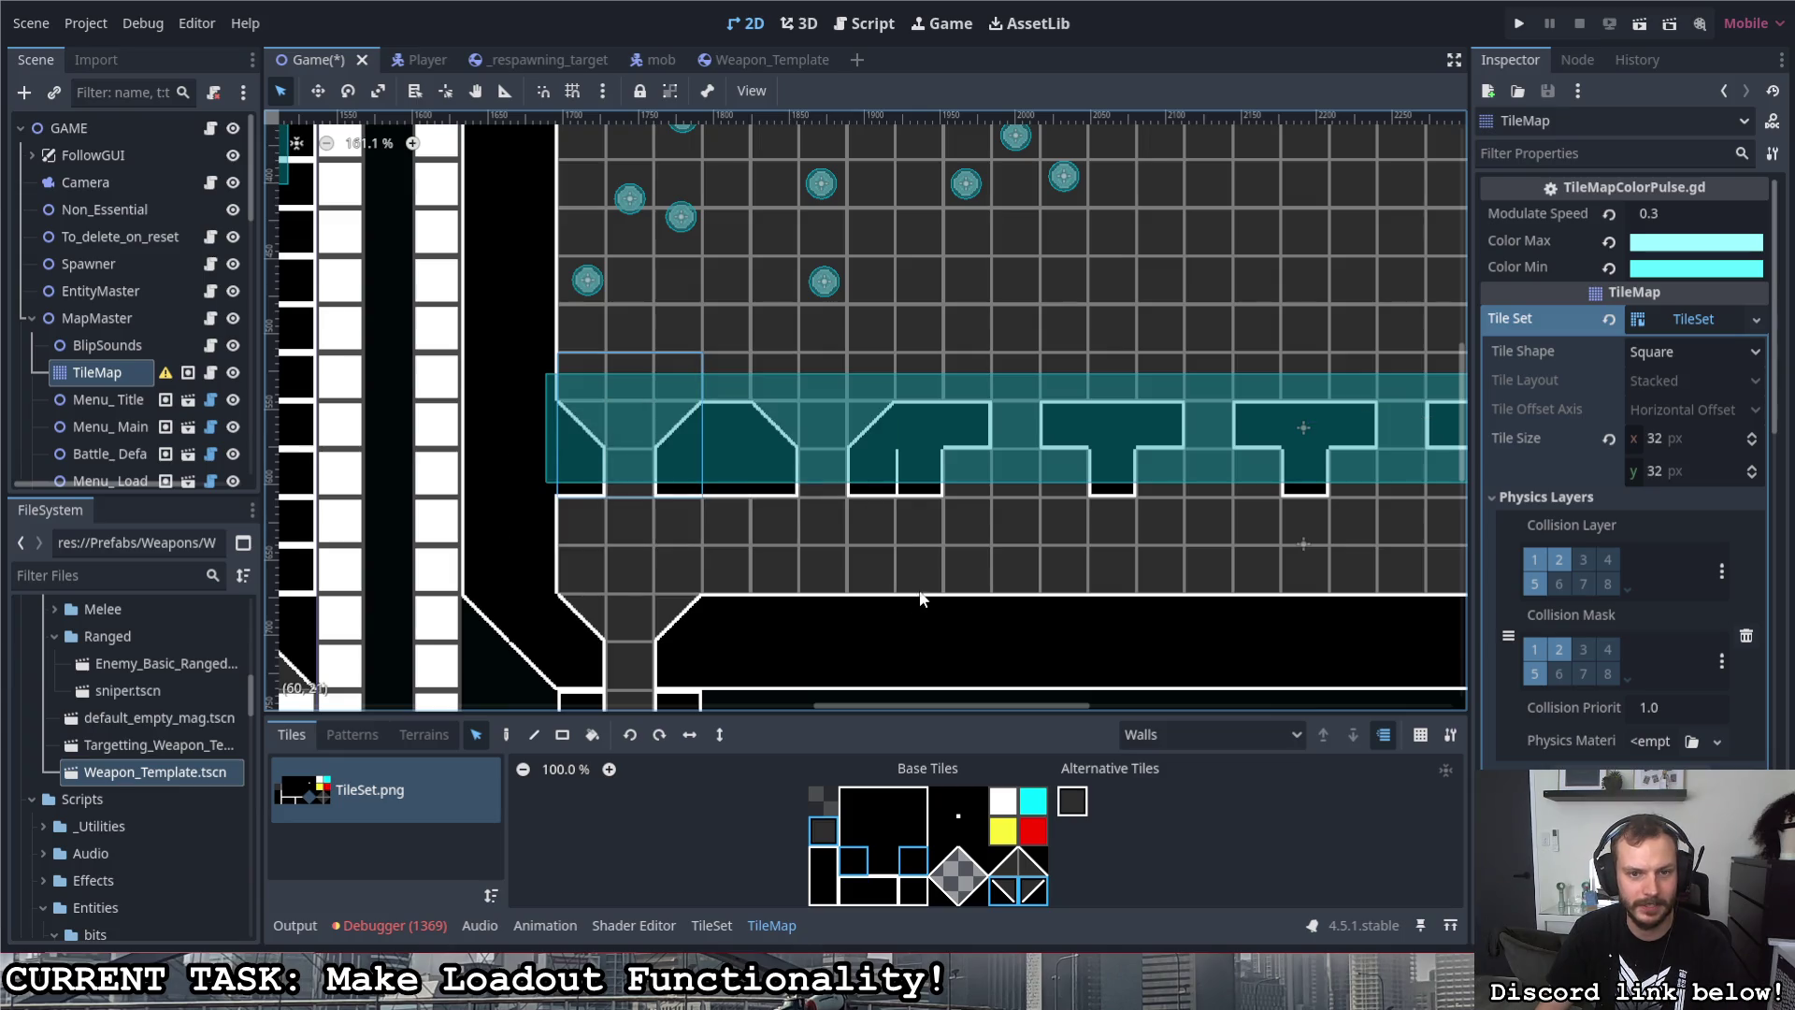
pyautogui.click(984, 419)
pyautogui.click(1007, 422)
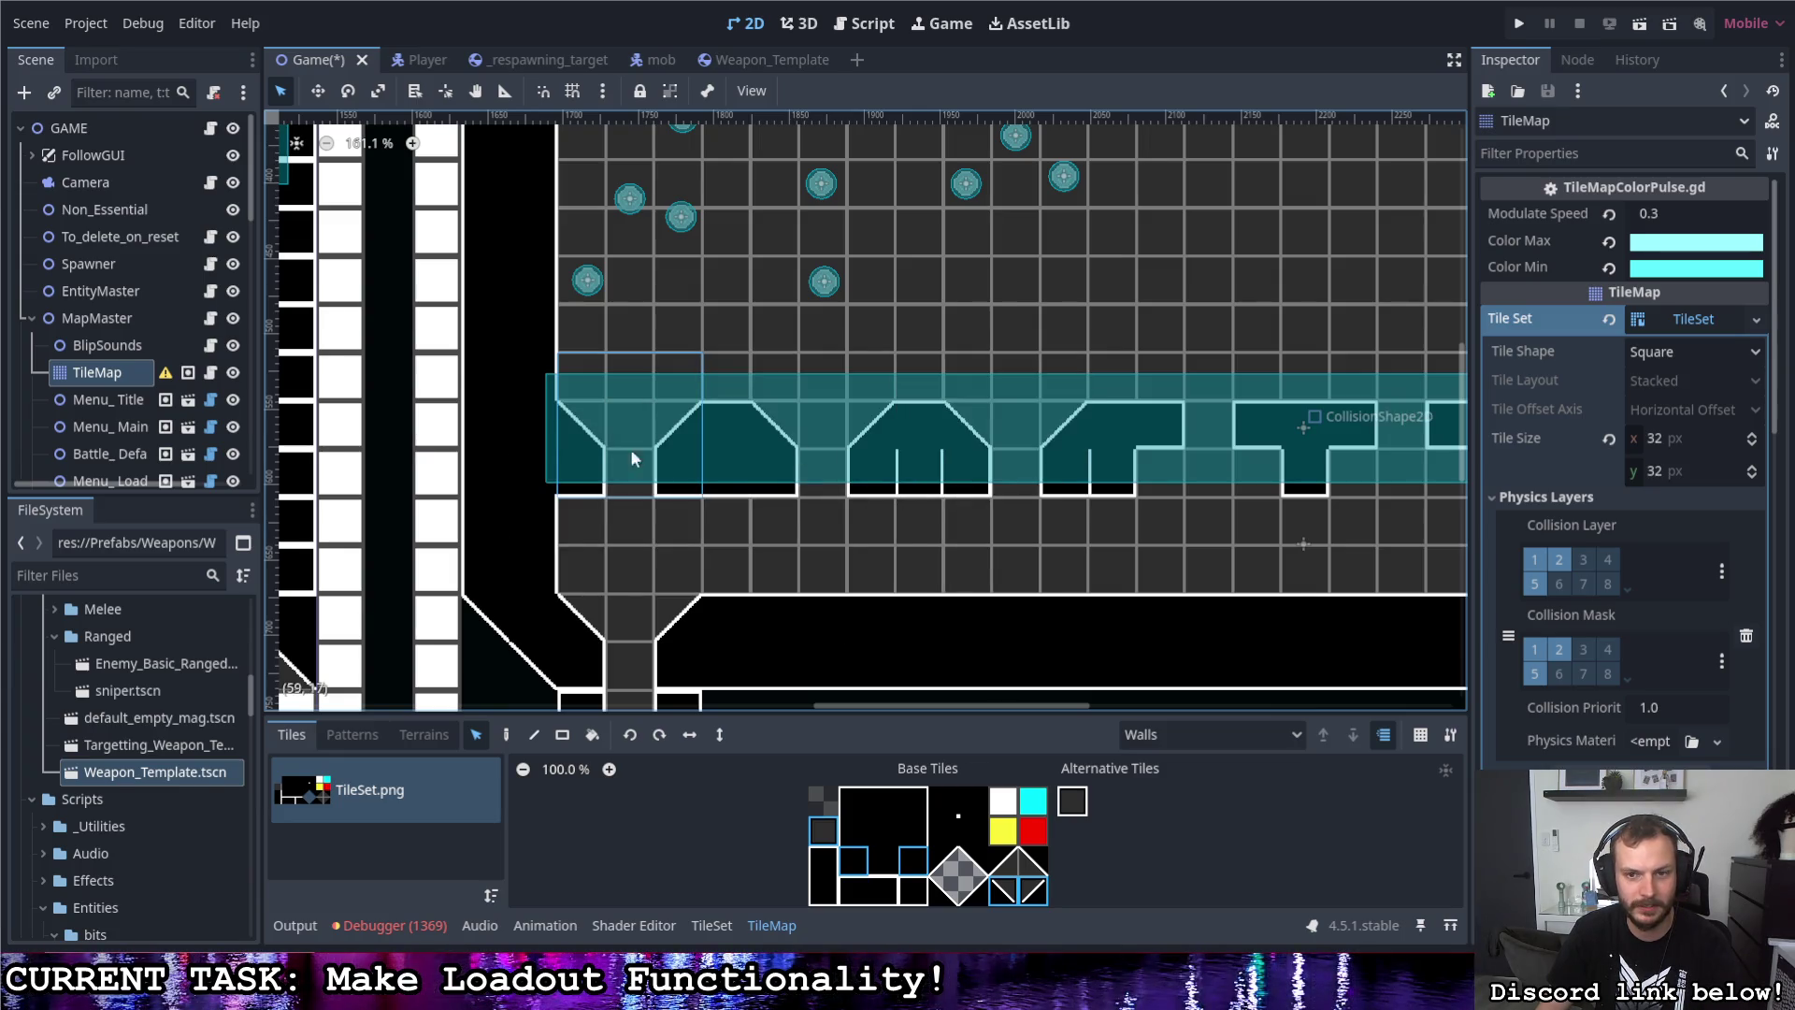
pyautogui.scroll(-3, 655, 454)
pyautogui.scroll(2, 863, 491)
# Step: Select the five-column stretch of finished platforms and paste copies further right
pyautogui.hotkey('ctrl', 'v')
pyautogui.click(613, 363)
pyautogui.moveTo(527, 361)
pyautogui.mouseDown()
pyautogui.moveTo(677, 430)
pyautogui.moveTo(692, 457)
pyautogui.moveTo(662, 458)
pyautogui.mouseUp()
pyautogui.hotkey('ctrl', 'v')
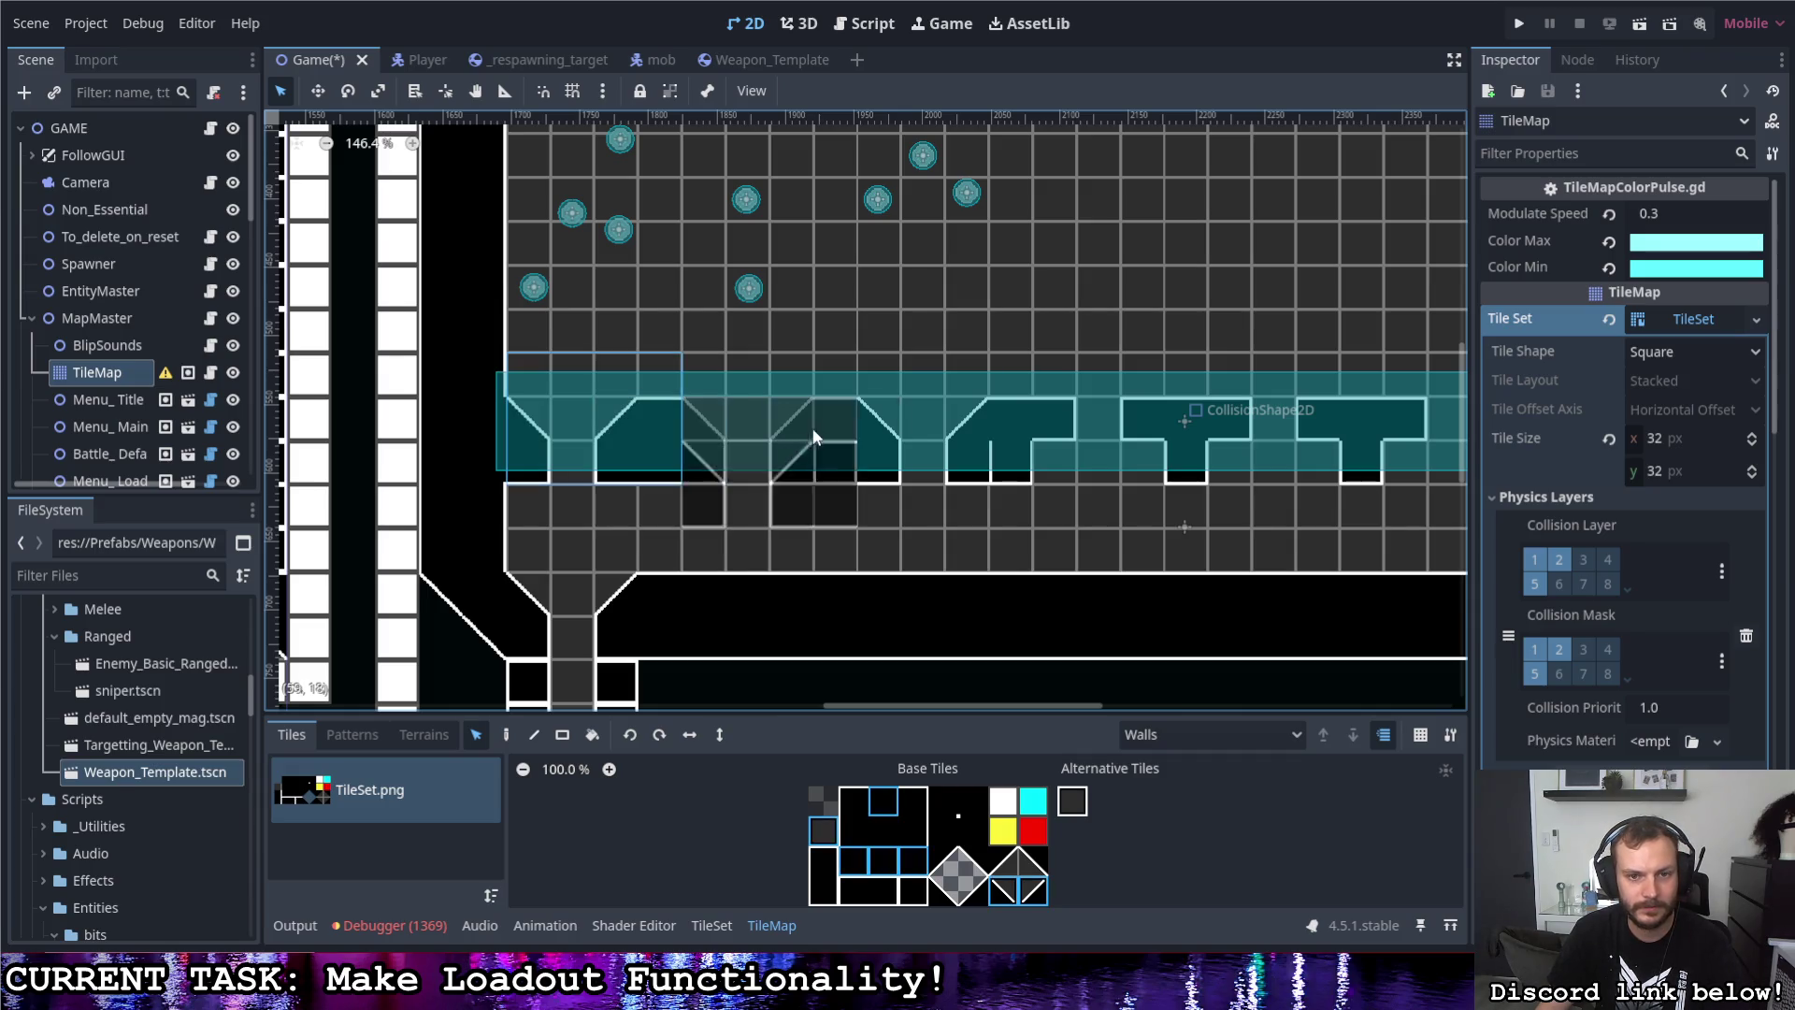
pyautogui.click(783, 415)
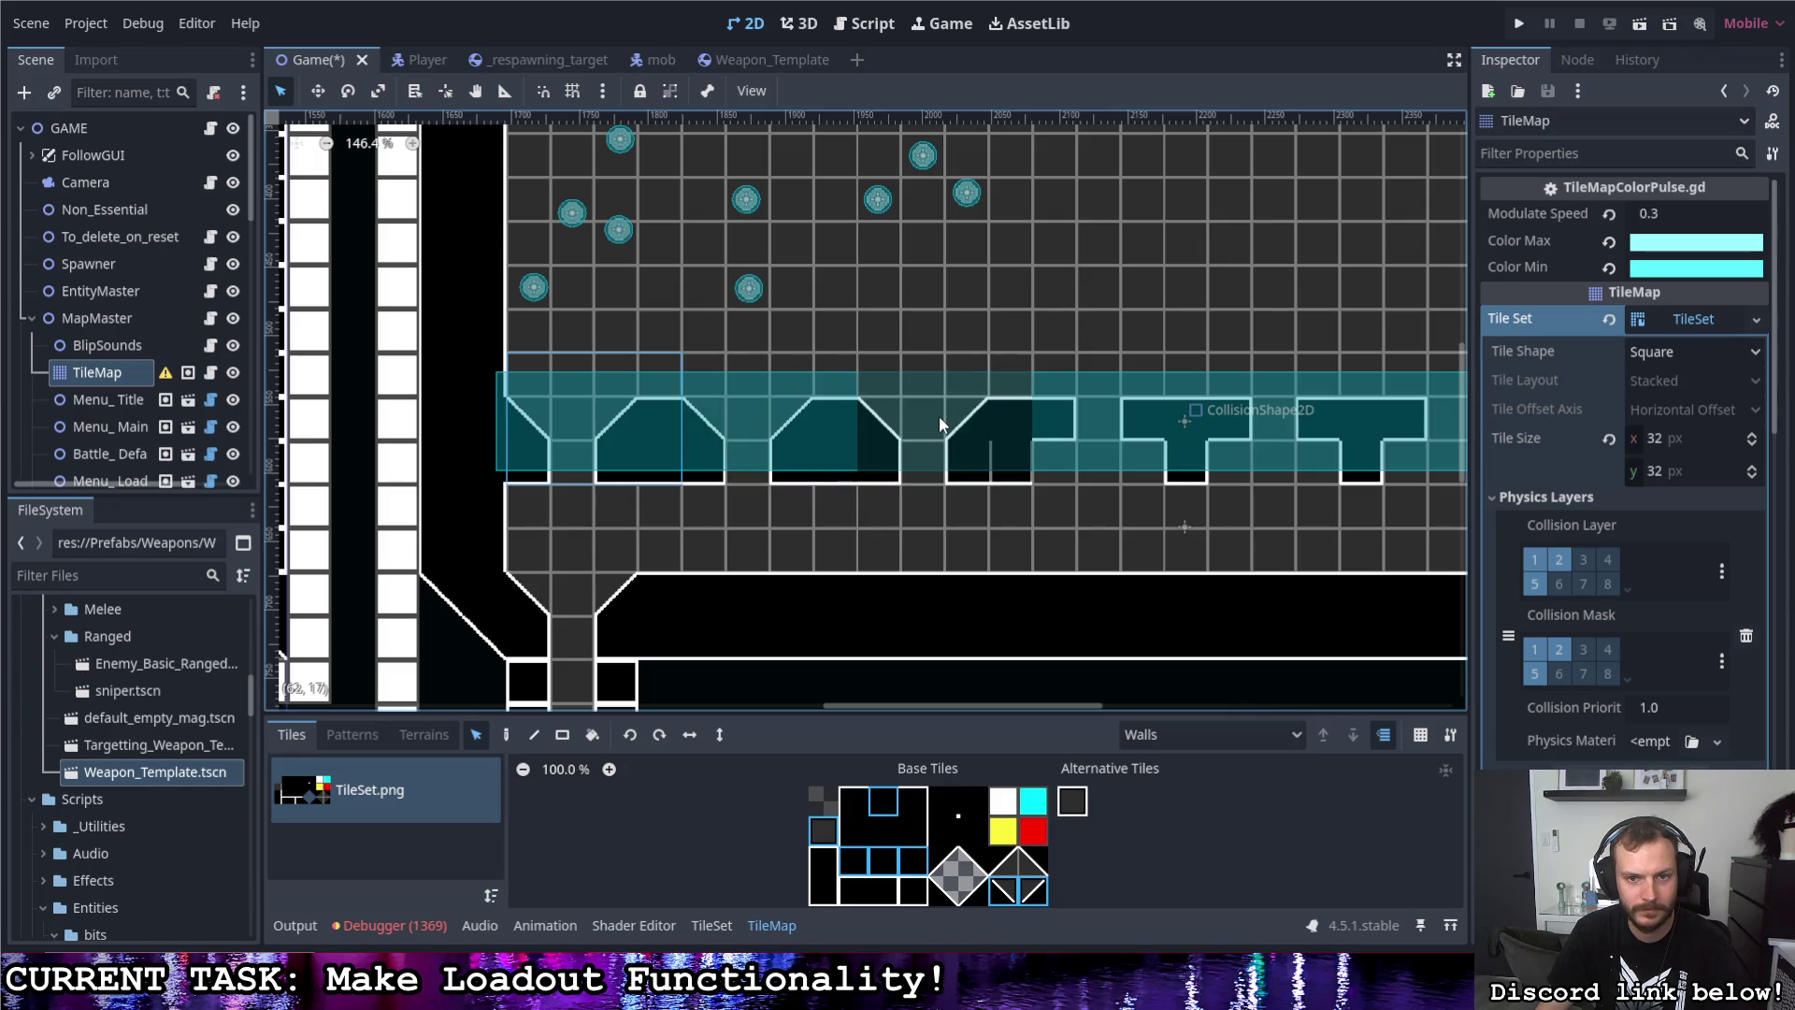
pyautogui.click(1108, 415)
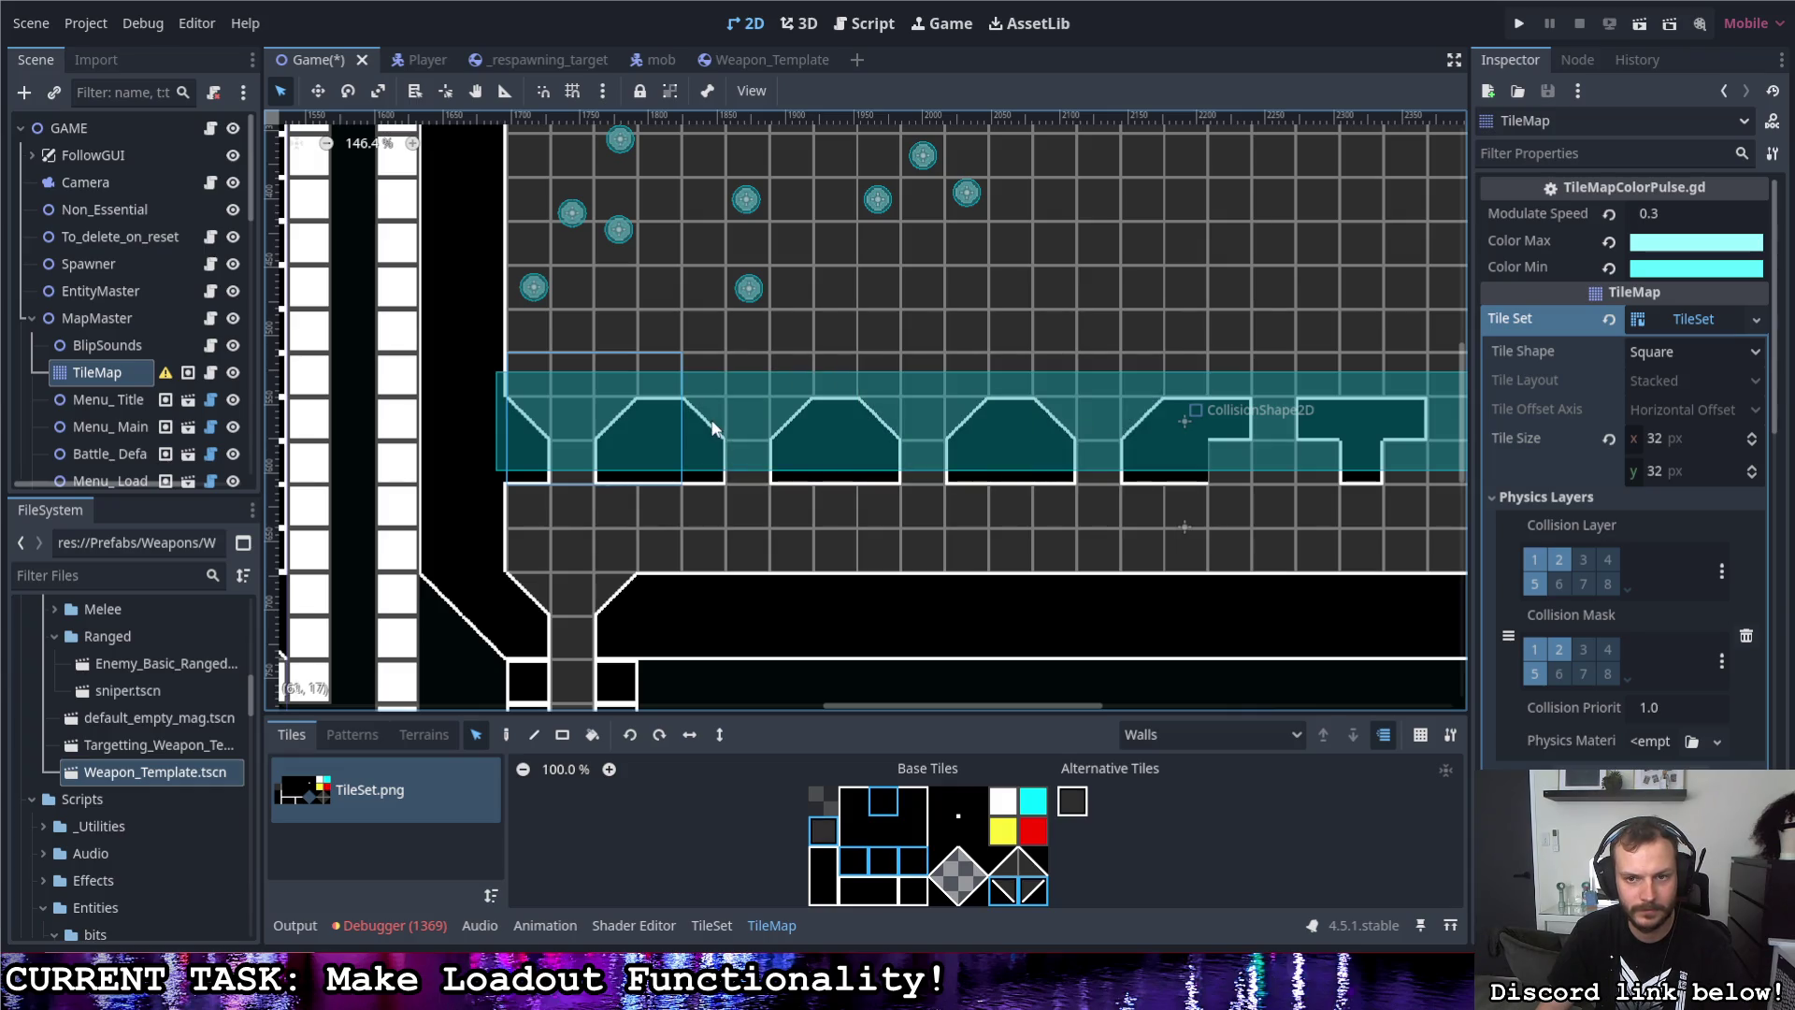
# Step: Paste platform copies out to the band's right end, then select the leftover cell
pyautogui.scroll(-1, 1108, 421)
pyautogui.hscroll(3, 1108, 428)
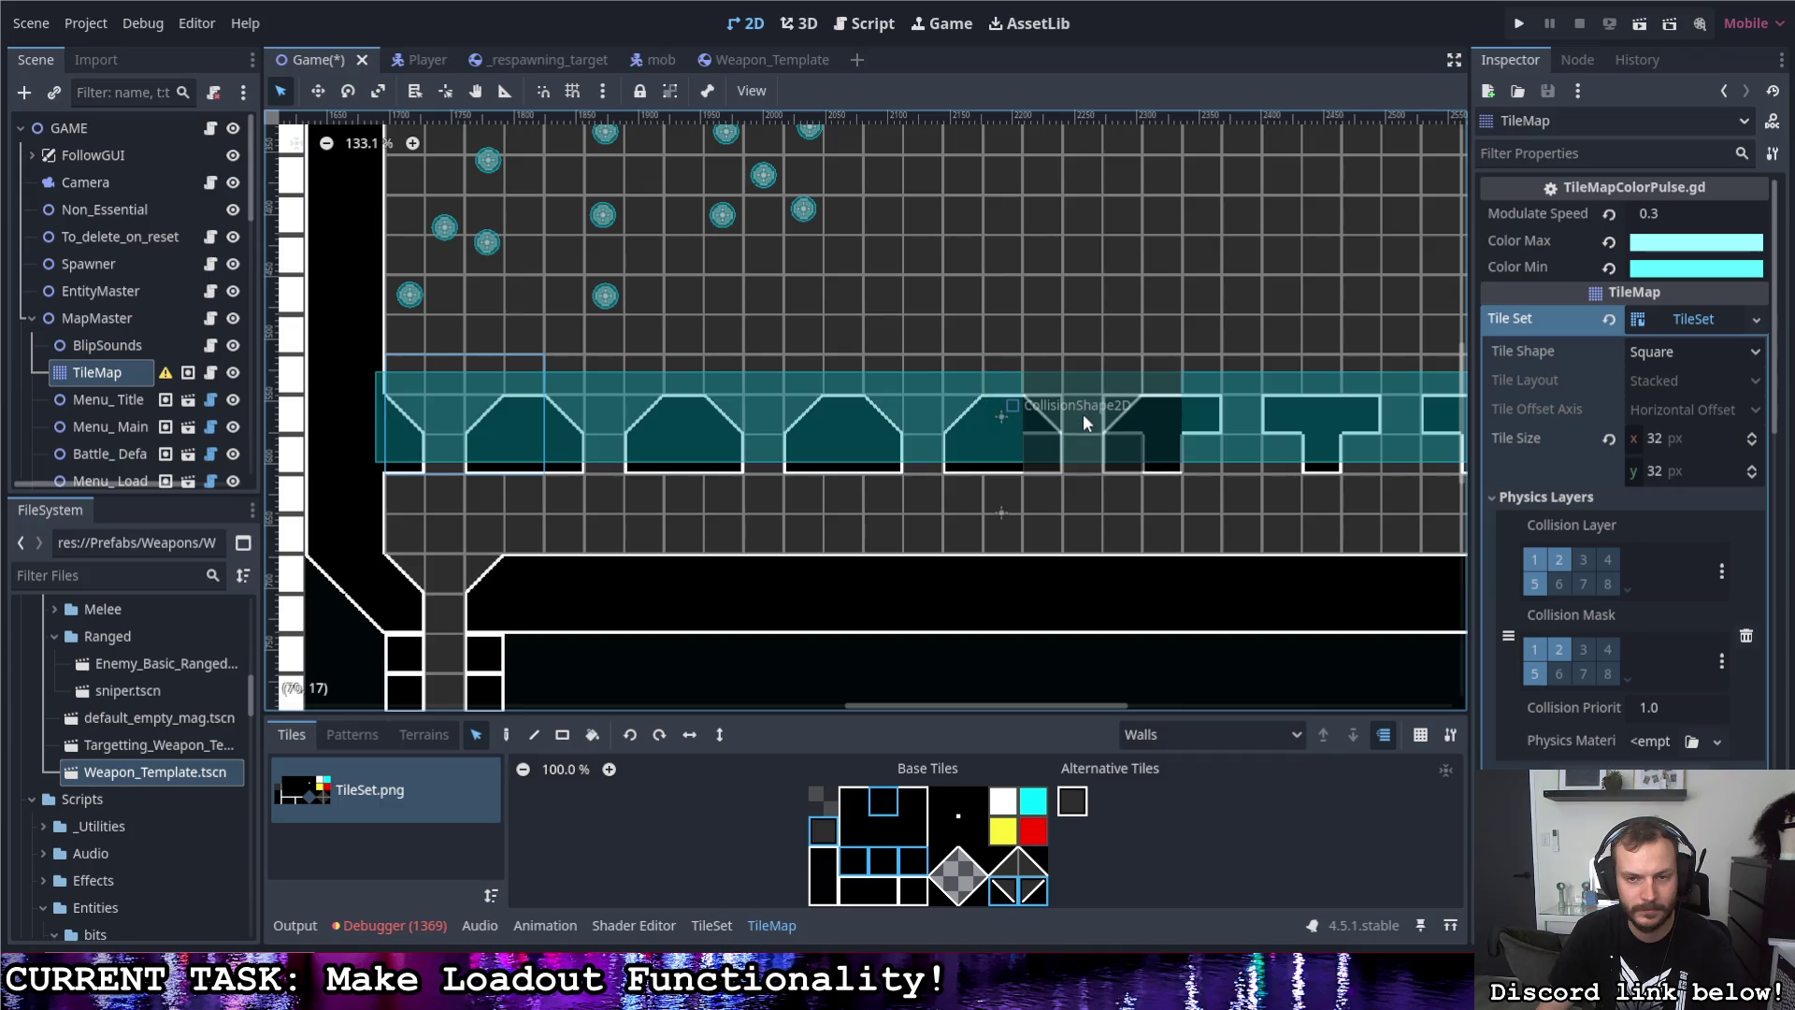
pyautogui.click(1083, 414)
pyautogui.scroll(1, 1155, 451)
pyautogui.hscroll(3, 1154, 452)
pyautogui.click(1084, 391)
pyautogui.scroll(-2, 1054, 400)
pyautogui.hscroll(3, 1055, 400)
pyautogui.click(1068, 374)
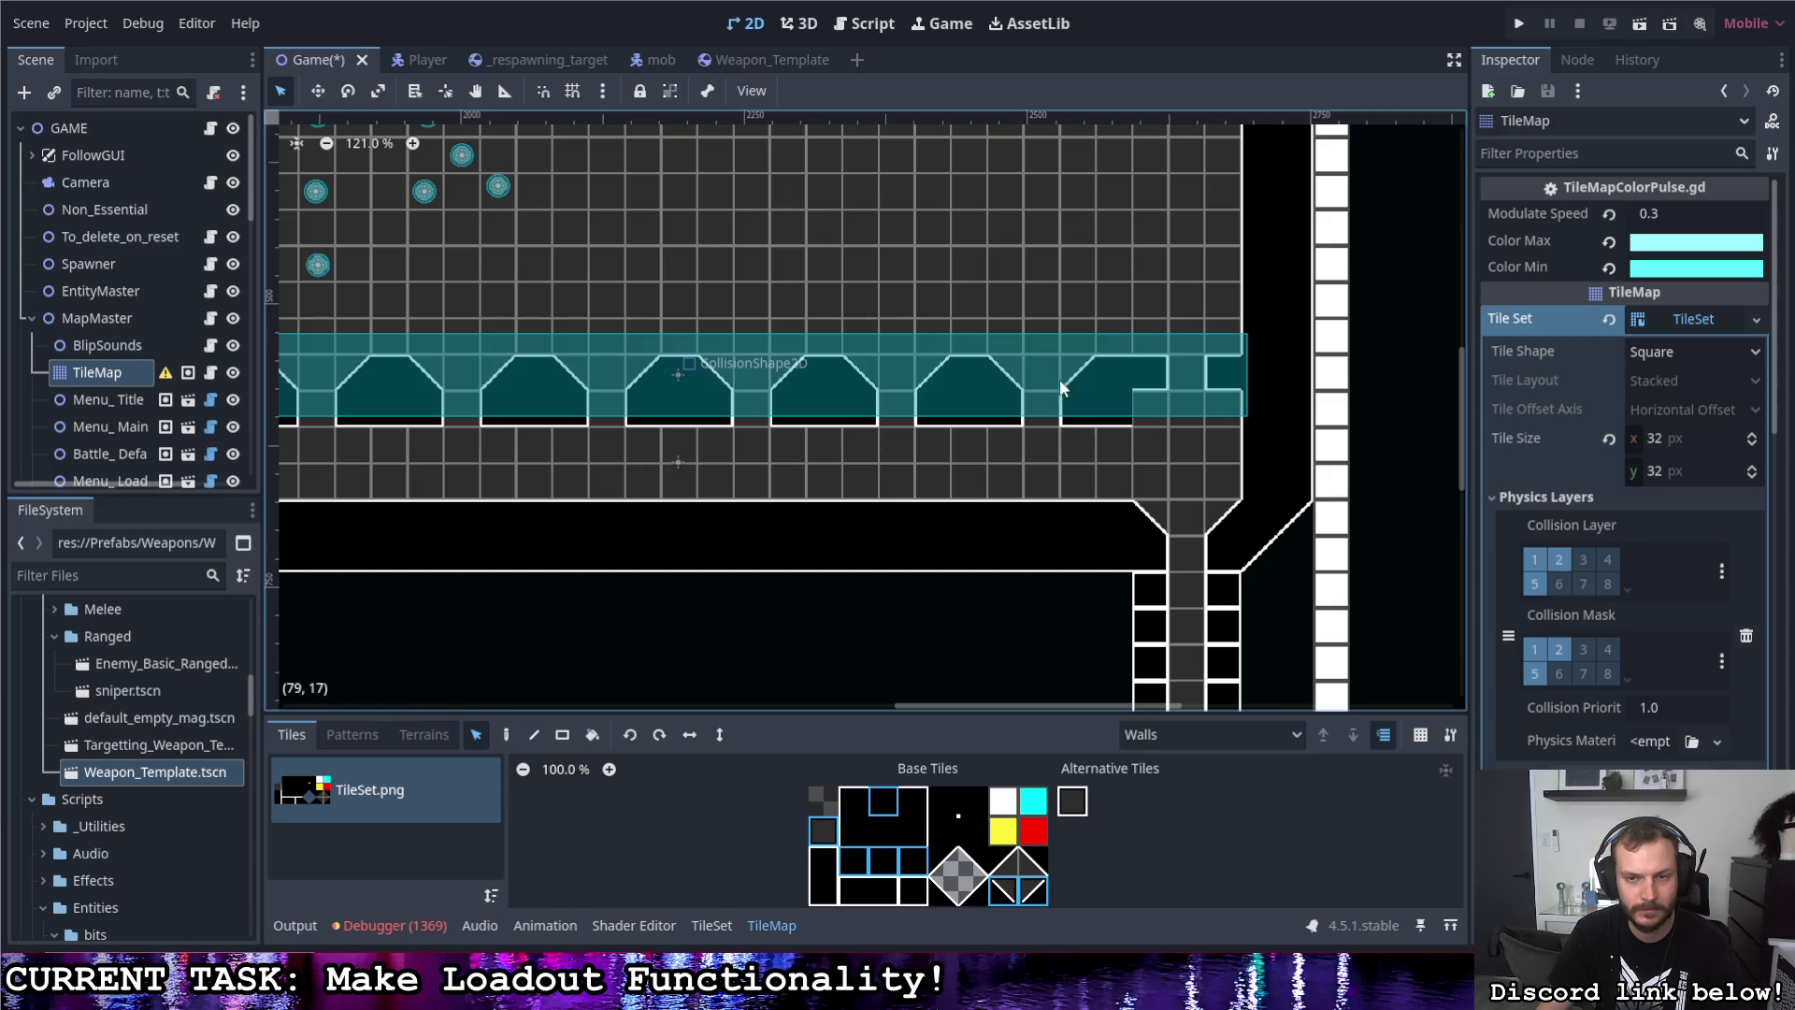
pyautogui.click(1193, 379)
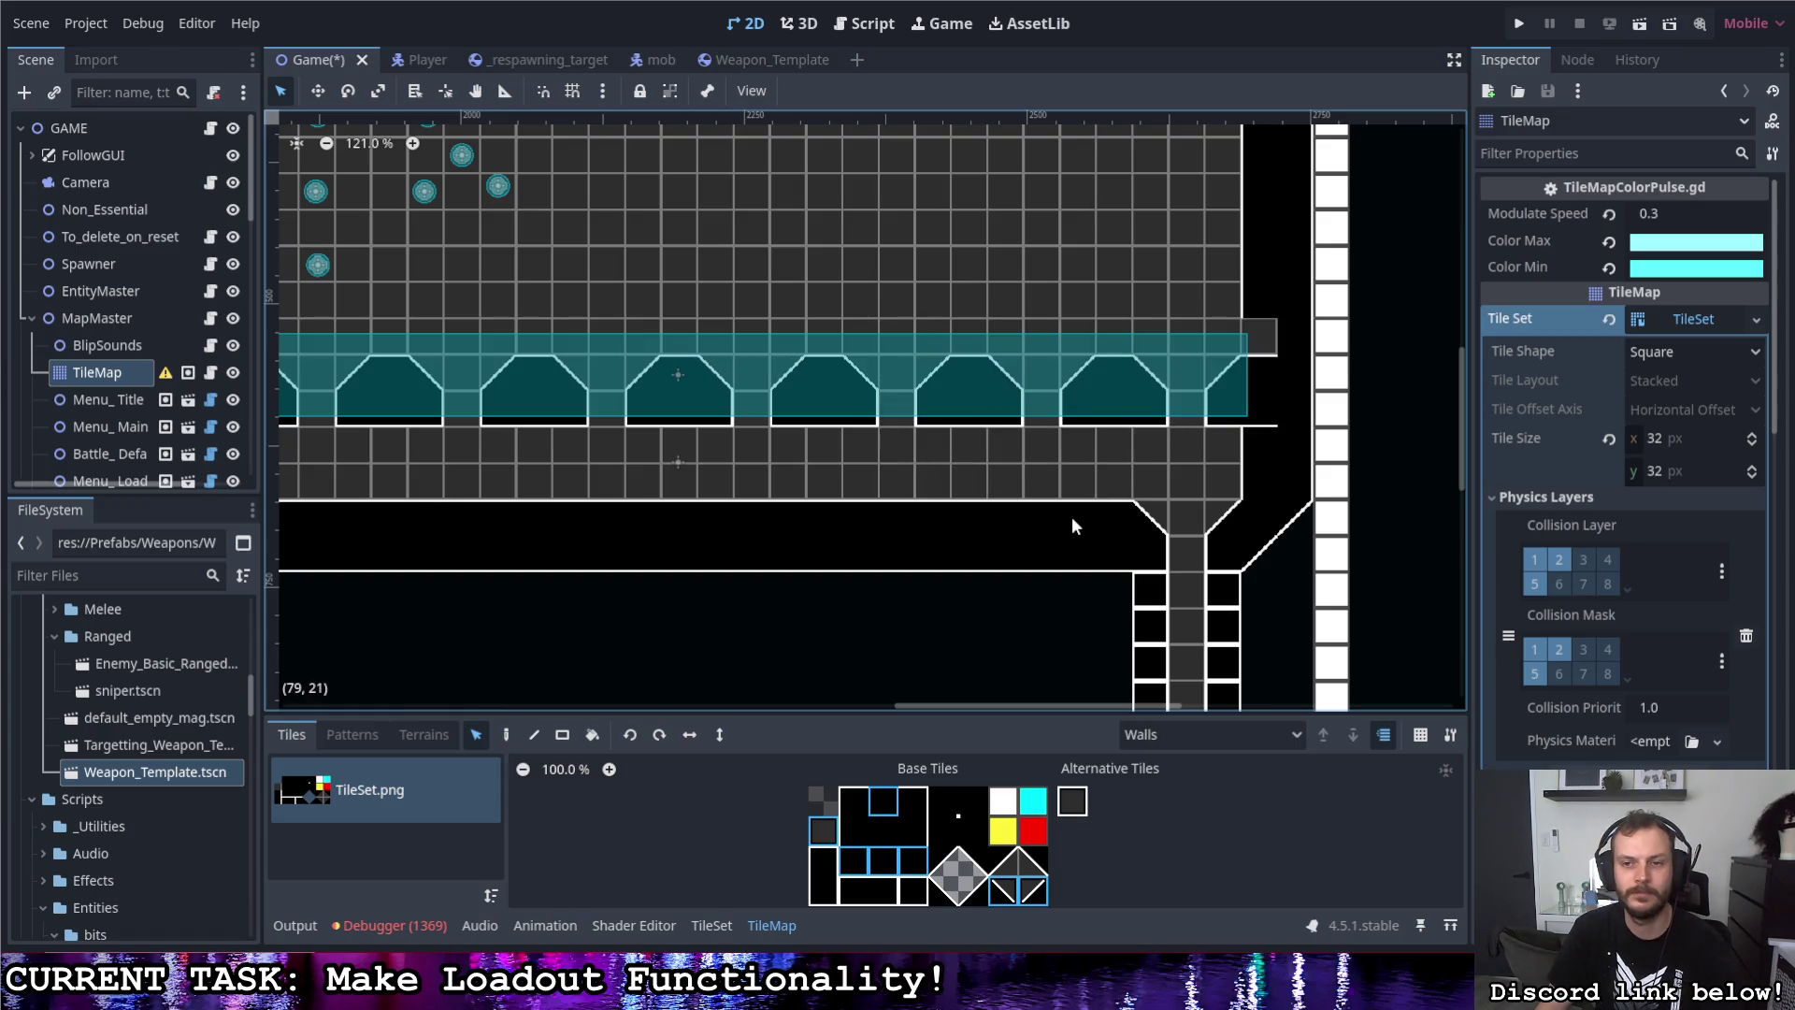
pyautogui.scroll(4, 1328, 402)
pyautogui.hscroll(3, 1216, 421)
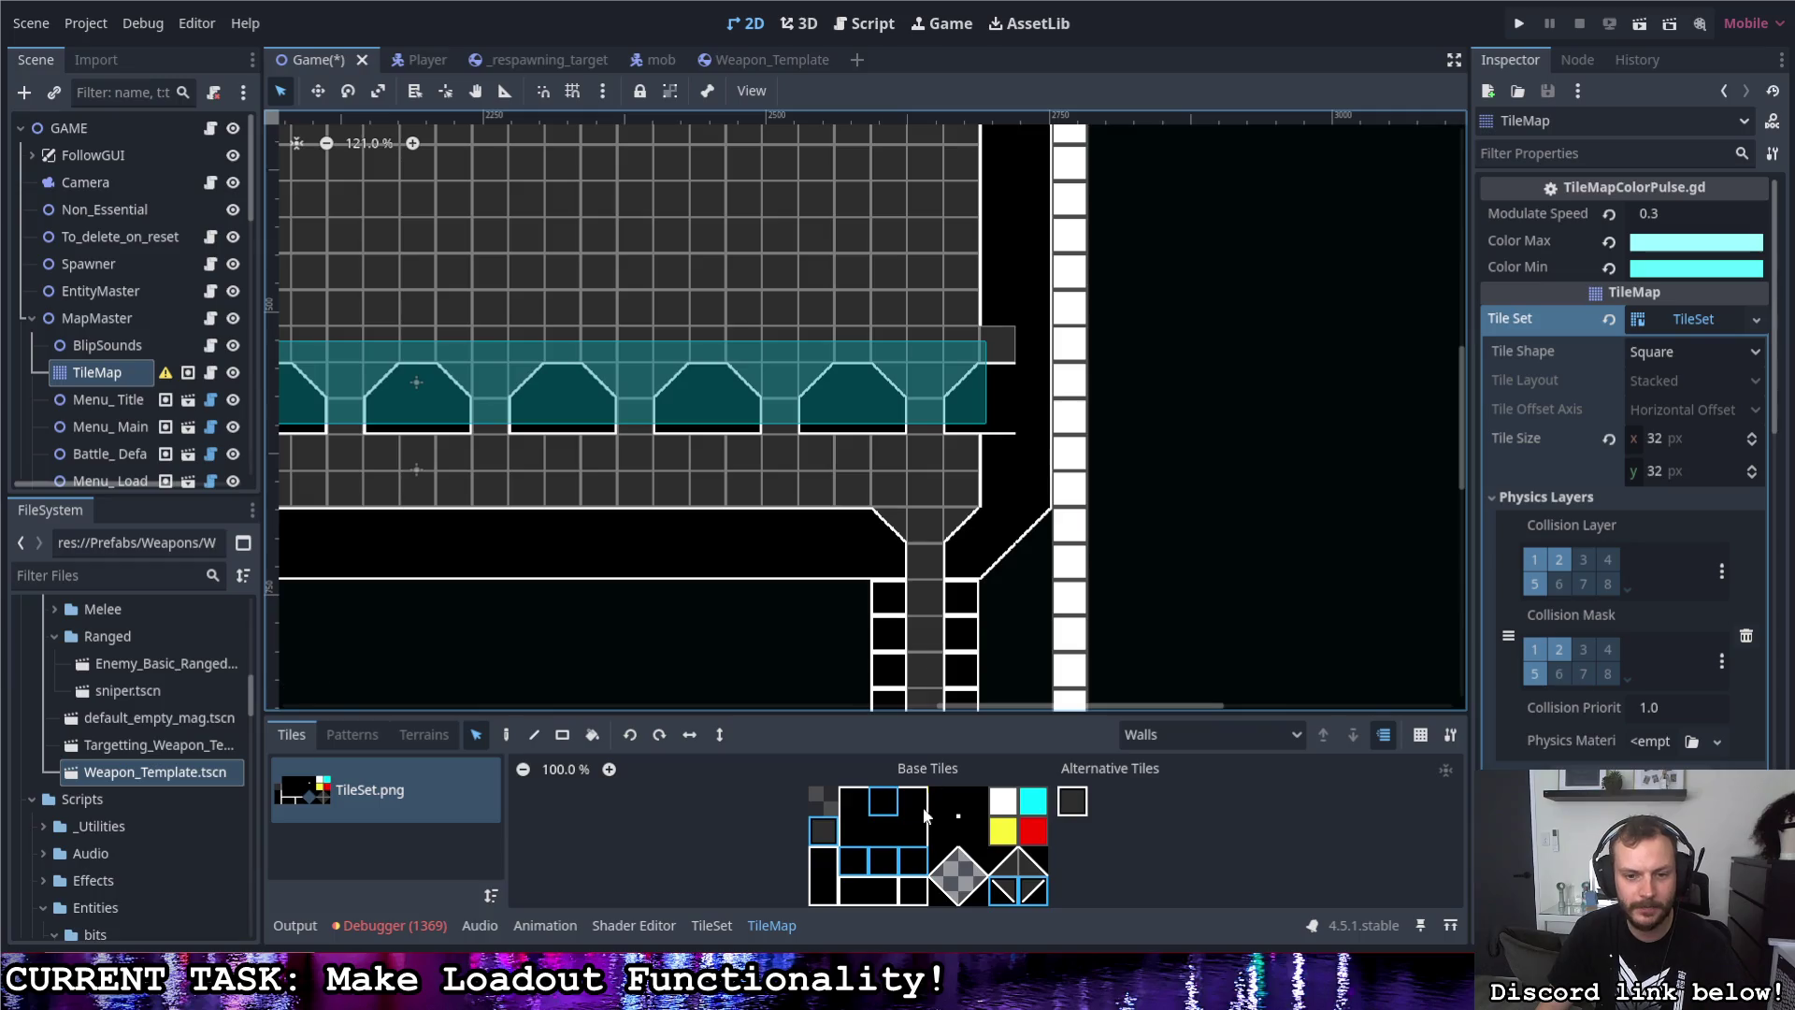
pyautogui.click(981, 401)
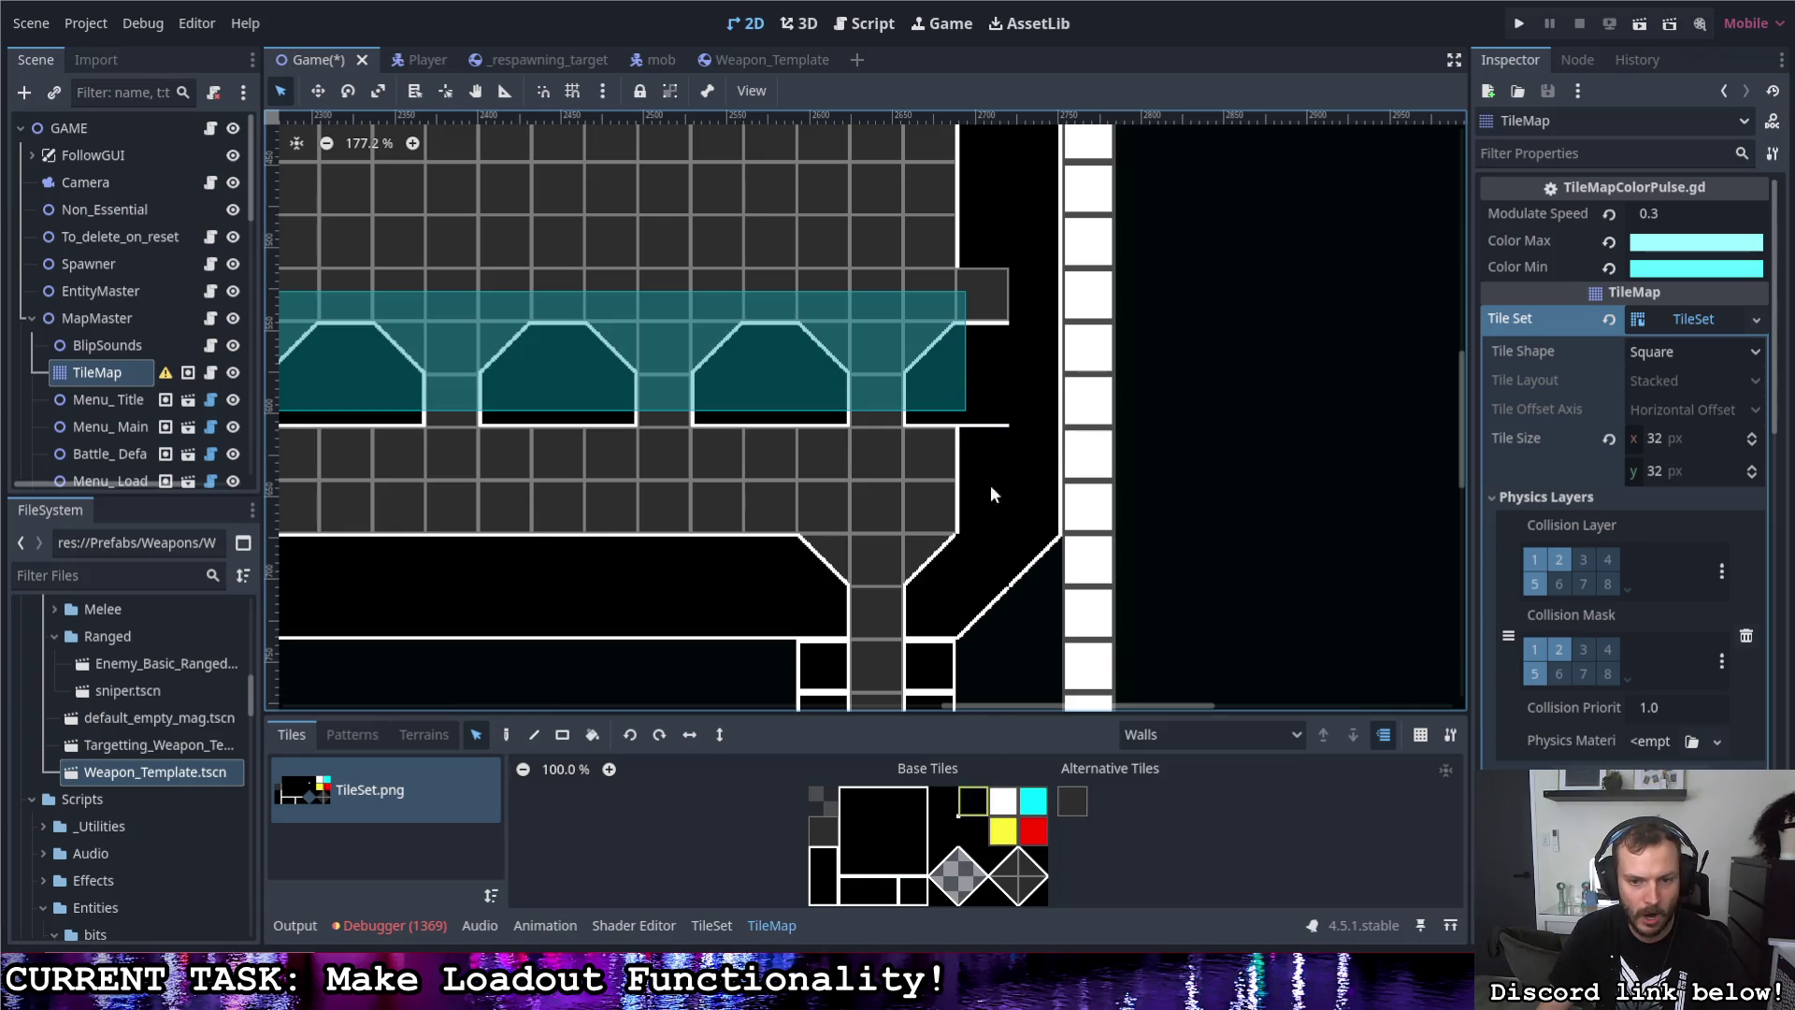
# Step: Paint the leftover cell at the band's right end with a black edged wall tile
pyautogui.press('d')
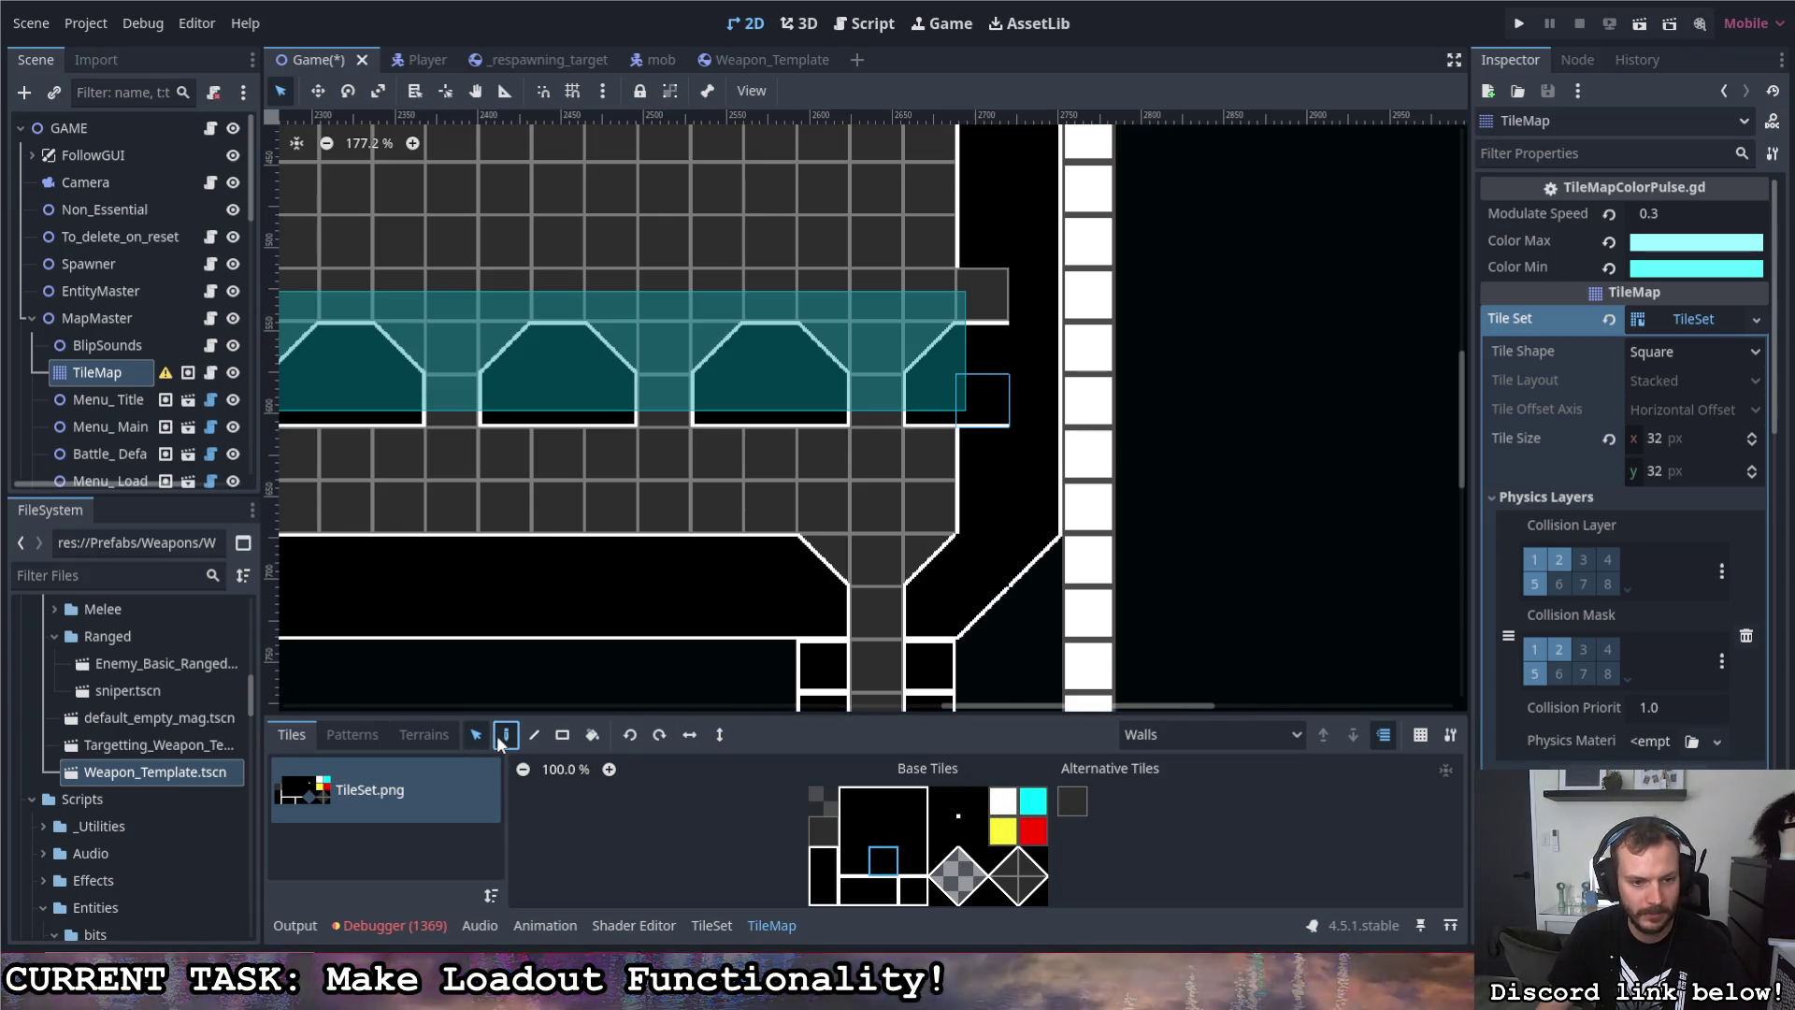
pyautogui.click(965, 805)
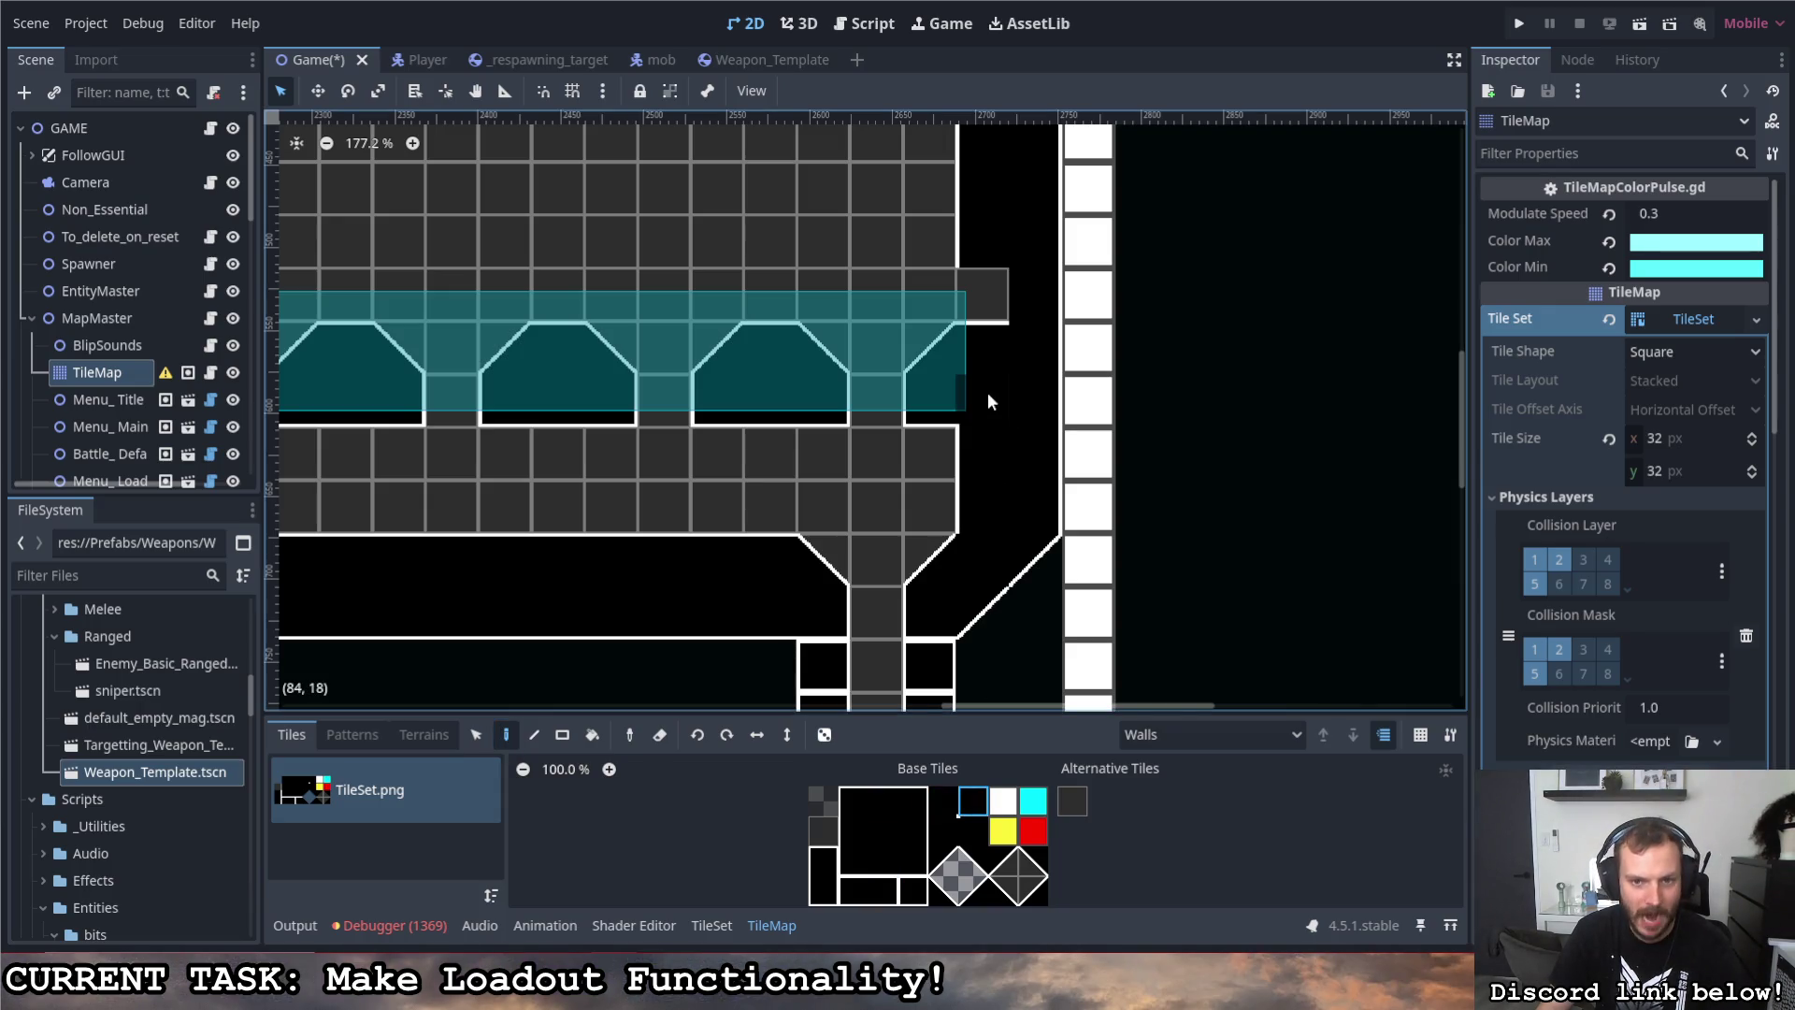
pyautogui.click(853, 829)
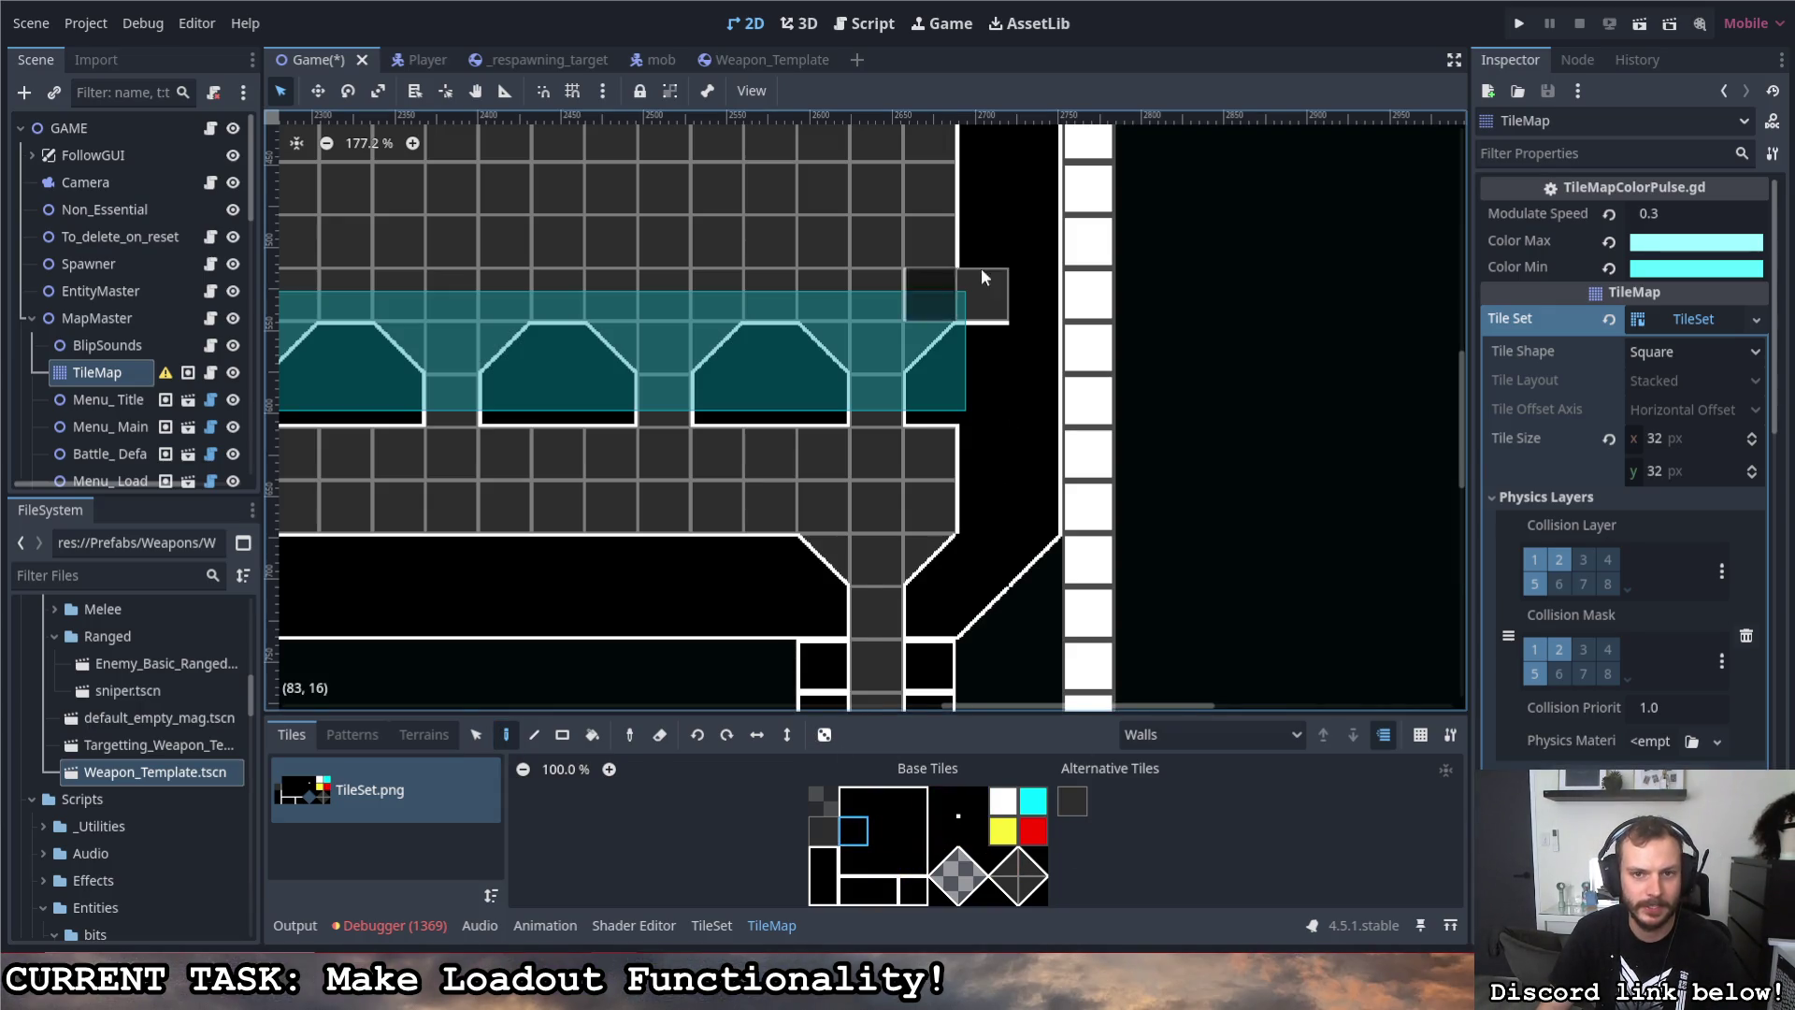
pyautogui.click(982, 294)
pyautogui.click(882, 830)
pyautogui.scroll(-5, 986, 352)
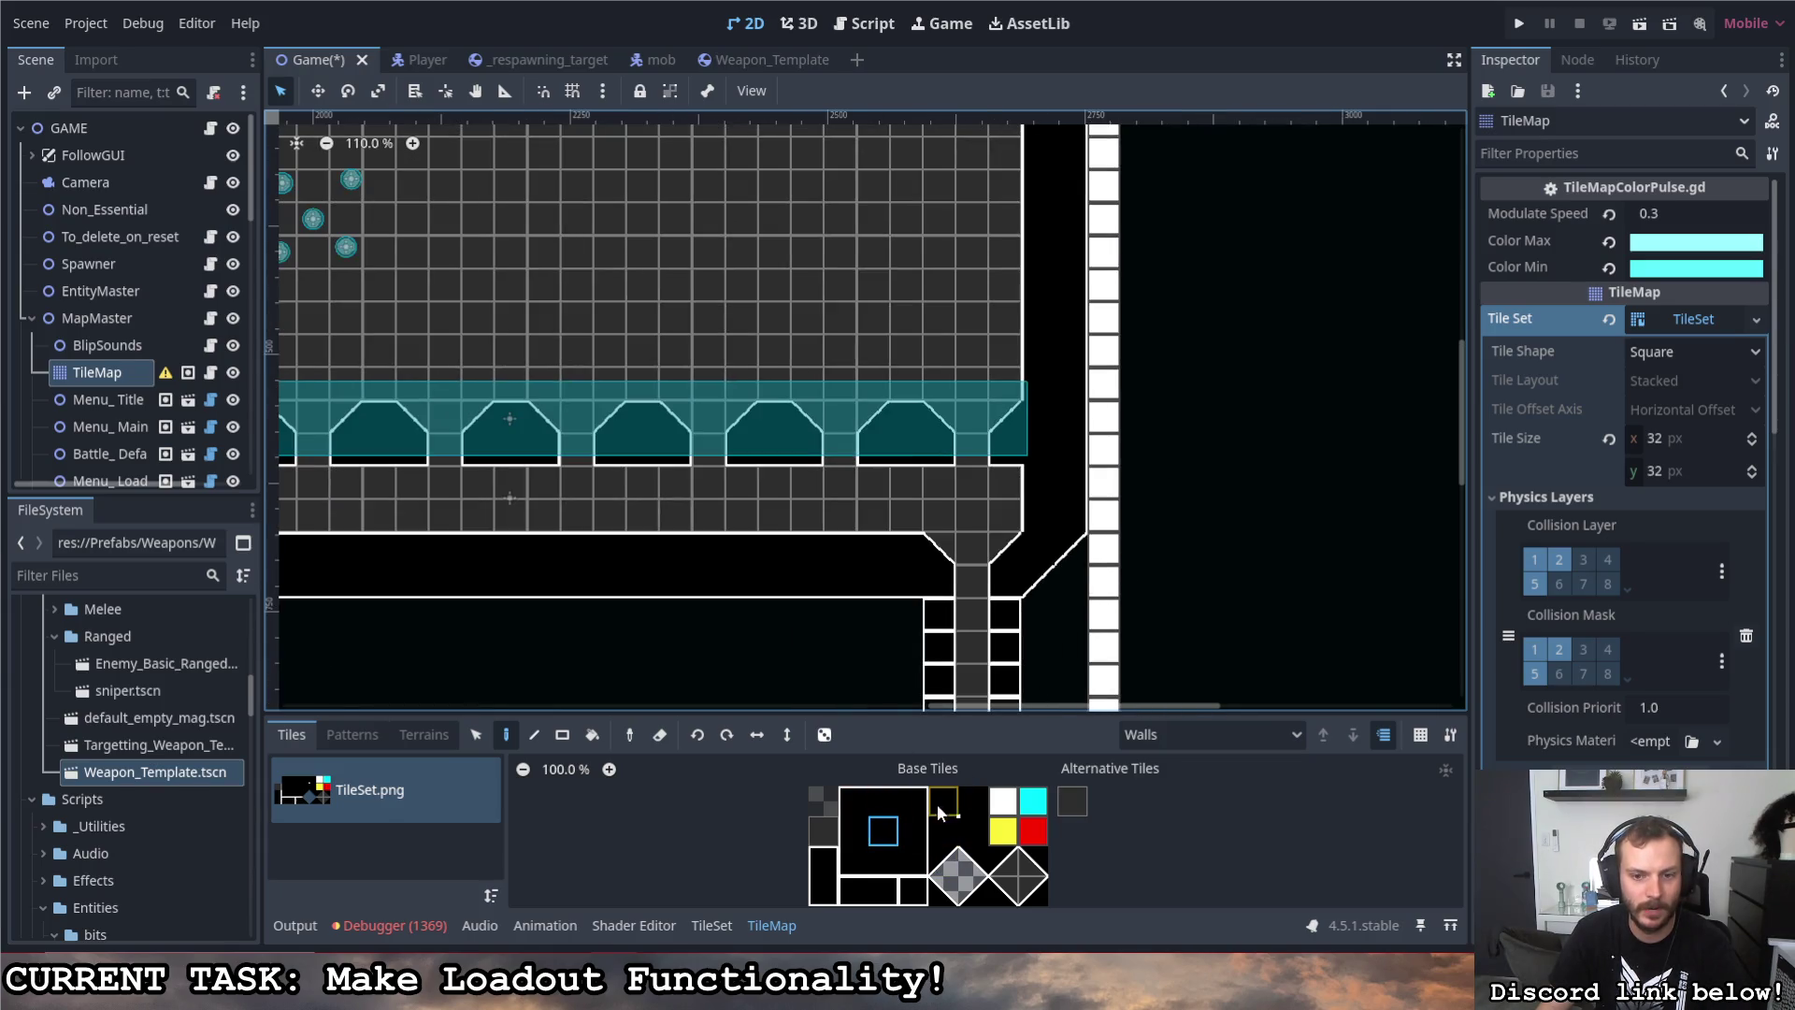
pyautogui.scroll(8, 1123, 433)
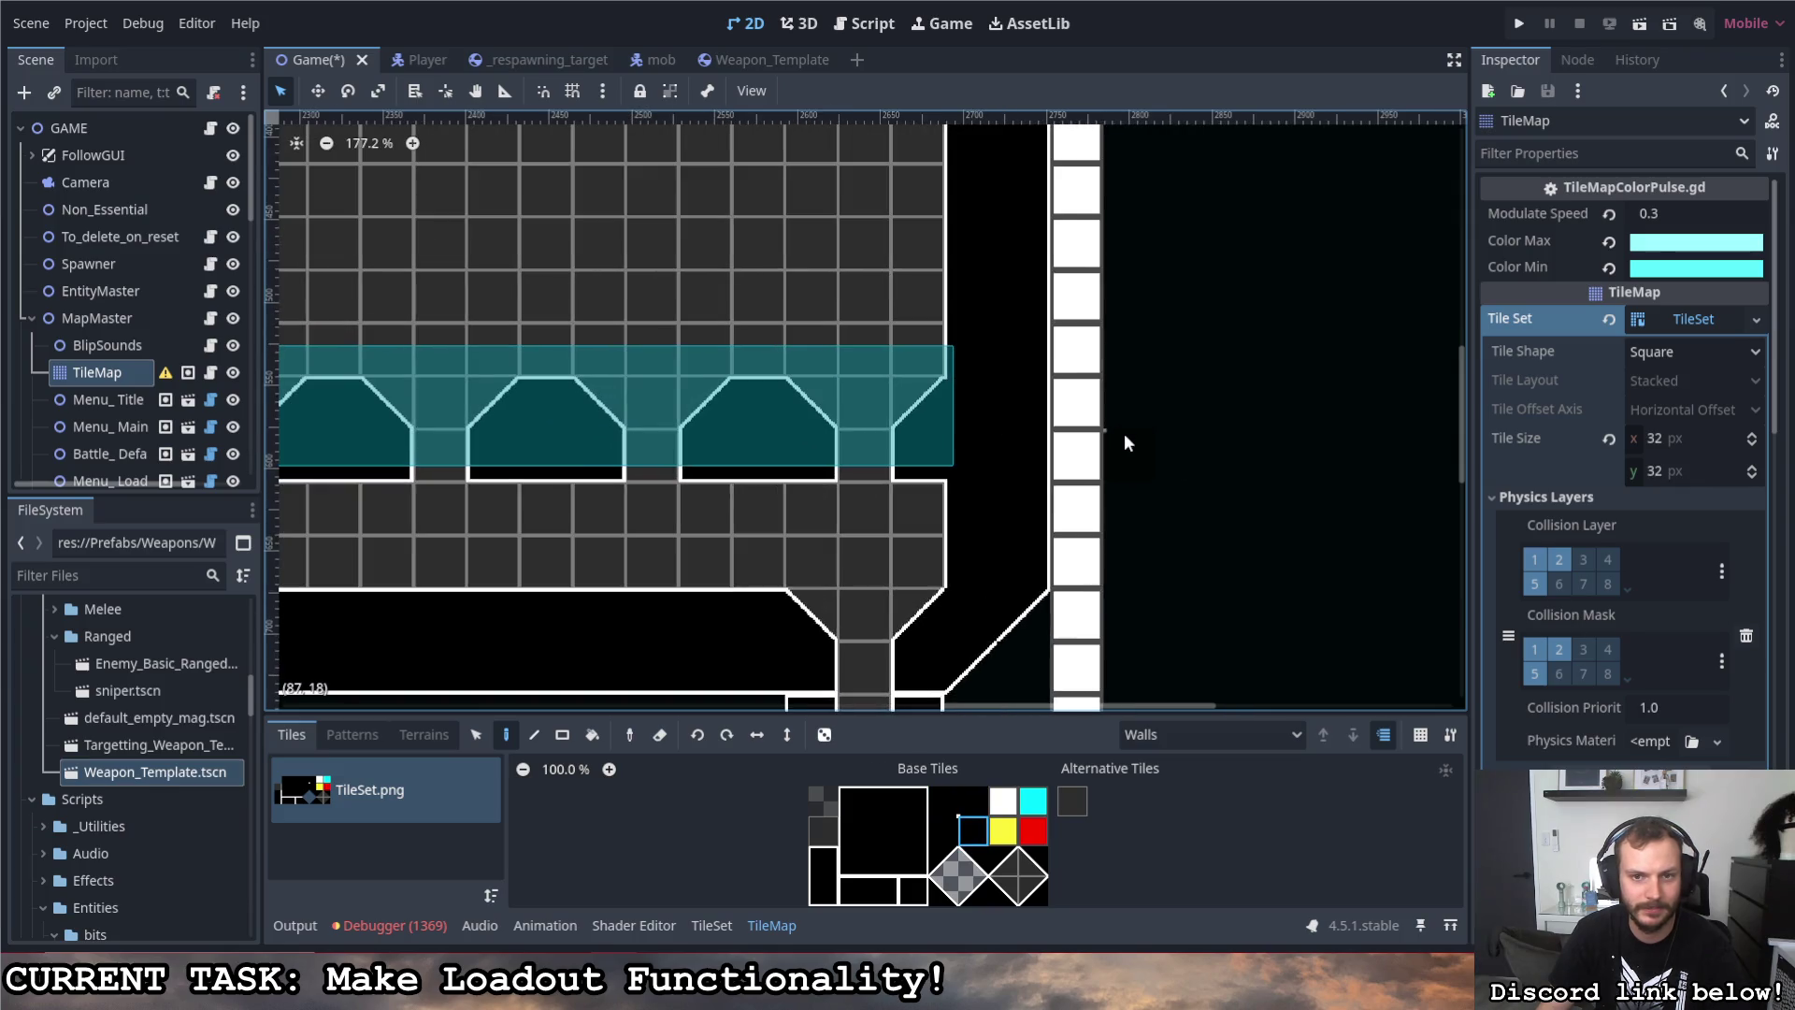
pyautogui.hscroll(-10, 1225, 426)
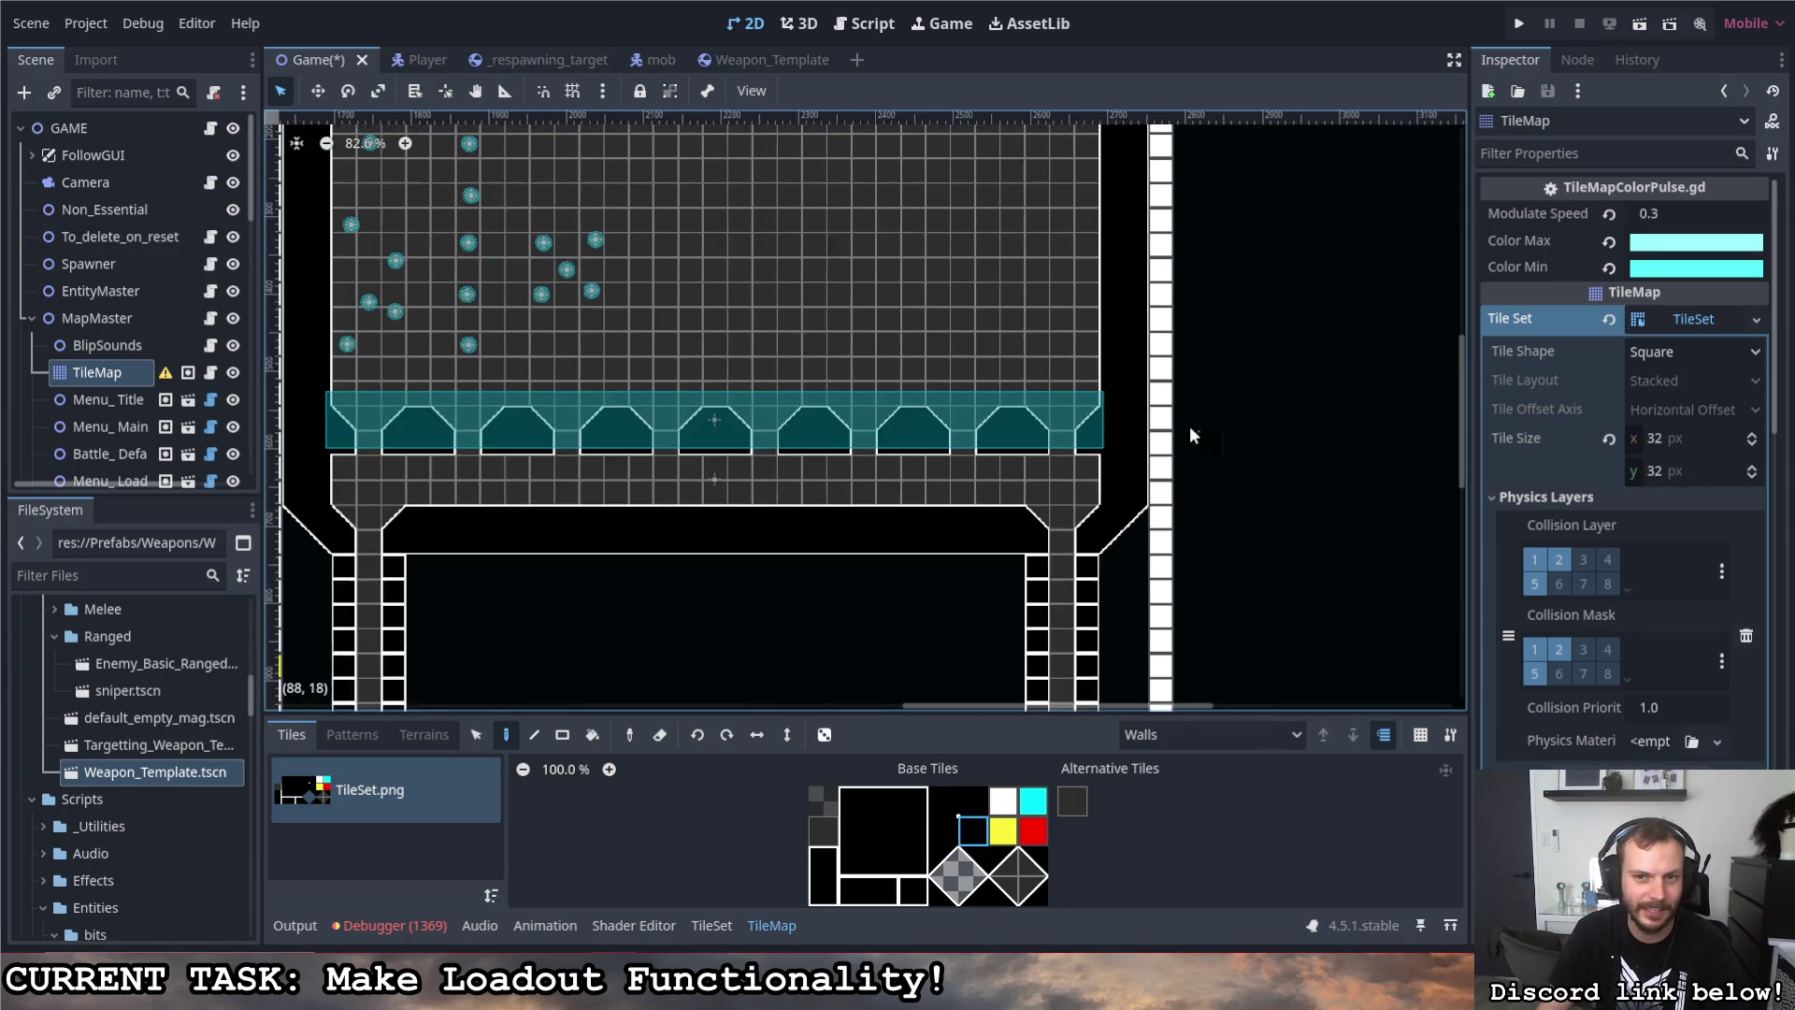
# Step: Pick the plain black wall tile, look over the room layout, and save the Game scene
pyautogui.hscroll(-3, 361, 412)
pyautogui.scroll(6, 368, 380)
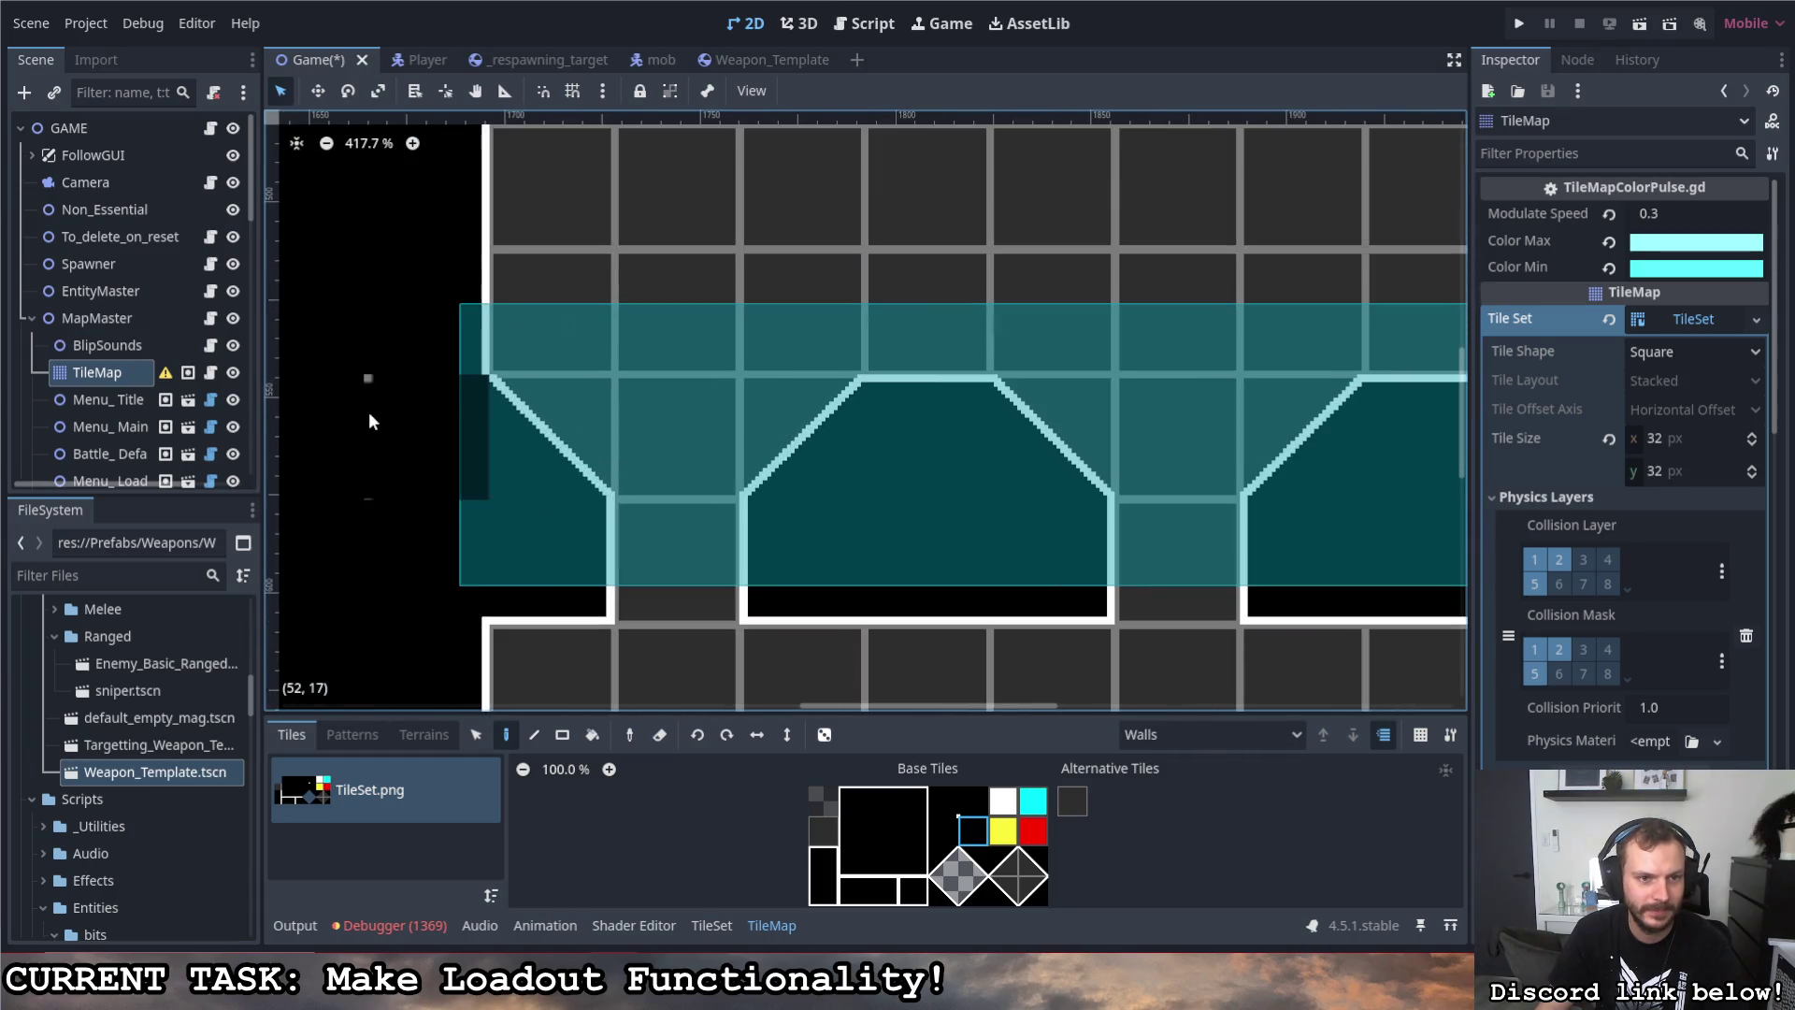
pyautogui.click(944, 830)
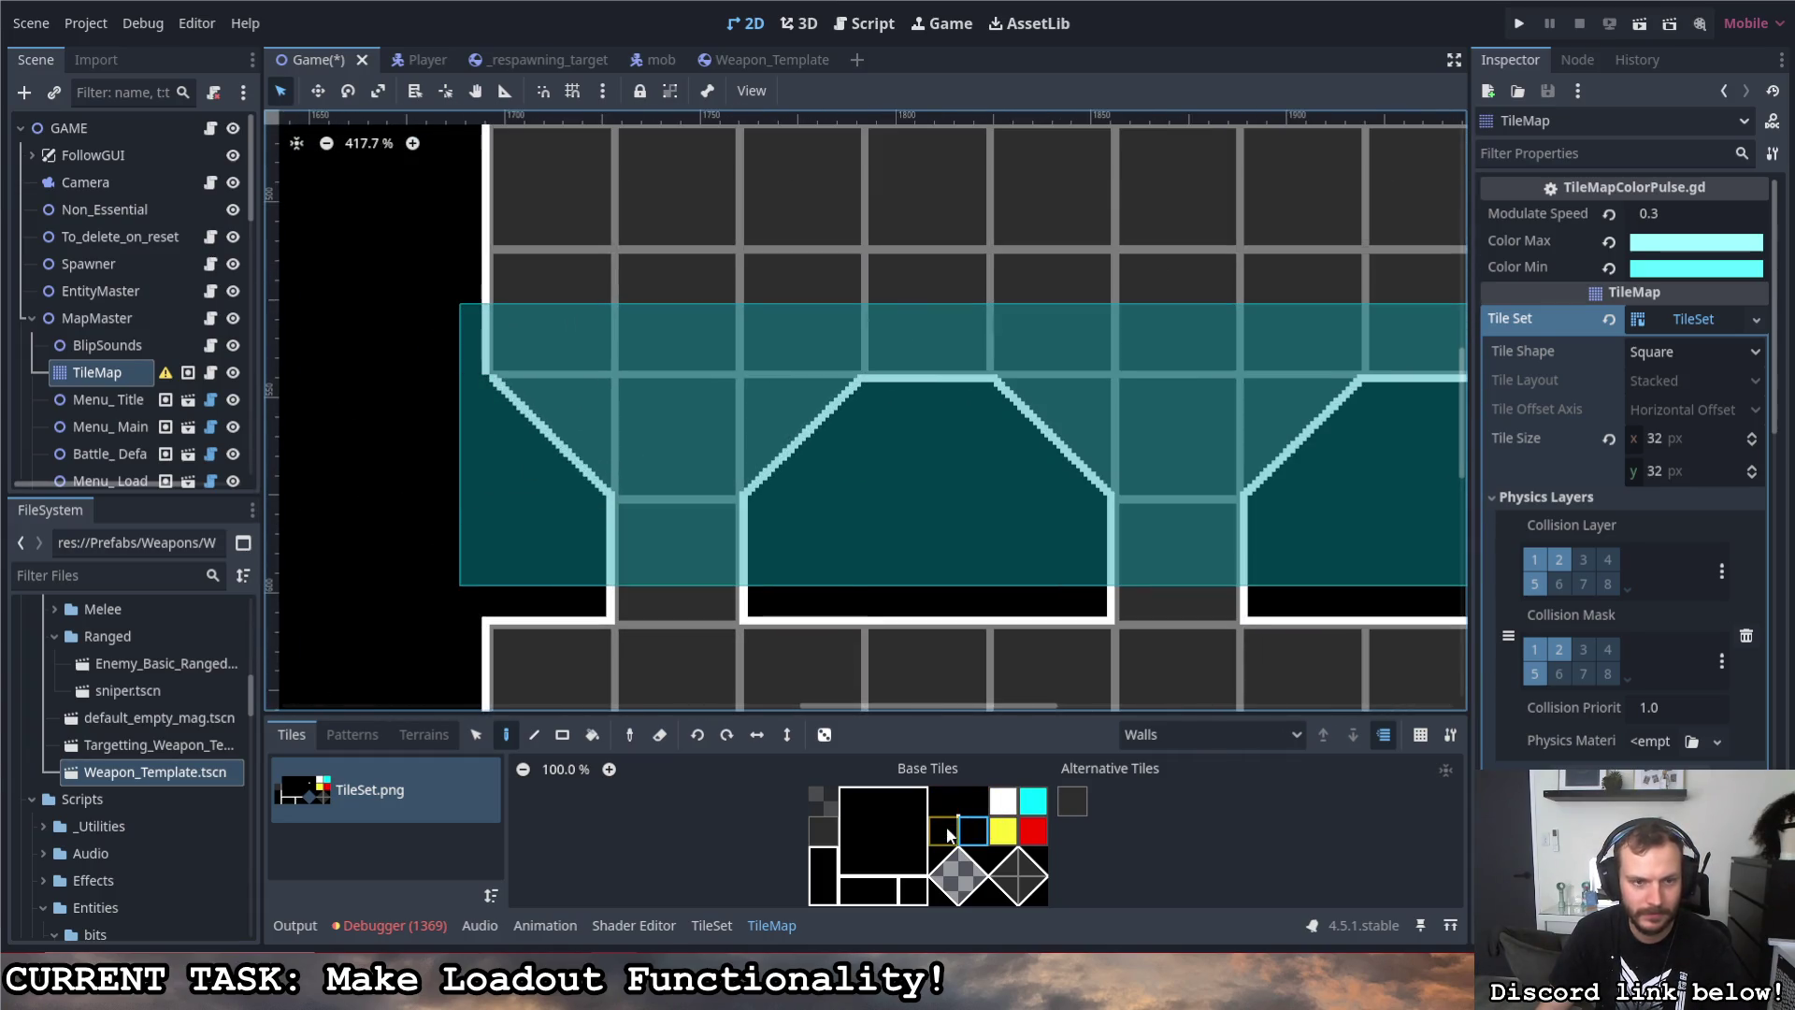
pyautogui.scroll(-15, 519, 462)
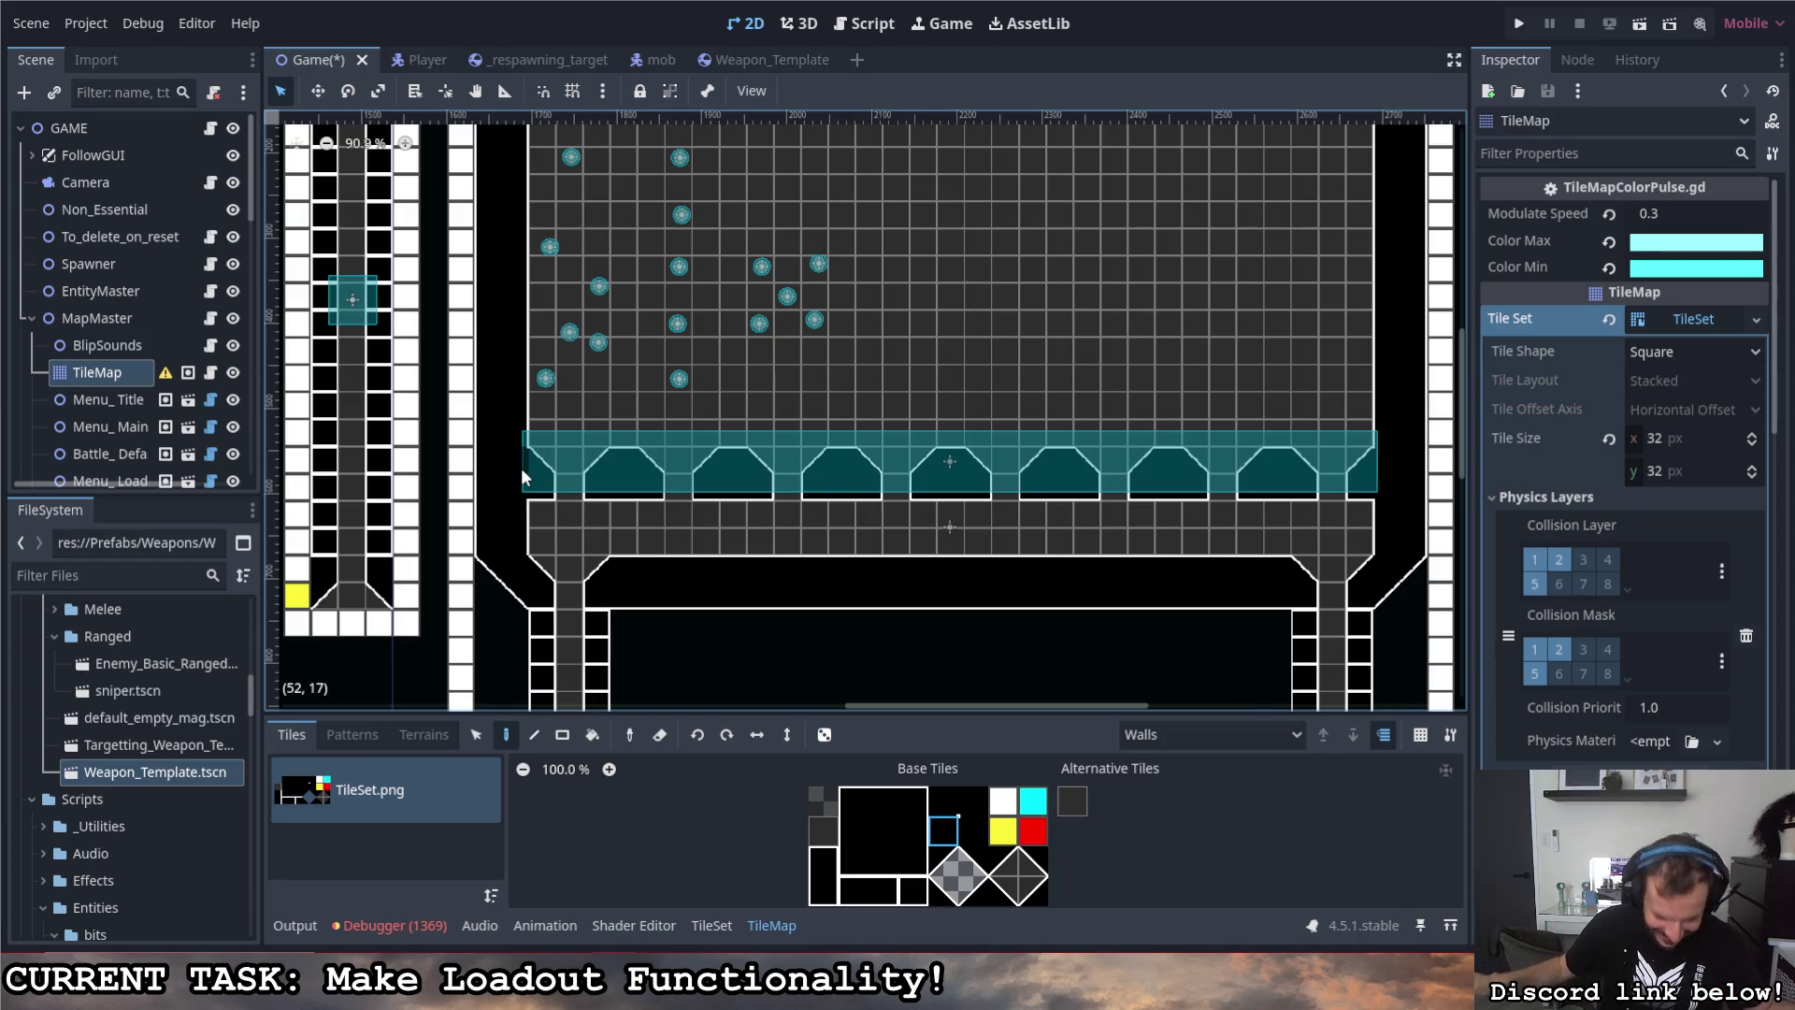
pyautogui.scroll(-6, 502, 469)
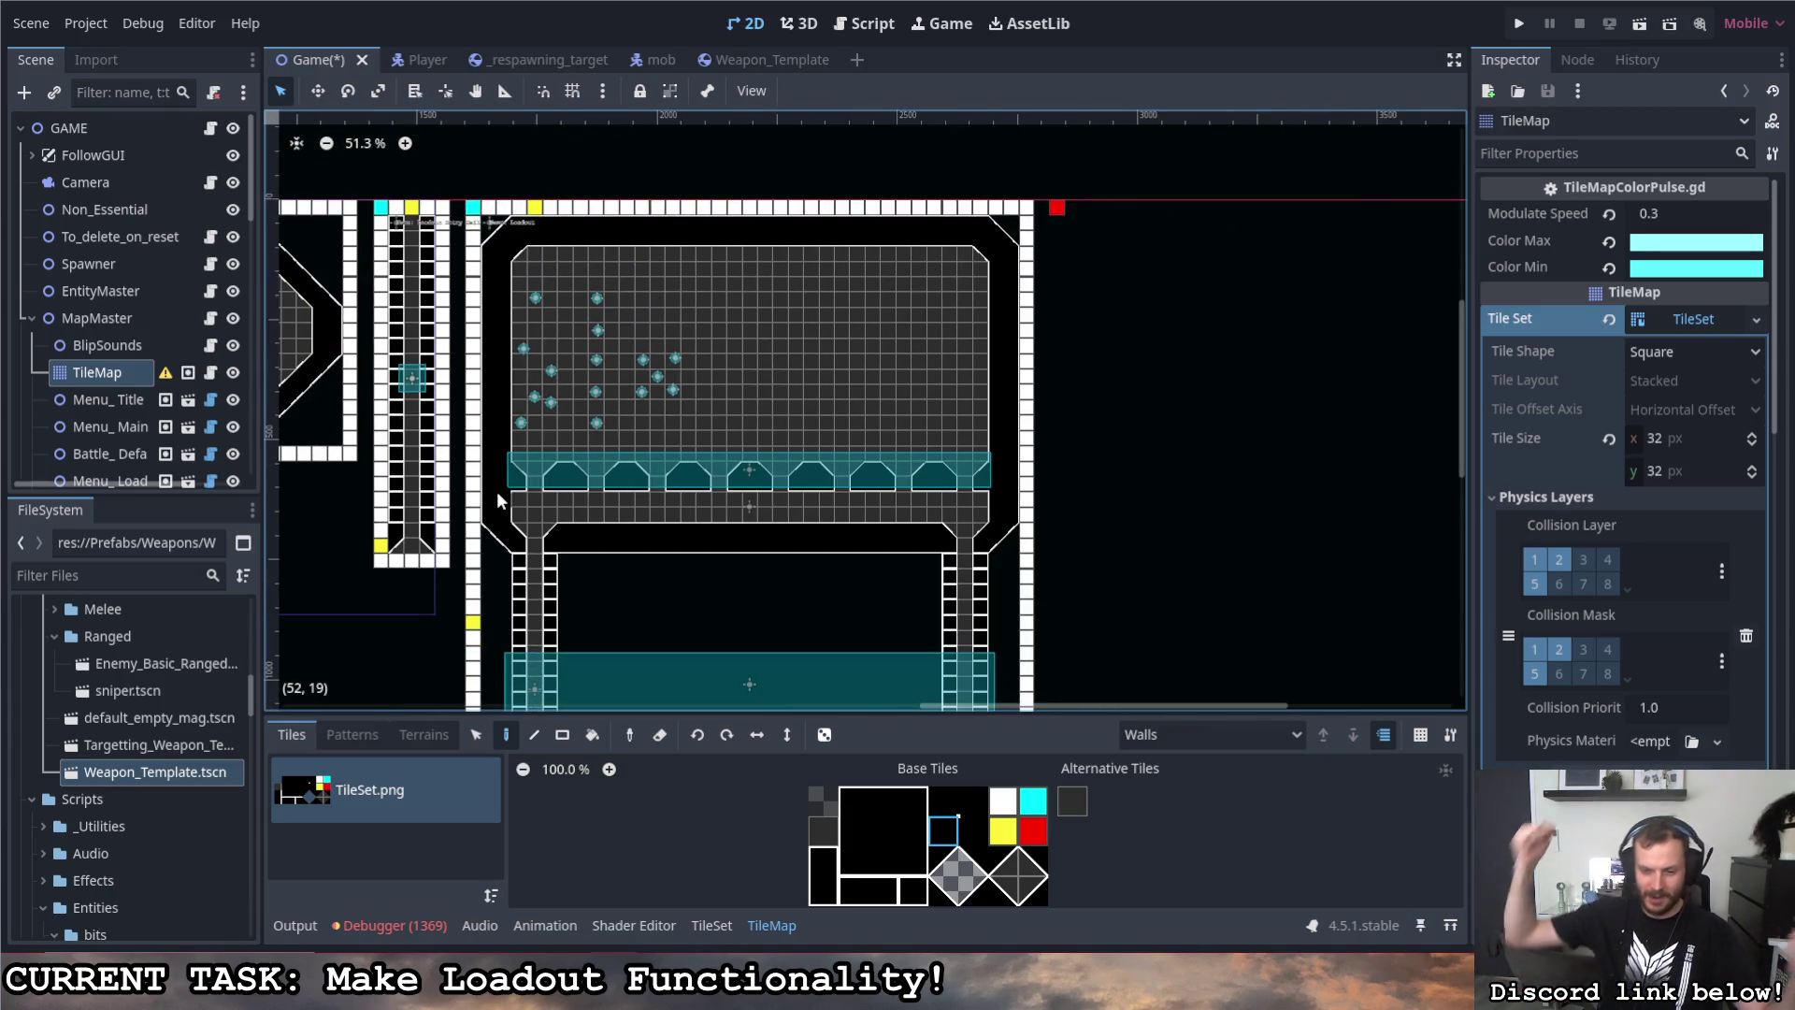
pyautogui.scroll(4, 496, 490)
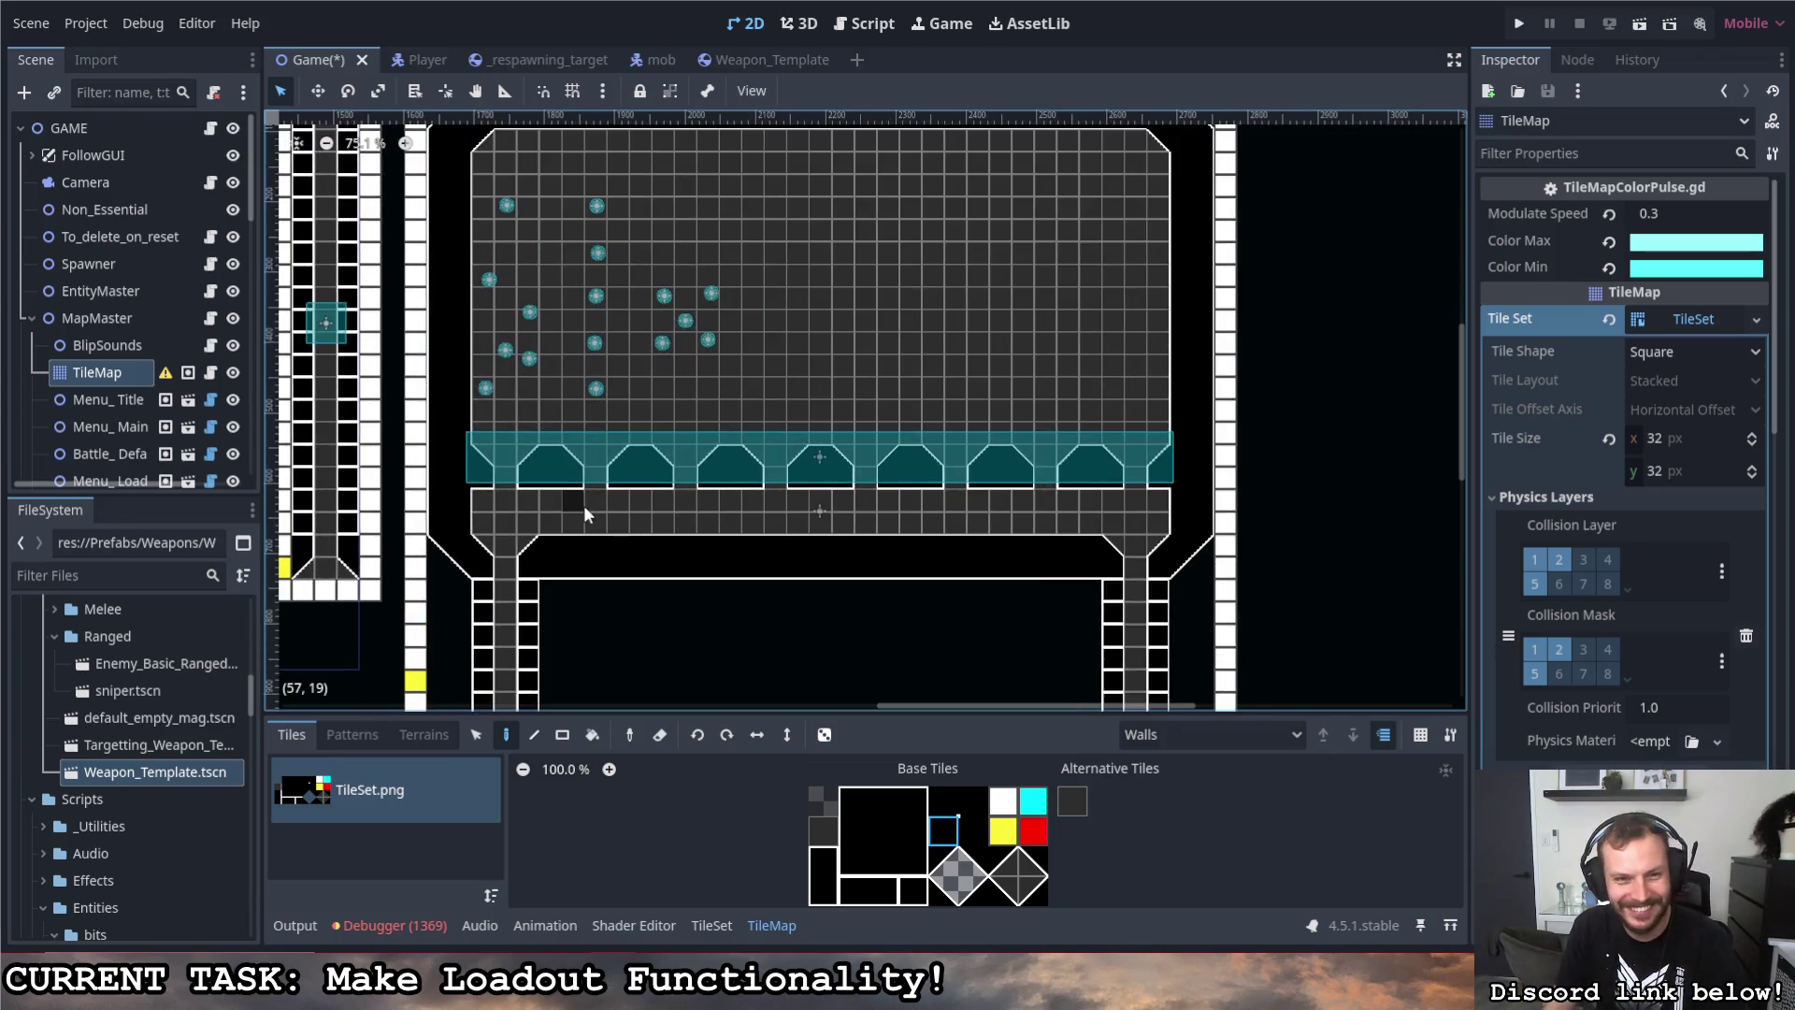
pyautogui.scroll(2, 516, 448)
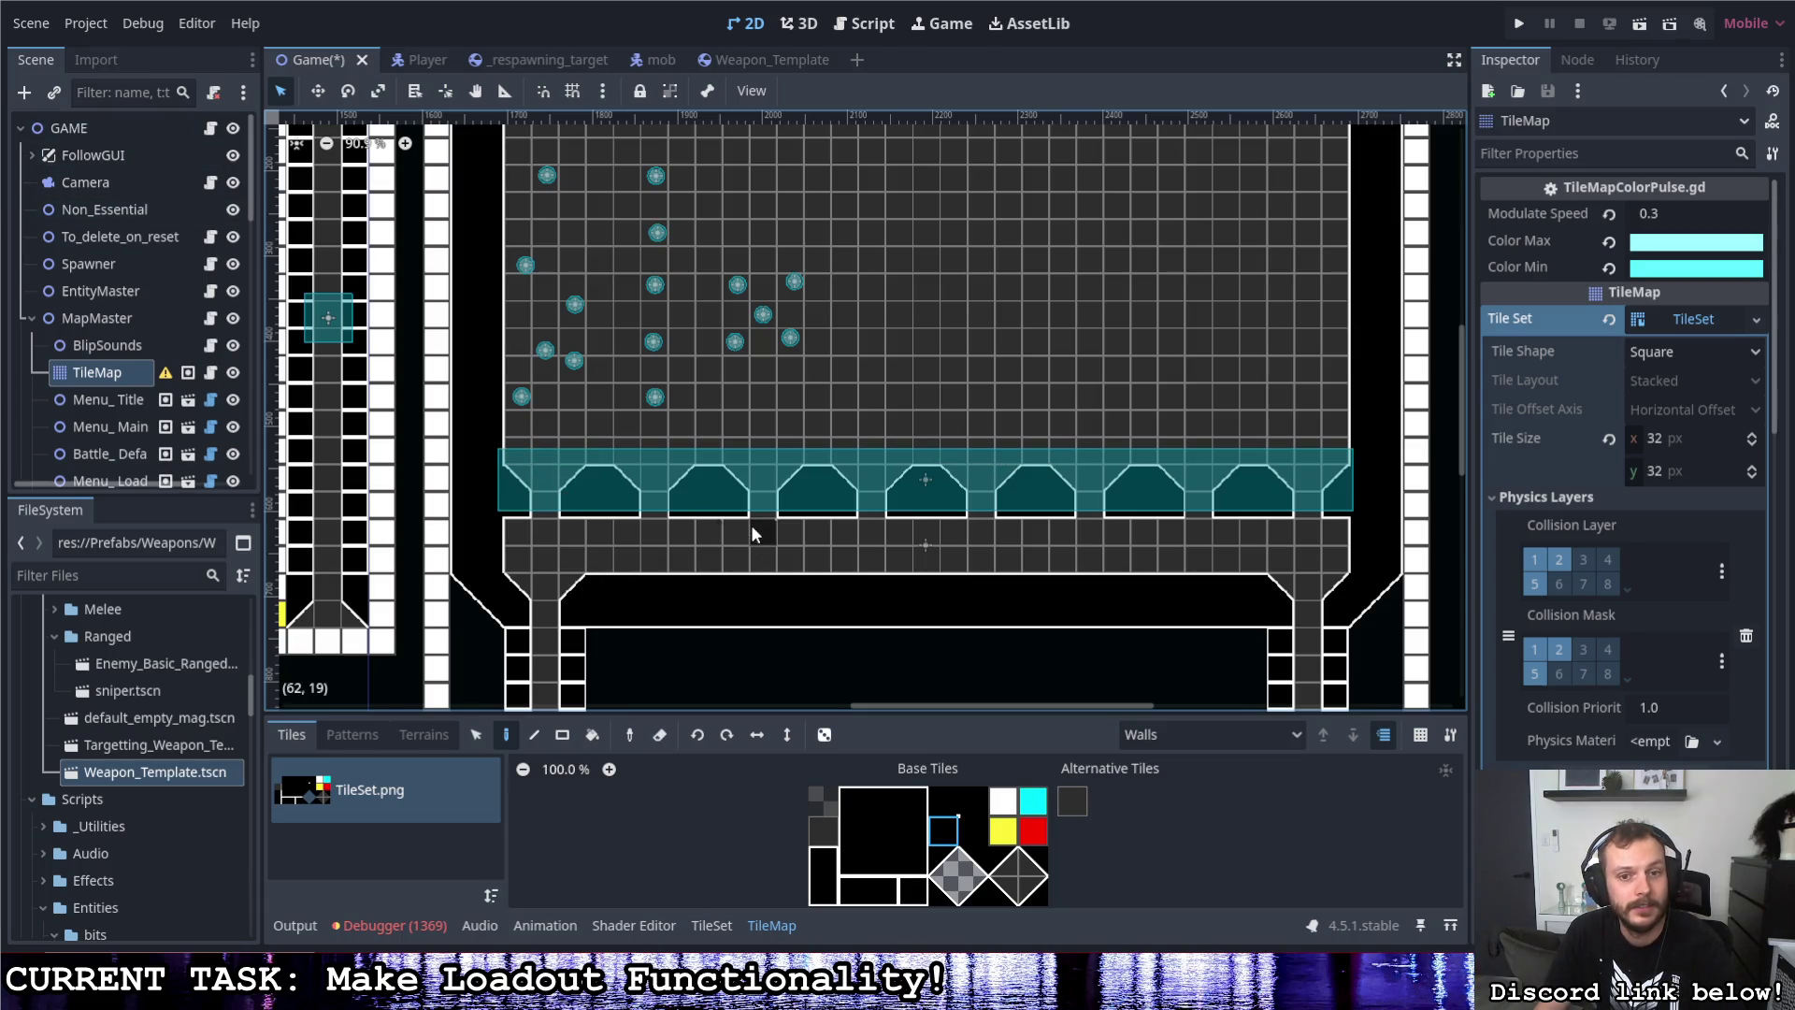
pyautogui.scroll(-1, 645, 519)
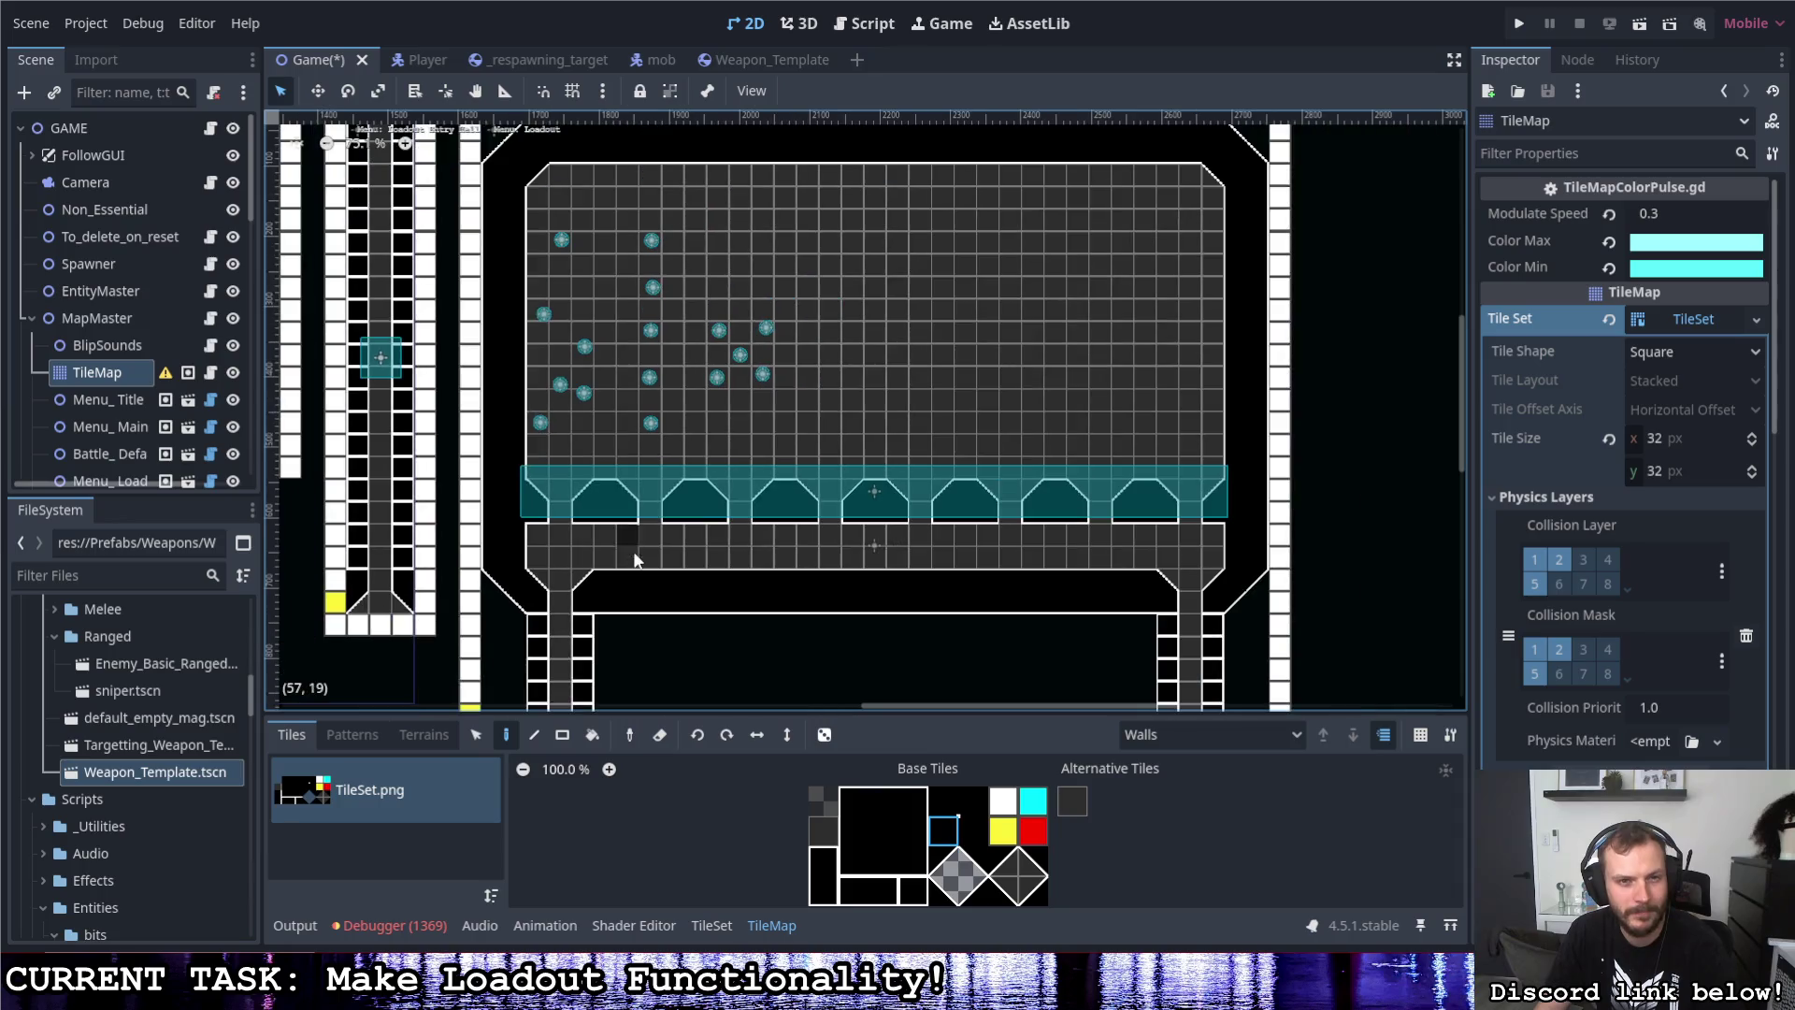
pyautogui.scroll(1, 641, 514)
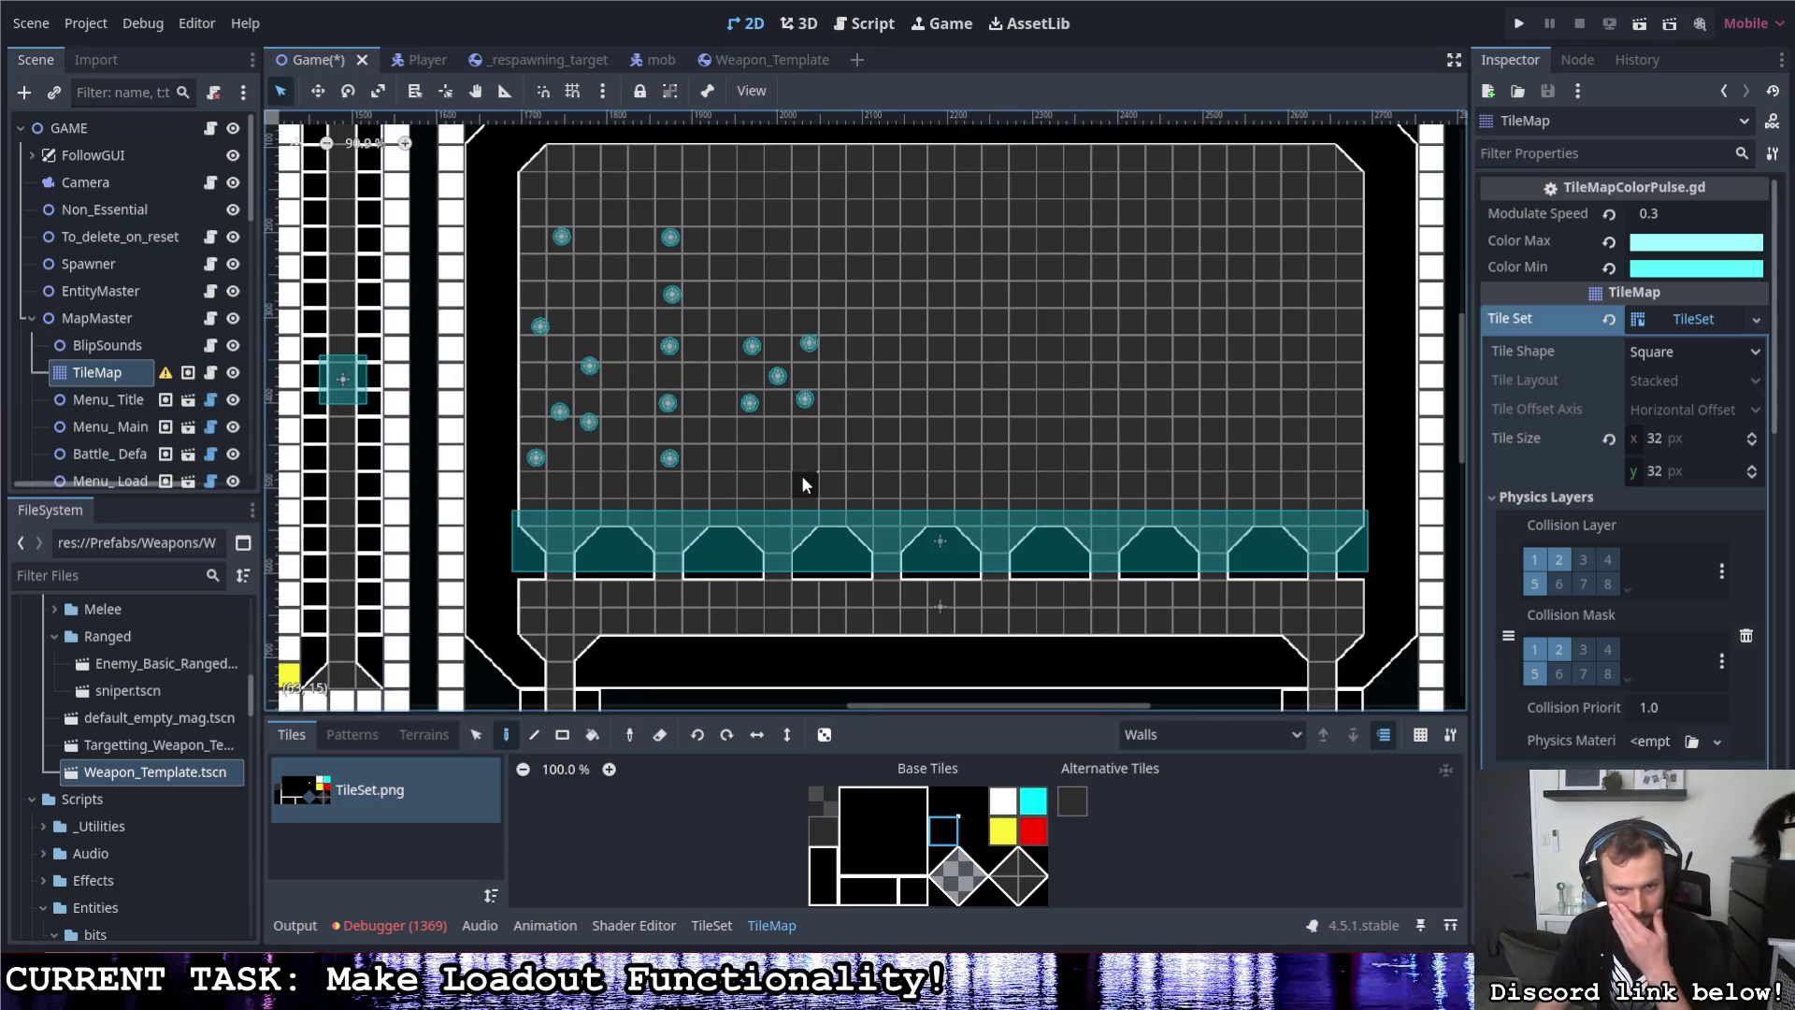
pyautogui.hotkey('ctrl', 's')
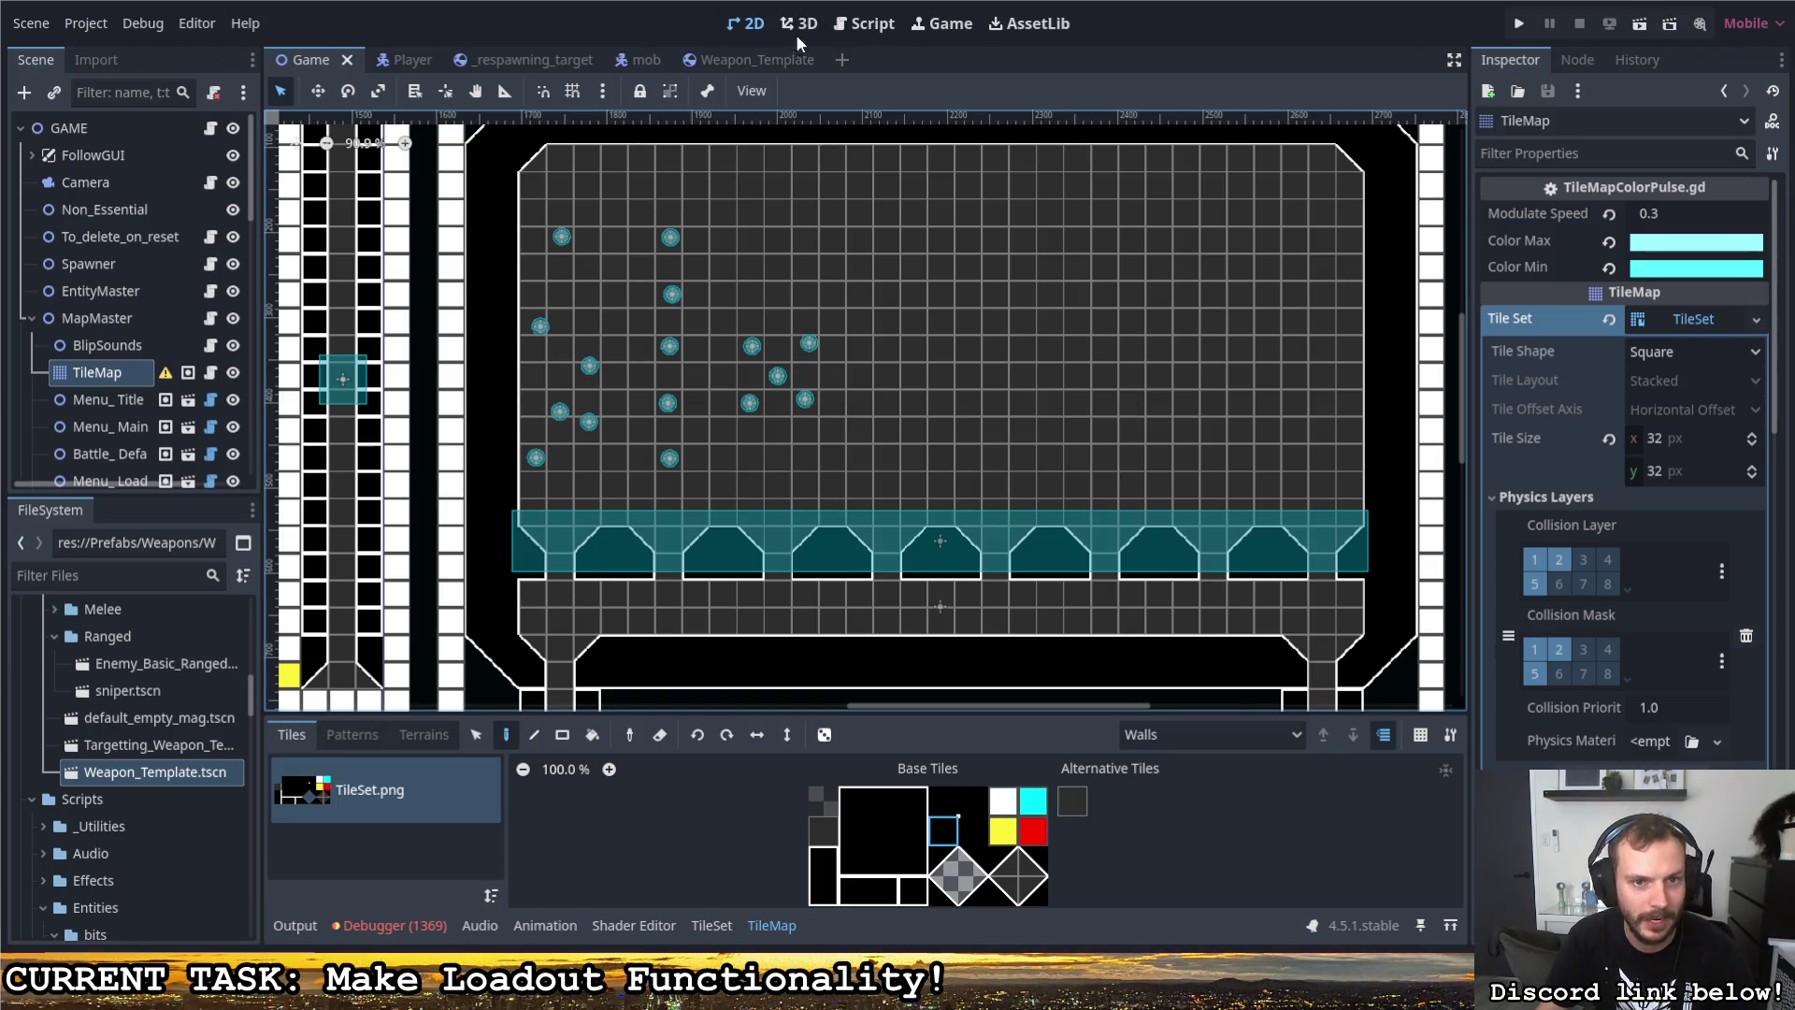
# Step: Collapse MapMaster in the Scene dock and open entity.gd in the script editor
pyautogui.click(32, 318)
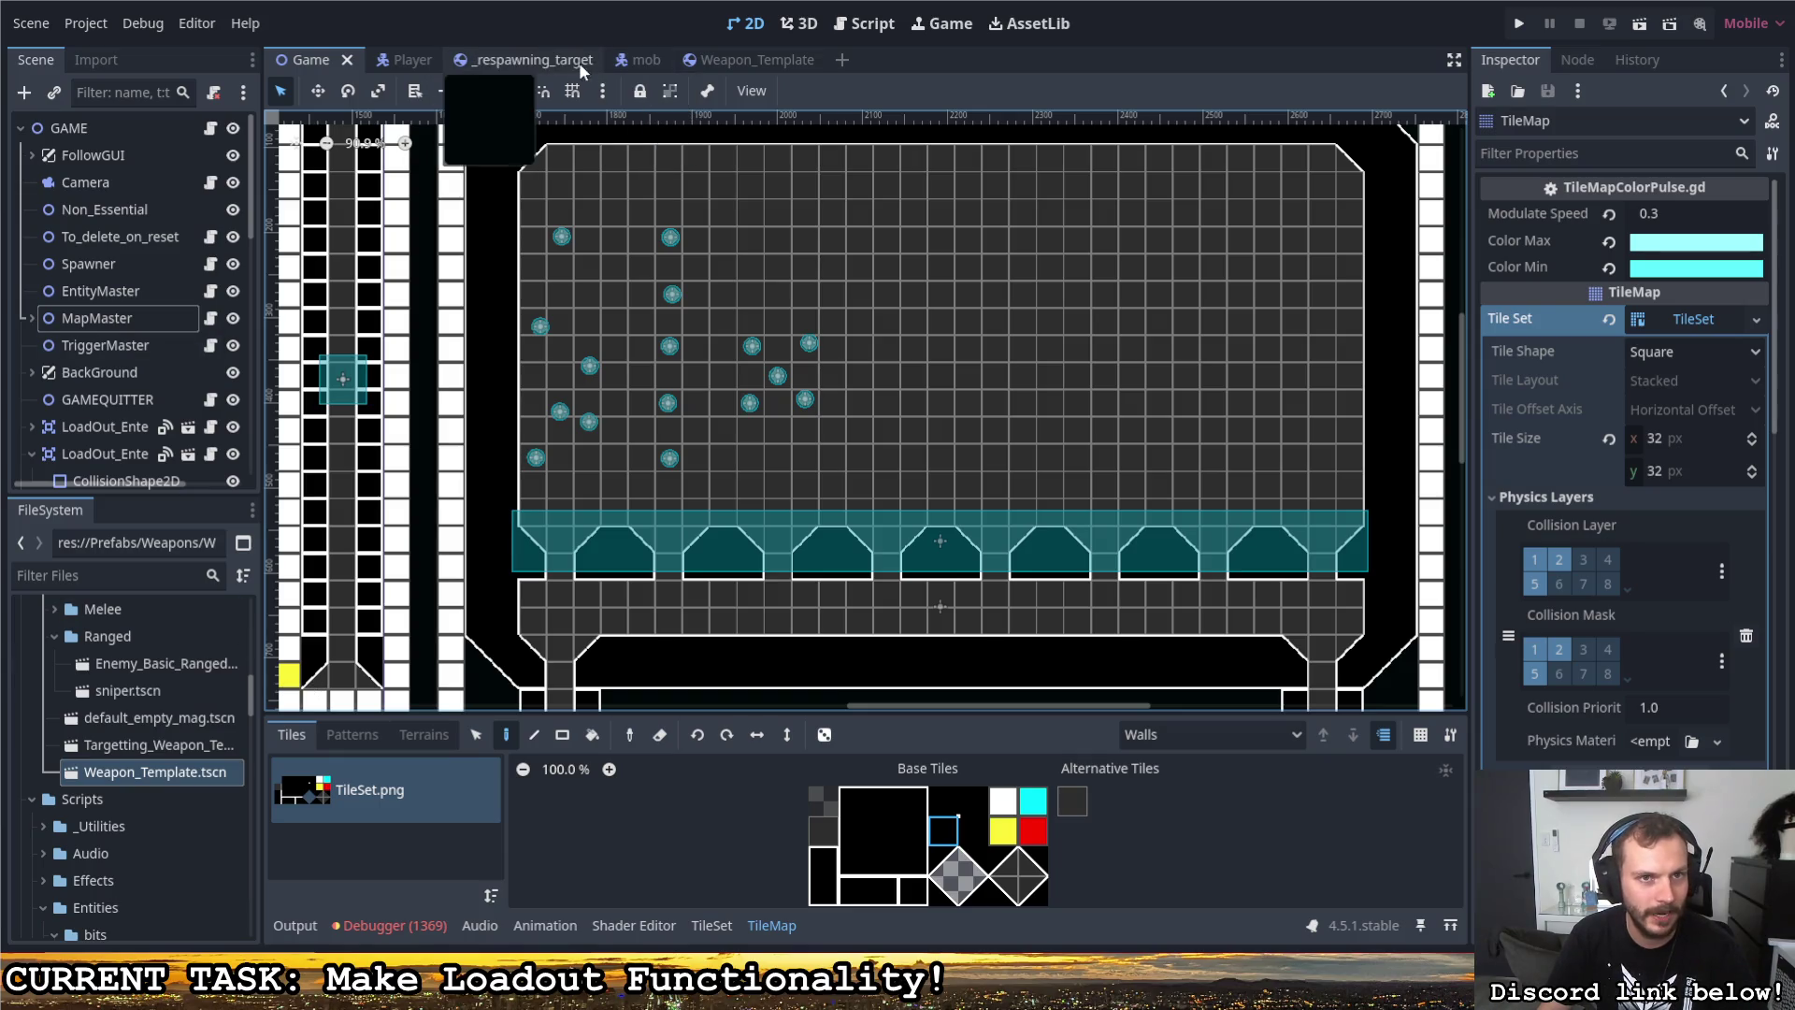
pyautogui.click(883, 24)
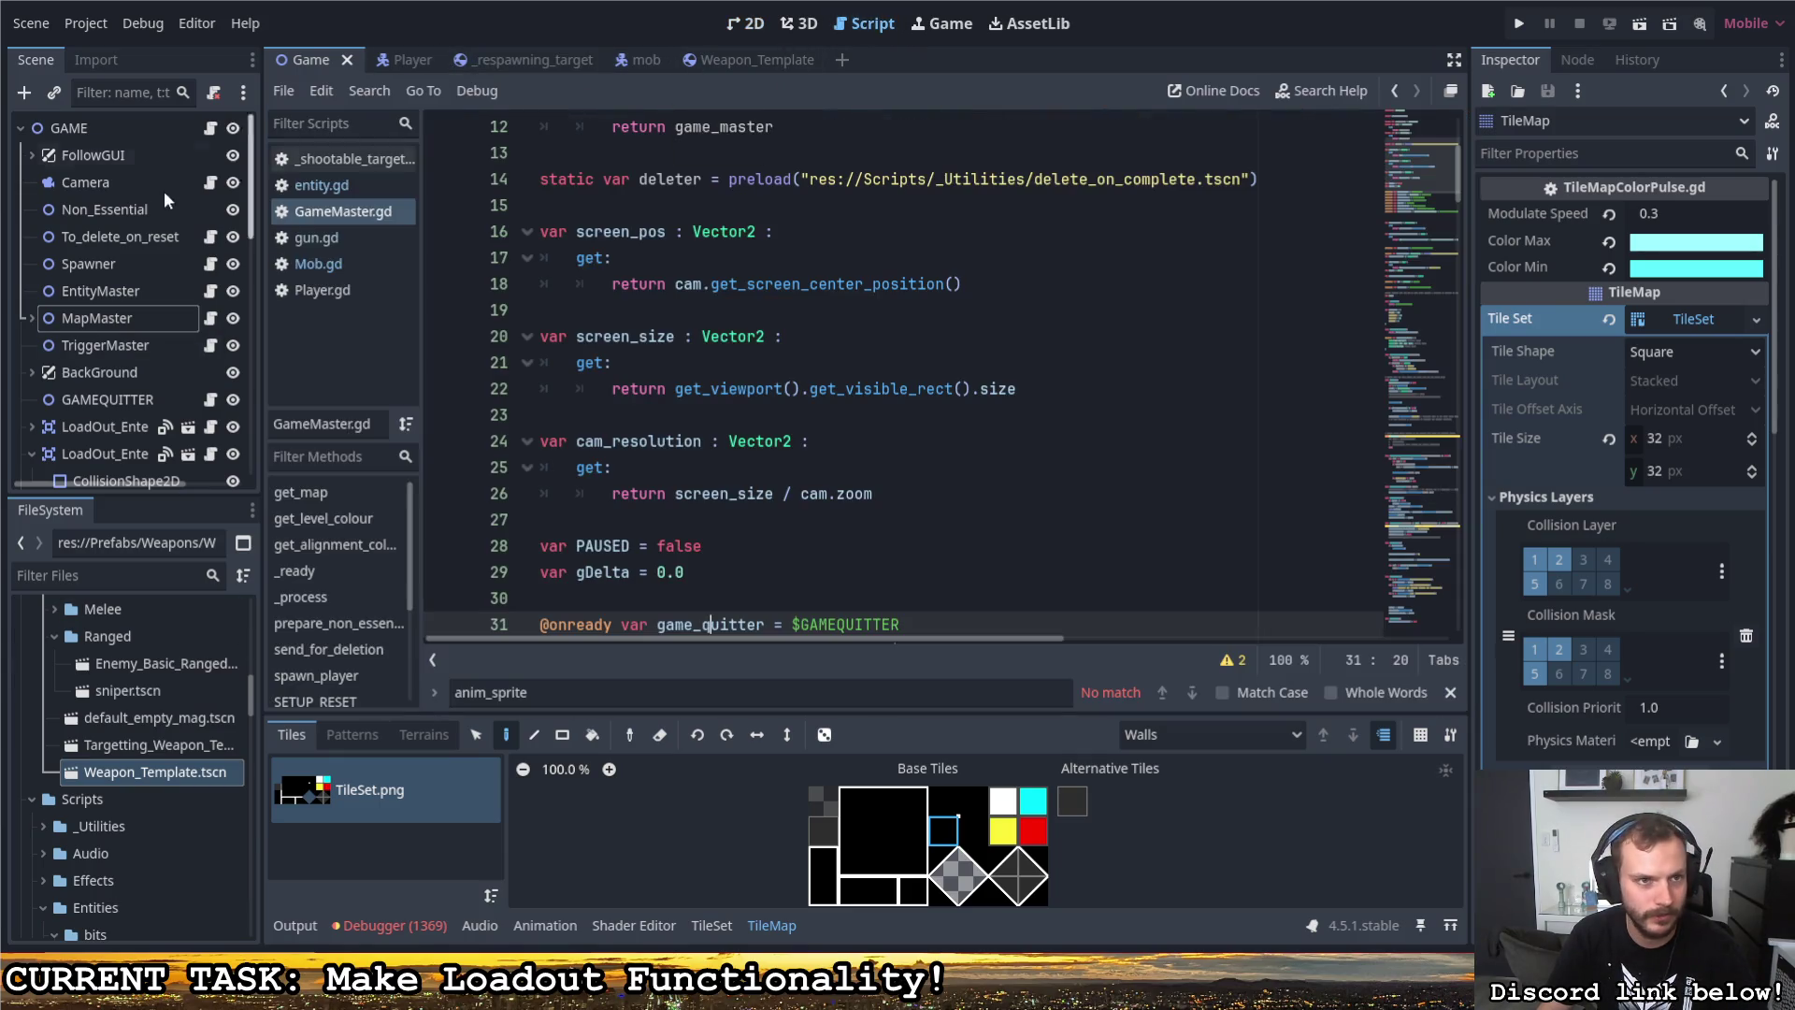
pyautogui.click(322, 185)
pyautogui.scroll(5, 742, 460)
pyautogui.scroll(-6, 742, 460)
pyautogui.scroll(5, 746, 449)
pyautogui.scroll(12, 745, 449)
# Step: Review the hurt and die functions, placing the caret on the health check lines
pyautogui.scroll(-9, 654, 393)
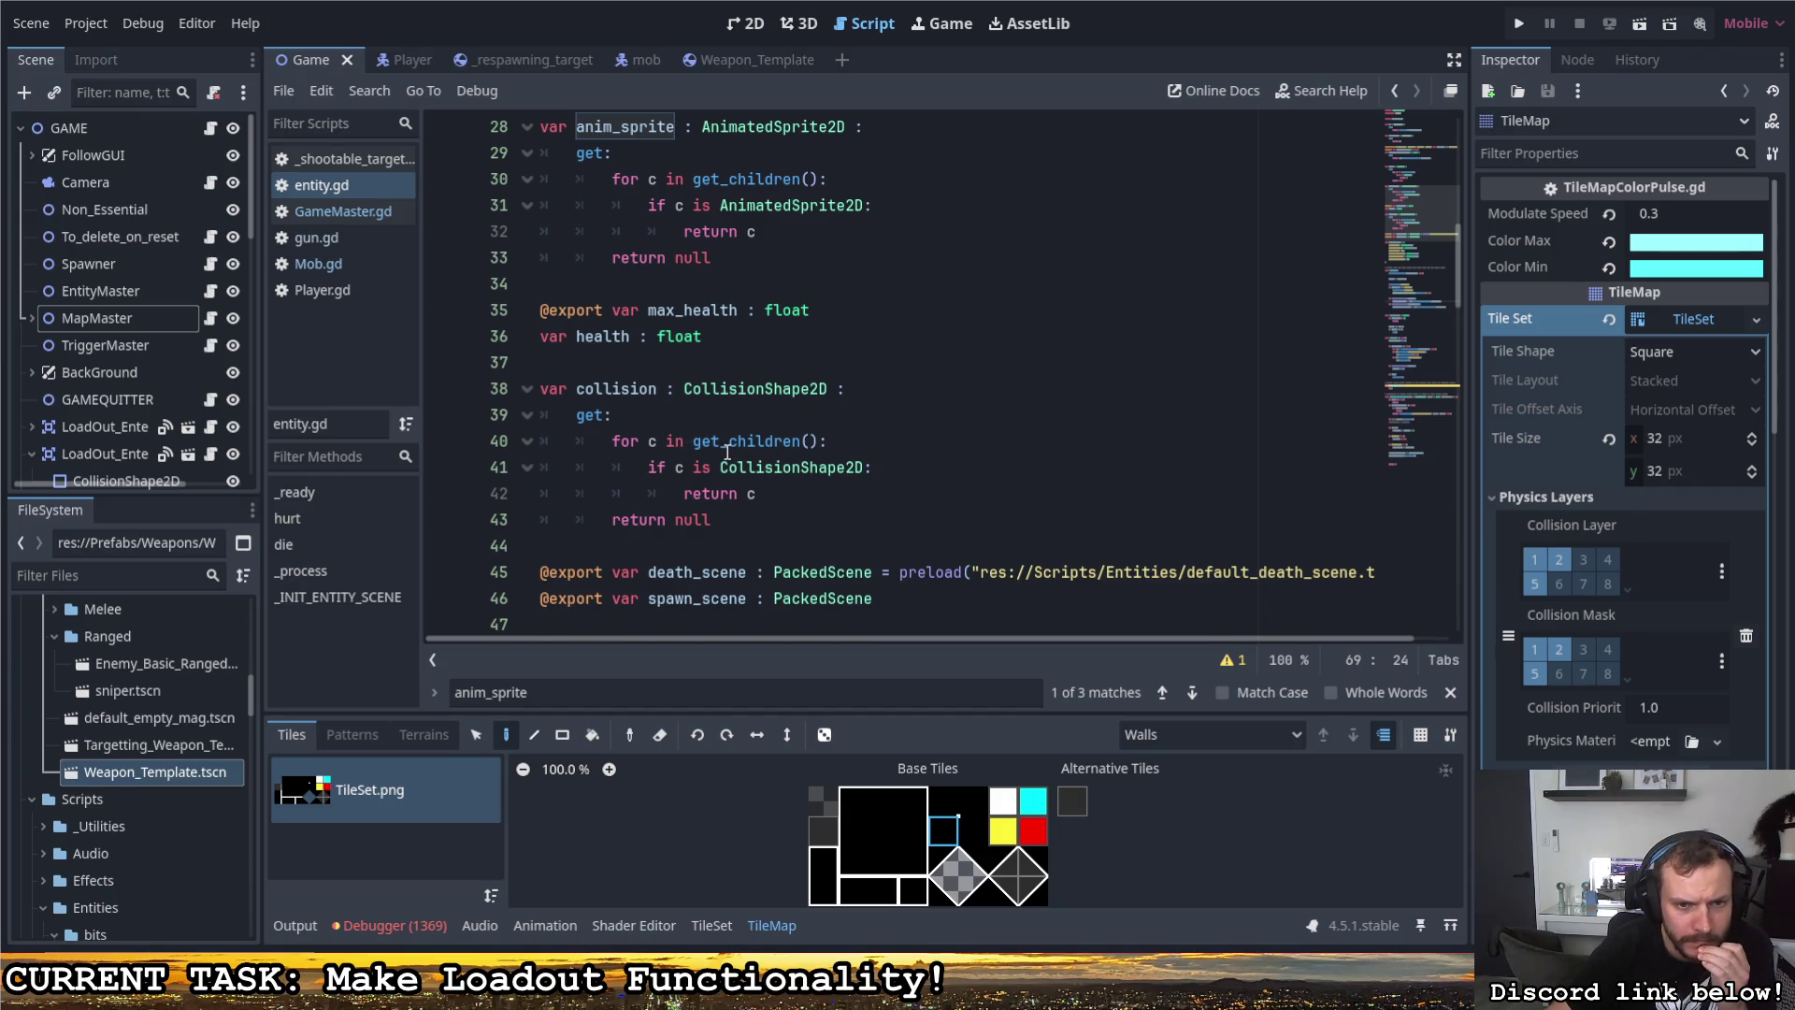
pyautogui.scroll(-3, 726, 453)
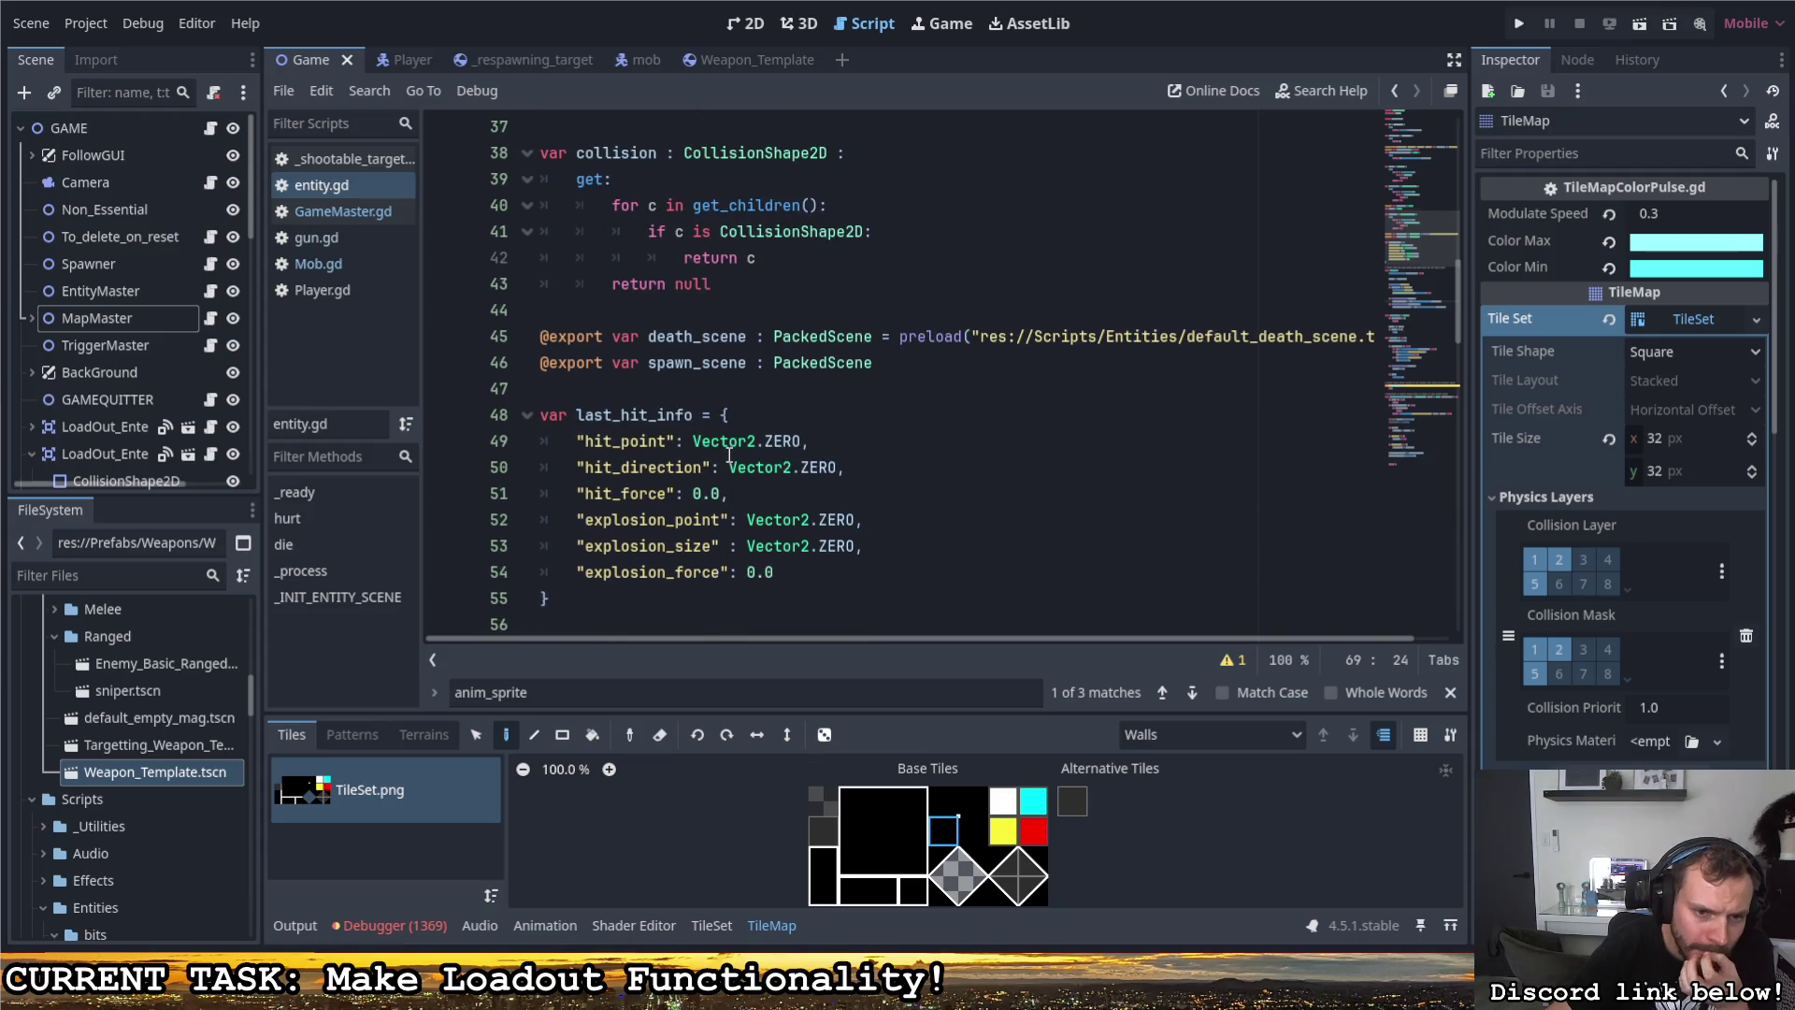
pyautogui.scroll(3, 731, 451)
pyautogui.scroll(-4, 692, 439)
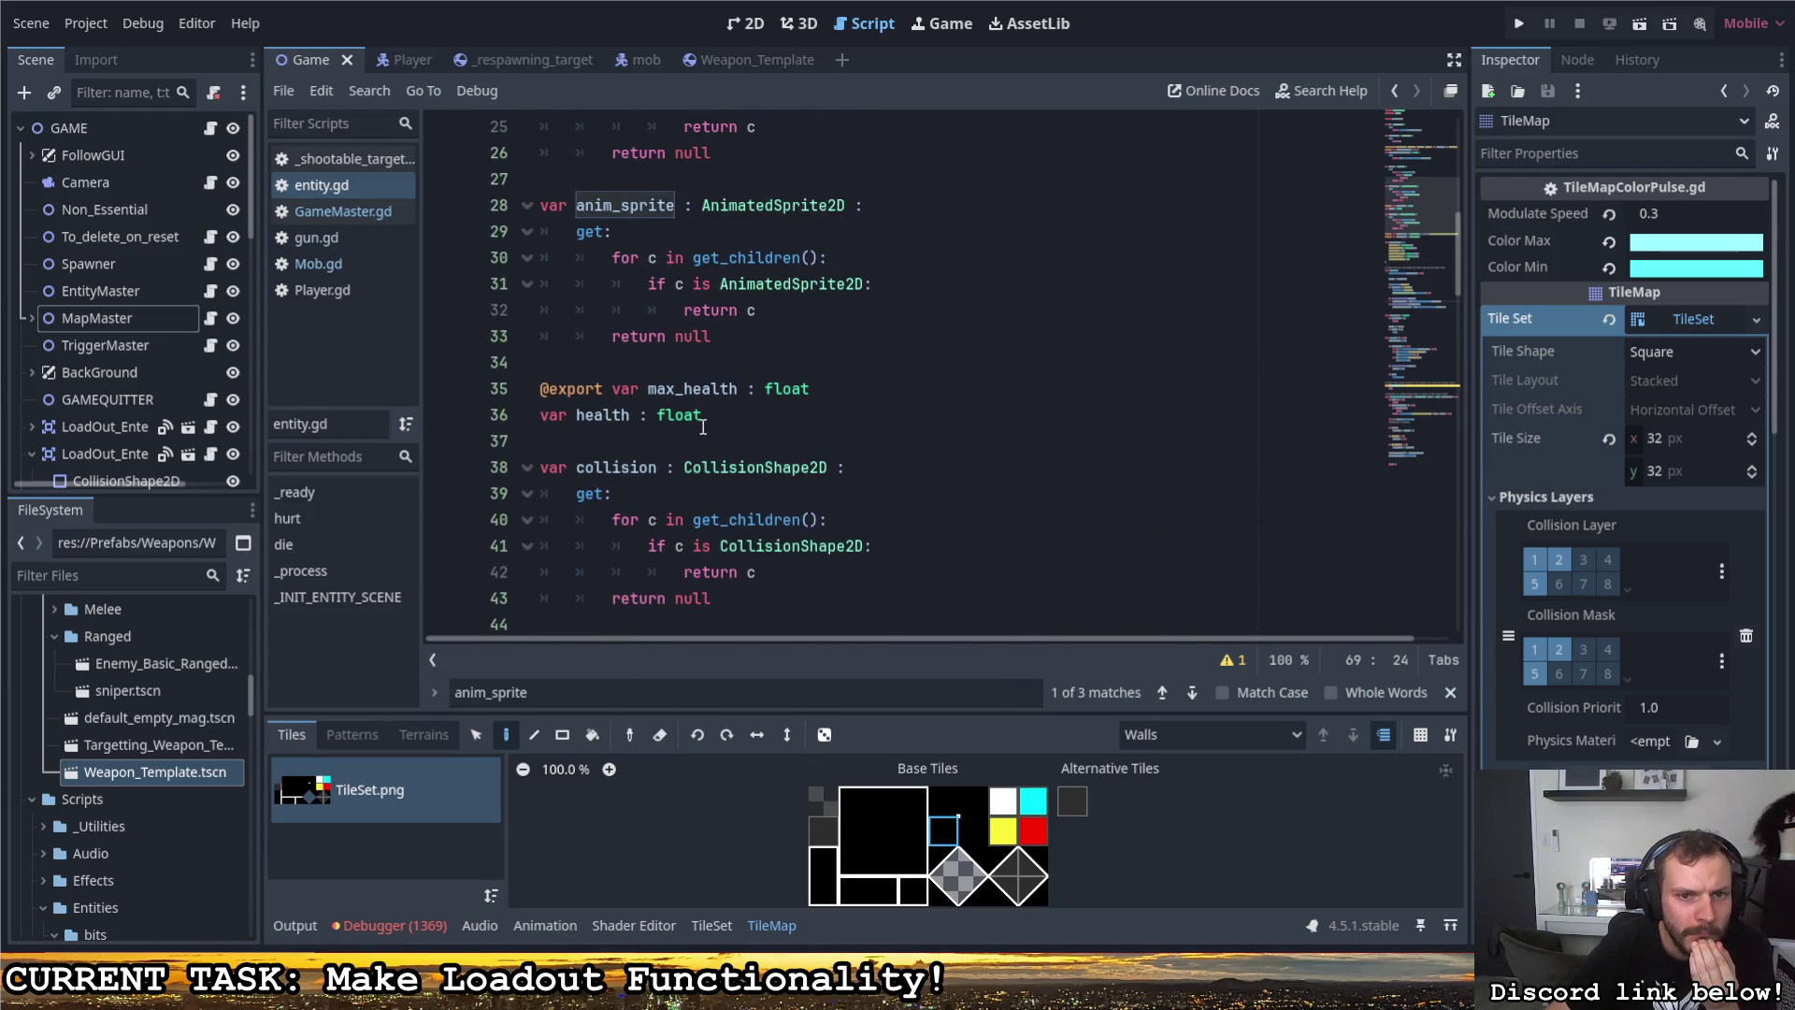
pyautogui.scroll(-12, 688, 432)
pyautogui.scroll(2, 680, 435)
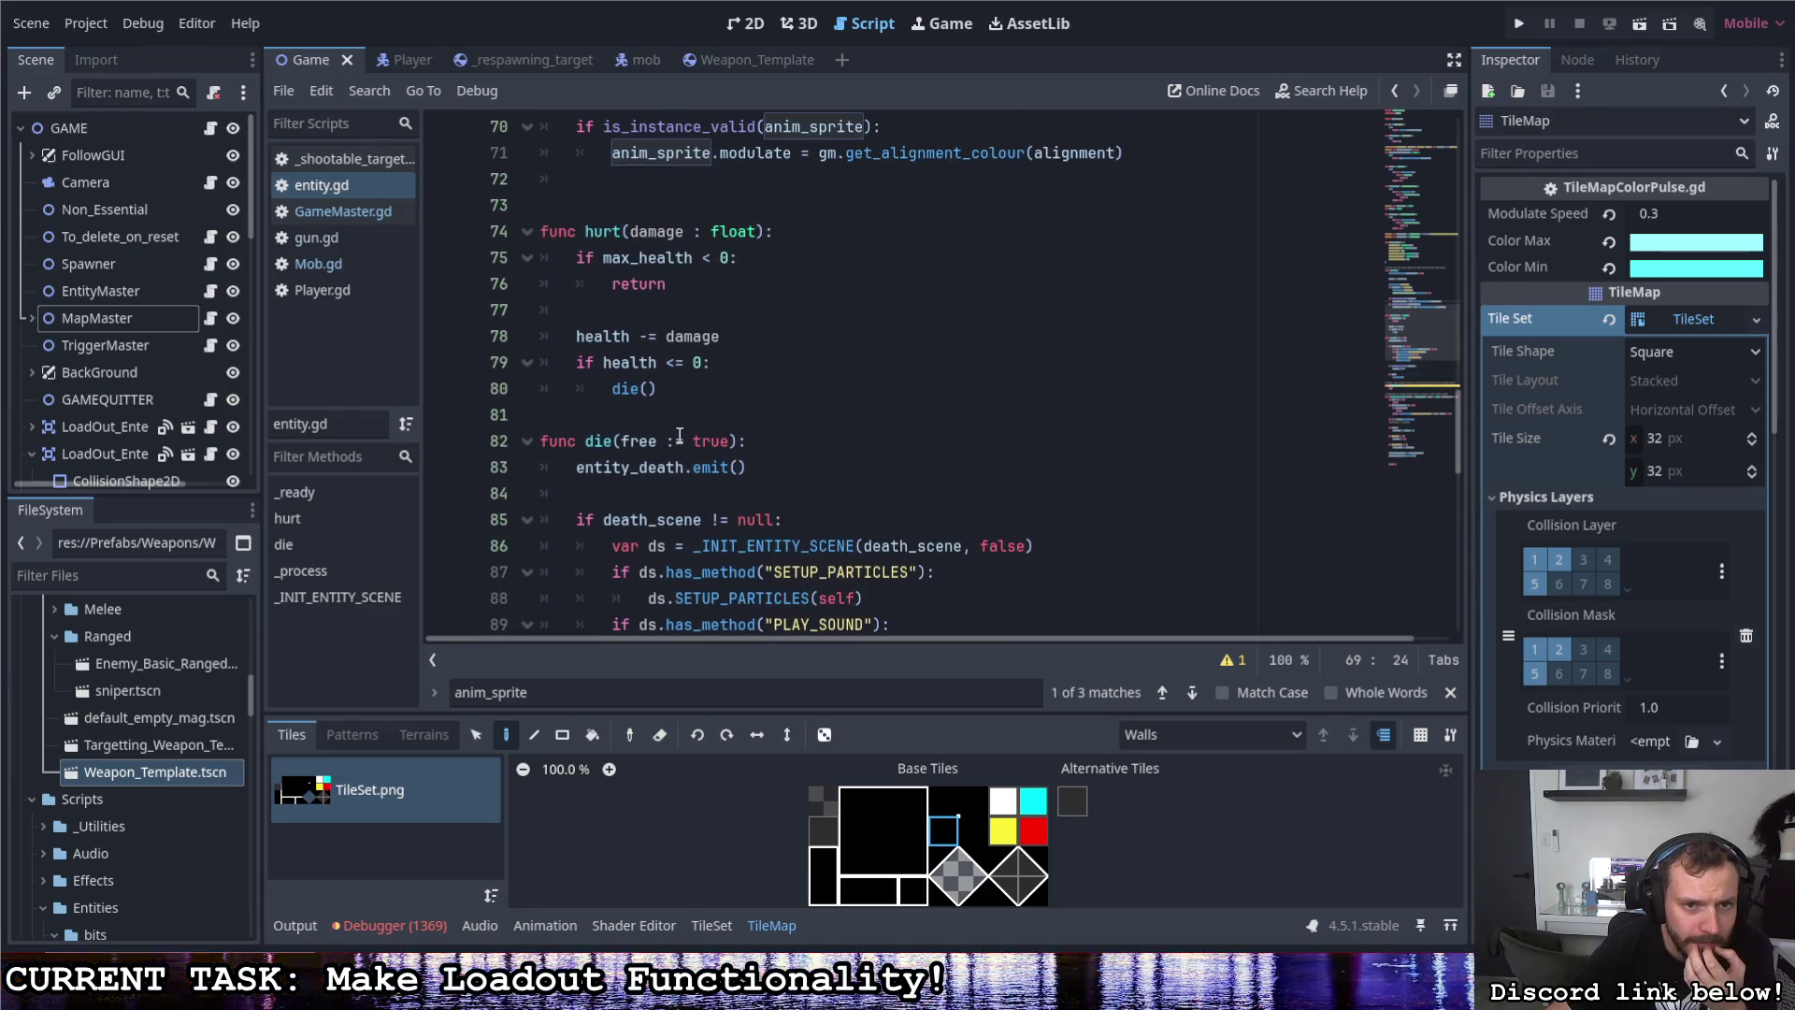
pyautogui.scroll(1, 679, 436)
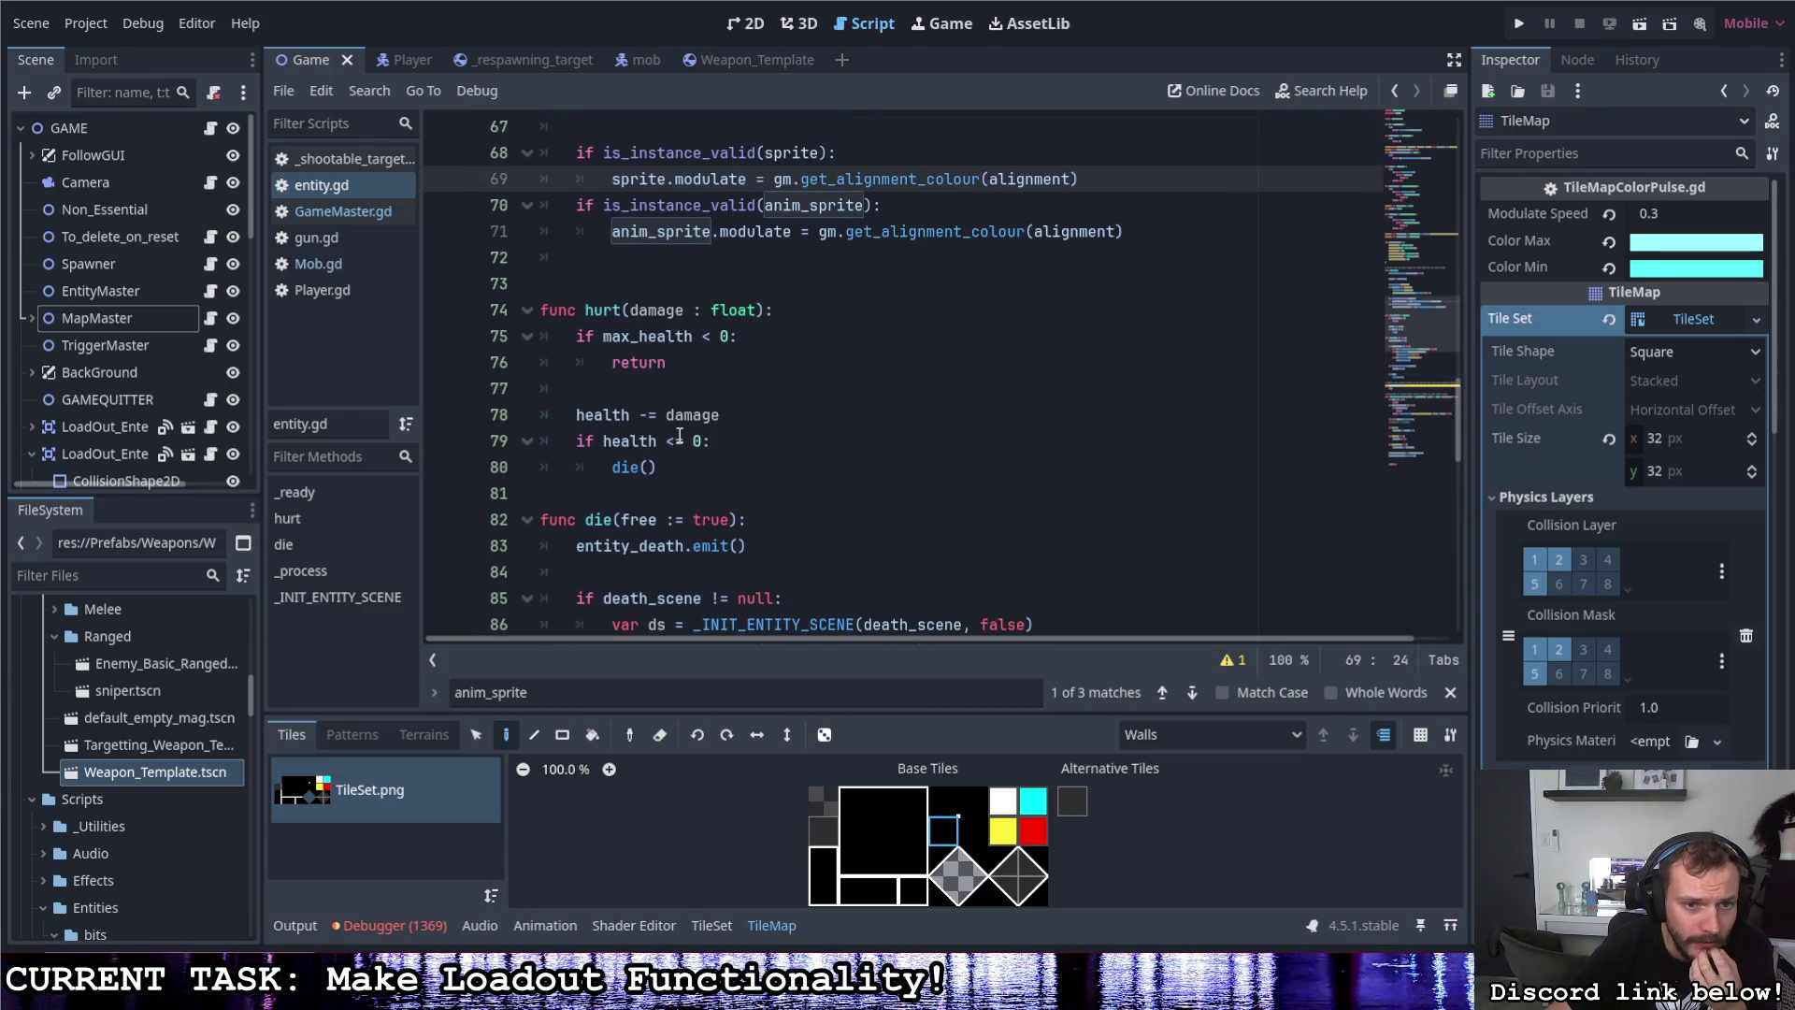
pyautogui.click(654, 443)
pyautogui.click(713, 446)
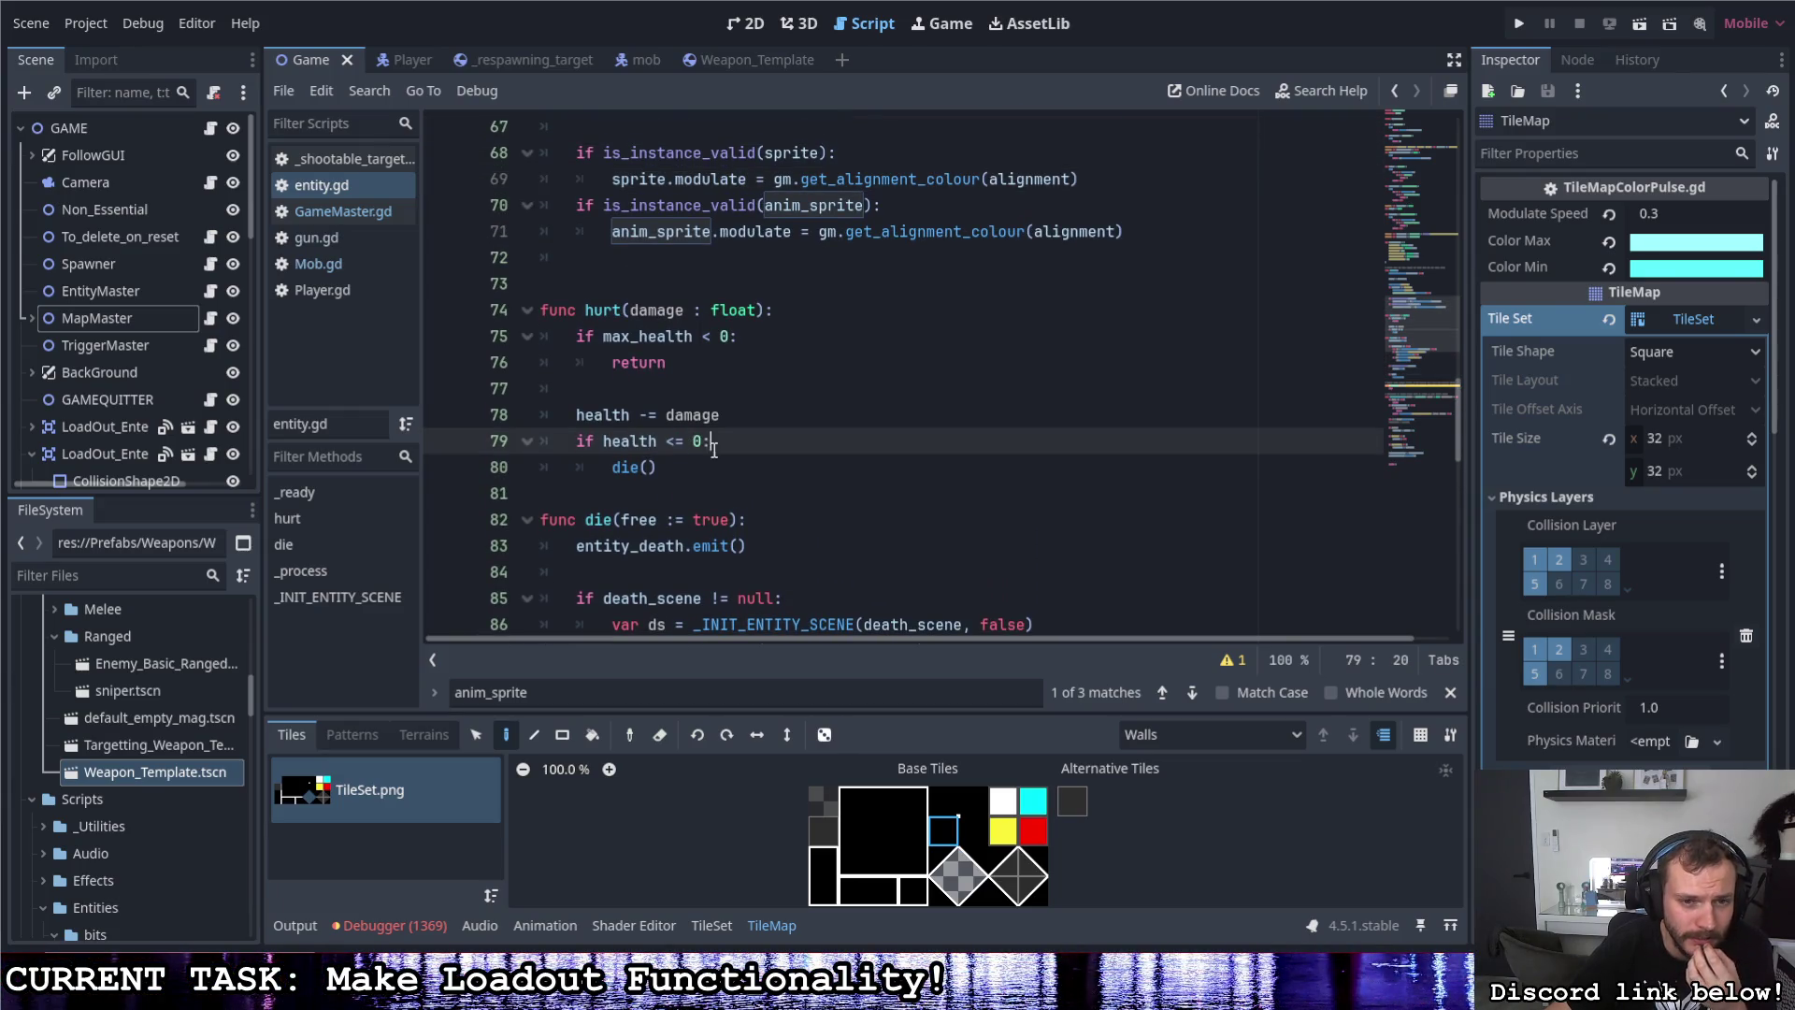
pyautogui.click(734, 338)
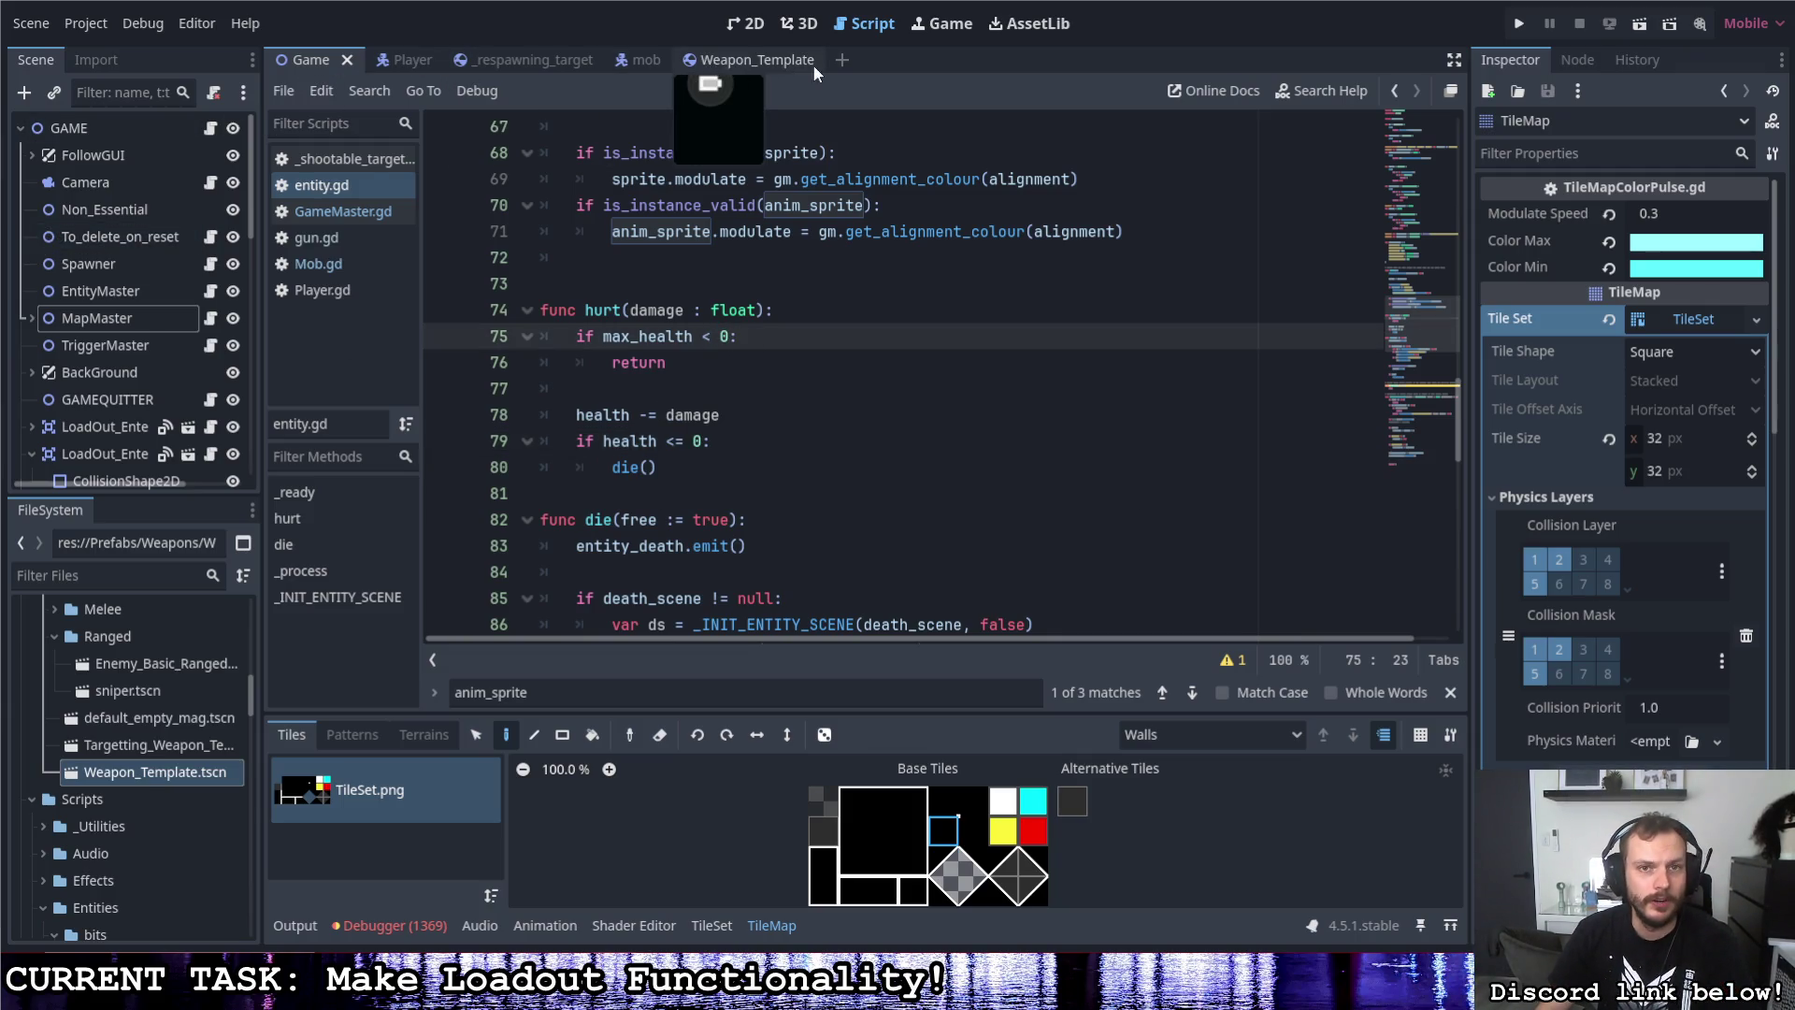
pyautogui.click(842, 59)
# Step: Use 2D Scene as the root and rename the Node2D to Movement_Restriction
pyautogui.click(164, 149)
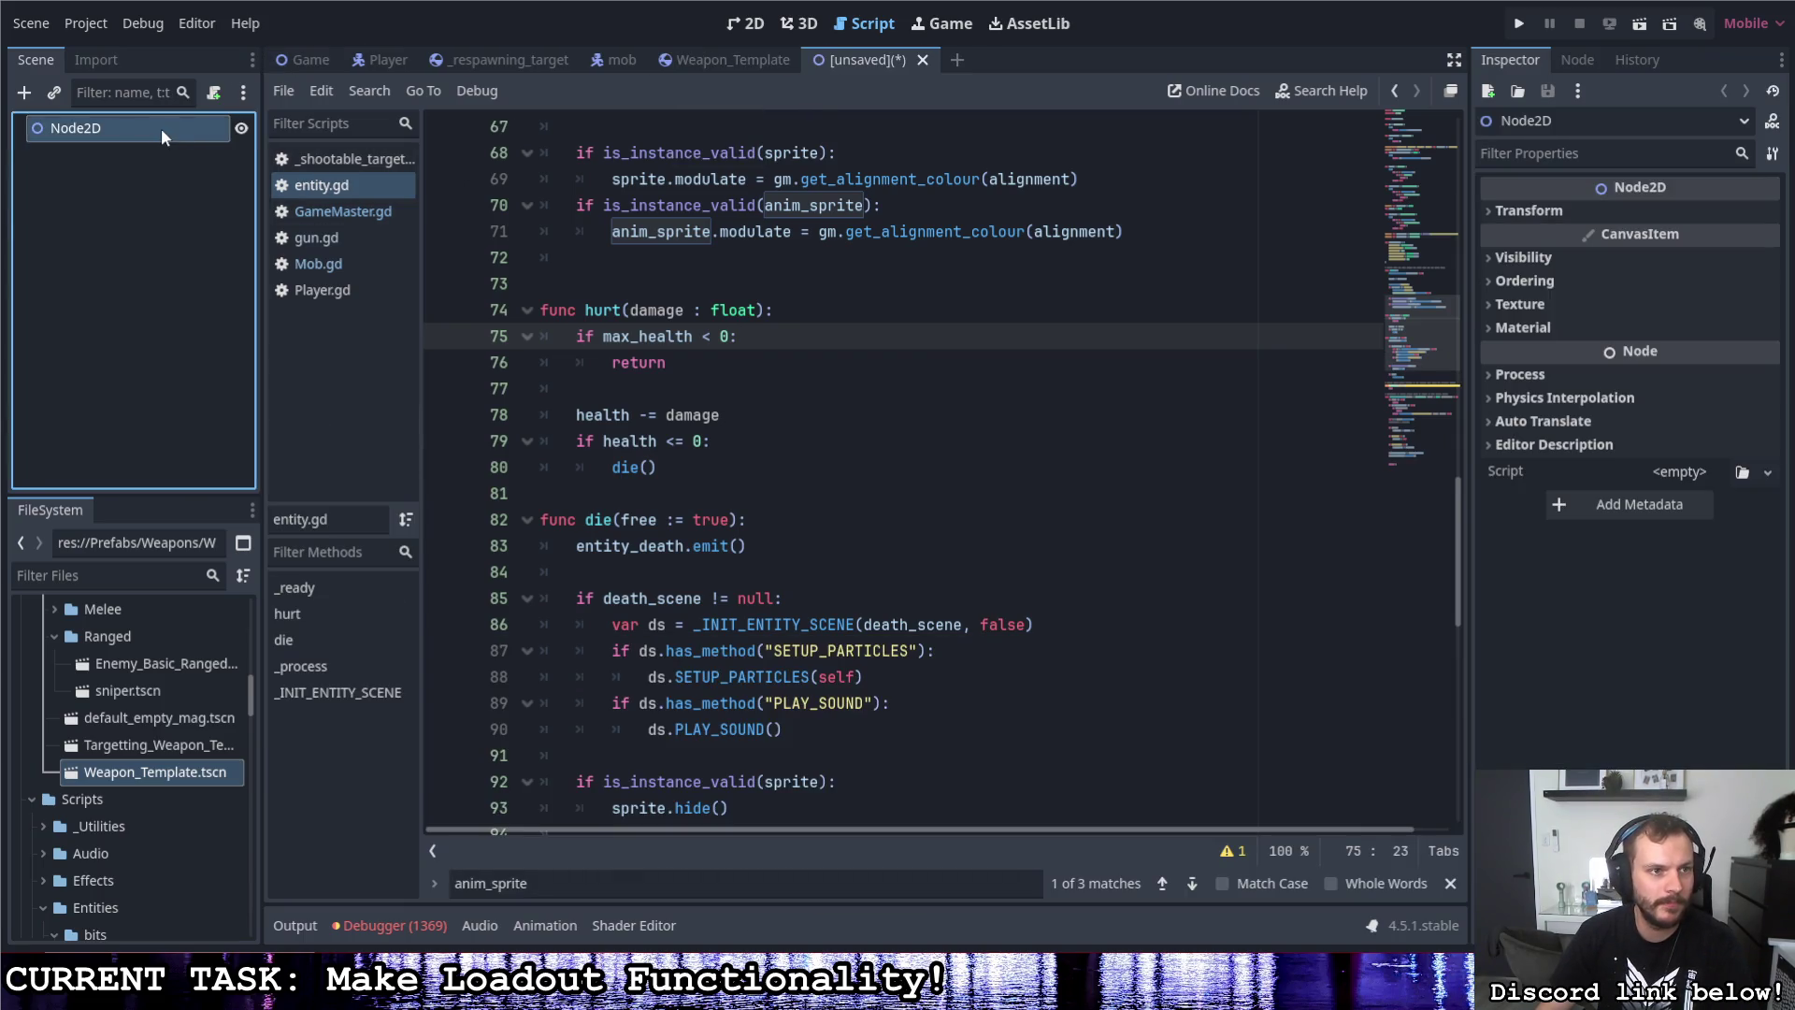
pyautogui.doubleClick(163, 127)
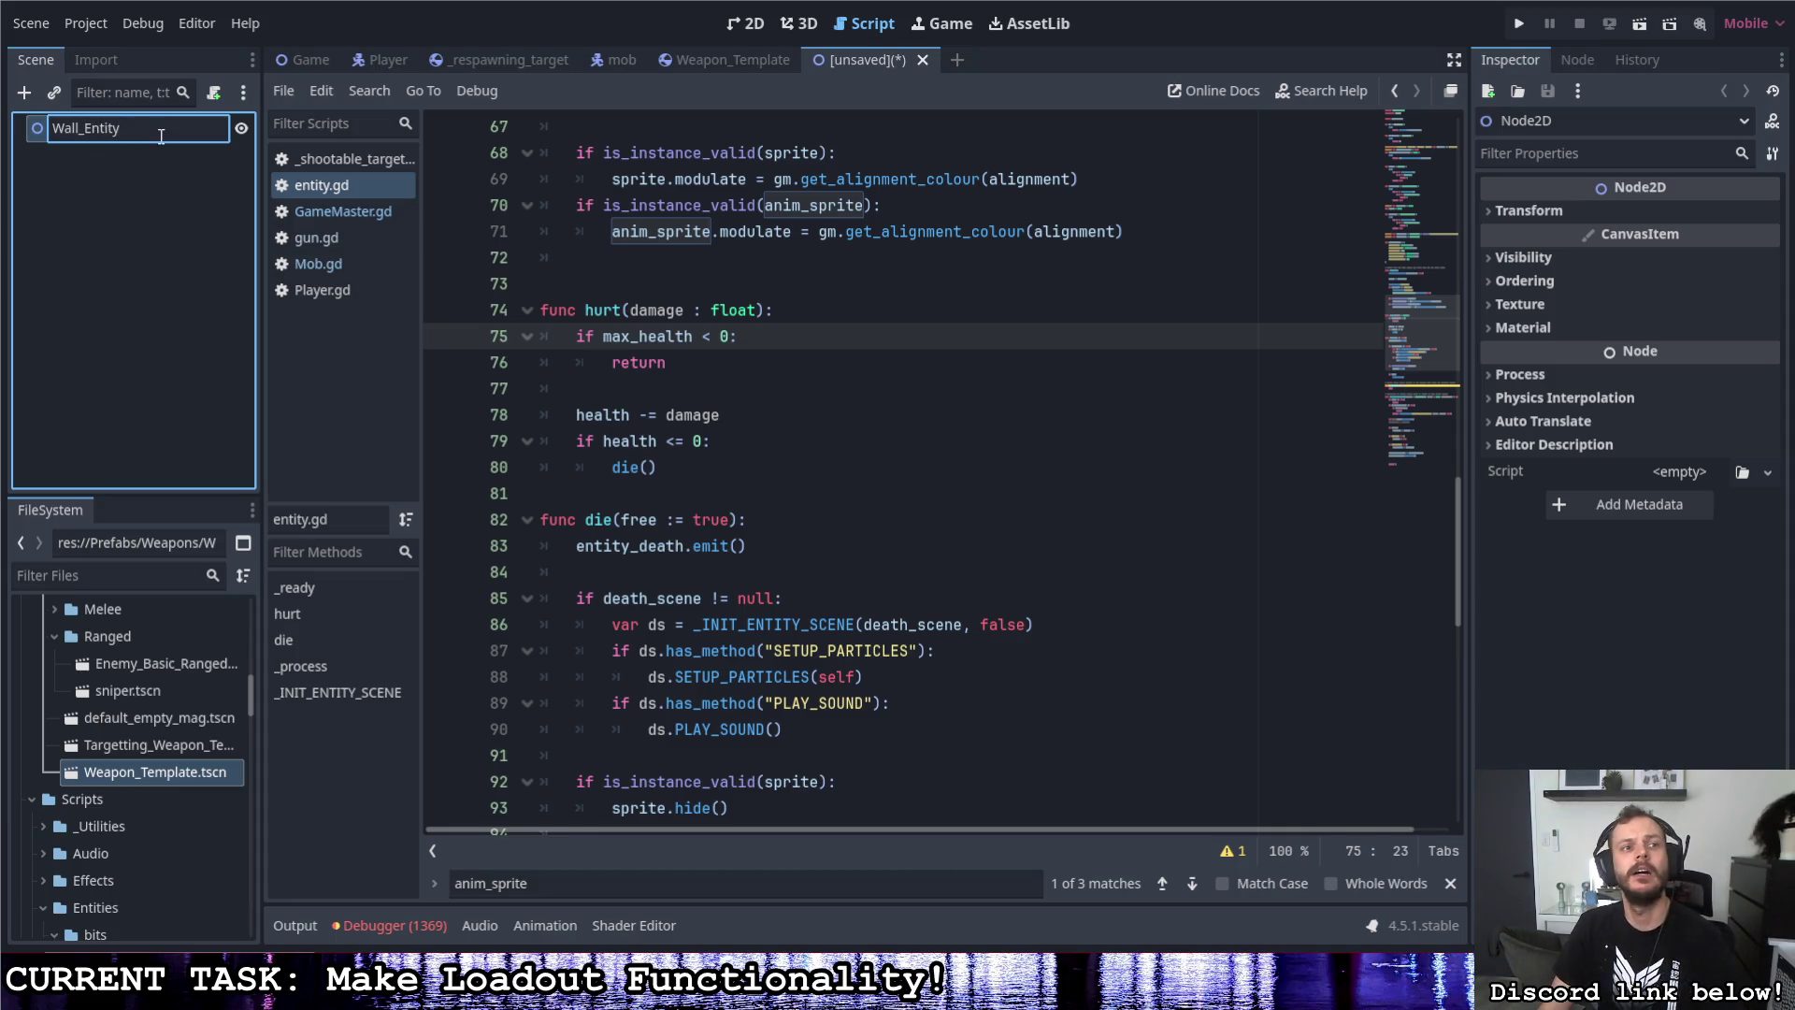
pyautogui.moveTo(161, 137); pyautogui.dragTo(13, 141)
pyautogui.write('Playe')
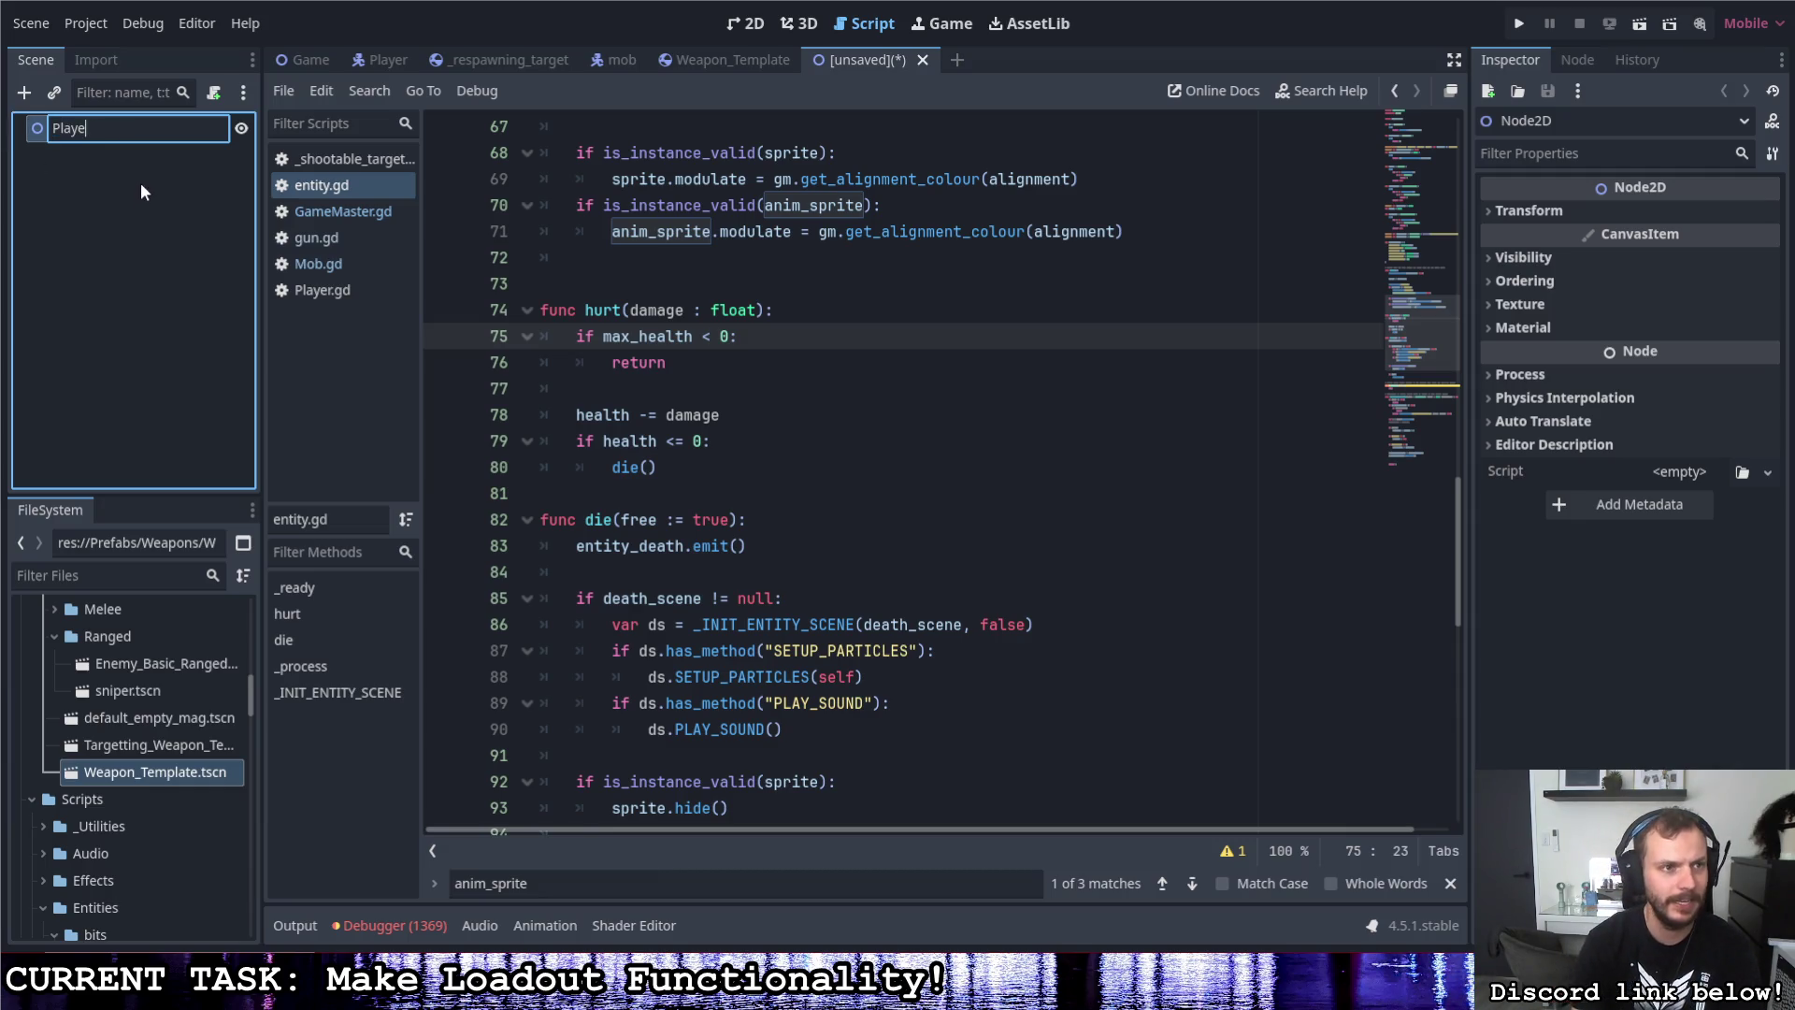
pyautogui.press('BackSpace')
pyautogui.press('BackSpace')
pyautogui.press('BackSpace')
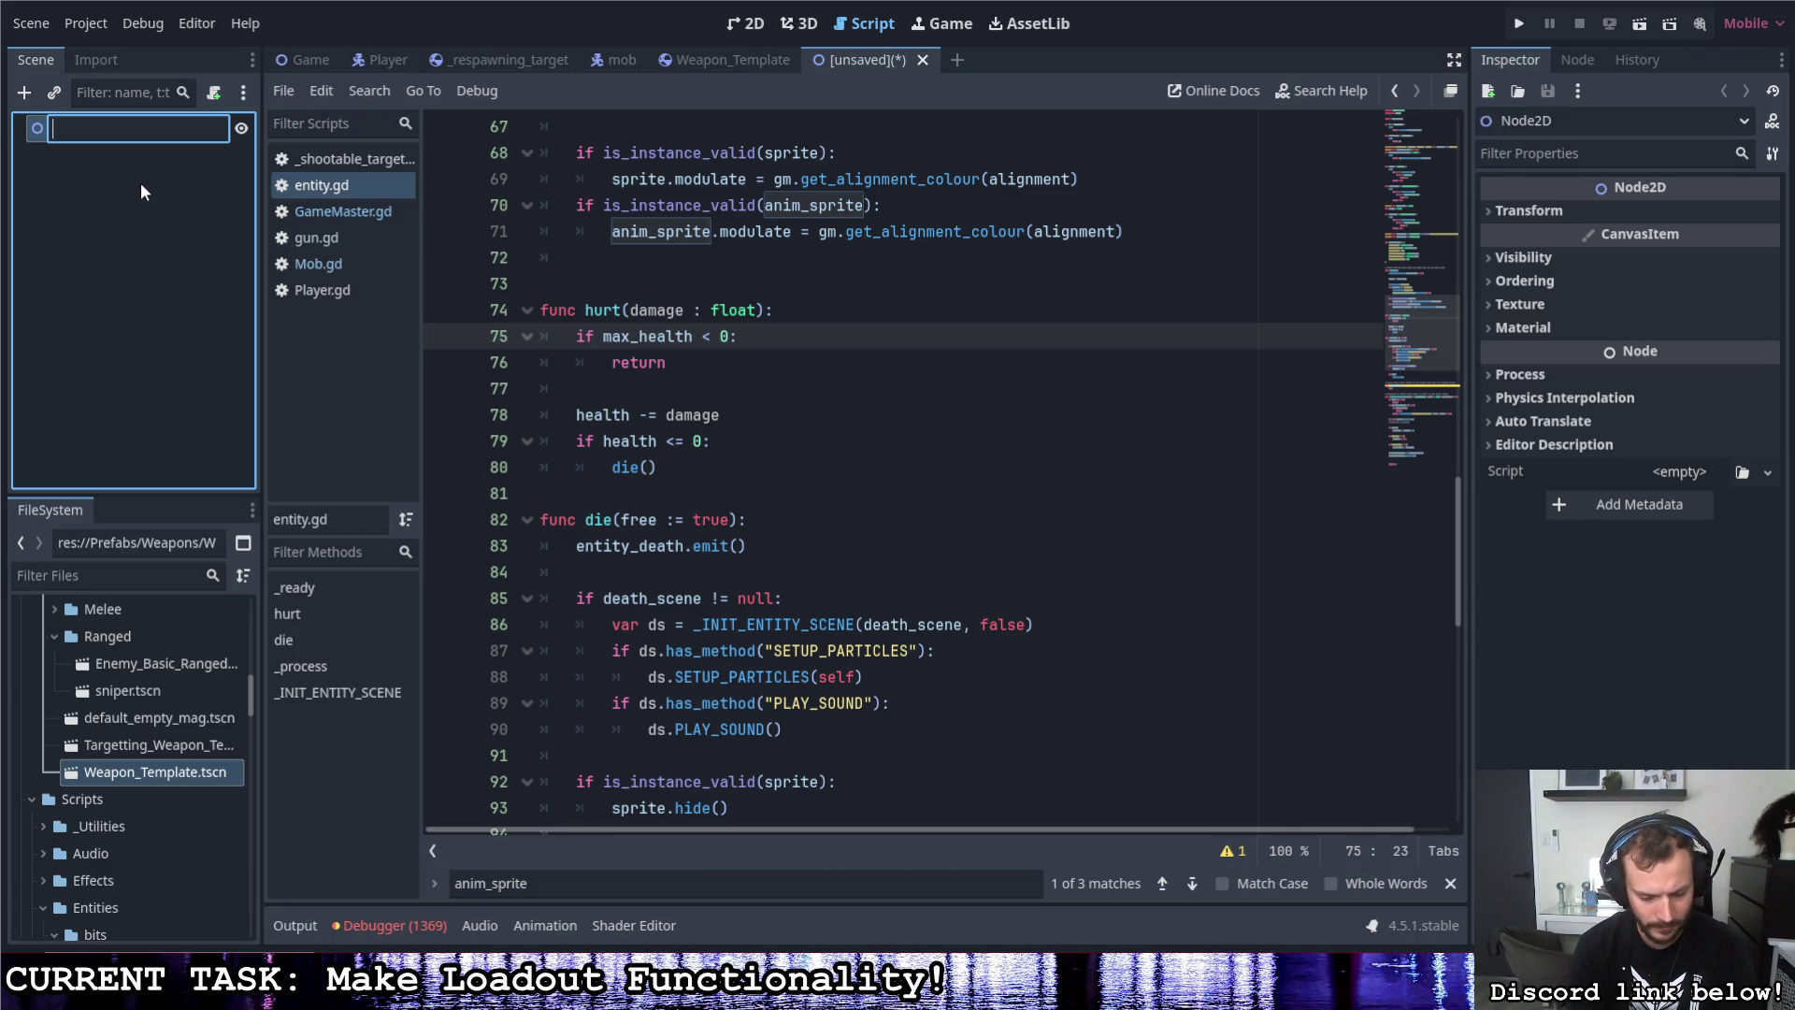
pyautogui.write('Movement_Rest')
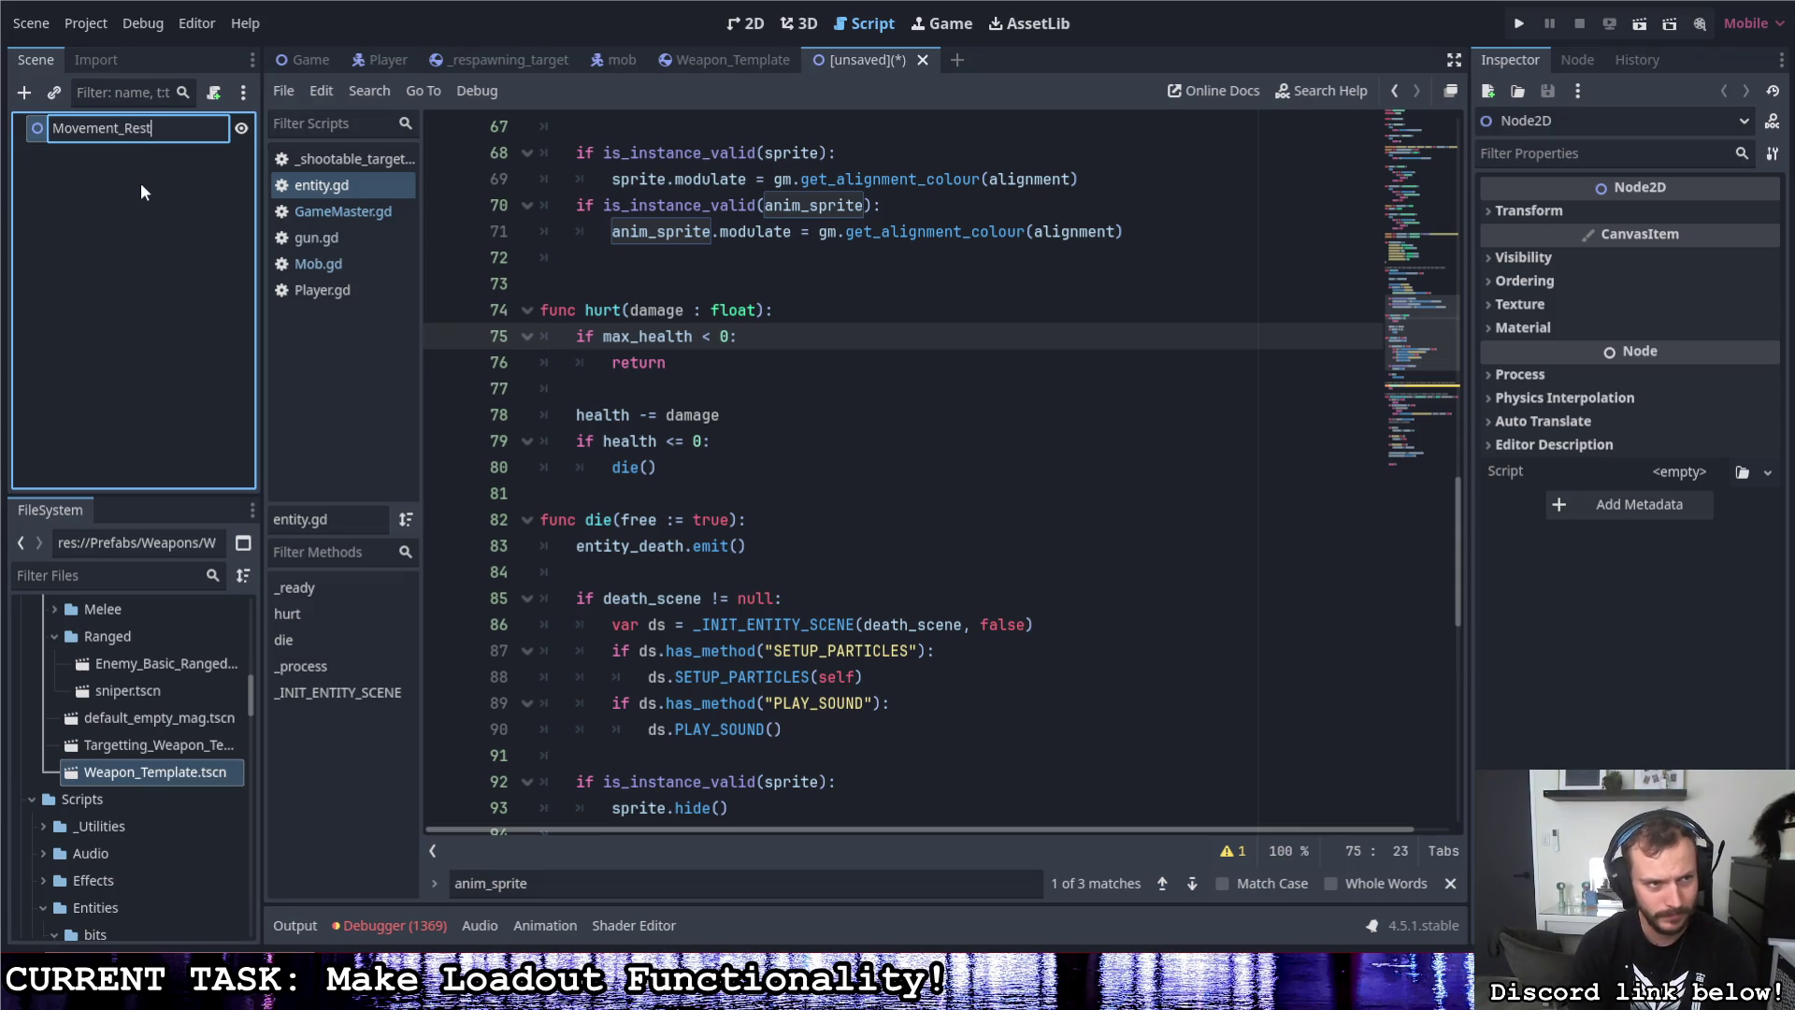
pyautogui.write('ion_Enti')
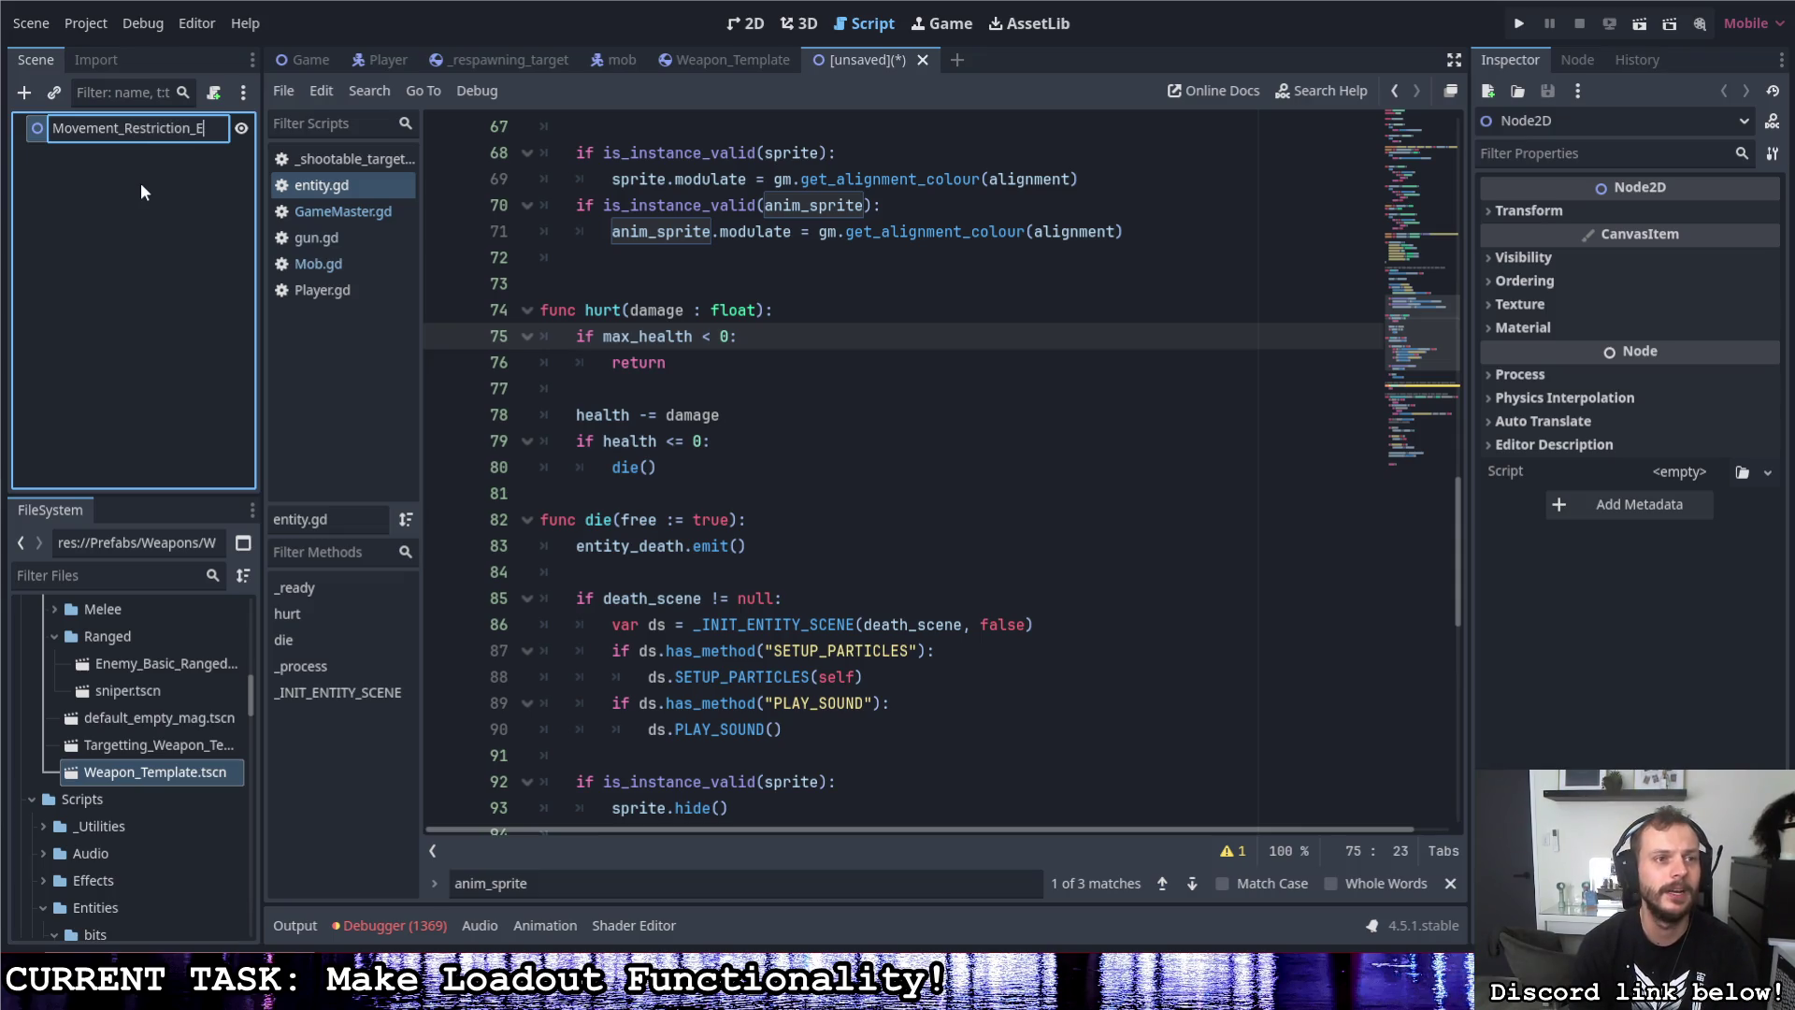
pyautogui.write('ty')
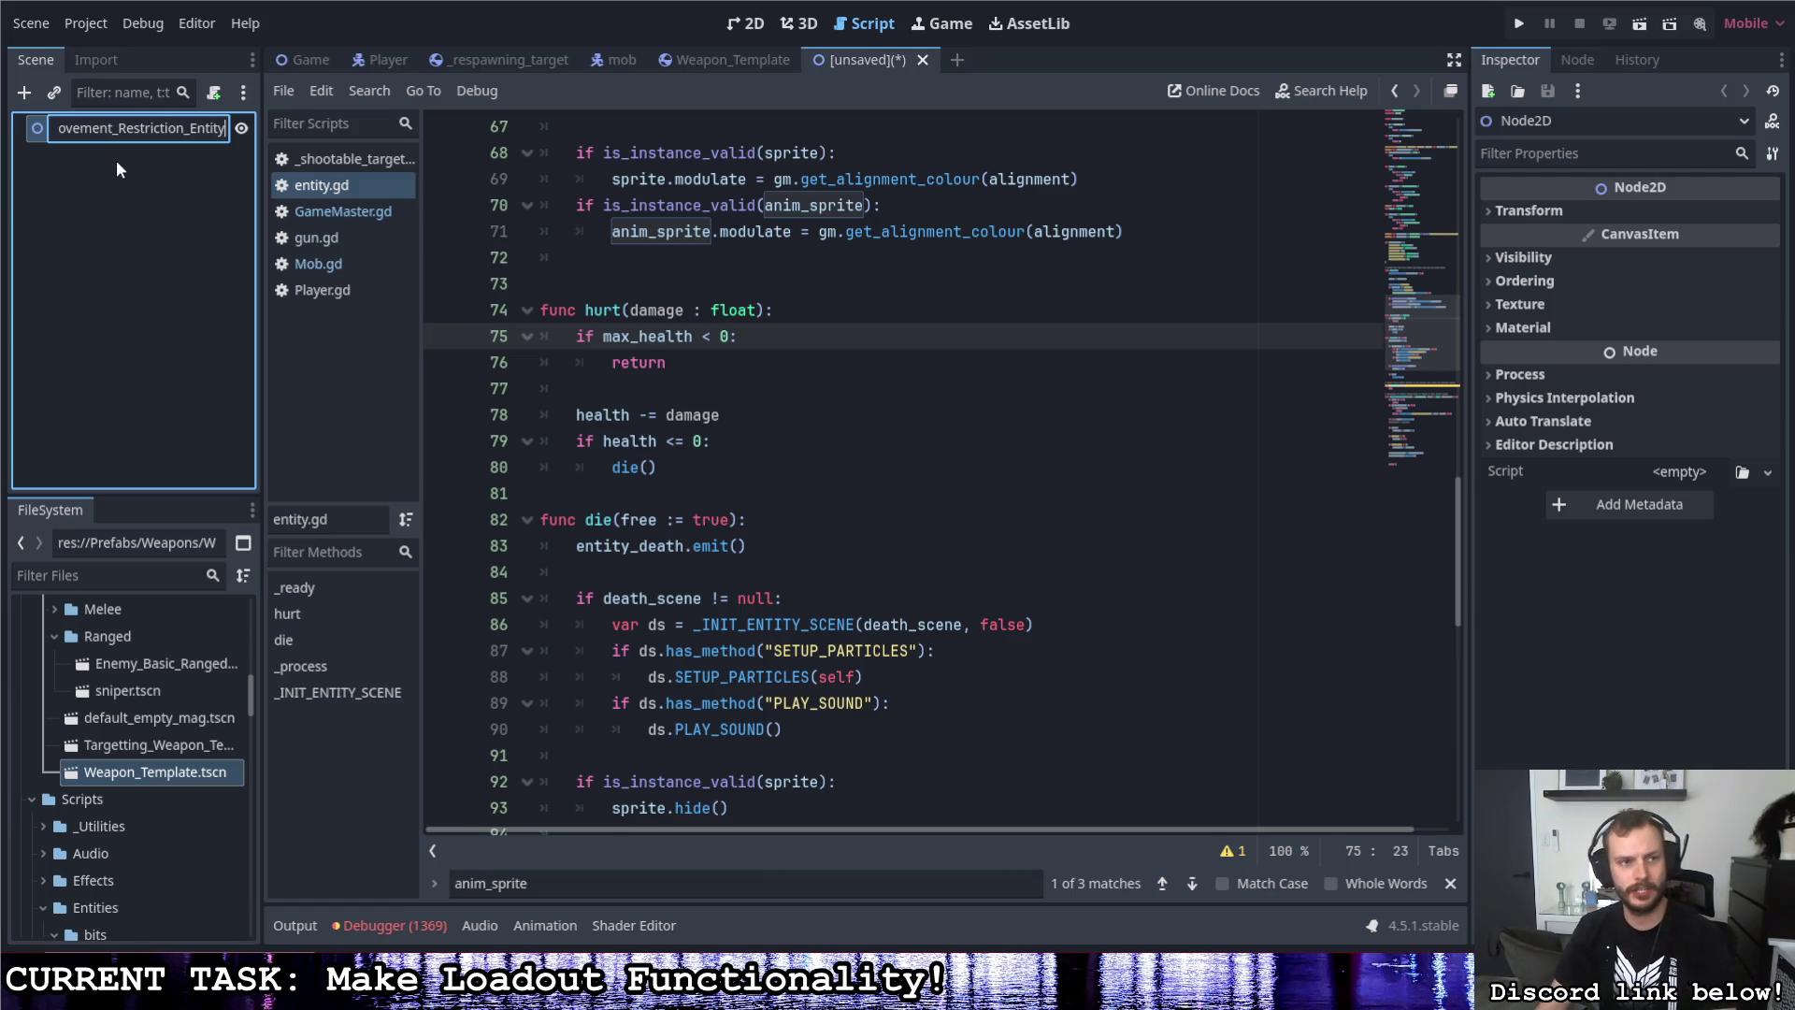
pyautogui.press('BackSpace')
pyautogui.press('BackSpace')
pyautogui.press('BackSpace')
pyautogui.press('BackSpace')
pyautogui.press('BackSpace')
pyautogui.press('BackSpace')
pyautogui.press('Return')
# Step: Start attaching a script to Movement_Restriction, browse to the Entities folder, then cancel
pyautogui.rightClick(121, 129)
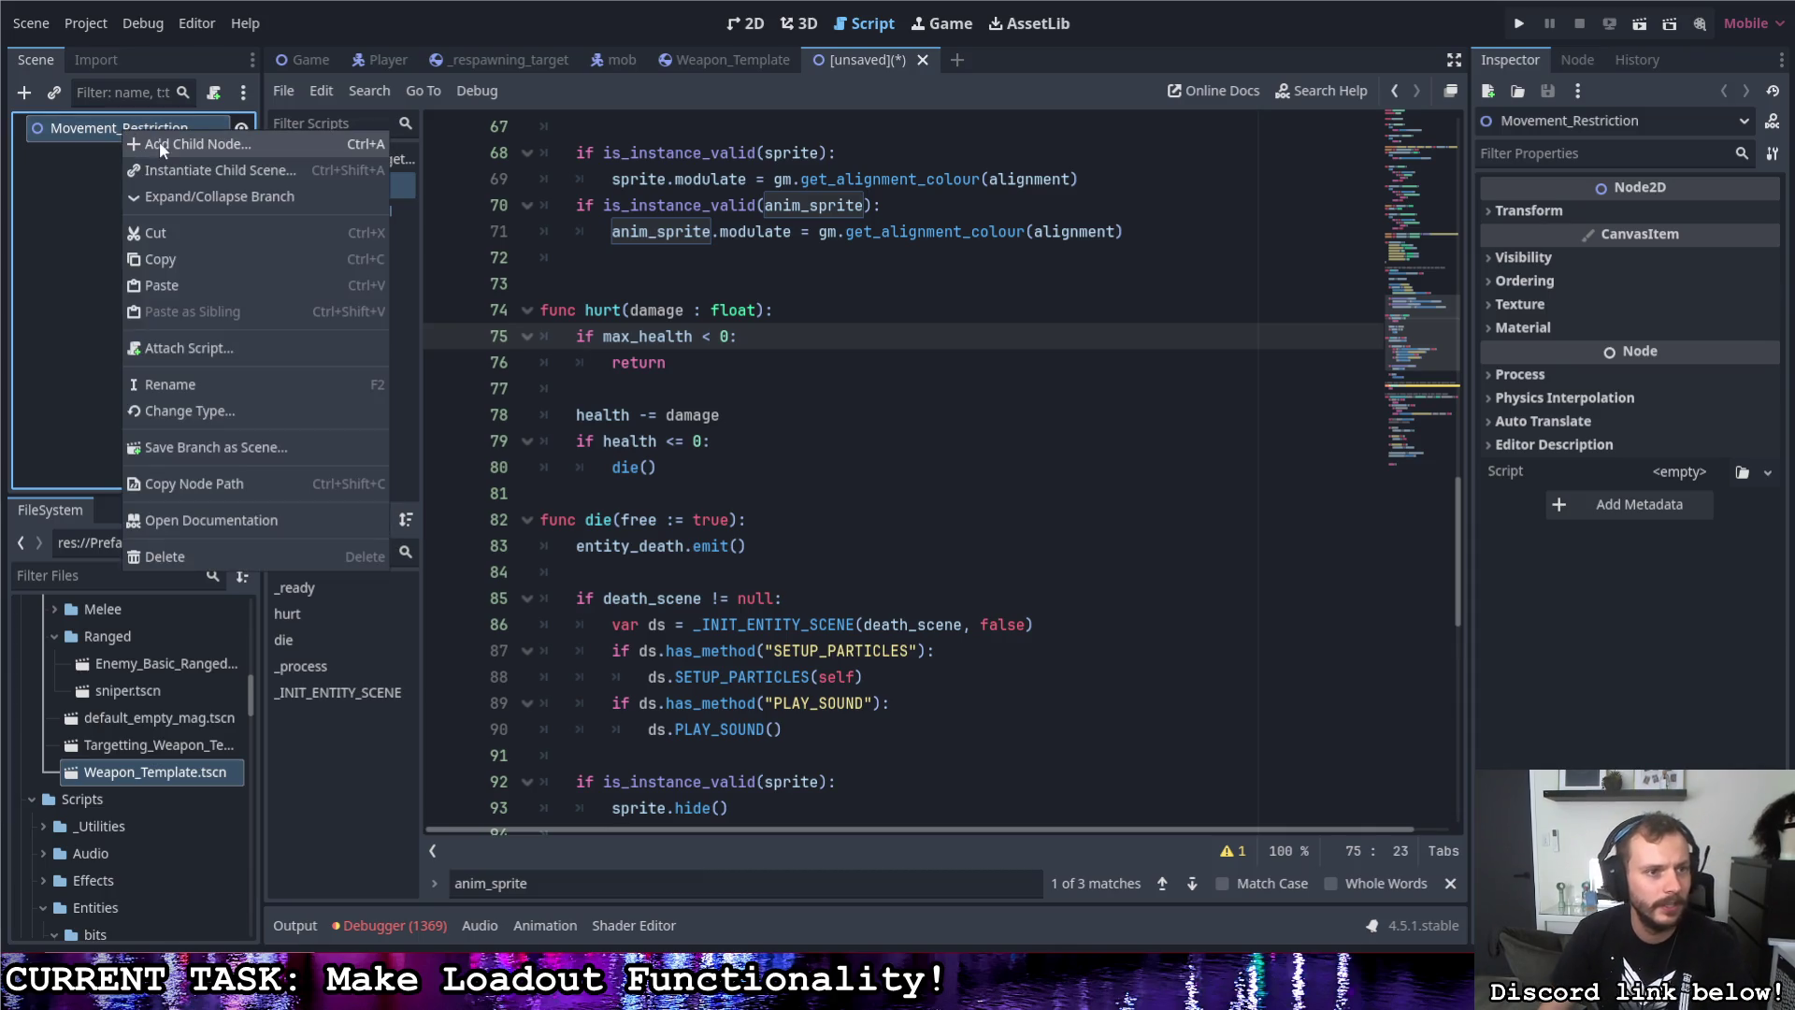
pyautogui.click(193, 348)
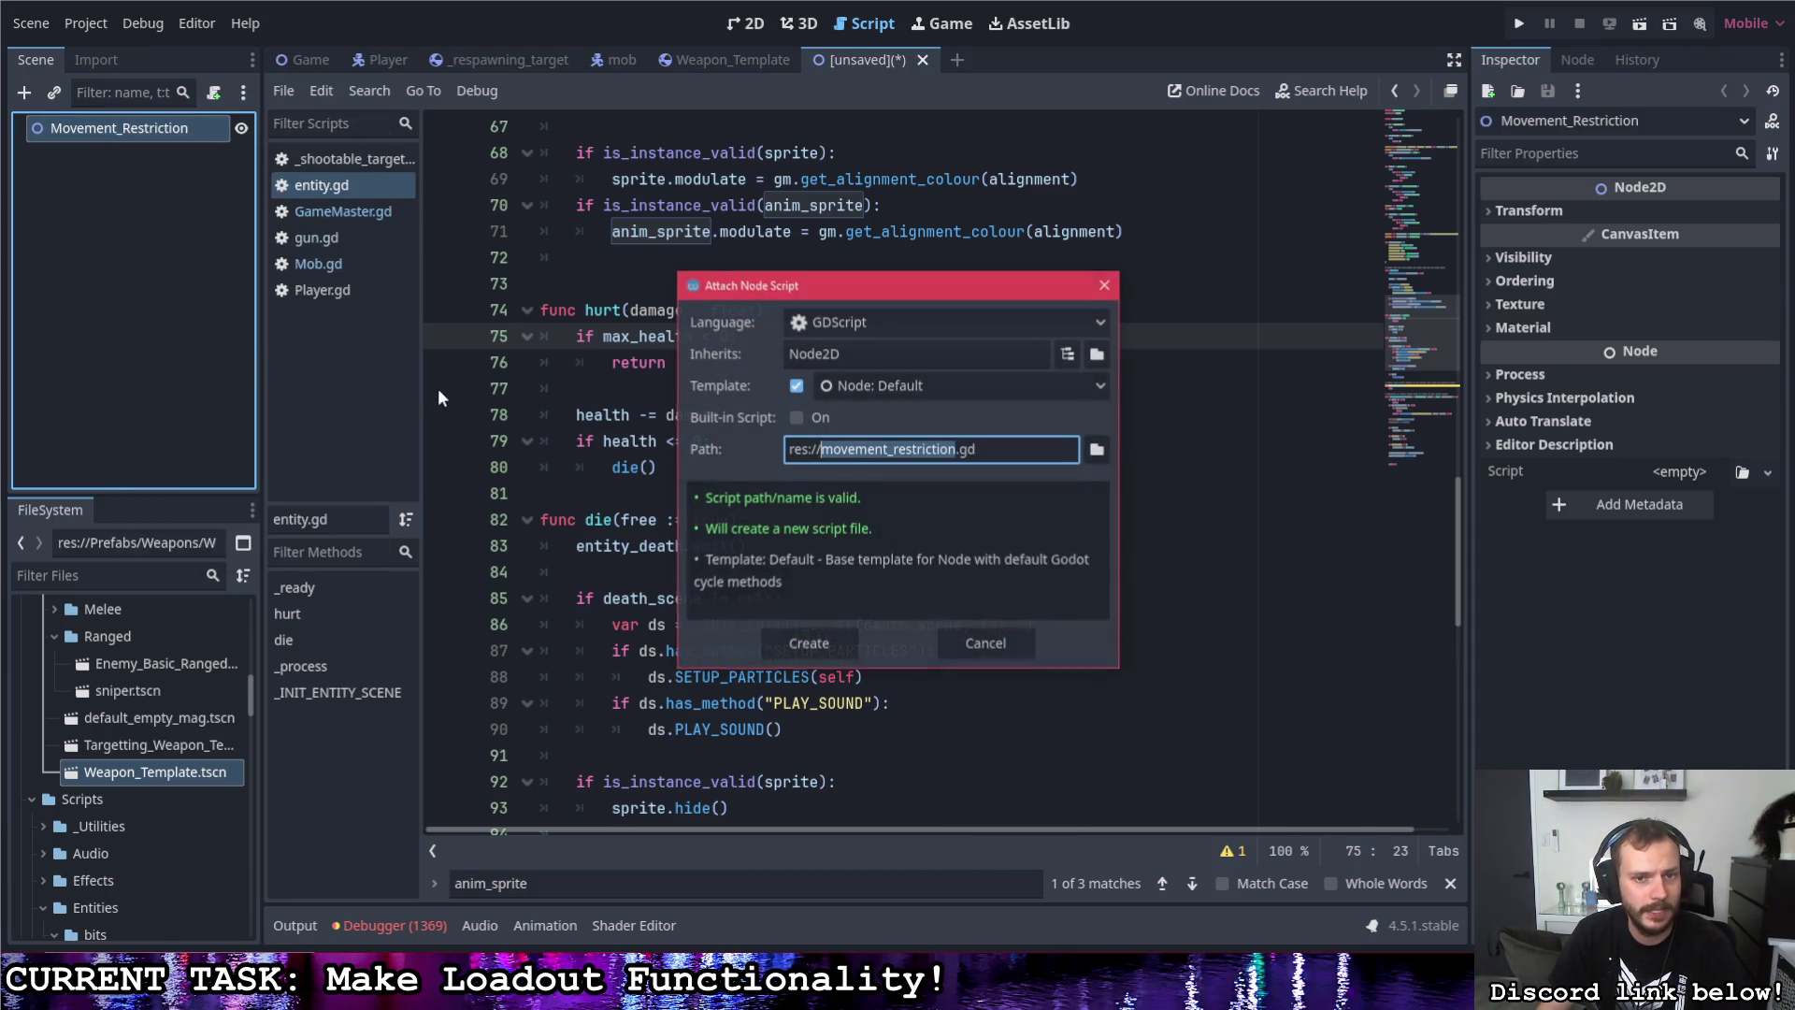
pyautogui.click(1098, 451)
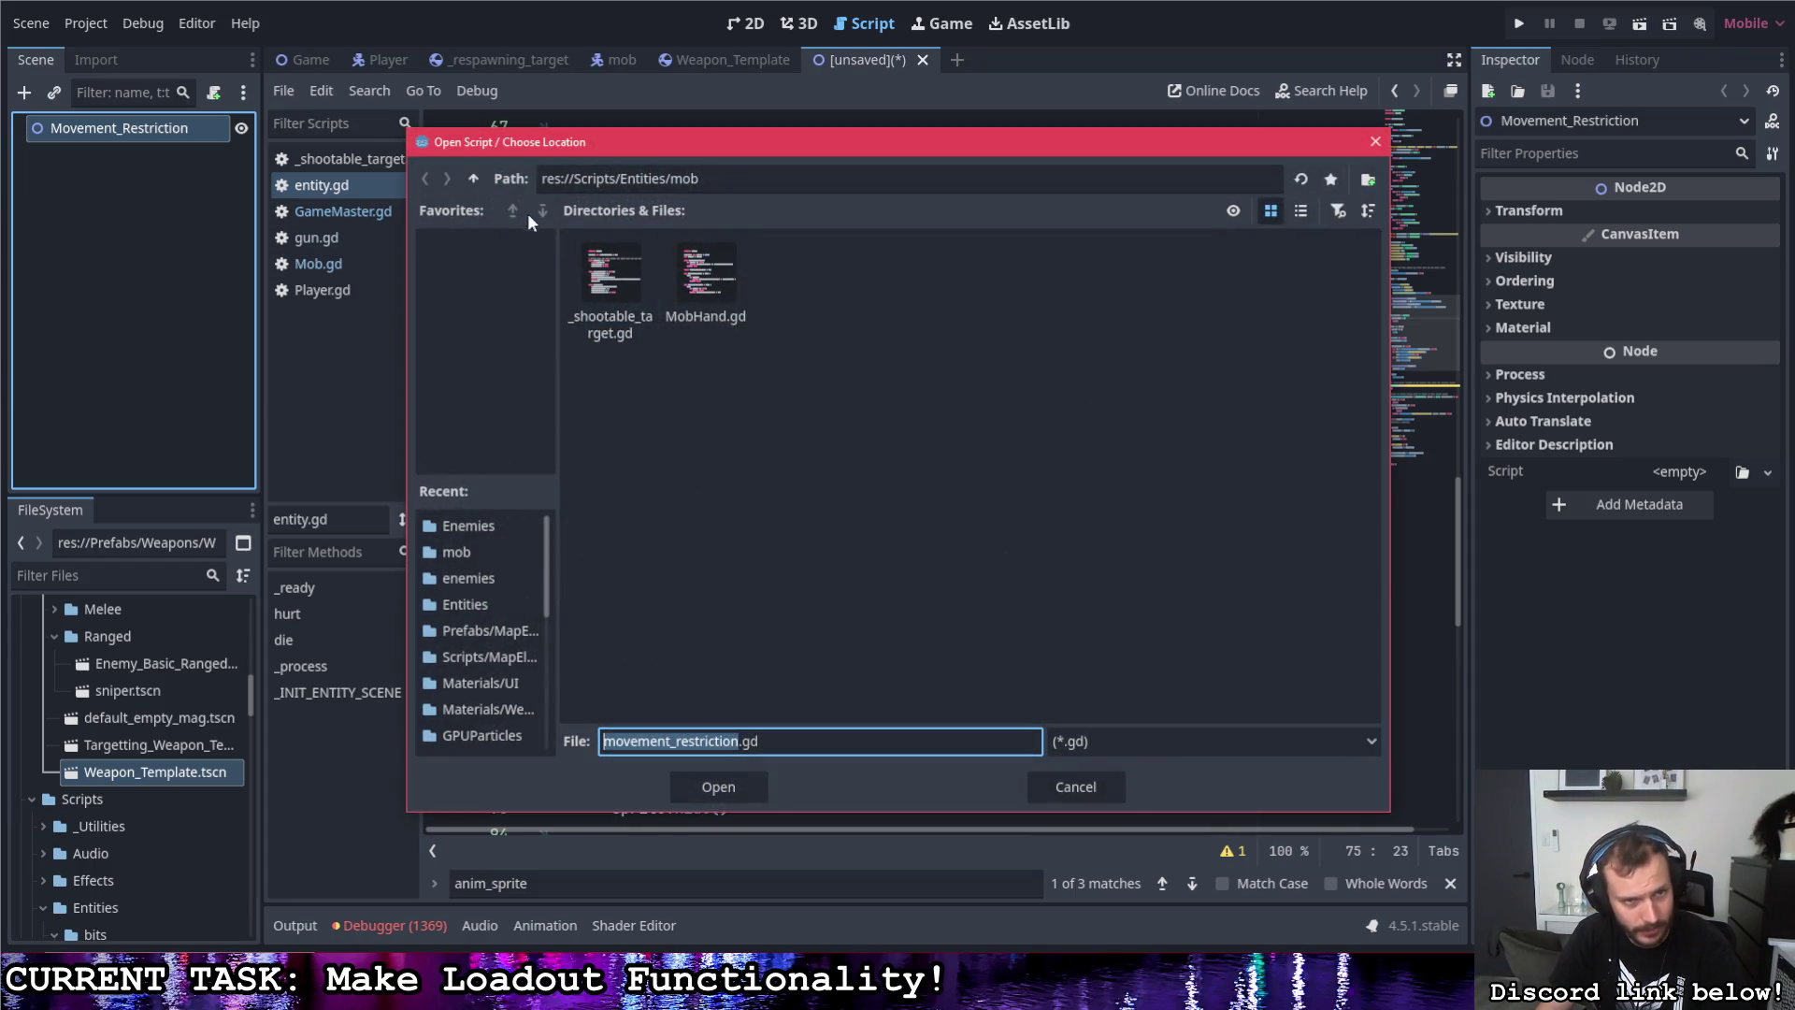
pyautogui.click(473, 178)
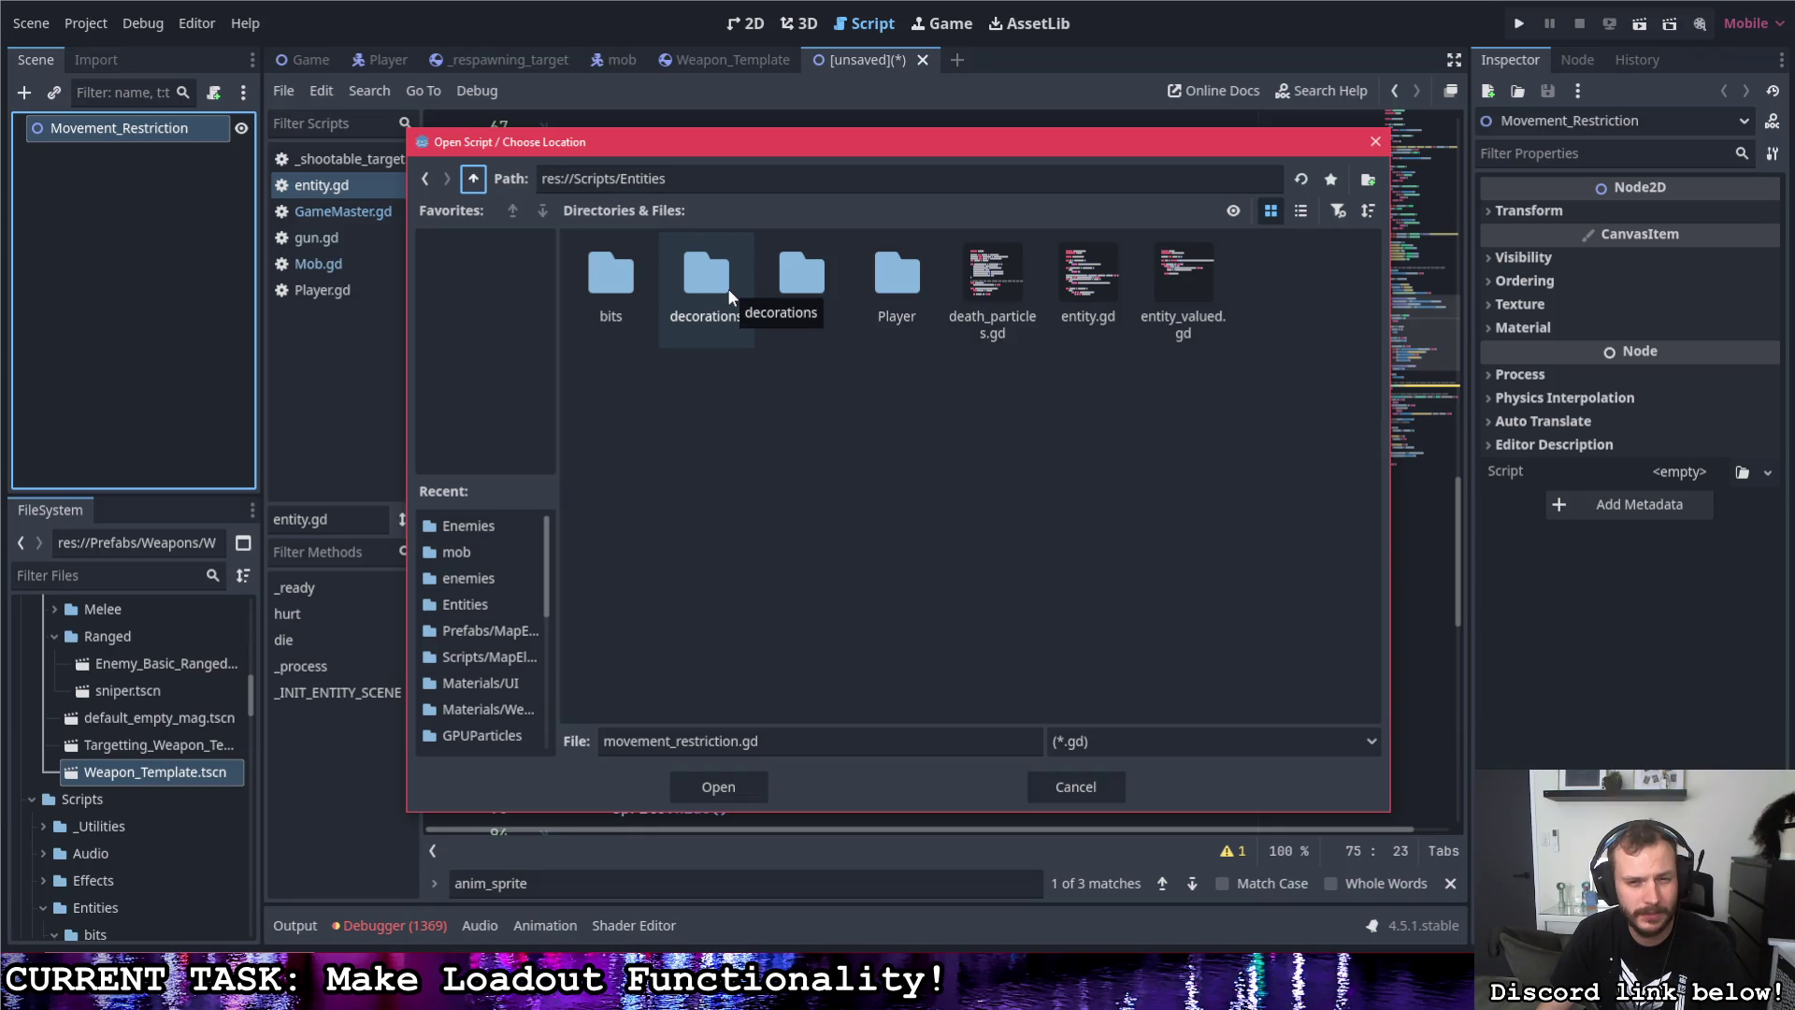
pyautogui.click(474, 179)
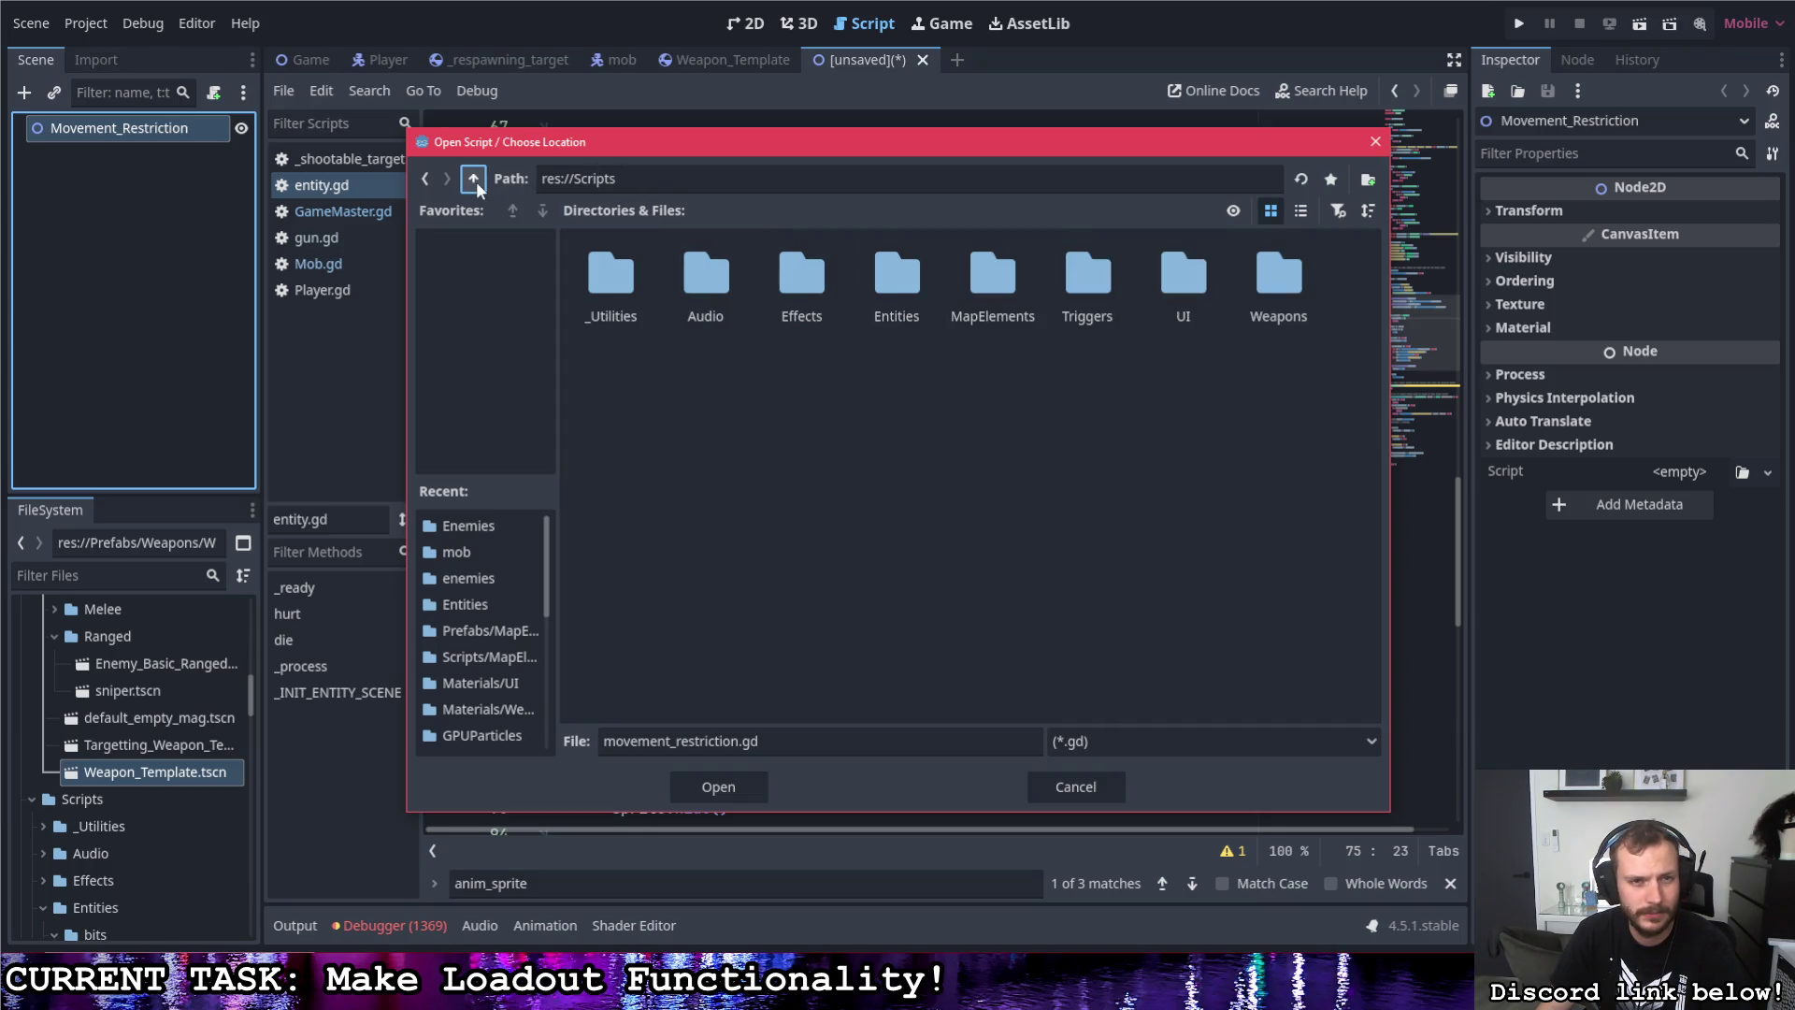
pyautogui.click(917, 276)
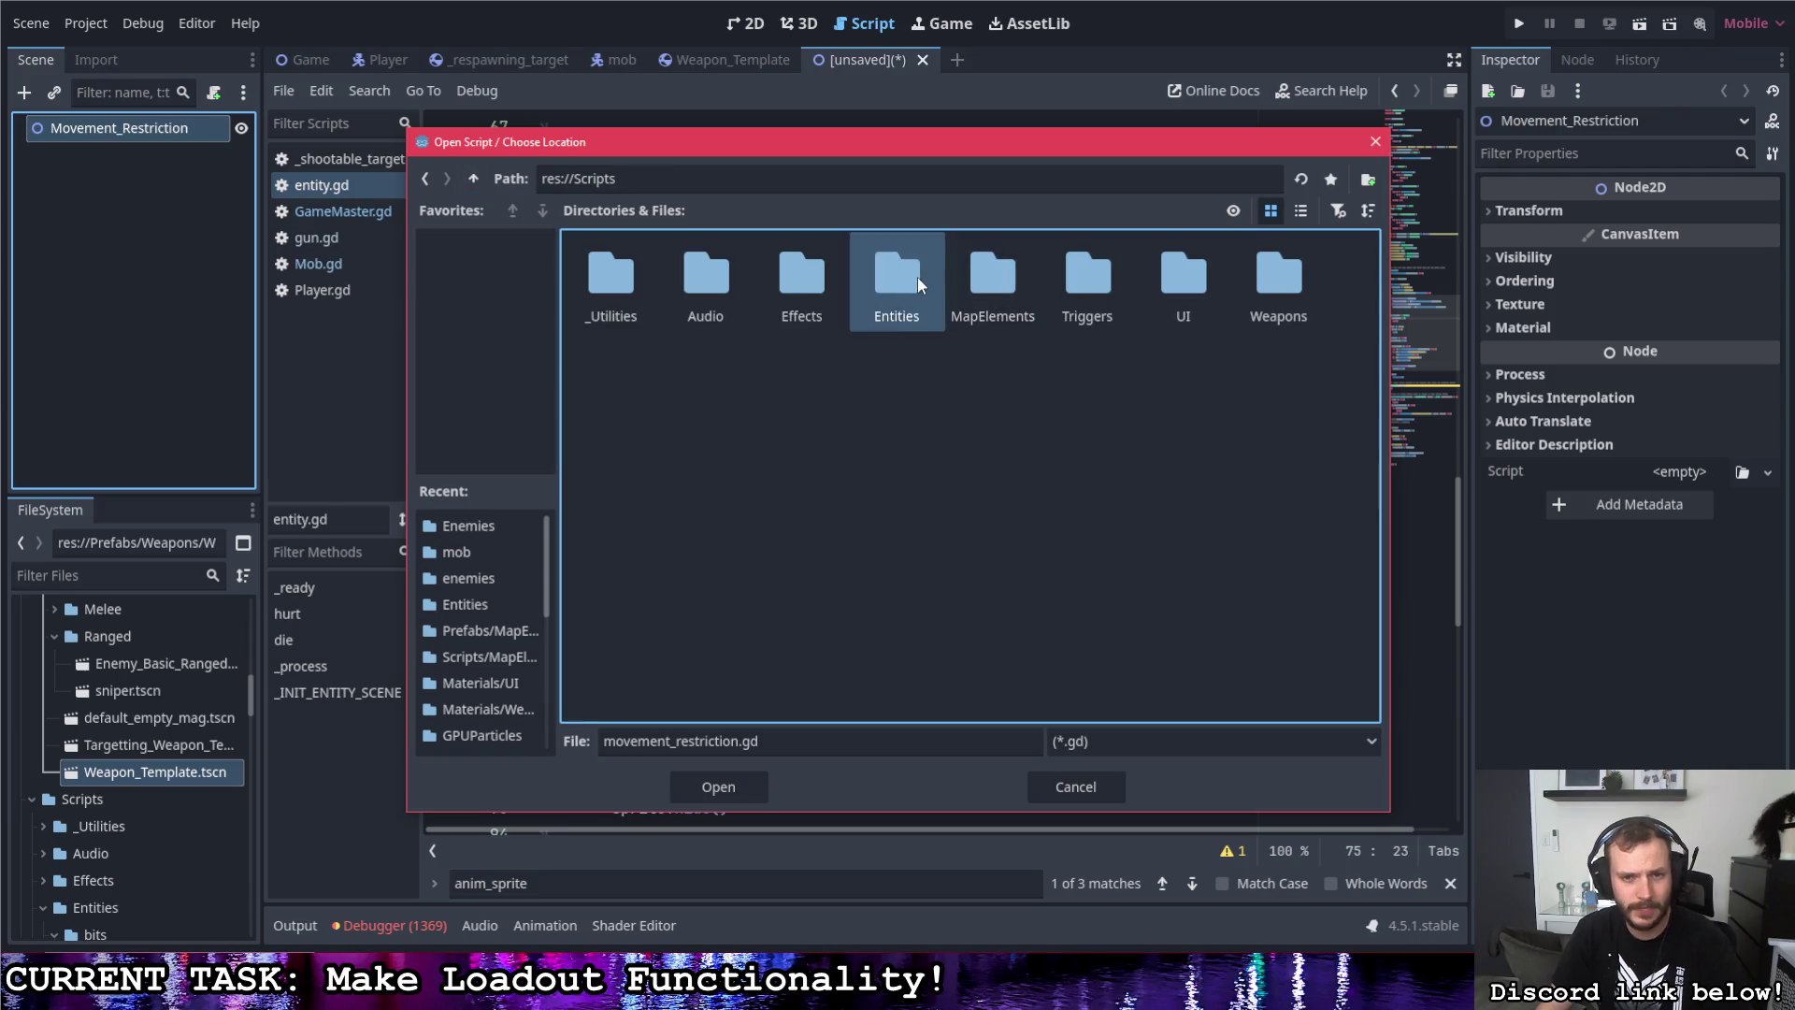
pyautogui.doubleClick(918, 276)
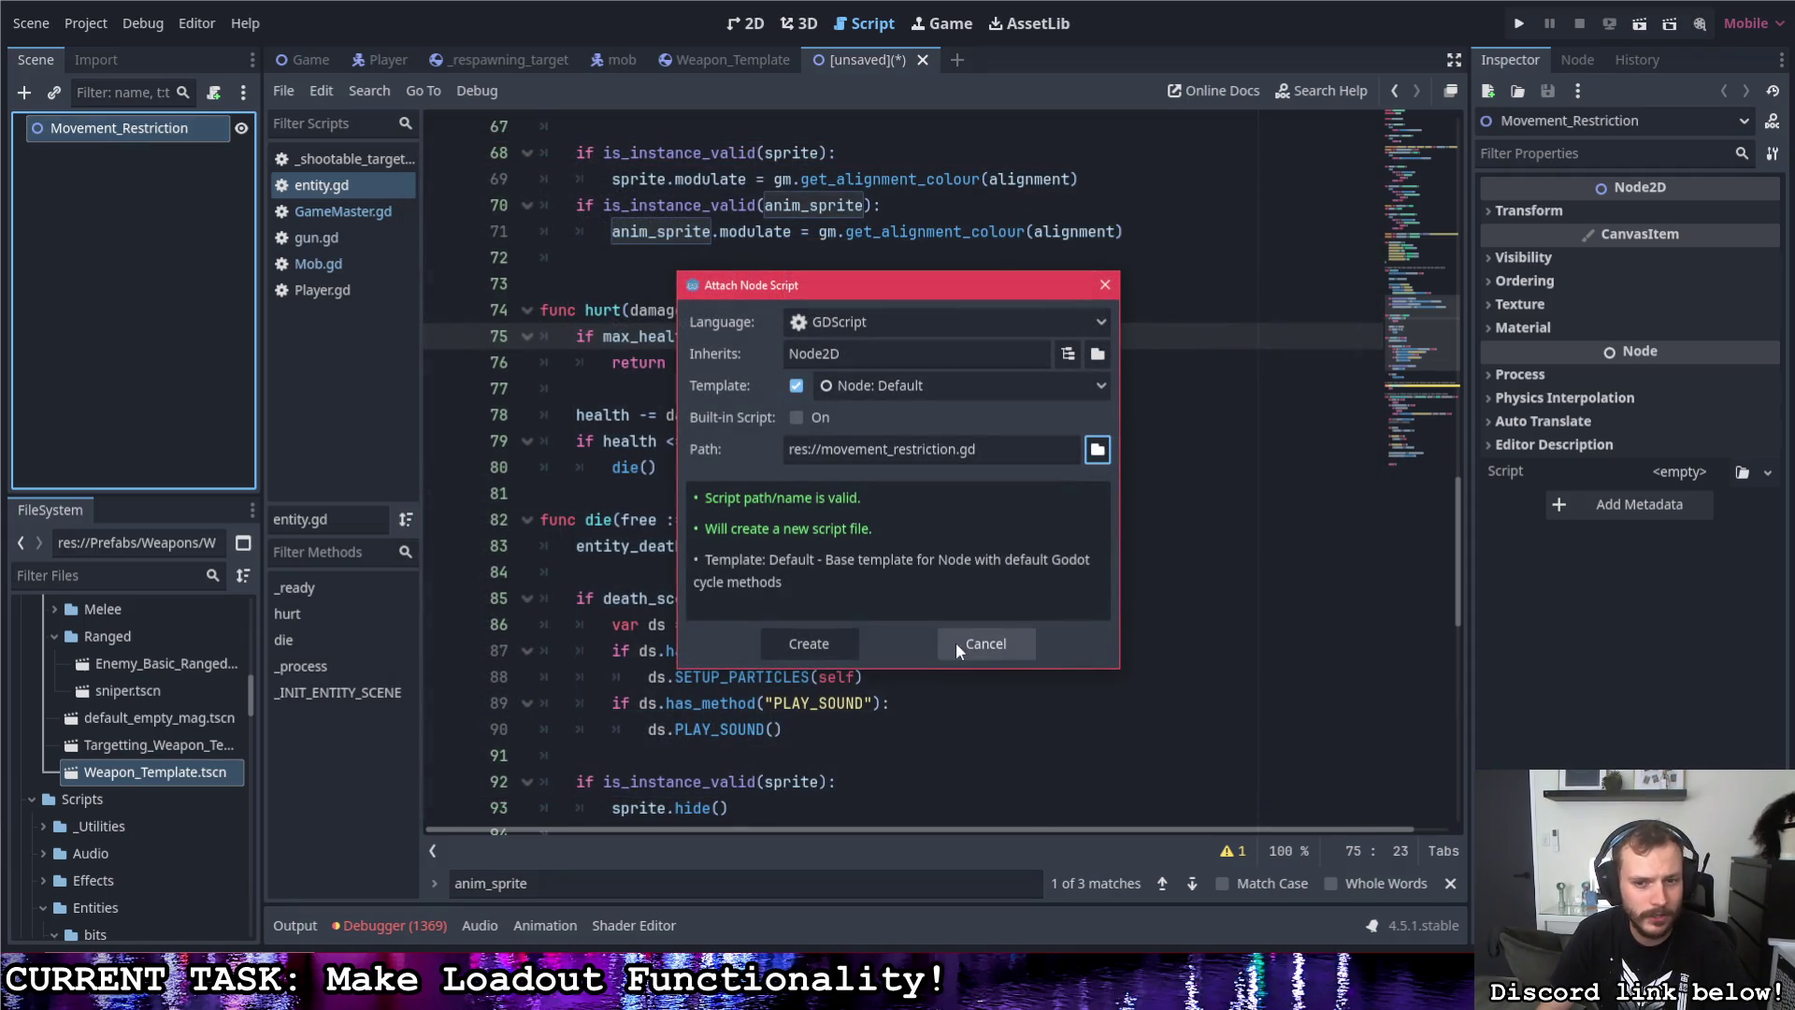
pyautogui.click(955, 643)
# Step: Rename the root to Restriction_Entity and open Save Scene As with Ctrl+S
pyautogui.doubleClick(106, 126)
pyautogui.moveTo(126, 131); pyautogui.dragTo(39, 130)
pyautogui.press('BackSpace')
pyautogui.write('Entit')
pyautogui.press('Return')
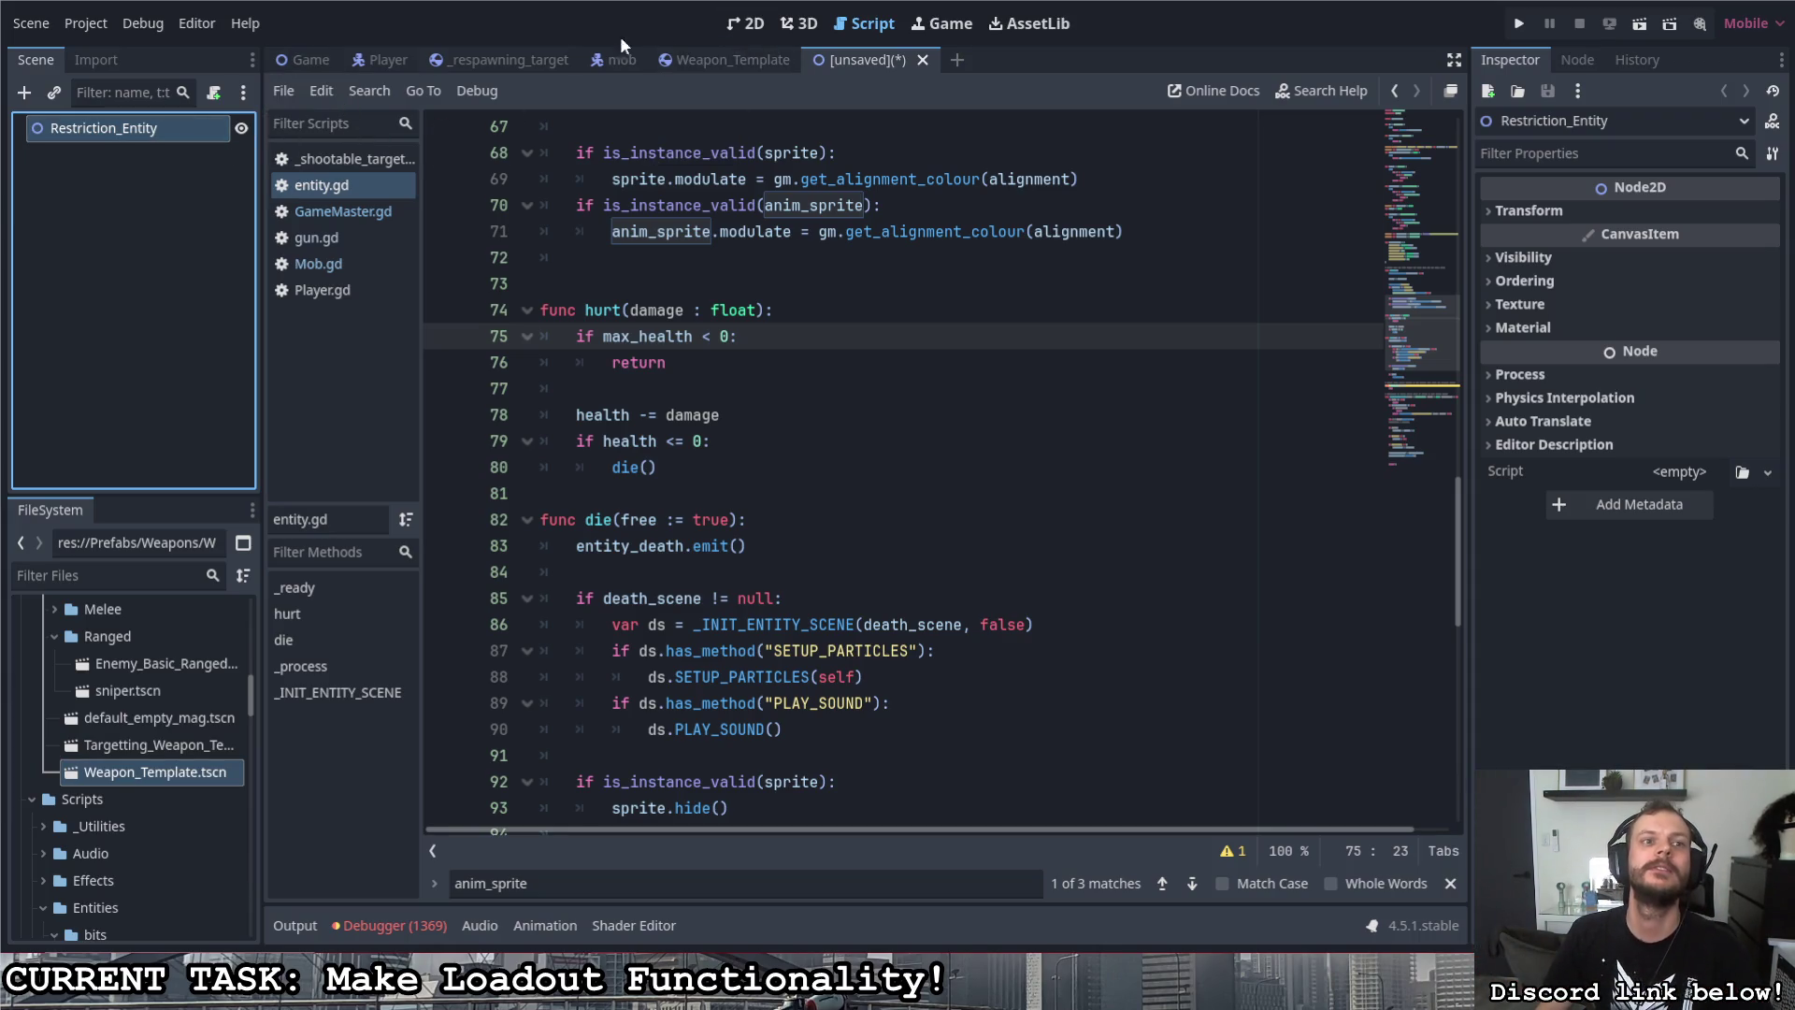
pyautogui.hotkey('ctrl', 's')
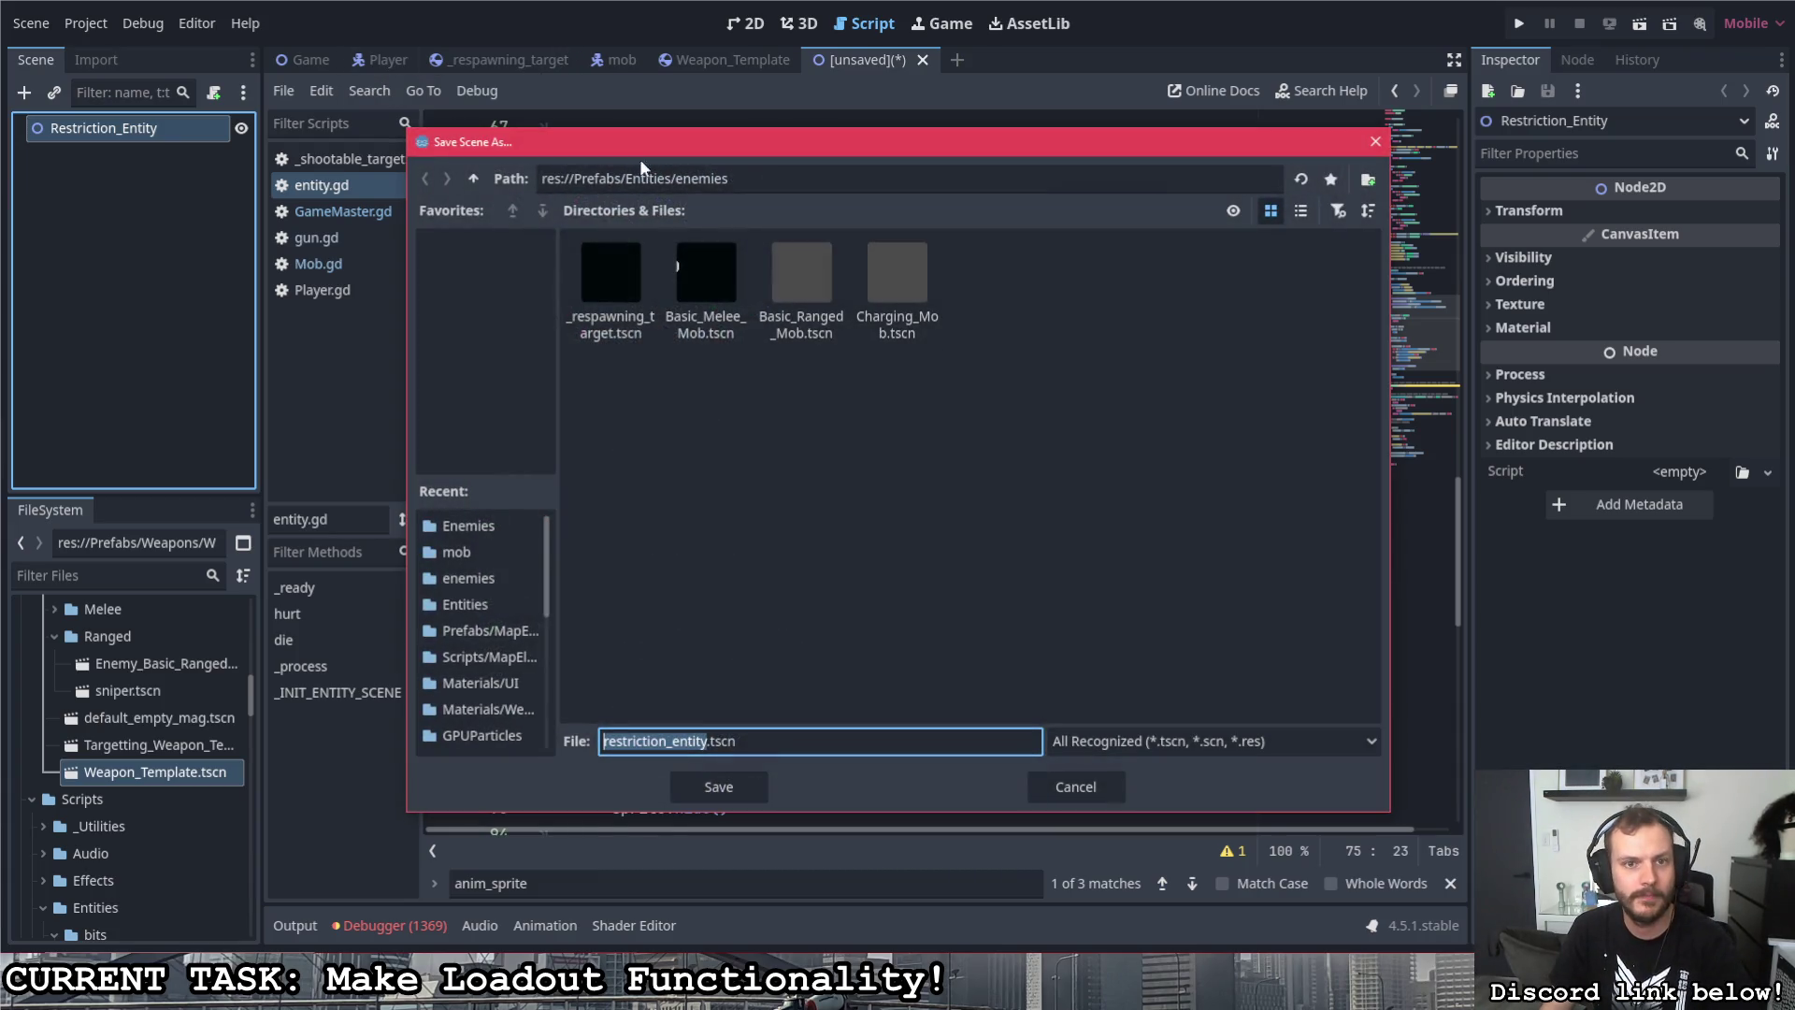
# Step: Browse the Prefabs, Entities and decorations folders, starting then cancelling a new folder
pyautogui.click(473, 178)
pyautogui.click(473, 177)
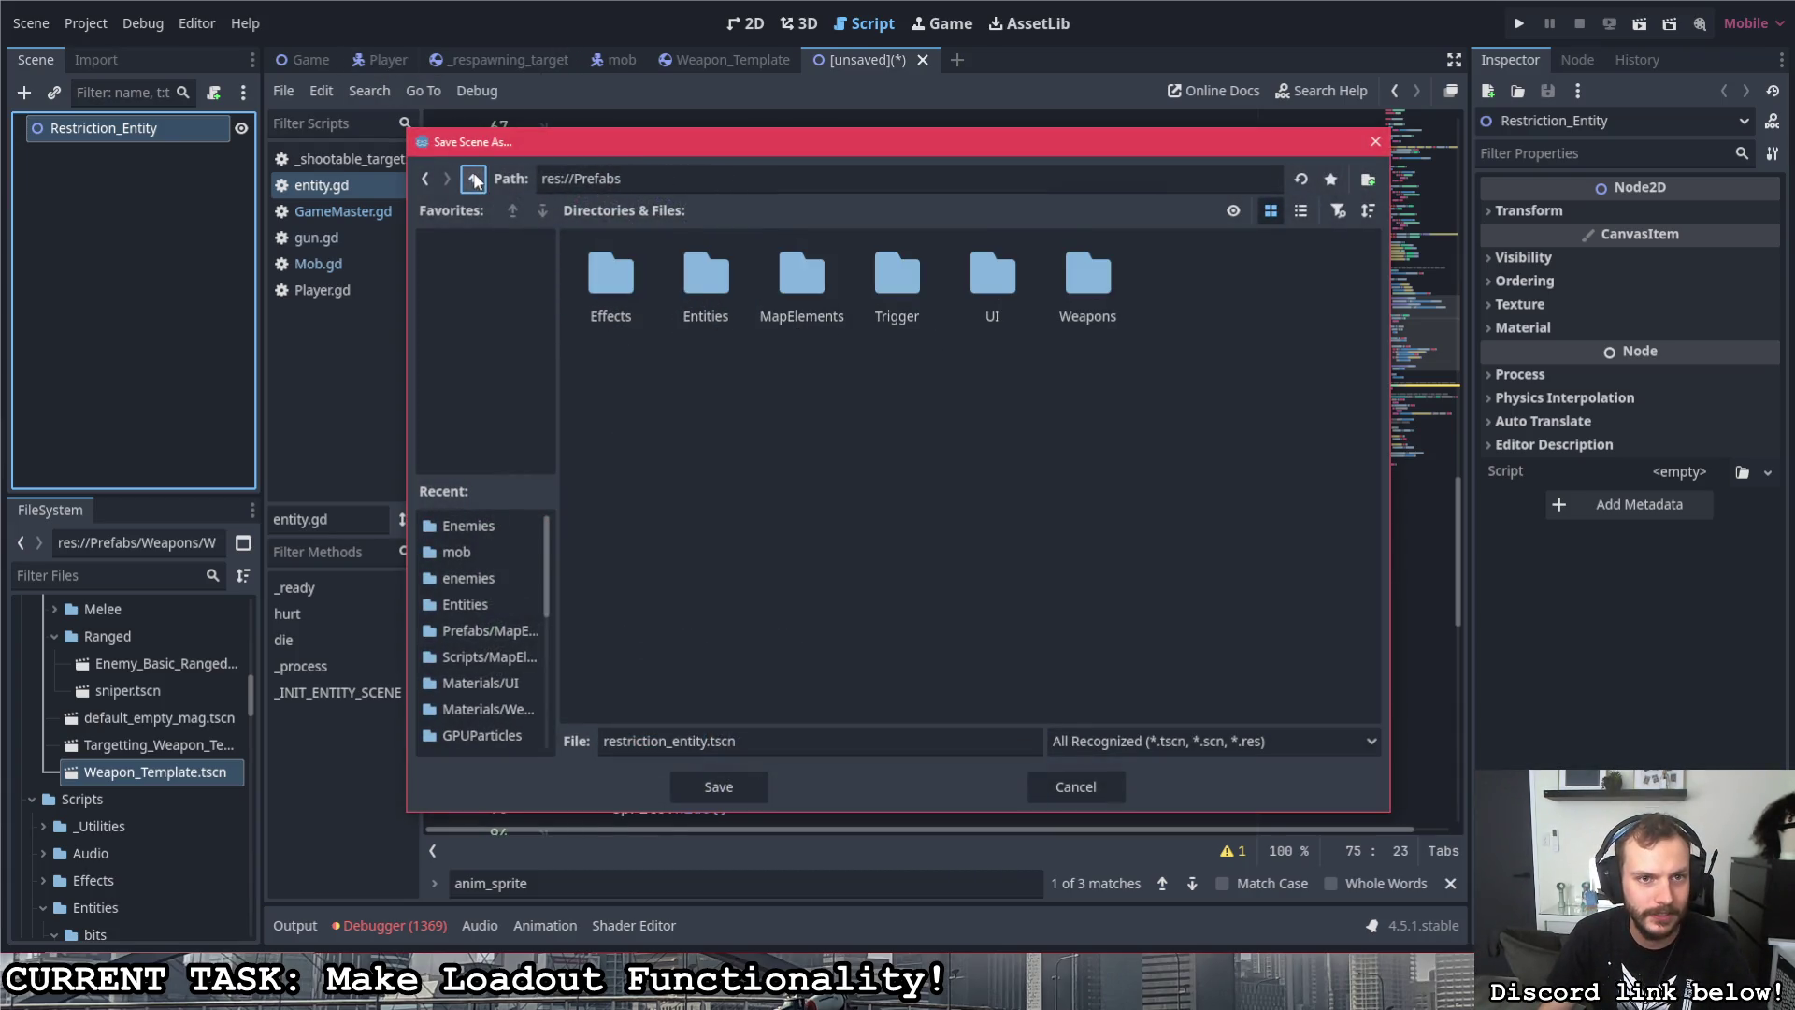
pyautogui.doubleClick(720, 291)
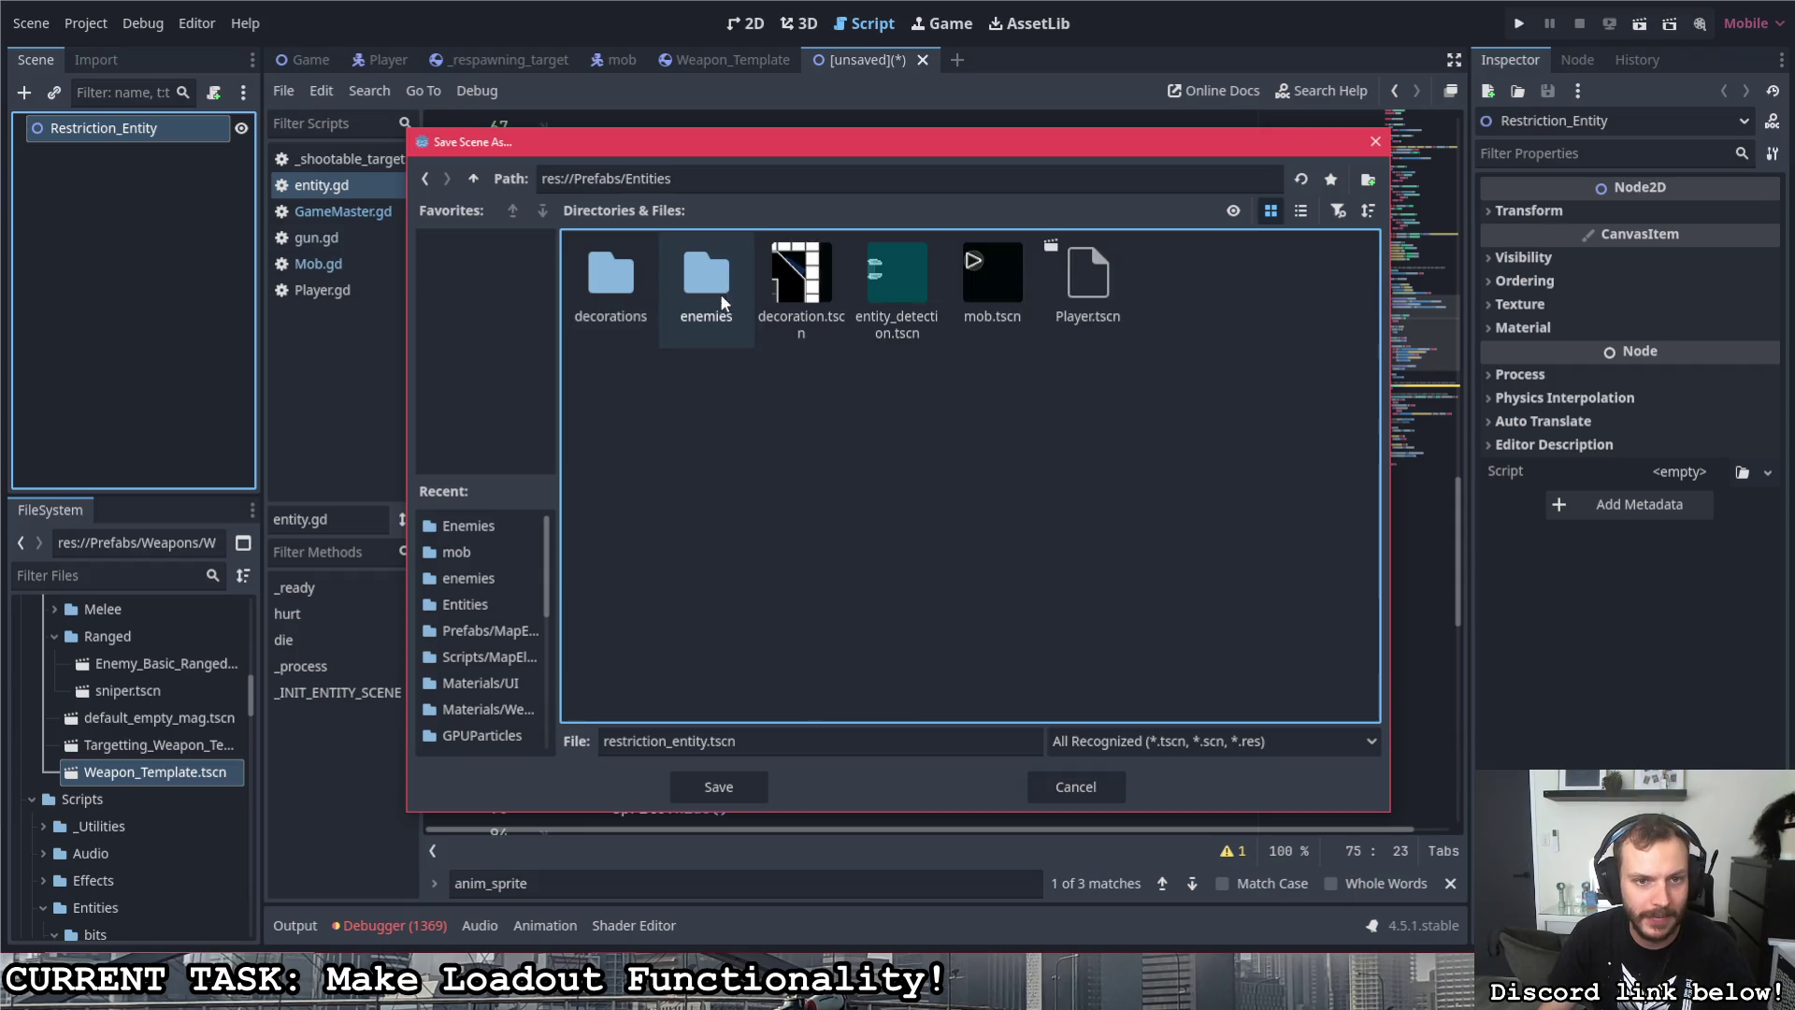
pyautogui.doubleClick(614, 272)
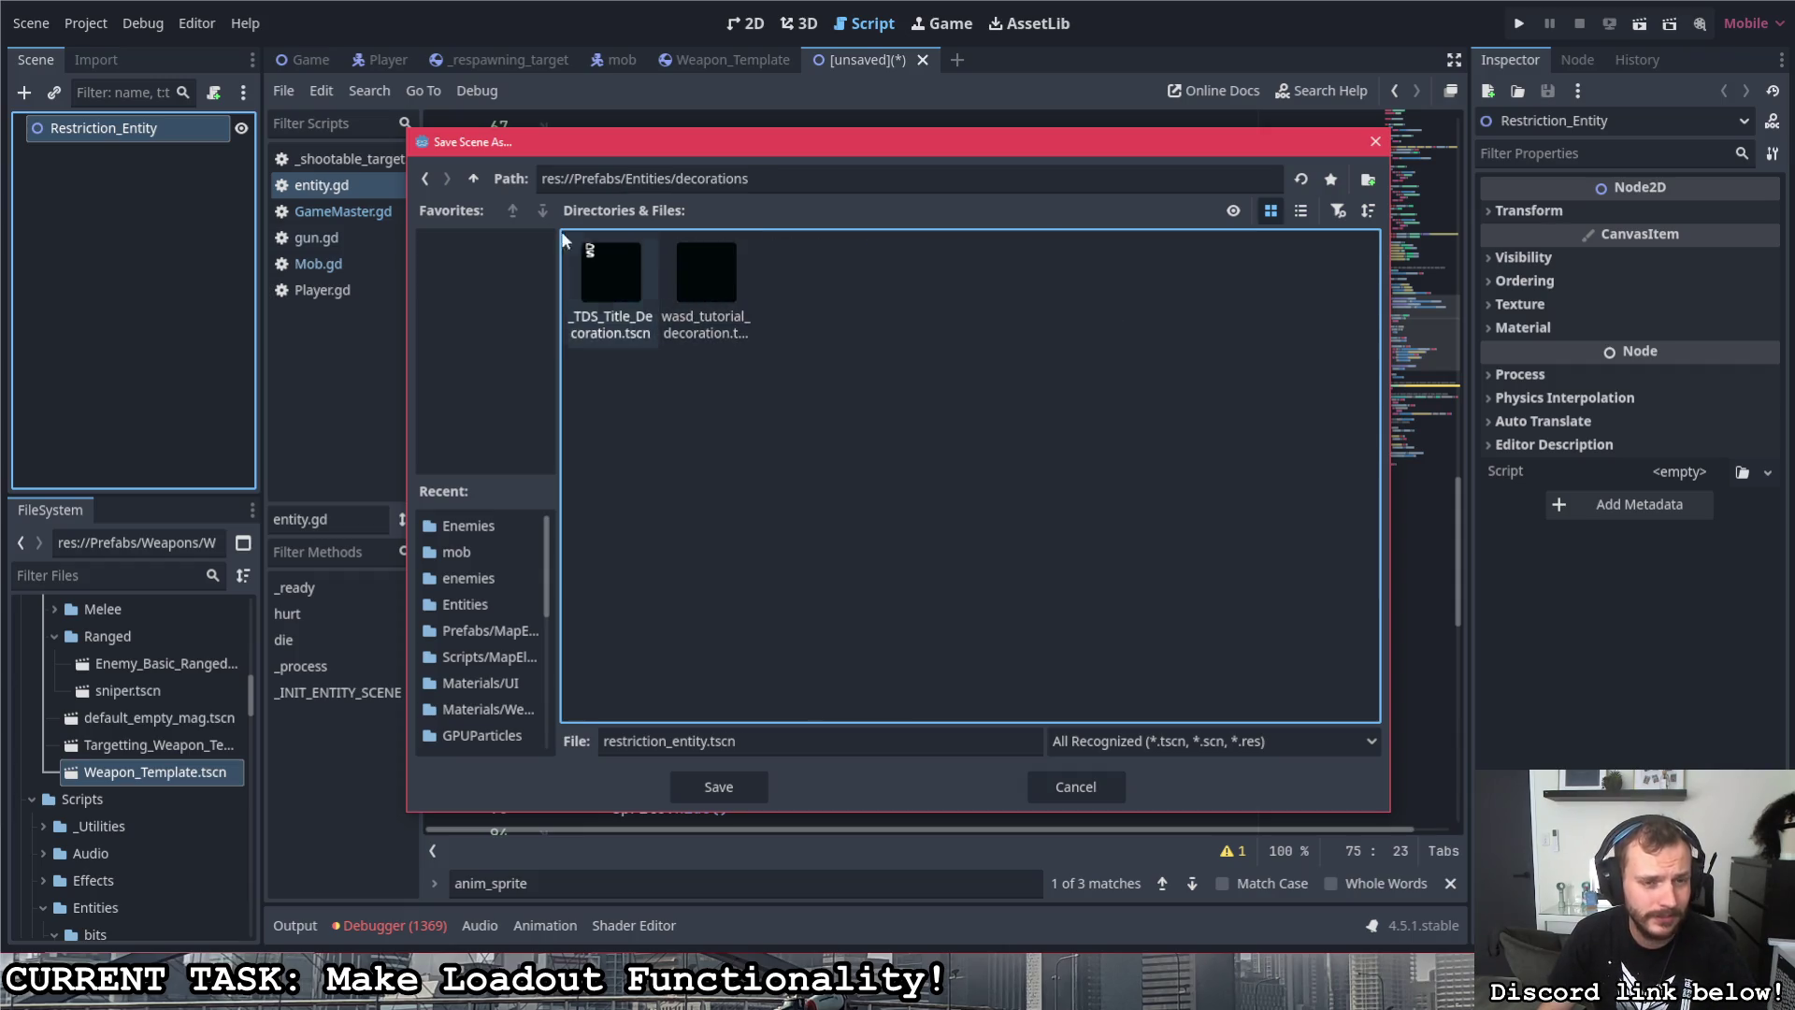
pyautogui.click(474, 179)
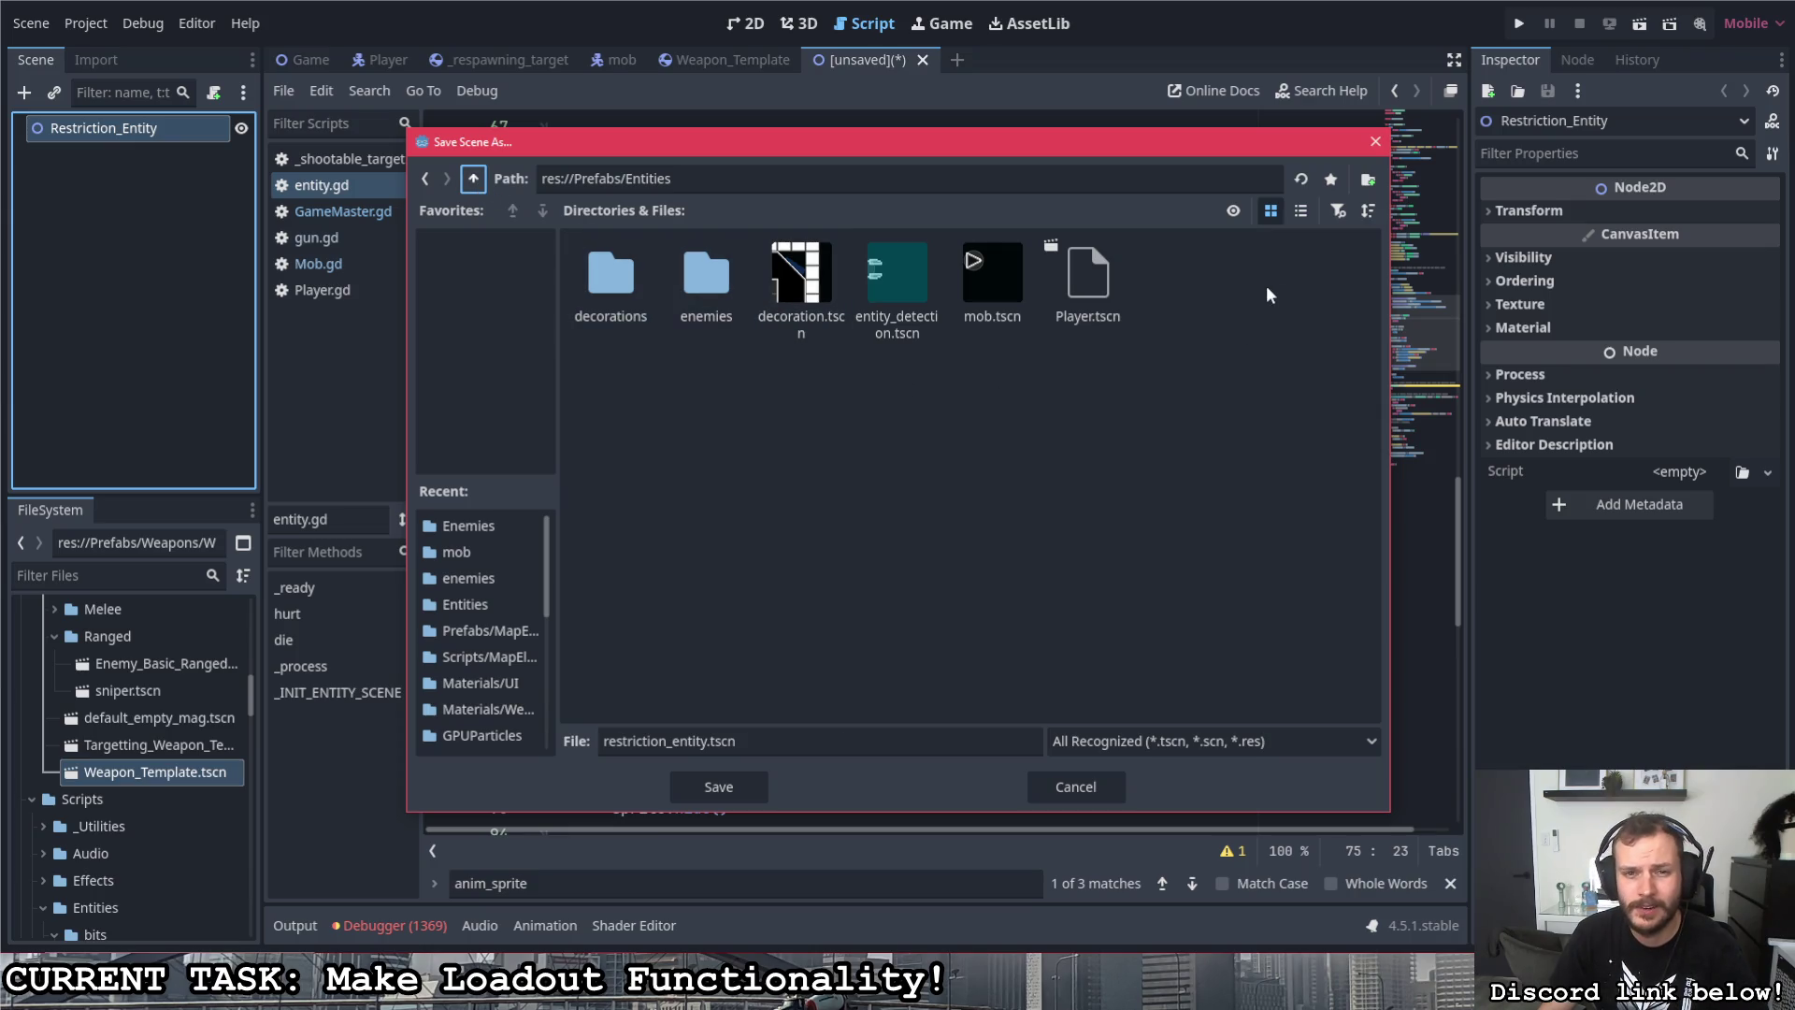
pyautogui.rightClick(1229, 329)
pyautogui.click(1289, 343)
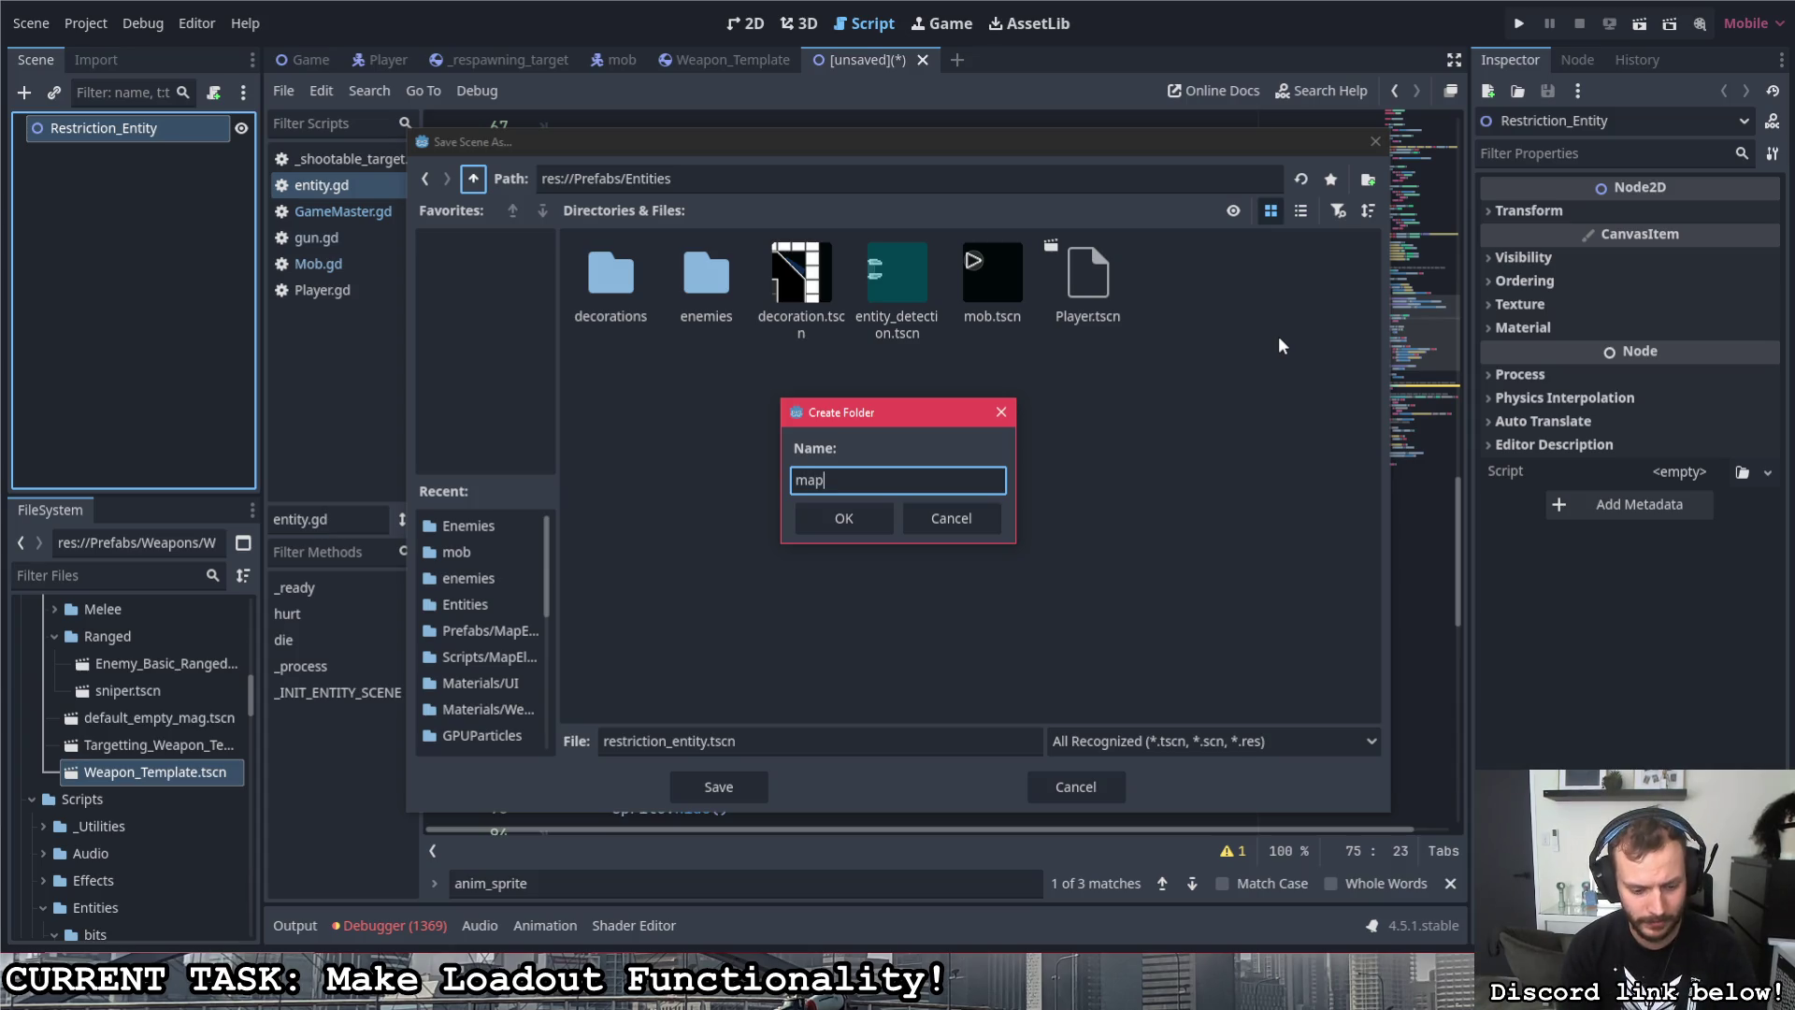
pyautogui.click(951, 518)
# Step: Save the scene as restriction_entity.tscn in res://Prefabs/MapElements
pyautogui.click(474, 179)
pyautogui.doubleClick(826, 271)
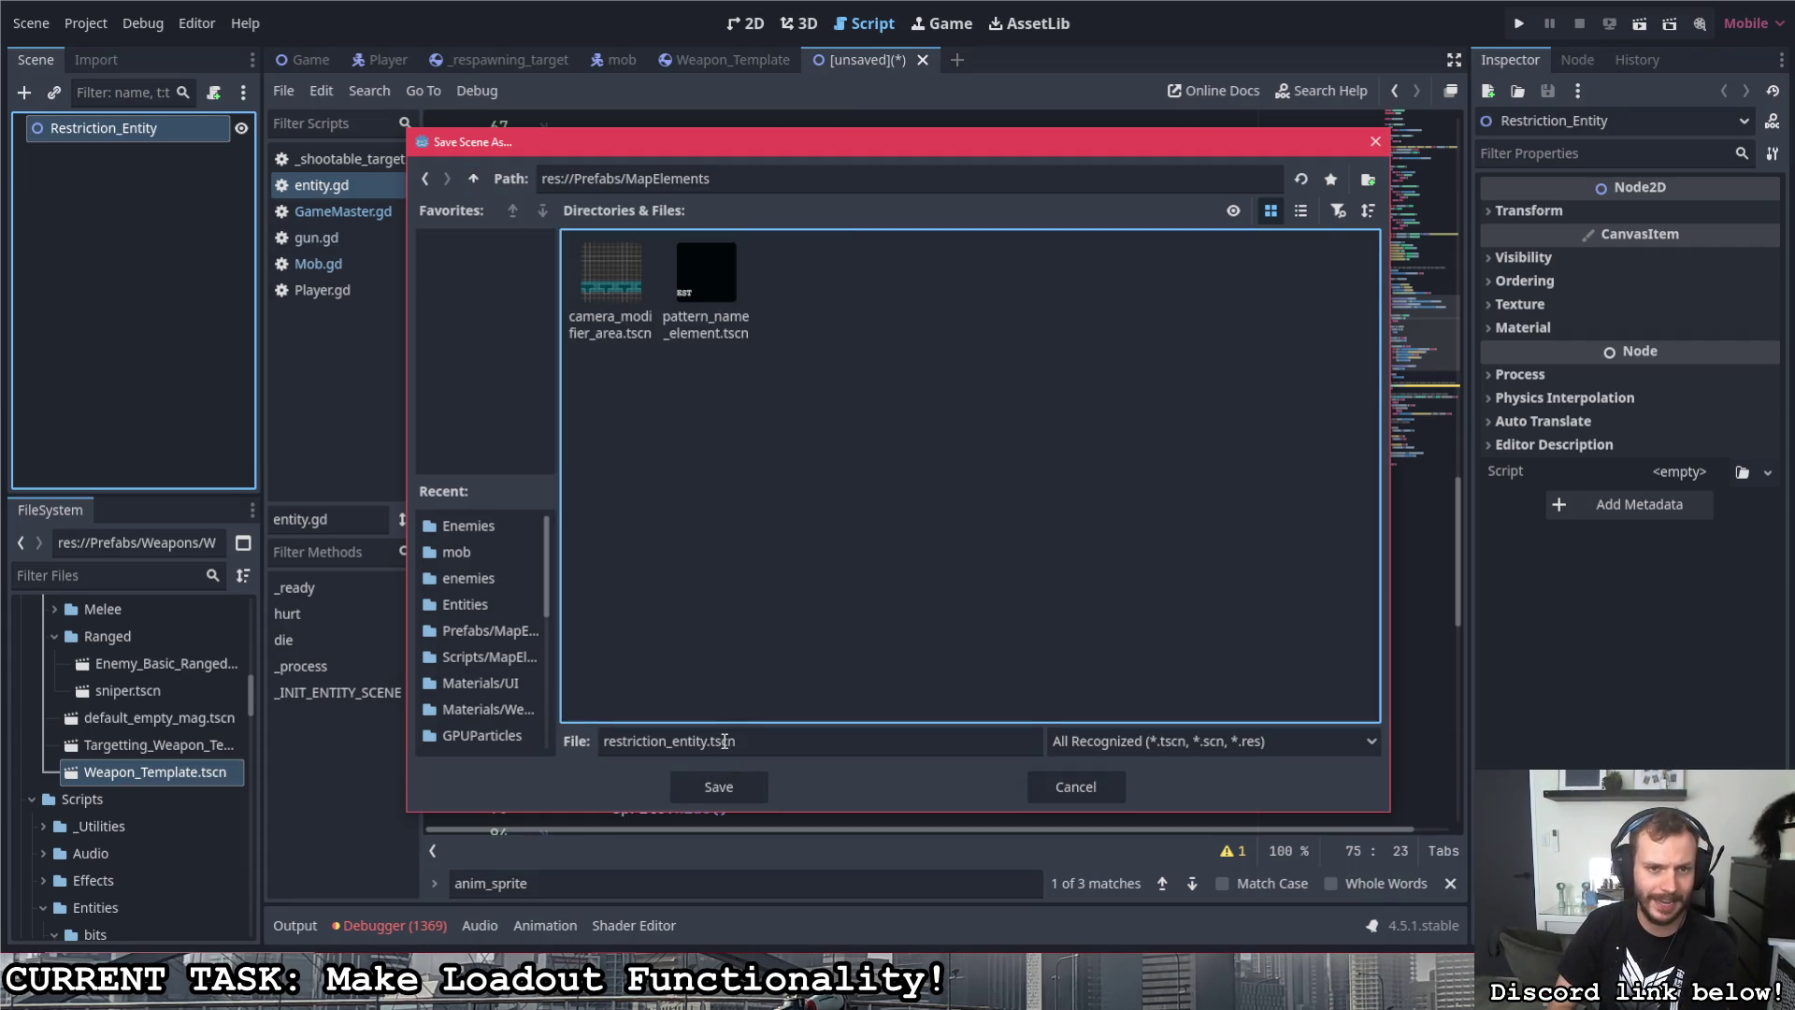
pyautogui.click(715, 788)
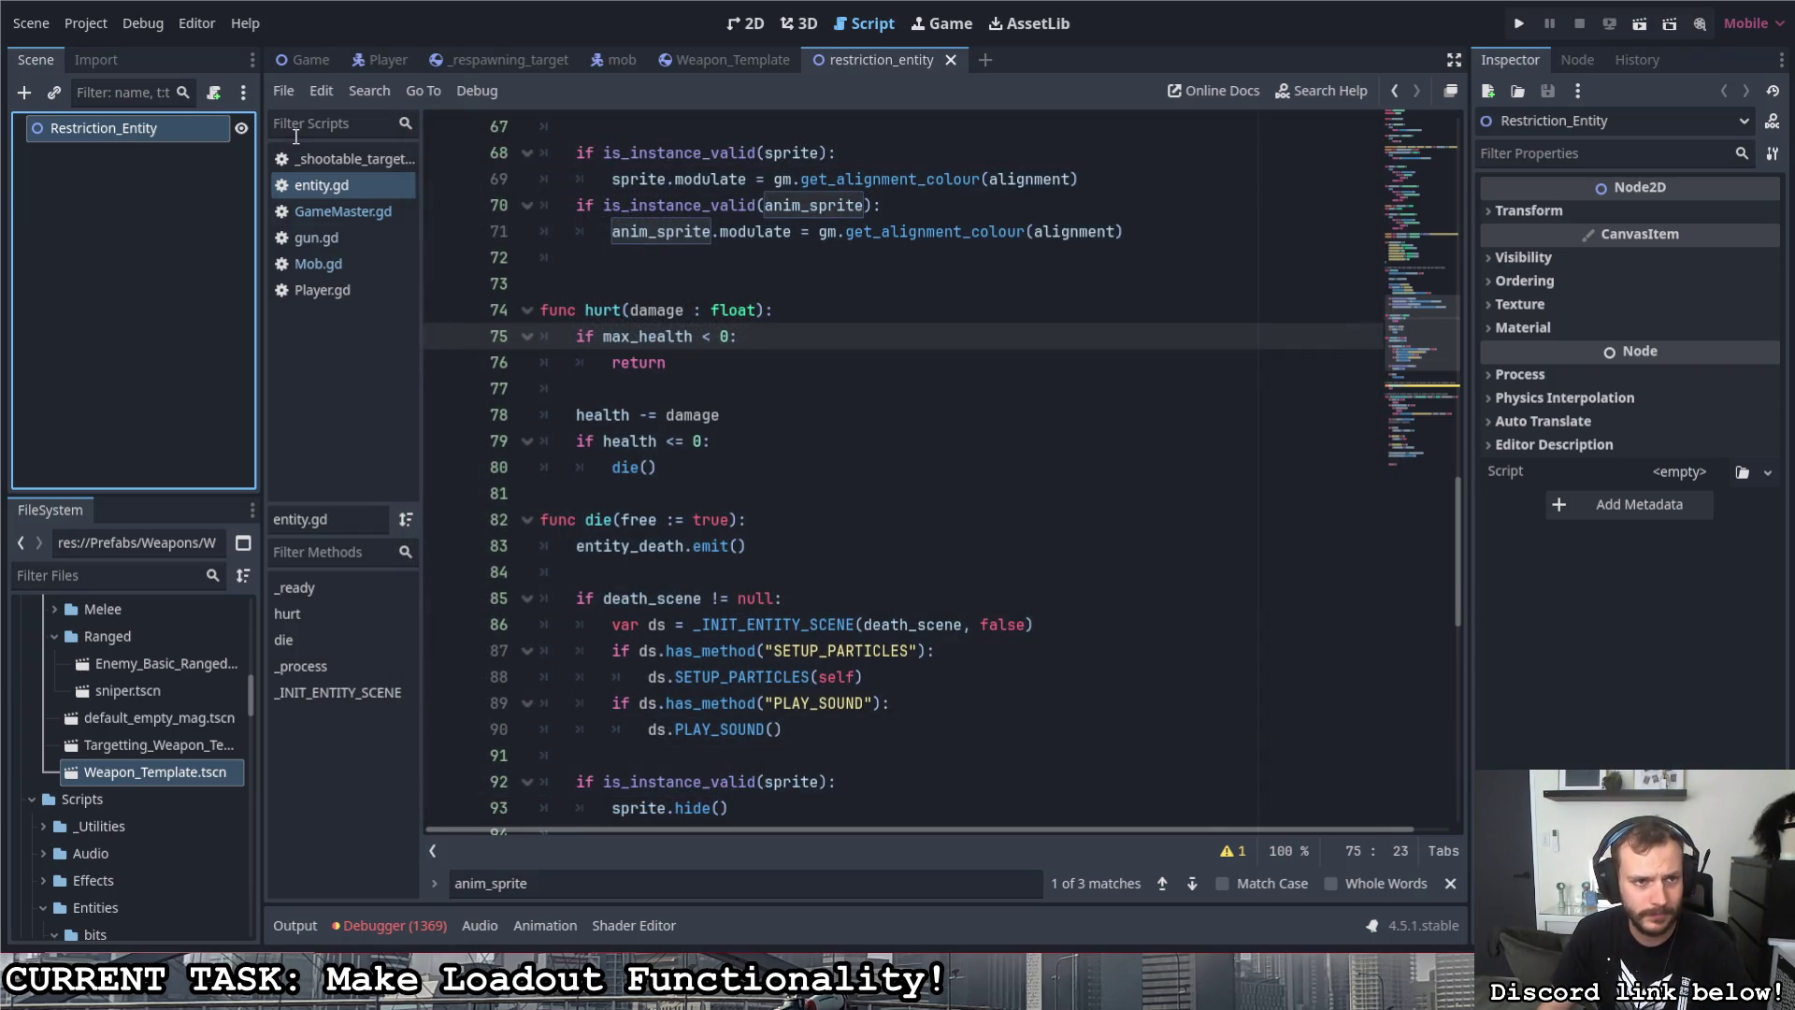
pyautogui.rightClick(178, 131)
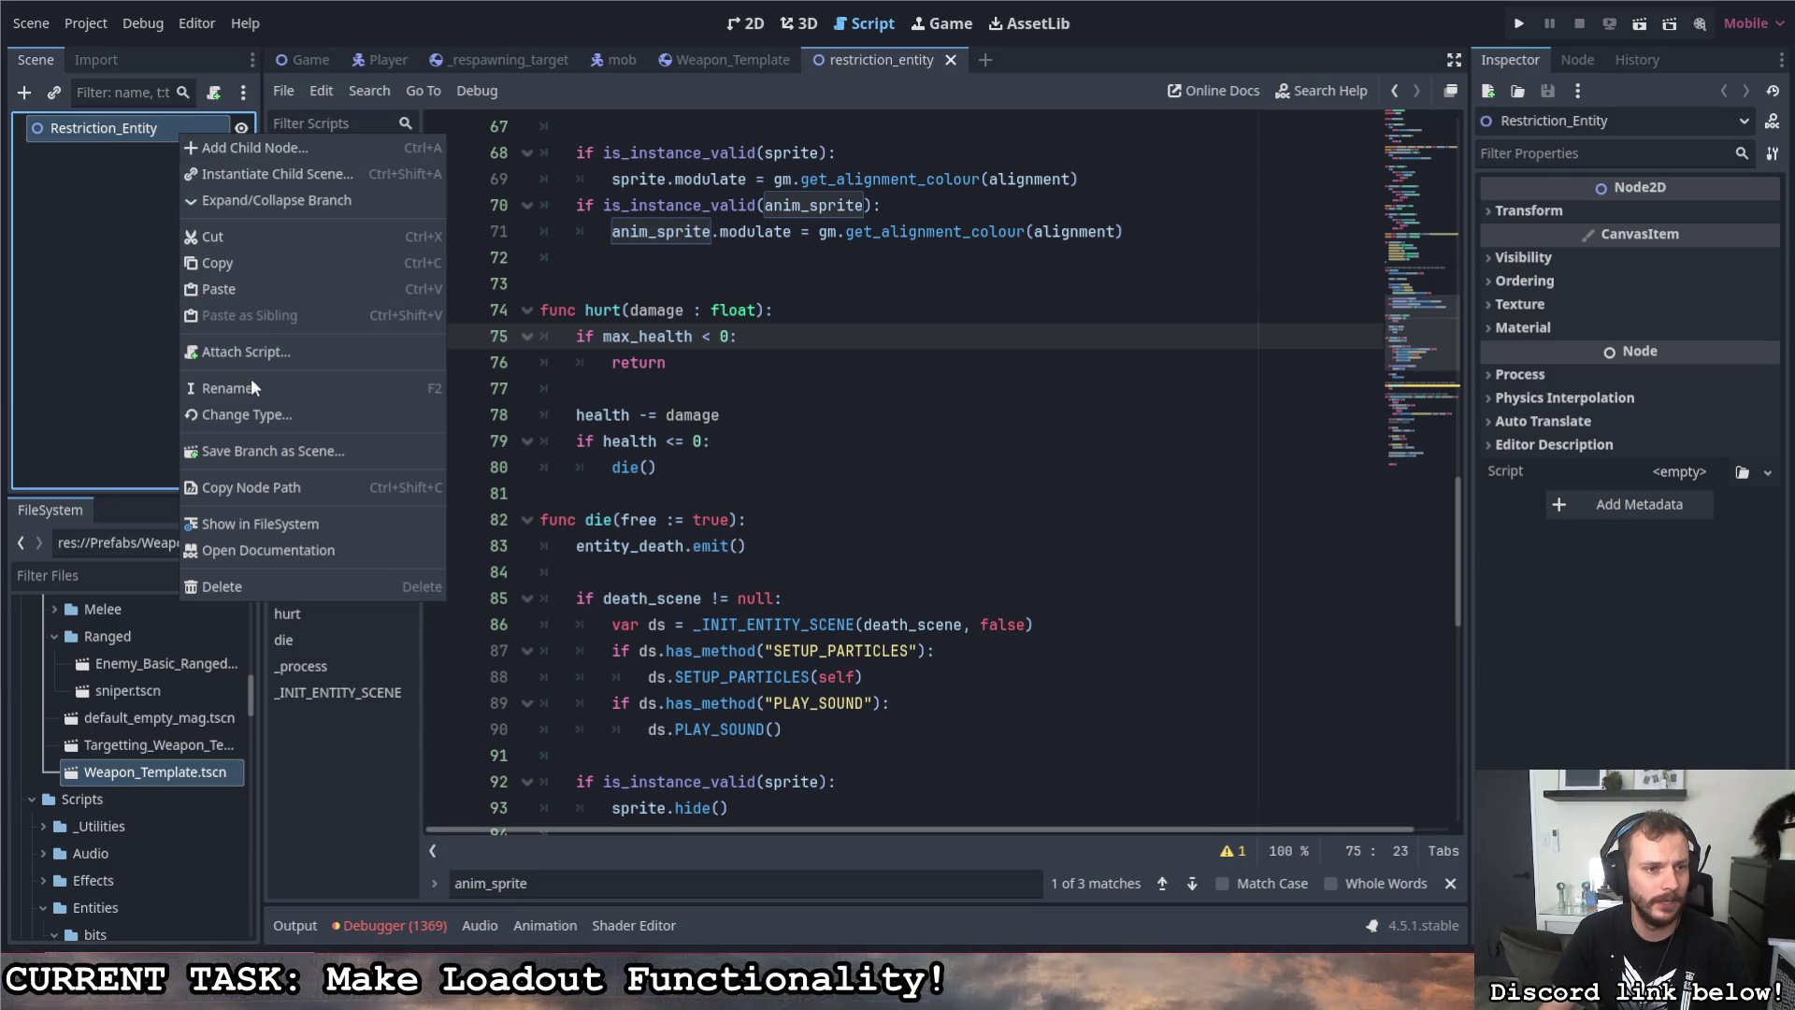
# Step: Load the existing decoration.gd script from the Entities folder onto Restriction_Entity
pyautogui.click(245, 351)
pyautogui.click(1097, 451)
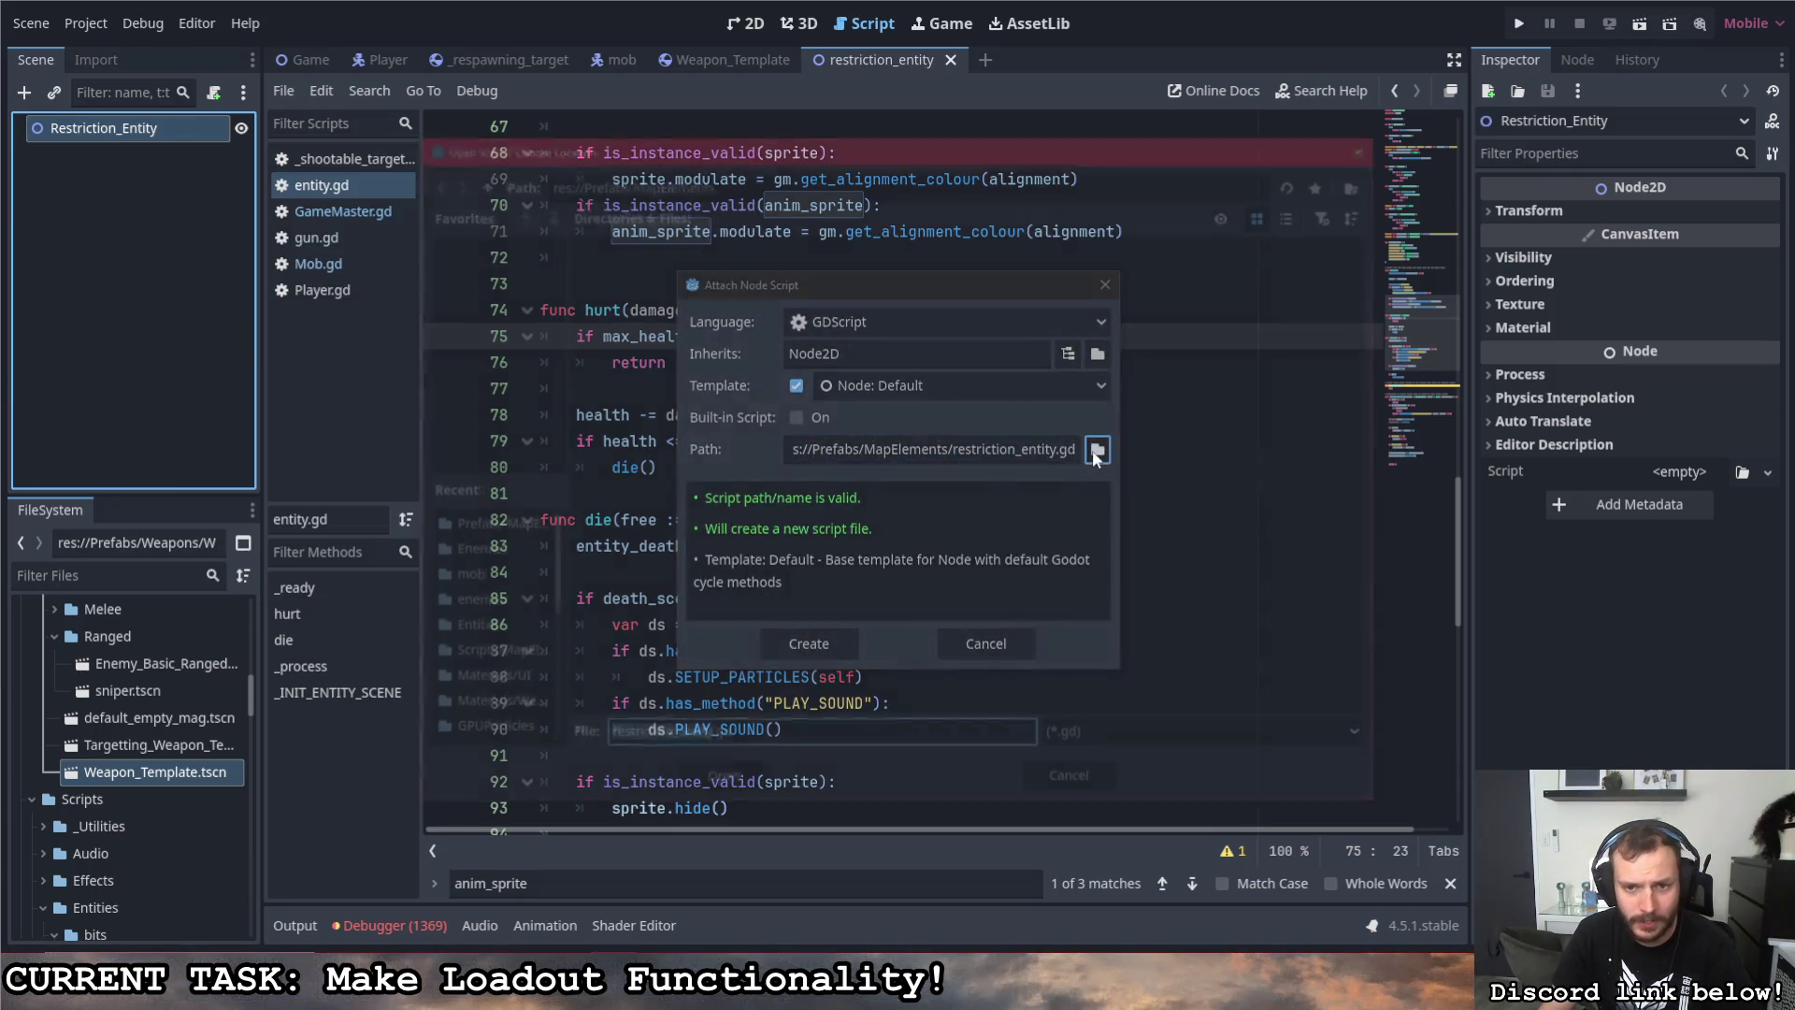
pyautogui.click(472, 180)
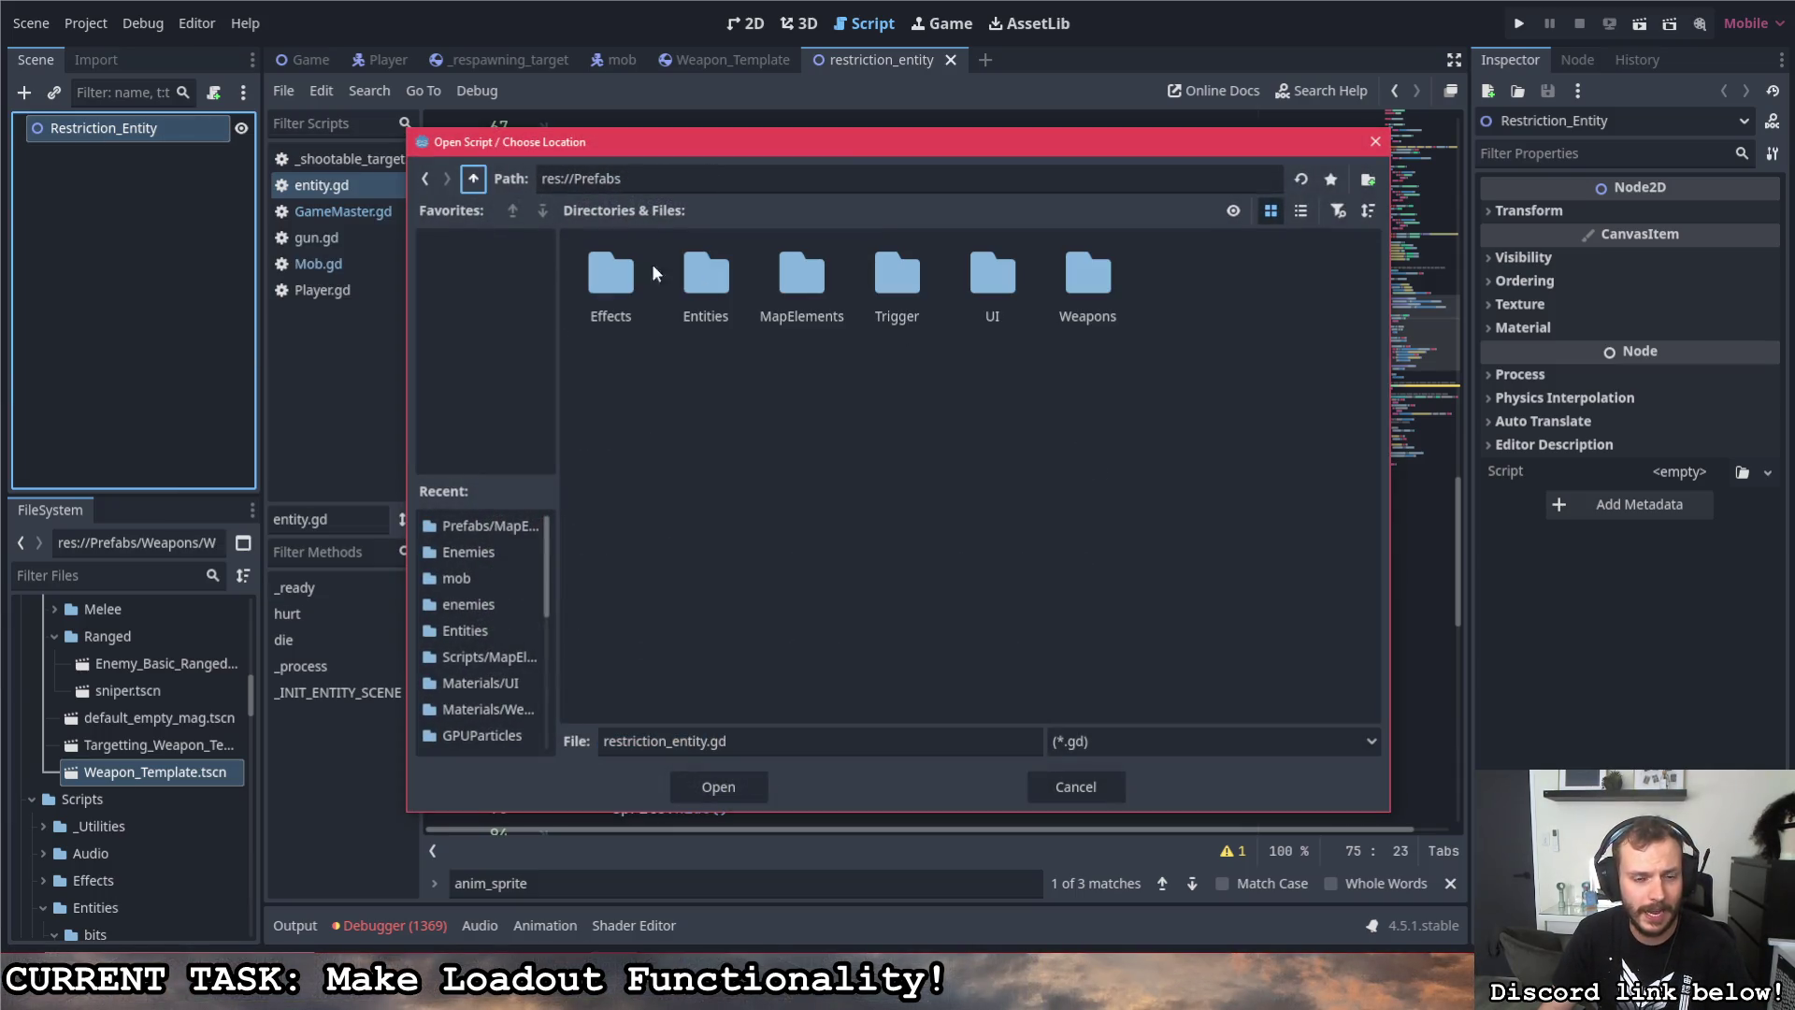
pyautogui.doubleClick(710, 290)
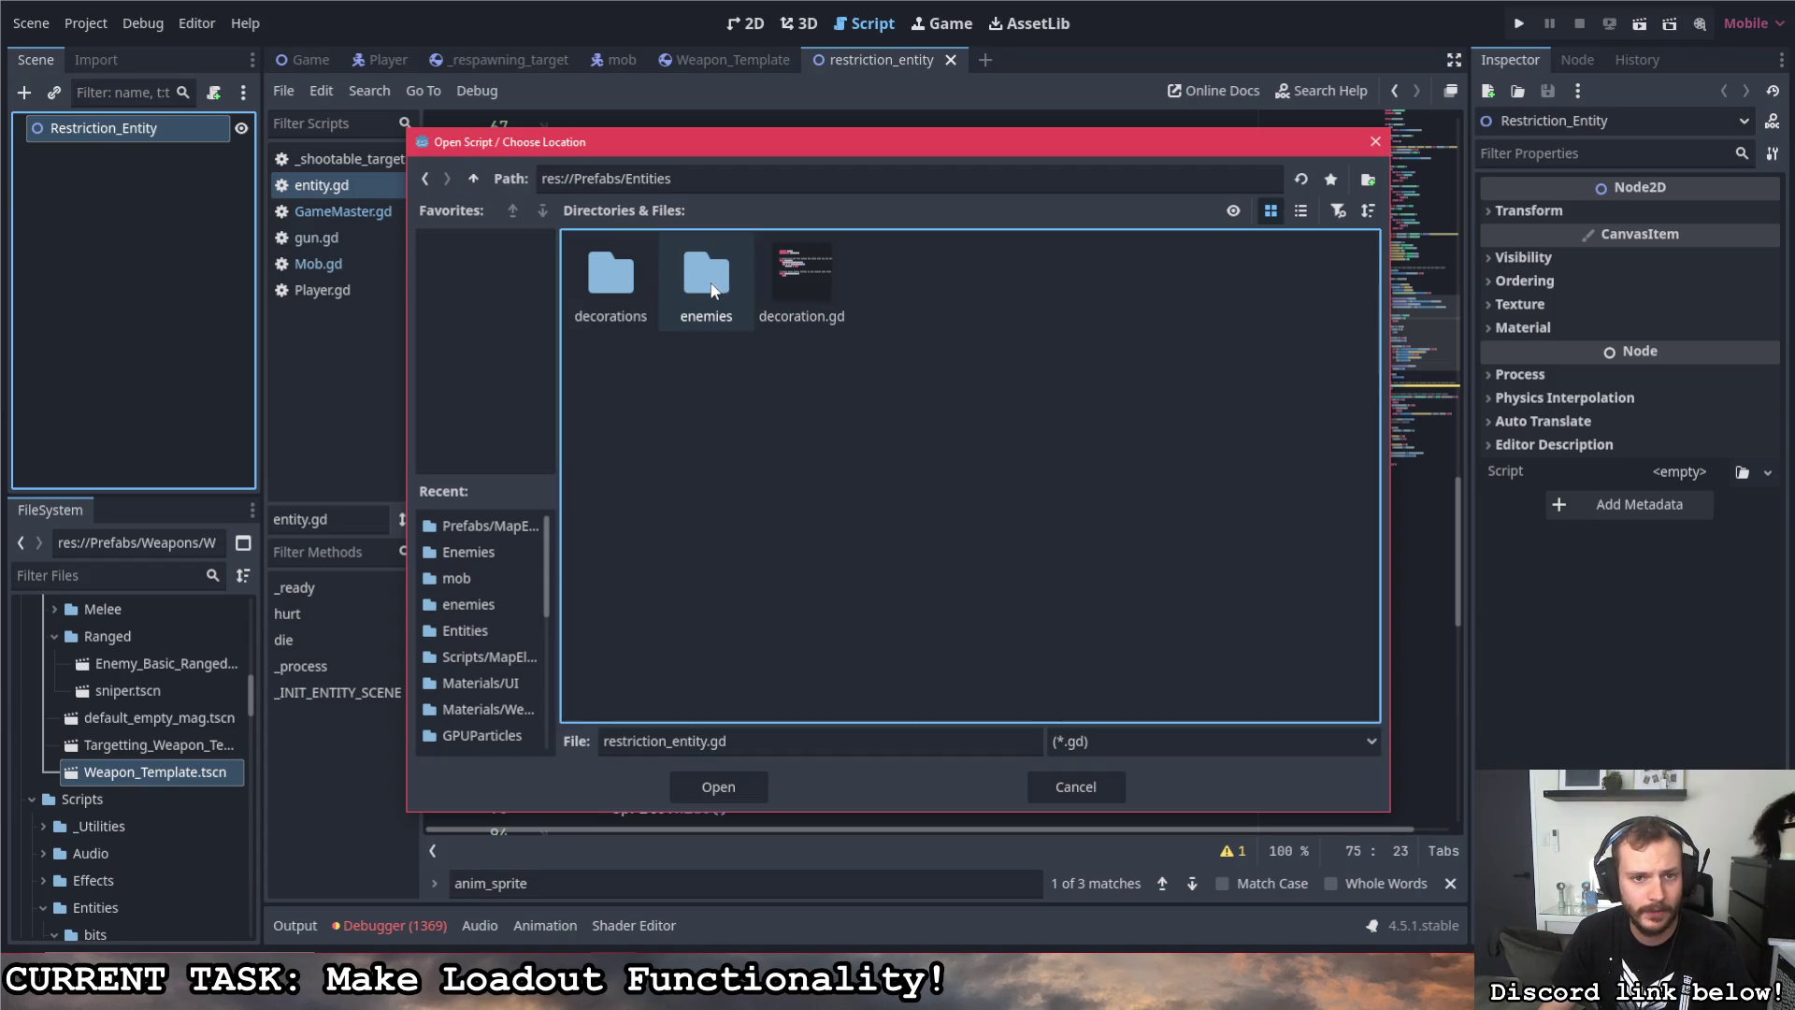
pyautogui.click(800, 280)
pyautogui.click(720, 784)
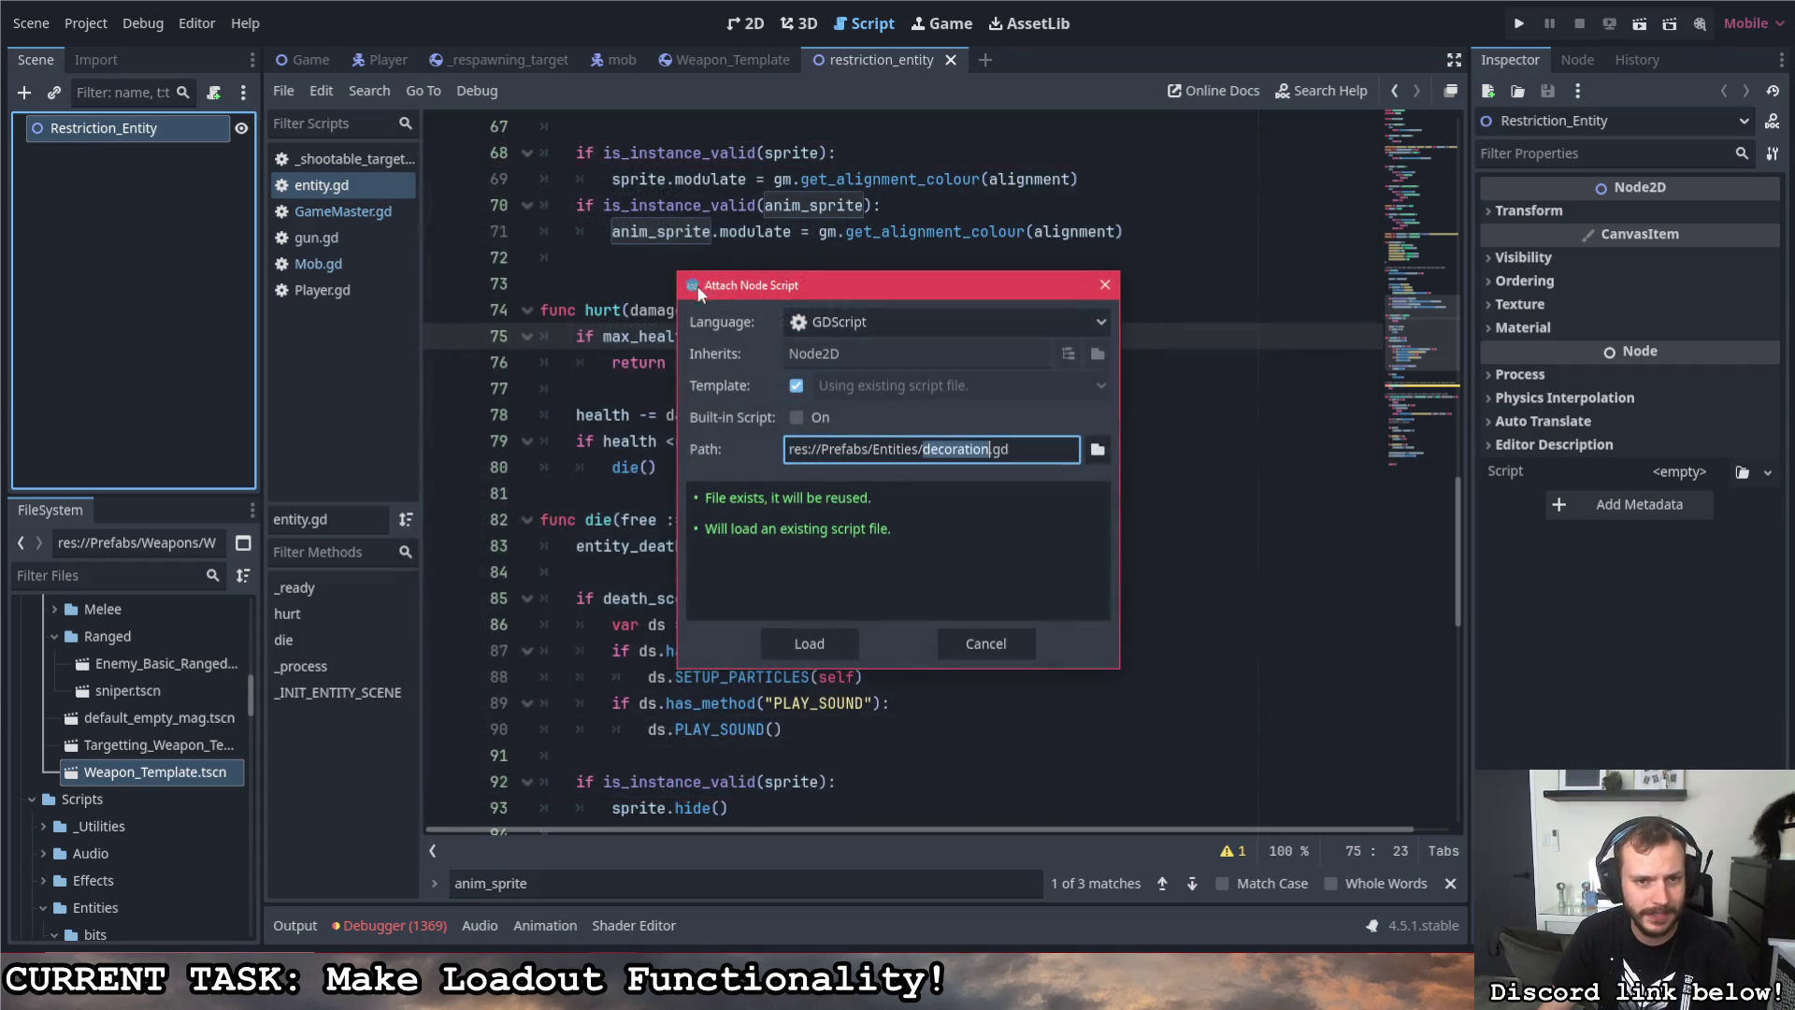
pyautogui.click(826, 647)
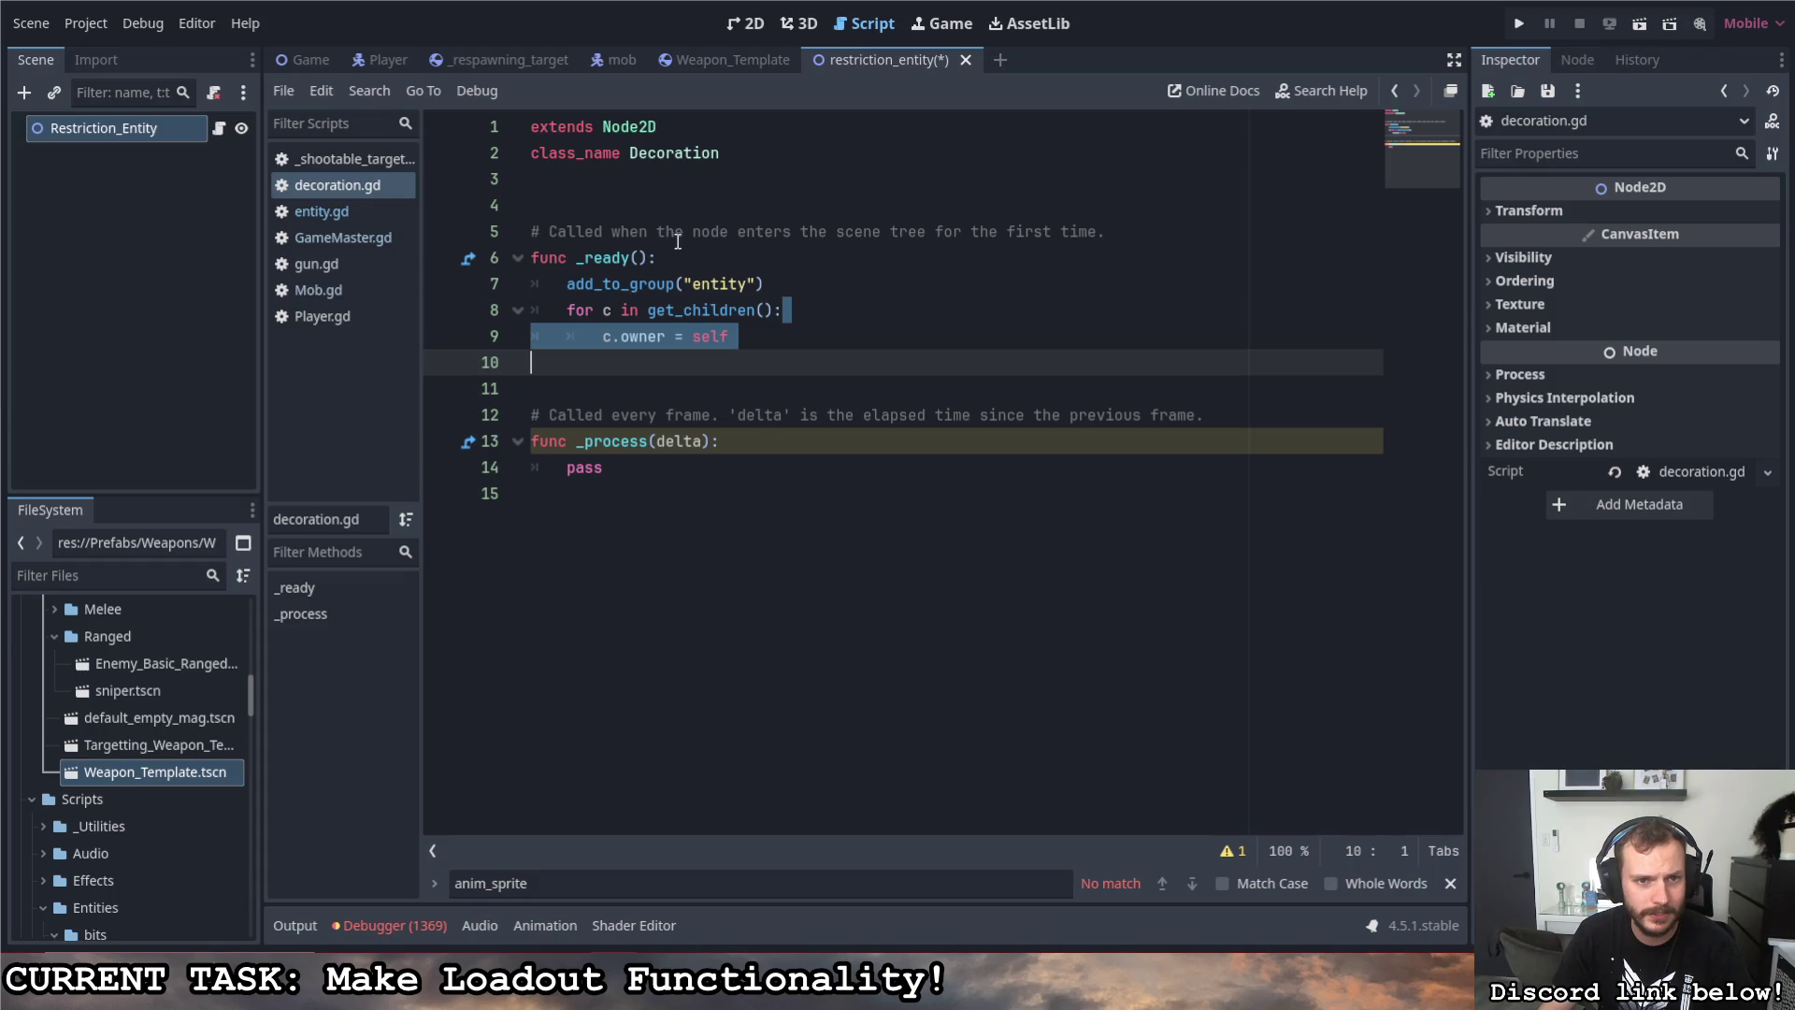
# Step: Inspect decoration.gd's add_to_group and class_name lines
pyautogui.click(696, 283)
pyautogui.tripleClick(724, 280)
pyautogui.click(787, 295)
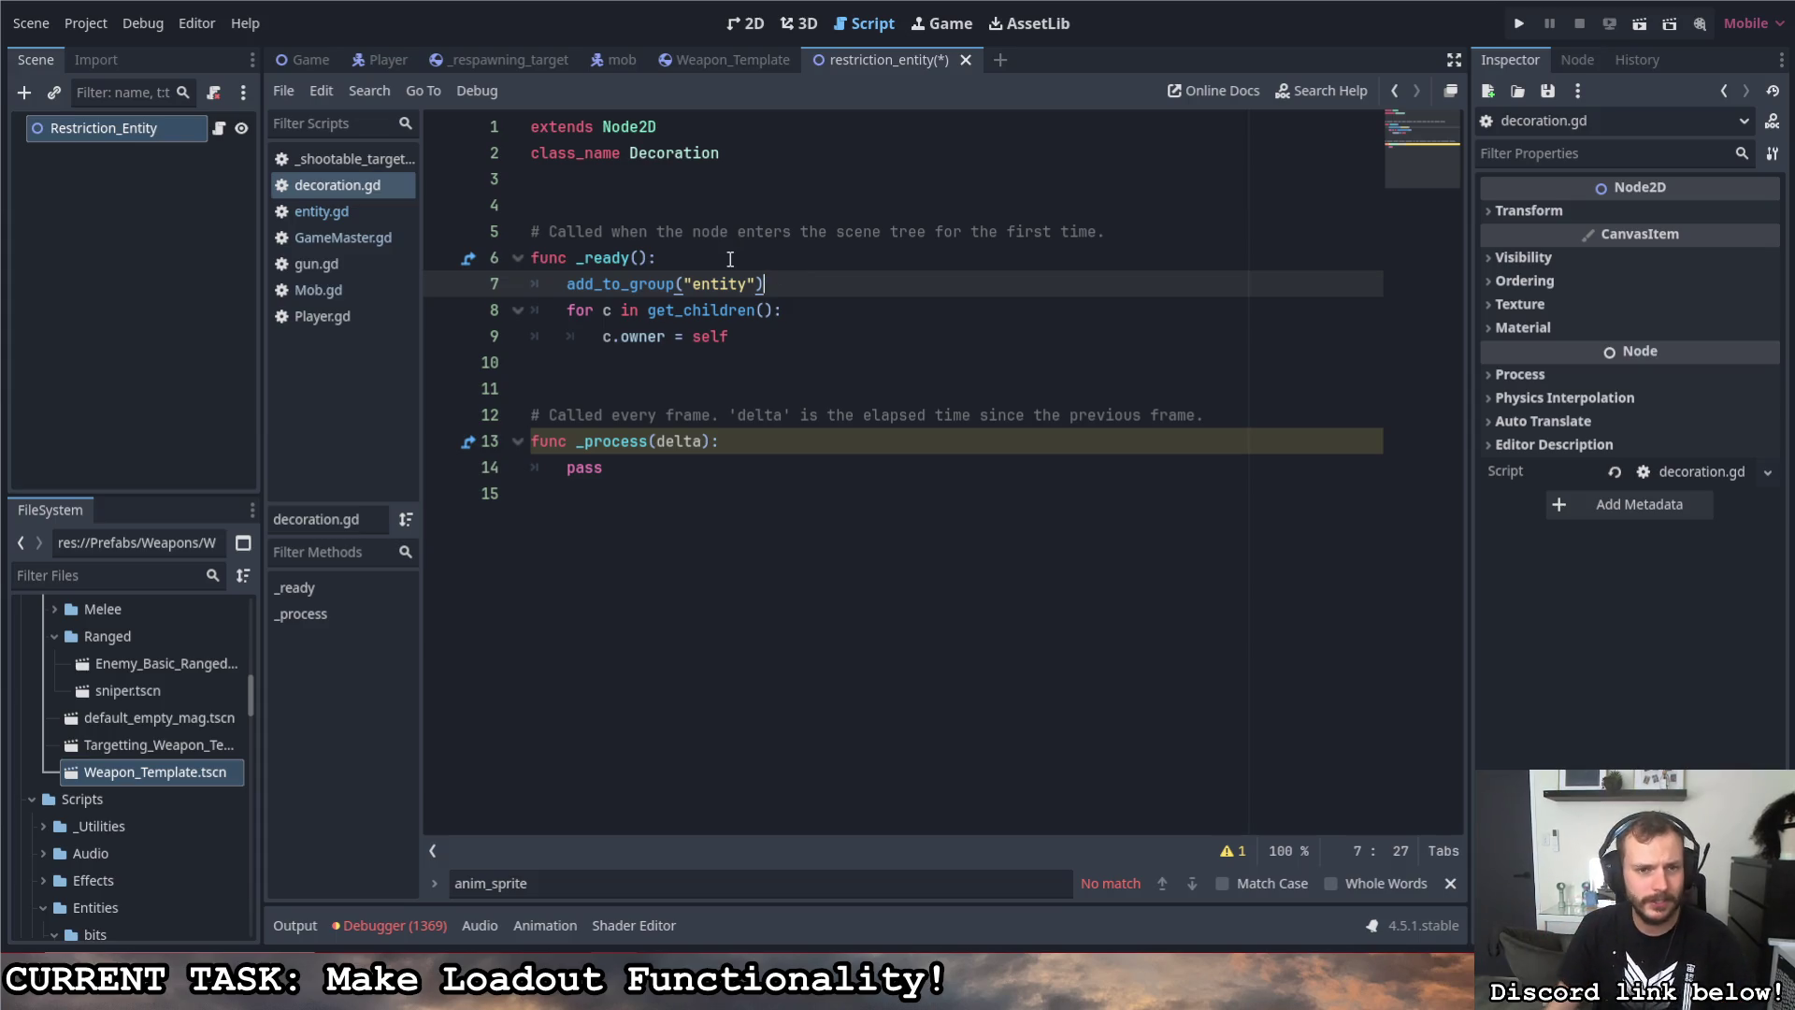
pyautogui.click(636, 196)
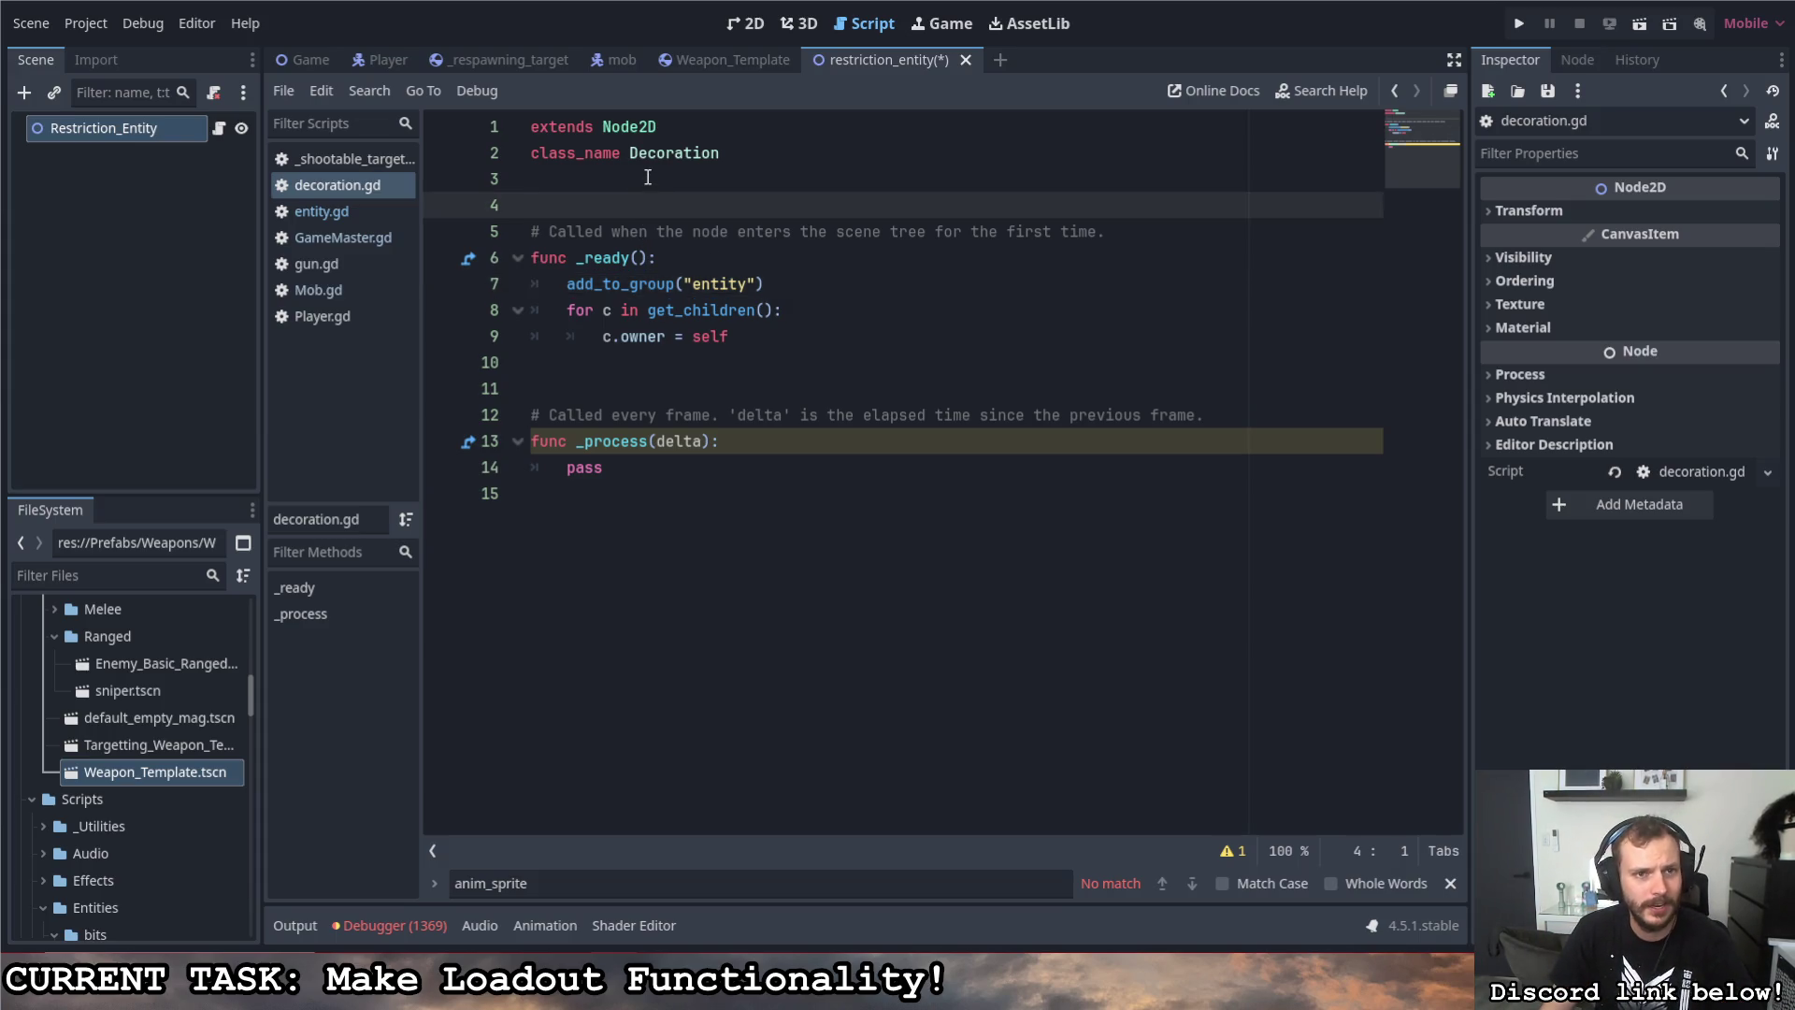
pyautogui.click(641, 178)
# Step: Create restriction_entity.gd extending Decoration in res://Scripts/MapElements
pyautogui.rightClick(149, 132)
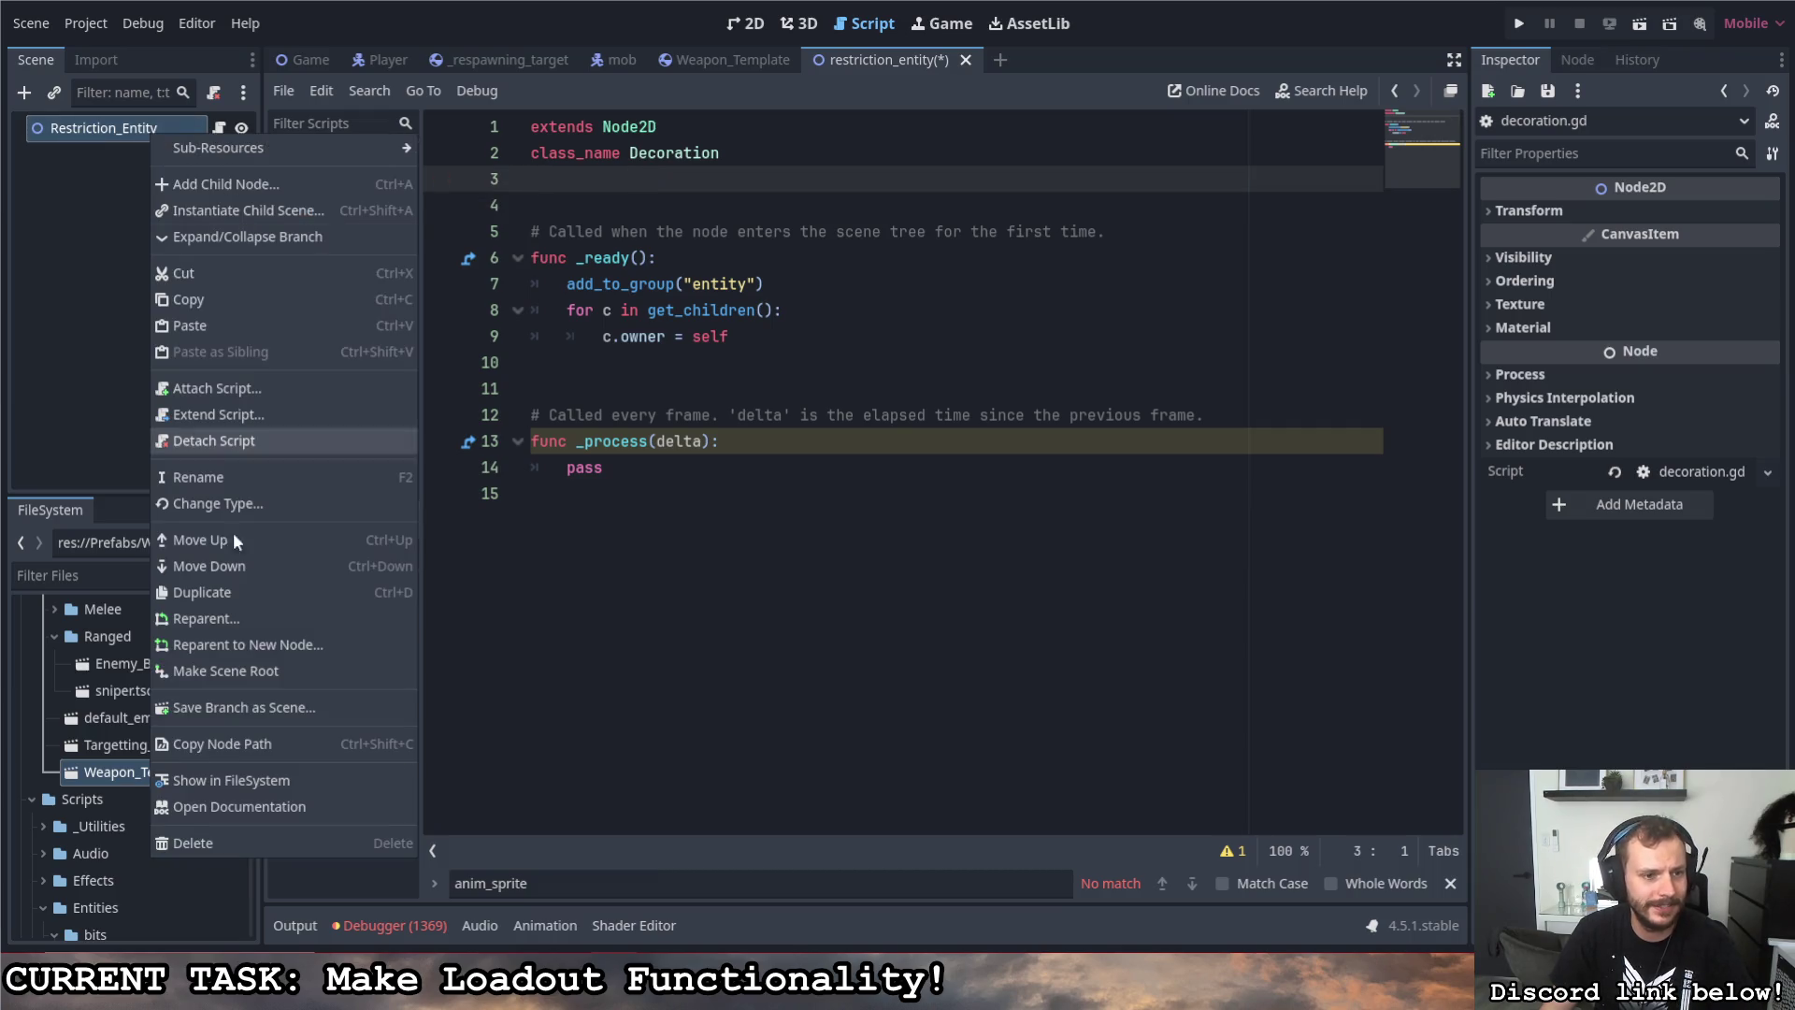
pyautogui.click(230, 412)
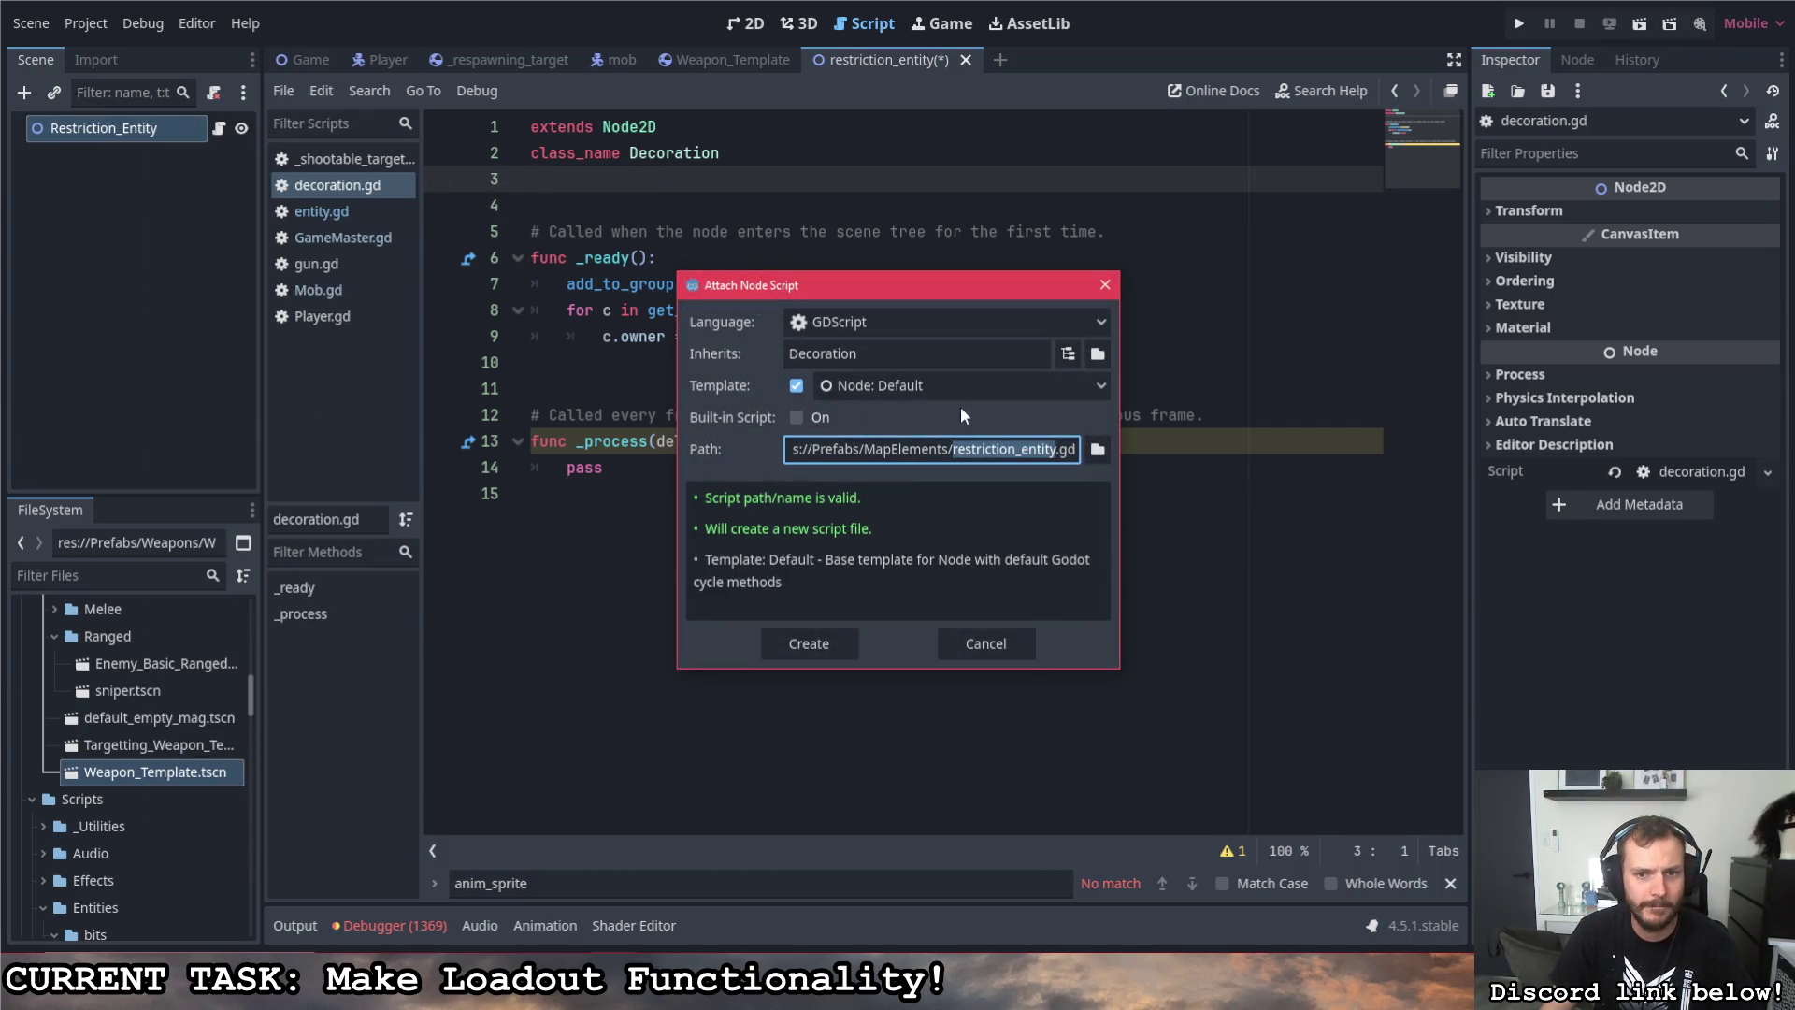
pyautogui.click(1096, 451)
pyautogui.click(473, 179)
pyautogui.click(473, 179)
pyautogui.doubleClick(812, 271)
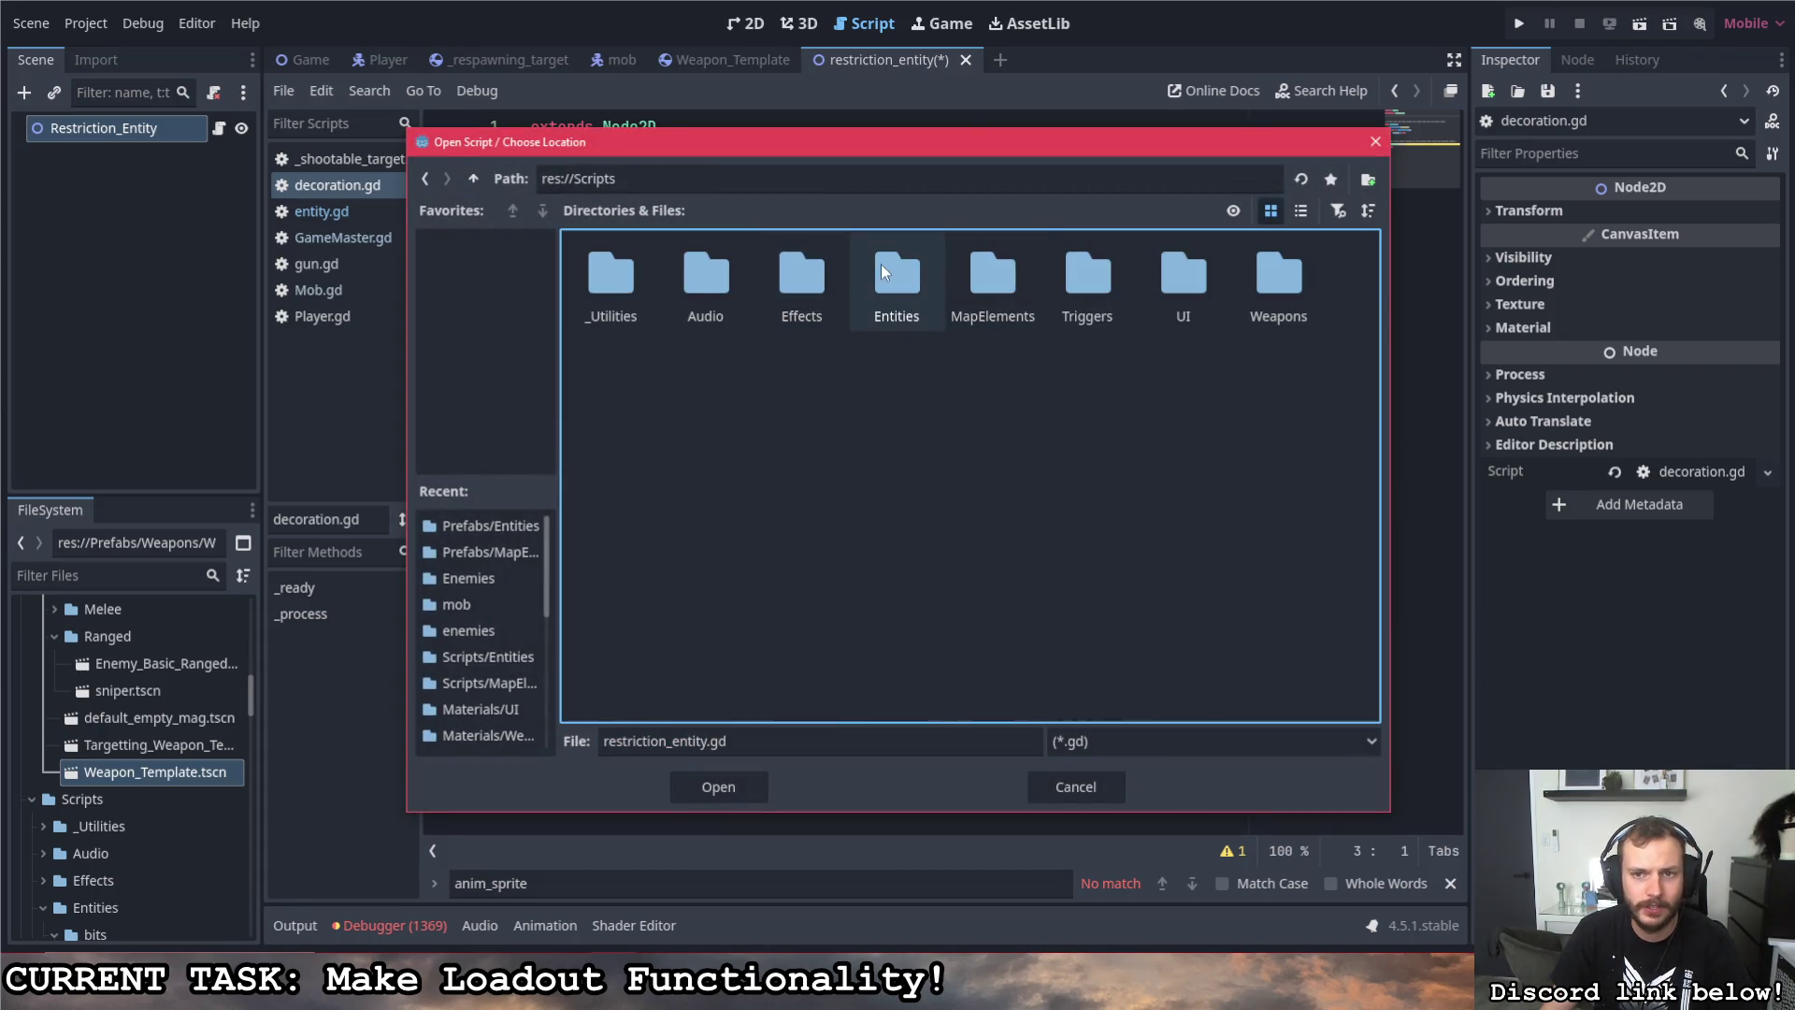
pyautogui.doubleClick(999, 275)
pyautogui.click(704, 742)
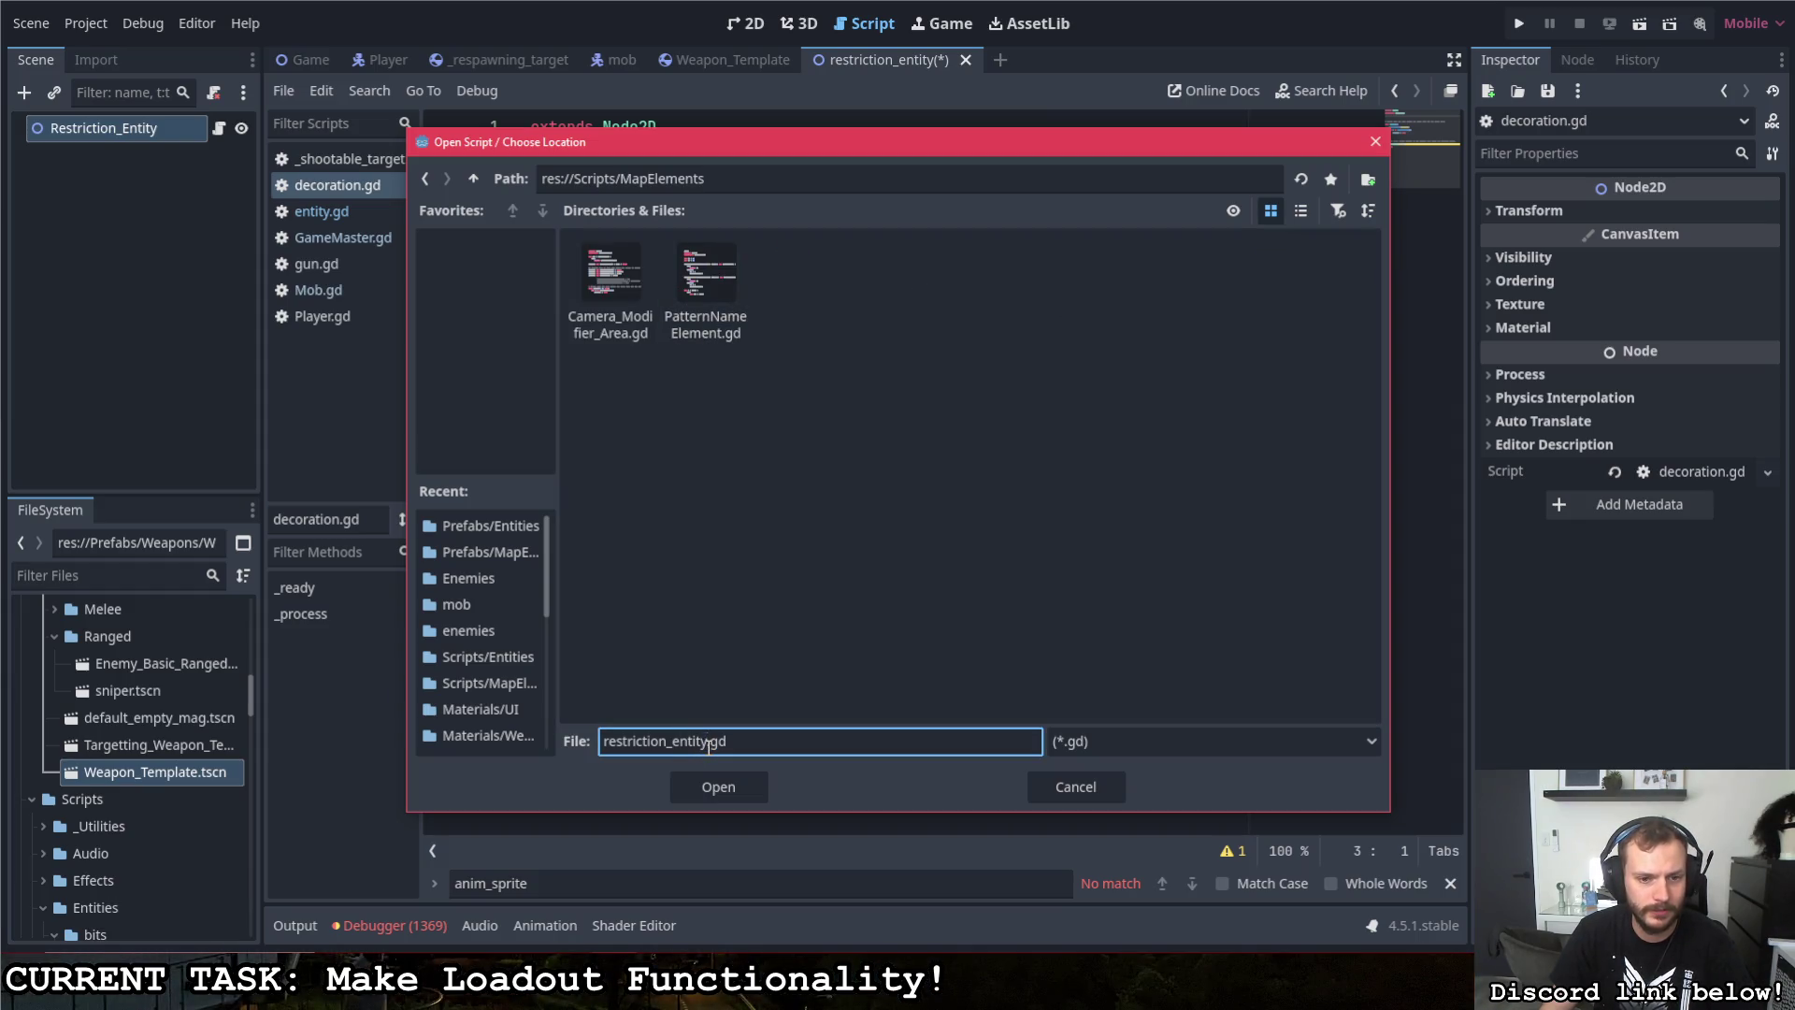
pyautogui.click(720, 790)
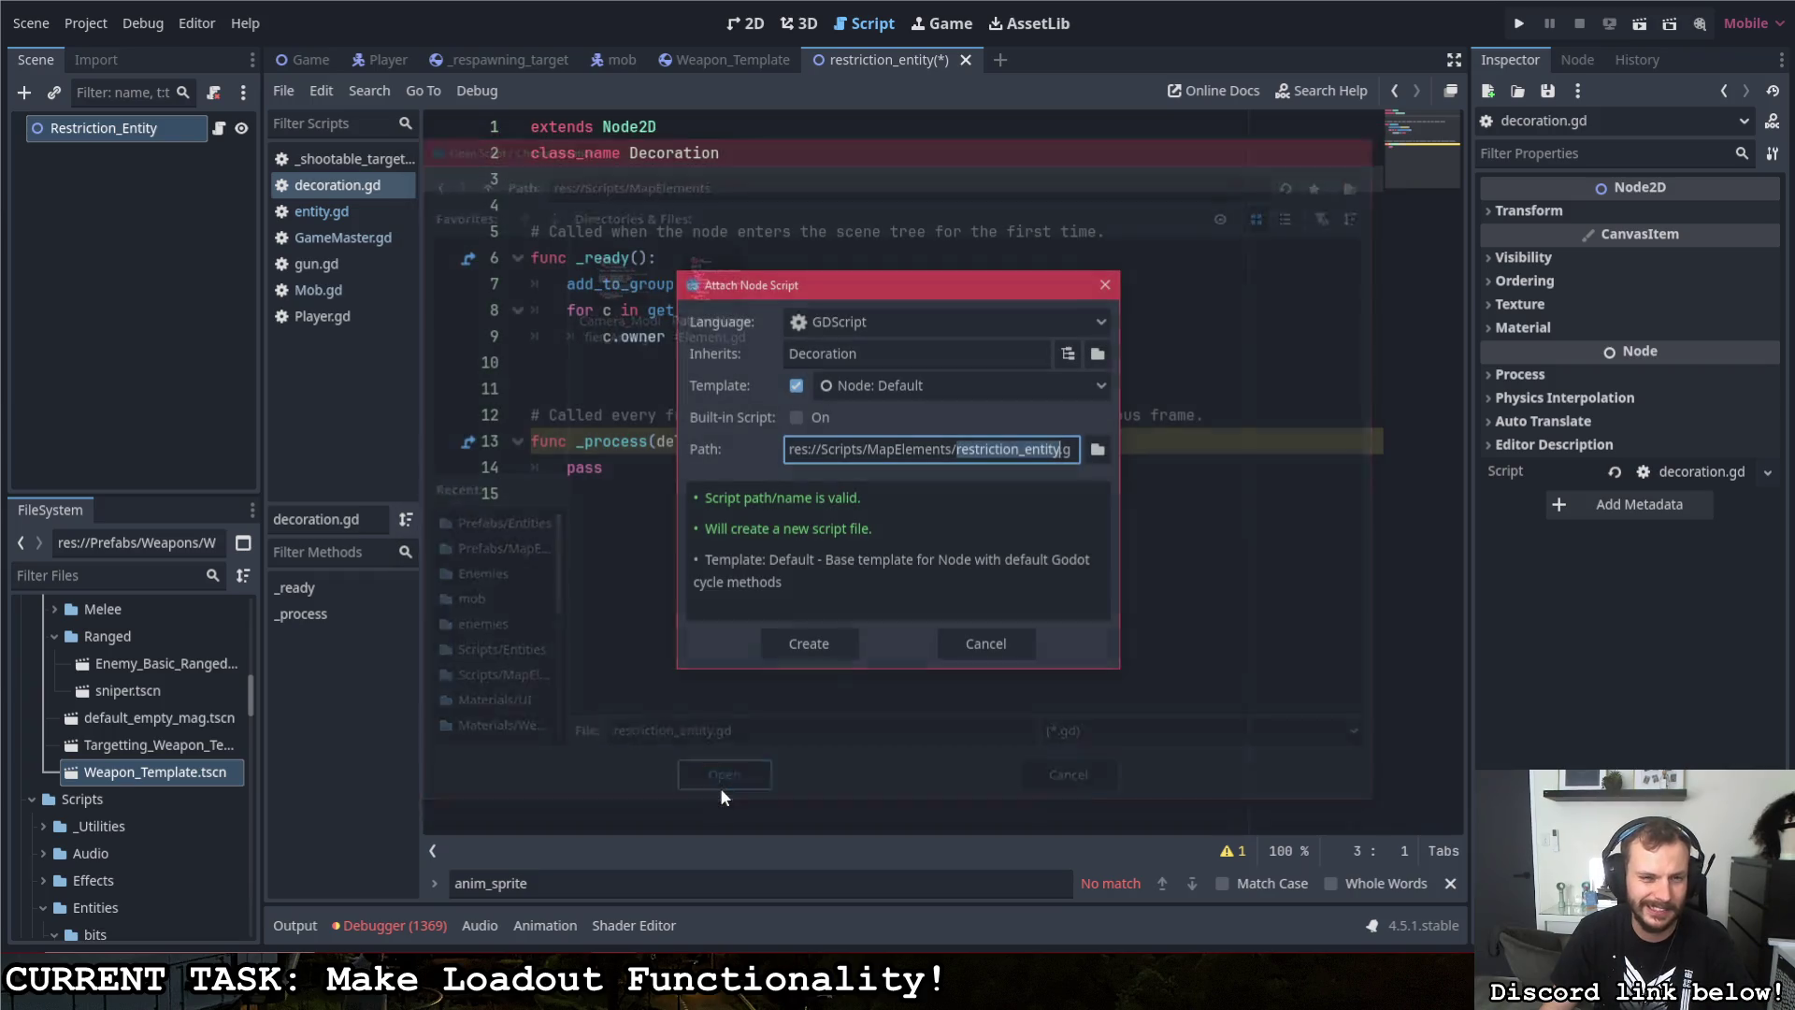
pyautogui.click(819, 642)
pyautogui.click(632, 177)
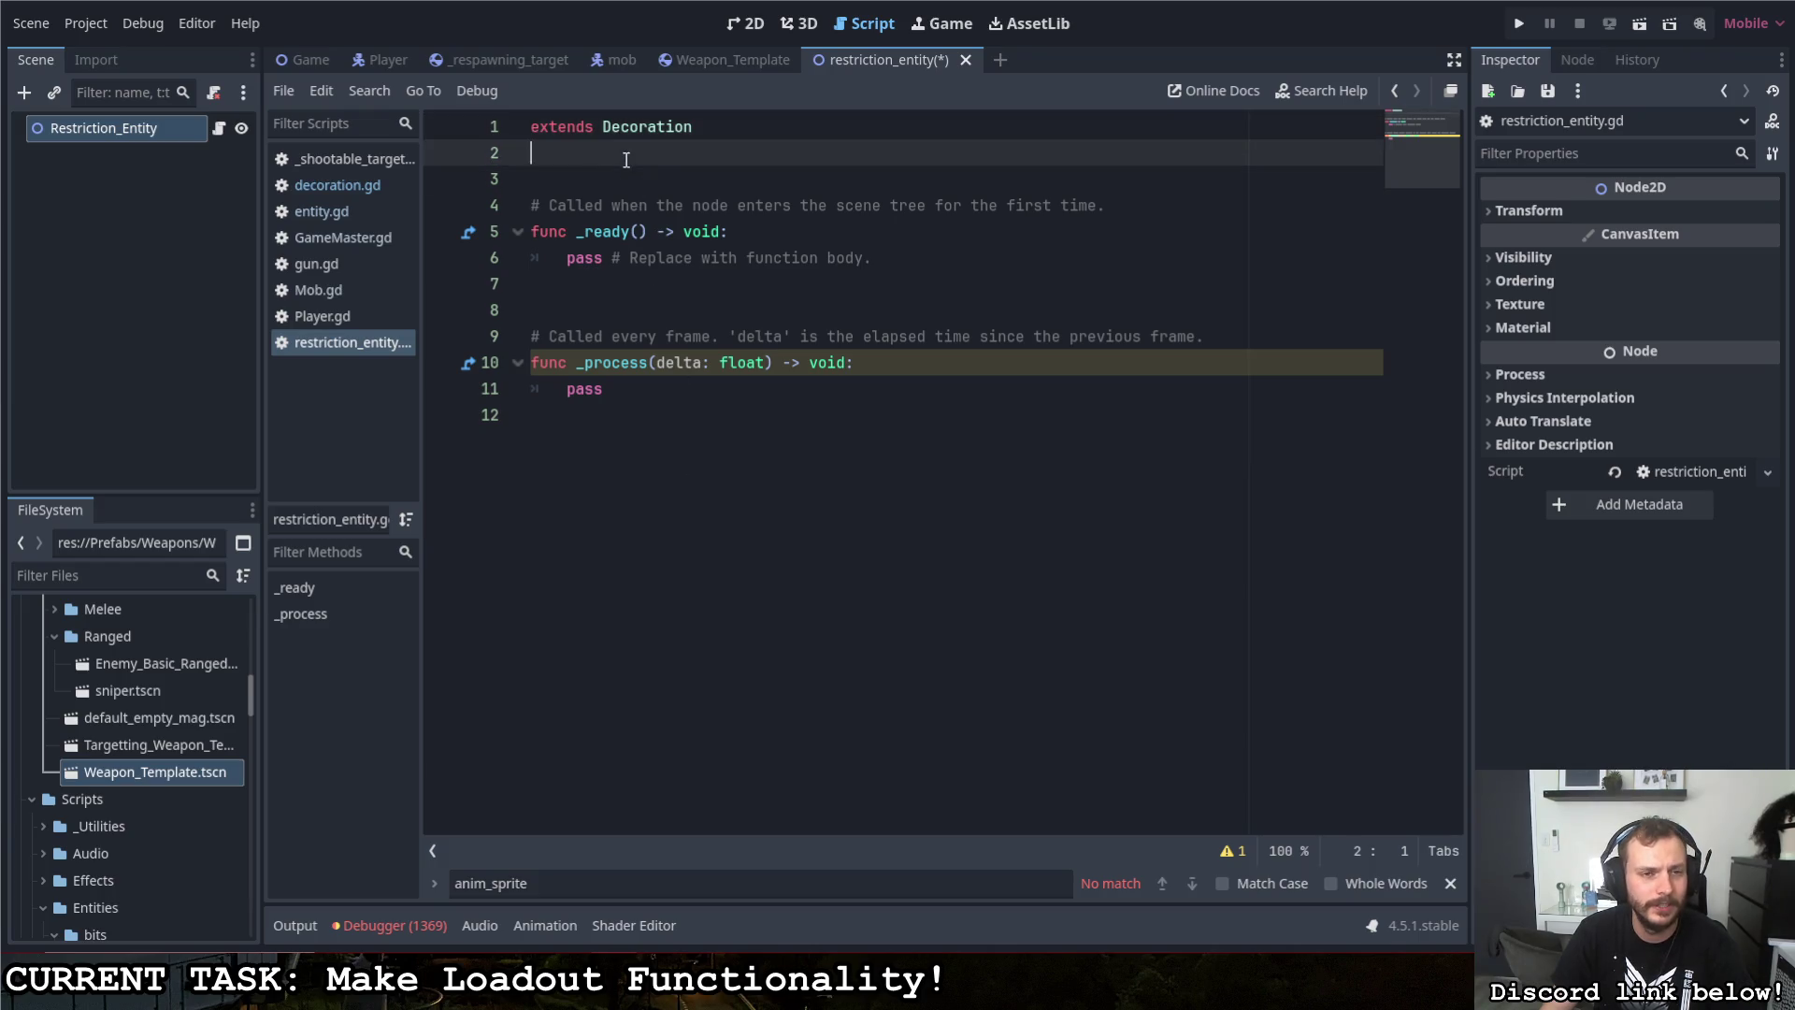
# Step: Replace the placeholder pass in _ready with super._ready() and save the script
pyautogui.moveTo(873, 258); pyautogui.dragTo(571, 255)
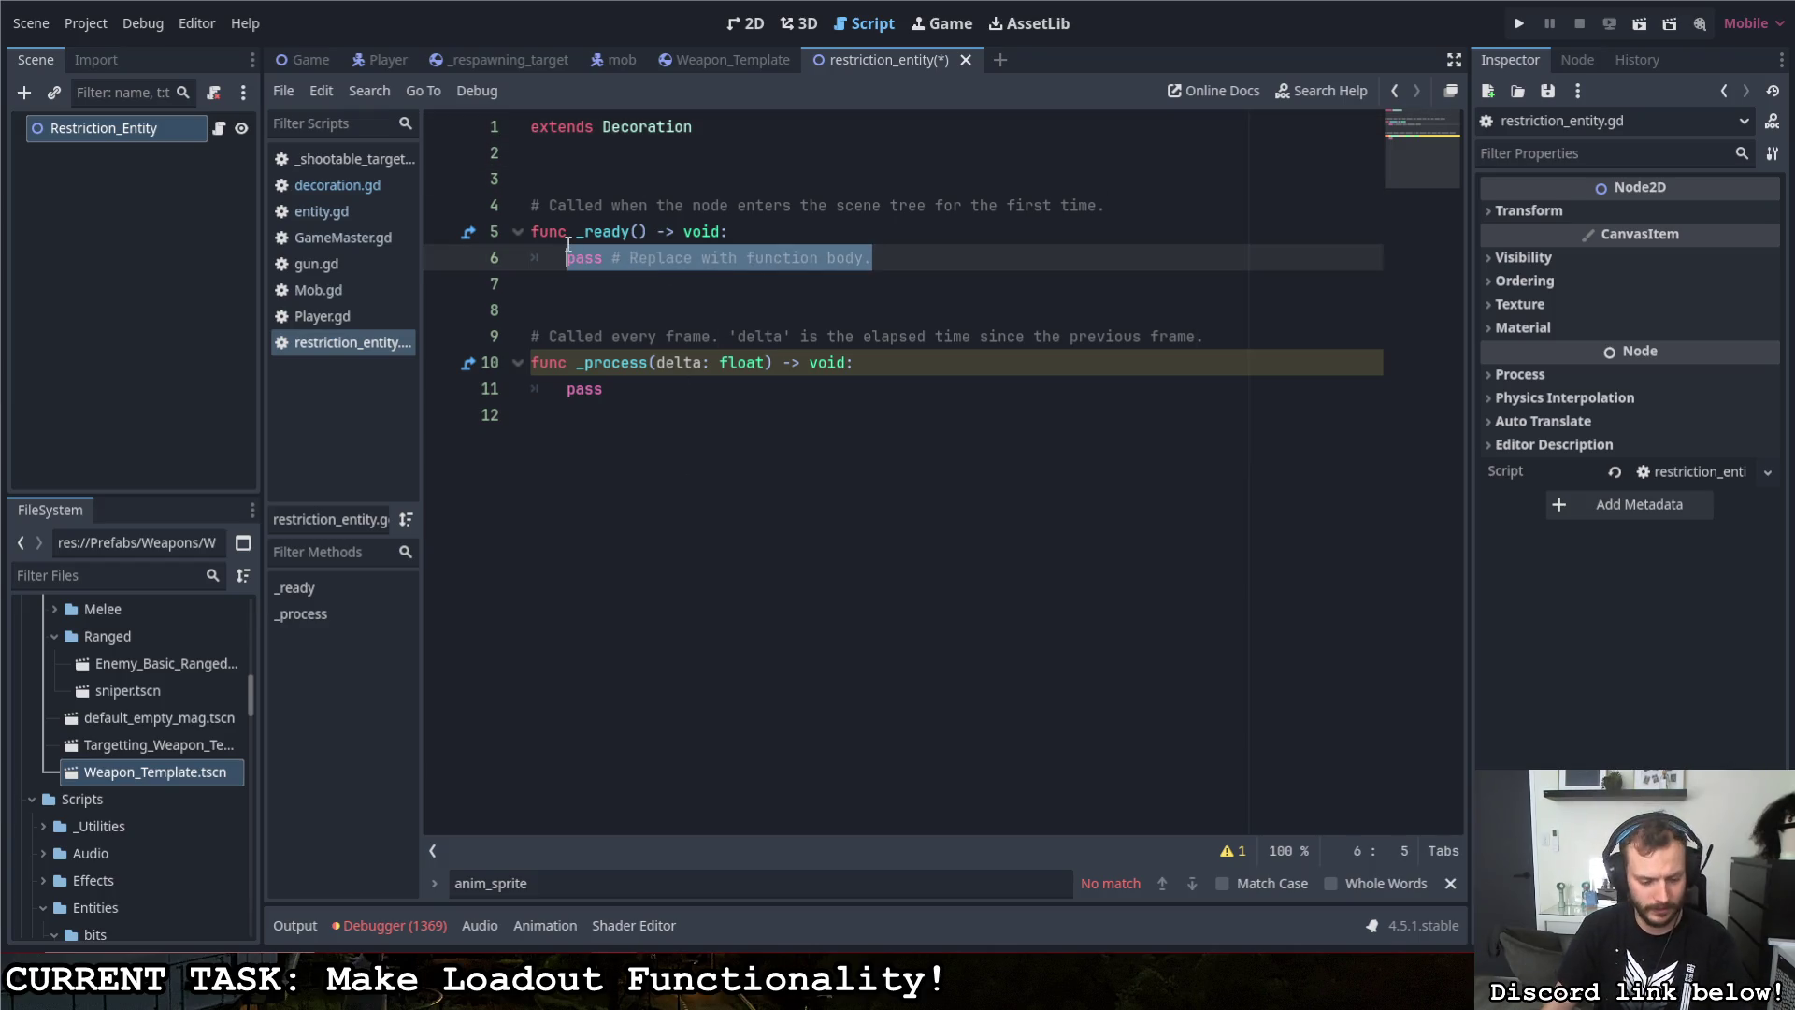
pyautogui.write('super.')
pyautogui.press('Down')
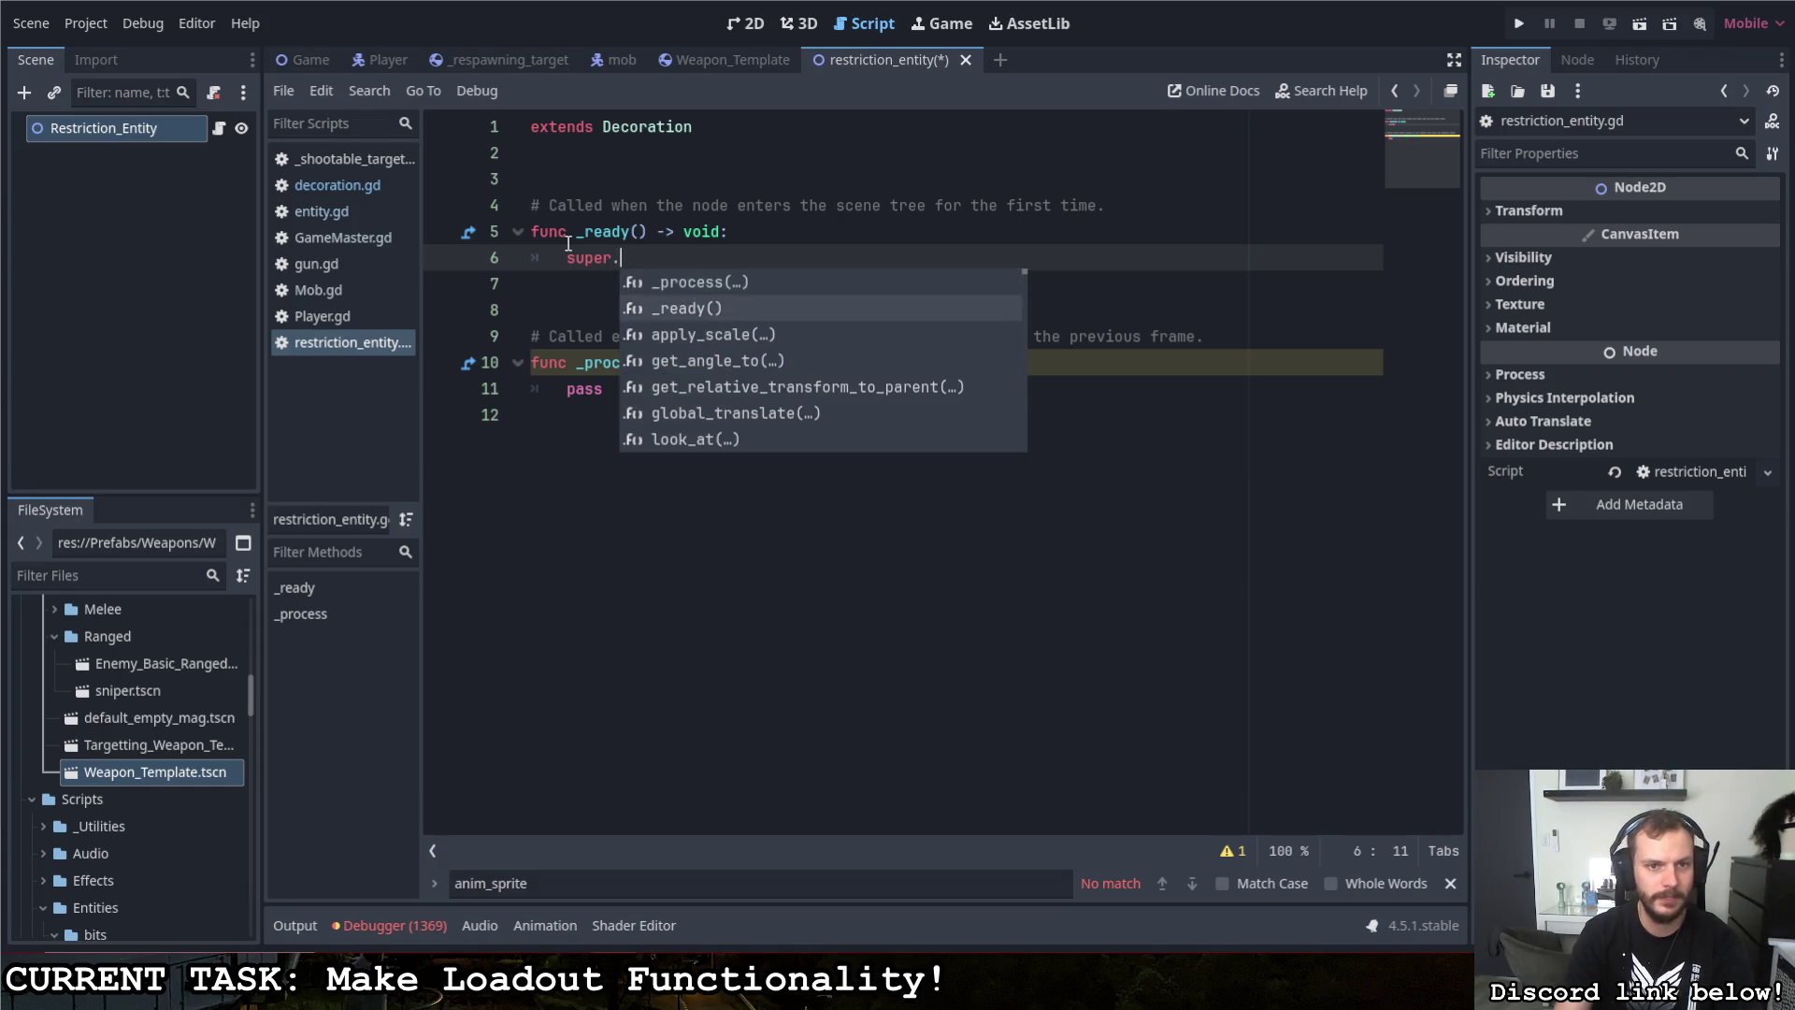
pyautogui.press('Return')
pyautogui.hotkey('ctrl', 's')
# Step: Add Restriction_Entity to the entity group and save the scene
pyautogui.click(1577, 60)
pyautogui.click(1637, 60)
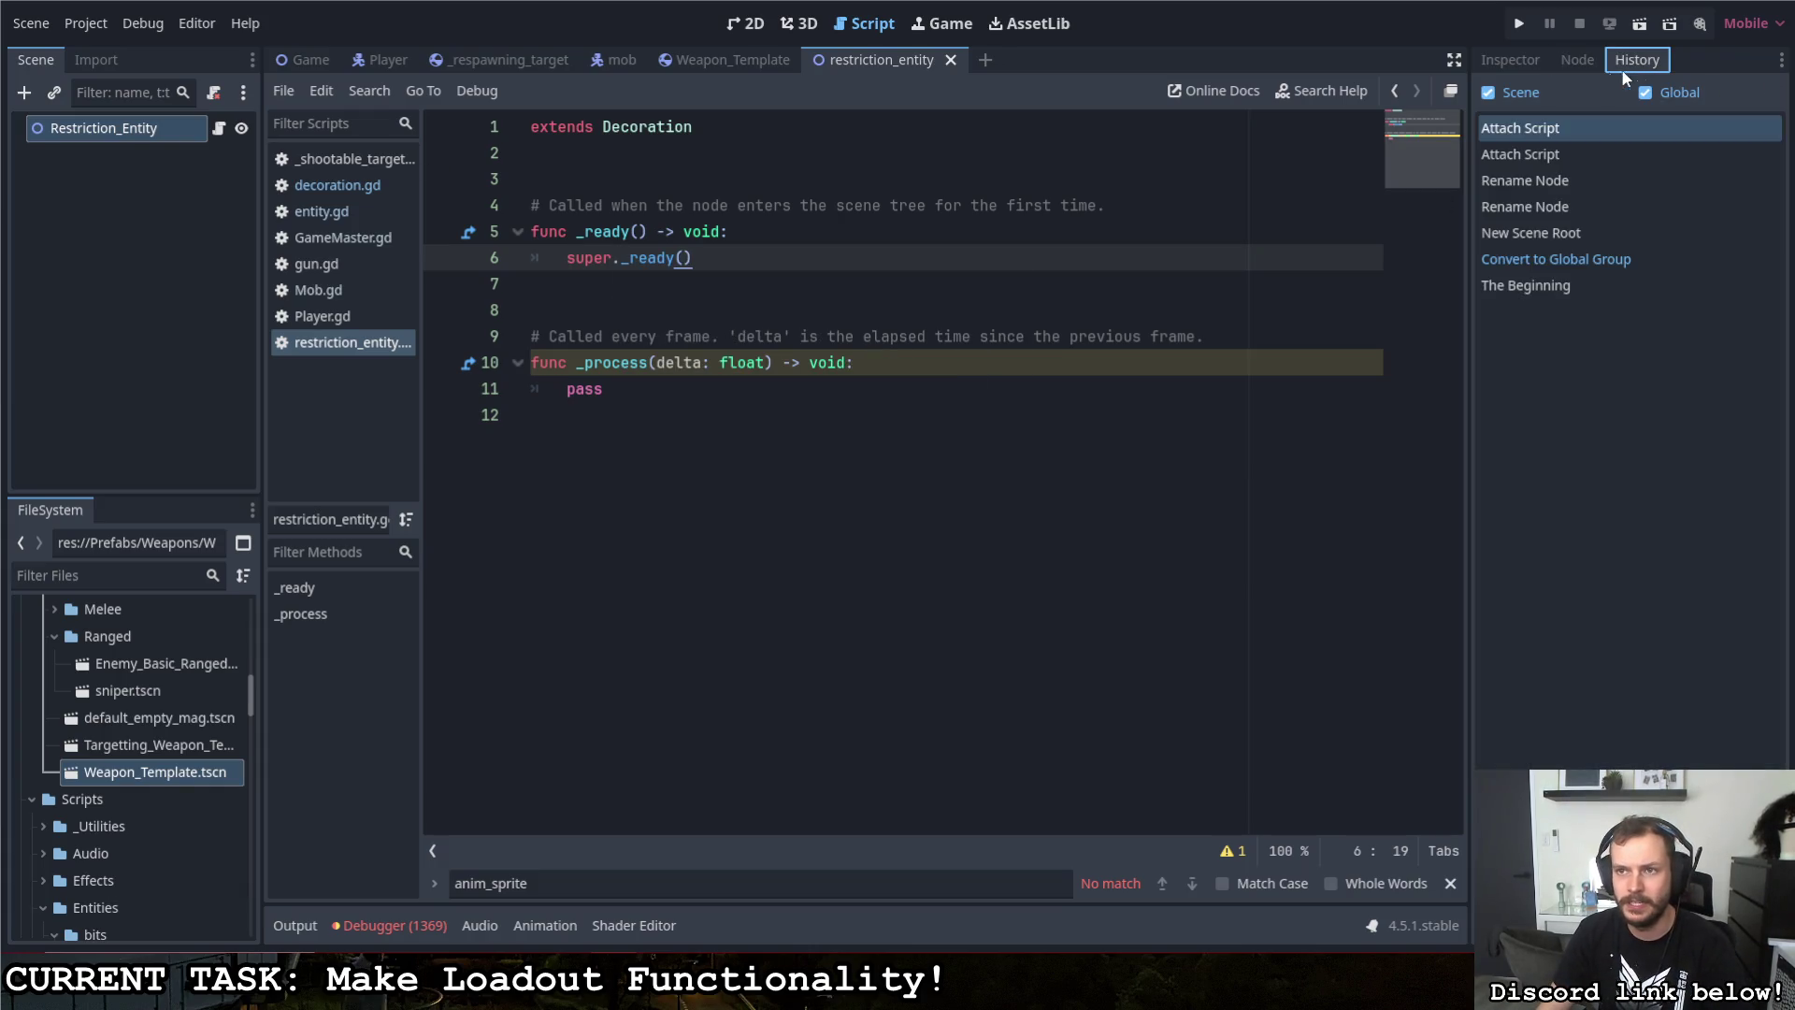
pyautogui.click(1577, 59)
pyautogui.click(134, 131)
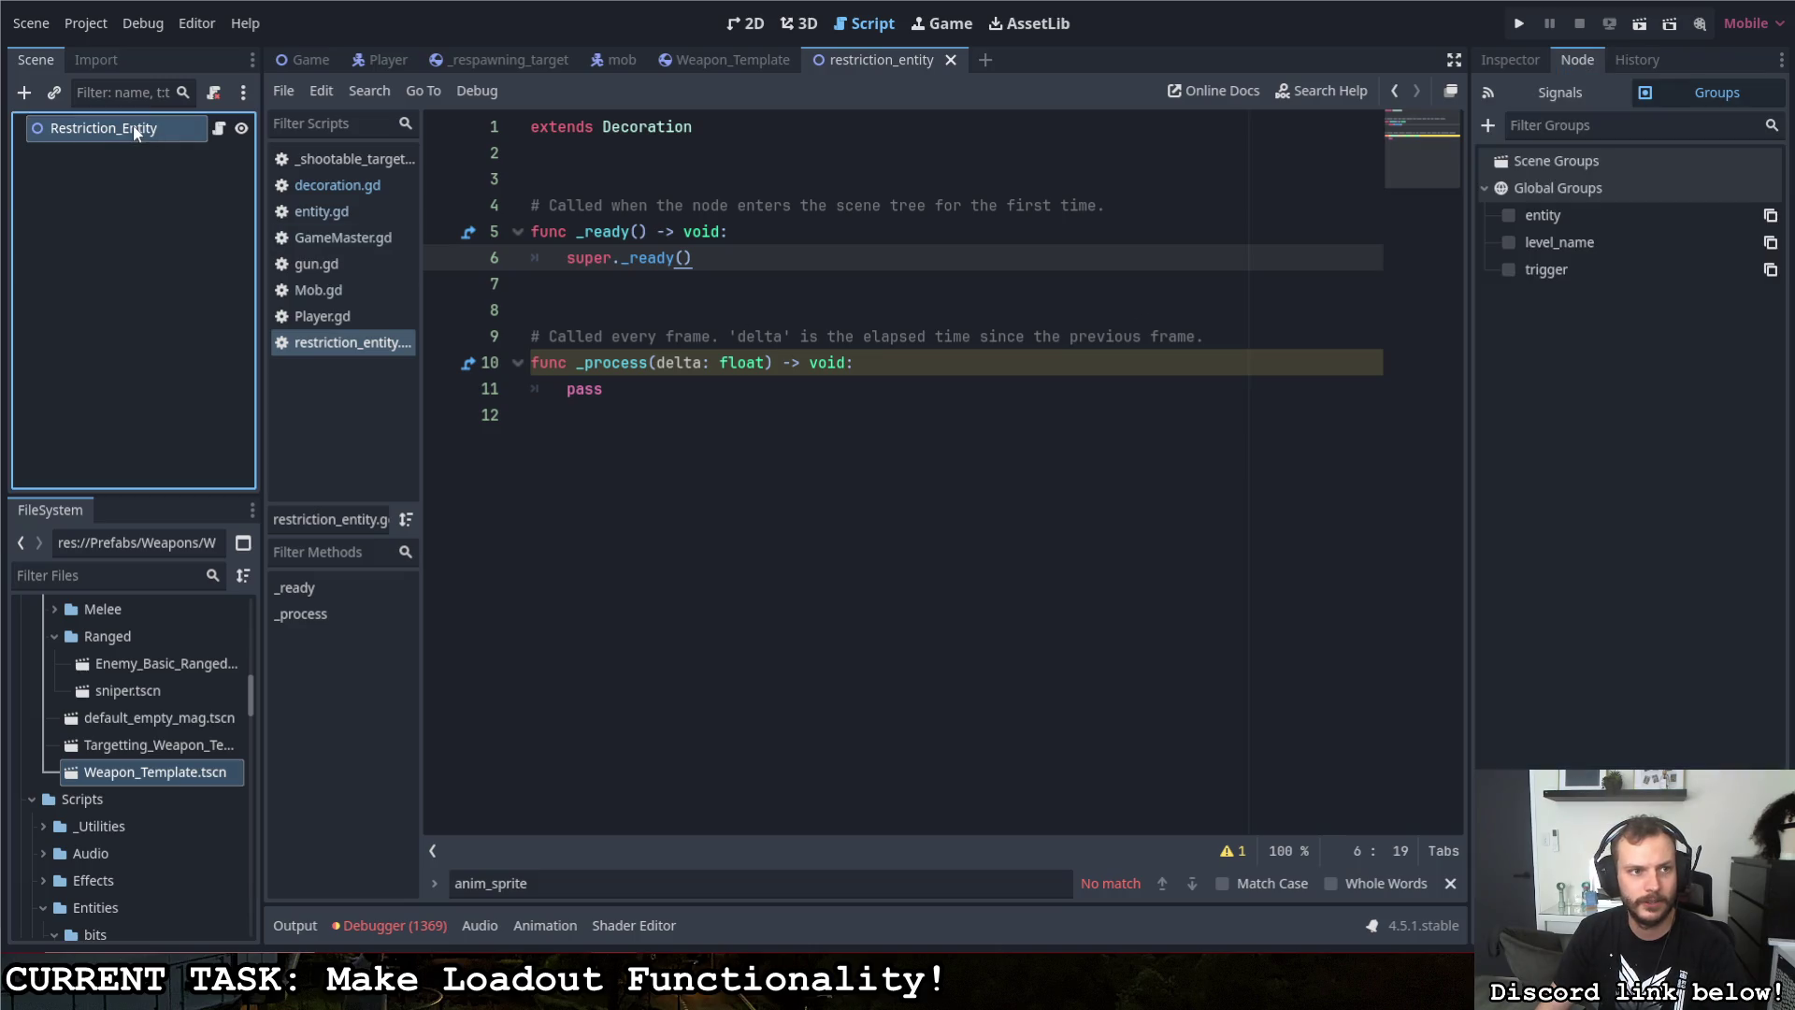
pyautogui.click(1507, 217)
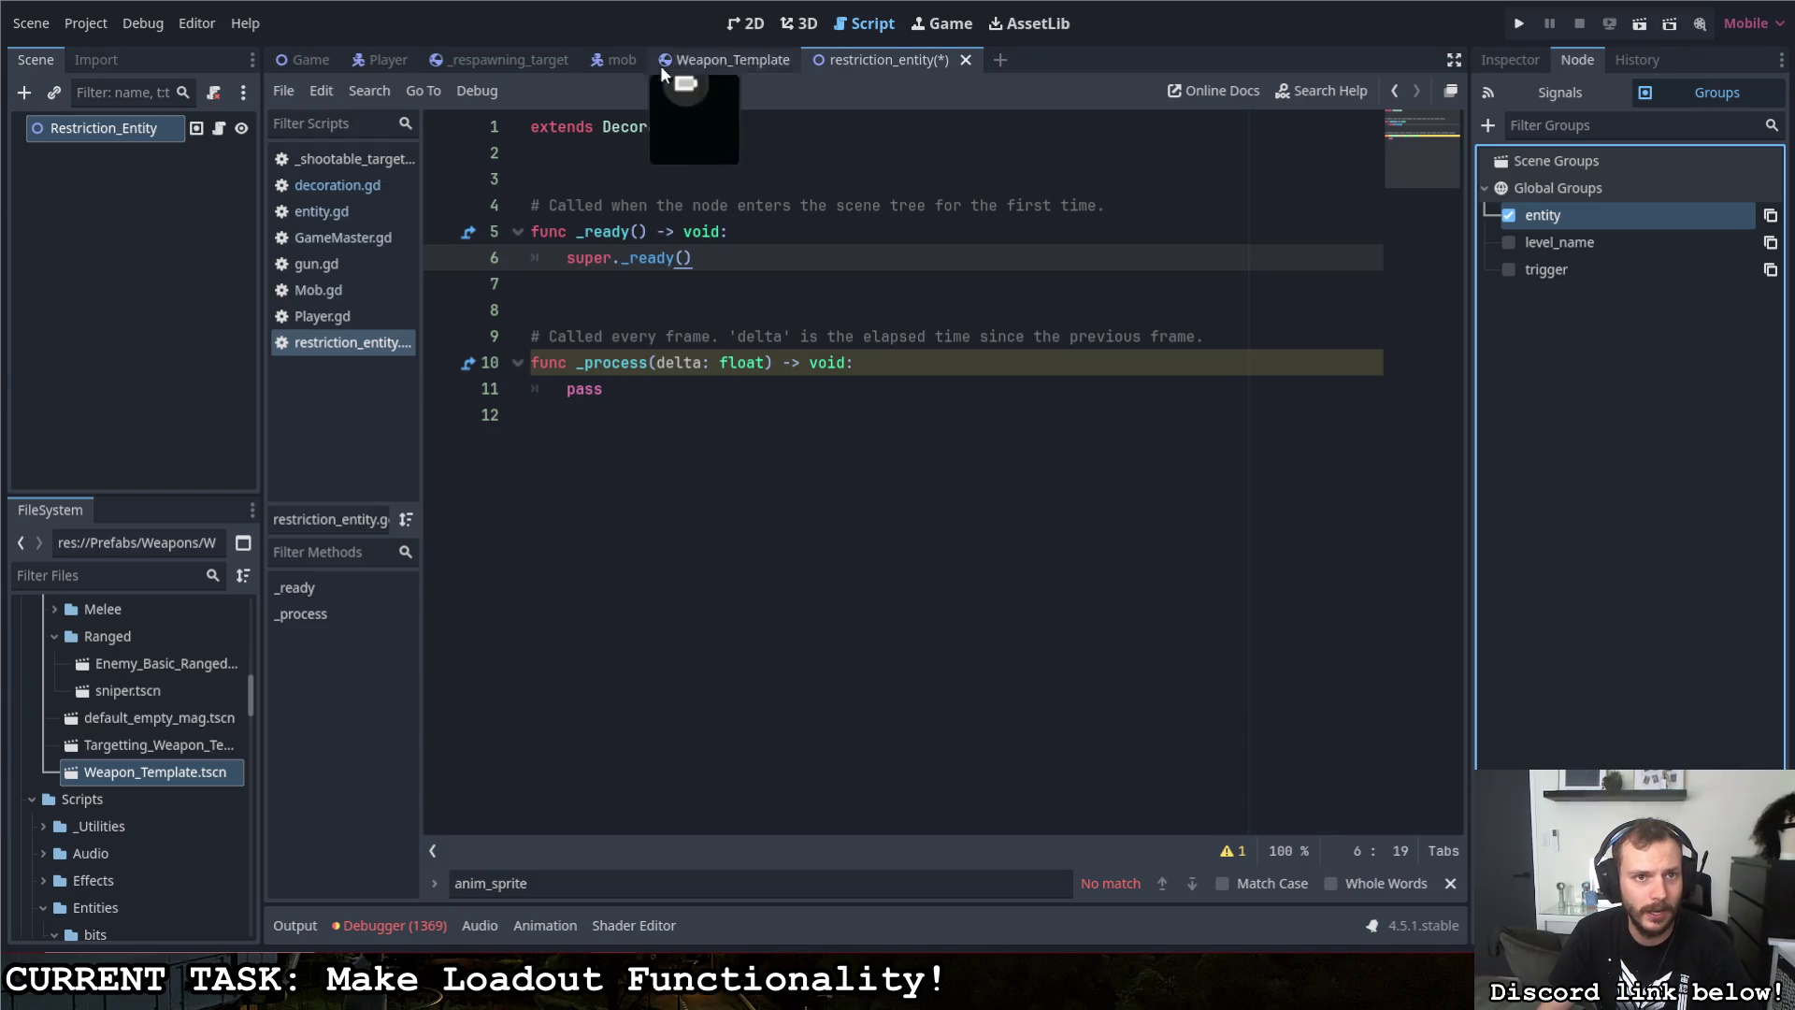
pyautogui.hotkey('ctrl', 's')
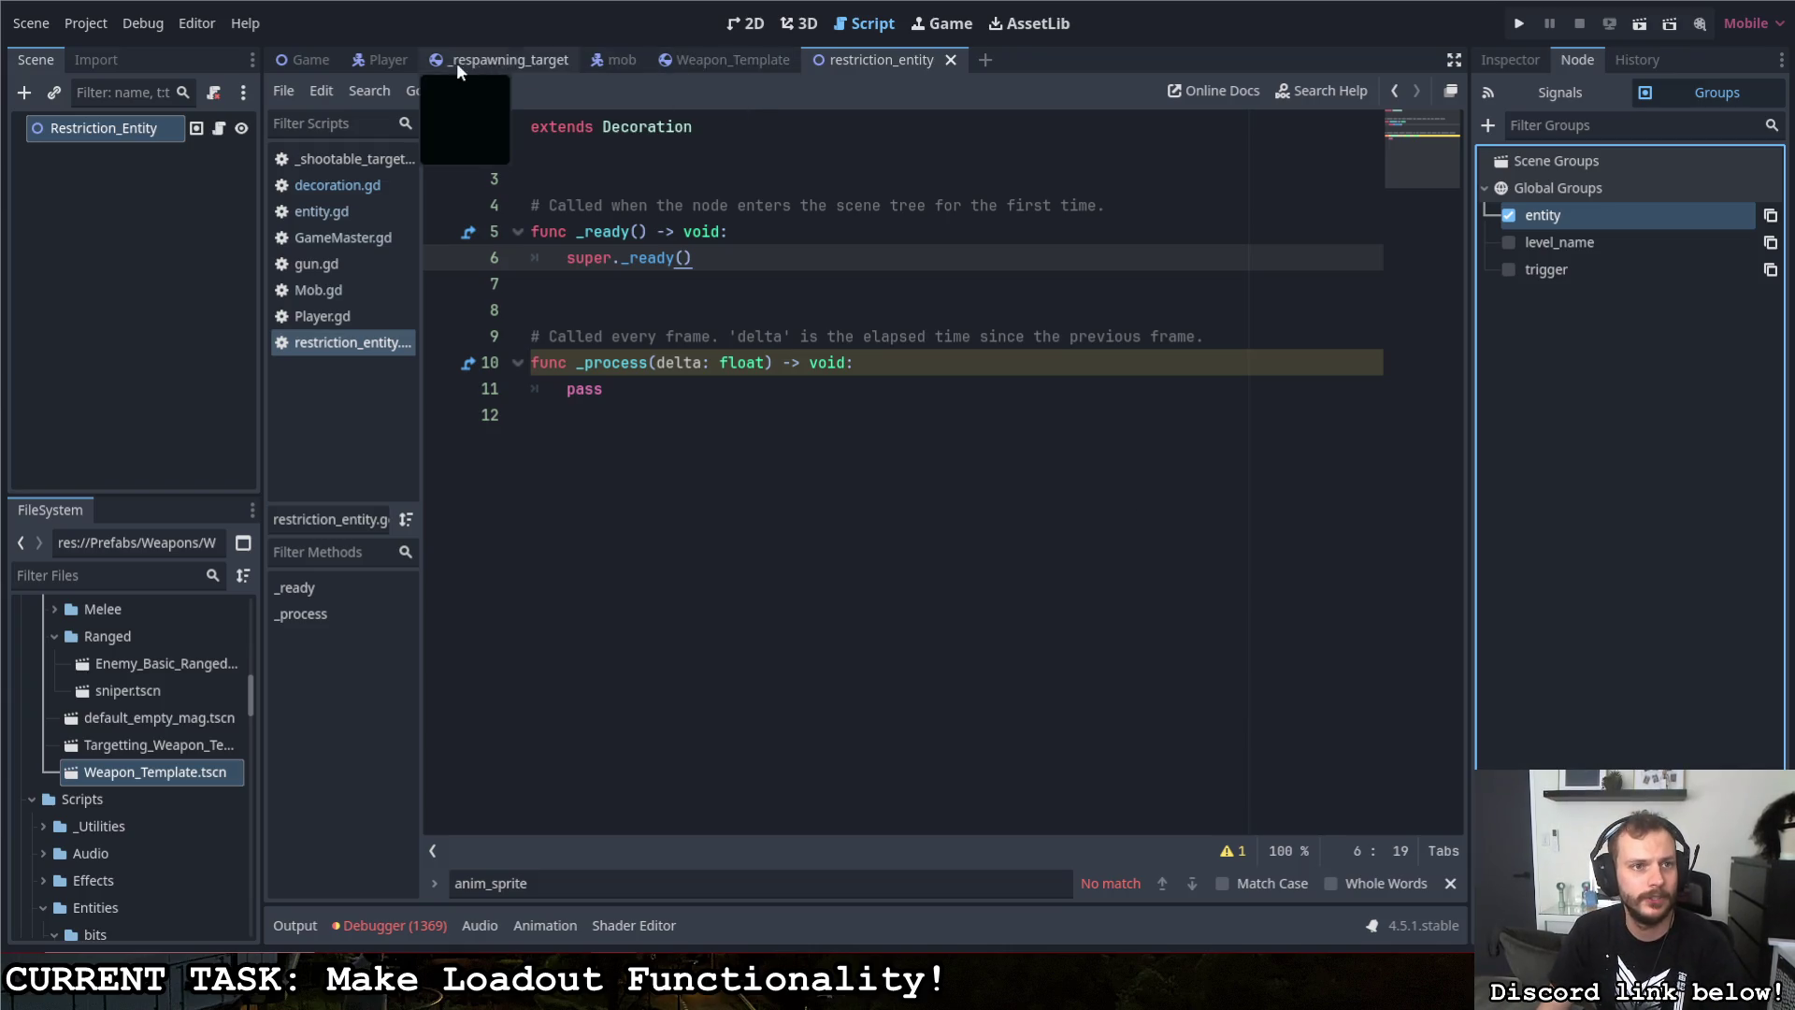
# Step: In the Game scene, convert level to a global group and add the entity to it
pyautogui.click(309, 60)
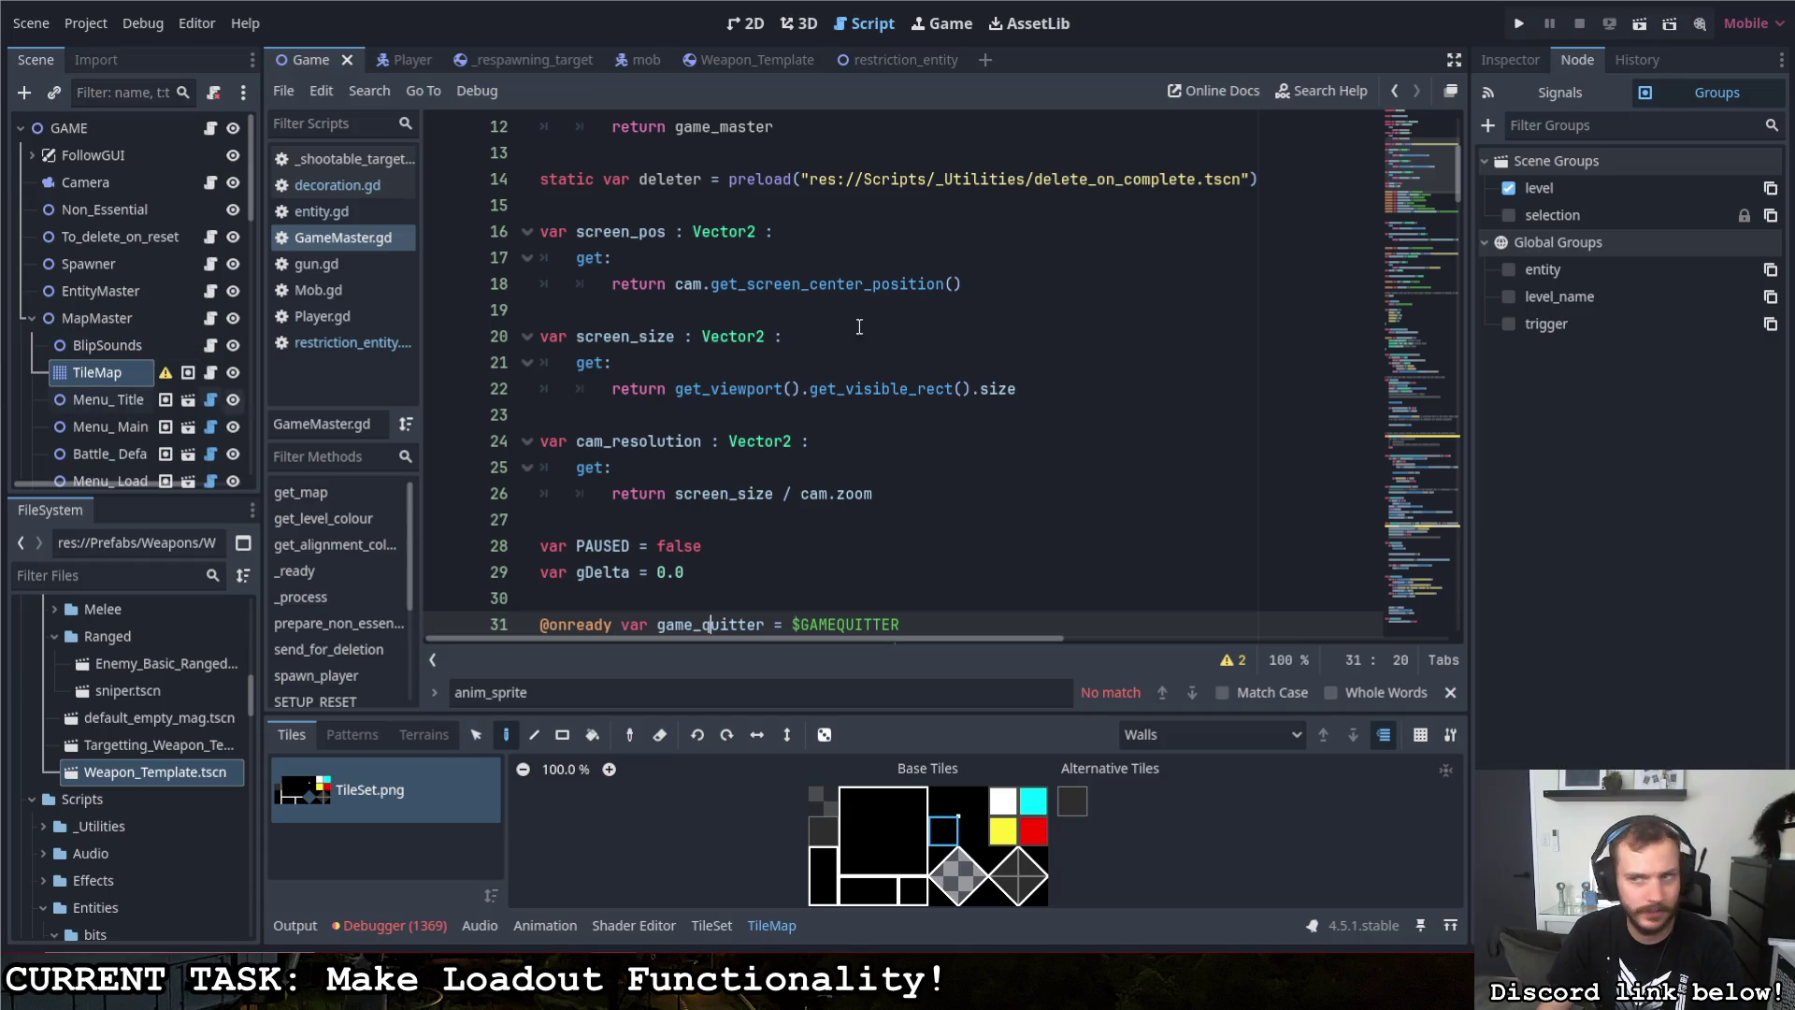
pyautogui.rightClick(1646, 194)
pyautogui.click(1674, 204)
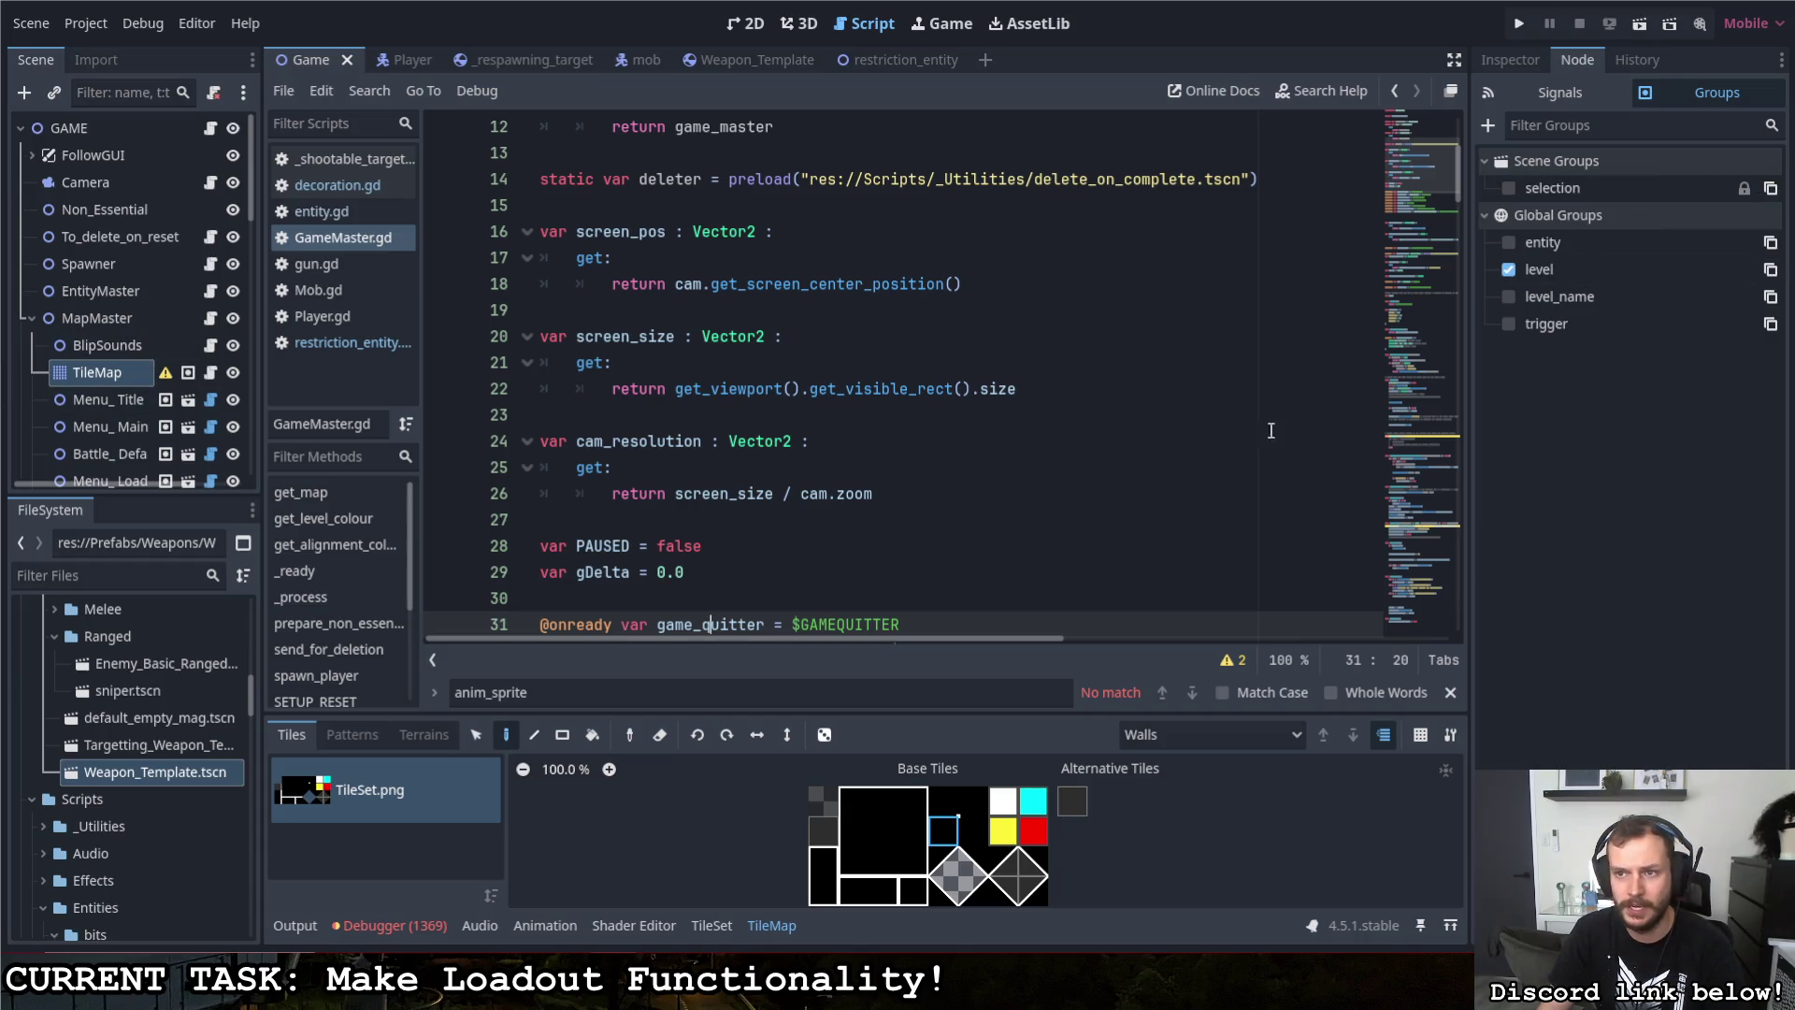
pyautogui.click(905, 63)
pyautogui.click(1509, 243)
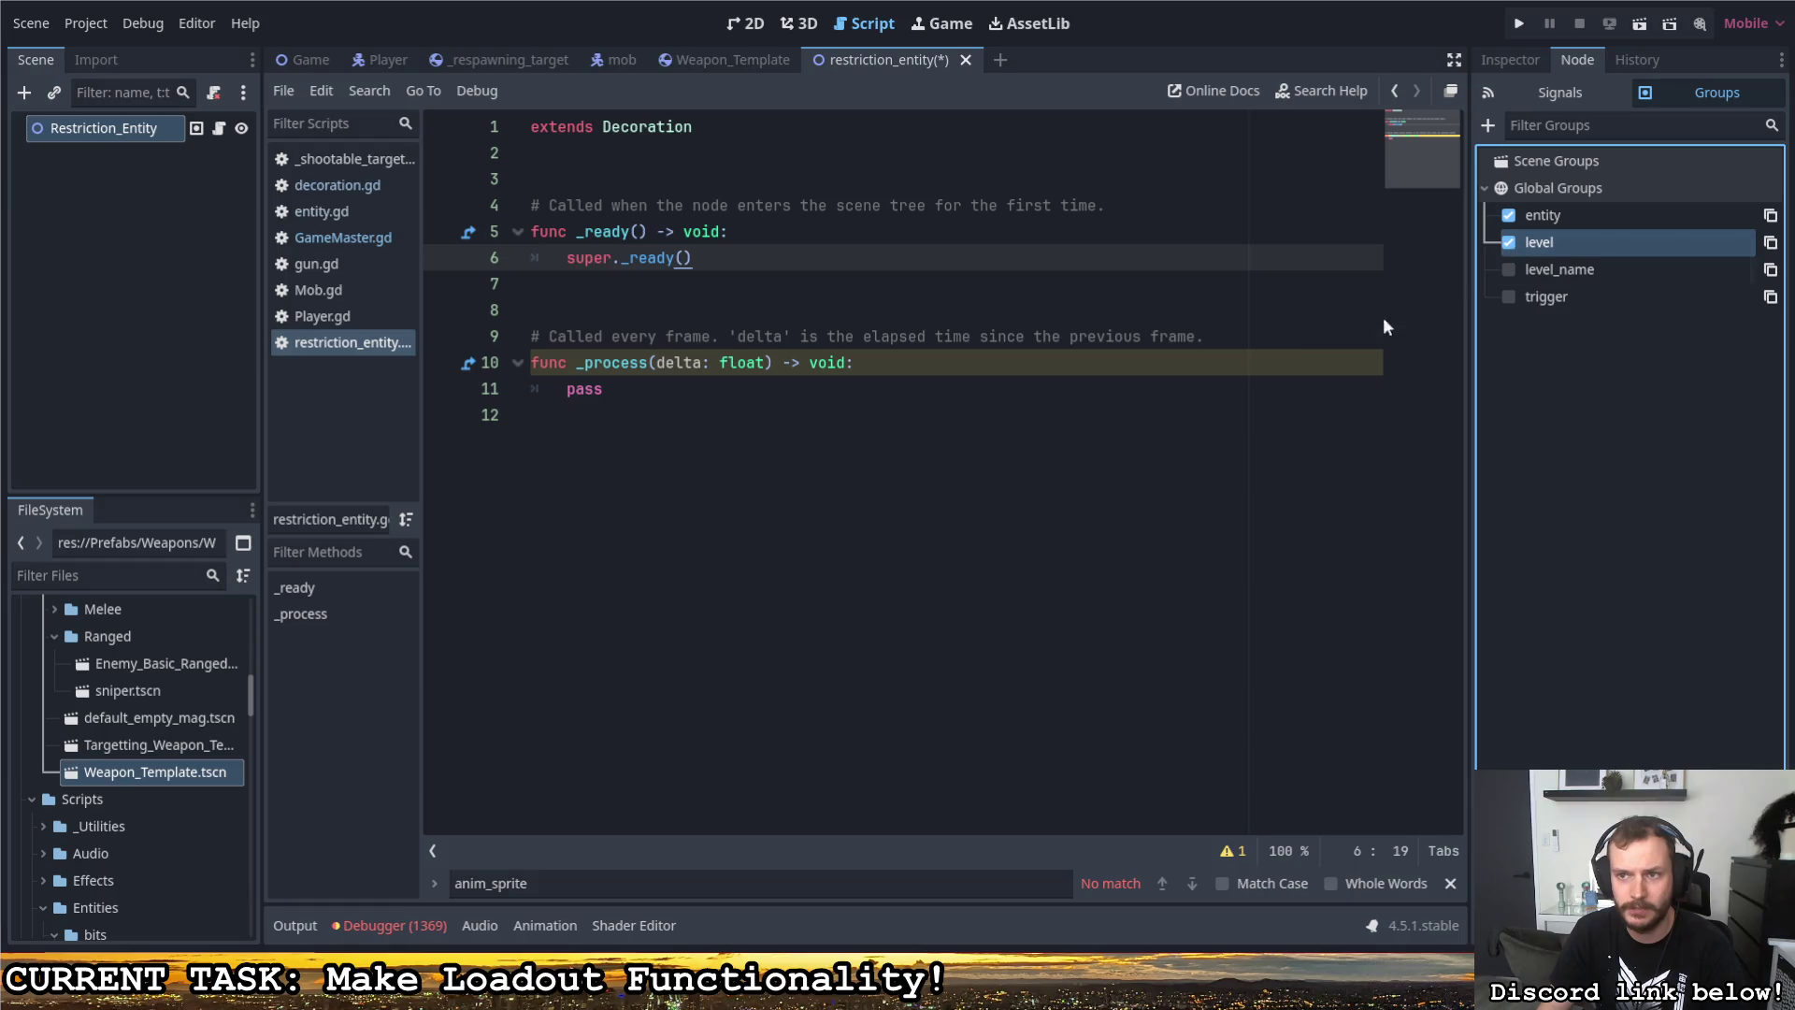
pyautogui.click(779, 295)
pyautogui.hotkey('ctrl', 's')
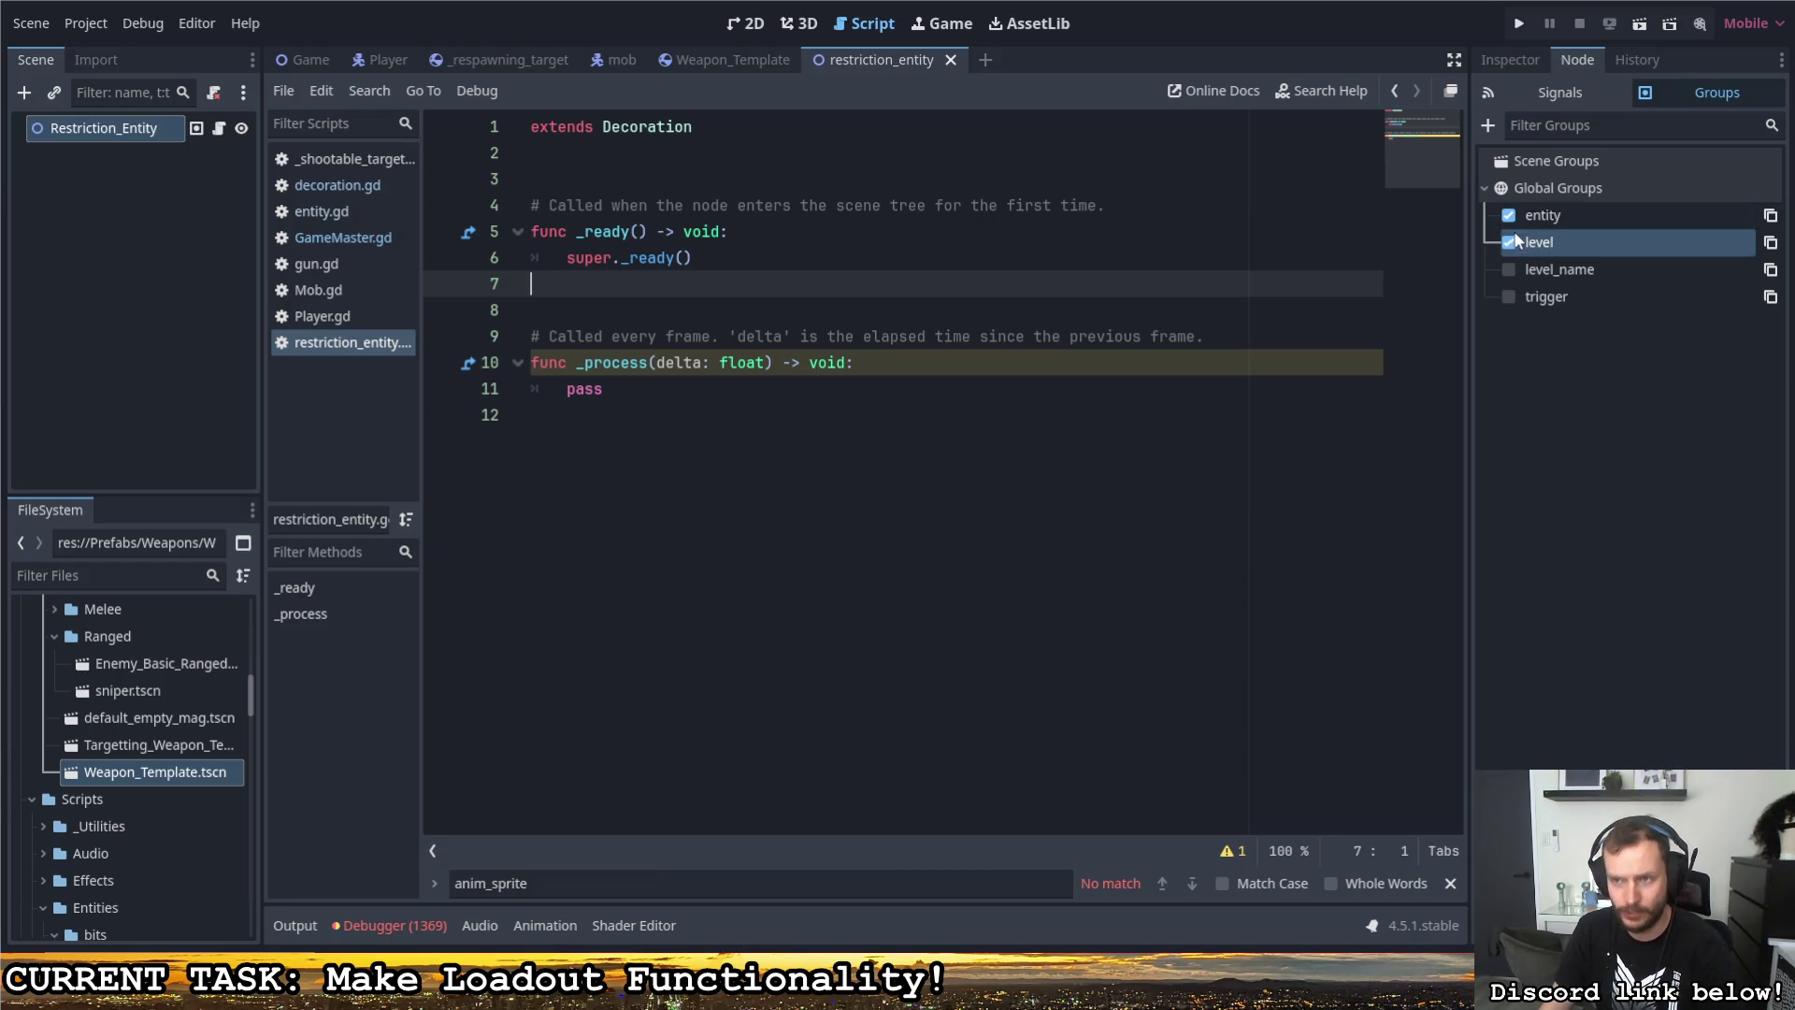
# Step: Add a '#TODO - Make functionality for the following' comment near the top of restriction_entity.gd
pyautogui.click(654, 337)
pyautogui.click(654, 282)
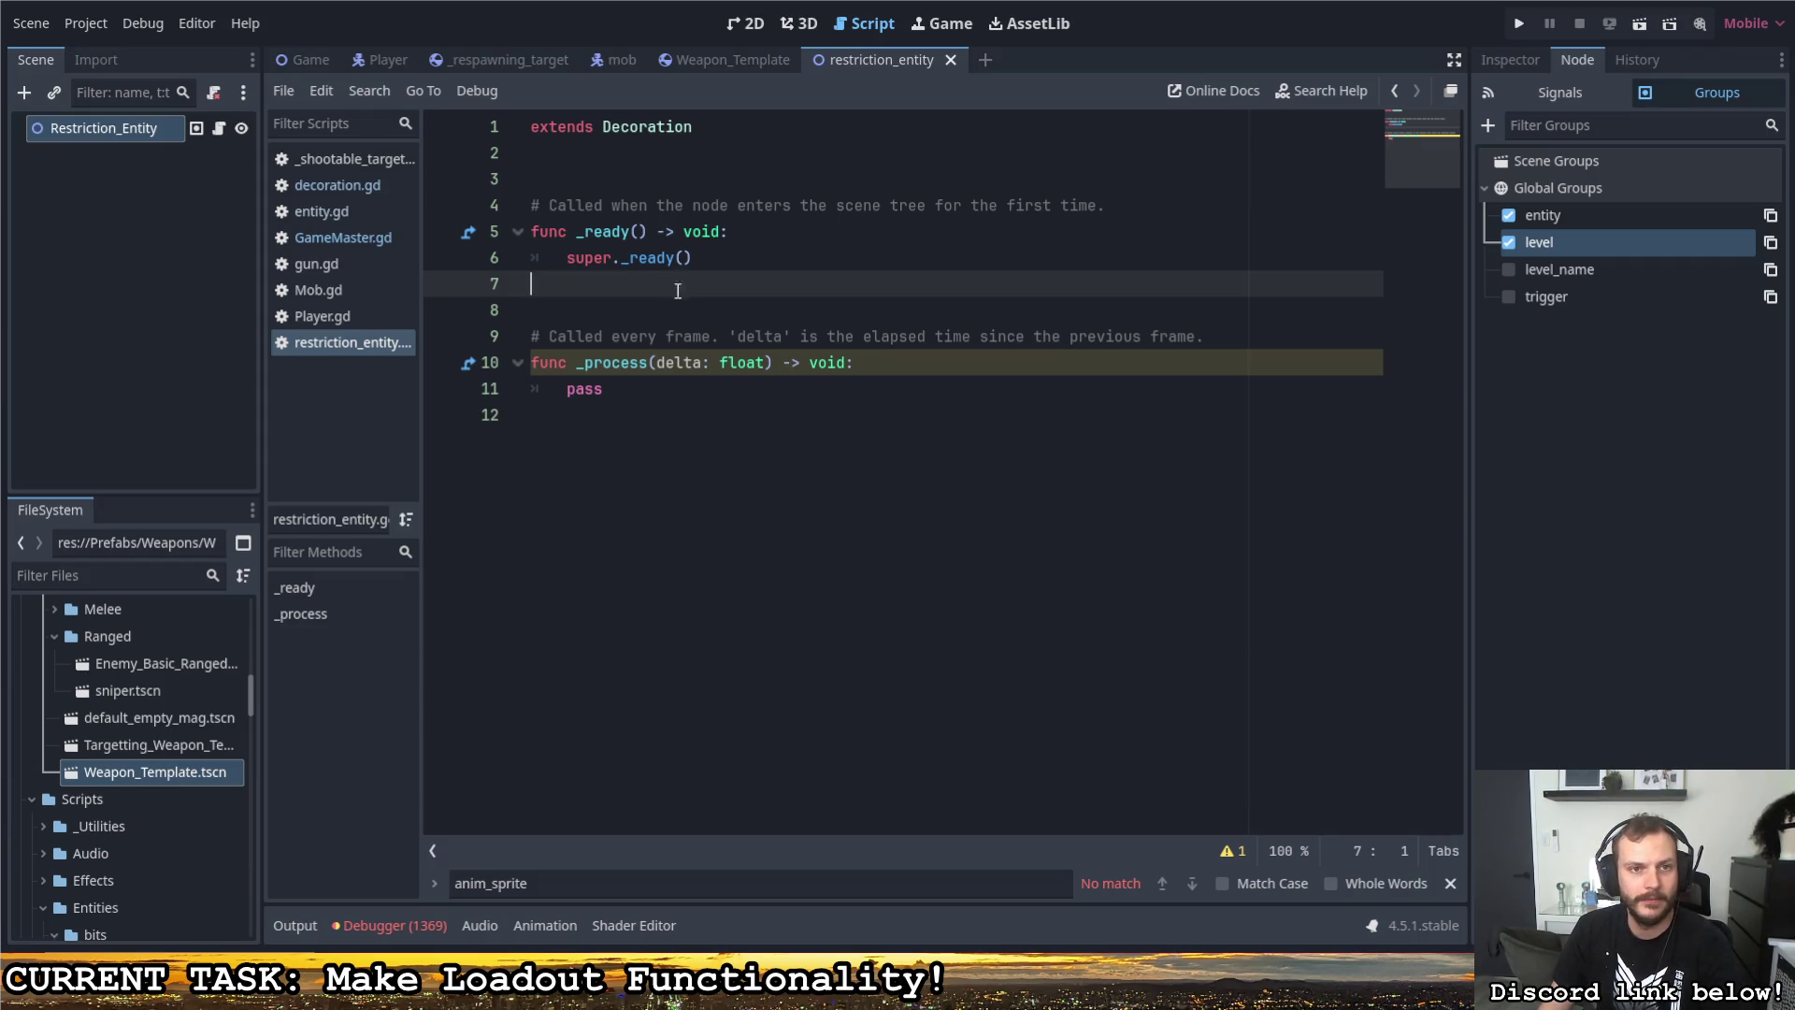
pyautogui.click(646, 153)
pyautogui.press('Return')
pyautogui.write('#')
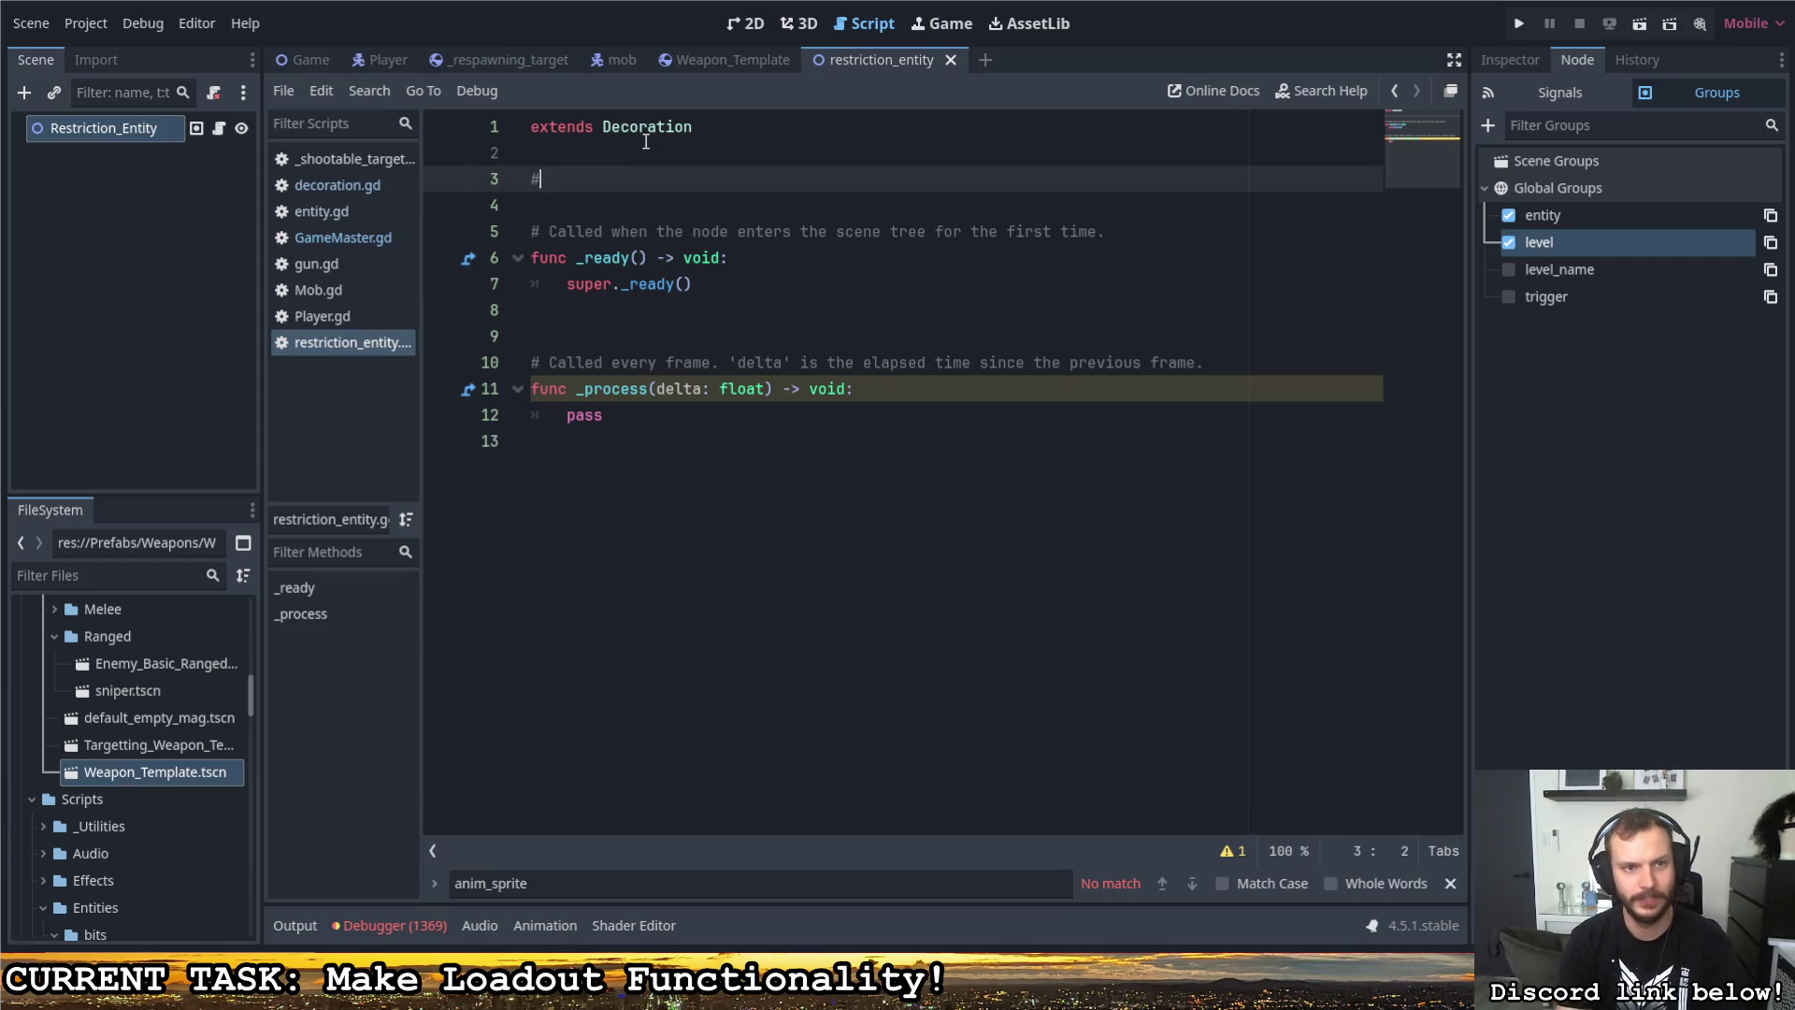
pyautogui.write('TODO - ')
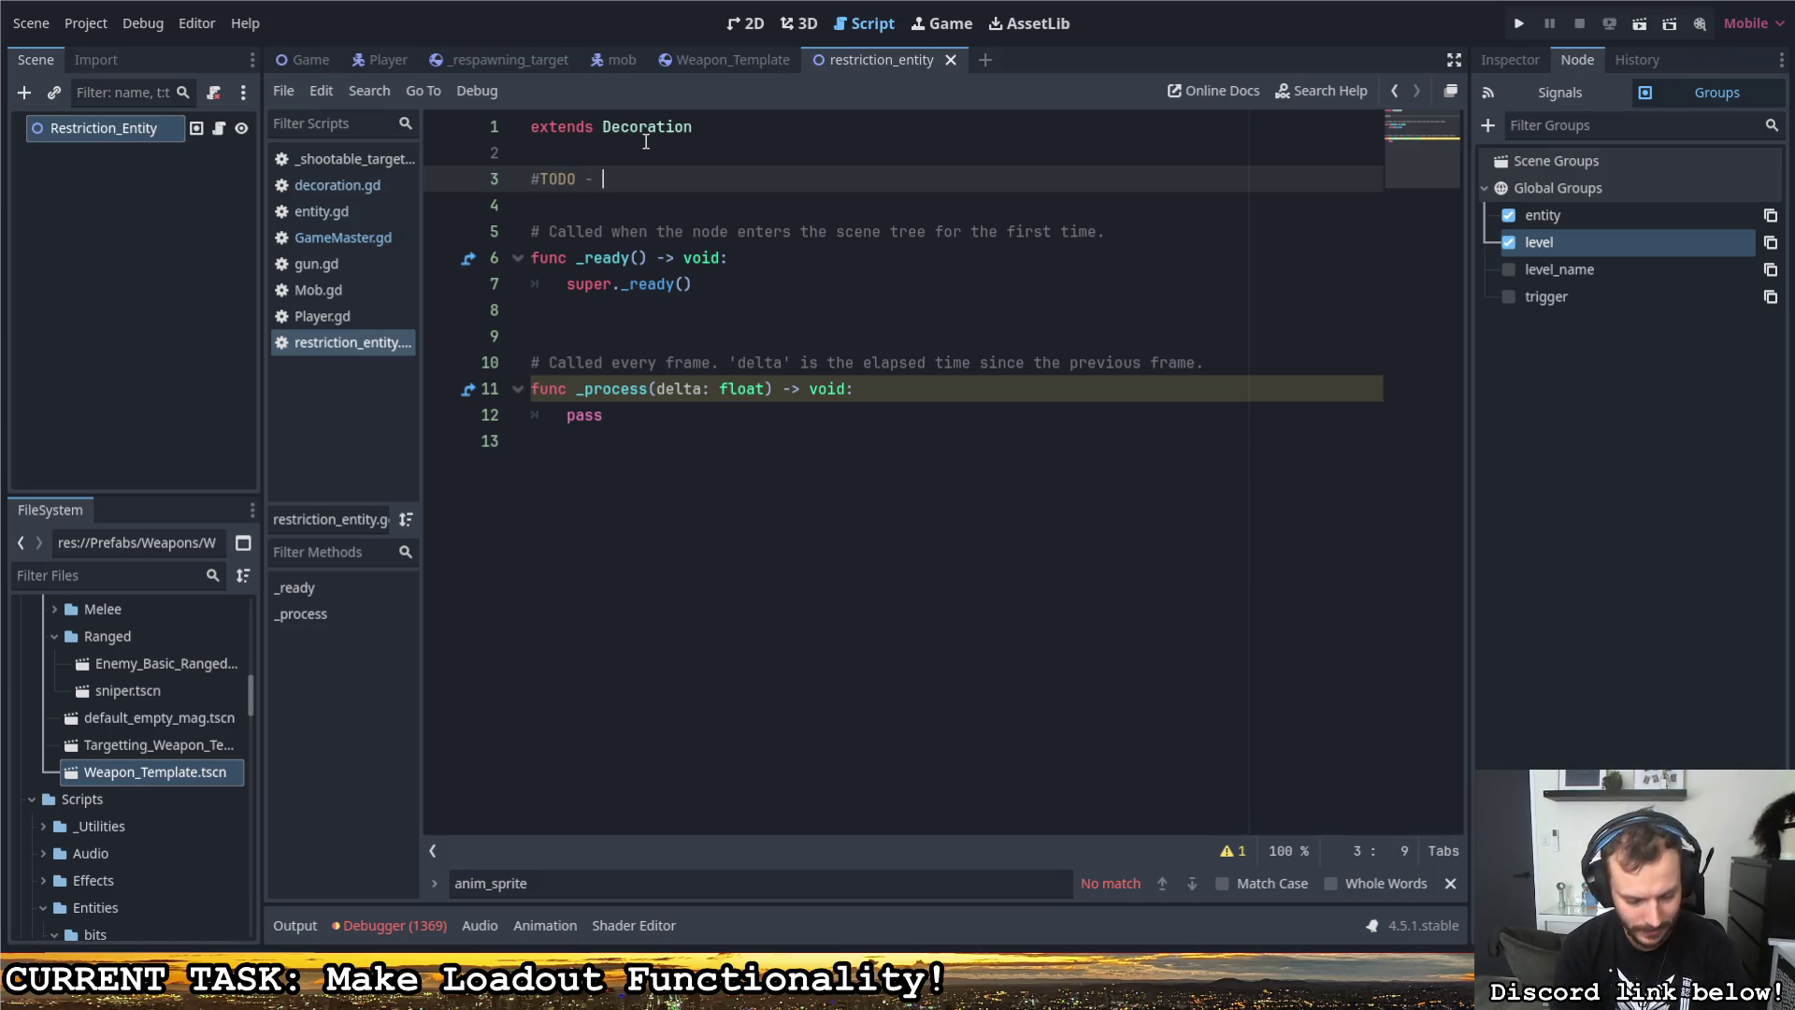
pyautogui.write('Make functionality f')
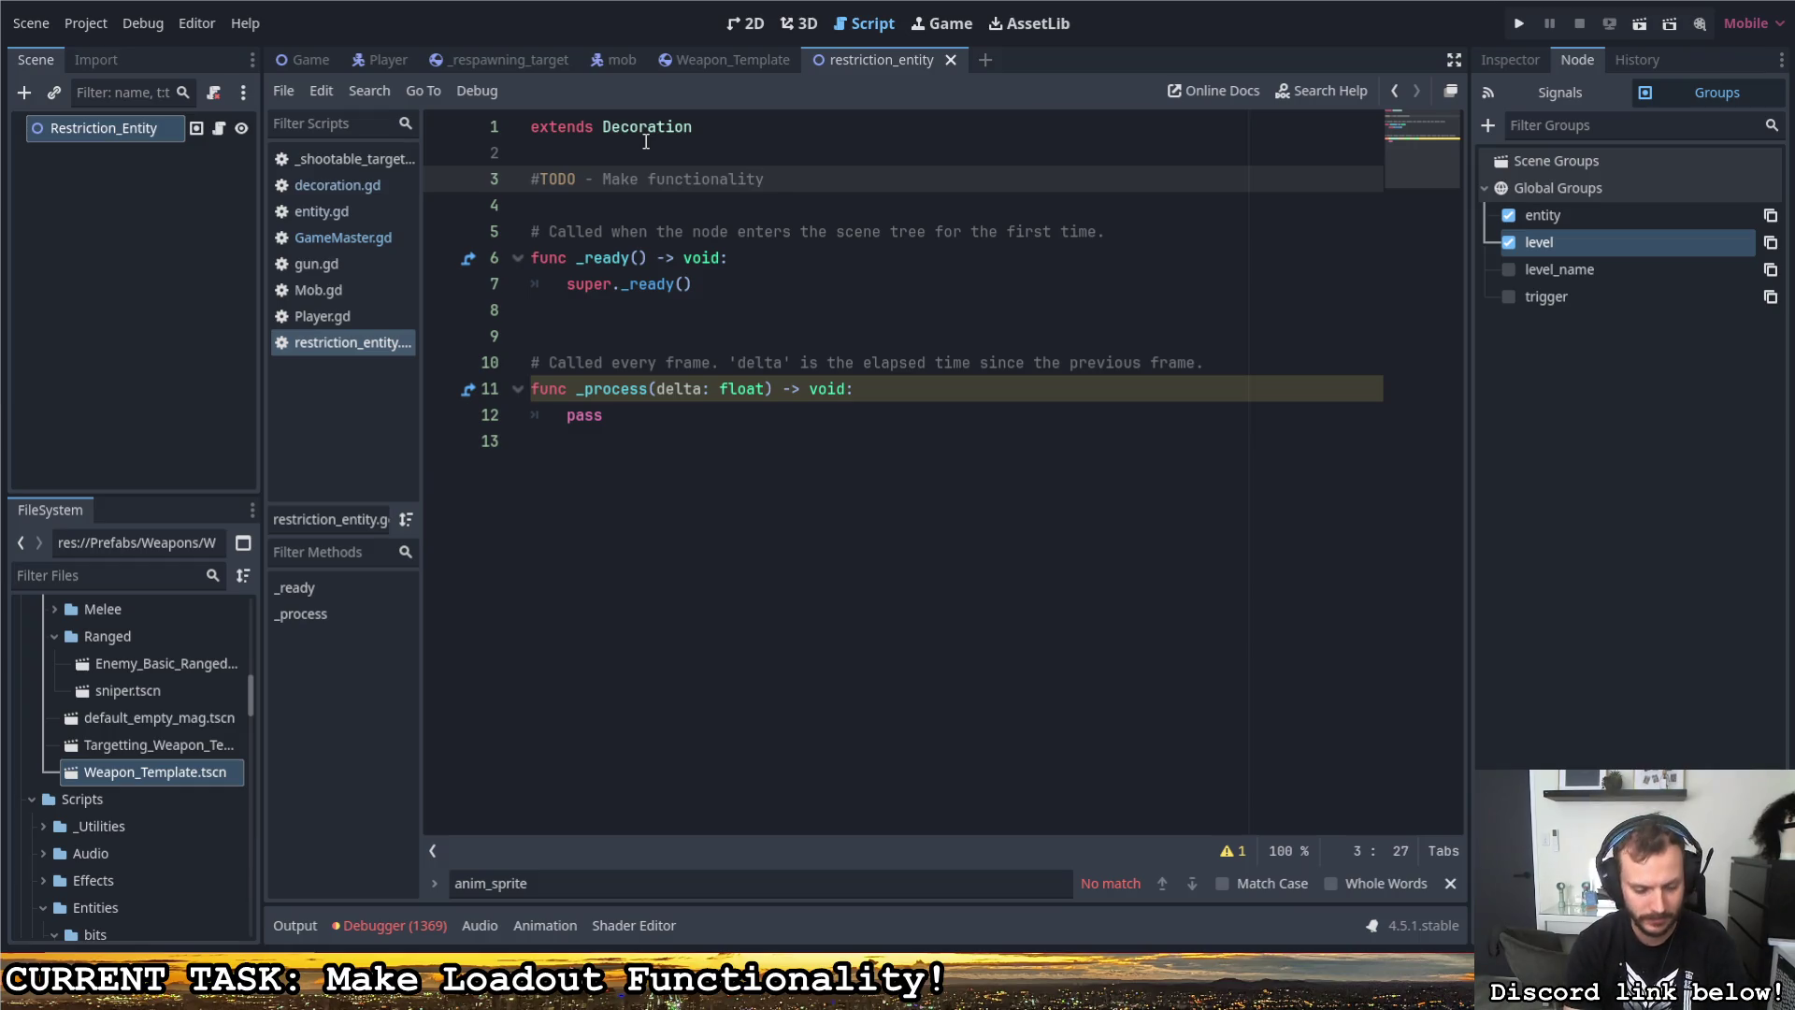
pyautogui.write('or the following')
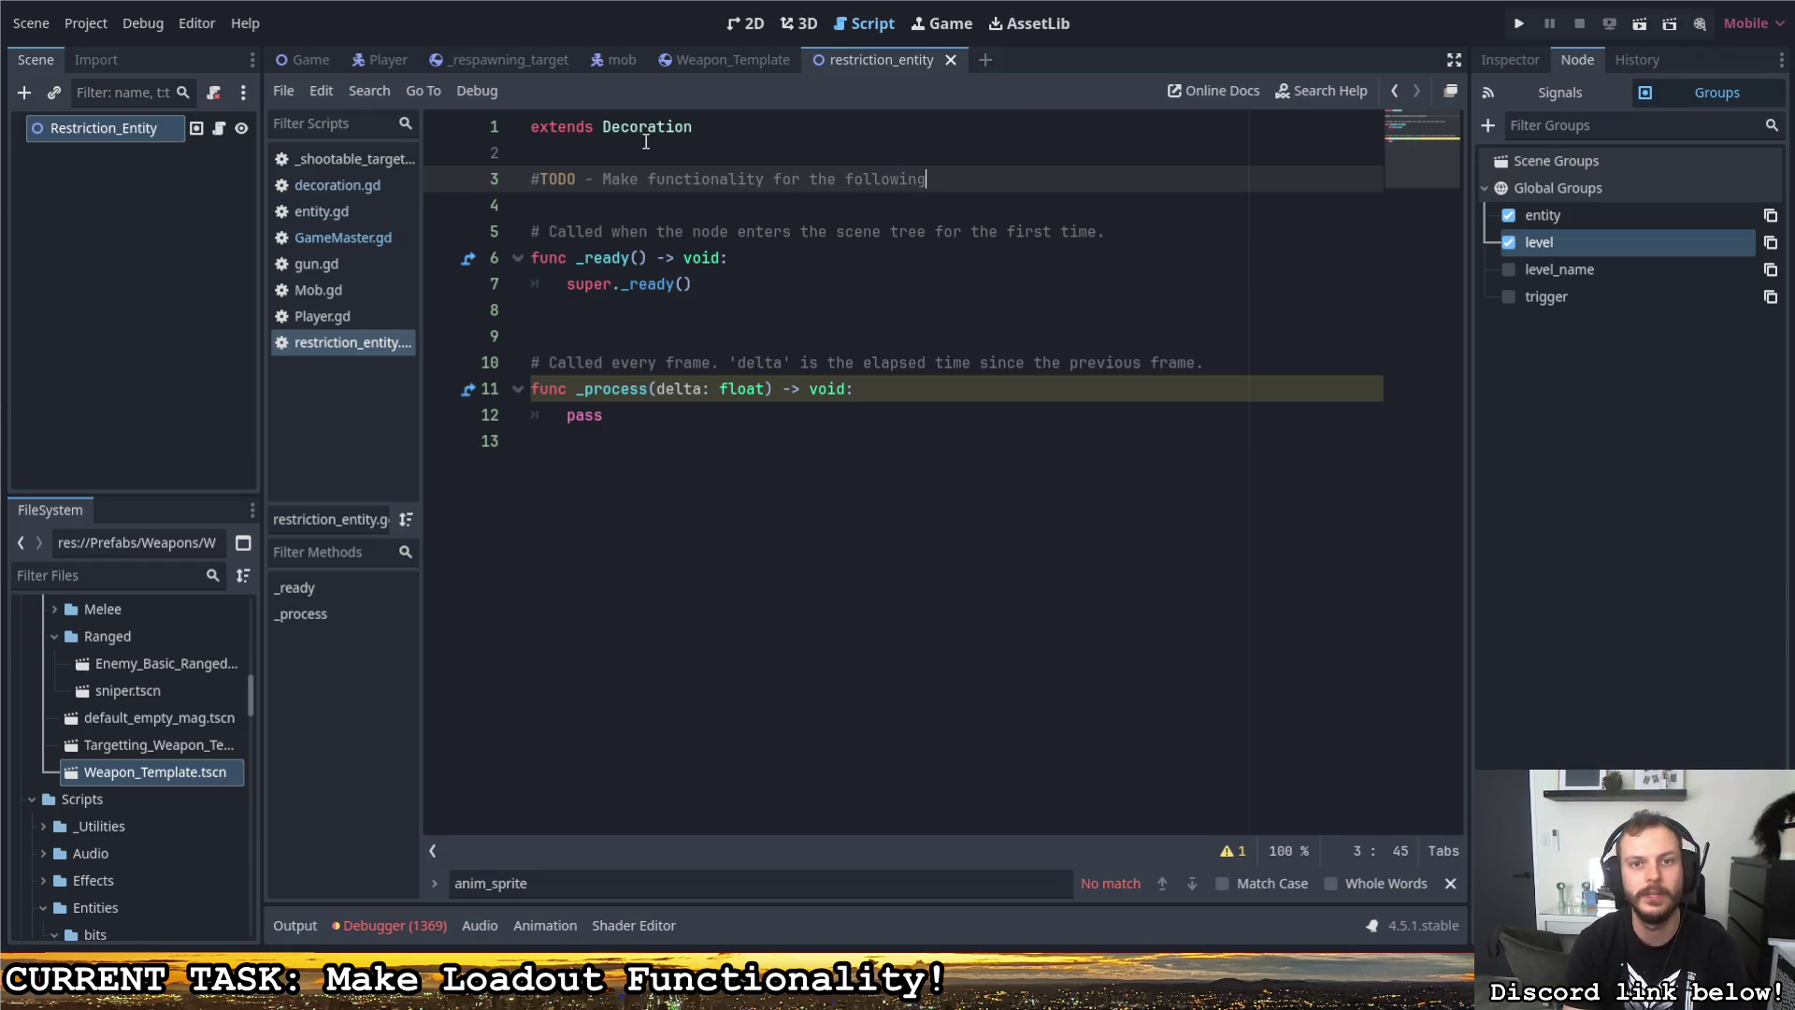
pyautogui.press('Return')
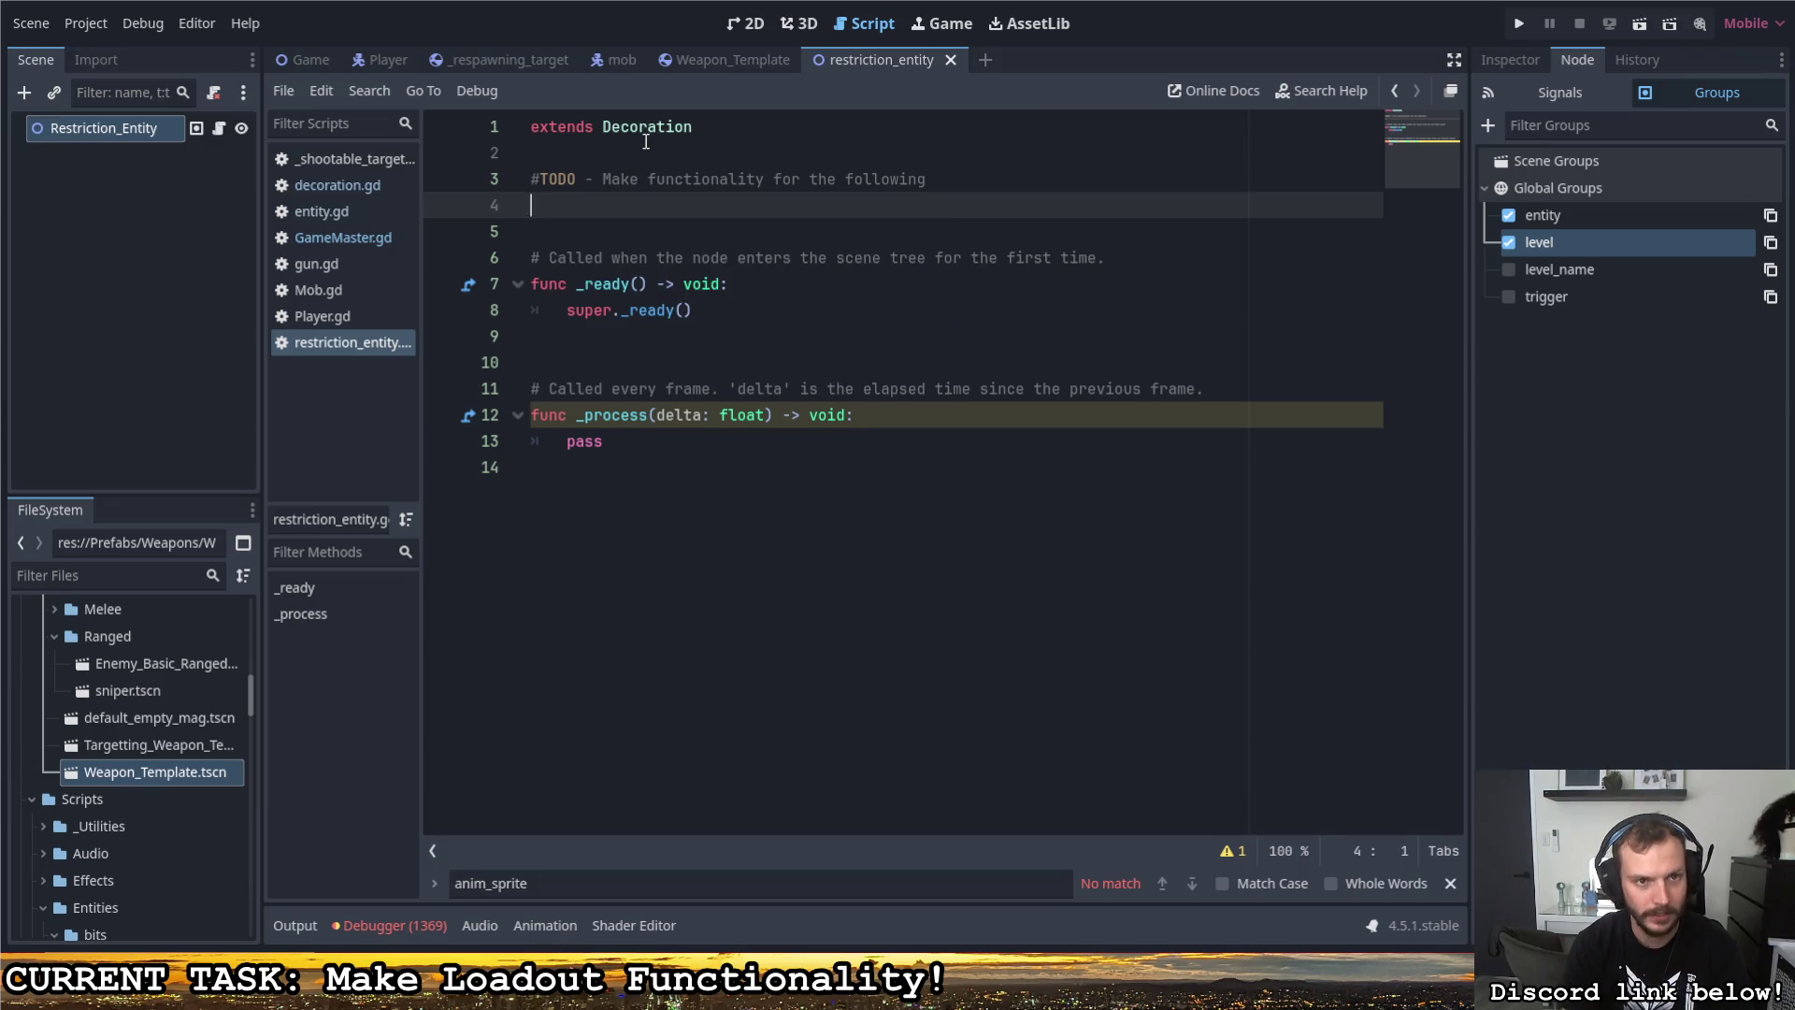
pyautogui.write('@export var p')
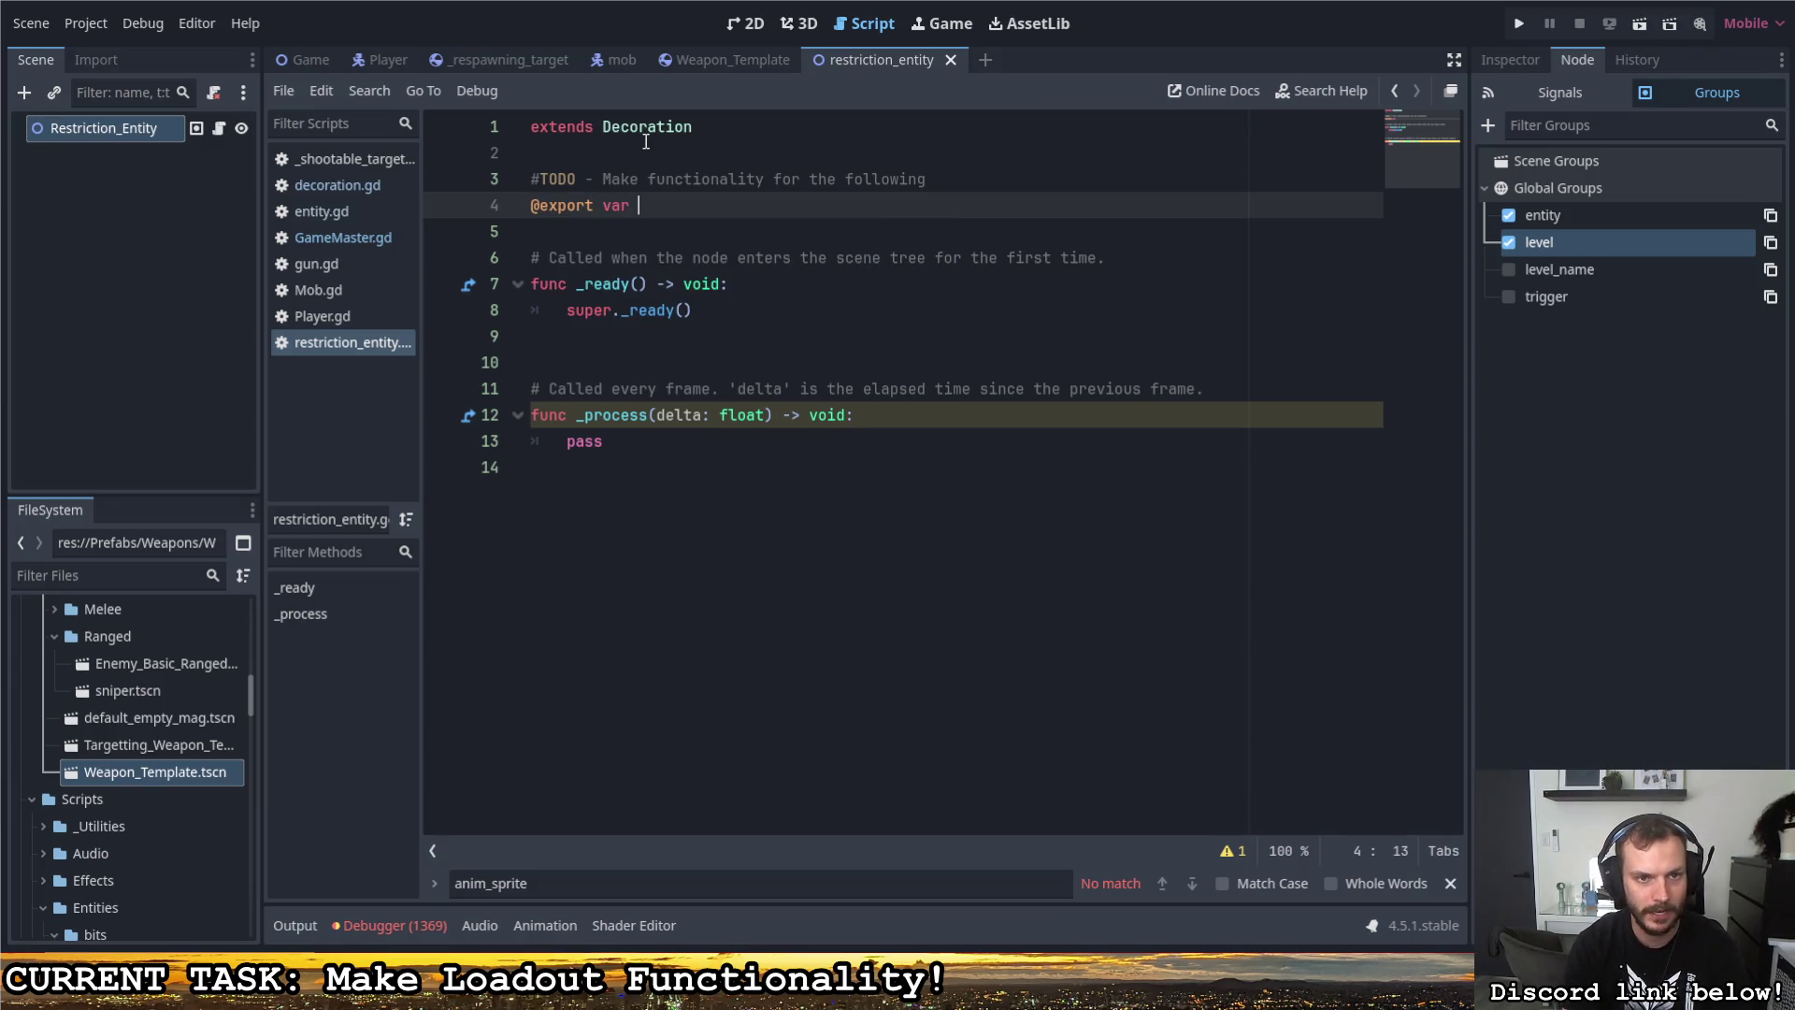
pyautogui.write('revent_movement : ')
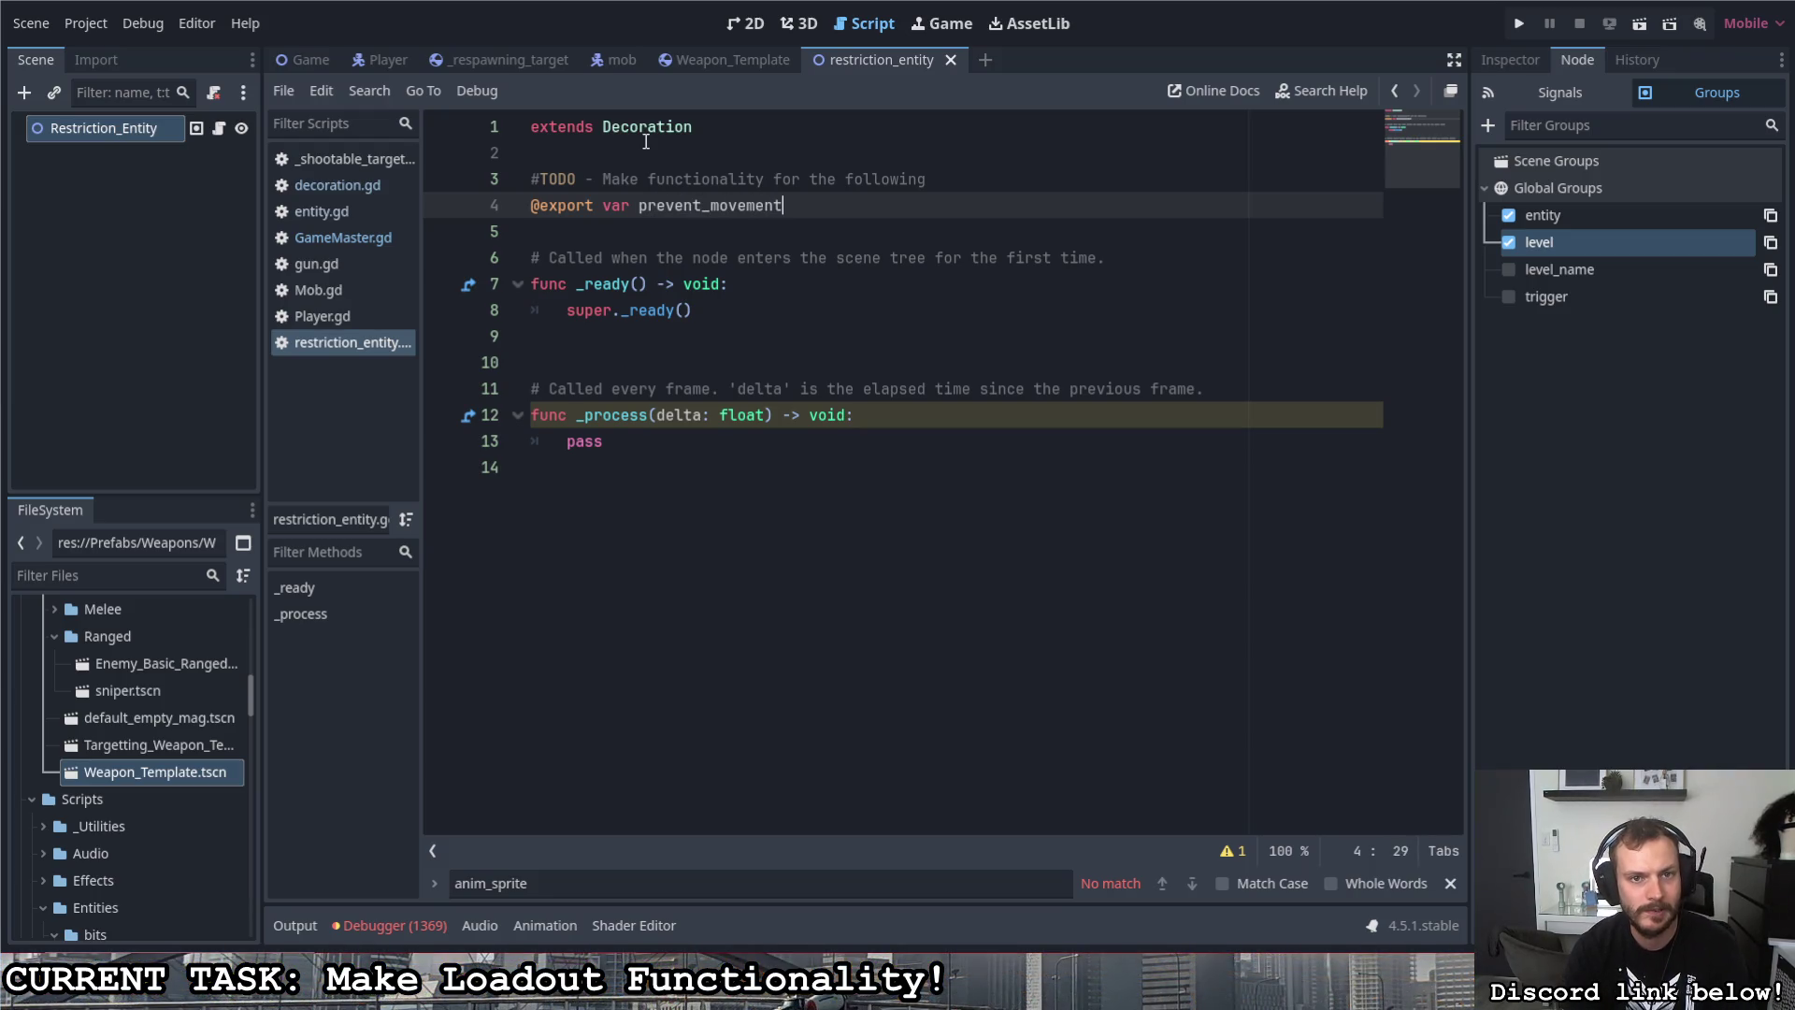
pyautogui.write('bool')
pyautogui.press('Return')
pyautogui.press('Return')
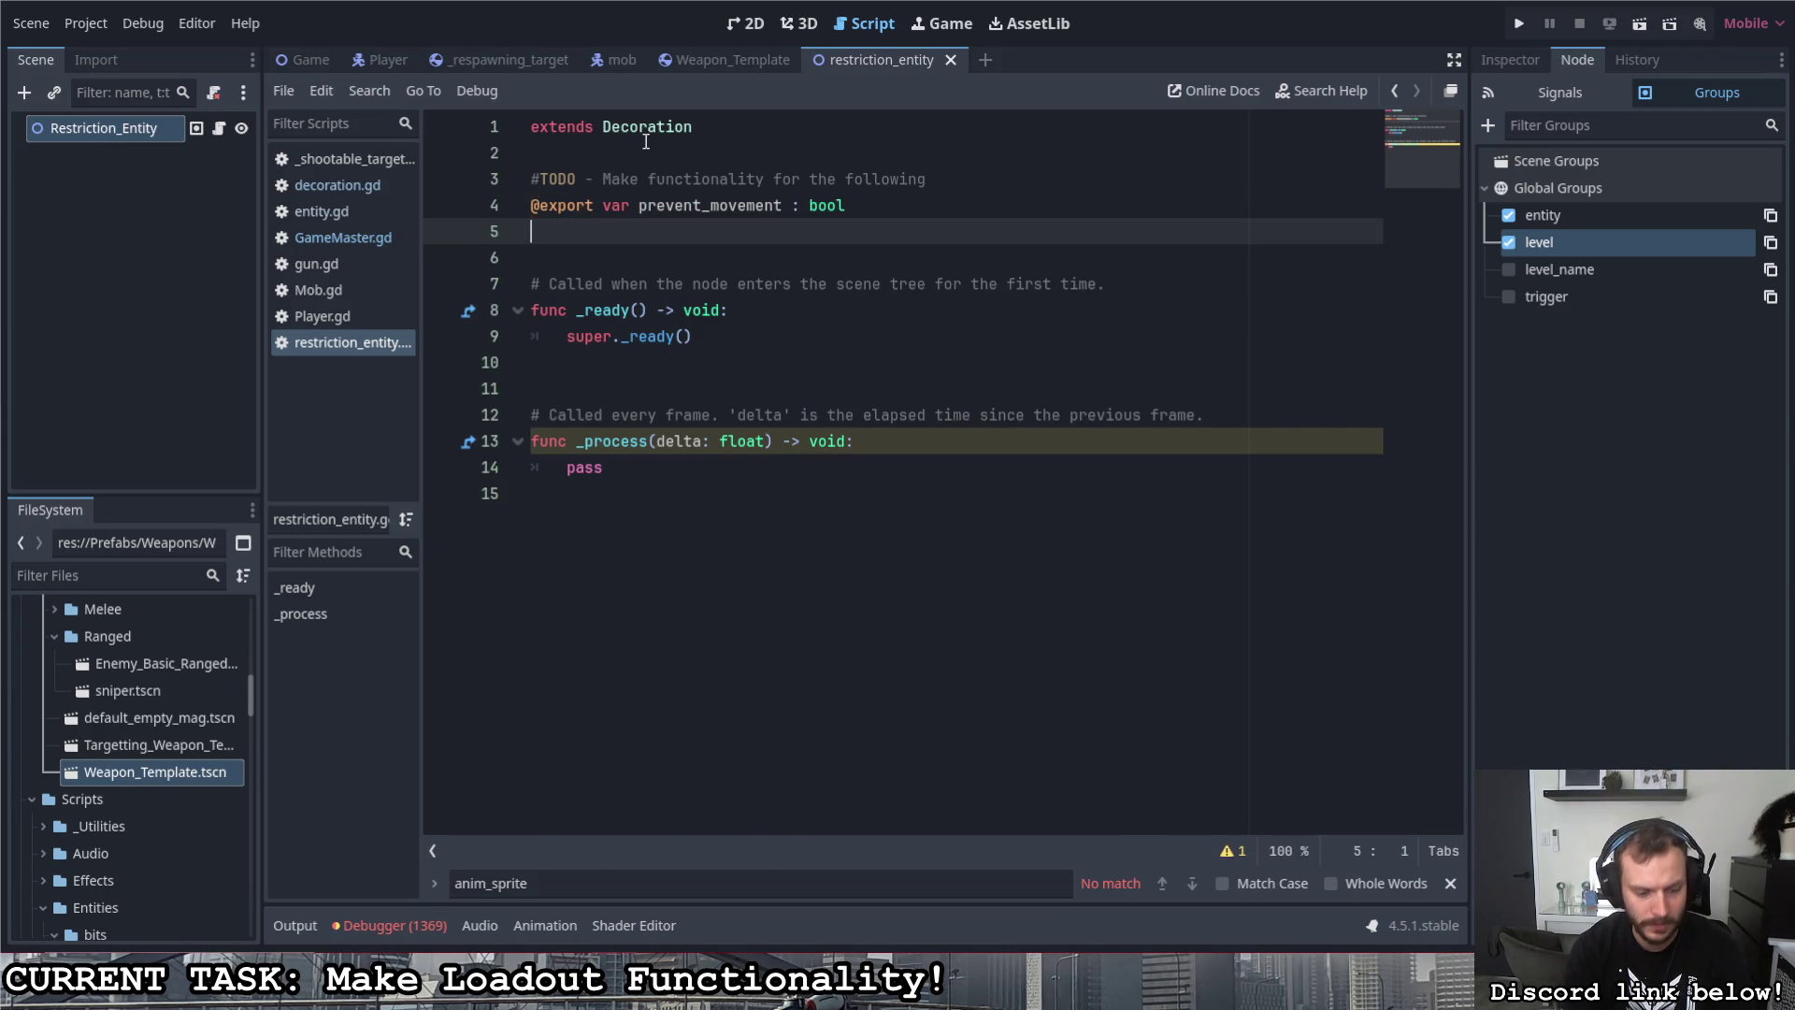
pyautogui.write('xport var pre')
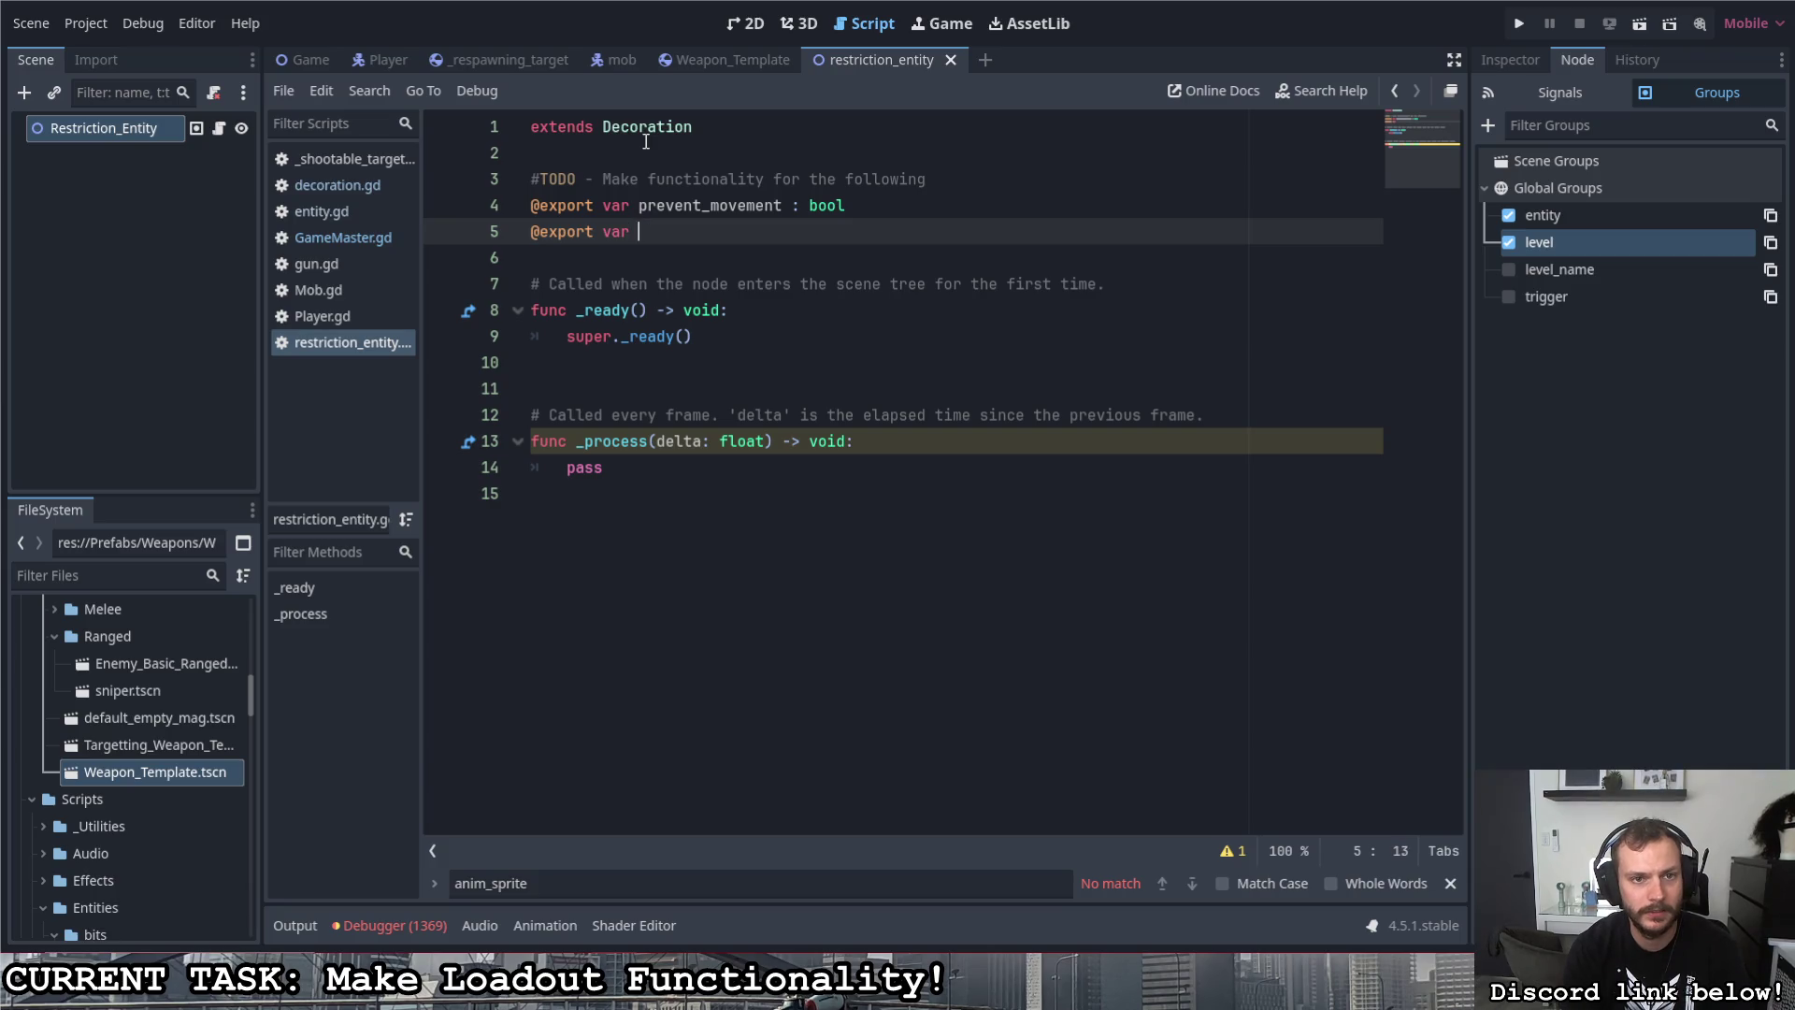
pyautogui.write('vent_shooting')
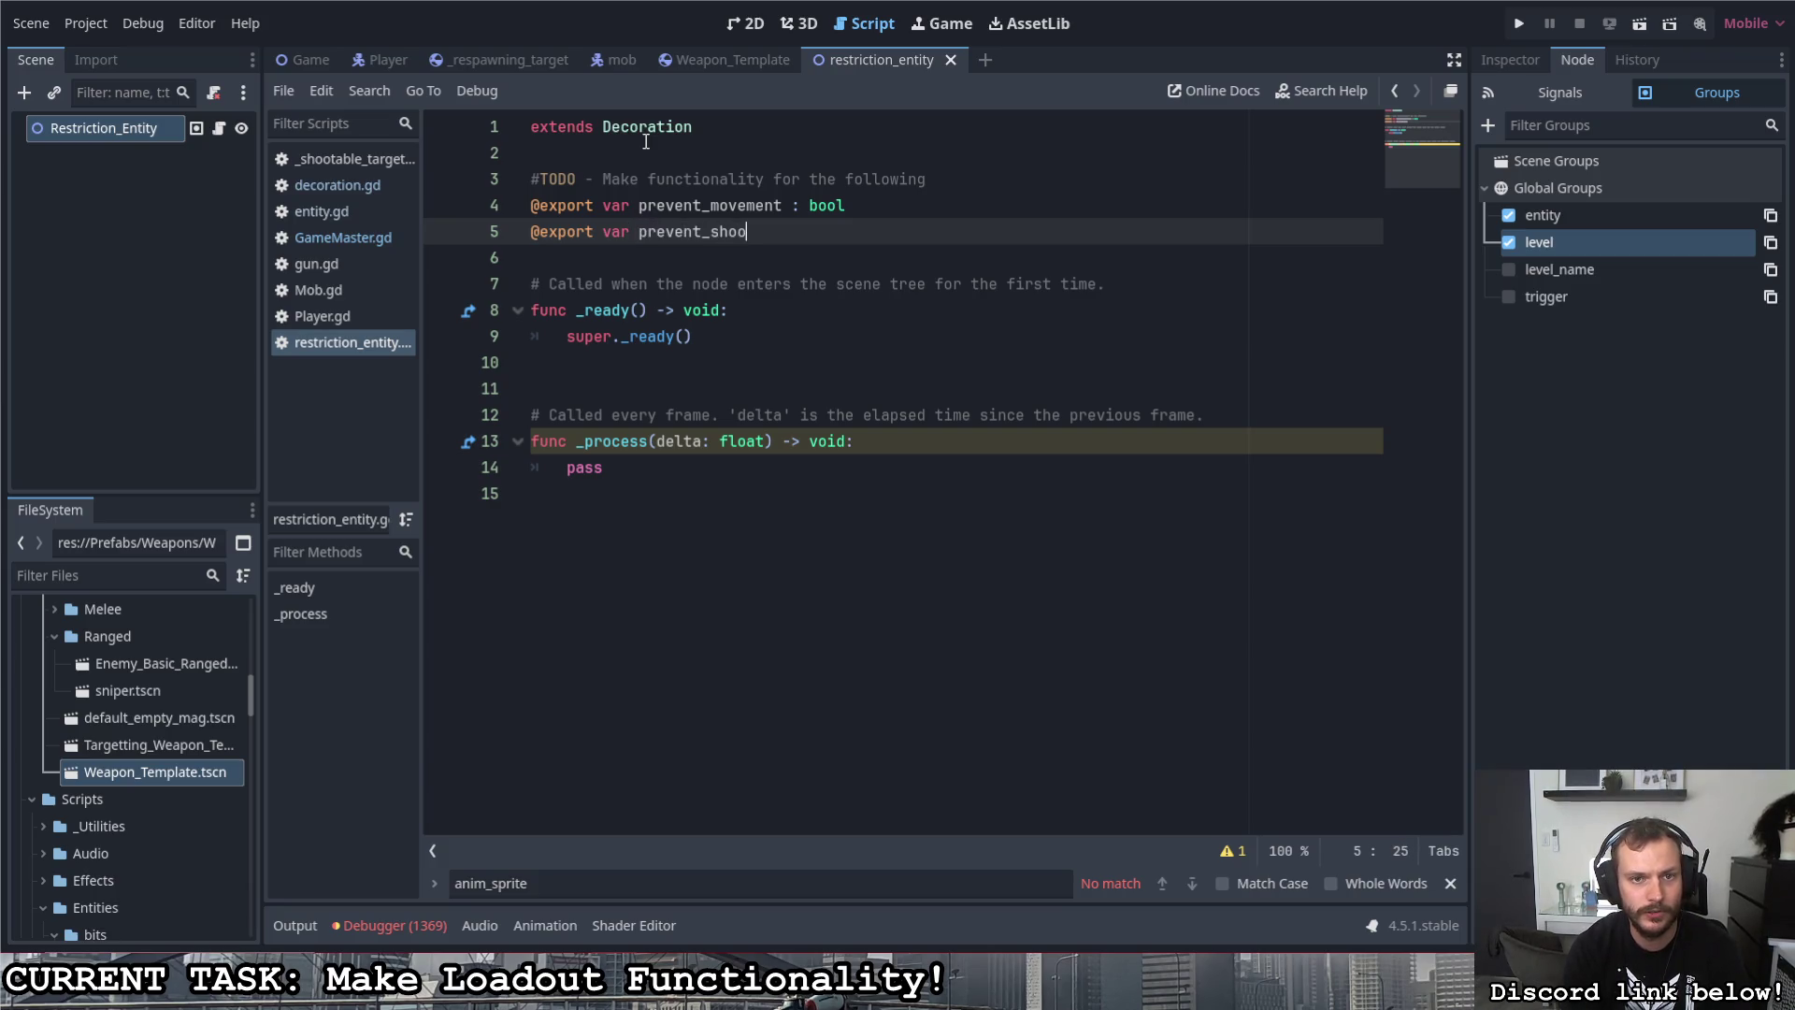
pyautogui.press('BackSpace')
pyautogui.press('BackSpace')
pyautogui.write('bo')
pyautogui.click(888, 210)
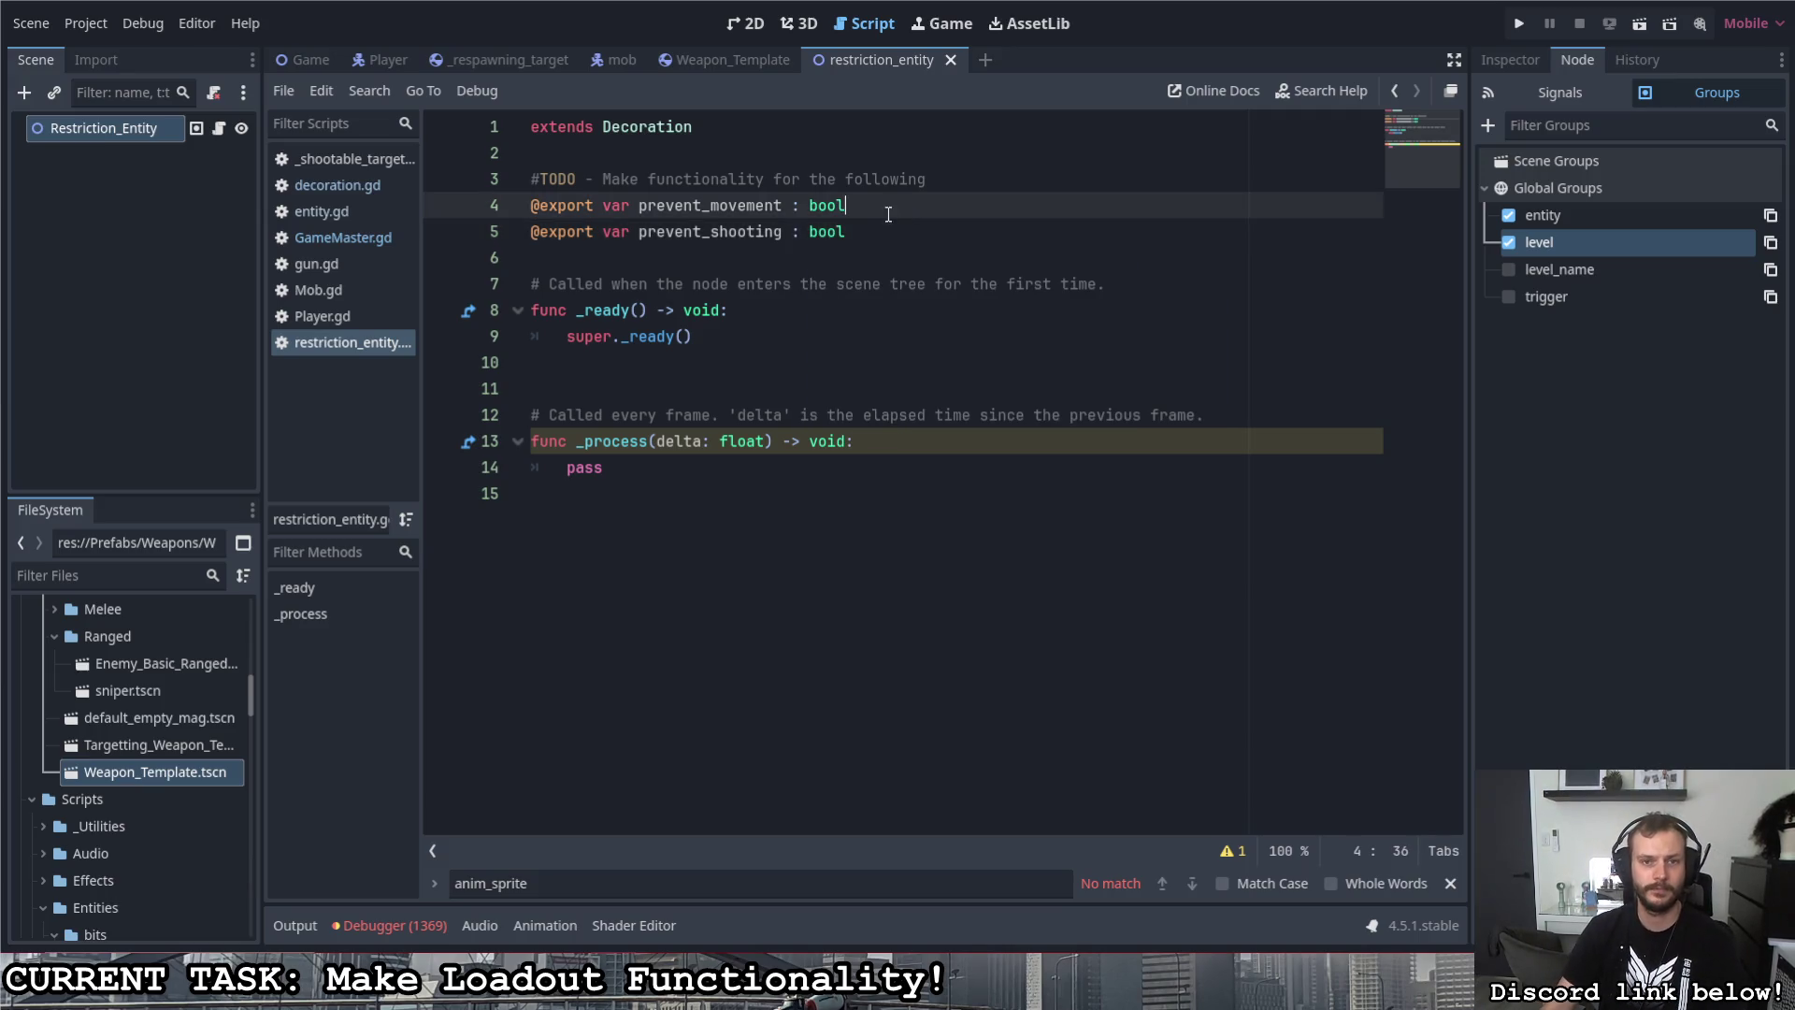
pyautogui.click(1510, 59)
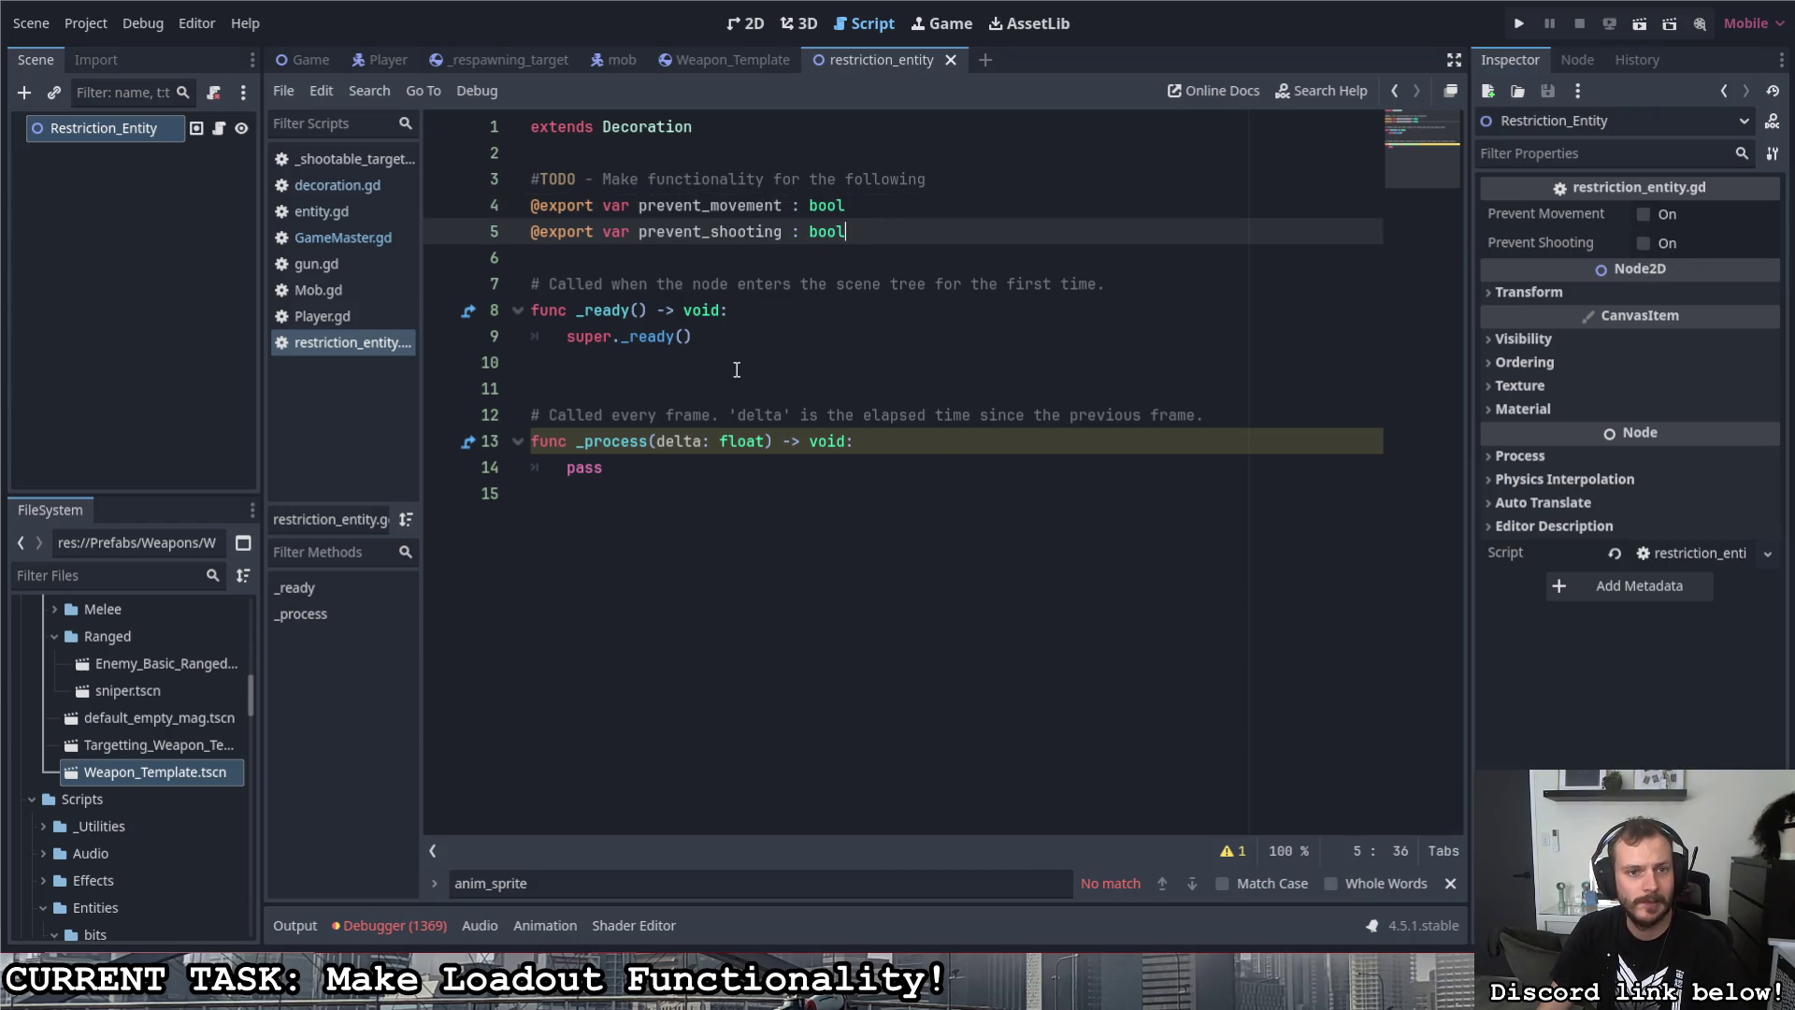
pyautogui.click(734, 338)
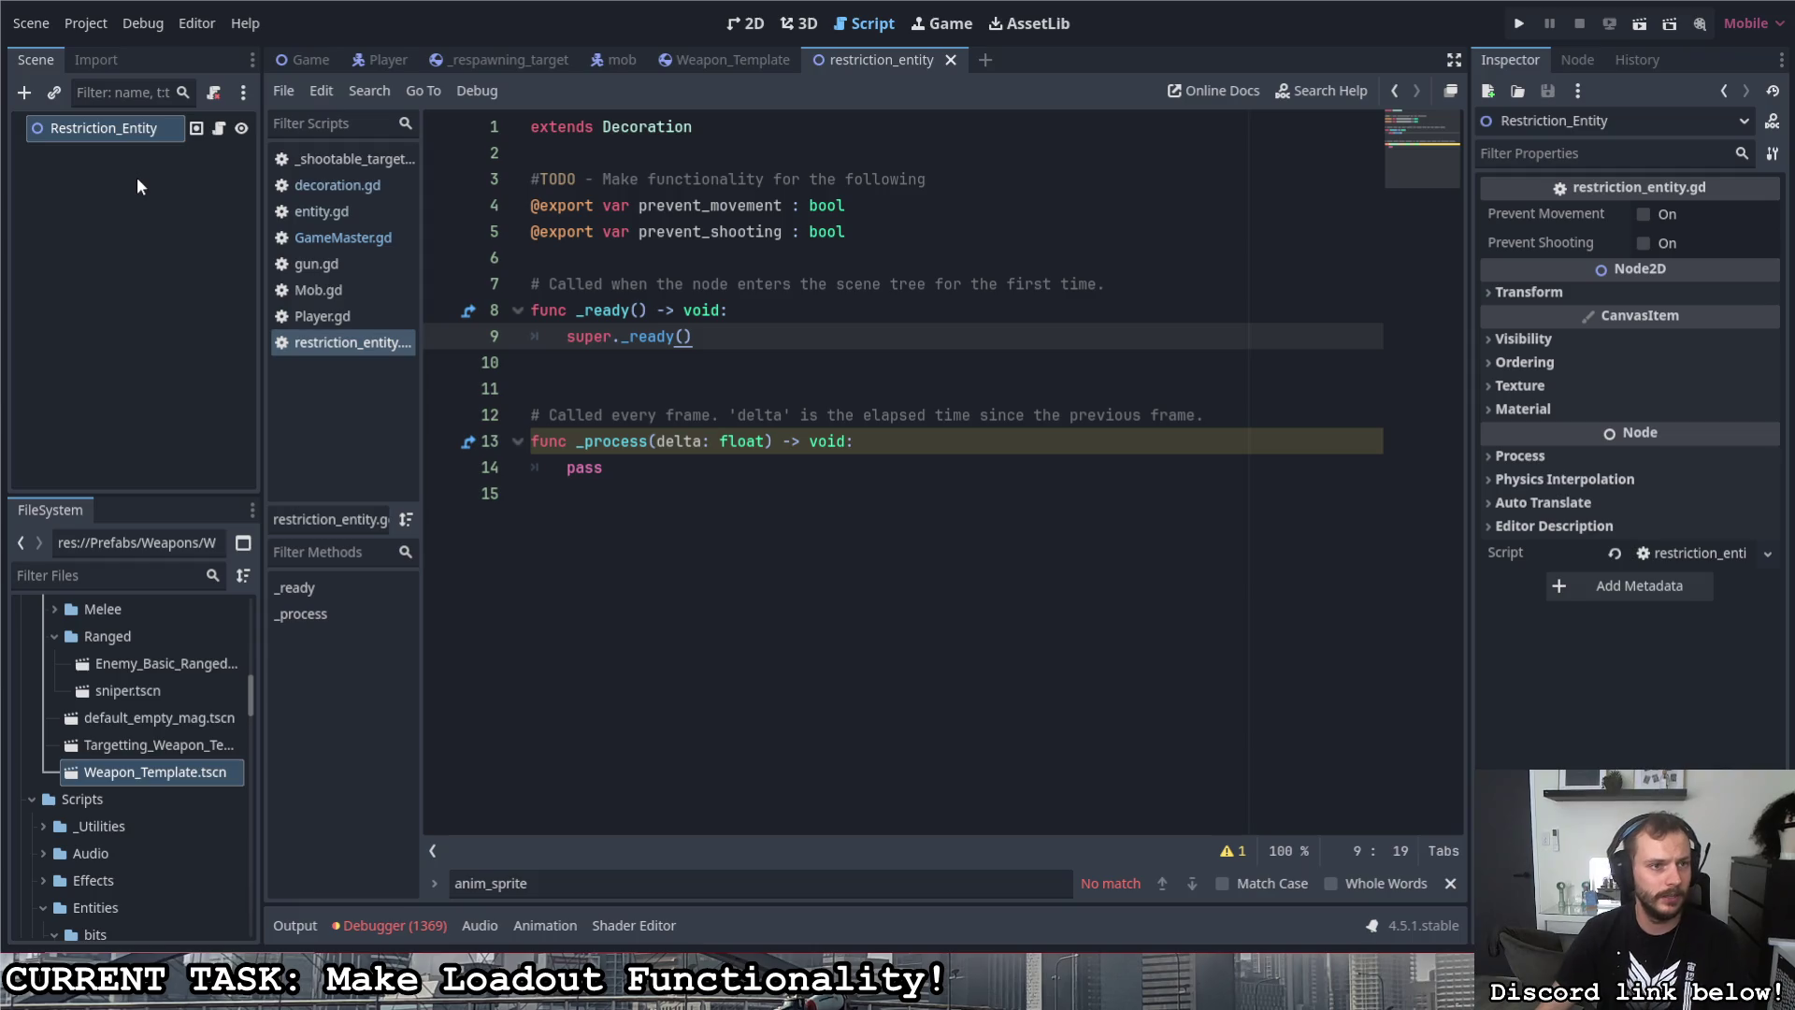
pyautogui.click(230, 137)
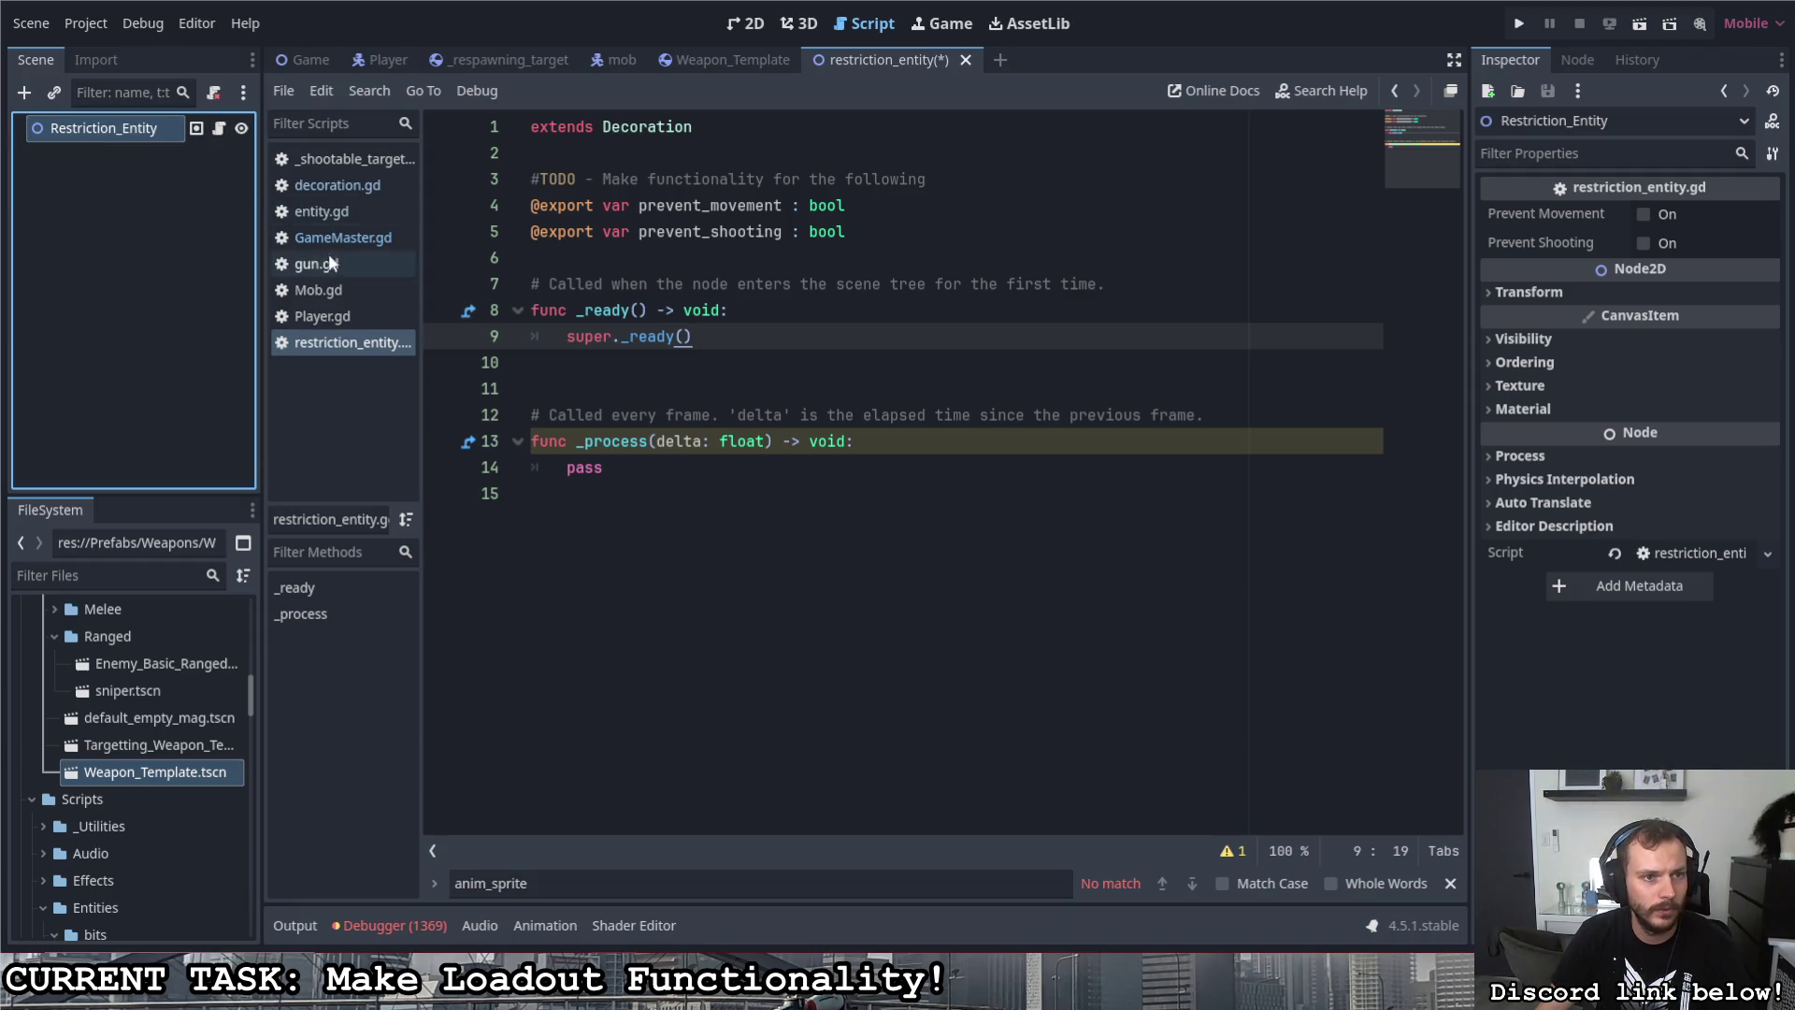
# Step: Insert a blank line after add_to_group("entity") in decoration.gd's _ready and save
pyautogui.click(333, 185)
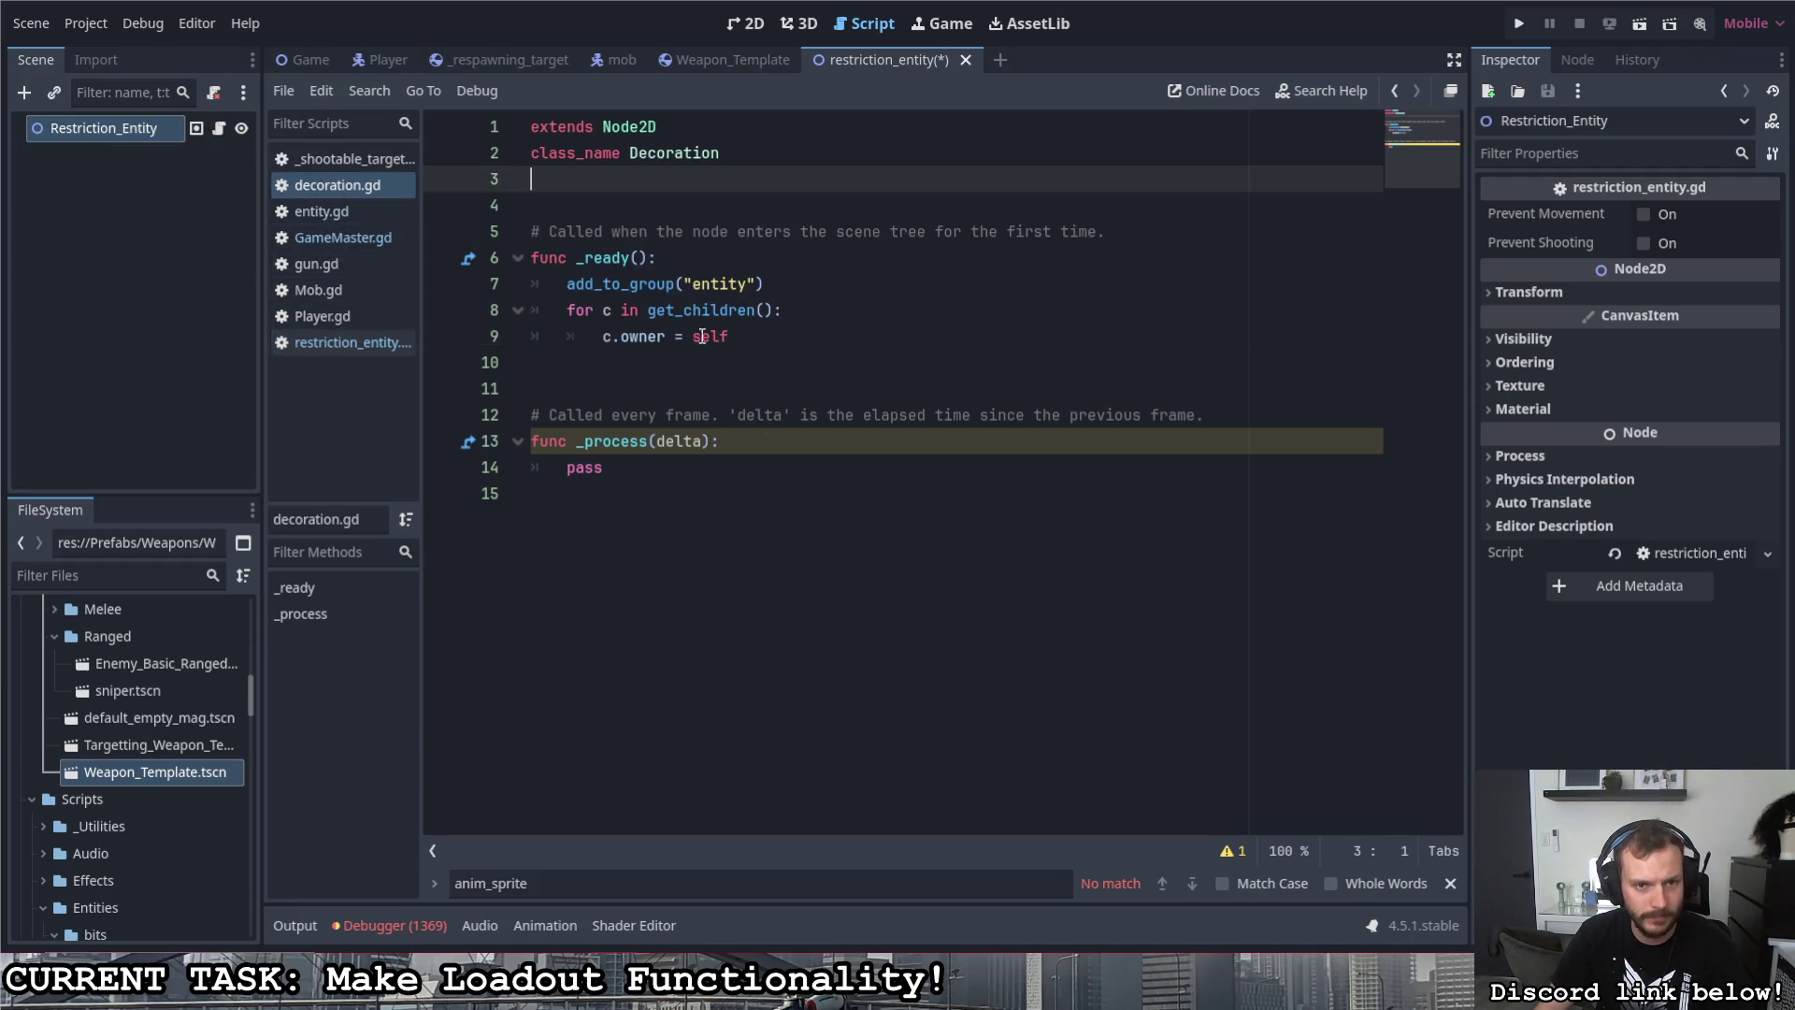
pyautogui.click(573, 312)
pyautogui.press('Return')
pyautogui.press('Up')
pyautogui.hotkey('ctrl', 's')
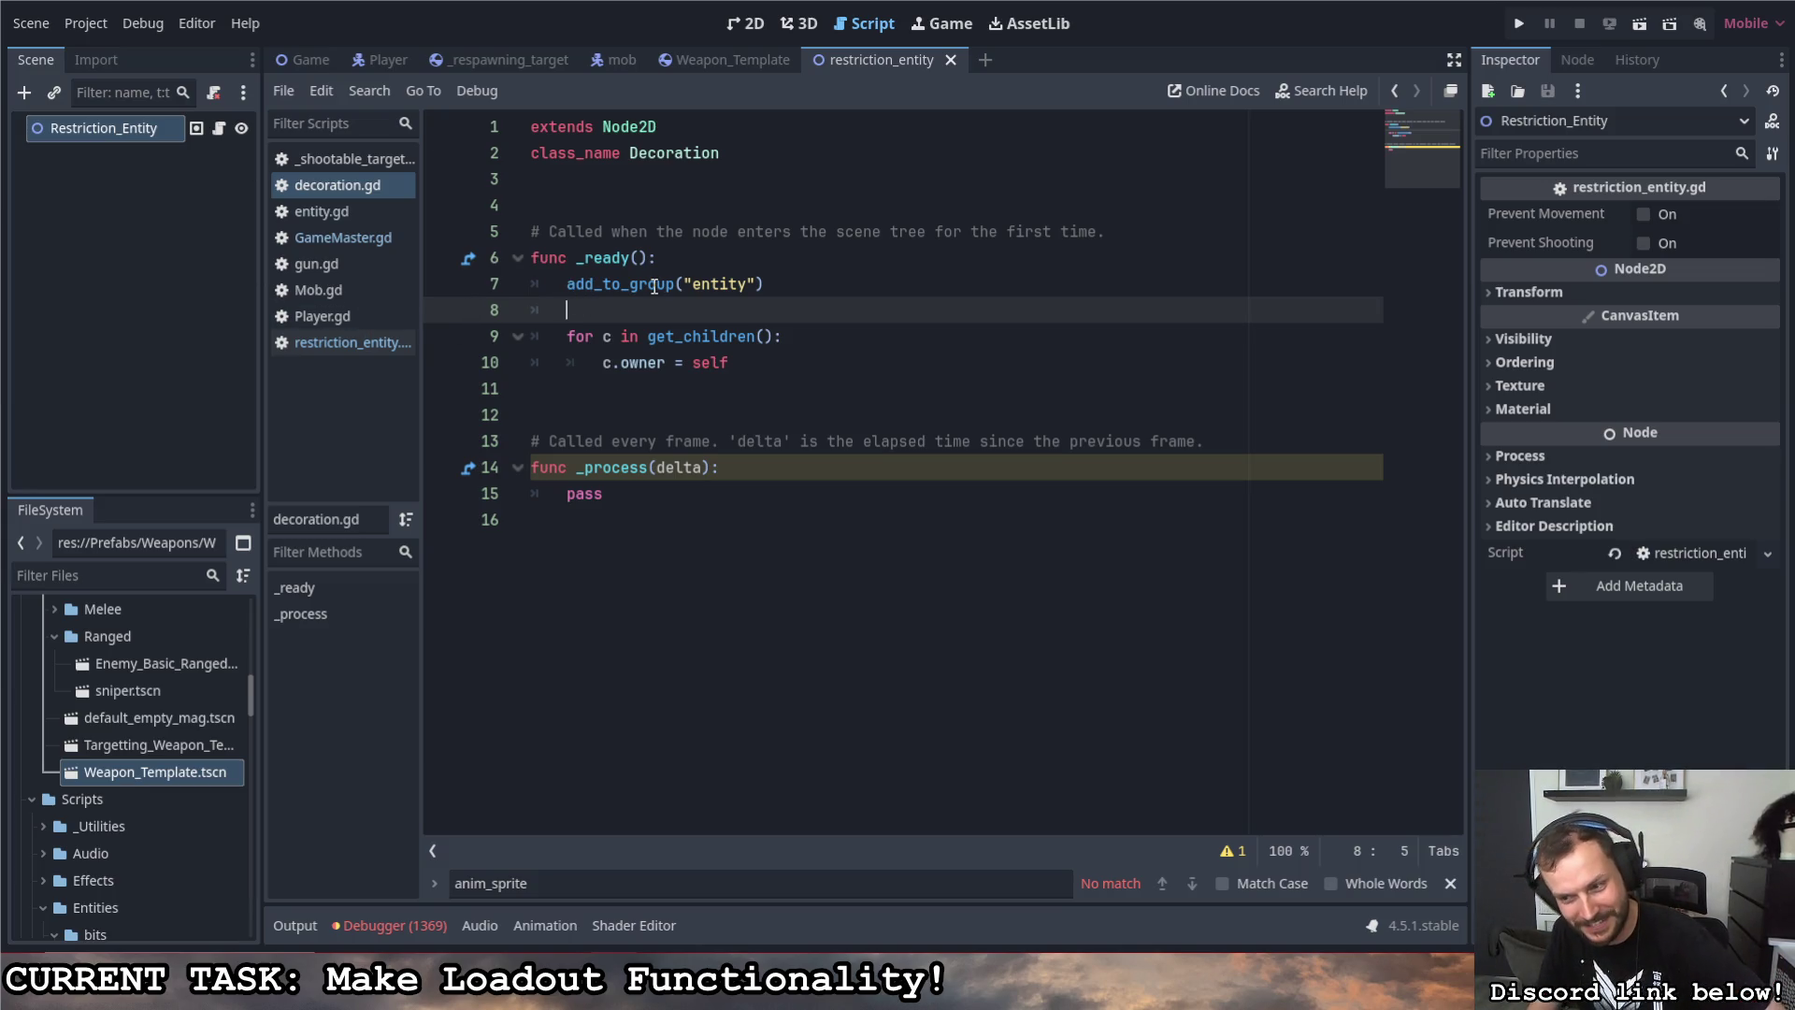
pyautogui.moveTo(655, 286)
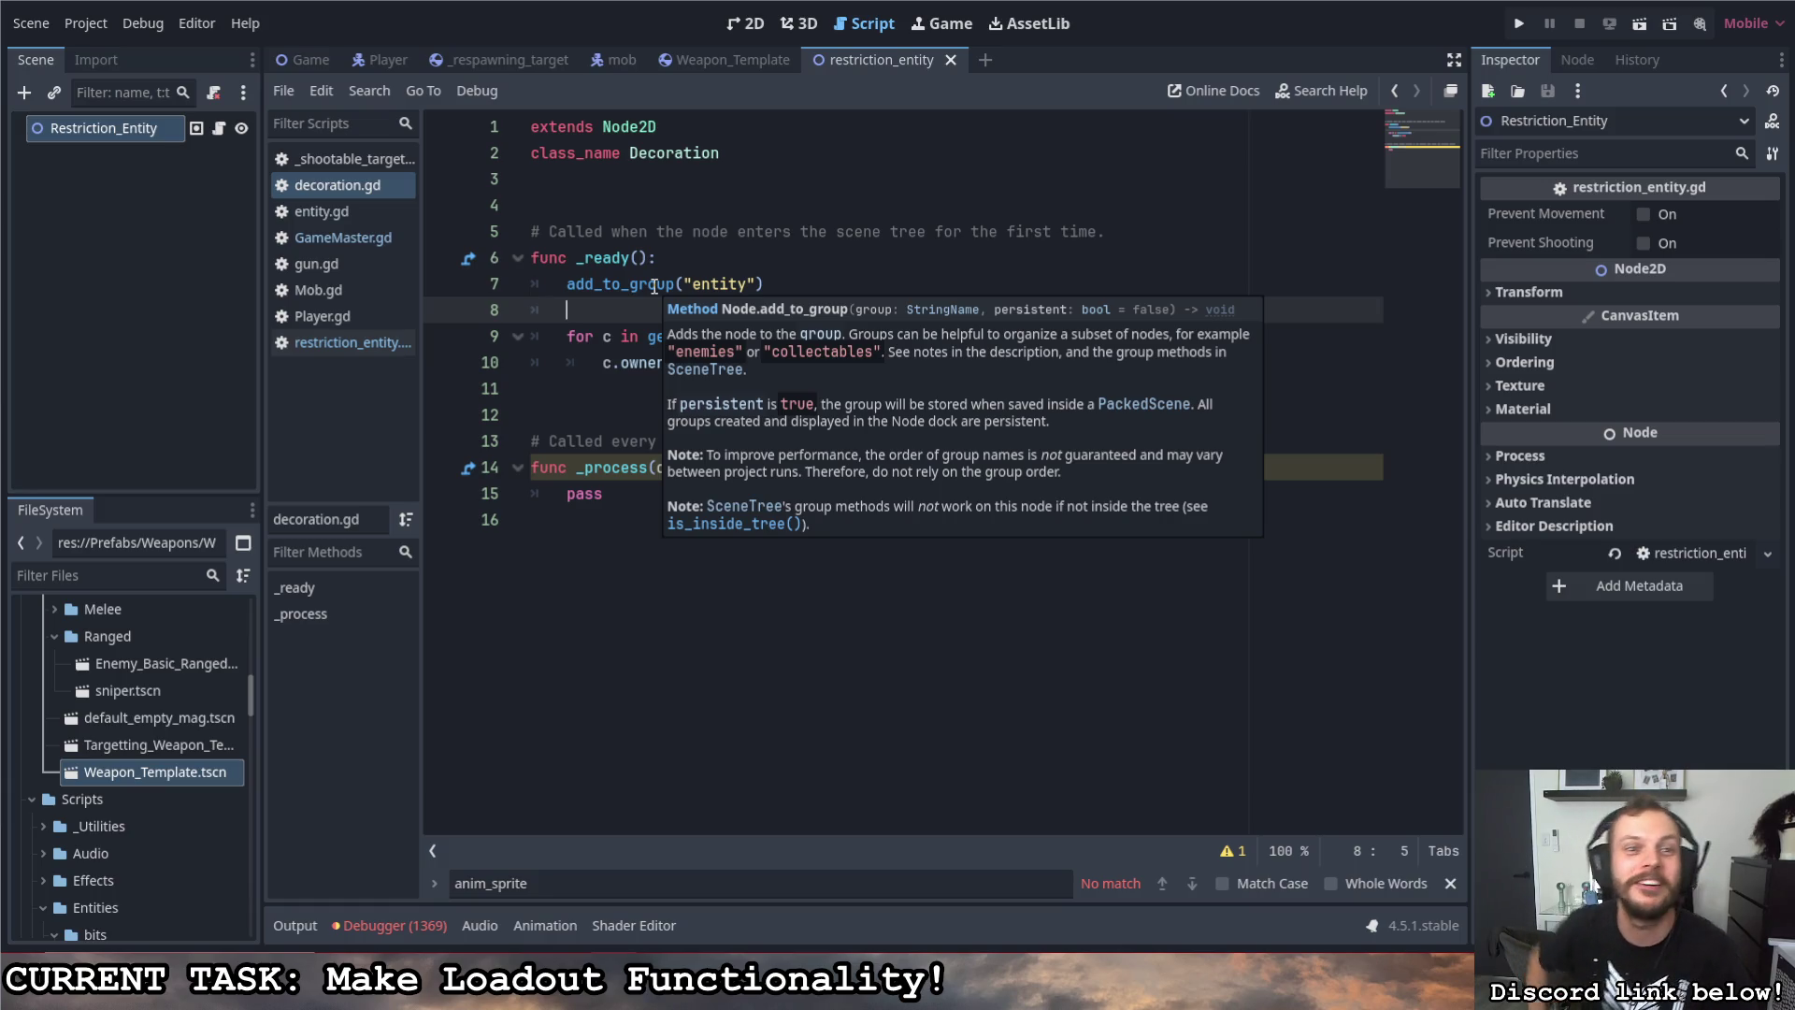
pyautogui.click(817, 279)
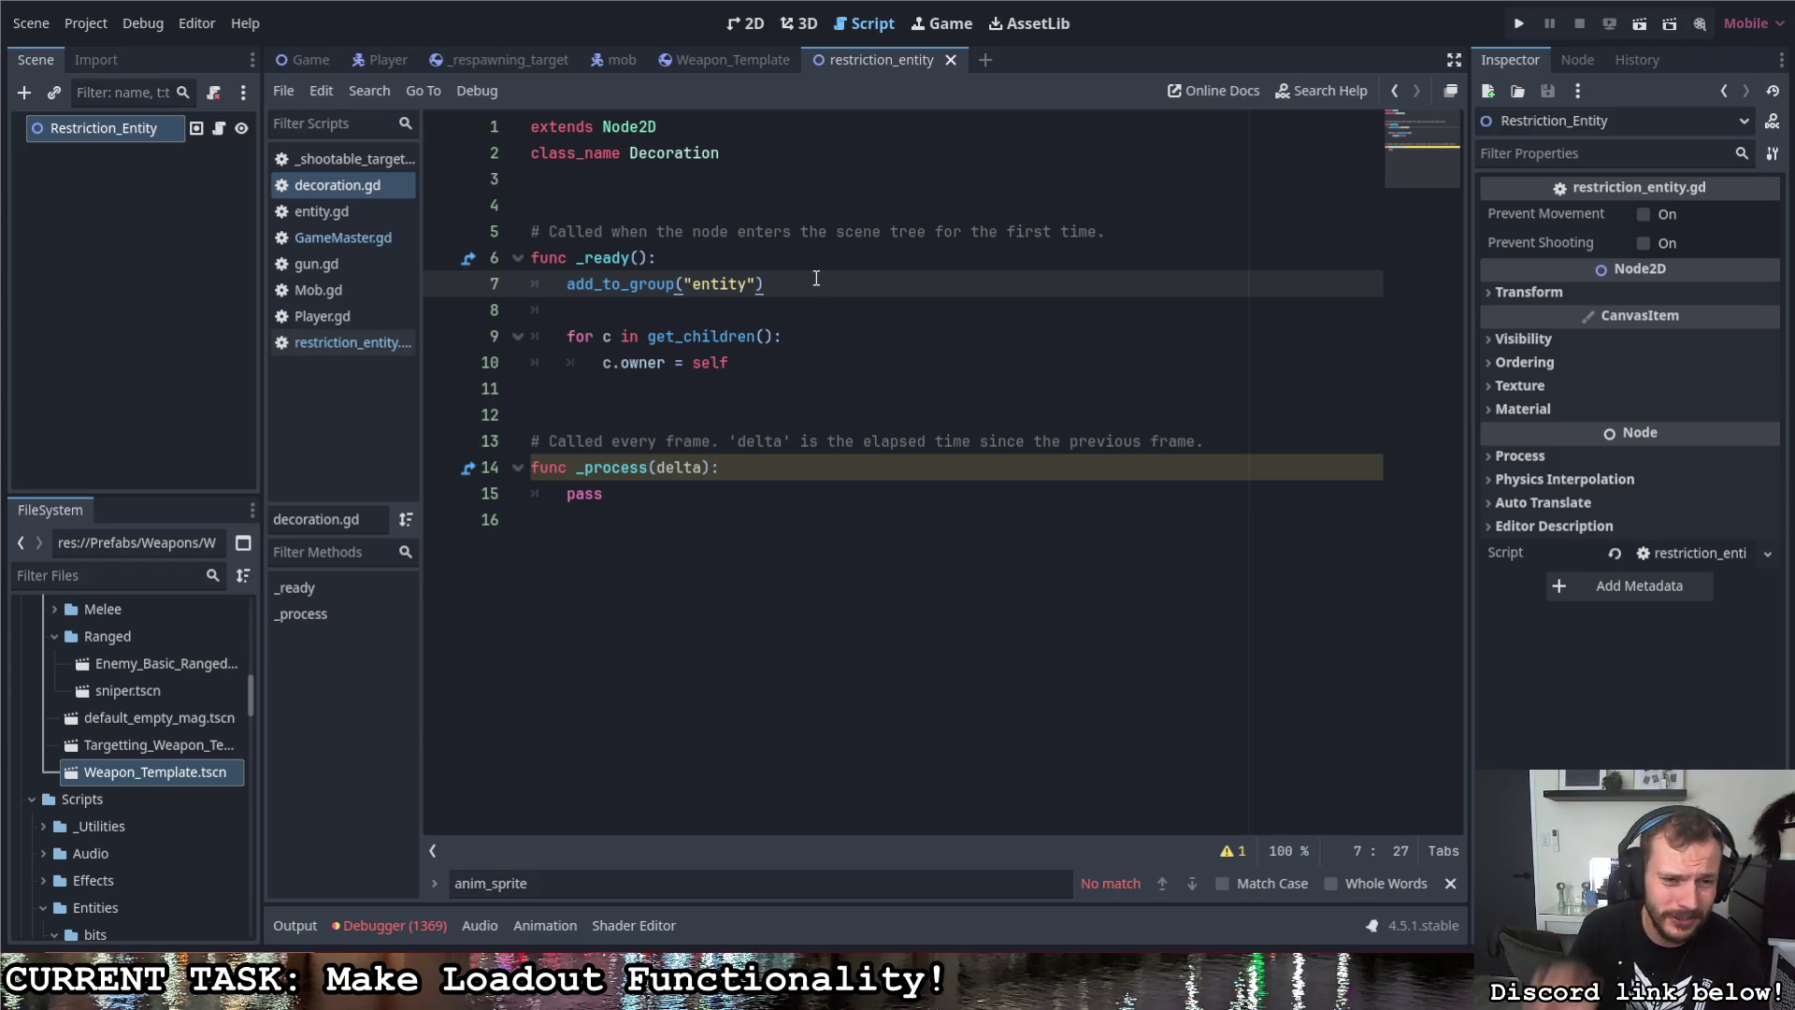
pyautogui.click(775, 265)
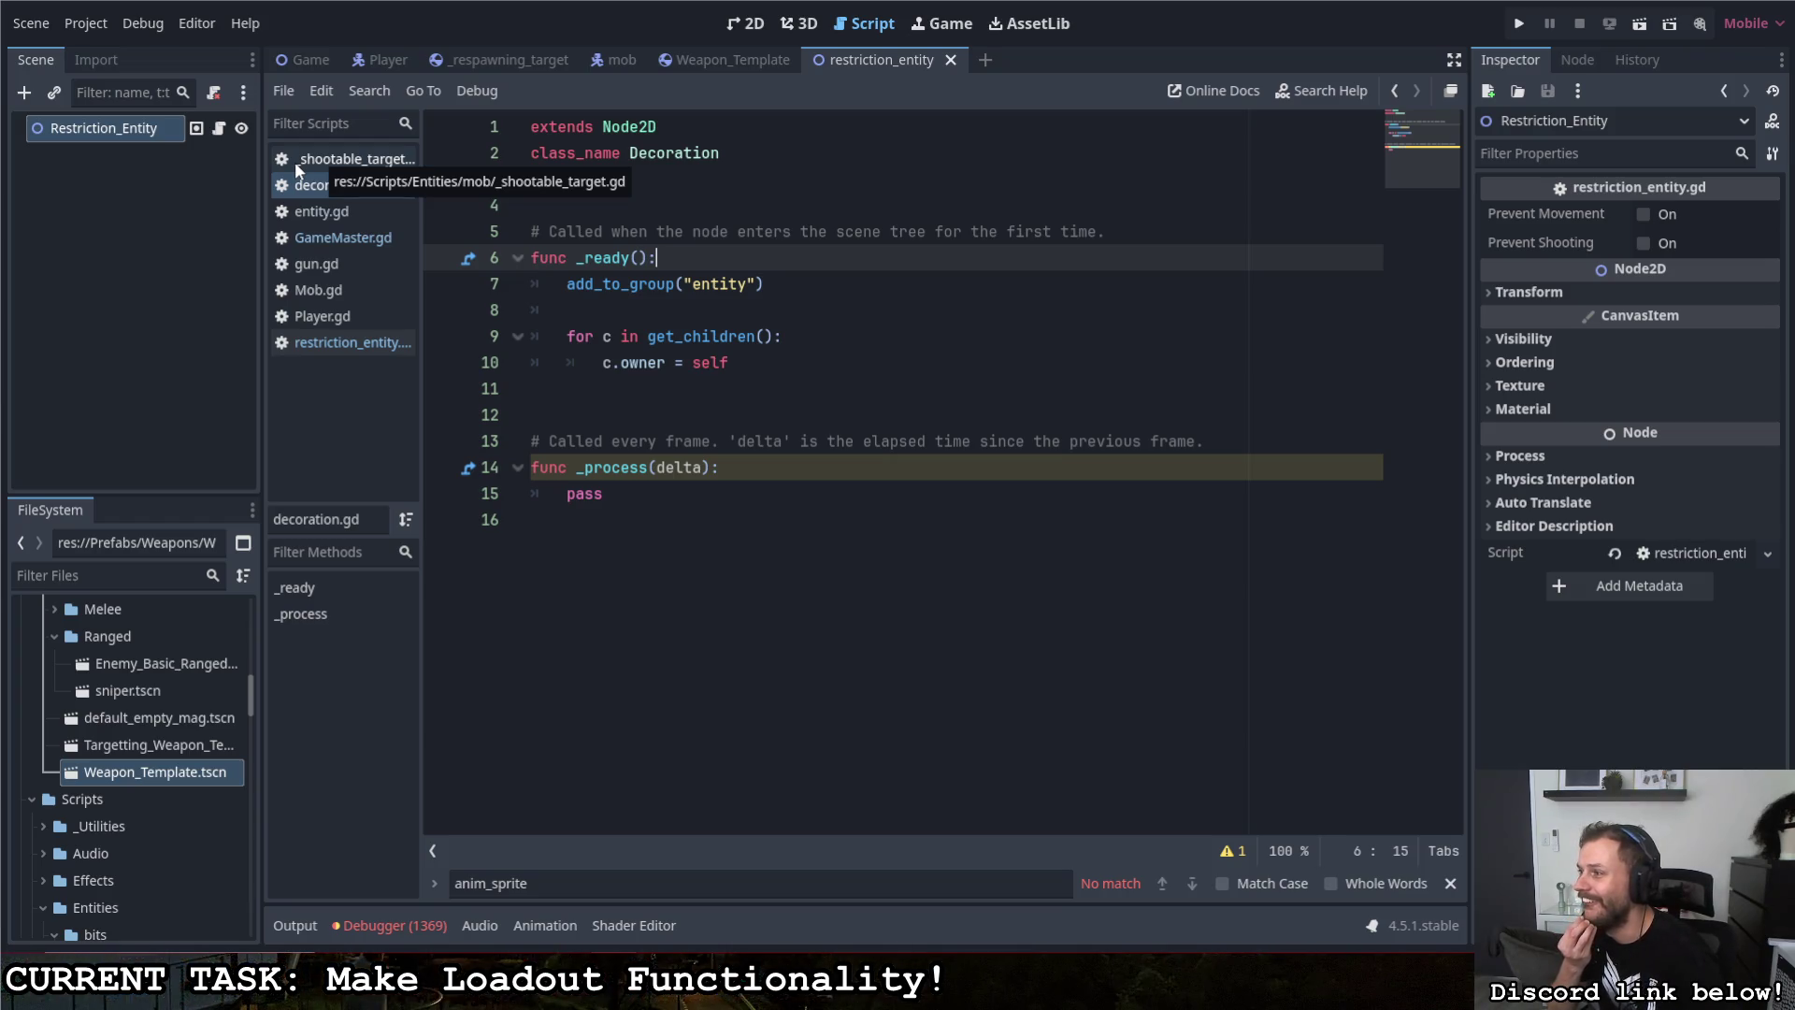
# Step: Bring up the Paint to-do image and widen its window on both sides
pyautogui.moveTo(706, 991)
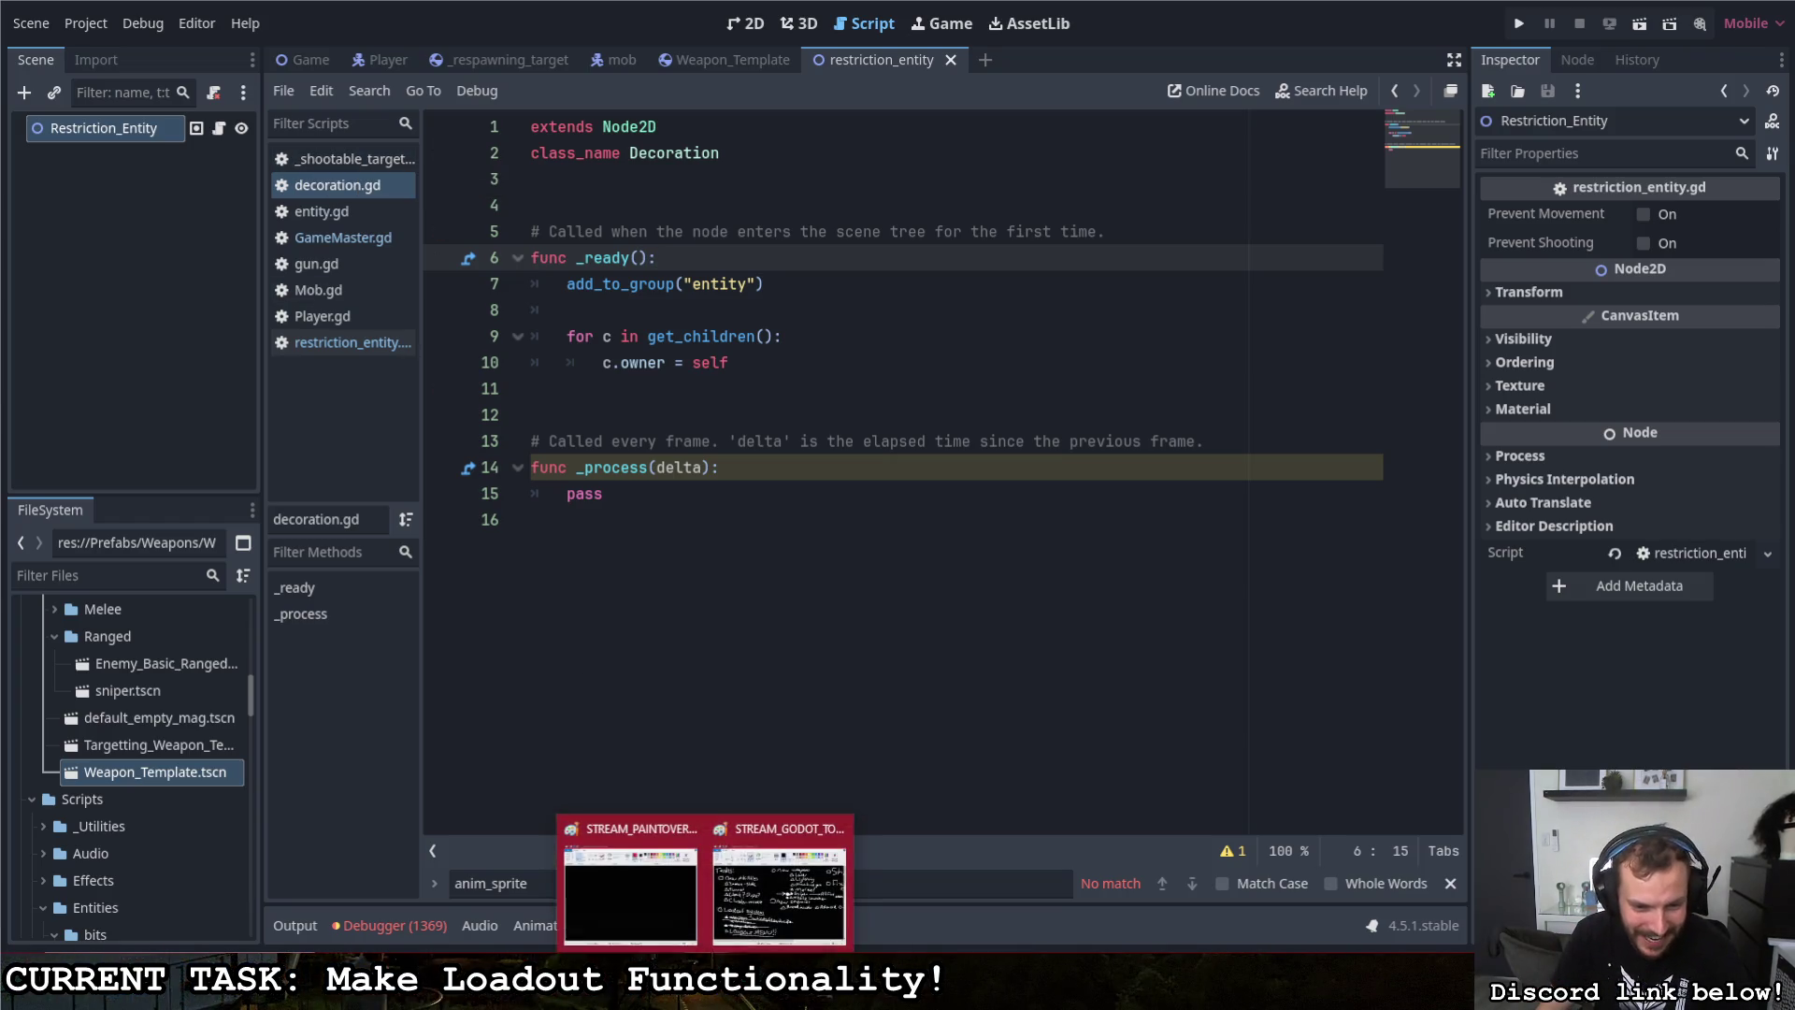
pyautogui.click(706, 991)
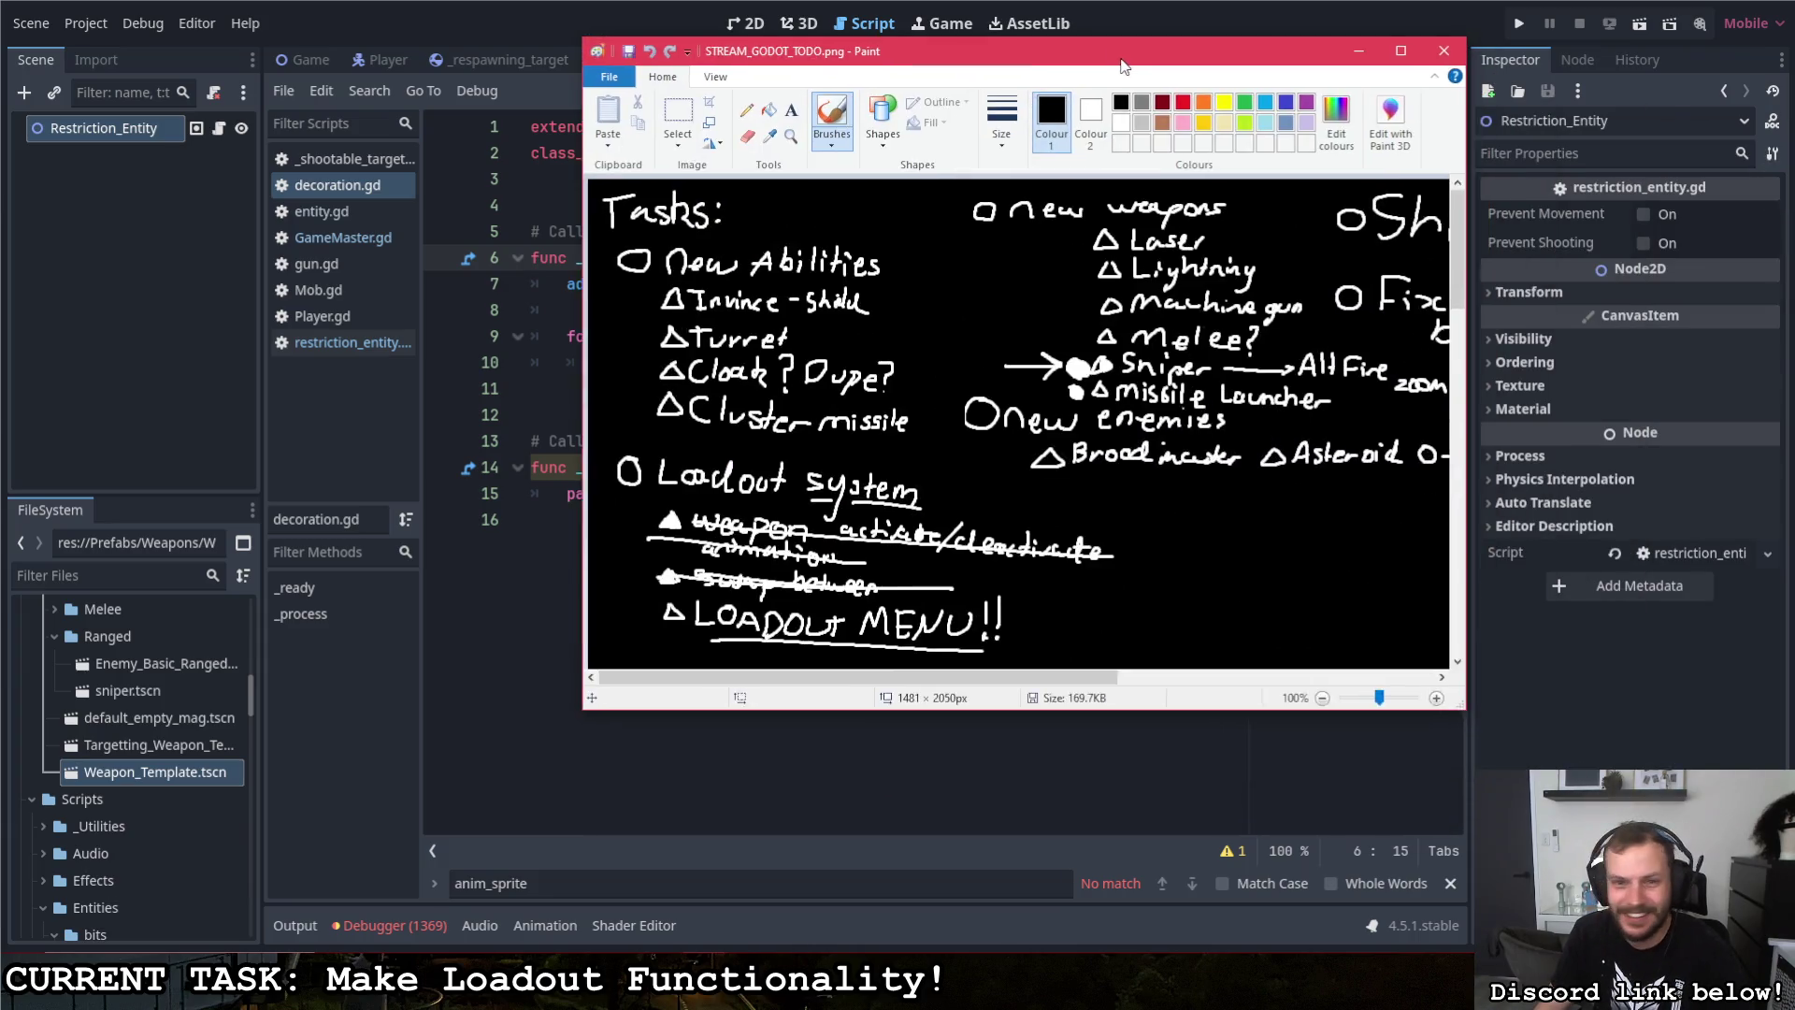
pyautogui.scroll(-10, 846, 440)
pyautogui.scroll(-3, 846, 441)
pyautogui.scroll(6, 823, 426)
pyautogui.scroll(5, 801, 411)
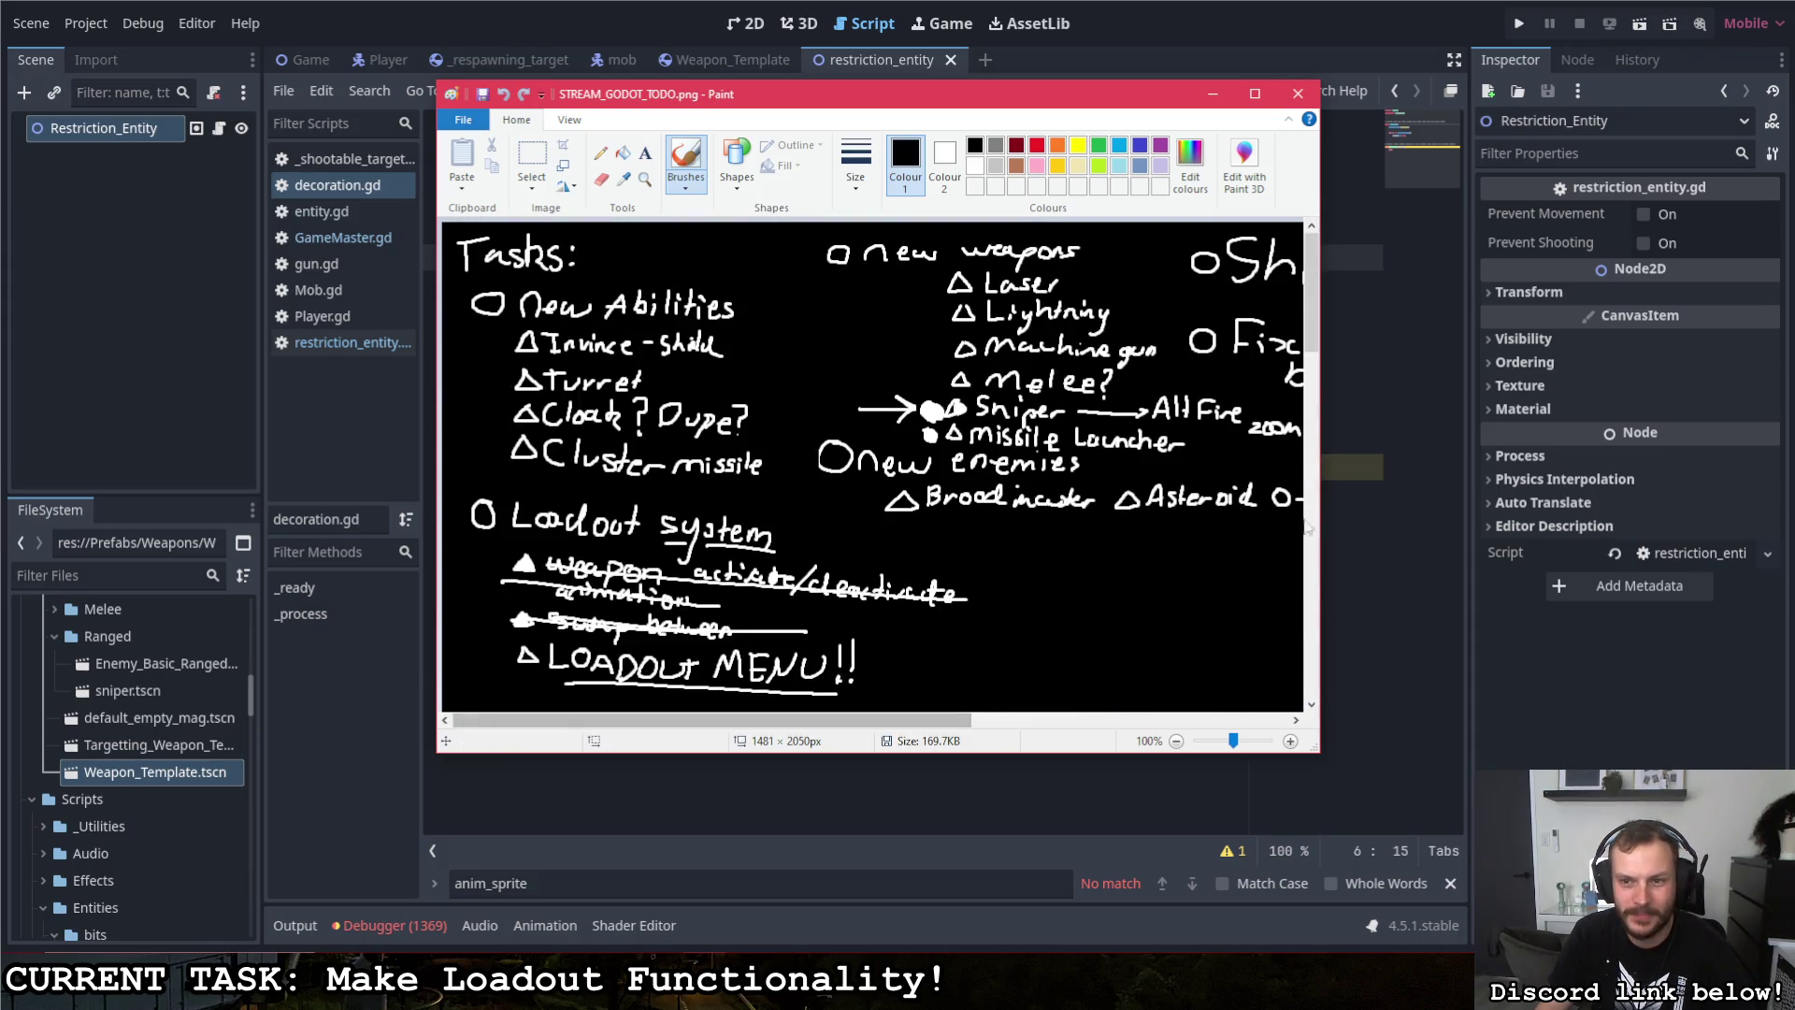
pyautogui.moveTo(1319, 575); pyautogui.dragTo(1703, 572)
pyautogui.moveTo(436, 505); pyautogui.dragTo(198, 467)
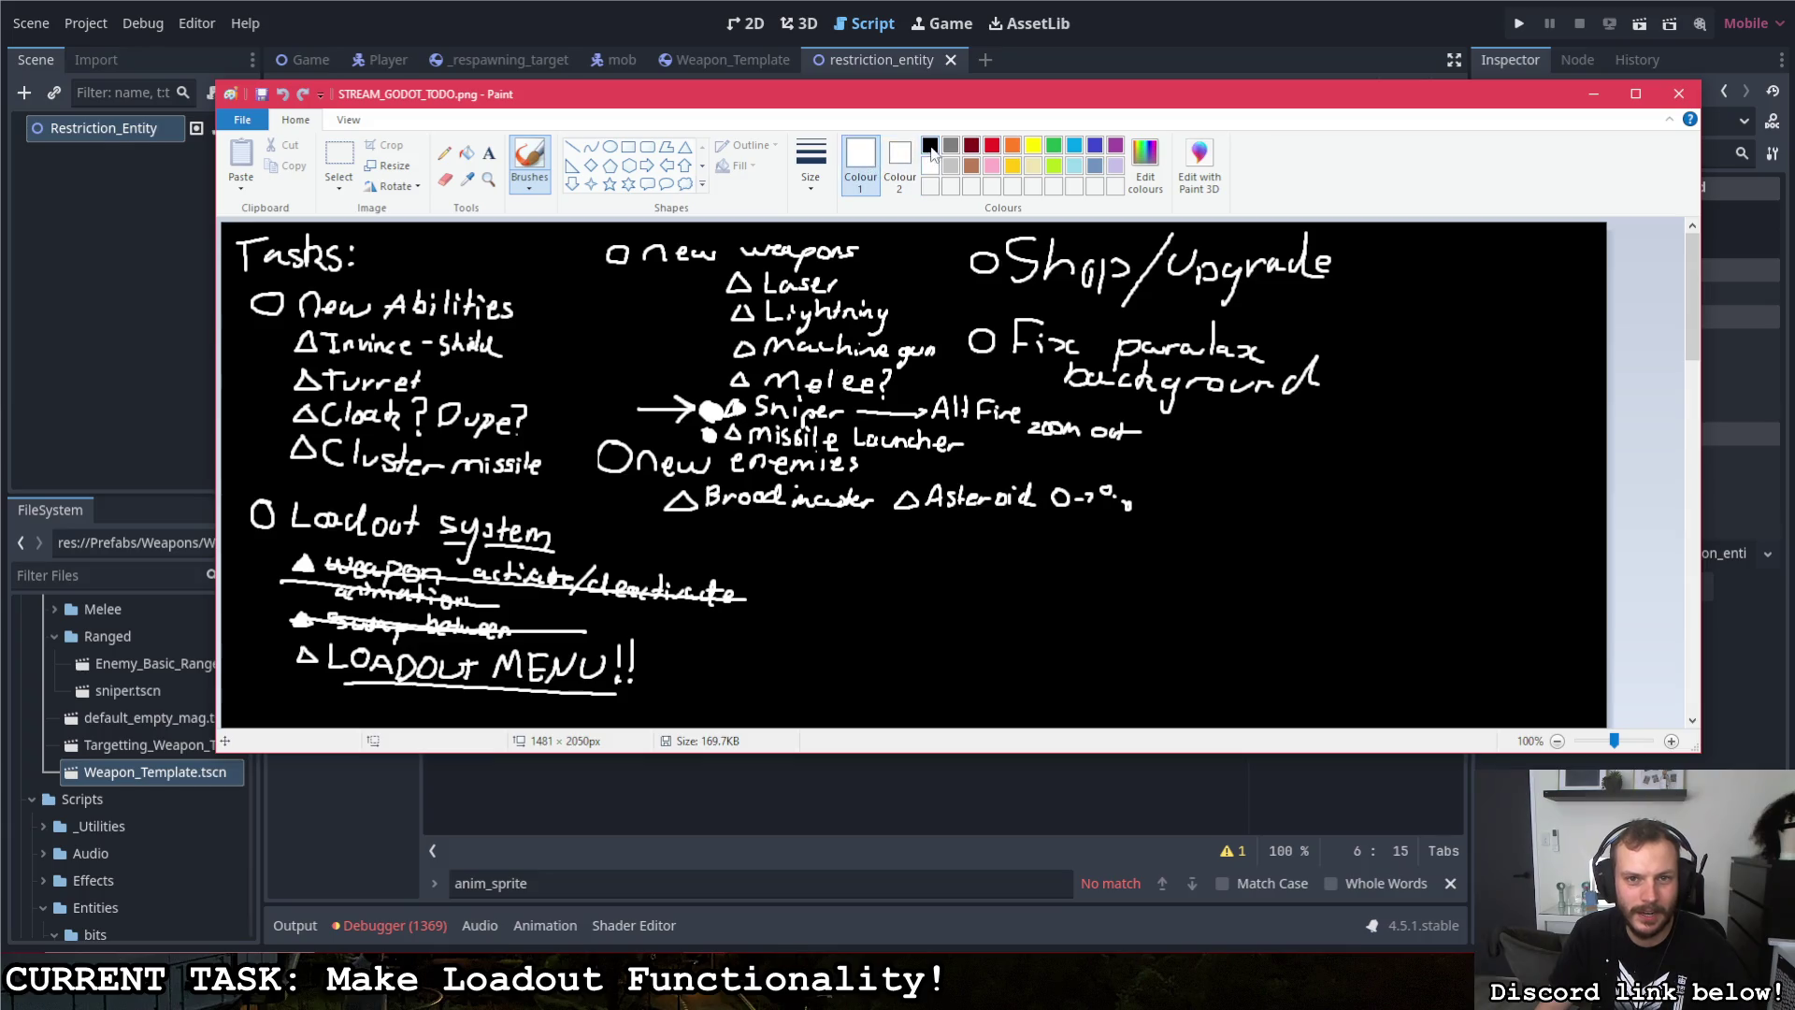
# Step: Choose the drawing colour and draw a bullet circle for a new to-do note
pyautogui.click(930, 165)
pyautogui.click(899, 164)
pyautogui.click(929, 145)
pyautogui.click(860, 164)
pyautogui.moveTo(827, 550)
pyautogui.mouseDown()
pyautogui.moveTo(827, 574)
pyautogui.moveTo(829, 551)
pyautogui.mouseUp()
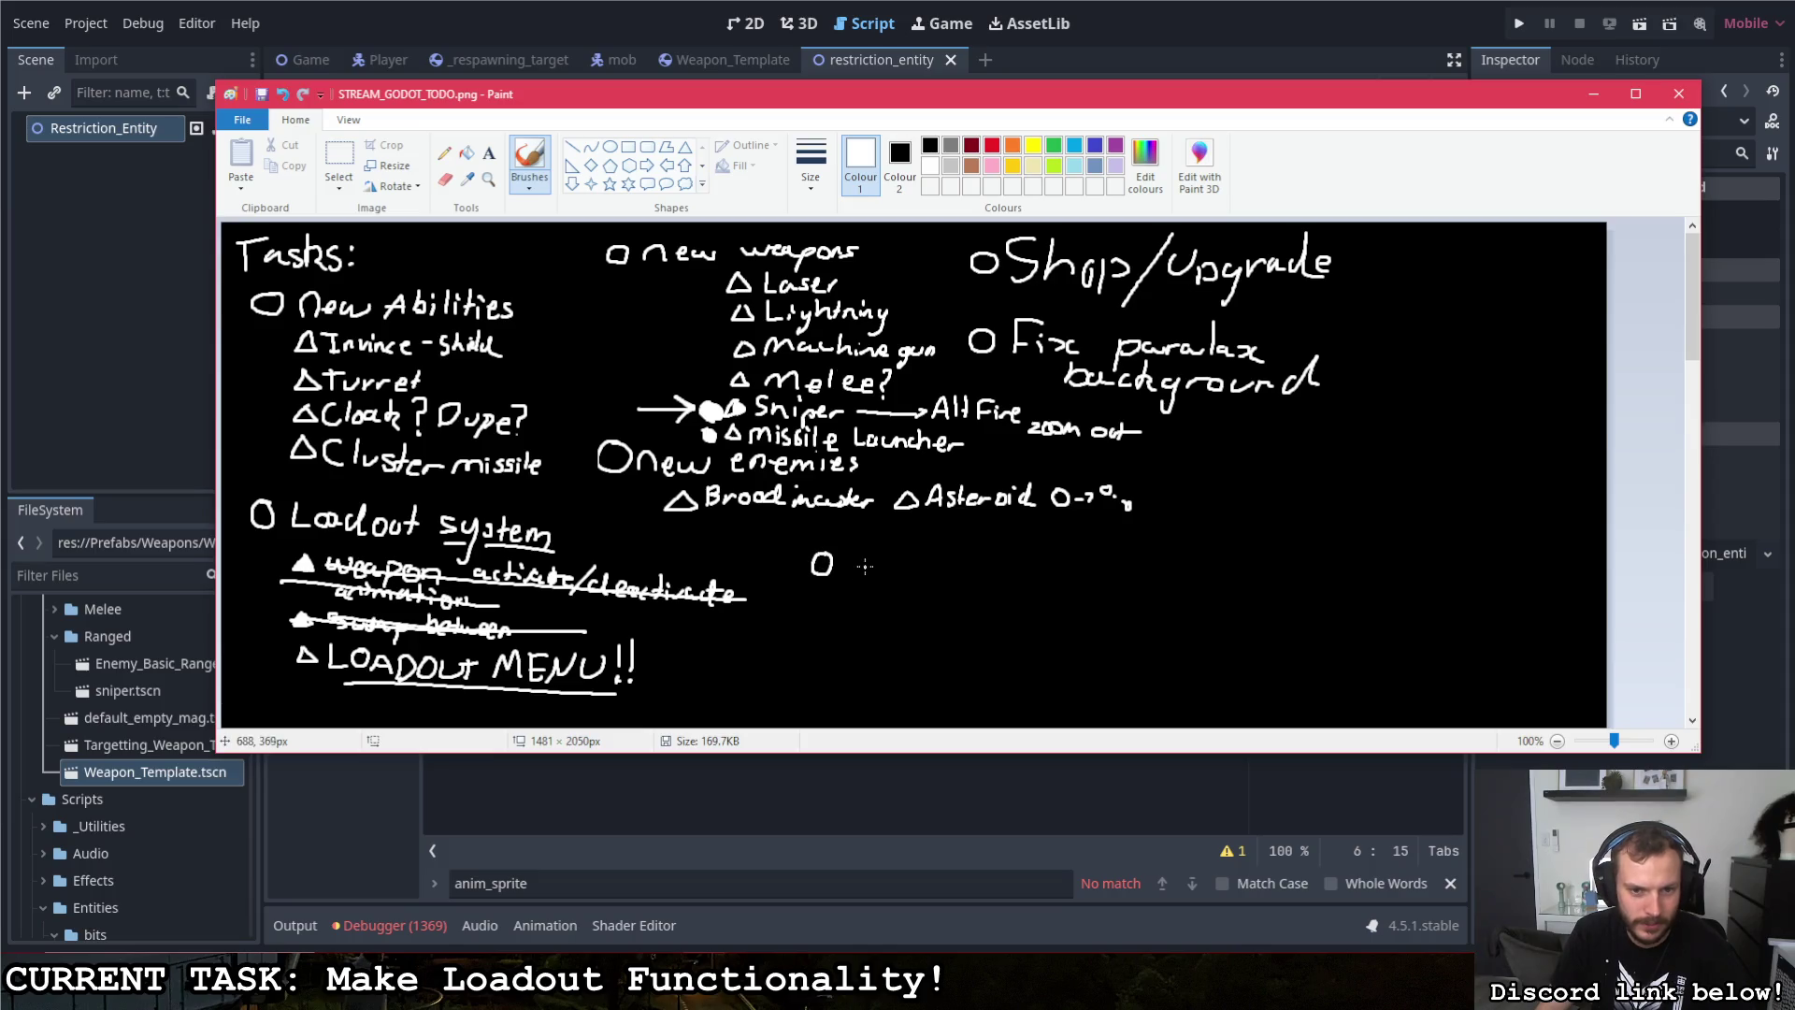
# Step: Type 'USE SHOOTABLE_TRIGGER - to make a maptile tilepiece be able to be shot to activate something' at size 16
pyautogui.click(488, 153)
pyautogui.click(841, 550)
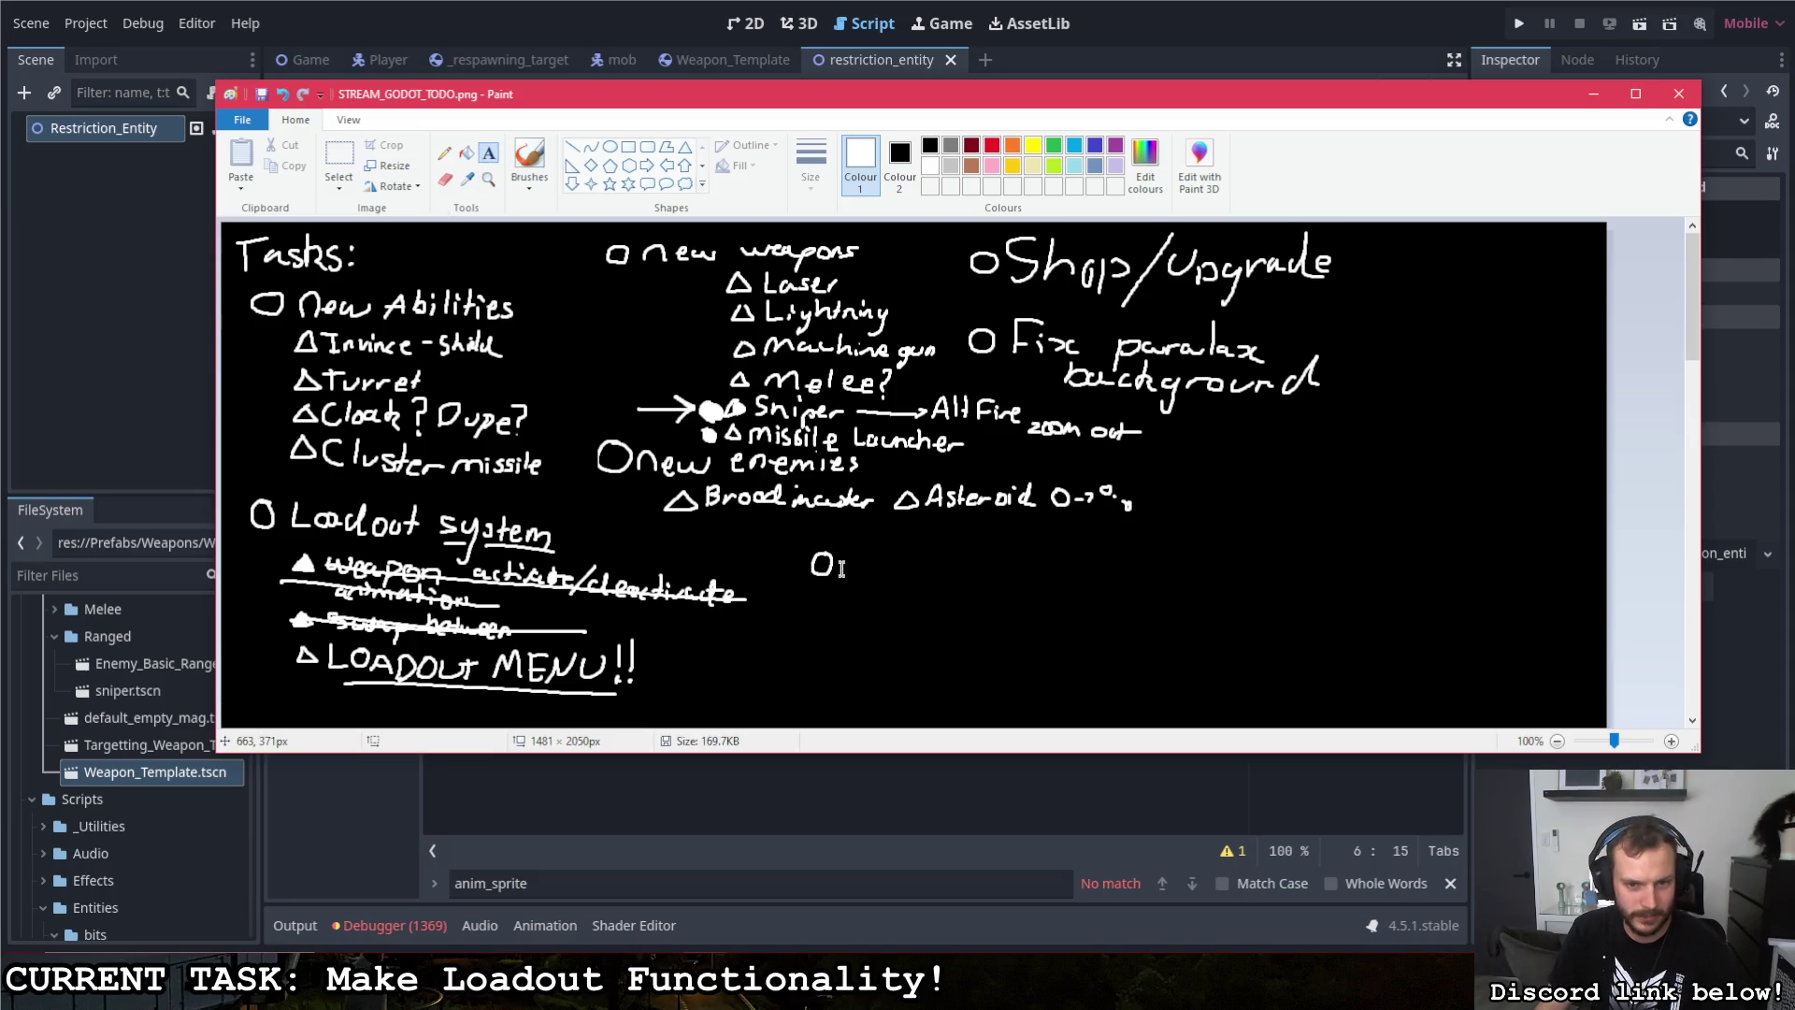
pyautogui.click(353, 181)
pyautogui.click(332, 296)
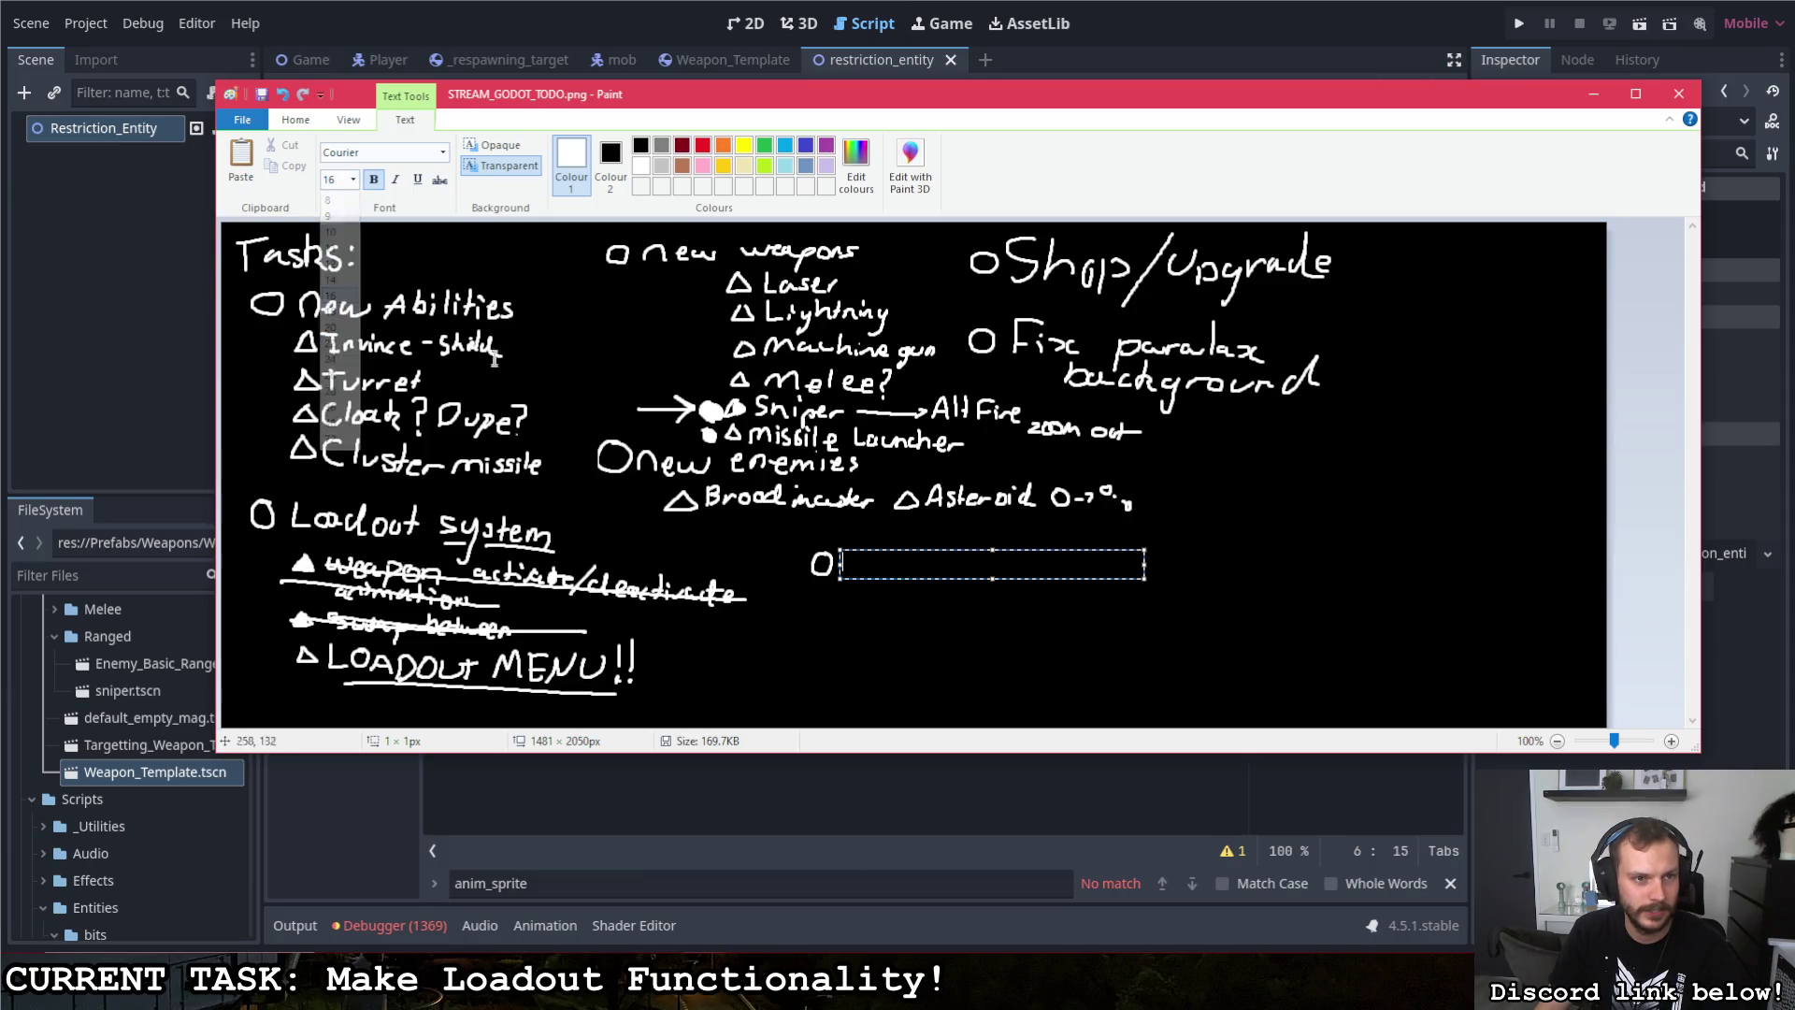
pyautogui.write('USE ')
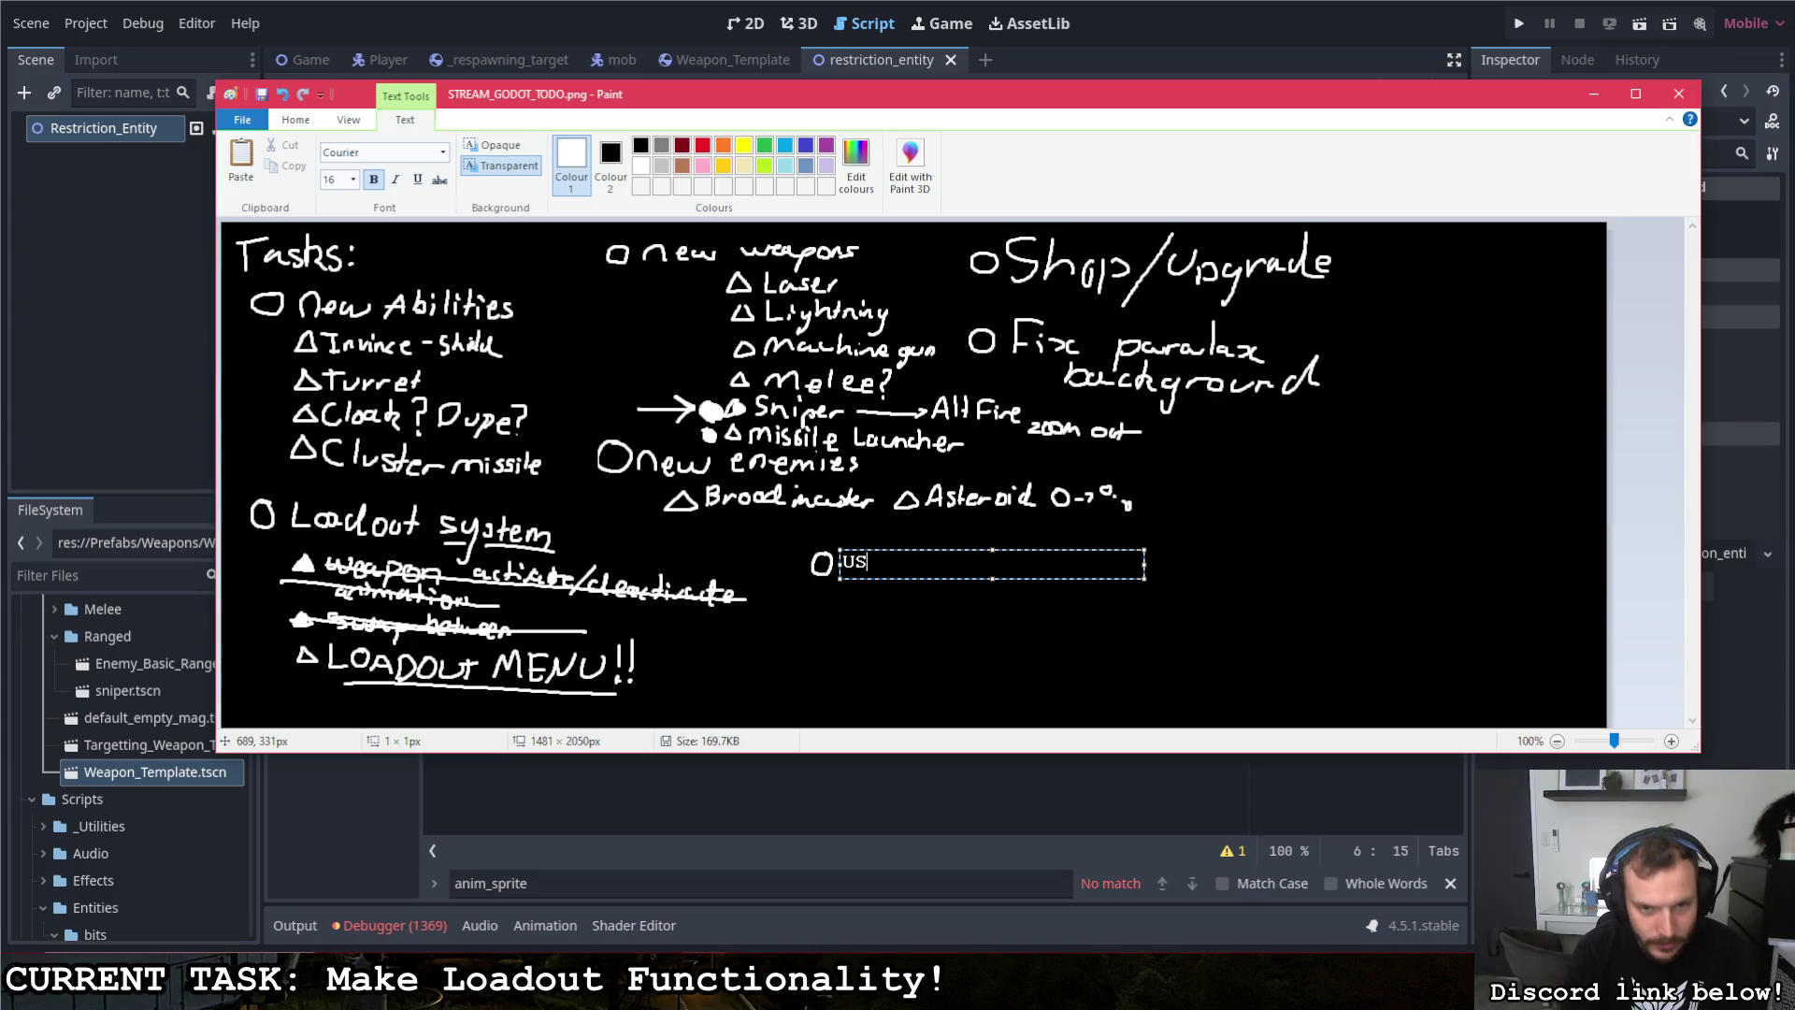
pyautogui.write('SHOOTABLE_T')
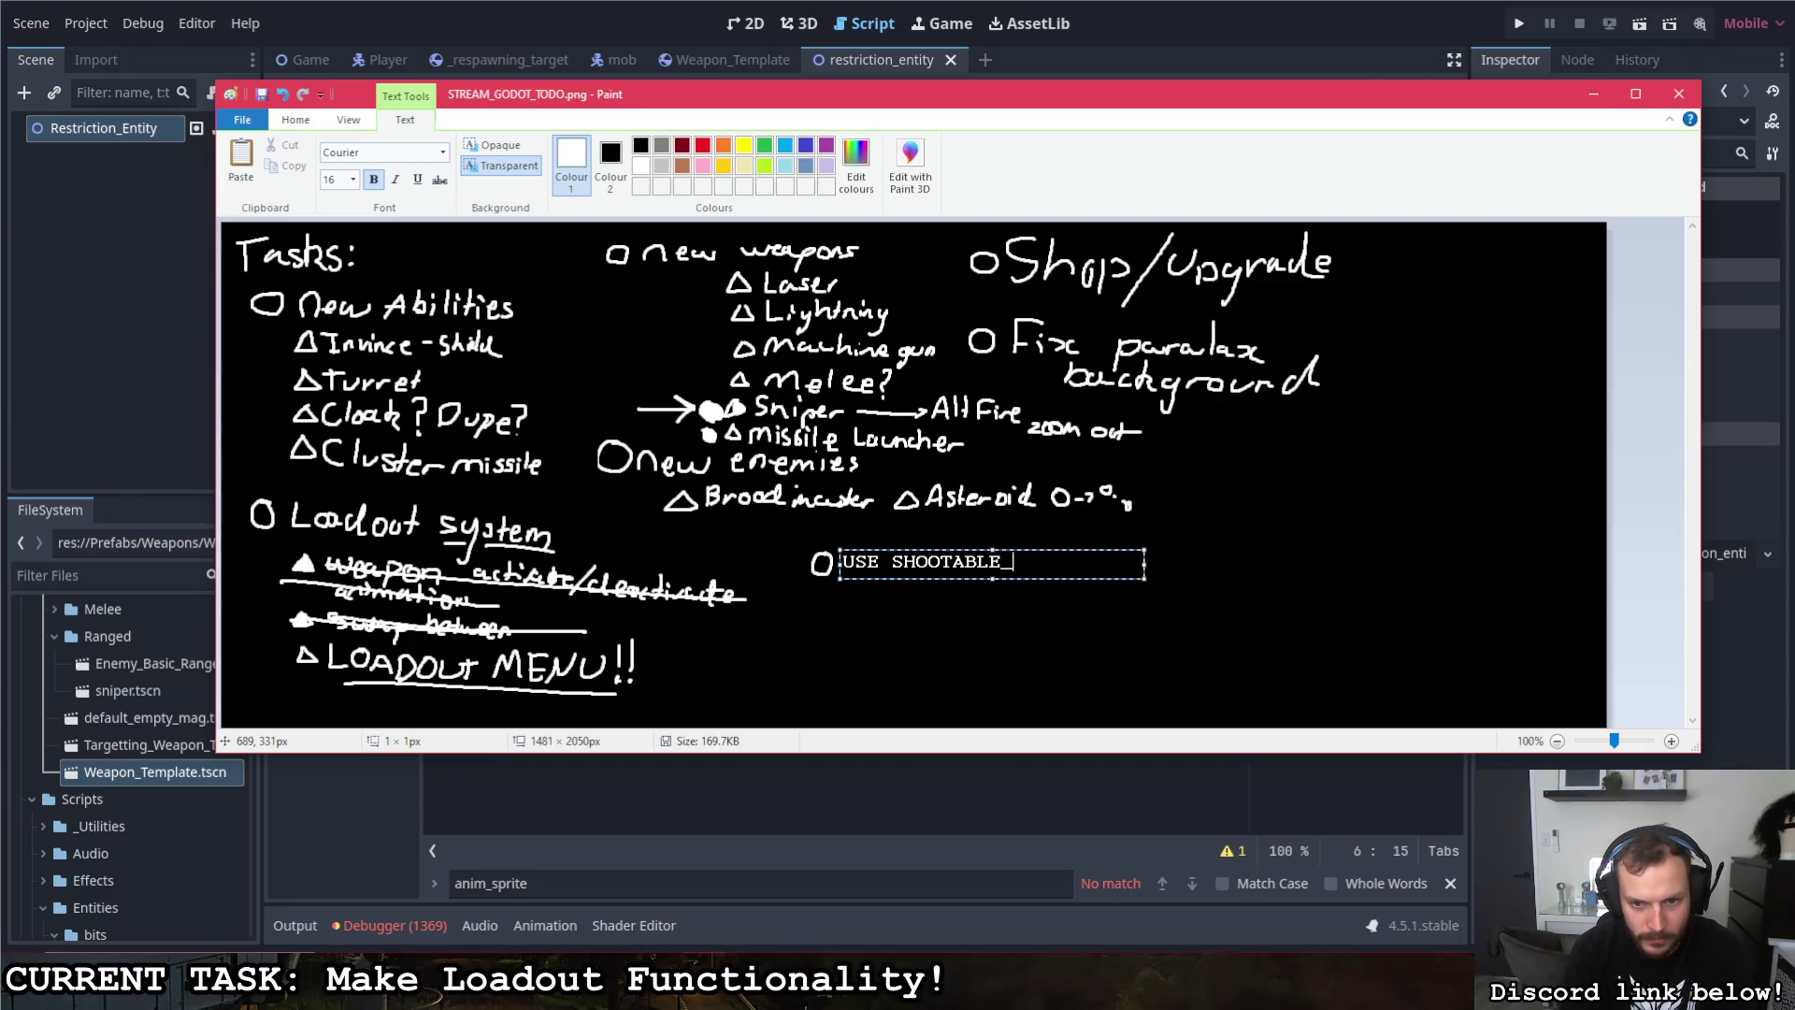
pyautogui.write('RIGGER - ')
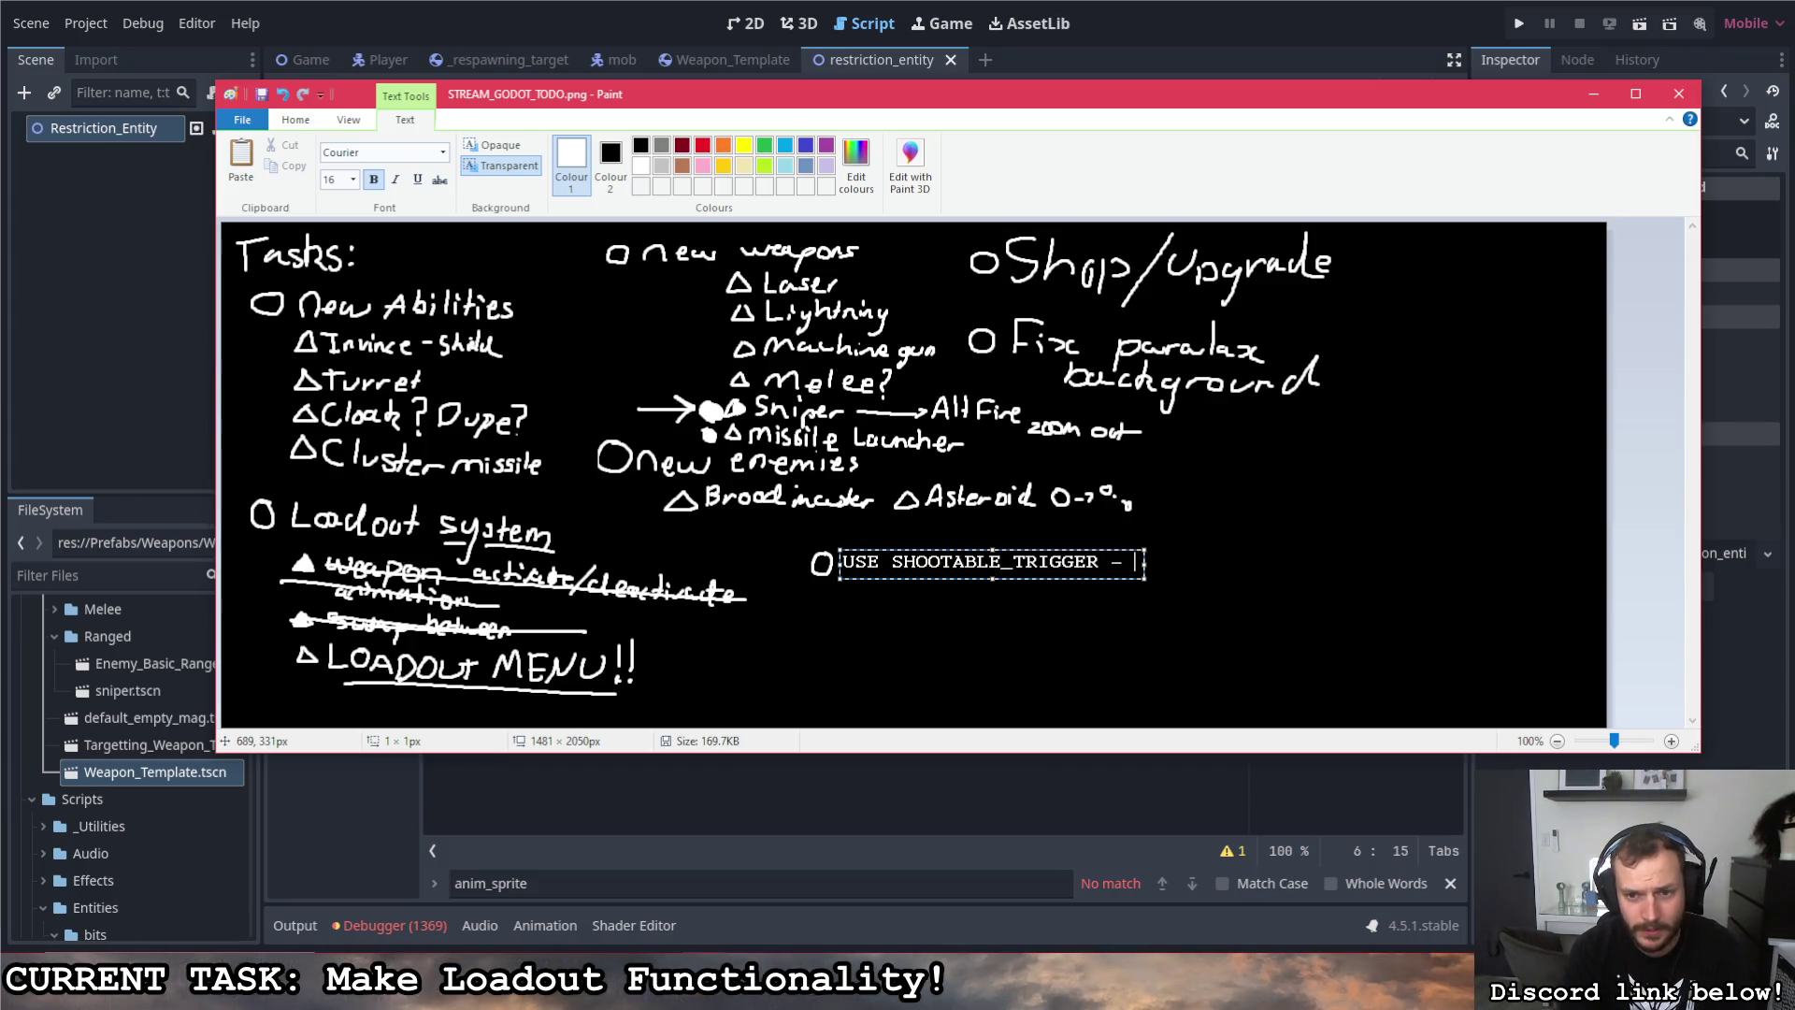
pyautogui.write('to make a m')
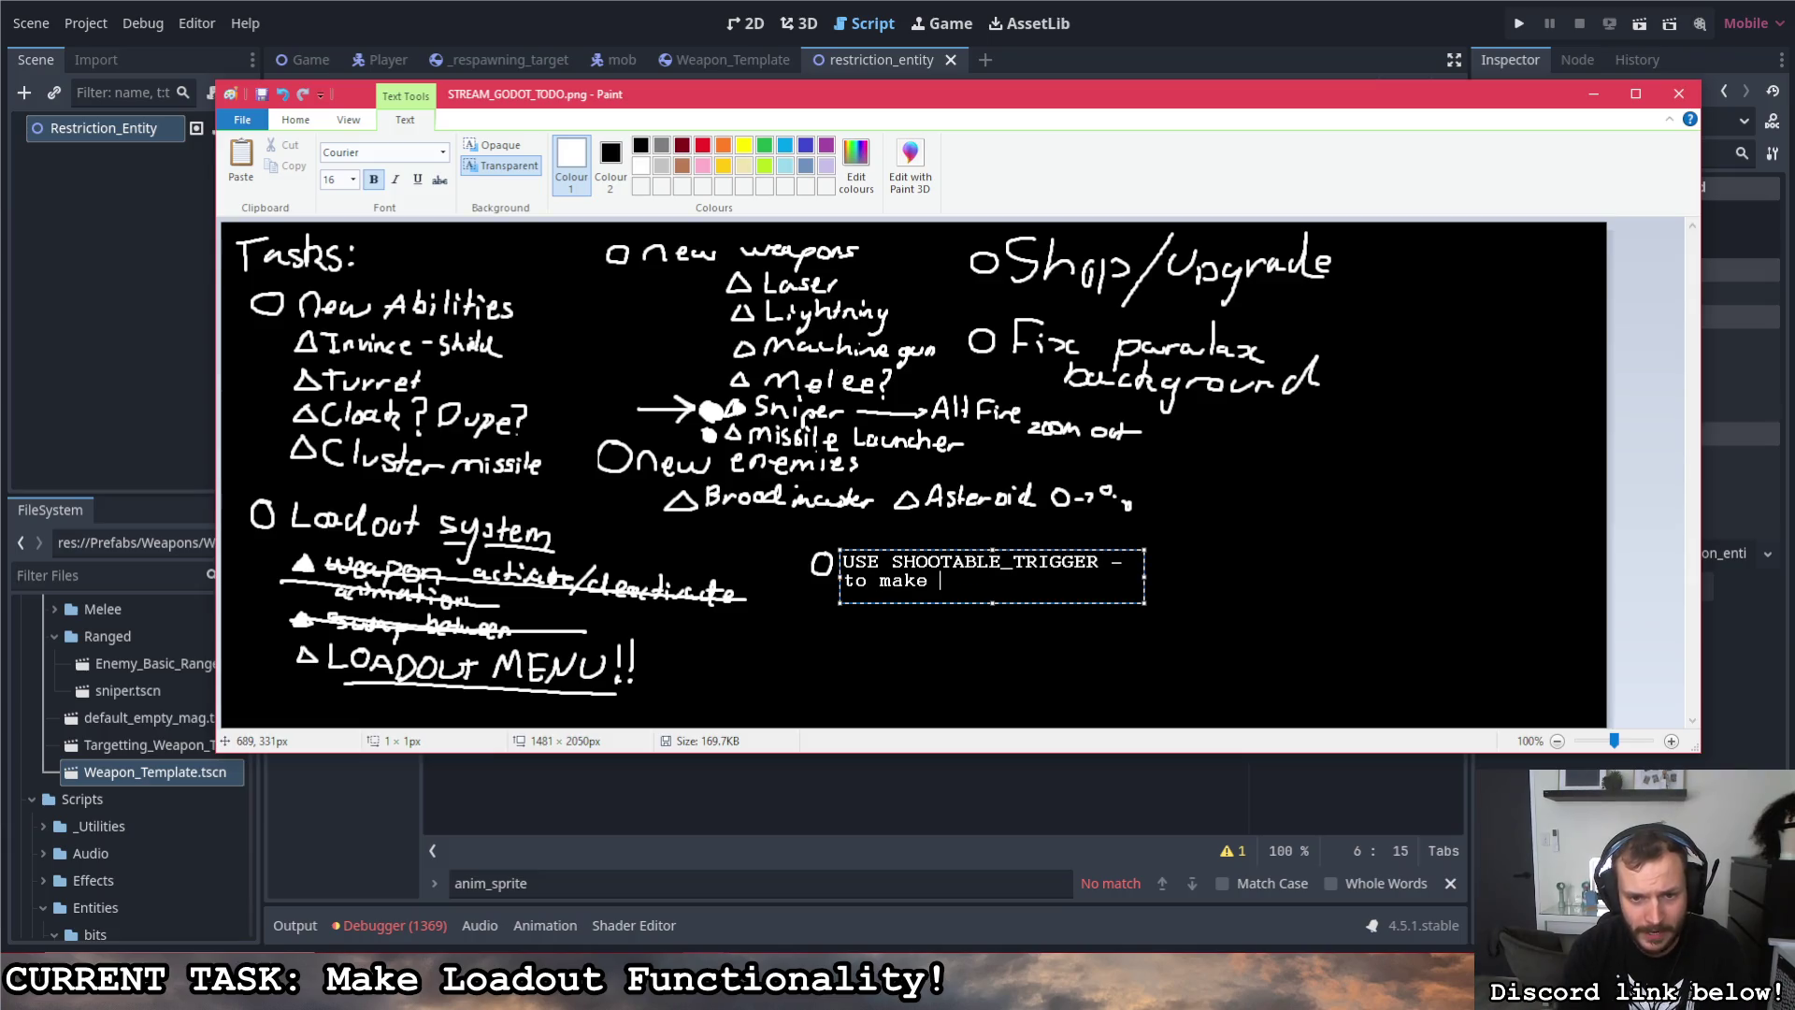
pyautogui.write('aptile til')
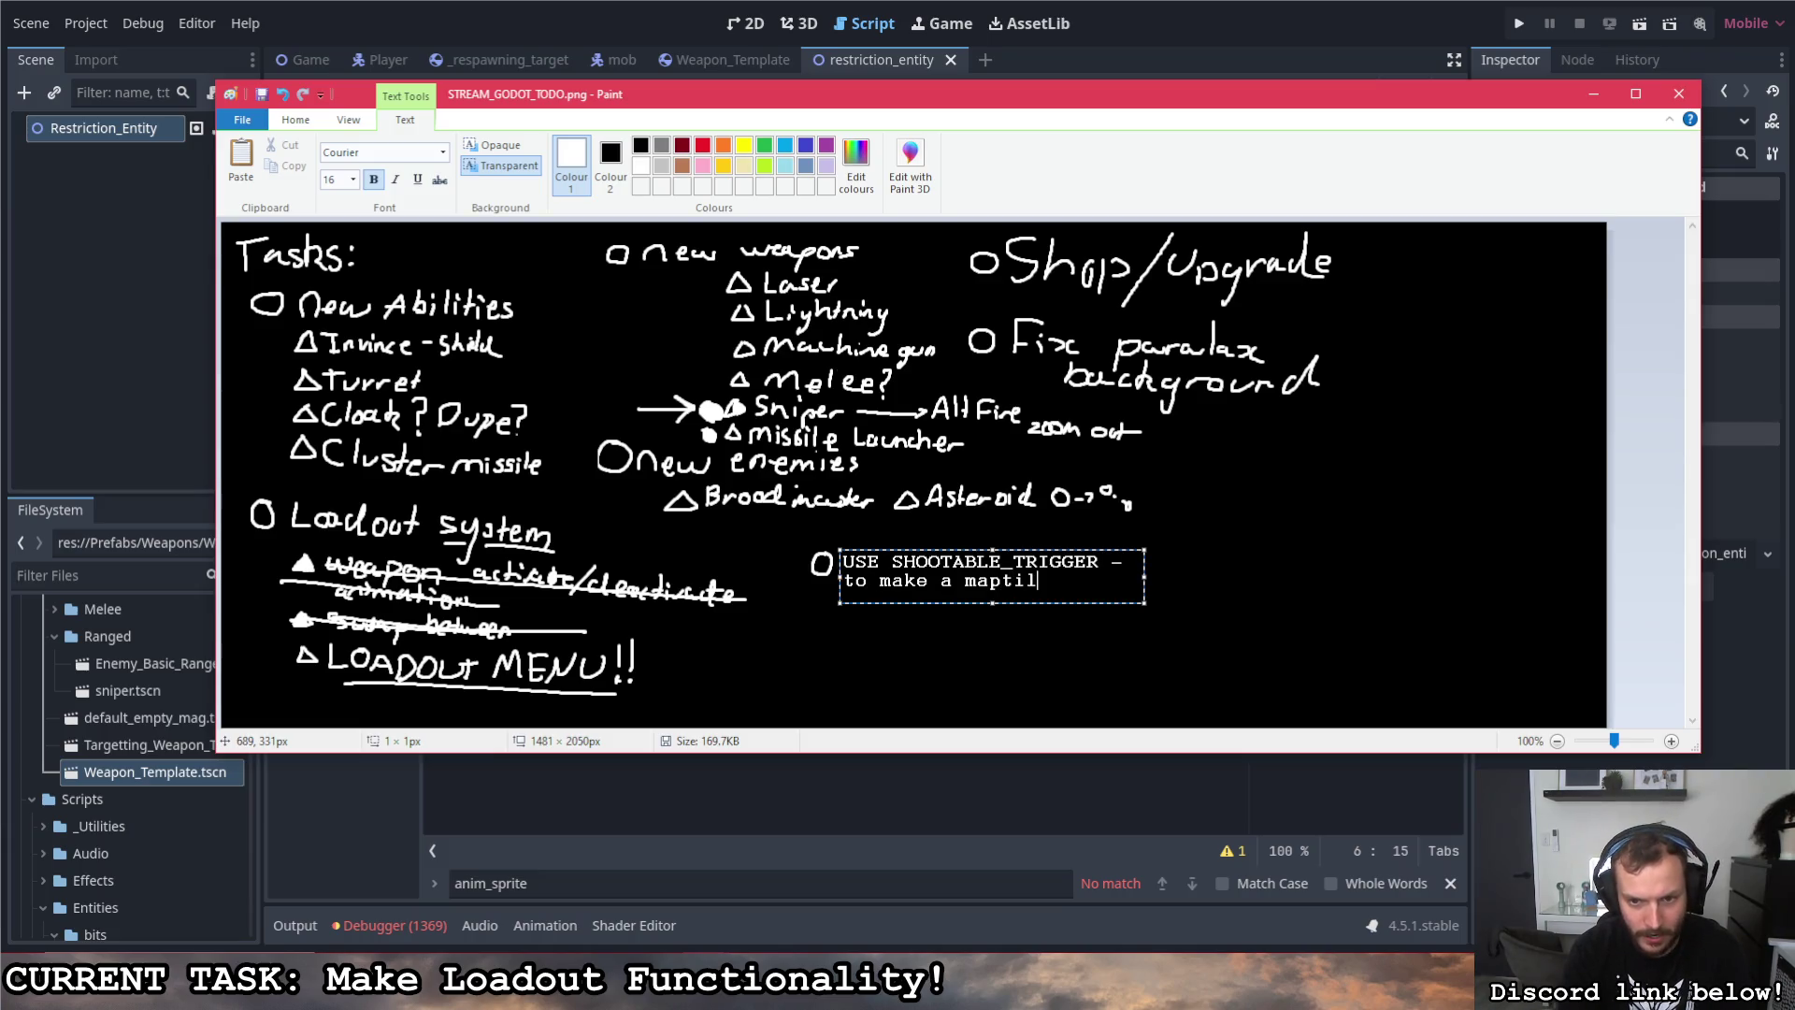
pyautogui.write('epiece be a')
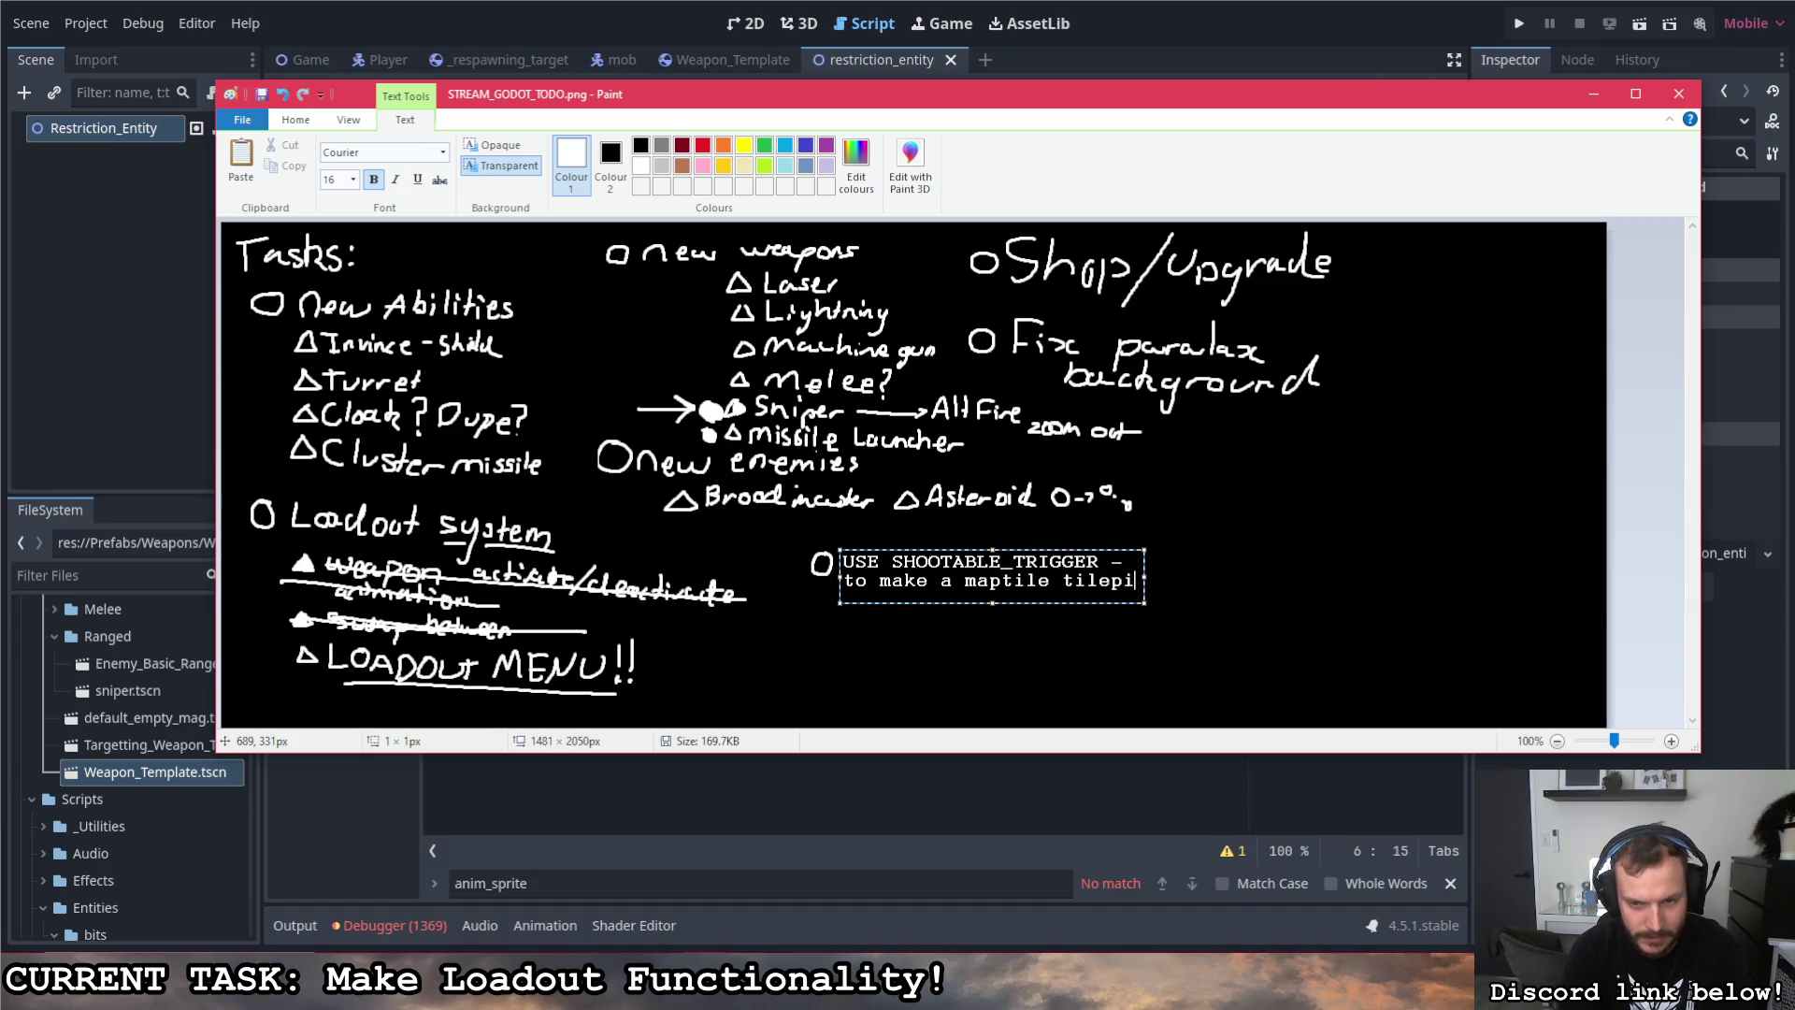
pyautogui.write('ble to tbe')
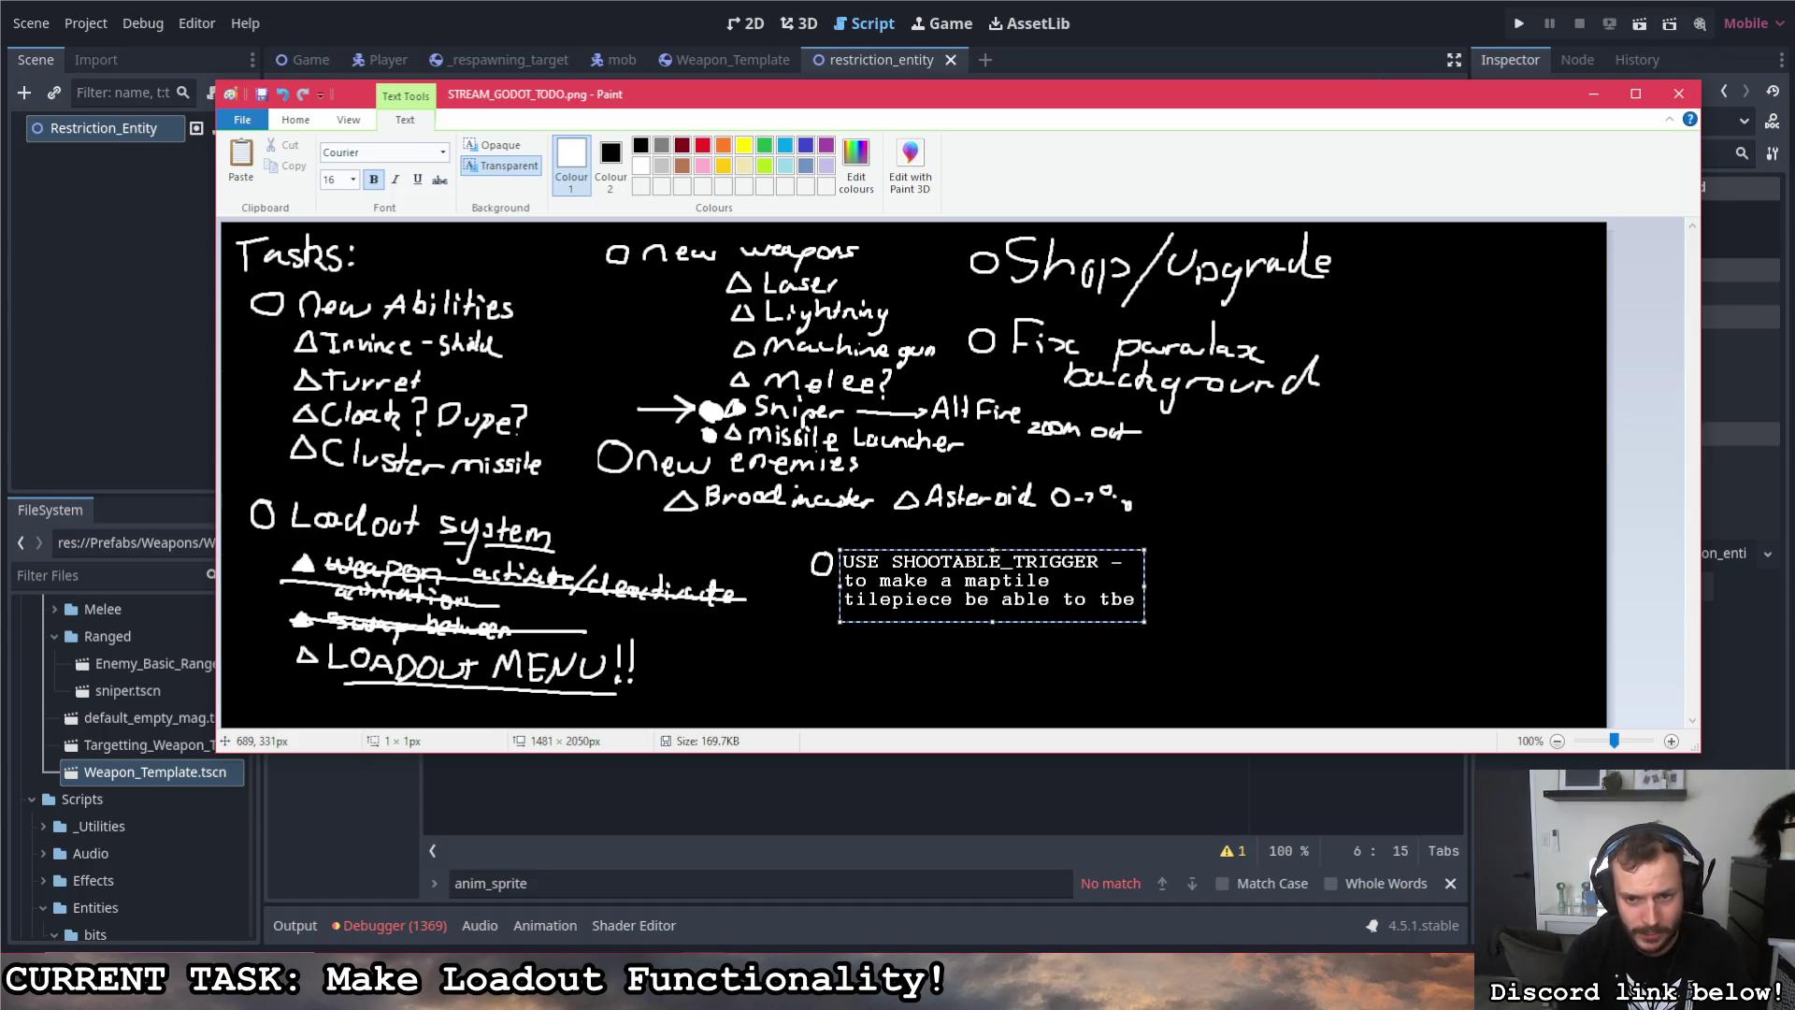
pyautogui.press('BackSpace')
pyautogui.press('BackSpace')
pyautogui.press('BackSpace')
pyautogui.write('to be shot')
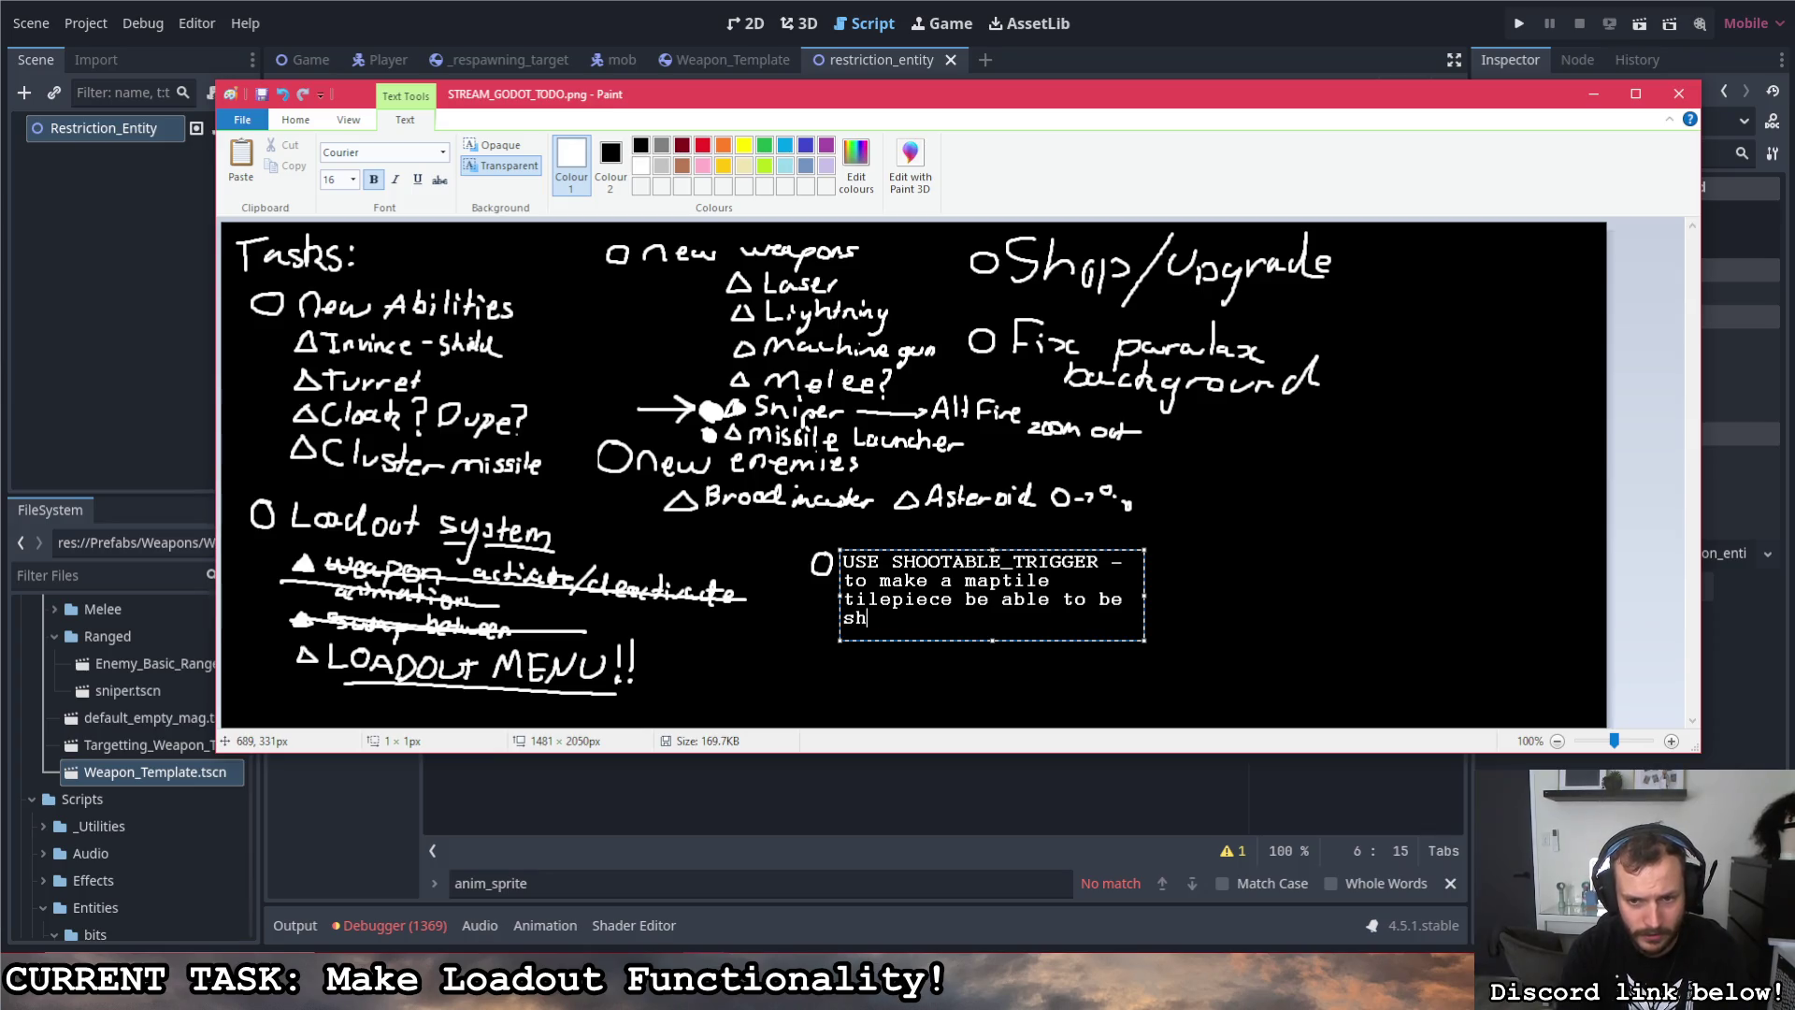
pyautogui.write(' to activate ')
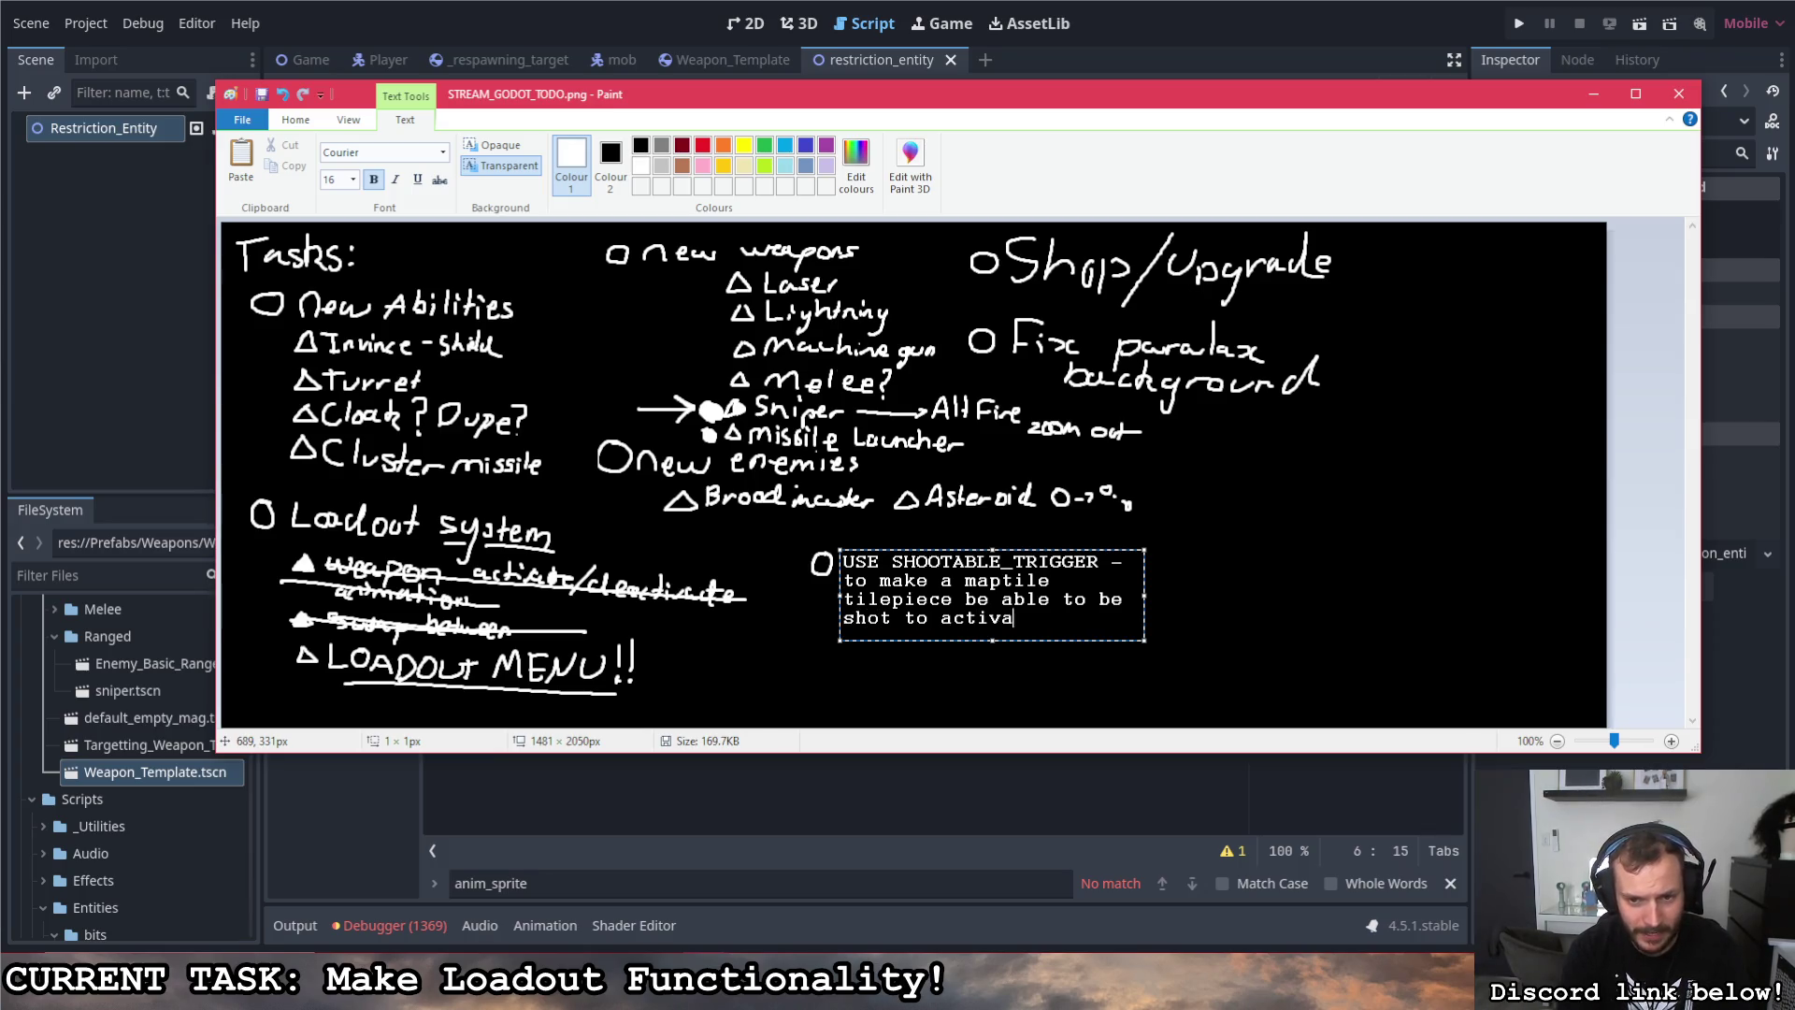
pyautogui.write('something')
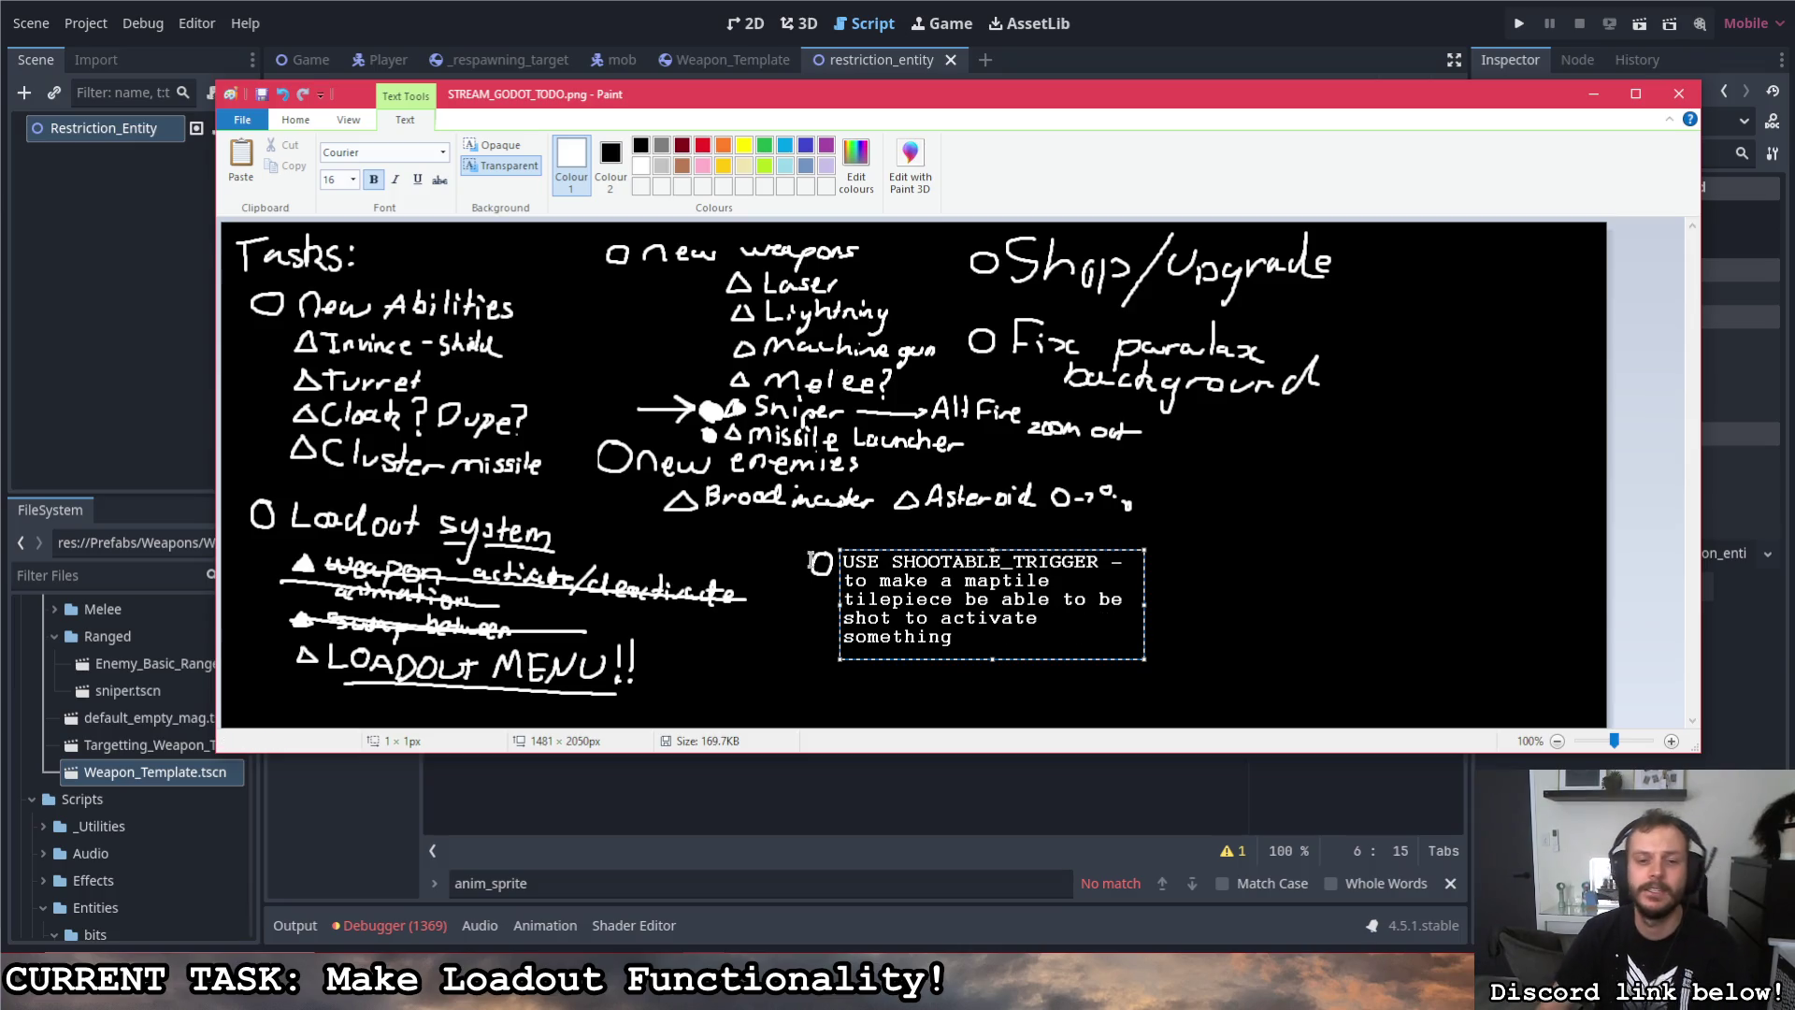
# Step: Append ', like a - SECRET TUNNEL!', adjust the text box, commit it, then save and close the image
pyautogui.moveTo(1145, 604)
pyautogui.mouseDown()
pyautogui.moveTo(1593, 613)
pyautogui.moveTo(1425, 605)
pyautogui.mouseUp()
pyautogui.write(', like a -')
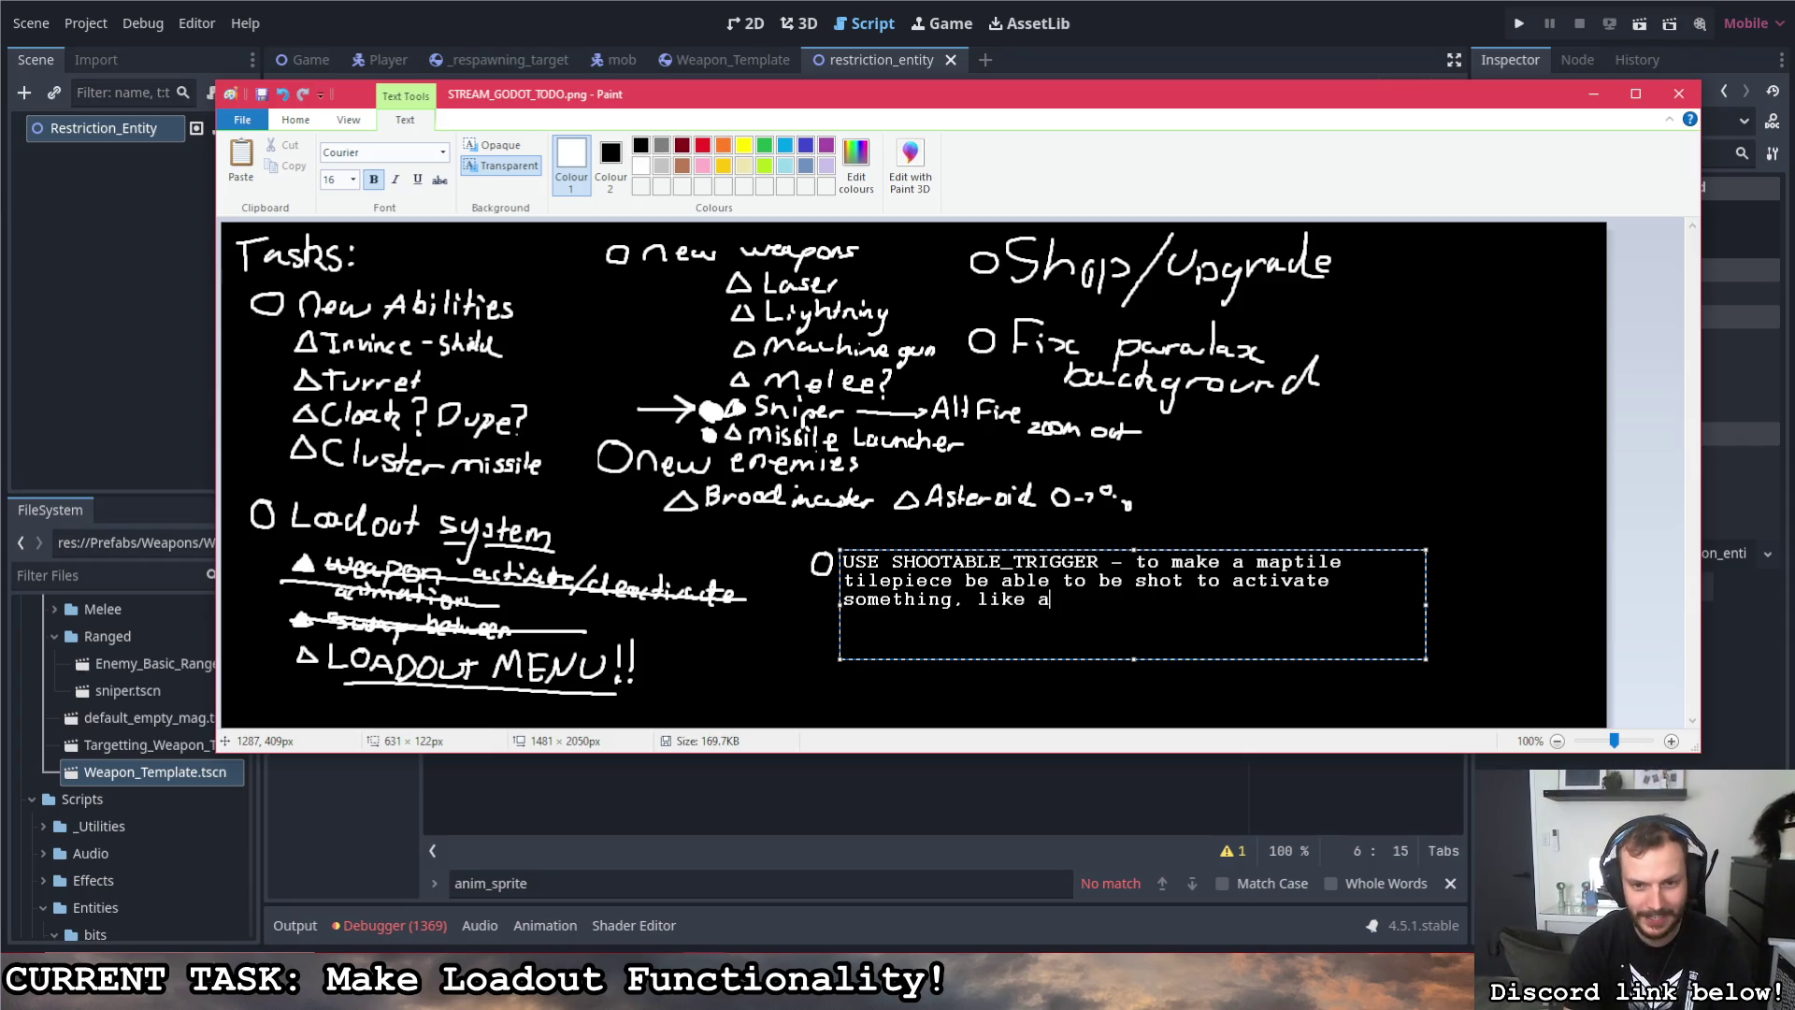
pyautogui.write(' SECRET T')
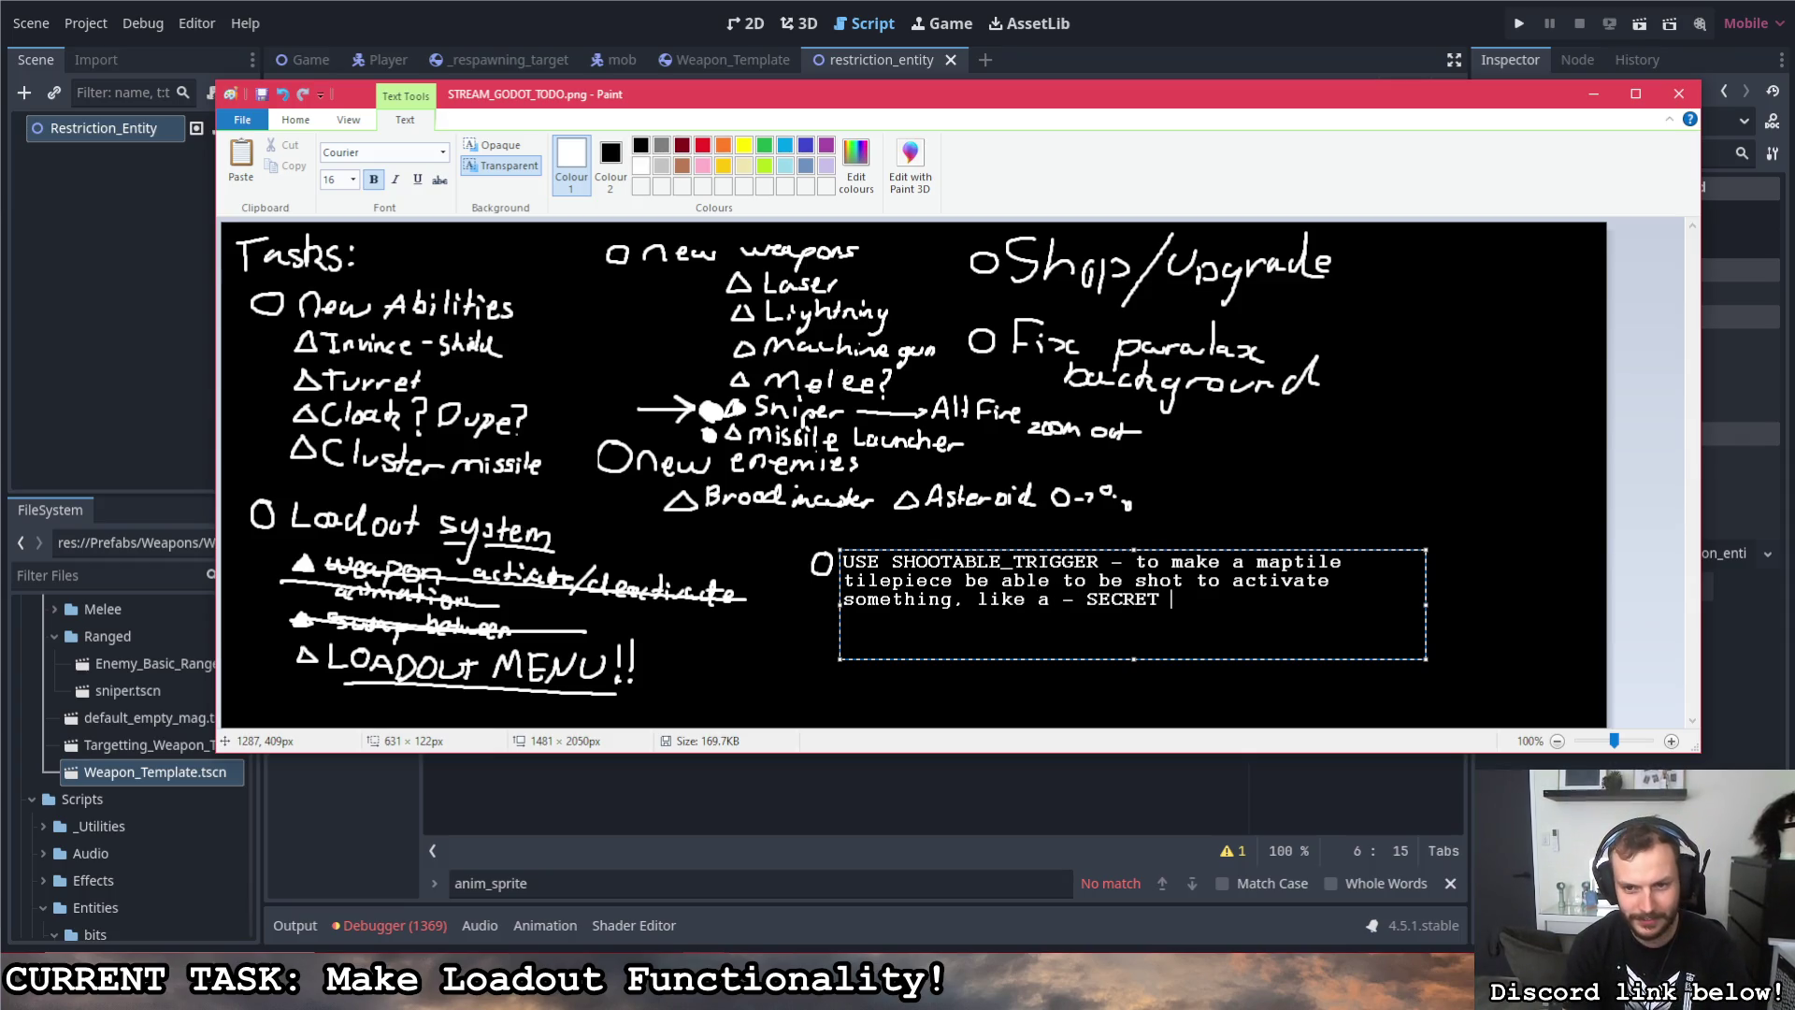
pyautogui.write('UNNEL!')
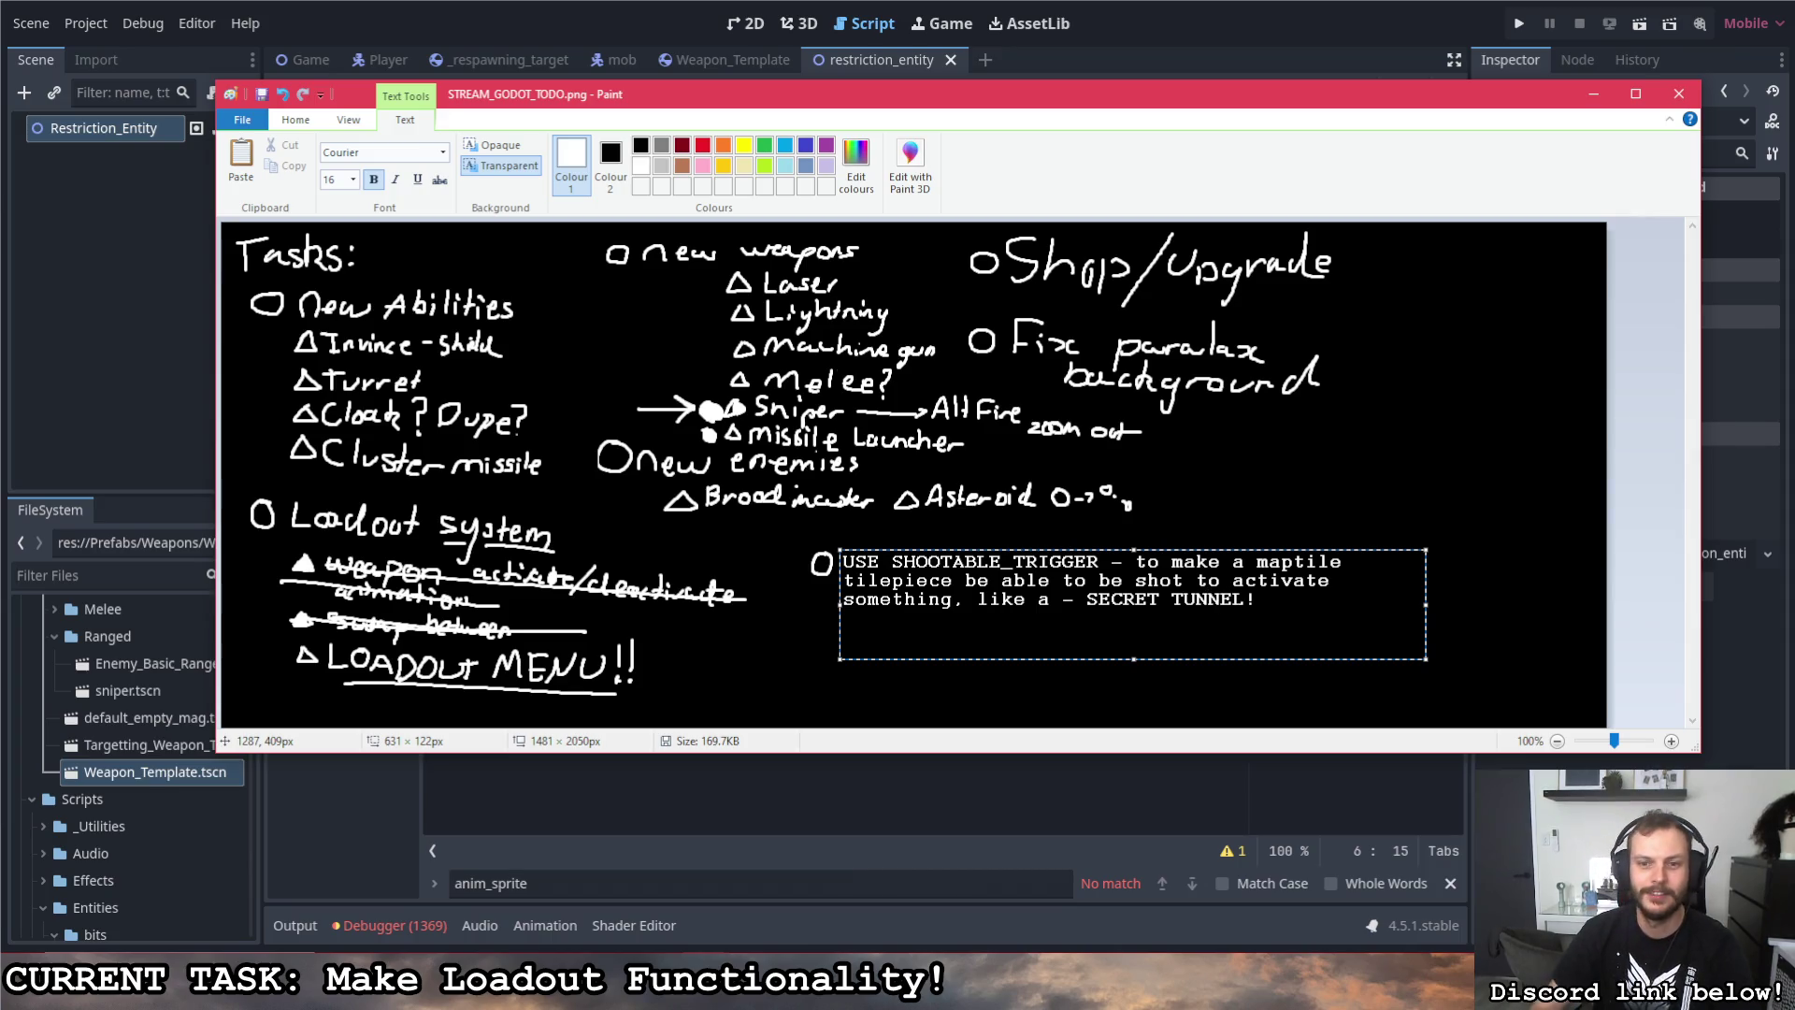
pyautogui.click(1075, 599)
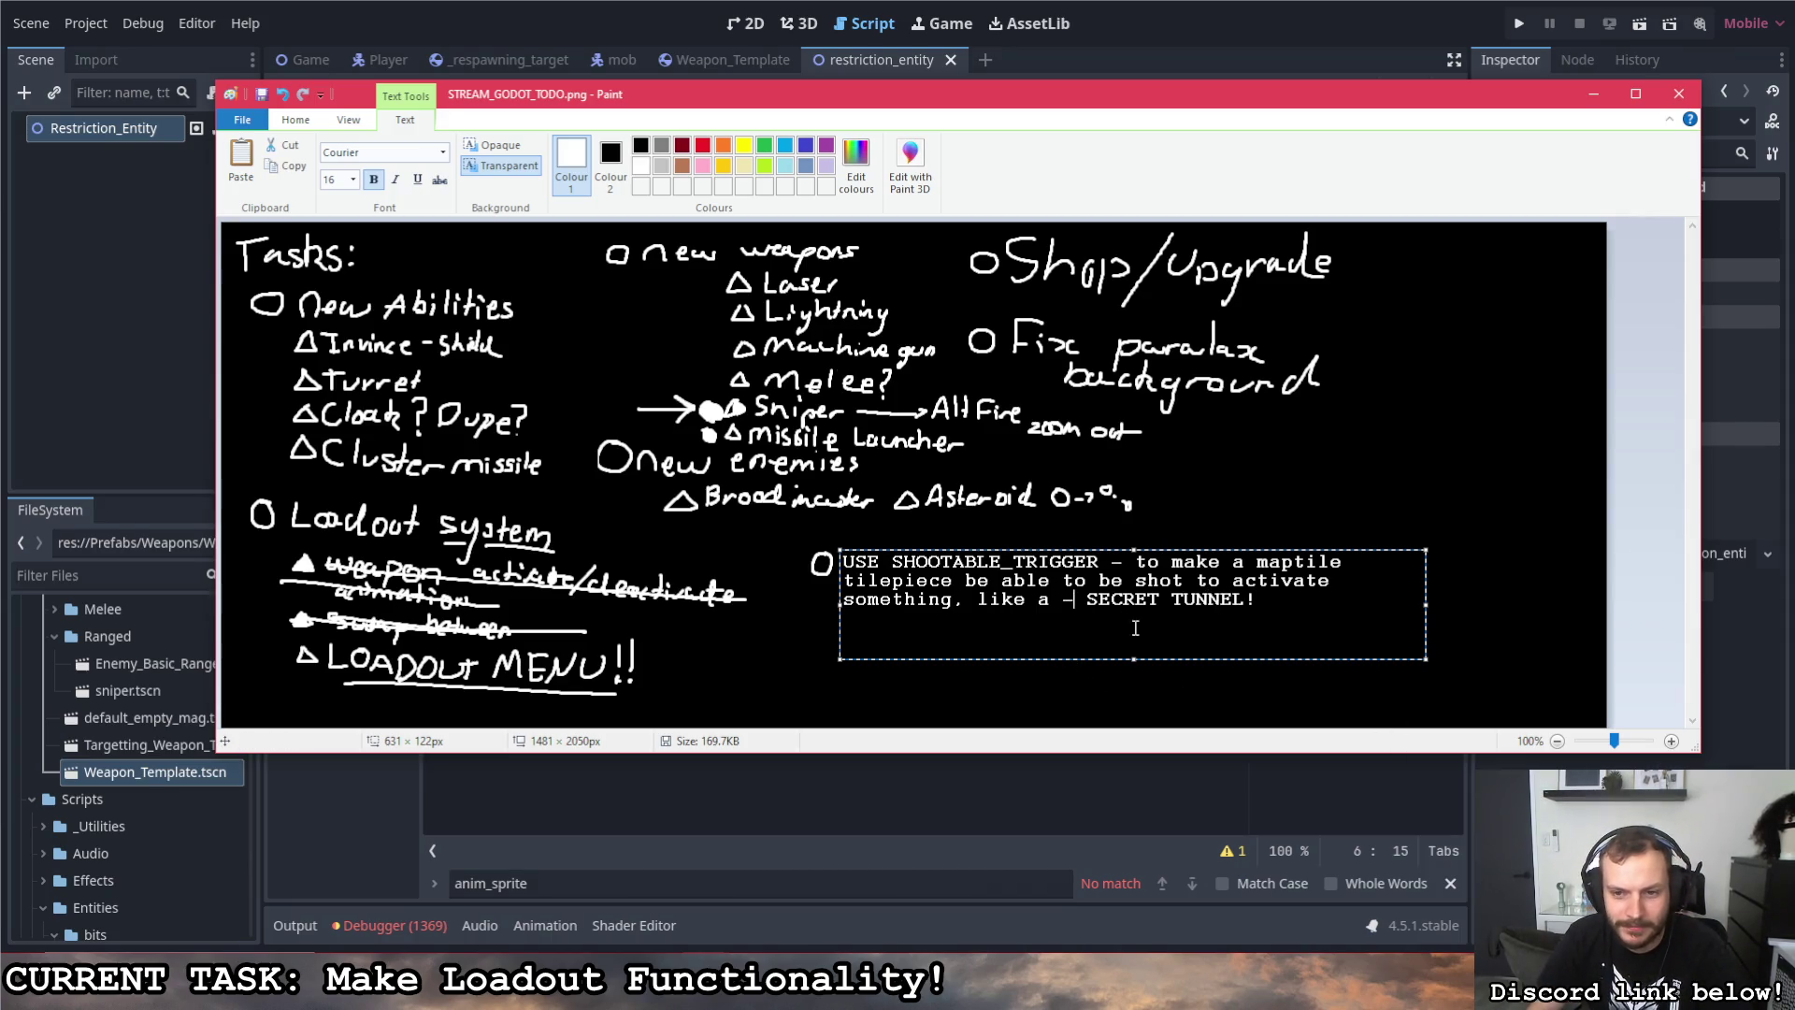
pyautogui.click(1298, 600)
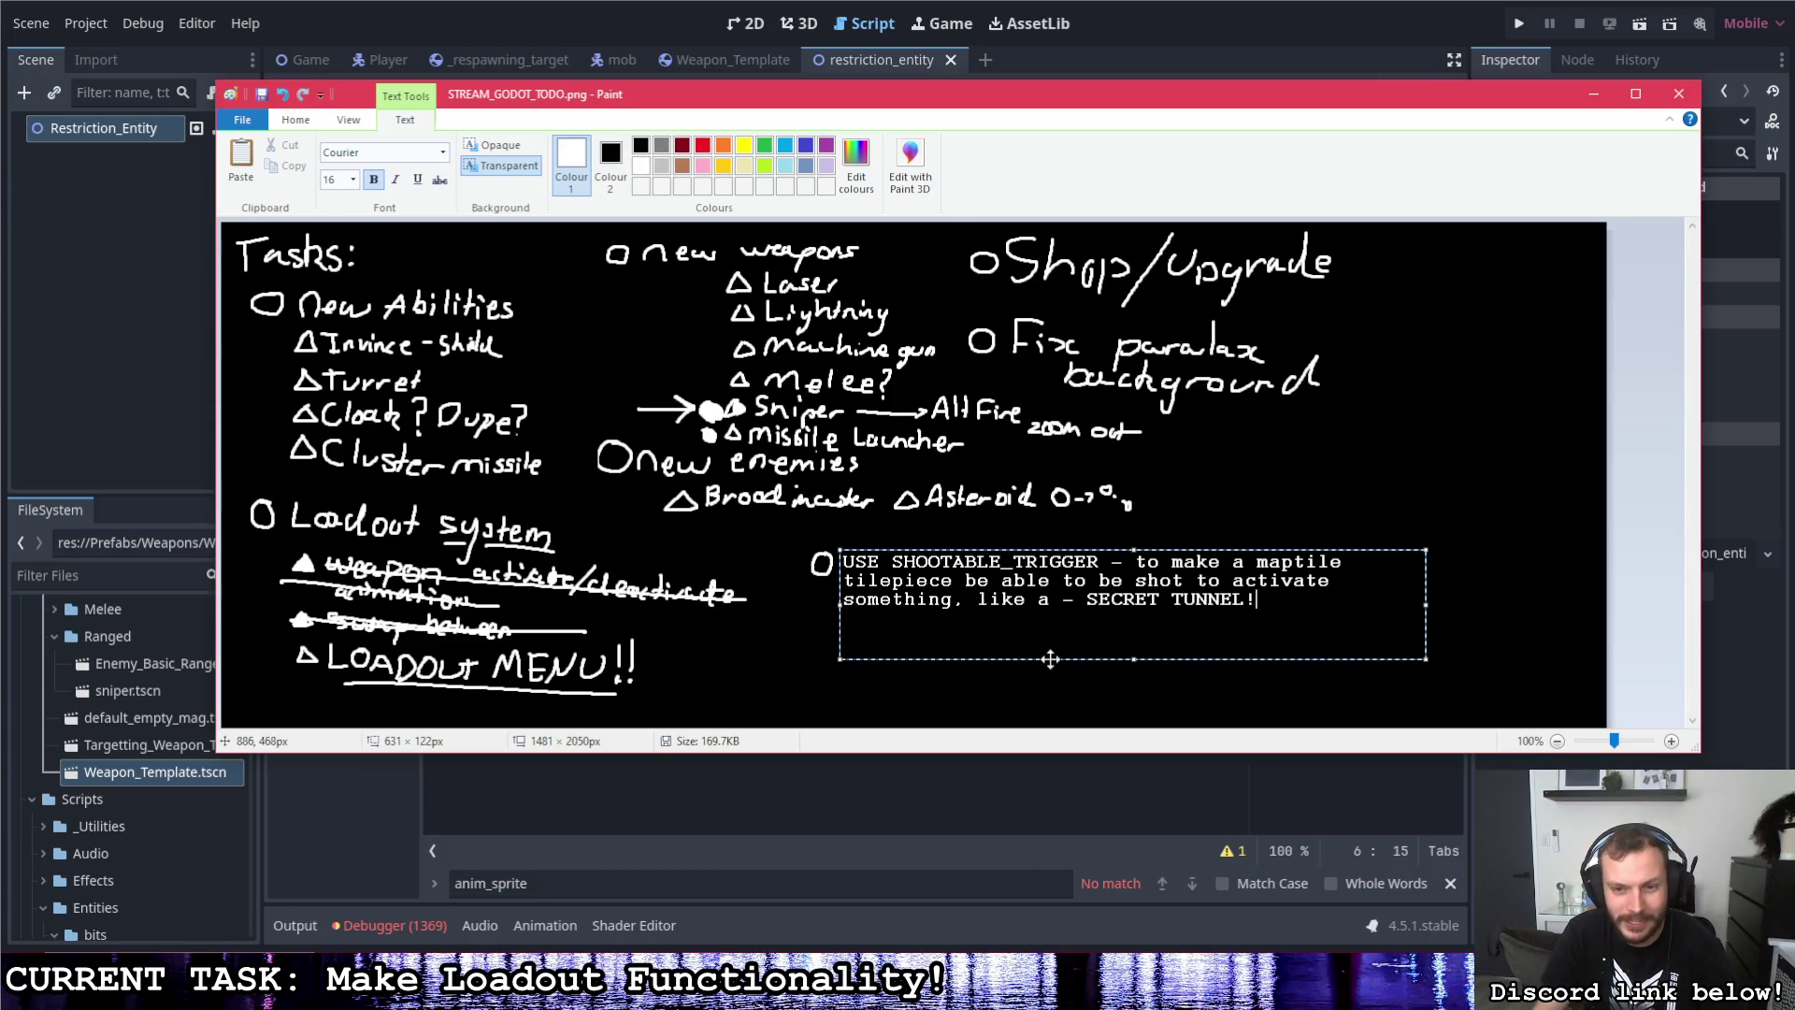
pyautogui.moveTo(1050, 660); pyautogui.dragTo(1046, 662)
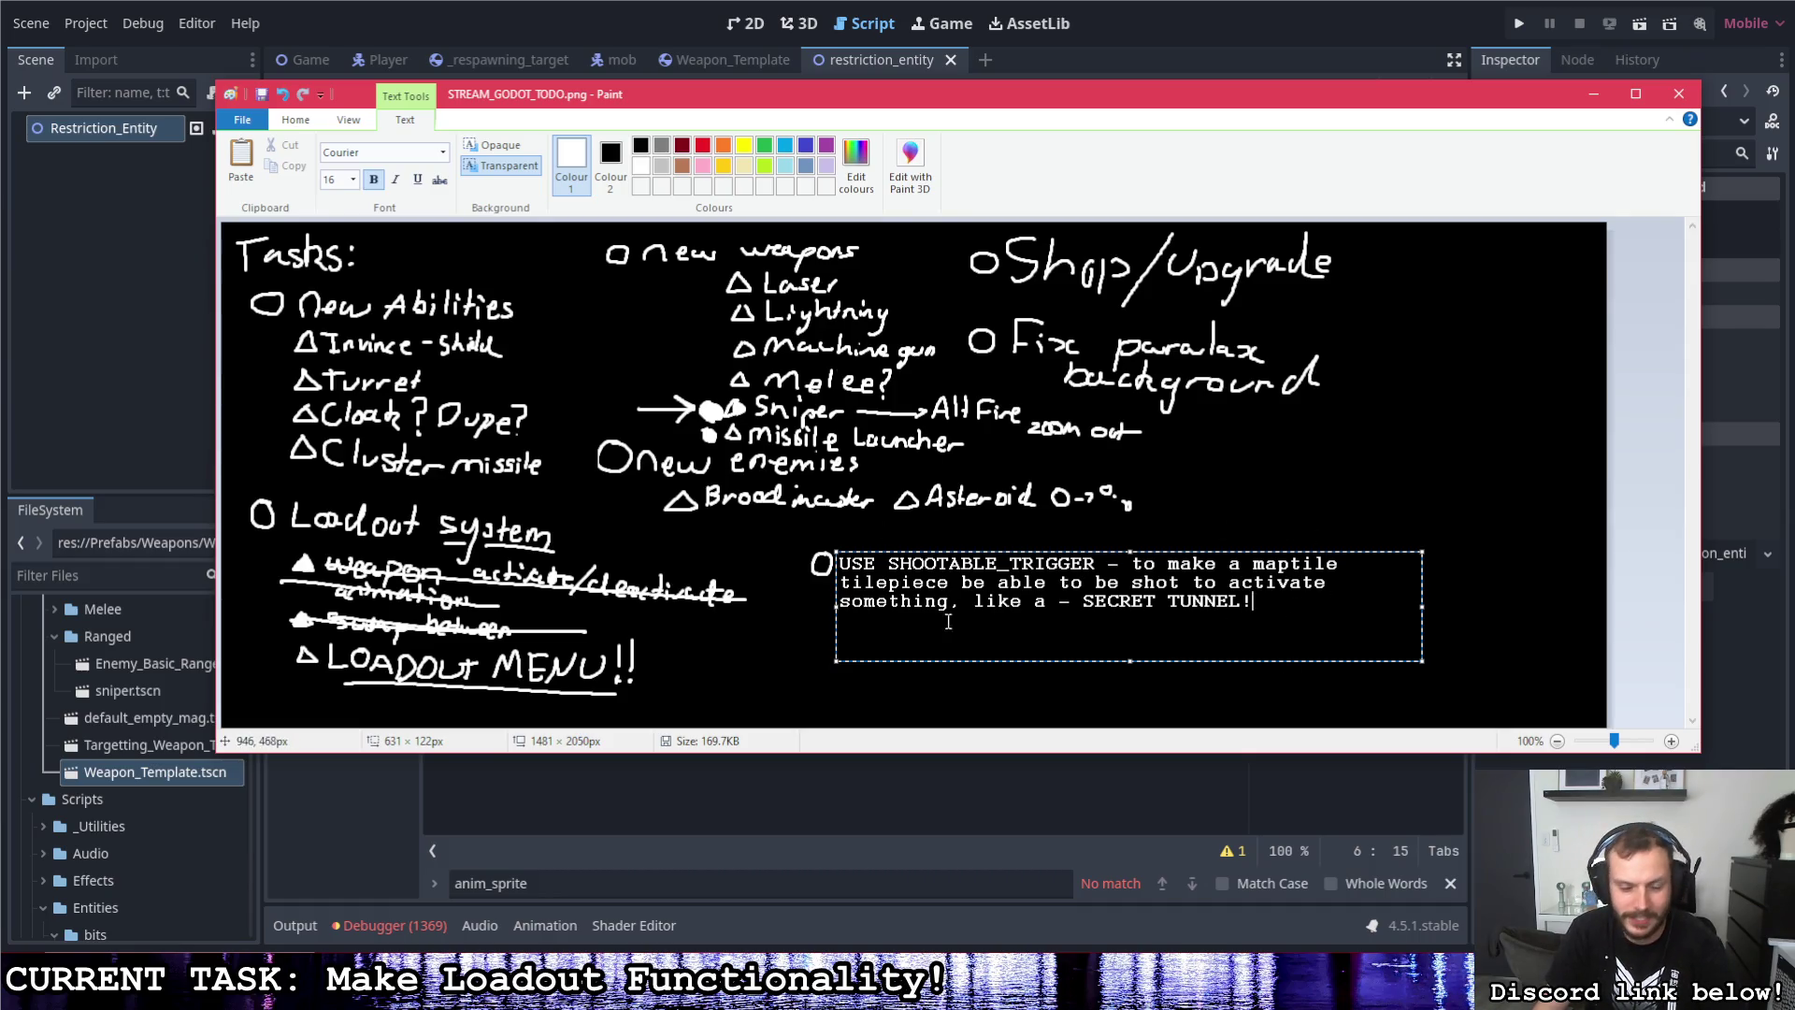
pyautogui.moveTo(912, 660); pyautogui.dragTo(914, 660)
pyautogui.moveTo(1424, 606)
pyautogui.mouseDown()
pyautogui.moveTo(1554, 609)
pyautogui.moveTo(1349, 608)
pyautogui.mouseUp()
pyautogui.click(1401, 559)
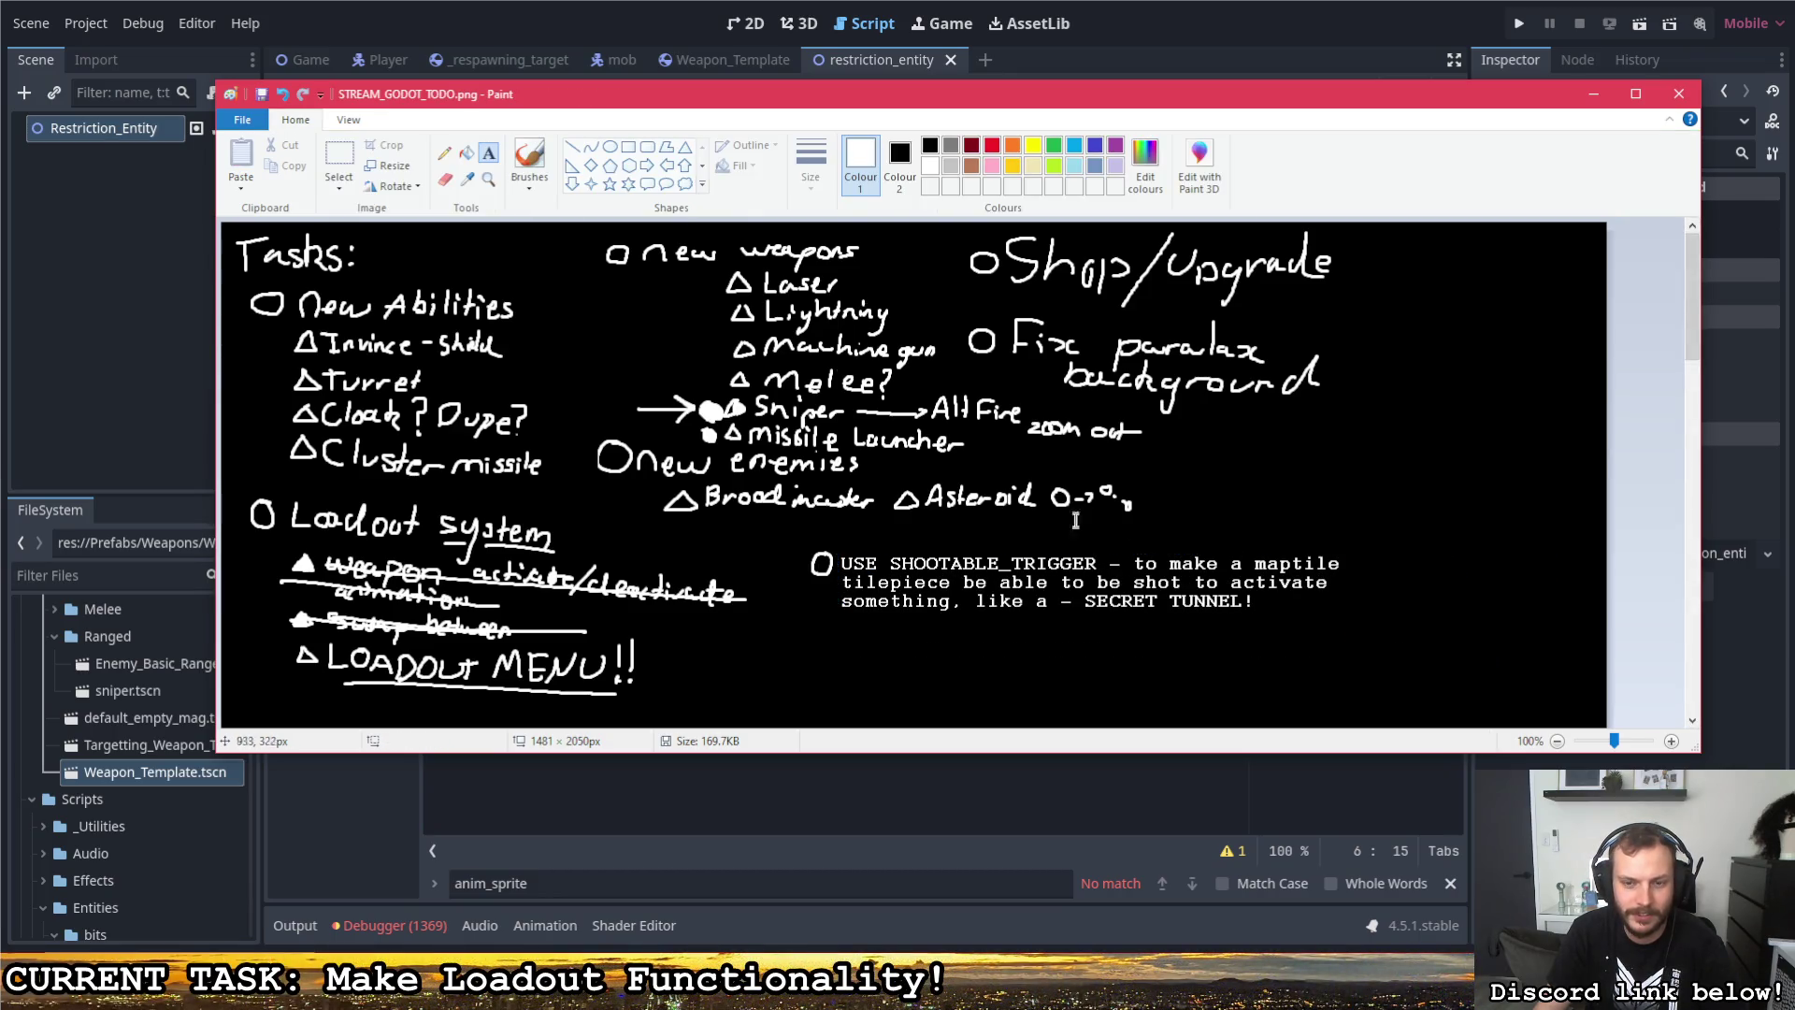
pyautogui.hotkey('ctrl', 's')
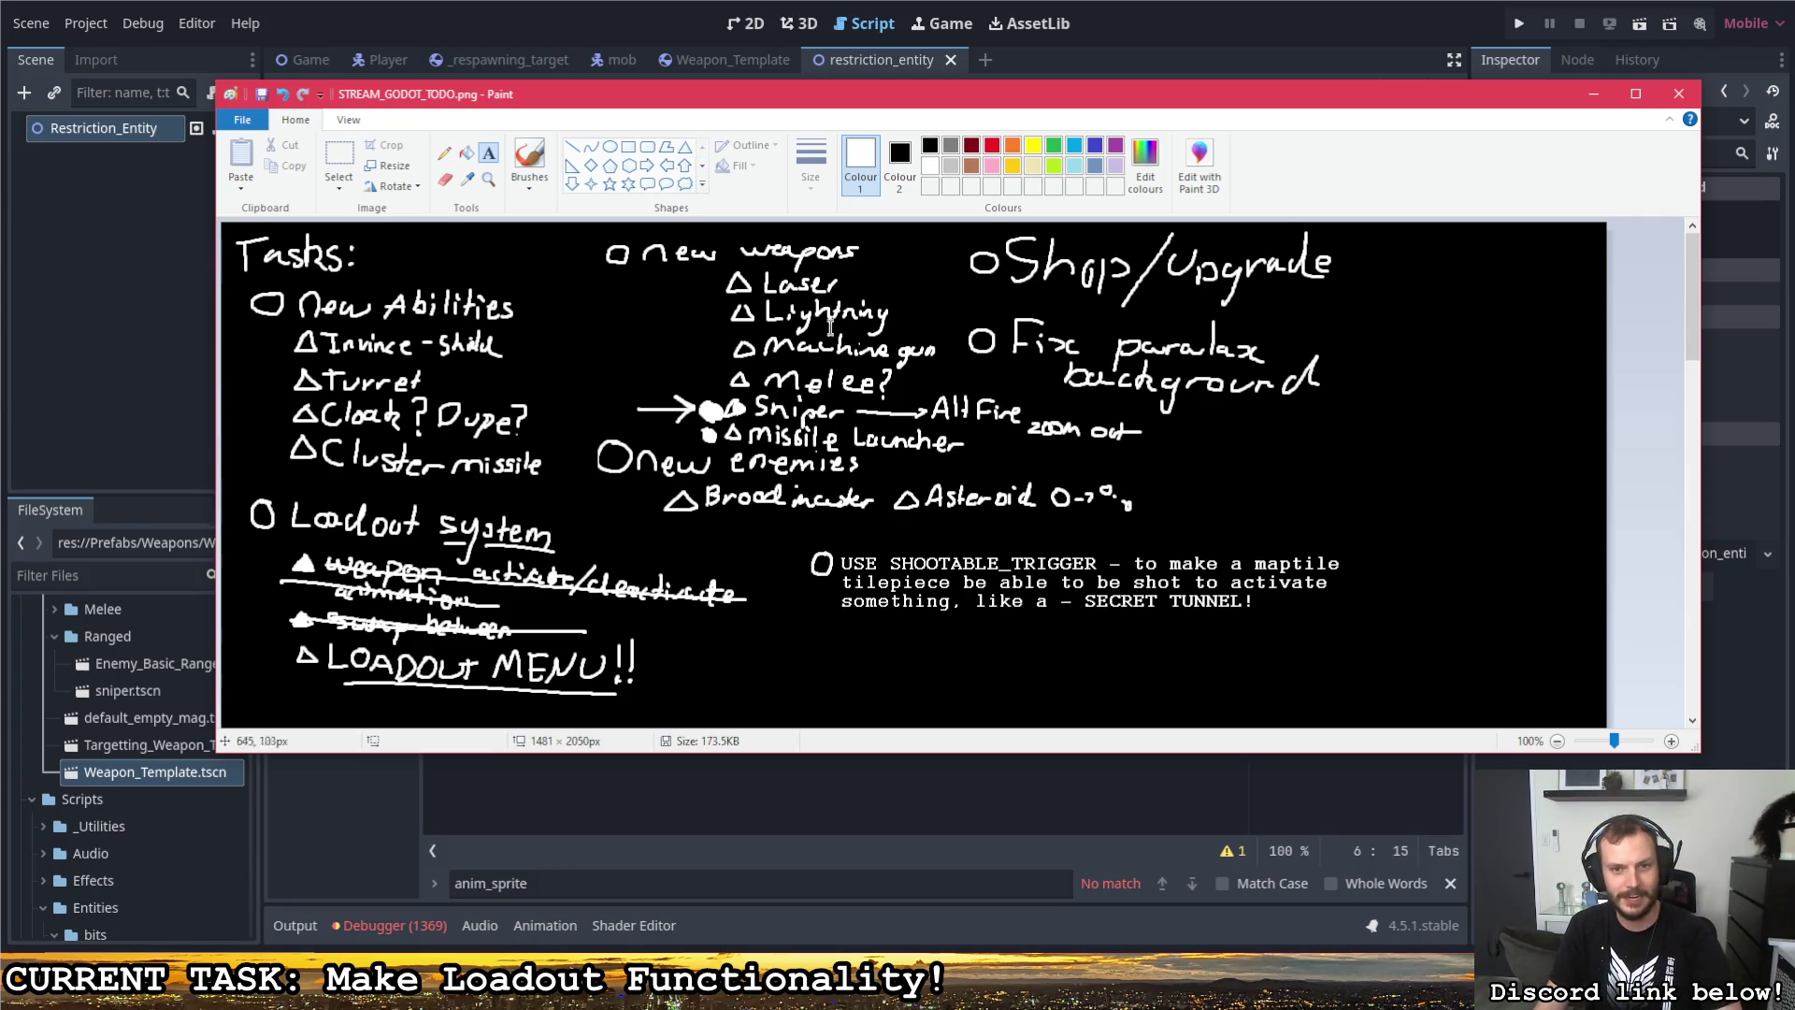
pyautogui.click(1685, 94)
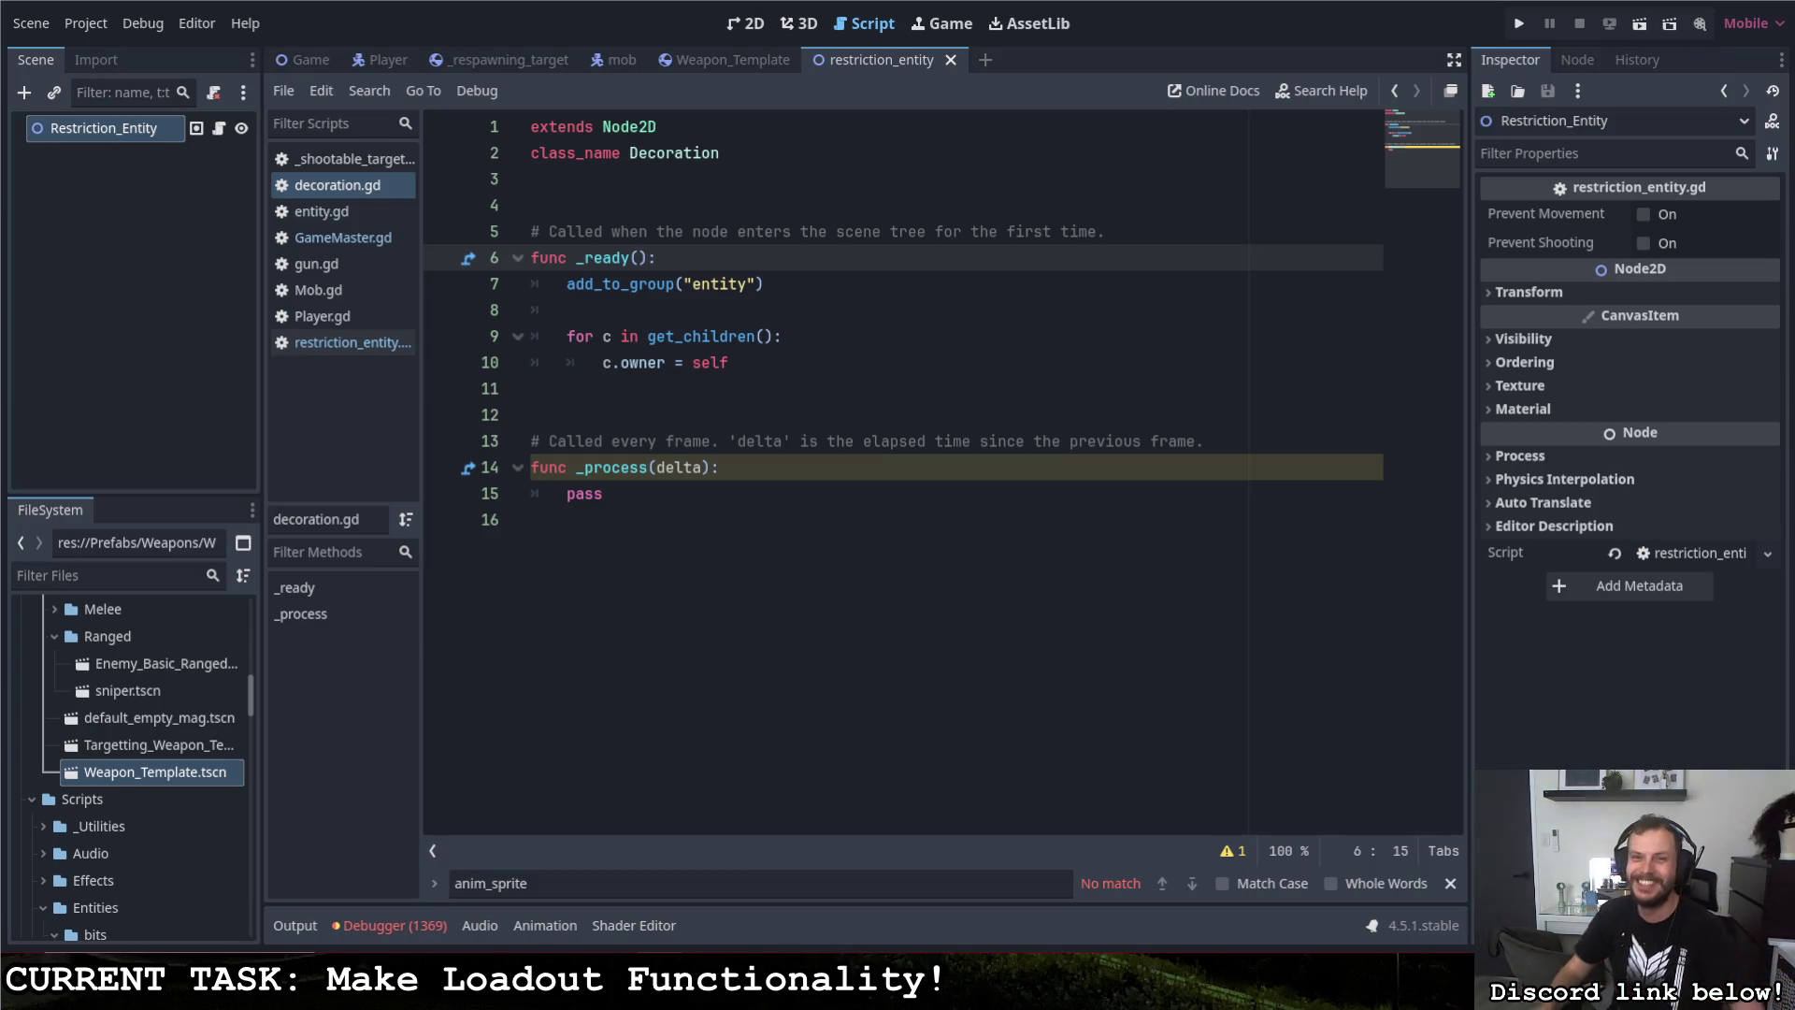
# Step: Return to the Game scene with GameMaster.gd shown in the script editor
pyautogui.click(794, 388)
pyautogui.click(806, 442)
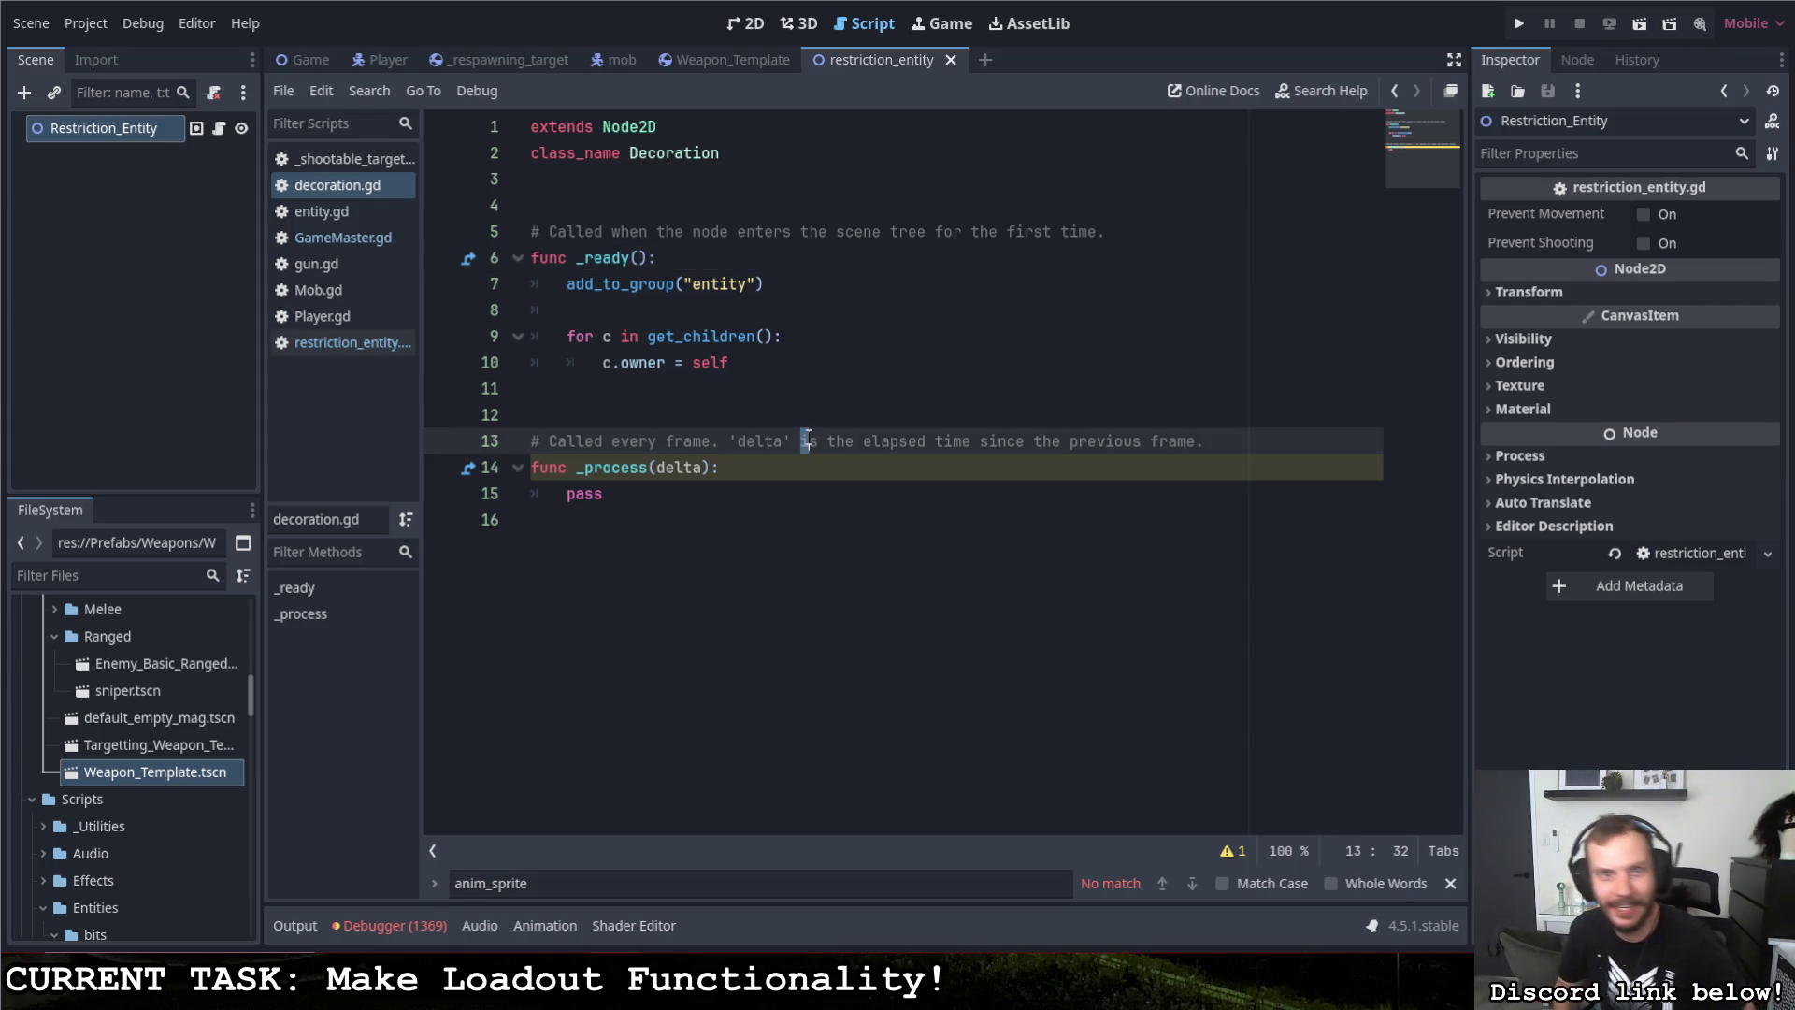
pyautogui.click(869, 420)
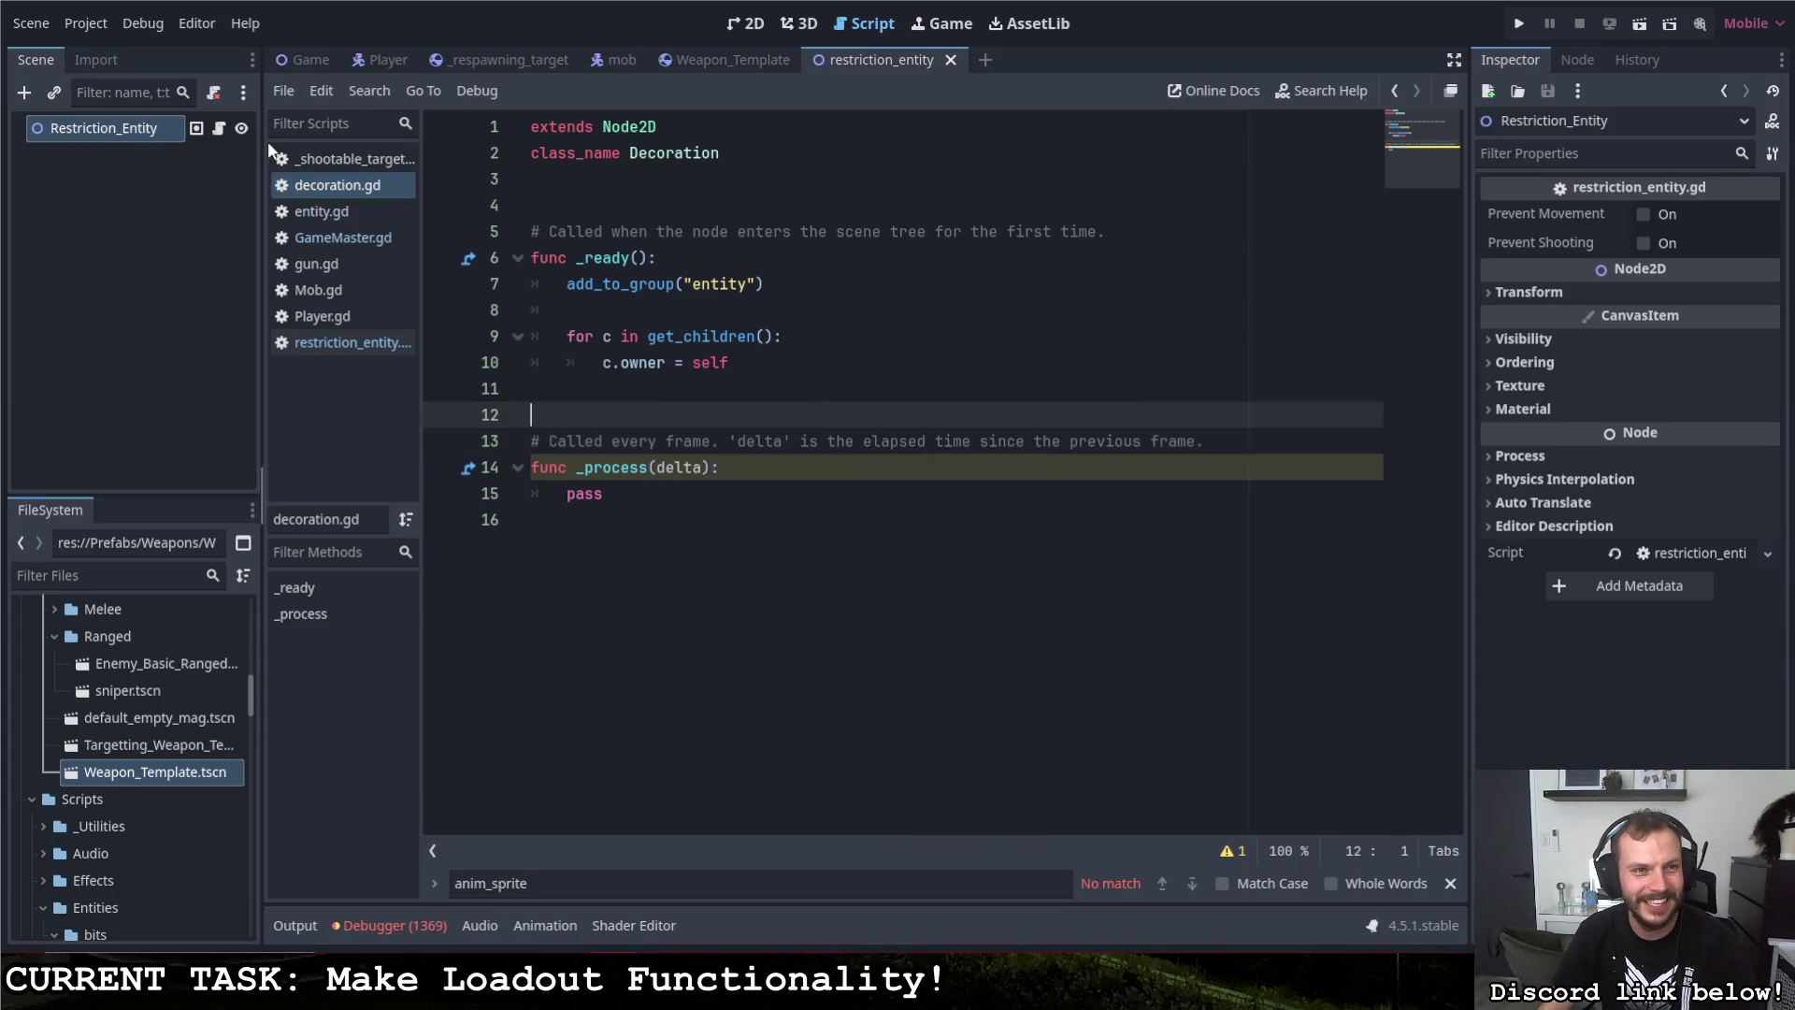
pyautogui.click(312, 61)
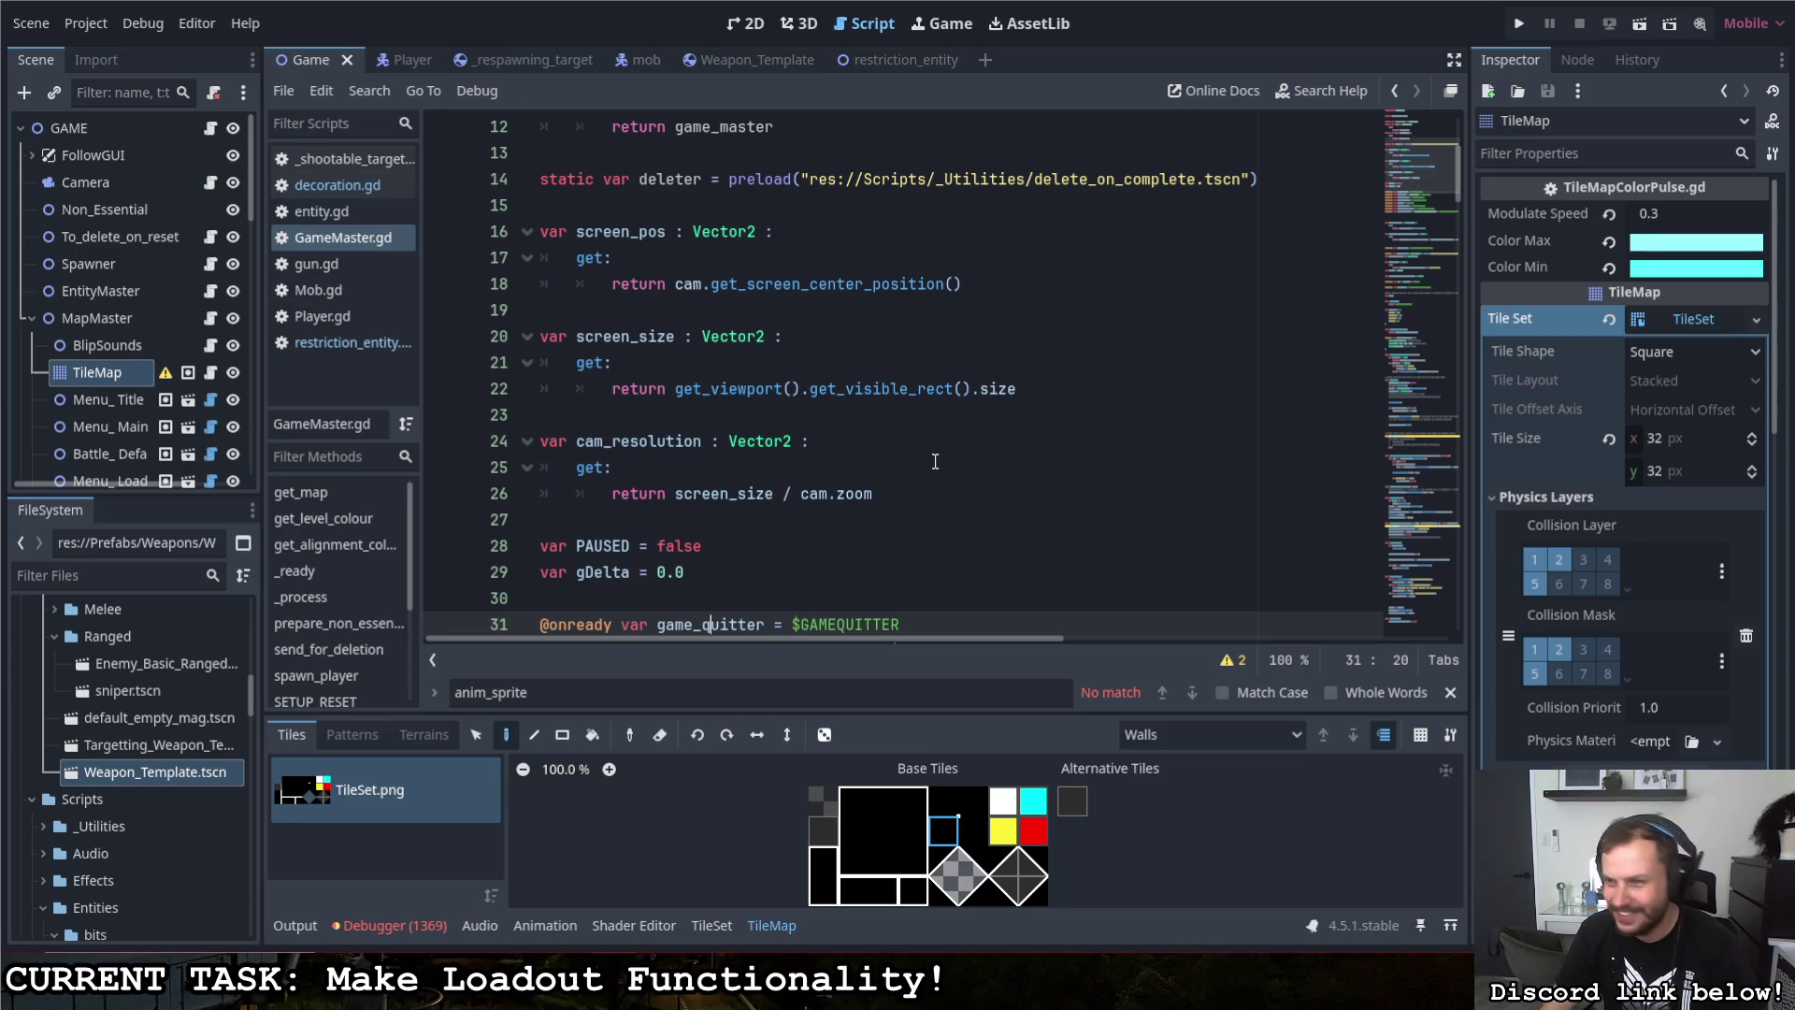